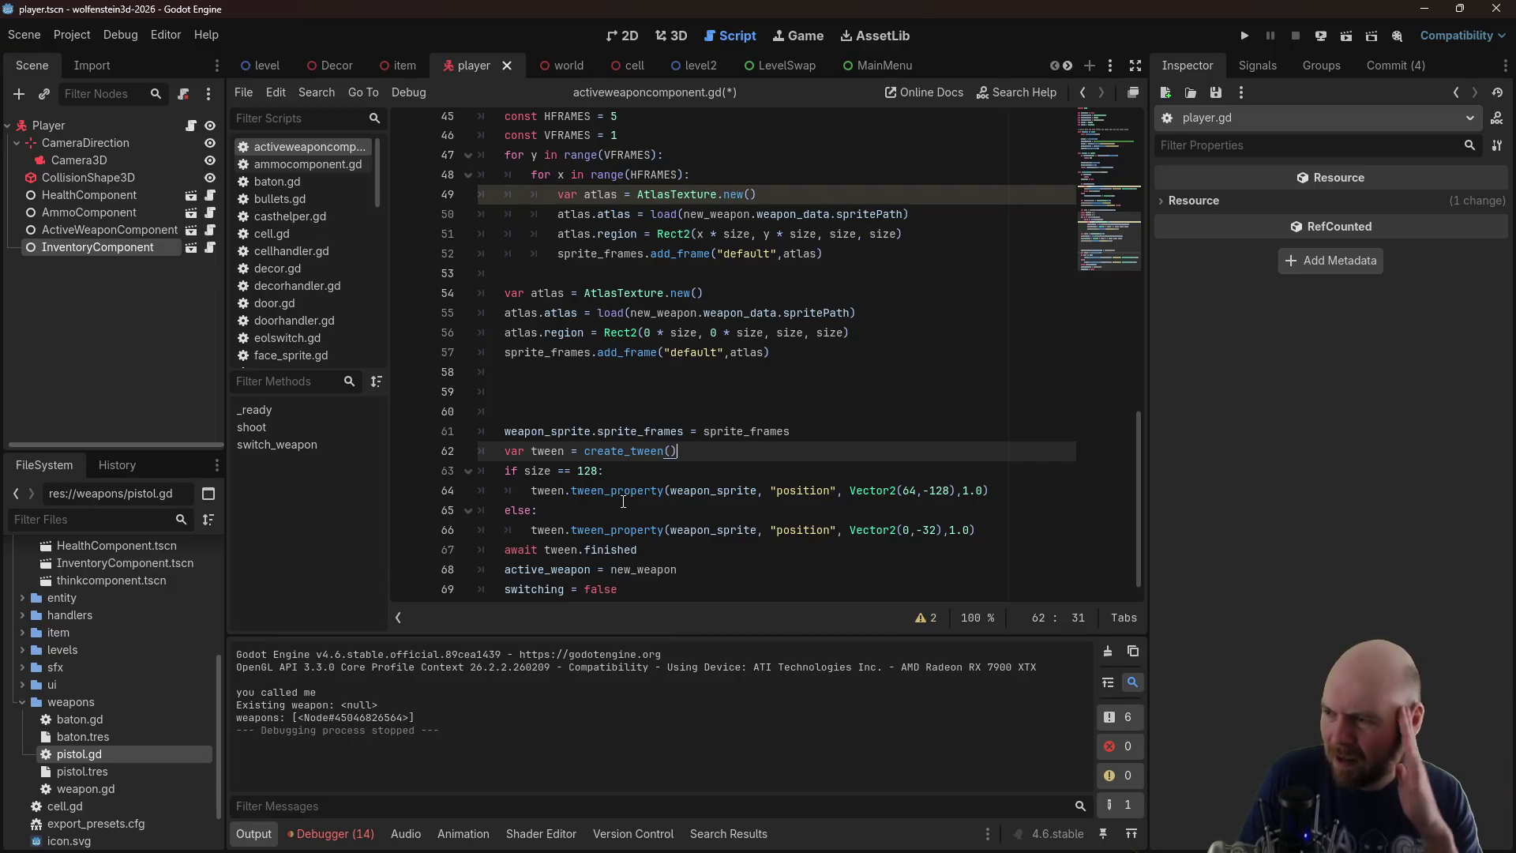
Delete the extra blank lines above the weapon_sprite.sprite_frames assignment
key(Up)
key(Up)
key(BackSpace)
key(BackSpace)
key(BackSpace)
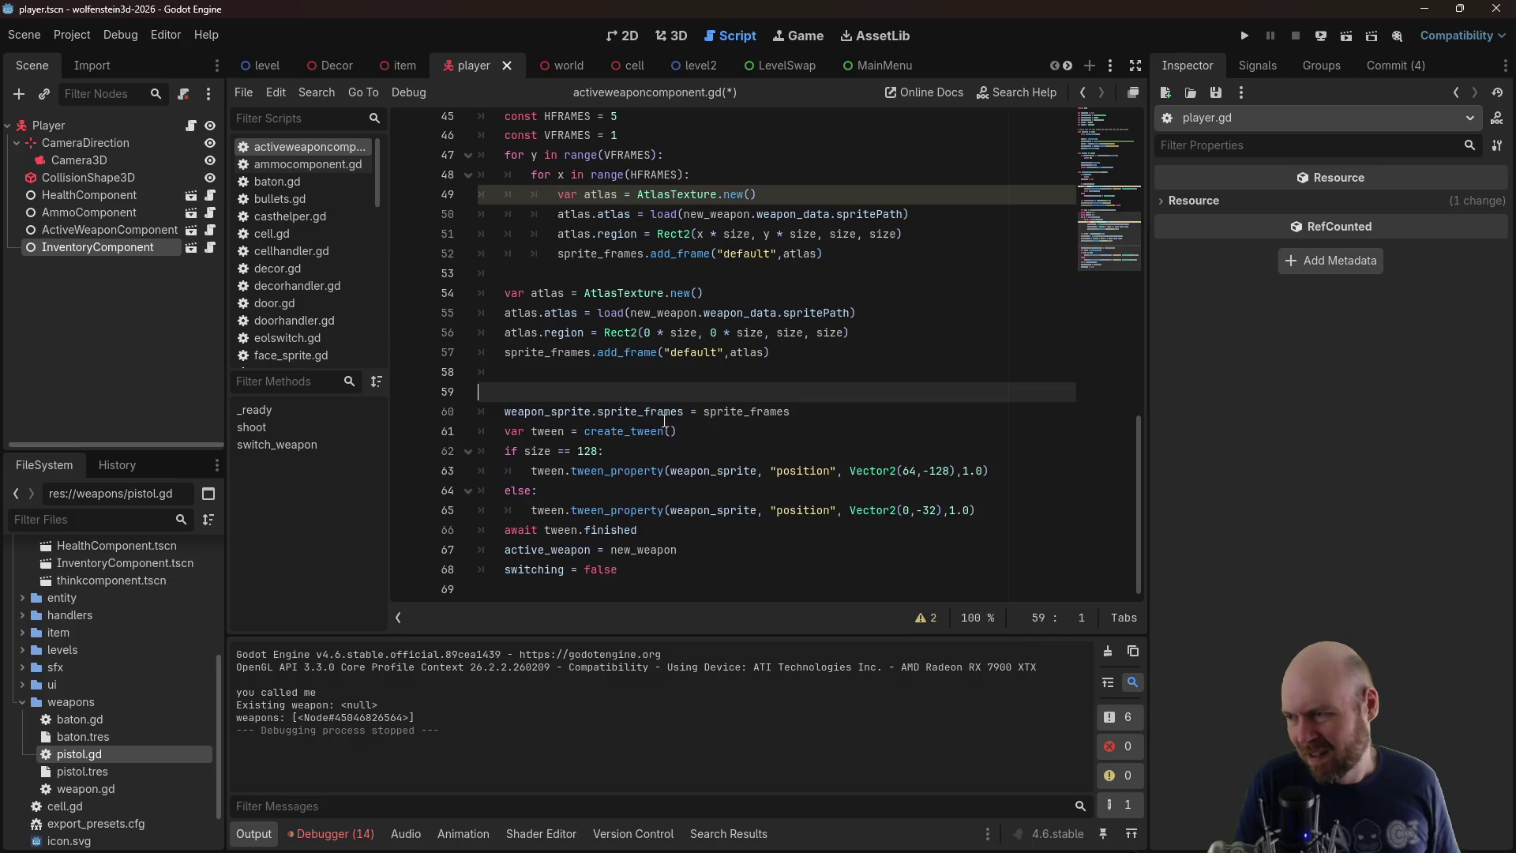
click(803, 406)
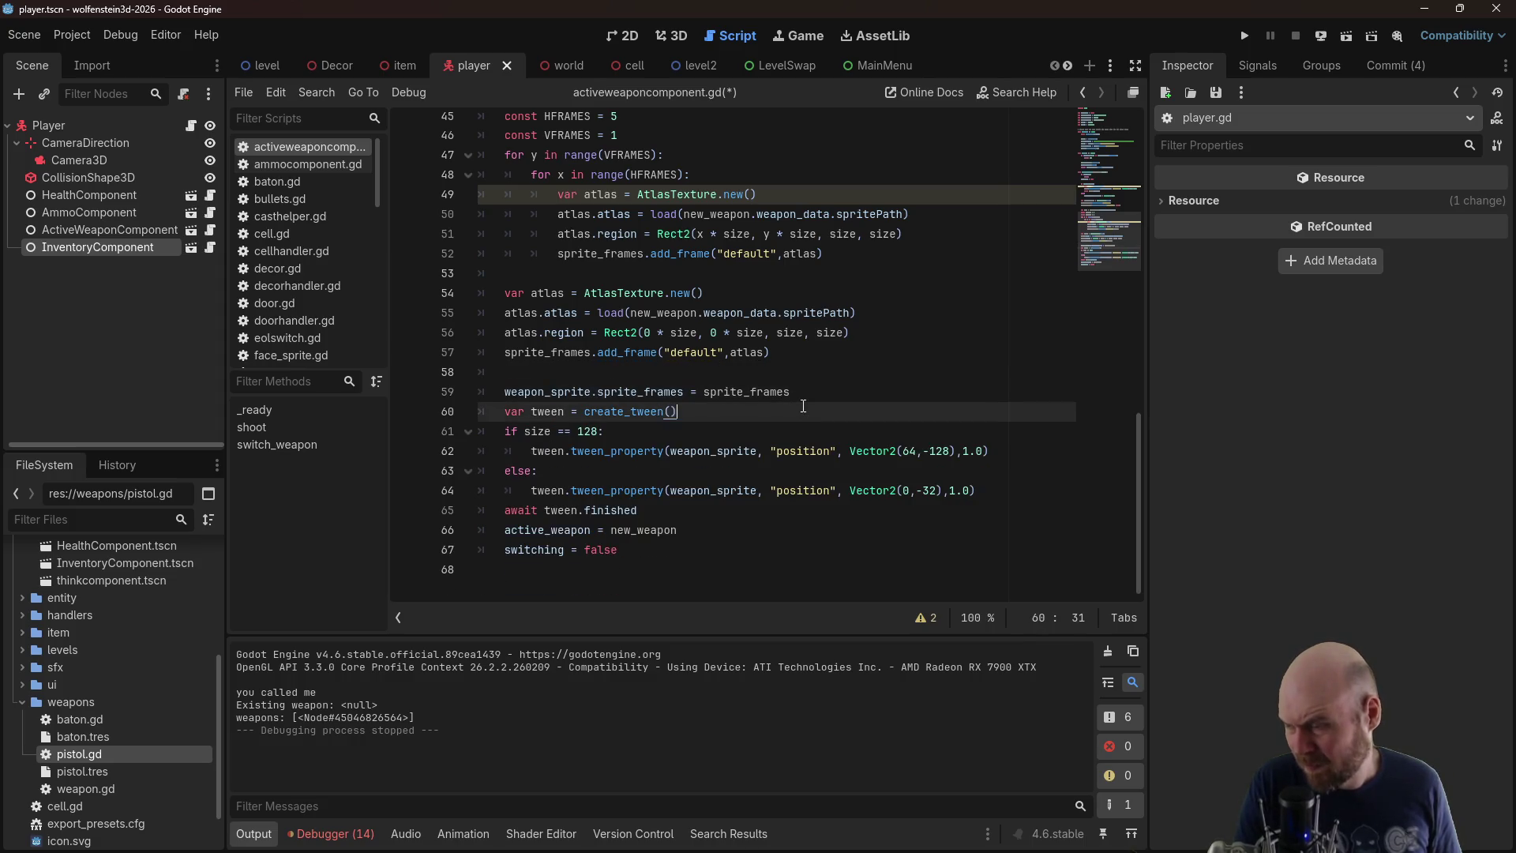
Test-run the game once to check weapon switching, then stop it
click(1244, 36)
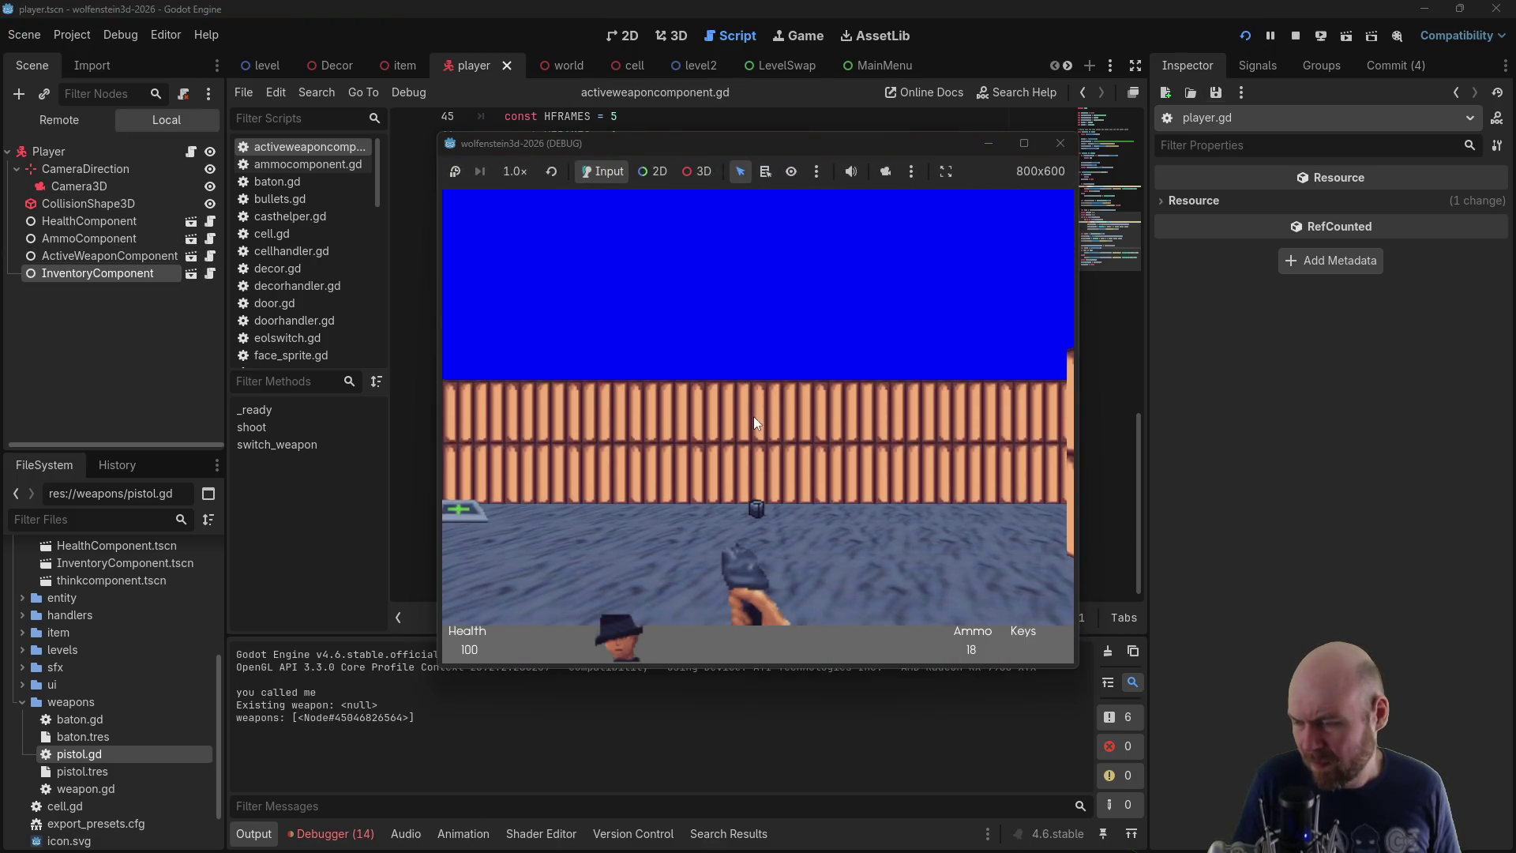
click(1061, 143)
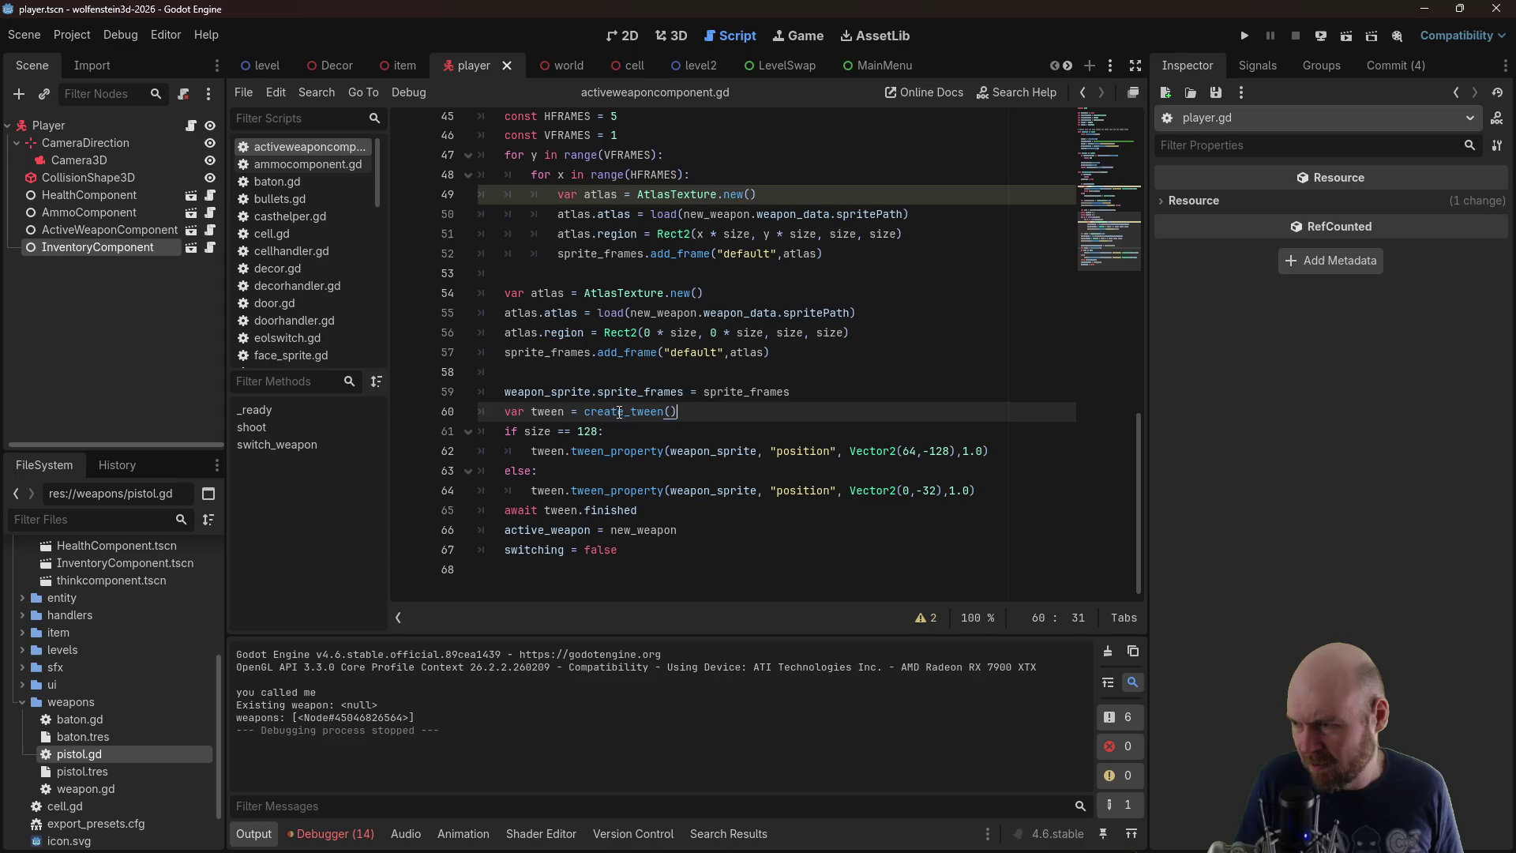
click(505, 411)
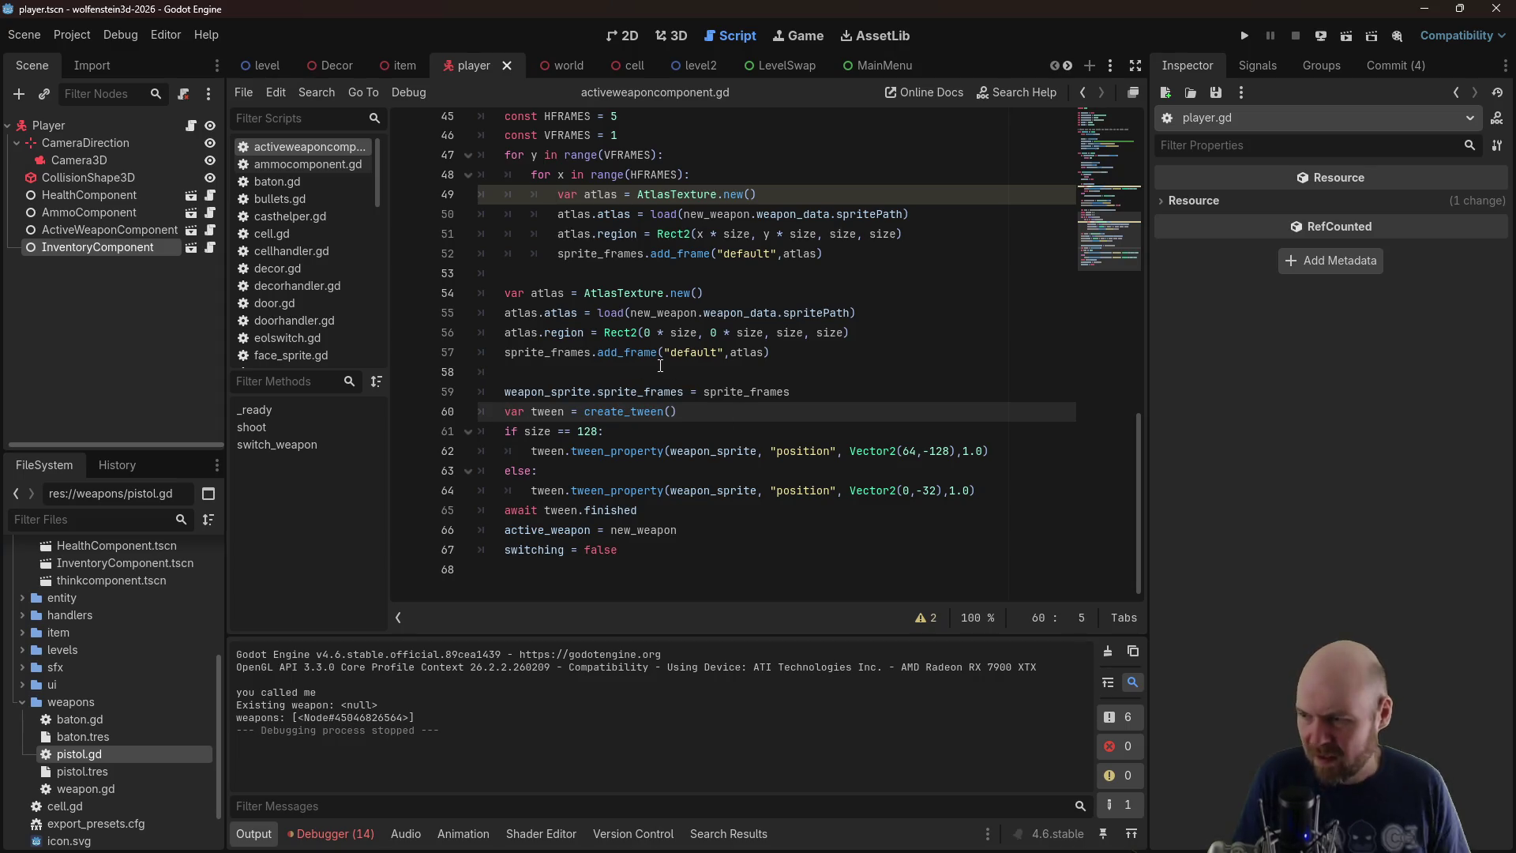
Wrap the tween code in an 'if active_weapon' check, indenting all its lines beneath it
key(Return)
key(Up)
text(if active_)
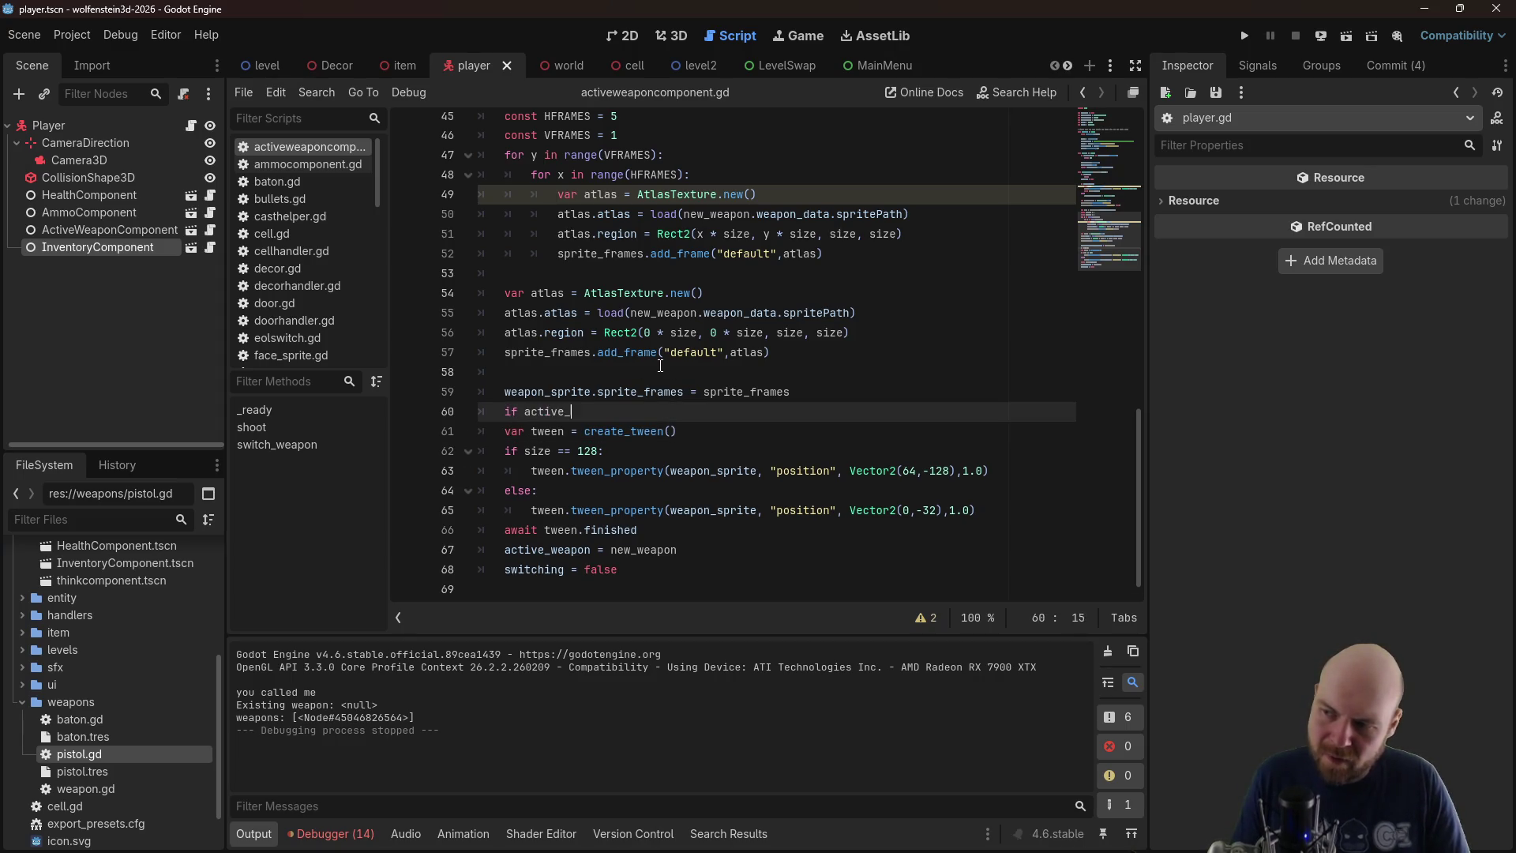
text(weapon:)
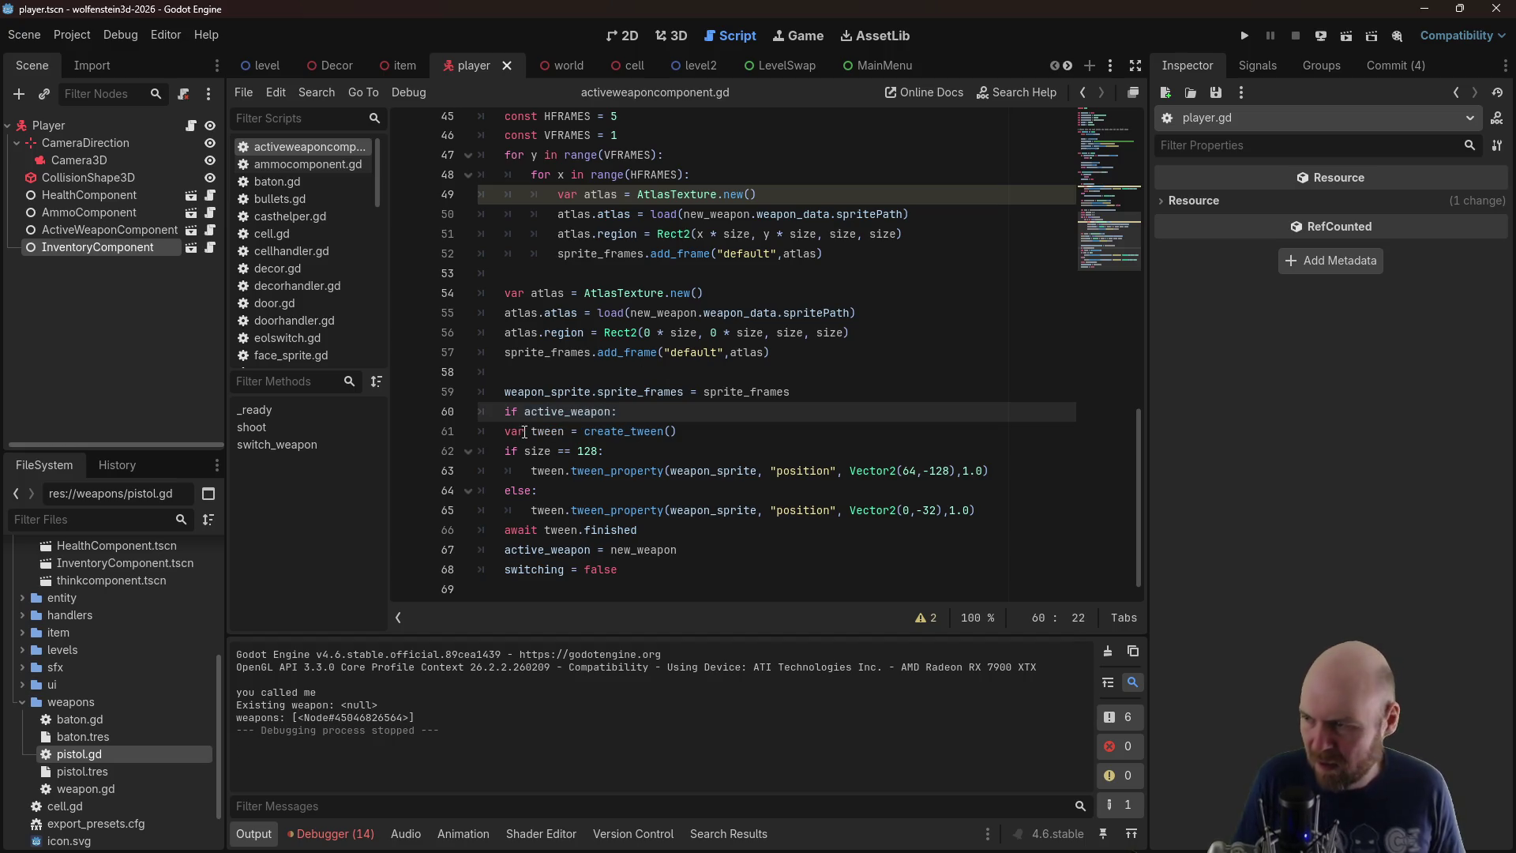
click(505, 431)
key(Tab)
click(505, 450)
key(Tab)
click(505, 471)
key(Tab)
click(502, 491)
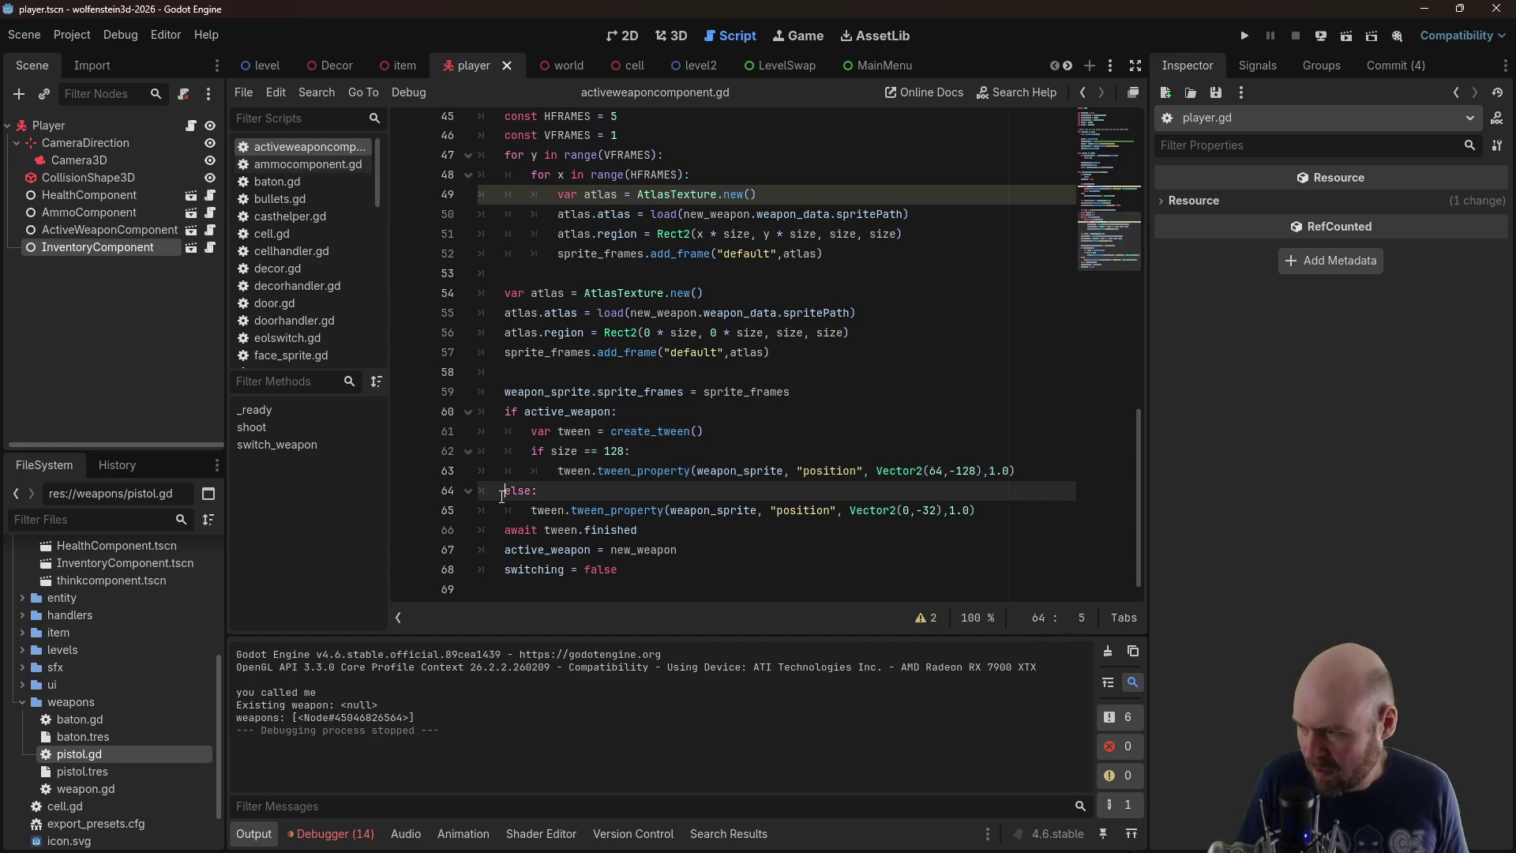
key(Tab)
click(505, 510)
key(Tab)
click(504, 530)
key(Tab)
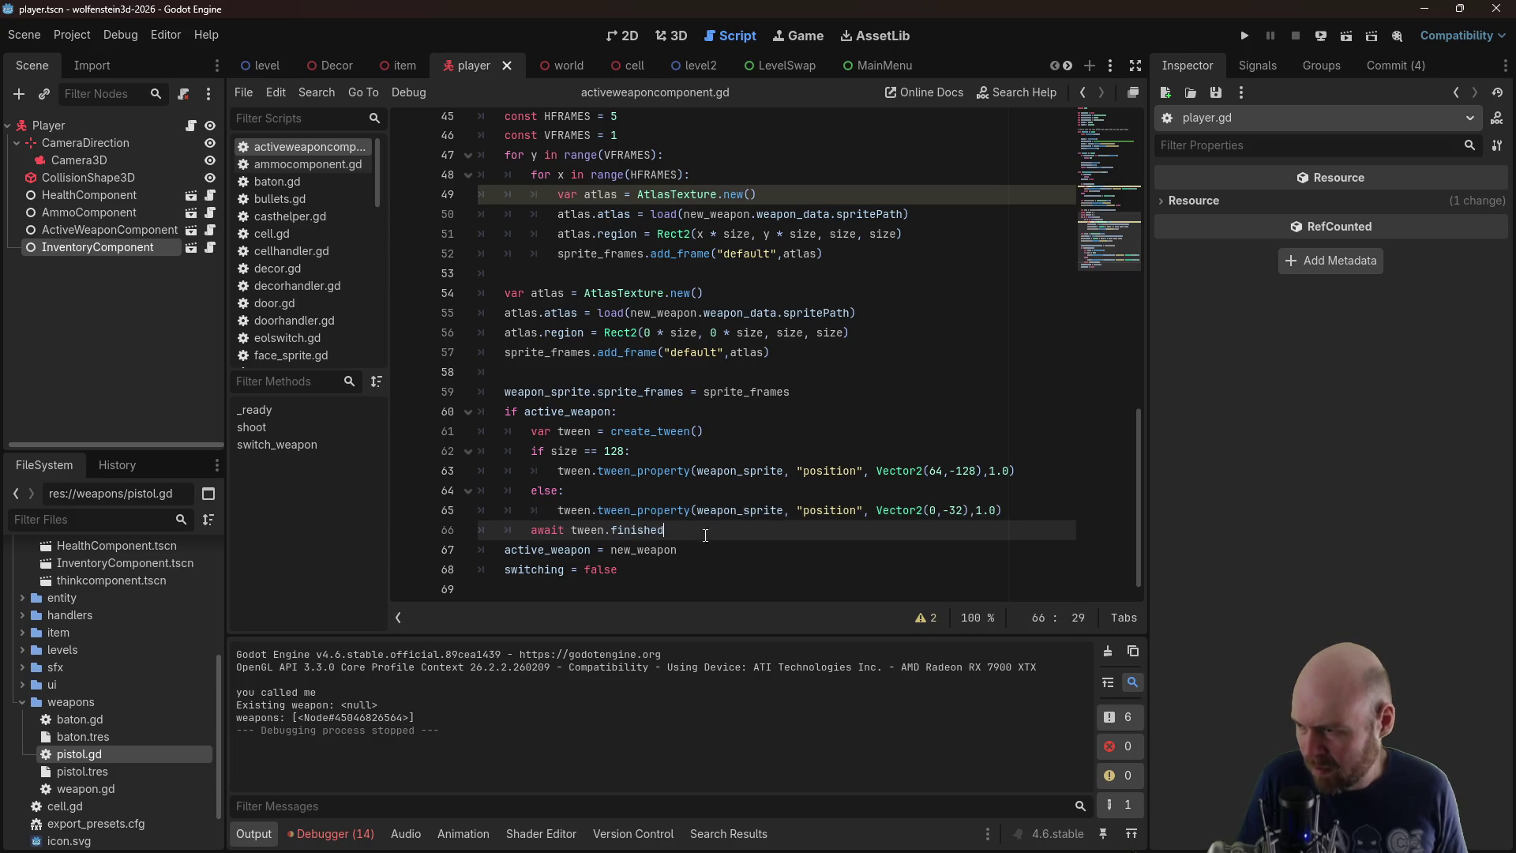
Add an else branch setting weapon_sprite.position to Vector2(0,32), and save the script
key(Return)
text(else:)
key(Return)
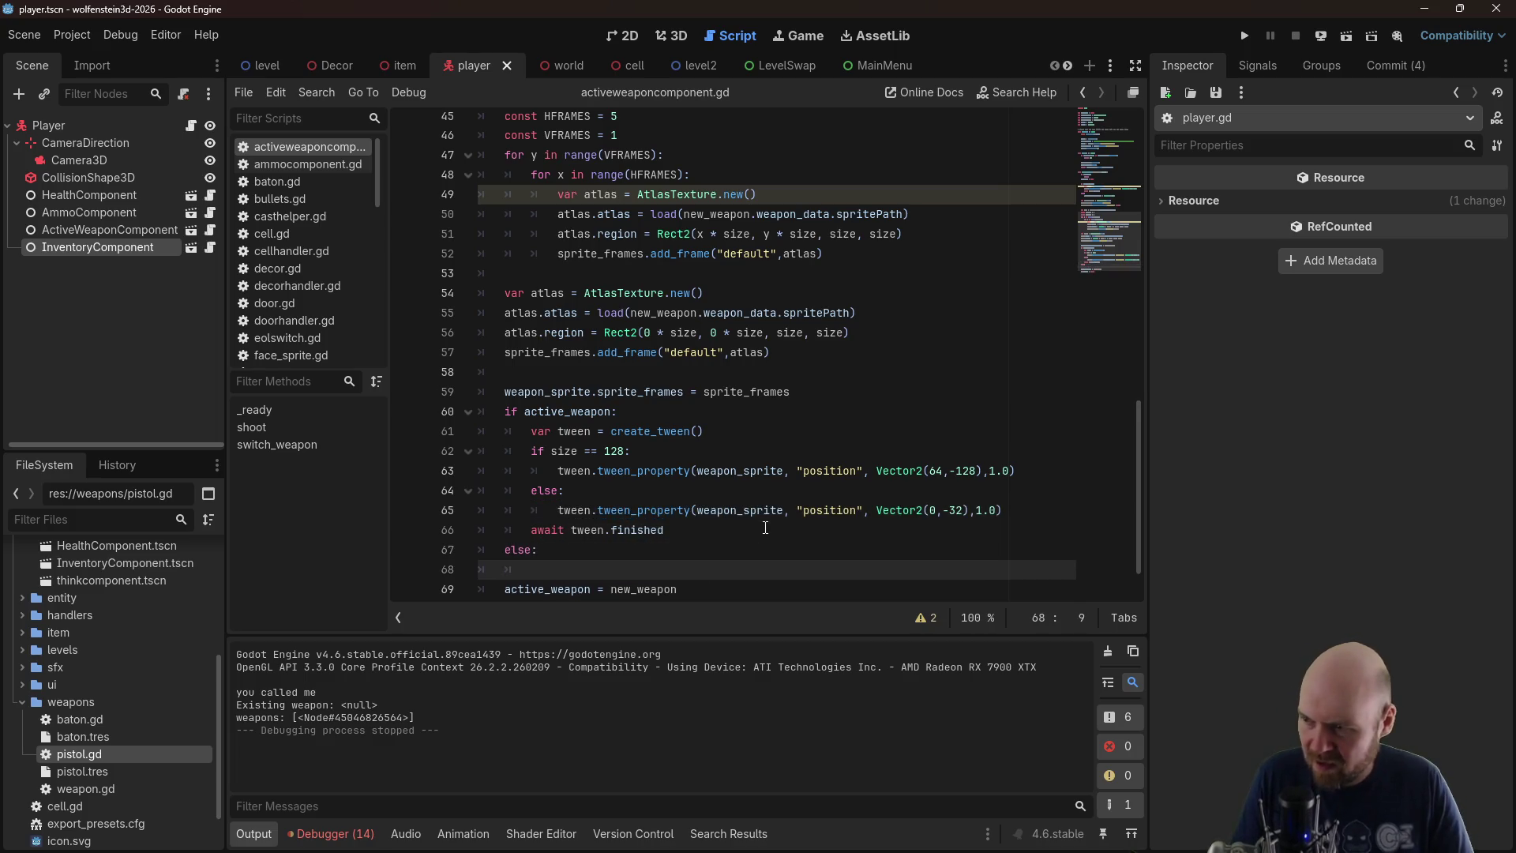
text(weapon_spri)
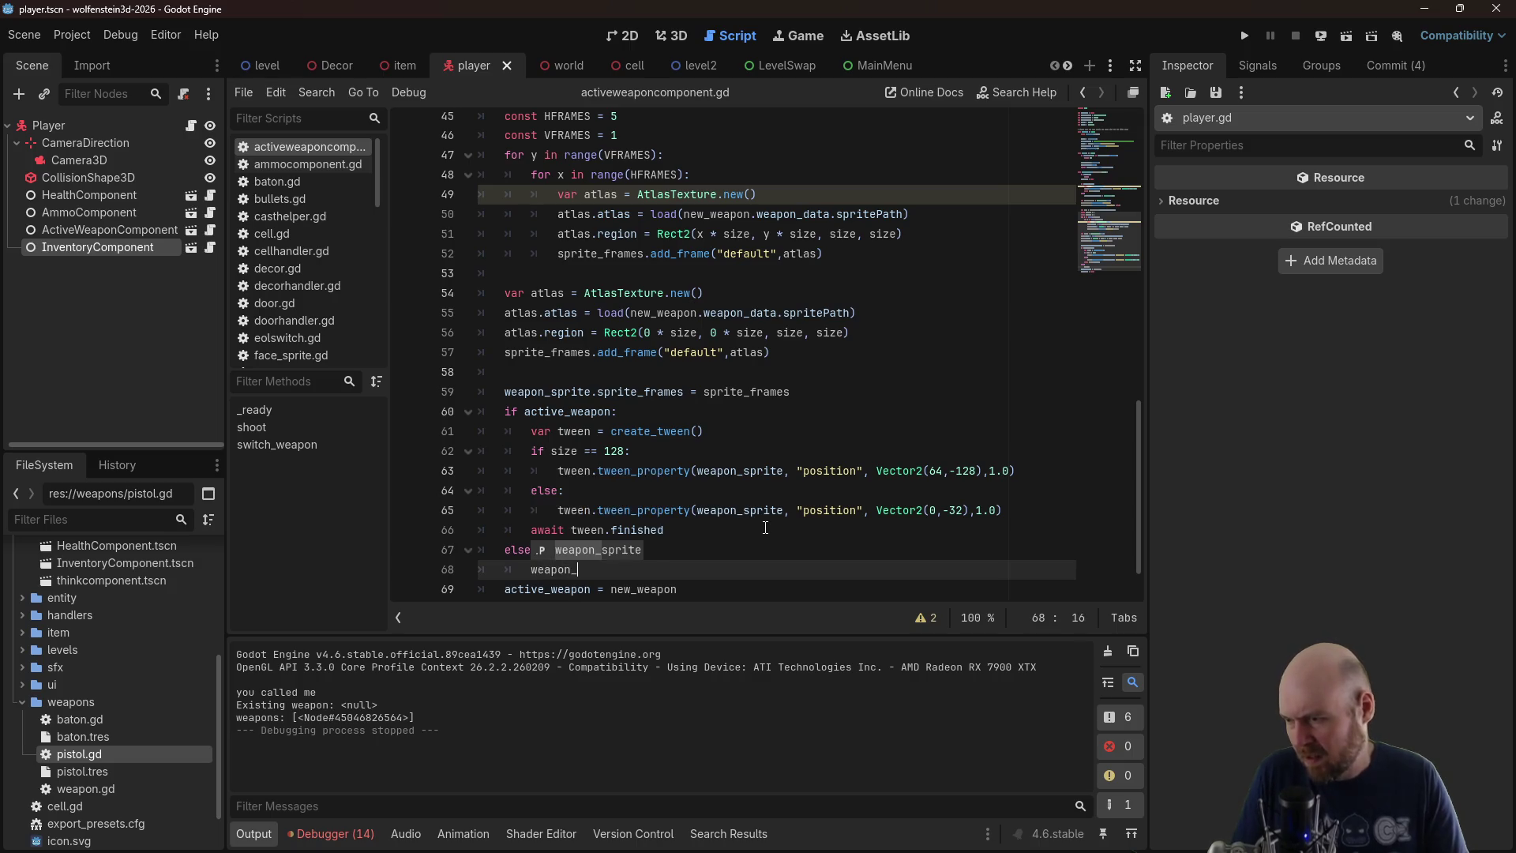
key(Return)
text(.position()
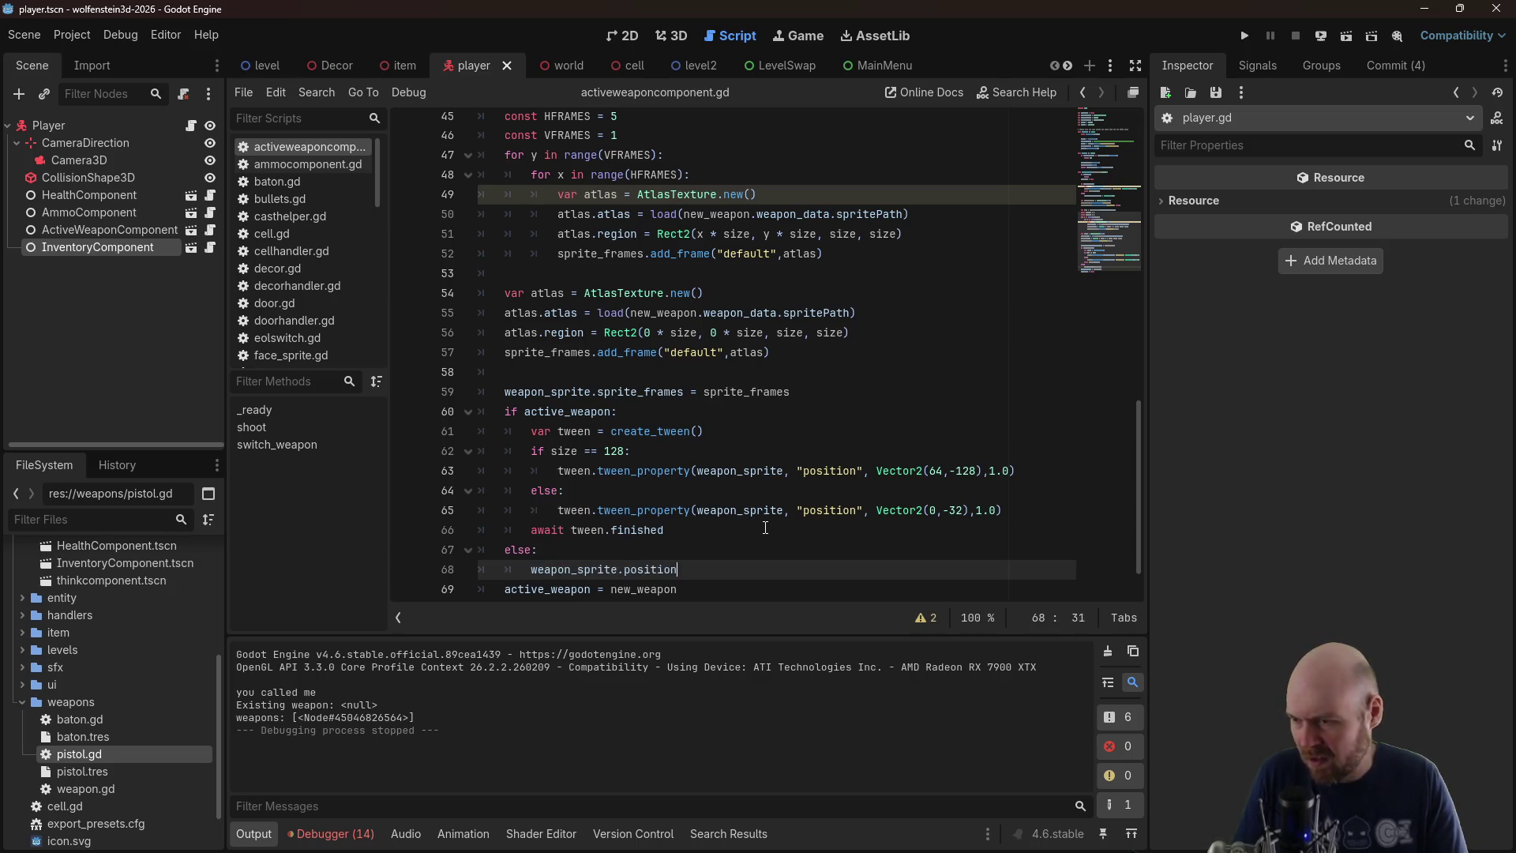
text(0,32)
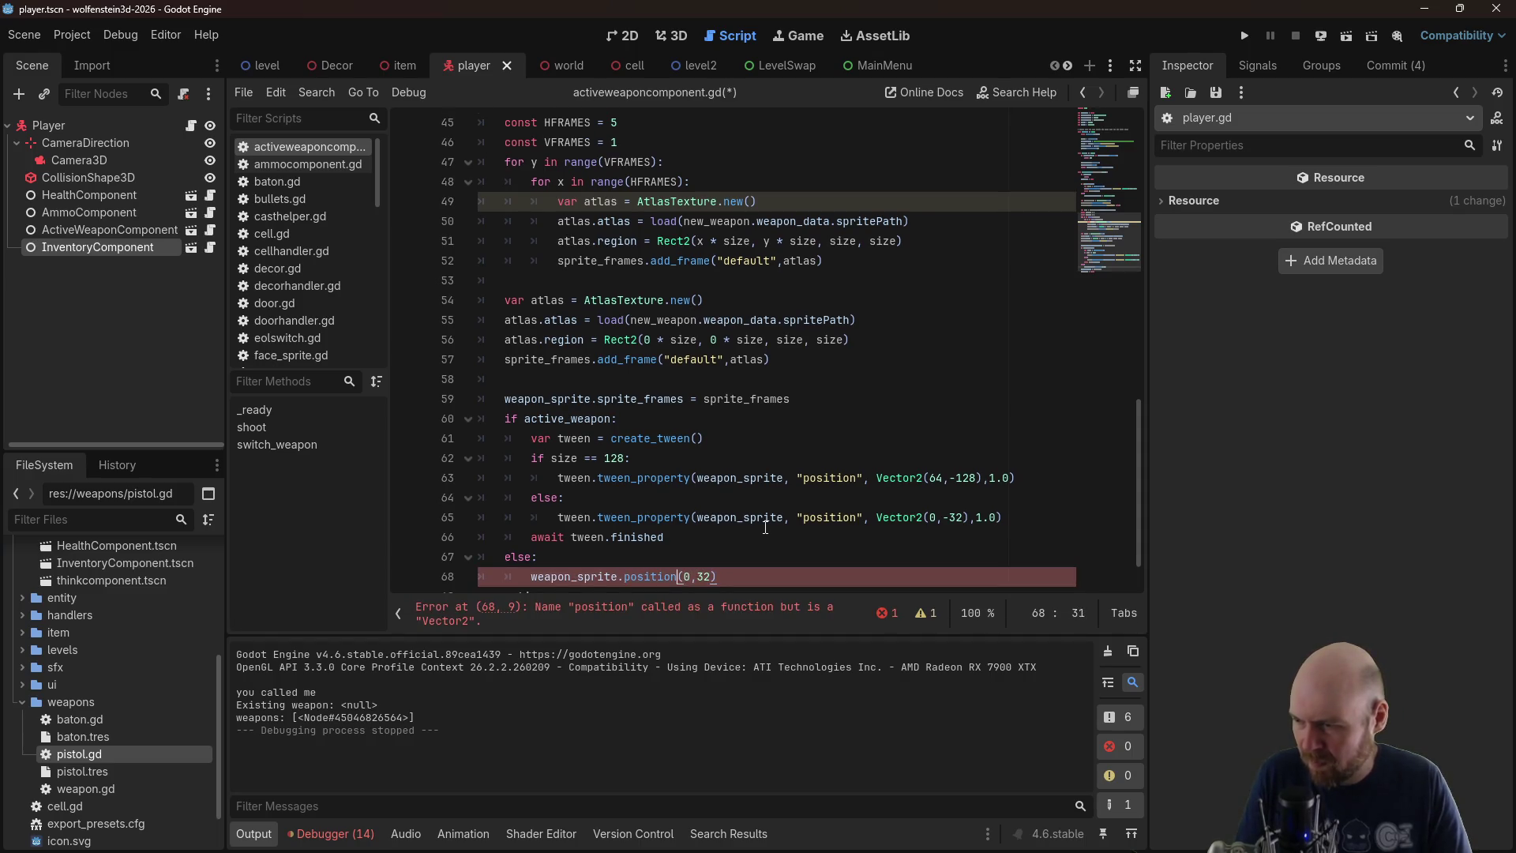
text( = Vecot)
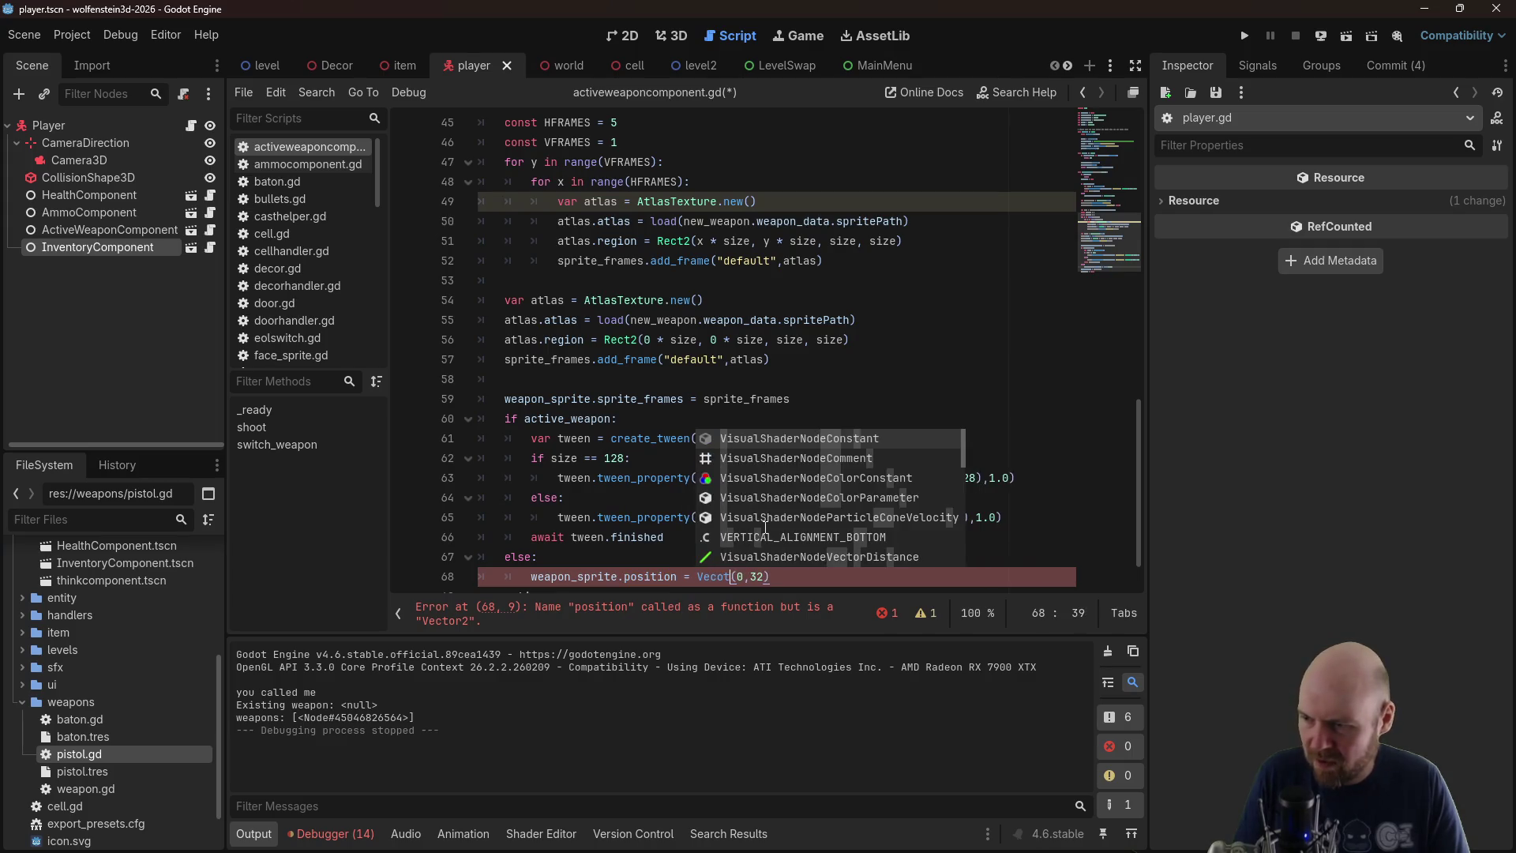
key(BackSpace)
key(BackSpace)
text(tor2)
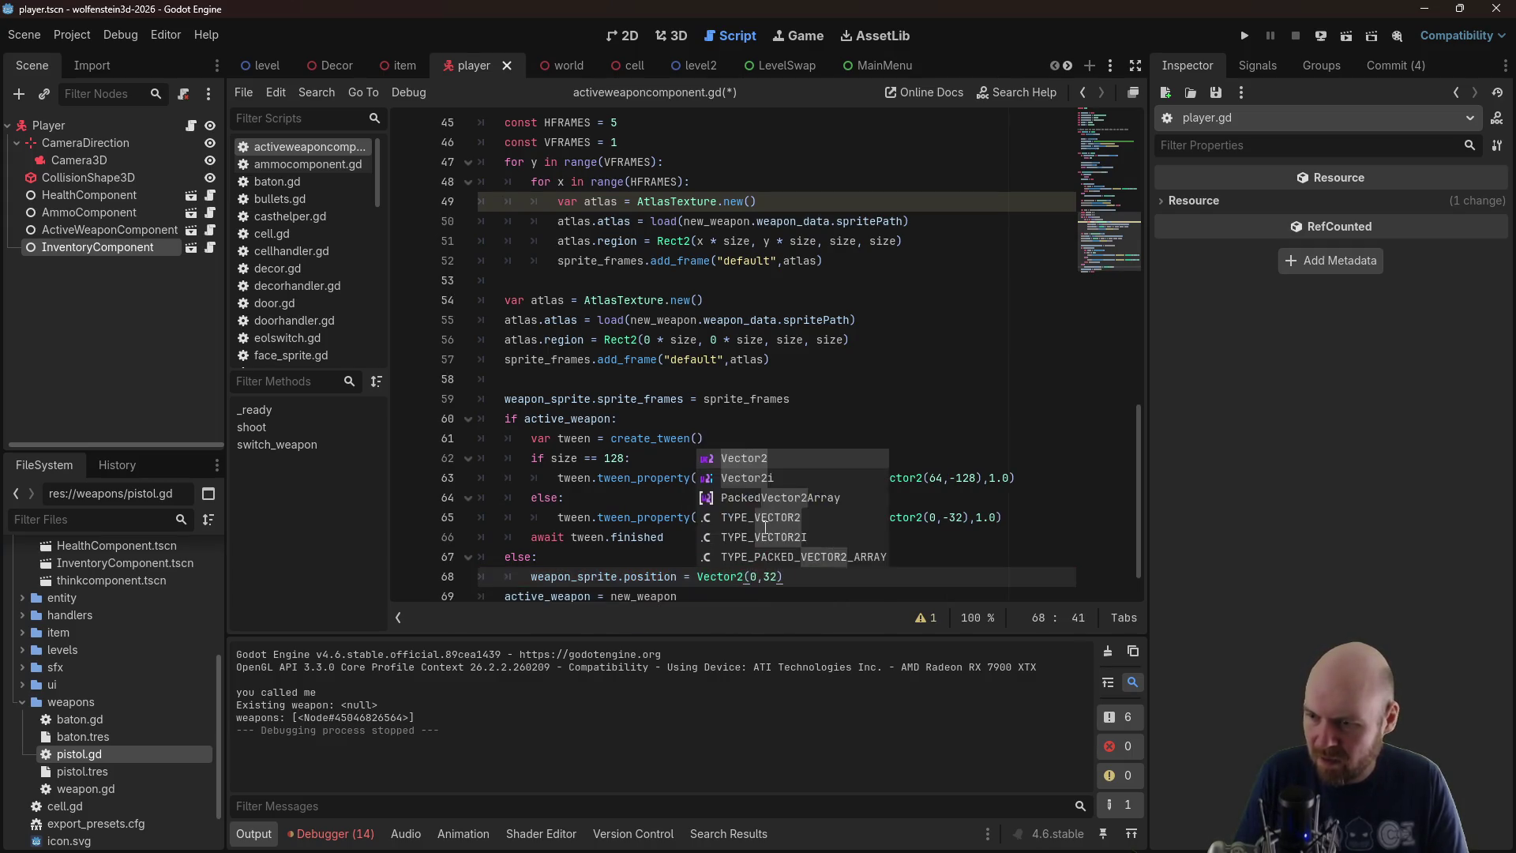
key(Right)
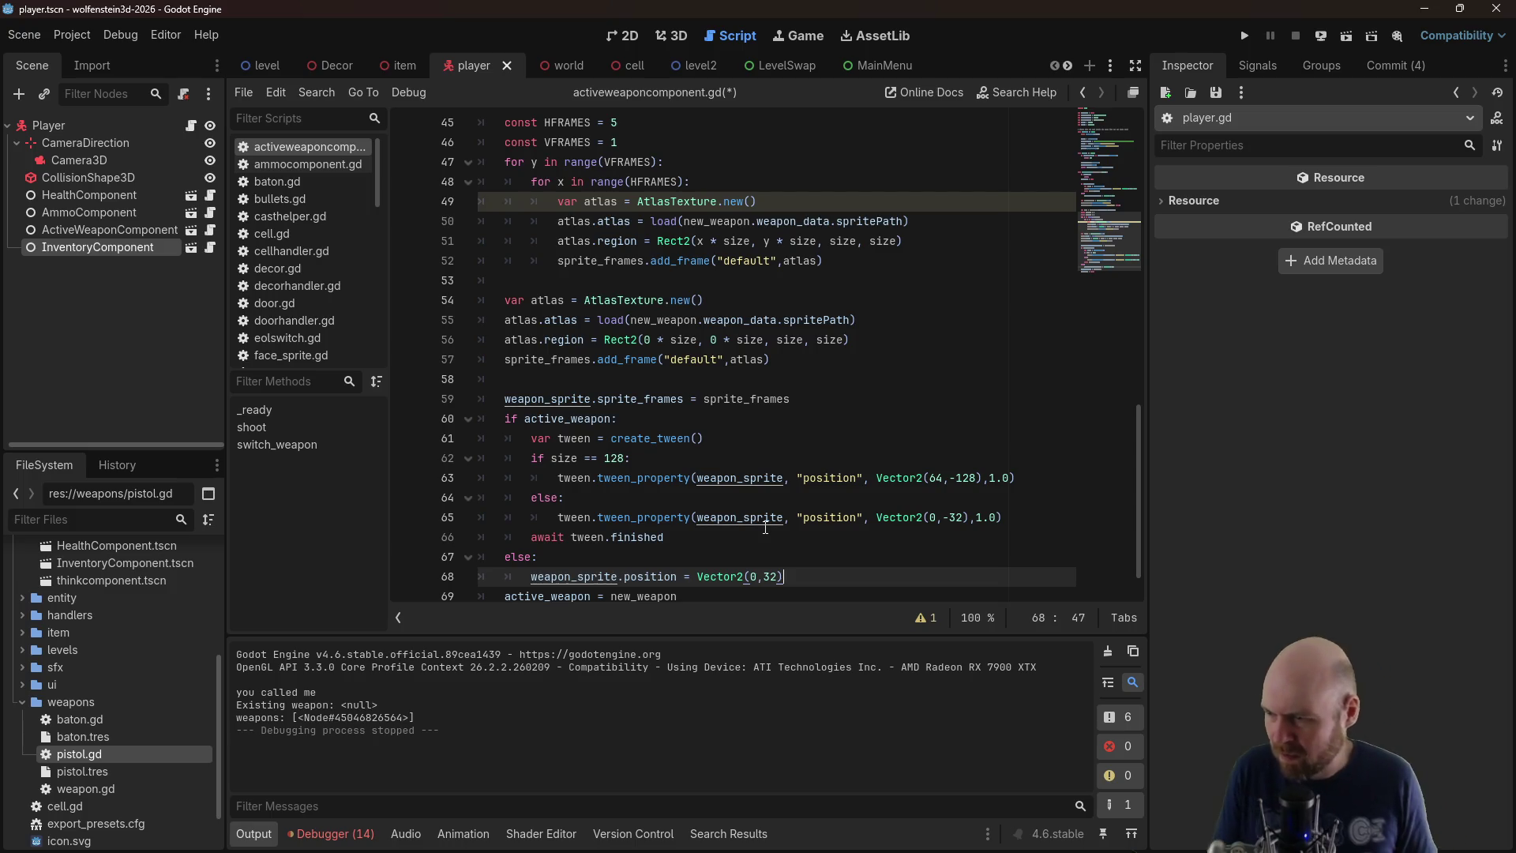
key(ctrl+s)
click(785, 495)
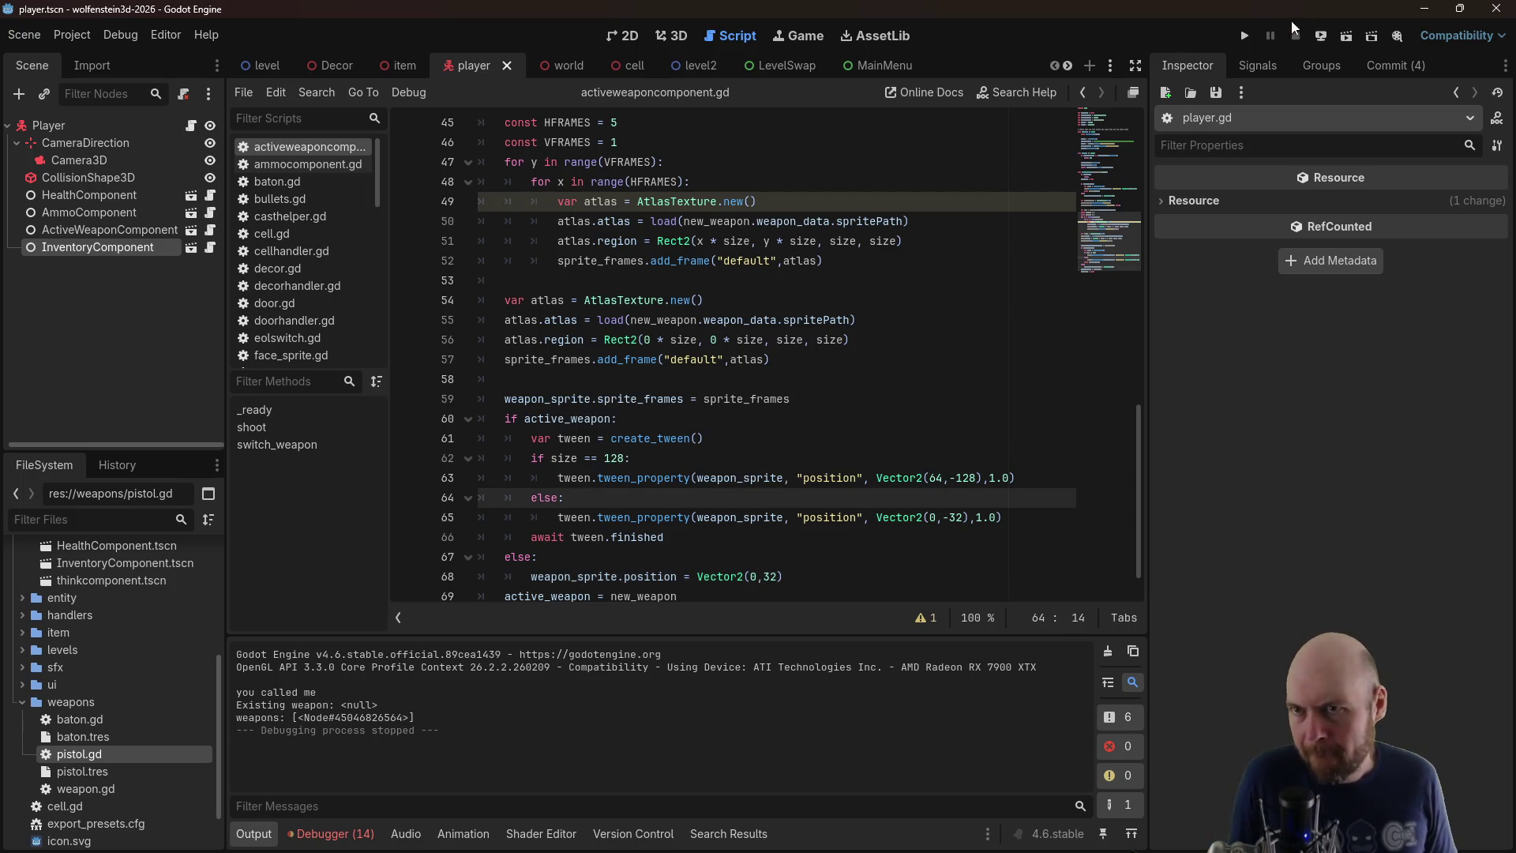
Run the game and start a match to check the weapon's placement
click(1245, 35)
click(763, 396)
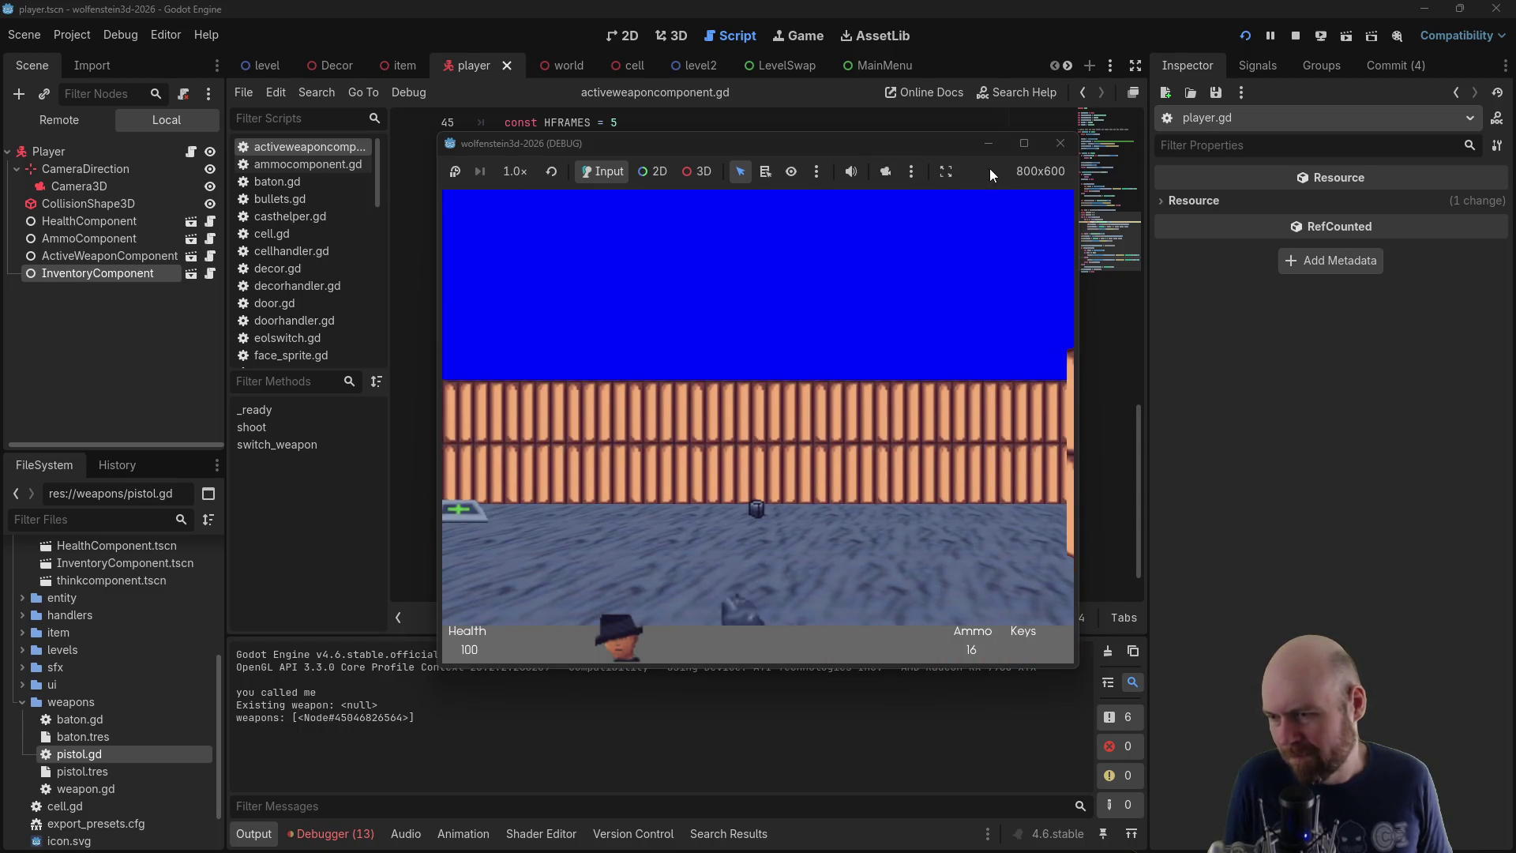
click(1072, 147)
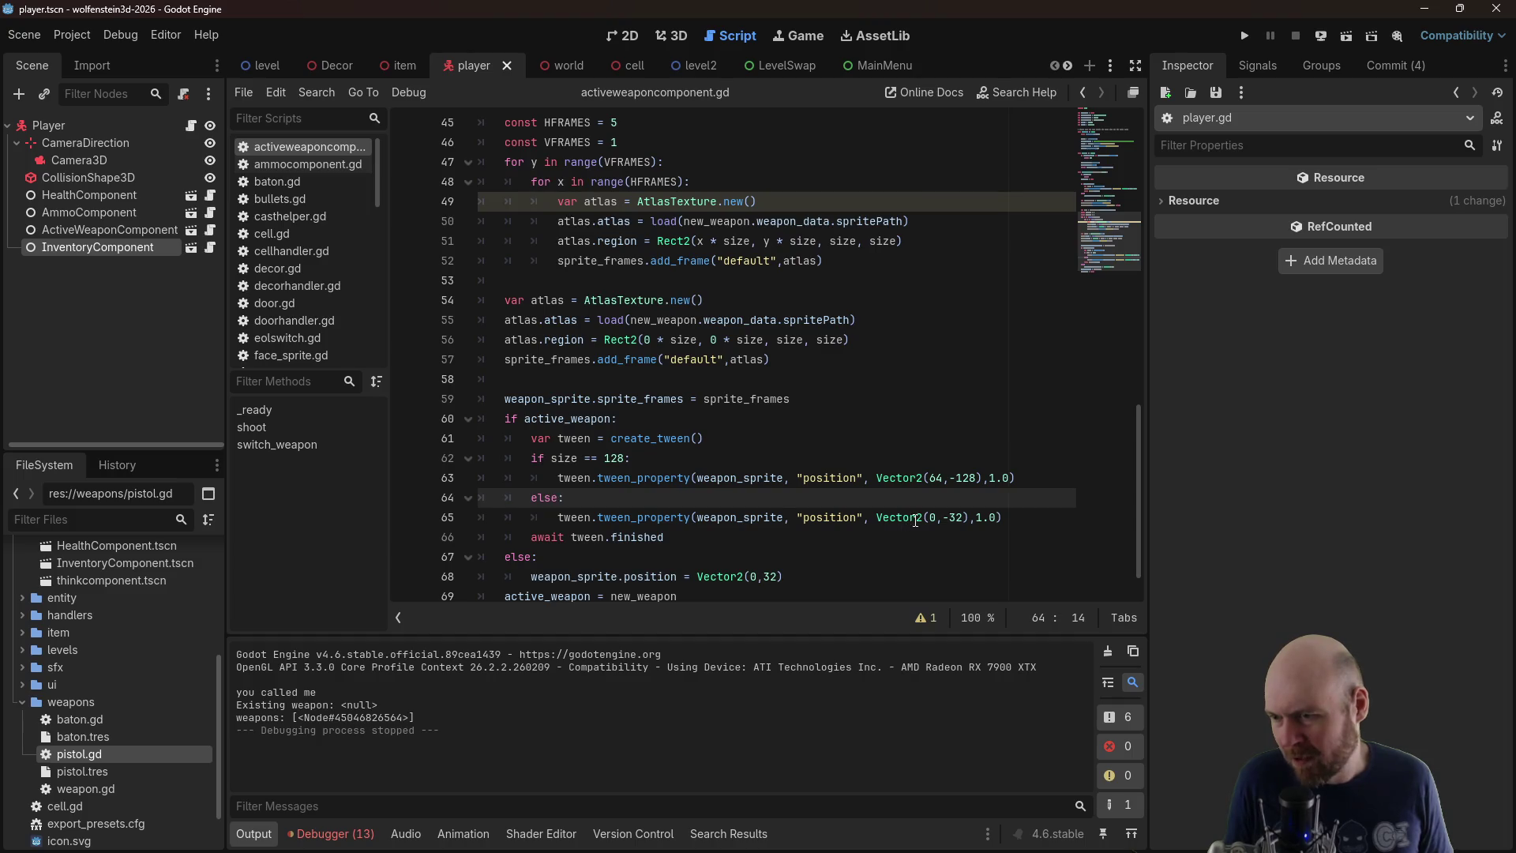
Change the fallback position to Vector2(0,-32), then rerun the game and fire the pistol to verify
click(763, 576)
text(-)
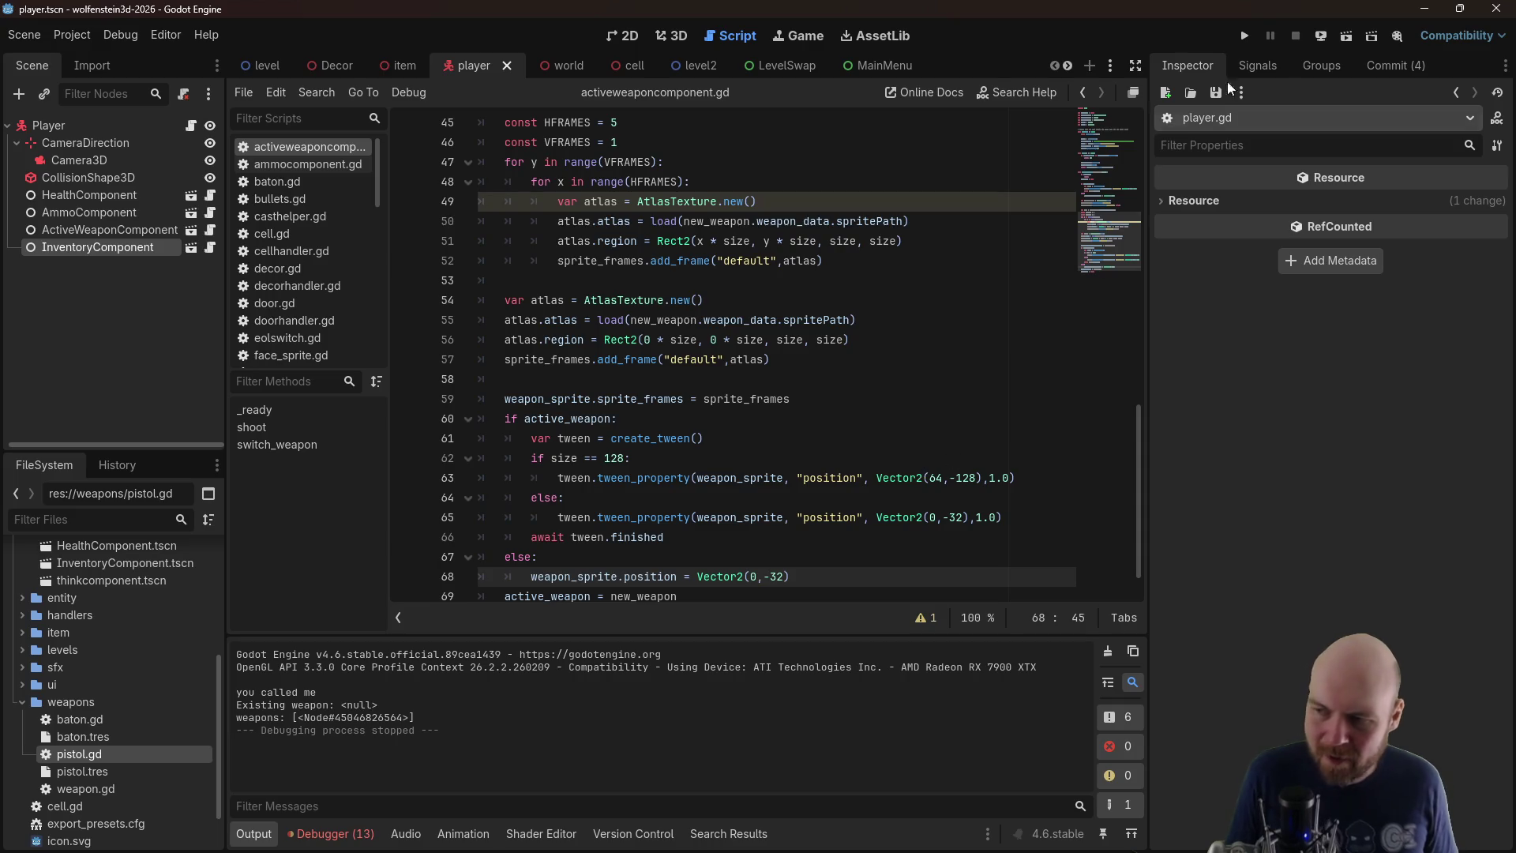
click(1244, 35)
click(766, 431)
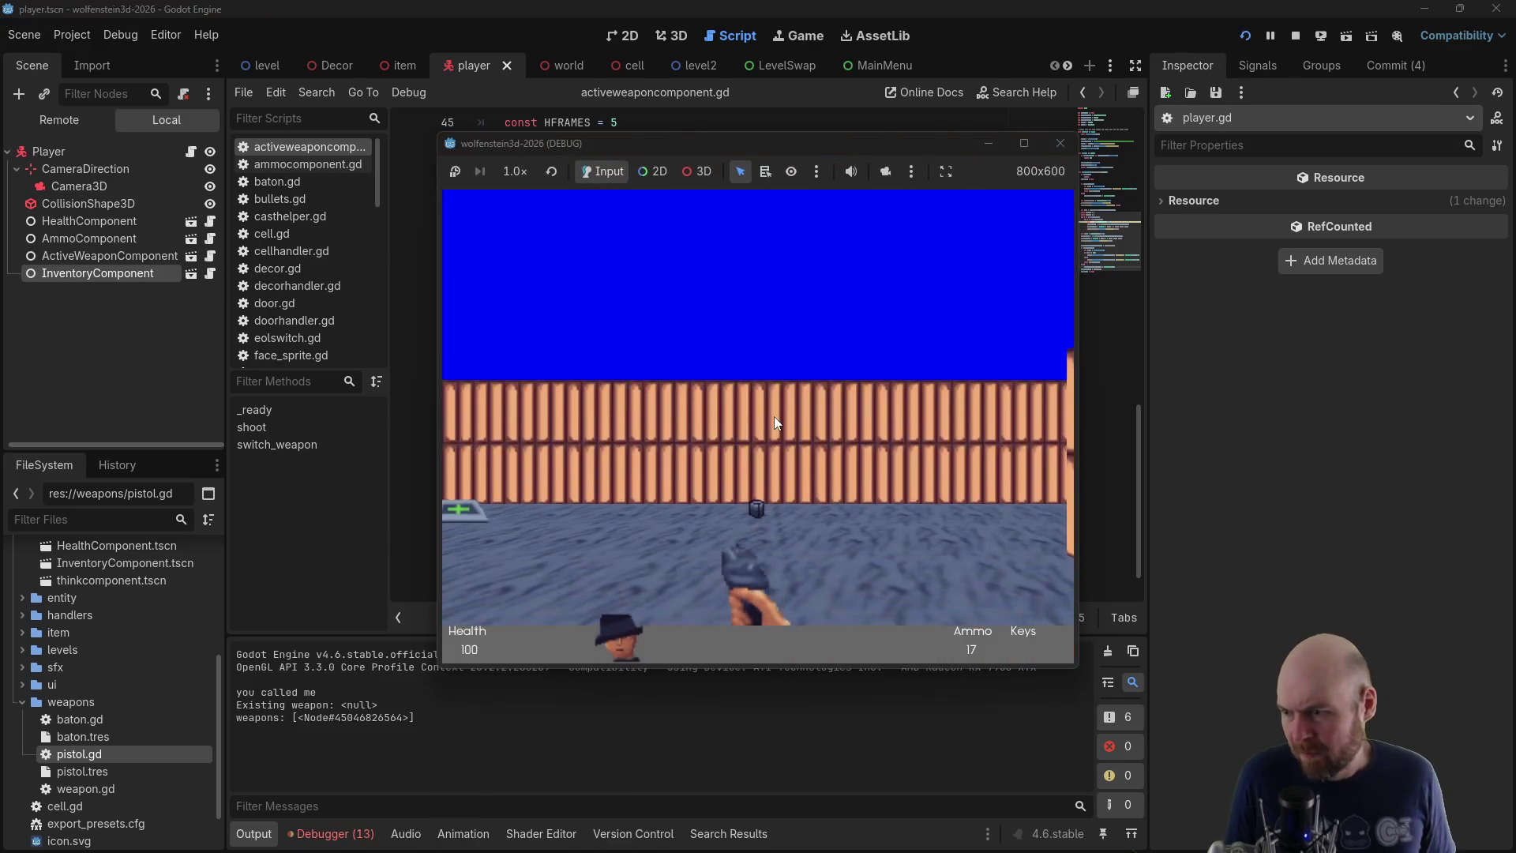
key(Left)
key(Up)
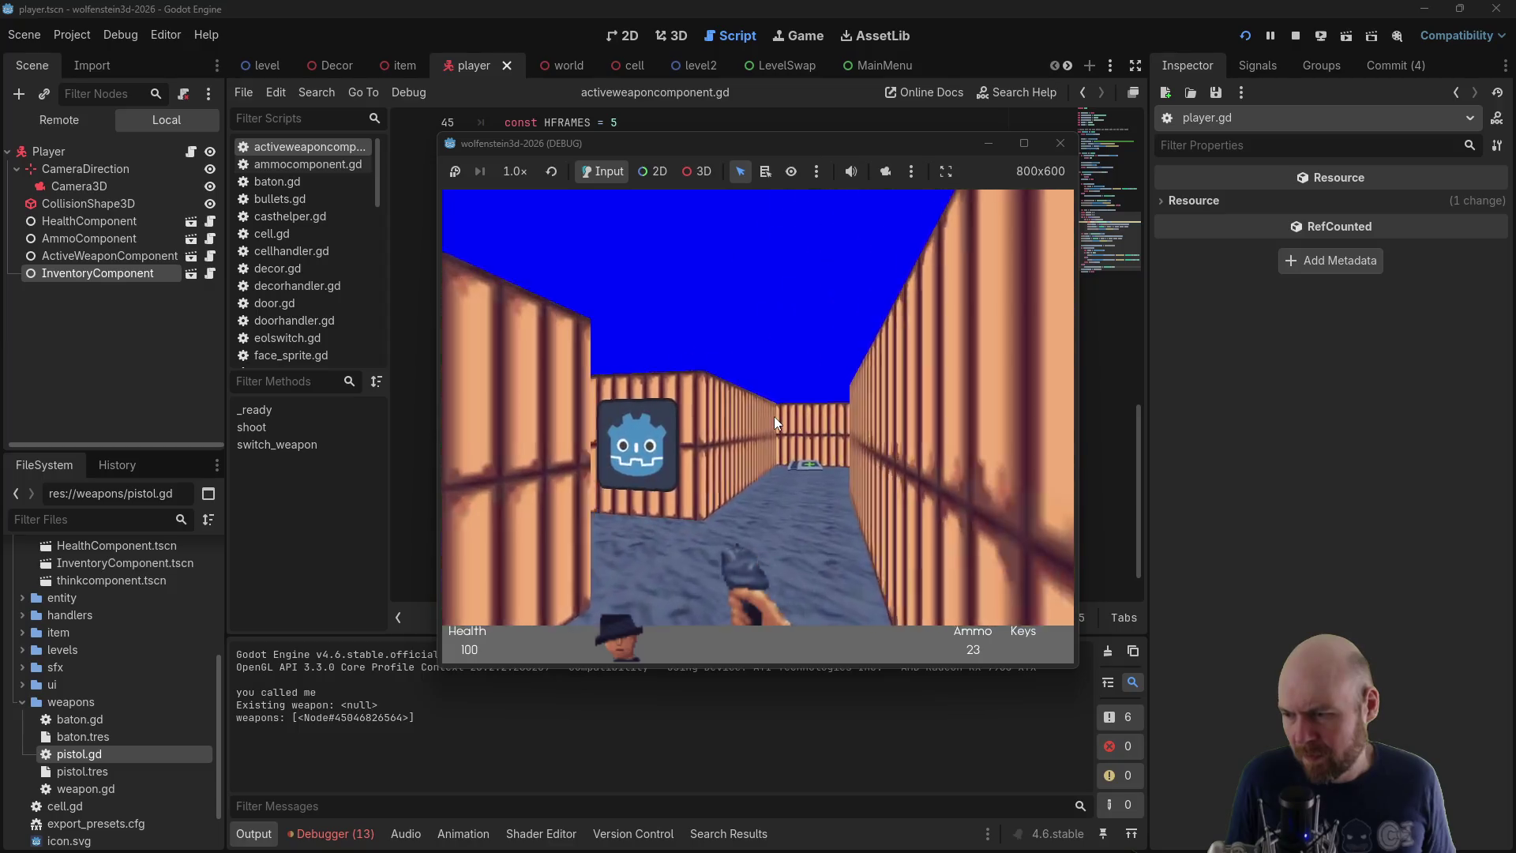
click(774, 415)
key(Left)
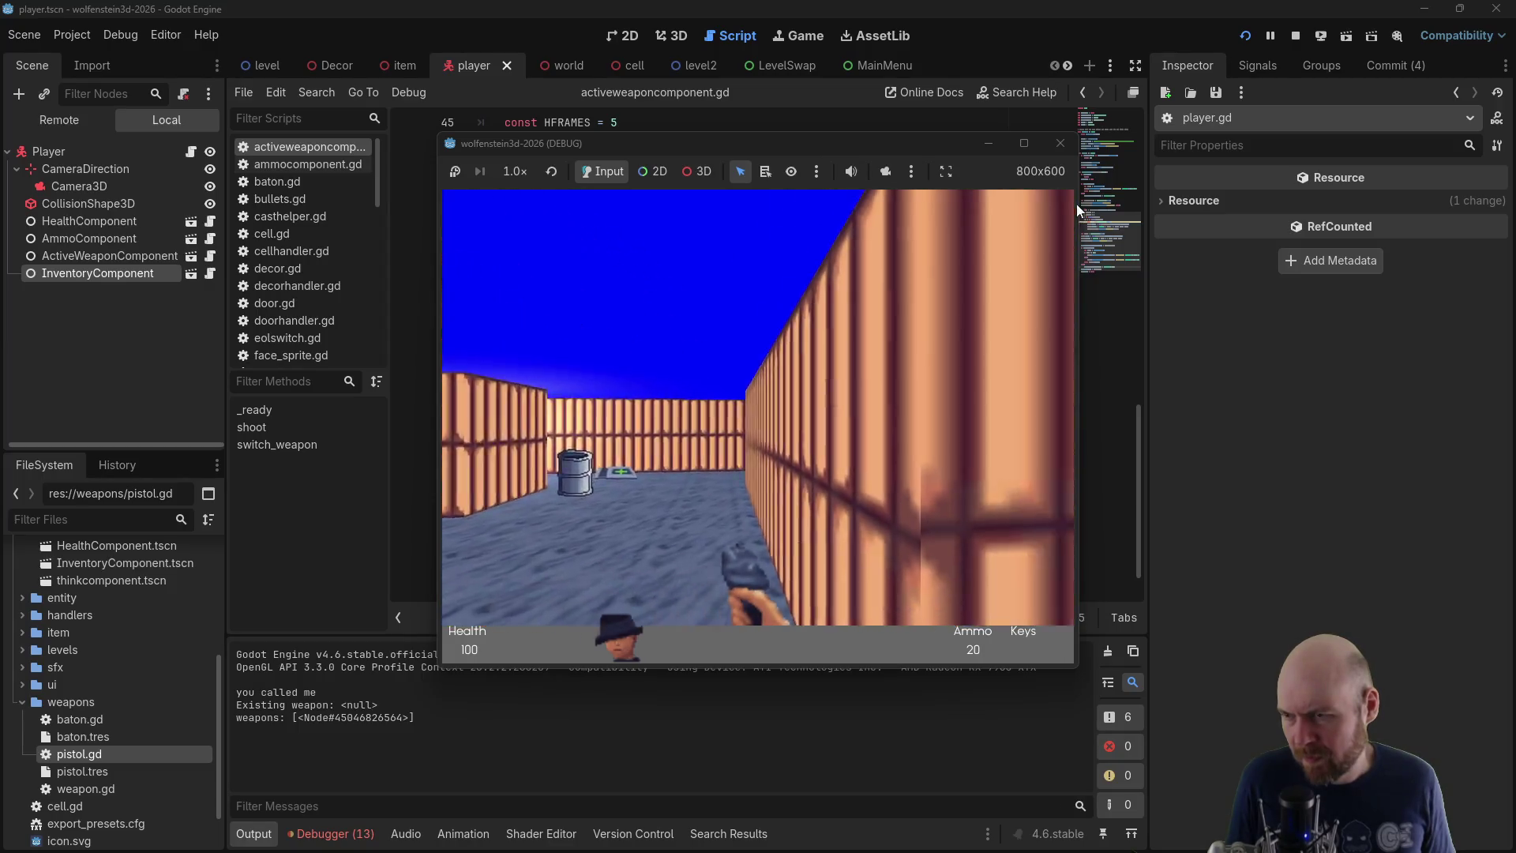
click(1069, 146)
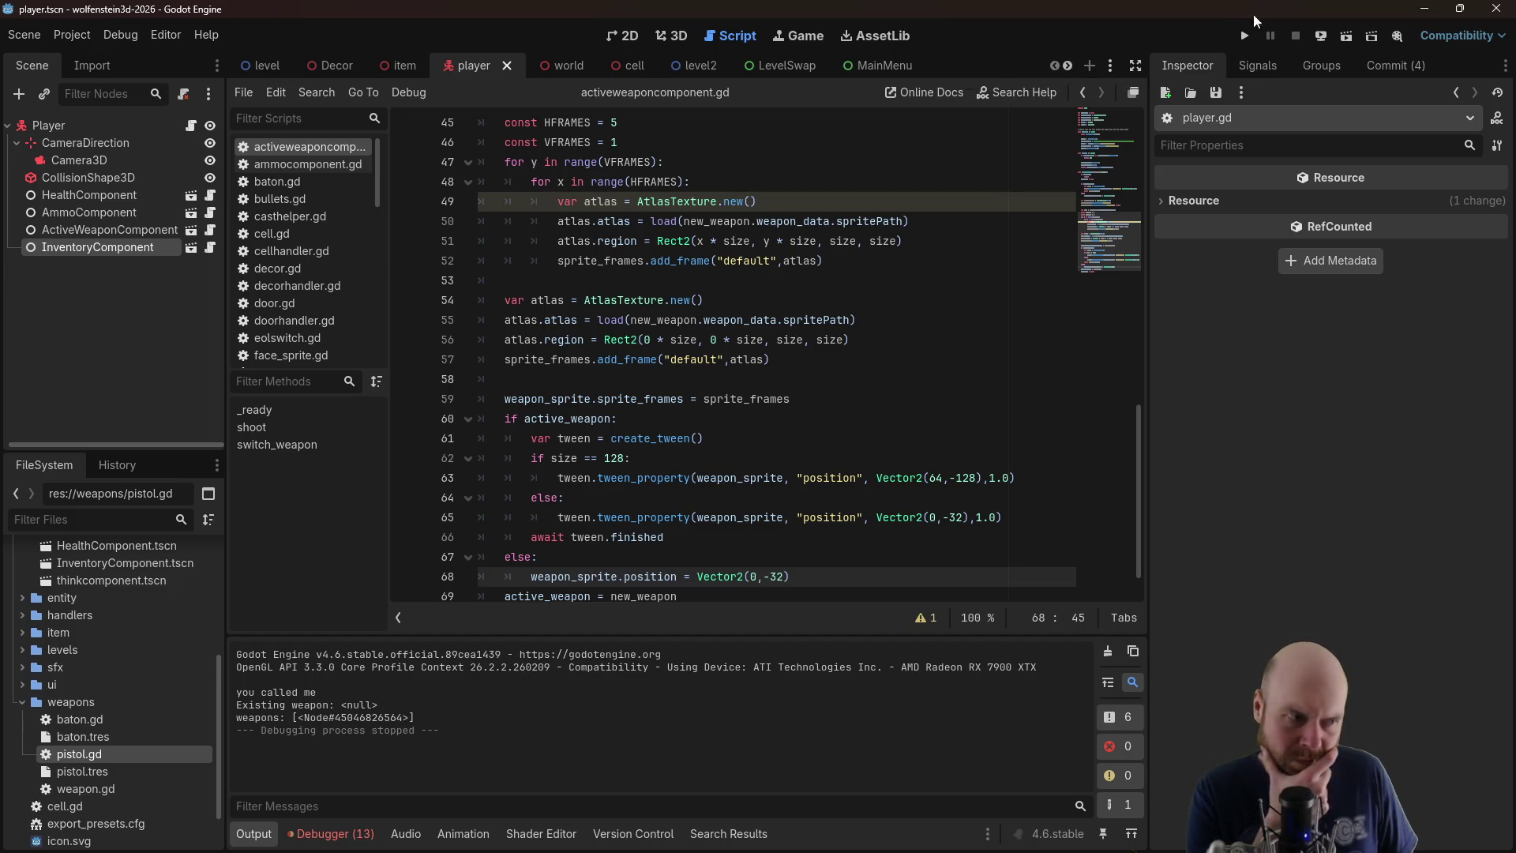
Scroll through activeweaponcomponent.gd to review the shoot function
scroll(799, 342, down, 1)
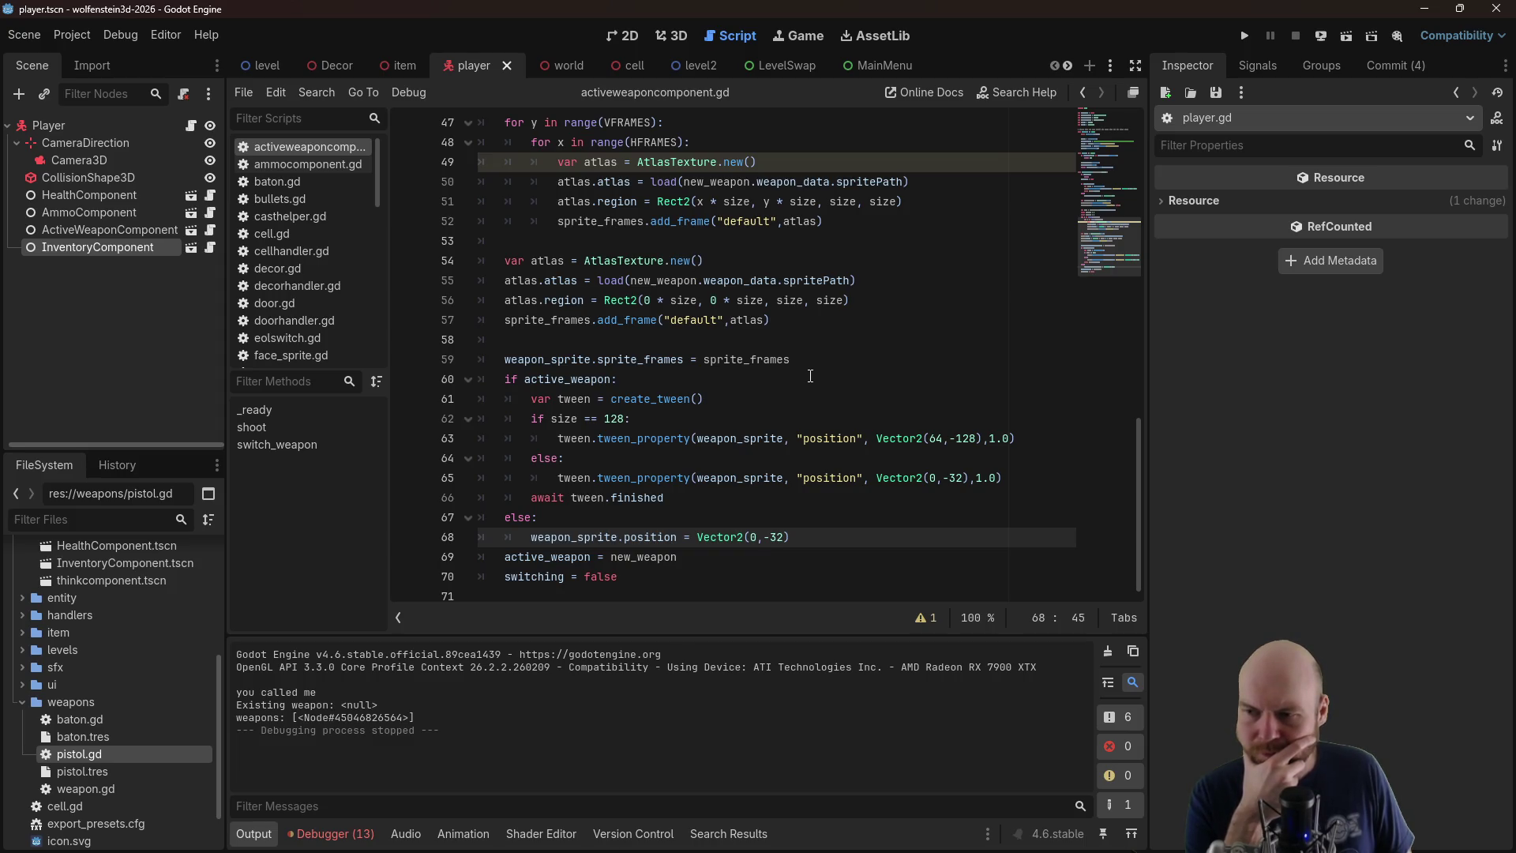
scroll(787, 455, up, 7)
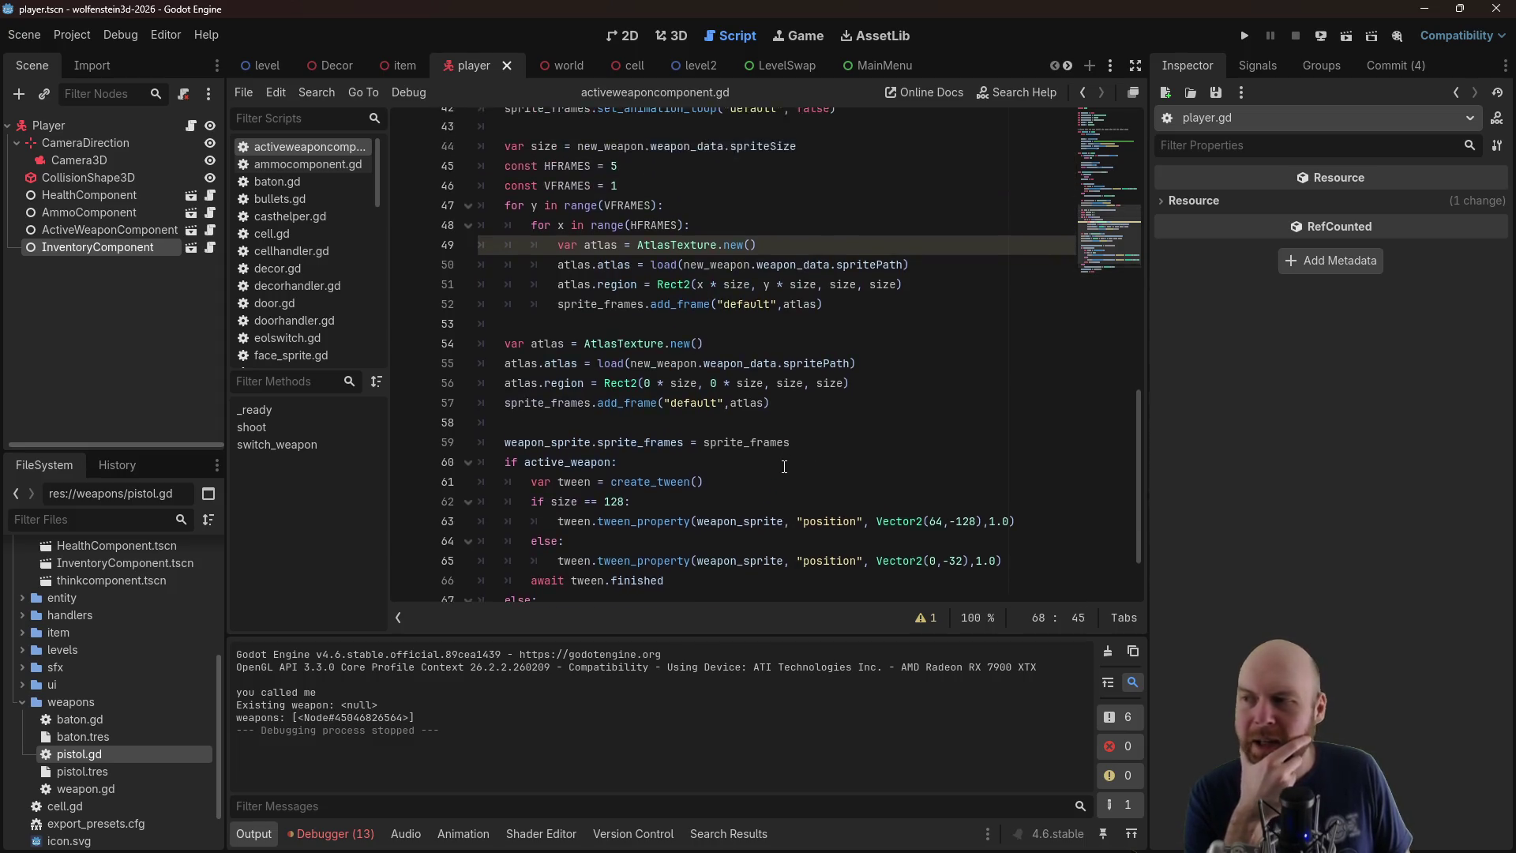
scroll(992, 485, up, 8)
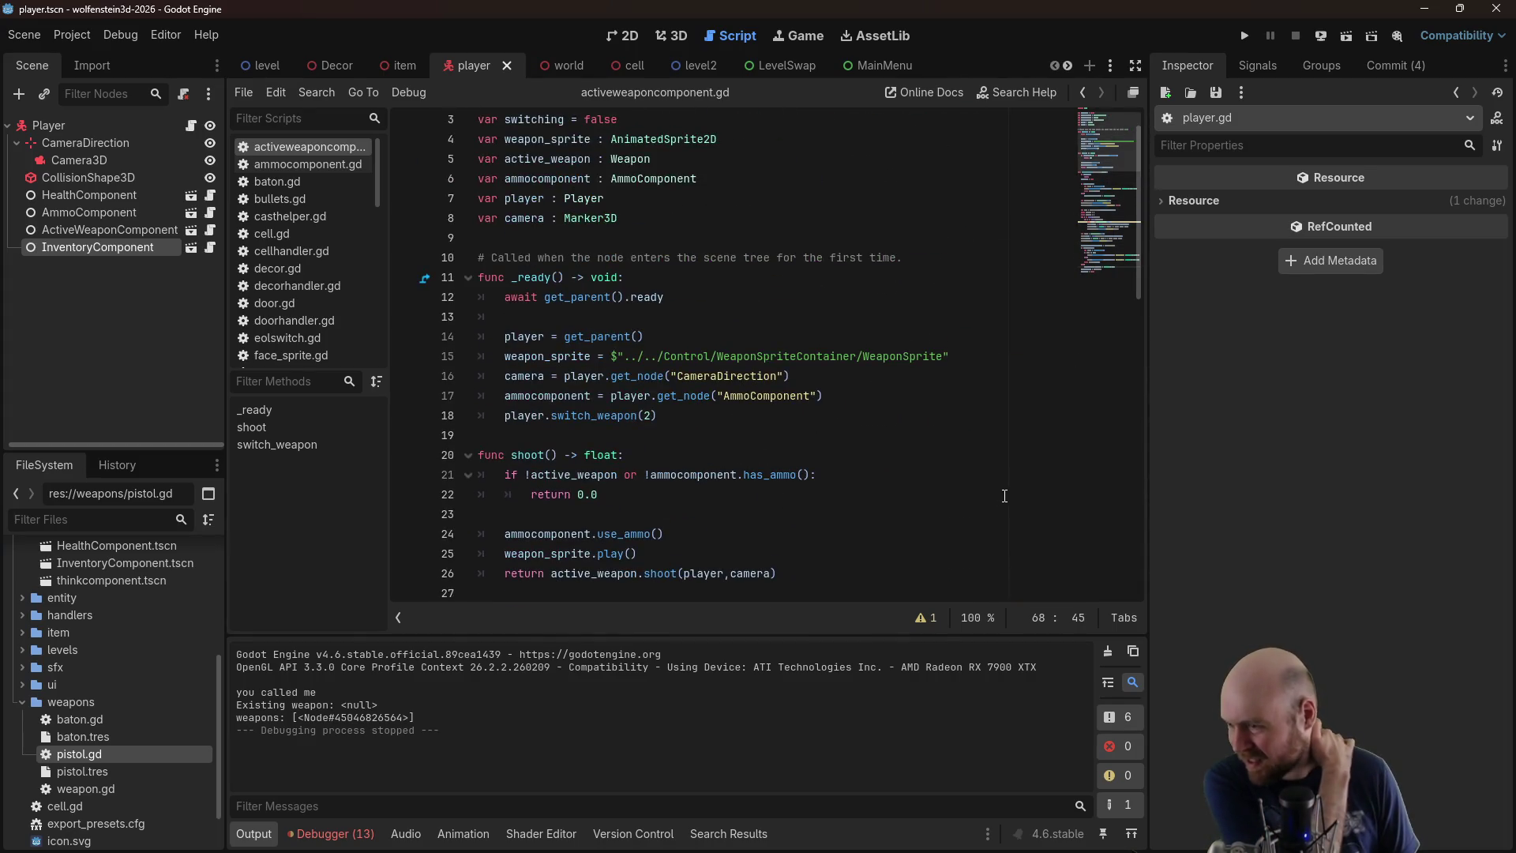
click(316, 168)
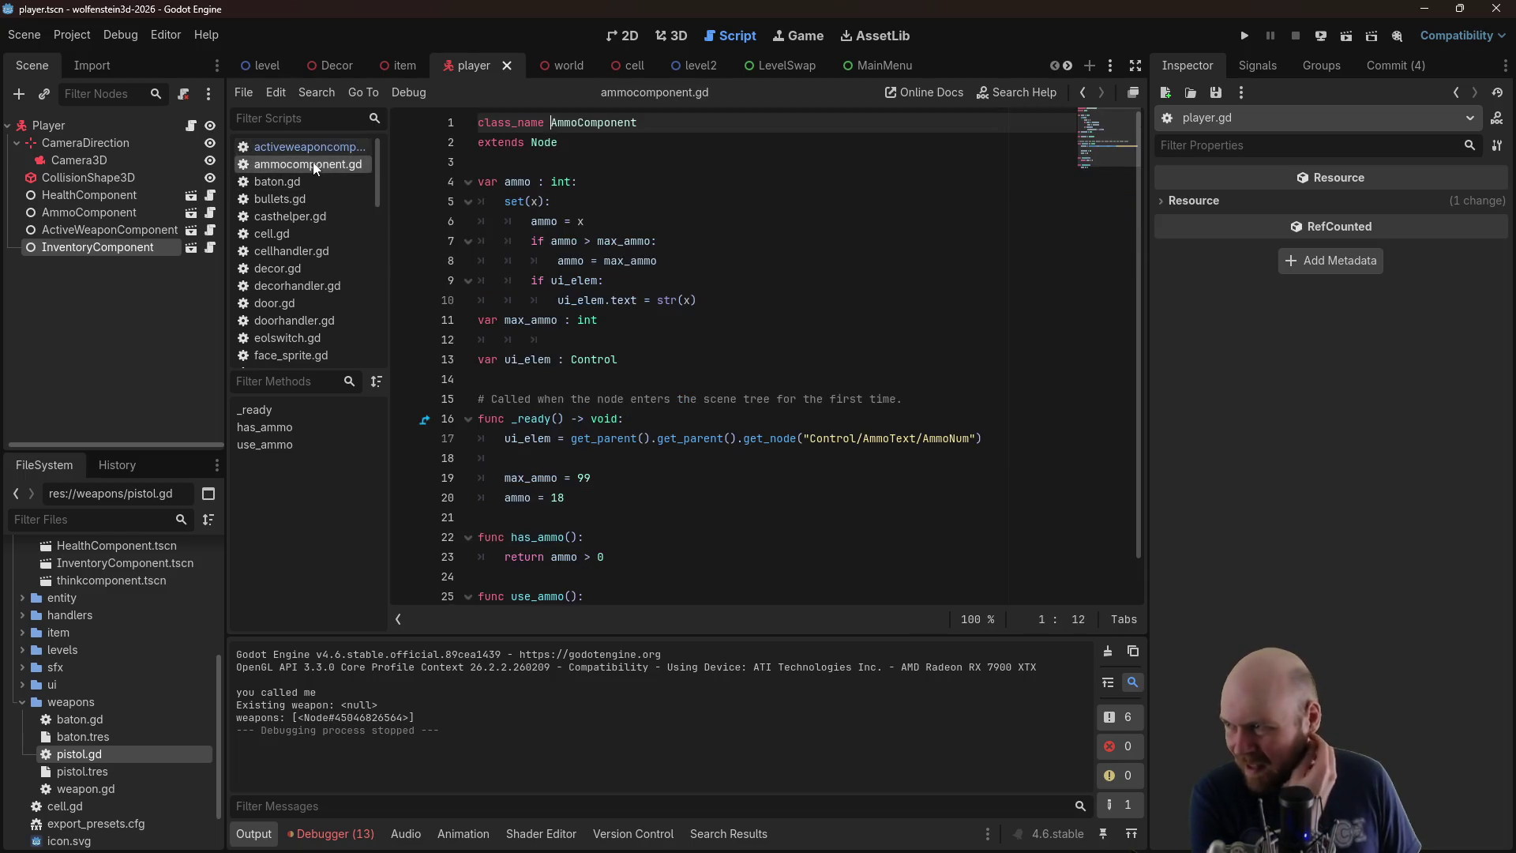
scroll(776, 314, down, 1)
scroll(777, 324, up, 1)
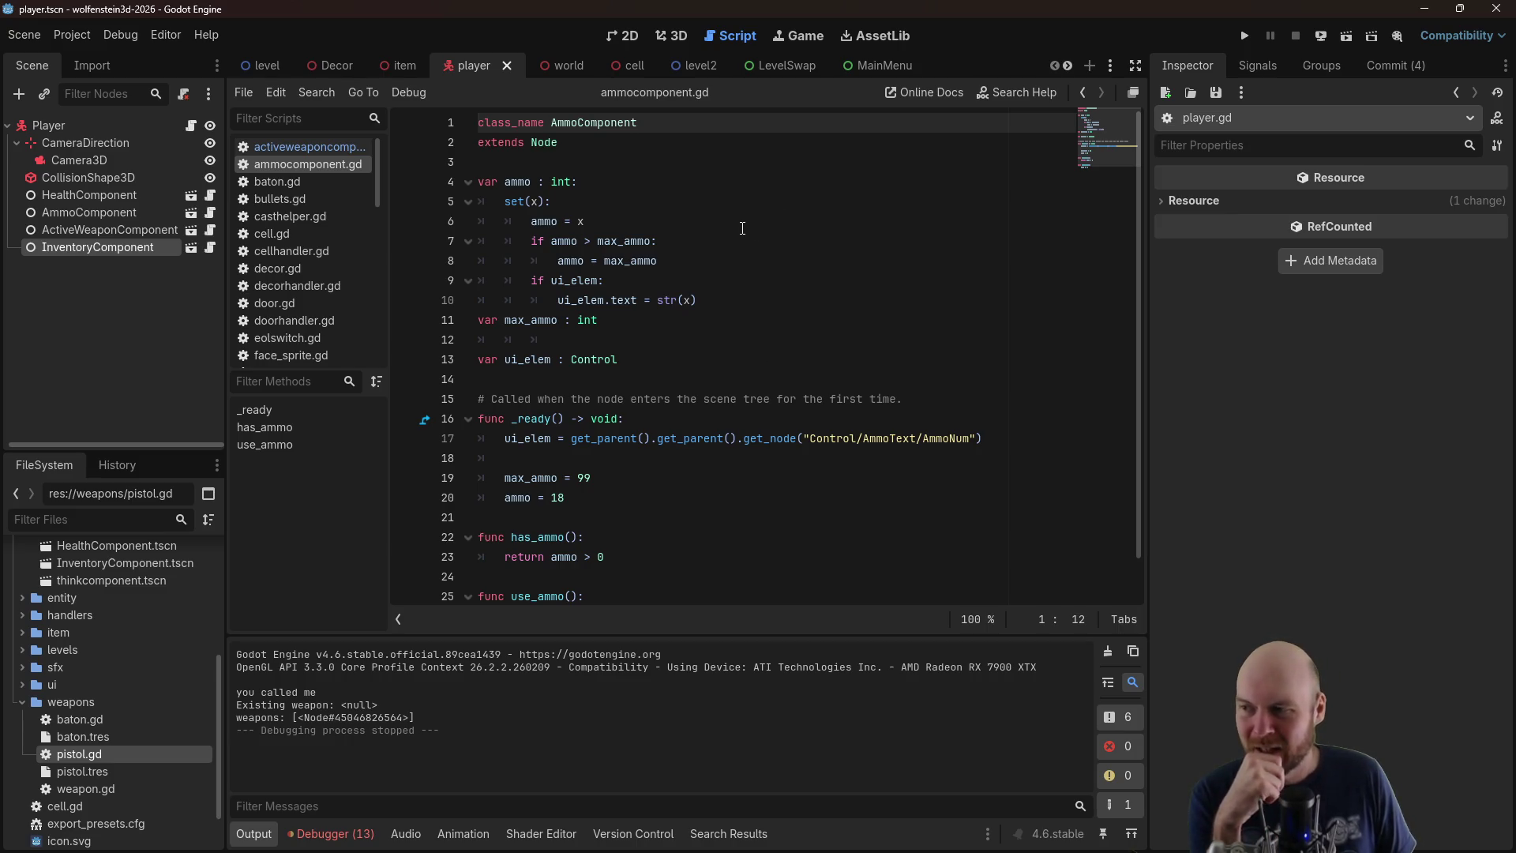
key(Down)
key(Down)
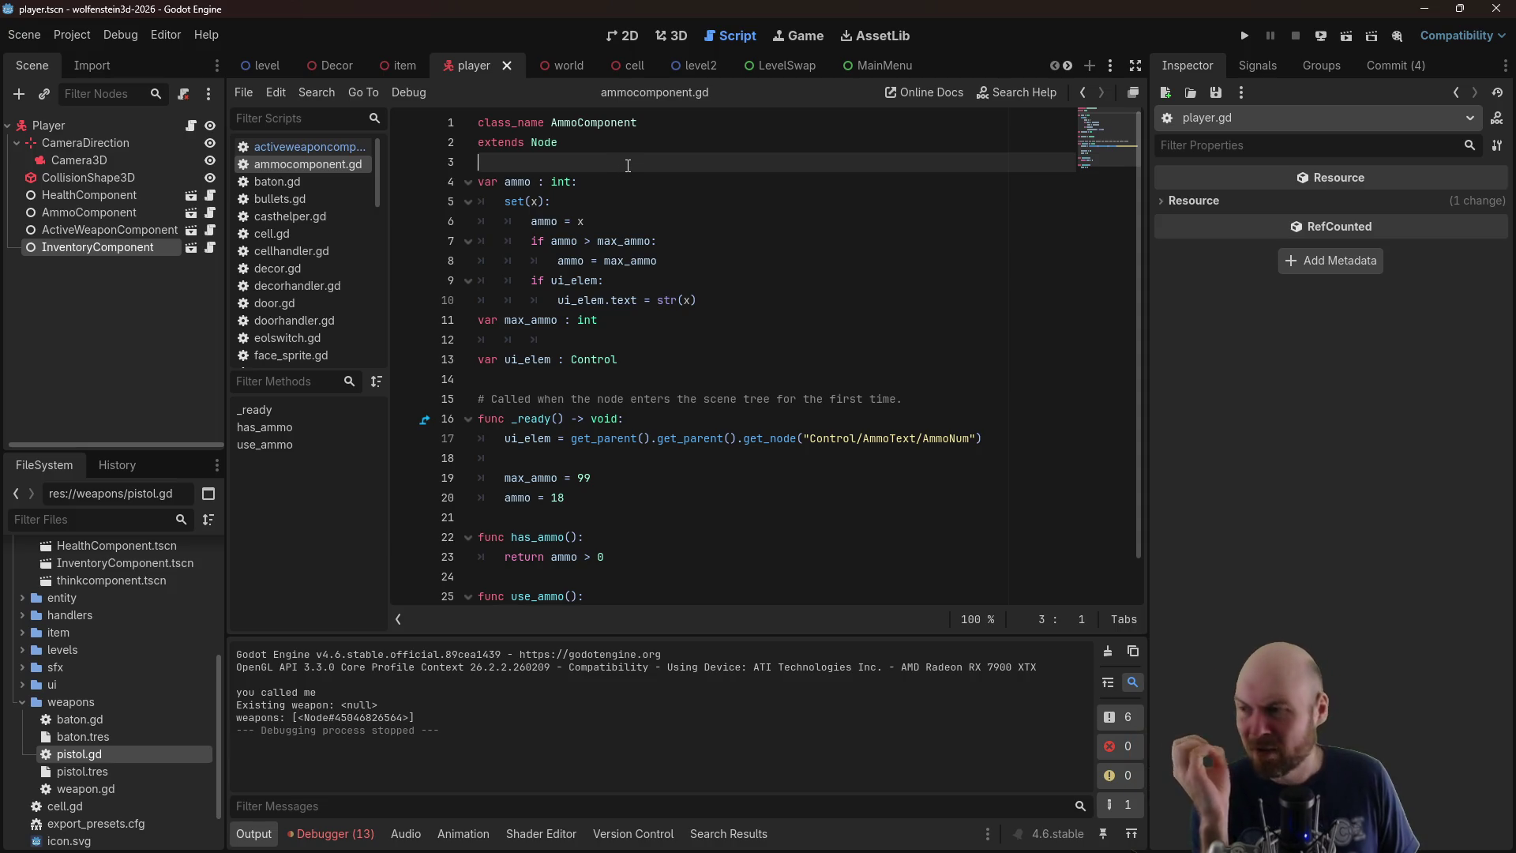
scroll(604, 273, down, 1)
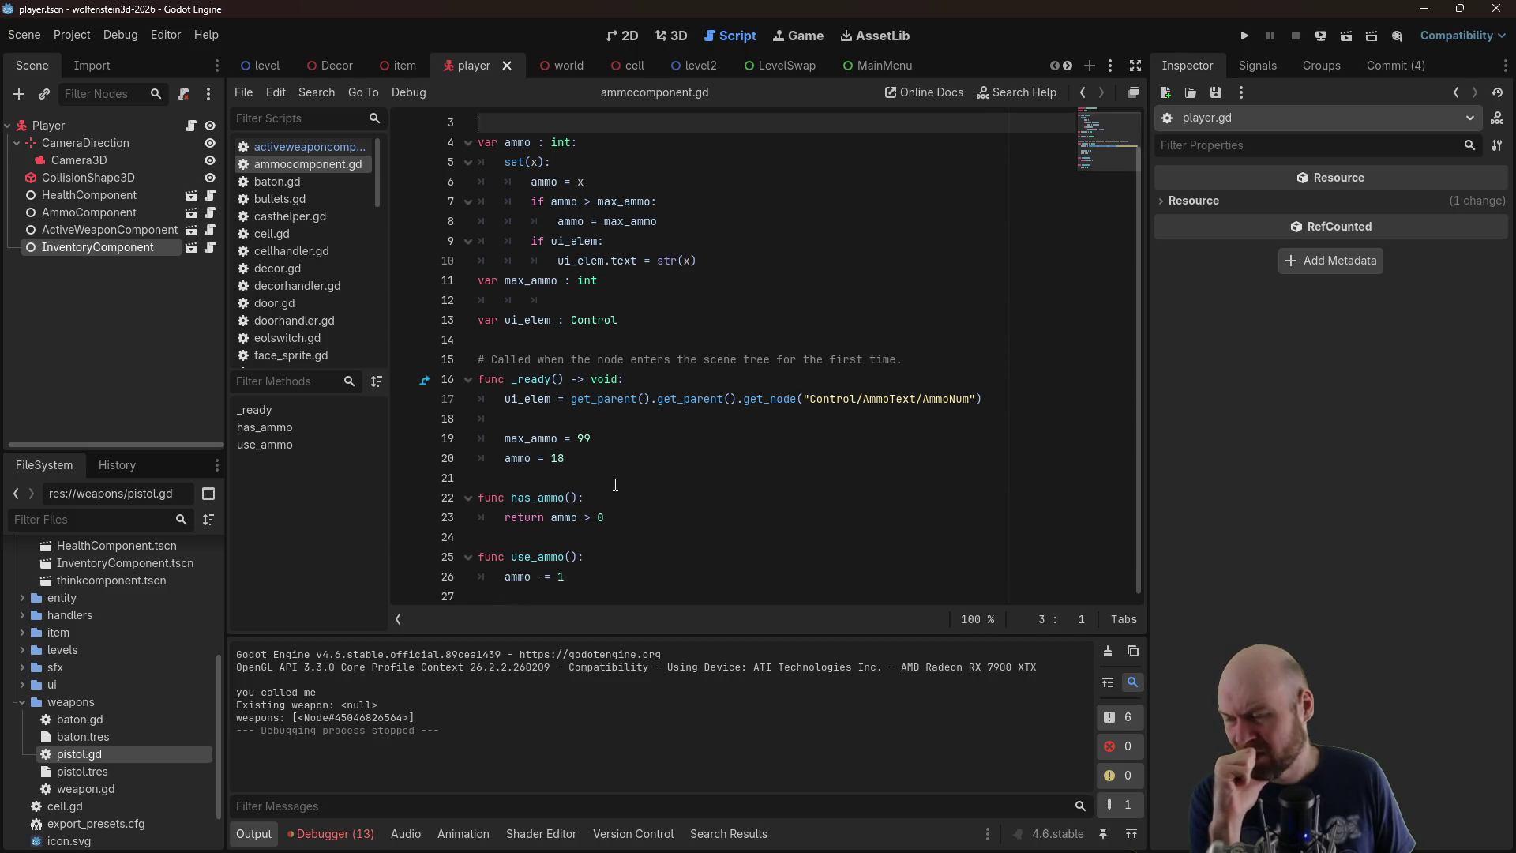
click(596, 564)
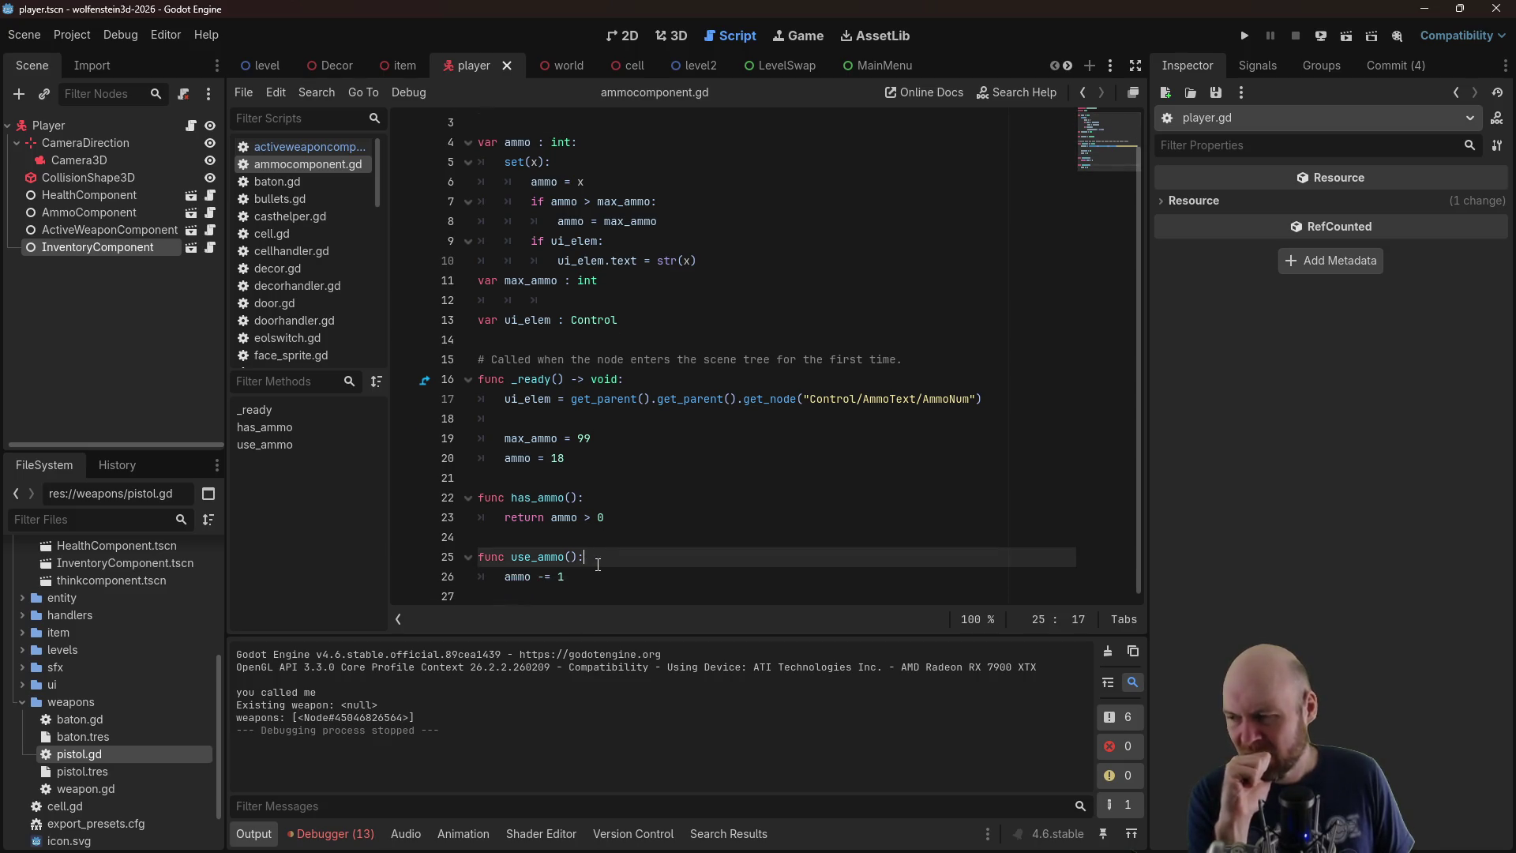
click(573, 557)
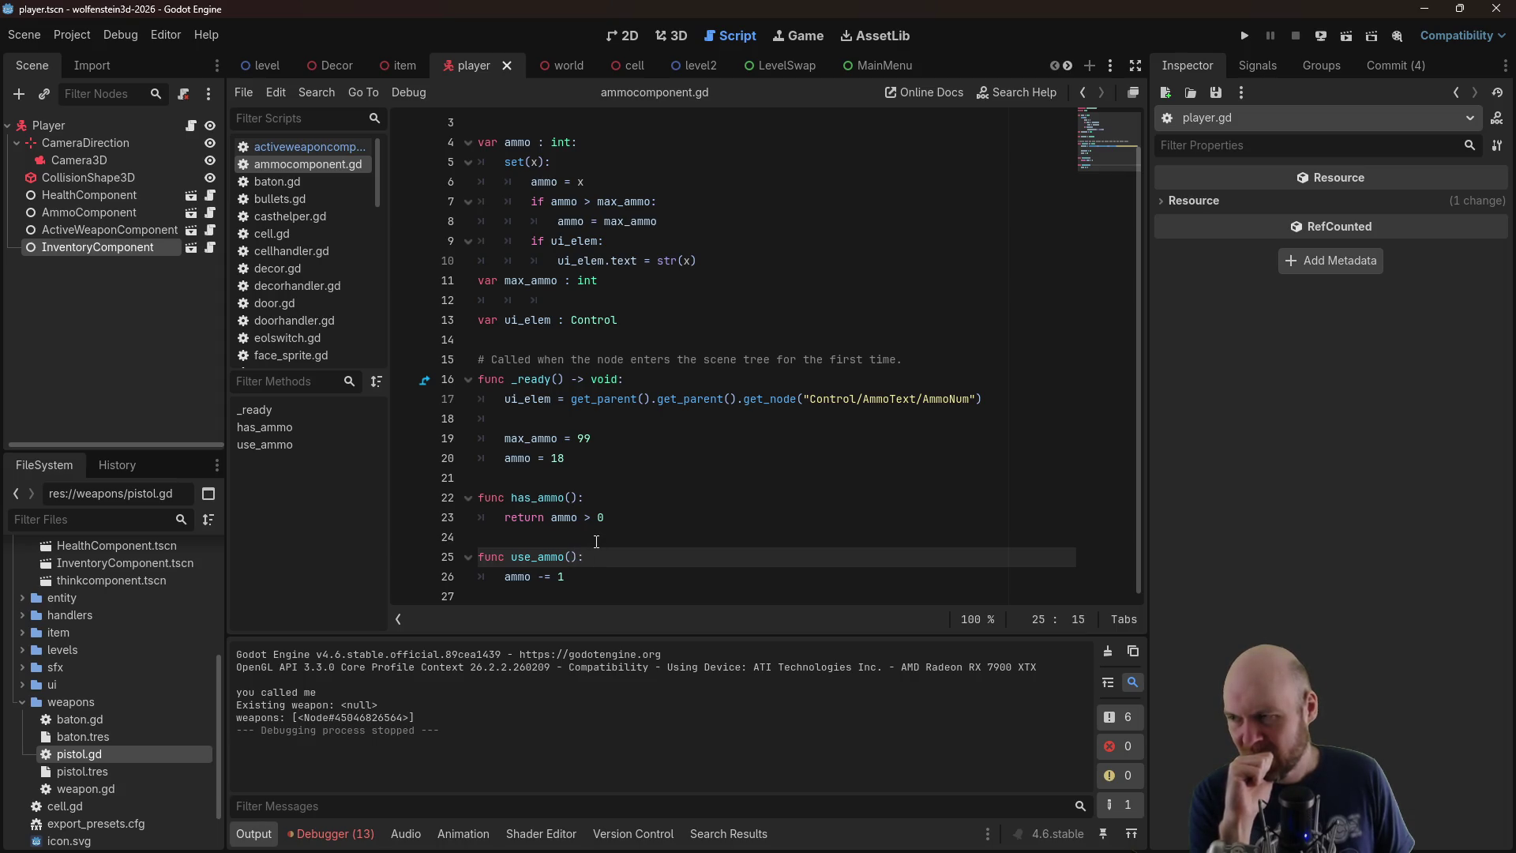
scroll(726, 527, up, 1)
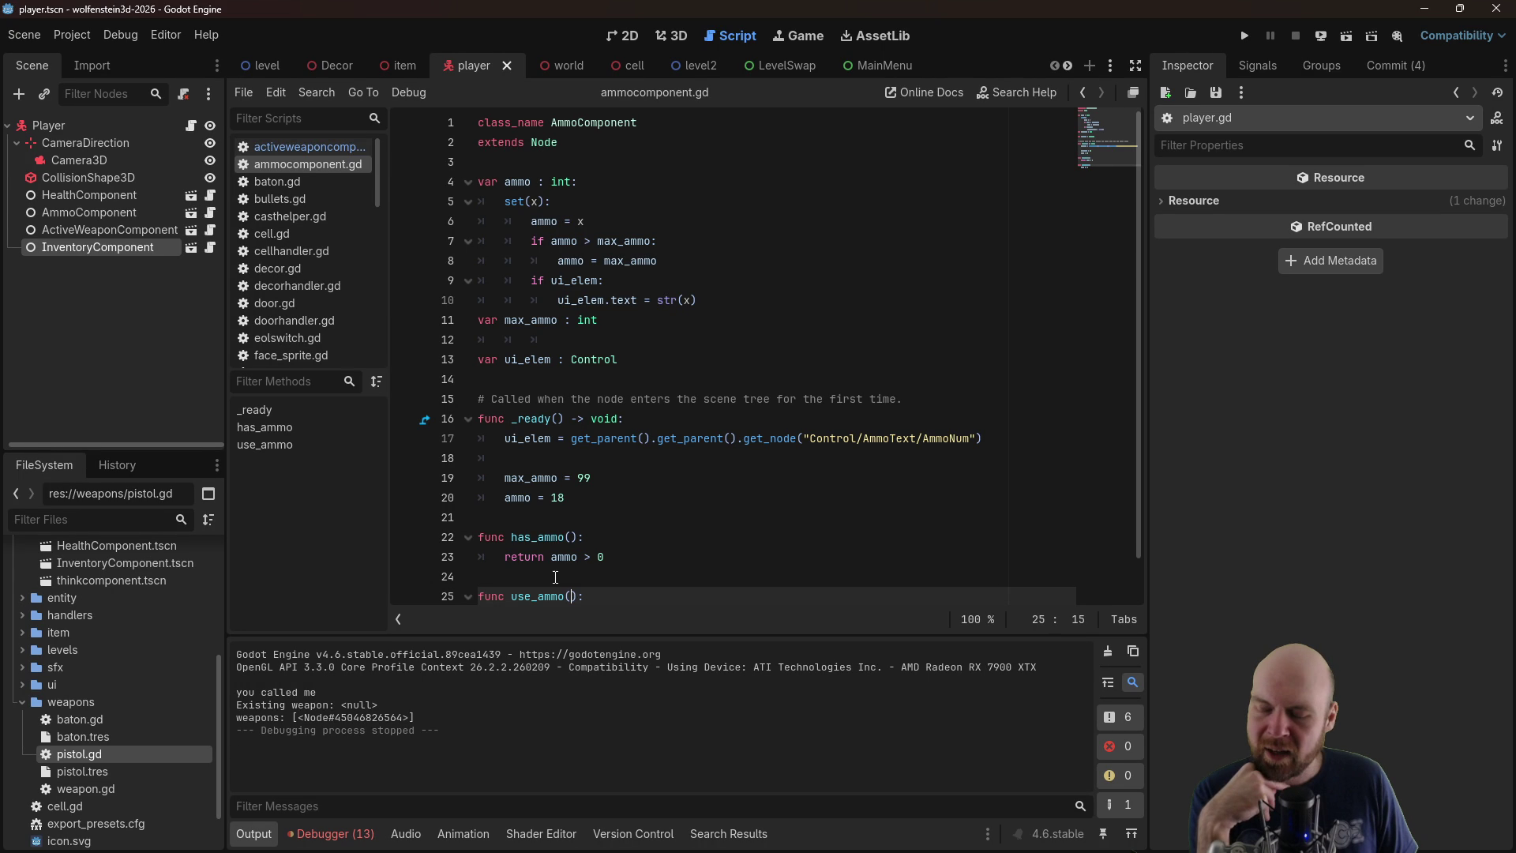
Review the ammo setter and declarations, then clear the stray tab from blank line 12 under max_ammo
click(577, 398)
click(686, 458)
click(687, 480)
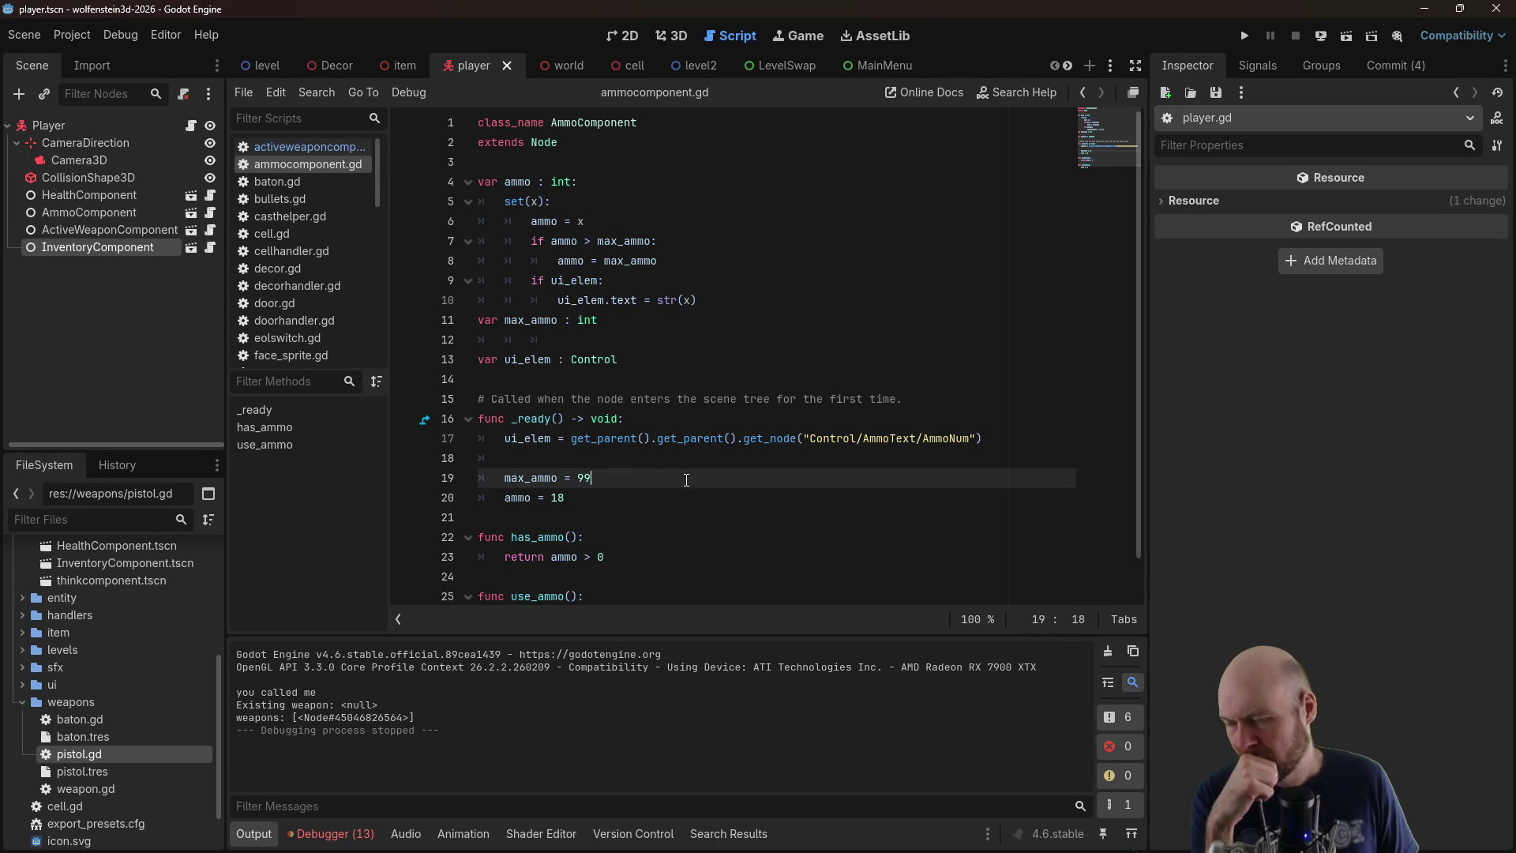
click(686, 493)
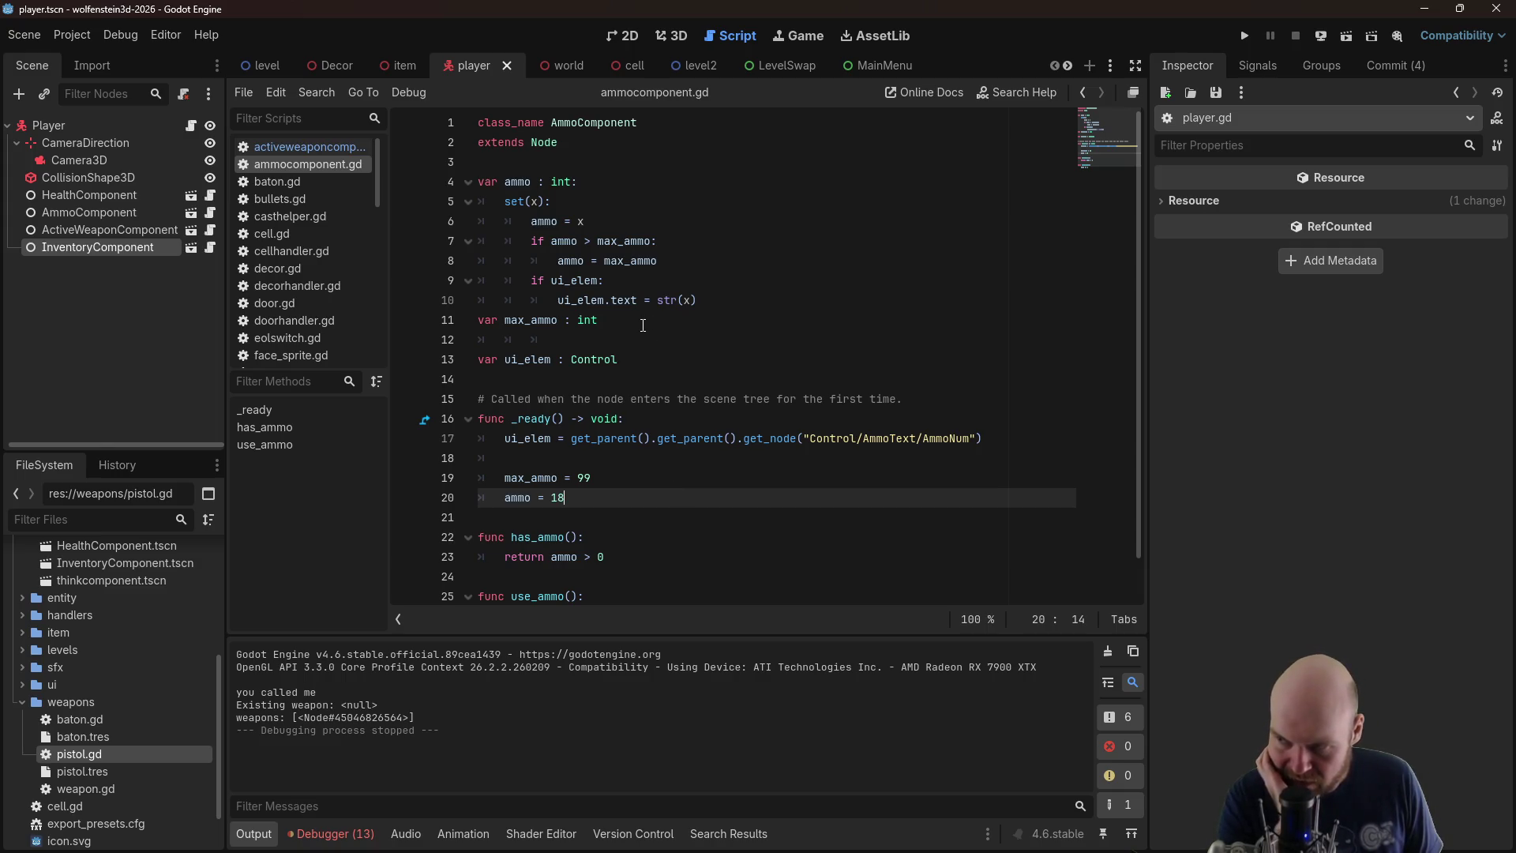
click(665, 306)
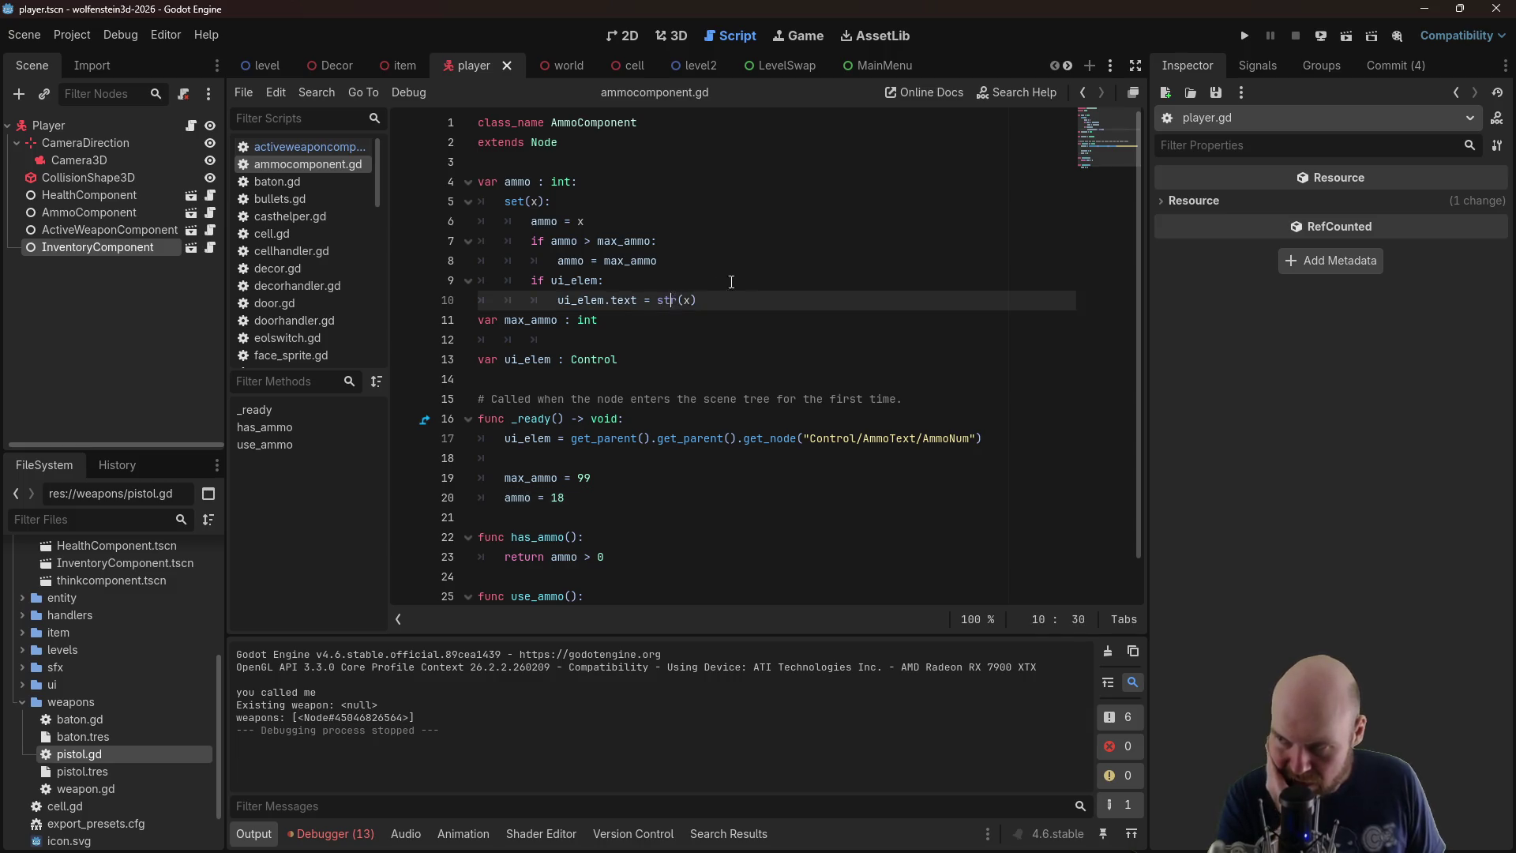
click(754, 288)
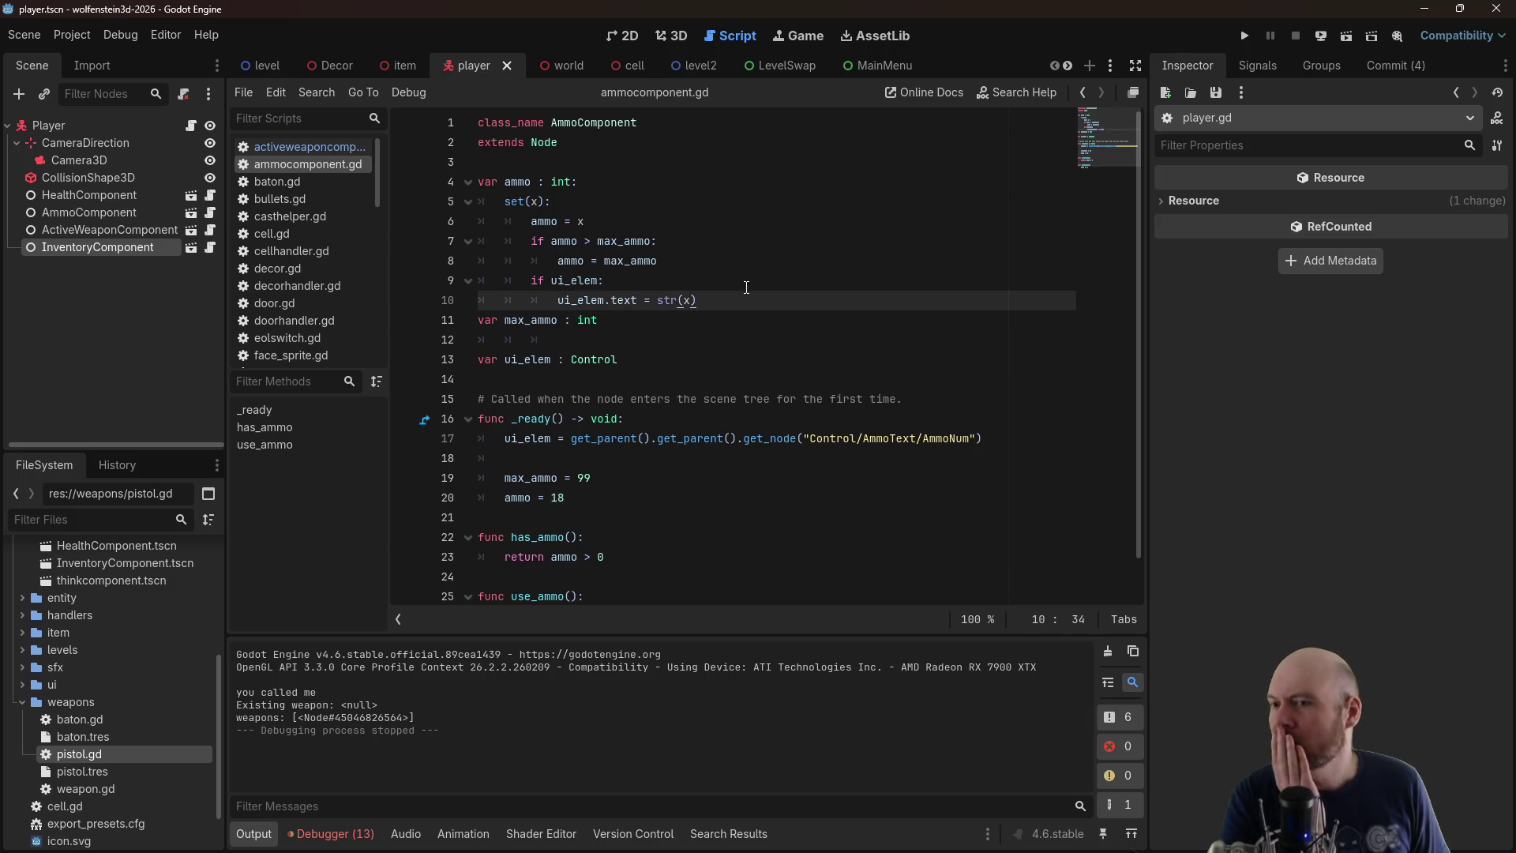
click(588, 194)
click(590, 184)
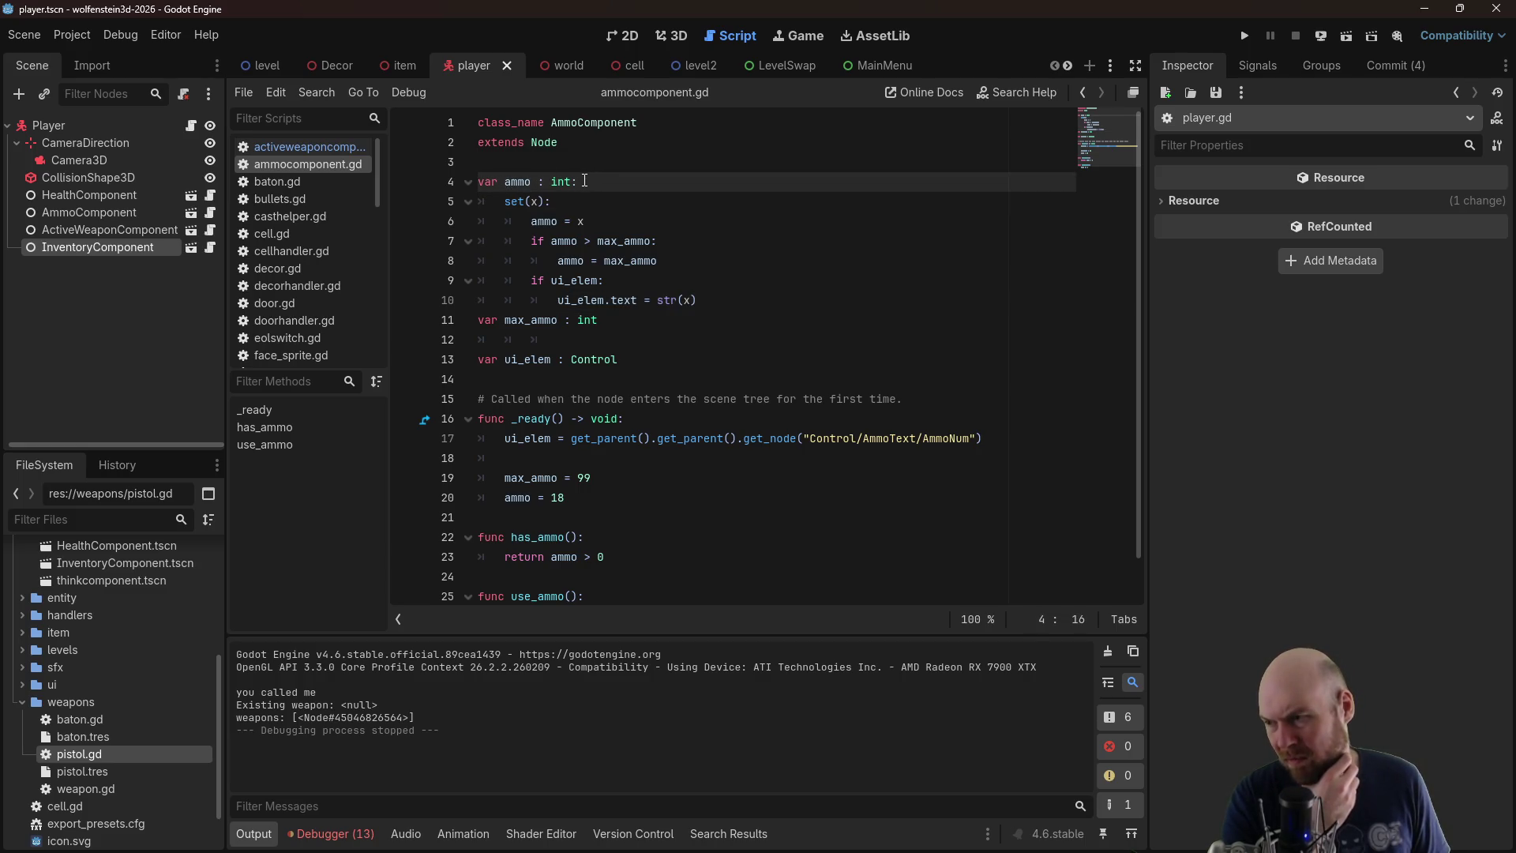
scroll(699, 436, down, 1)
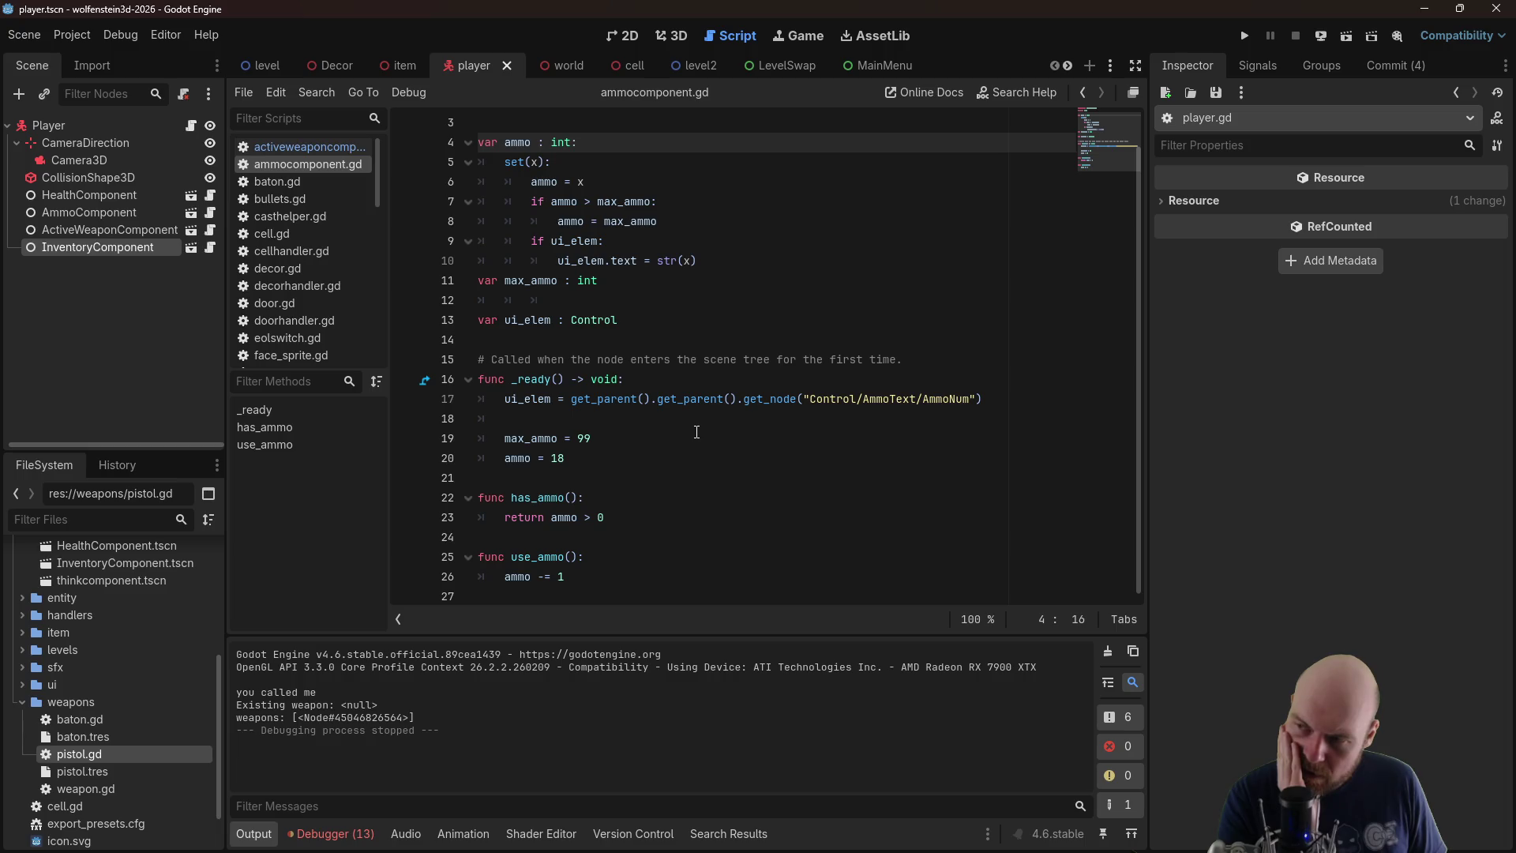
click(607, 300)
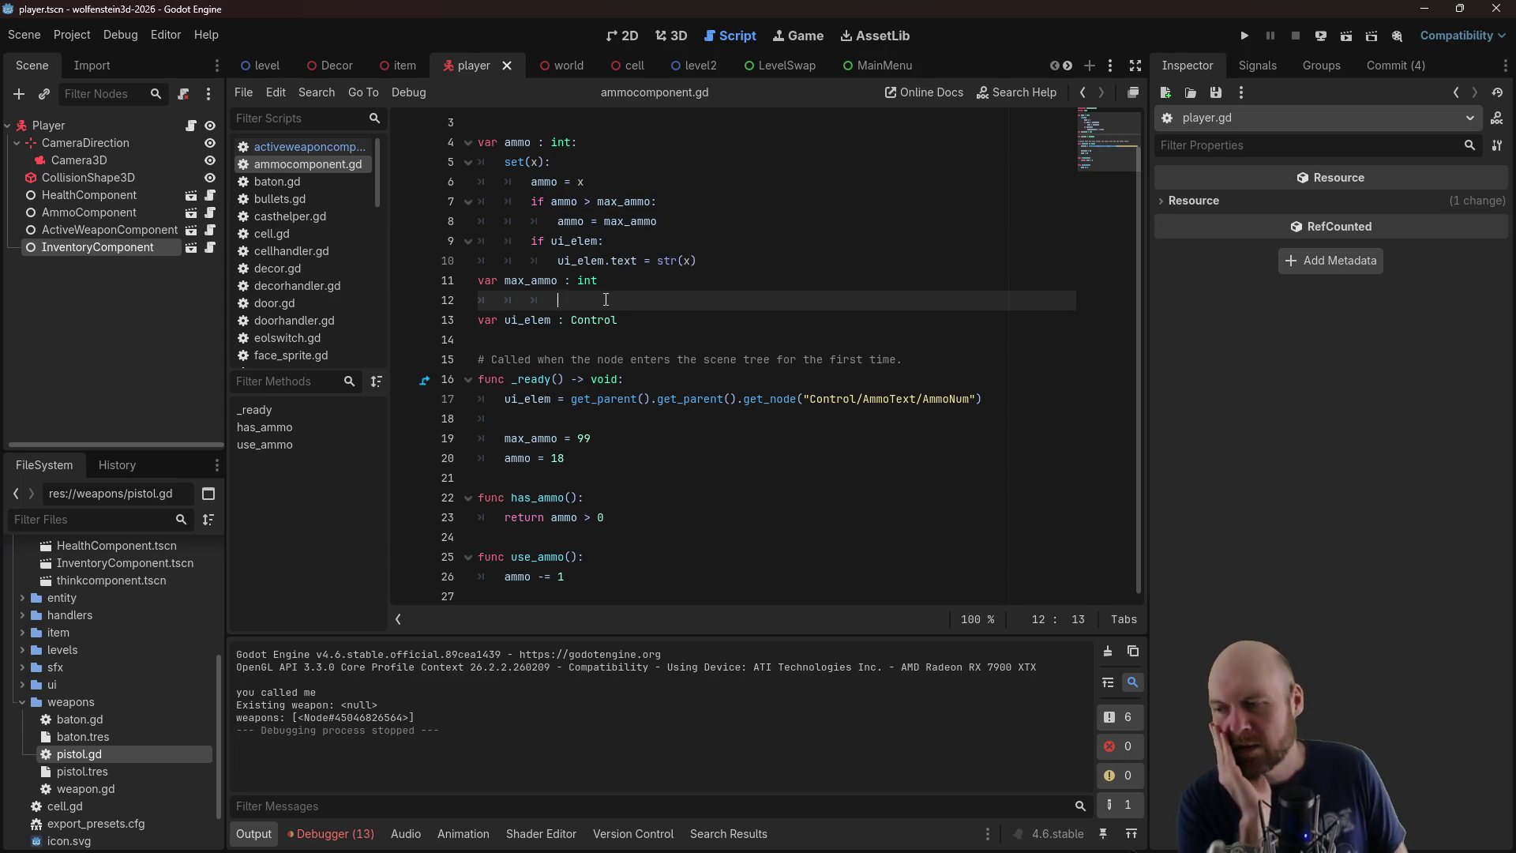
key(BackSpace)
key(BackSpace)
key(BackSpace)
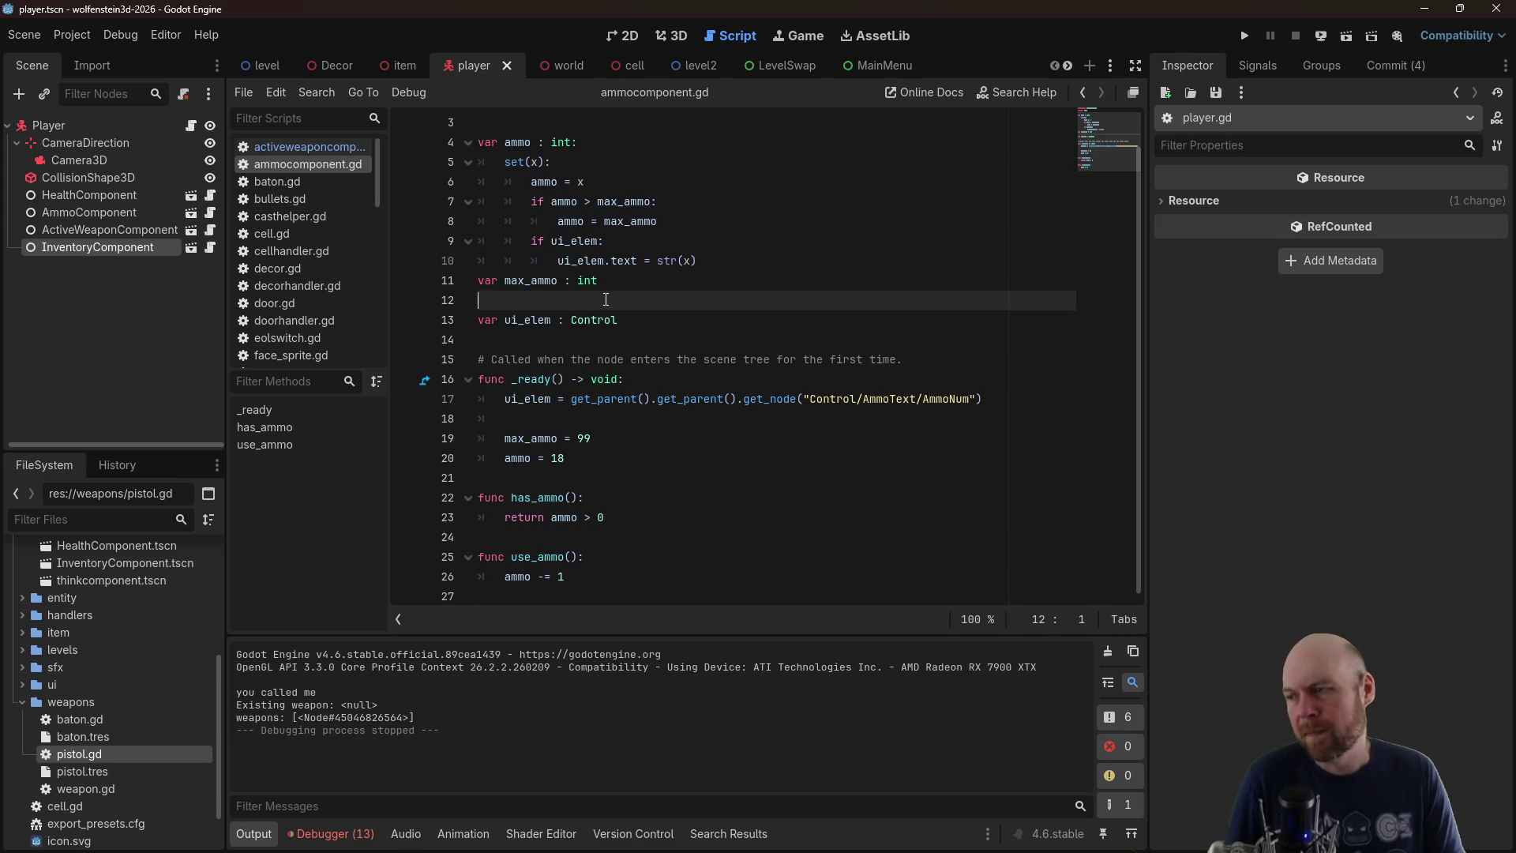
Add 'var current_ammo : String' on a new line below max_ammo
key(Return)
key(Return)
key(Up)
text(var current)
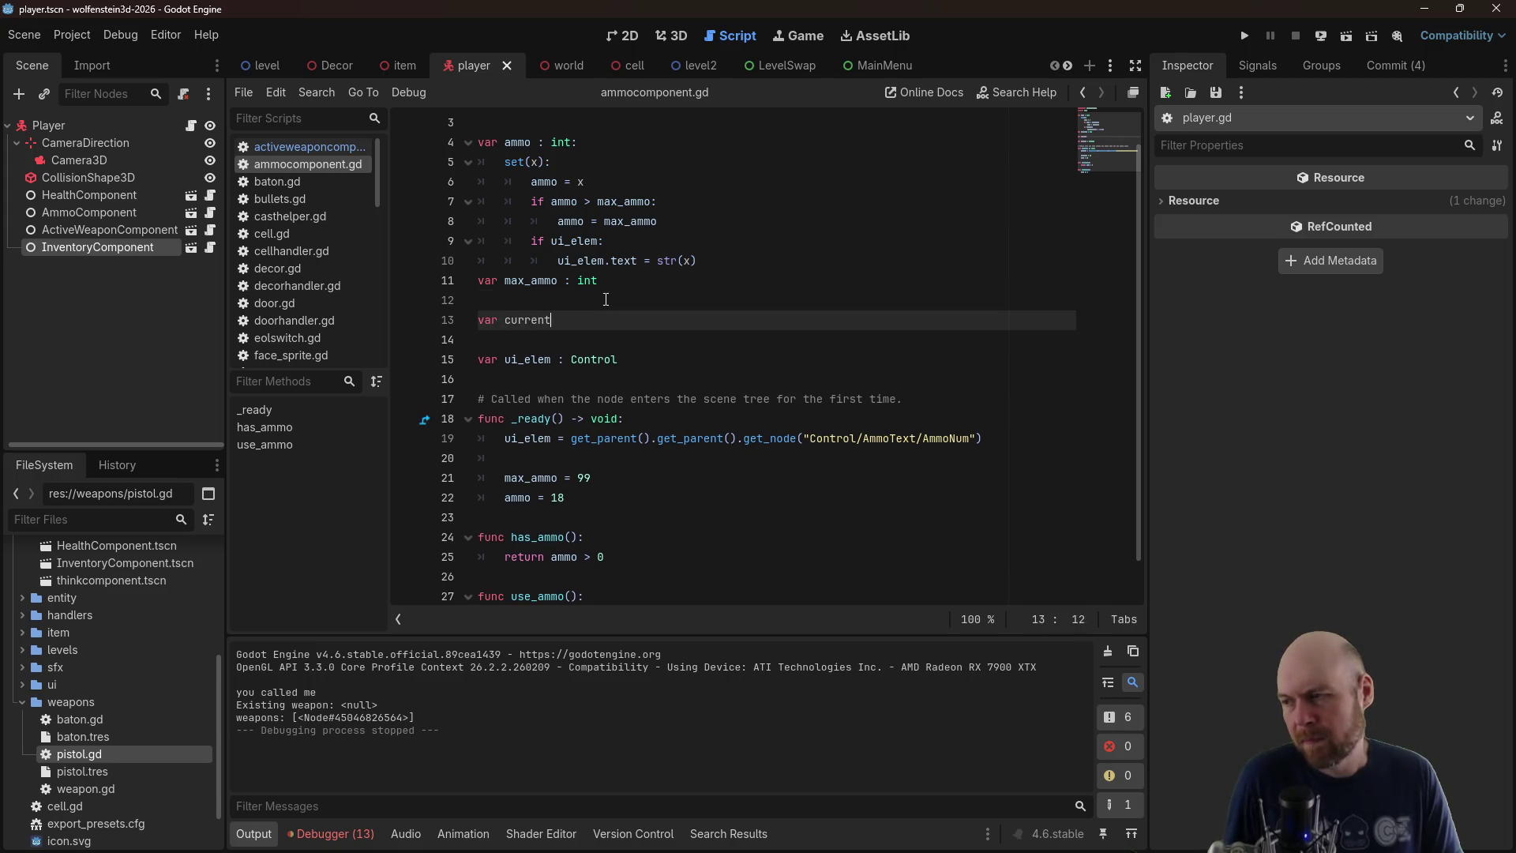
text(_ammo : St)
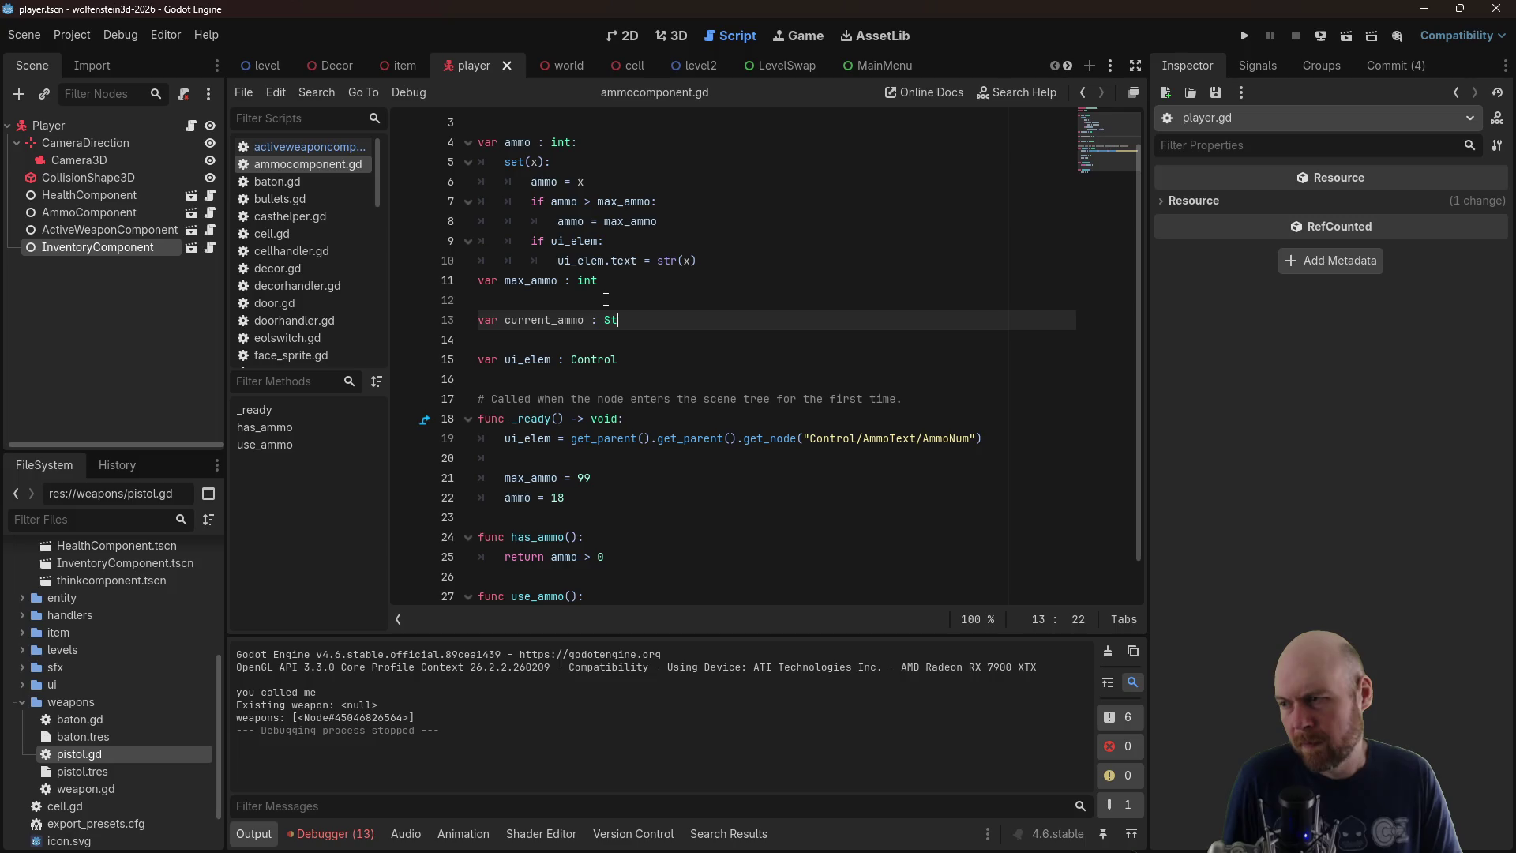
text(ring)
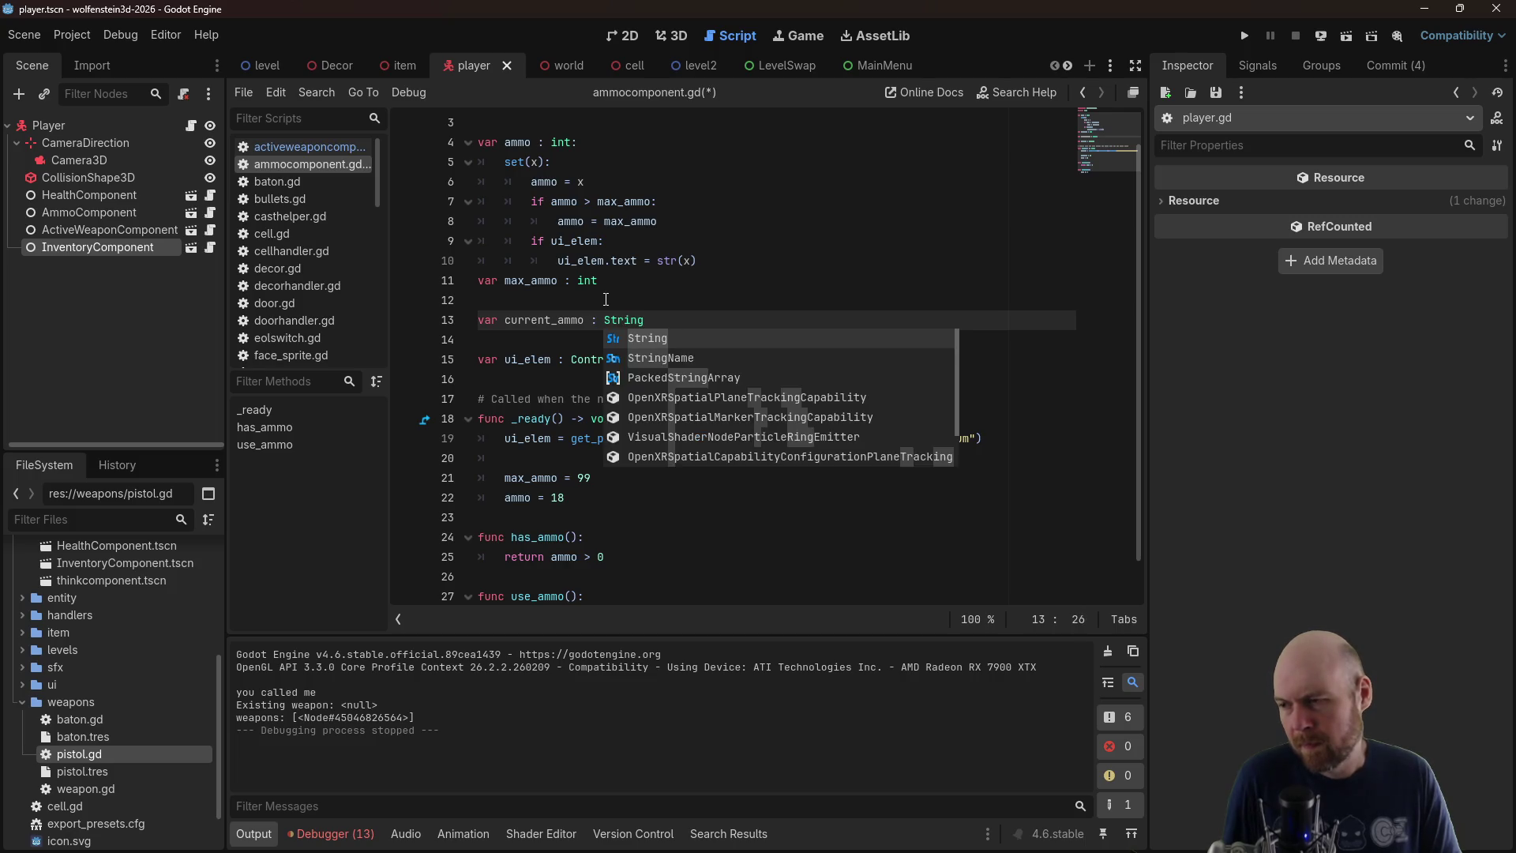
key(Return)
key(Return)
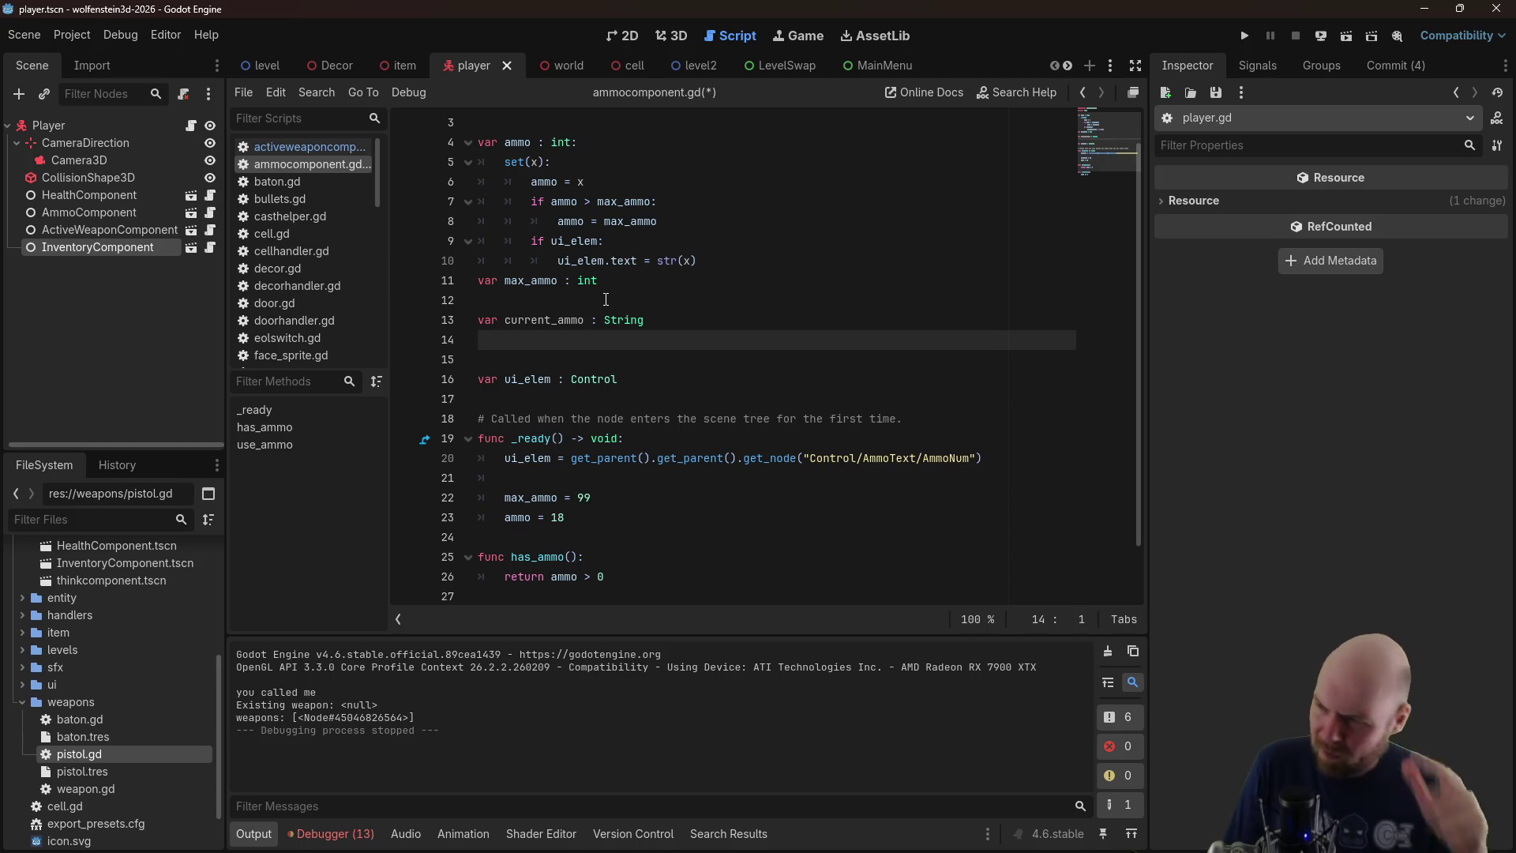
click(598, 499)
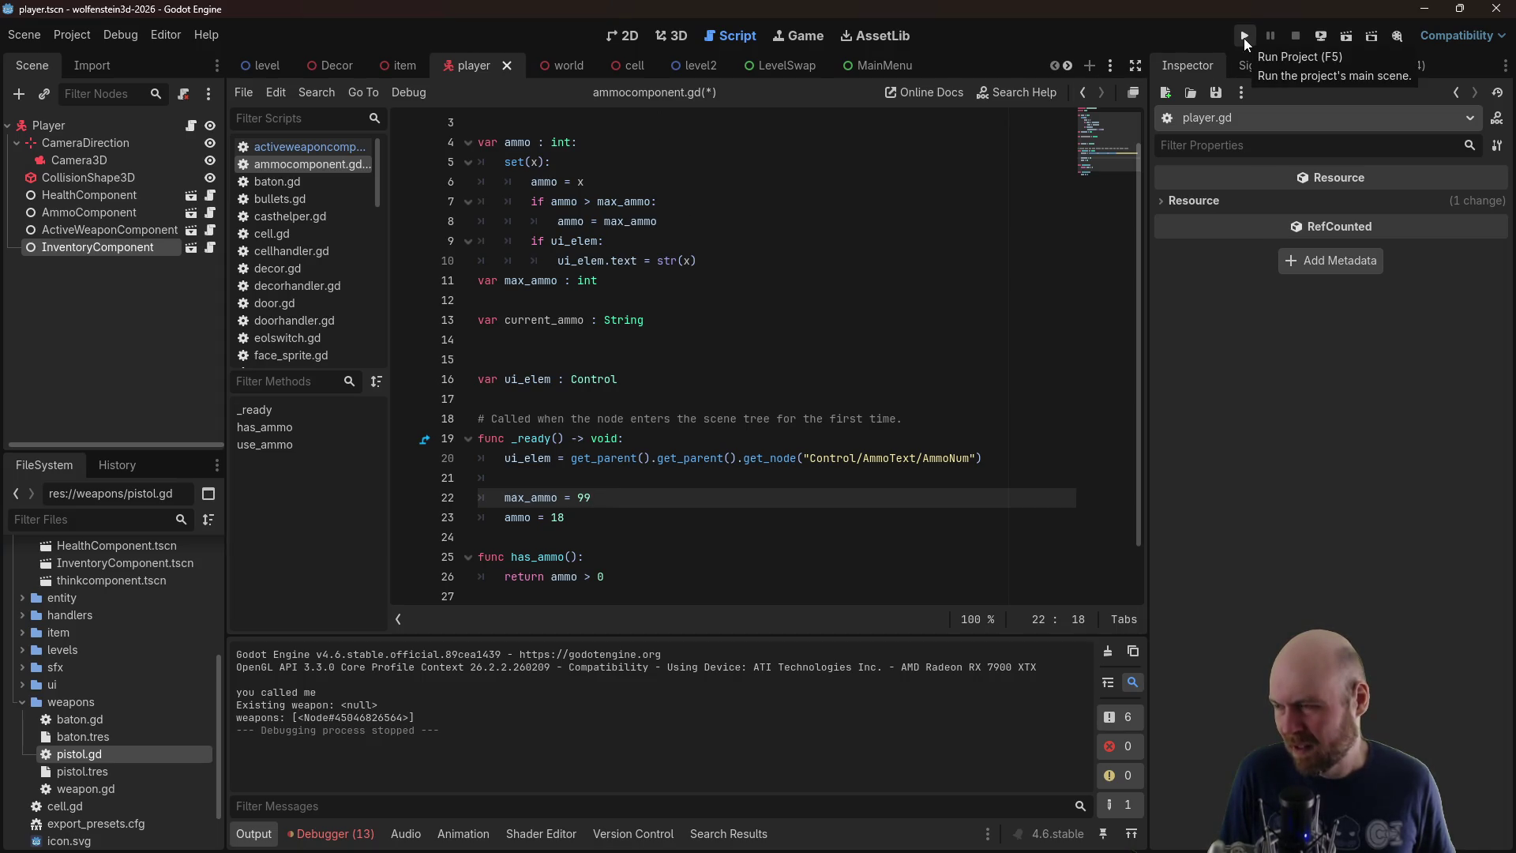
double_click(685, 260)
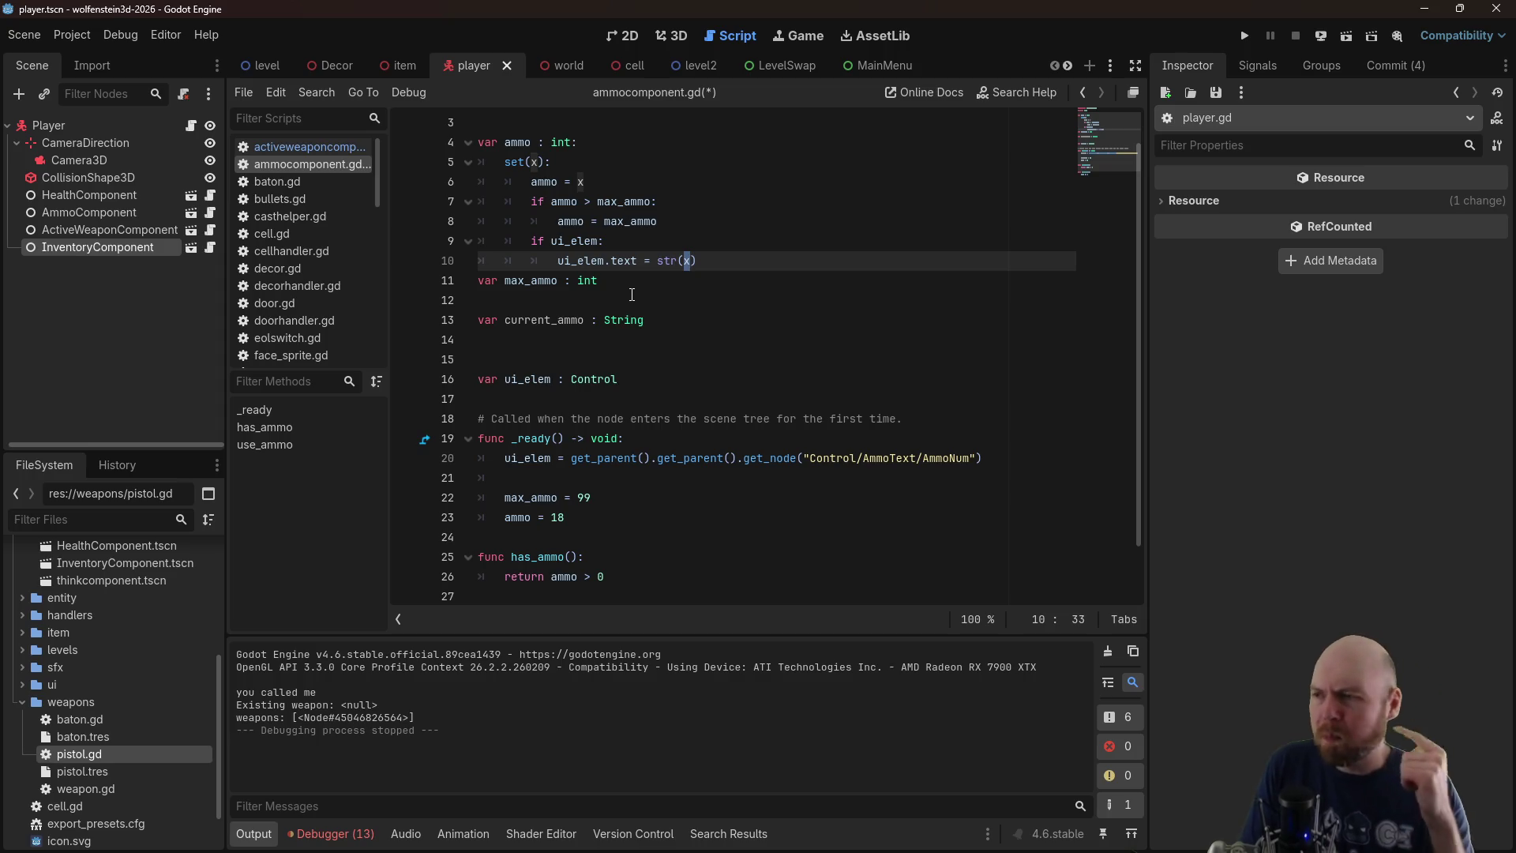
Search all project files for 'ammo' and scroll through the 30 matches across 4 files
click(72, 36)
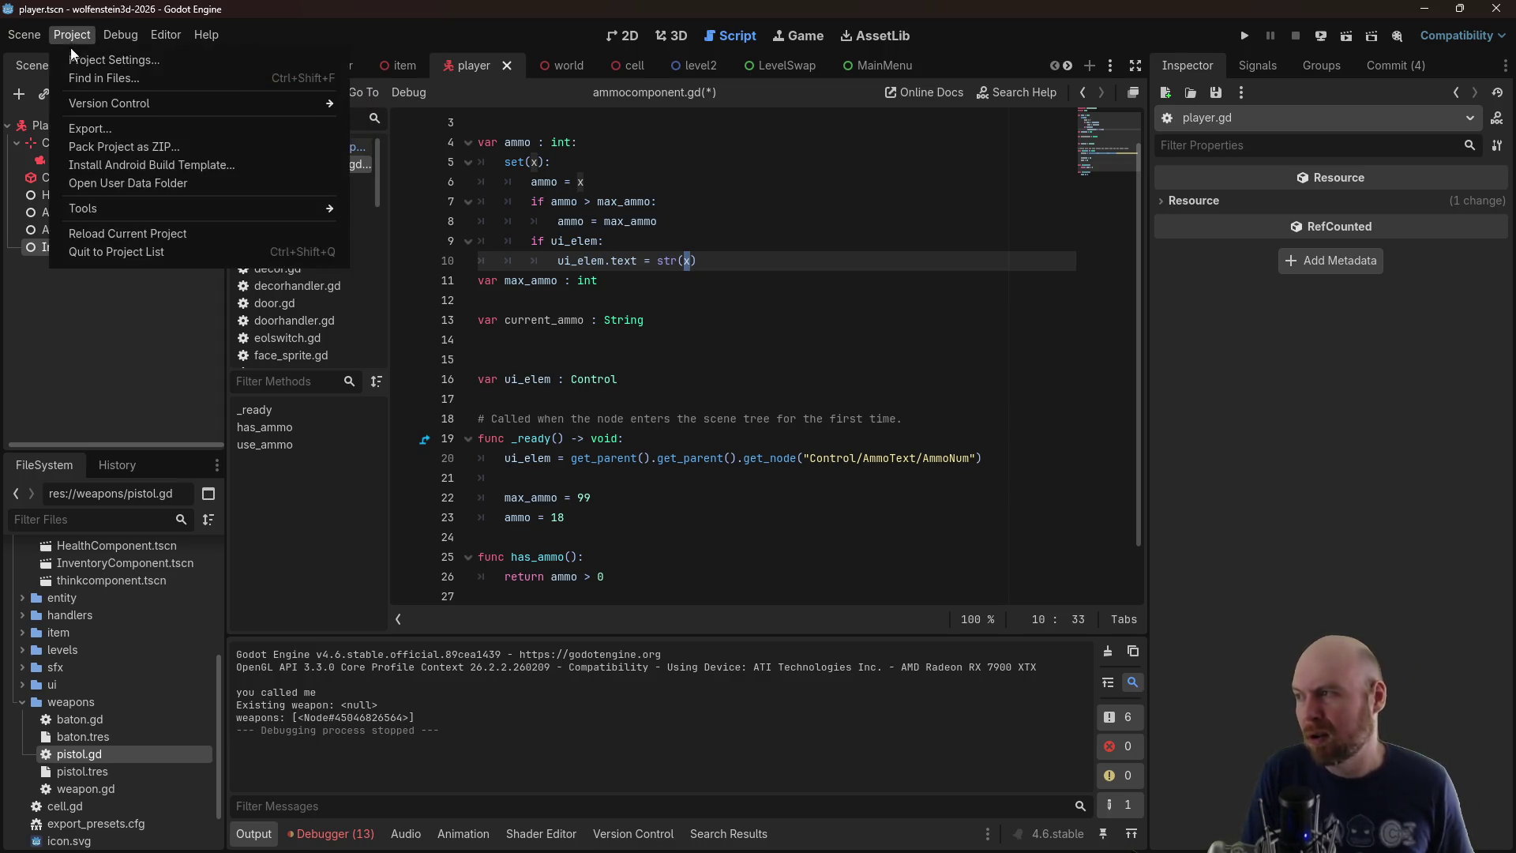
click(82, 78)
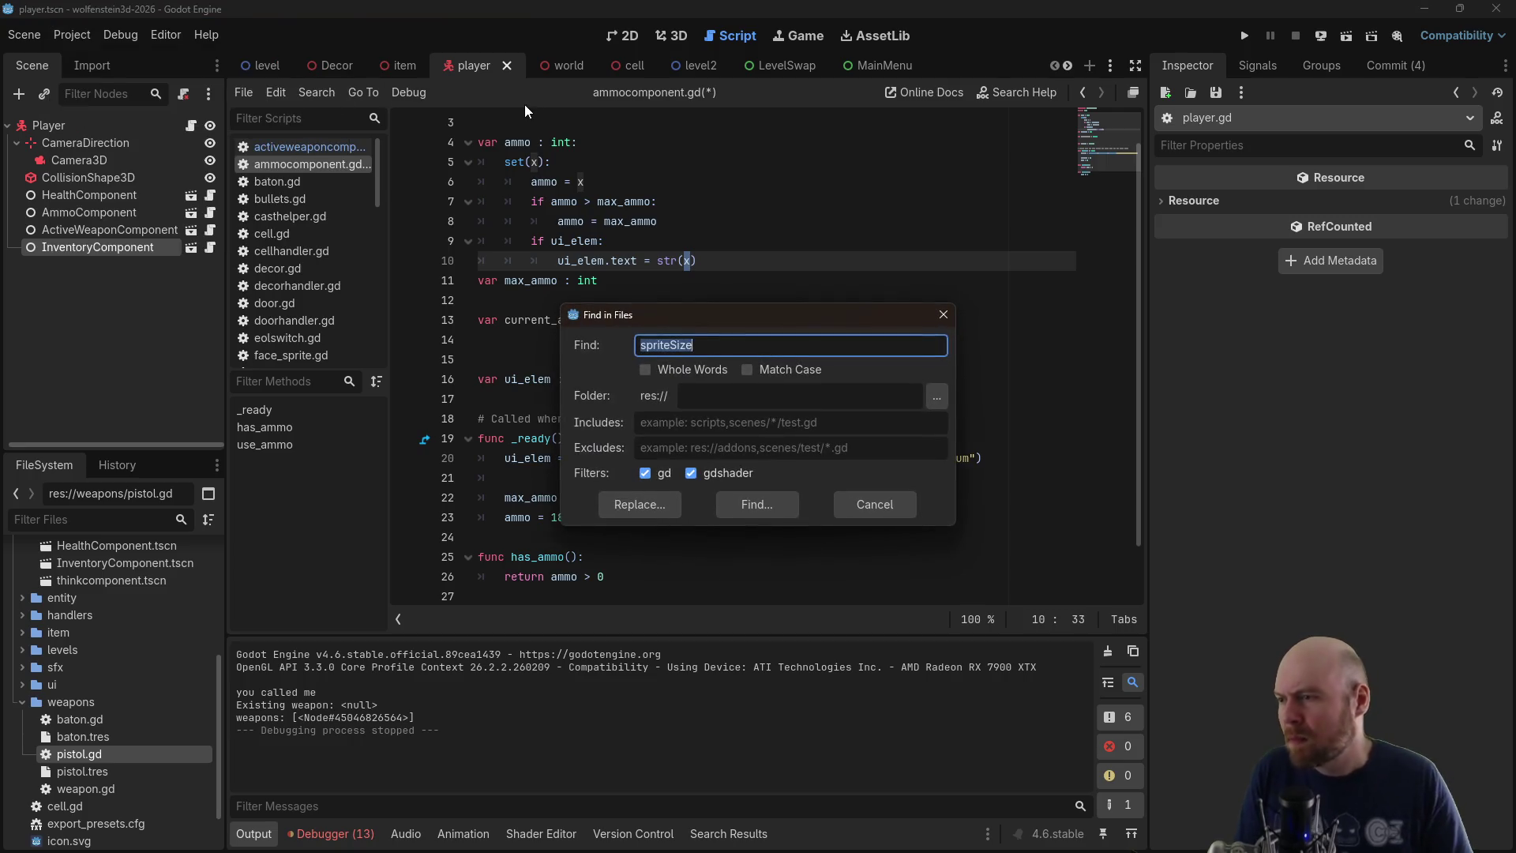
text(ammo)
key(Return)
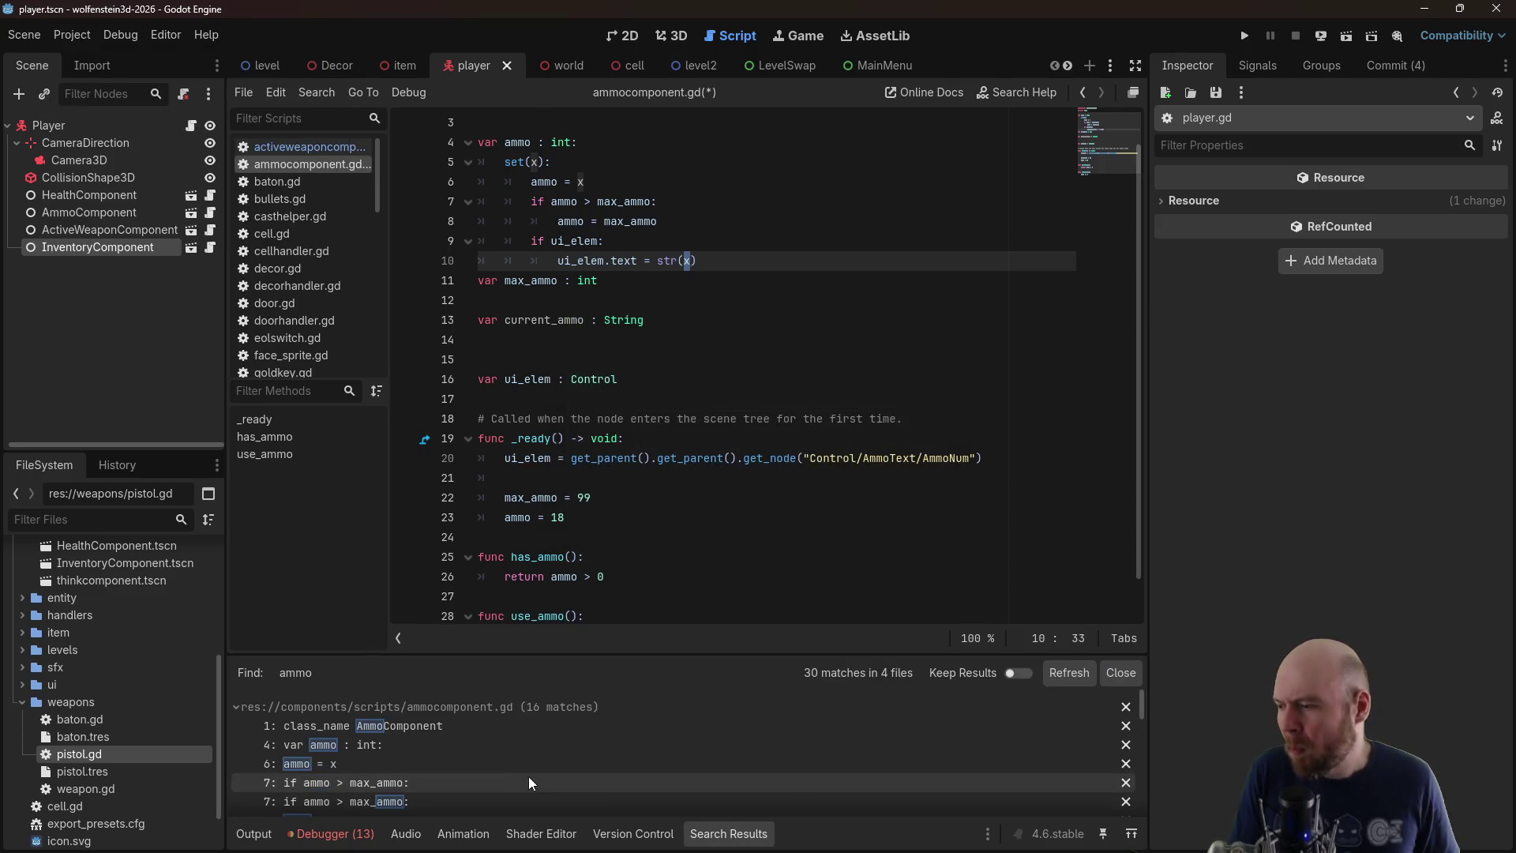
scroll(554, 764, down, 3)
scroll(599, 743, down, 3)
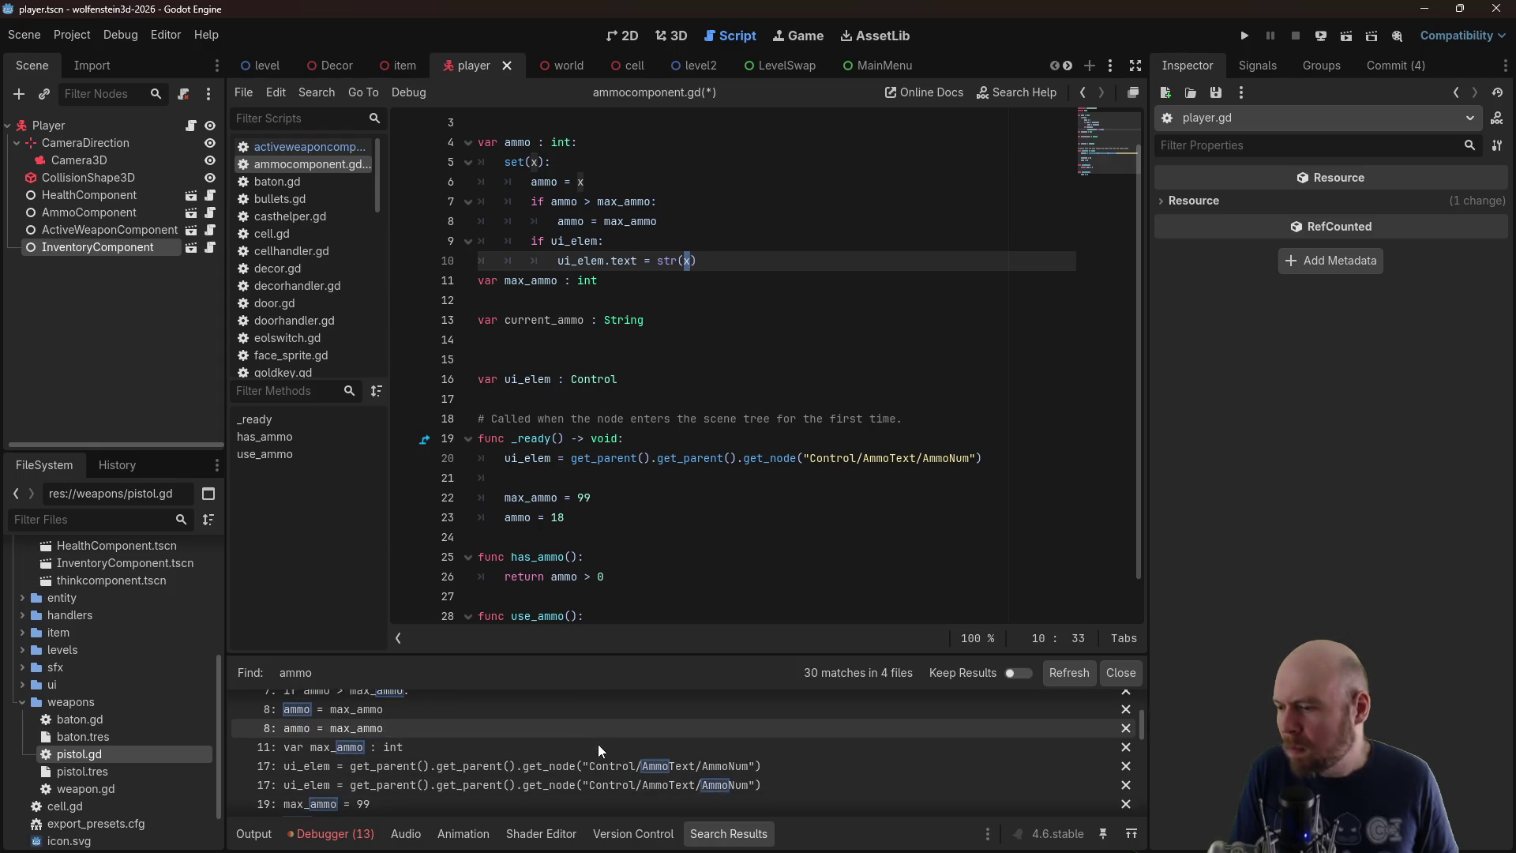
scroll(610, 740, down, 5)
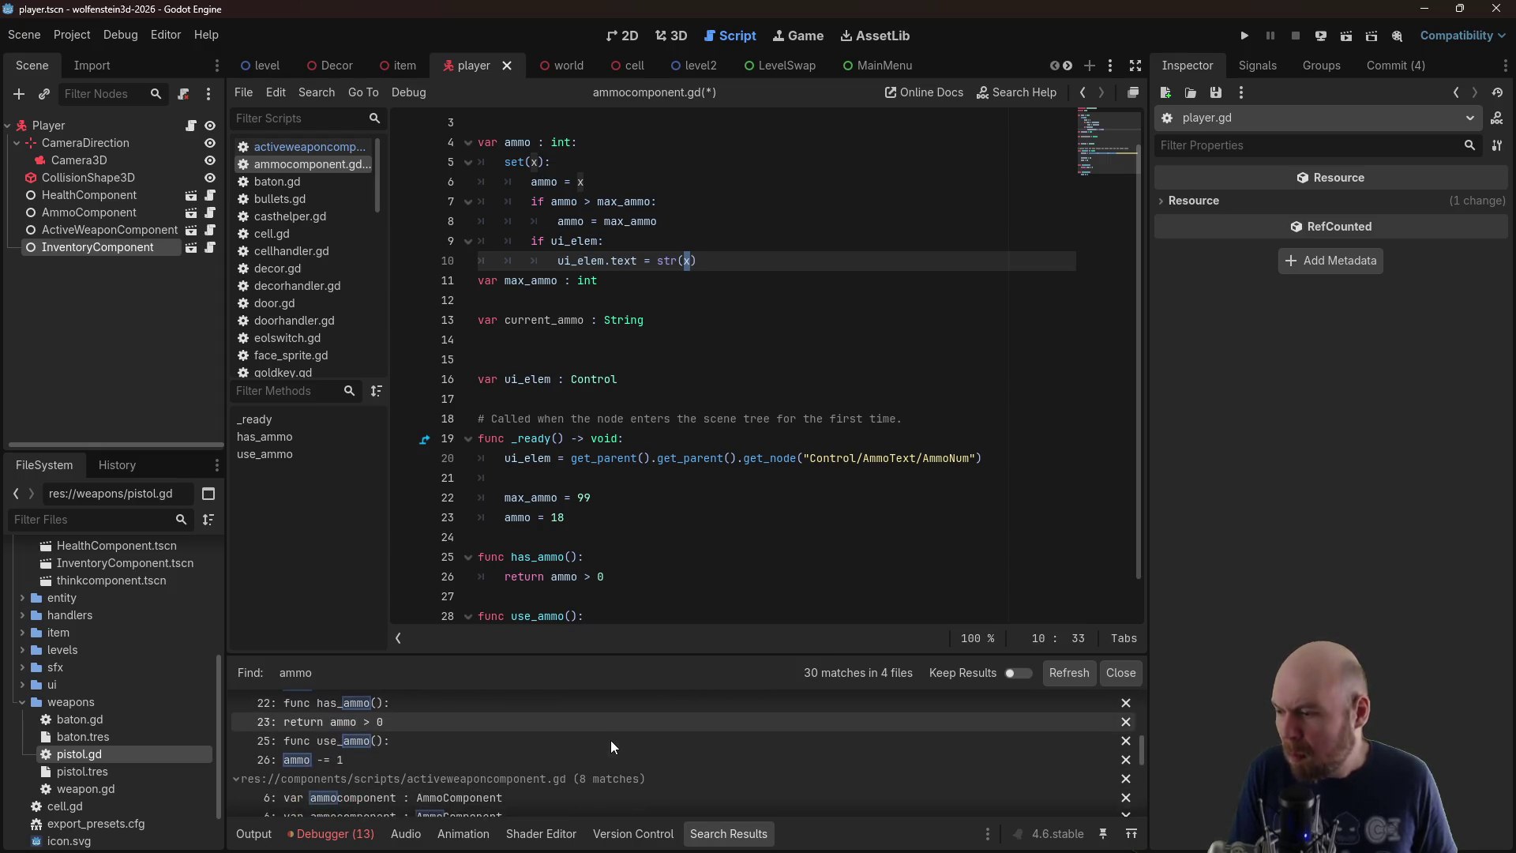
scroll(604, 749, down, 3)
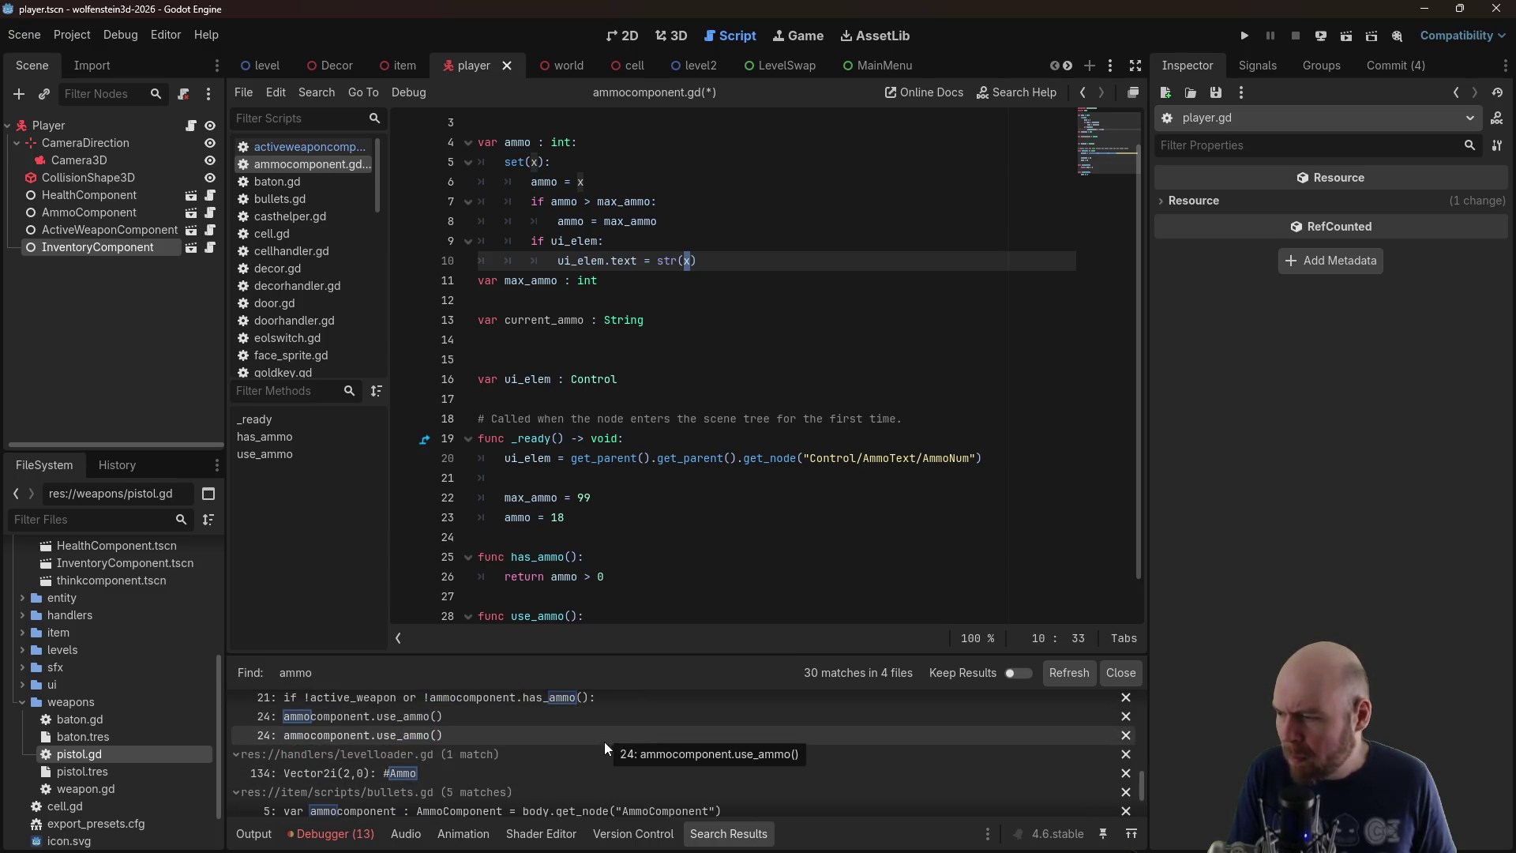
scroll(600, 746, down, 1)
scroll(566, 750, down, 2)
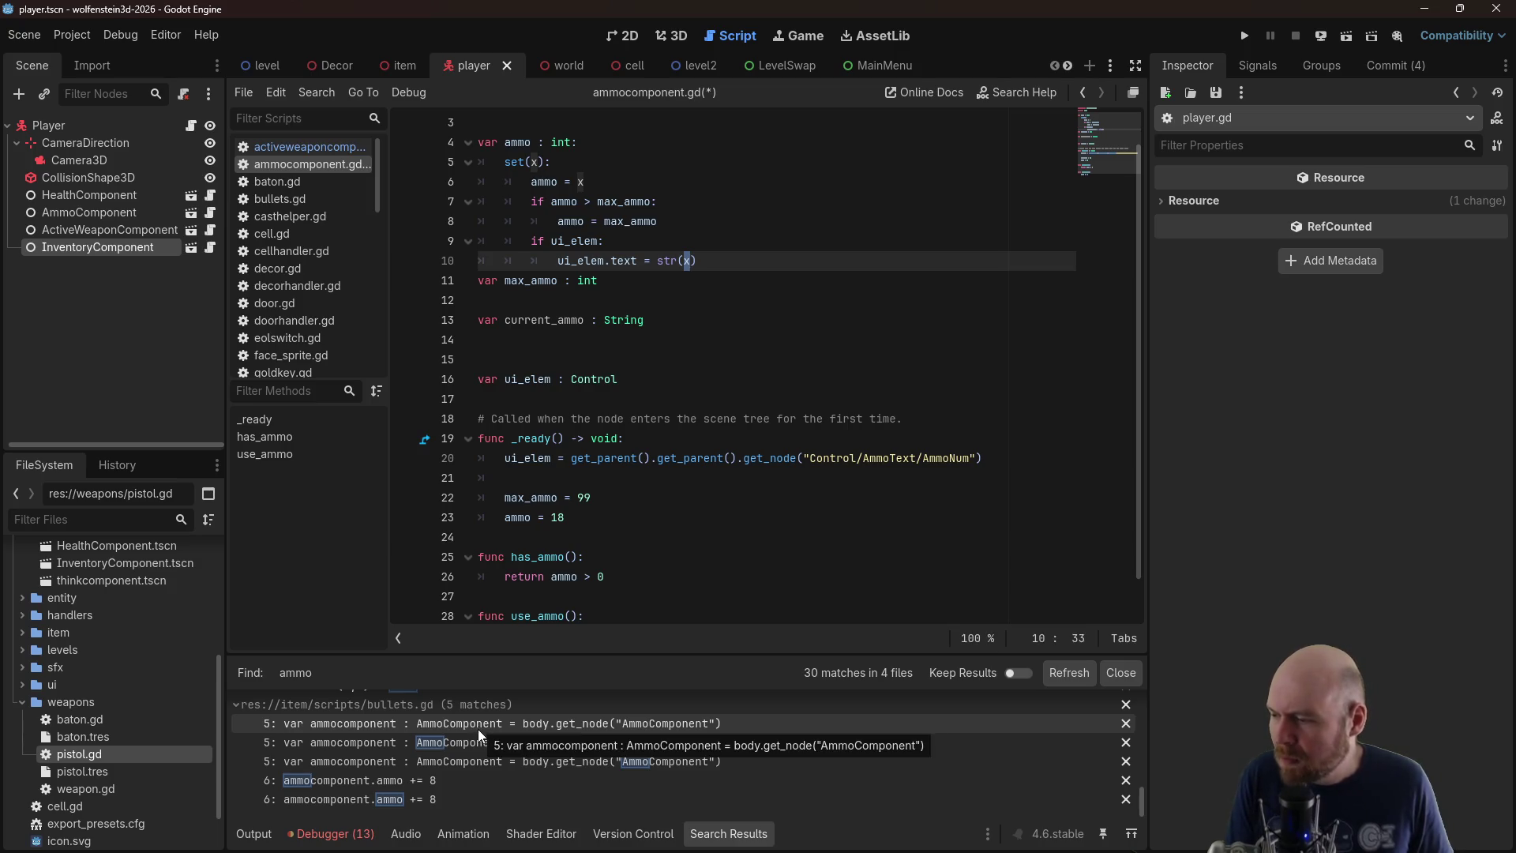
scroll(537, 578, up, 1)
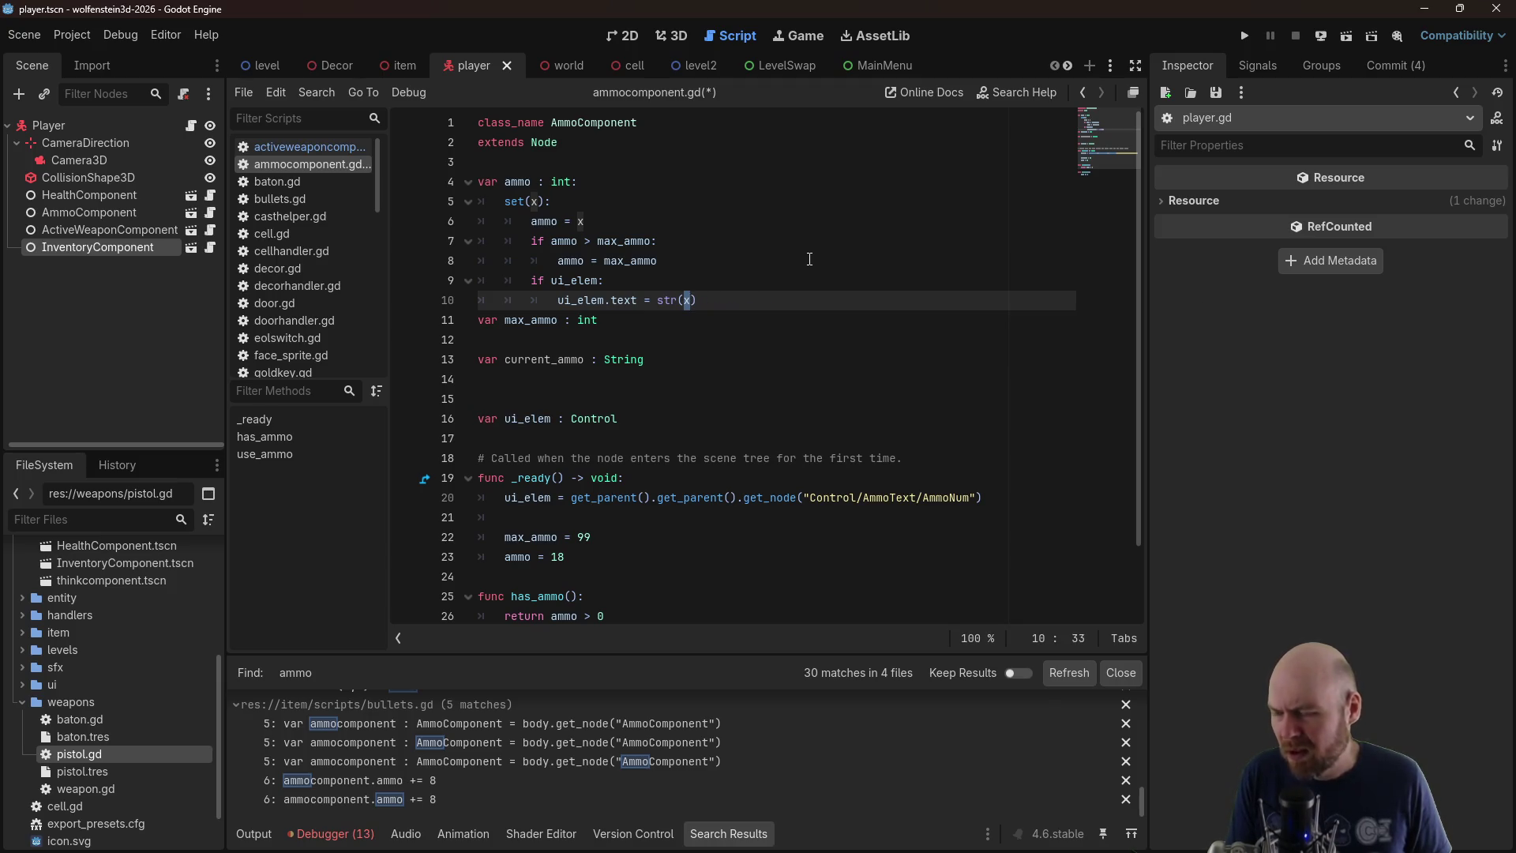
Declare 'var bullets : int' and 'var max_bullets : int = 99' near the top of the script
click(721, 187)
click(736, 165)
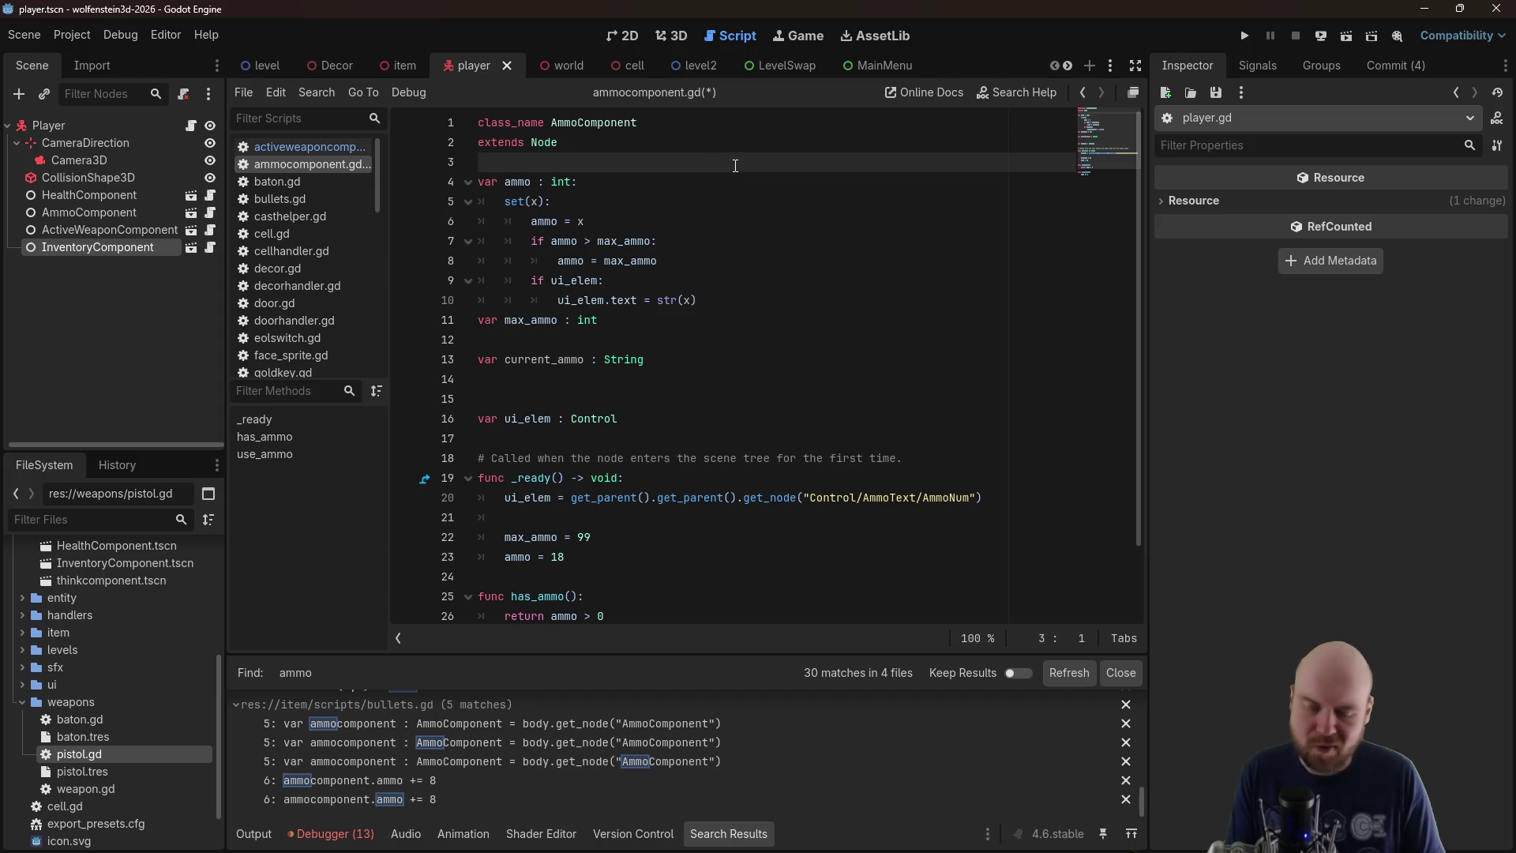
key(Return)
key(Return)
click(735, 166)
key(Down)
text(var)
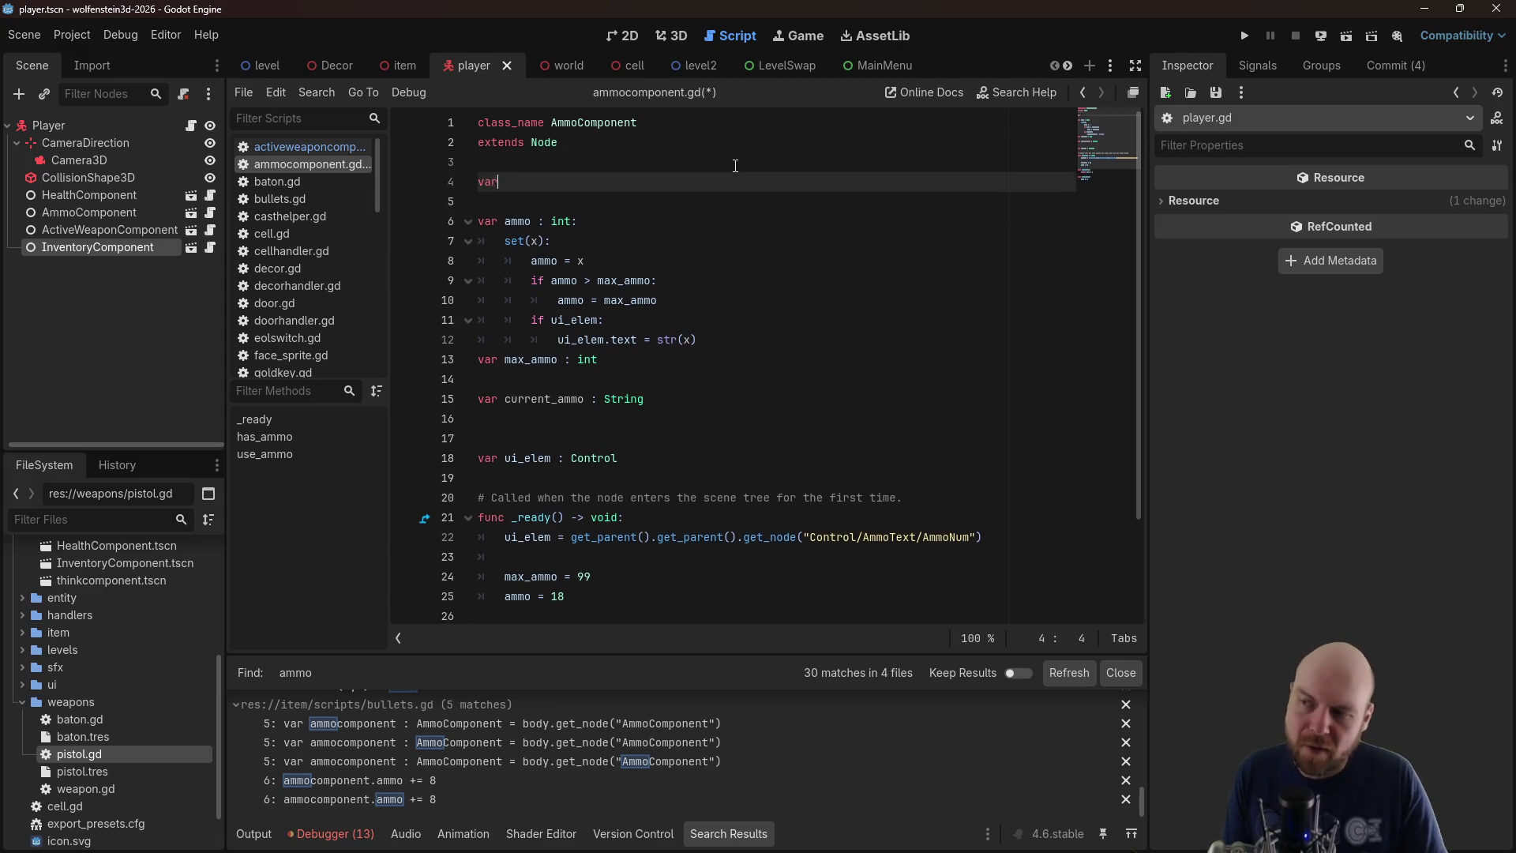
text( bullet)
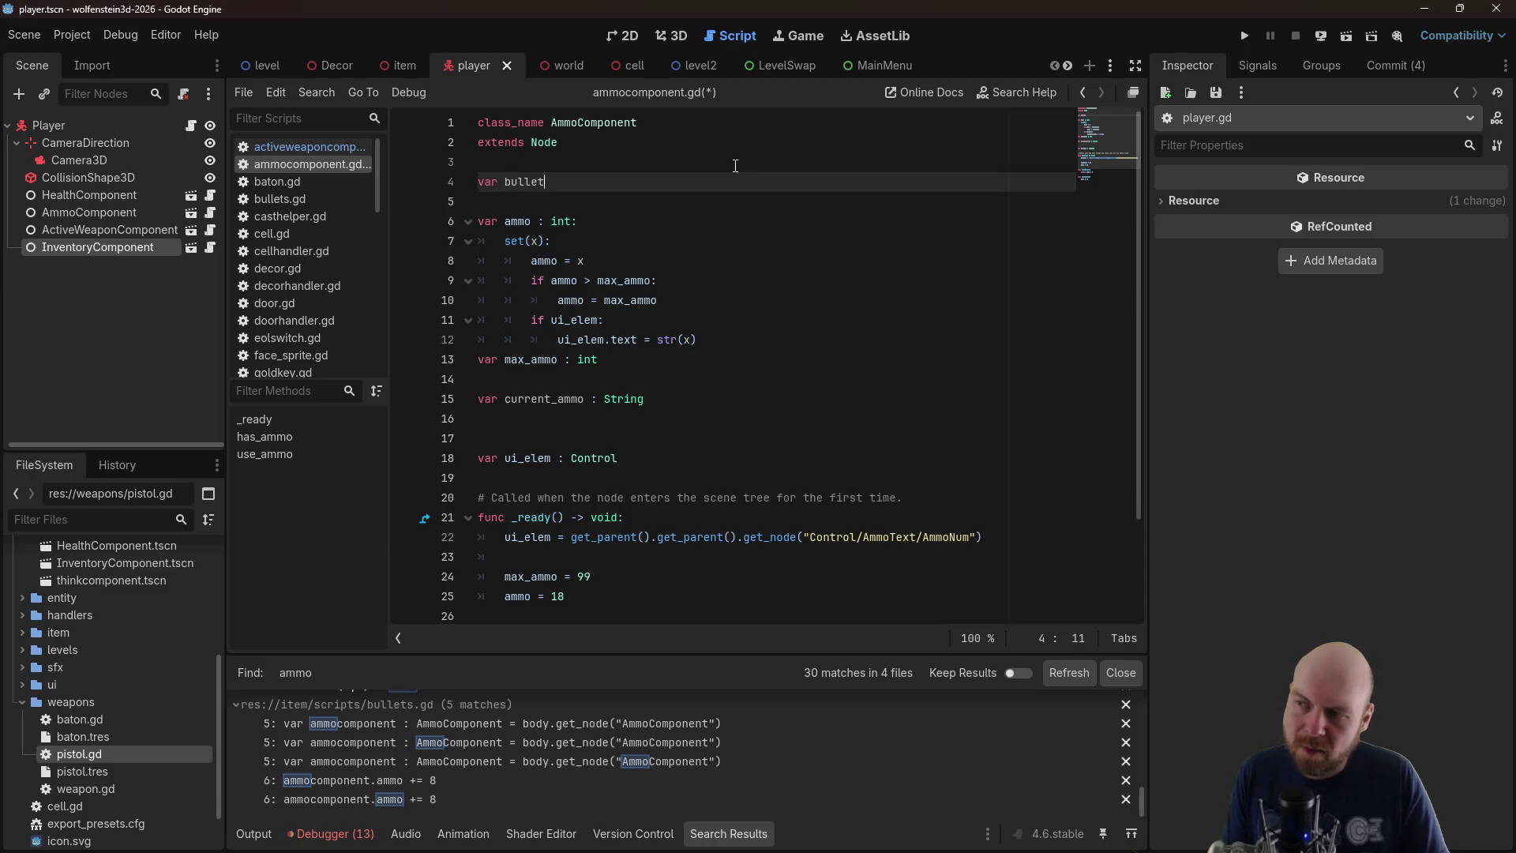
text(s :int)
key(Left)
key(Left)
key(Left)
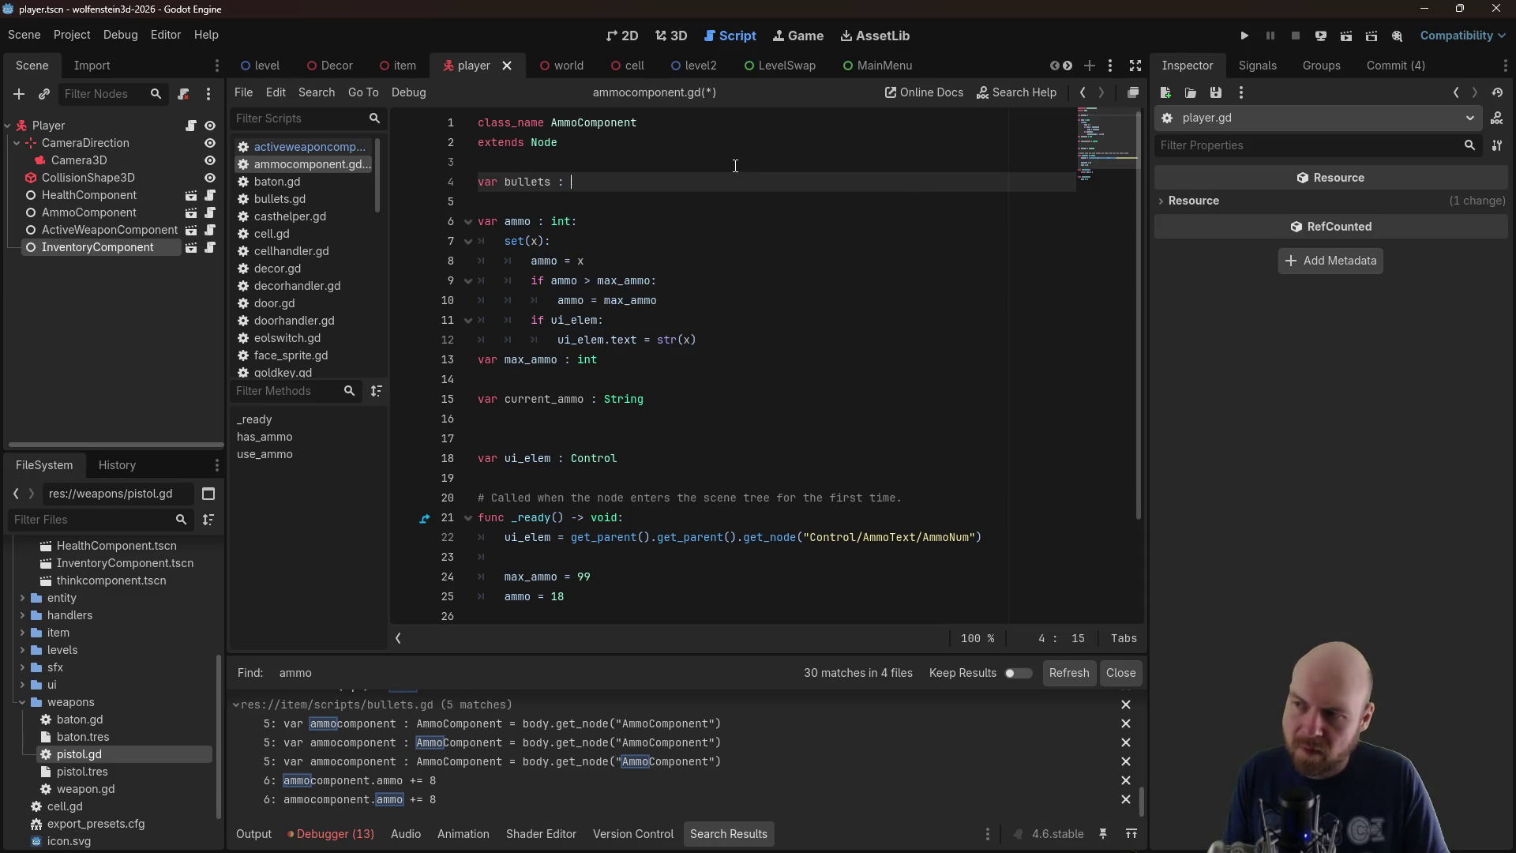
key(End)
key(Return)
text(ar max_bullets : )
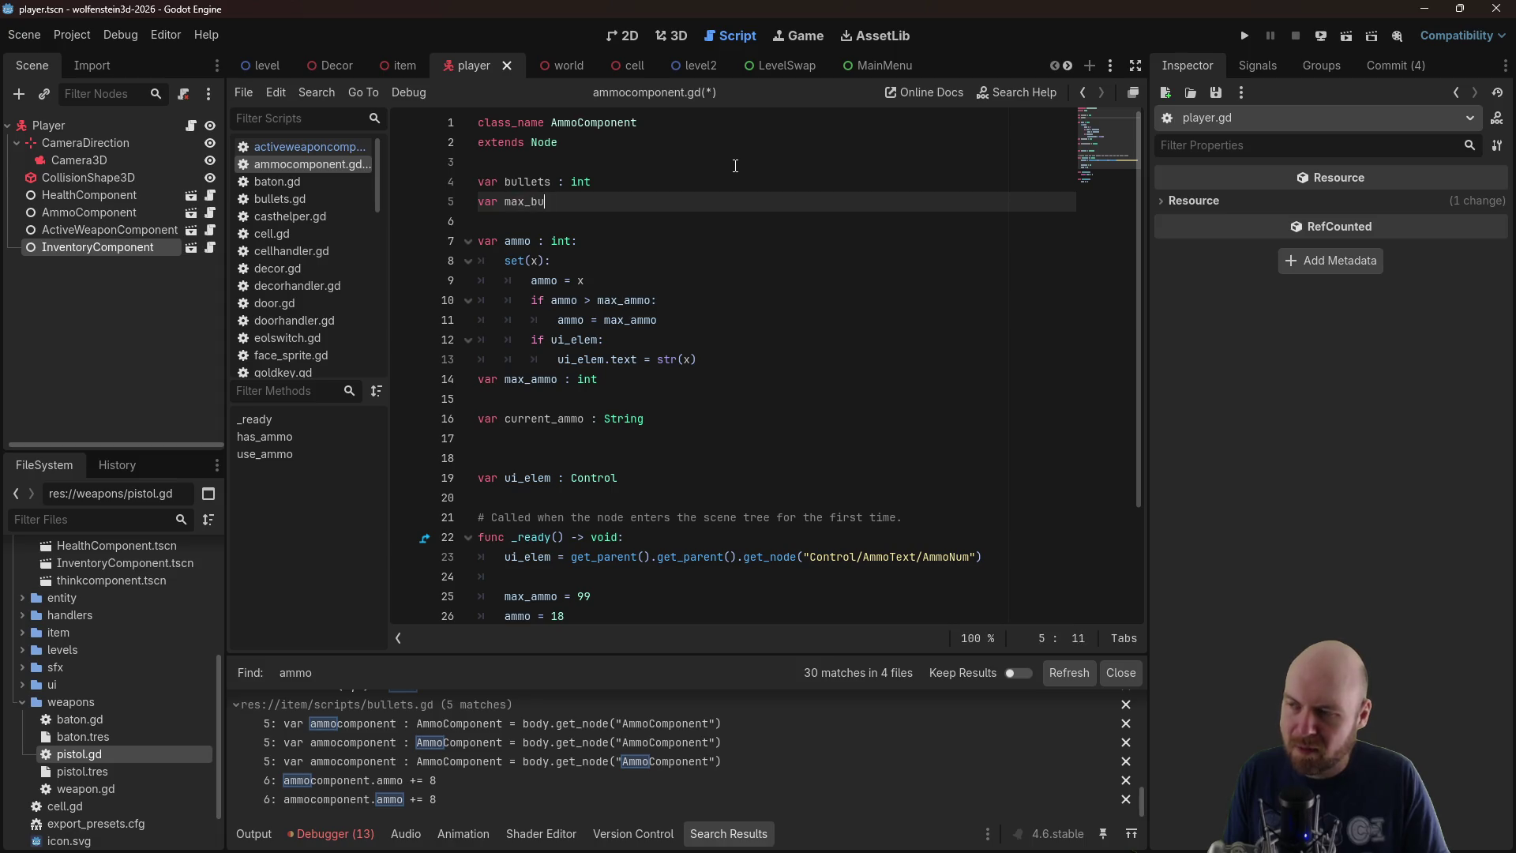
text(int )
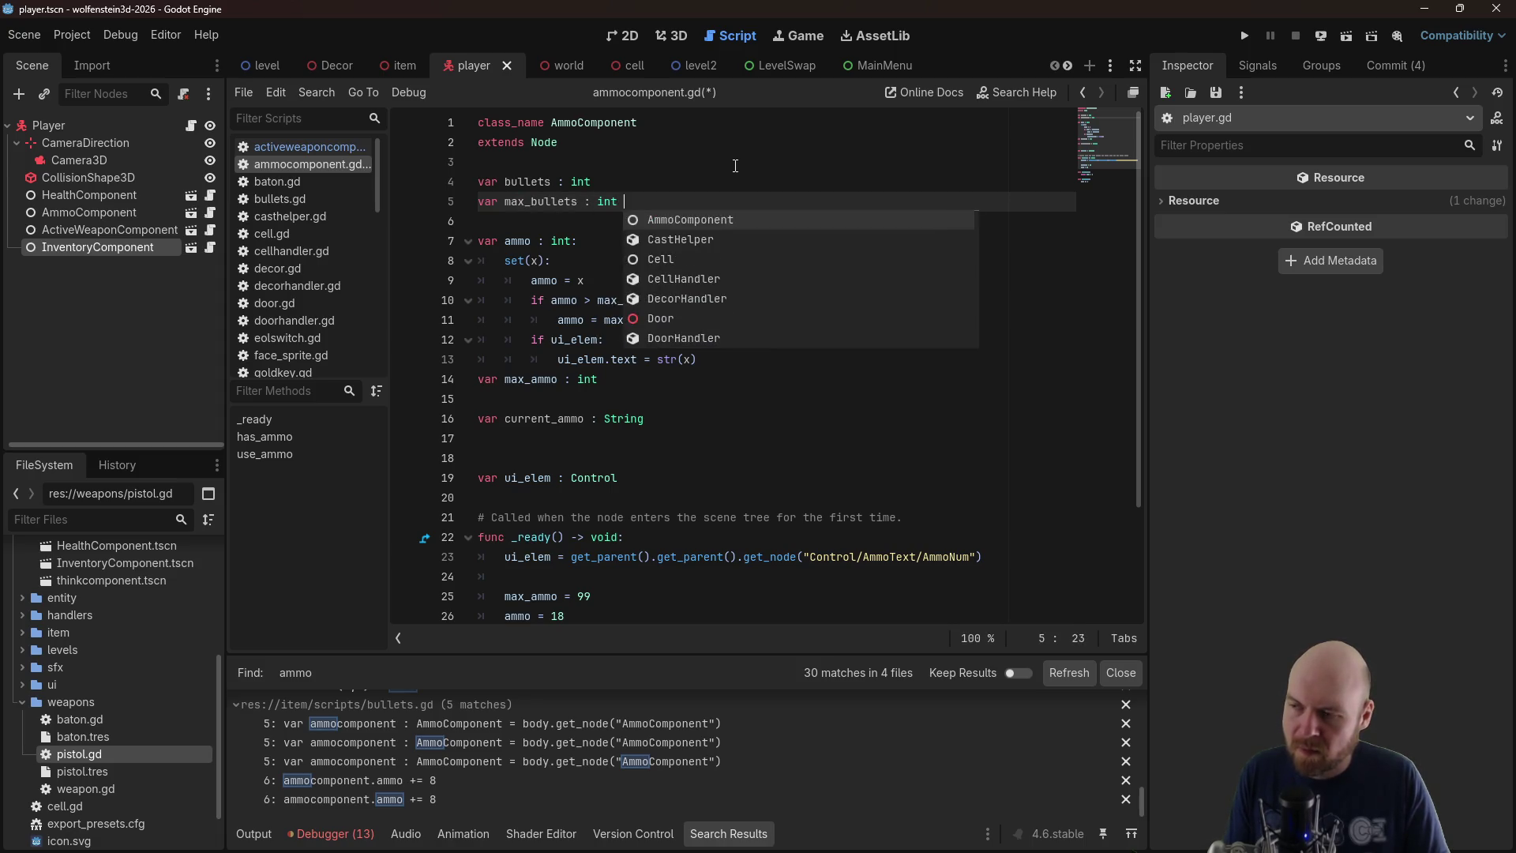
text(= 99)
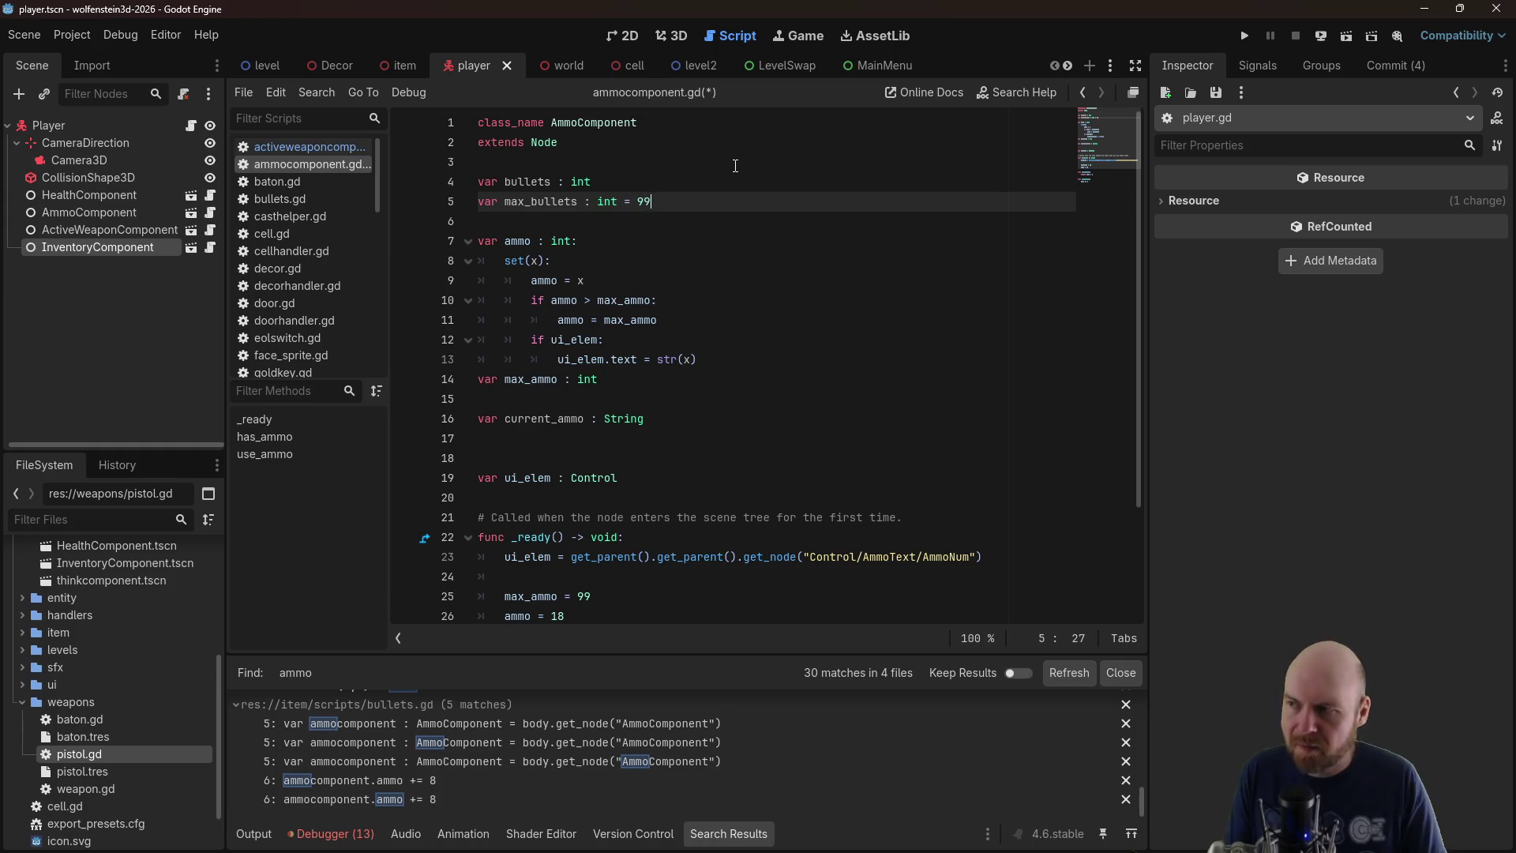
key(Return)
key(Return)
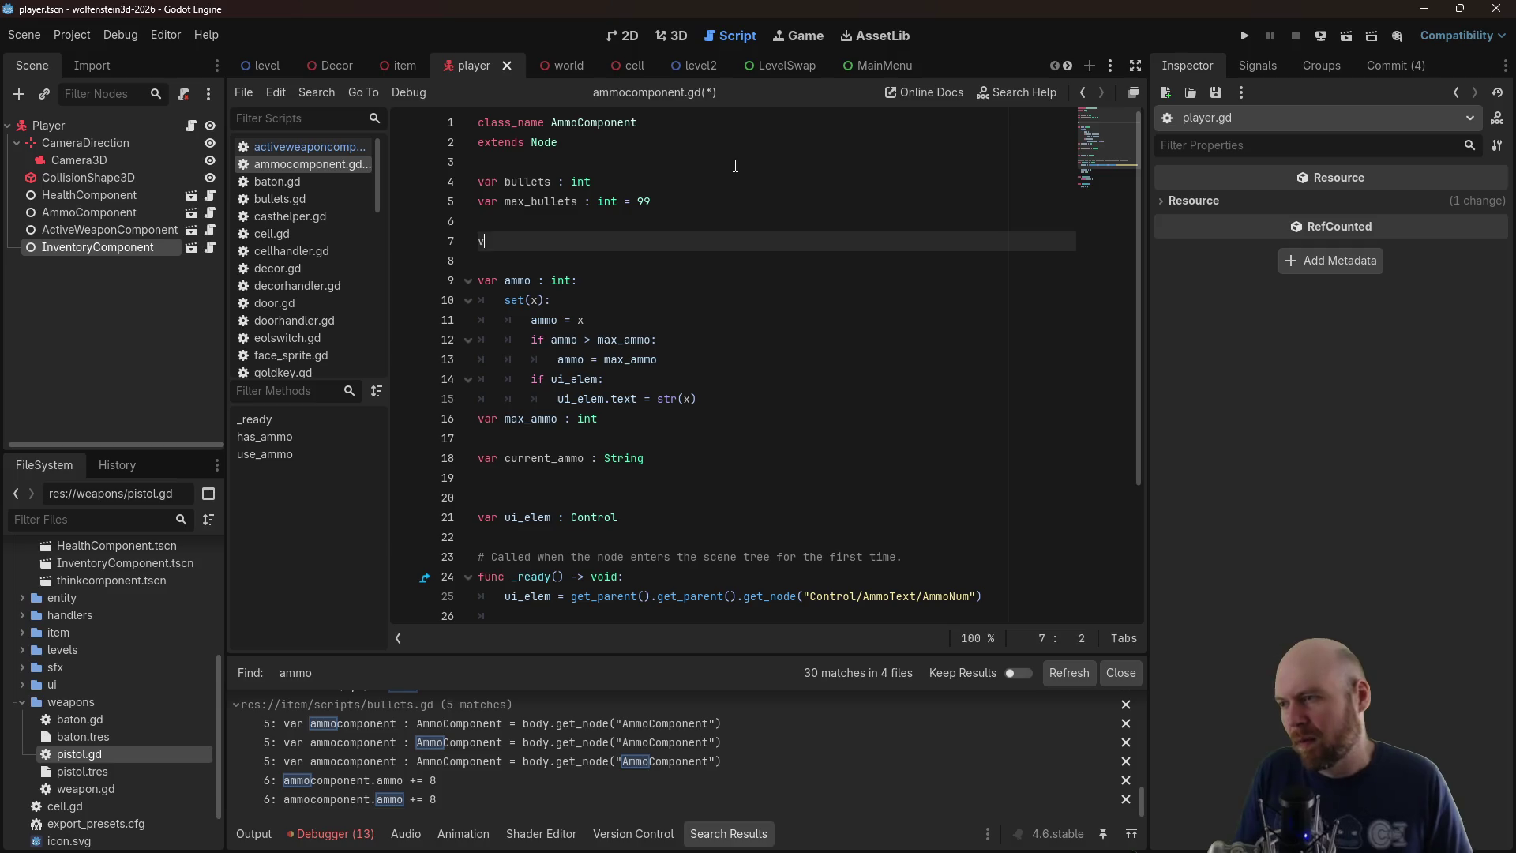
Add int variables ammo2 and shells, with max_ammo2 and max_shells each set to 99
text(var ammo2 : int)
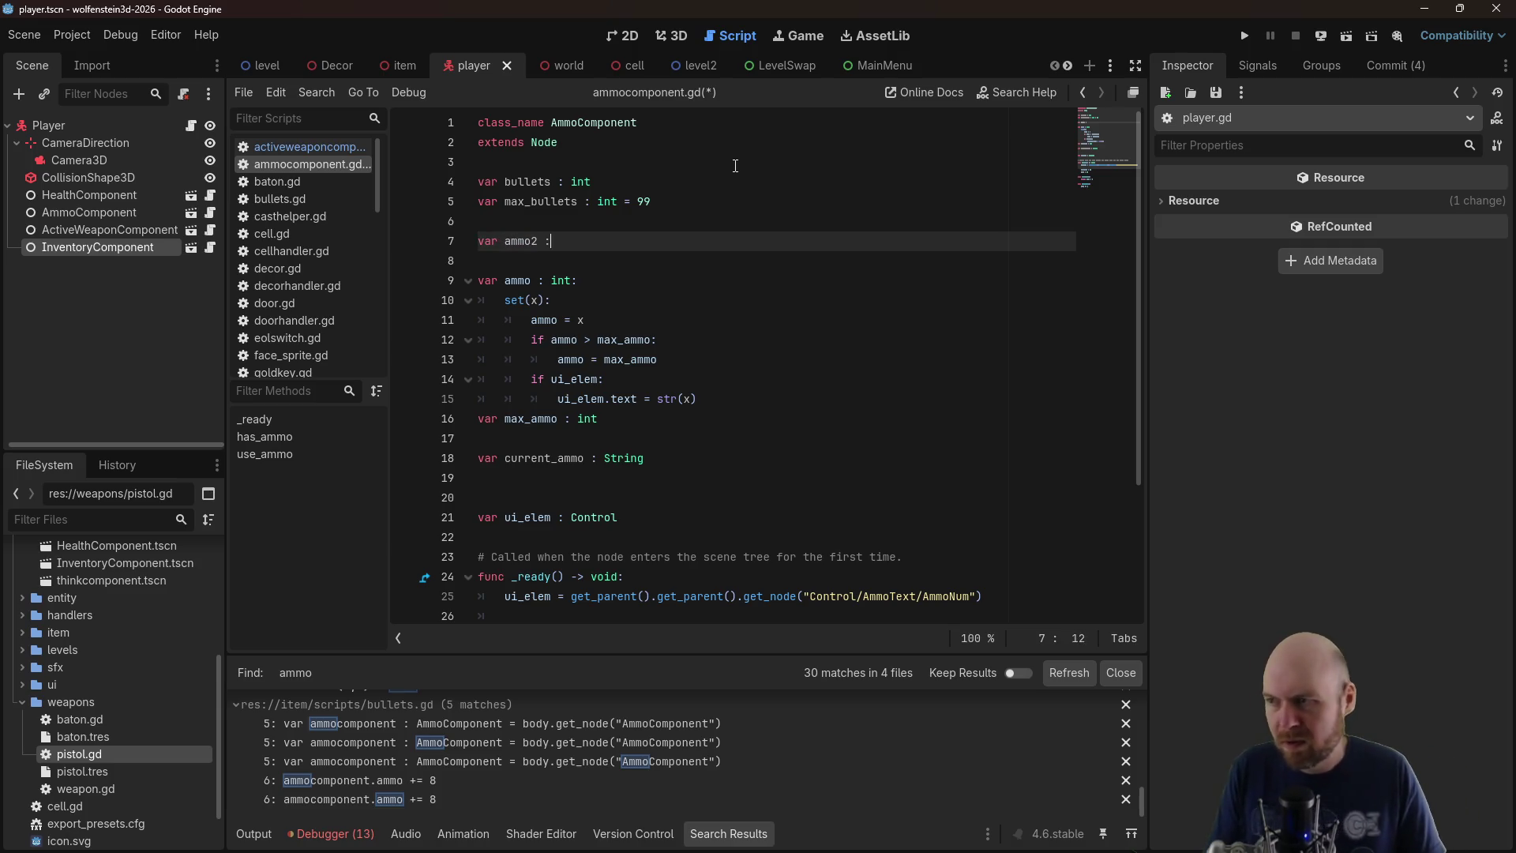
key(Return)
text(var max_ammo2 )
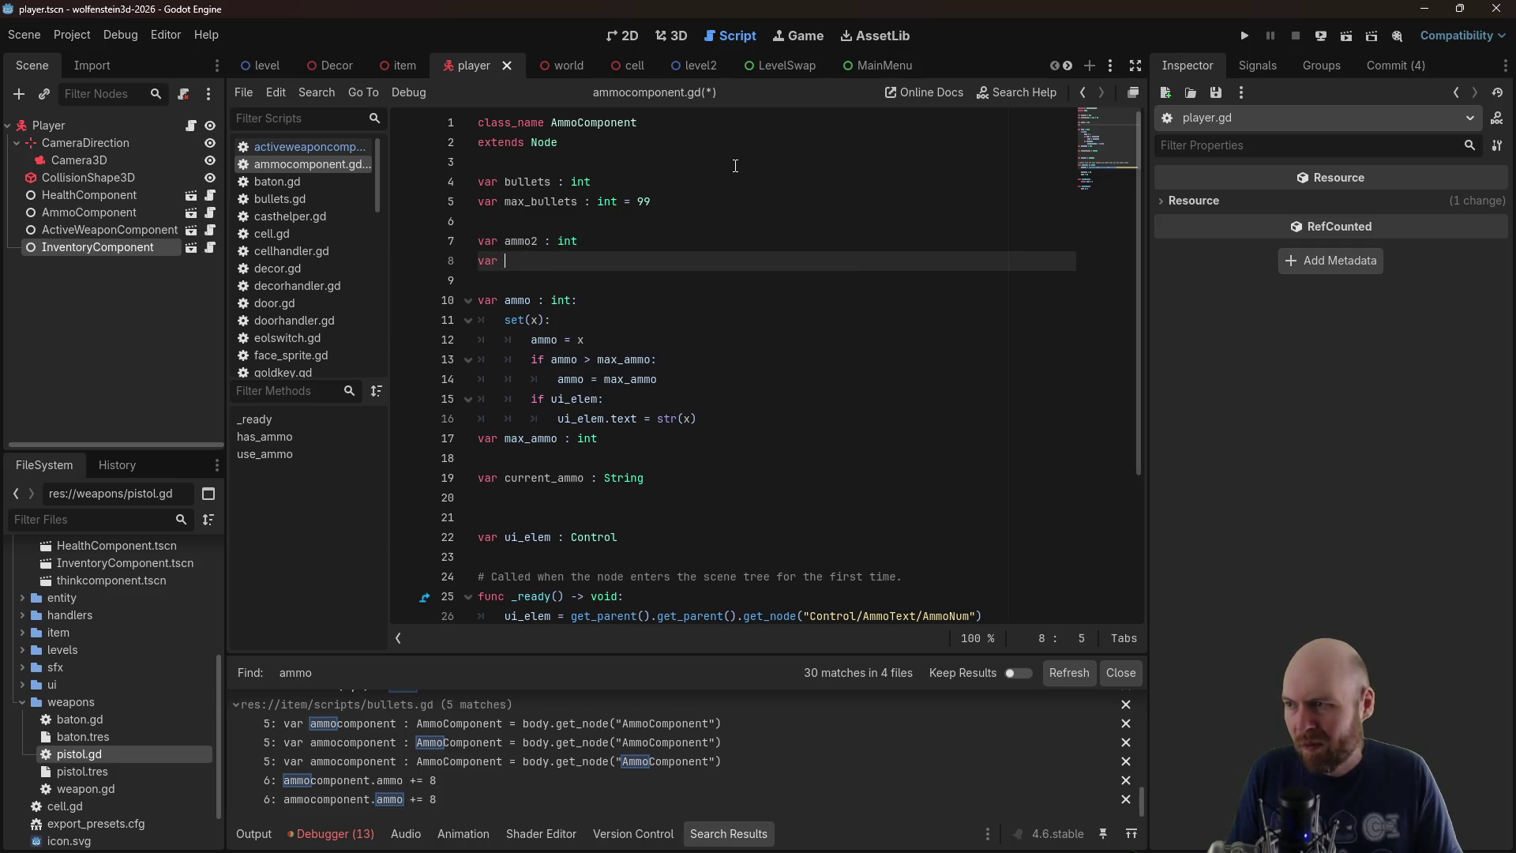
text(: int = 9)
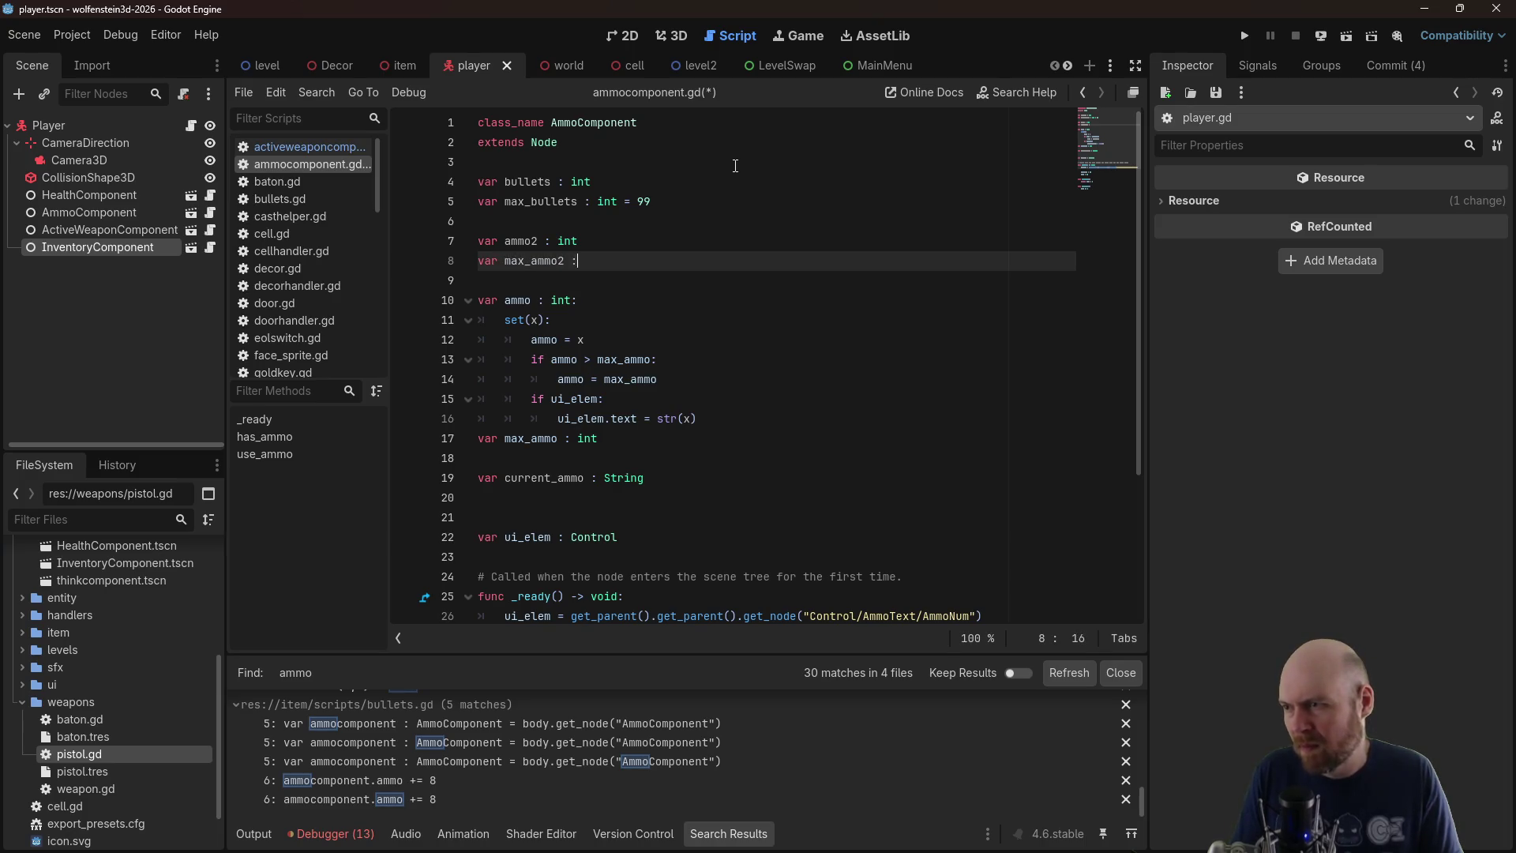
text(9)
key(Return)
key(Return)
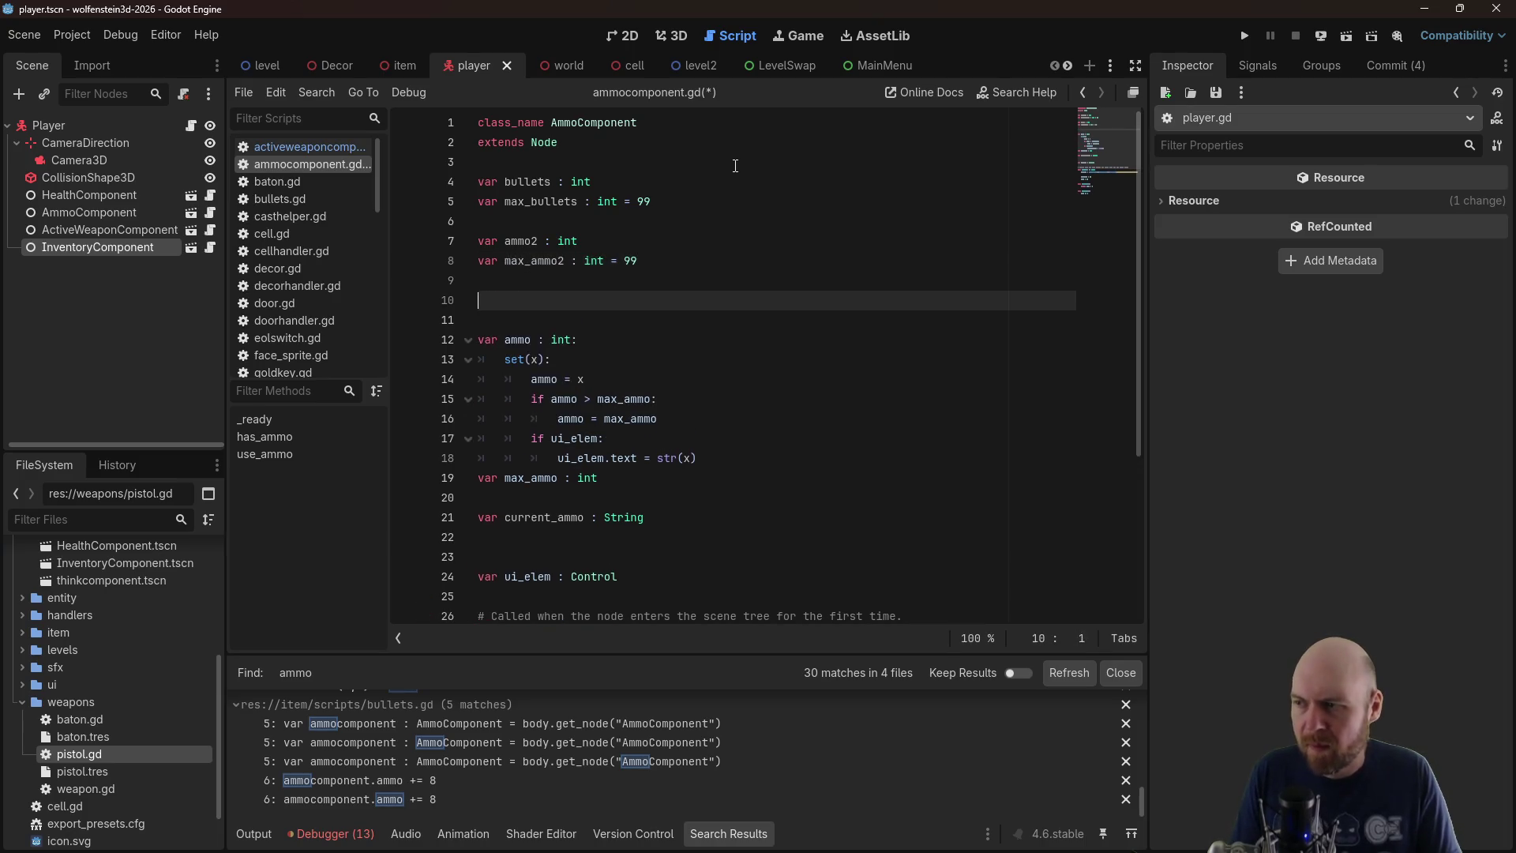
text(var shells )
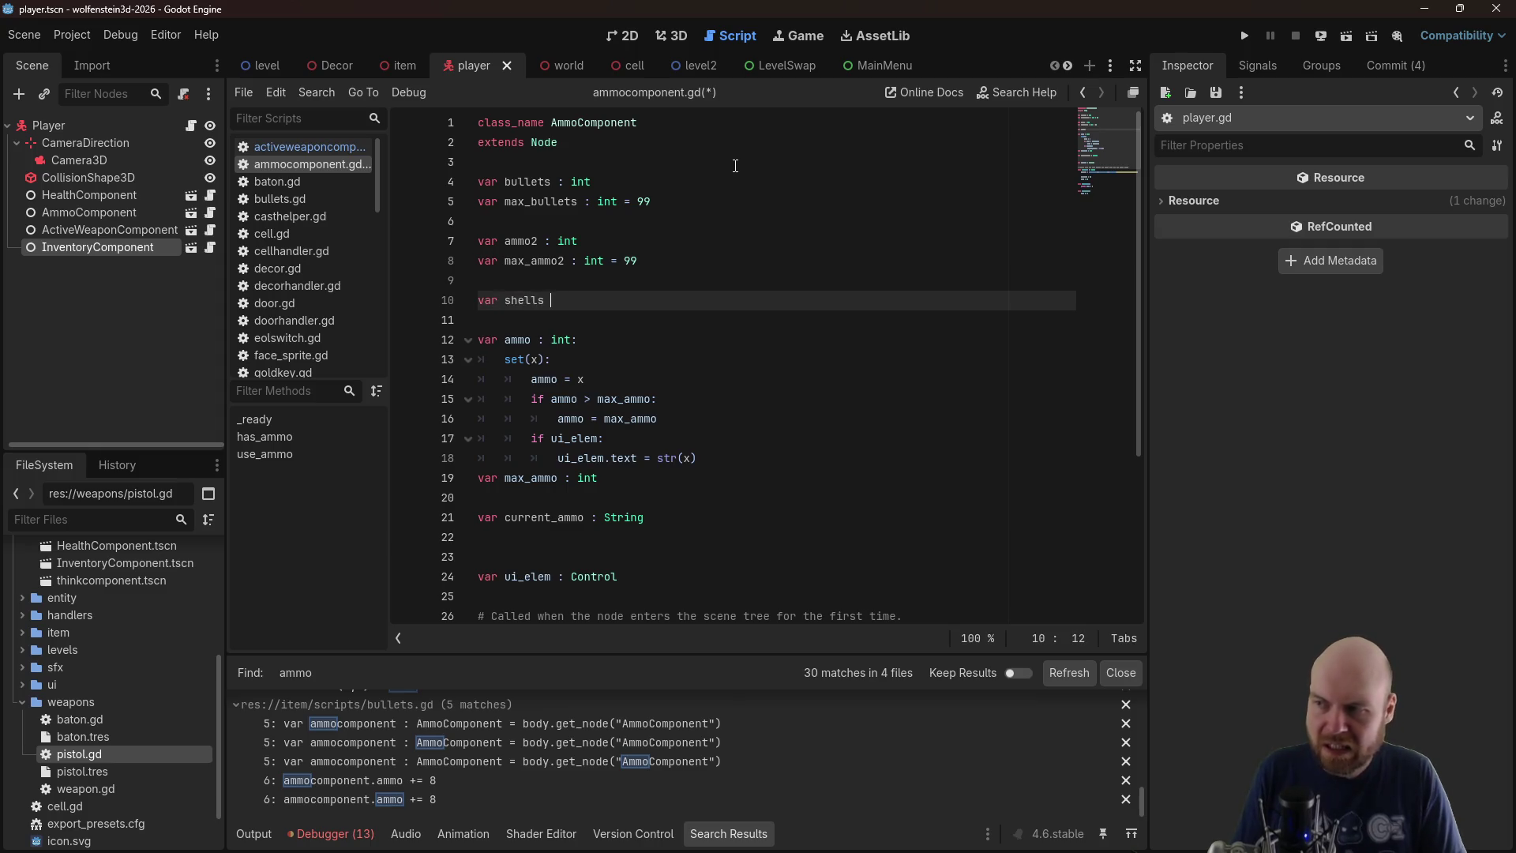
text(: int =)
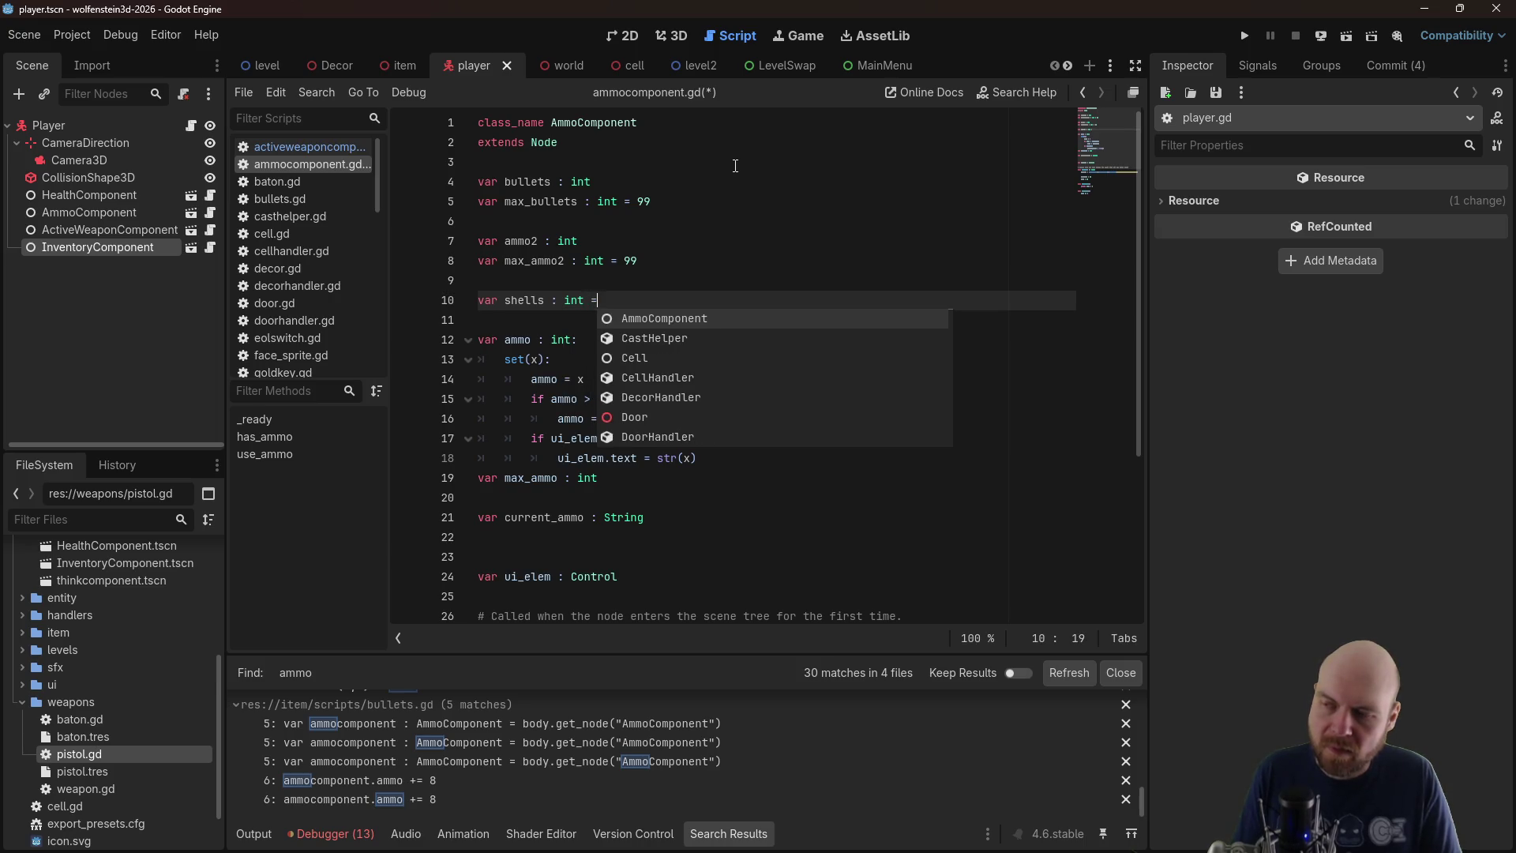
key(BackSpace)
key(Escape)
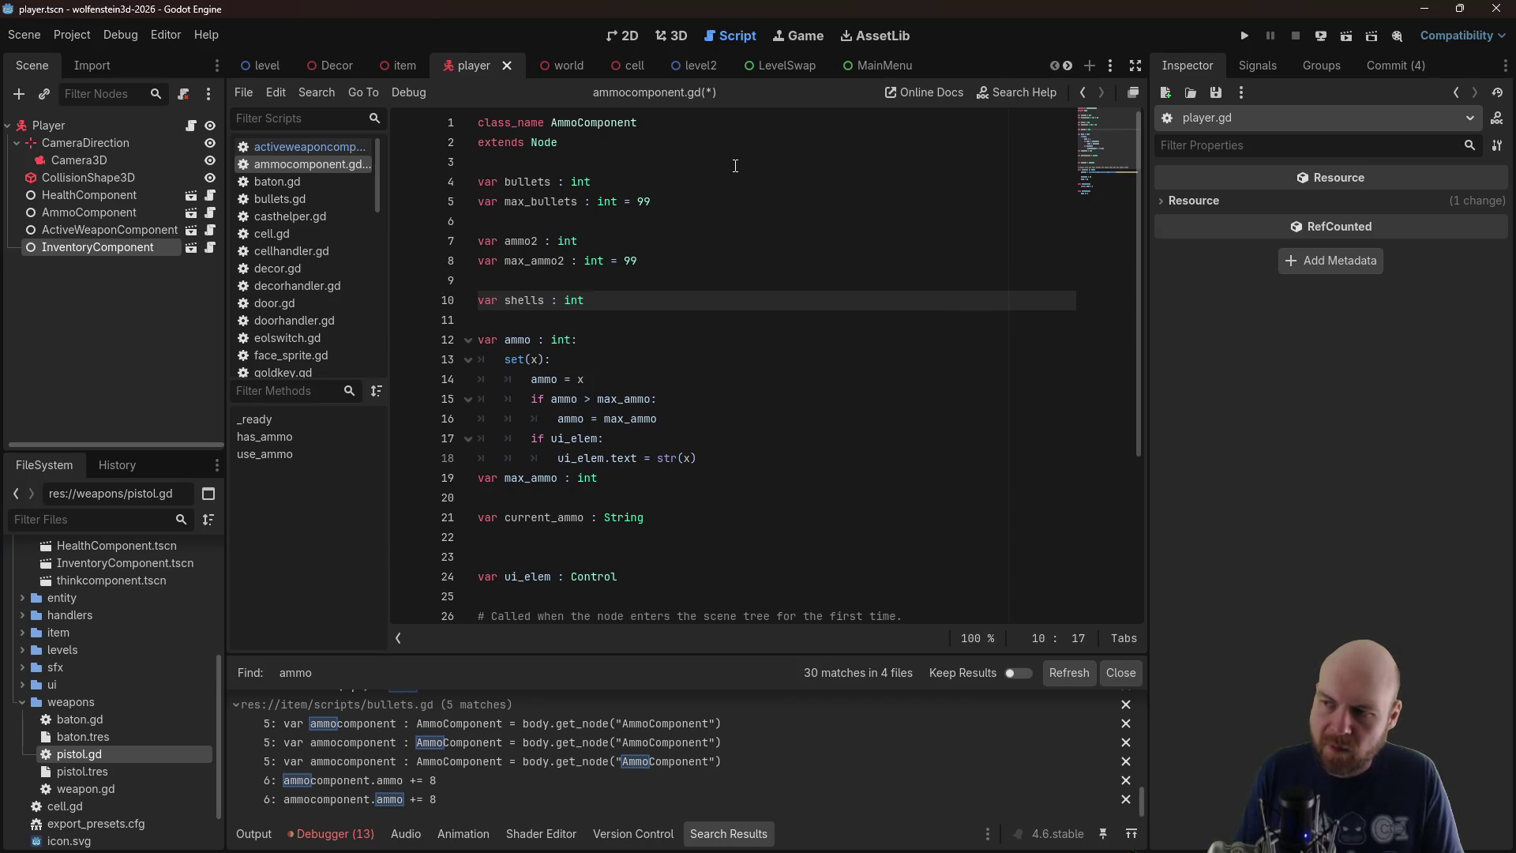
key(Return)
text(var max_shells : )
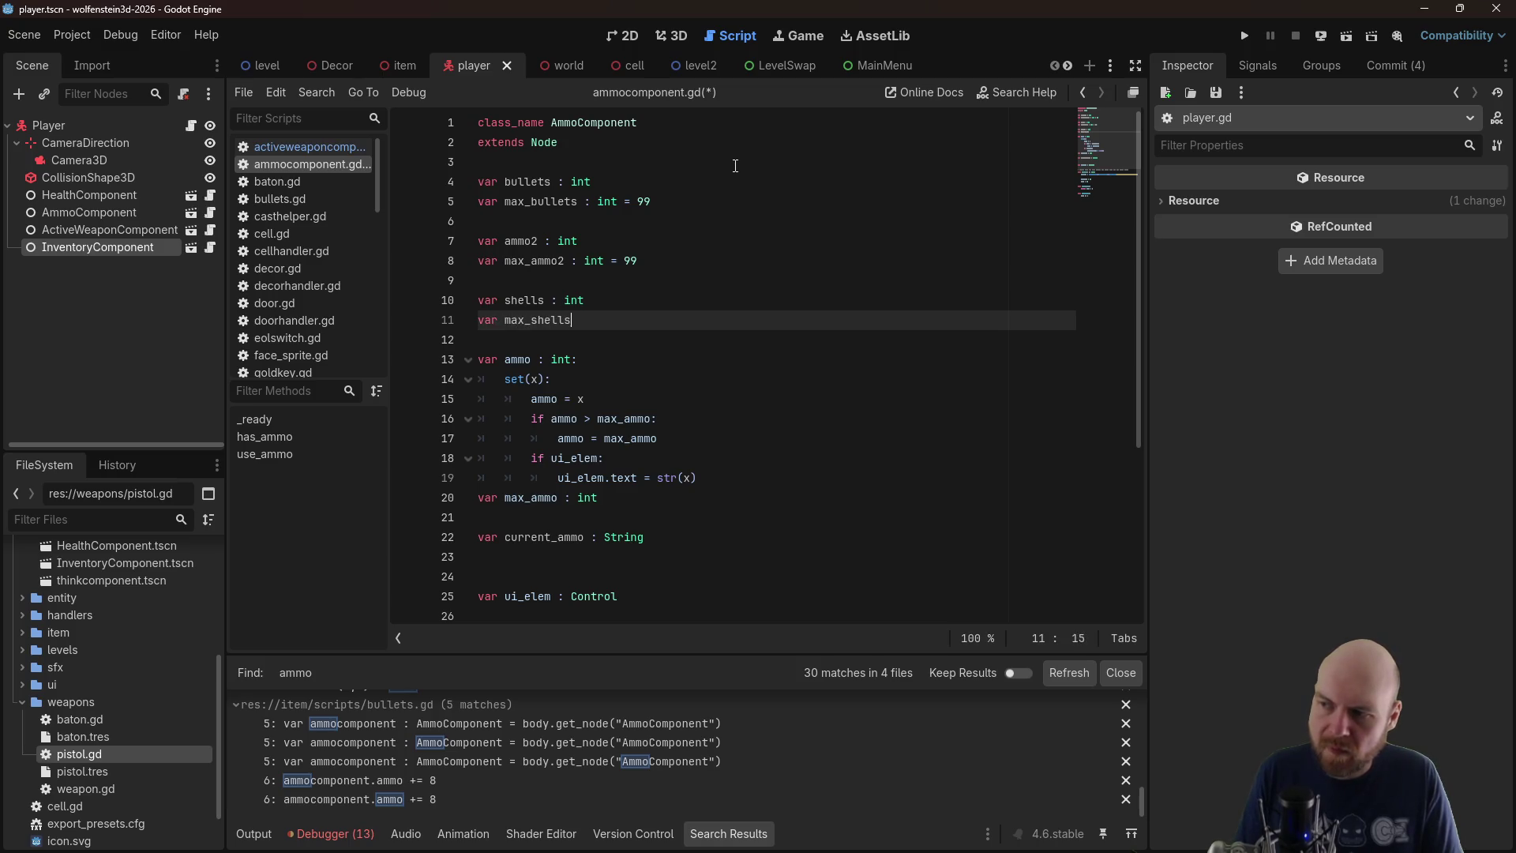
text(int = 99)
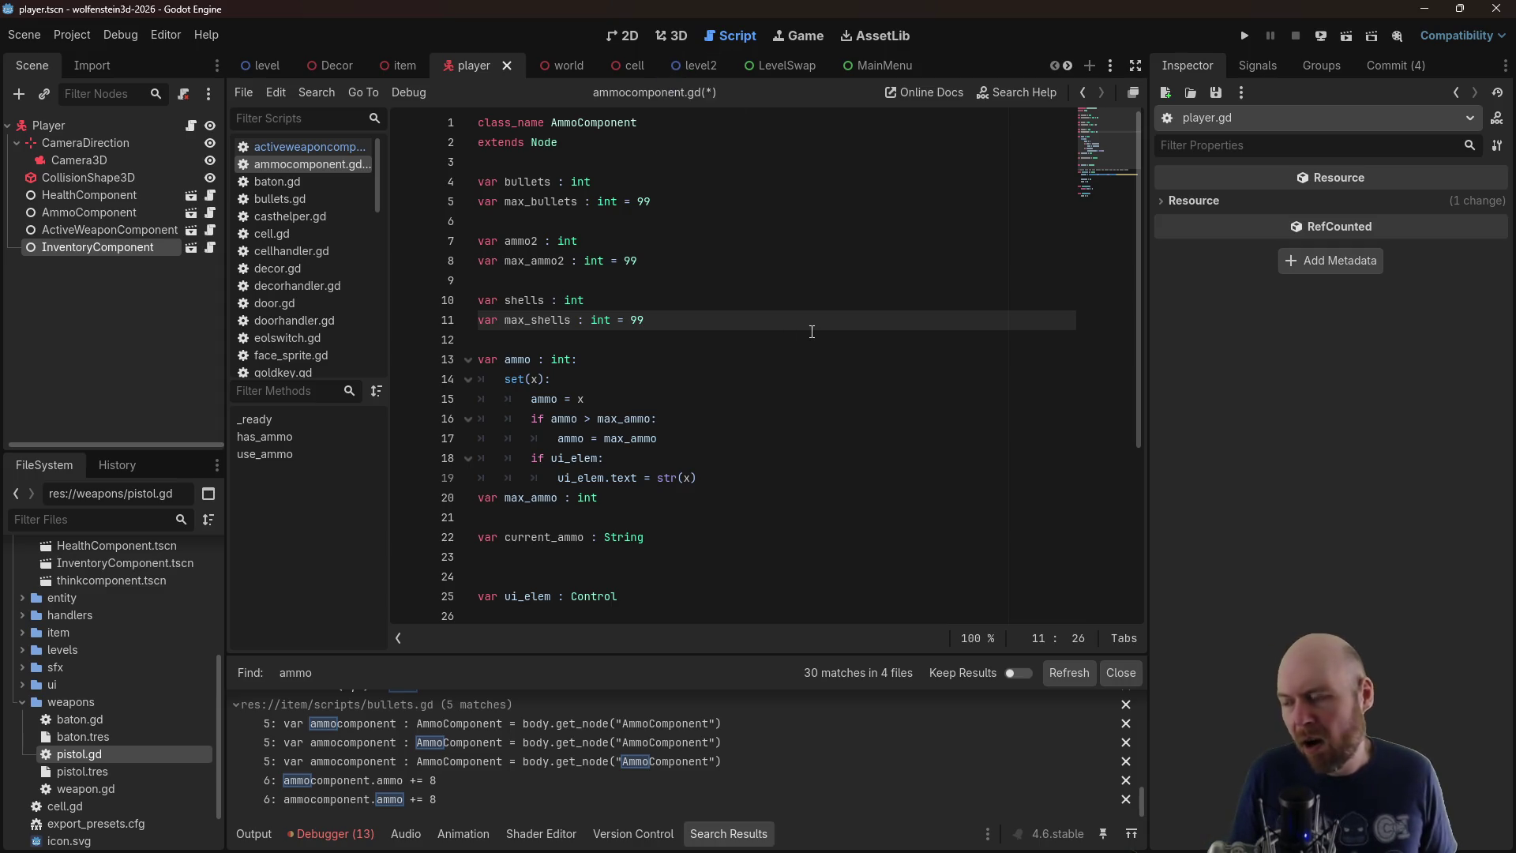
click(533, 361)
click(622, 495)
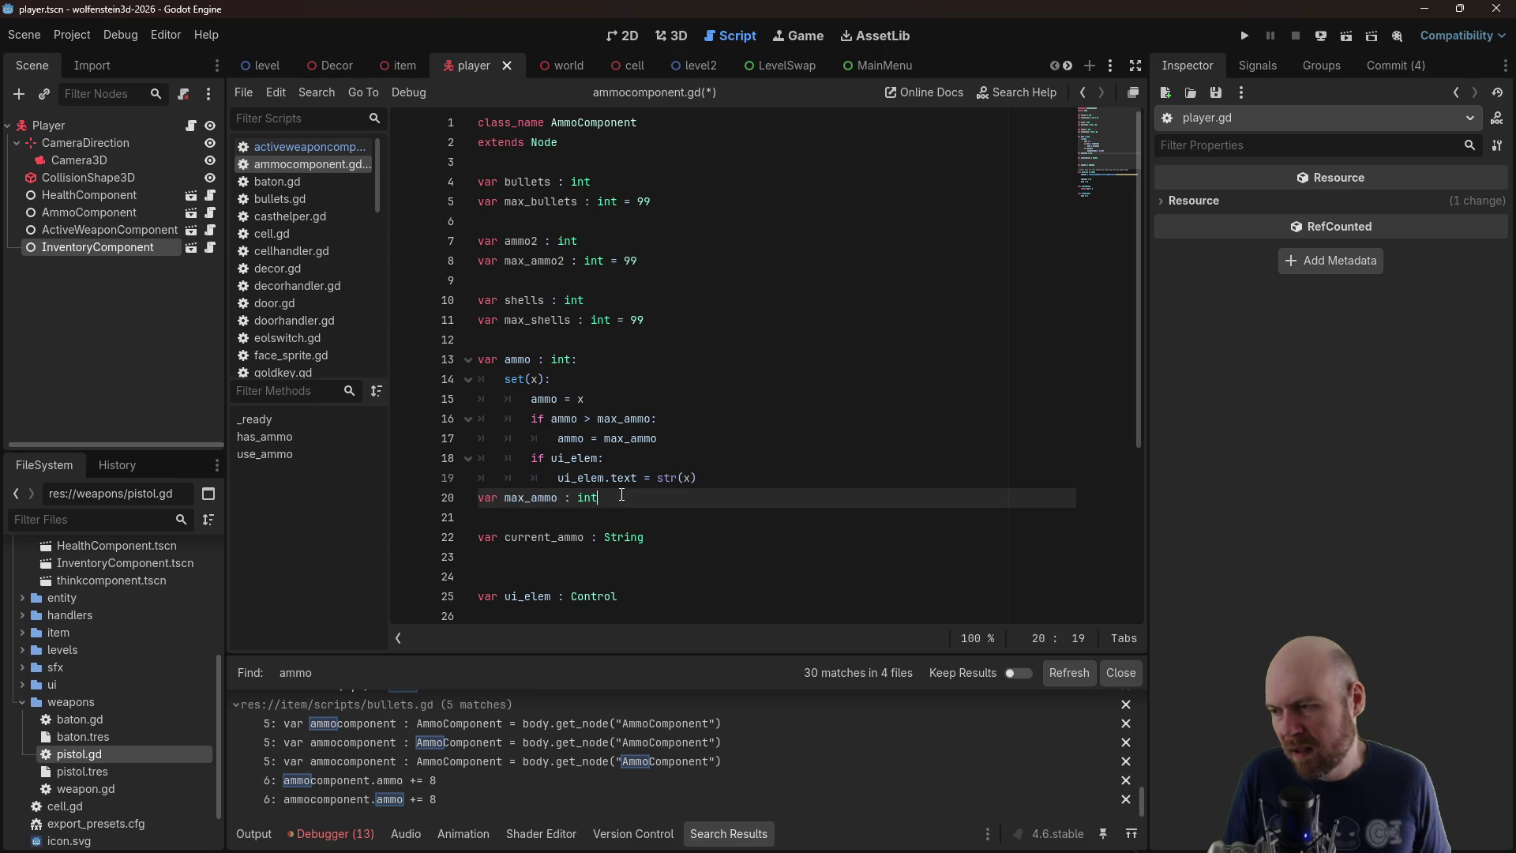
Declare 'var active_ammo : int' below max_shells, correcting the type from String to int
click(599, 338)
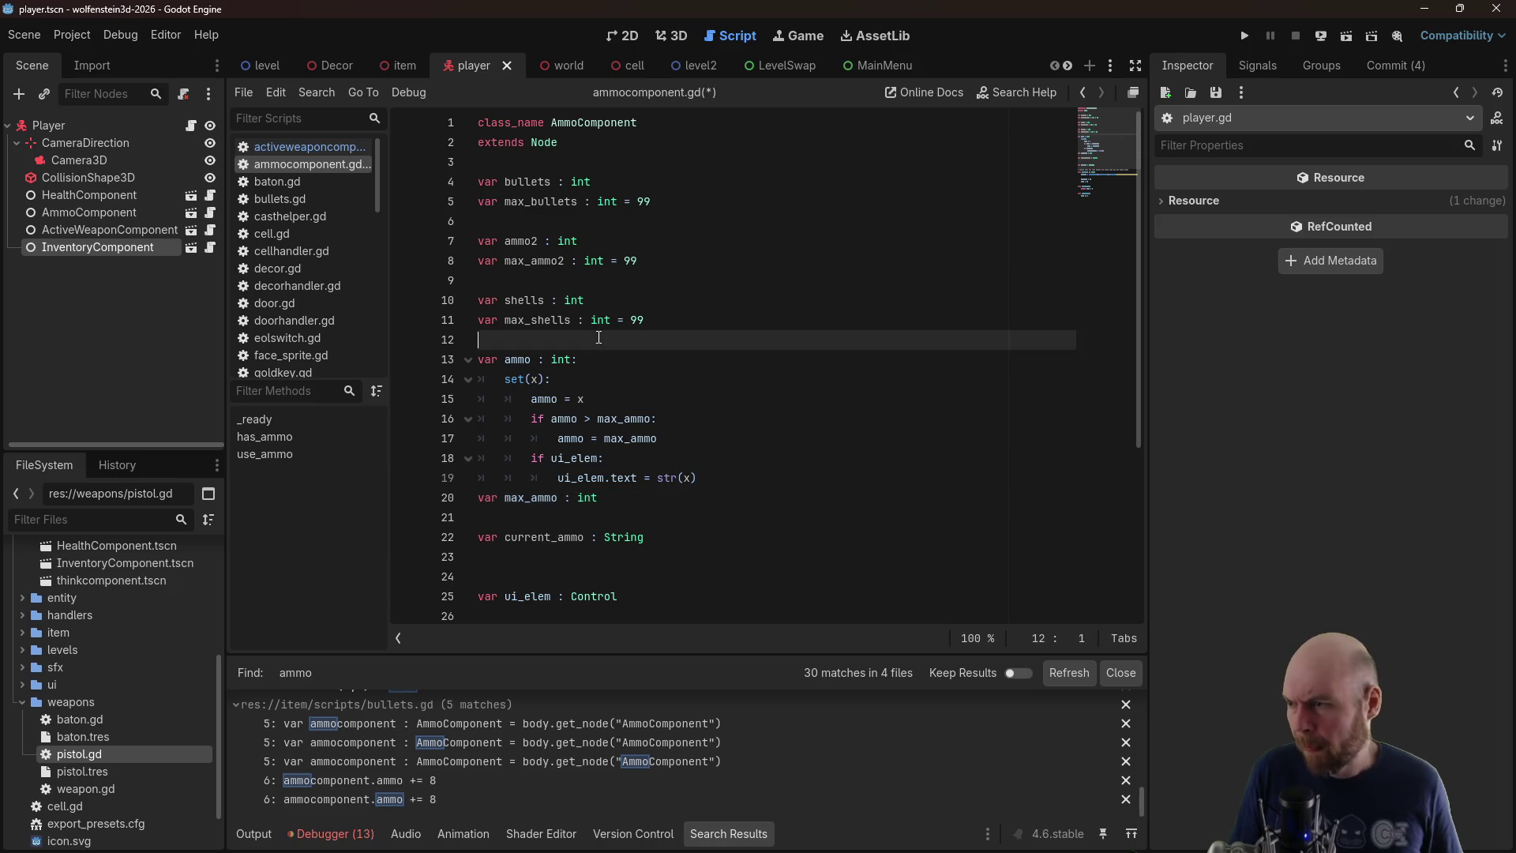
key(Return)
key(Return)
key(Up)
text(var active_)
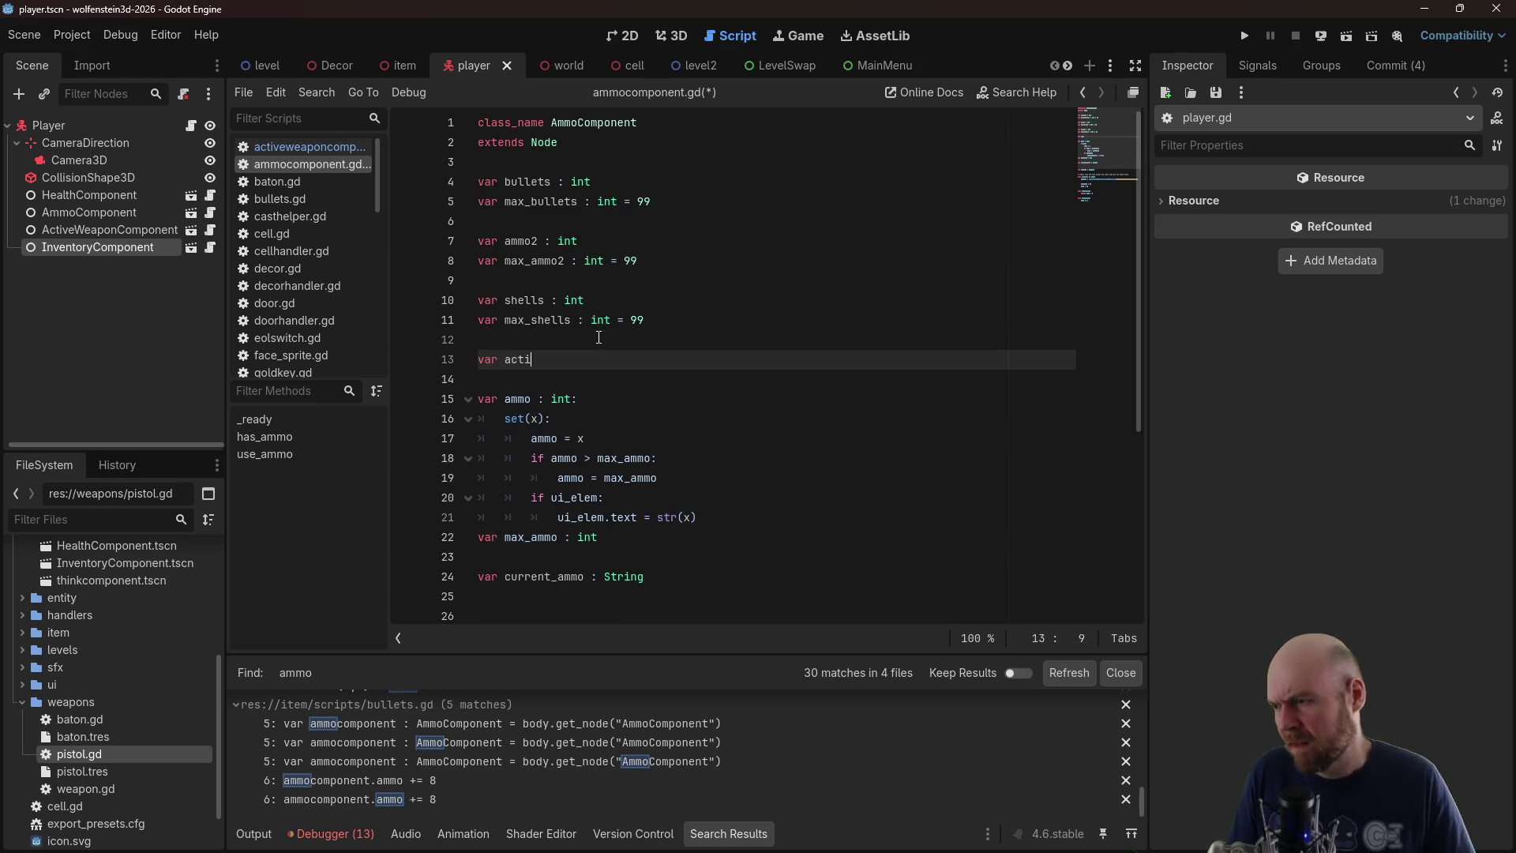
text(ammo : String)
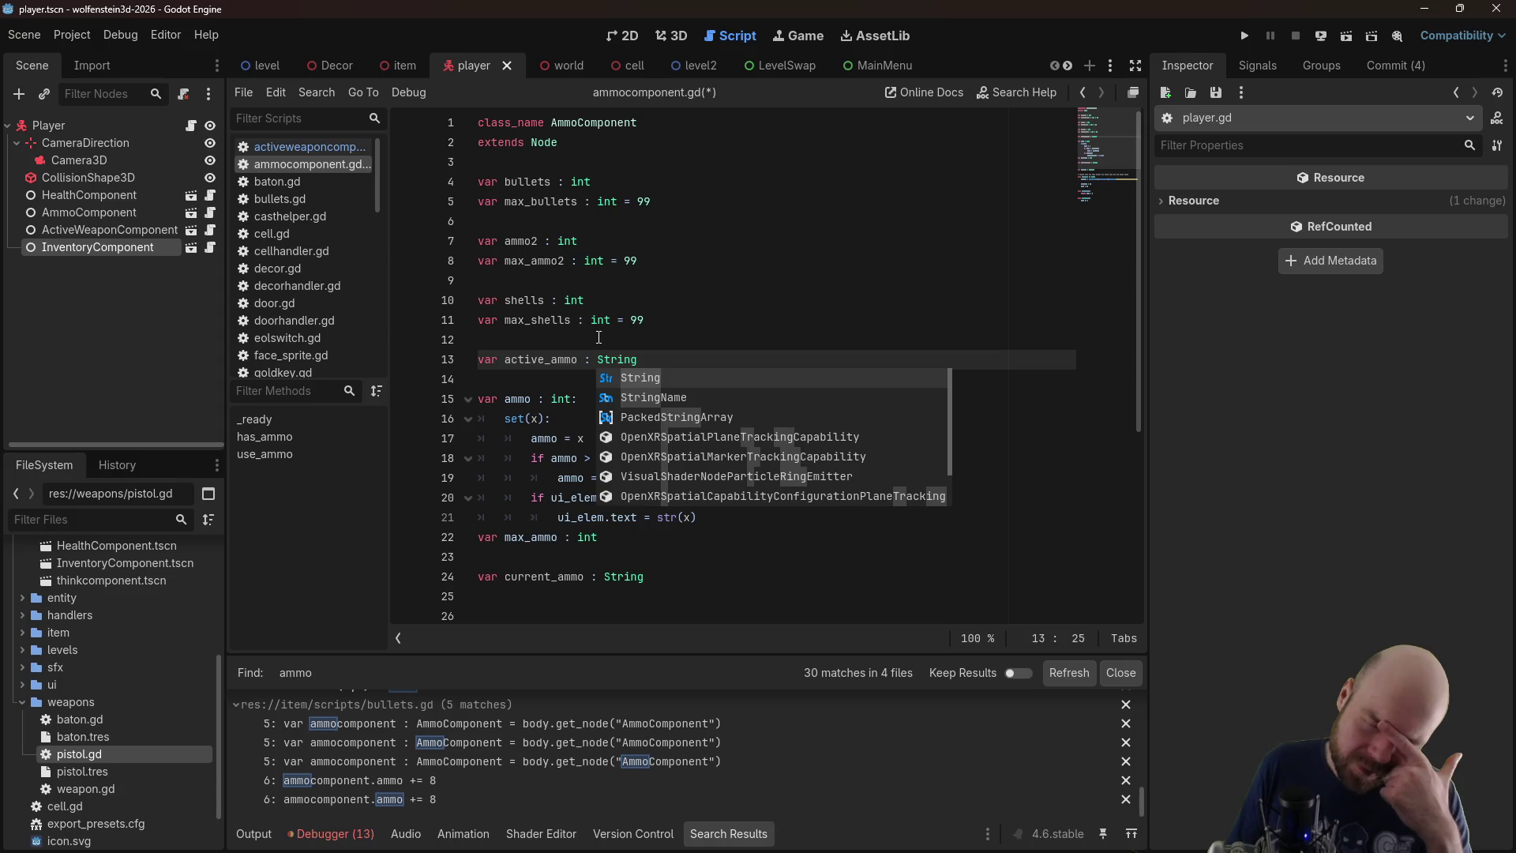
key(BackSpace)
key(BackSpace)
key(BackSpace)
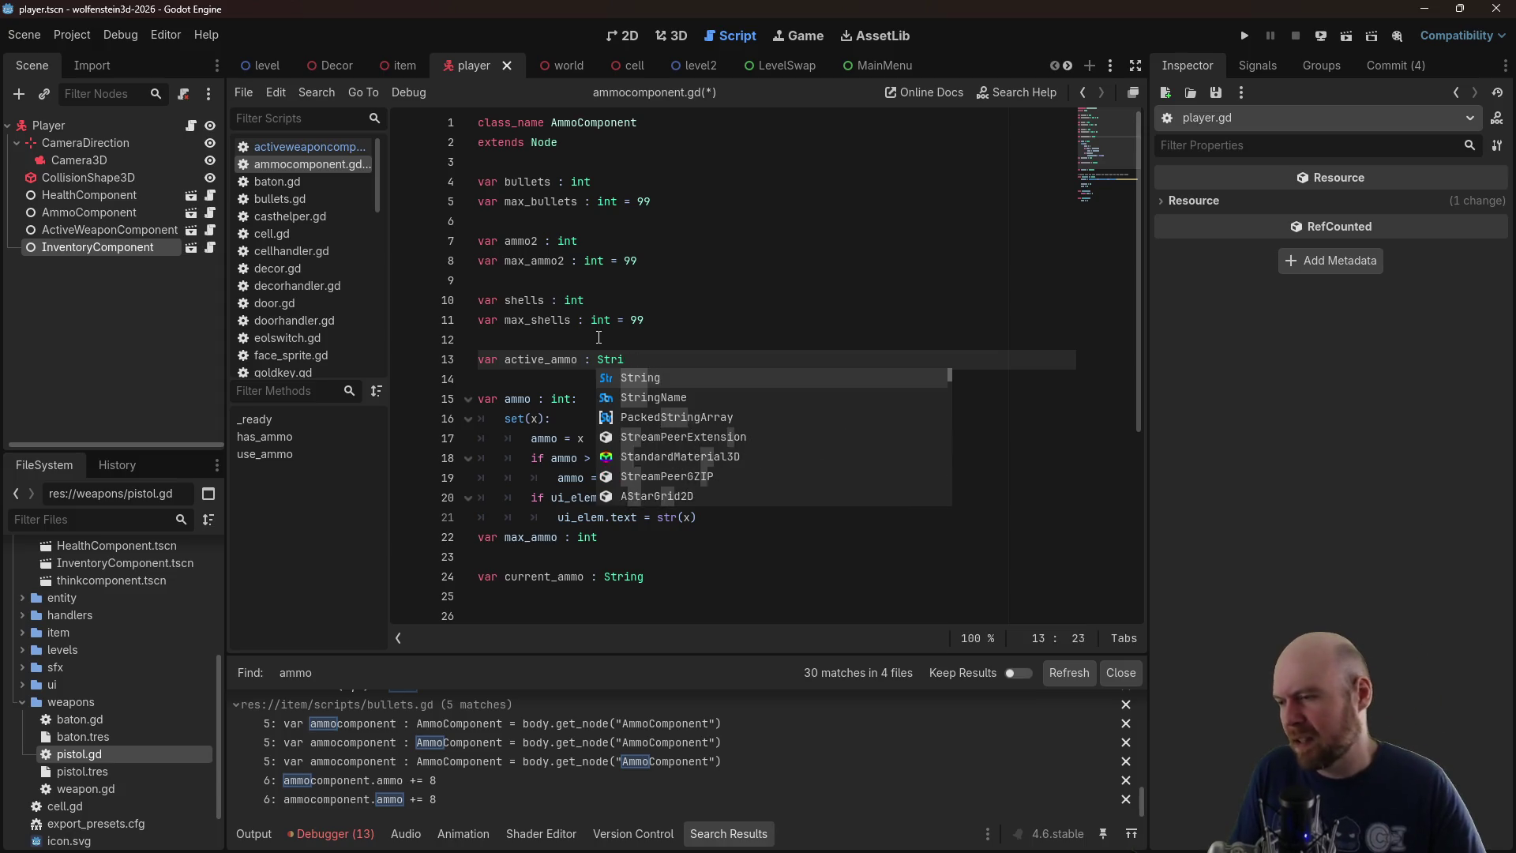
key(BackSpace)
text(int)
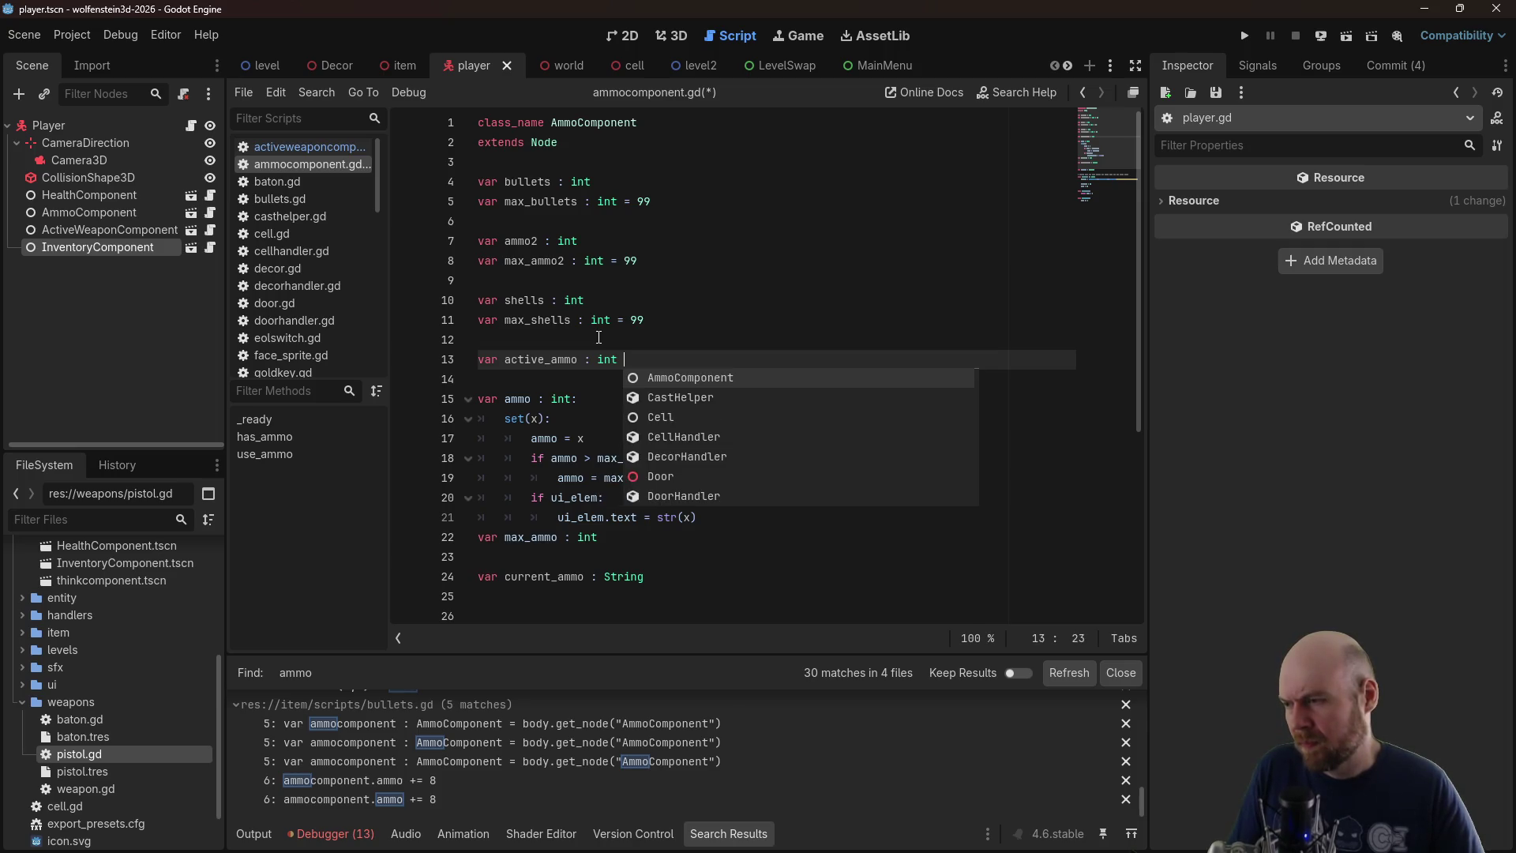
Delete stray completion text after int and begin an enum declaration beneath active_ammo
key(Return)
key(Return)
key(Return)
key(Up)
key(Up)
key(End)
key(BackSpace)
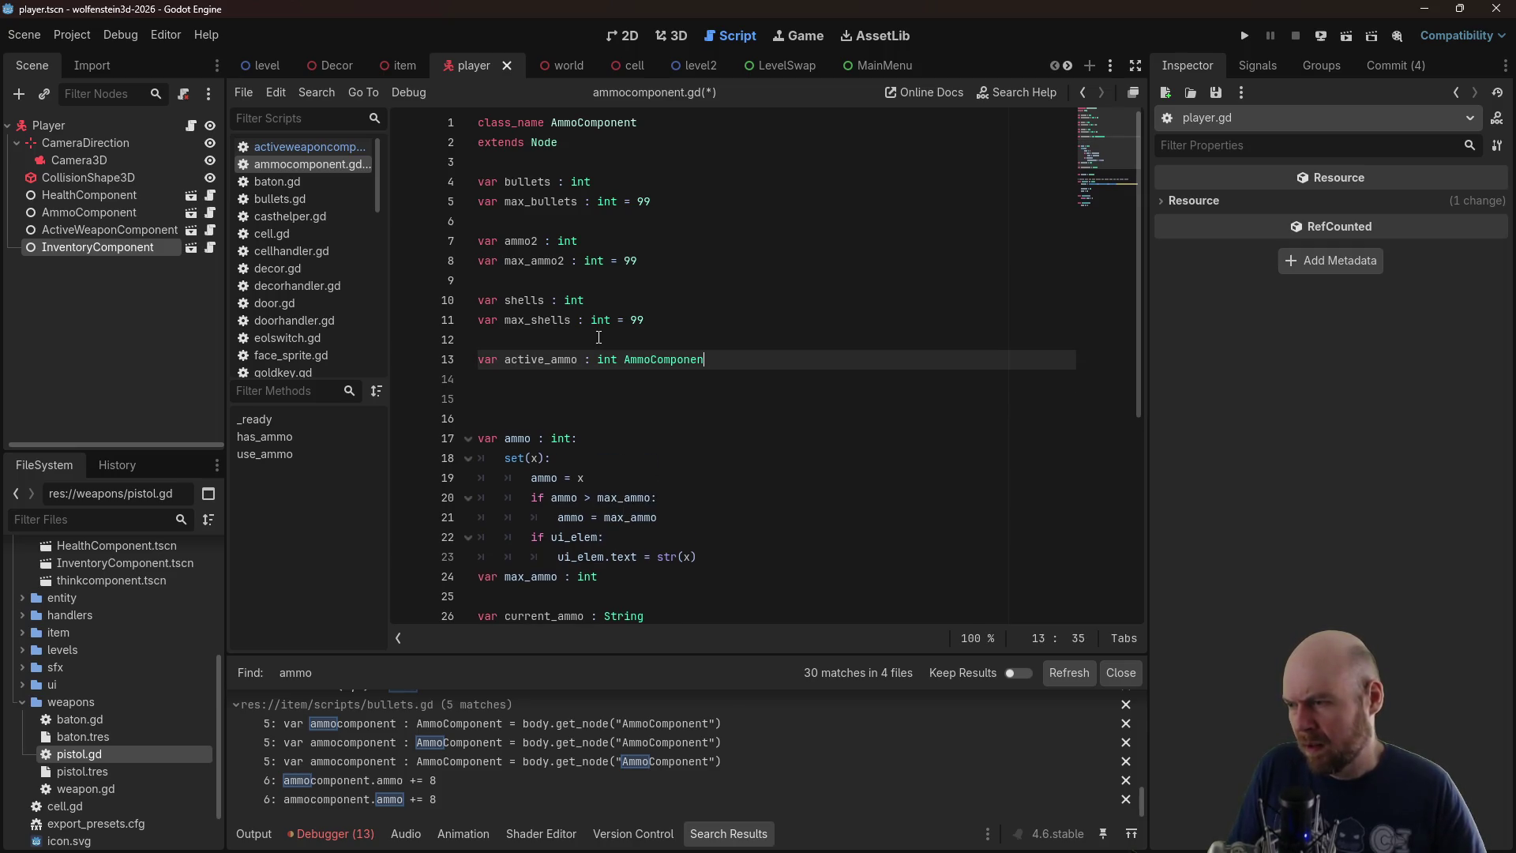
key(BackSpace)
key(BackSpace)
key(BackSpace)
key(Down)
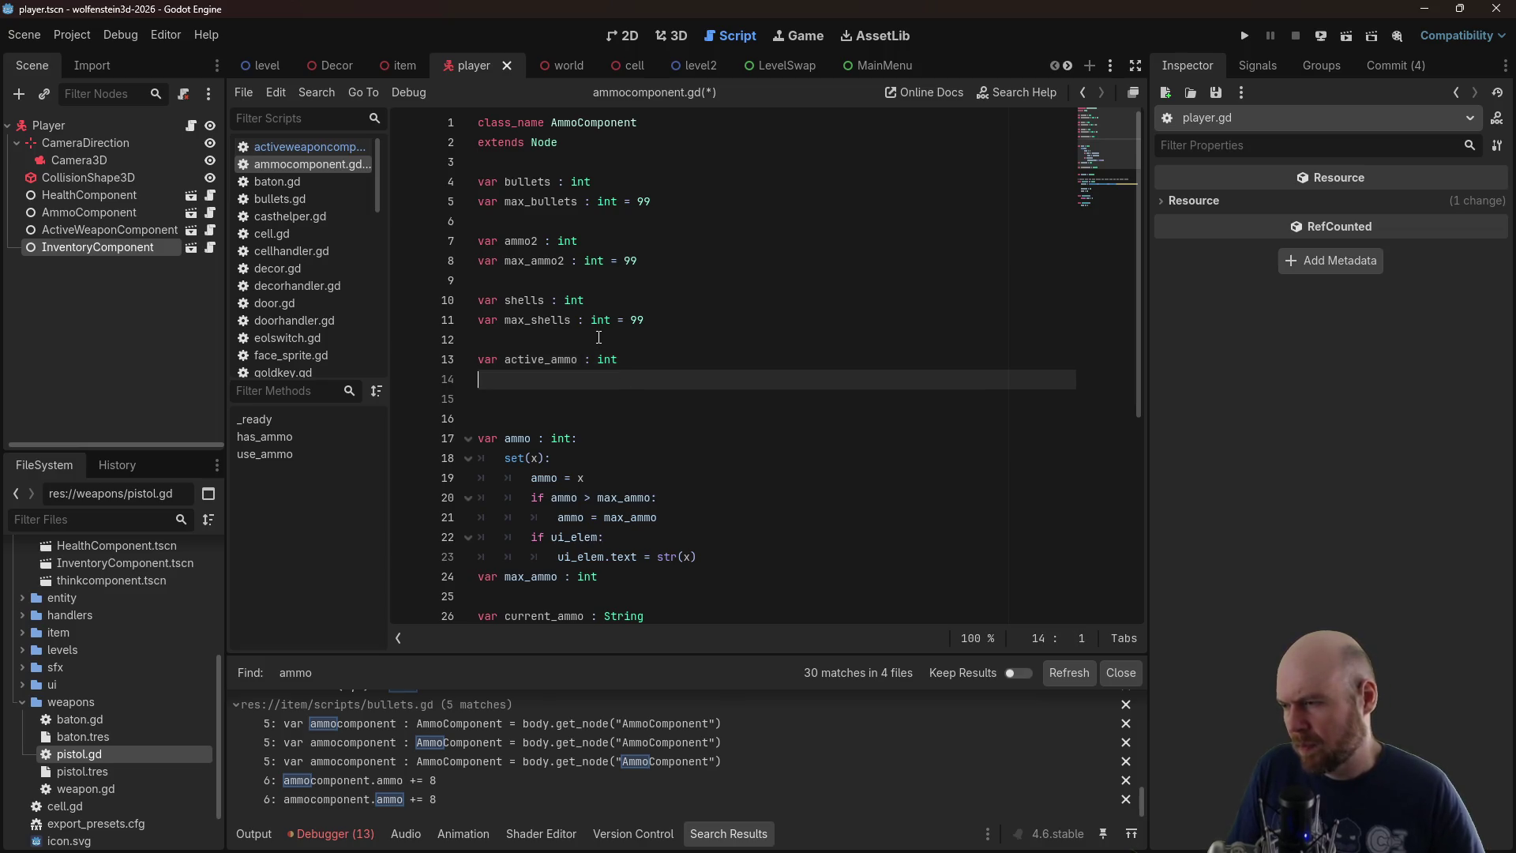
key(Return)
text(en)
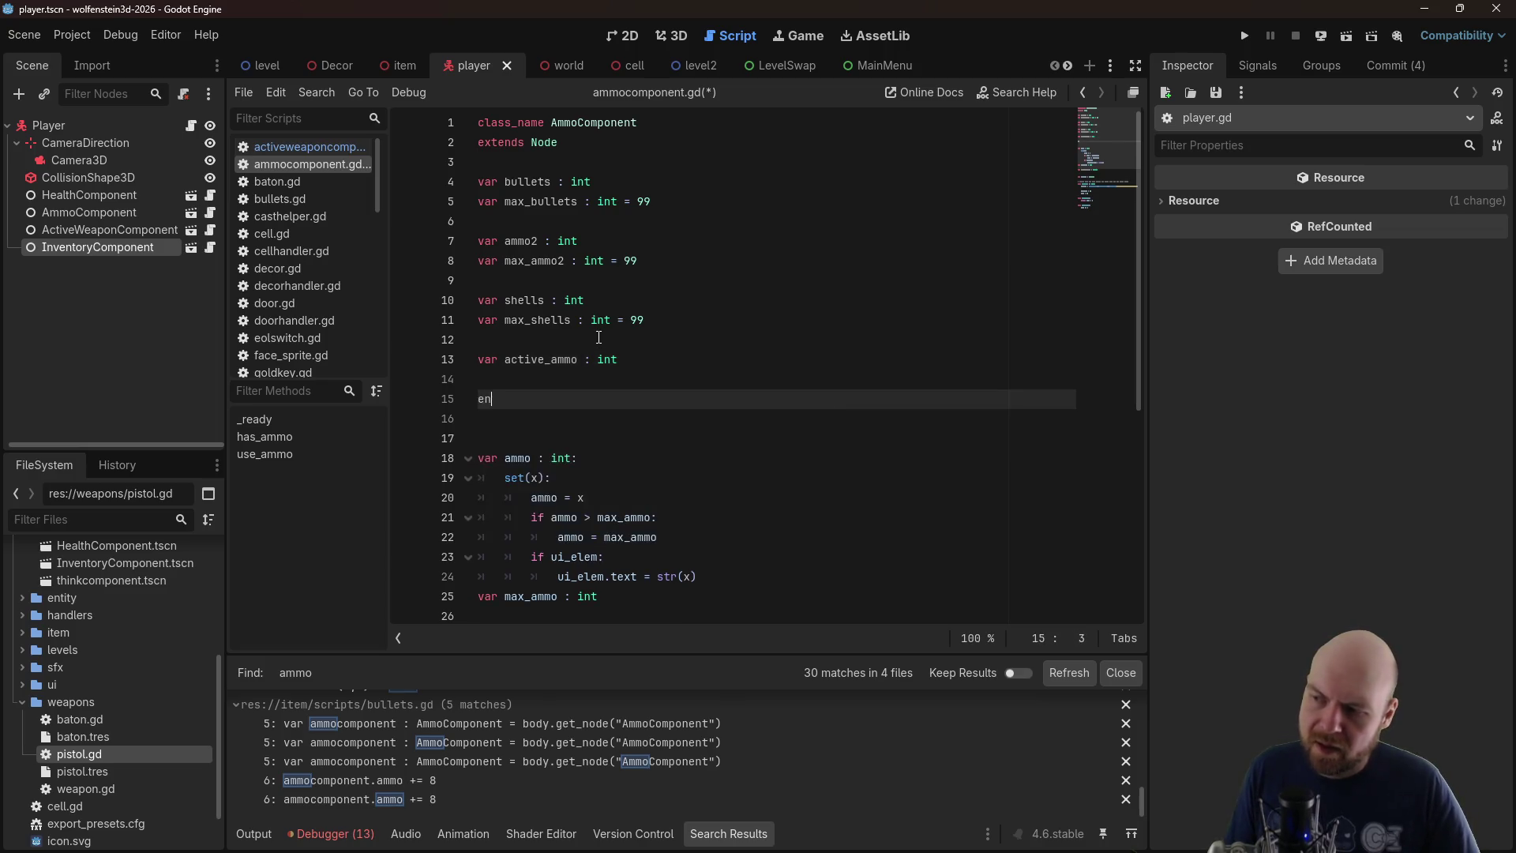
text(um activ)
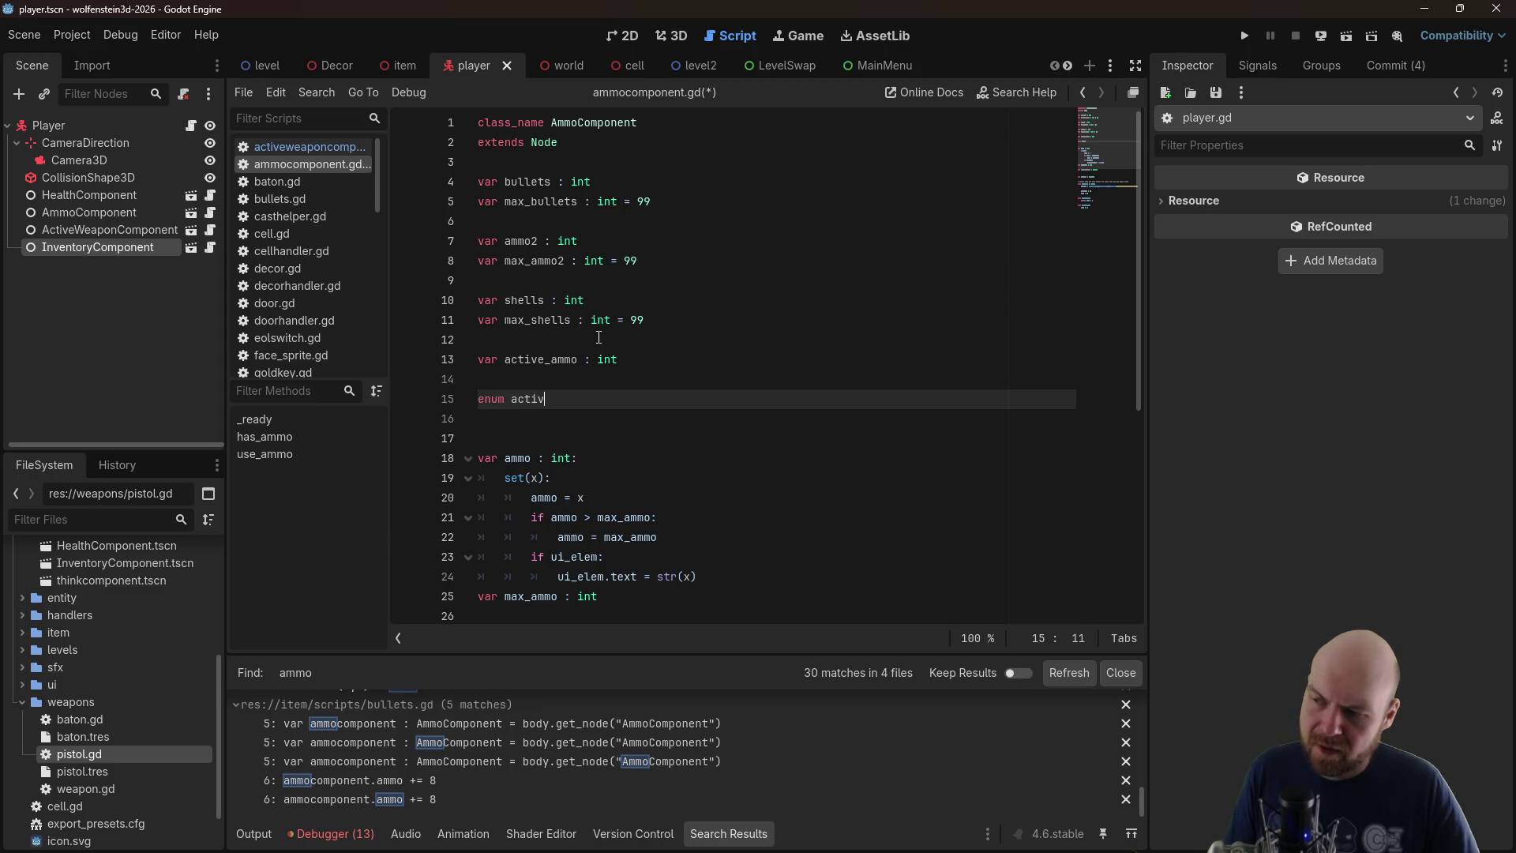
Write the ActiveAmmo enum with values BULLETS, AMMO2 and SHELLS on separate lines
key(BackSpace)
key(BackSpace)
key(BackSpace)
text(ActiveA)
text(mmo = )
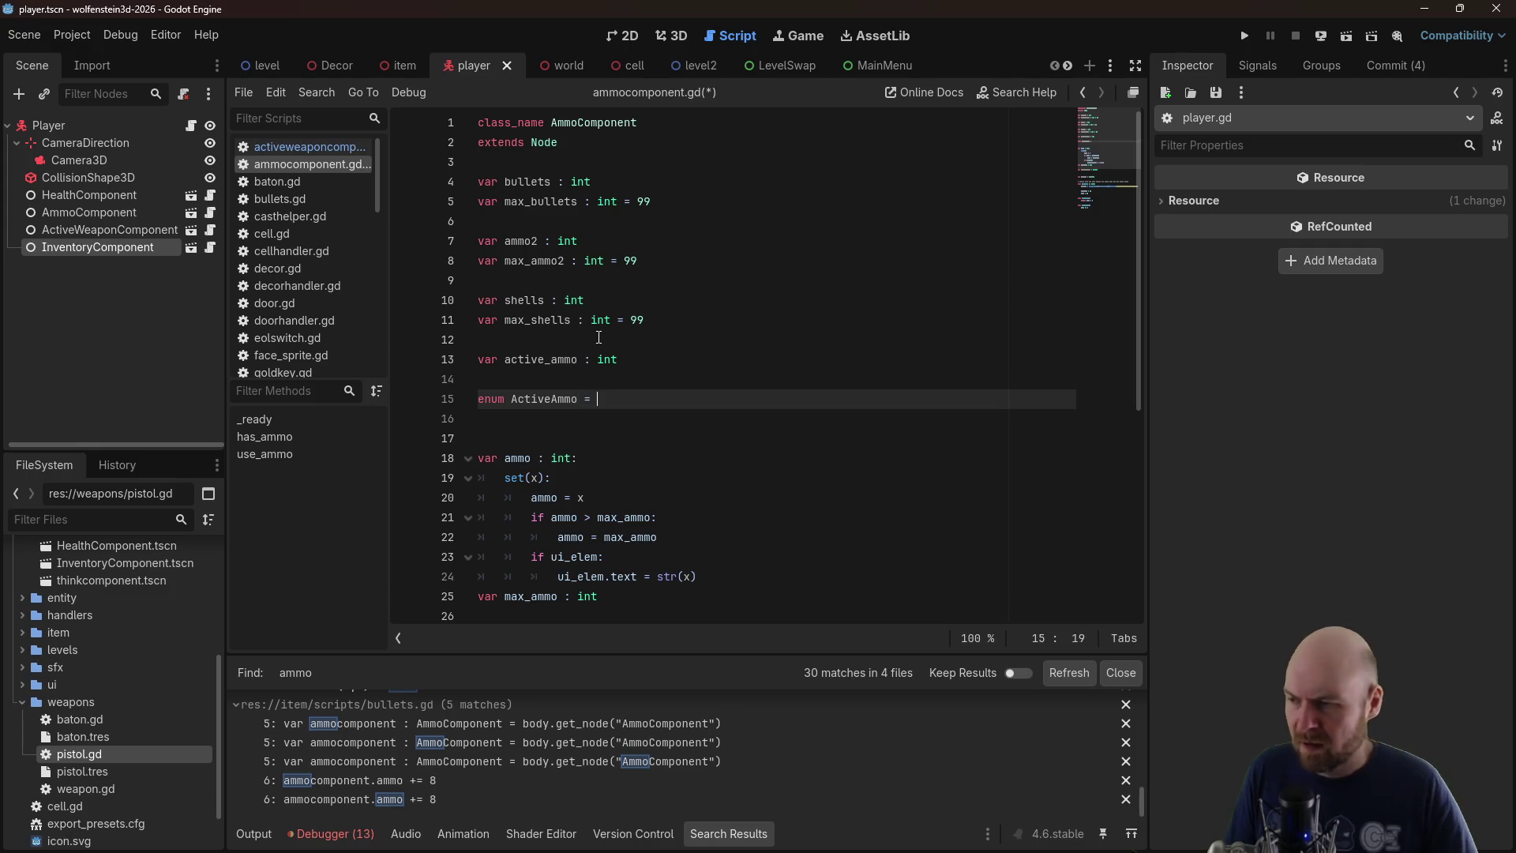
text({)
key(Return)
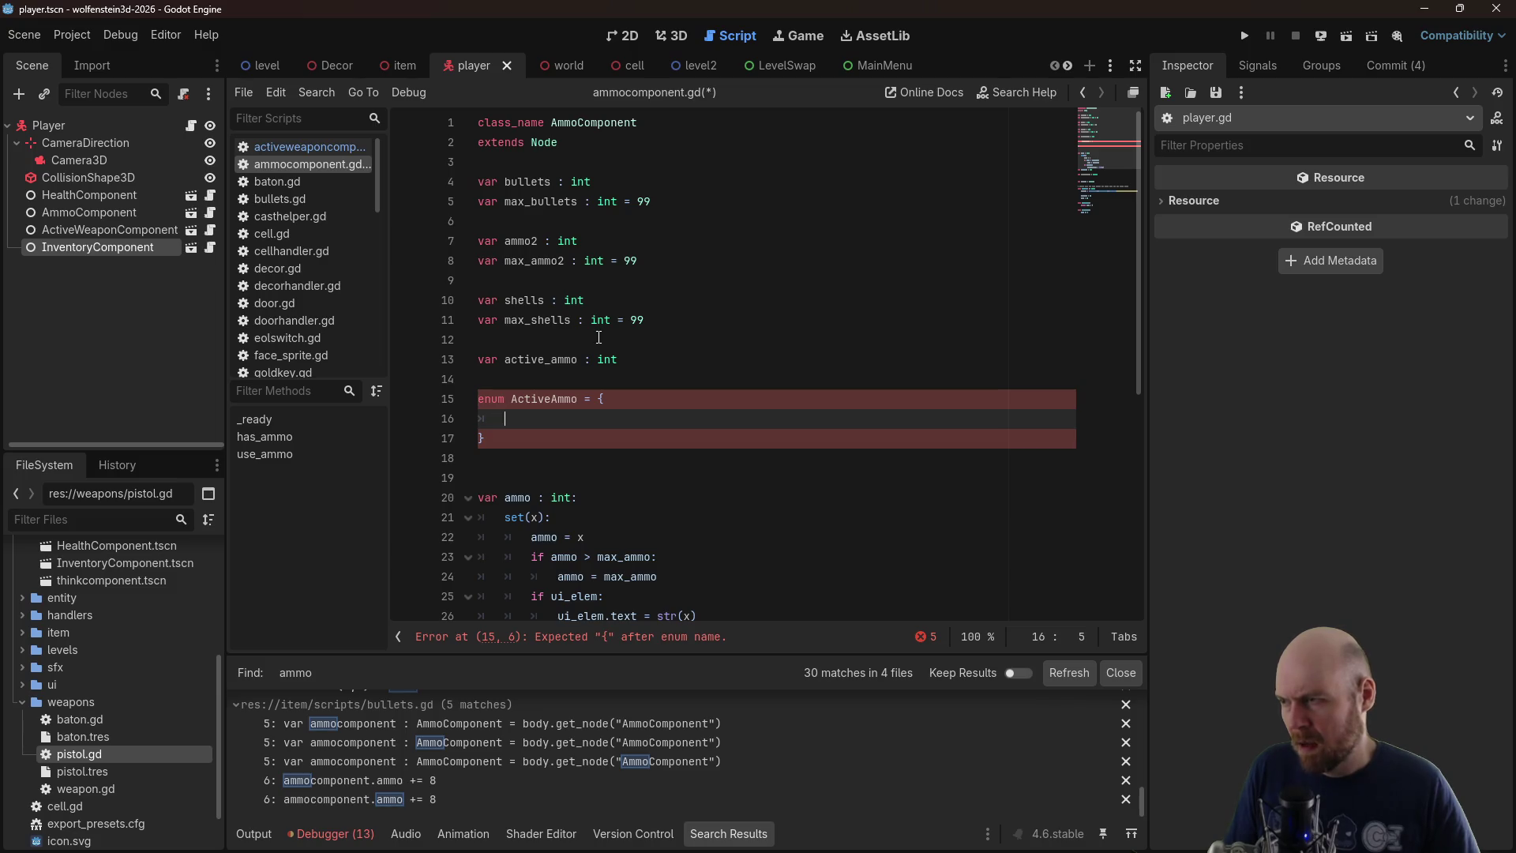
text(BULLETS,)
key(Return)
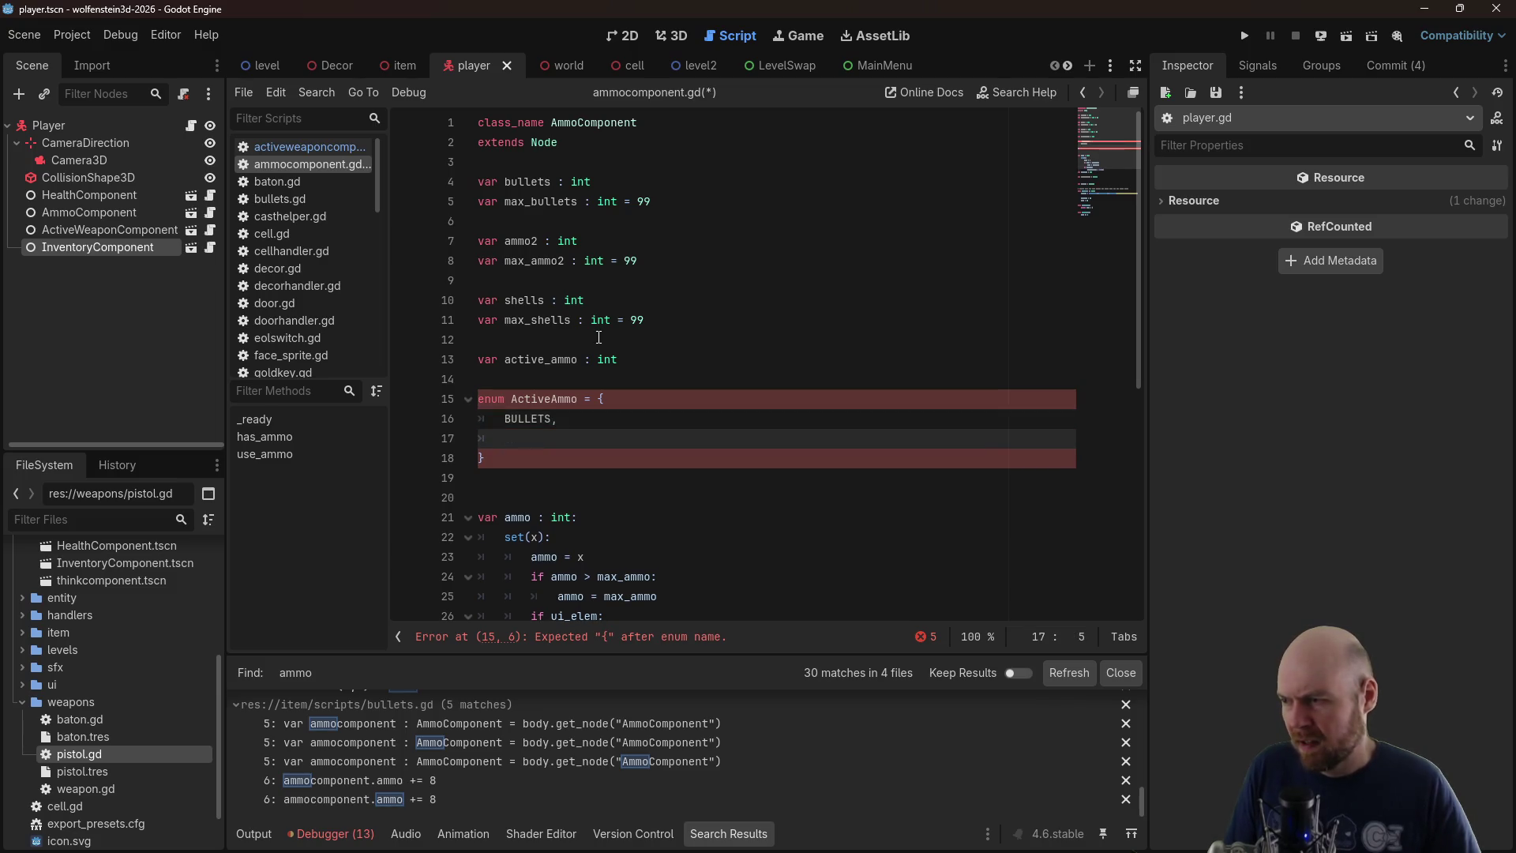
text(AMMO2,)
key(Return)
text(SHE)
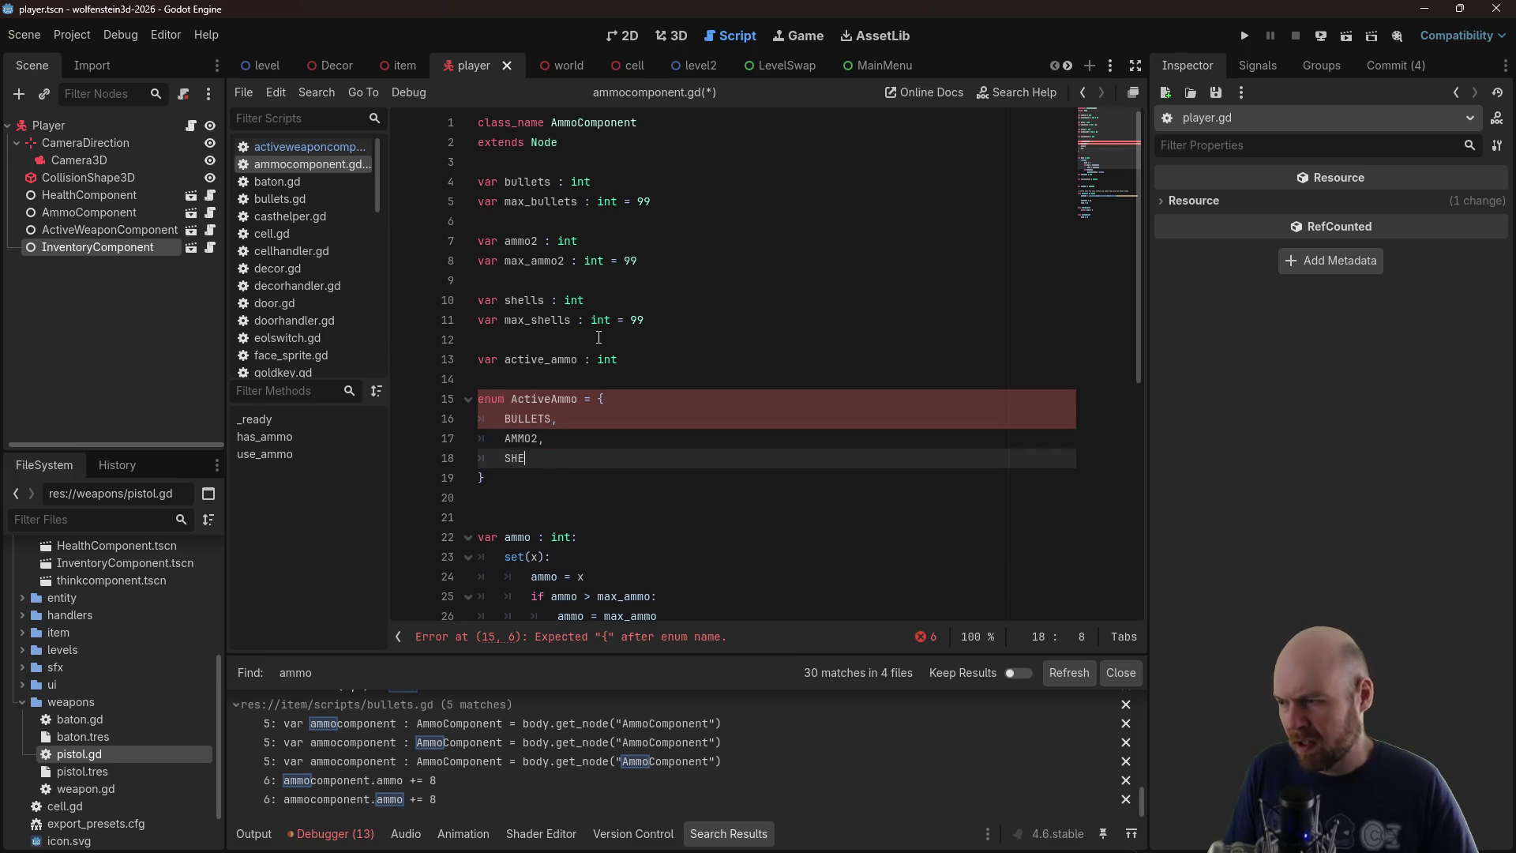
text(LLS)
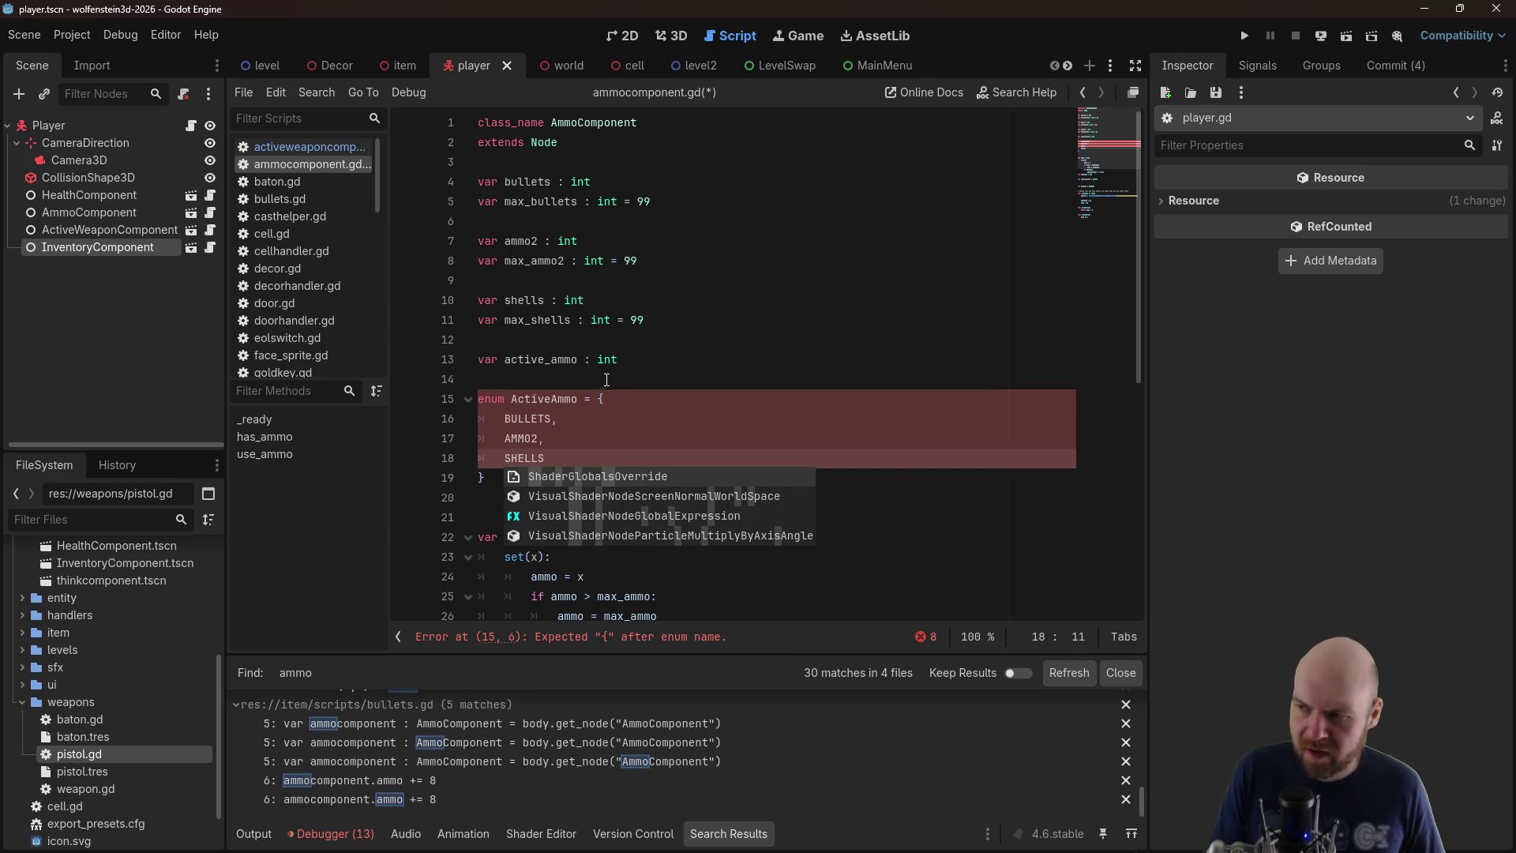
Remove the stray '=' from the enum declaration and the extra blank line after it
click(602, 390)
key(BackSpace)
key(BackSpace)
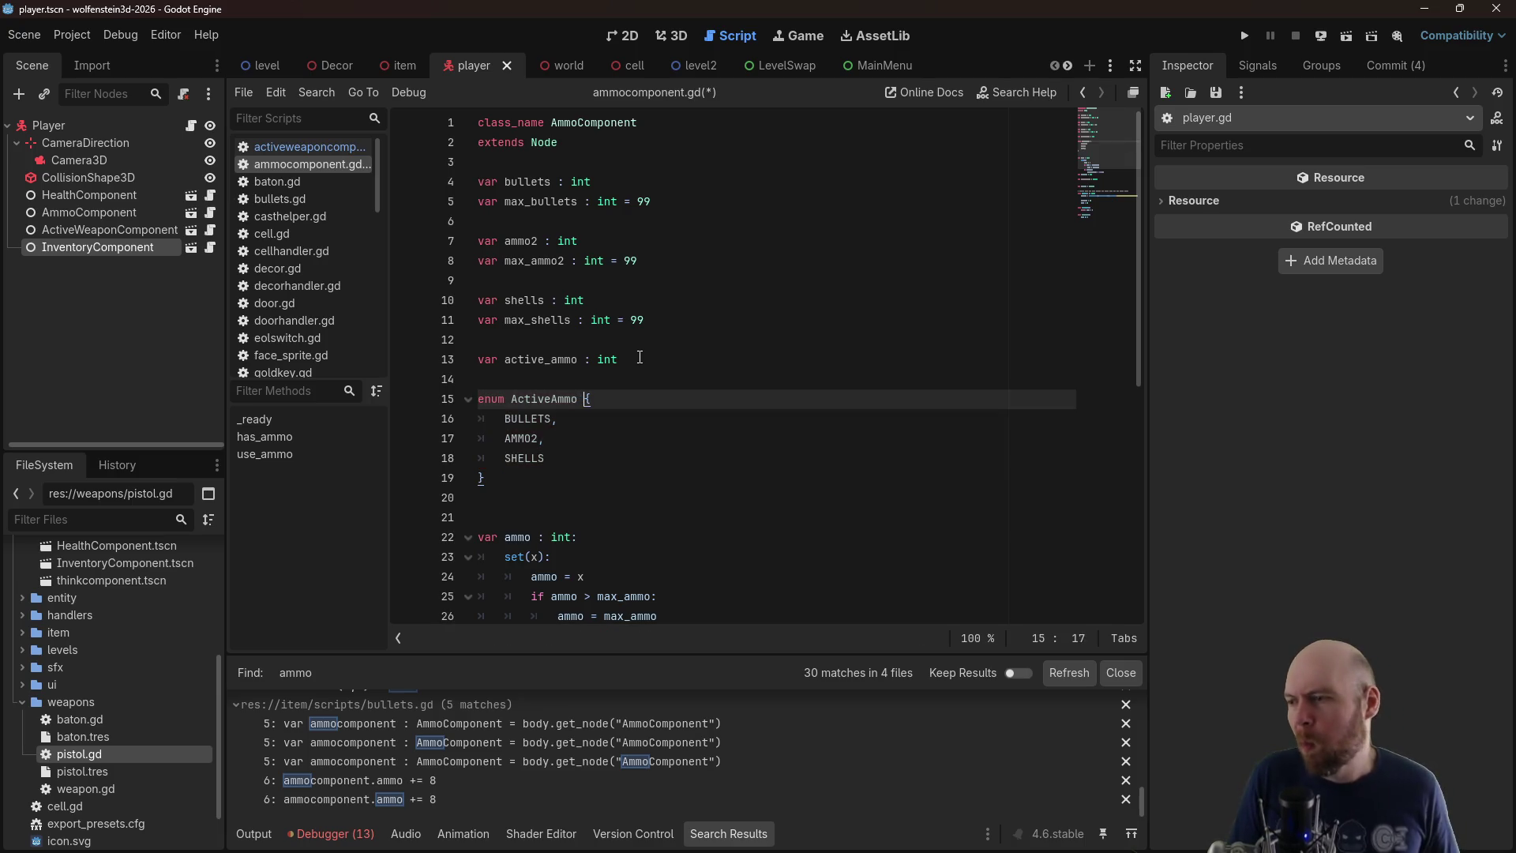
click(640, 358)
scroll(633, 430, down, 1)
click(594, 438)
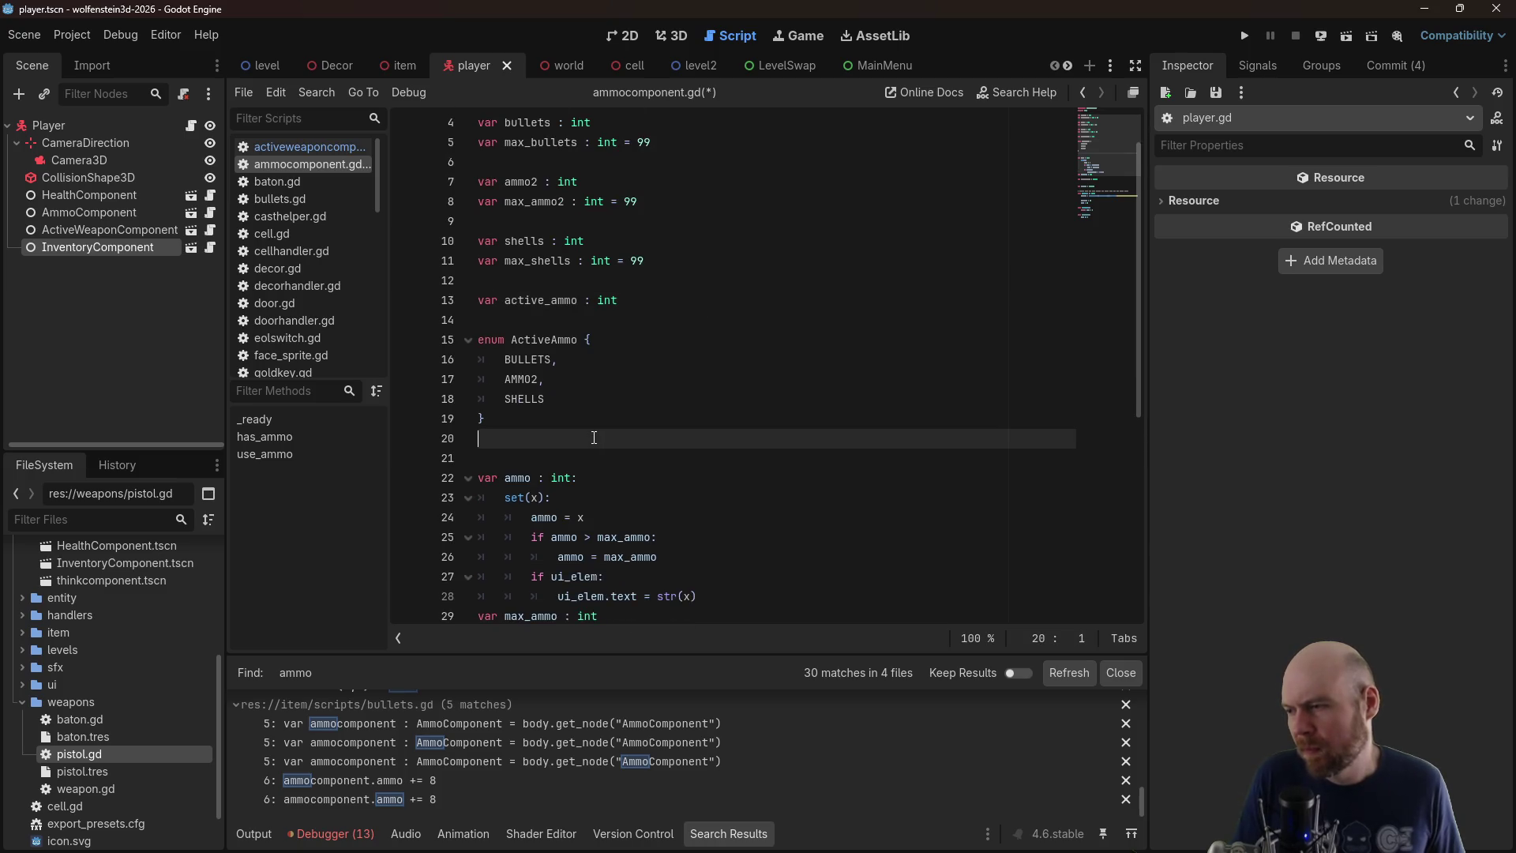
key(BackSpace)
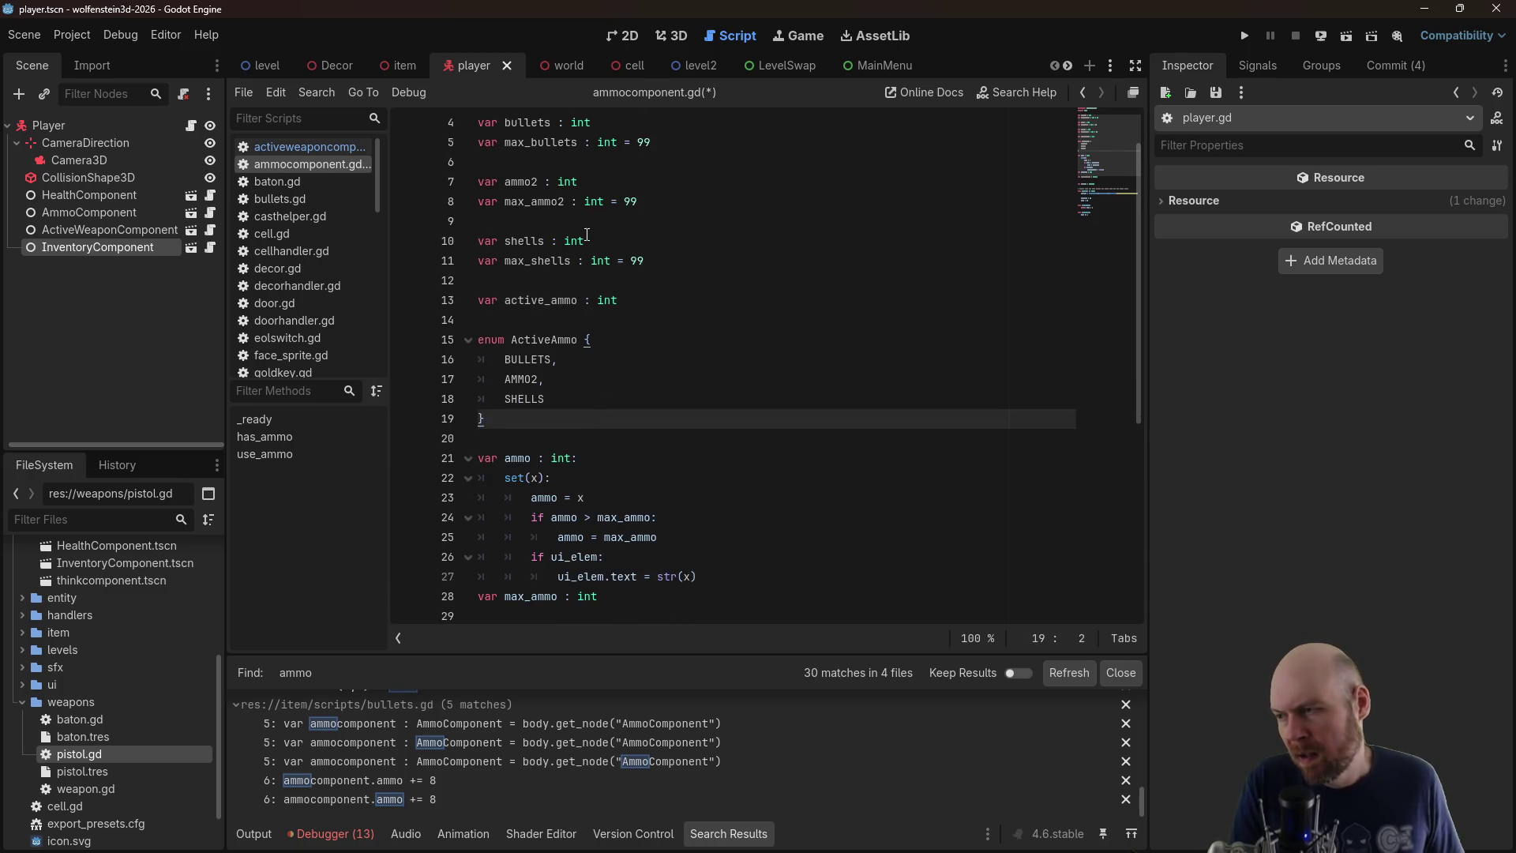
scroll(654, 190, down, 6)
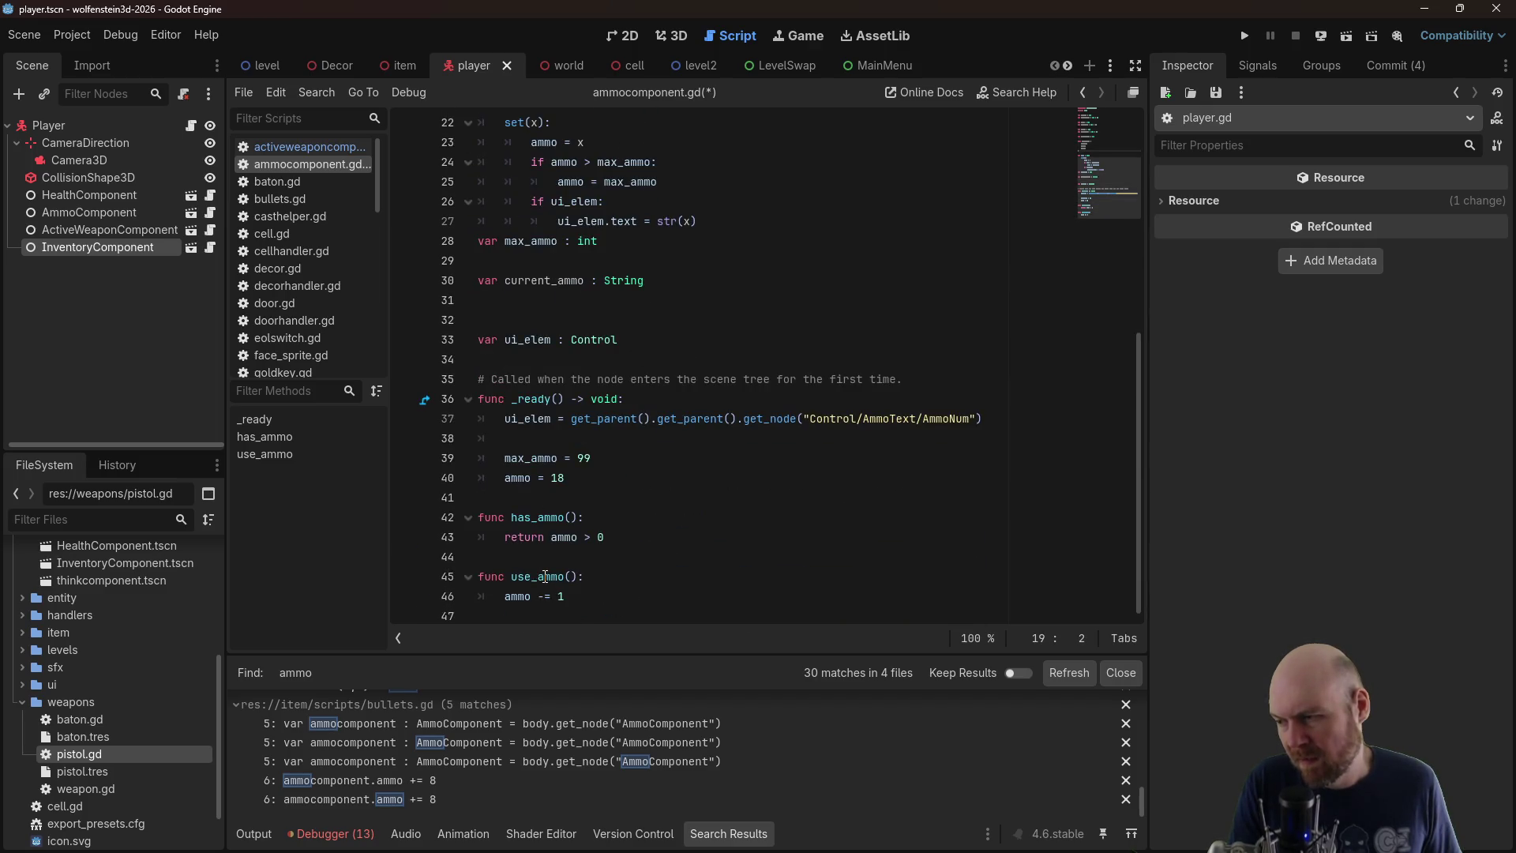
click(542, 576)
key(End)
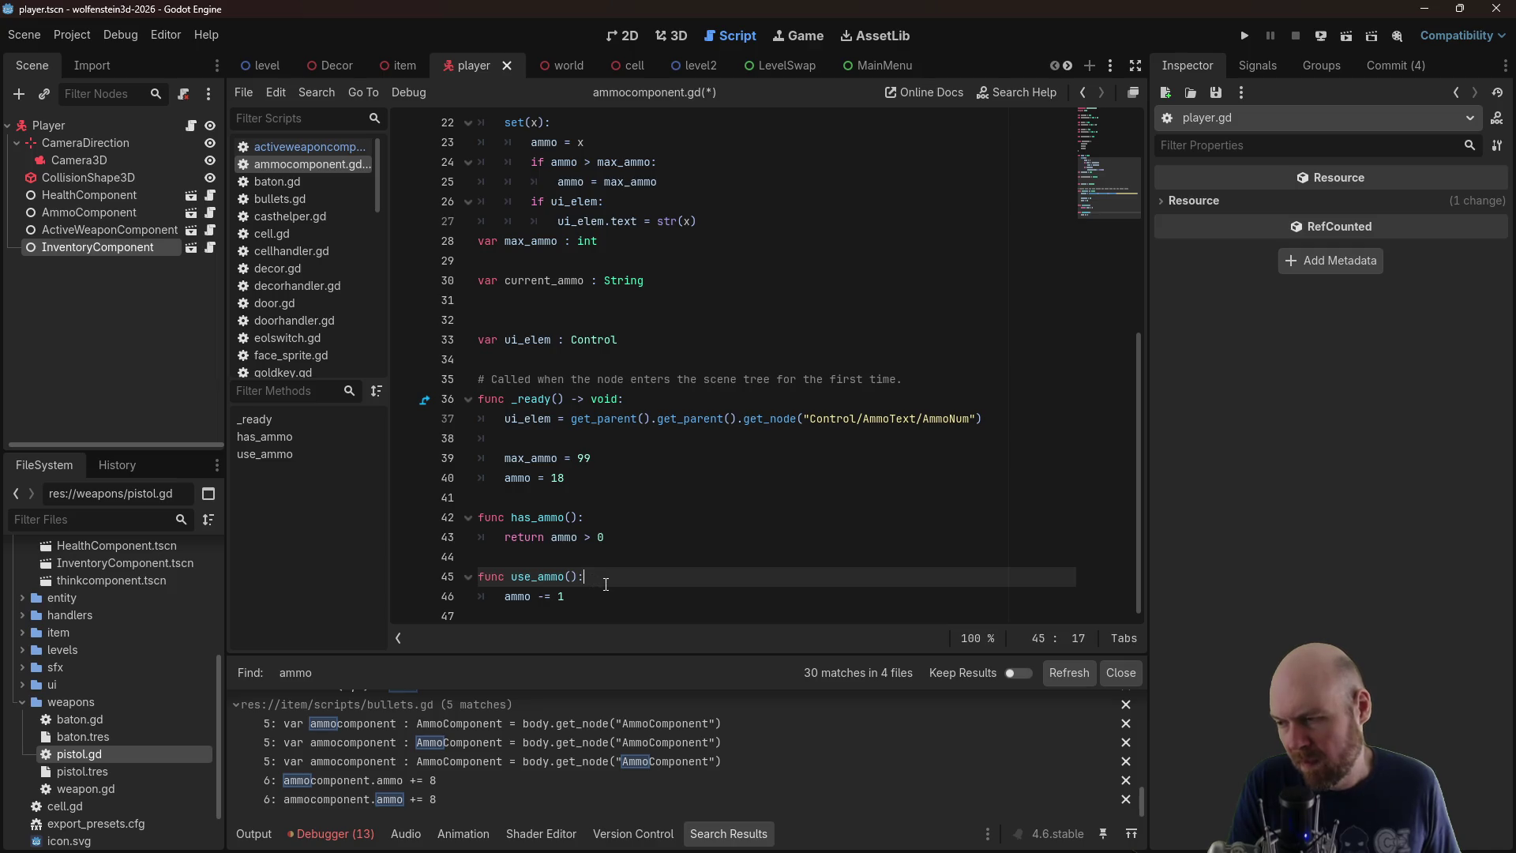
click(599, 545)
click(620, 515)
click(631, 493)
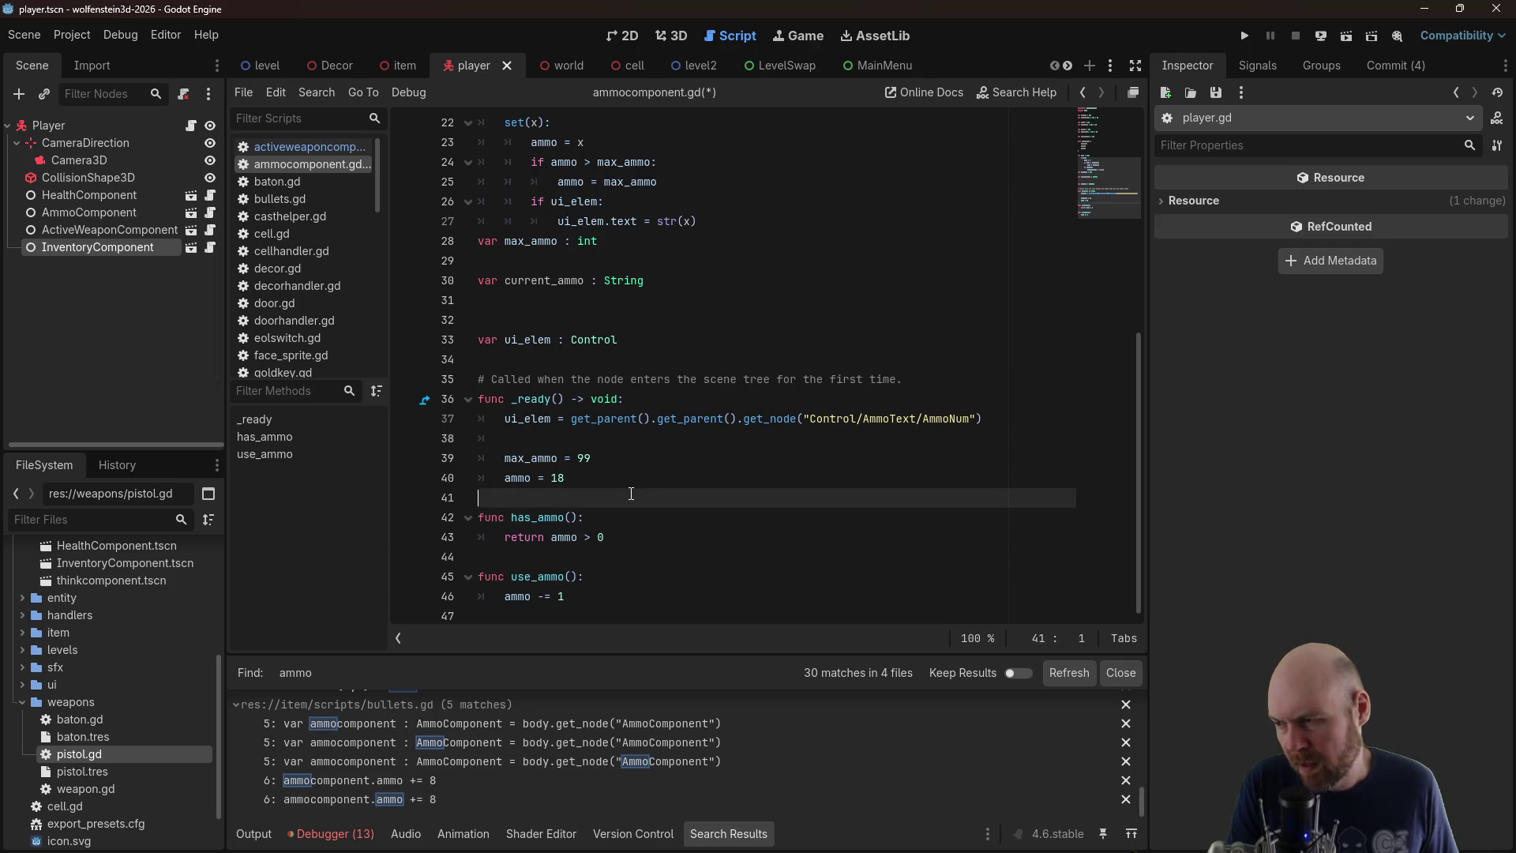
scroll(625, 434, up, 7)
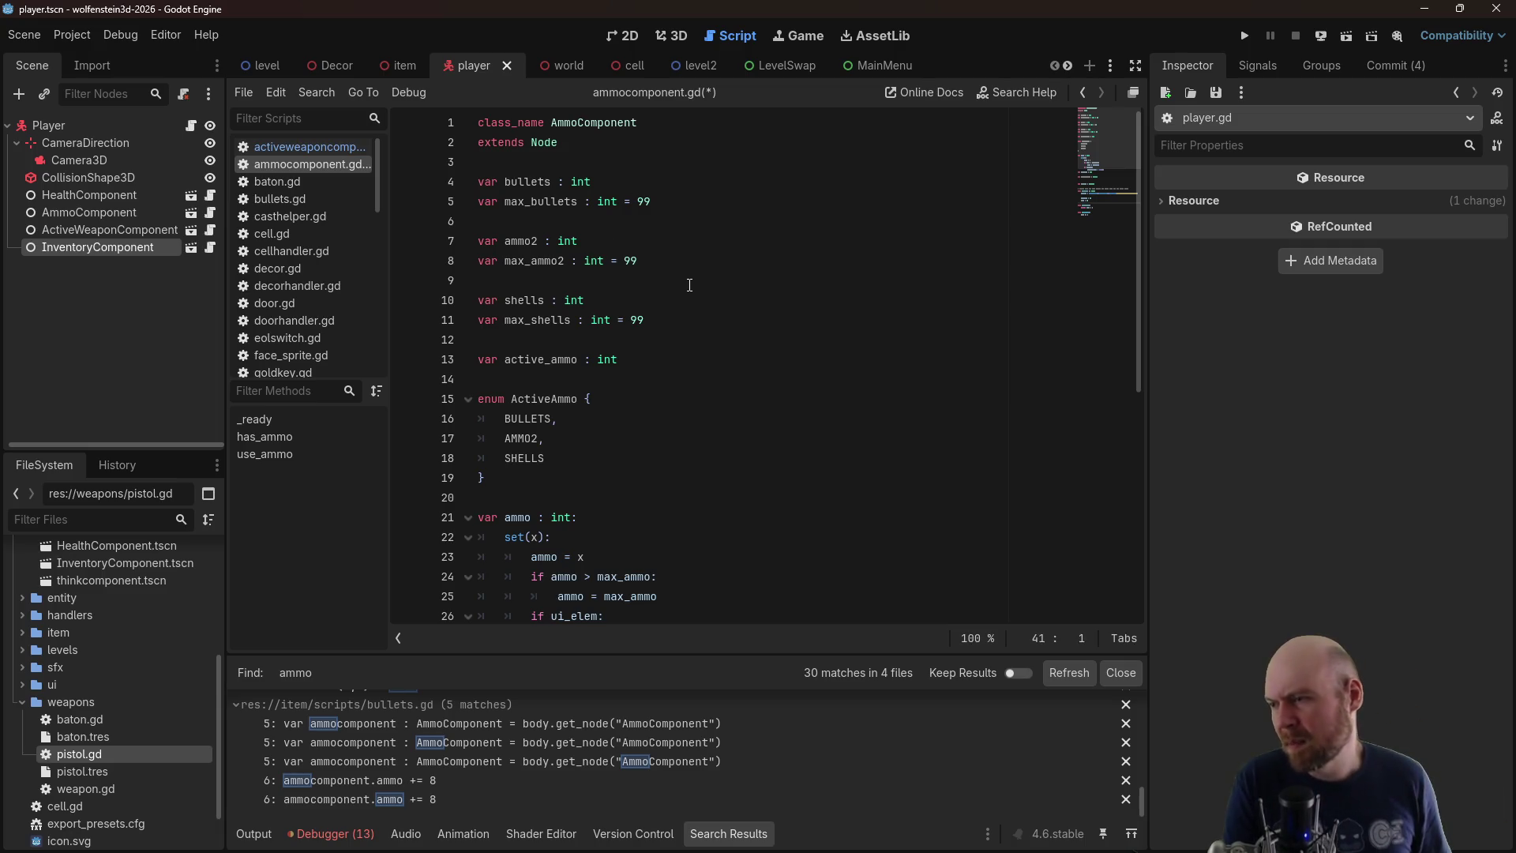
click(692, 319)
drag(692, 318, 451, 186)
Replace the old ammo variables with 'var ammo : Array[int]' and 'var max_ammo : Array[int] = [99,99,99]'
key(BackSpace)
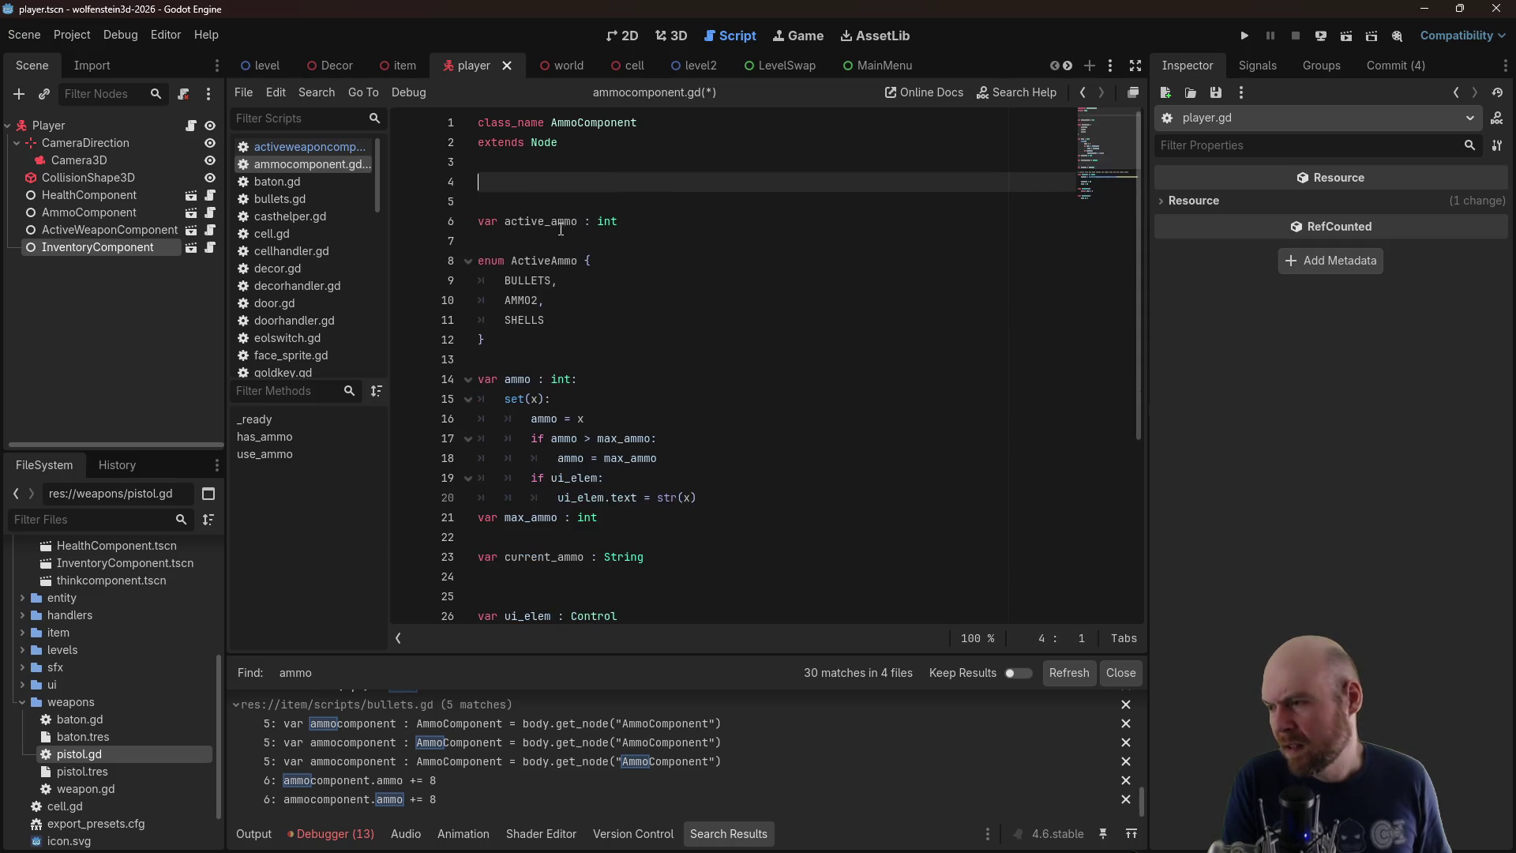
text(var ammo)
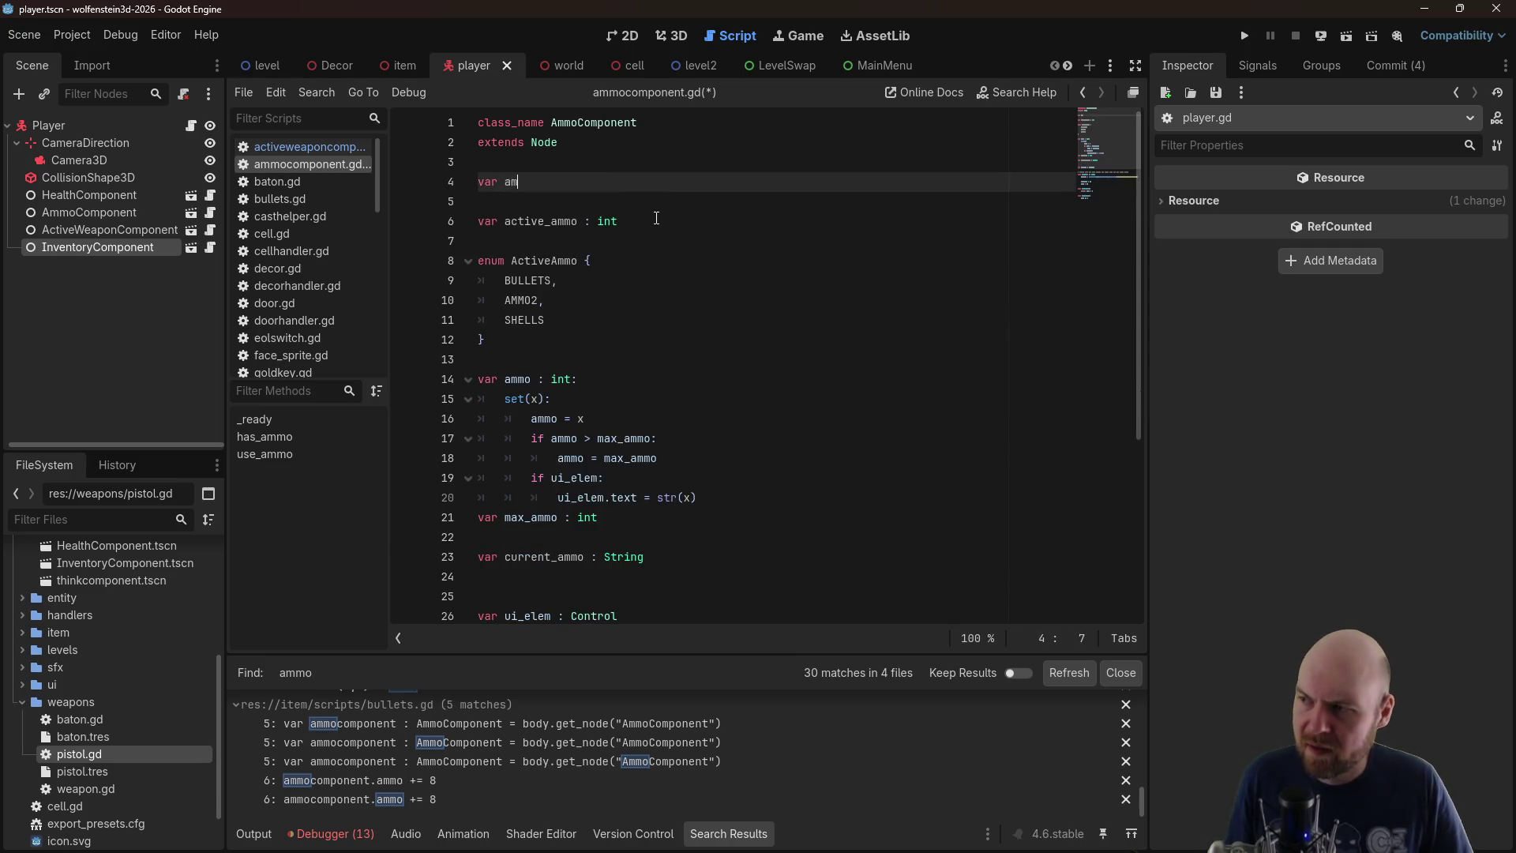
text( : Array[)
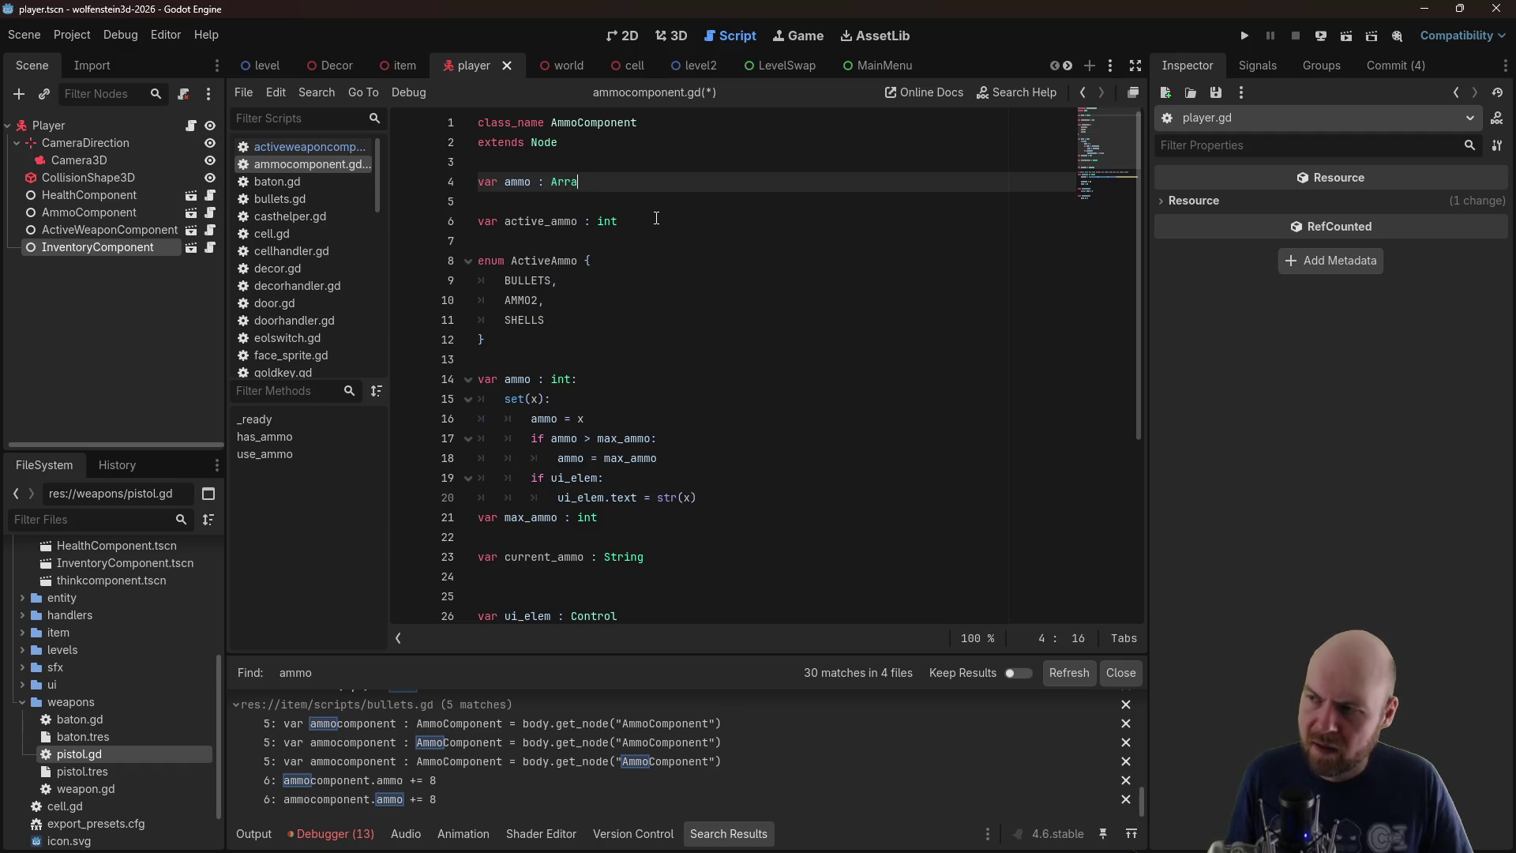
text(int])
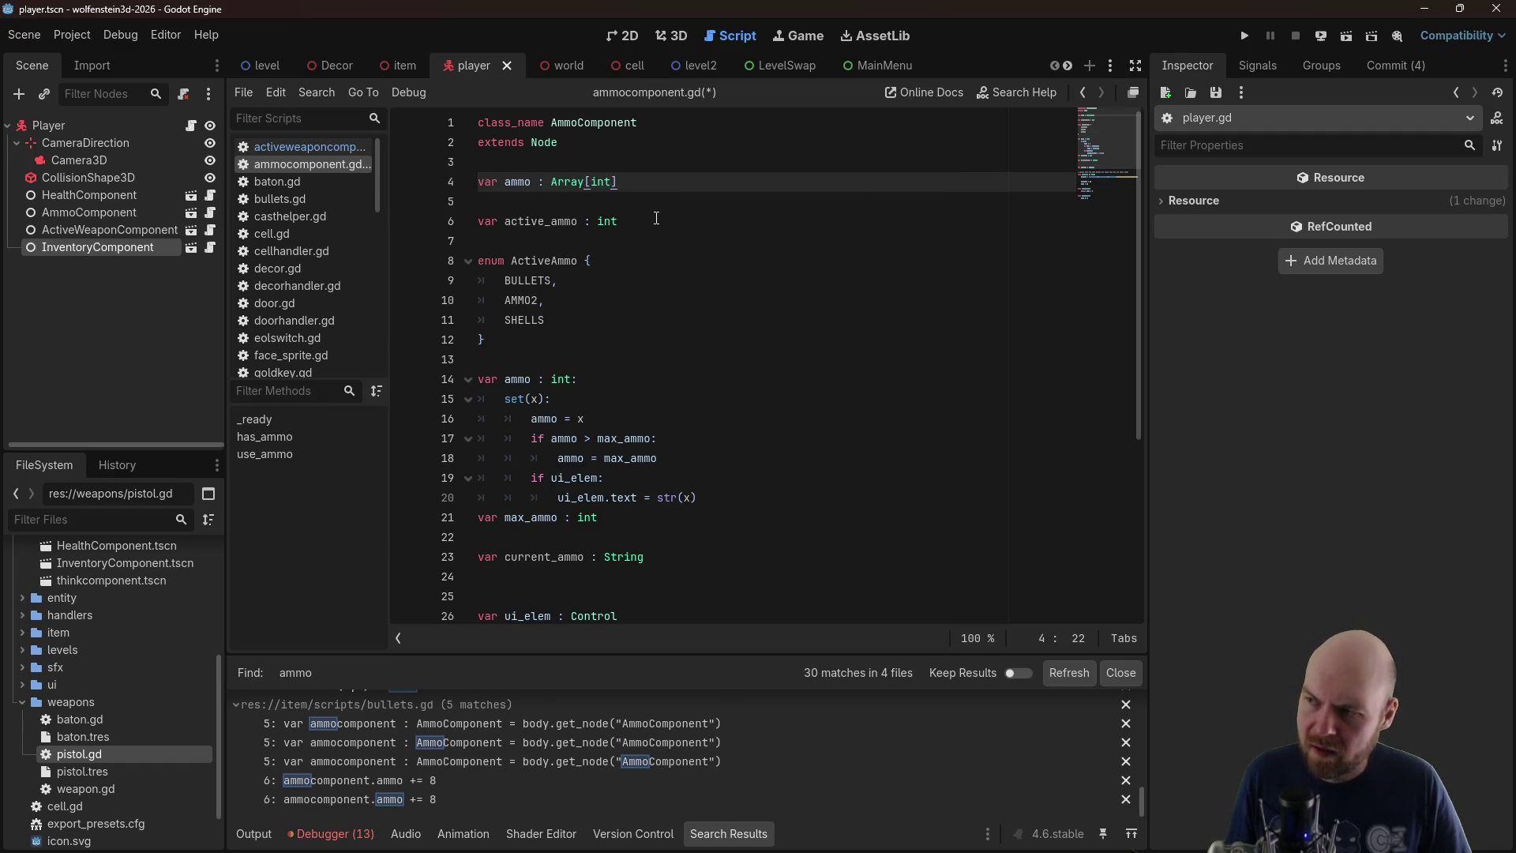
key(Return)
text(var max_ammo : )
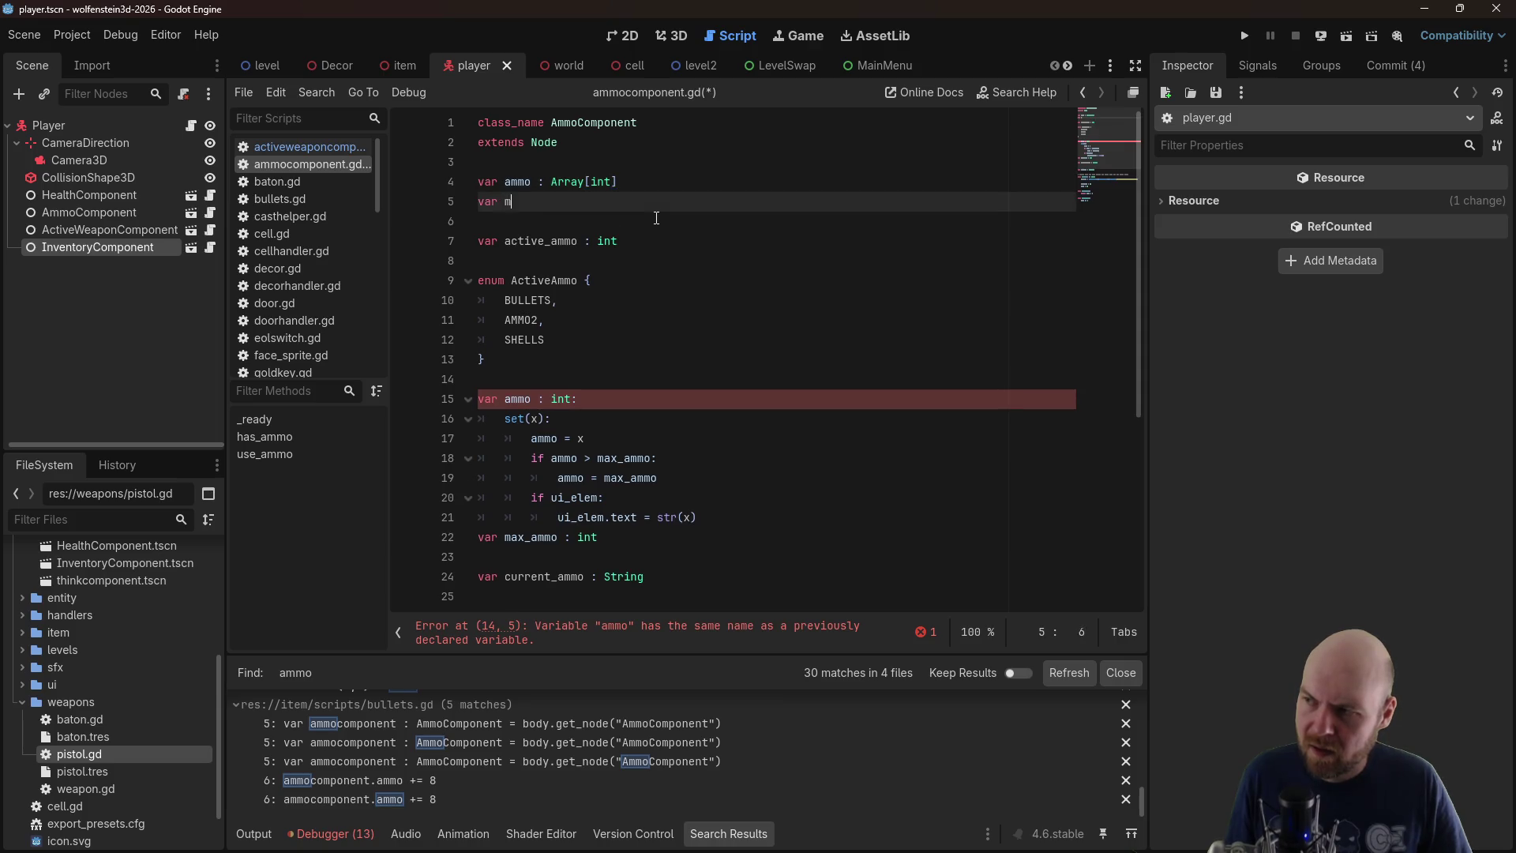
text(Array[int)
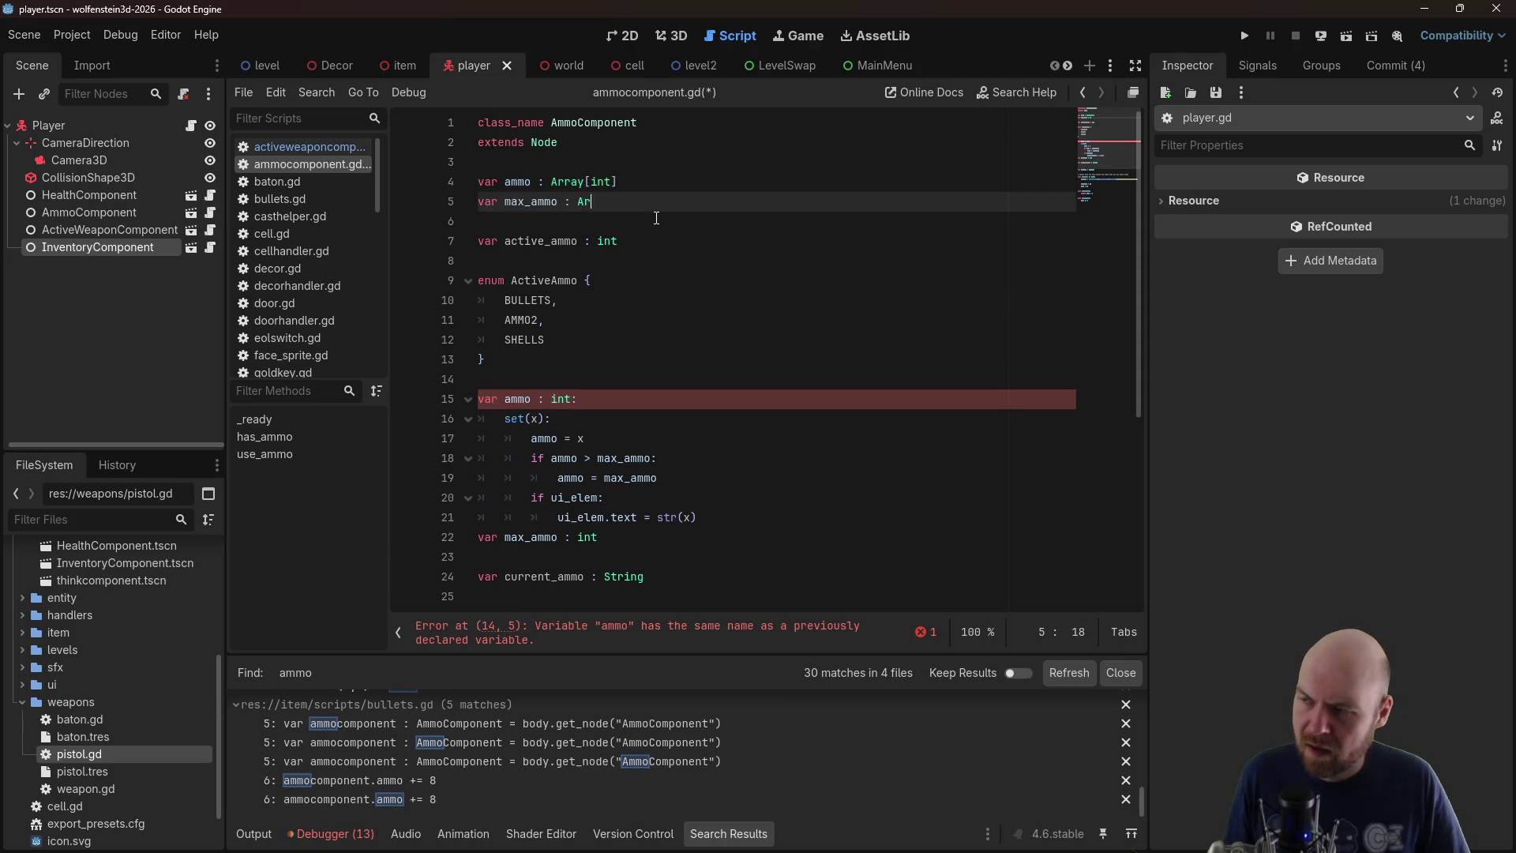
text(] = [99,)
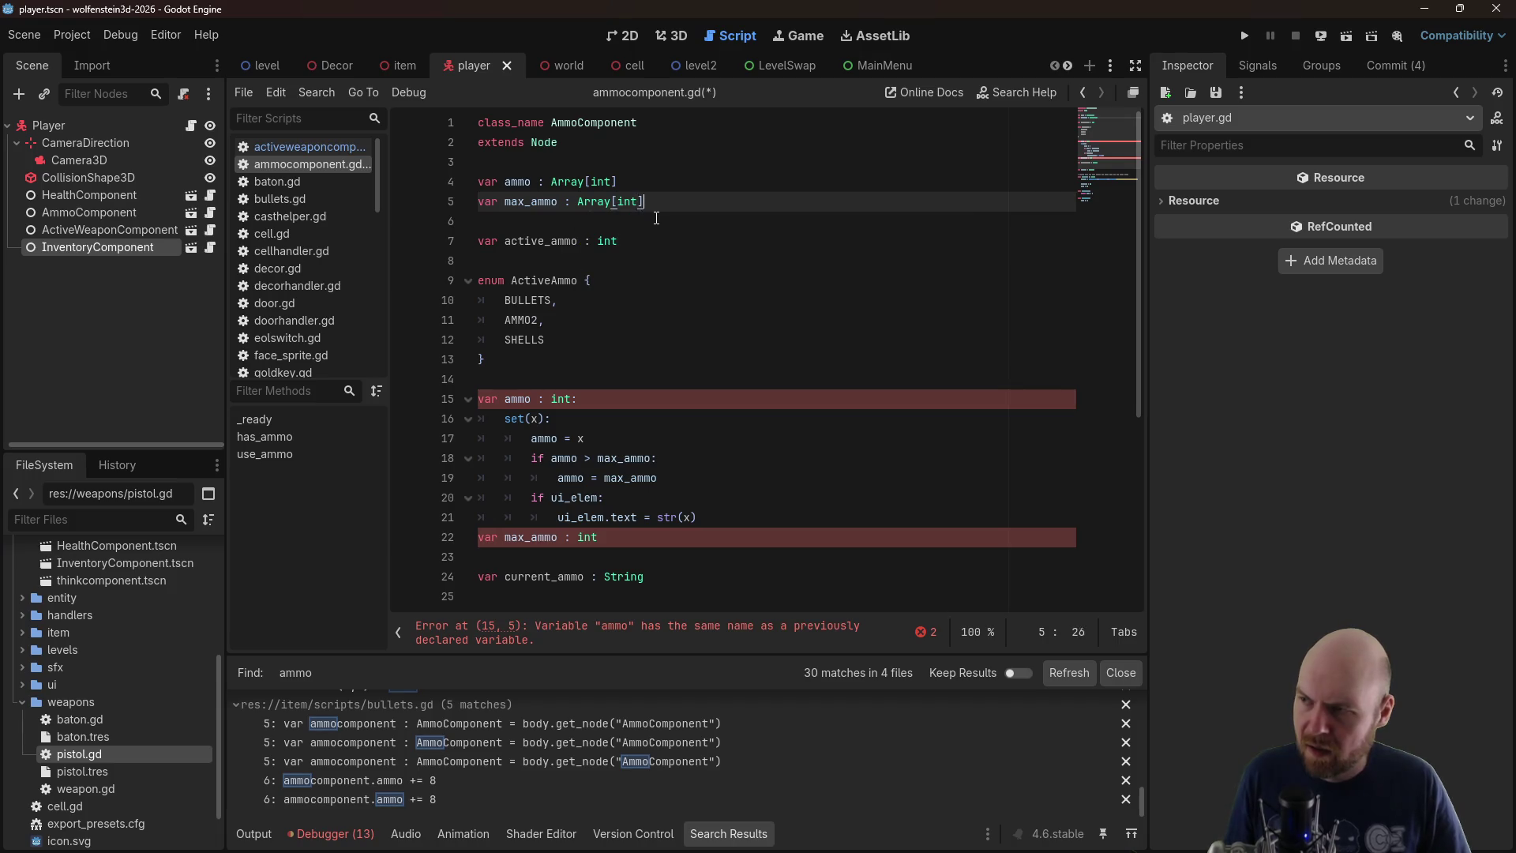
text(99,99)
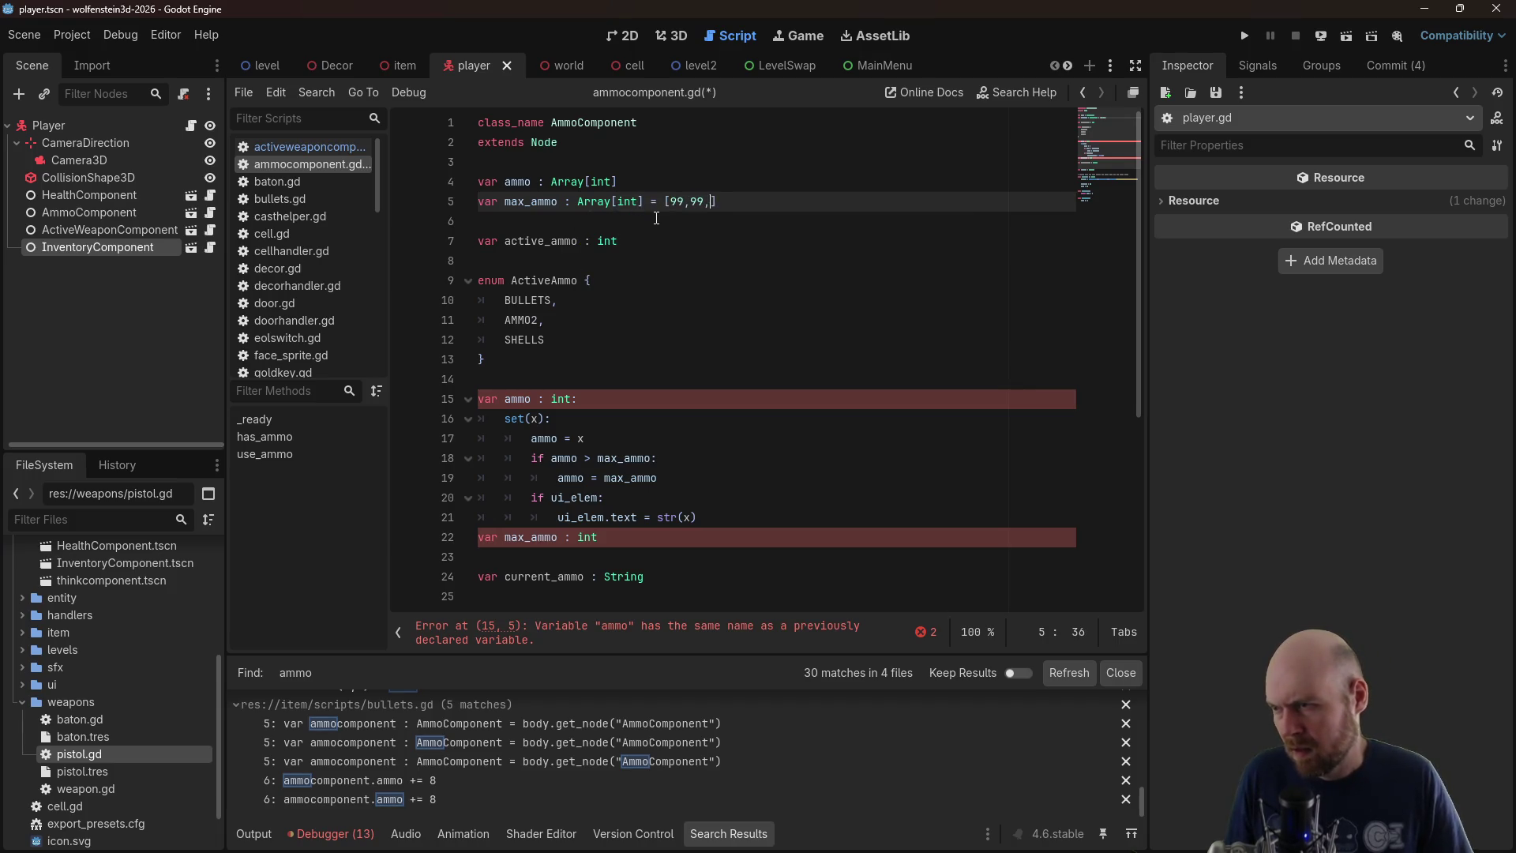
key(Up)
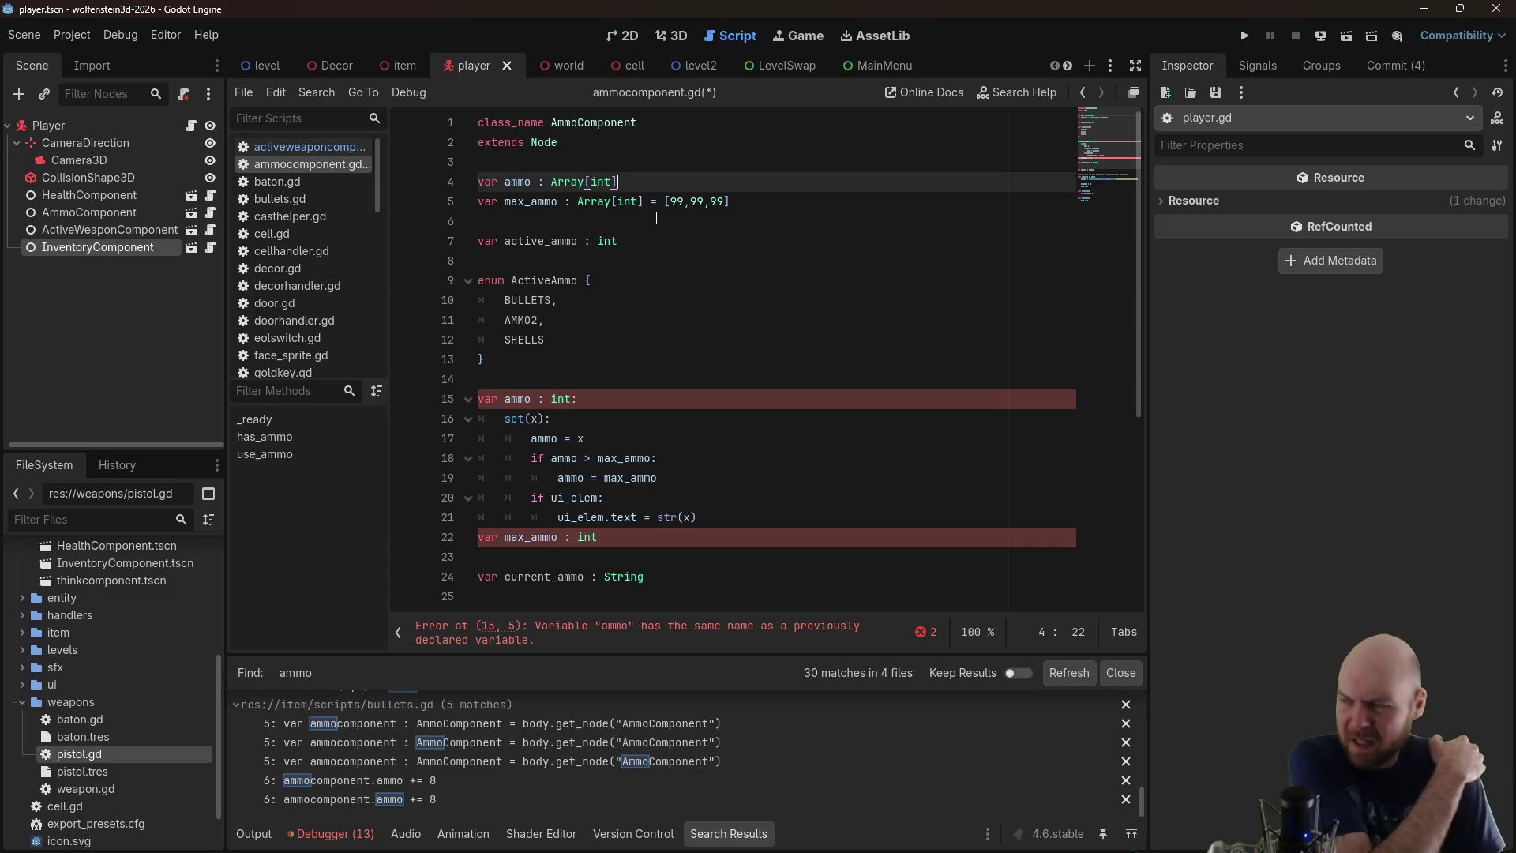
key(Return)
key(Up)
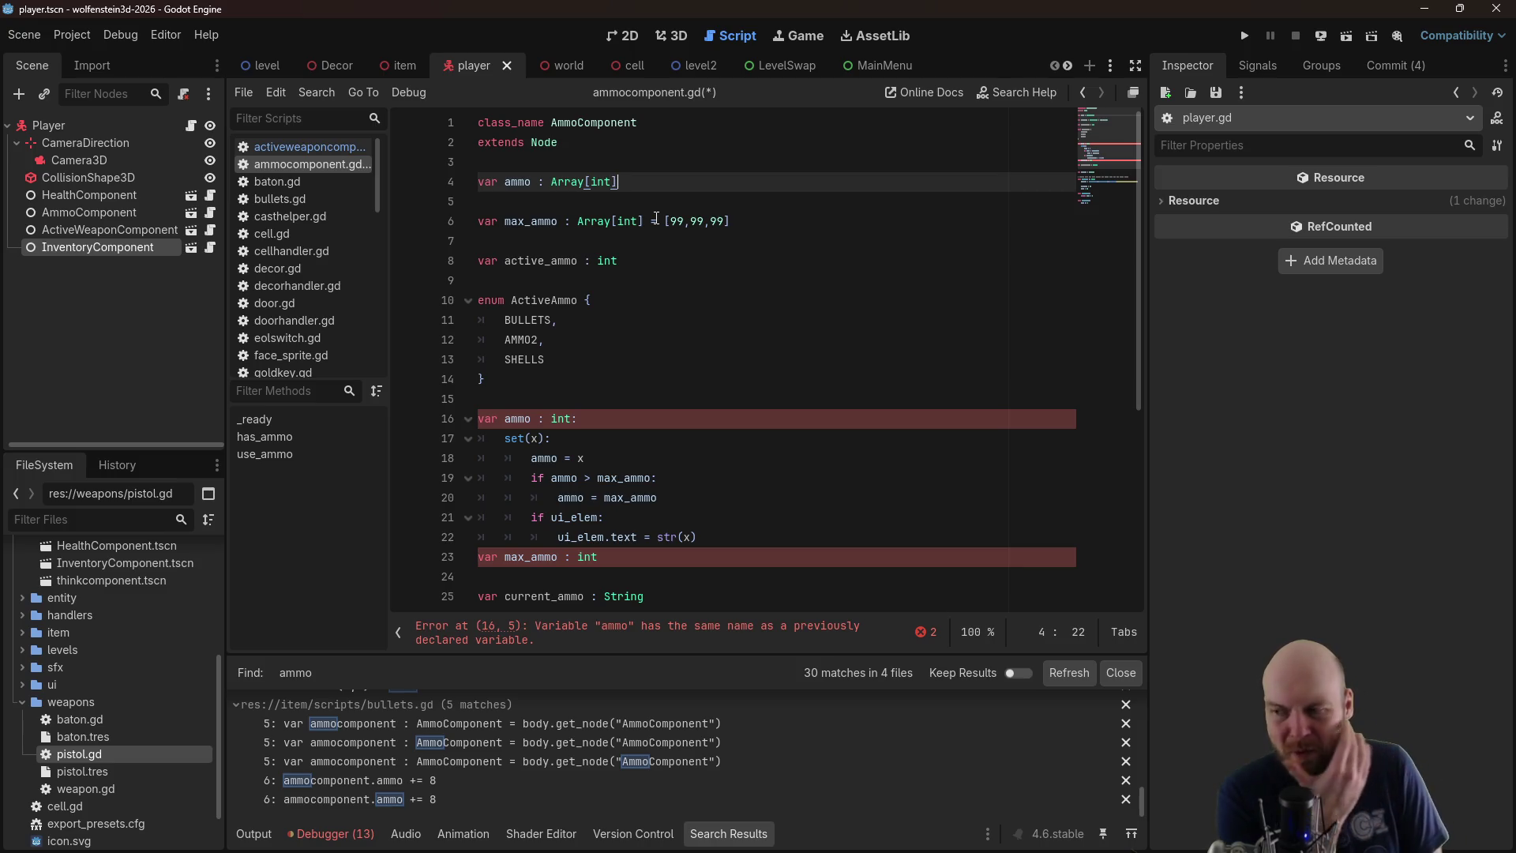
Review the old ammo setter, the ui_elem update check and the use_ammo decrement
click(592, 460)
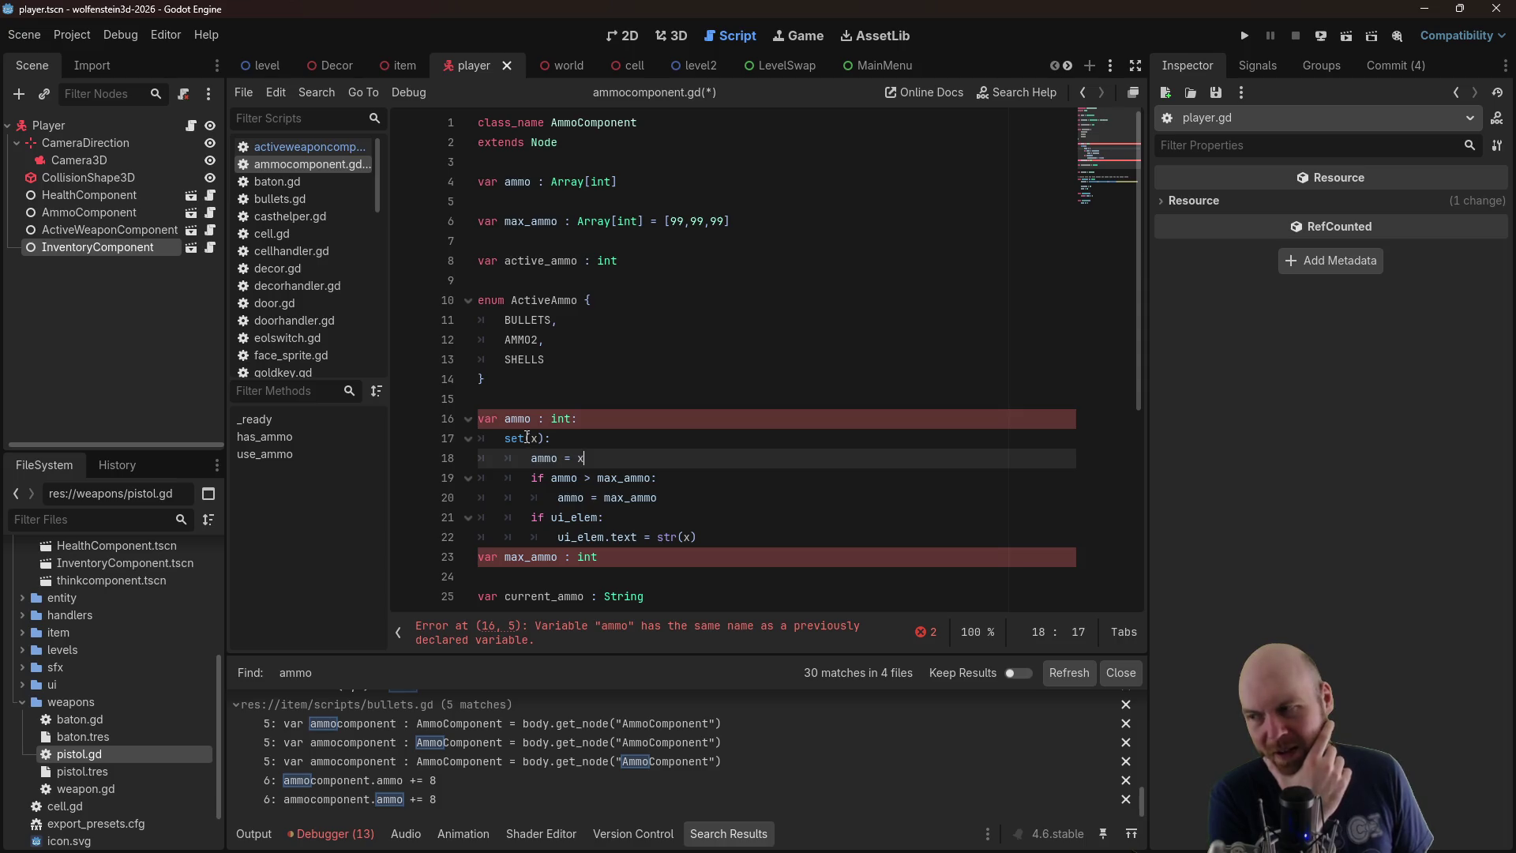
click(651, 183)
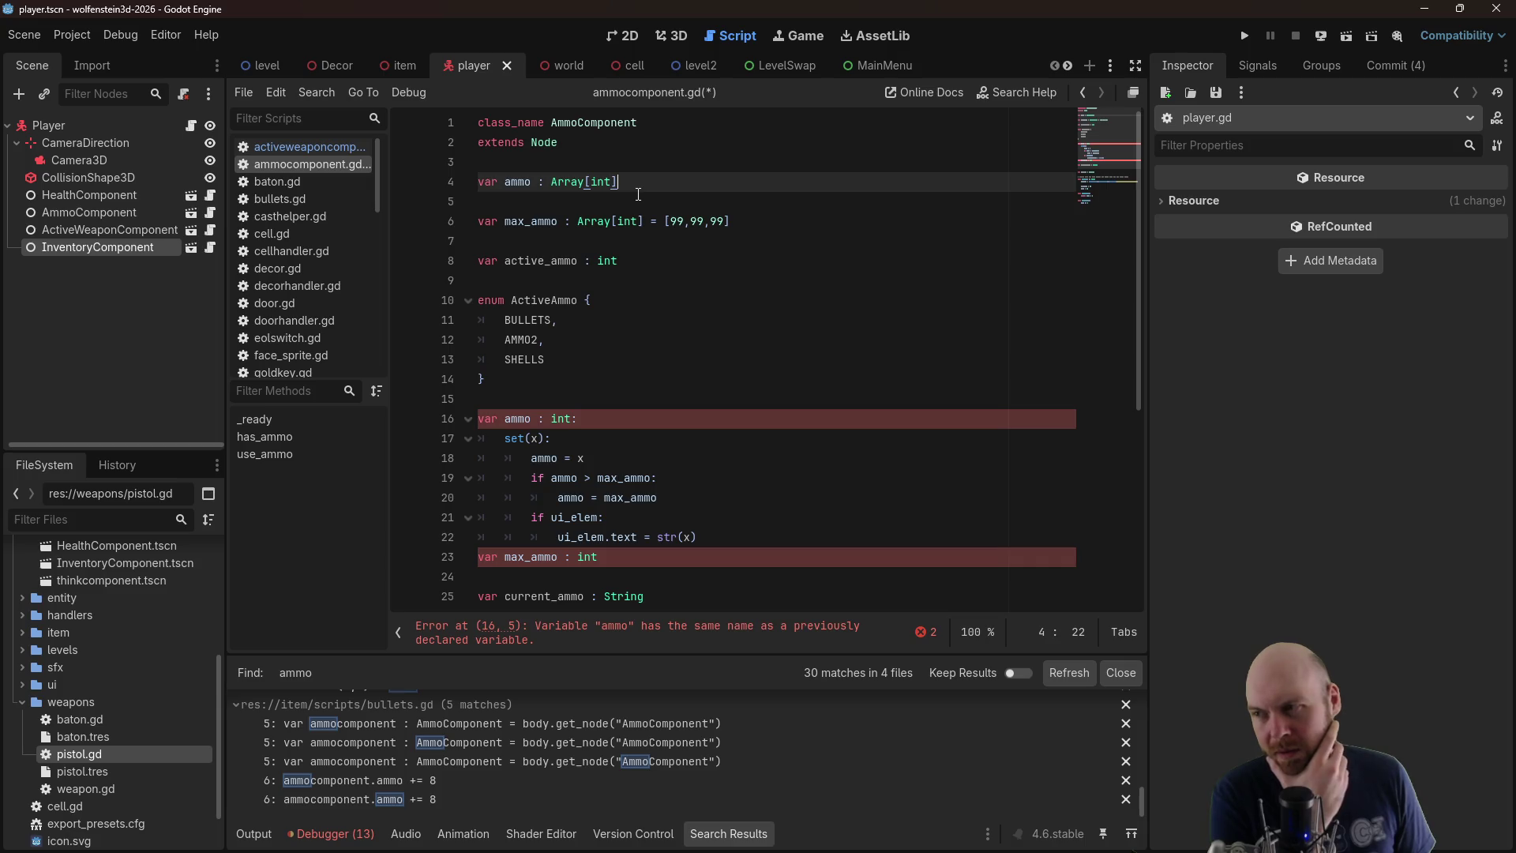
click(649, 519)
scroll(669, 523, down, 3)
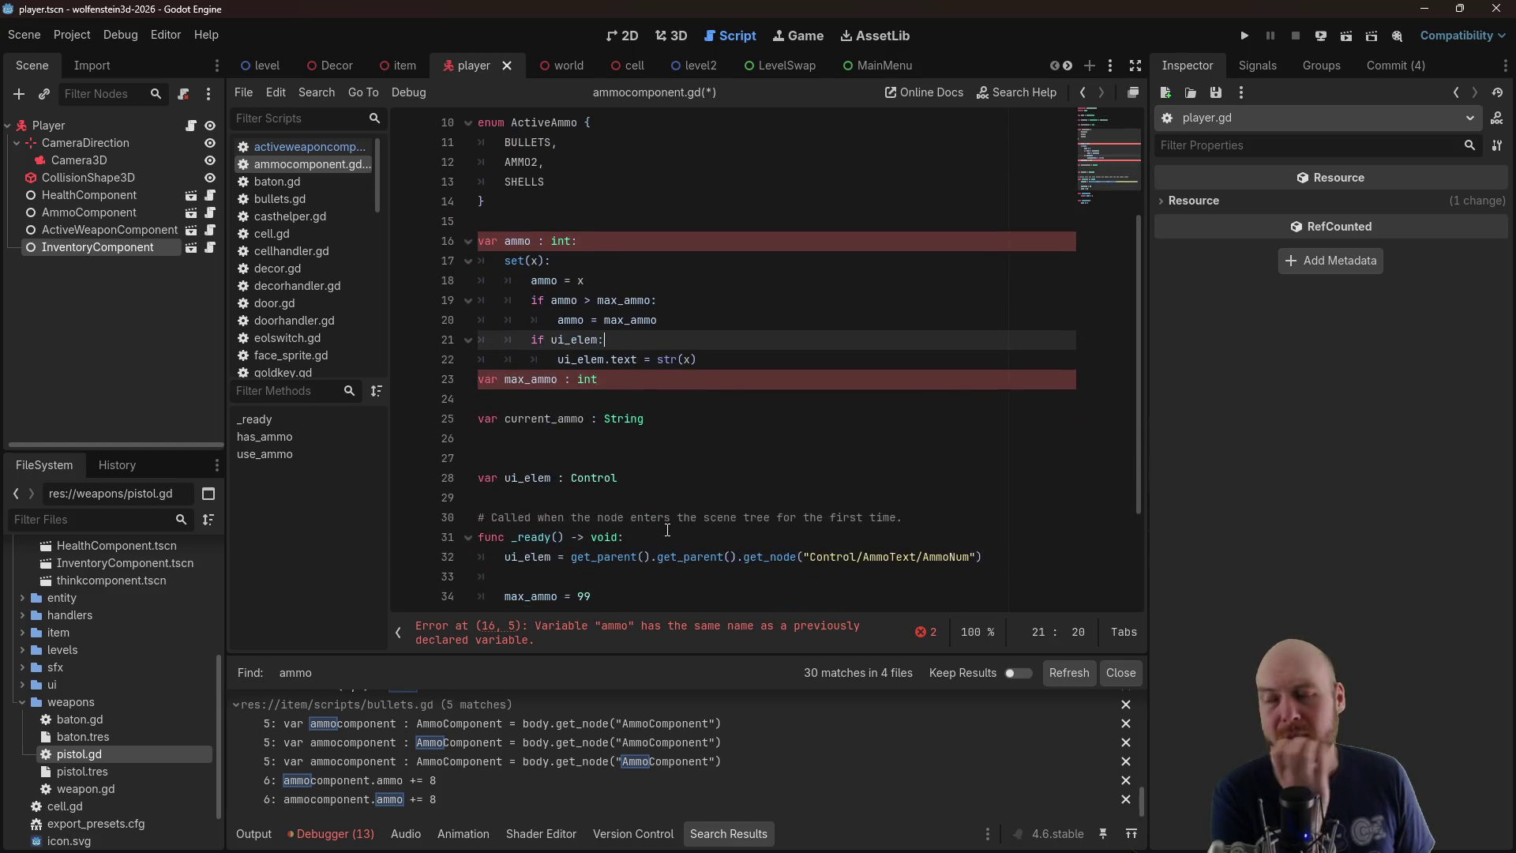
scroll(668, 522, up, 2)
scroll(669, 523, up, 1)
scroll(659, 494, down, 6)
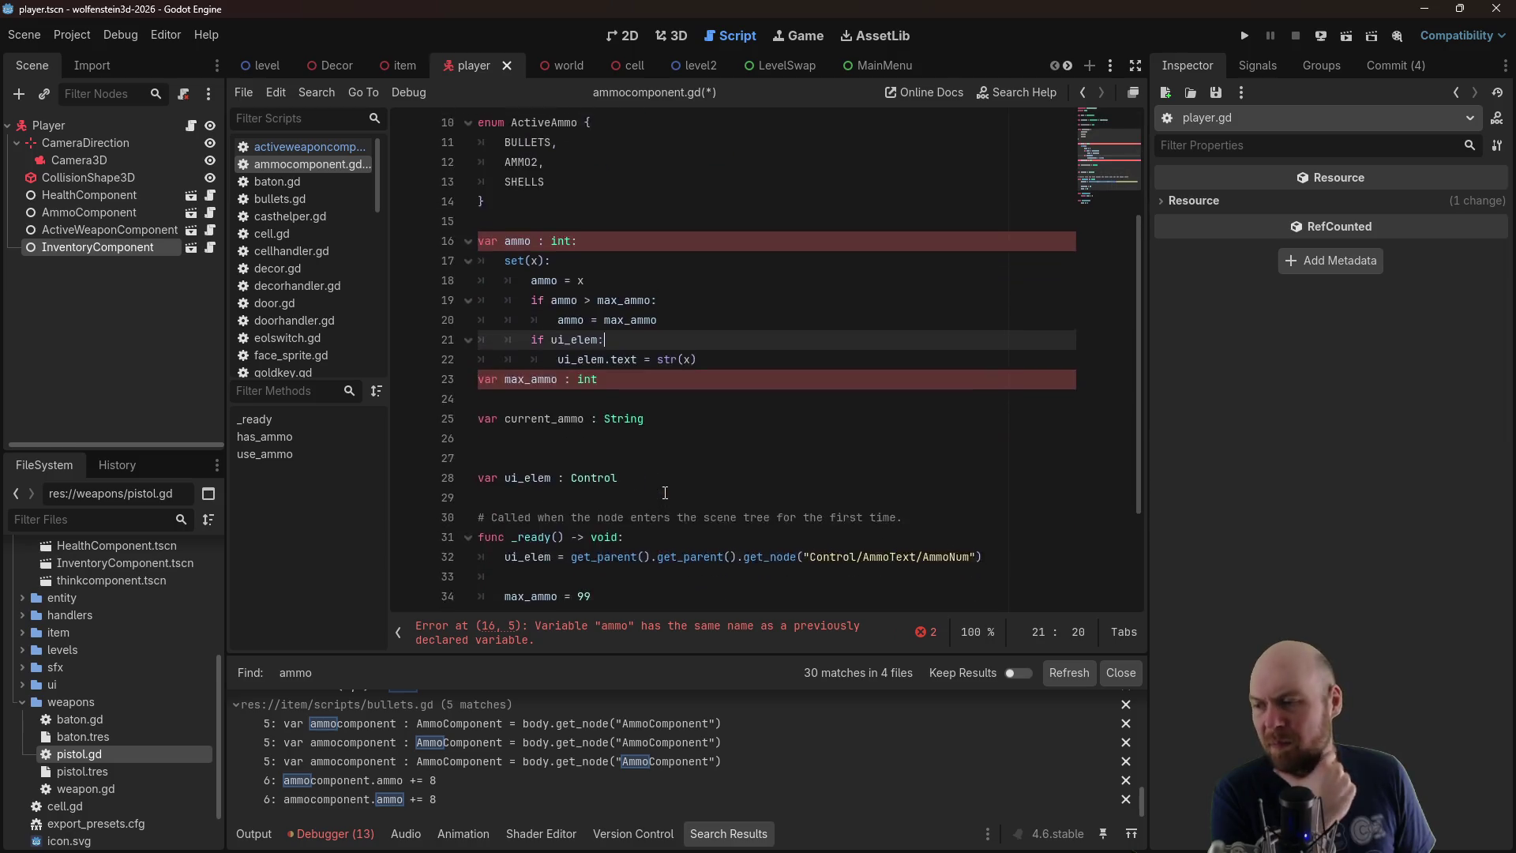
click(562, 579)
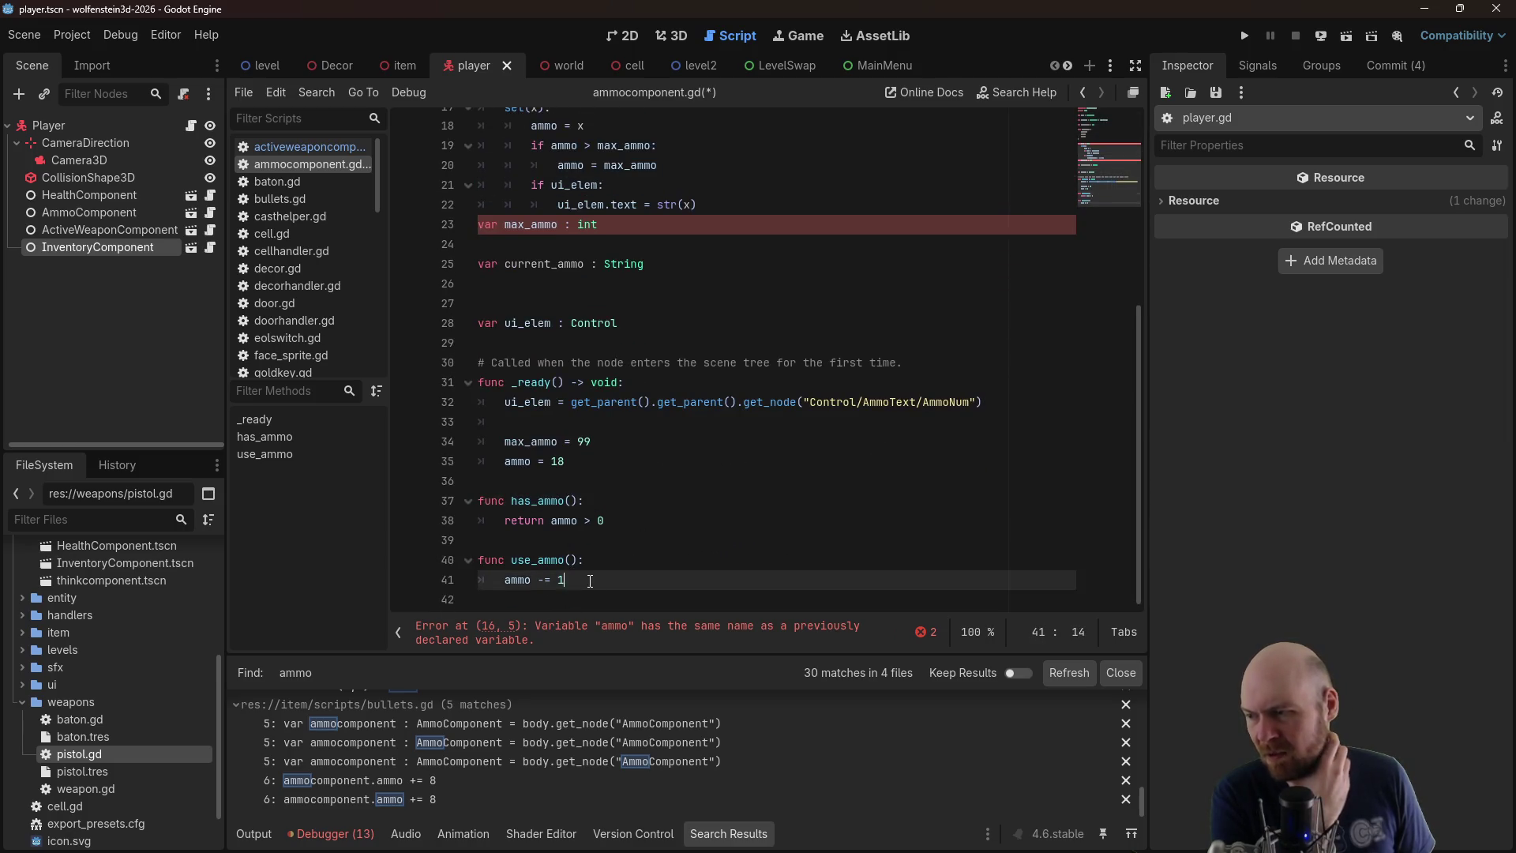
scroll(622, 354, up, 3)
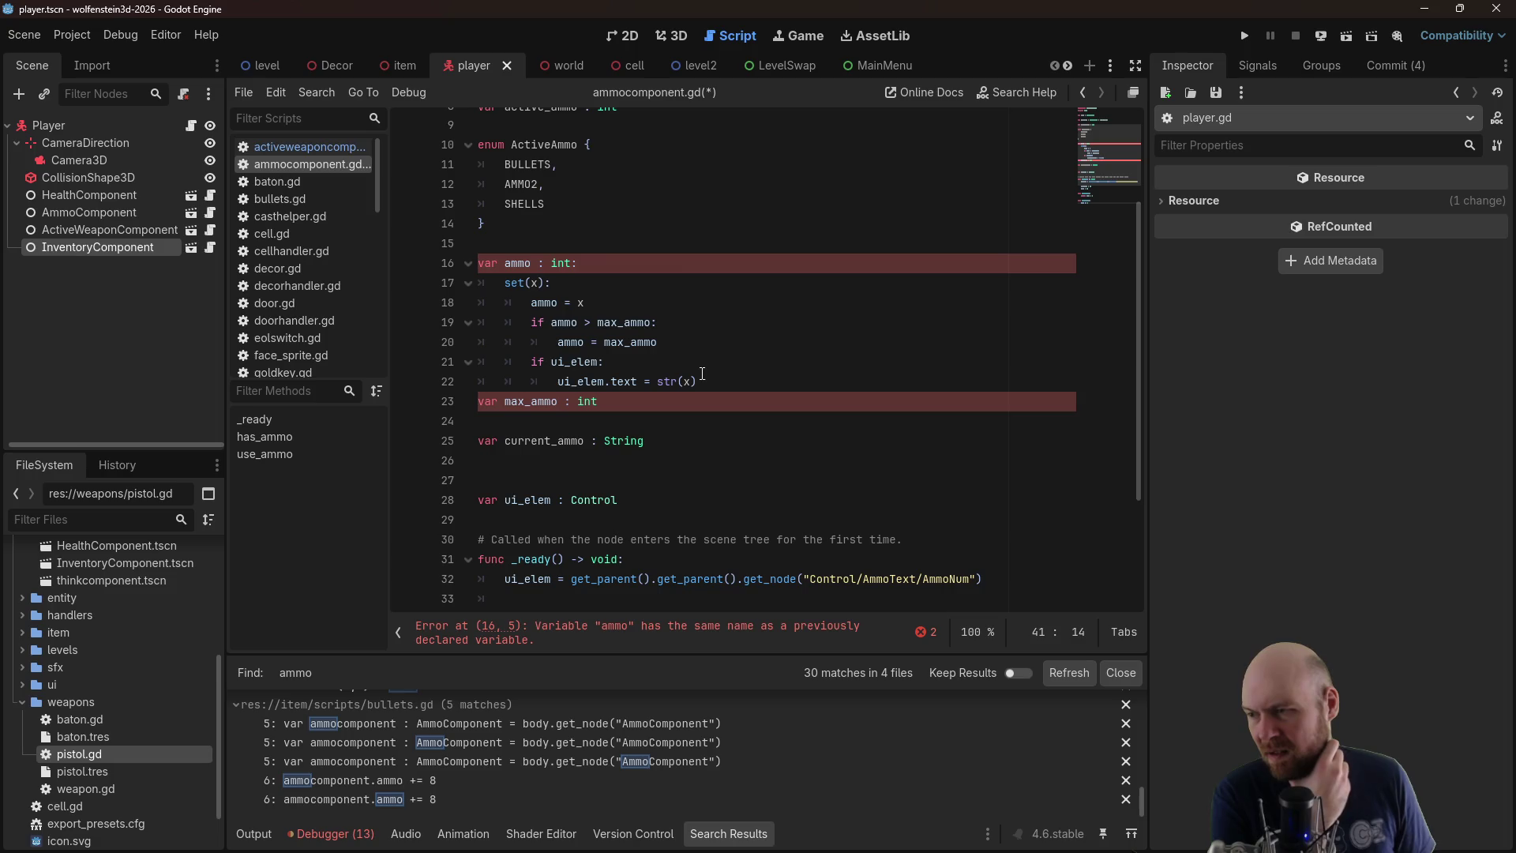
scroll(711, 387, down, 3)
scroll(708, 390, up, 1)
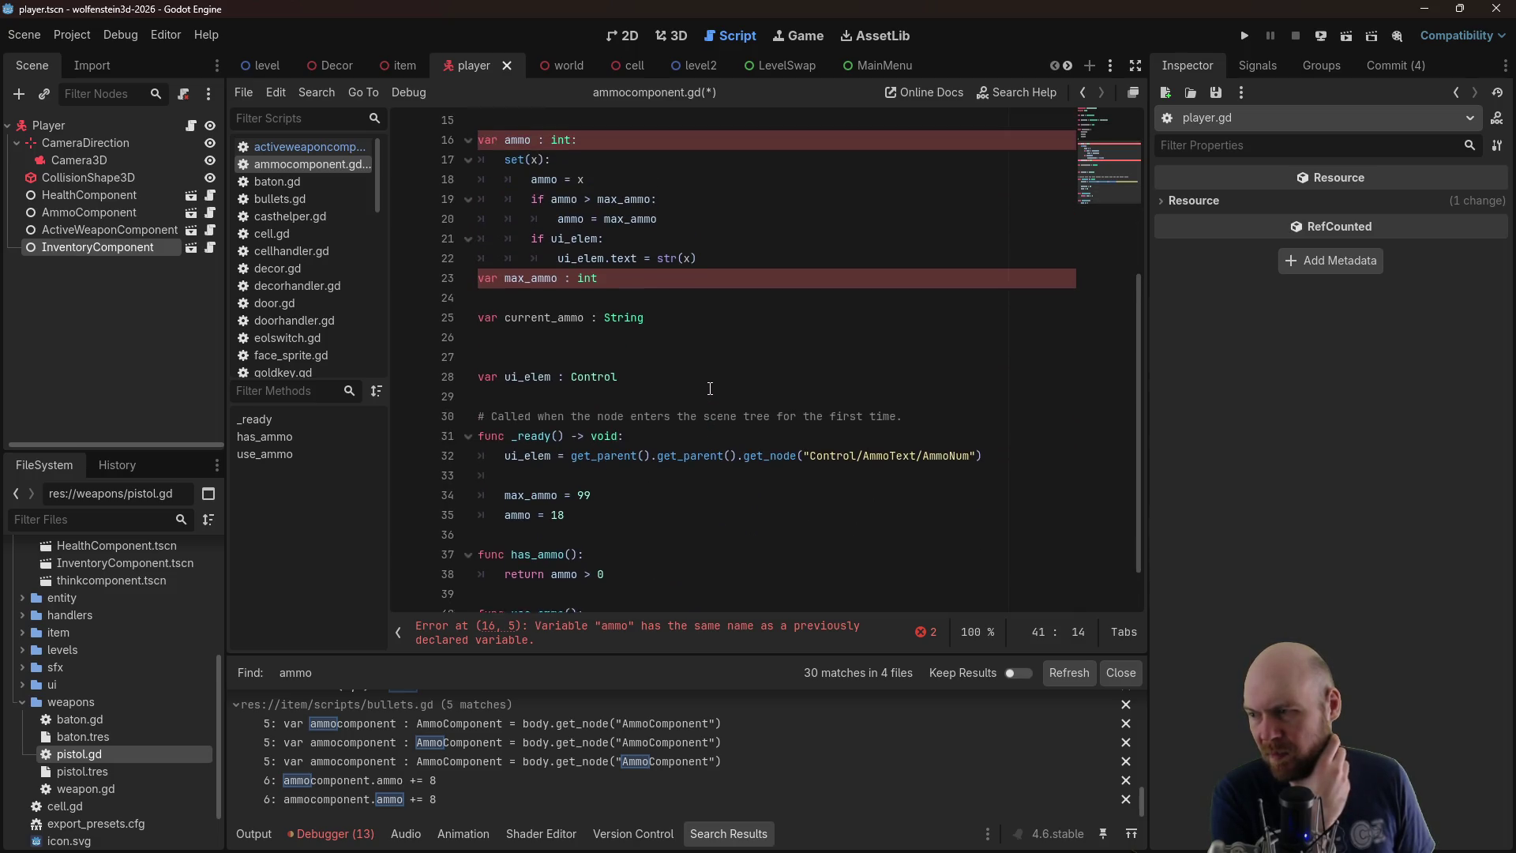
scroll(708, 390, down, 1)
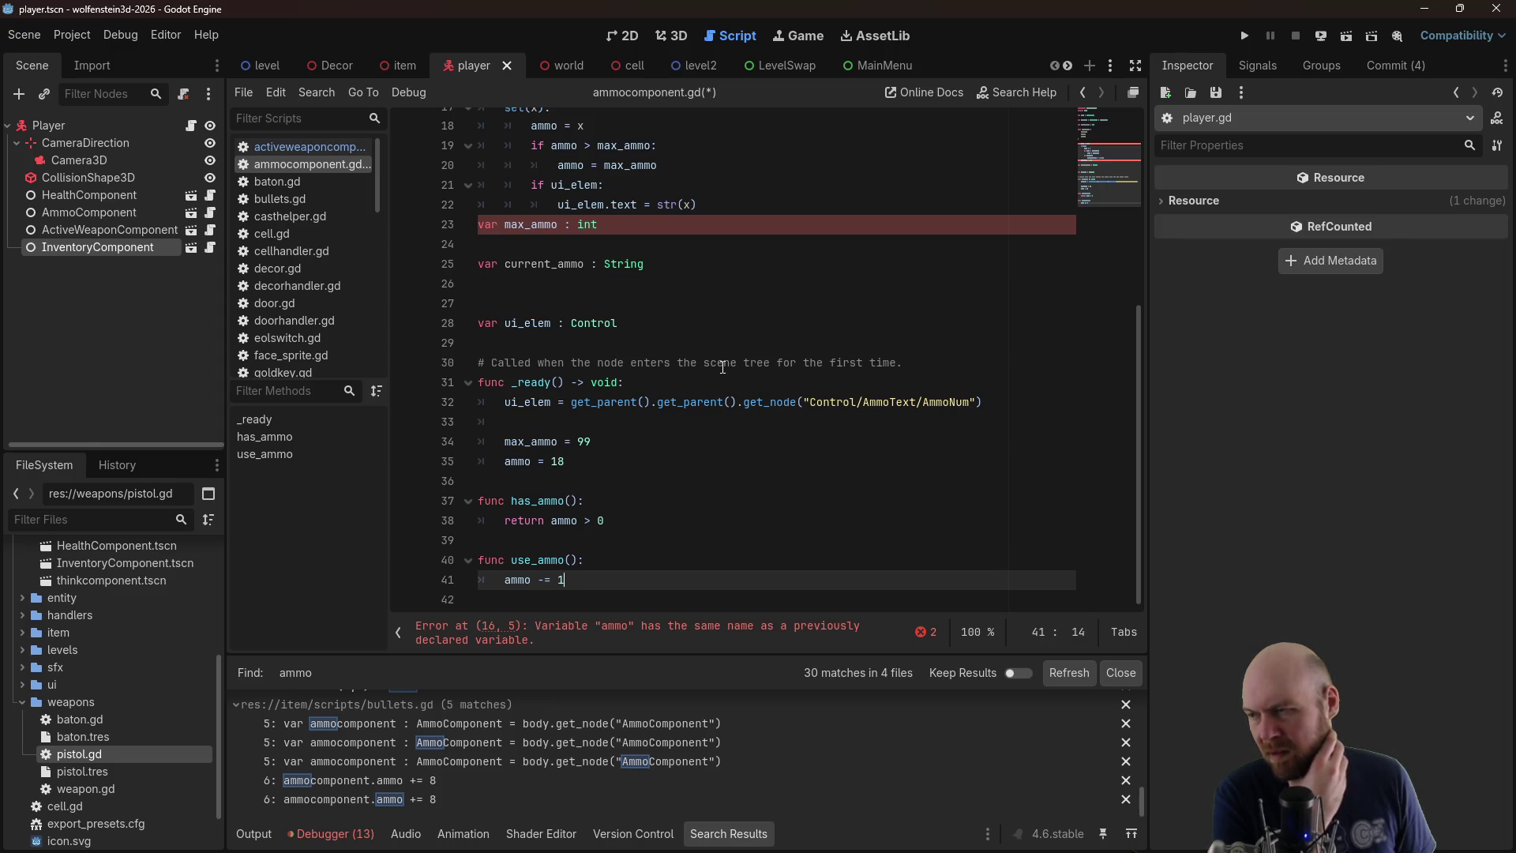
scroll(722, 367, up, 4)
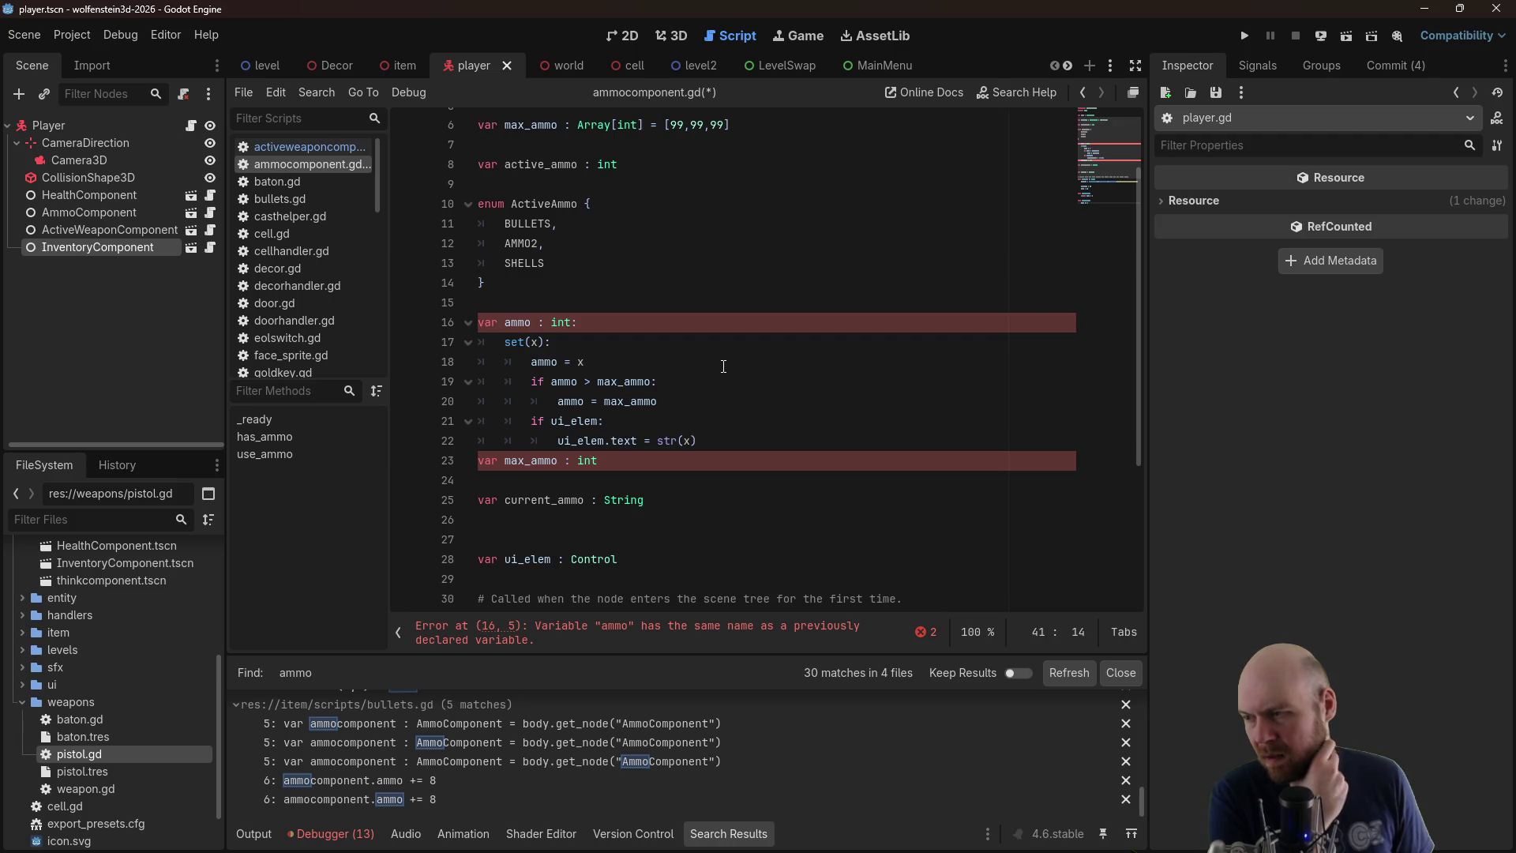
scroll(723, 367, down, 4)
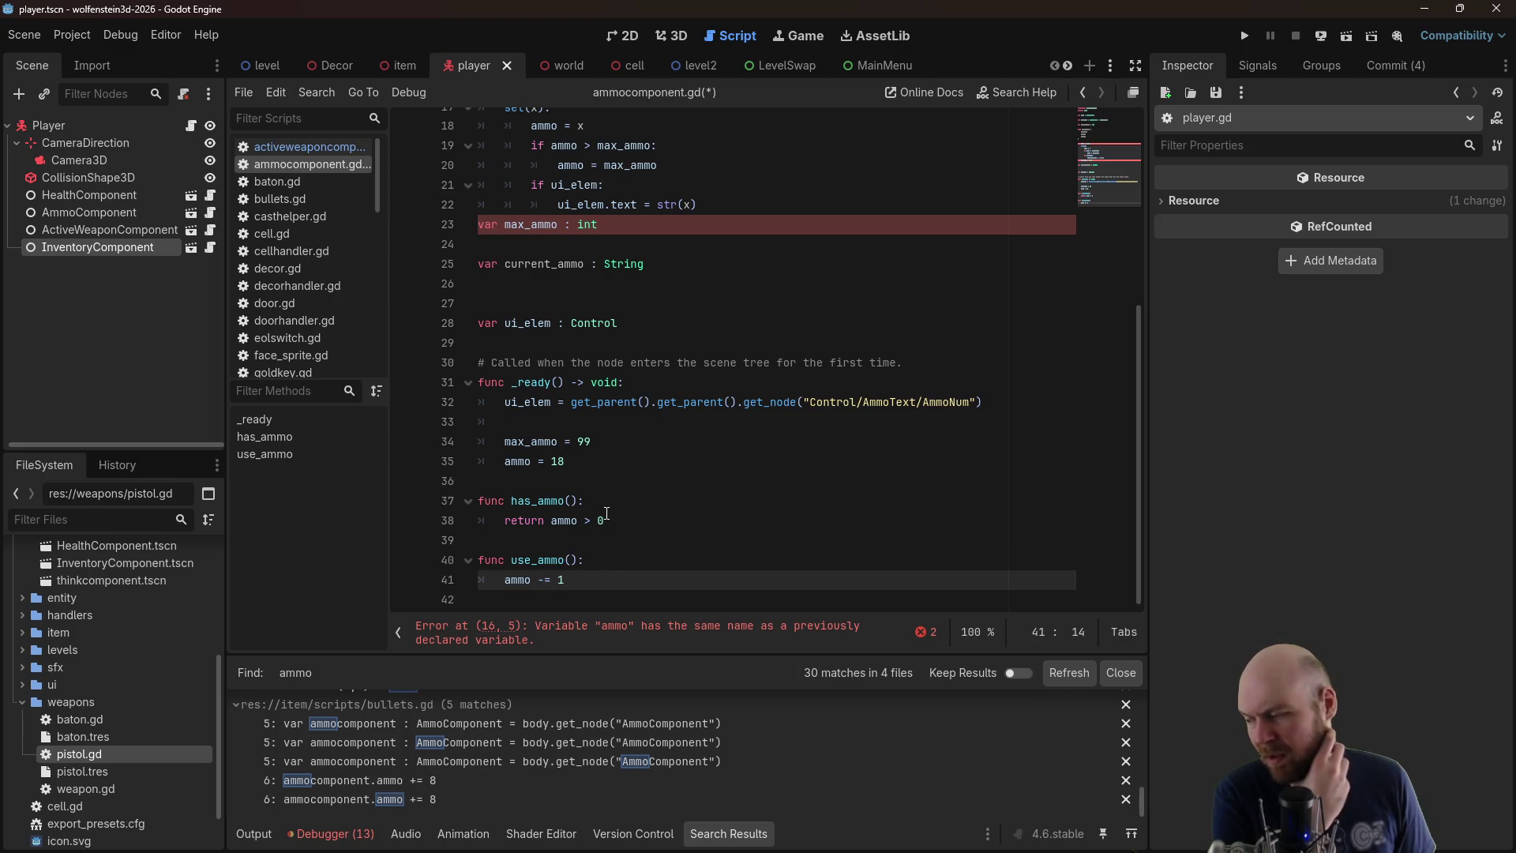
scroll(622, 438, up, 6)
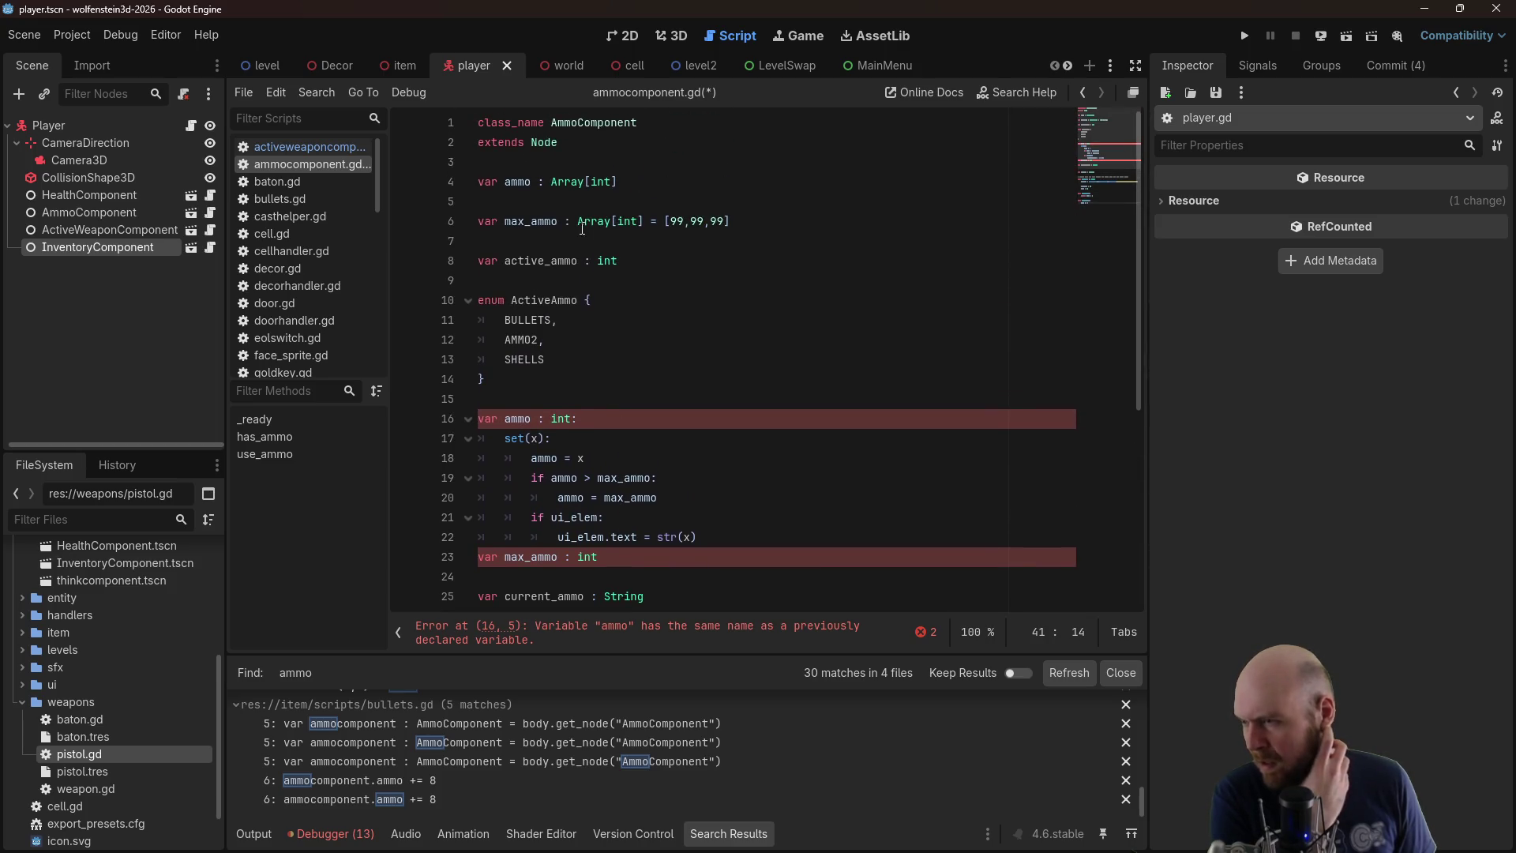
Delete the blank line 5 so max_ammo sits directly under ammo
click(605, 202)
key(BackSpace)
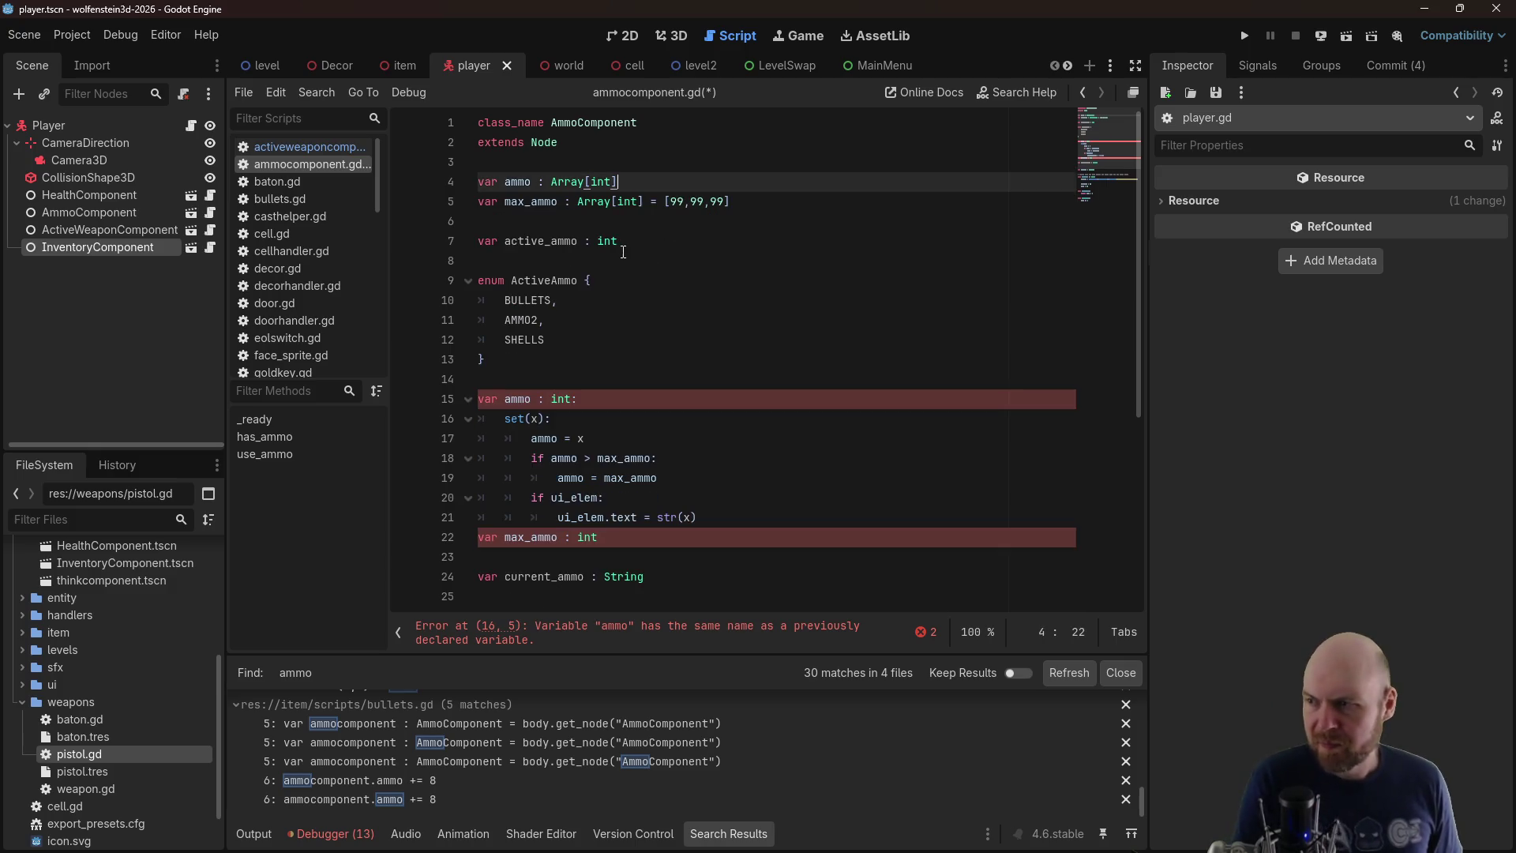
click(624, 246)
click(580, 361)
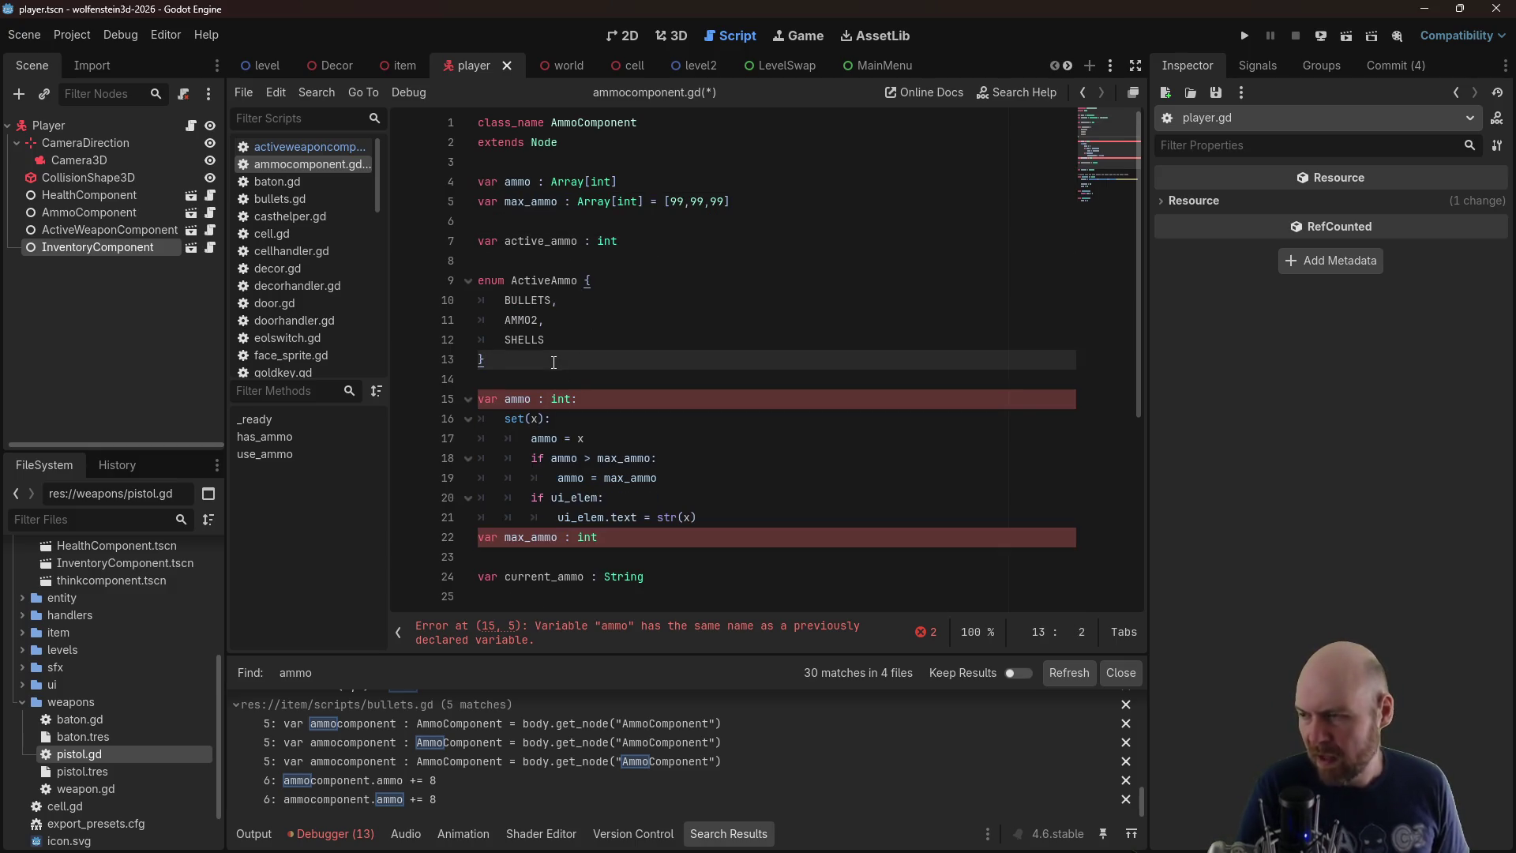
scroll(554, 362, down, 2)
Comment out the old integer ammo setter block and delete the current_ammo declaration
mouse_move(495, 269)
mouse_down()
mouse_move(846, 399)
mouse_move(552, 308)
mouse_move(434, 296)
mouse_move(420, 267)
mouse_up()
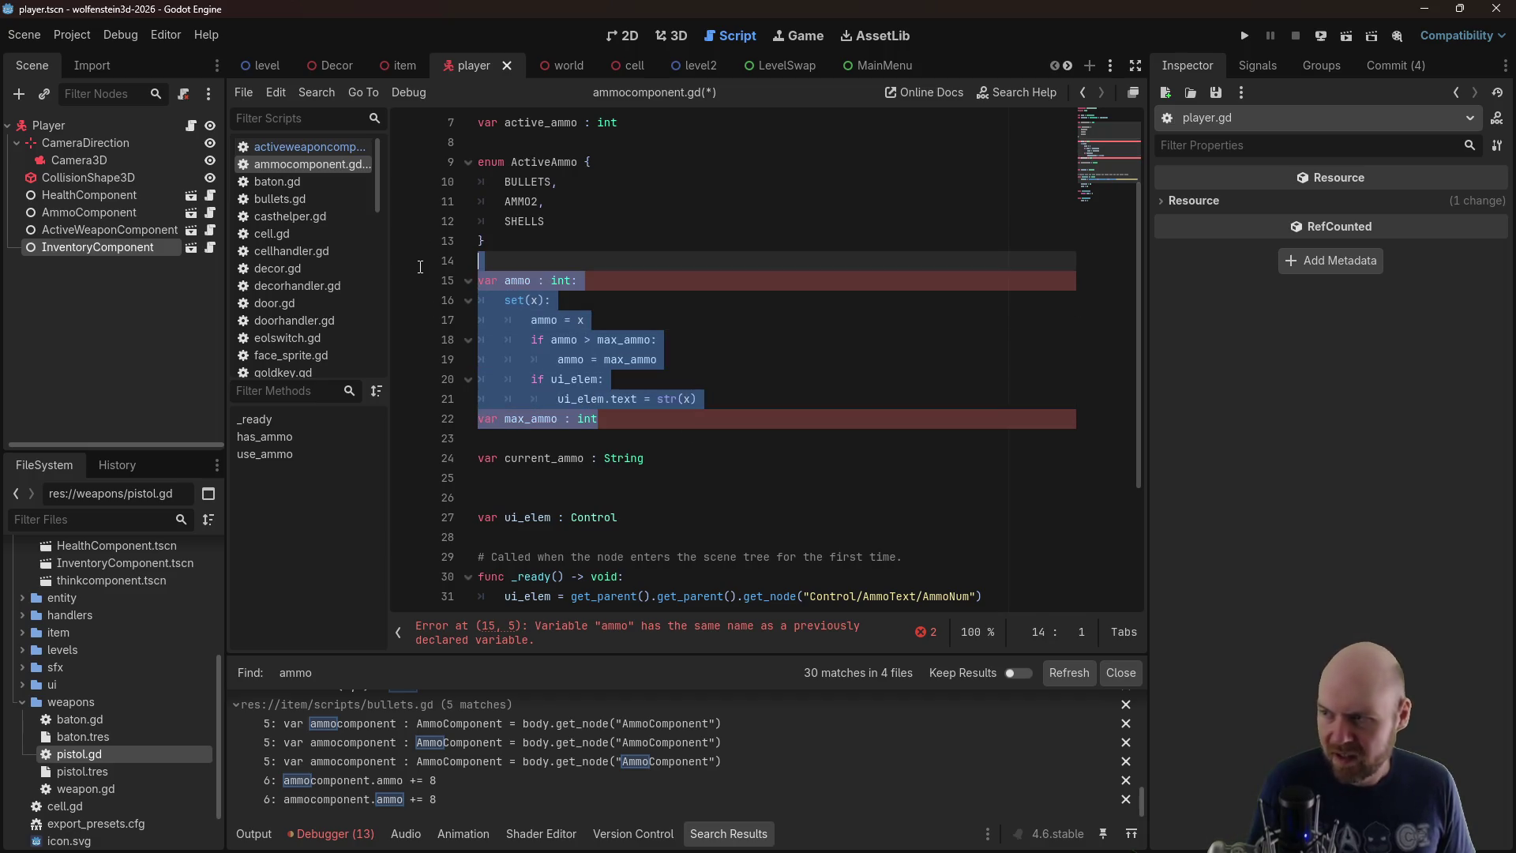
key(ctrl+k)
click(675, 458)
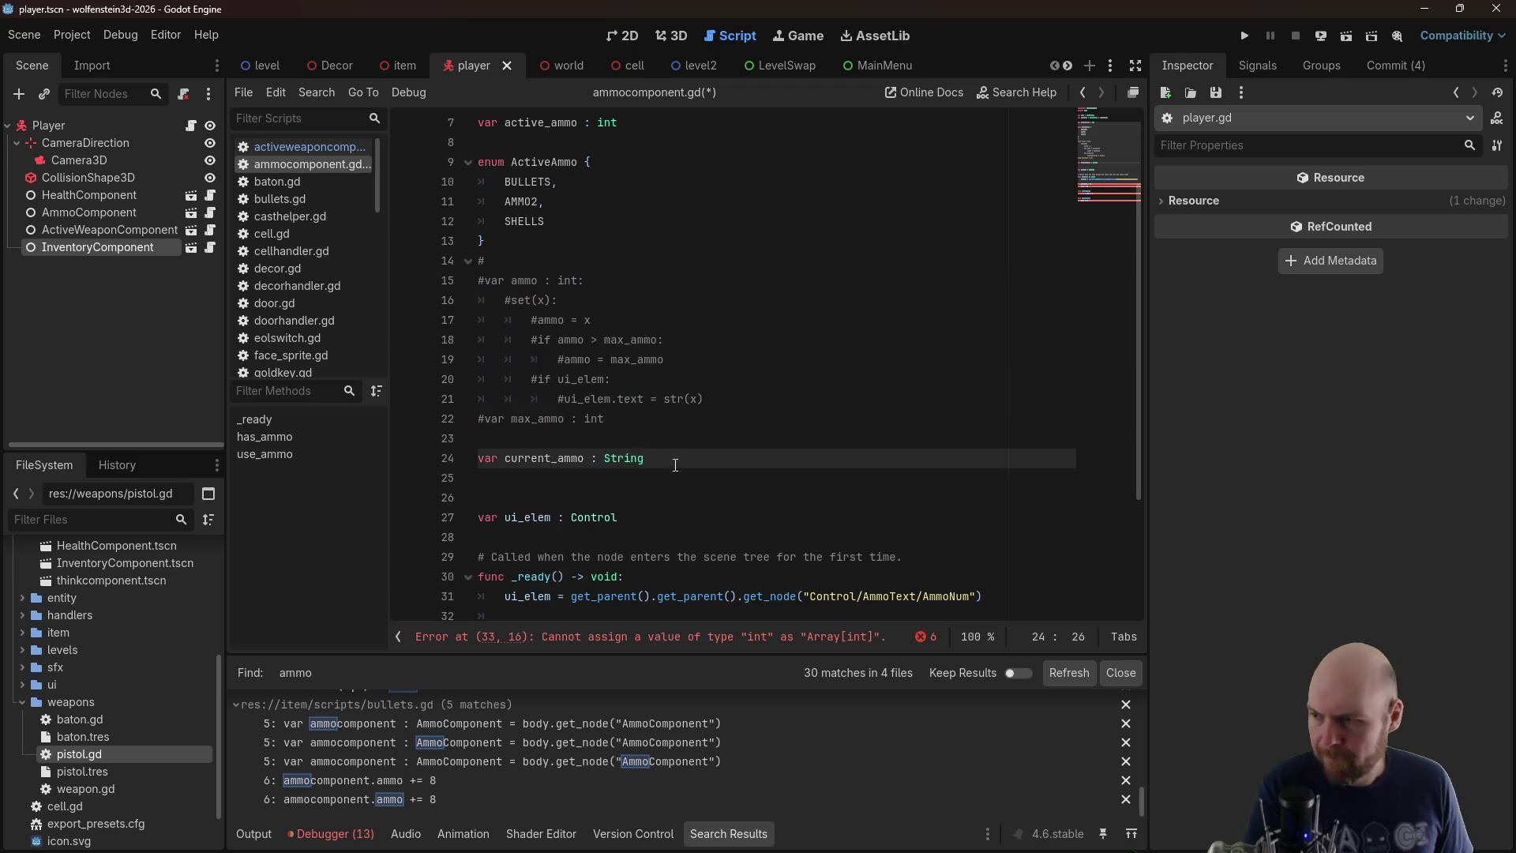
key(ctrl+shift+k)
key(ctrl+shift+k)
key(ctrl+shift+k)
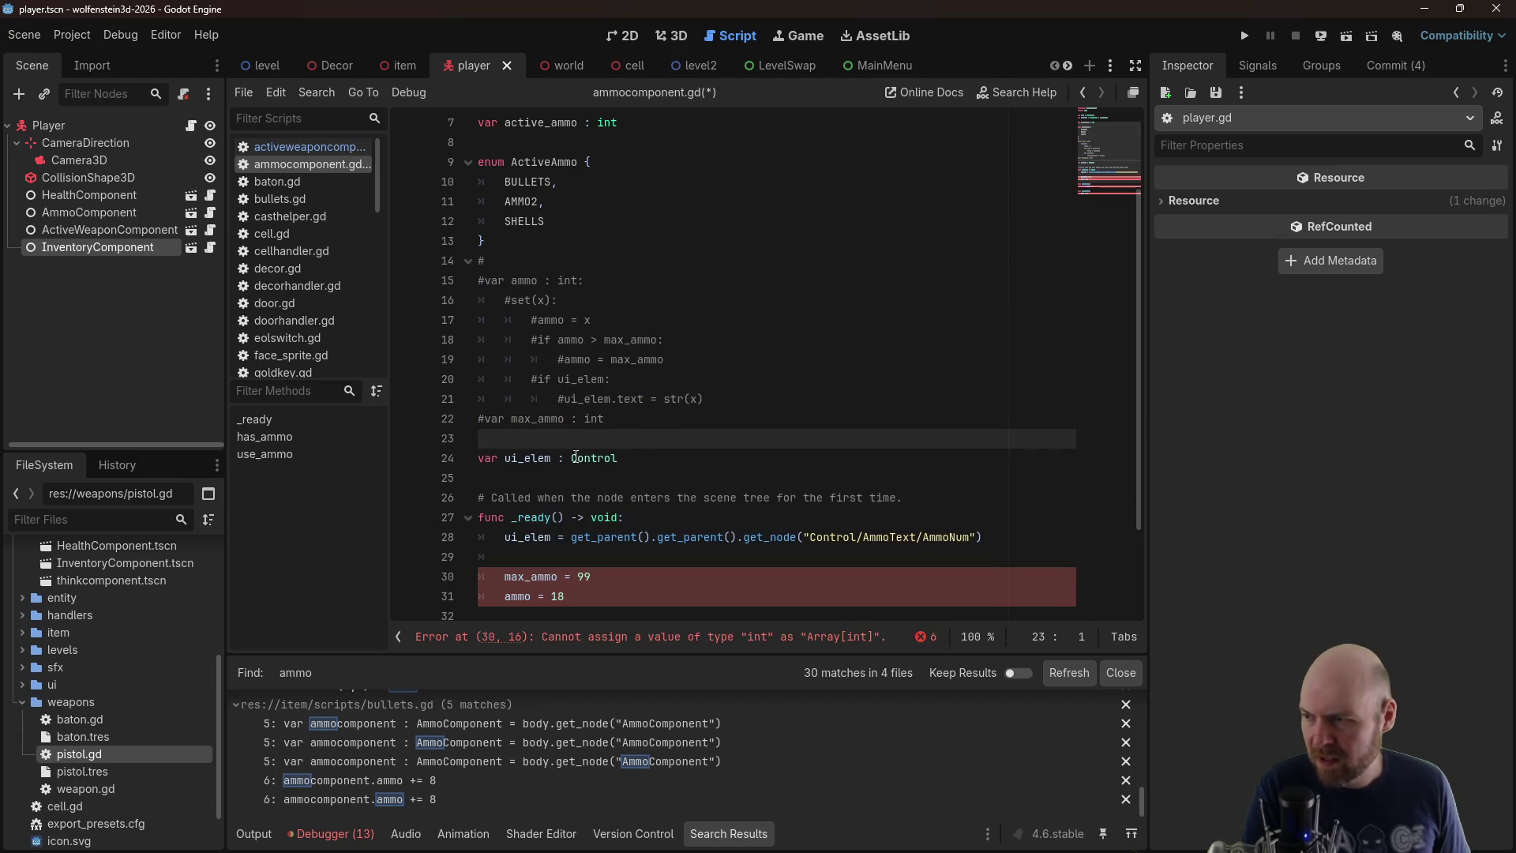
scroll(594, 464, down, 1)
scroll(594, 464, down, 1)
In _ready, remove 'max_ammo = 99' and change 'ammo = 18' to 'ammo = [18,0,0]'
click(594, 463)
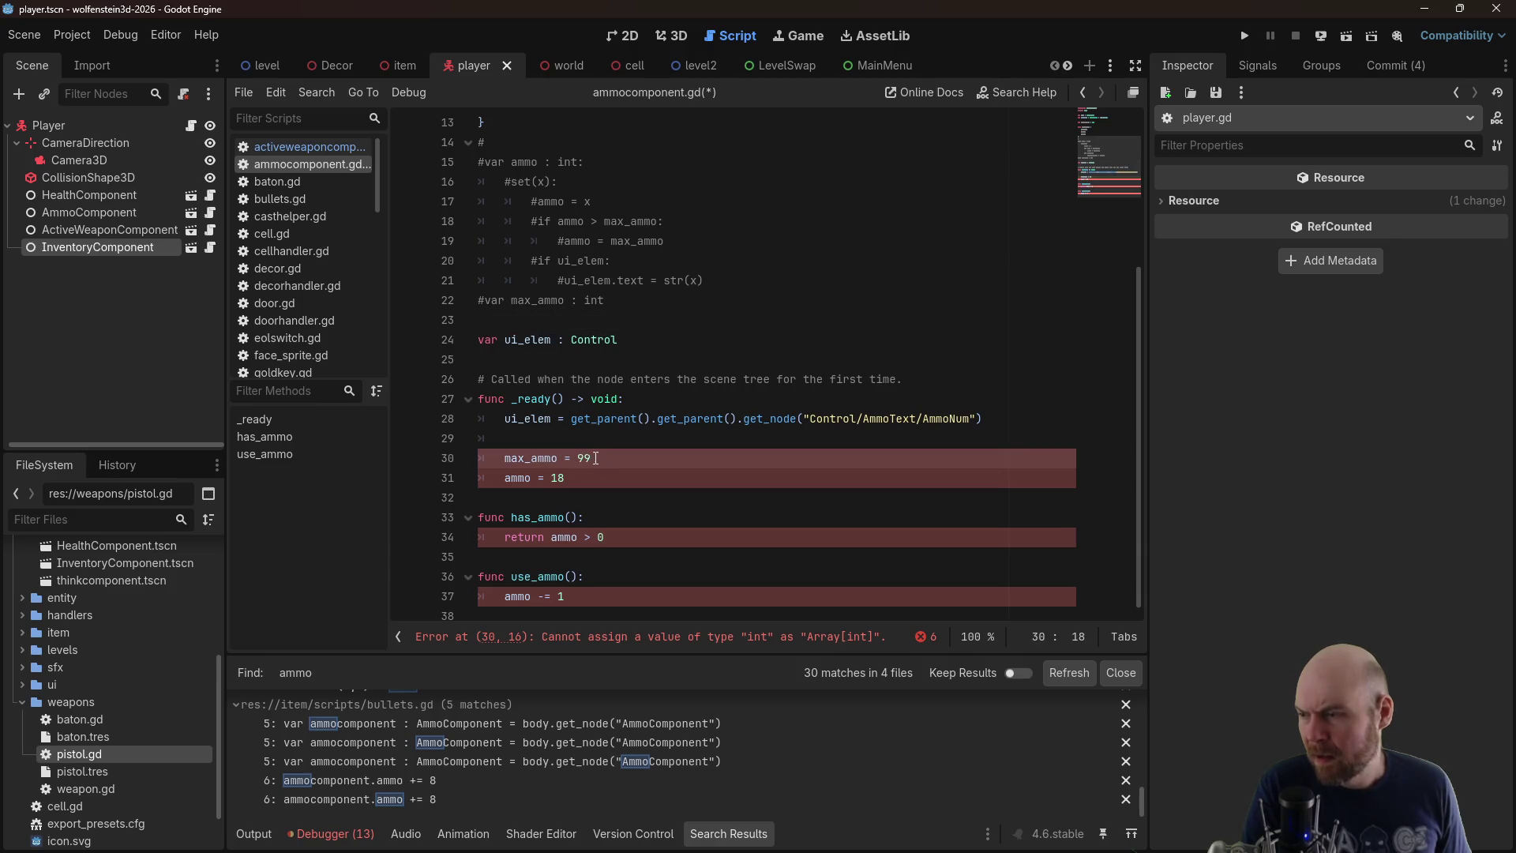
drag(620, 458, 438, 454)
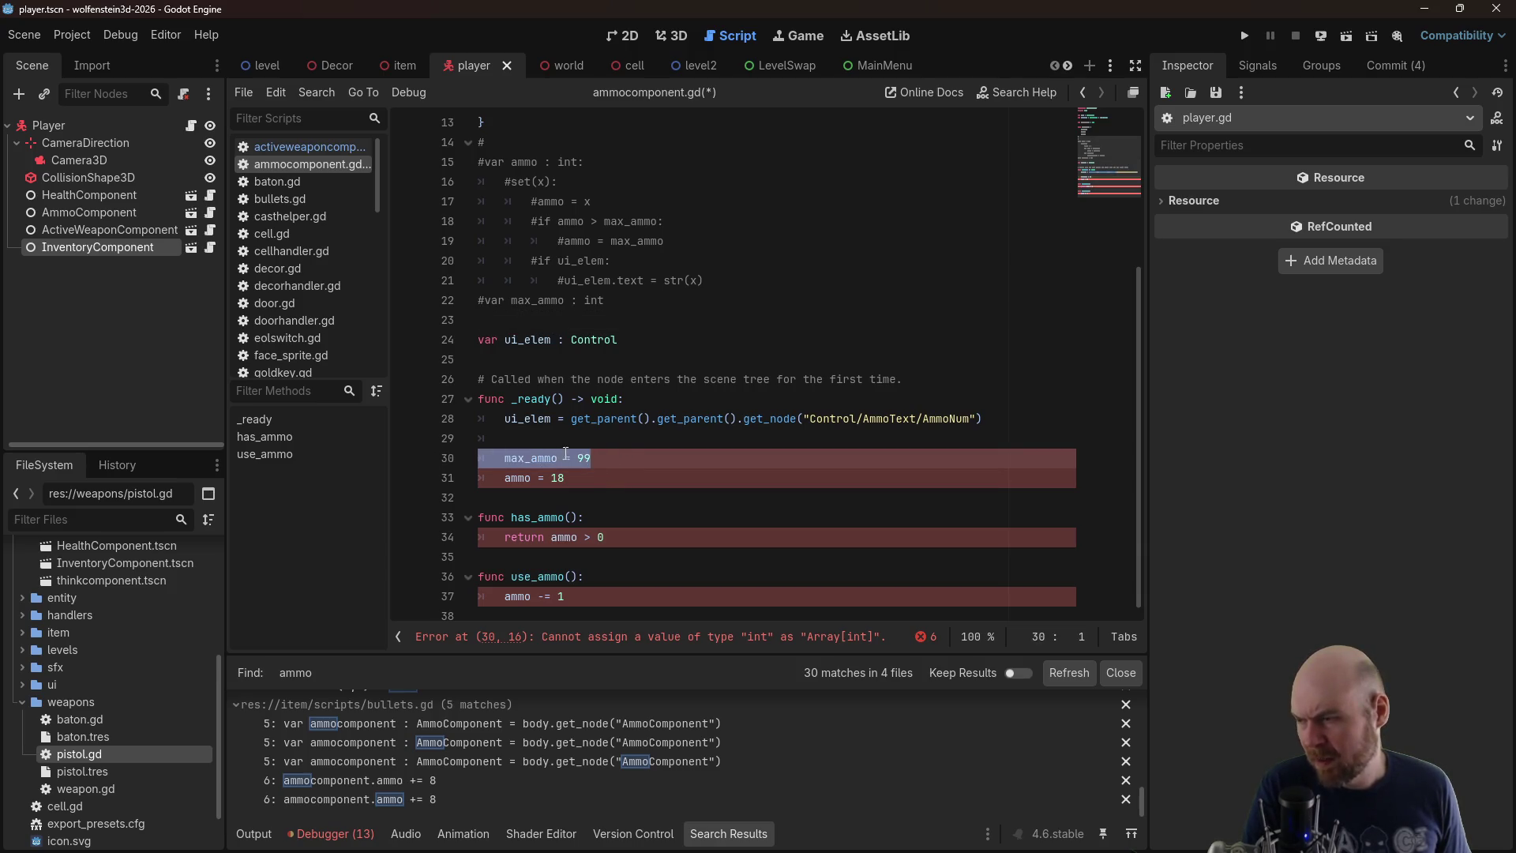
key(BackSpace)
key(Delete)
key(End)
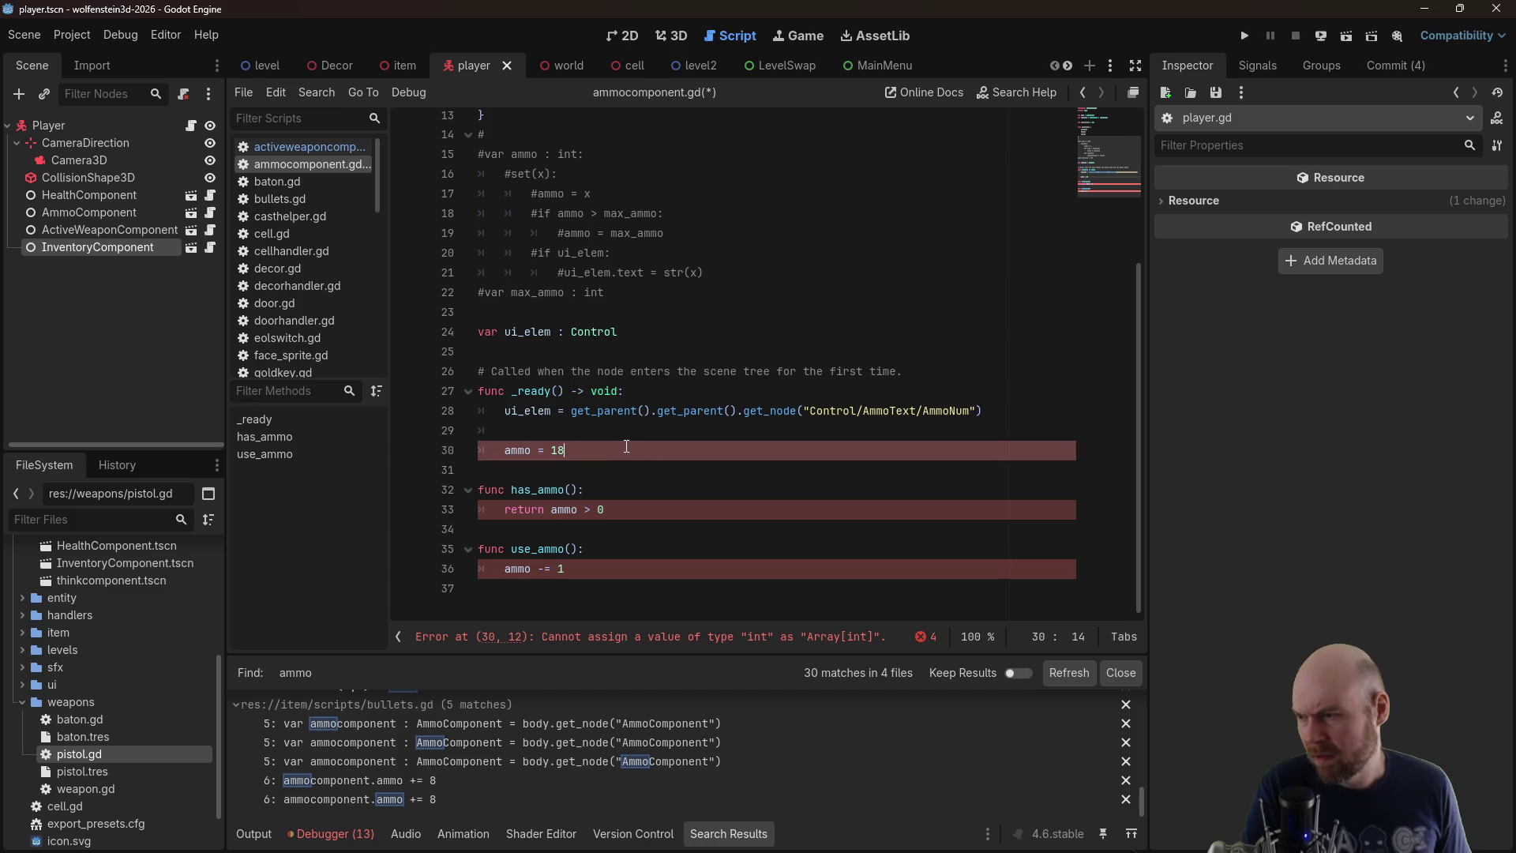
text([)
key(End)
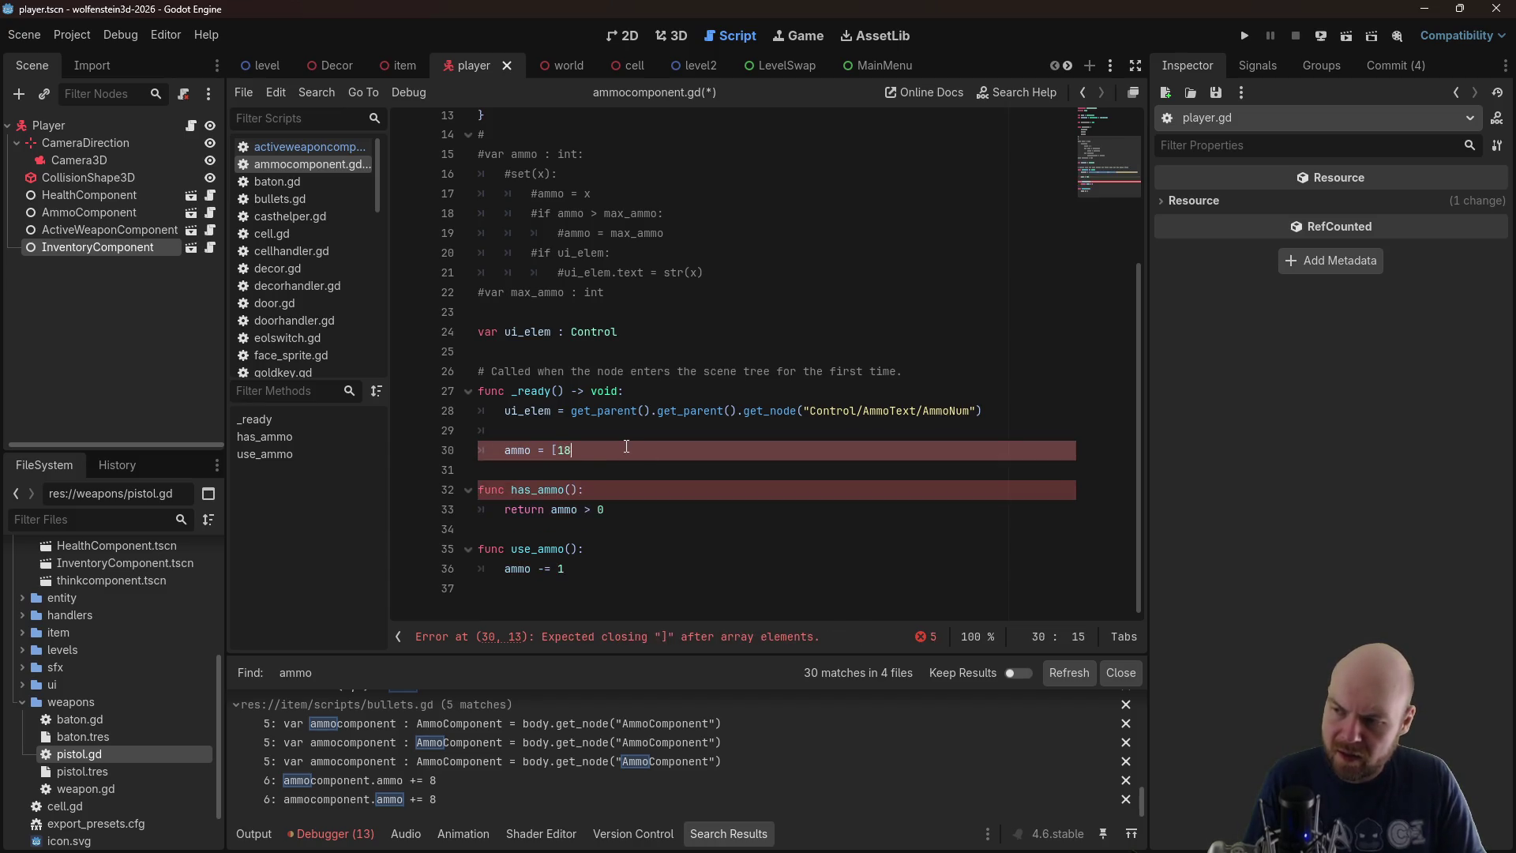
text(,0,0])
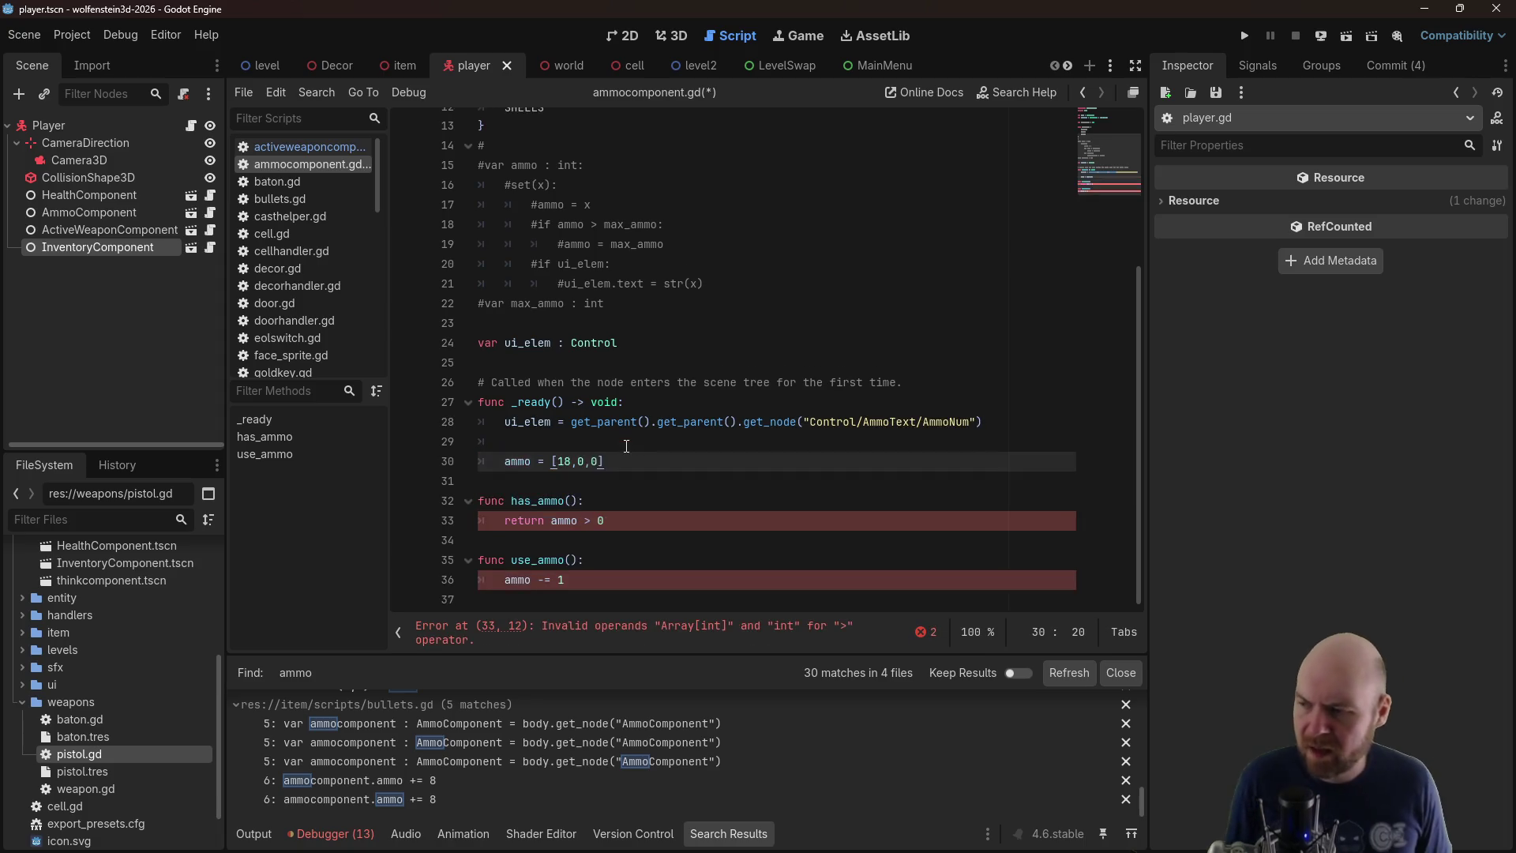
key(Up)
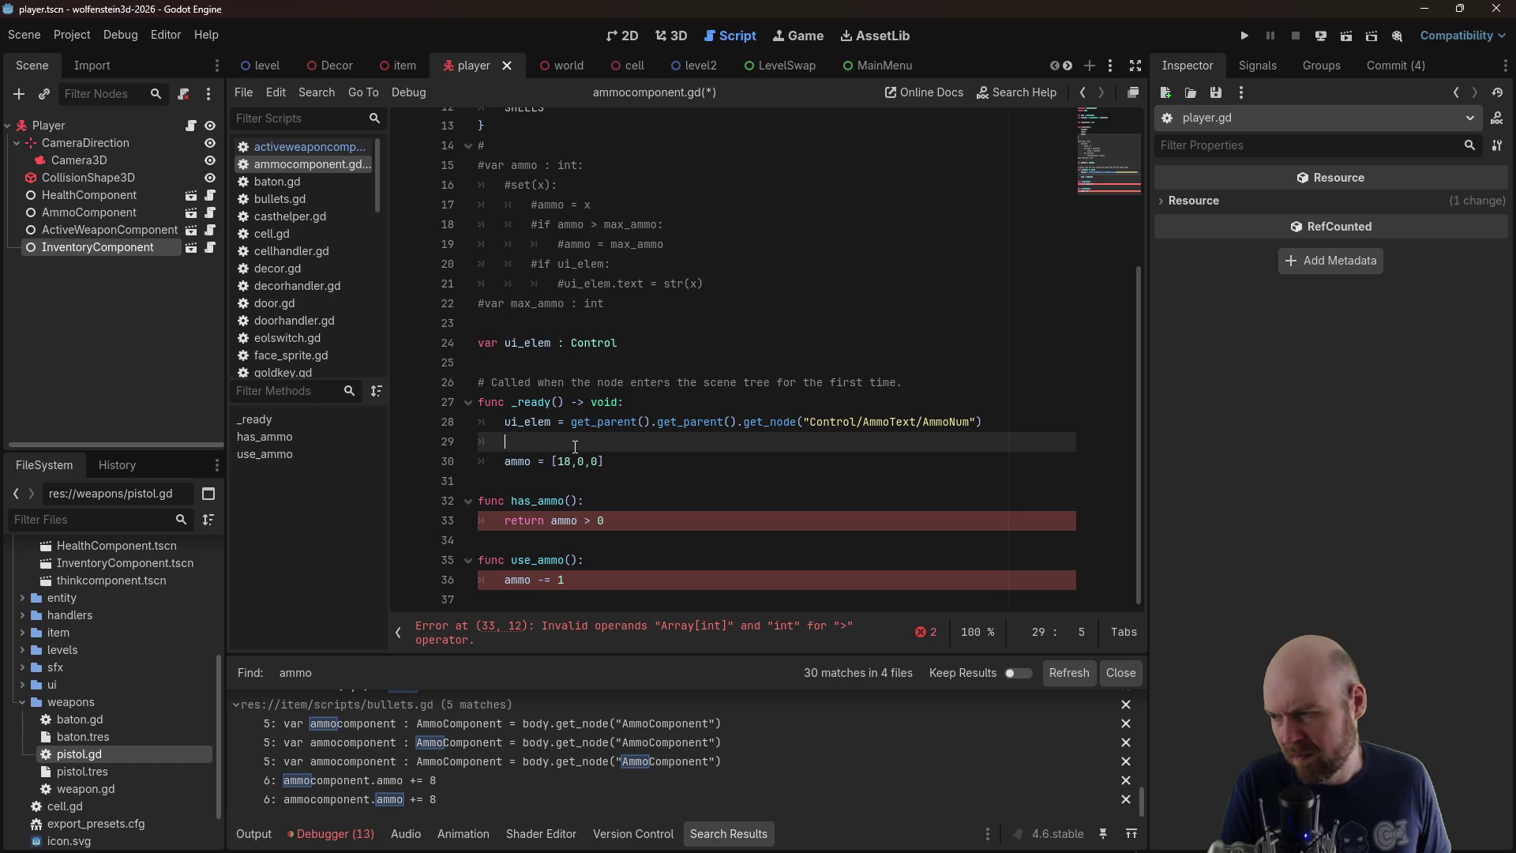
Give has_ammo an 'ammo_type : int = 1' parameter and return based on ammo[ammo_type]
click(636, 509)
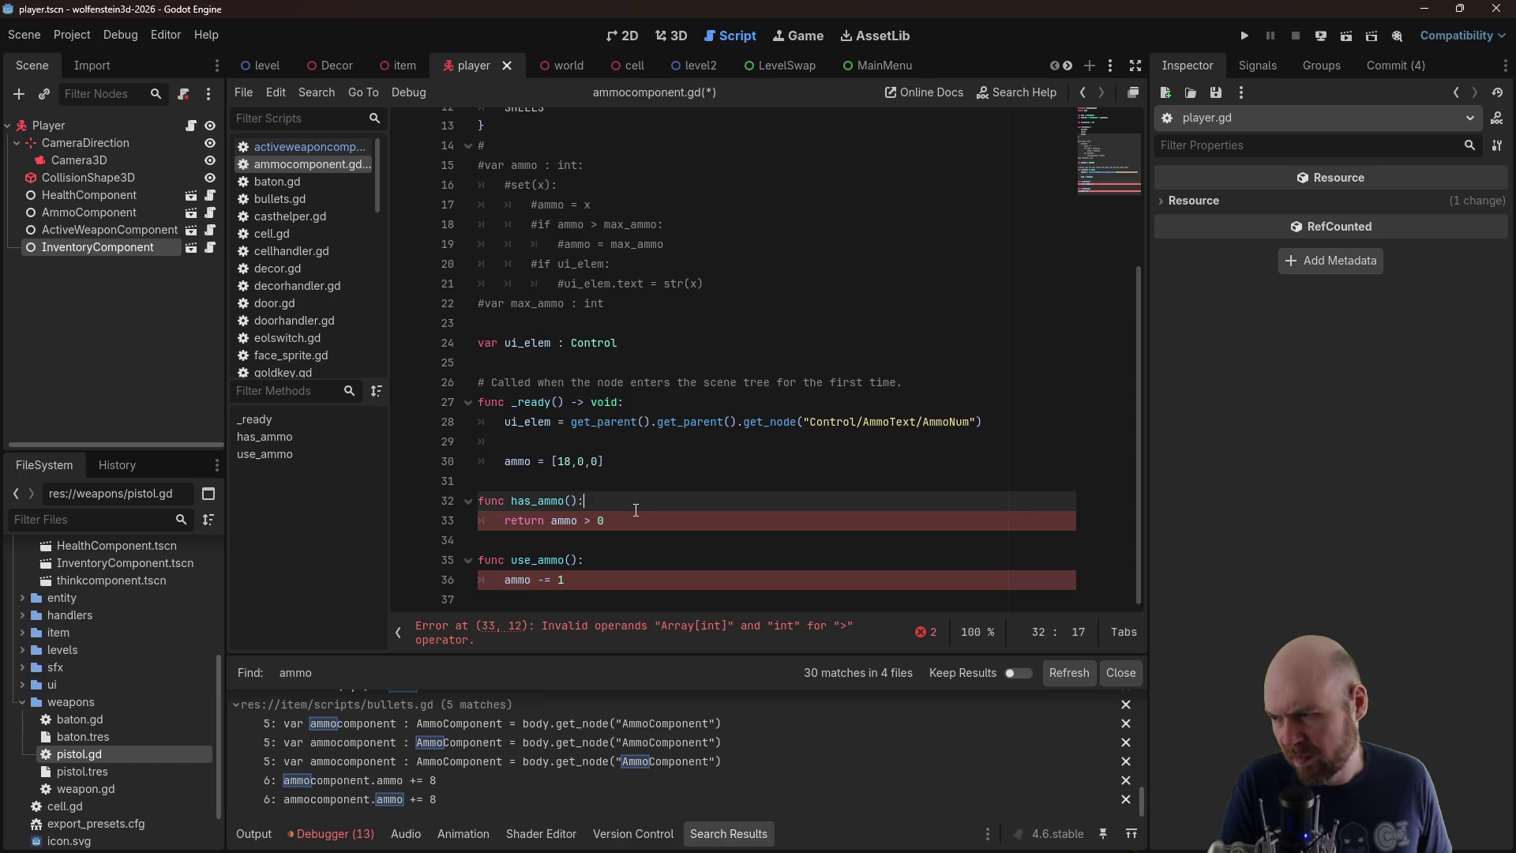
key(Left)
key(Left)
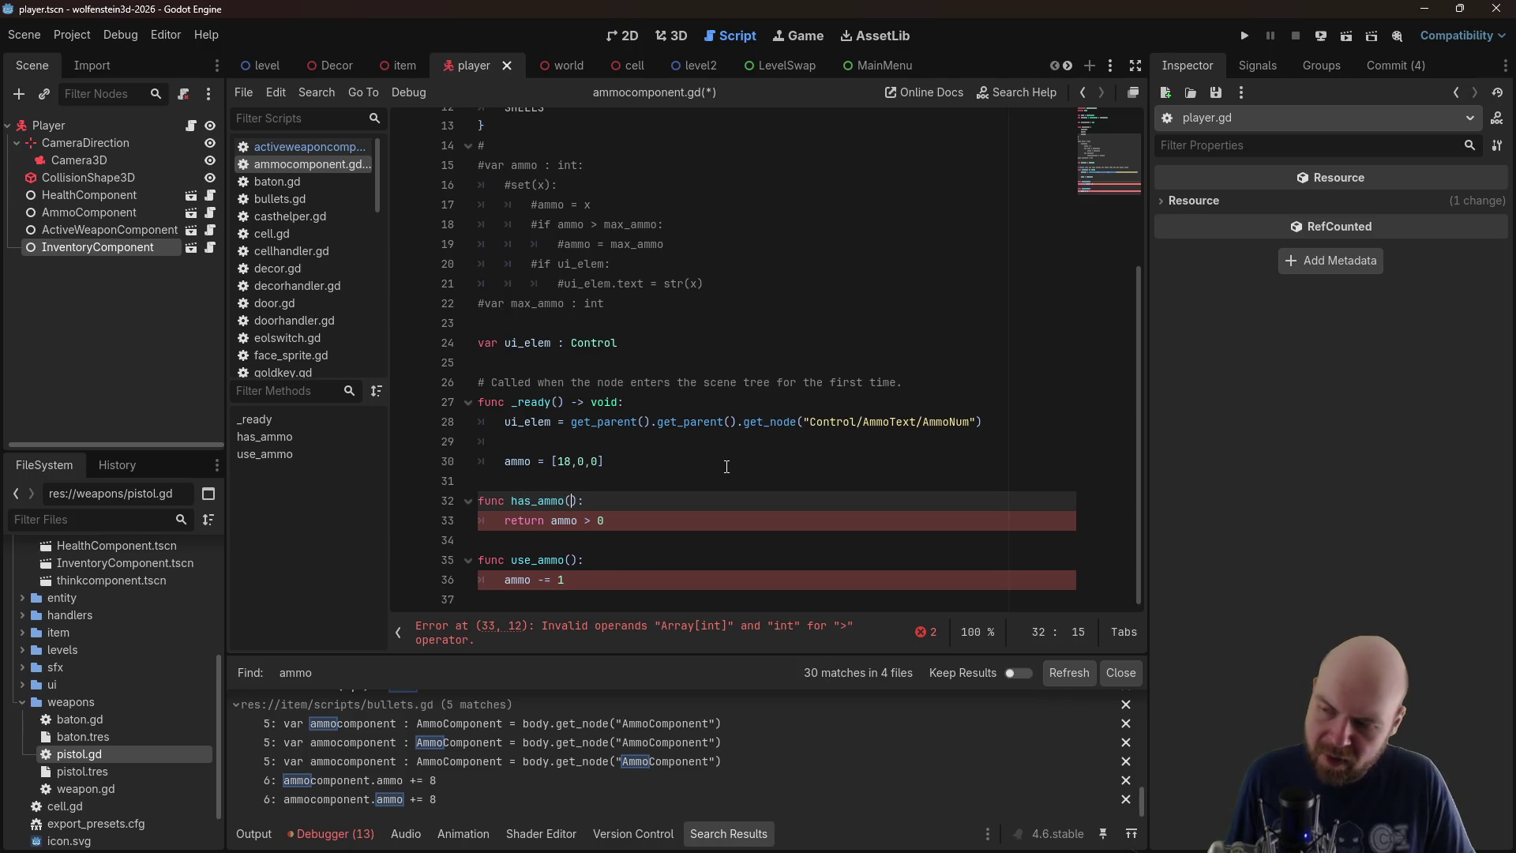
text(ammo_type : )
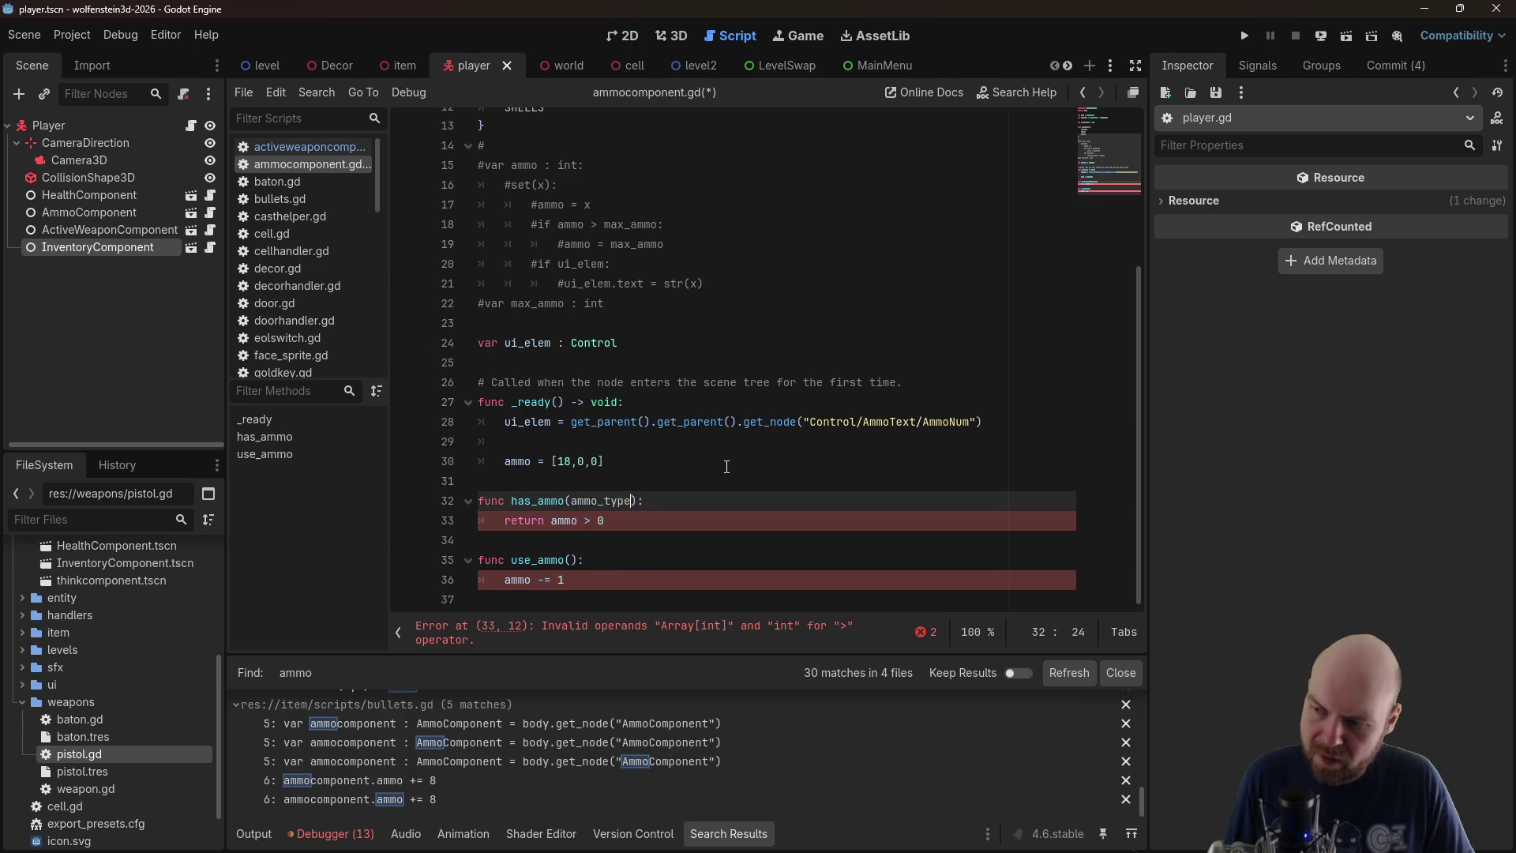
text(int = )
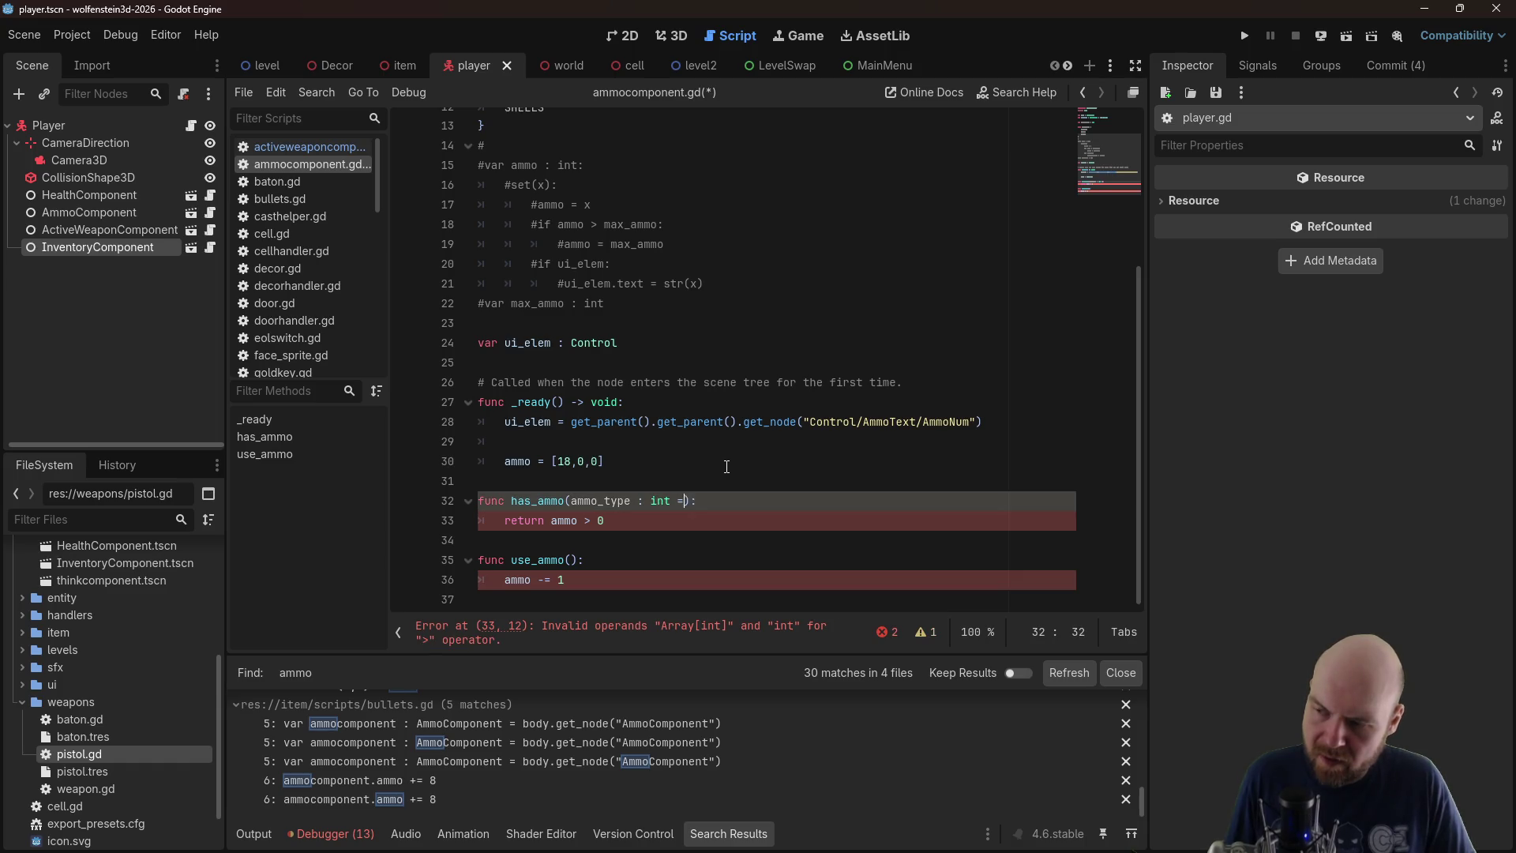
text(1)
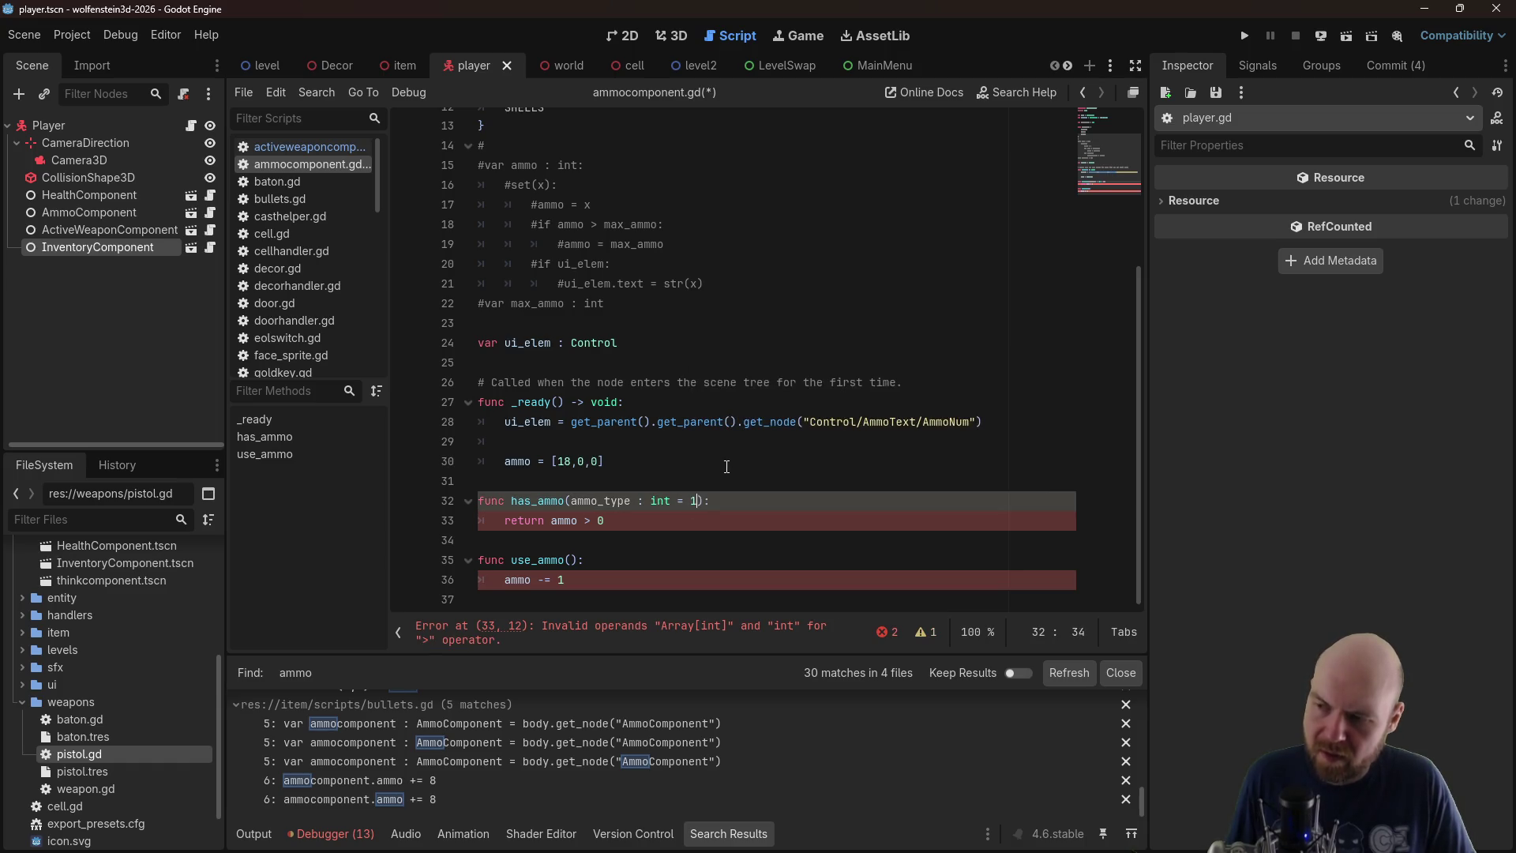
key(Down)
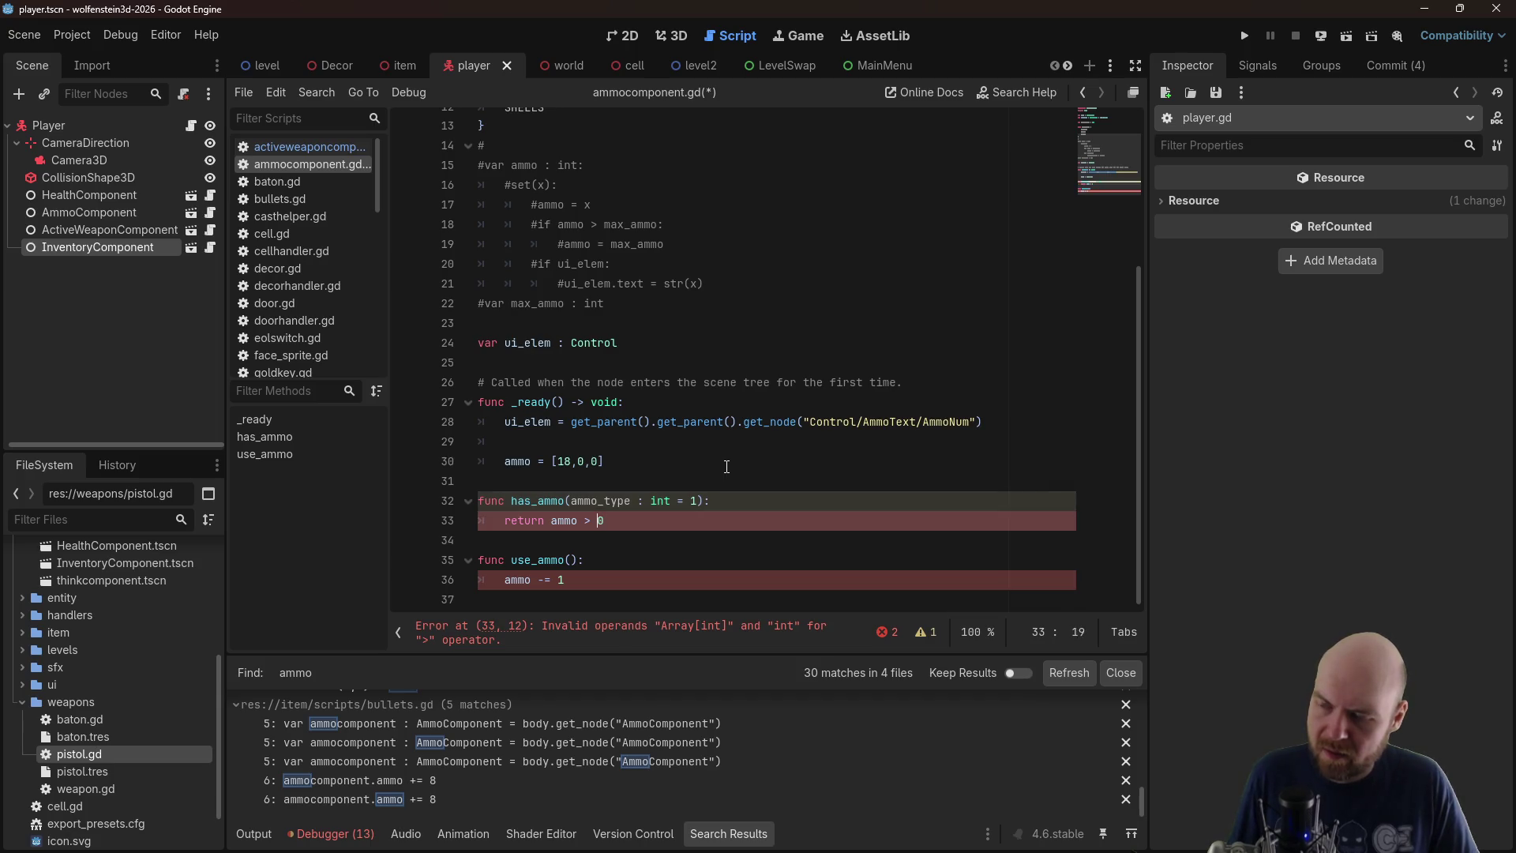
text([a)
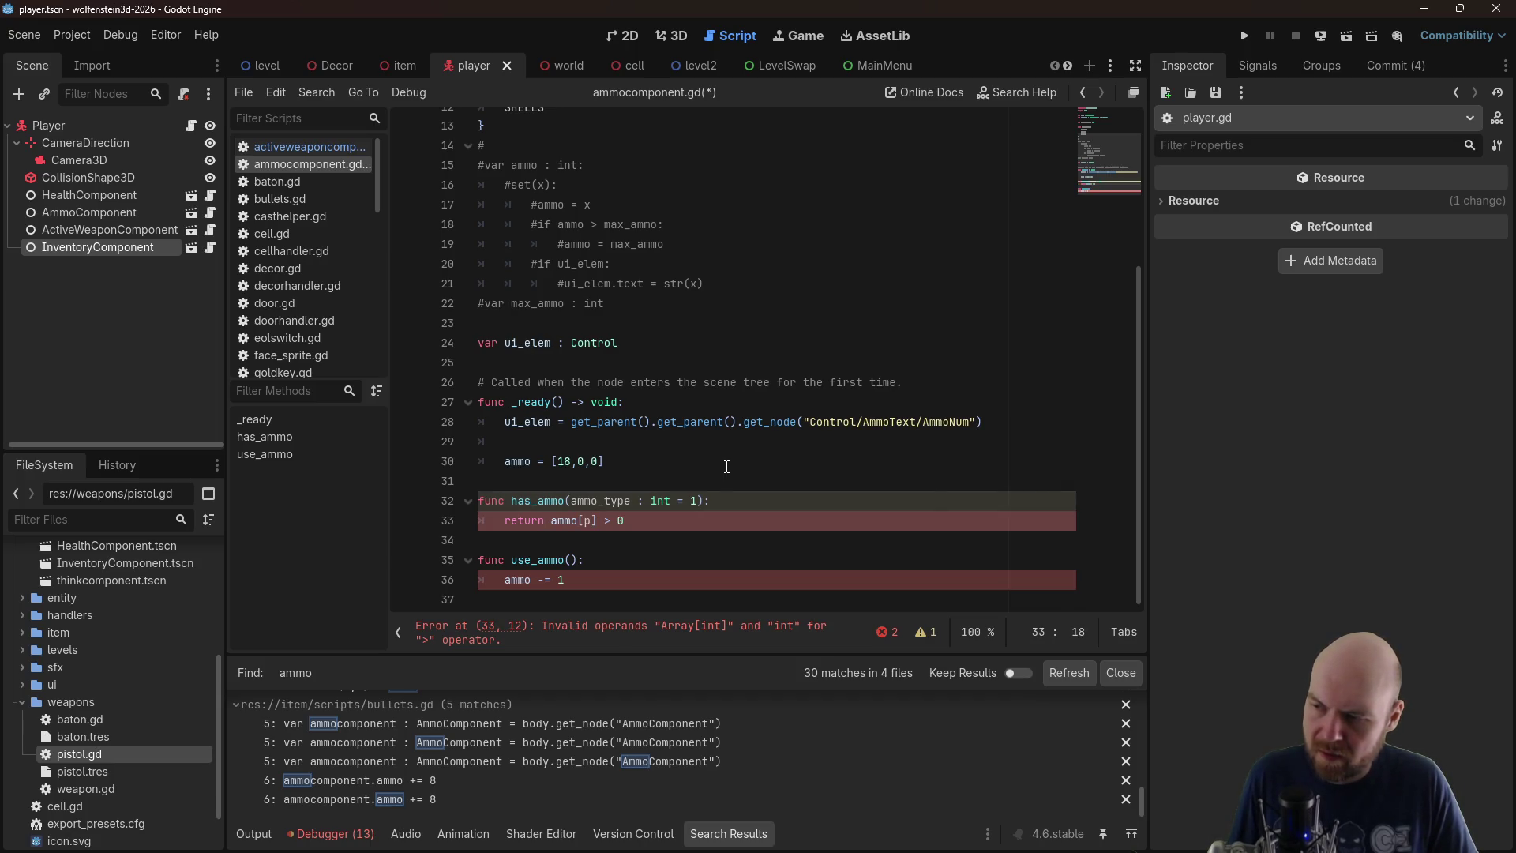
text(mmo_type)
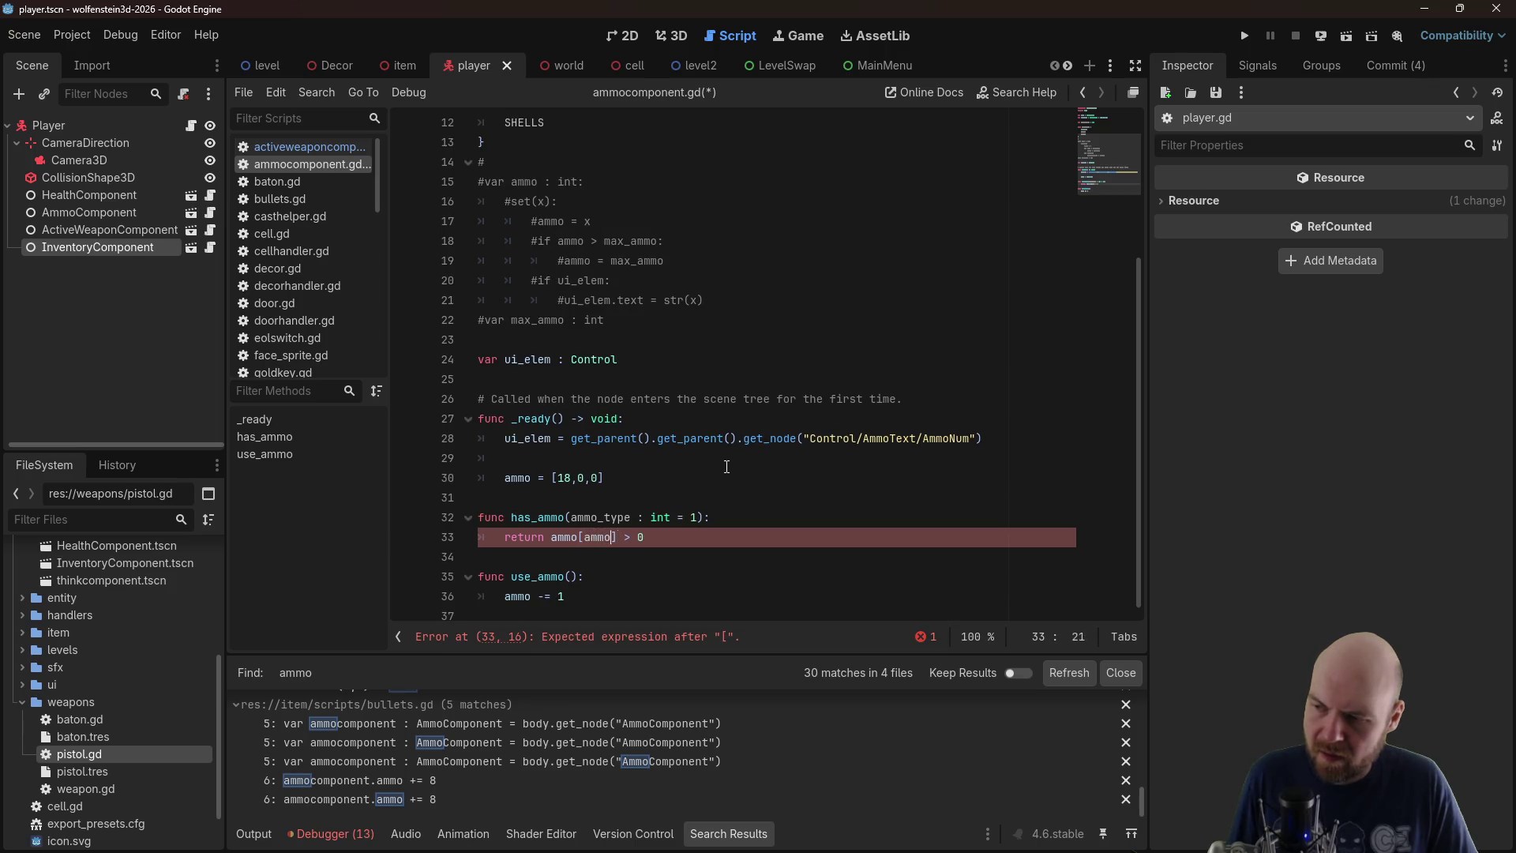
click(745, 458)
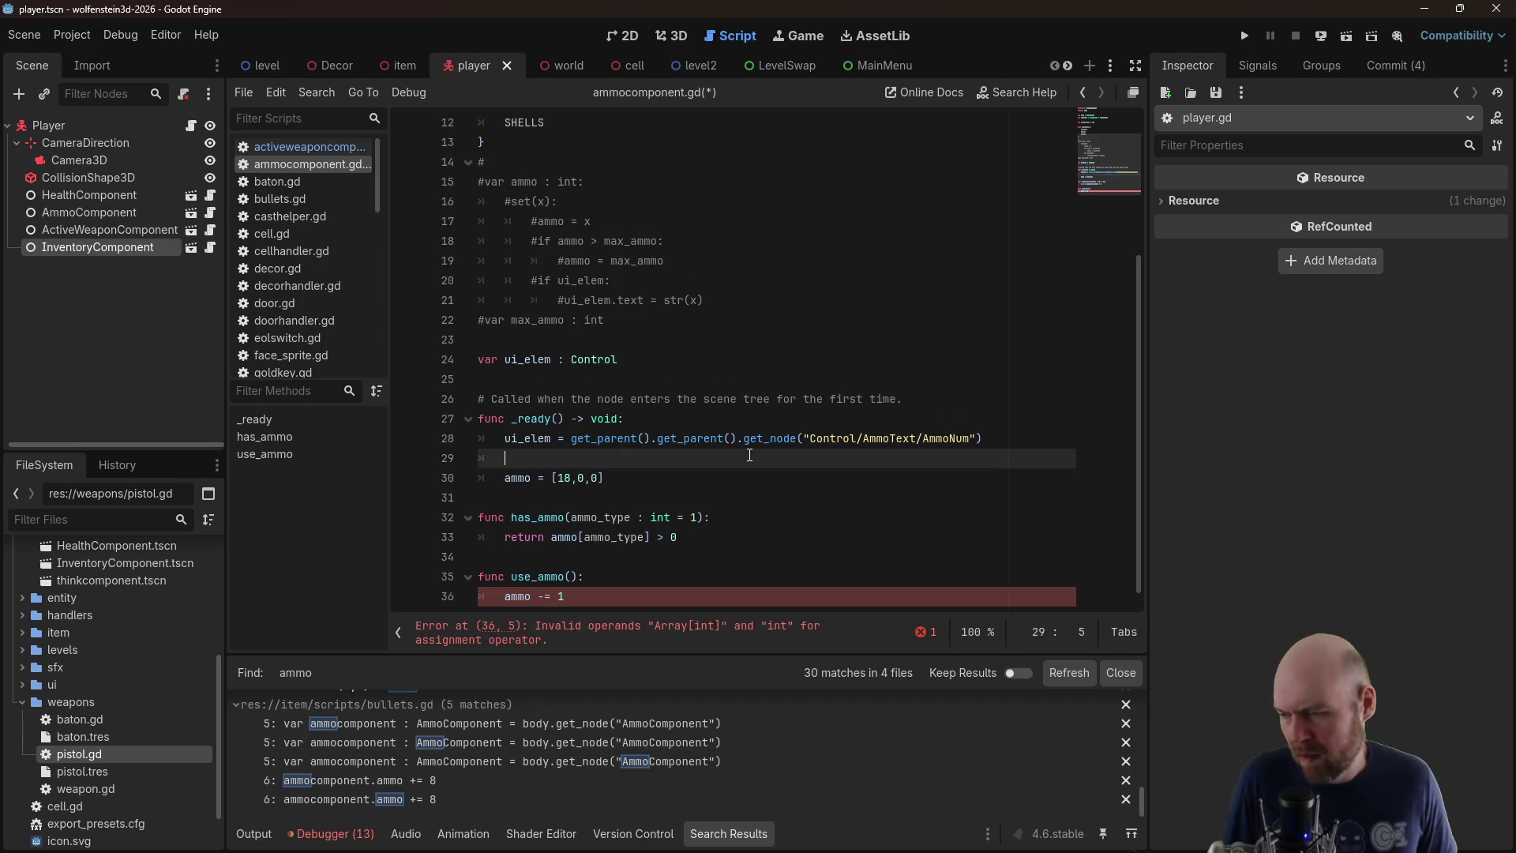
Add the same ammo_type parameter to use_ammo, decrement ammo[ammo_type], and save
scroll(740, 488, down, 1)
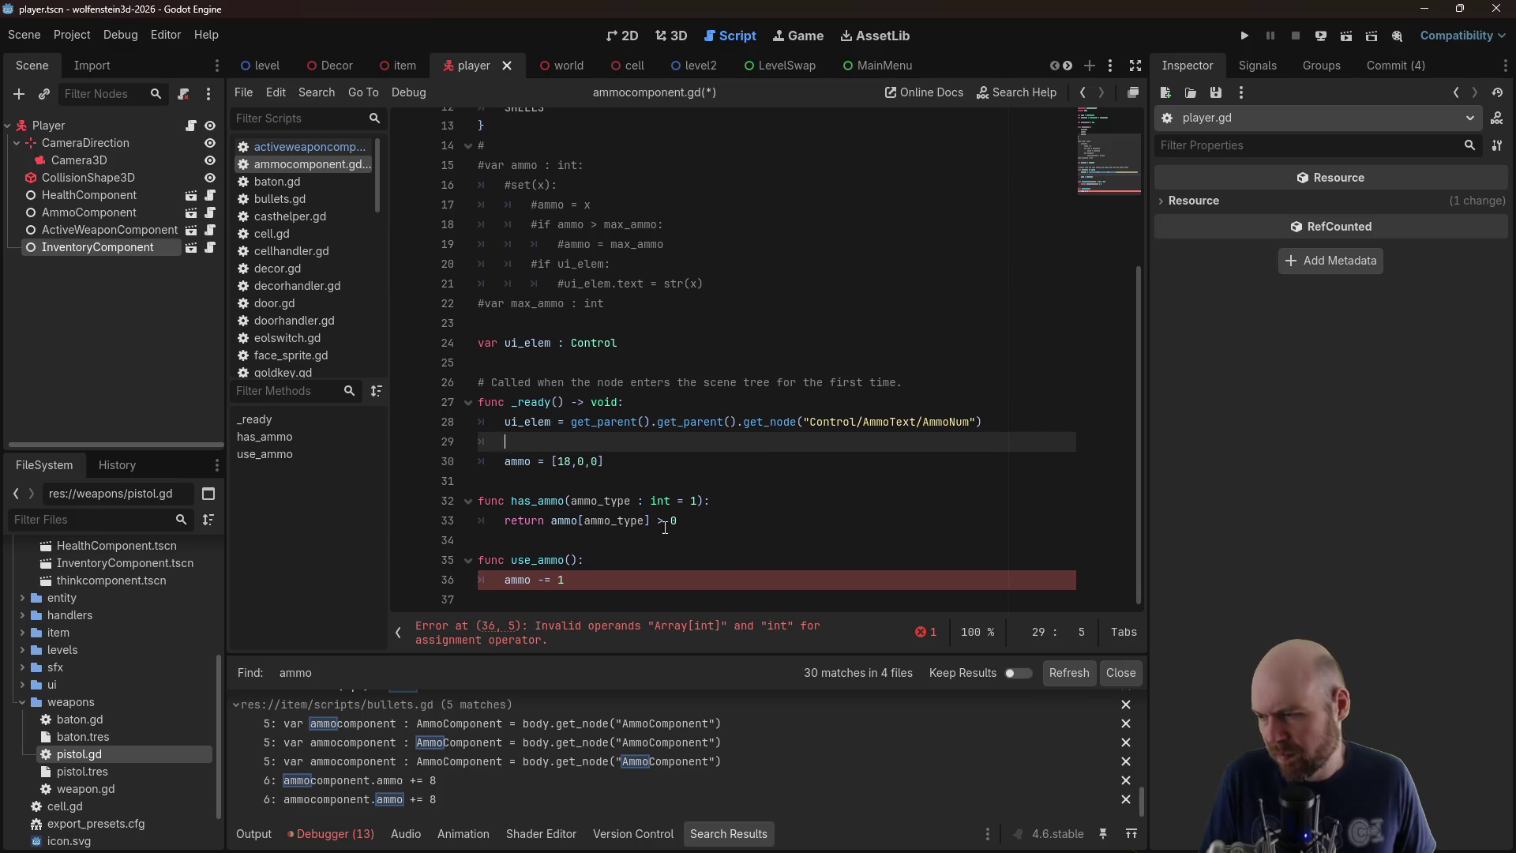
click(572, 560)
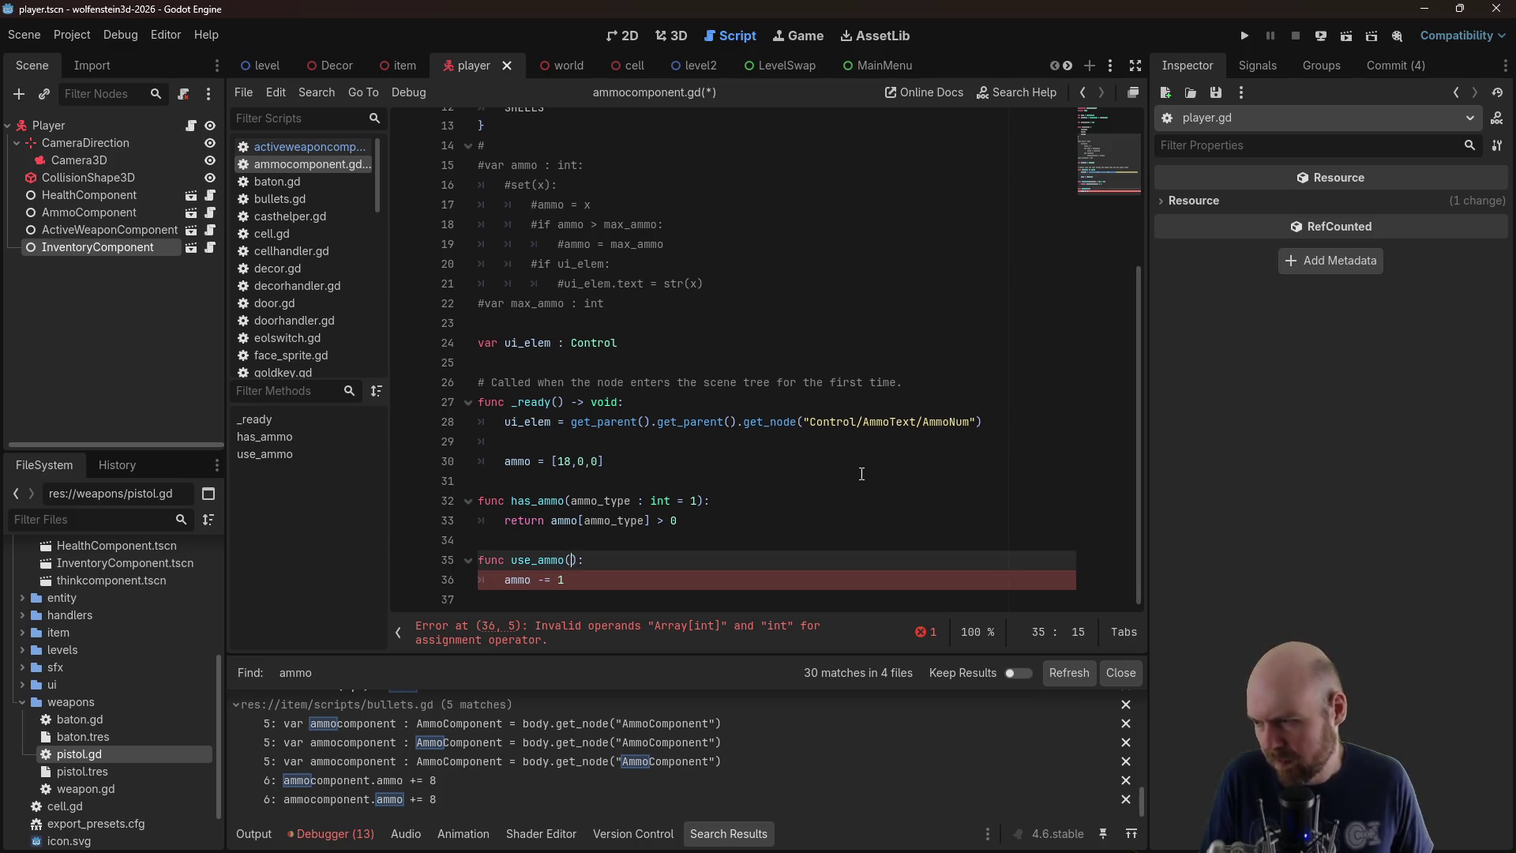
drag(571, 500, 698, 500)
key(ctrl+c)
click(573, 560)
key(ctrl+v)
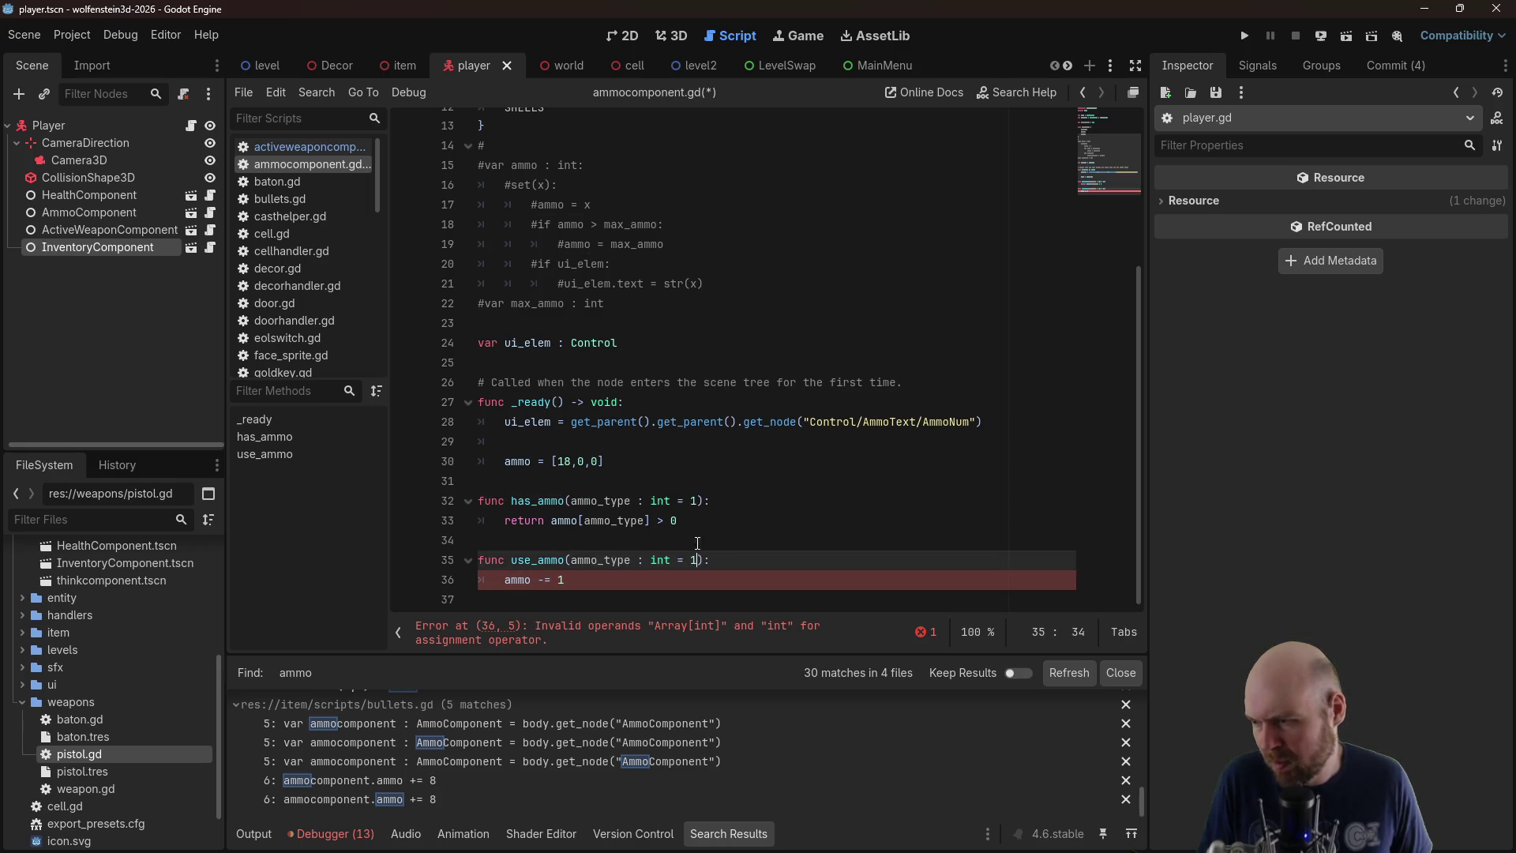
key(Down)
key(Left)
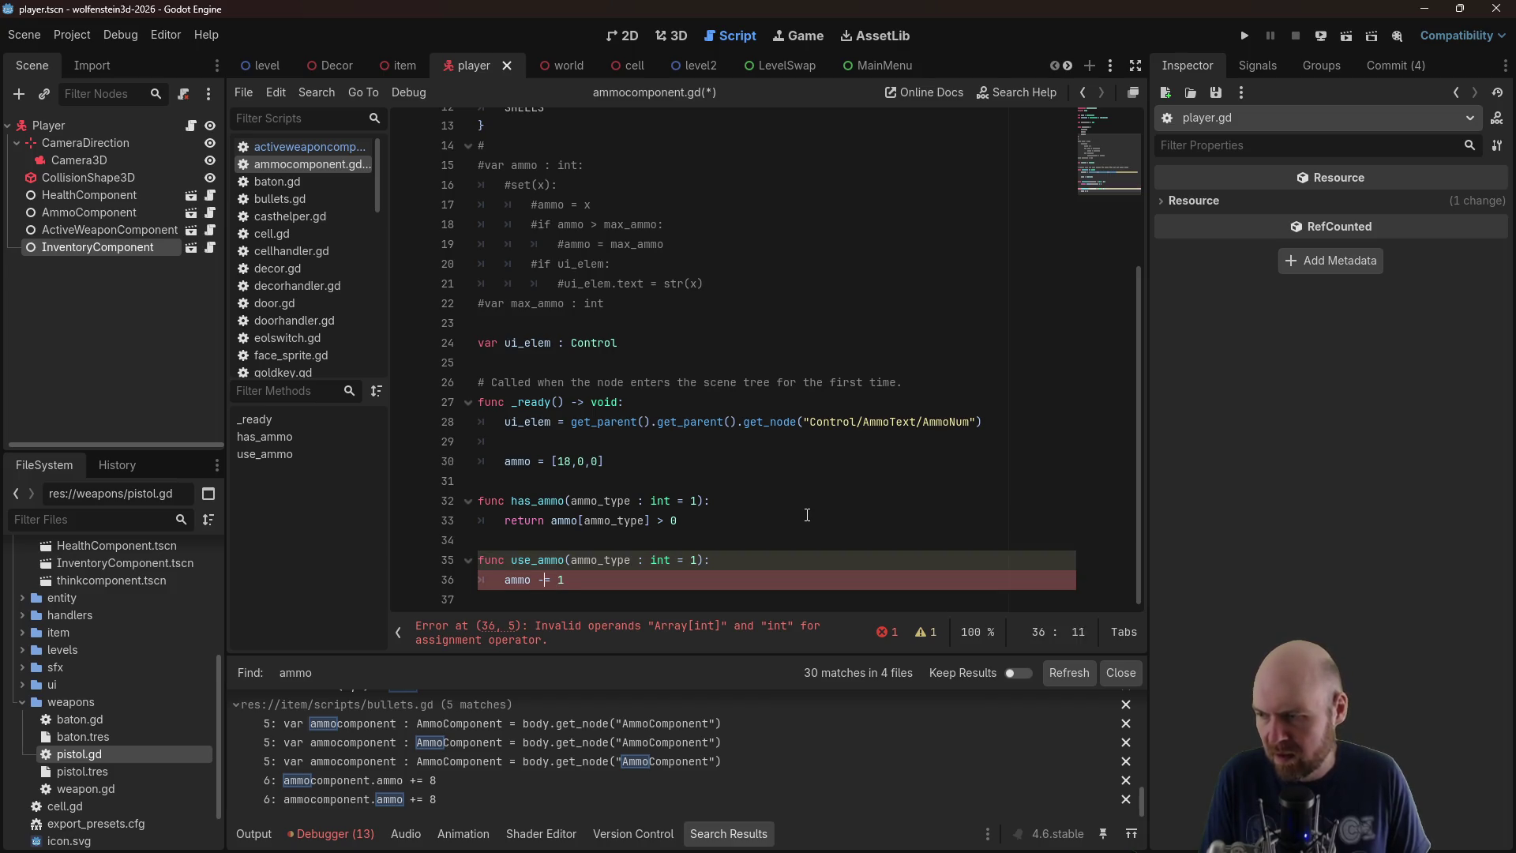
key(Left)
key(Left)
text([amm)
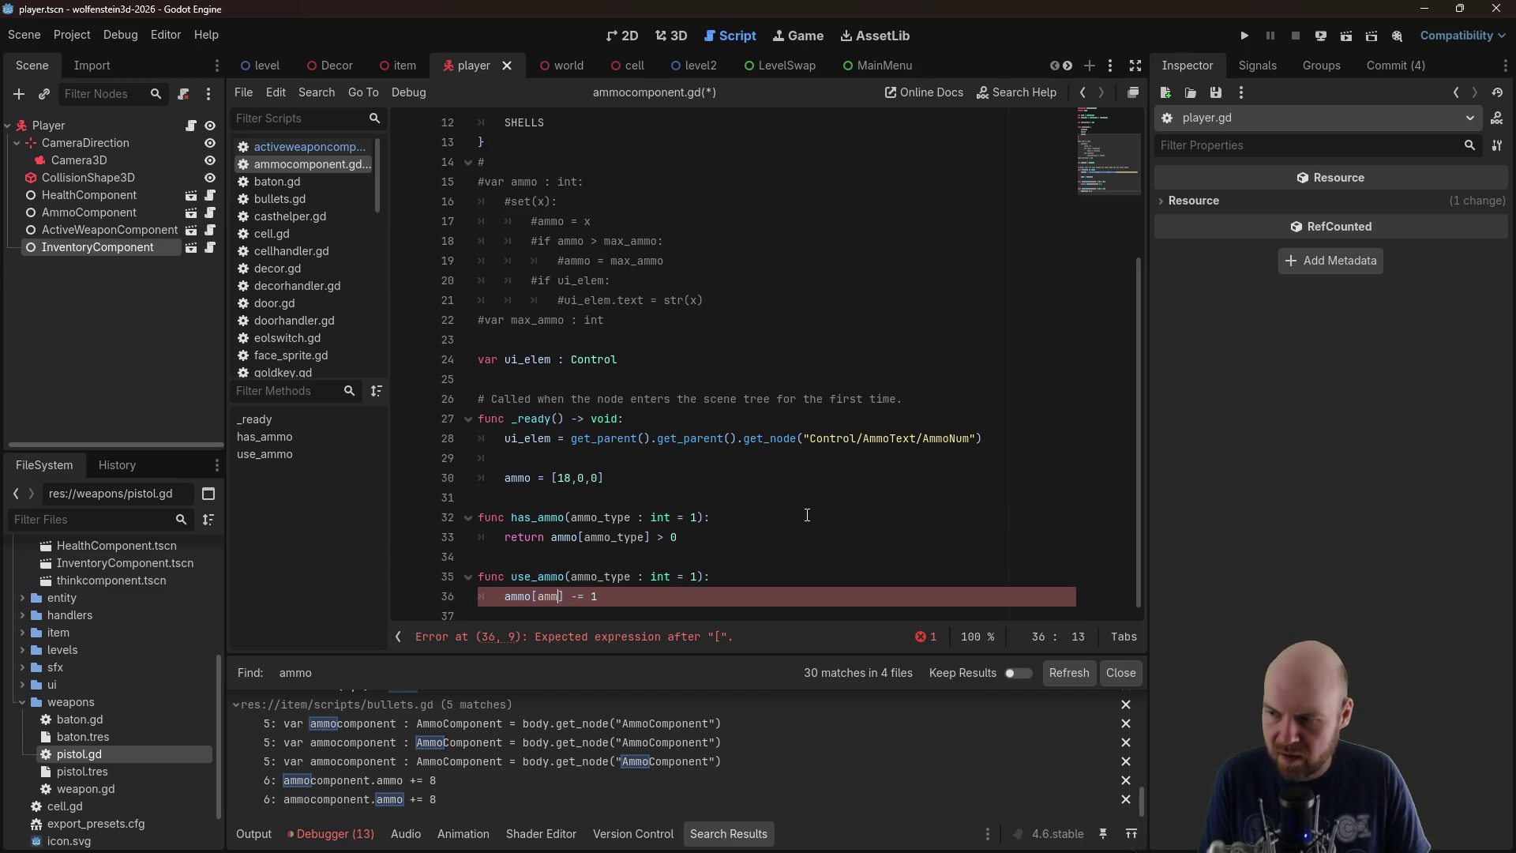
text(o_type)
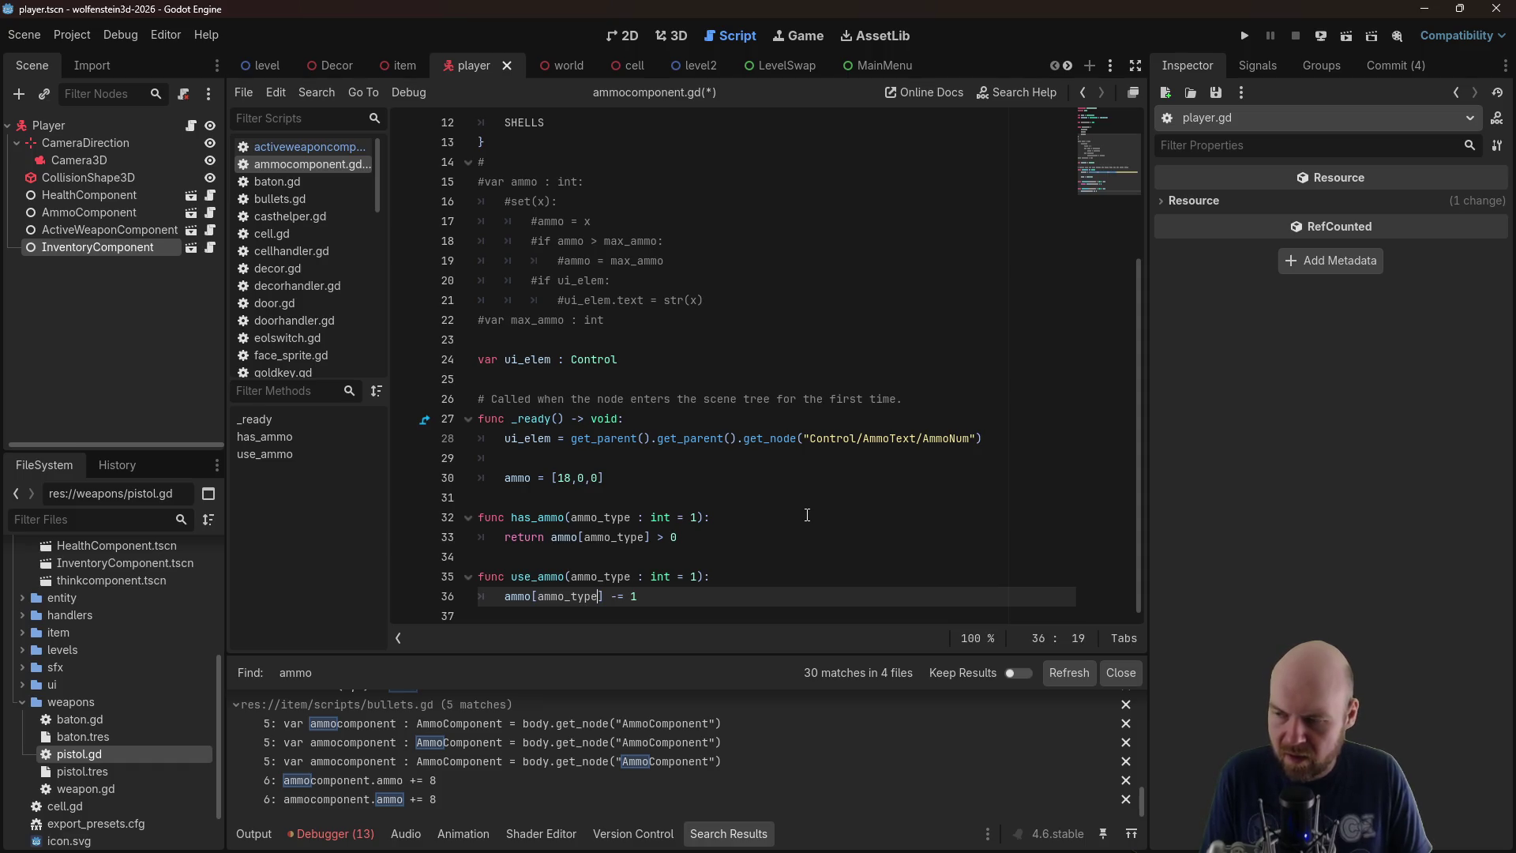
key(ctrl+s)
click(797, 512)
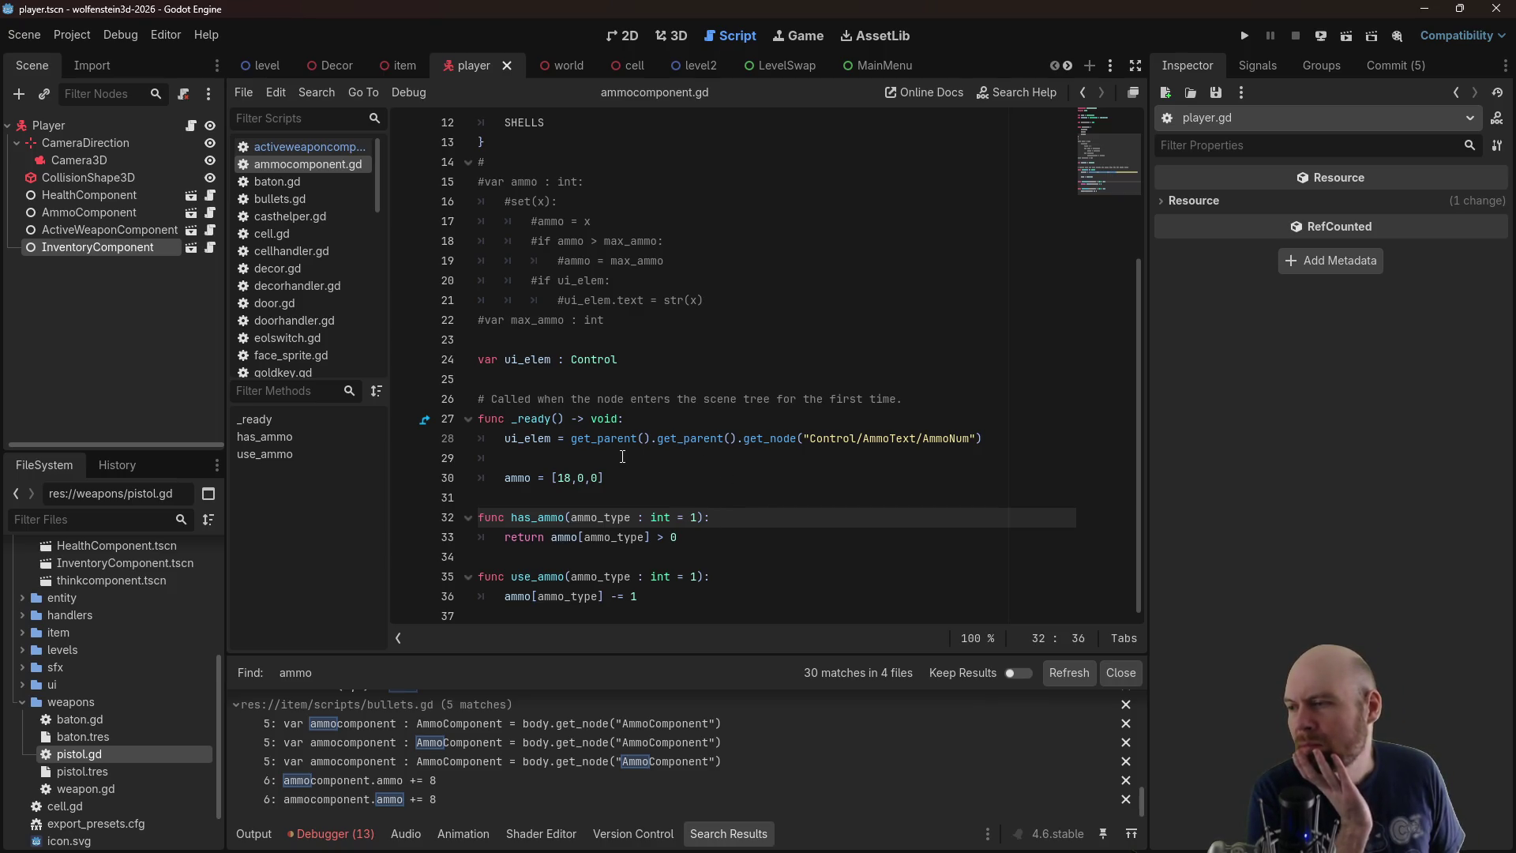
scroll(622, 456, up, 4)
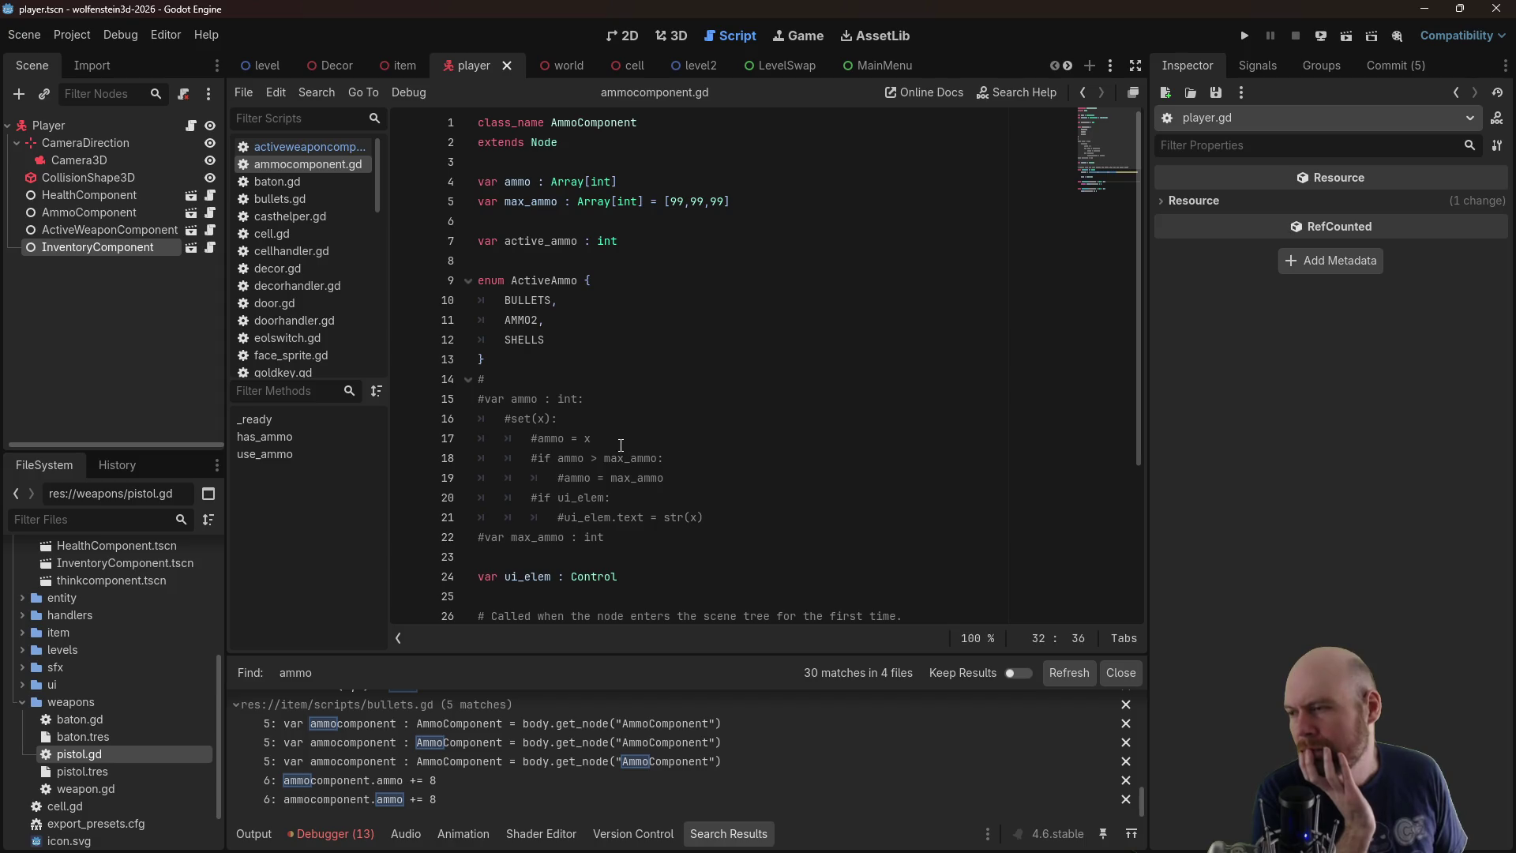
Rename the ActiveAmmo enum to AmmoType
drag(551, 281, 514, 284)
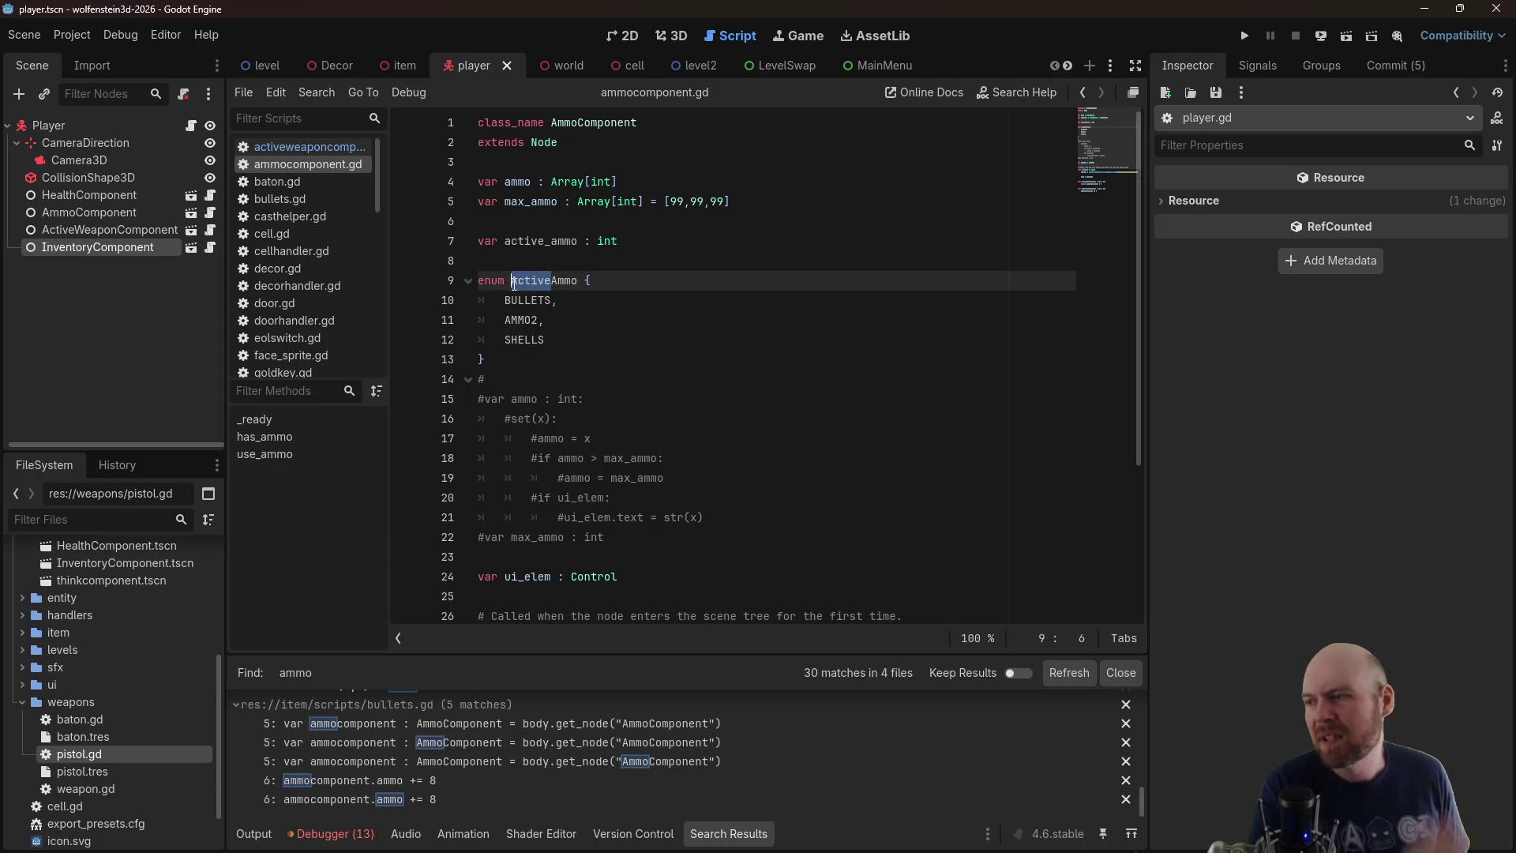
key(Delete)
key(ctrl+Right)
text(Type)
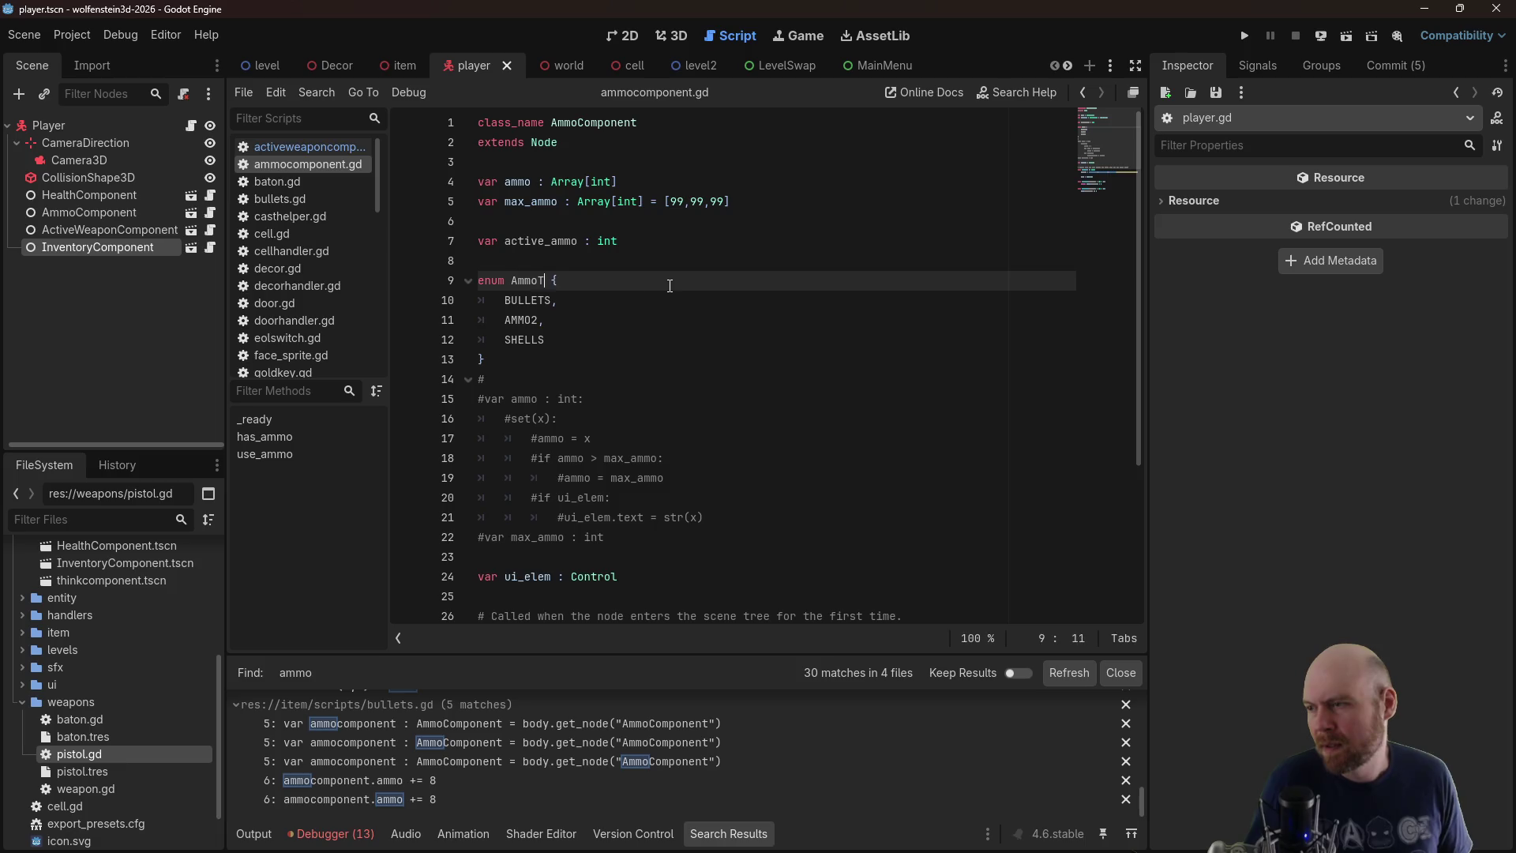
click(670, 283)
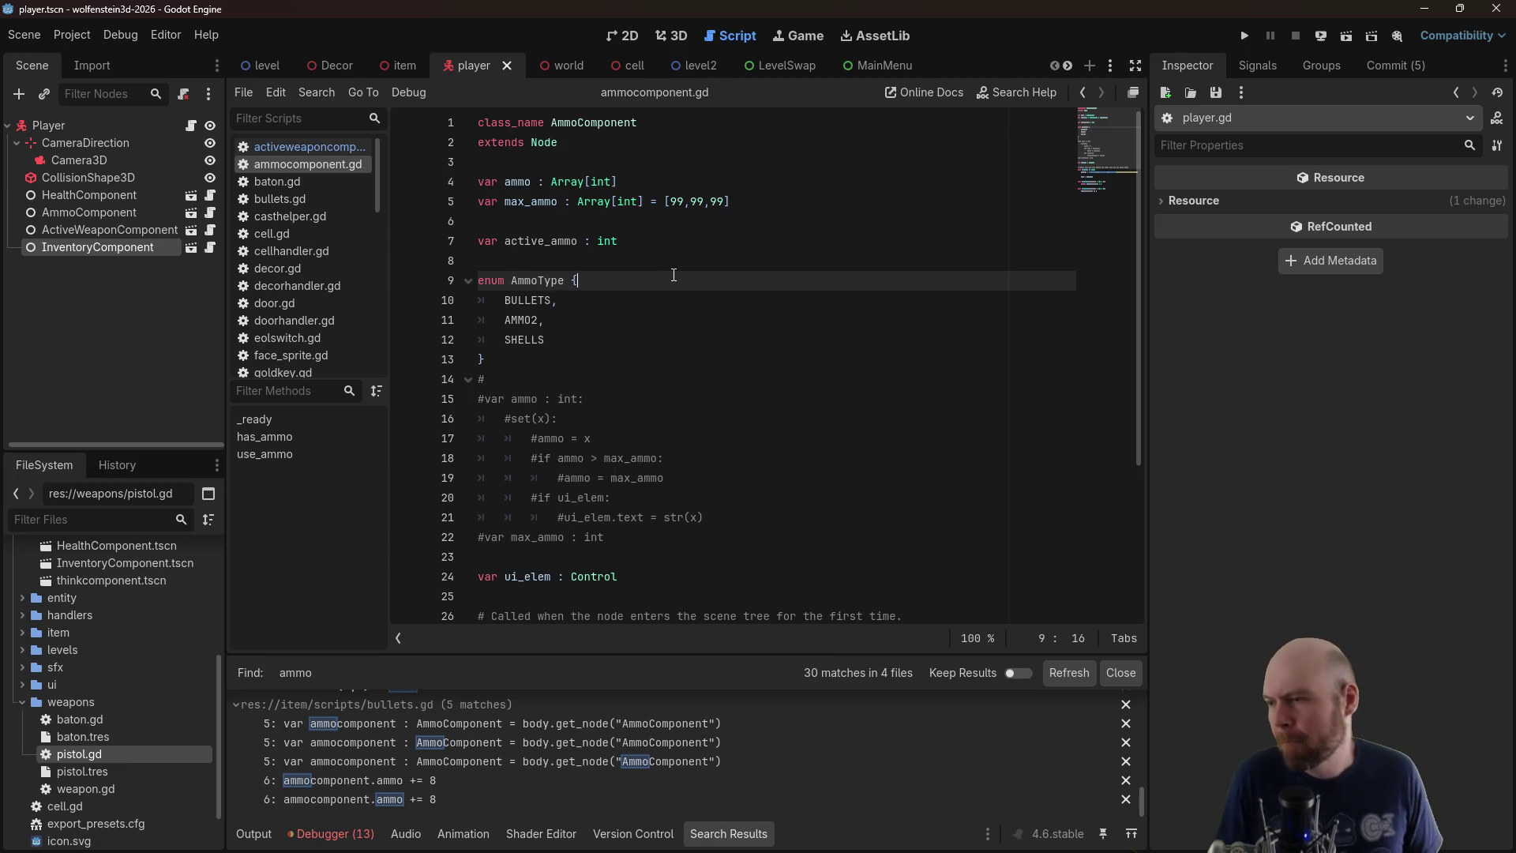
Rename the active_ammo variable to current_ammo_type
double_click(578, 241)
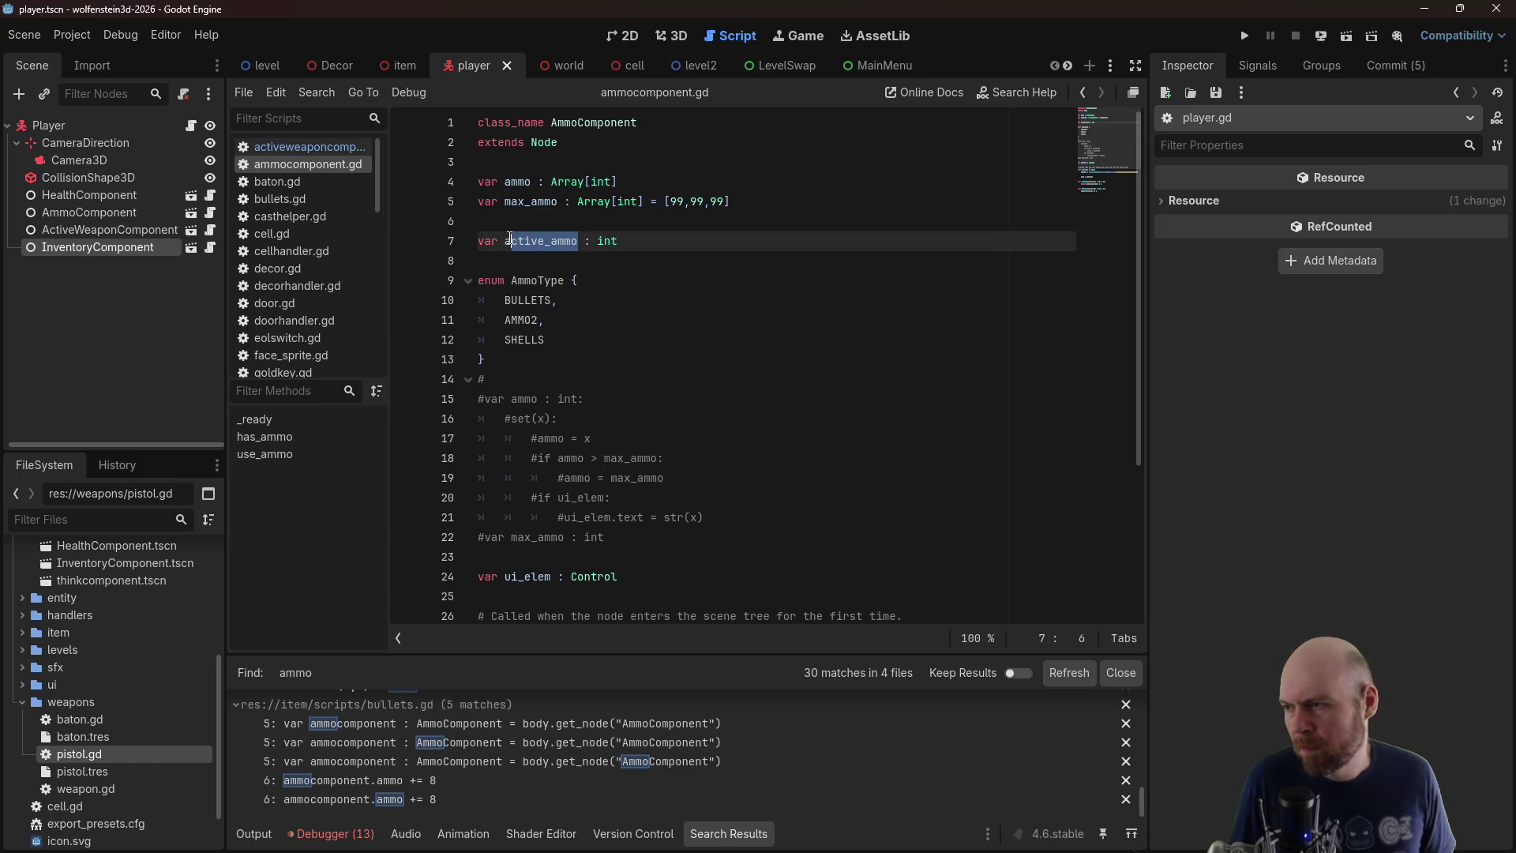
text(current_ammo_type)
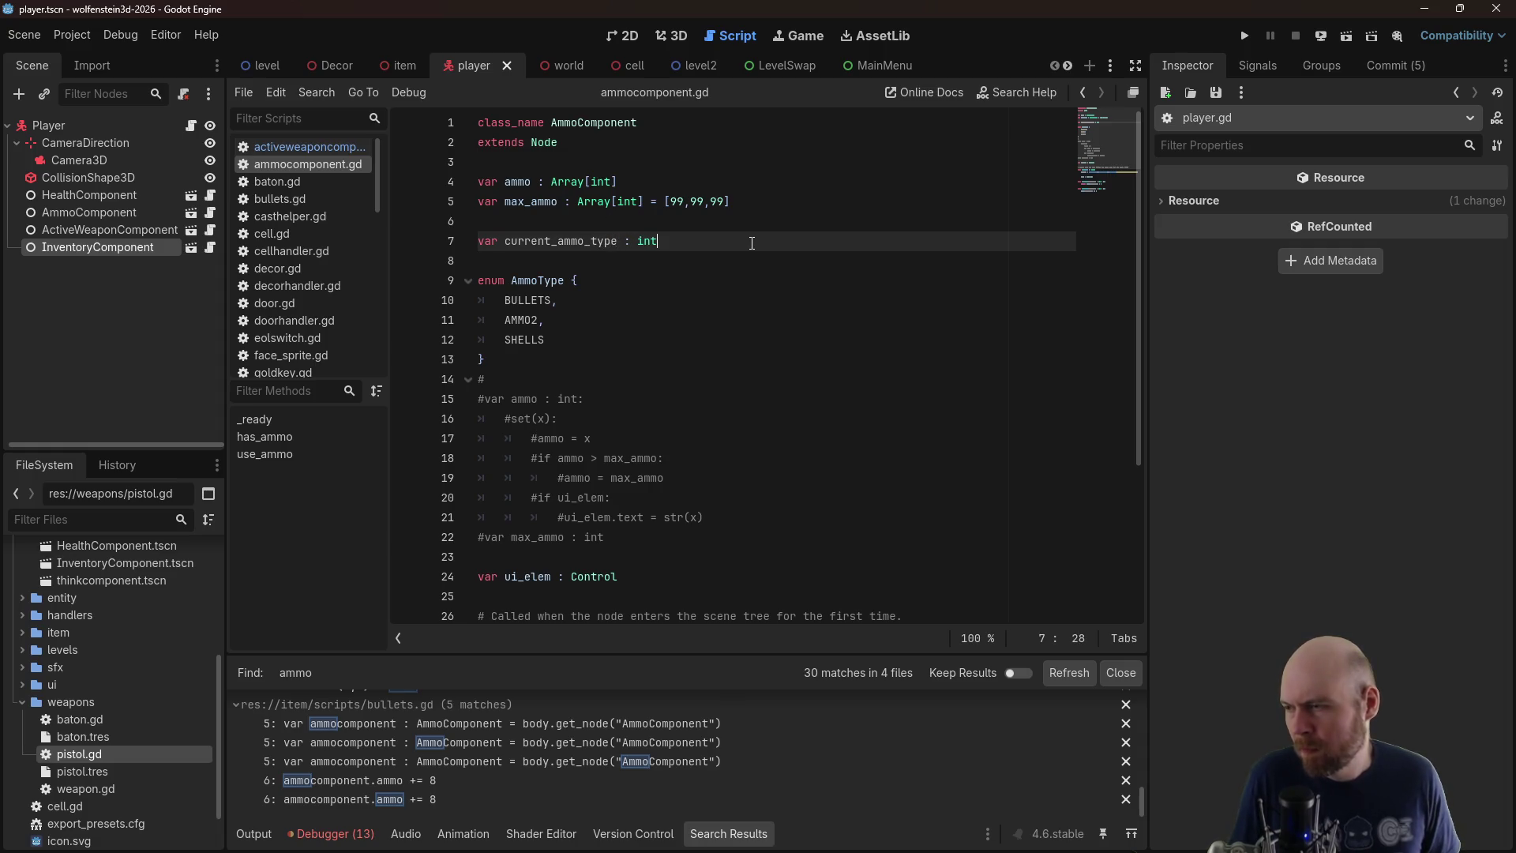
scroll(781, 256, down, 4)
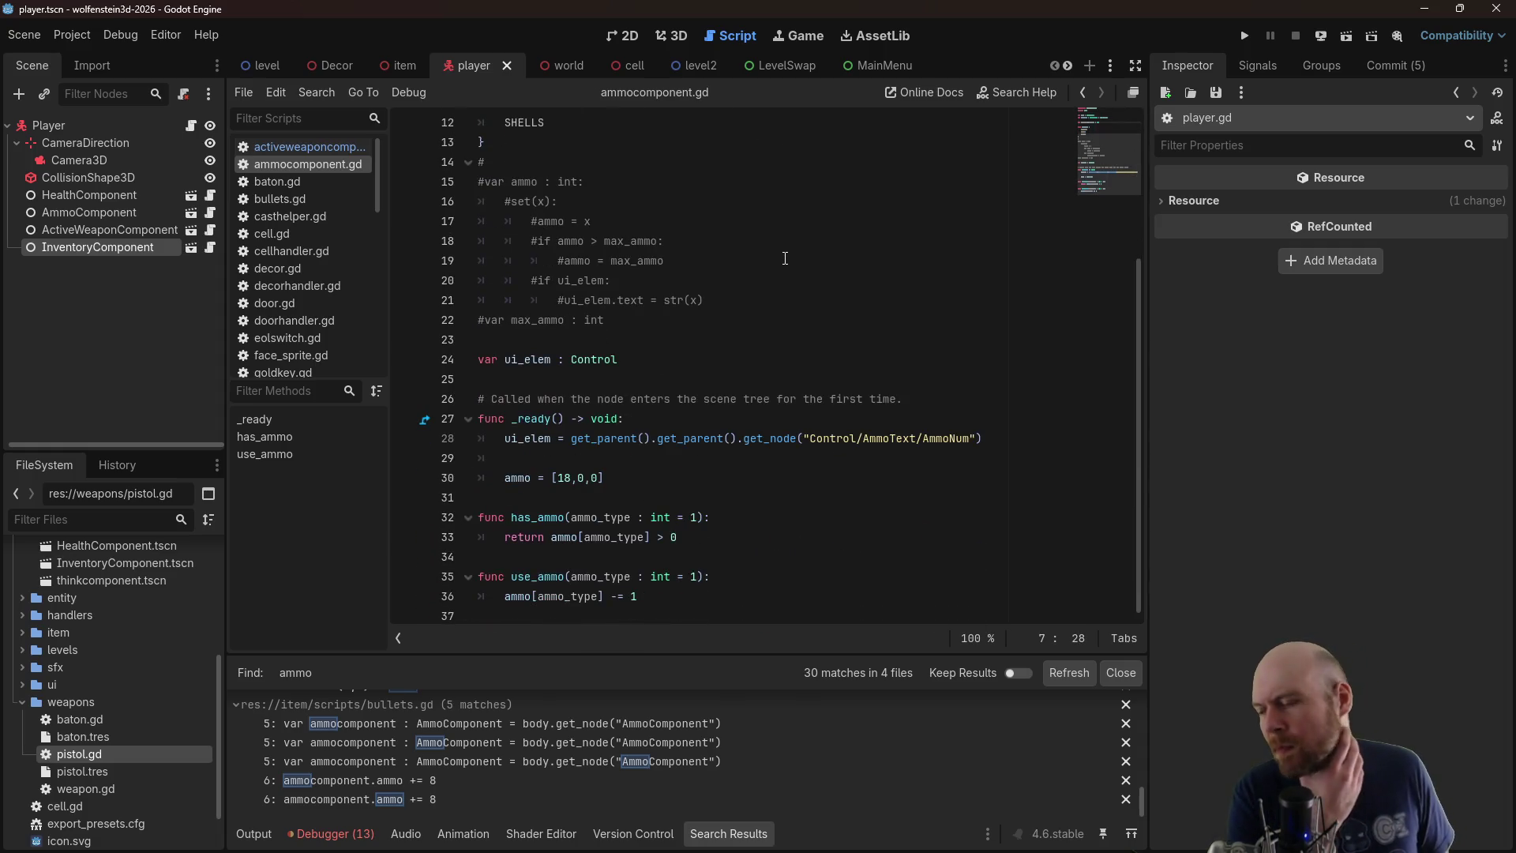
scroll(778, 265, up, 3)
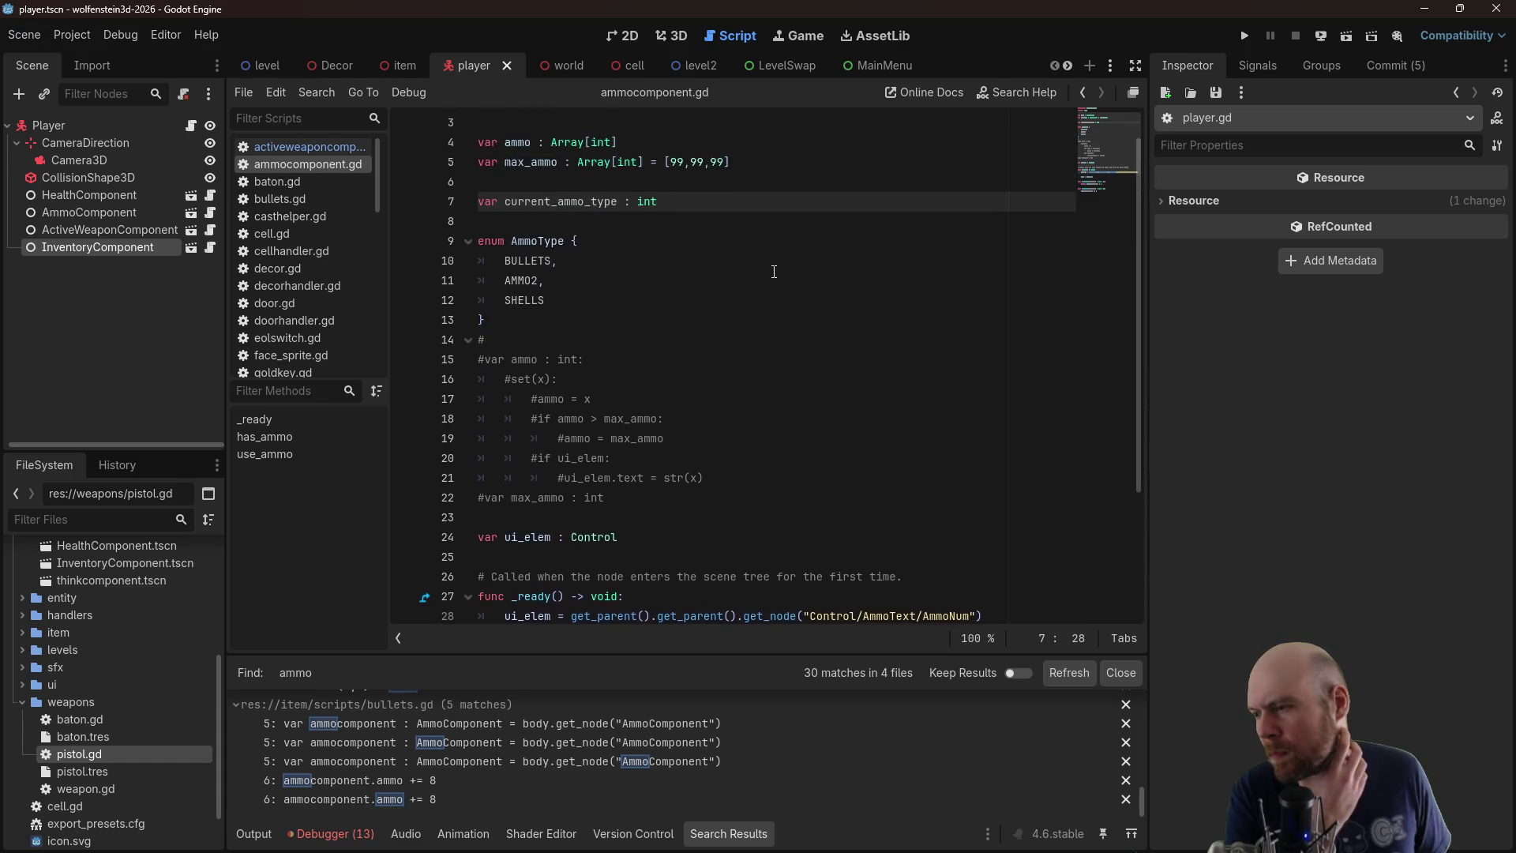
scroll(774, 272, down, 3)
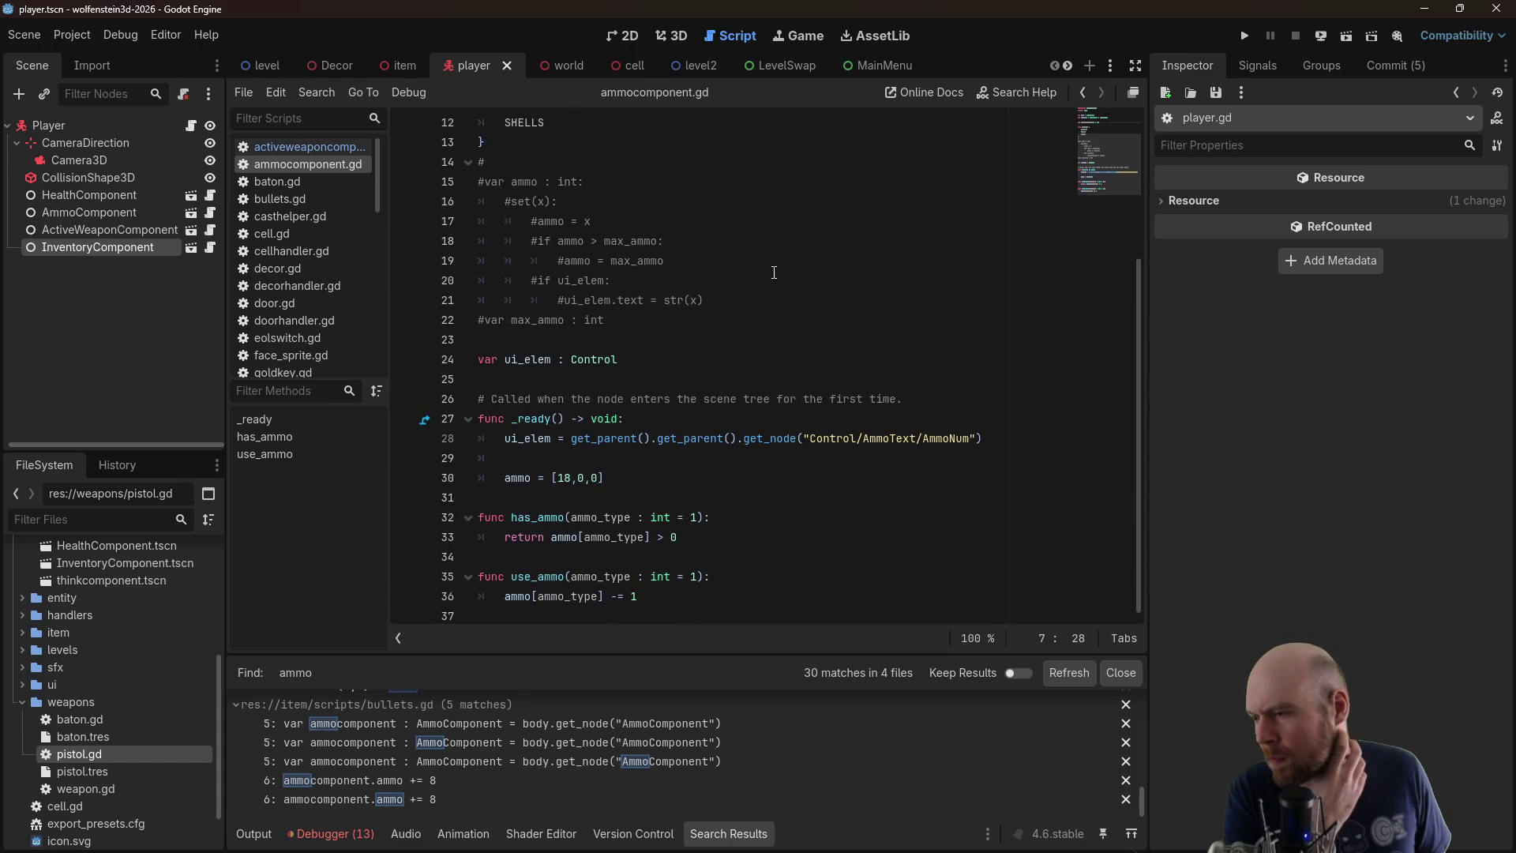
drag(723, 296, 567, 304)
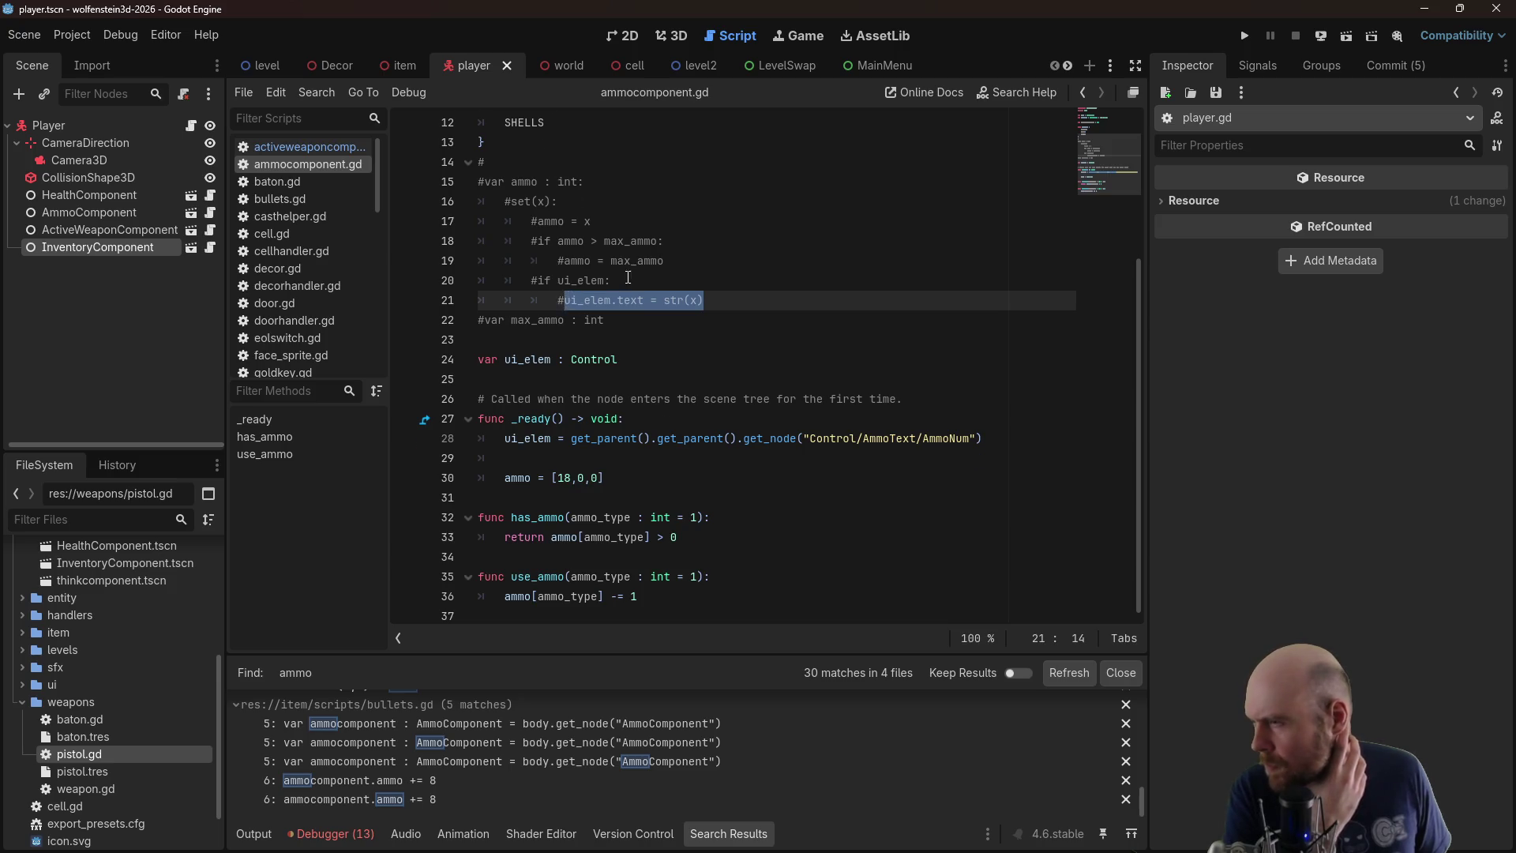
scroll(627, 278, up, 4)
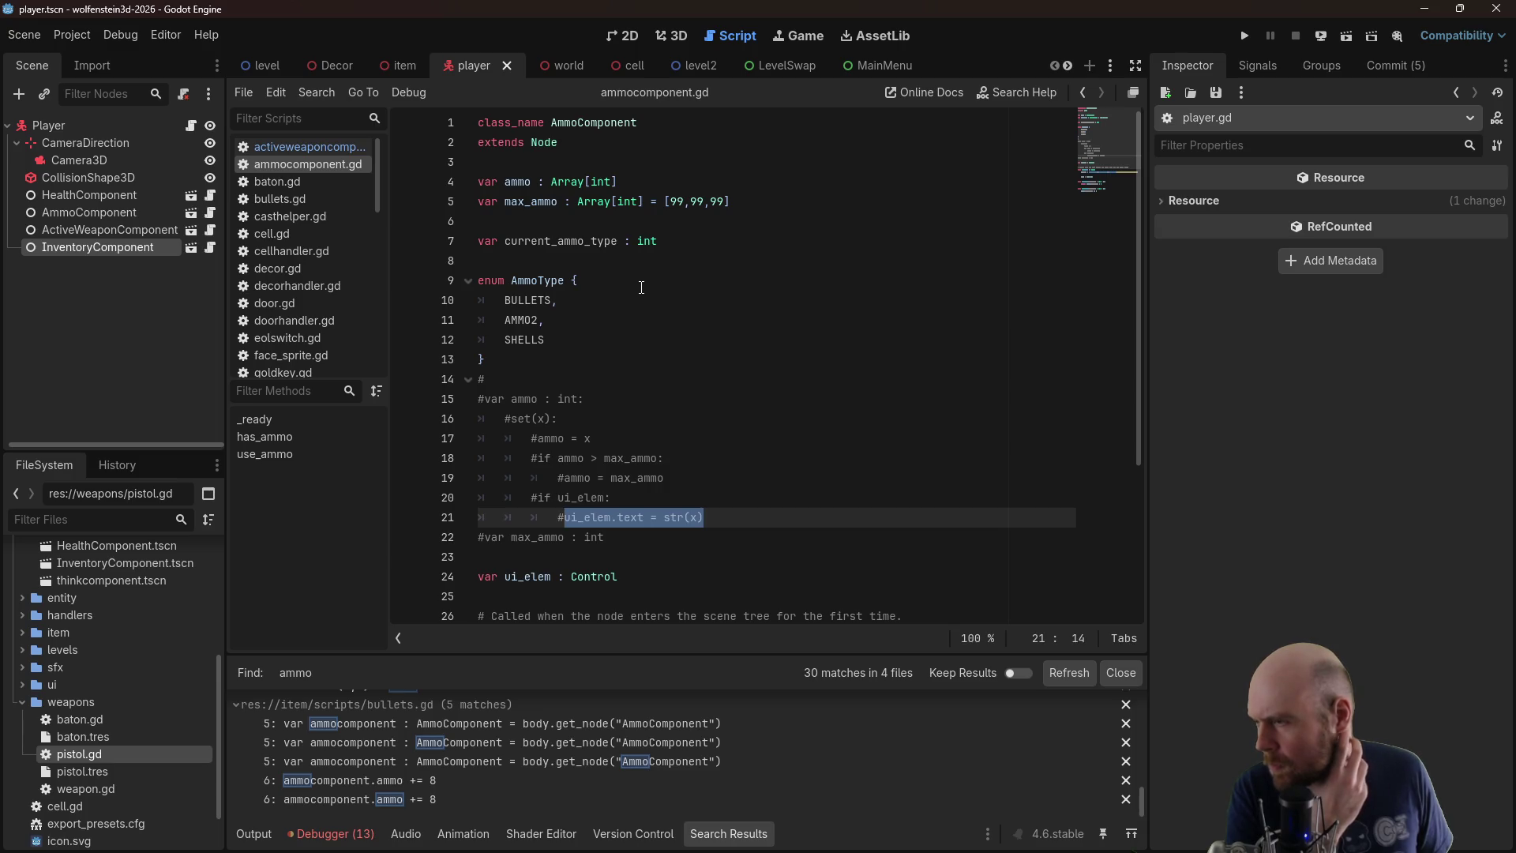
scroll(655, 288, down, 4)
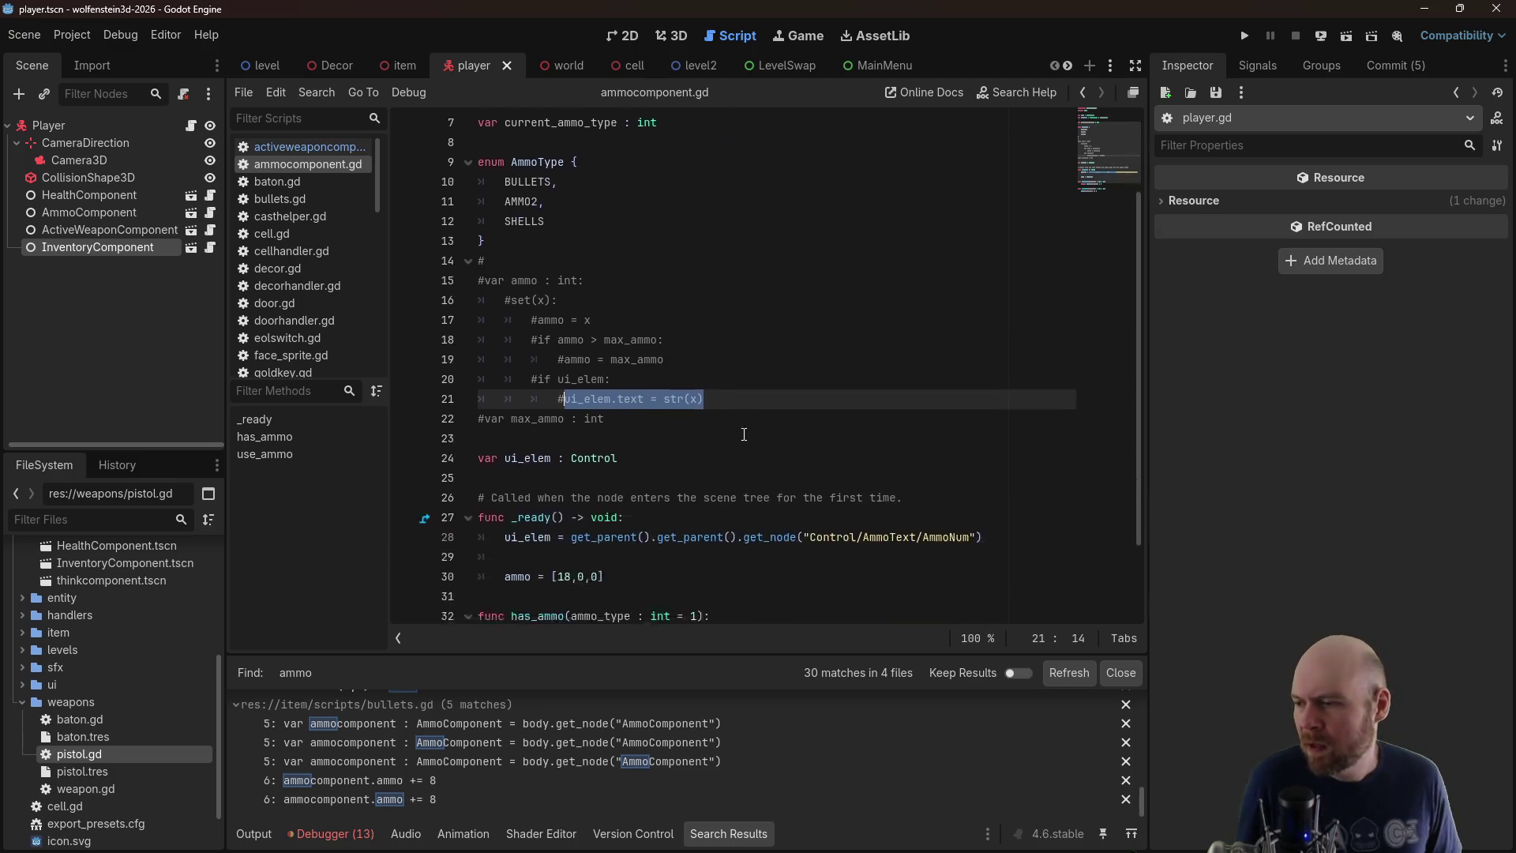
Add func update_ui() setting ui_elem.text = str(ammo[ammo_type]) after use_ammo, and save
click(734, 594)
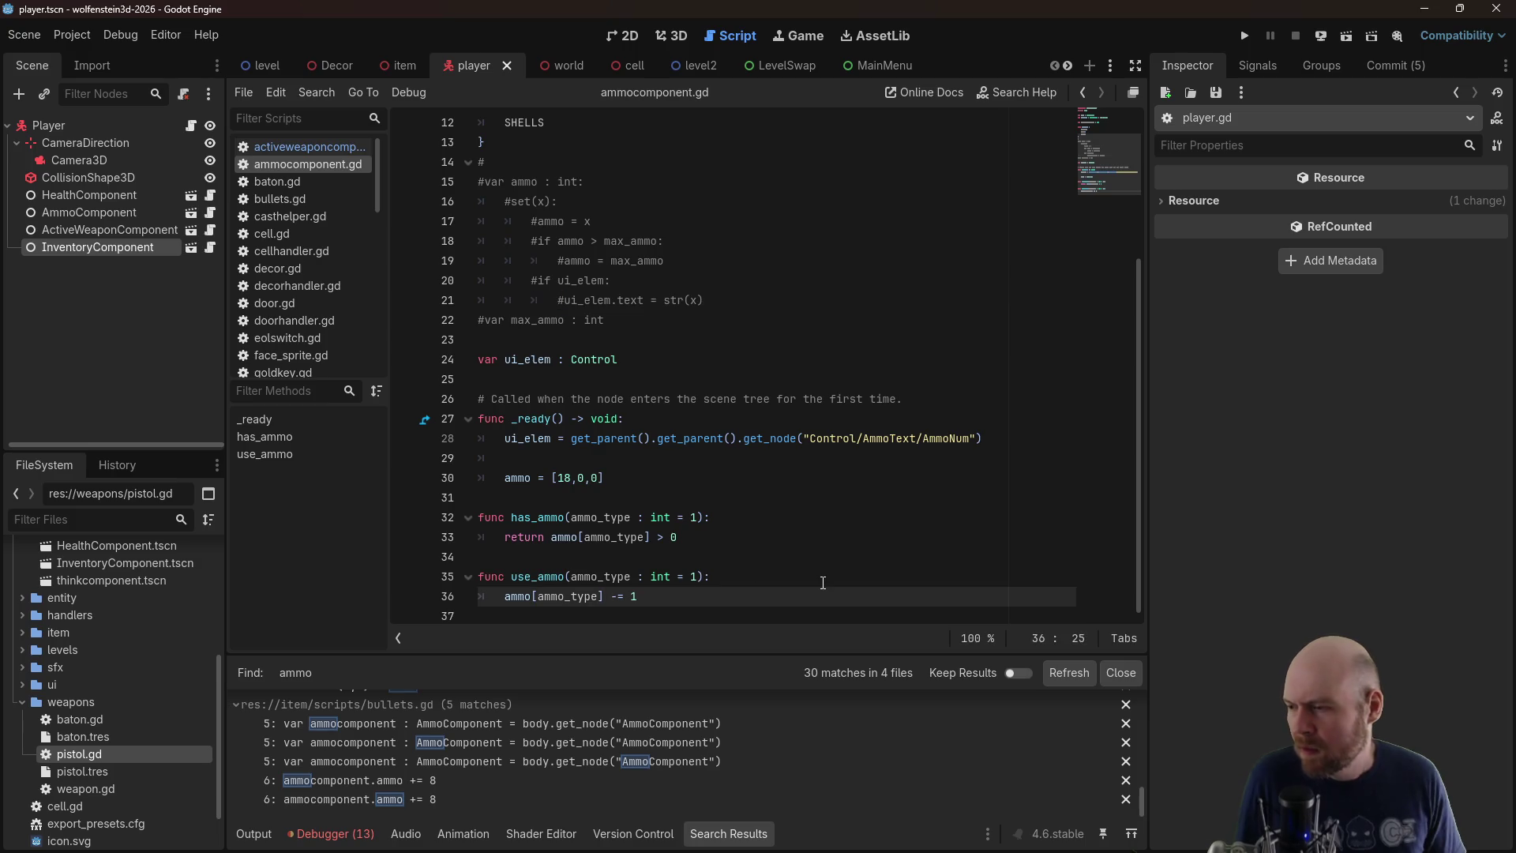
key(Return)
key(Return)
key(Return)
key(BackSpace)
key(BackSpace)
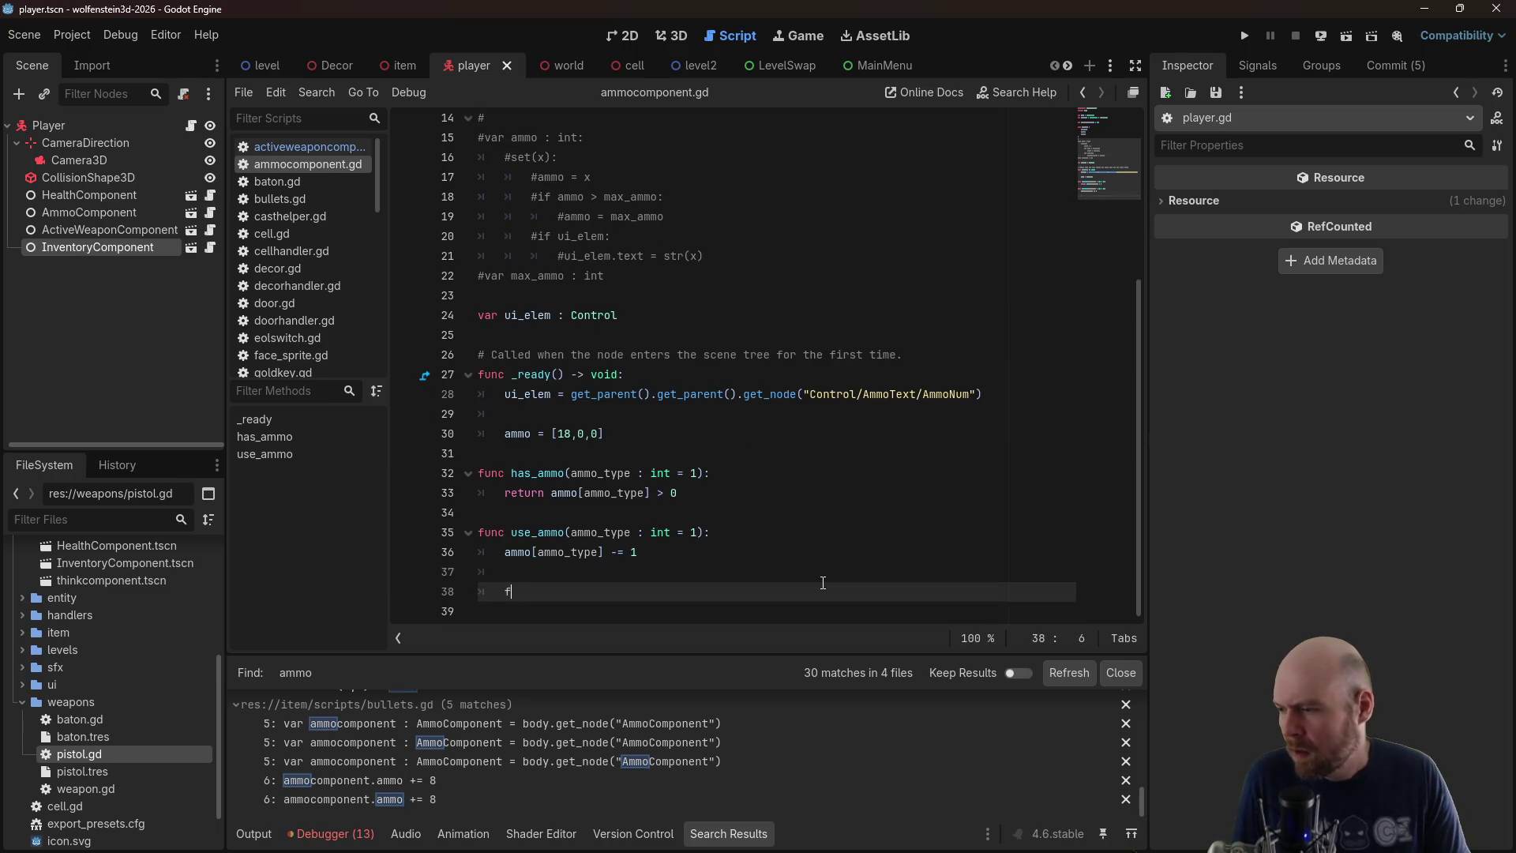
text(func update_ui()
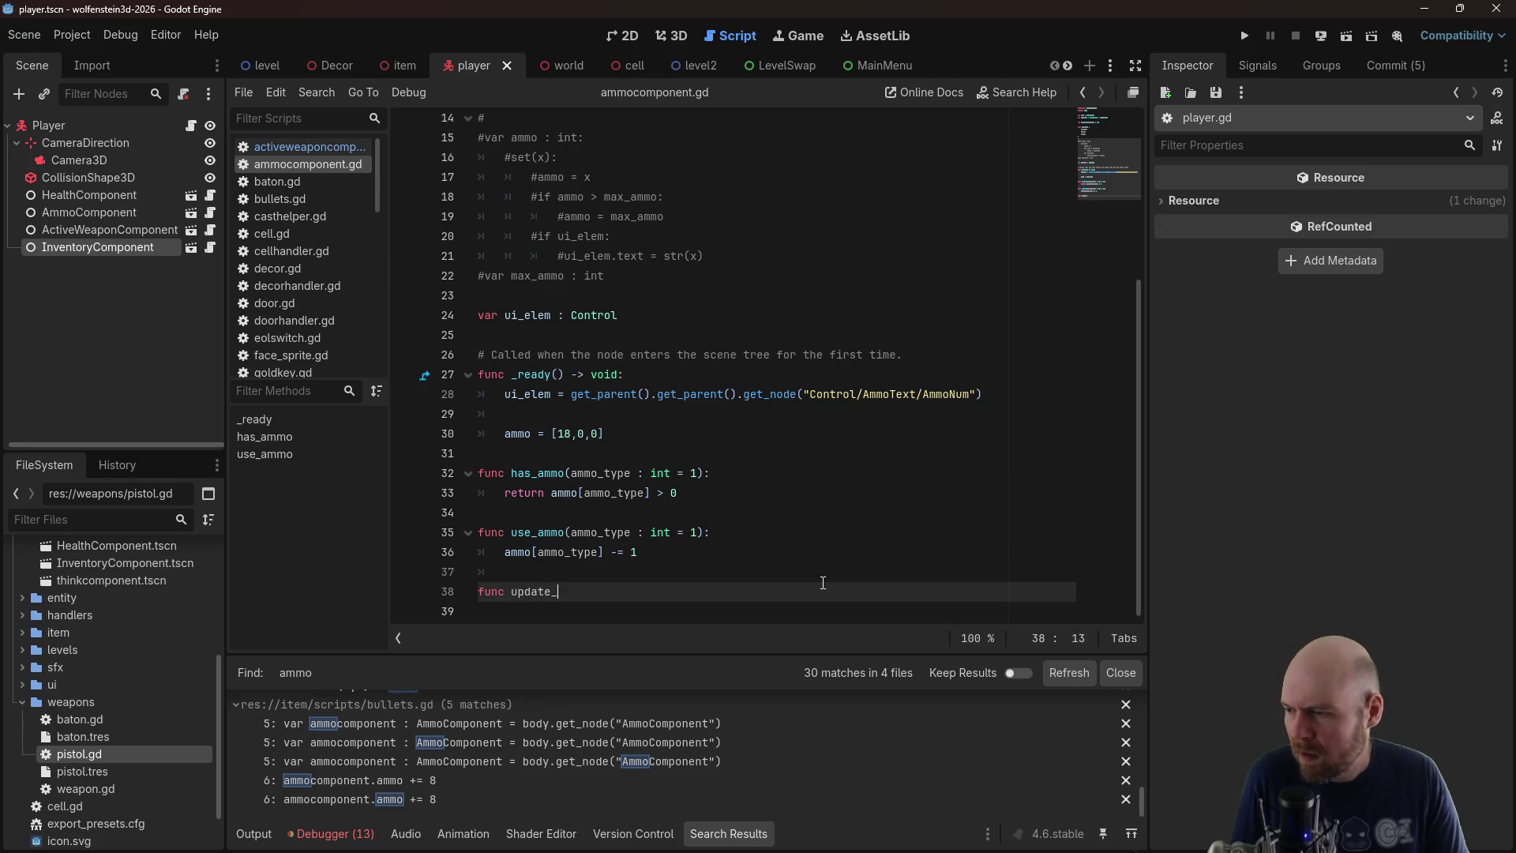
text():)
key(Return)
text(ui_elem.text = str(x))
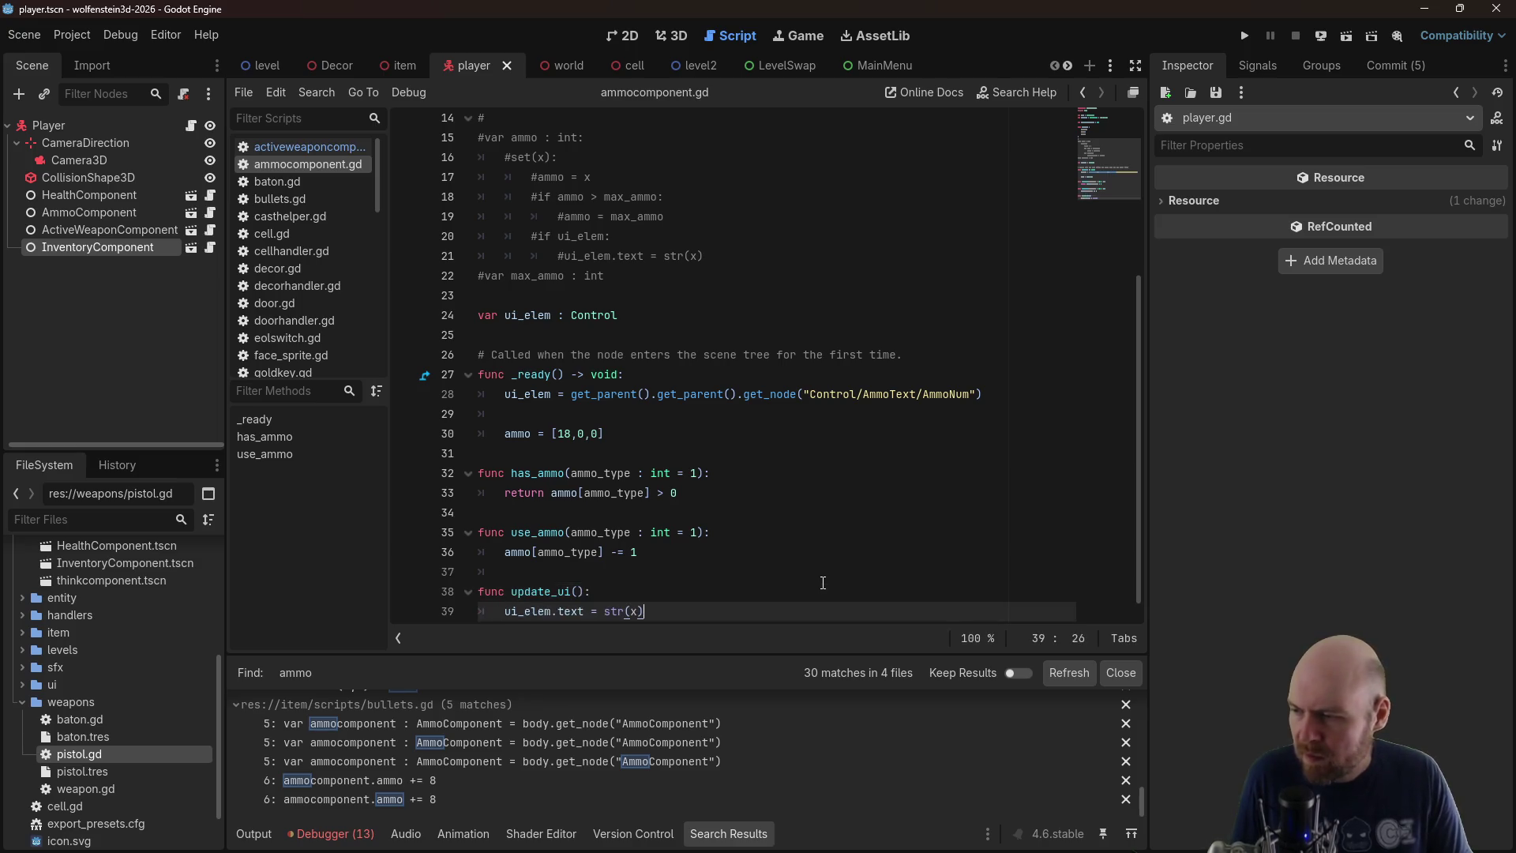
key(BackSpace)
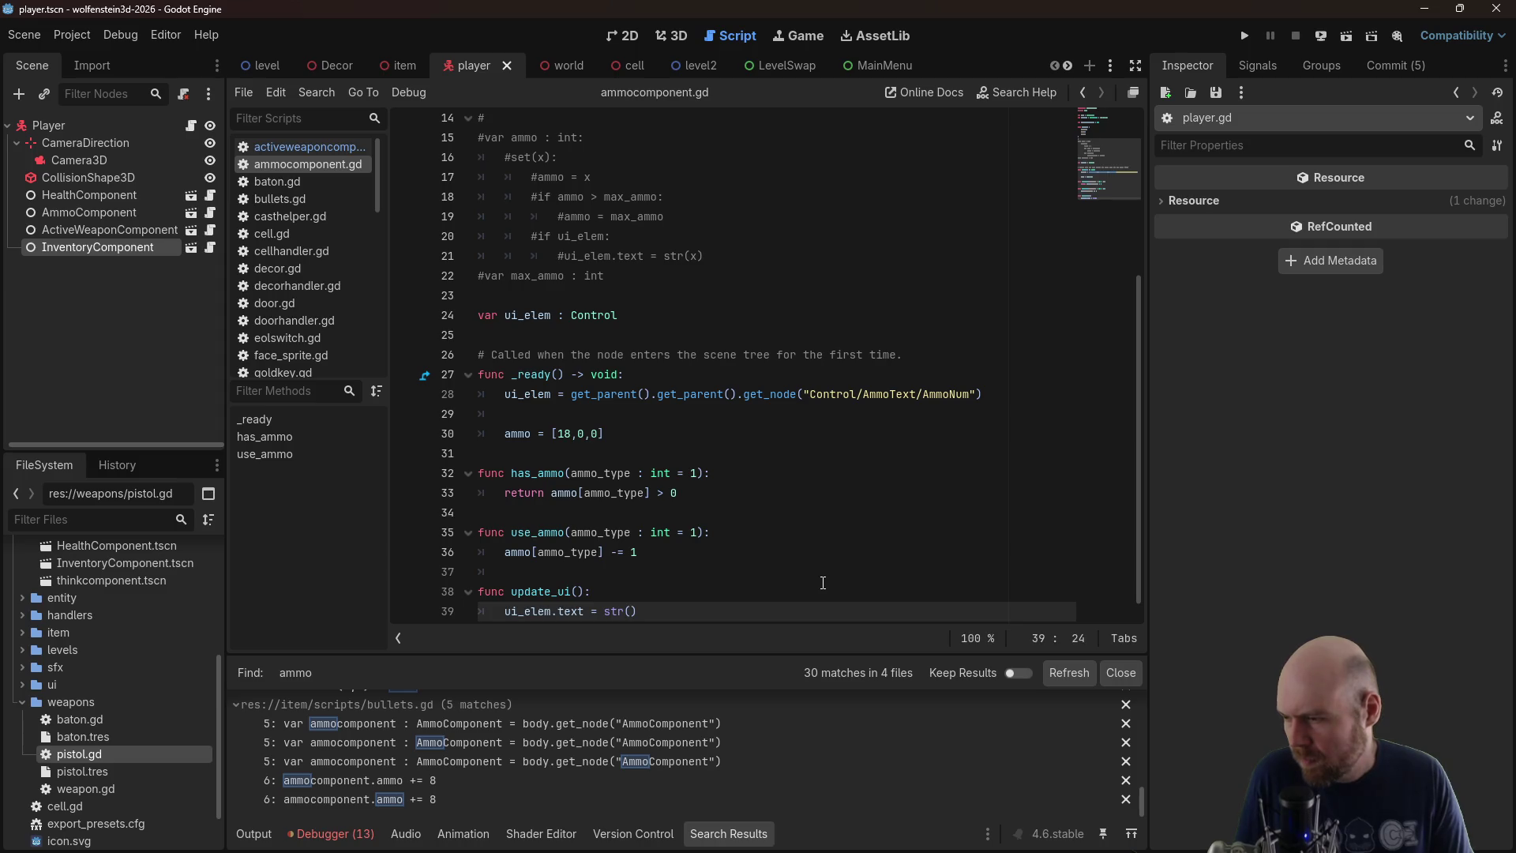
text(ammo[)
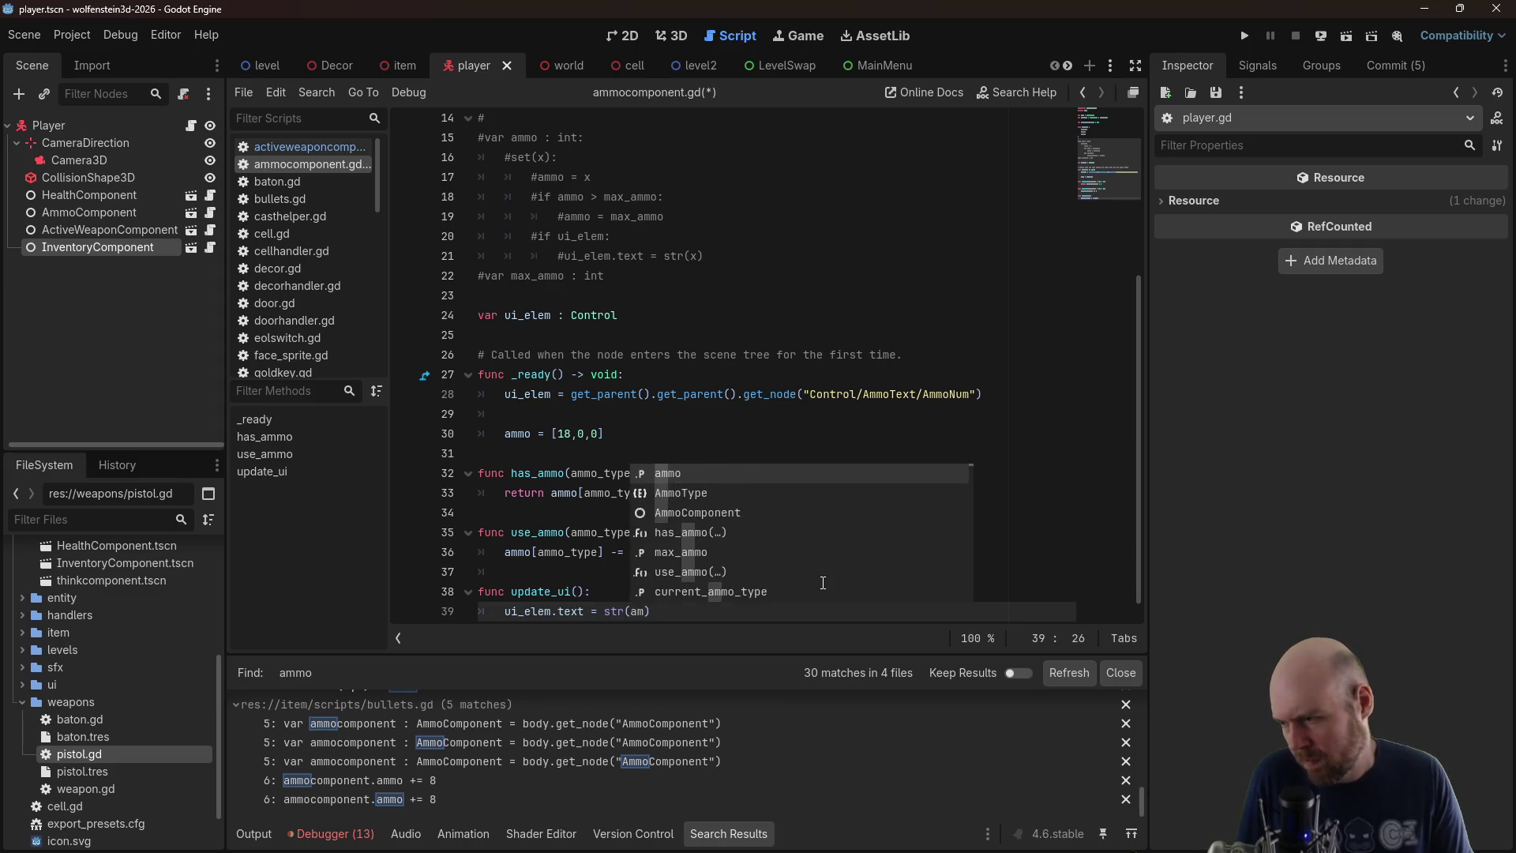
text(ammo_type)
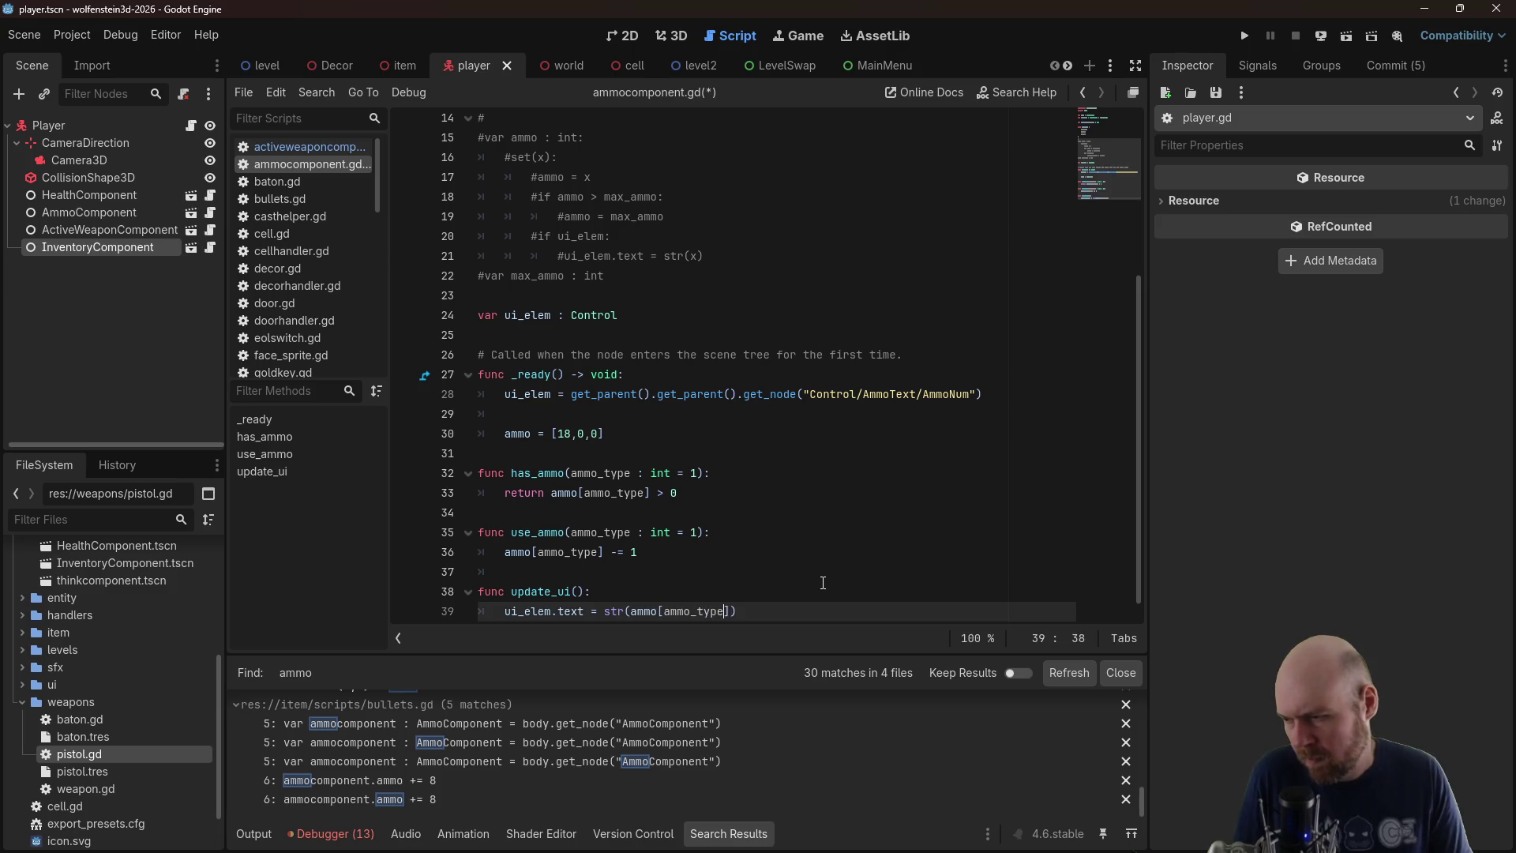
key(ctrl+s)
key(F1)
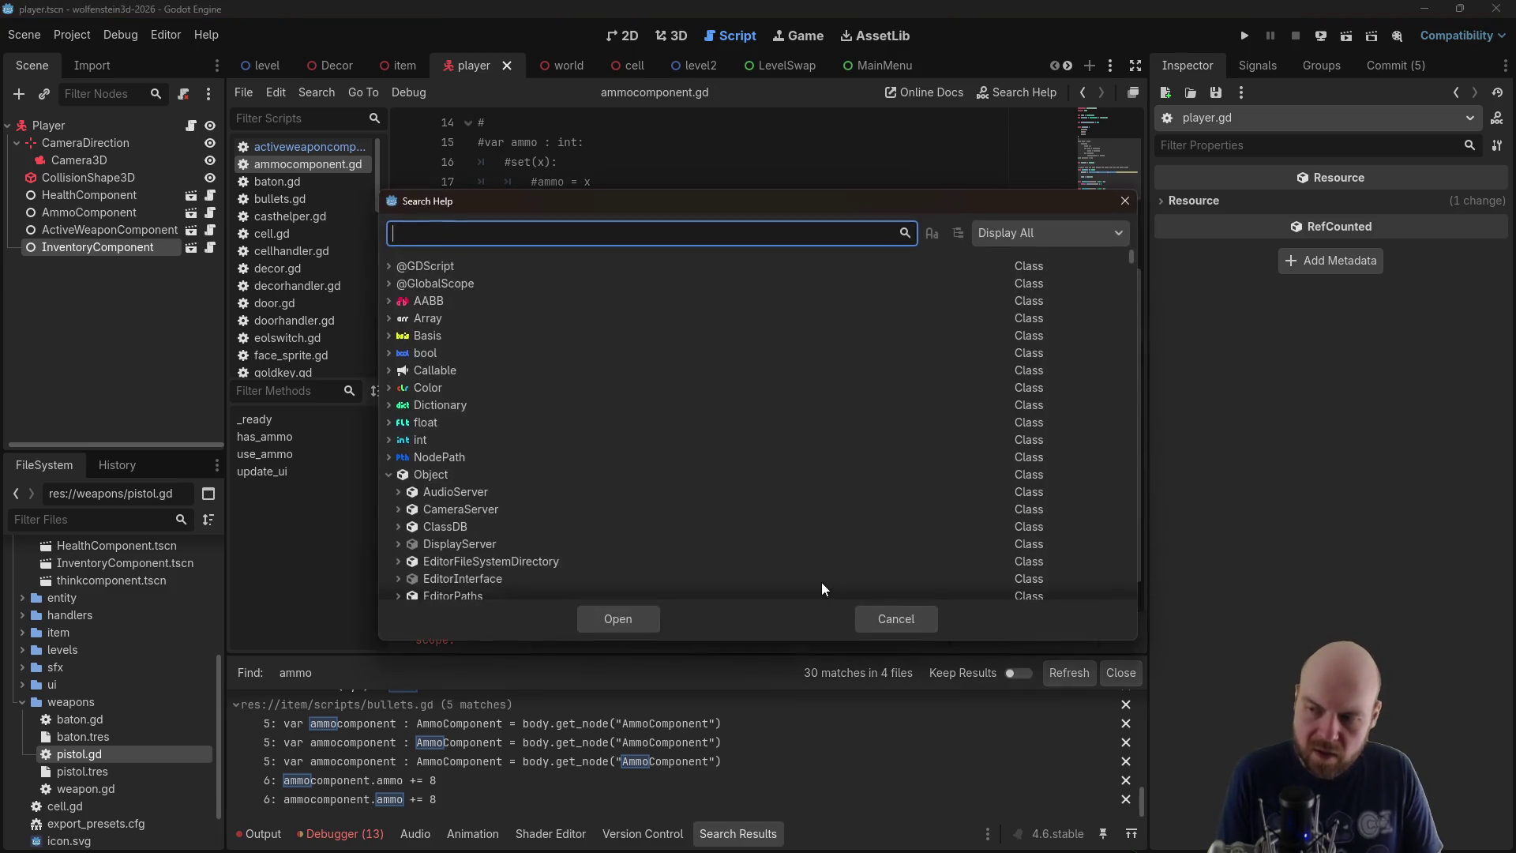
key(Escape)
Change update_ui's index so it shows str(ammo[current_ammo_type])
click(641, 497)
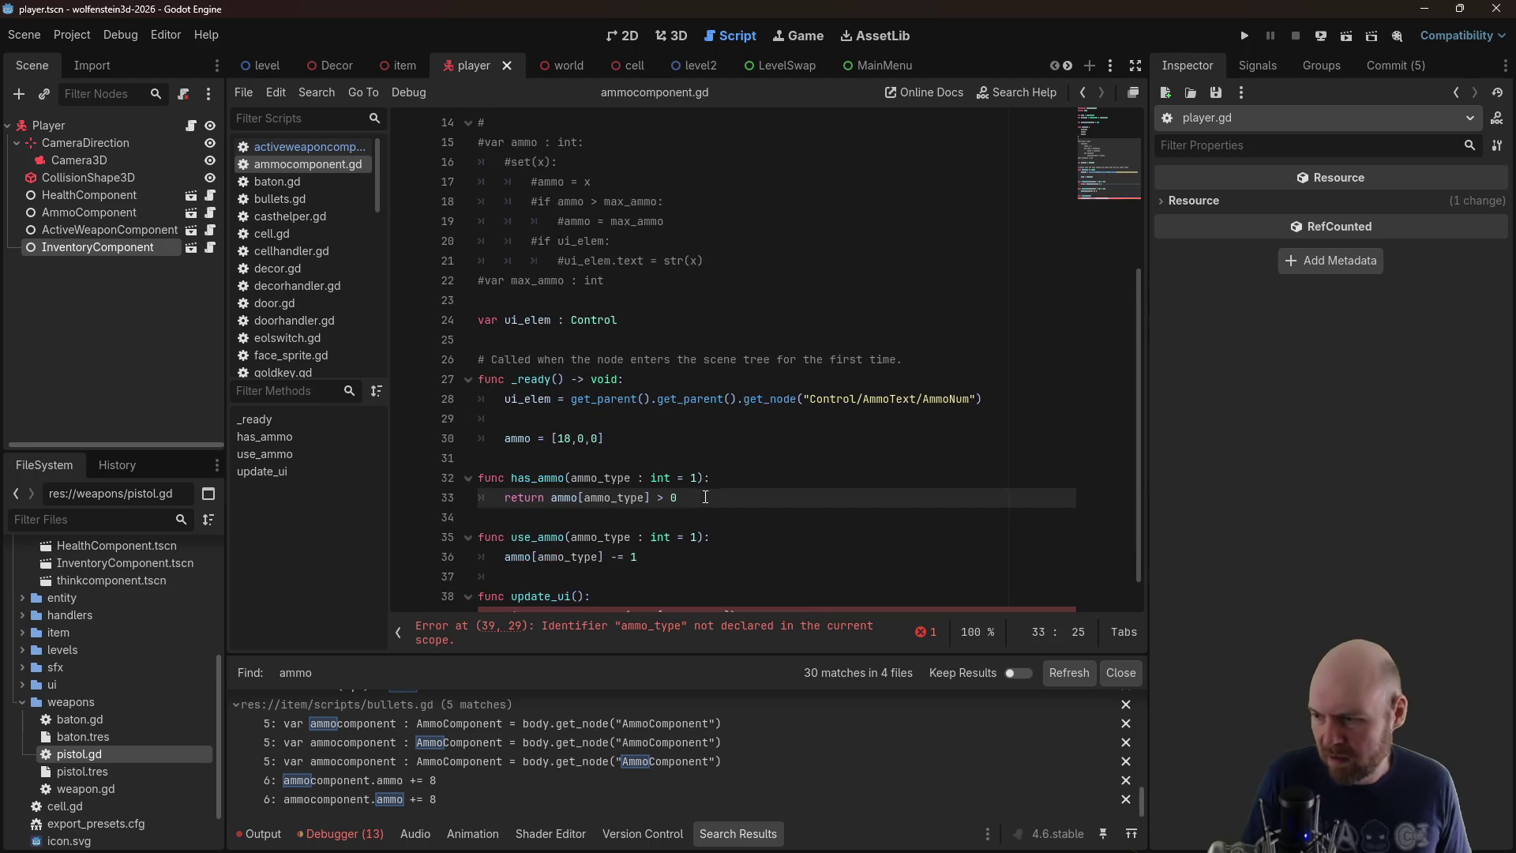
scroll(686, 518, down, 1)
scroll(699, 566, up, 4)
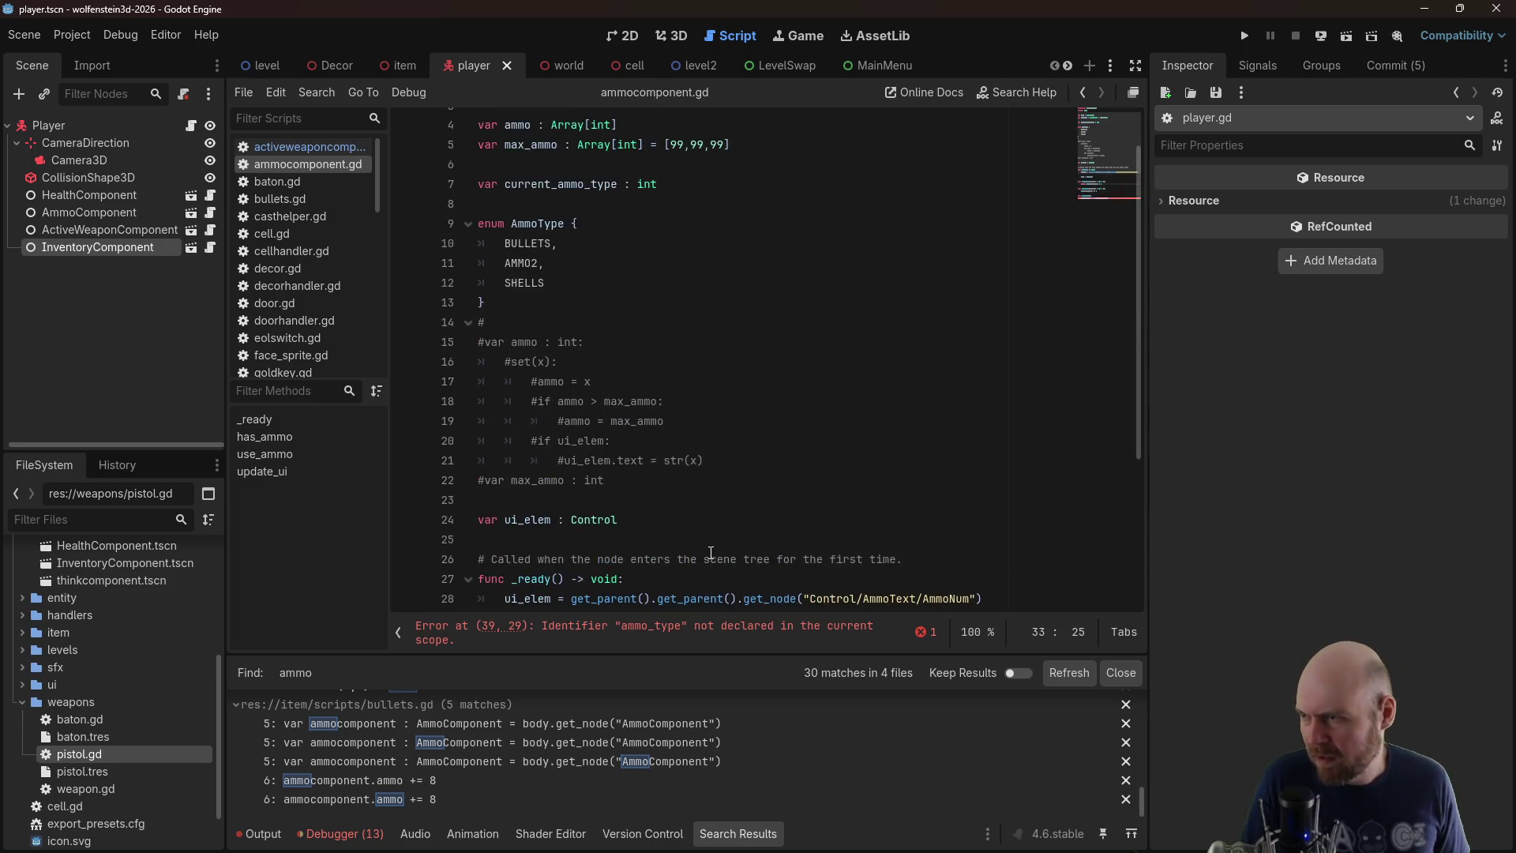
scroll(710, 553, down, 4)
click(666, 580)
text(c)
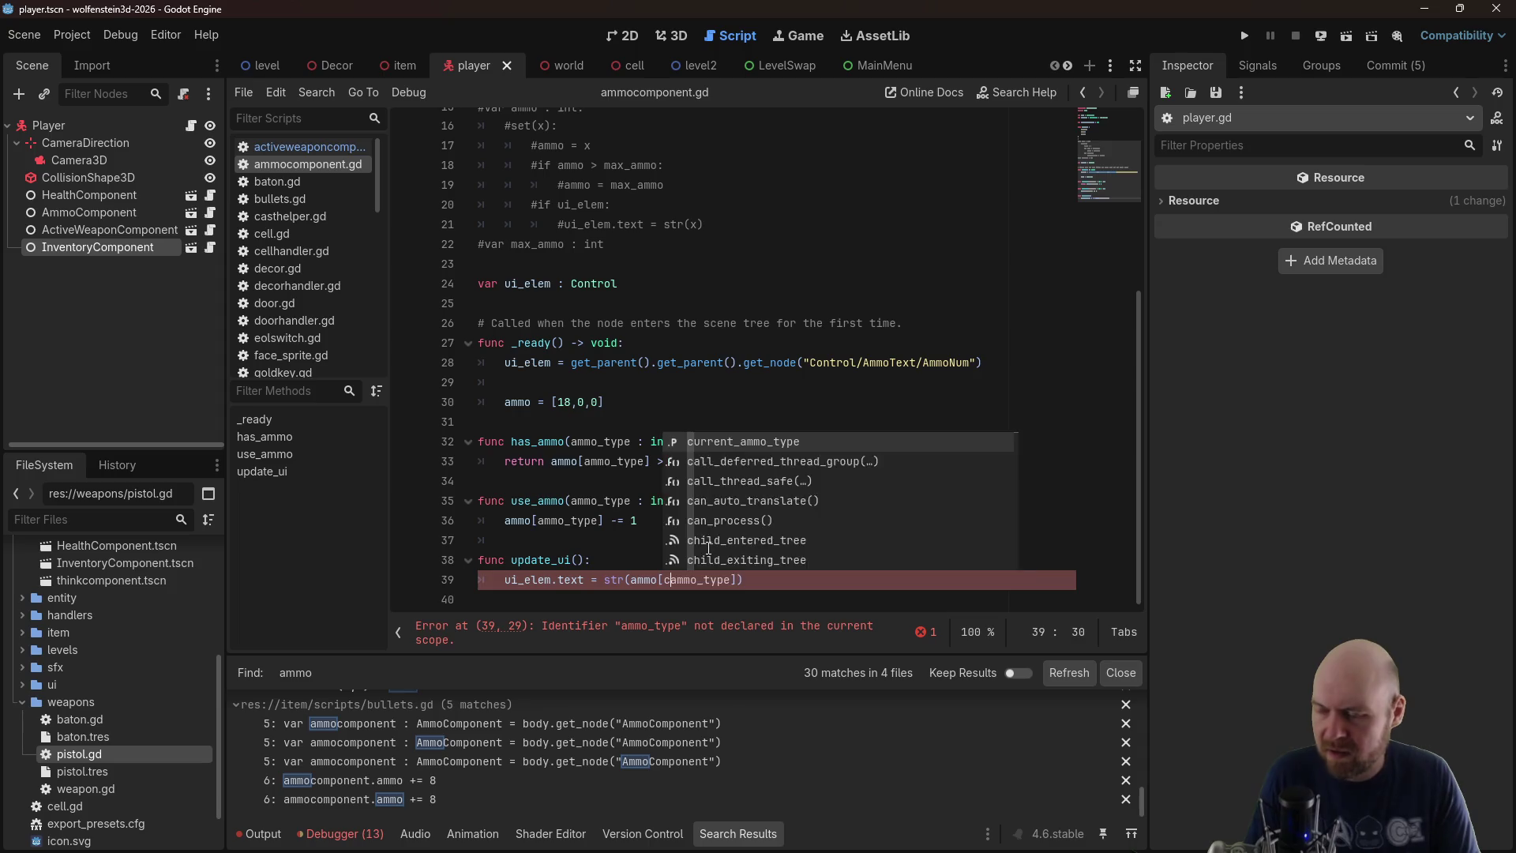
text(urrent_)
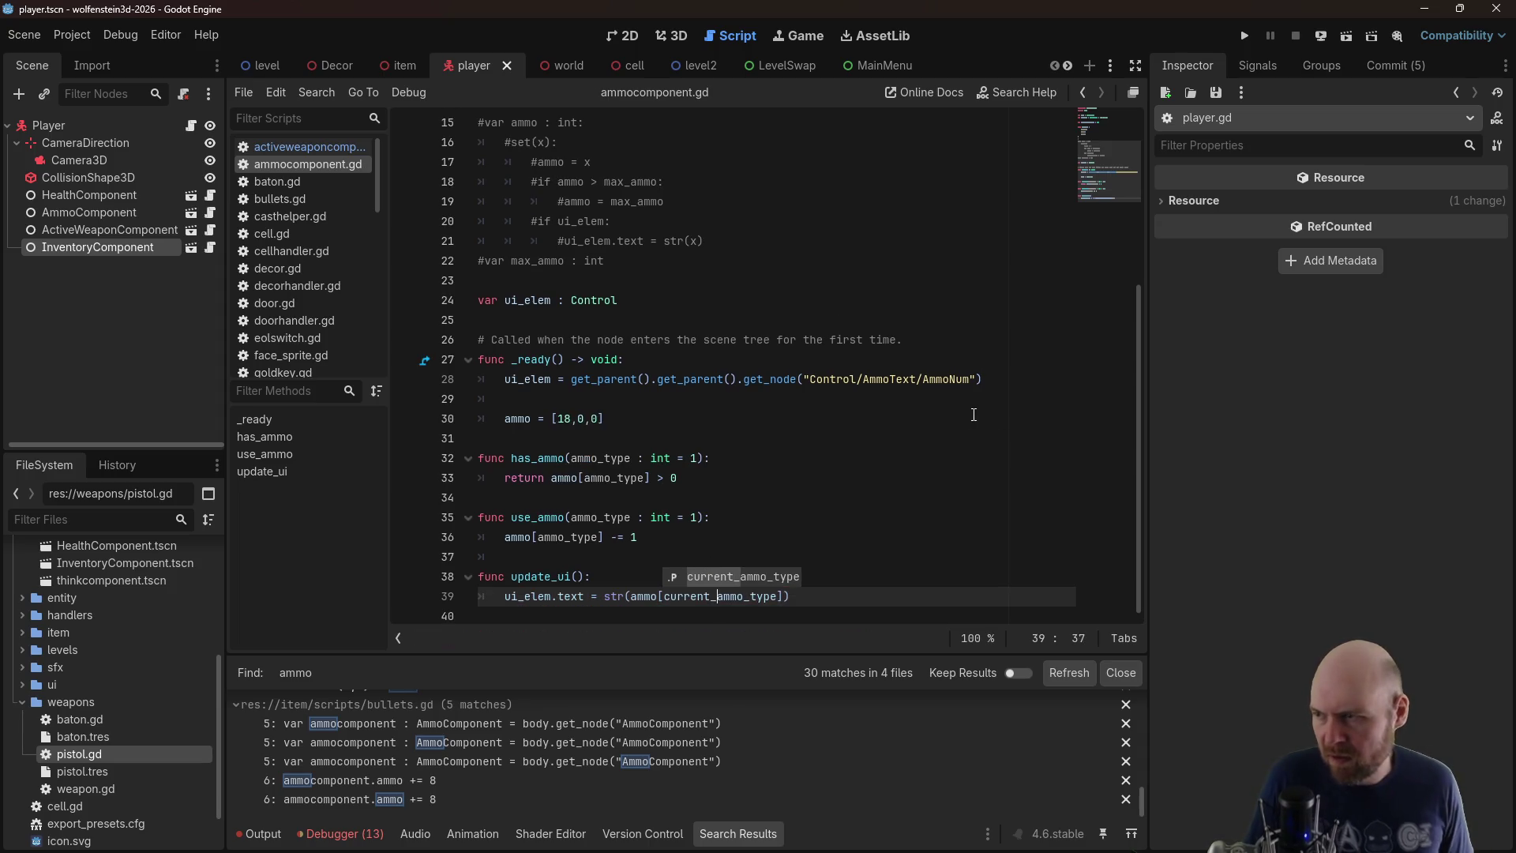
click(795, 421)
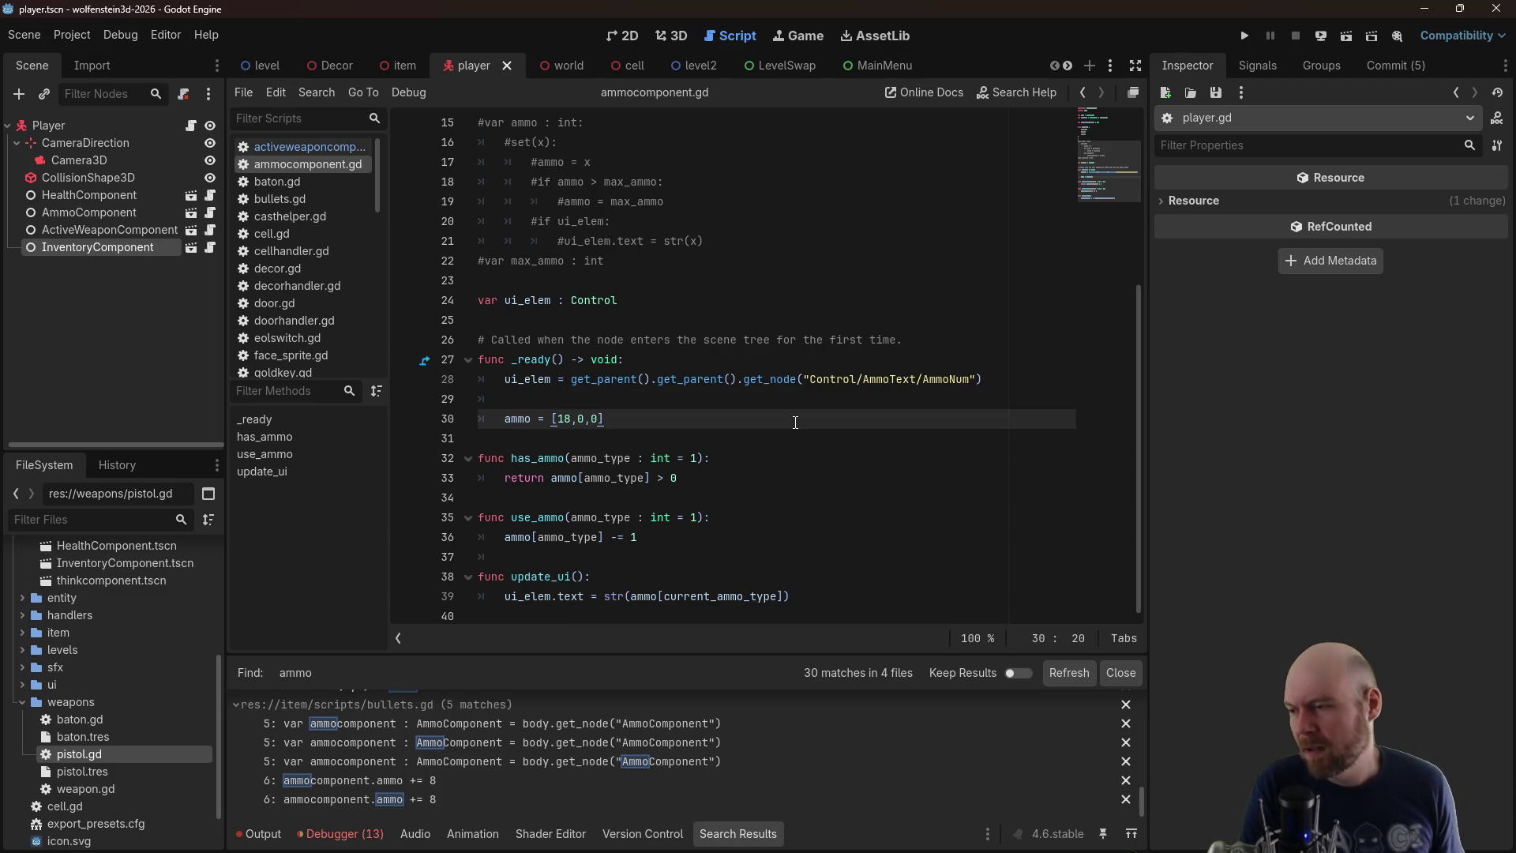
click(710, 596)
click(710, 582)
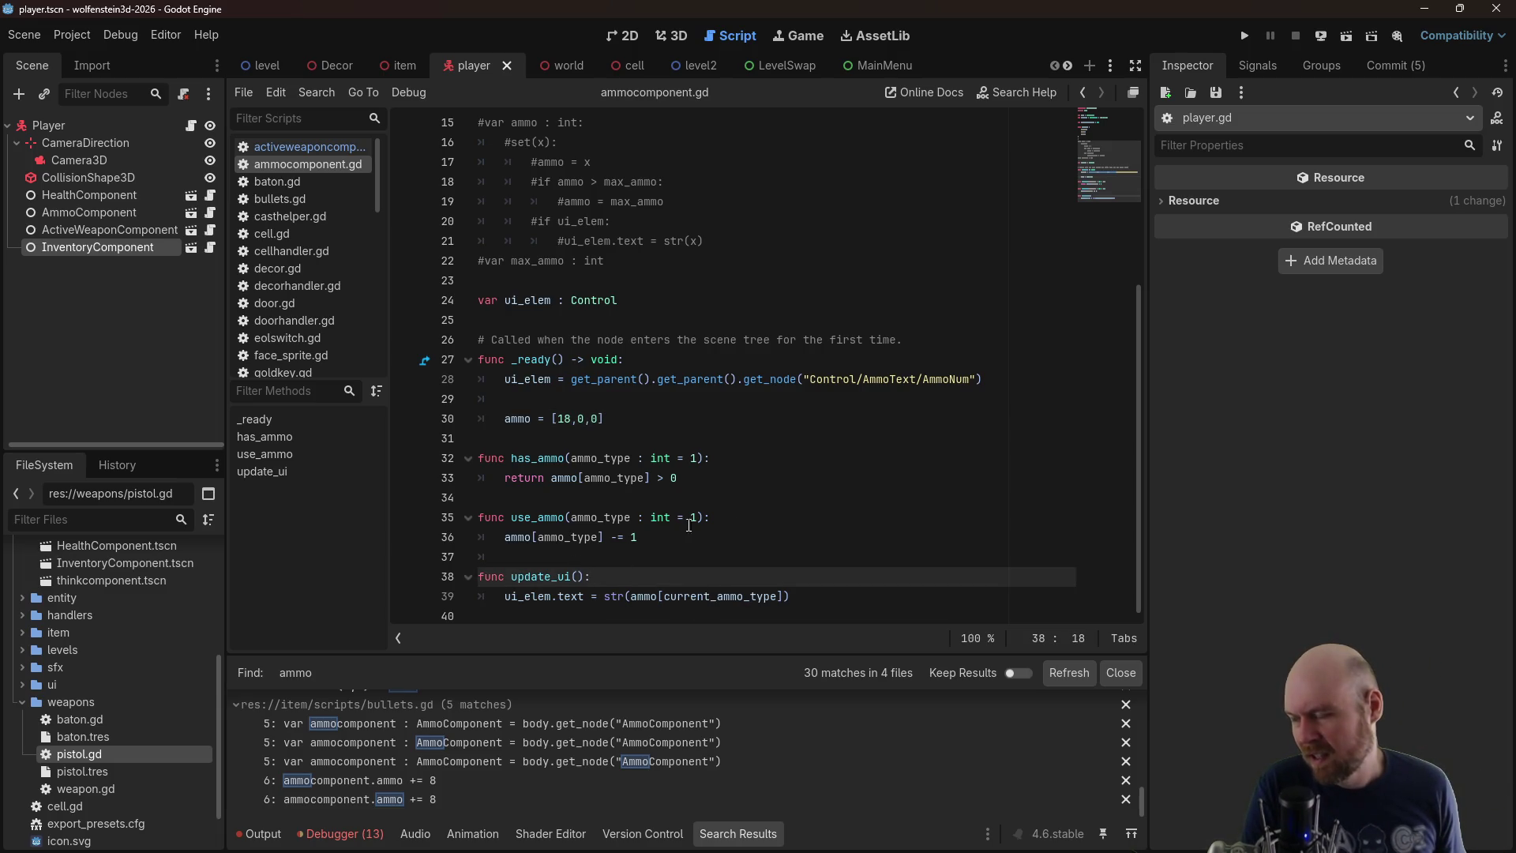
scroll(688, 525, up, 3)
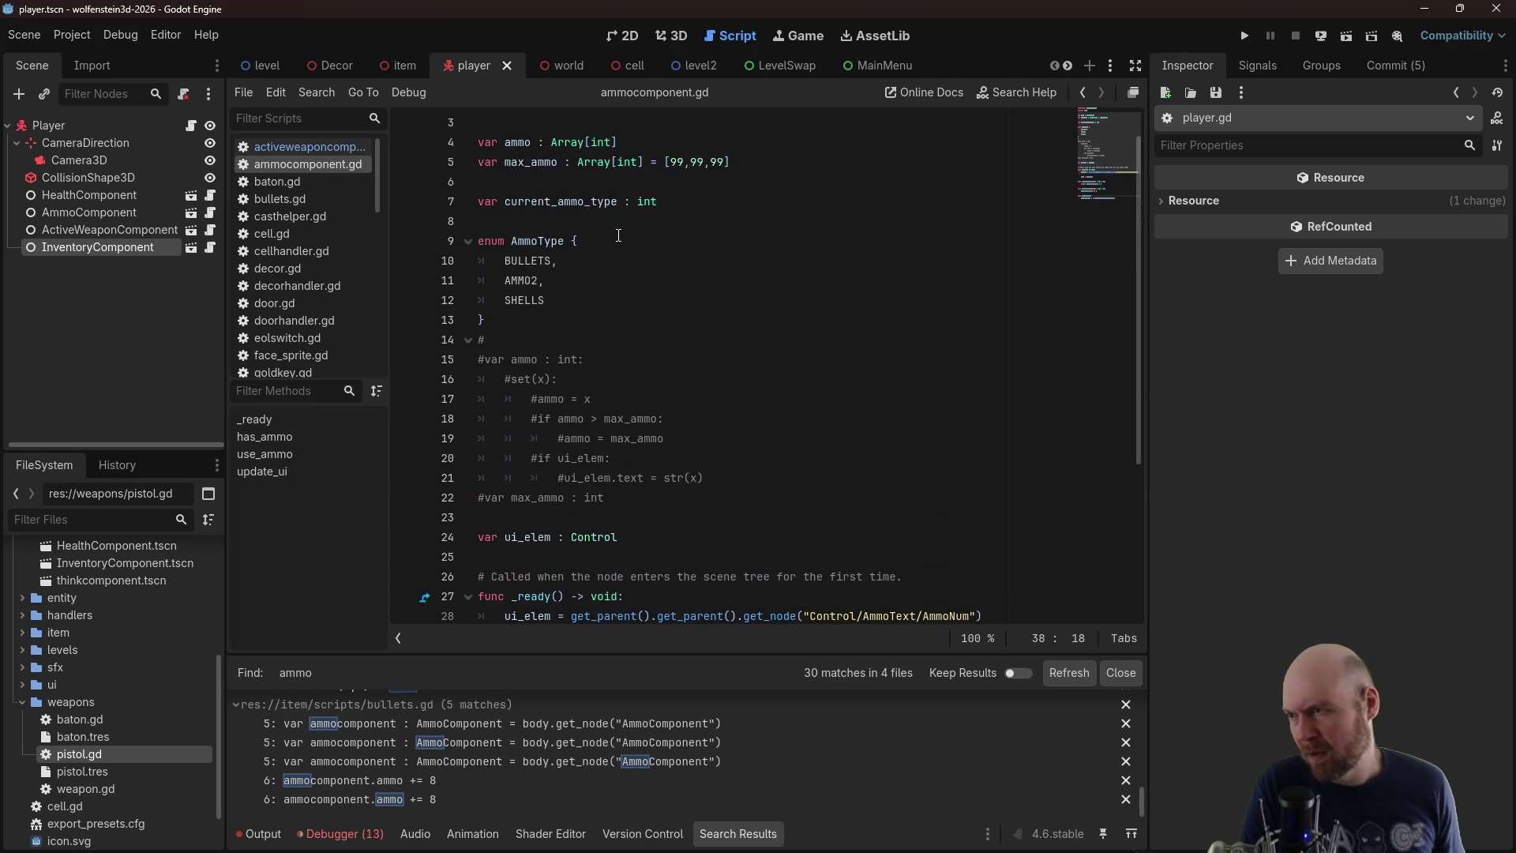
scroll(624, 308, down, 4)
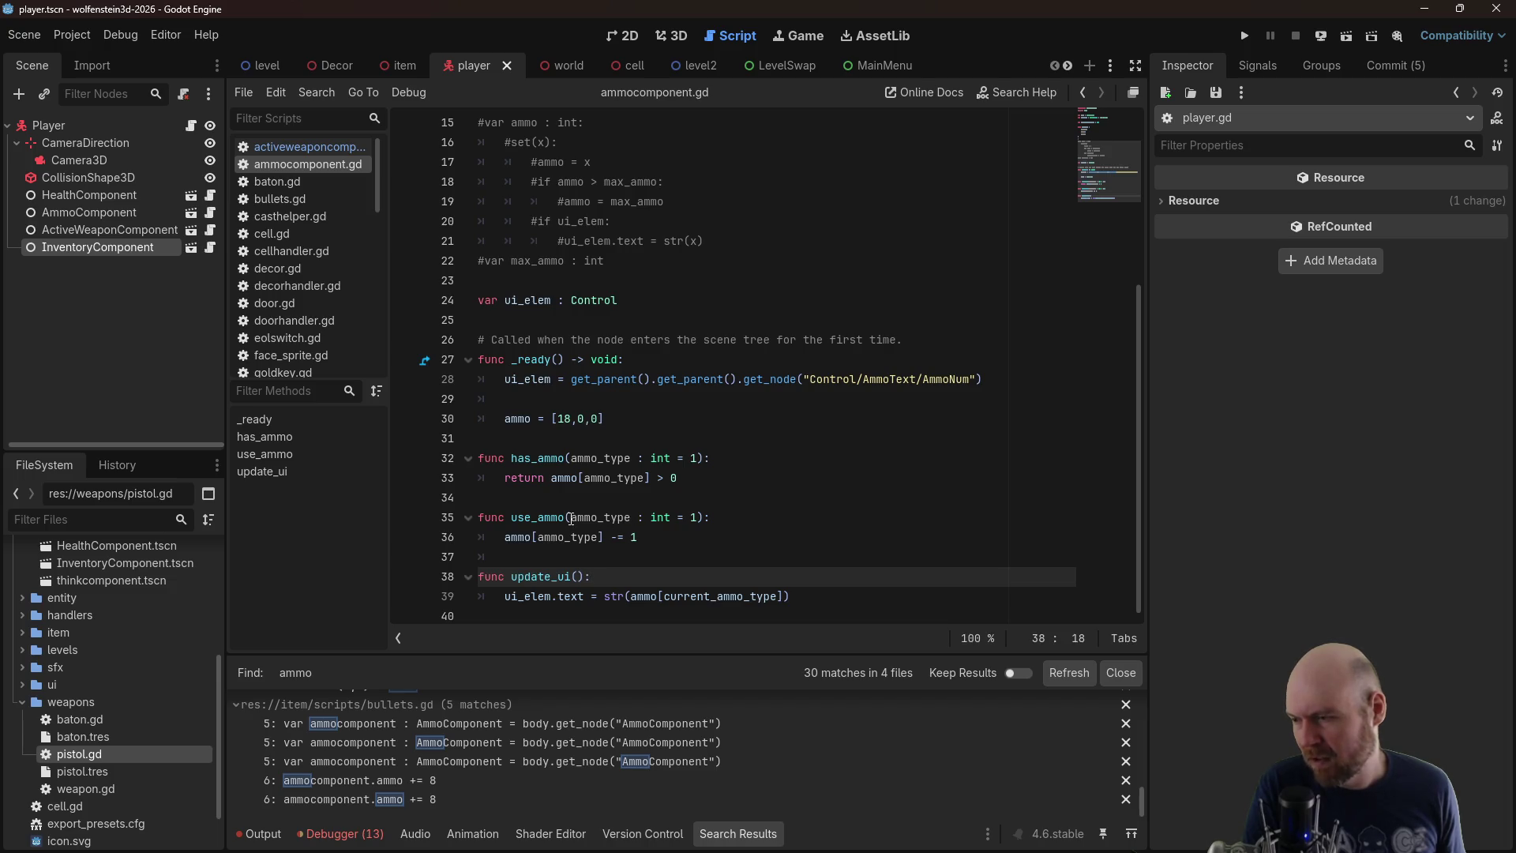
Remove use_ammo's ammo_type parameter, index ammo[current_ammo_type] instead, and save
drag(571, 519, 698, 522)
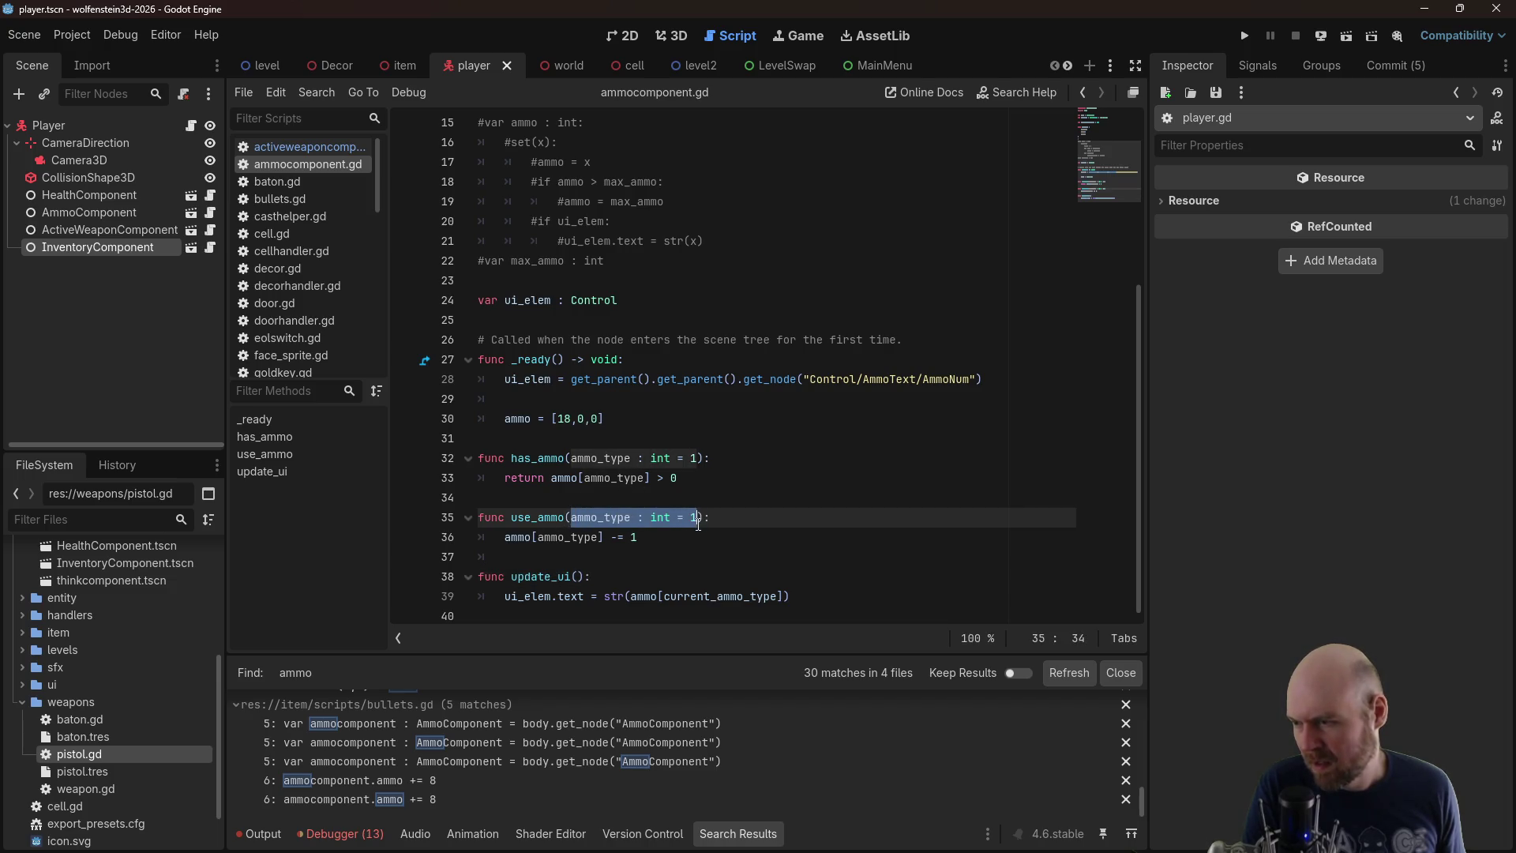
key(BackSpace)
click(538, 537)
text(curre)
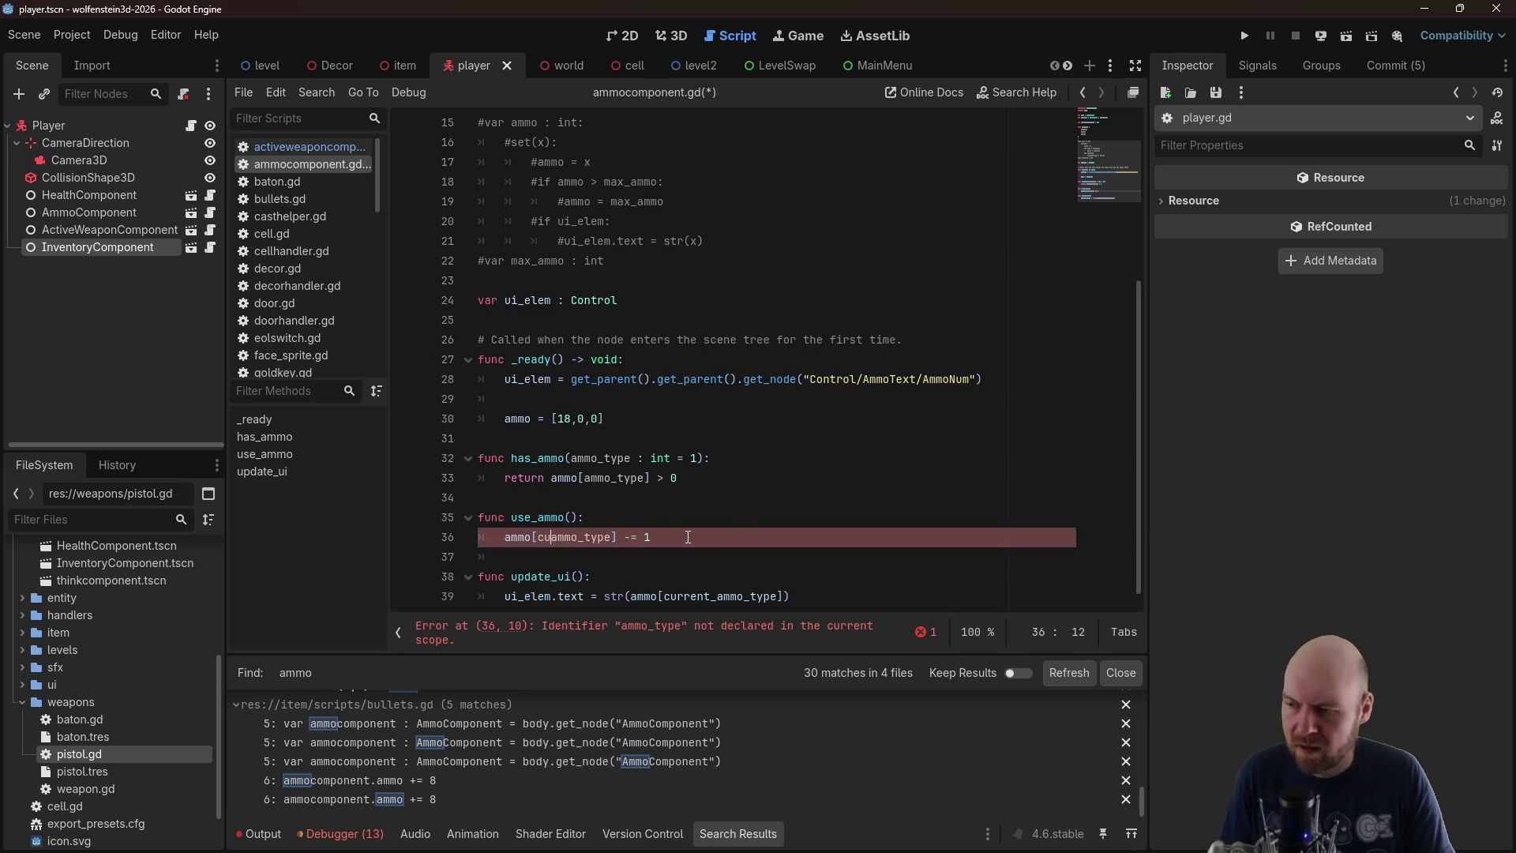
key(Tab)
key(ctrl+s)
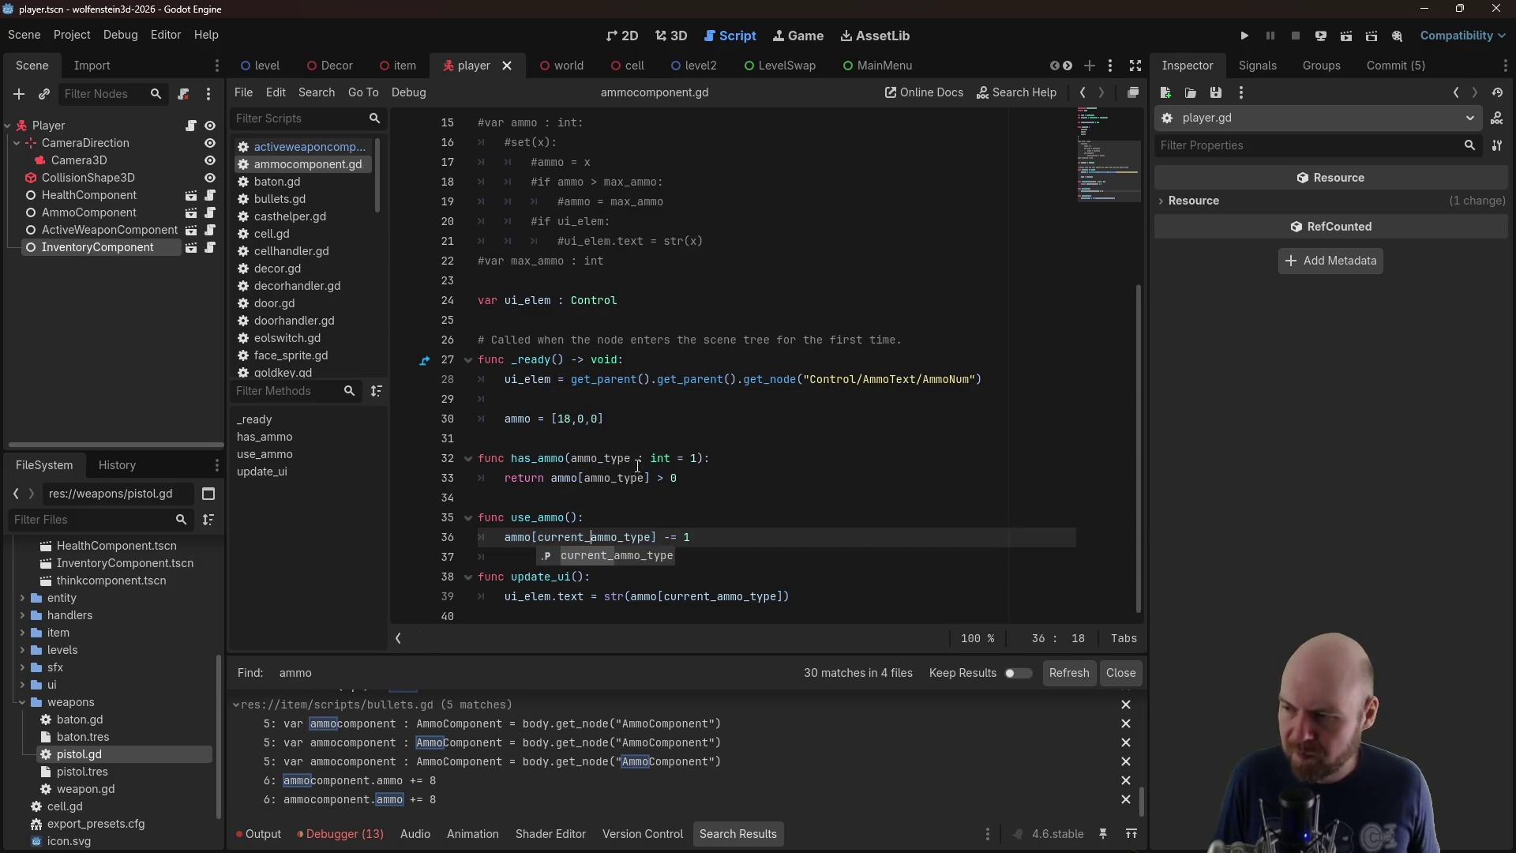
Start a new 'func set_ammo_type():' after has_ammo
click(627, 507)
key(Return)
key(Return)
key(Up)
text(func set_)
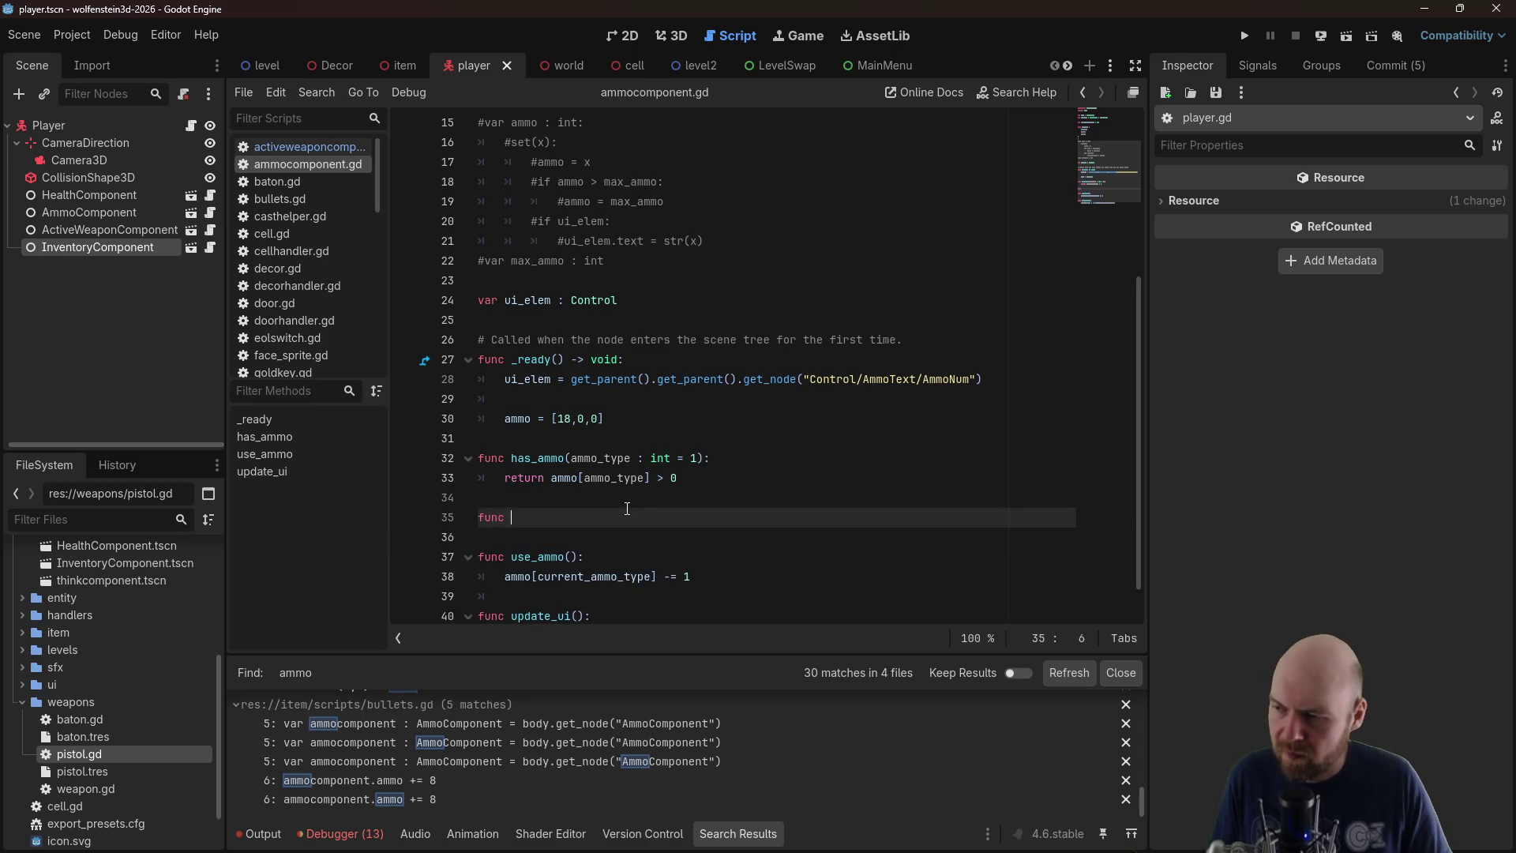
text(ammo_type()
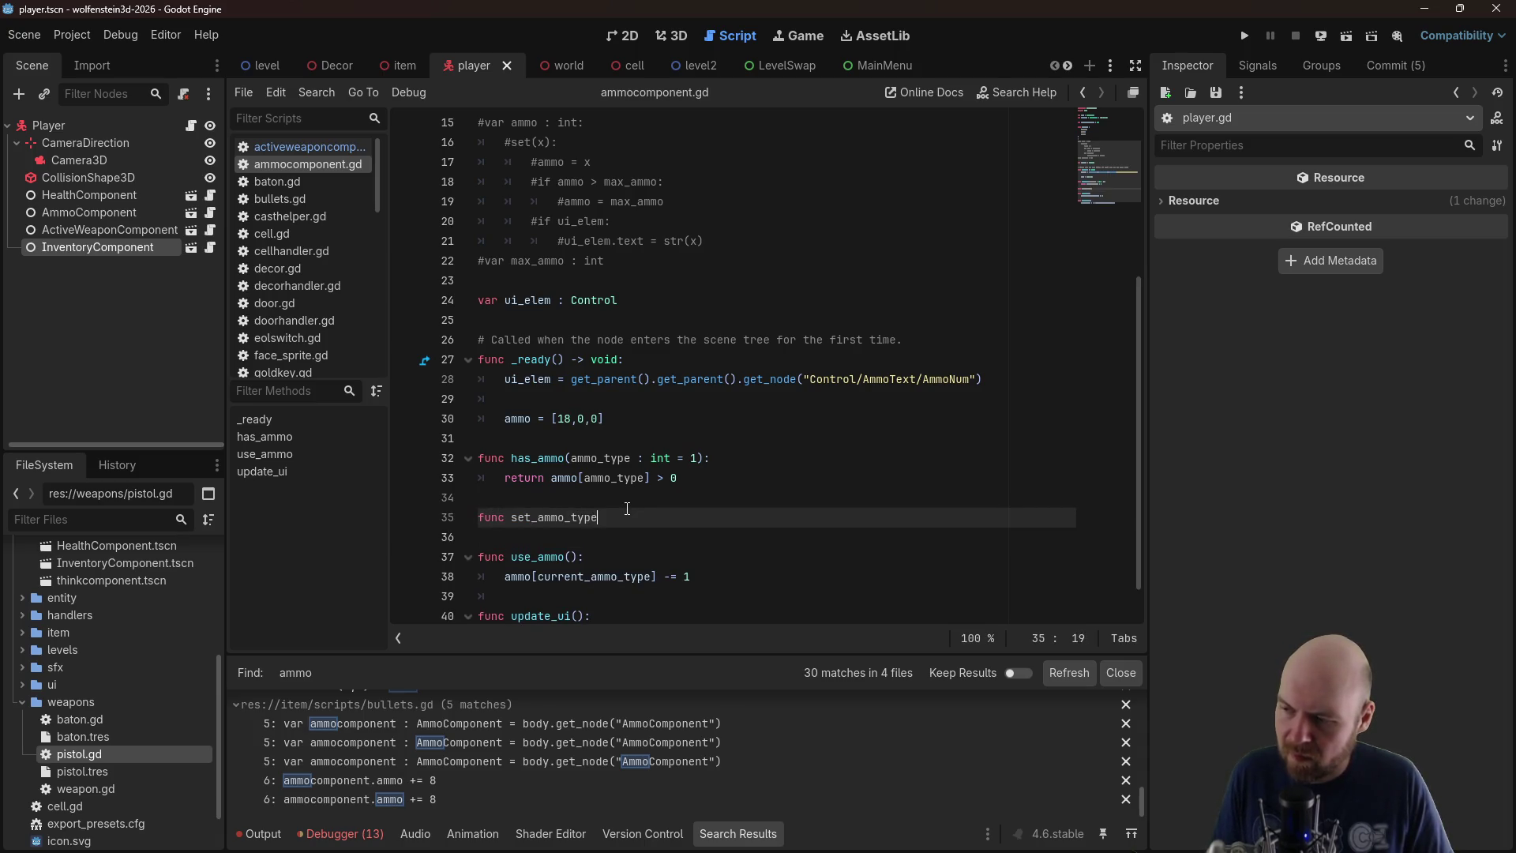
text():)
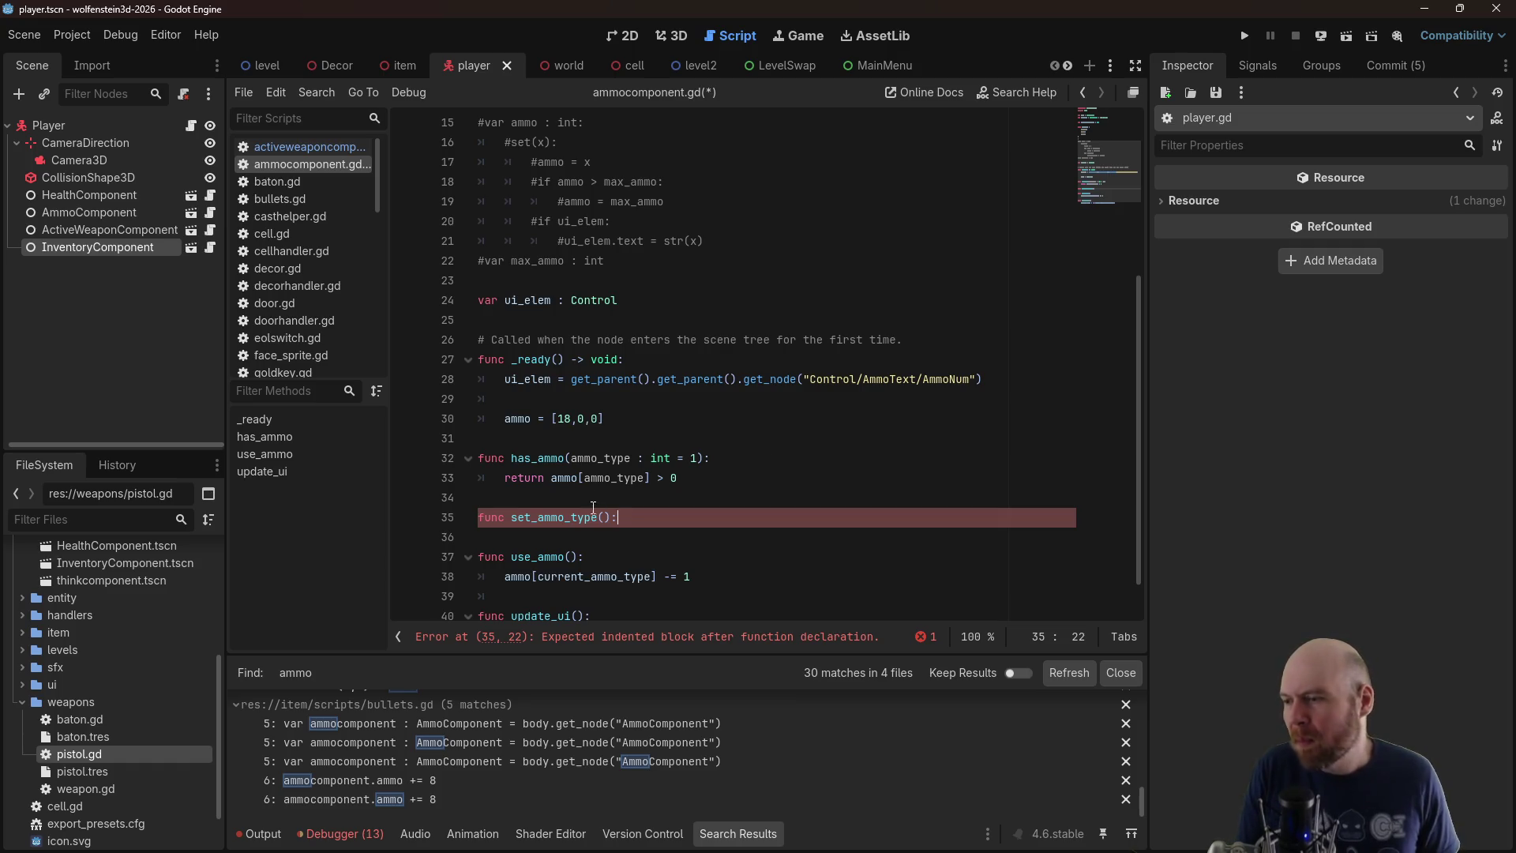
click(606, 519)
text(ammo_type : )
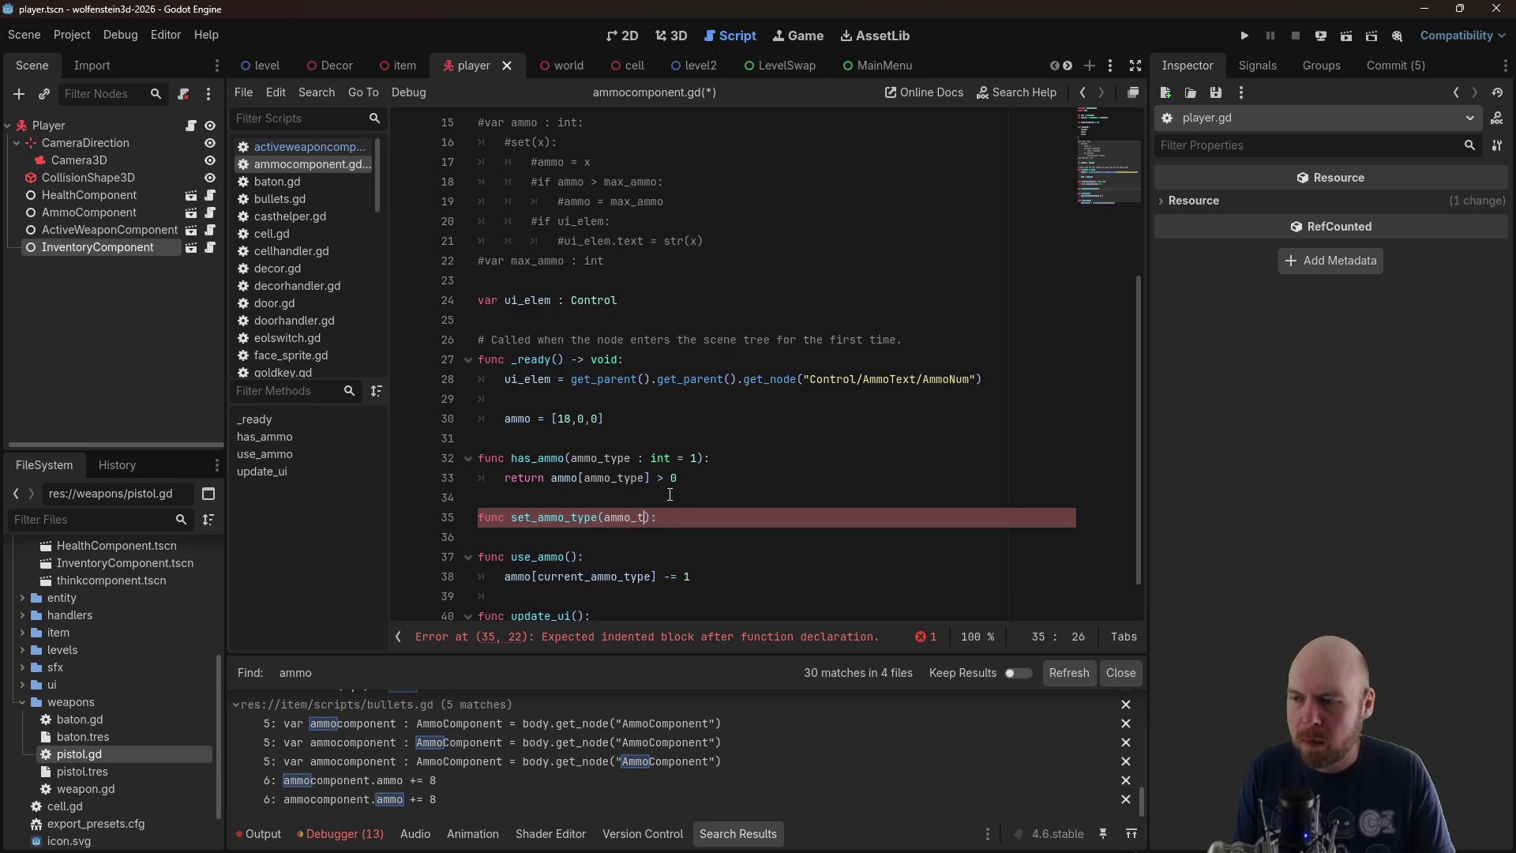
text(int = 0)
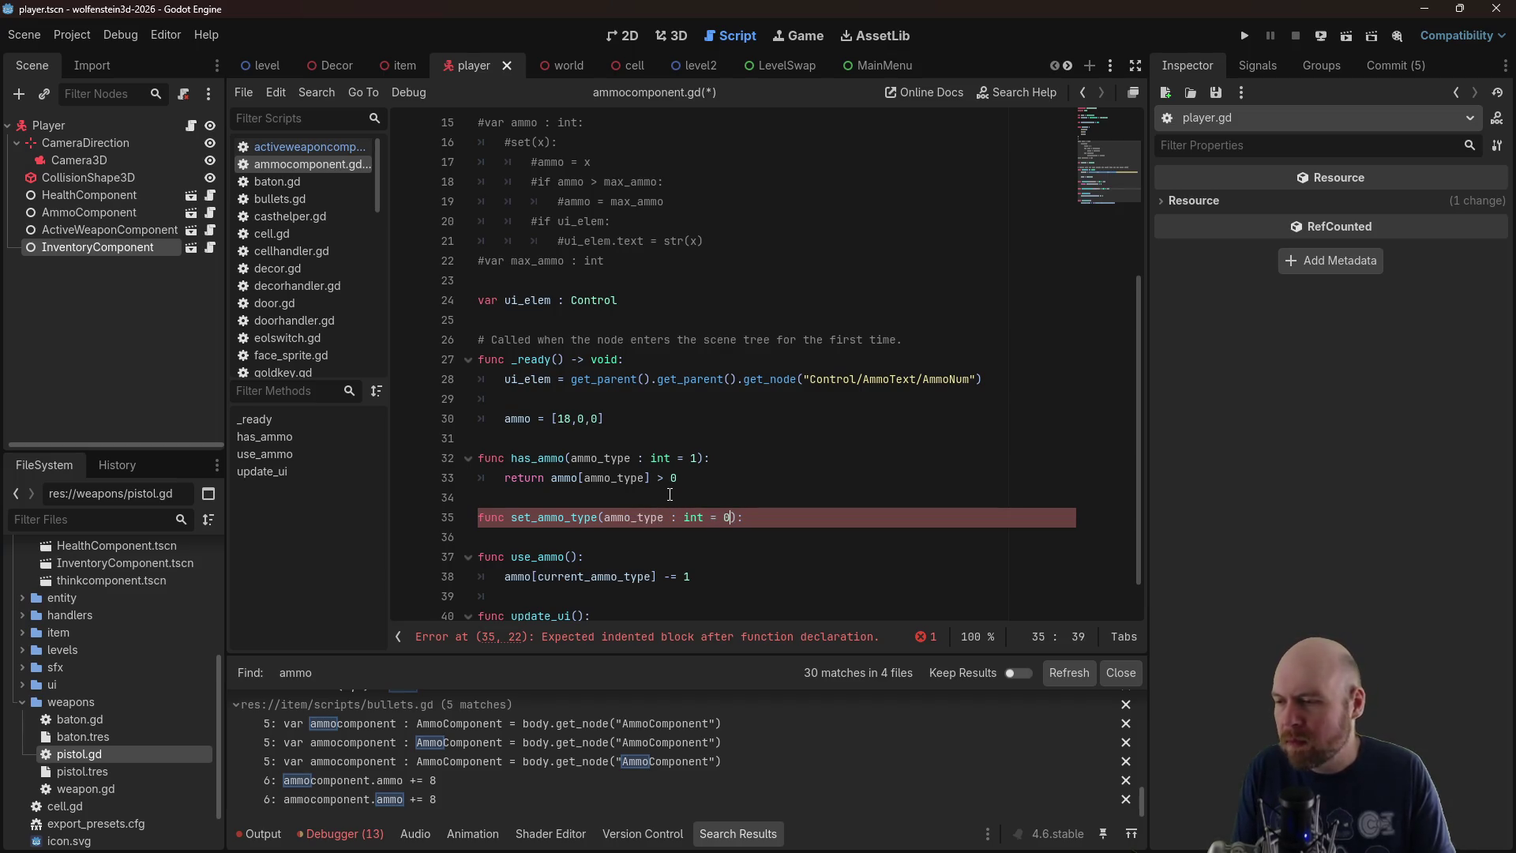
key(Up)
key(Up)
key(Up)
key(Down)
key(Up)
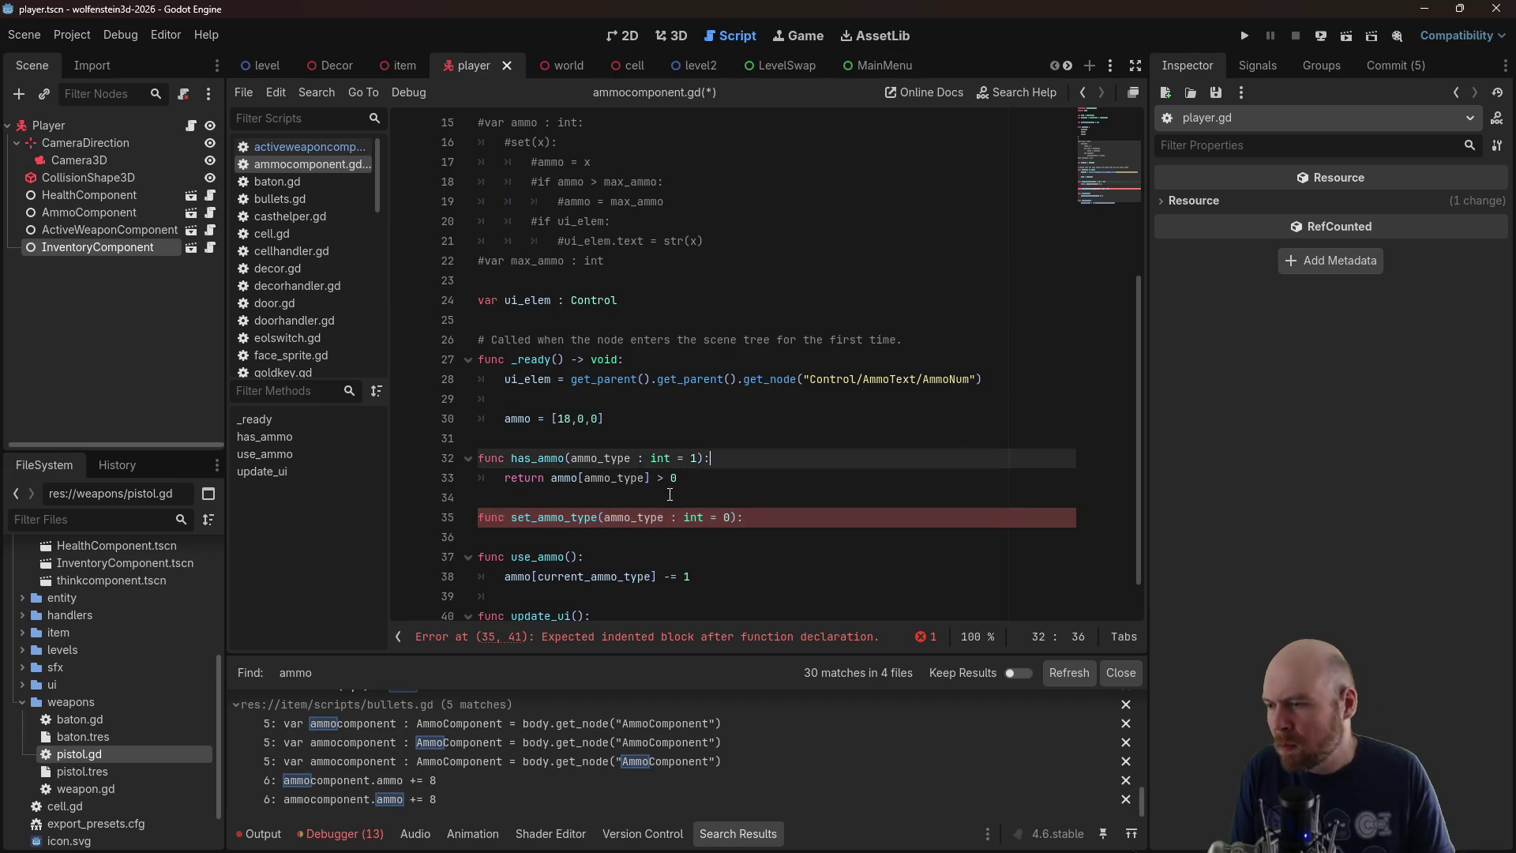
key(BackSpace)
text(0)
key(Down)
key(Down)
key(Down)
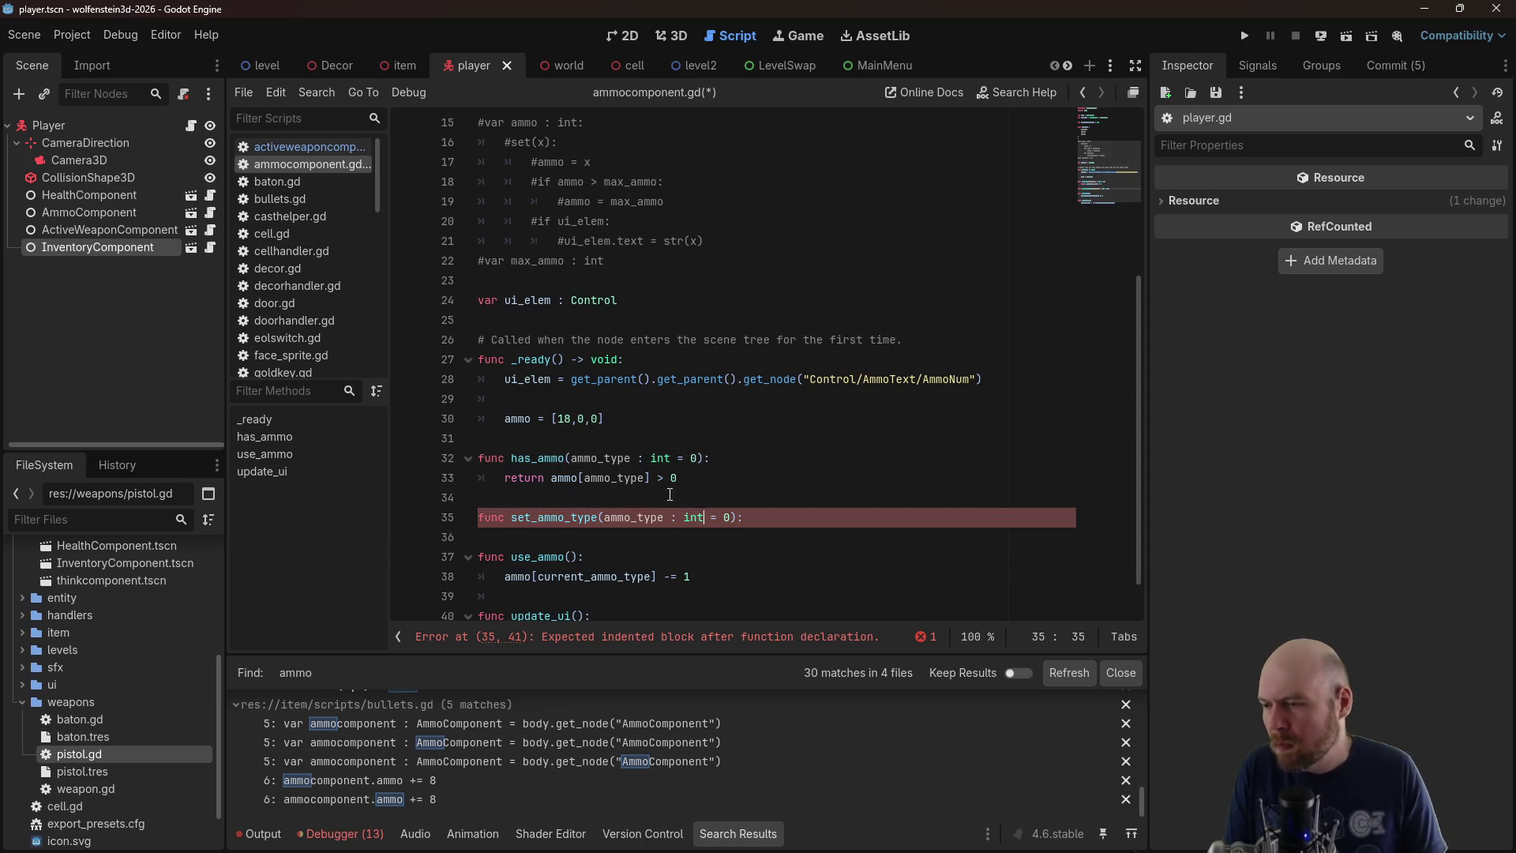
key(Return)
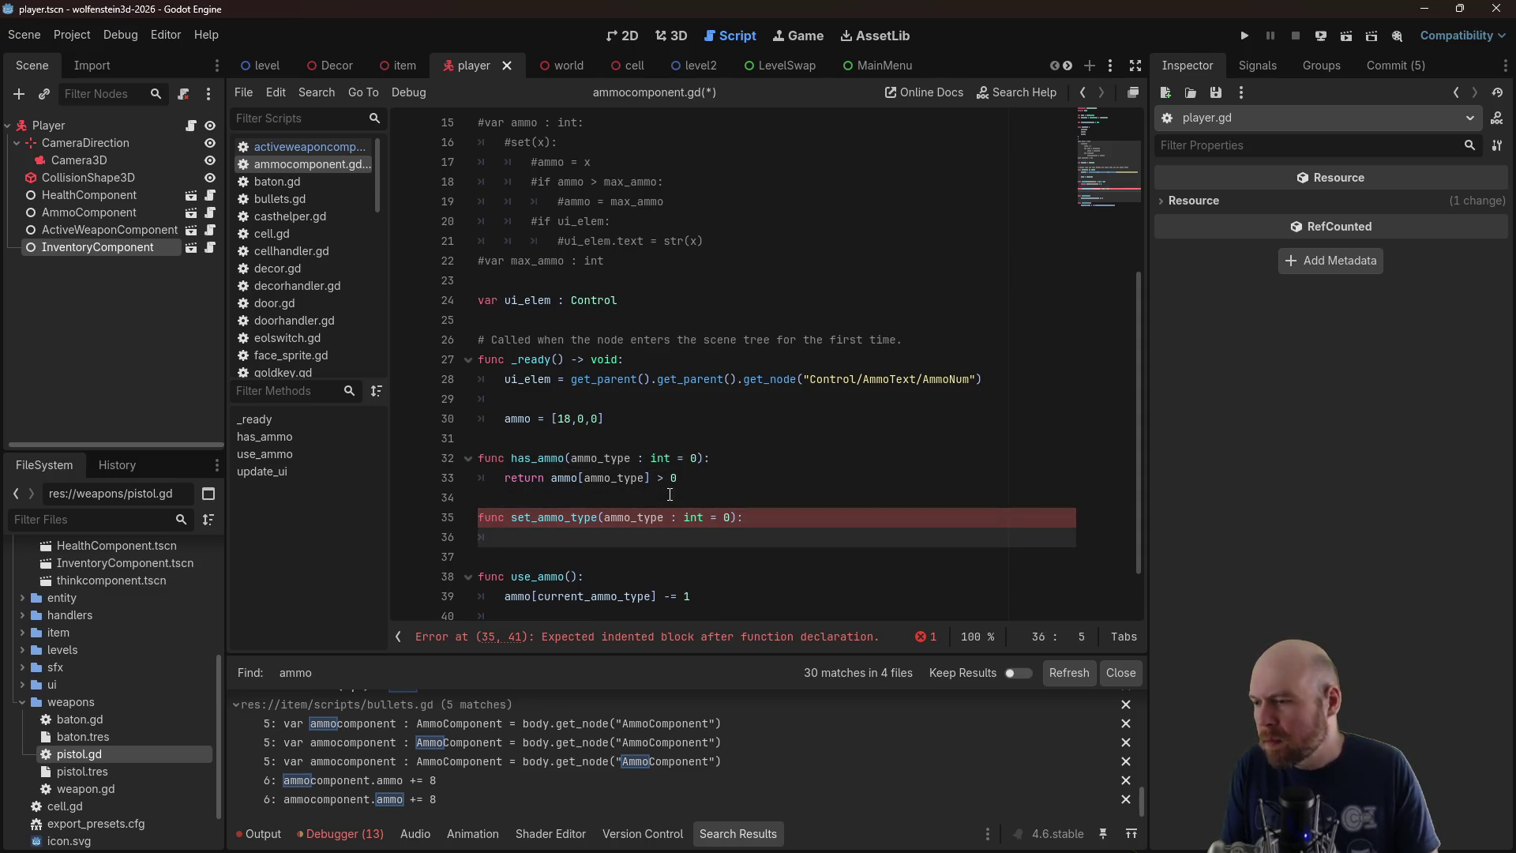
text(current_ammo_type)
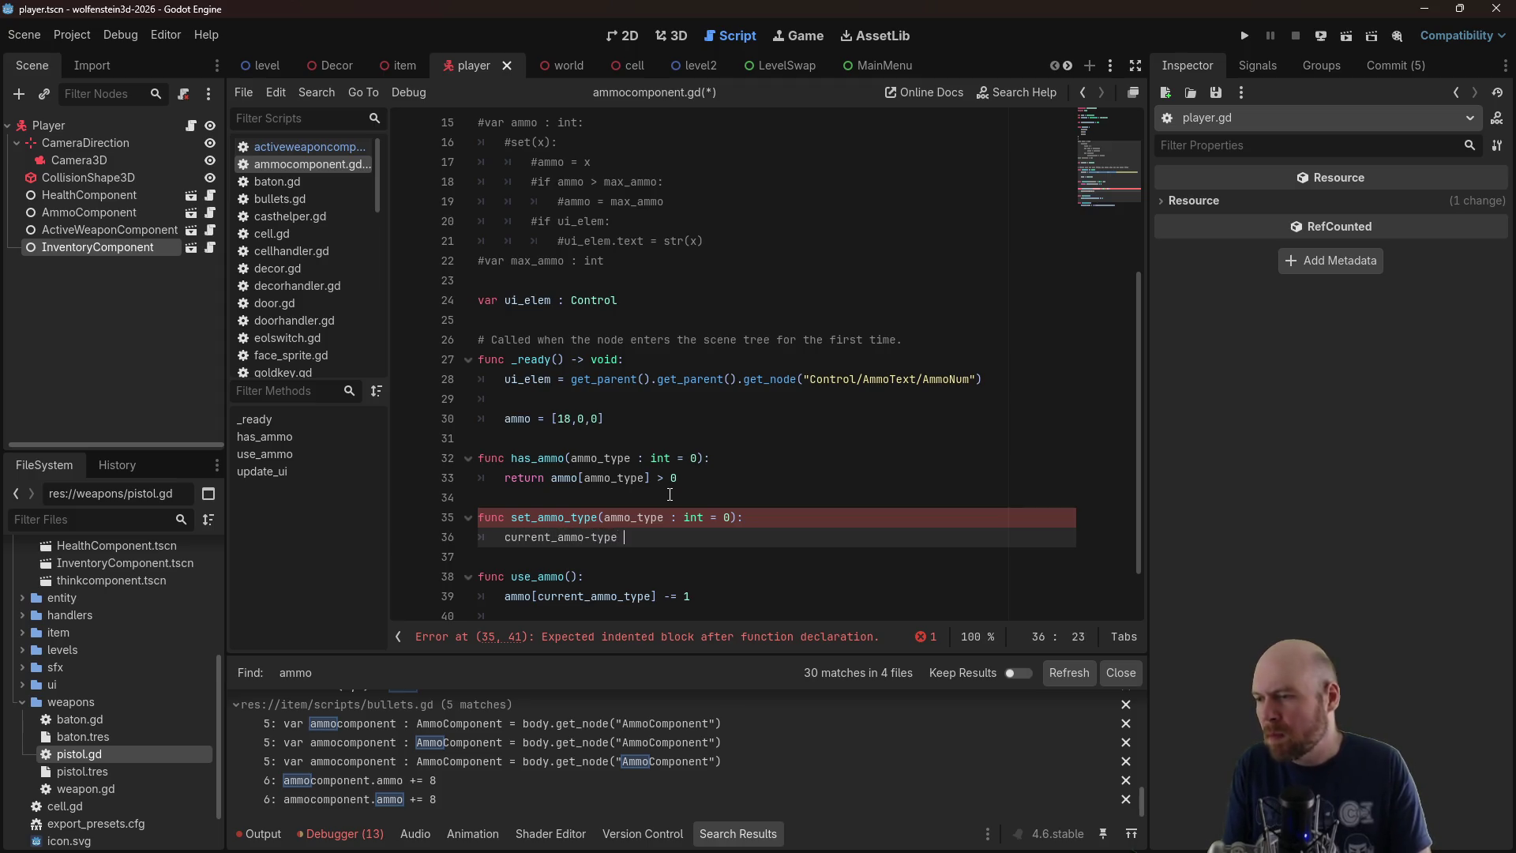
key(BackSpace)
key(BackSpace)
key(BackSpace)
text(_type = ammo)
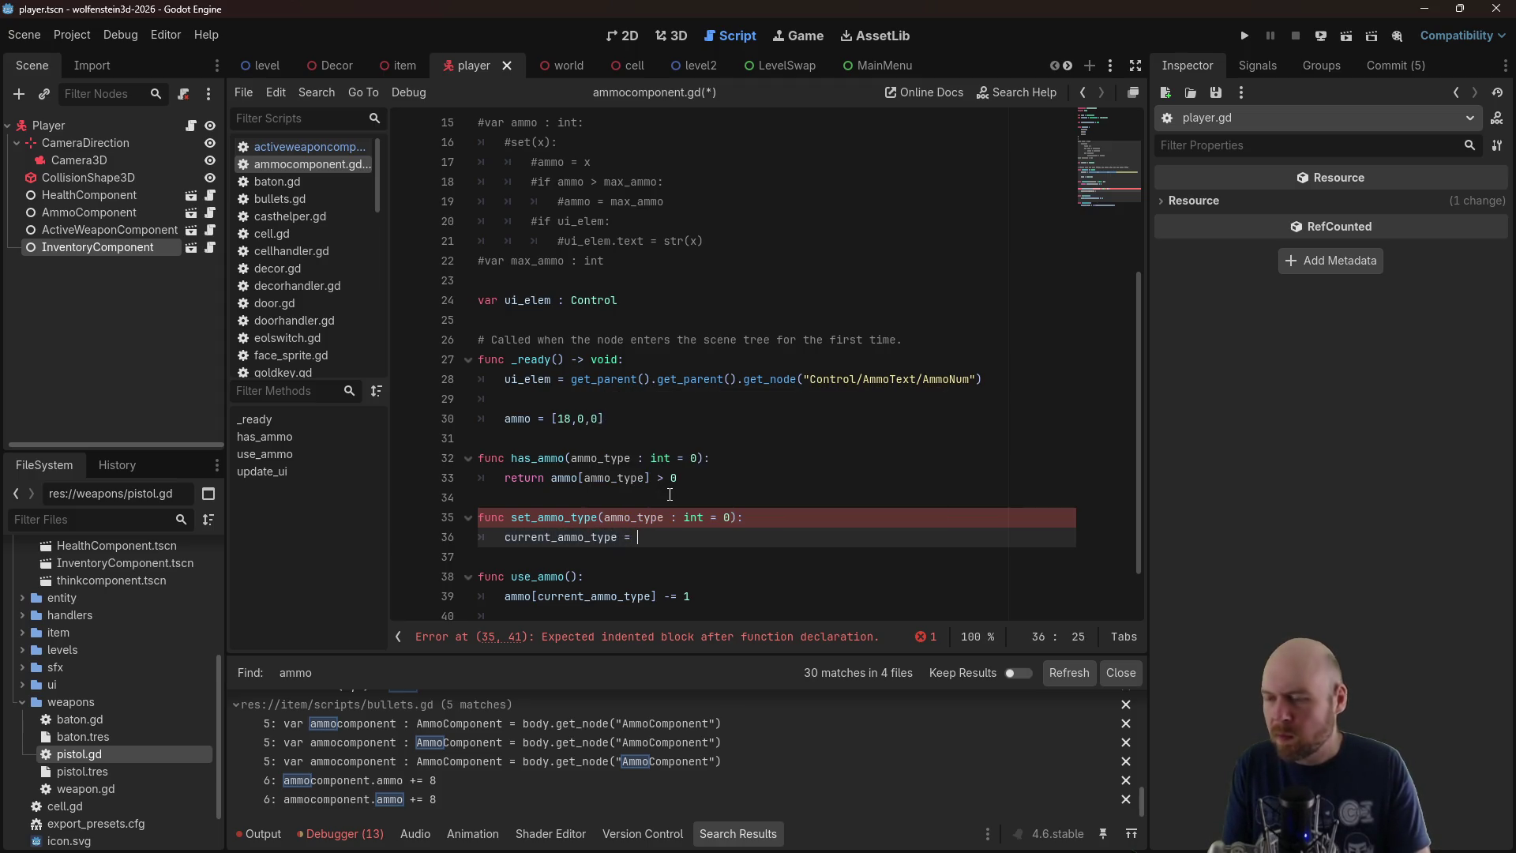
text(_type)
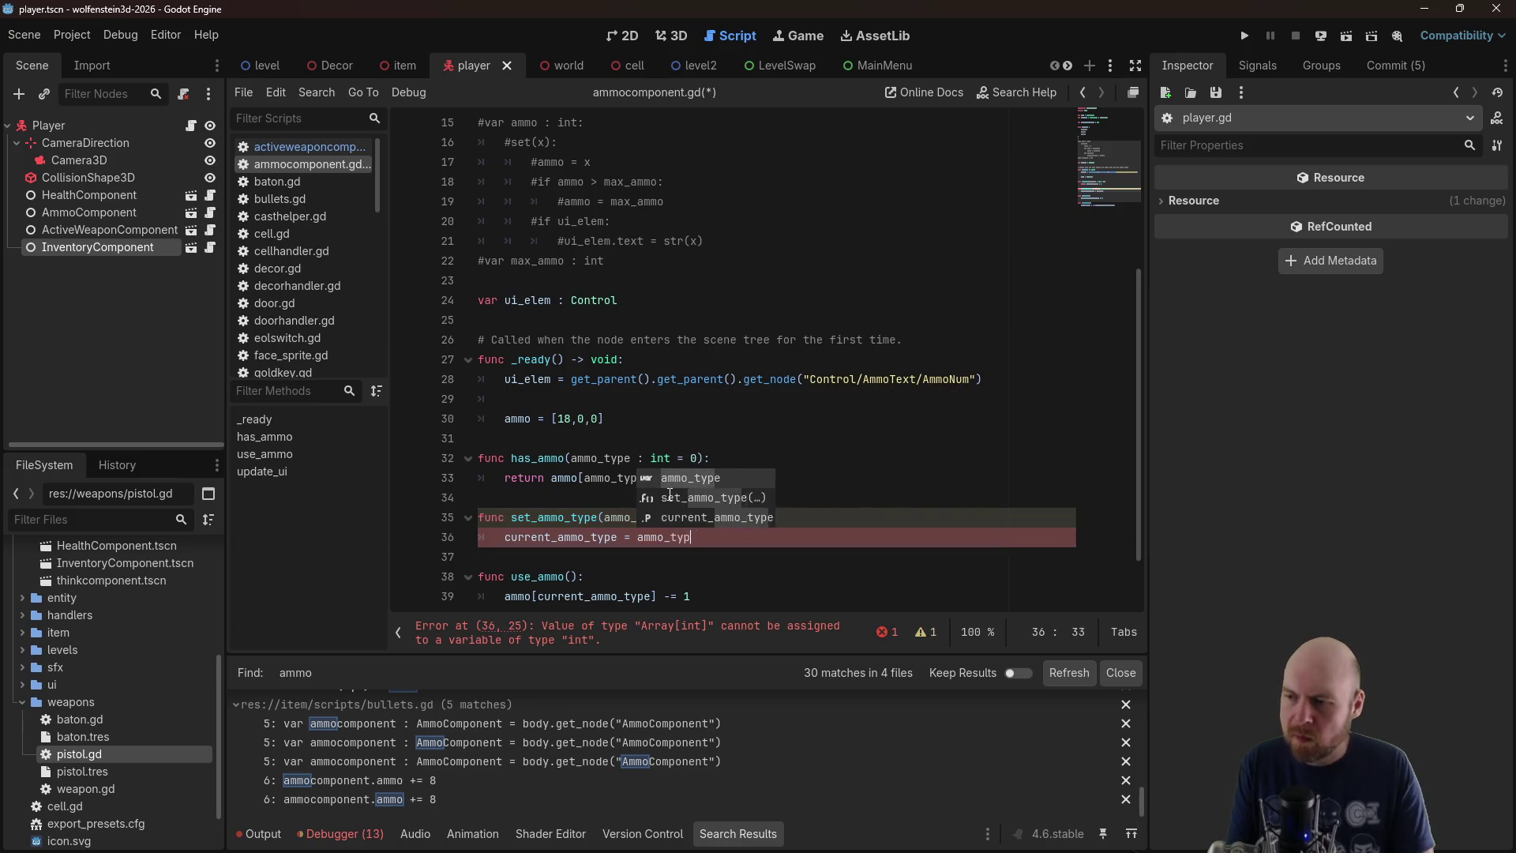
click(794, 420)
scroll(723, 545, down, 1)
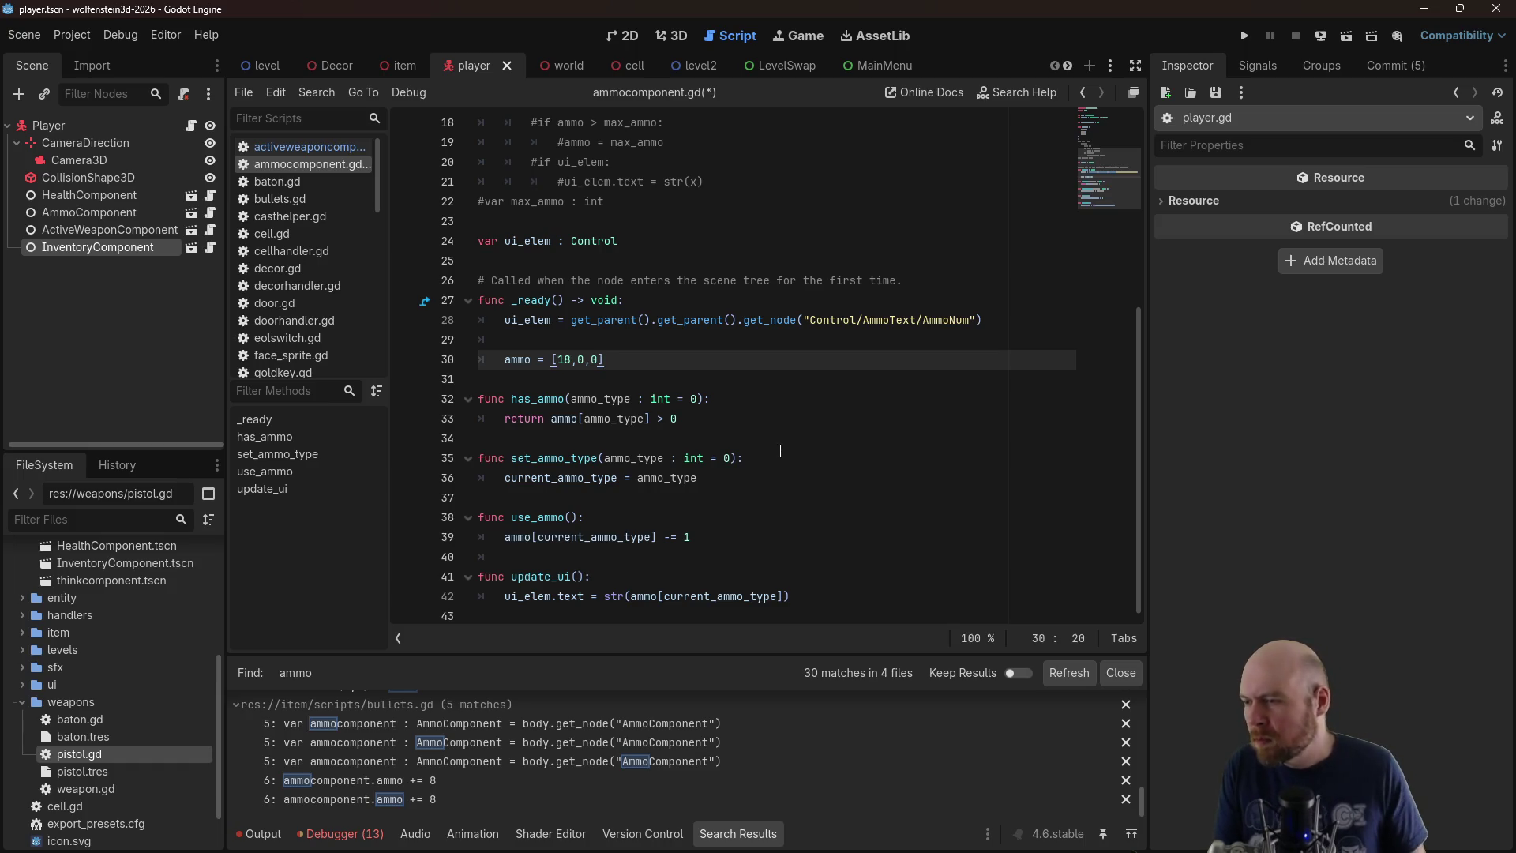
click(757, 474)
key(Return)
text(update_)
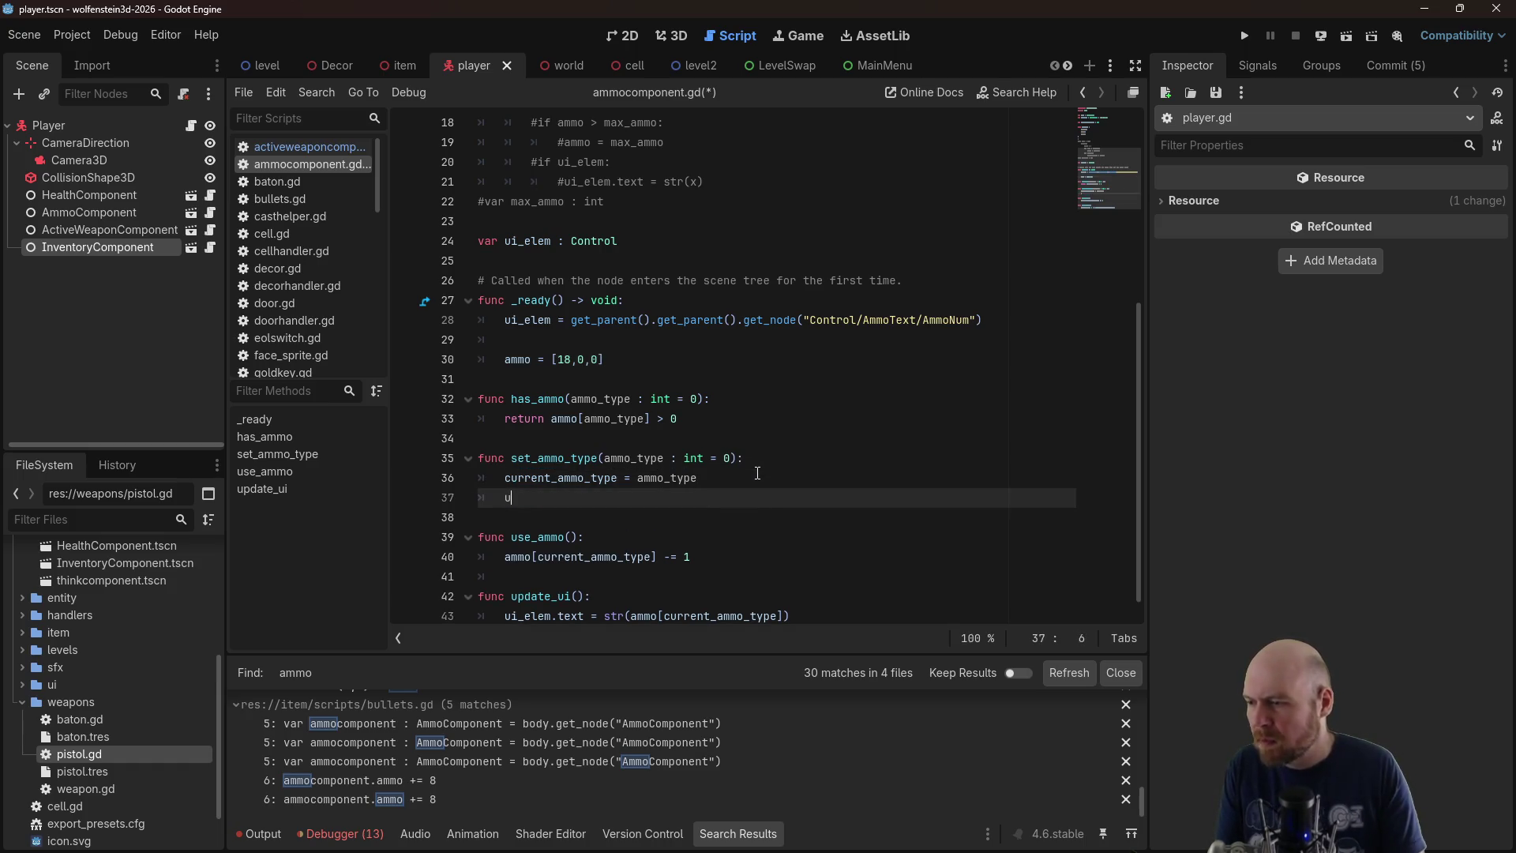
text(u)
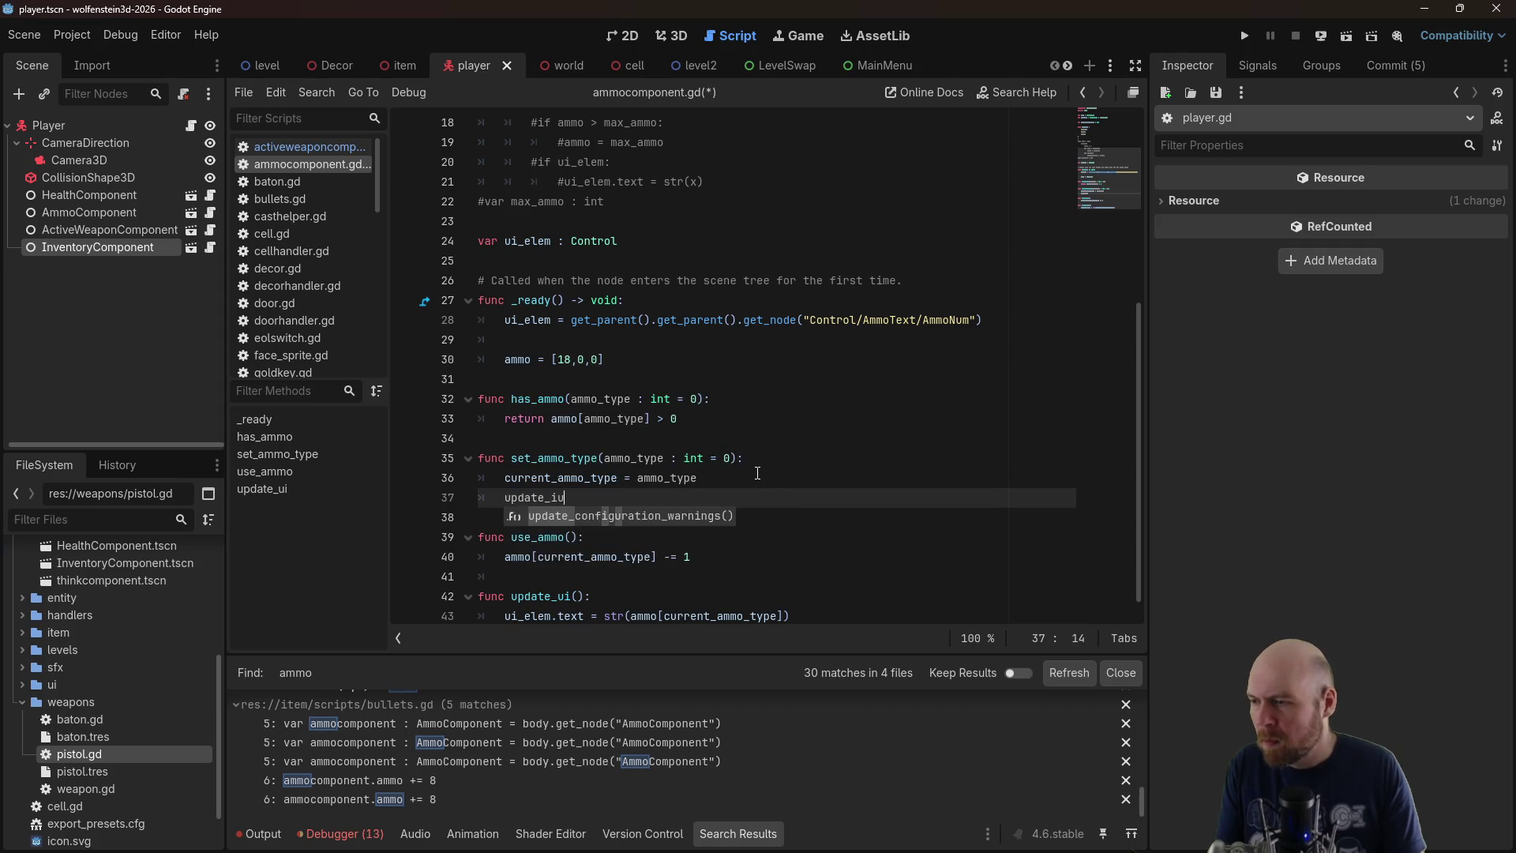
key(BackSpace)
key(Return)
key(Down)
key(Down)
key(Down)
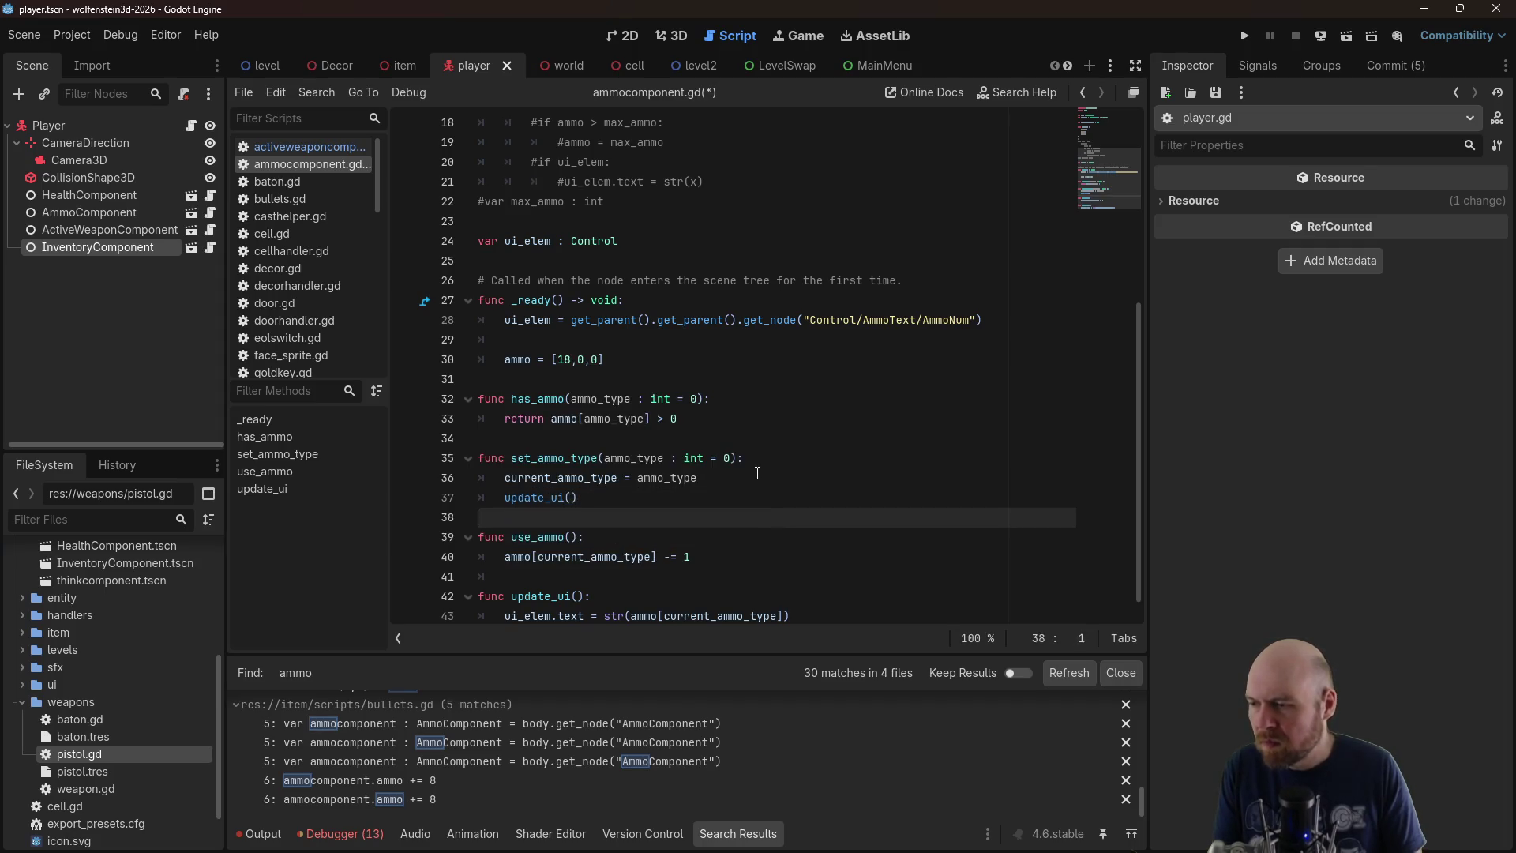
key(Up)
key(Return)
text(update_ui)
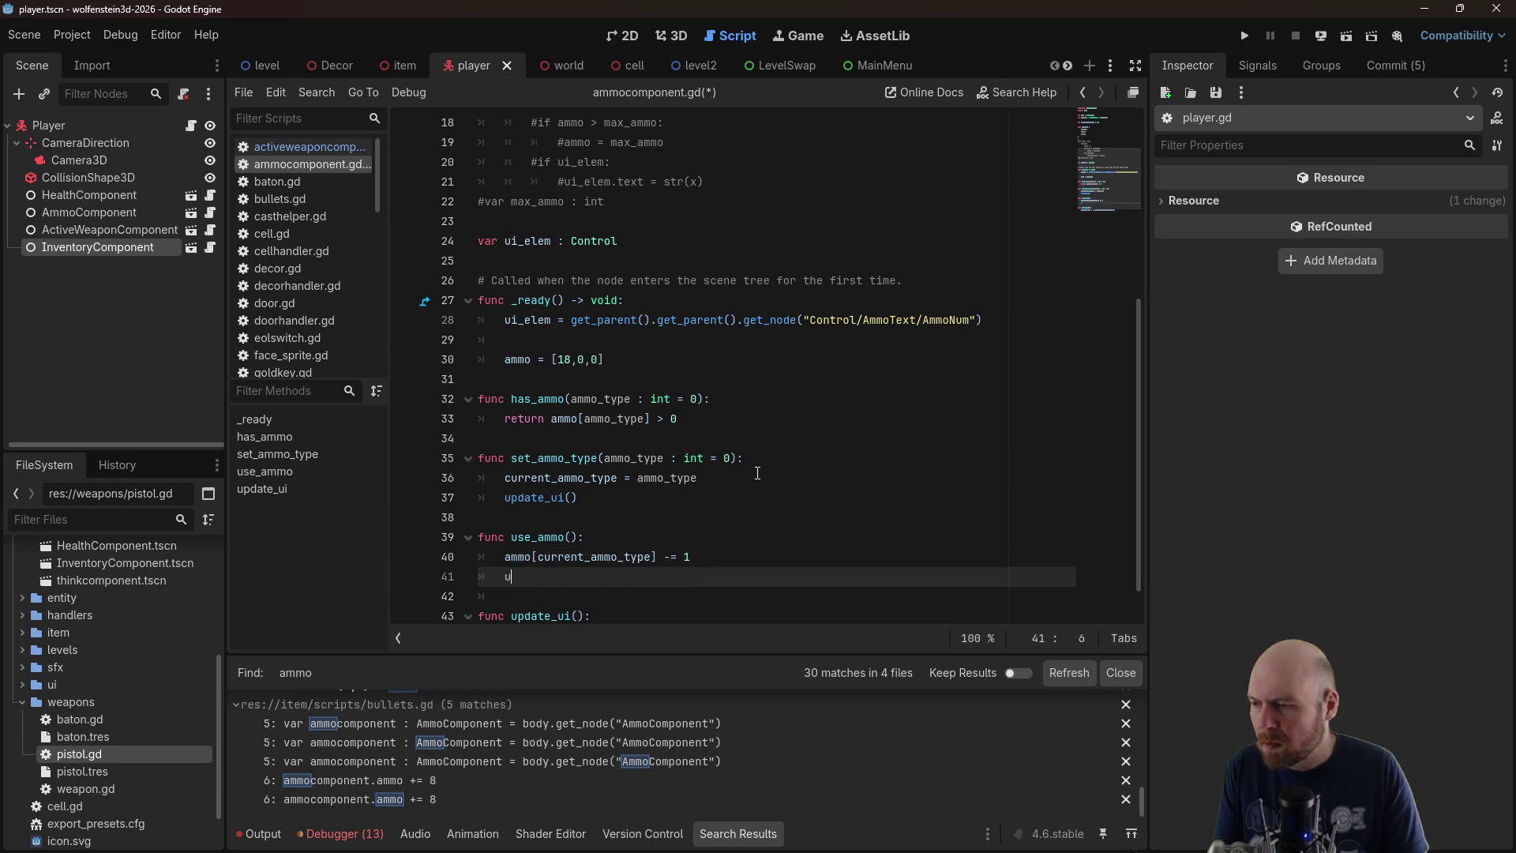
text(())
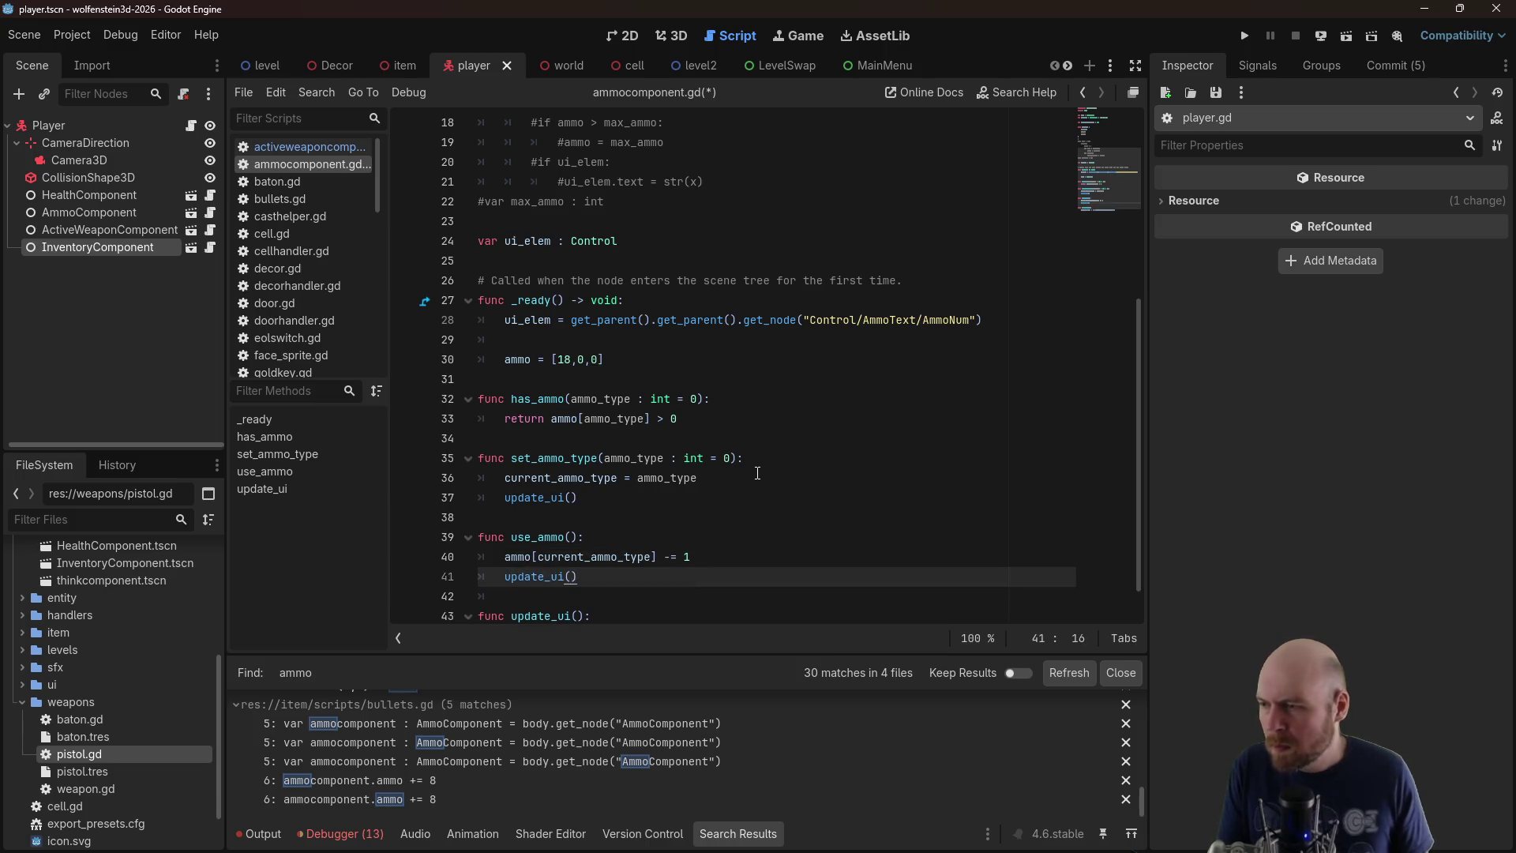
click(757, 473)
key(ctrl+s)
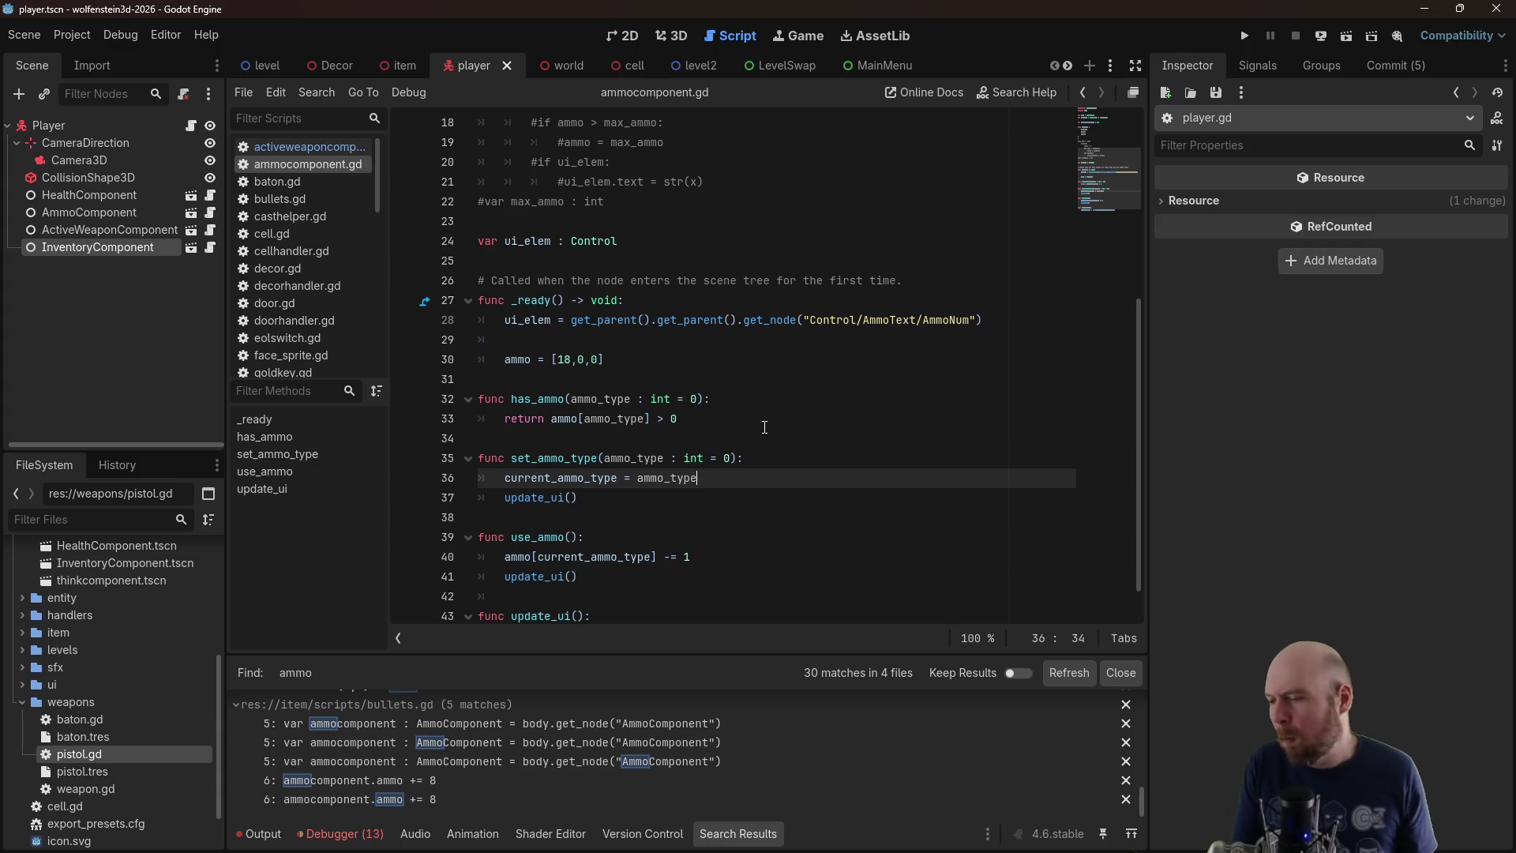
click(679, 541)
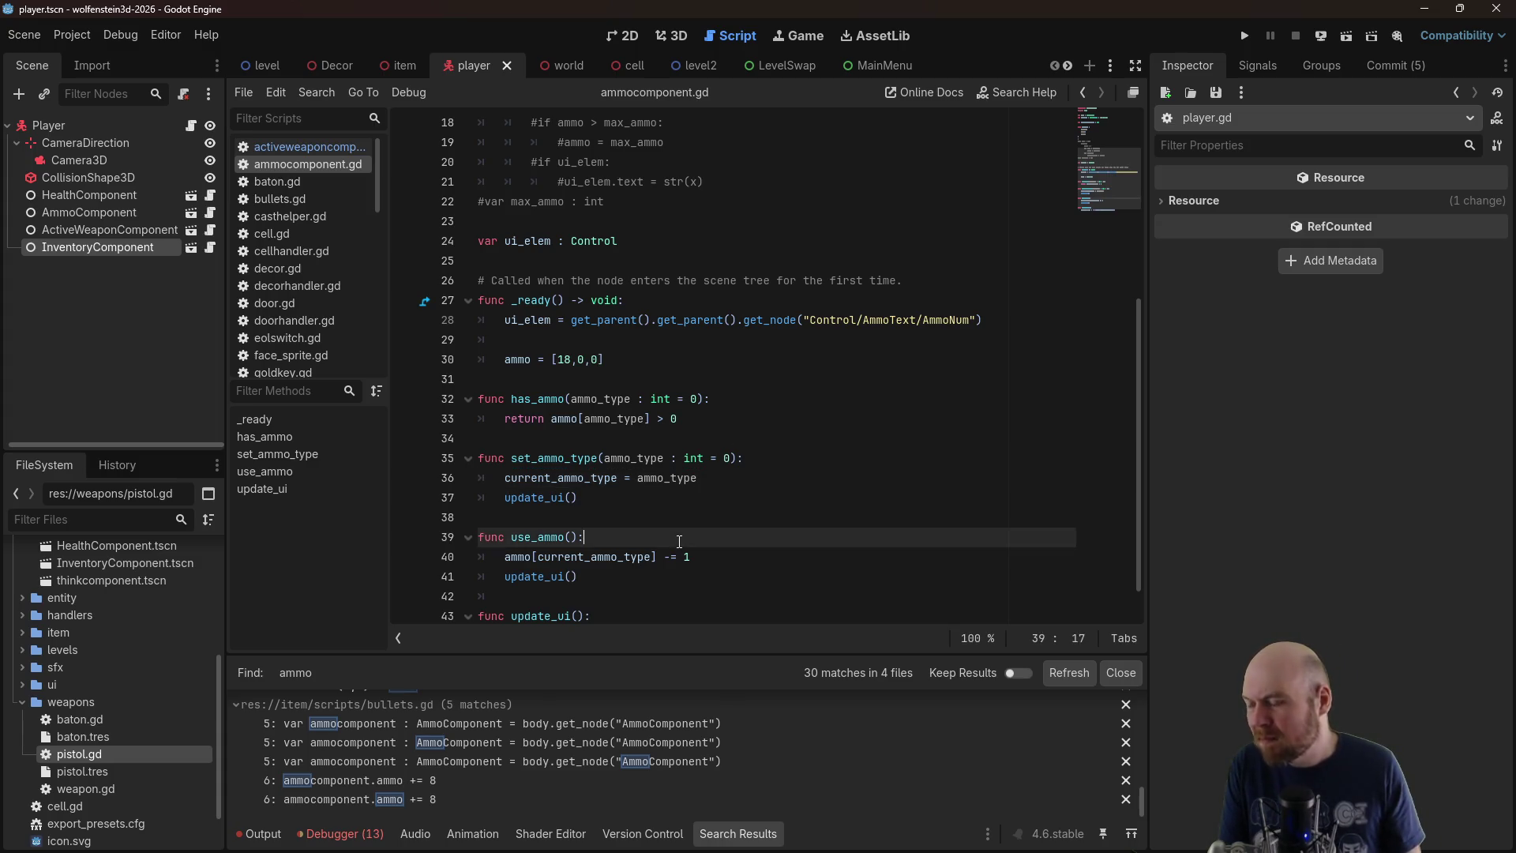
key(Return)
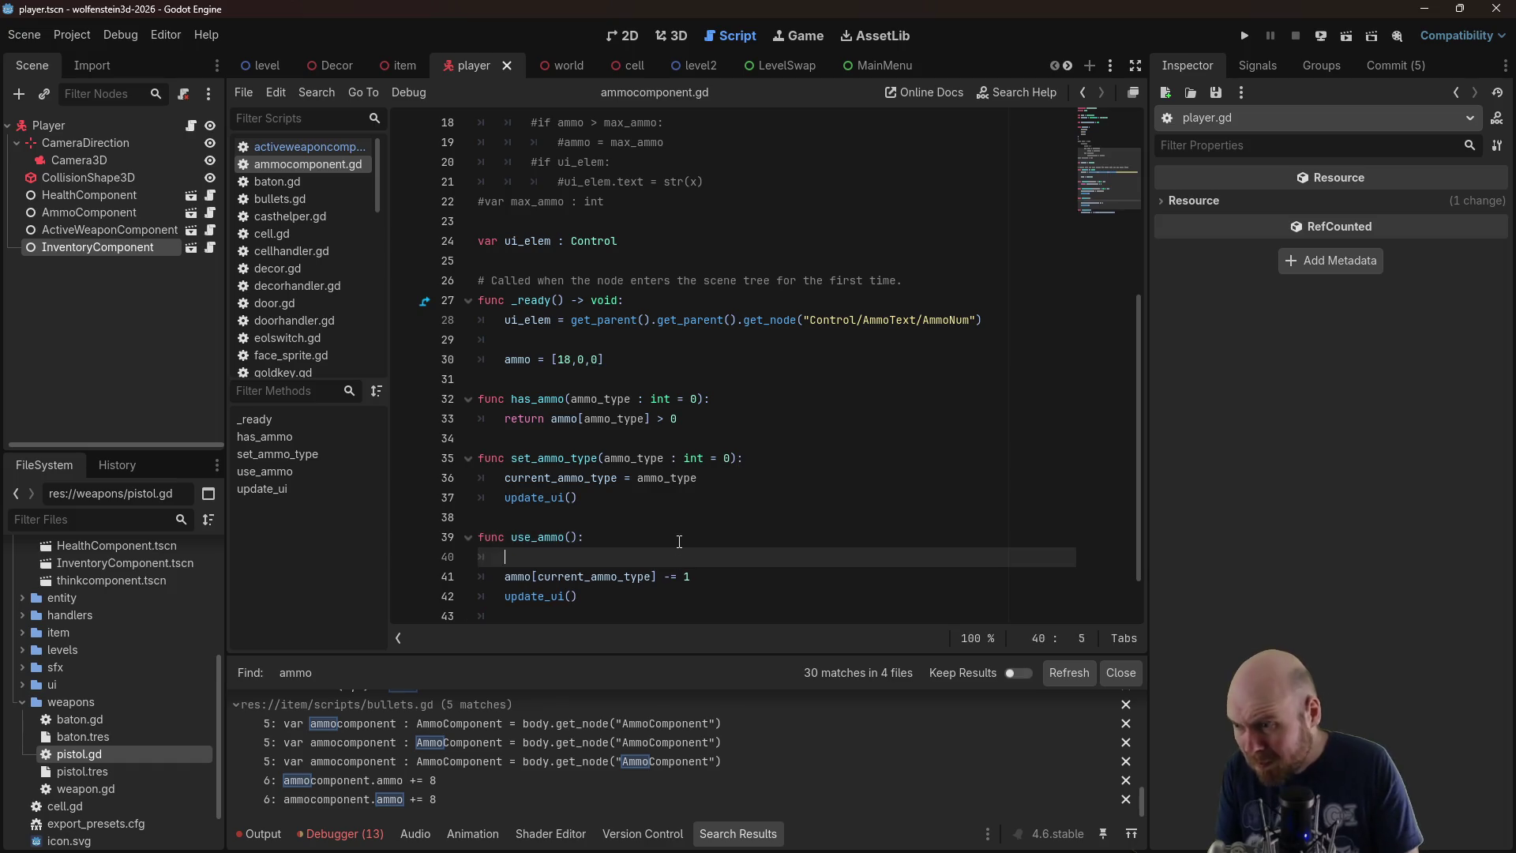
text(if (has)
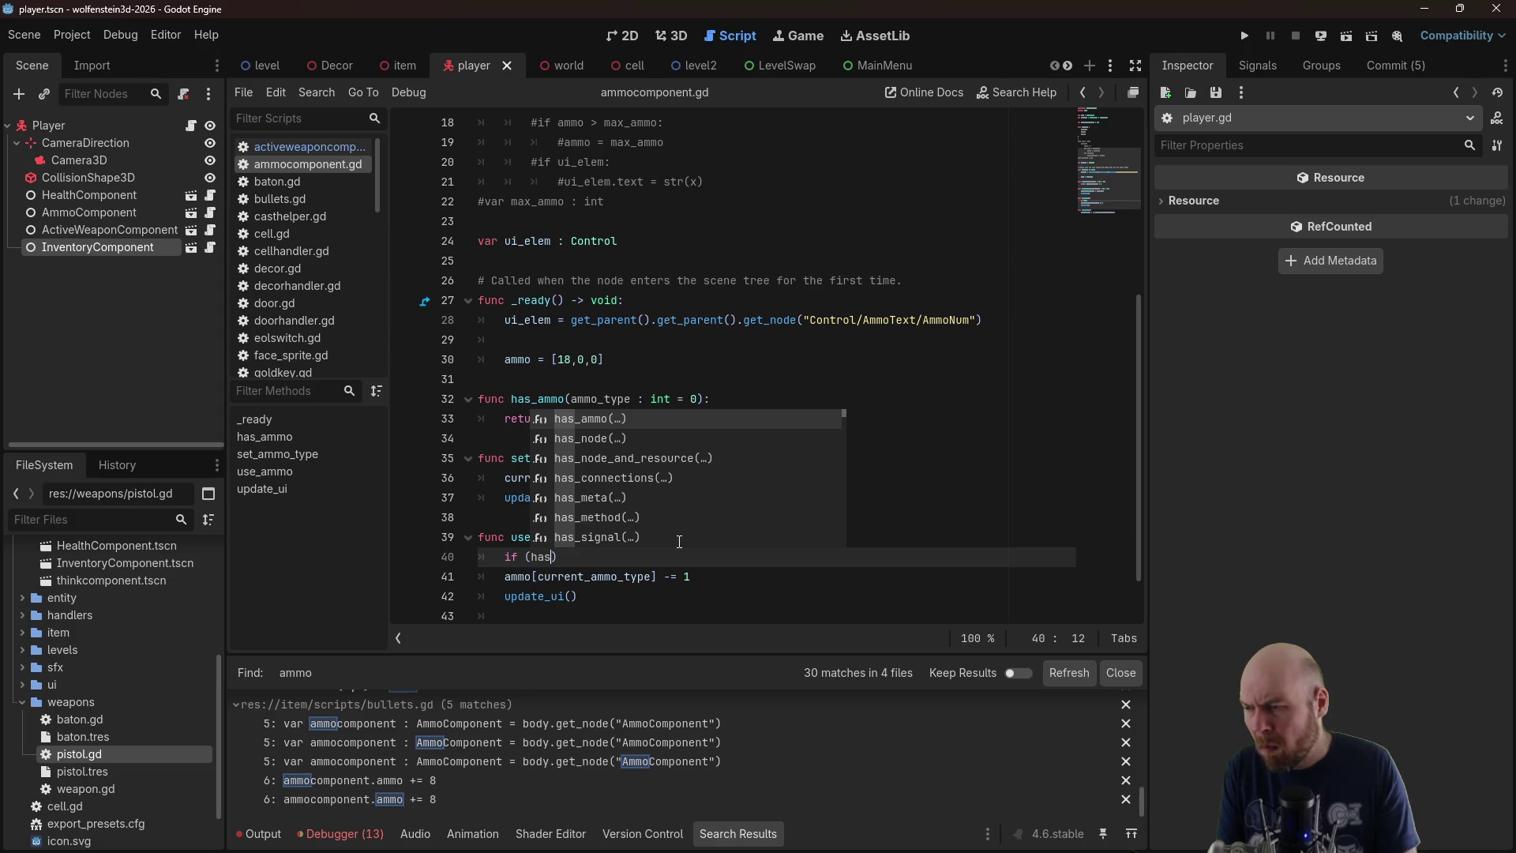
key(BackSpace)
key(BackSpace)
key(BackSpace)
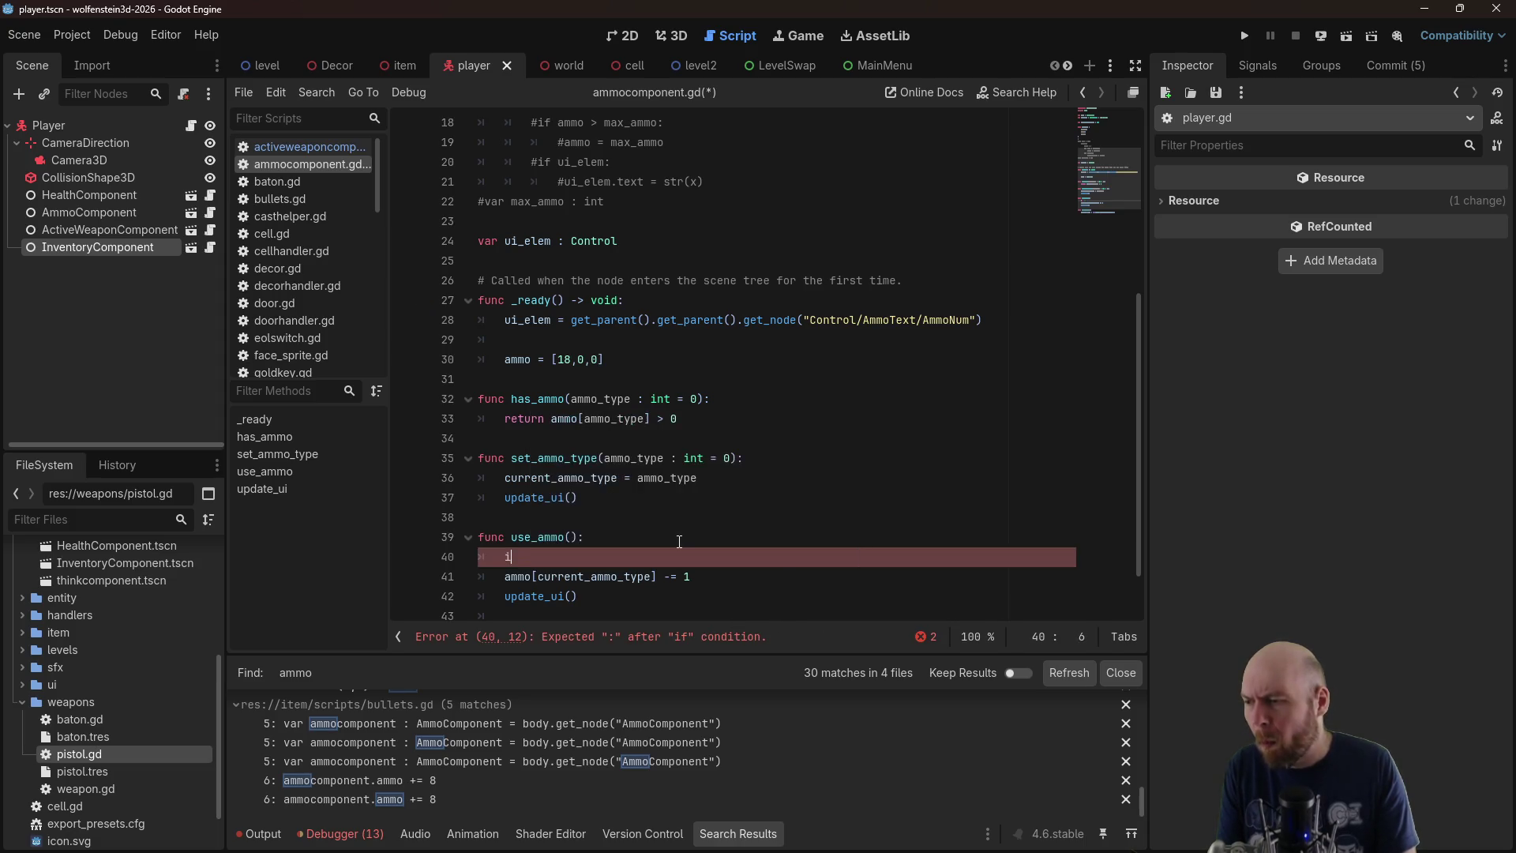
key(BackSpace)
key(BackSpace)
key(BackSpace)
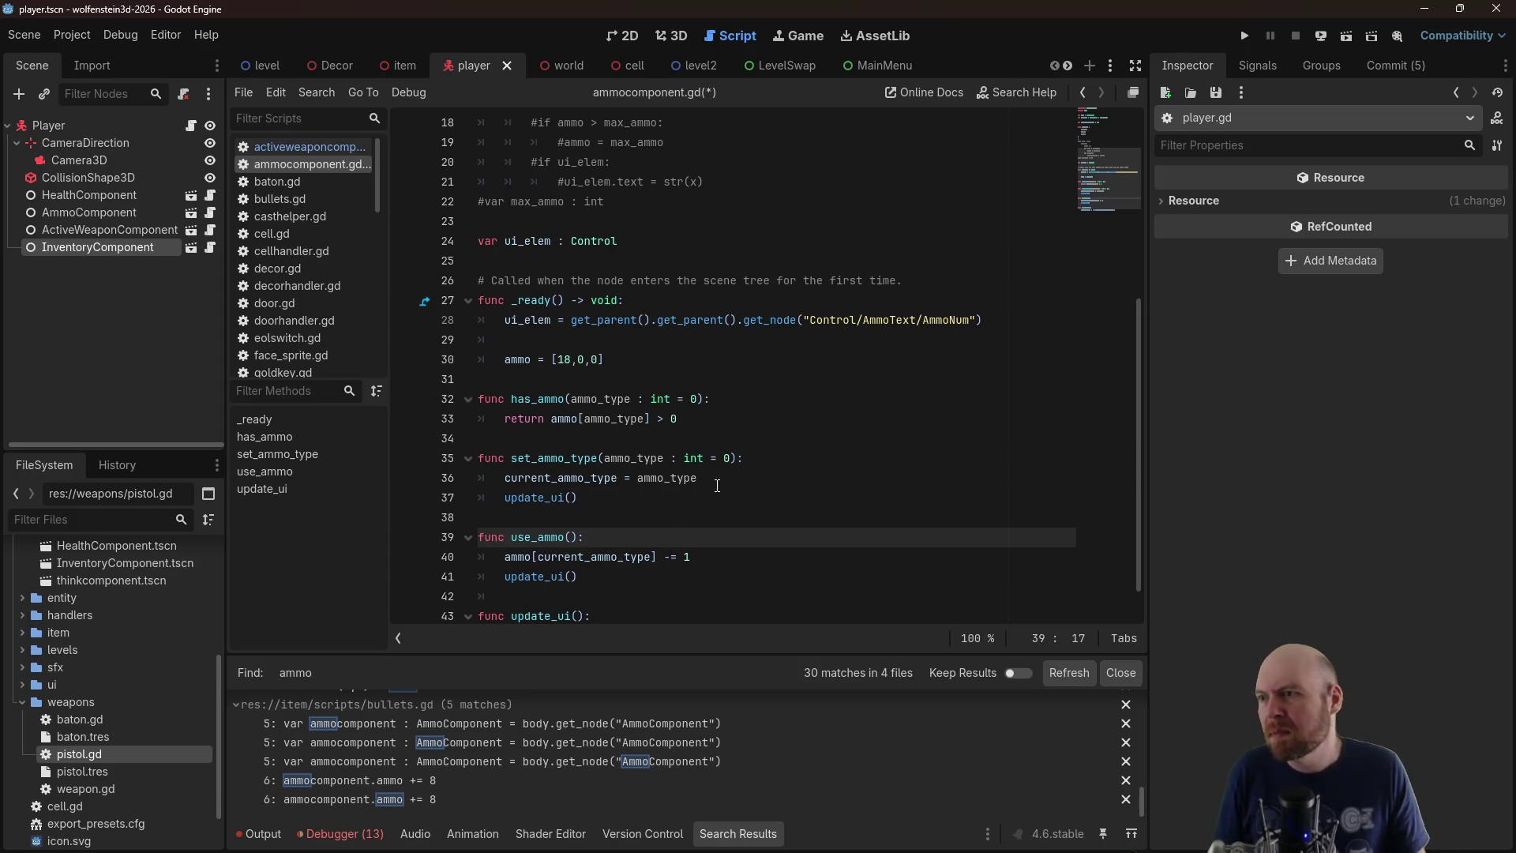
scroll(717, 486, up, 6)
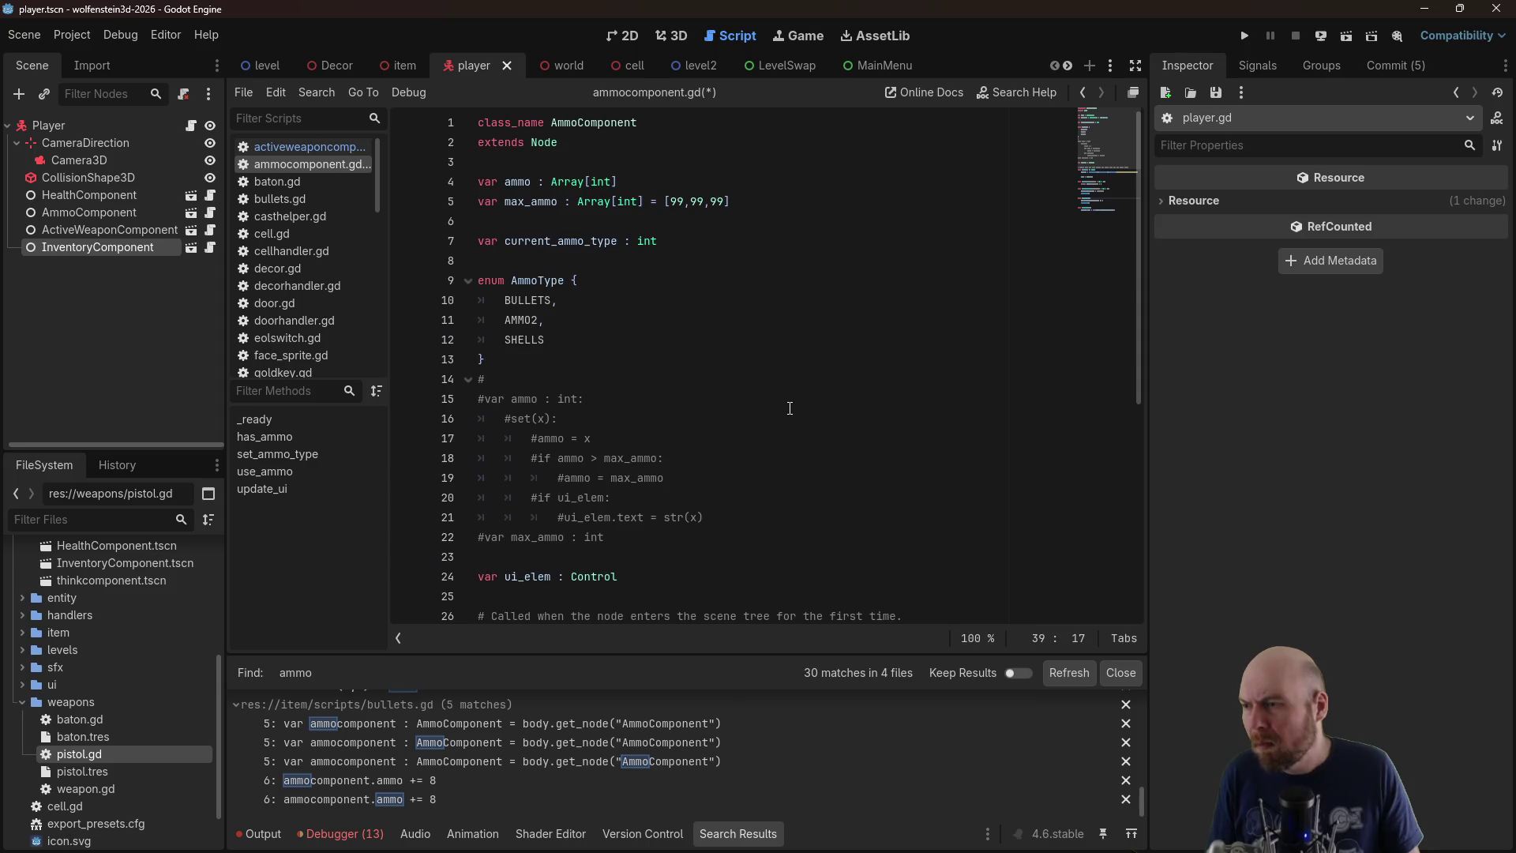
Add NONE as the first entry of the AmmoType enum
click(573, 343)
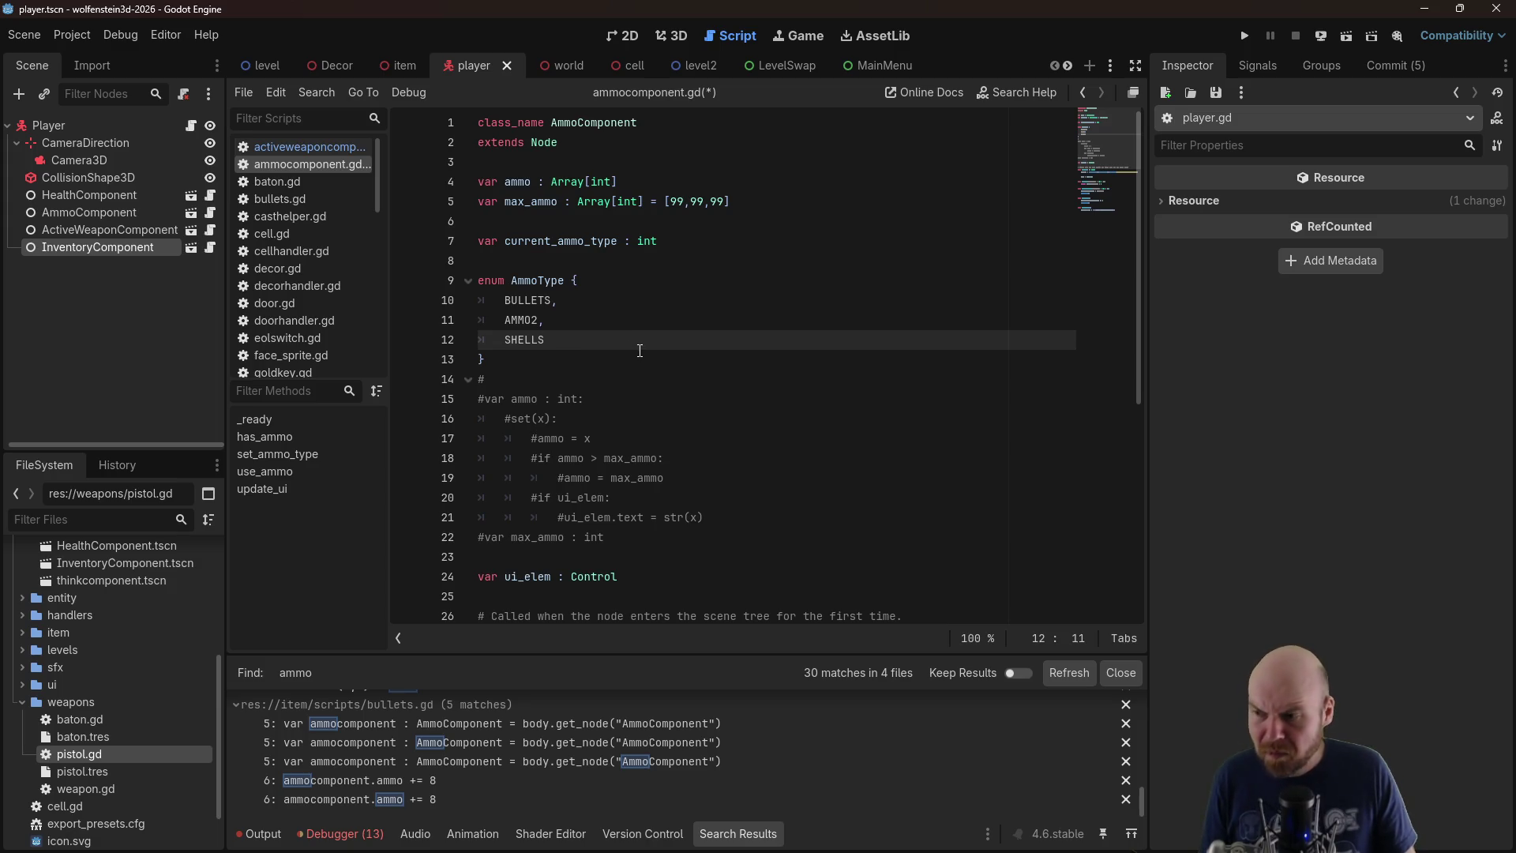
click(631, 277)
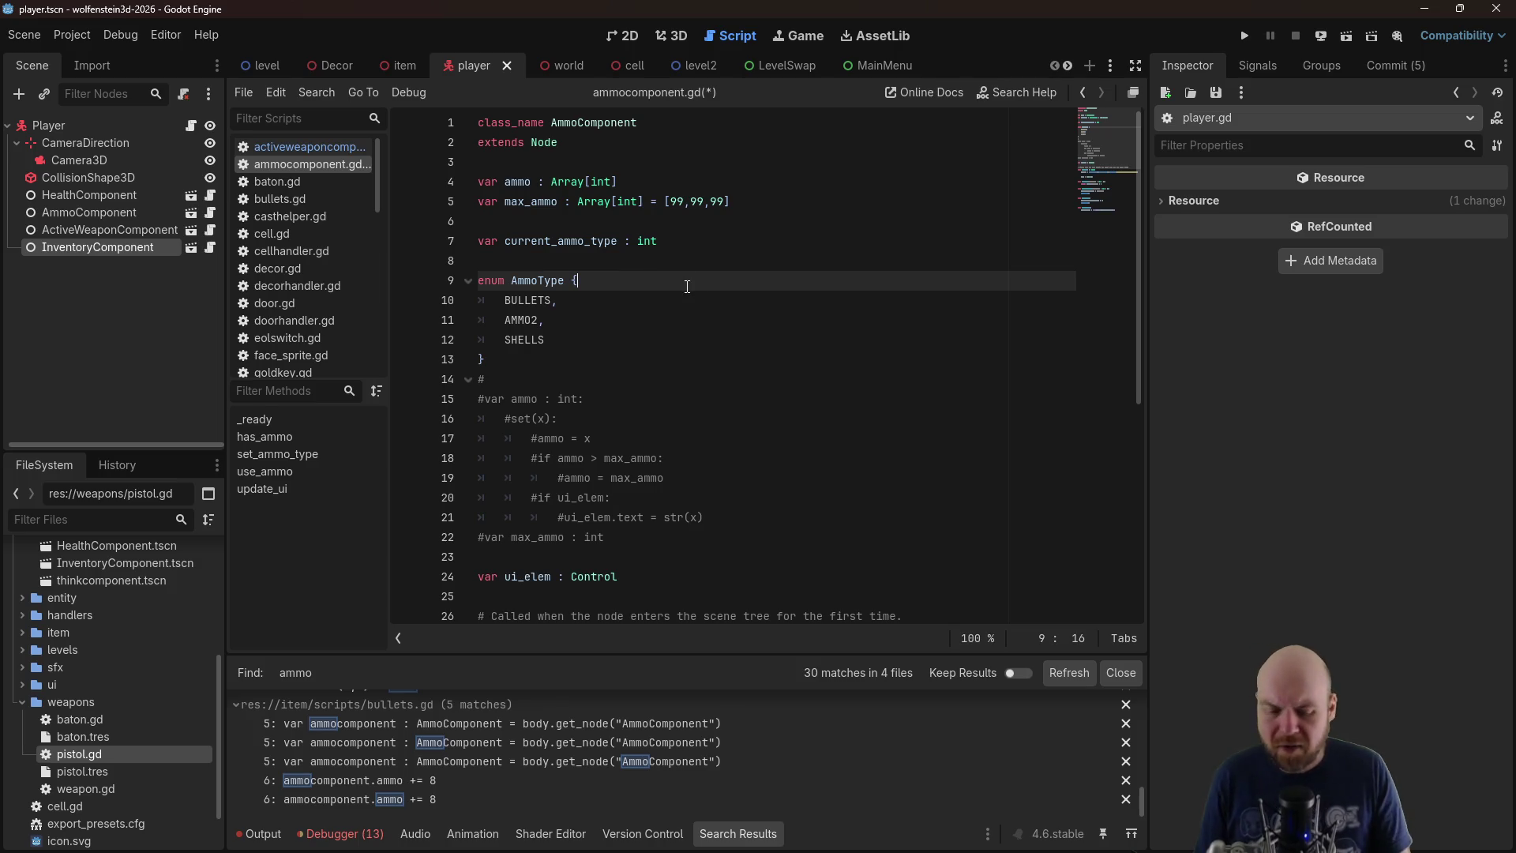
key(Return)
text(NONE,)
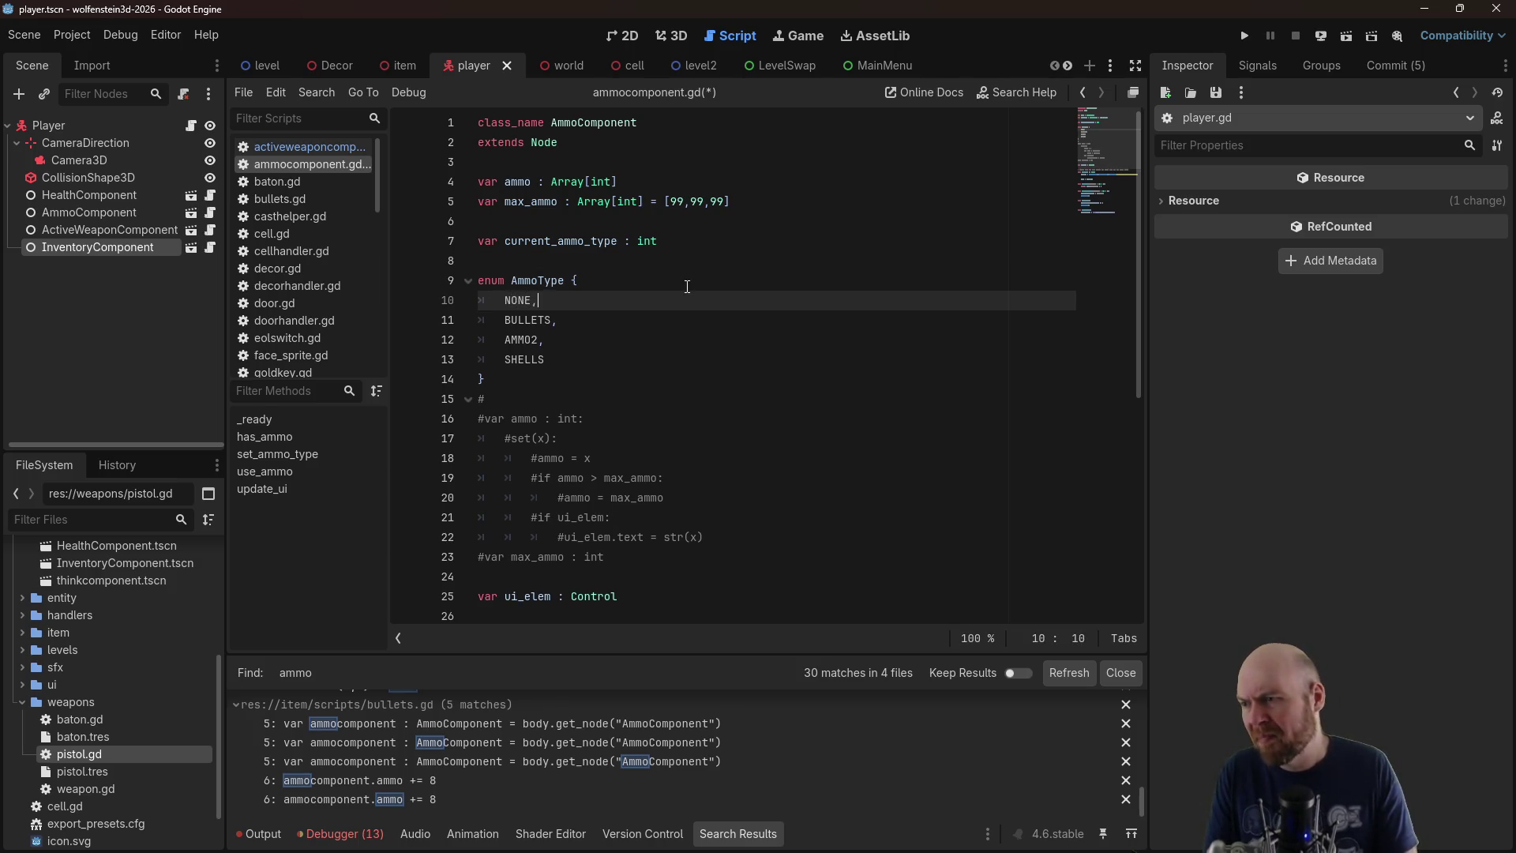
Prepend 0 to the max_ammo values and to the starting ammo array in _ready
click(667, 201)
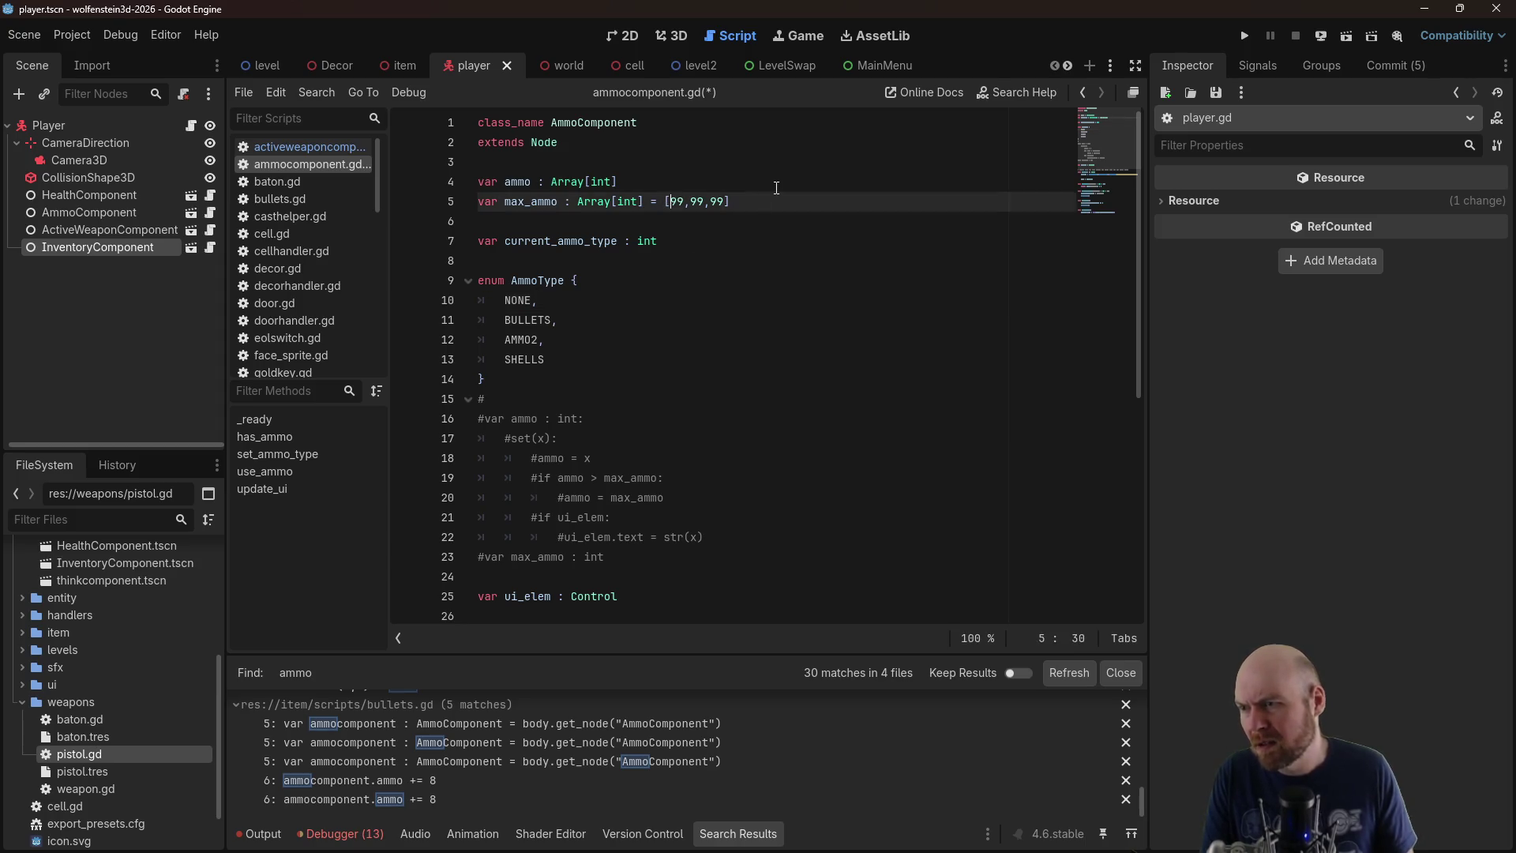
text(0,)
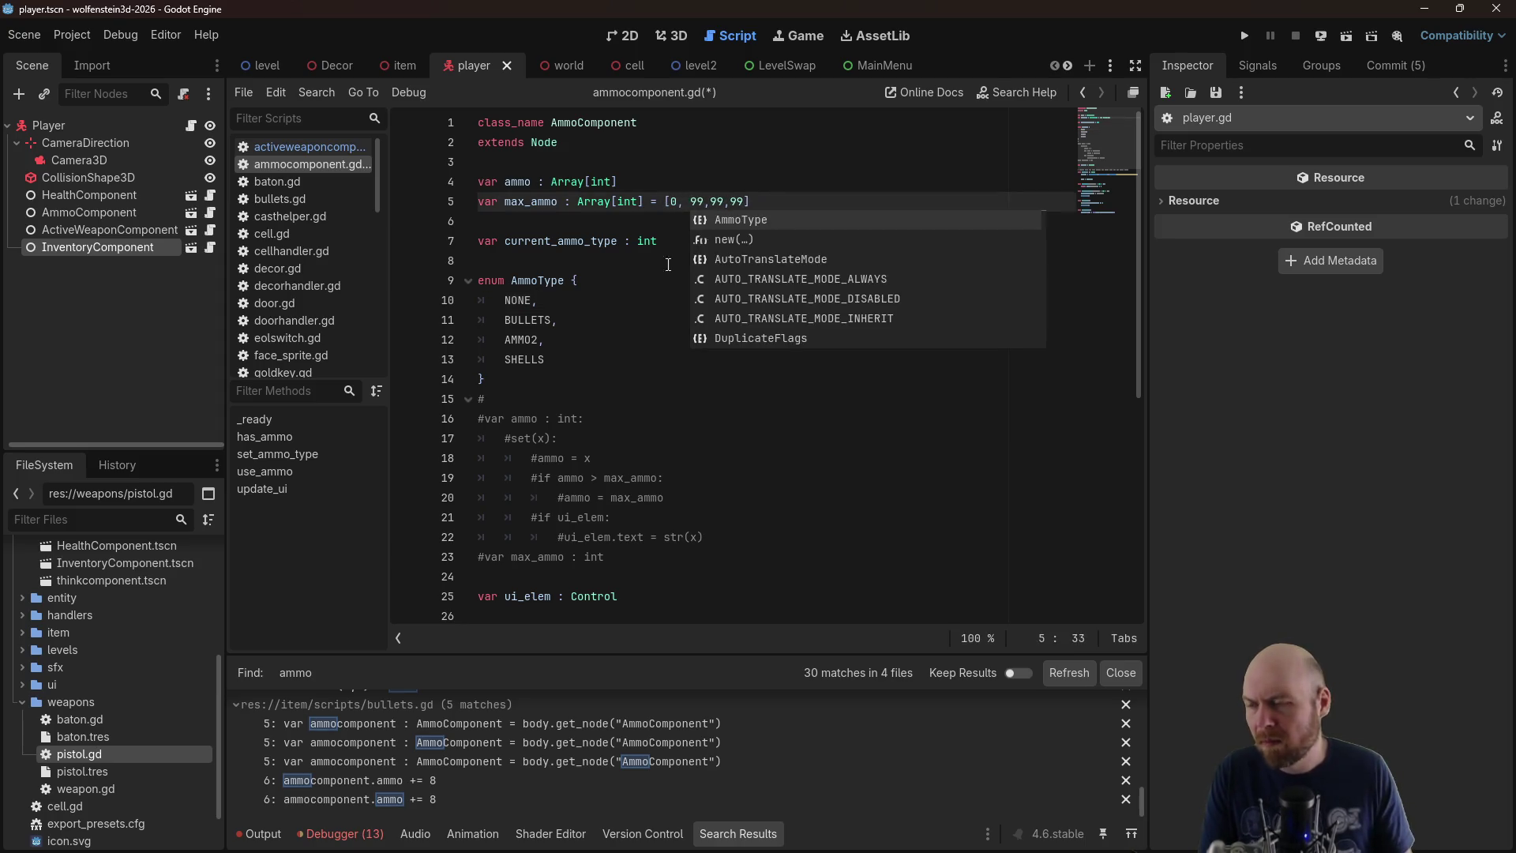
scroll(651, 499, down, 3)
click(553, 537)
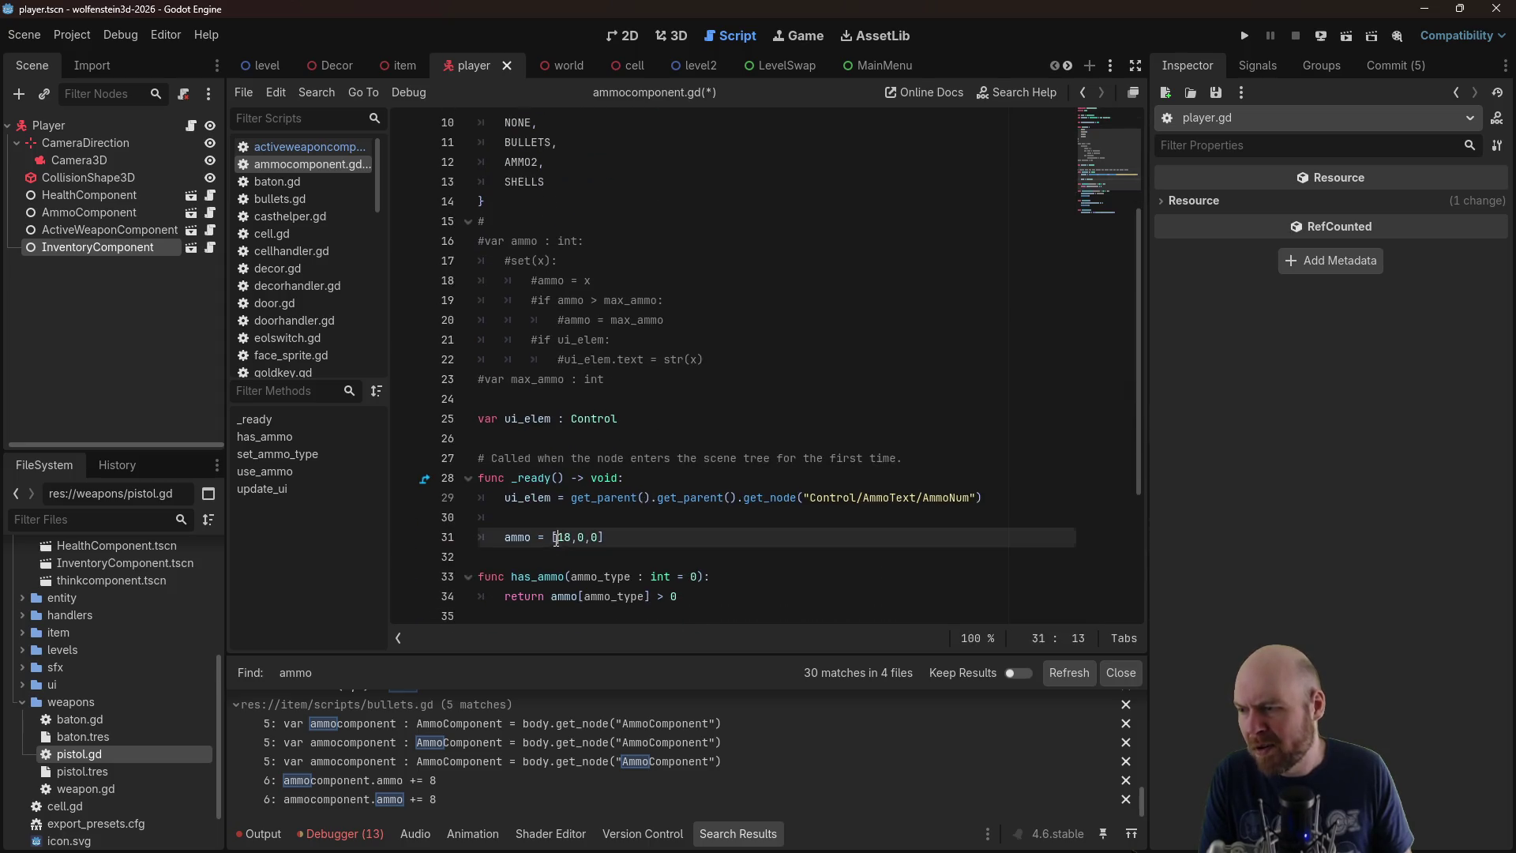
text(0,)
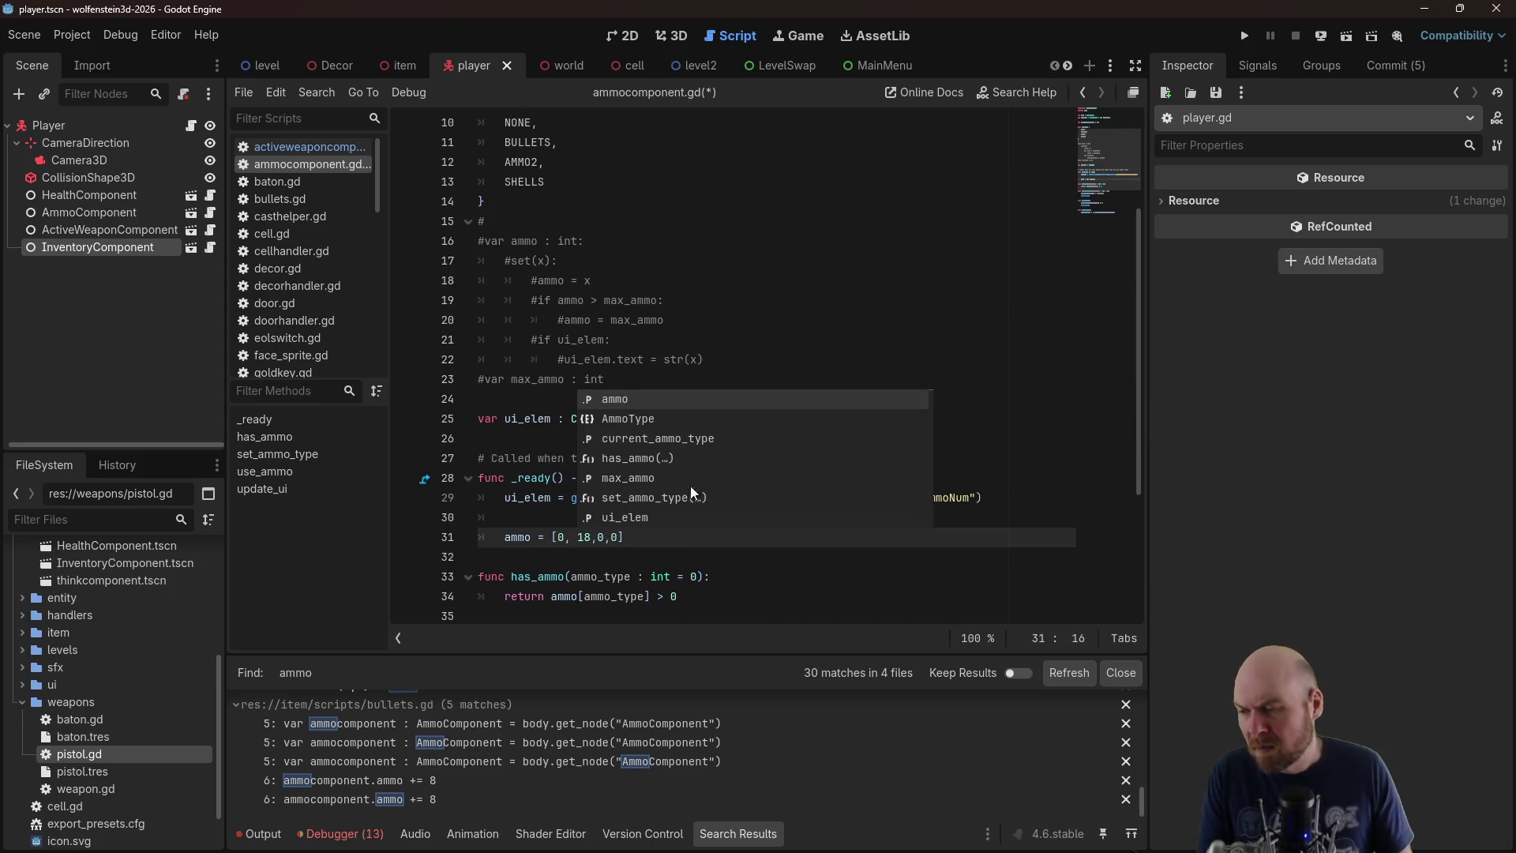
click(712, 312)
scroll(712, 312, down, 3)
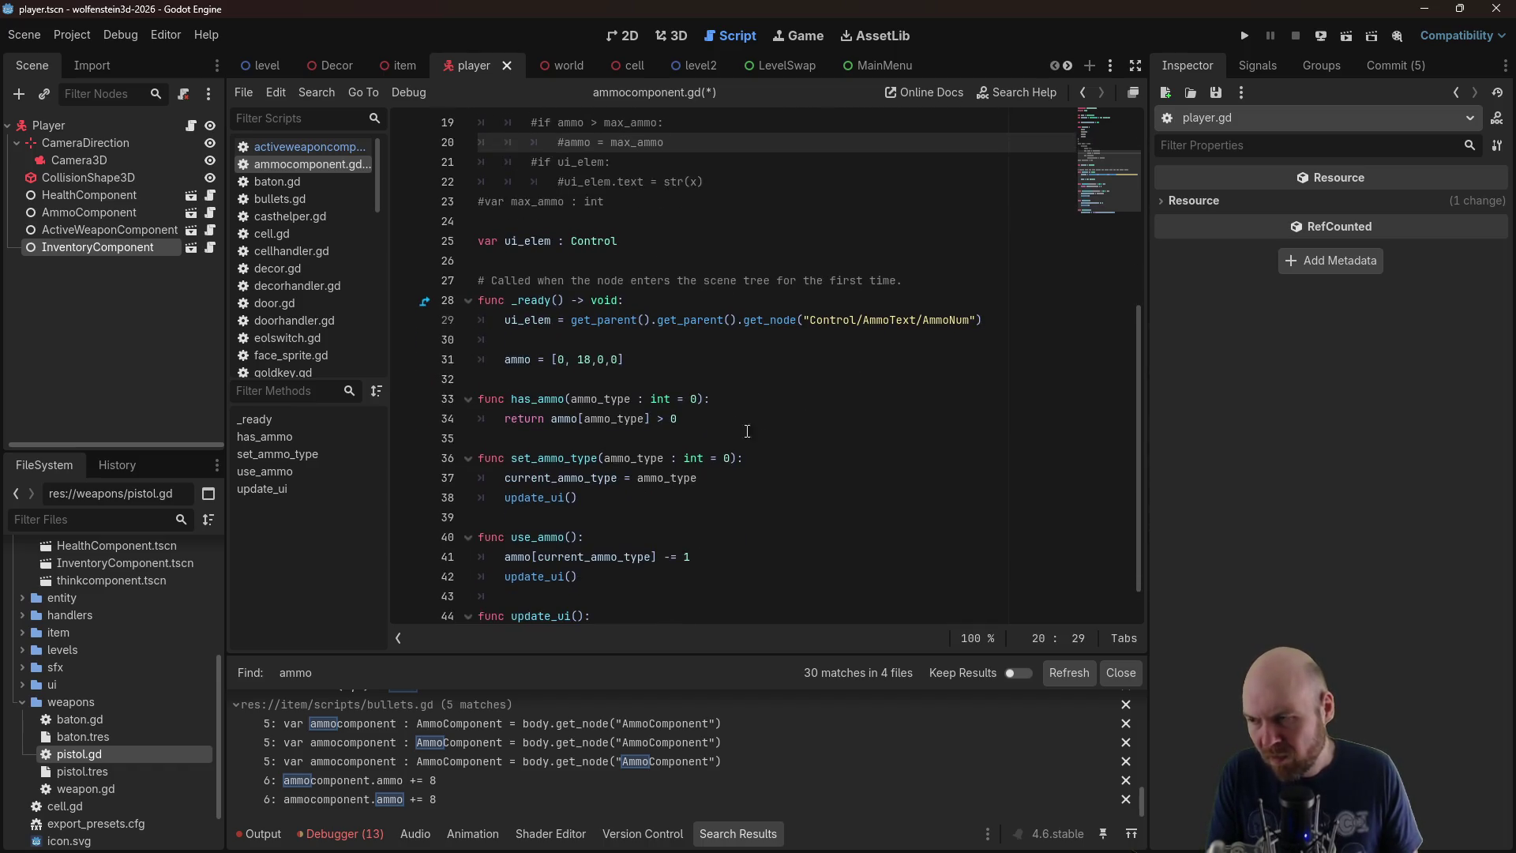
scroll(734, 402, up, 6)
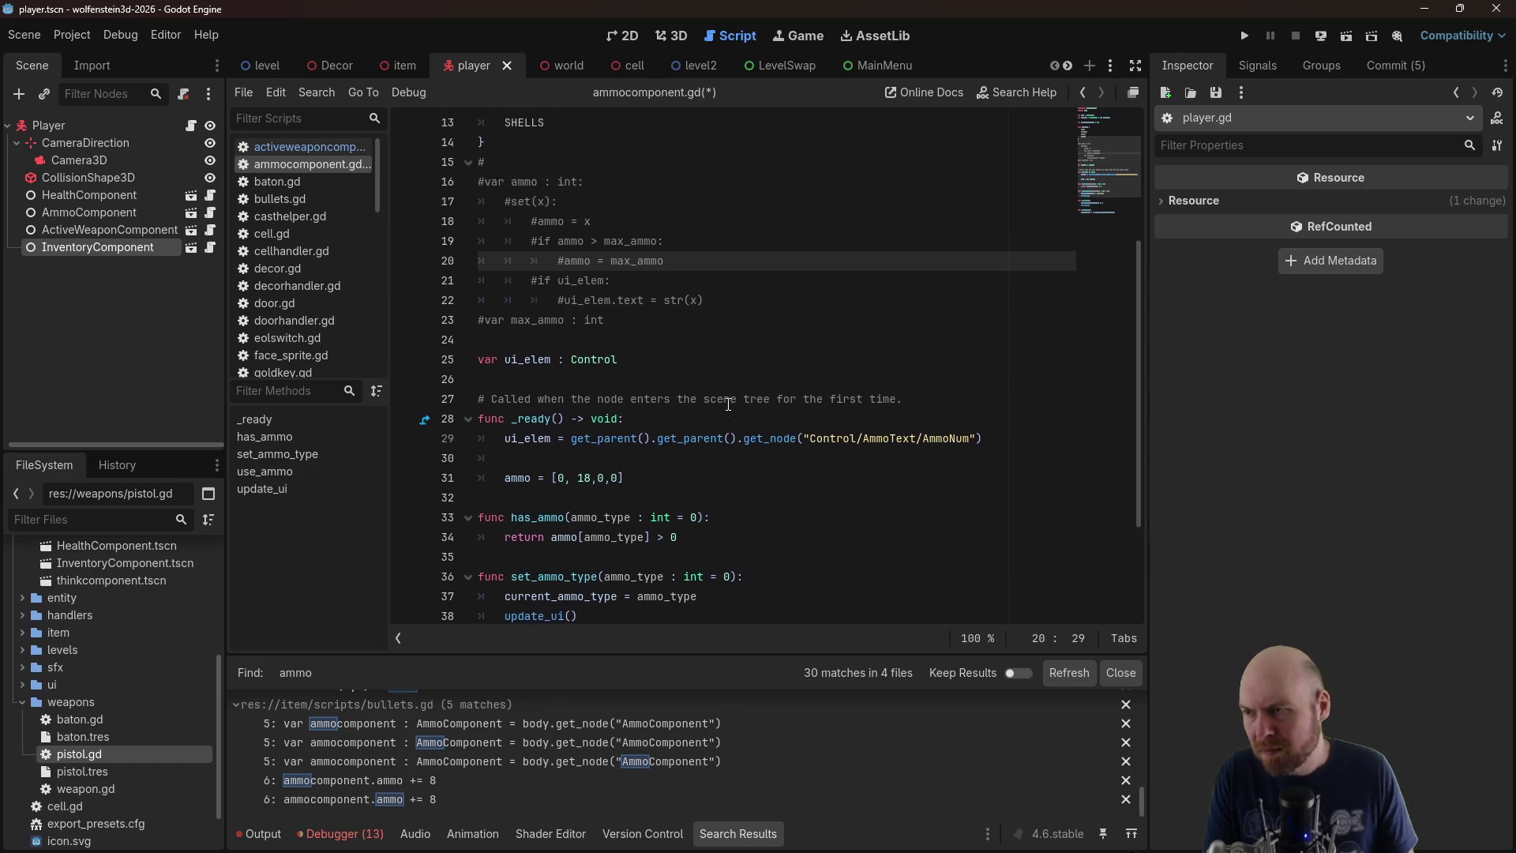
scroll(728, 415, down, 6)
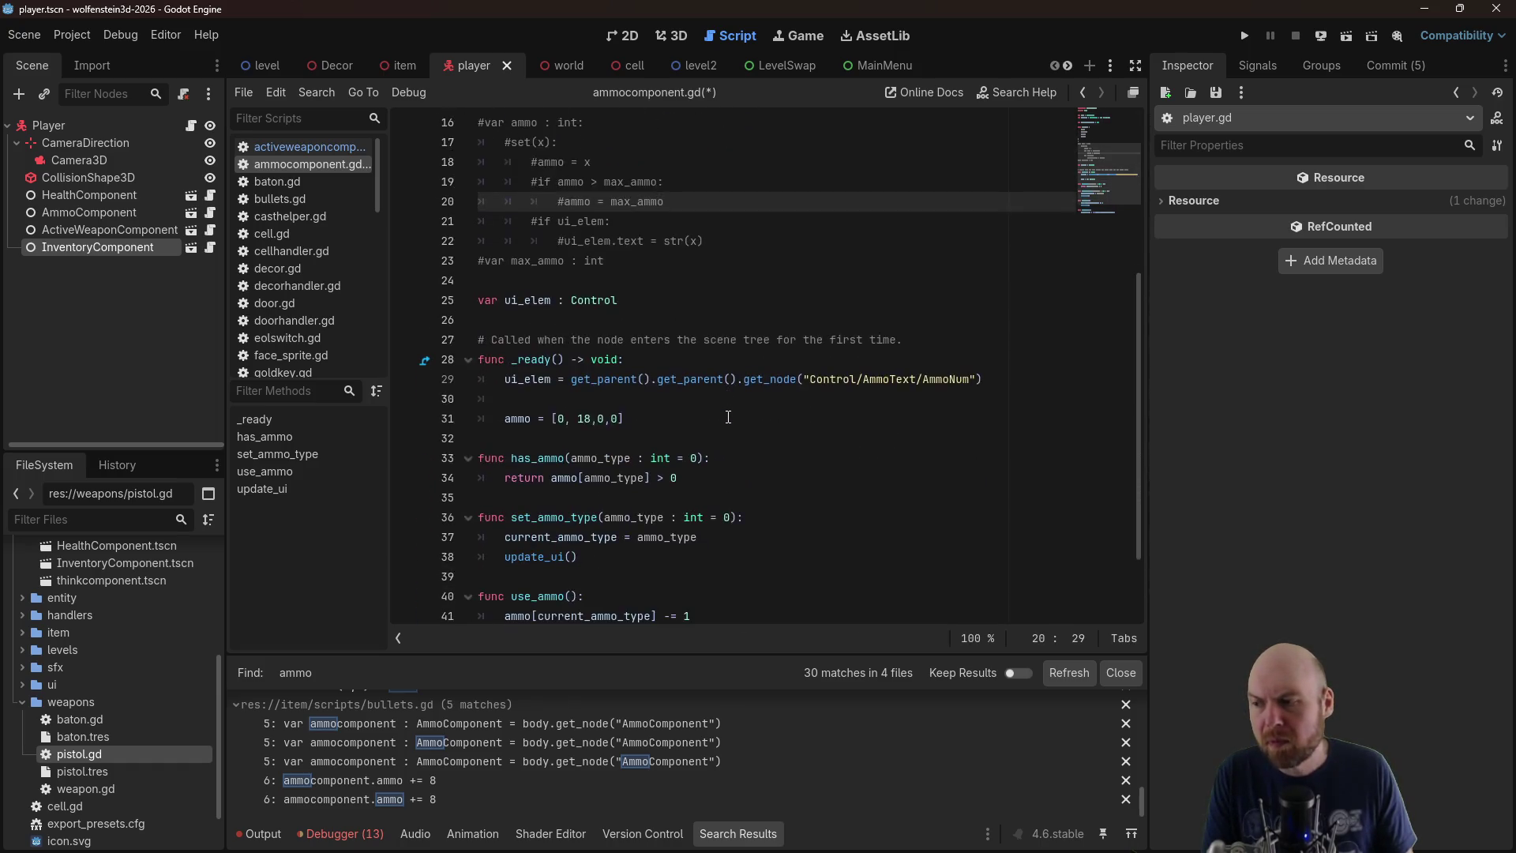
scroll(728, 415, down, 1)
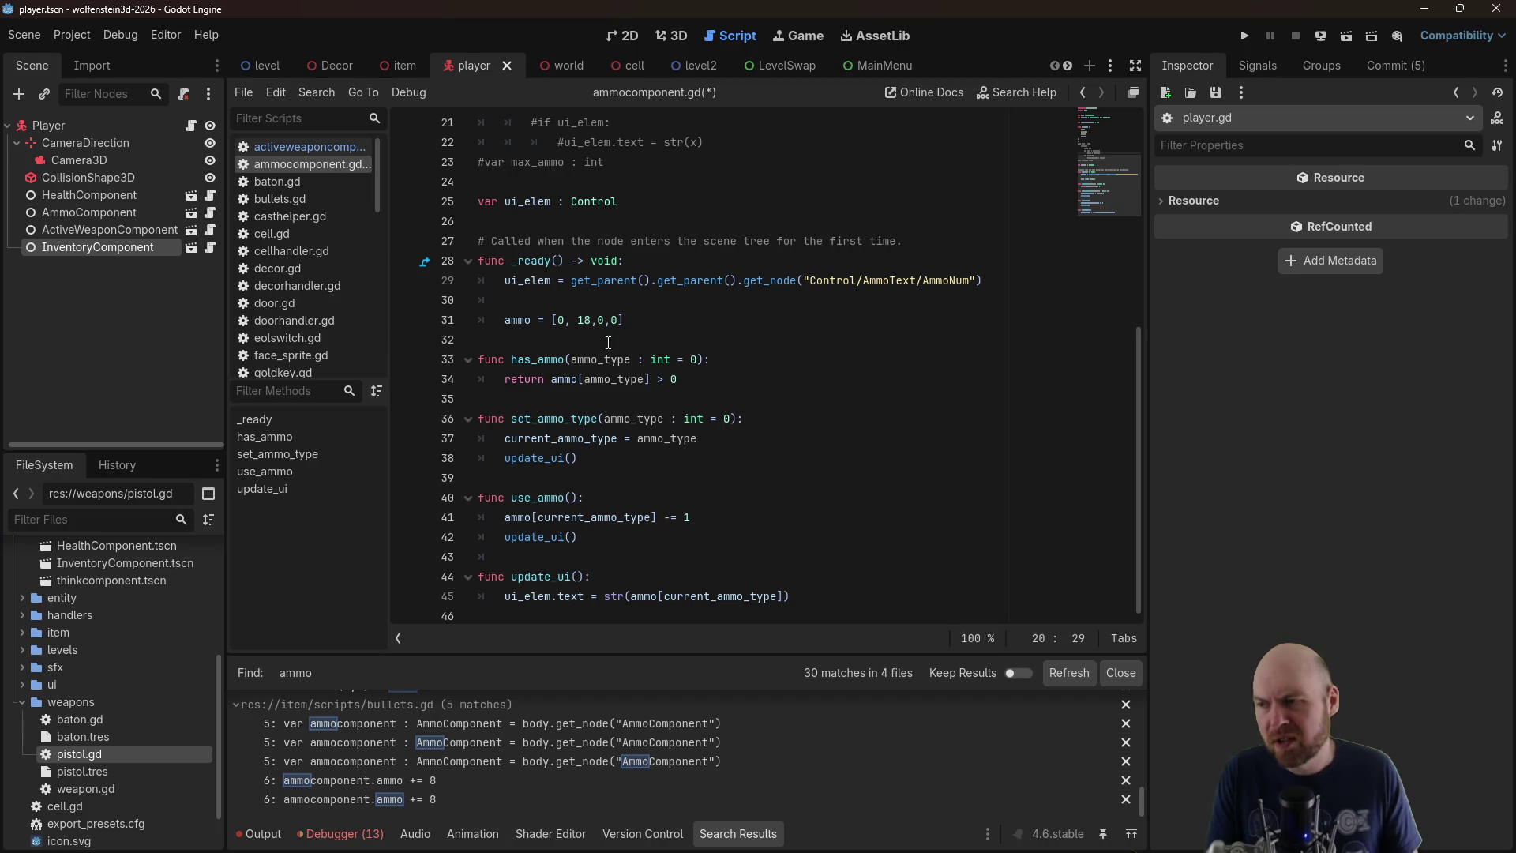
Remove the stray space so ammo reads [0,18,0,0], and save the script
click(578, 320)
key(BackSpace)
key(ctrl+s)
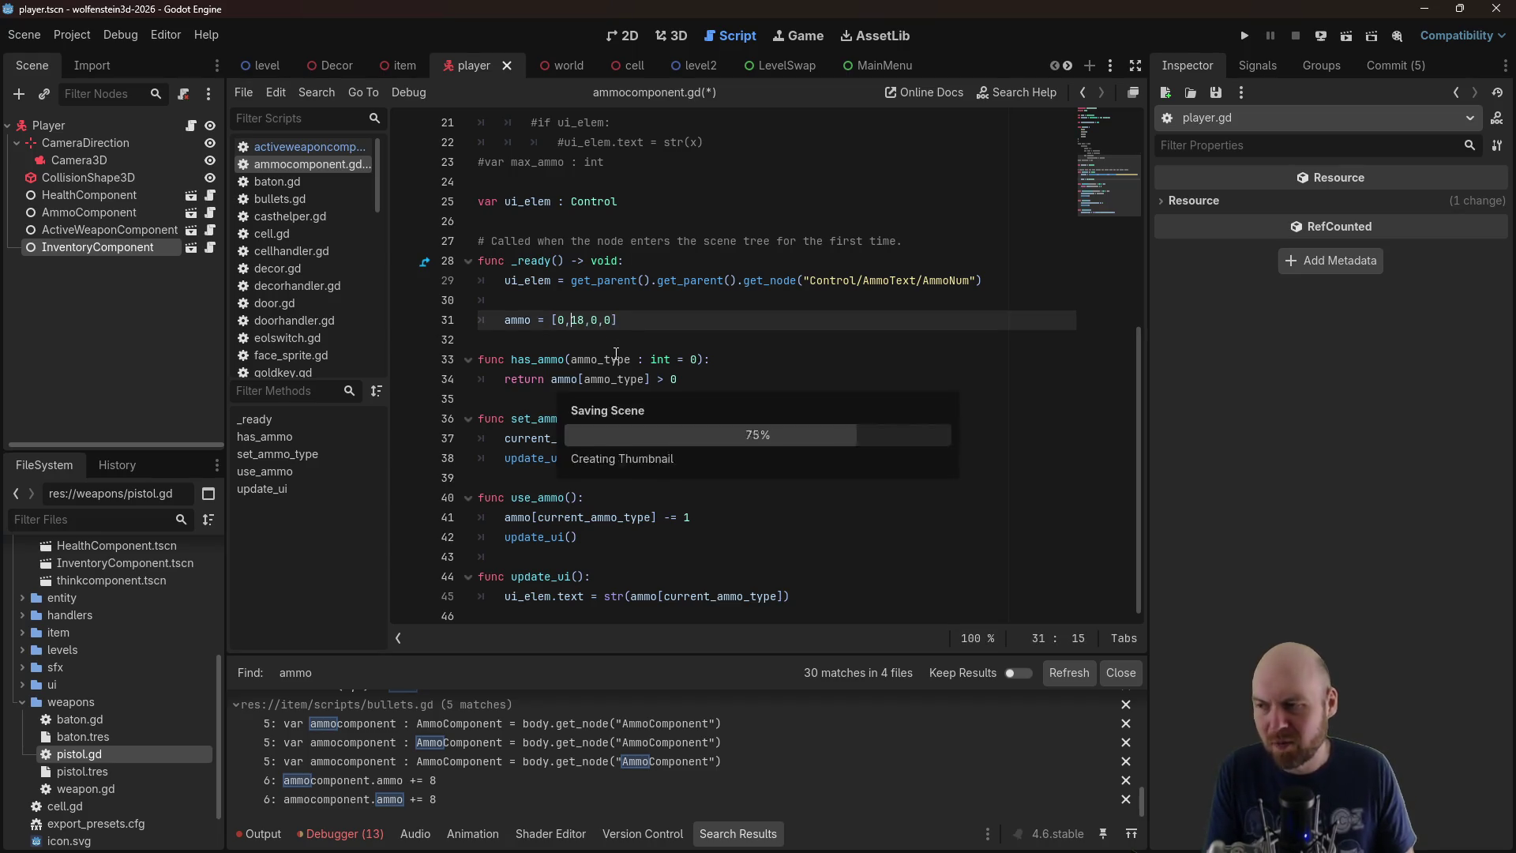
scroll(716, 450, up, 6)
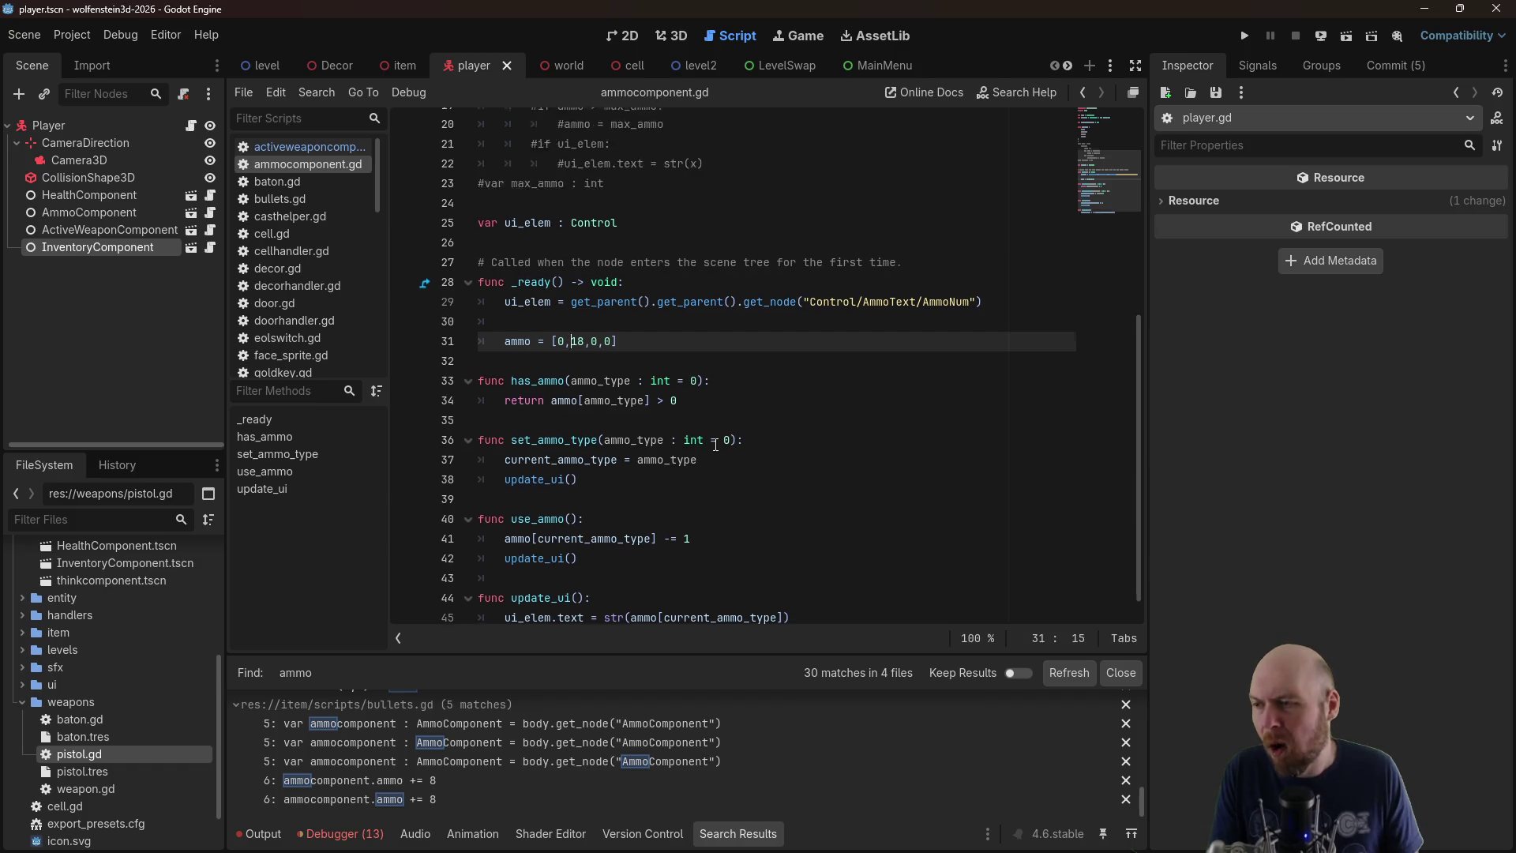
scroll(716, 451, down, 3)
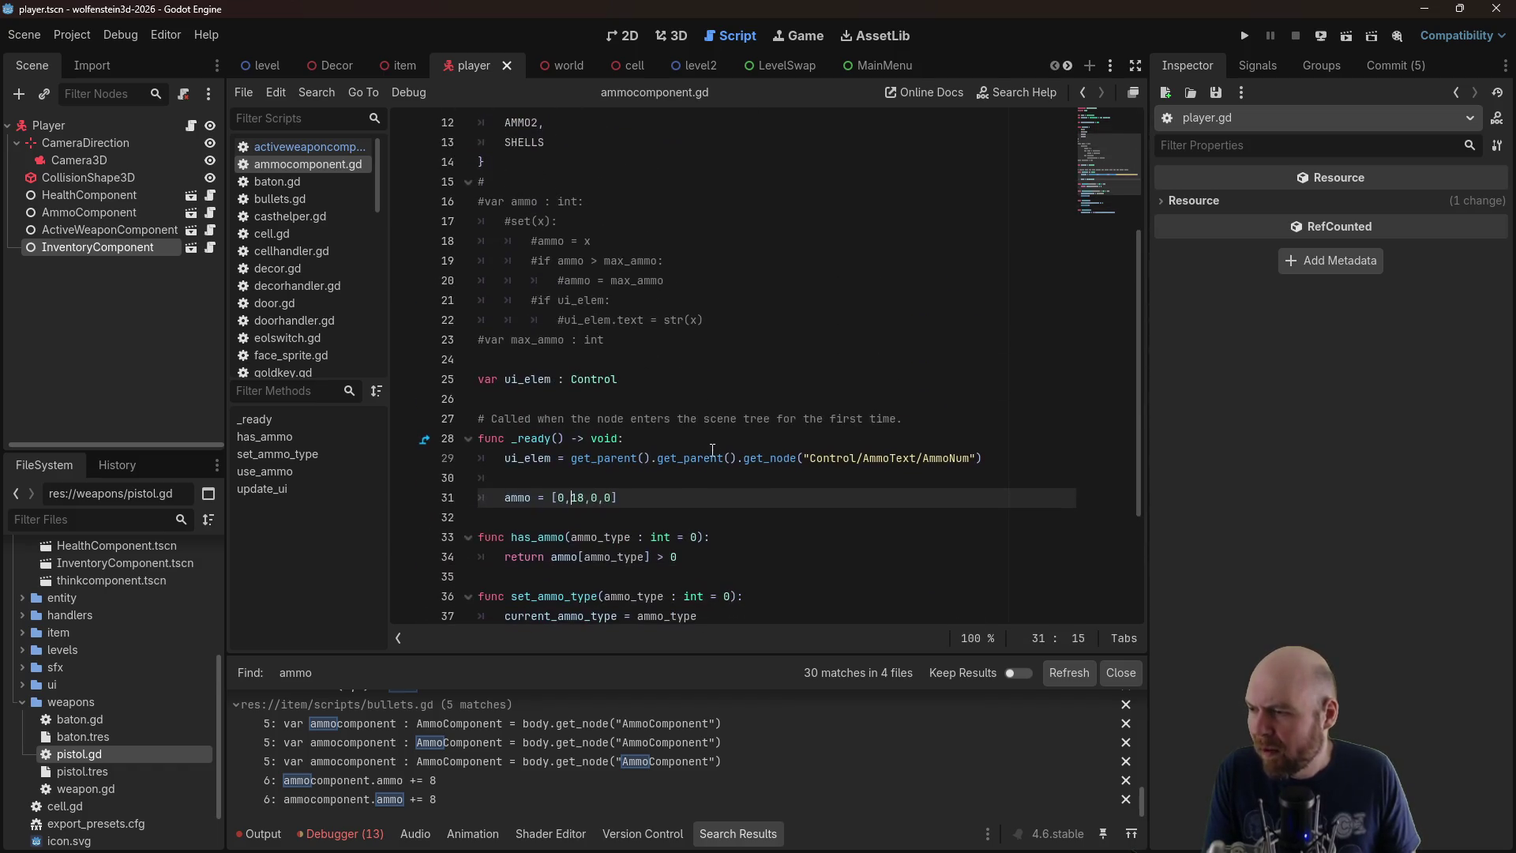
scroll(567, 385, down, 2)
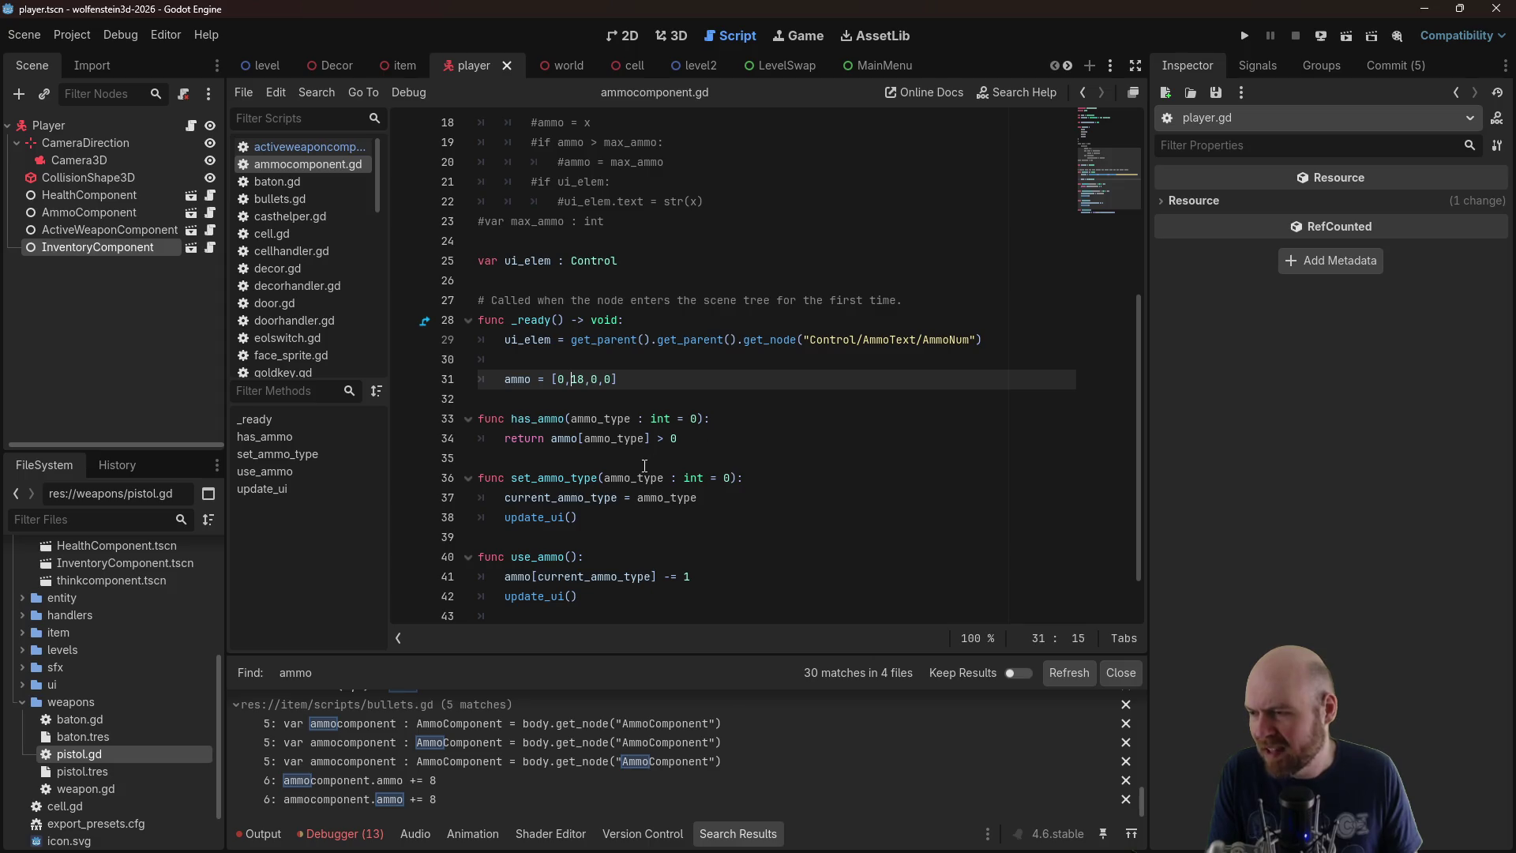
scroll(542, 567, down, 1)
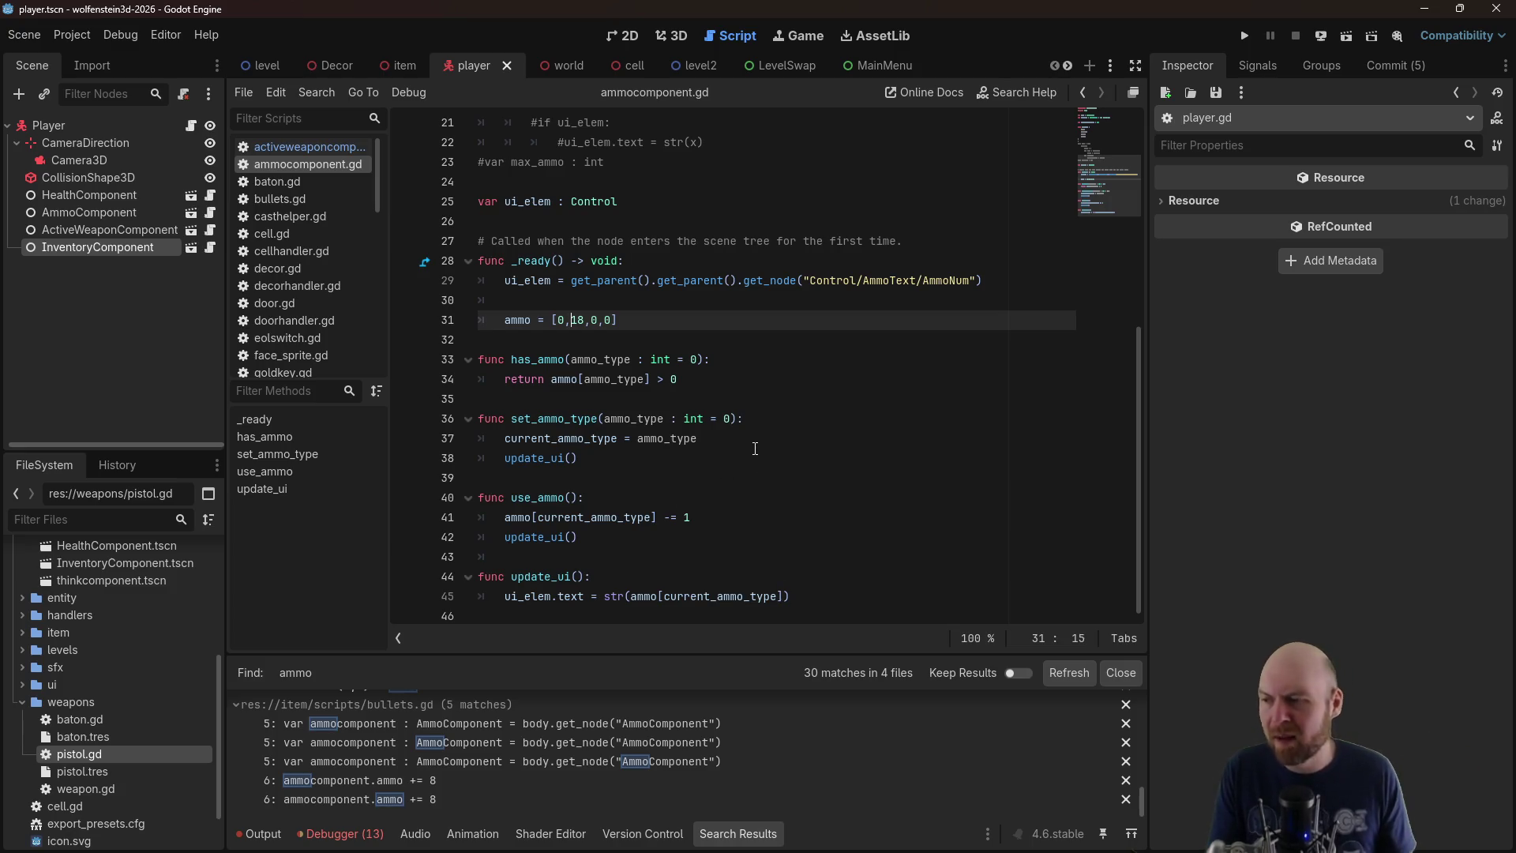
click(629, 395)
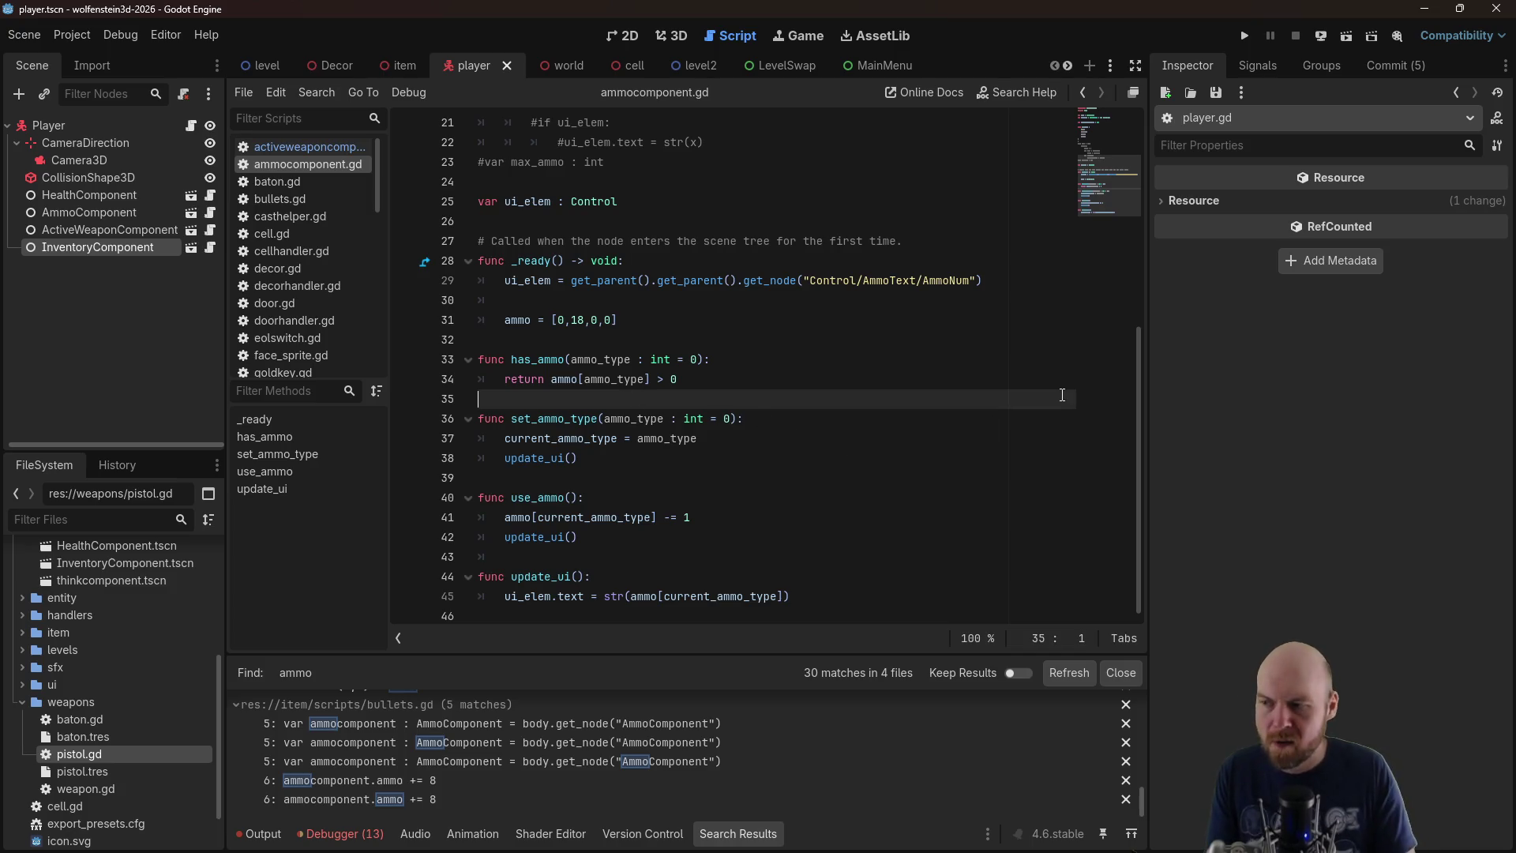
Insert a new add_ammo(amount : int, ammo_type : int = 0) function above has_ammo
key(Up)
key(Up)
key(Up)
key(Return)
key(Return)
key(Up)
text(func add_ammo()
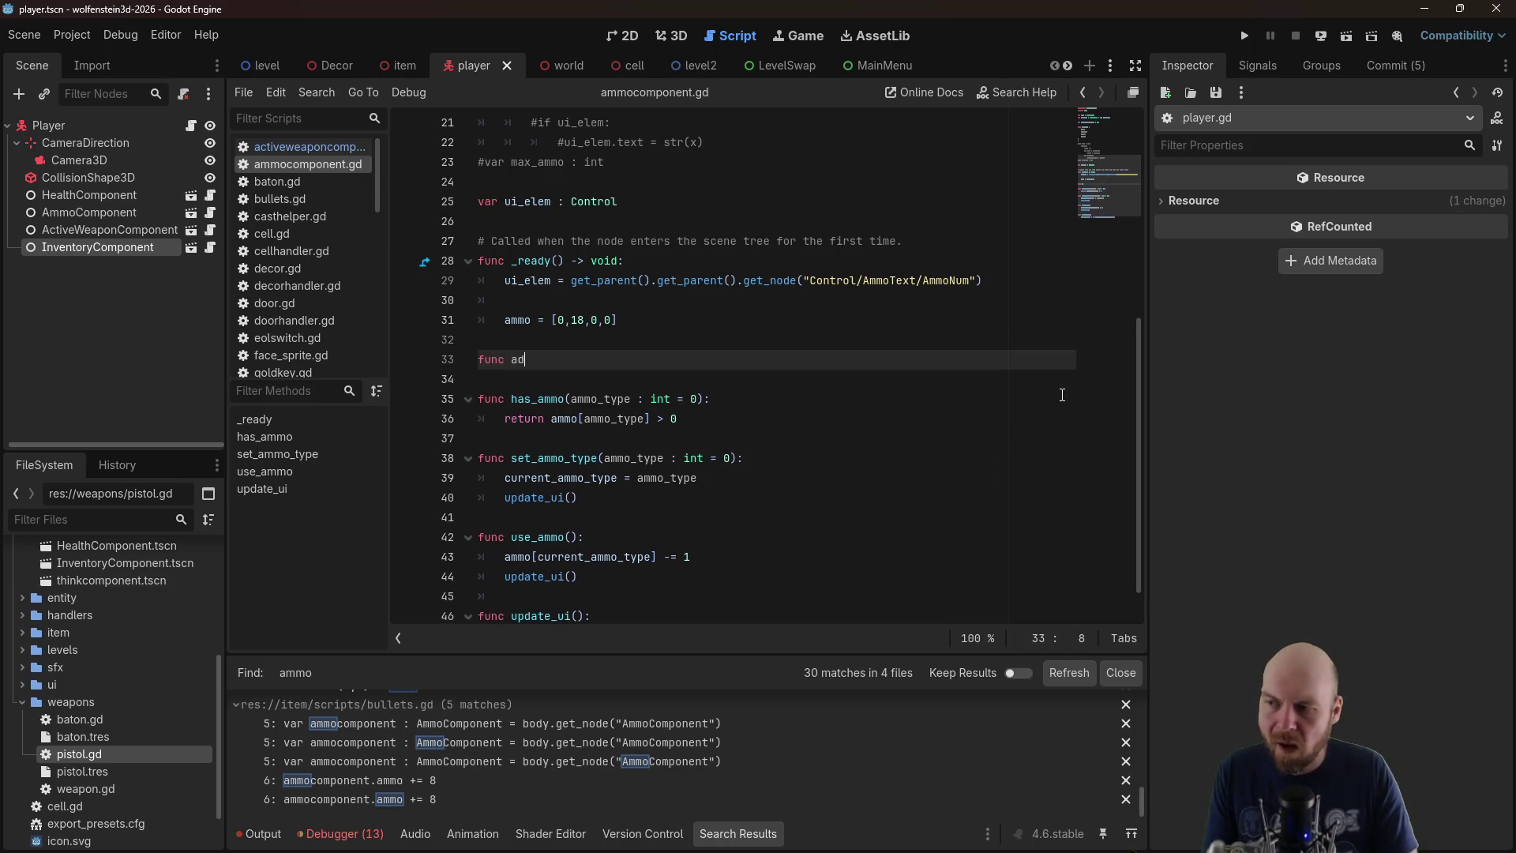
text(amount : int, )
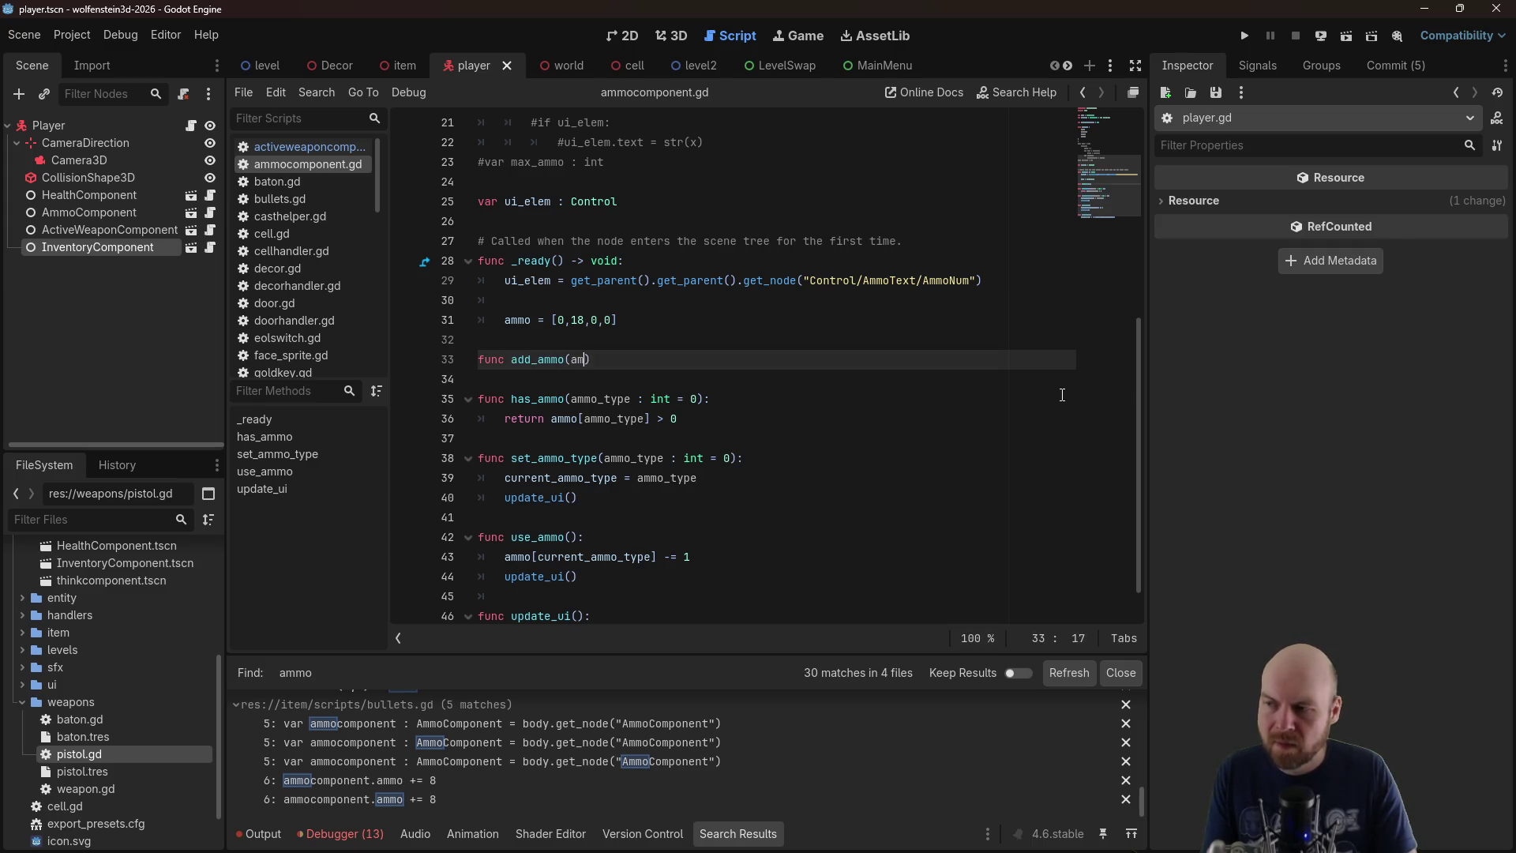
text(ammo_type :)
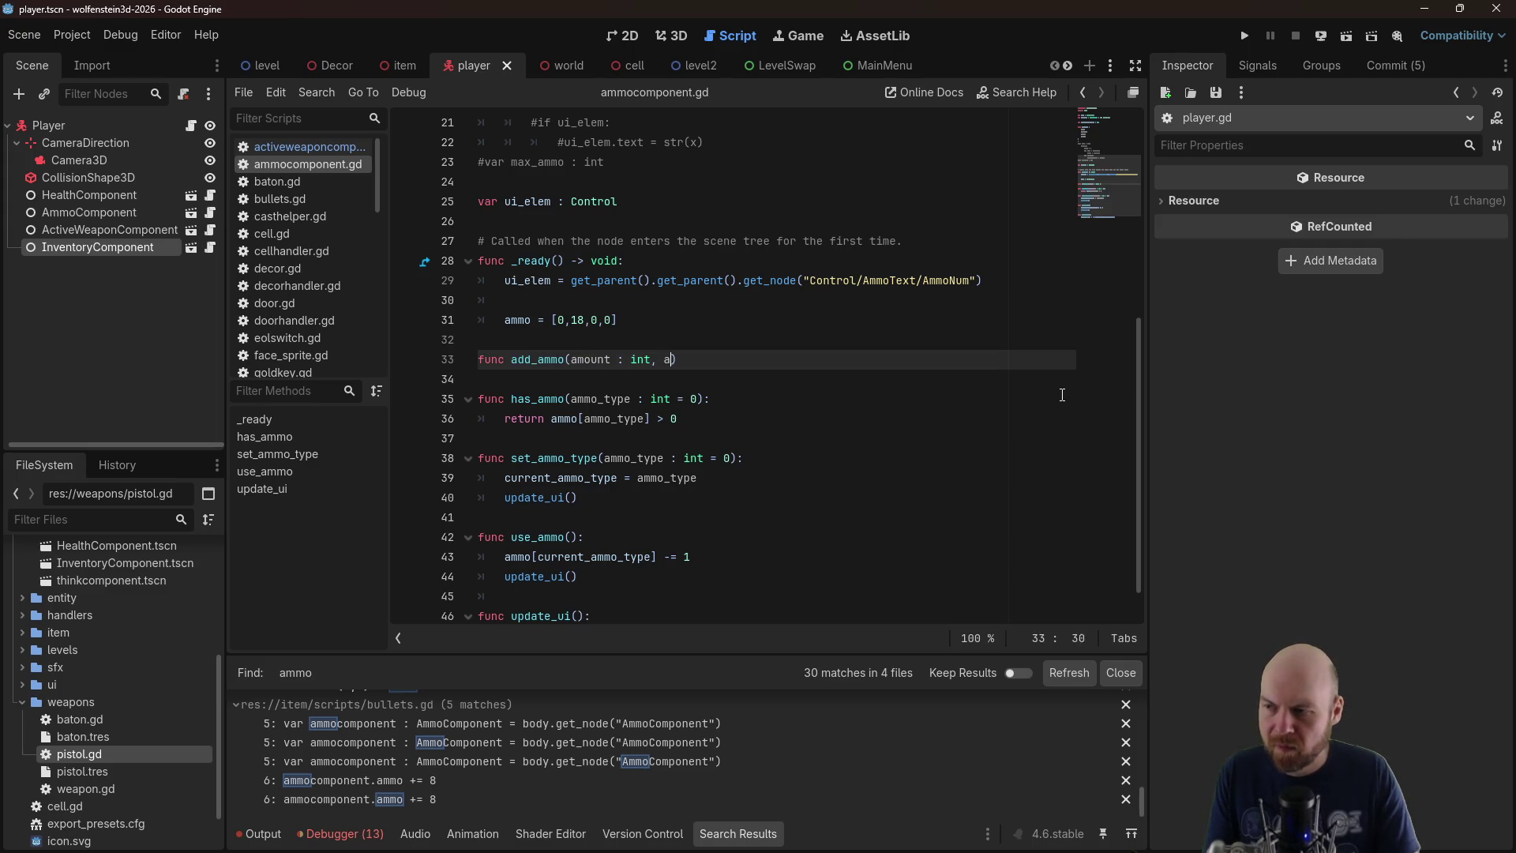
text( int = 0)
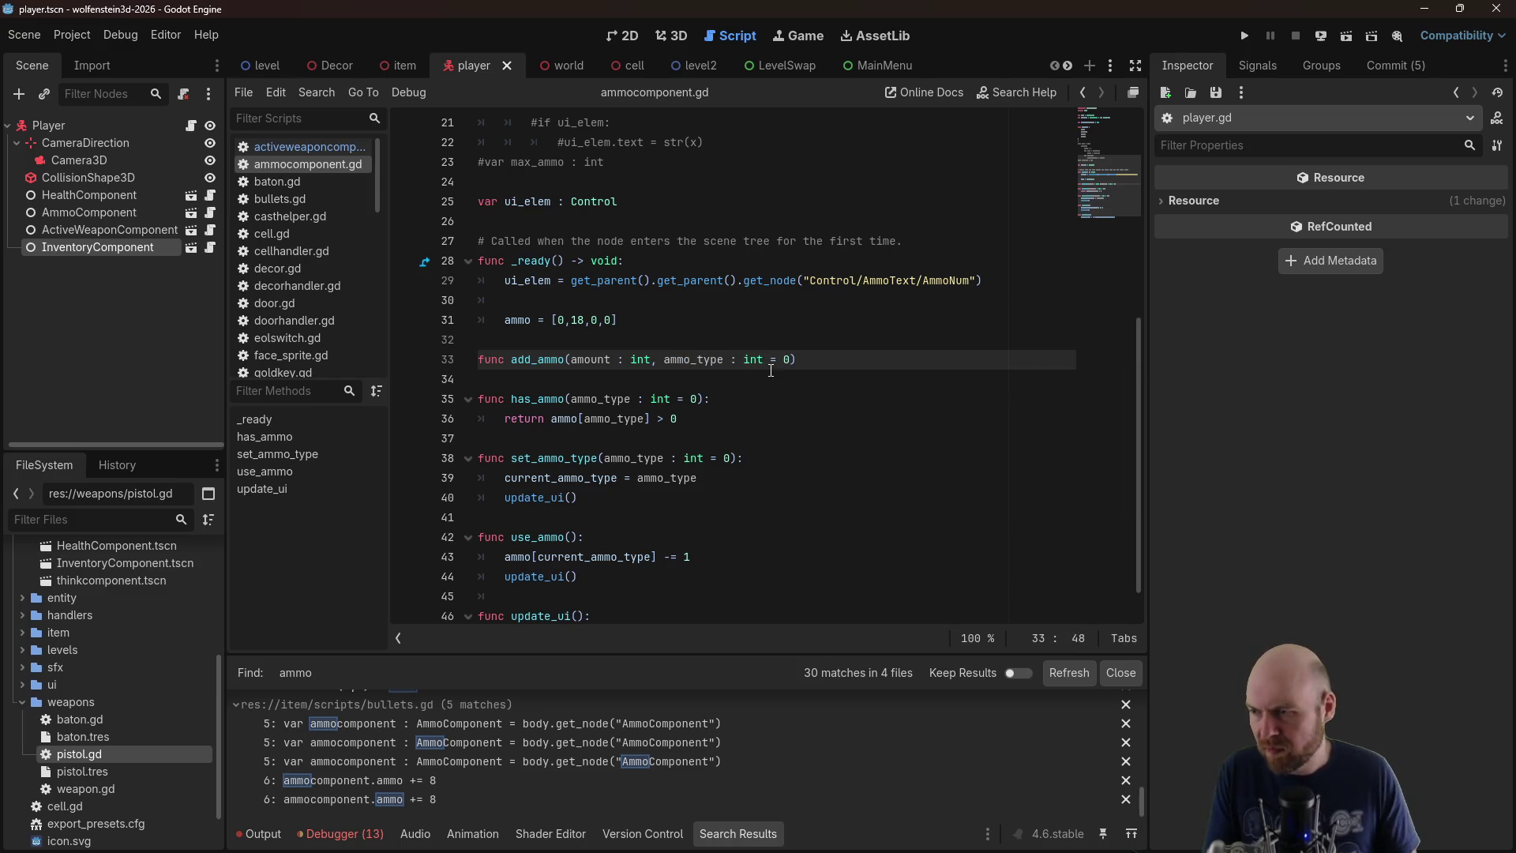
Change the ammo type defaults of has_ammo, set_ammo_type and add_ammo to 1
click(693, 401)
key(Delete)
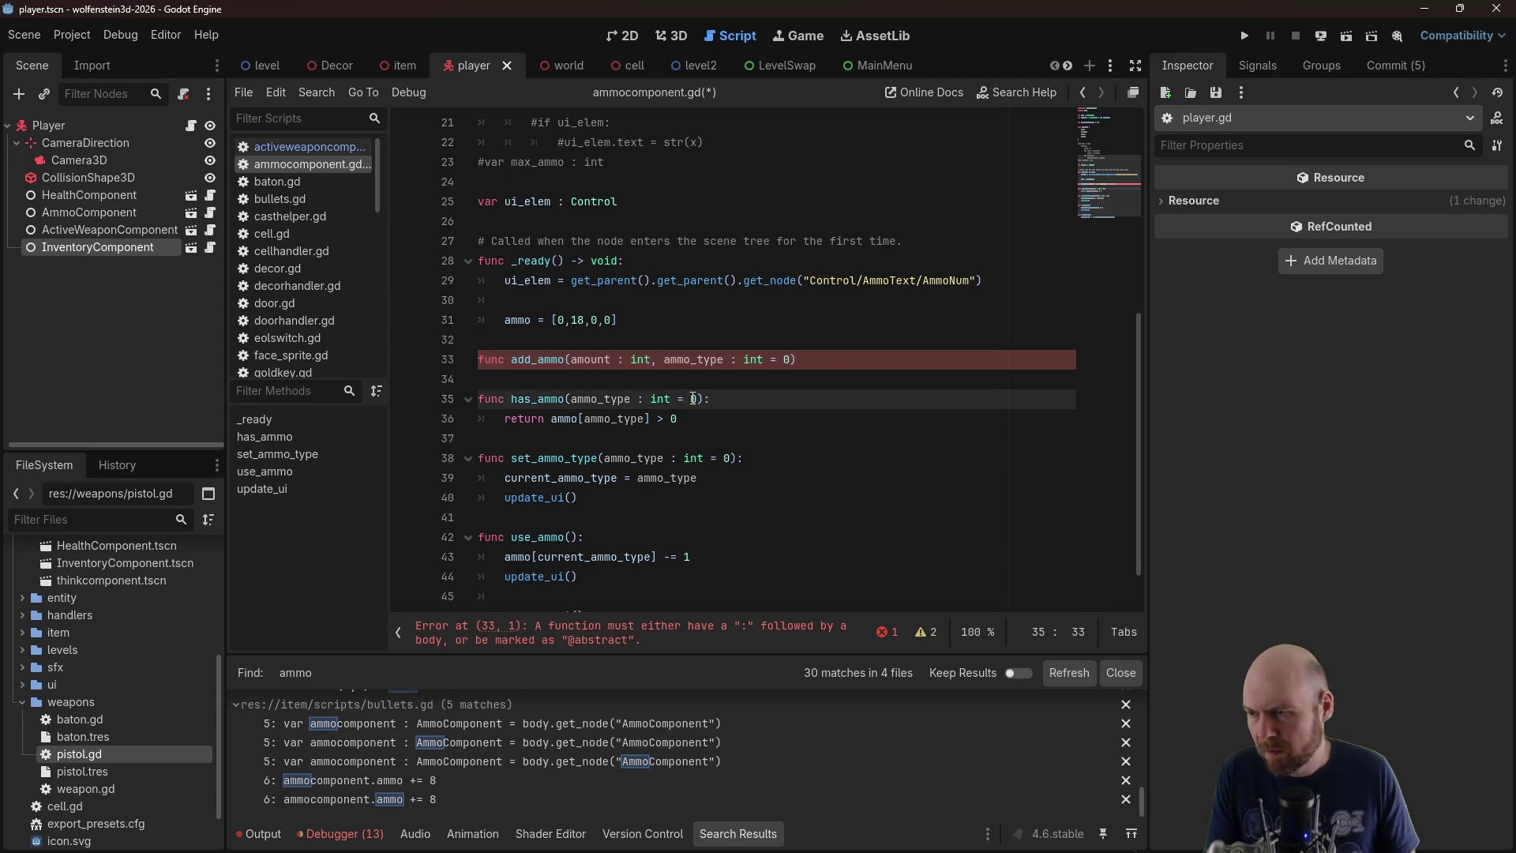
text(1)
click(726, 460)
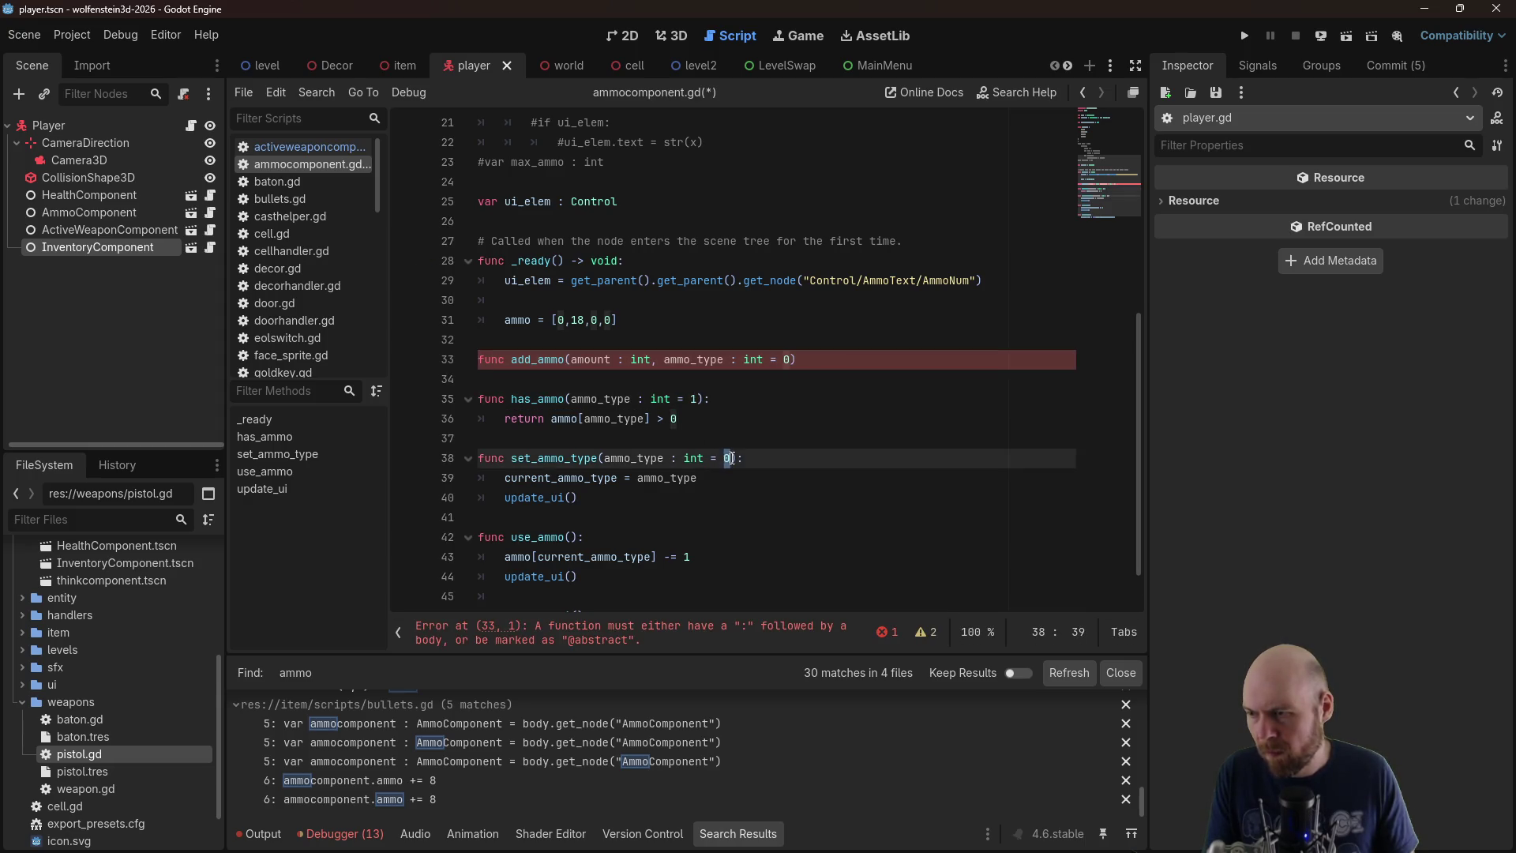
key(Delete)
text(1)
click(791, 365)
key(BackSpace)
text(1)
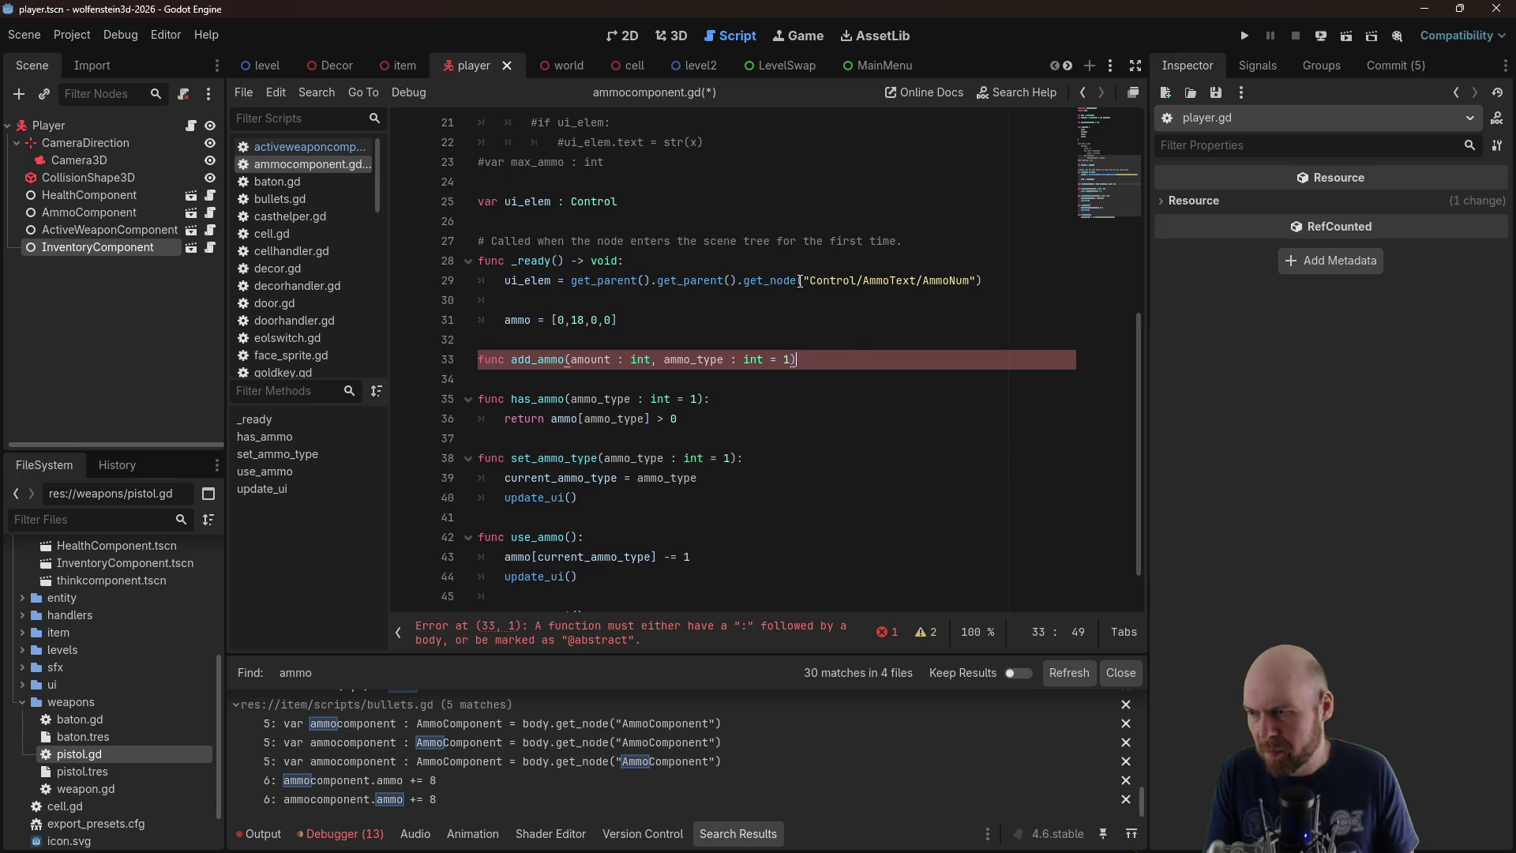
text():)
Remove the = 1 defaults from the add_ammo, has_ammo and set_ammo_type parameters
key(Return)
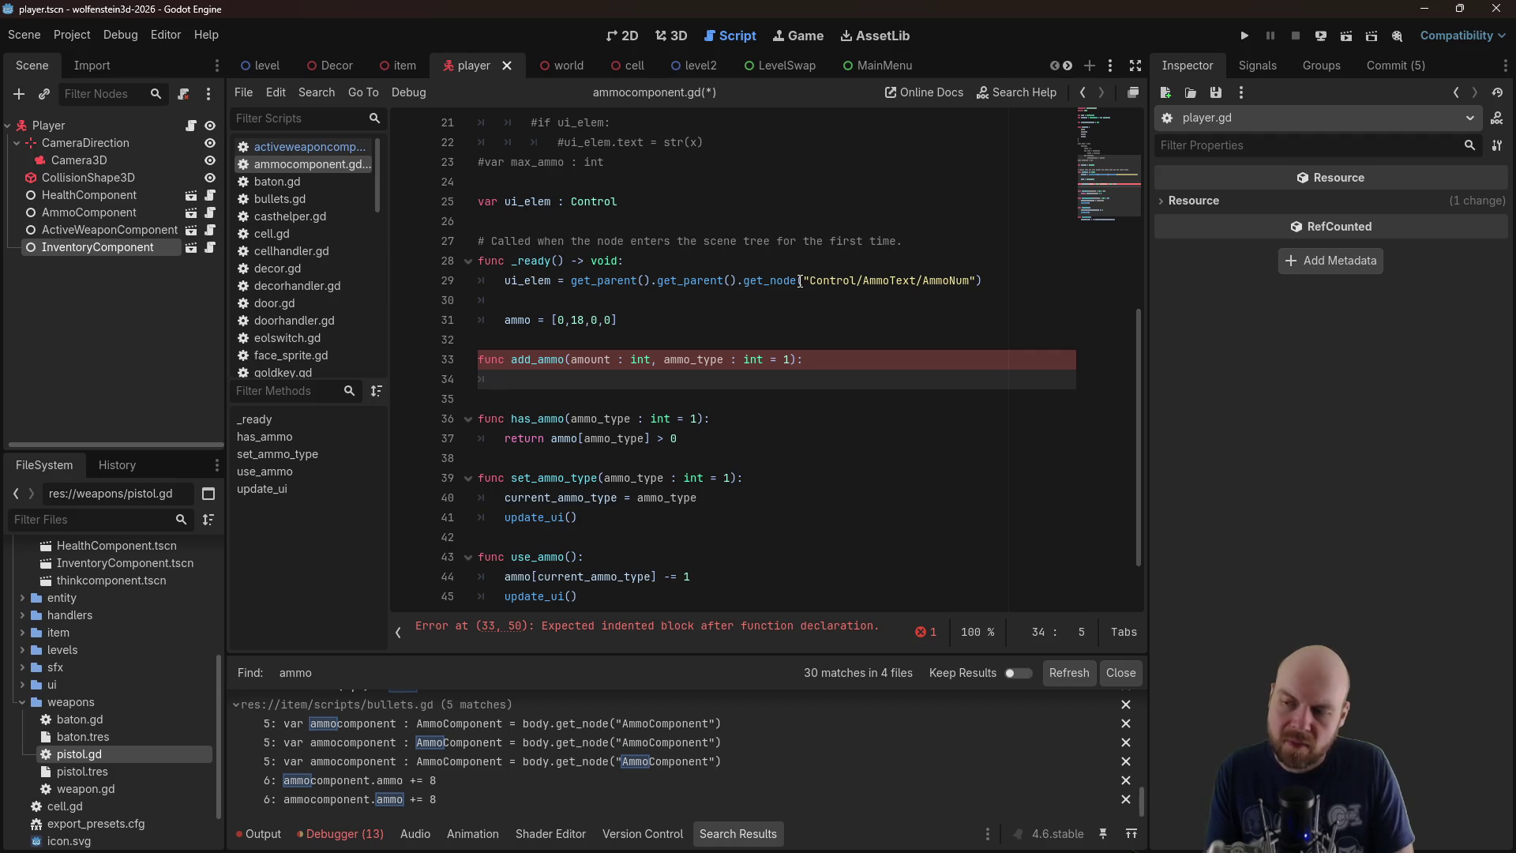
key(Up)
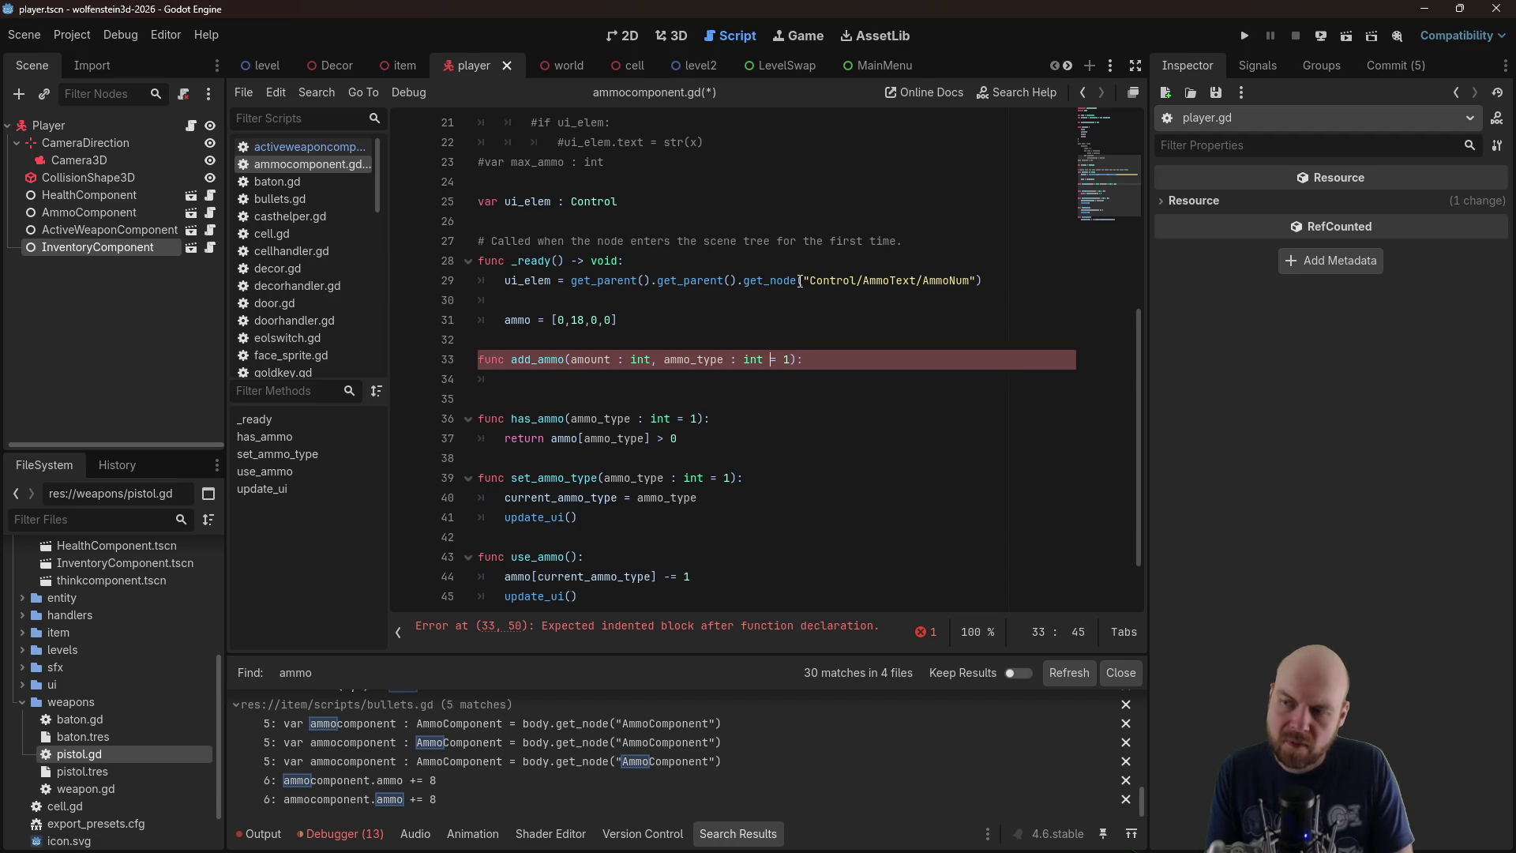
key(Left)
key(BackSpace)
key(BackSpace)
key(BackSpace)
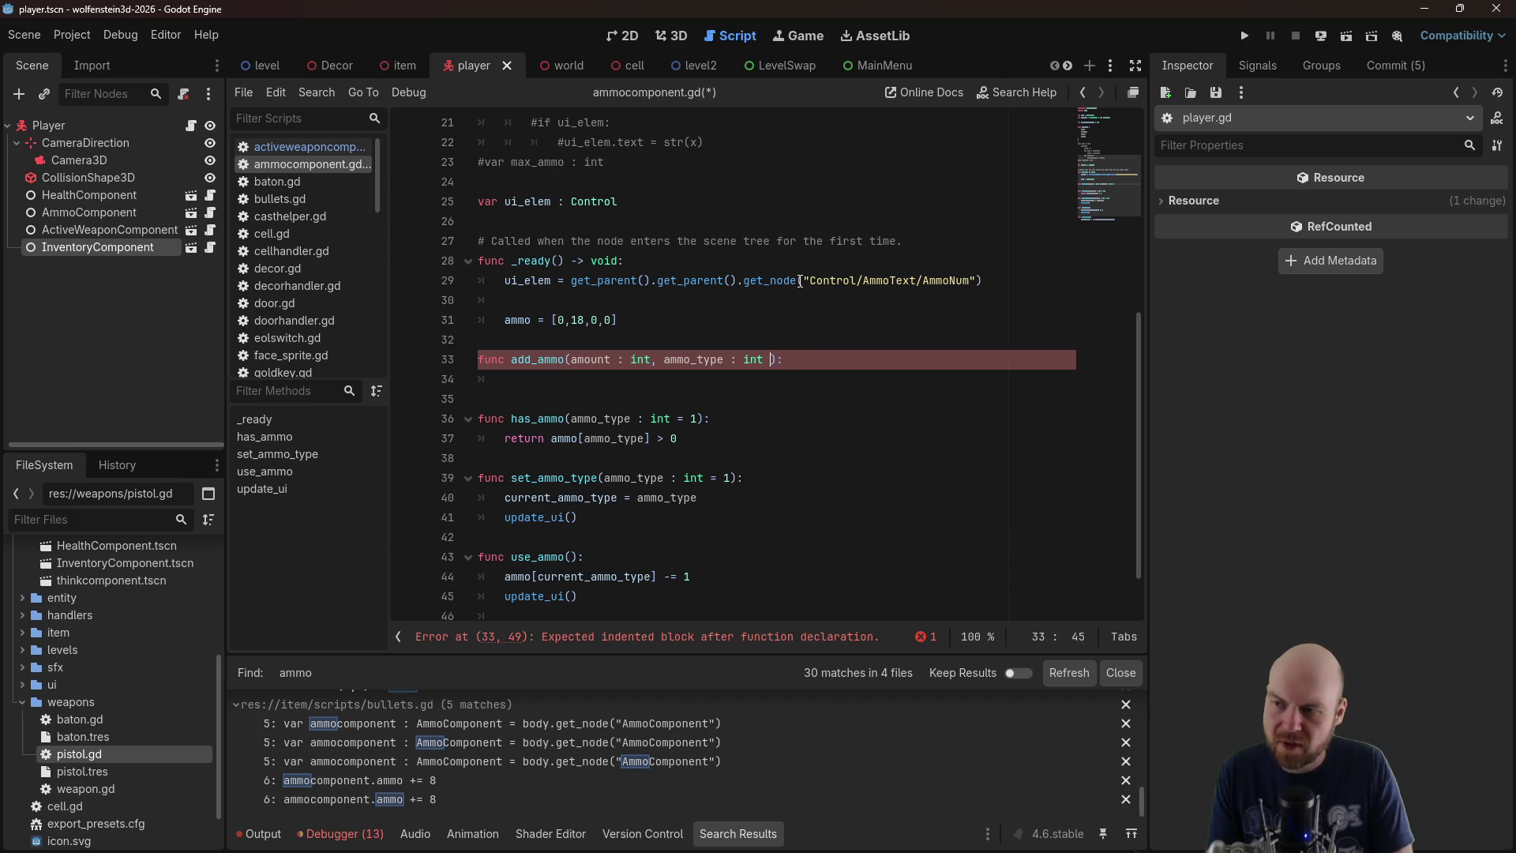
click(696, 418)
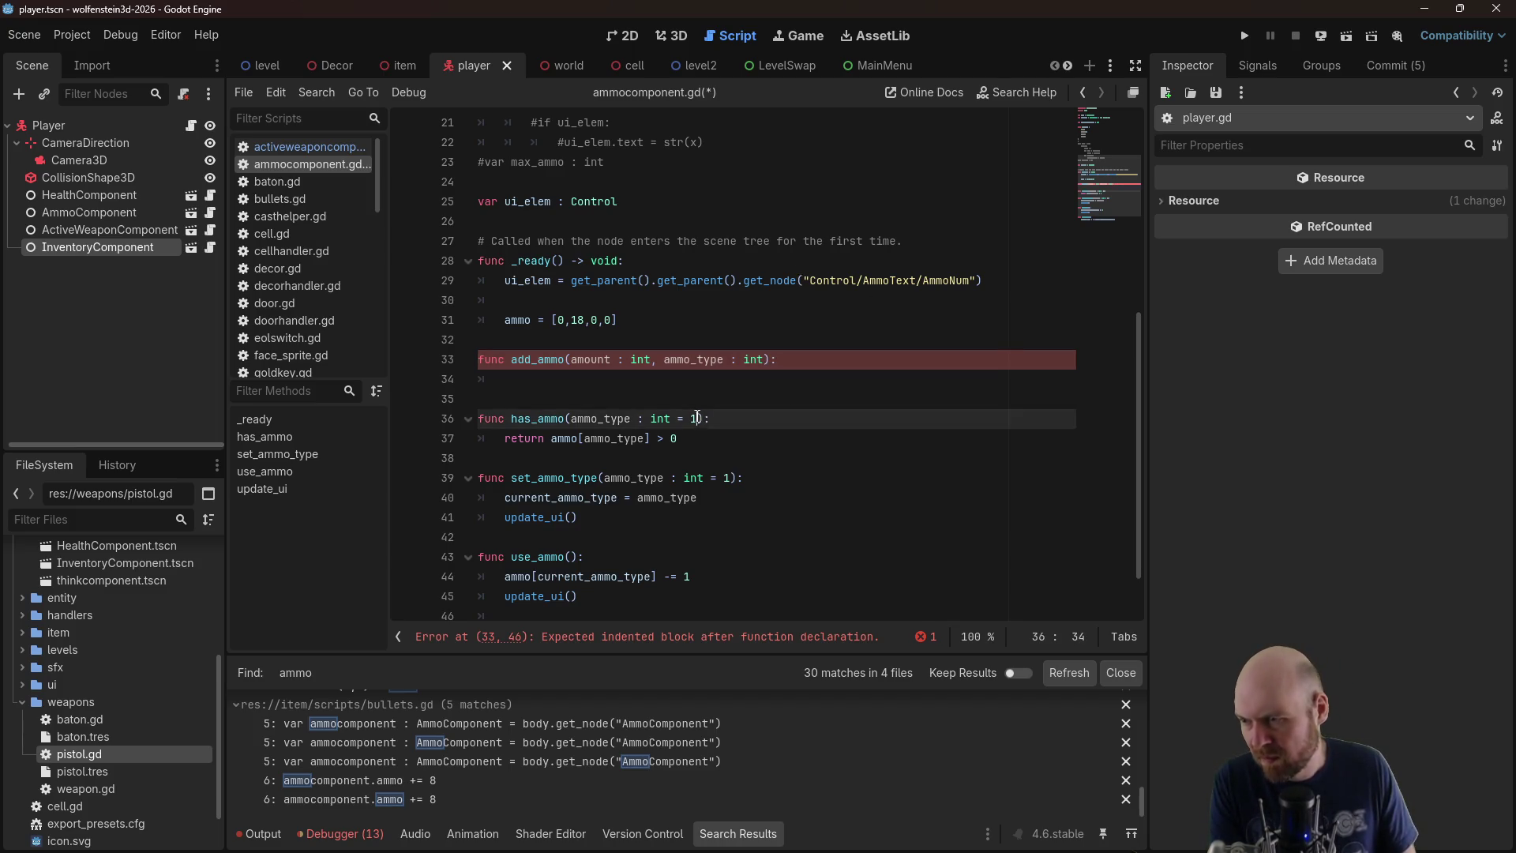
key(BackSpace)
key(BackSpace)
key(BackSpace)
click(732, 476)
key(BackSpace)
key(BackSpace)
key(BackSpace)
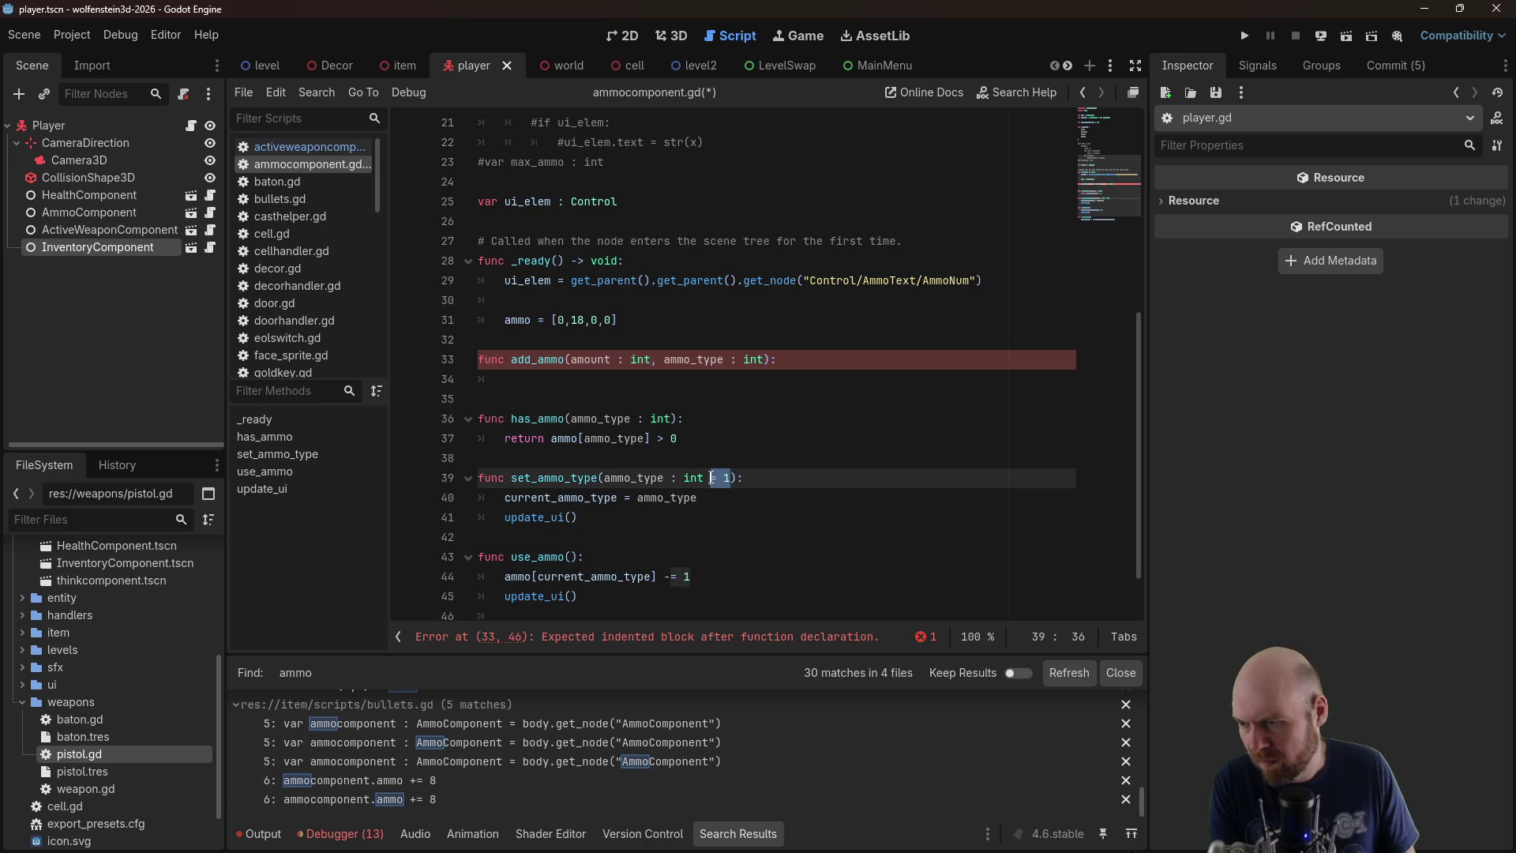
Write add_ammo's body as ammo[ammo_type] += amount followed by update_ui(), and save
click(770, 390)
click(772, 379)
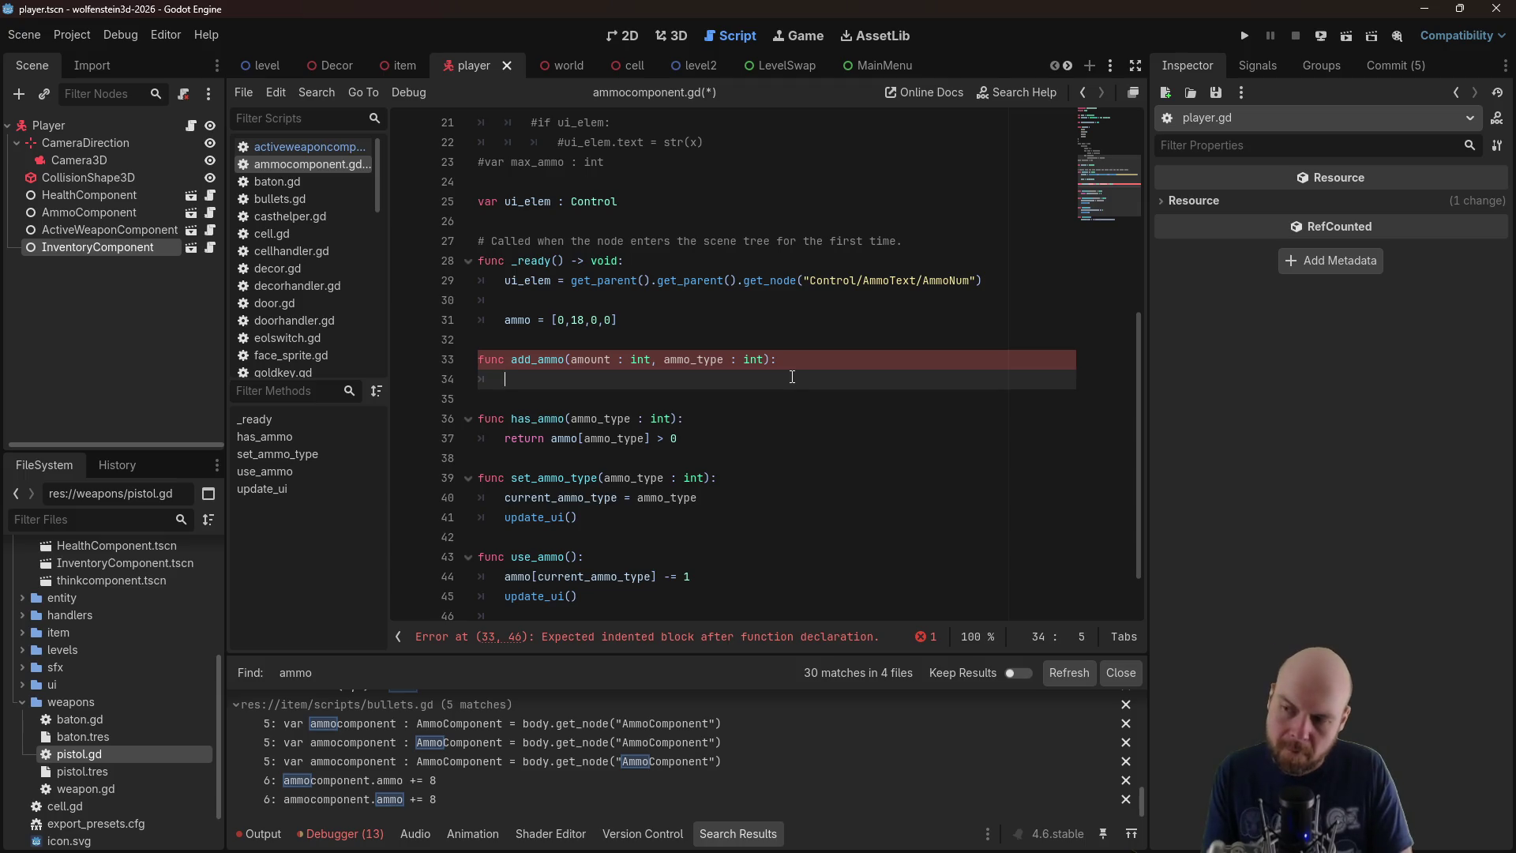
text(ammo[amm)
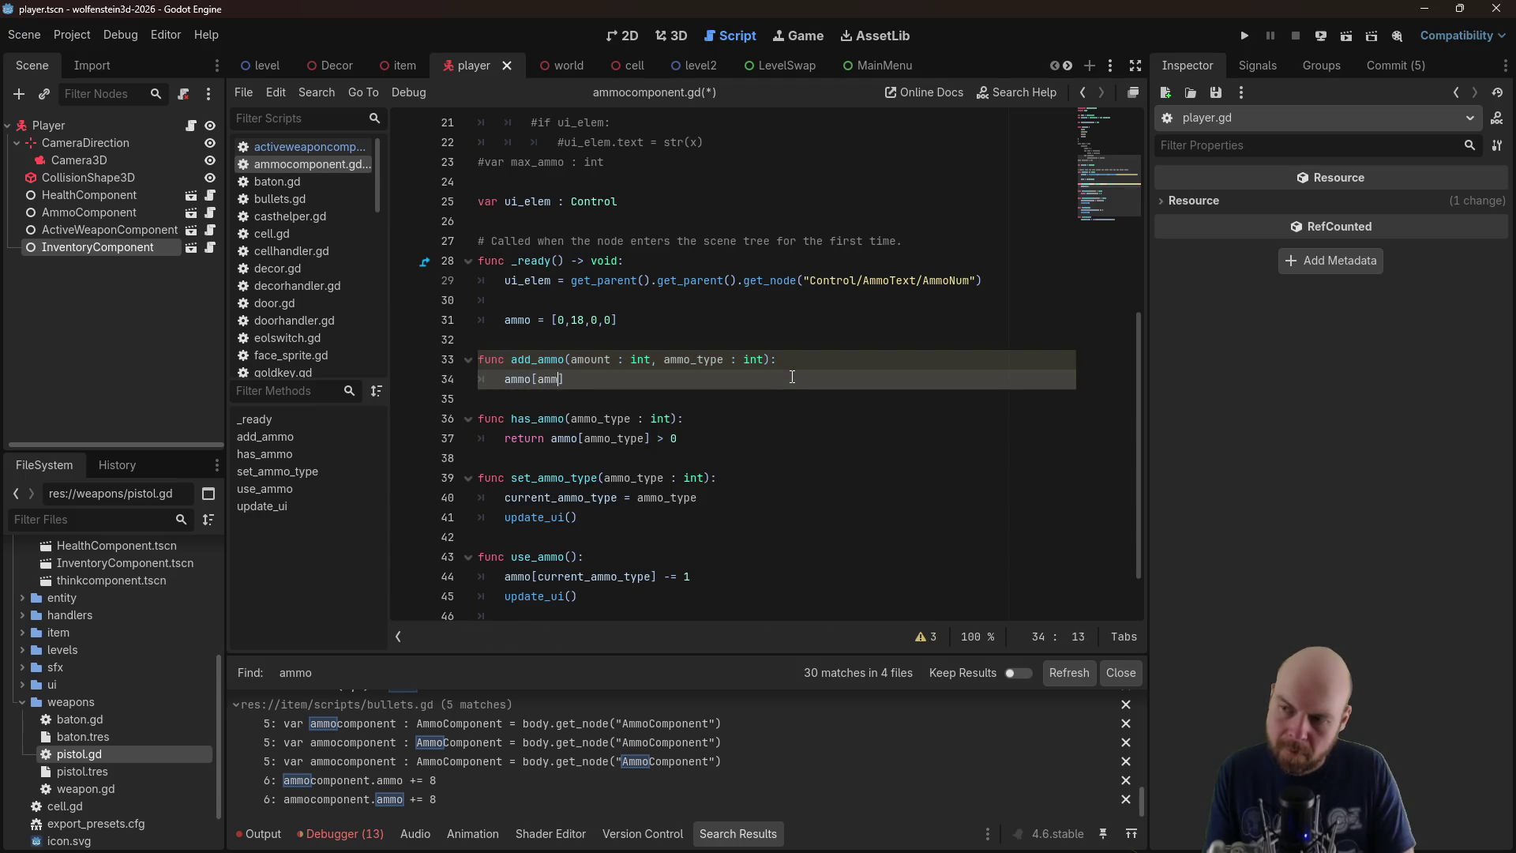
text(o_type] += amount)
key(Return)
text(update_ui())
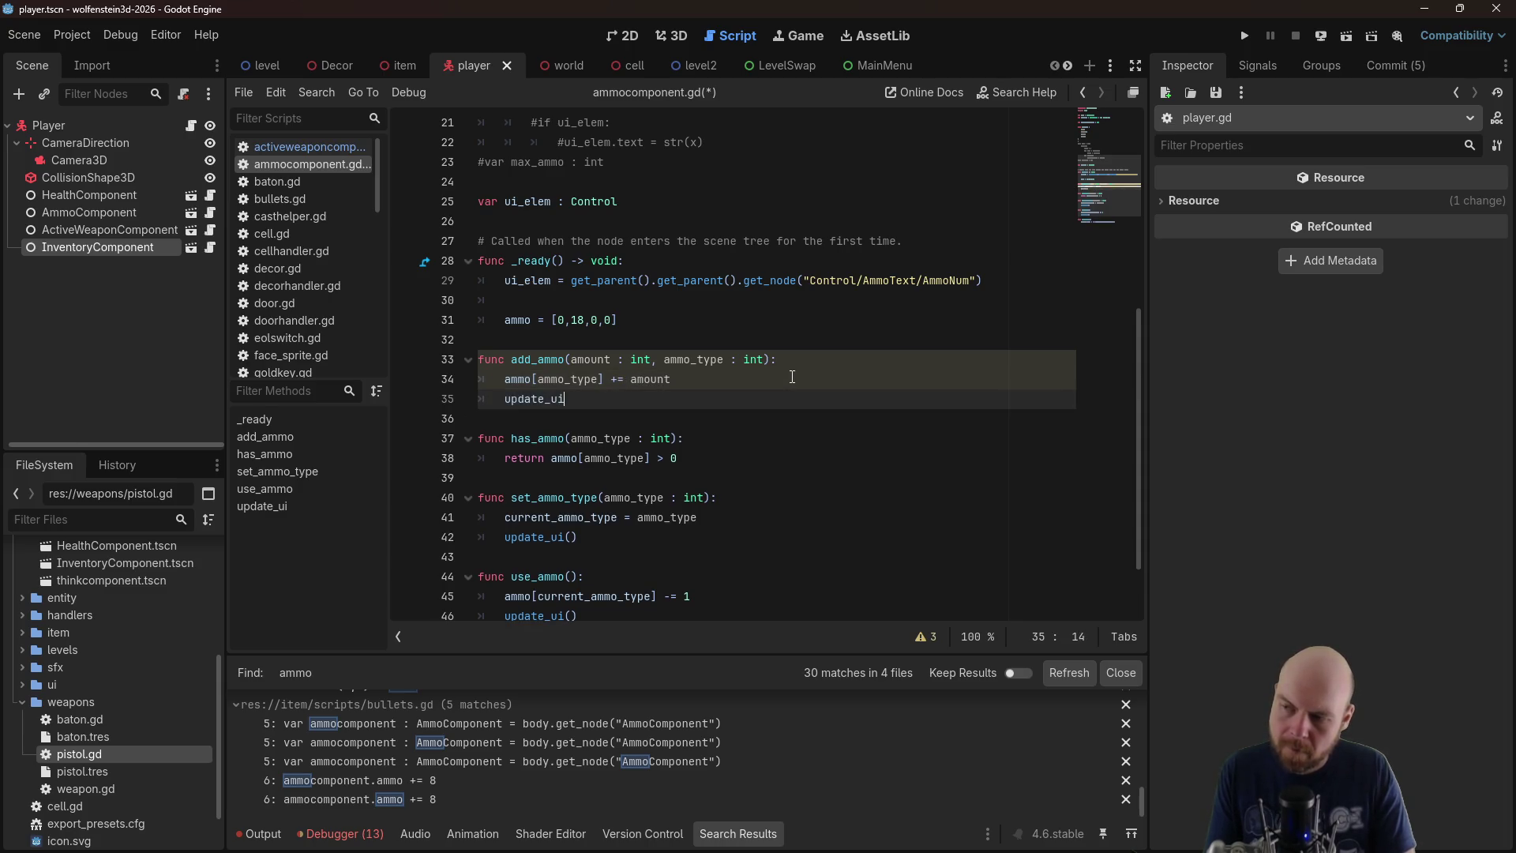
key(ctrl+s)
click(792, 377)
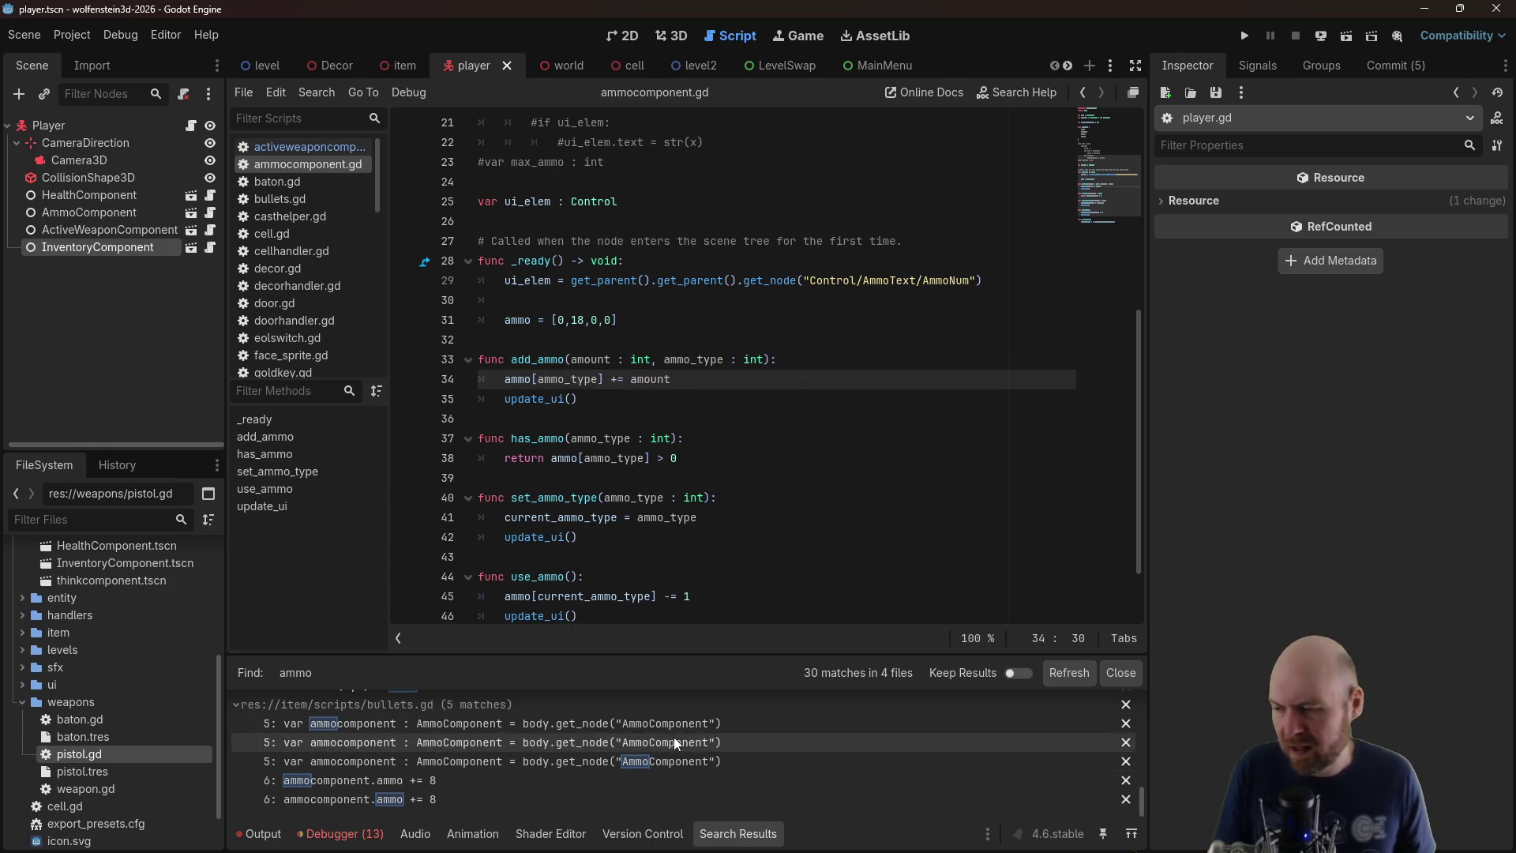
Open the bullets.gd search match and go to the end of its ammo += 8 line
scroll(674, 737, up, 1)
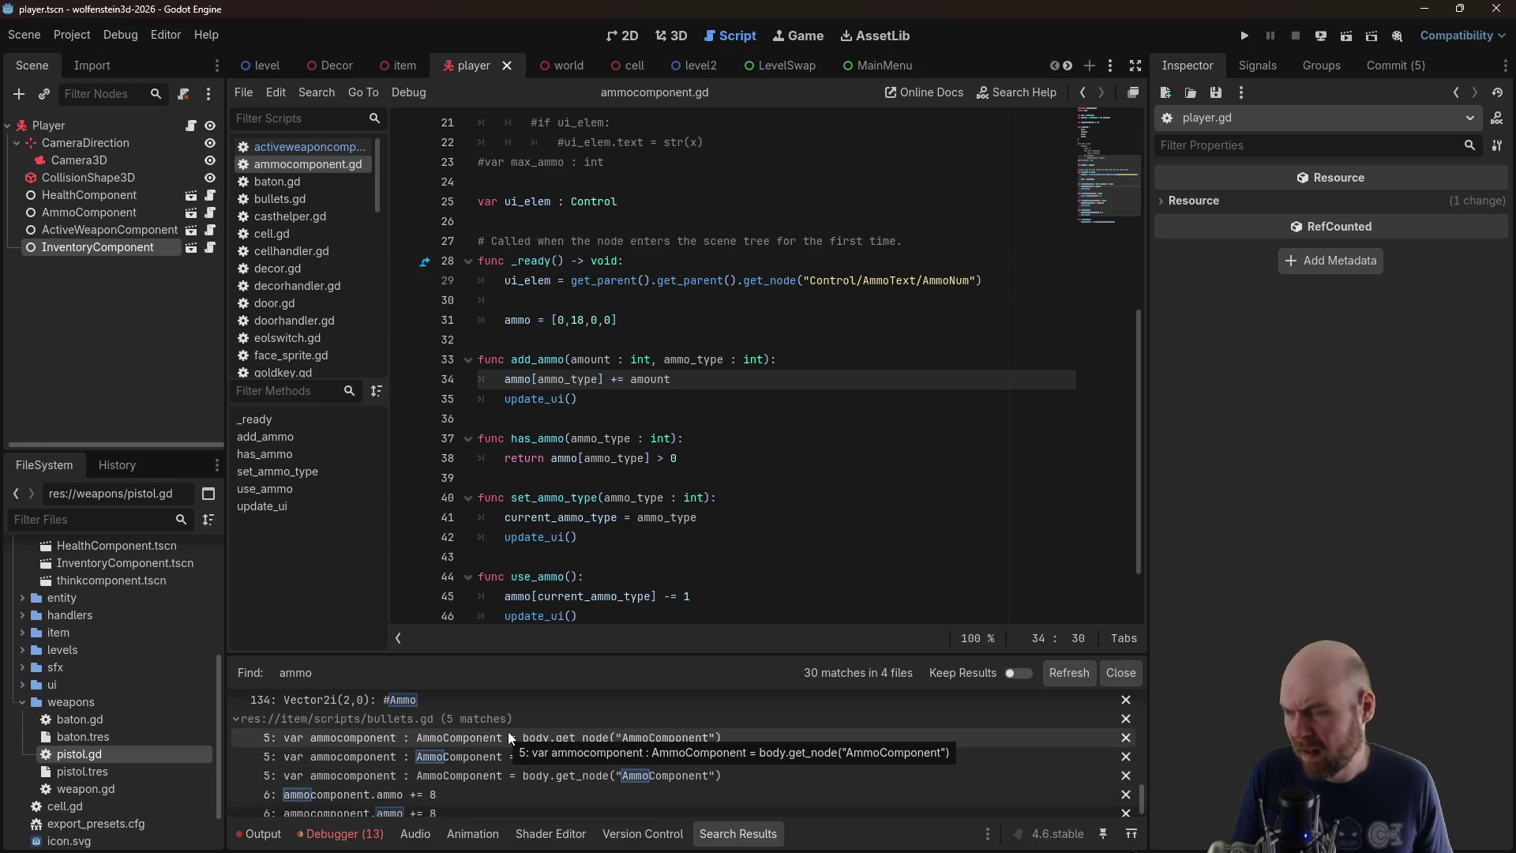
scroll(592, 452, down, 2)
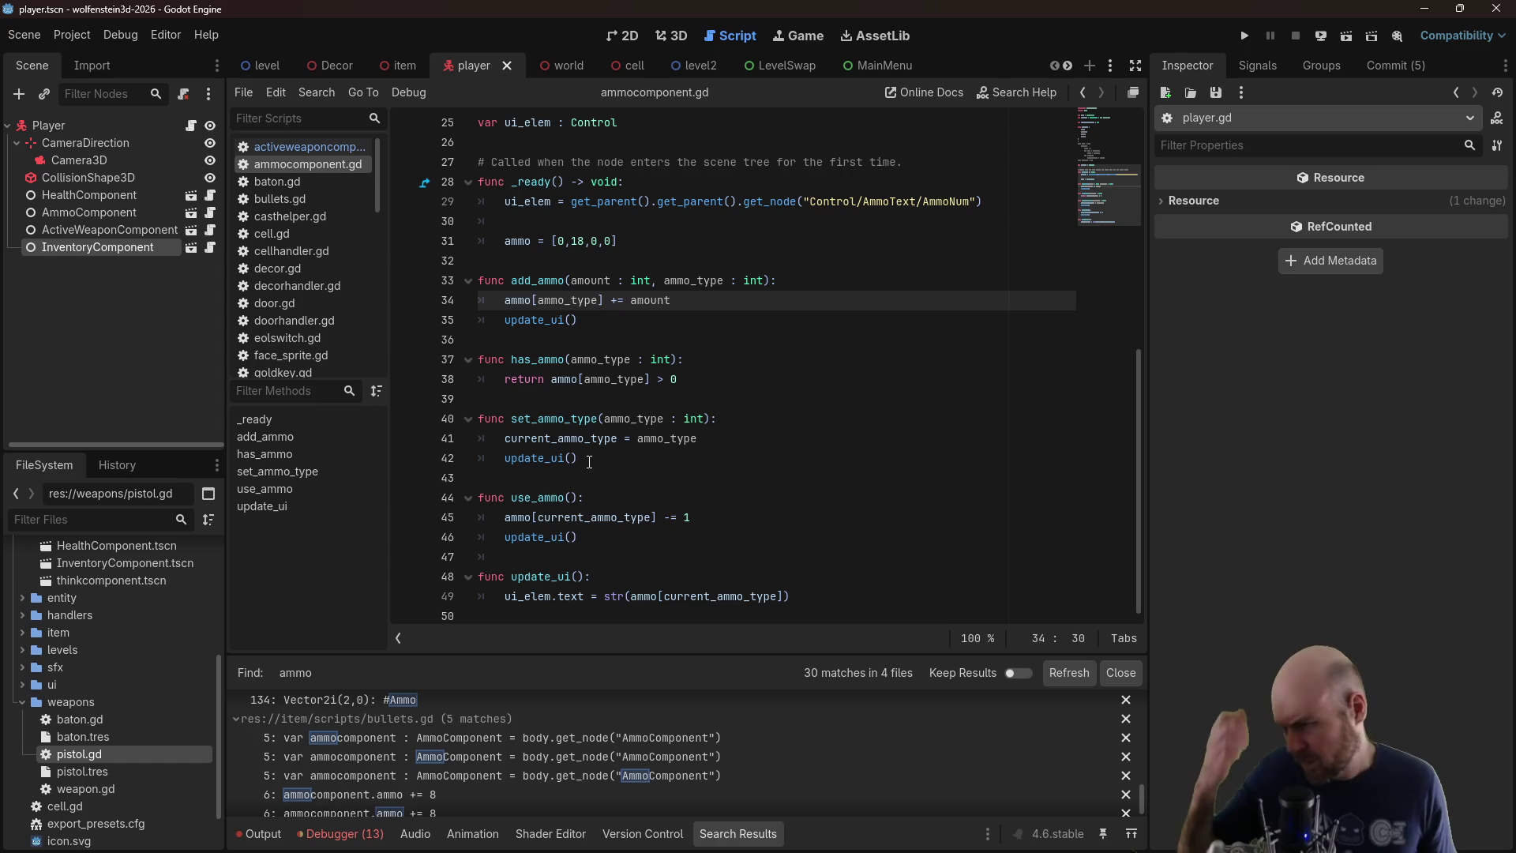
click(518, 737)
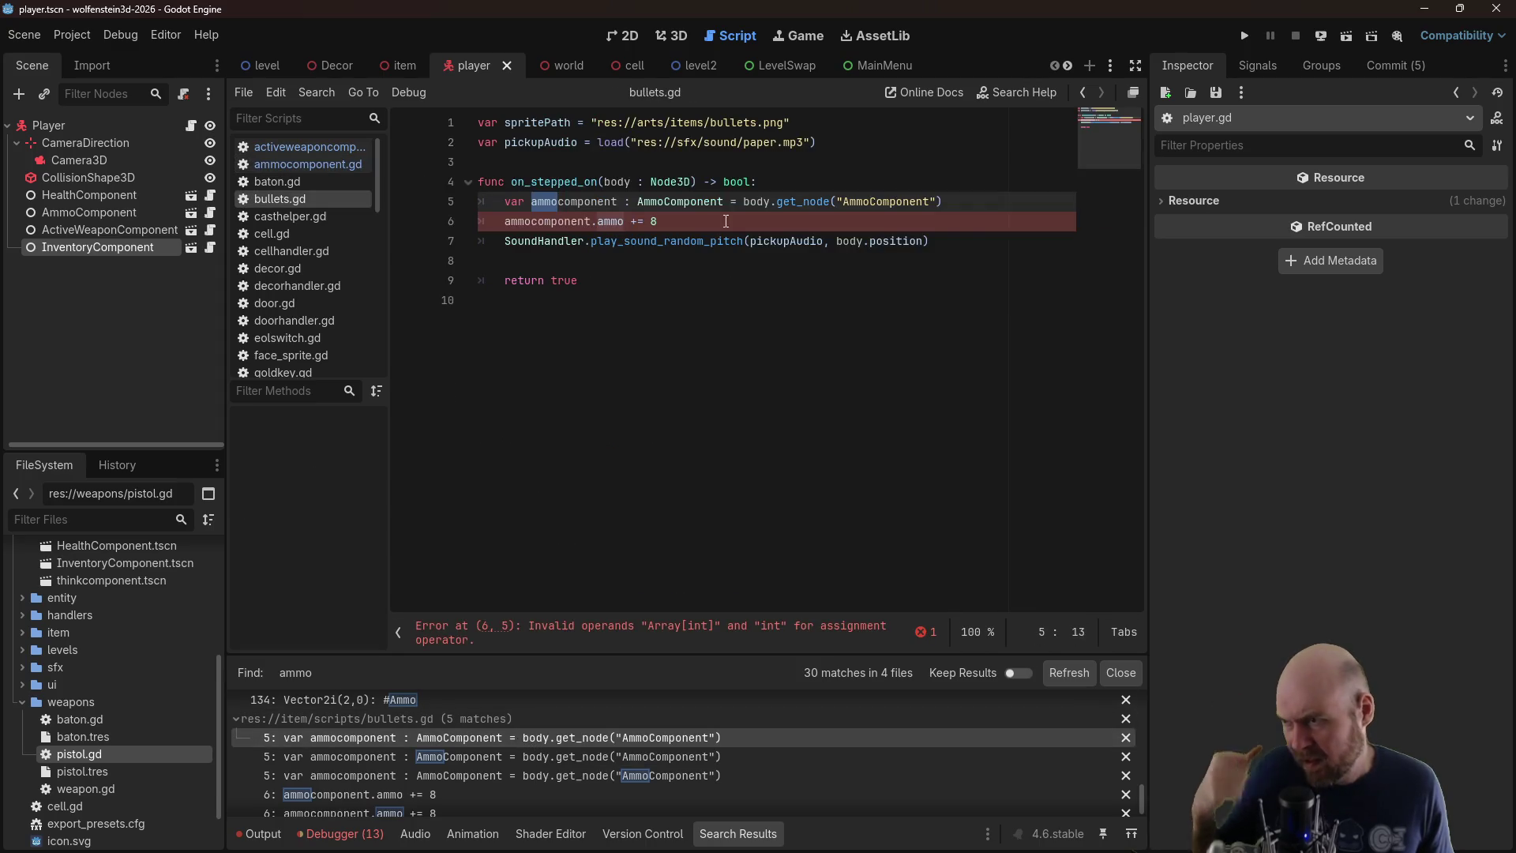
click(799, 161)
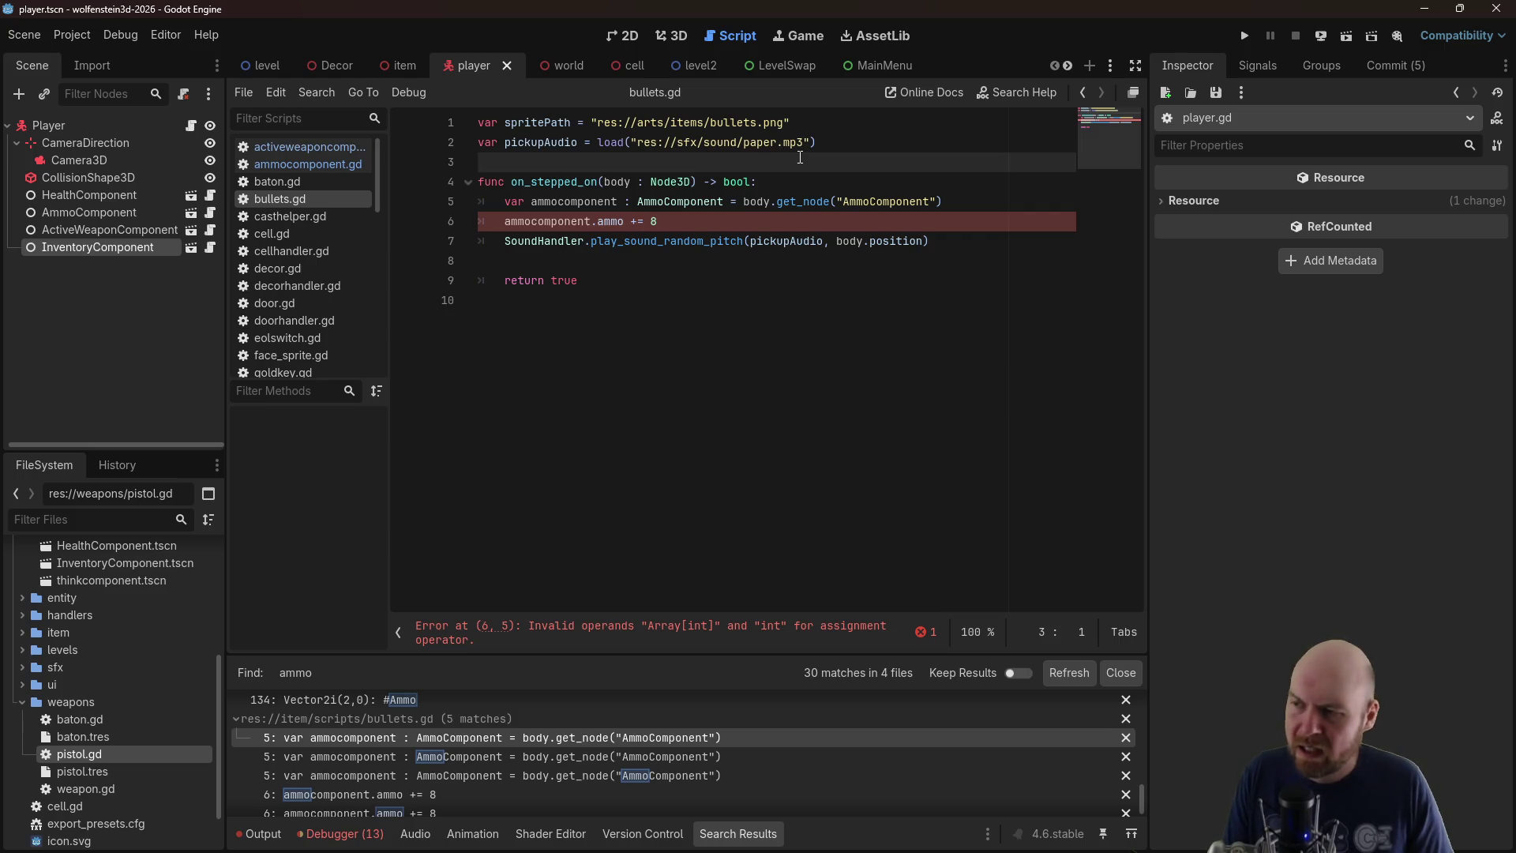
key(Down)
key(Down)
key(Down)
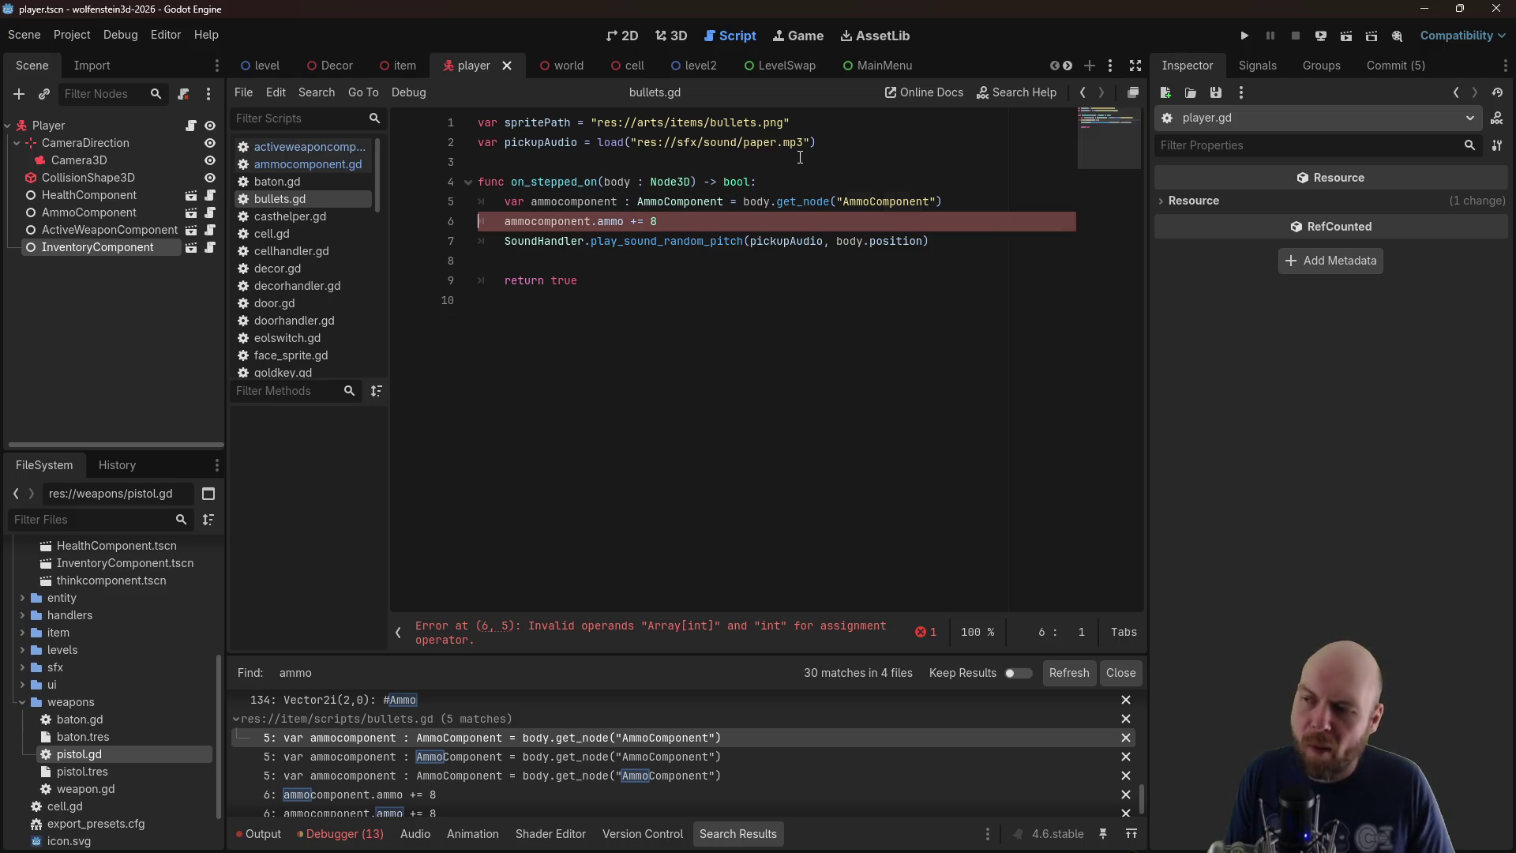
key(Up)
key(End)
Replace ammo += 8 with add_ammo(8, AmmoComponent.AmmoType.BULLETS) and save bullets.gd
key(BackSpace)
key(BackSpace)
key(BackSpace)
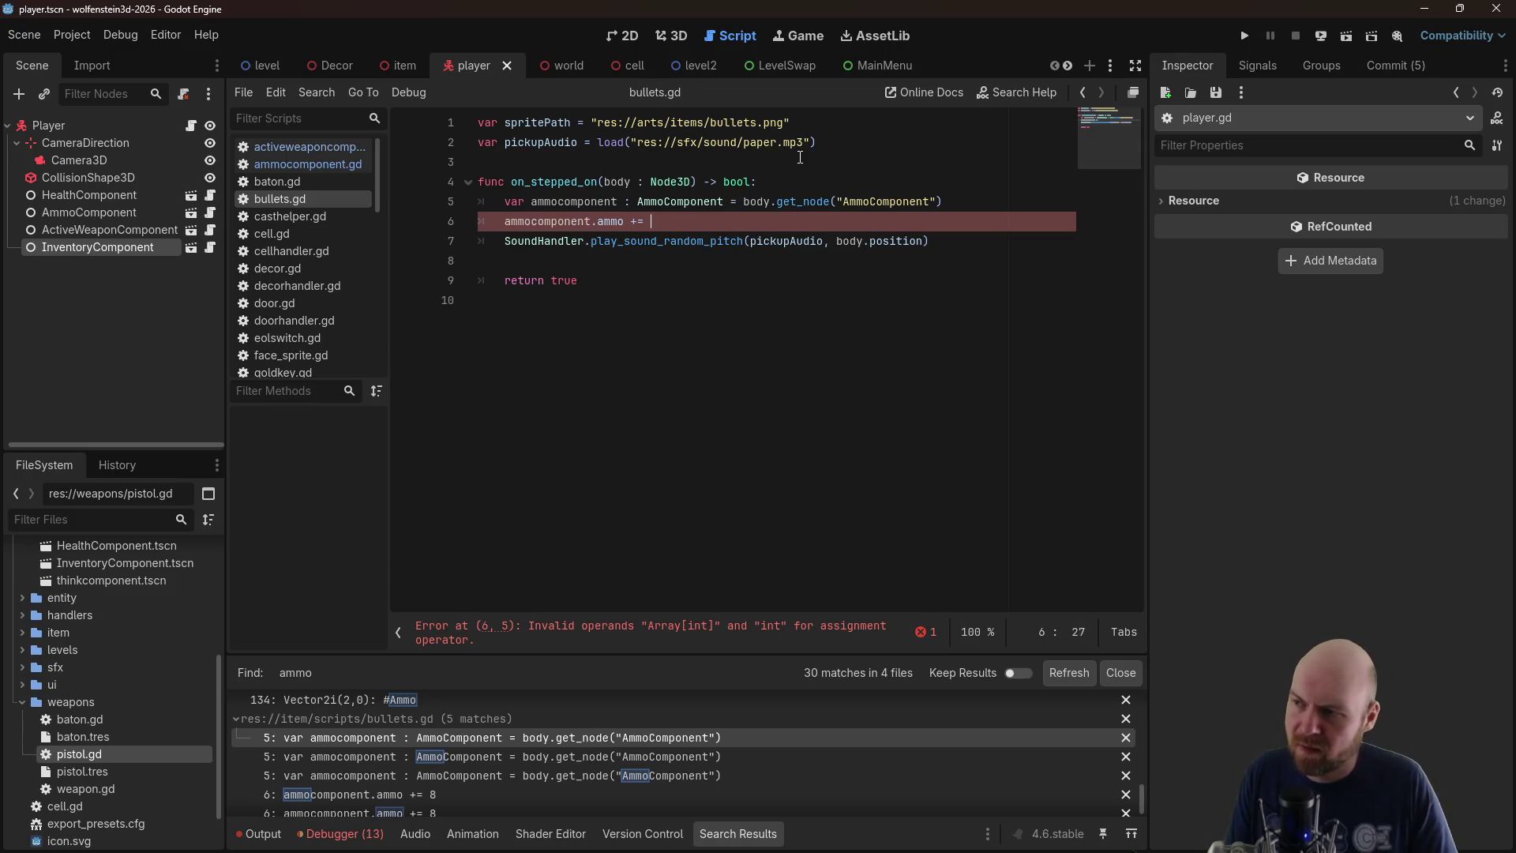
text(.)
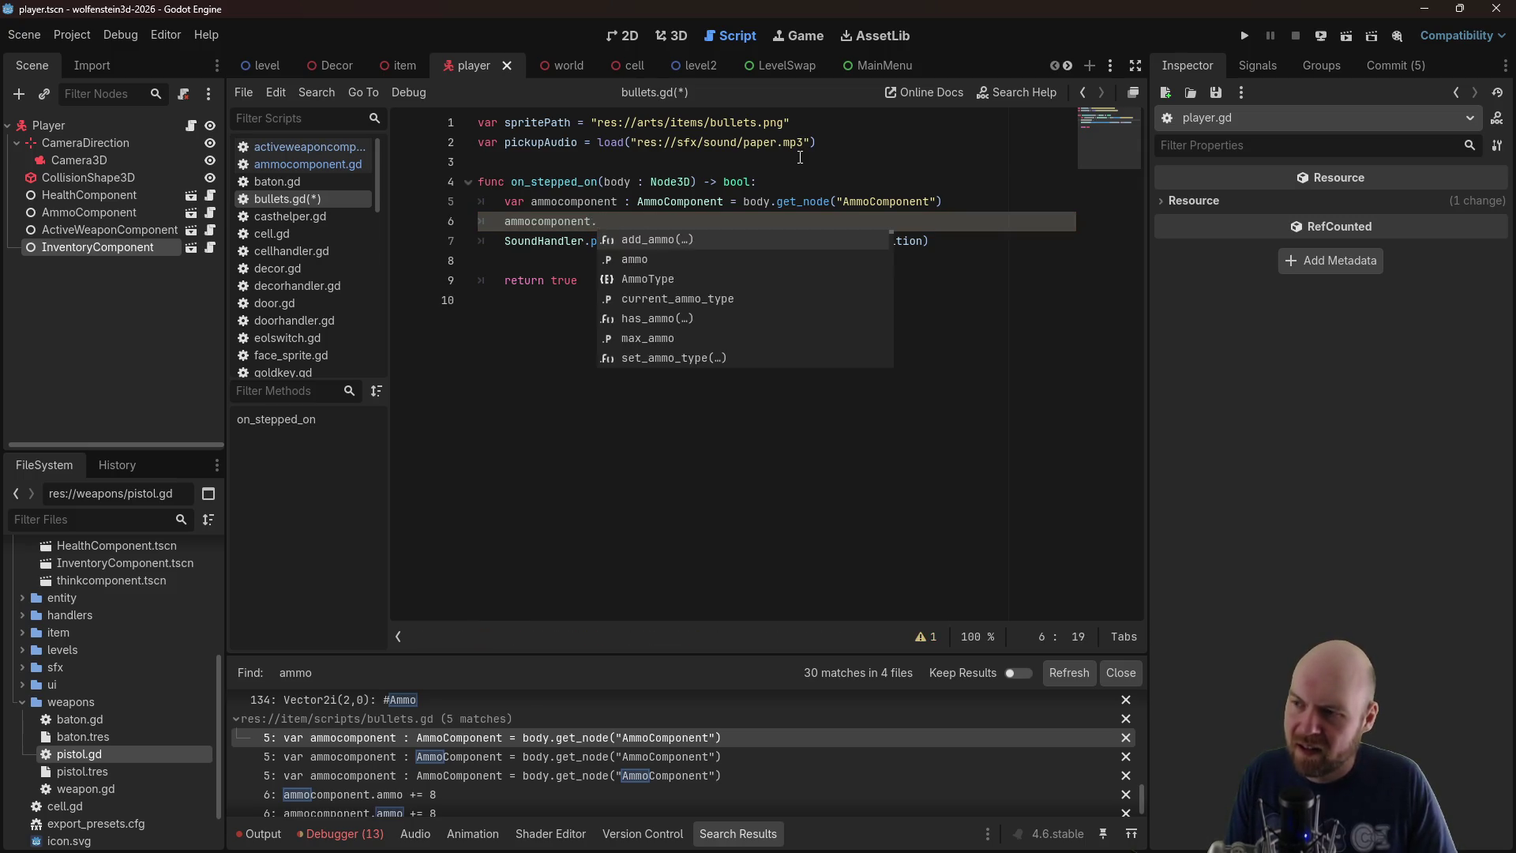
text(add)
key(Return)
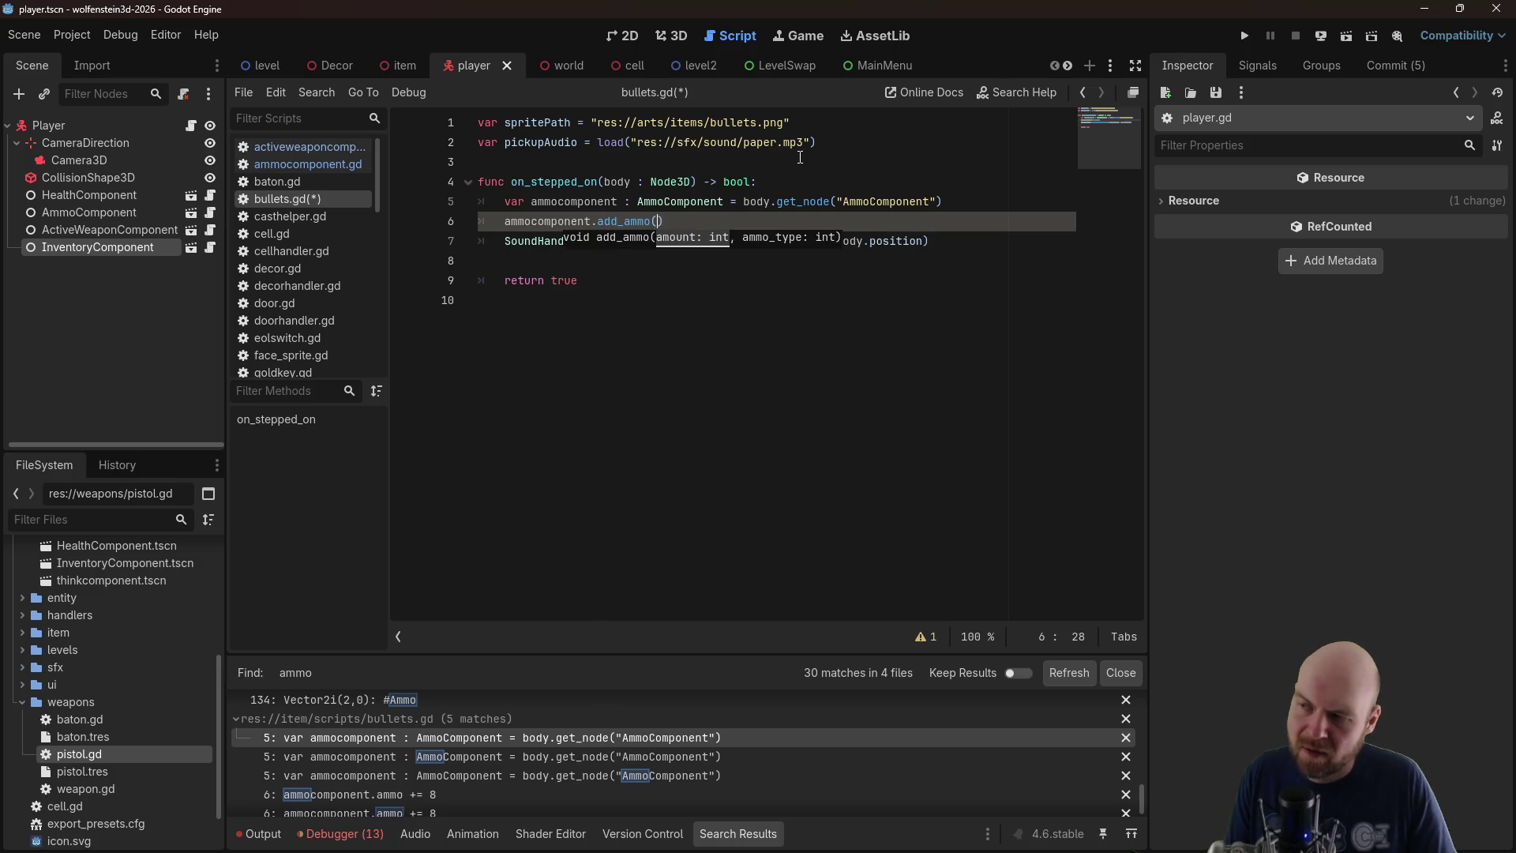
text(AmmoCompone)
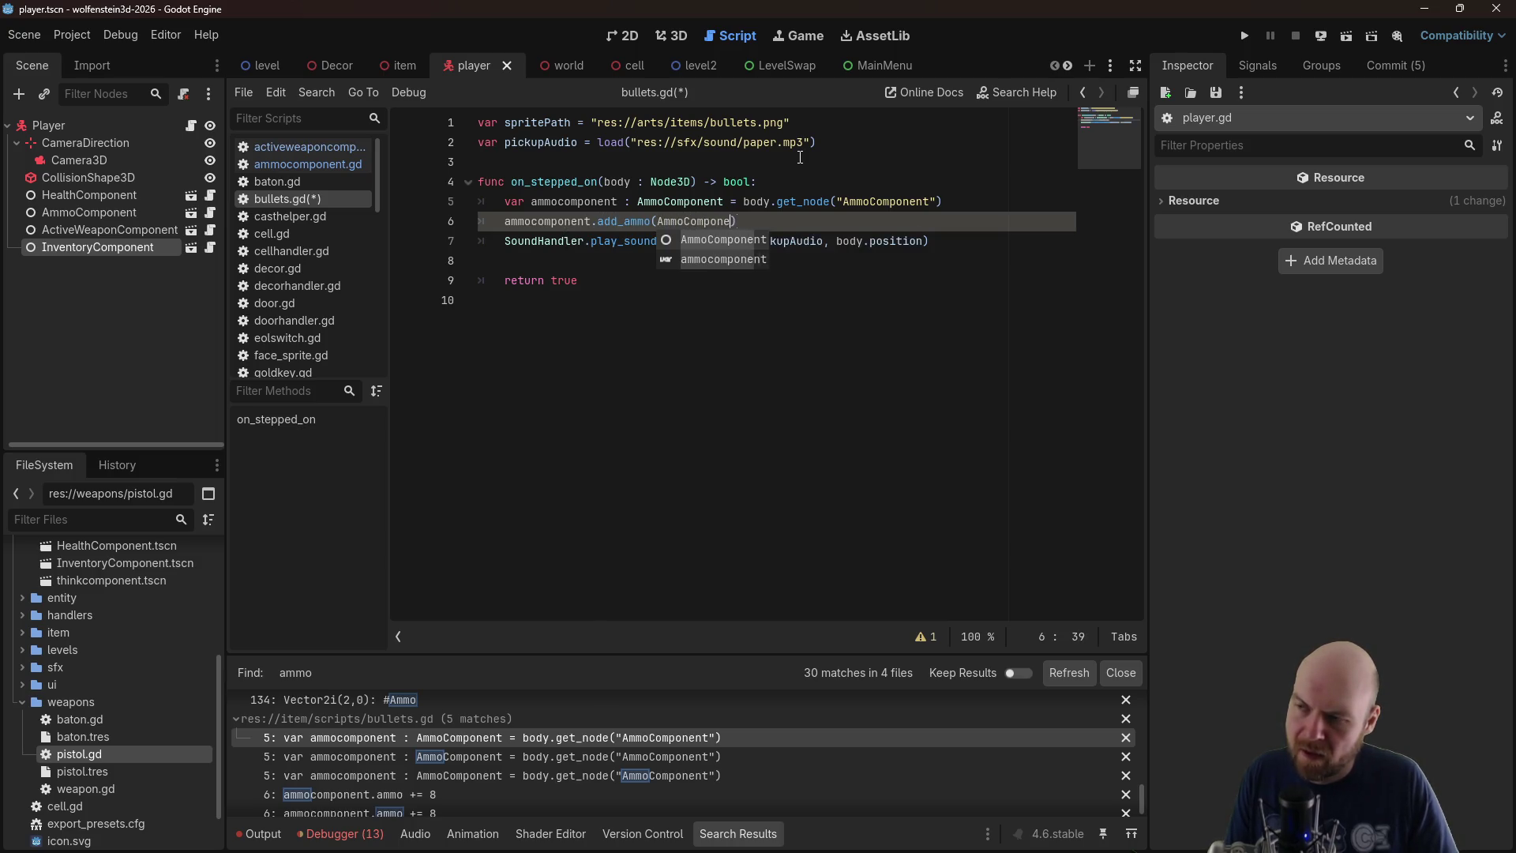
text(nt.AmmoType)
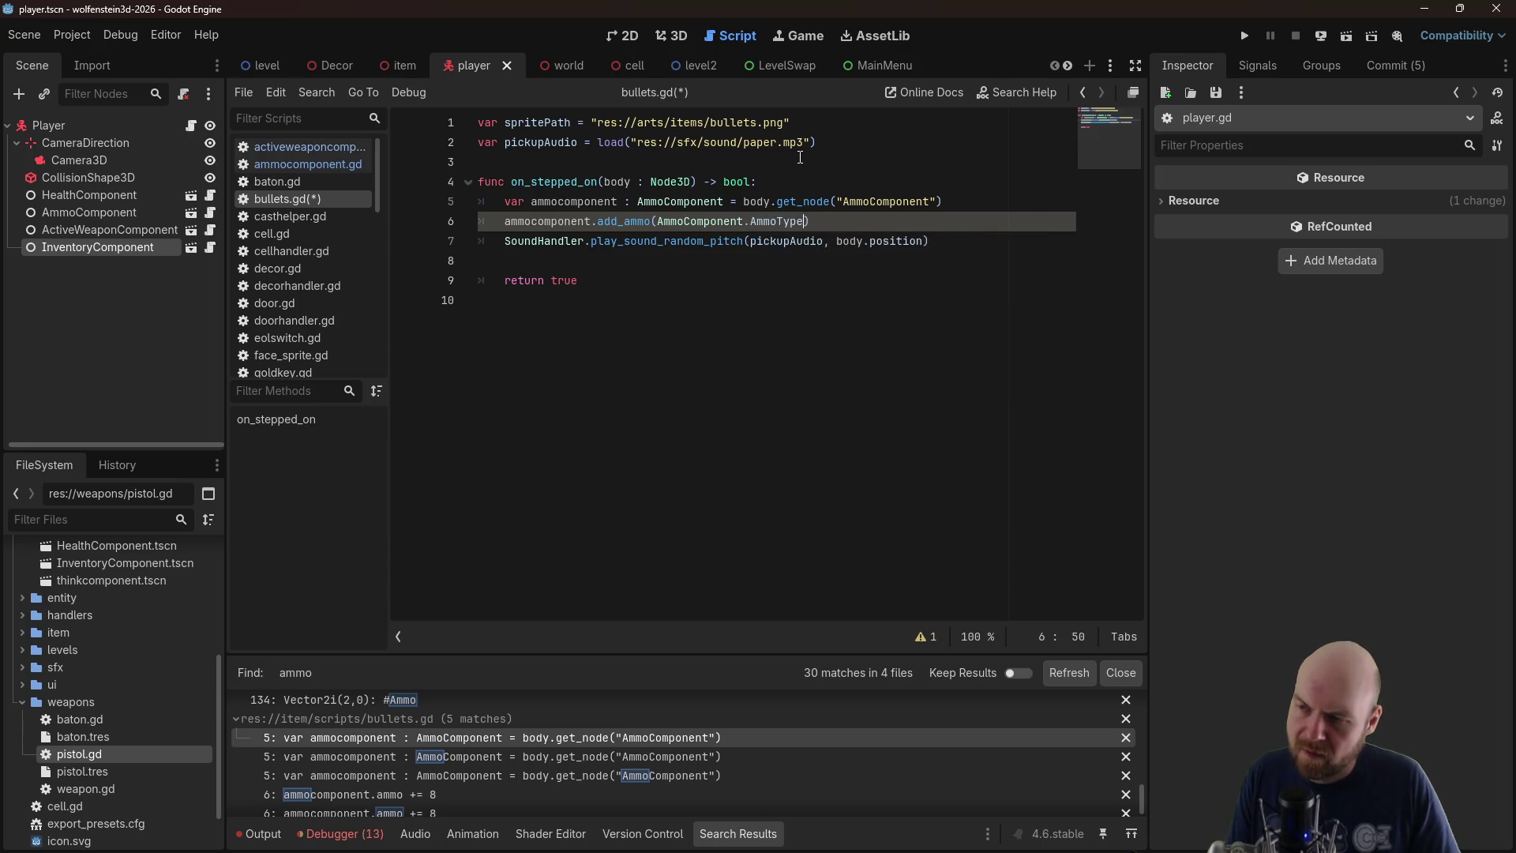
text(.BULLETS)
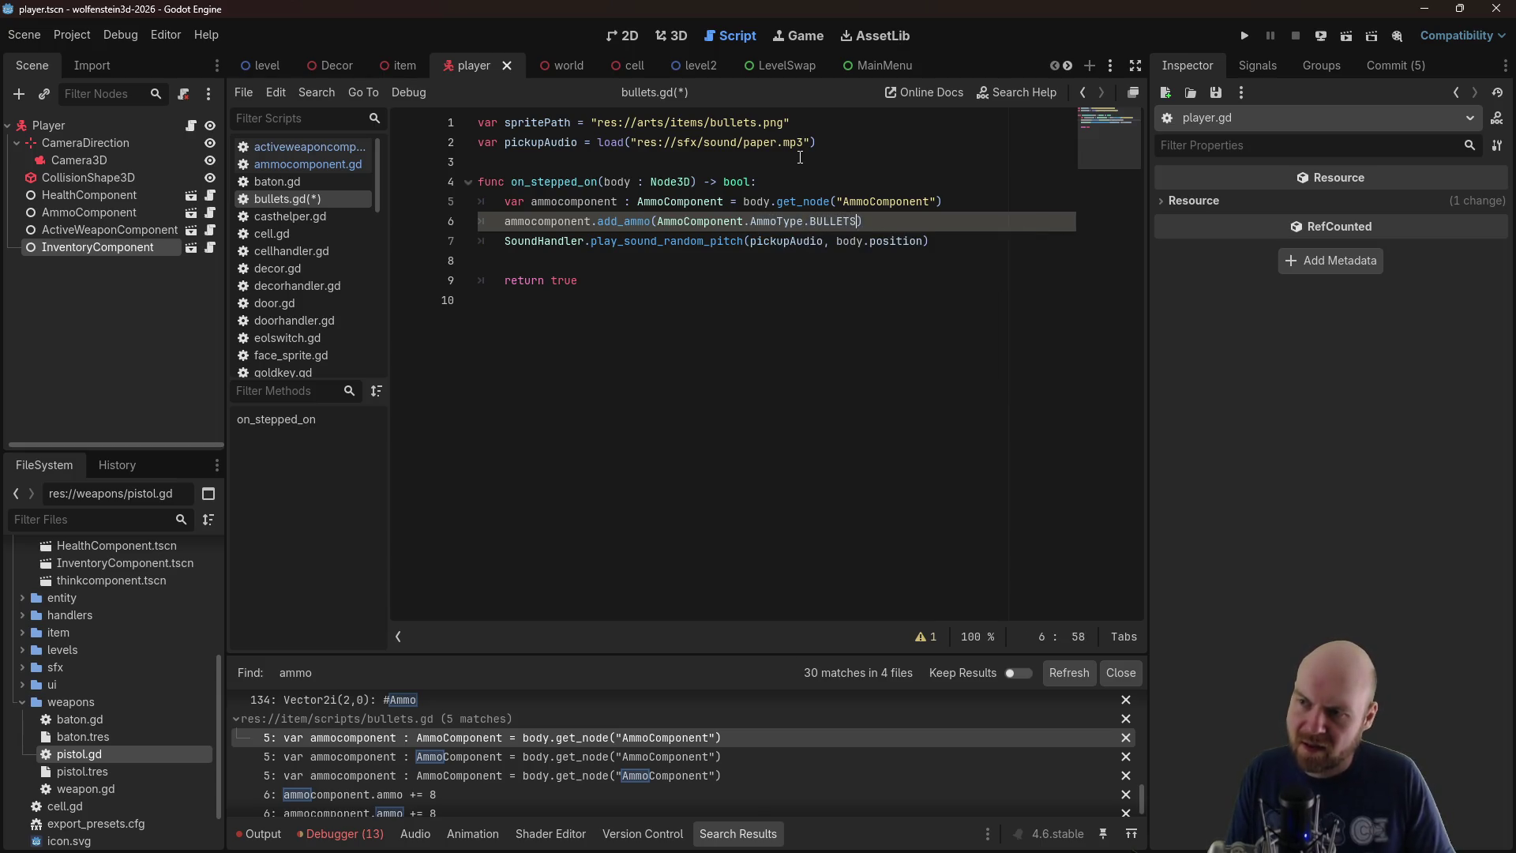
click(657, 228)
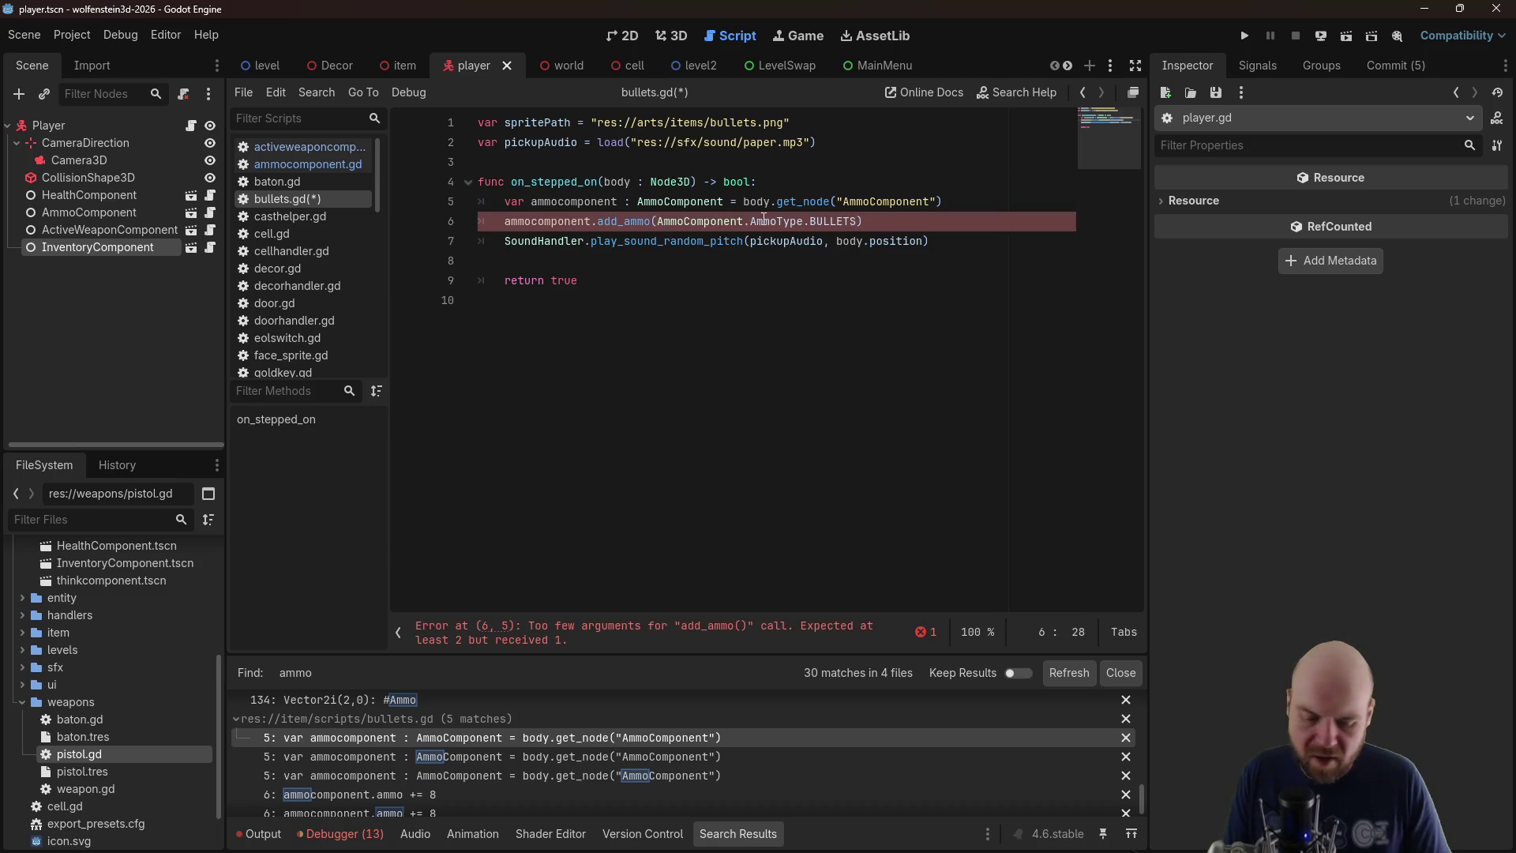
text(8,)
key(ctrl+s)
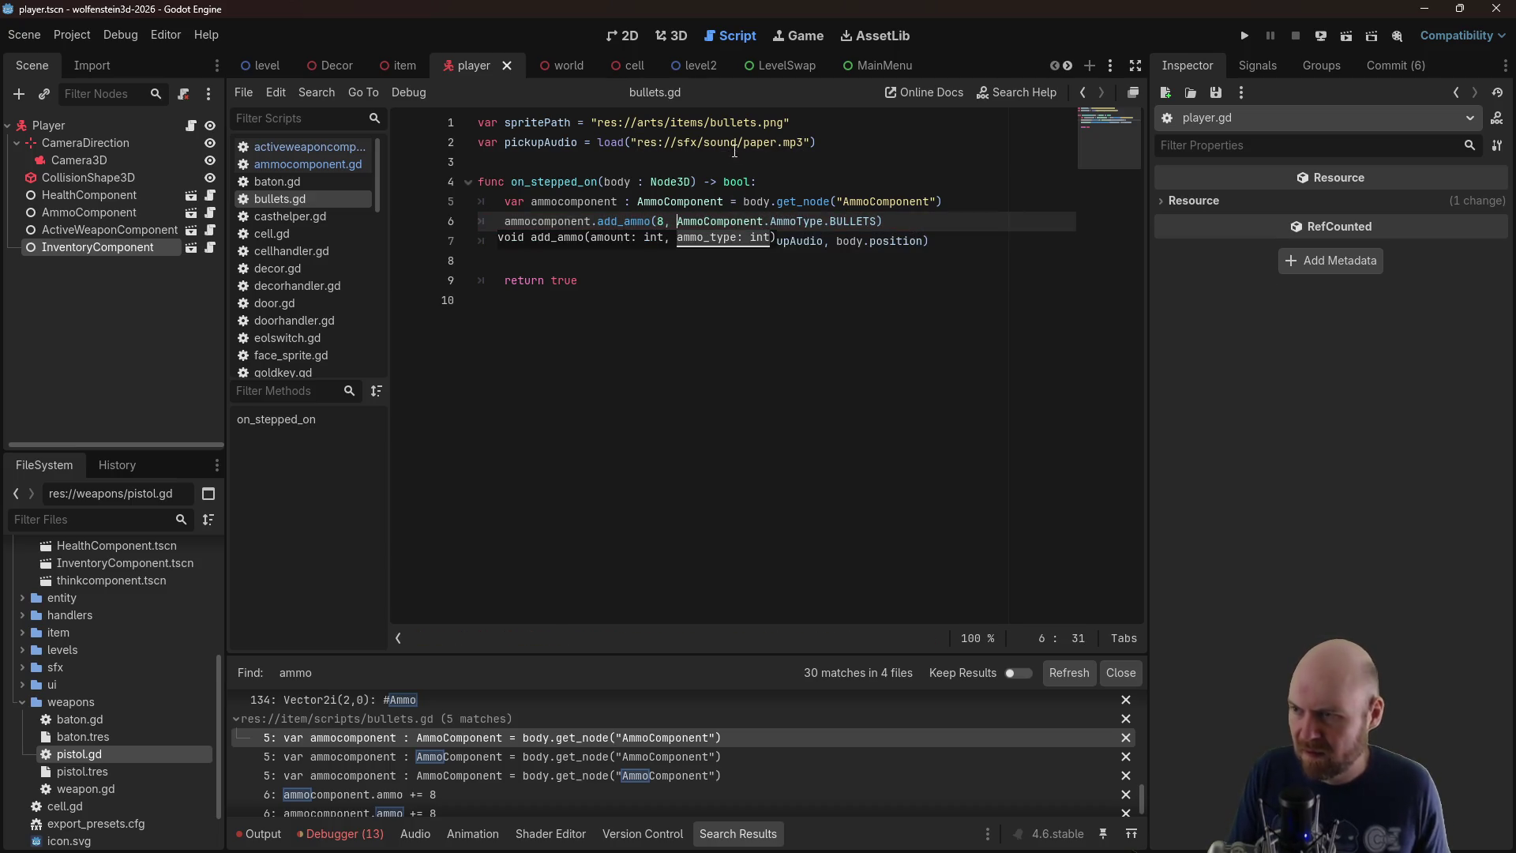
Step through the remaining bullets.gd ammo matches in the search results
click(774, 181)
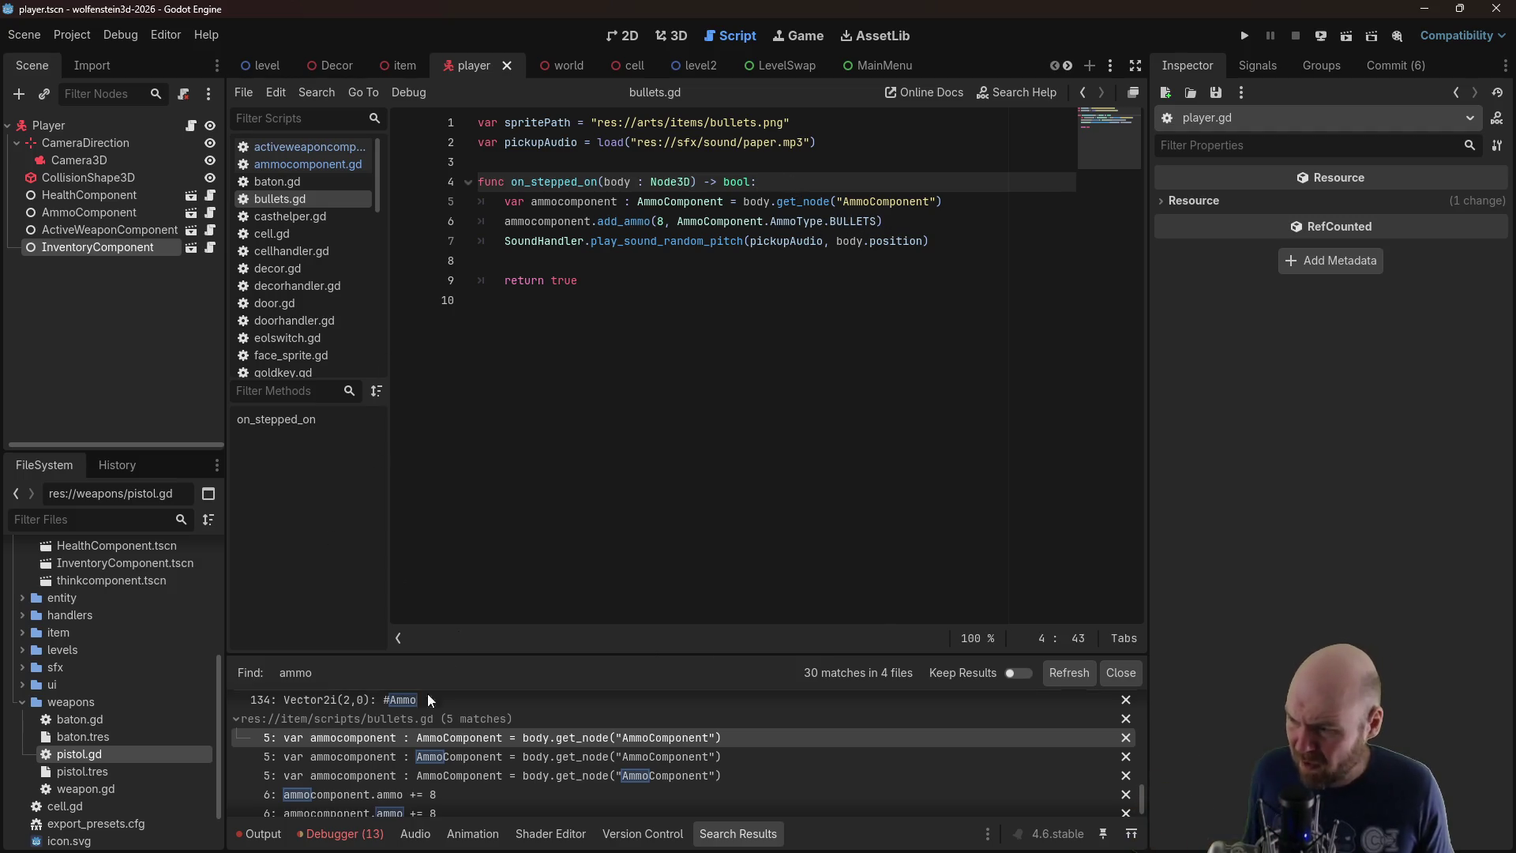
click(434, 767)
click(435, 761)
click(433, 767)
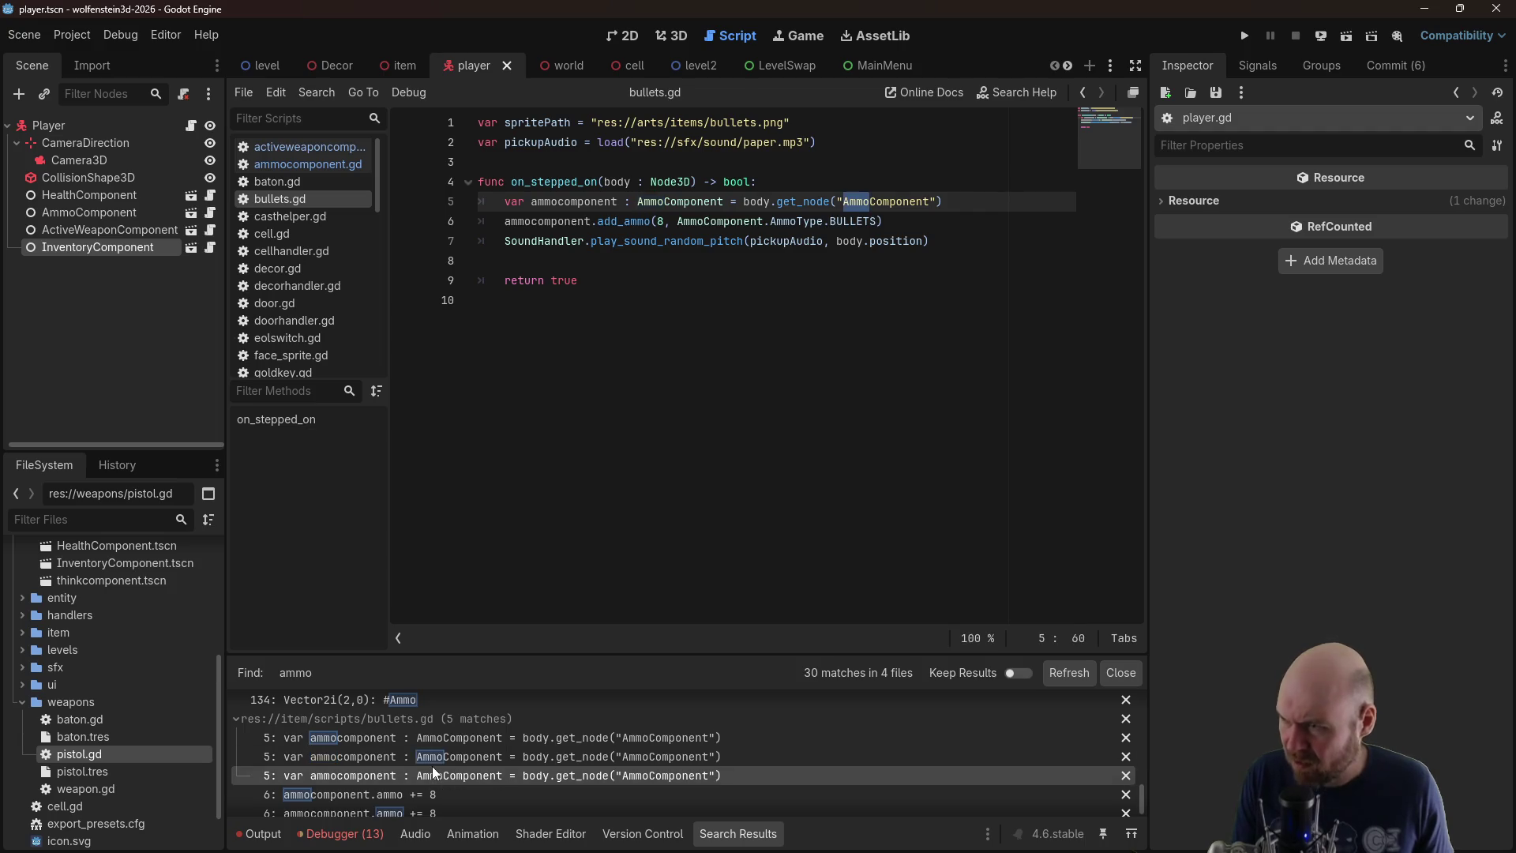
scroll(433, 766, down, 1)
click(426, 775)
click(426, 792)
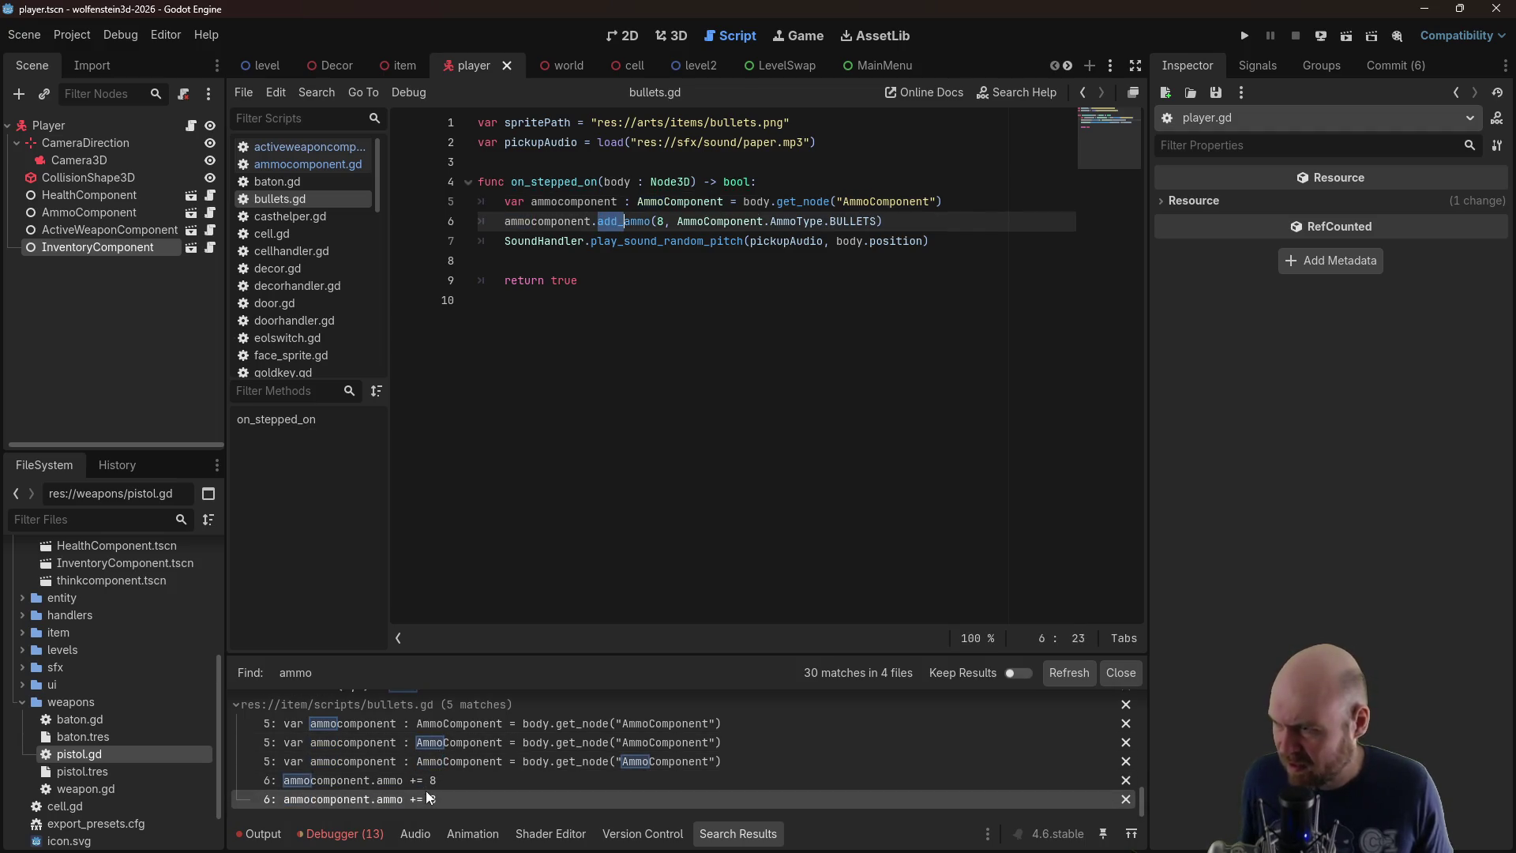
scroll(431, 758, up, 2)
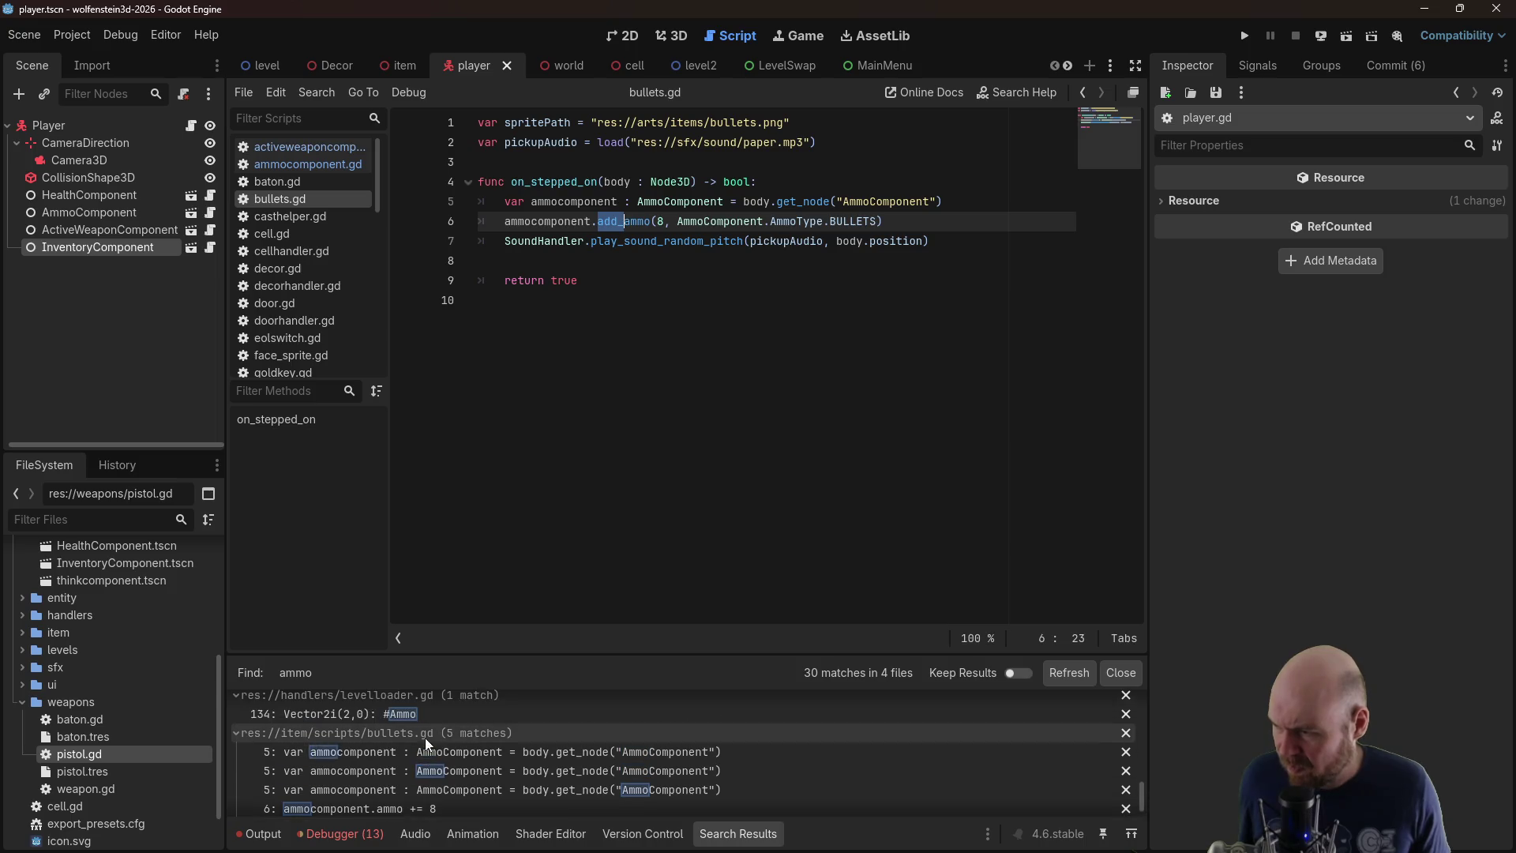
scroll(434, 745, down, 5)
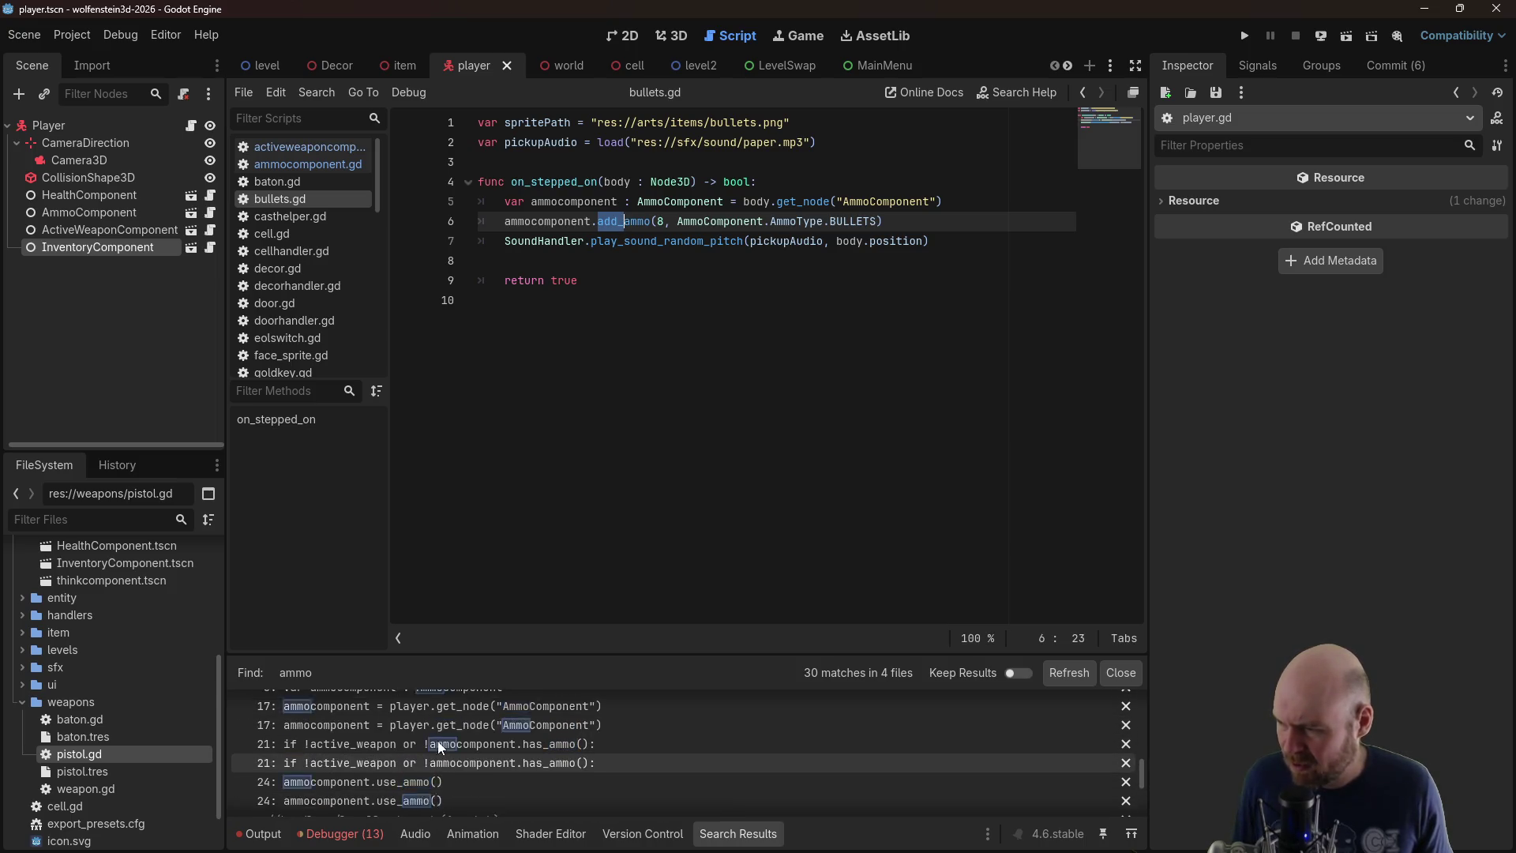
scroll(438, 741, up, 2)
Open the activeweaponcomponent.gd match and inspect the failing has_ammo call in shoot
click(437, 750)
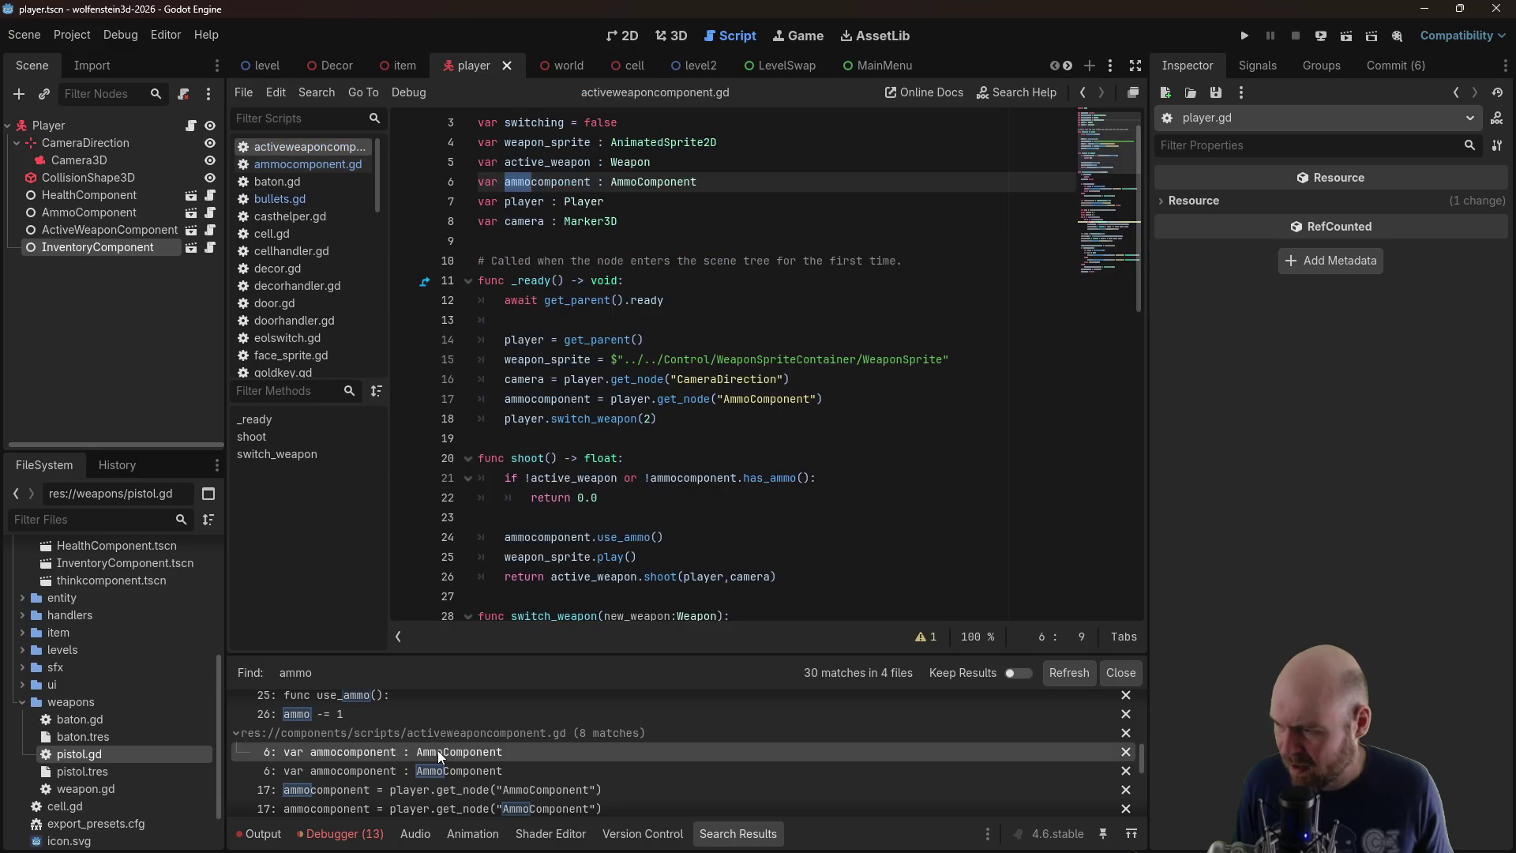
scroll(636, 204, down, 1)
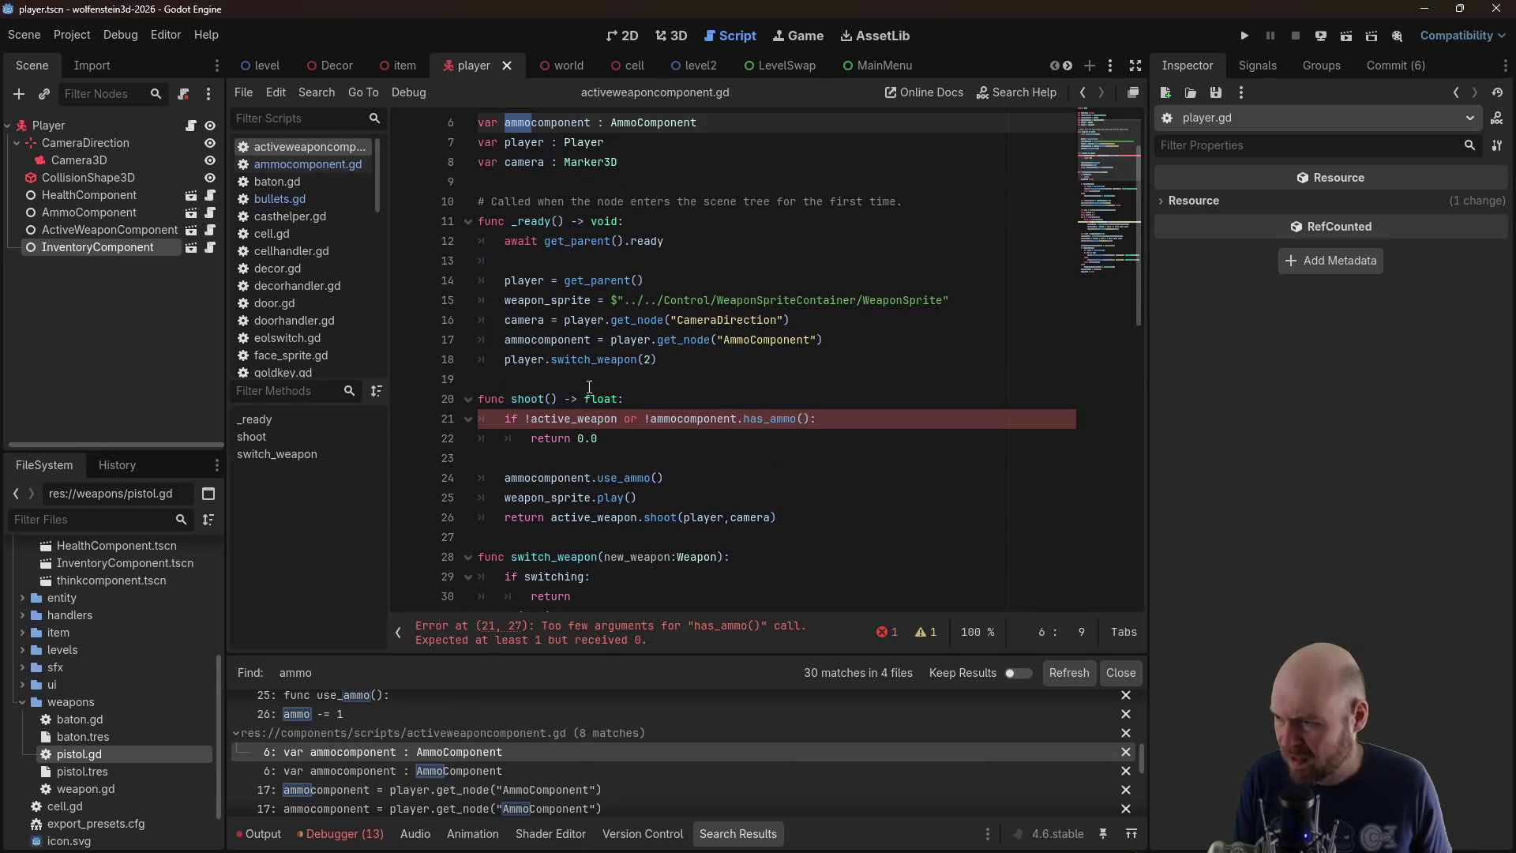
click(636, 400)
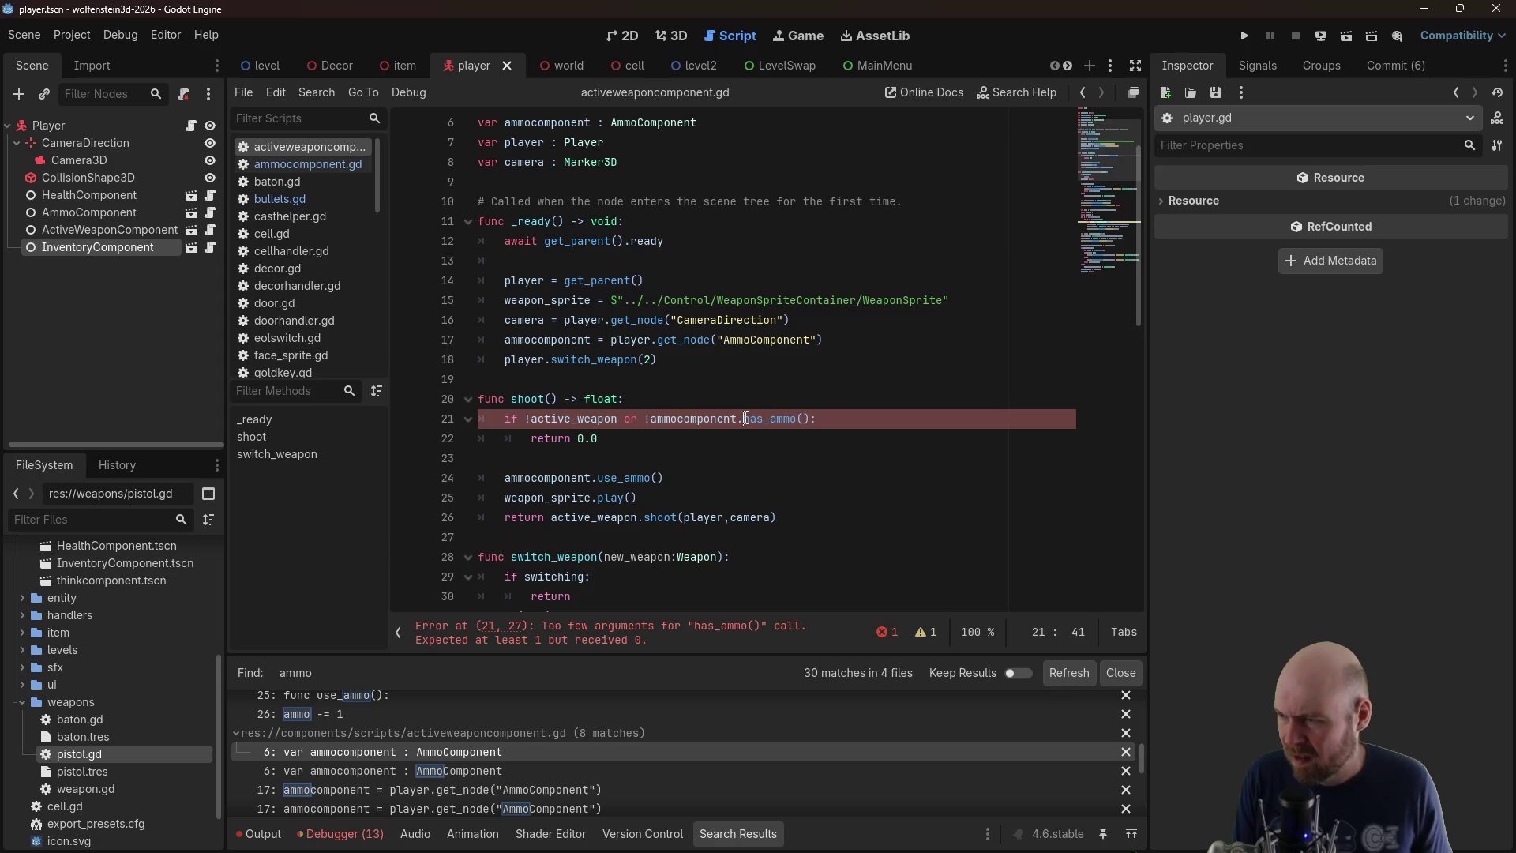
click(804, 421)
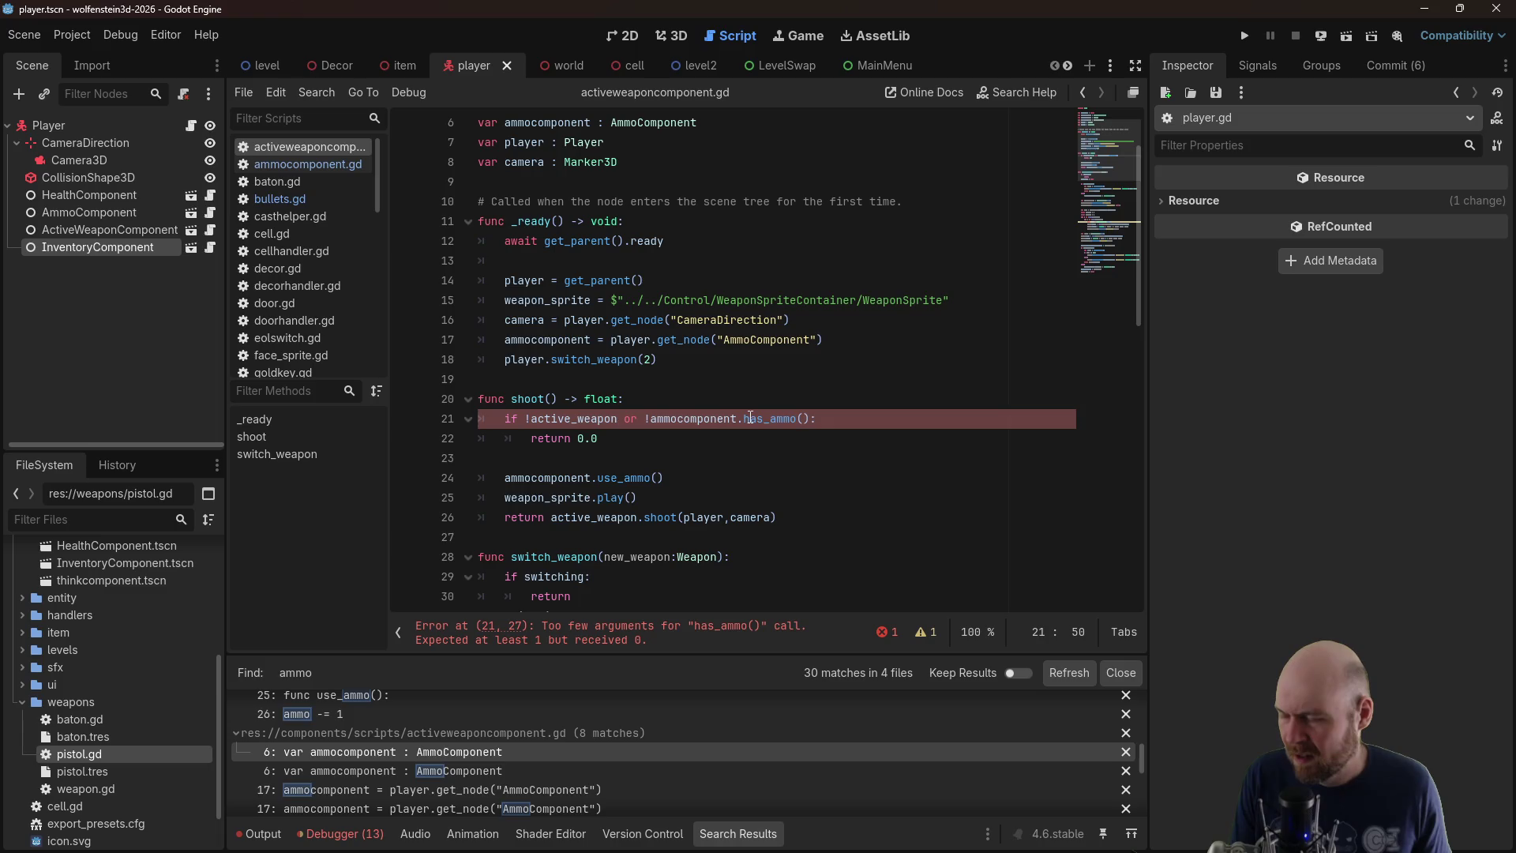
mouse_move(758, 418)
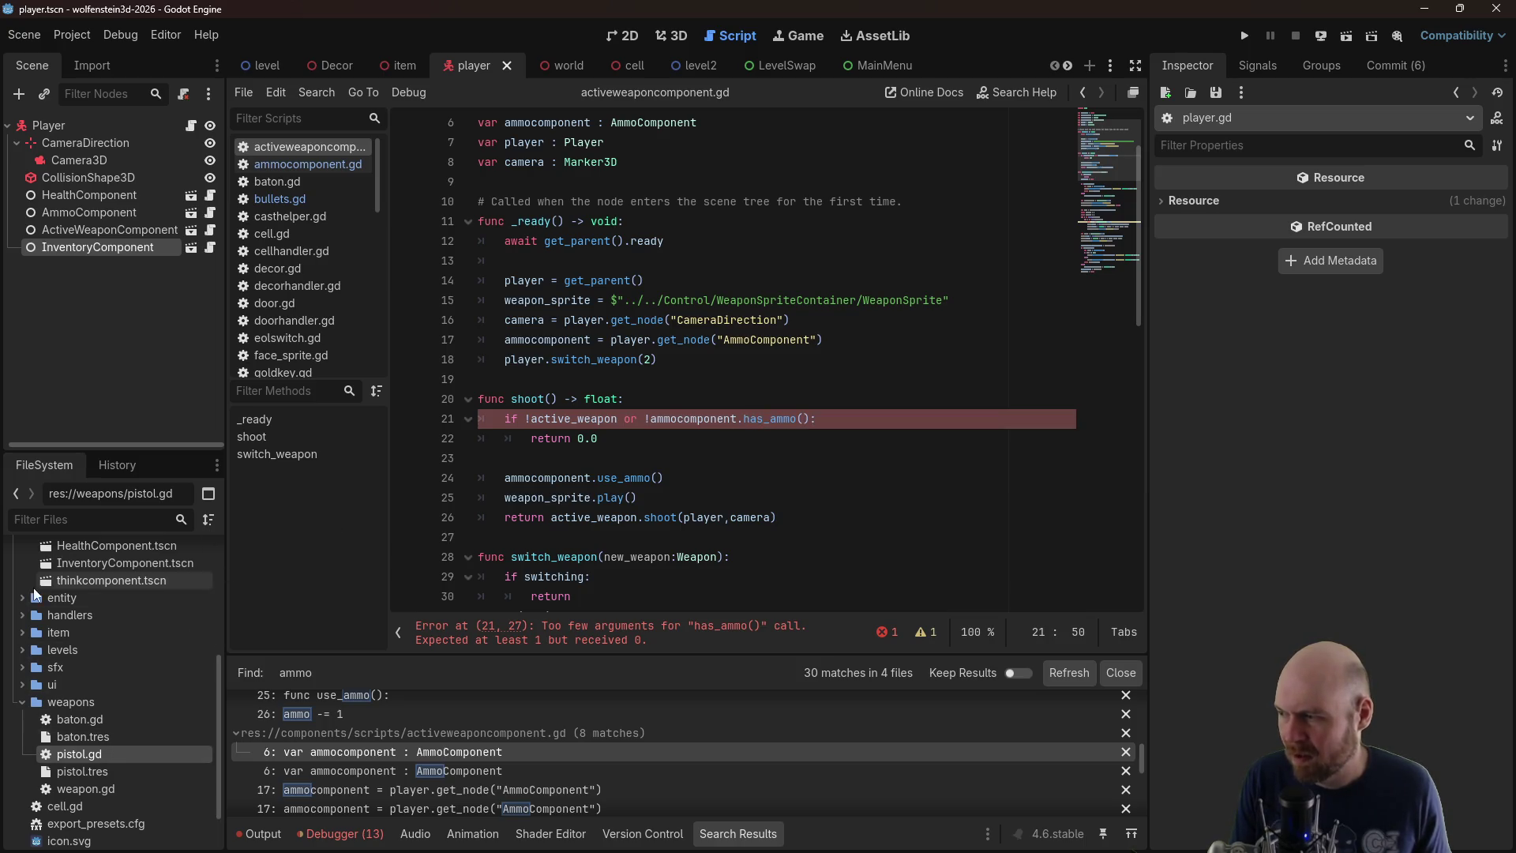
scroll(48, 616, up, 4)
In ammocomponent.gd, make has_ammo return ammo[current_ammo_type] > 0 and save
double_click(119, 591)
double_click(616, 379)
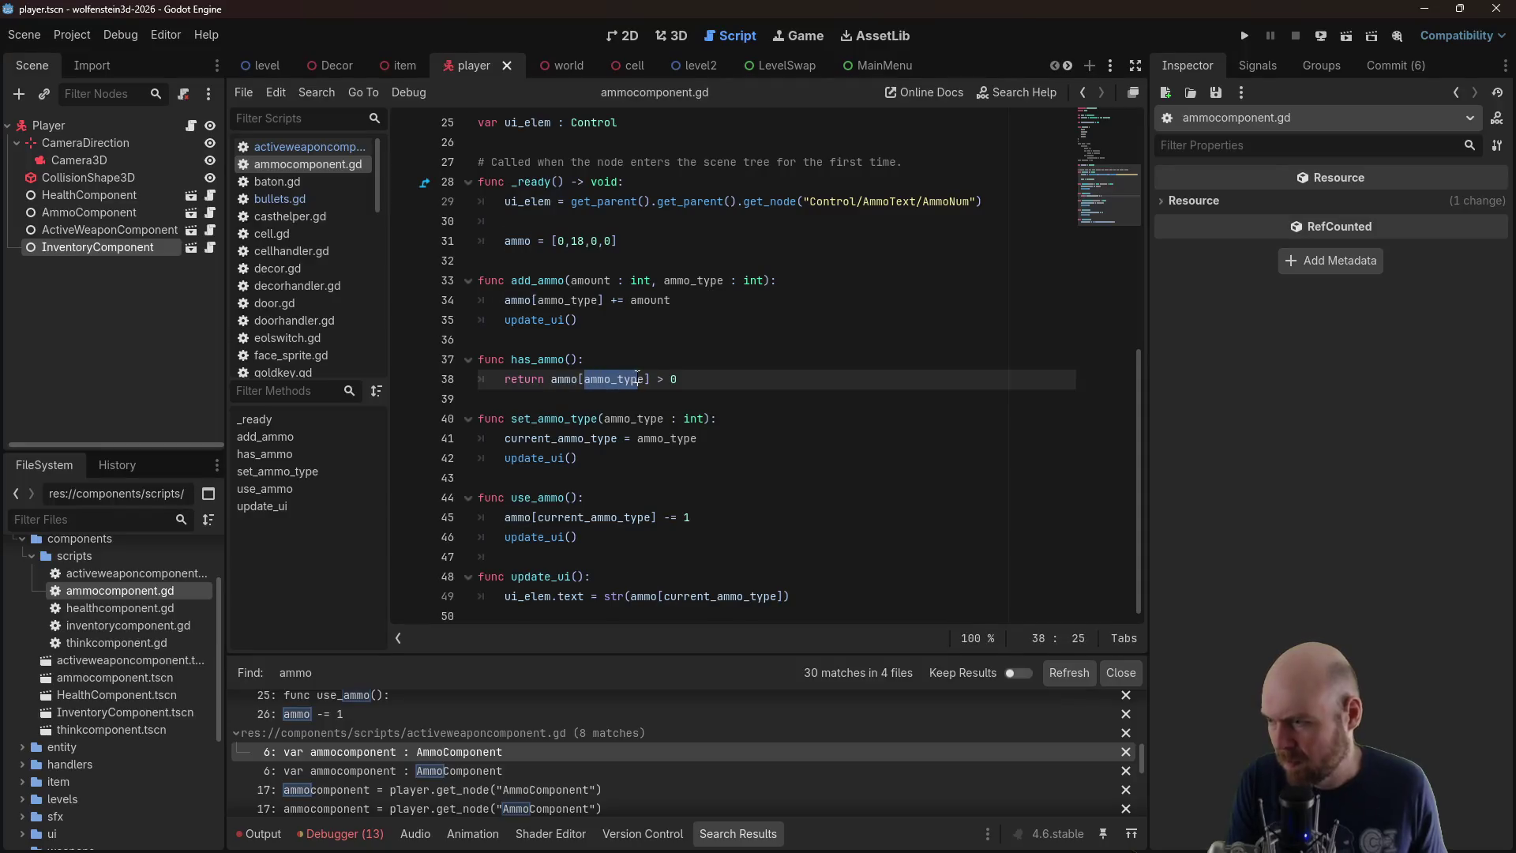
text(current_ammo_t)
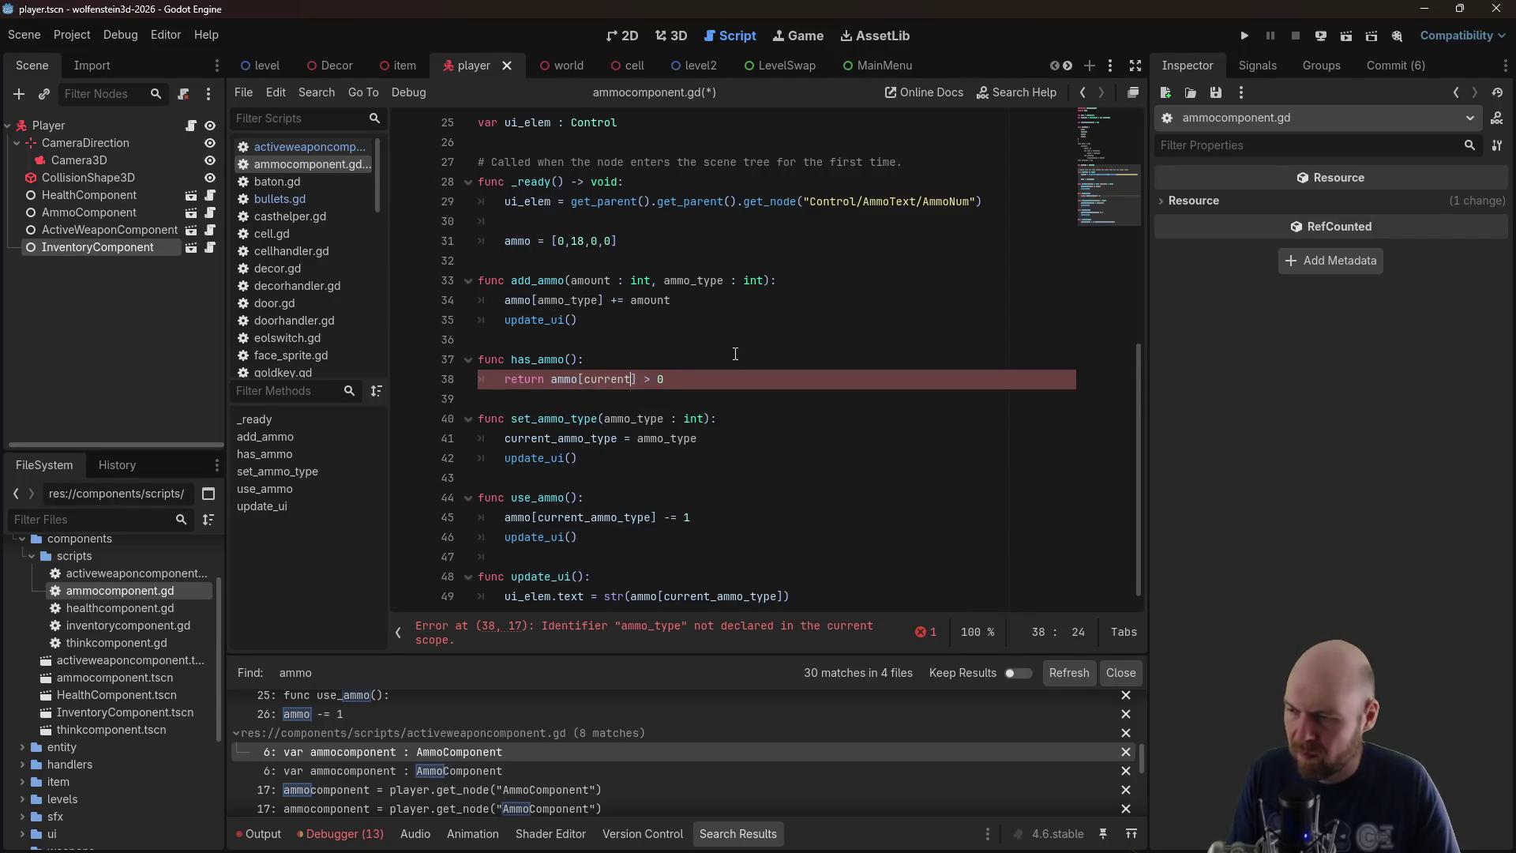
text(ype)
key(ctrl+s)
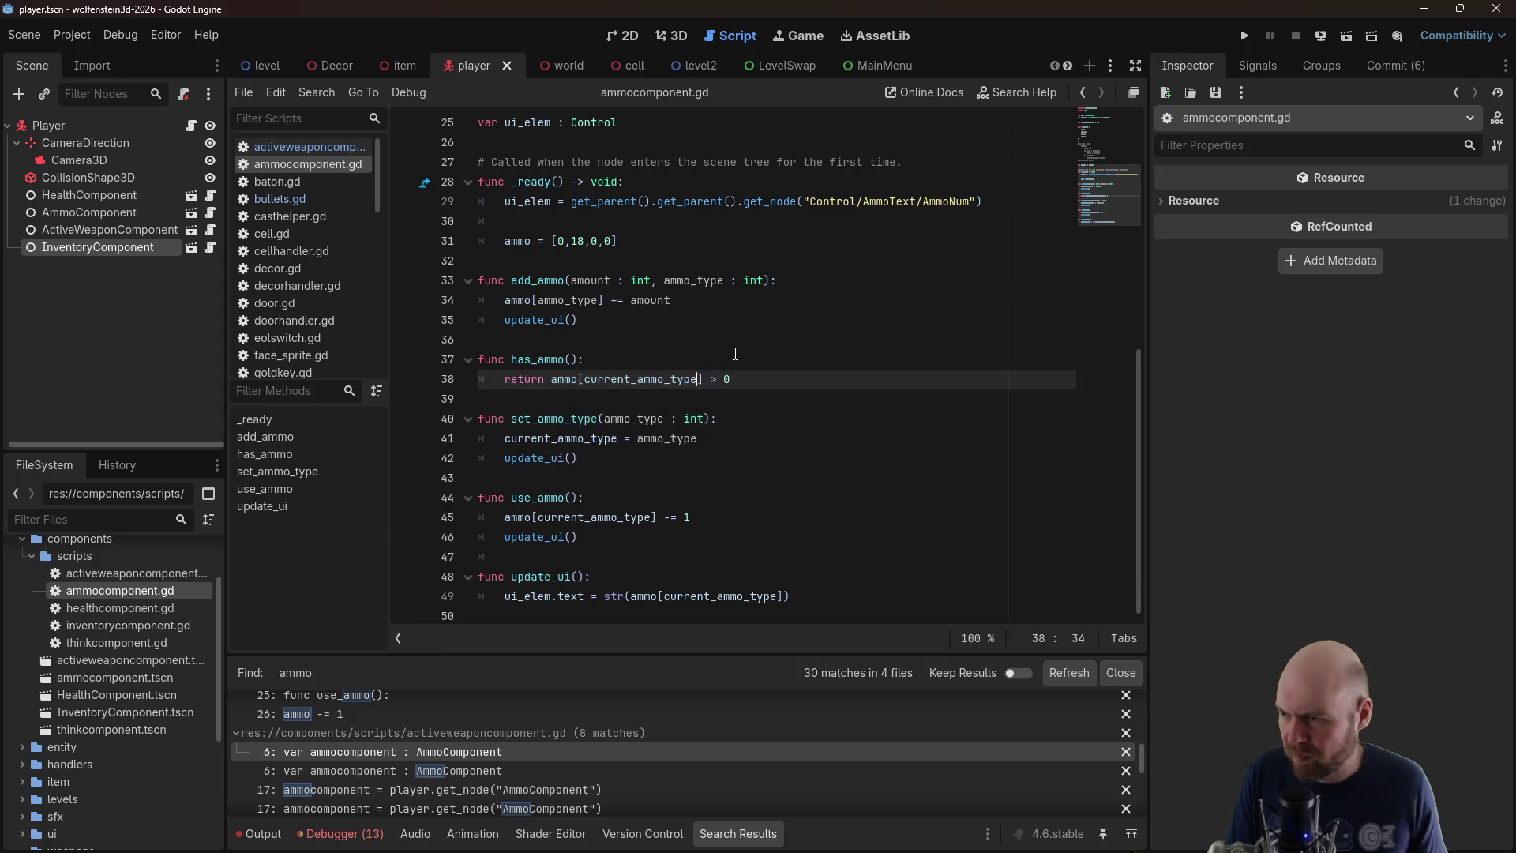
click(732, 351)
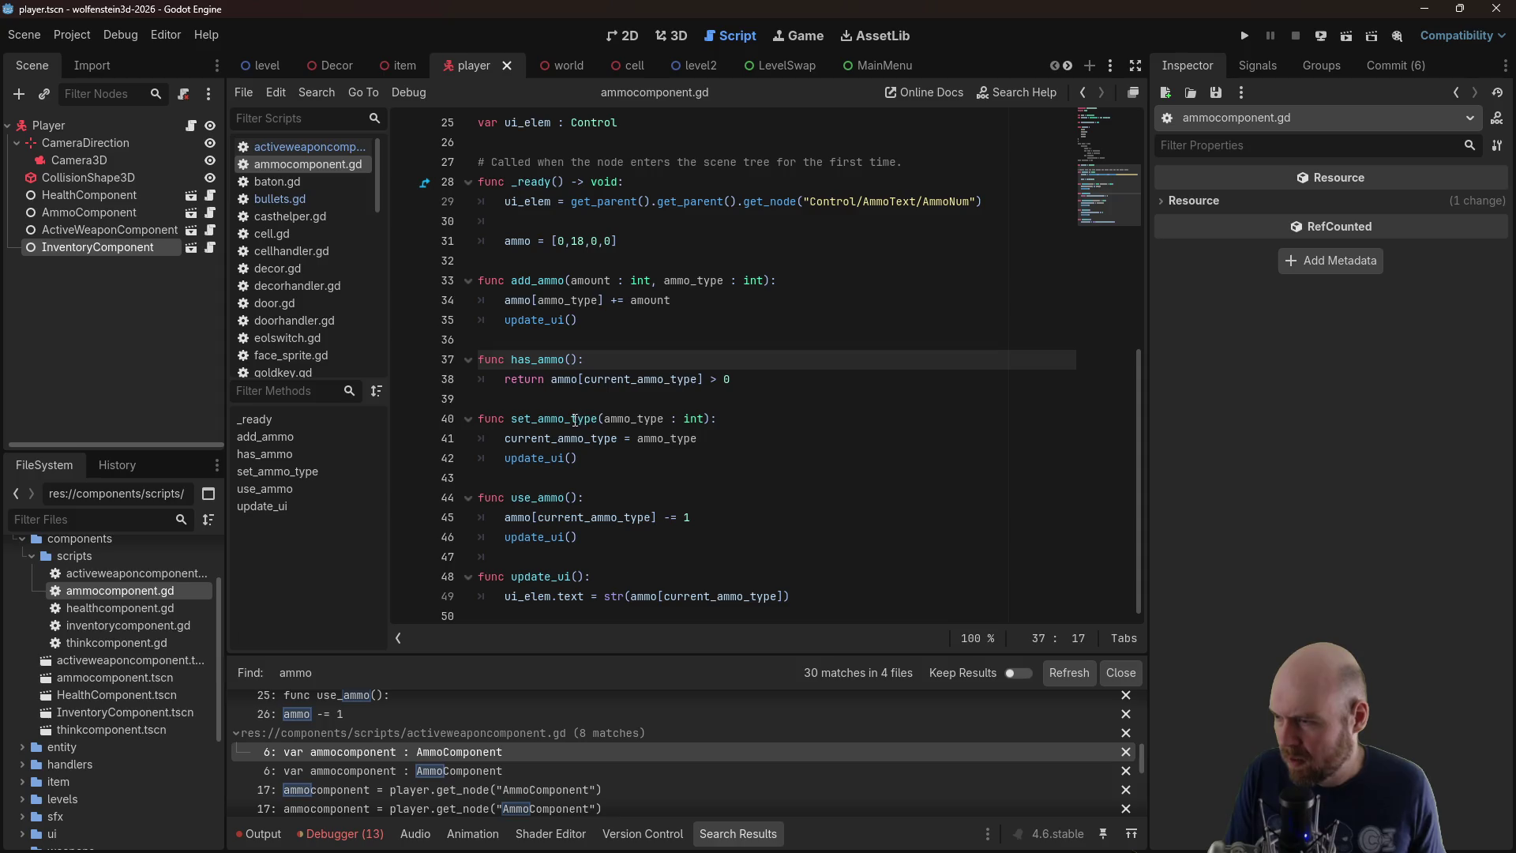
Browse the activeweaponcomponent.gd matches where ammocomponent is declared and fetched from the player
scroll(634, 456, up, 6)
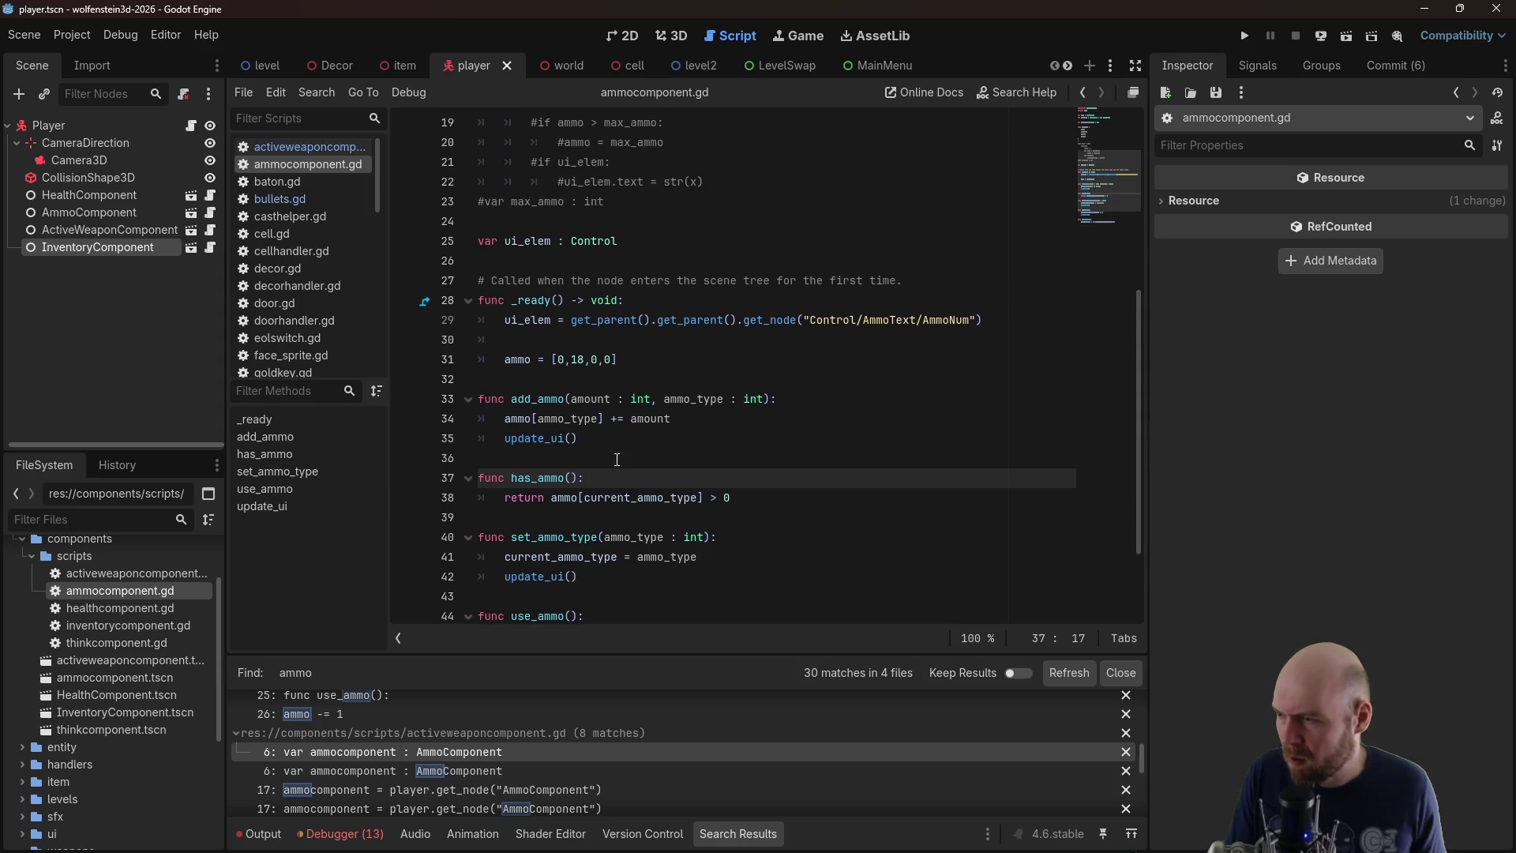
scroll(619, 457, down, 5)
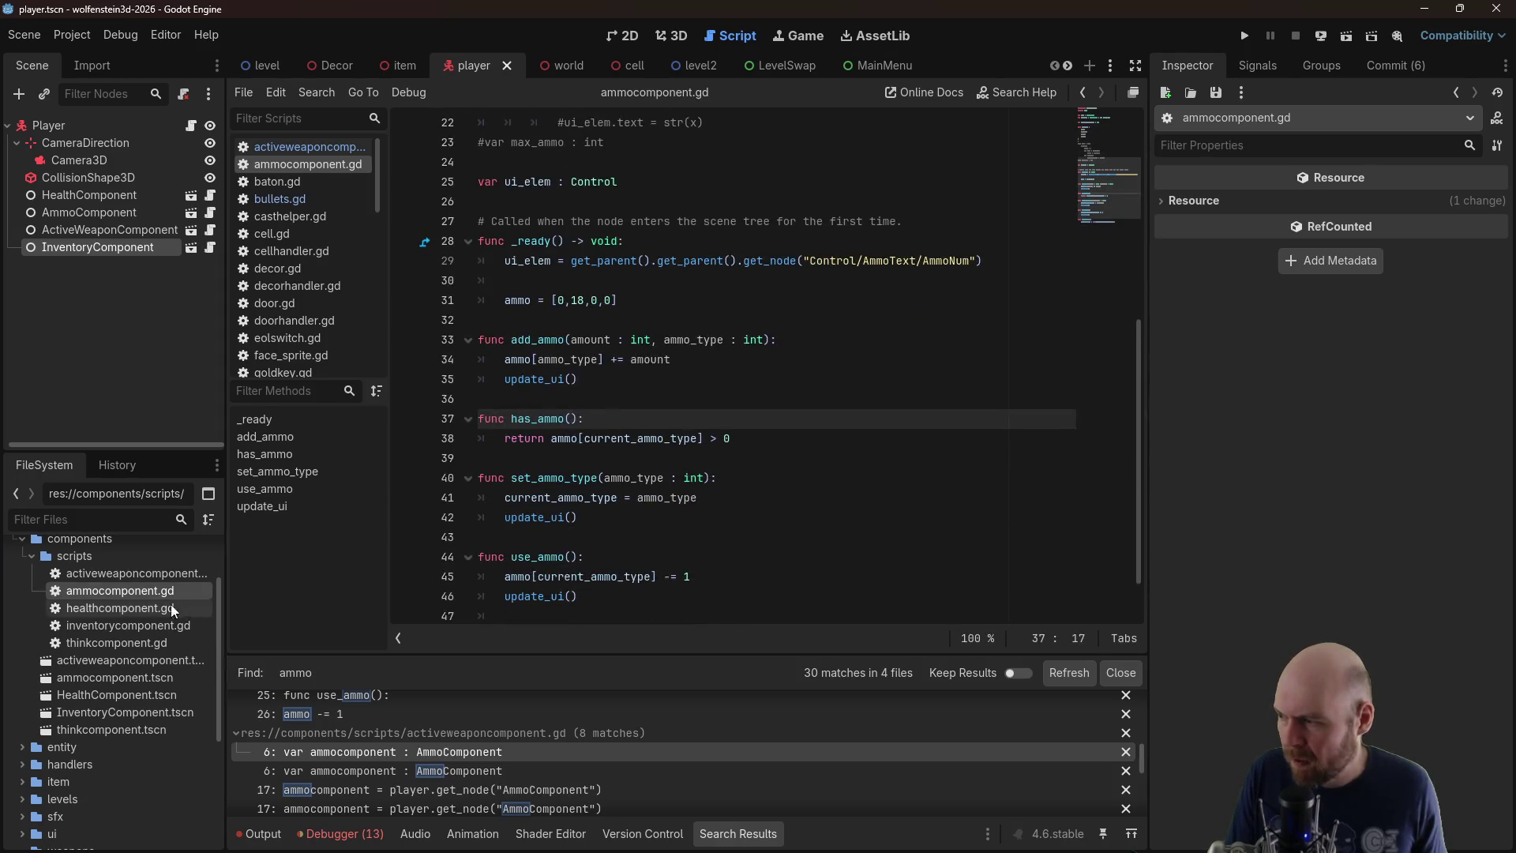
click(553, 757)
click(677, 305)
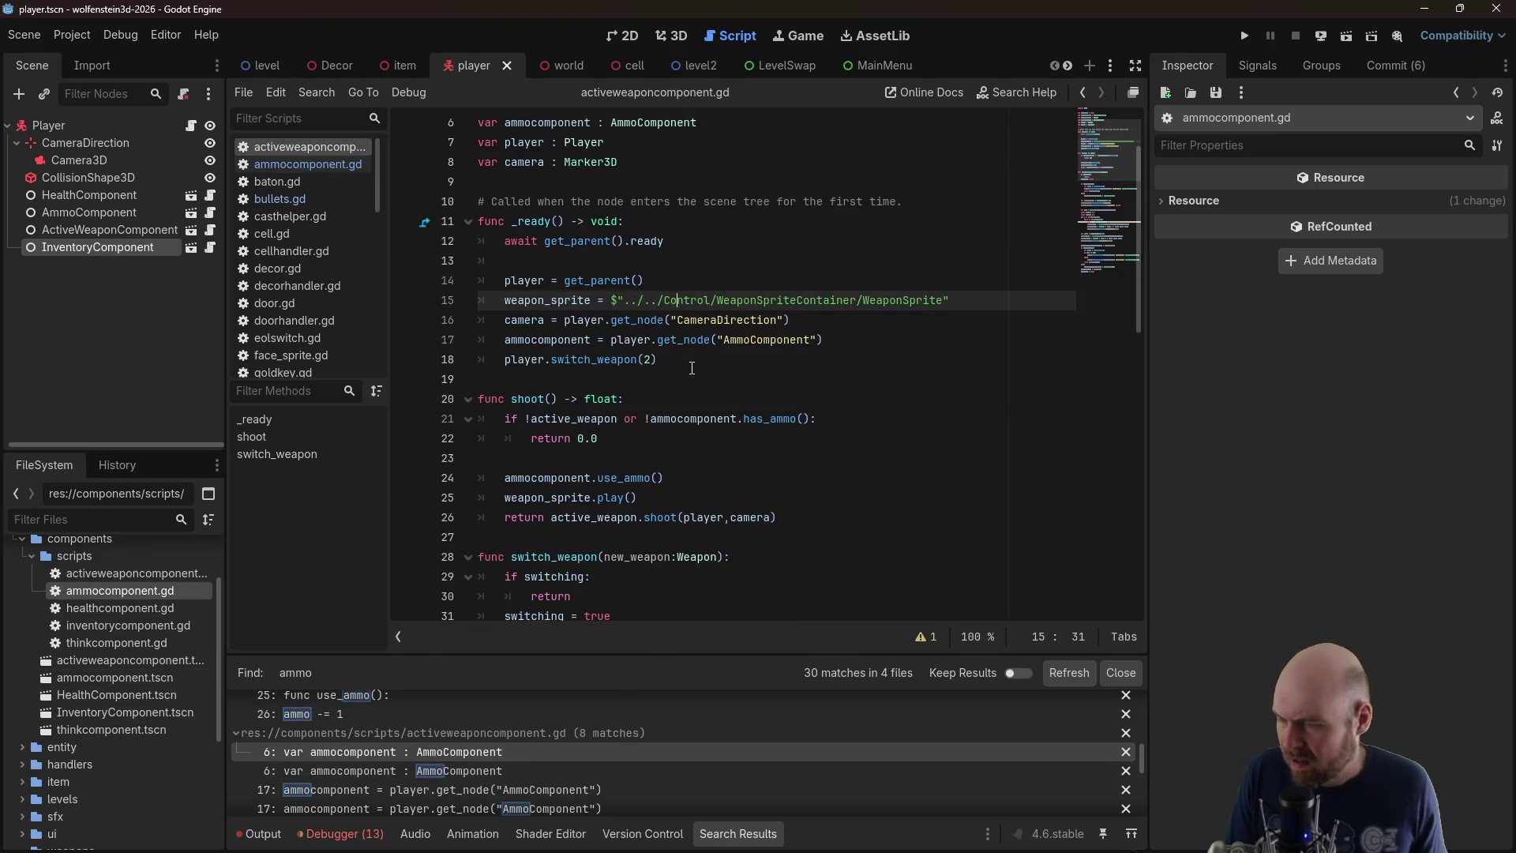
click(517, 763)
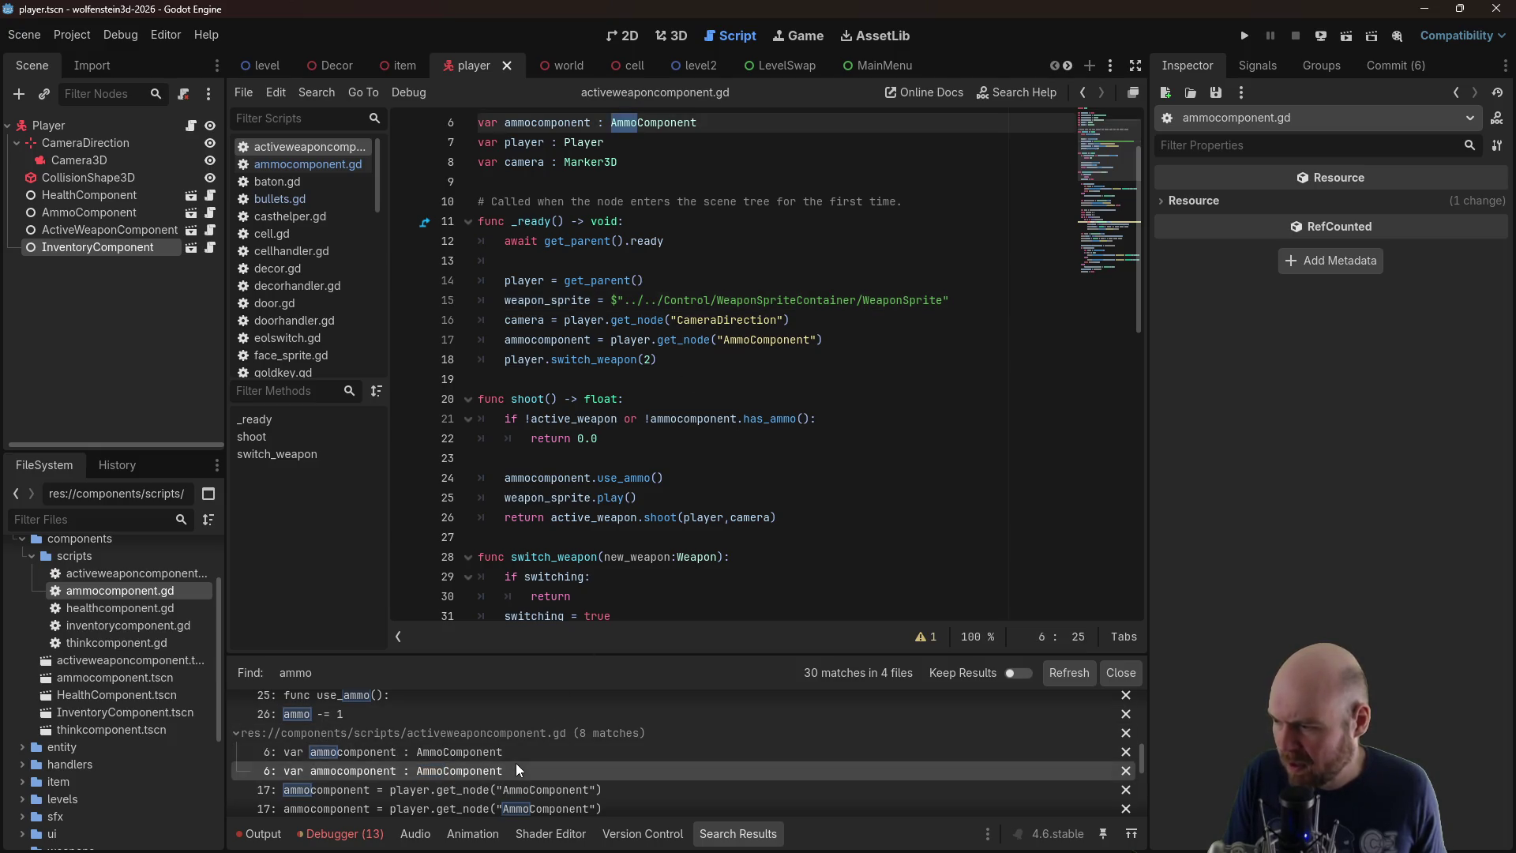
click(513, 783)
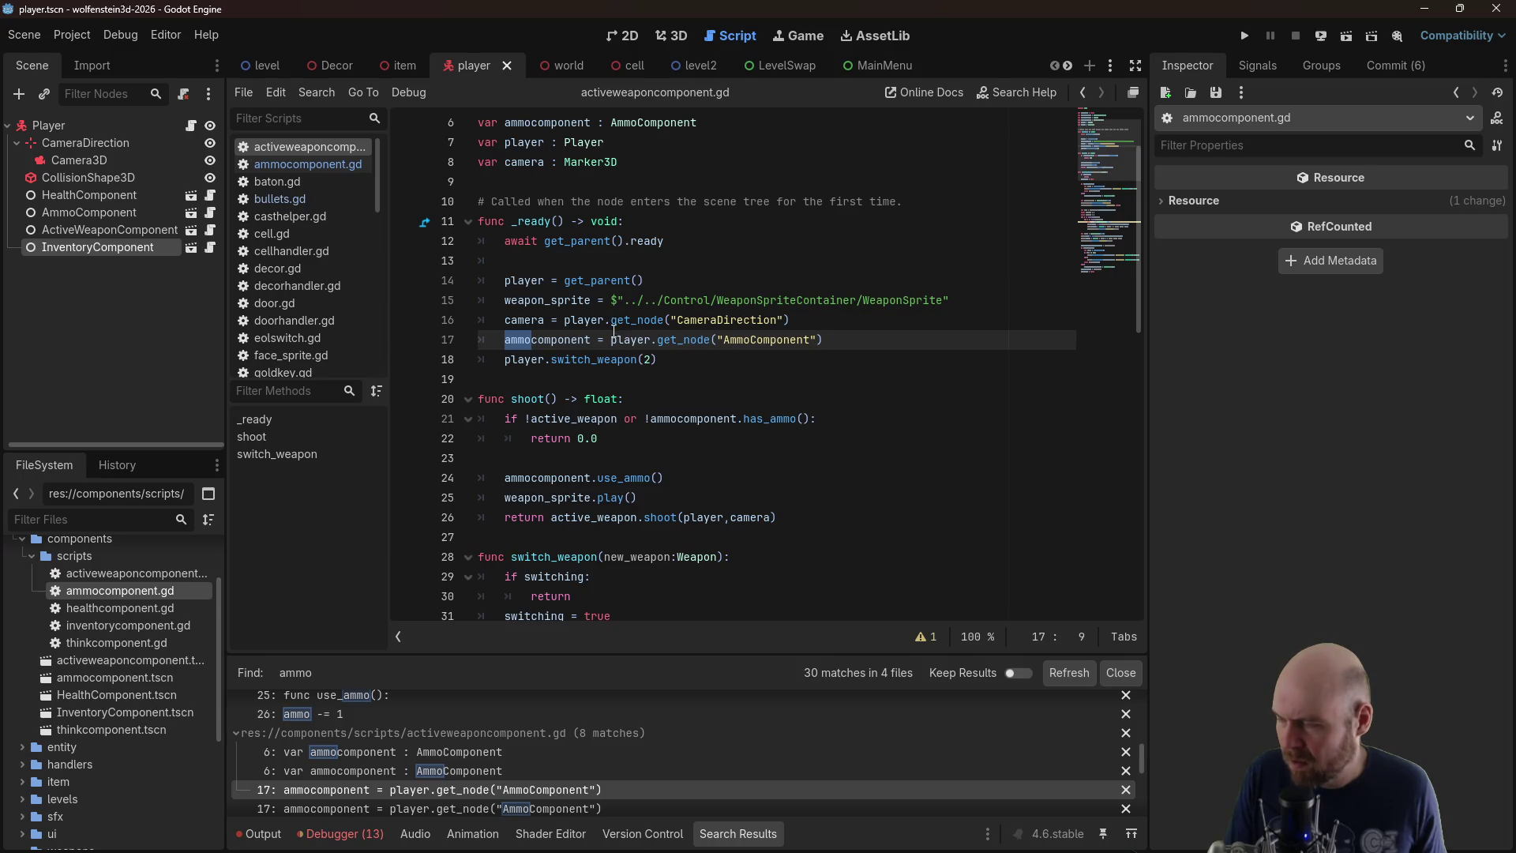
click(540, 360)
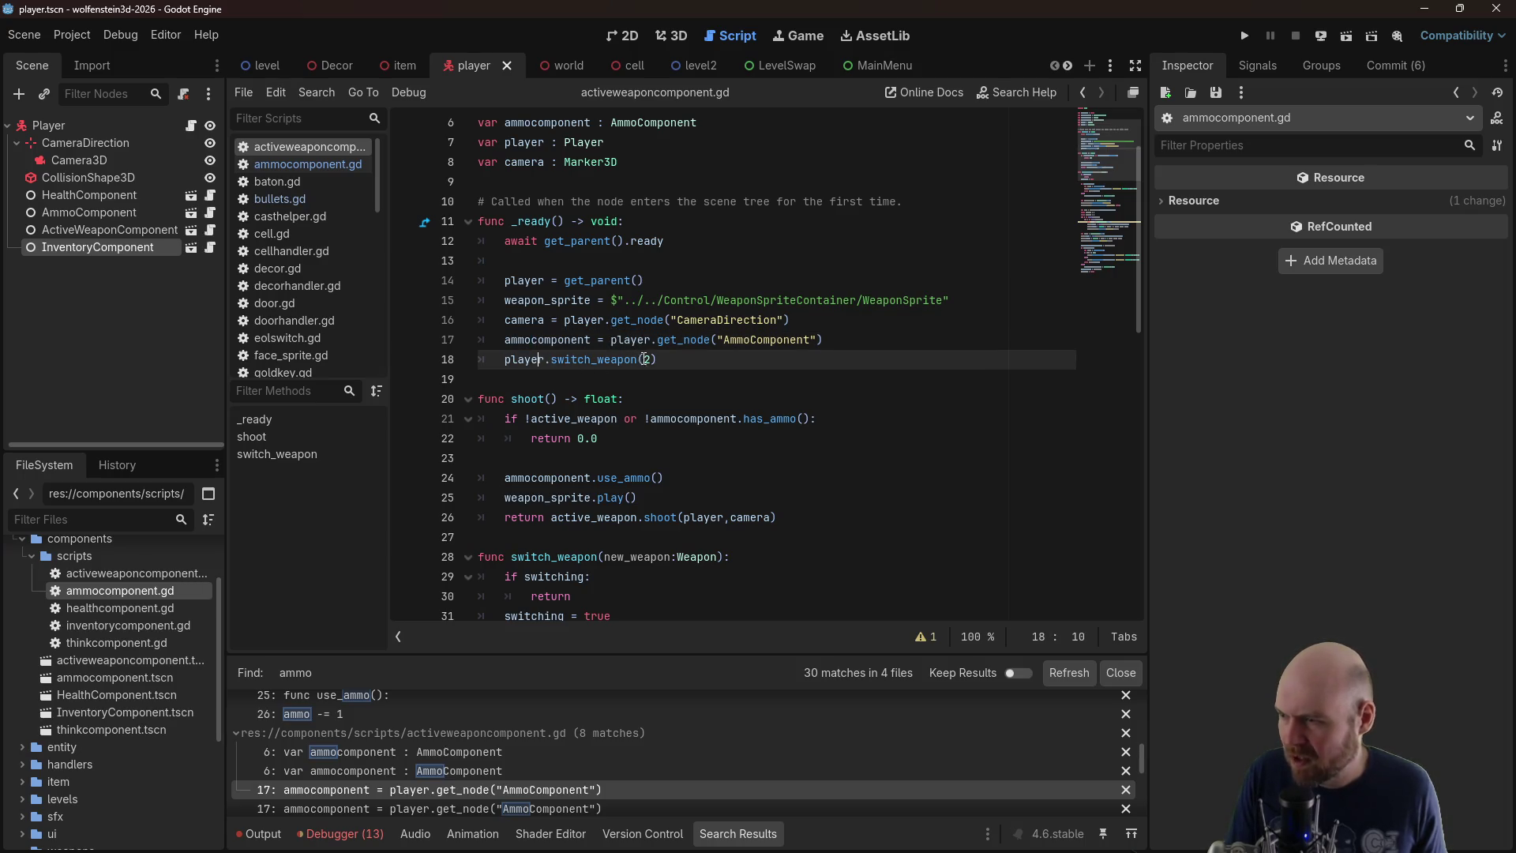
scroll(698, 360, up, 2)
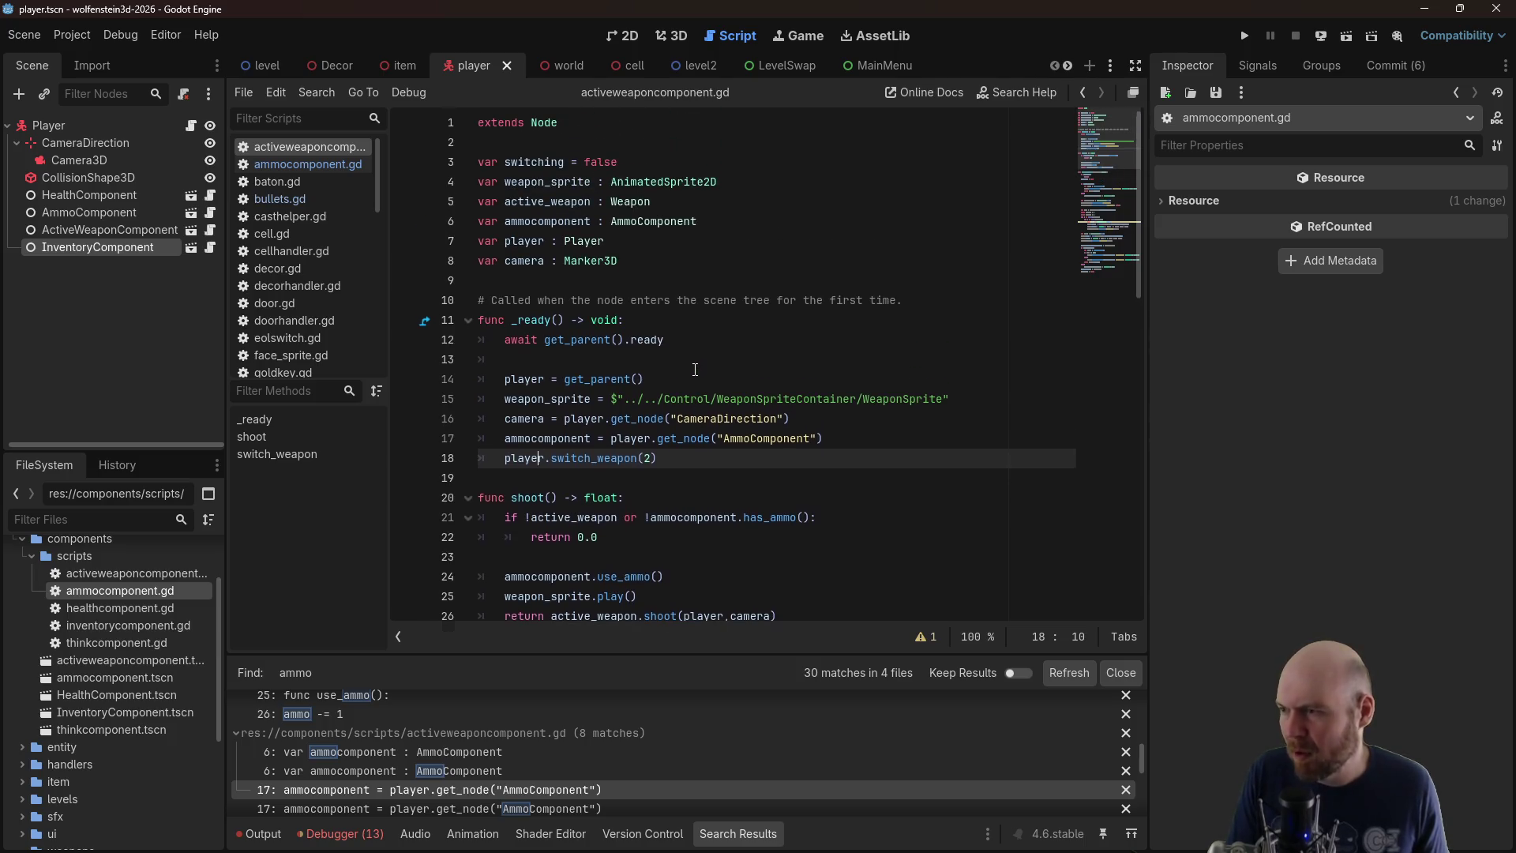
scroll(695, 370, down, 3)
scroll(139, 652, down, 5)
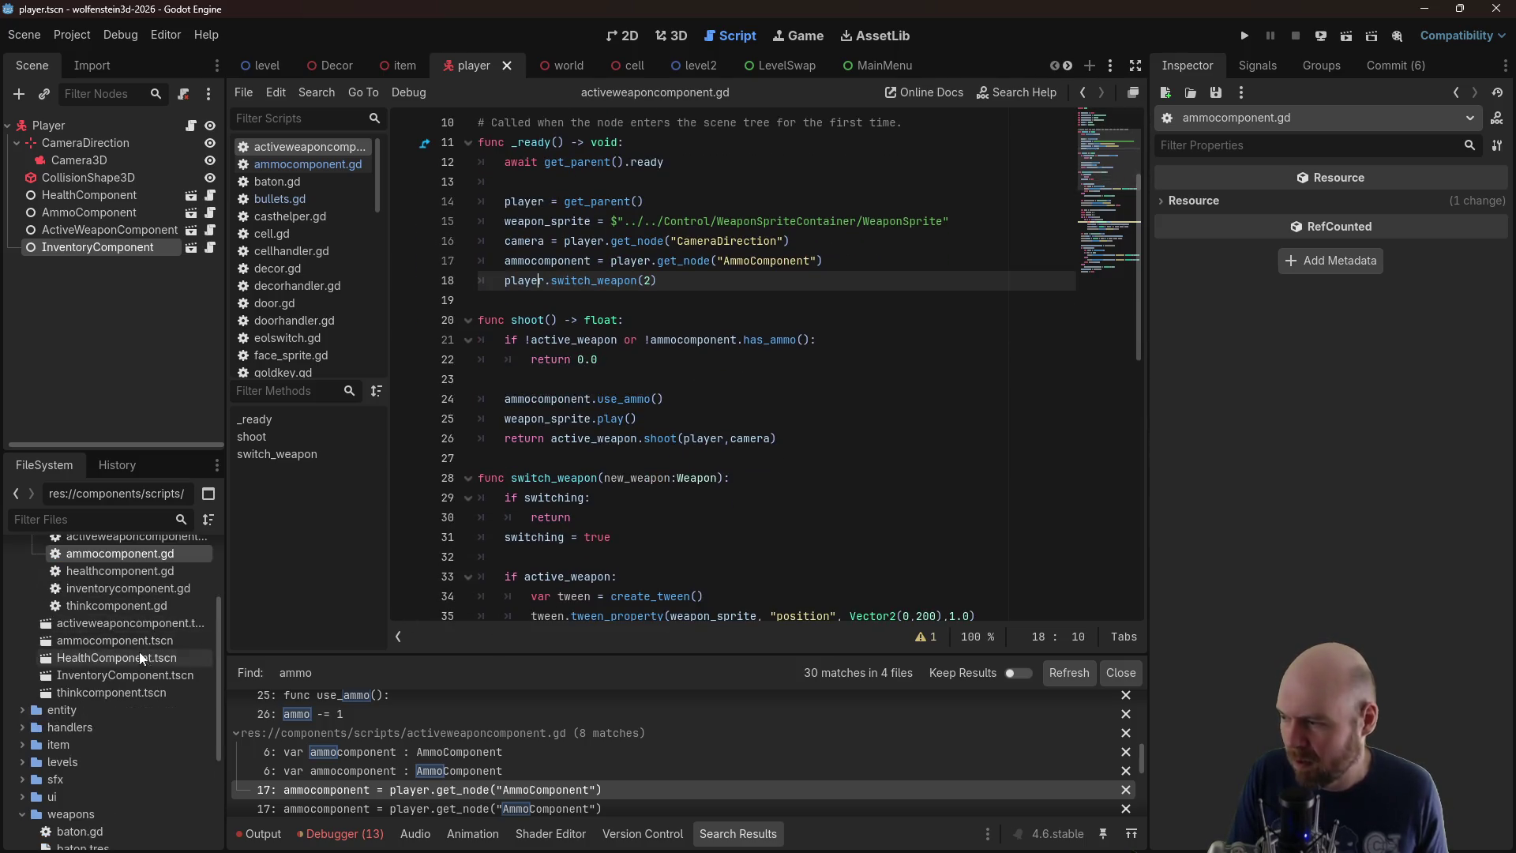
Declare const ammoType = AmmoComponent.AmmoType.NONE below spriteSize in baton.gd and save
double_click(103, 686)
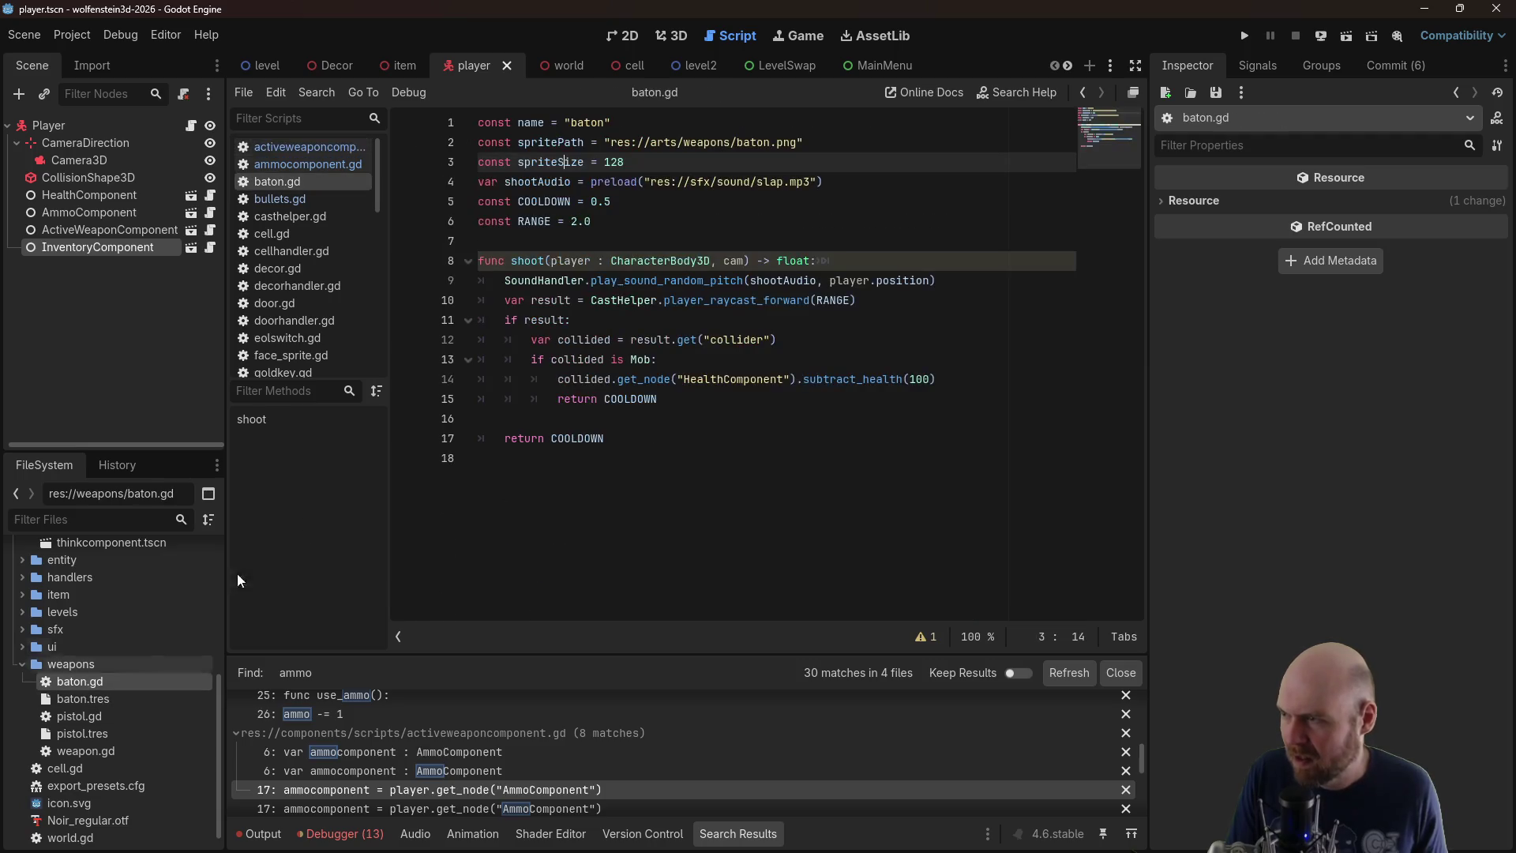
click(709, 171)
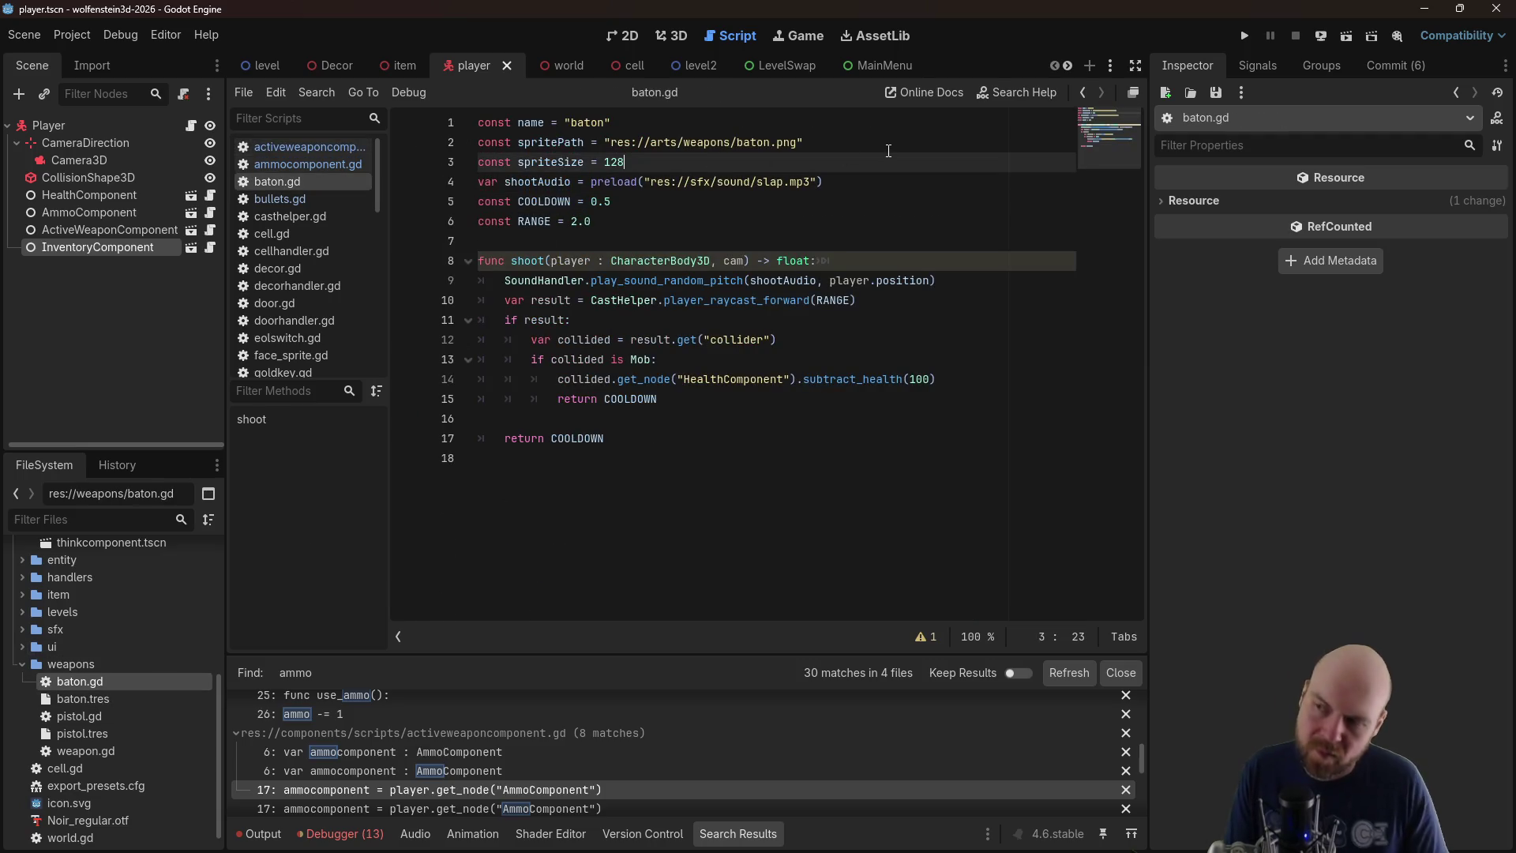
key(Return)
text(const ammo)
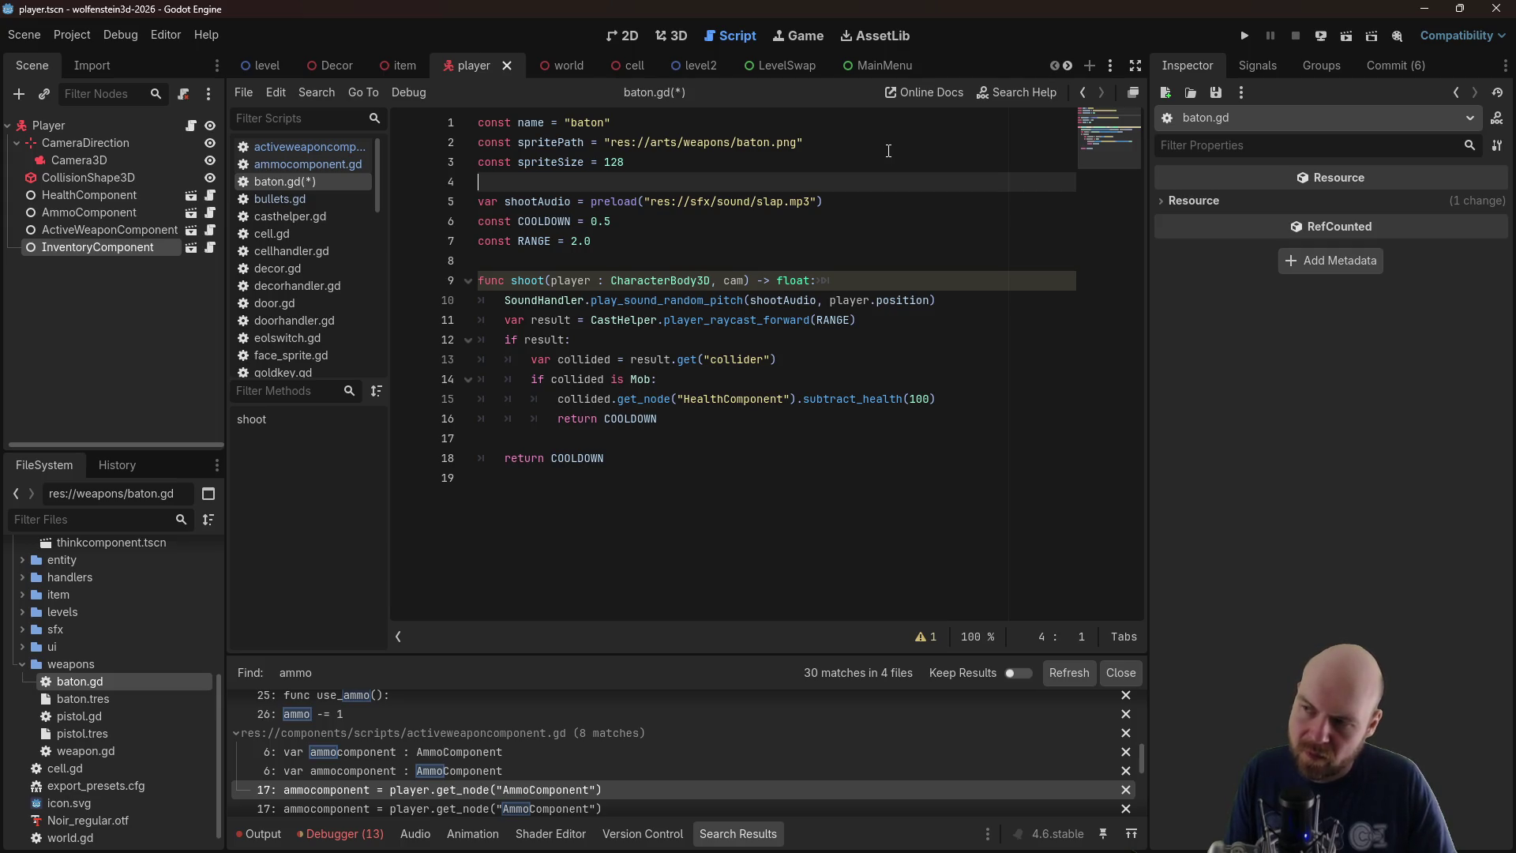
text(Type = )
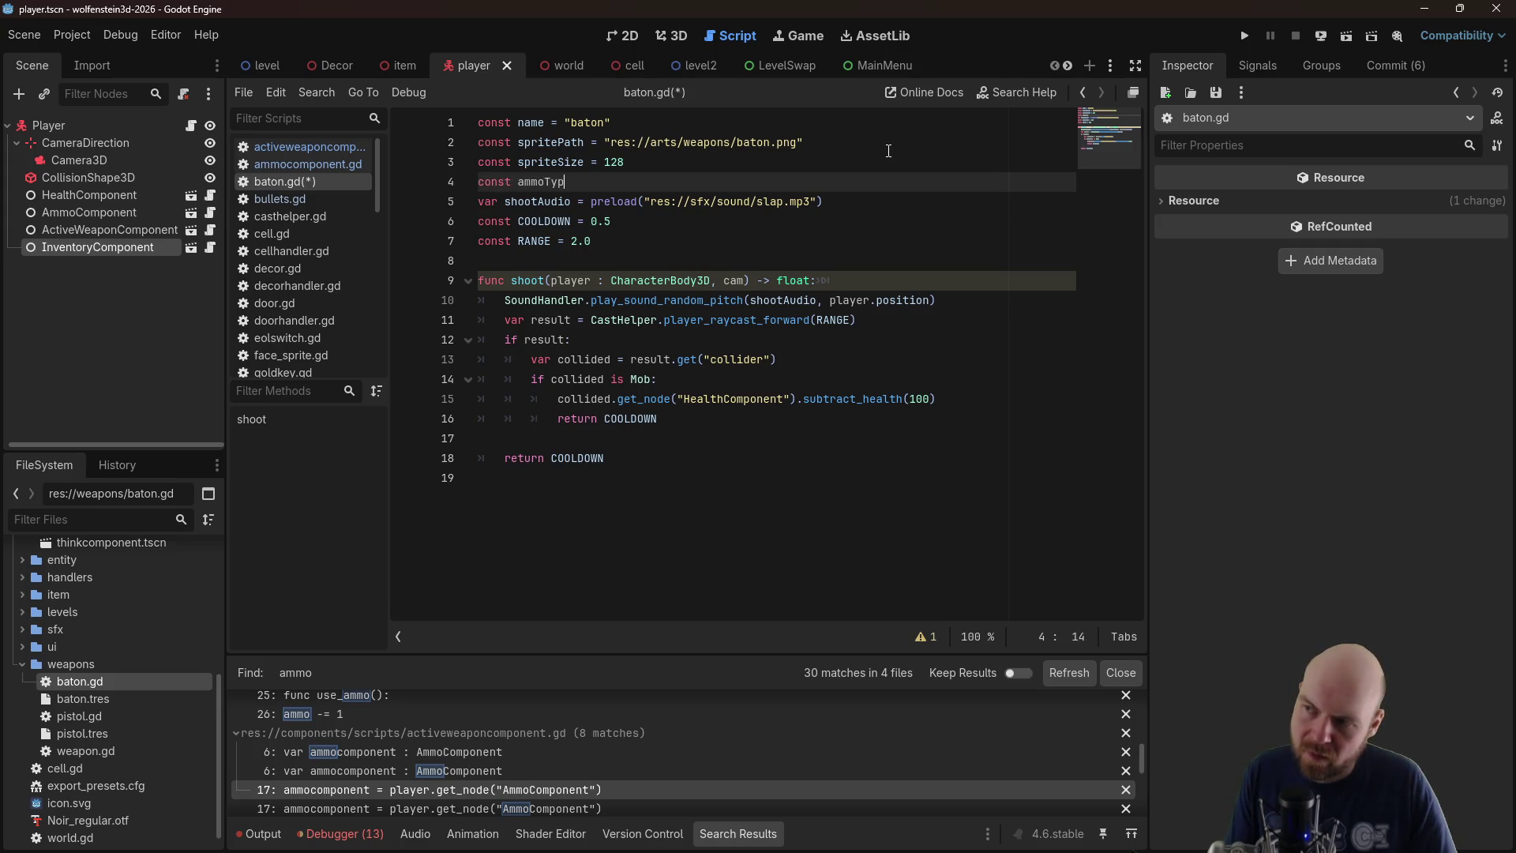
text(AmmoCompone)
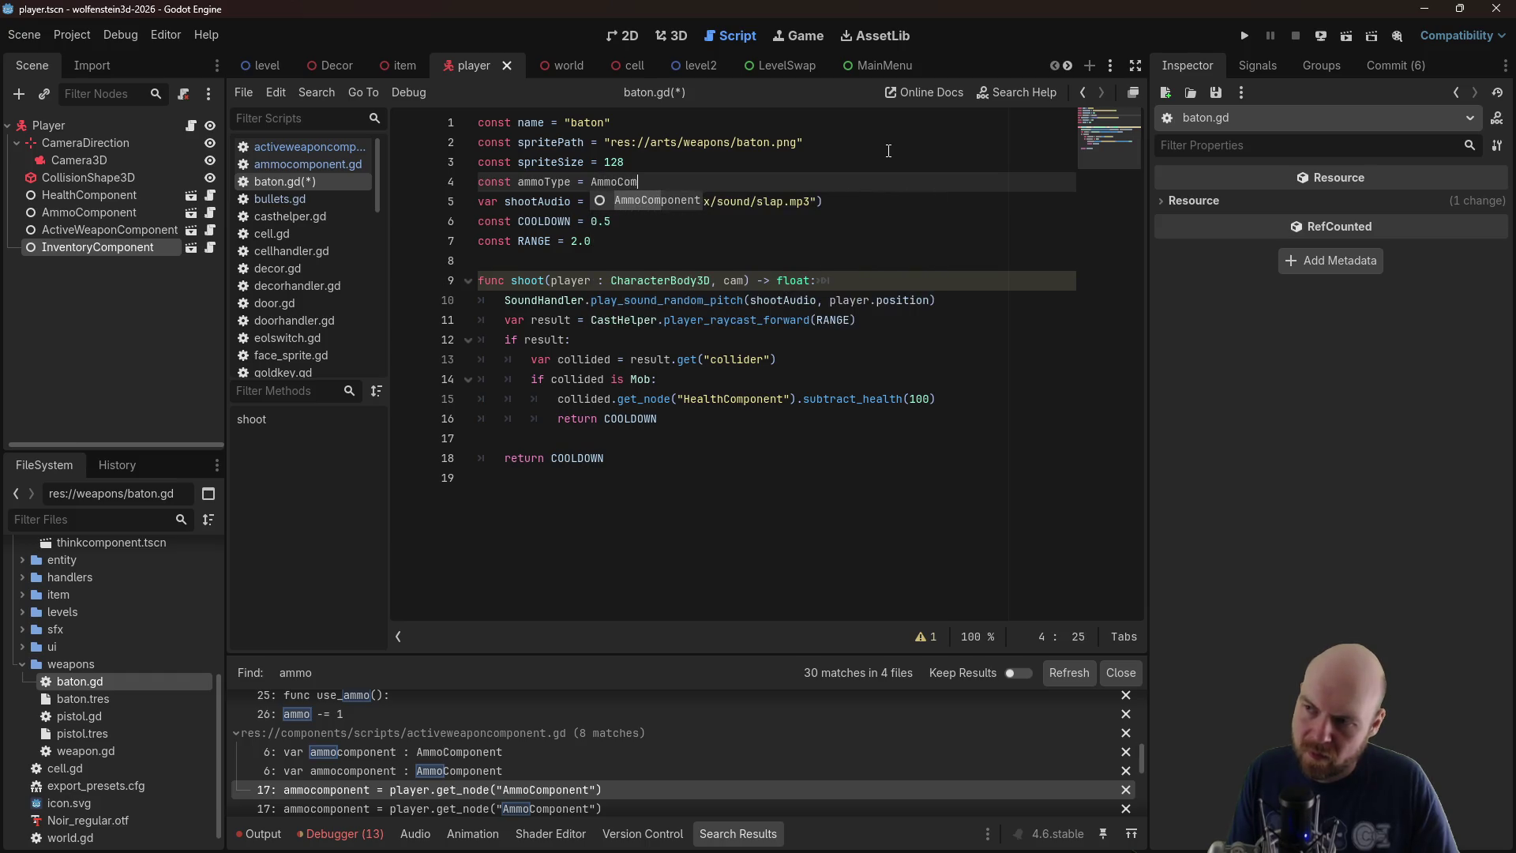
key(Return)
text(.AmmoType.)
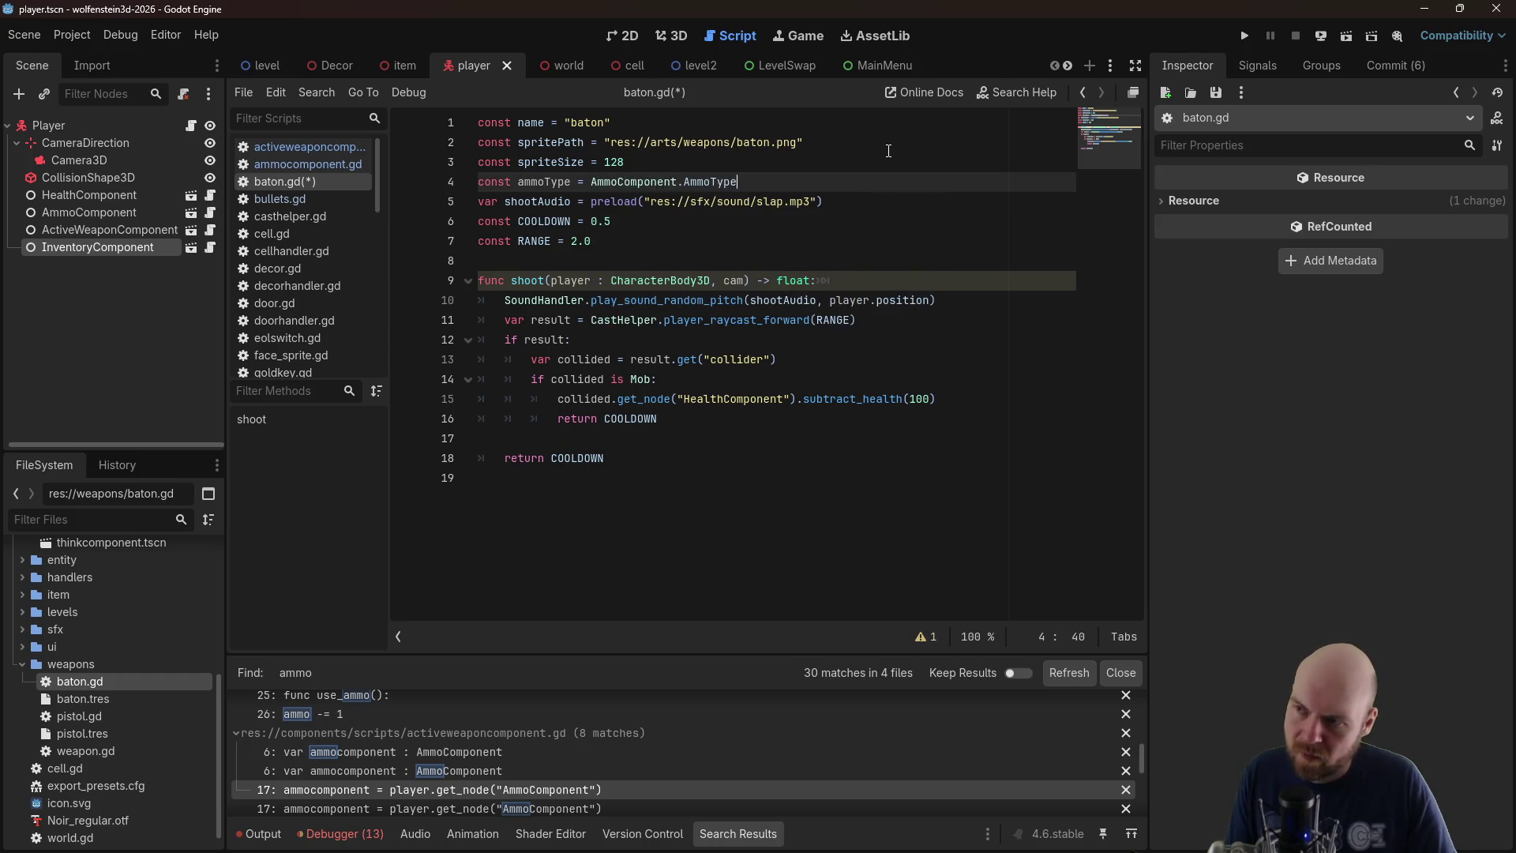
key(Return)
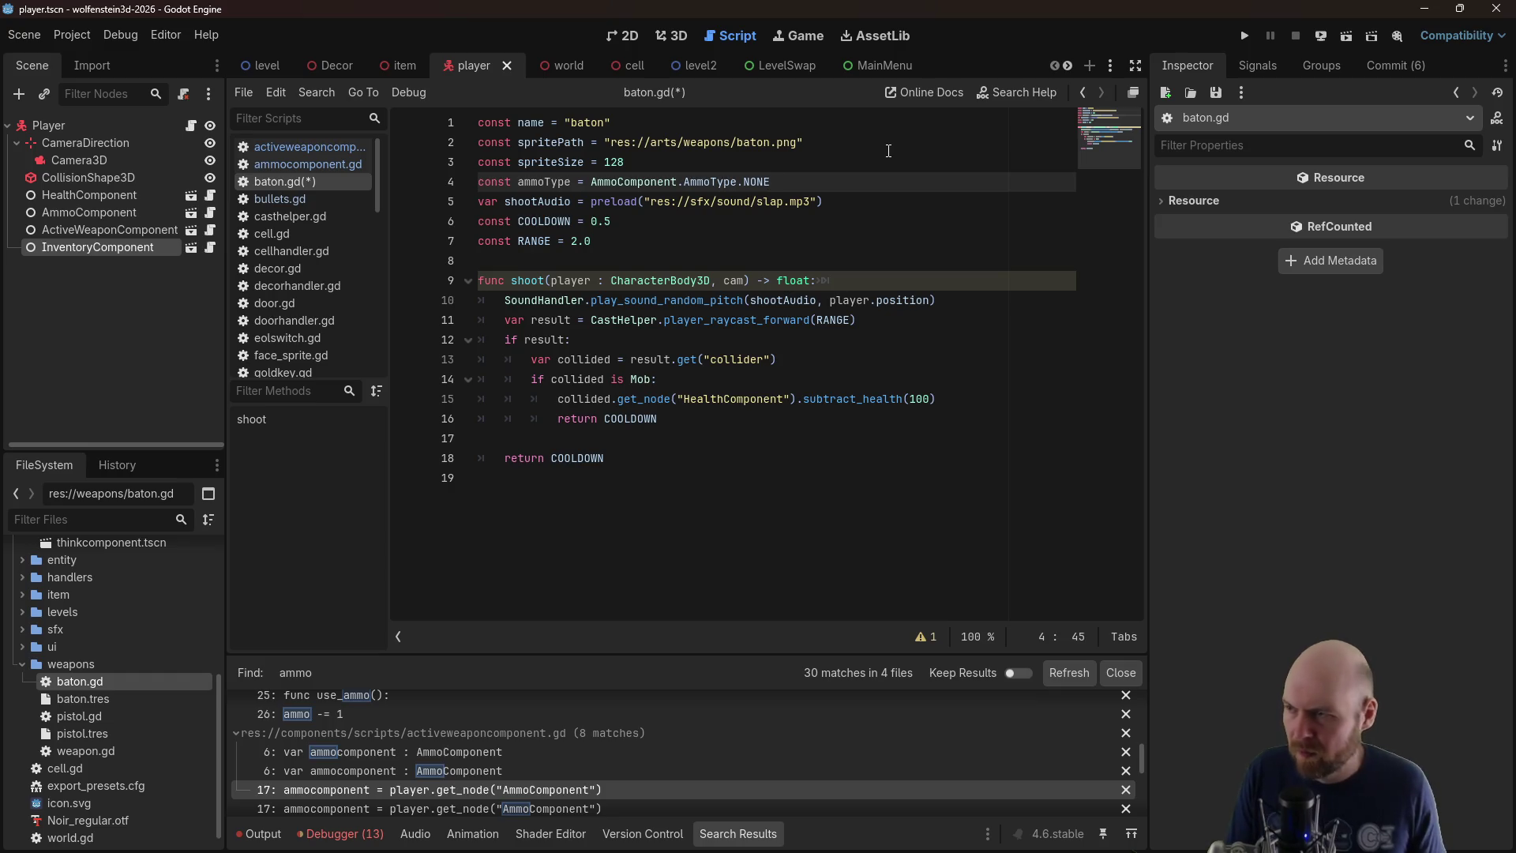
click(889, 150)
key(ctrl+s)
drag(771, 182, 466, 191)
key(ctrl+c)
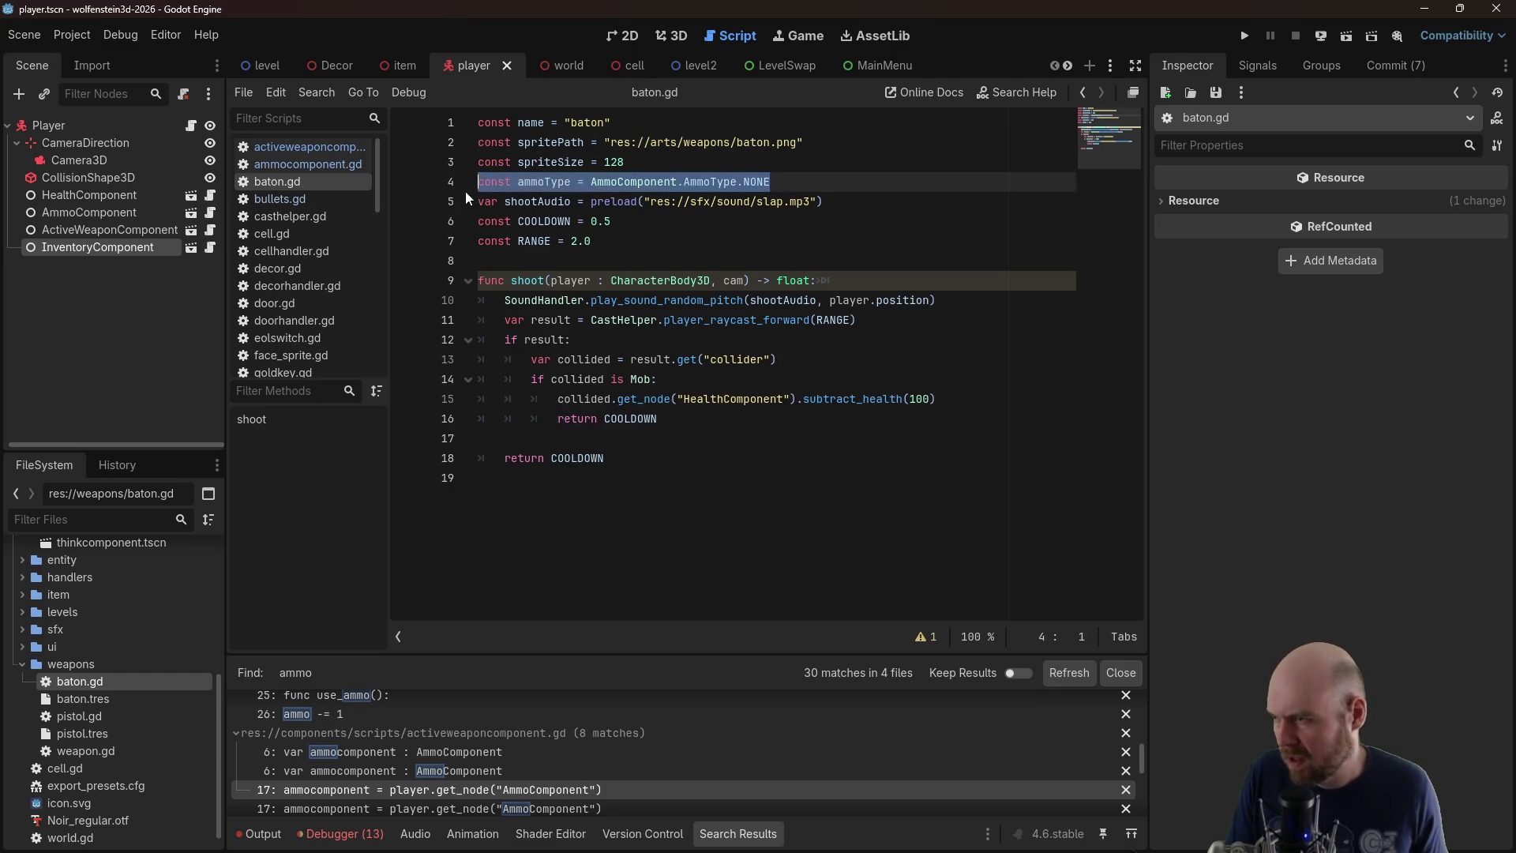
Paste the ammoType line into pistol.gd, set it to AmmoComponent.AmmoType.BULLETS, and save
double_click(122, 715)
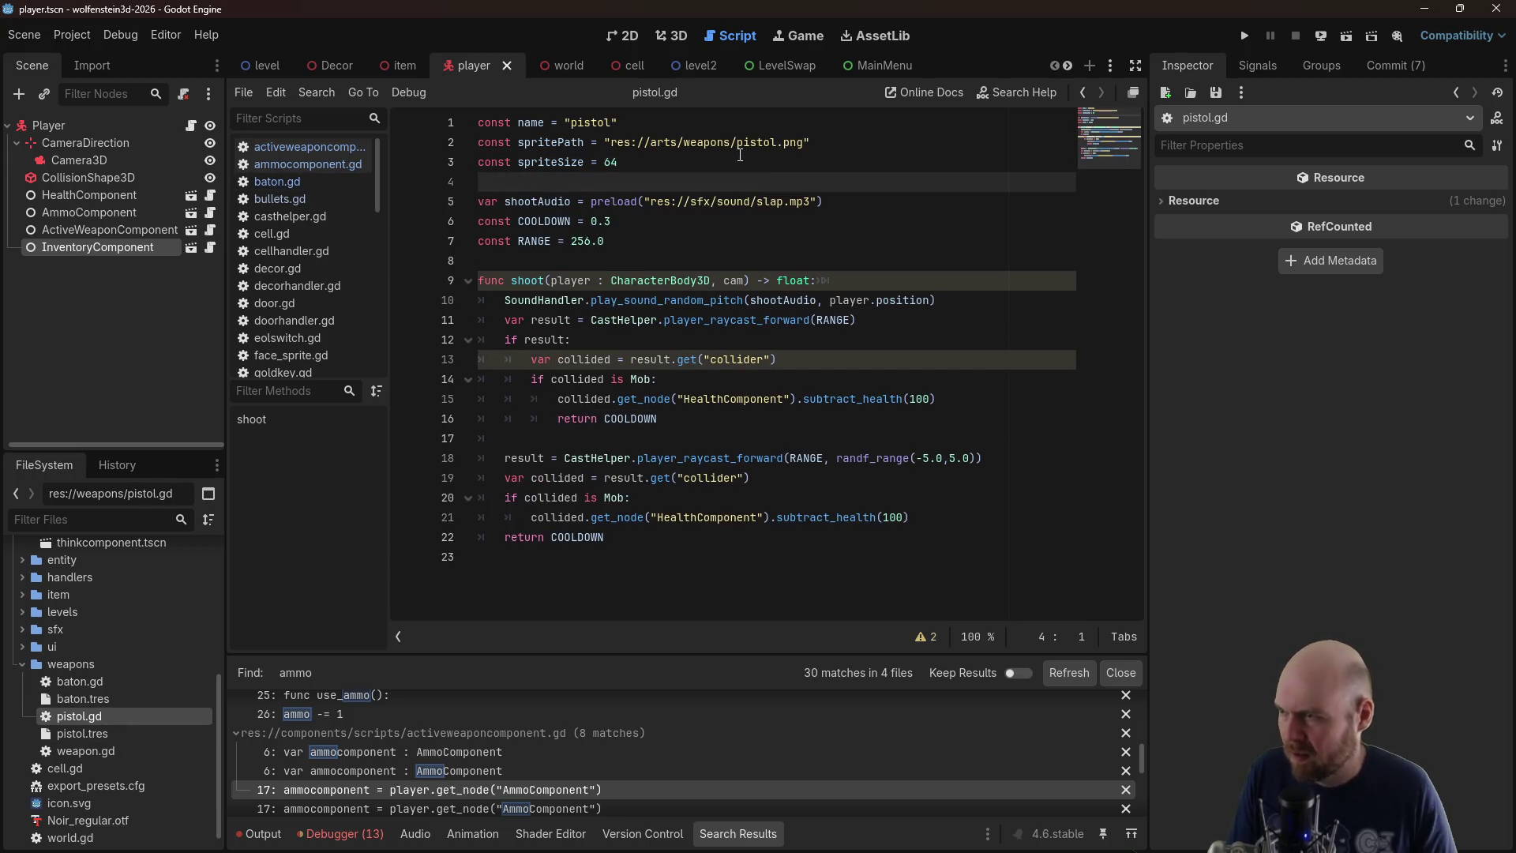
key(ctrl+v)
key(BackSpace)
key(BackSpace)
key(BackSpace)
text(BULLET)
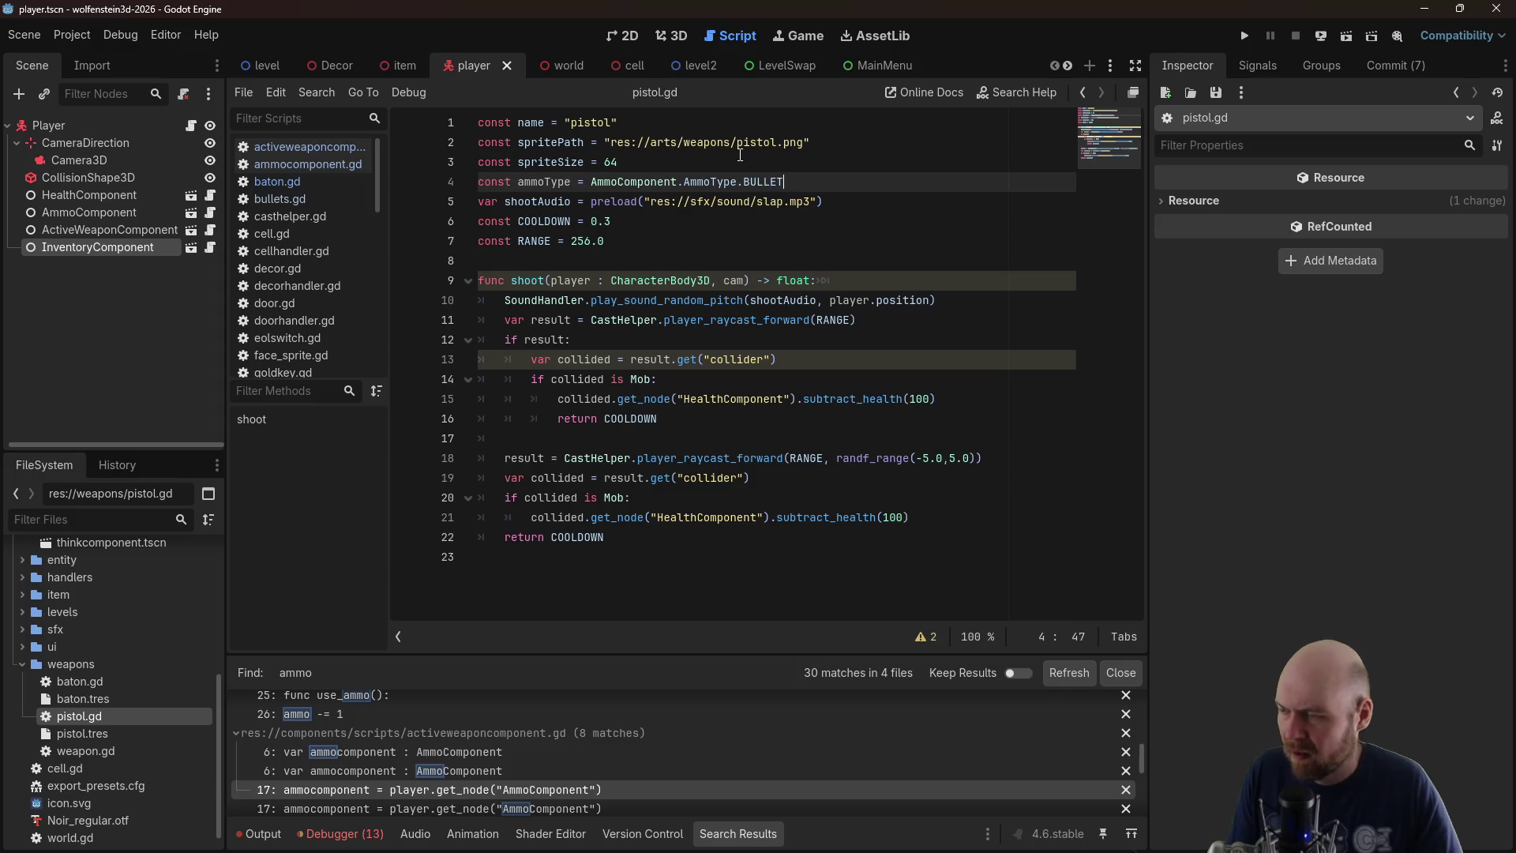
text(S)
key(ctrl+s)
click(739, 161)
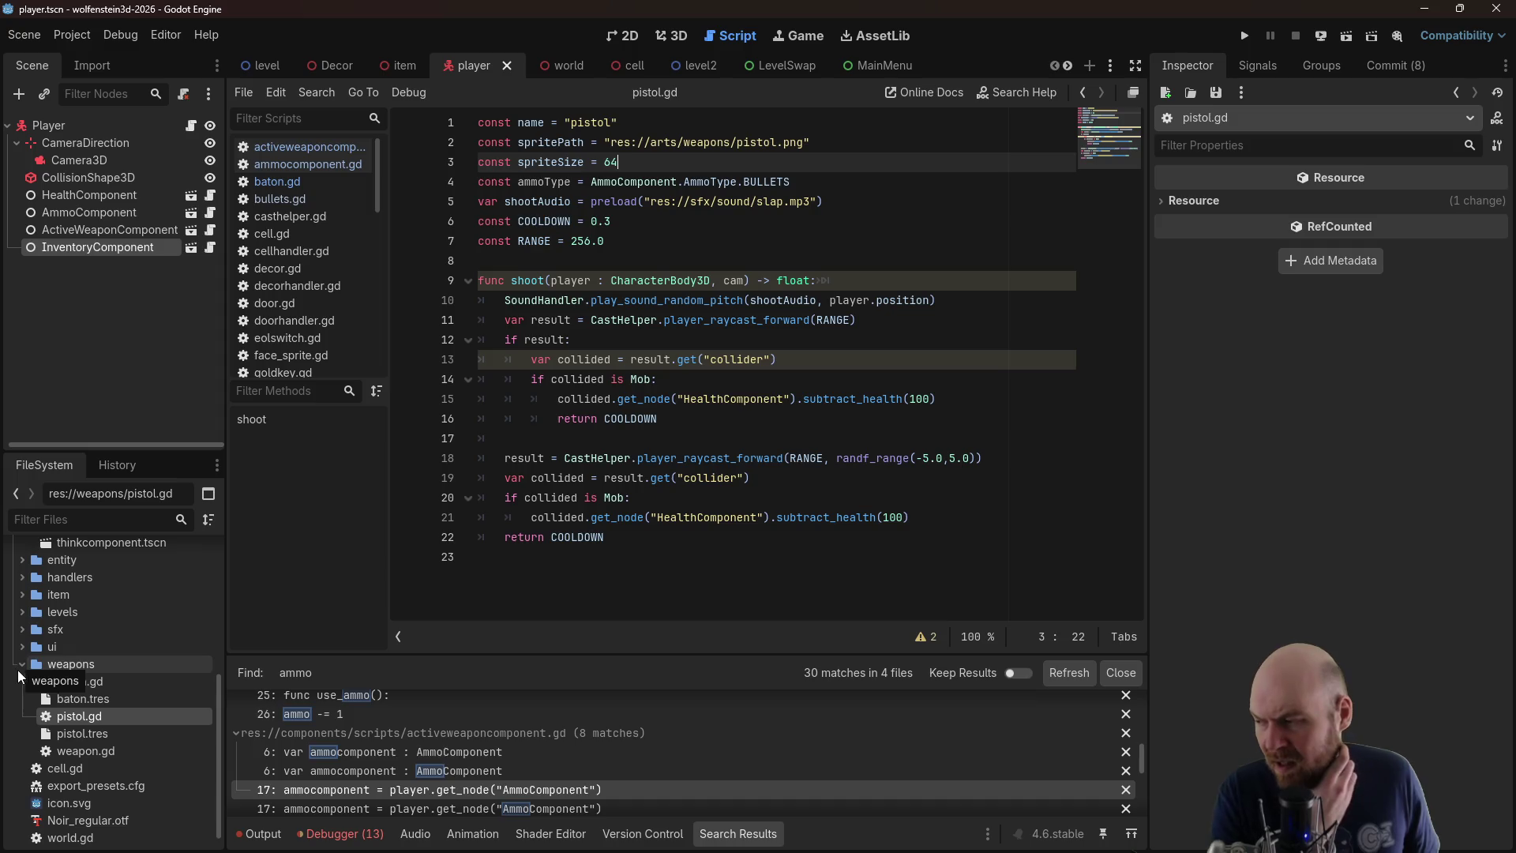
scroll(72, 605, up, 1)
click(291, 153)
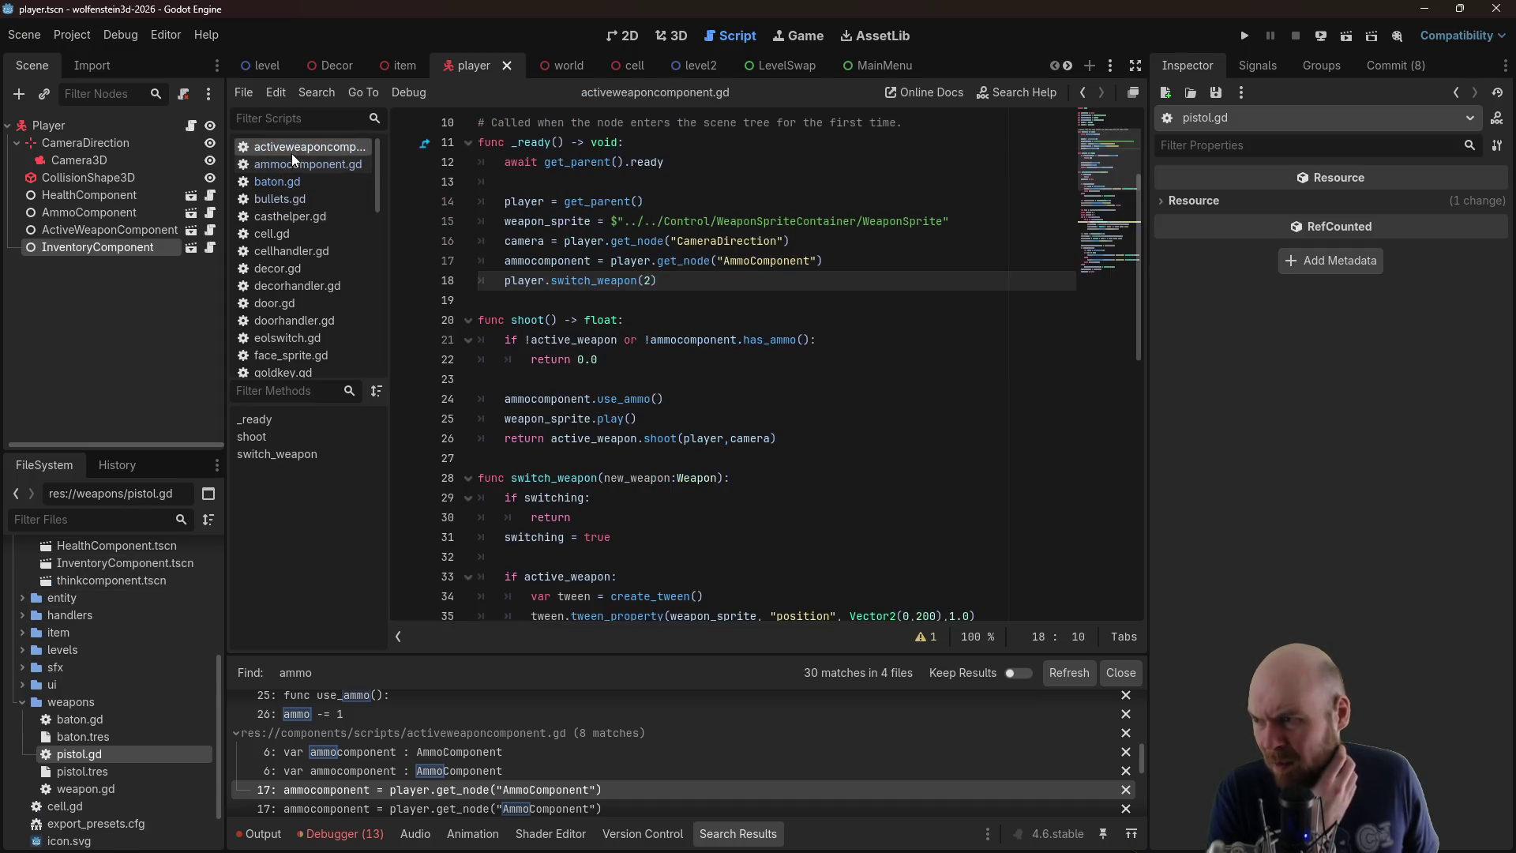
scroll(850, 478, down, 4)
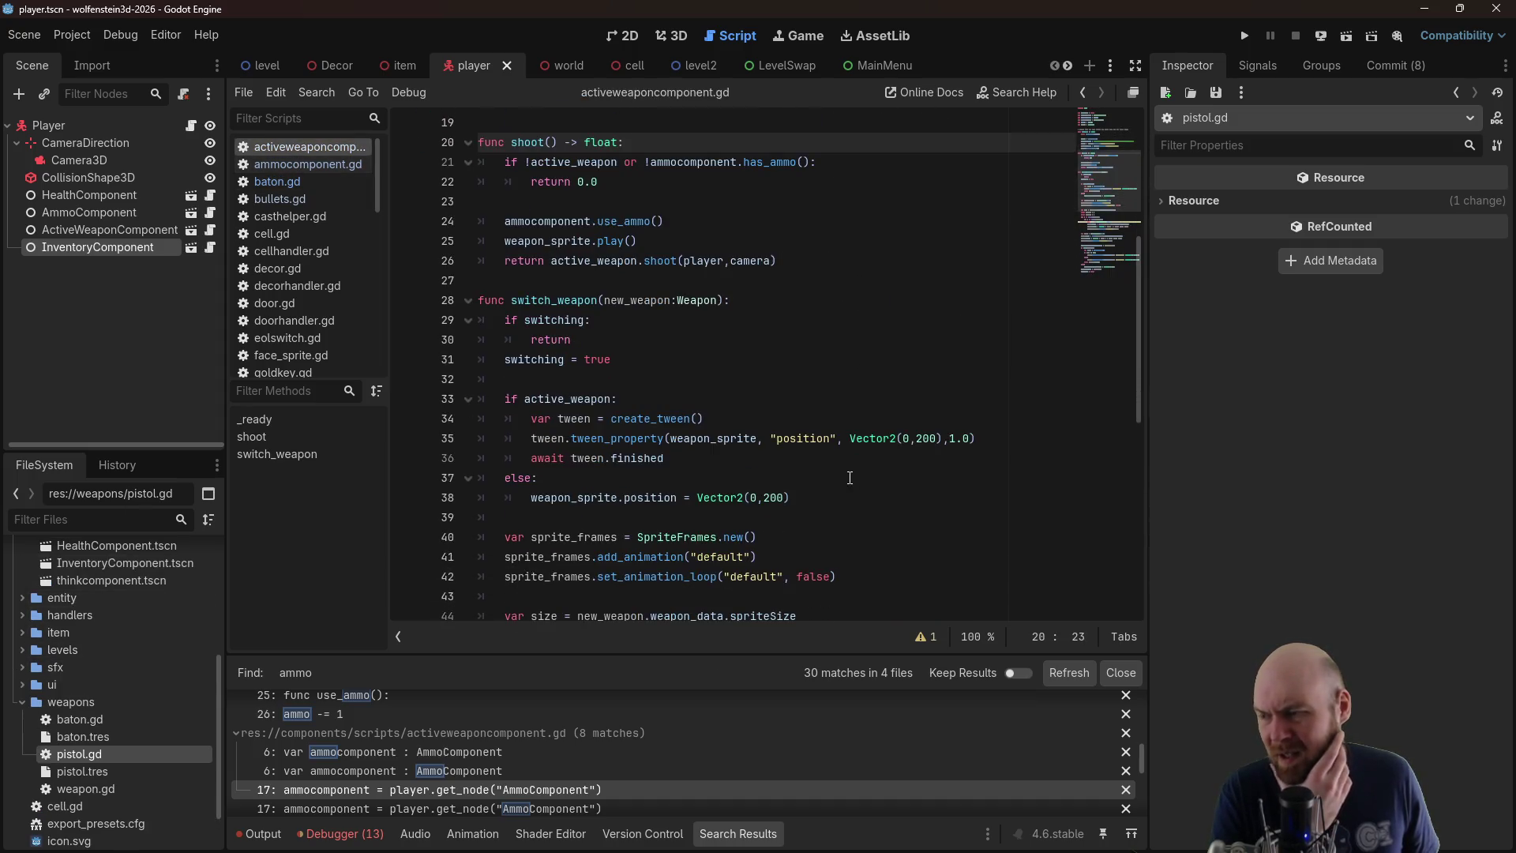
click(617, 381)
scroll(701, 439, down, 1)
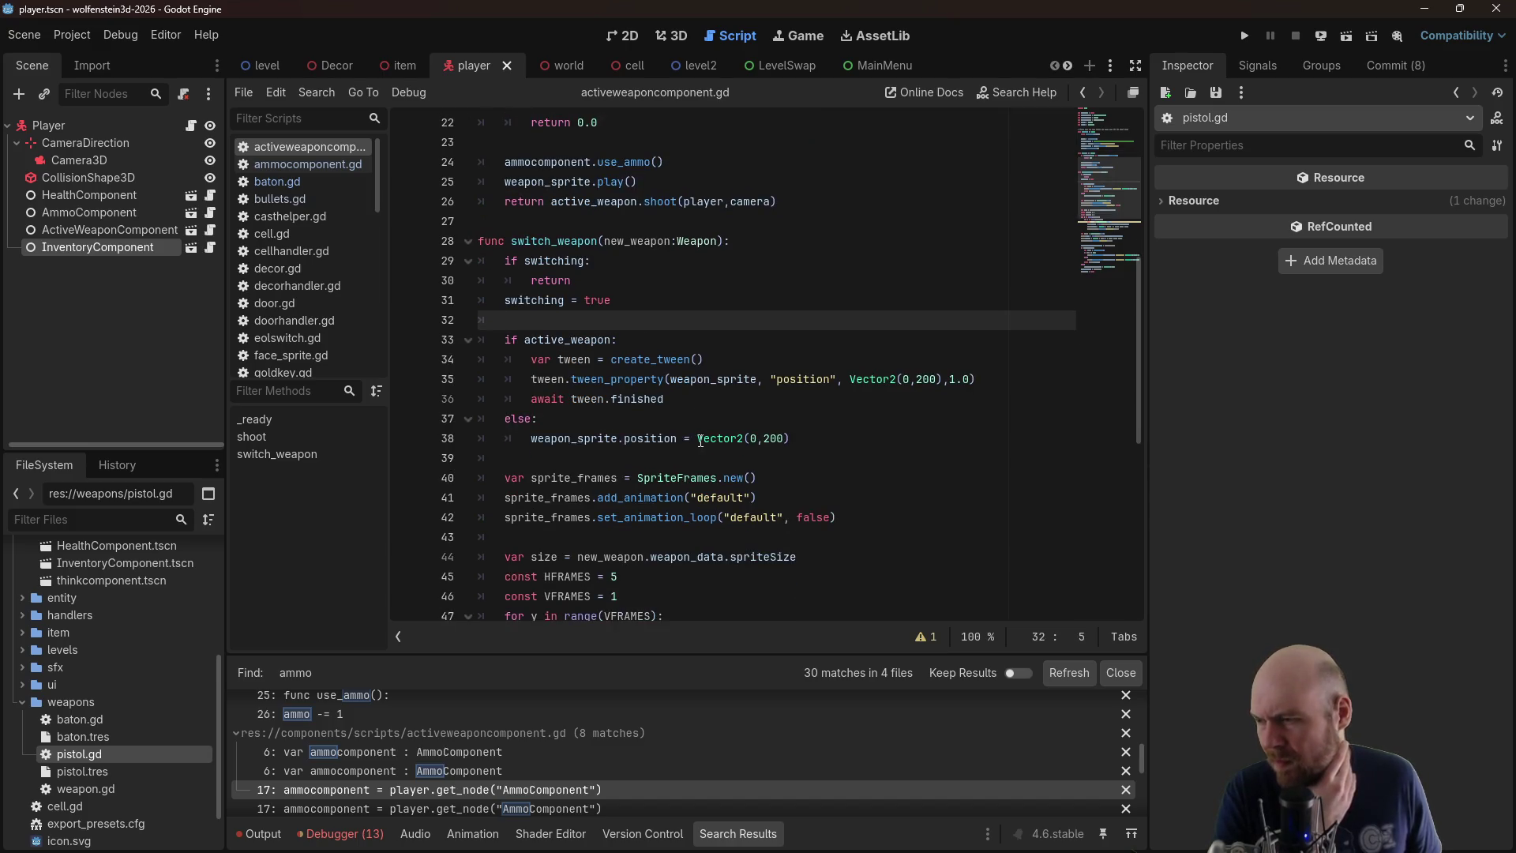
scroll(828, 470, down, 2)
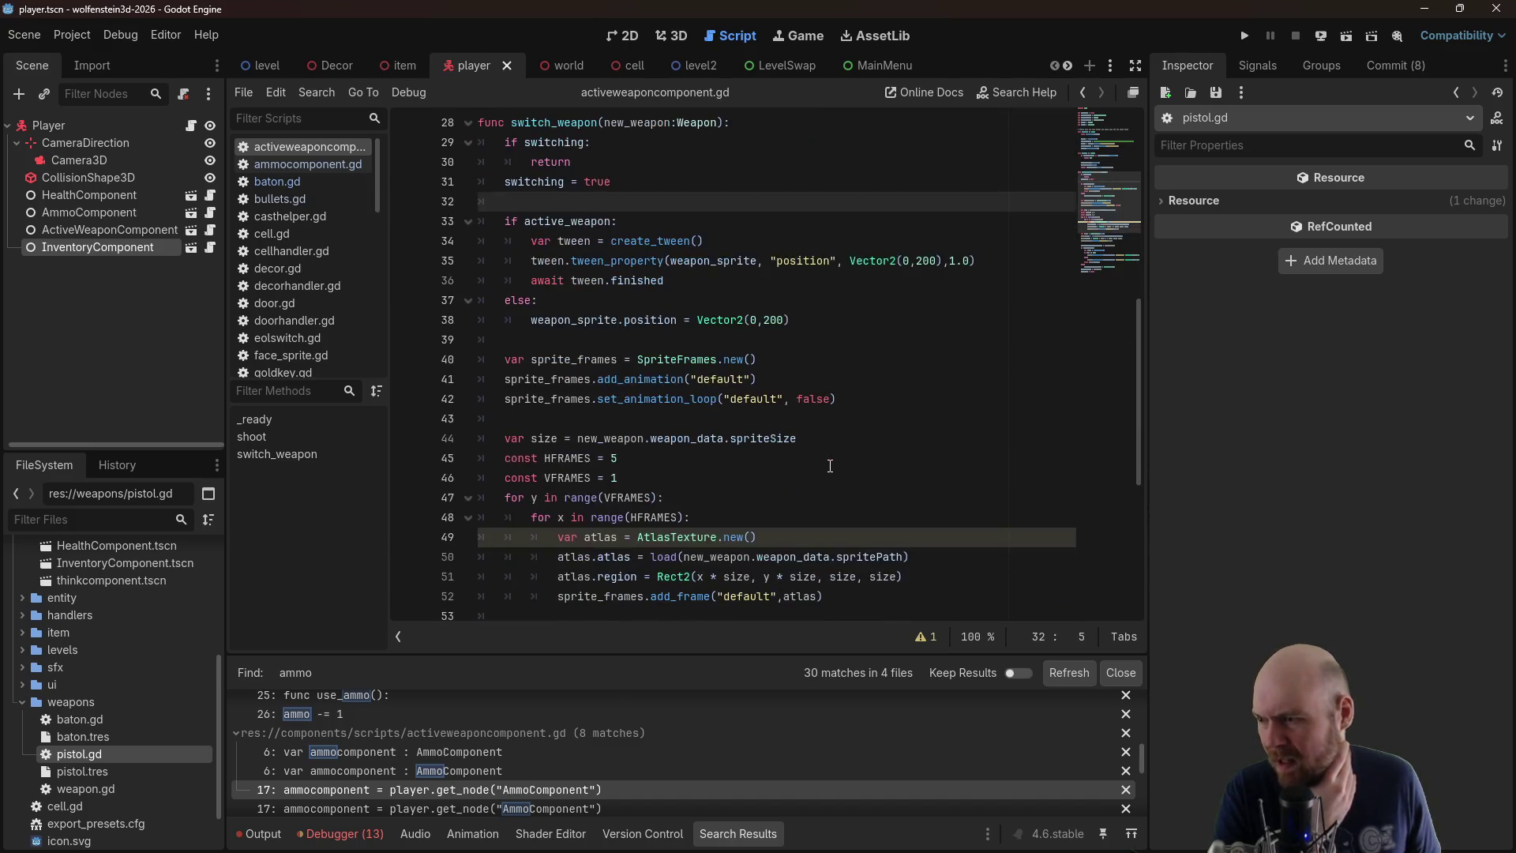
scroll(815, 457, up, 4)
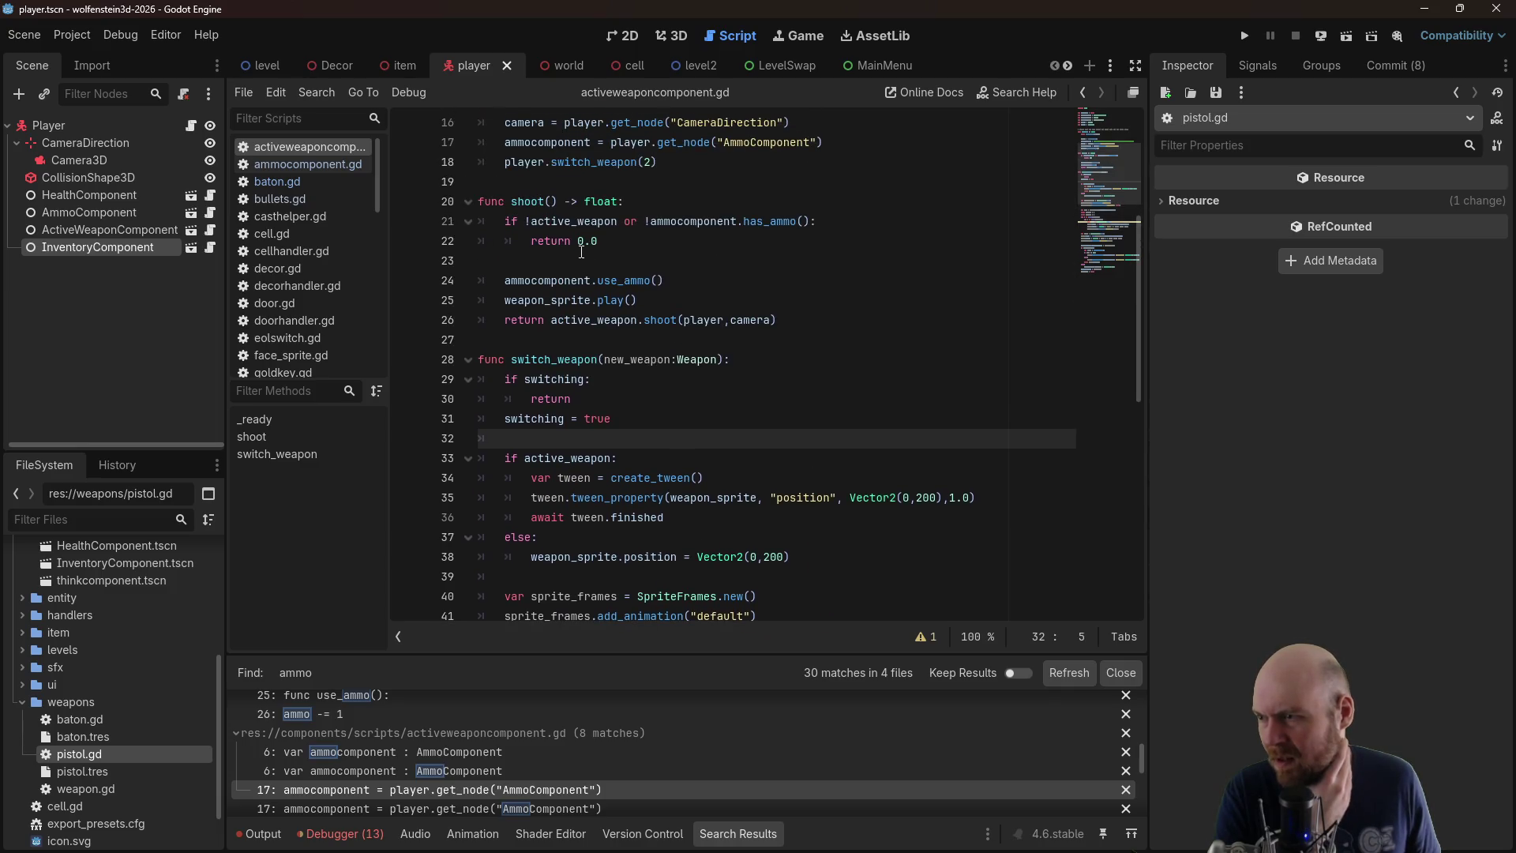
click(652, 281)
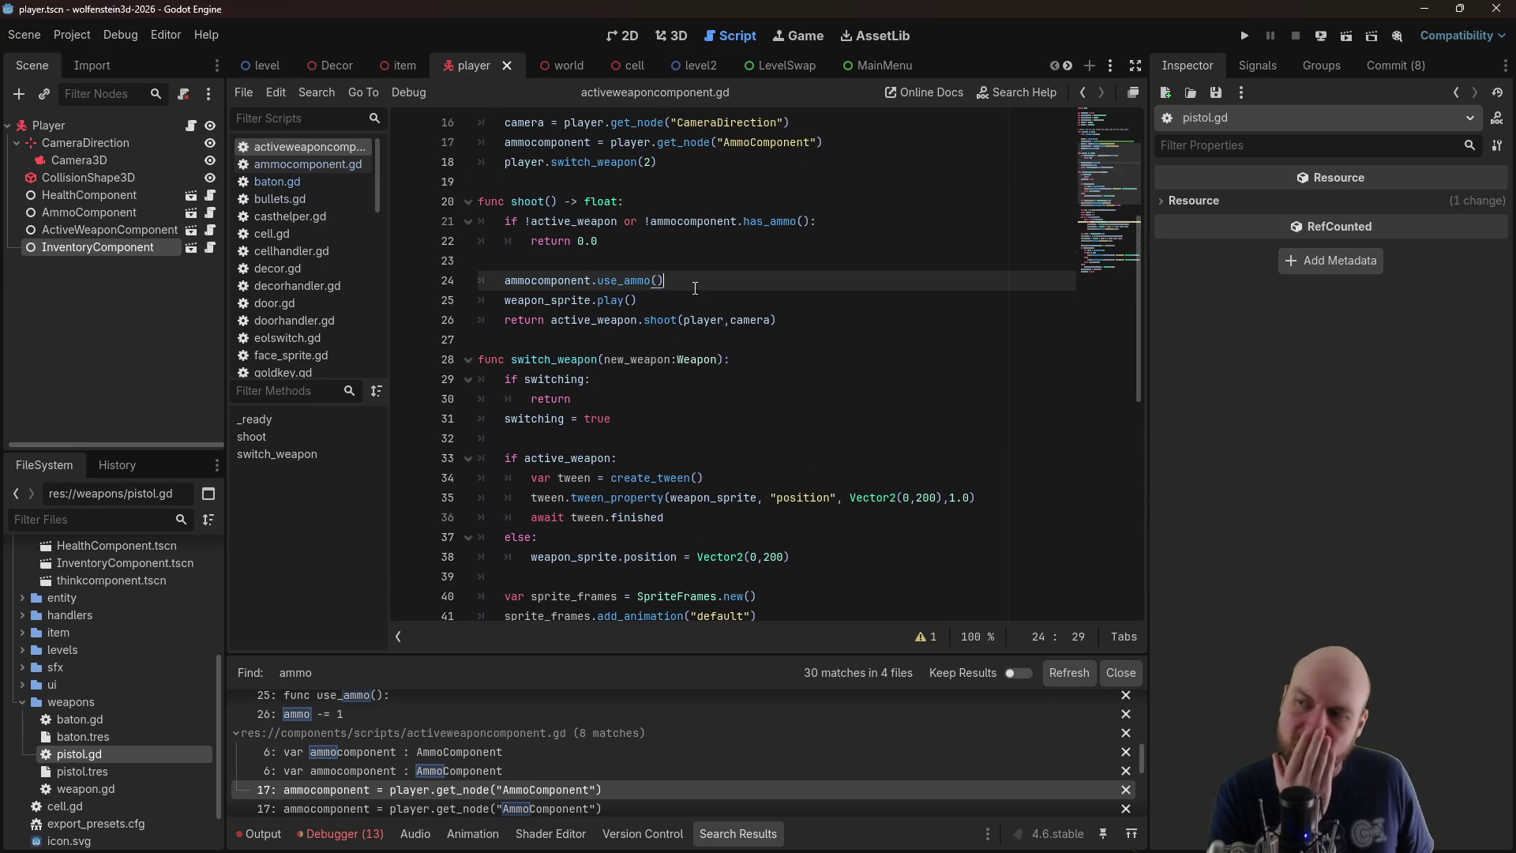
click(675, 261)
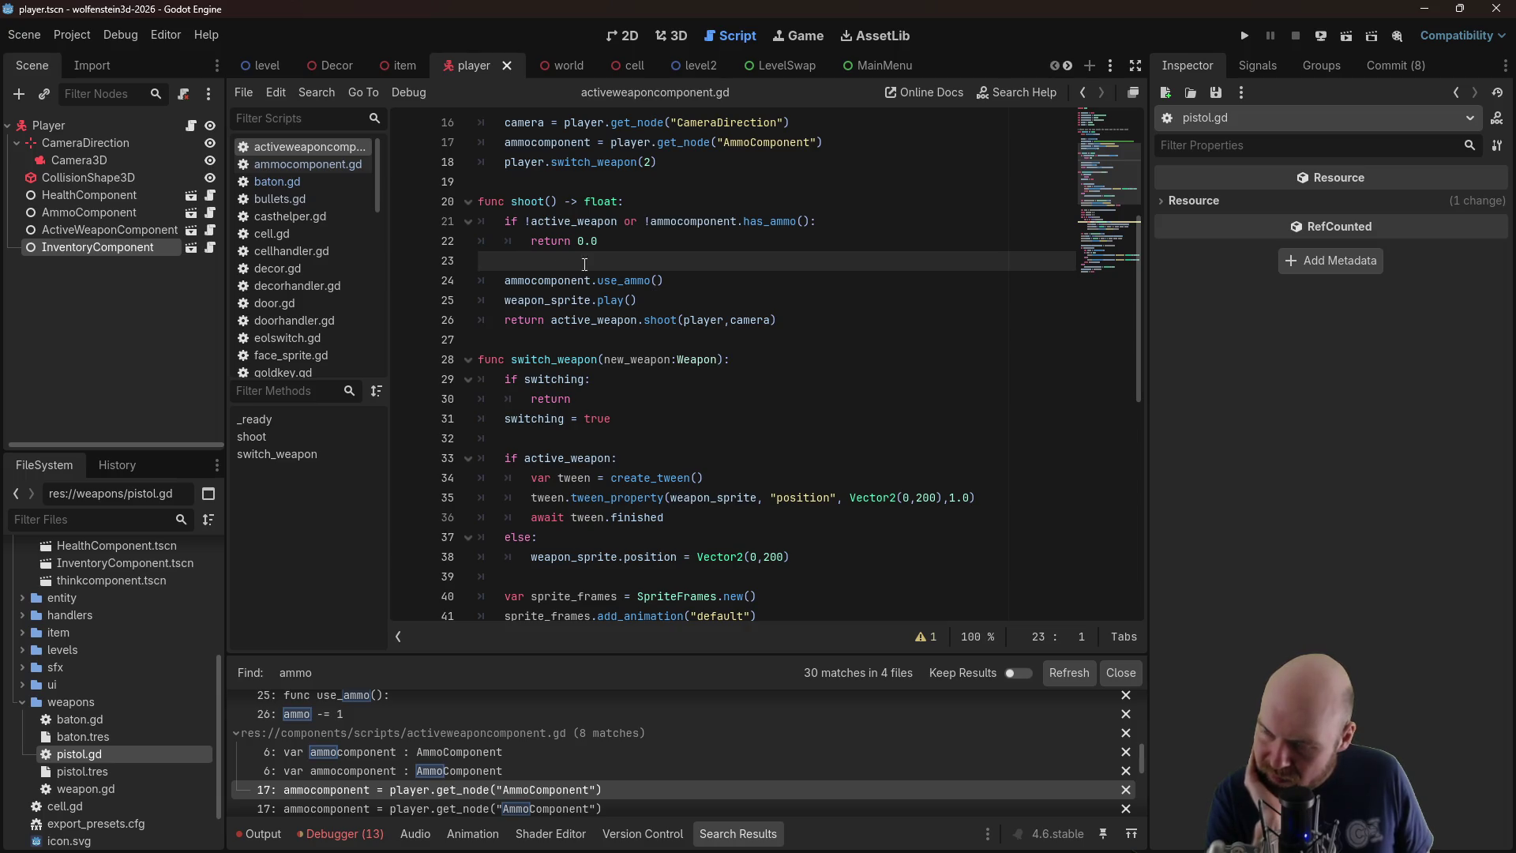
click(764, 223)
mouse_move(762, 227)
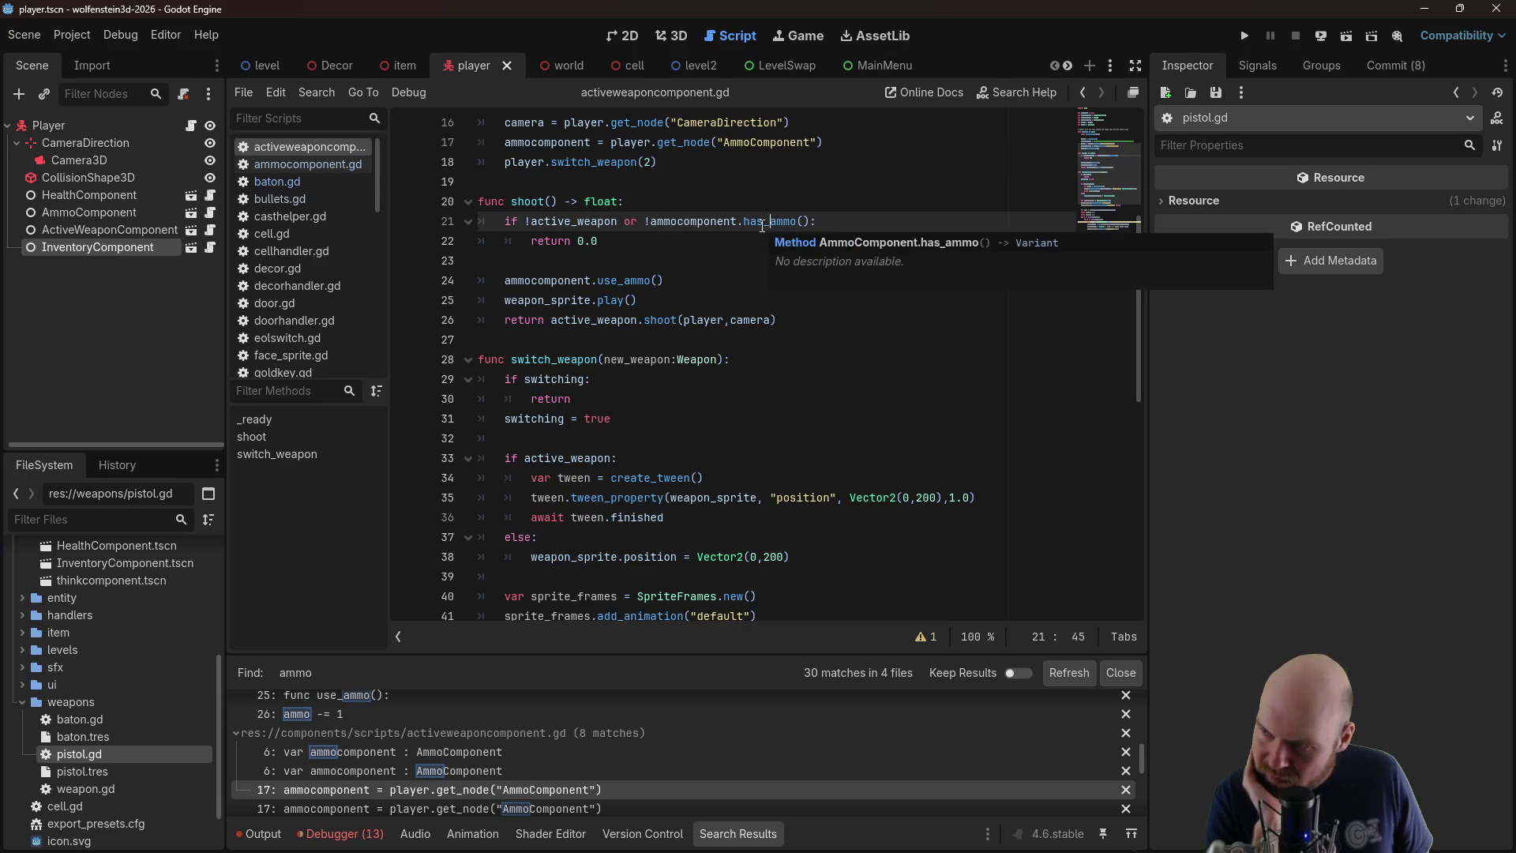
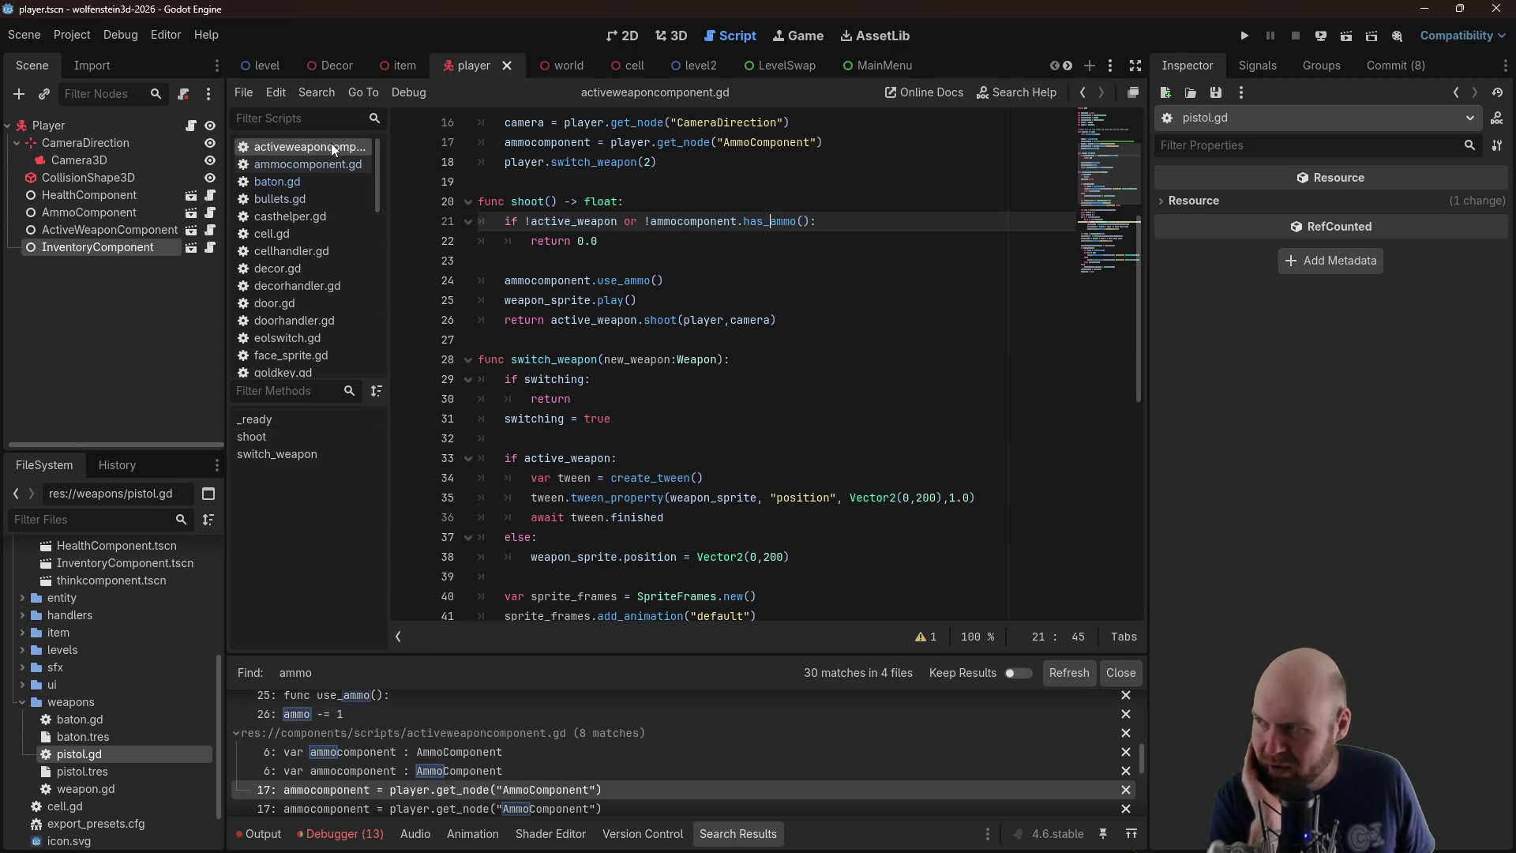
Open ammocomponent.gd and locate the has_ammo() function
click(309, 166)
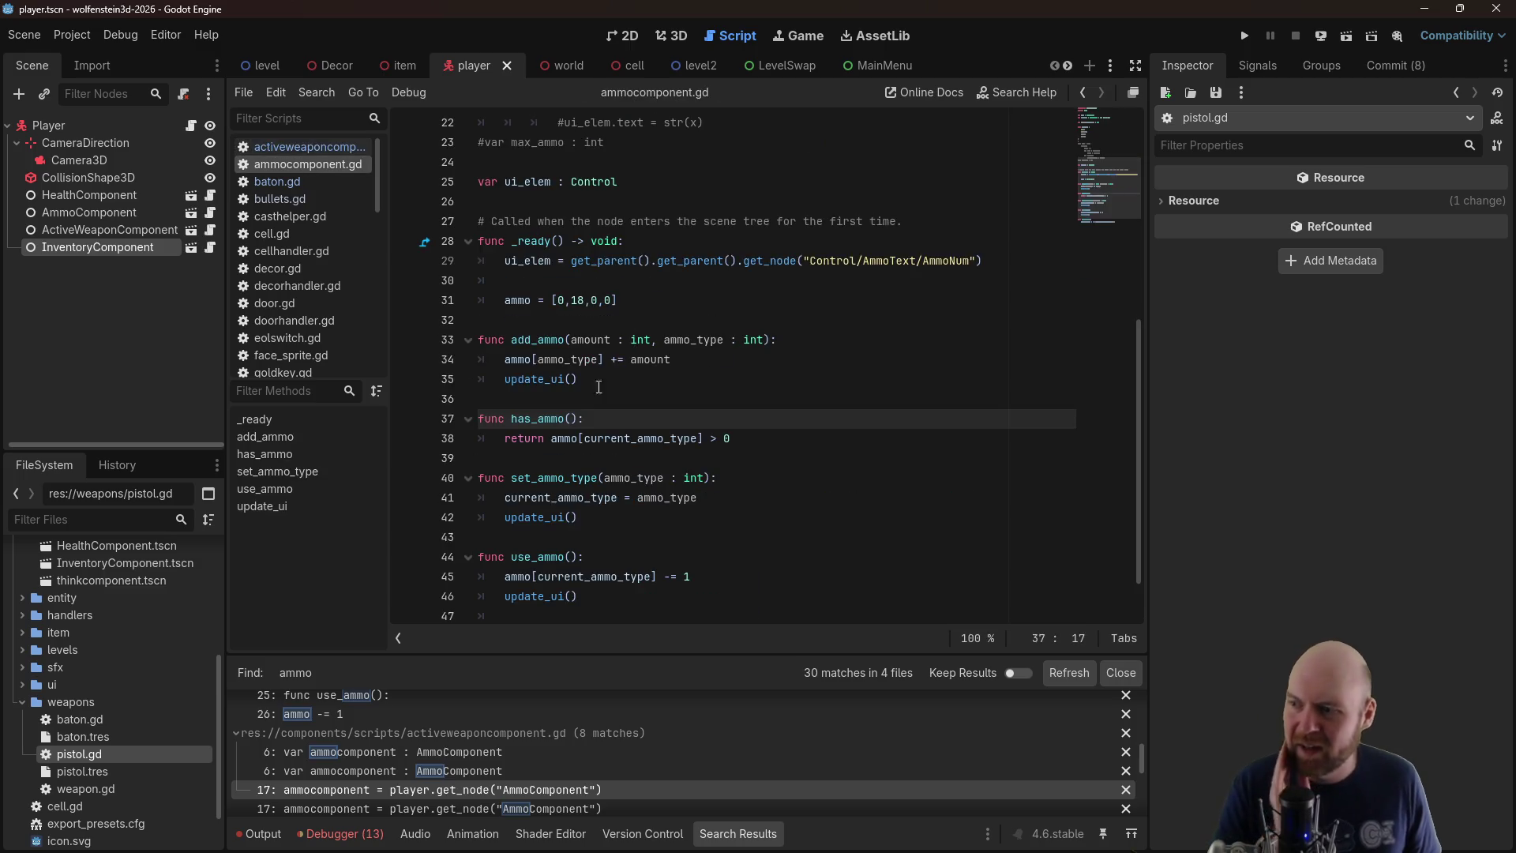
scroll(591, 408, up, 1)
scroll(593, 406, down, 1)
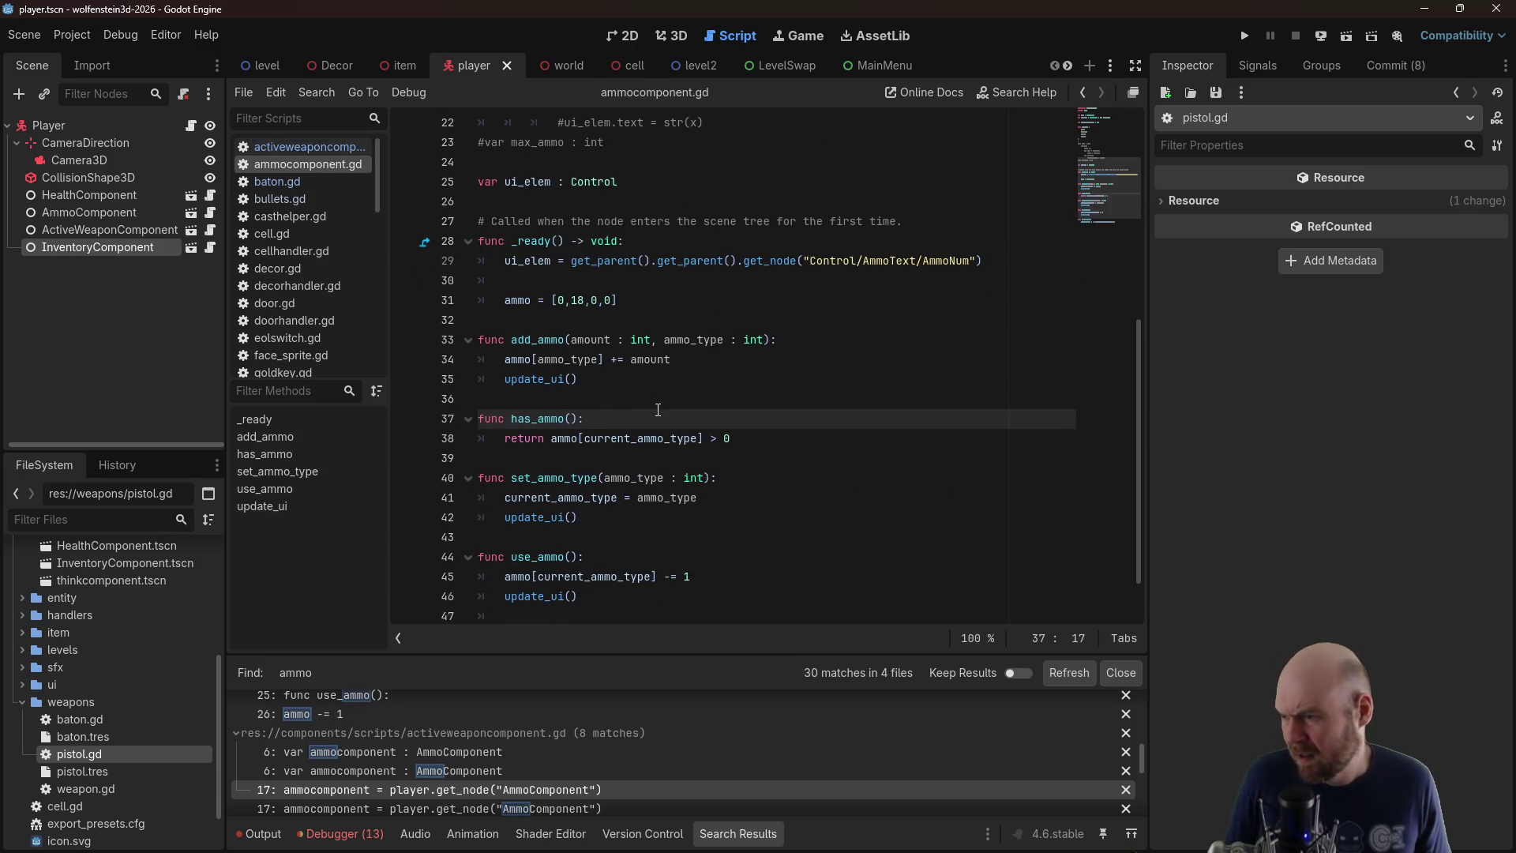
Add 'if current_ammo_type == AmmoType.NONE: return true' at the top of has_ammo()
key(Return)
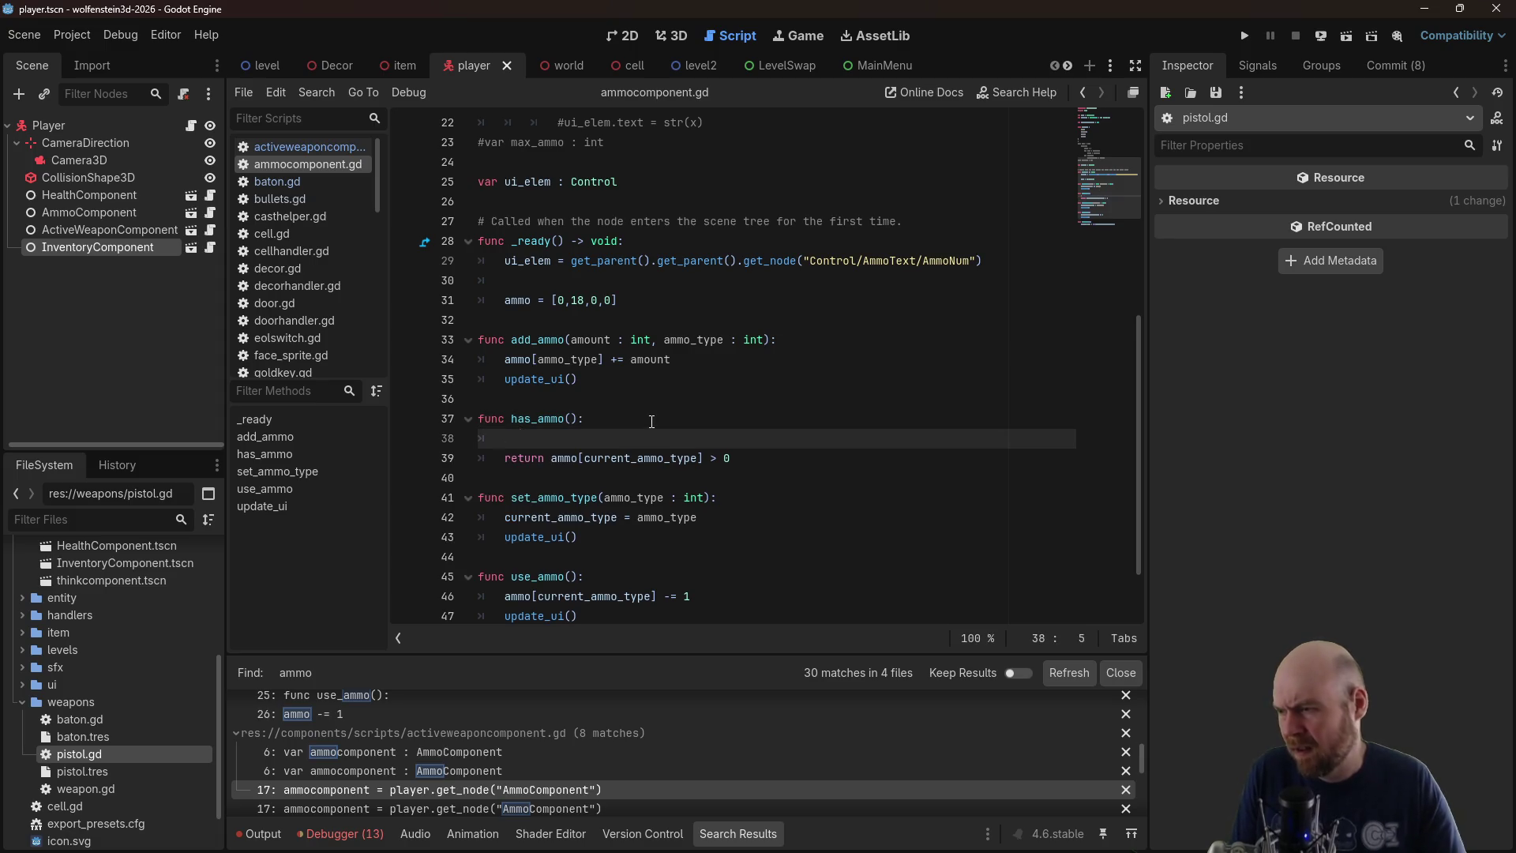
text(if c)
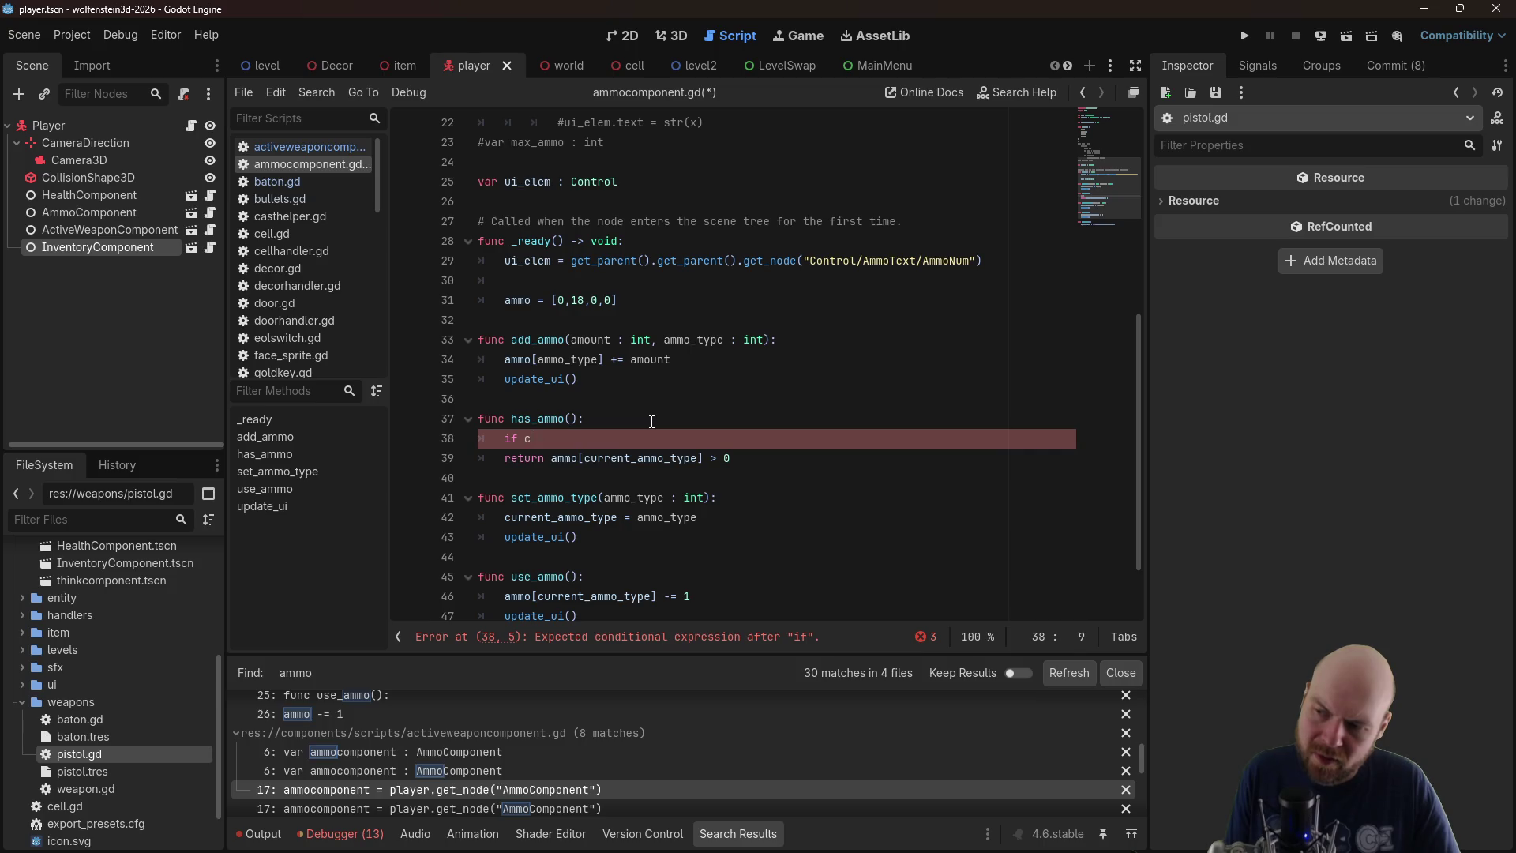
text(urrent_ammo_)
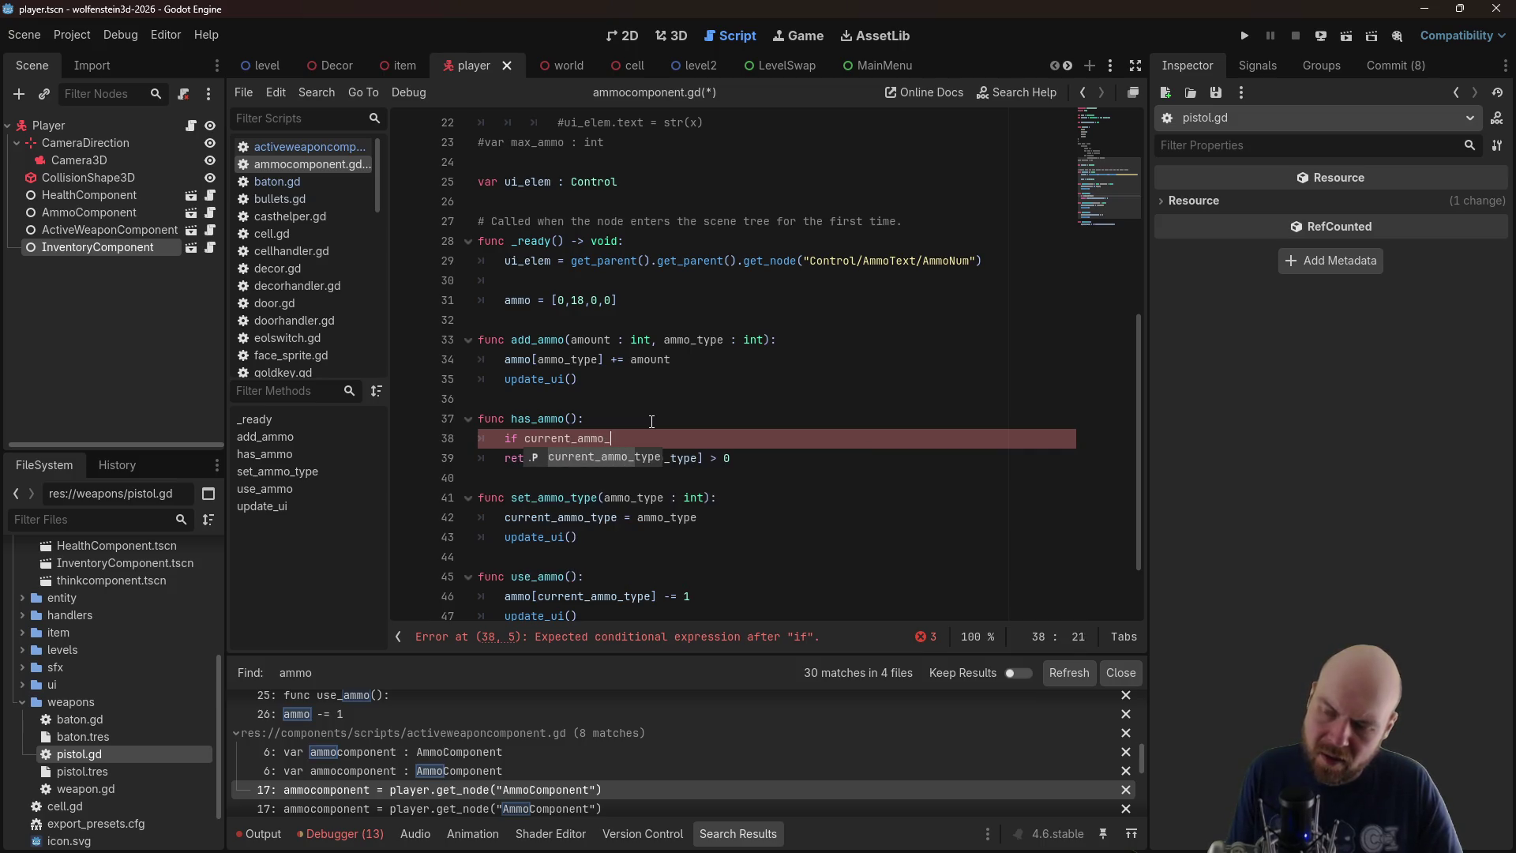
key(Tab)
text(==)
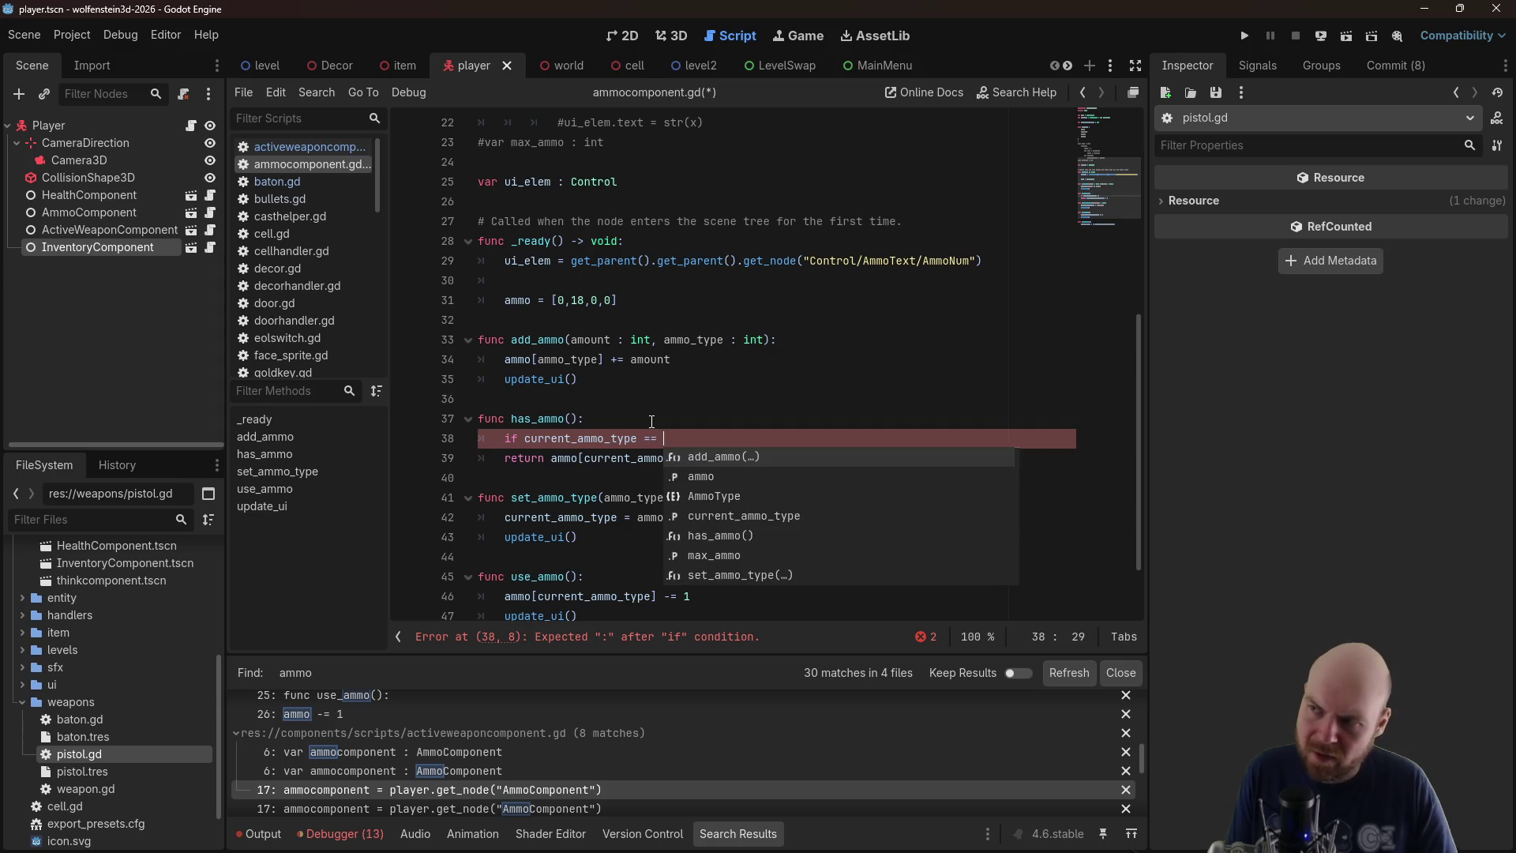
scroll(658, 348, up, 2)
scroll(659, 348, up, 5)
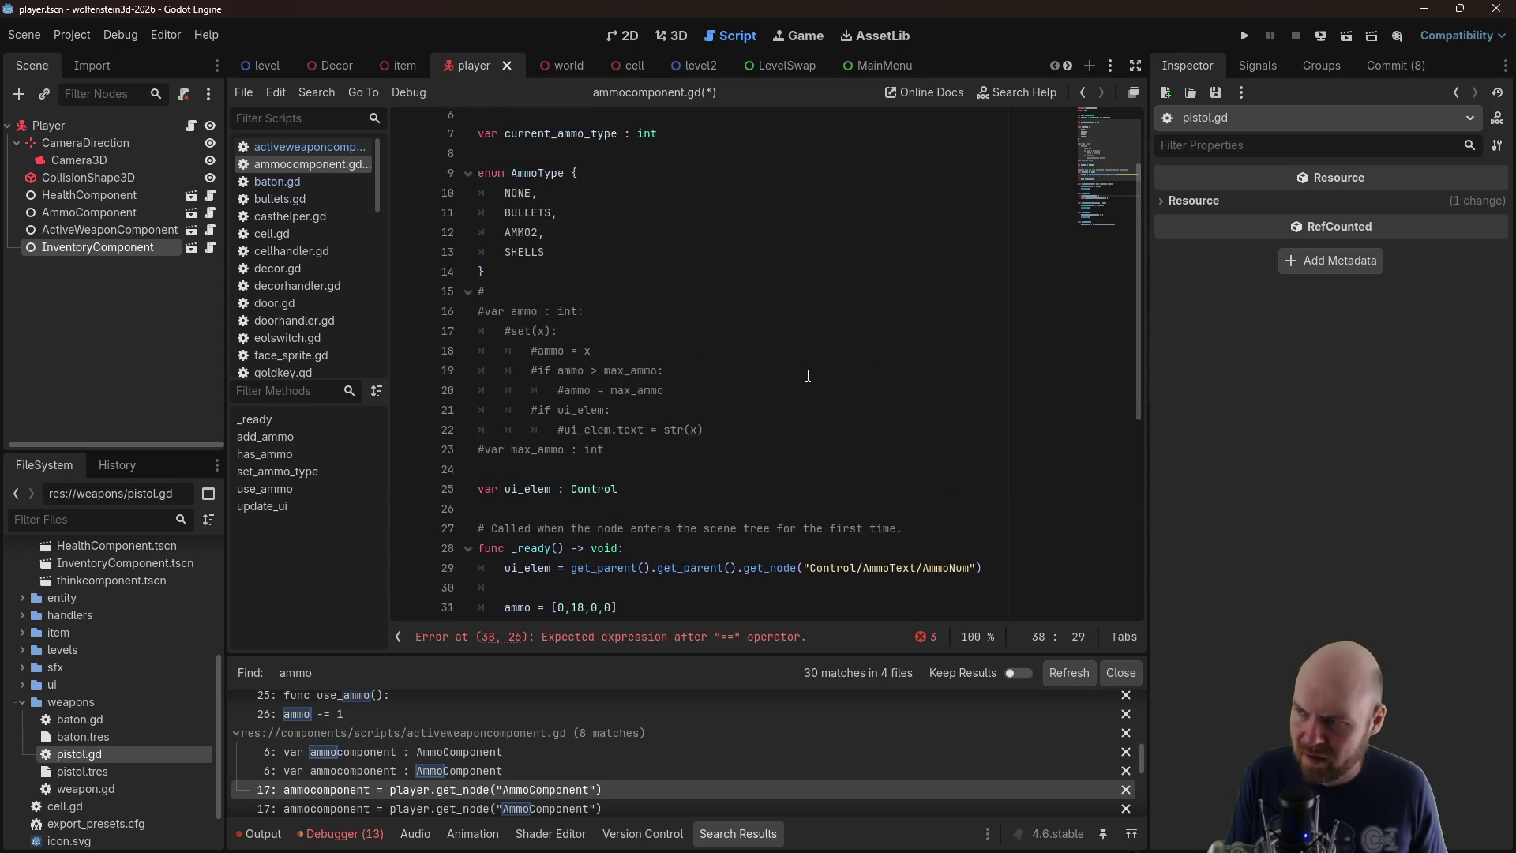
scroll(812, 374, down, 3)
scroll(813, 373, down, 5)
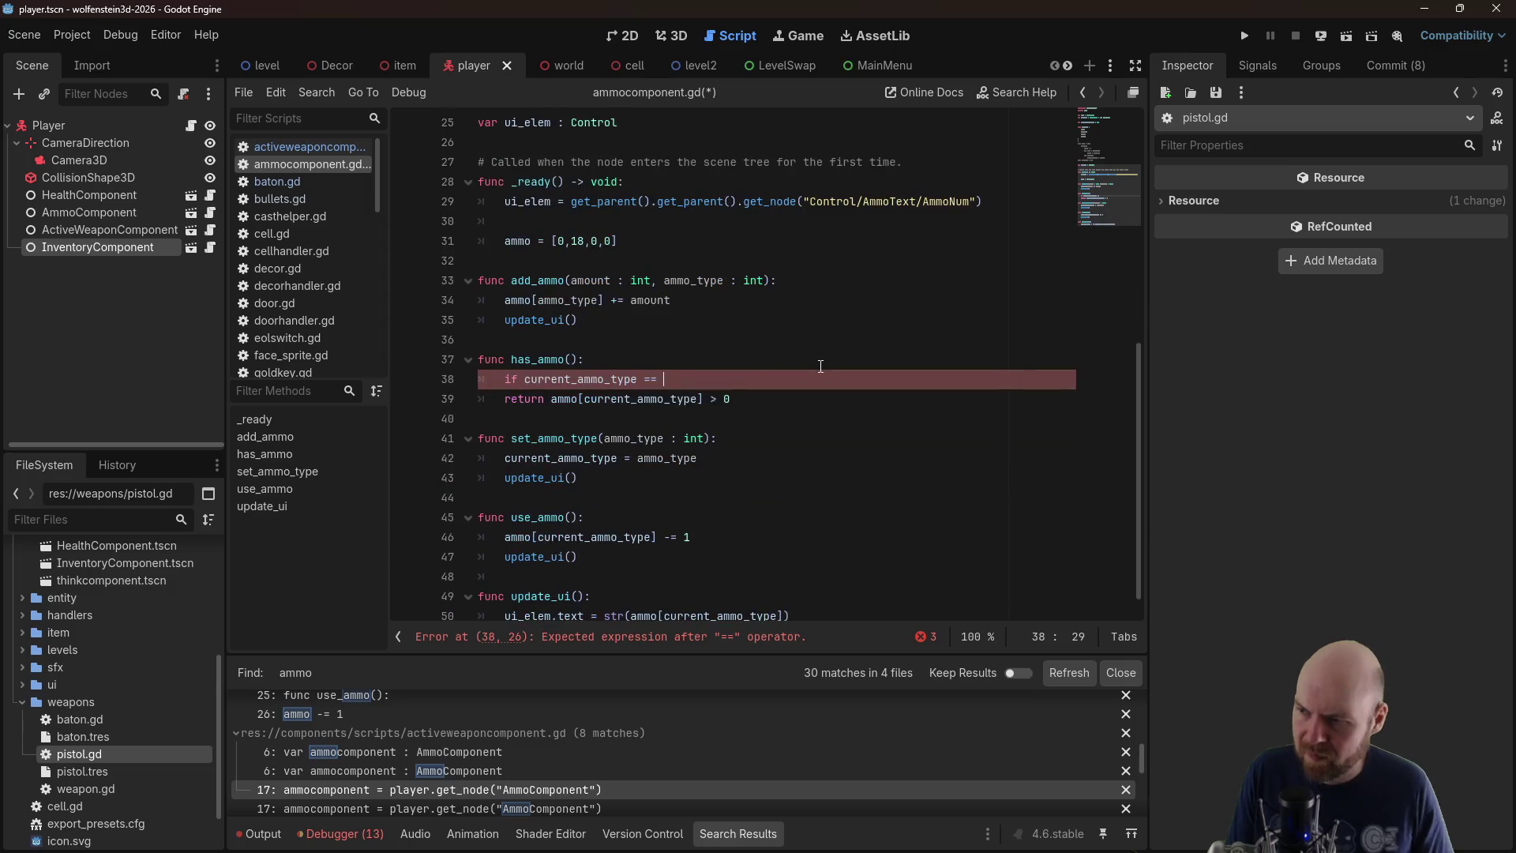
text(AmmoType.NONE:)
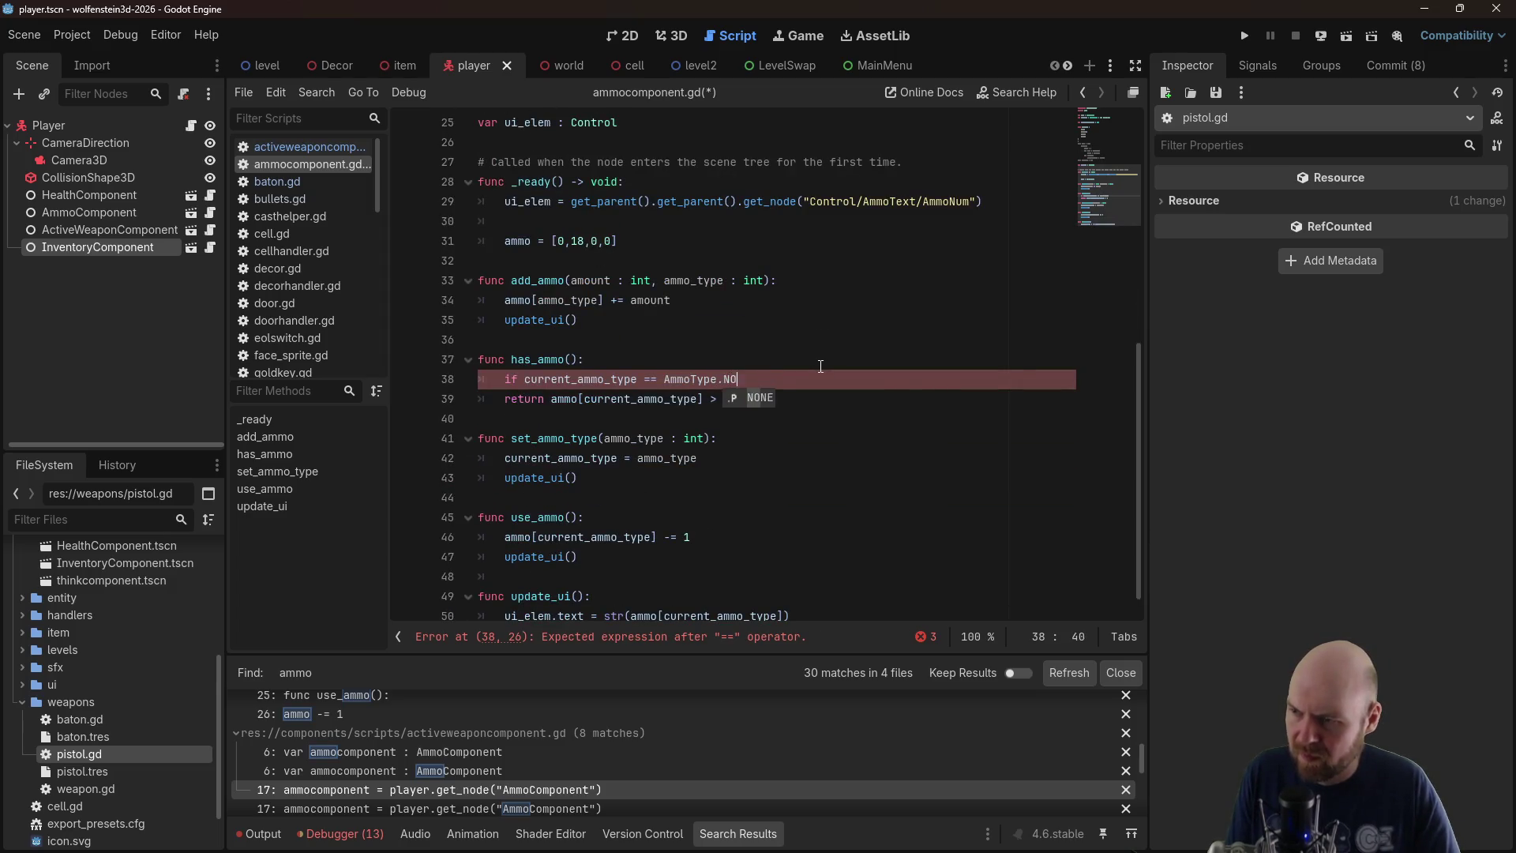
key(Return)
text(return true)
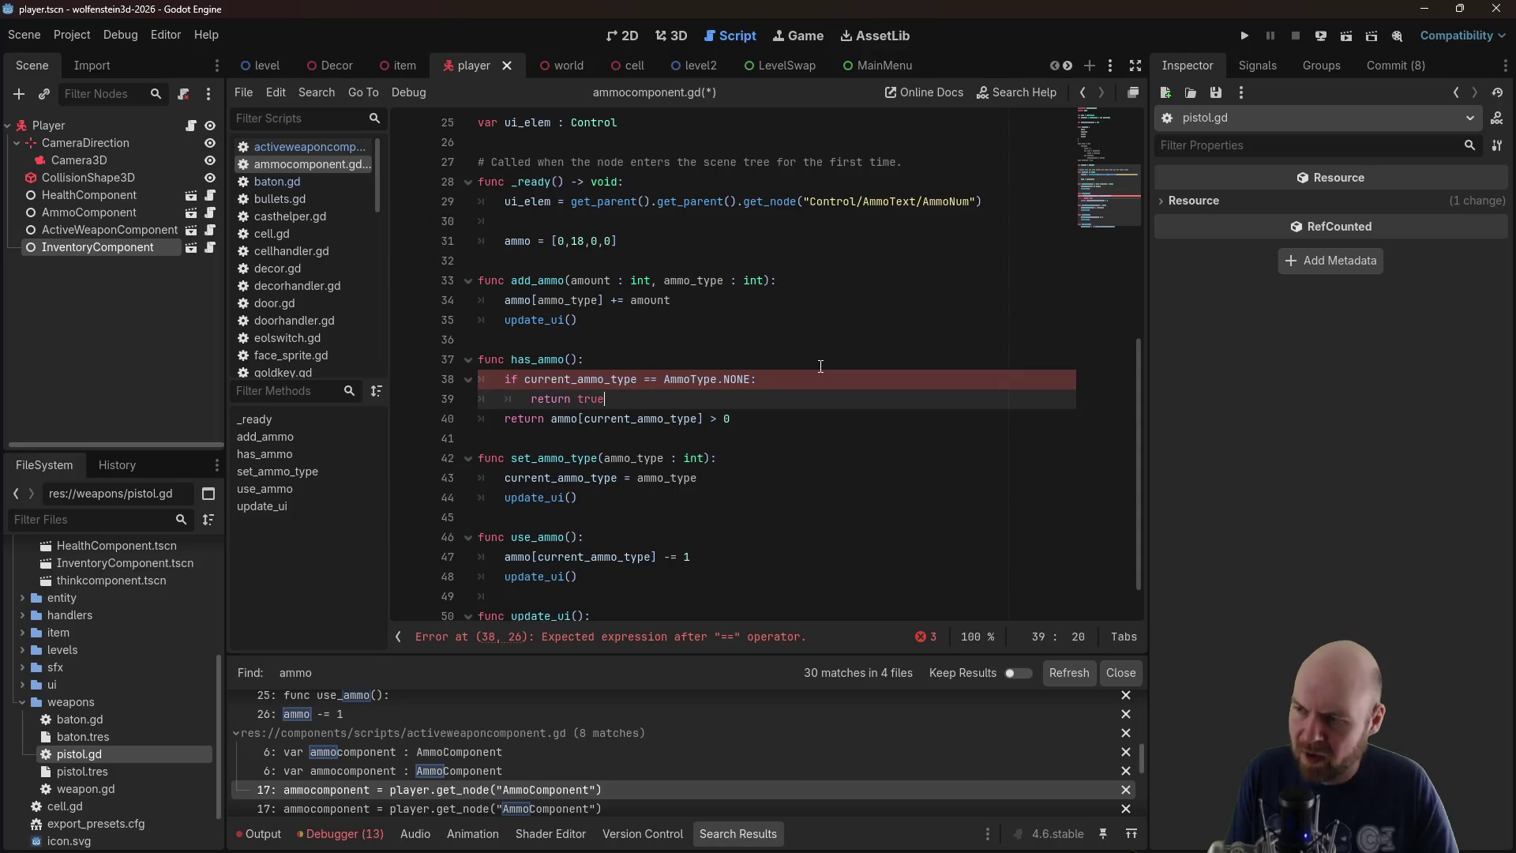
drag(622, 398, 439, 381)
scroll(665, 499, down, 1)
Paste the AmmoType.NONE check into use_ammo() and fix its indentation
key(ctrl+c)
click(665, 499)
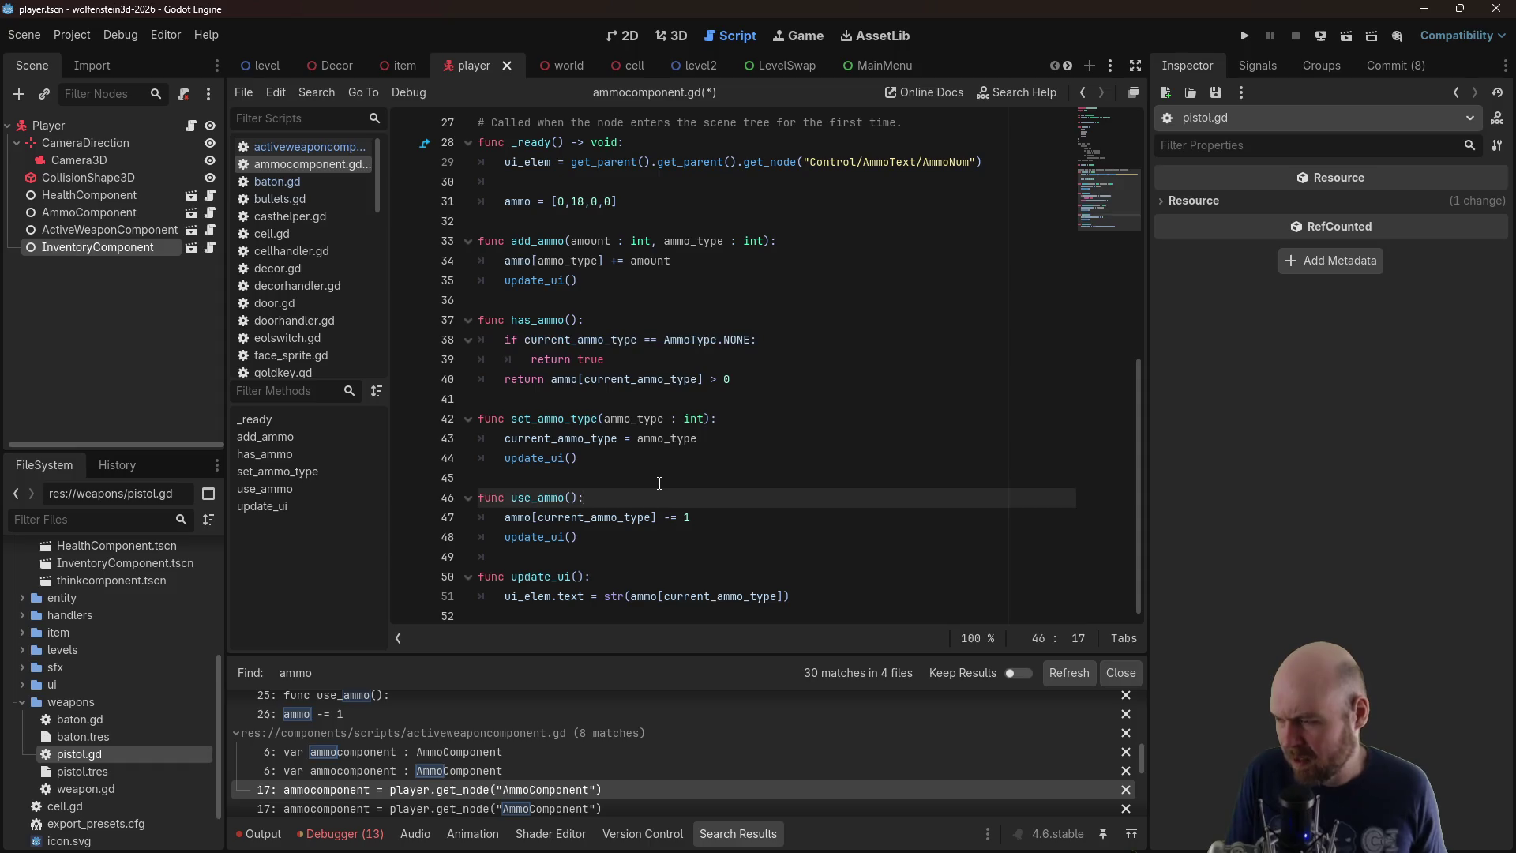
key(Return)
key(ctrl+v)
click(540, 516)
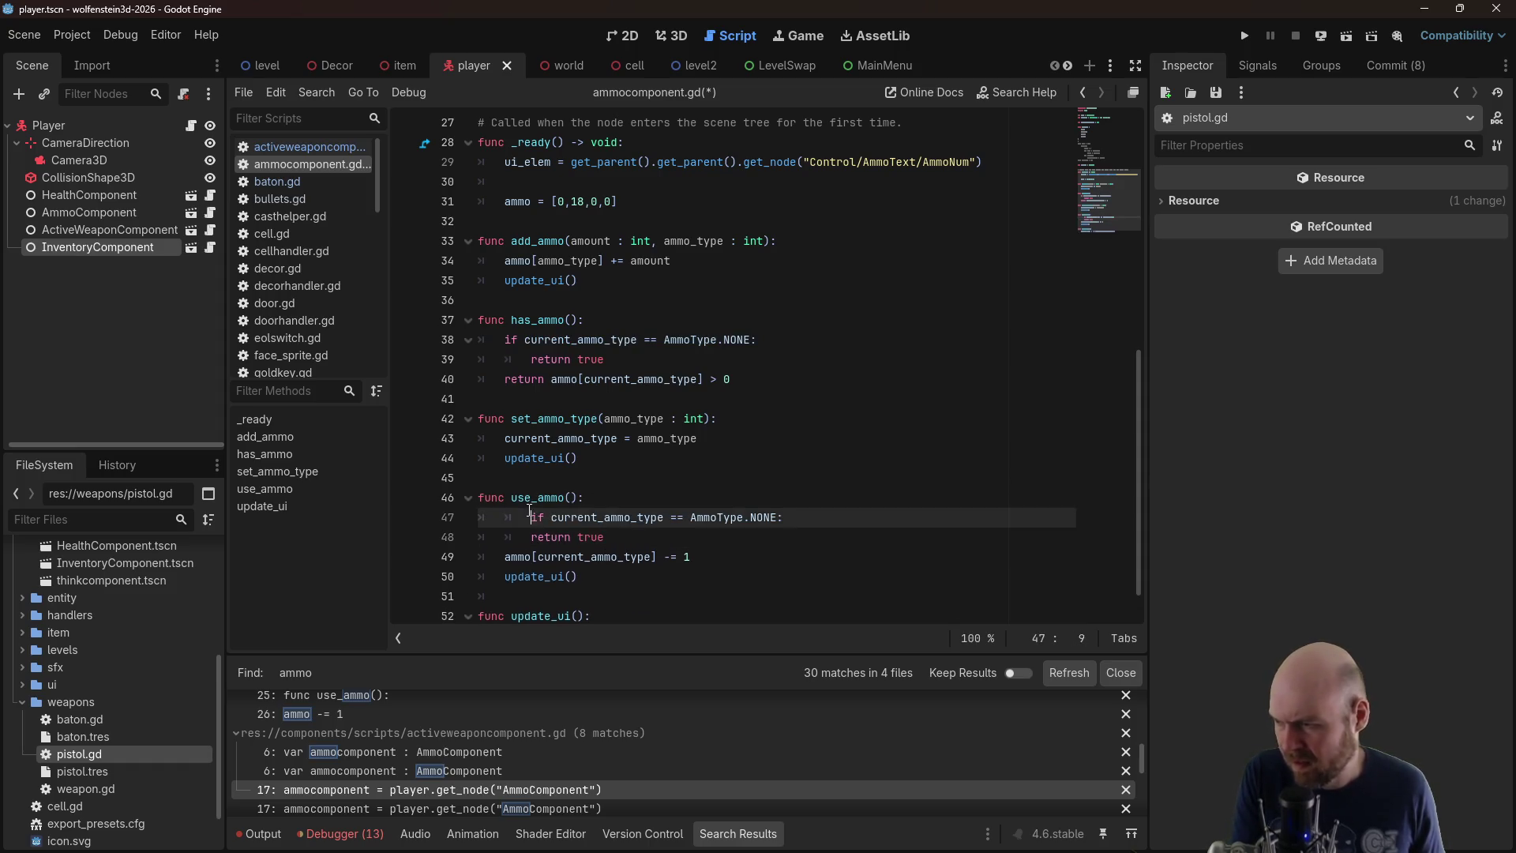
key(BackSpace)
key(ctrl+s)
Change the pasted check's 'return true' in use_ammo() to a bare 'return'
click(765, 463)
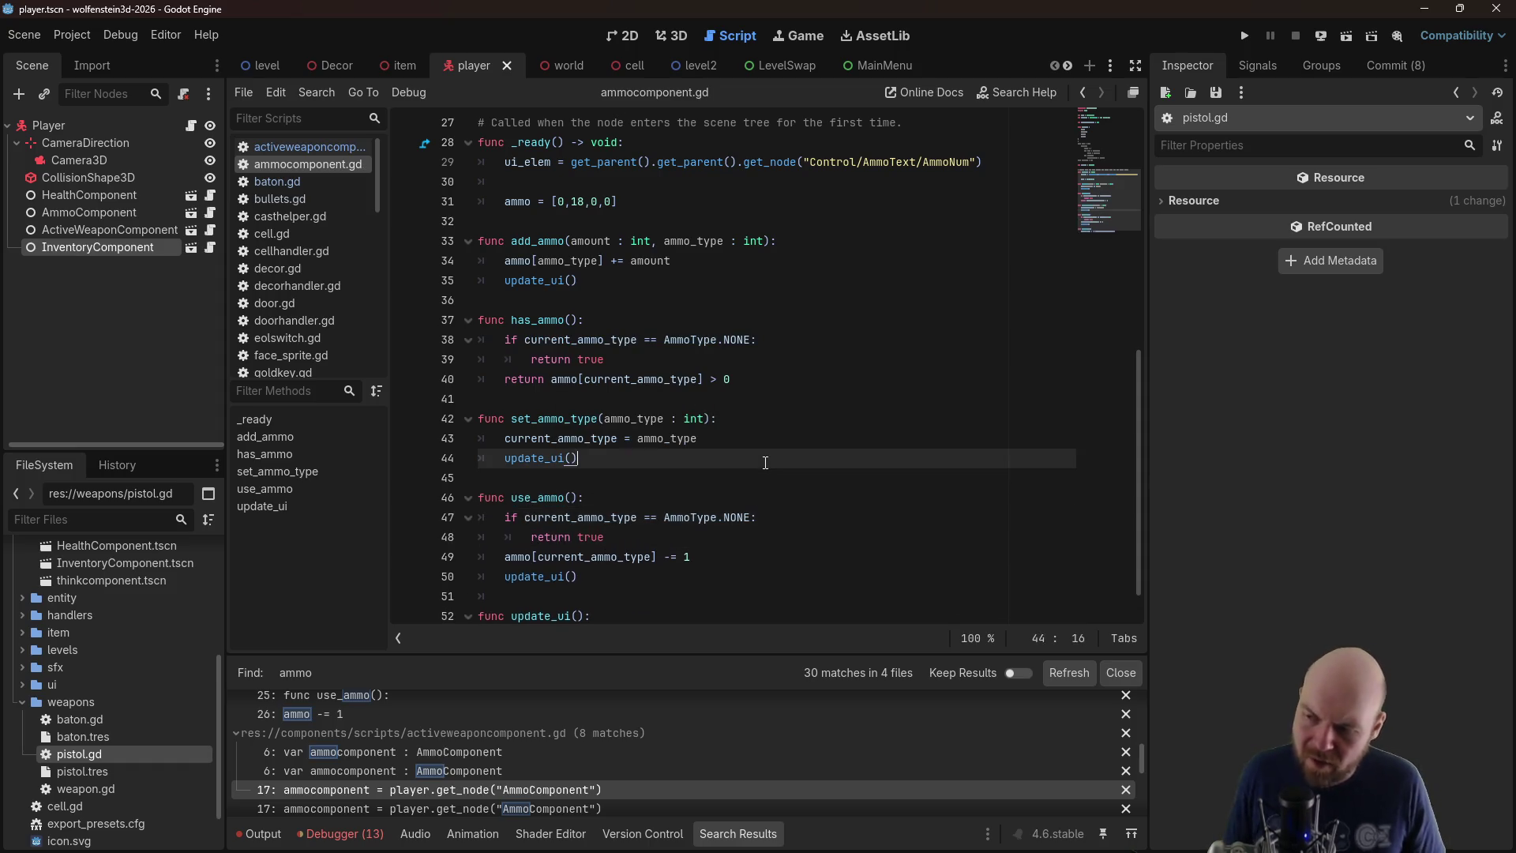
click(653, 555)
click(651, 537)
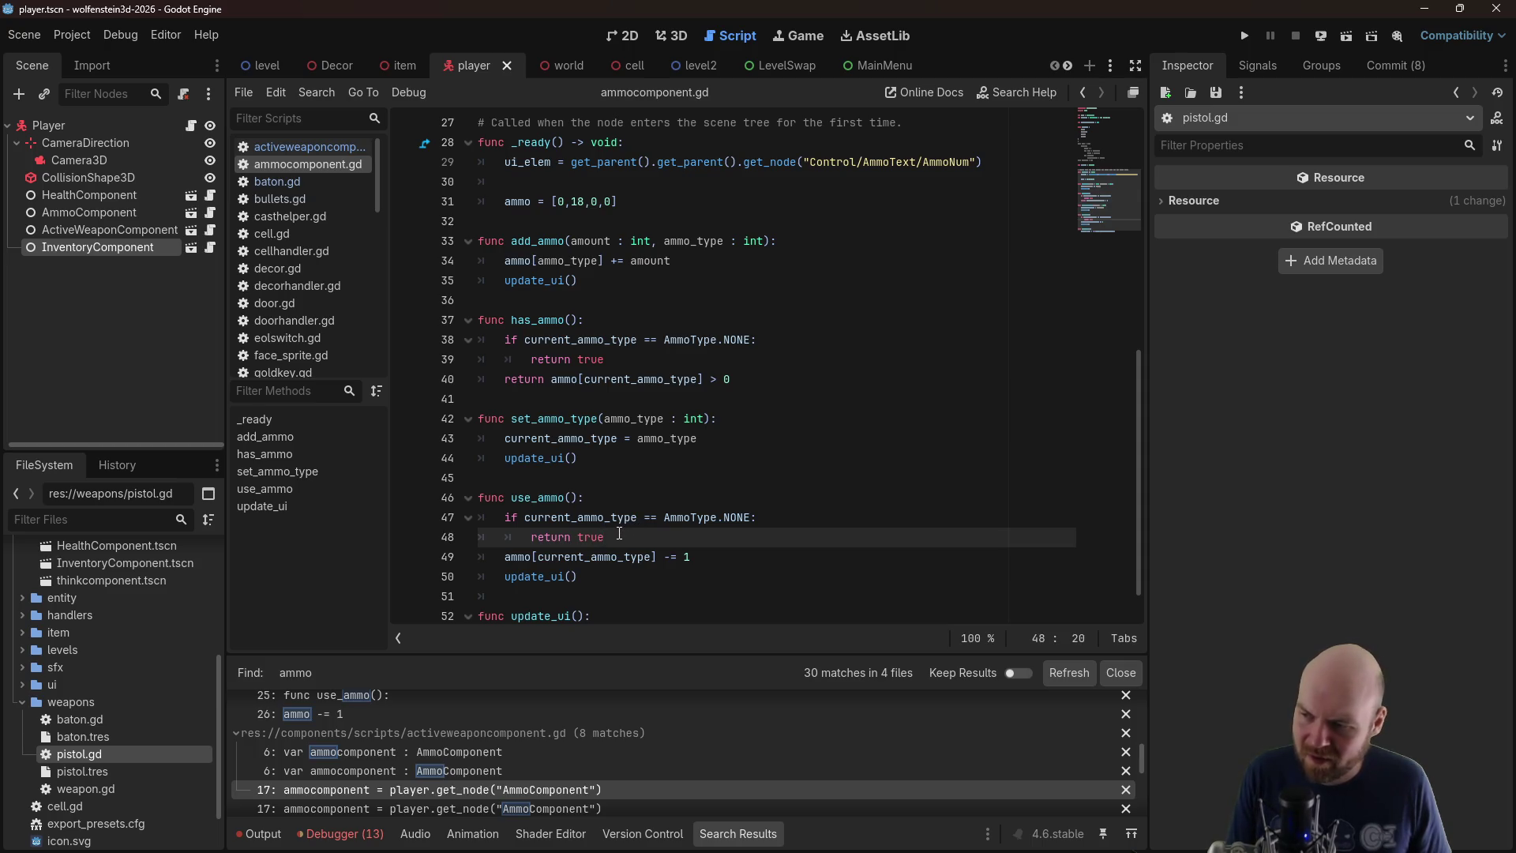
drag(614, 537, 573, 538)
key(BackSpace)
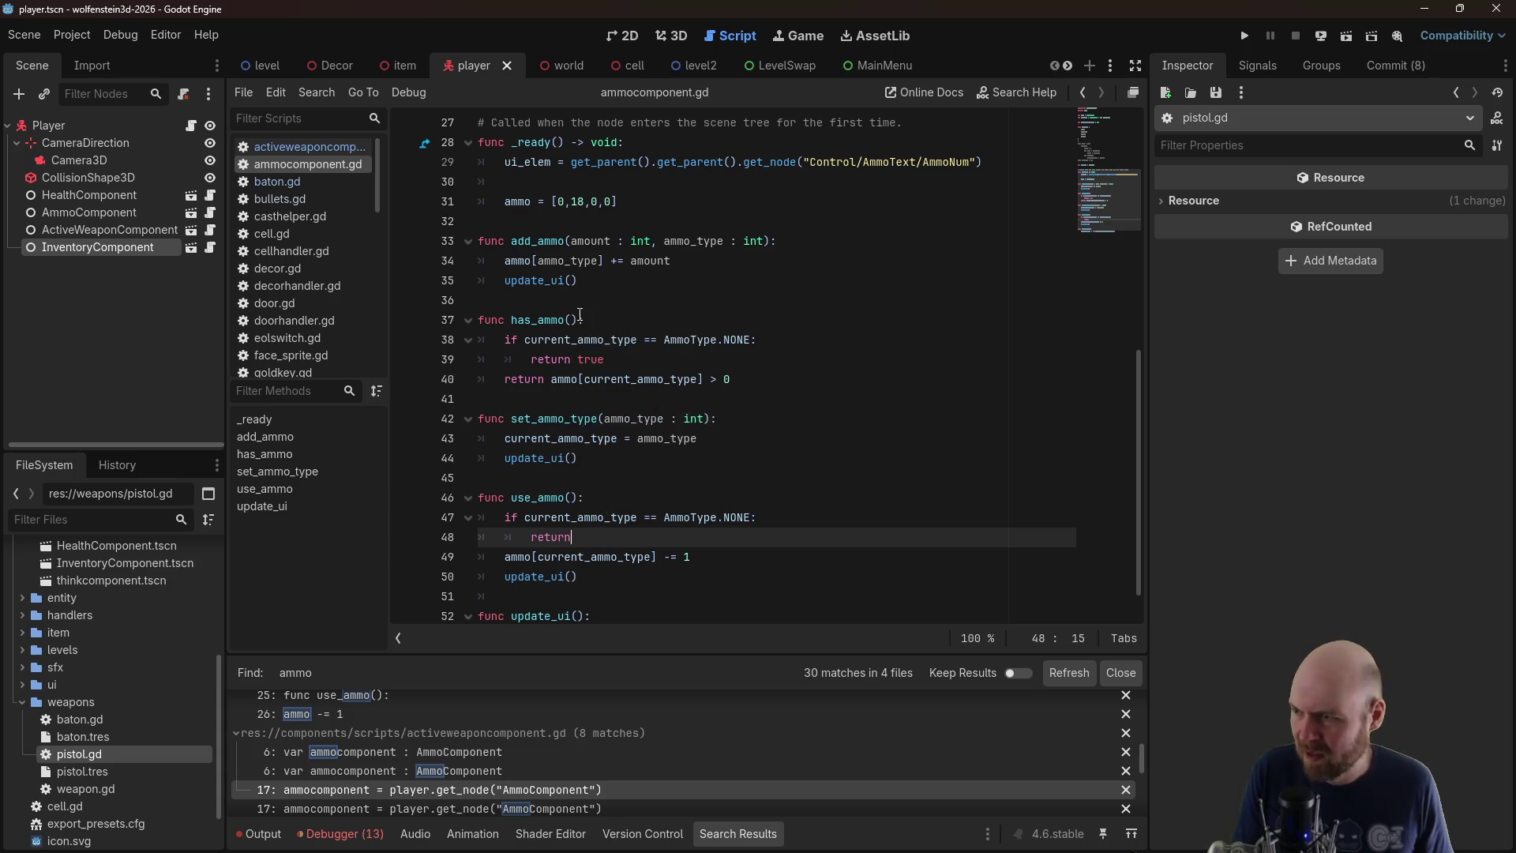
Give has_ammo() a '-> bool' return type, save, and return to activeweaponcomponent.gd
click(582, 320)
text(->)
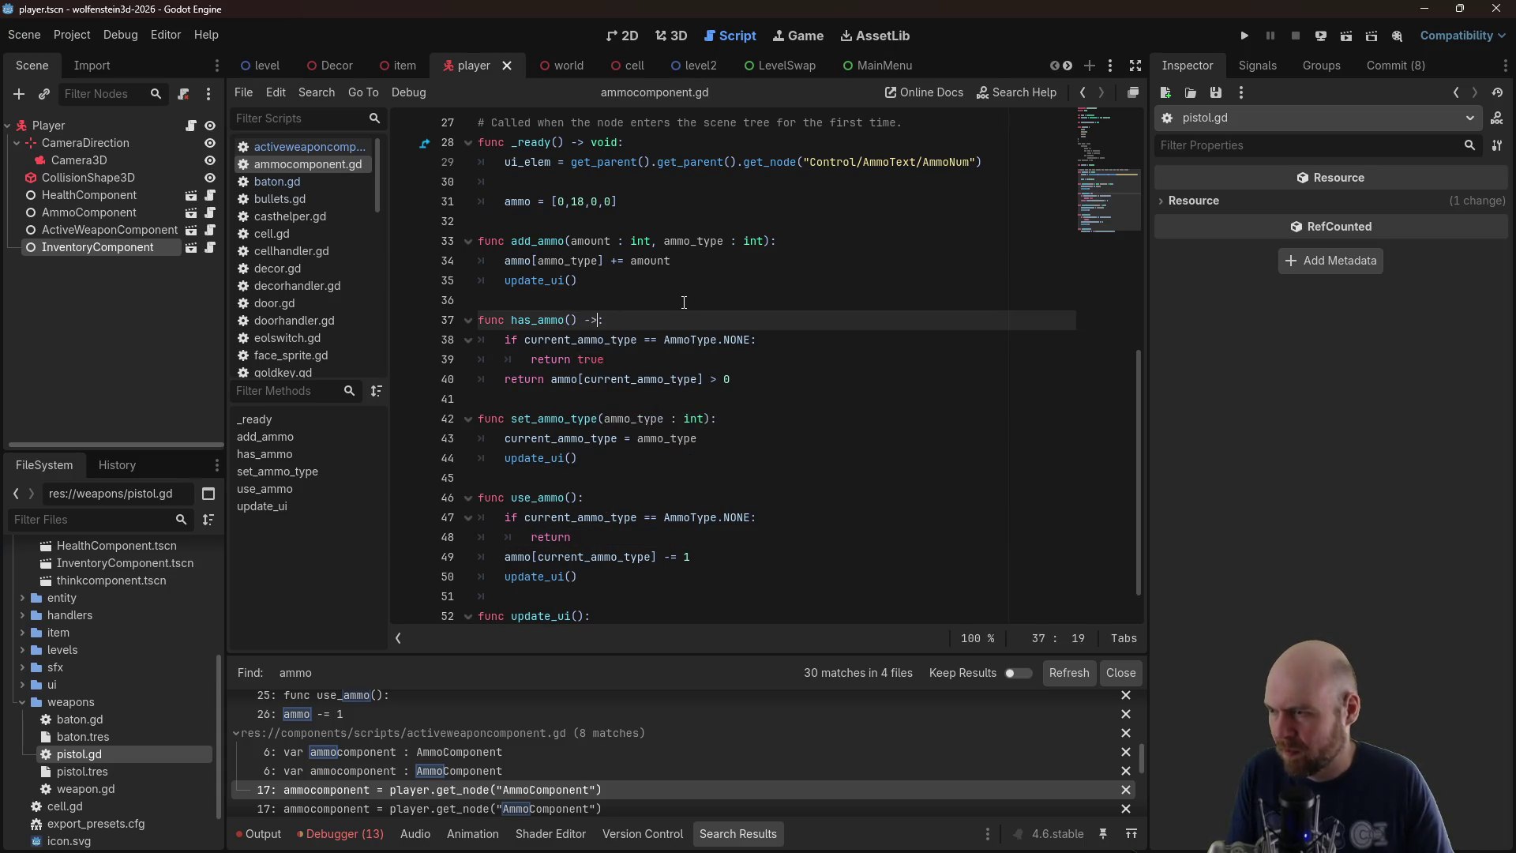
text( bool)
click(612, 279)
key(ctrl+s)
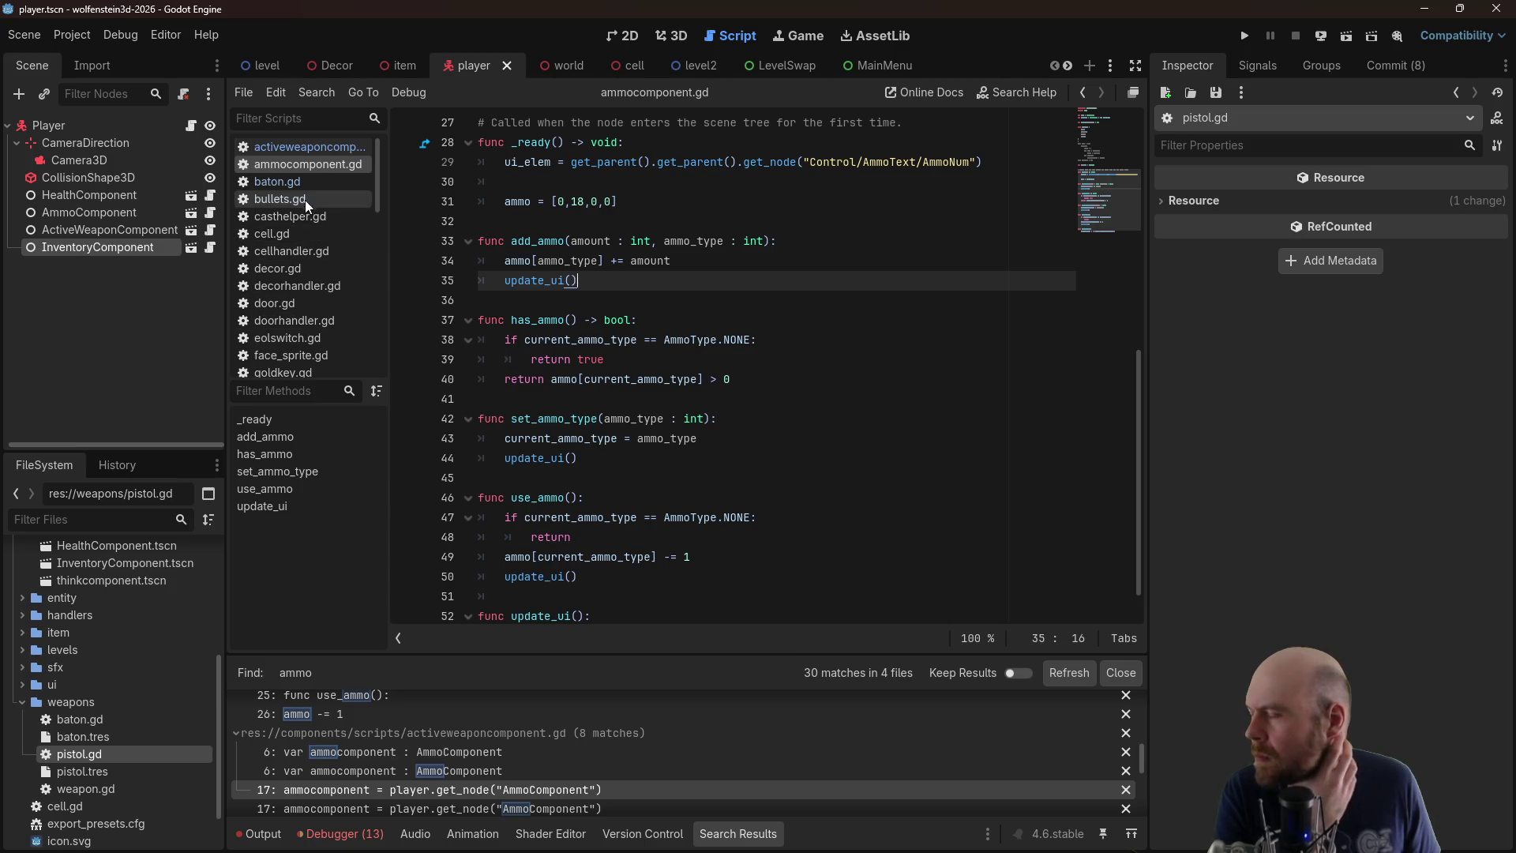
click(291, 150)
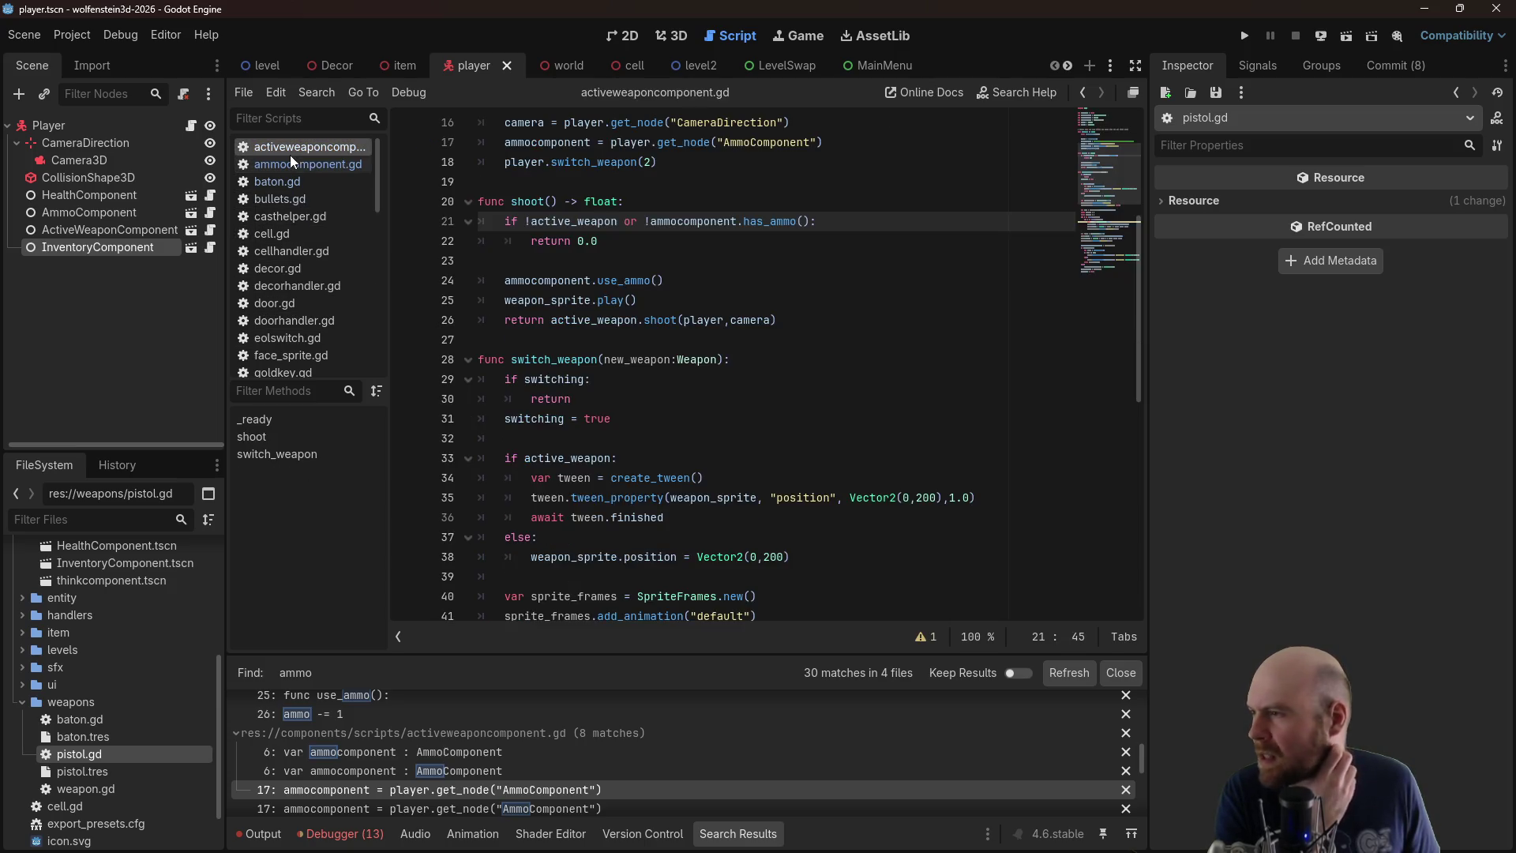
Scroll through activeweaponcomponent.gd from shoot() down to switch_weapon()
click(760, 248)
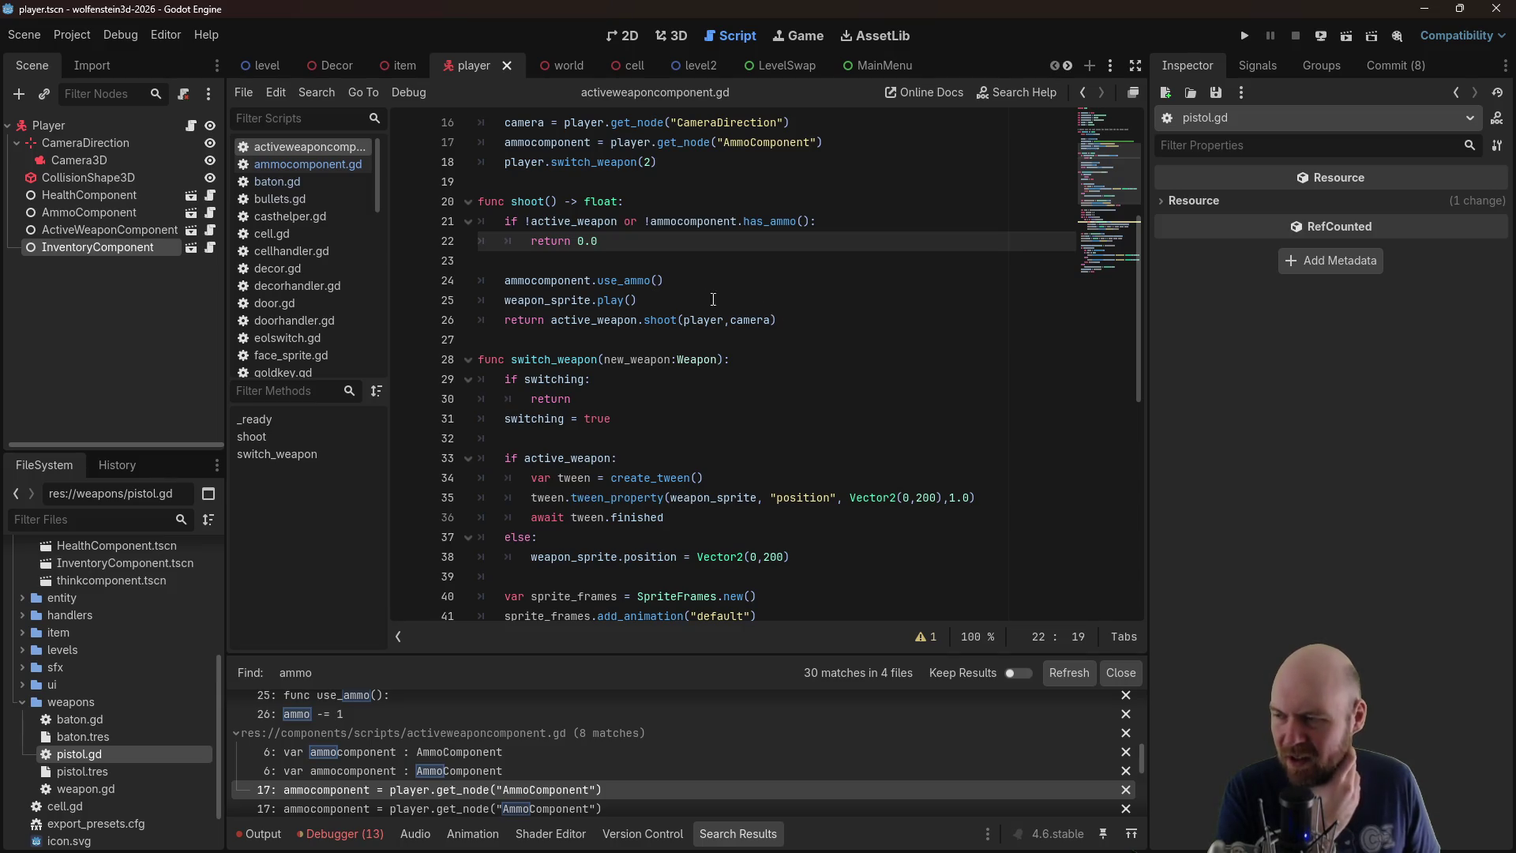
scroll(687, 419, down, 3)
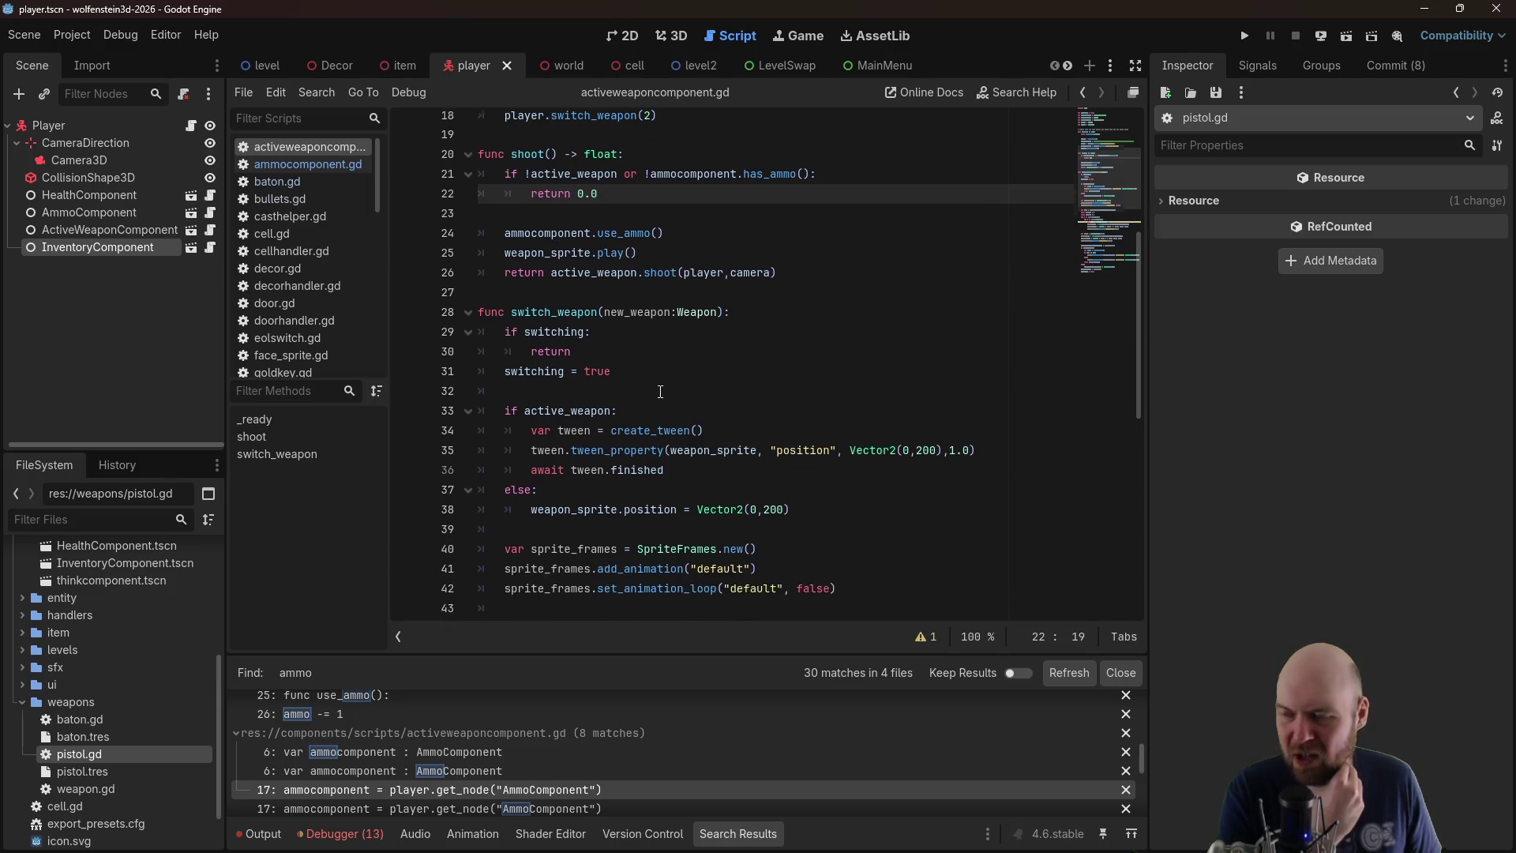
scroll(662, 269, up, 2)
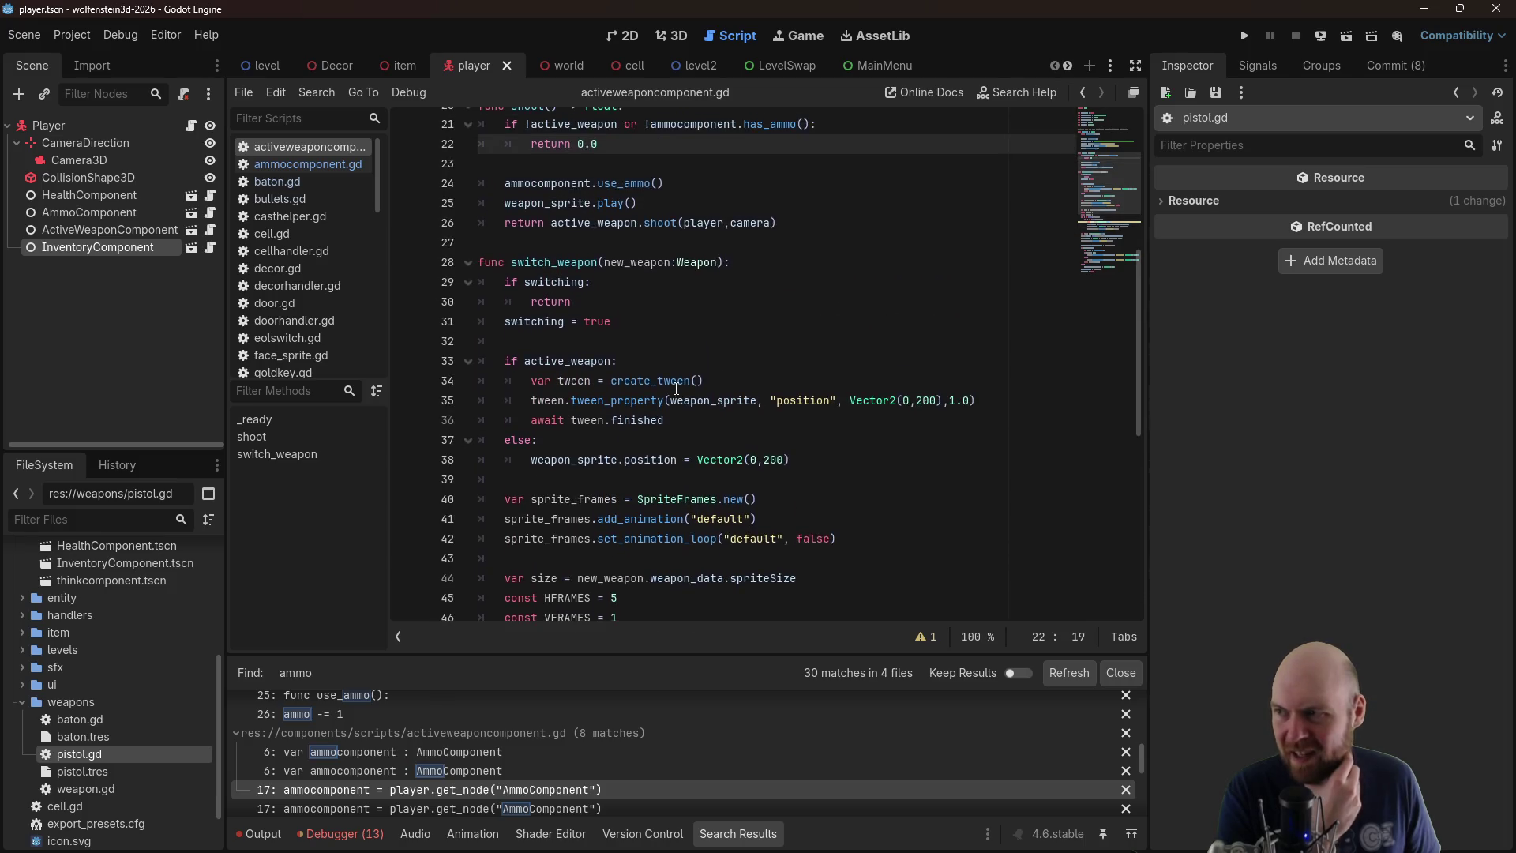
scroll(672, 272, down, 6)
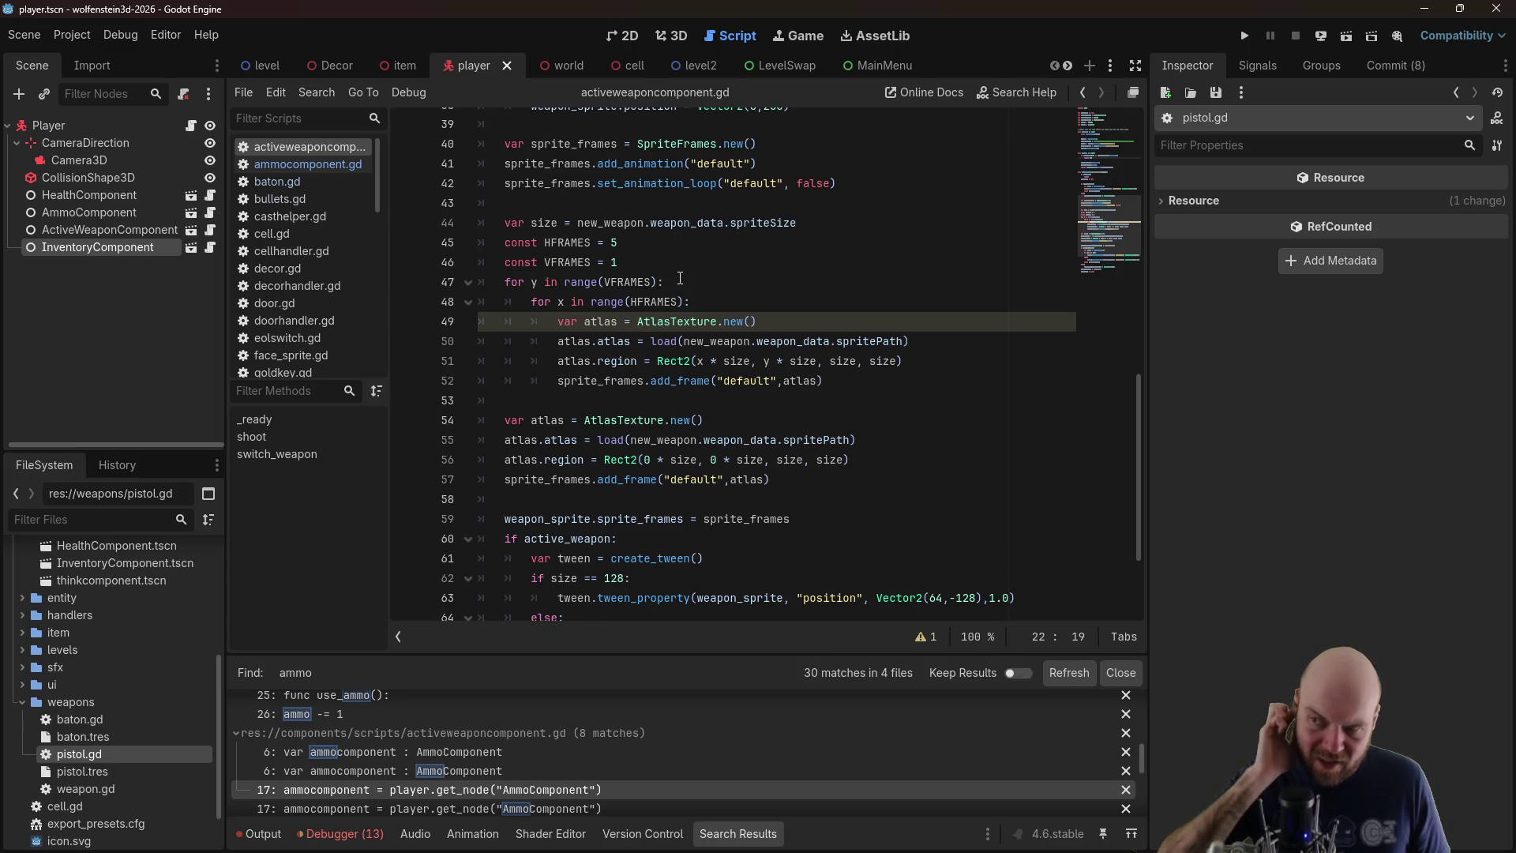
scroll(681, 276, up, 1)
scroll(687, 316, up, 2)
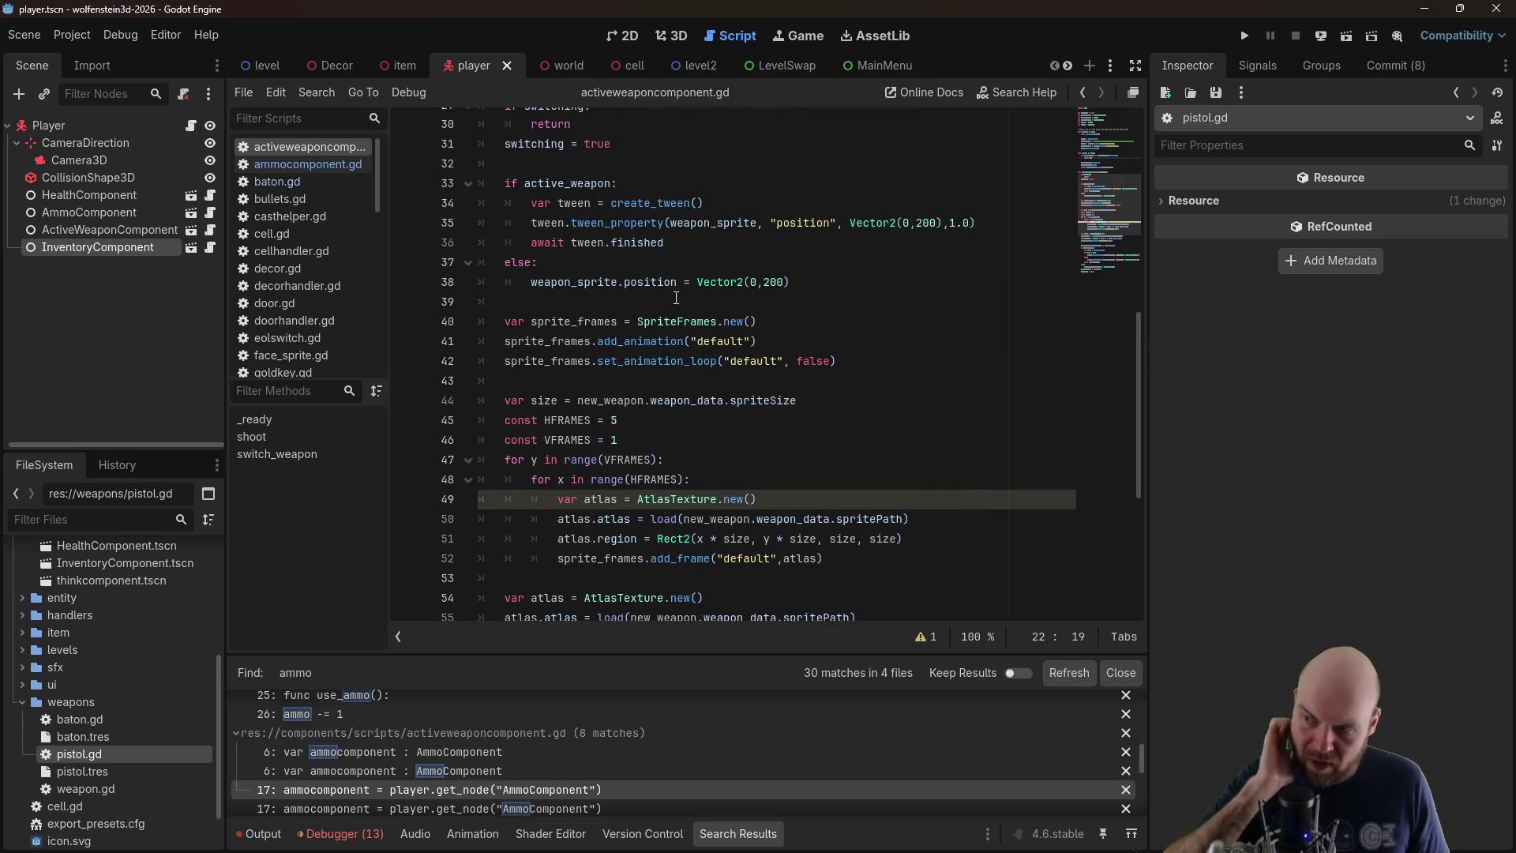
scroll(697, 361, down, 1)
scroll(696, 360, down, 2)
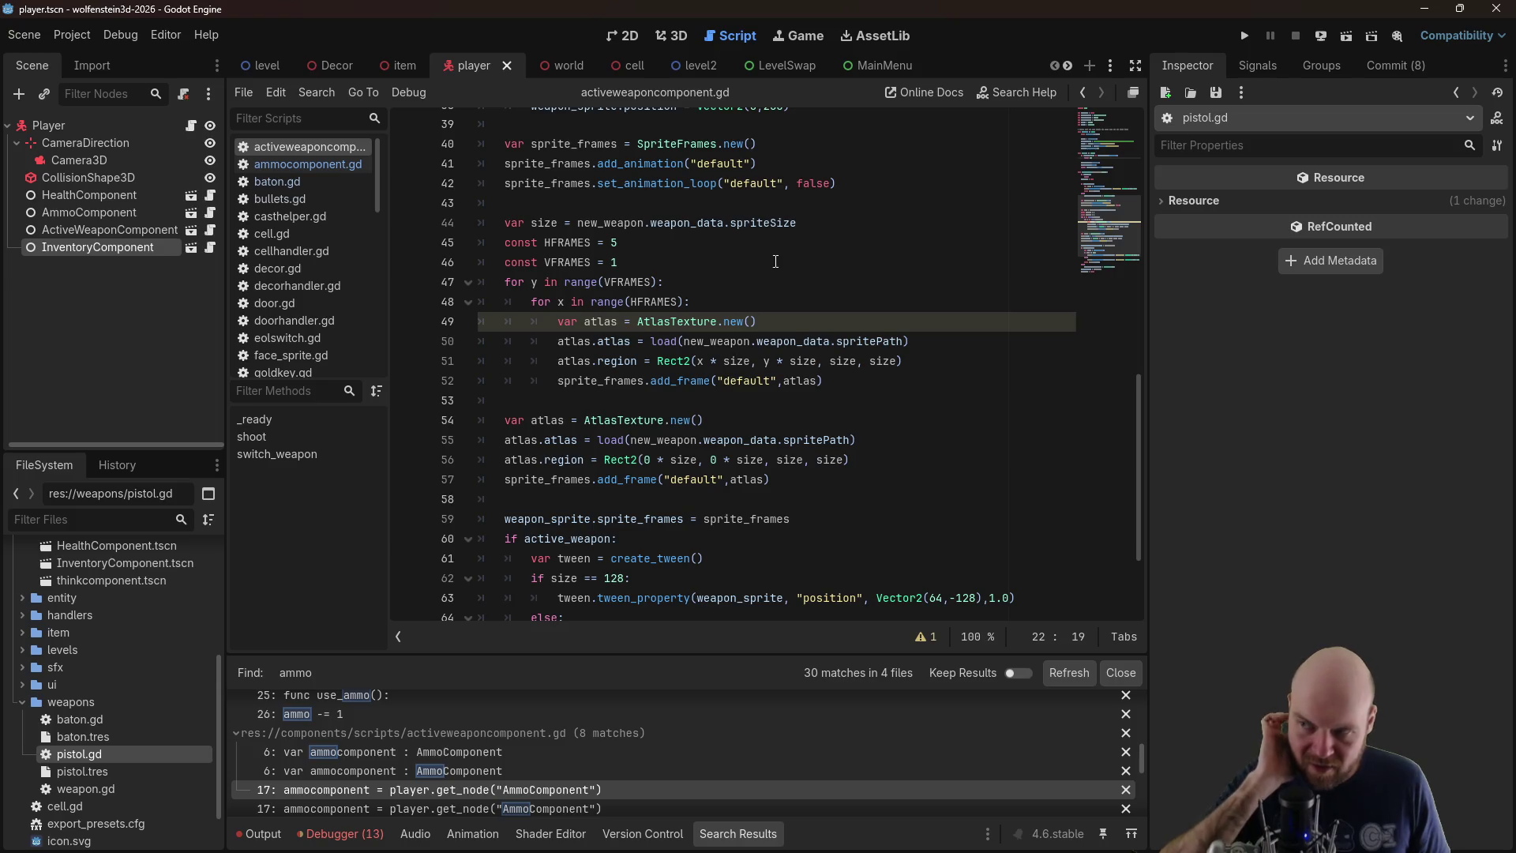
scroll(771, 334, down, 2)
scroll(772, 334, down, 1)
Add ammocomponent.set_ammo_type(new_weapon.weapon_data.ammoType) after the active_weapon assignment, glancing at baton.gd
click(727, 580)
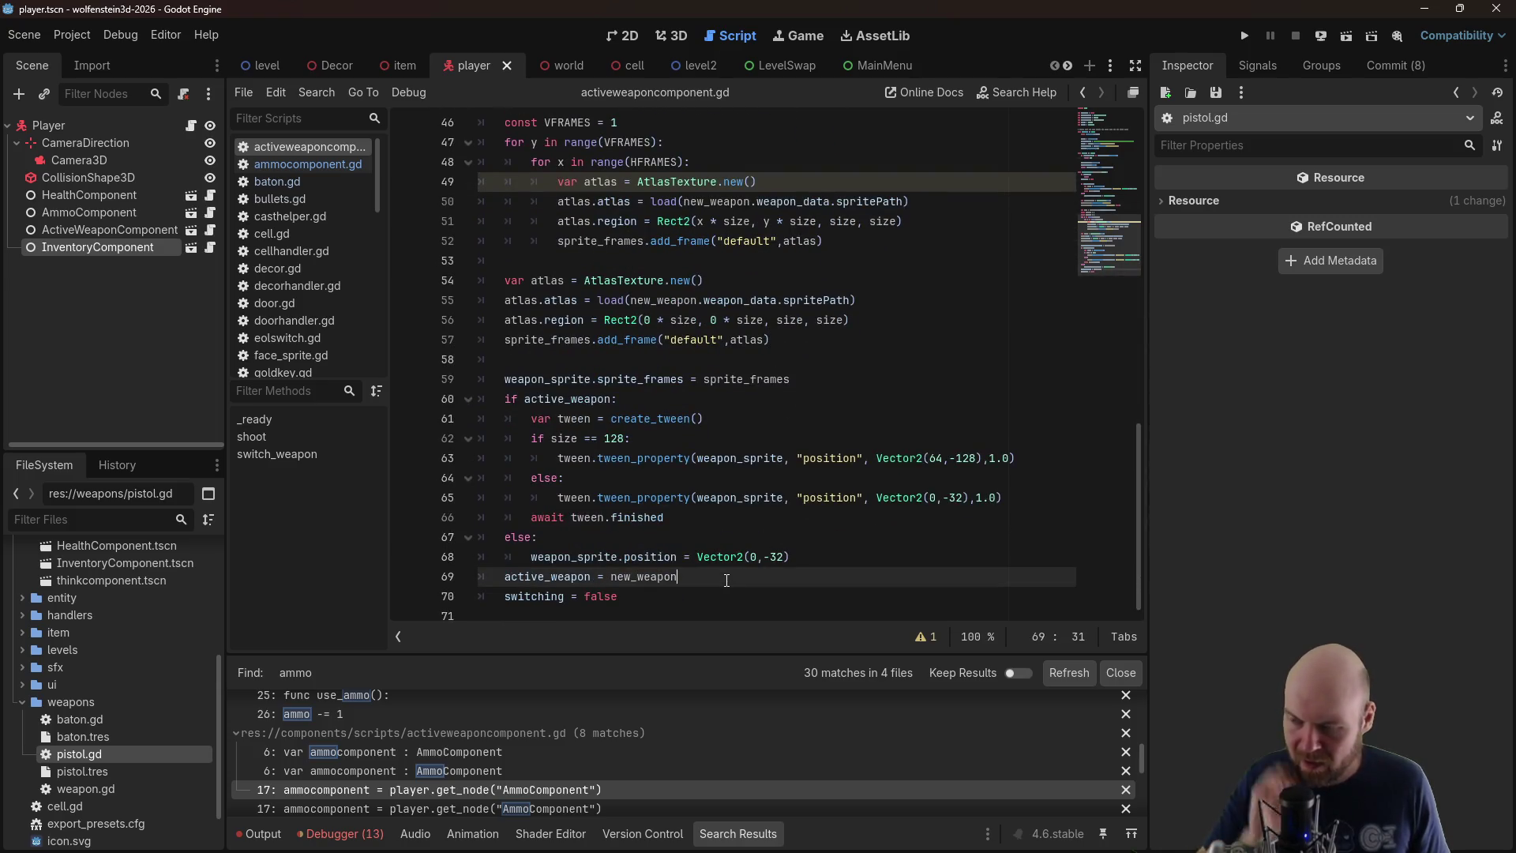
key(Return)
text(ammocomponent)
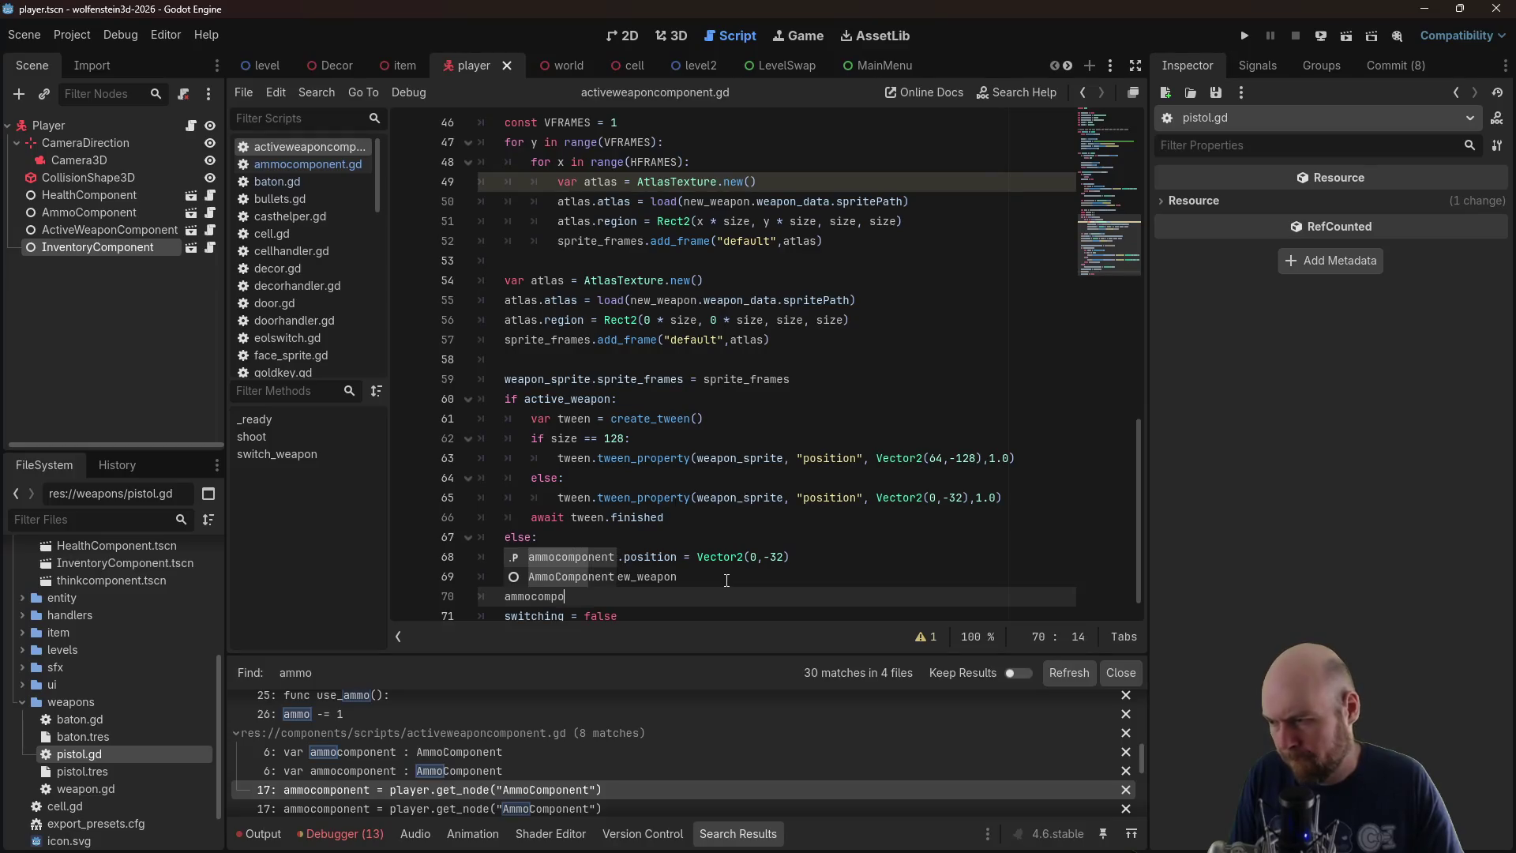
text(.)
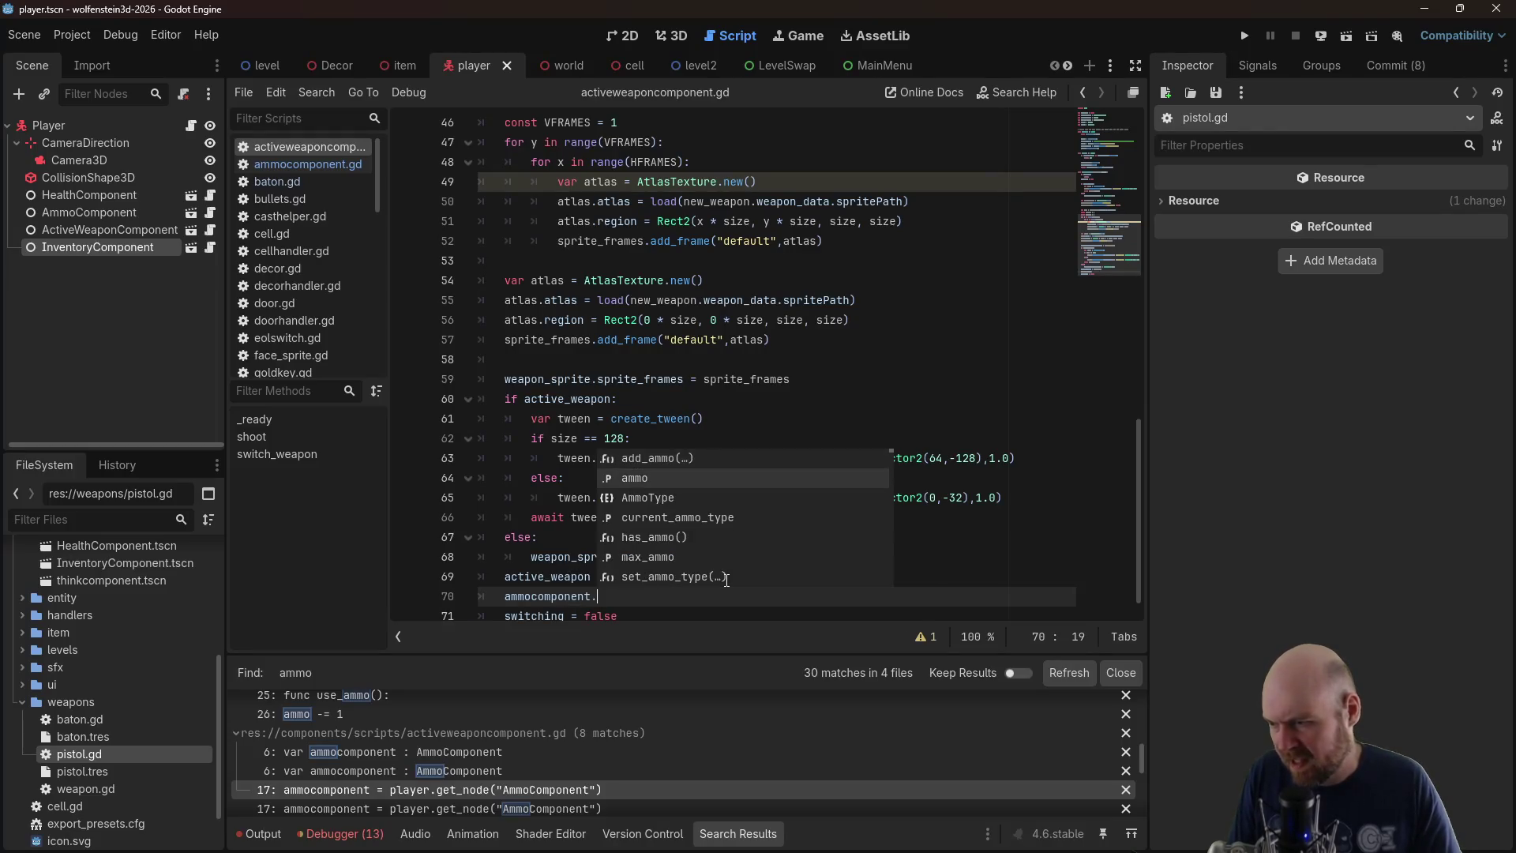
text(s)
key(Return)
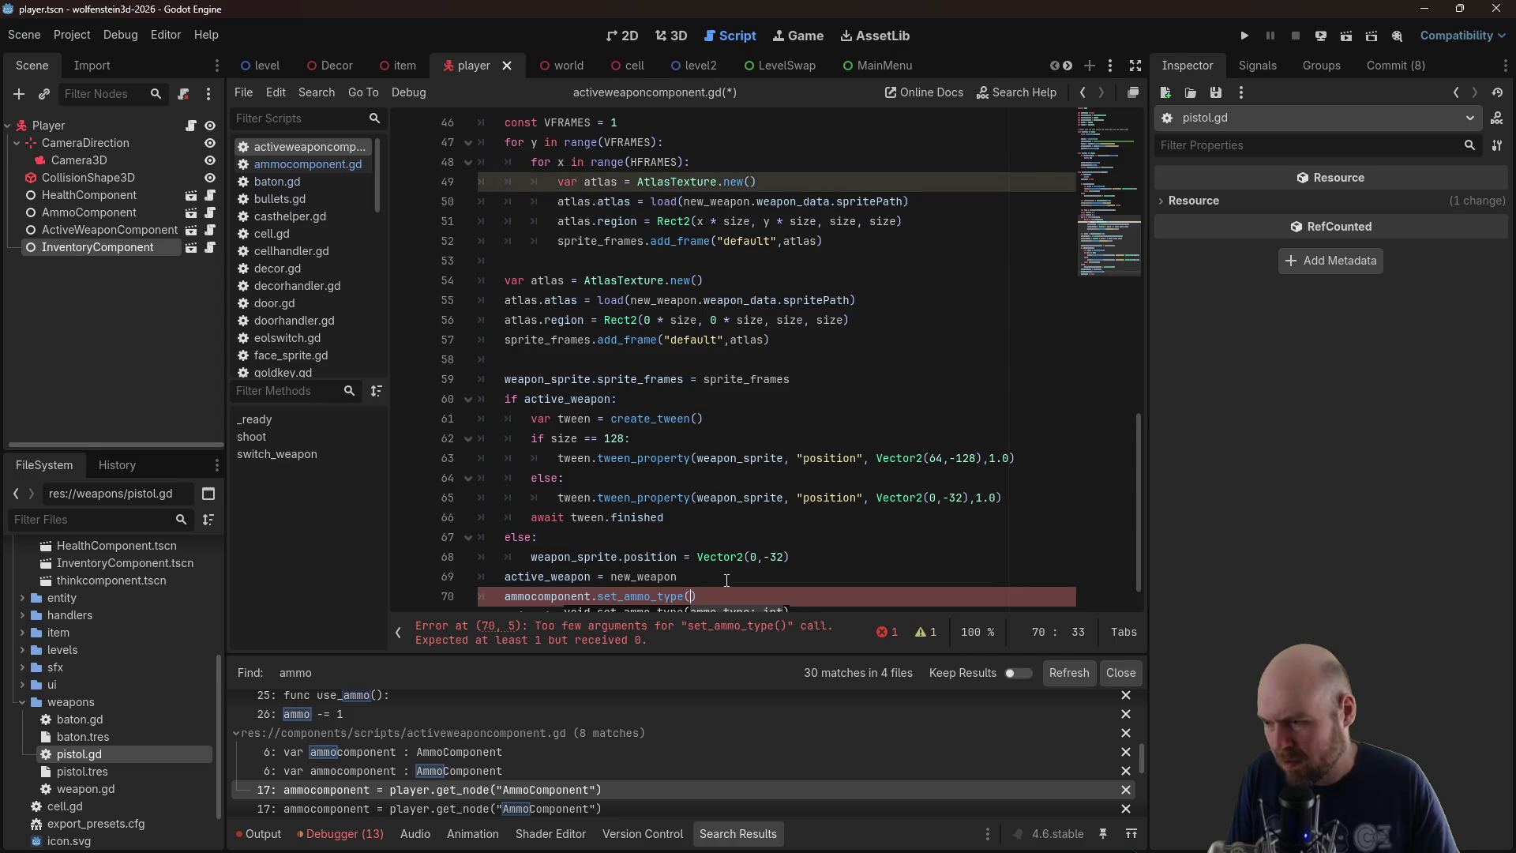
text(new_weapon.)
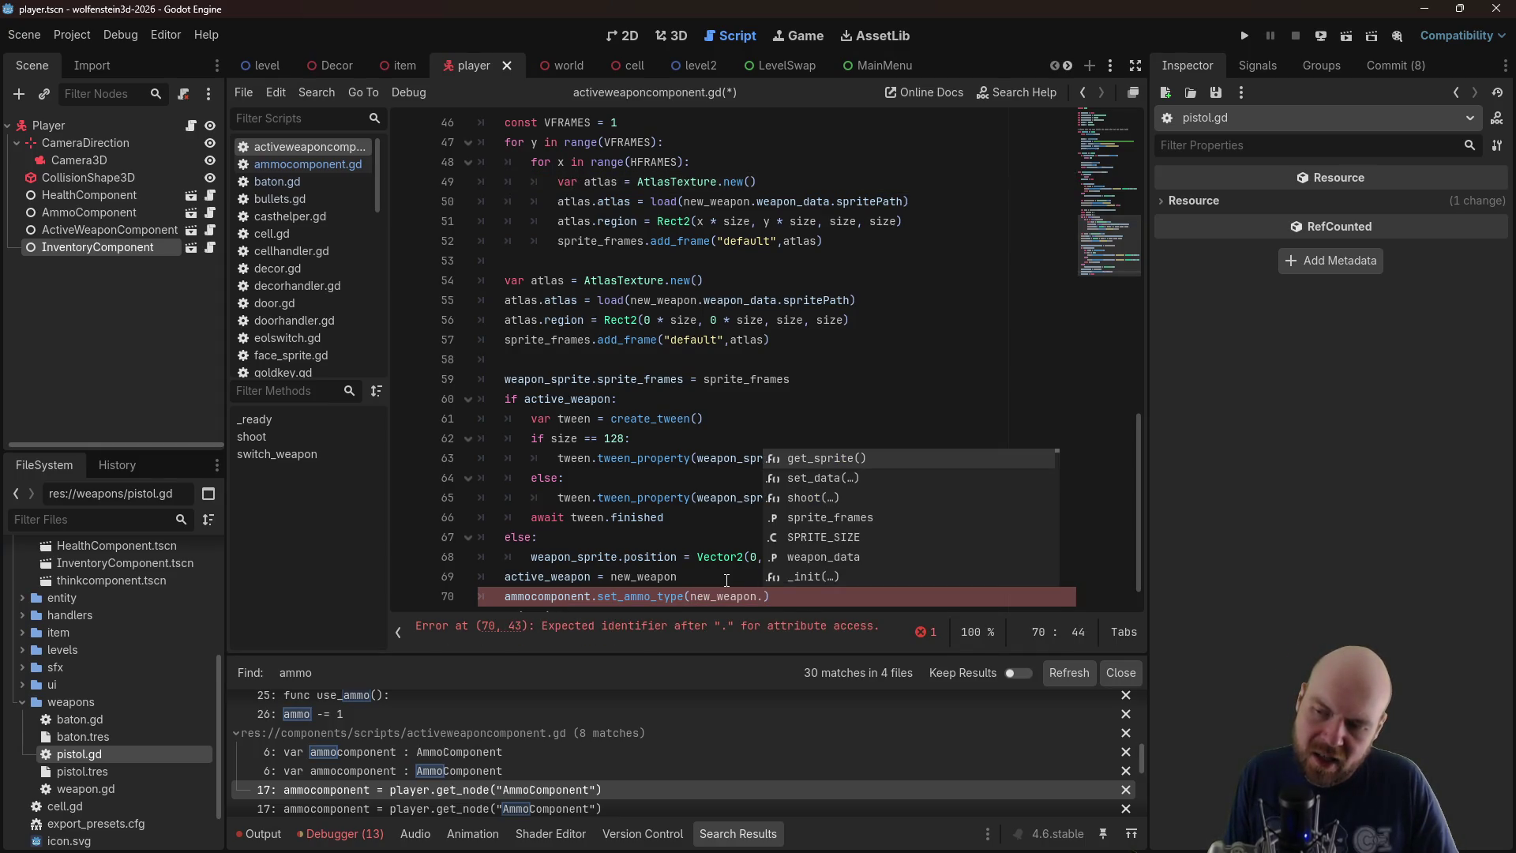
text(weapon_data.)
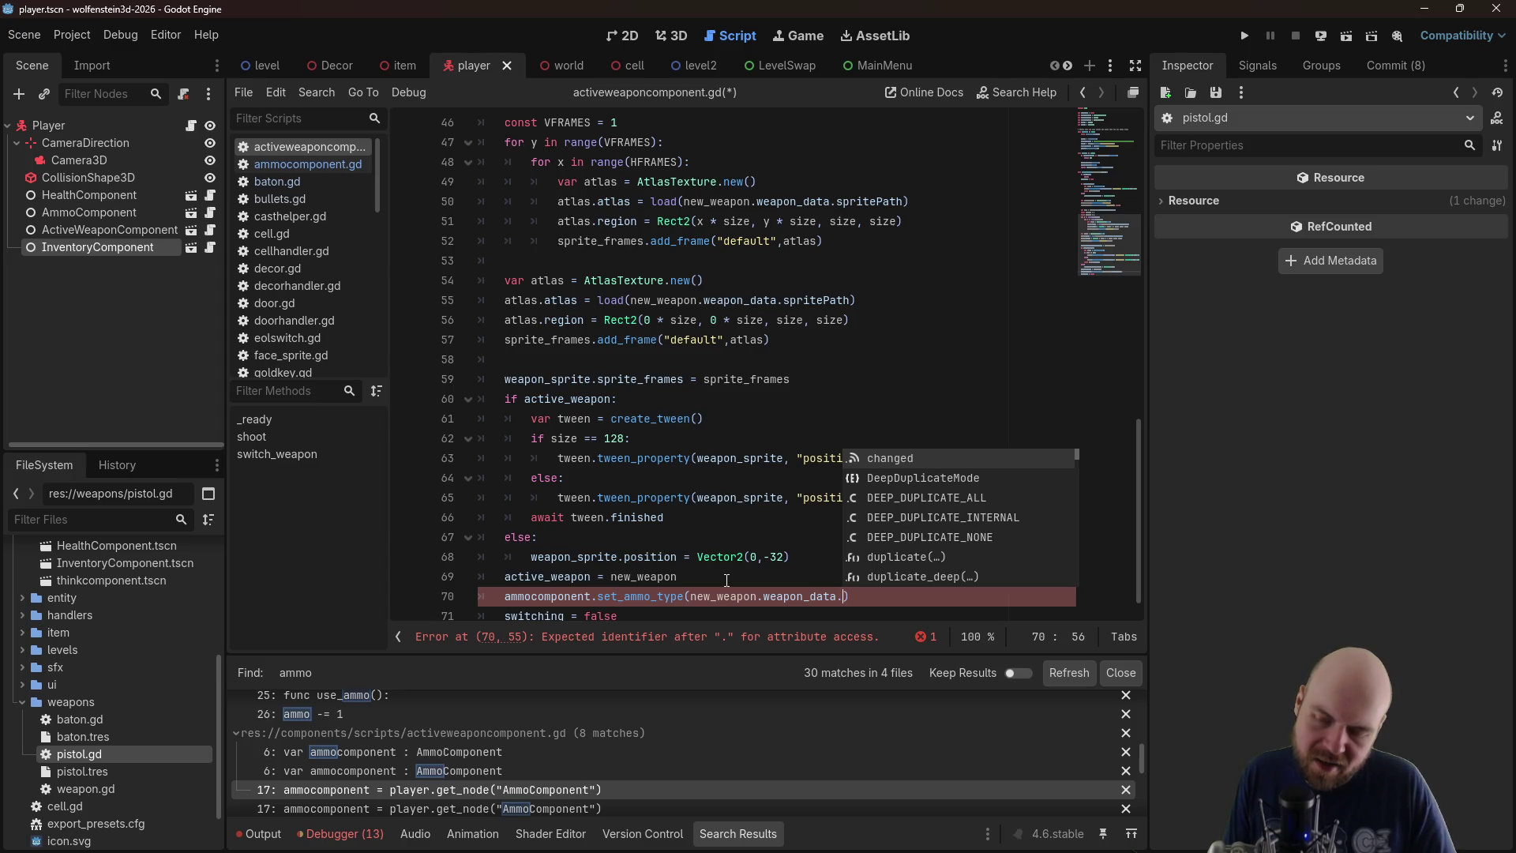
text(ammoType)
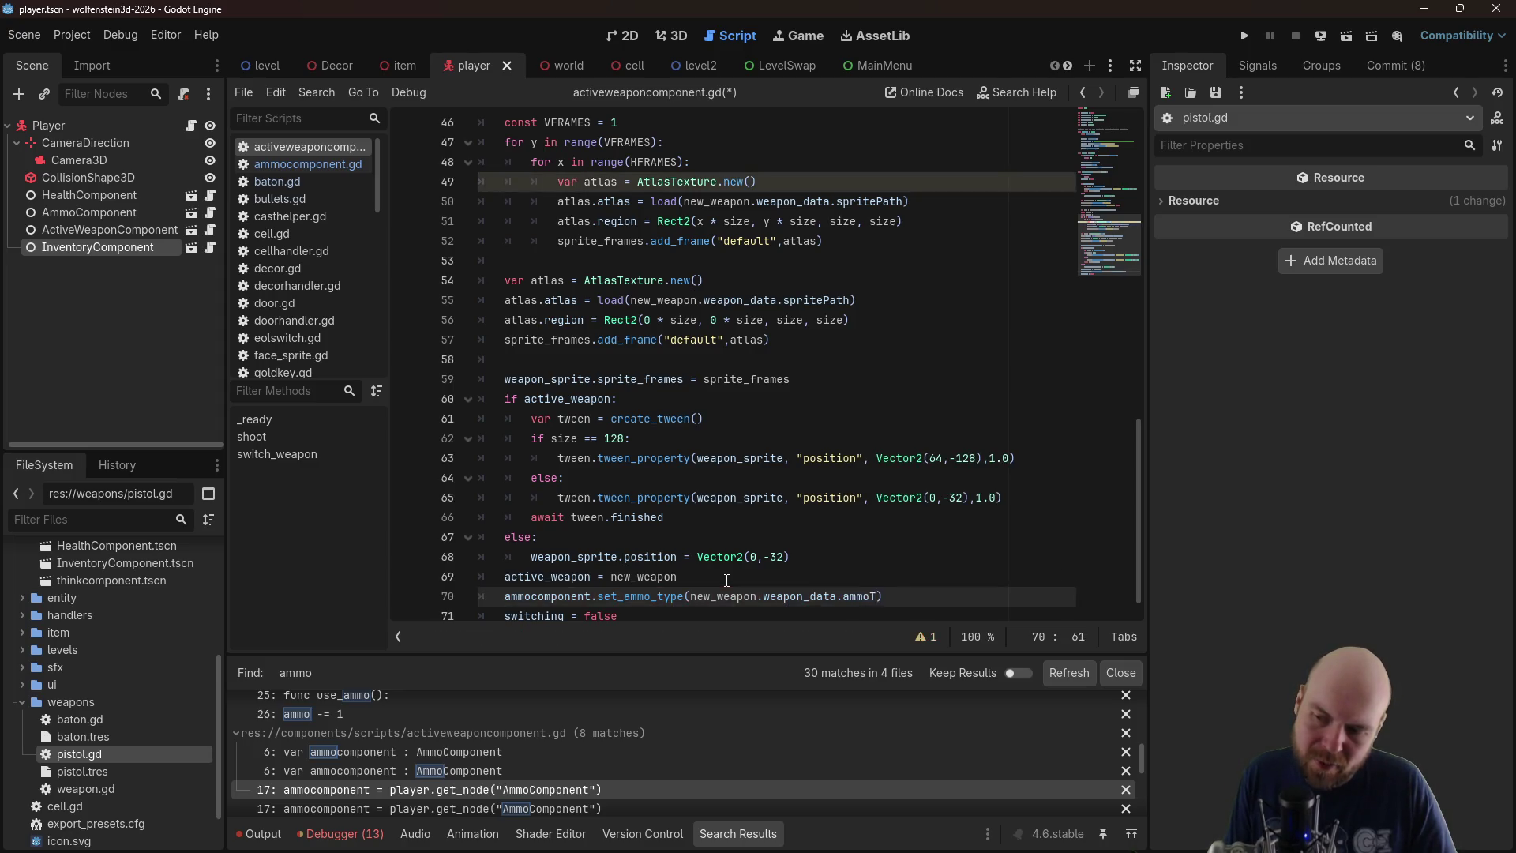
double_click(80, 718)
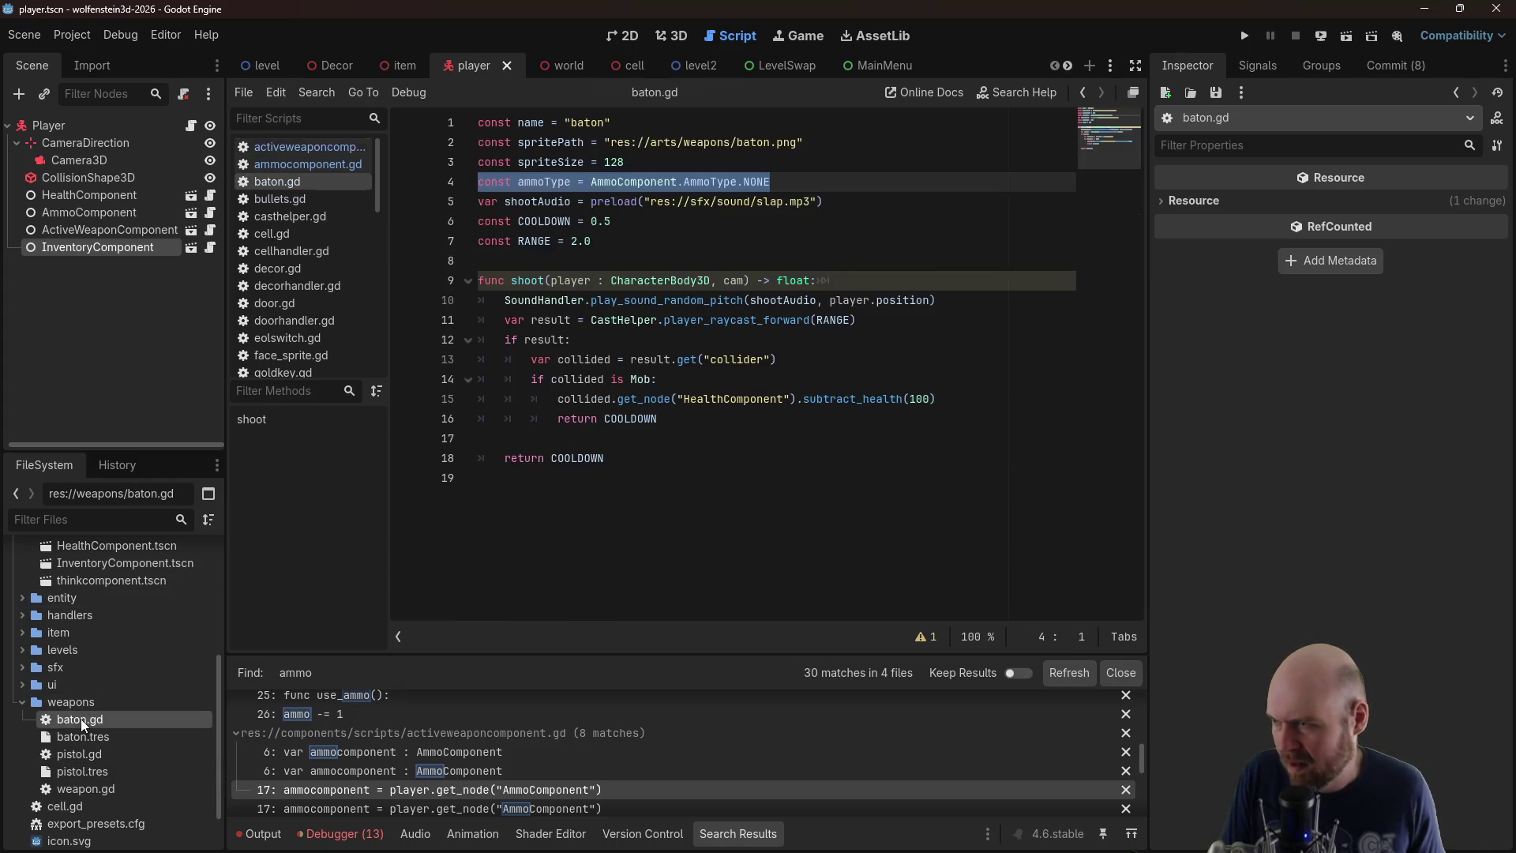
click(1083, 92)
Run the game, switch between baton and pistol to check the ammo display, then close it
click(1245, 36)
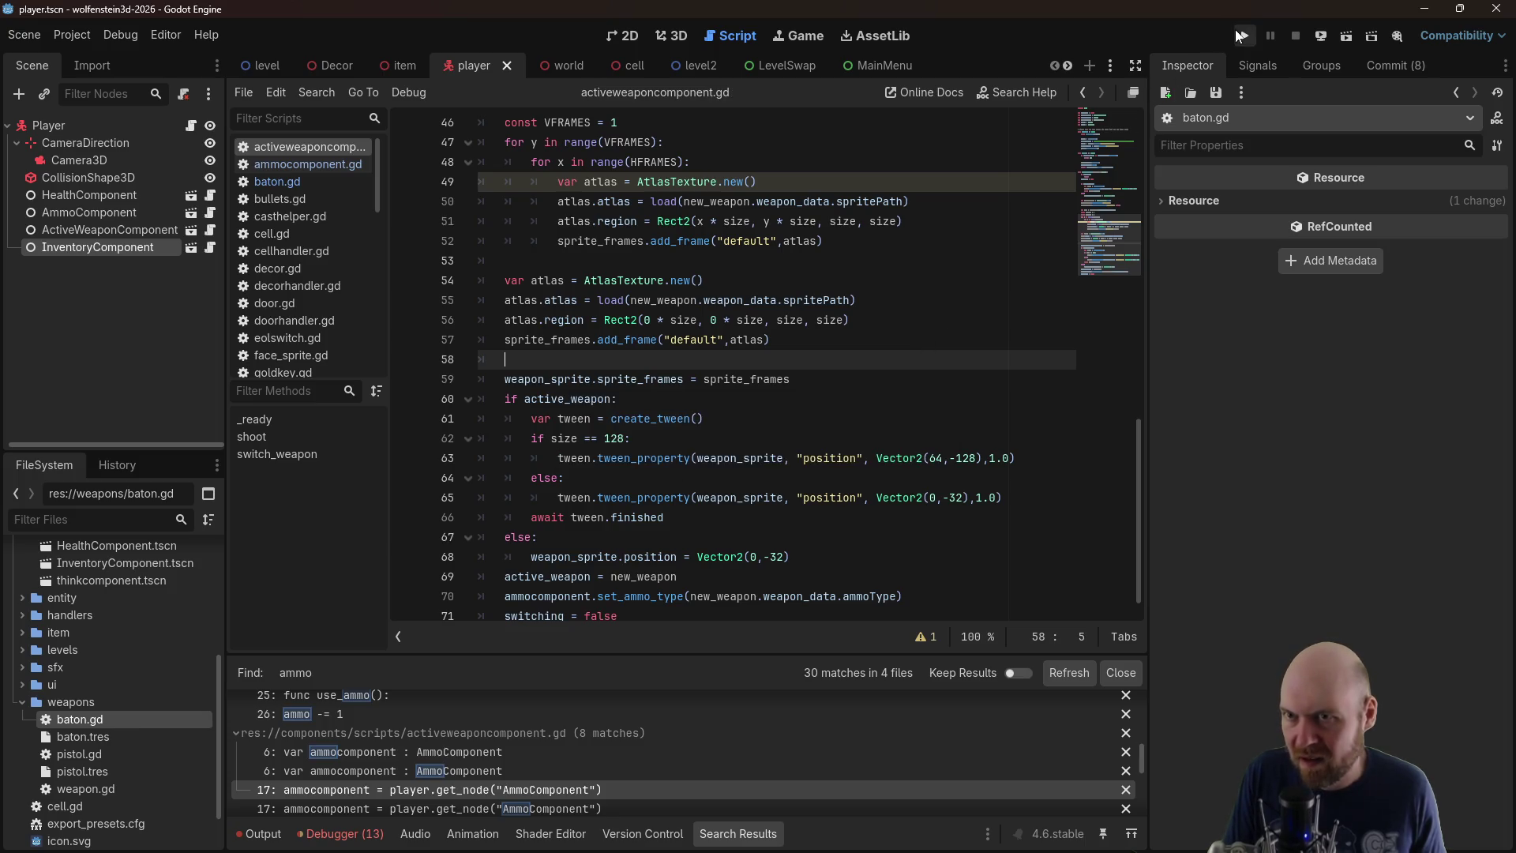
click(805, 409)
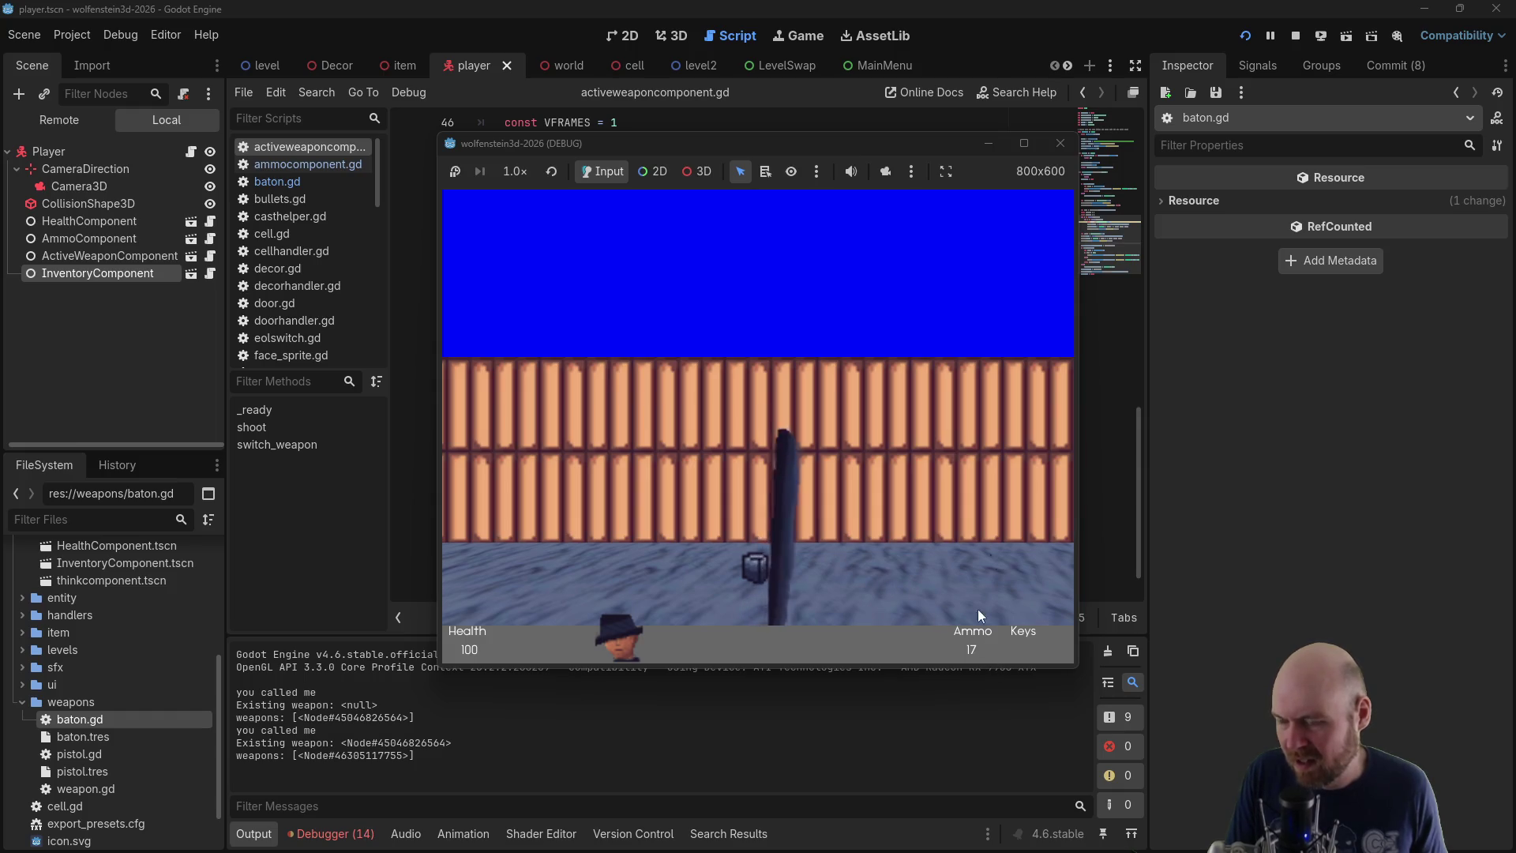
key(Left)
key(Left)
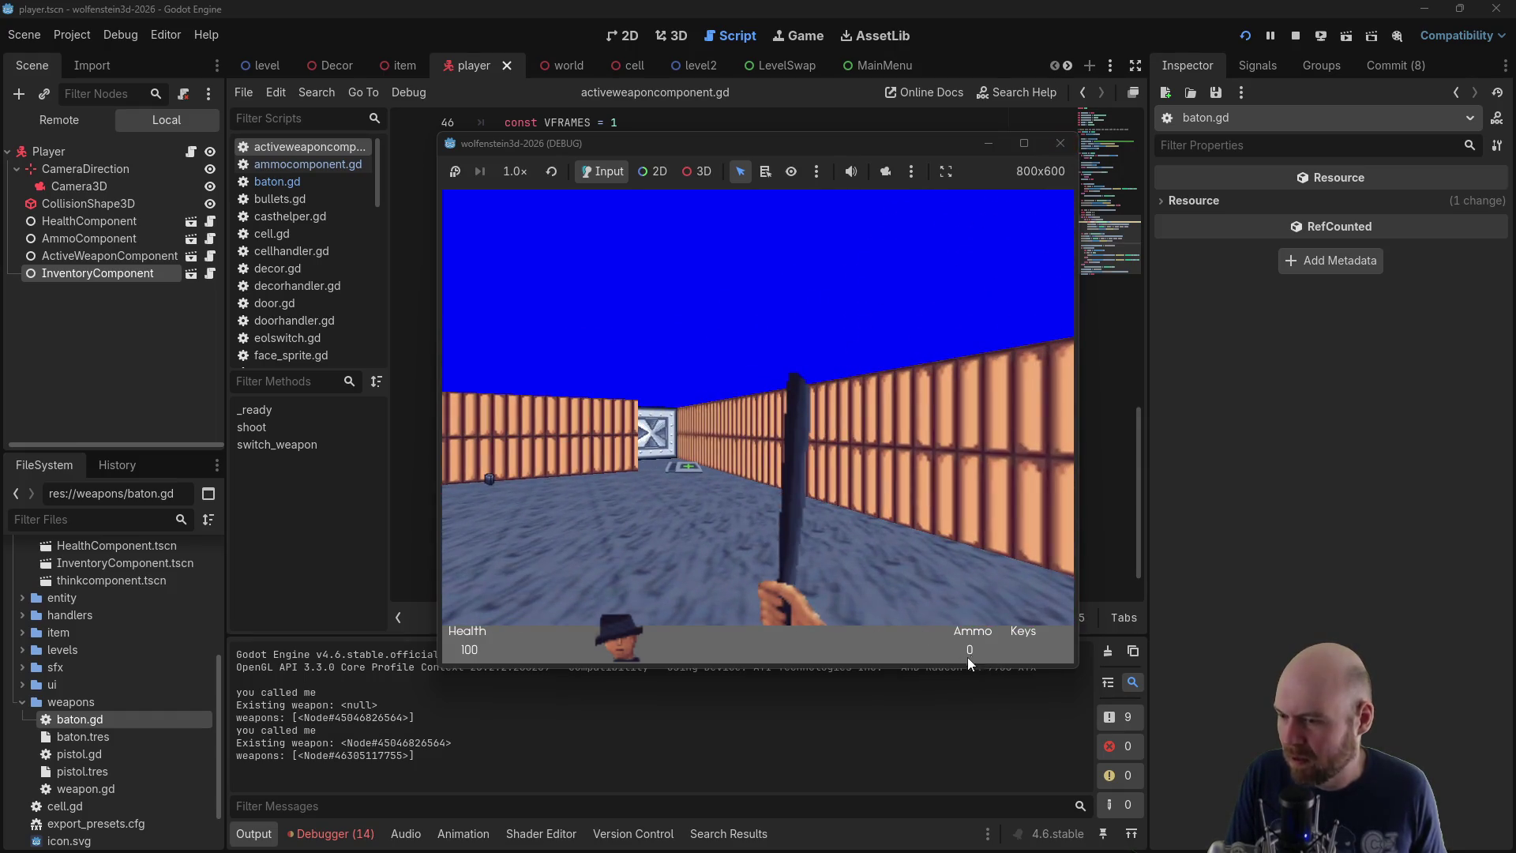
key(Left)
key(q)
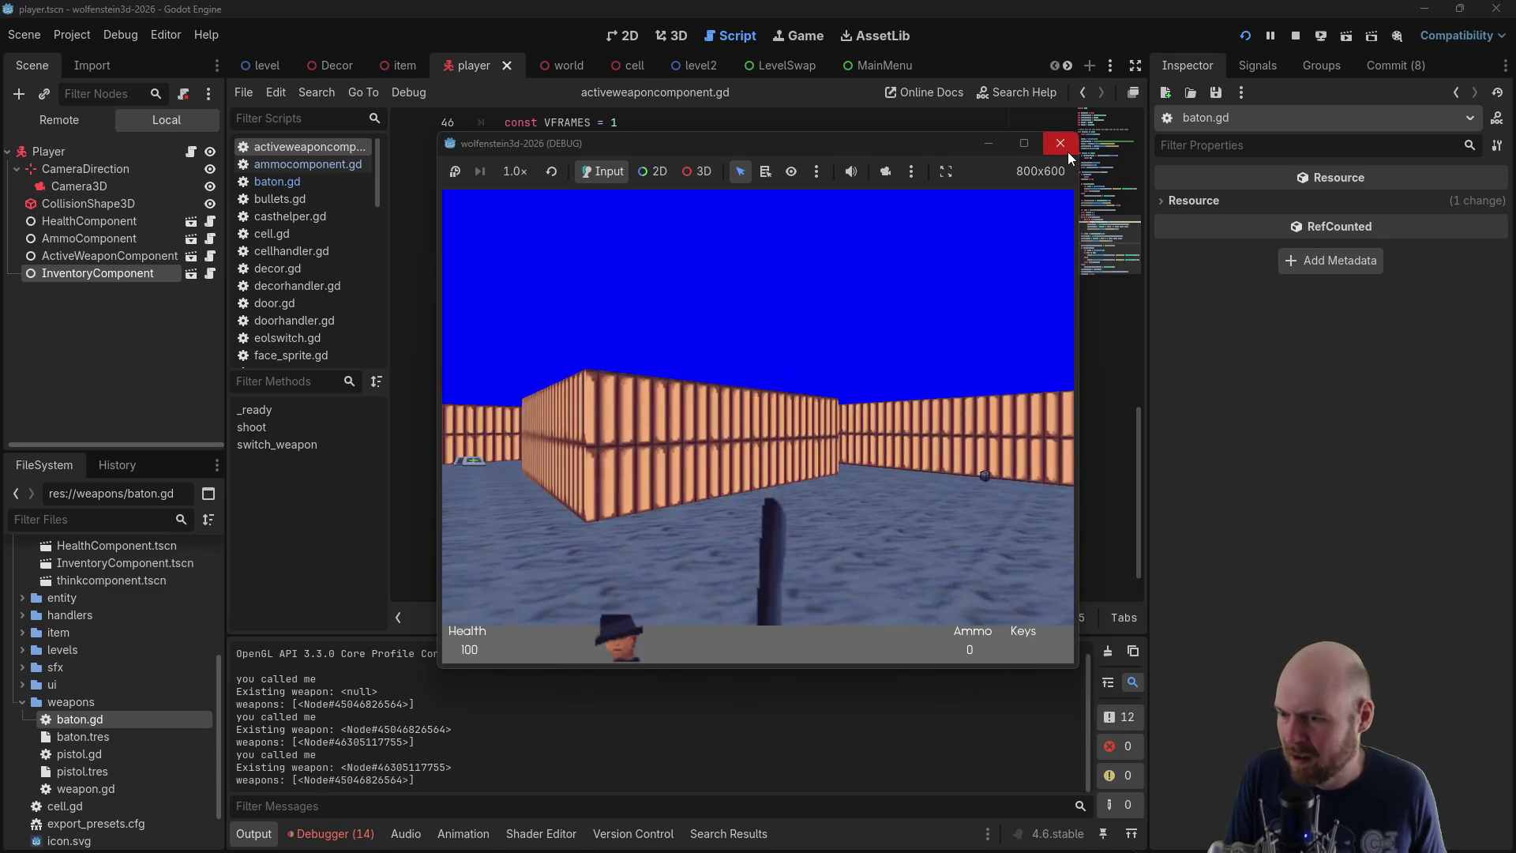
key(q)
key(Left)
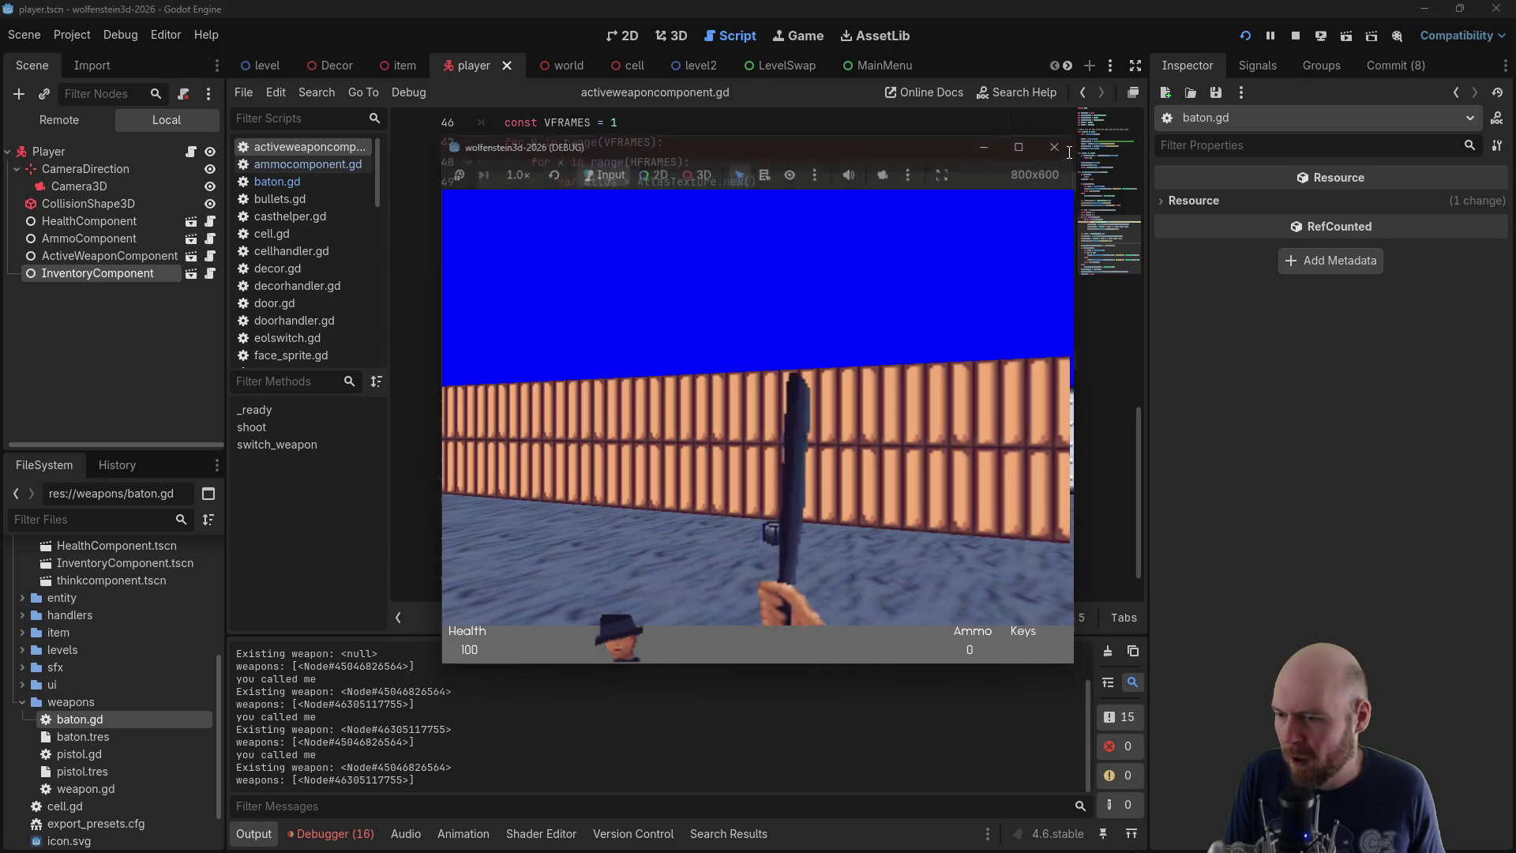
click(1066, 147)
Delete the set_ammo_type call from line 70 of switch_weapon
scroll(859, 468, down, 1)
drag(904, 557, 505, 557)
key(ctrl+c)
key(BackSpace)
Paste the set_ammo_type call after line 59, then remove it again
click(595, 327)
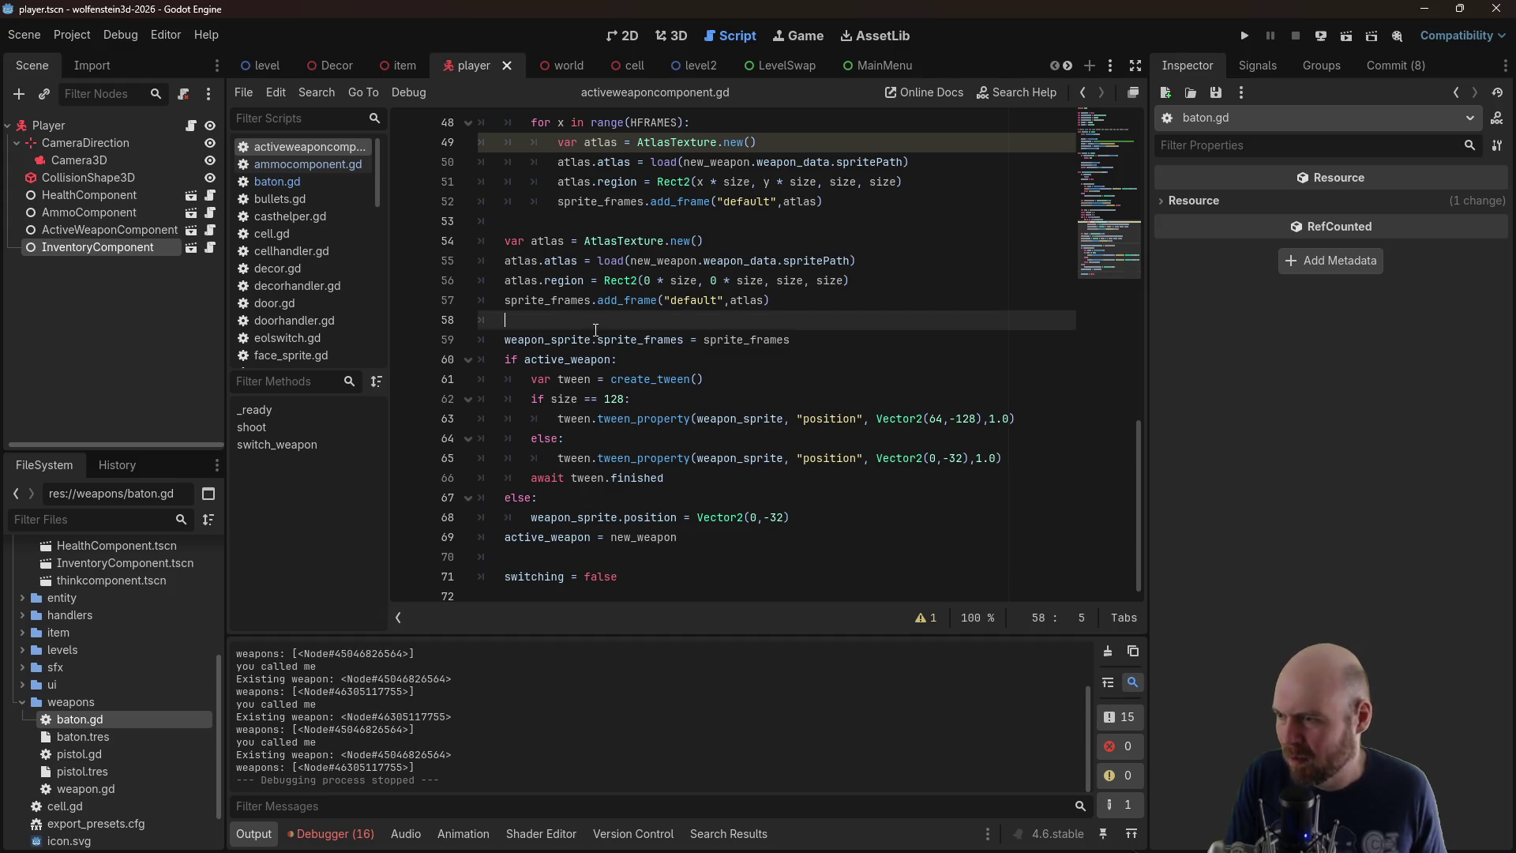
click(799, 334)
key(Return)
key(ctrl+v)
key(ctrl+s)
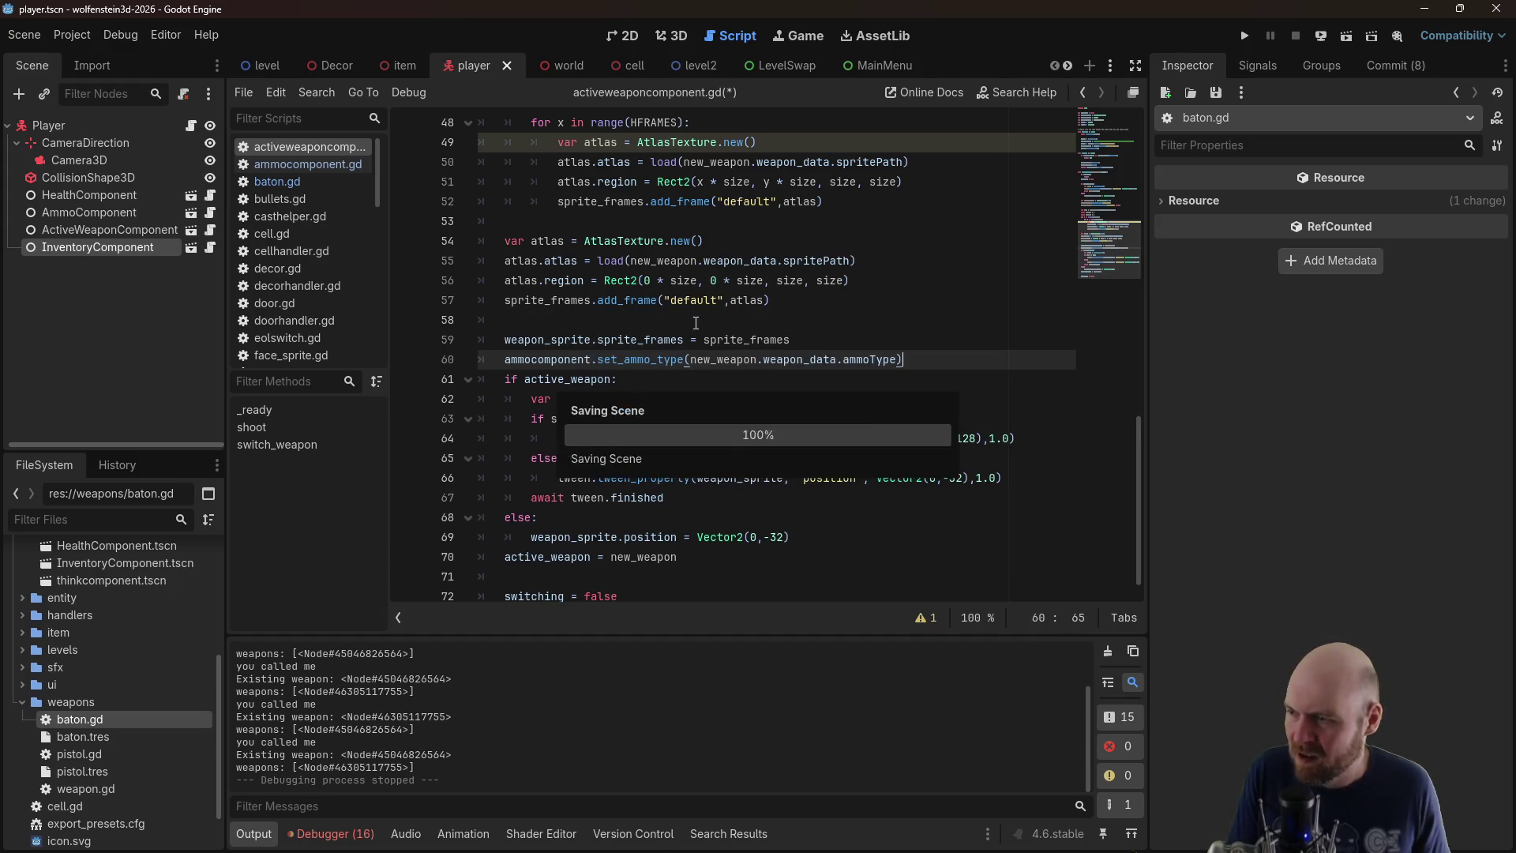
key(Return)
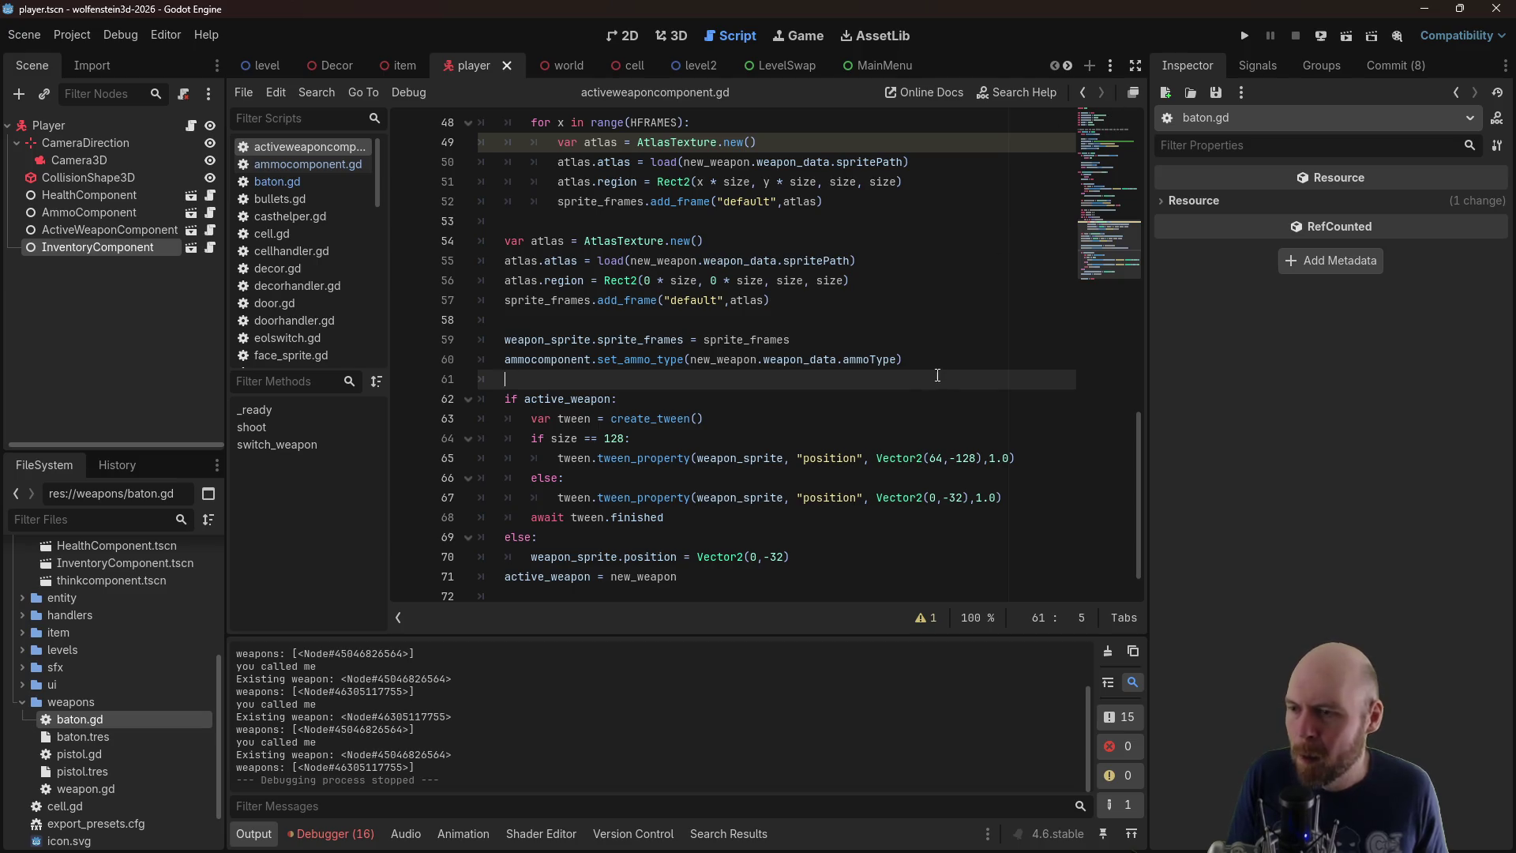
drag(903, 359, 505, 359)
key(BackSpace)
scroll(641, 347, up, 1)
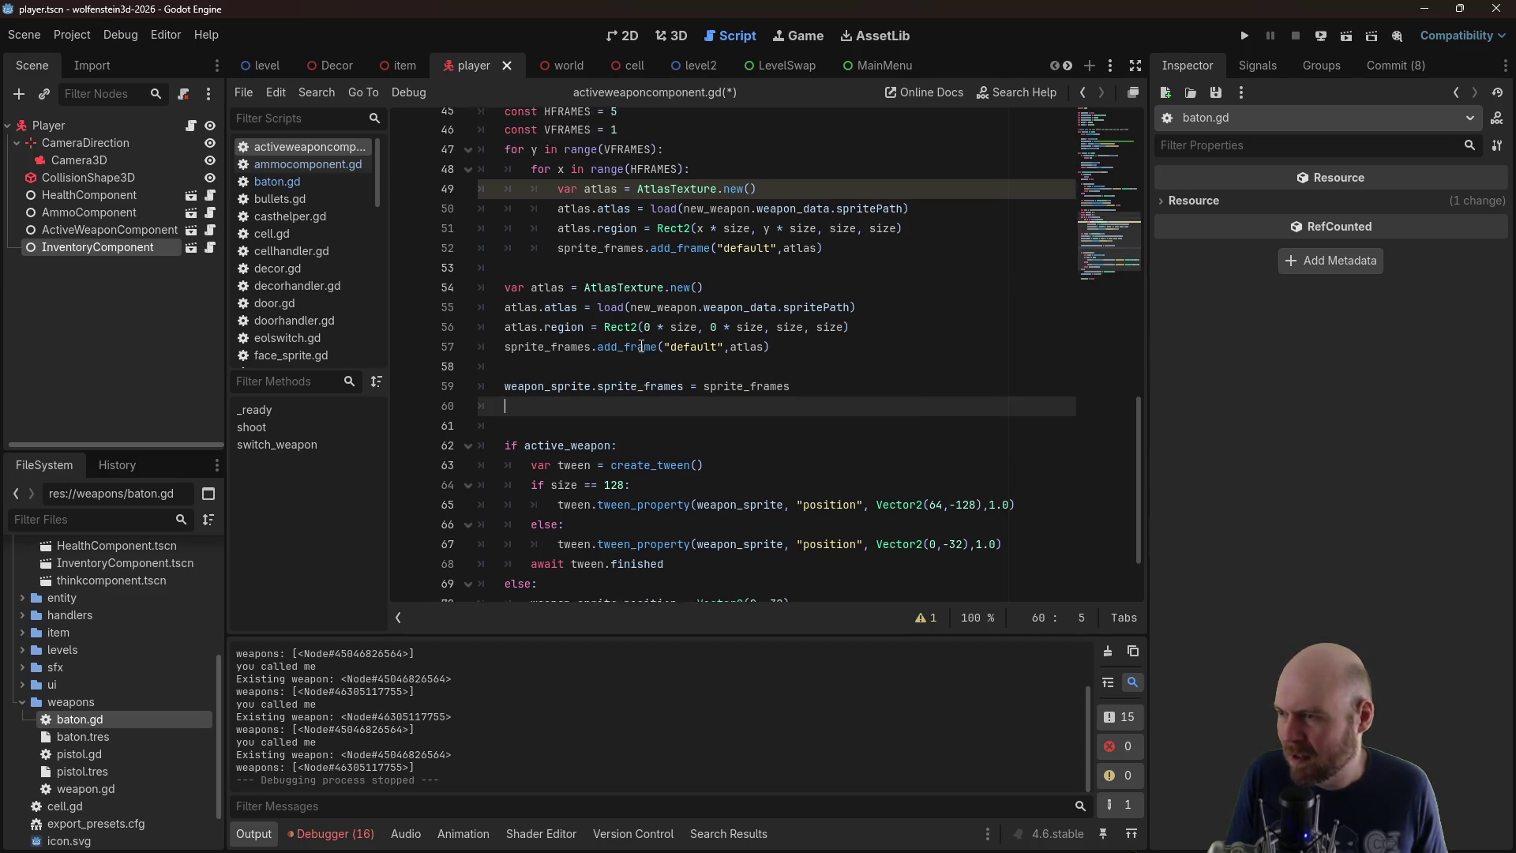
key(BackSpace)
key(BackSpace)
Paste set_ammo_type on line 33 after switching = true, save, and run the game
scroll(656, 316, up, 7)
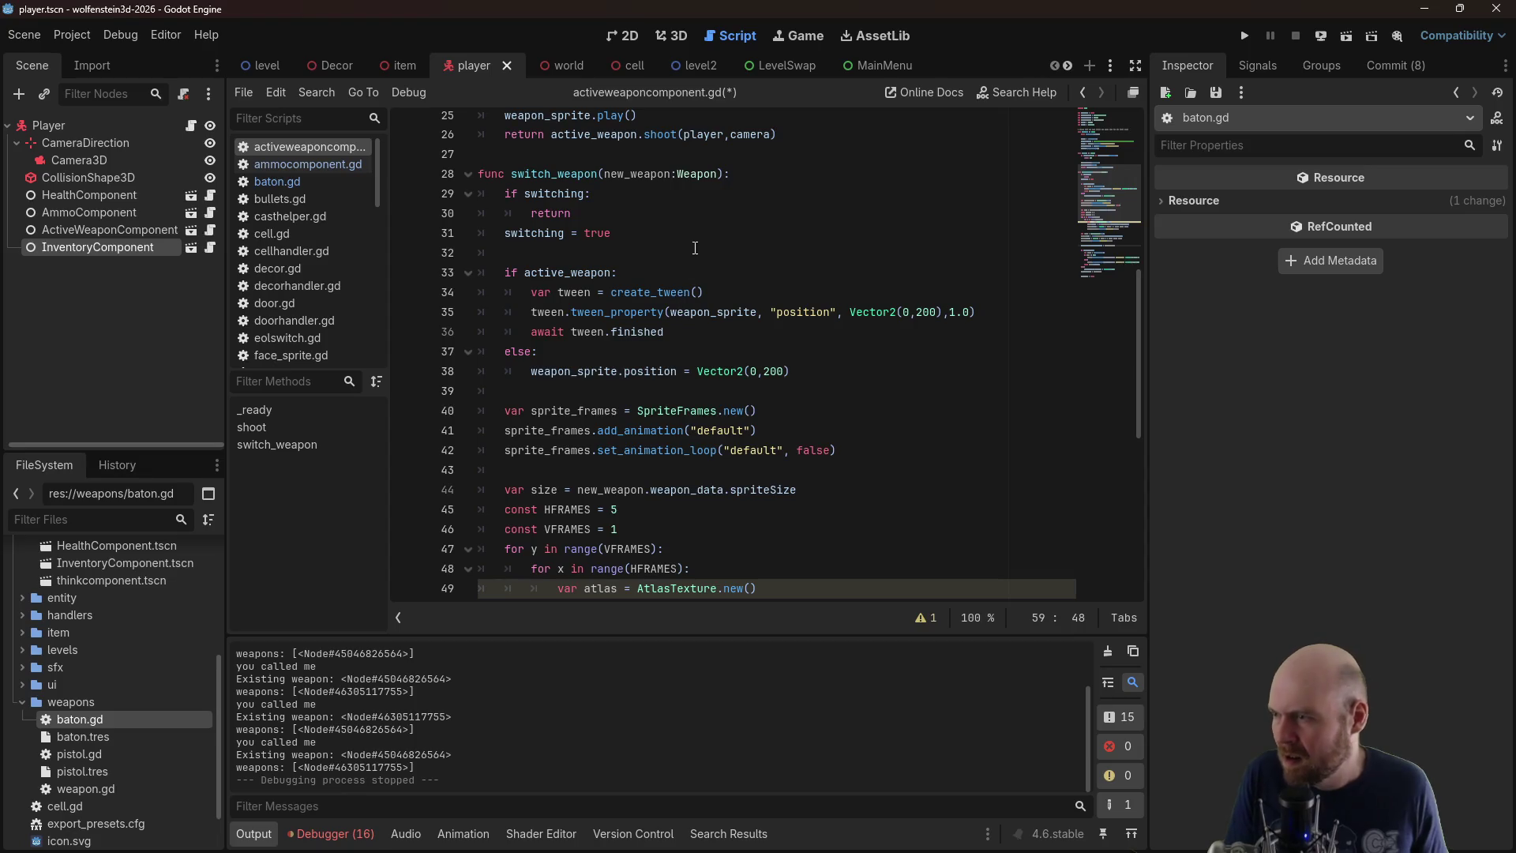
click(701, 251)
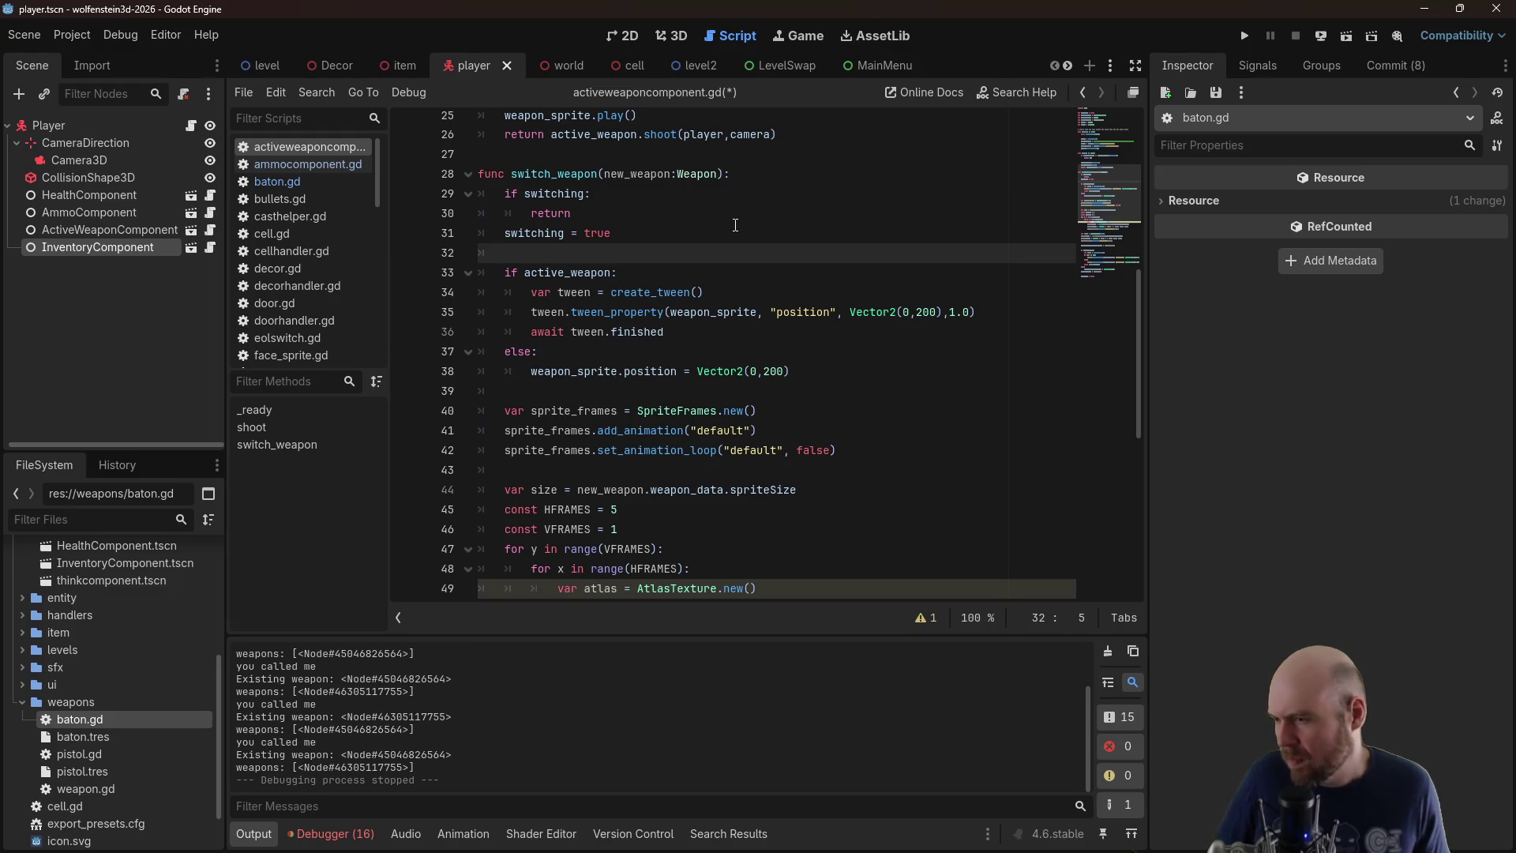
key(ctrl+v)
key(ctrl+s)
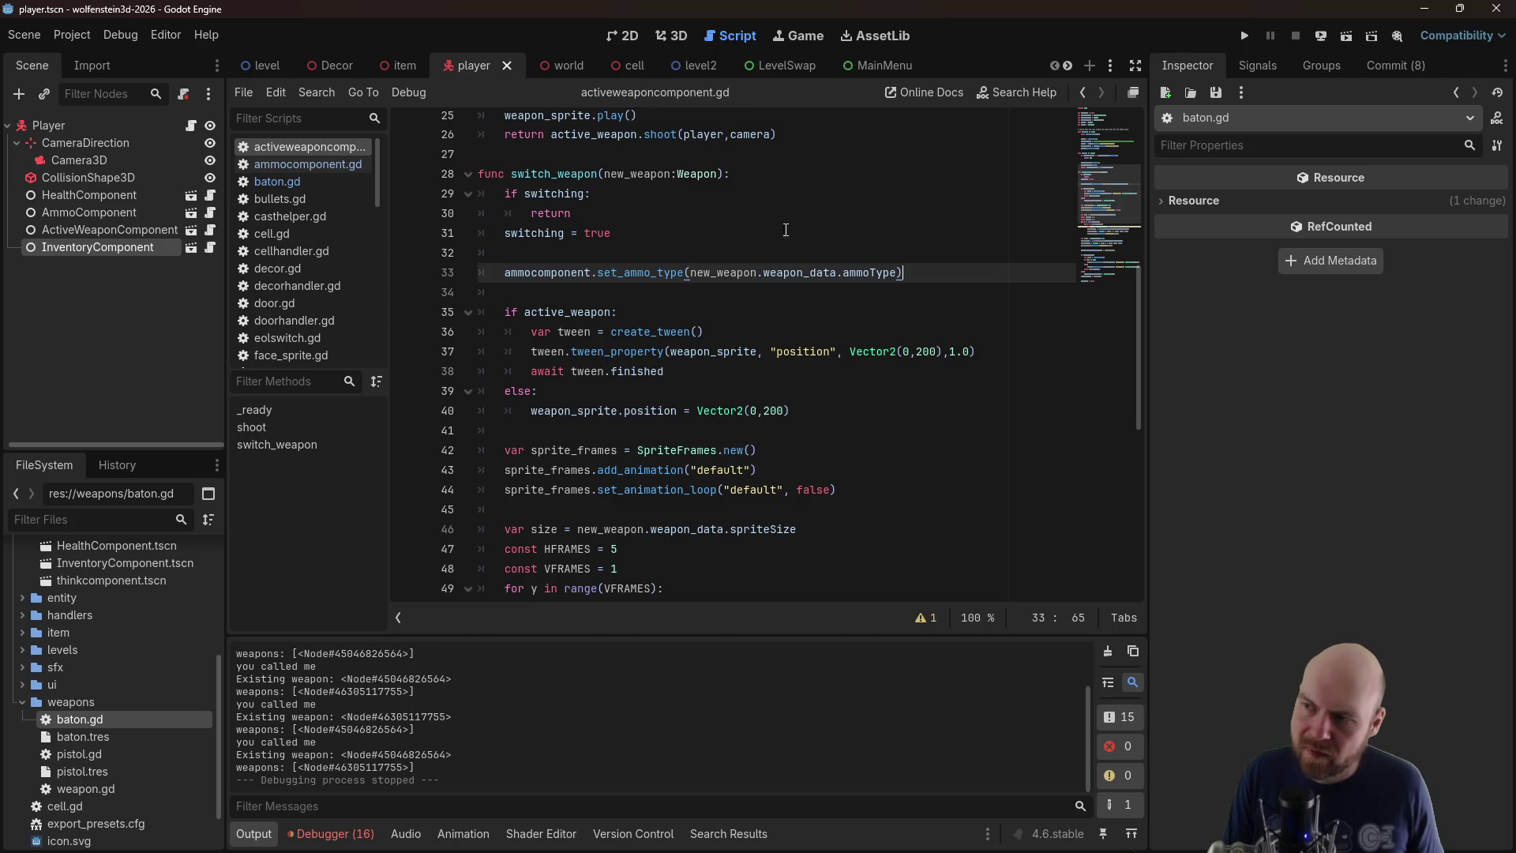
click(1245, 36)
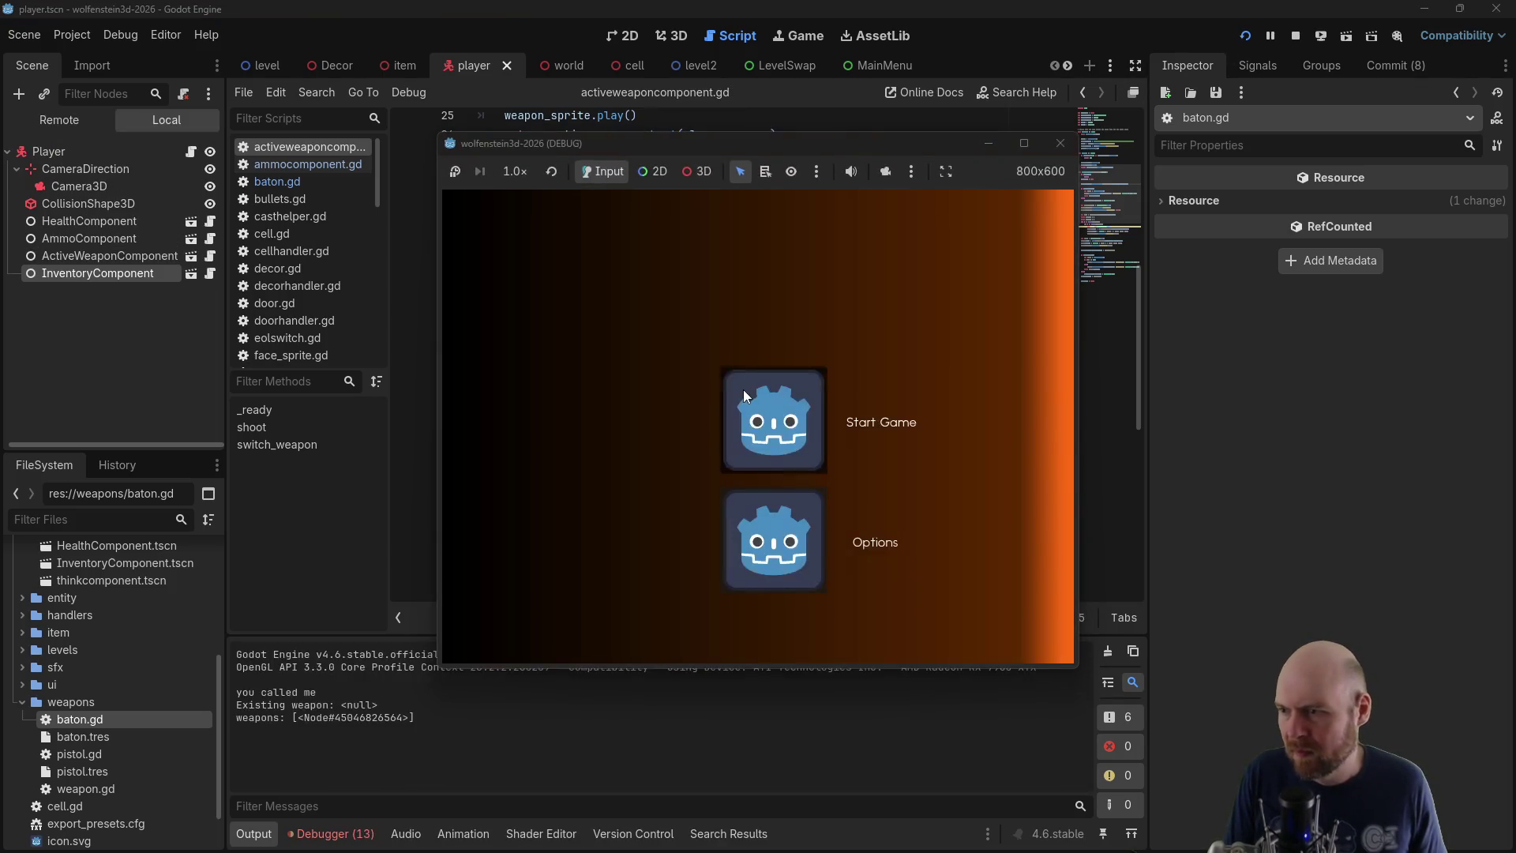
Switch between baton (1) and pistol (2), swing the baton, and collect the ammo box
key(1)
key(w)
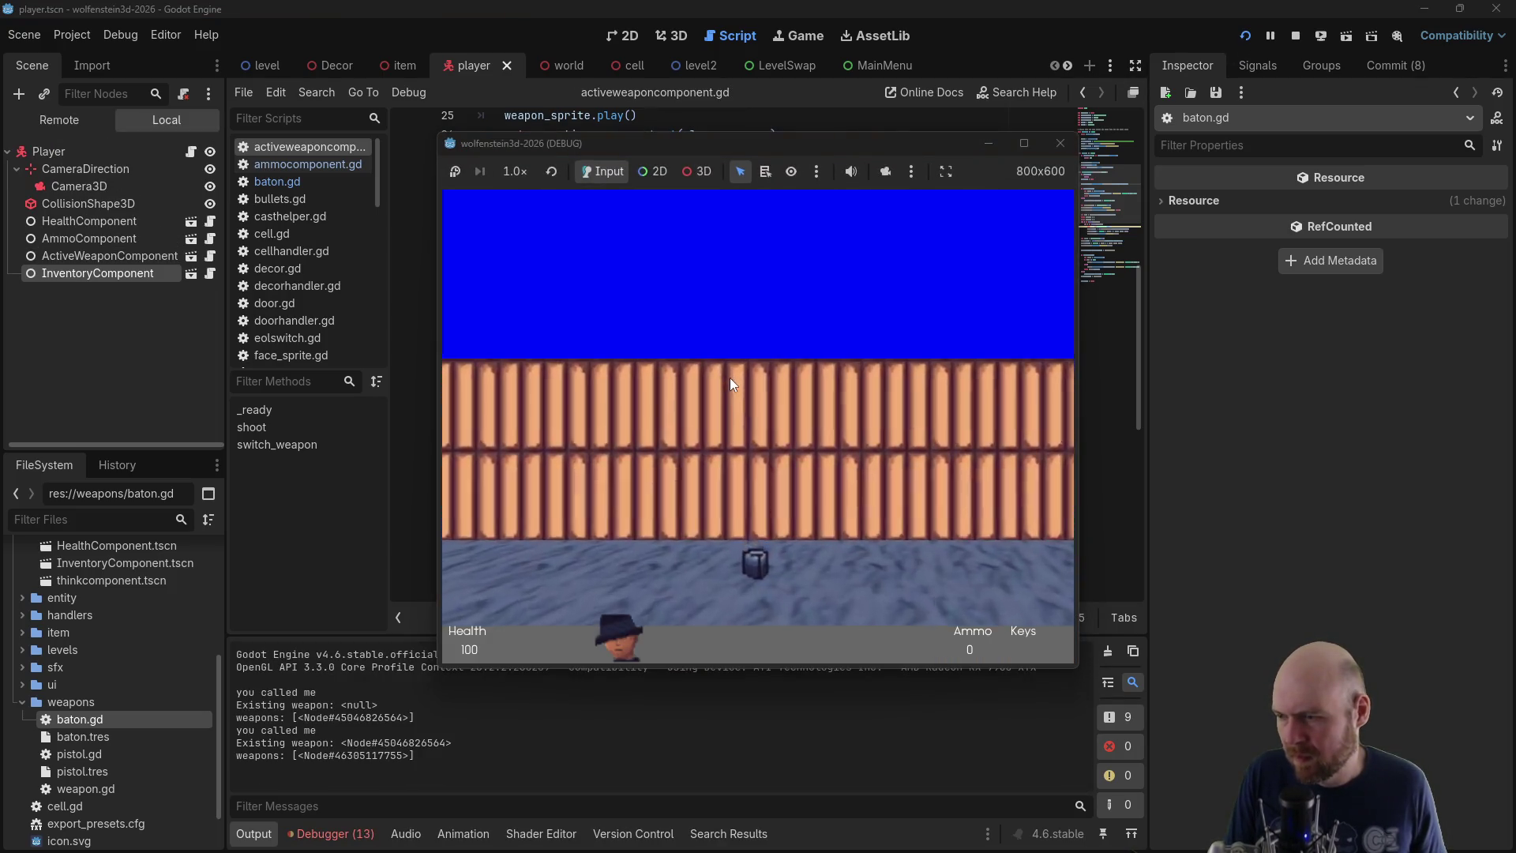
key(Left)
click(733, 371)
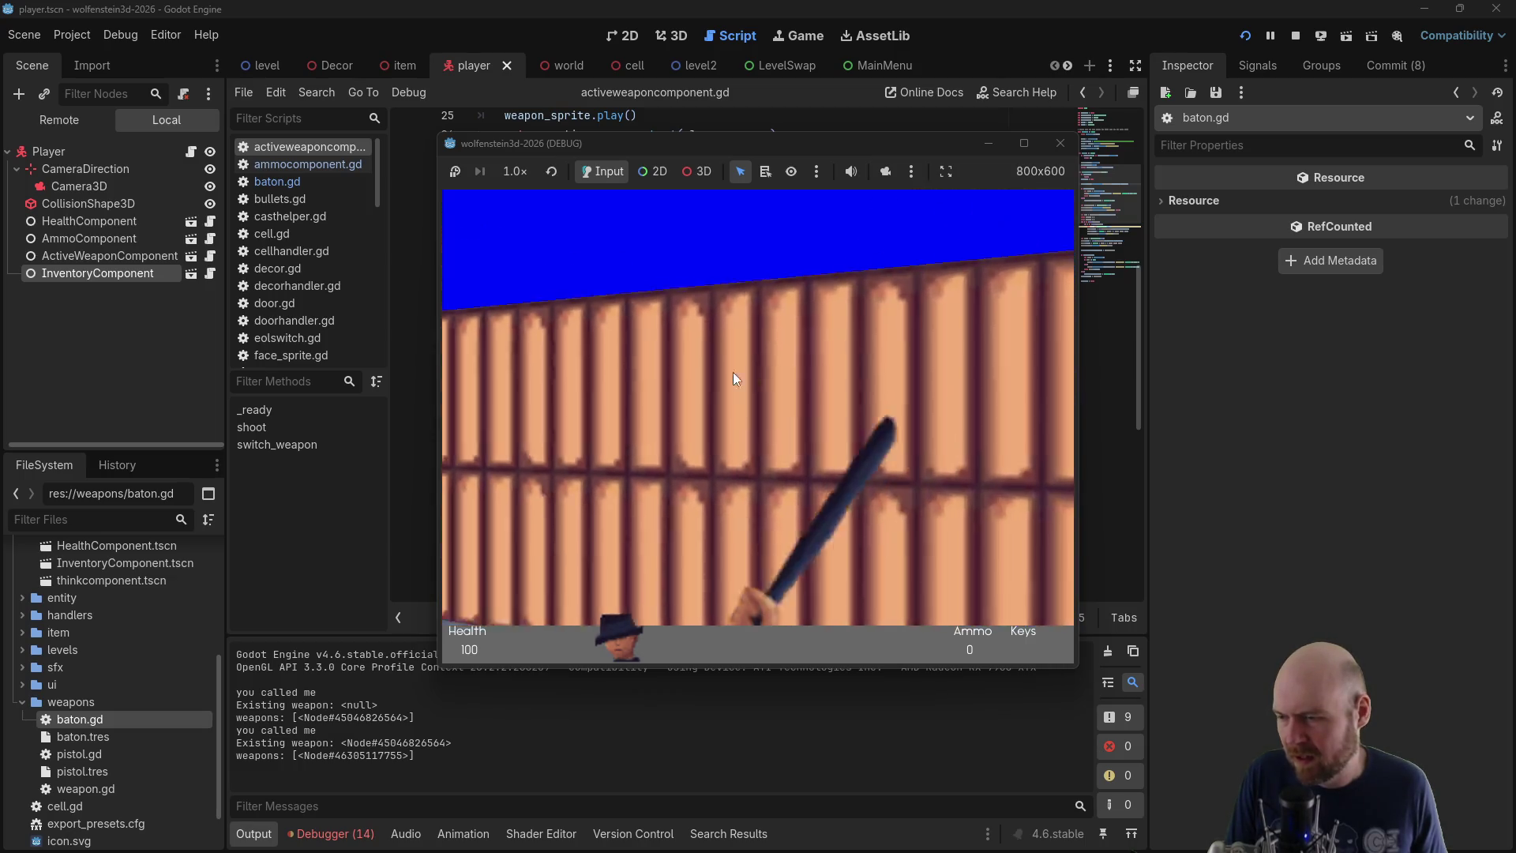
key(Right)
click(733, 372)
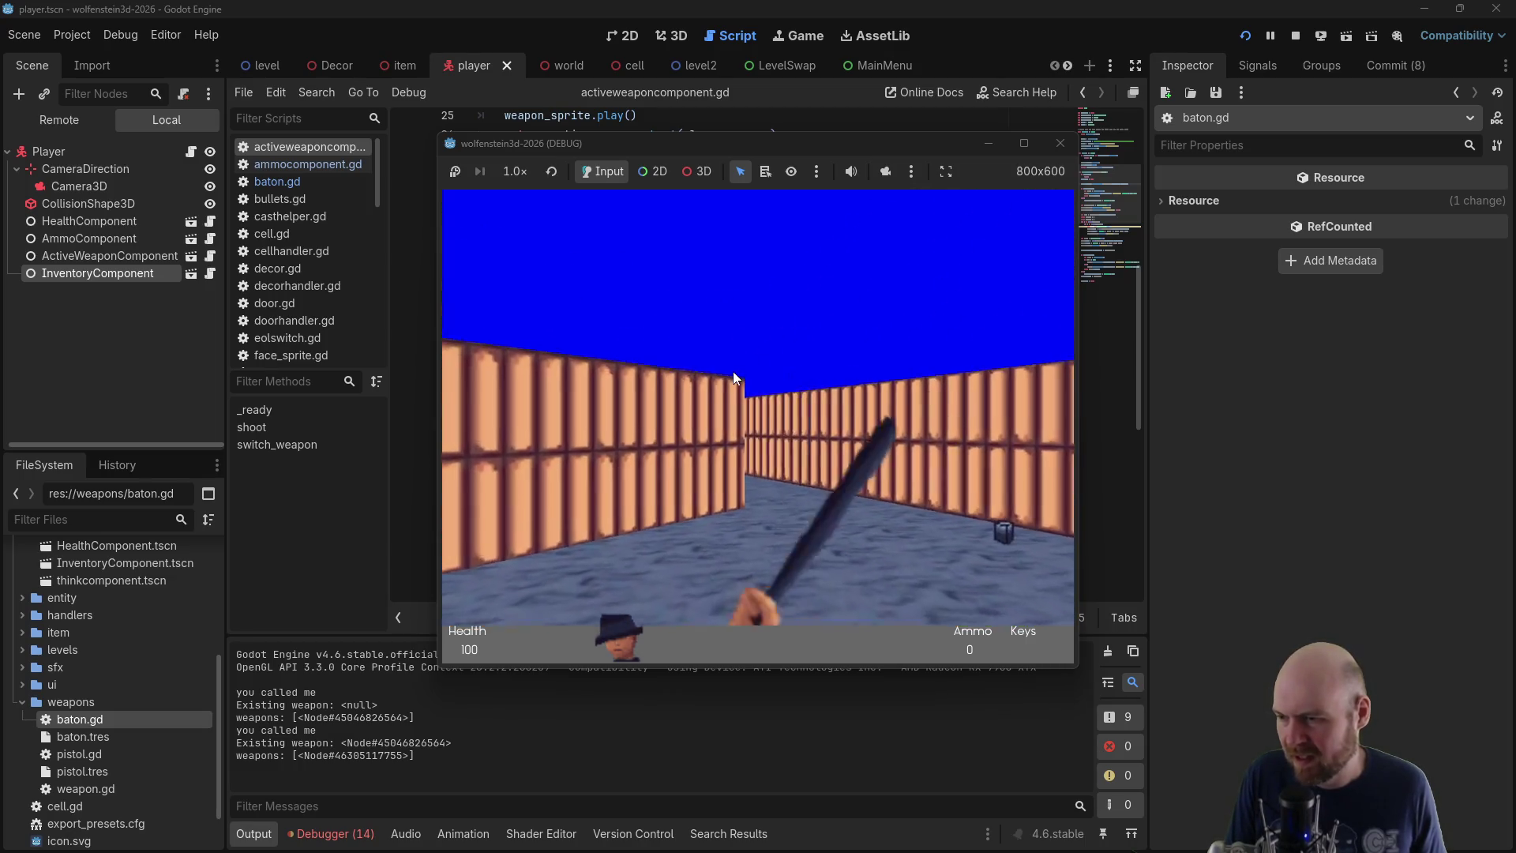
key(Left)
key(2)
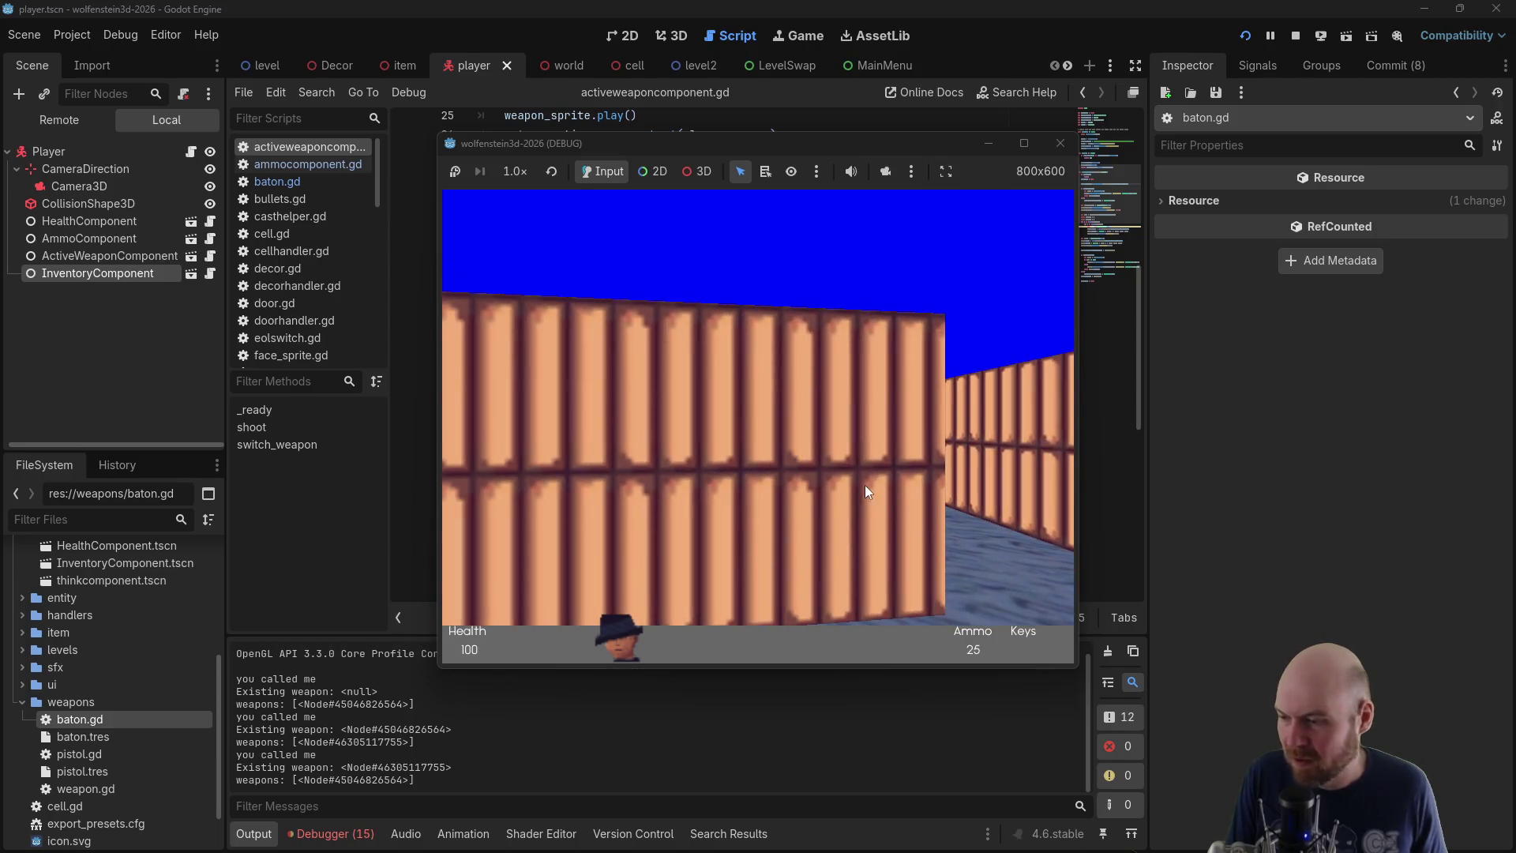
key(Right)
key(Left)
key(1)
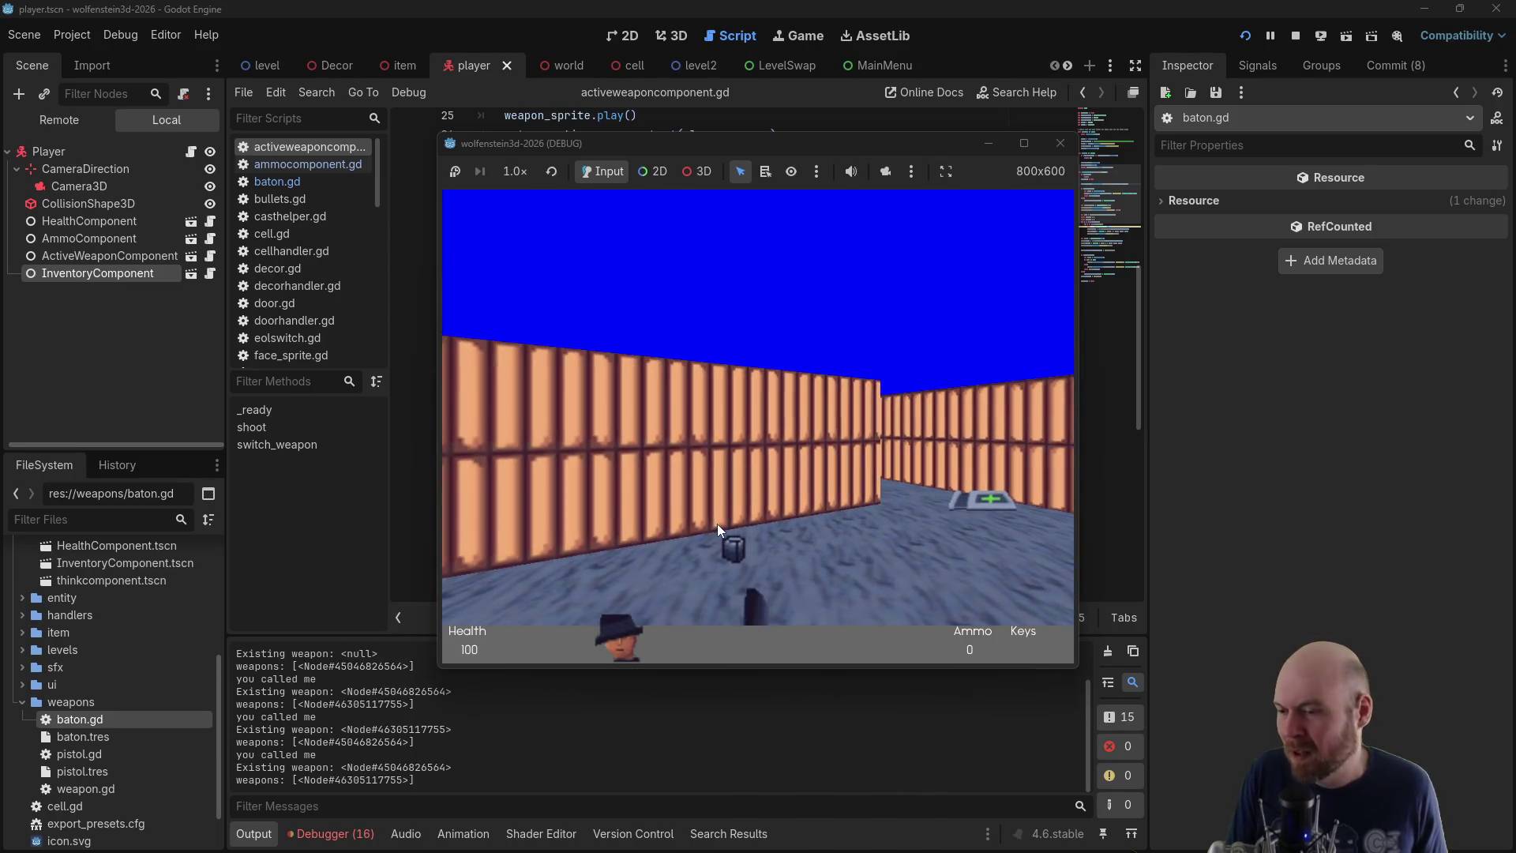
key(Right)
key(Up)
key(Left)
key(Right)
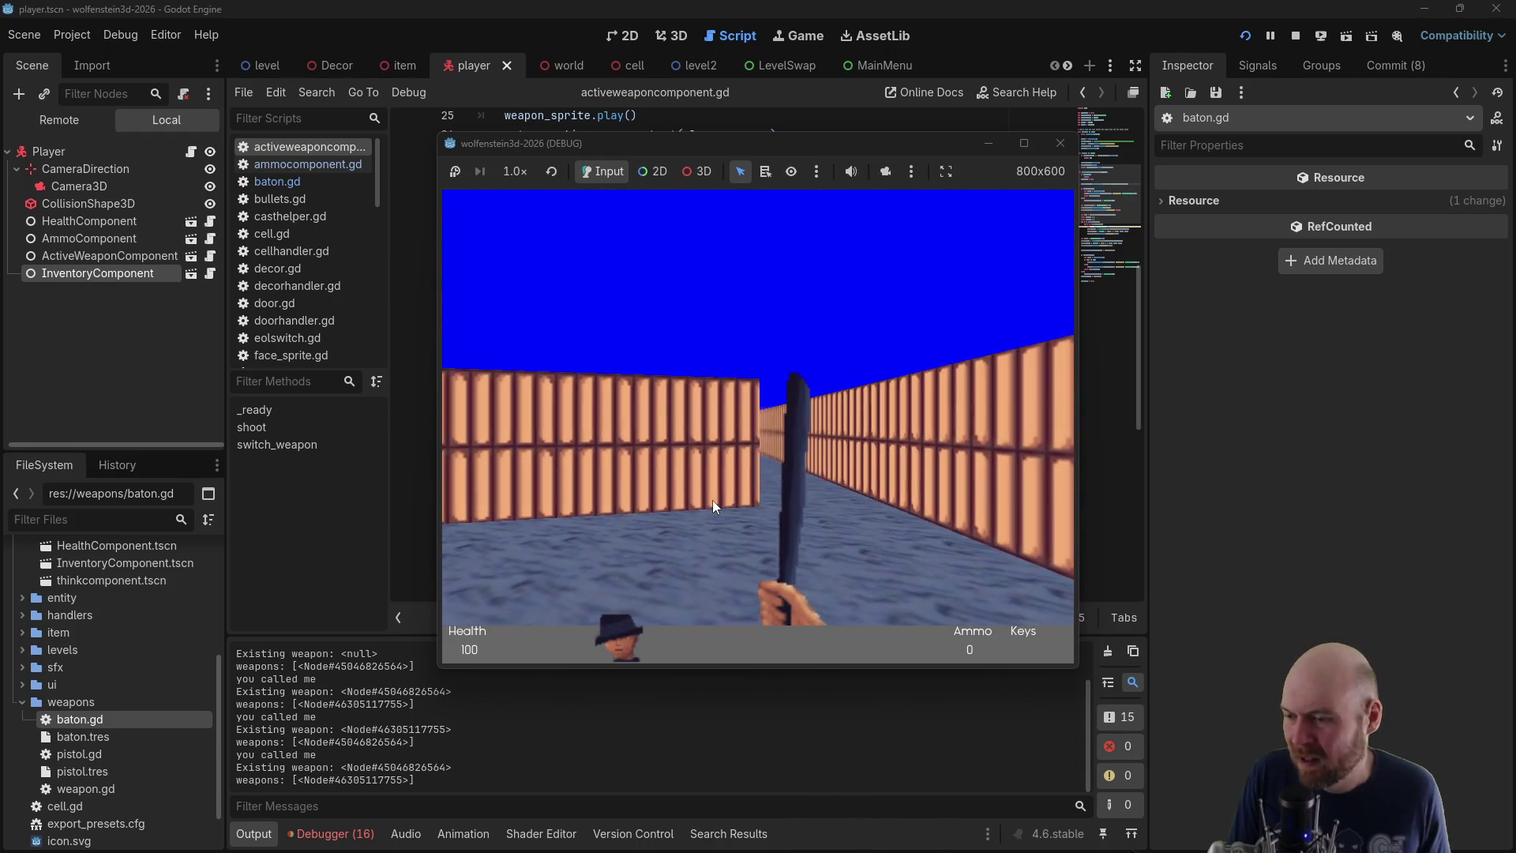
key(Right)
Fire the pistol at the corridor enemy, then switch back to the baton
key(2)
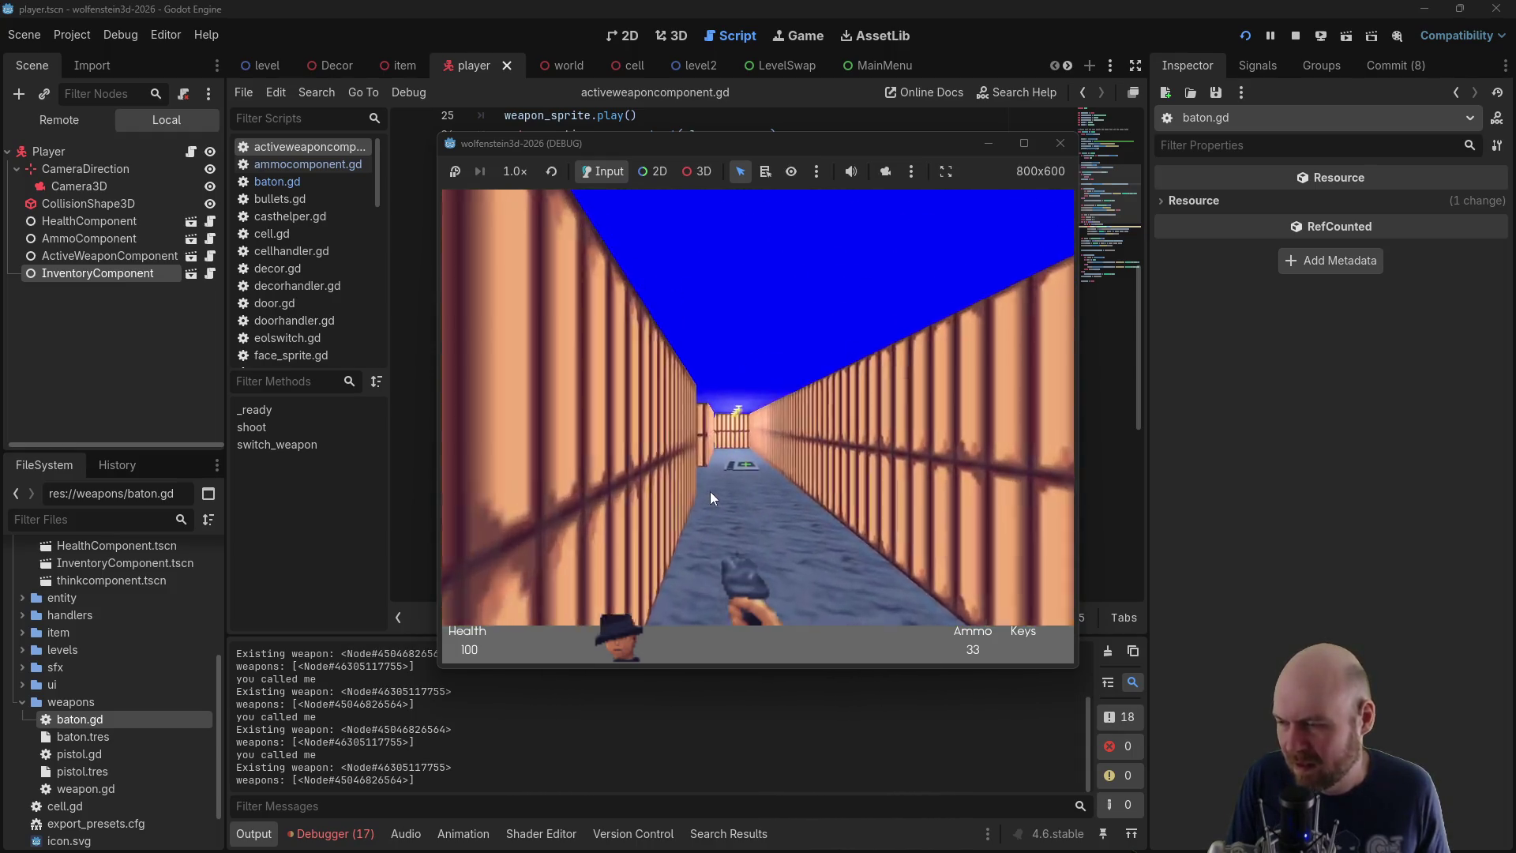
key(space)
key(space)
key(space)
key(Left)
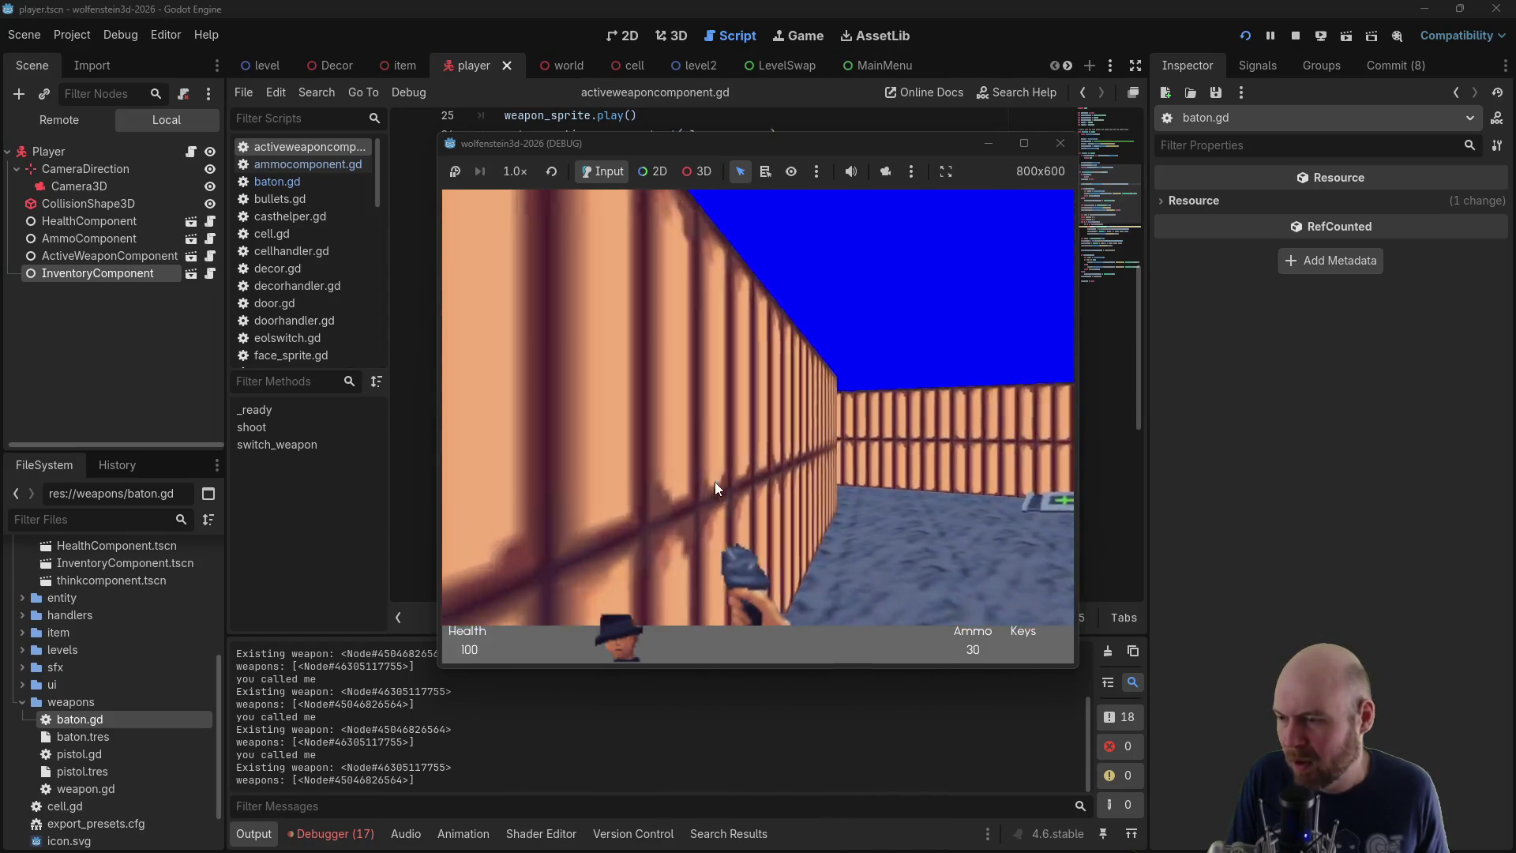
key(Right)
key(Up)
key(space)
key(space)
key(space)
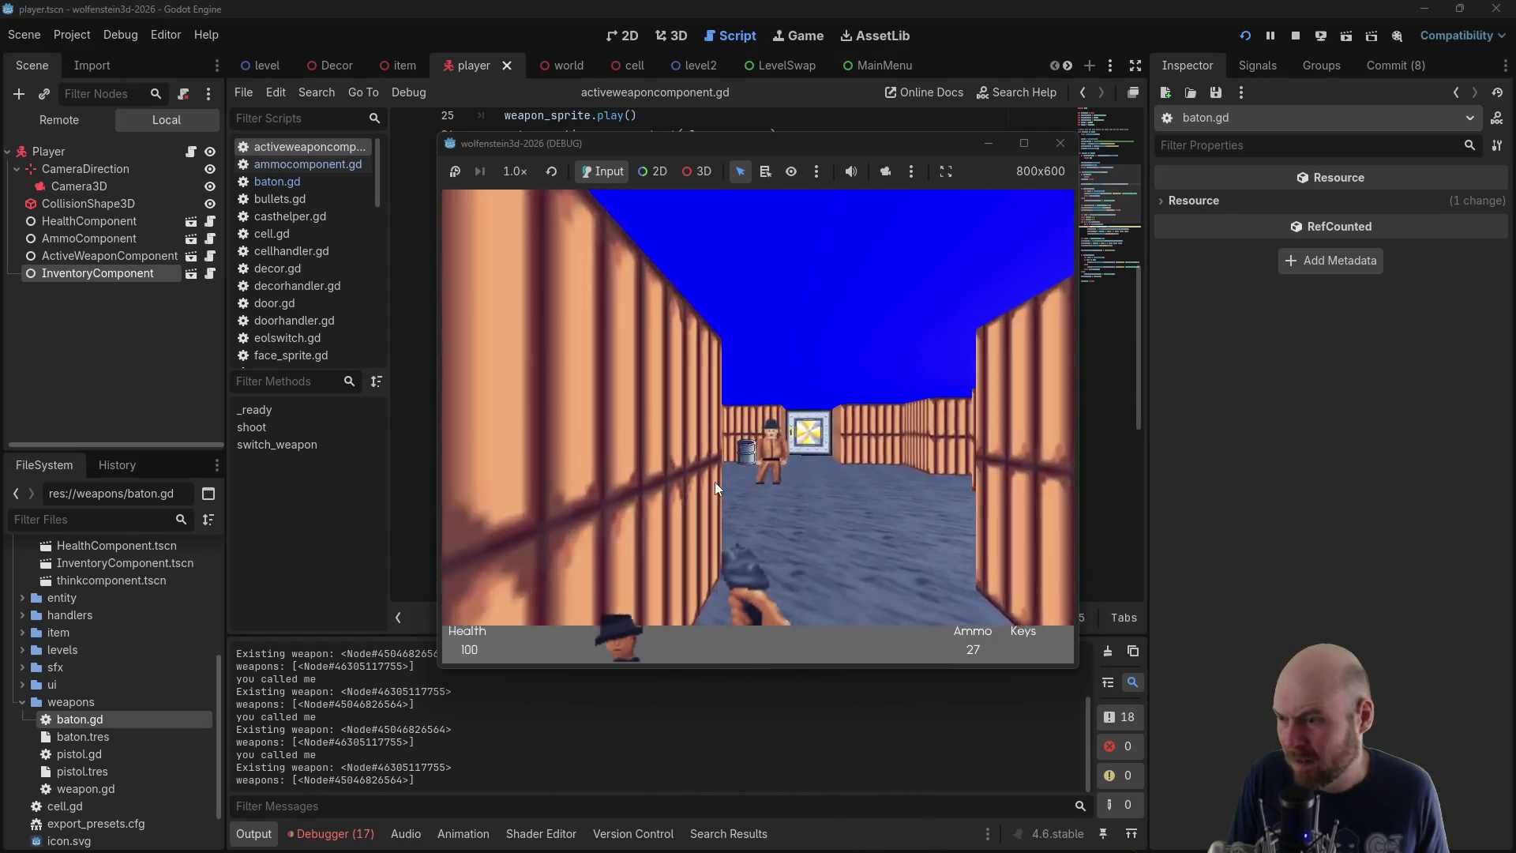
key(Left)
key(1)
key(Right)
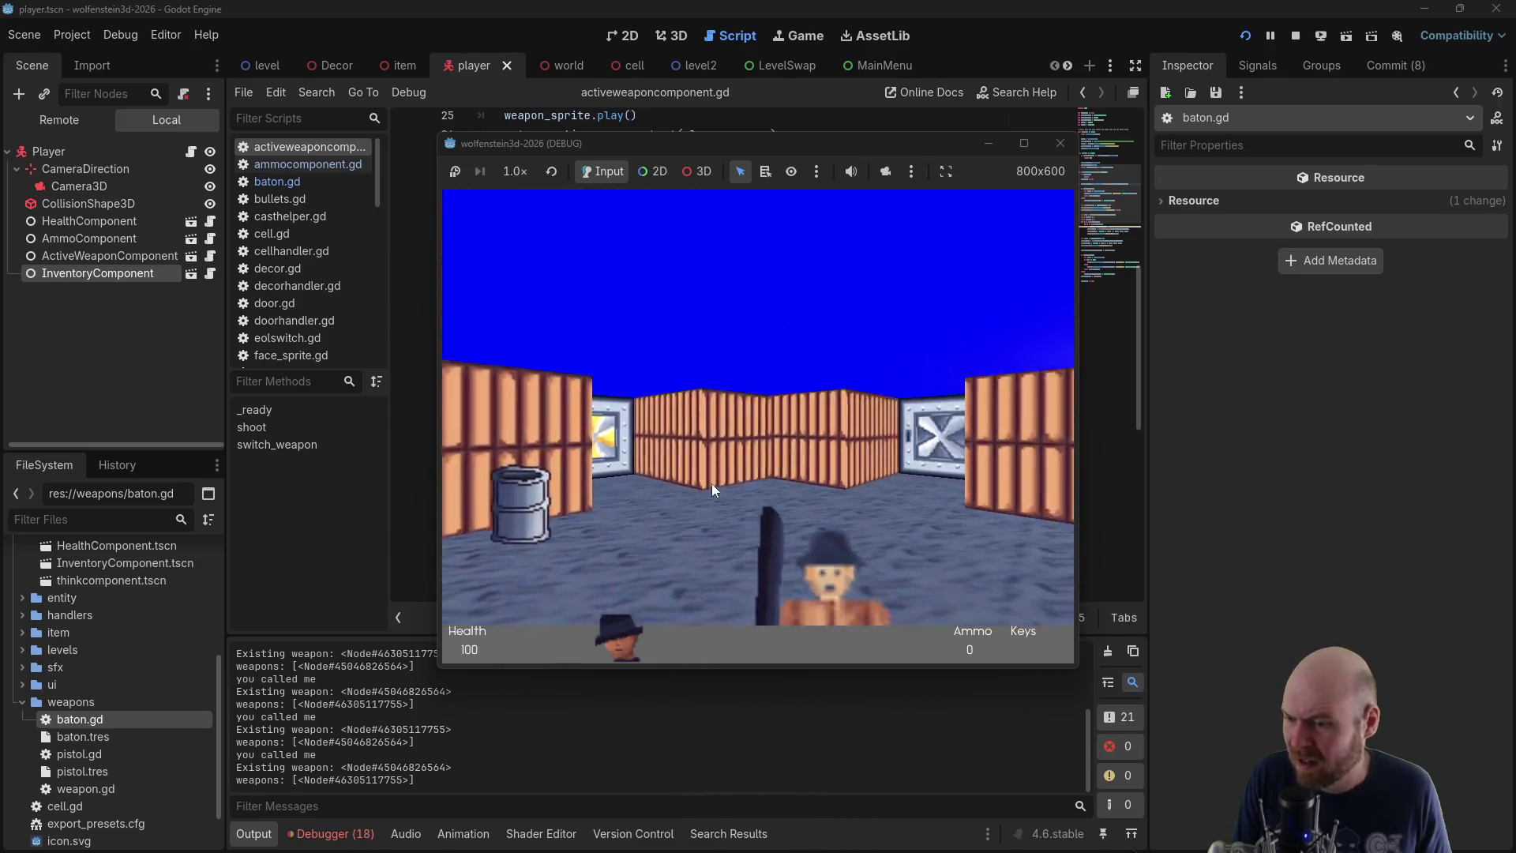
Open the metal door and explore beyond it, swinging the baton
key(Up)
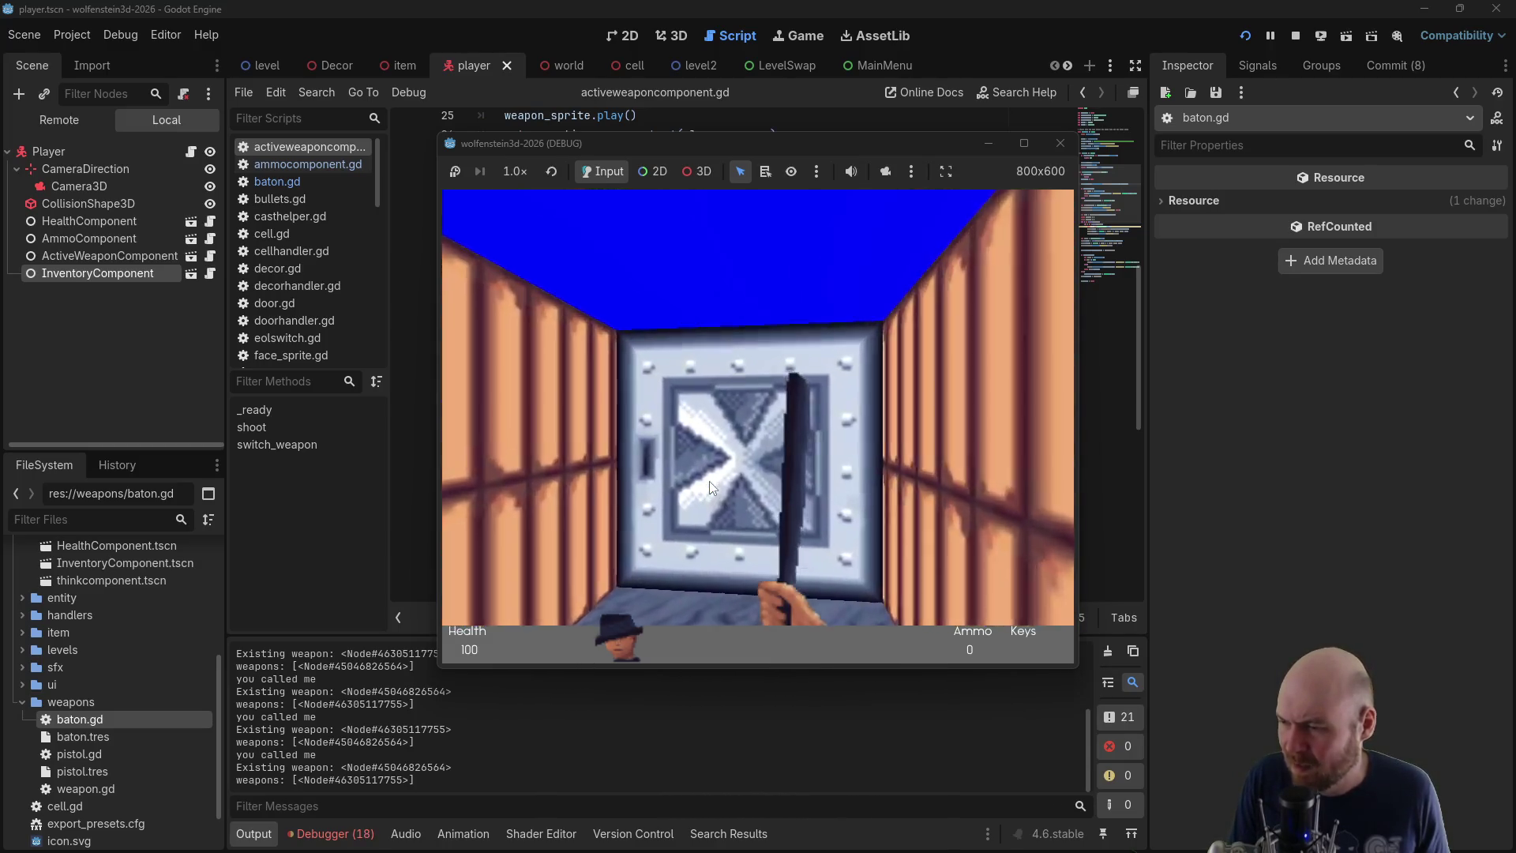
key(space)
key(Up)
key(Right)
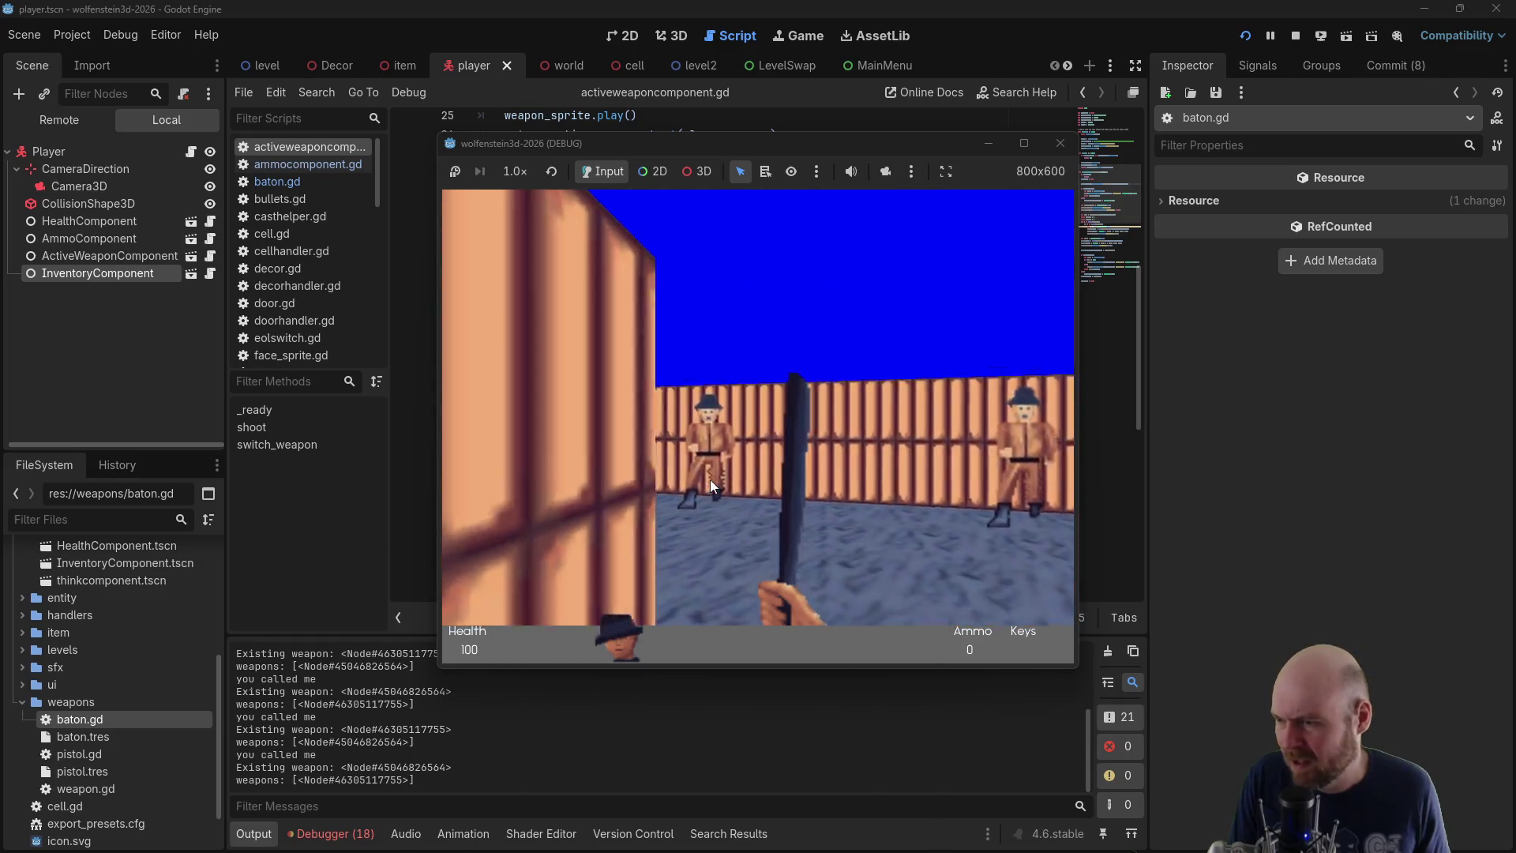
key(Right)
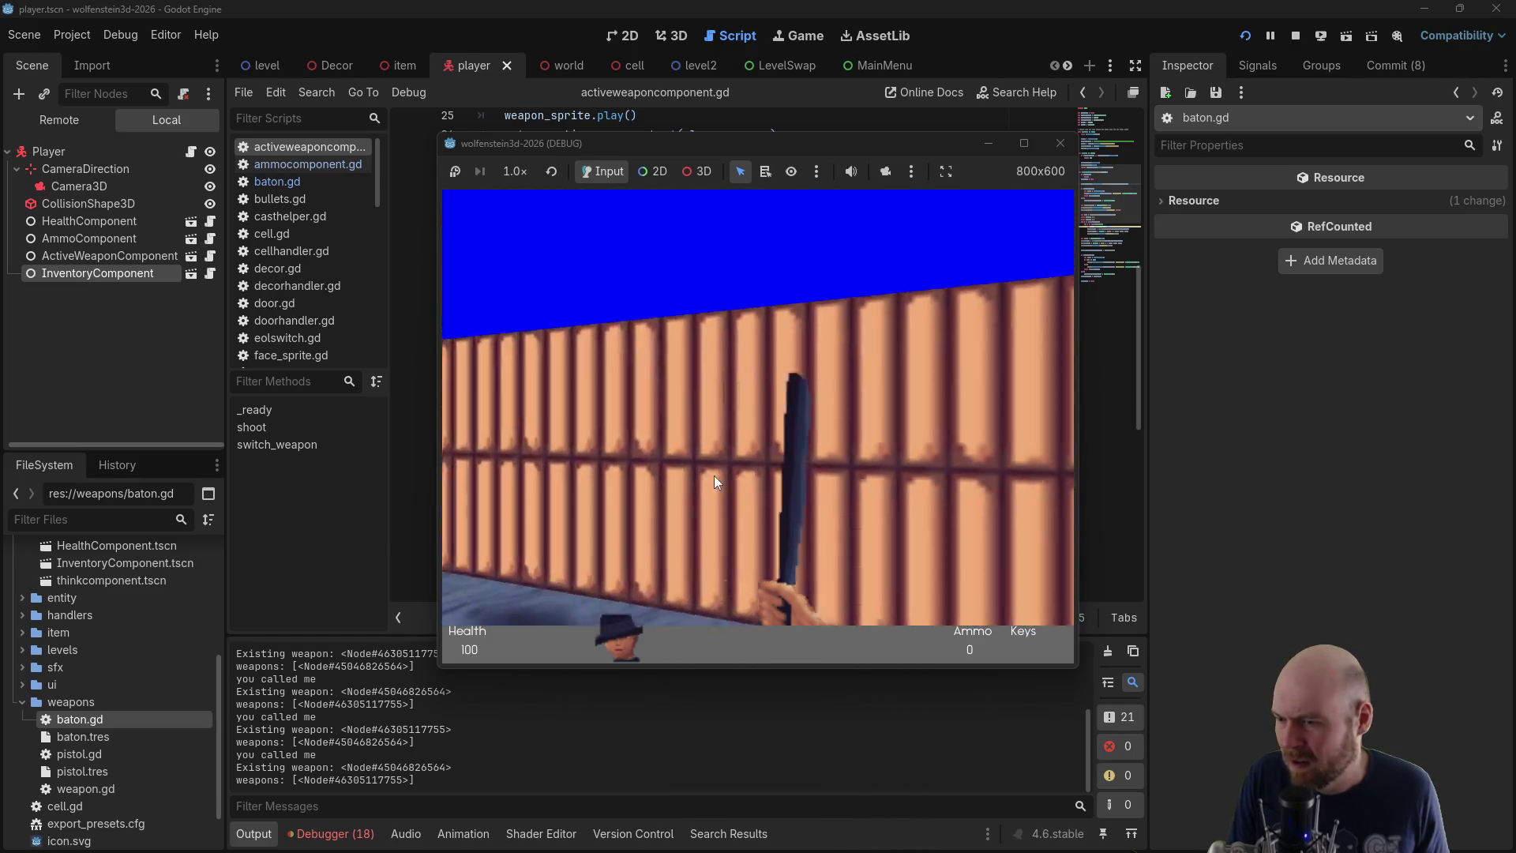
key(Up)
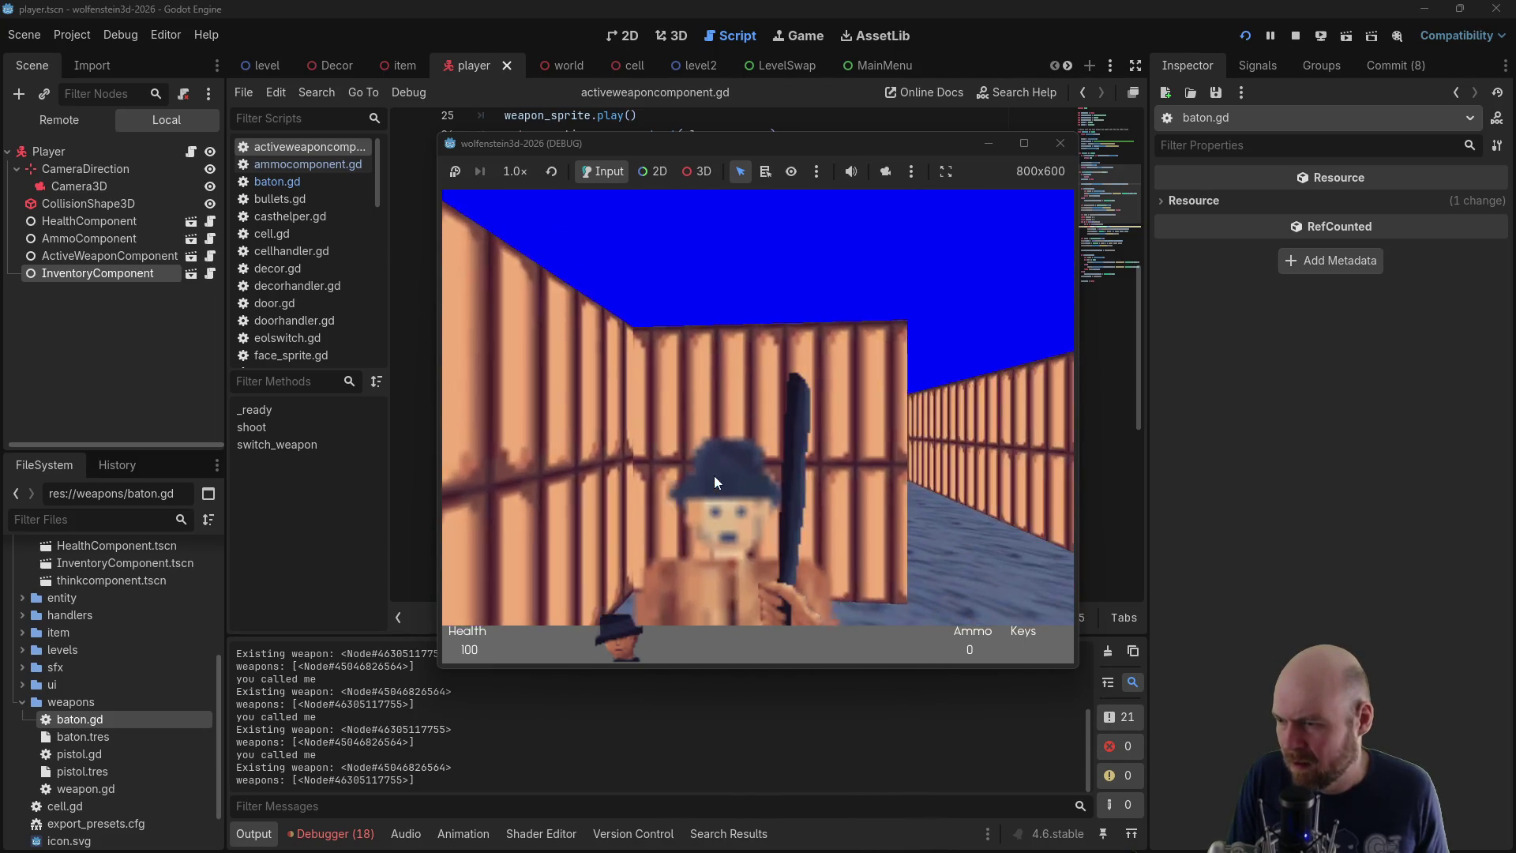
key(Right)
key(Left)
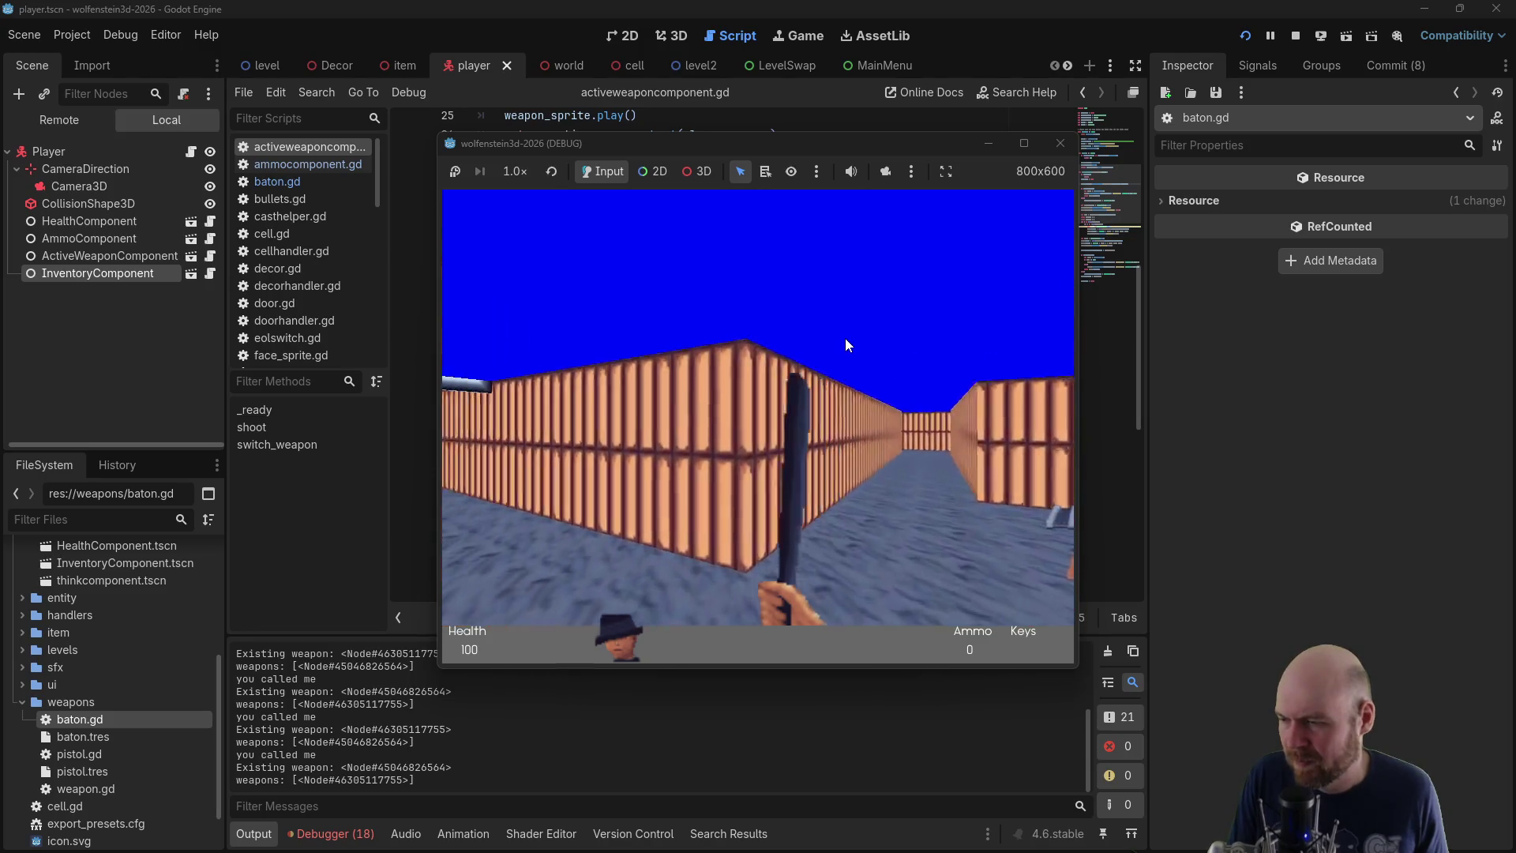
click(832, 339)
click(1062, 144)
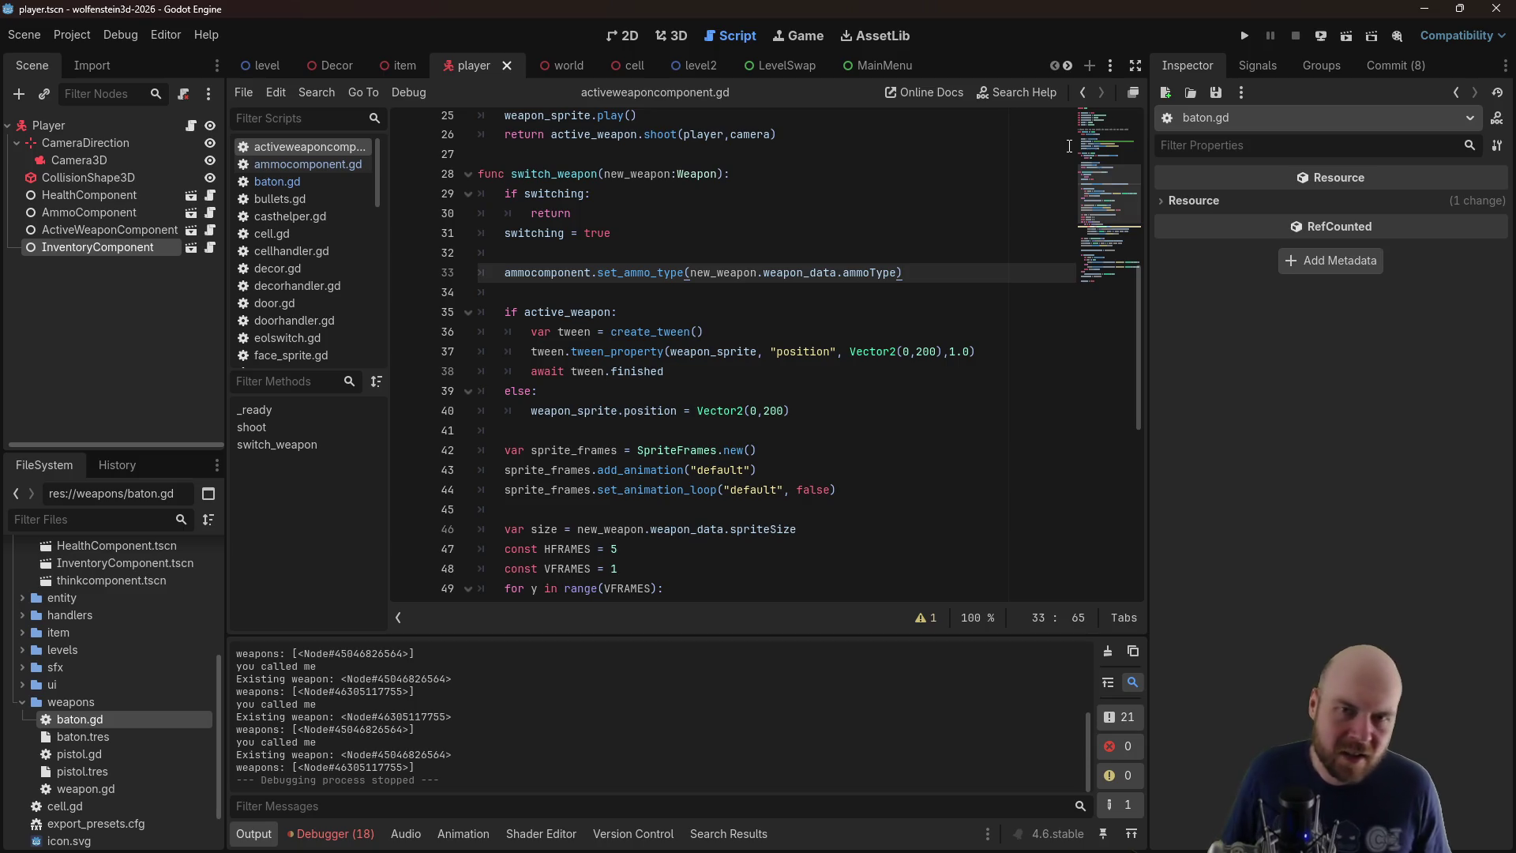
click(757, 353)
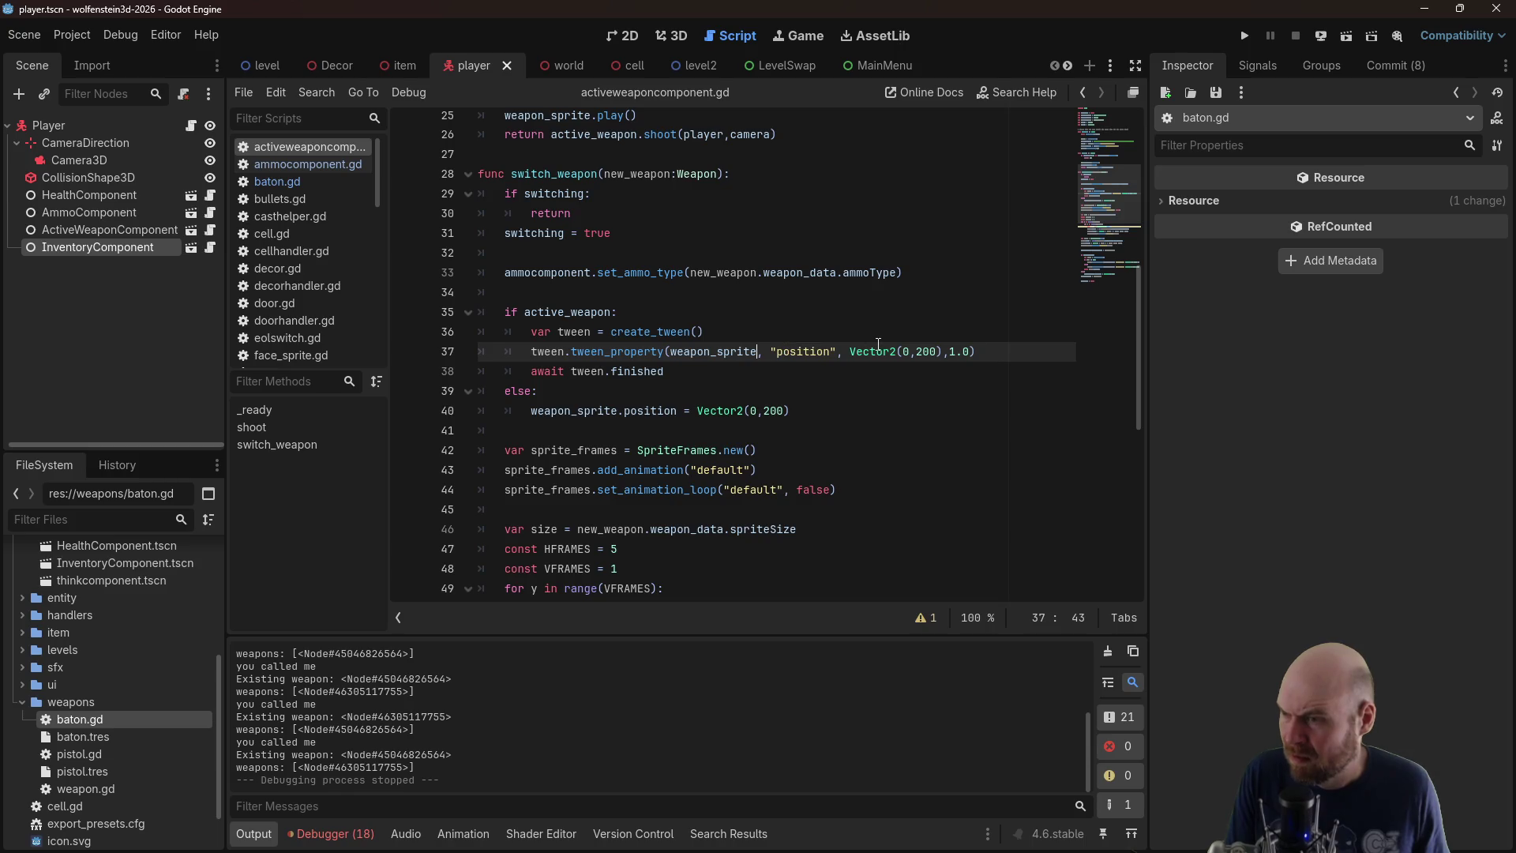
scroll(861, 408, down, 9)
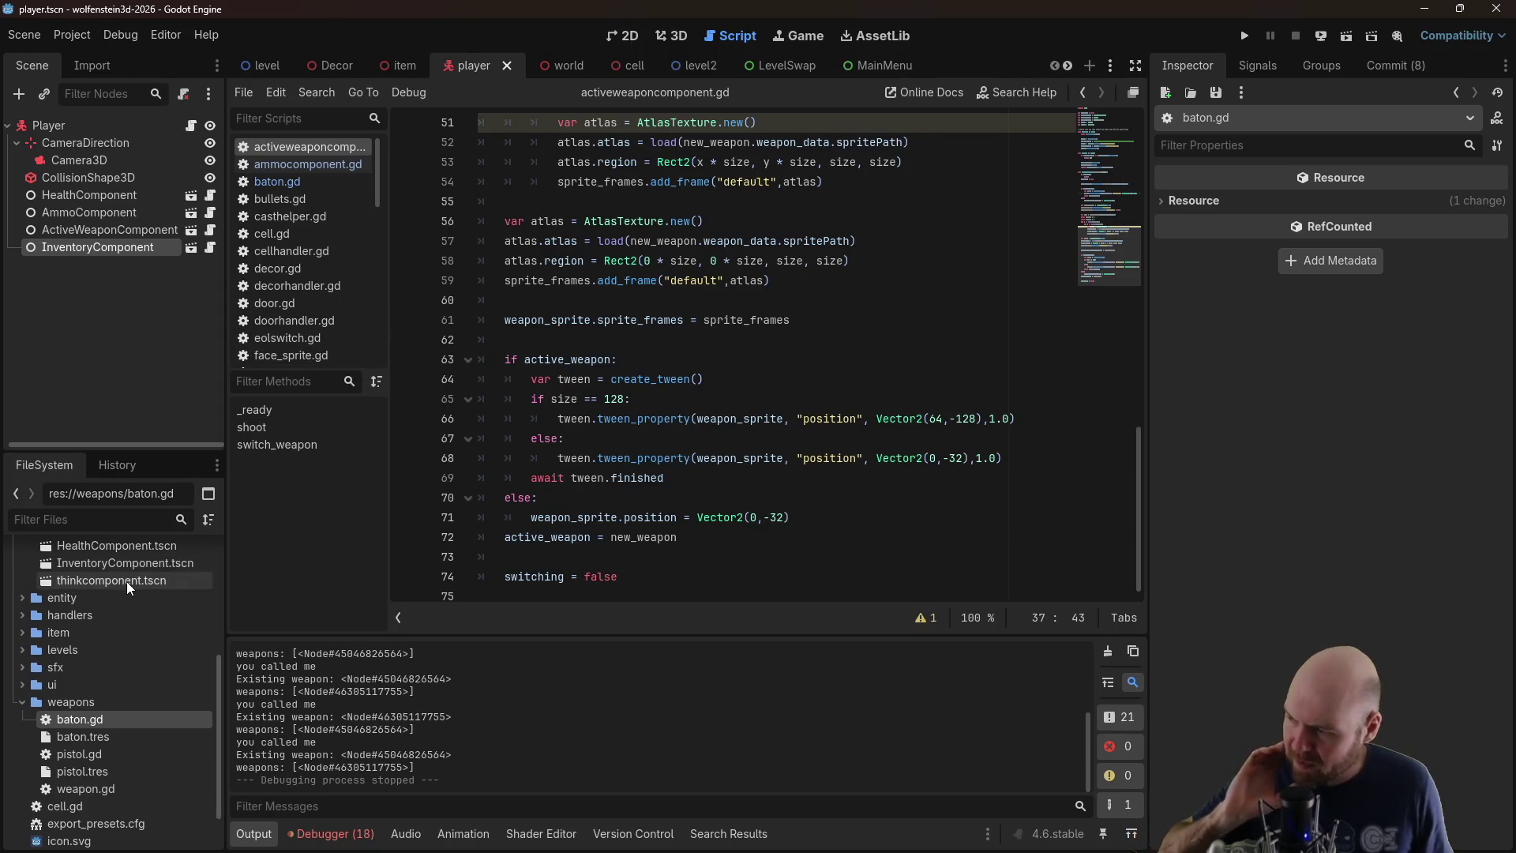
click(97, 698)
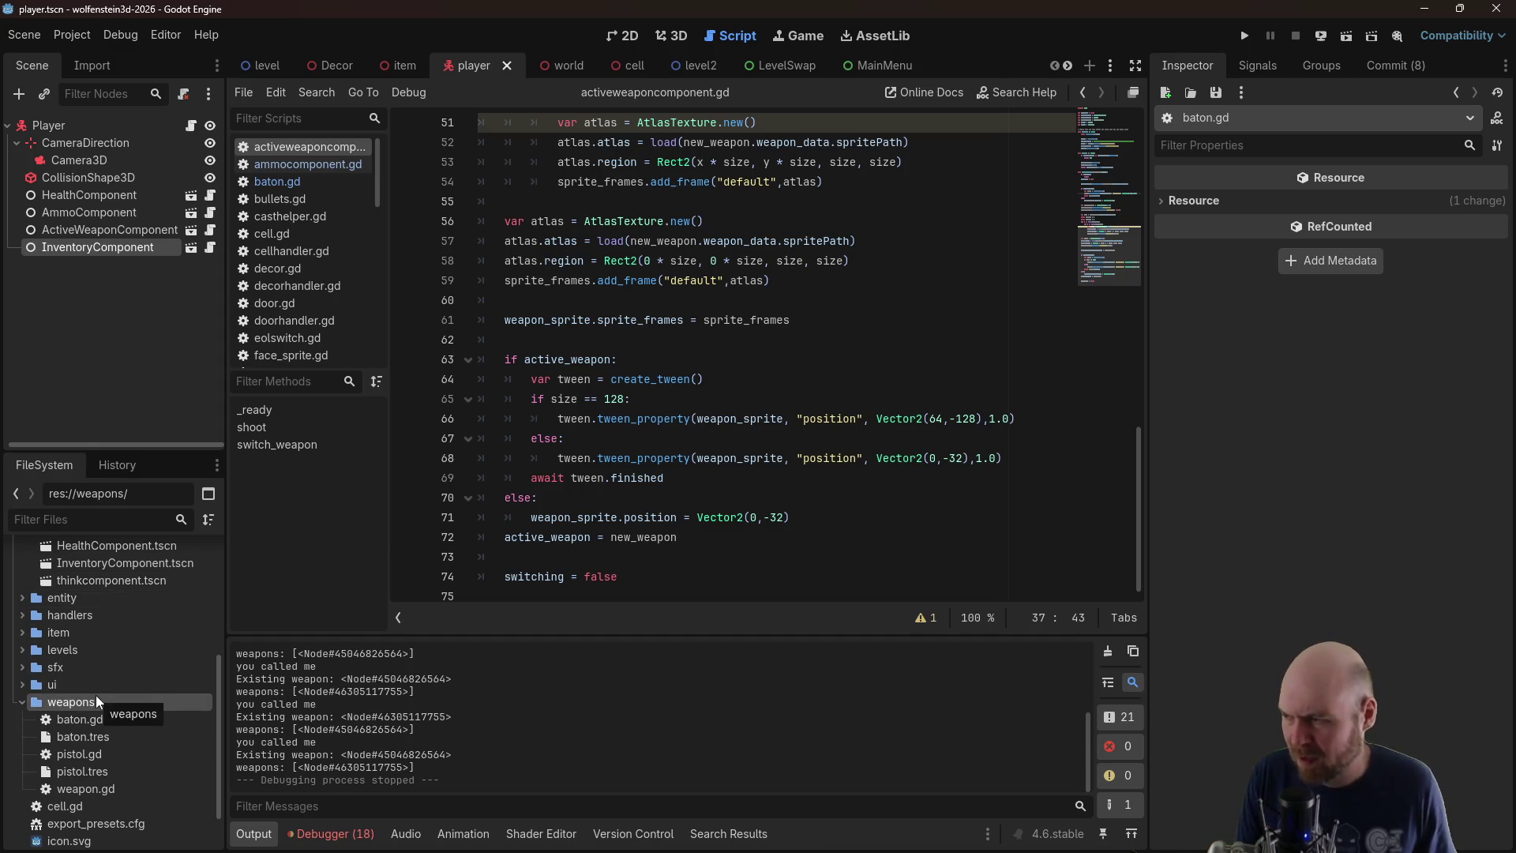
Begin creating a new resource in the weapons folder, then cancel it
right_click(96, 700)
mouse_move(210, 572)
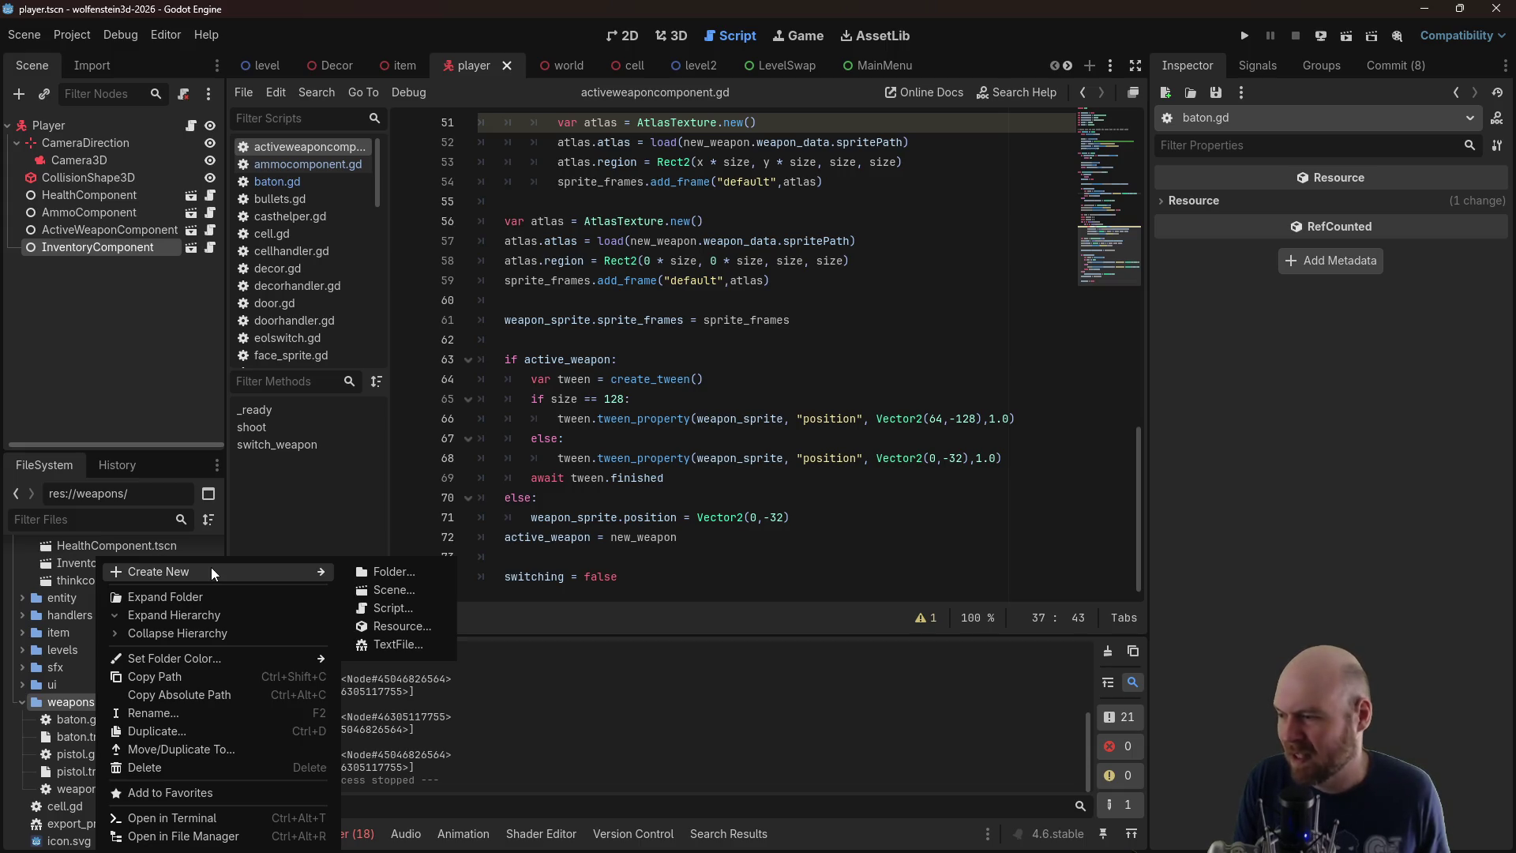
click(394, 624)
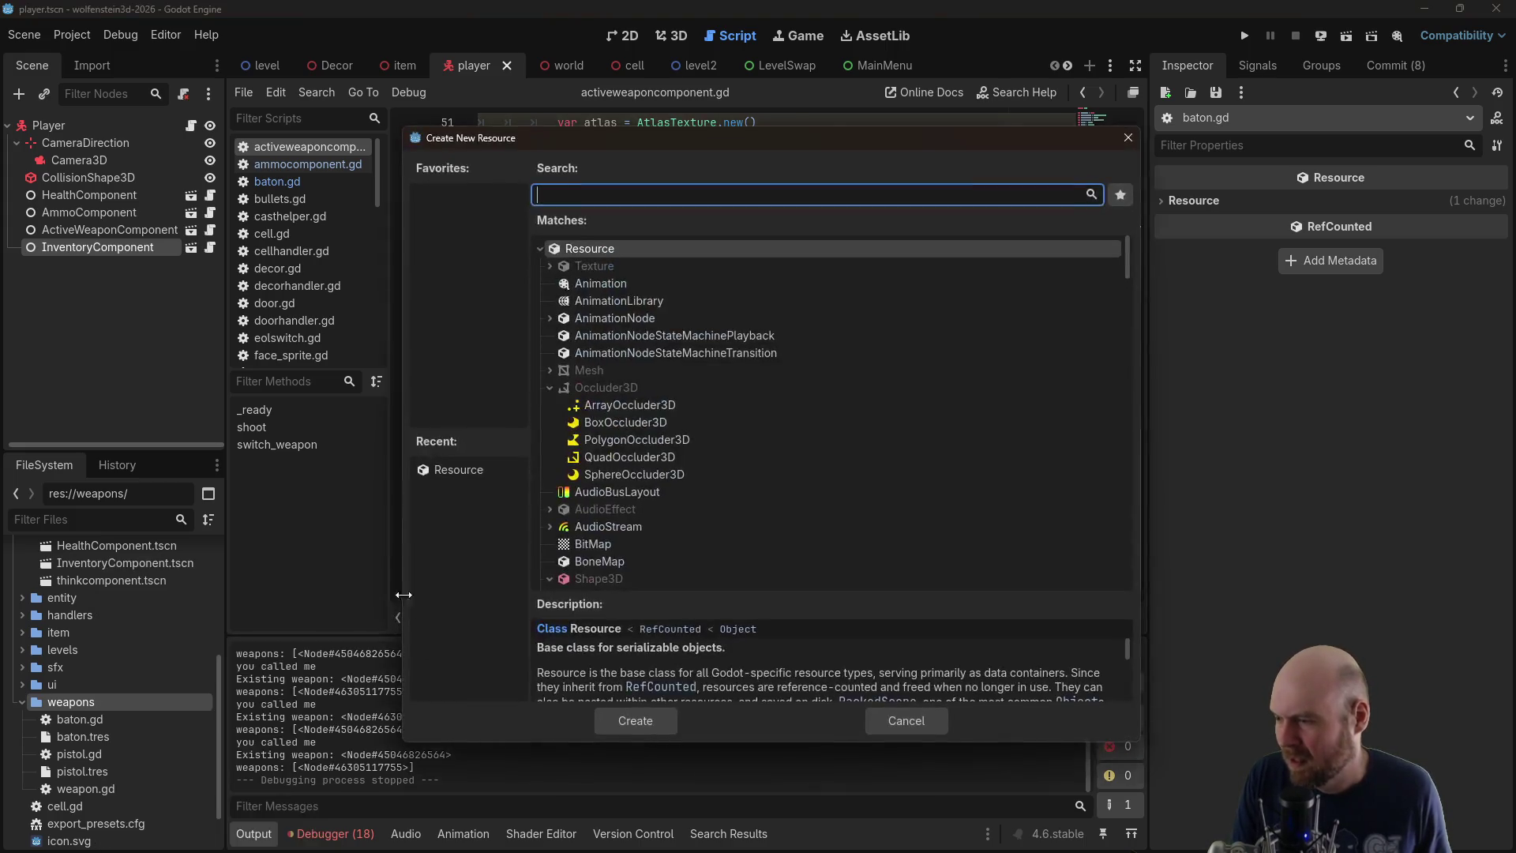
click(936, 719)
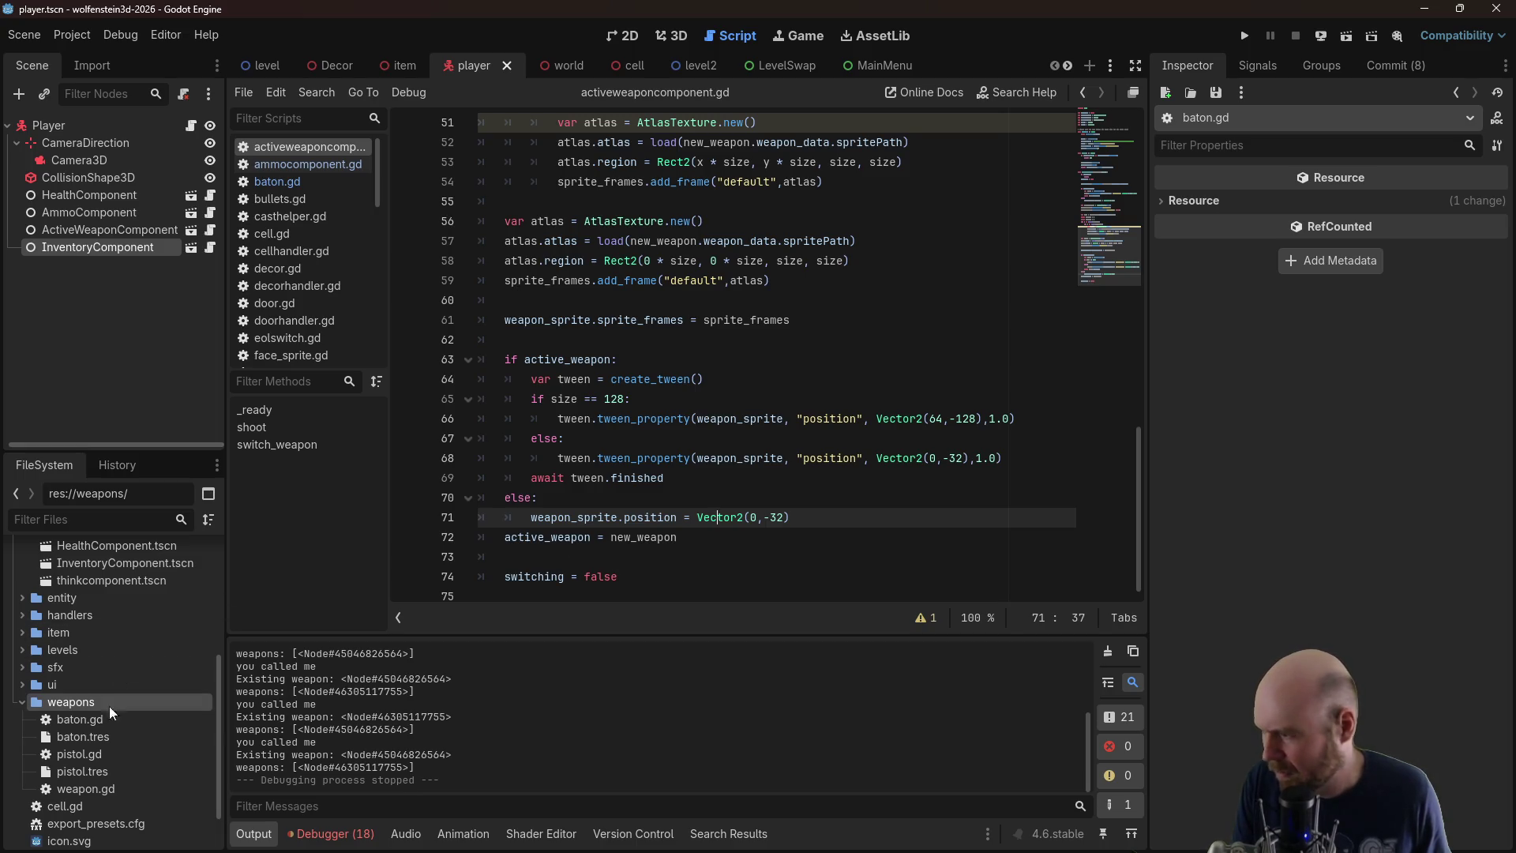
Open pistol.gd and review its shoot code and CastHelper raycast call
click(117, 772)
double_click(115, 761)
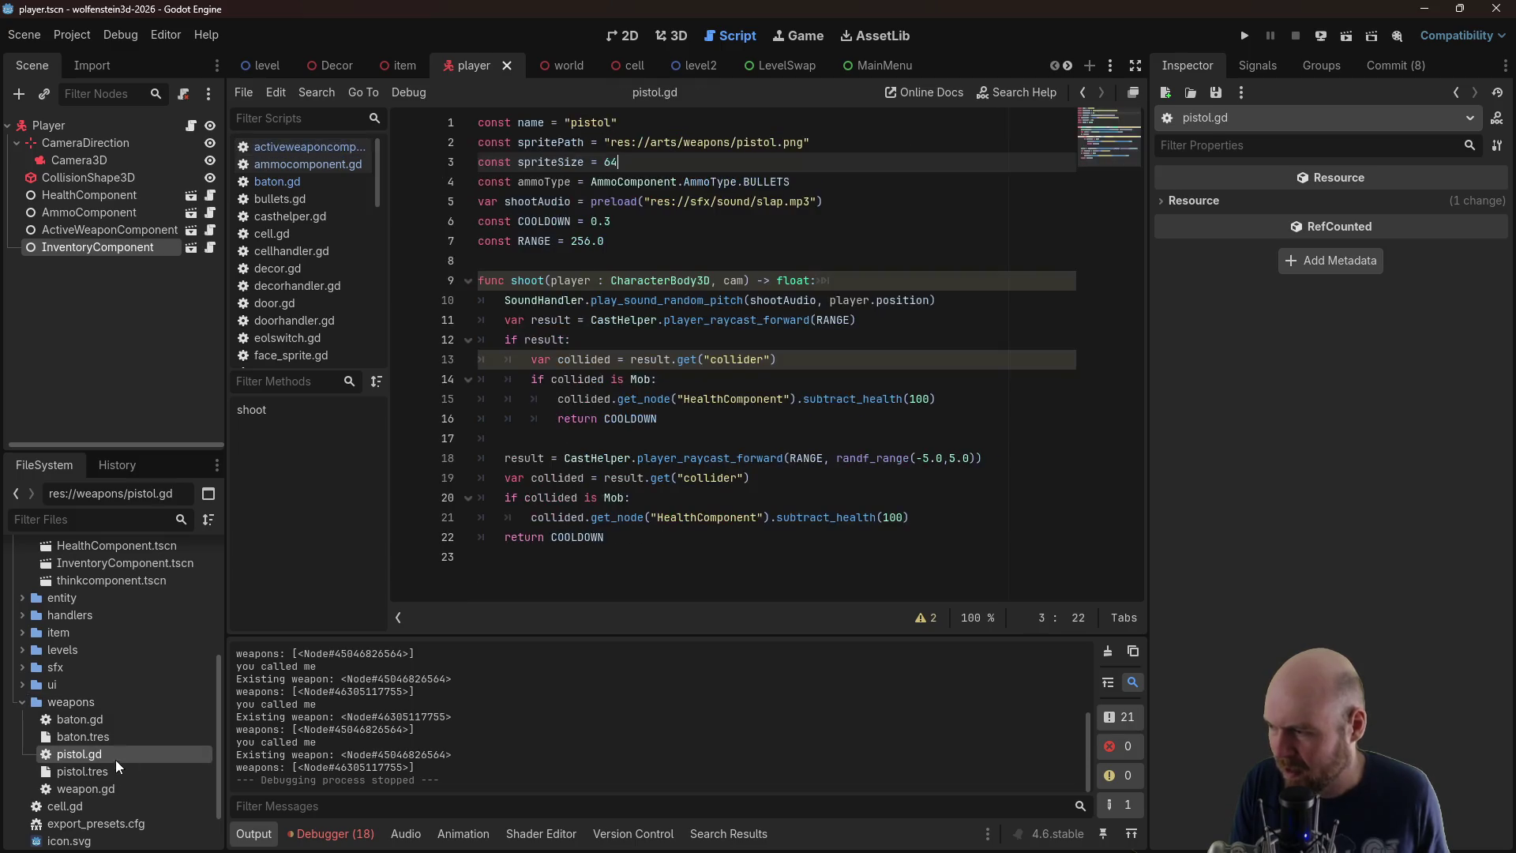
click(580, 300)
click(601, 379)
click(623, 458)
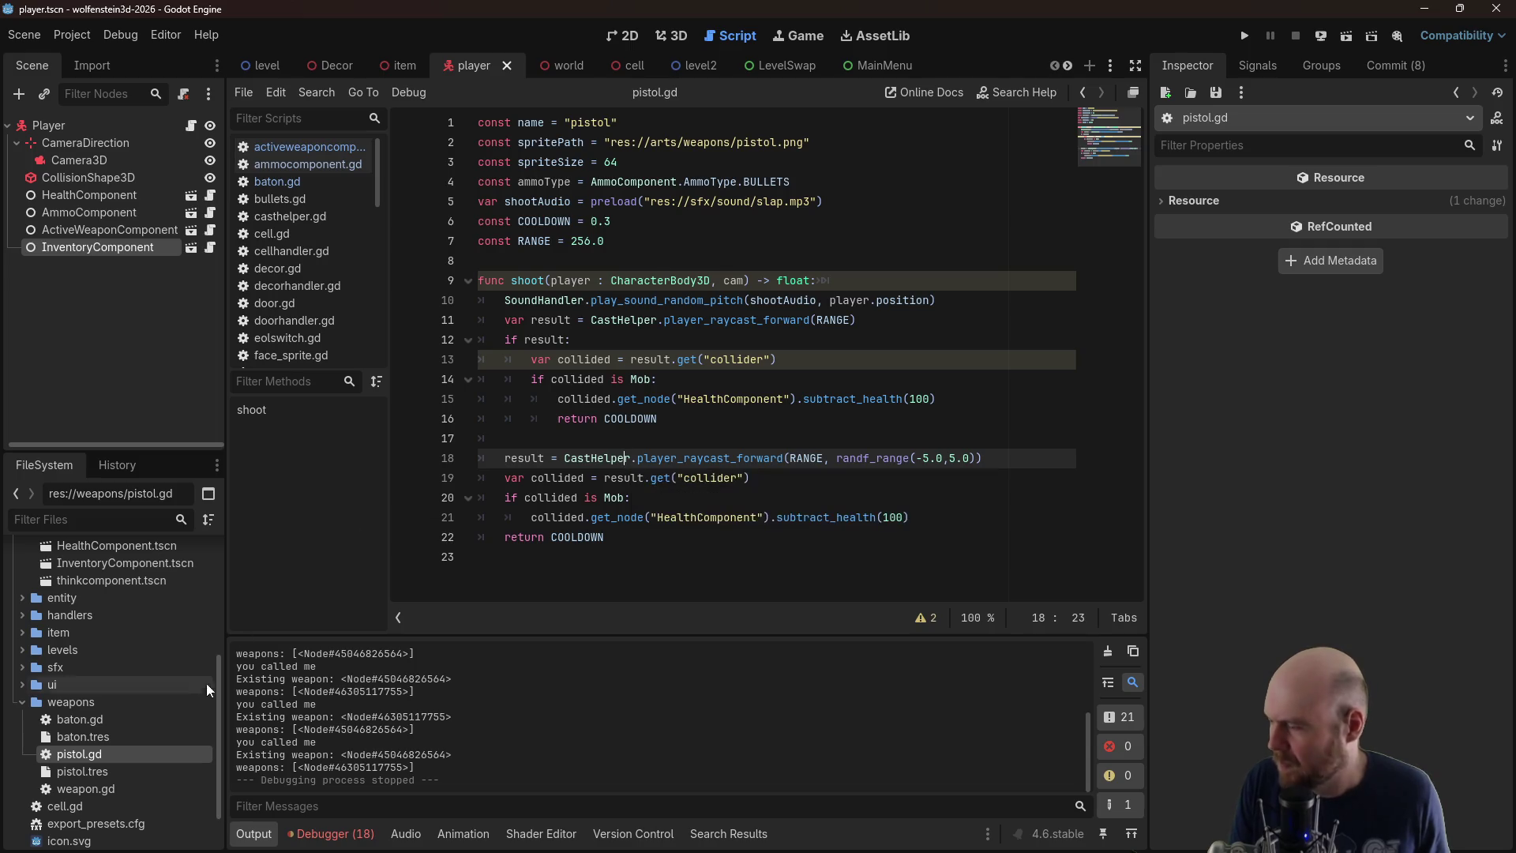
Create a plain Resource in the weapons folder saved as grenade.tres
click(84, 708)
right_click(84, 707)
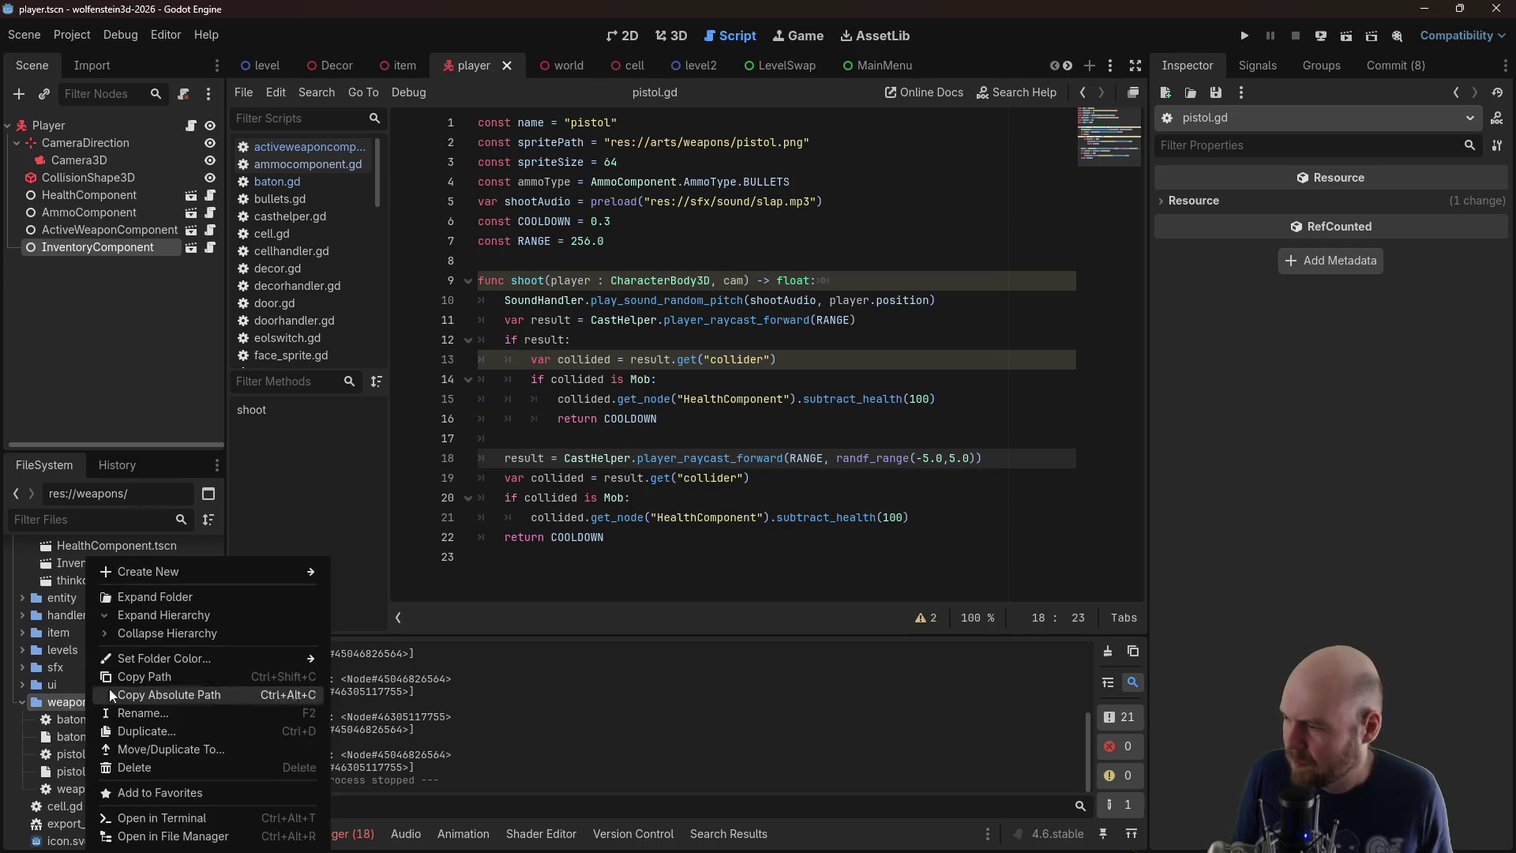
mouse_move(187, 572)
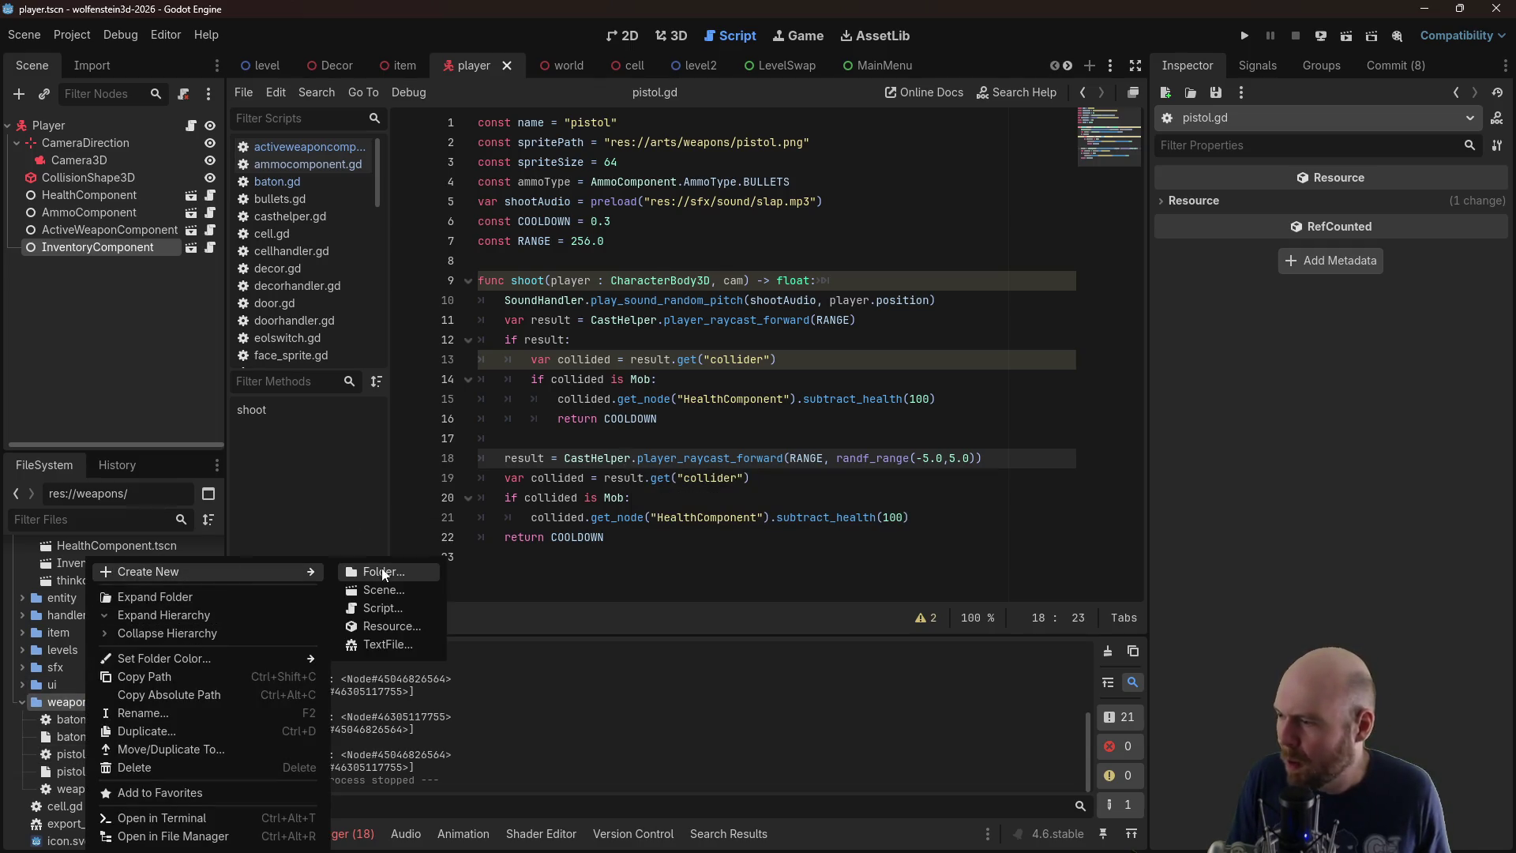
click(388, 624)
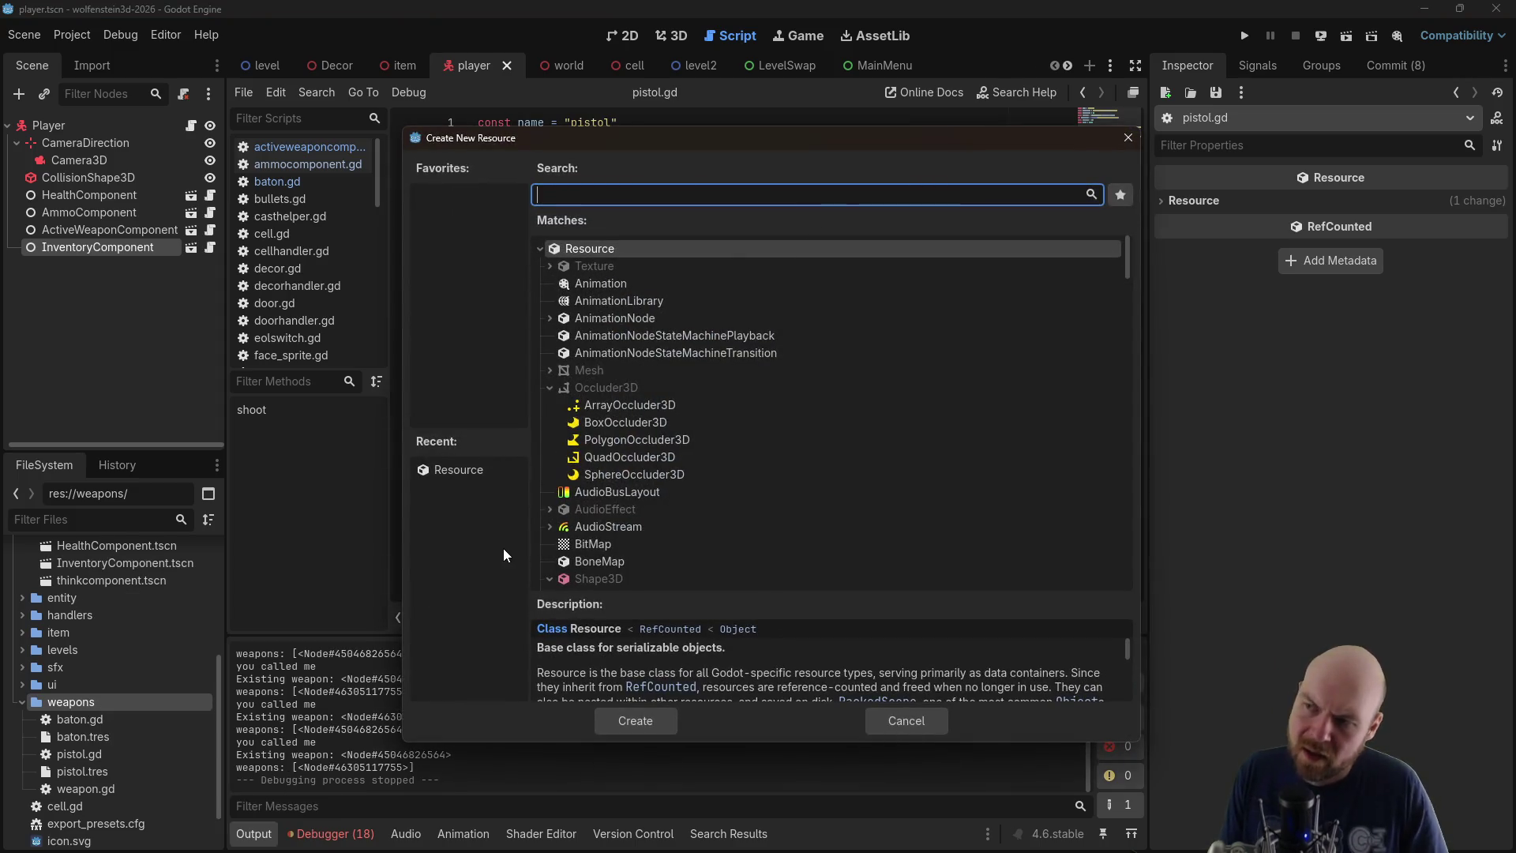
key(Return)
text(gr)
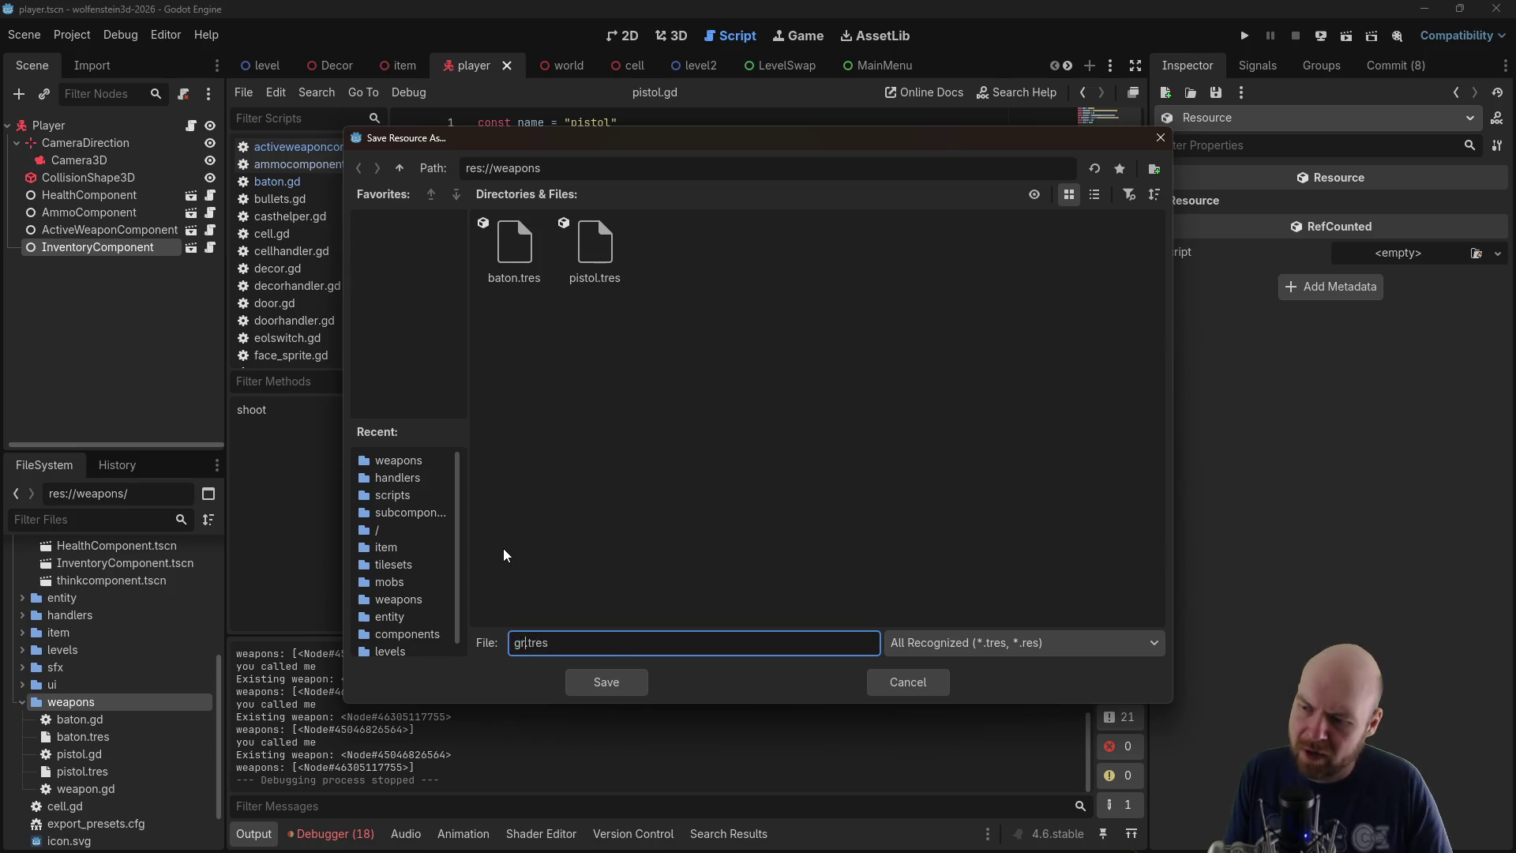
text(enade)
key(Return)
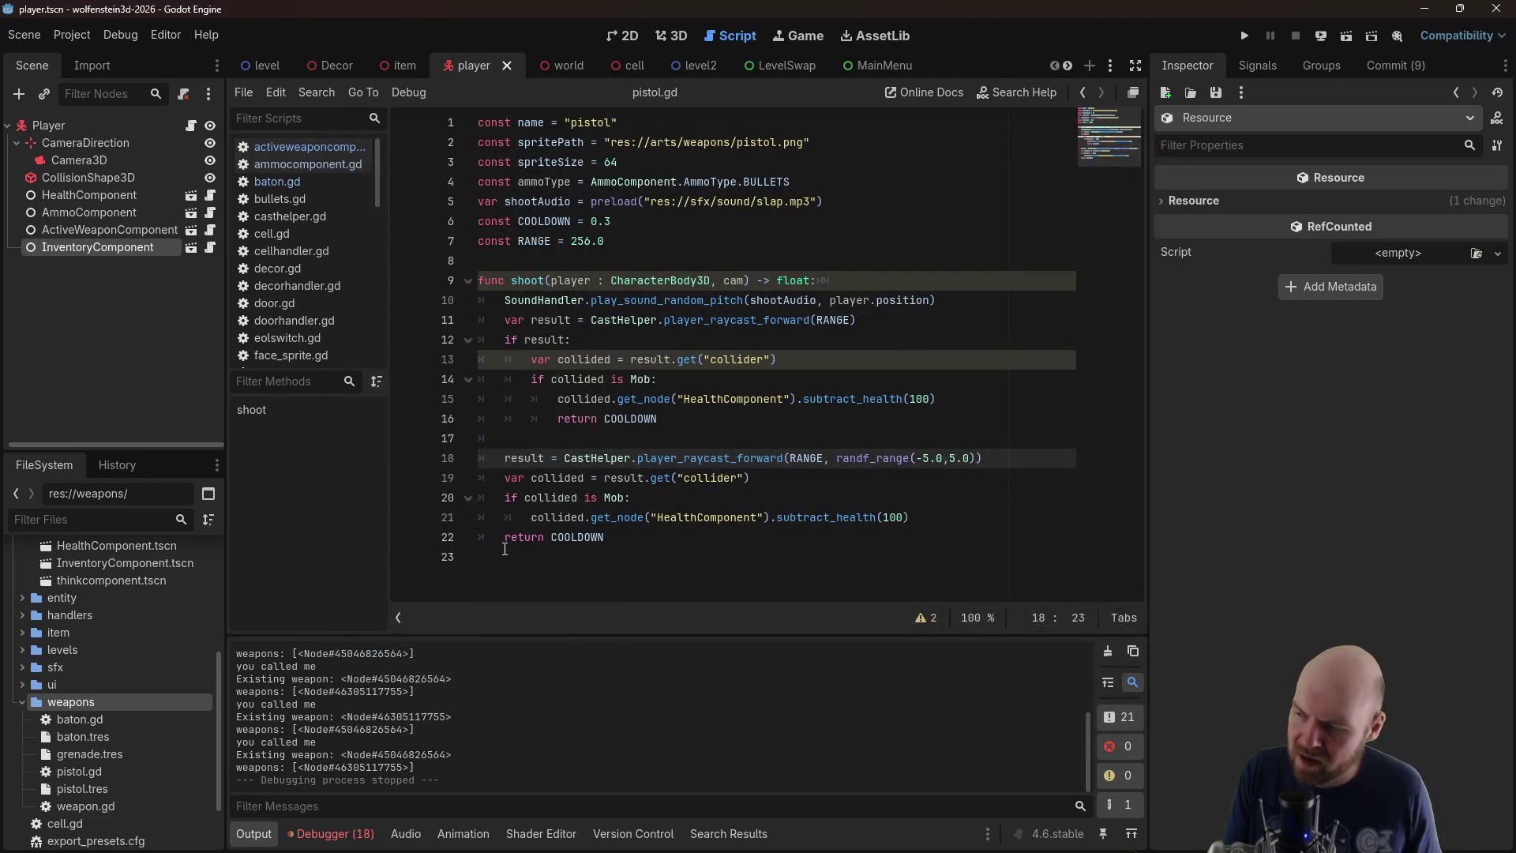
Create a new script named grenade.gd from grenade.tres's context menu
click(84, 756)
right_click(84, 758)
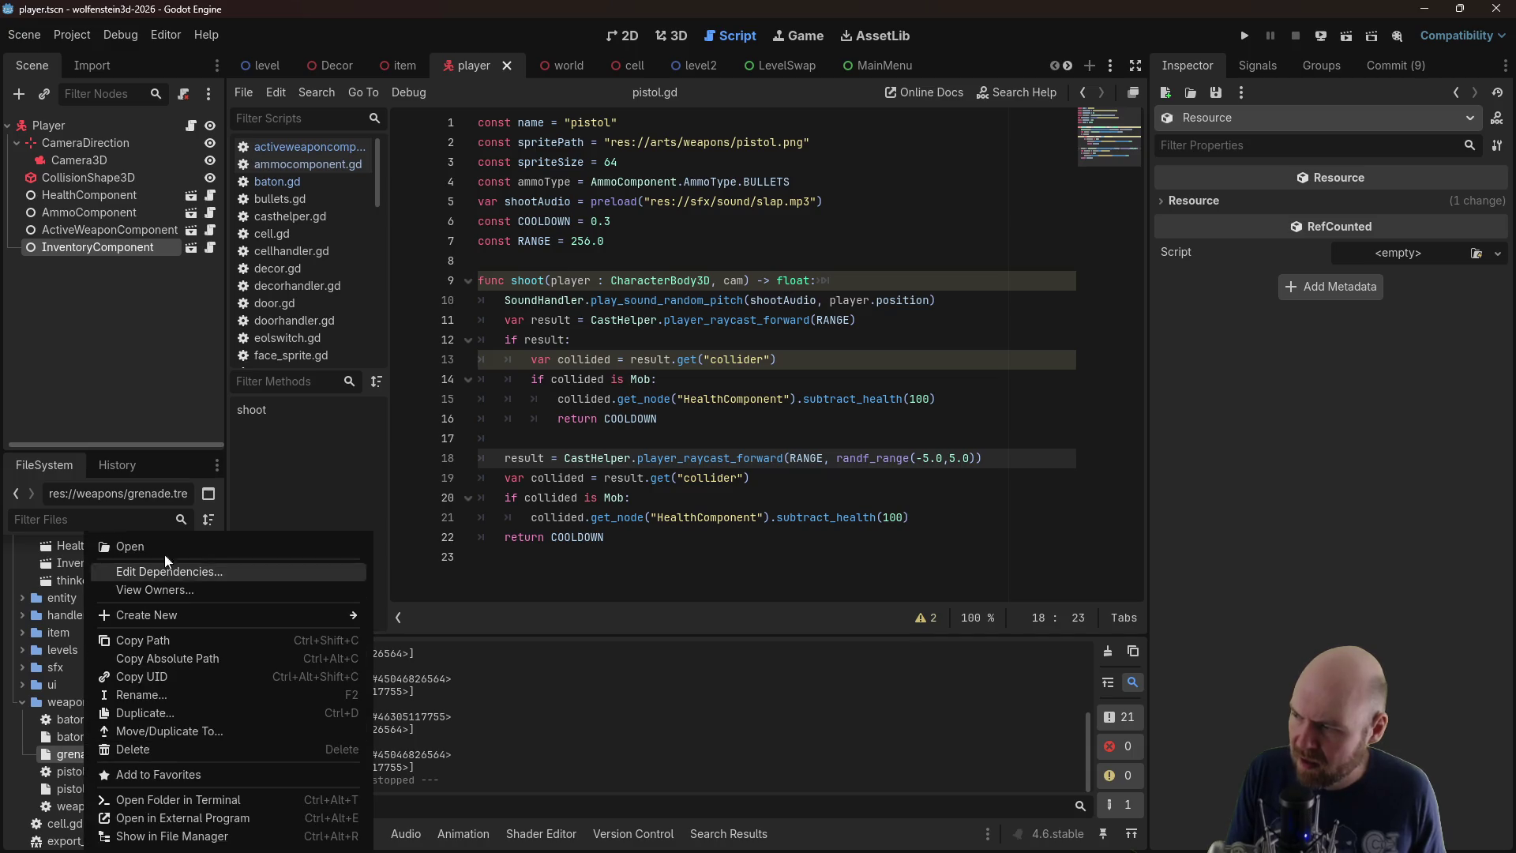
mouse_move(164, 619)
click(442, 646)
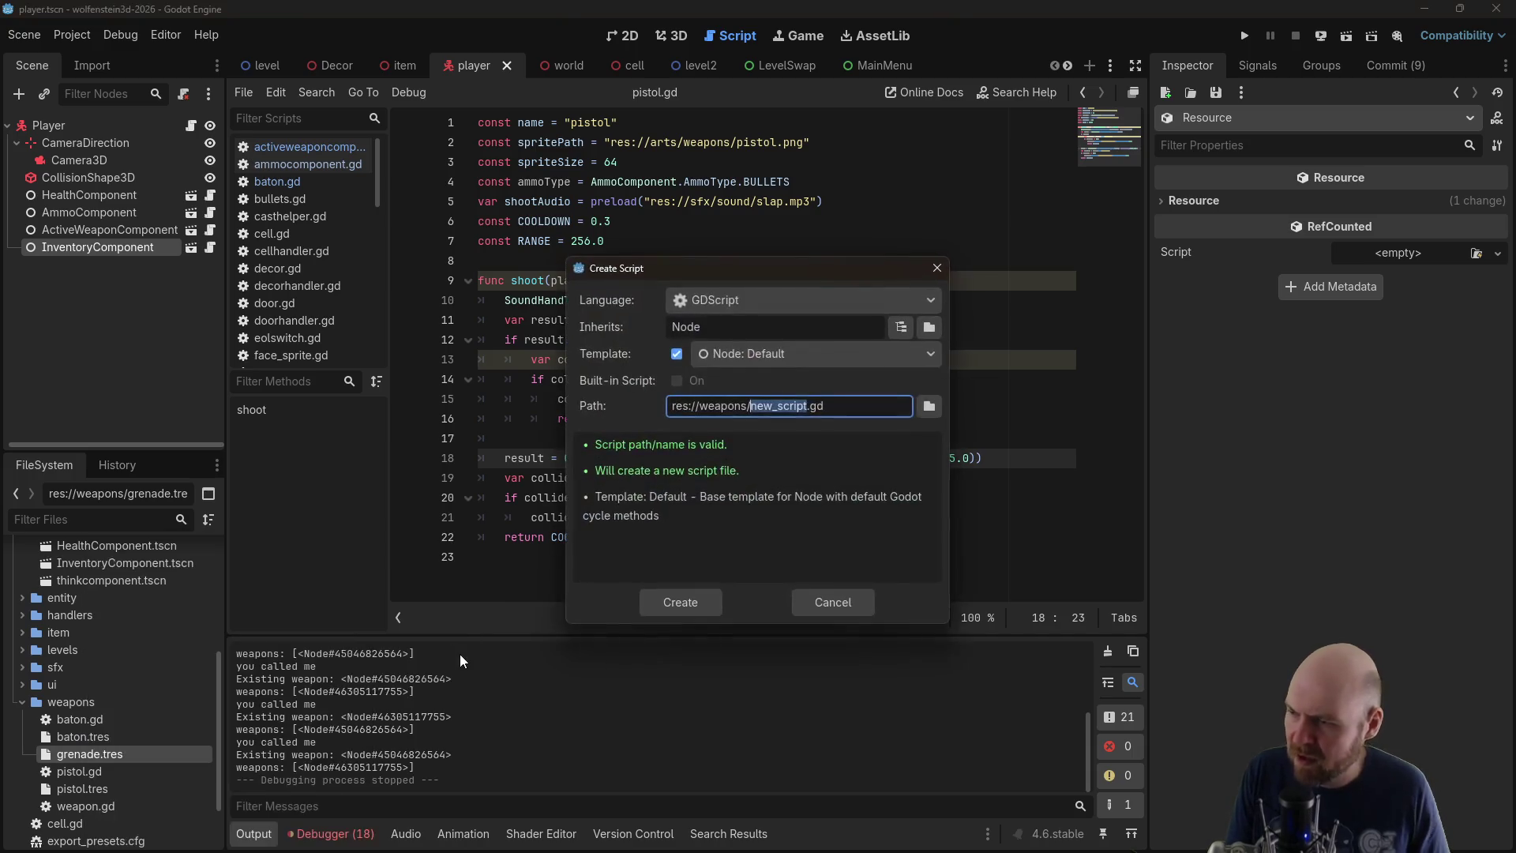
text(grenade)
key(Return)
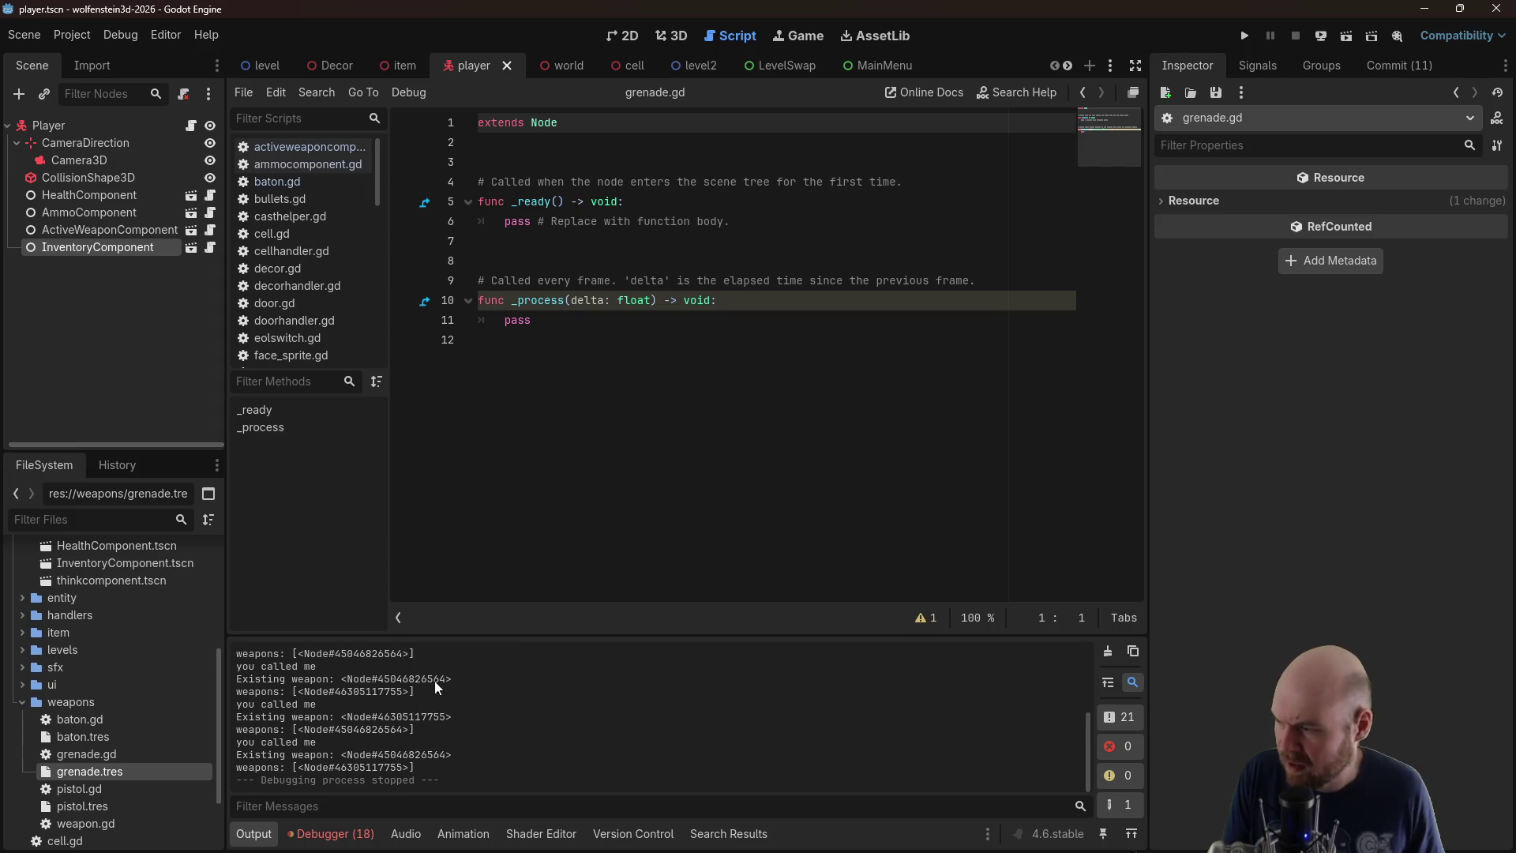
Attach grenade.gd as the script of grenade.tres and save it
double_click(97, 773)
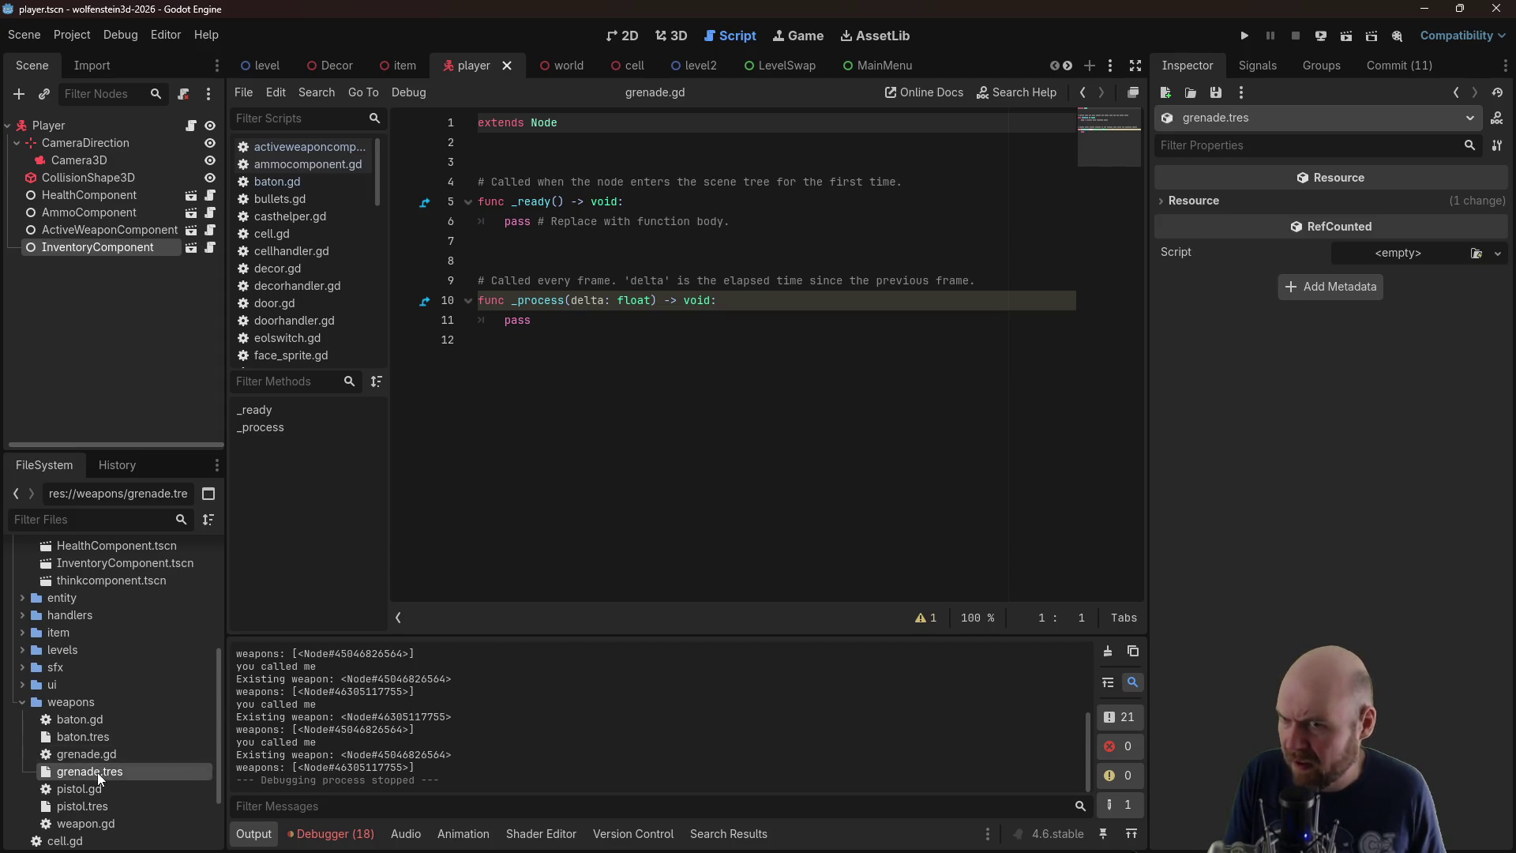
mouse_move(97, 757)
mouse_down()
mouse_move(1093, 458)
mouse_move(1390, 261)
mouse_move(1375, 262)
mouse_up()
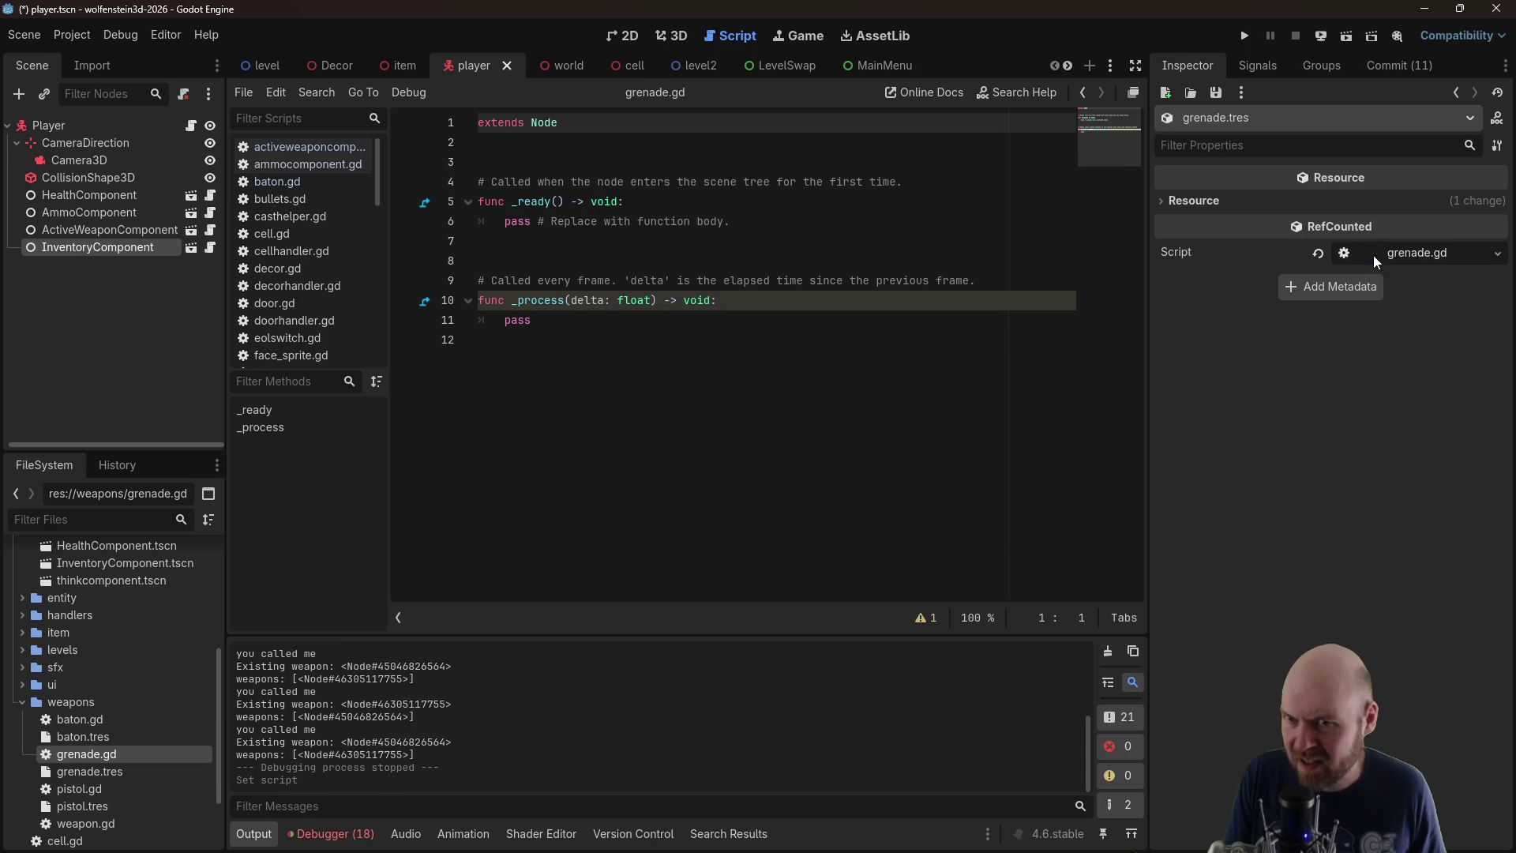
key(ctrl+s)
Replace grenade.gd's template code with all of baton.gd's code and save it
click(92, 768)
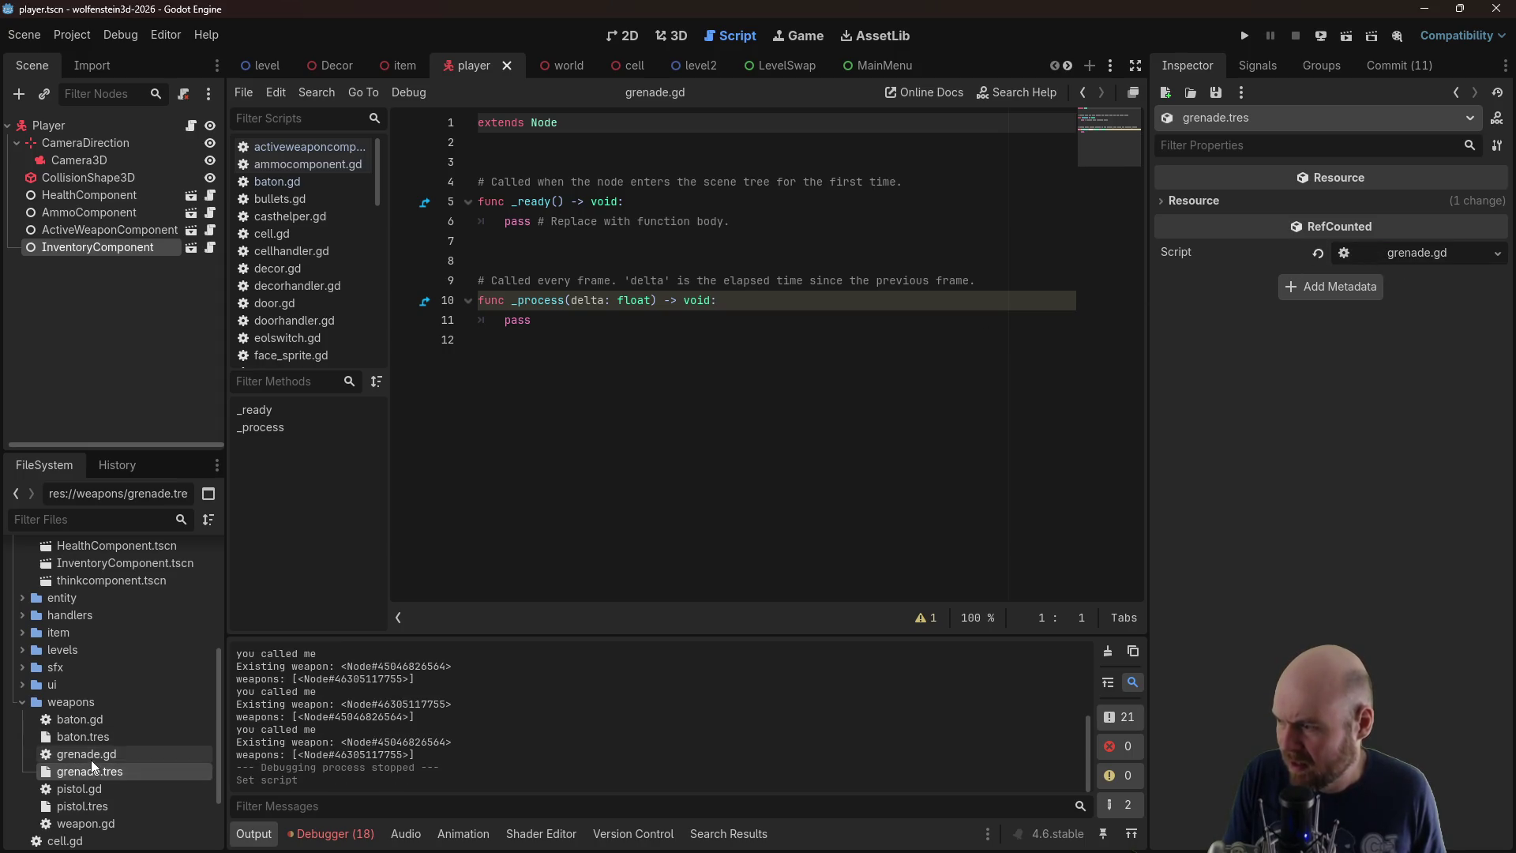
click(91, 758)
double_click(79, 720)
key(ctrl+a)
key(ctrl+c)
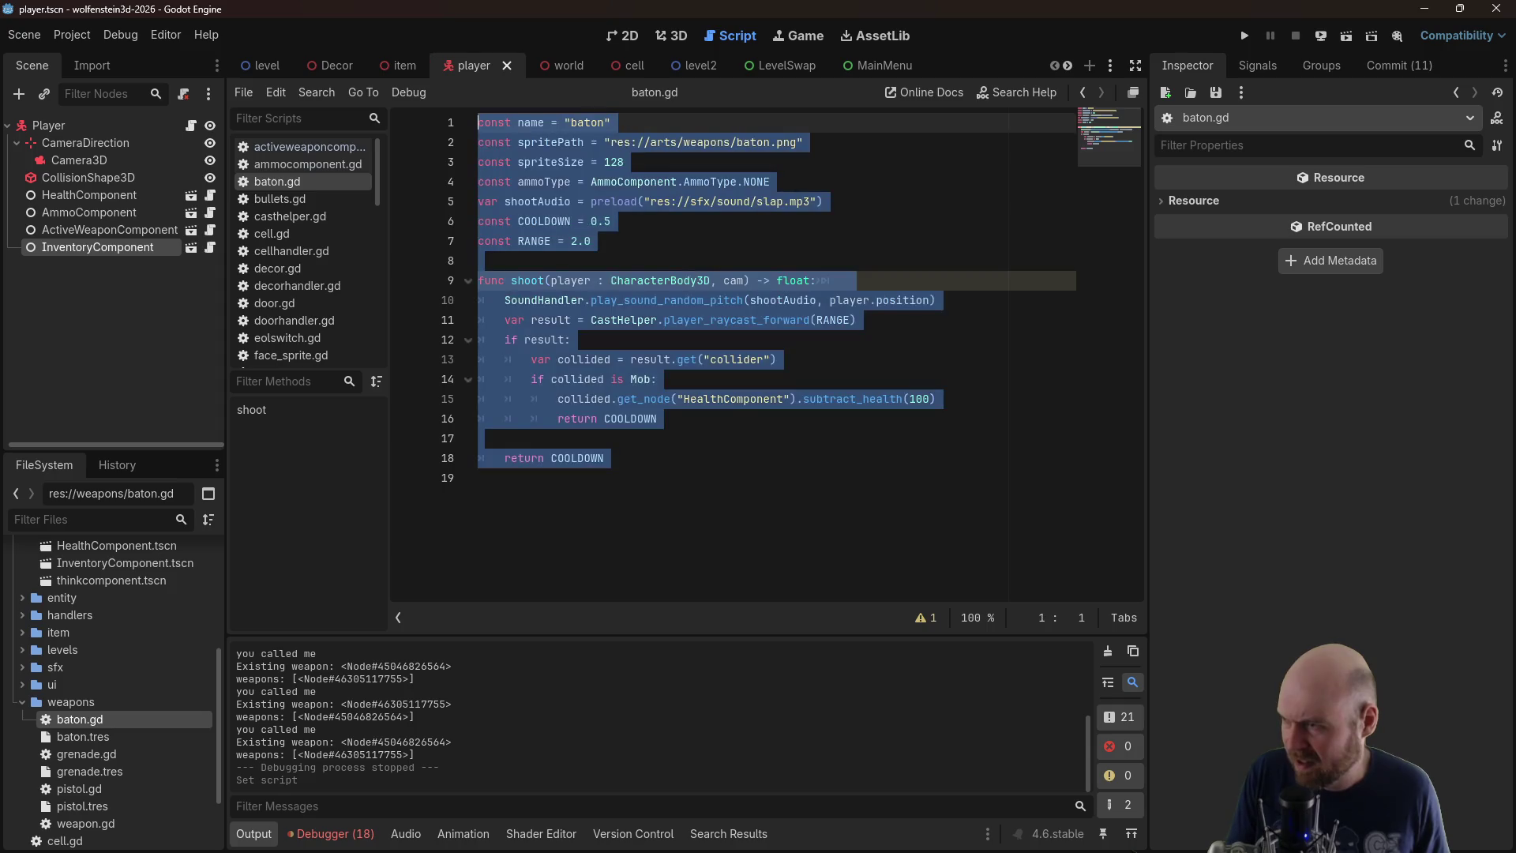
double_click(86, 756)
key(ctrl+a)
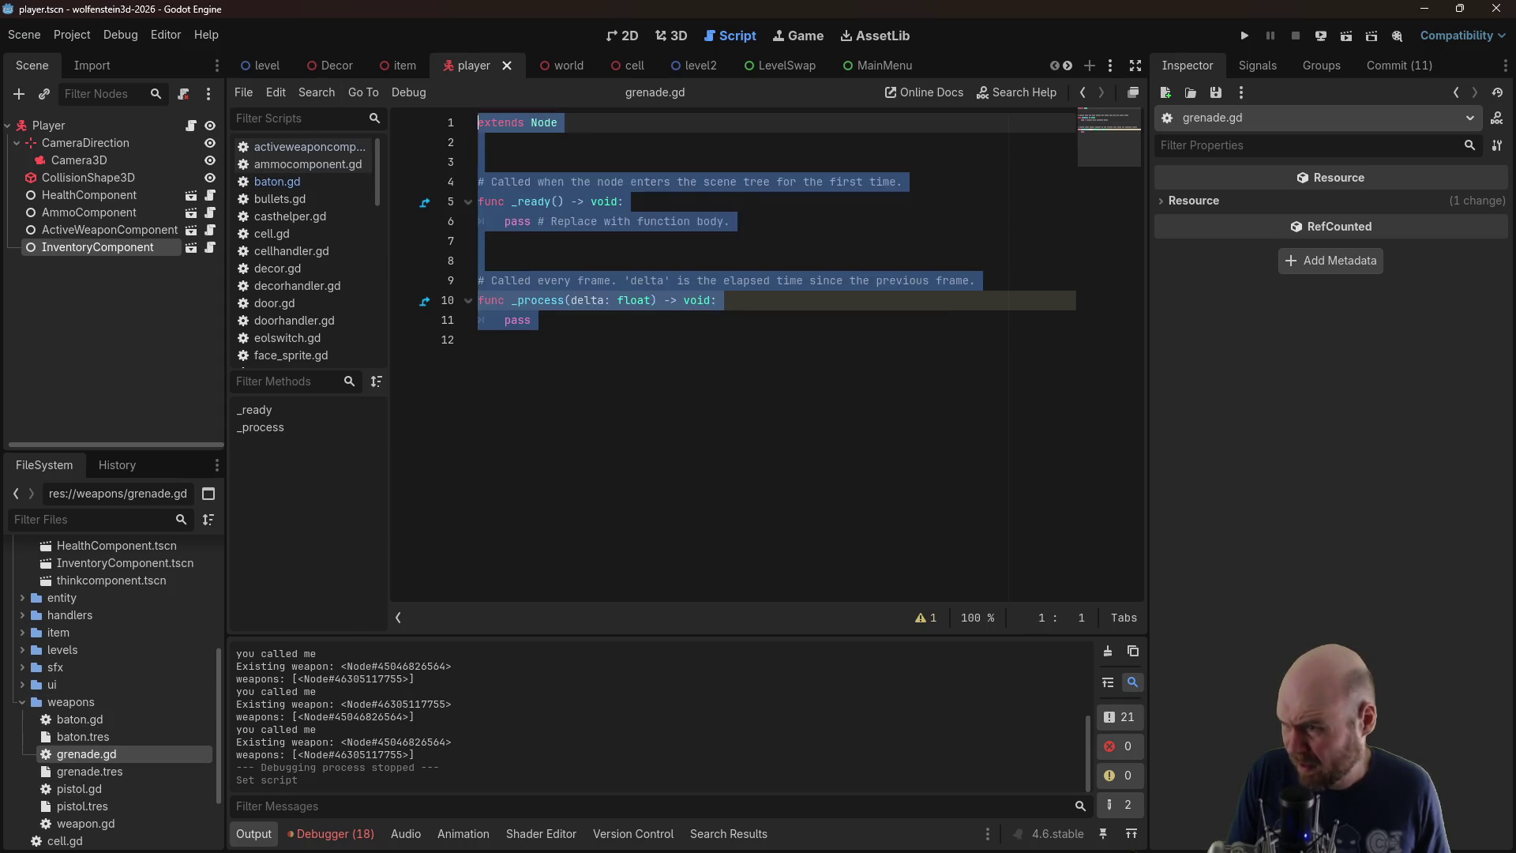
key(ctrl+v)
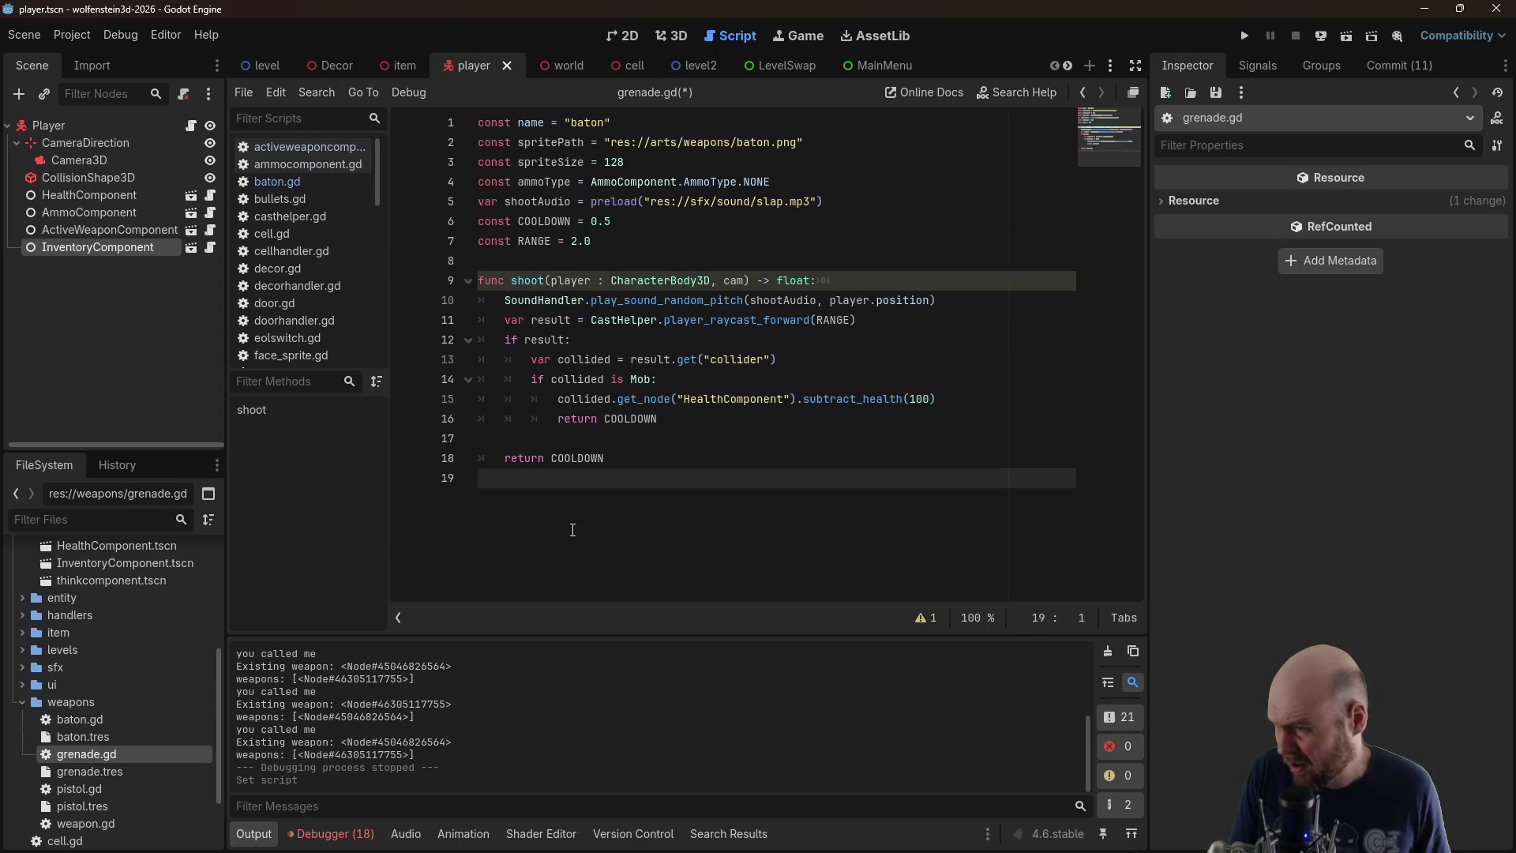
key(ctrl+s)
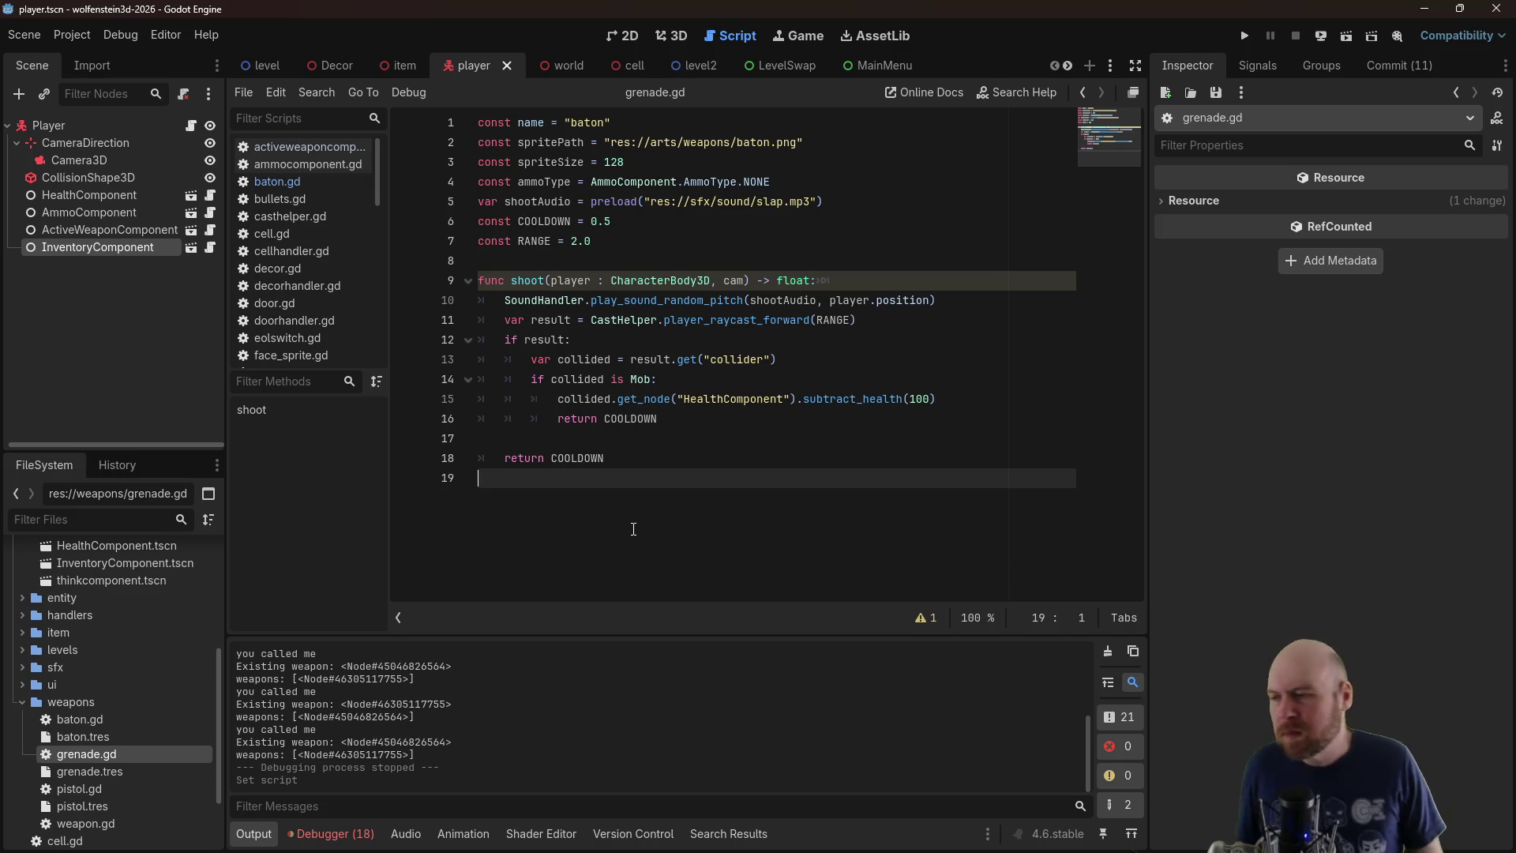
key(alt+Tab)
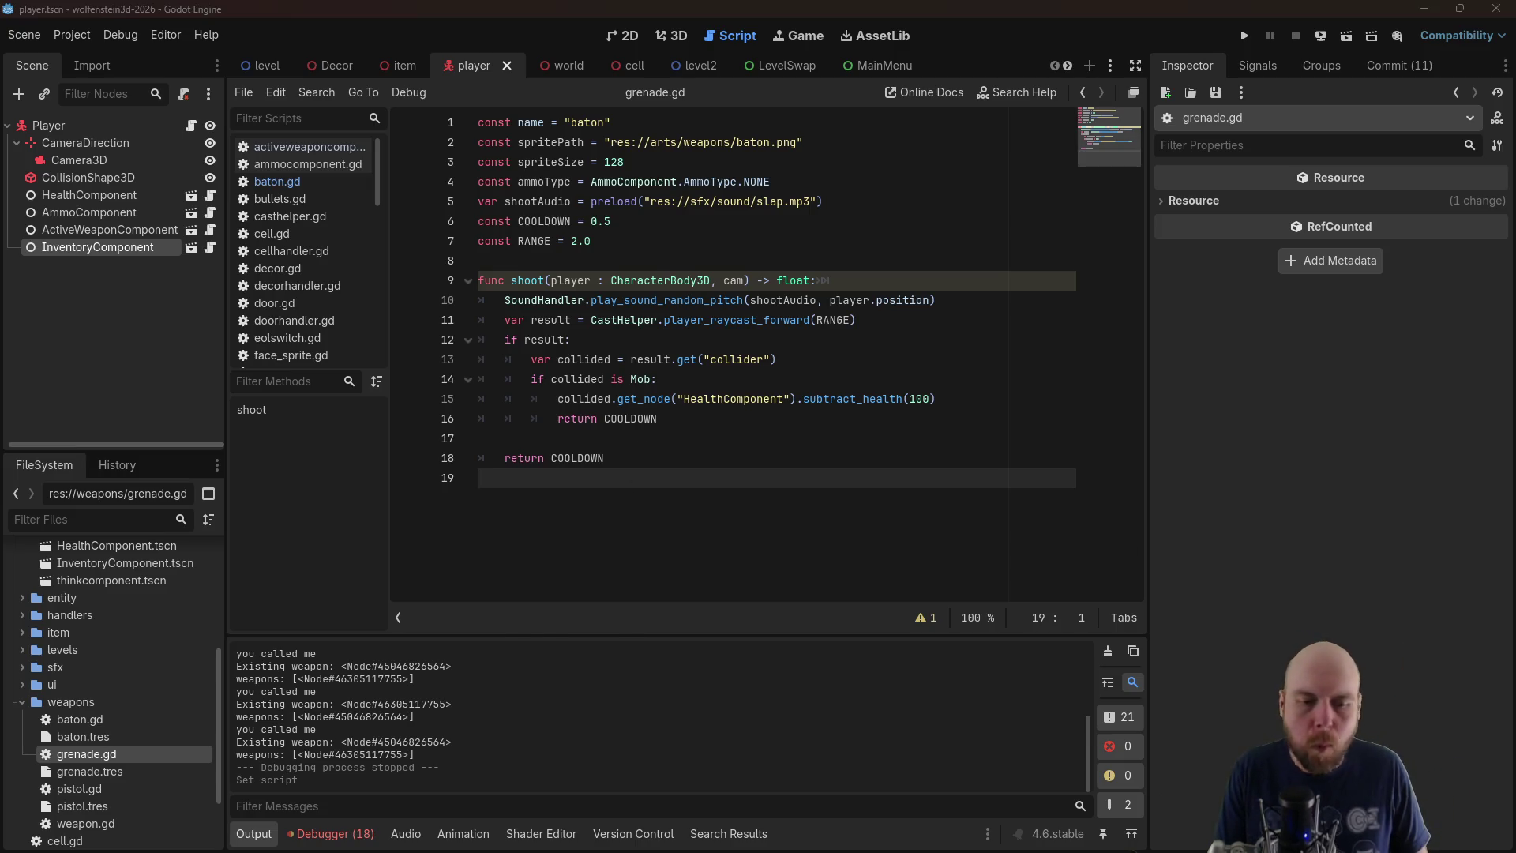
key(ctrl+l)
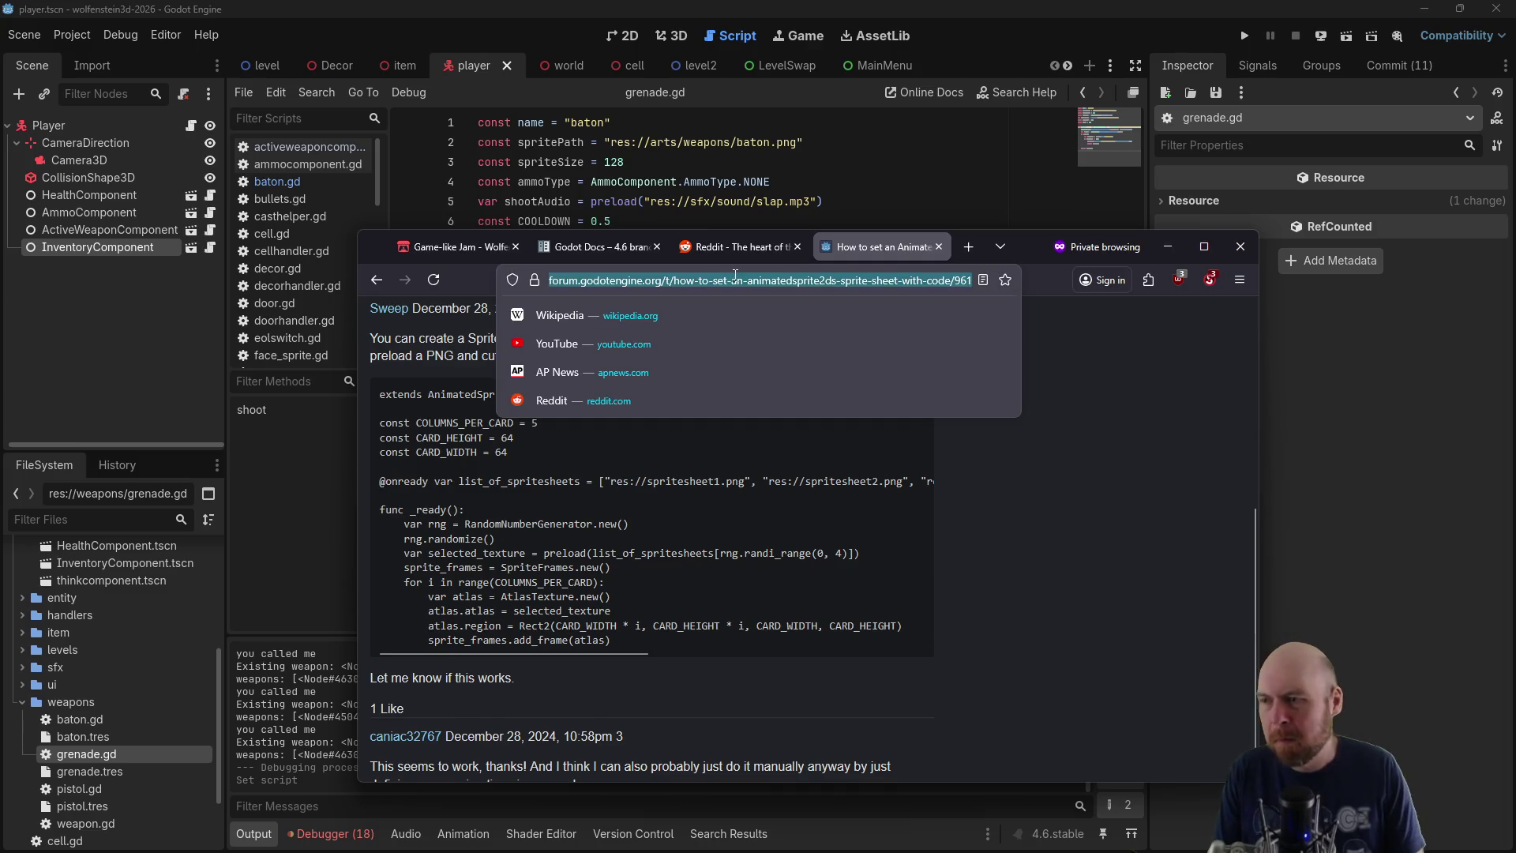
Search 'godot do resource scripts call _init' and read the forum thread's replies
text(godot do resource sc)
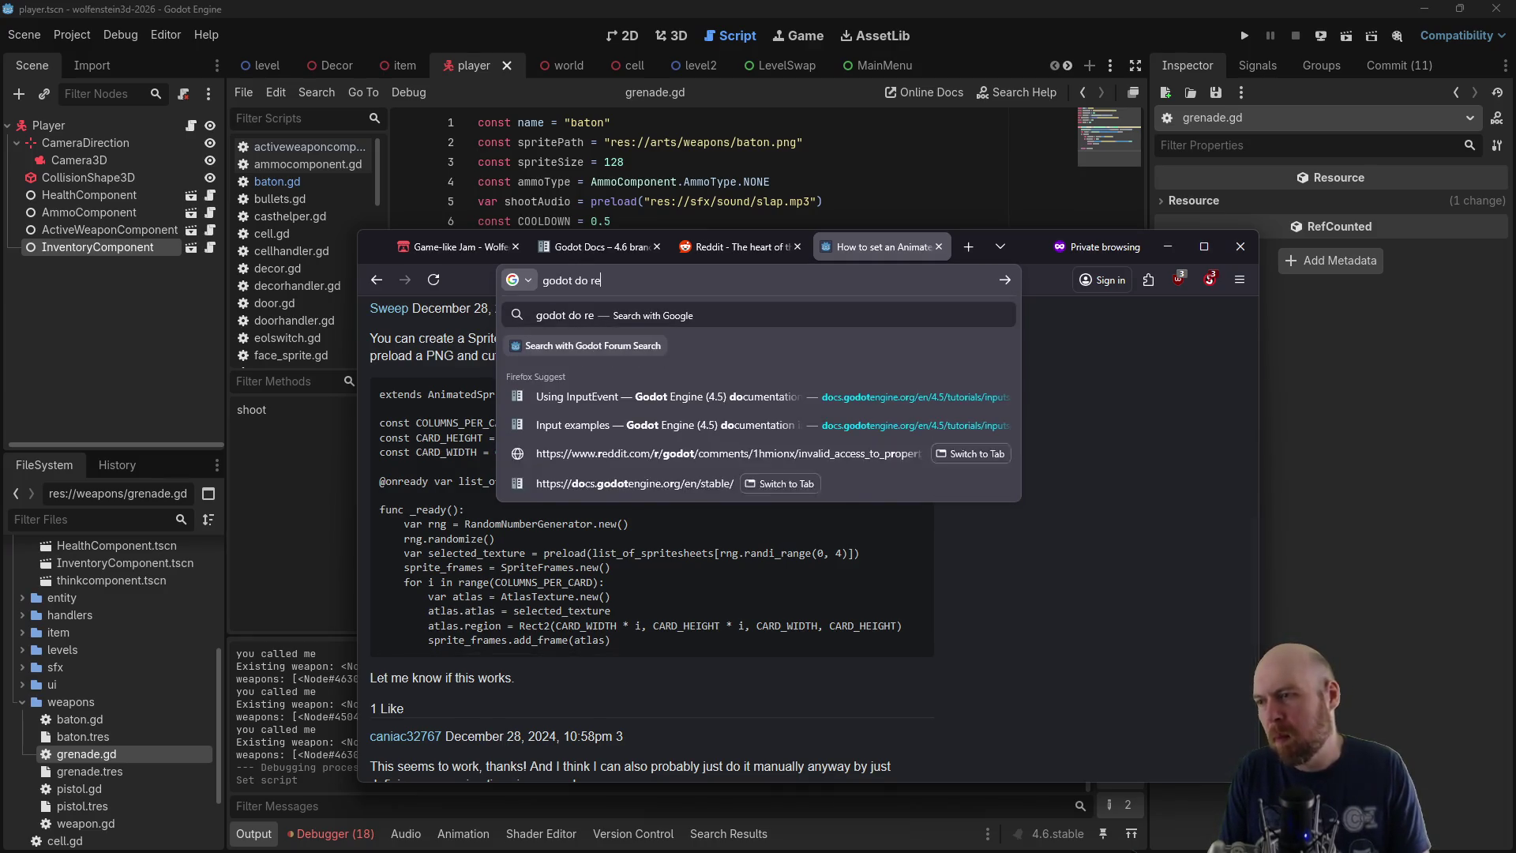
text(ripts )
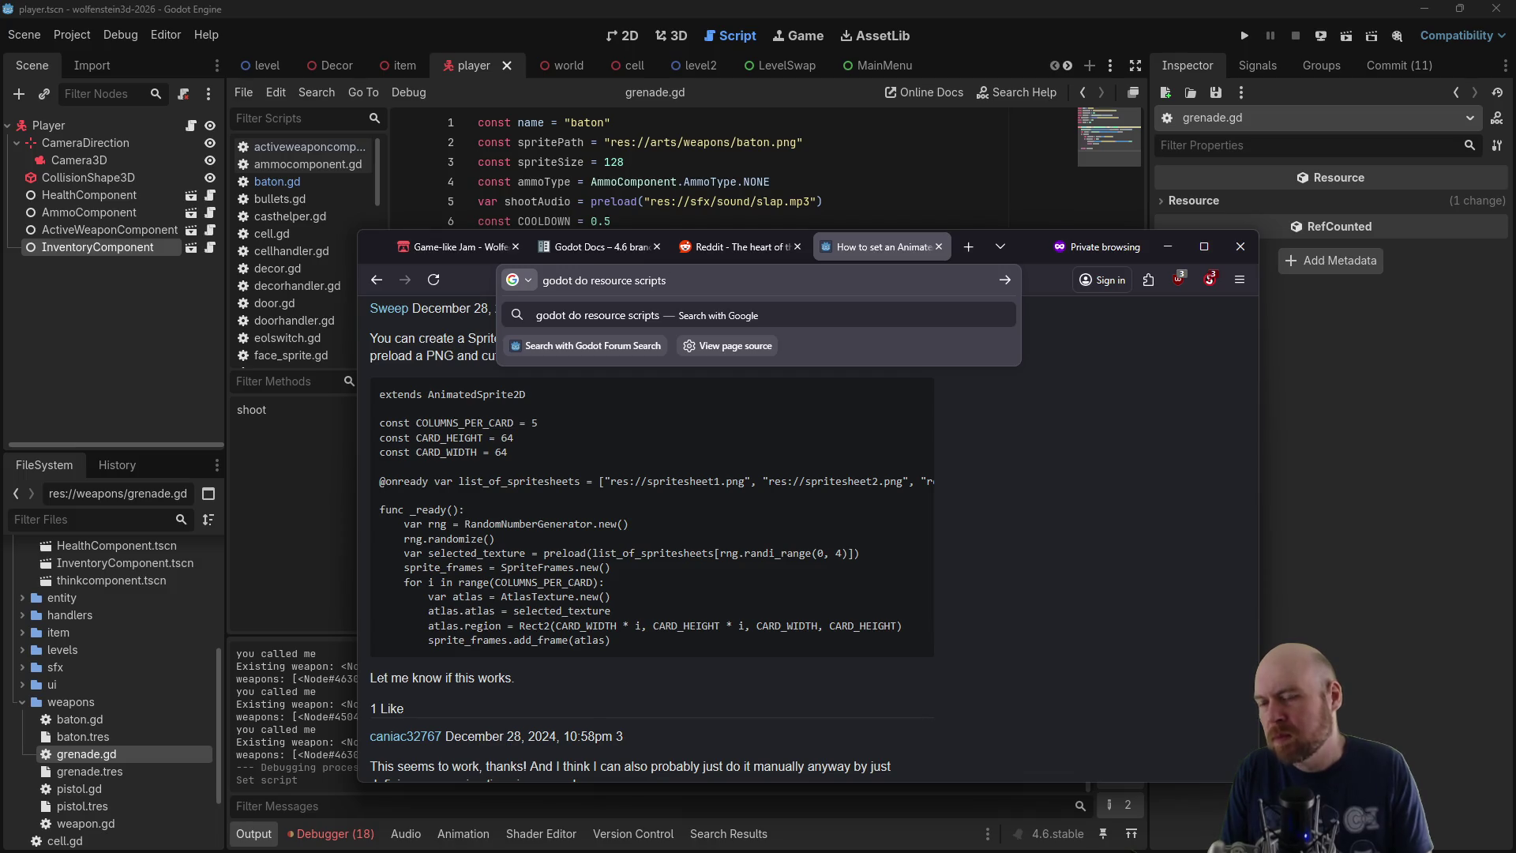
text(call _init)
key(Return)
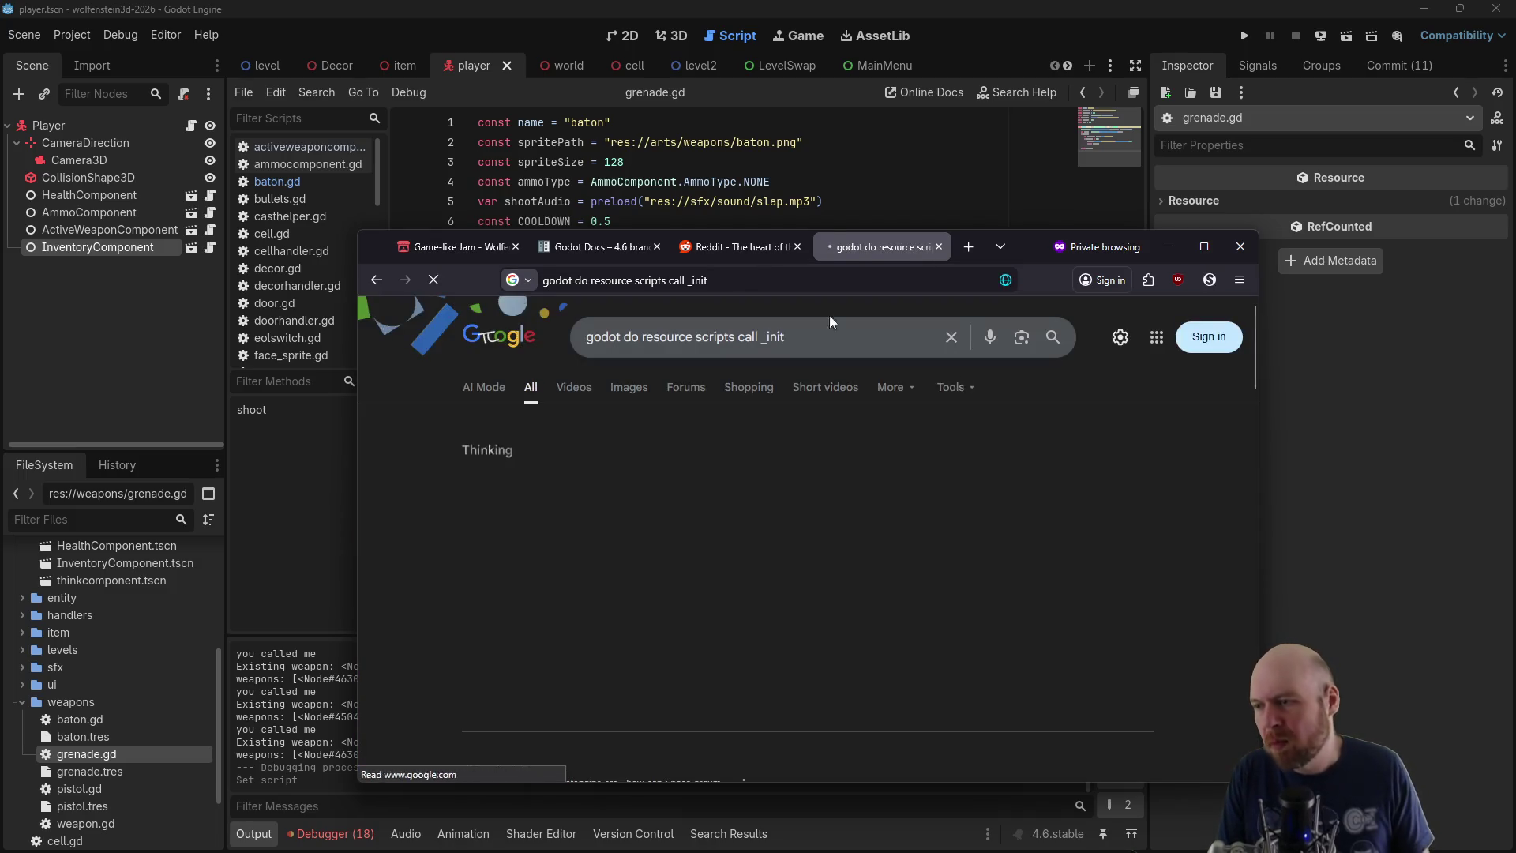
mouse_move(753, 490)
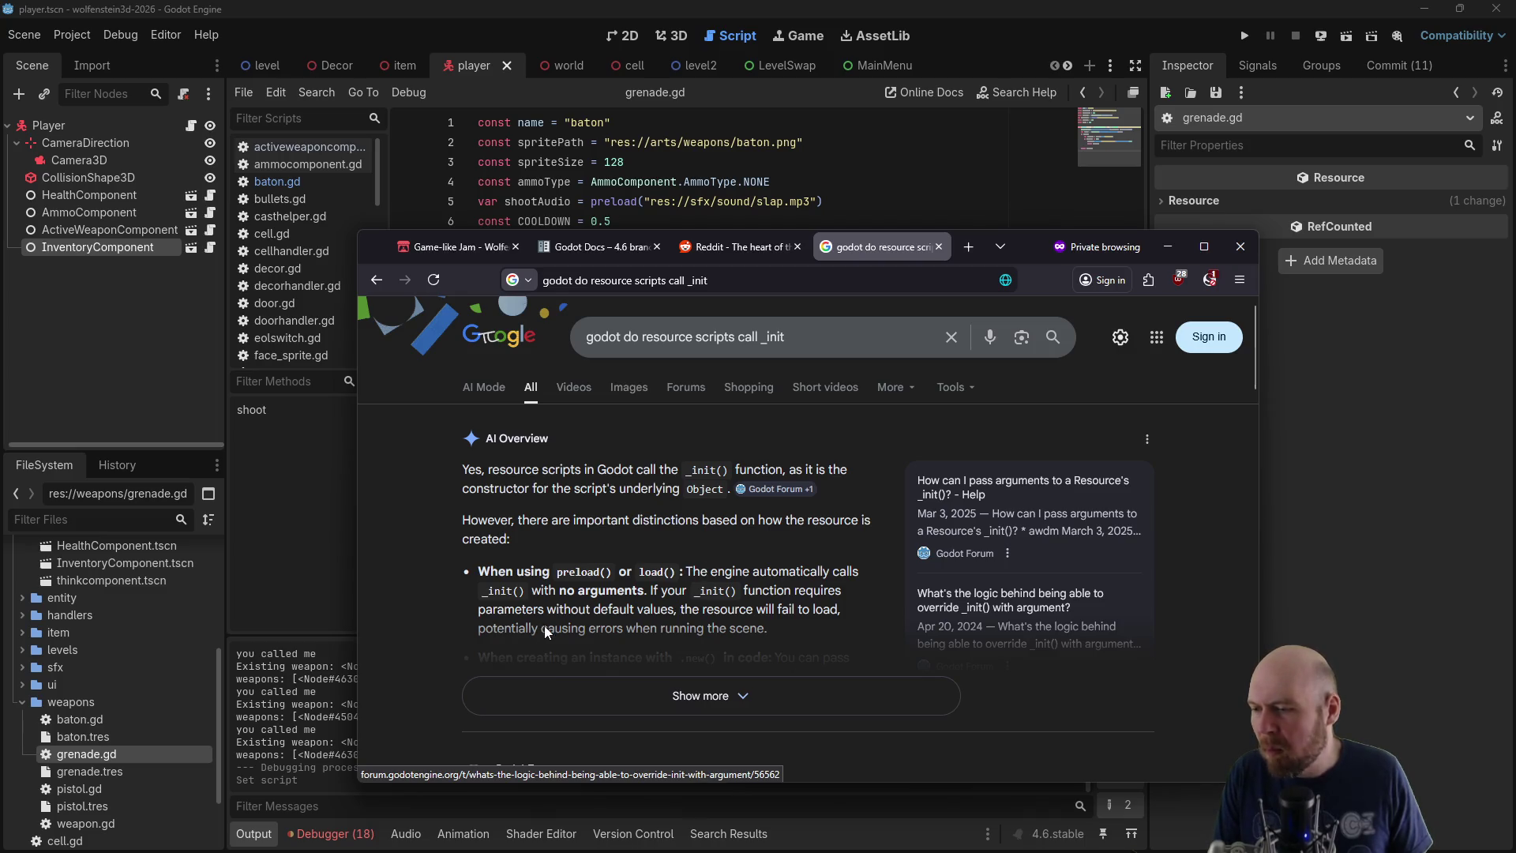
scroll(537, 645, down, 3)
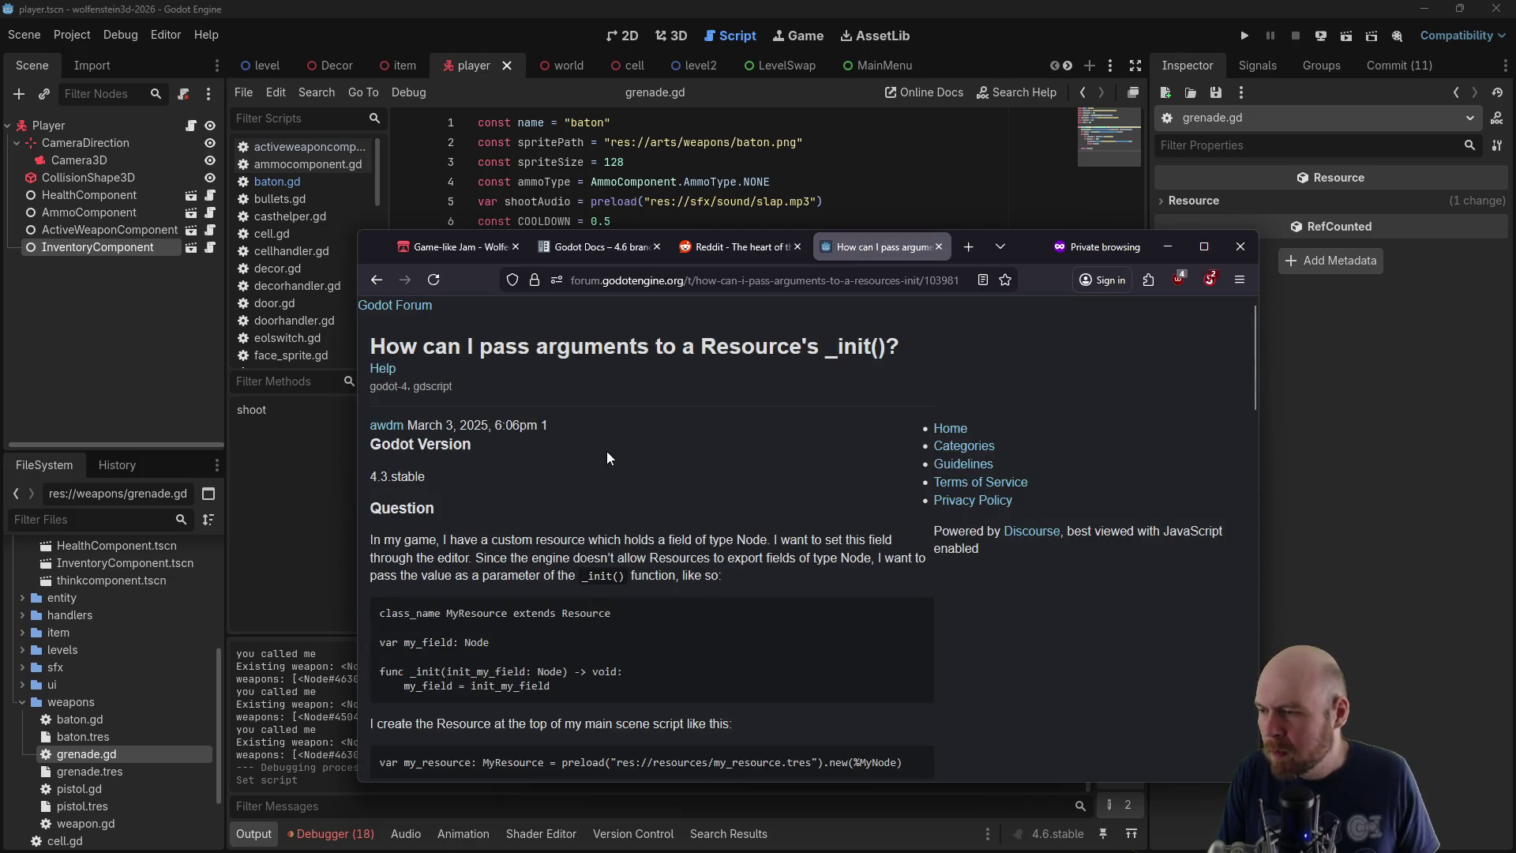
scroll(628, 460, down, 2)
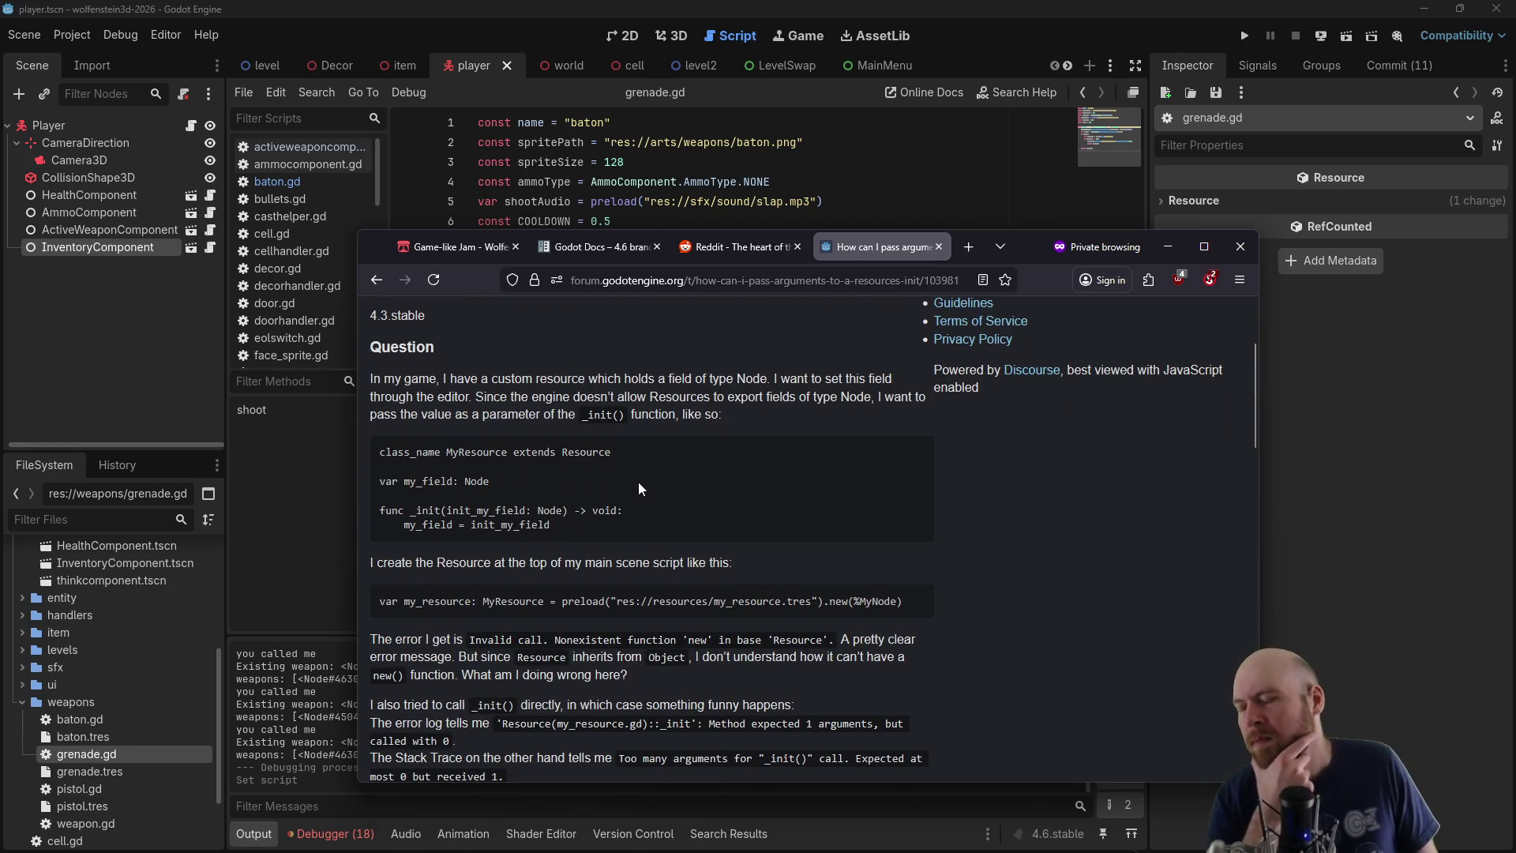
scroll(643, 488, down, 3)
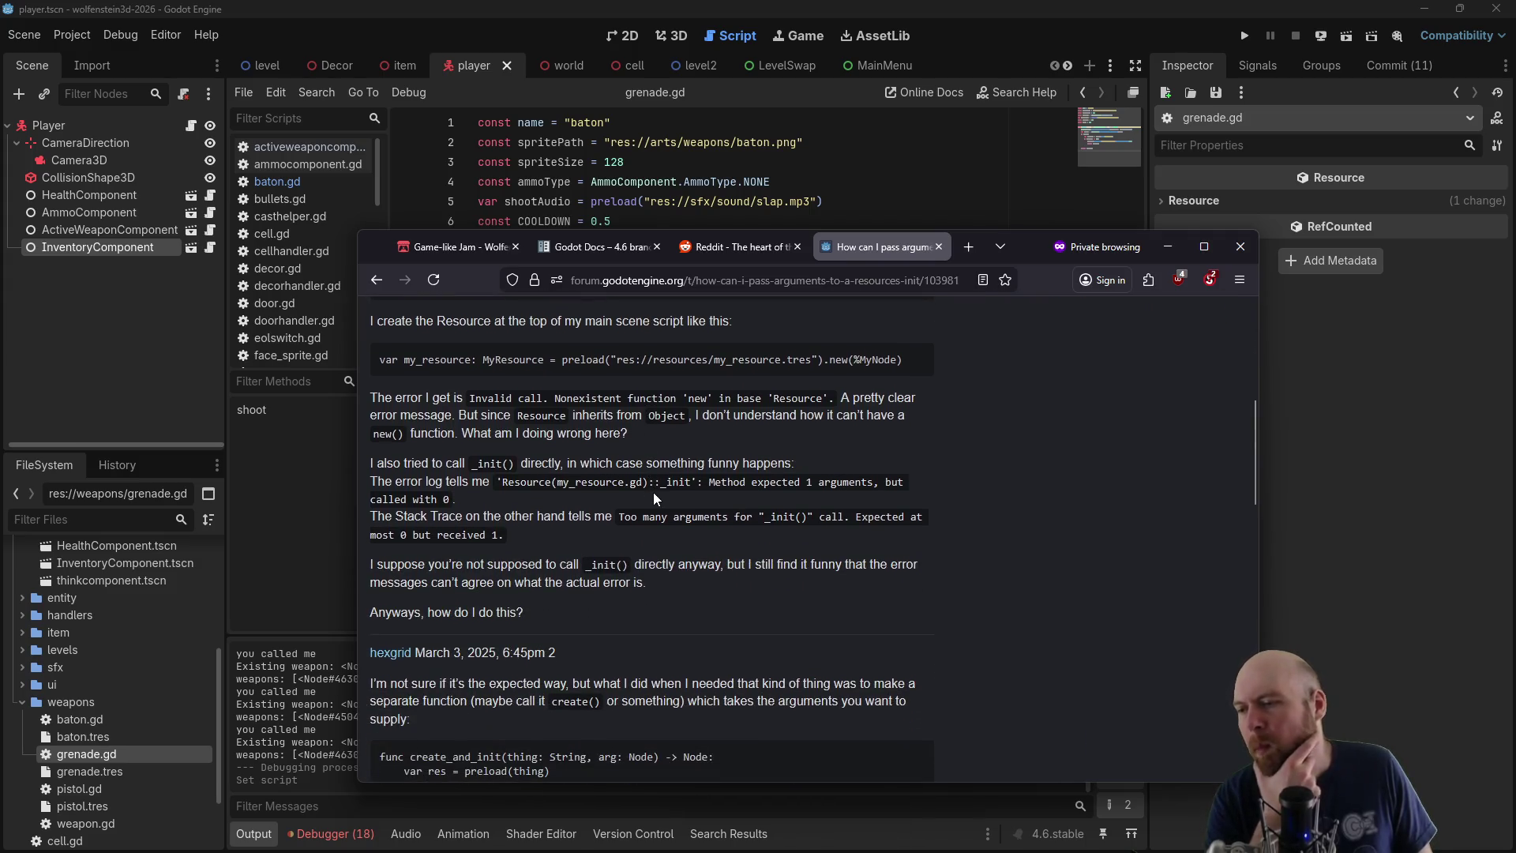
scroll(653, 491, down, 3)
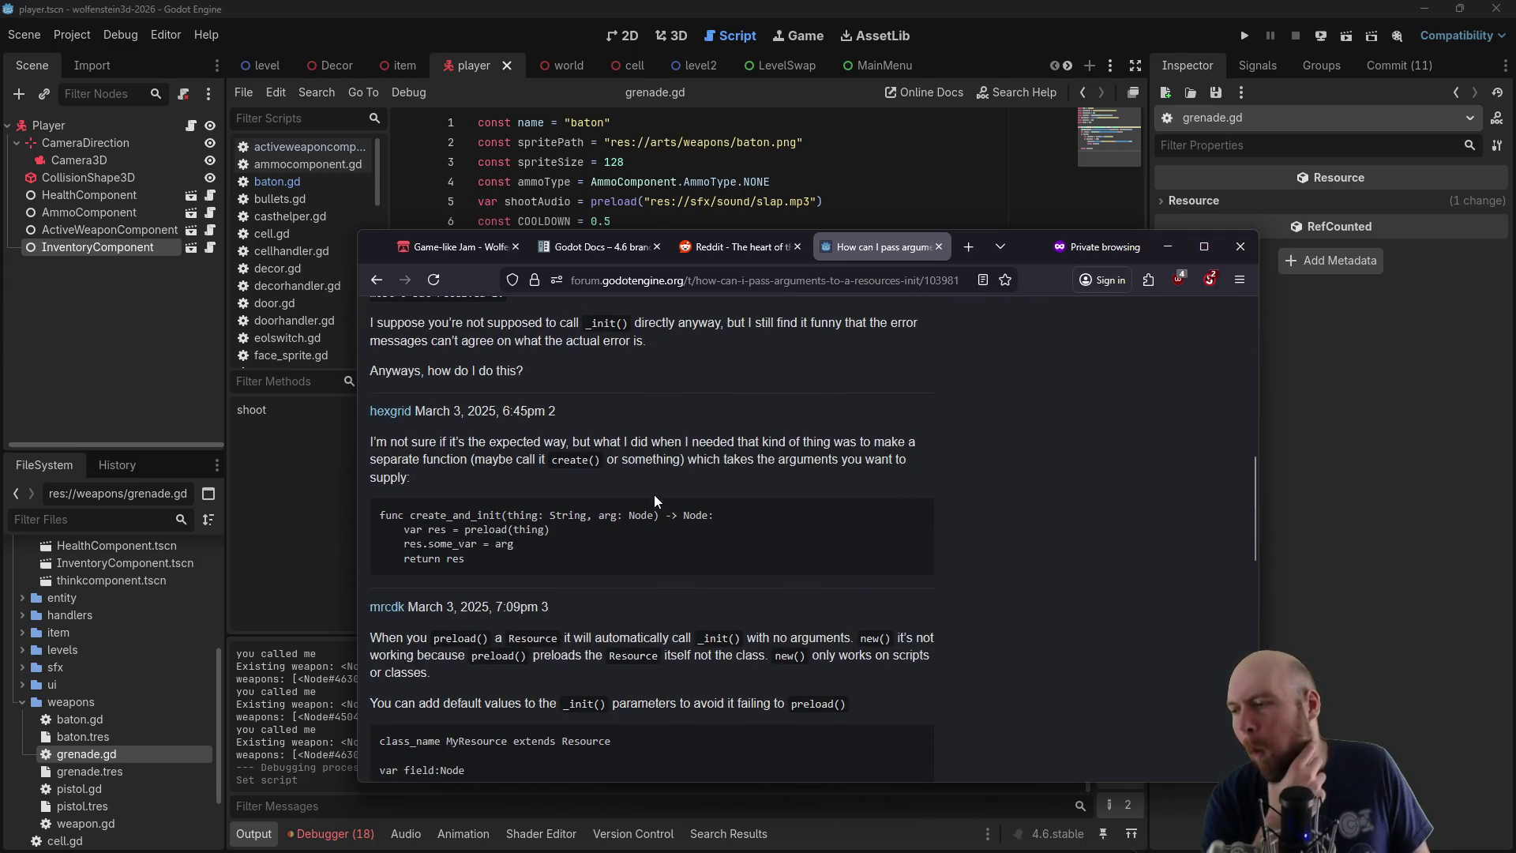
scroll(659, 506, down, 4)
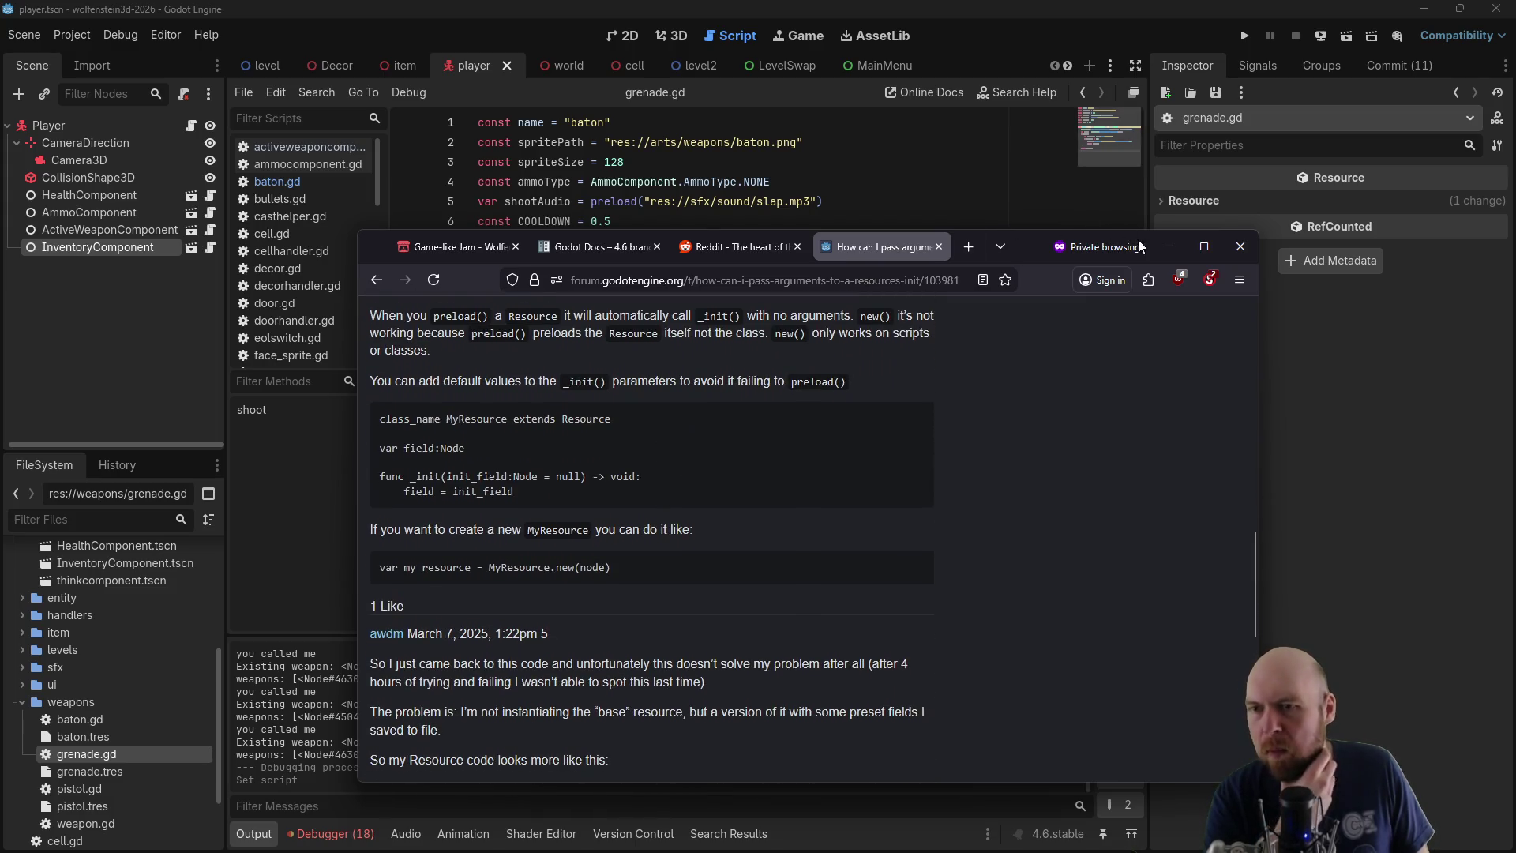
In grenade.gd, change name to 'grenade', spriteSize to 64 and ammoType to GRENADE
click(1160, 238)
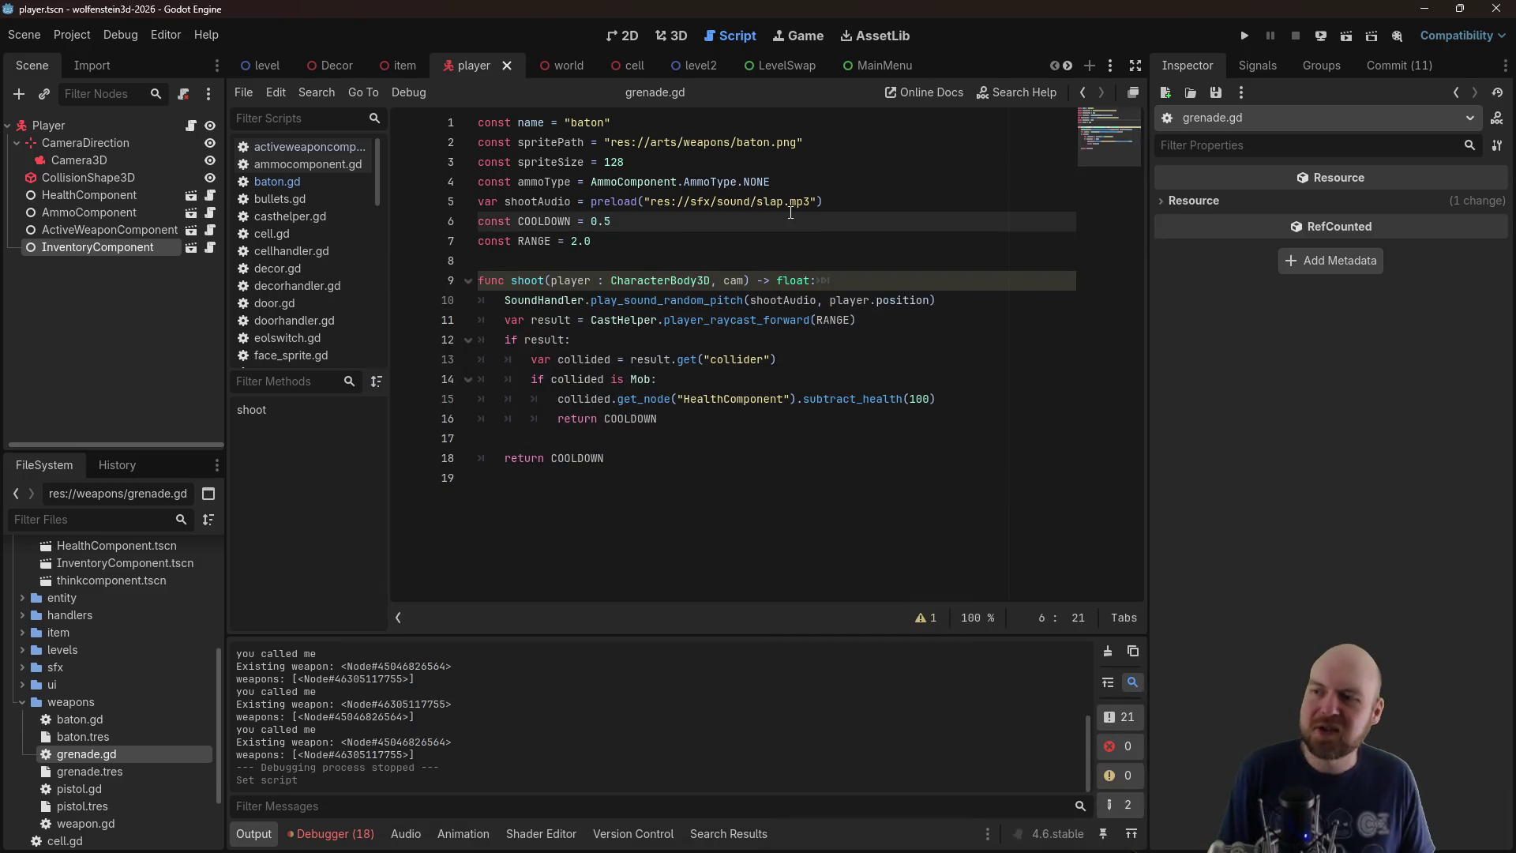
click(589, 261)
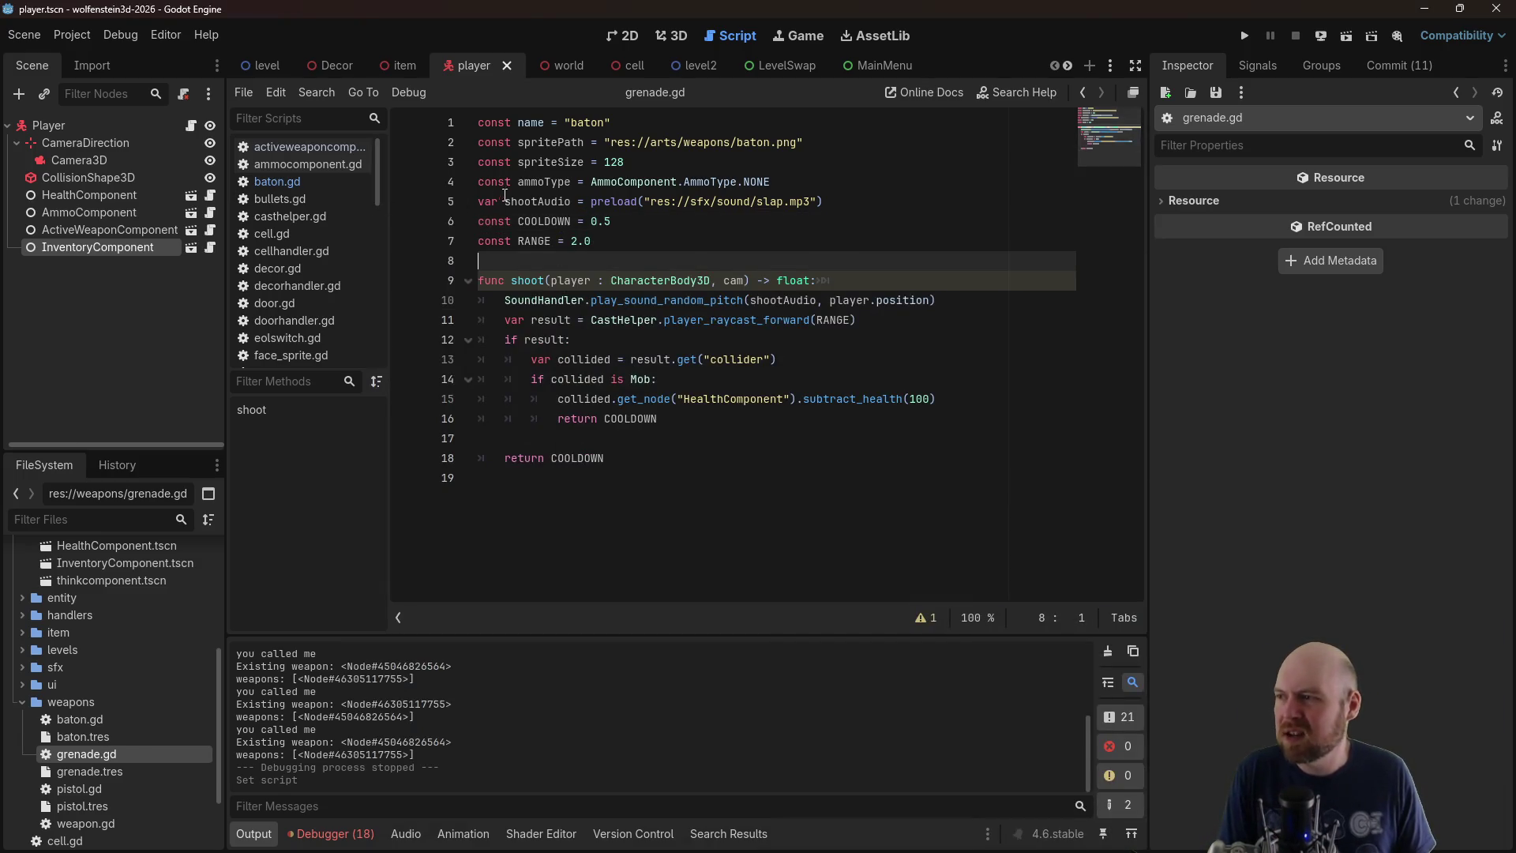
click(582, 118)
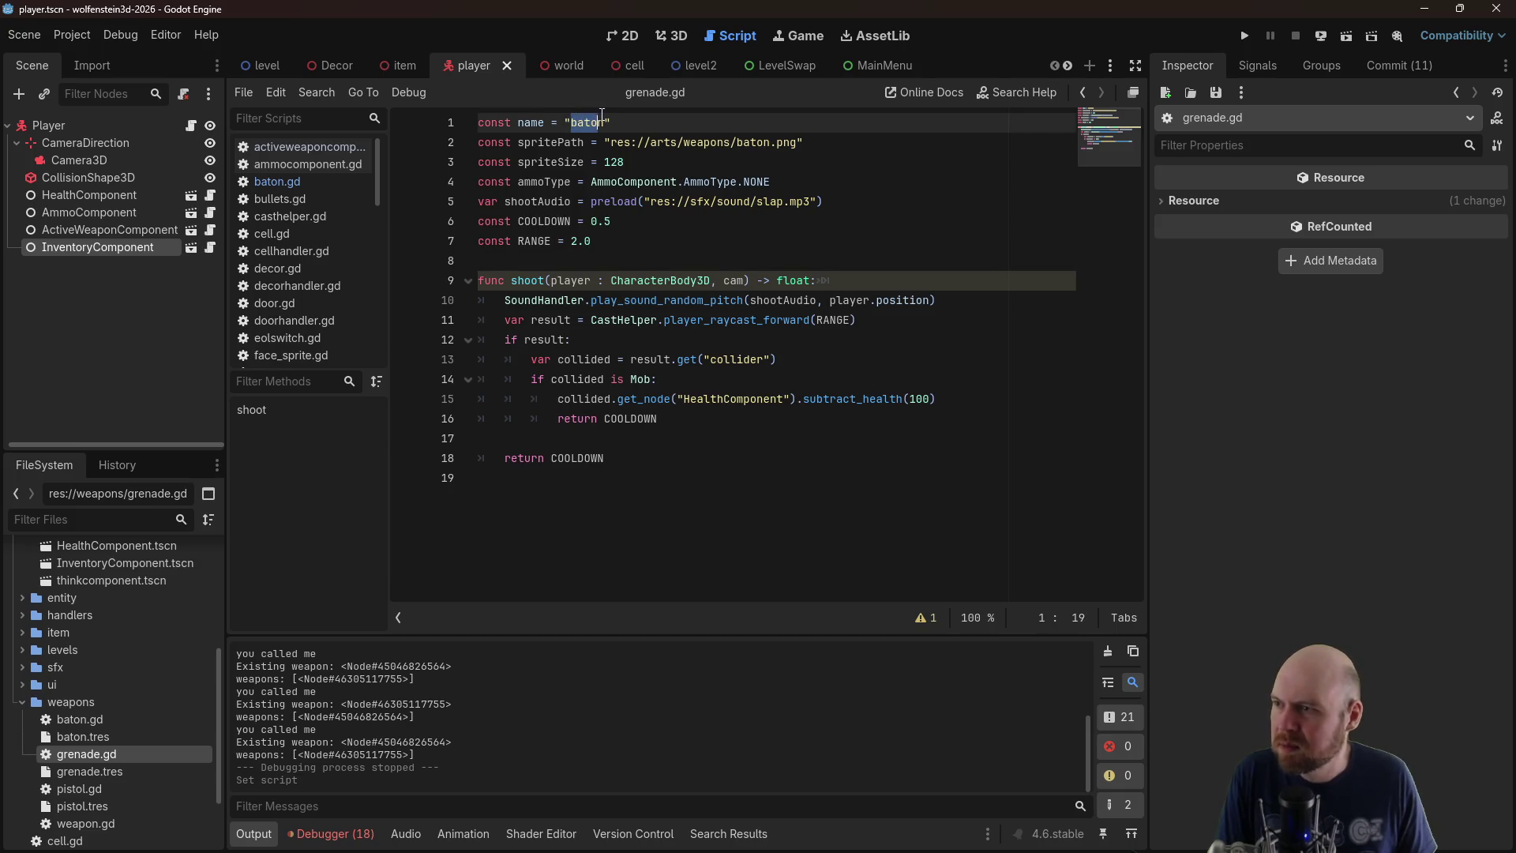
drag(602, 115, 607, 115)
text(grenad)
text(e)
click(634, 163)
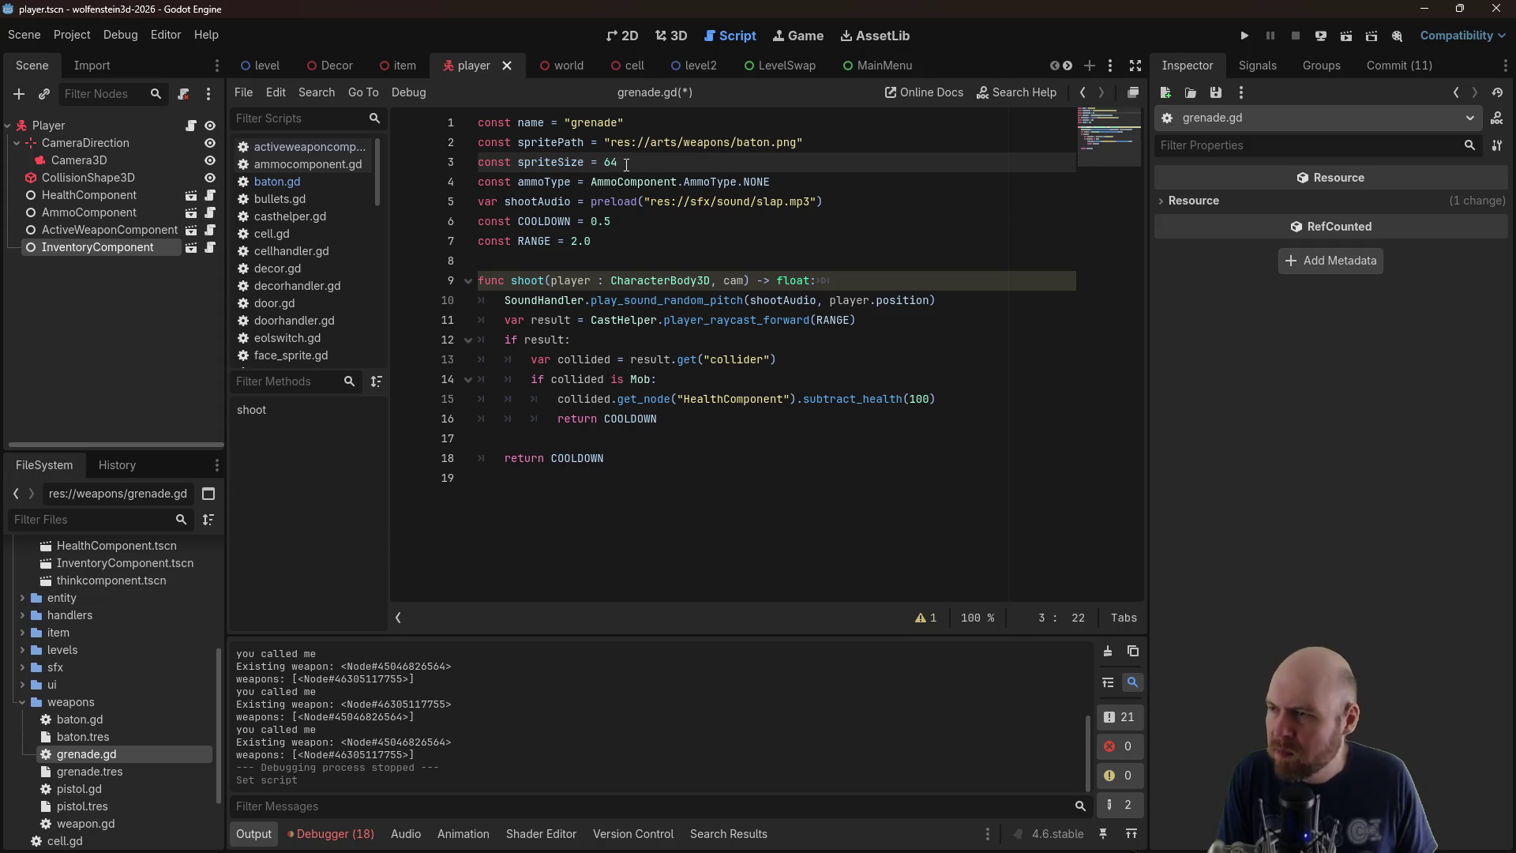
double_click(756, 182)
text(GRENAD)
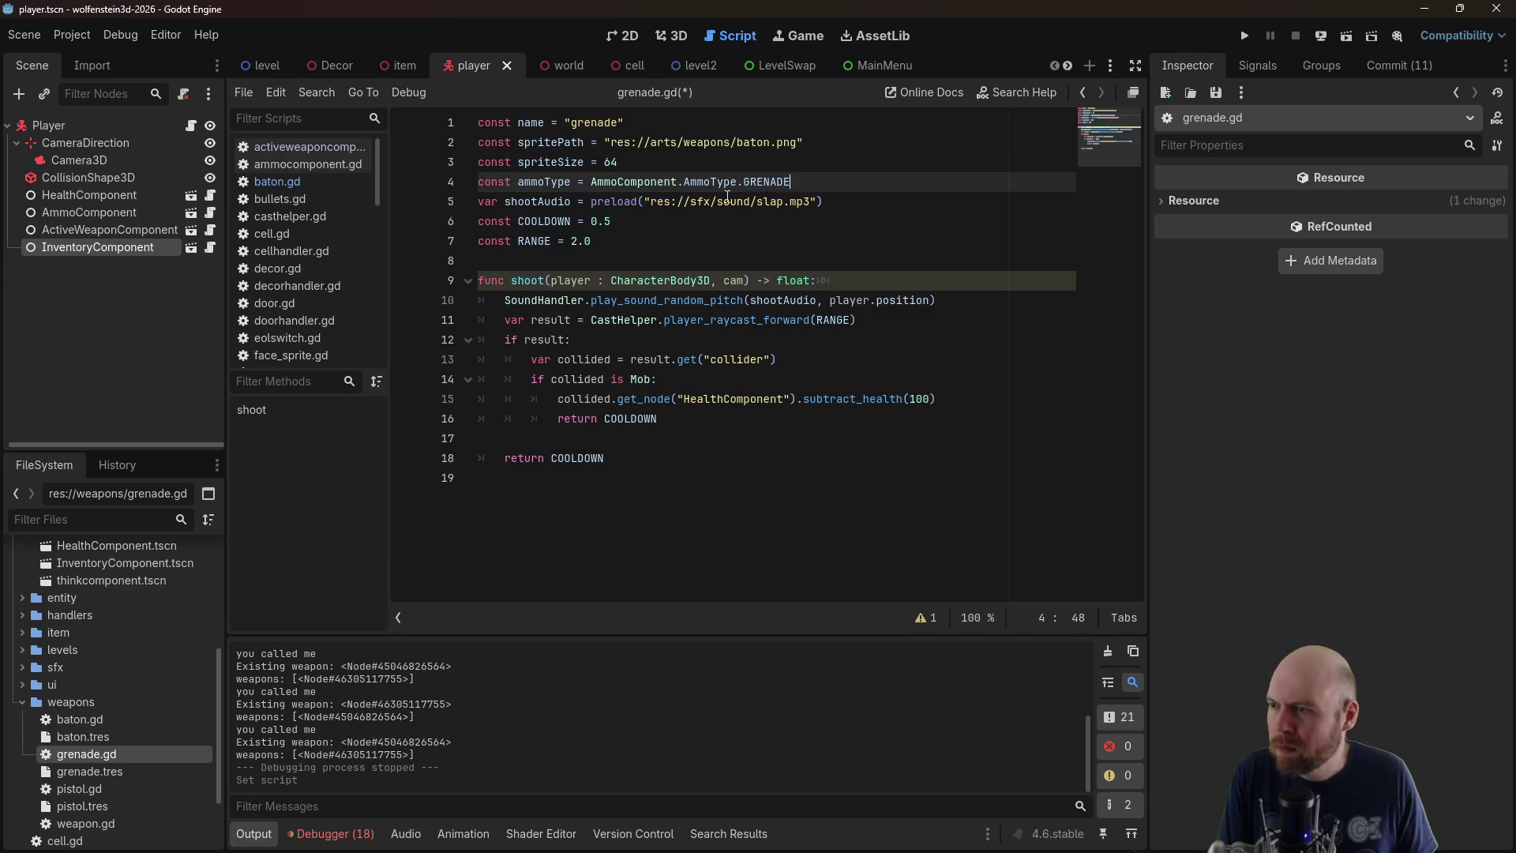
click(647, 222)
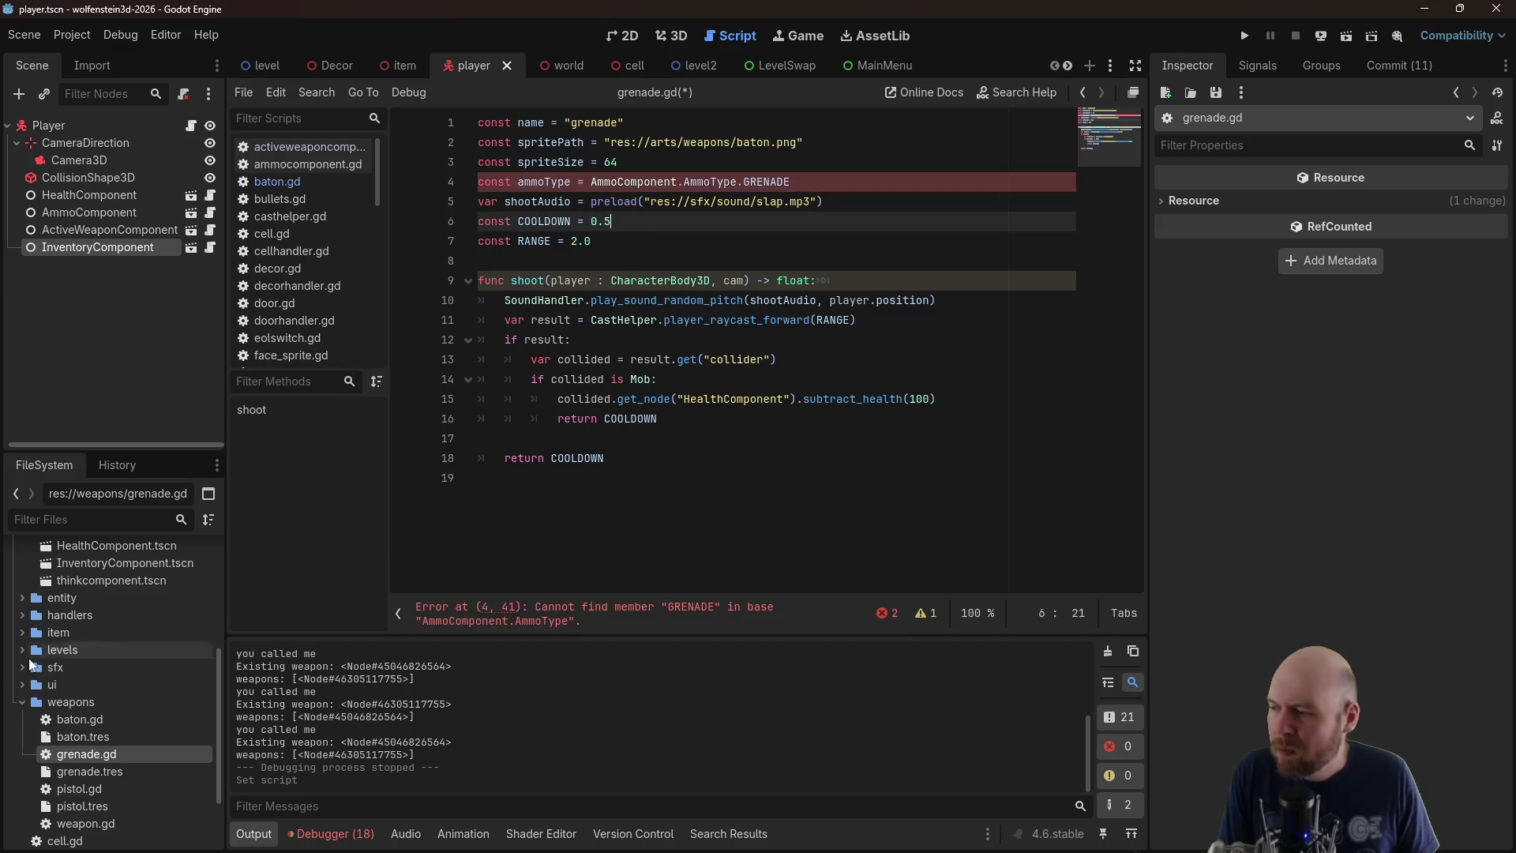
double_click(83, 720)
Add a temporary _init to baton.gd printing "YEP I'M BEING CALLED" and save
click(626, 467)
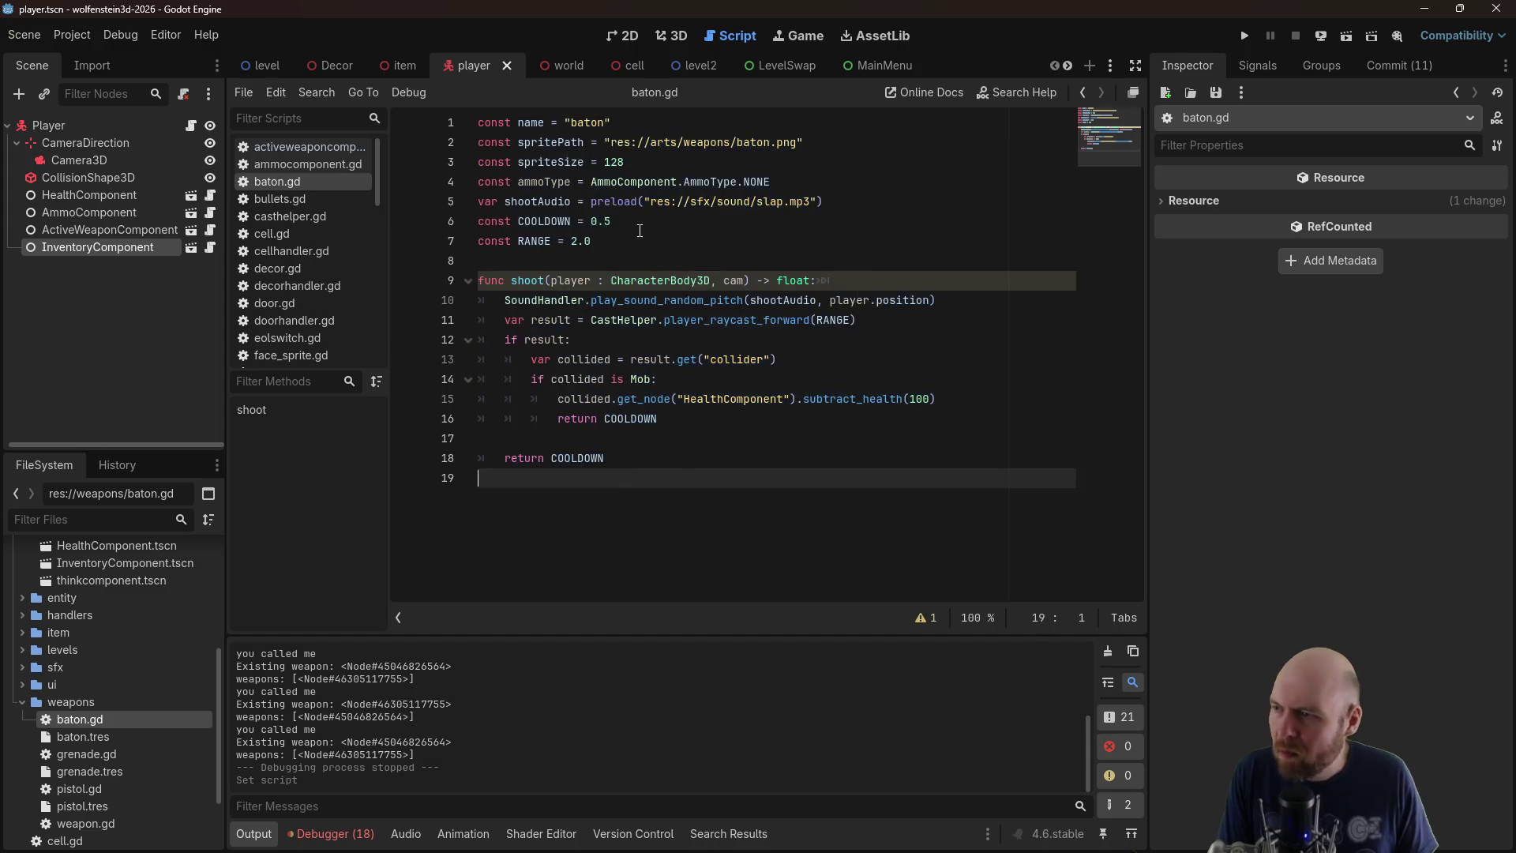
click(642, 259)
key(Return)
key(Return)
key(Up)
text(func _)
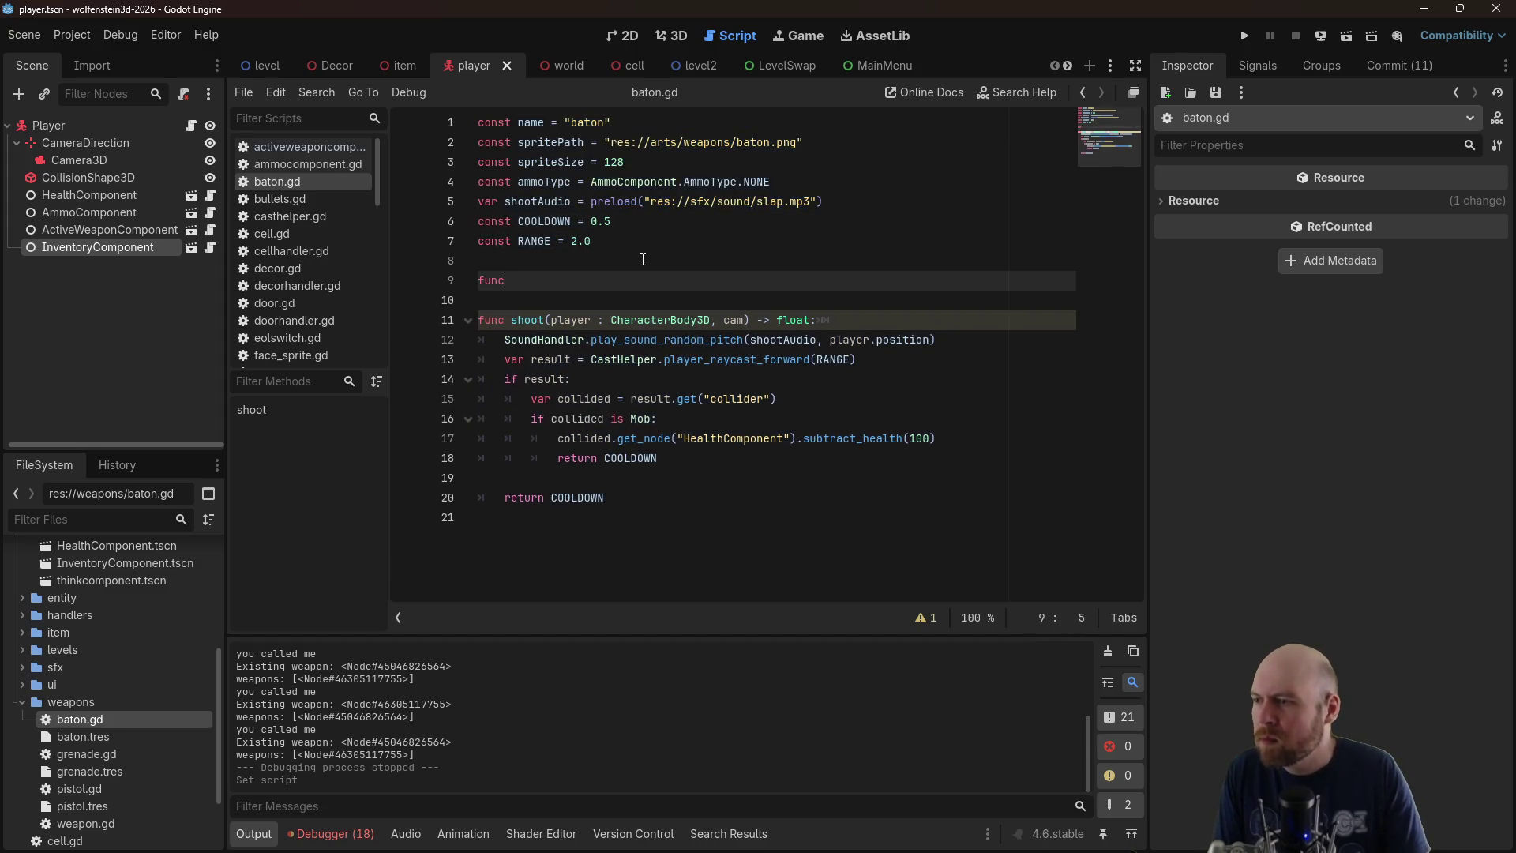
text(init():)
key(Return)
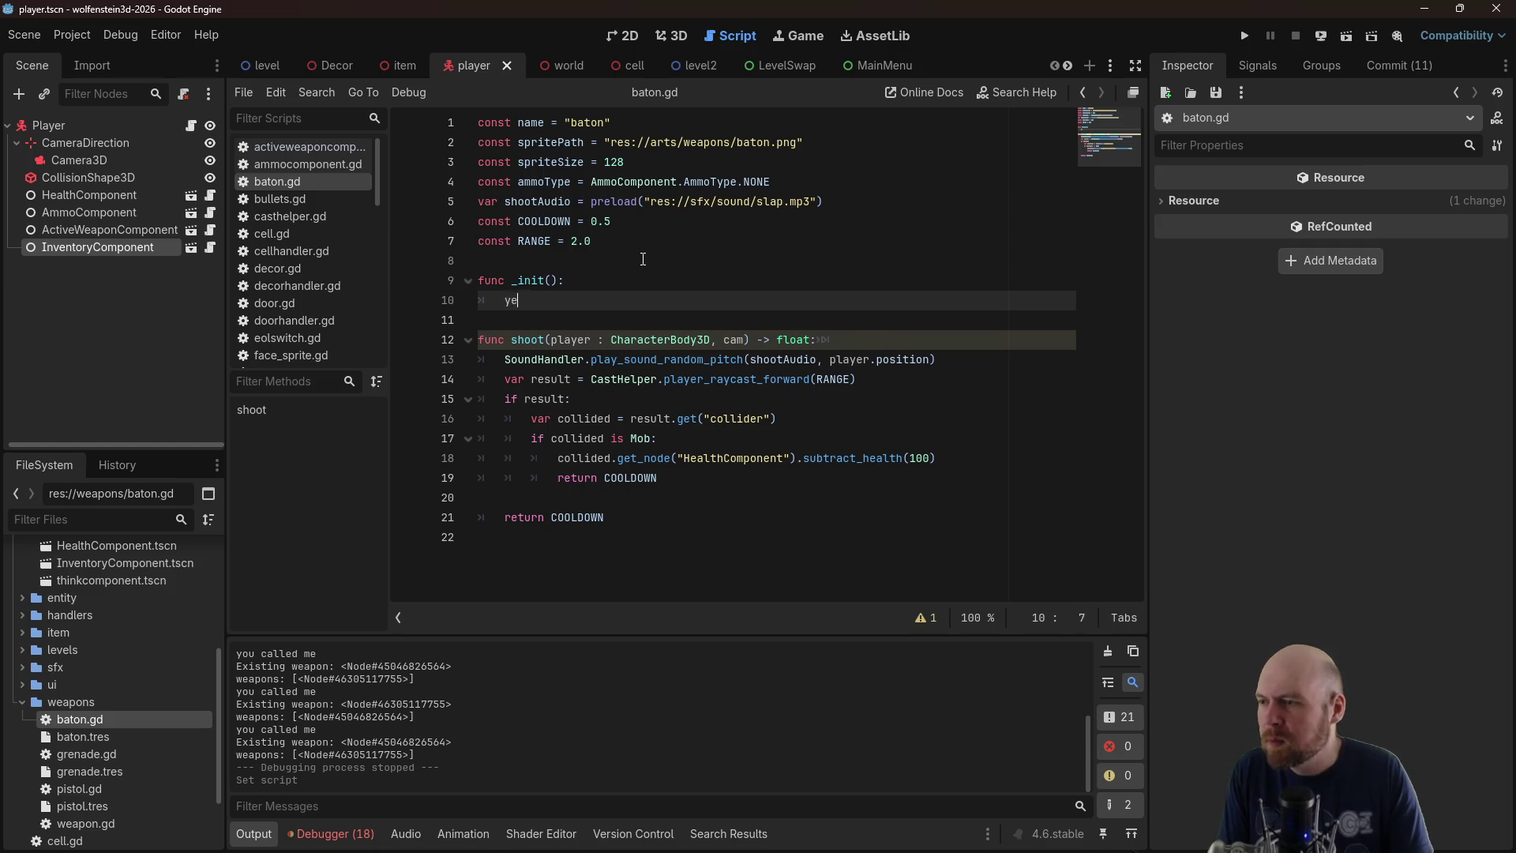
key(BackSpace)
key(BackSpace)
text(print("YEP I'M)
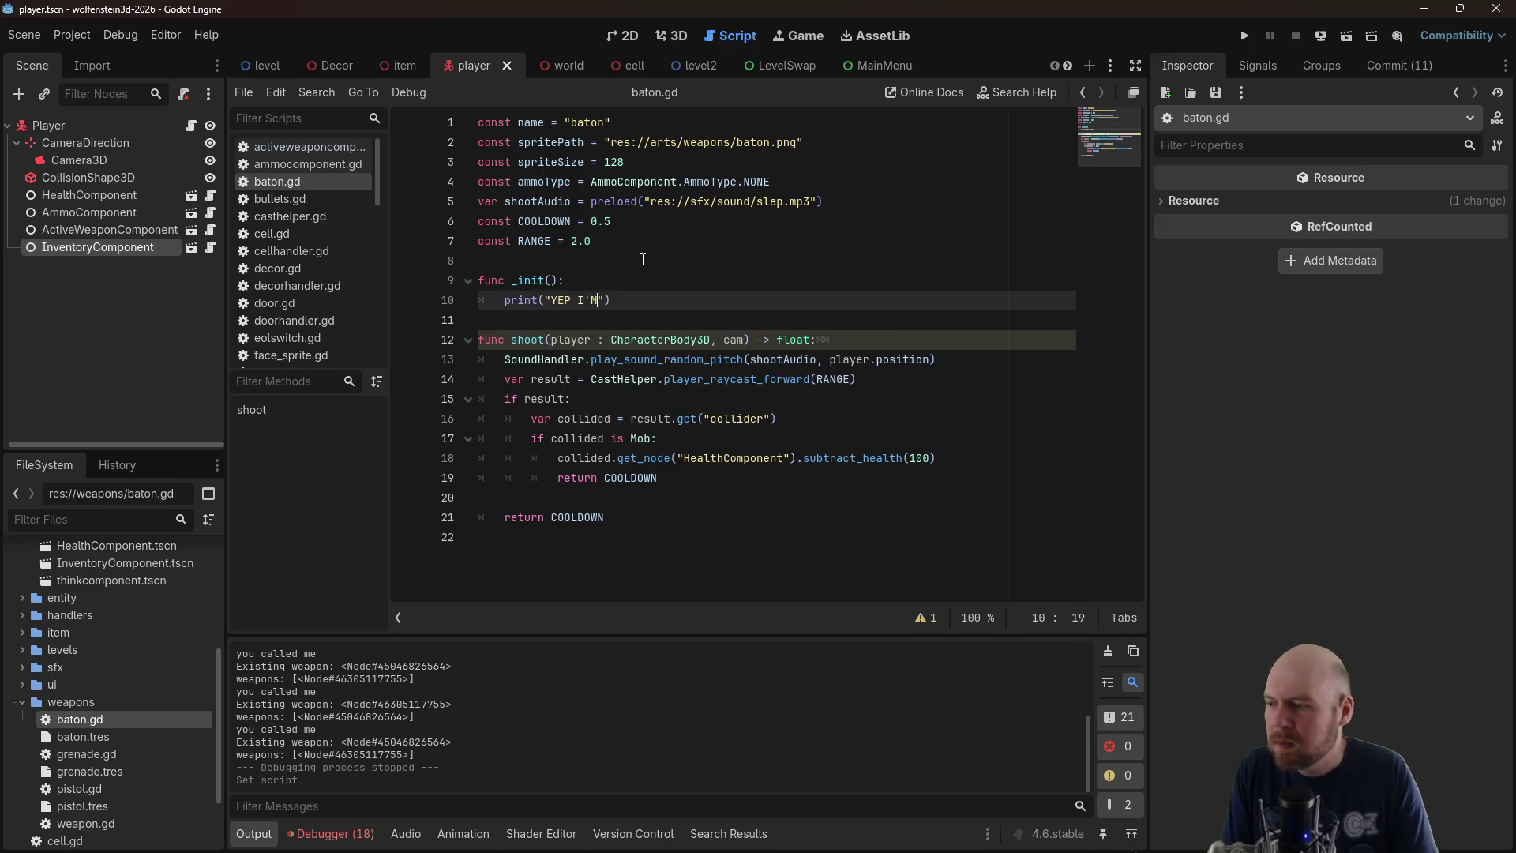
text( BEING CALLED)
key(ctrl+s)
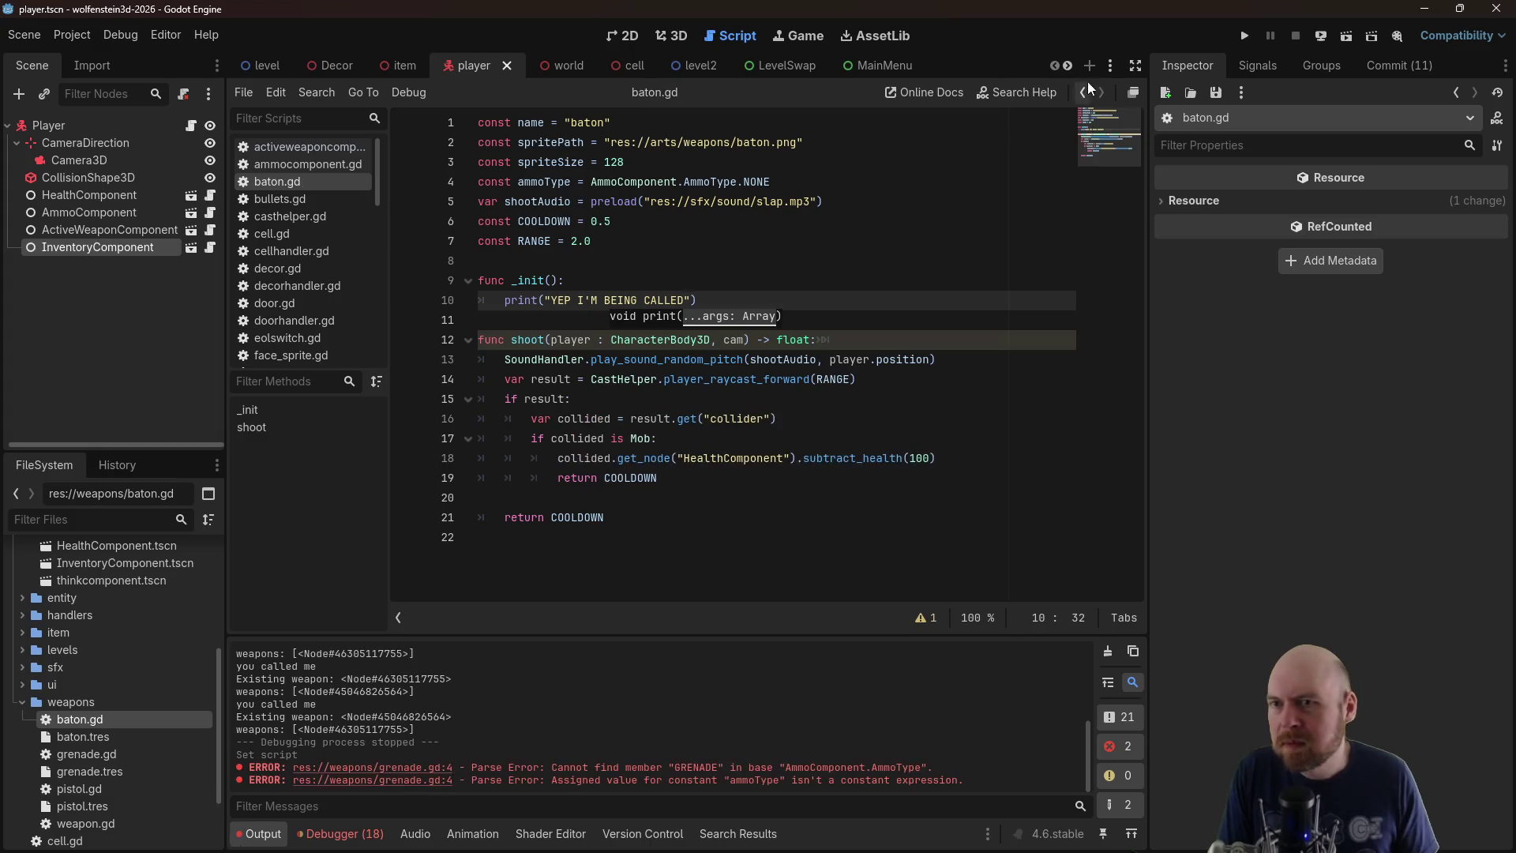
Run the game to confirm the print, then delete the temporary _init function
click(1245, 36)
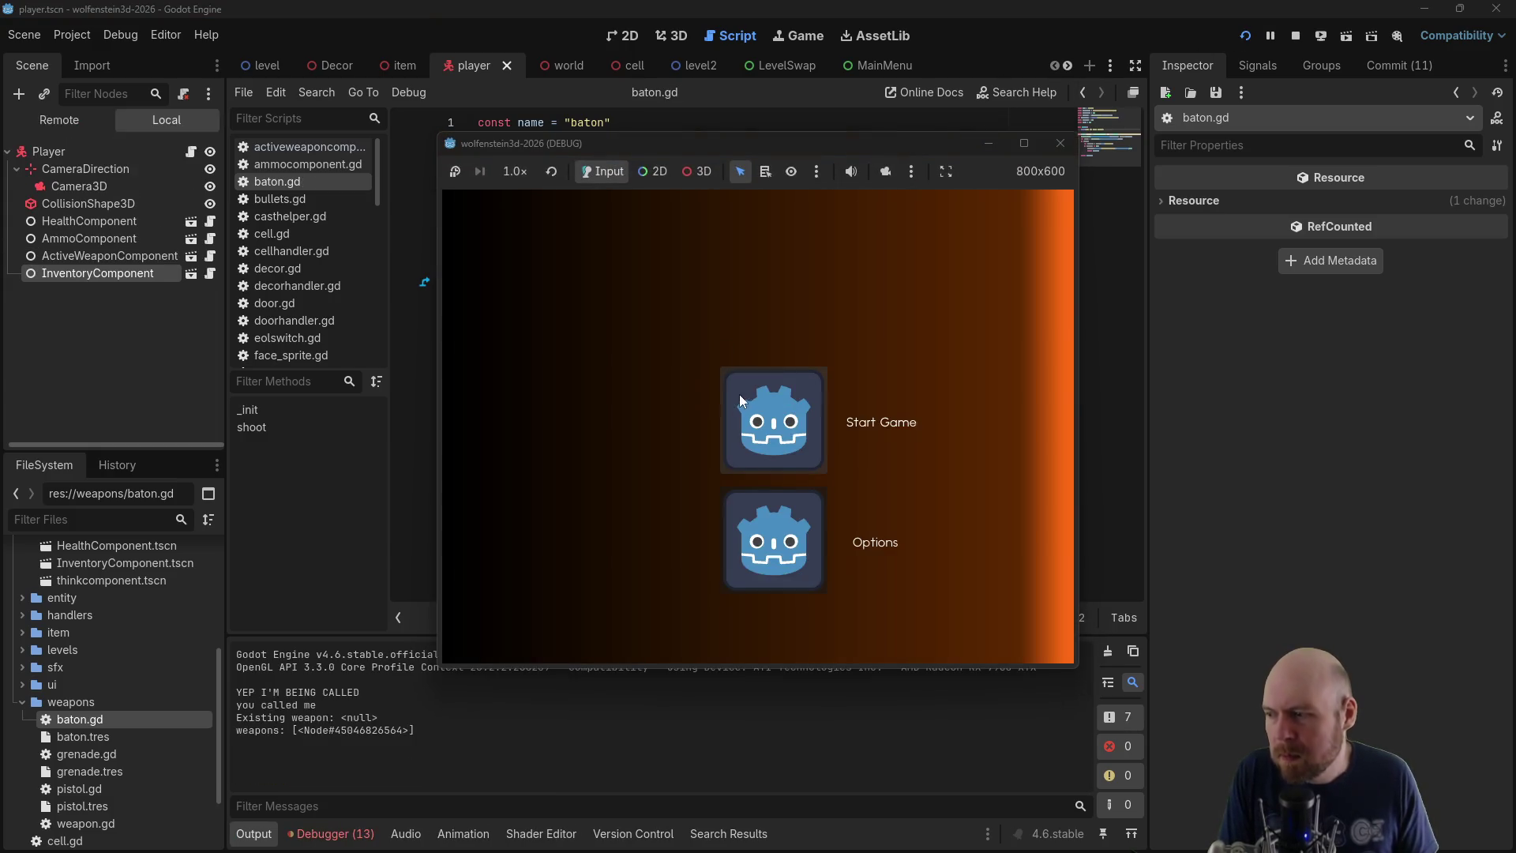
click(1060, 143)
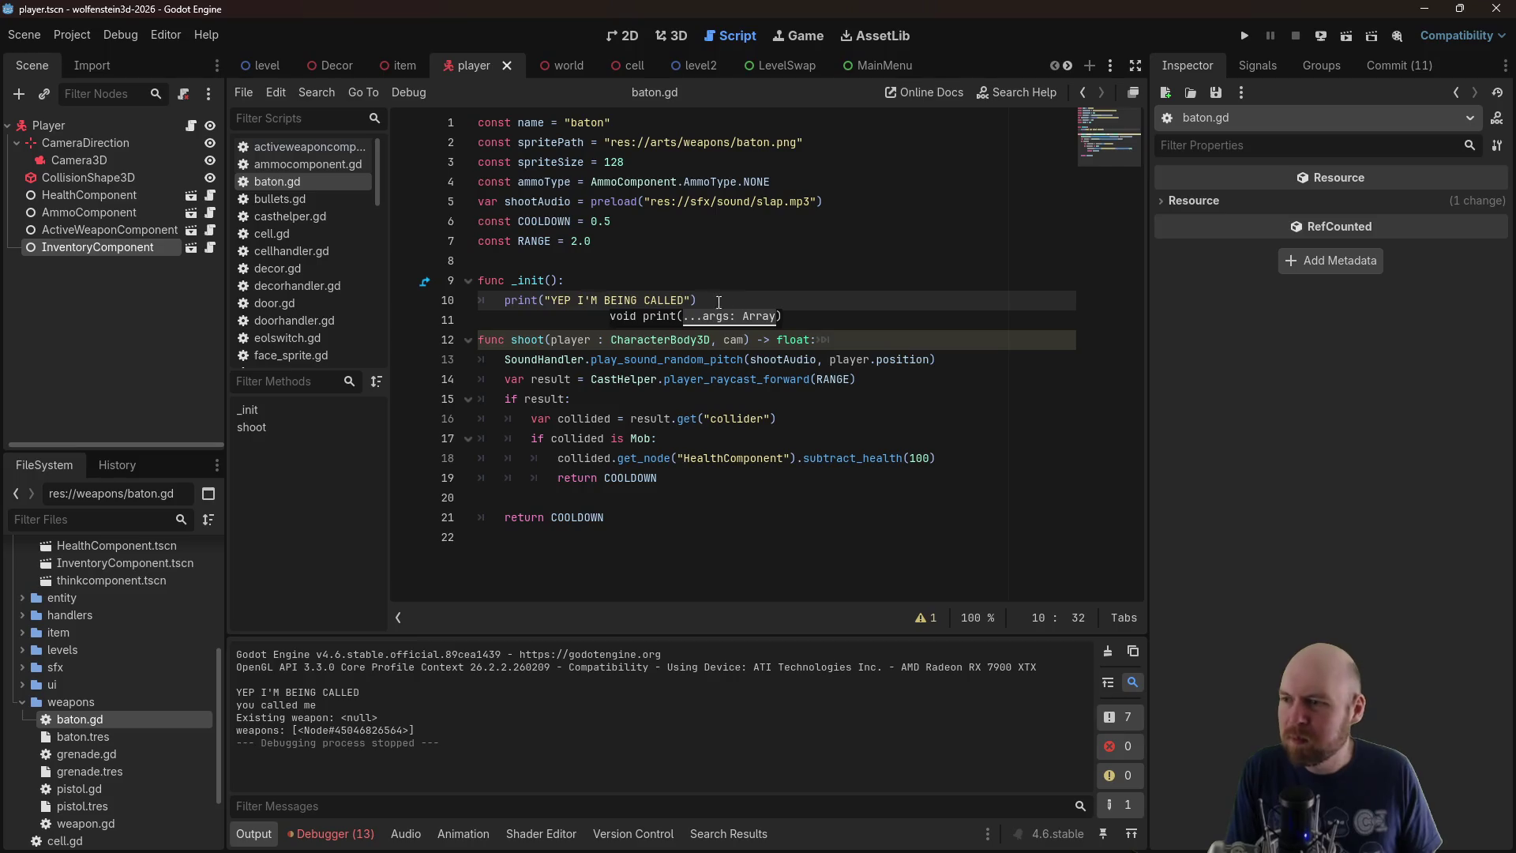
drag(718, 303, 531, 263)
key(BackSpace)
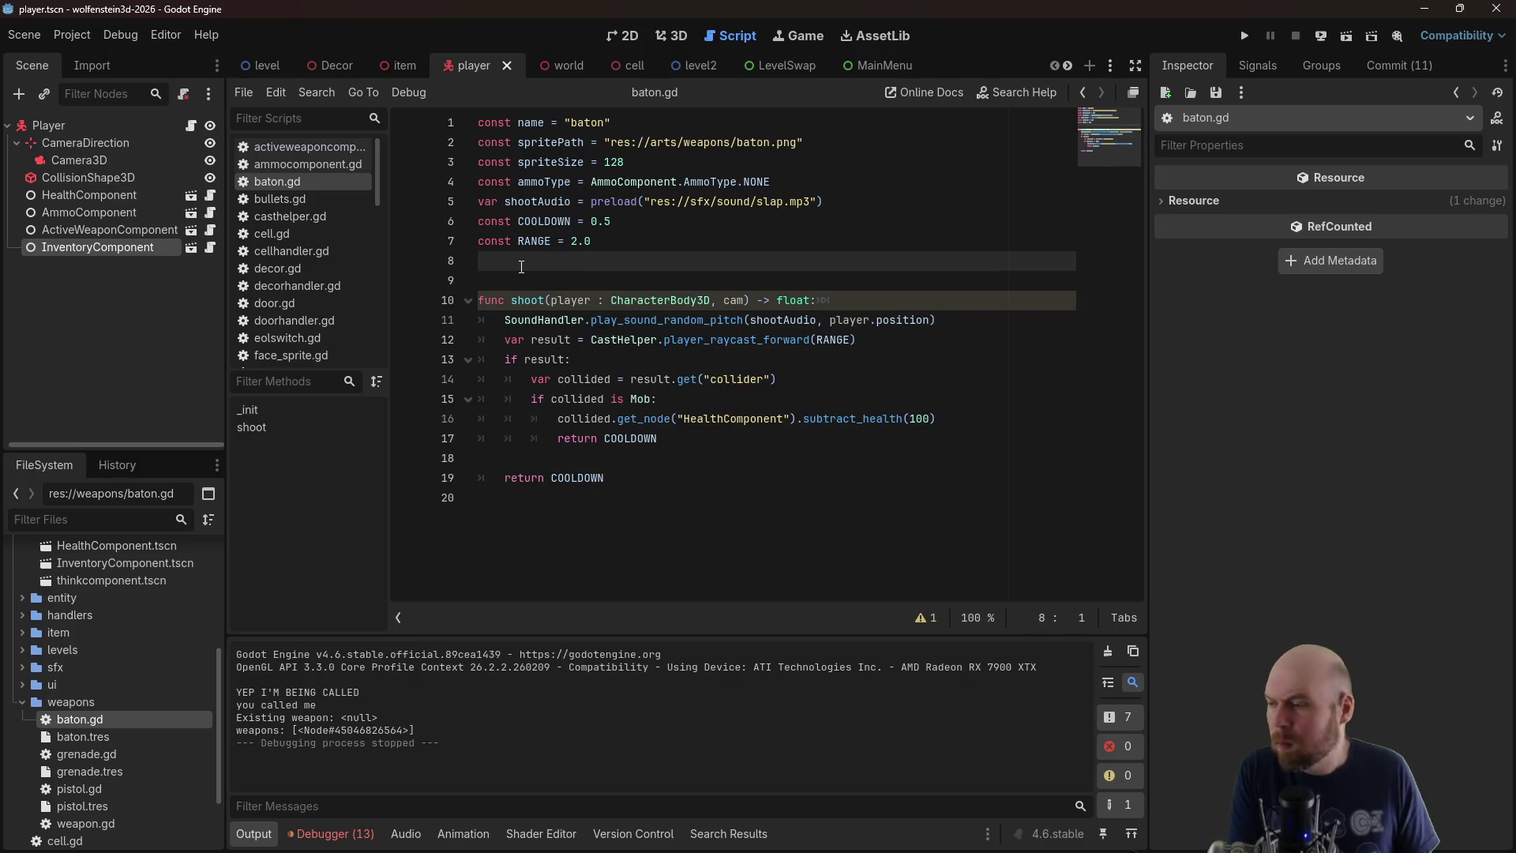
key(BackSpace)
Create a new script named weapon.gd in the weapons folder
right_click(77, 707)
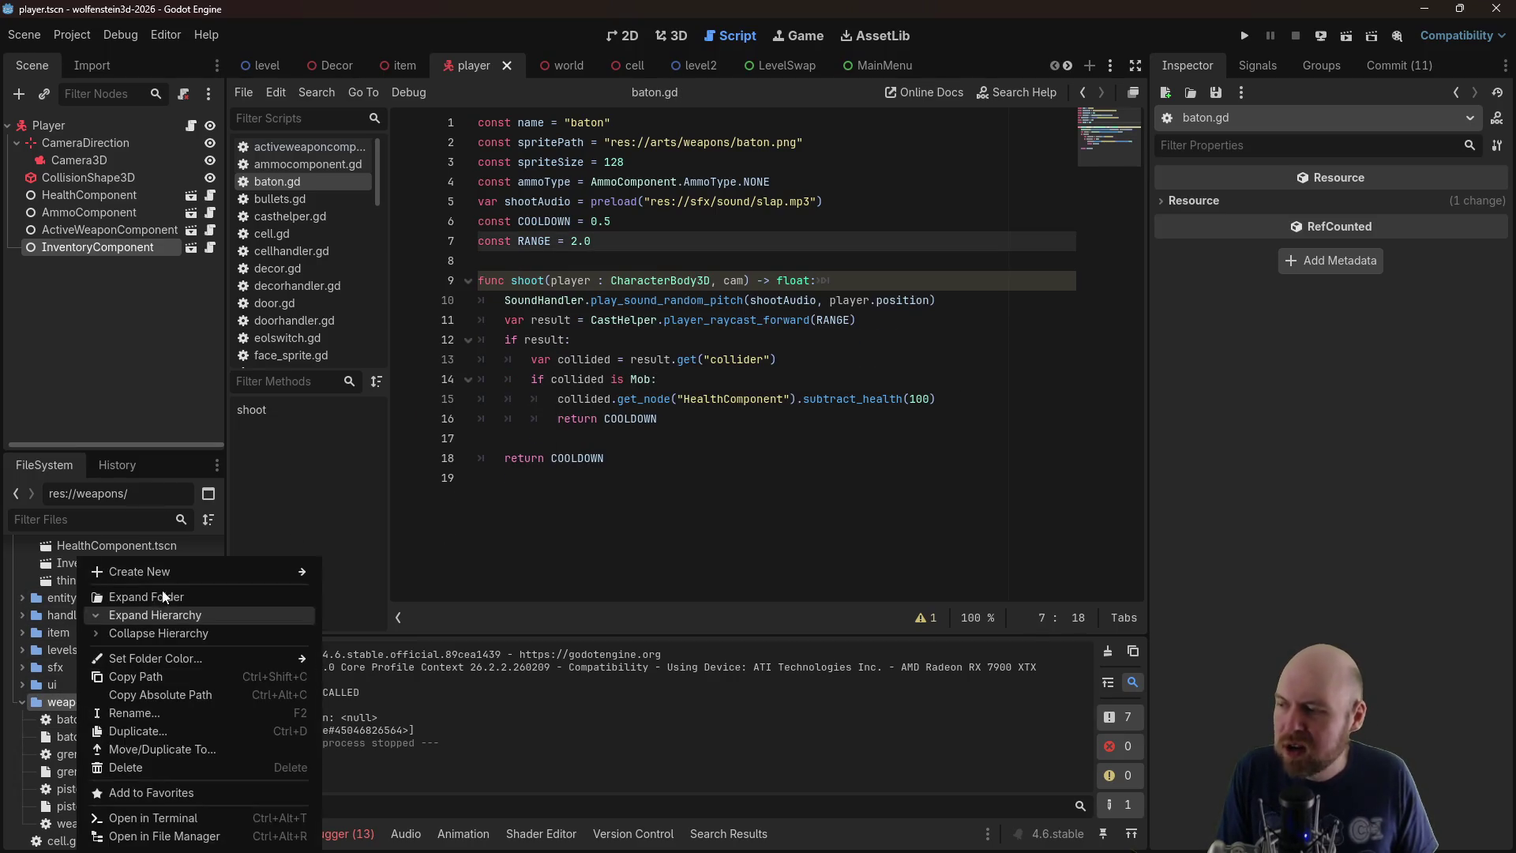
mouse_move(178, 570)
click(363, 608)
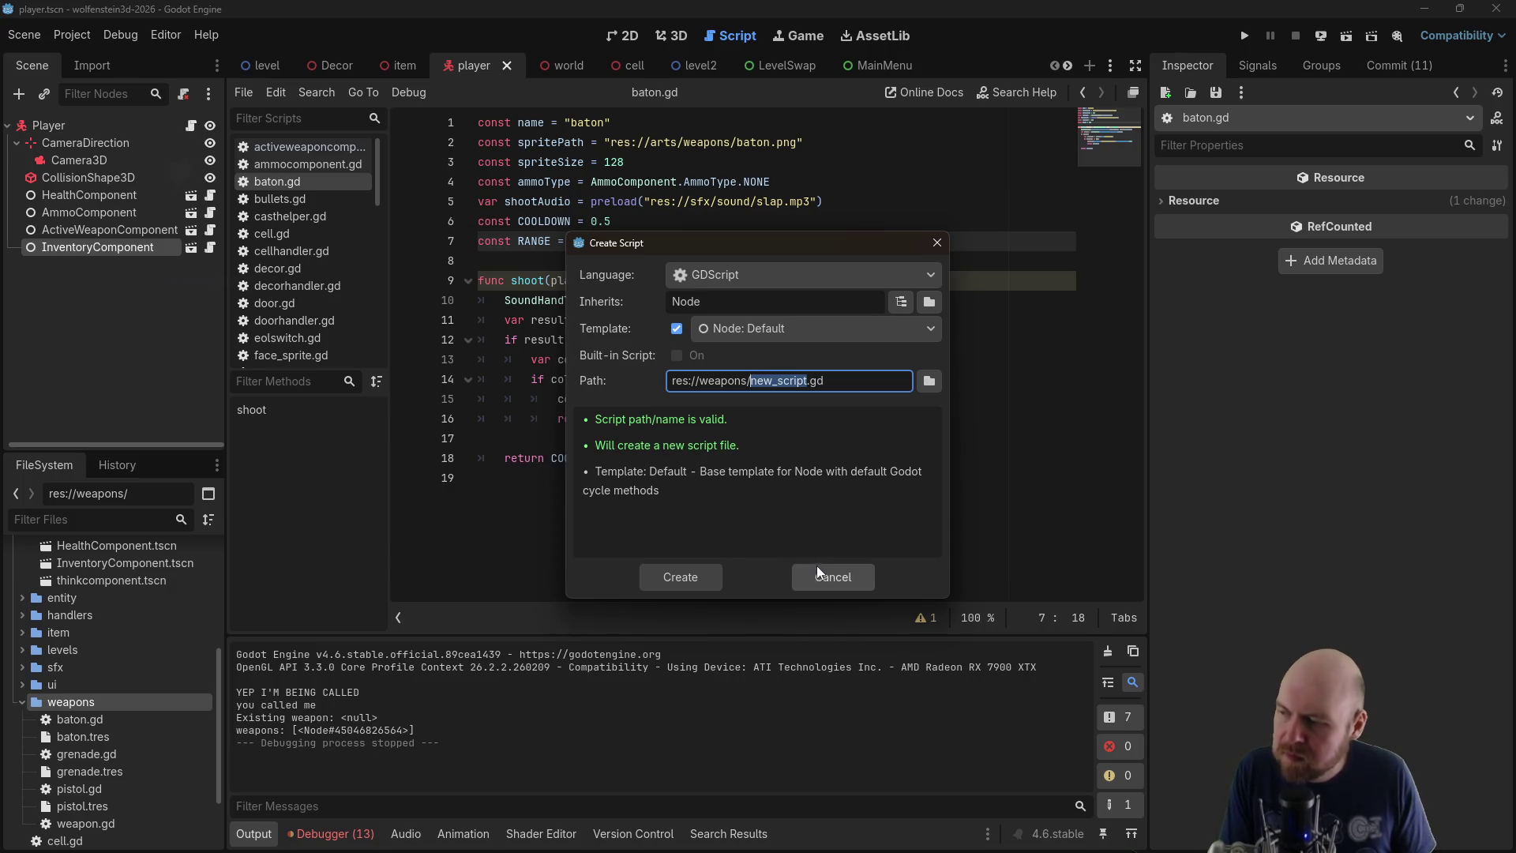
text(weapon)
key(Return)
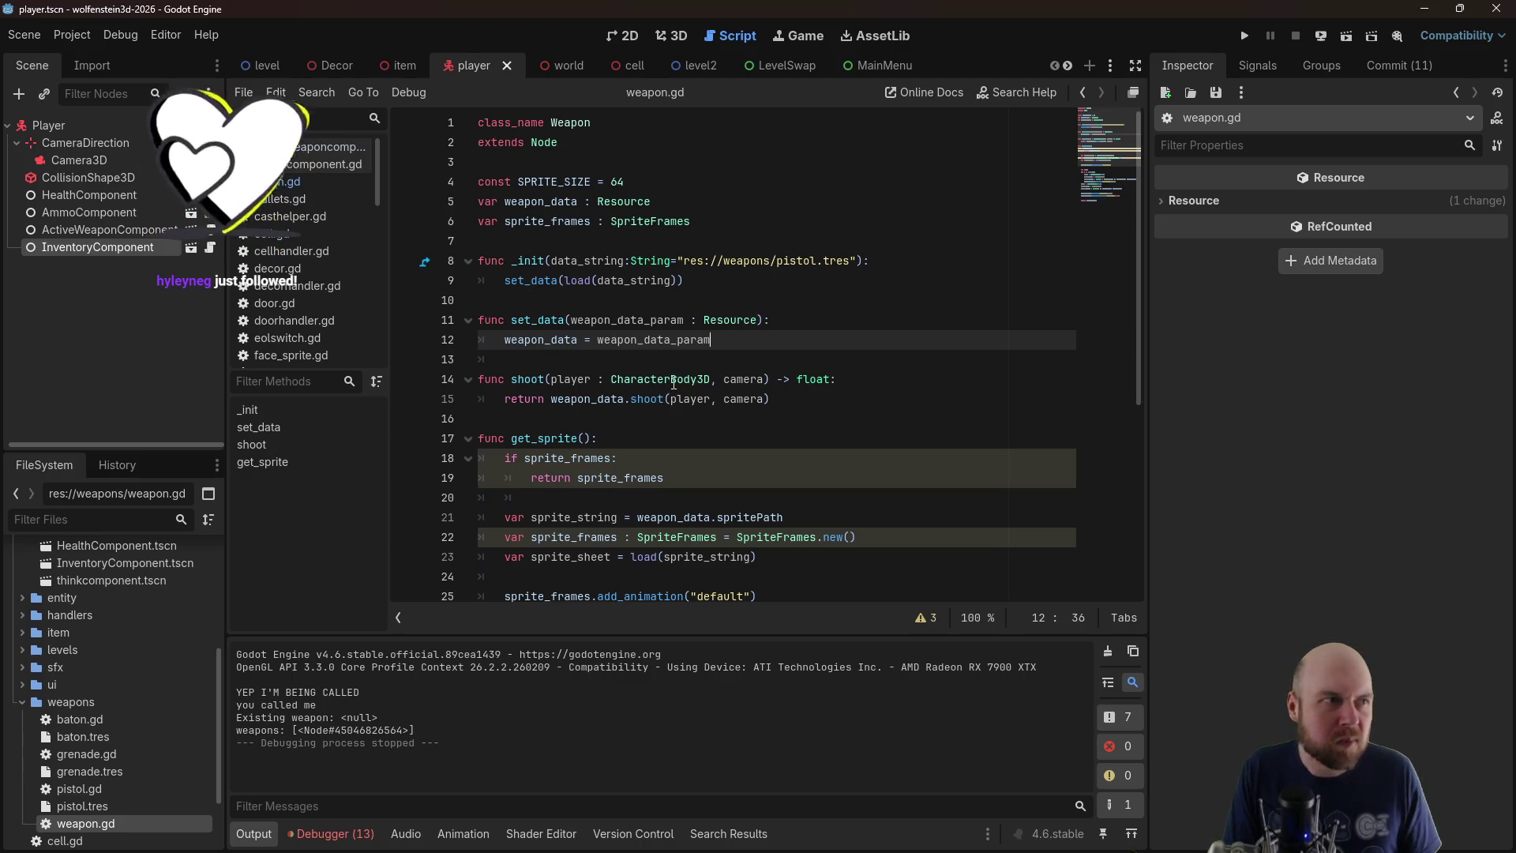
click(662, 308)
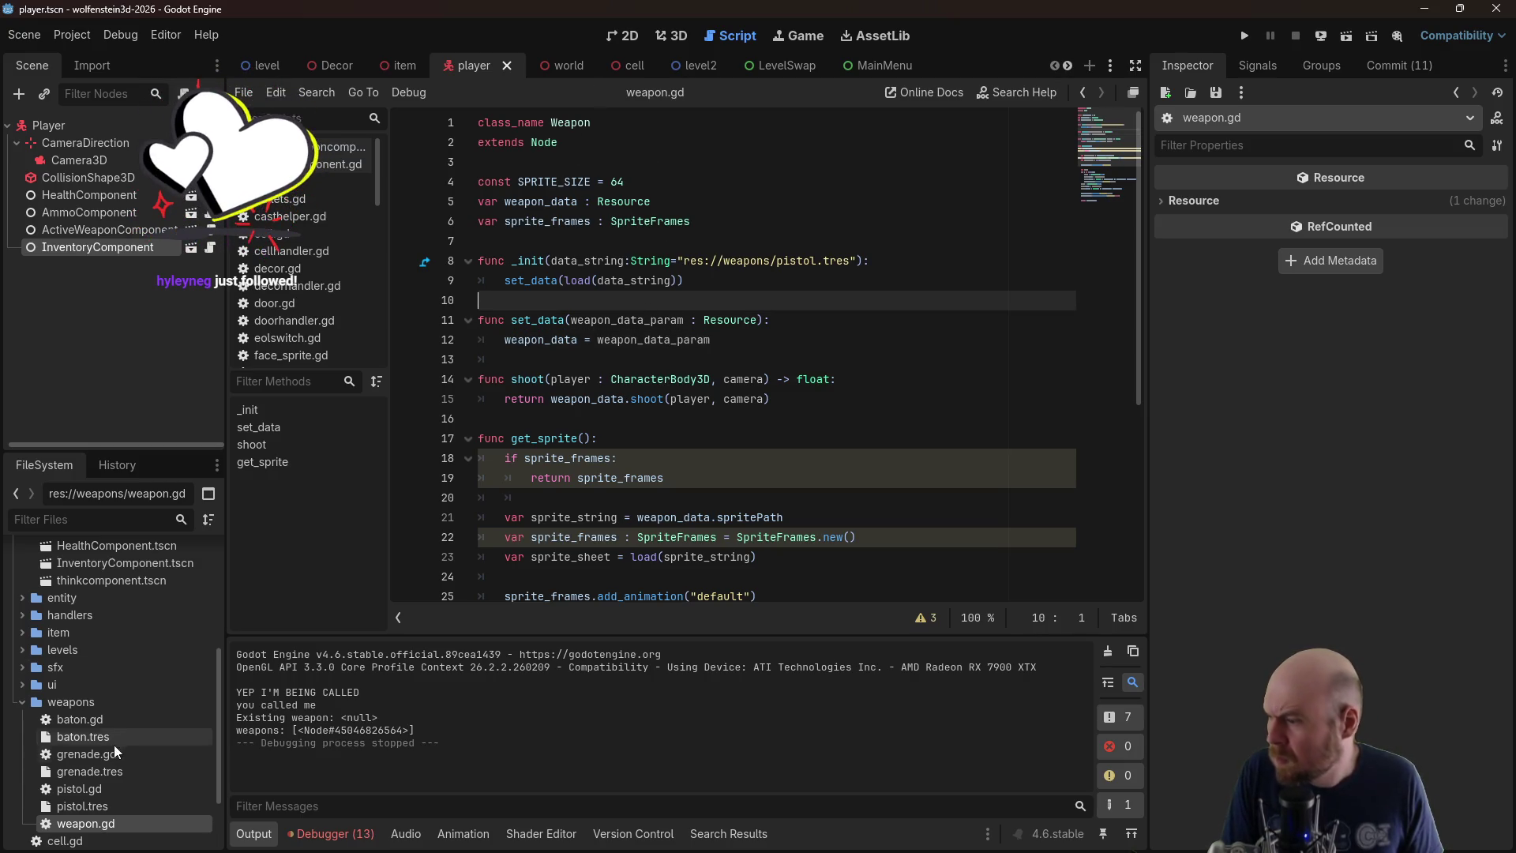
Create another script, weapon_resource.gd, in the weapons folder
right_click(90, 702)
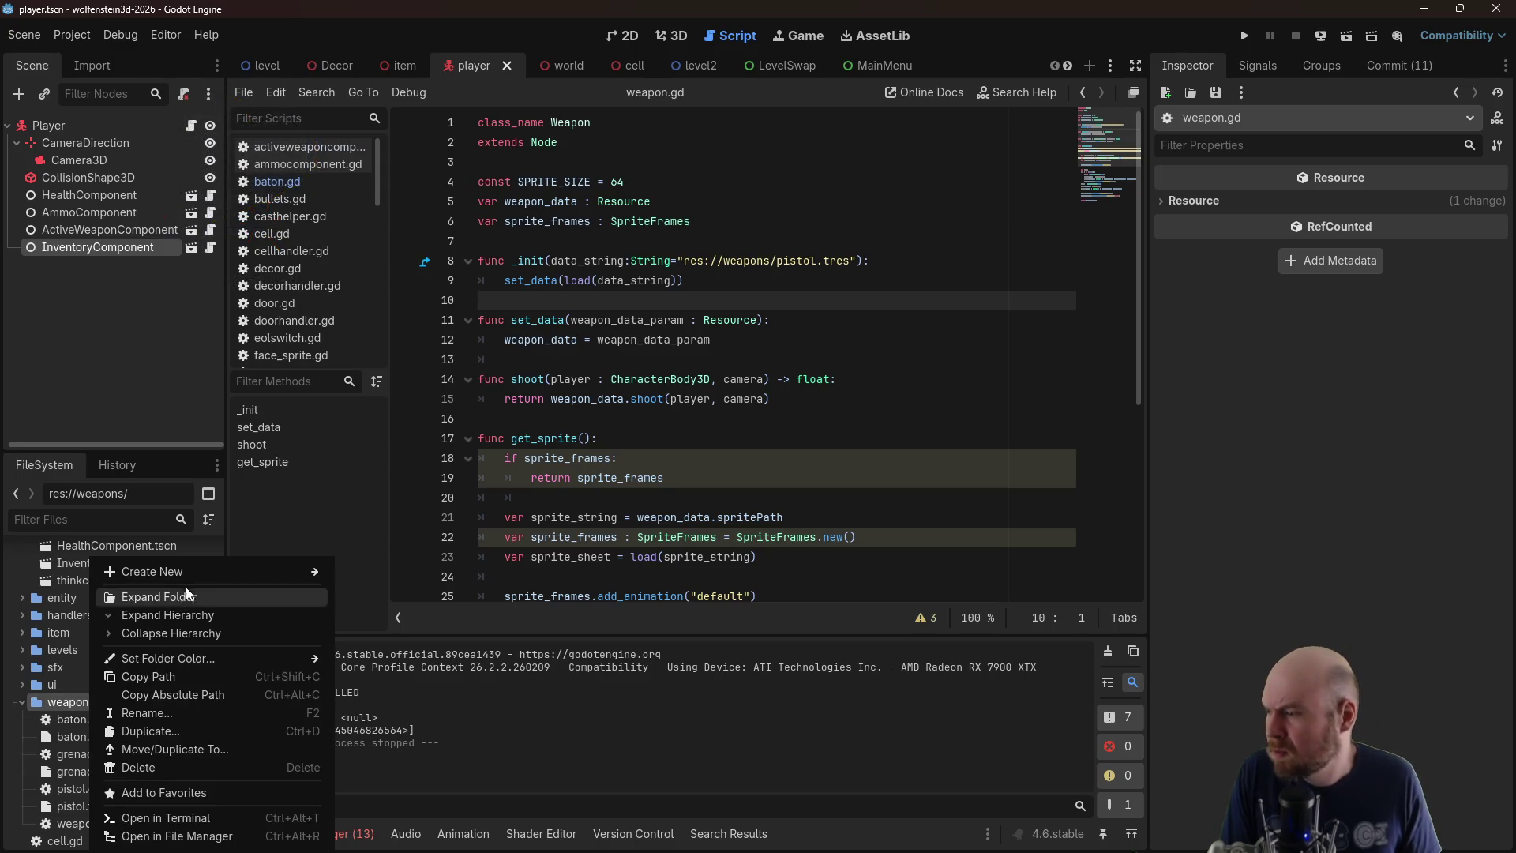
mouse_move(208, 571)
click(399, 605)
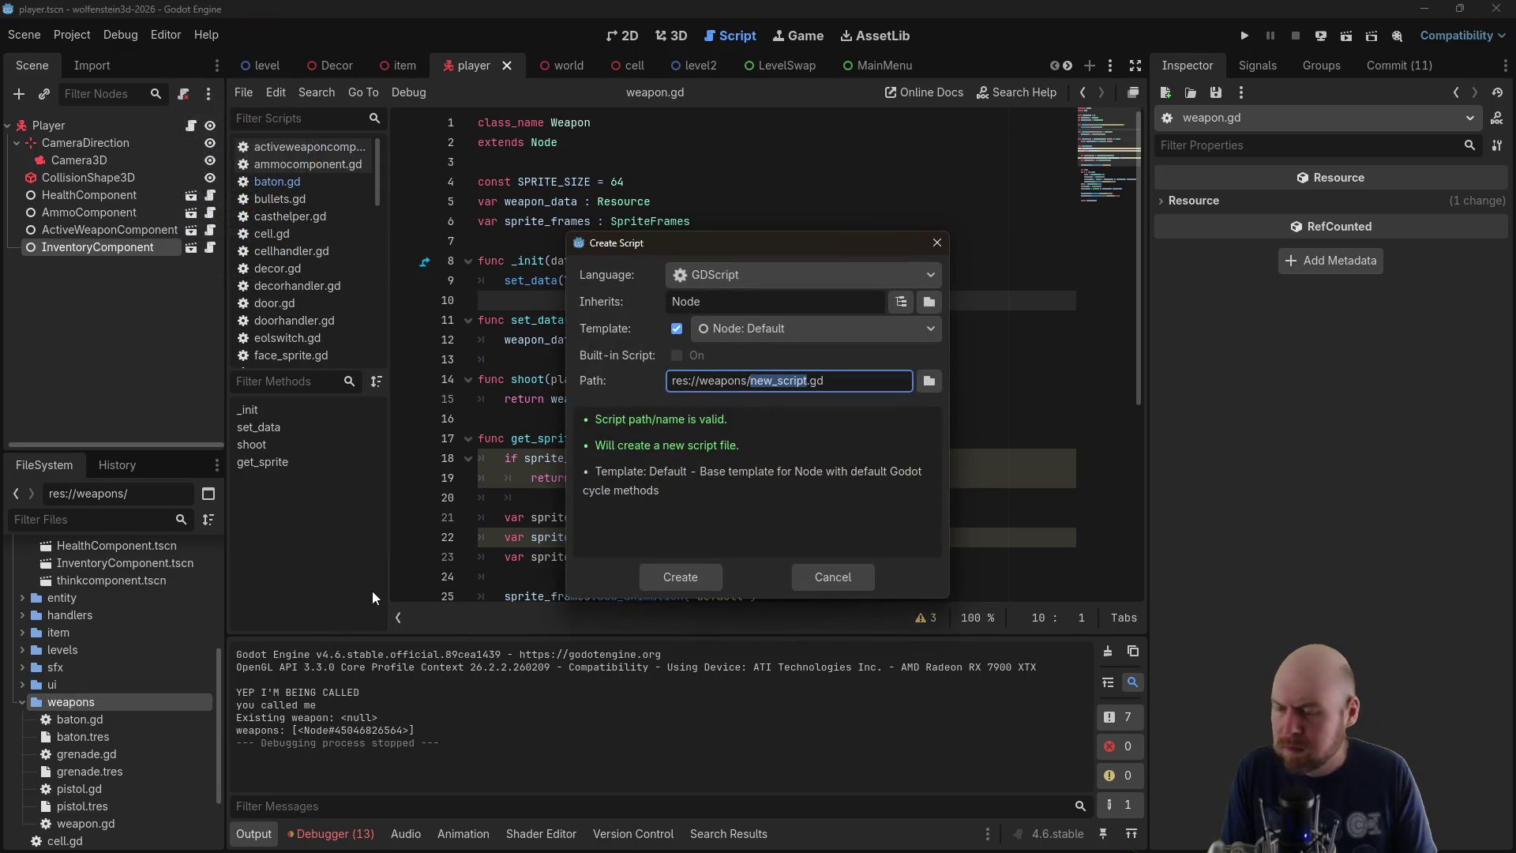
text(weapon_resource)
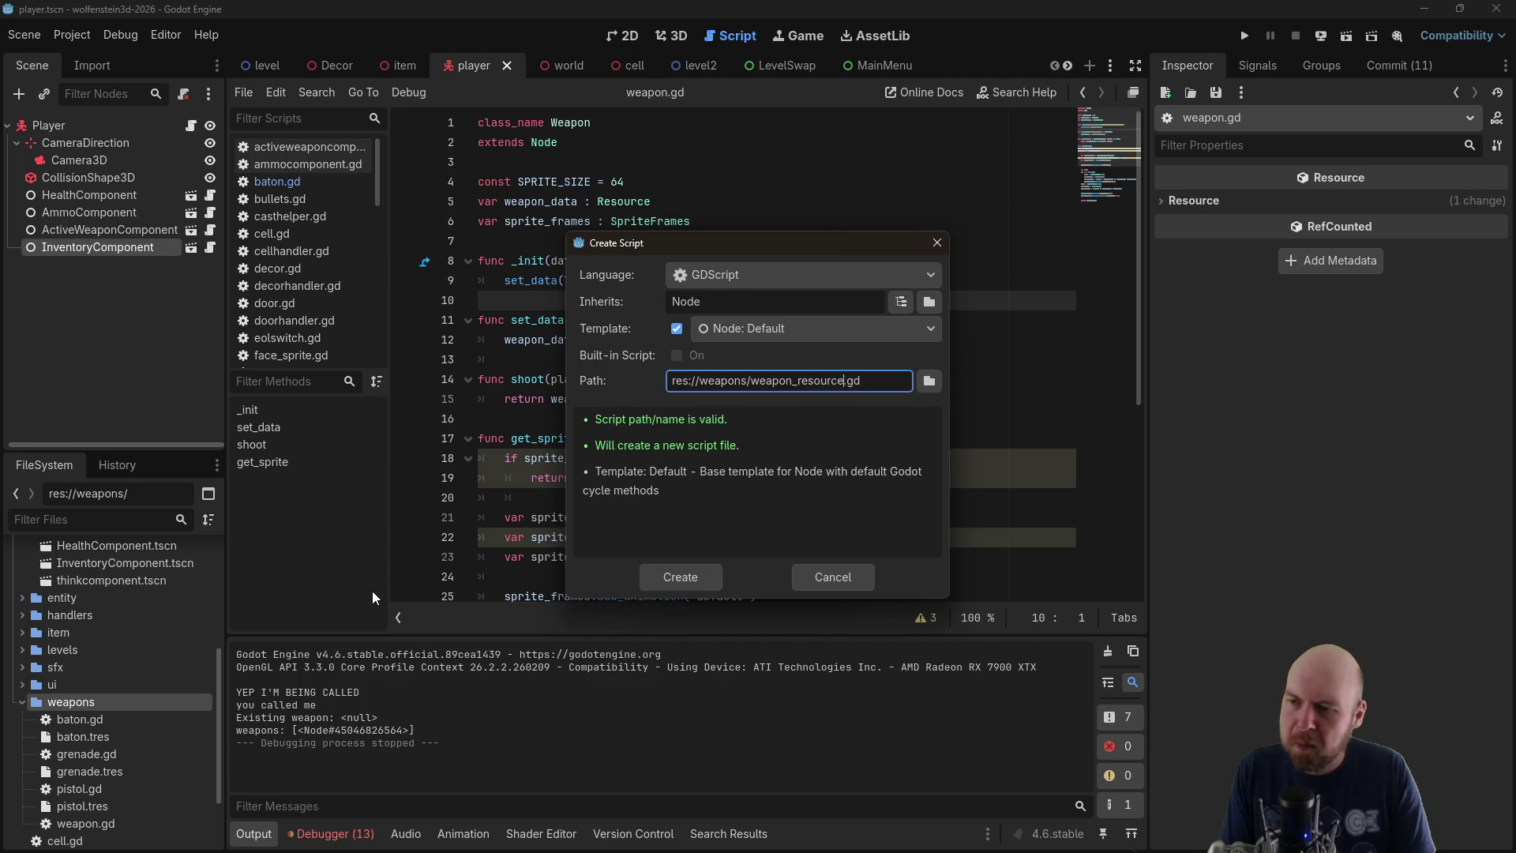
key(Return)
Replace 'extends Node' with 'class_name WeaponResource', delete the template functions, and save
key(shift+Down)
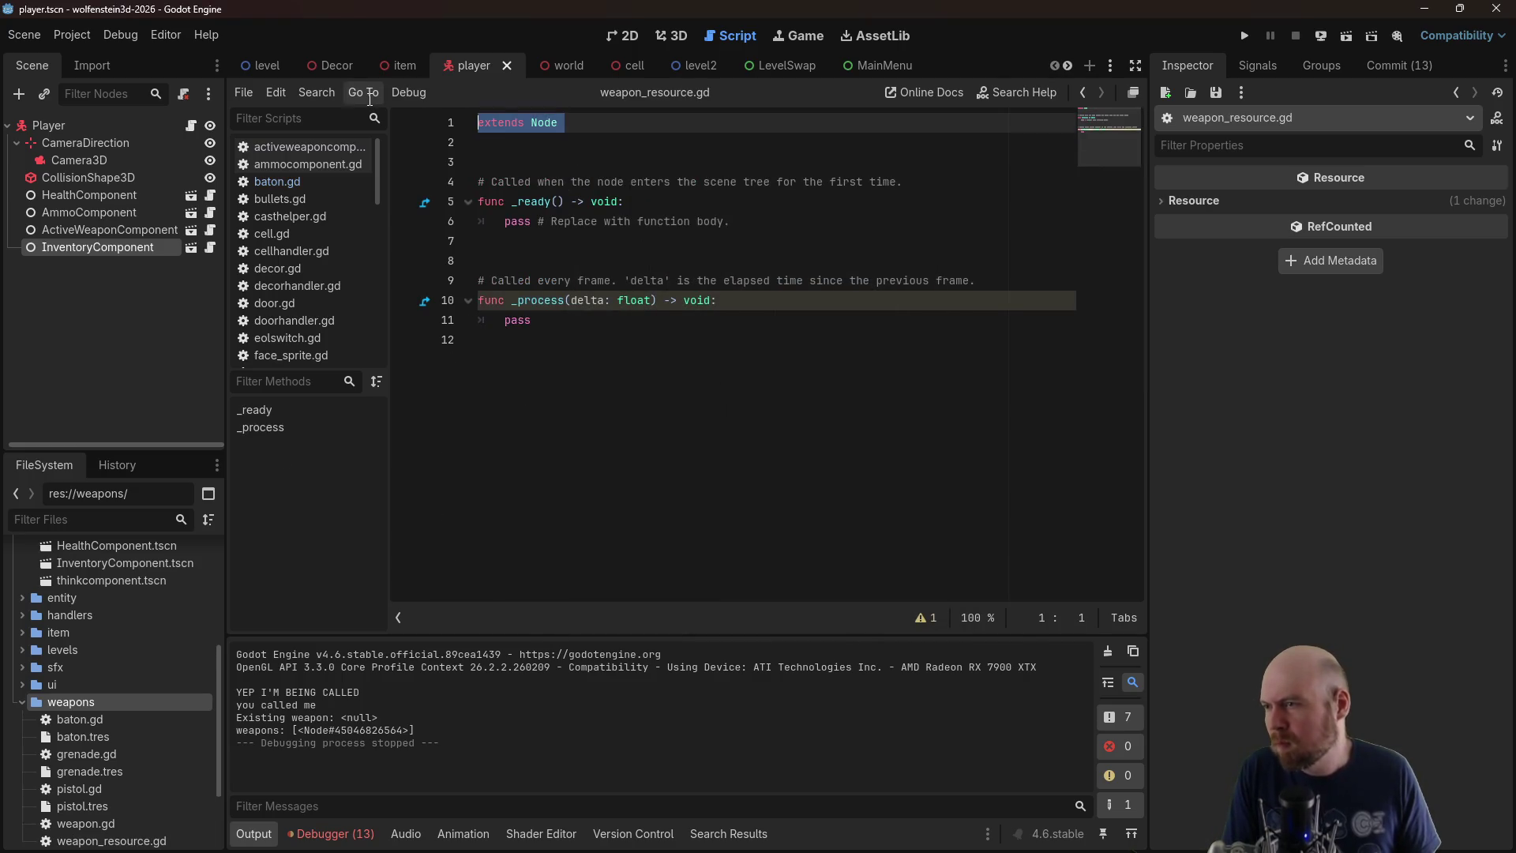
text(class-n)
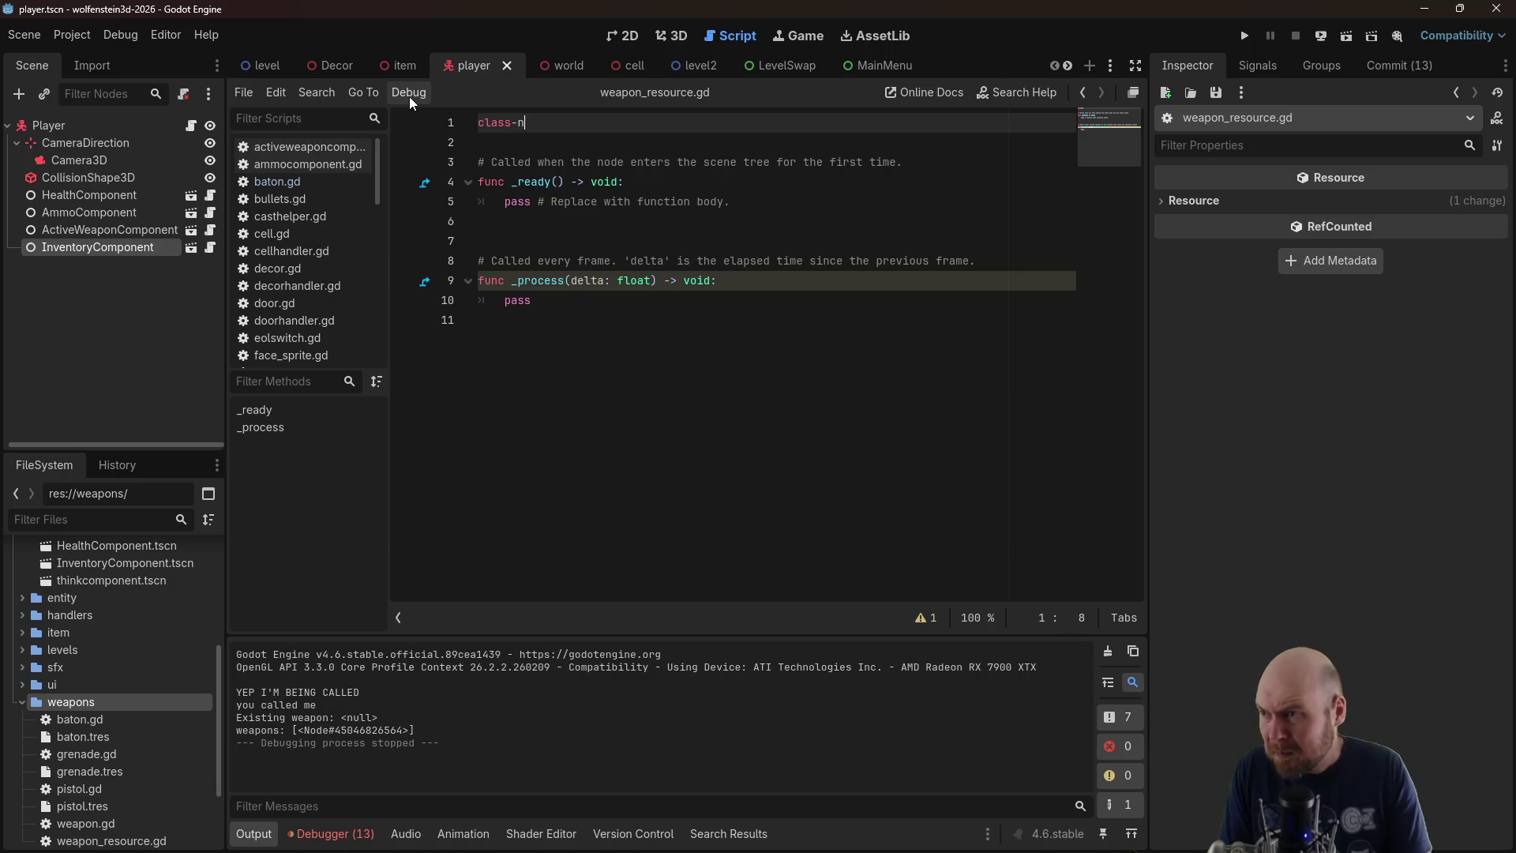
key(BackSpace)
key(BackSpace)
text(_name WeaponResource)
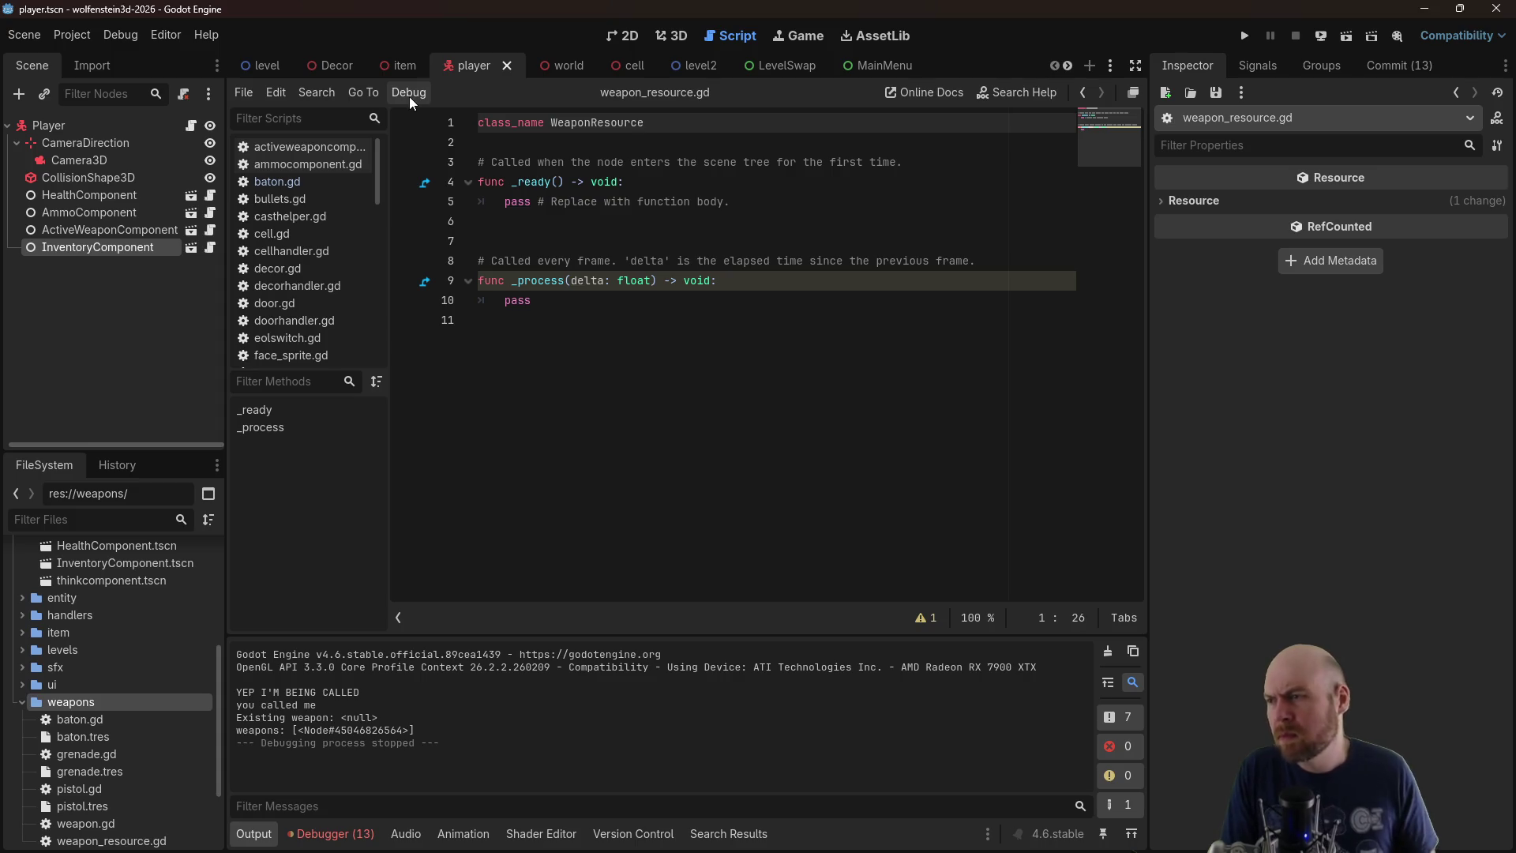
key(ctrl+End)
key(shift+Up)
key(shift+Up)
key(shift+Up)
key(BackSpace)
key(Return)
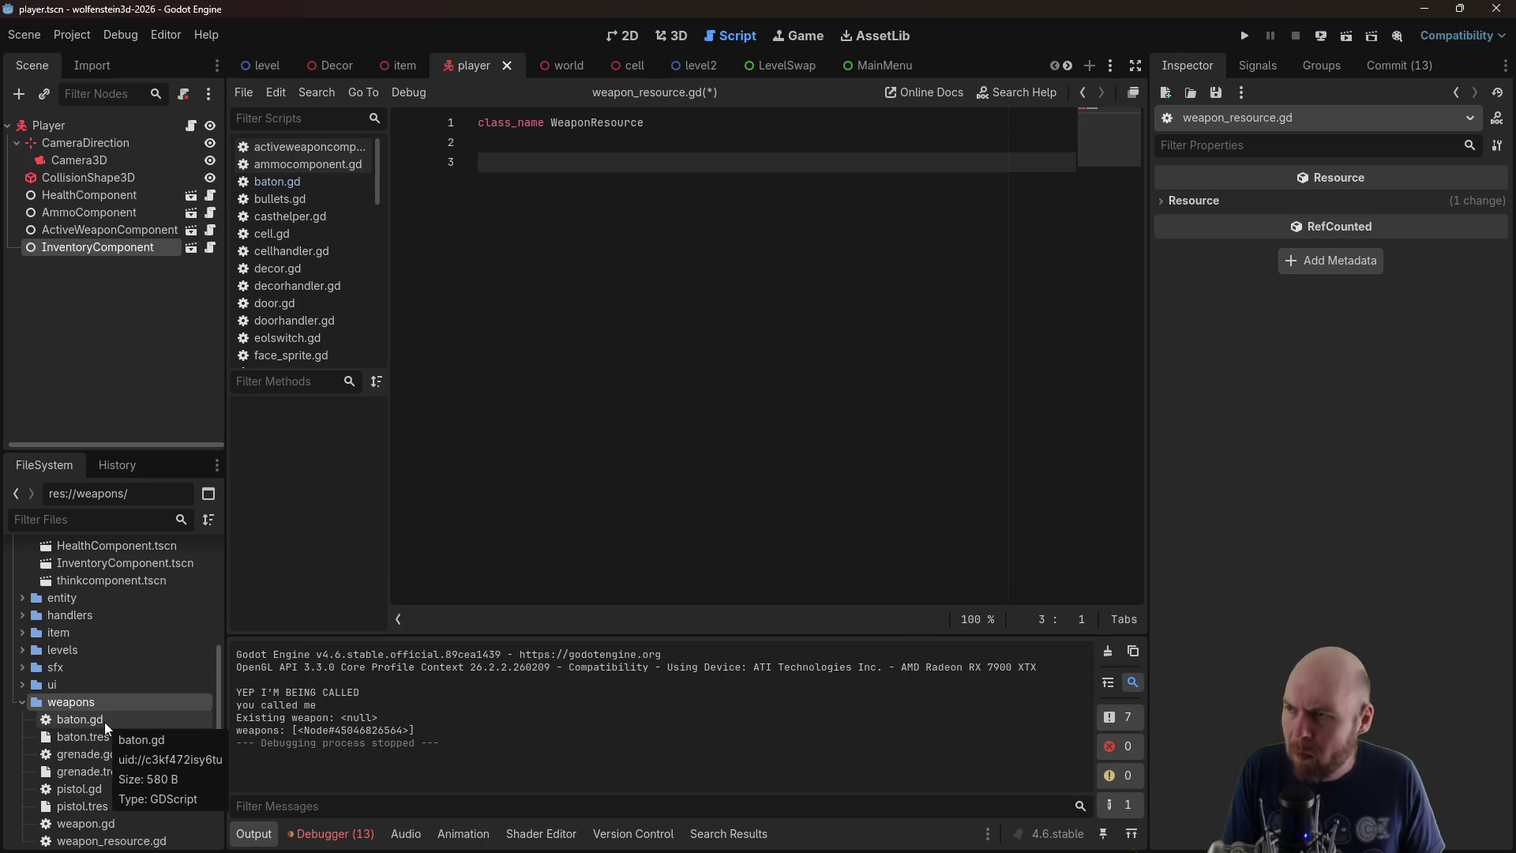
key(ctrl+s)
key(BackSpace)
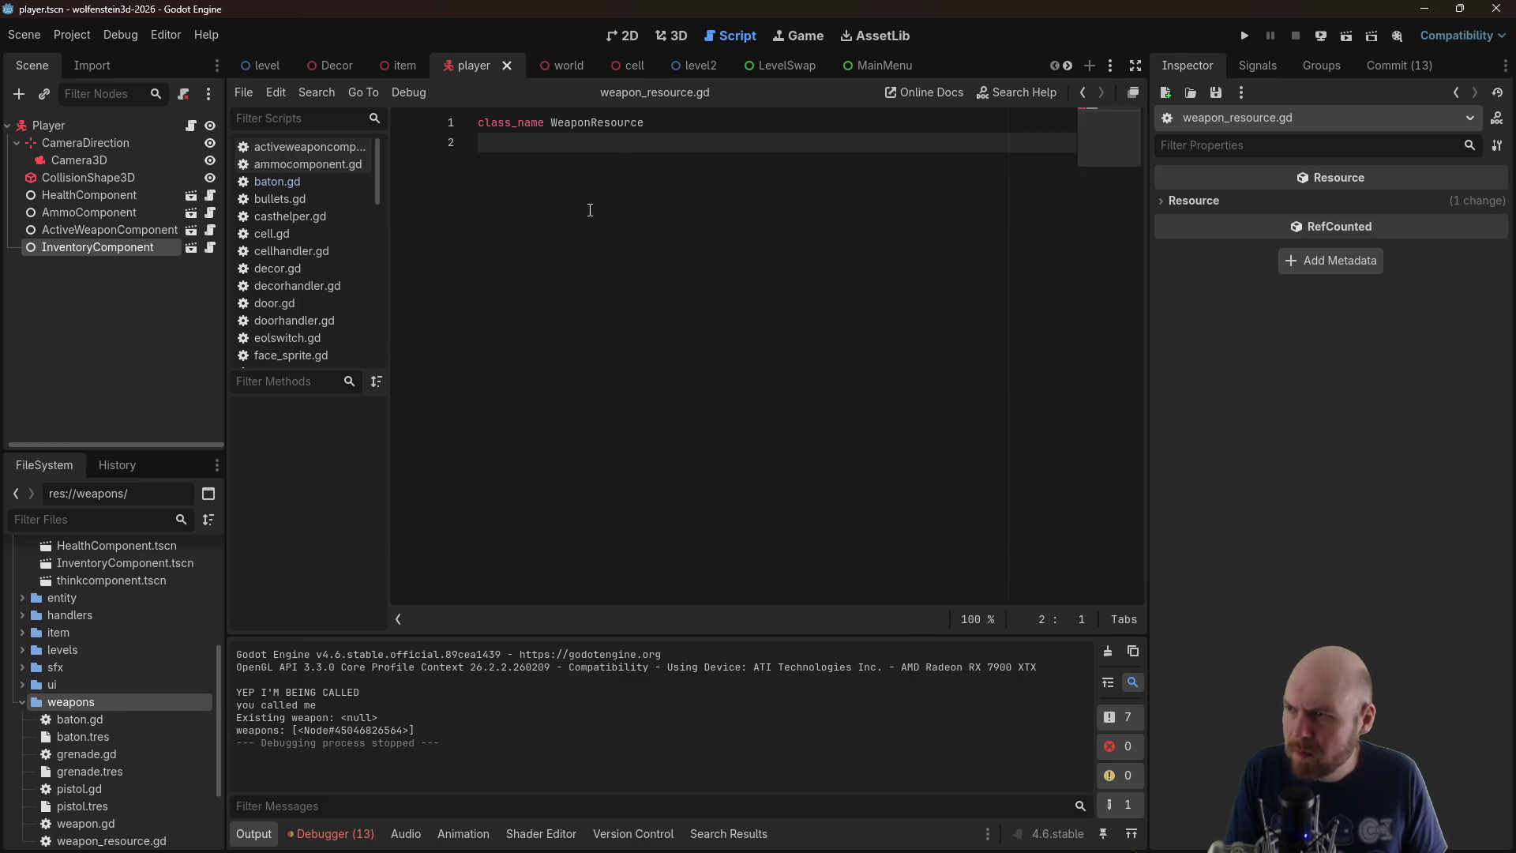
drag(644, 122, 550, 123)
key(ctrl+c)
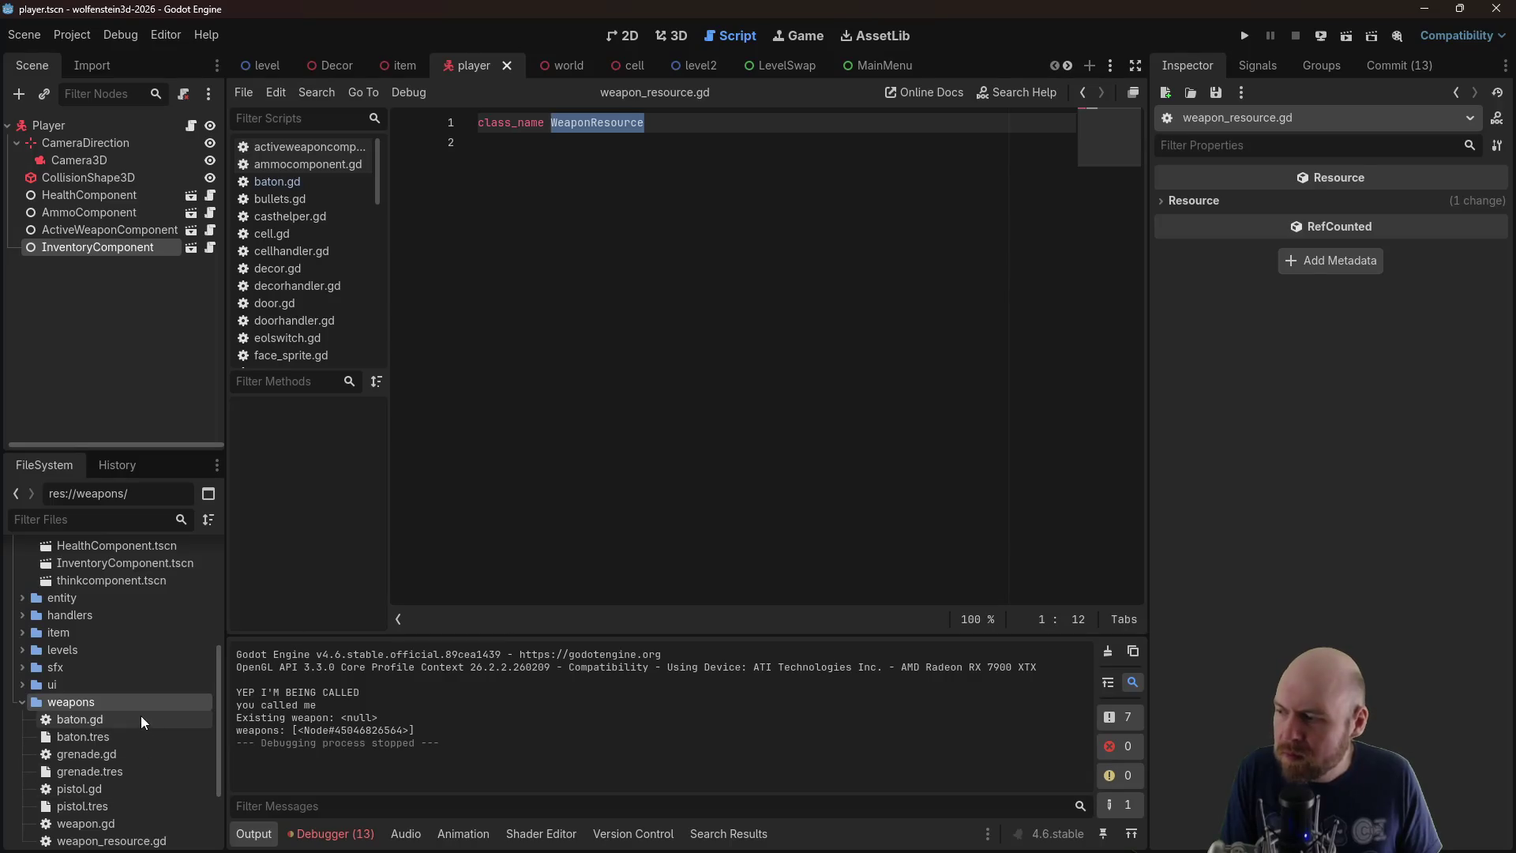
double_click(144, 715)
Make baton.gd start with 'extends WeaponResource' followed by a blank line
click(477, 121)
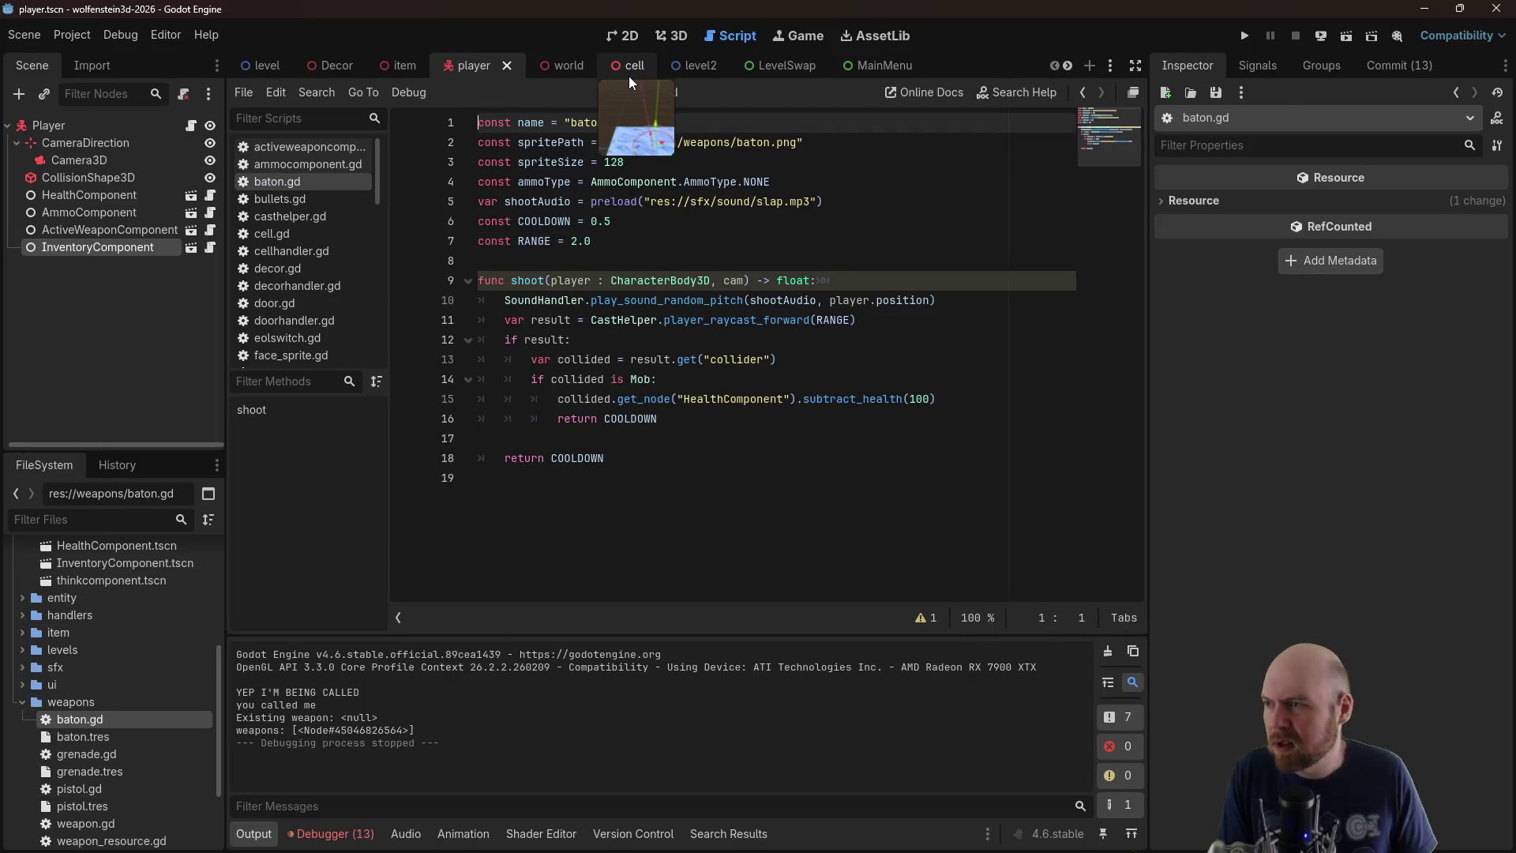
key(Return)
key(Return)
key(Up)
key(ctrl+v)
key(Up)
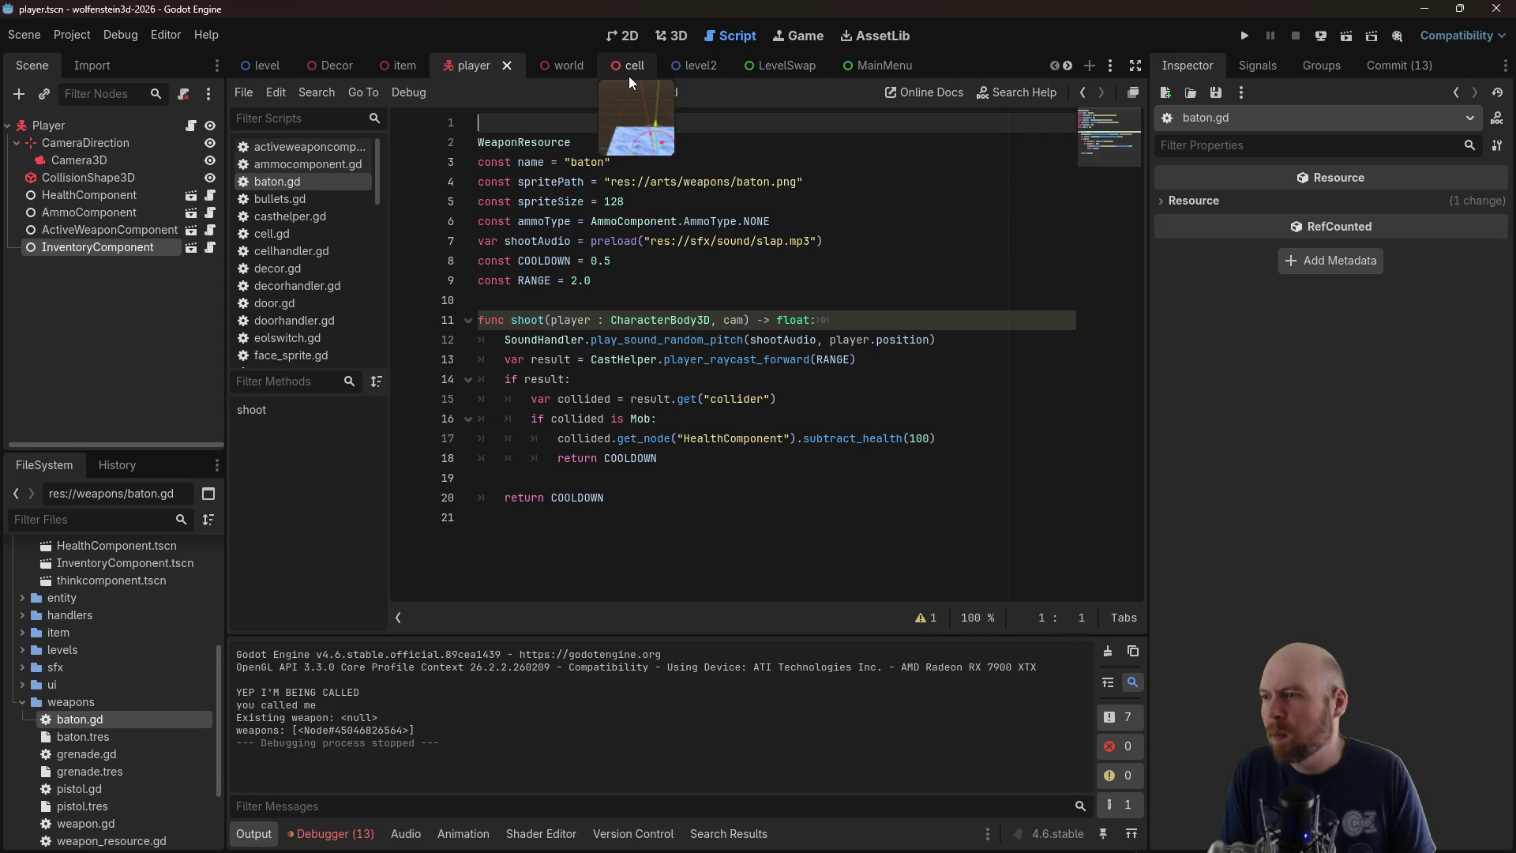
text(extends)
key(Delete)
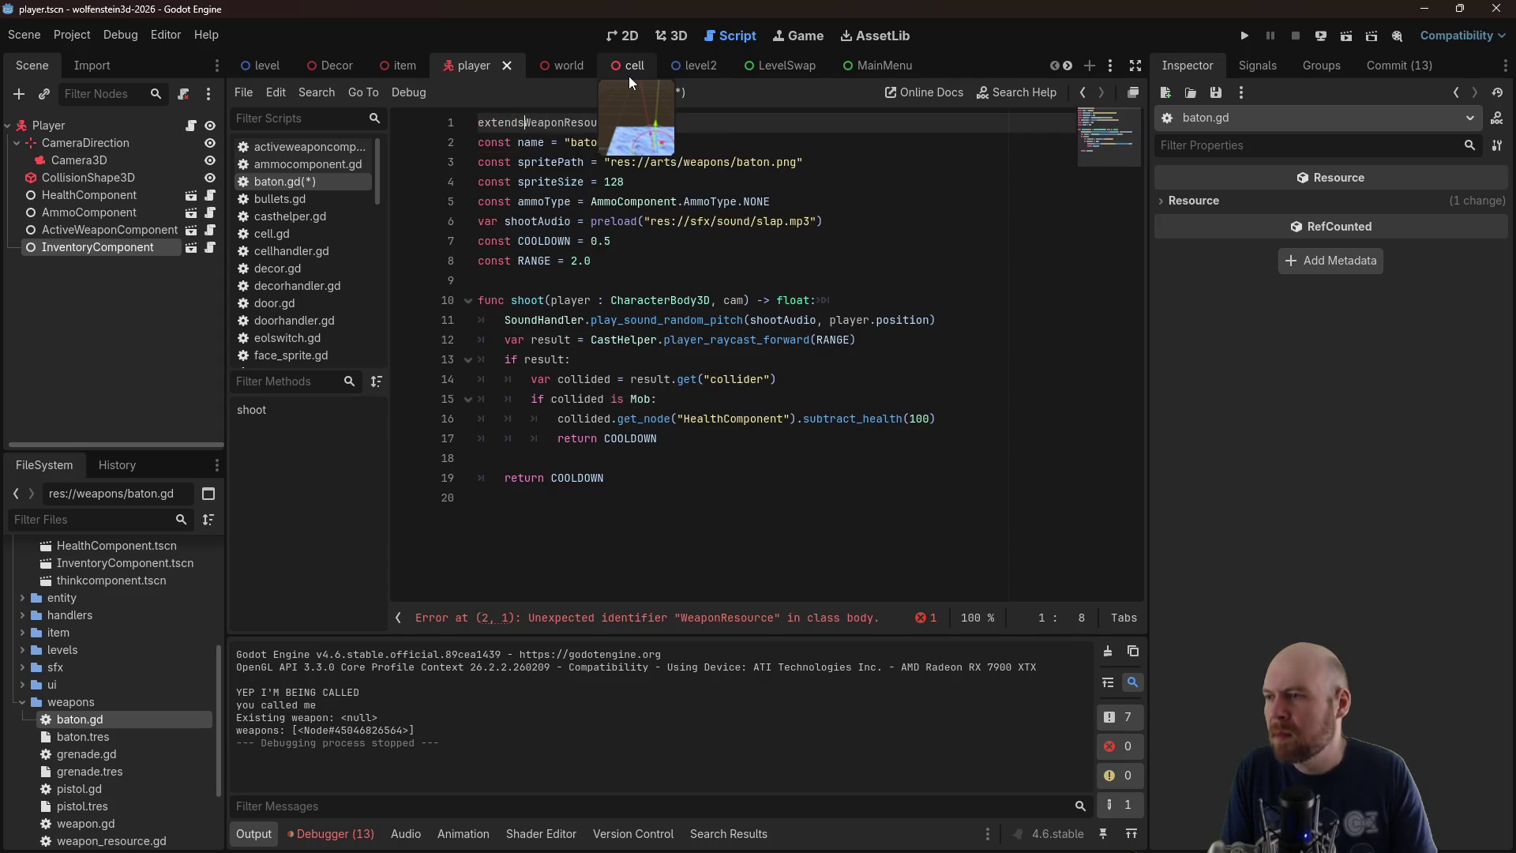
key(Escape)
key(End)
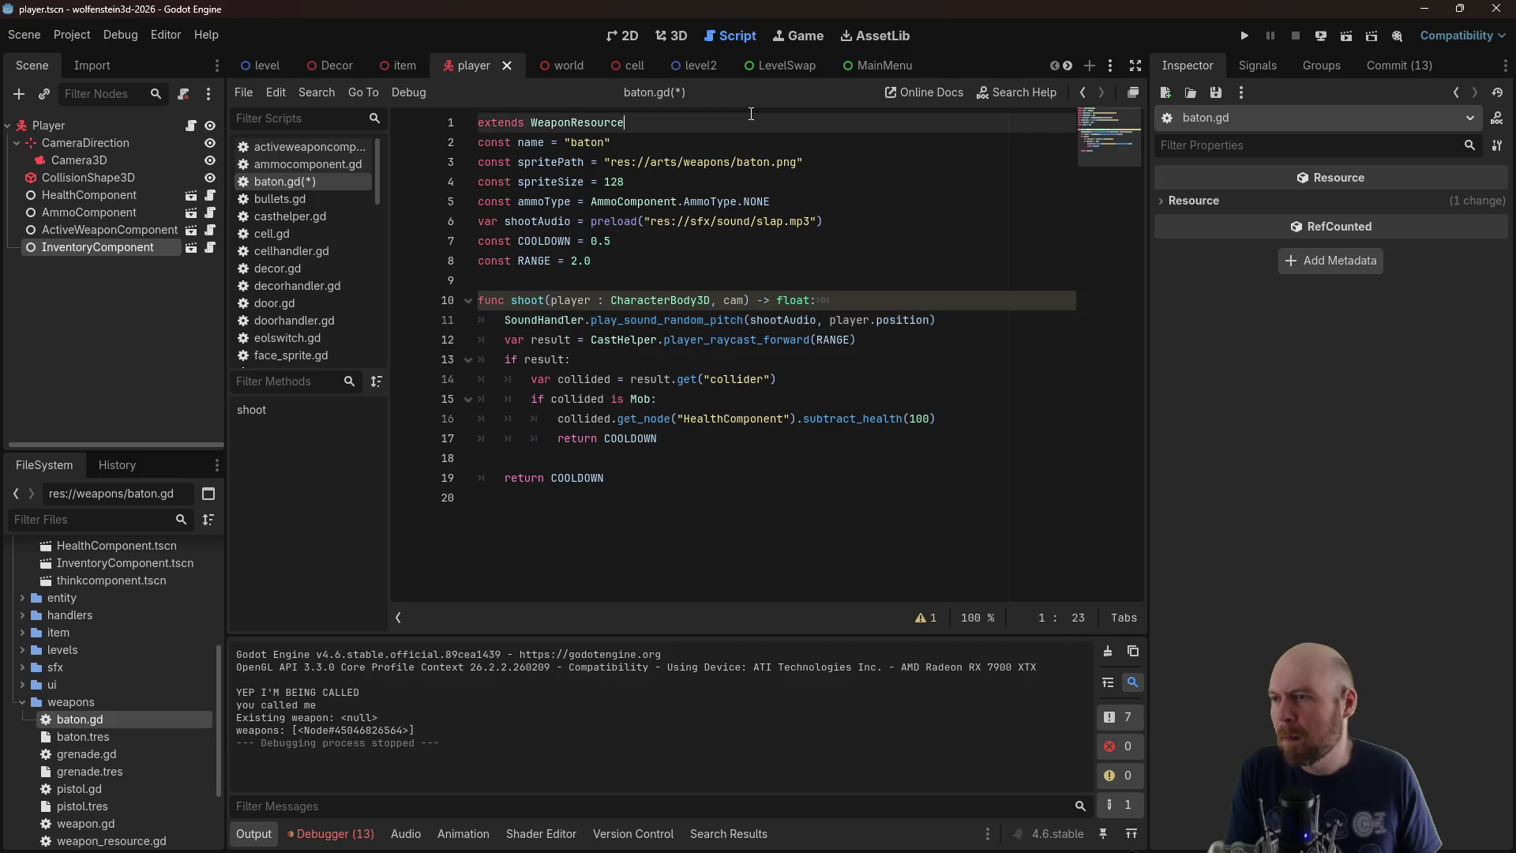
key(Return)
Copy baton.gd's seven constant declarations and switch to weapon_resource.gd
mouse_move(477, 163)
mouse_down()
mouse_move(668, 304)
mouse_move(669, 285)
mouse_up()
key(ctrl+c)
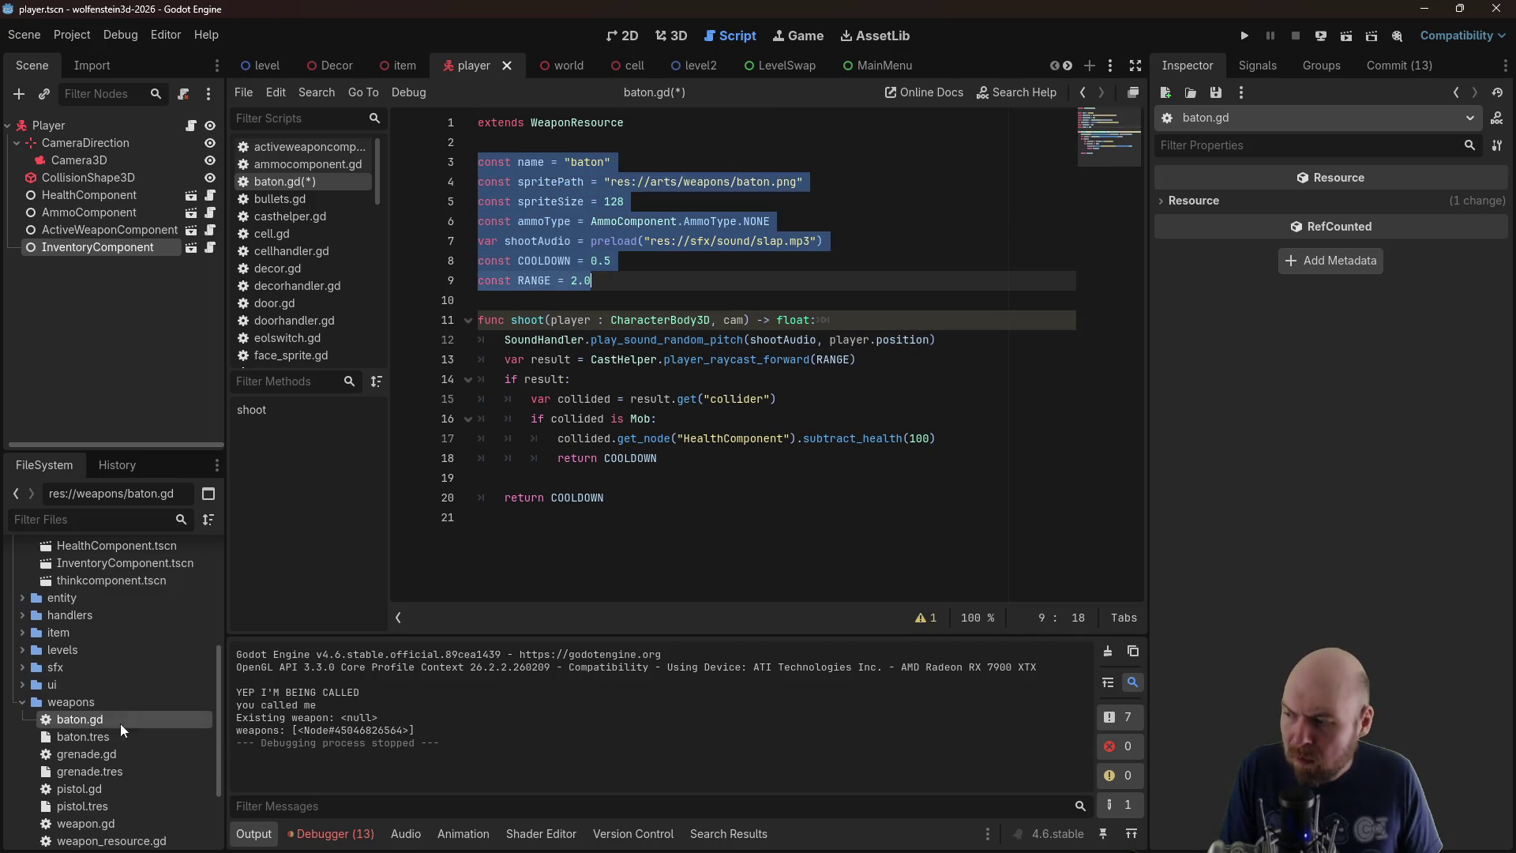
double_click(111, 840)
click(538, 265)
key(ctrl+v)
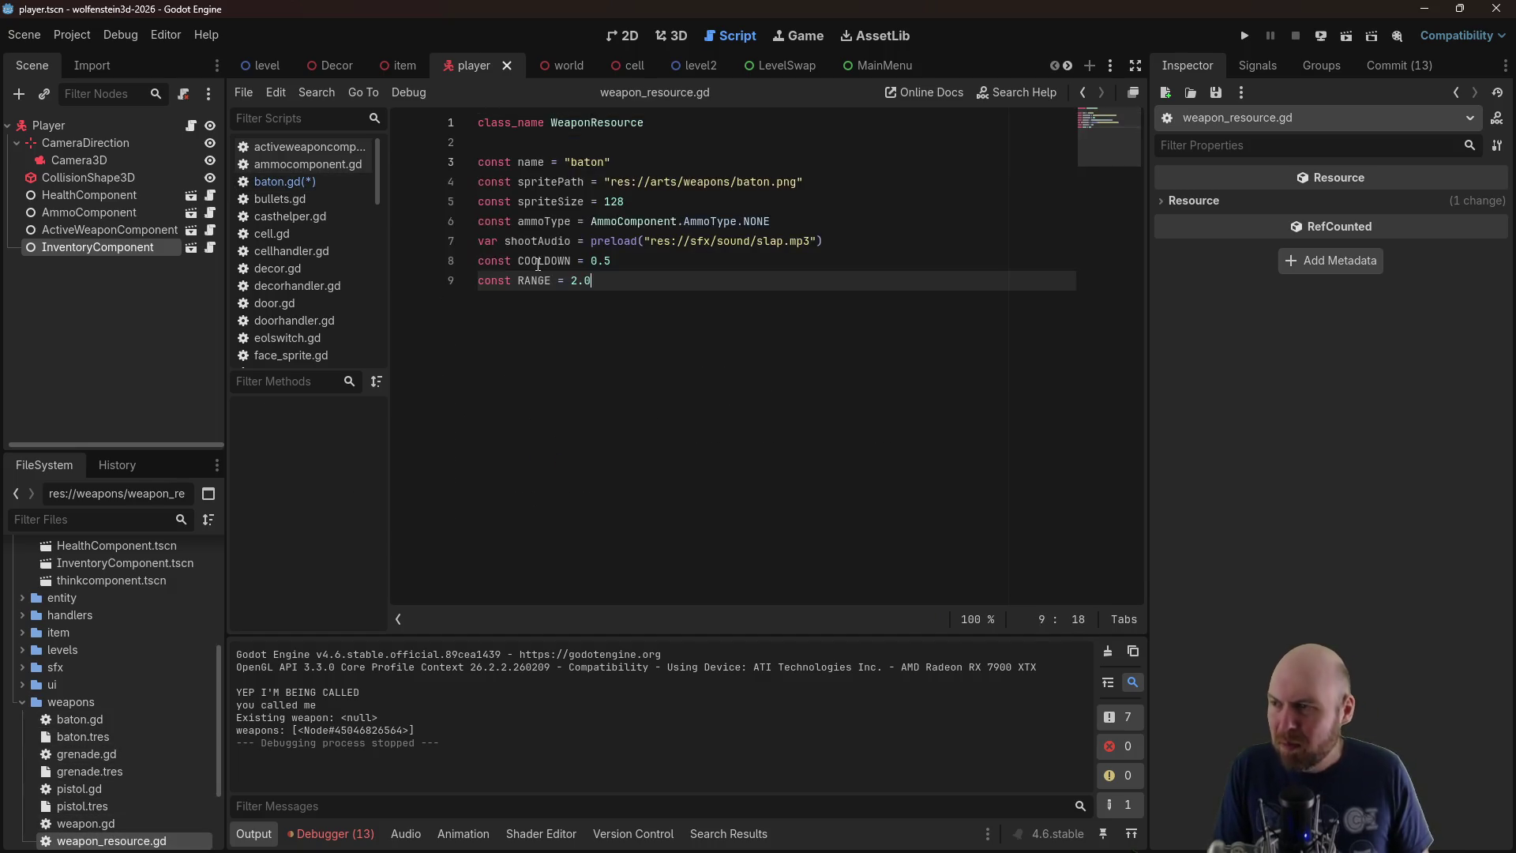
click(566, 162)
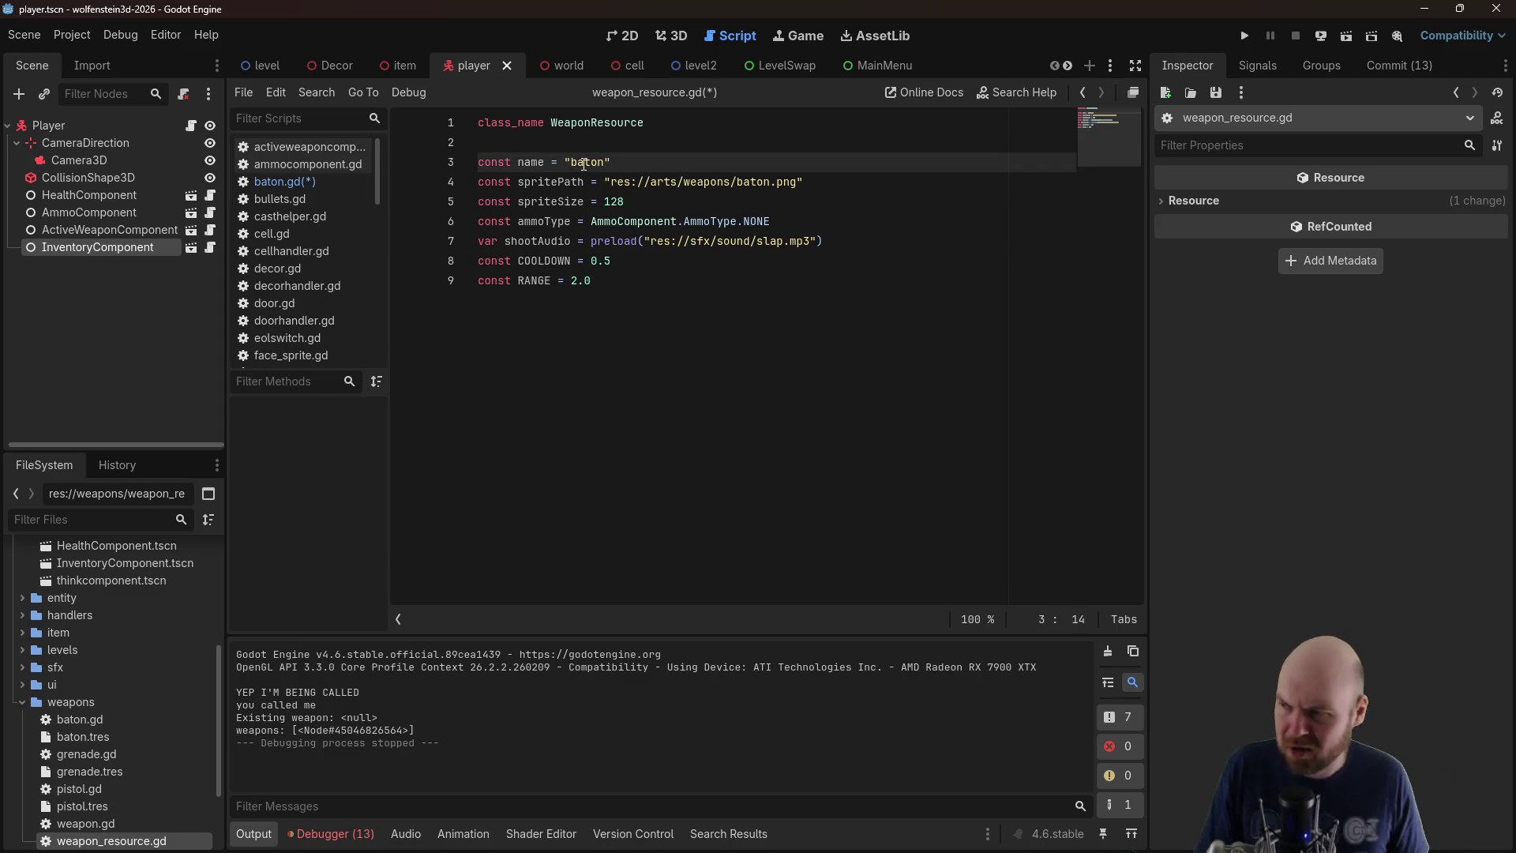
drag(552, 163, 883, 191)
key(BackSpace)
key(BackSpace)
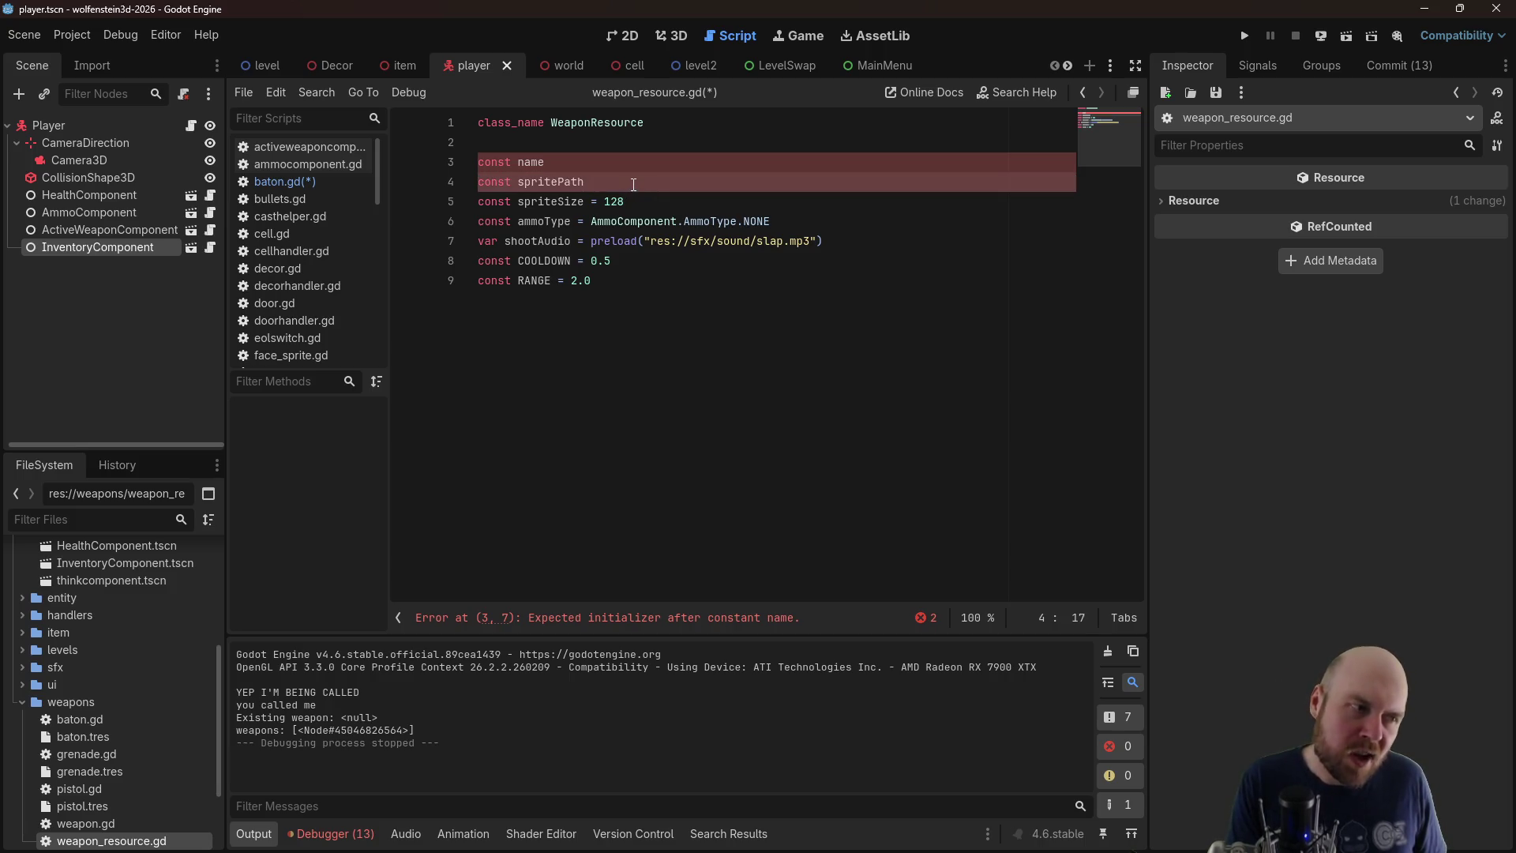
click(484, 163)
text(@abstrac)
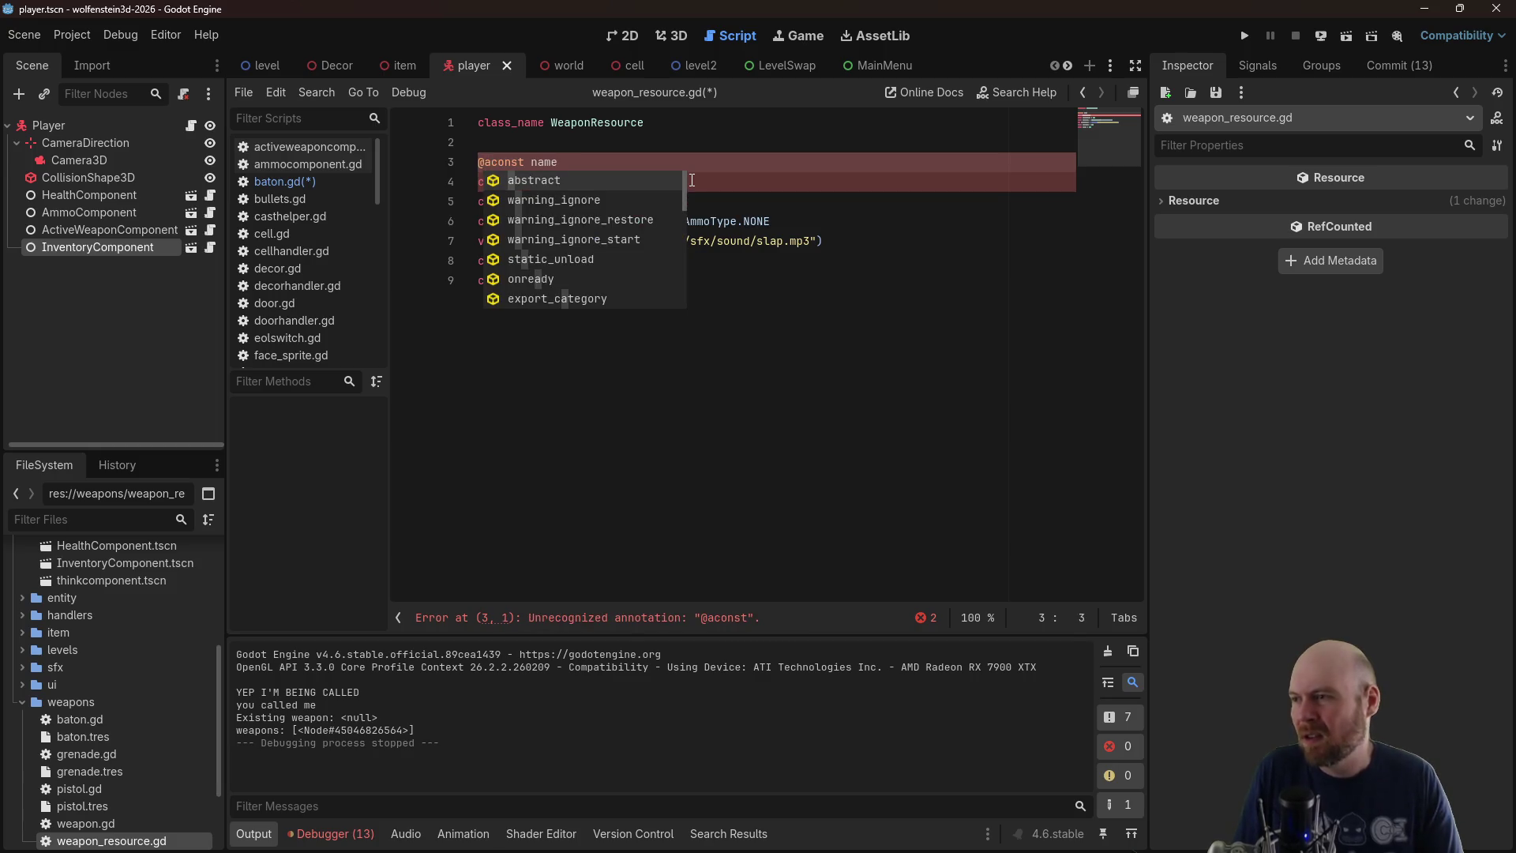
text(t)
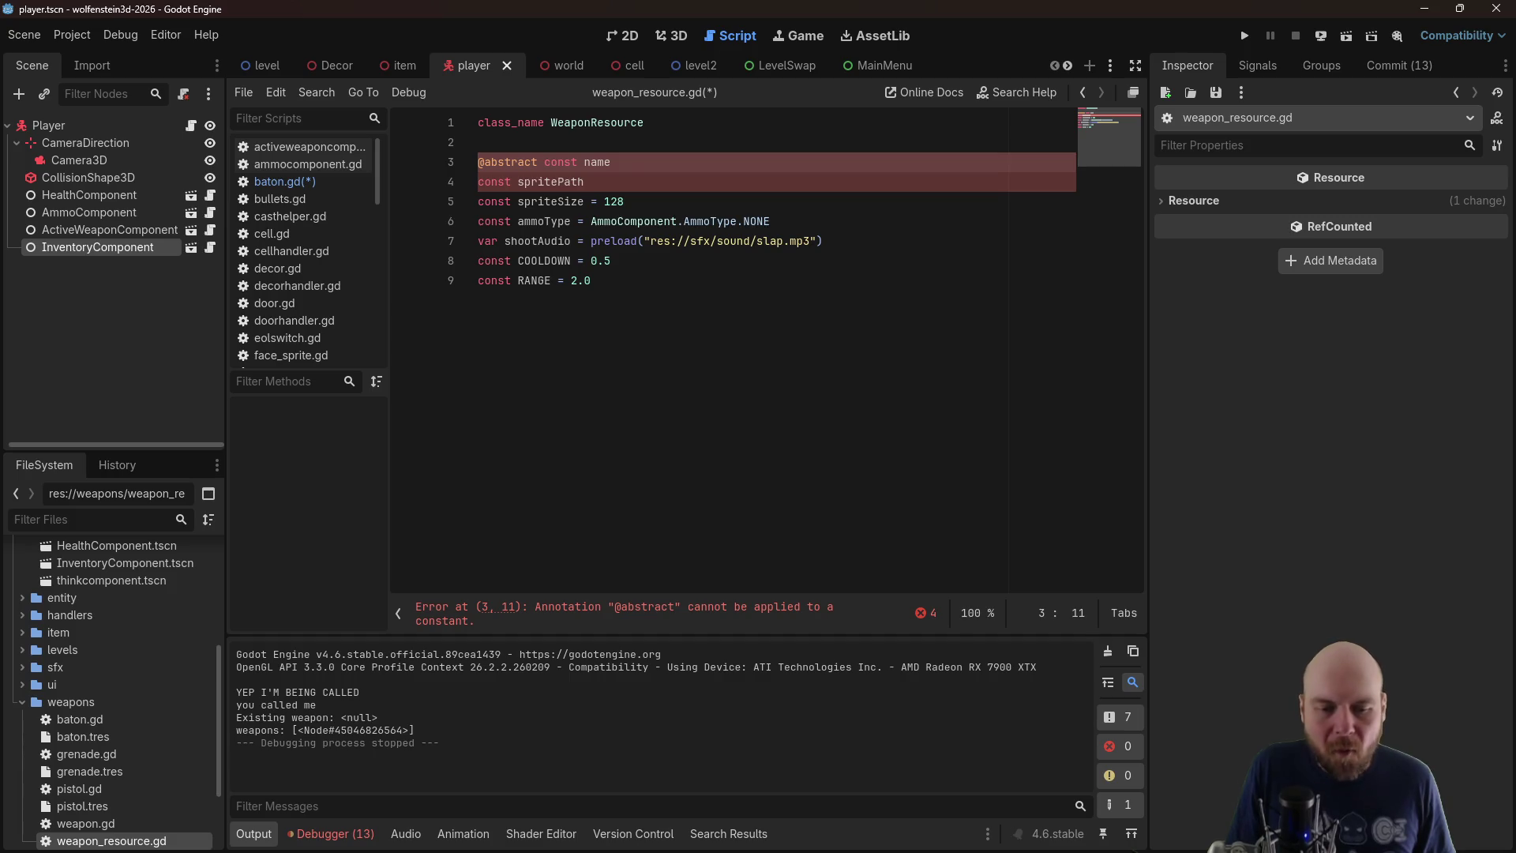
key(alt+Tab)
Search Google for 'godot extend class const' and read the expanded AI Overview
click(697, 288)
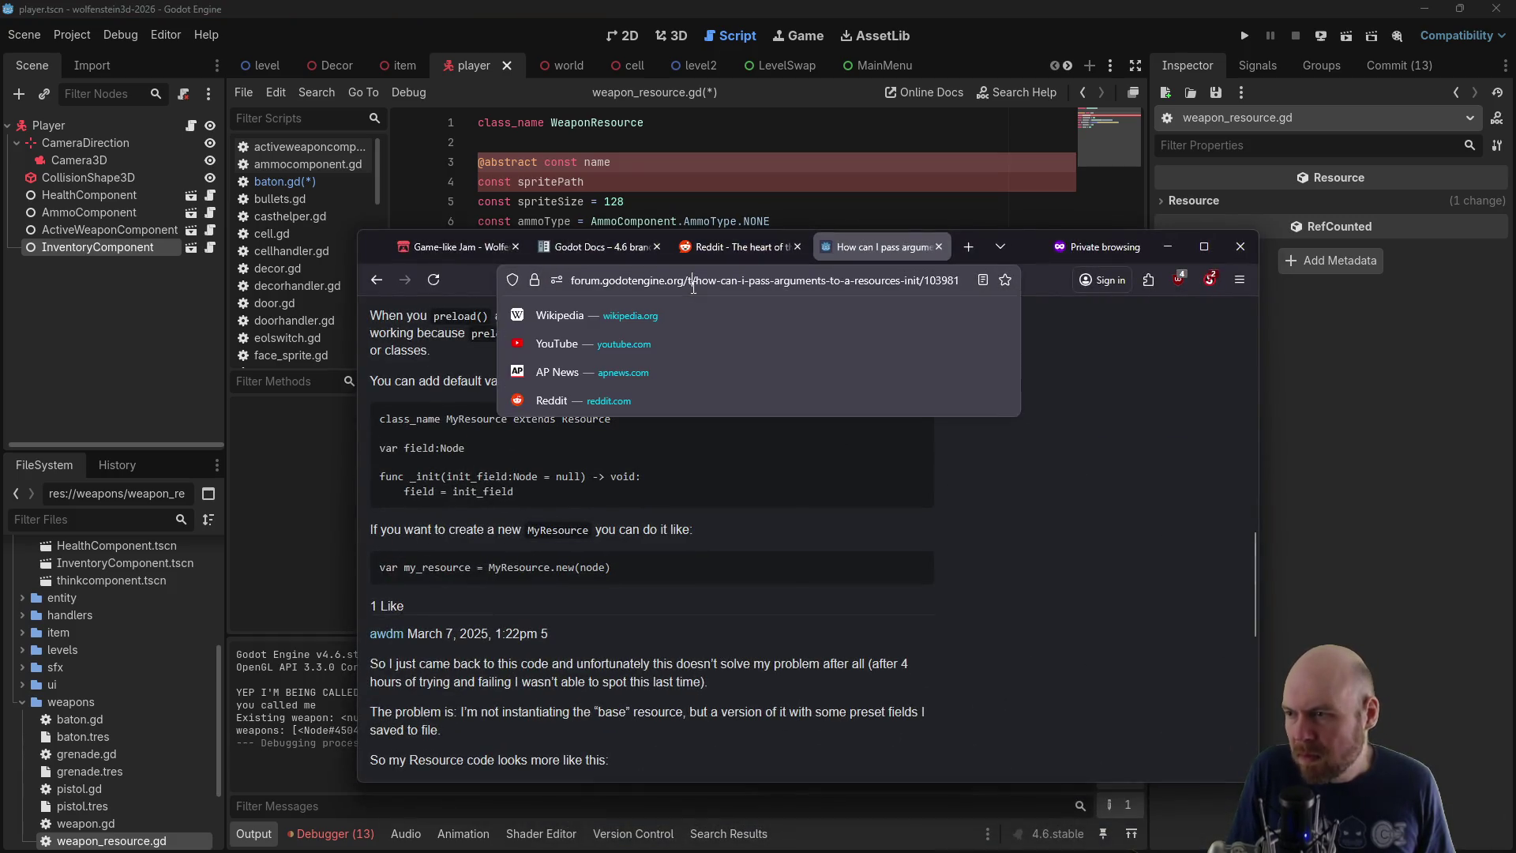
text(godot )
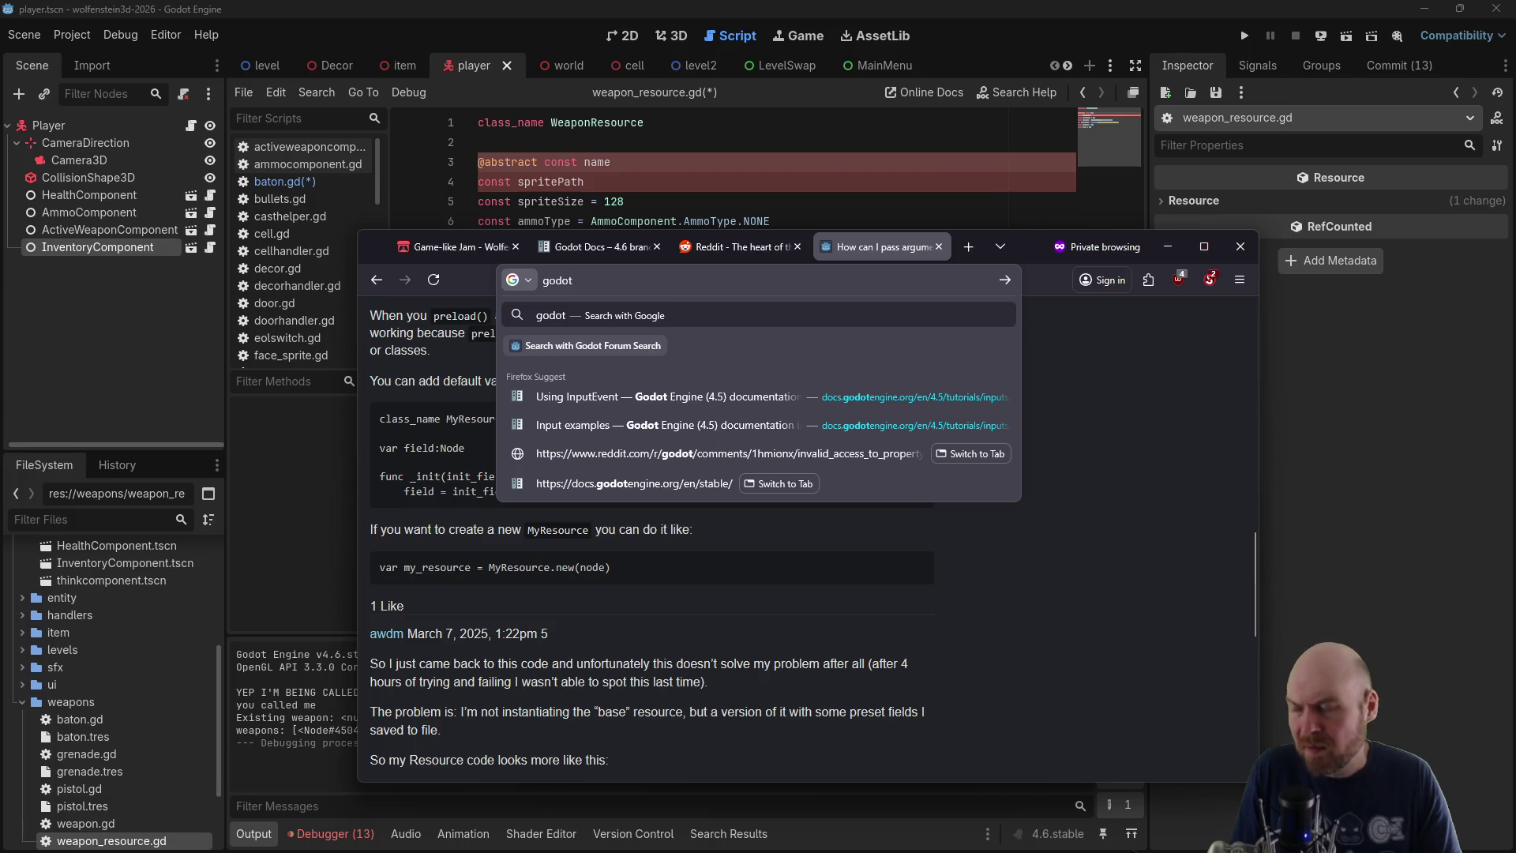
text(extend )
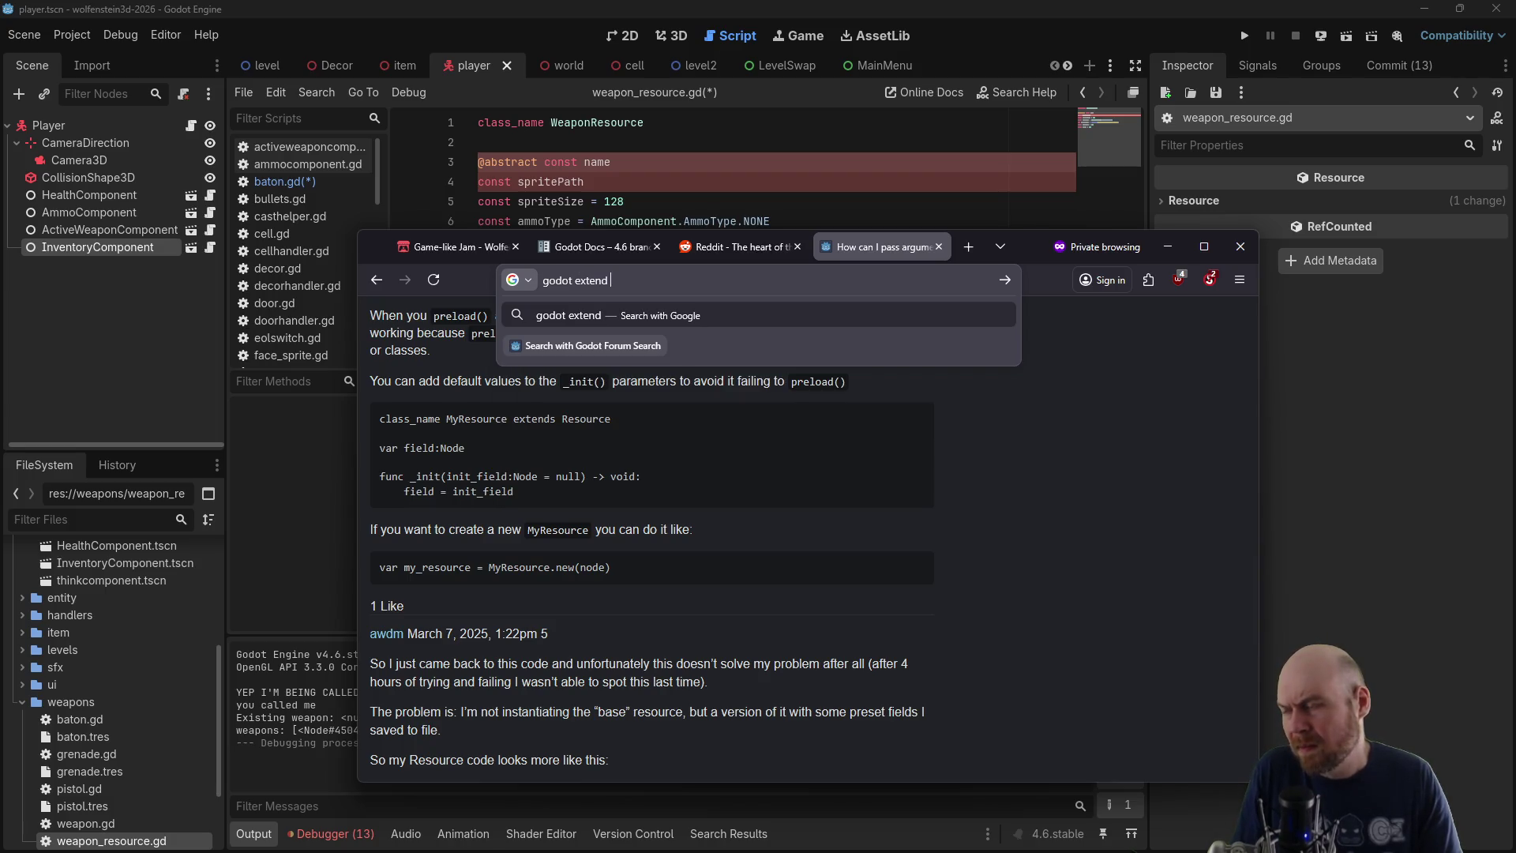
text(class const)
key(Return)
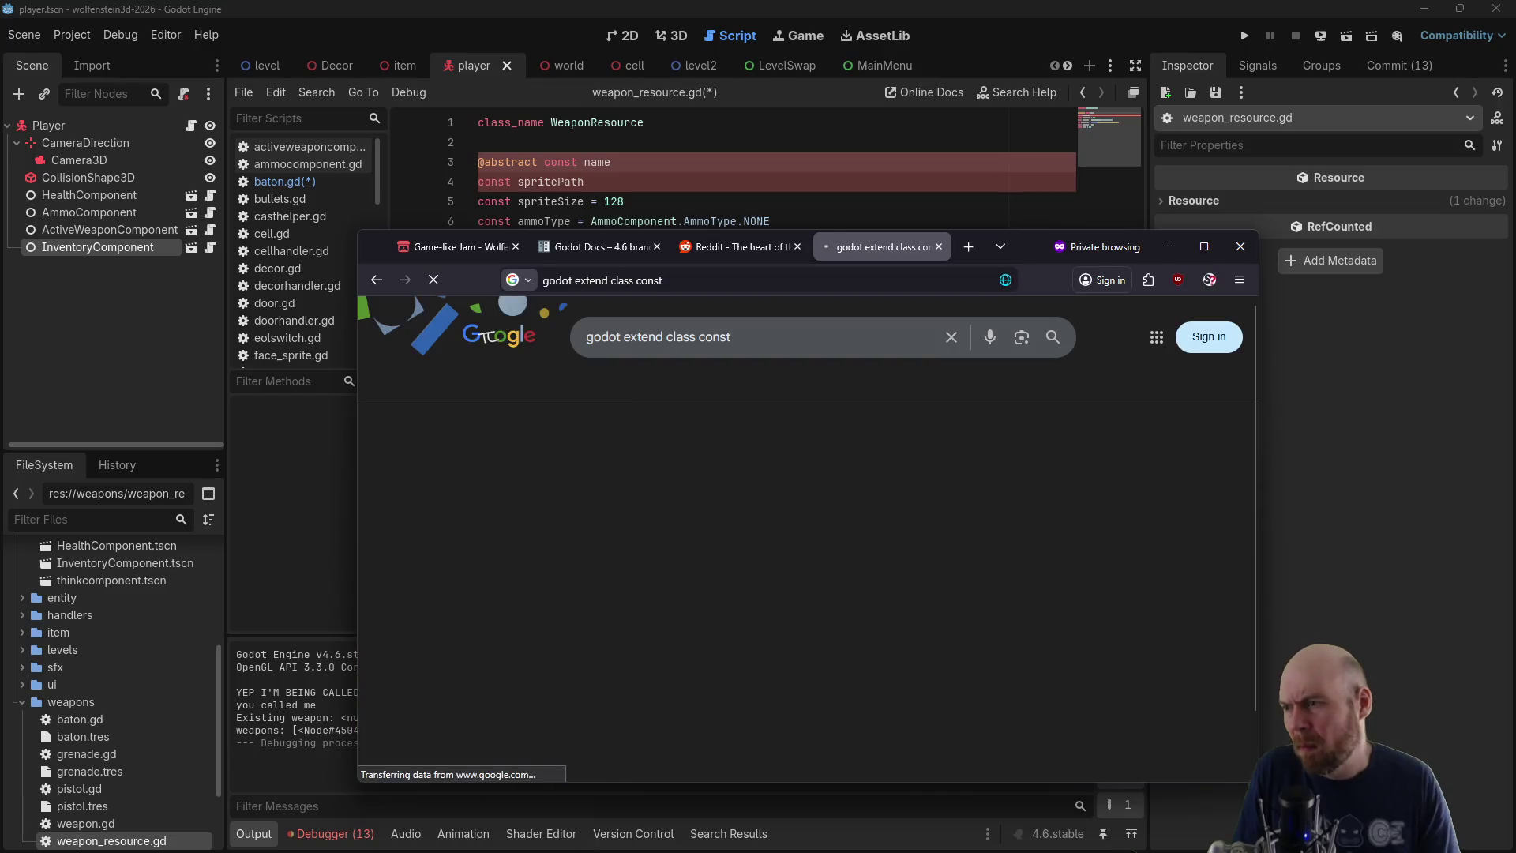
scroll(828, 420, down, 5)
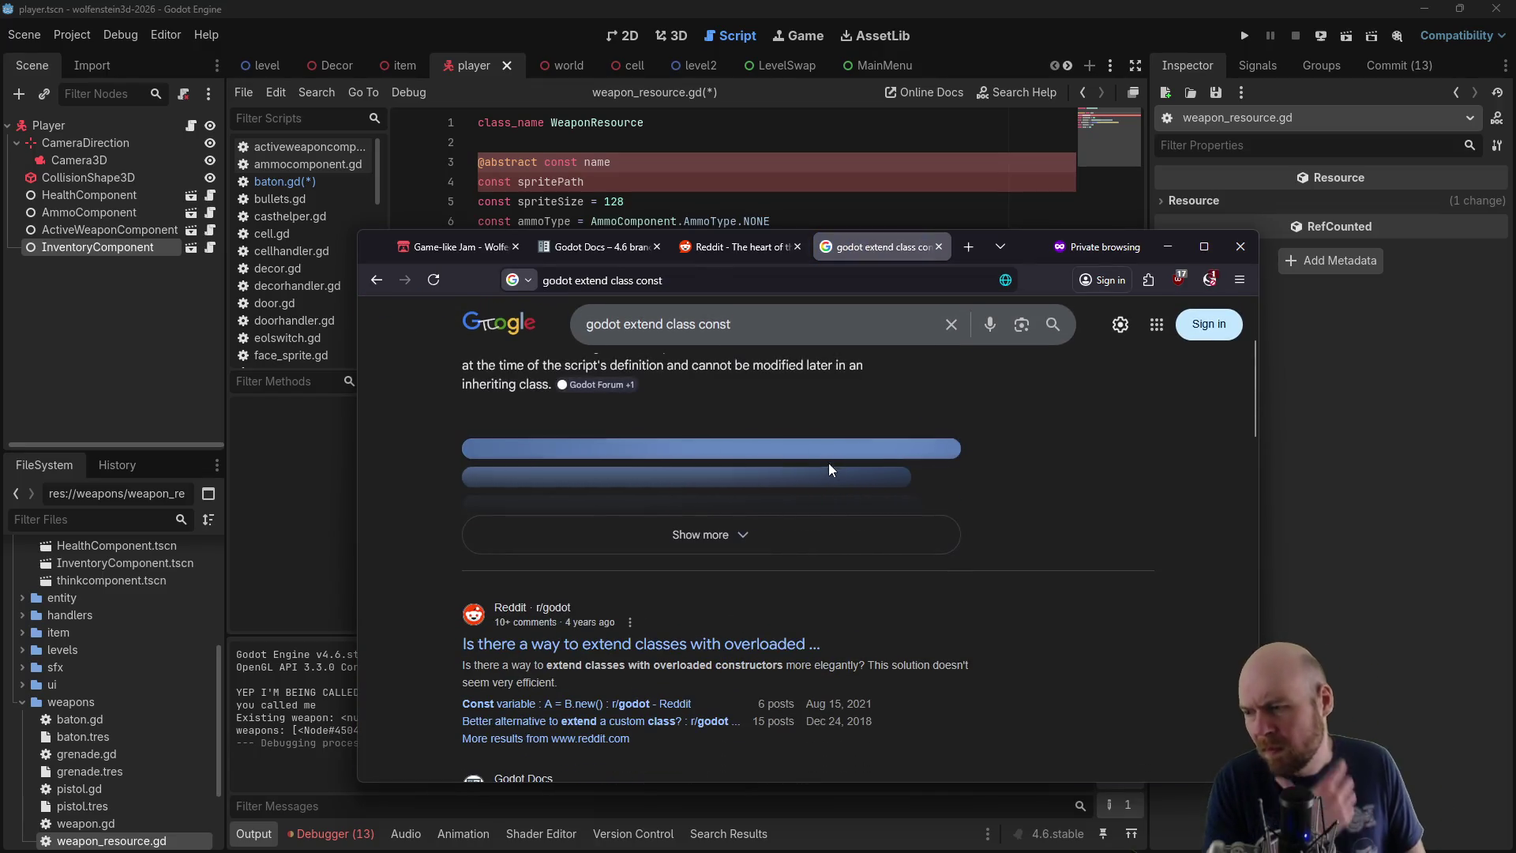
scroll(845, 489, up, 3)
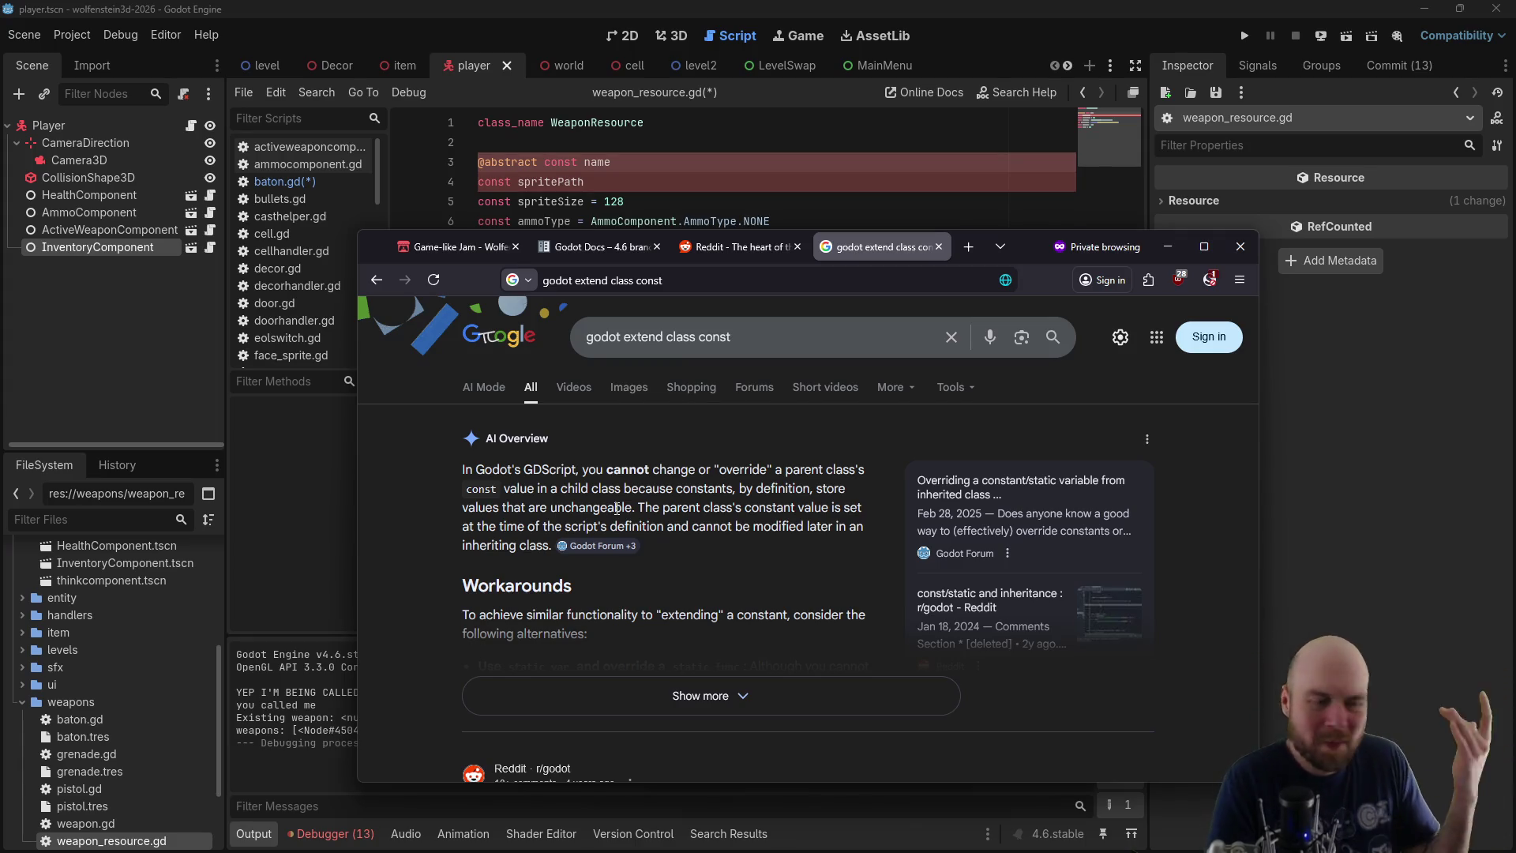
click(606, 694)
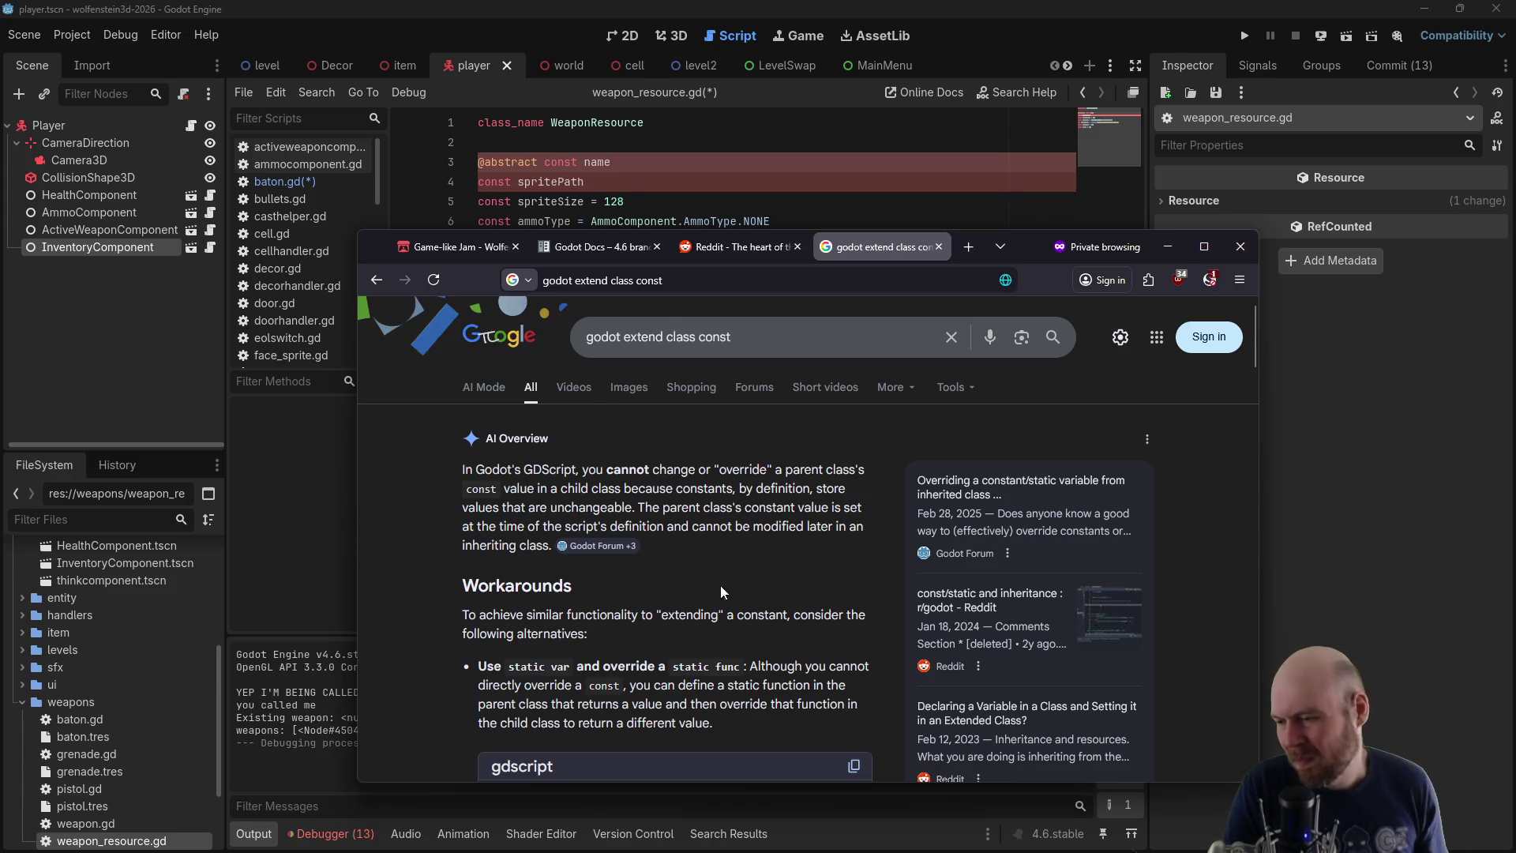
scroll(720, 585, down, 3)
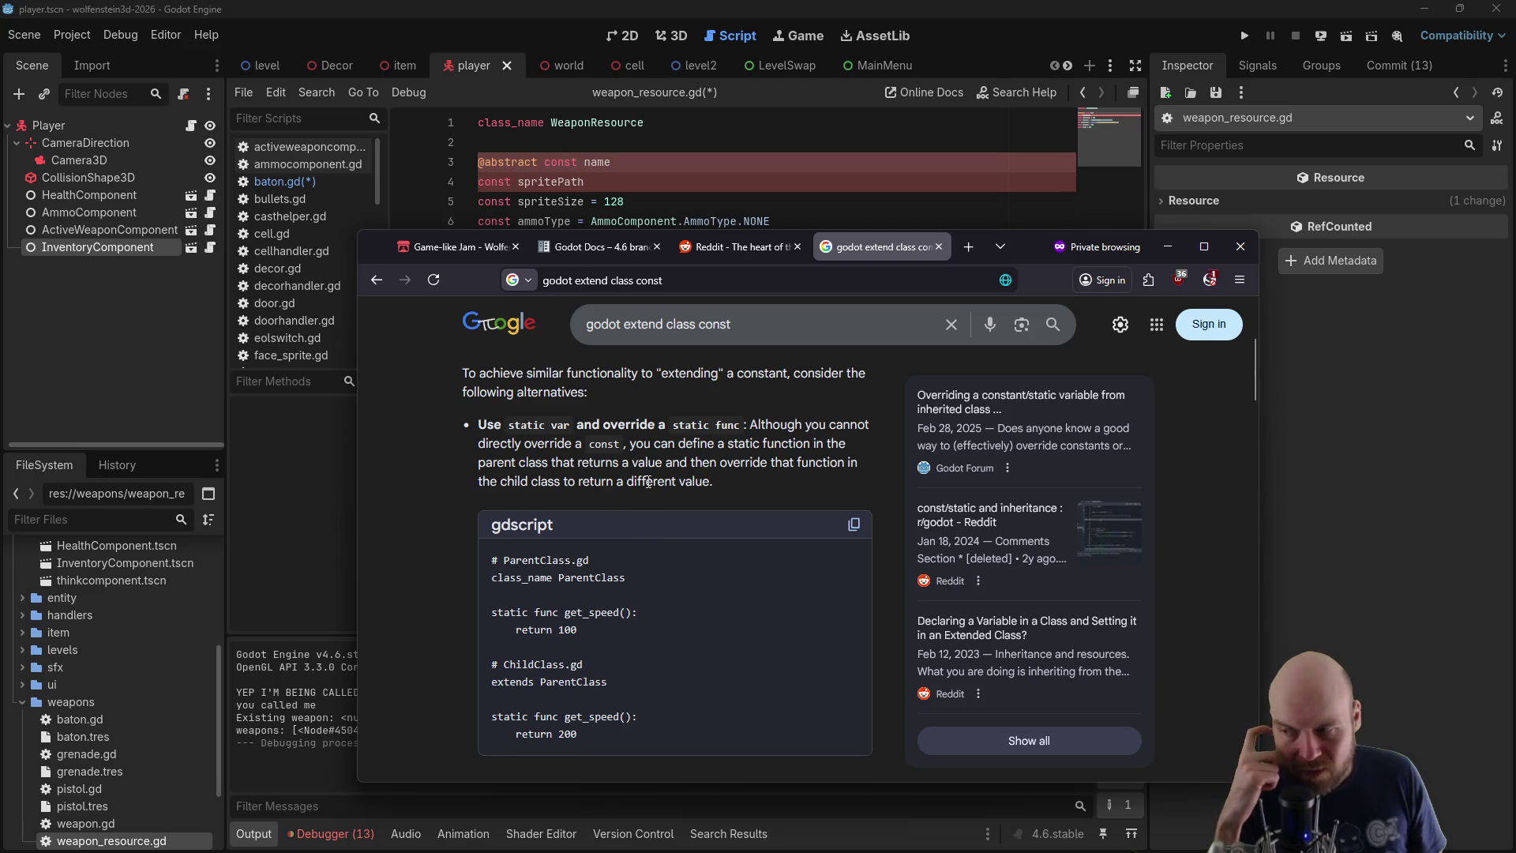
scroll(648, 482, down, 3)
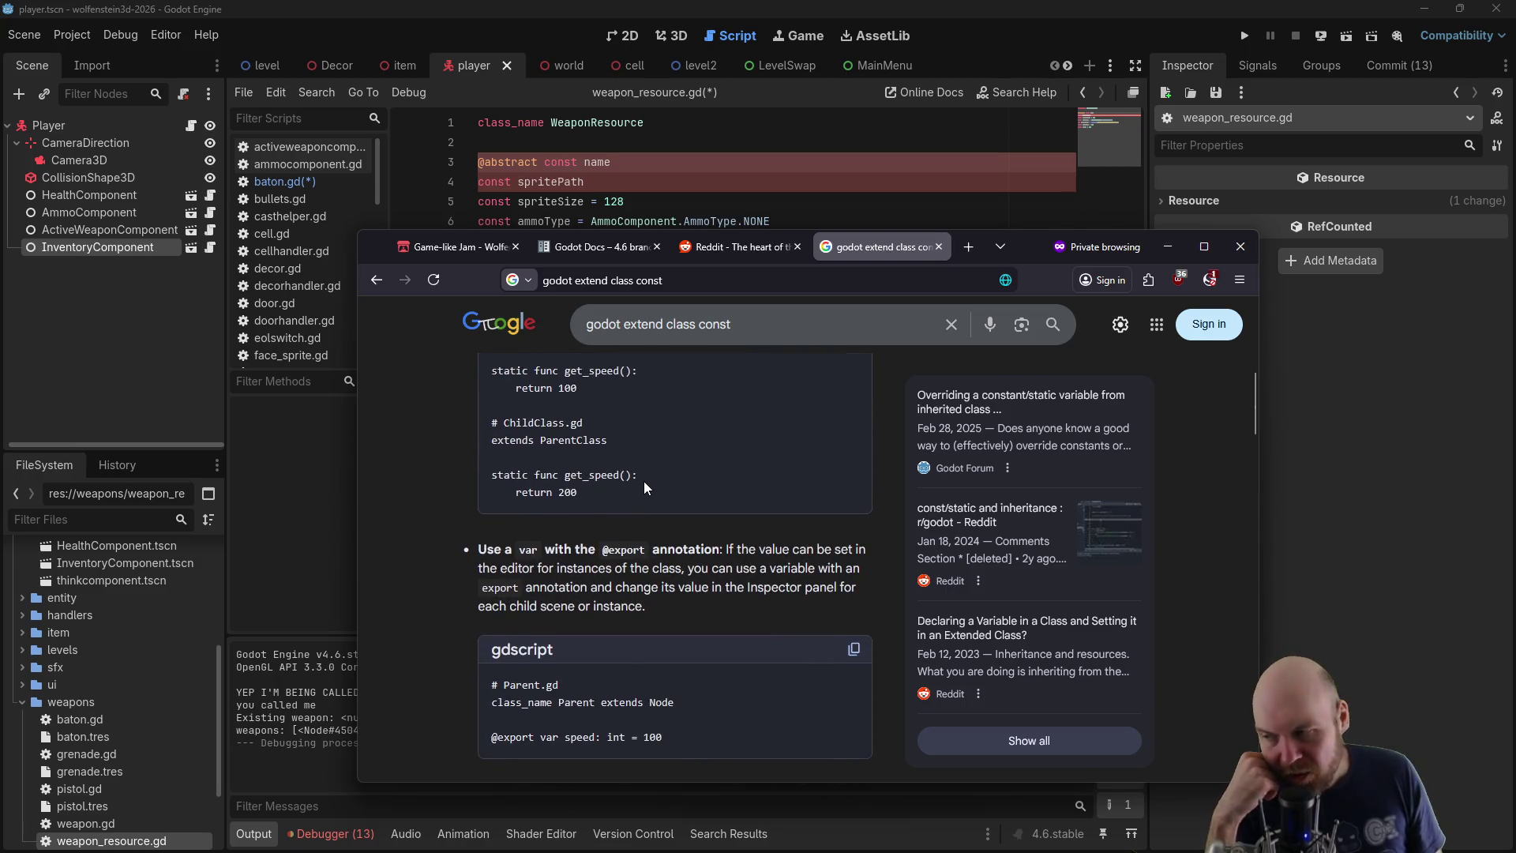
scroll(643, 488, down, 1)
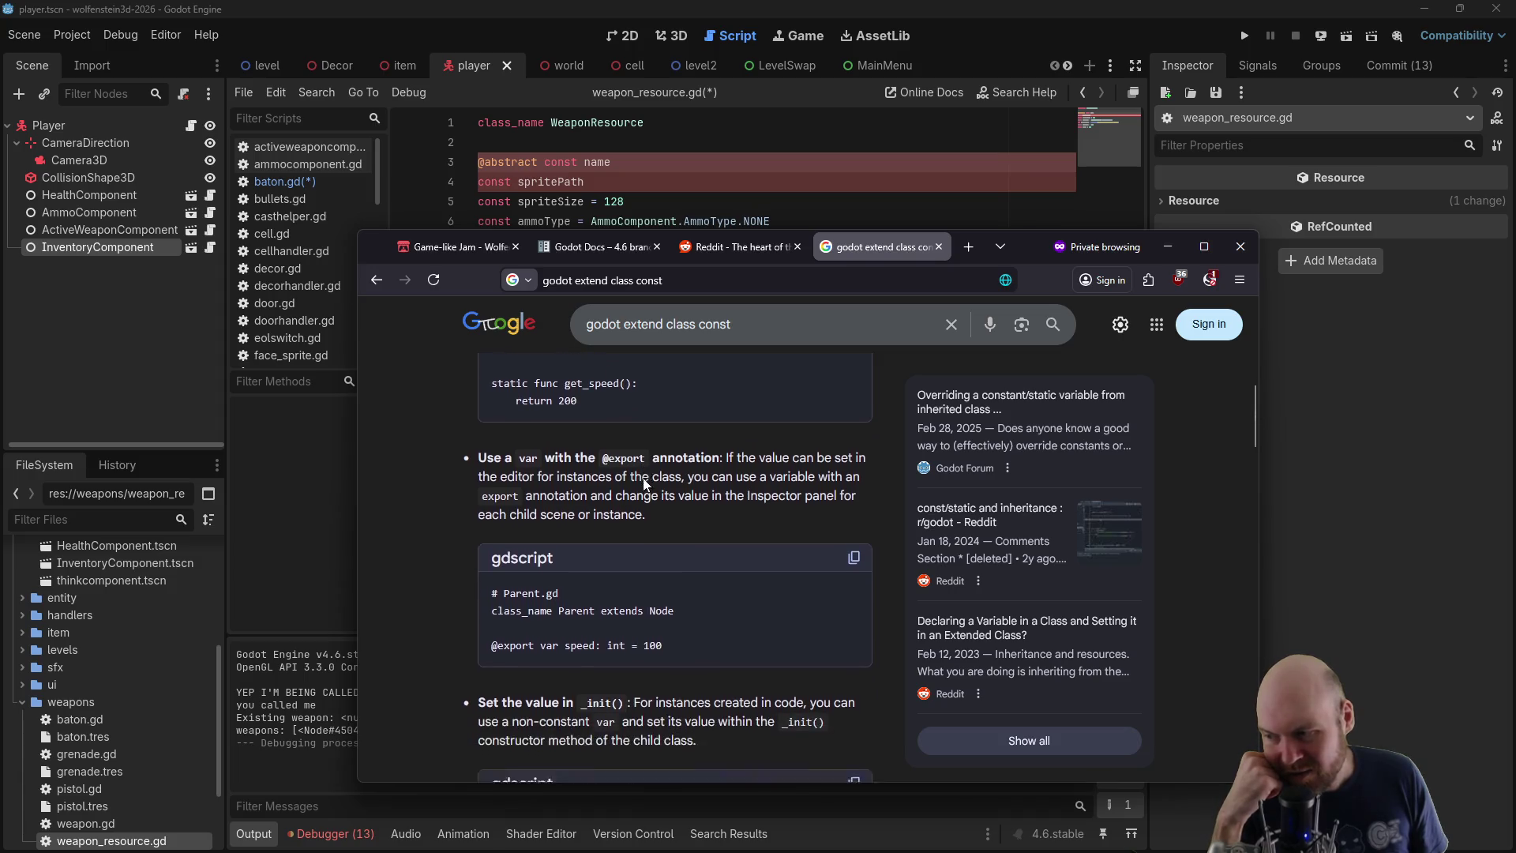
scroll(643, 483, down, 3)
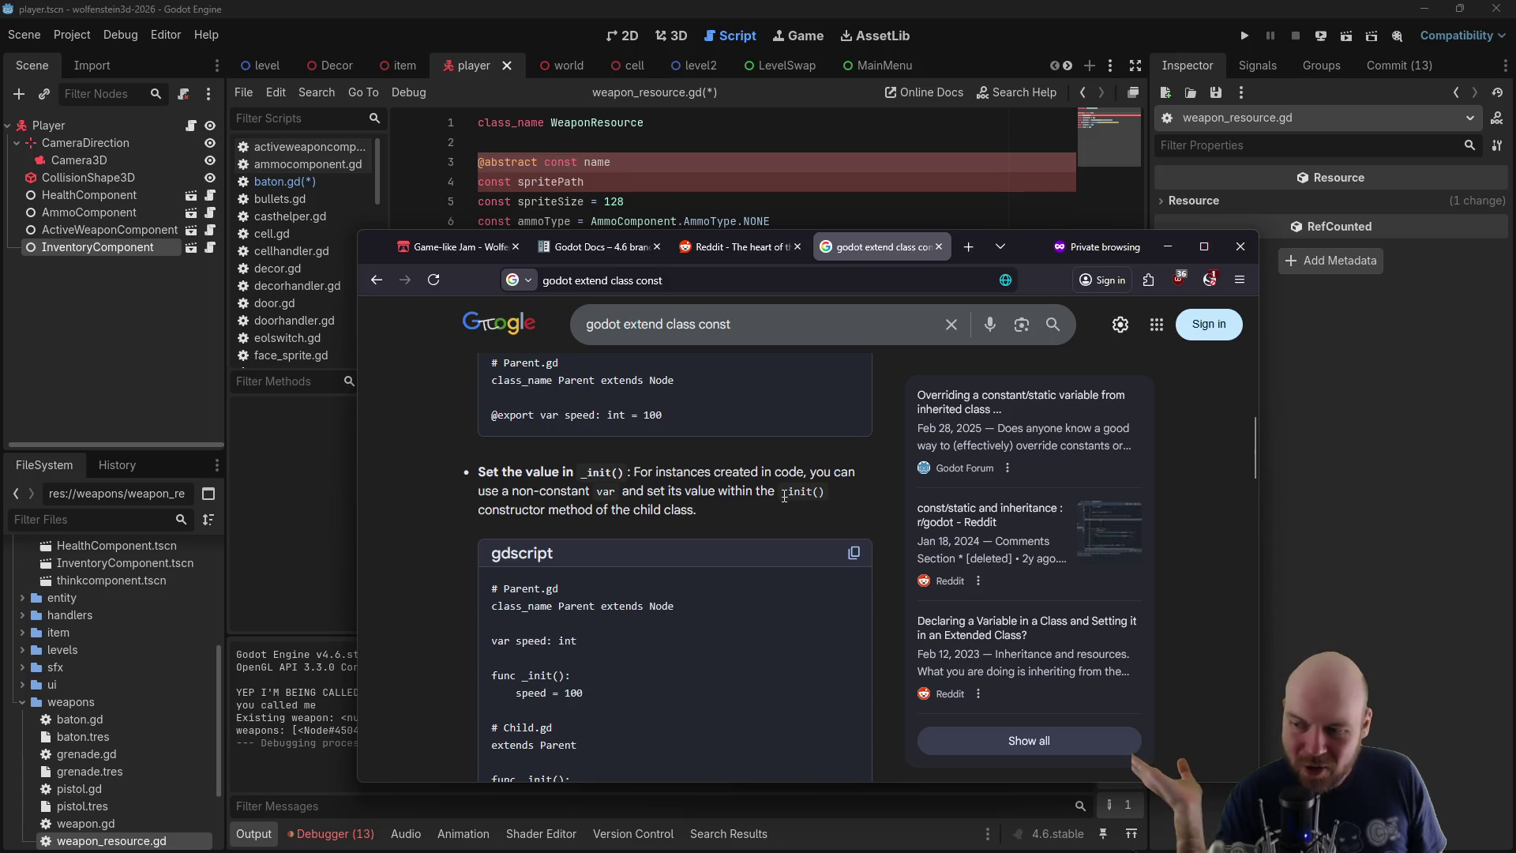
scroll(774, 506, down, 4)
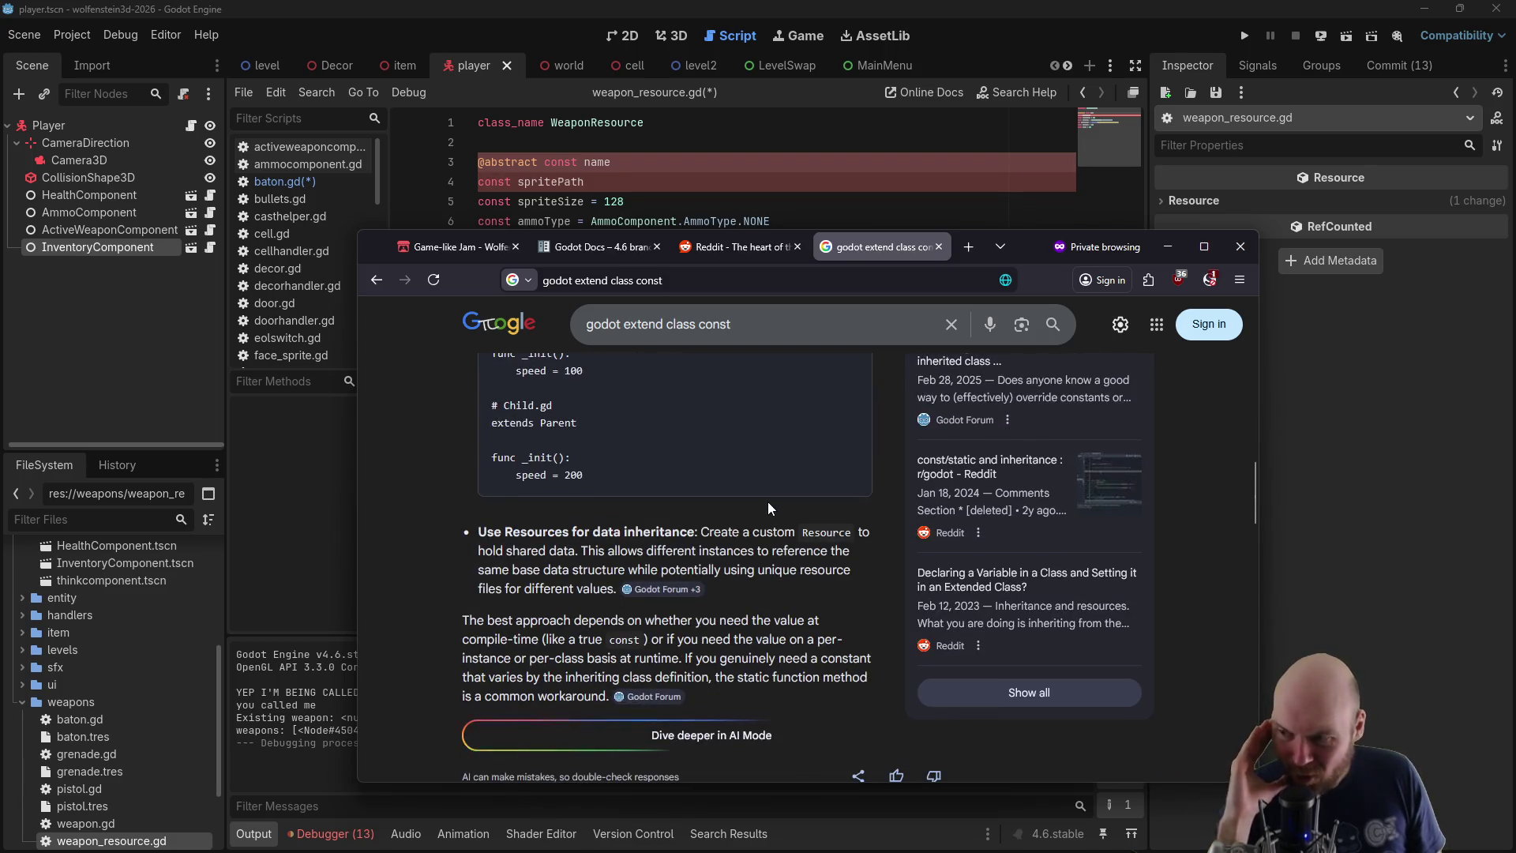
scroll(770, 502, down, 2)
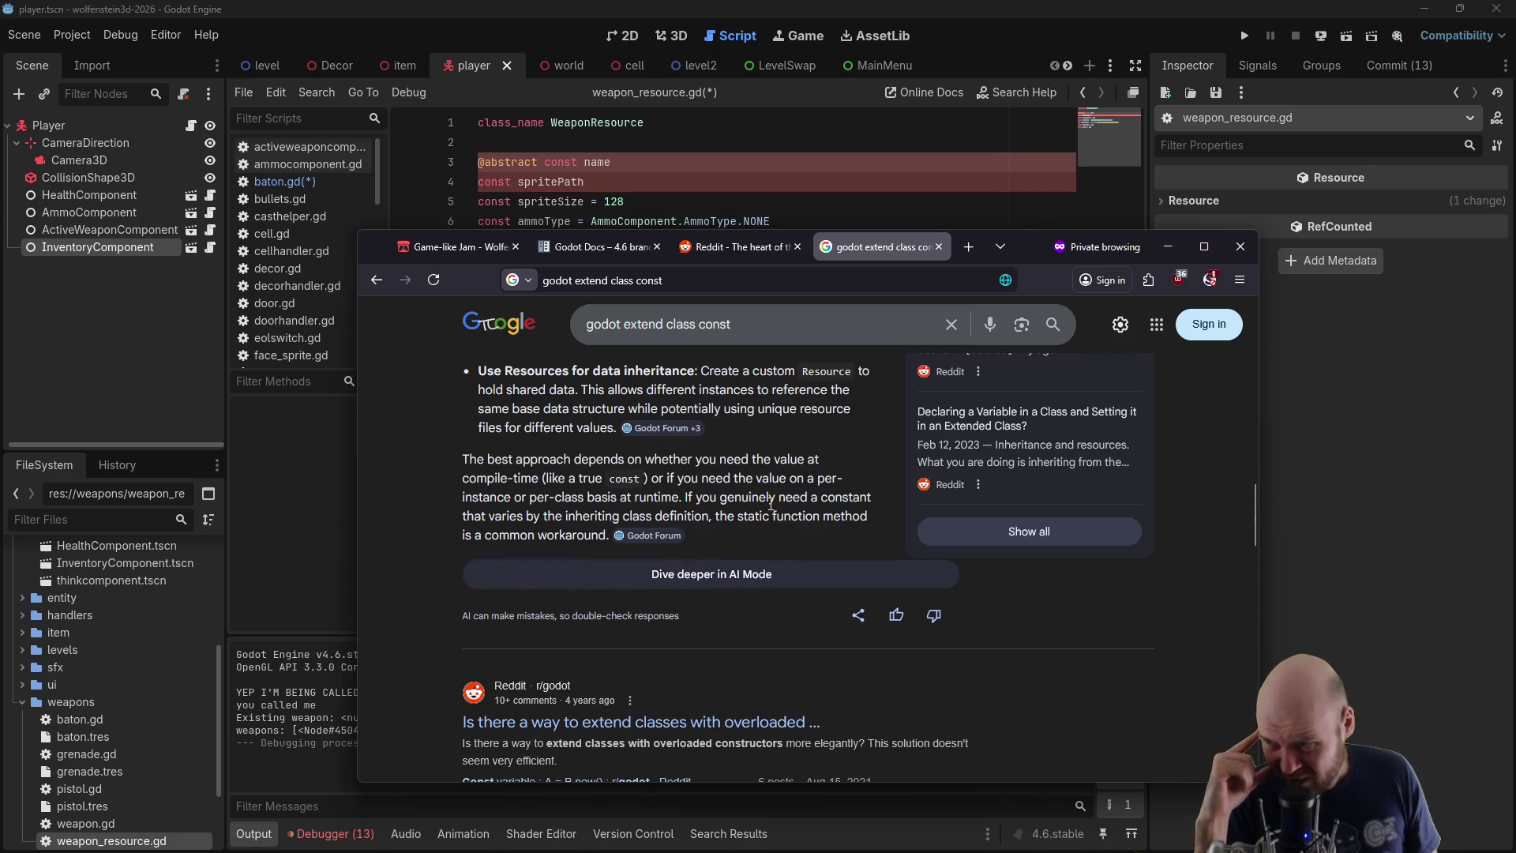
scroll(757, 509, down, 2)
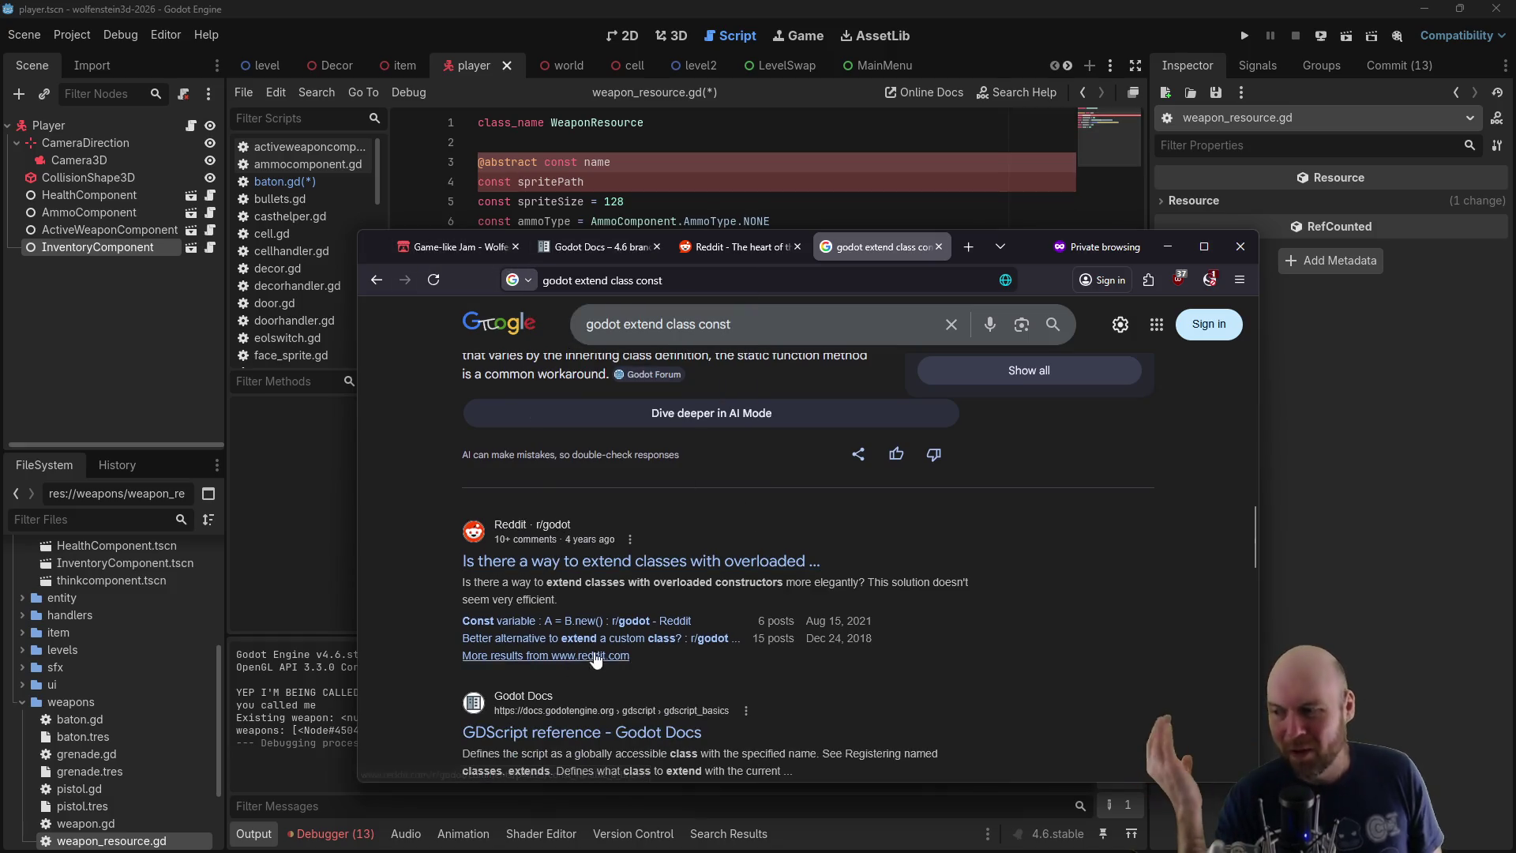
Read the Reddit thread and the Godot Forum thread on overriding inherited constants
click(605, 560)
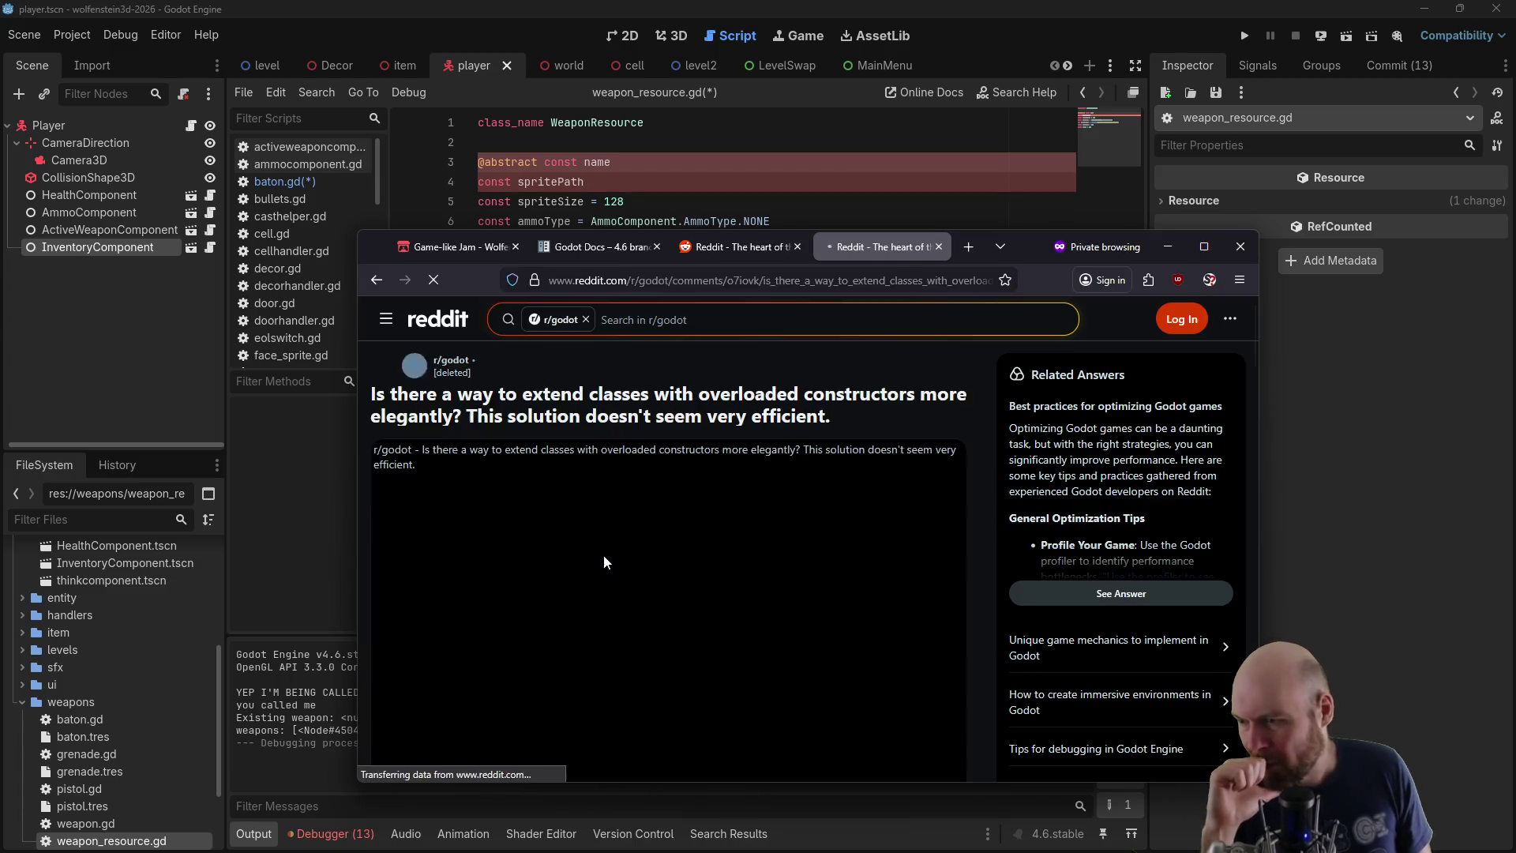
scroll(532, 443, down, 4)
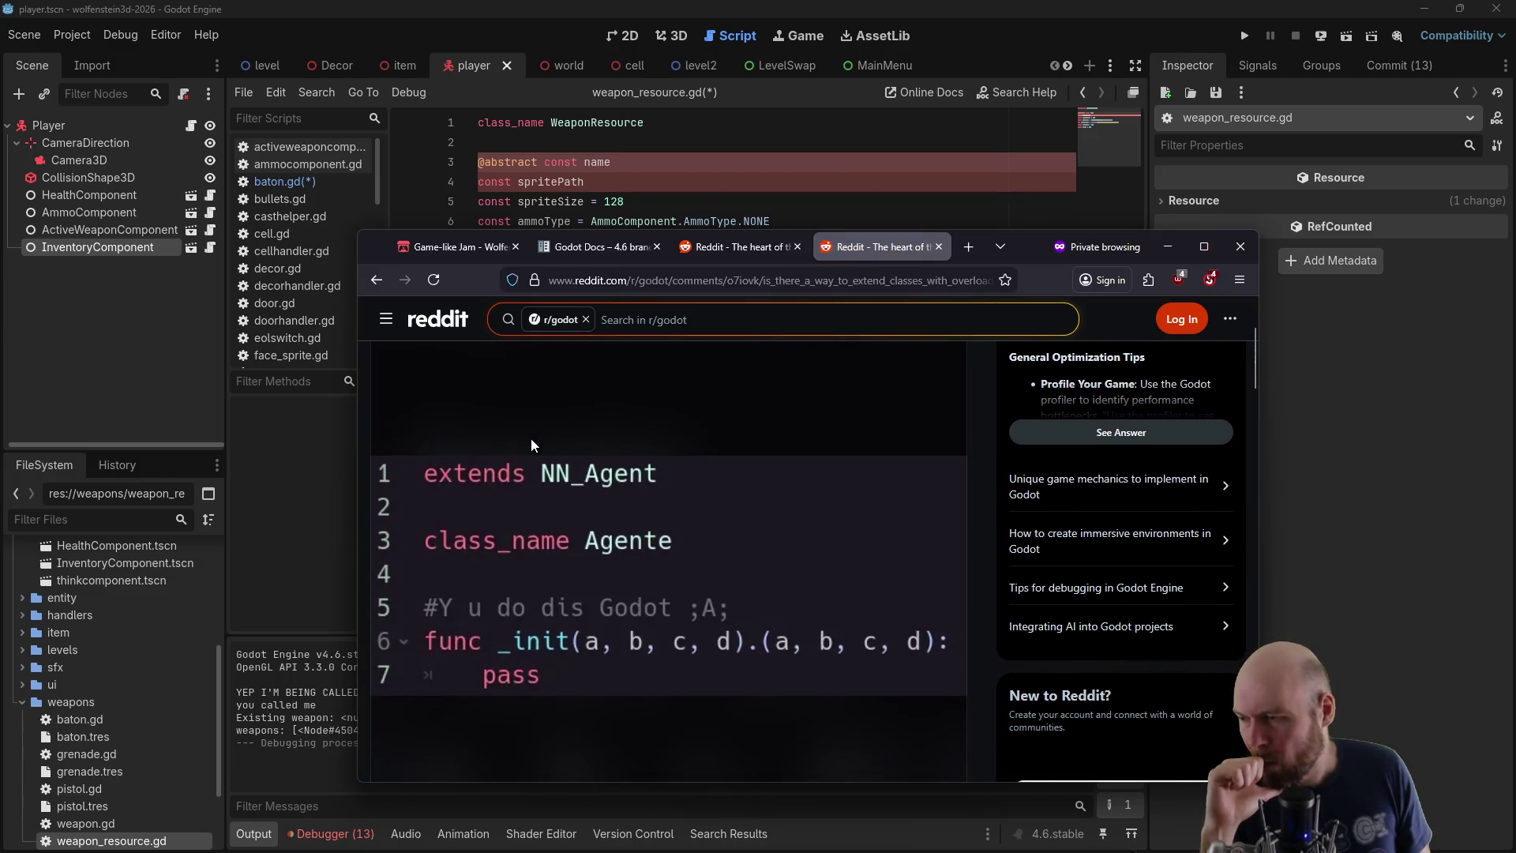
scroll(536, 546, down, 2)
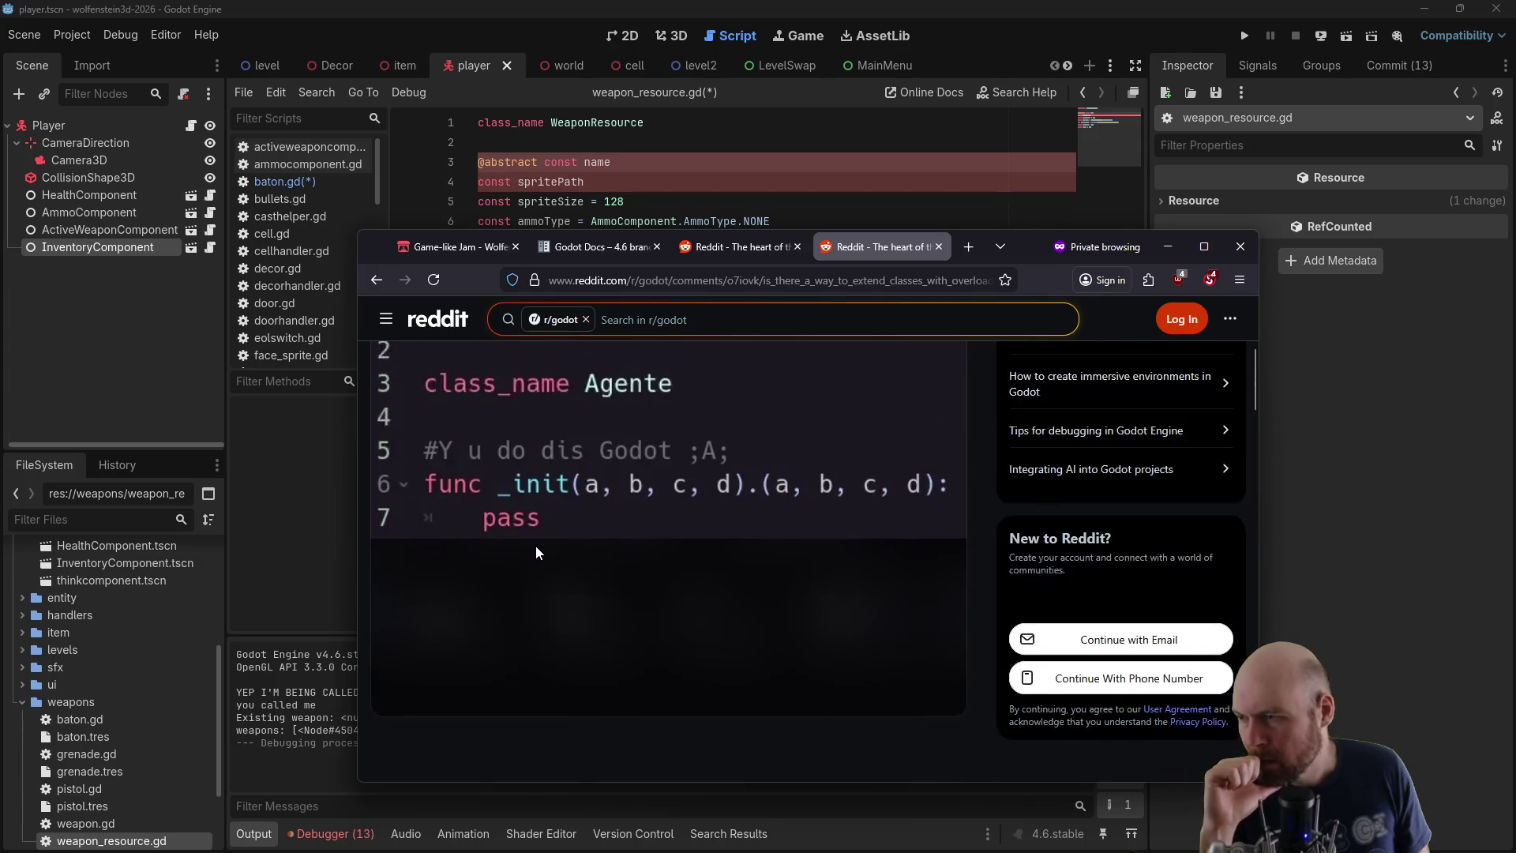
scroll(534, 514, down, 2)
click(376, 280)
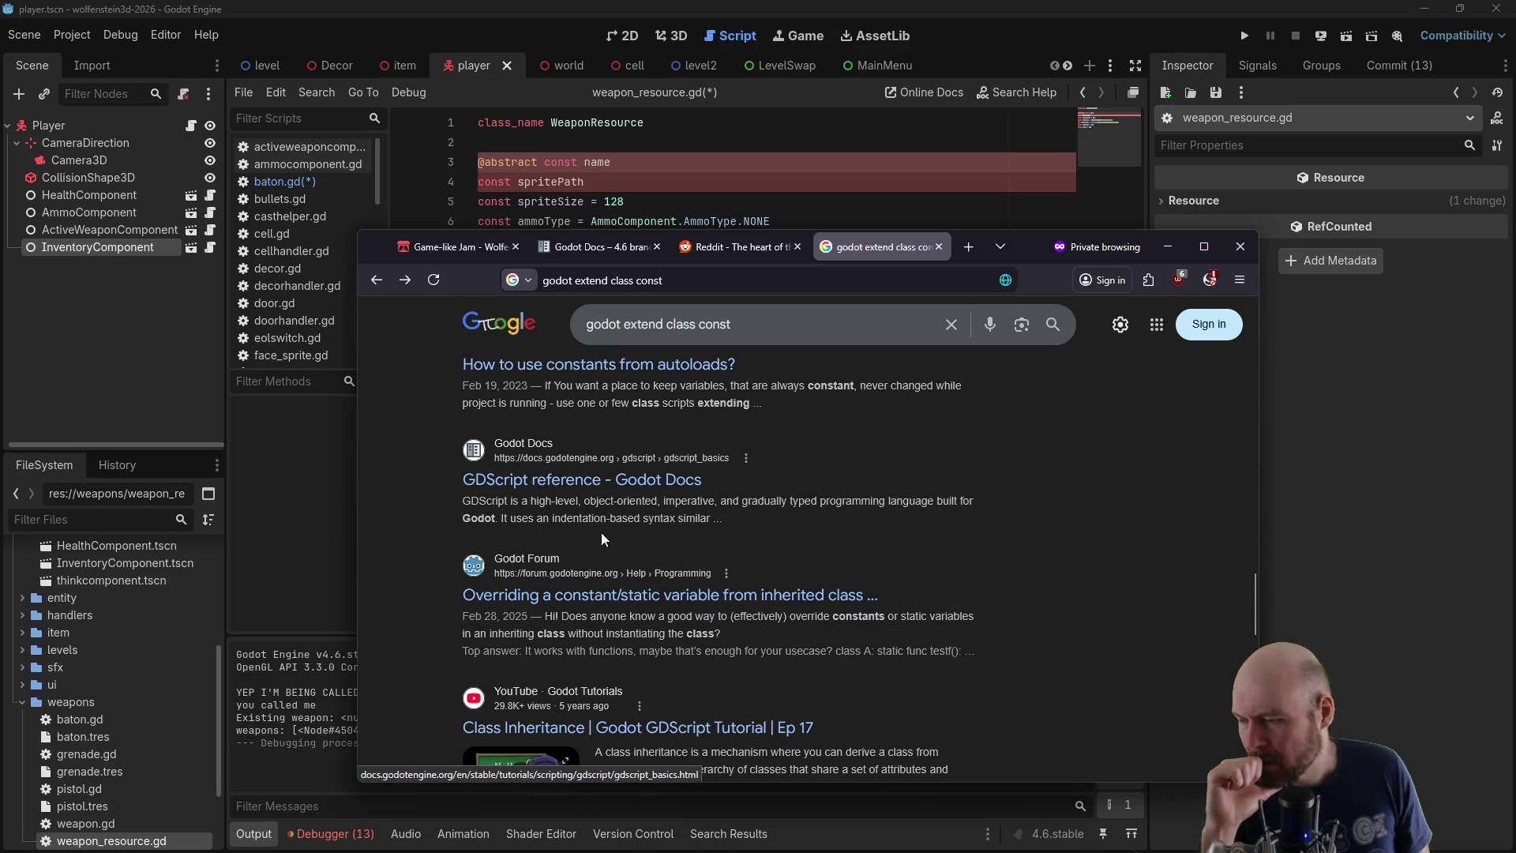
click(594, 596)
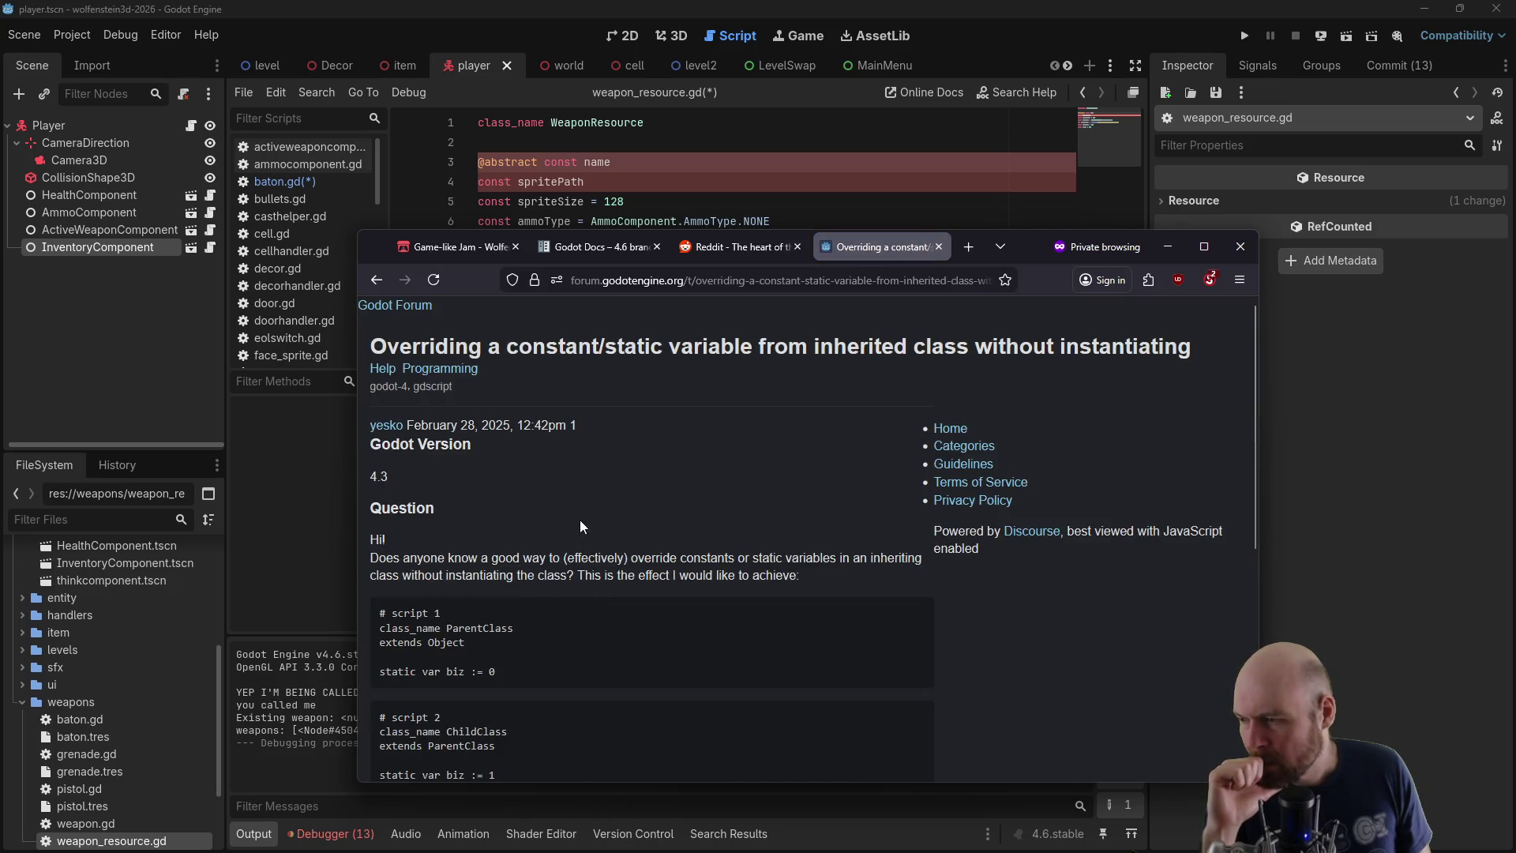
scroll(580, 520, down, 5)
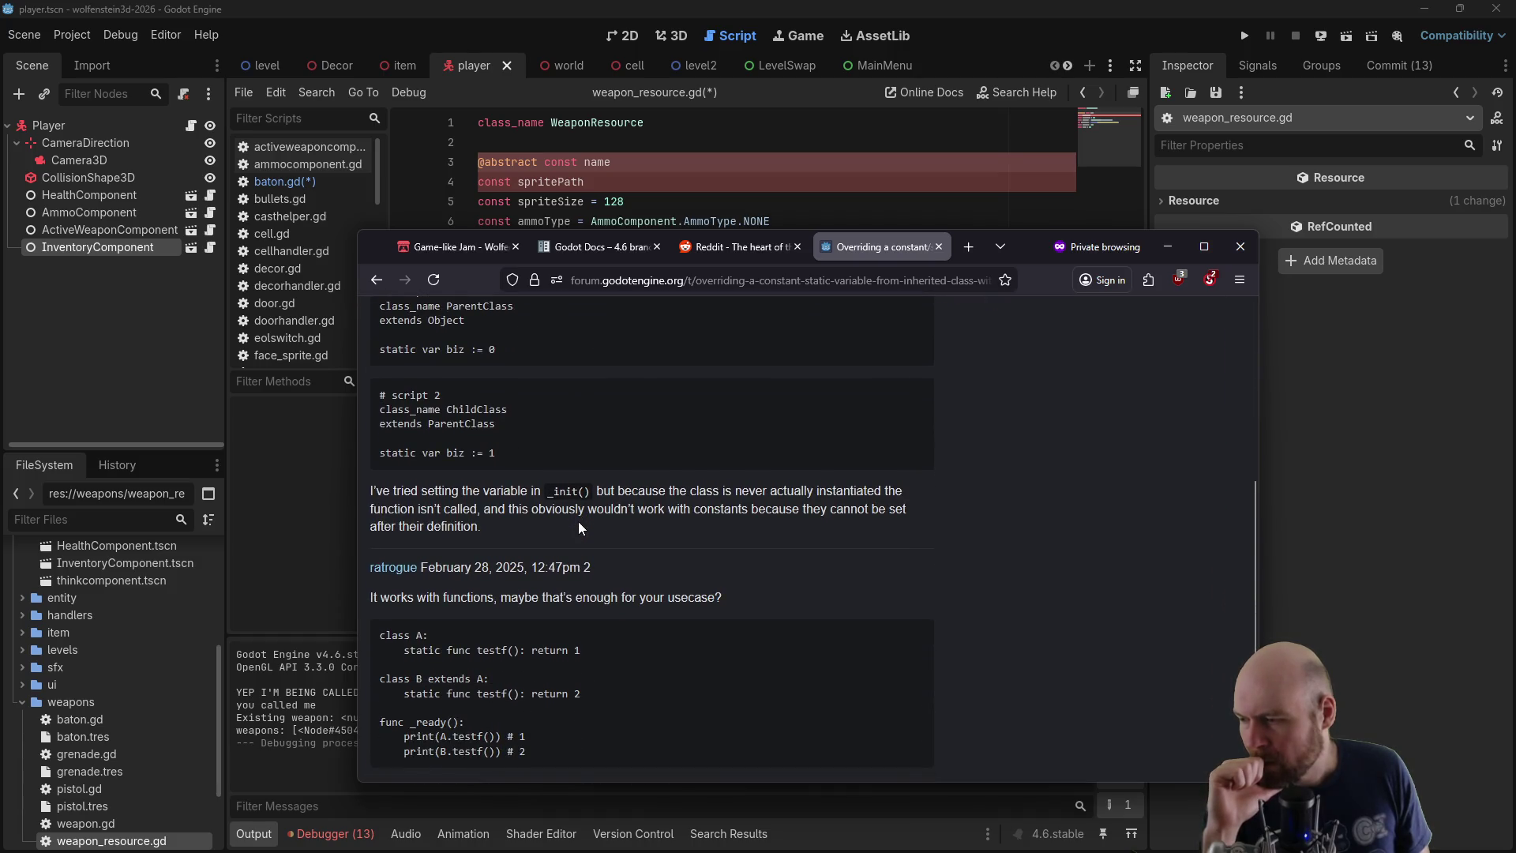
scroll(578, 522, down, 2)
scroll(580, 533, up, 2)
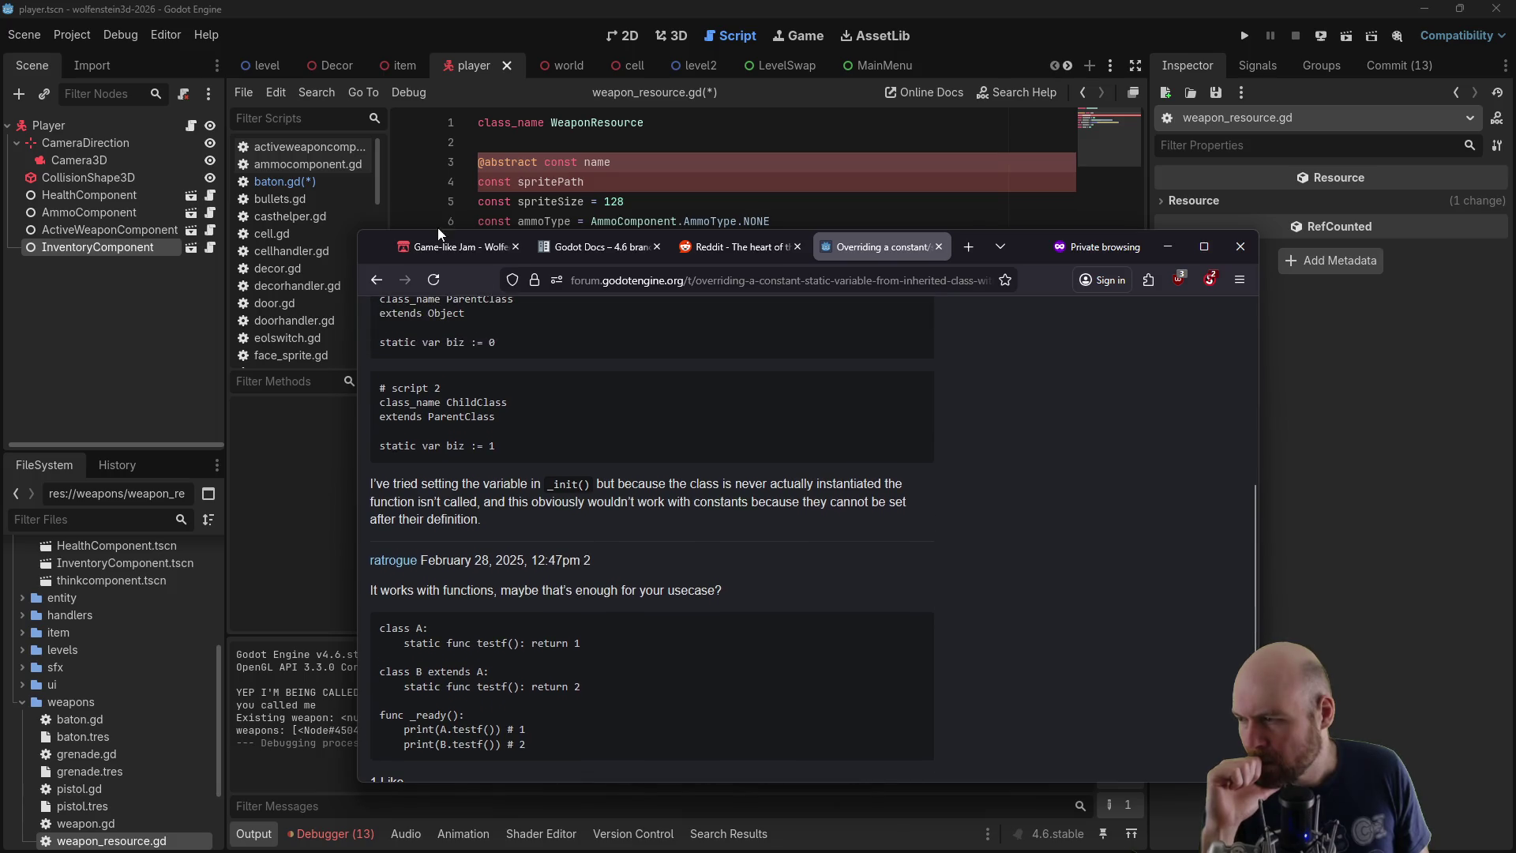
click(376, 280)
scroll(814, 527, down, 4)
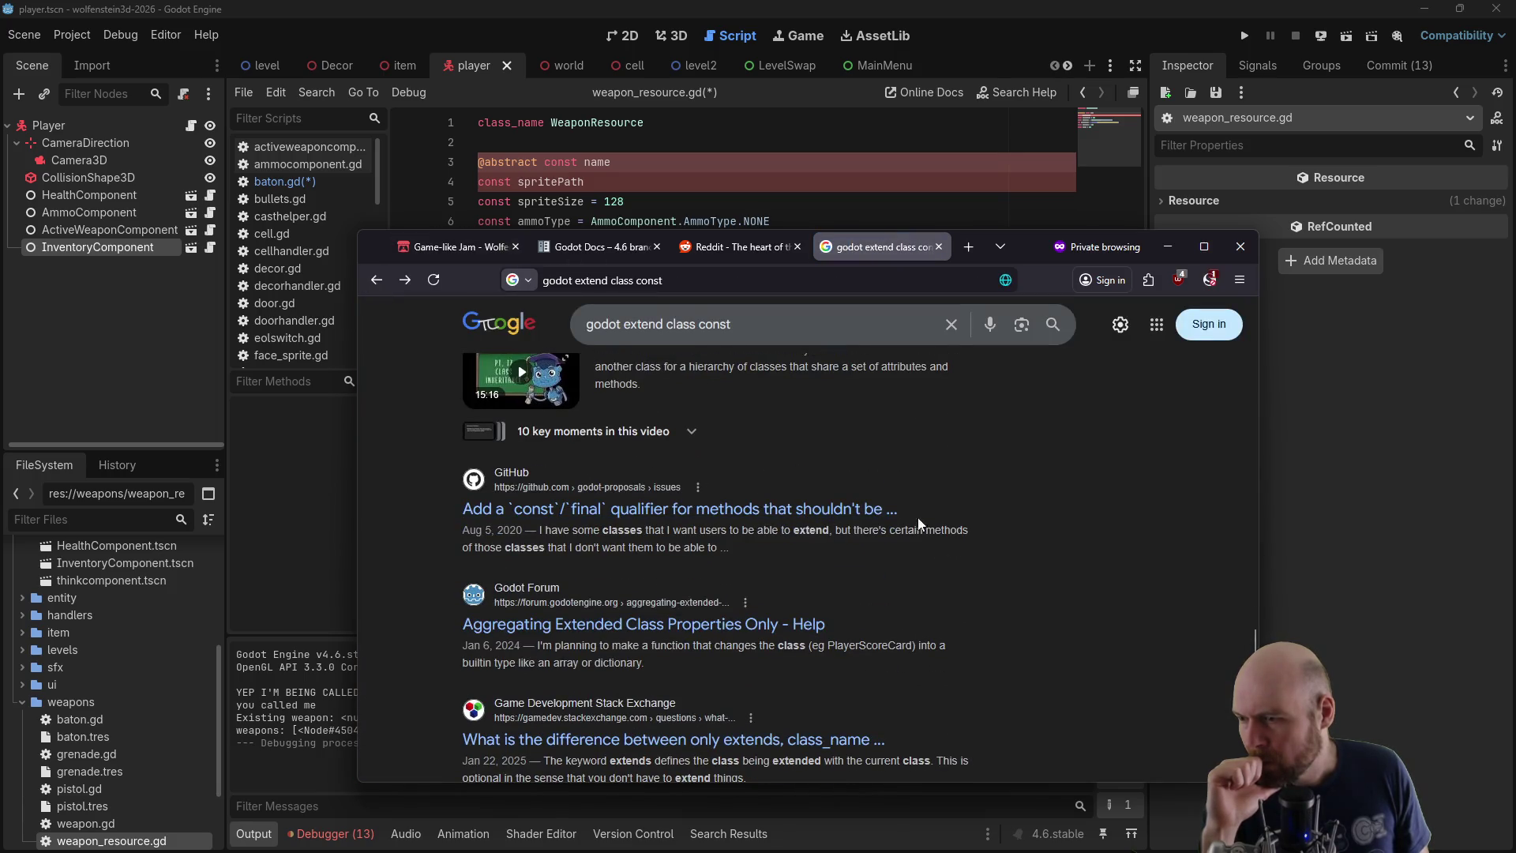
Search Google for 'godot inheritance const override' and scroll through the results
drag(742, 325, 537, 311)
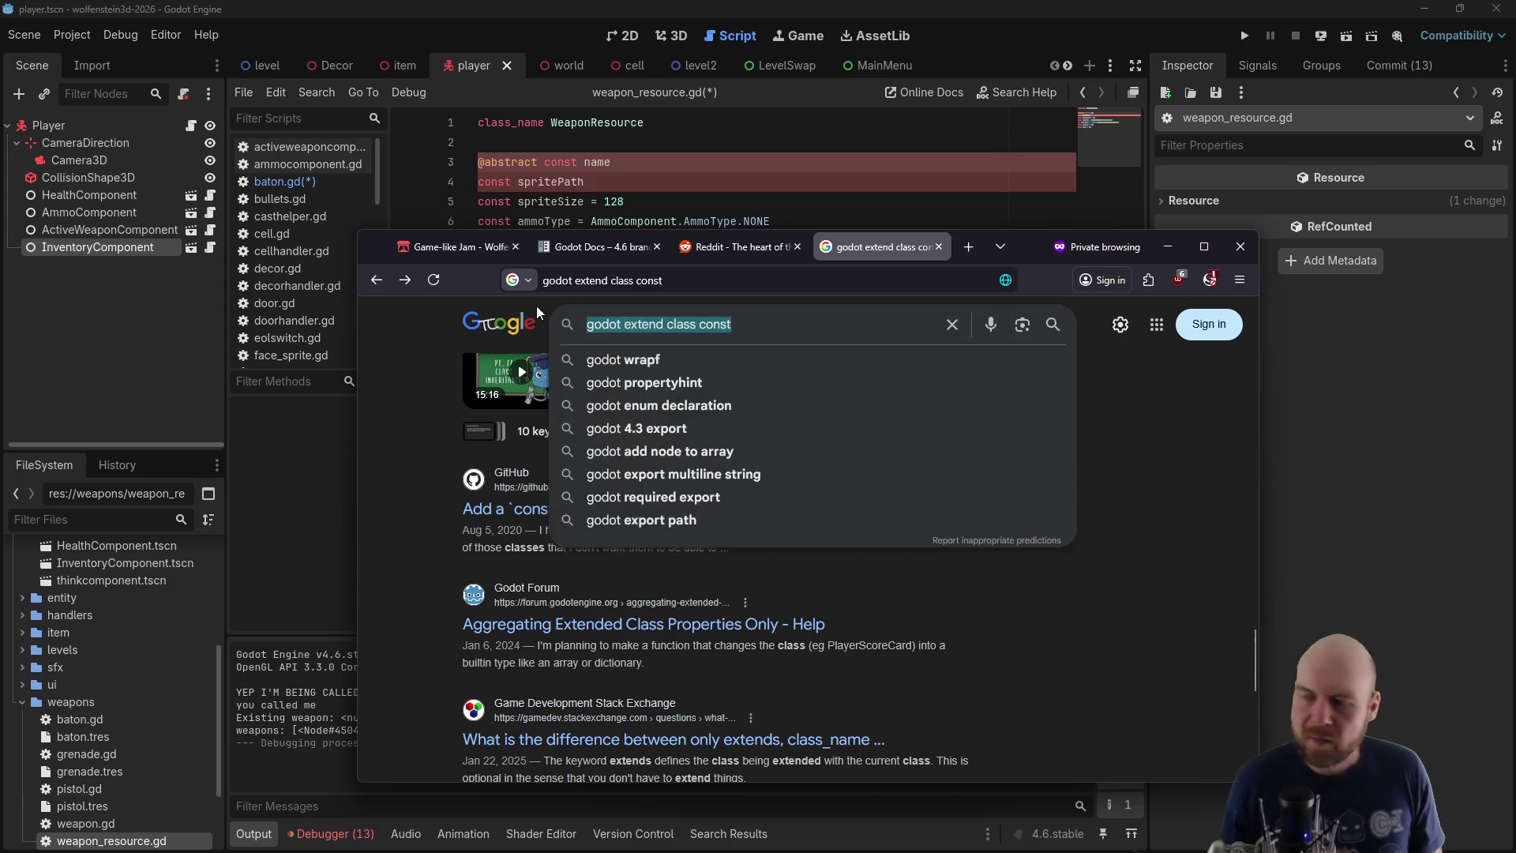
text(godot inhe)
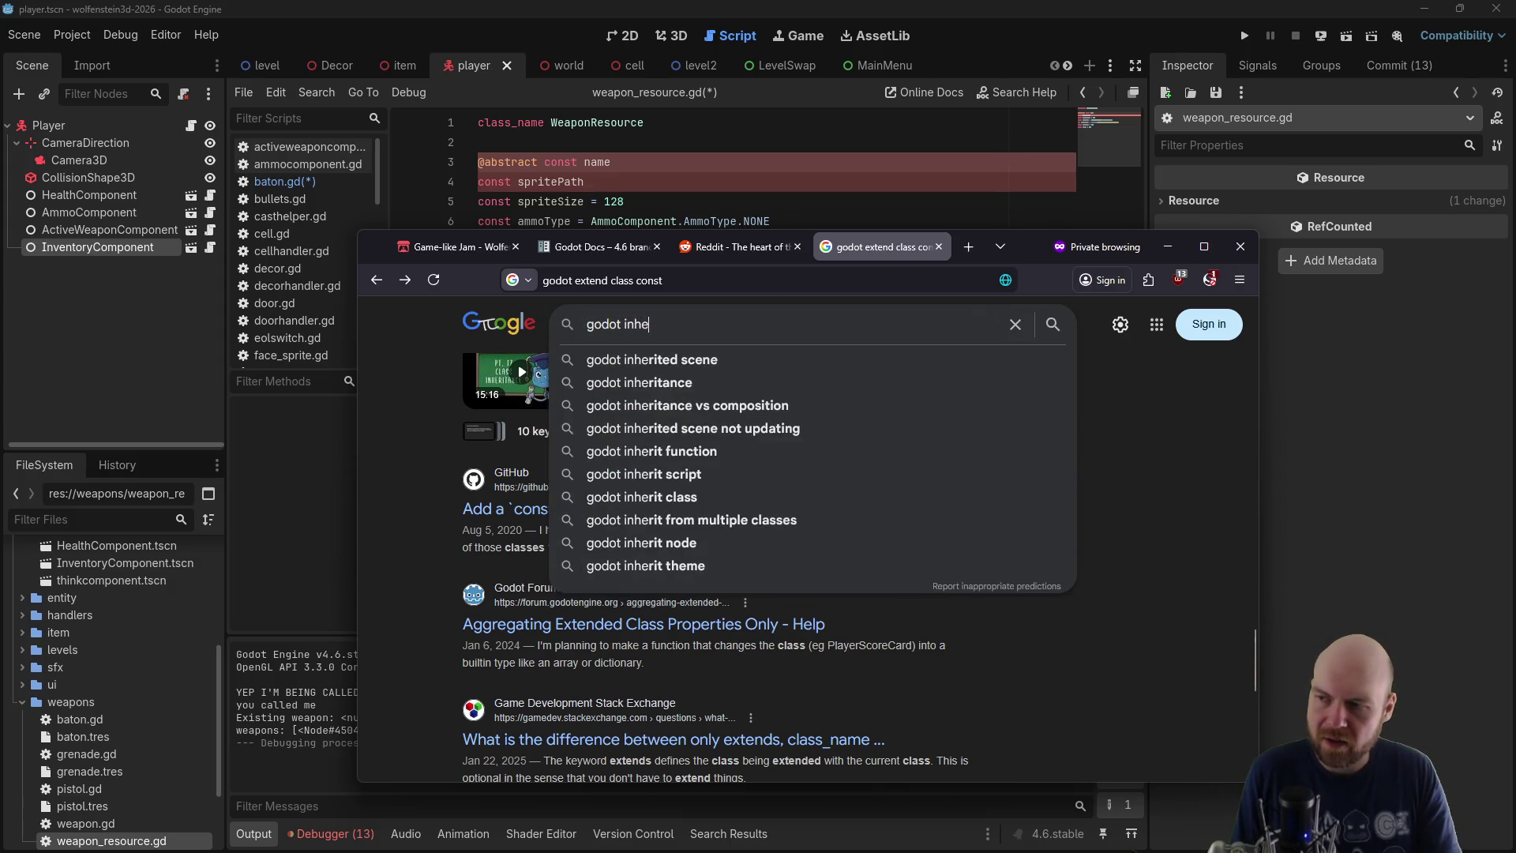
text(rt)
text(ance cons)
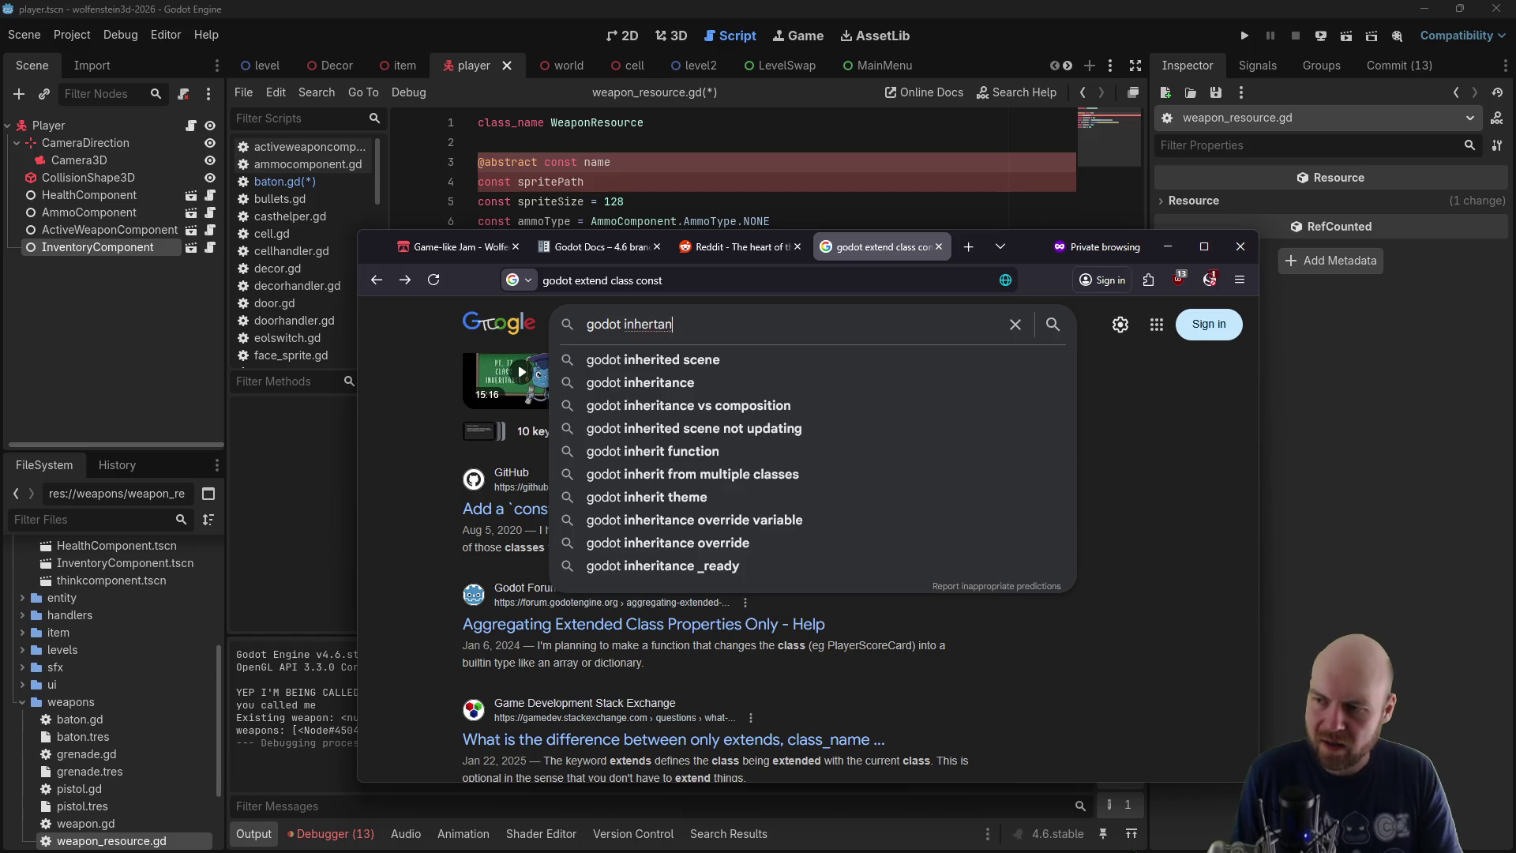
text(t override)
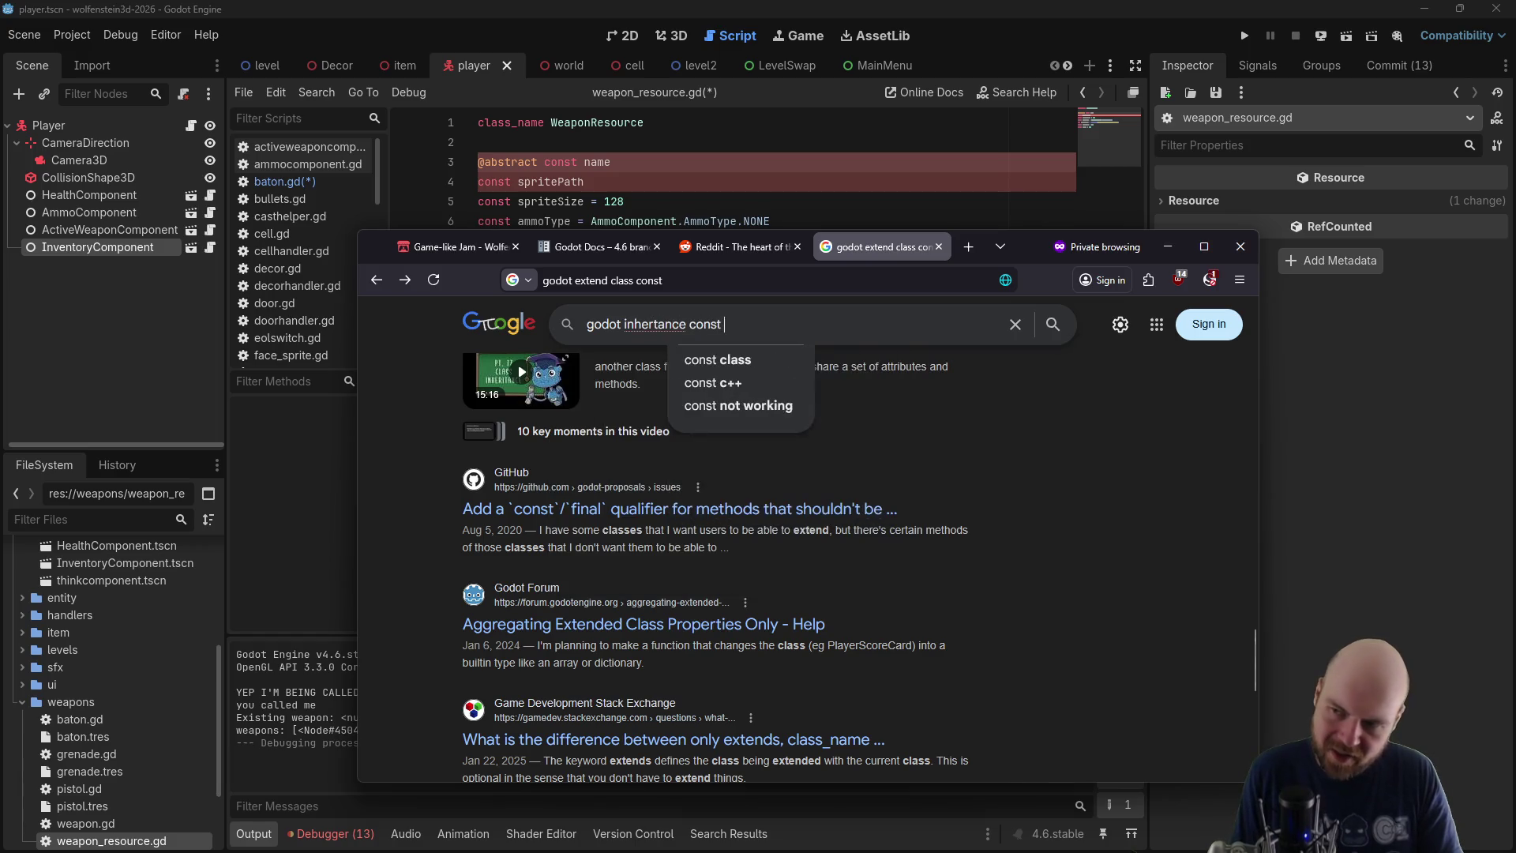
key(Return)
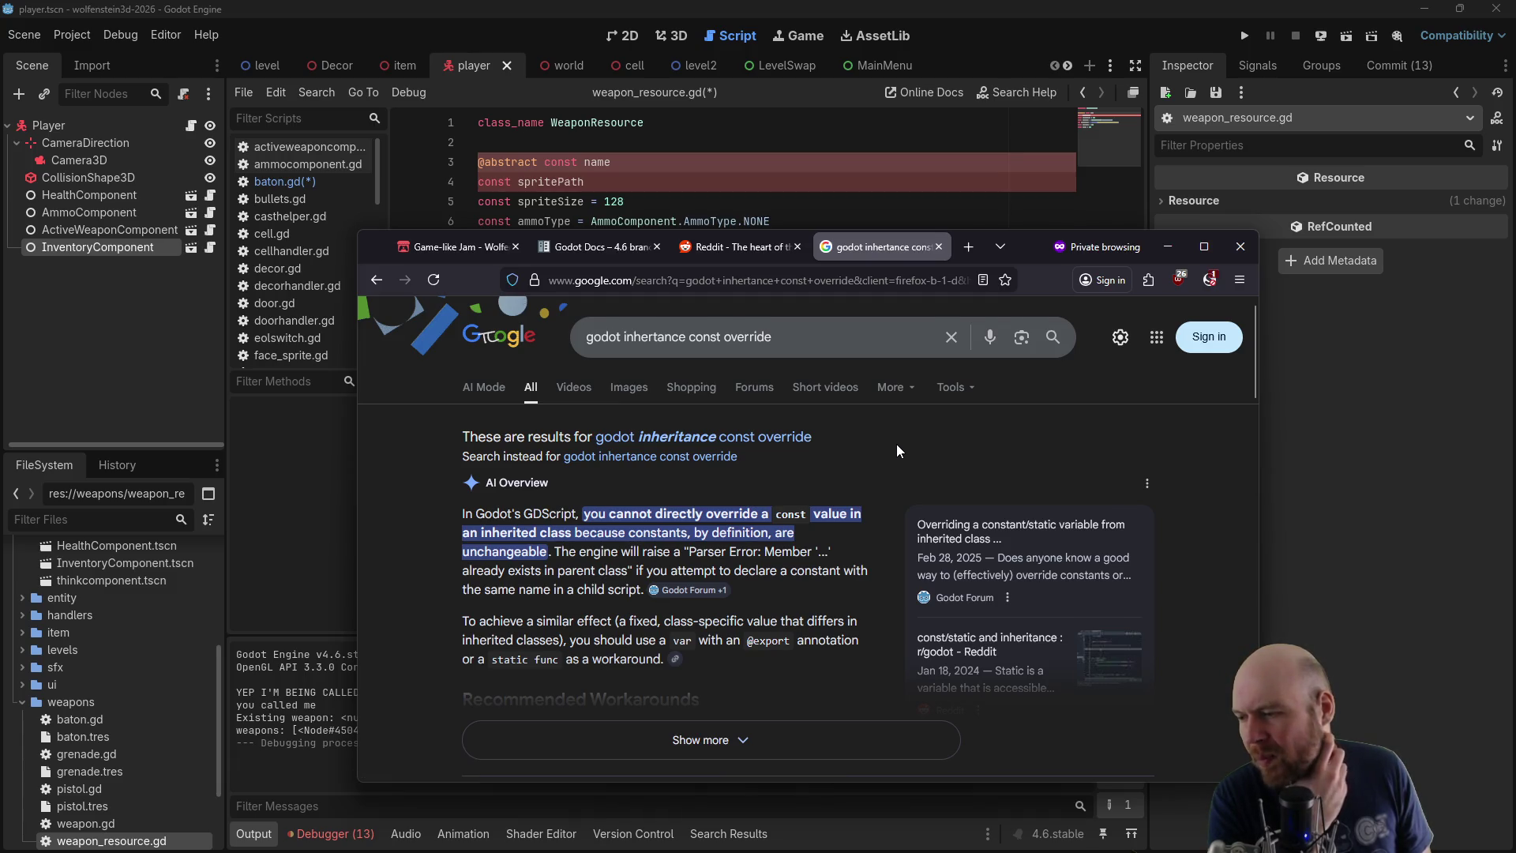
scroll(896, 451, down, 2)
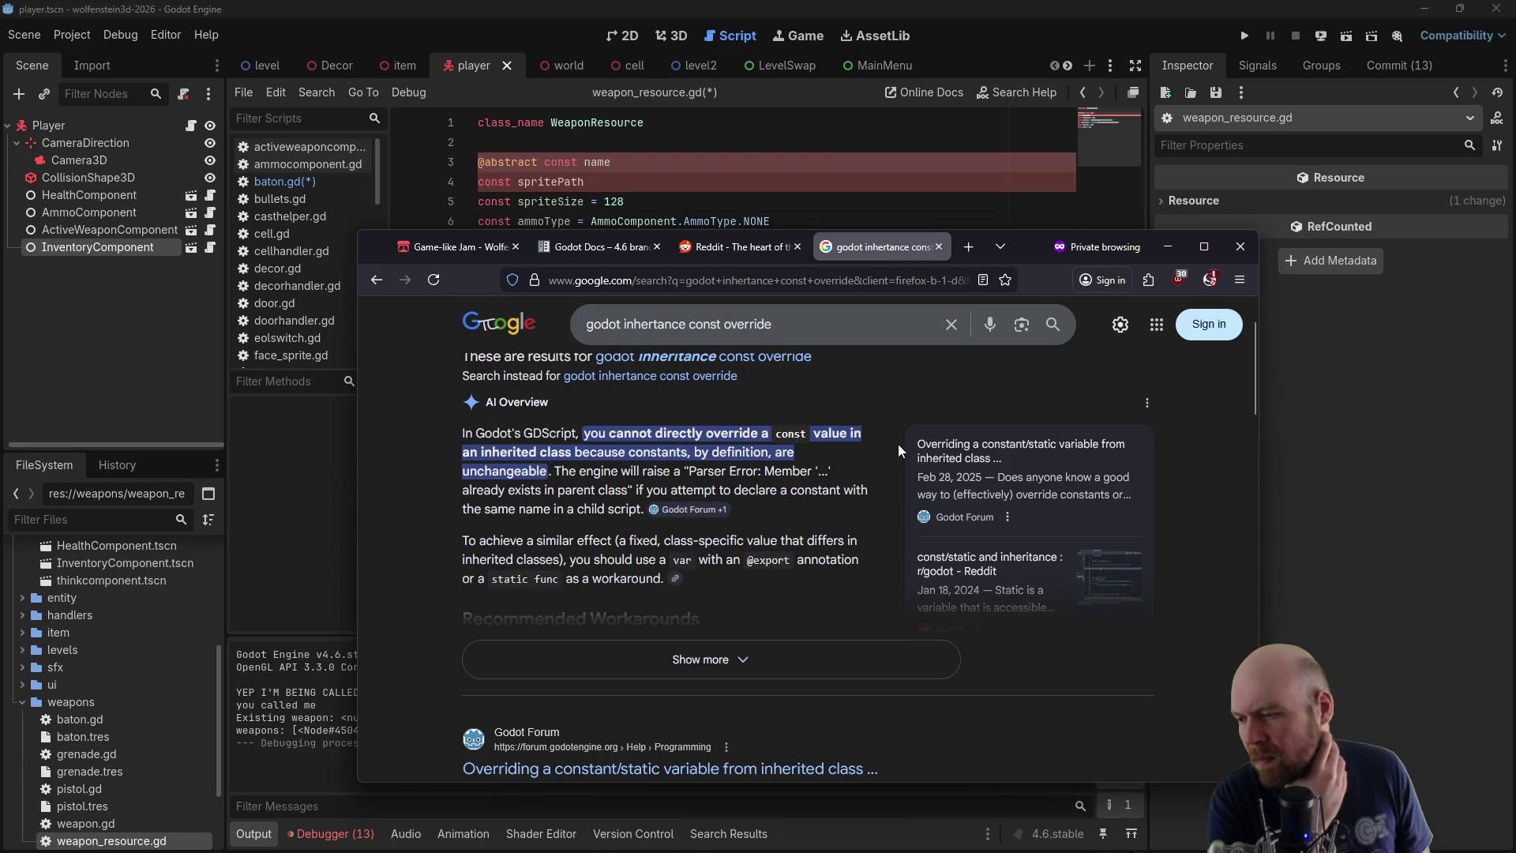
scroll(900, 451, down, 4)
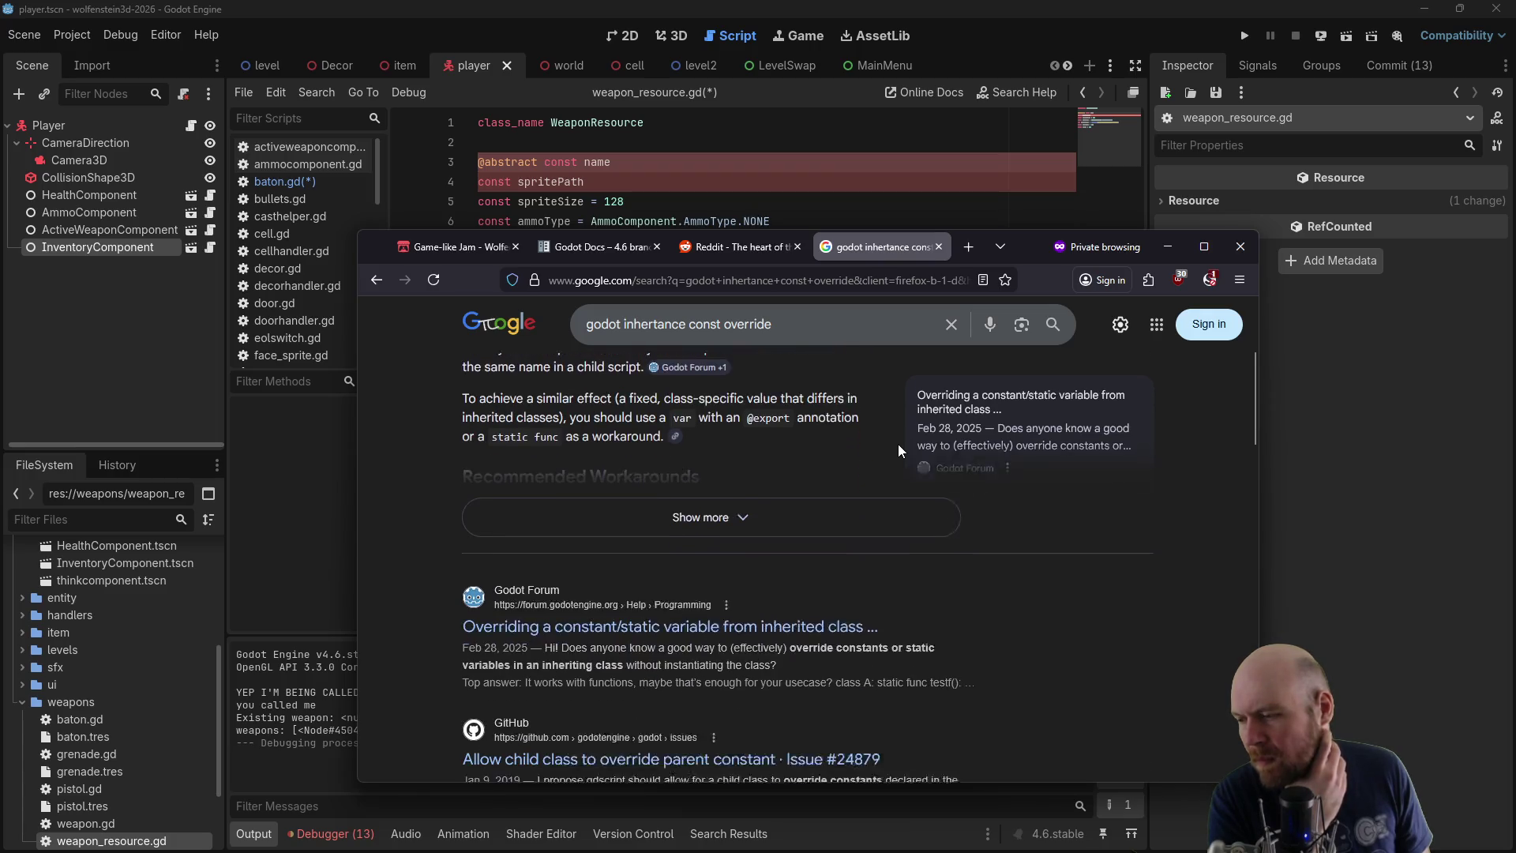
scroll(897, 450, down, 2)
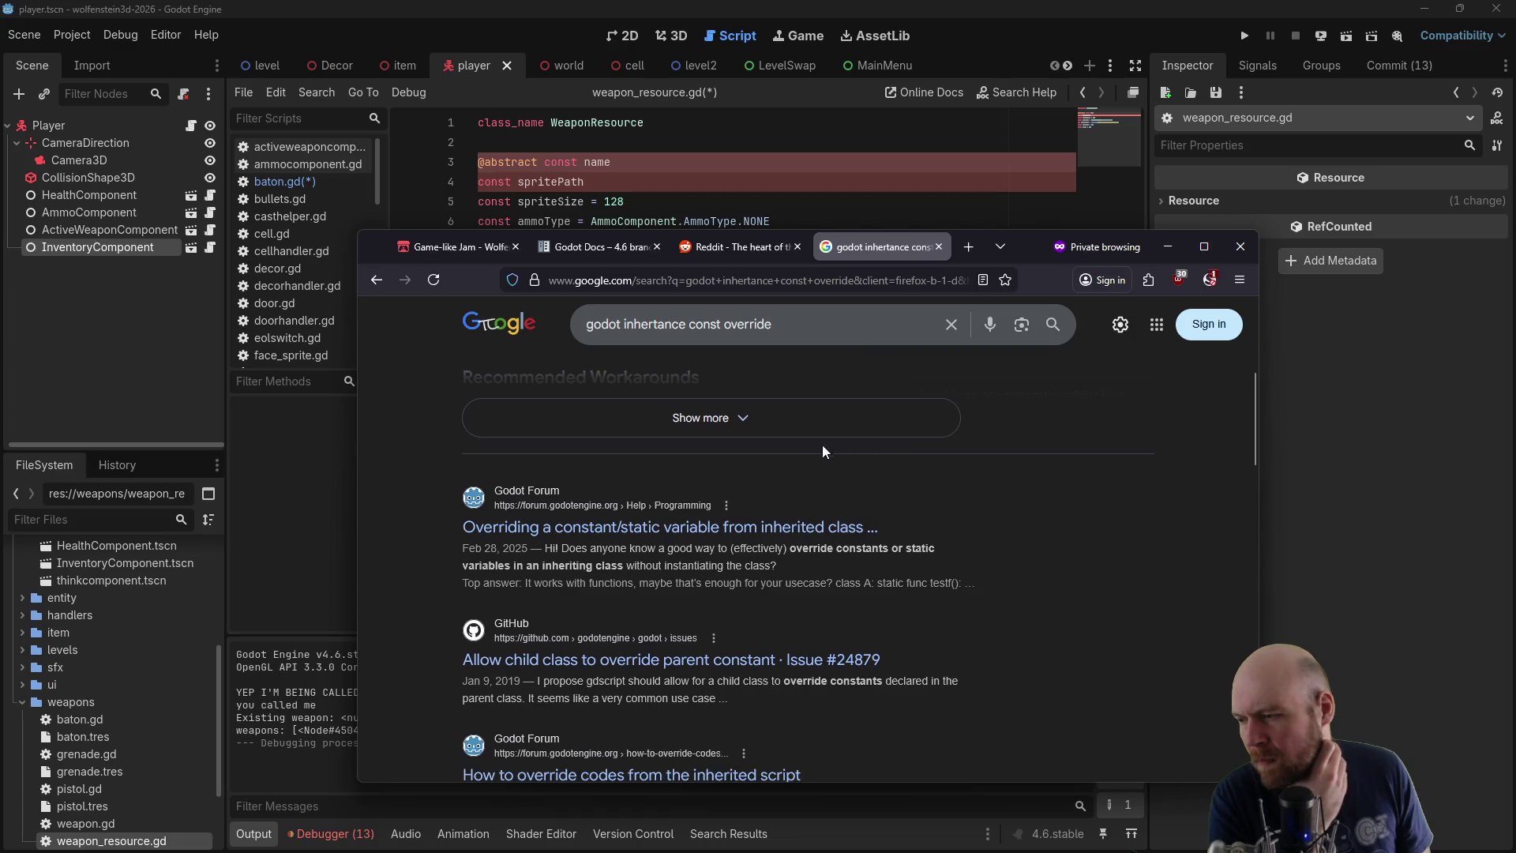
Compare baton.gd and activeweaponcomponent.gd, then reopen weapon_resource.gd in the script editor
click(667, 529)
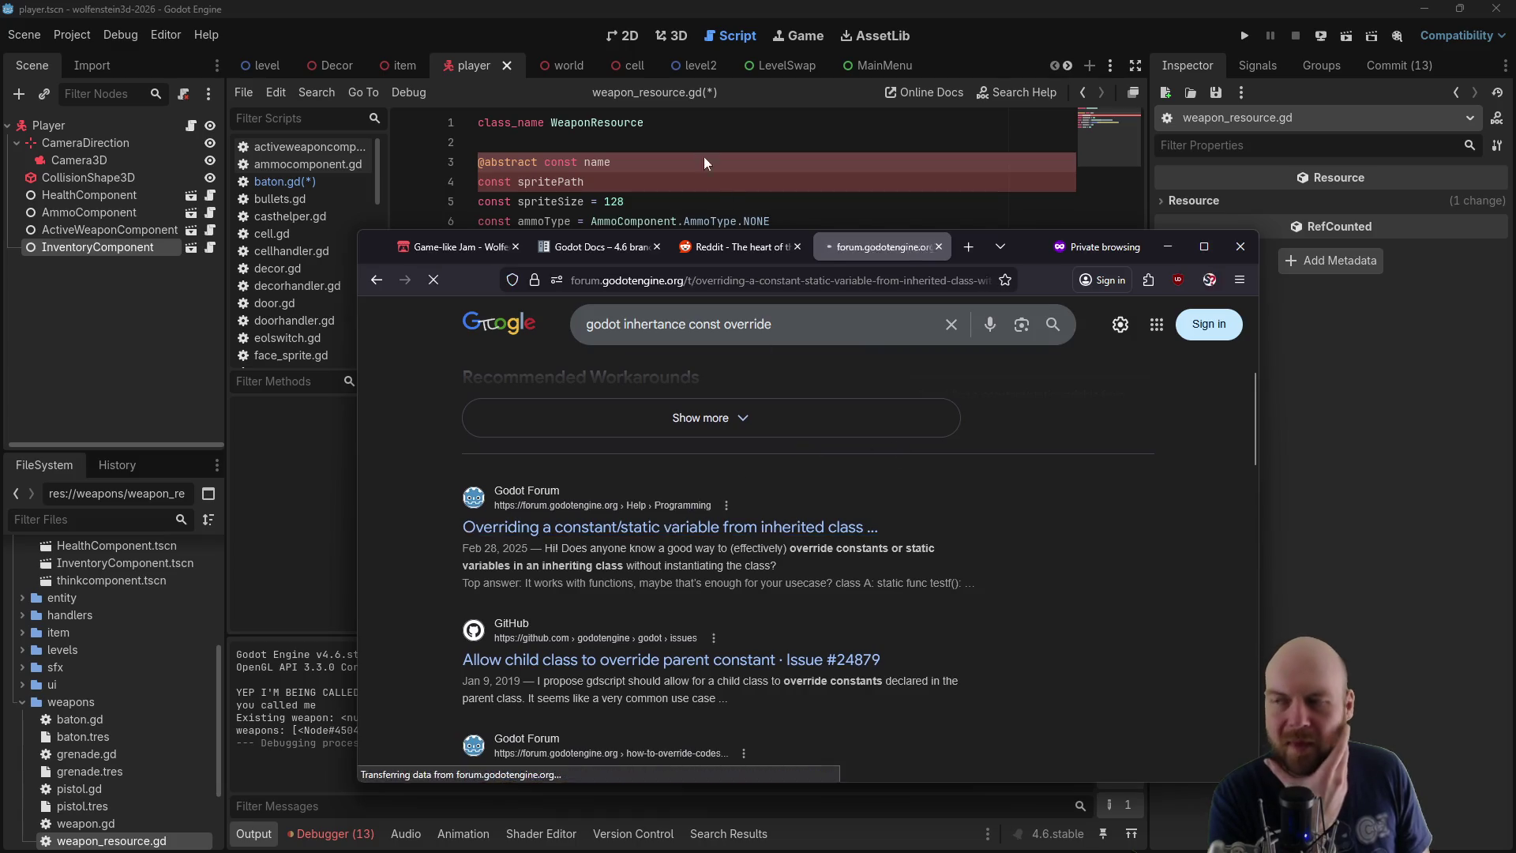
click(694, 144)
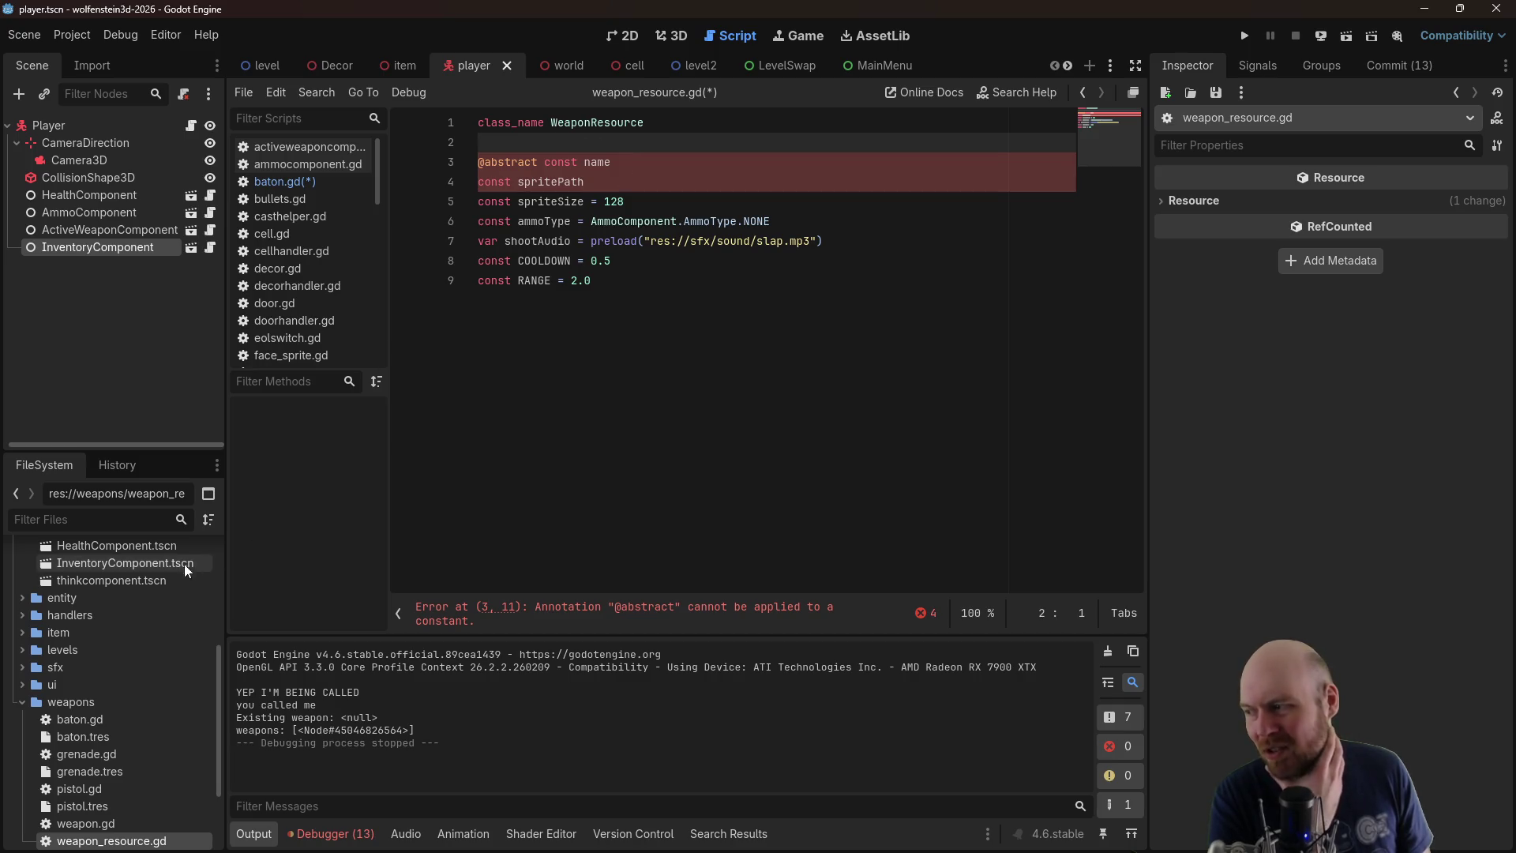
click(306, 186)
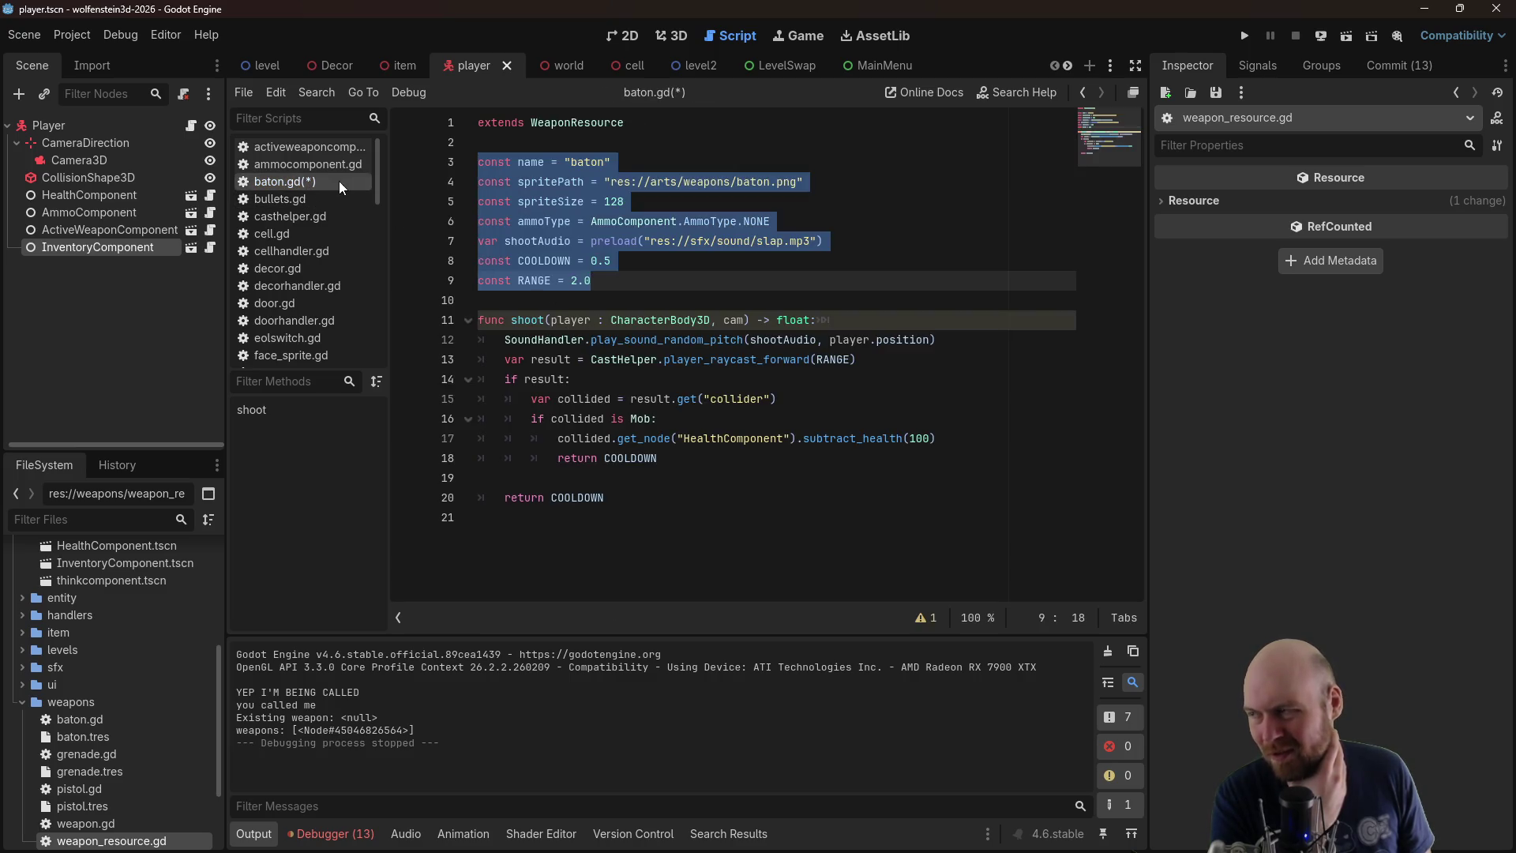
click(319, 146)
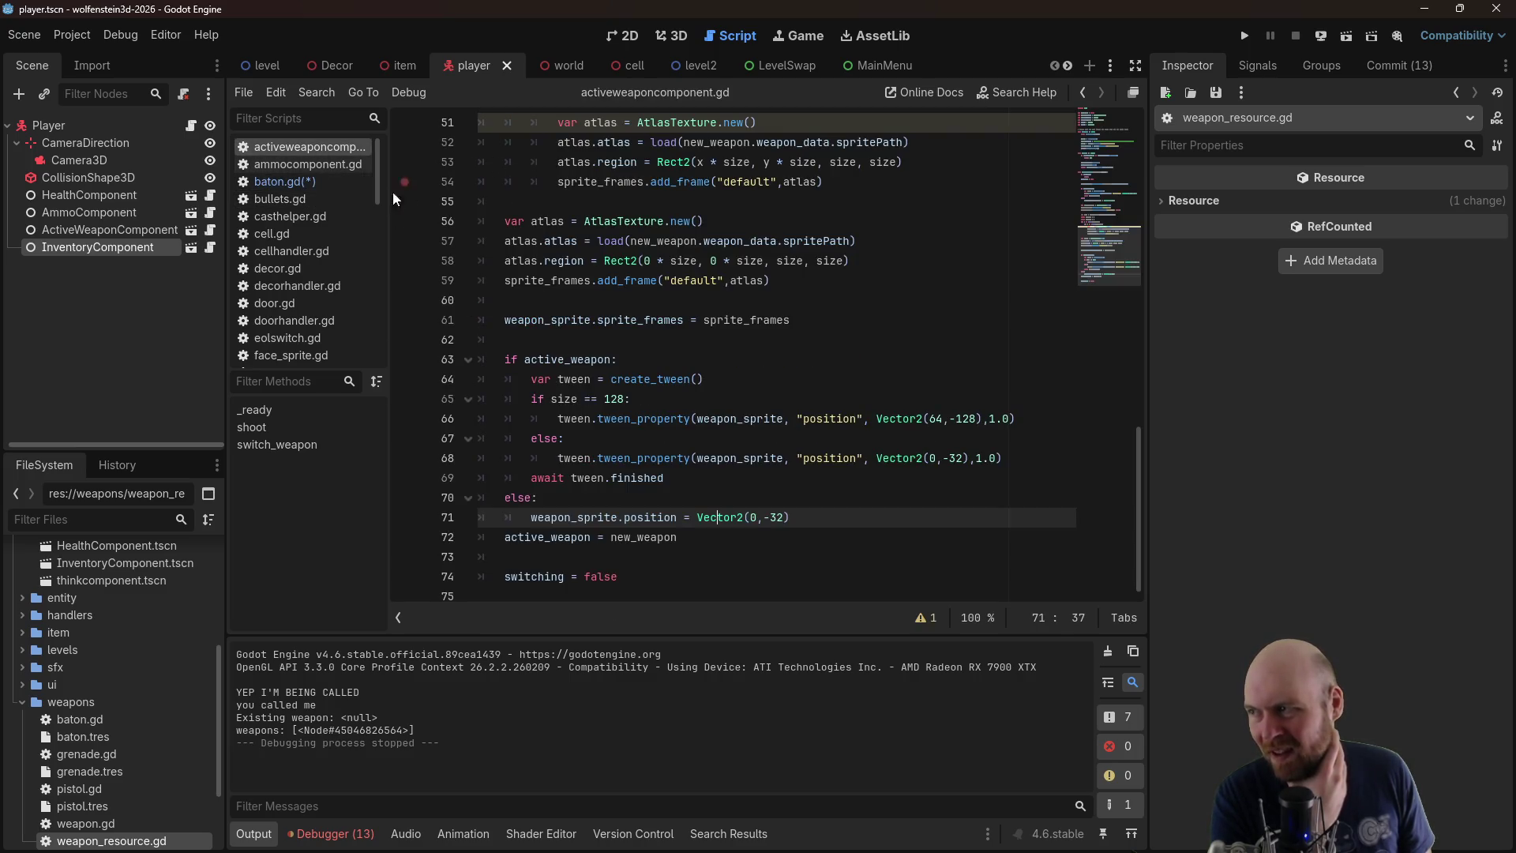
double_click(107, 842)
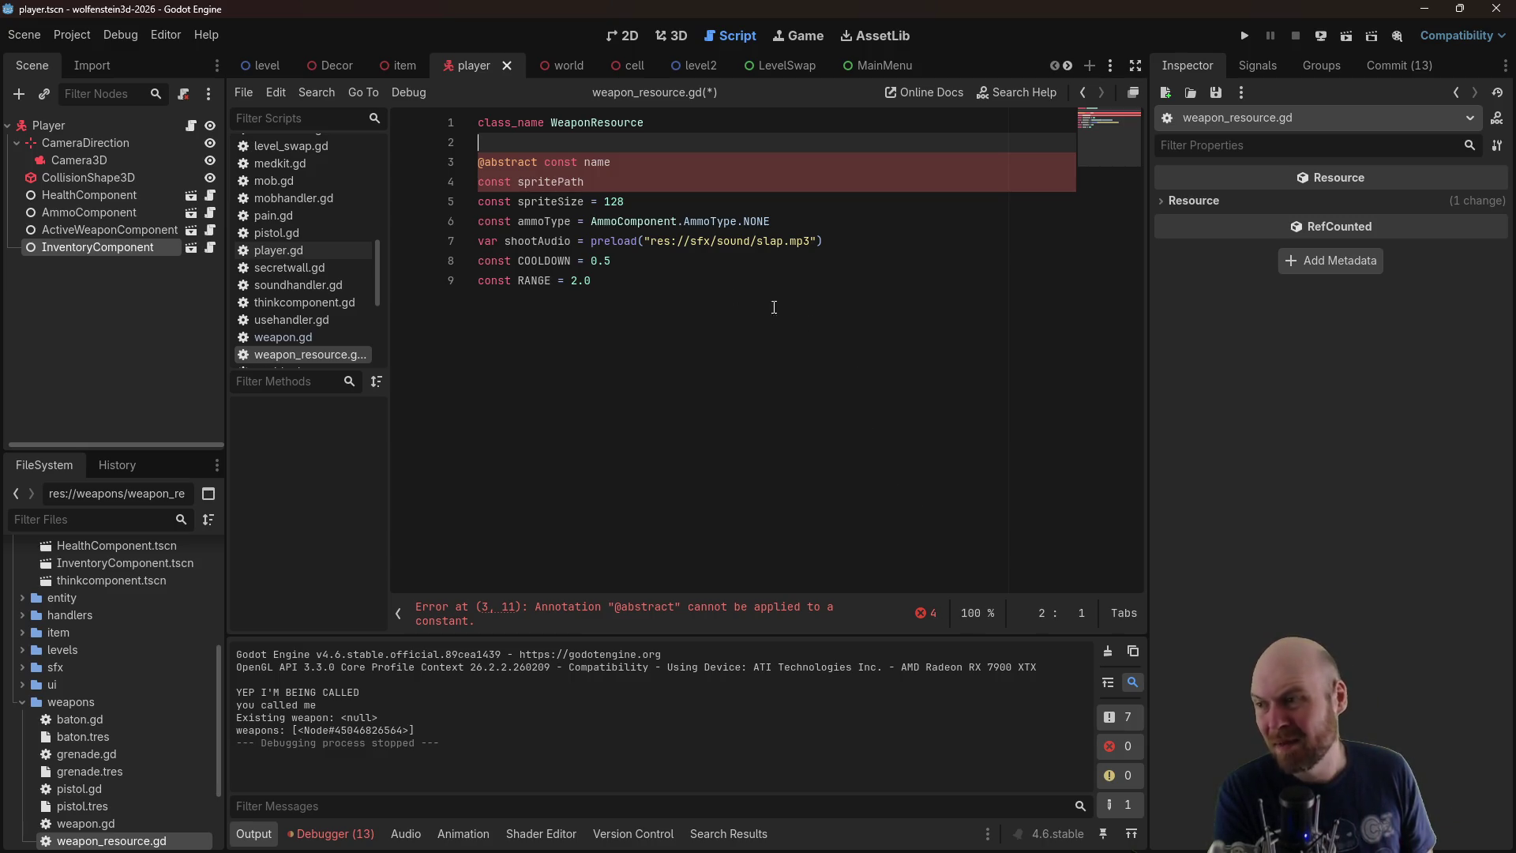
Read through the forum thread on overriding inherited constants in Firefox
key(alt+Tab)
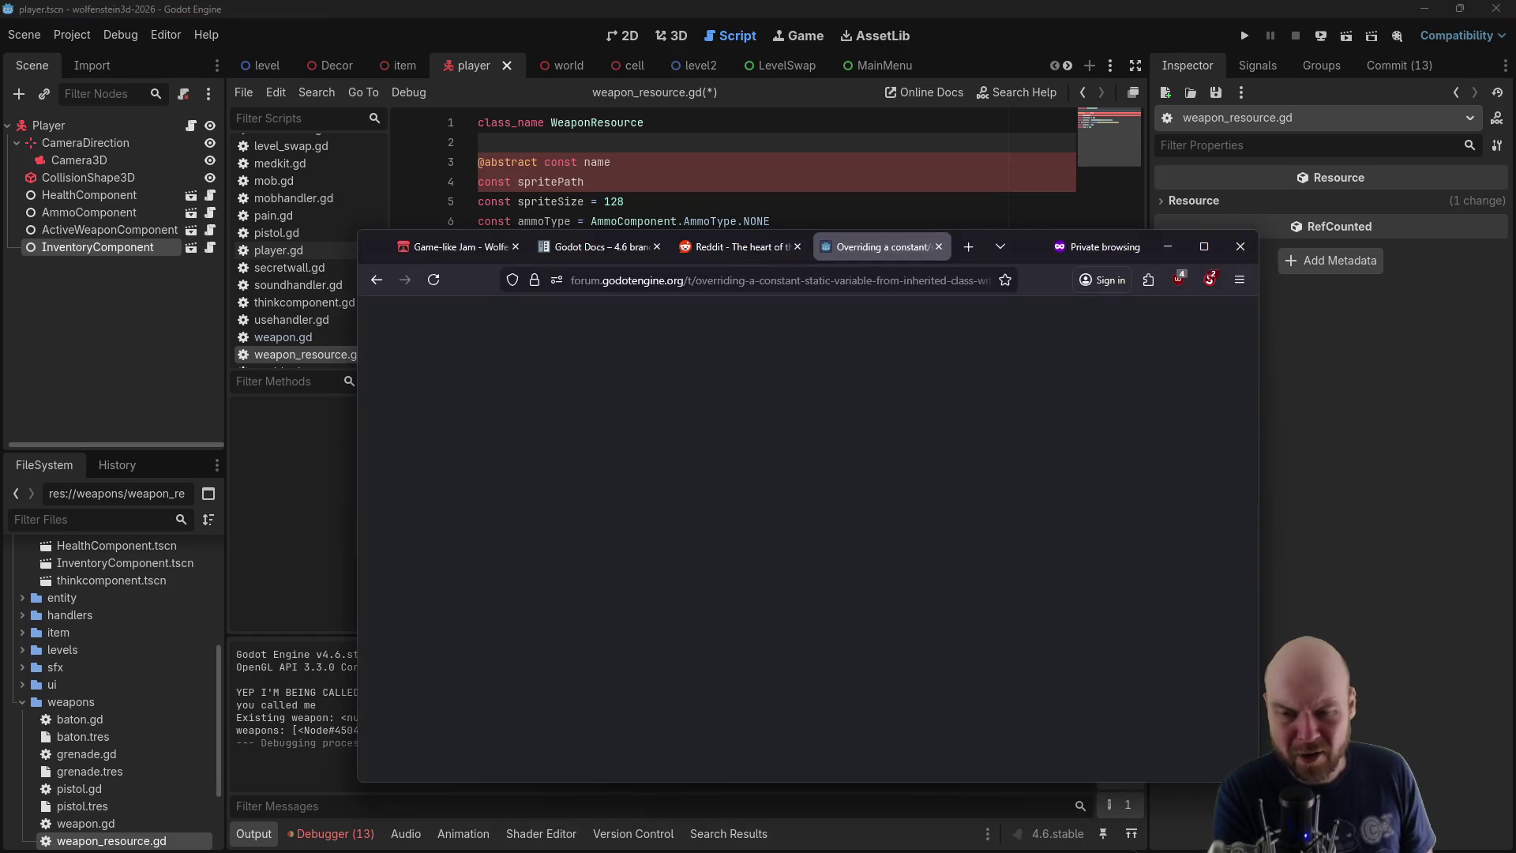
click(1212, 279)
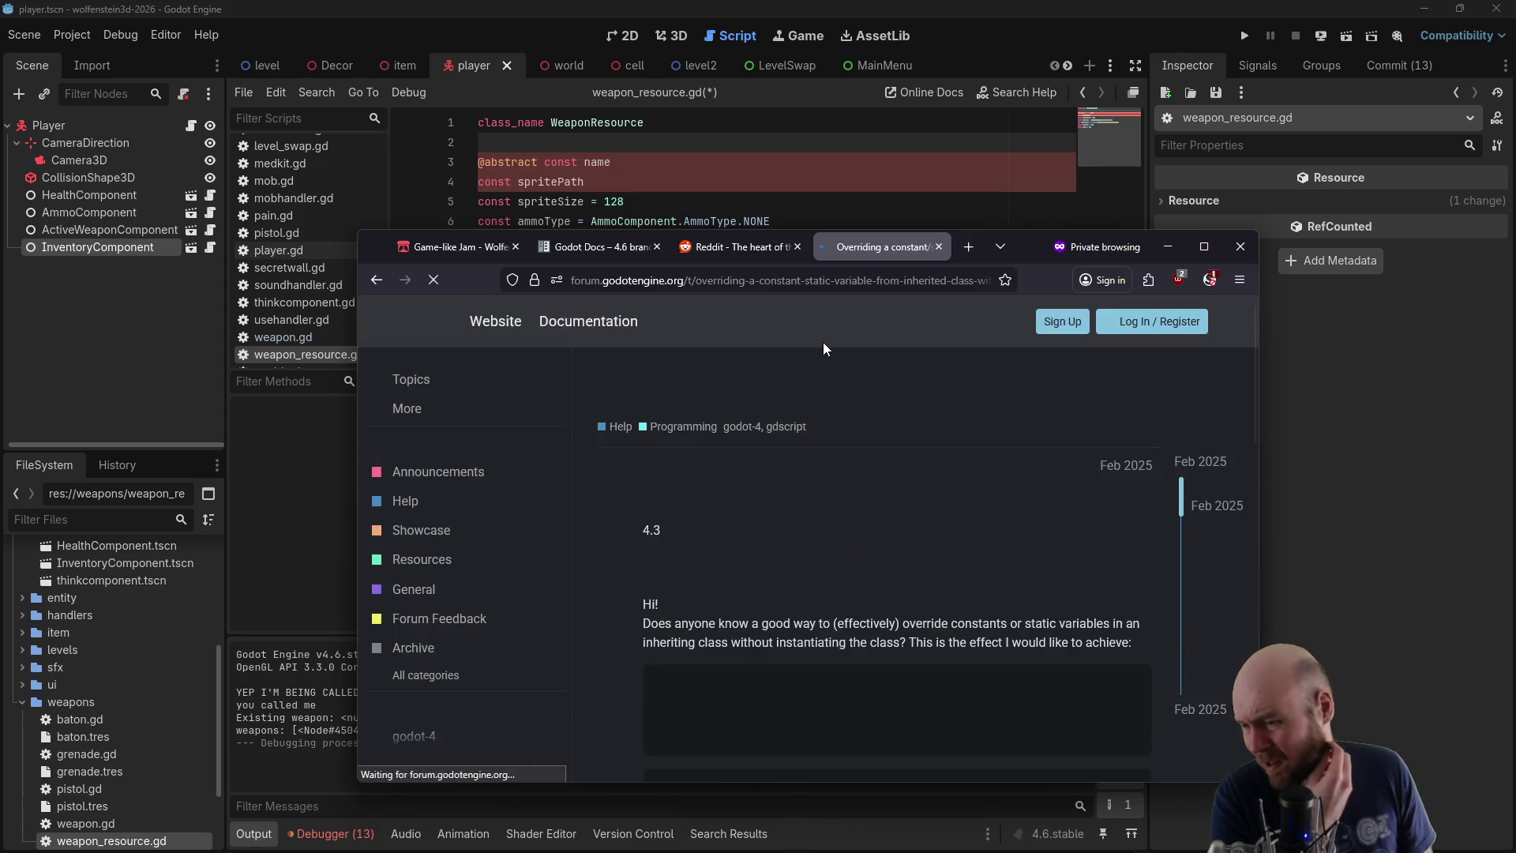
scroll(779, 435, down, 3)
scroll(780, 435, down, 1)
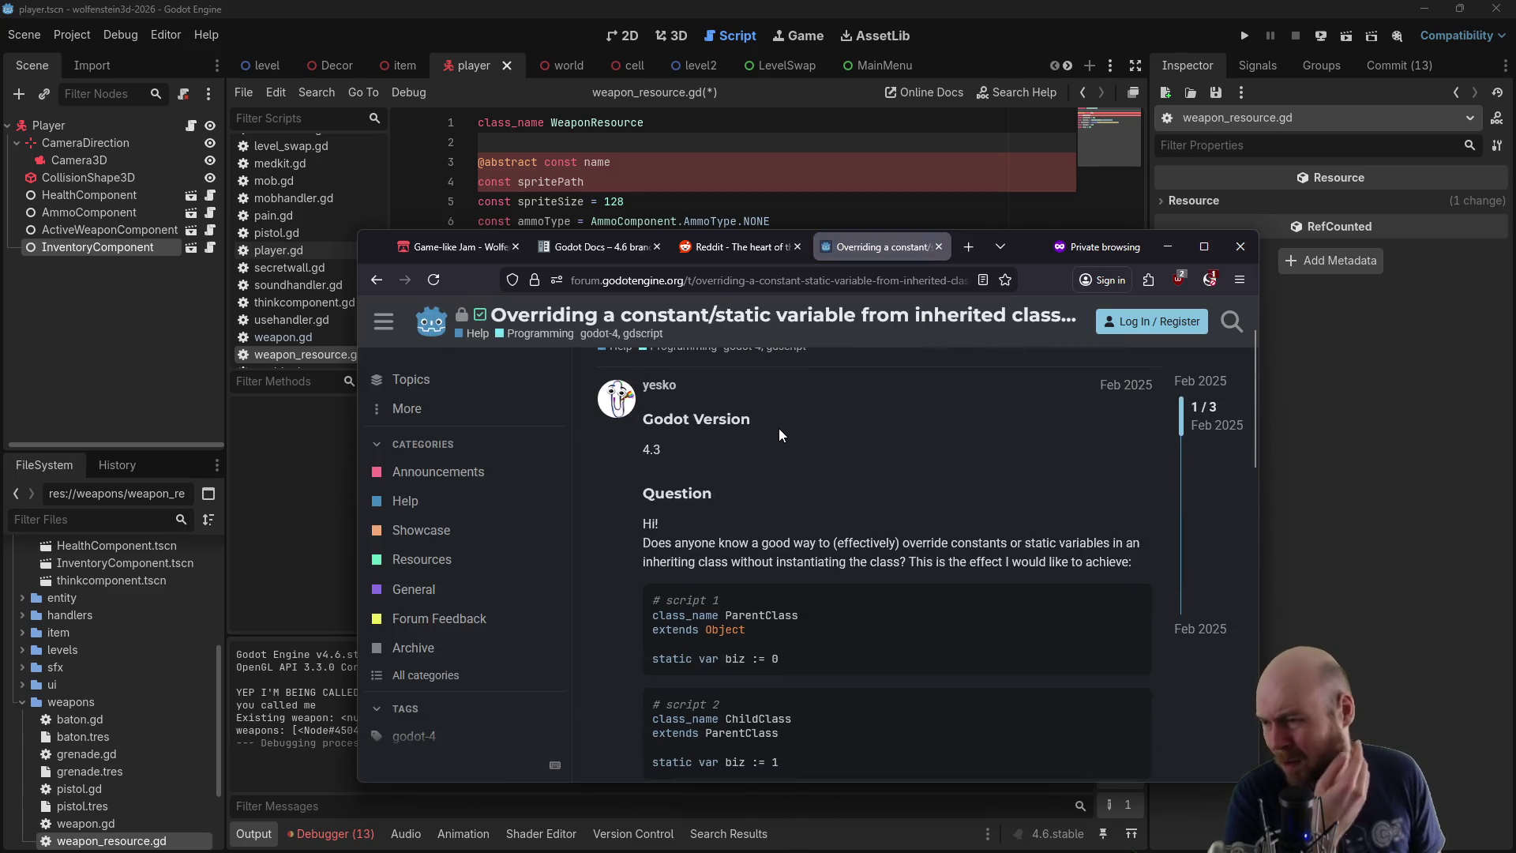
scroll(780, 434, down, 2)
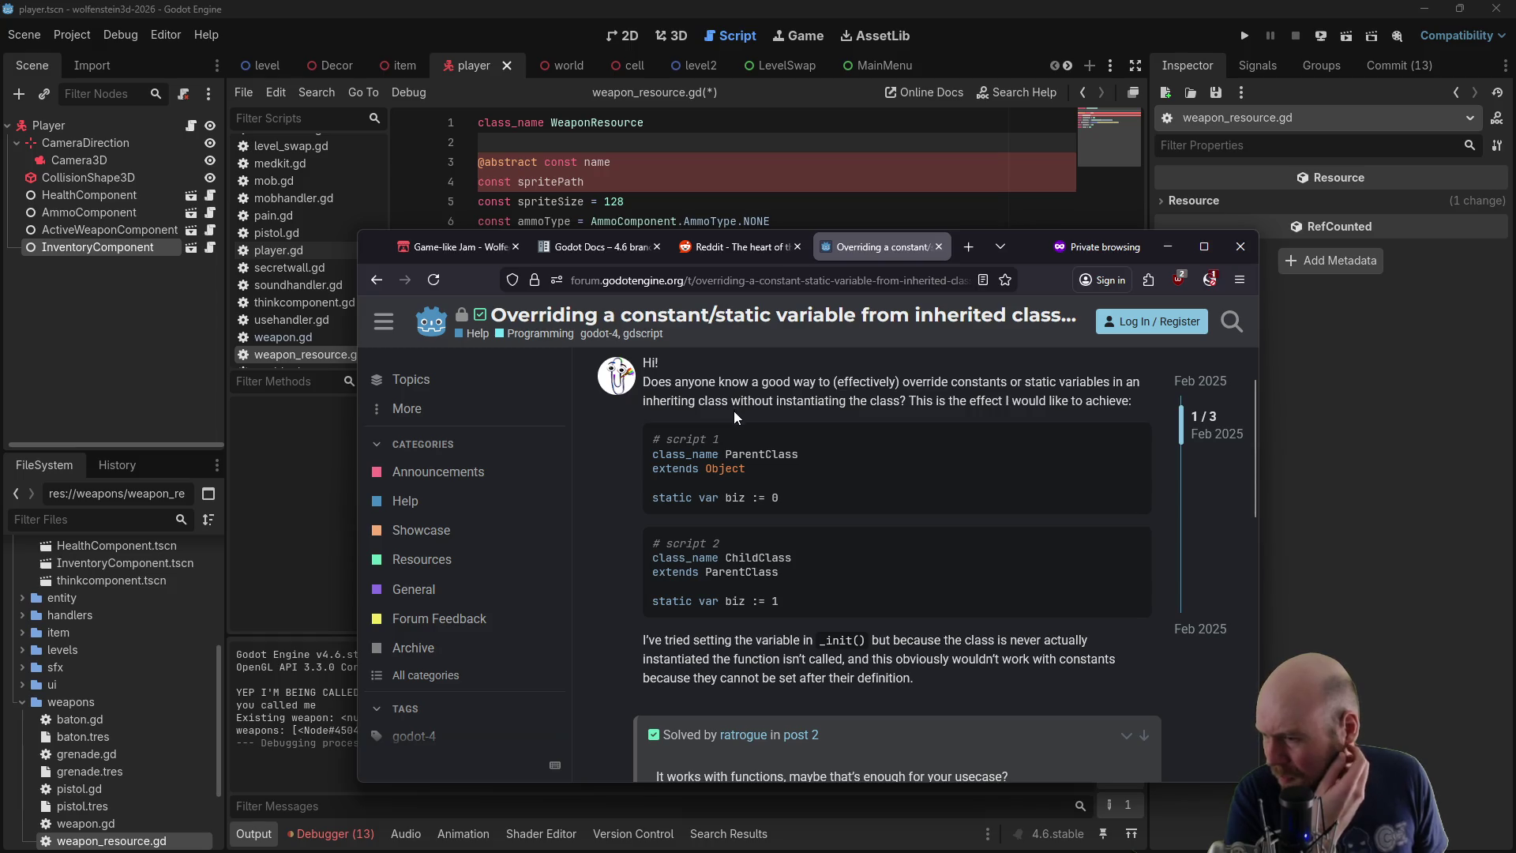
scroll(739, 442, down, 3)
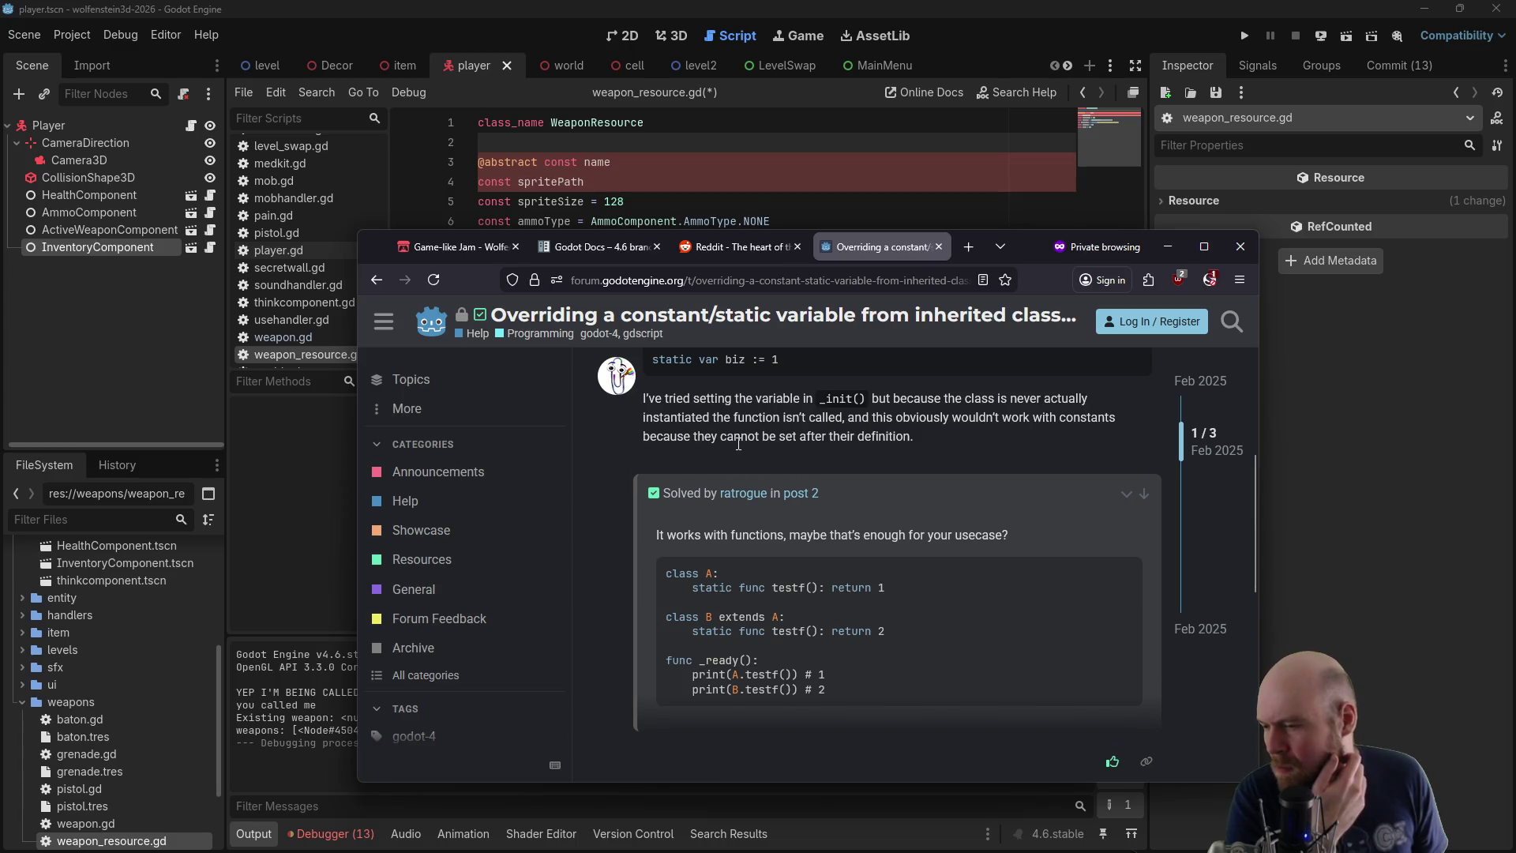
scroll(739, 444, down, 4)
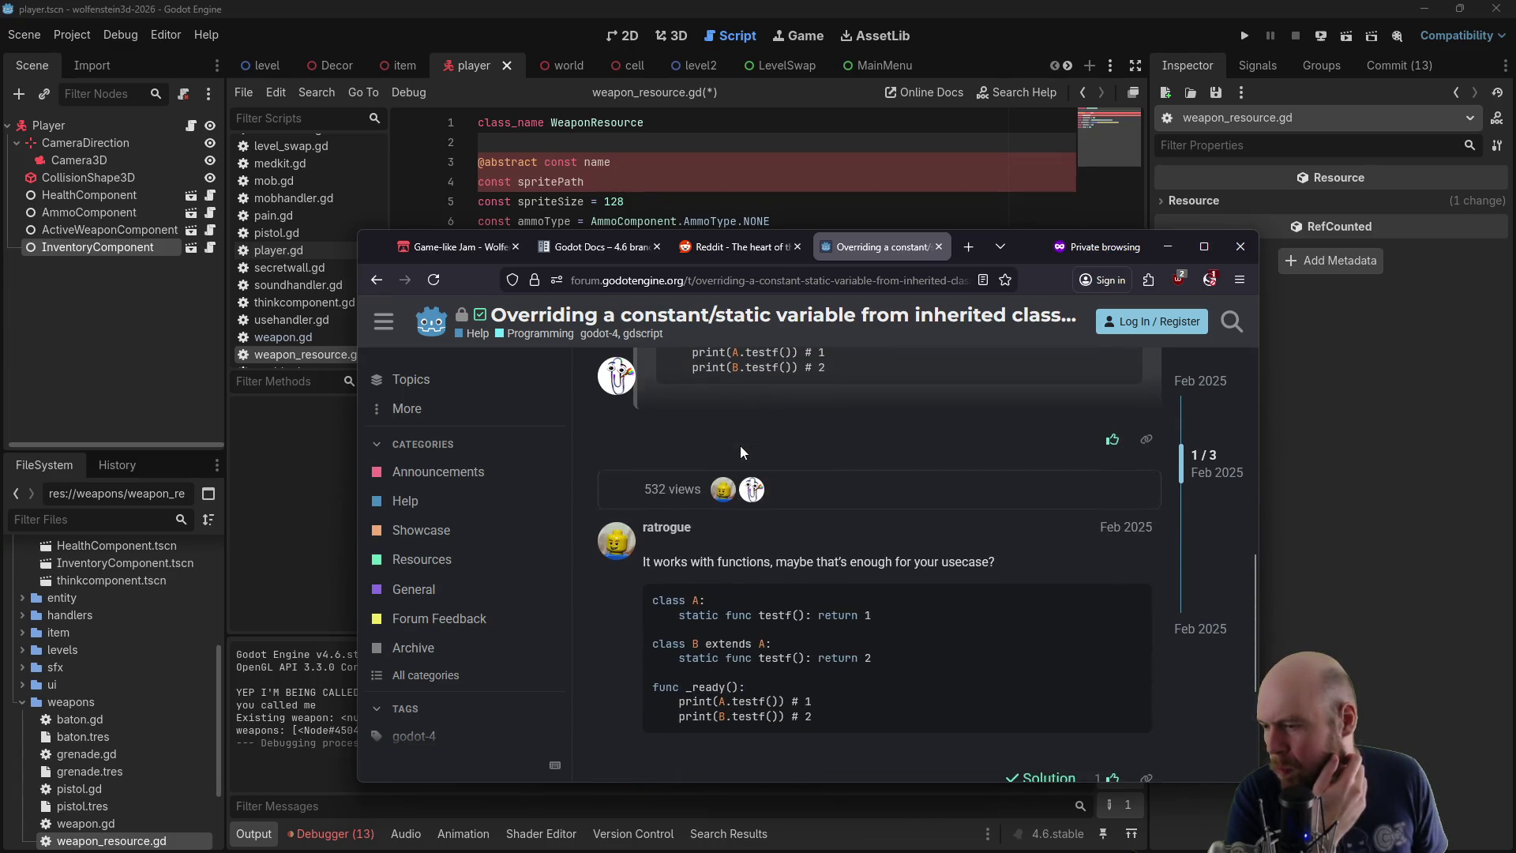
scroll(741, 446, down, 3)
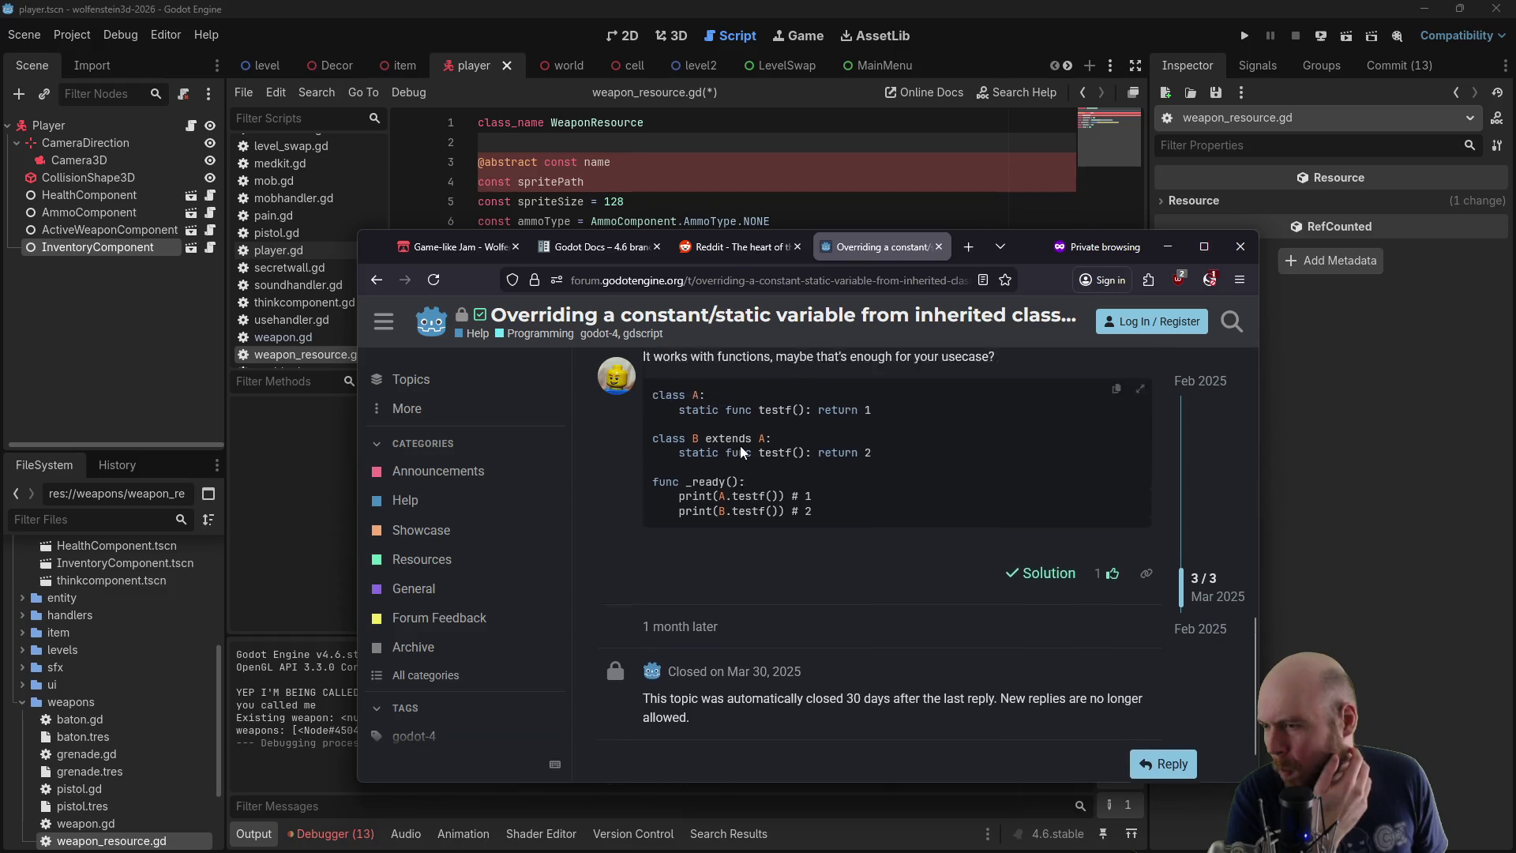
scroll(740, 445, up, 4)
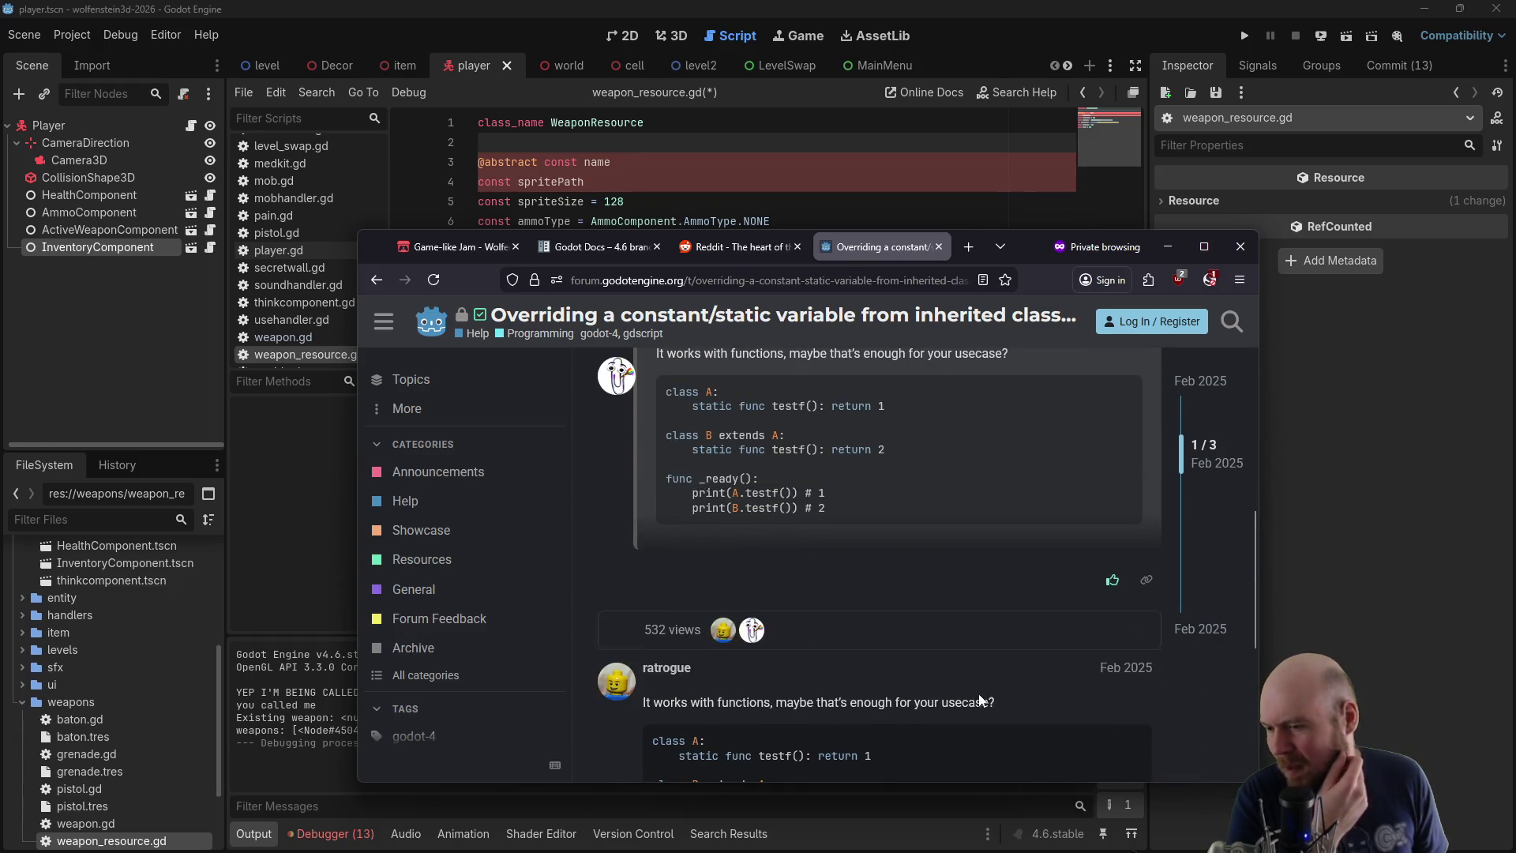
scroll(979, 700, up, 3)
scroll(956, 681, up, 3)
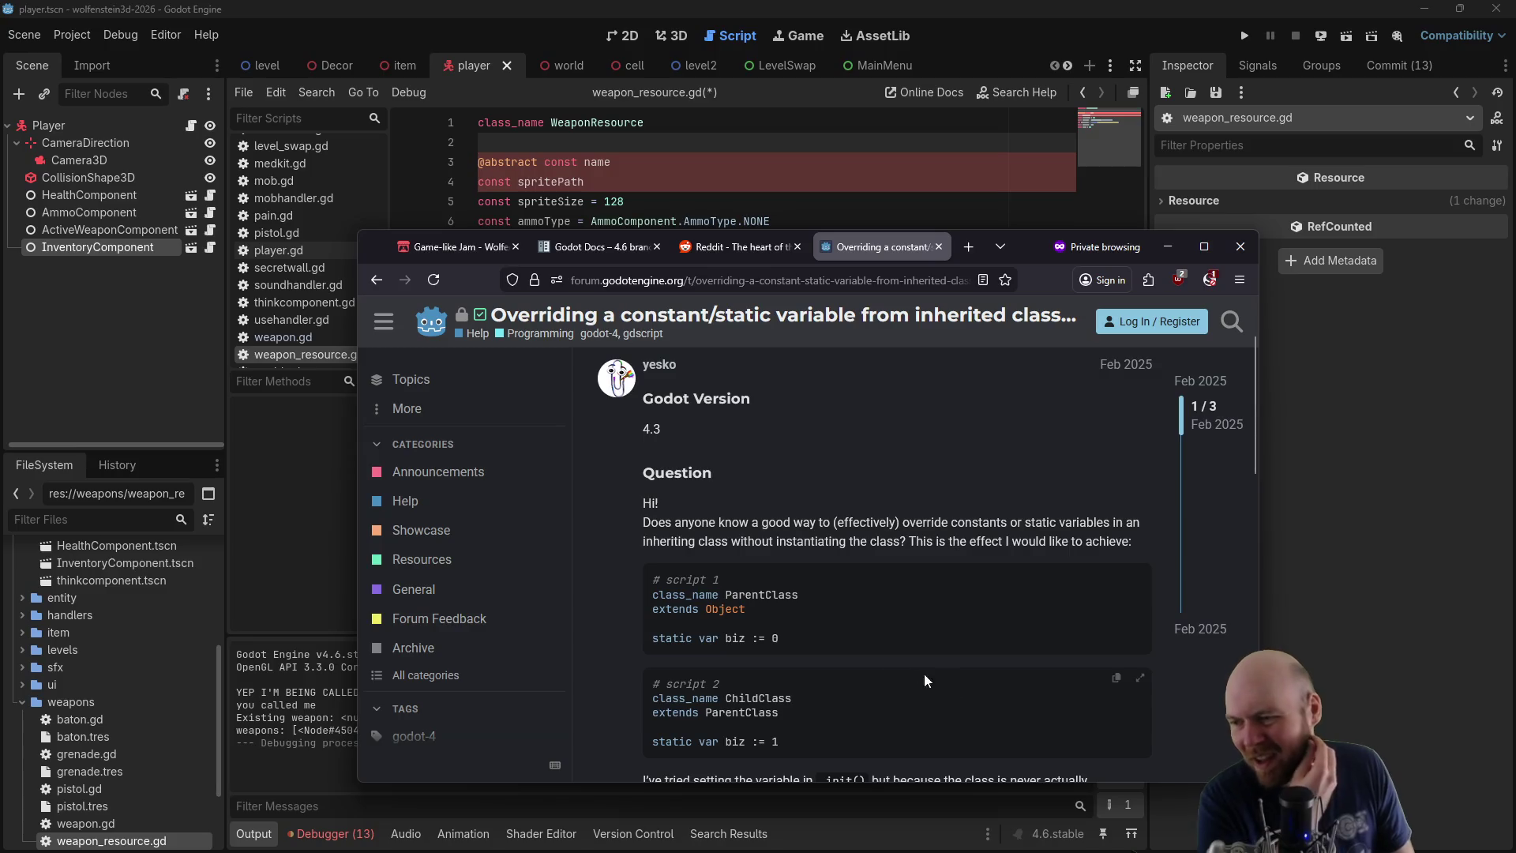
Go back to the search results and read the Reddit post on const/static inheritance
click(375, 287)
scroll(684, 512, down, 5)
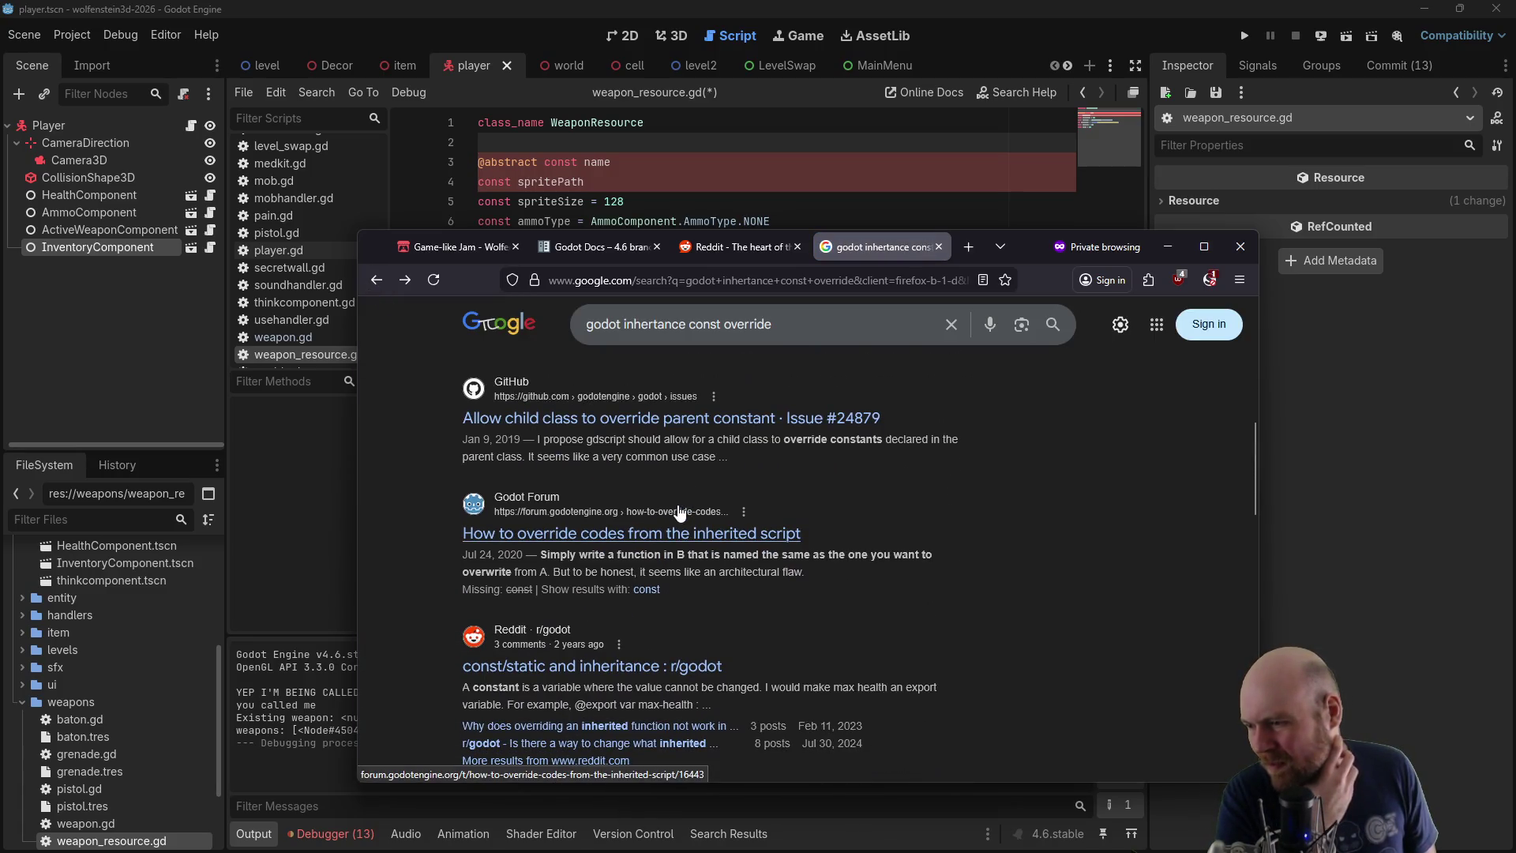
scroll(679, 512, down, 2)
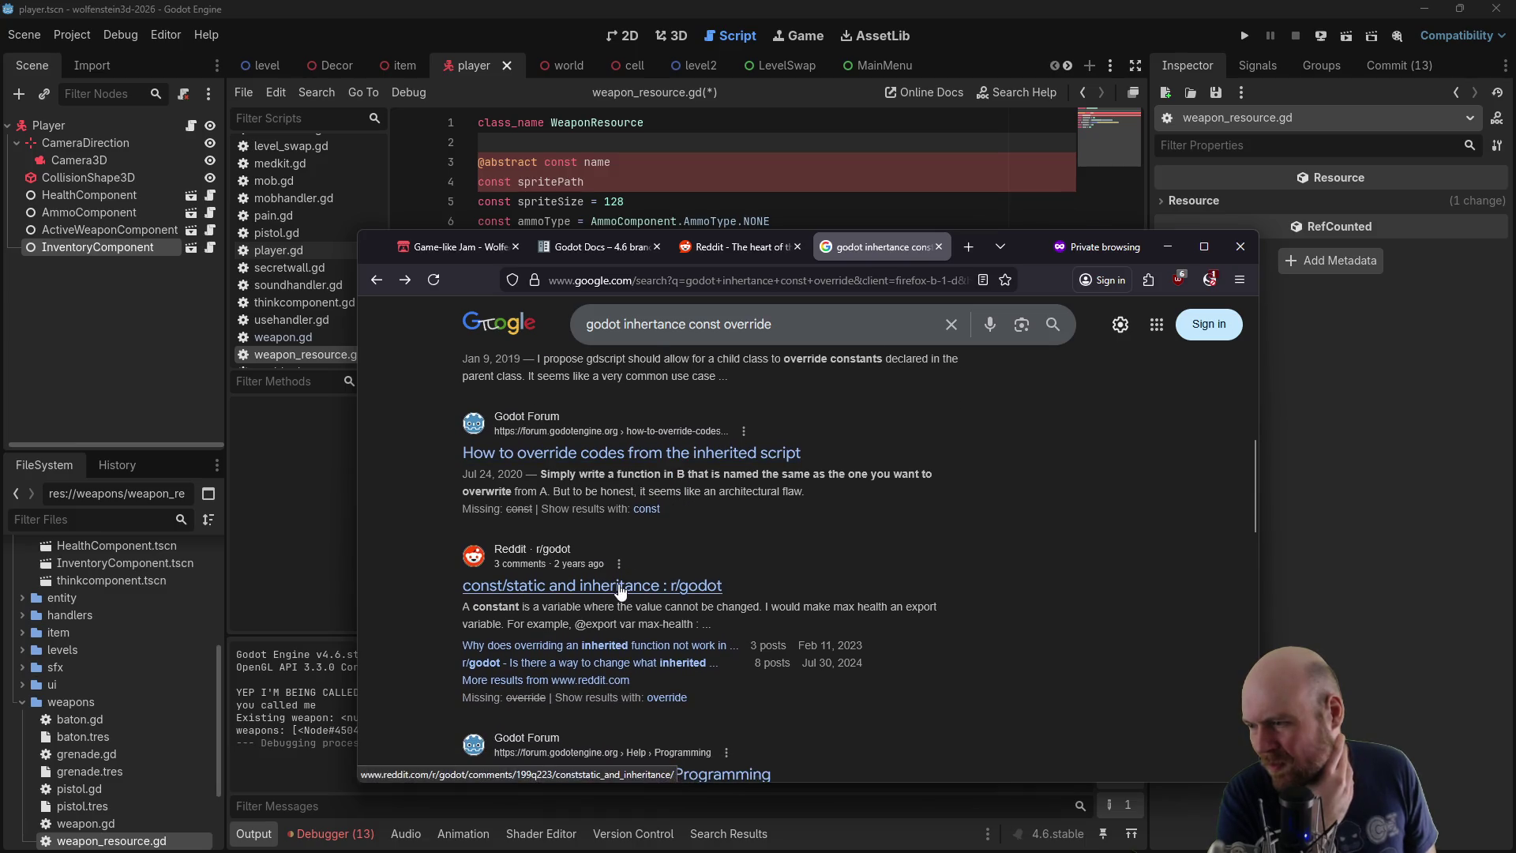
click(620, 588)
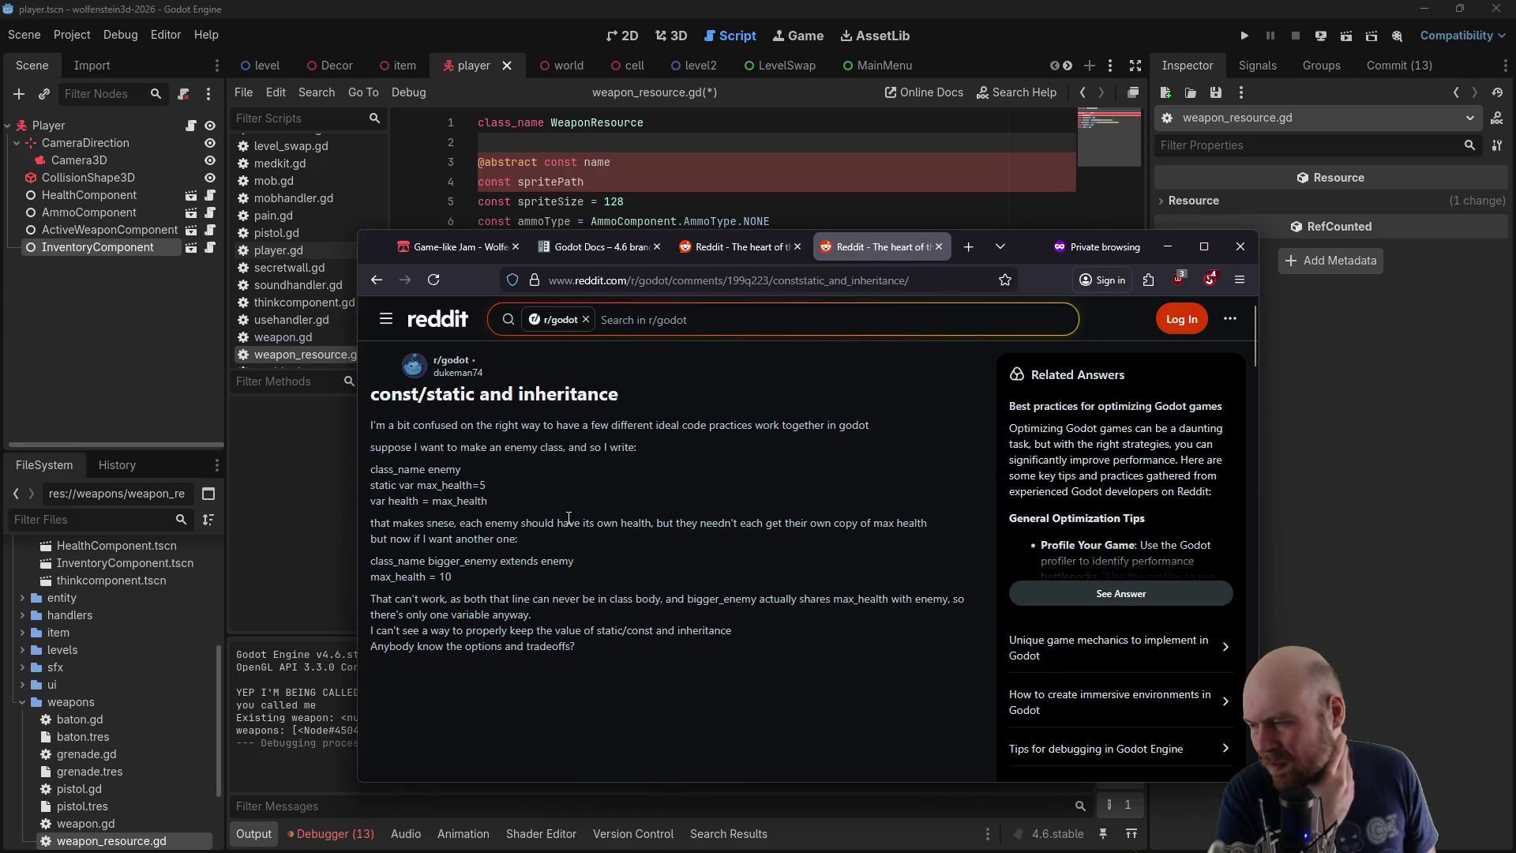
scroll(567, 520, down, 2)
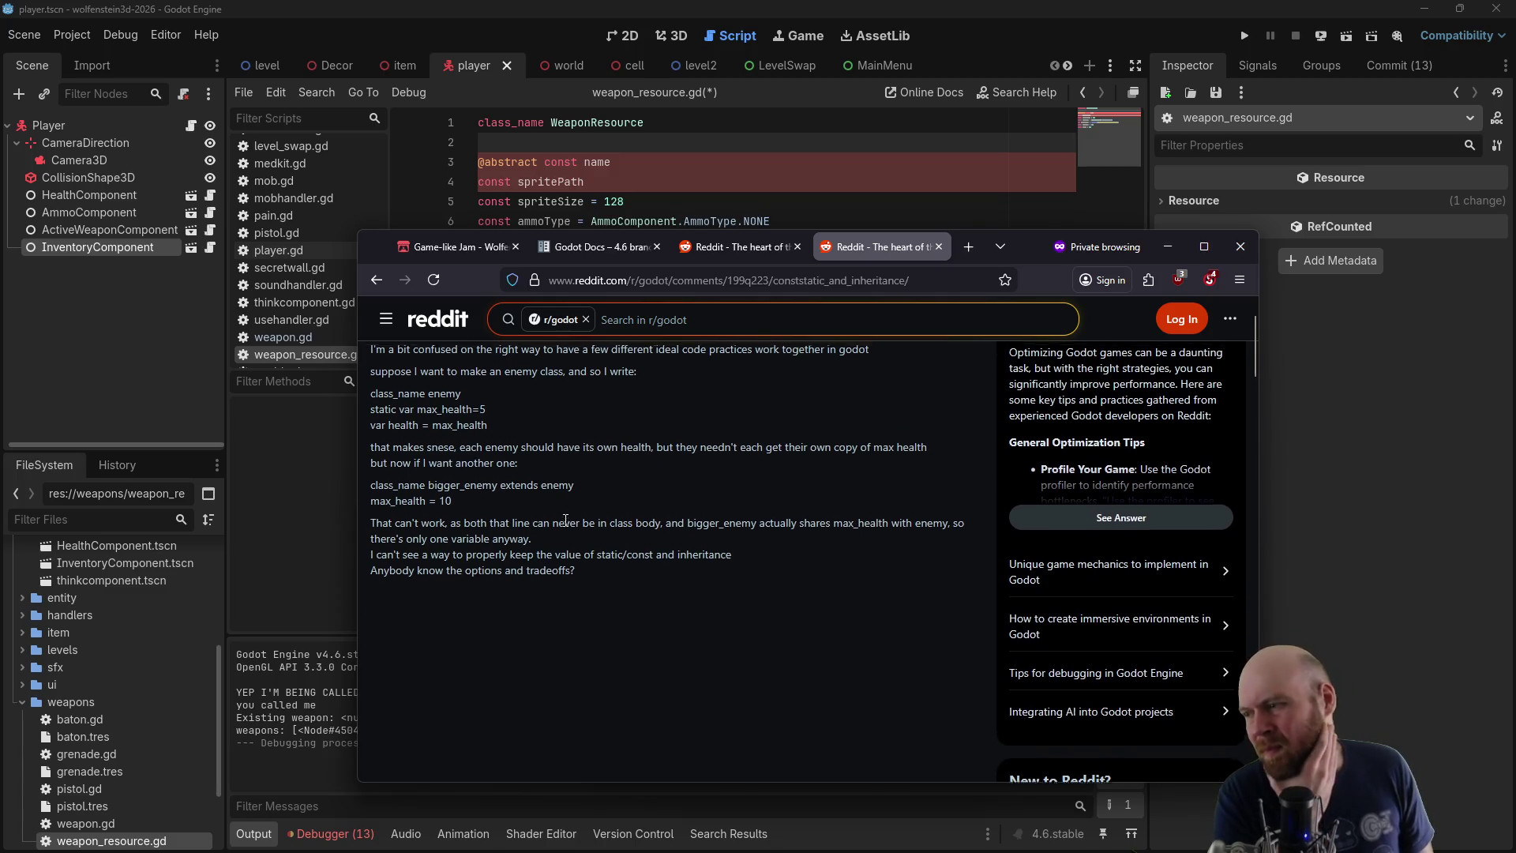
scroll(566, 521, up, 2)
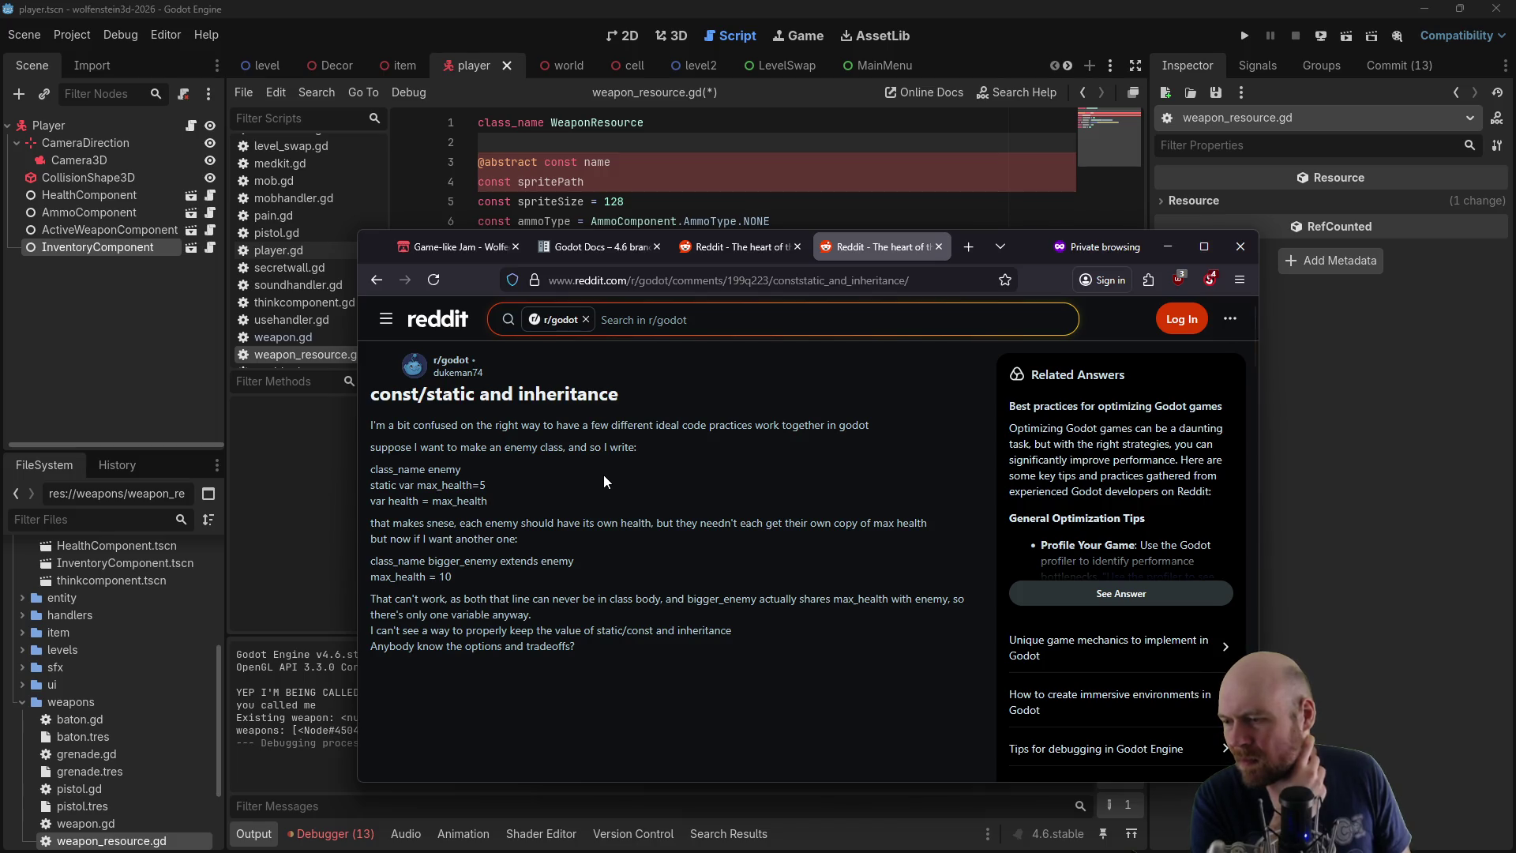
click(938, 246)
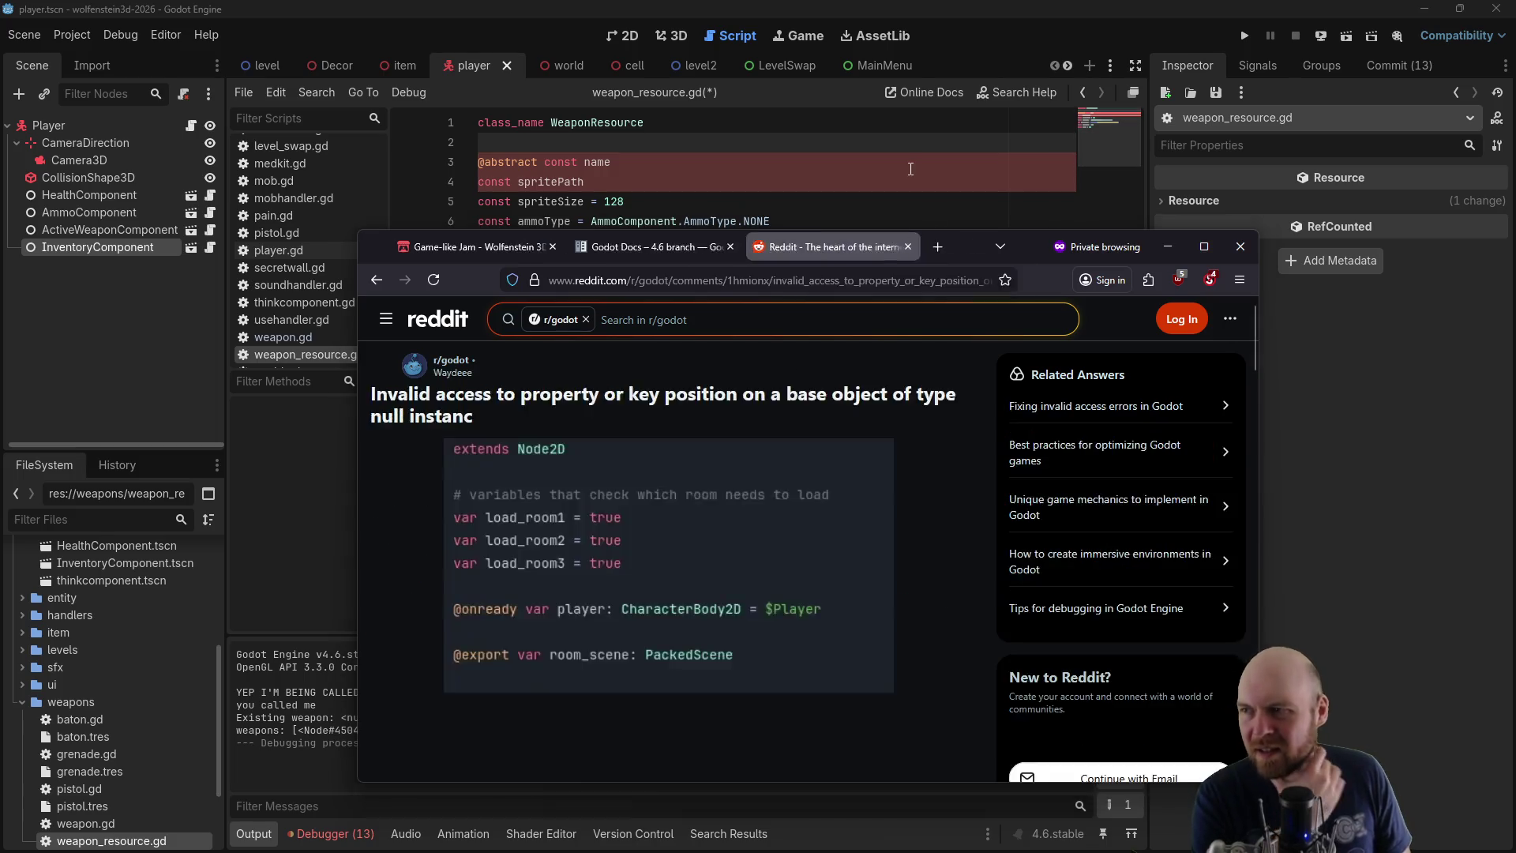
click(889, 152)
key(ctrl+z)
key(ctrl+z)
key(ctrl+z)
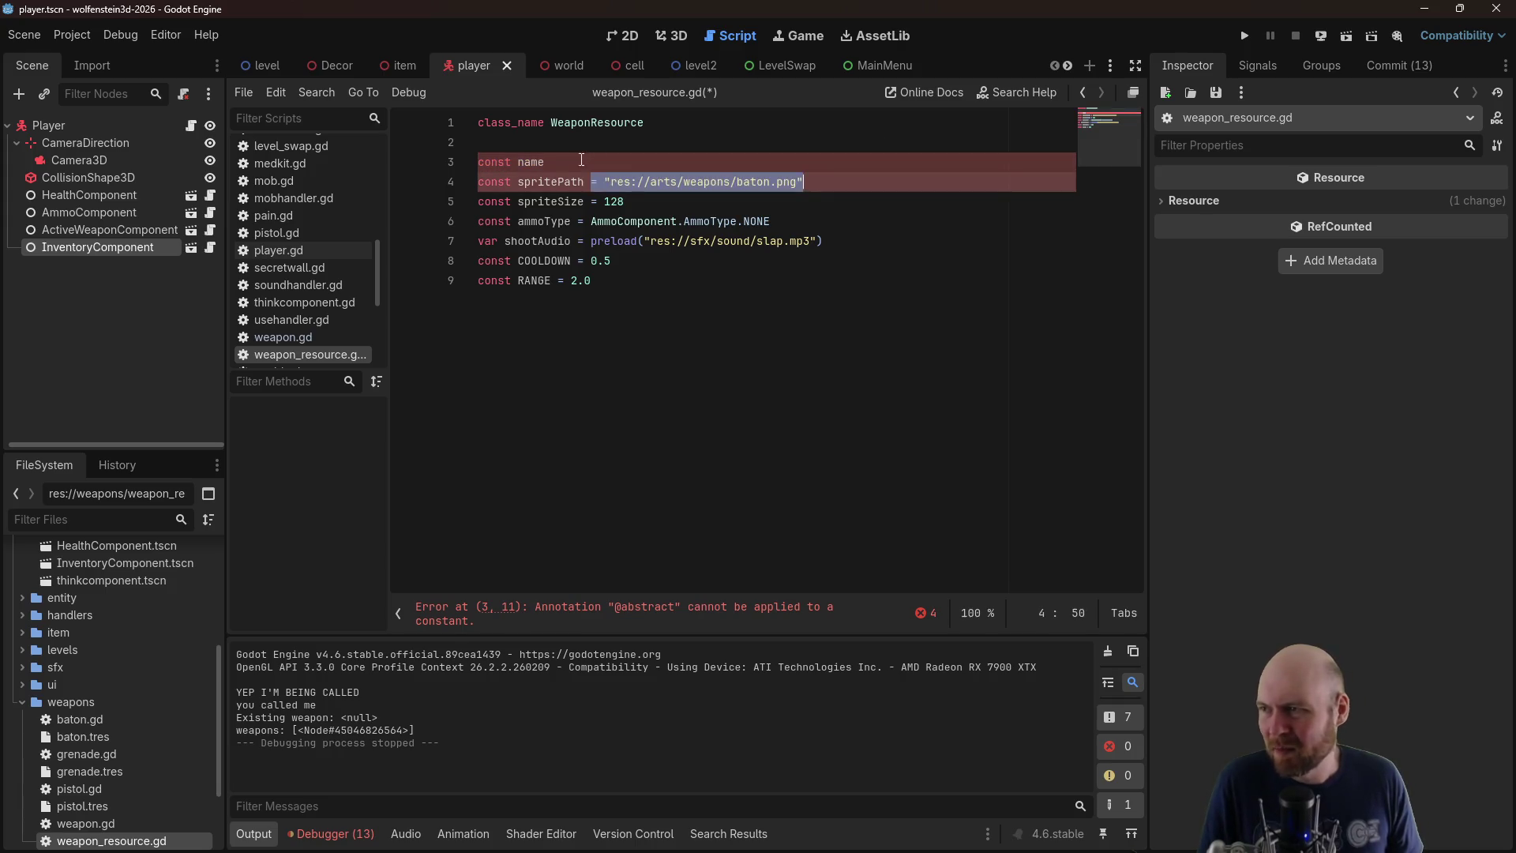
key(ctrl+a)
key(BackSpace)
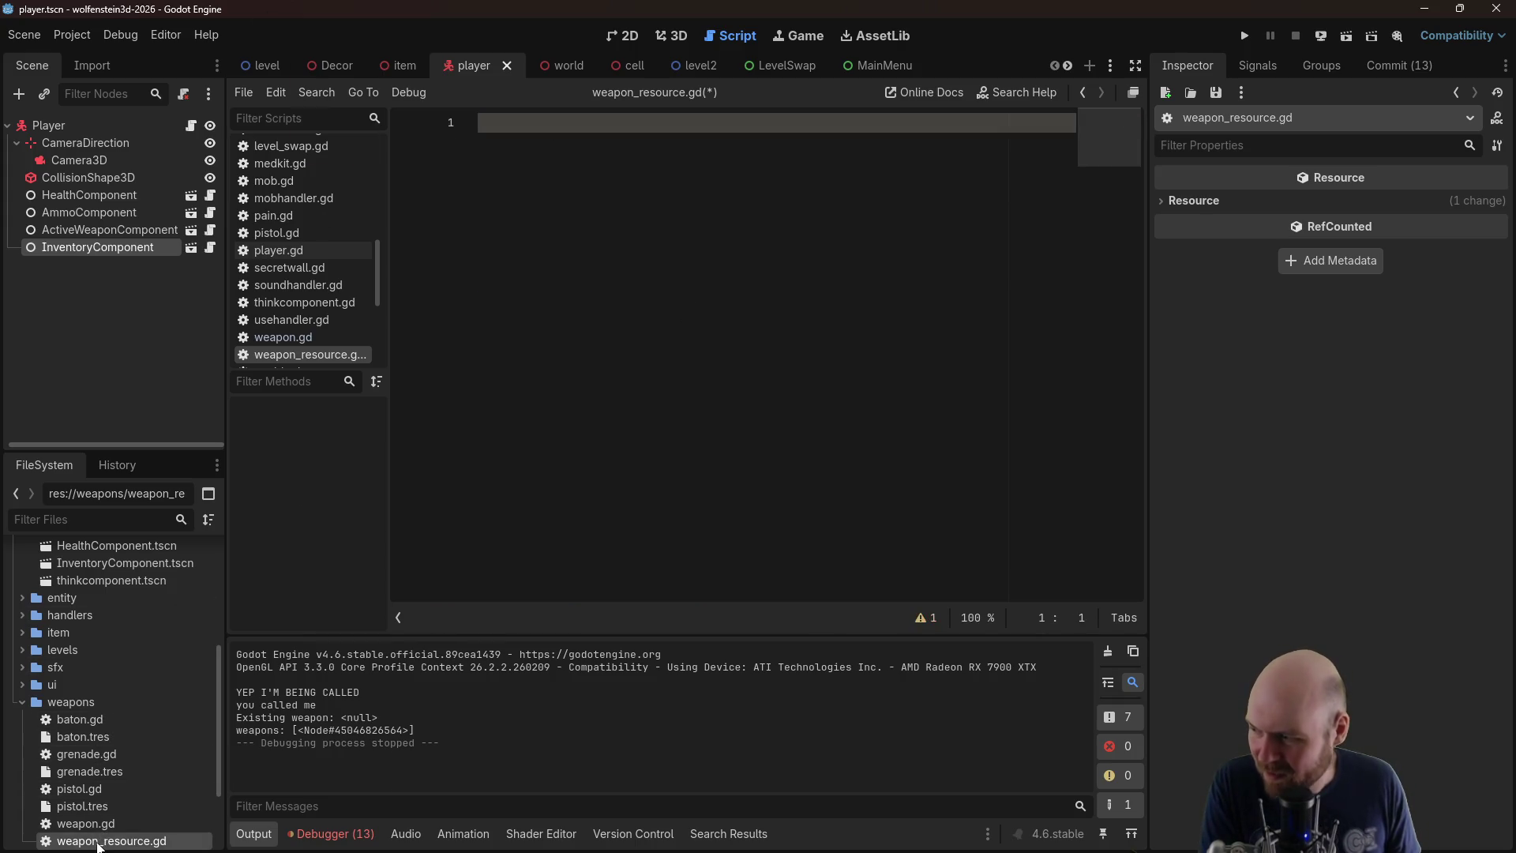
Delete weapon_resource.gd from the project
right_click(99, 842)
click(172, 756)
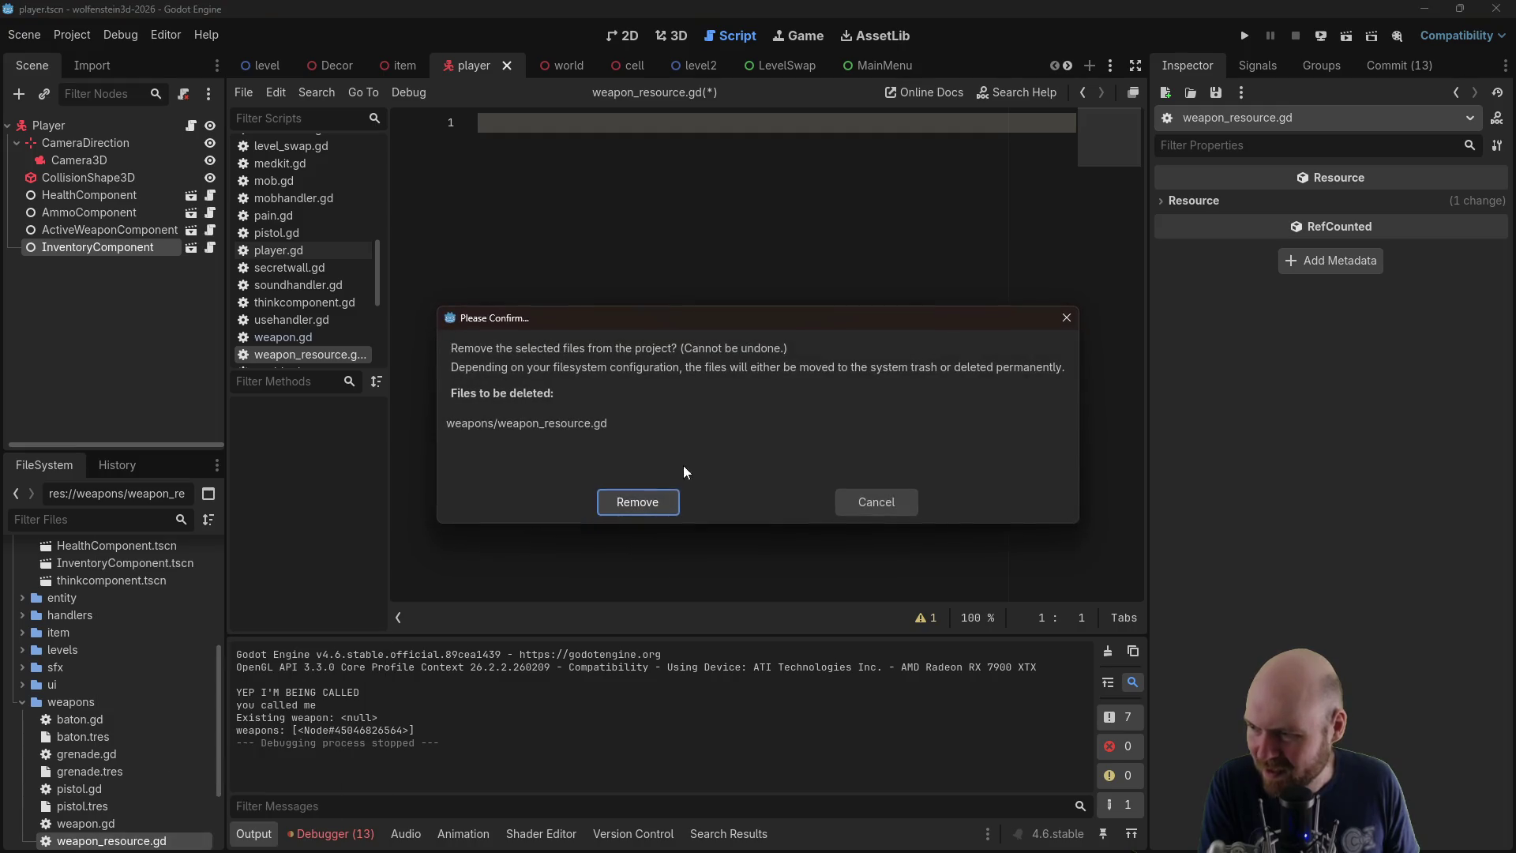
click(660, 503)
Remove the 'extends WeaponResource' line from baton.gd and save it
double_click(104, 722)
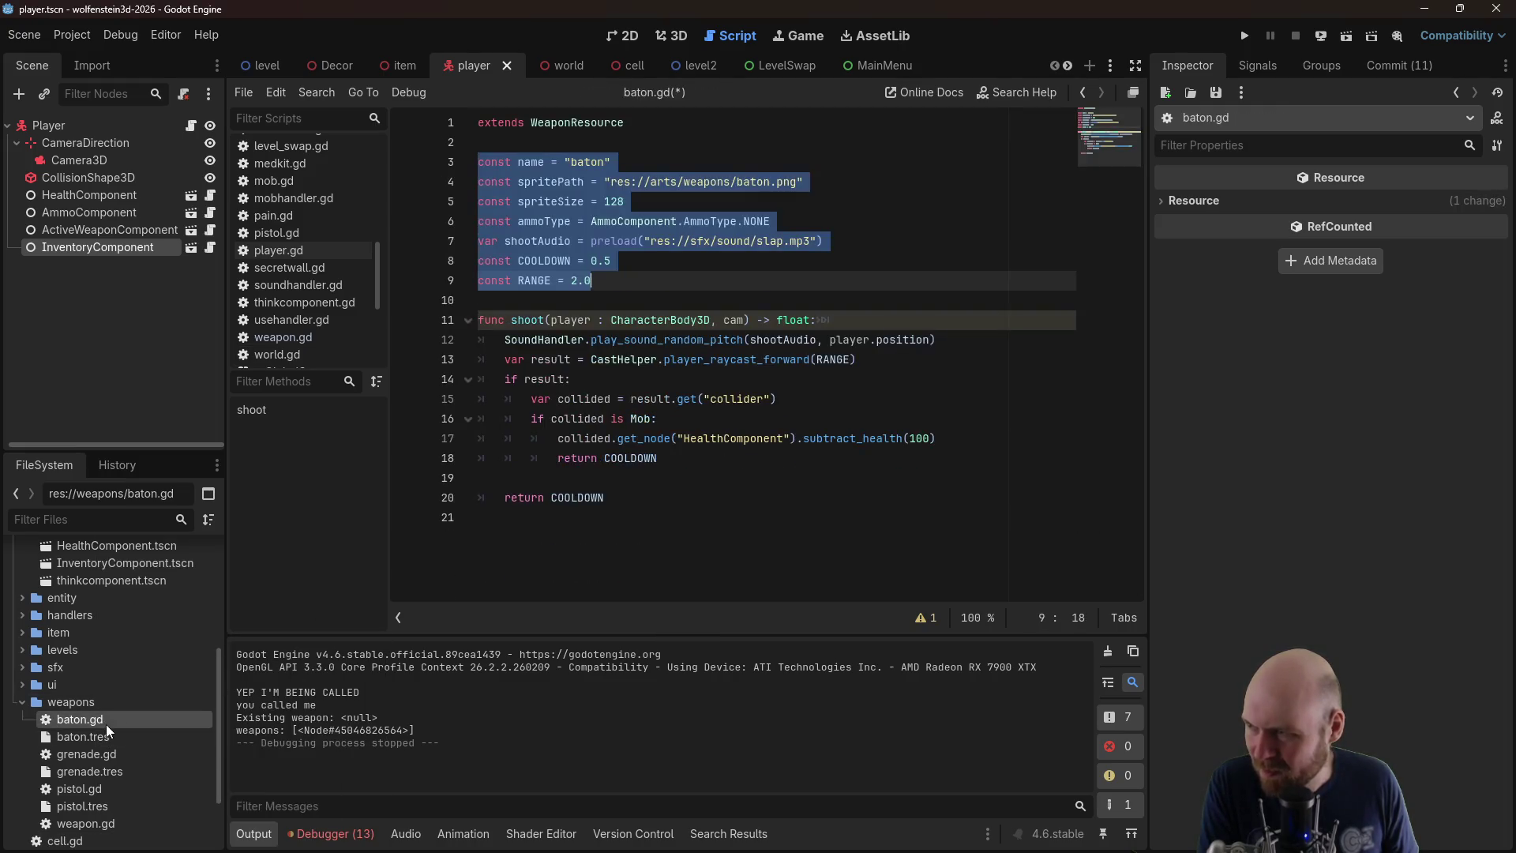
click(633, 126)
key(ctrl+shift+k)
key(ctrl+shift+k)
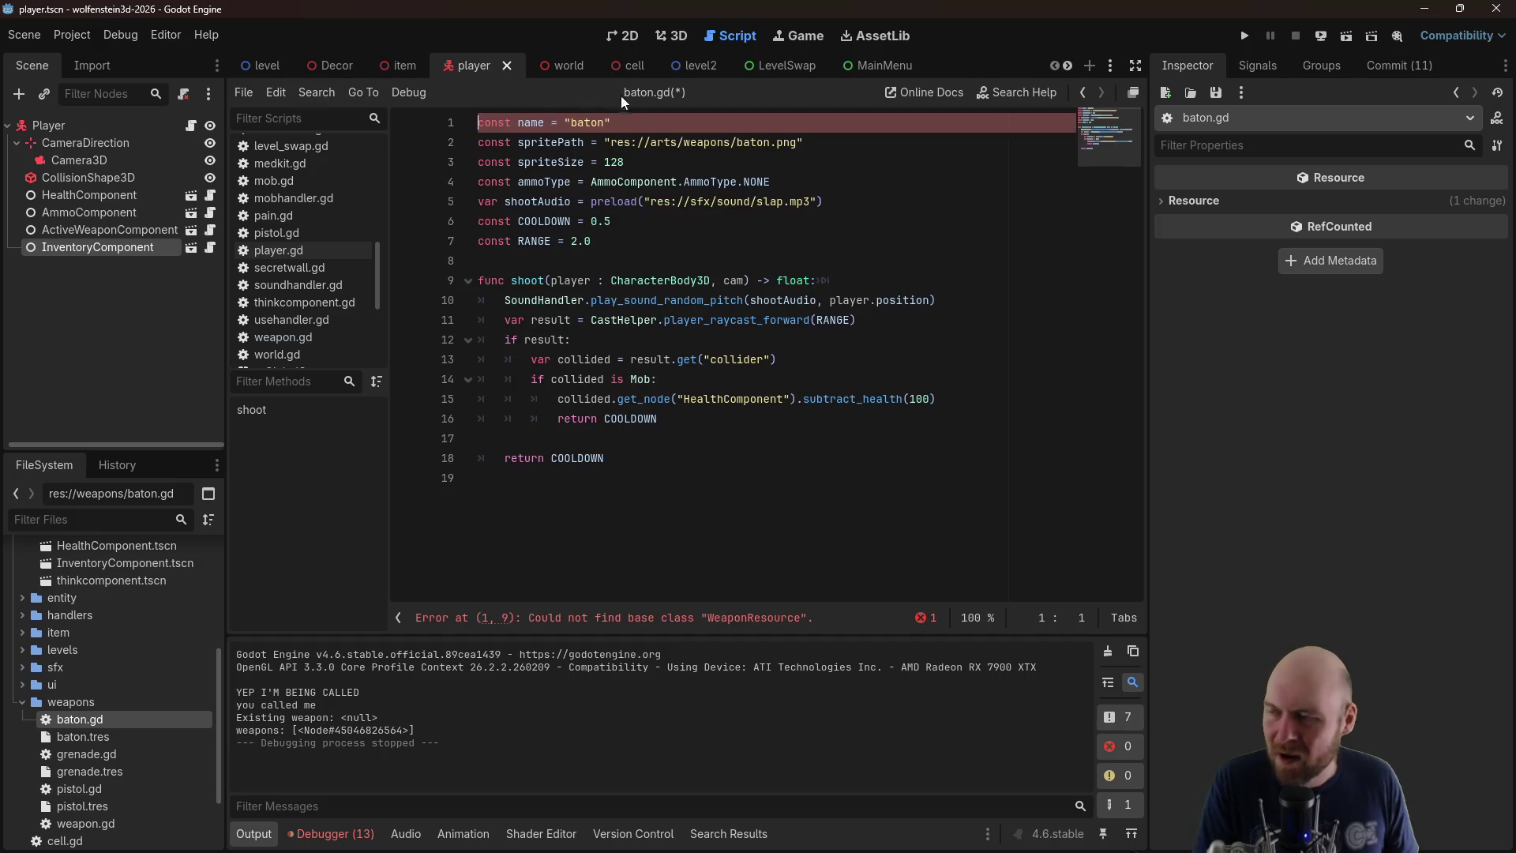
key(ctrl+s)
click(784, 201)
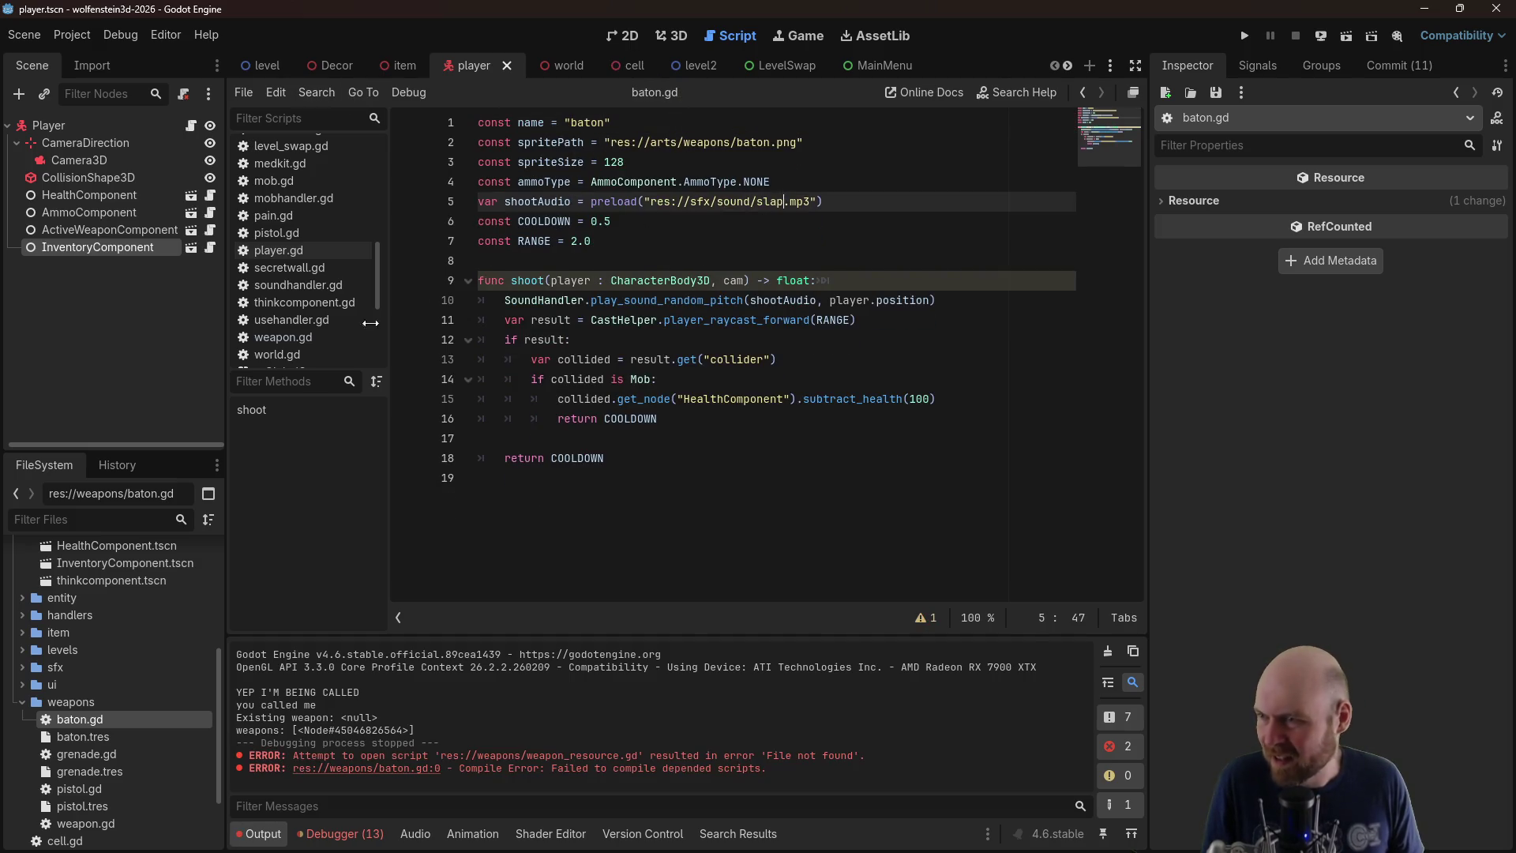
double_click(113, 748)
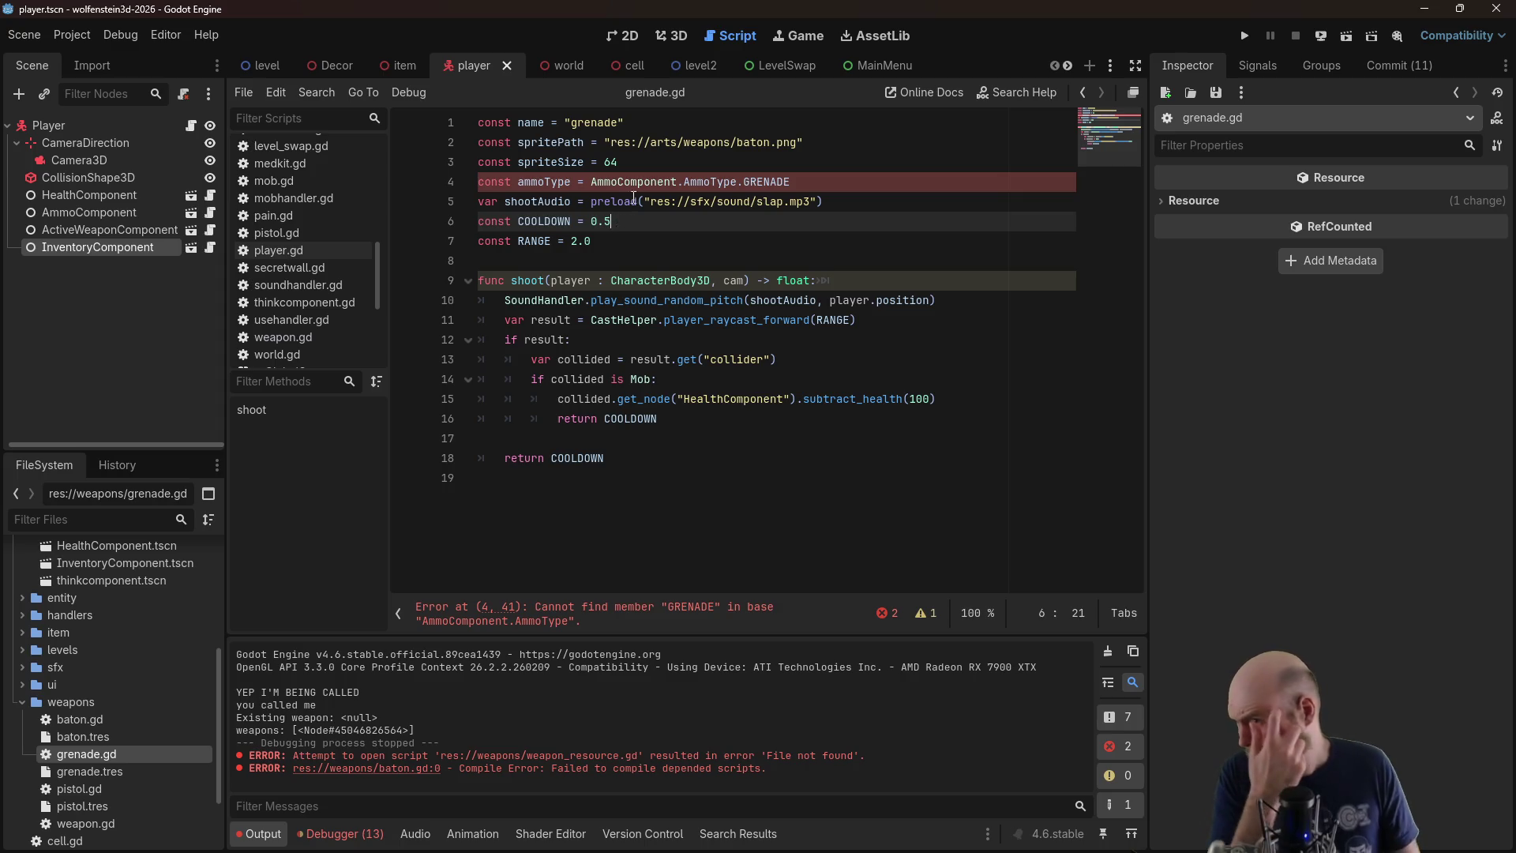
Inspect grenade.gd's ammoType line and jump to the AmmoComponent's AmmoType enum
click(515, 183)
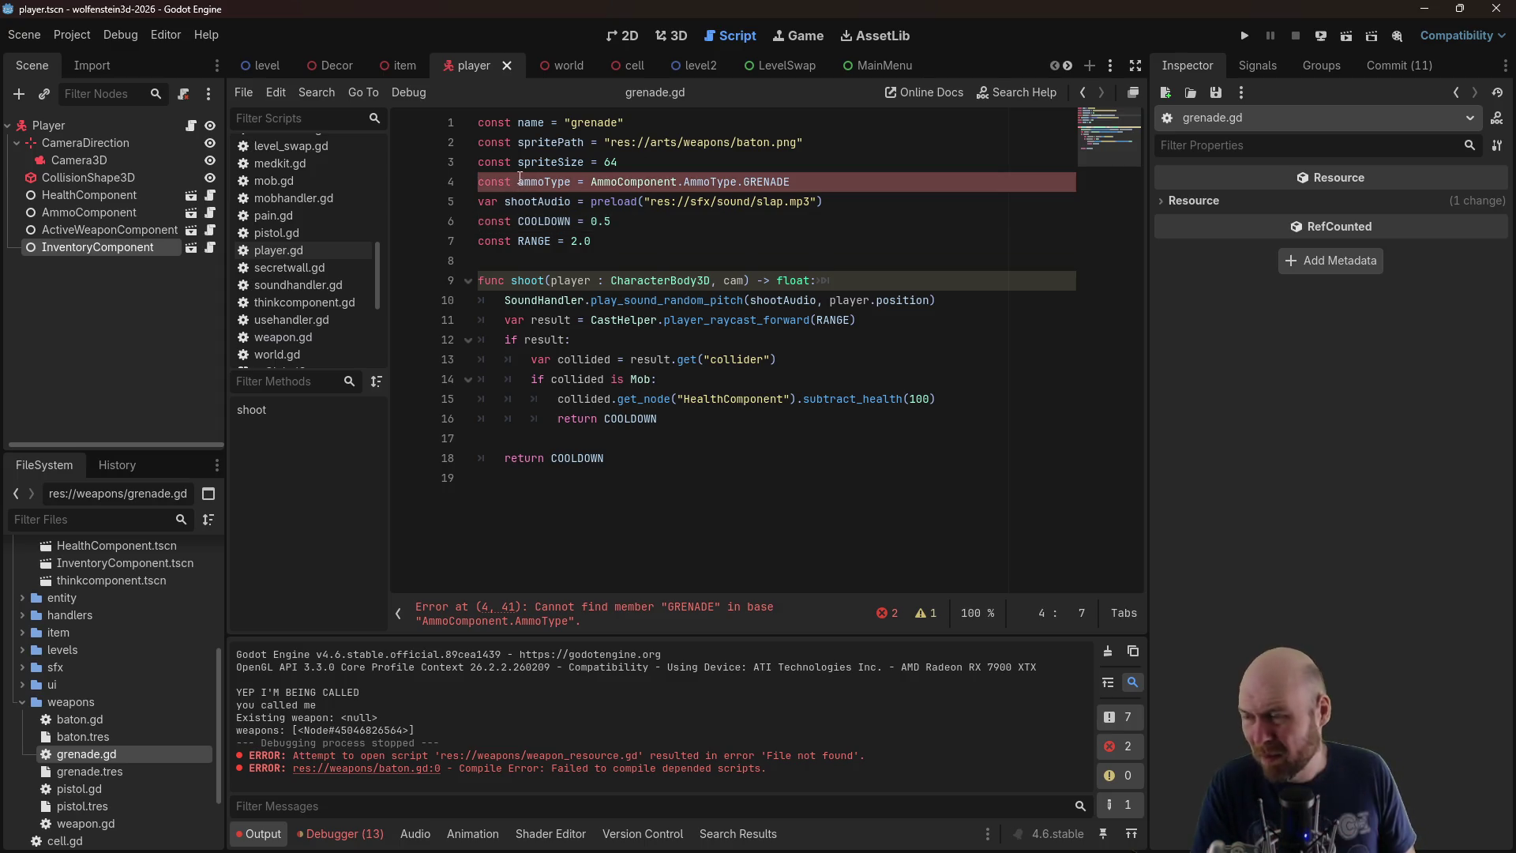
drag(517, 182, 580, 183)
click(803, 188)
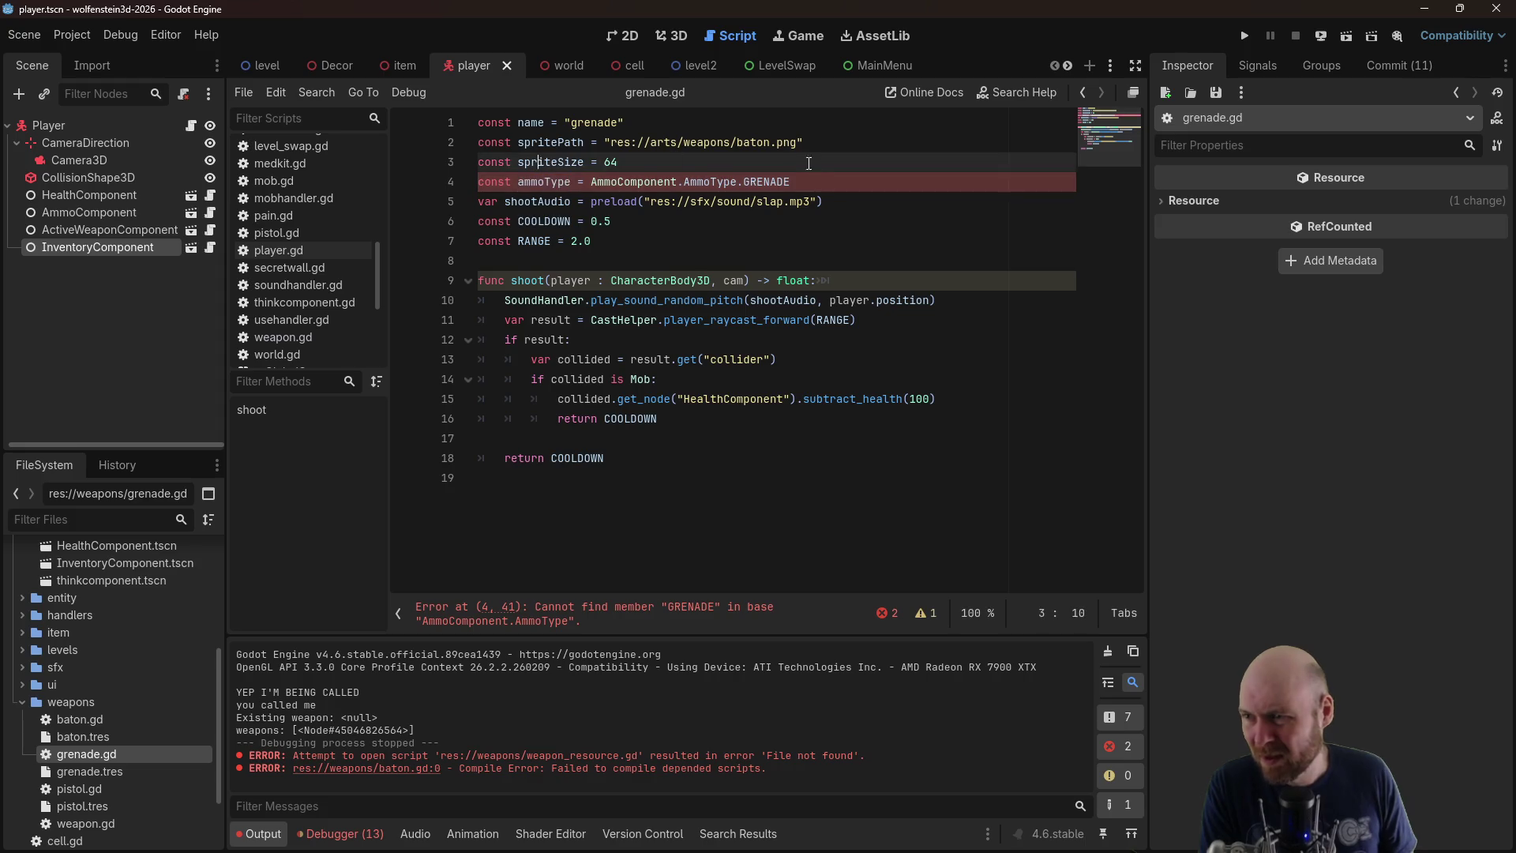
click(745, 184)
ctrl+click(711, 183)
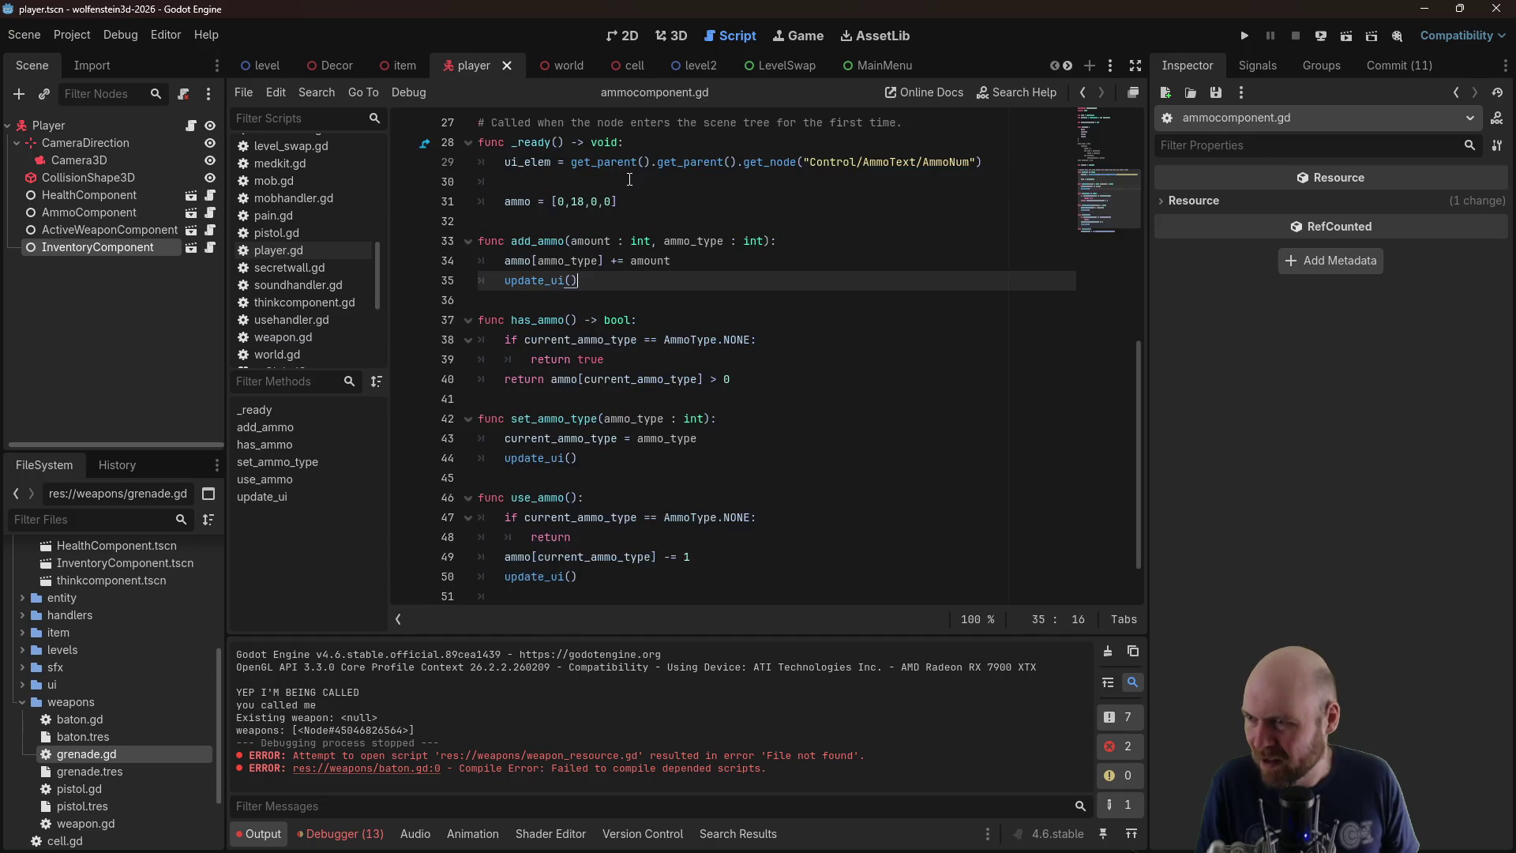
click(1090, 150)
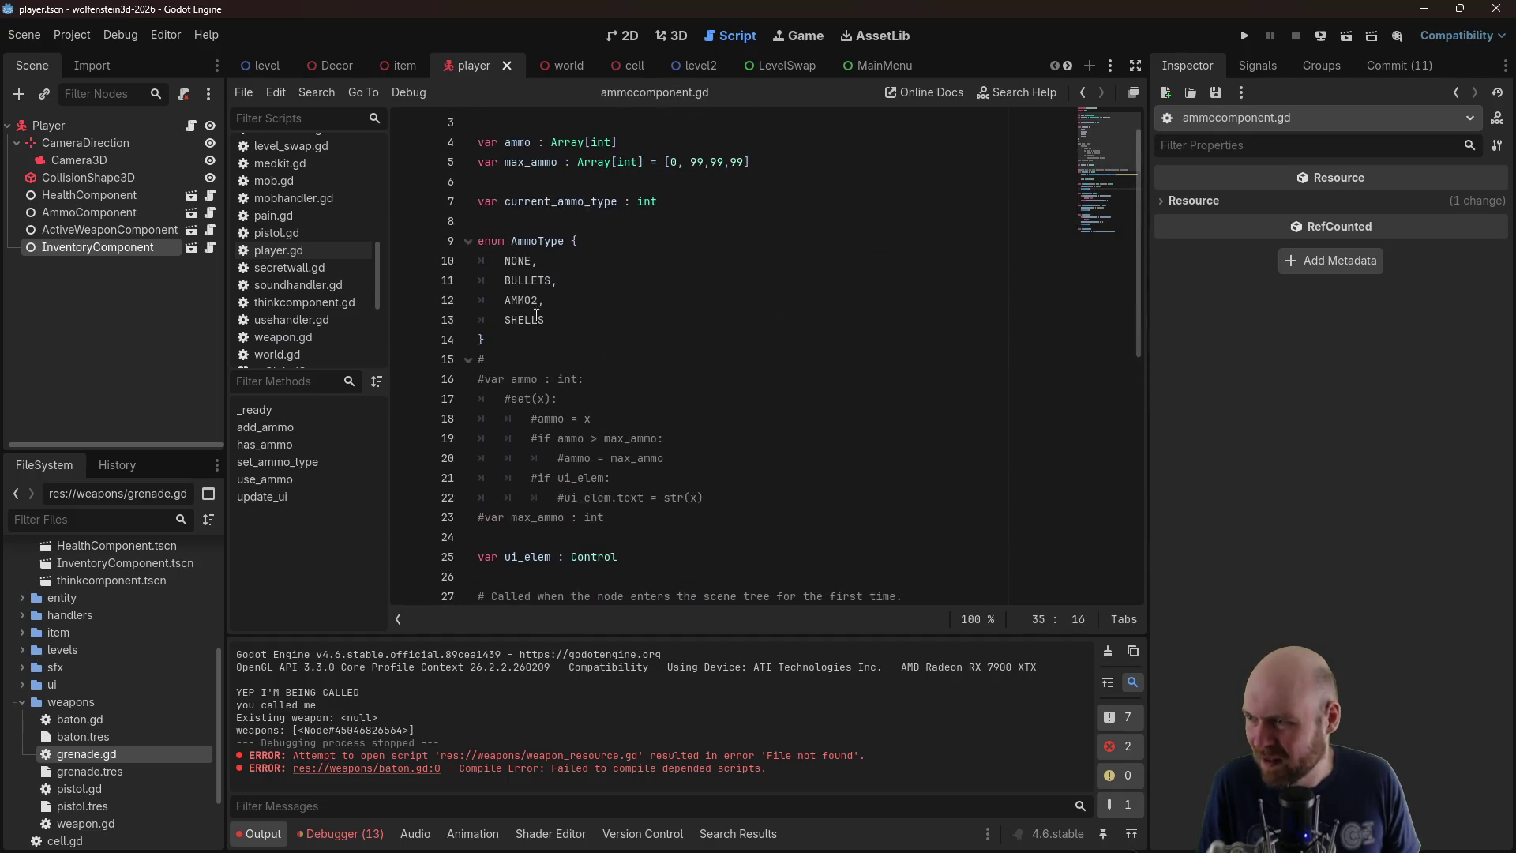
click(1082, 93)
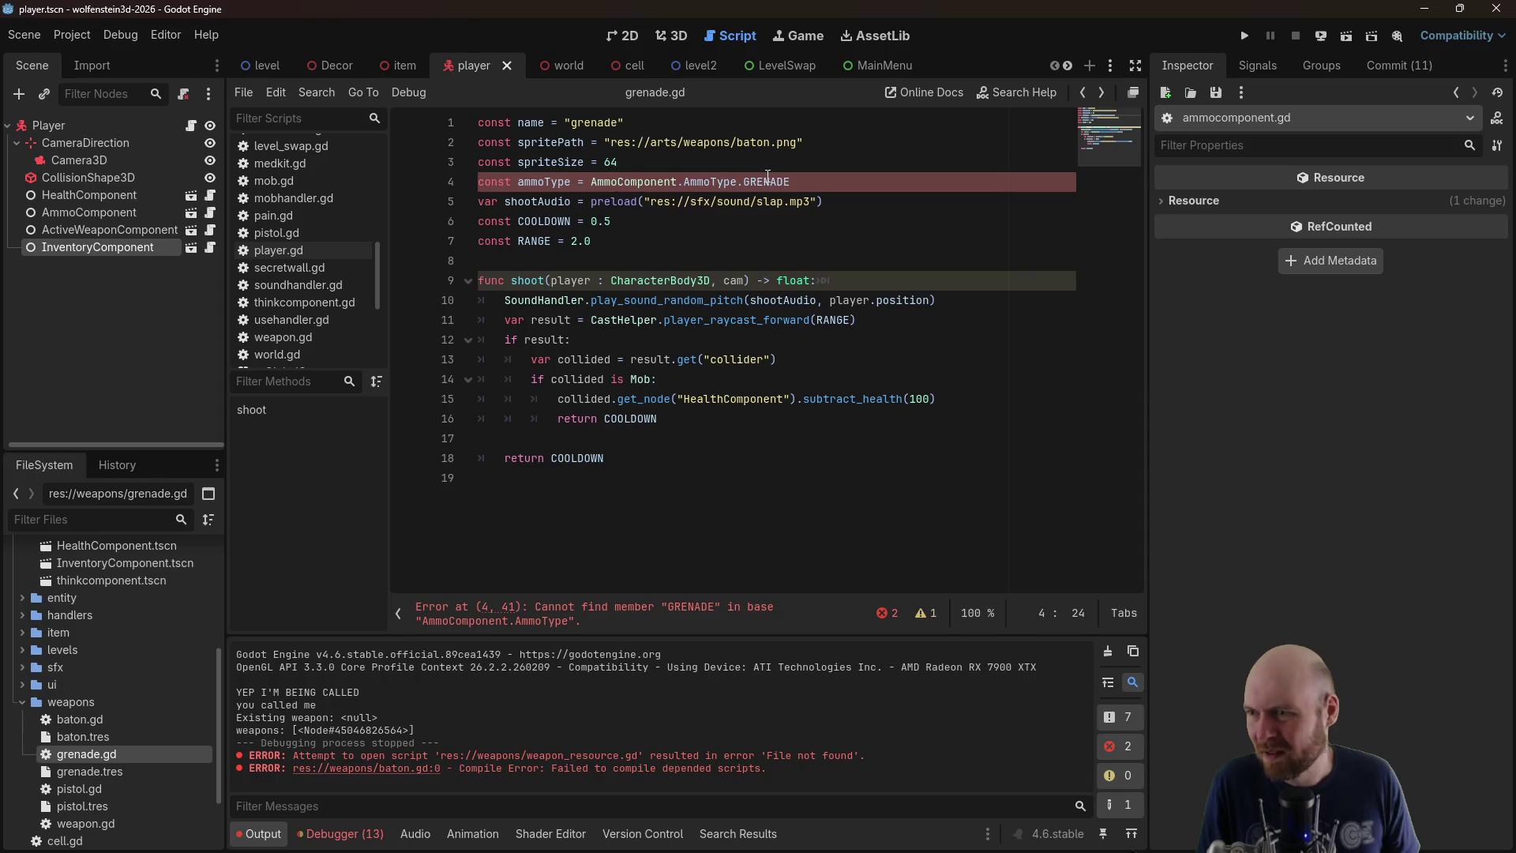
click(1100, 91)
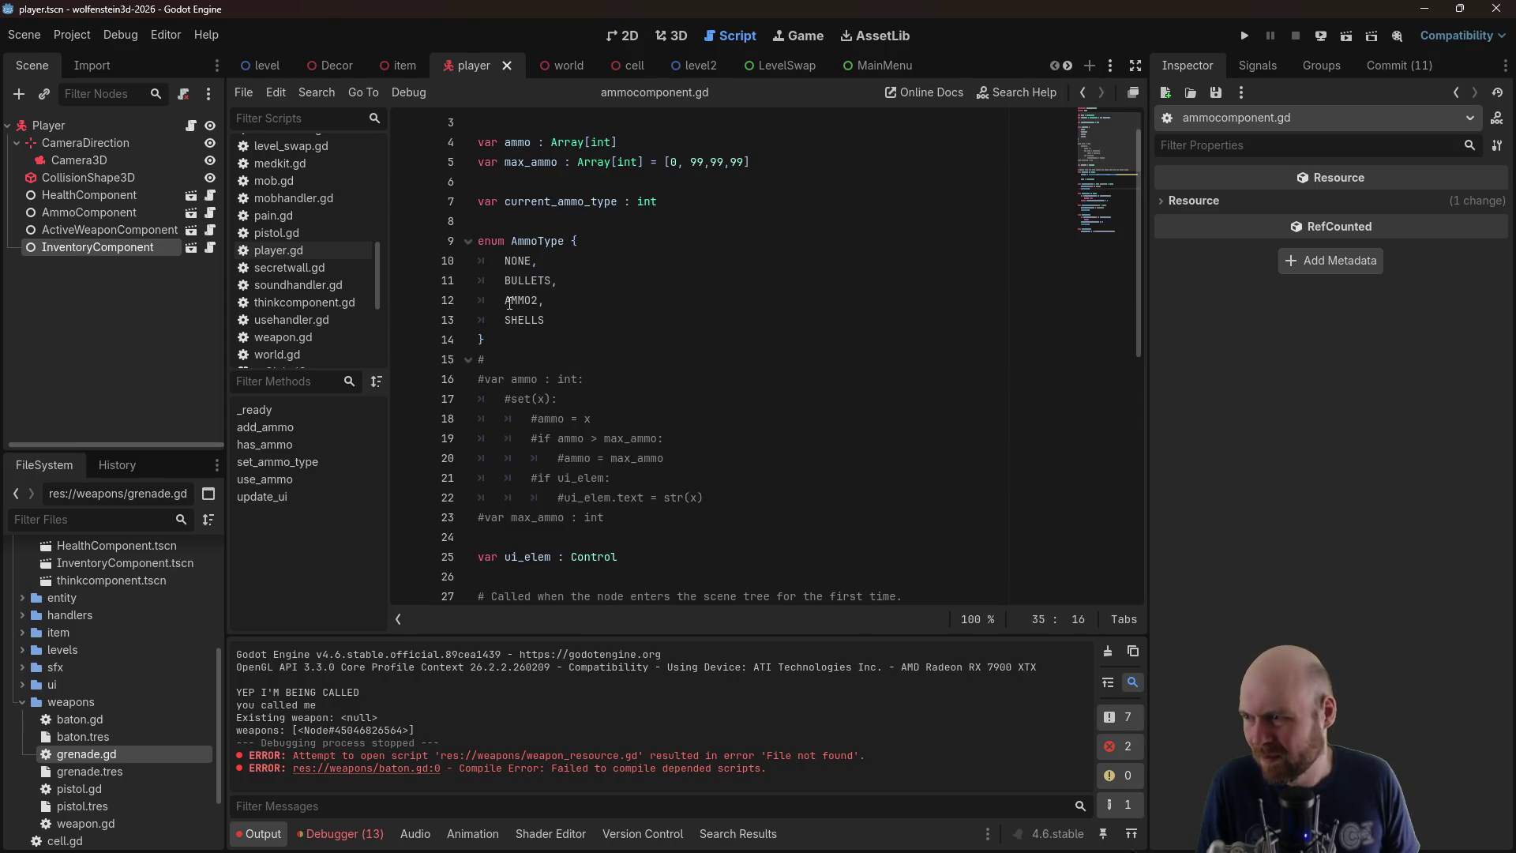
Rename the AMMO2 enum entry to GRENADE and save ammocomponent.gd
drag(509, 302, 540, 302)
text(GRENADE)
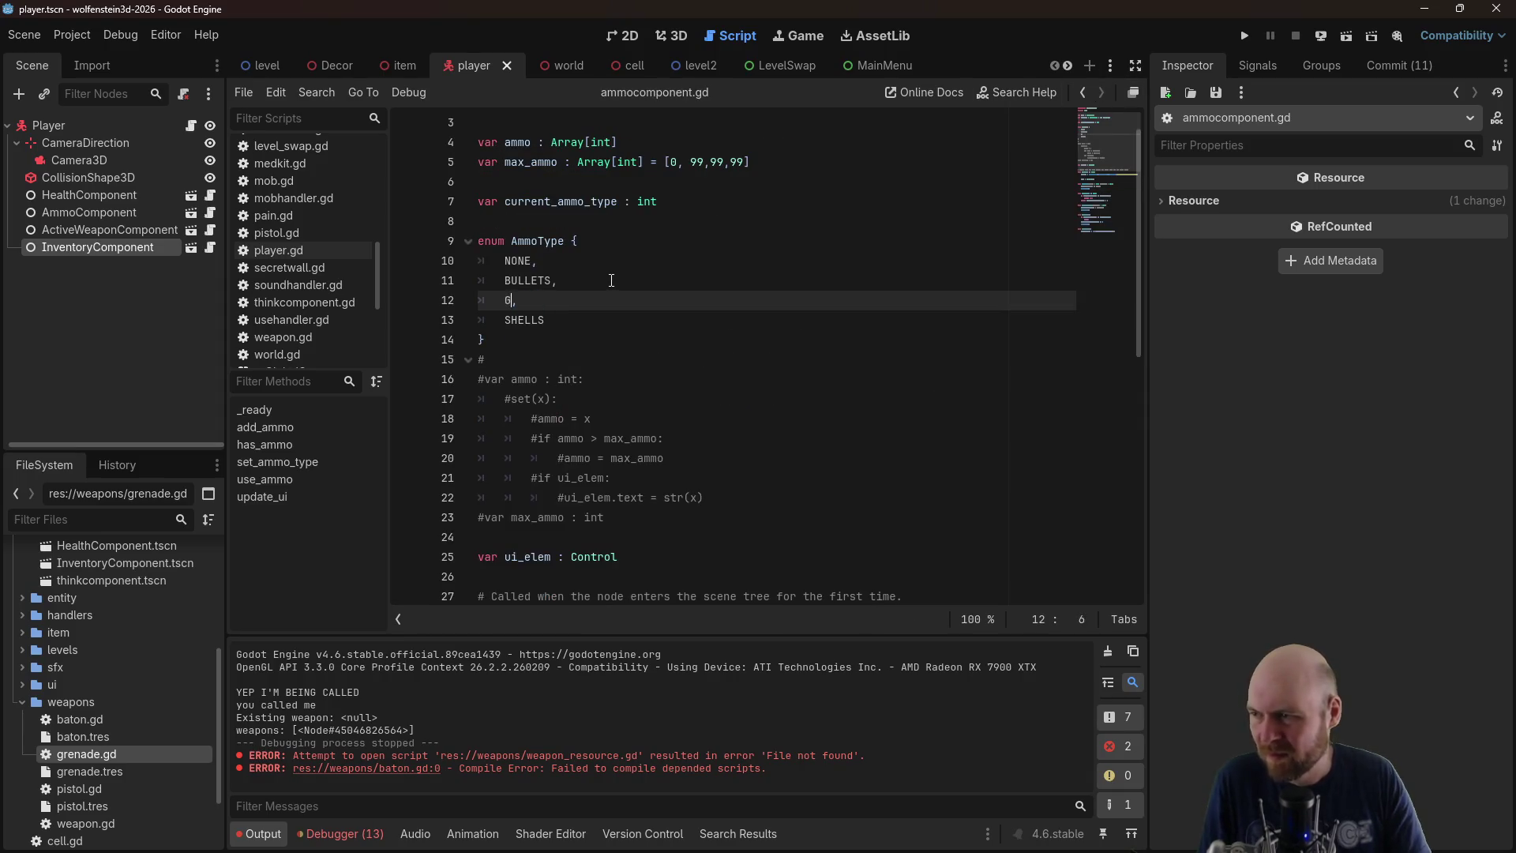
key(ctrl+s)
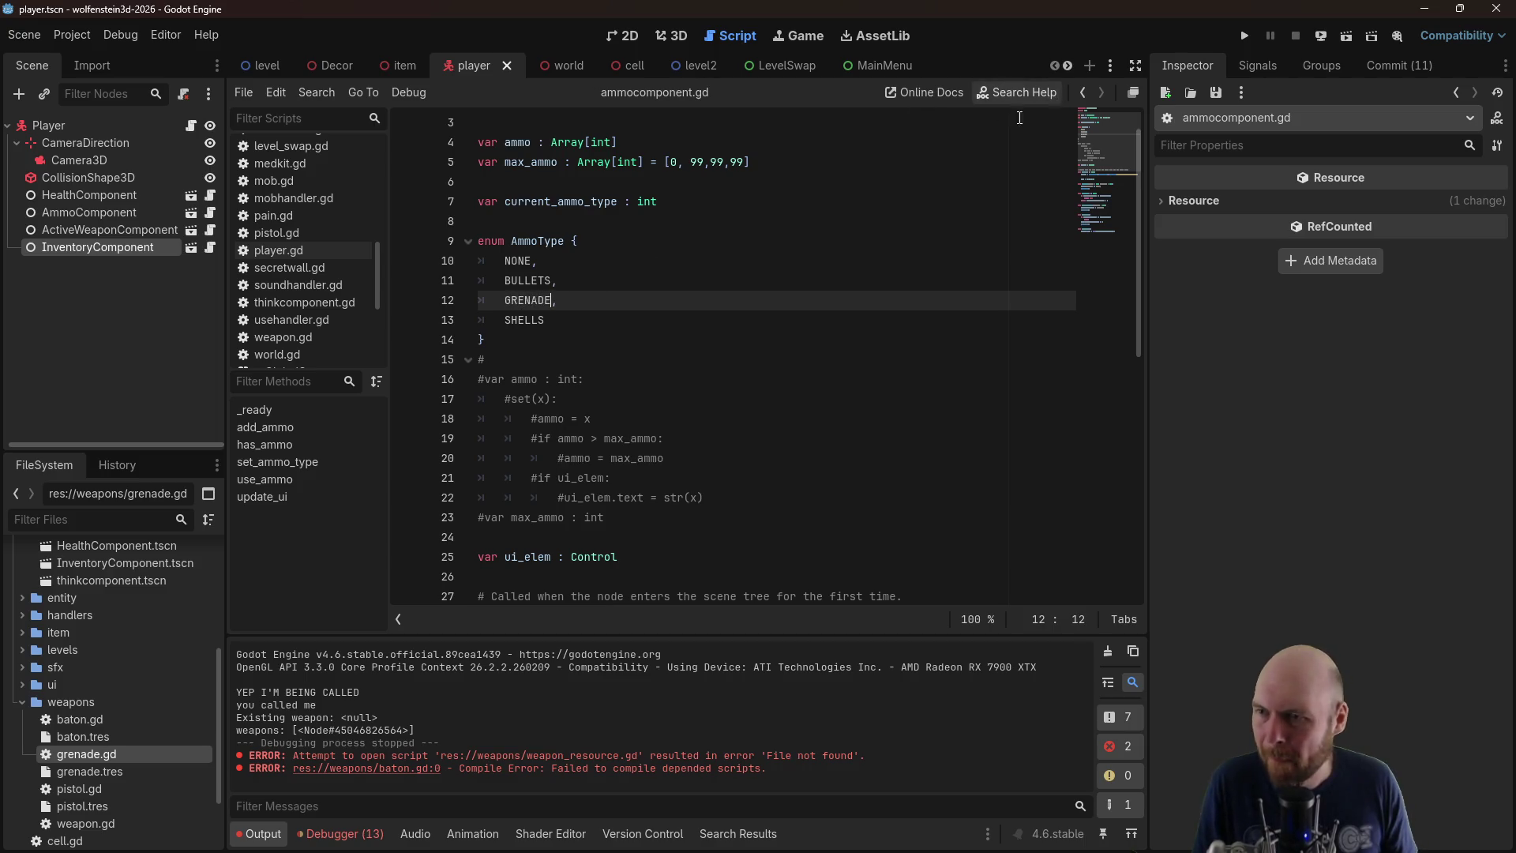
double_click(87, 754)
Change the sprite path in grenade.gd from baton to pistol.png
click(837, 182)
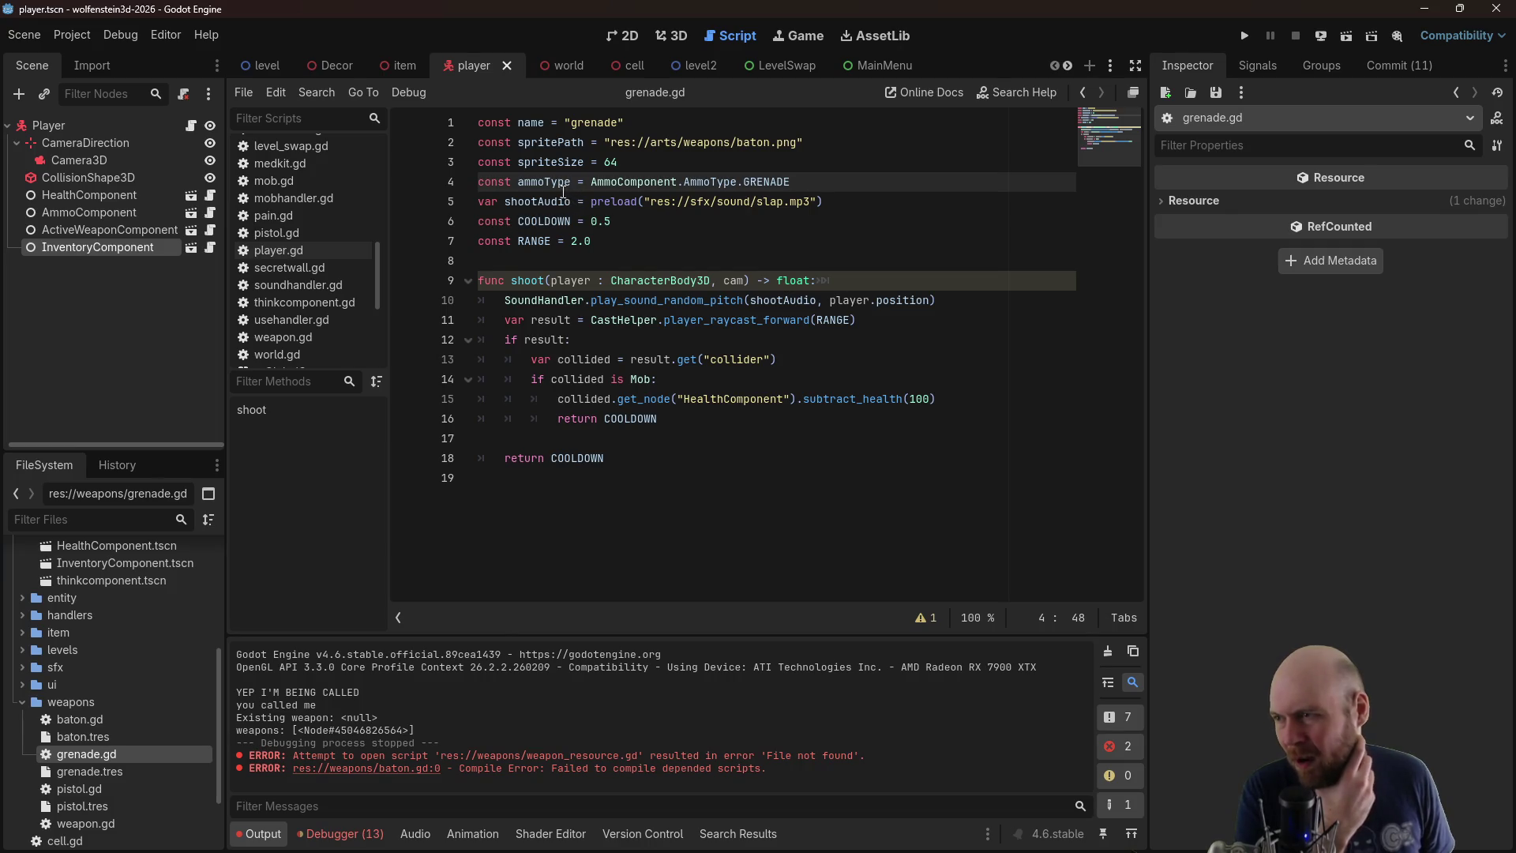
click(742, 143)
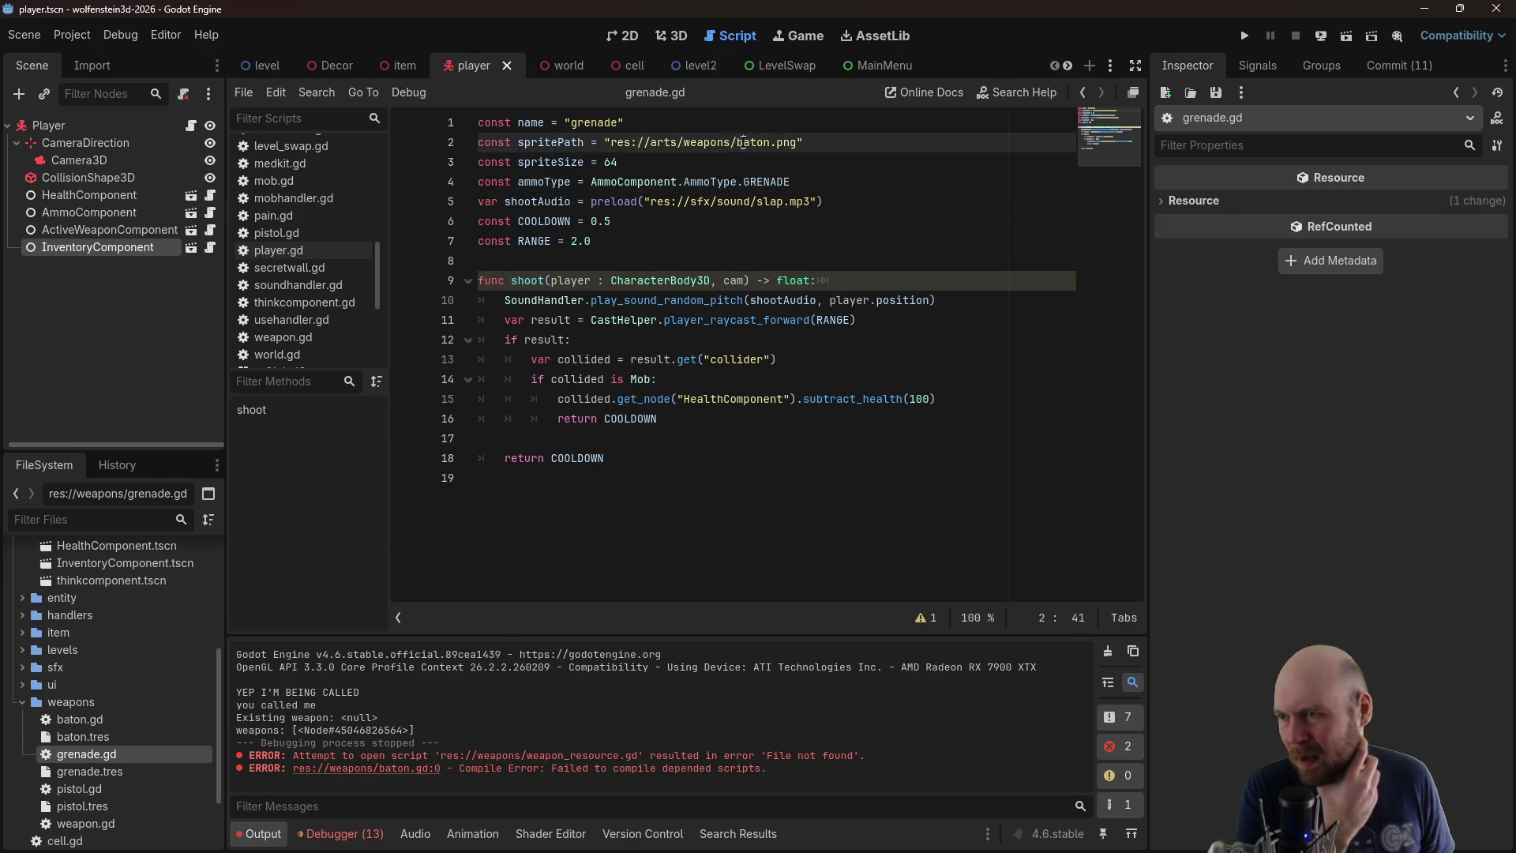
drag(737, 143, 769, 142)
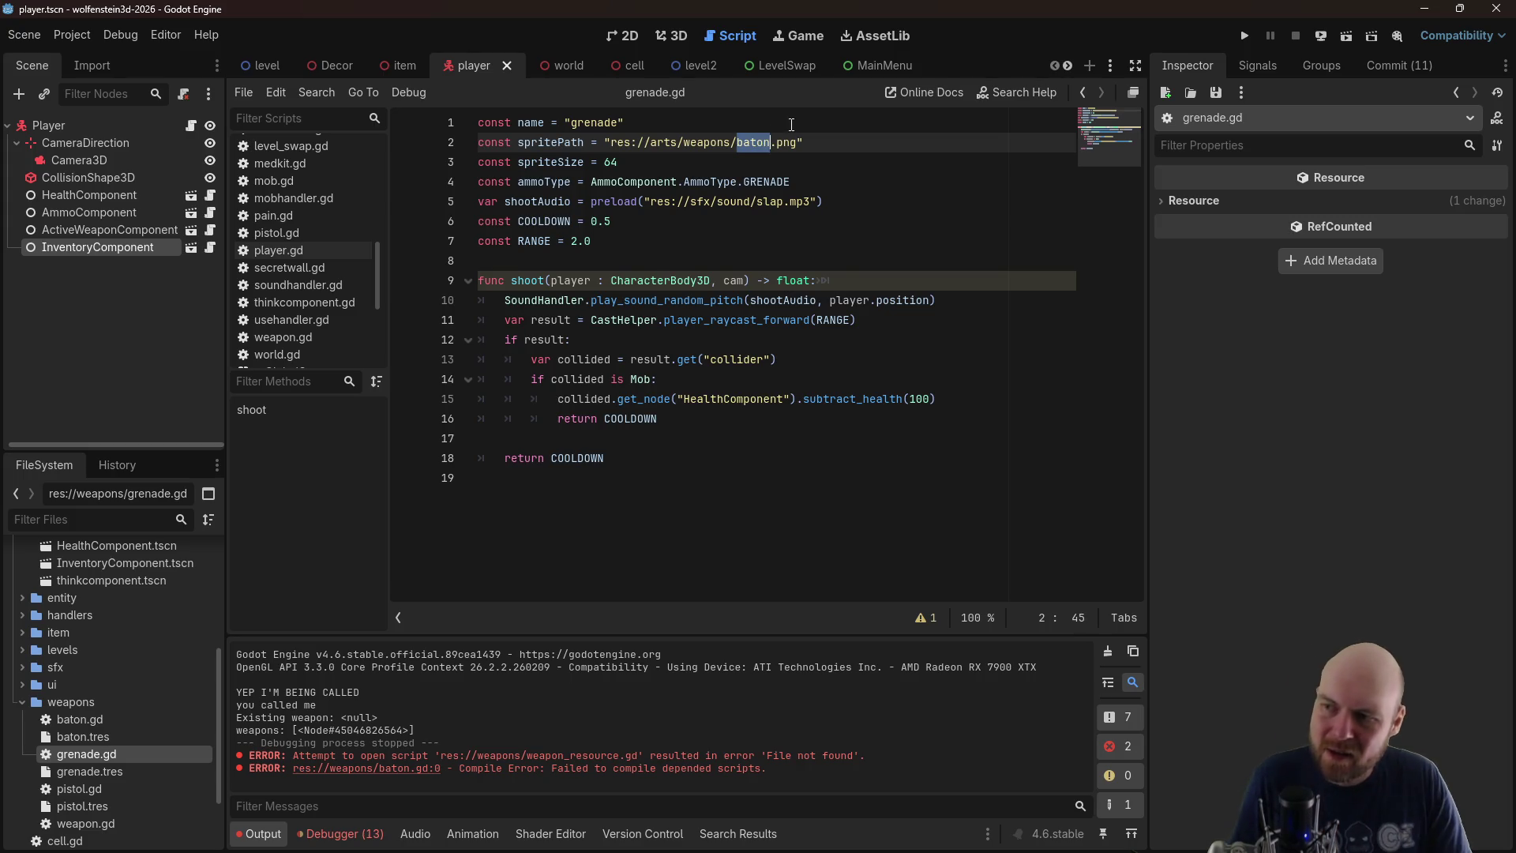
text(pistol)
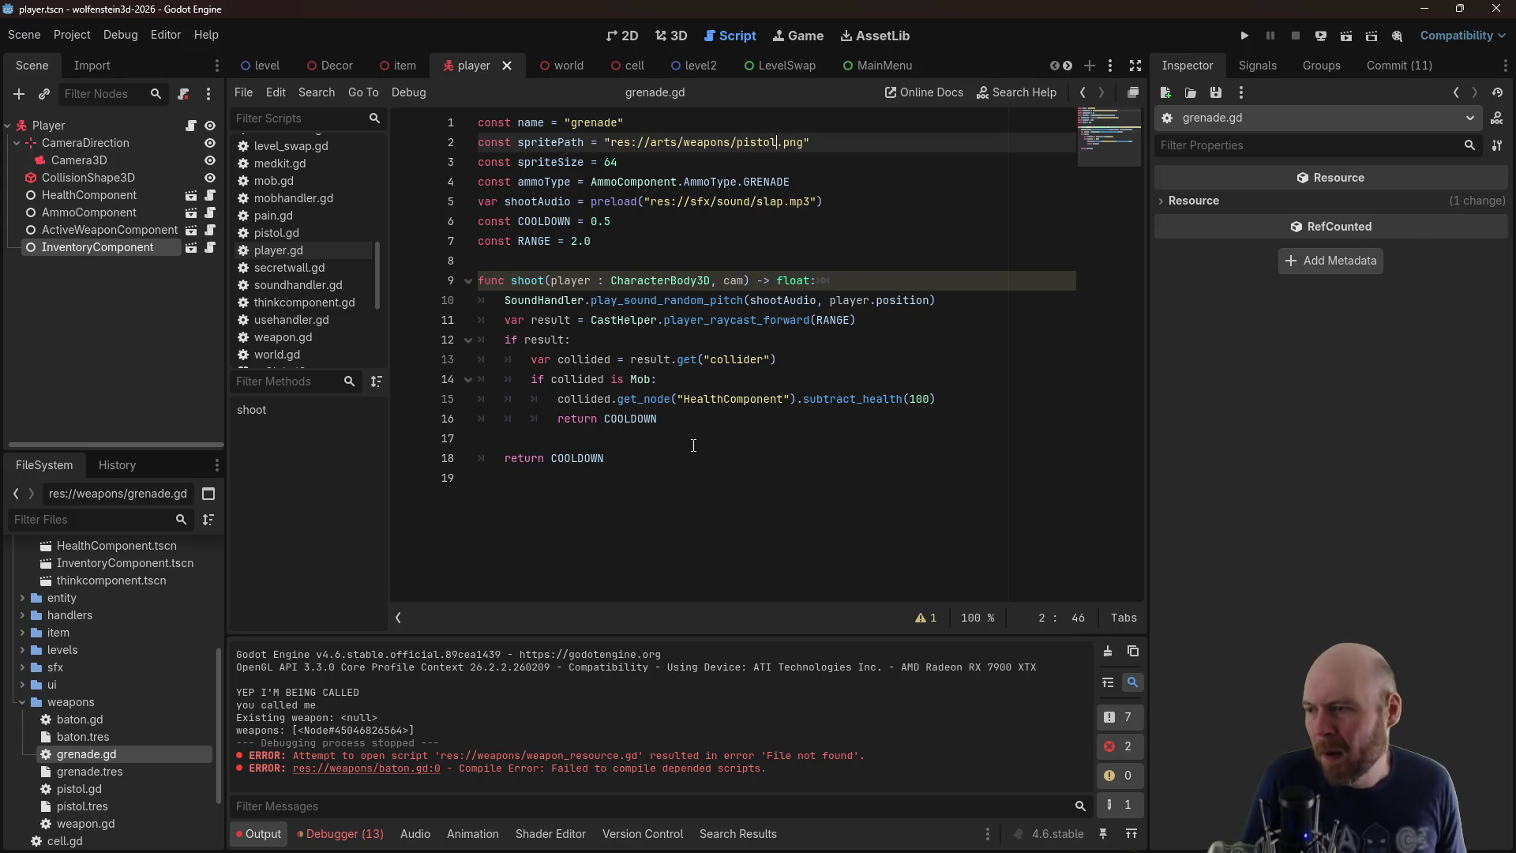
Comment out shoot's body, replace it with print("dummy shoot") and return COOLDOWN, and save
click(632, 458)
click(505, 300)
drag(505, 300, 810, 535)
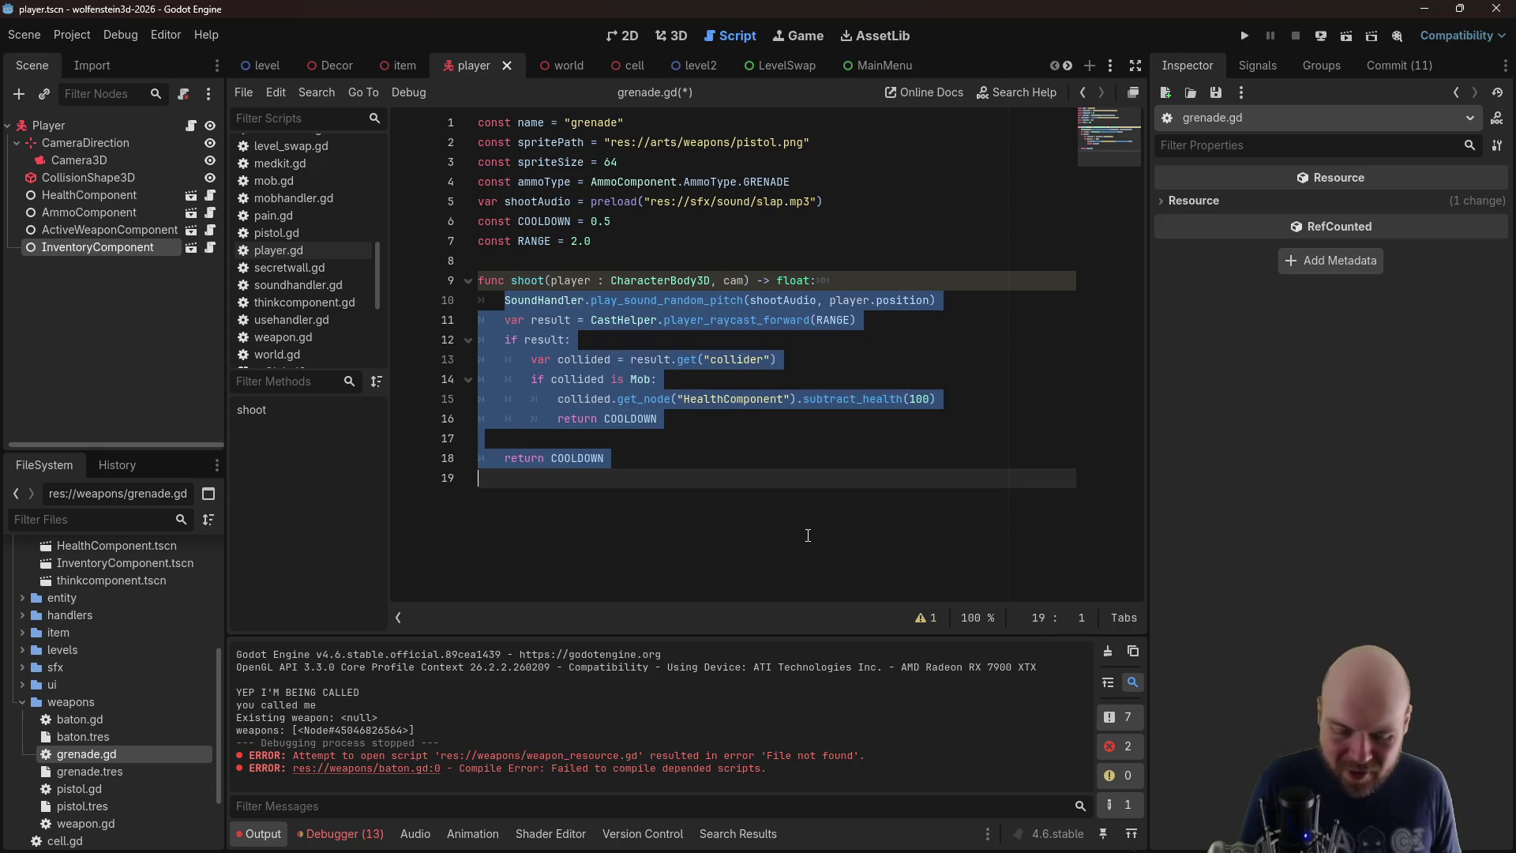
key(ctrl+k)
click(500, 306)
key(ctrl+shift+Return)
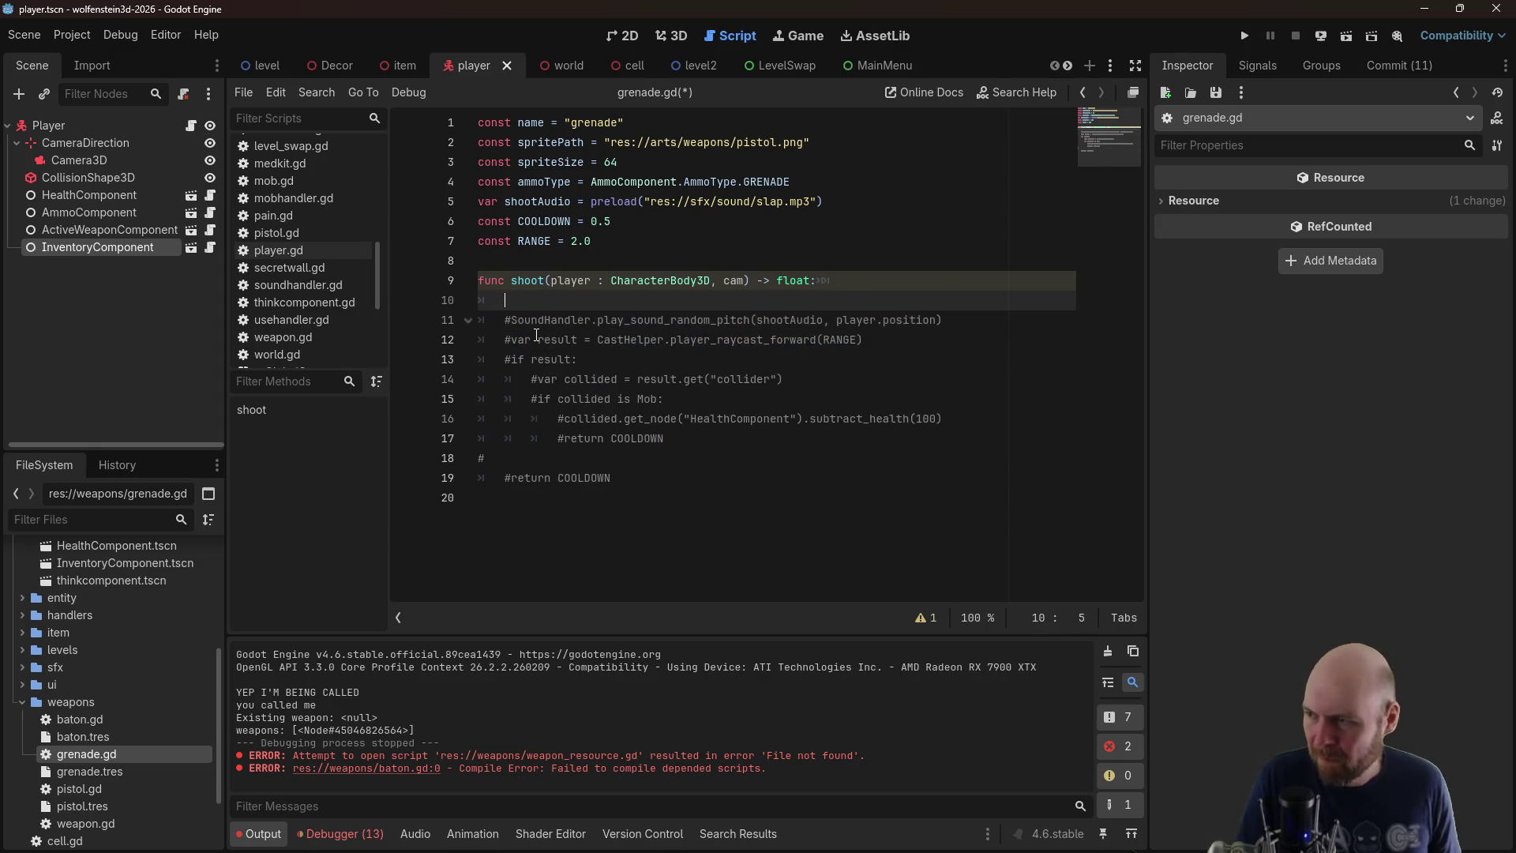
text(print("dummy sho)
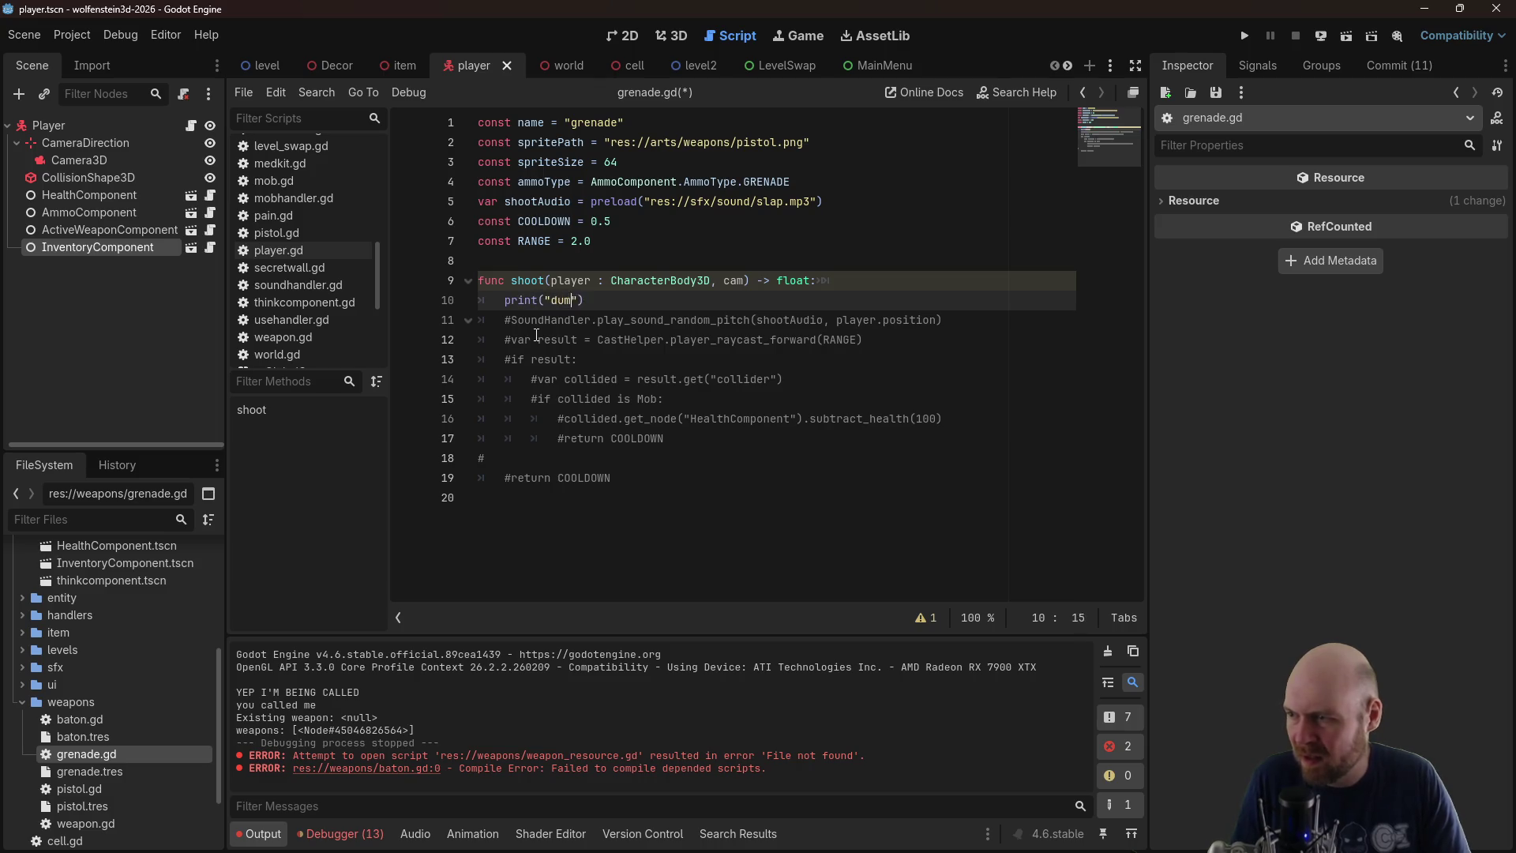
text(ot)
key(End)
key(Return)
text(return C)
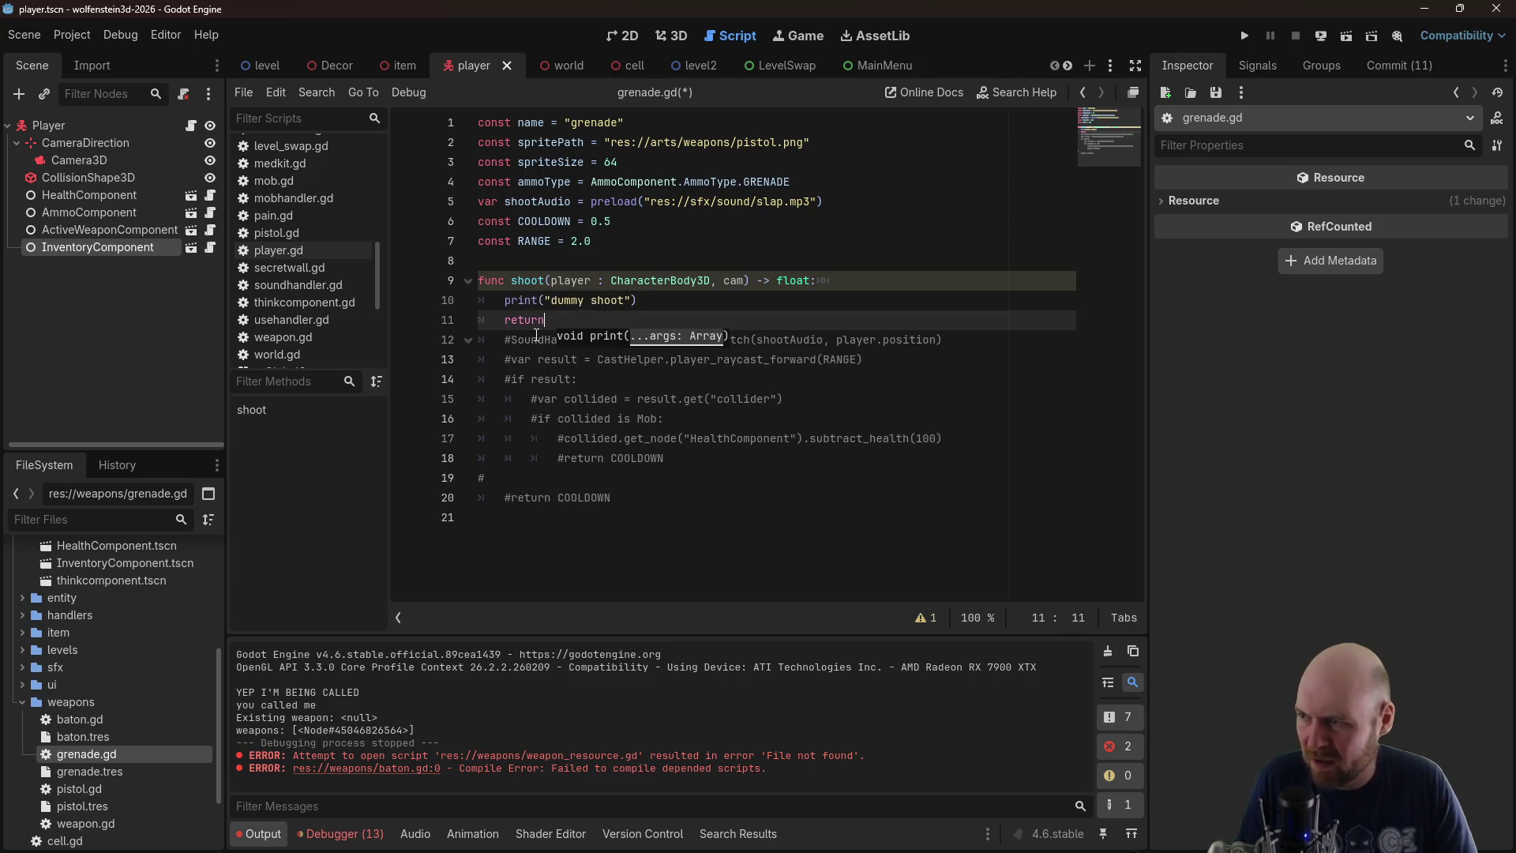
text(OOLDOWN)
key(ctrl+s)
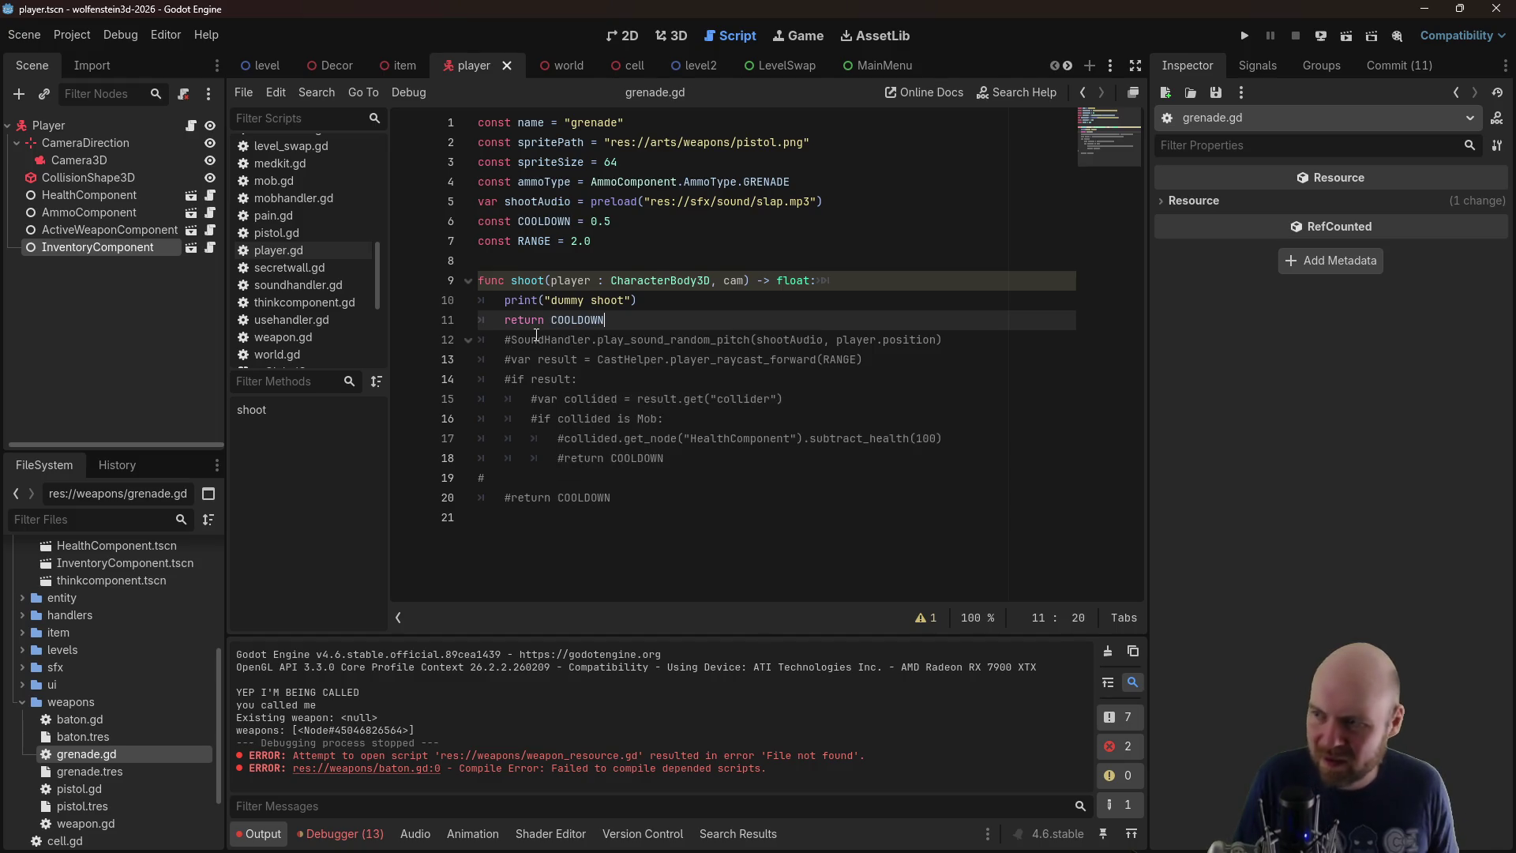
click(660, 339)
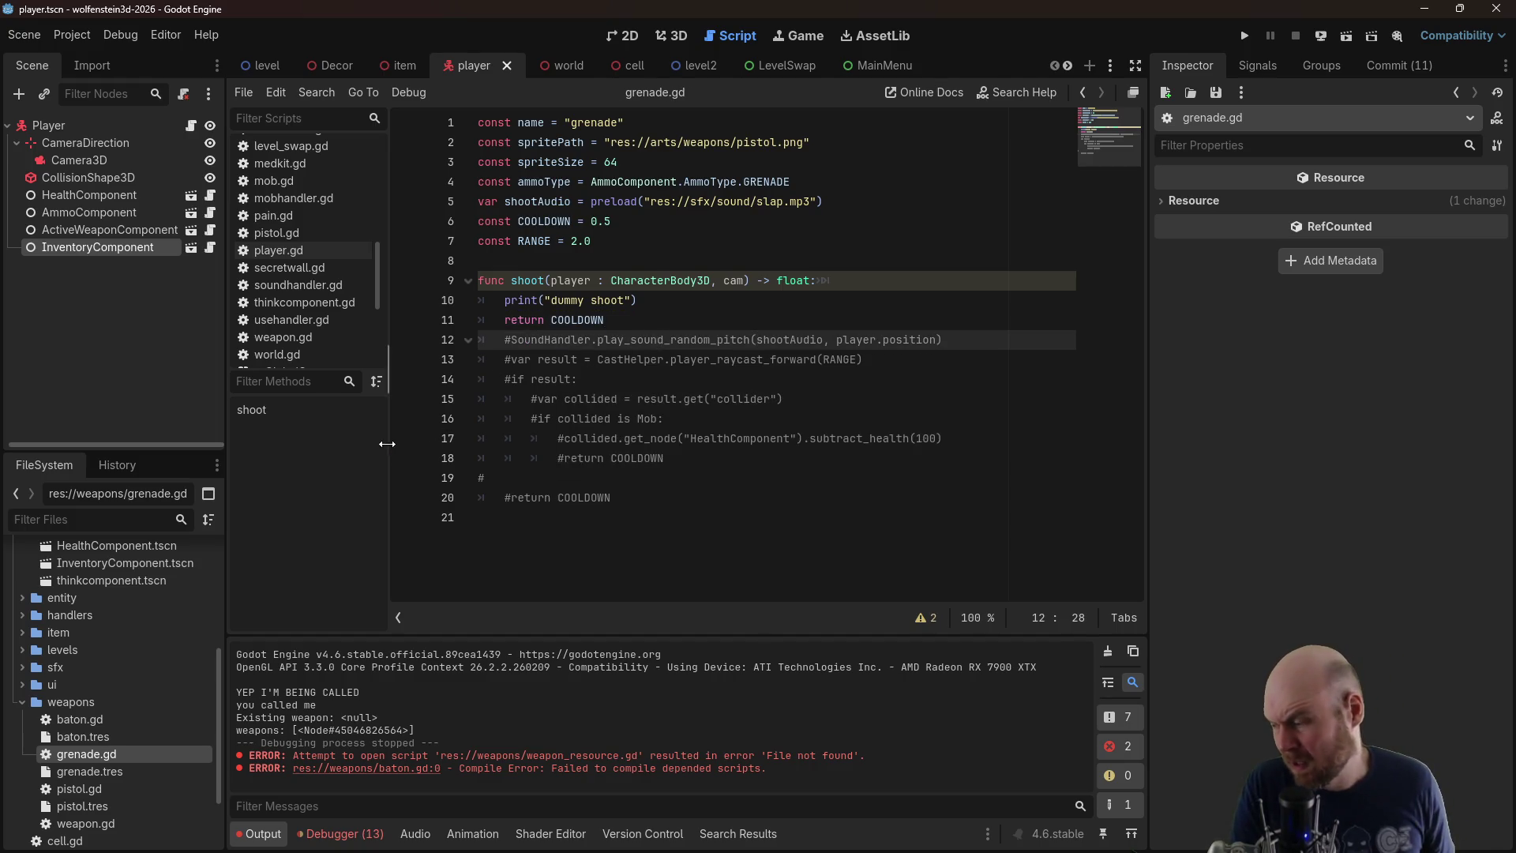
Open the Weapon.tscn scene from the item folder
click(22, 701)
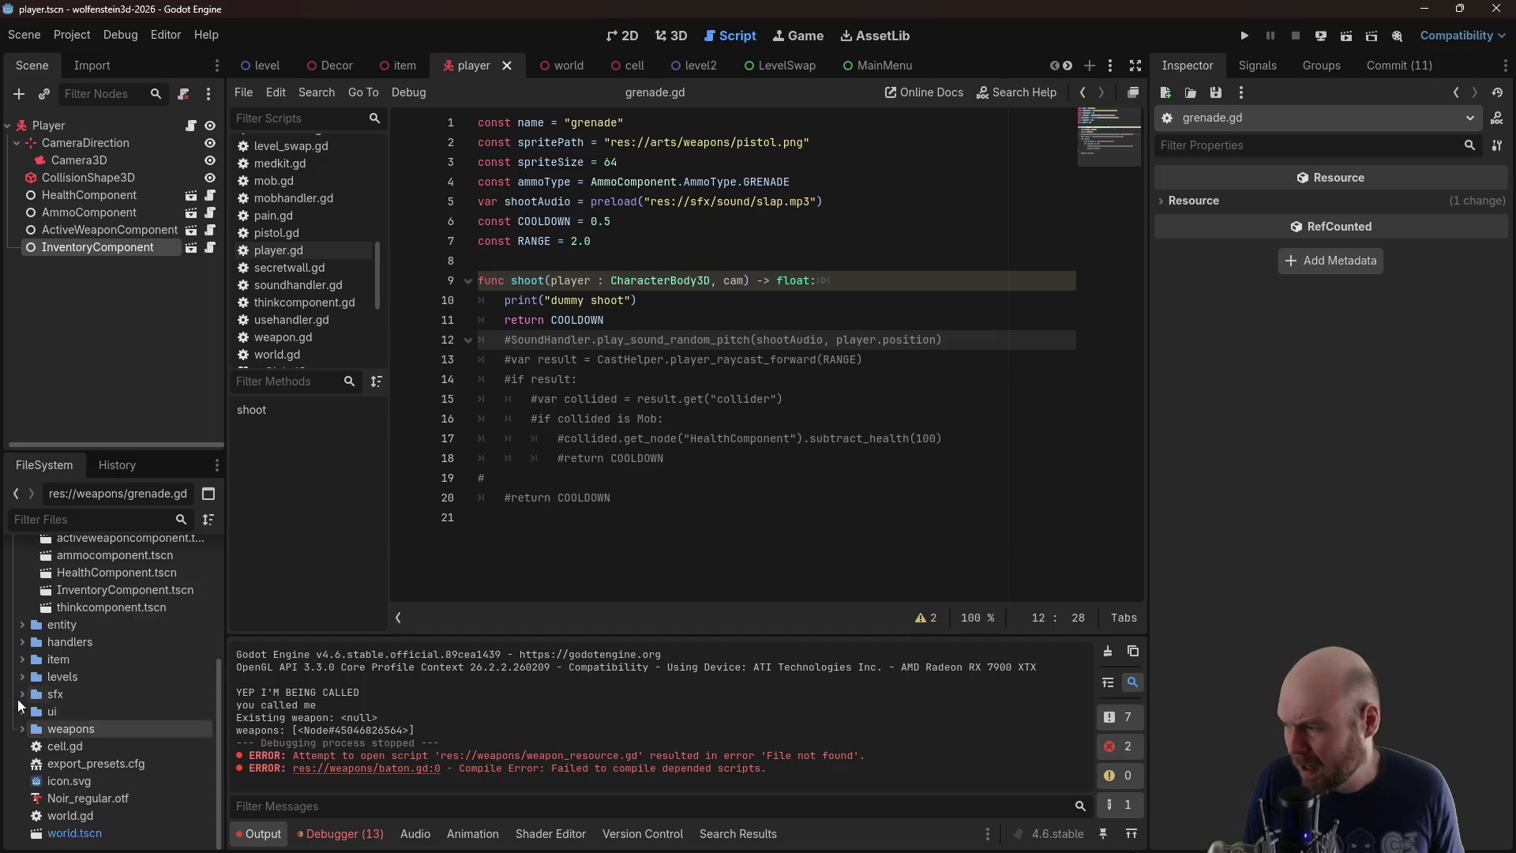
click(21, 660)
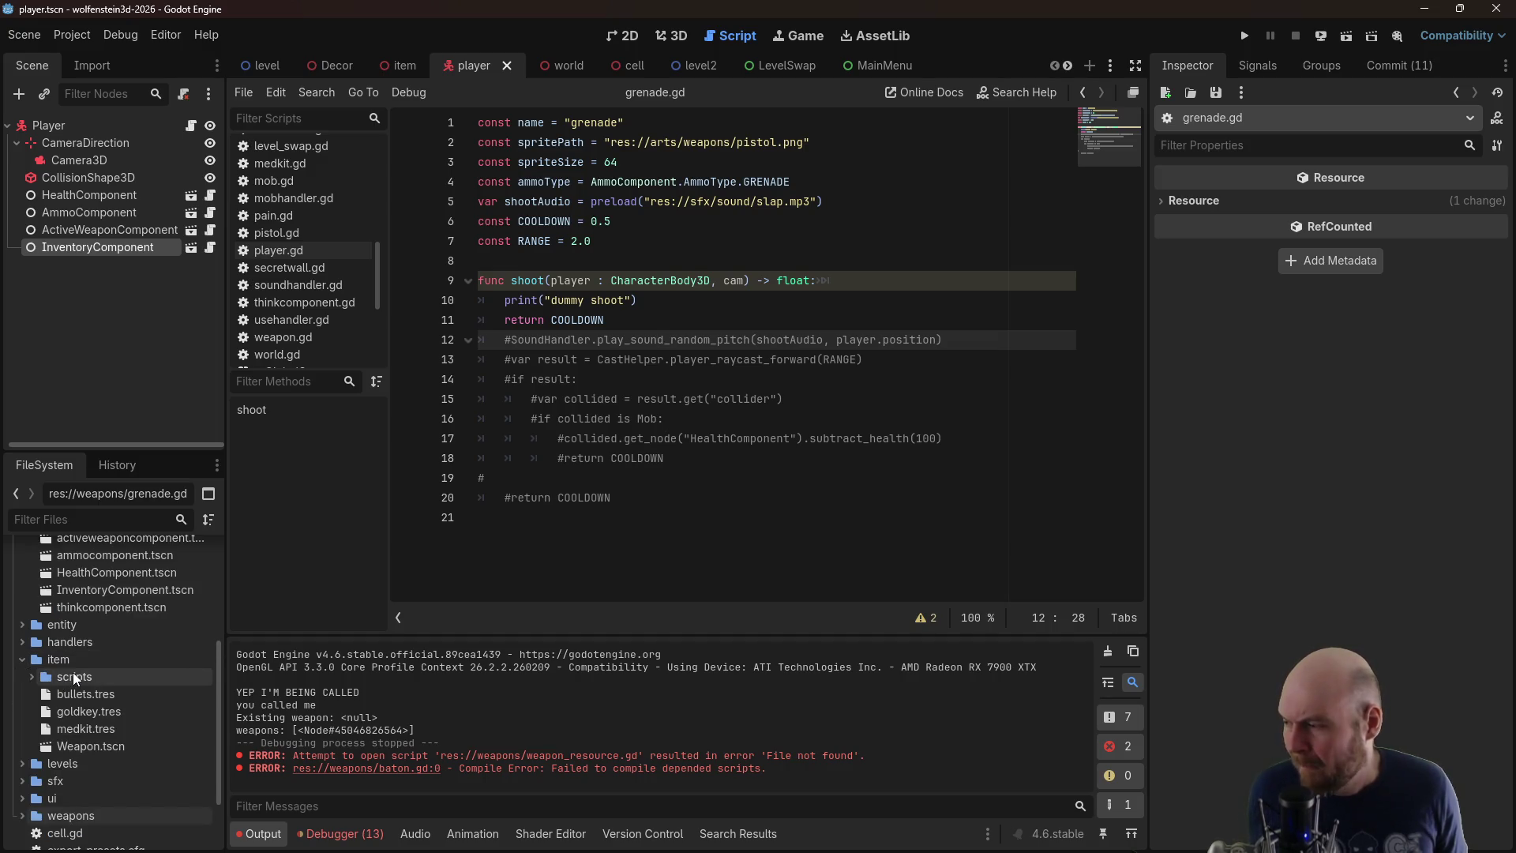
click(28, 677)
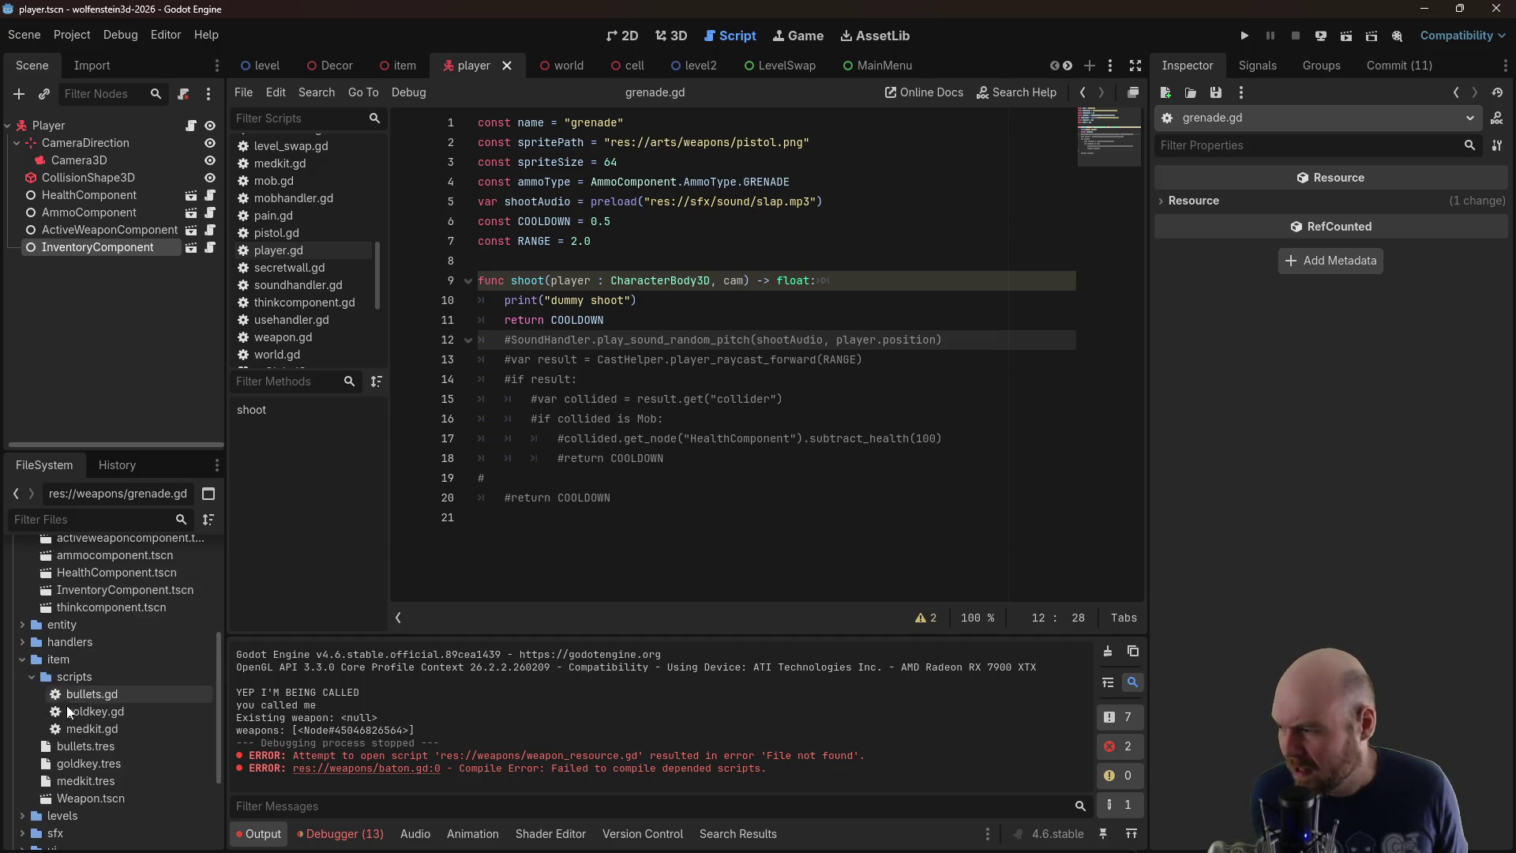
click(101, 798)
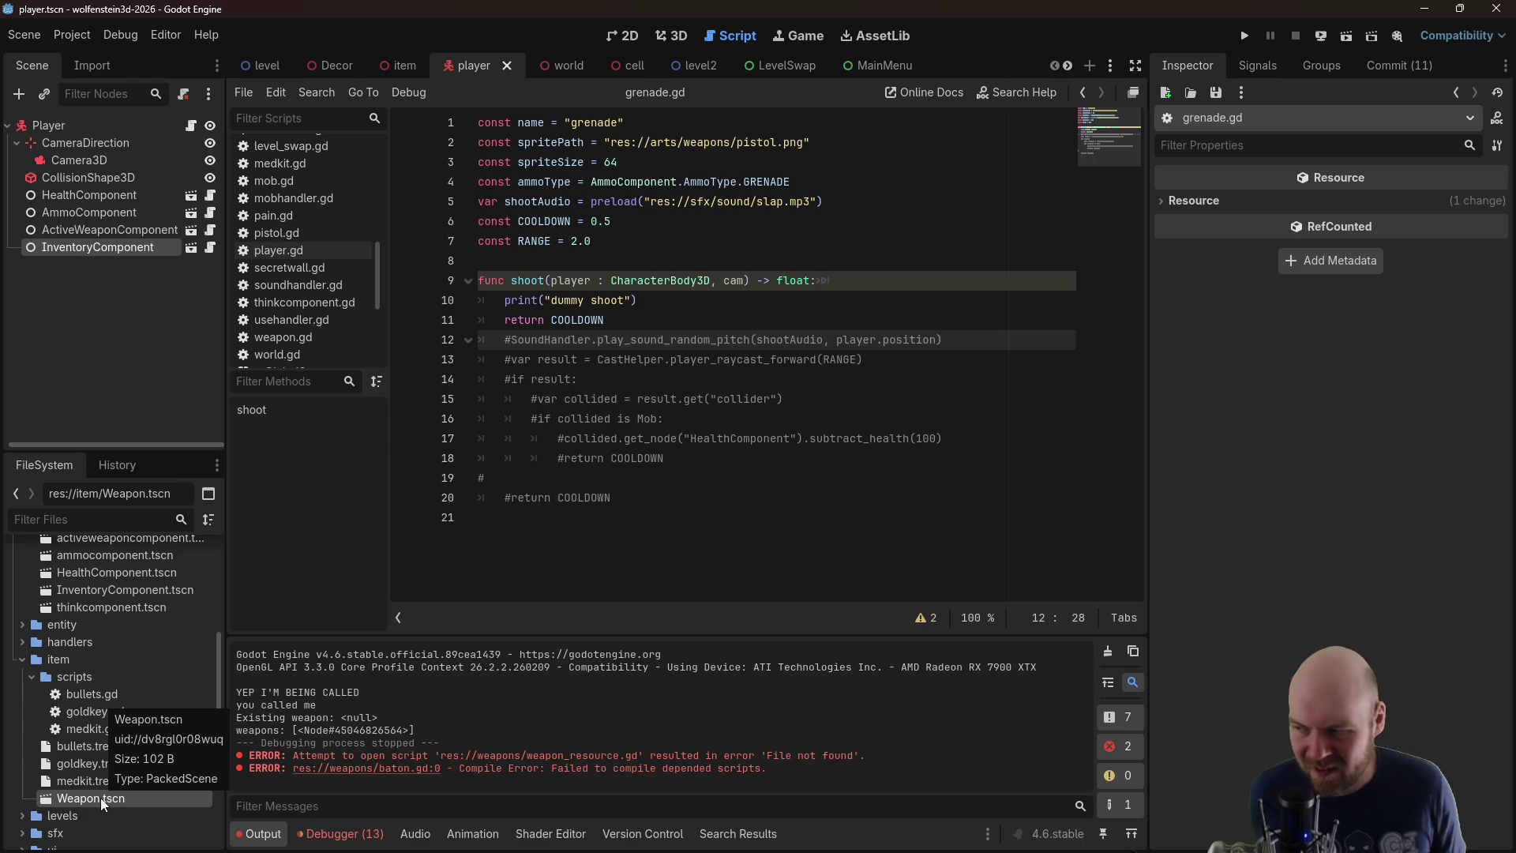
double_click(101, 798)
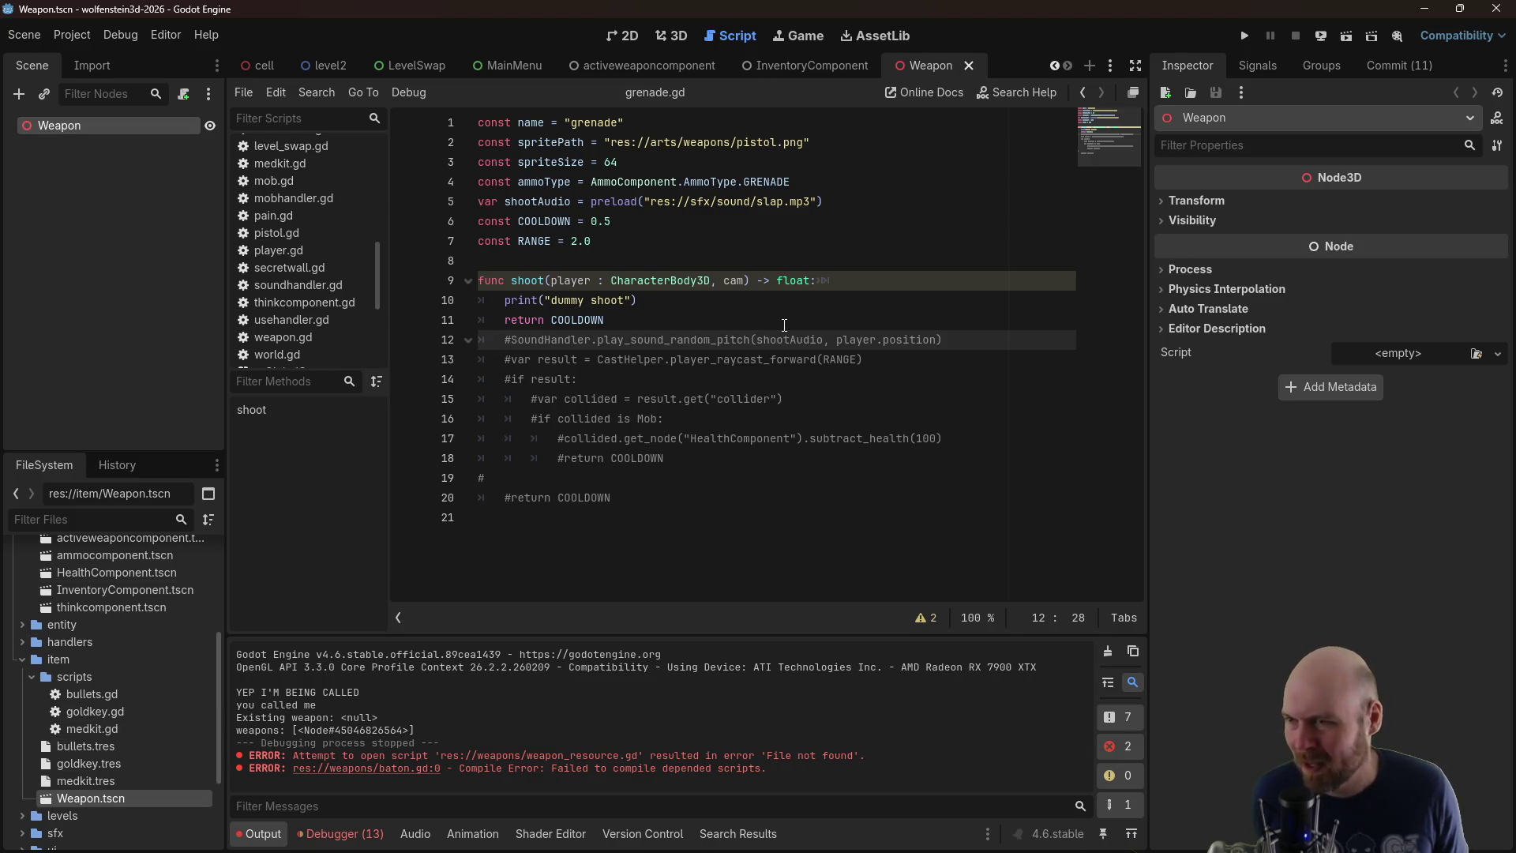
Bring up the project-wide Find in Files search
click(623, 36)
click(715, 36)
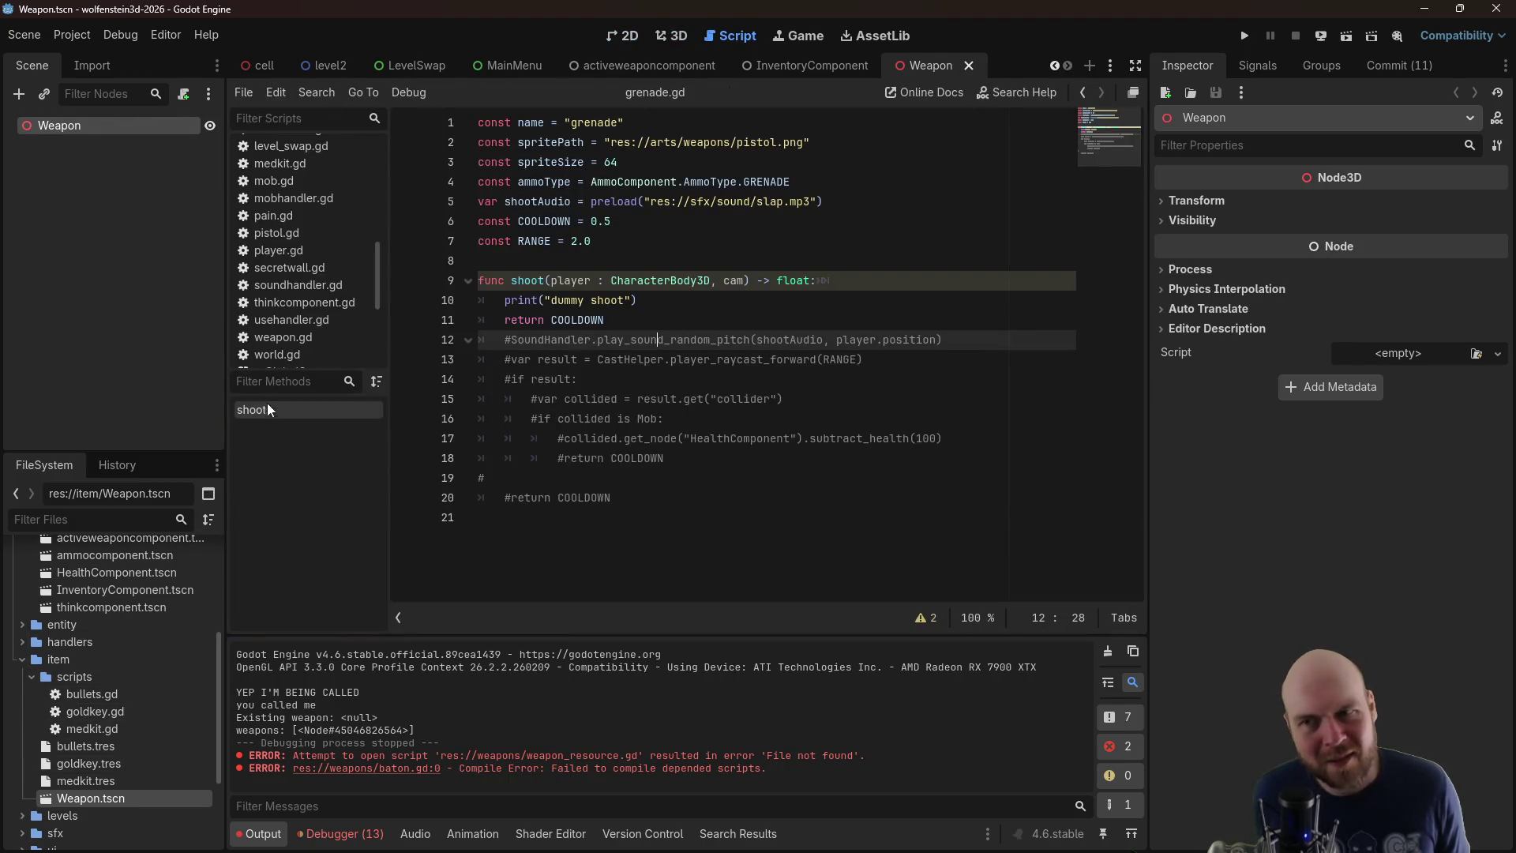
click(90, 31)
Search all project files for 'Weapon', browse the matches, and collapse item/scripts
click(96, 79)
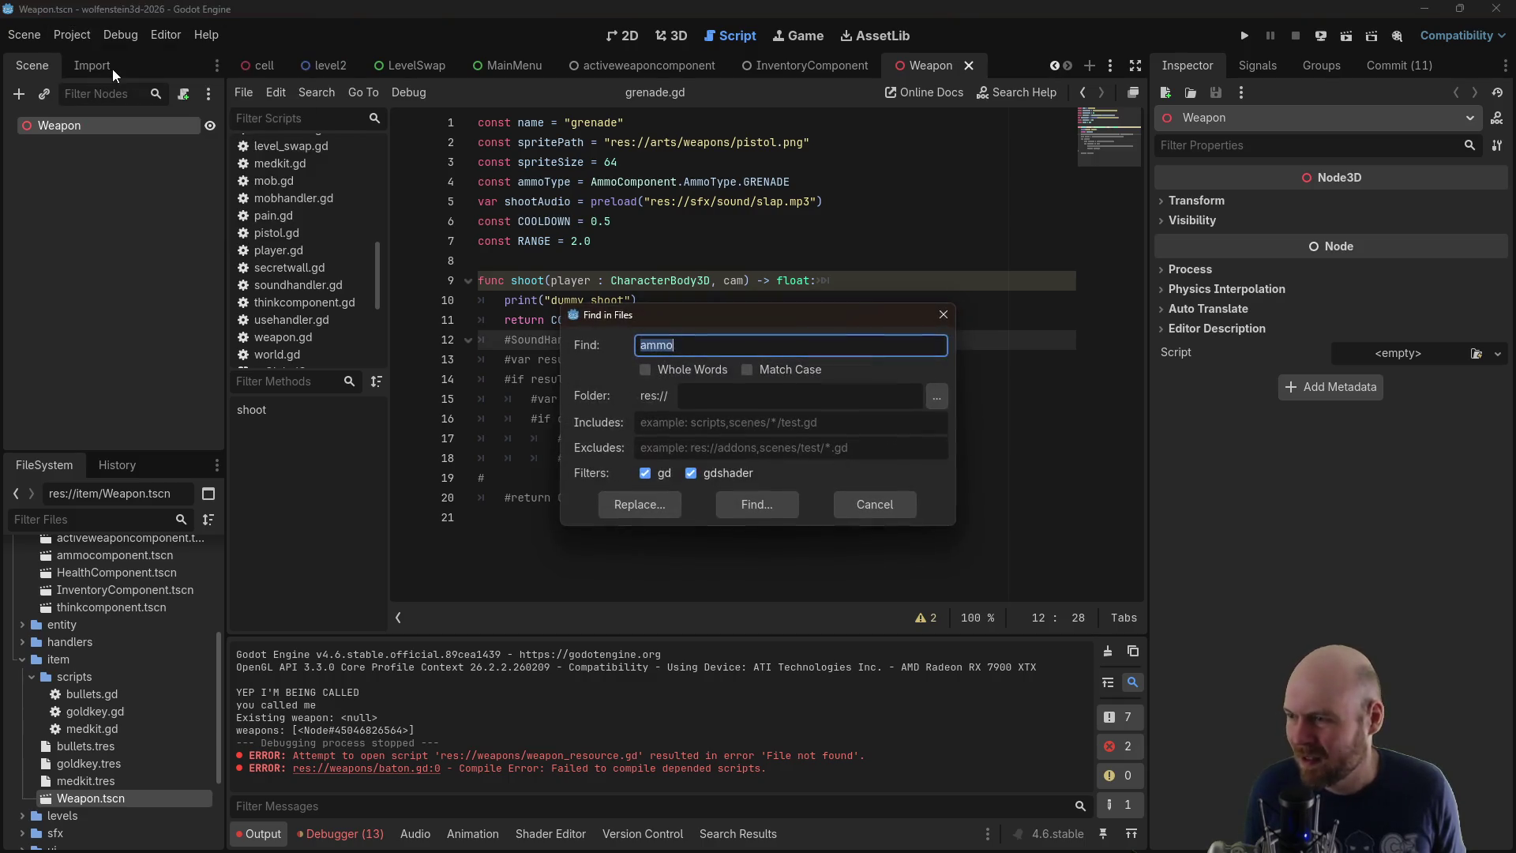
text(Weapon)
key(Return)
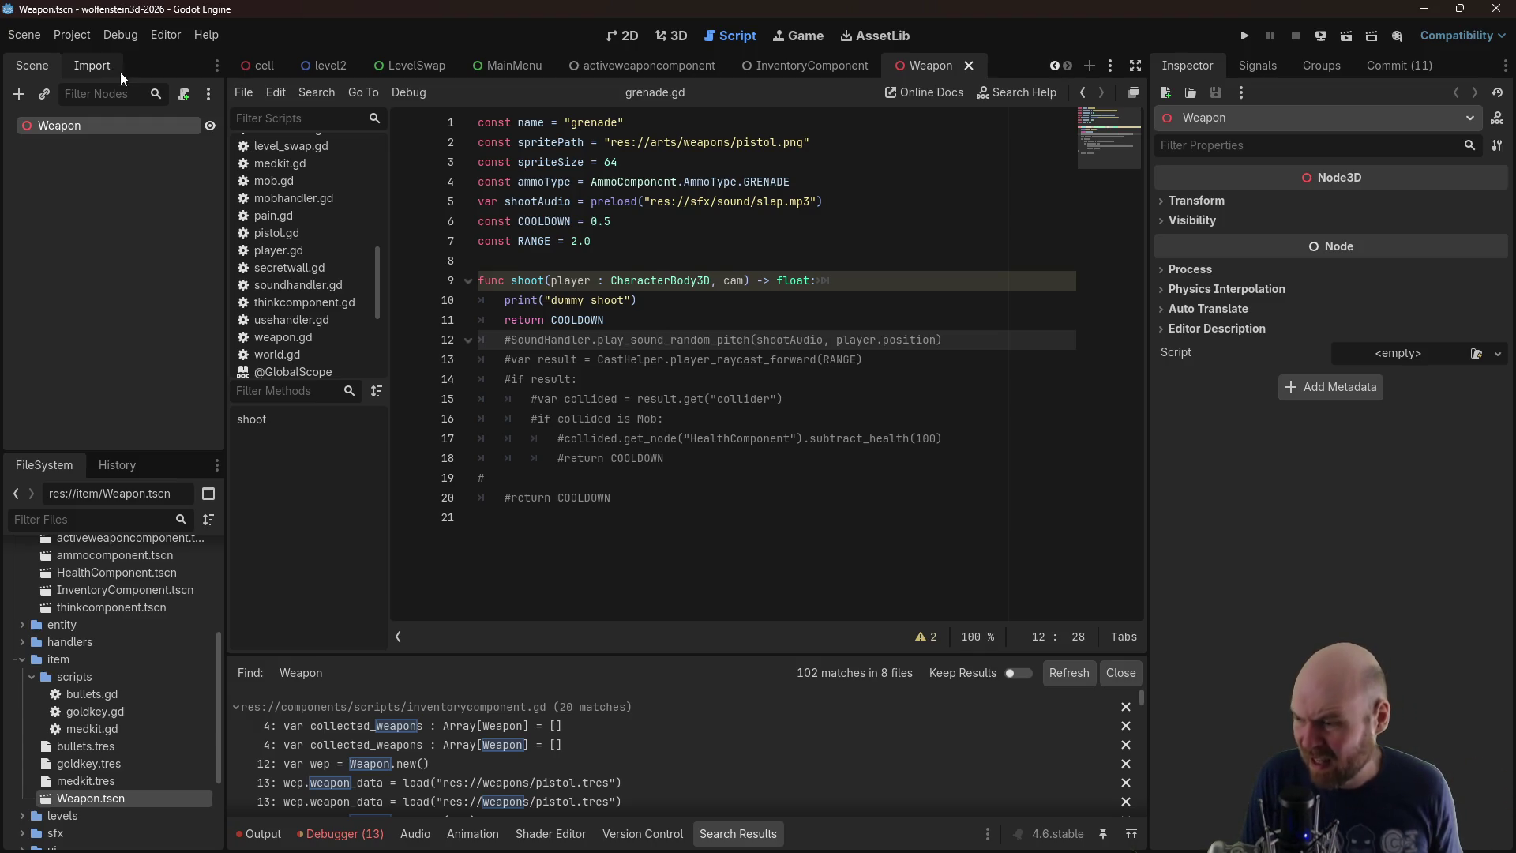
scroll(442, 748, down, 5)
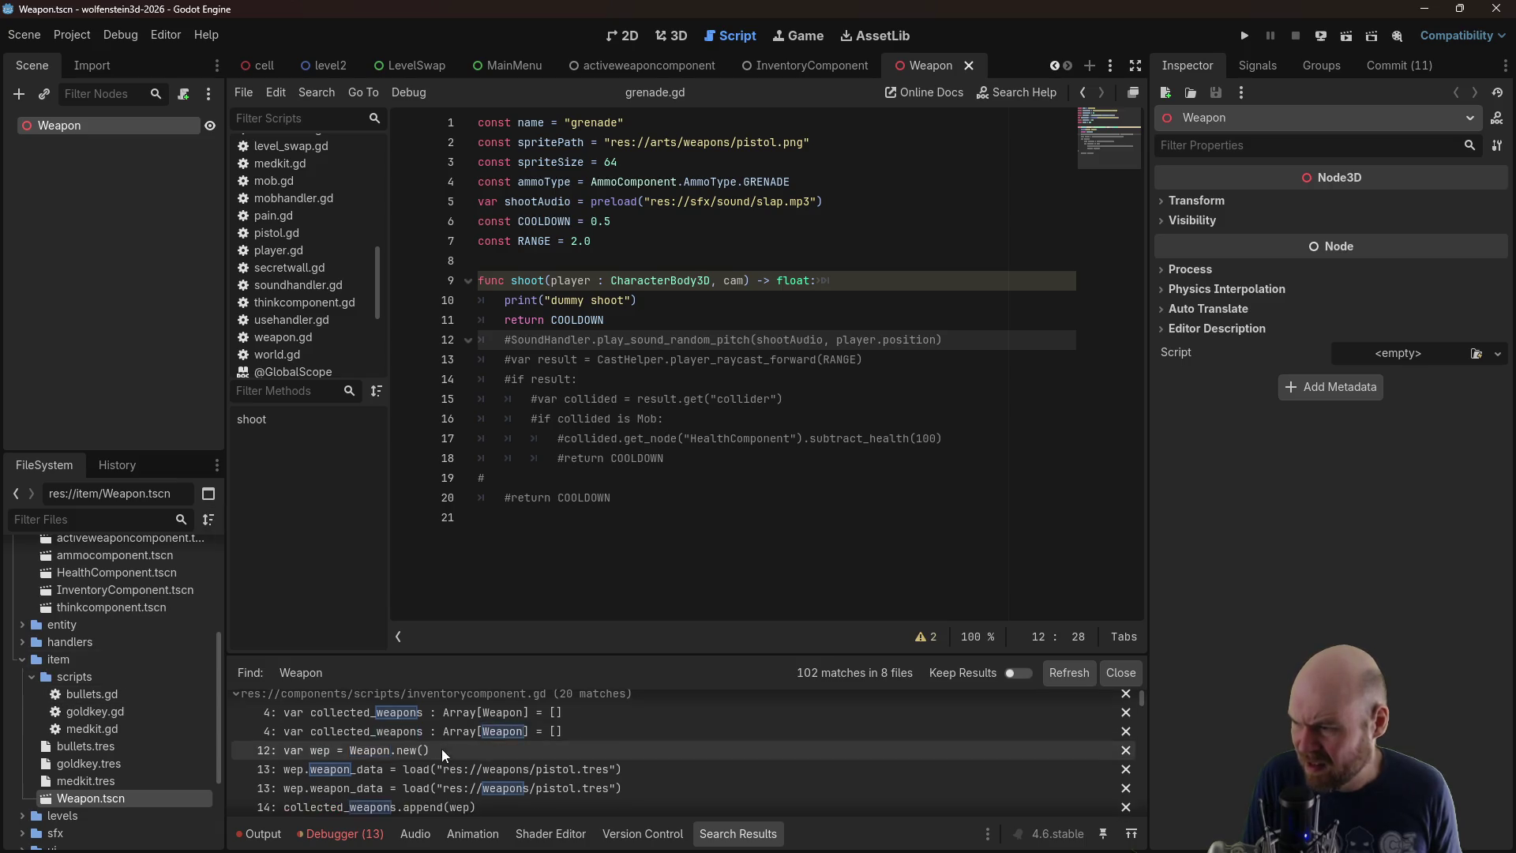
scroll(438, 747, down, 1)
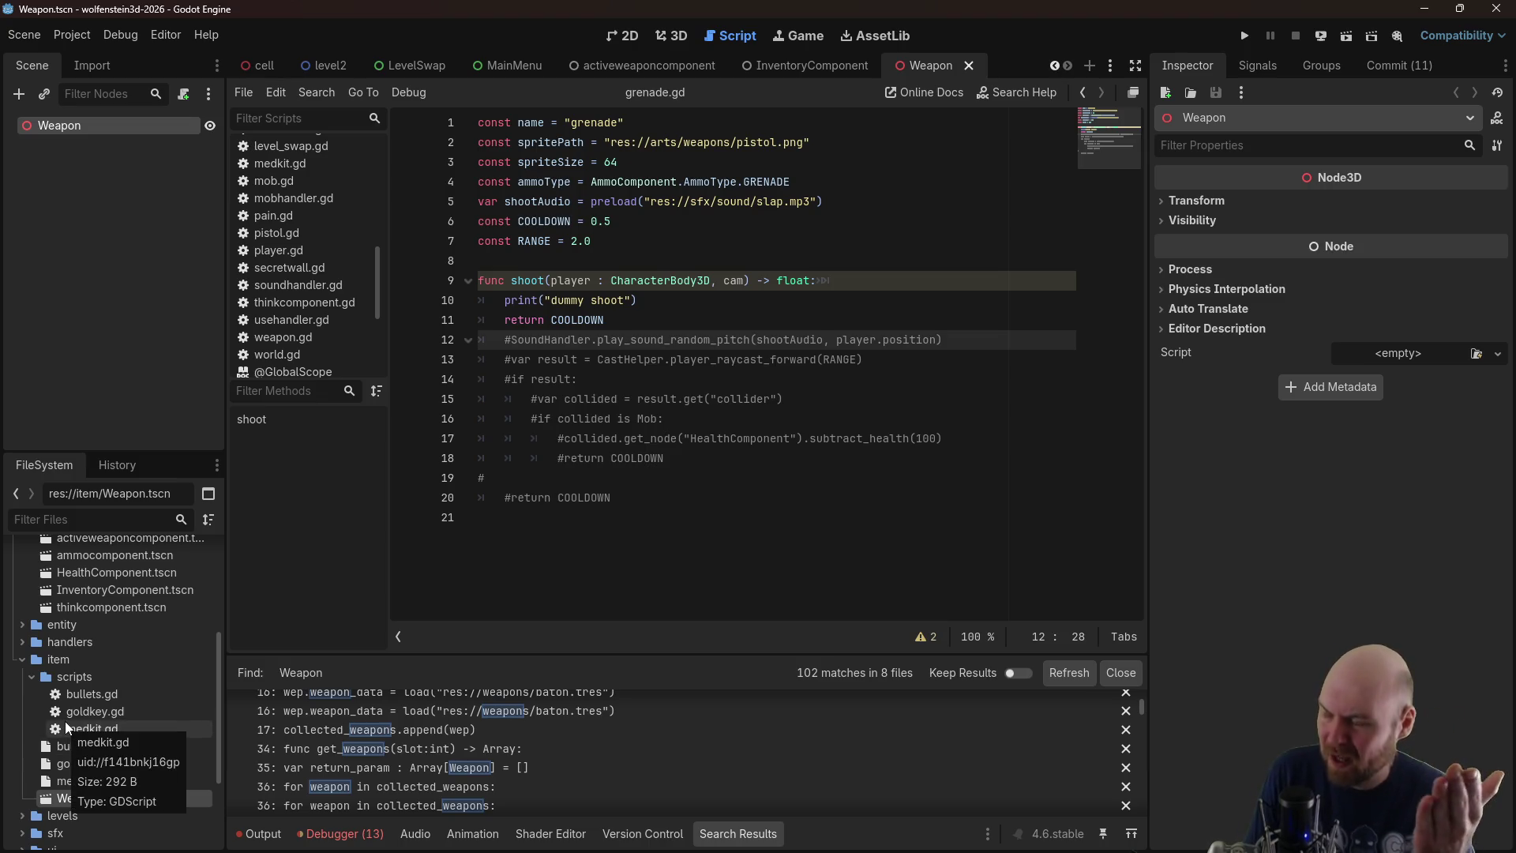
click(32, 677)
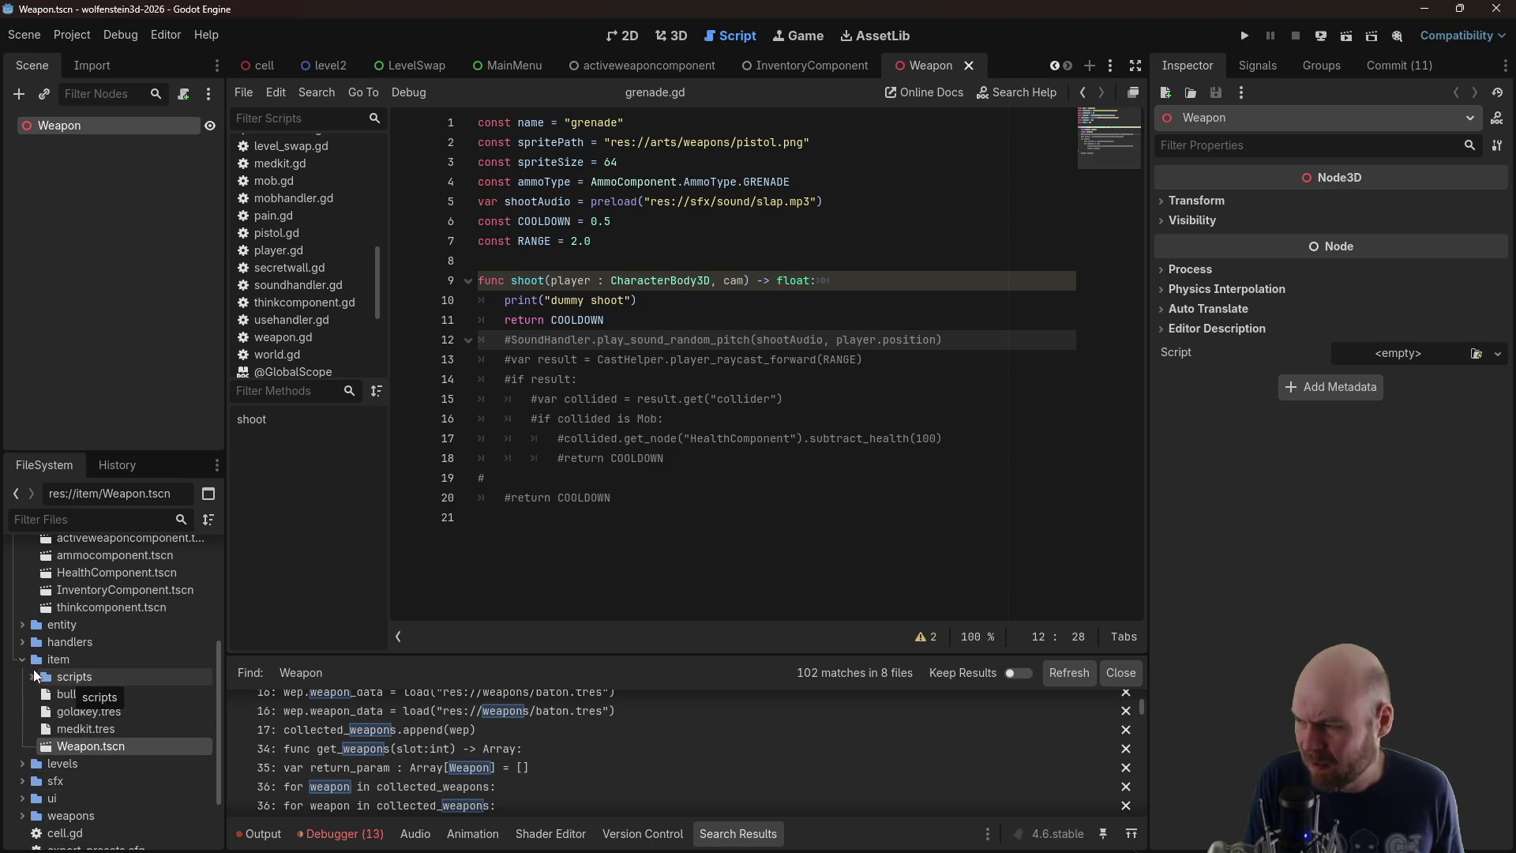
Browse the levels folder and open bullets.tres to inspect its properties
click(29, 764)
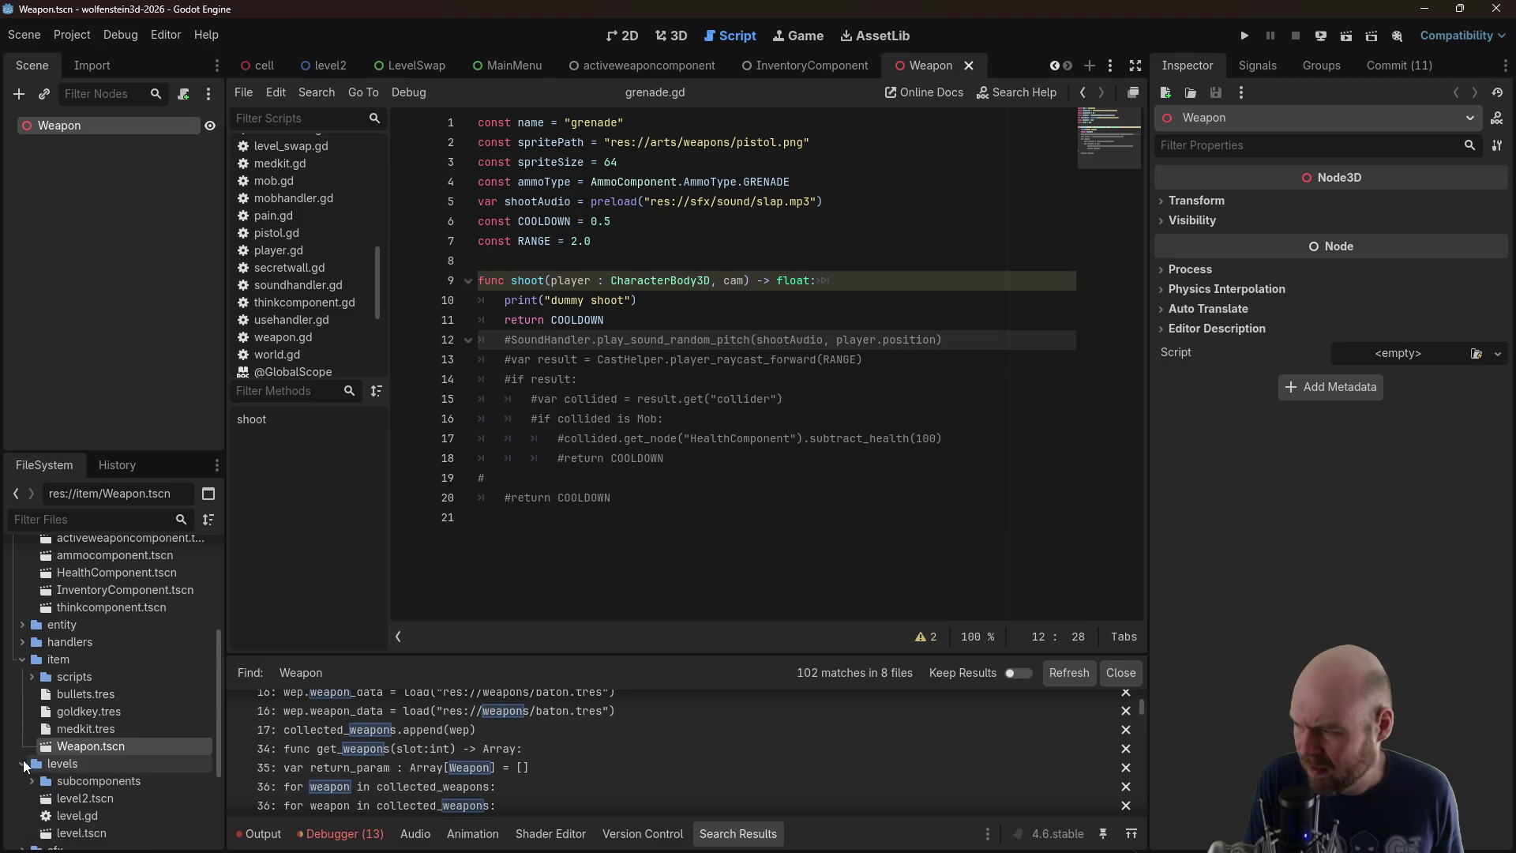
scroll(30, 747, down, 2)
click(31, 706)
scroll(30, 704, down, 2)
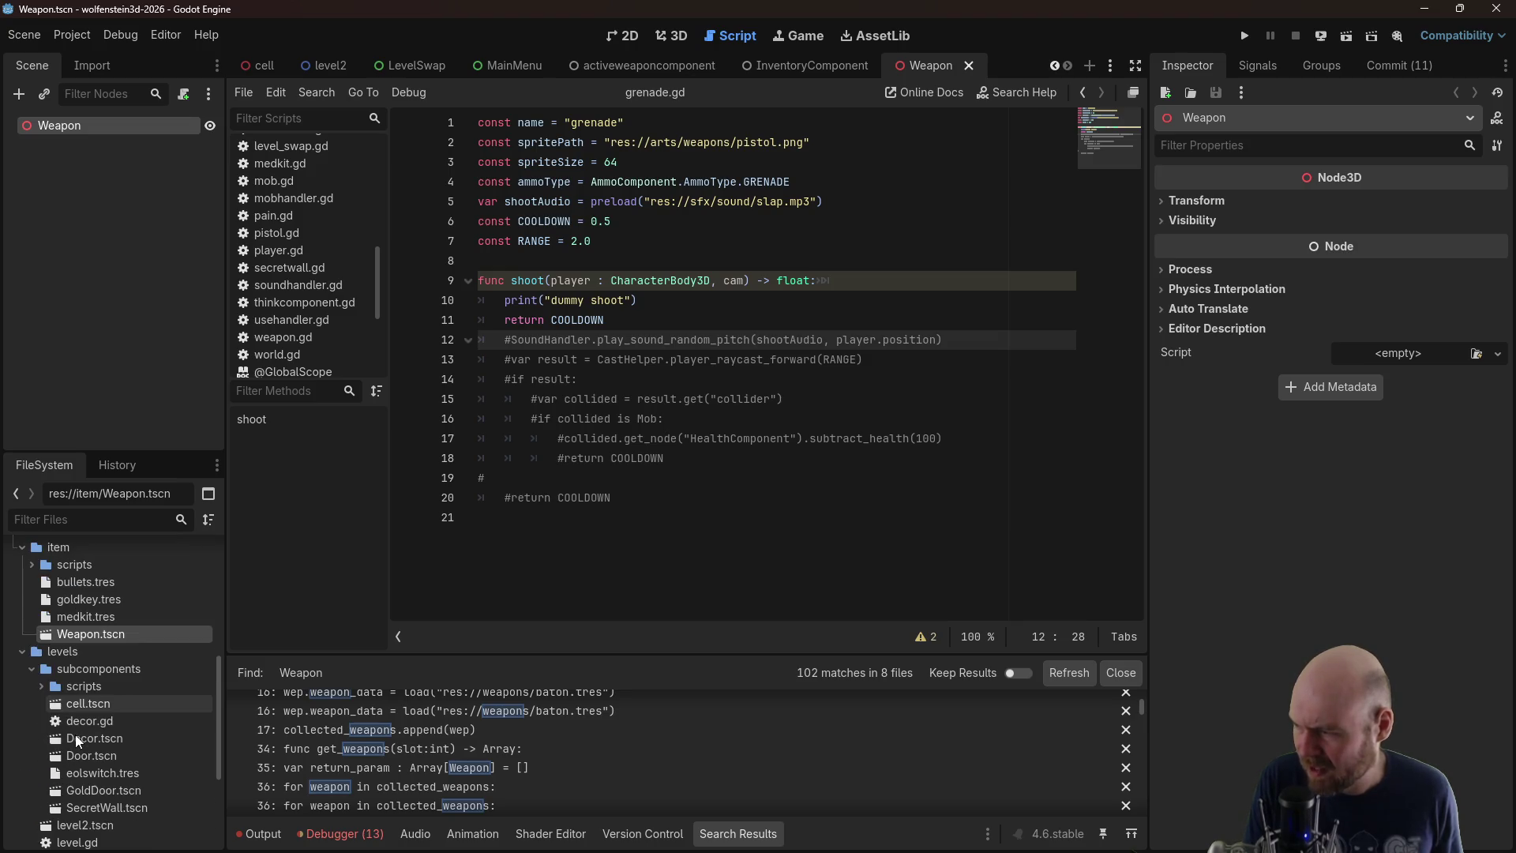
click(29, 652)
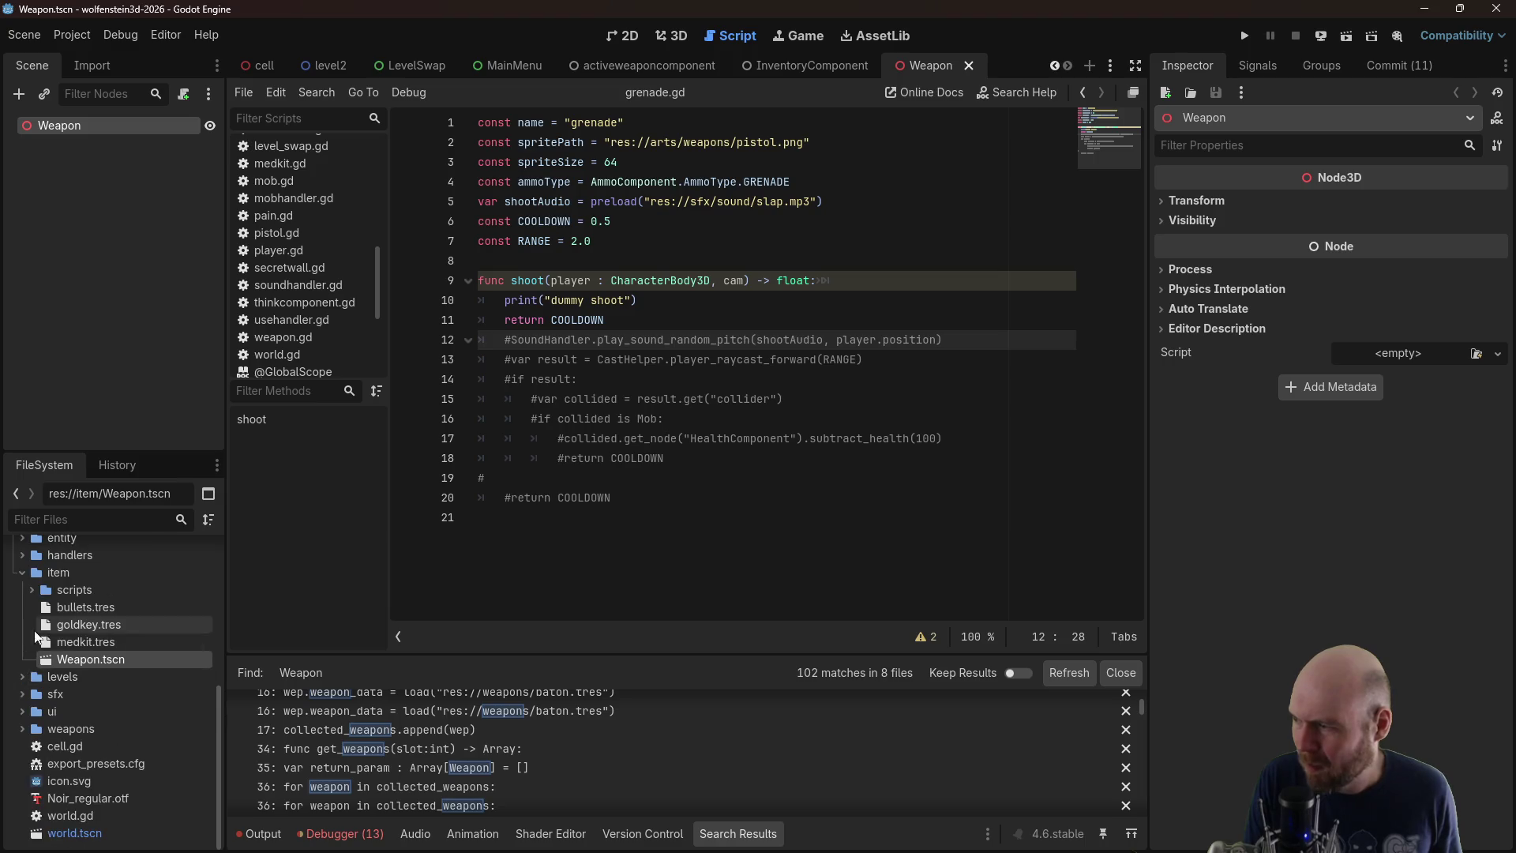
click(79, 610)
double_click(81, 613)
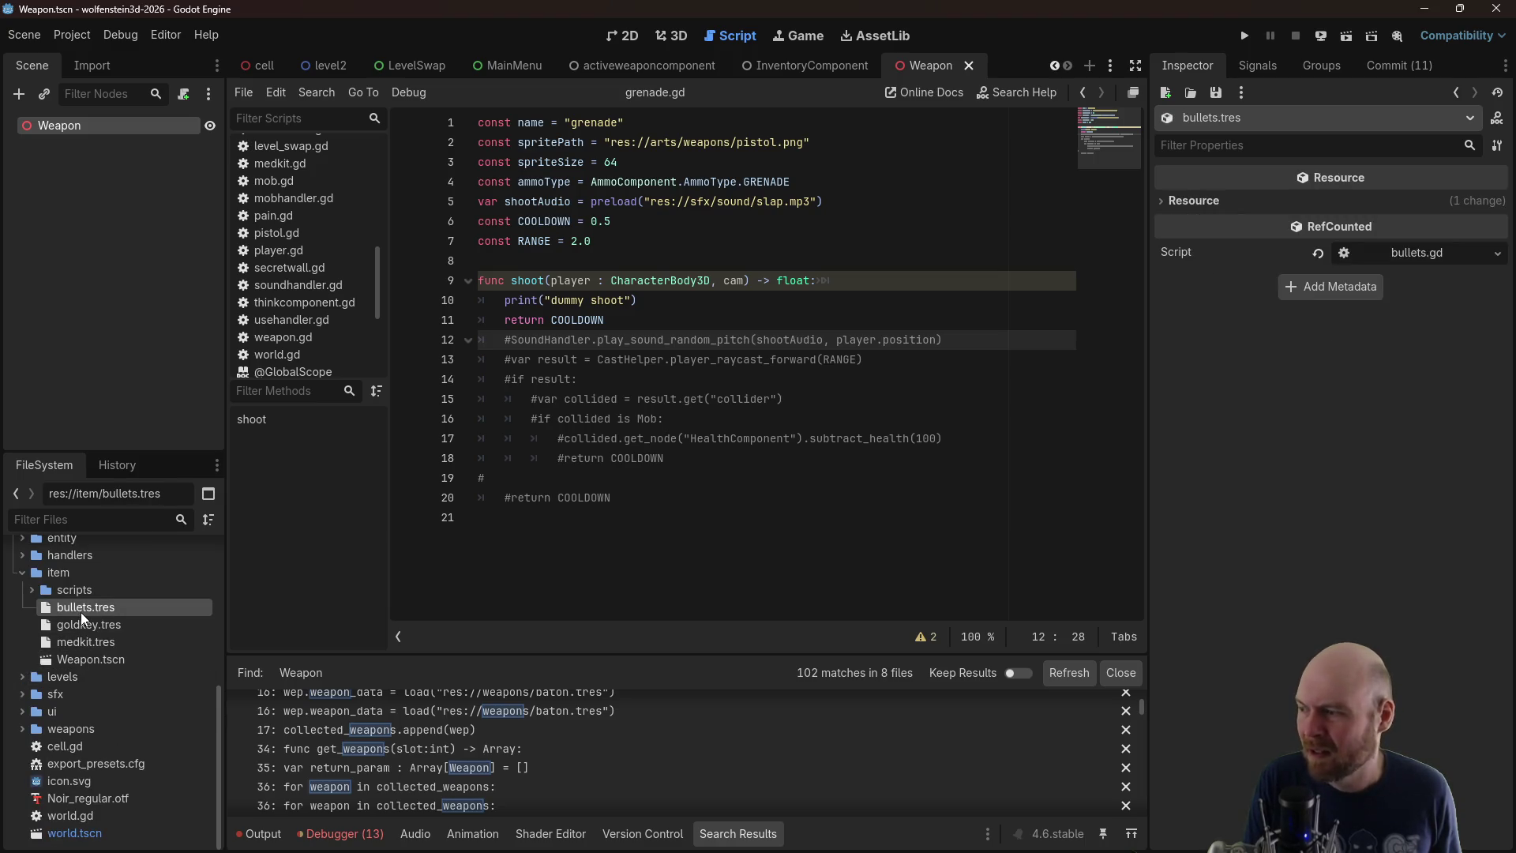
scroll(62, 619, up, 3)
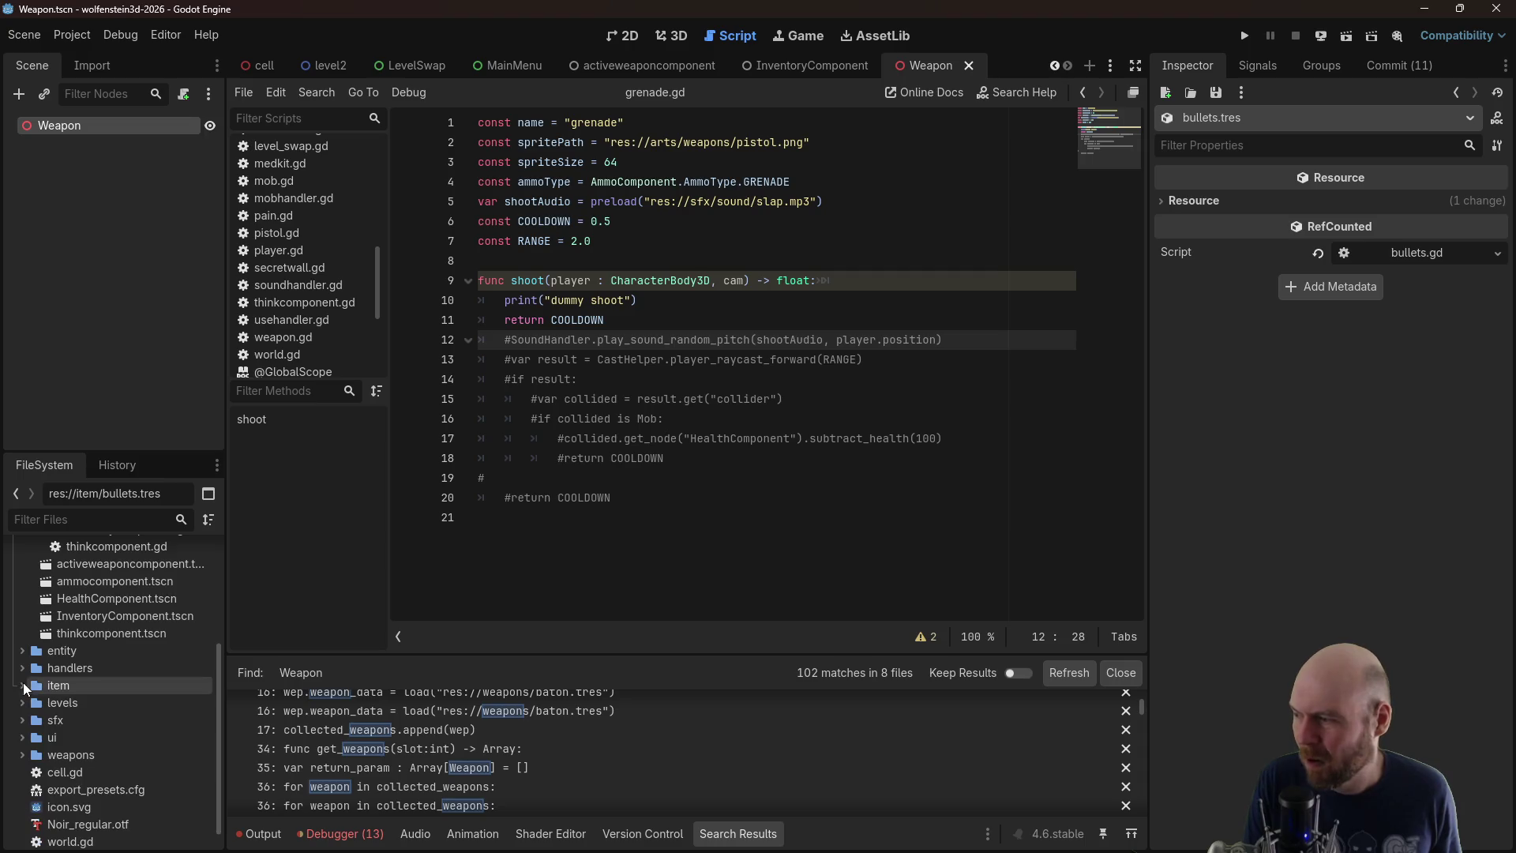
Open handlers/levelloader.gd and find where the item scene is loaded
click(22, 684)
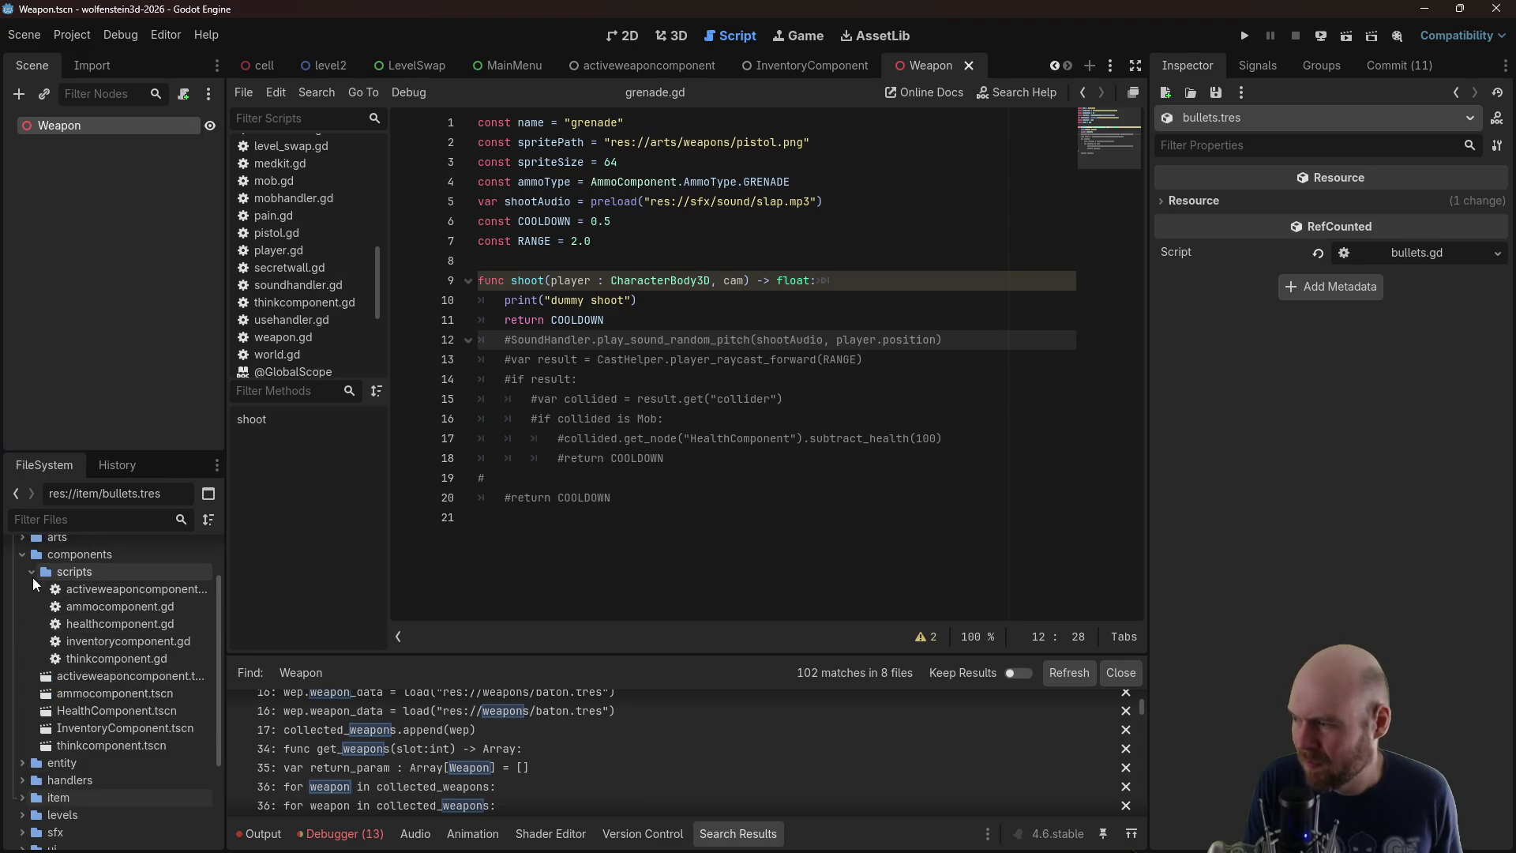
click(32, 573)
click(22, 555)
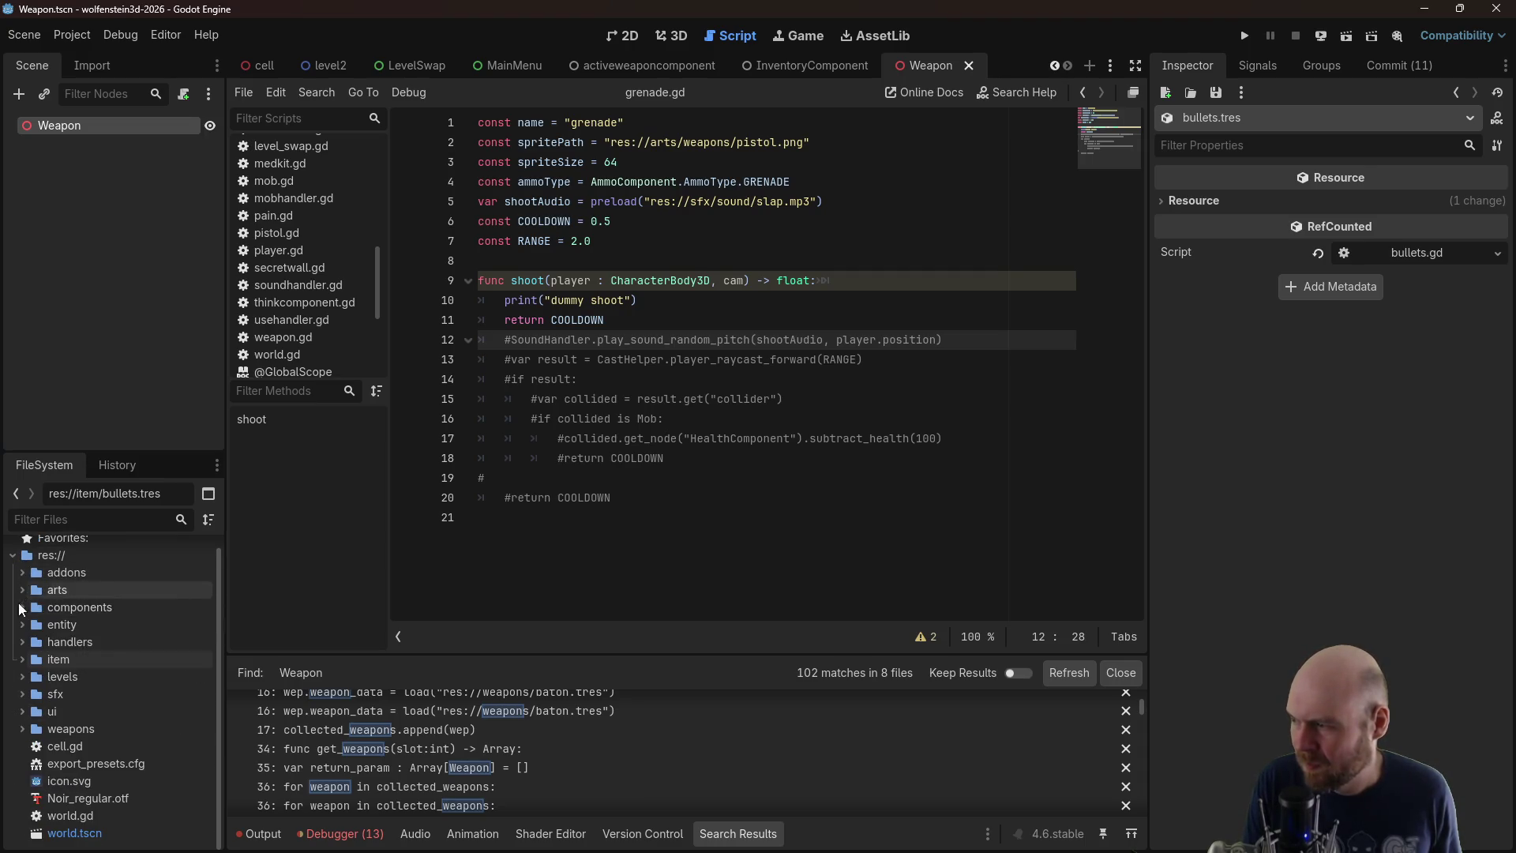
click(21, 643)
double_click(113, 782)
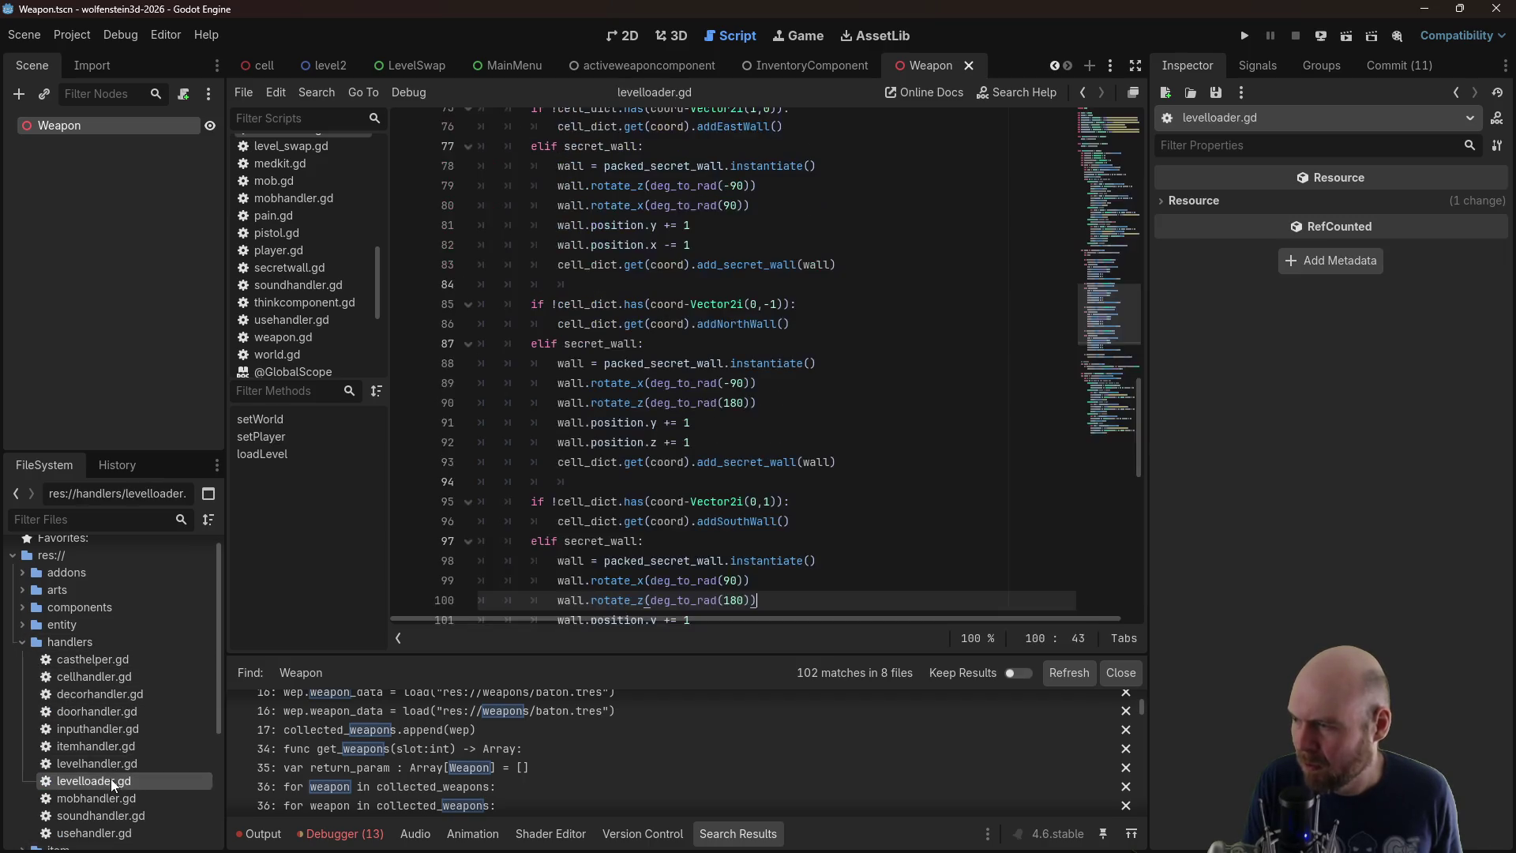
scroll(1132, 320, up, 8)
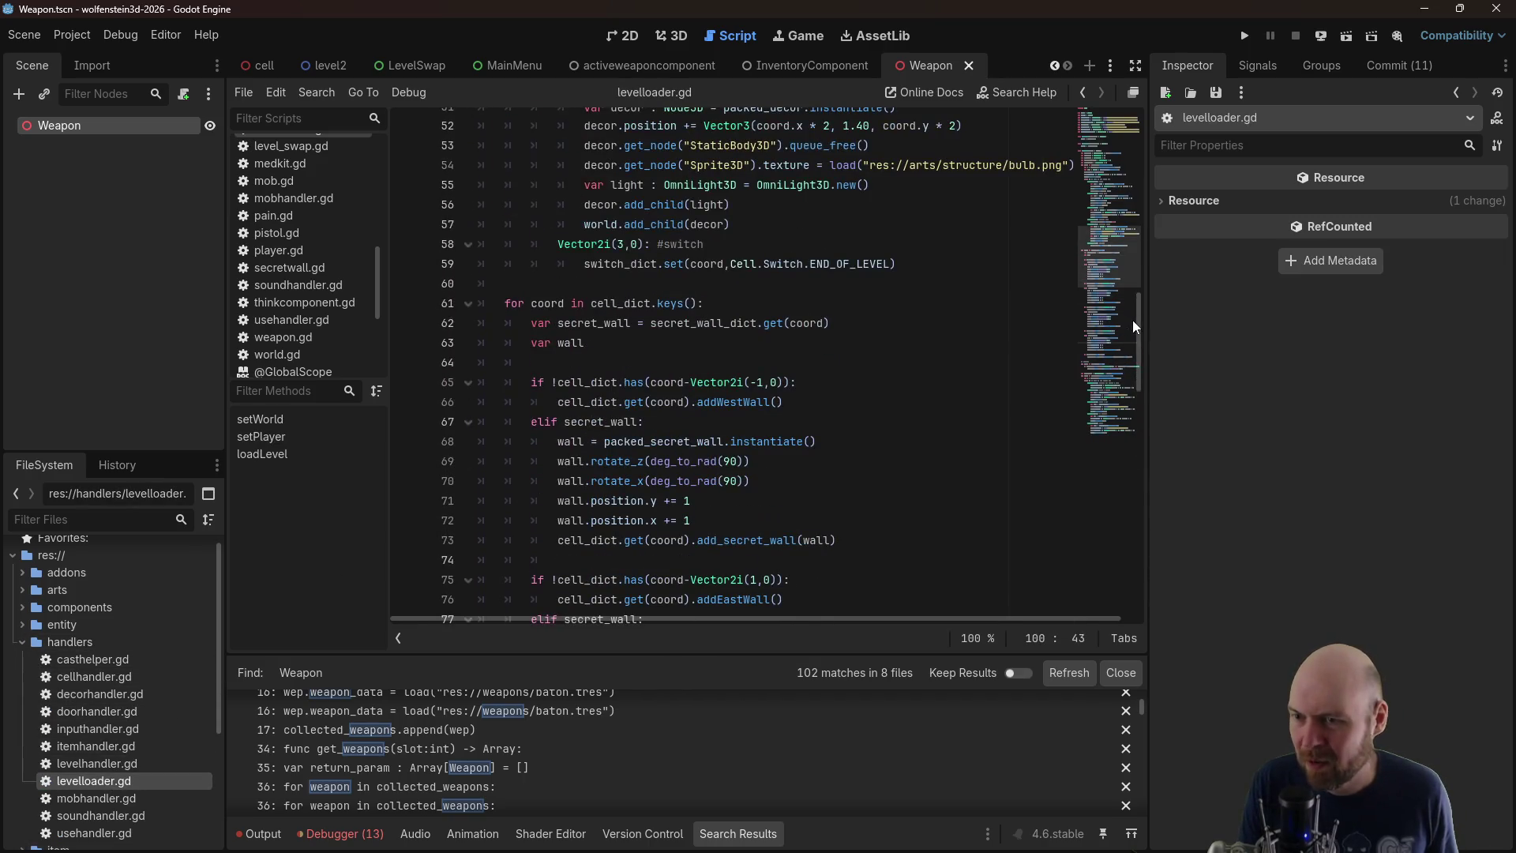
scroll(1134, 319, down, 1)
drag(1133, 358, 1112, 583)
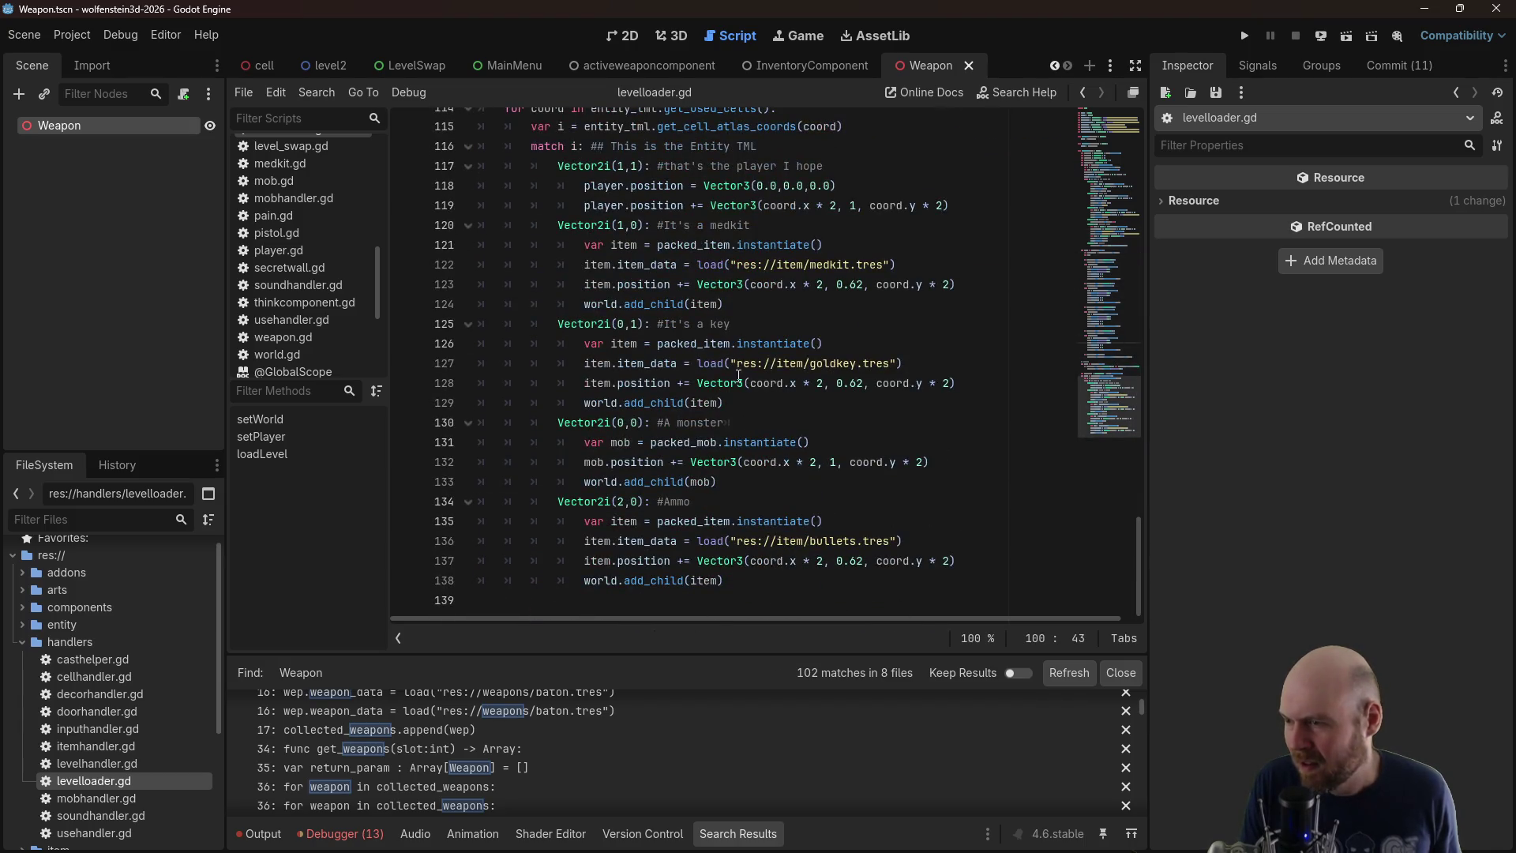
ctrl+click(780, 362)
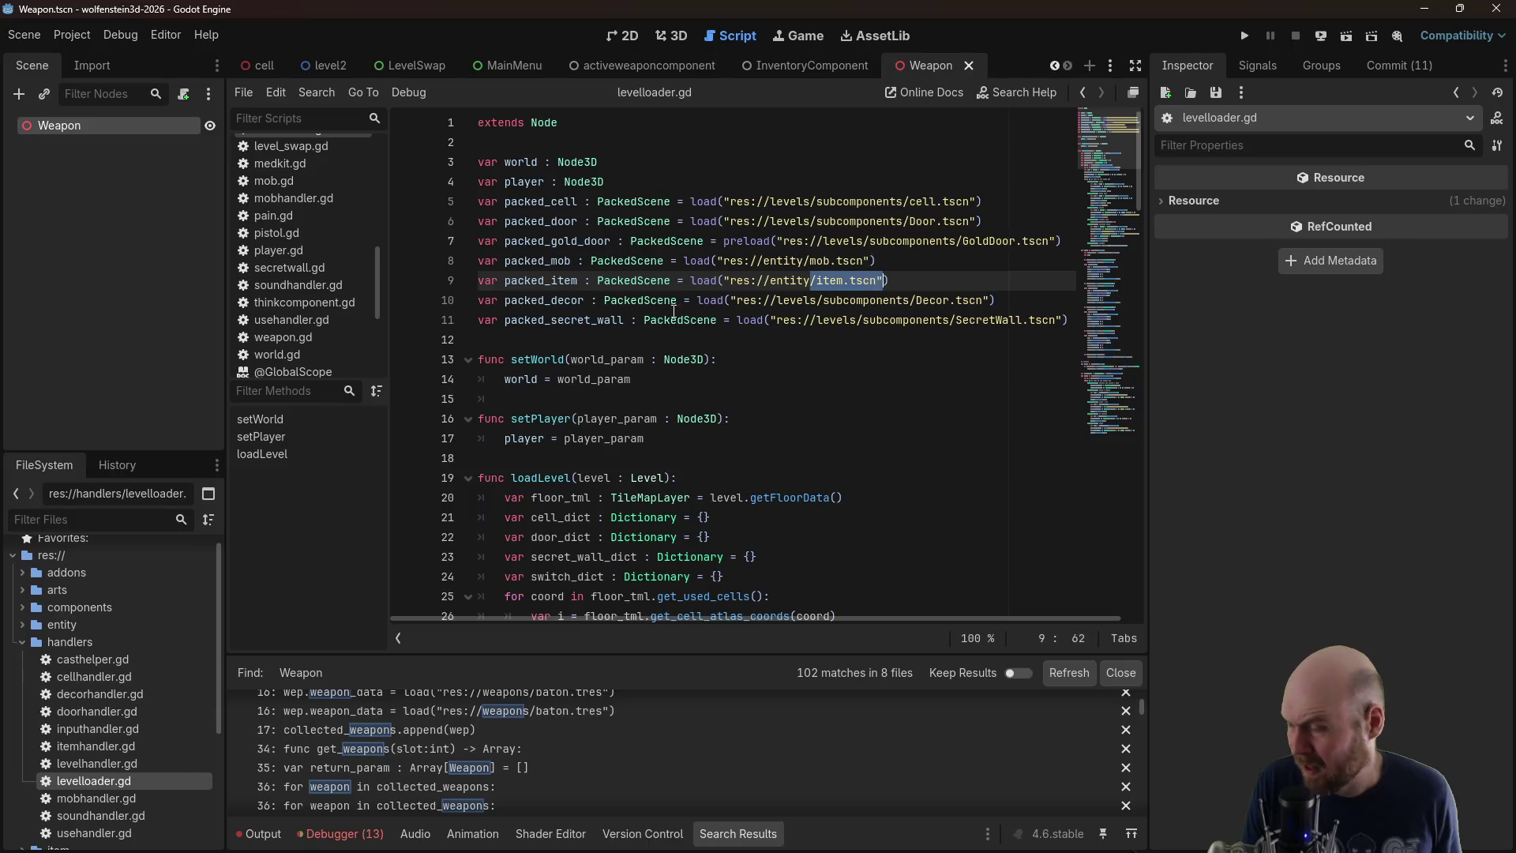
Check Weapon.tscn in item, review the entity placement code, and switch to the level2 scene
double_click(27, 623)
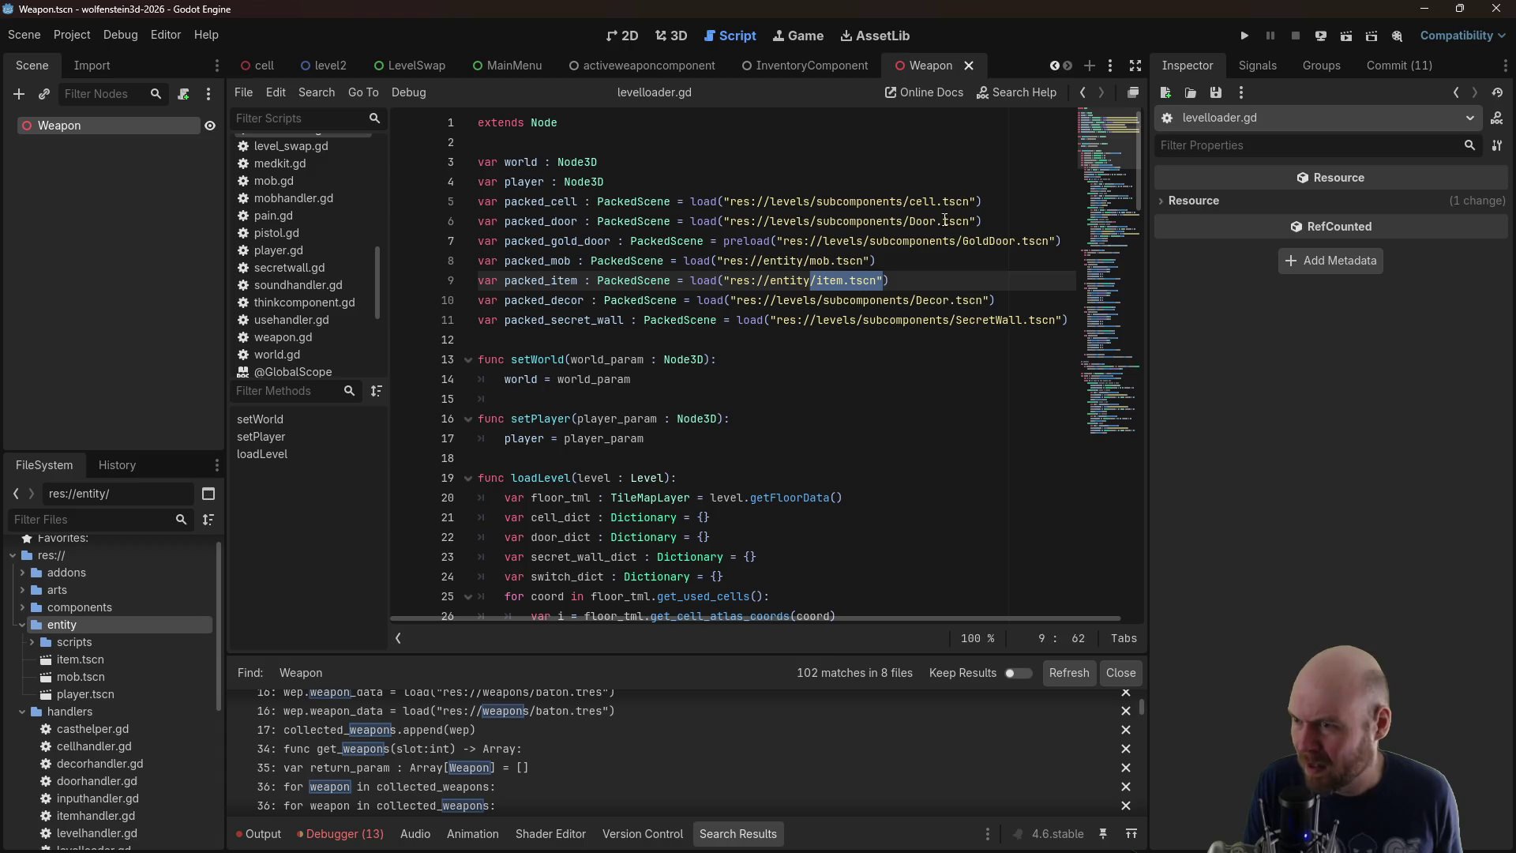
click(22, 625)
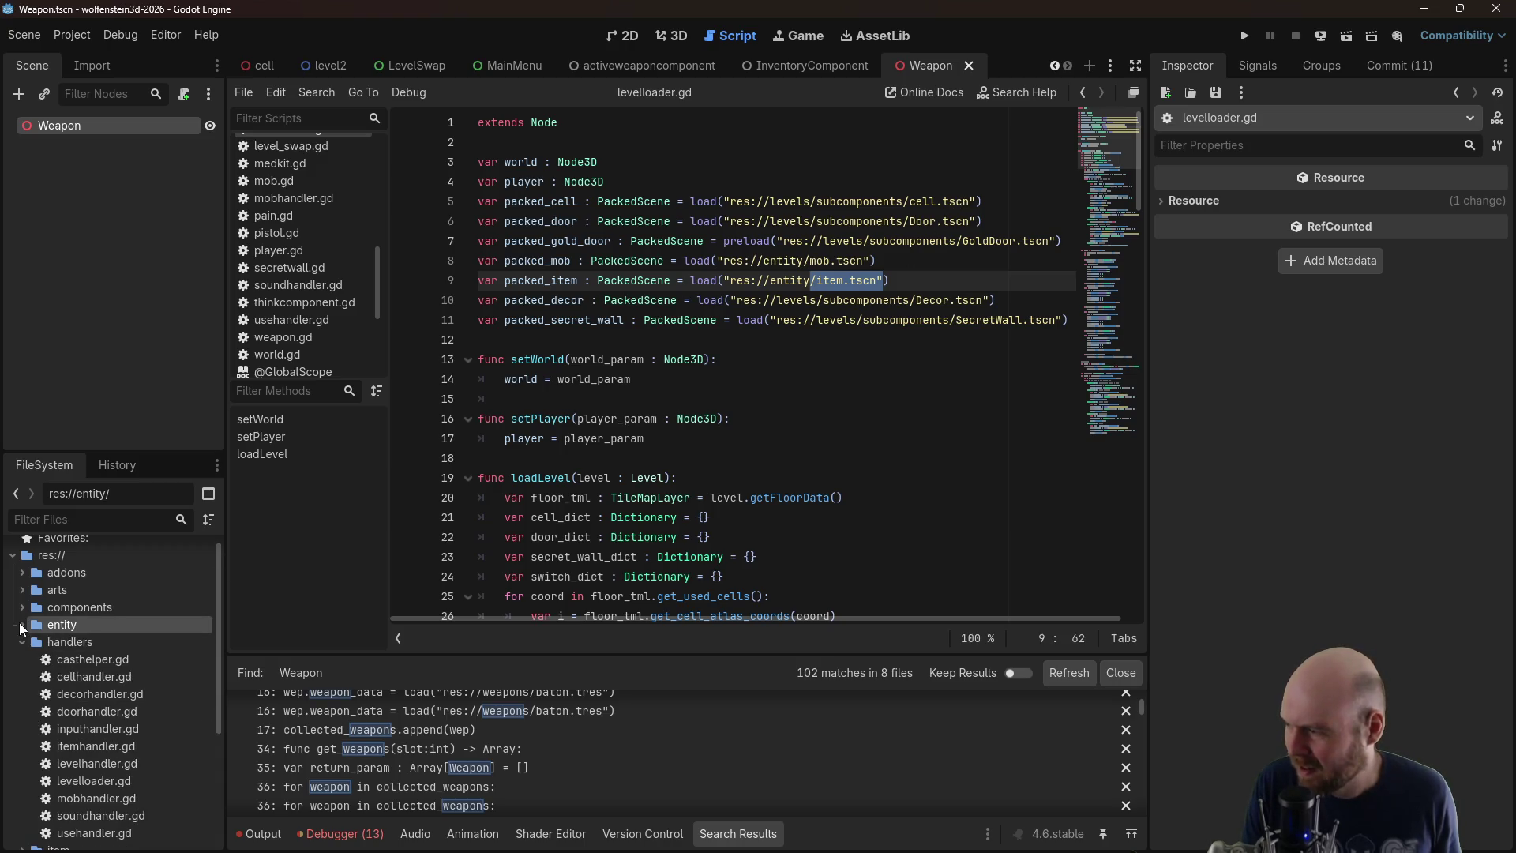
click(22, 641)
click(22, 660)
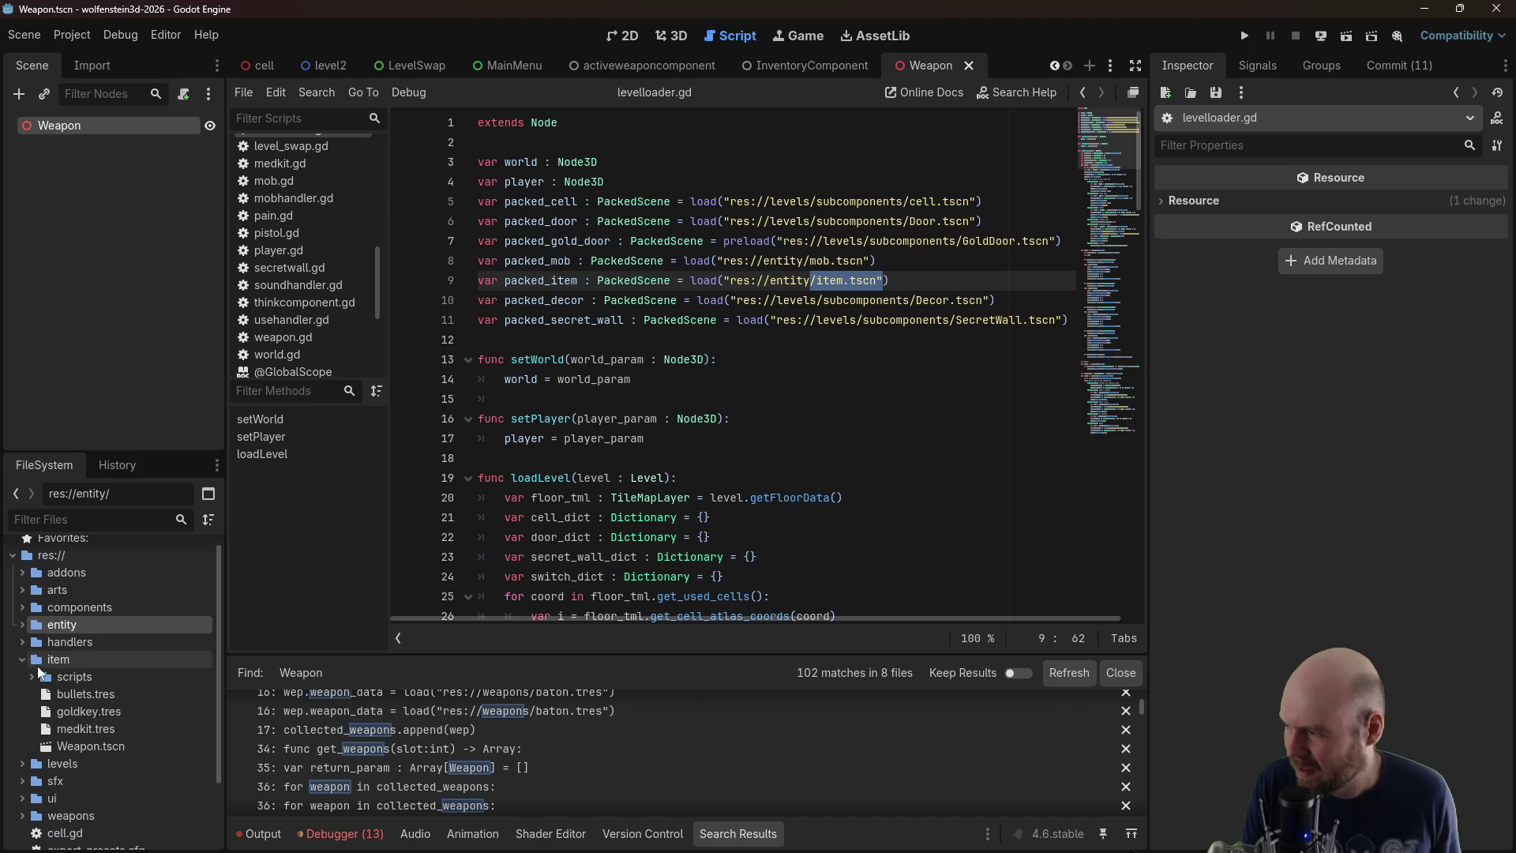
click(61, 747)
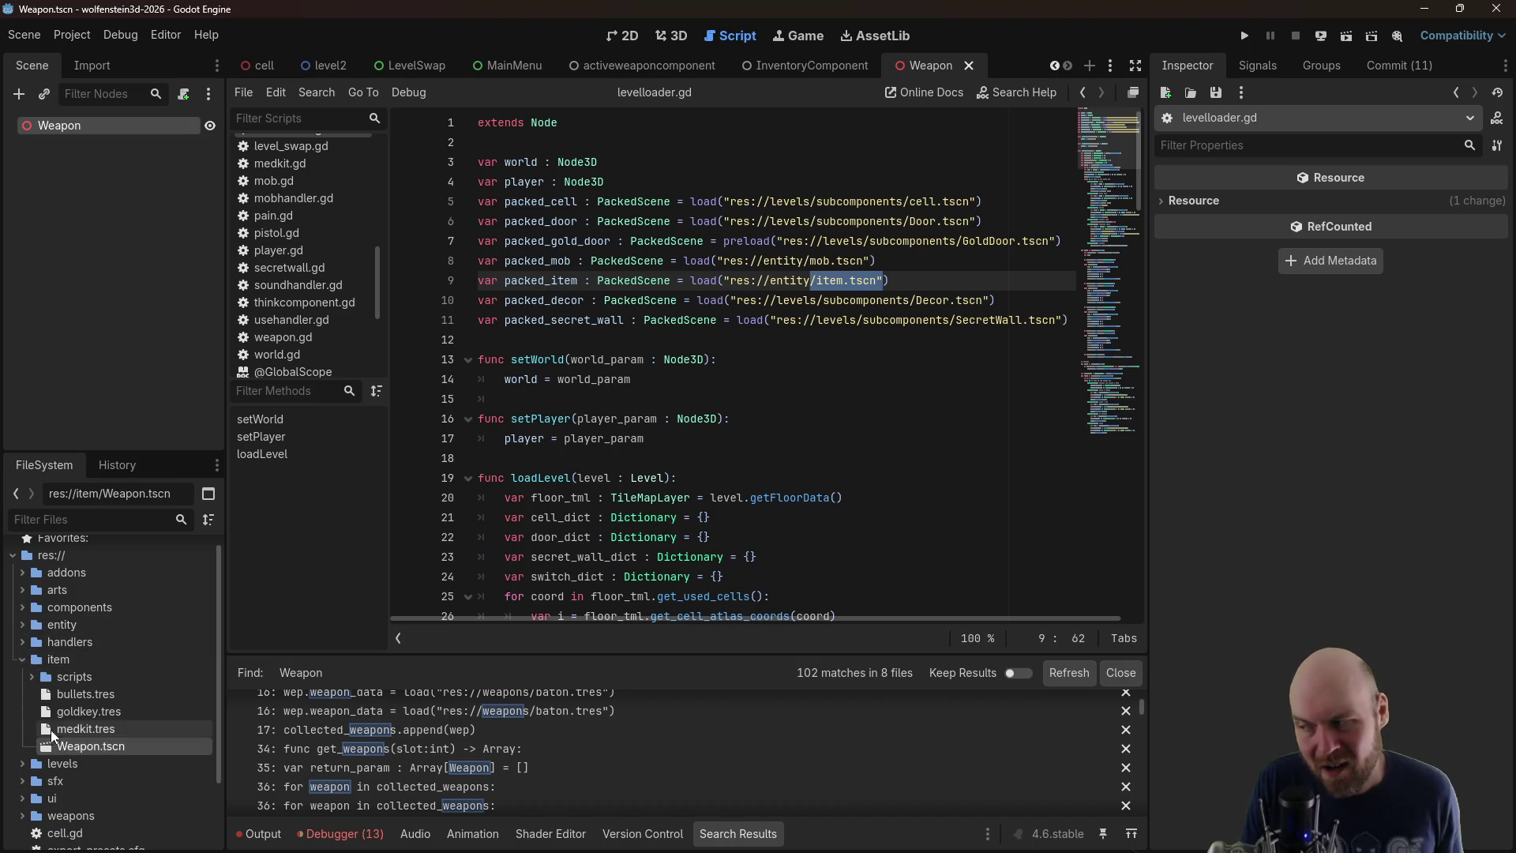
click(22, 658)
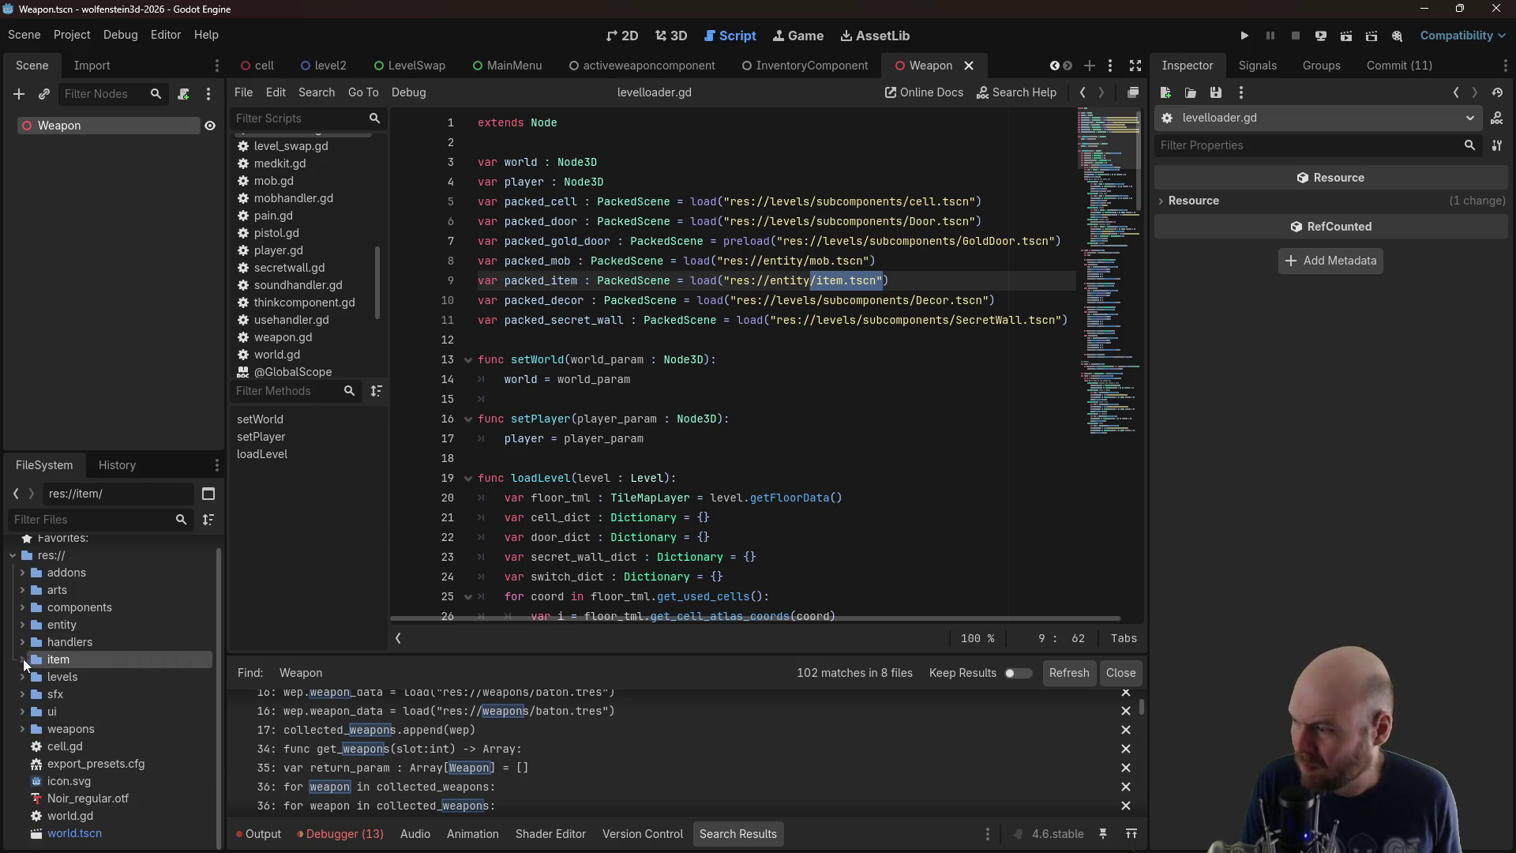
click(487, 388)
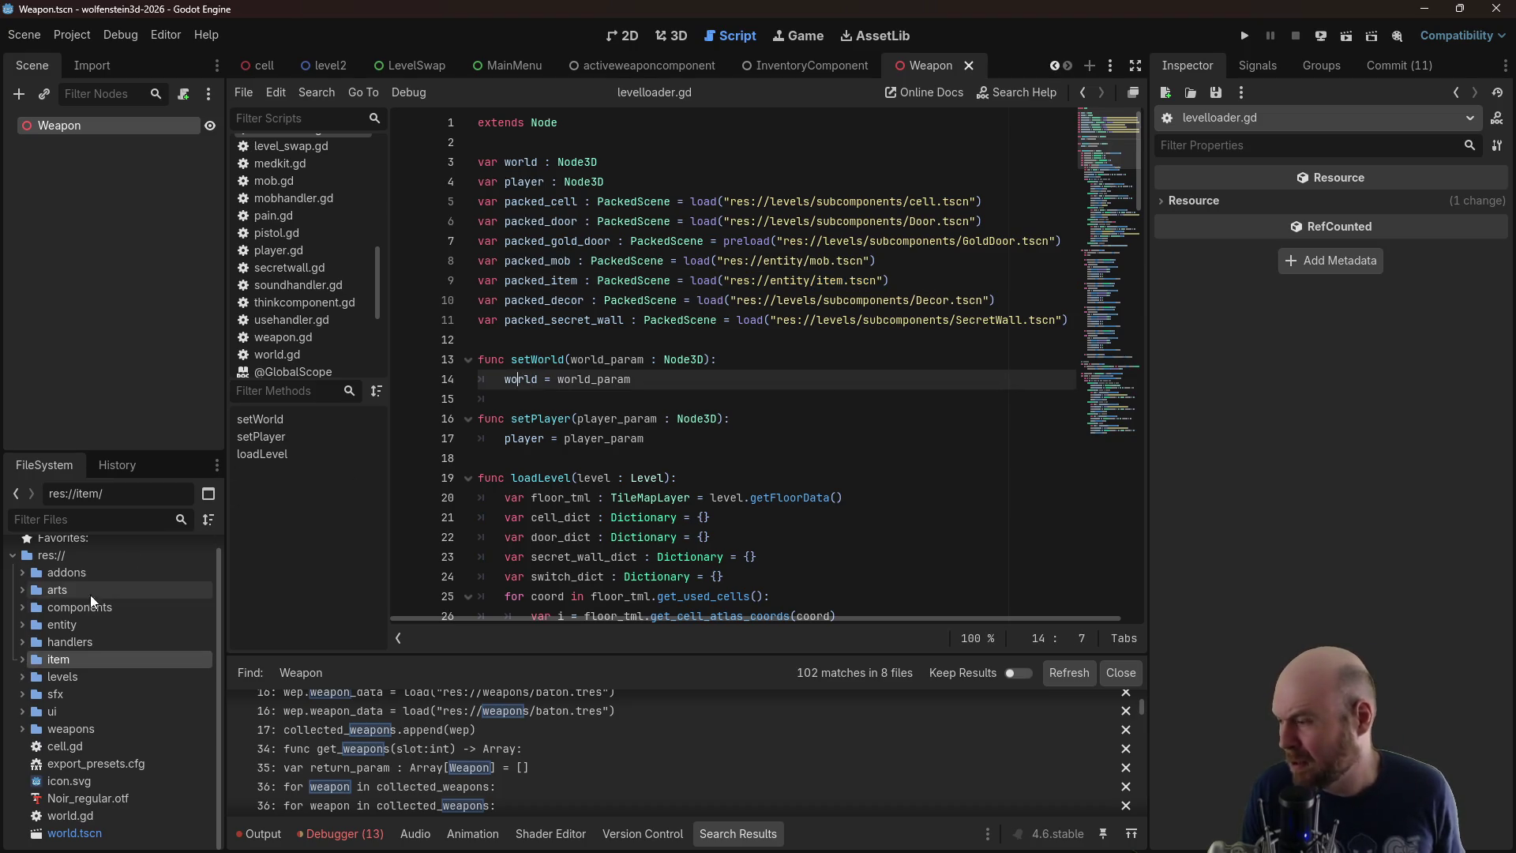
scroll(766, 364, down, 4)
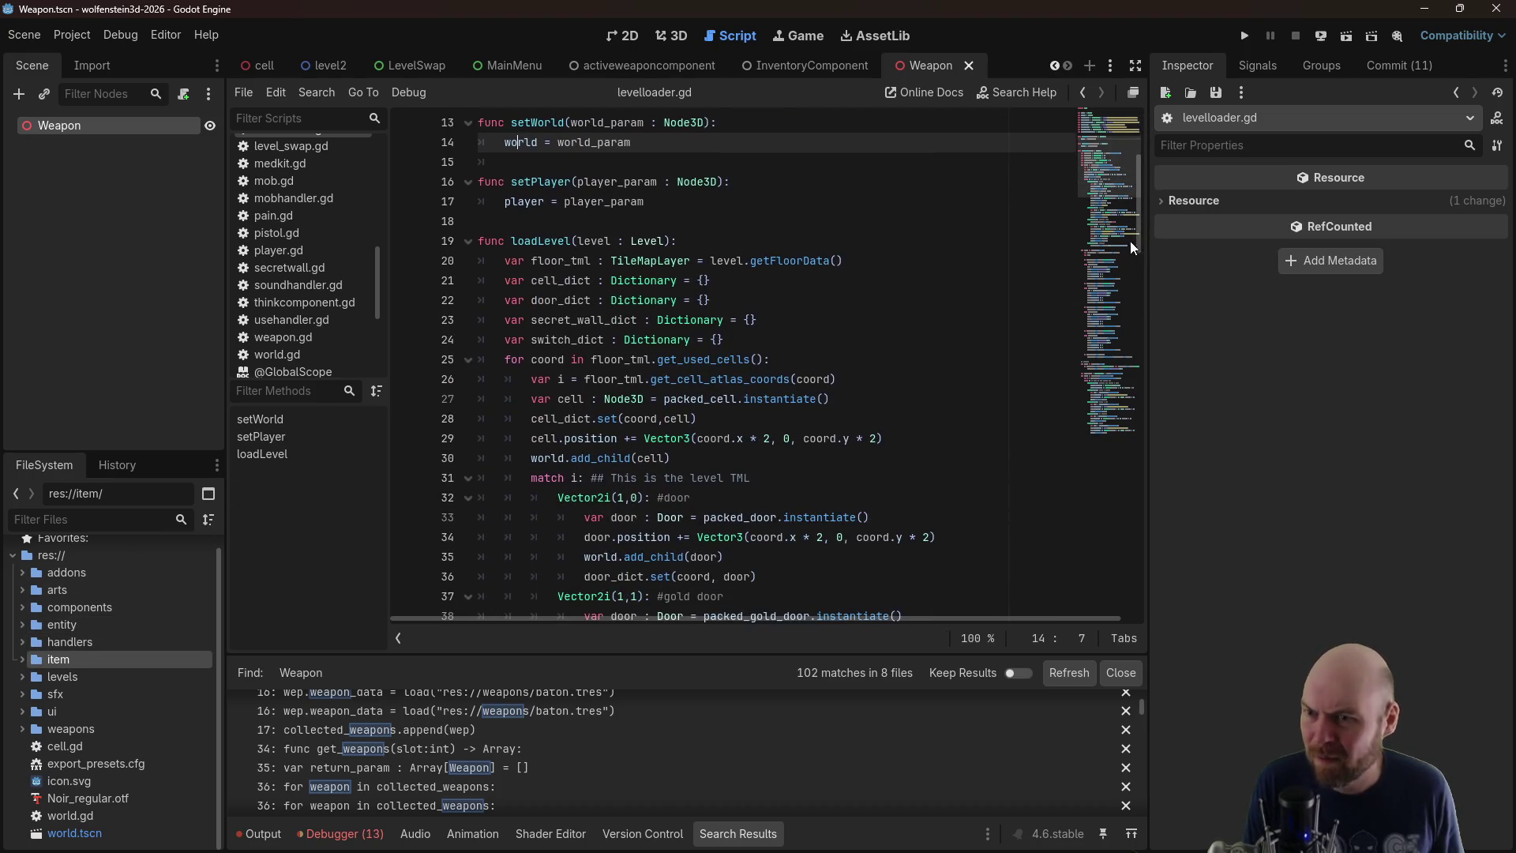
click(1129, 396)
click(1129, 396)
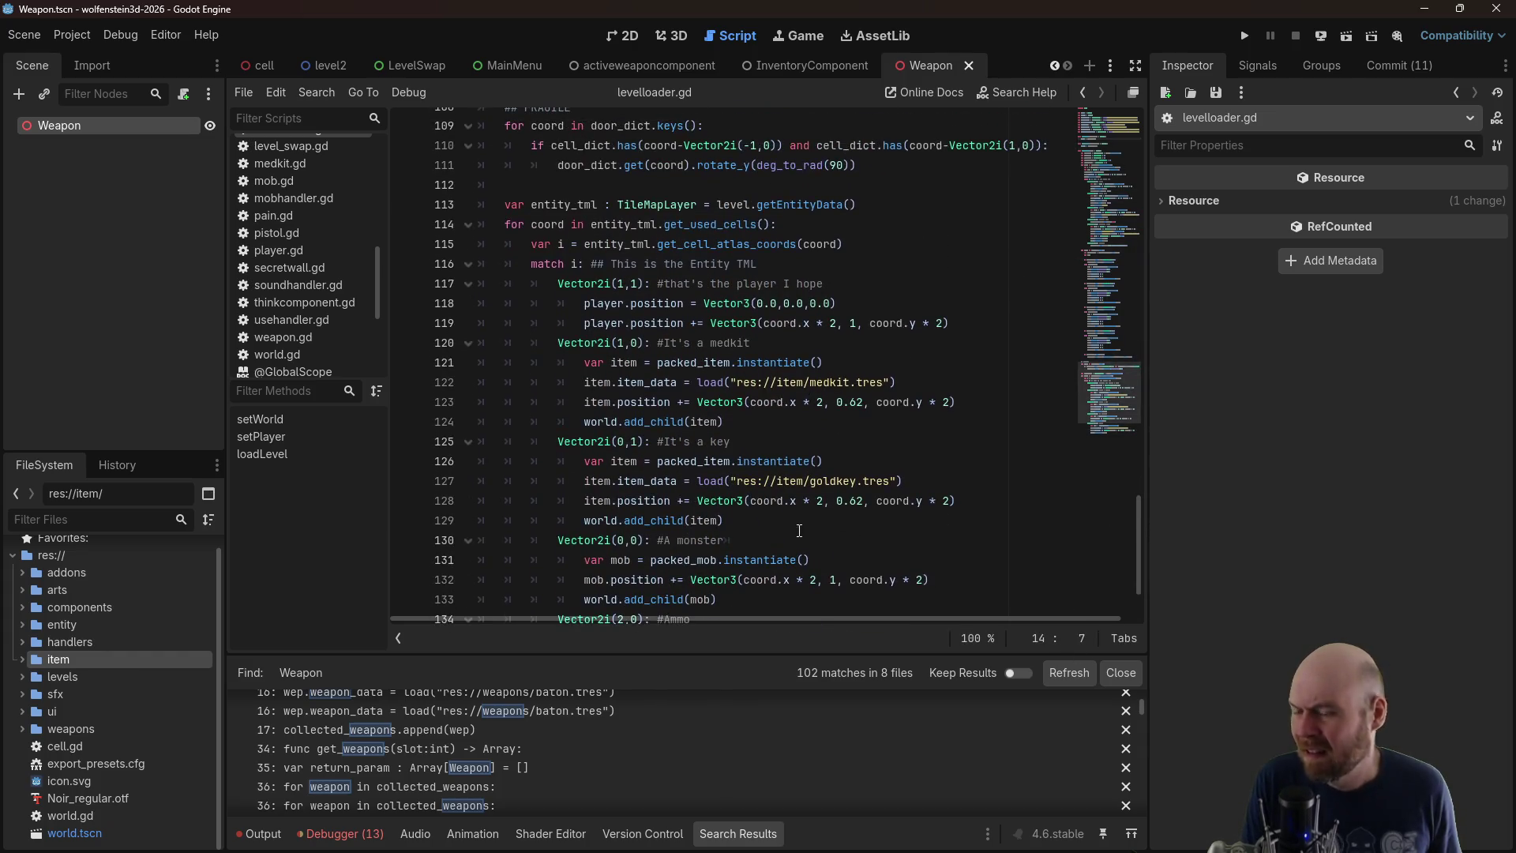
click(324, 70)
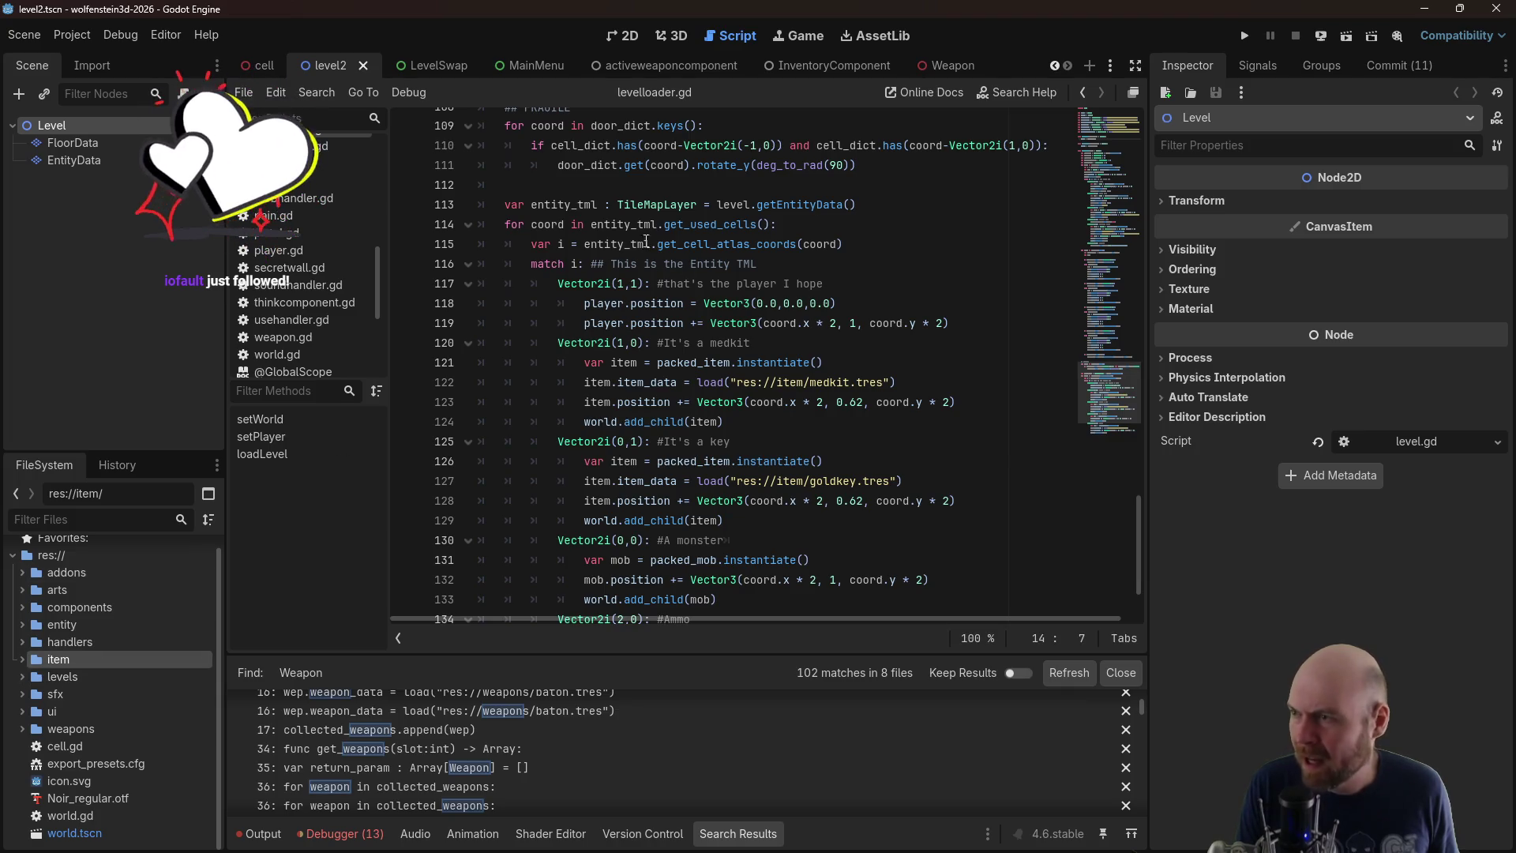
Create a plain Resource saved as grenades.tres and move it into the item folder
click(22, 658)
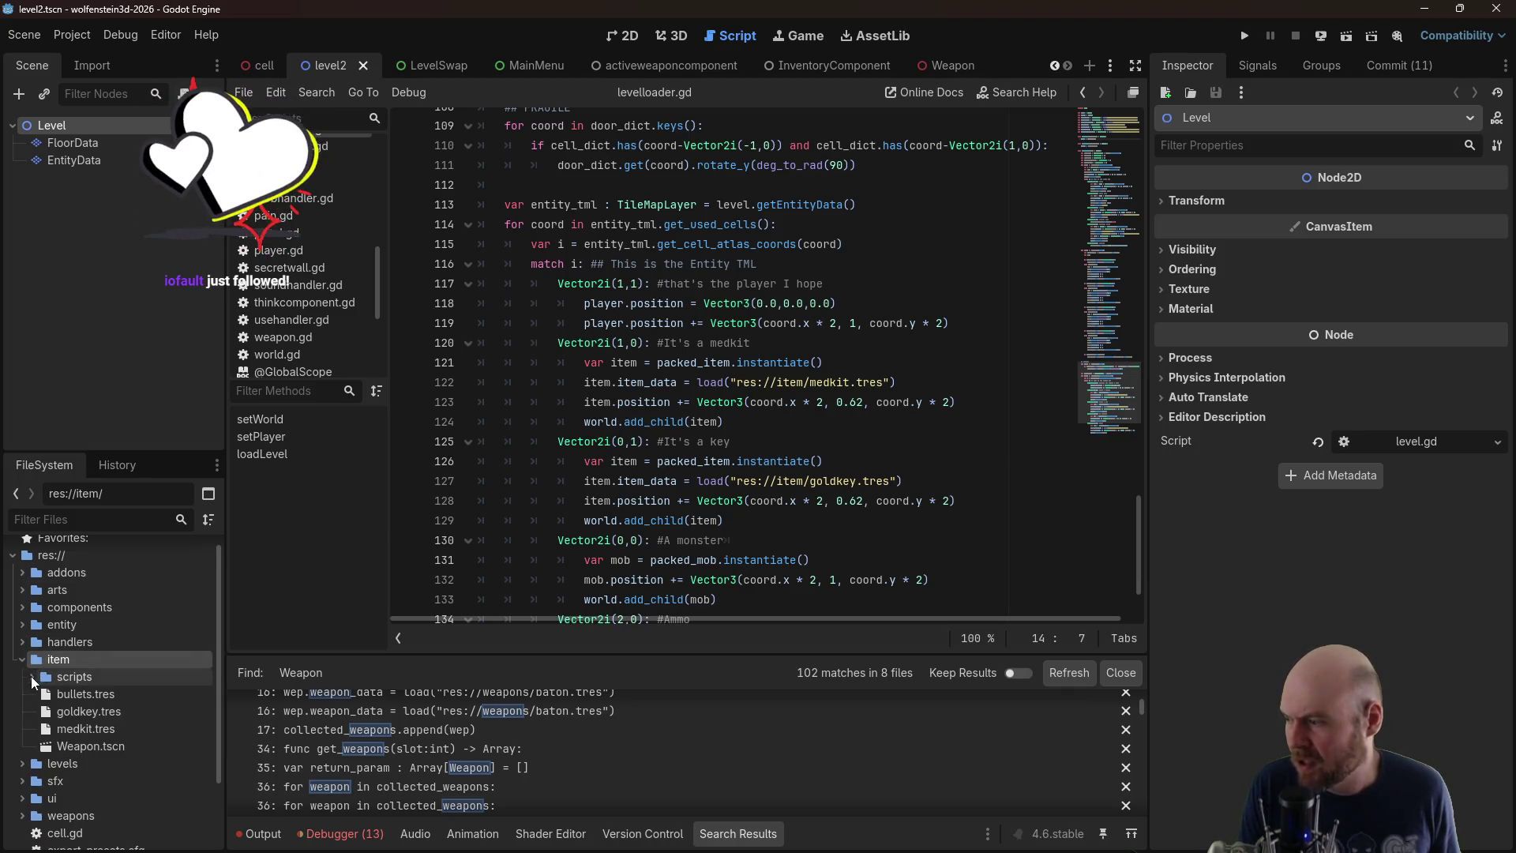
click(31, 676)
right_click(76, 678)
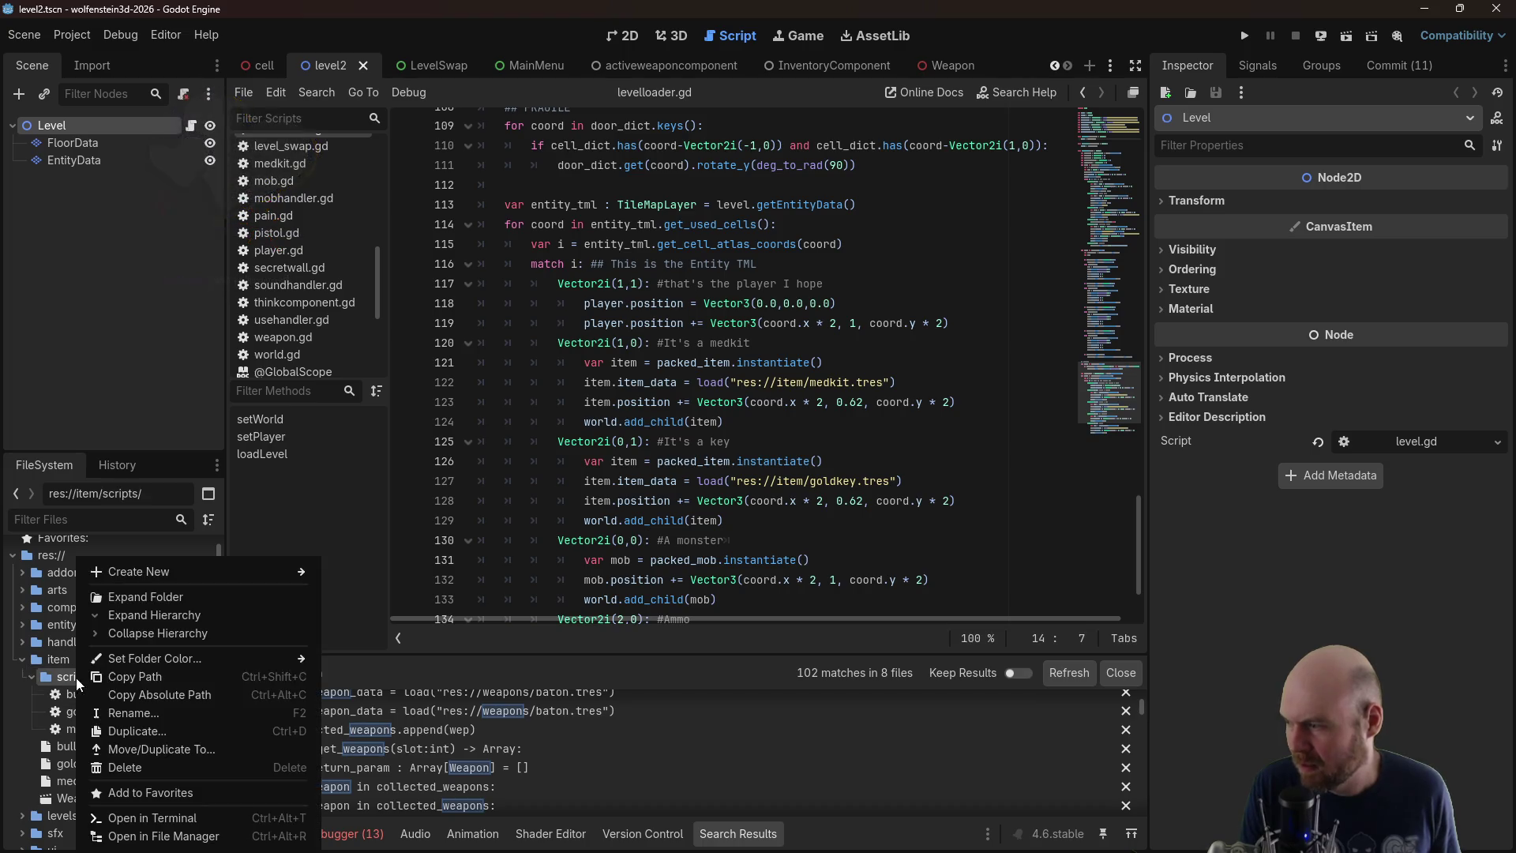
mouse_move(158, 573)
click(395, 622)
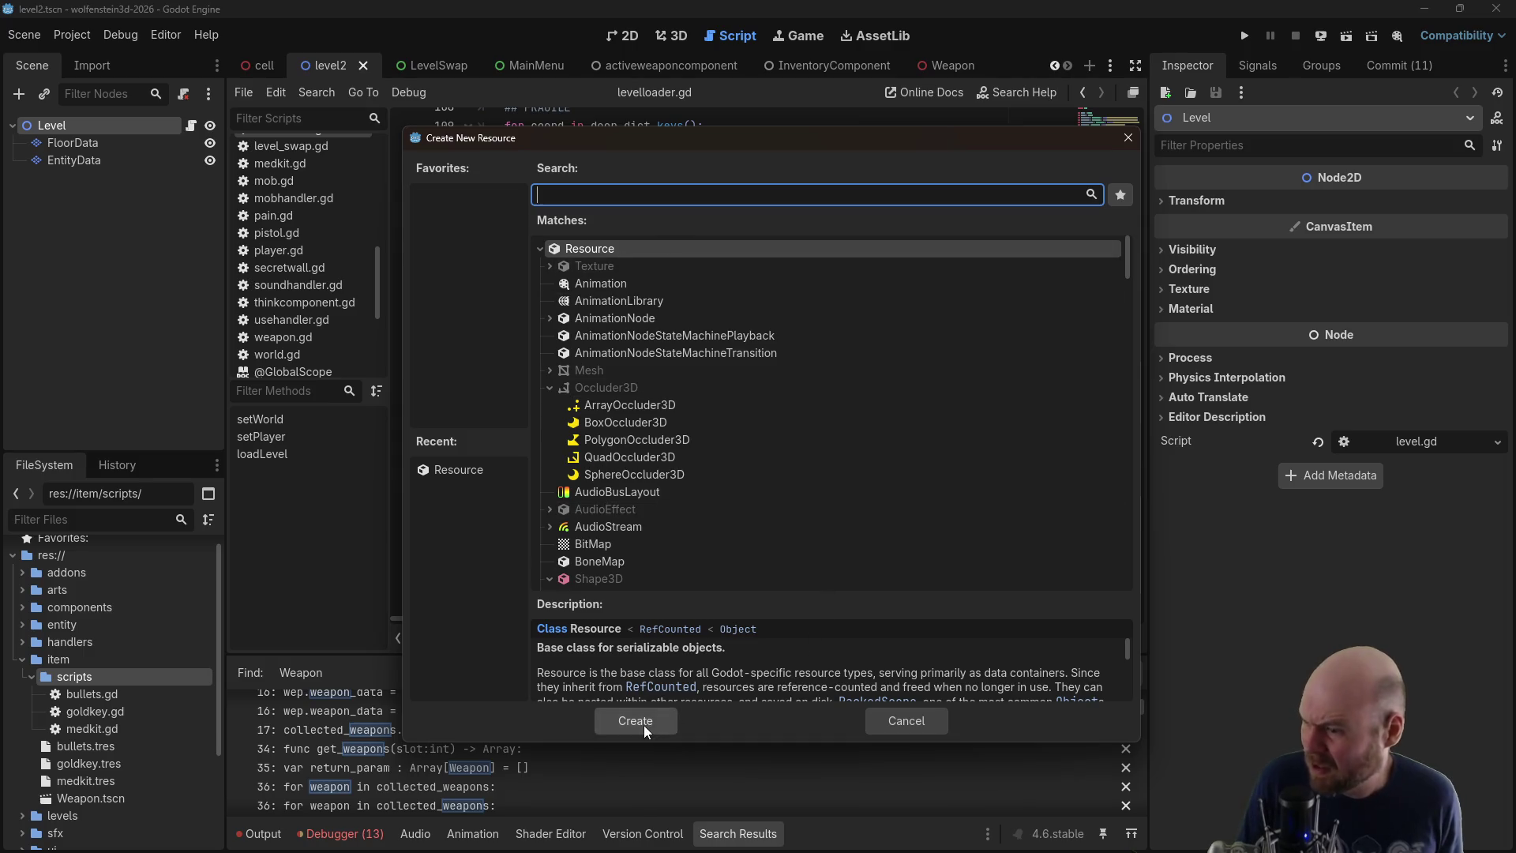
click(643, 724)
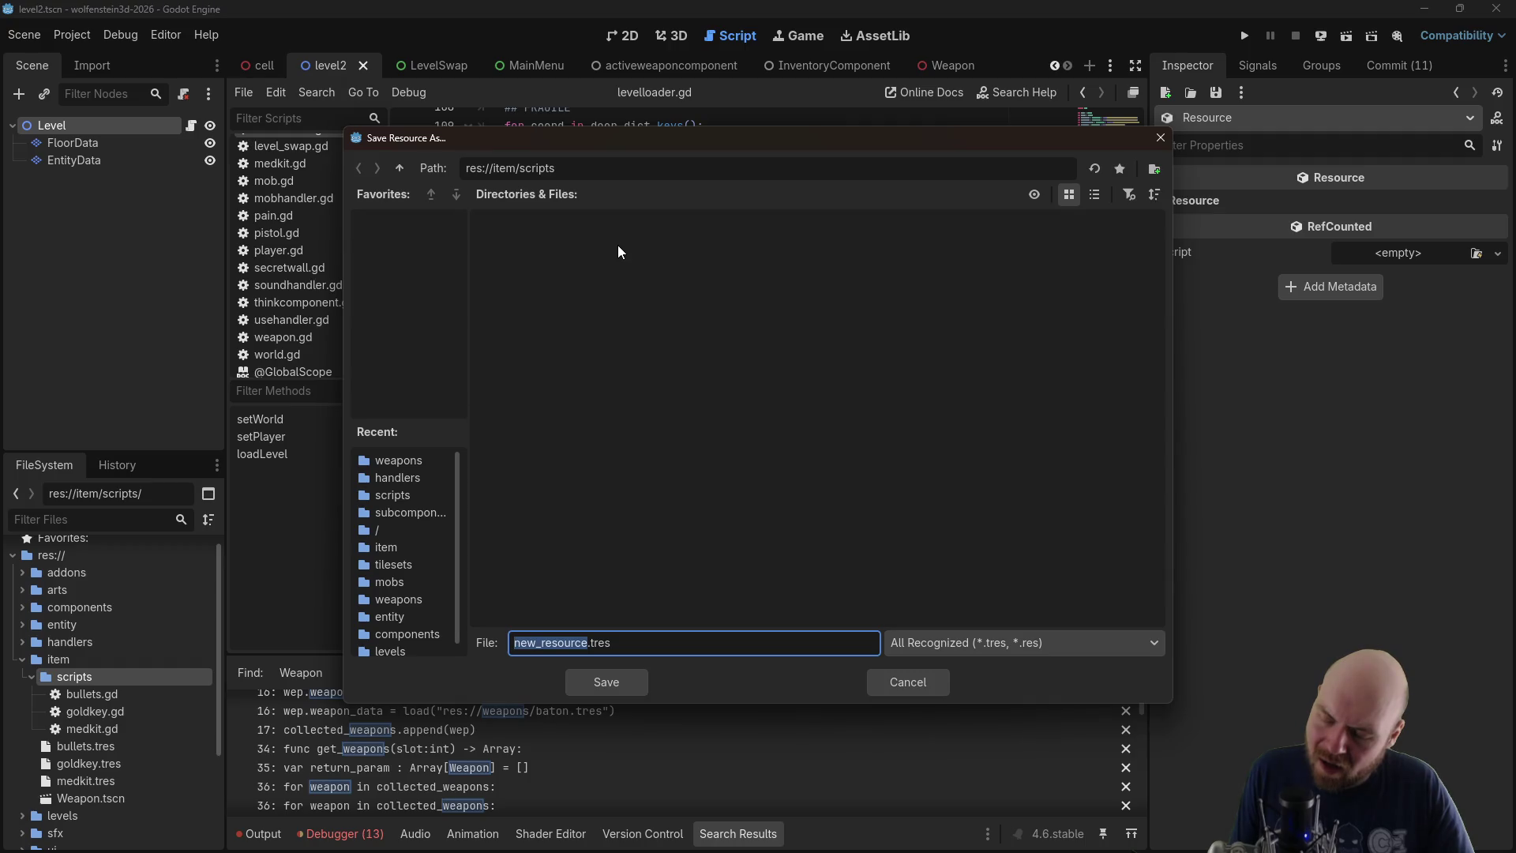
text(grenades)
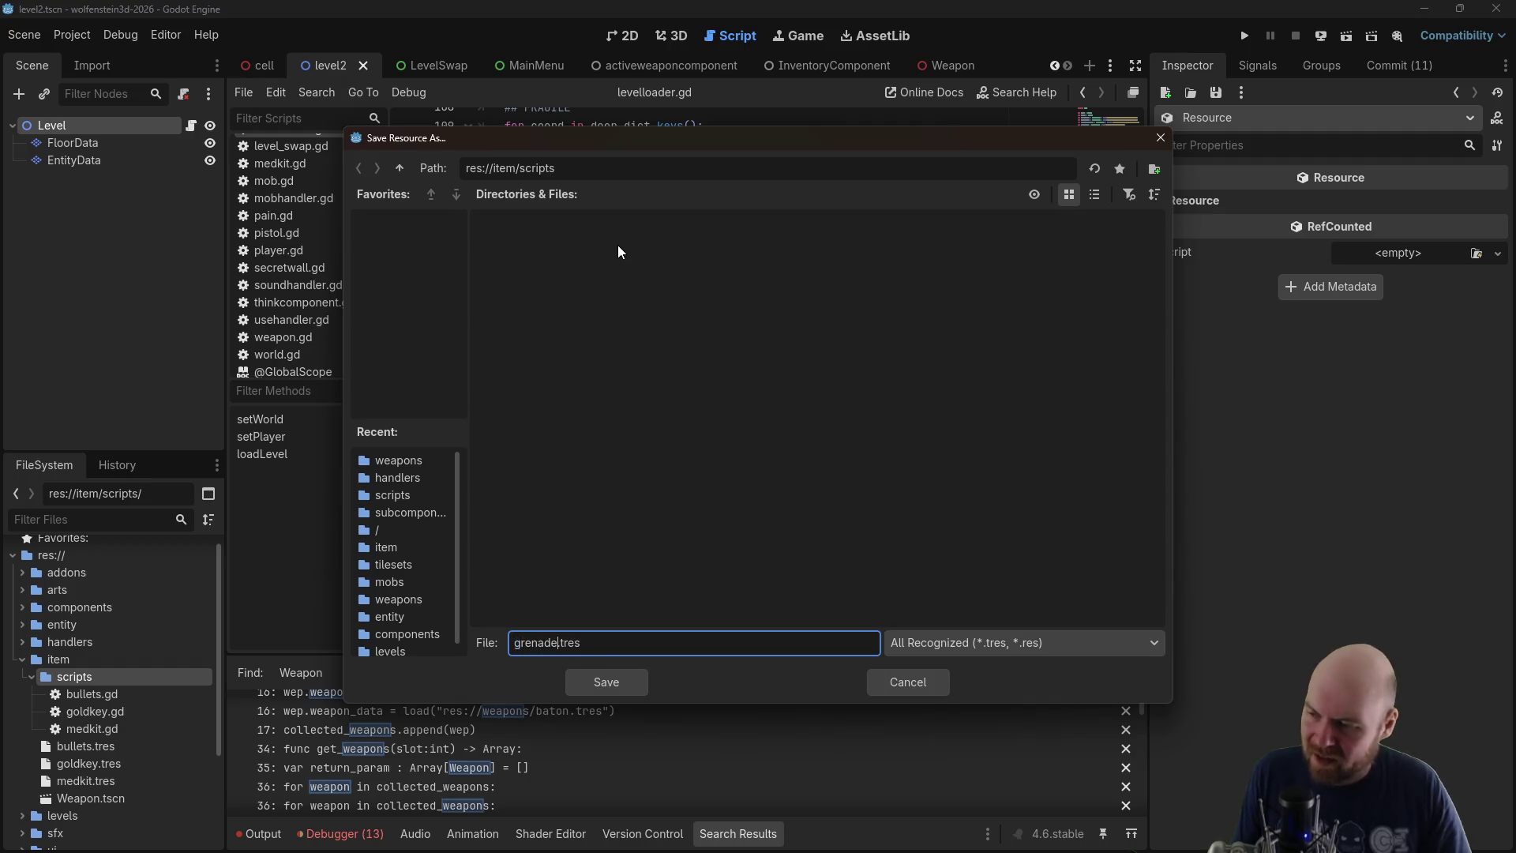
click(584, 682)
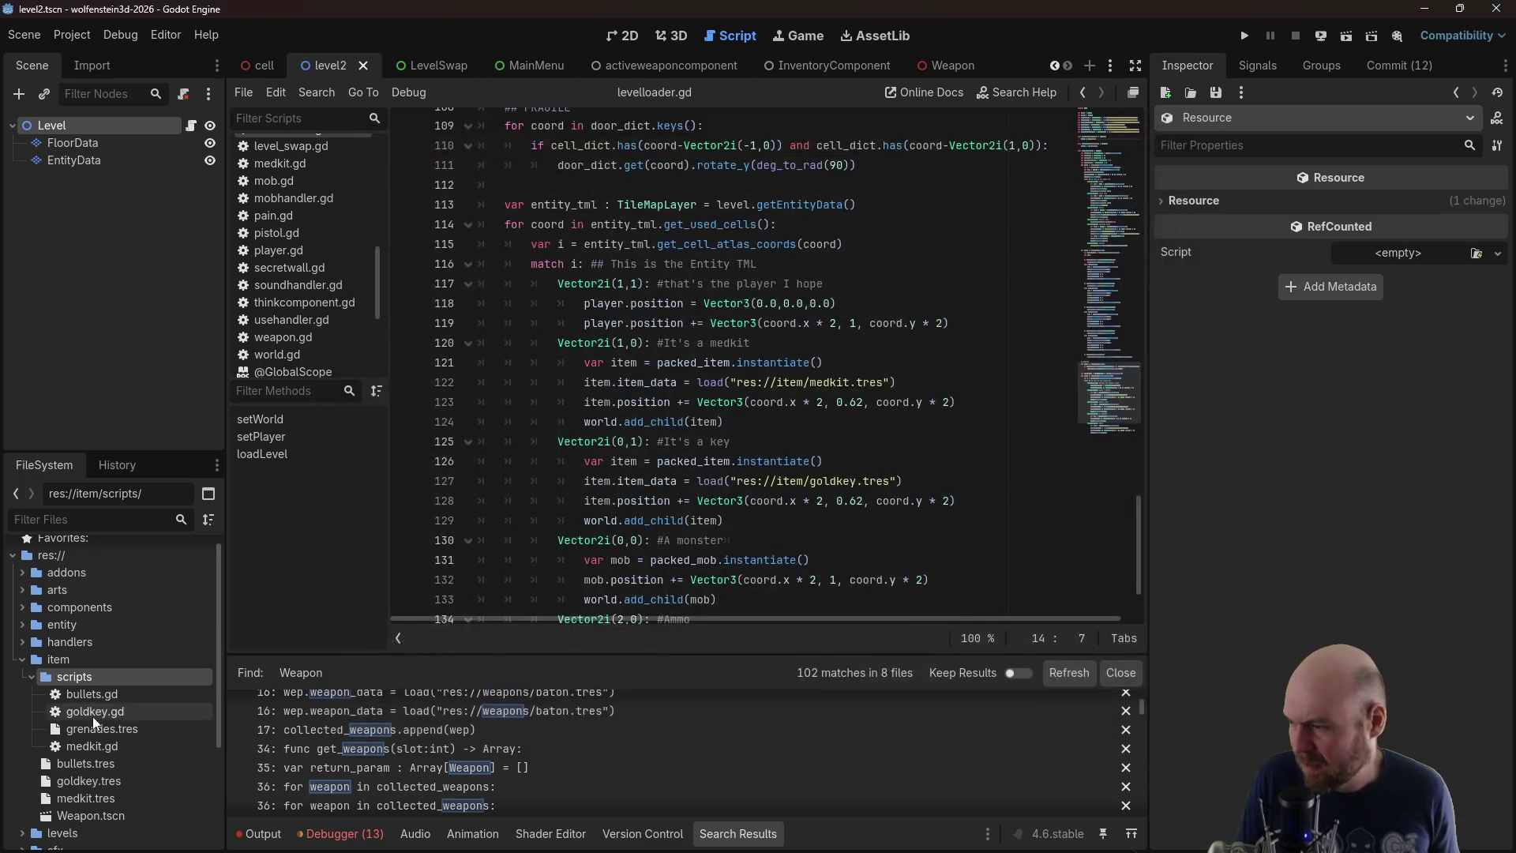
drag(111, 728, 63, 662)
key(Return)
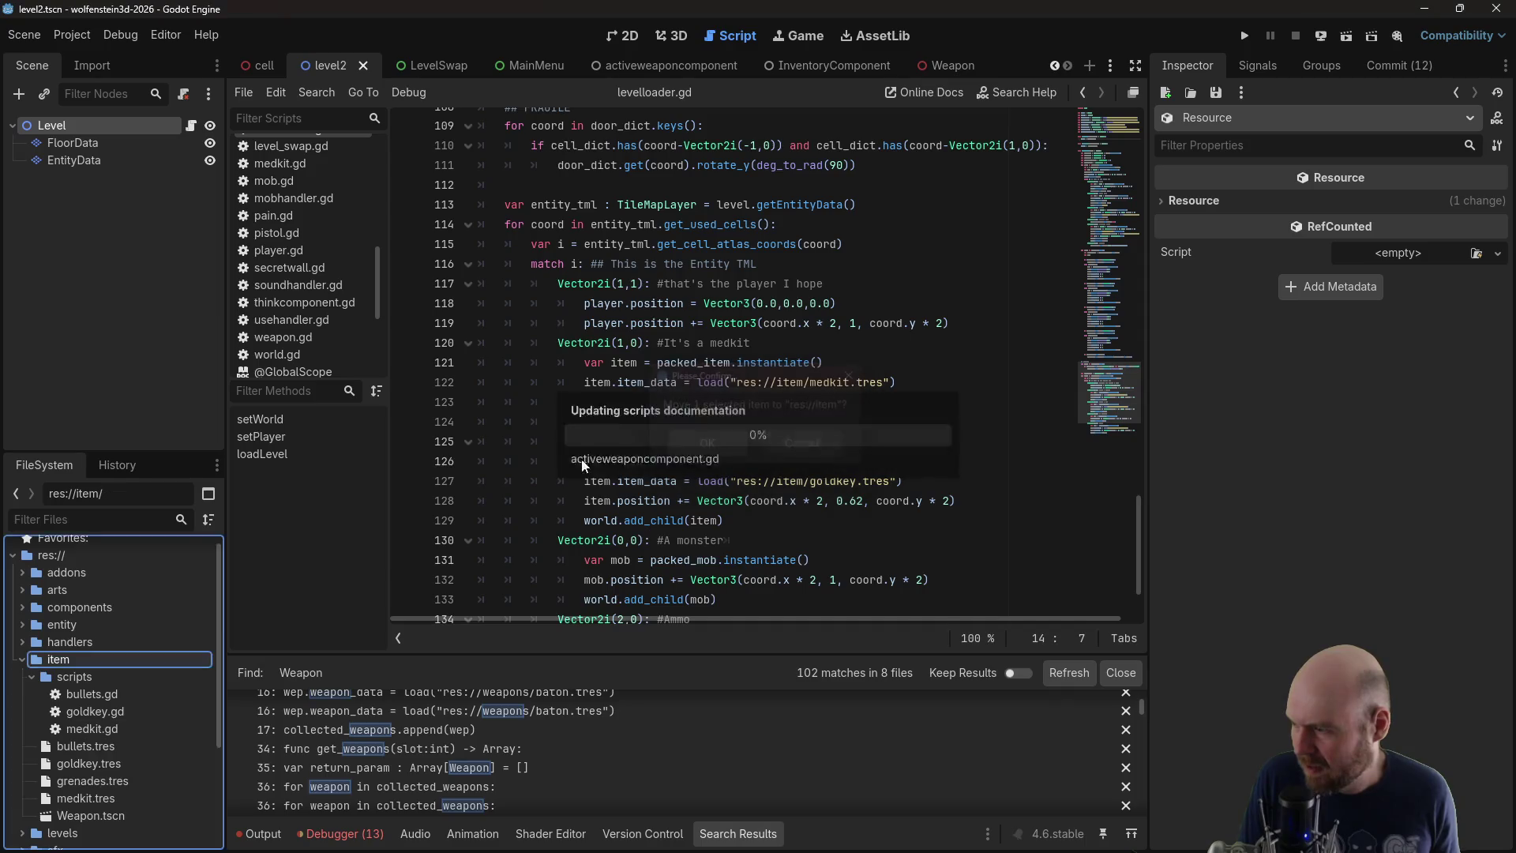
click(79, 747)
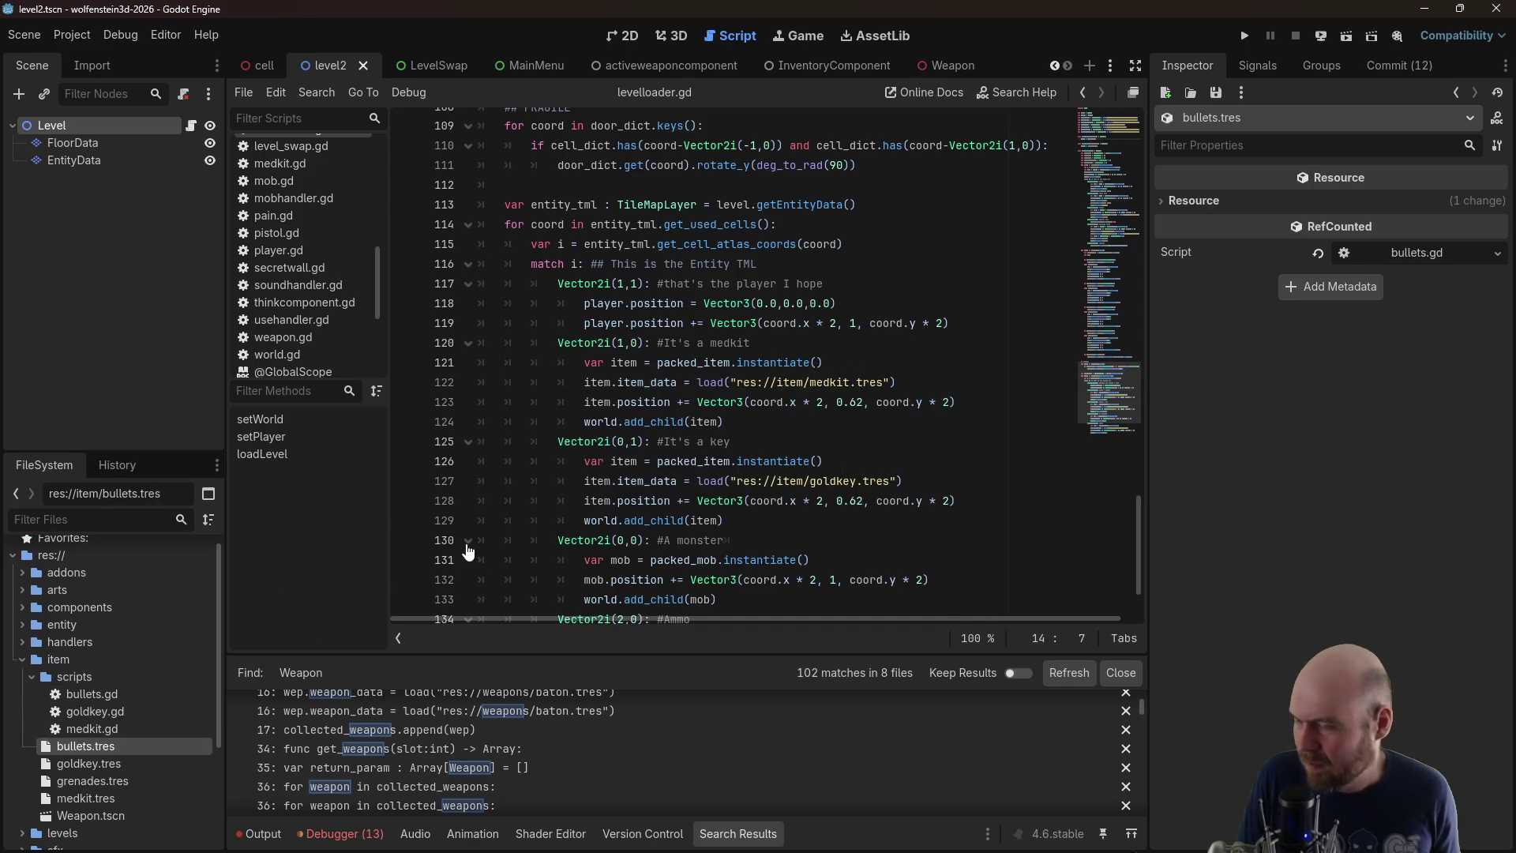
Create a new grenades.gd script in the item scripts folder
right_click(93, 676)
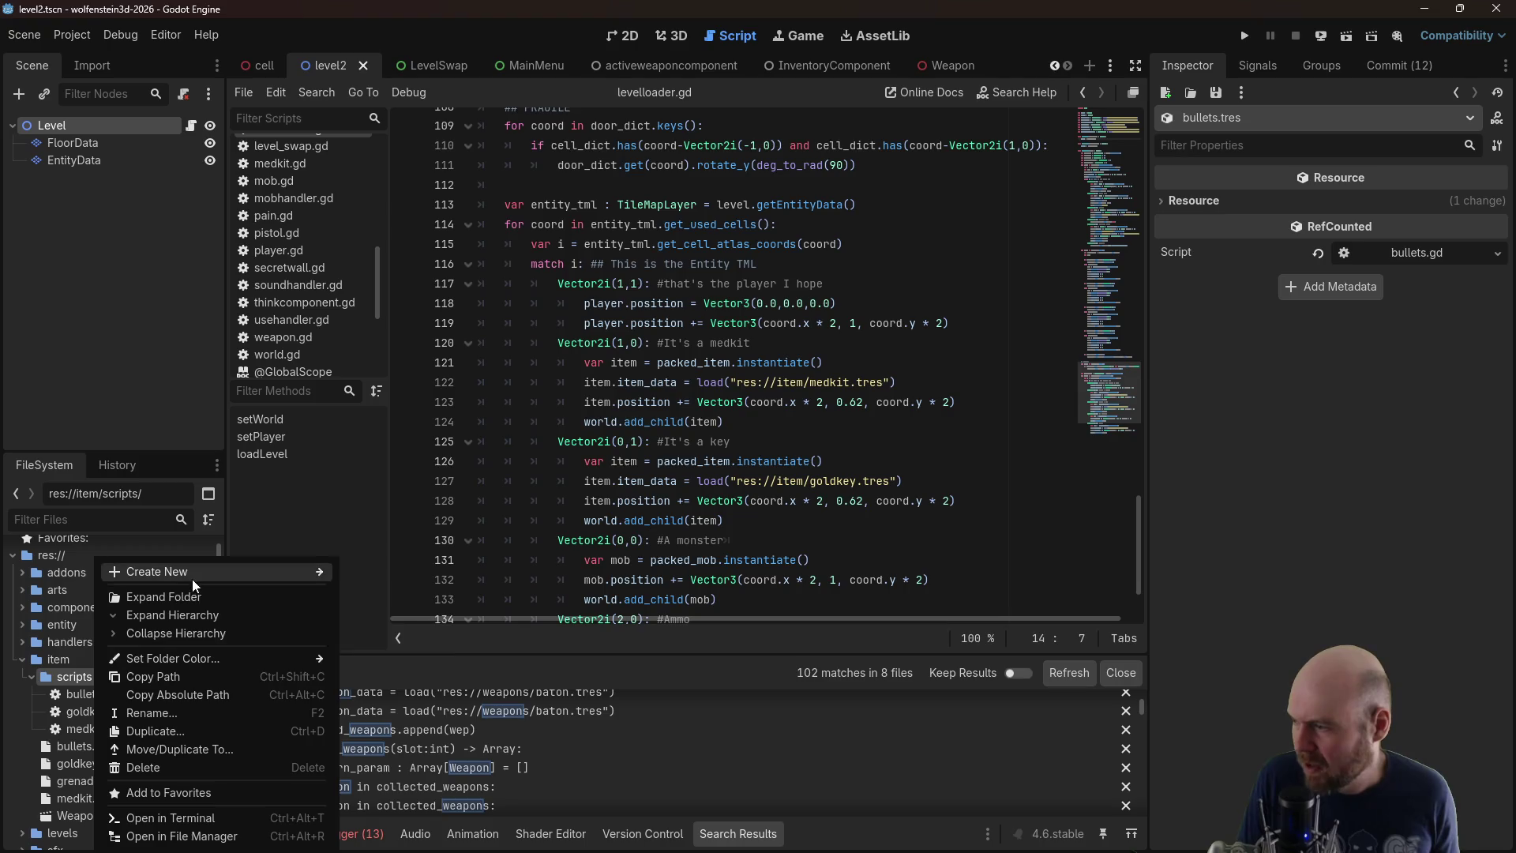
mouse_move(192, 579)
click(392, 622)
text(grea.gd)
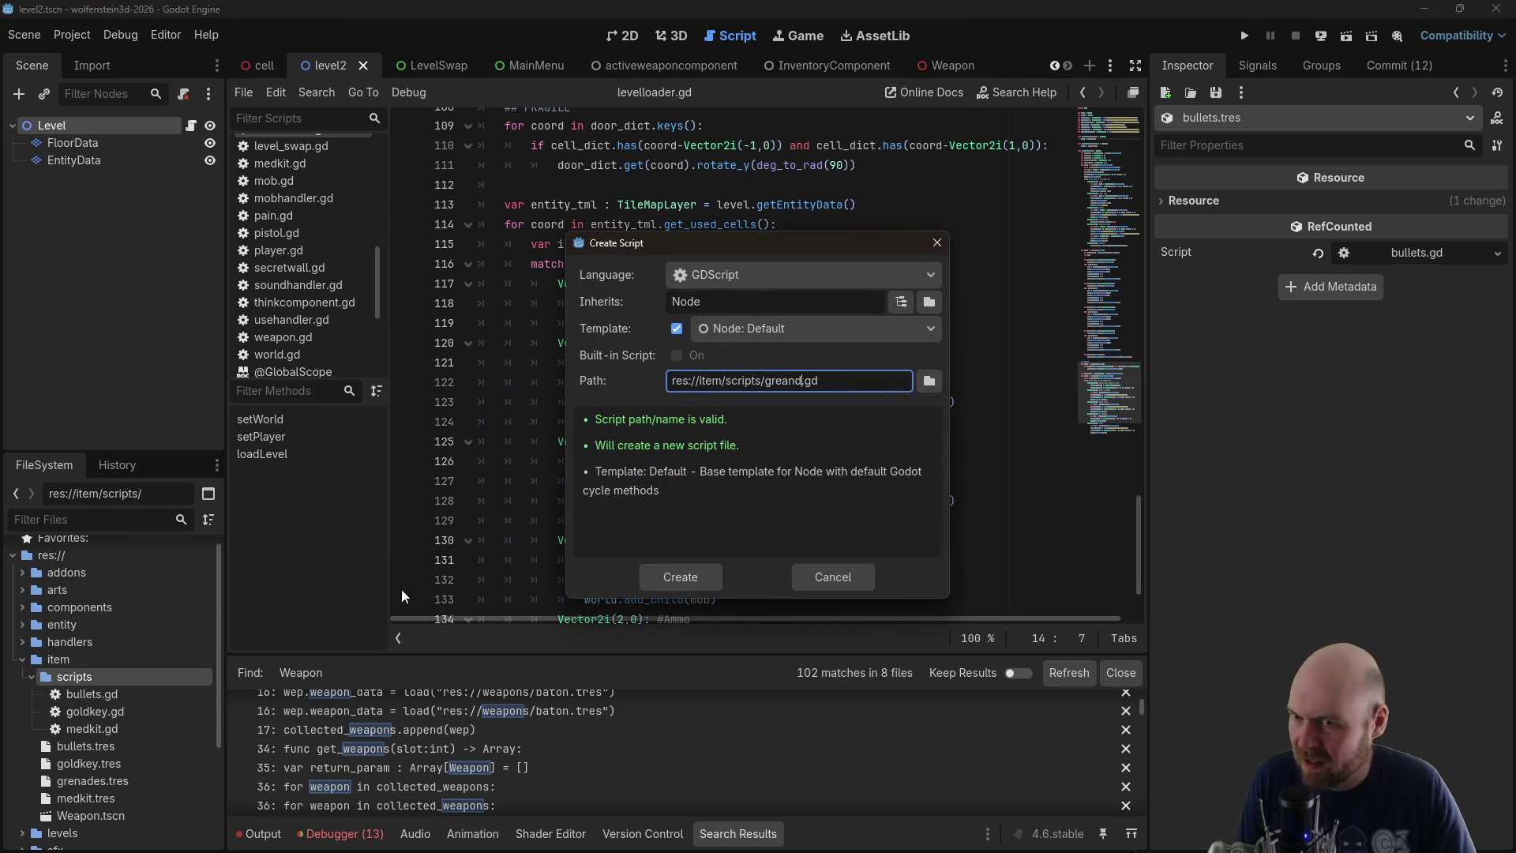
key(BackSpace)
text(nades)
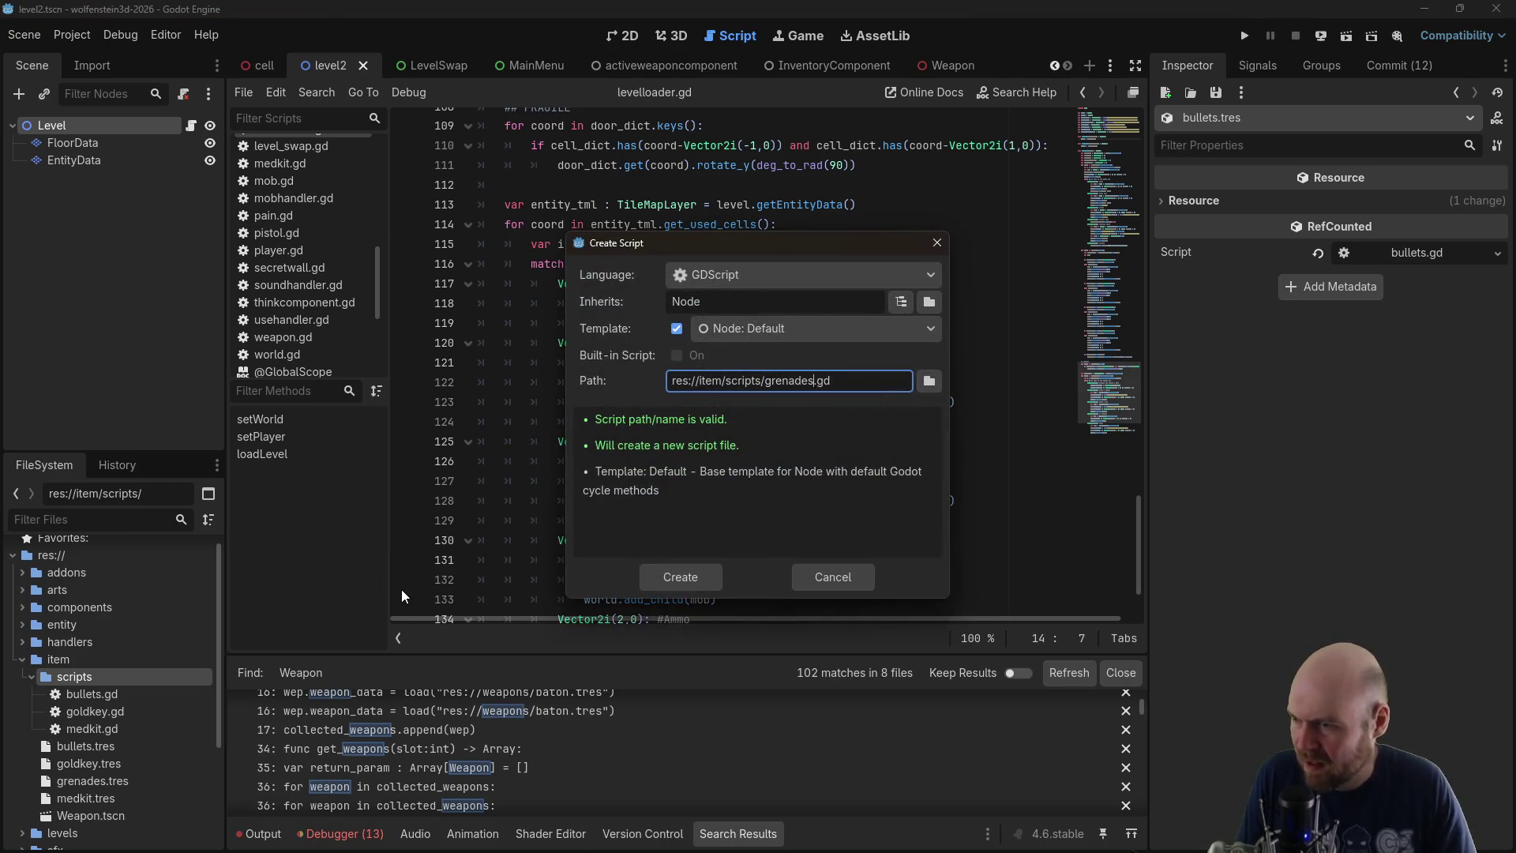
key(Return)
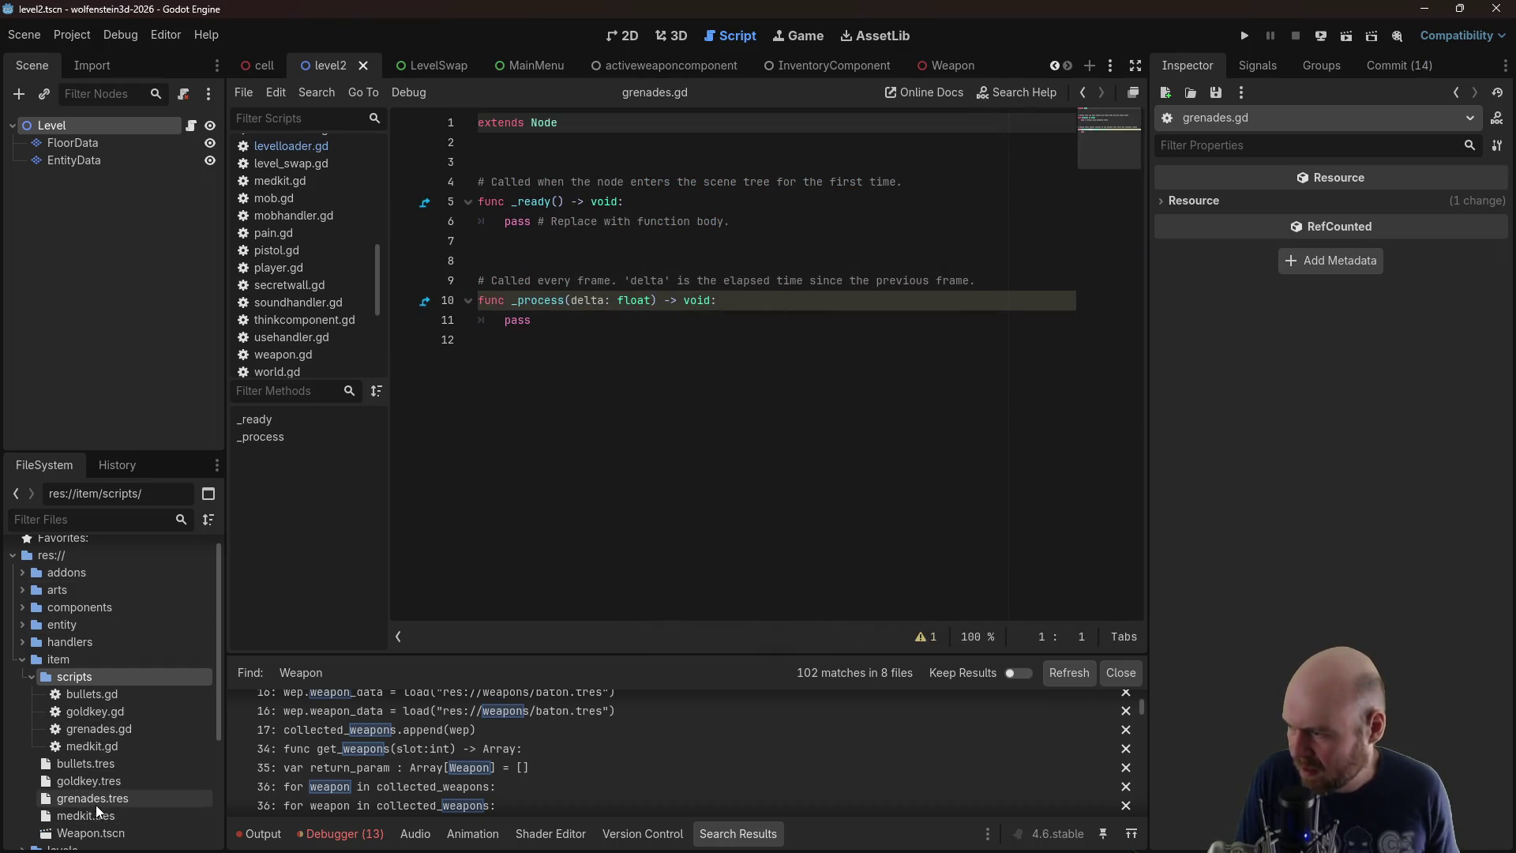
Attach grenades.gd as the Script of the grenades.tres resource
click(92, 799)
mouse_move(97, 727)
mouse_down()
mouse_move(221, 712)
mouse_move(1421, 253)
mouse_move(1397, 252)
mouse_up()
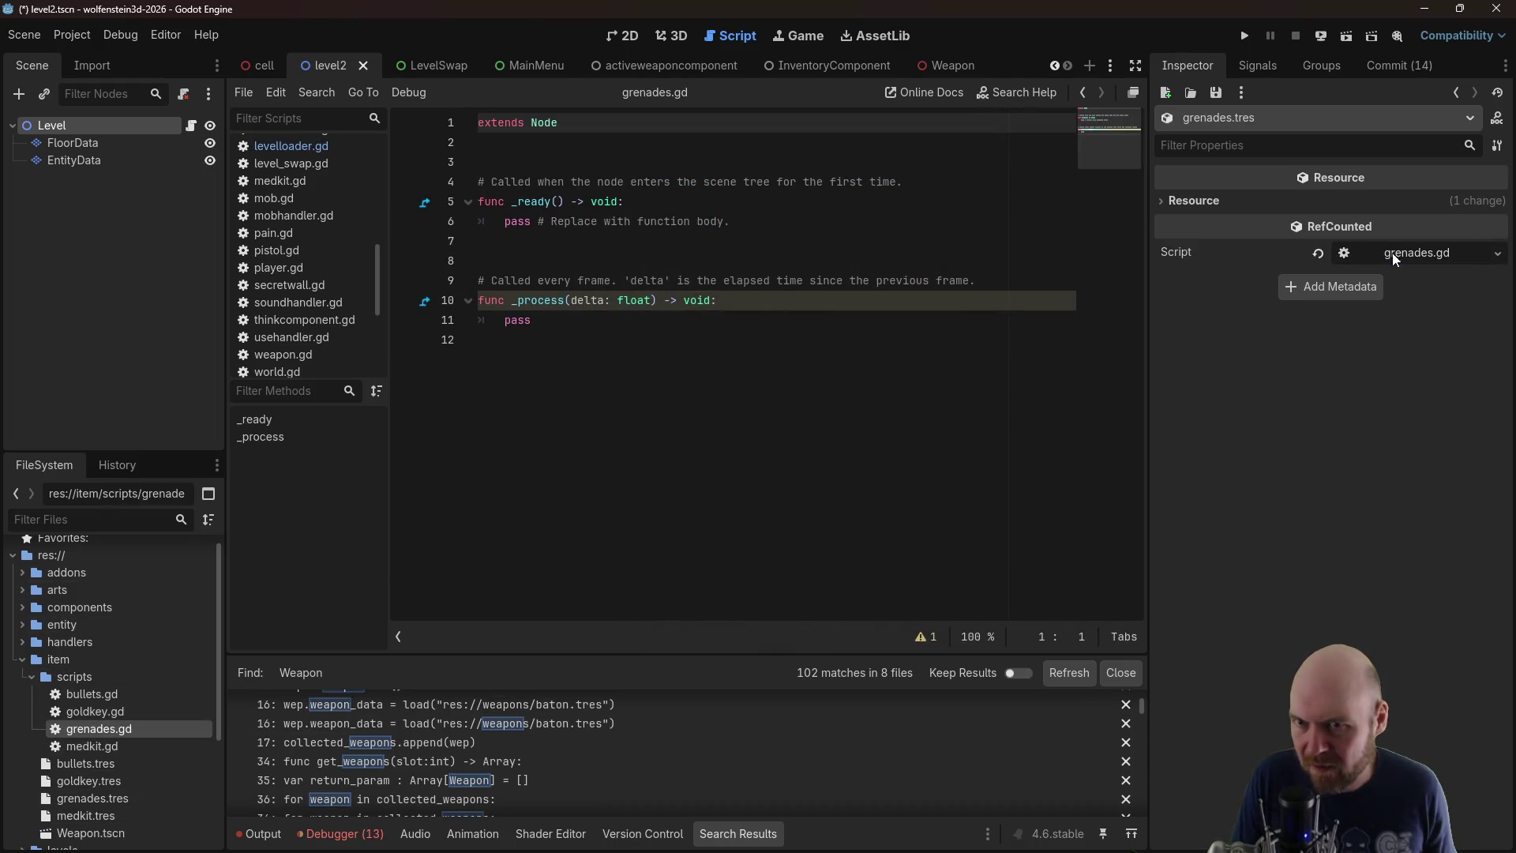
click(93, 725)
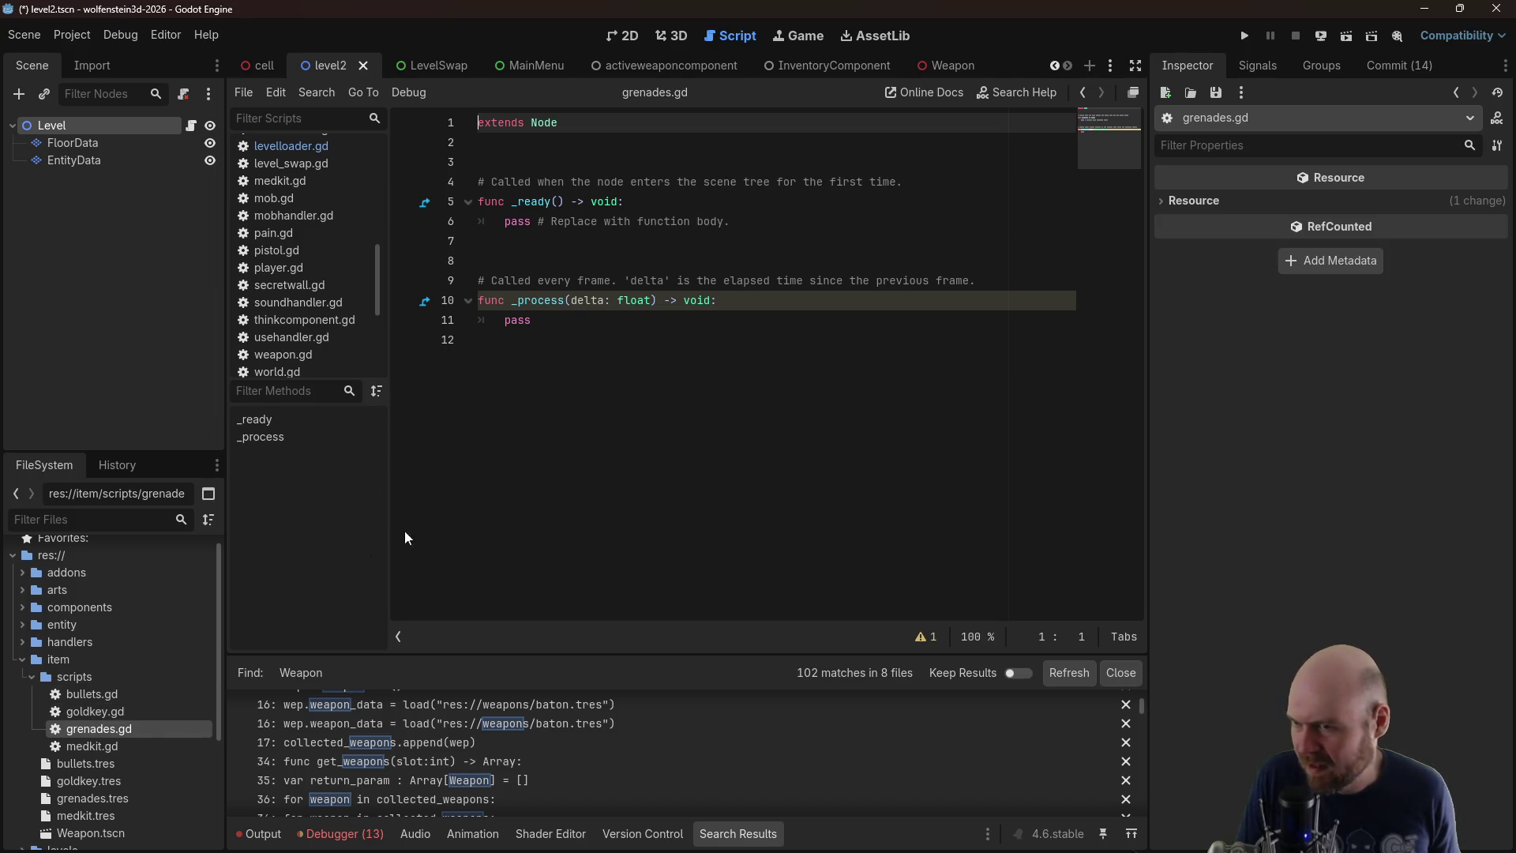
Replace the grenades.gd template with the pickup code copied from goldkey.gd
click(79, 711)
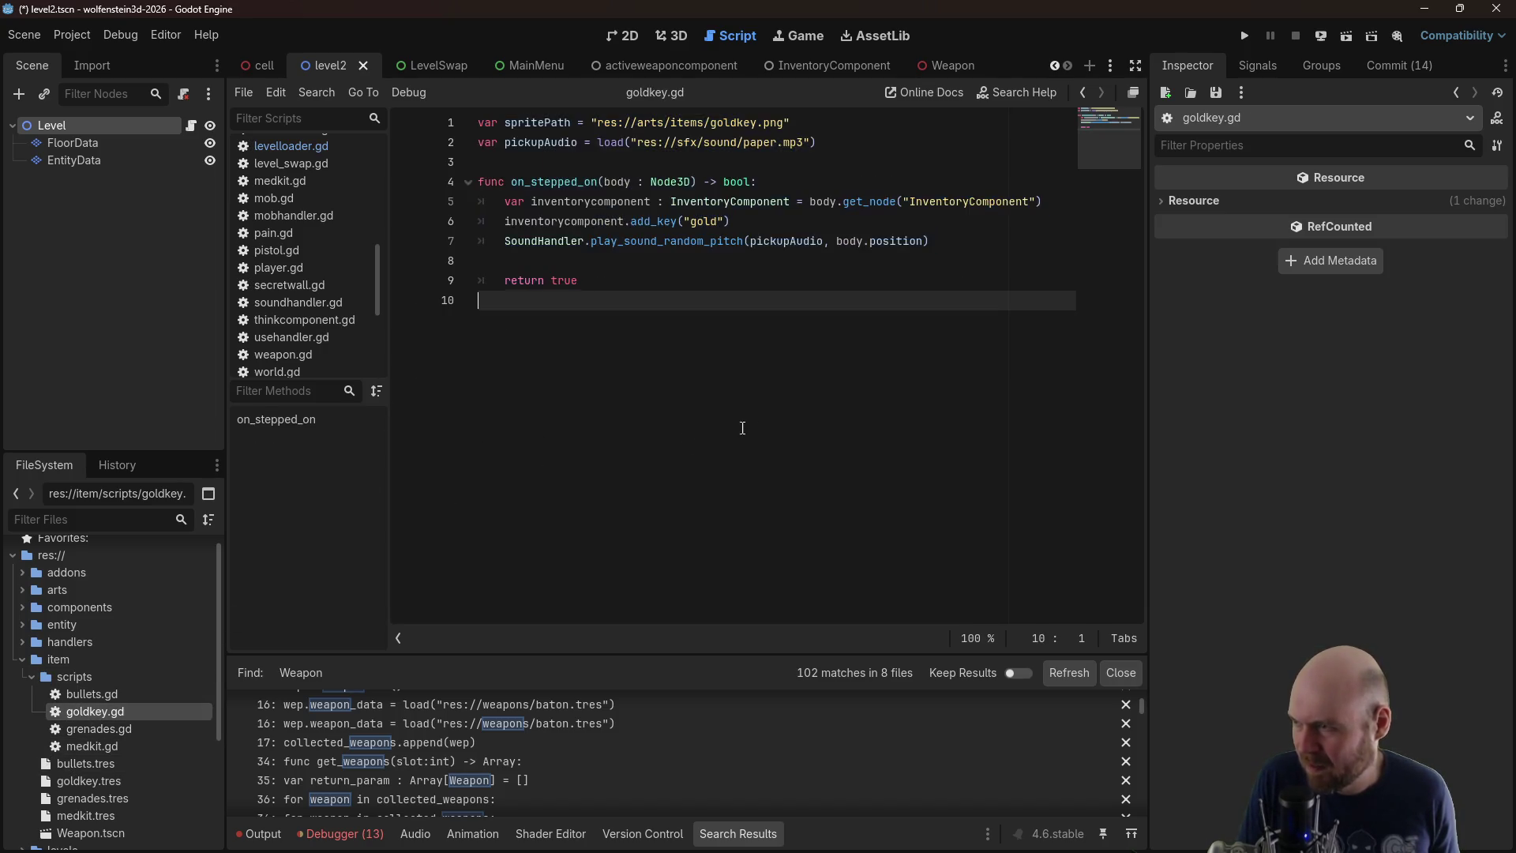
click(98, 728)
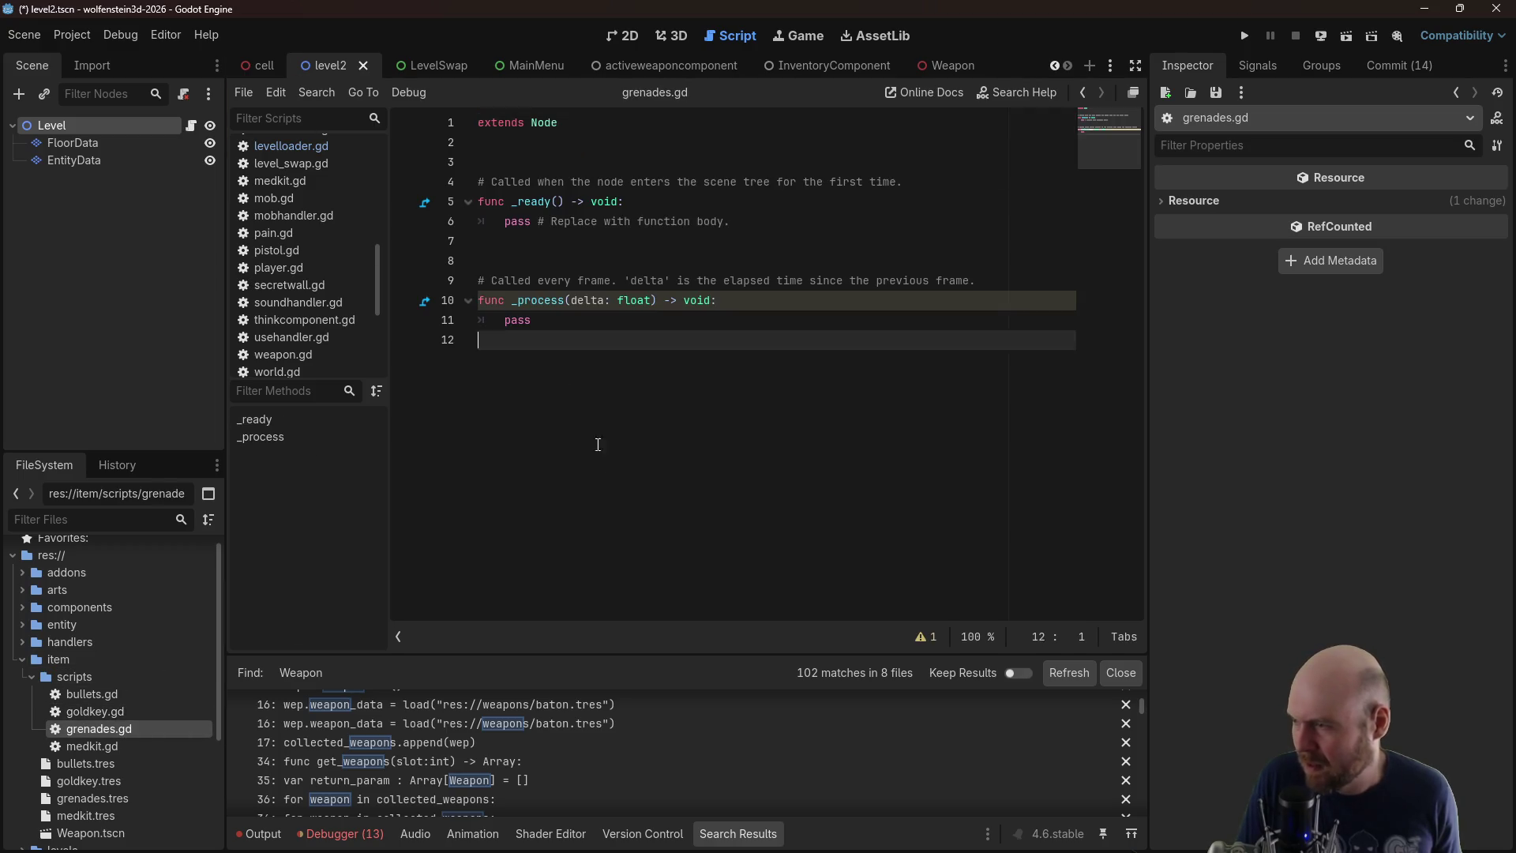
key(ctrl+a)
text(var spritePath = "res://arts/items/goldkey.png" var pickupAudio = load("res://sfx/sound/paper.mp3")  func on_stepped_on(body : Node3D) -> bool: 	var inventorycomponent : InventoryComponent = body.get_node("InventoryComponent") 	inventorycomponent.add_key("gold") 	SoundHandler.play_sound_random_pitch(pickupAudio, body.position)  	return true)
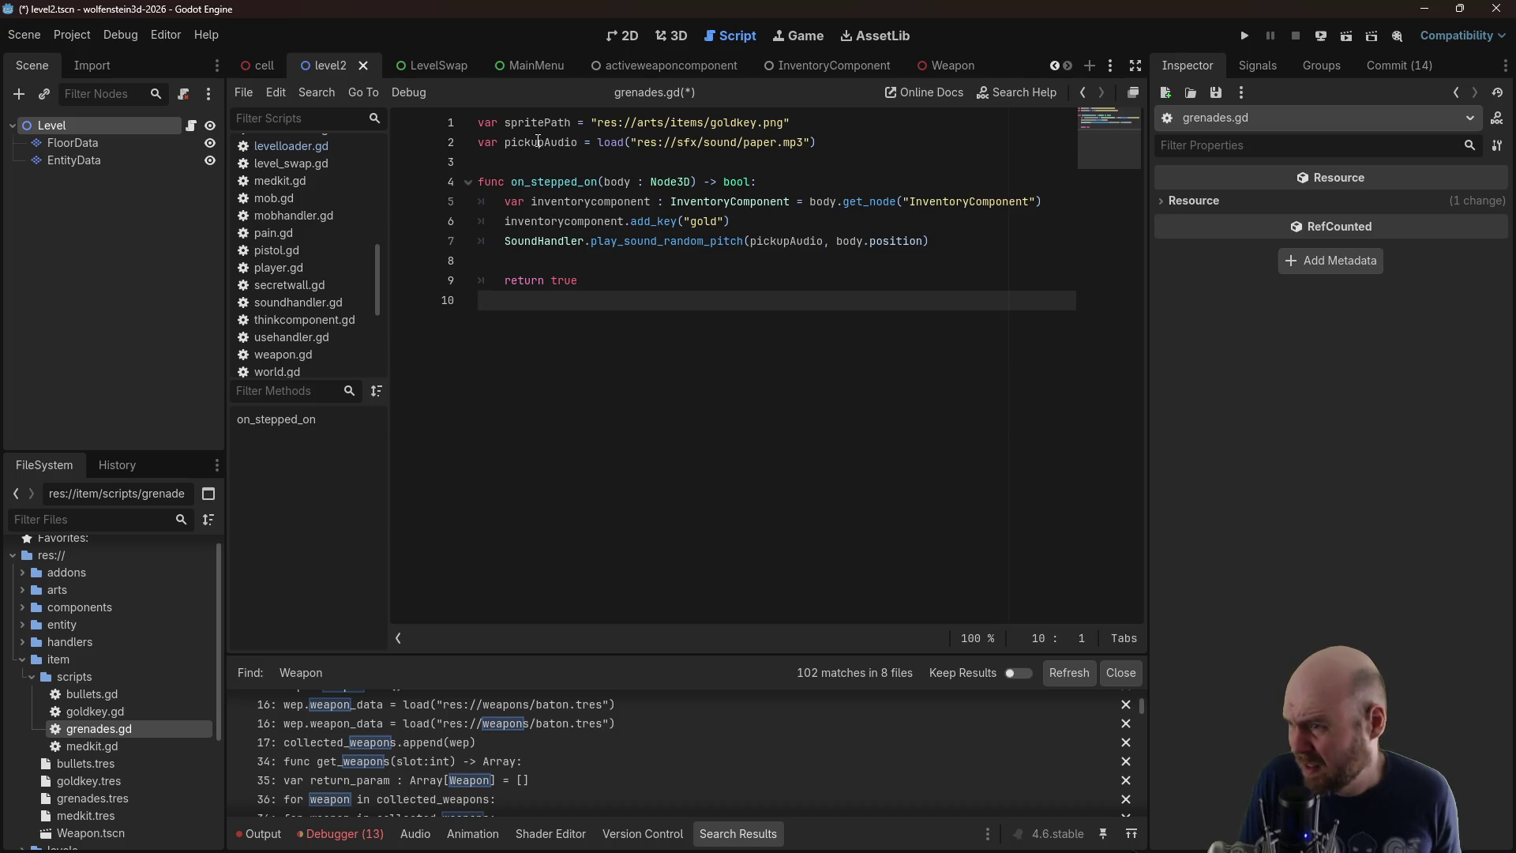
Review the pasted code's goldkey sprite path, on_stepped_on declaration and inventory component lookup
double_click(716, 123)
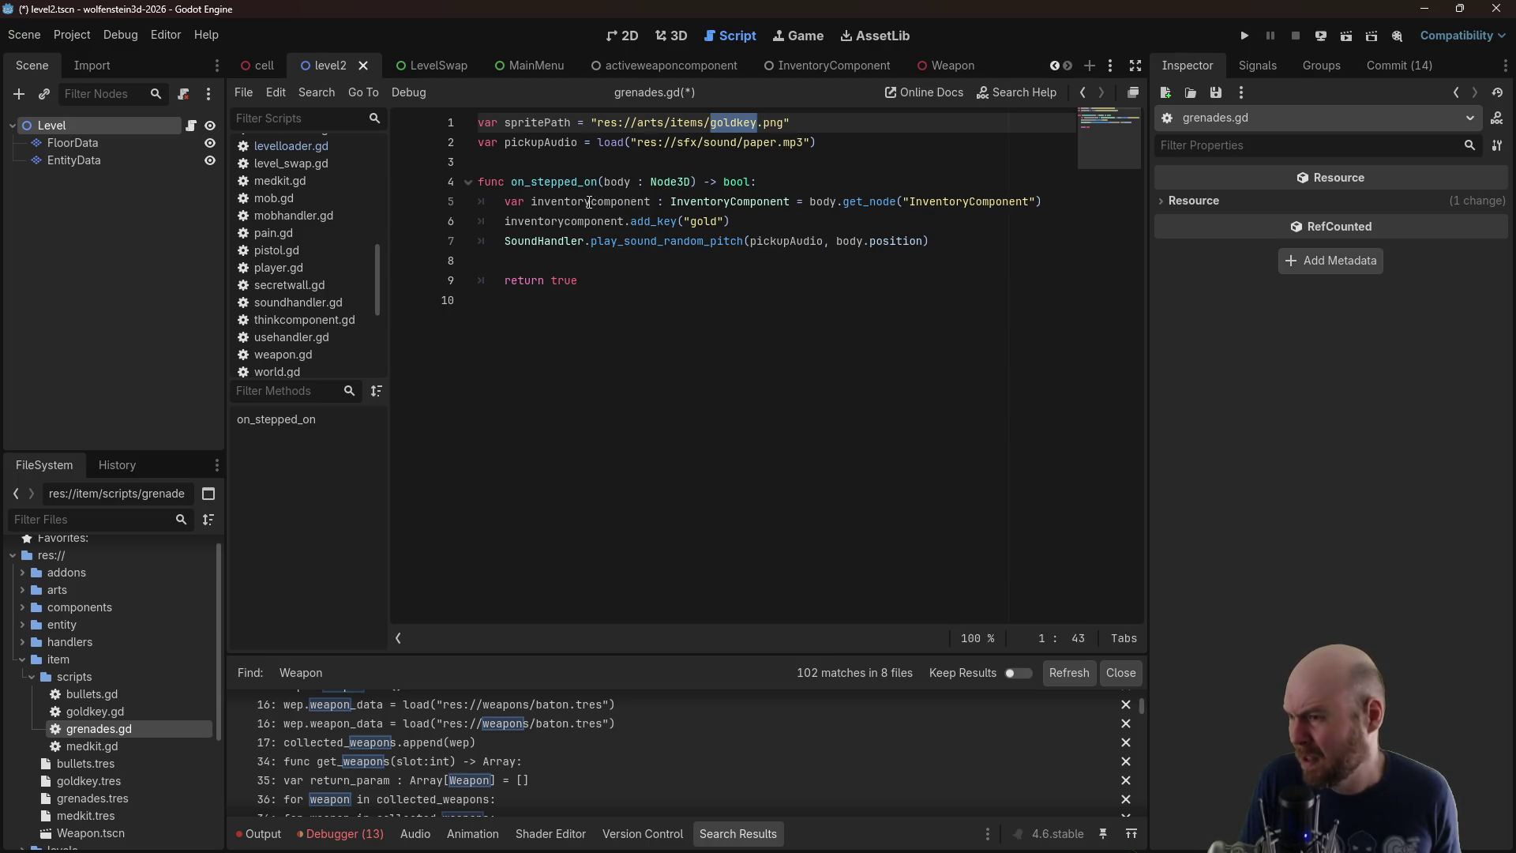
click(616, 188)
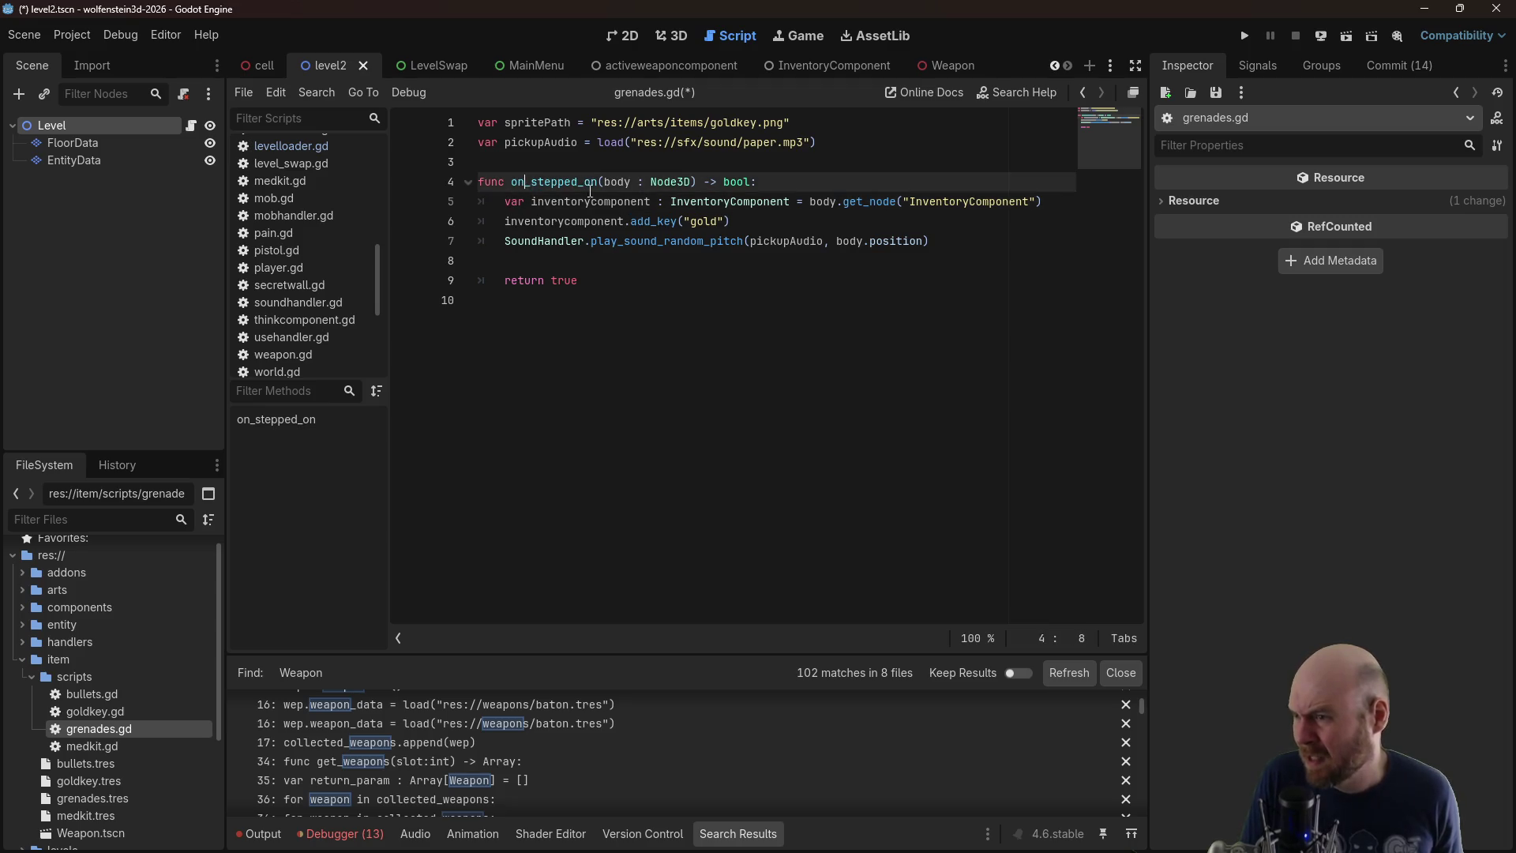
click(744, 183)
click(802, 203)
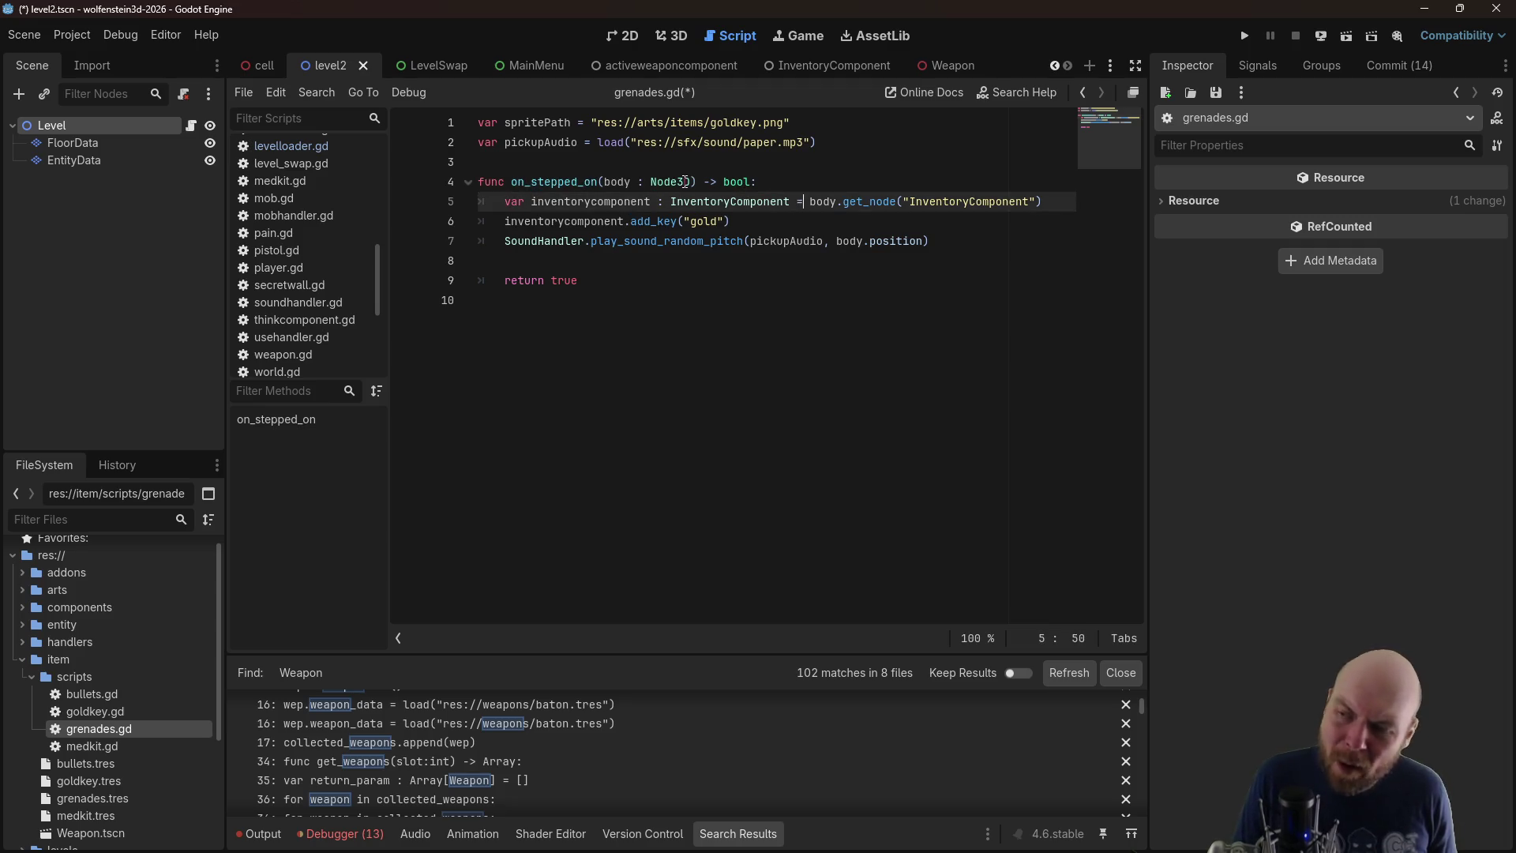
mouse_move(685, 182)
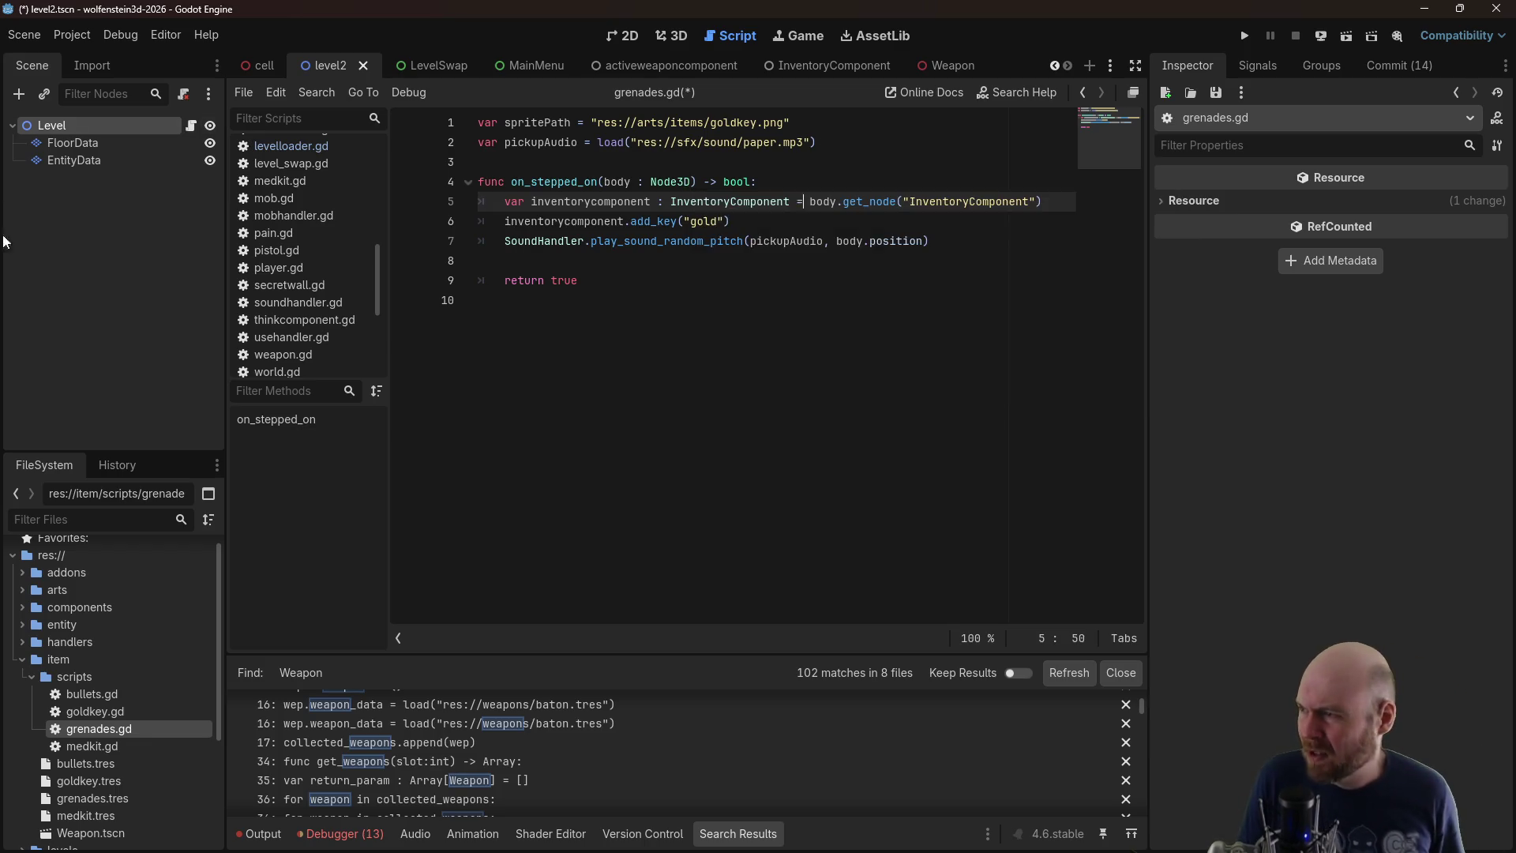
scroll(291, 269, up, 5)
Open inventorycomponent.gd and look over add_key, has_key, remove_keys and get_weapons, ending at has_key
scroll(316, 261, up, 3)
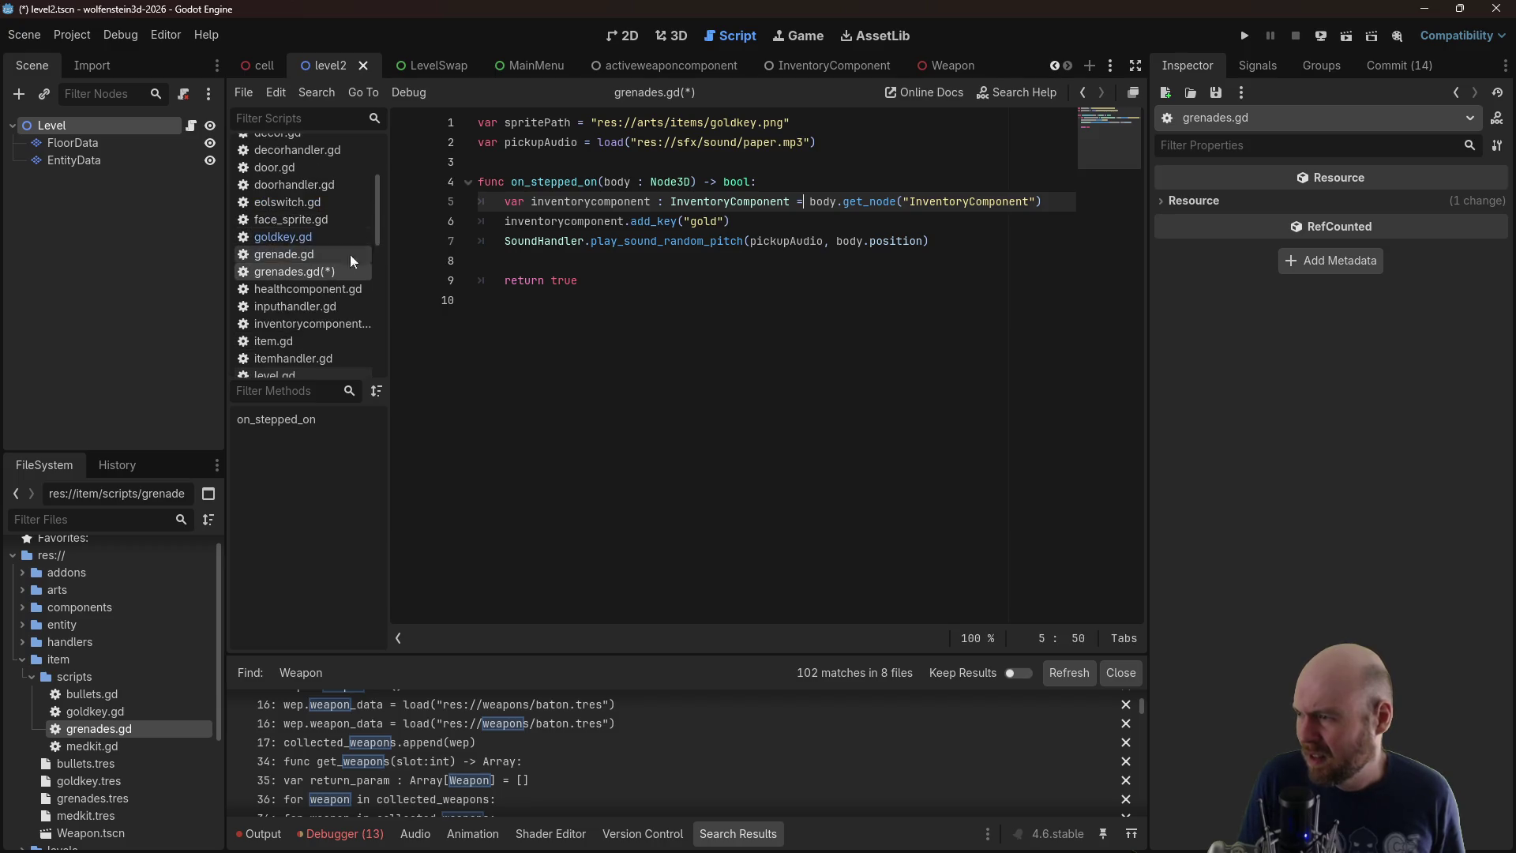
click(292, 320)
scroll(601, 275, down, 5)
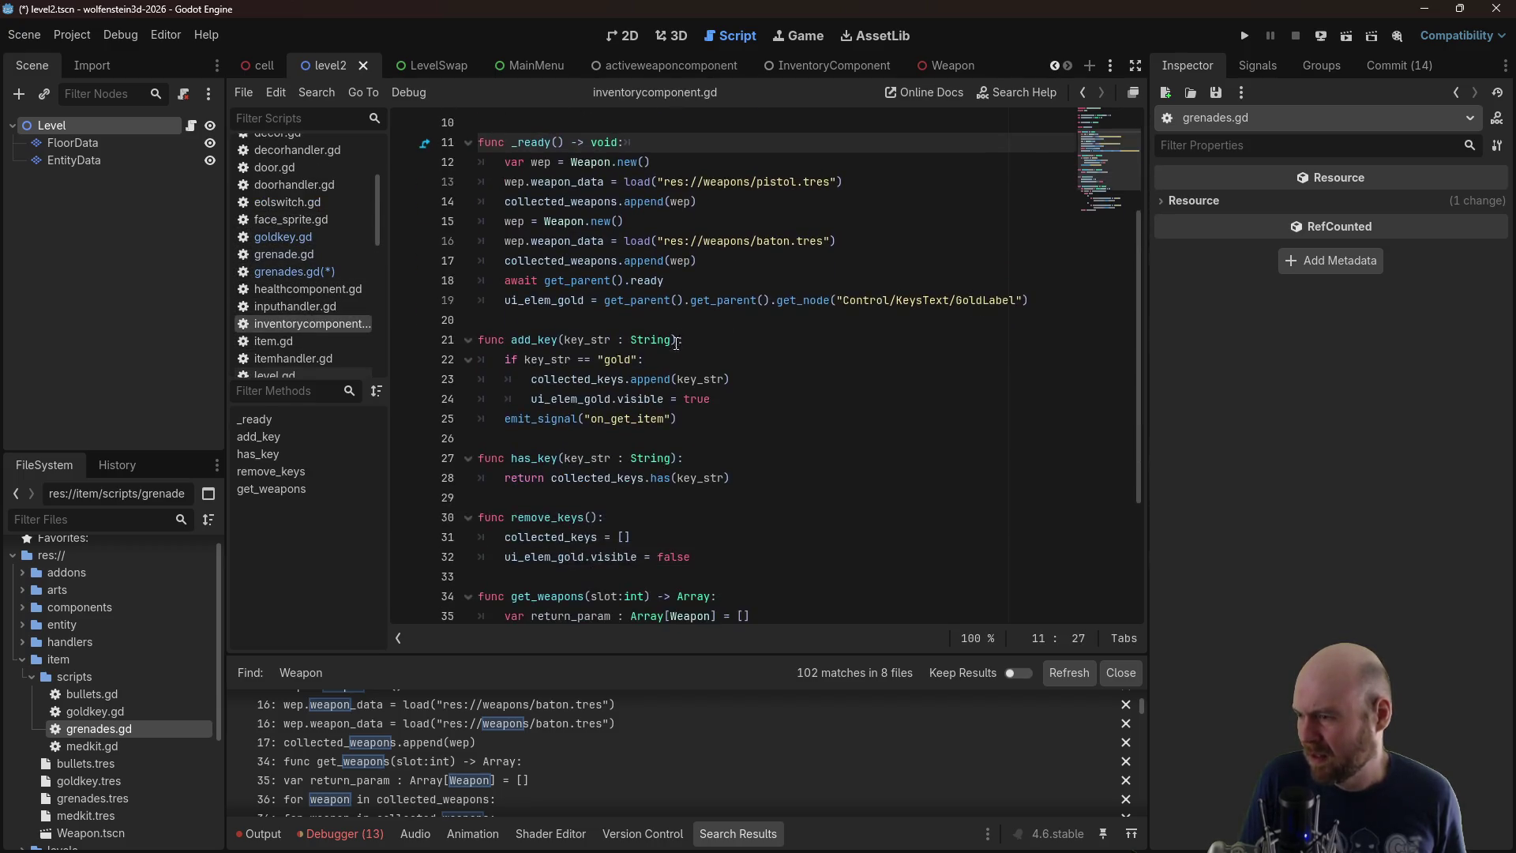
scroll(624, 450, down, 2)
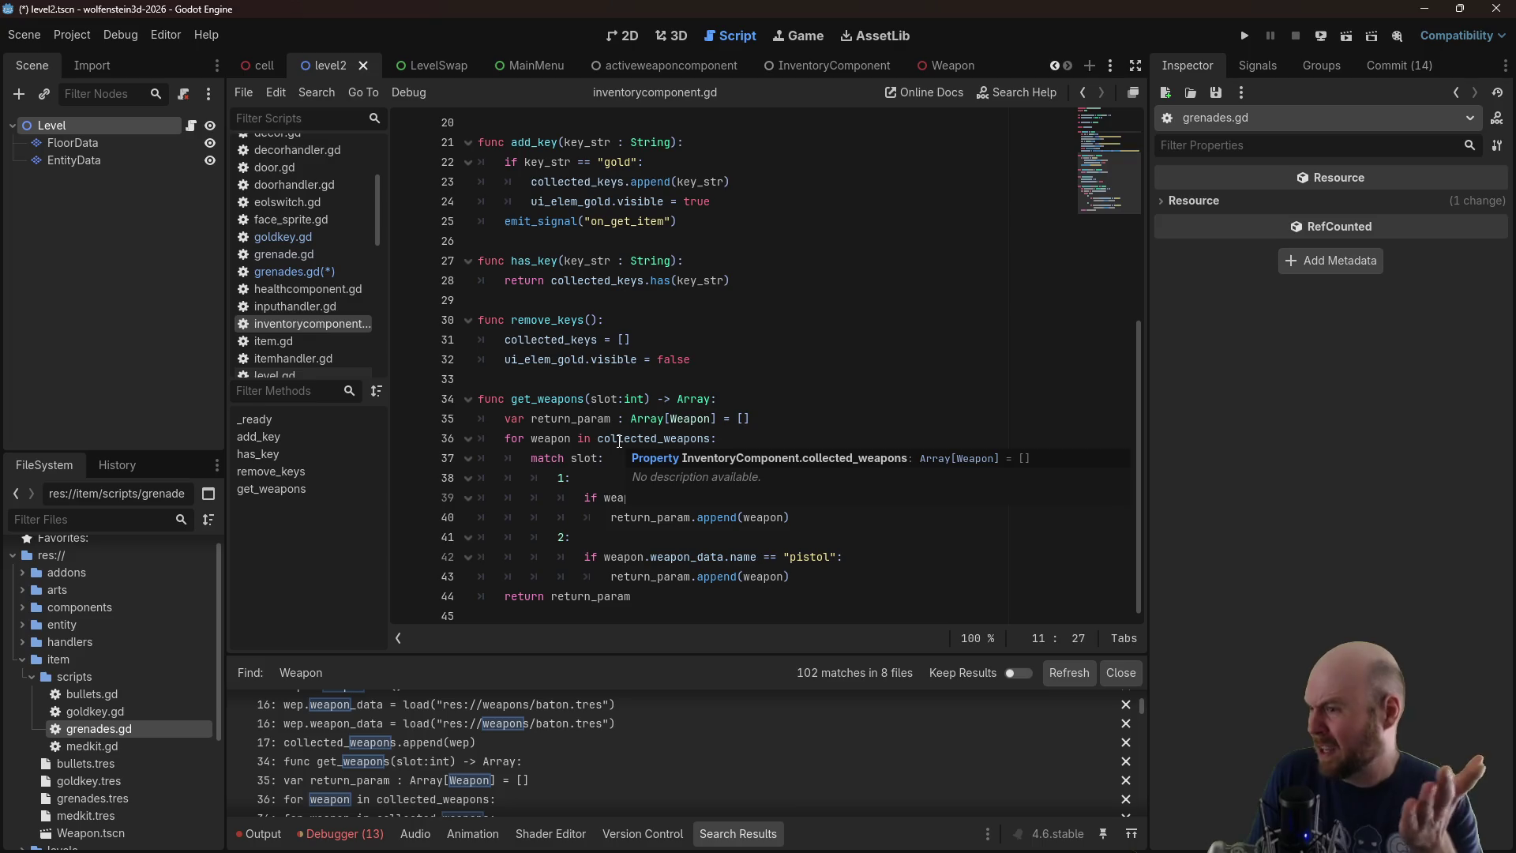
scroll(619, 440, up, 6)
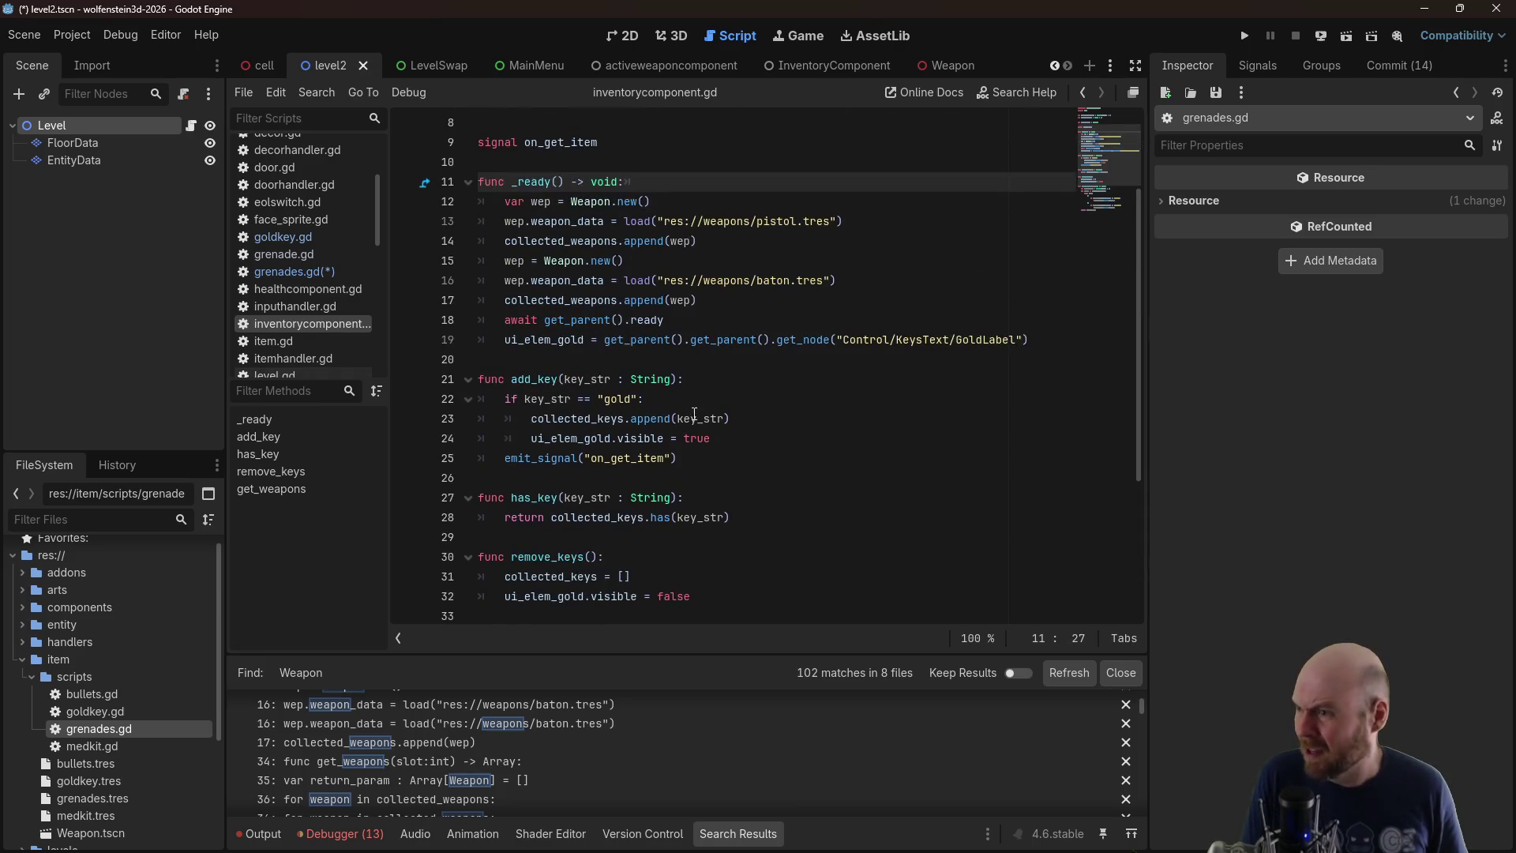
scroll(698, 427, up, 2)
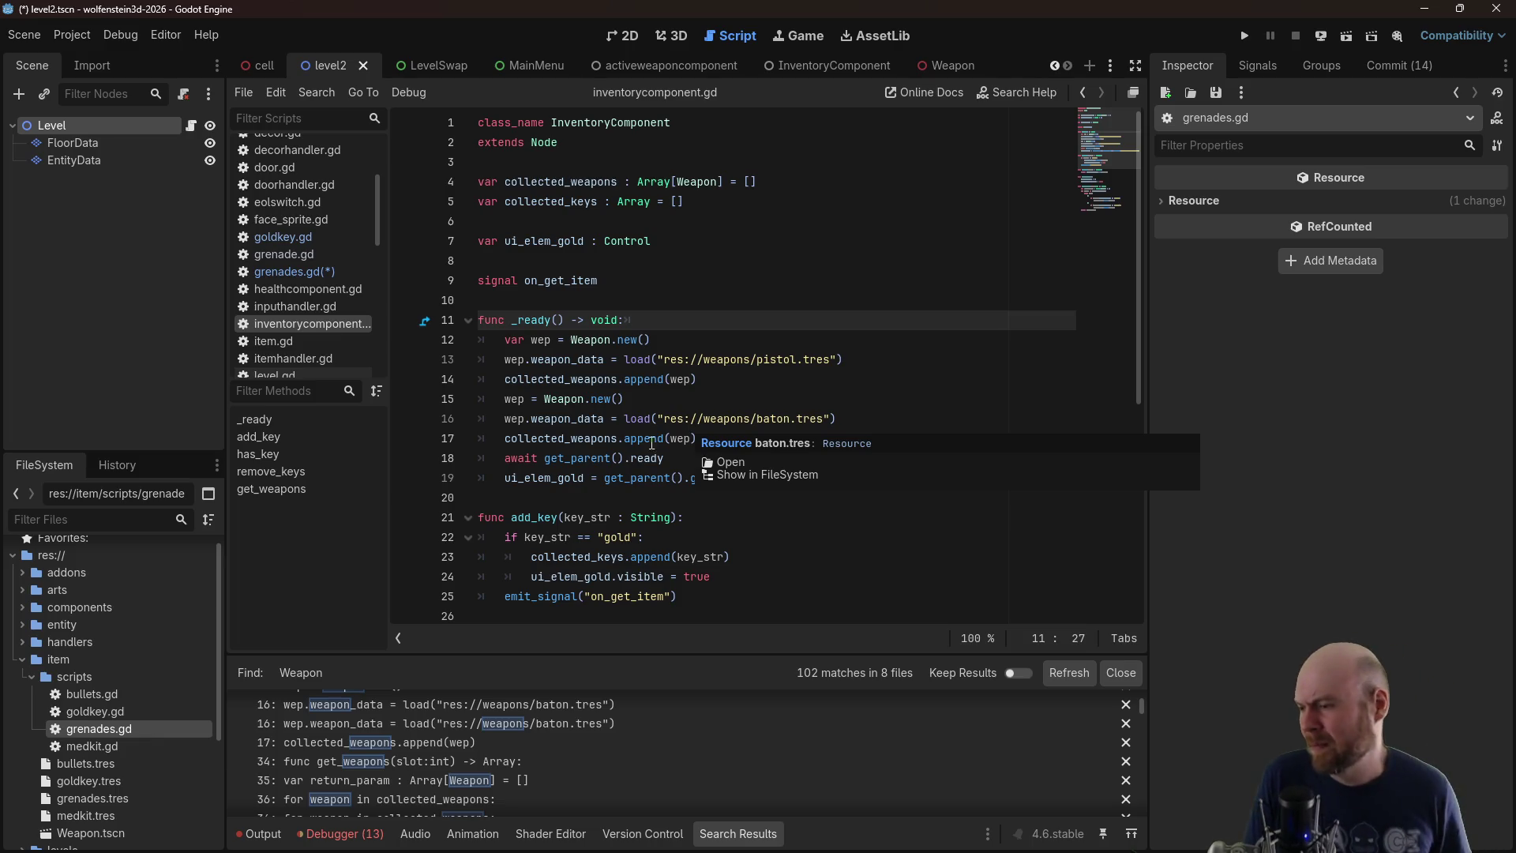
scroll(652, 444, down, 5)
click(780, 363)
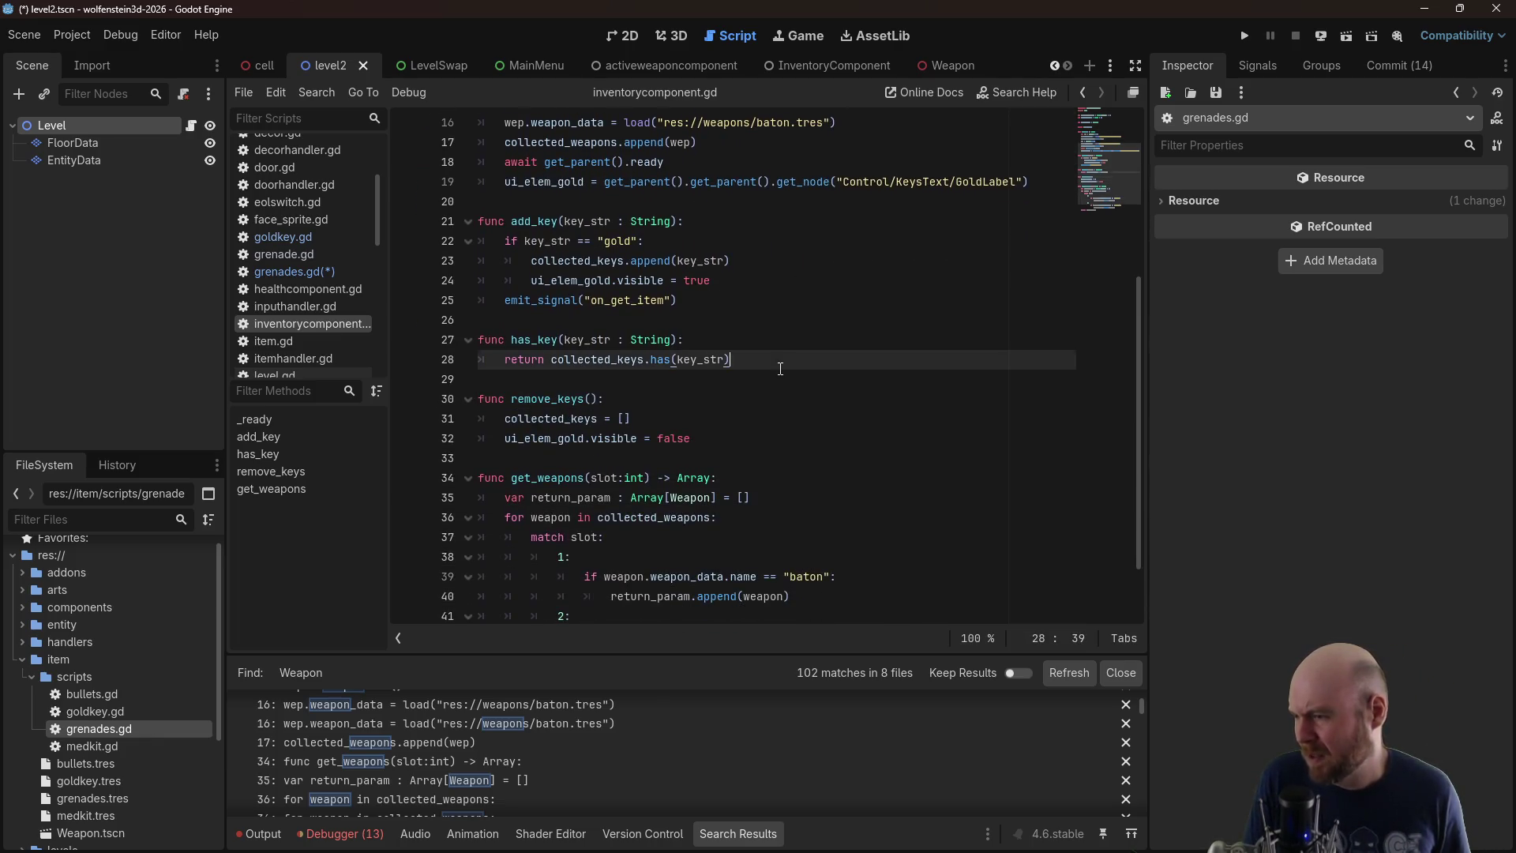
Add func add_weapon(wep : Weapon) below has_key, appending wep to collected_weapons, and save
click(784, 376)
key(Return)
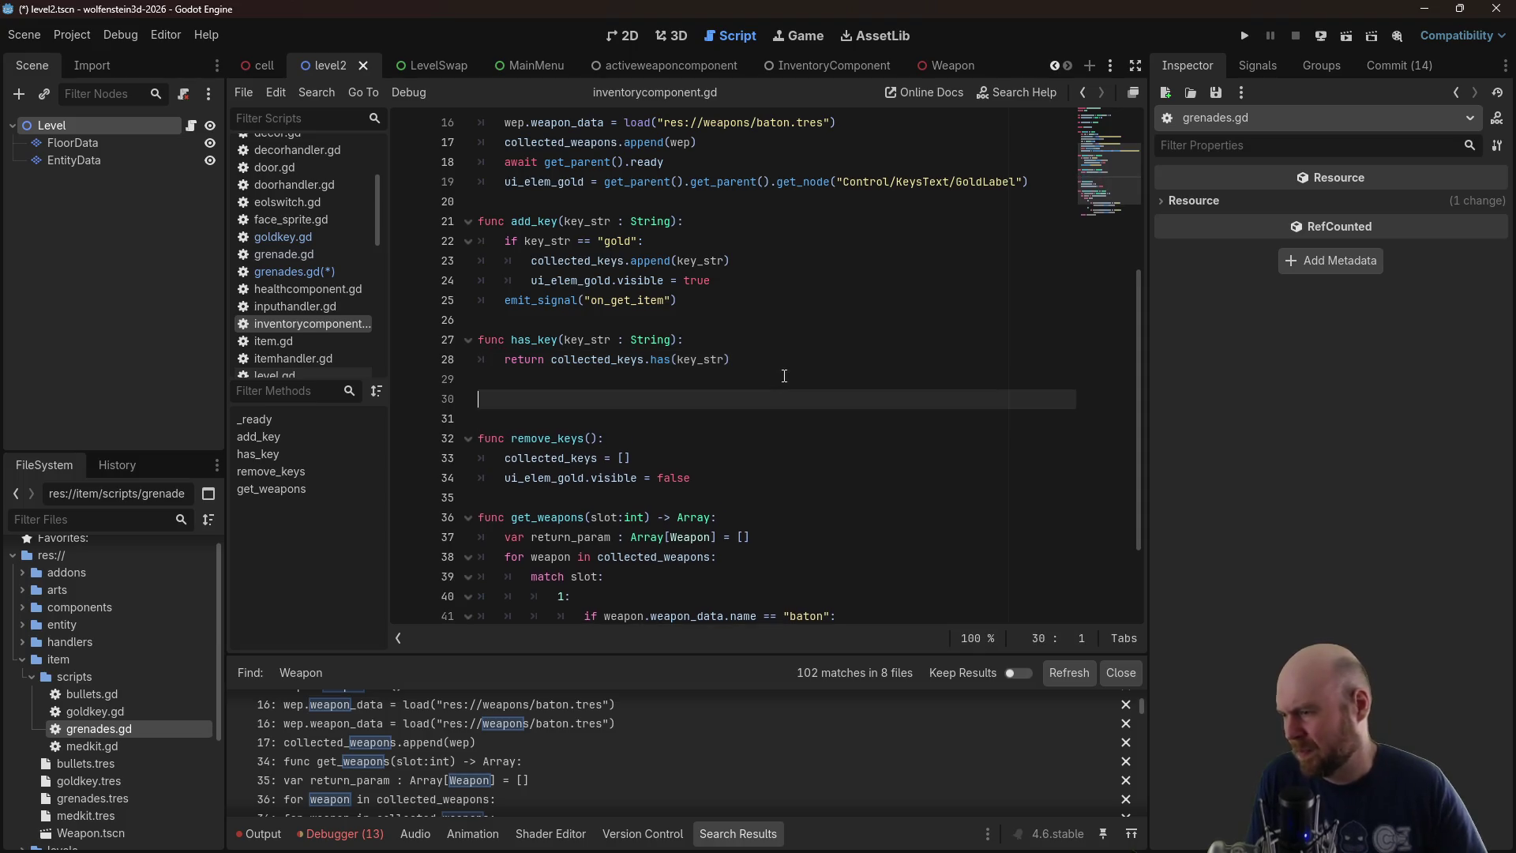
text(func add_weapon()
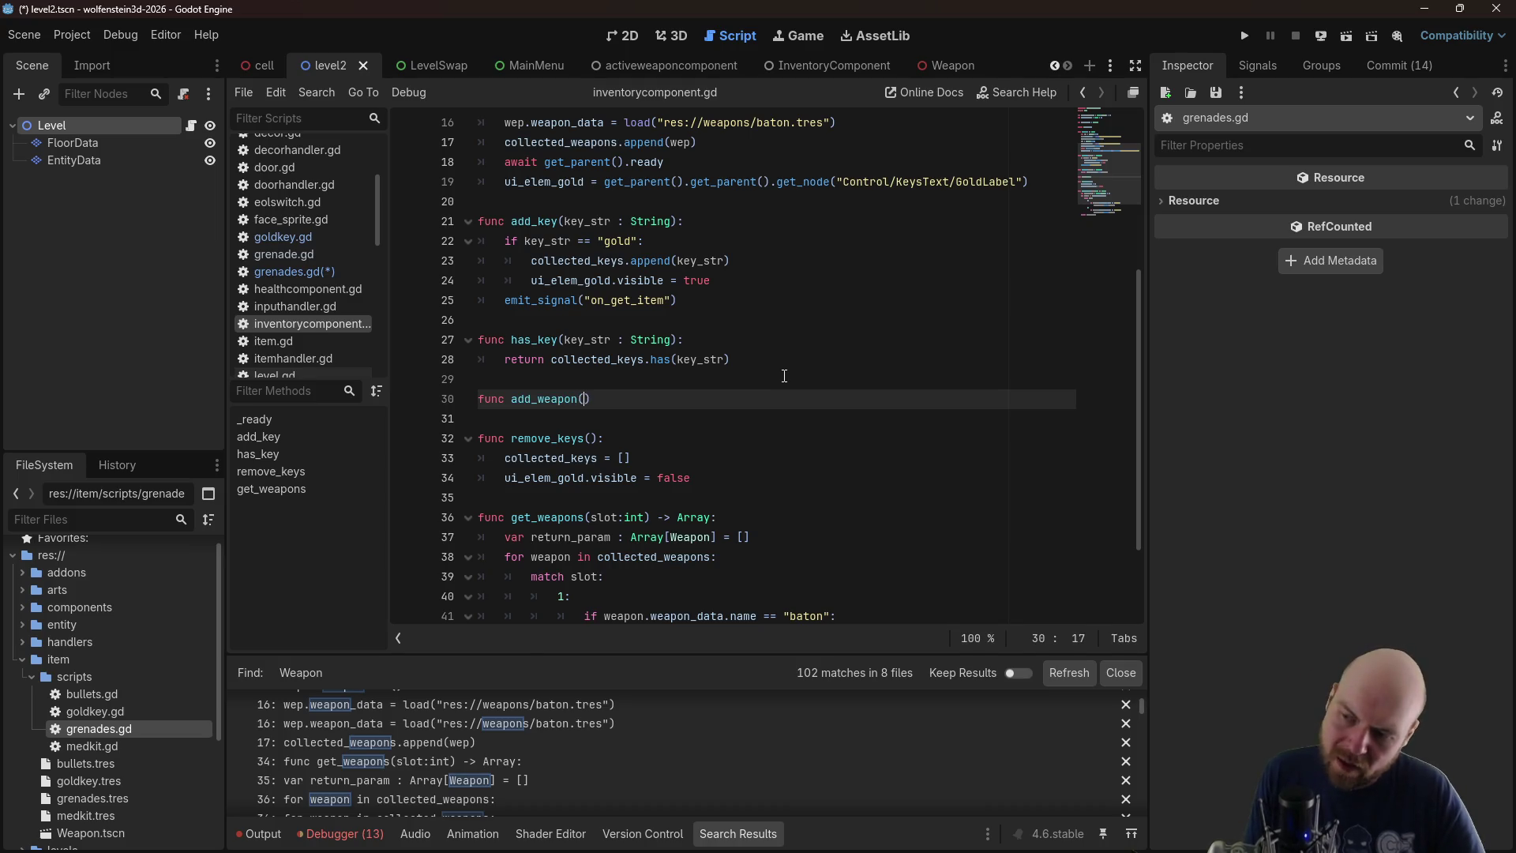
text(wep)
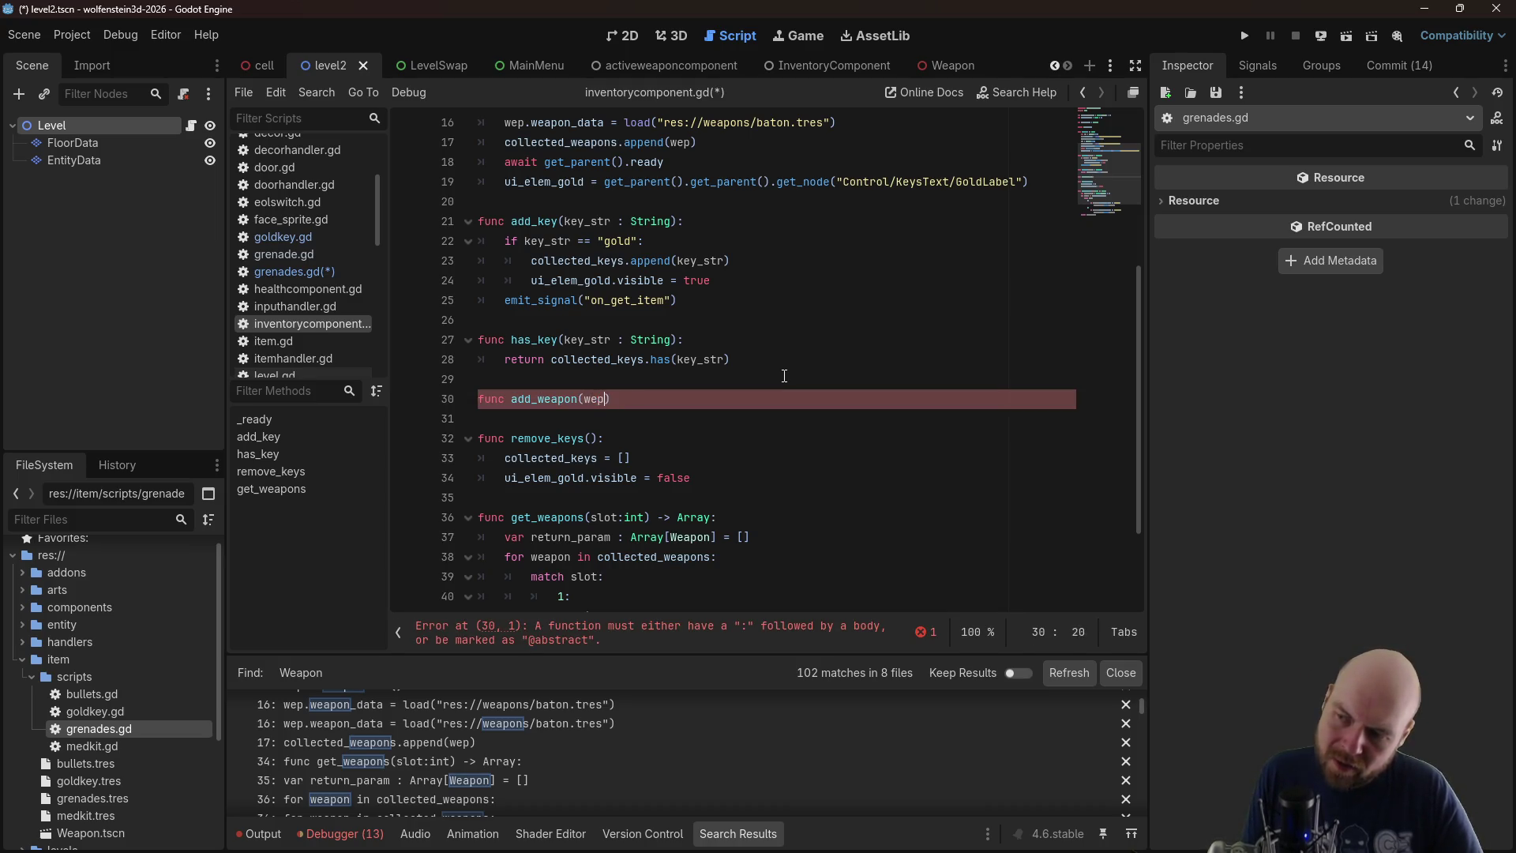
text( : Weapon):)
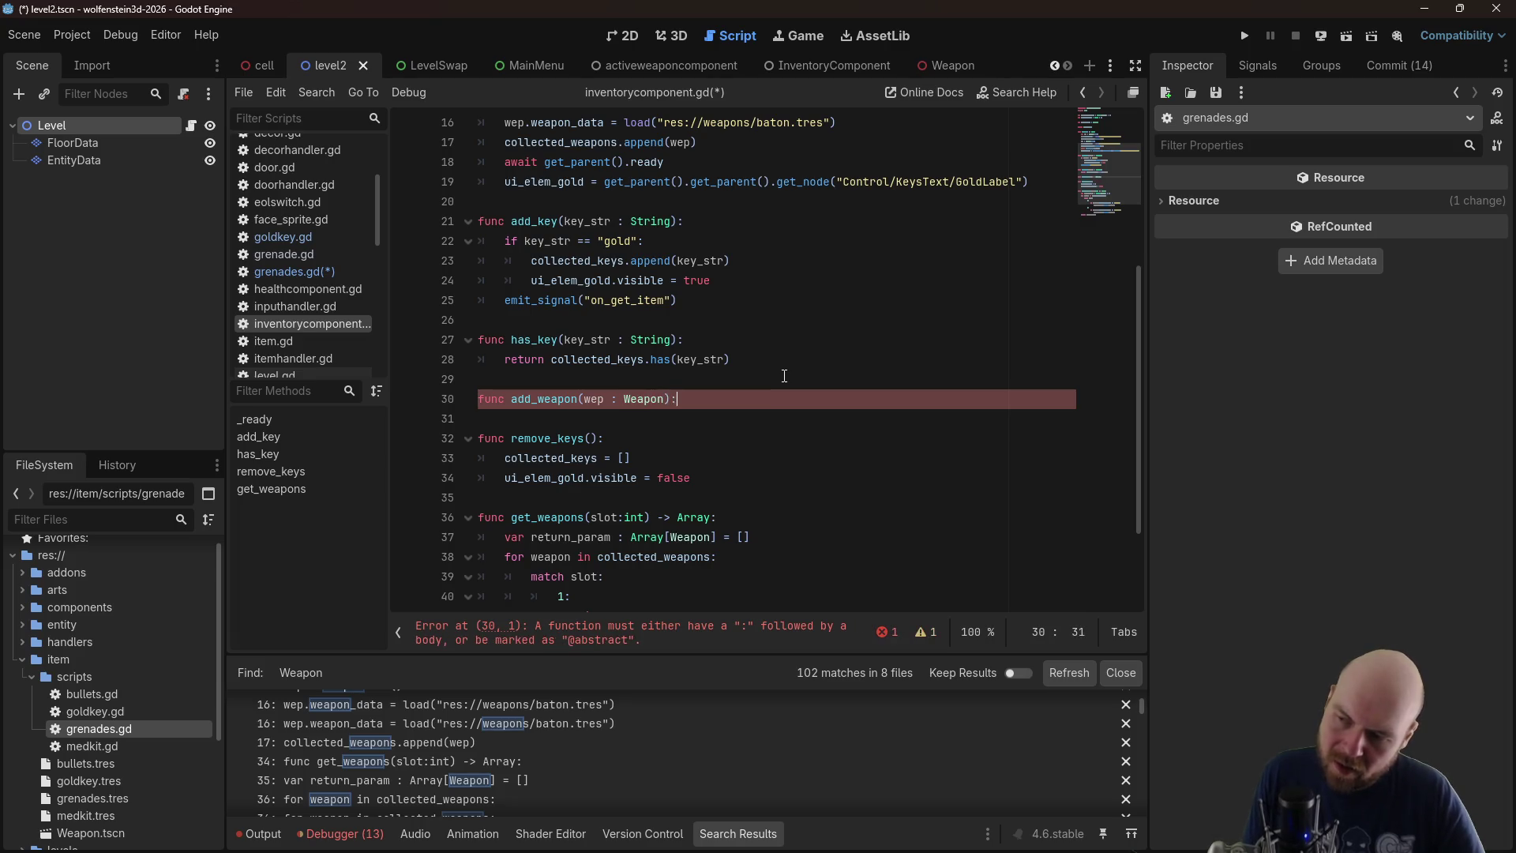
key(Return)
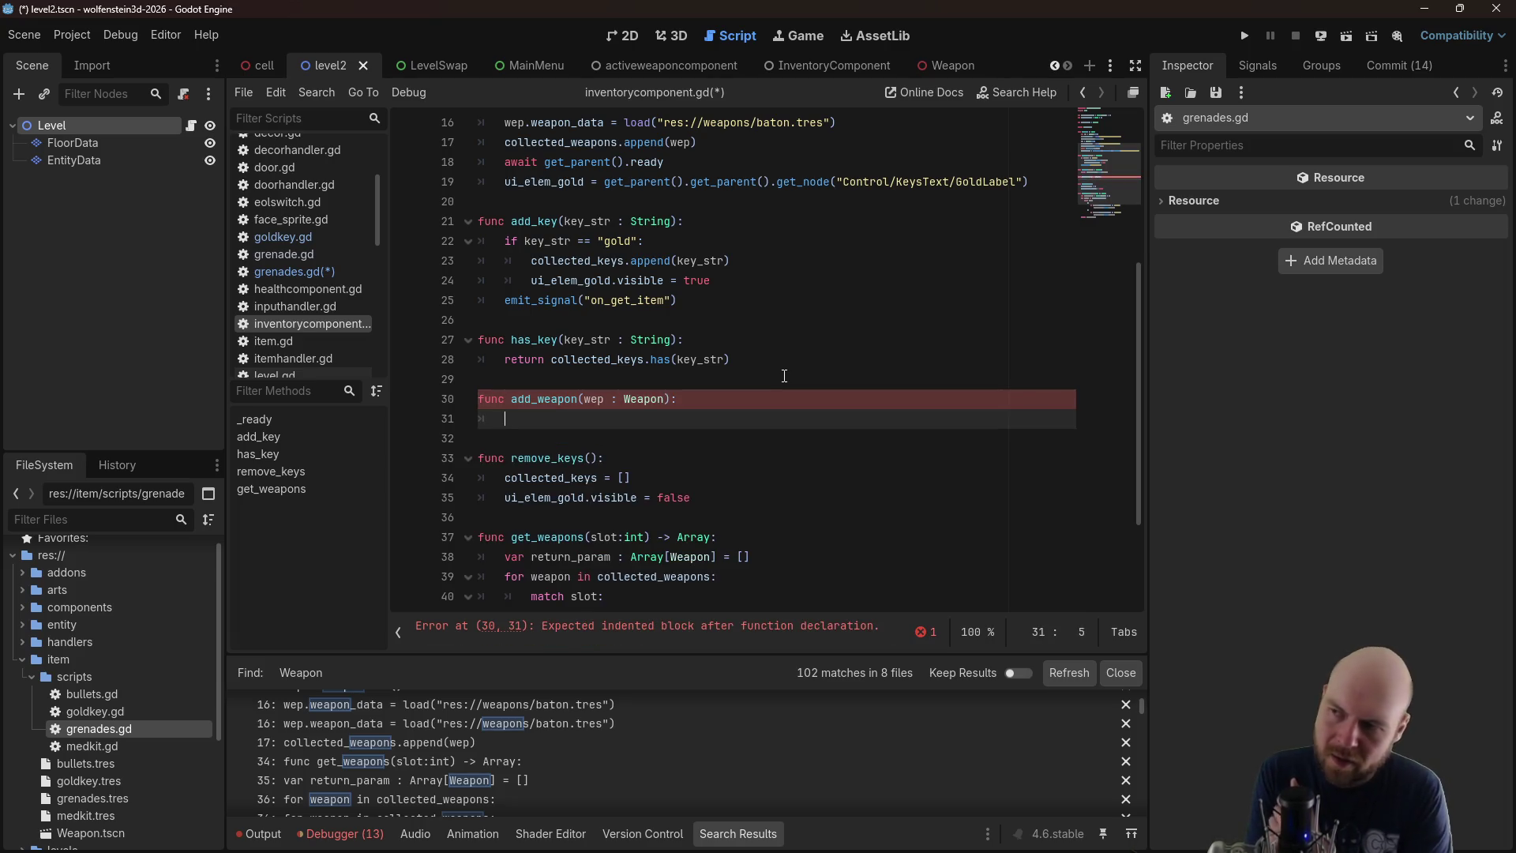
text(collect)
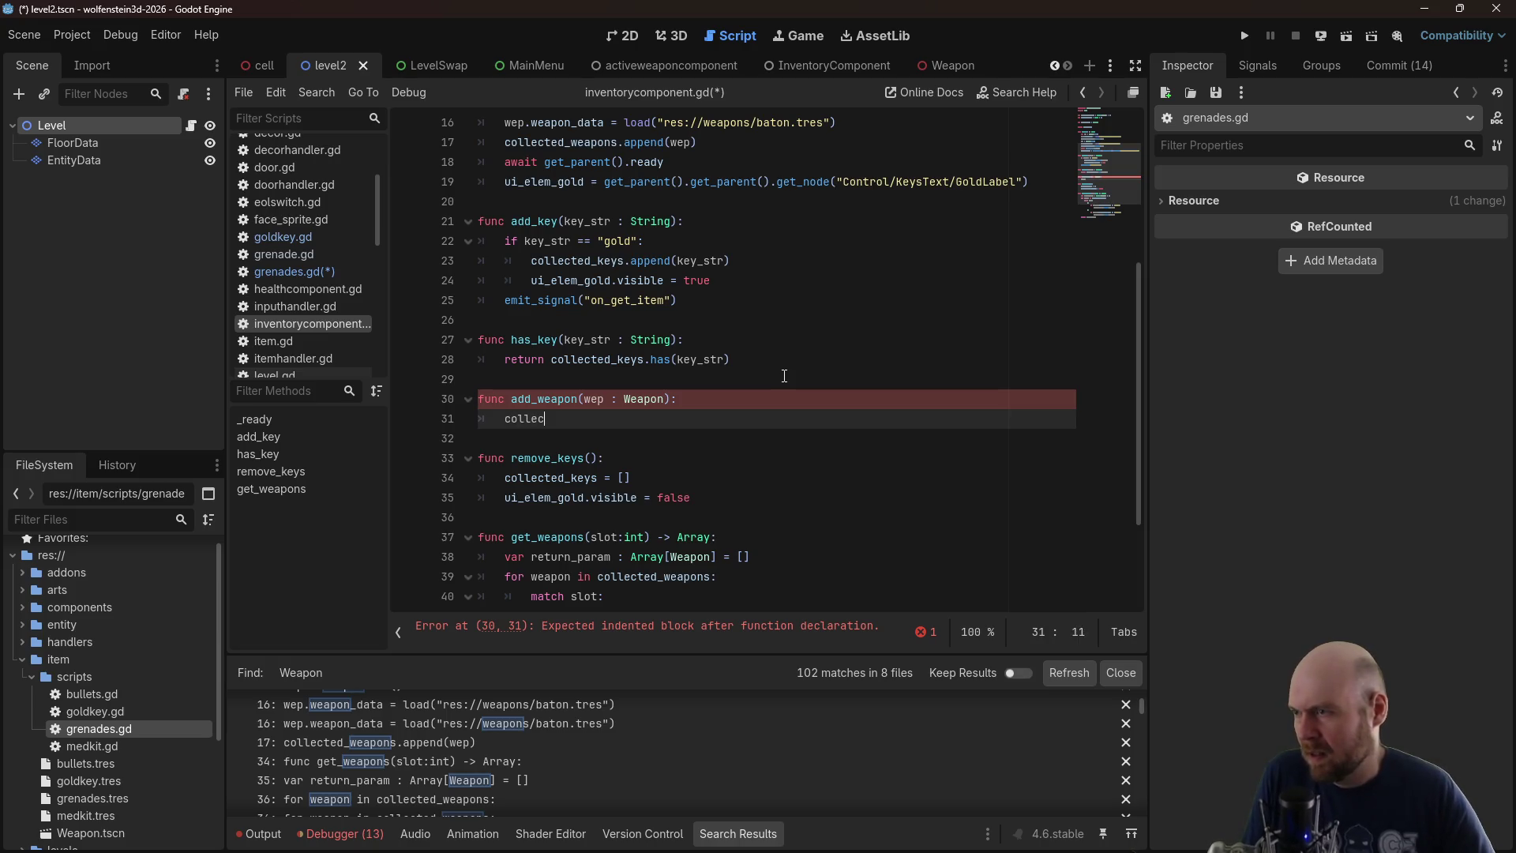
text(ed_weapons.append)
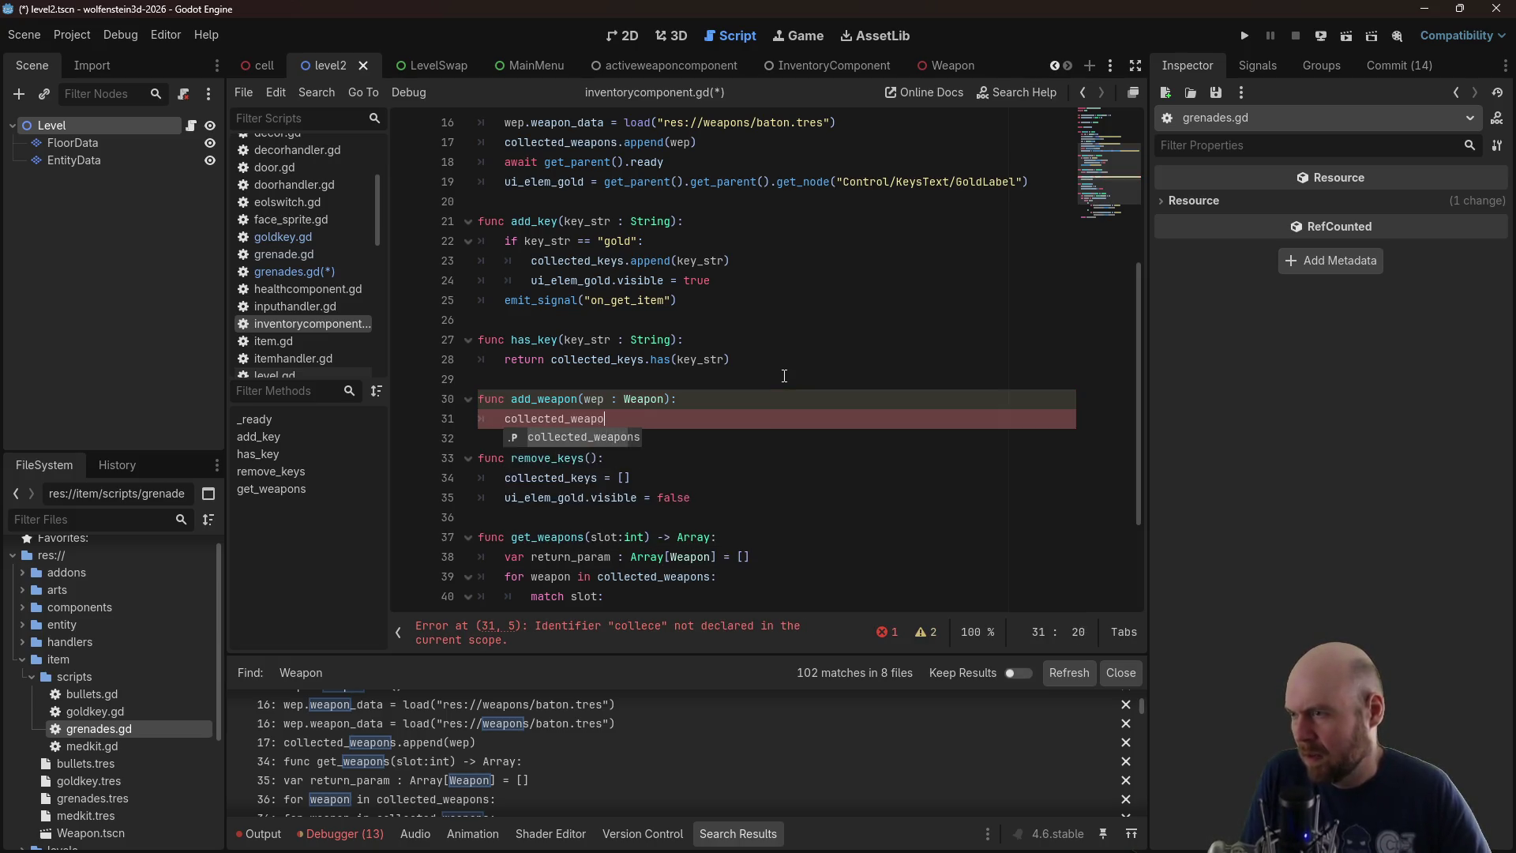
text((wep))
key(ctrl+s)
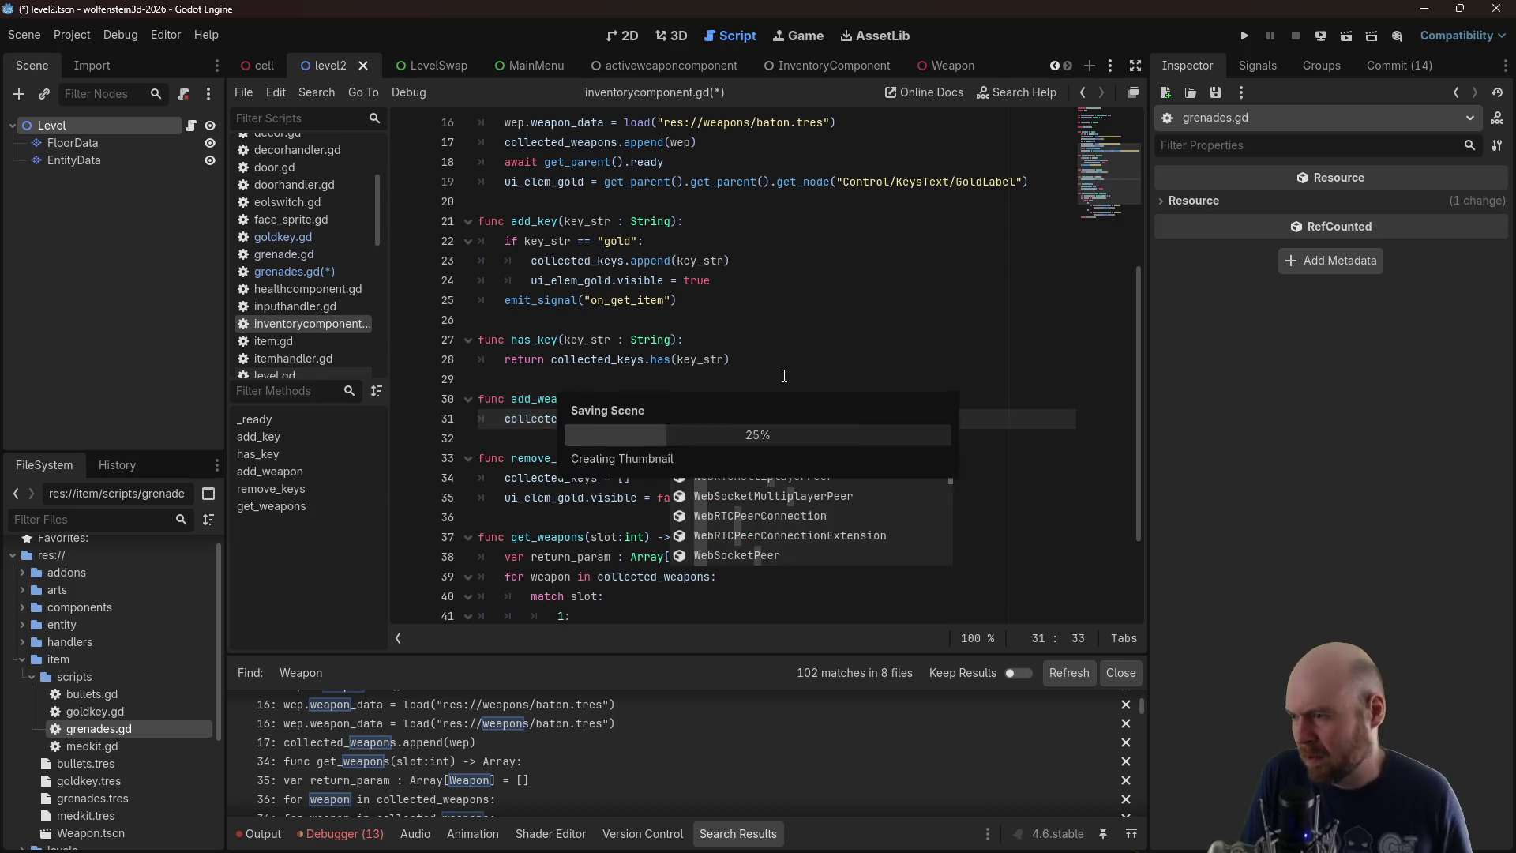
click(750, 363)
scroll(117, 682, down, 2)
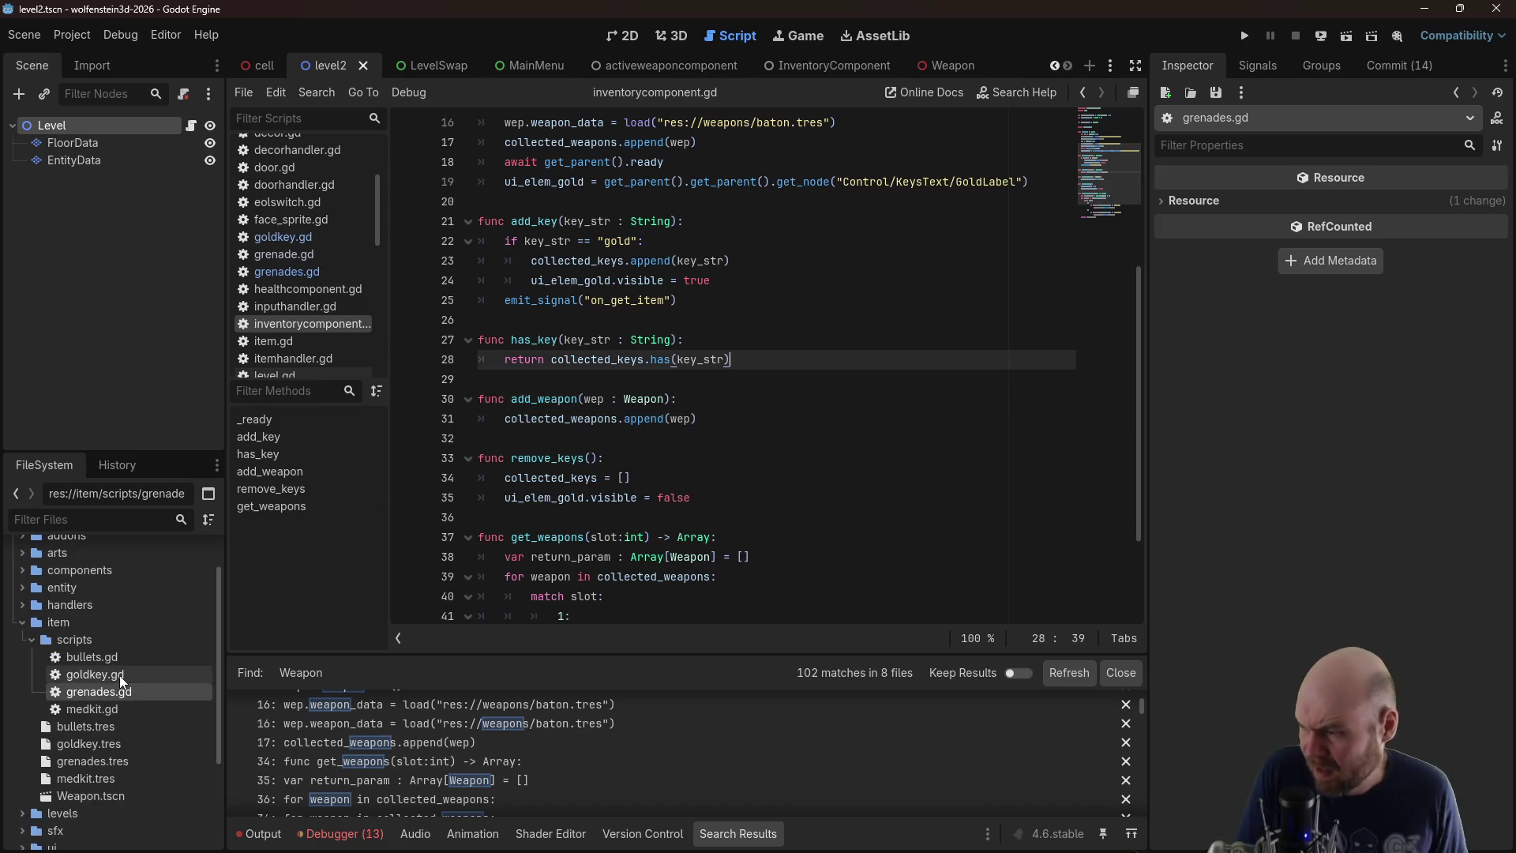
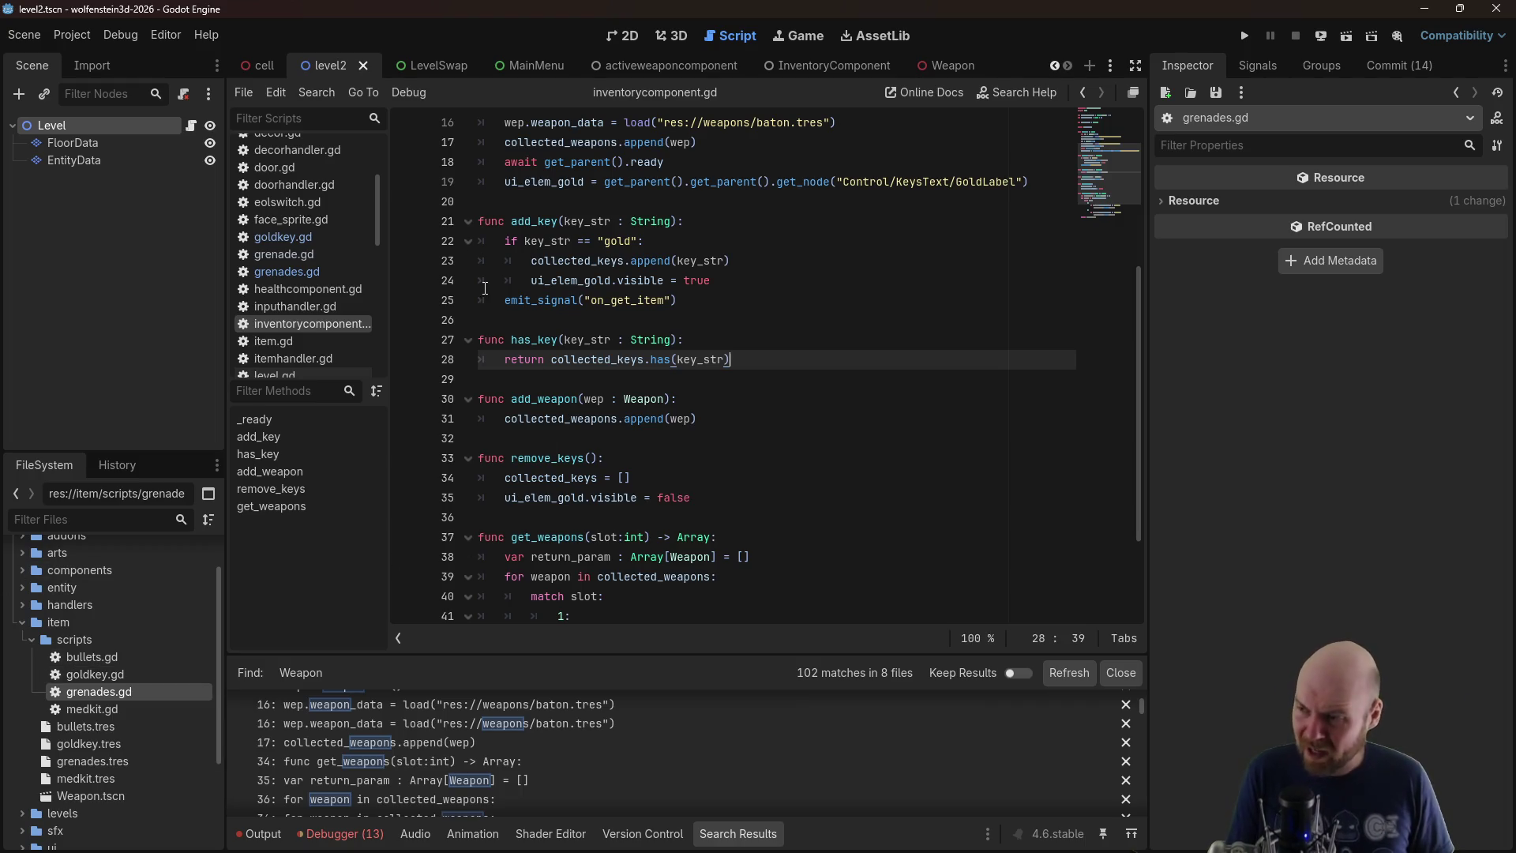
Open grenades.gd and rename the add_key call to add_weapon
double_click(97, 690)
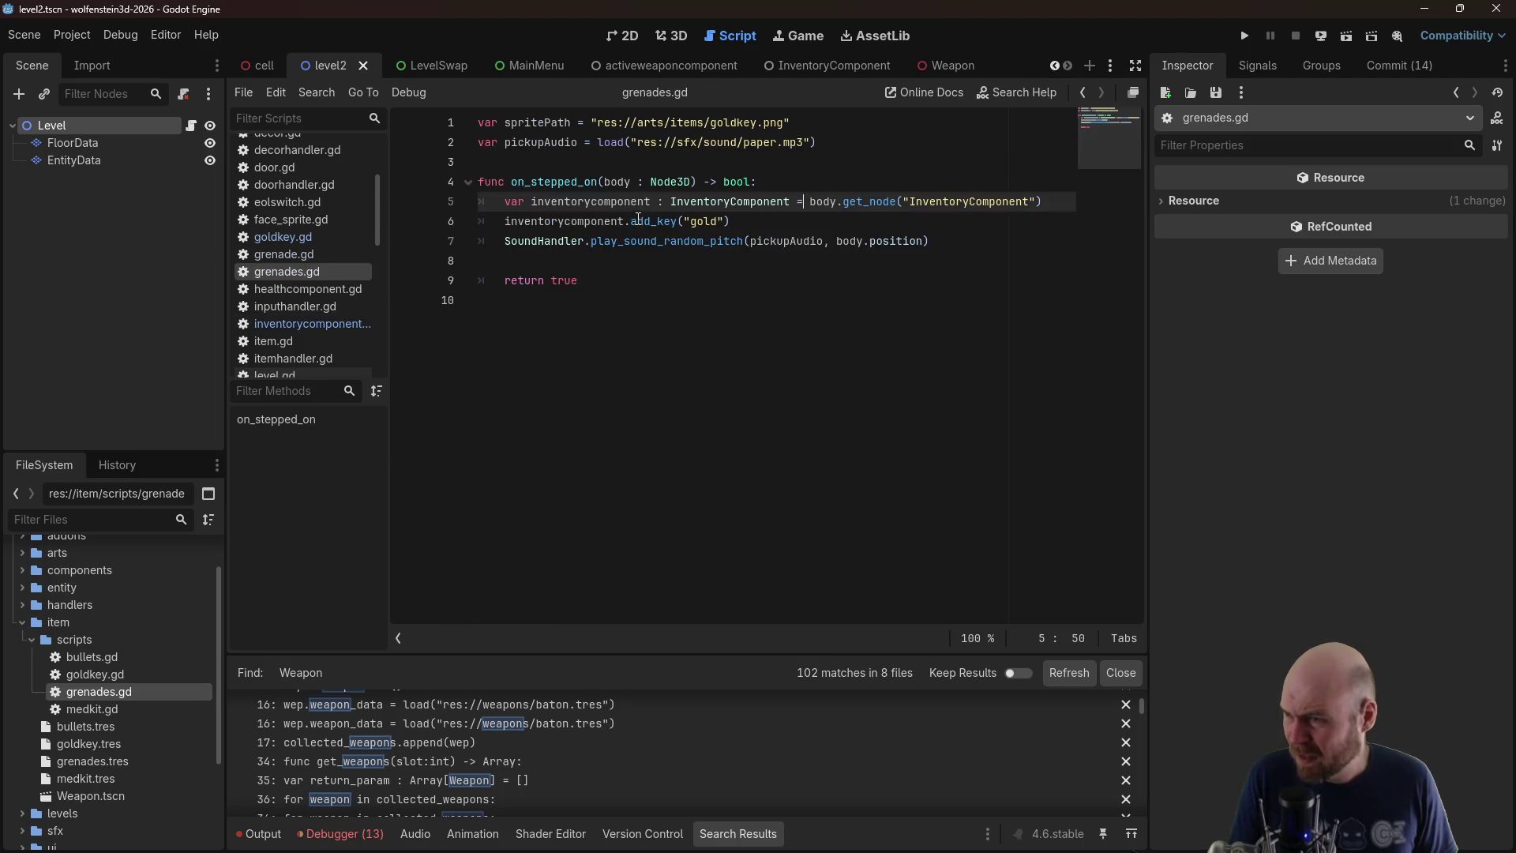
drag(659, 221, 679, 221)
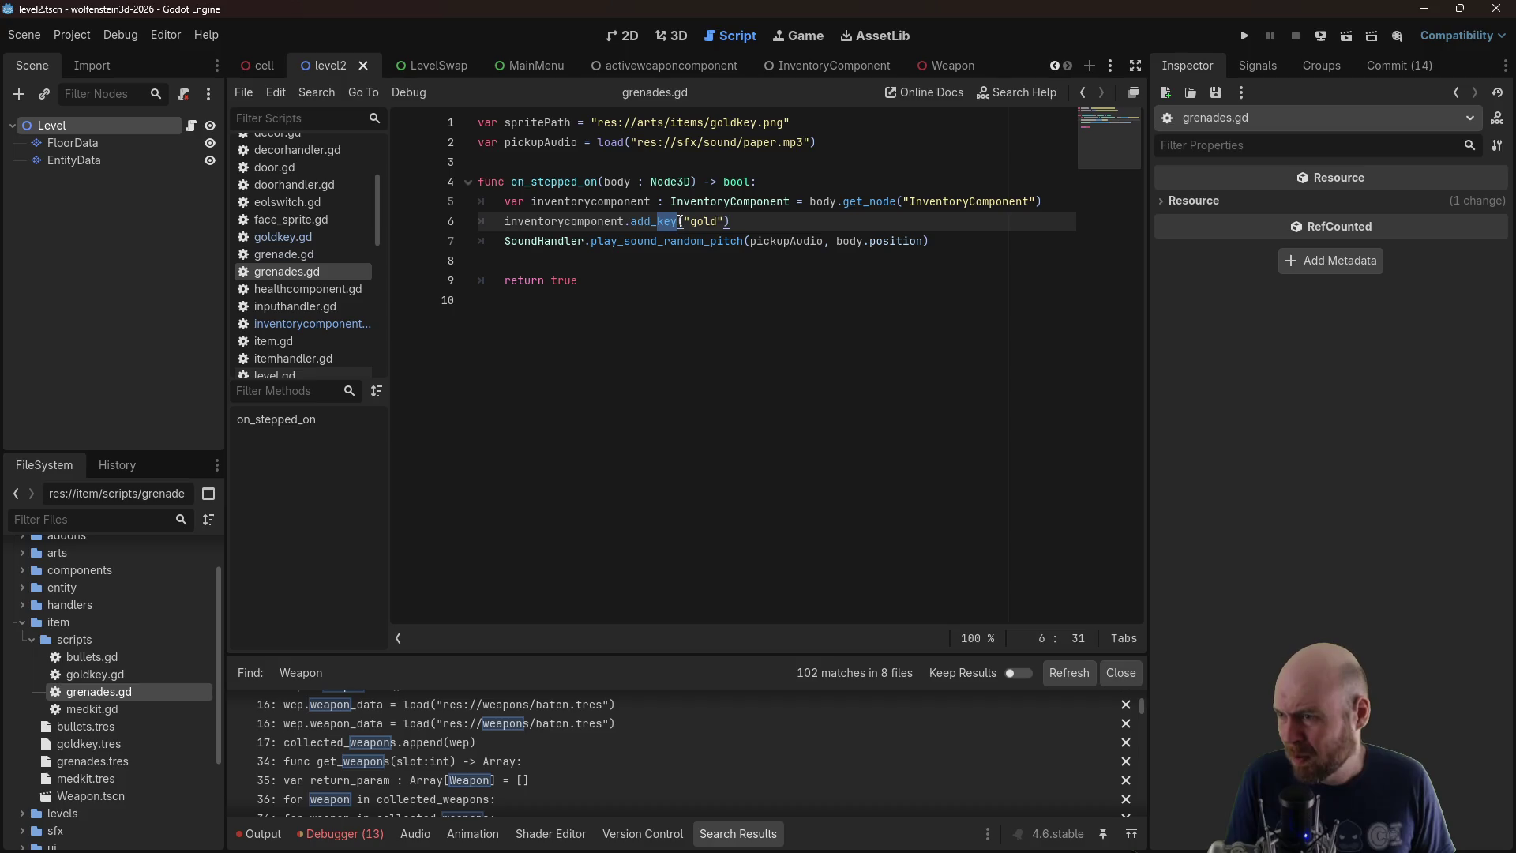
text(weapon)
key(Right)
key(Right)
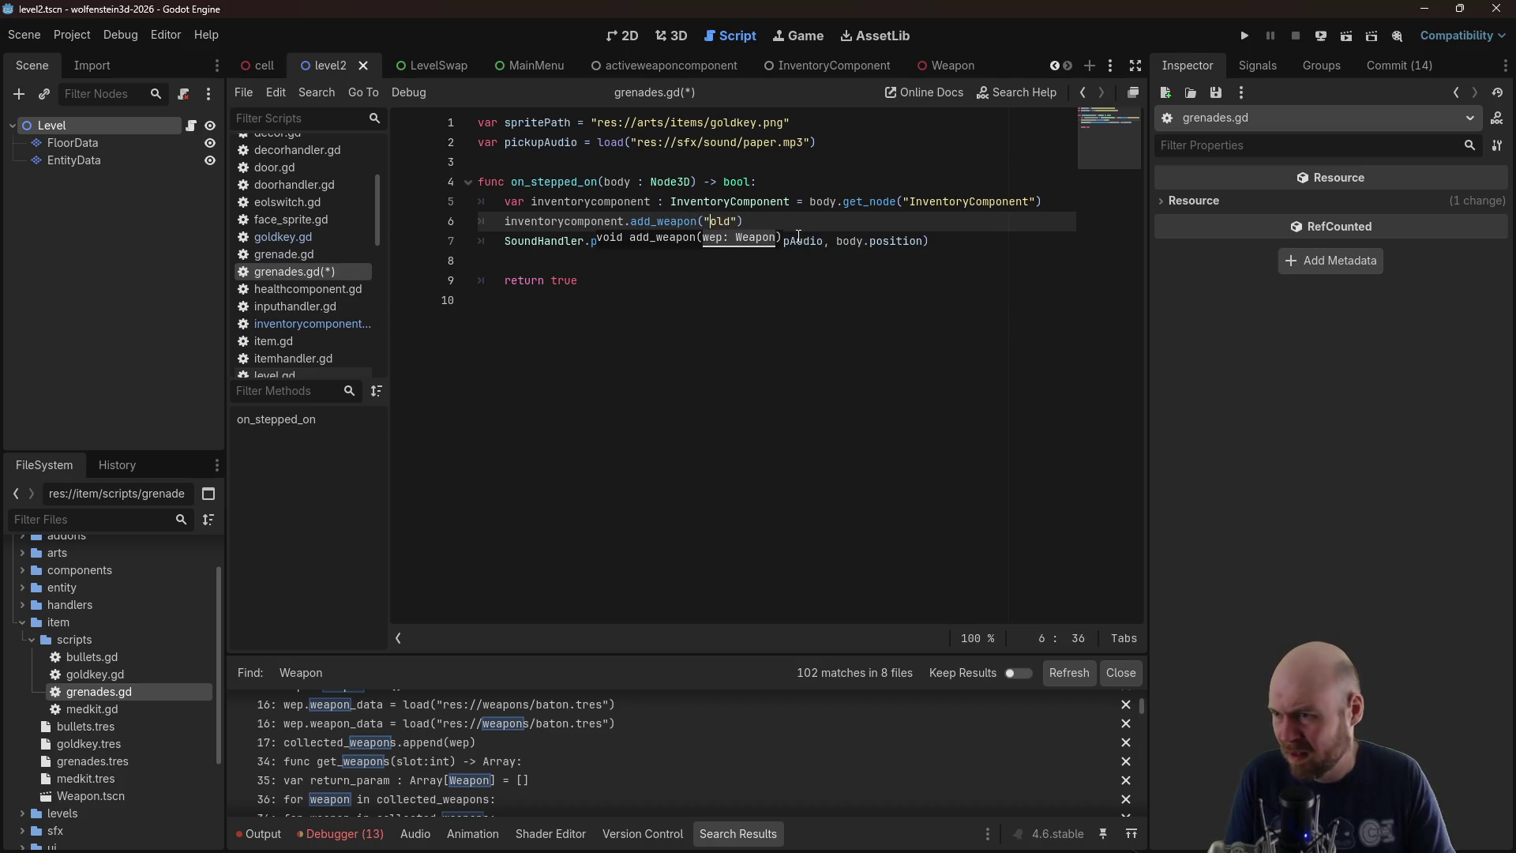
key(Delete)
key(Delete)
key(Delete)
Remove the string argument so the call reads an empty add_weapon()
text(grenade)
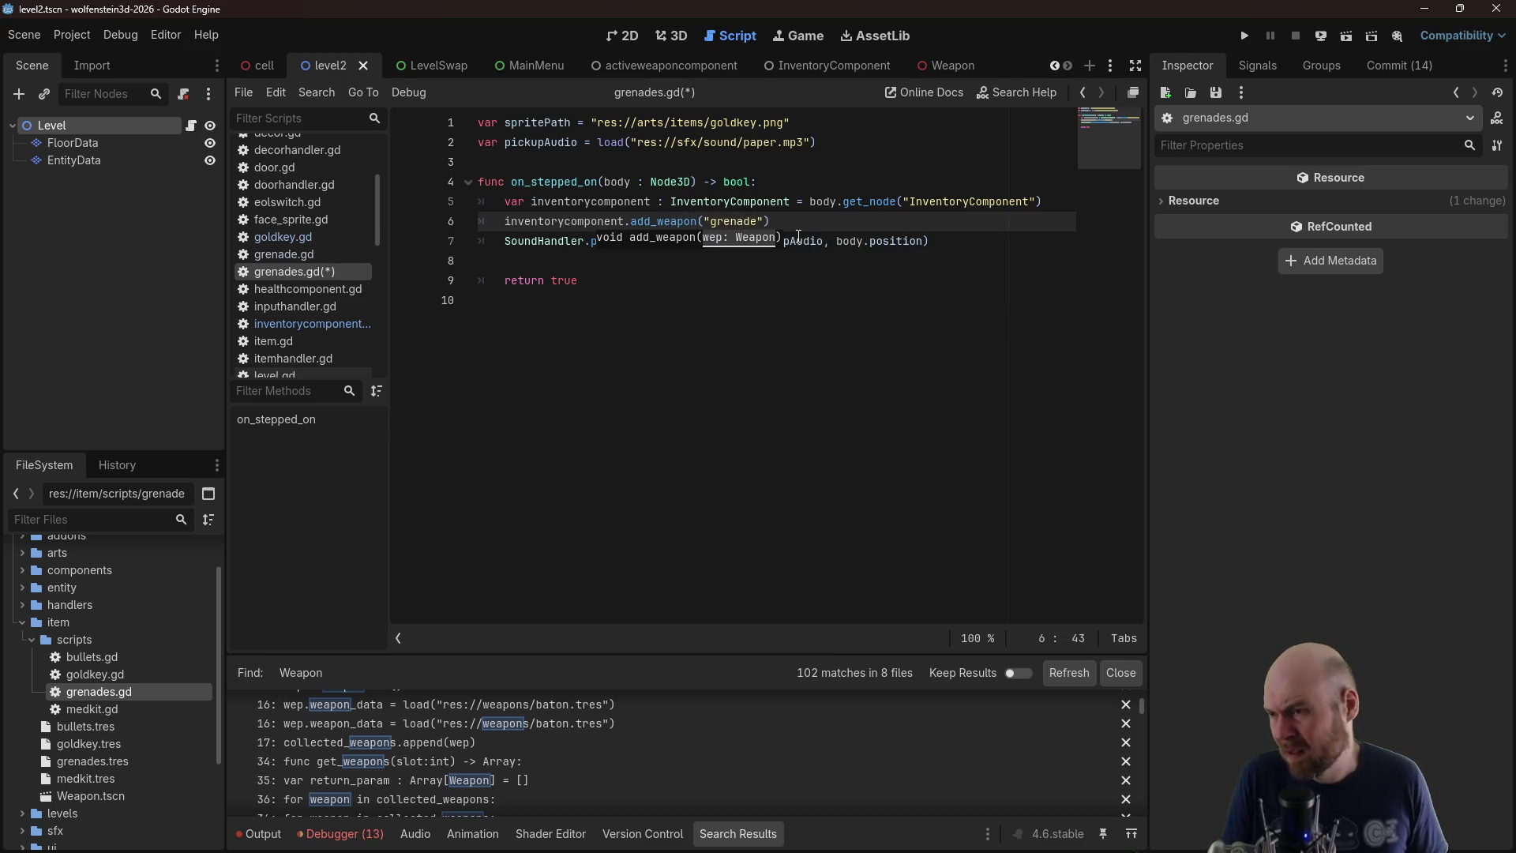
click(811, 226)
click(961, 238)
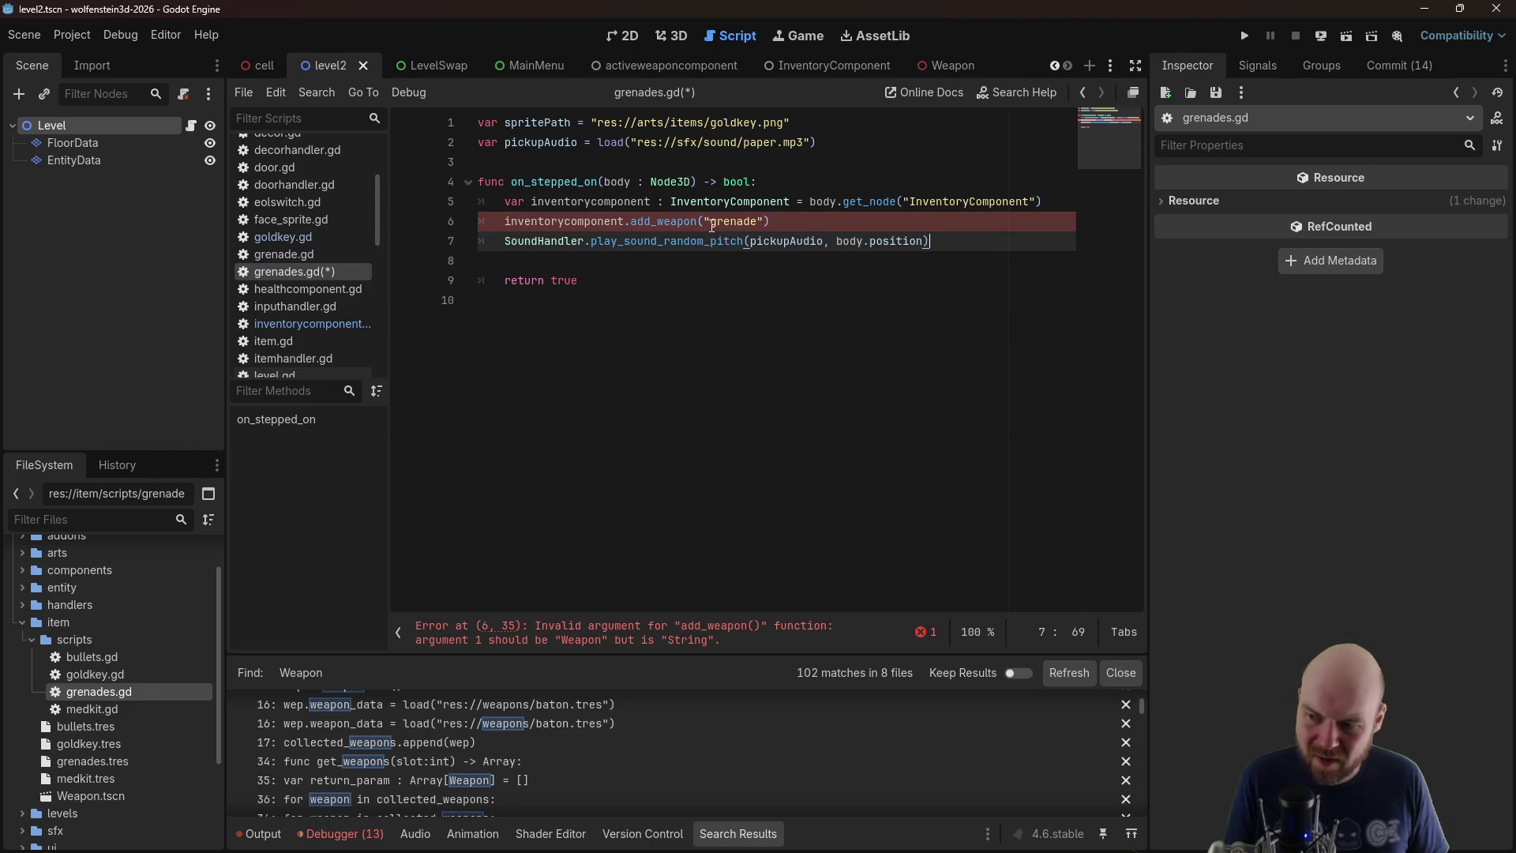
drag(705, 224, 763, 215)
key(BackSpace)
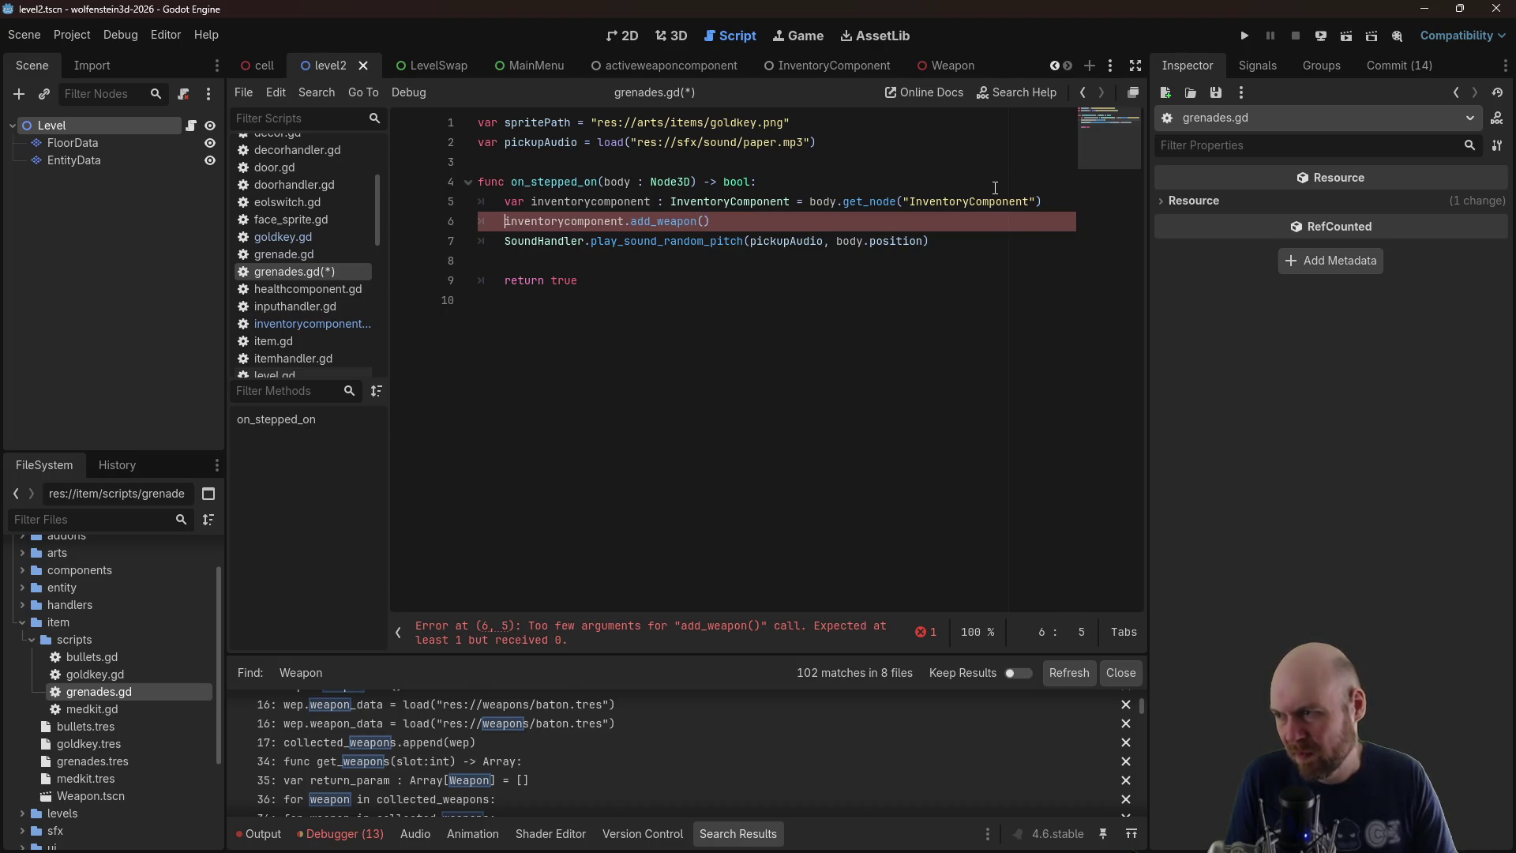
key(Return)
Add an 'if !inventorycomponent.get_weapons(3):' check above the add_weapon call
key(Up)
text(if inve)
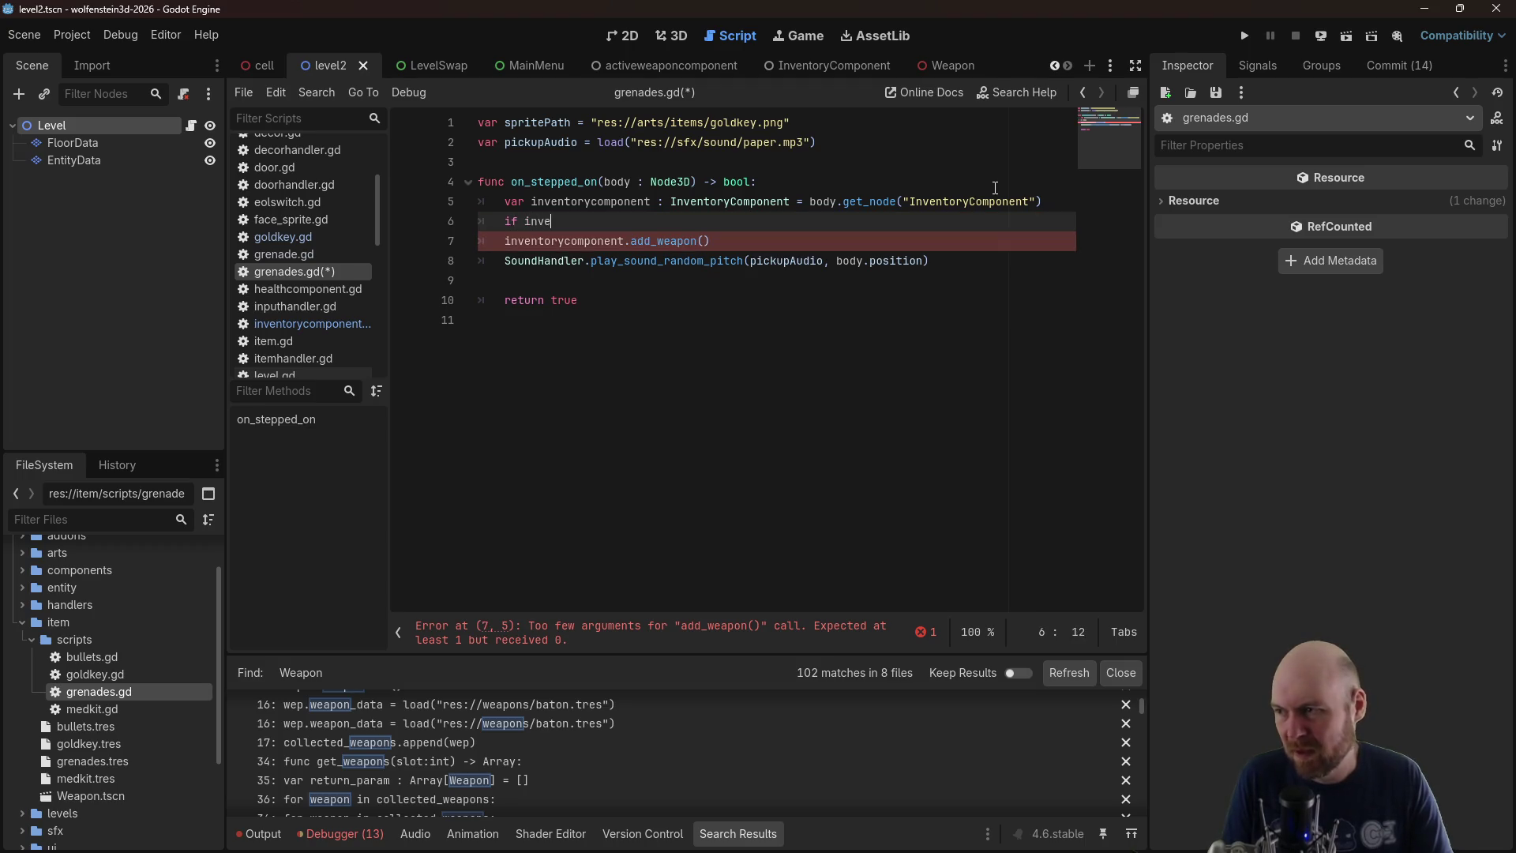
text(ntorycompone)
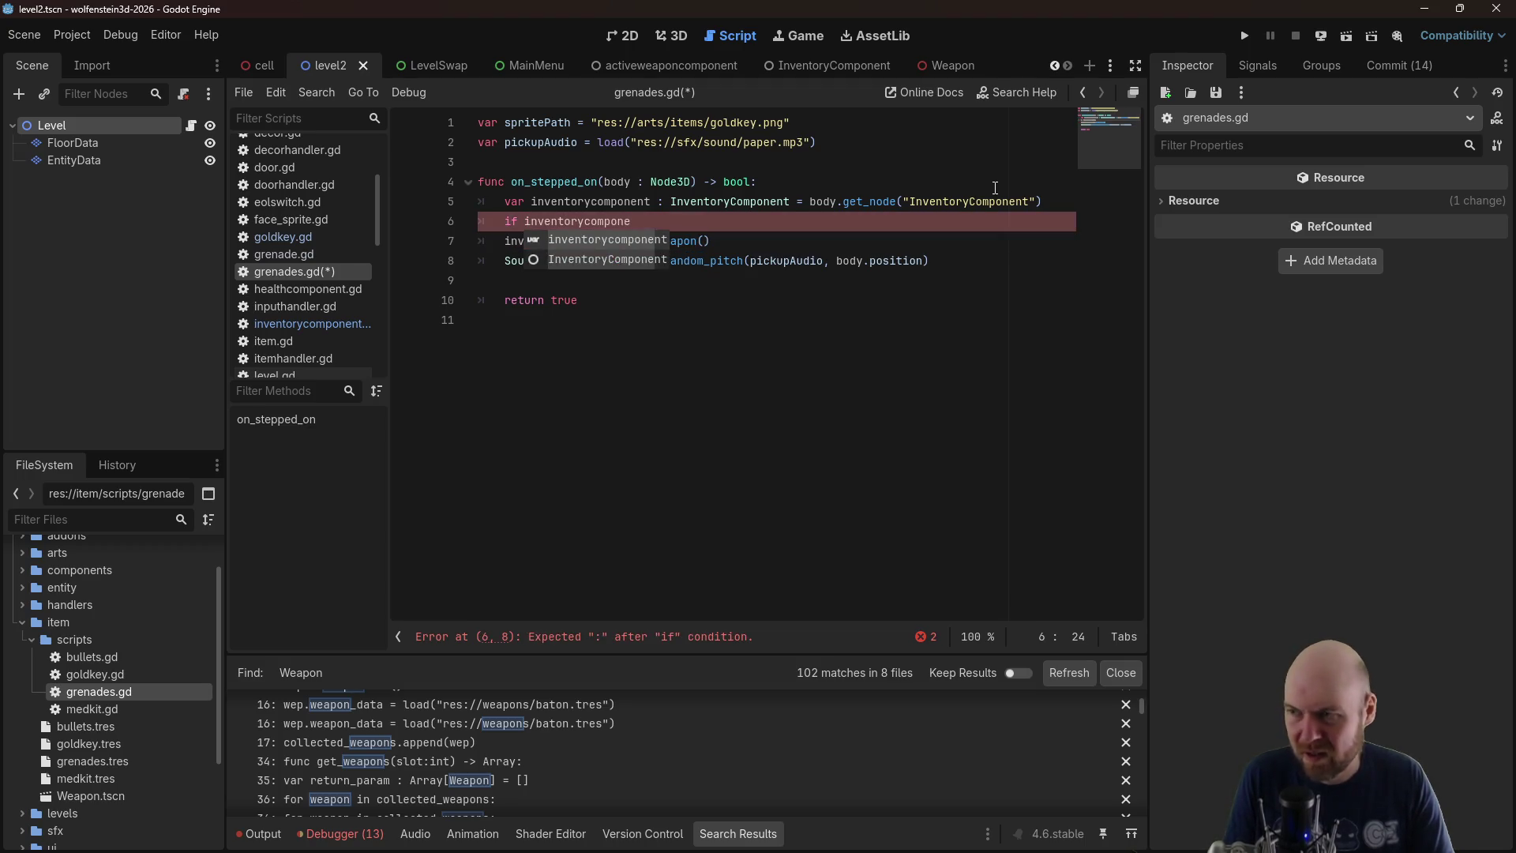
text(nt.)
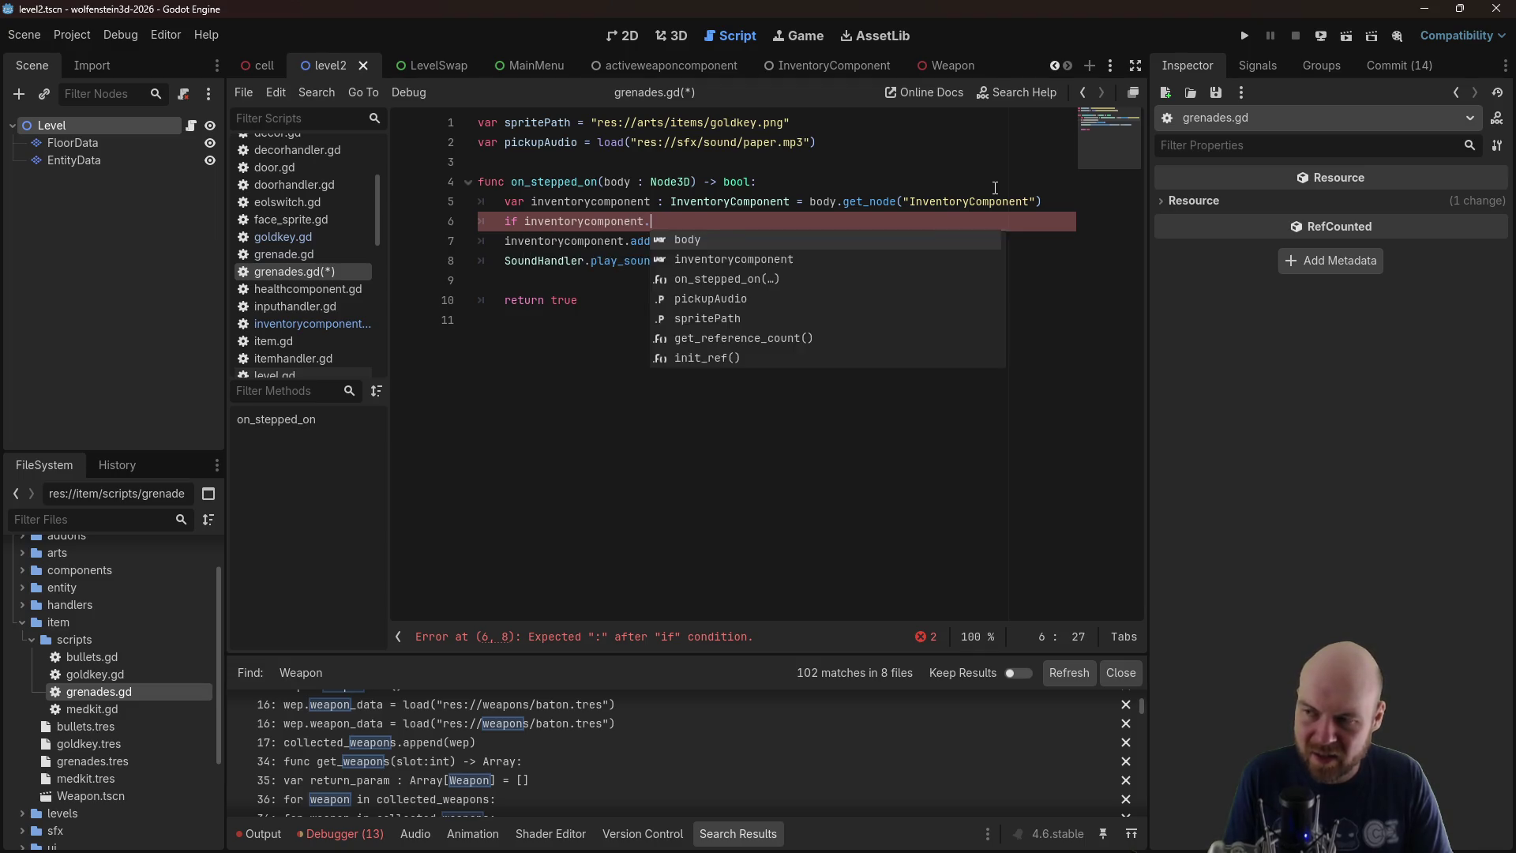
text(get()
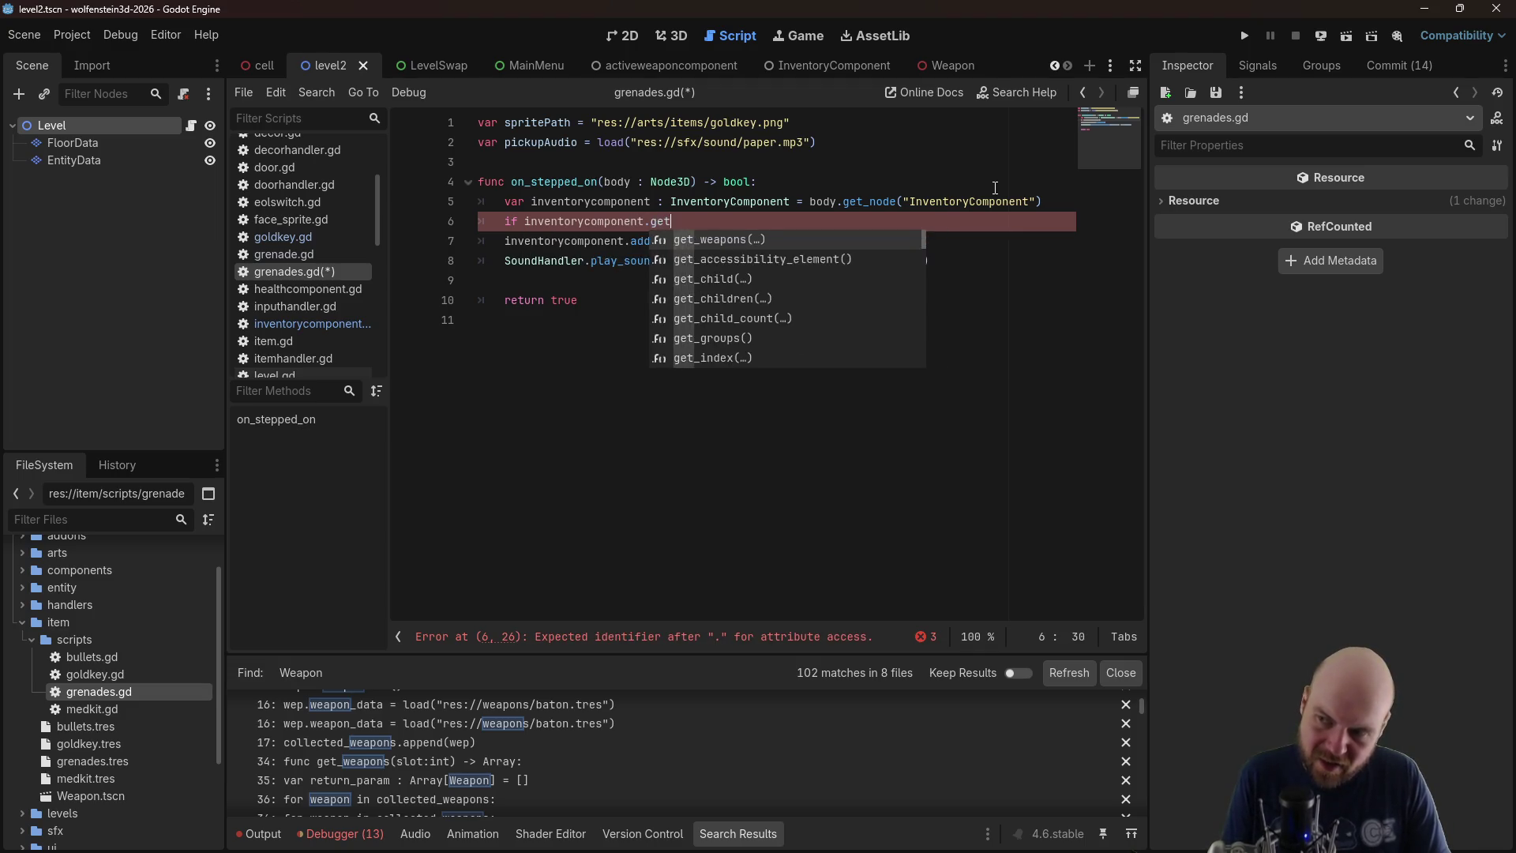
key(BackSpace)
text(_w)
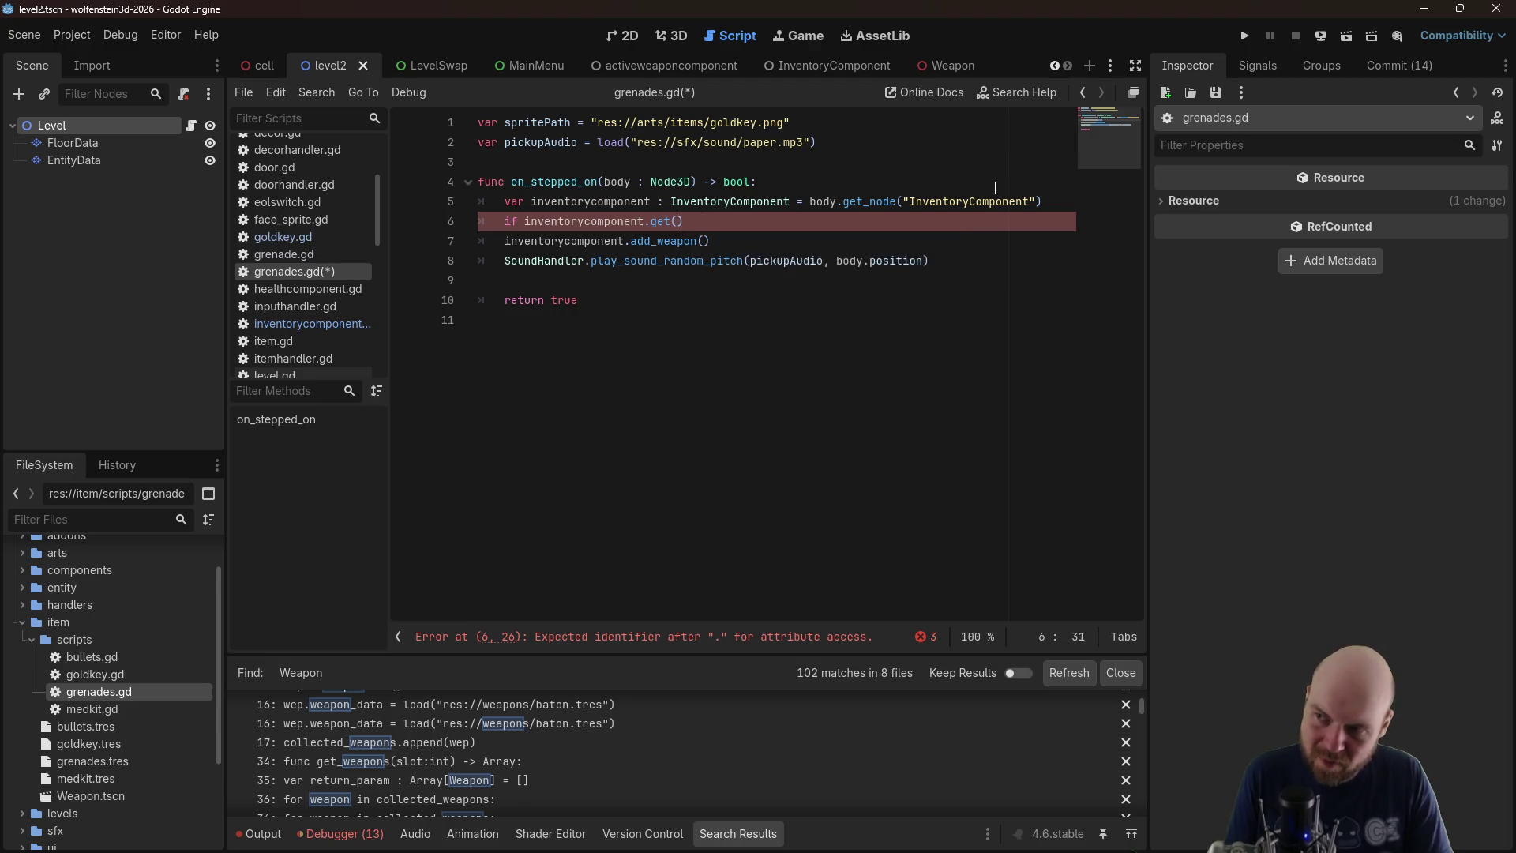
text(eapons(3))
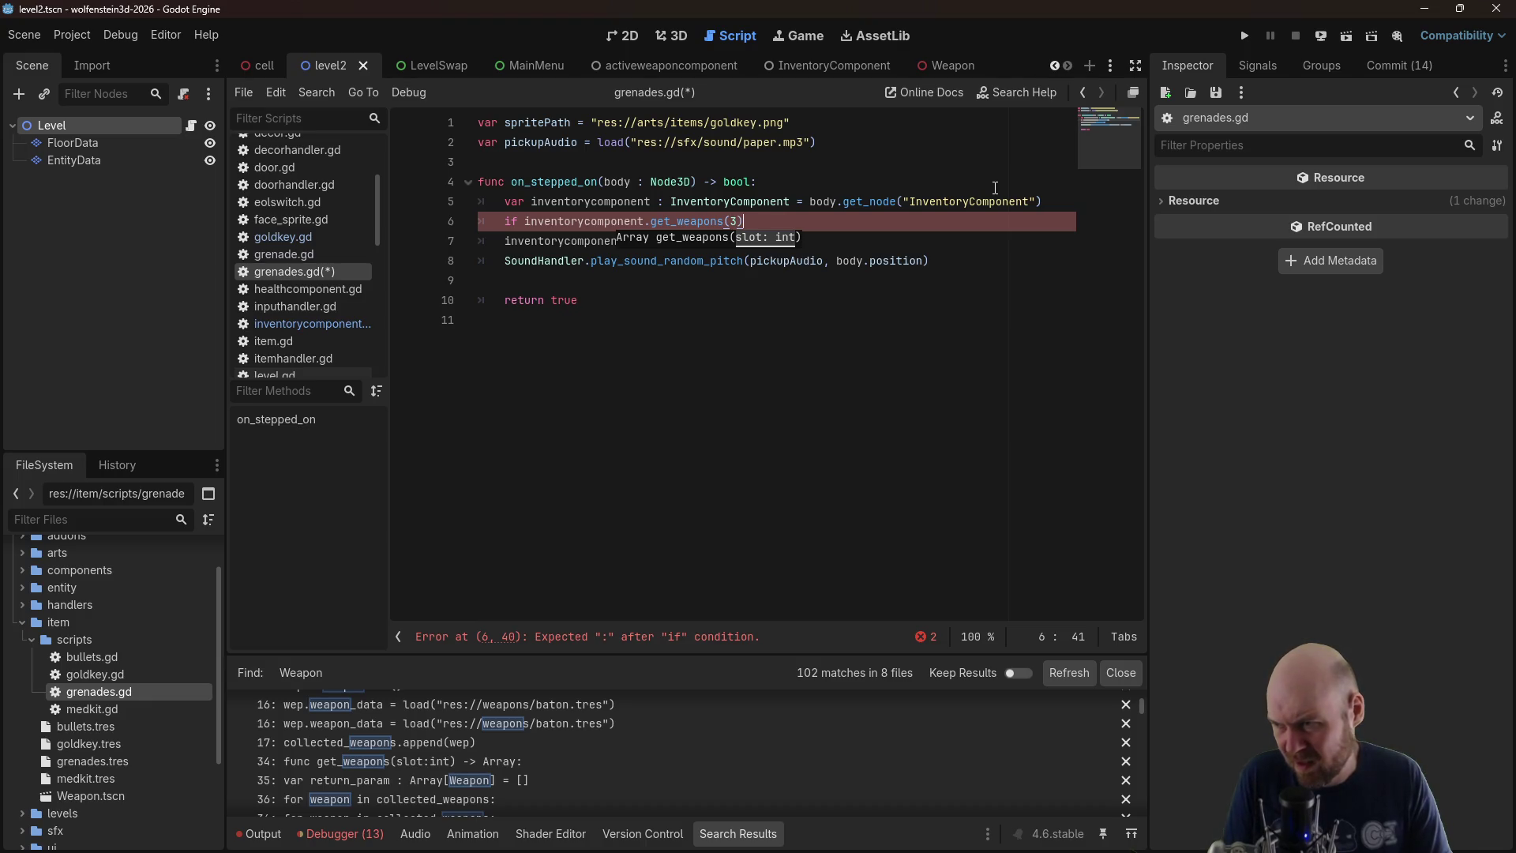
key(Down)
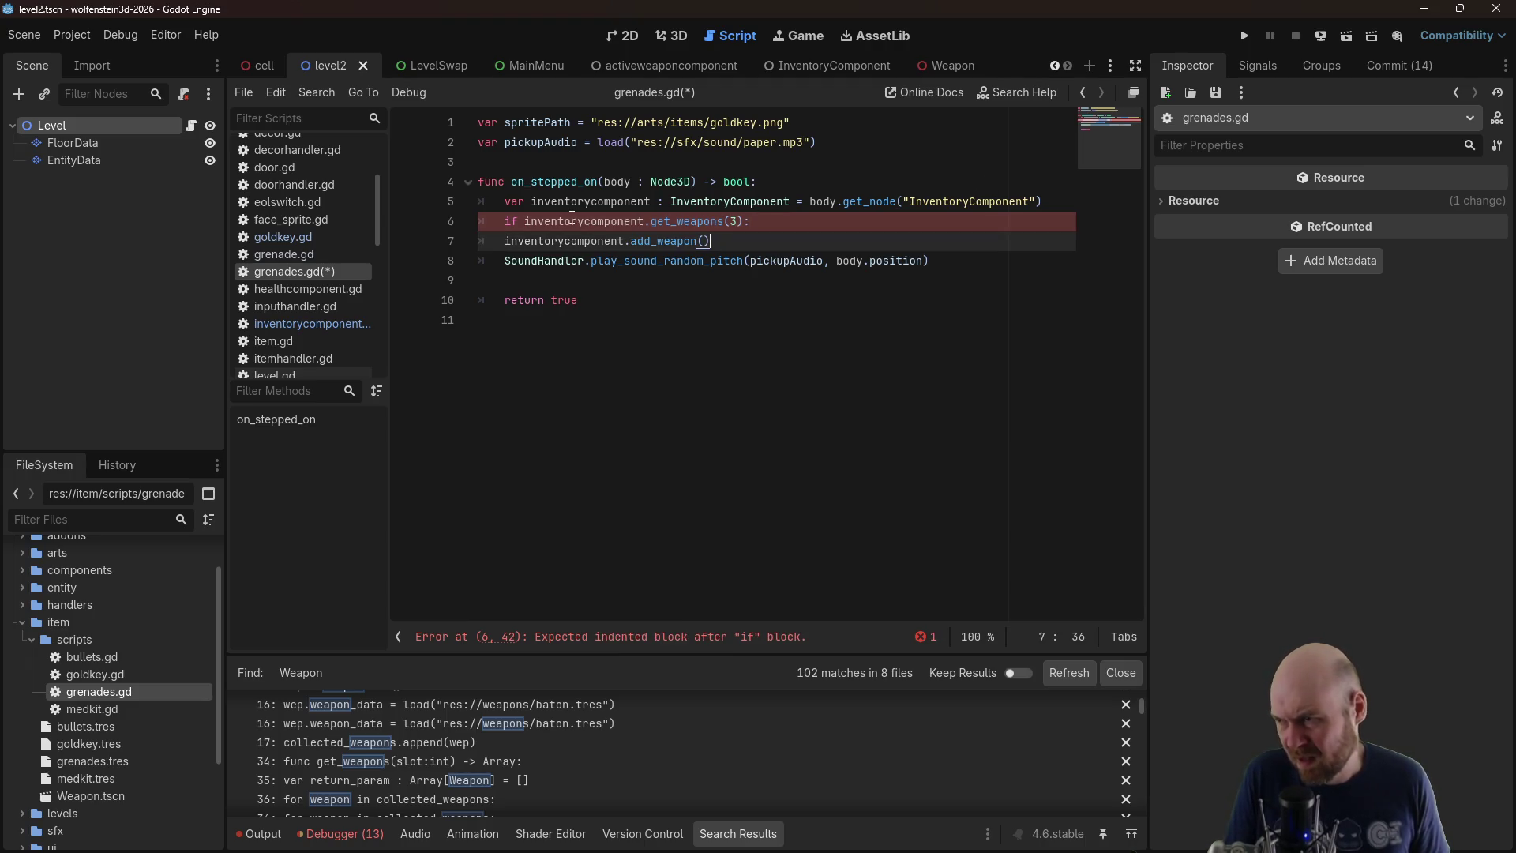
click(525, 221)
text(!)
Indent add_weapon under the check and begin a 'var wep = Weapon.new()' line inside it
click(787, 228)
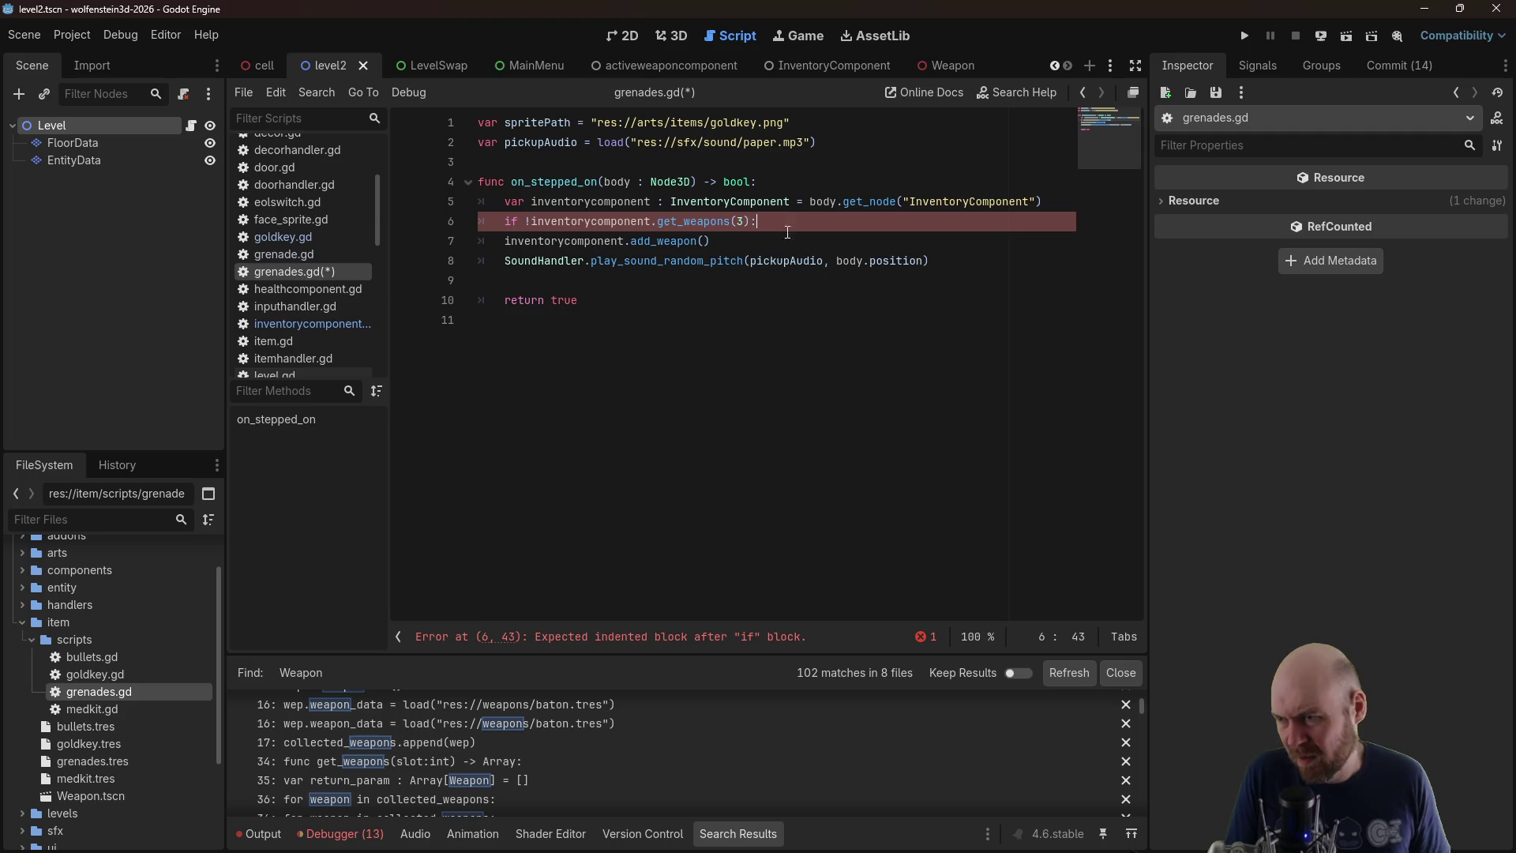
click(504, 240)
key(Tab)
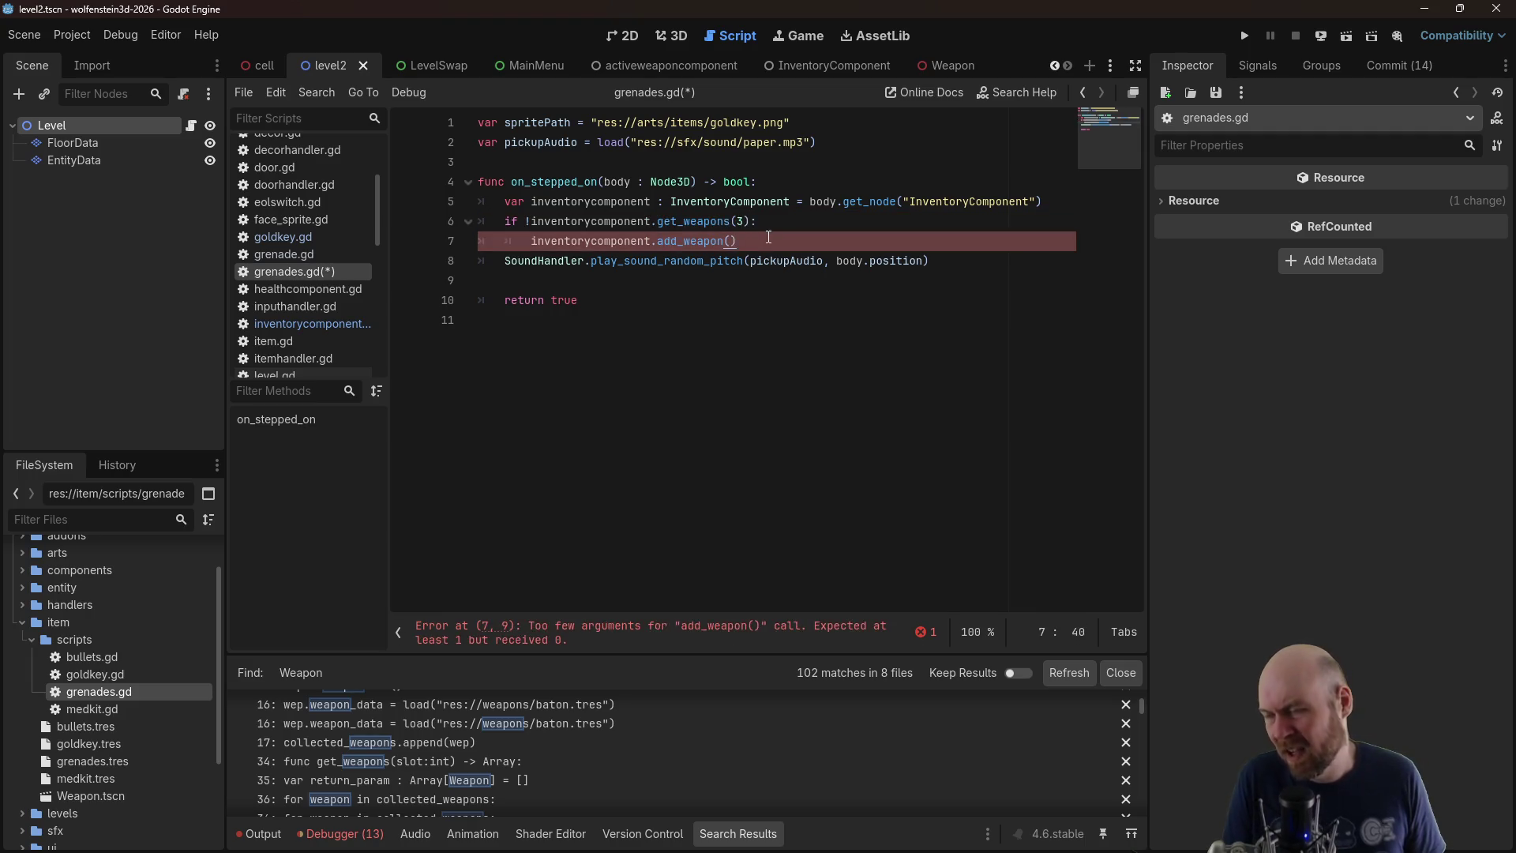
click(785, 224)
key(Return)
text(var wep = )
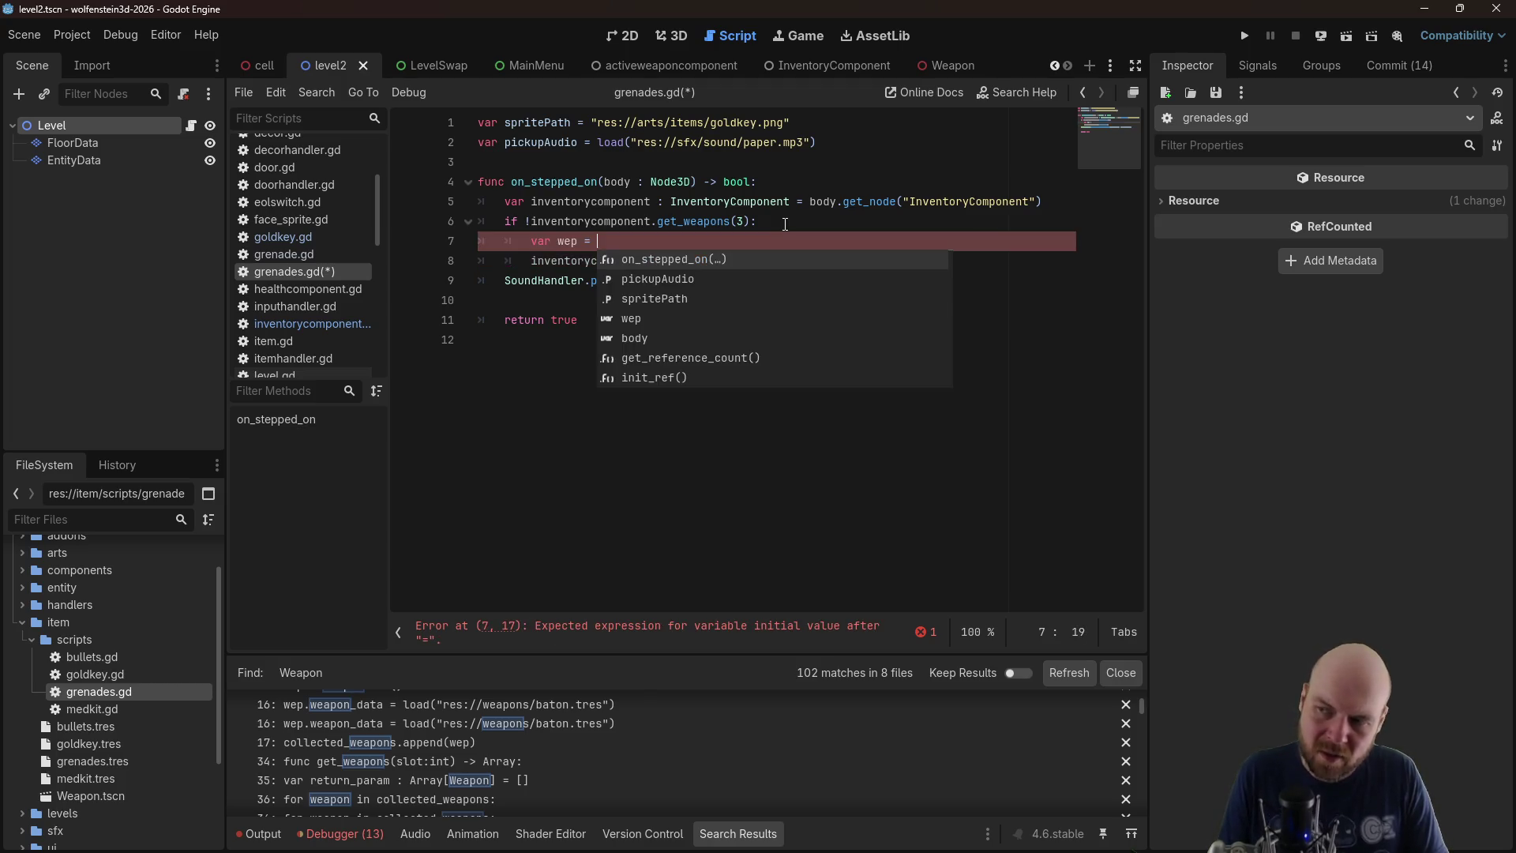
text(Weapon.new())
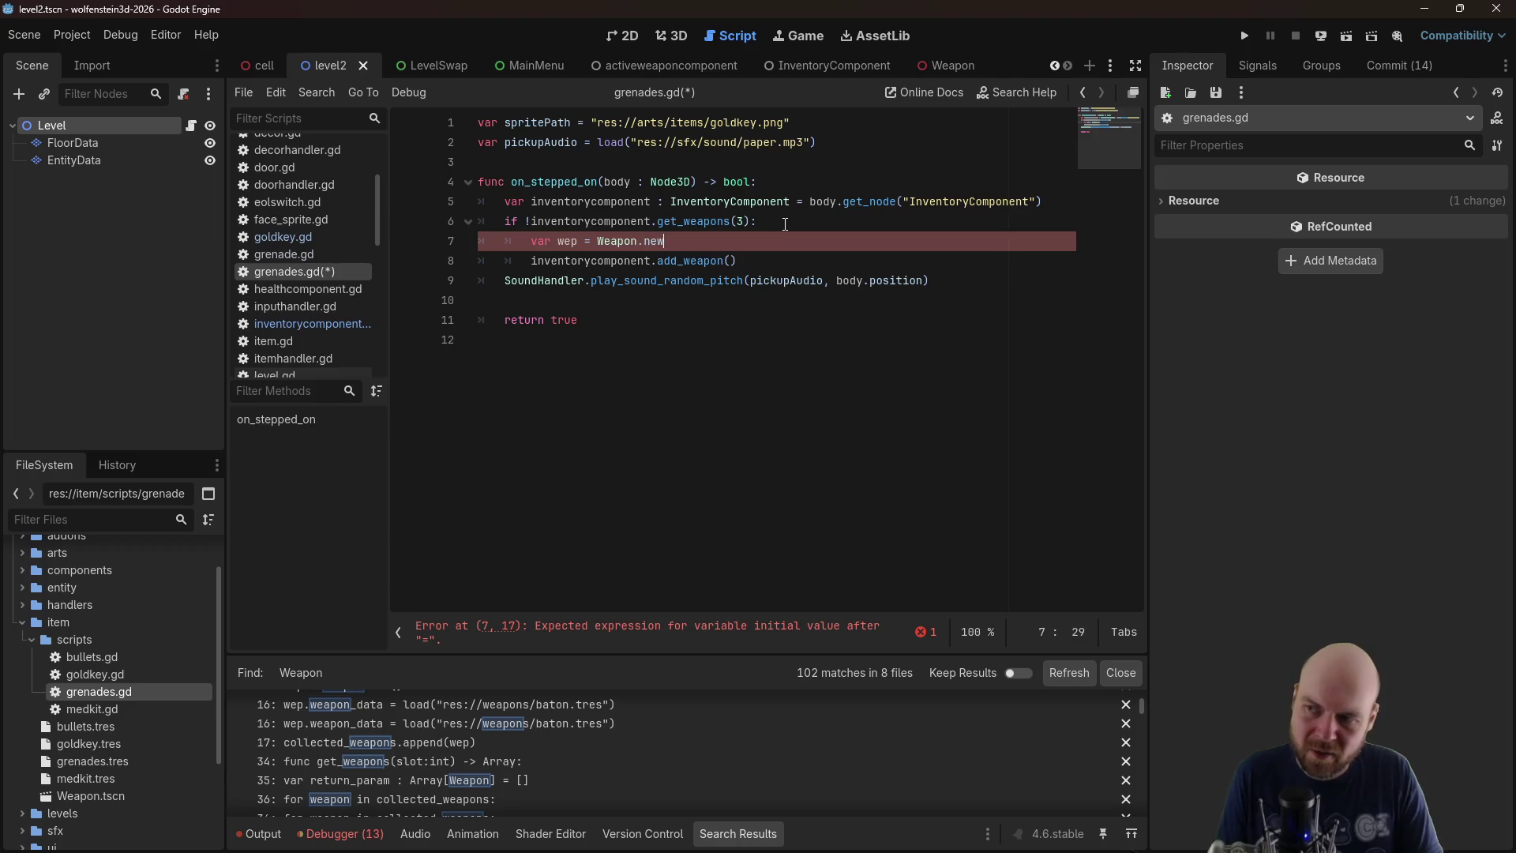
Set wep.weapon_data to load("res://weapons/grenade.tres") using the FileSystem path
key(Return)
text(weapo)
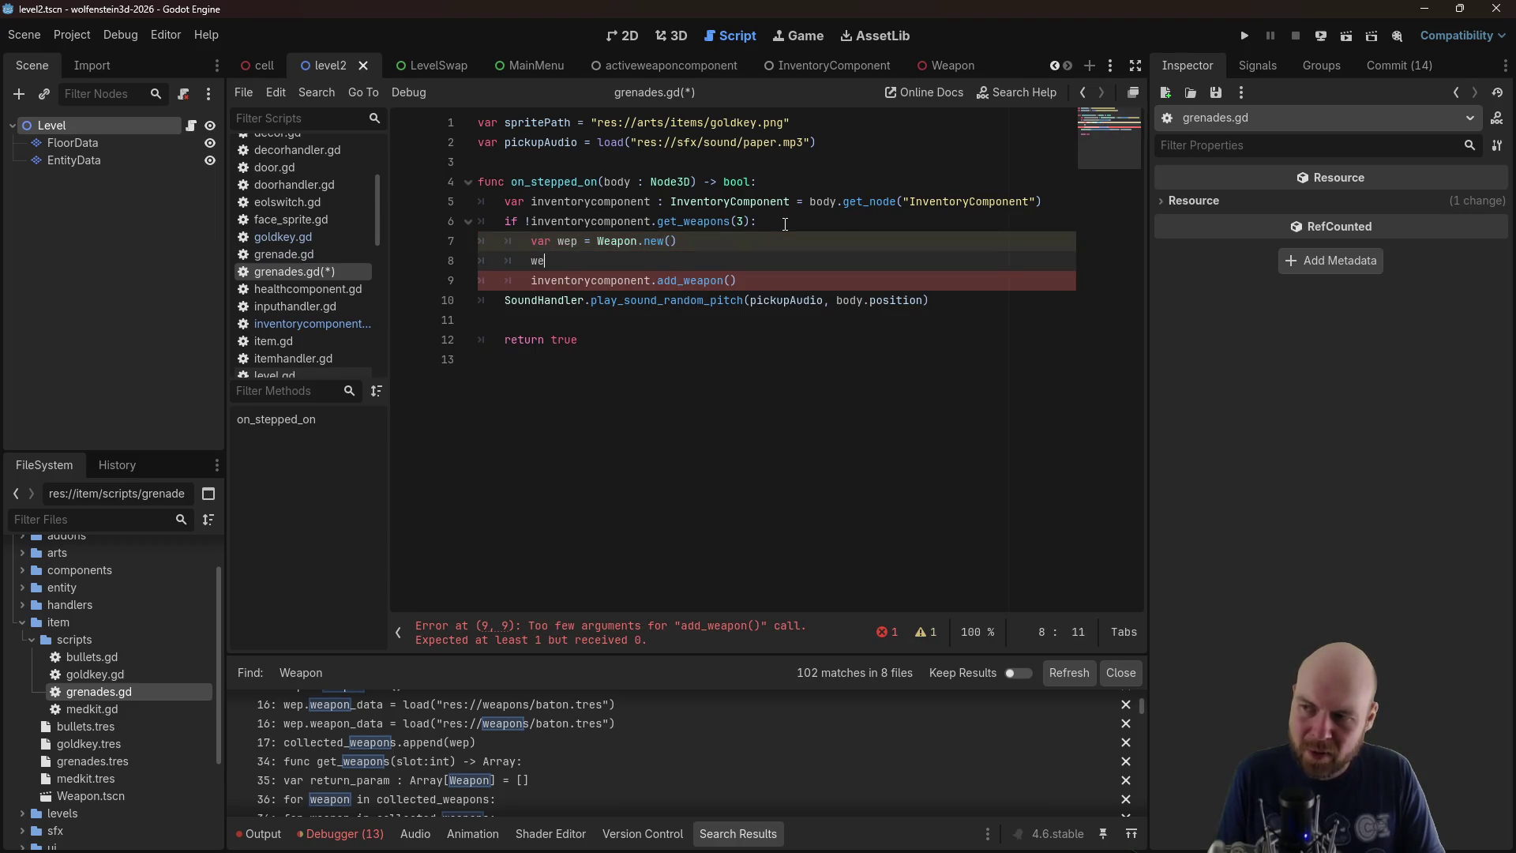
key(BackSpace)
key(BackSpace)
key(BackSpace)
text(p.weap)
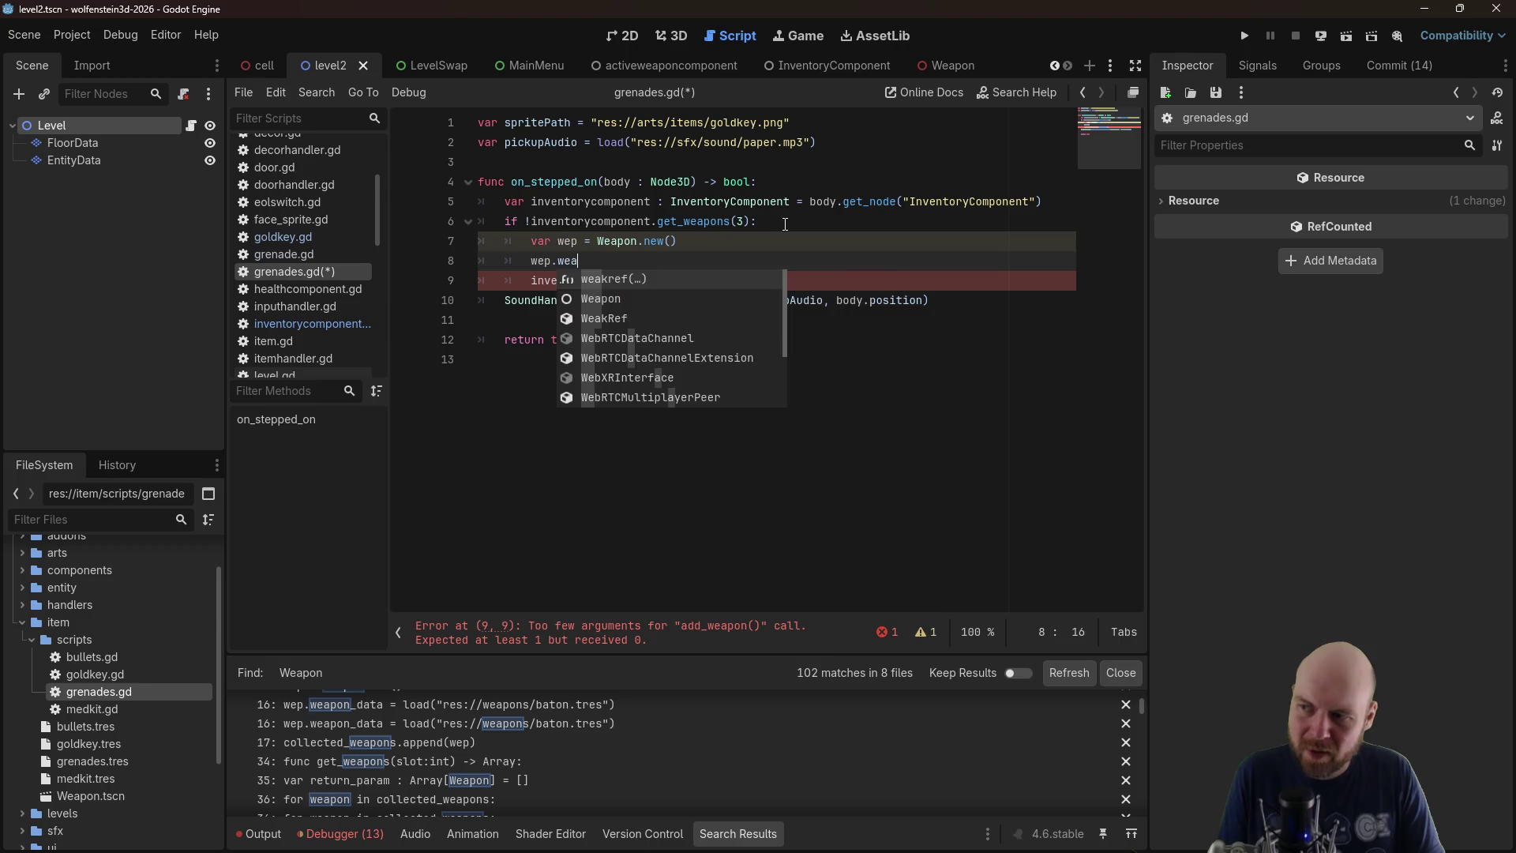
text(on_data =)
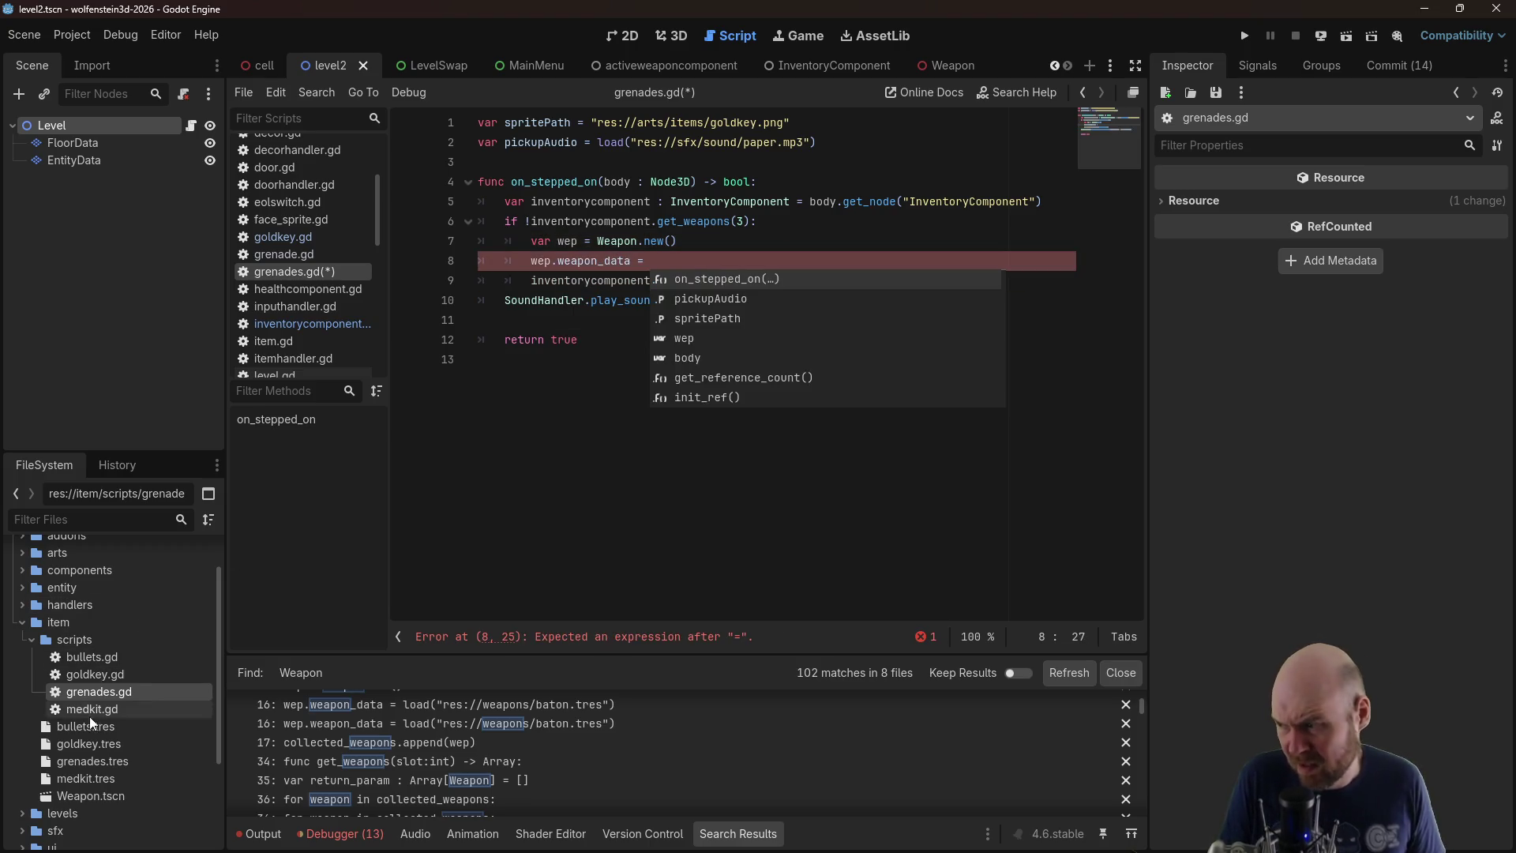
scroll(88, 717, down, 3)
scroll(94, 734, down, 2)
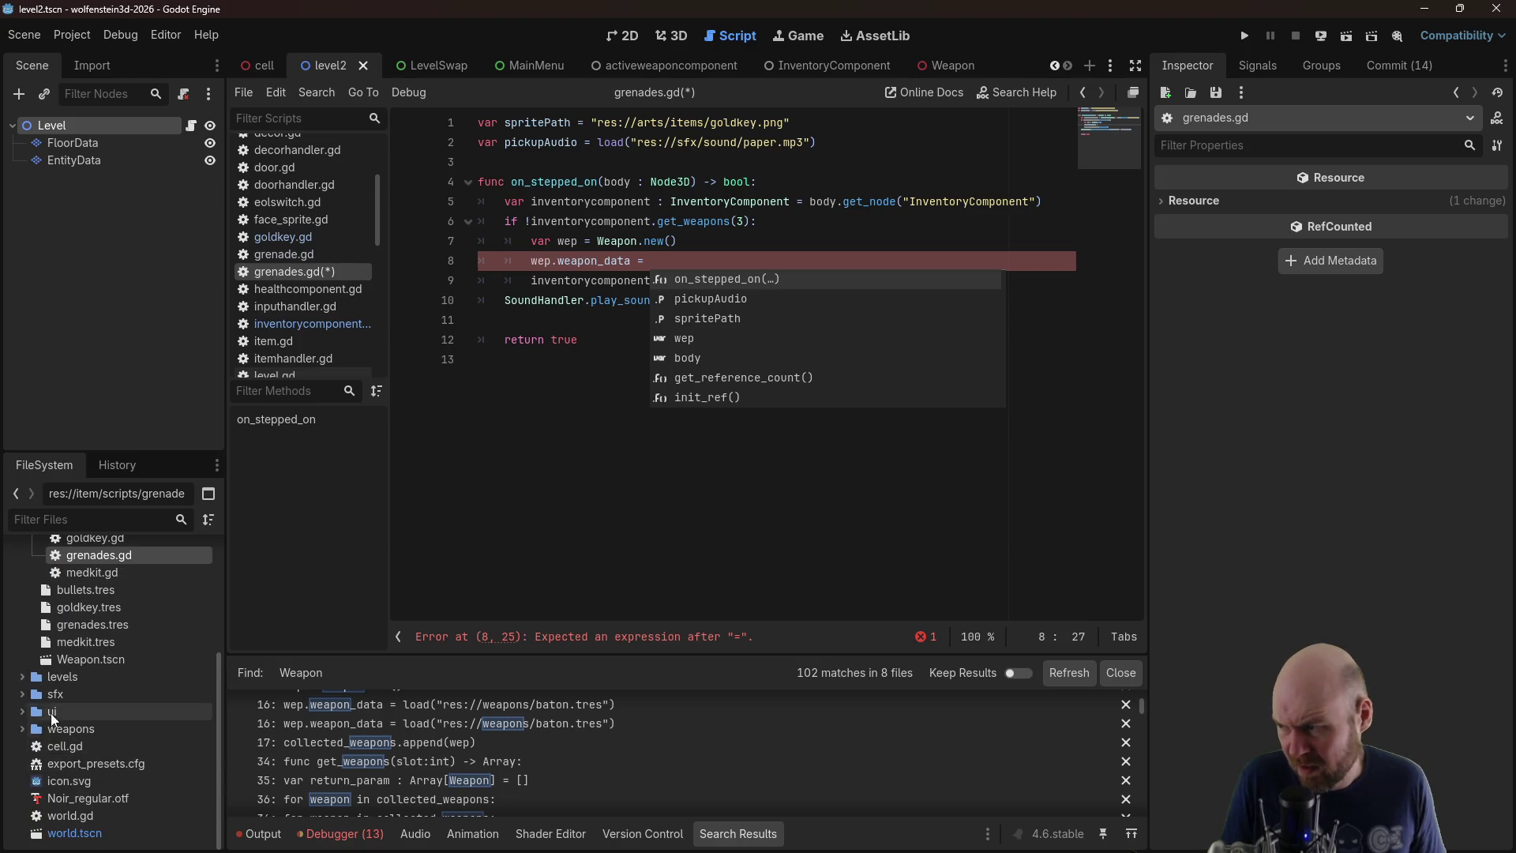
click(19, 727)
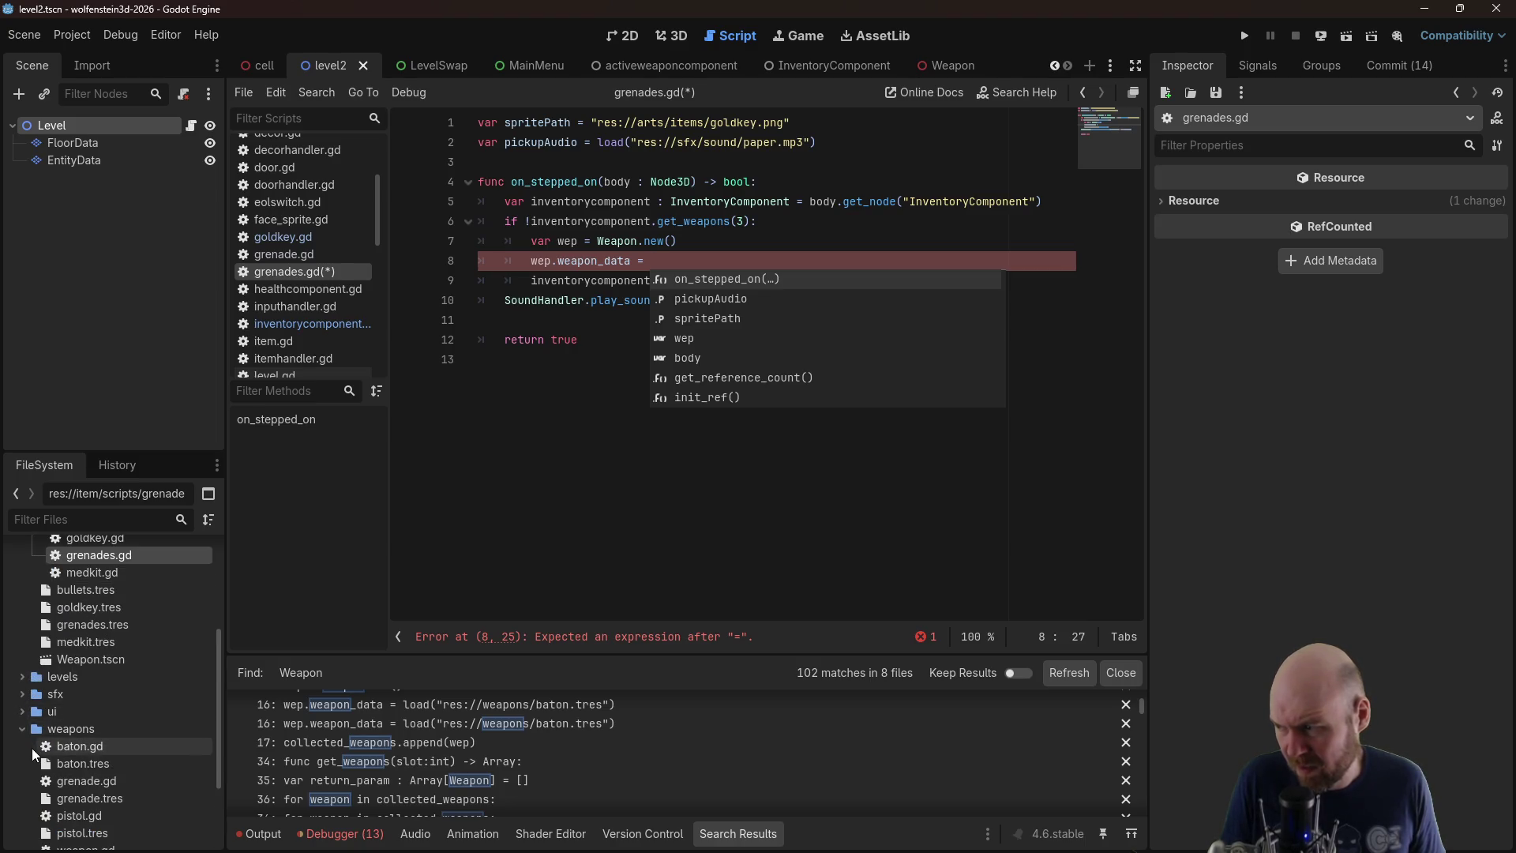
scroll(39, 754, down, 3)
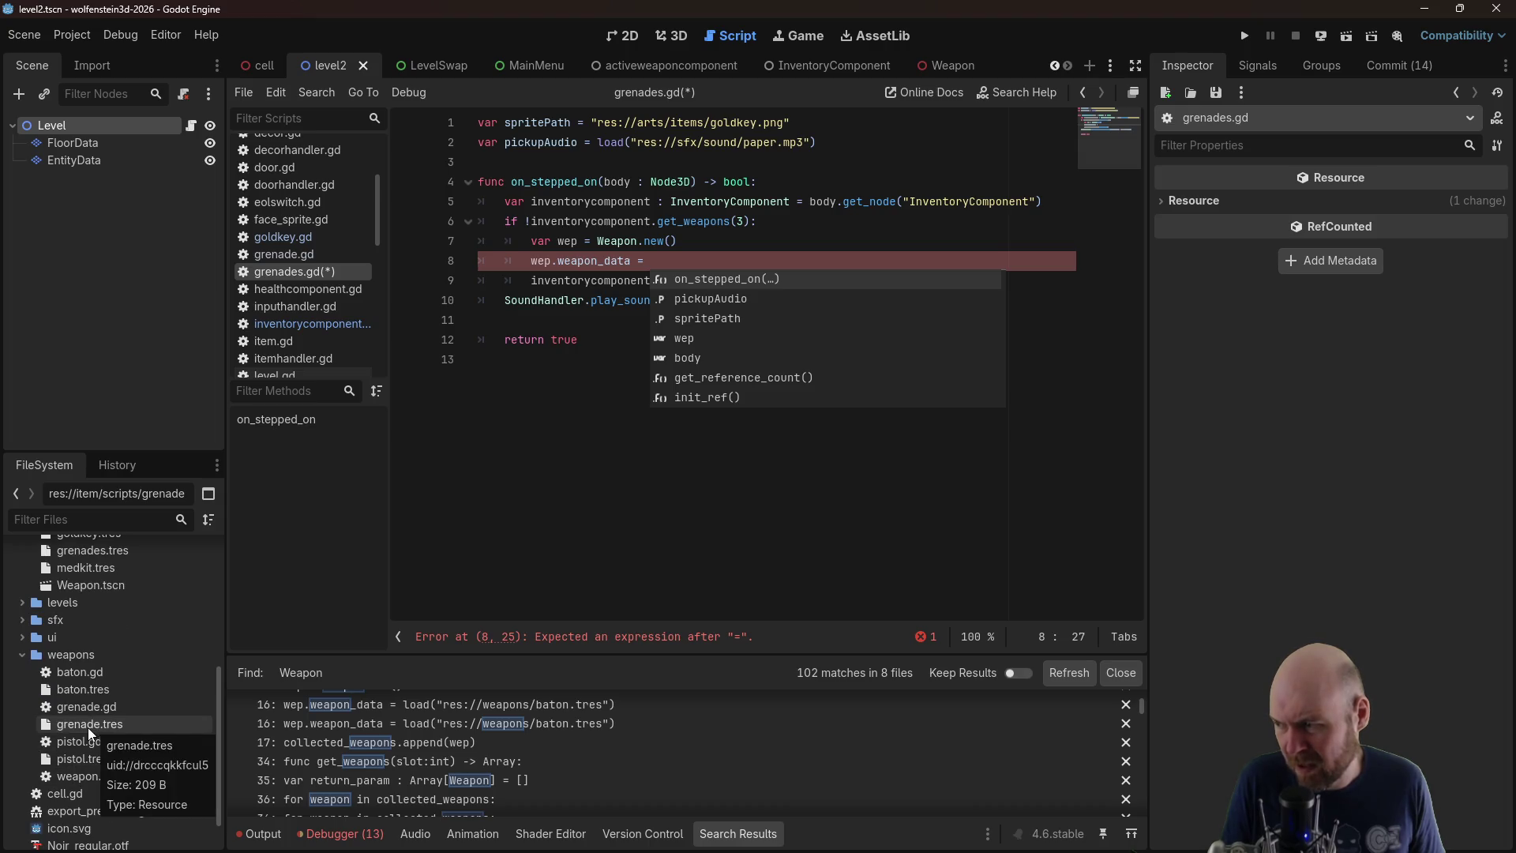
mouse_move(87, 727)
mouse_down()
mouse_move(344, 620)
mouse_move(694, 264)
mouse_move(653, 261)
mouse_up()
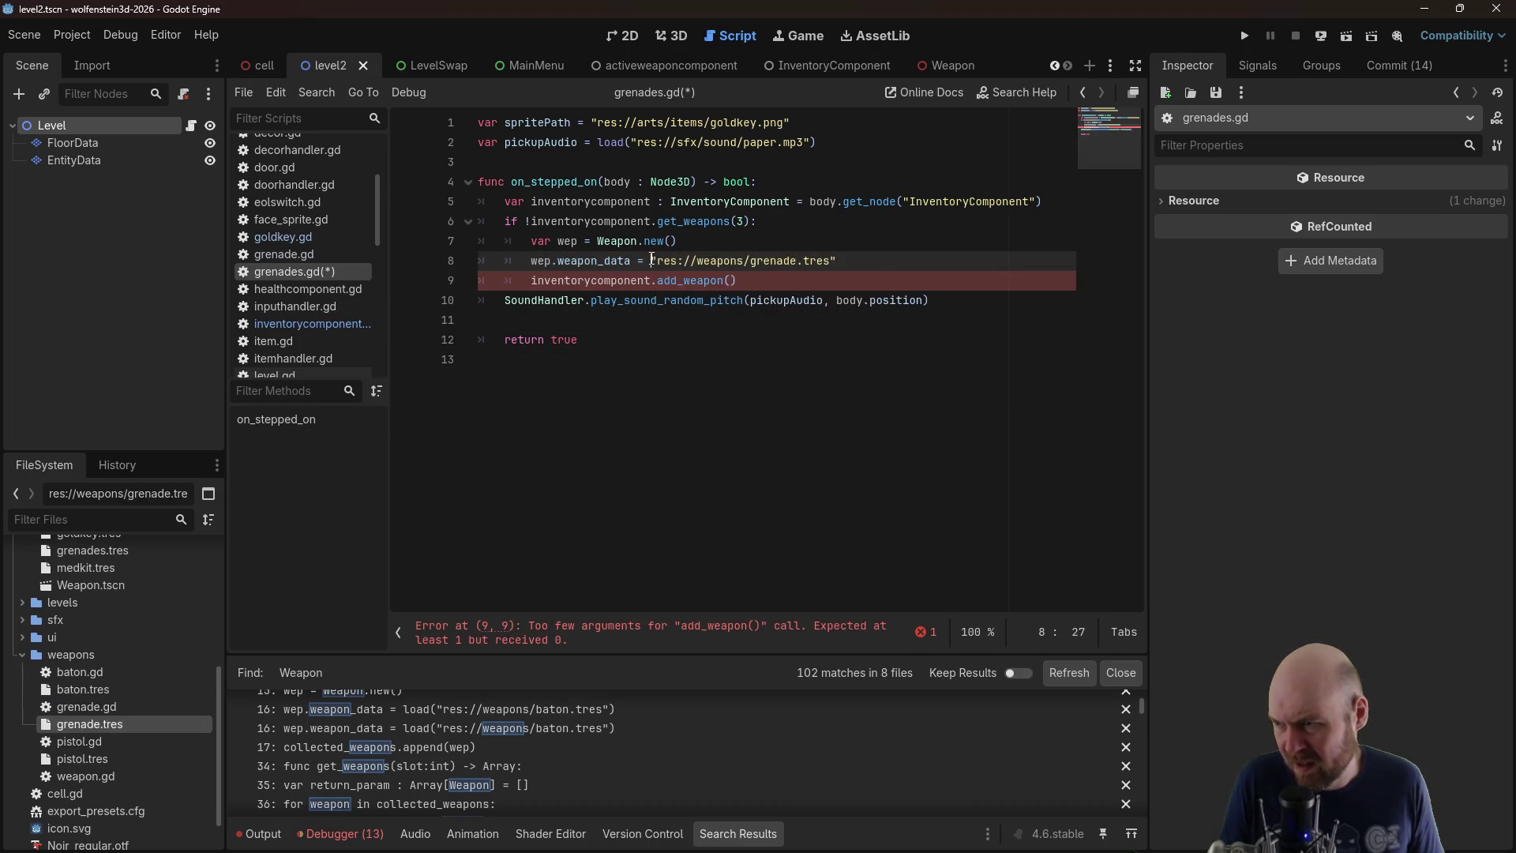
text(load()
key(Right)
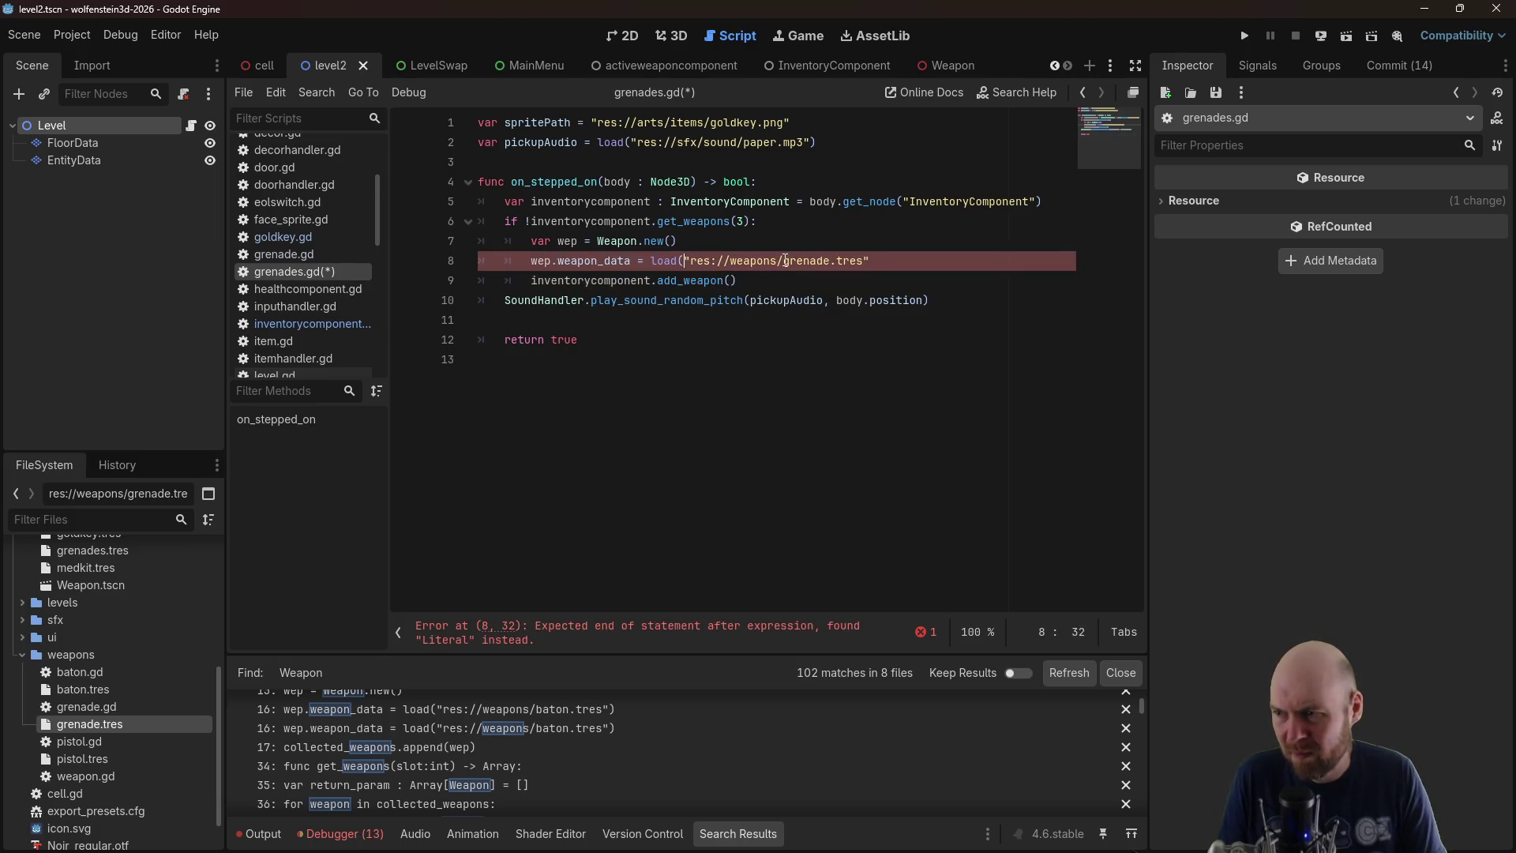
key(End)
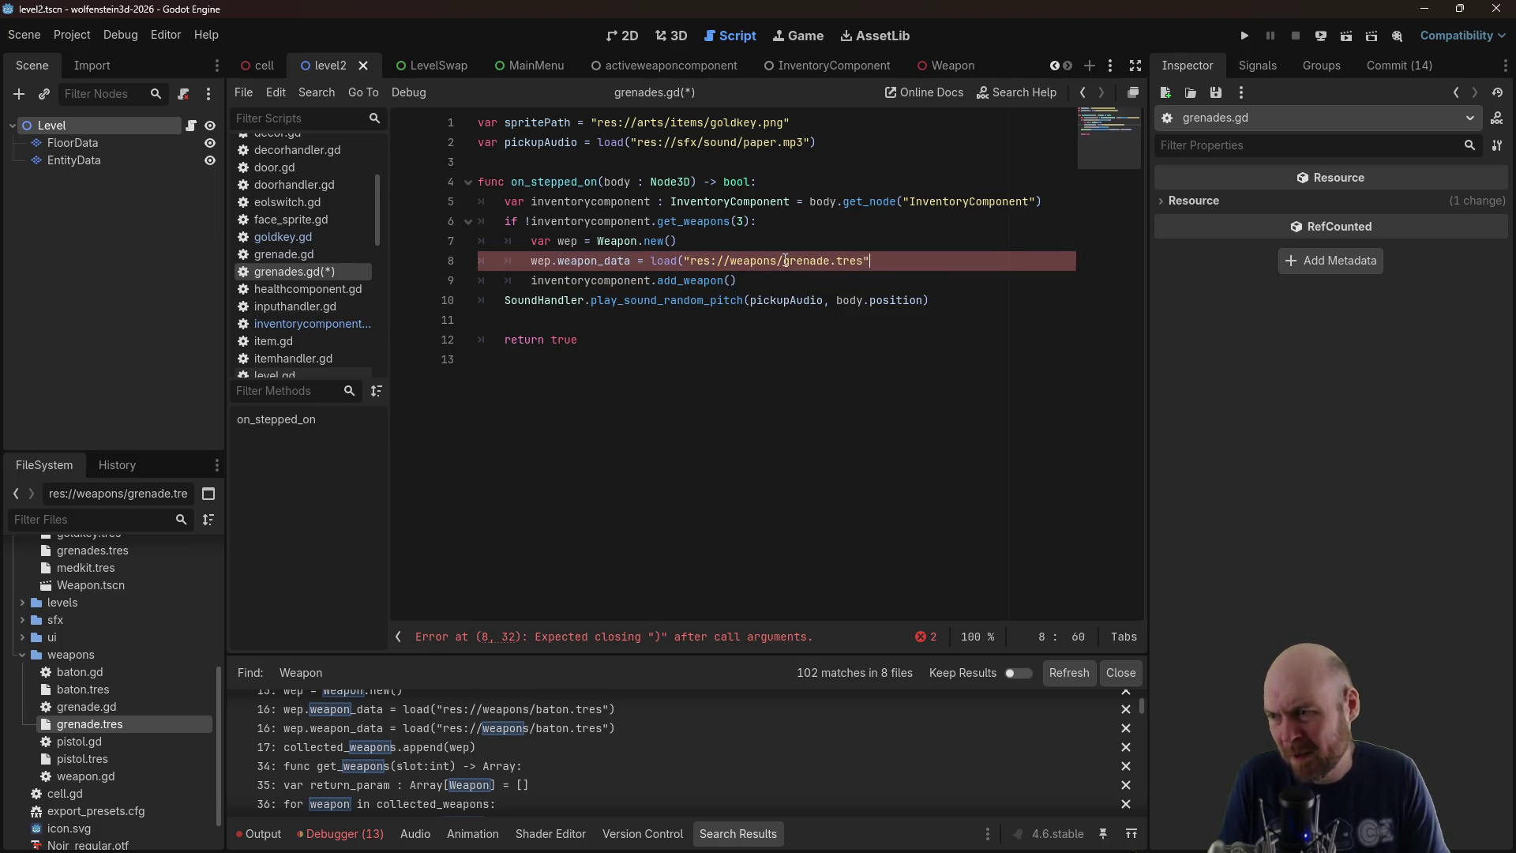
text())
Pass wep into the call so it reads add_weapon(wep)
click(731, 281)
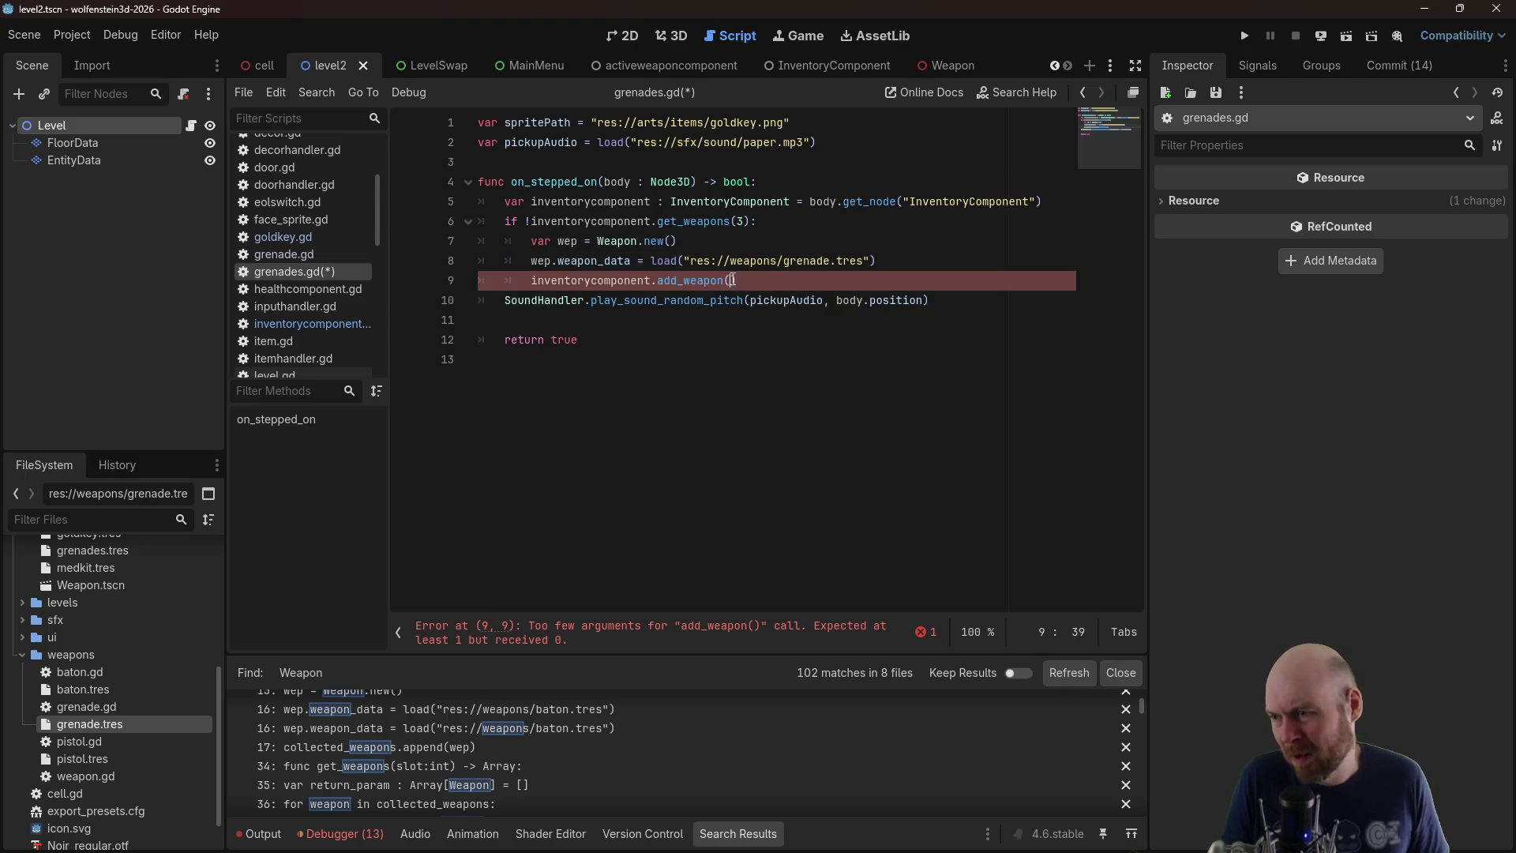
text(wep)
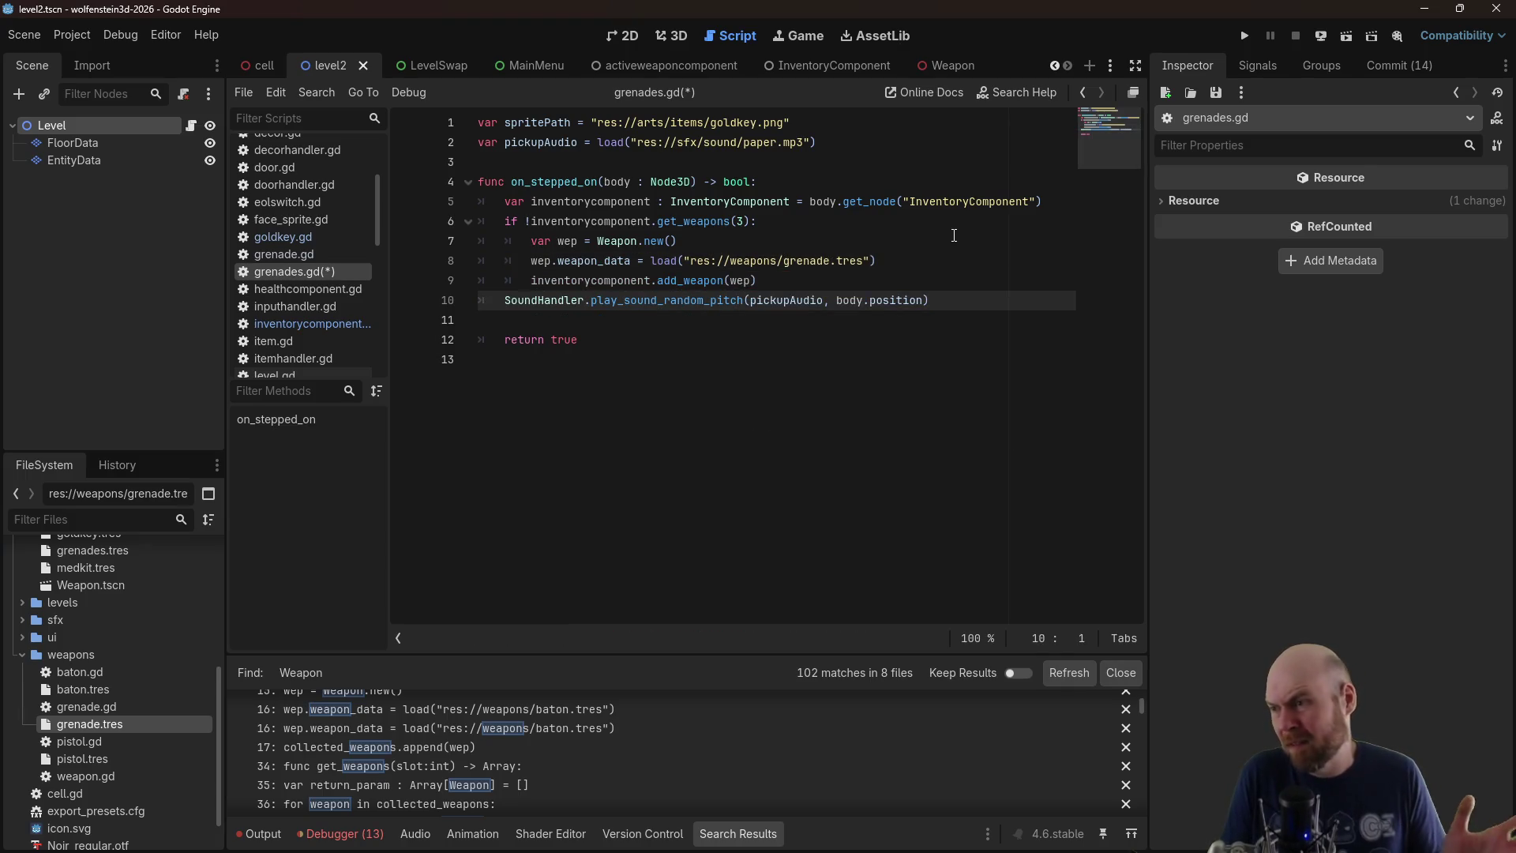
click(821, 289)
key(Return)
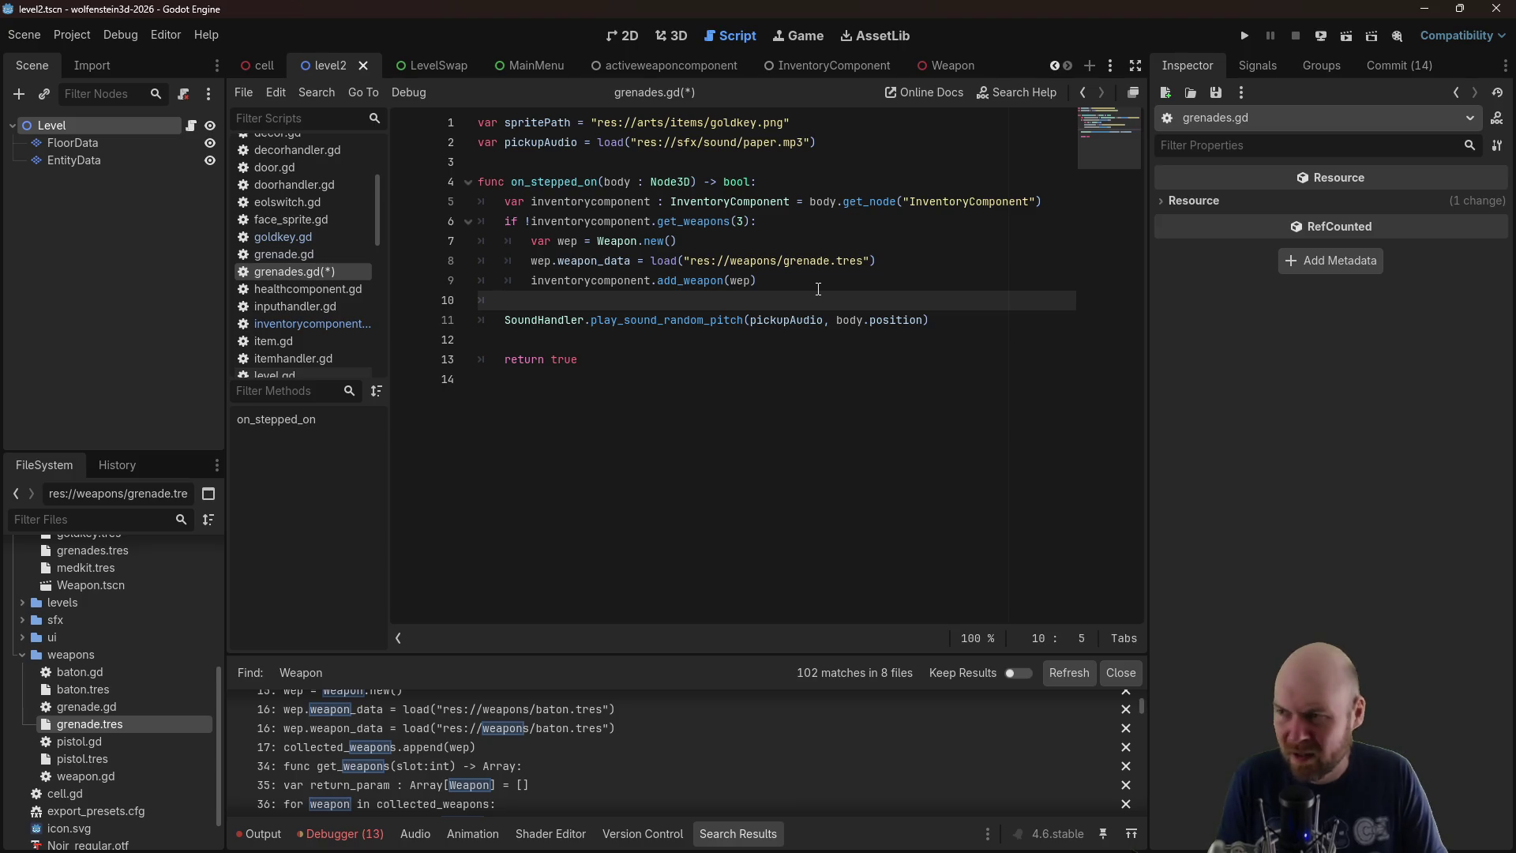
Copy the two AmmoComponent lines from bullets.gd onto line 10 of grenades.gd
text(var ammo)
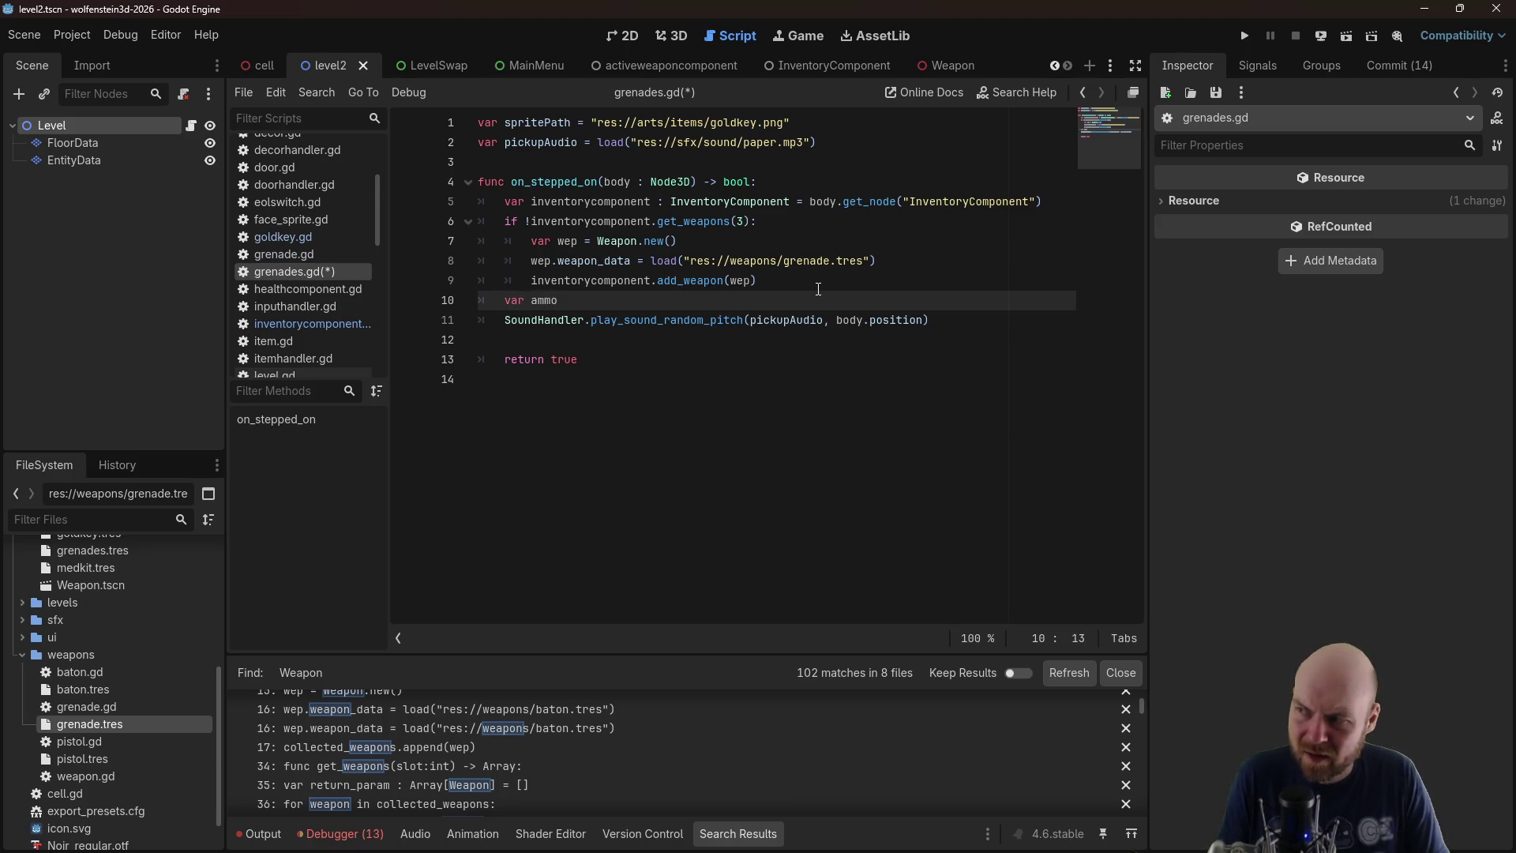
key(BackSpace)
key(BackSpace)
key(BackSpace)
scroll(83, 682, up, 2)
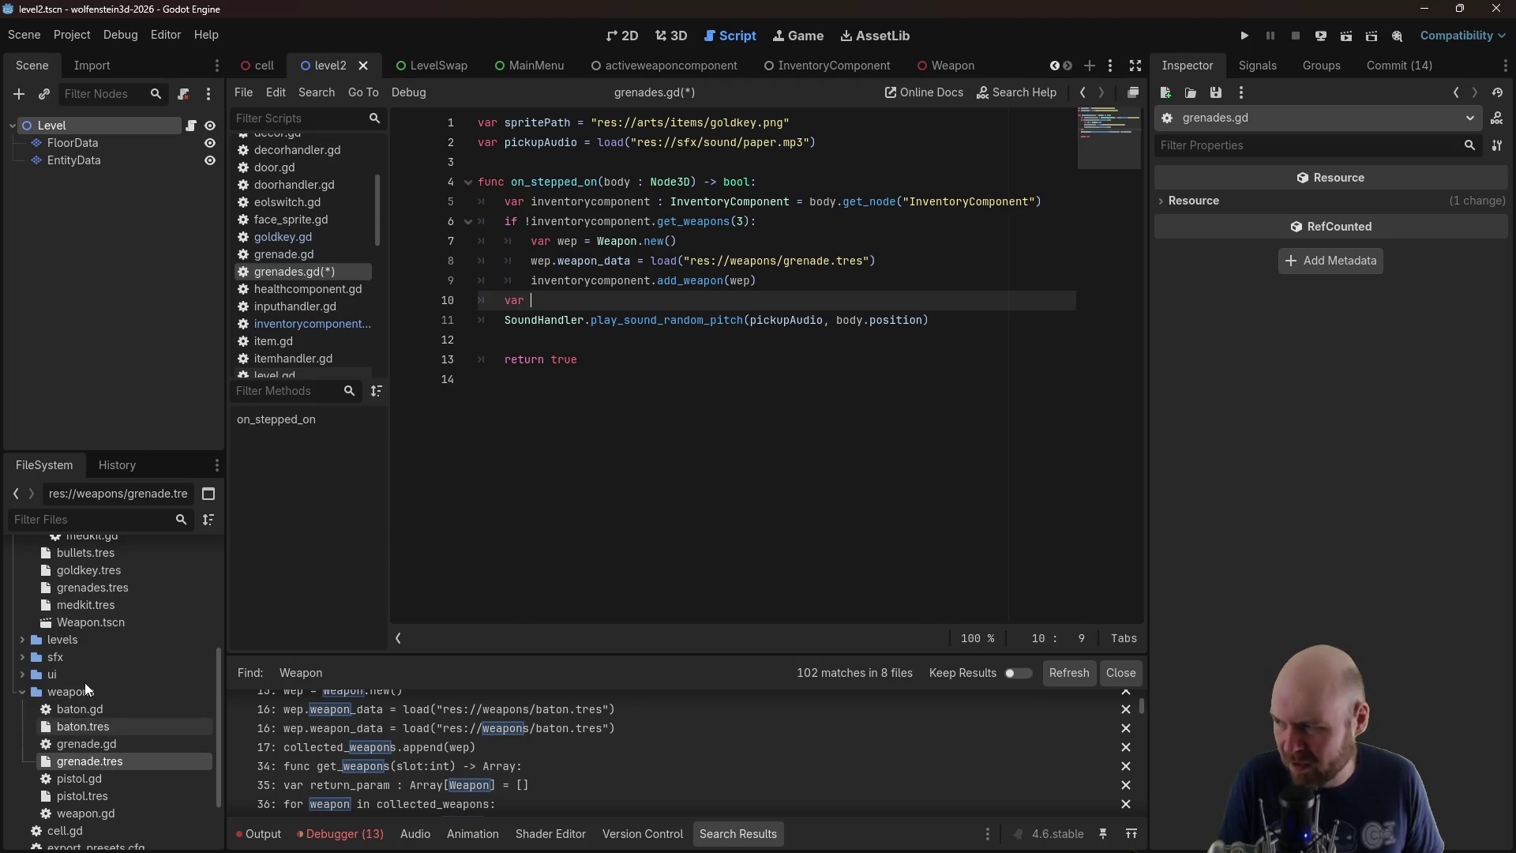
click(93, 557)
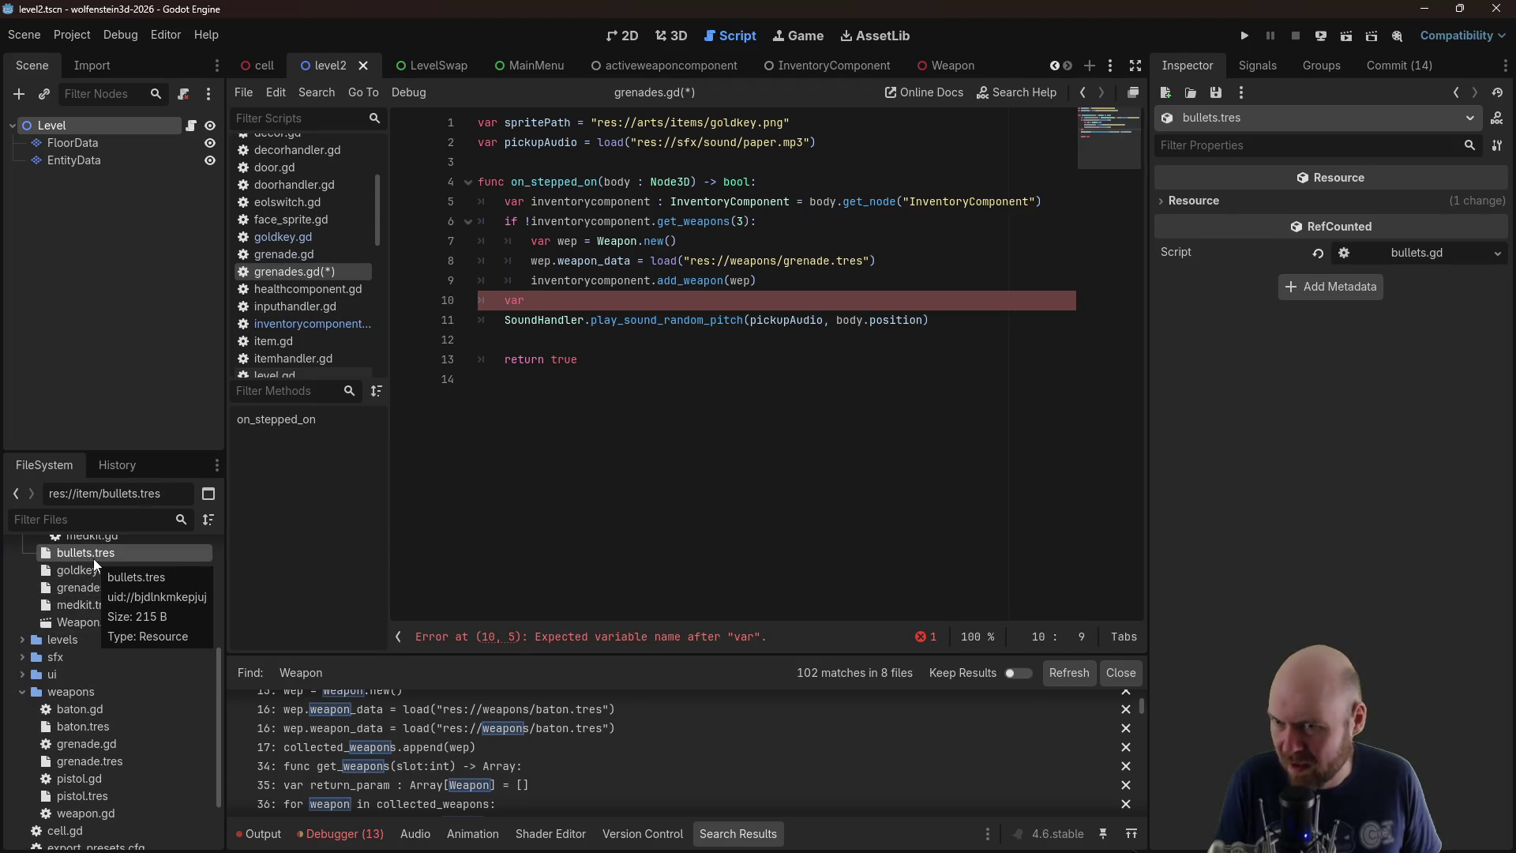
scroll(93, 558, up, 4)
double_click(103, 561)
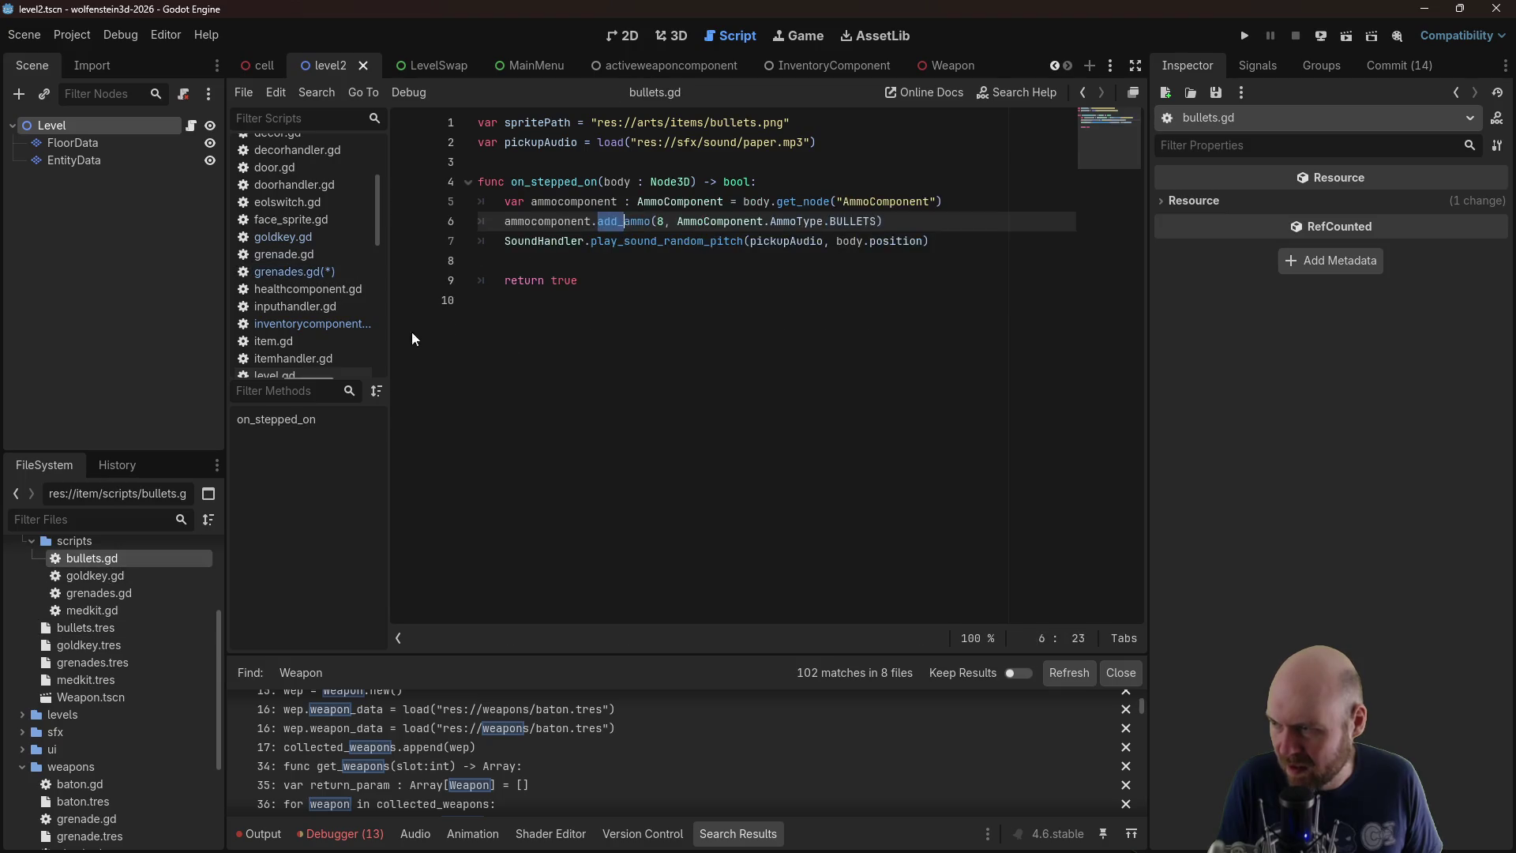
mouse_move(953, 226)
mouse_down()
mouse_move(940, 241)
mouse_move(869, 204)
mouse_move(750, 221)
mouse_up()
drag(659, 214, 465, 205)
key(ctrl+c)
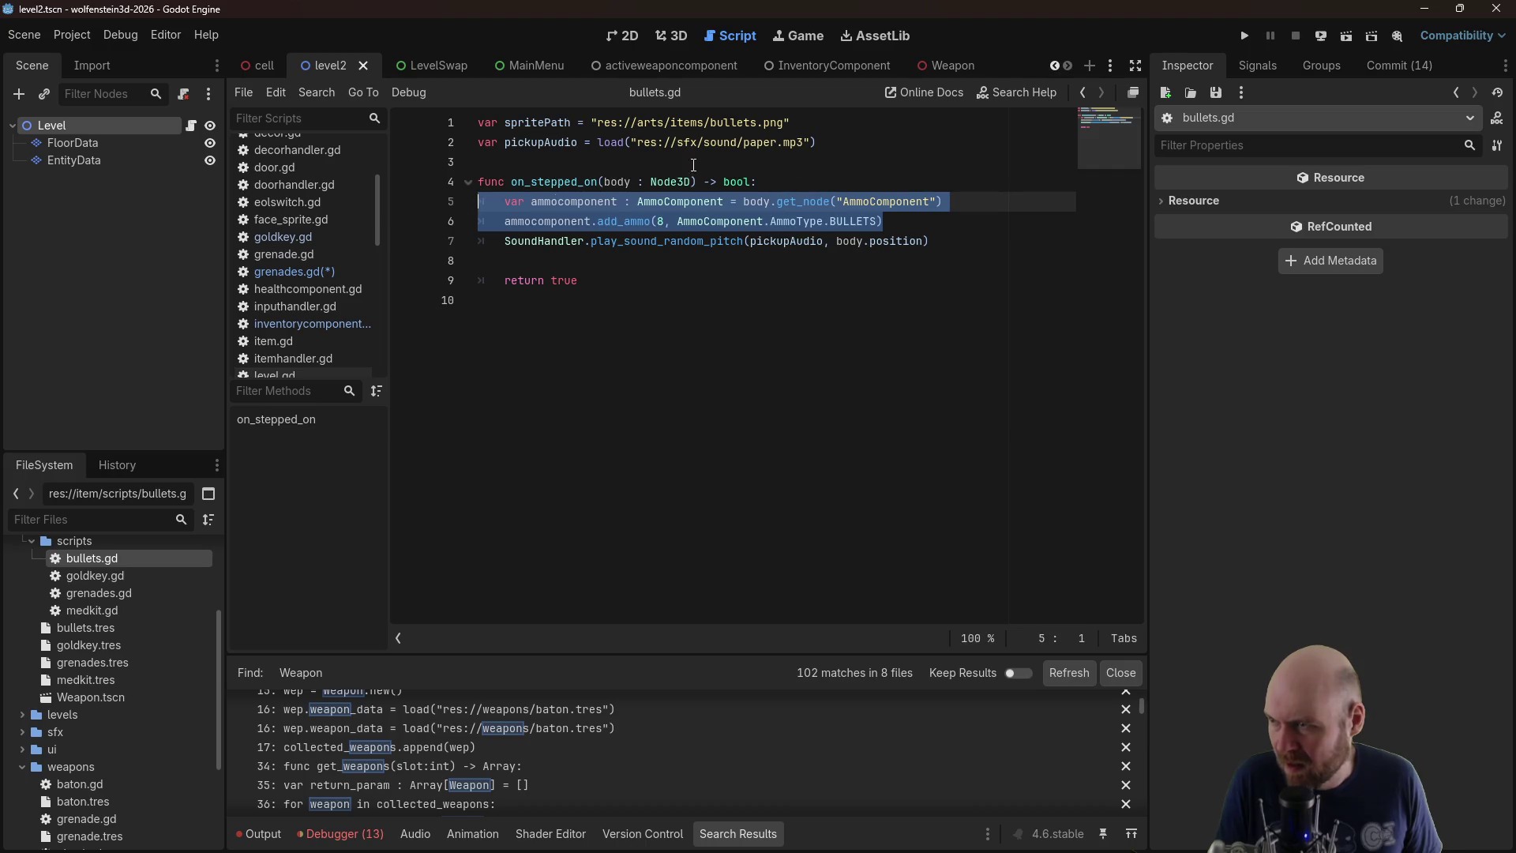
click(1081, 92)
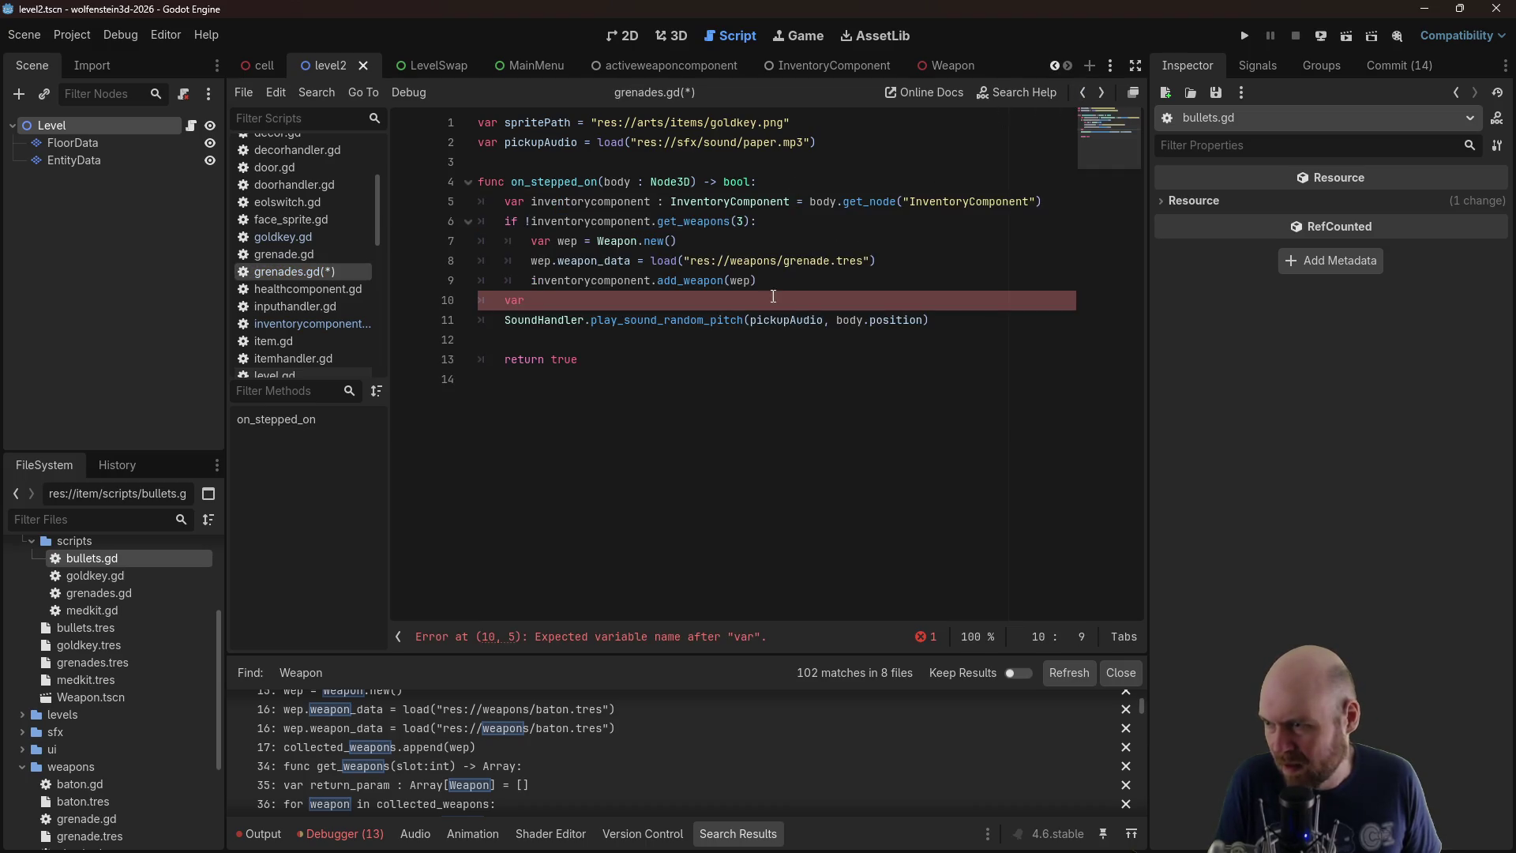
key(shift+Home)
key(ctrl+v)
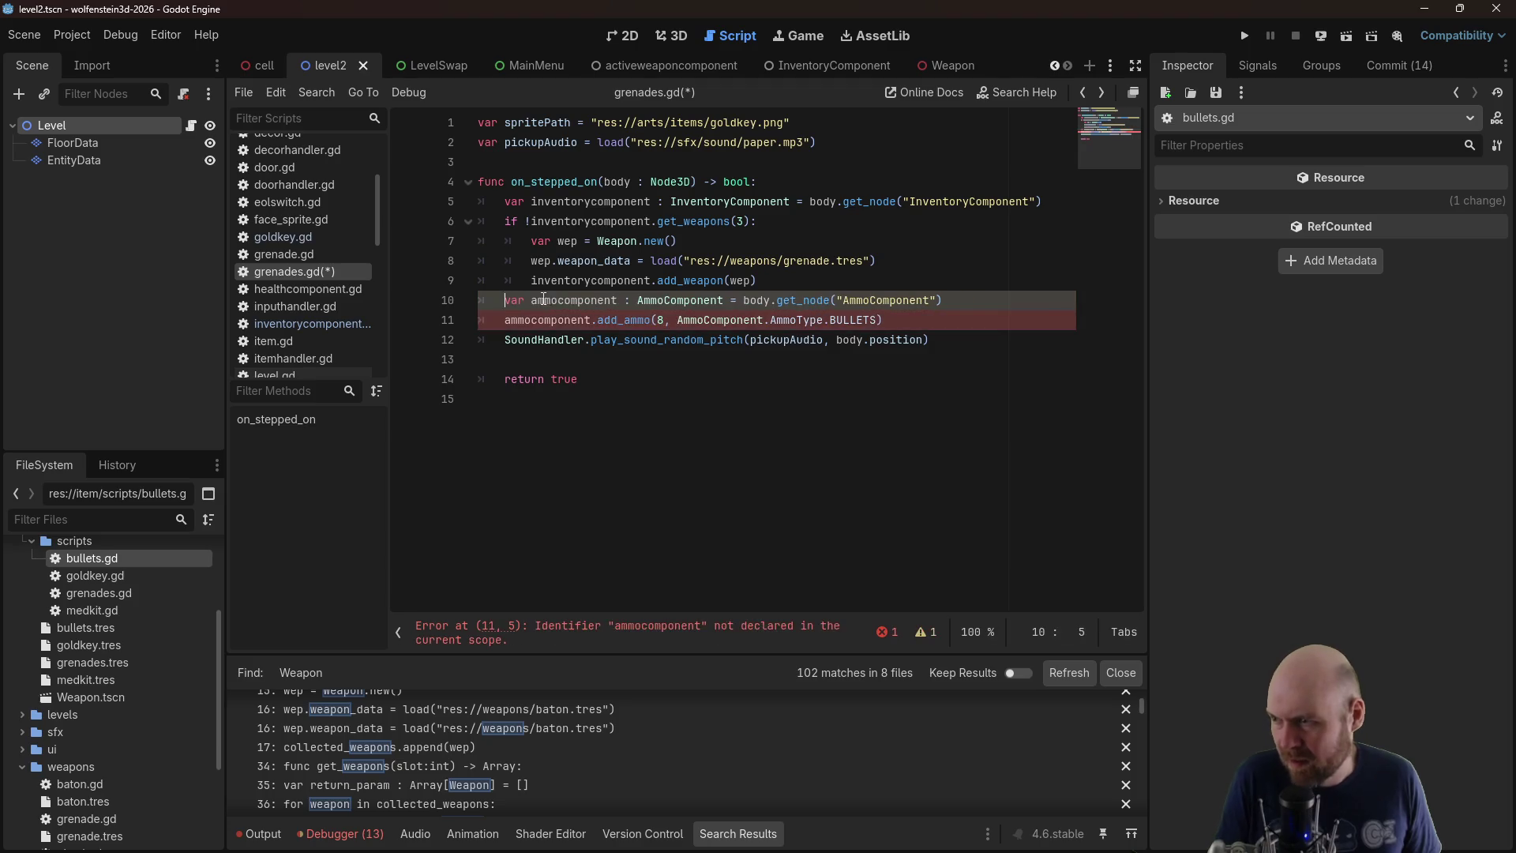
Change the pasted call to add_ammo(4, AmmoComponent.AmmoType.GRENADE) and save the script
double_click(837, 320)
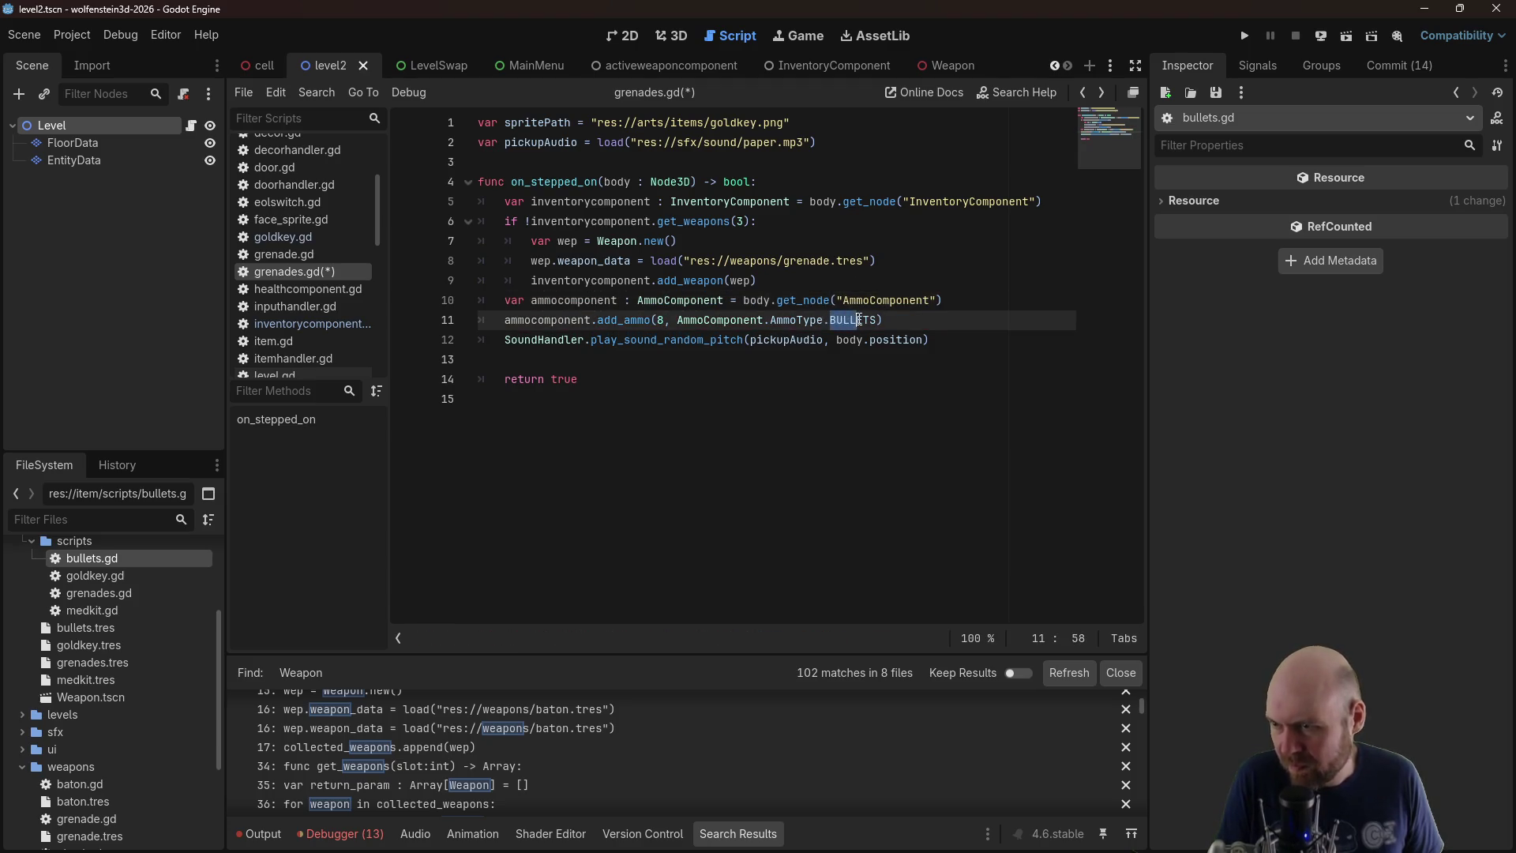
text(GRENADE)
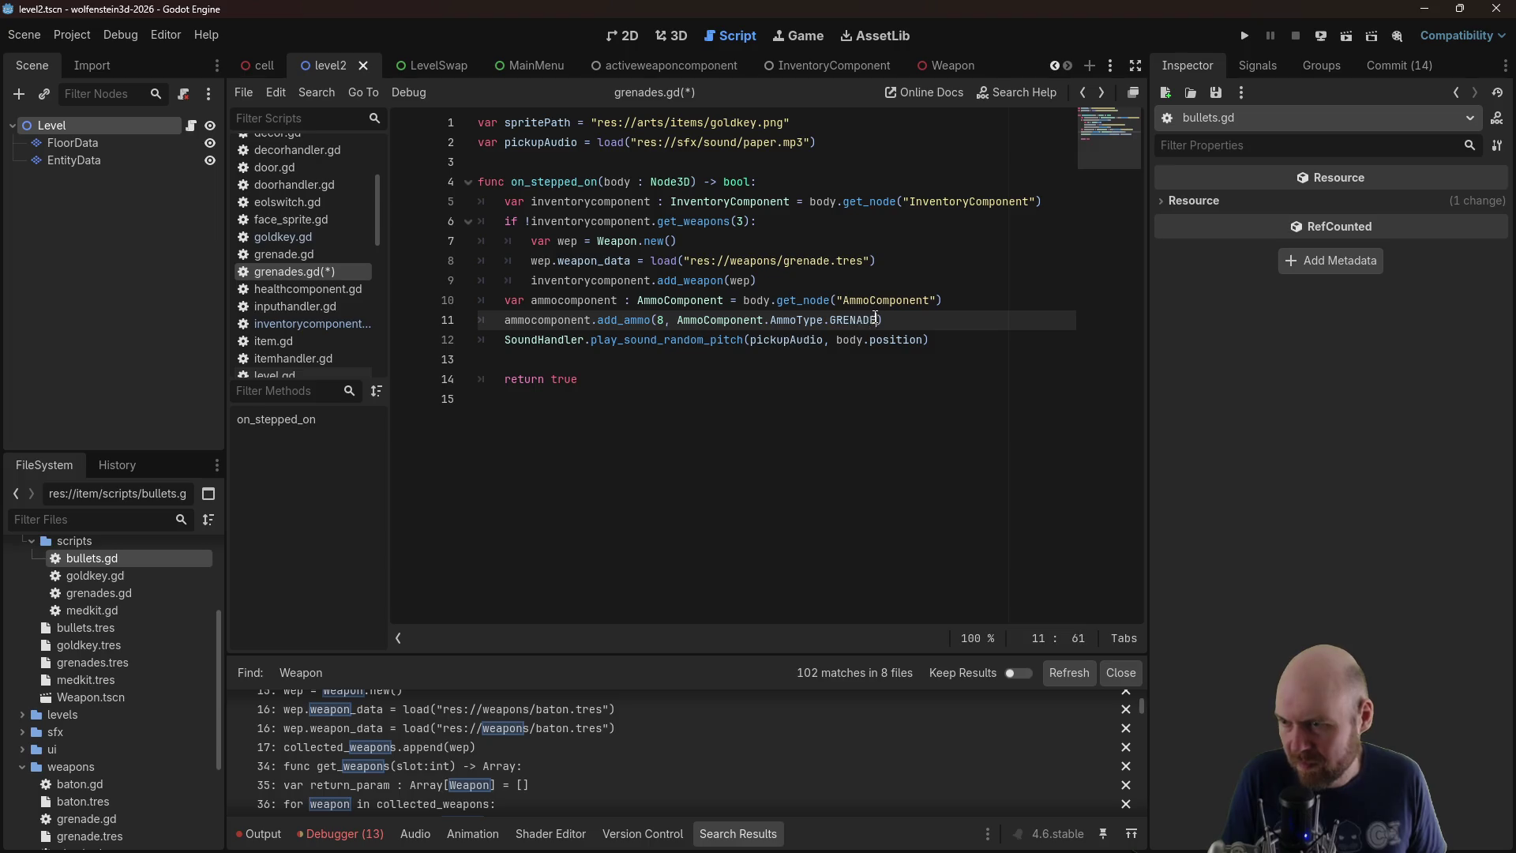
double_click(658, 319)
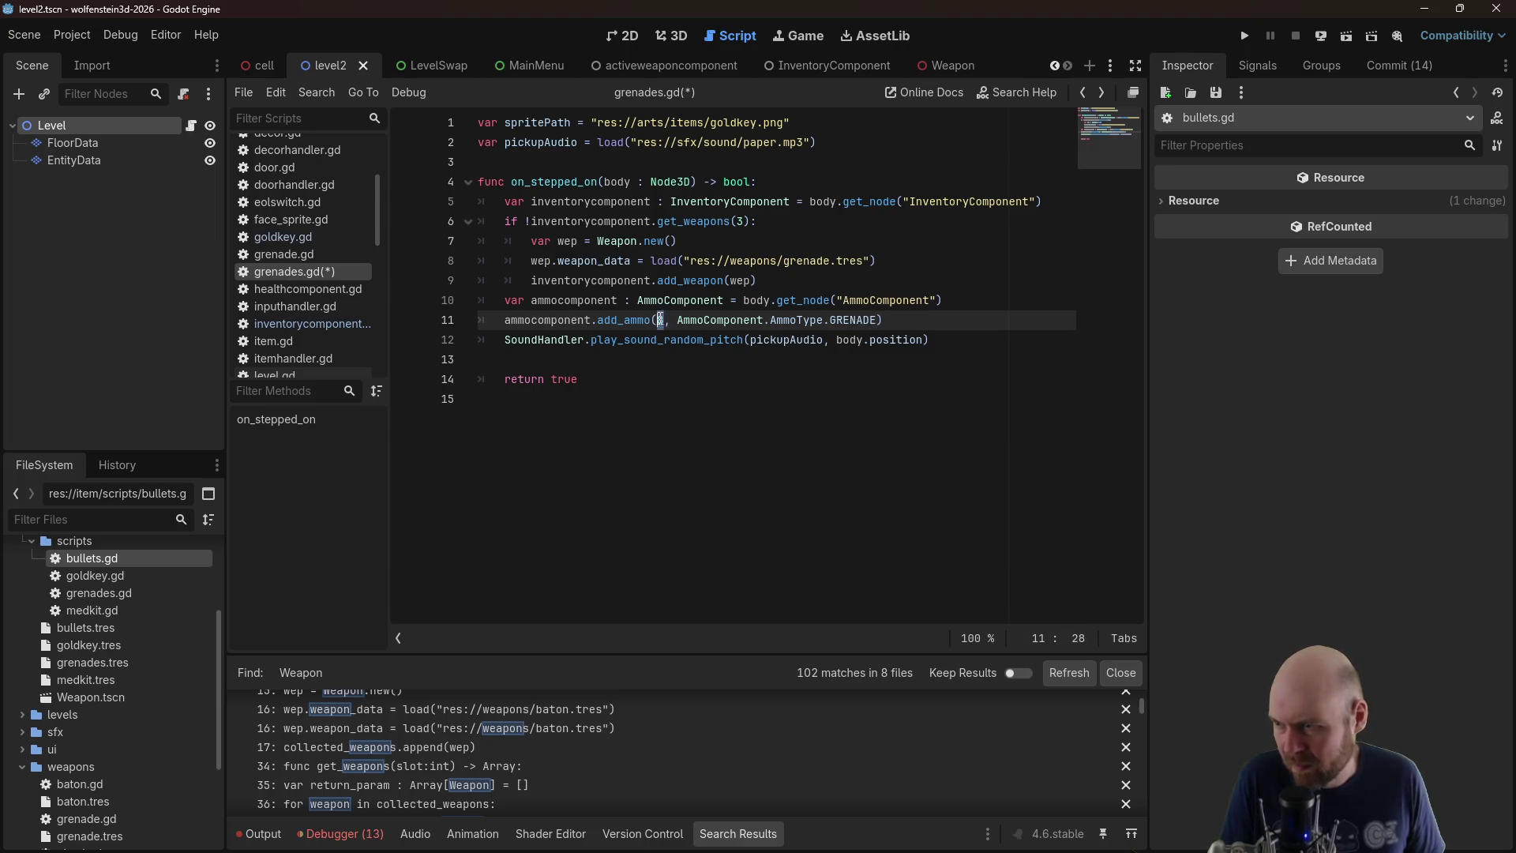
text(4)
click(723, 280)
key(ctrl+s)
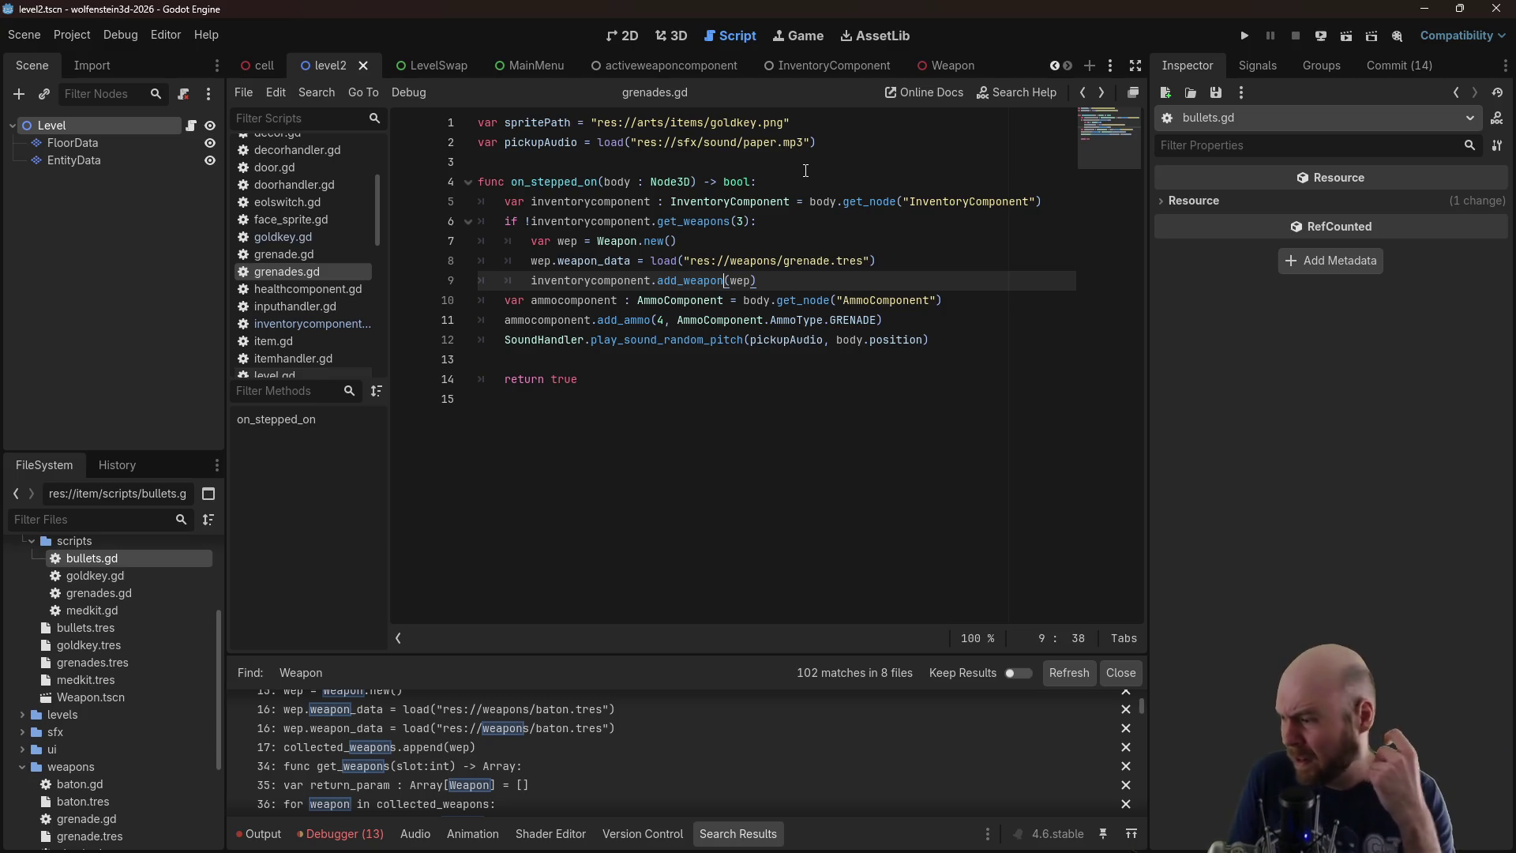
Save, collapse the item scripts, item and weapons folders, and open world.tscn
key(ctrl+s)
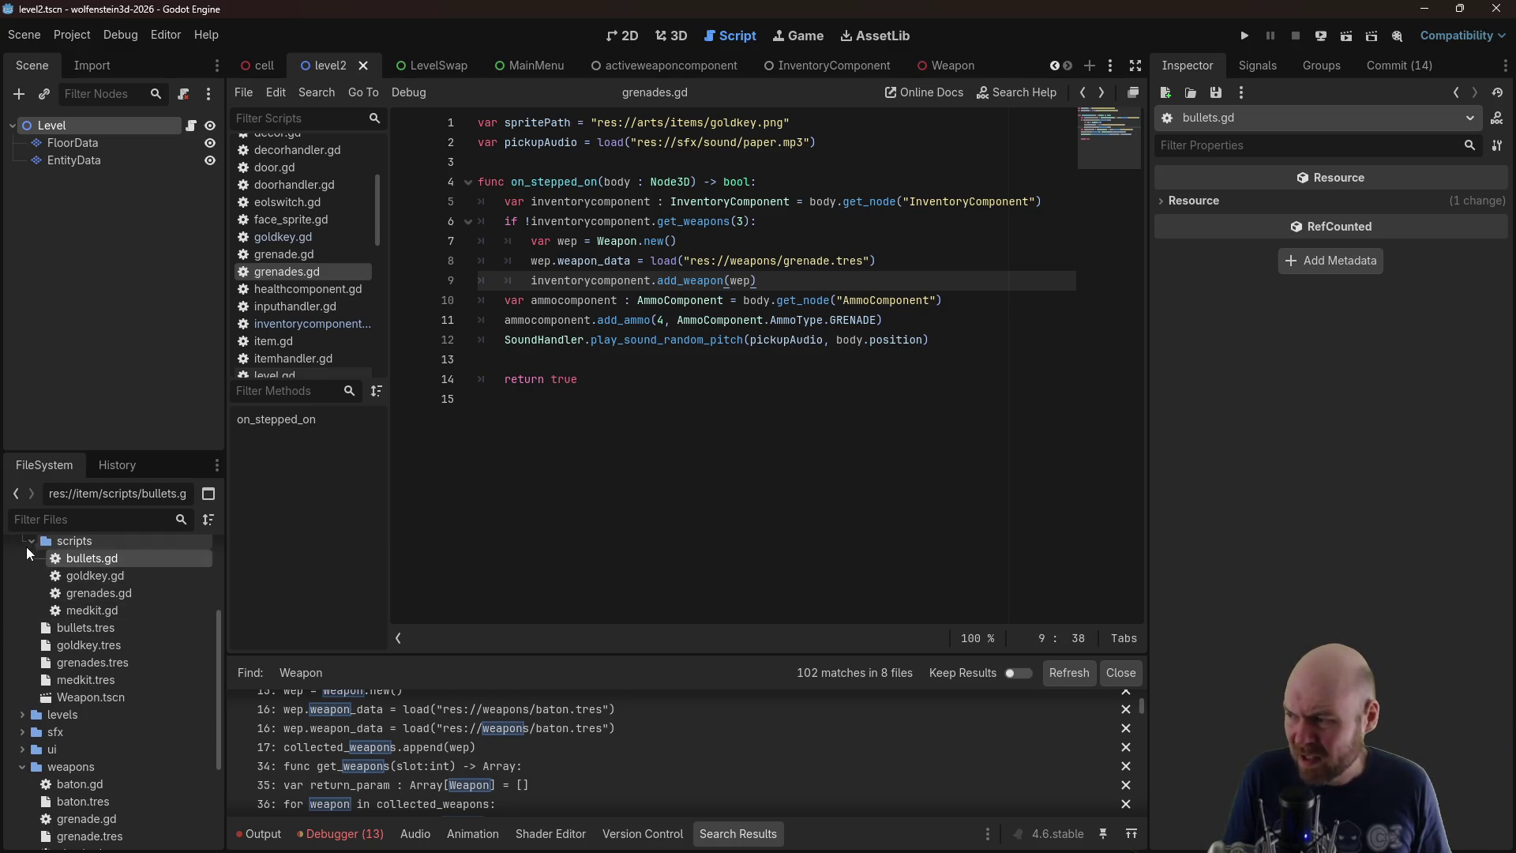
click(32, 542)
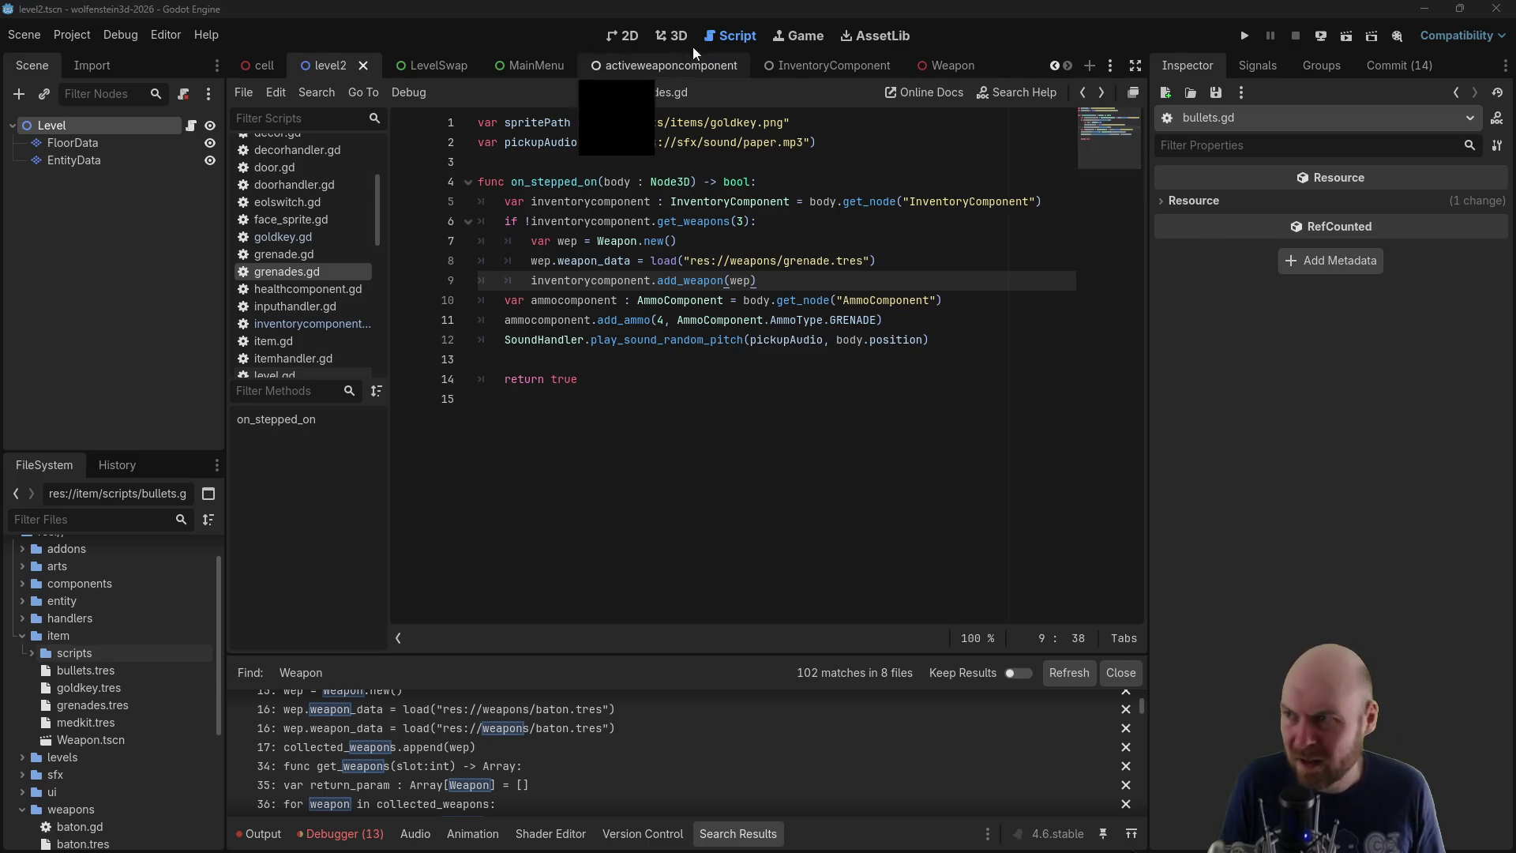
click(17, 636)
scroll(16, 632, down, 2)
click(22, 607)
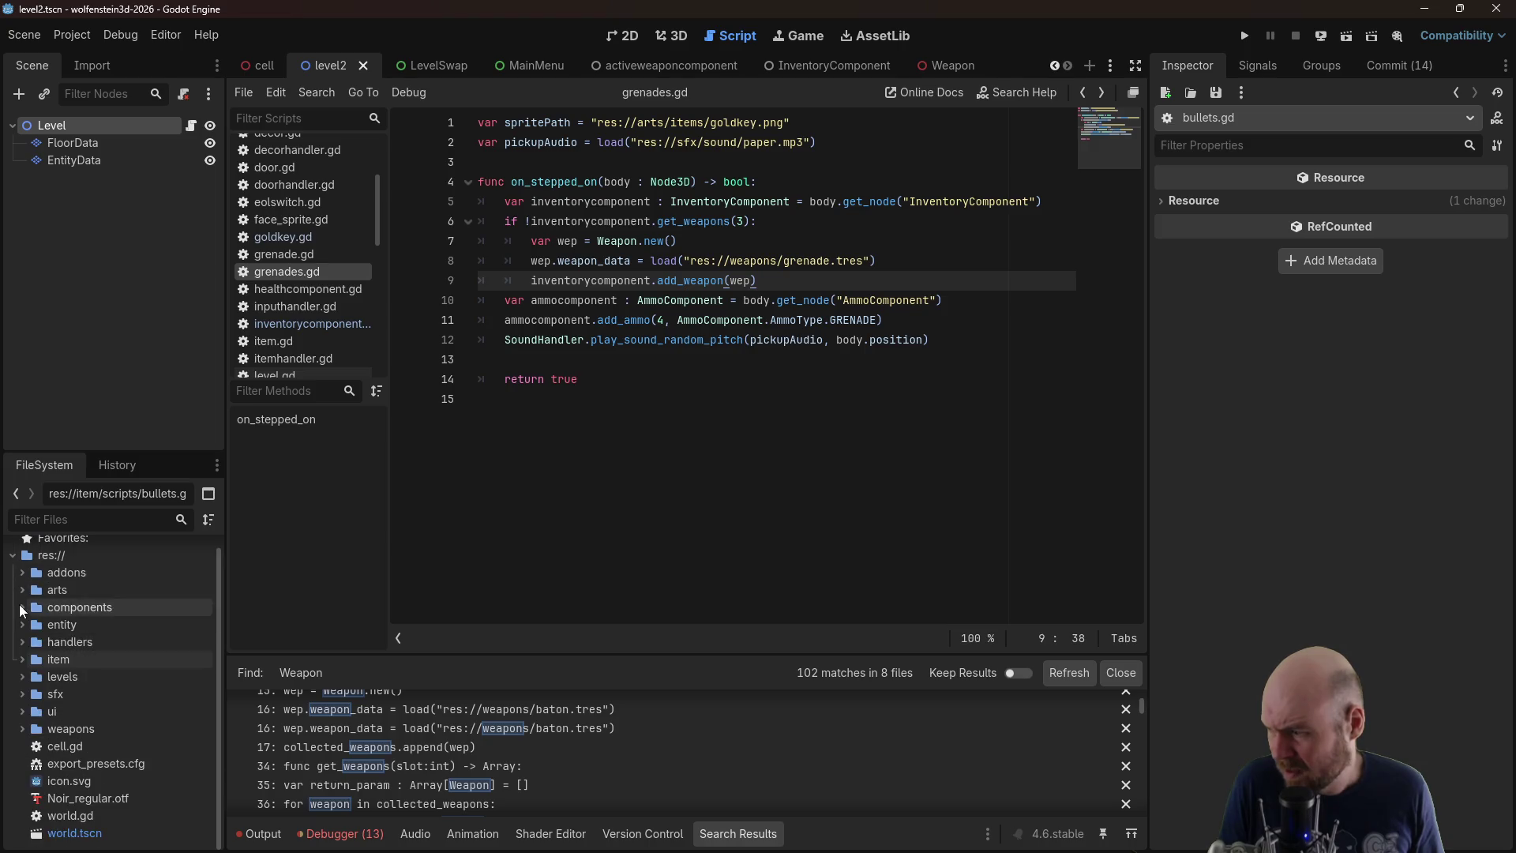
double_click(57, 831)
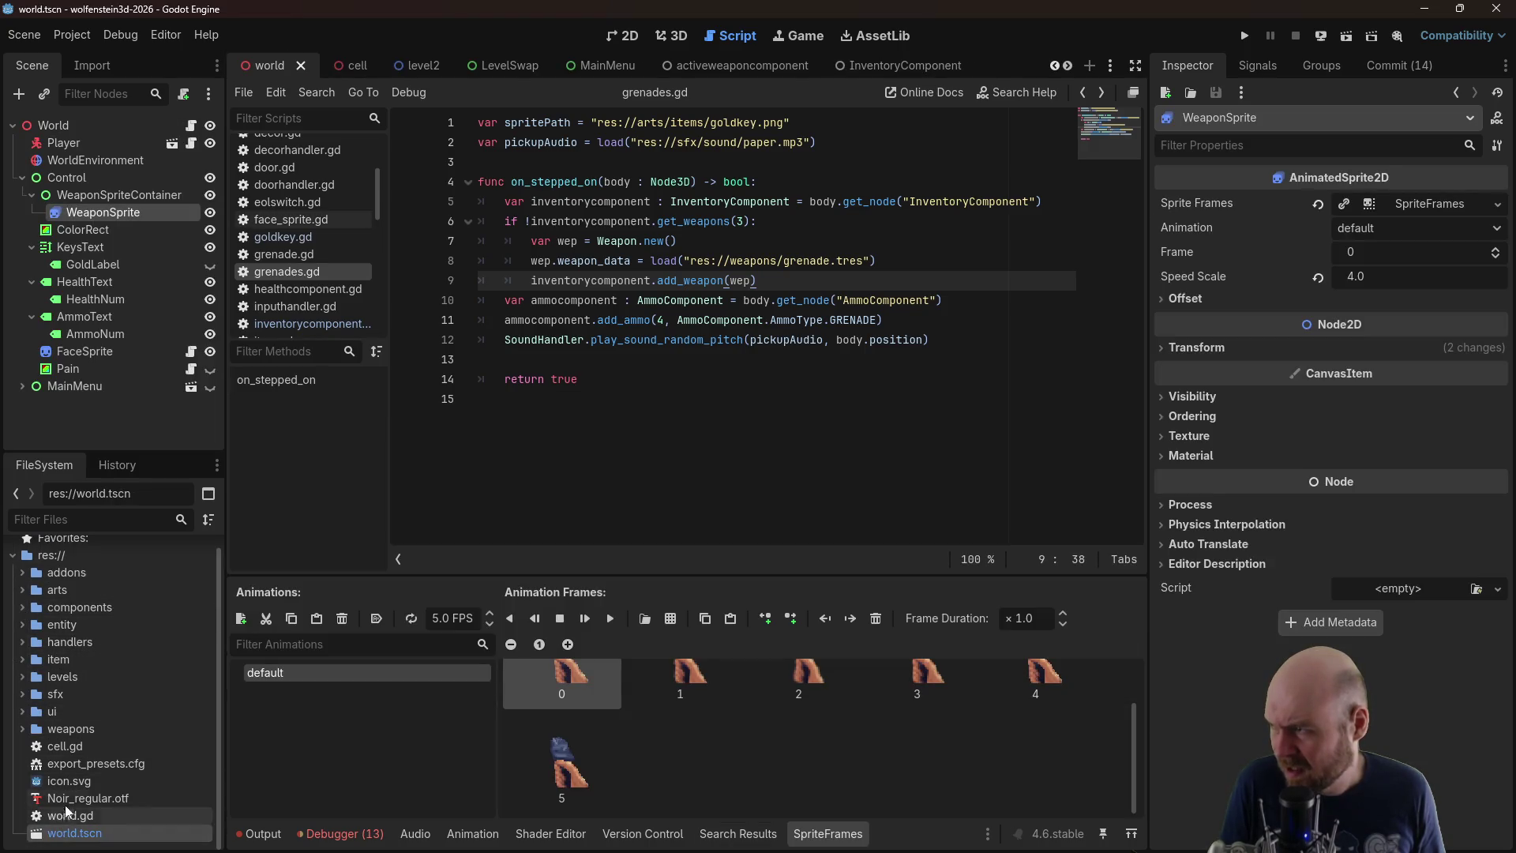
Open levels/level.tscn from the level2 tab and view it in the 2D editor
click(409, 68)
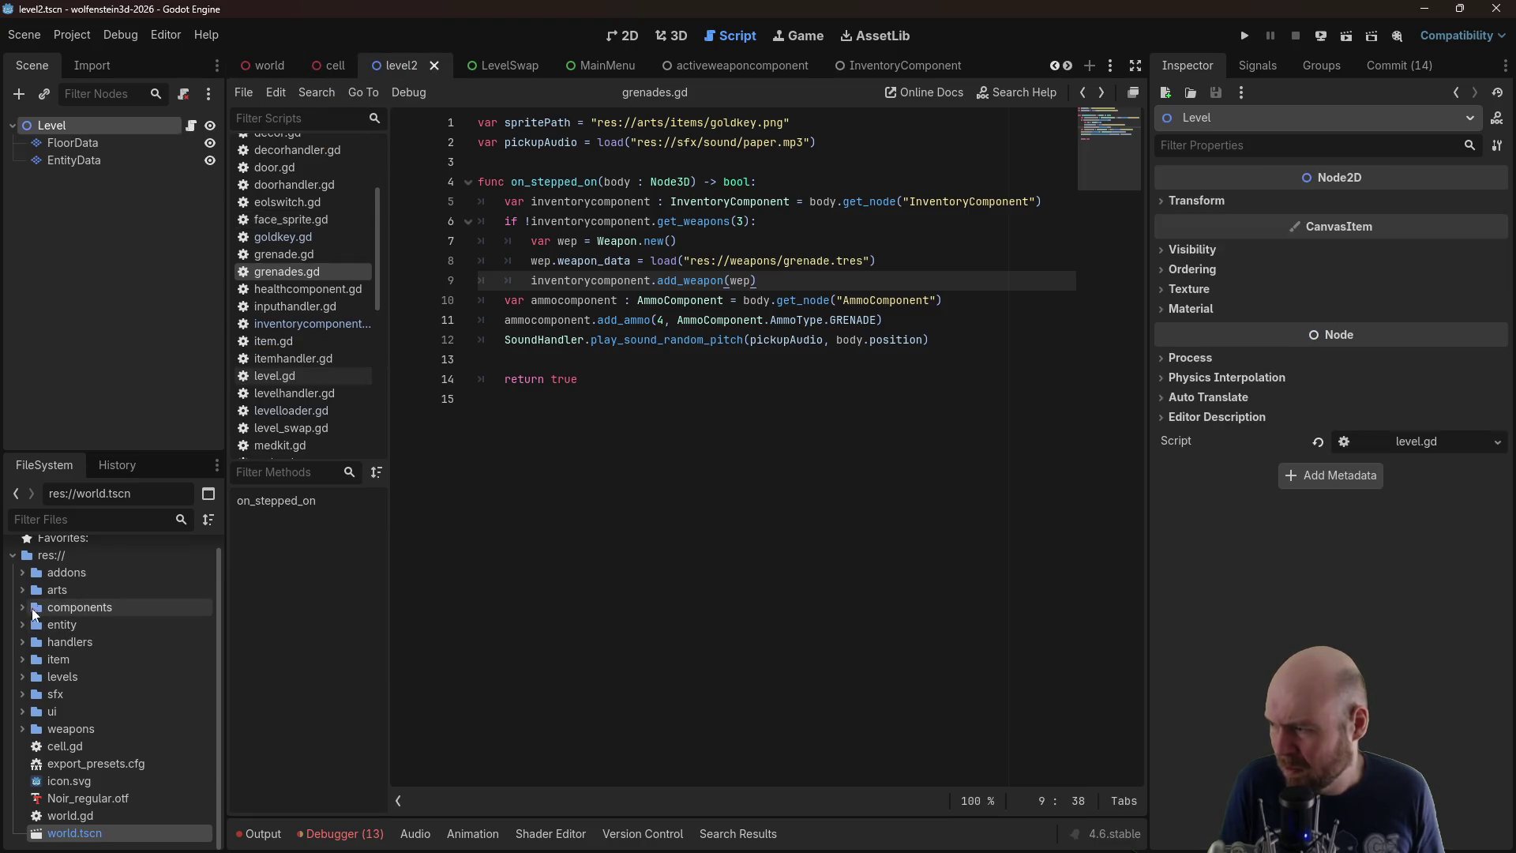
click(25, 679)
click(25, 679)
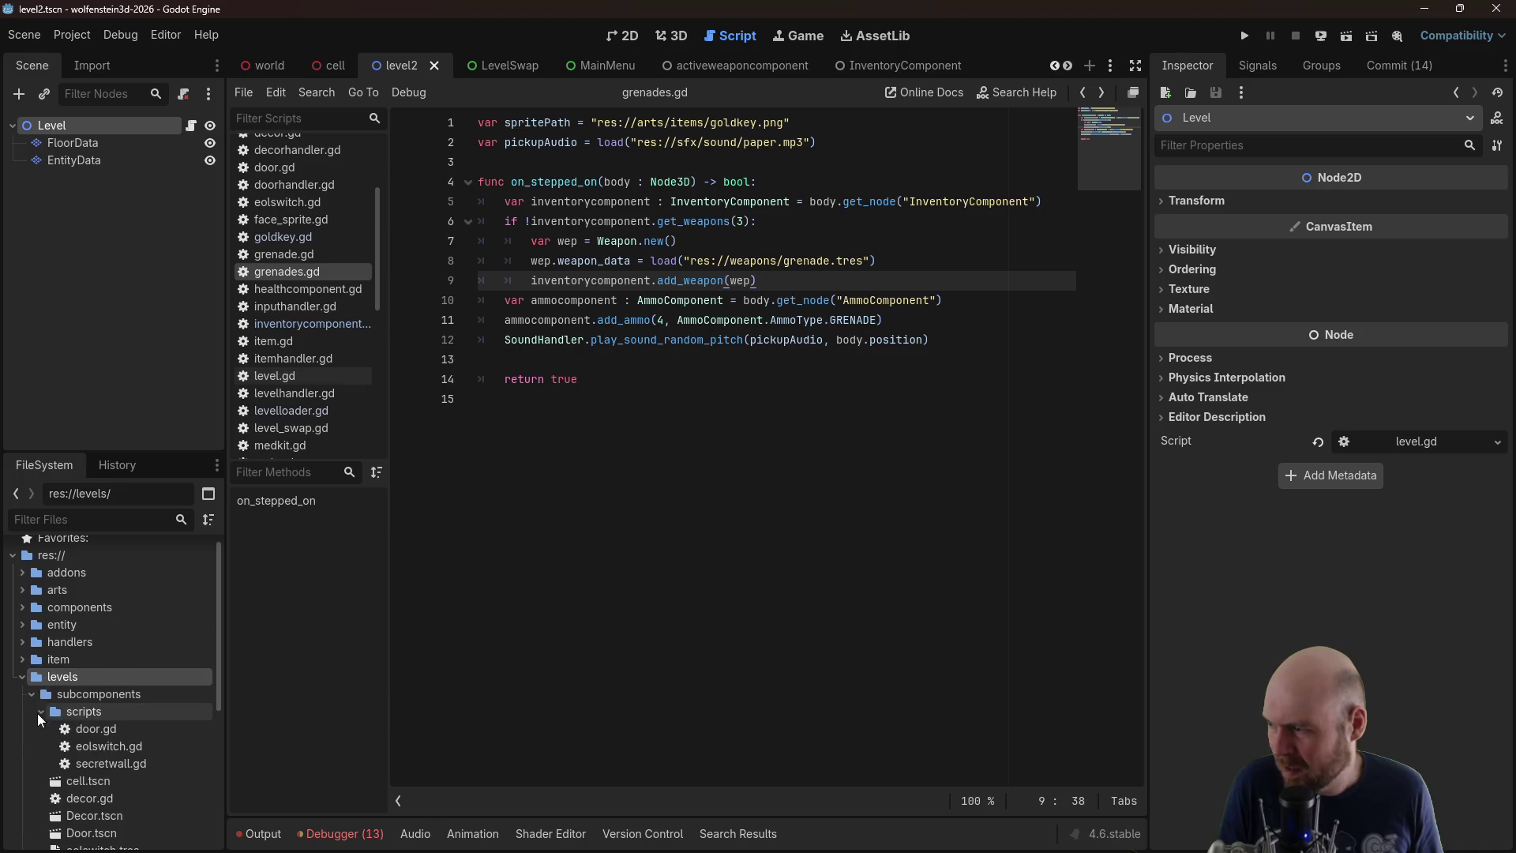
double_click(71, 746)
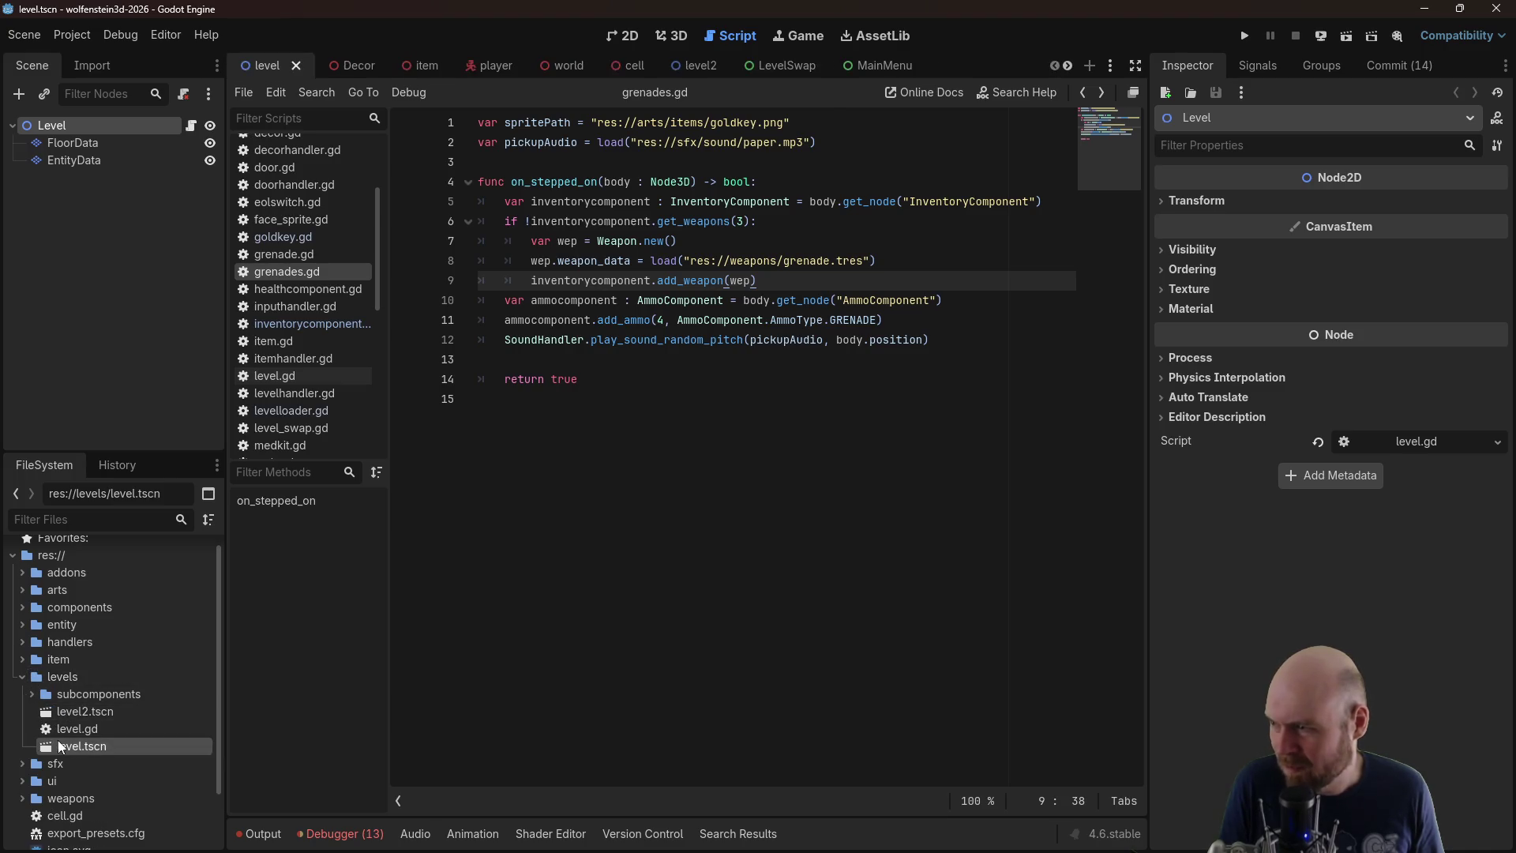
click(612, 37)
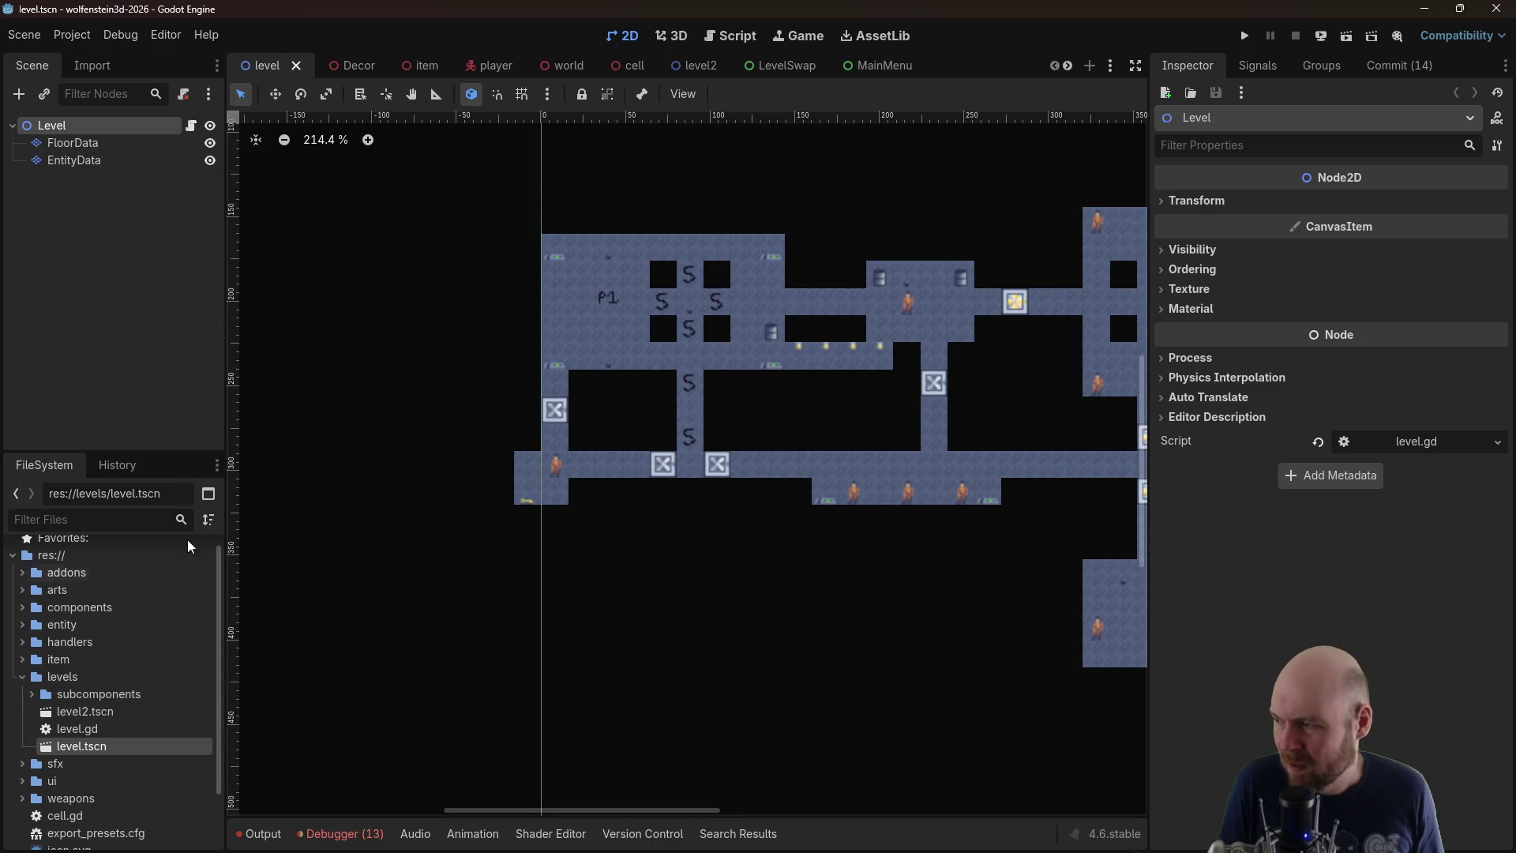
Add a new tile to the EntityData layer's entity.png atlas, then expand the handlers folder
click(72, 159)
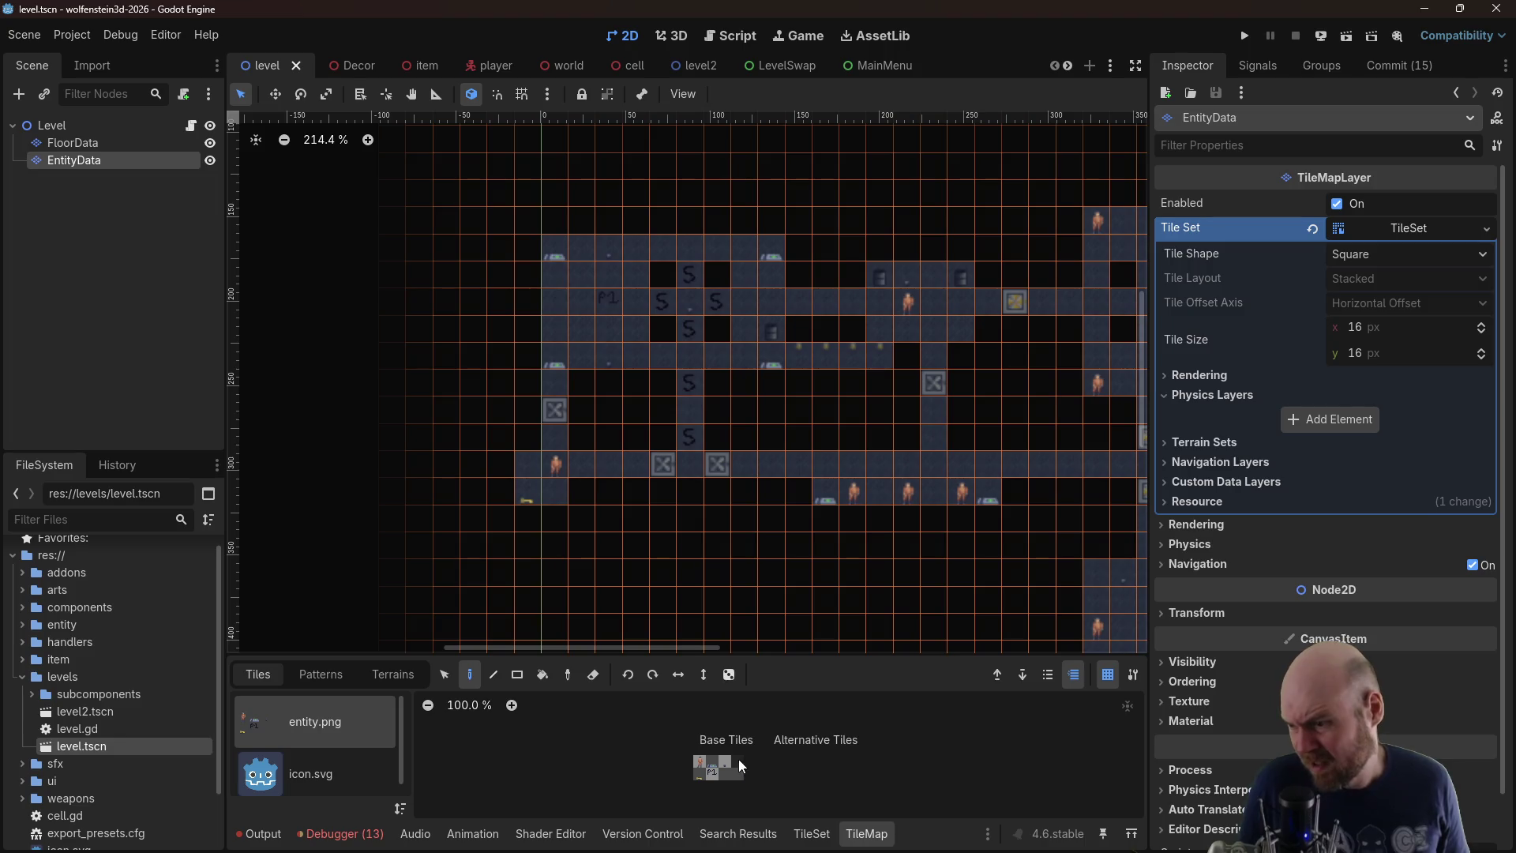
click(811, 834)
click(826, 711)
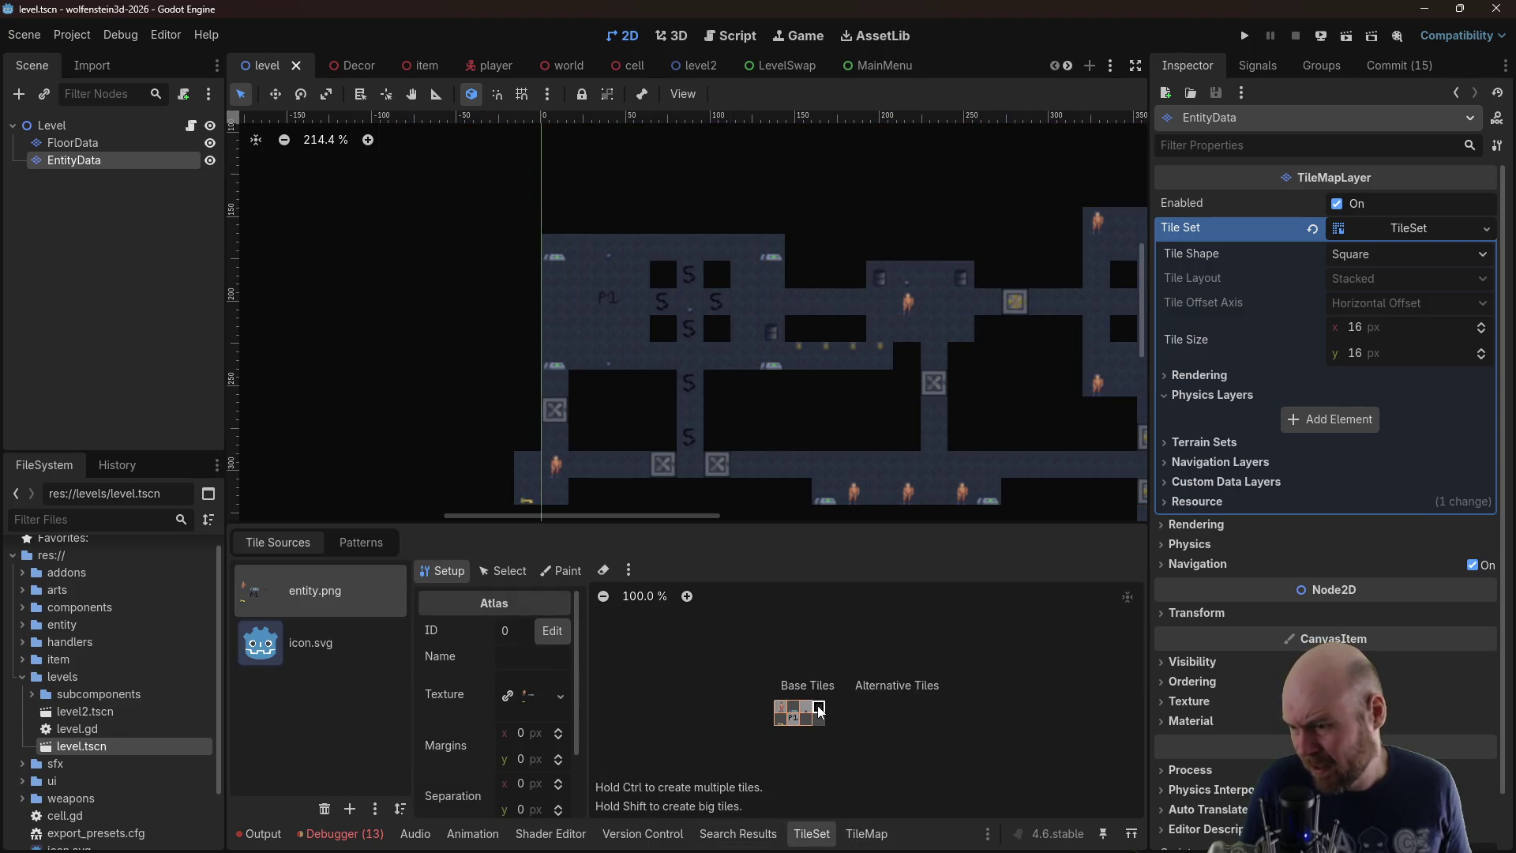
click(866, 834)
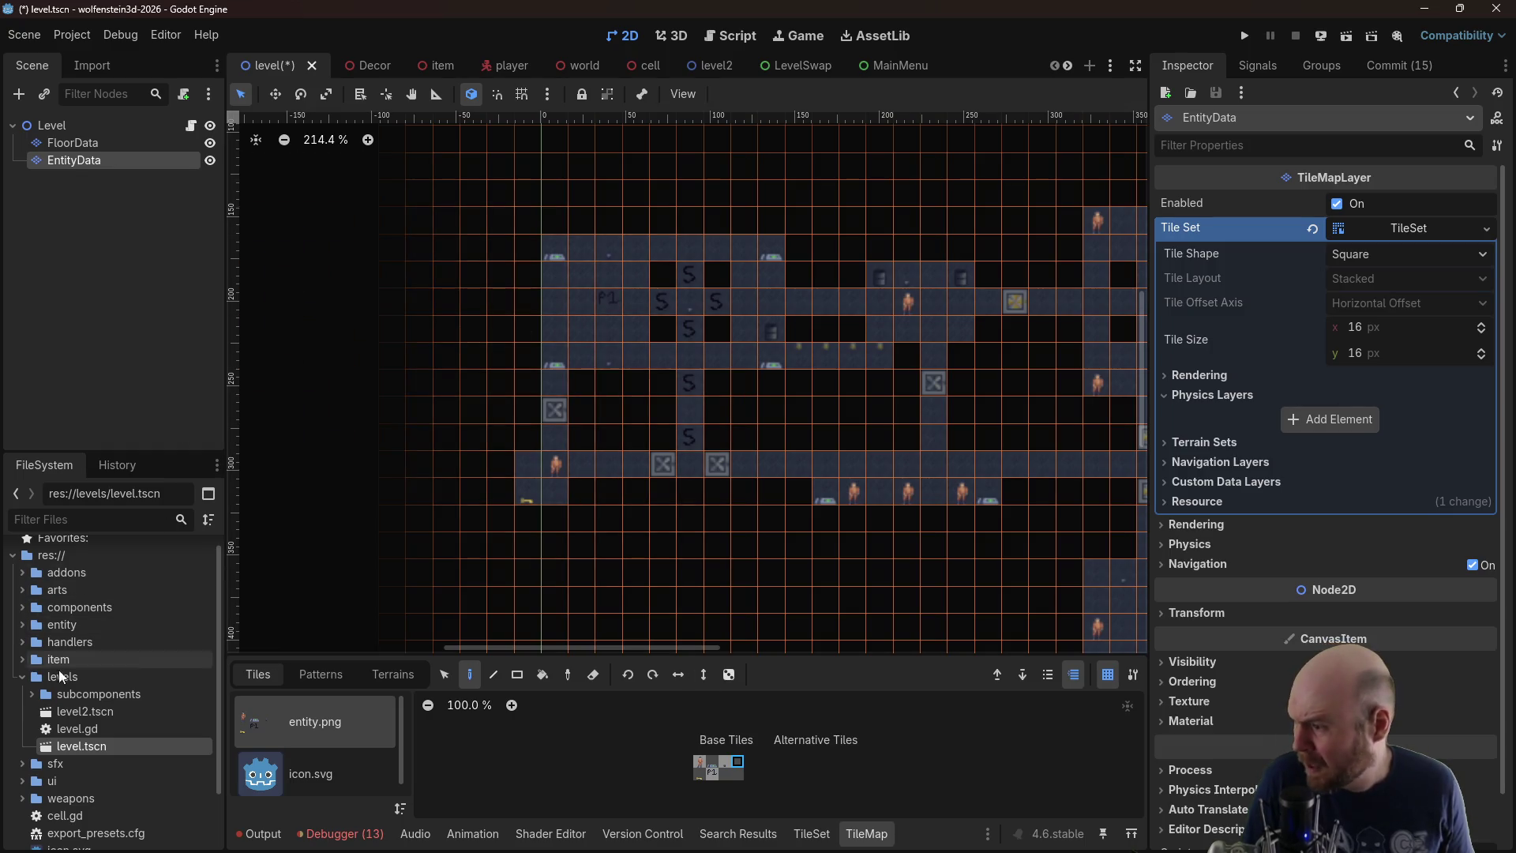
click(21, 677)
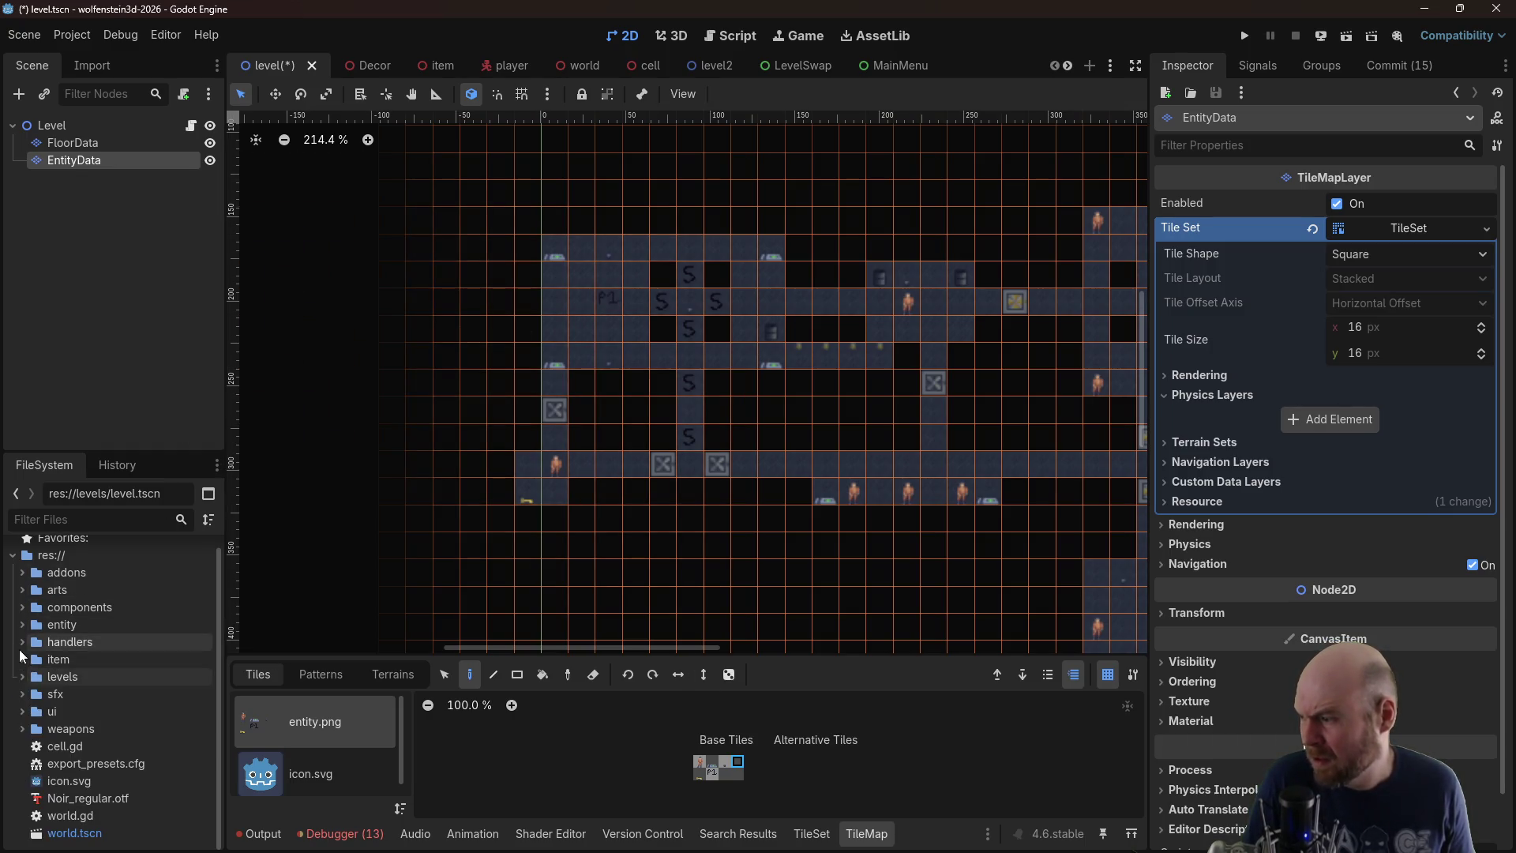
click(21, 642)
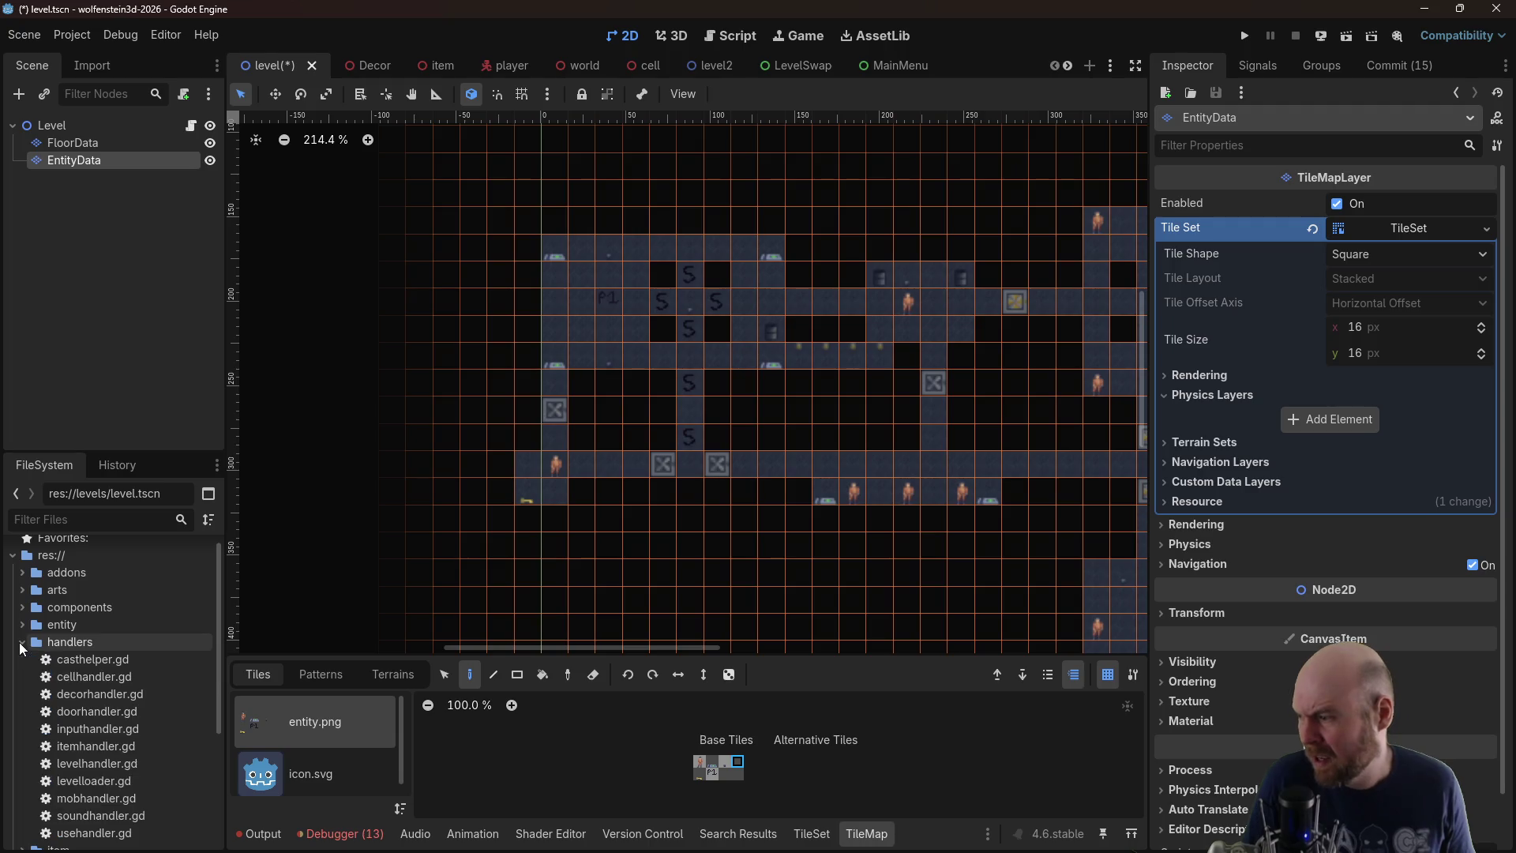
Open levelloader.gd and add a Vector2i(3,0) case after the Ammo case
double_click(101, 777)
scroll(698, 504, down, 5)
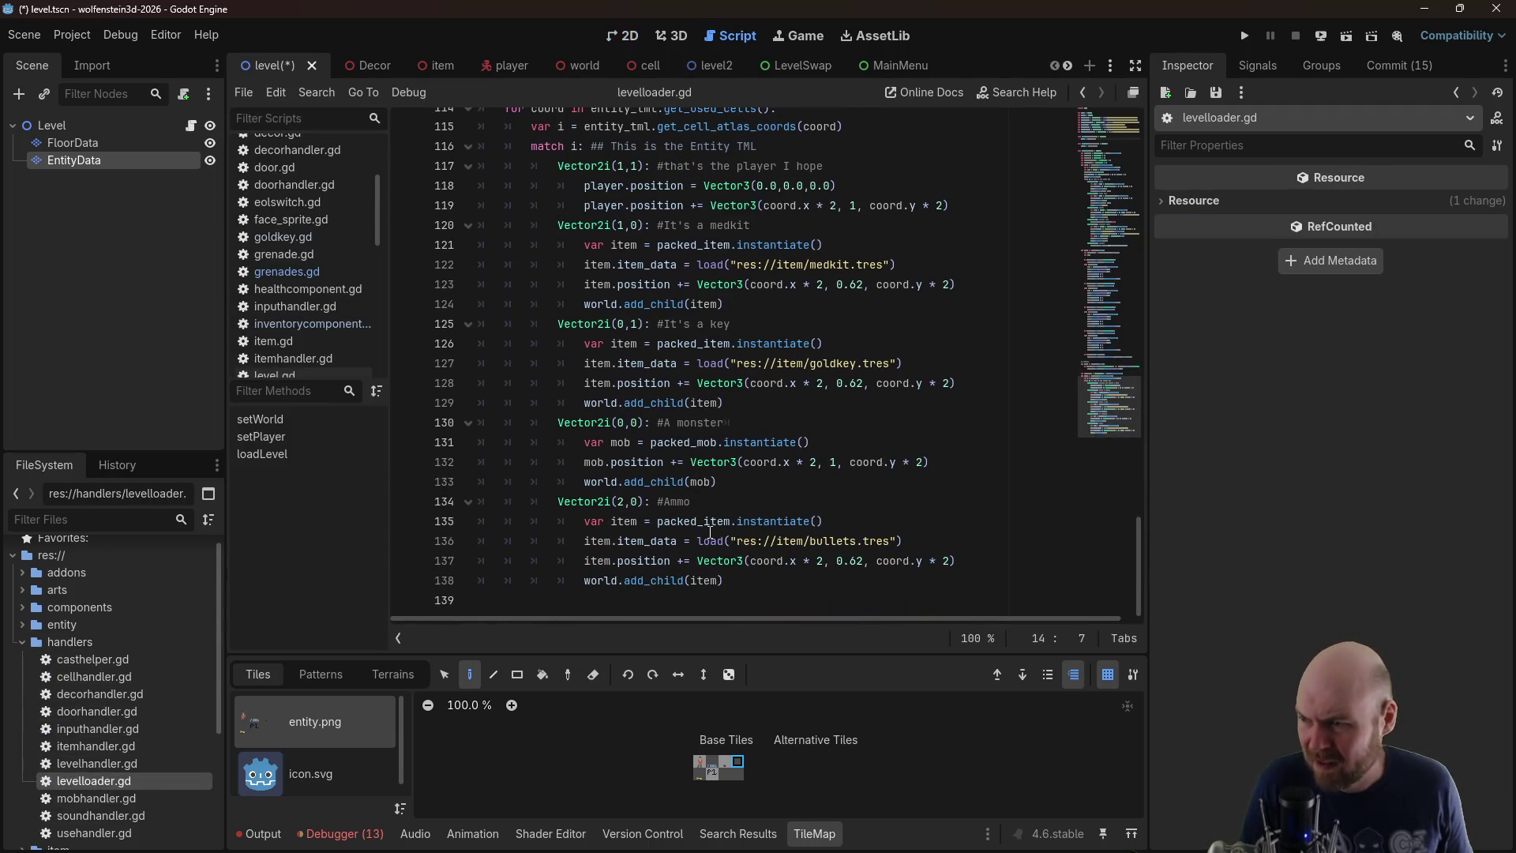
click(751, 583)
key(Return)
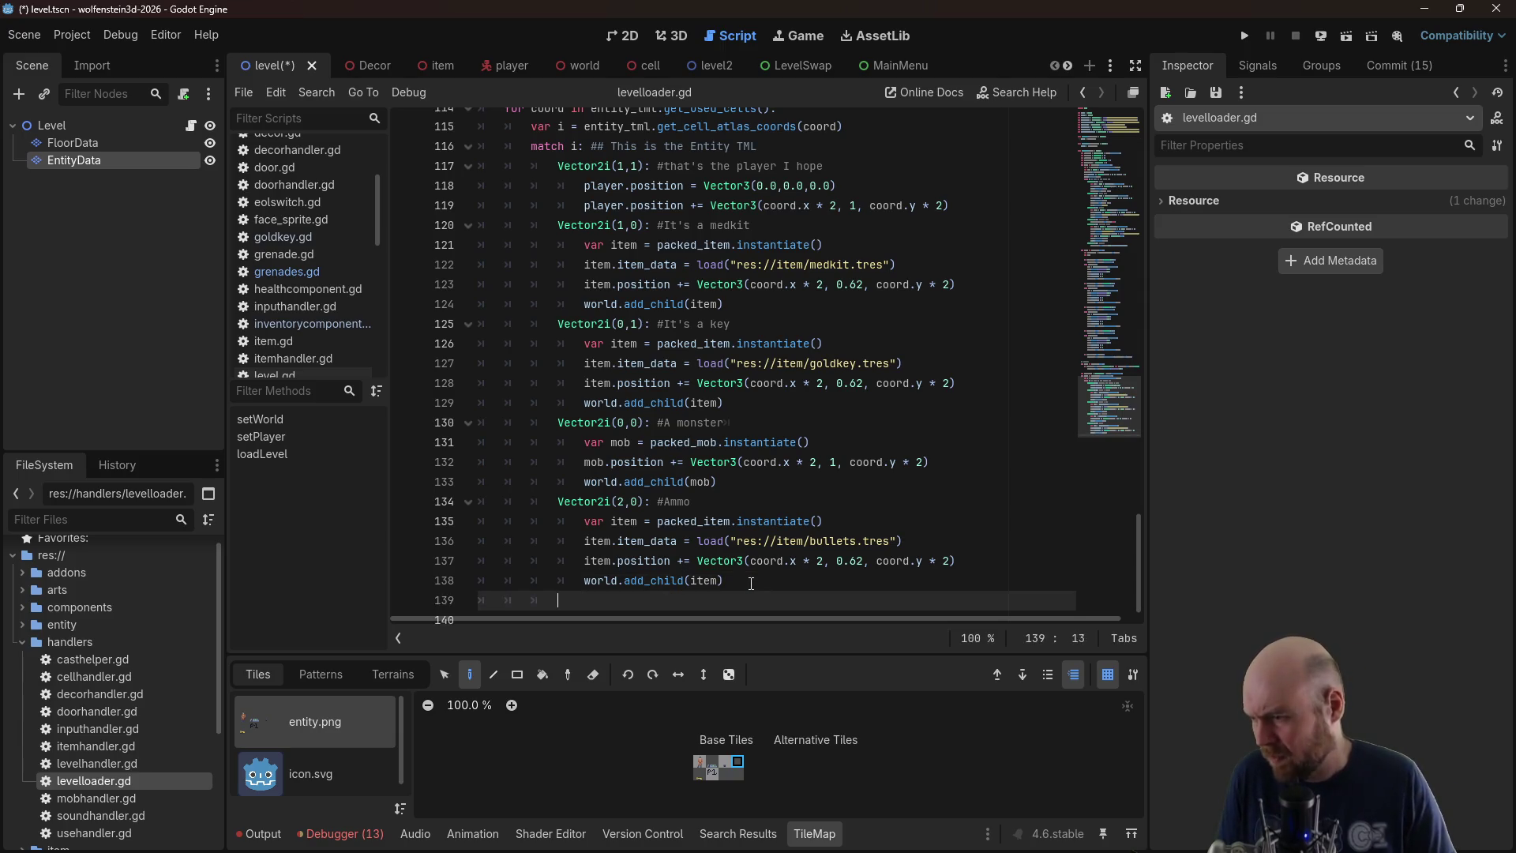
text(Vector2i()
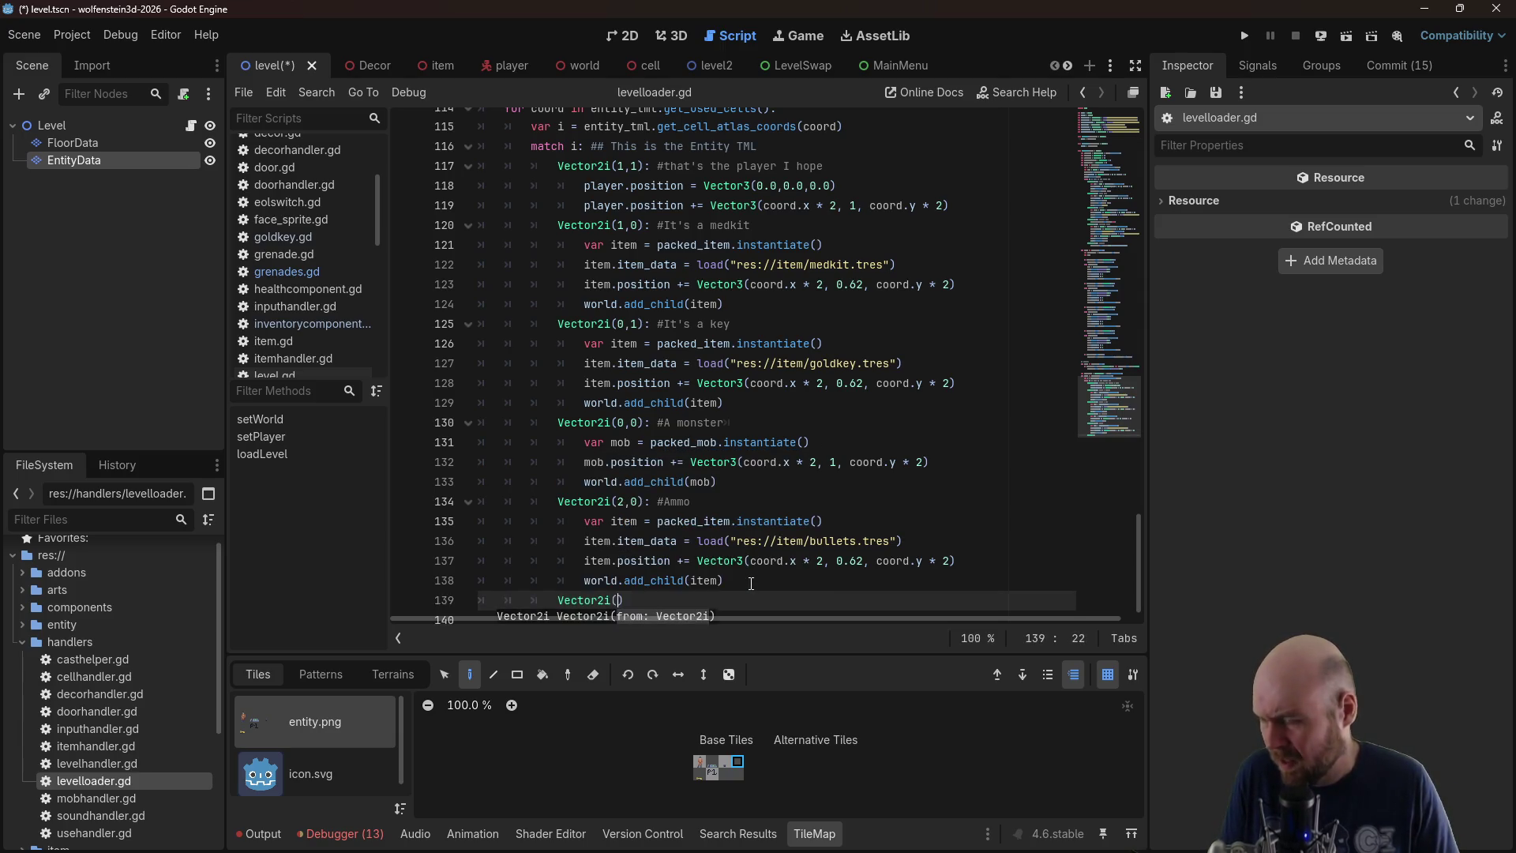
text(3,0)
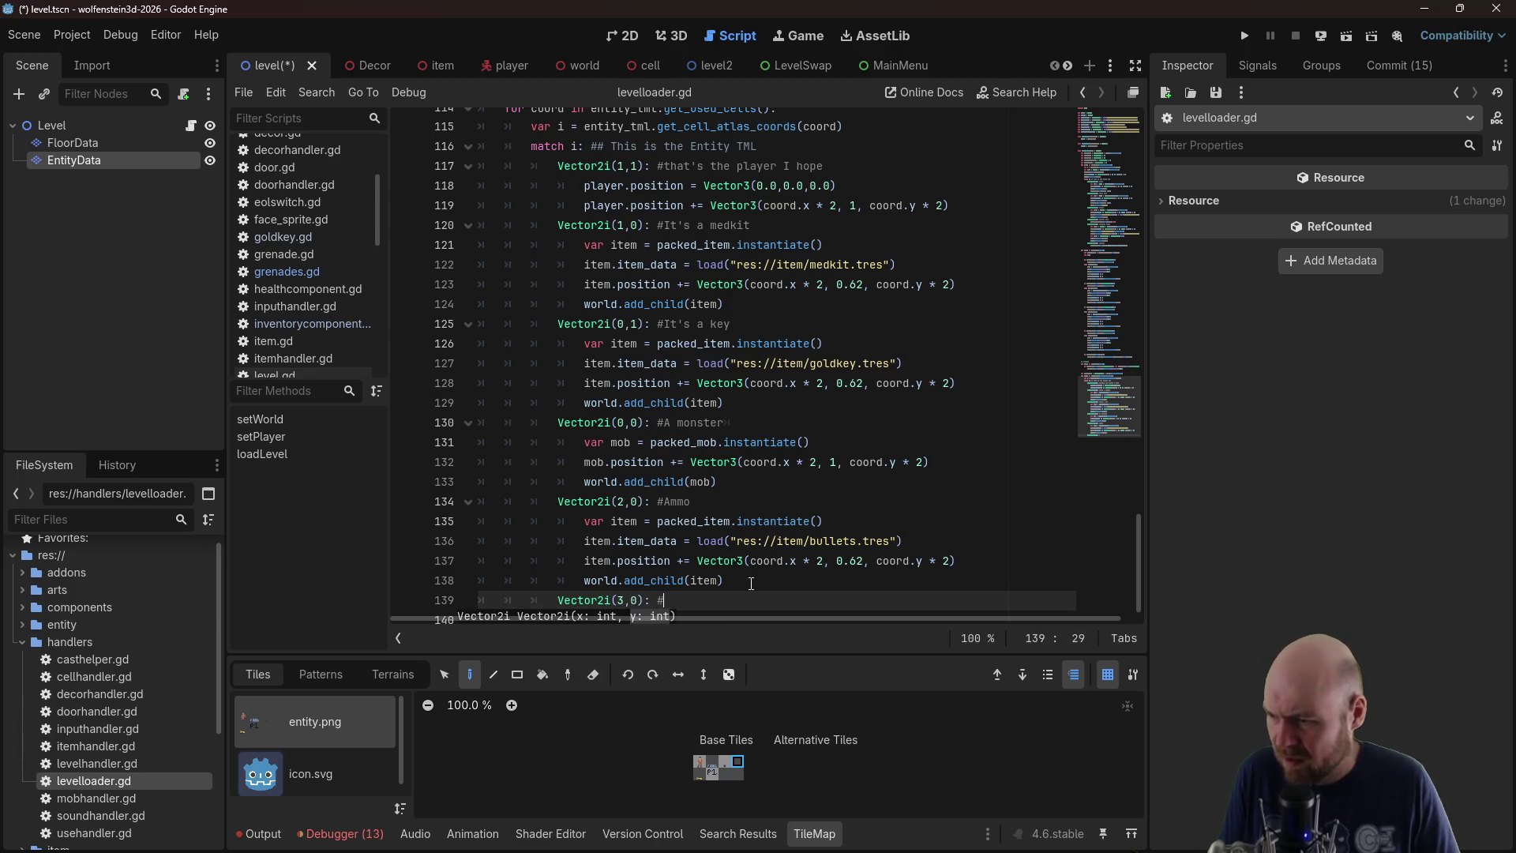
key(ctrl+s)
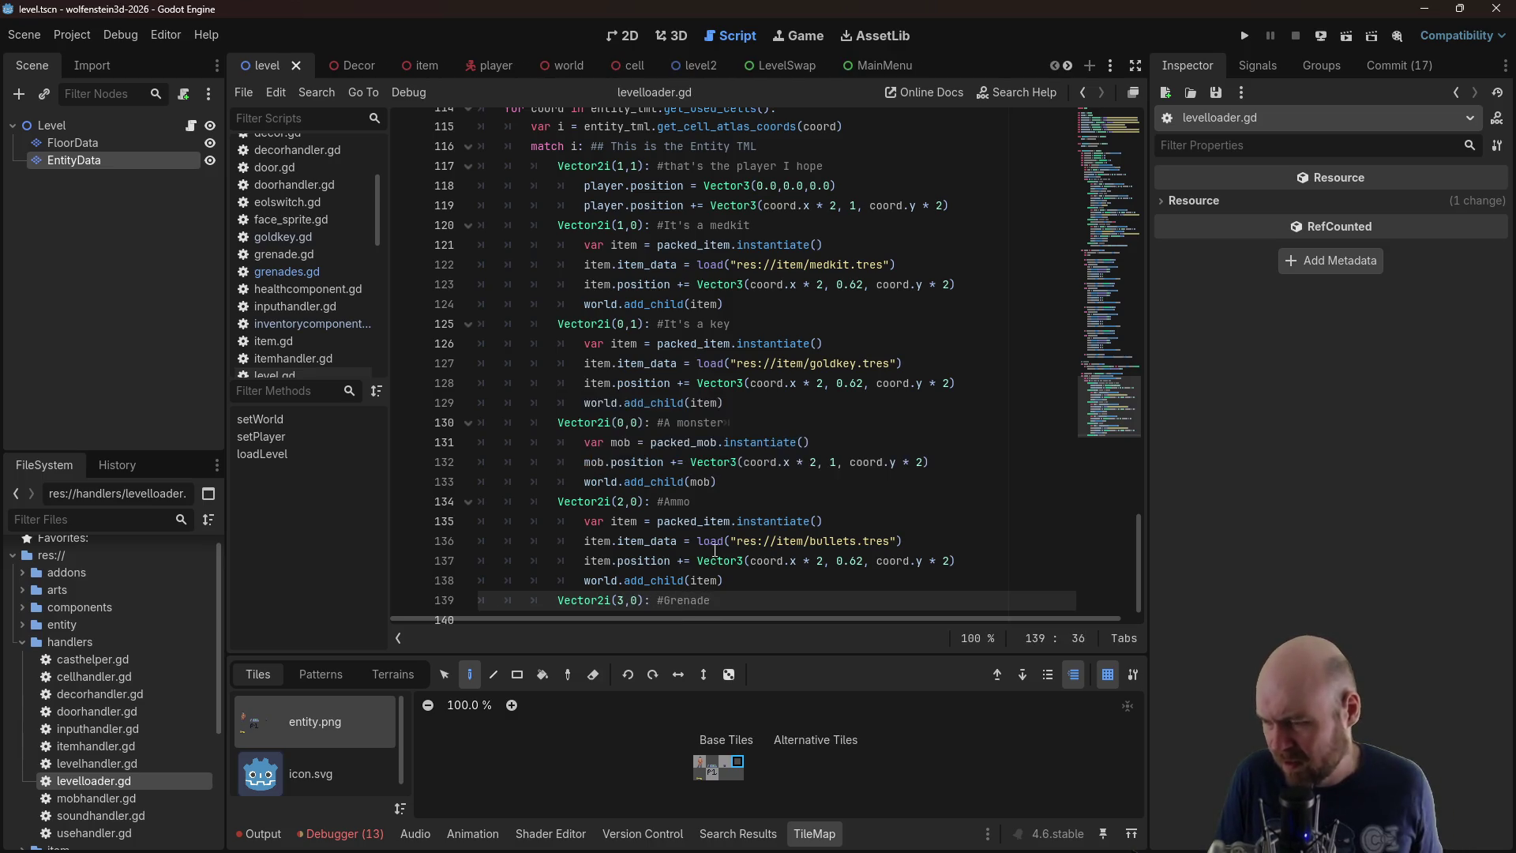
key(Up)
key(Up)
key(Up)
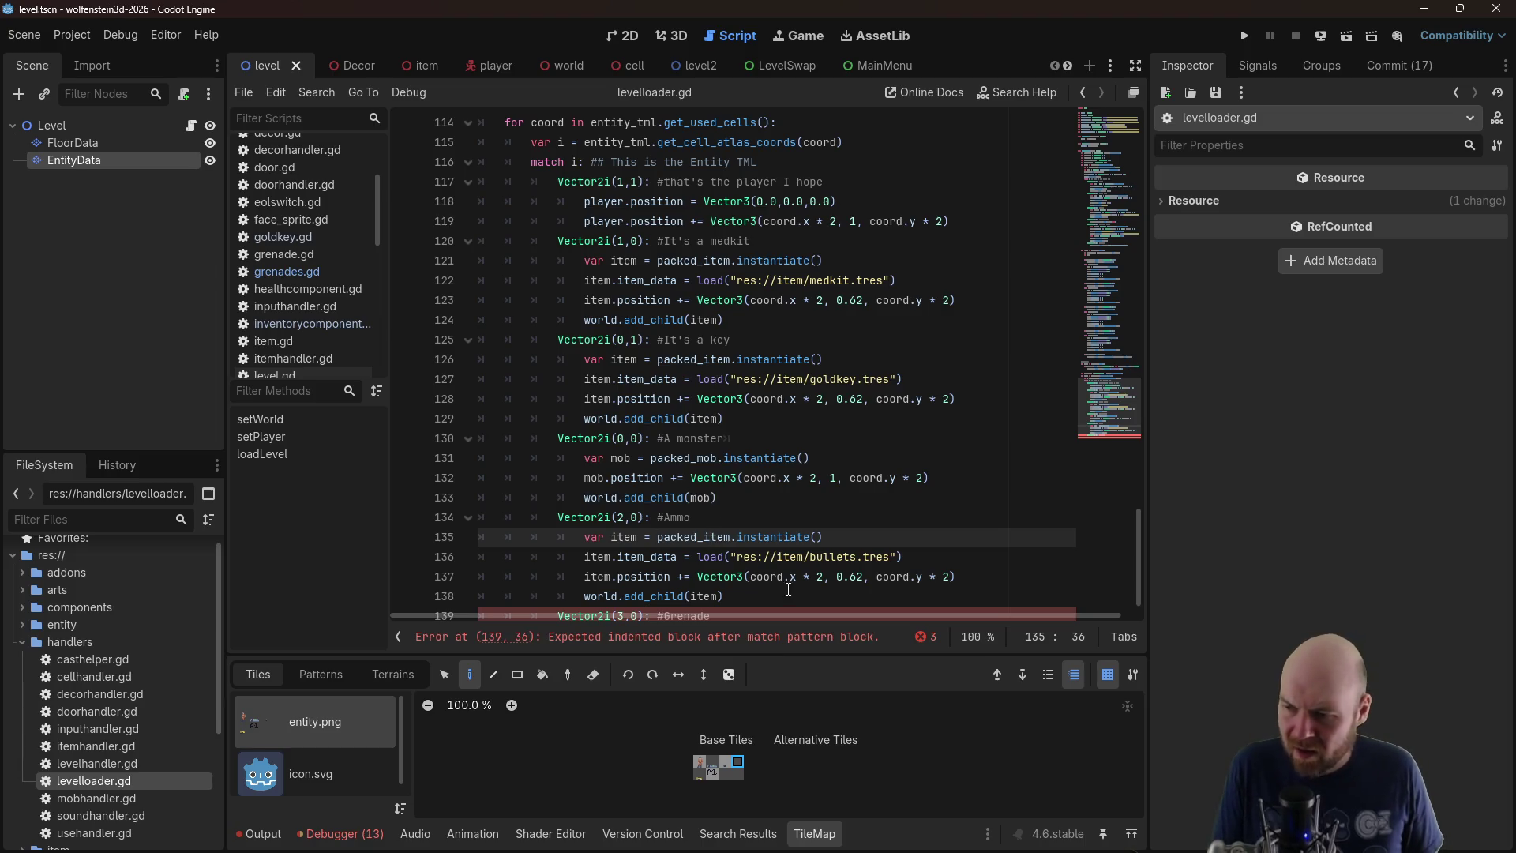
Copy the three Ammo case lines and paste them under the Grenade case
mouse_move(788, 594)
mouse_down()
mouse_move(375, 572)
mouse_move(385, 562)
mouse_up()
scroll(691, 552, down, 1)
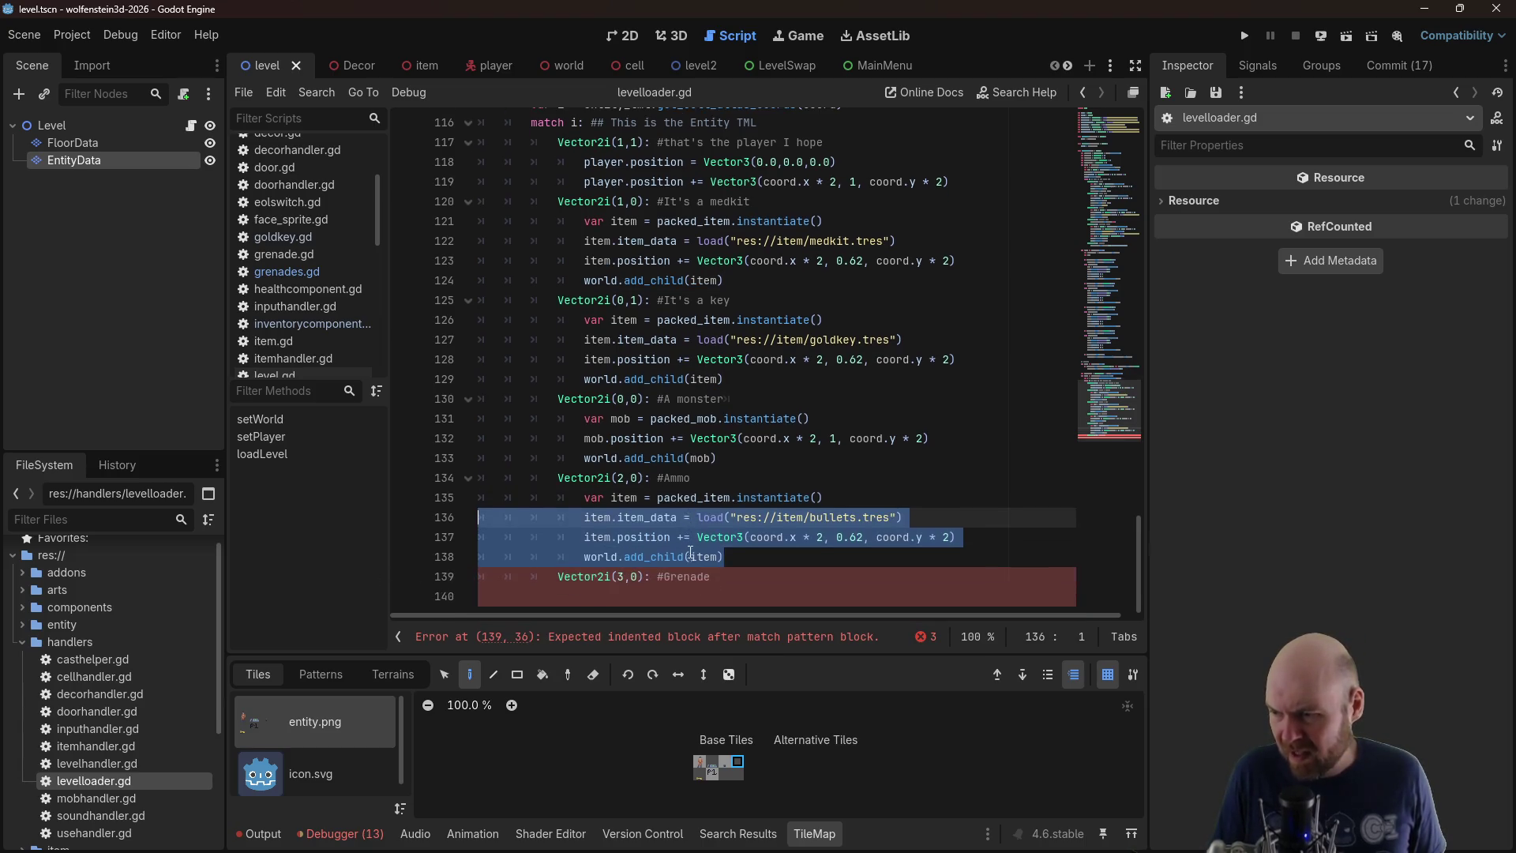
key(ctrl+c)
click(869, 576)
key(Return)
key(ctrl+v)
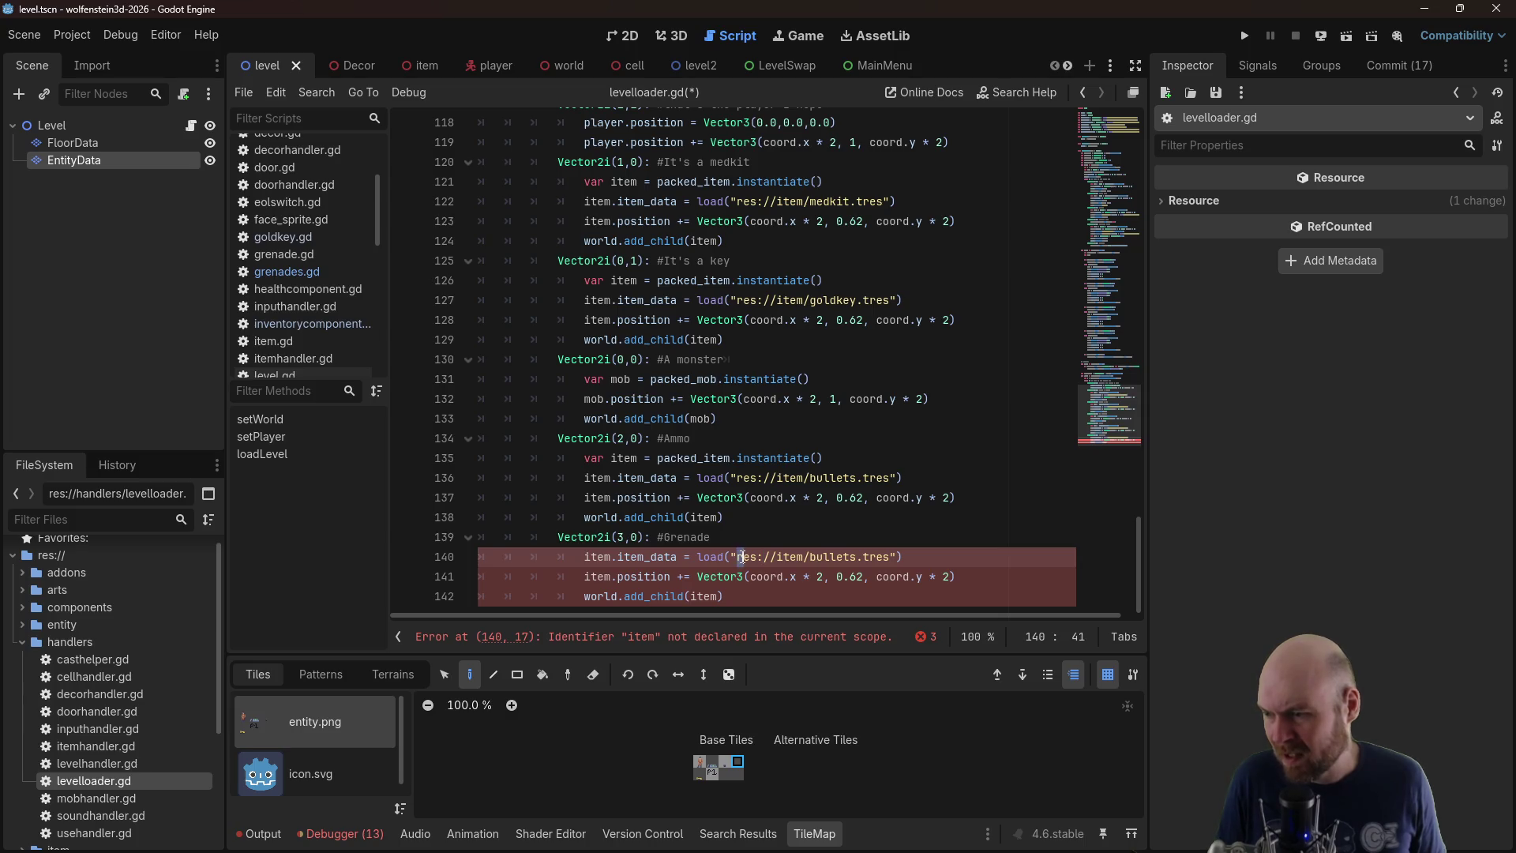
Change bullets.tres to grenades.tres in the pasted load path and save
drag(741, 557, 867, 559)
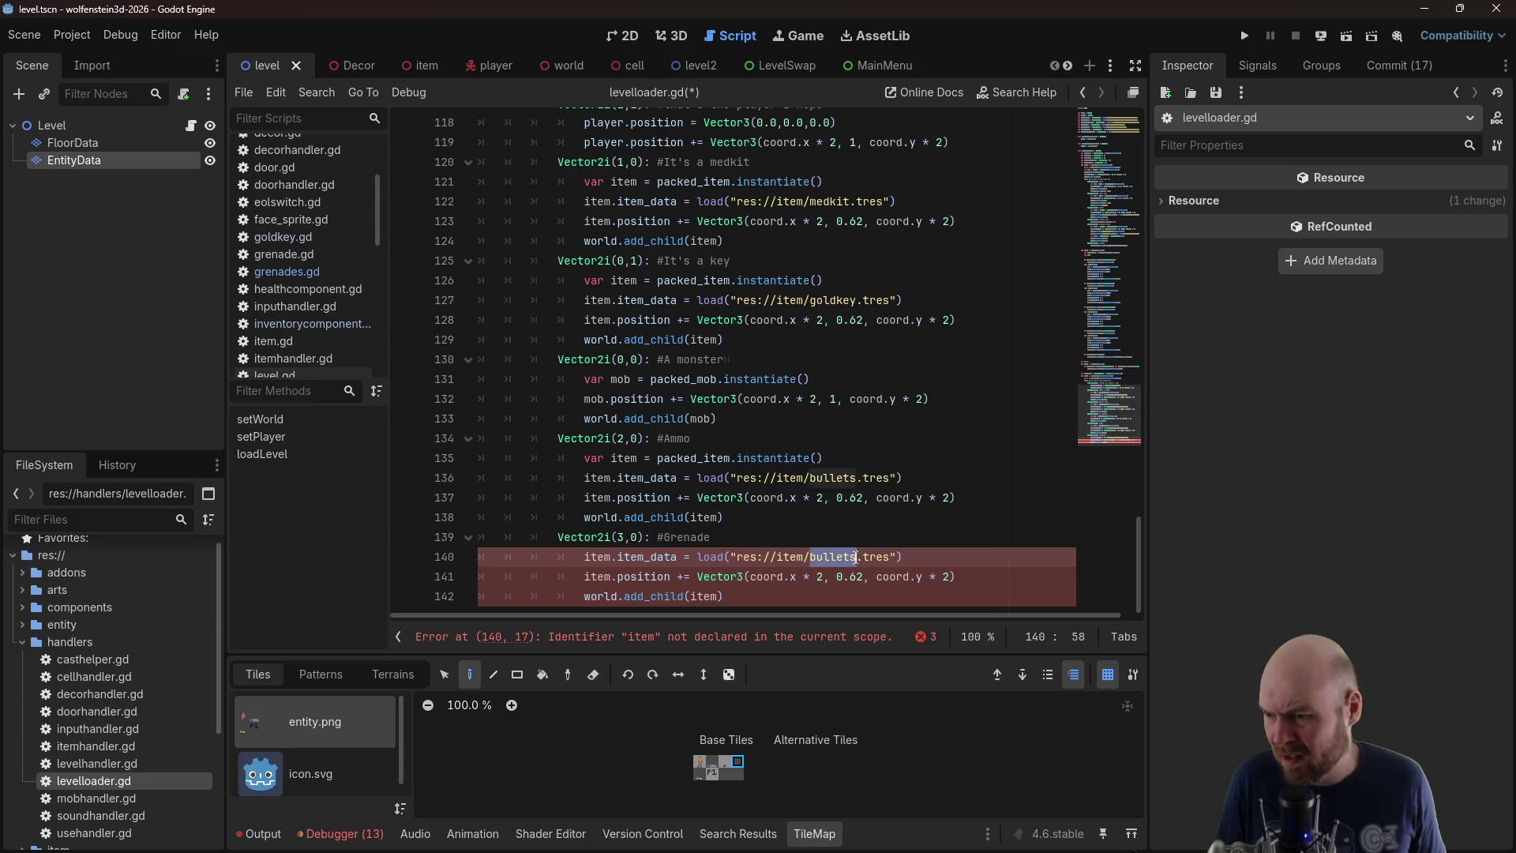
text(grea)
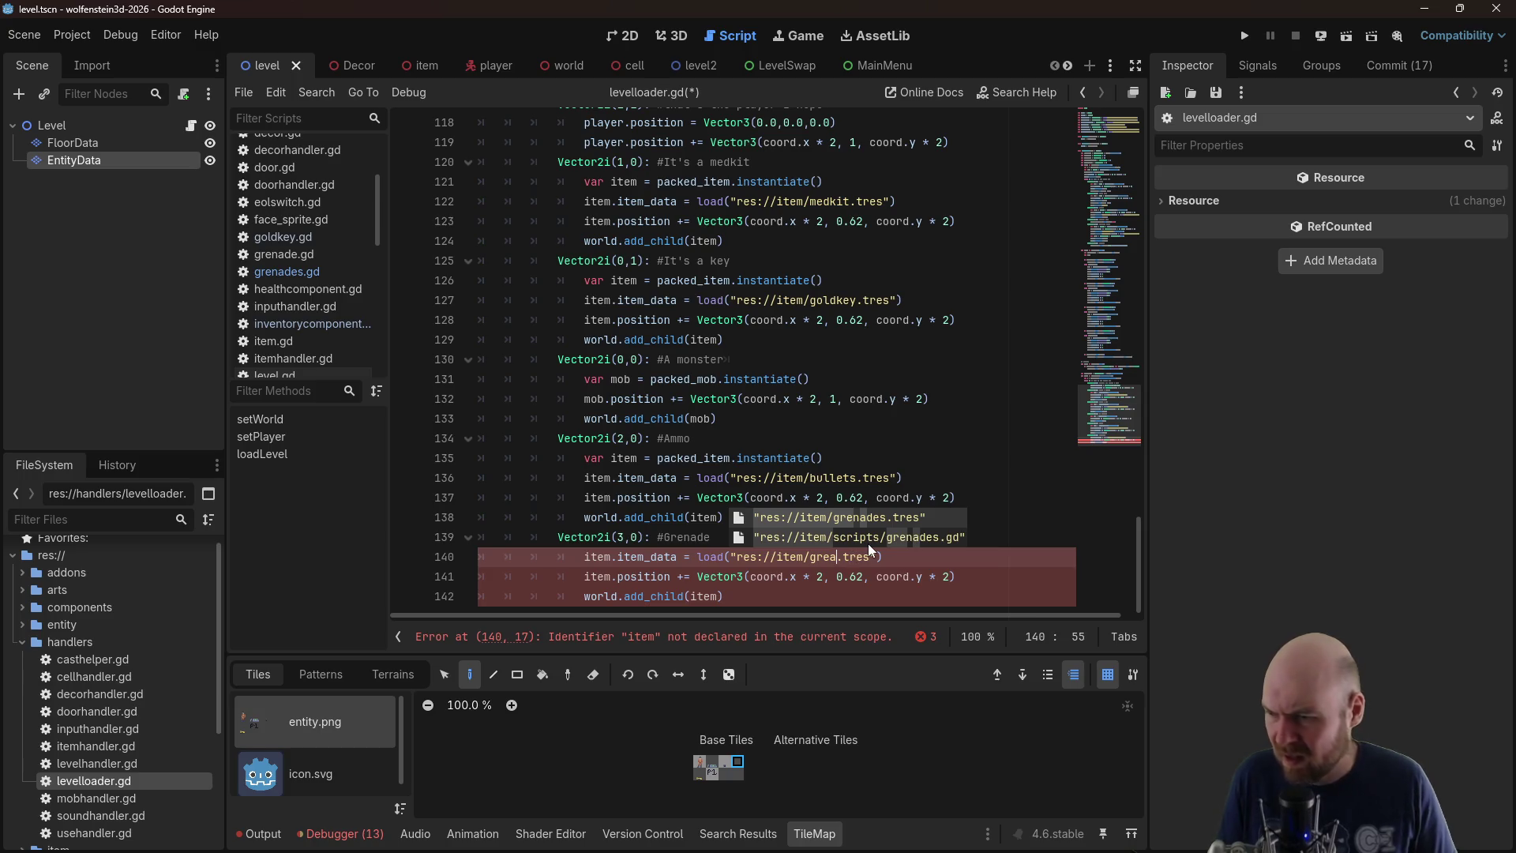
click(878, 518)
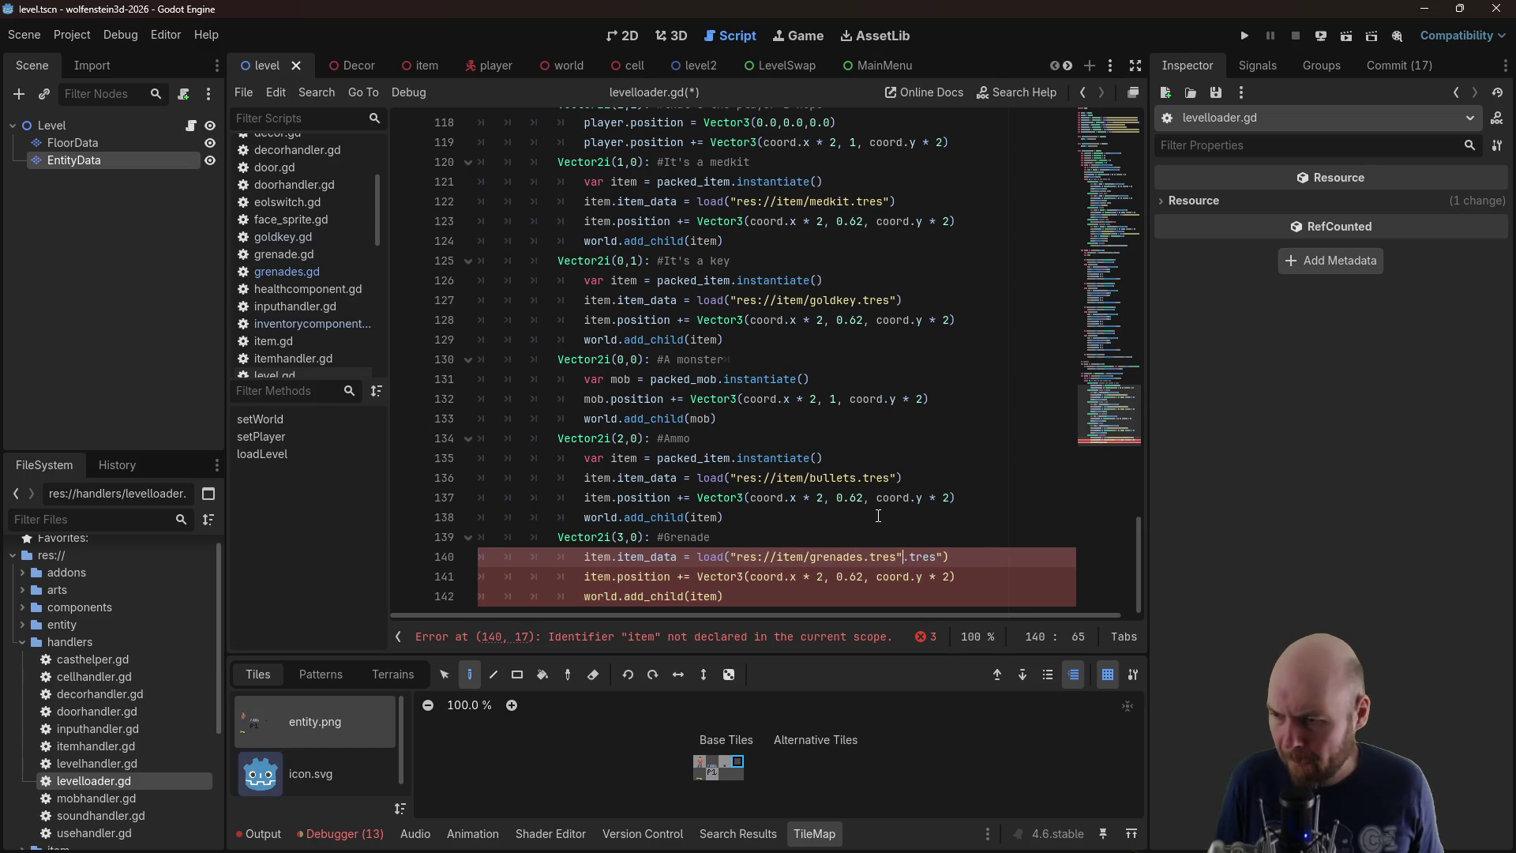
click(839, 443)
drag(902, 557, 938, 556)
key(BackSpace)
key(ctrl+s)
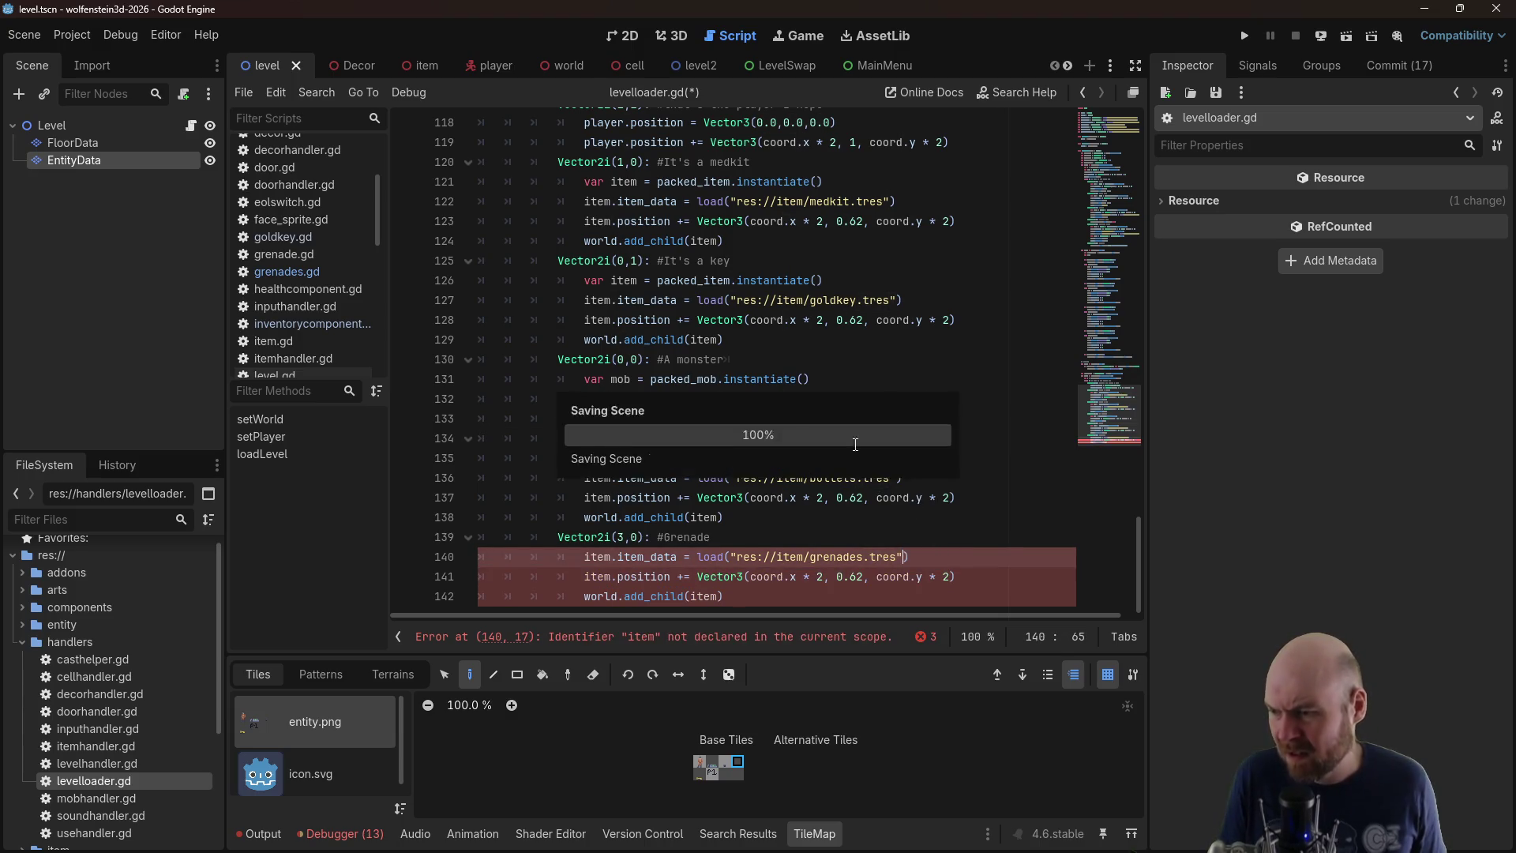
Check the coord variable and undo a stray 'var' added on line 140
click(754, 320)
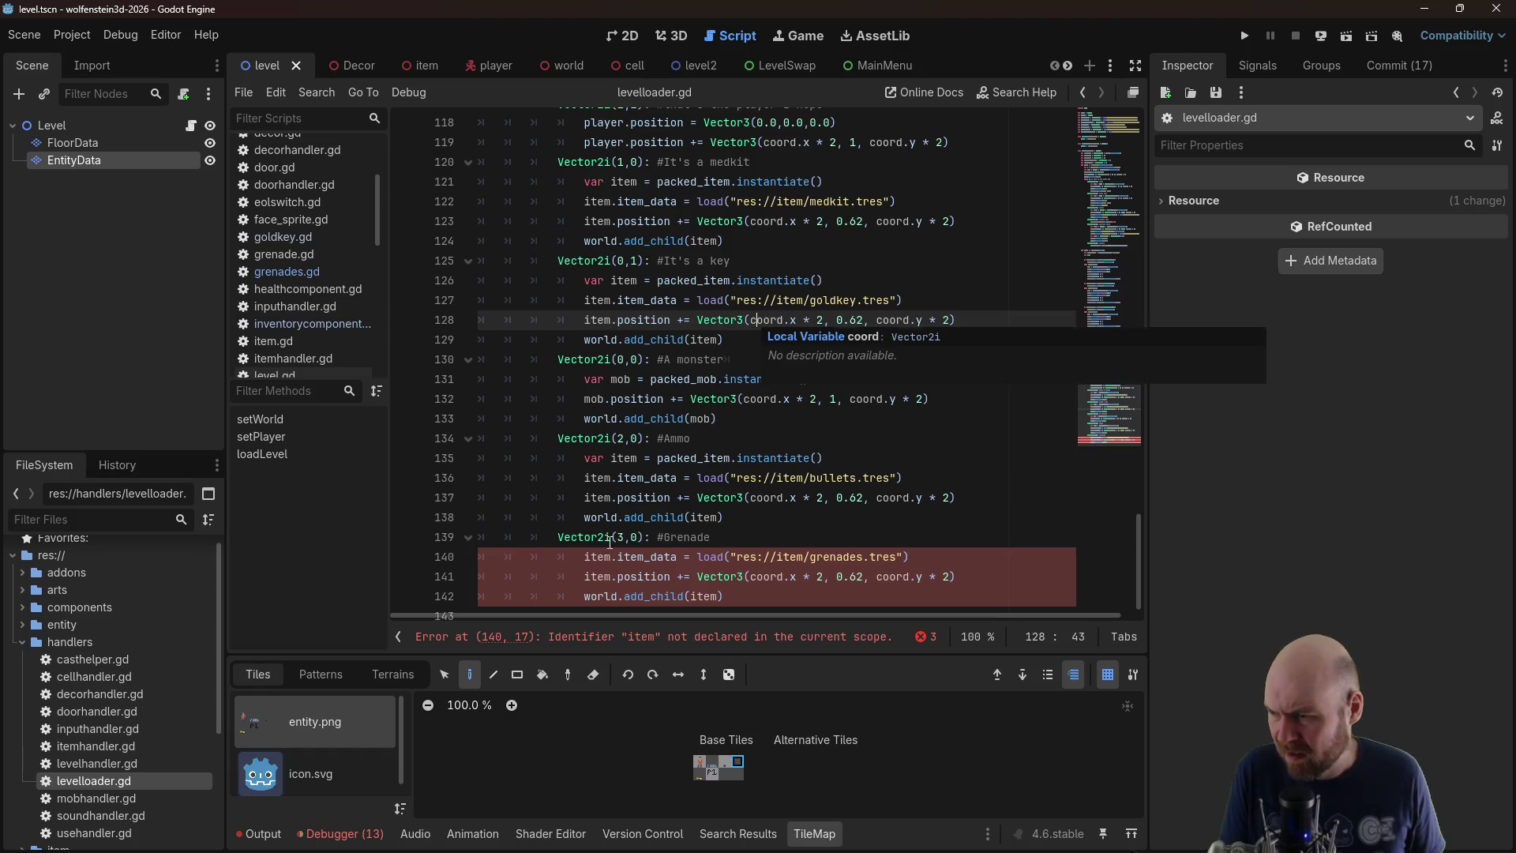
click(585, 557)
text(var)
click(801, 269)
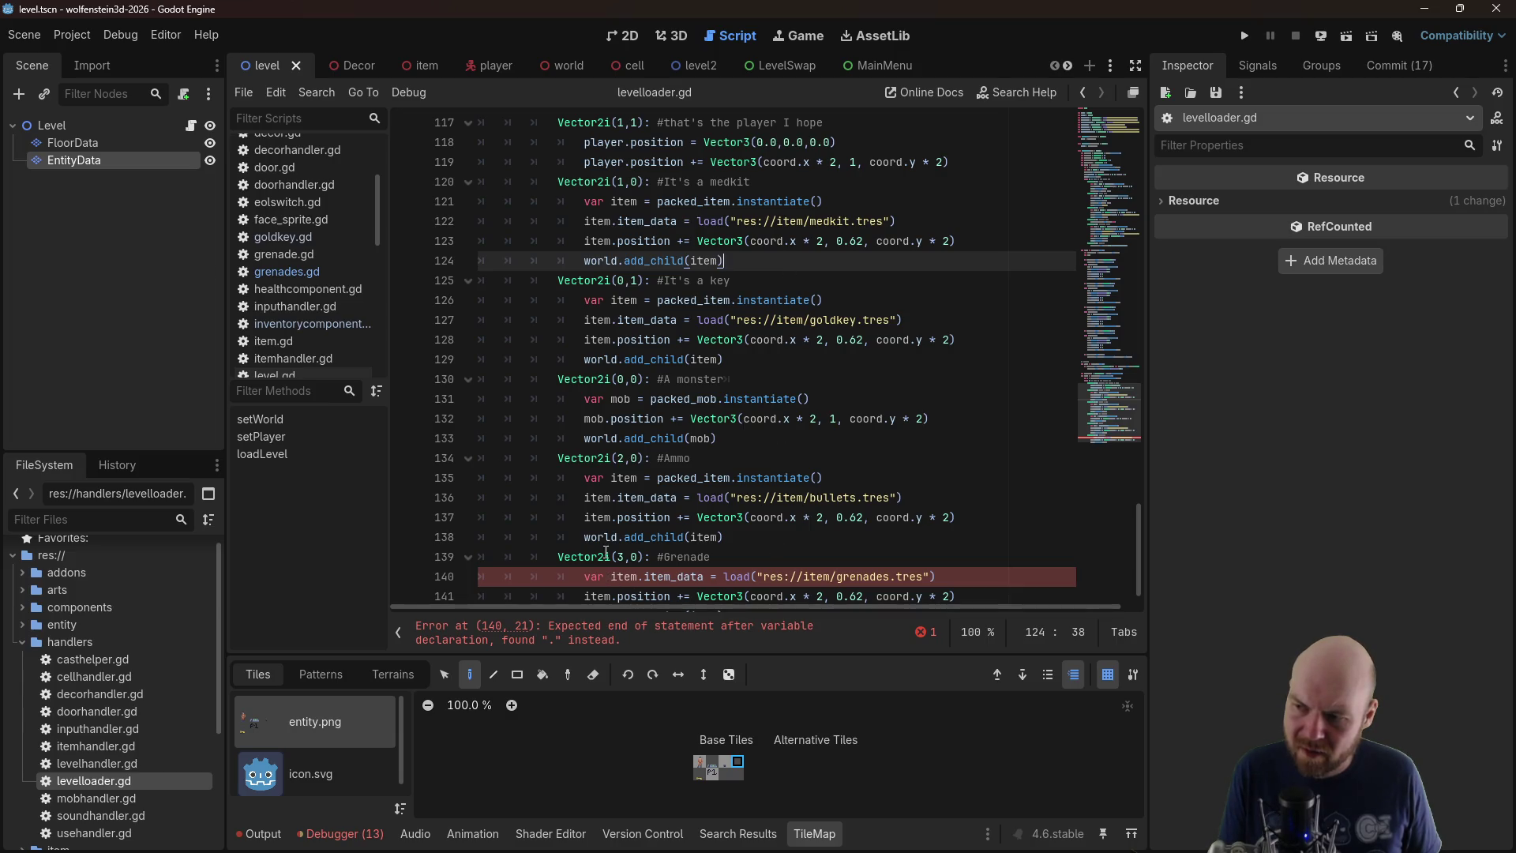
scroll(606, 553, down, 1)
key(ctrl+z)
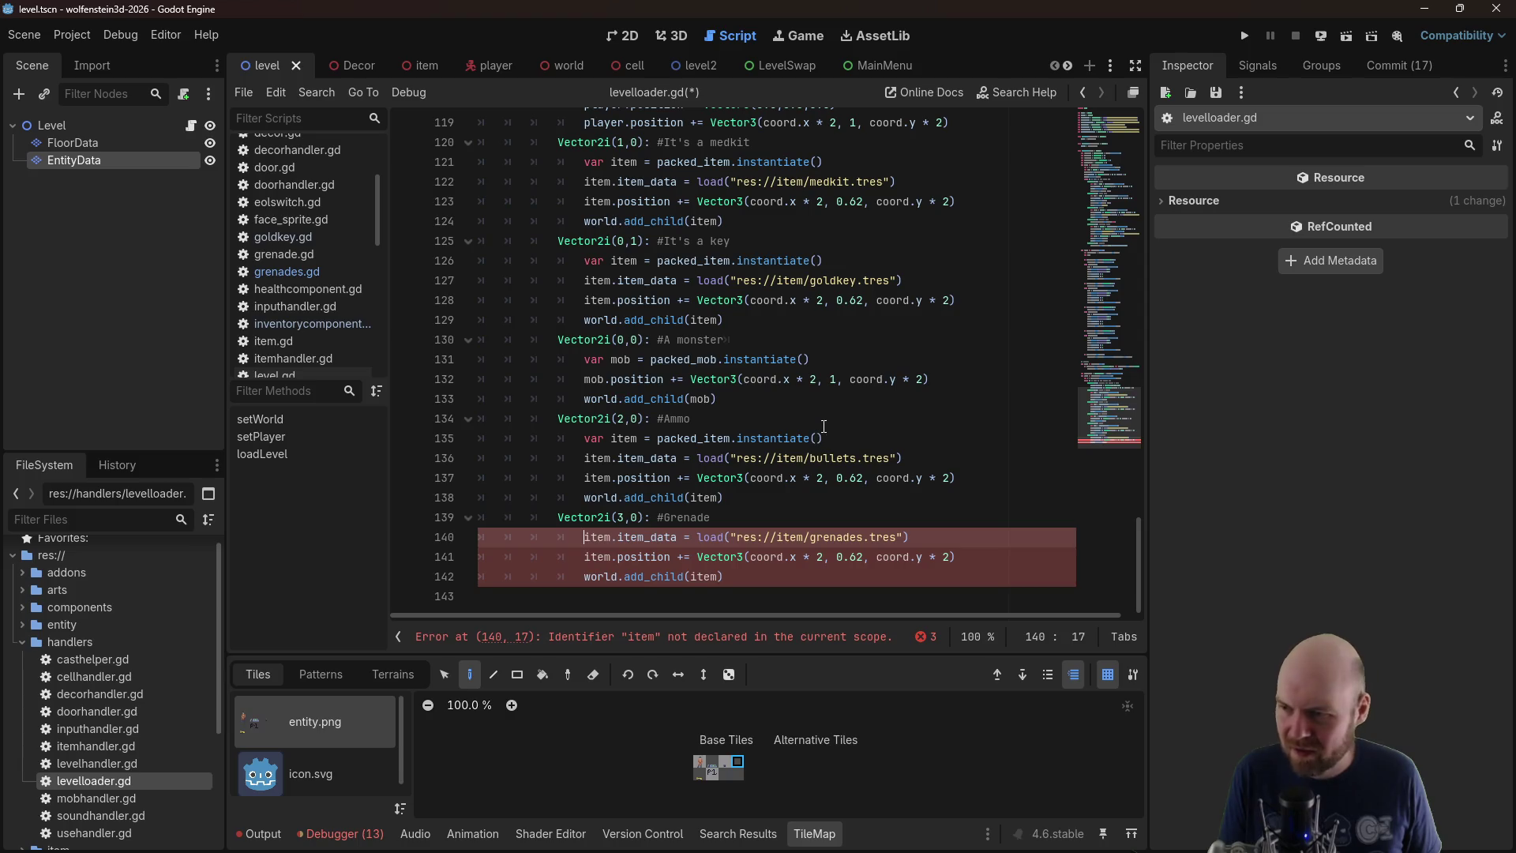
Copy the 'var item = packed_item.instantiate()' line into the Grenade case and save
drag(824, 433, 585, 438)
key(ctrl+c)
click(762, 517)
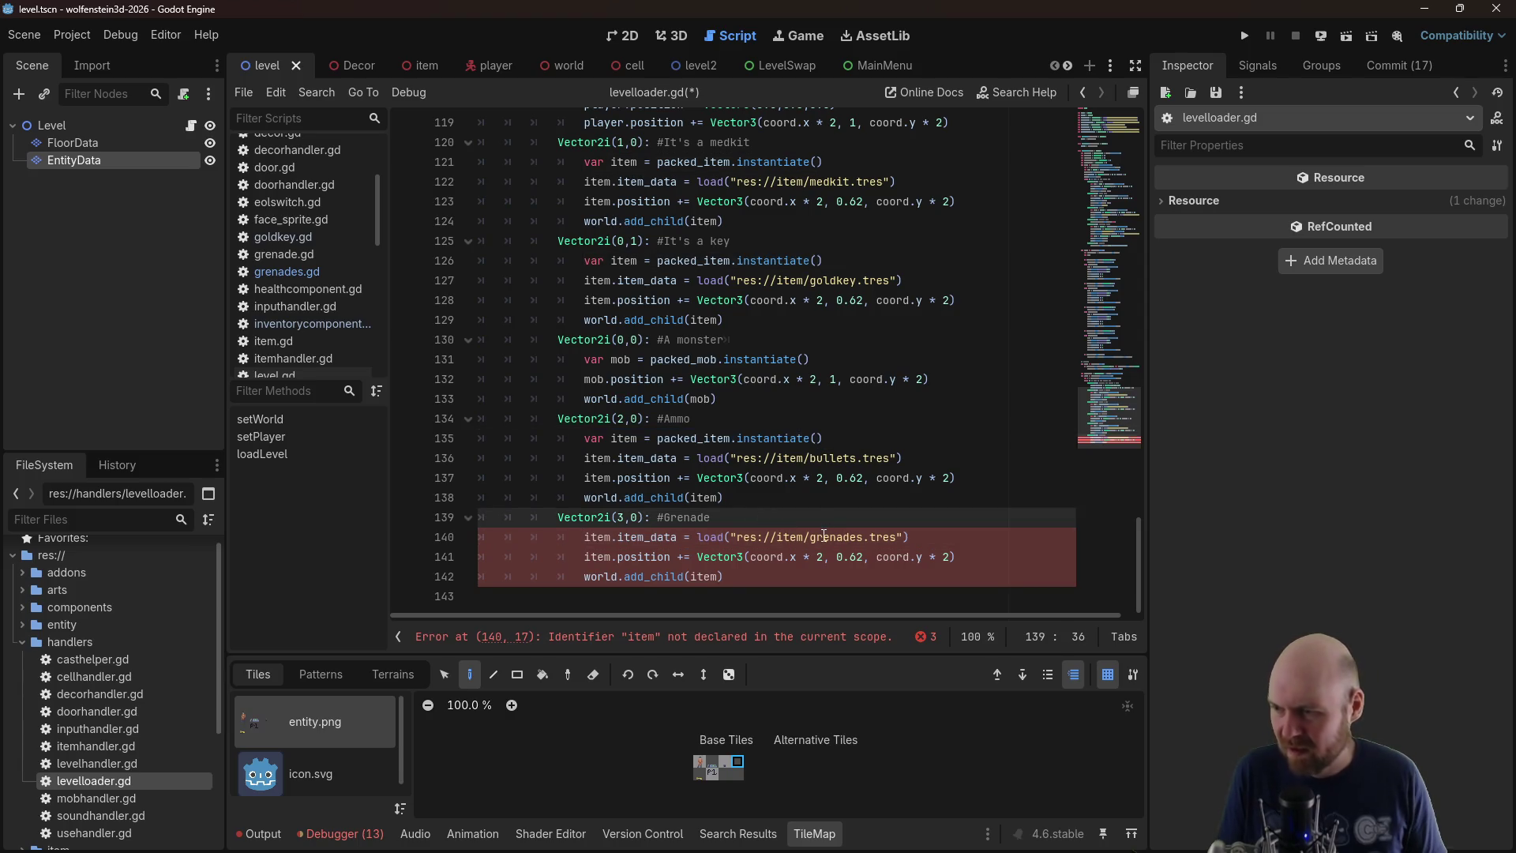
key(Return)
key(ctrl+v)
key(ctrl+s)
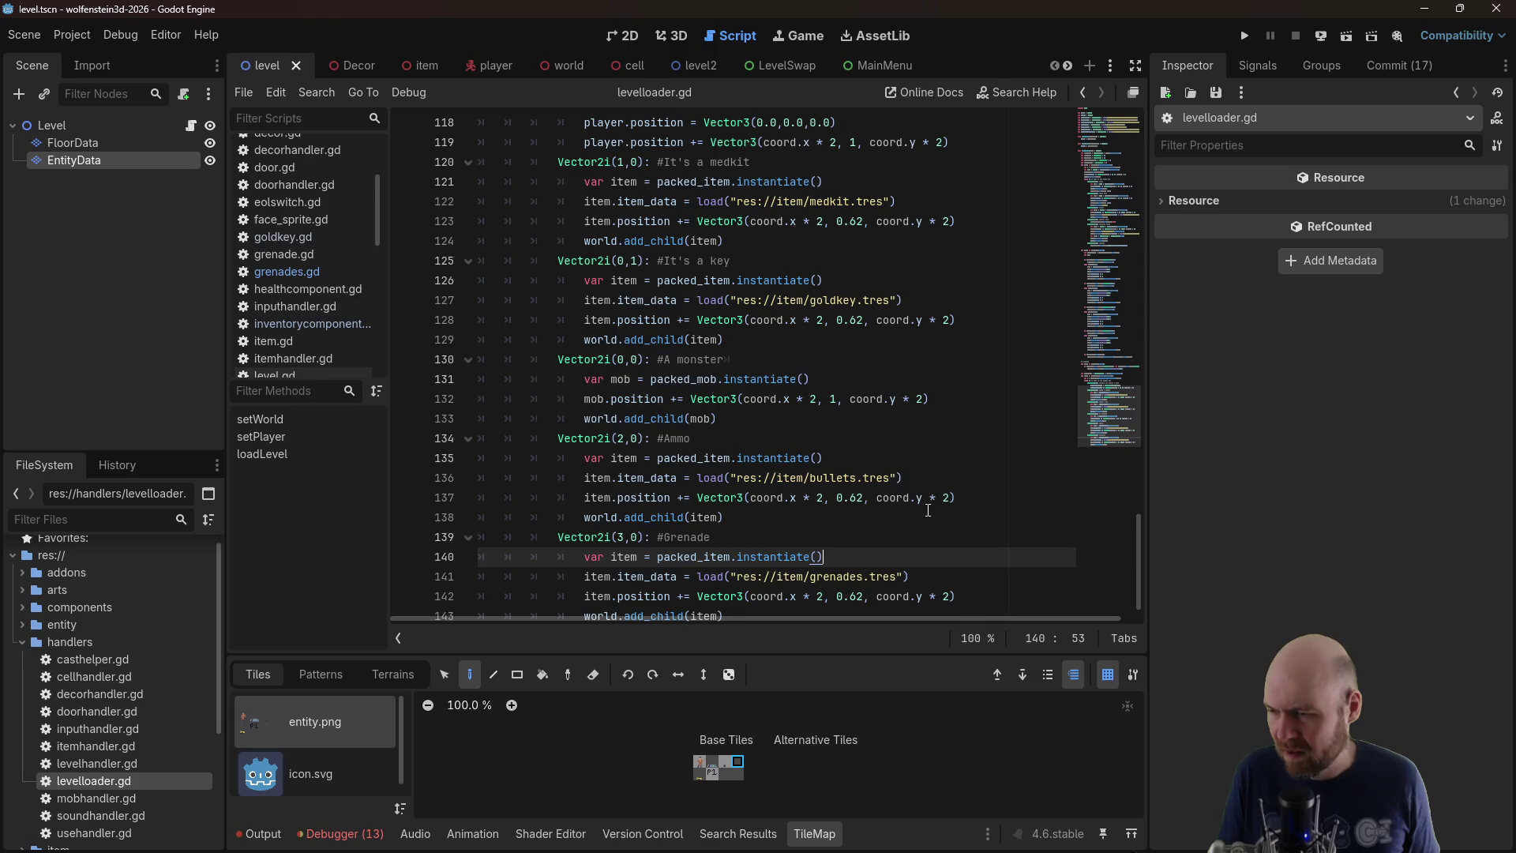
scroll(928, 509, up, 3)
scroll(928, 510, down, 4)
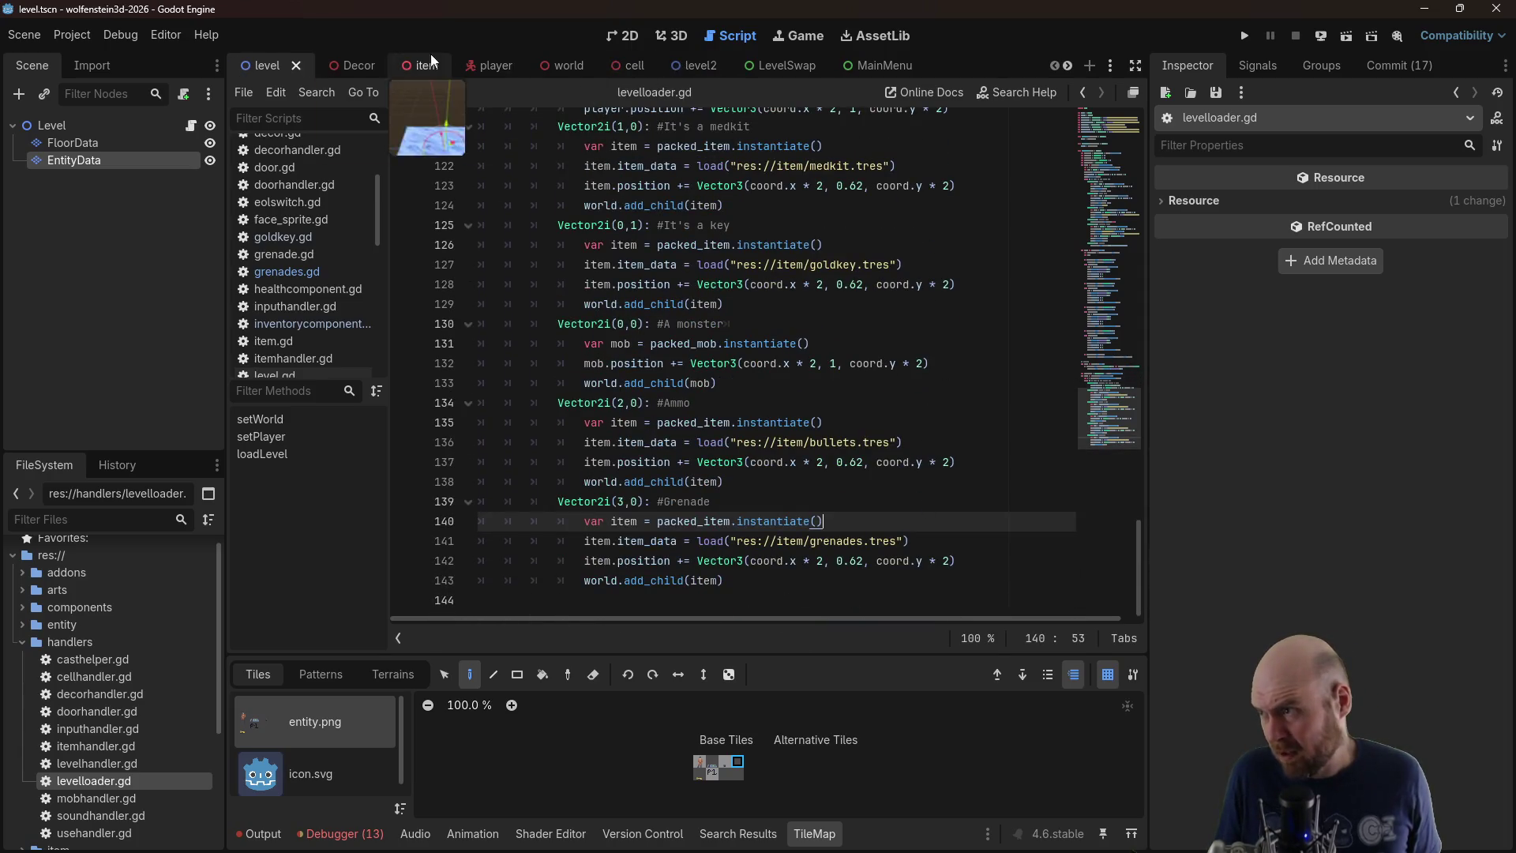
Return to the level's 2D view with EntityData selected and zoom on the player start
click(624, 37)
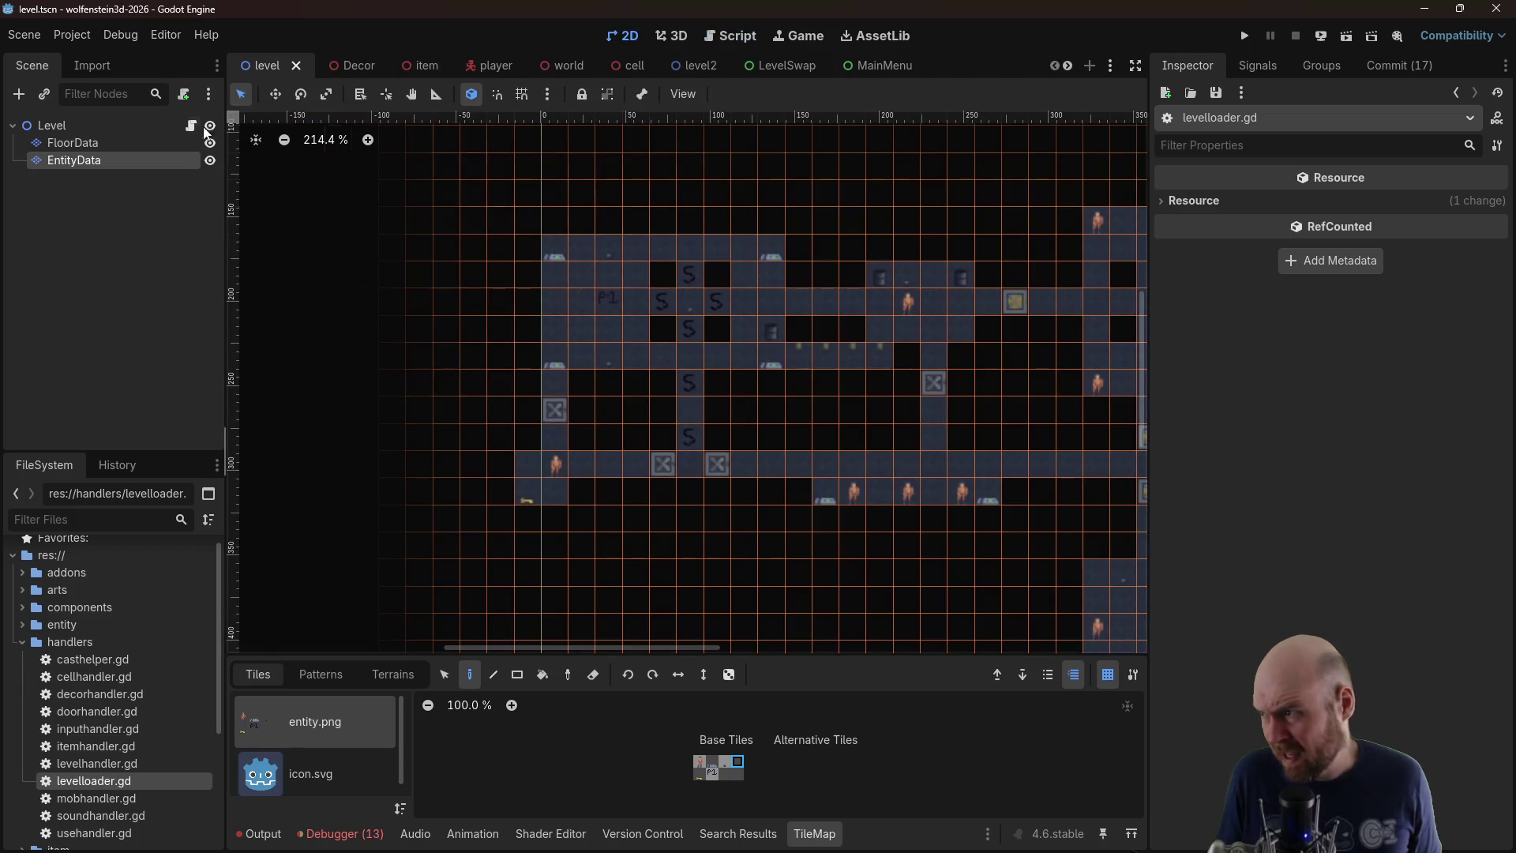
click(101, 159)
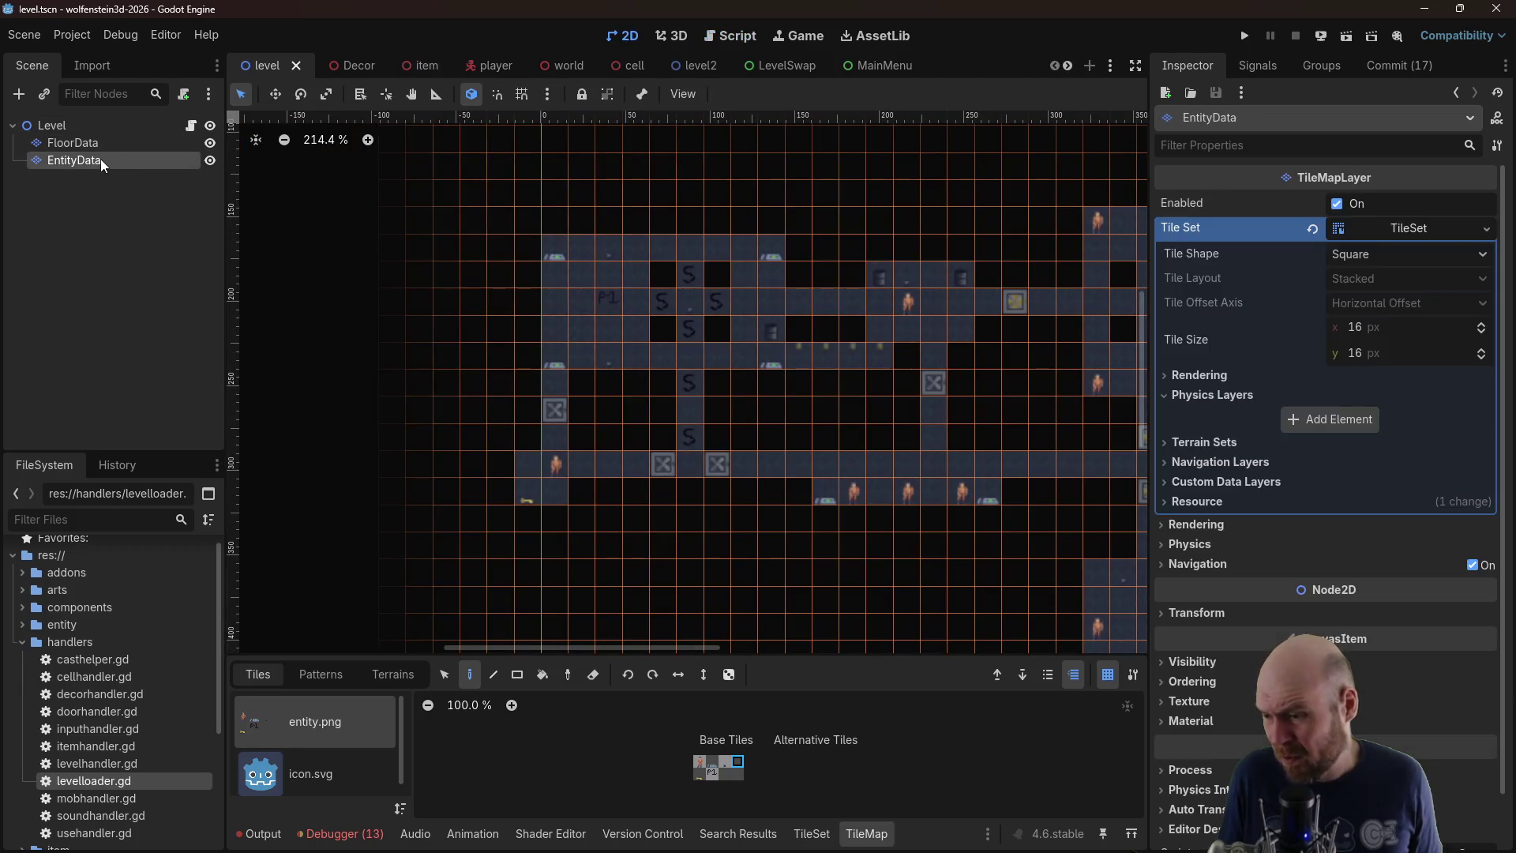
click(737, 766)
scroll(552, 354, up, 5)
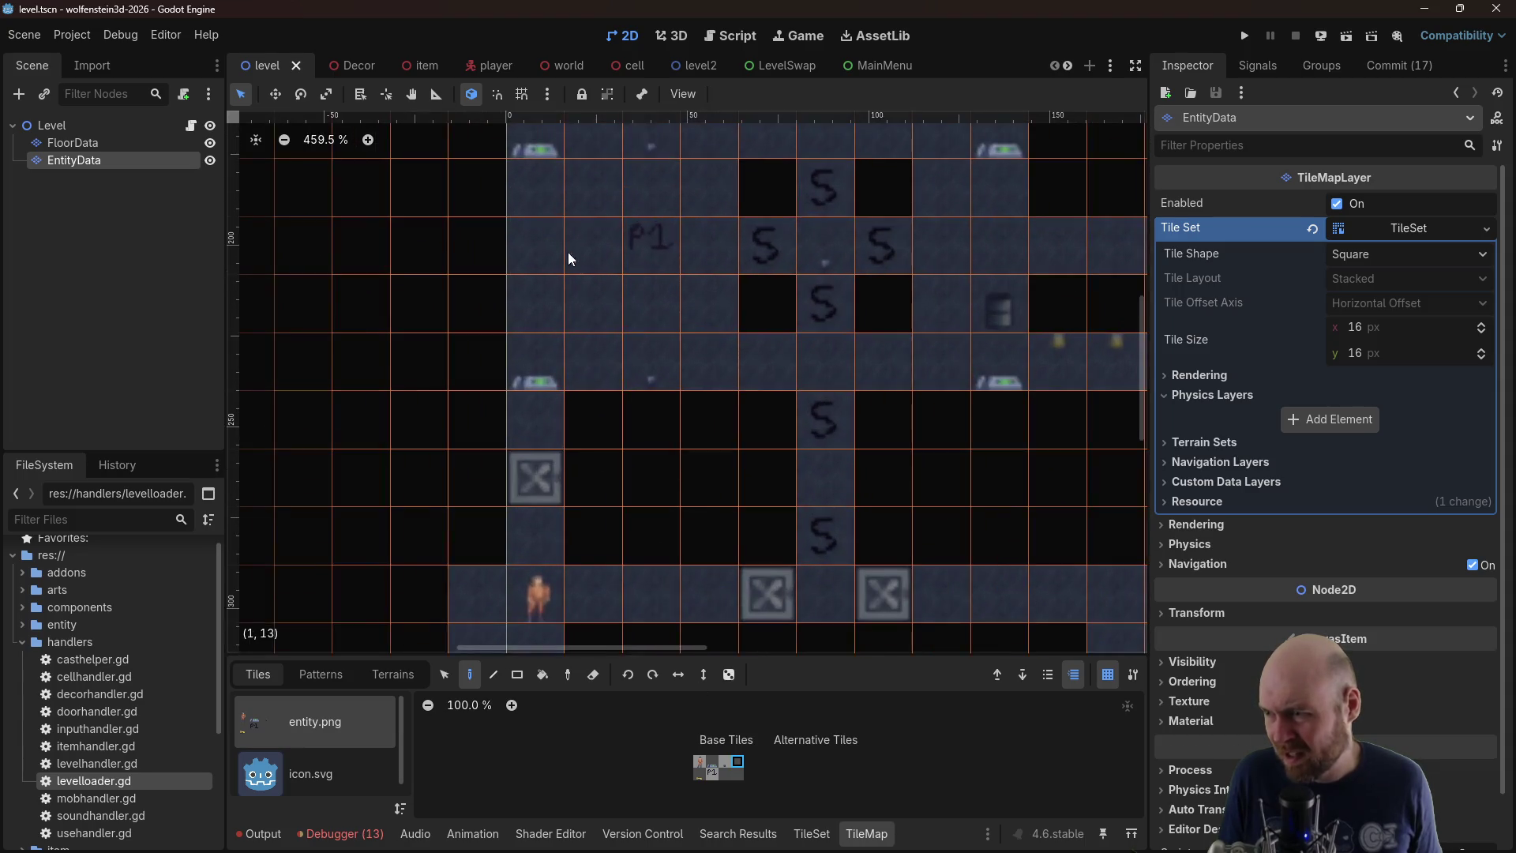
click(529, 247)
Playtest the level, switching to the knife (1) and back to the pistol (2), then close the game
click(1247, 35)
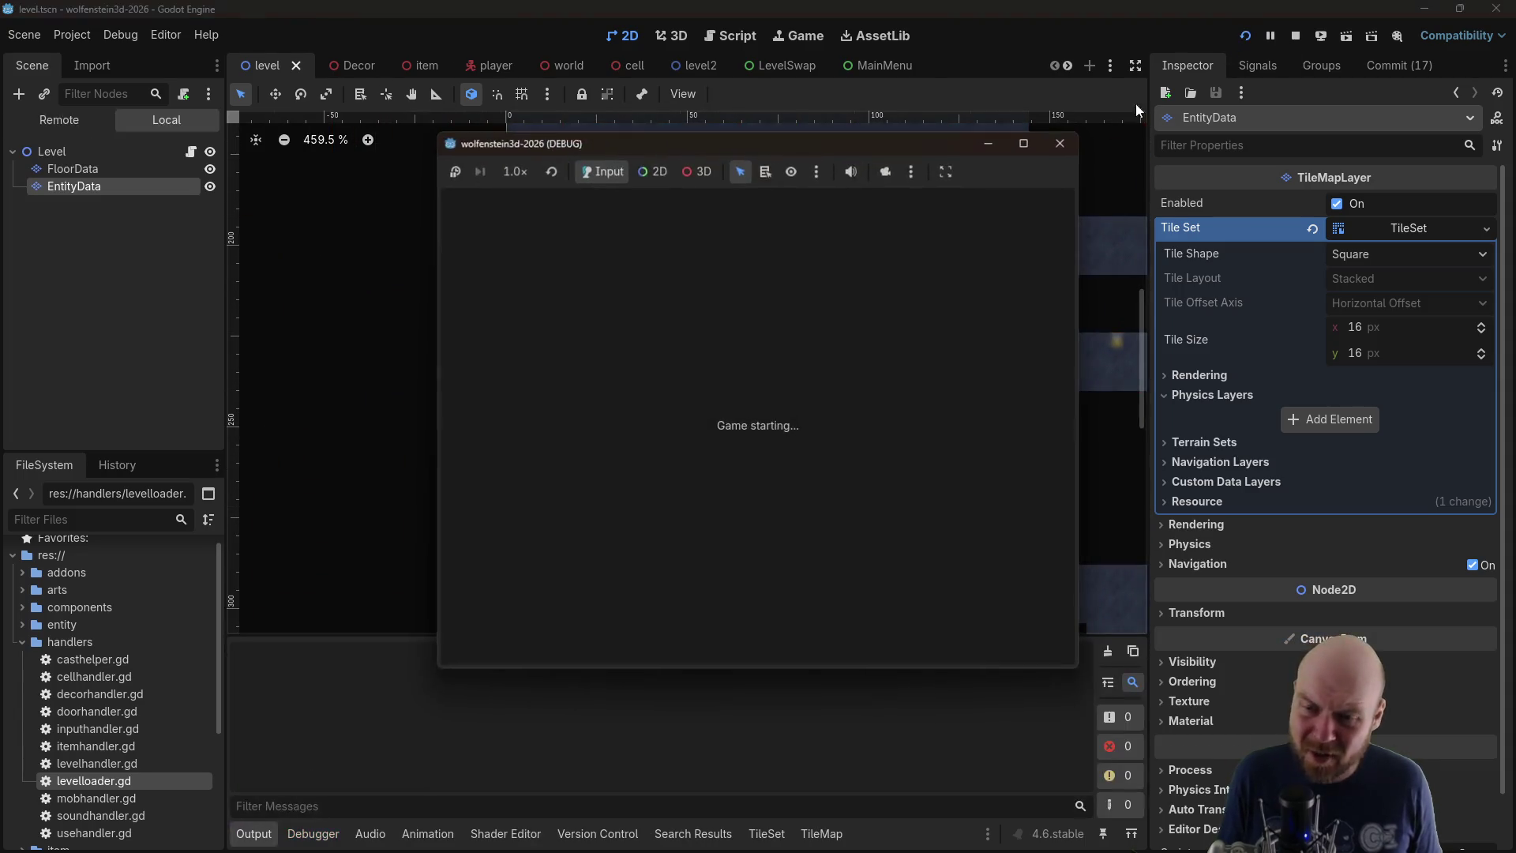
click(784, 386)
key(Left)
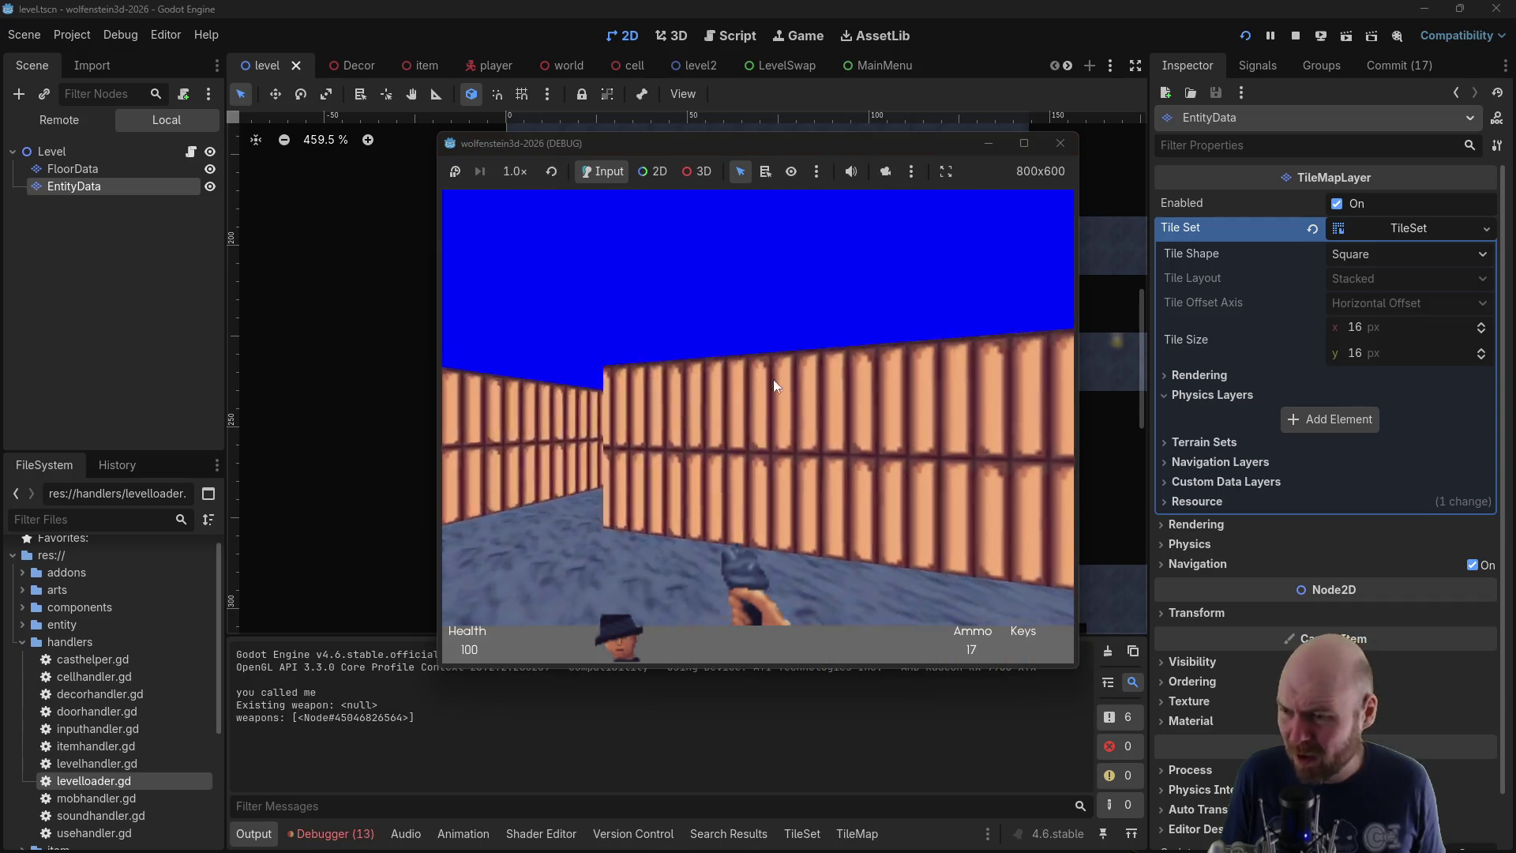
key(1)
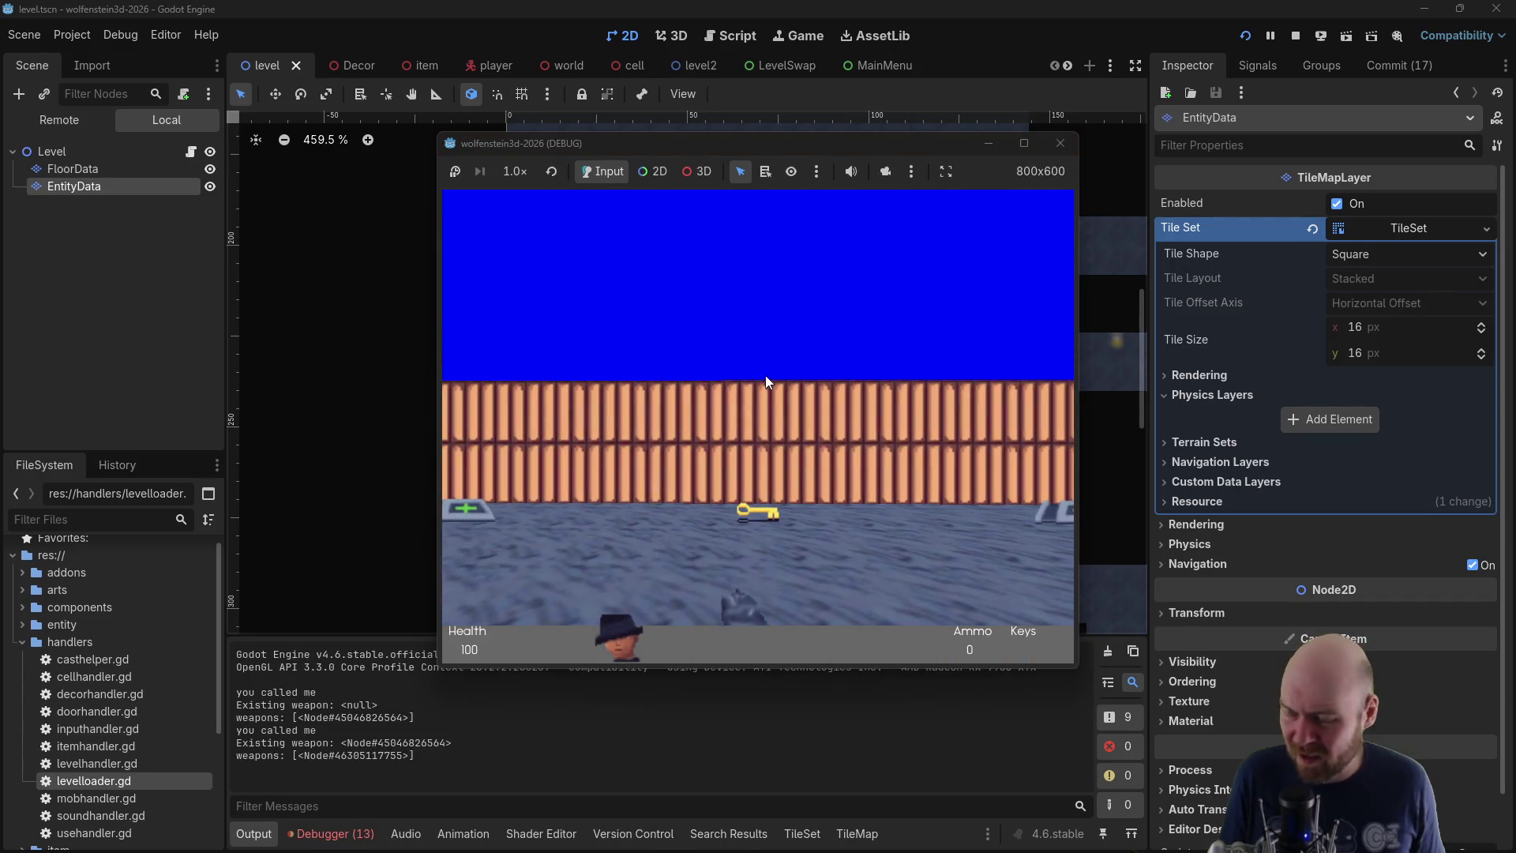
key(Up)
key(Up)
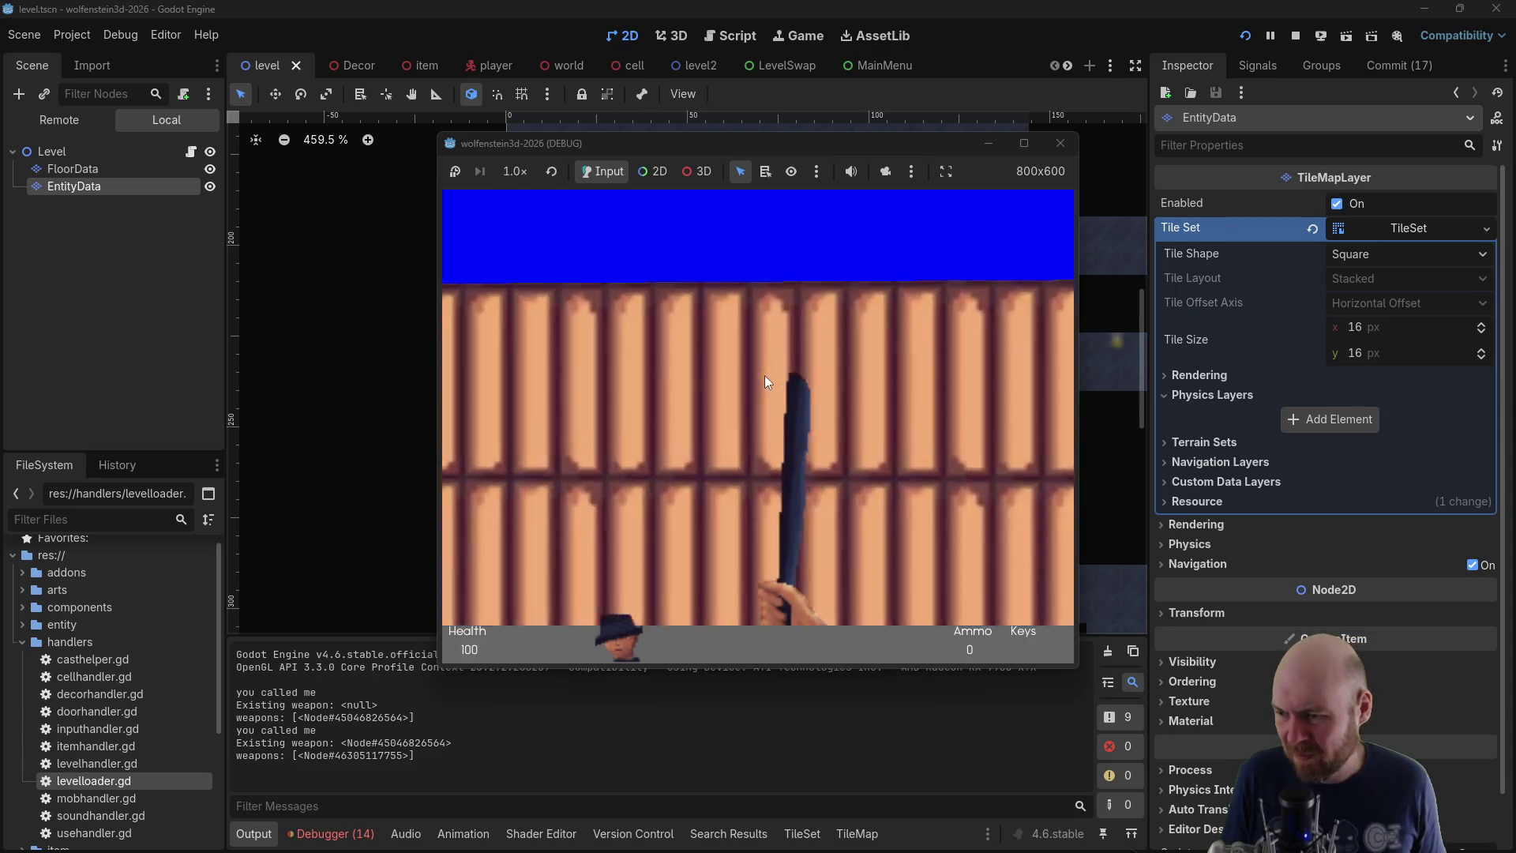
key(Right)
key(Right)
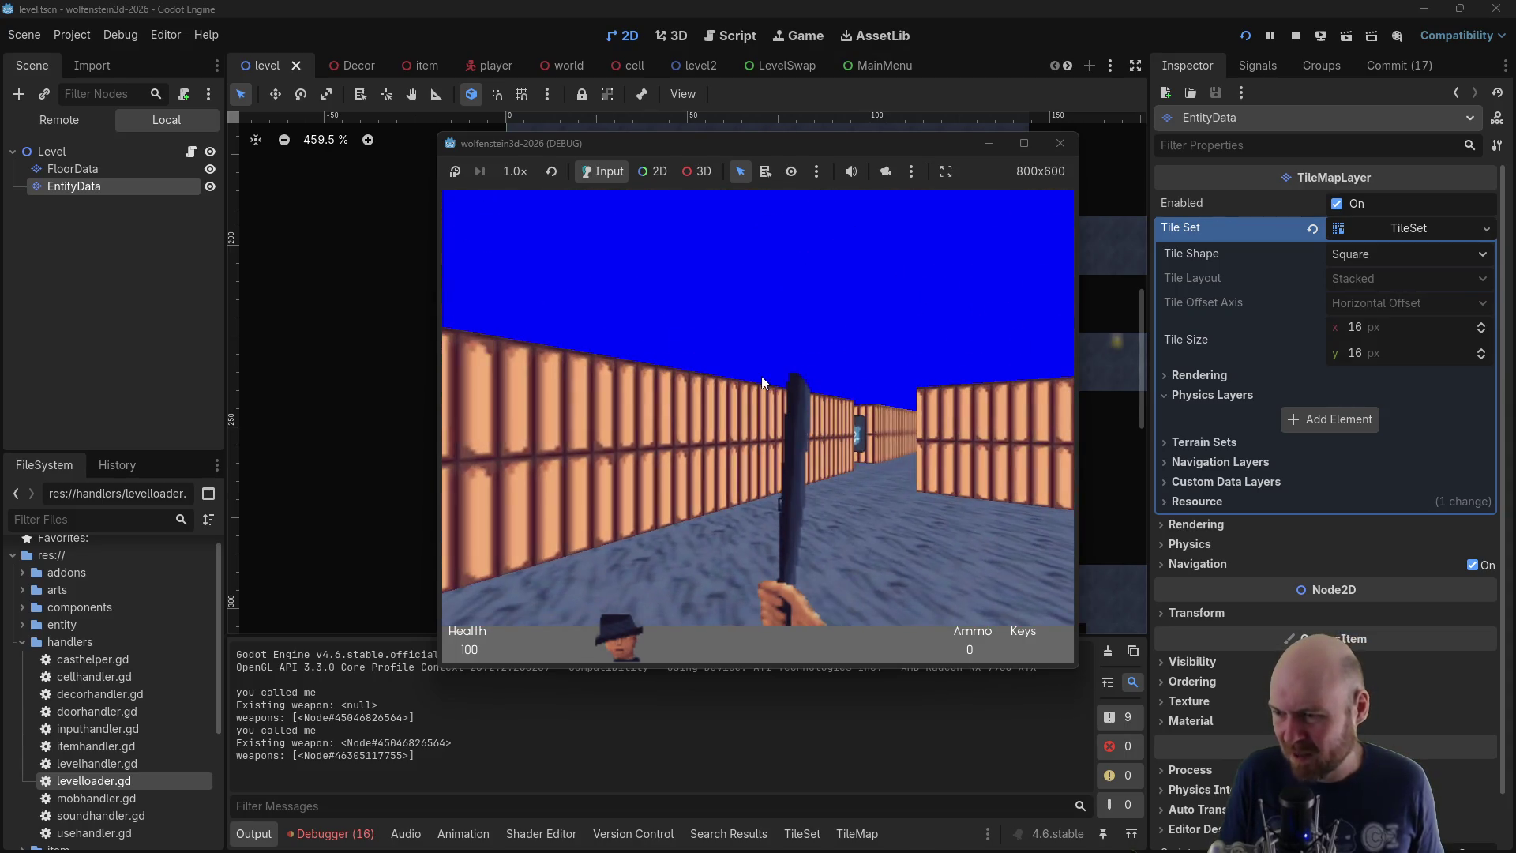
key(2)
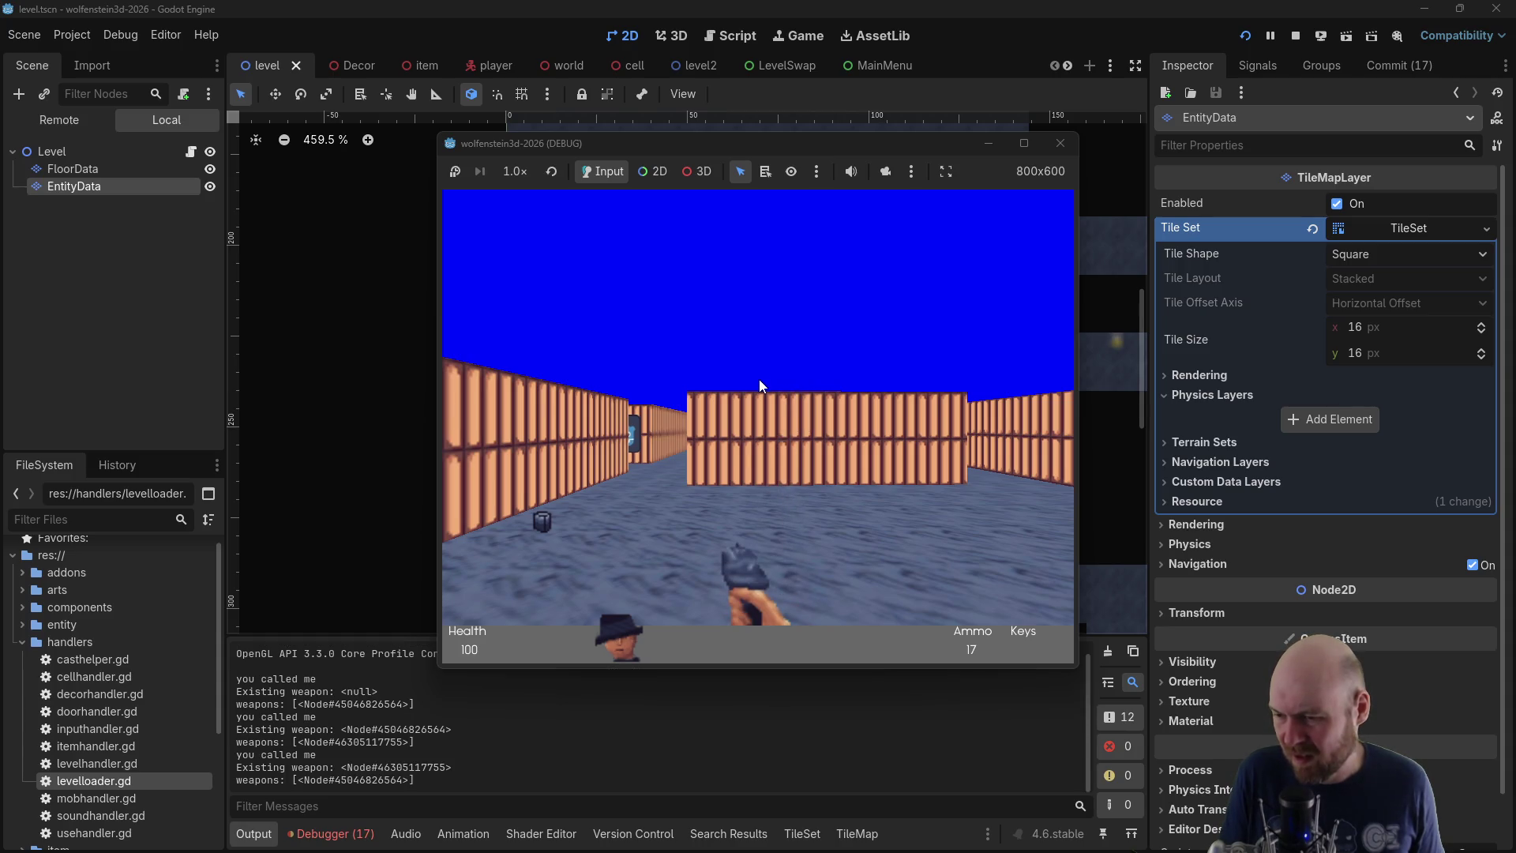
click(1072, 148)
click(72, 35)
Bind key 3 to the fps_weapon_3 action in the Input Map
click(82, 57)
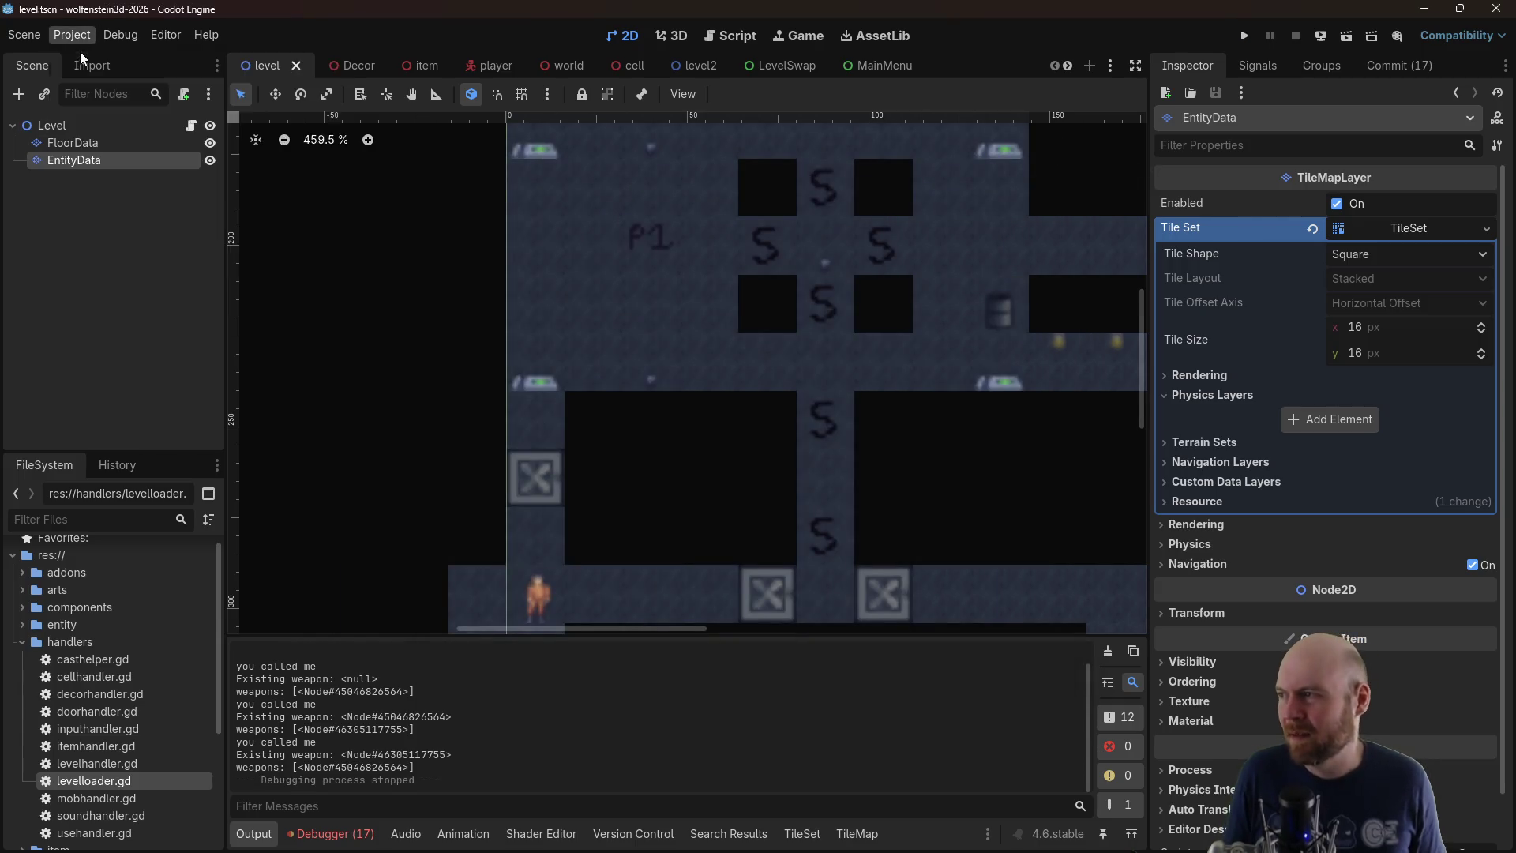
click(398, 169)
scroll(784, 453, down, 2)
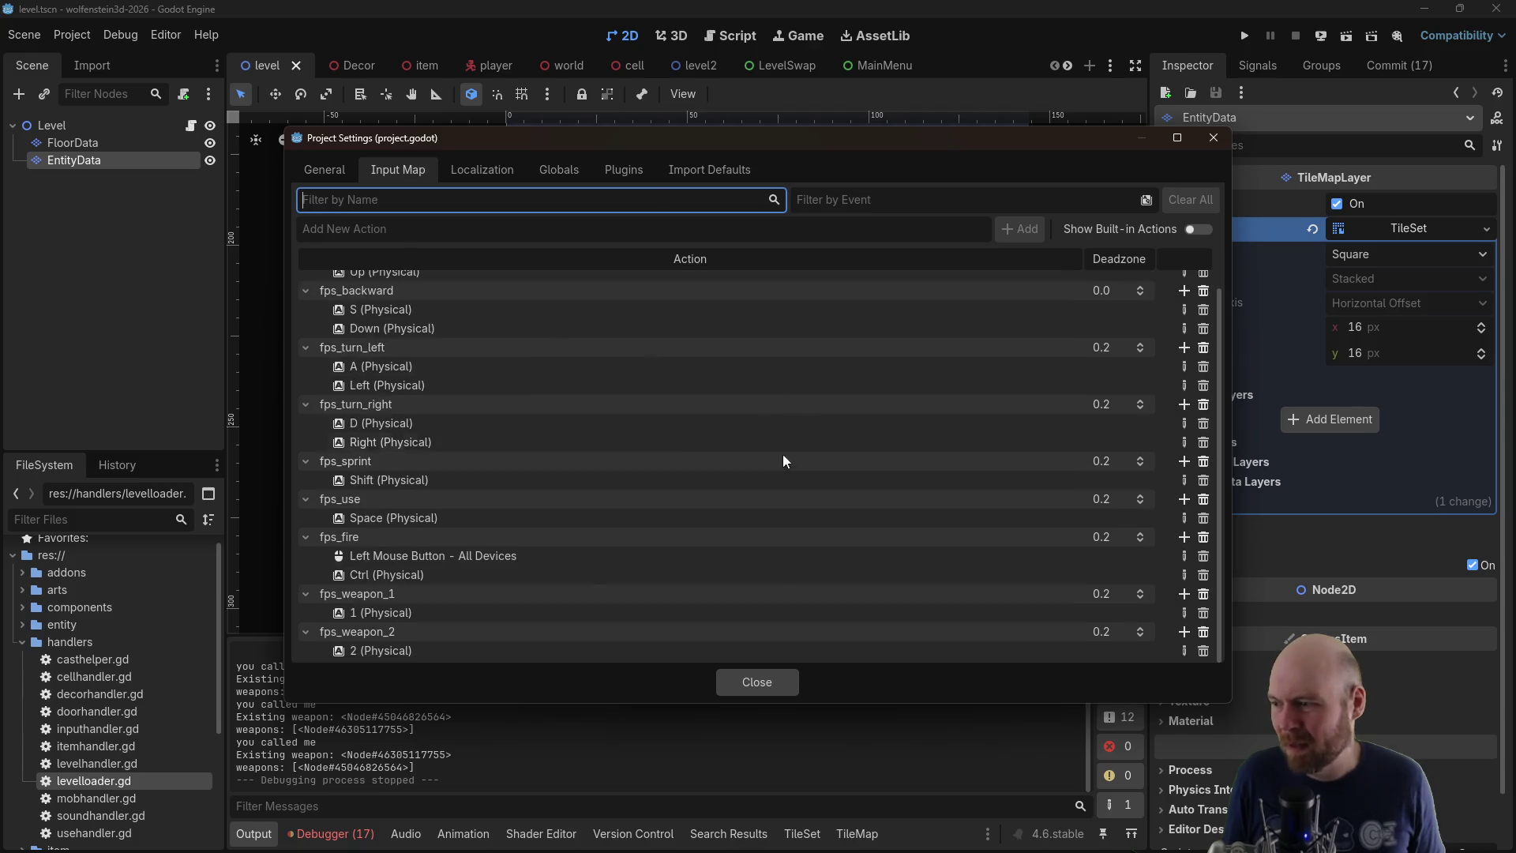
click(906, 229)
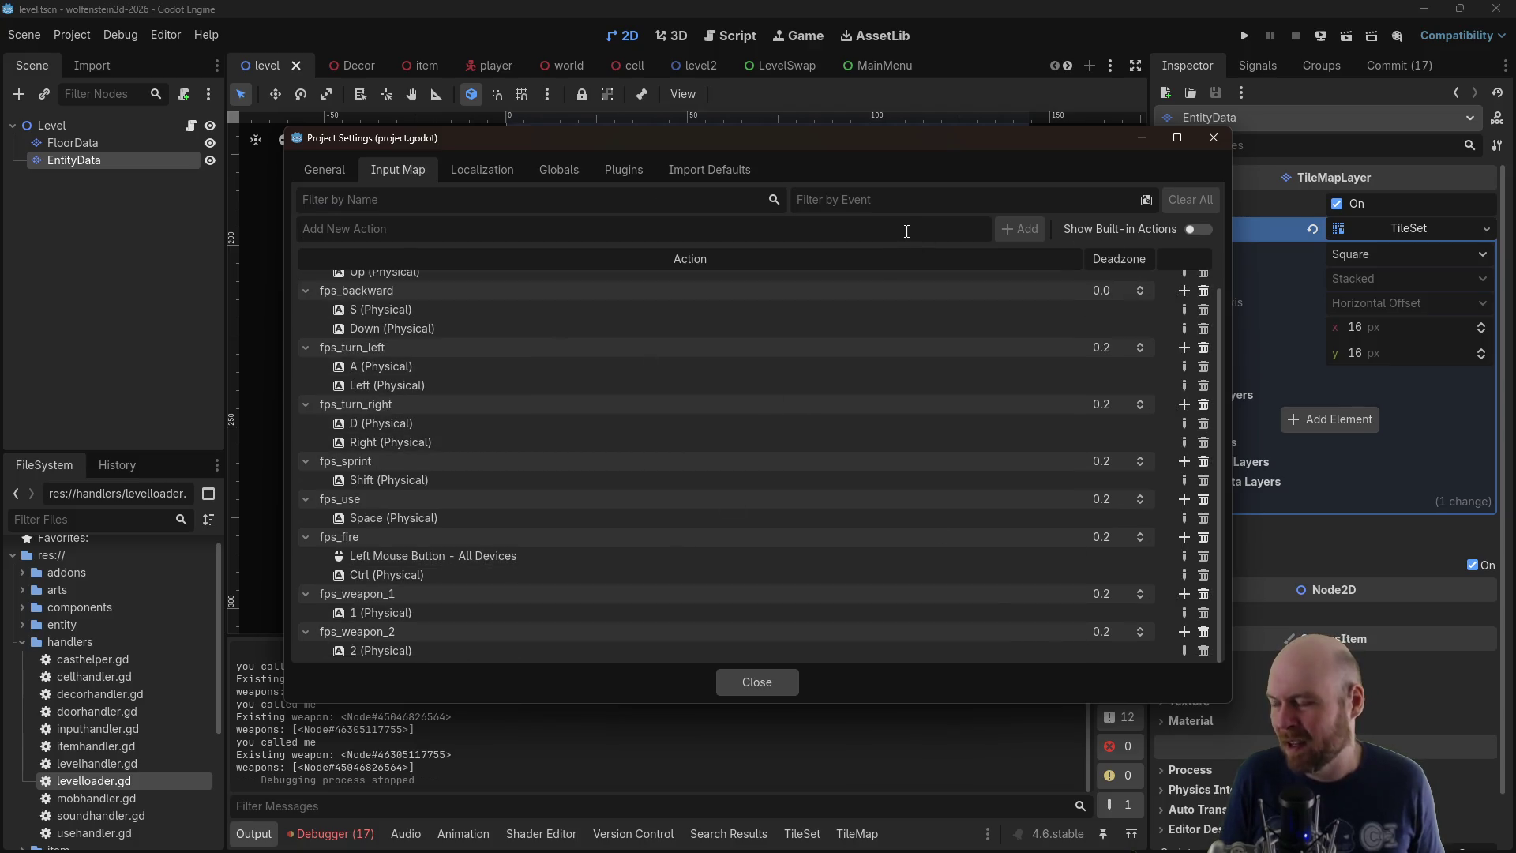
text(fps_weapon)
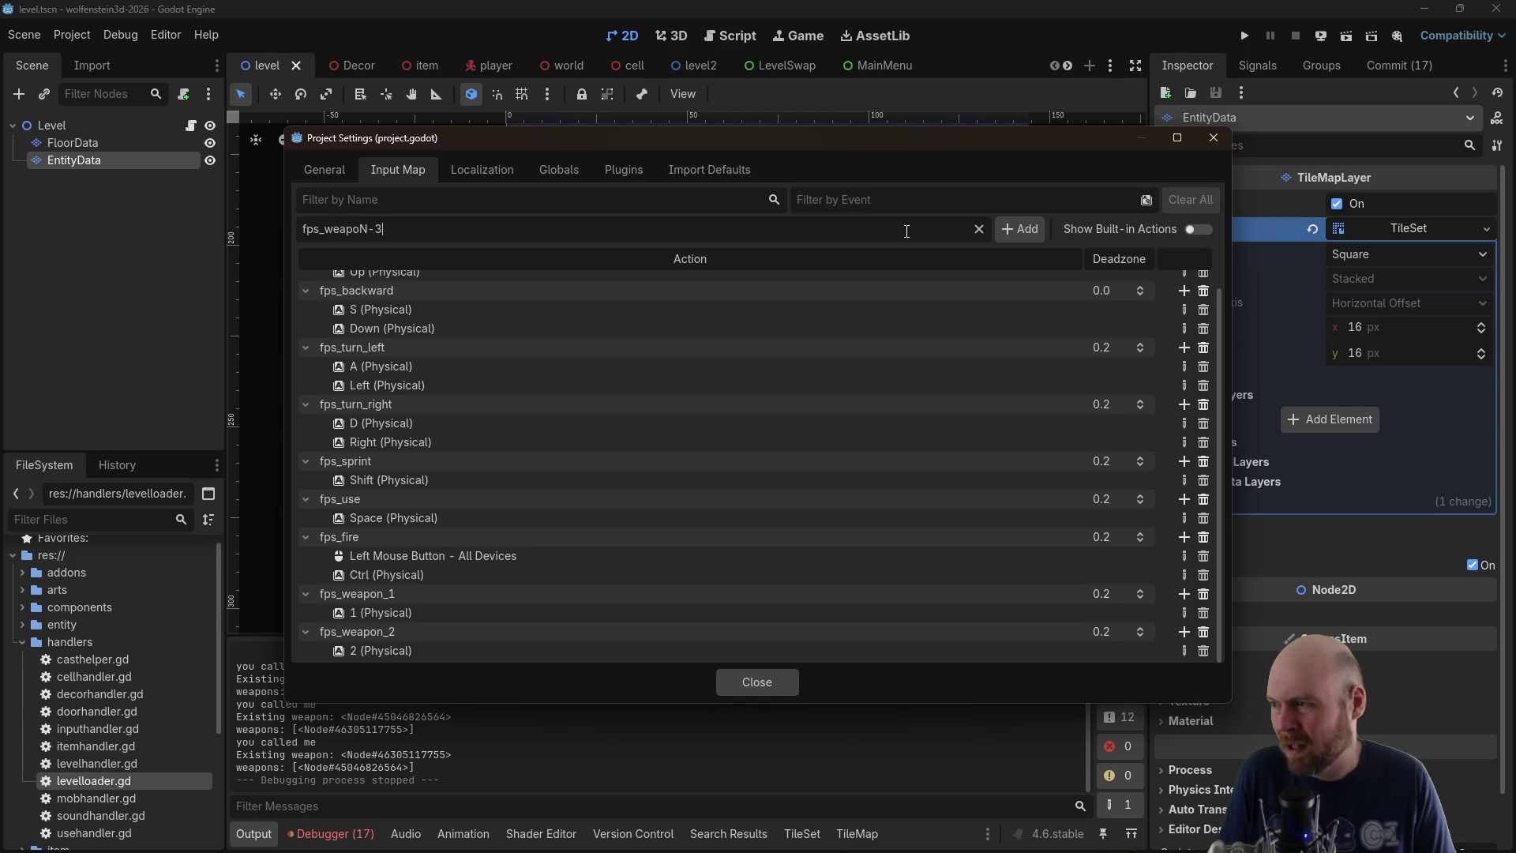
text(_3)
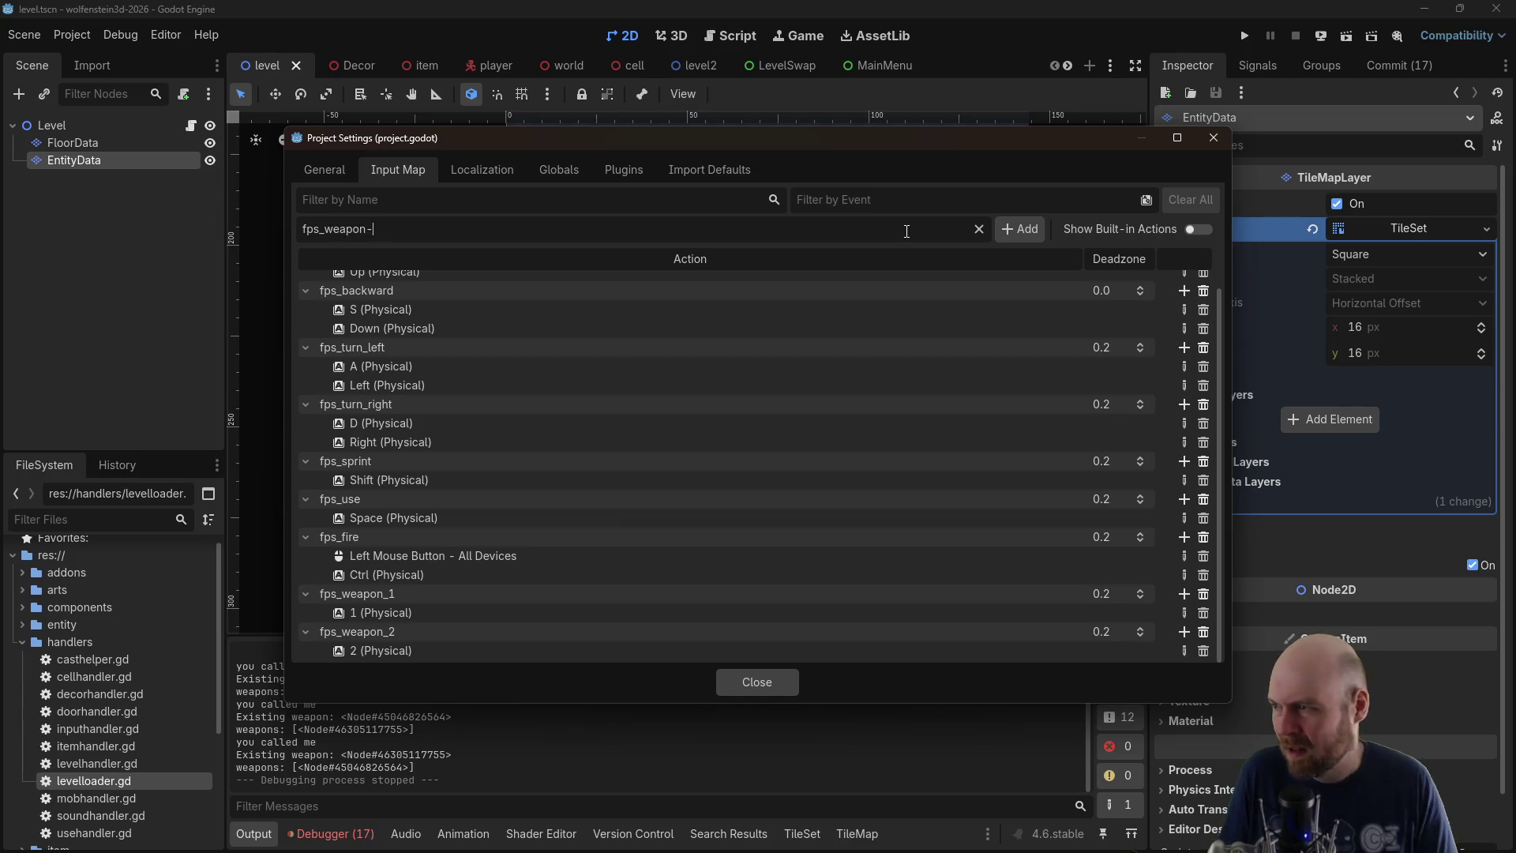
click(1020, 229)
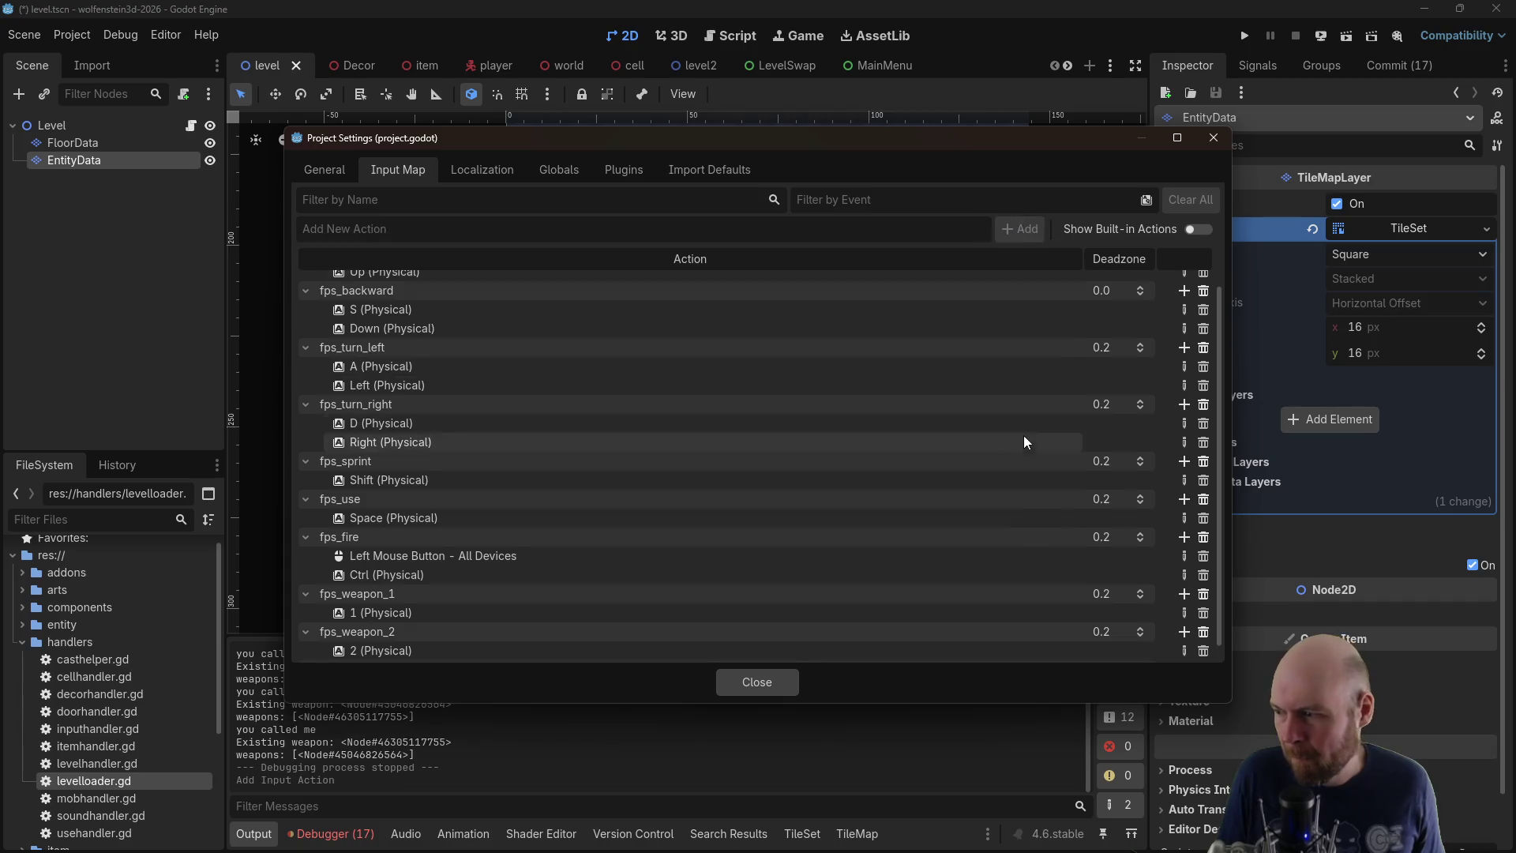
click(1178, 651)
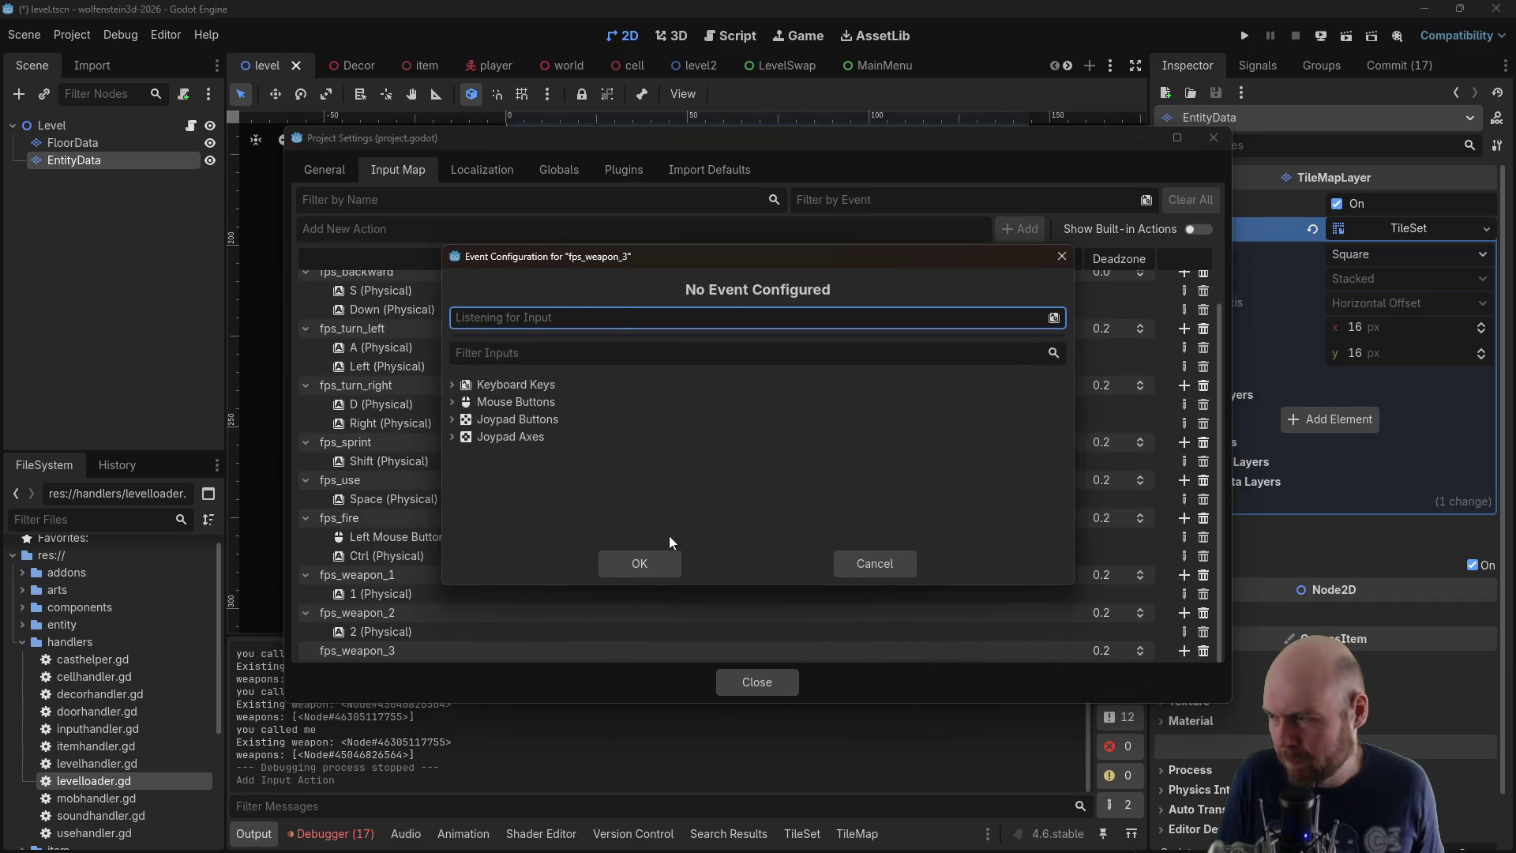
key(3)
click(636, 559)
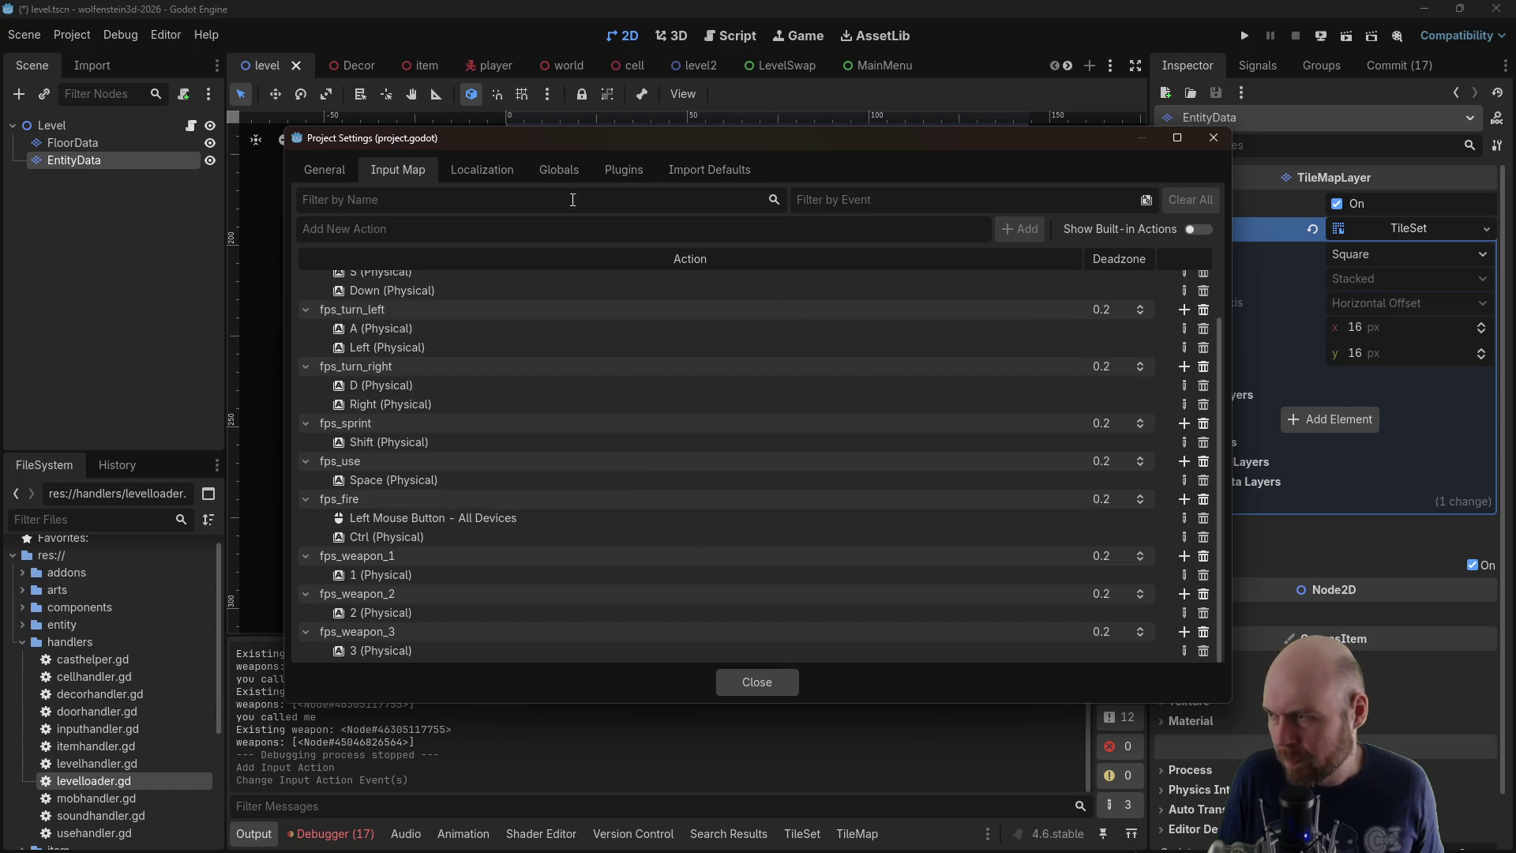
Add an fps_weapon_4 action bound to key 4 and close Project Settings
click(548, 231)
text(fps_weapon_4)
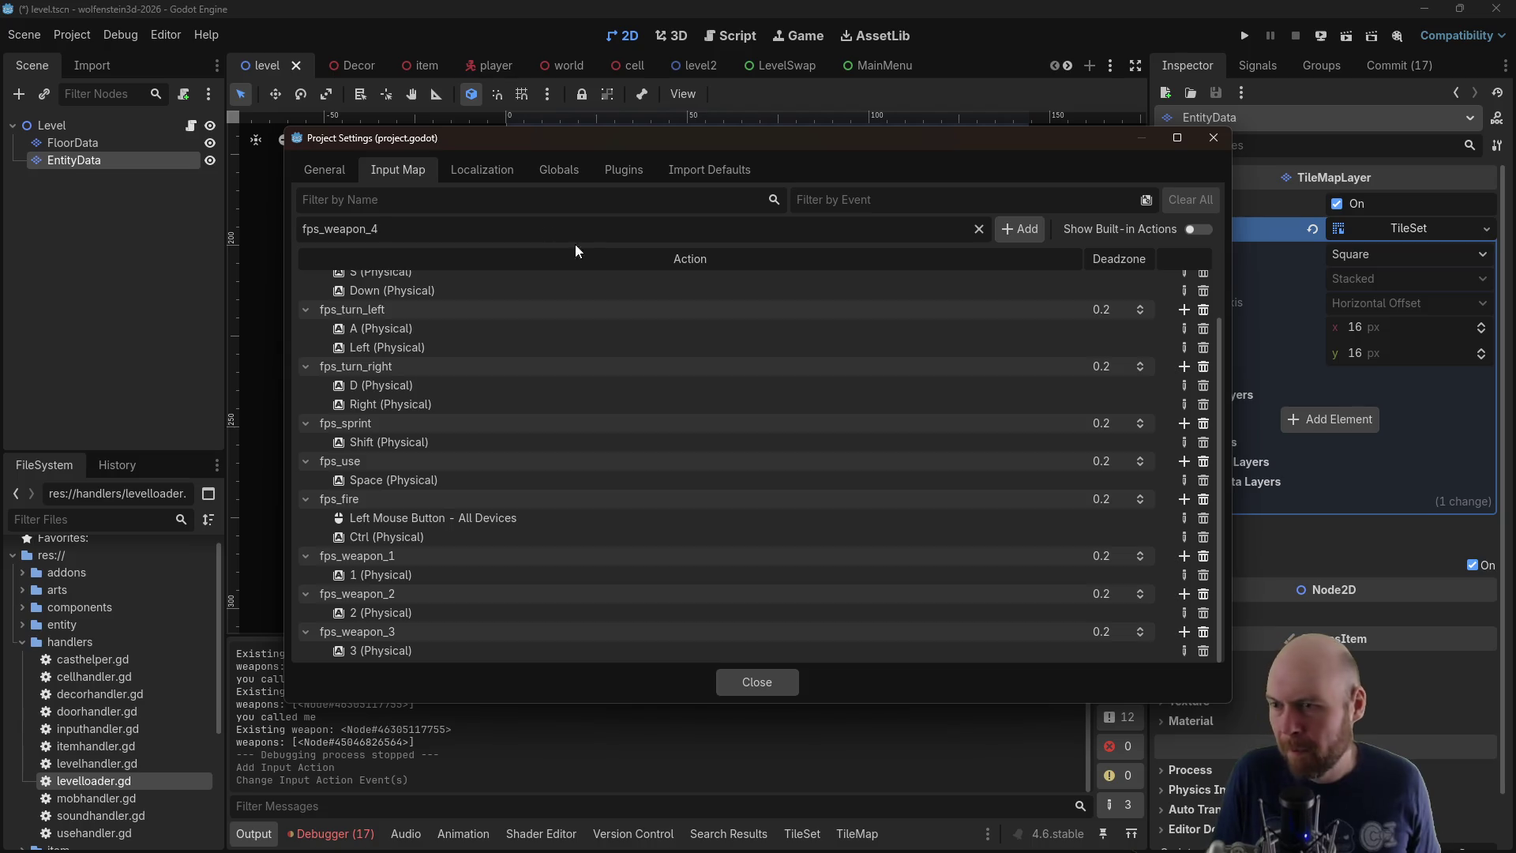
click(1025, 235)
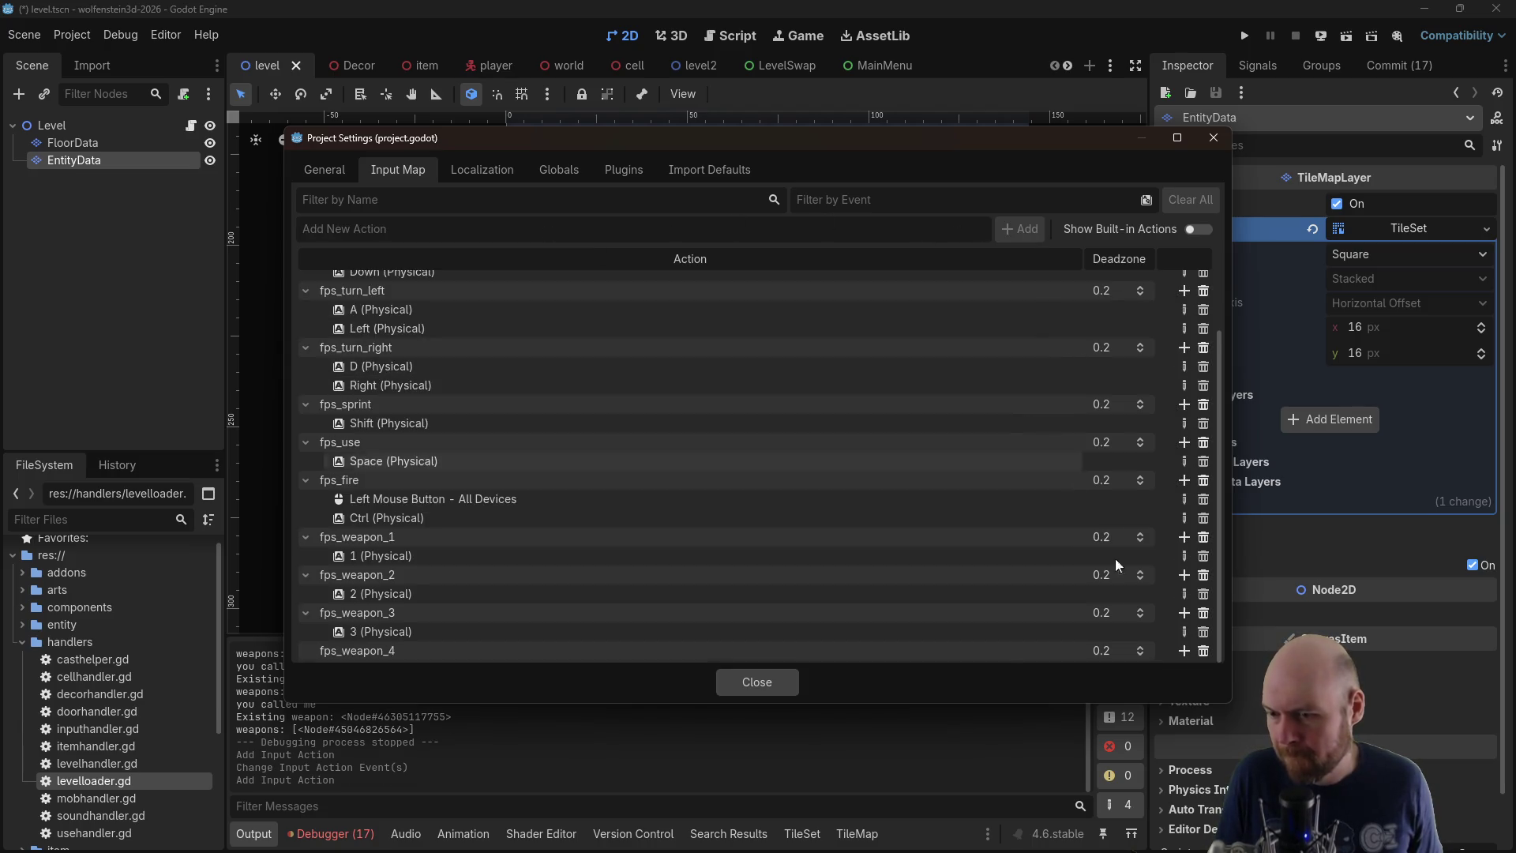
click(1189, 649)
key(4)
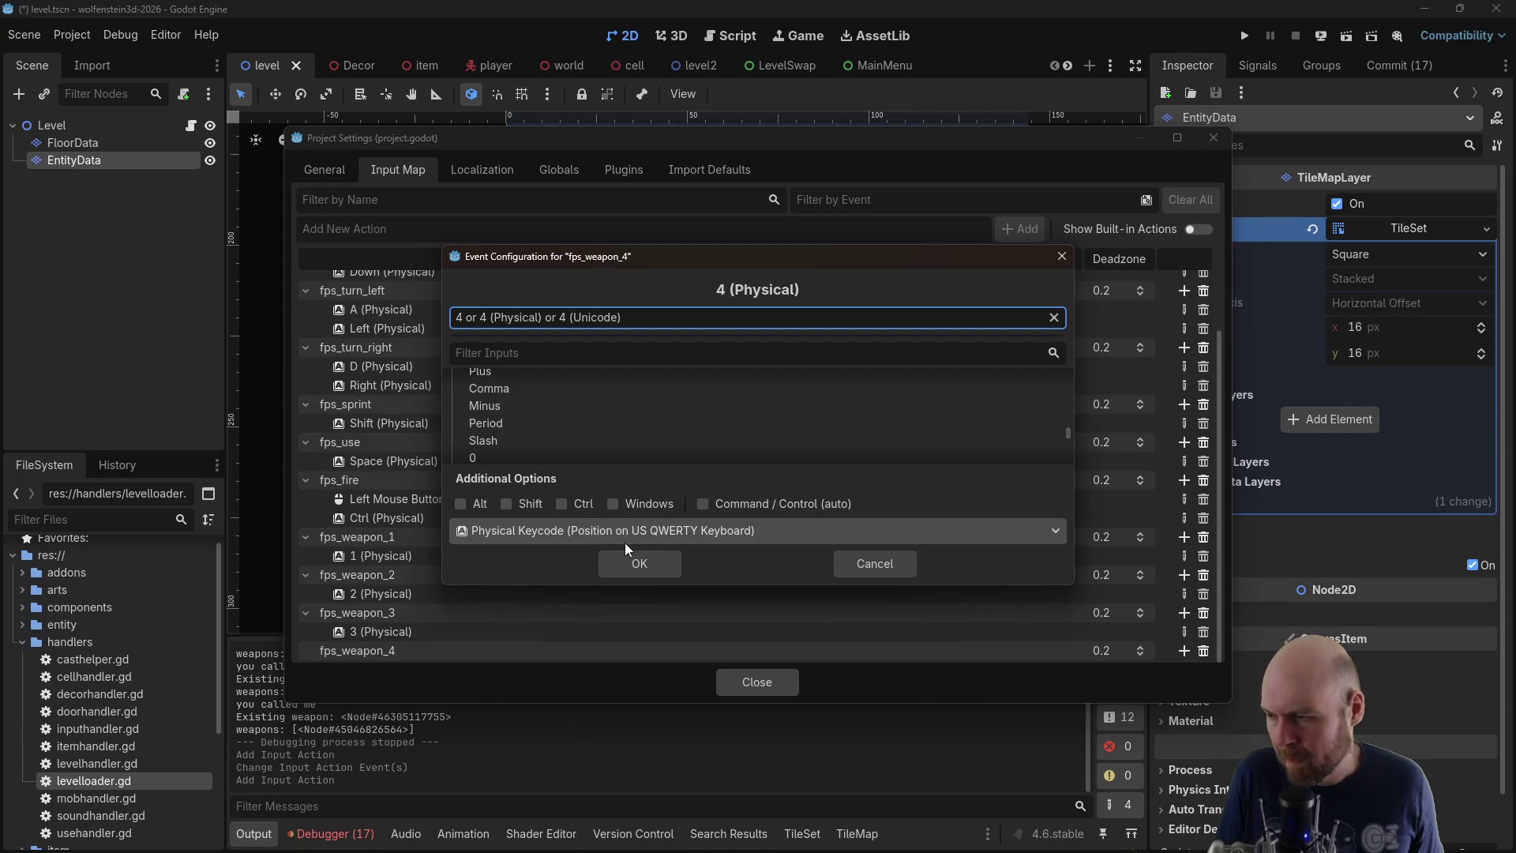
click(625, 553)
click(756, 681)
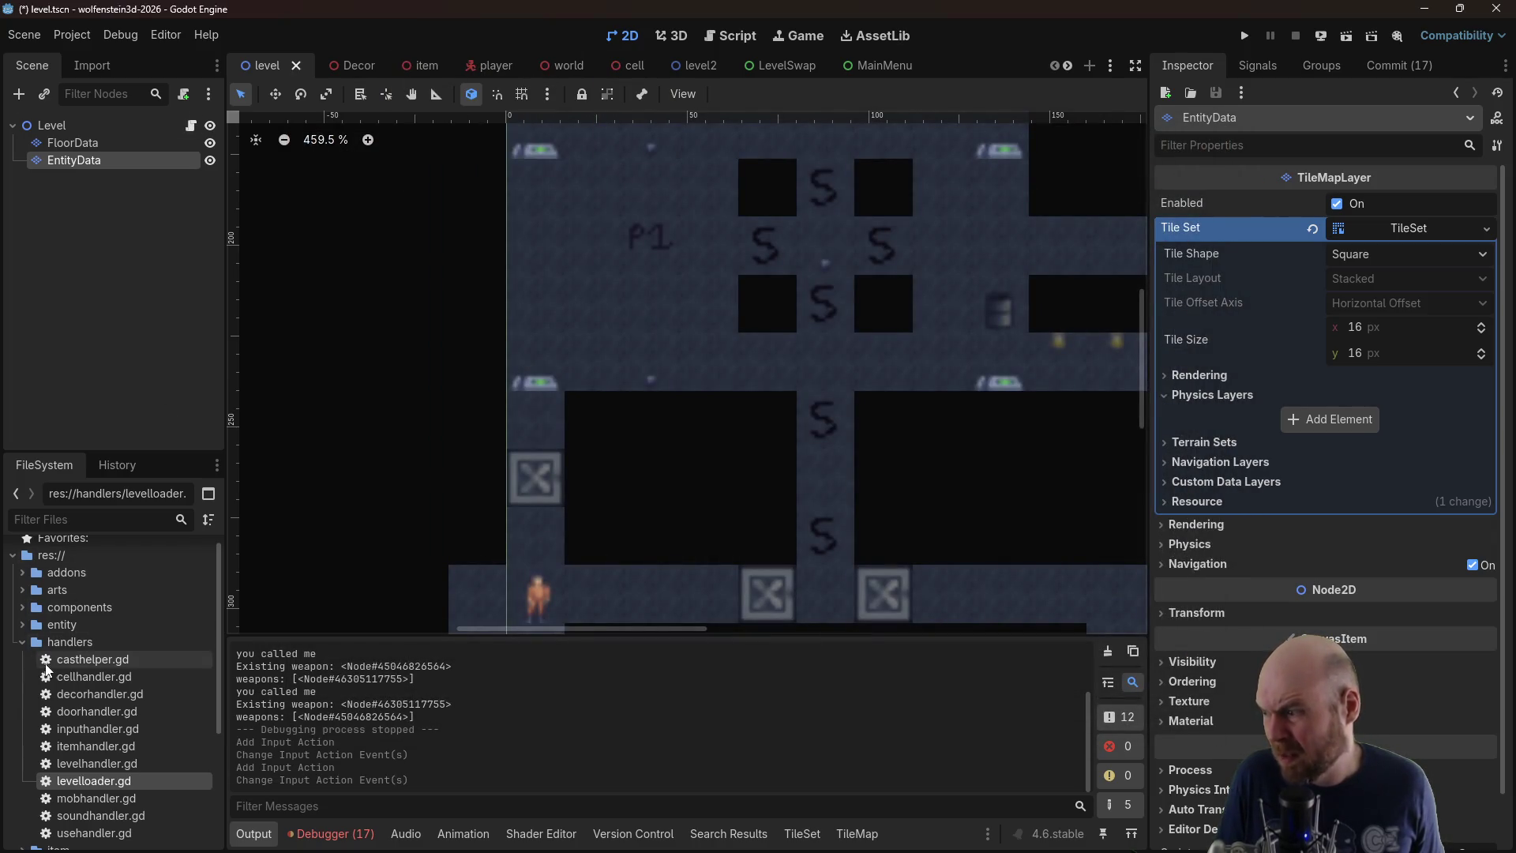
Open inputhandler.gd and duplicate the fps_weapon_1 and fps_weapon_2 input checks below them
click(22, 641)
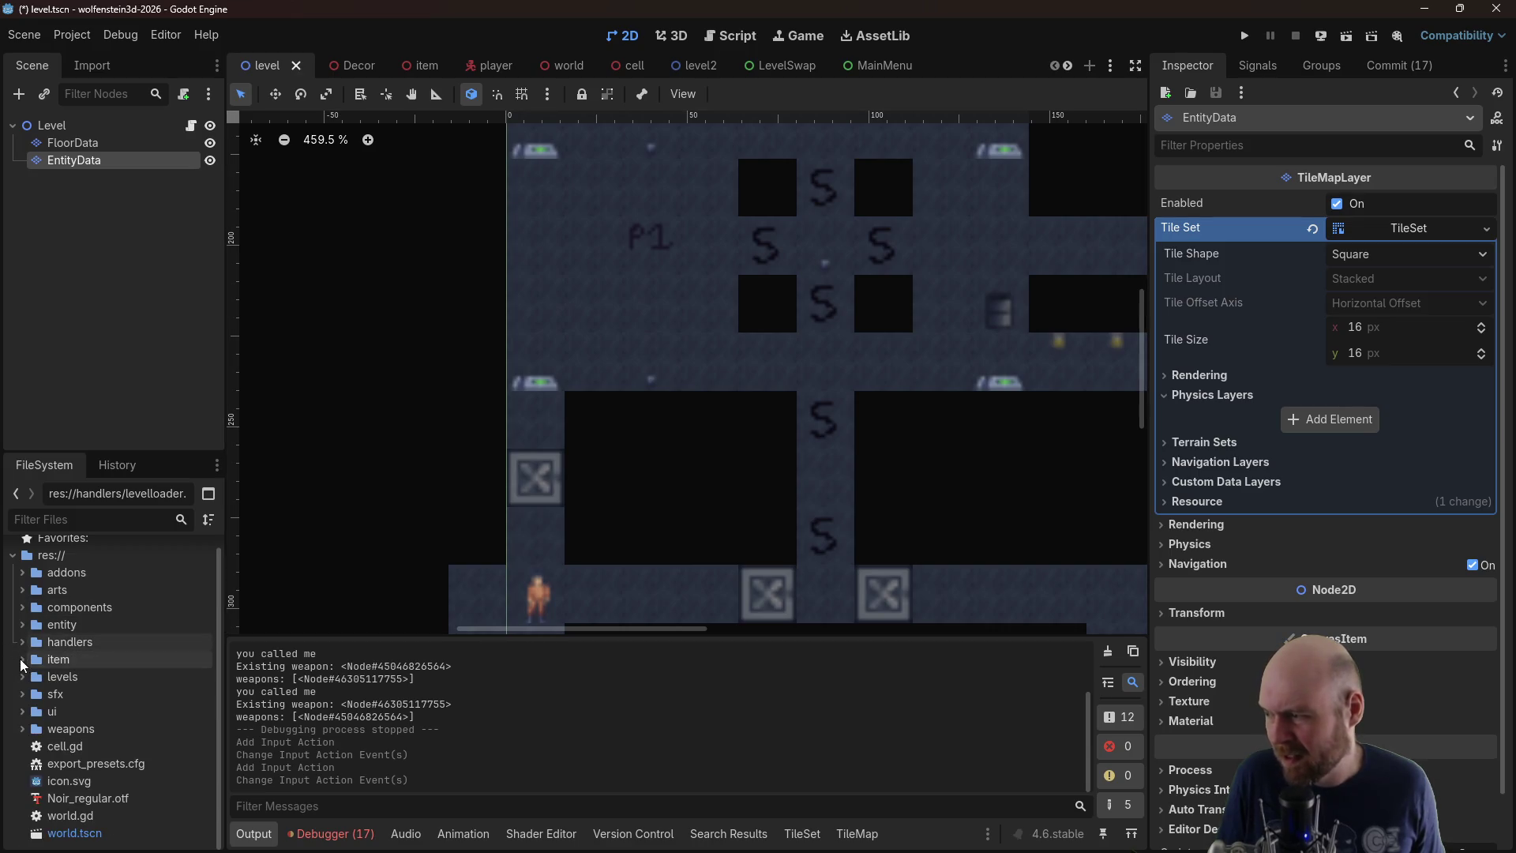
click(22, 641)
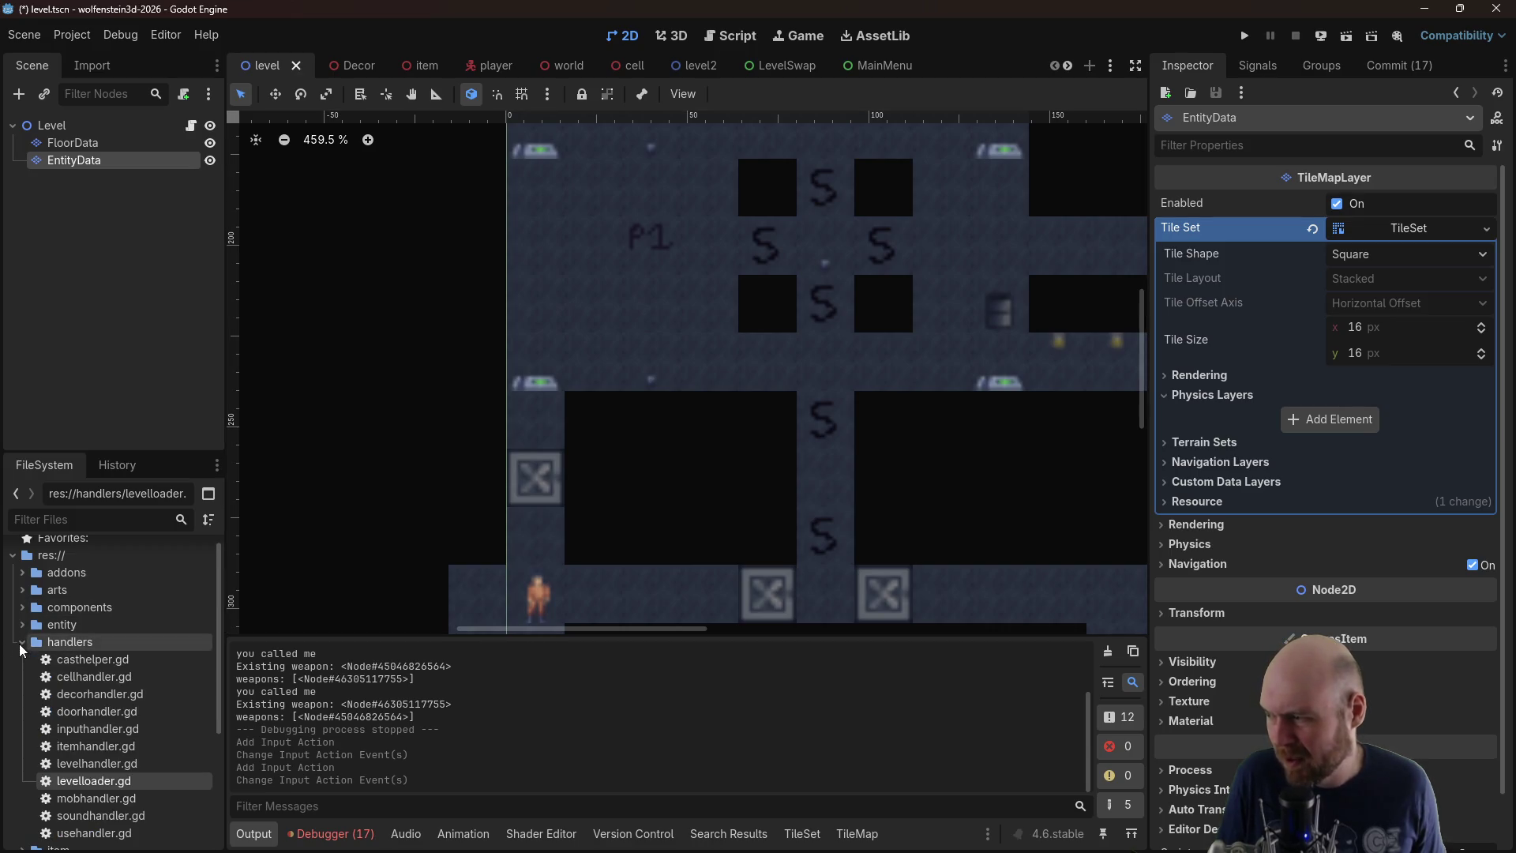
double_click(73, 729)
mouse_move(727, 450)
mouse_down()
mouse_move(522, 439)
mouse_move(399, 386)
mouse_up()
key(ctrl+c)
click(705, 460)
key(ctrl+v)
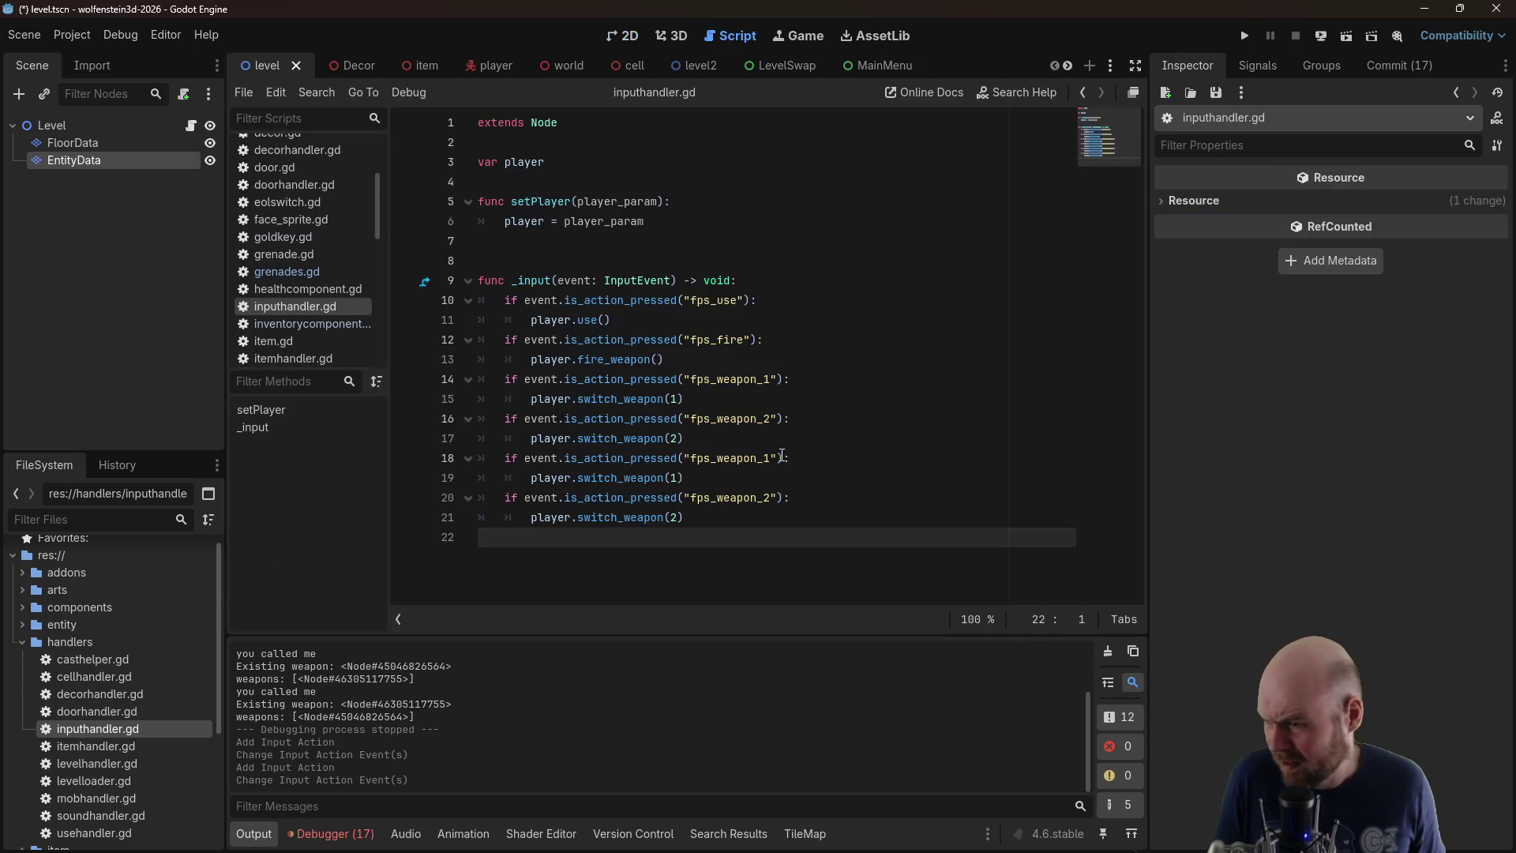
Change the copies to fps_weapon_3 / switch_weapon(3) and fps_weapon_4 / switch_weapon(4), then save and run
click(770, 458)
key(BackSpace)
text(3)
click(674, 477)
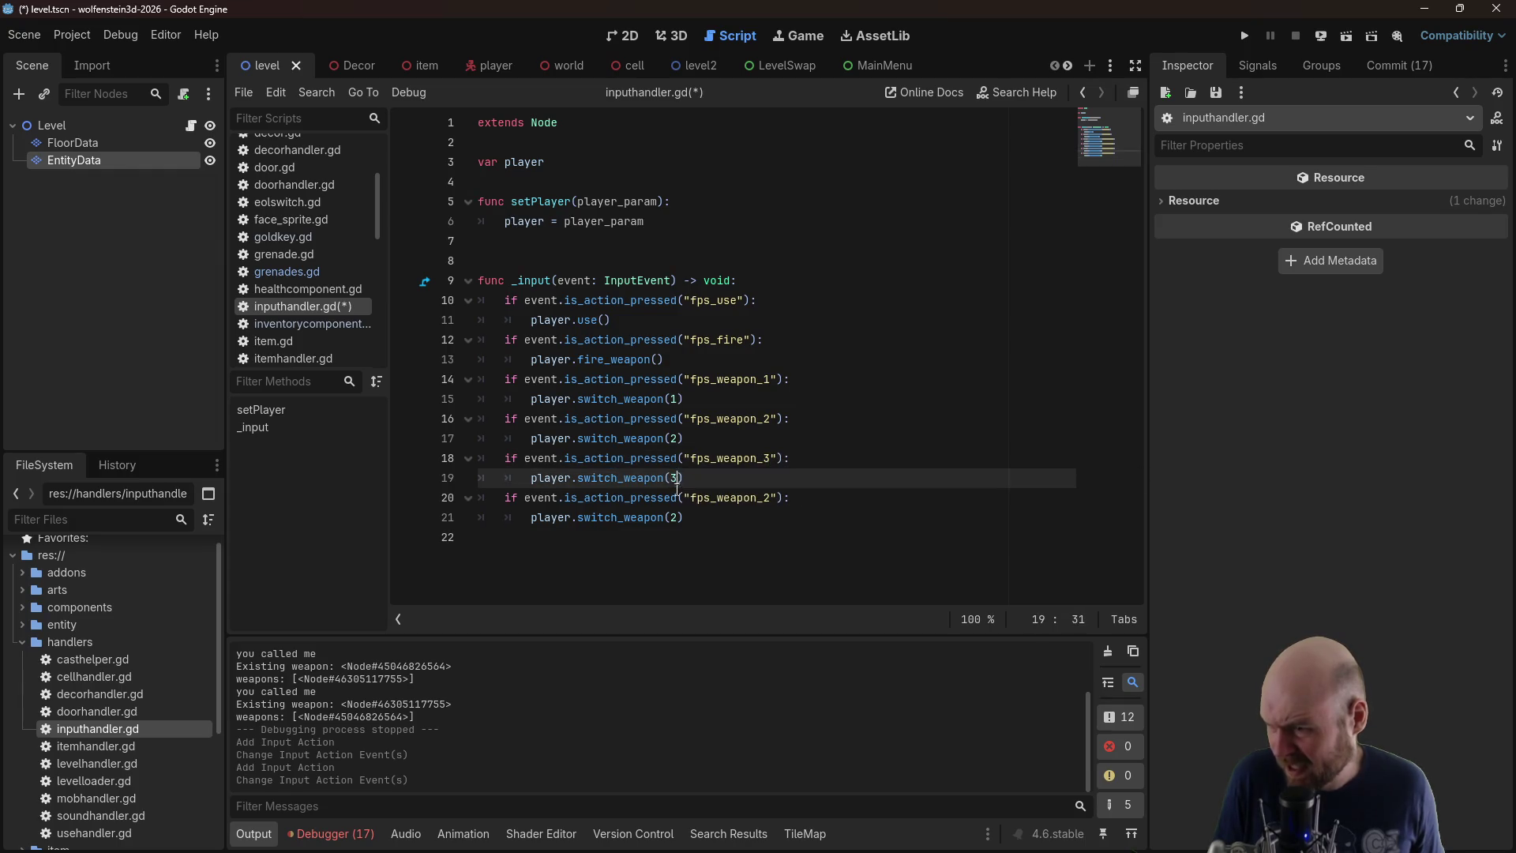
click(768, 498)
key(BackSpace)
text(4)
click(676, 517)
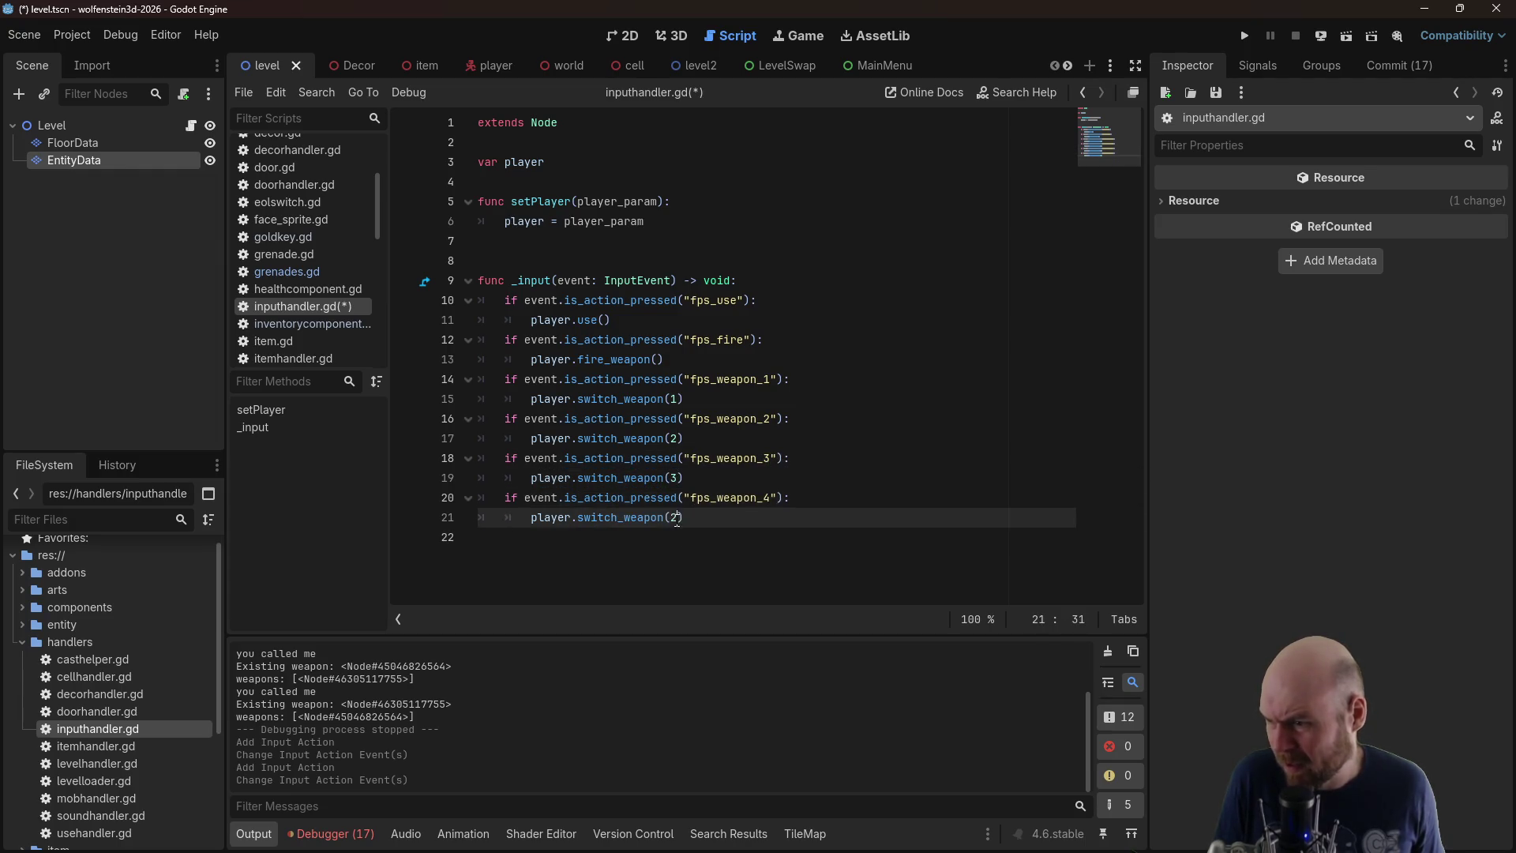
key(F5)
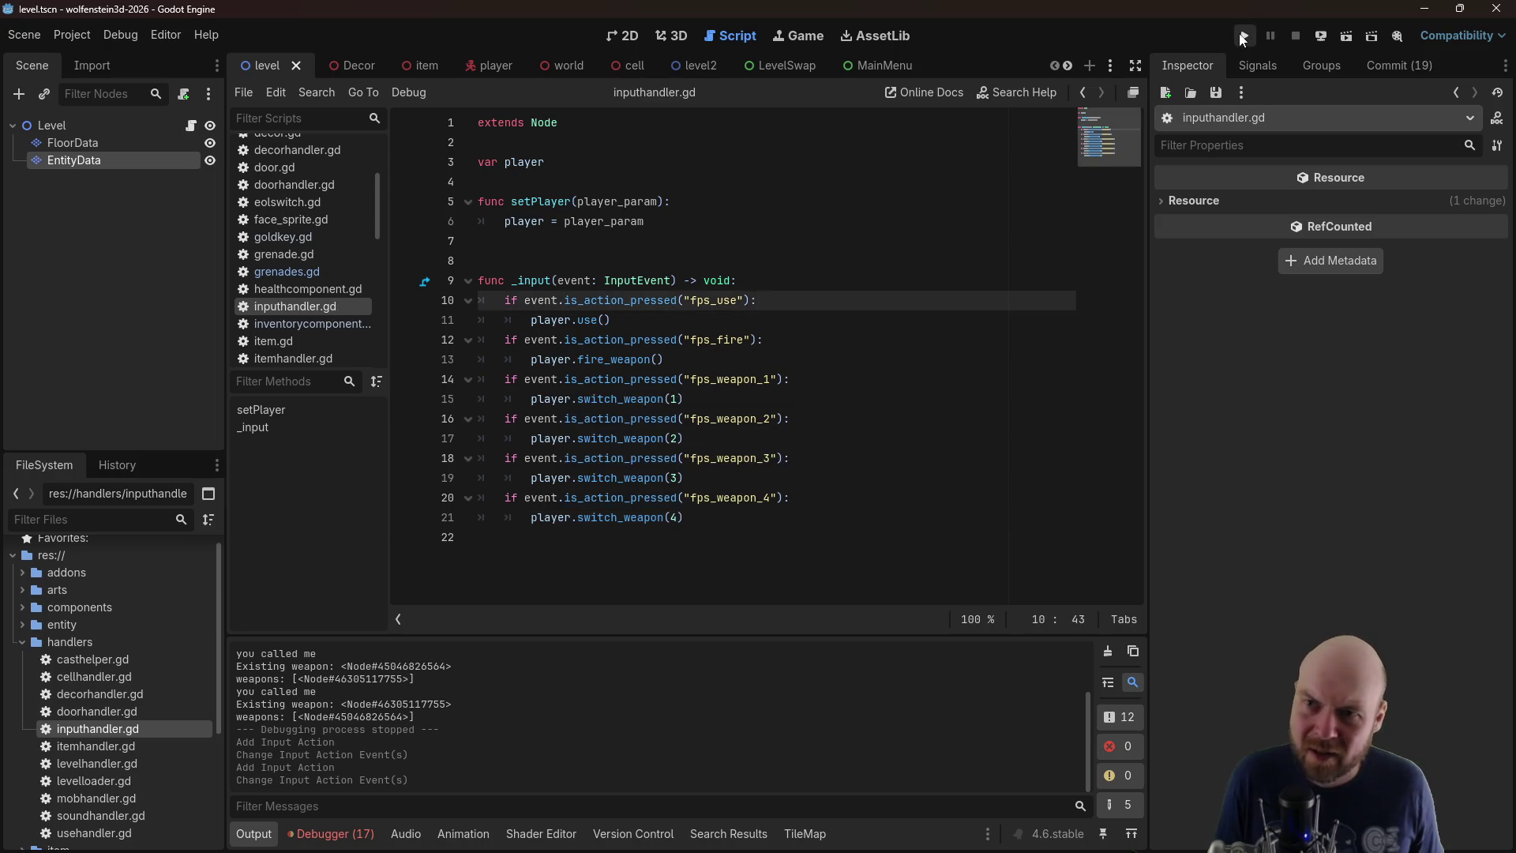
Start the game, walk around, switch to melee with 2 and back to pistol with 1, then close it
click(779, 404)
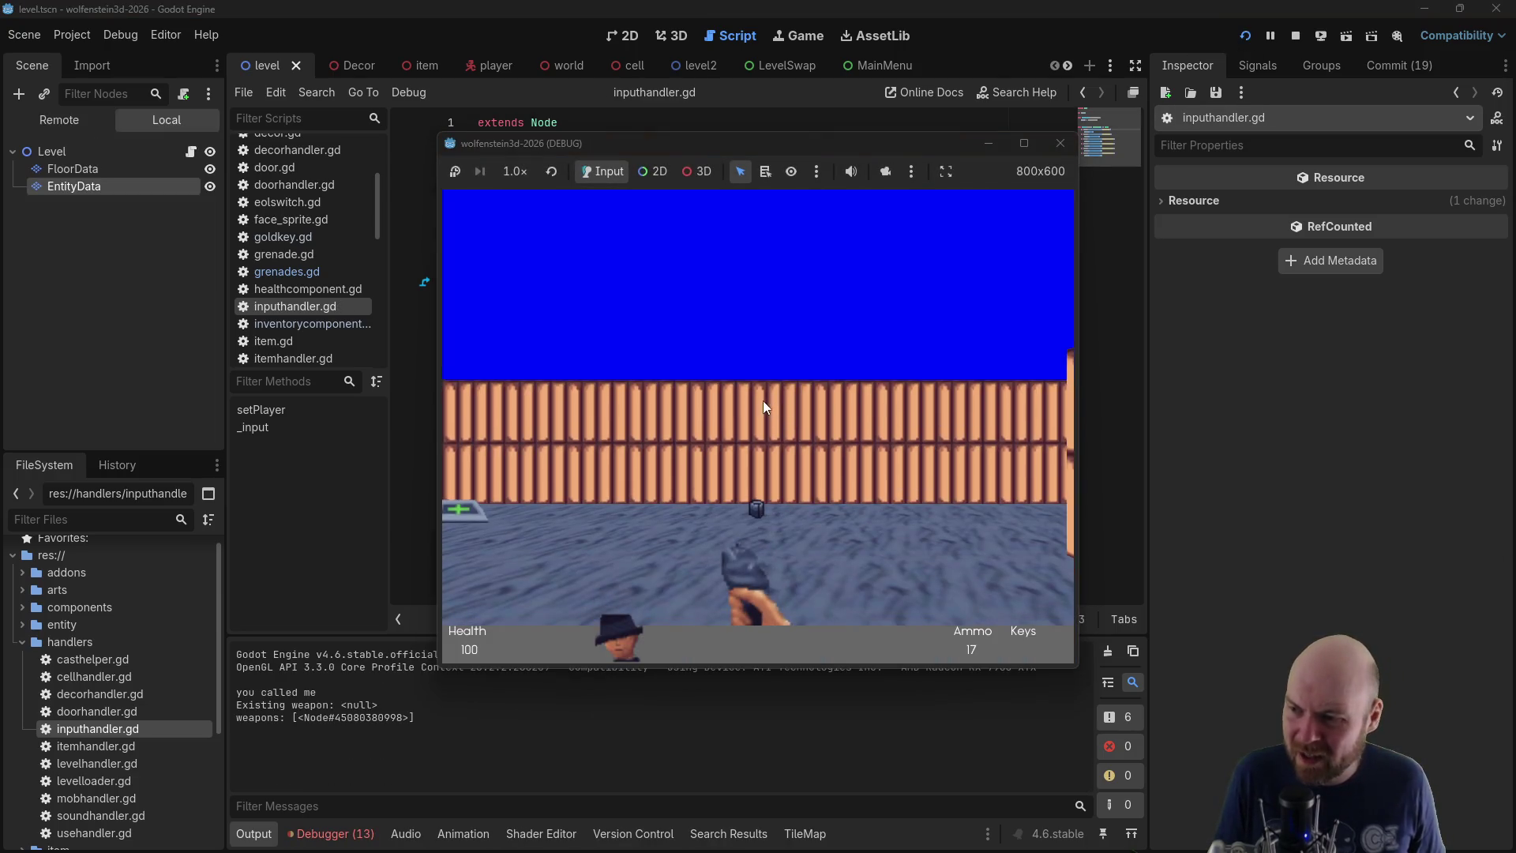
key(Left)
key(Left)
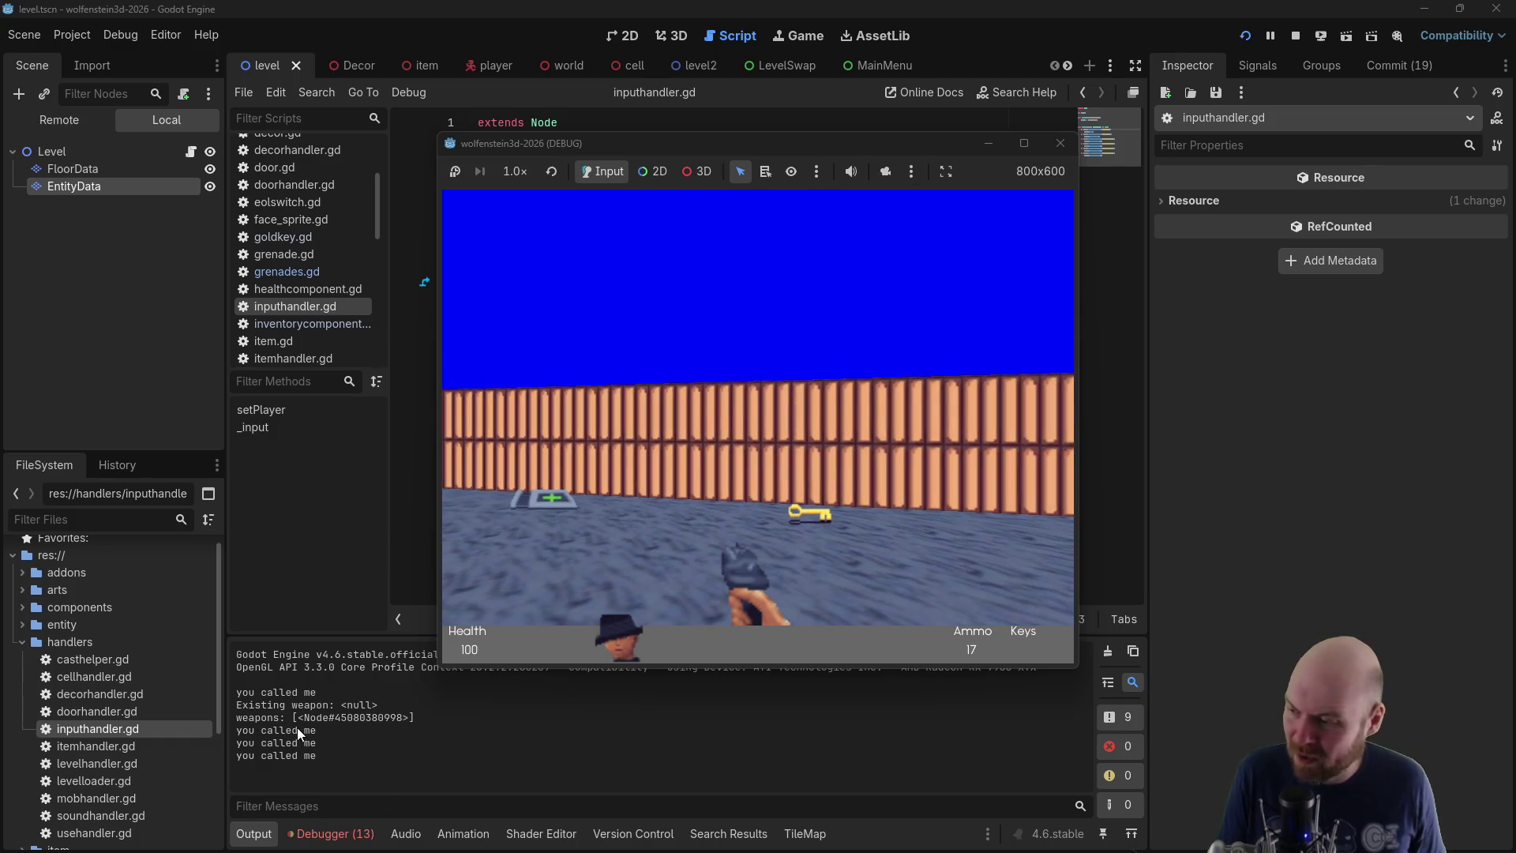
key(Right)
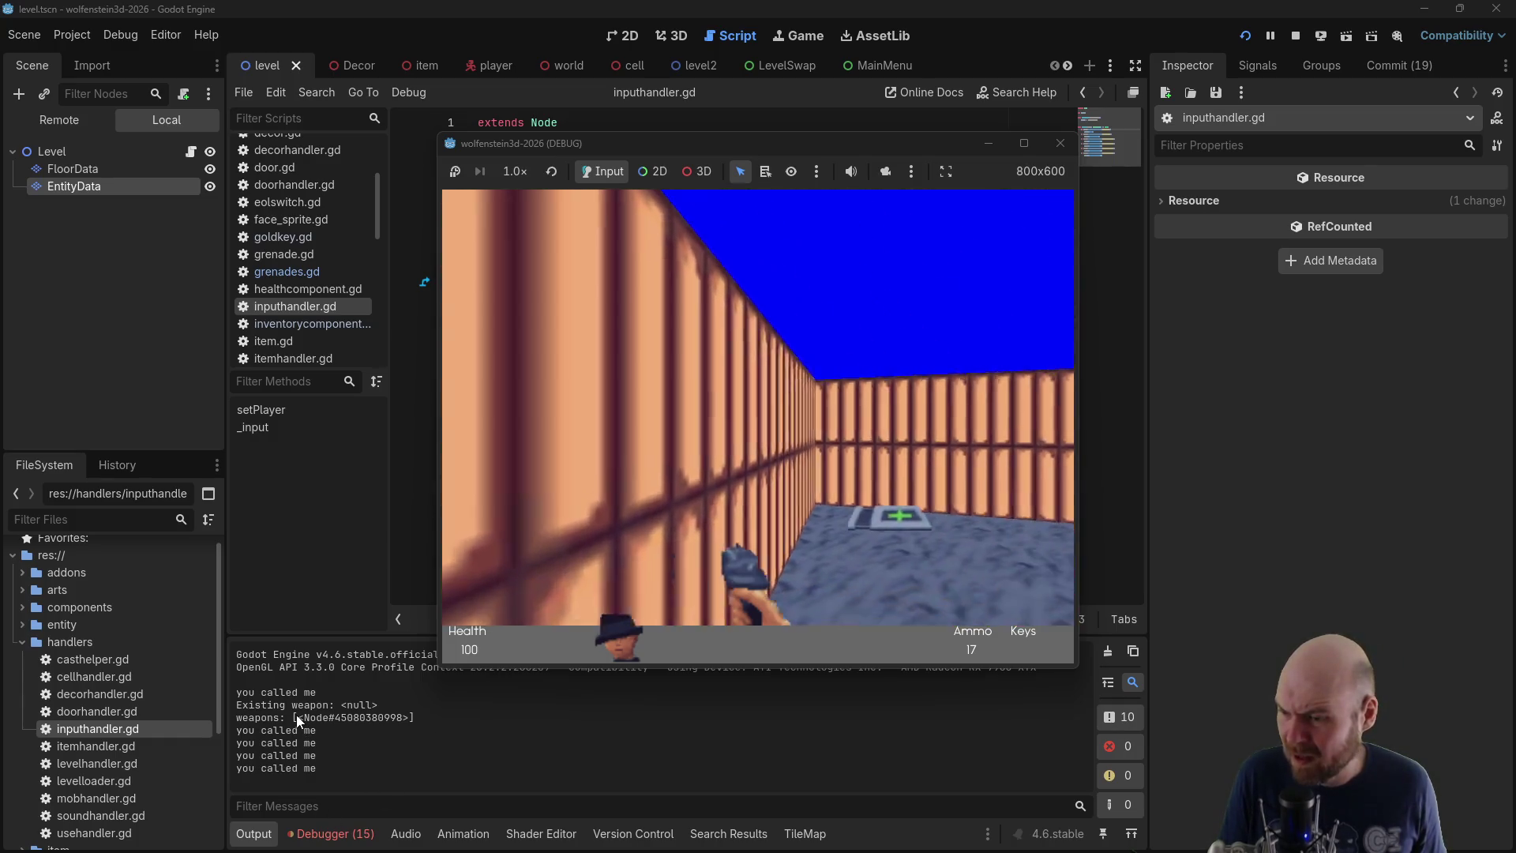
key(2)
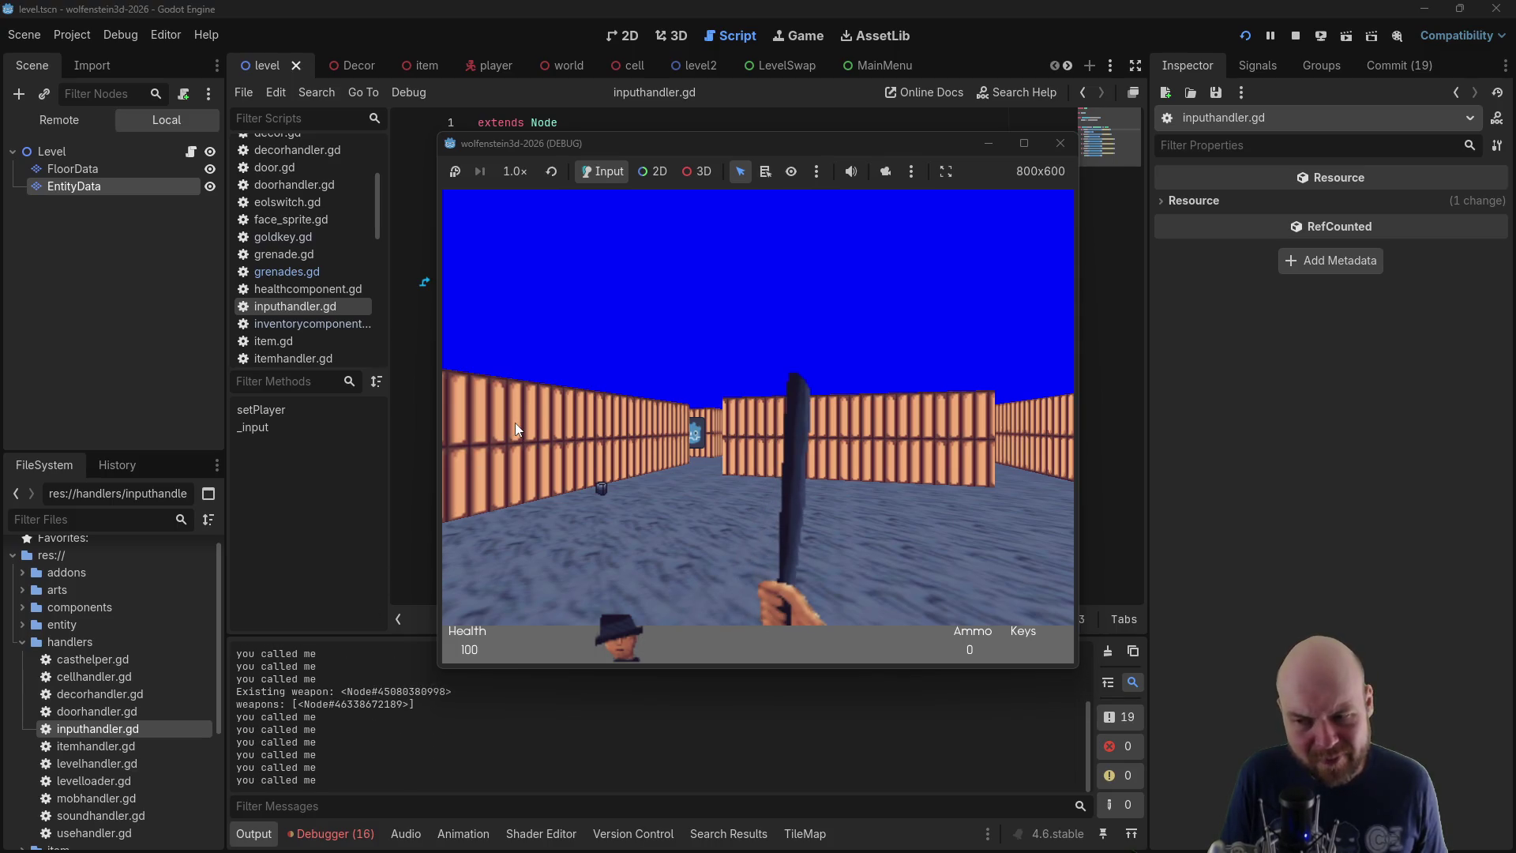
key(1)
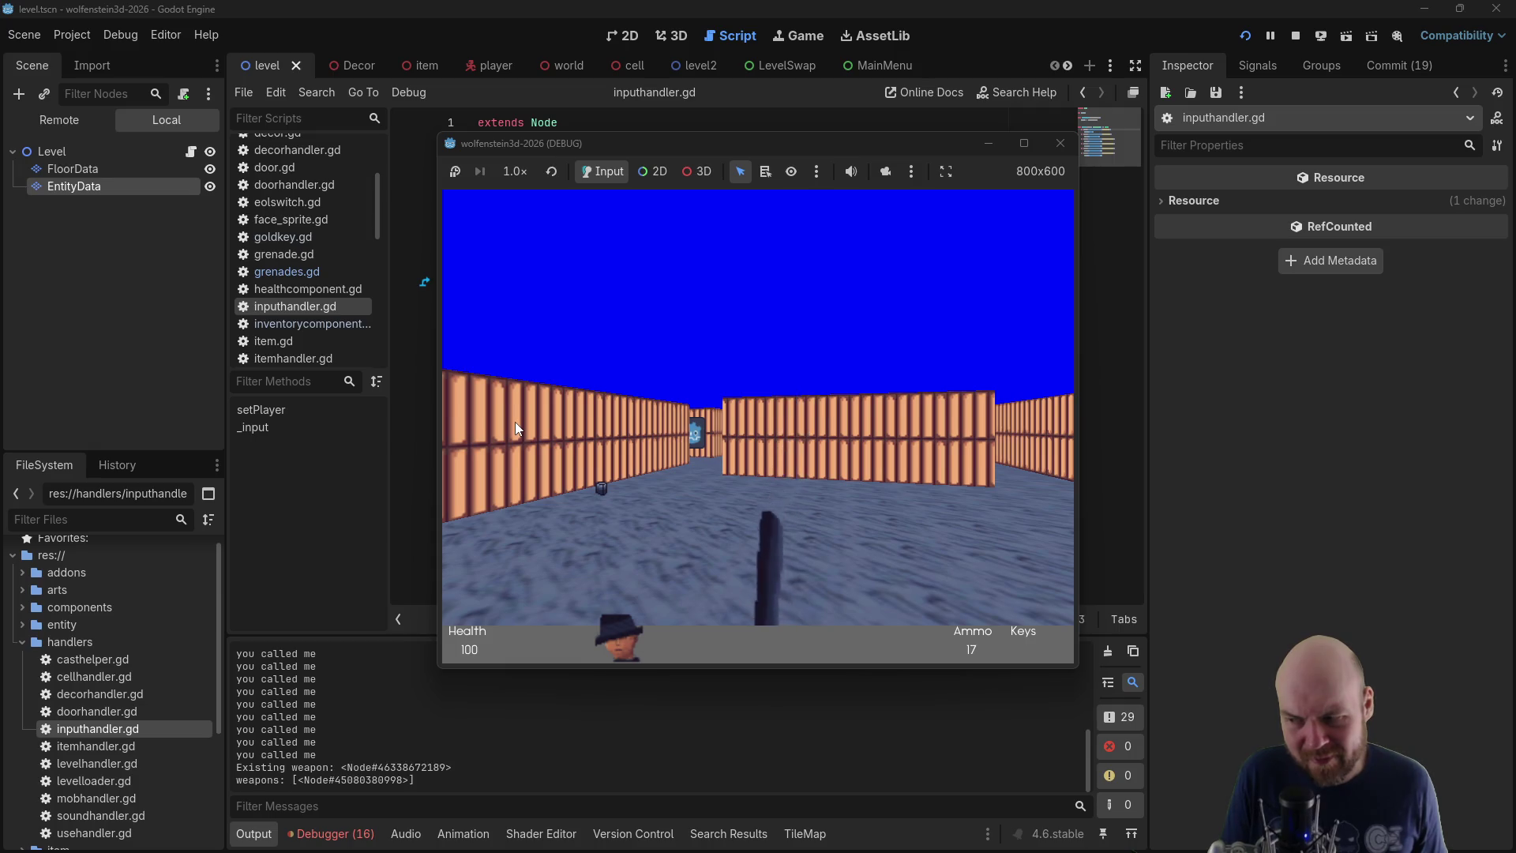
key(Right)
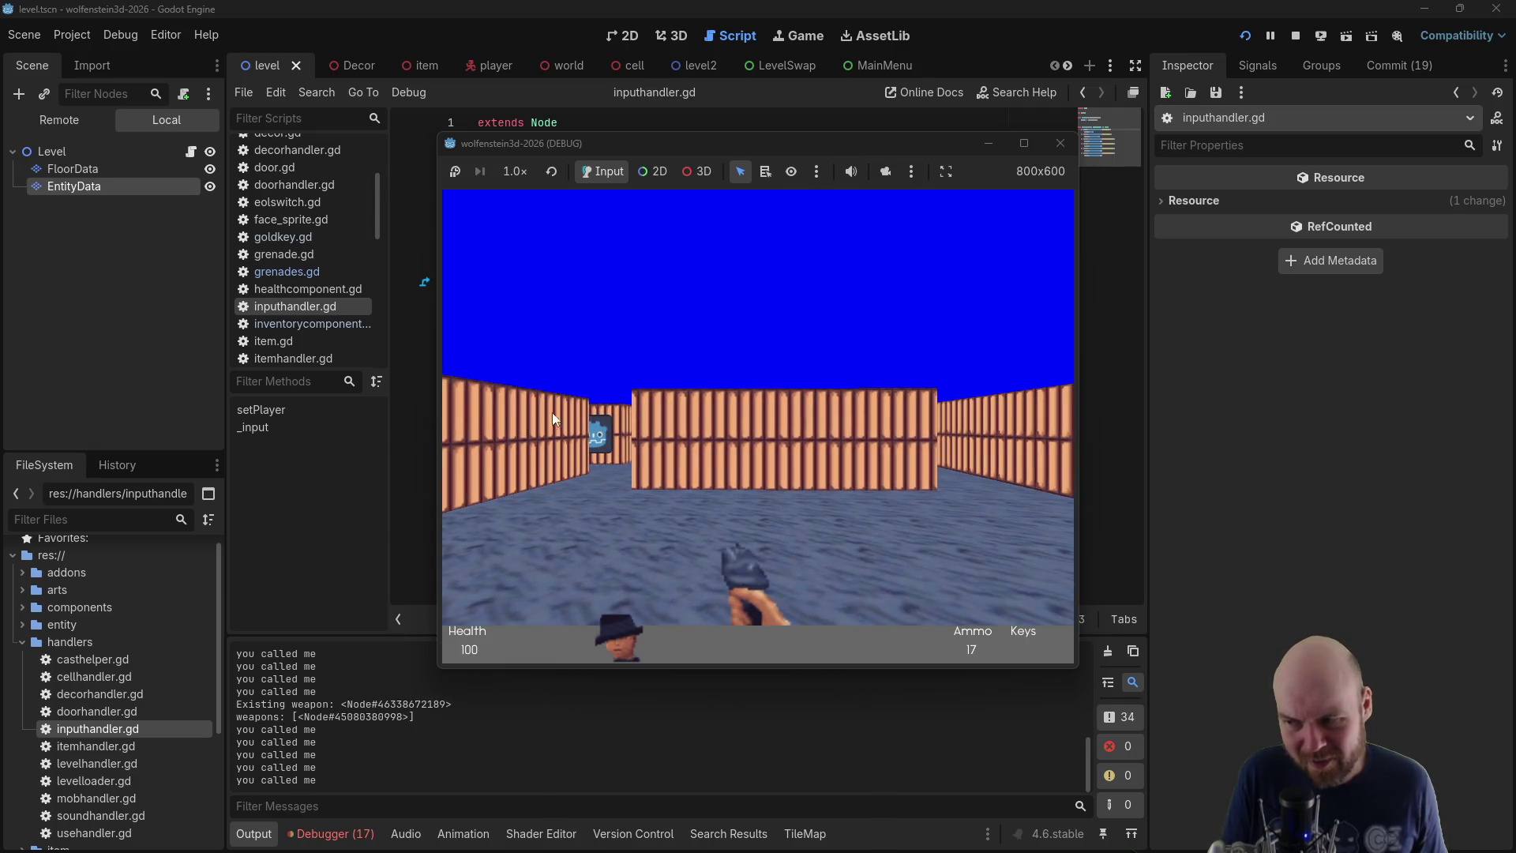
click(1078, 148)
Look through activeweaponcomponent.gd and ammocomponent.gd, then open inventorycomponent.gd
scroll(347, 206, up, 4)
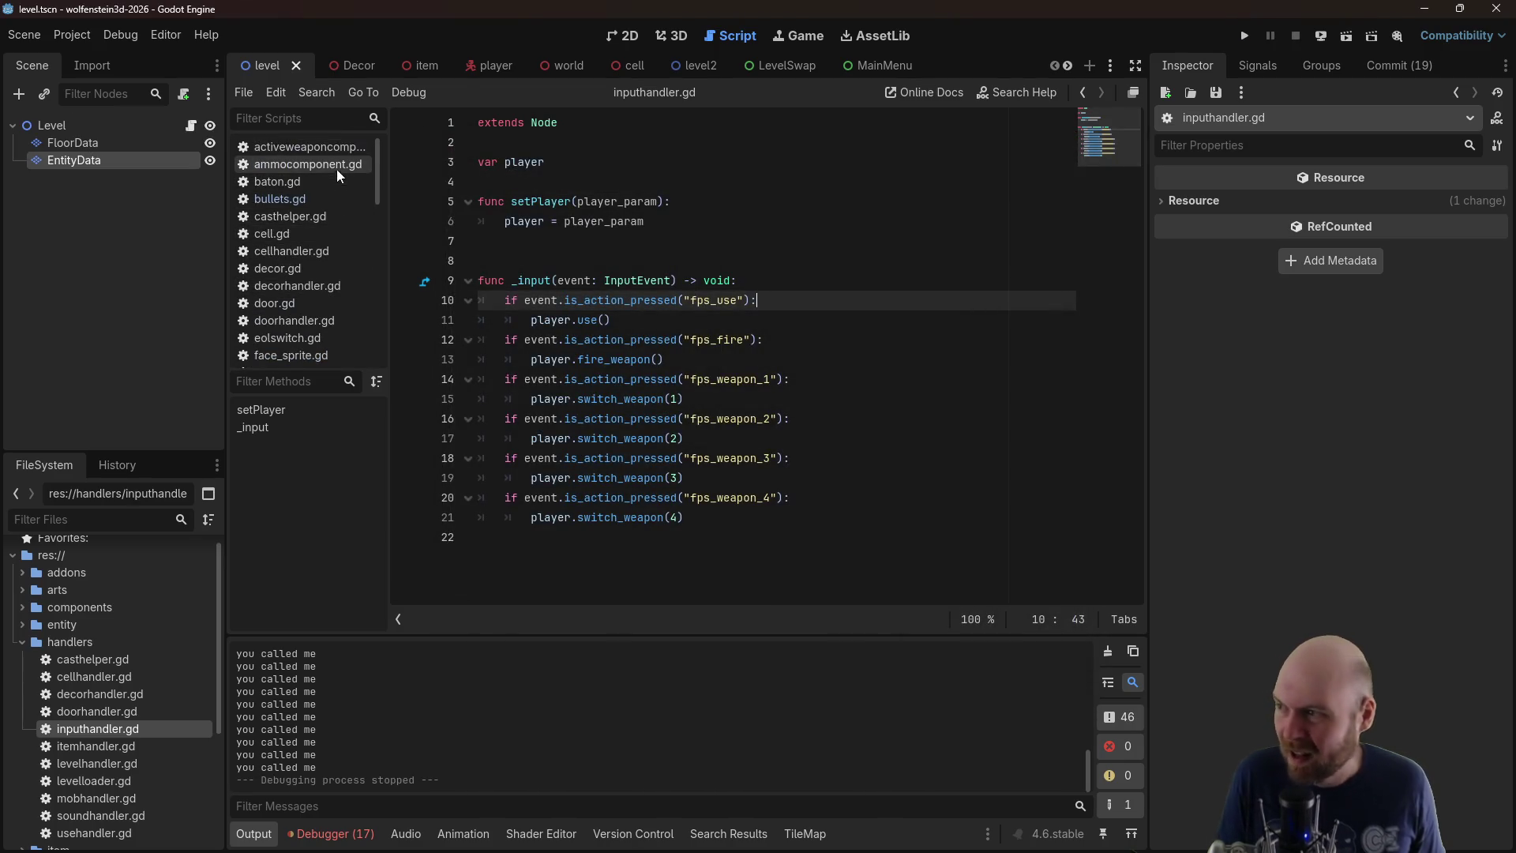
click(329, 148)
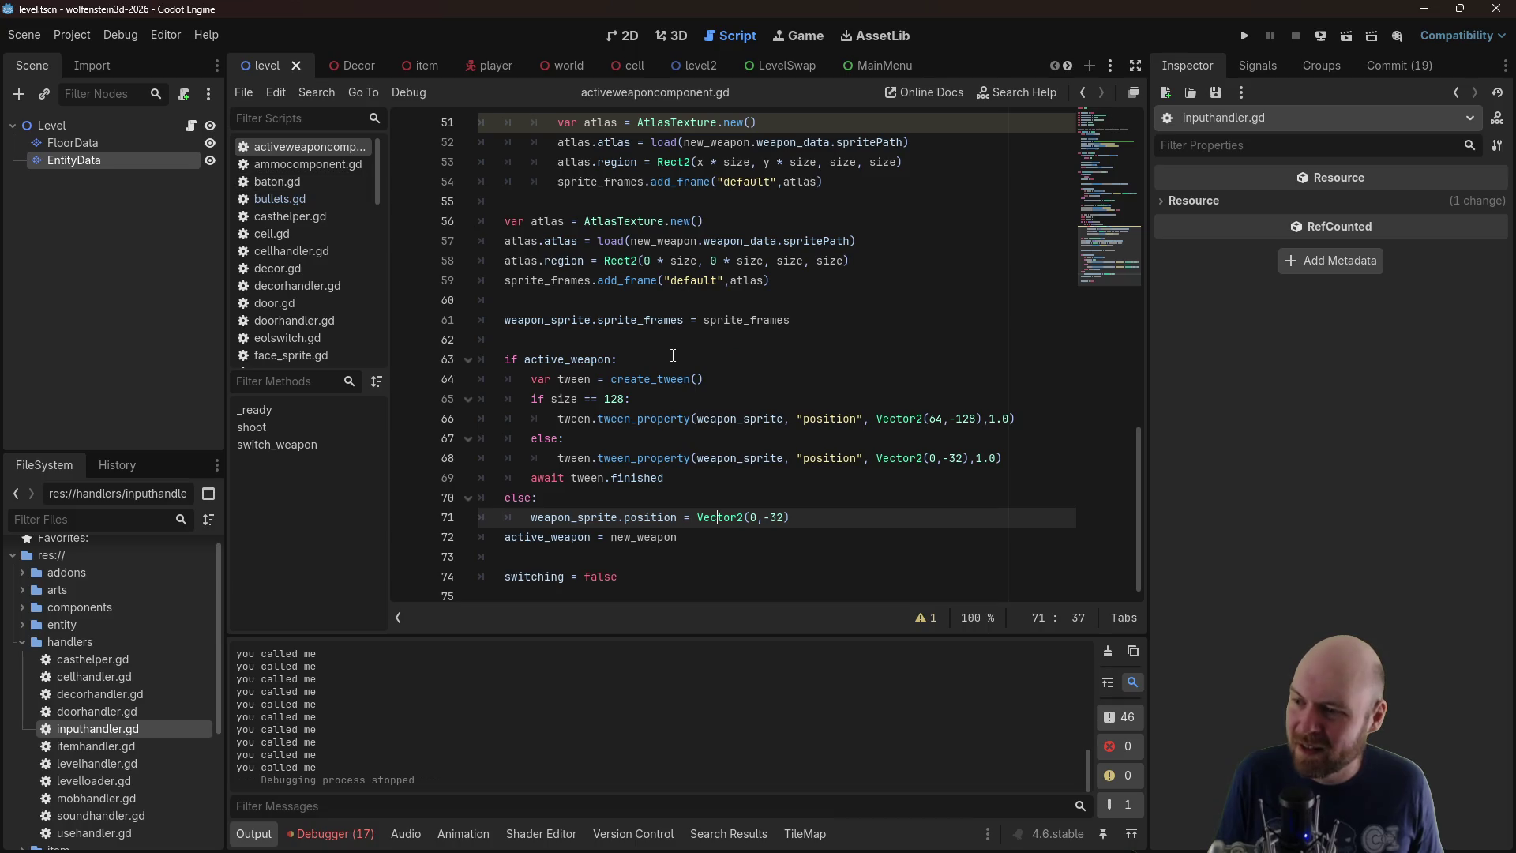
scroll(673, 356, up, 7)
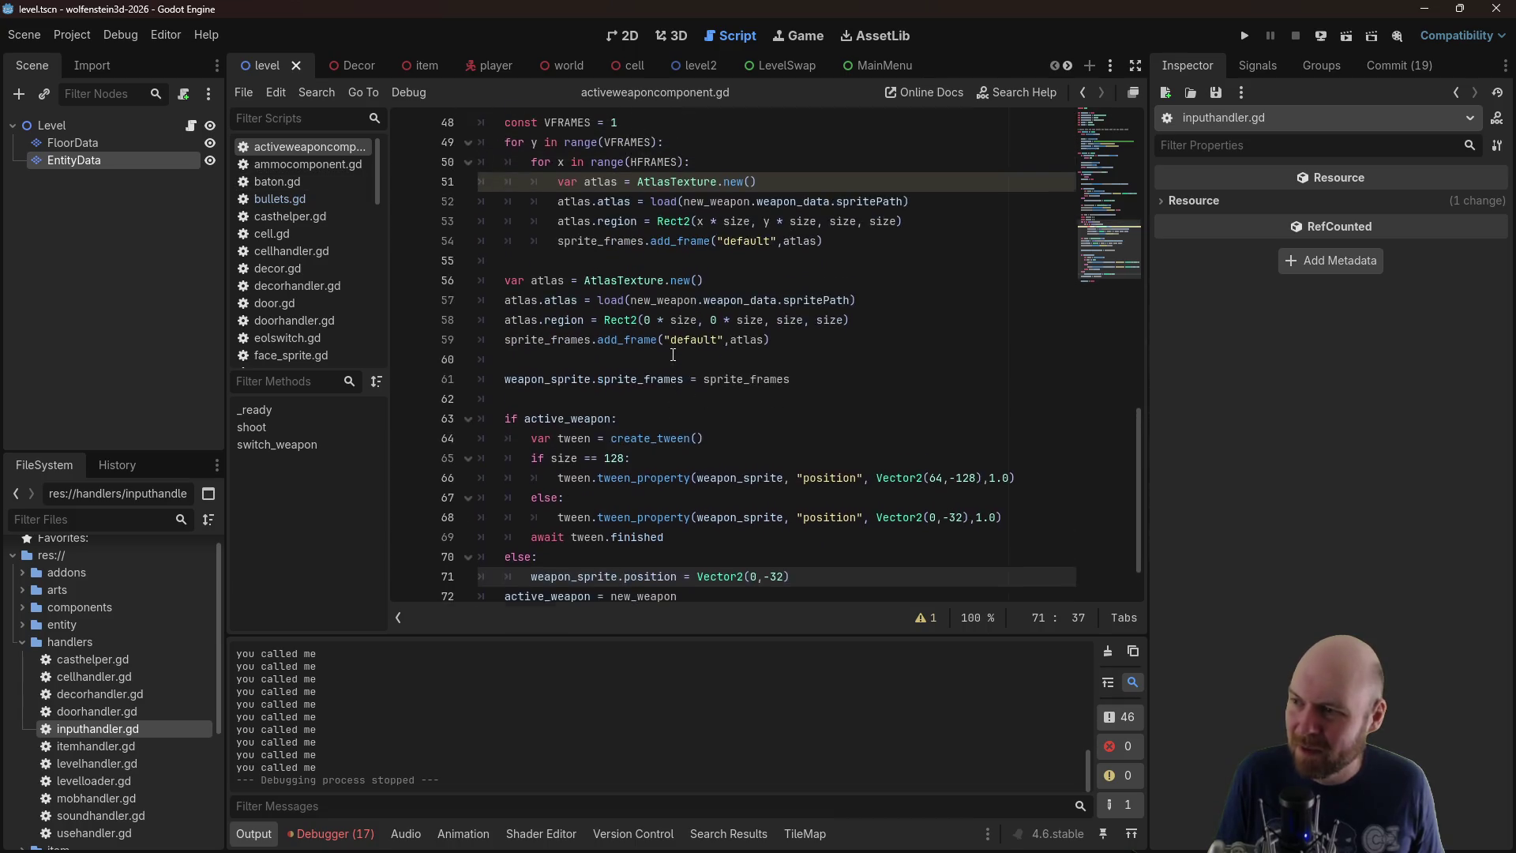
click(270, 167)
scroll(304, 253, down, 4)
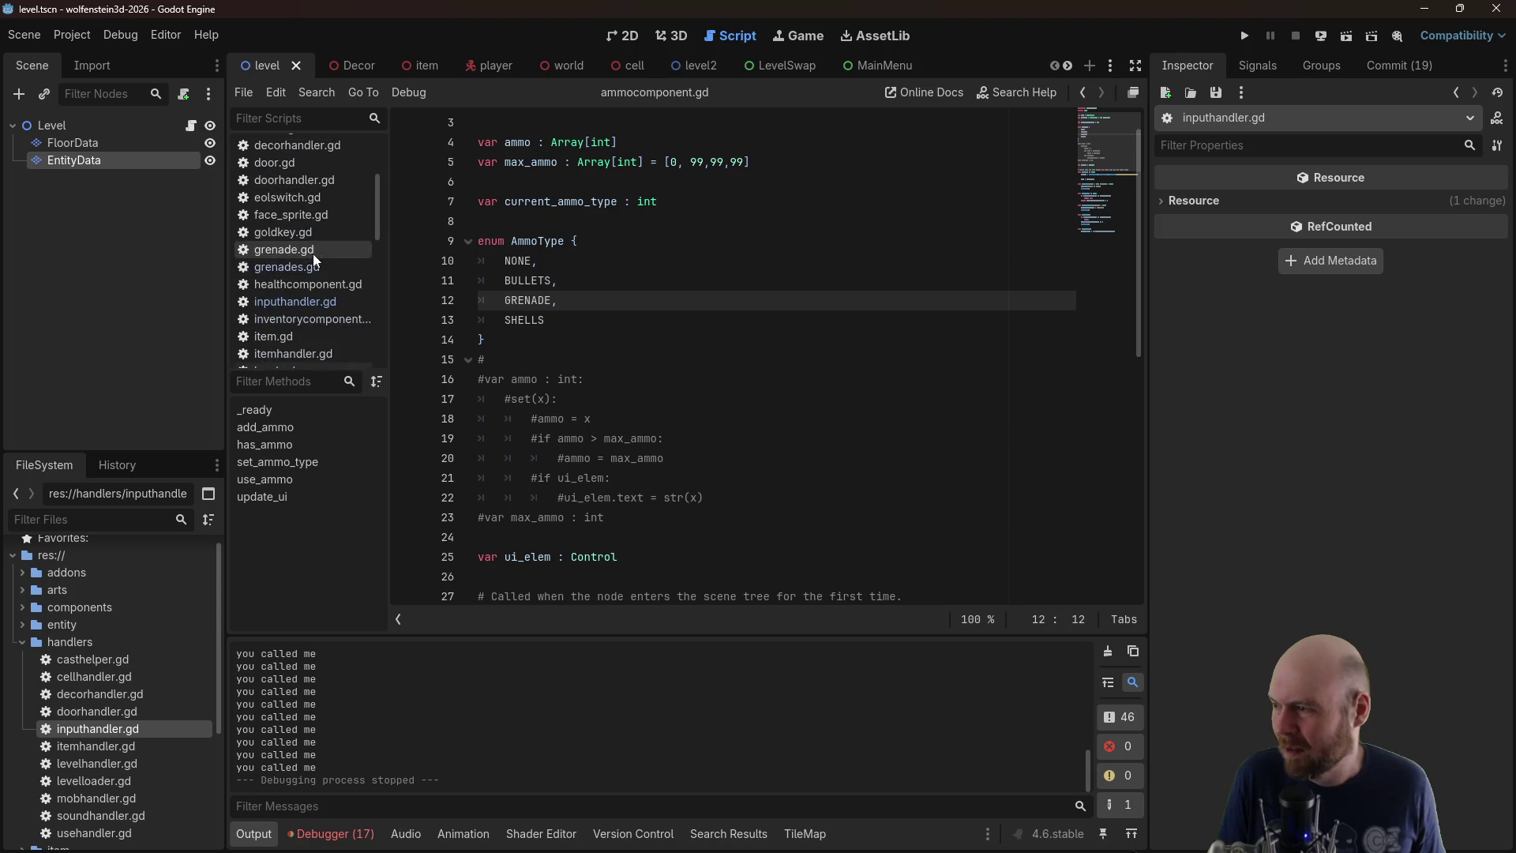
click(290, 318)
scroll(603, 399, down, 2)
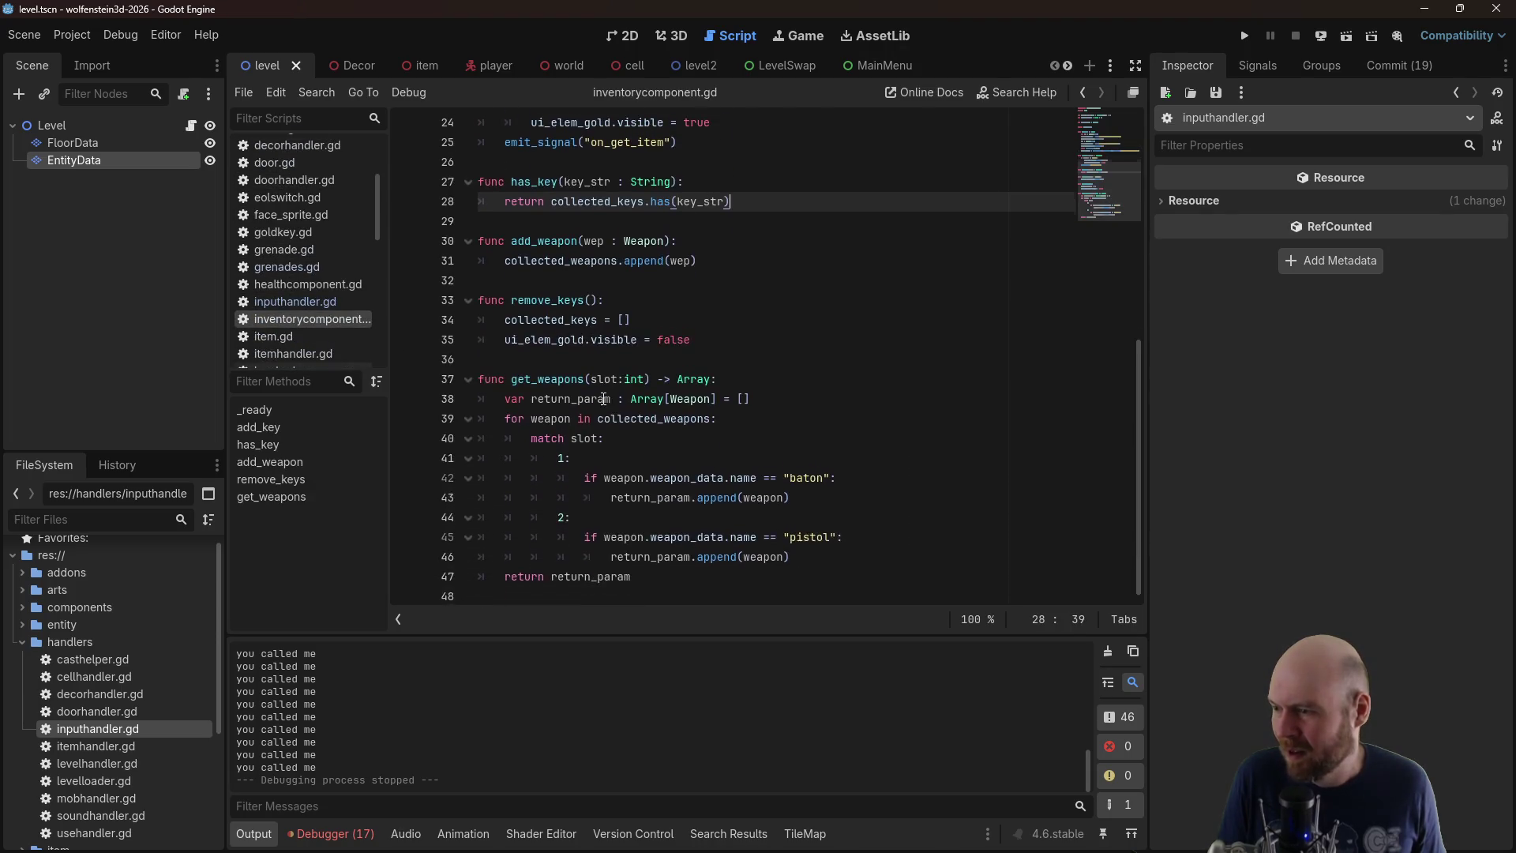
Copy the pistol check in get_weapons under case 3 and change its weapon name to grenade
click(826, 543)
click(845, 557)
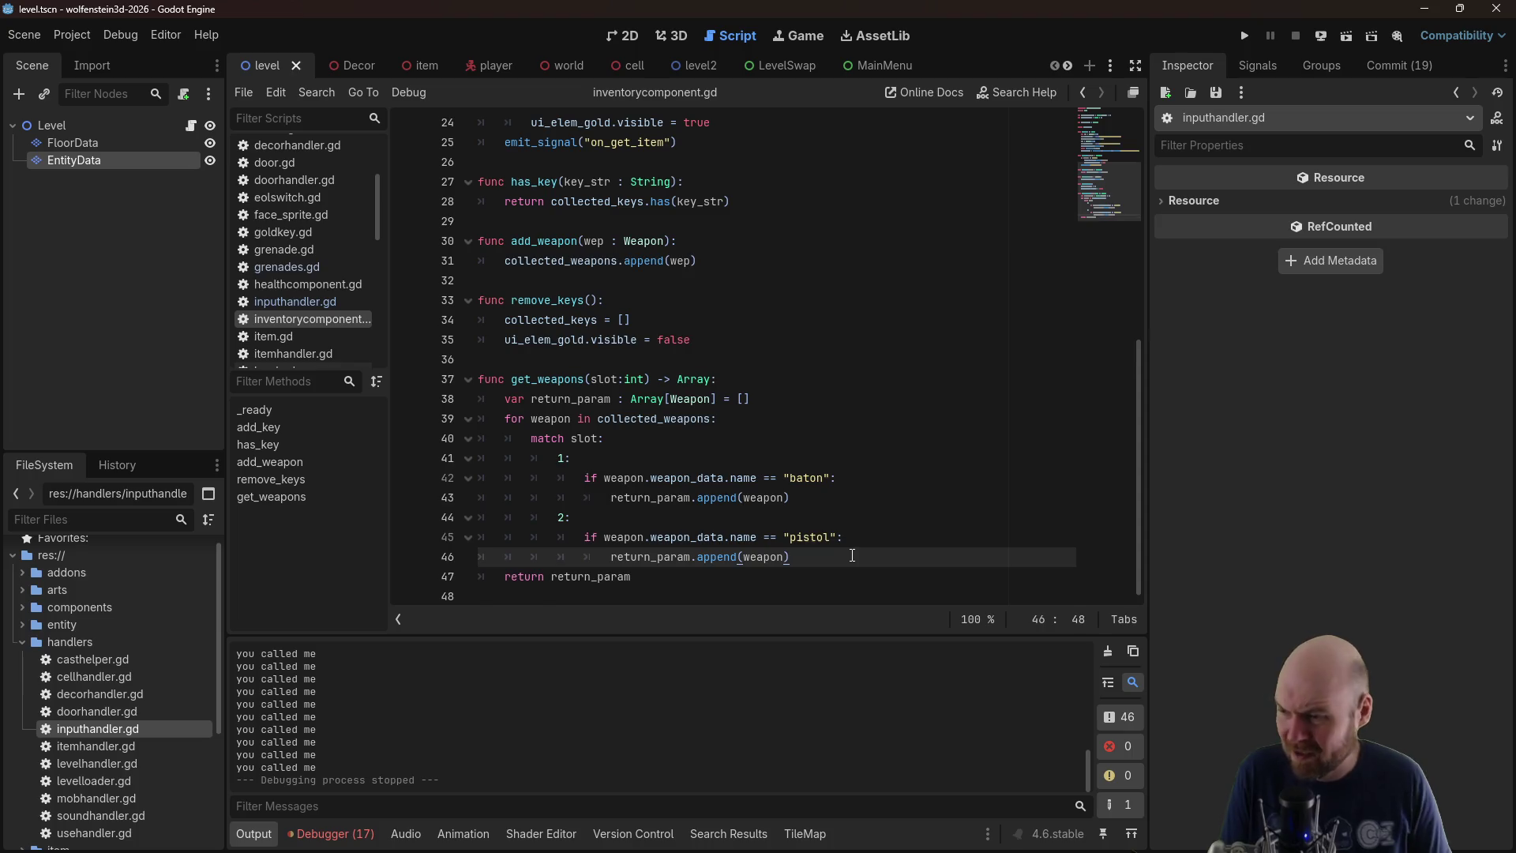
key(Return)
key(Return)
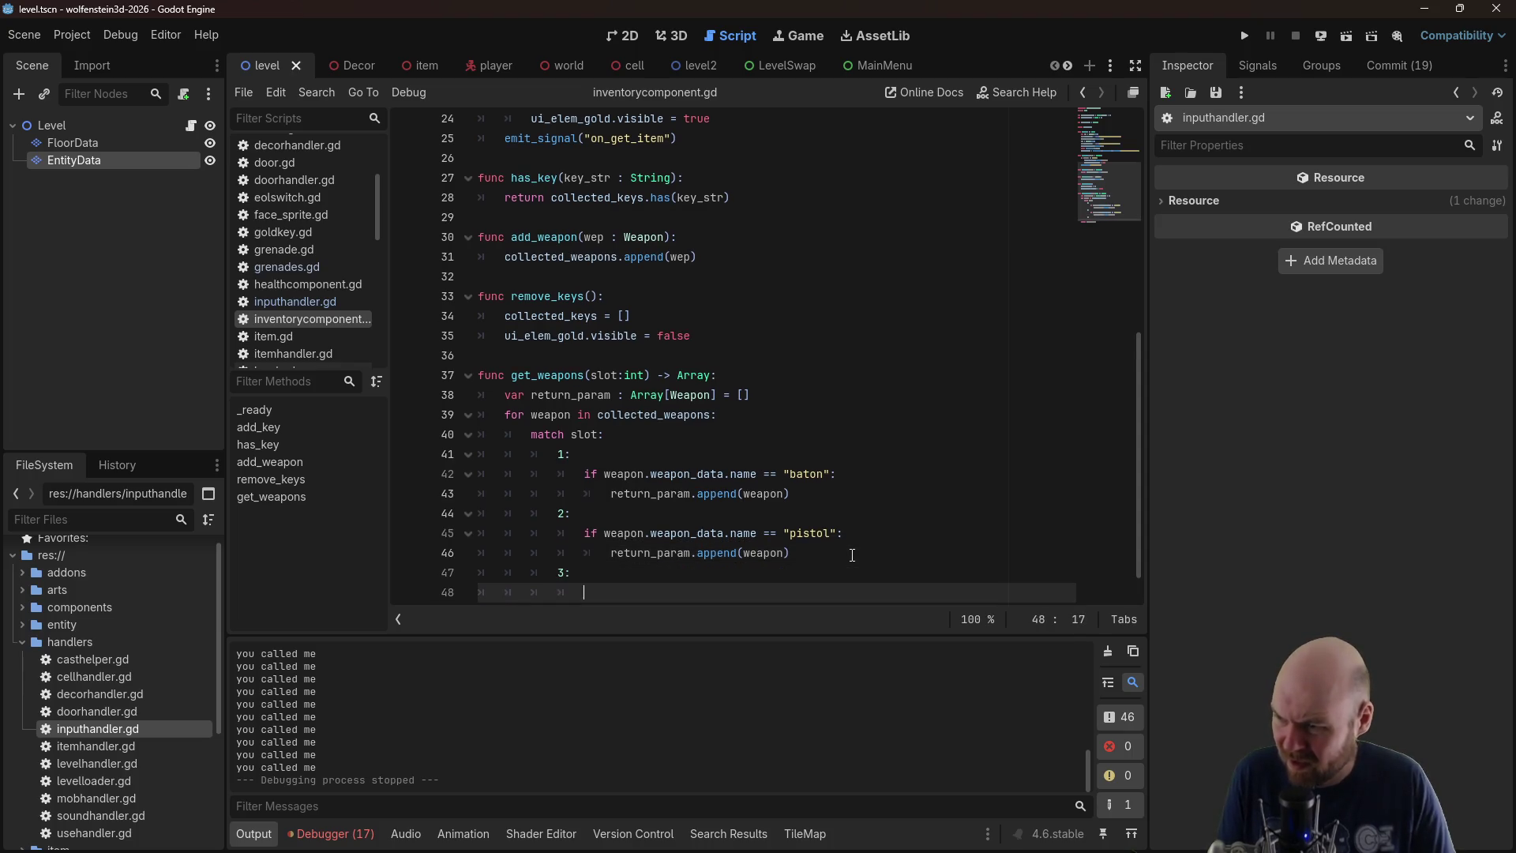
drag(840, 552, 442, 533)
key(ctrl+c)
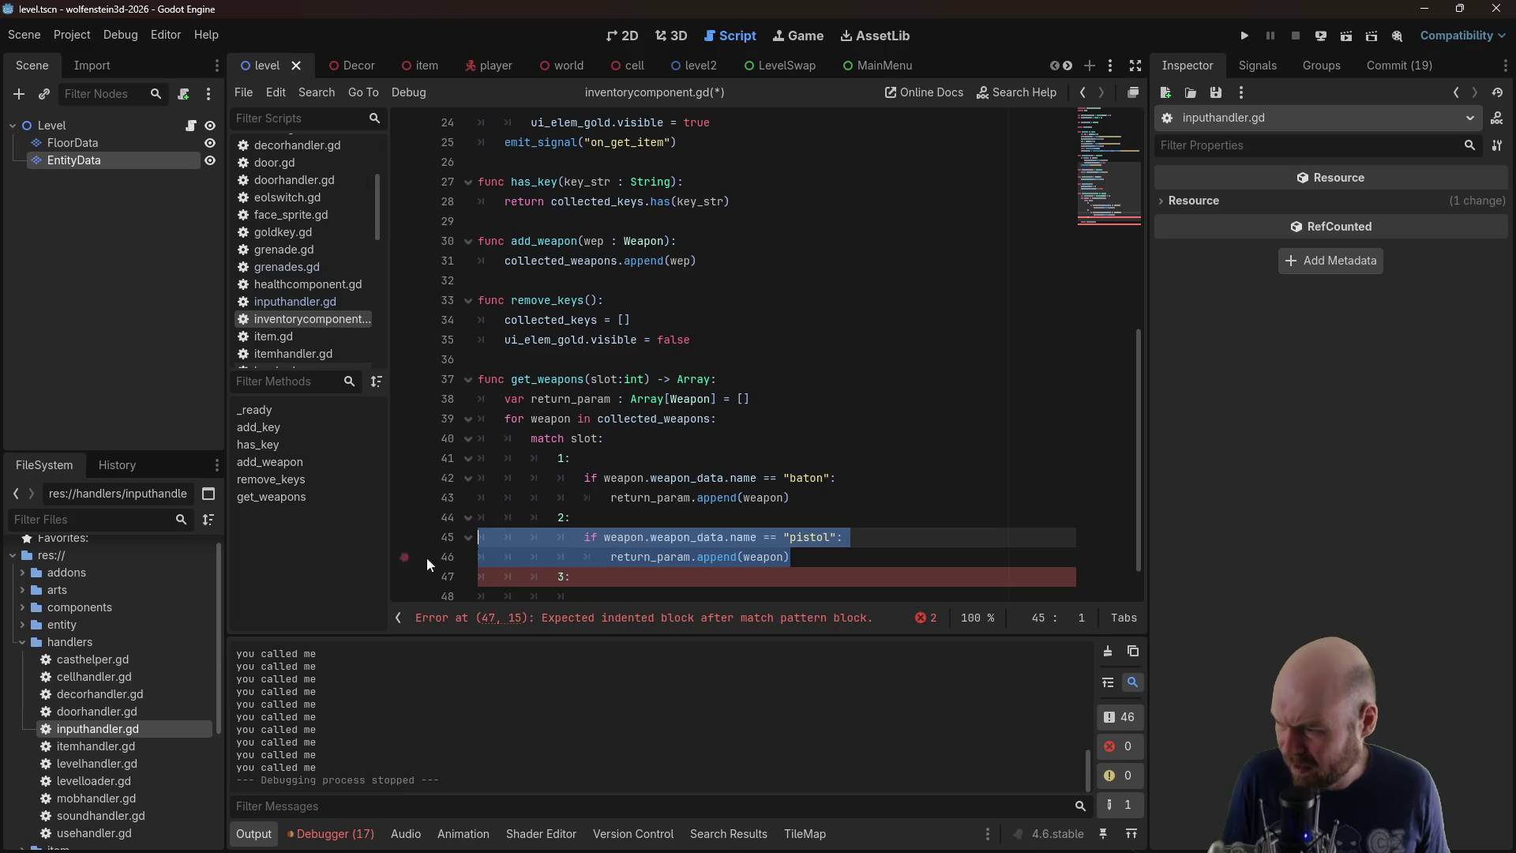
click(654, 592)
key(ctrl+v)
click(640, 569)
key(BackSpace)
key(BackSpace)
key(BackSpace)
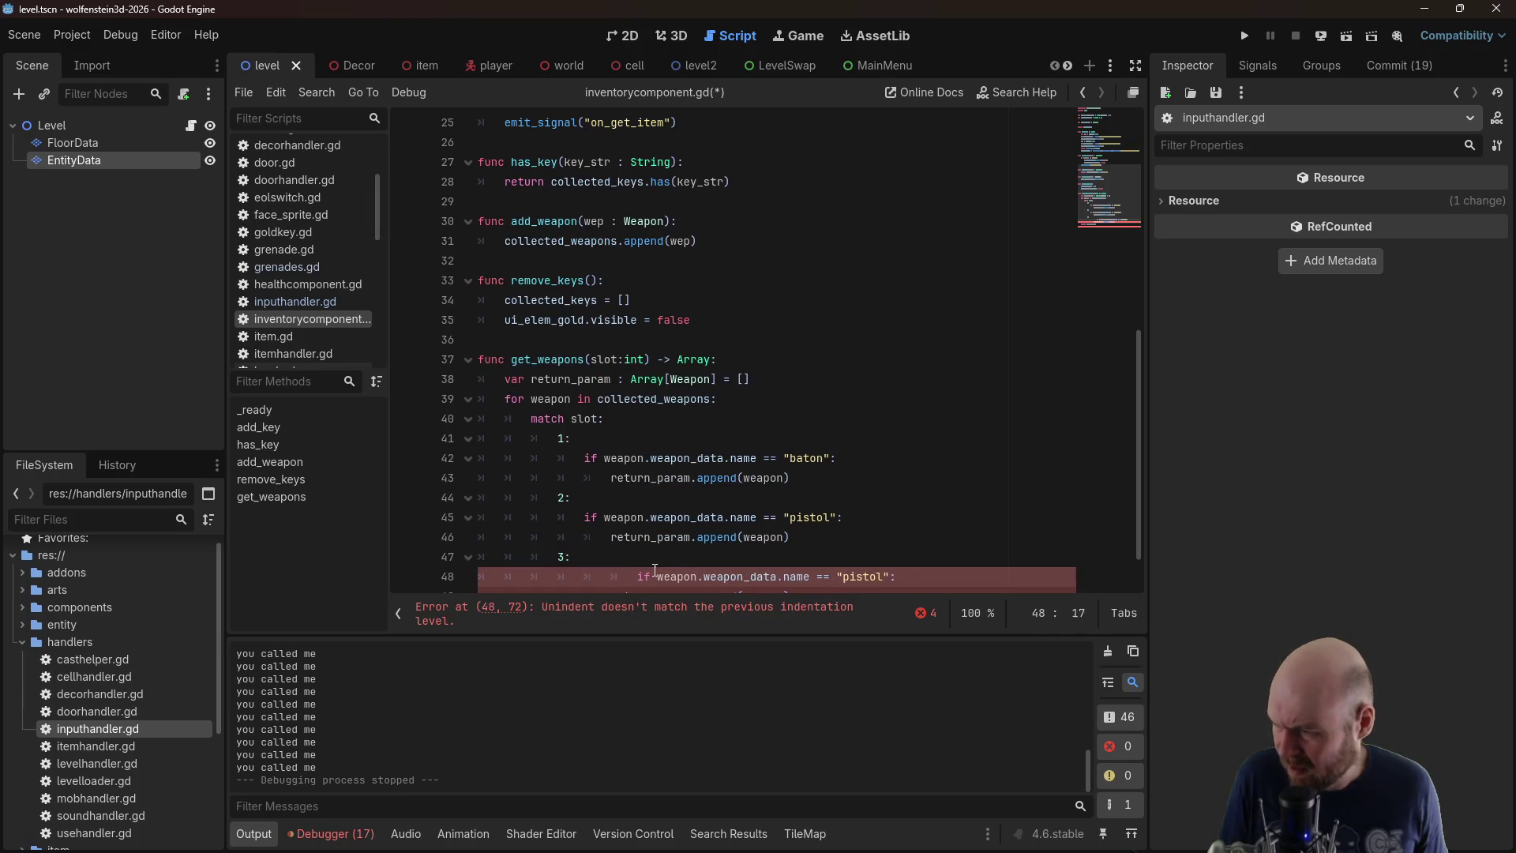
double_click(793, 577)
text(grenade)
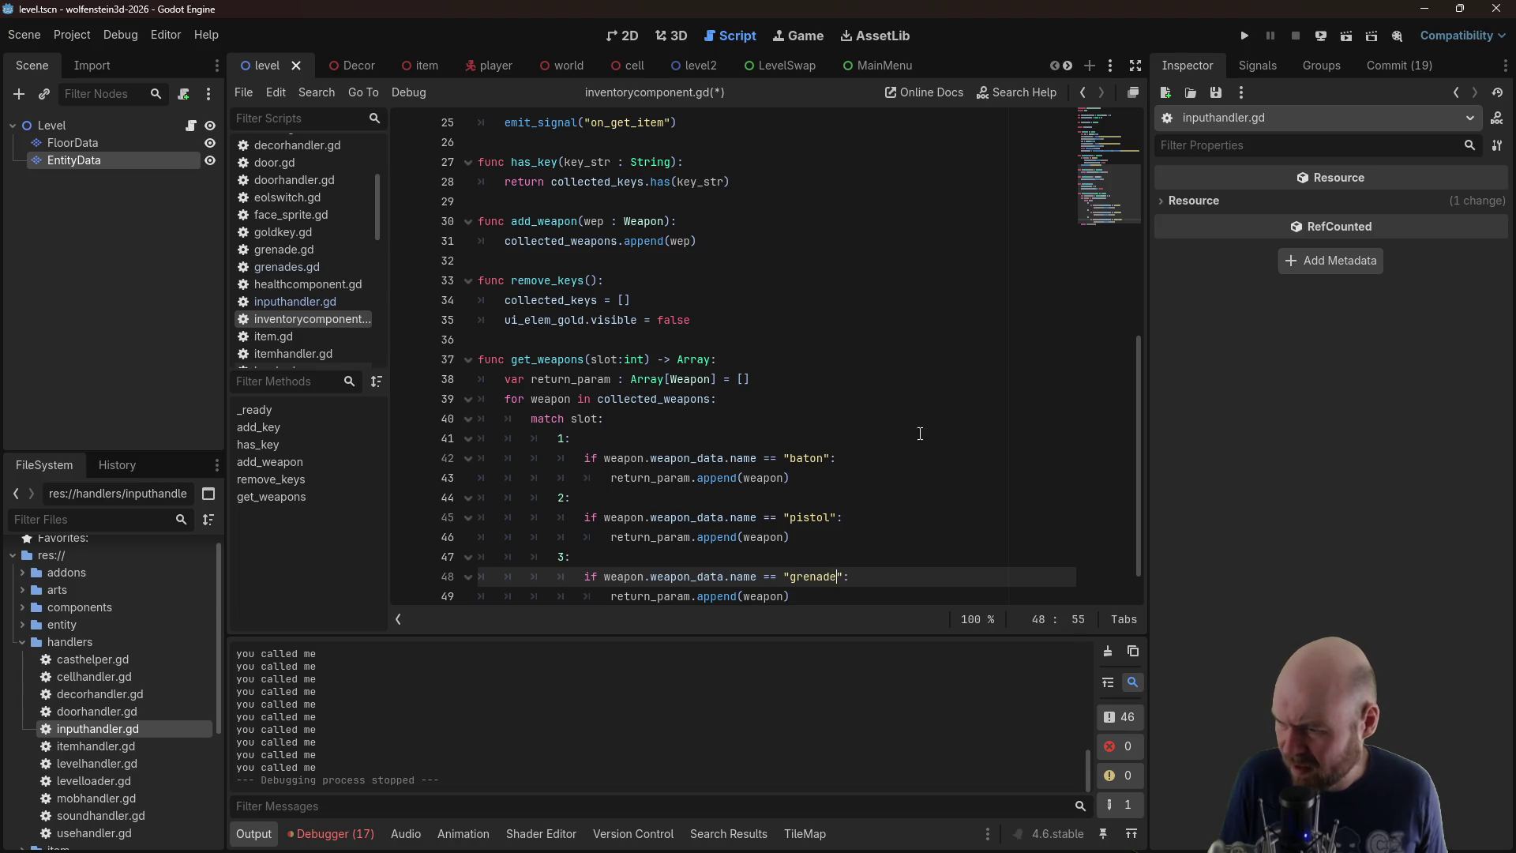
Save inventorycomponent.gd and collapse the handlers folder in the FileSystem dock
key(ctrl+s)
click(711, 300)
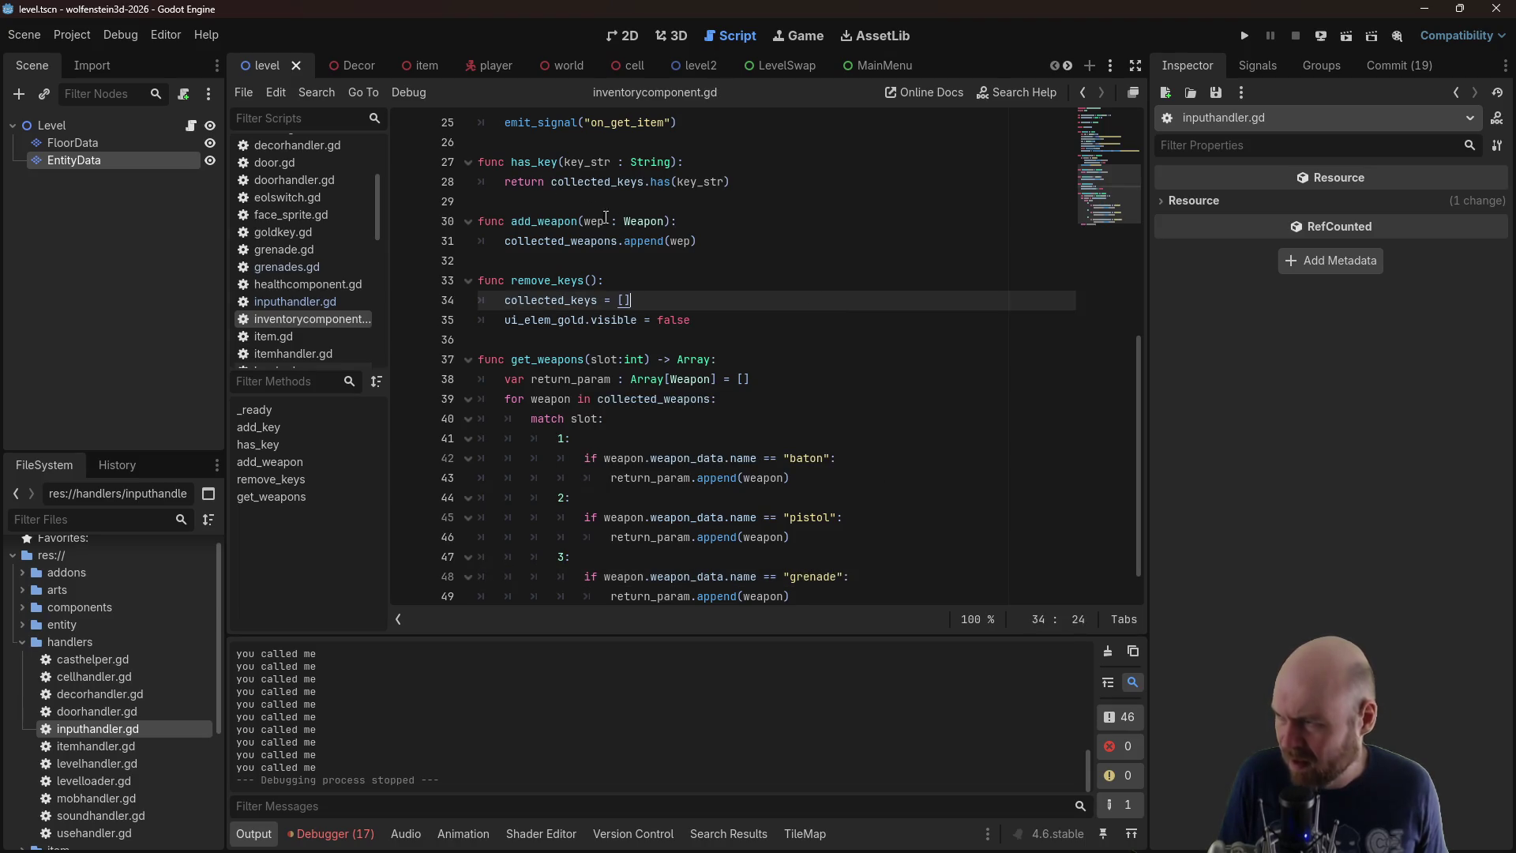
scroll(124, 688, down, 2)
click(23, 606)
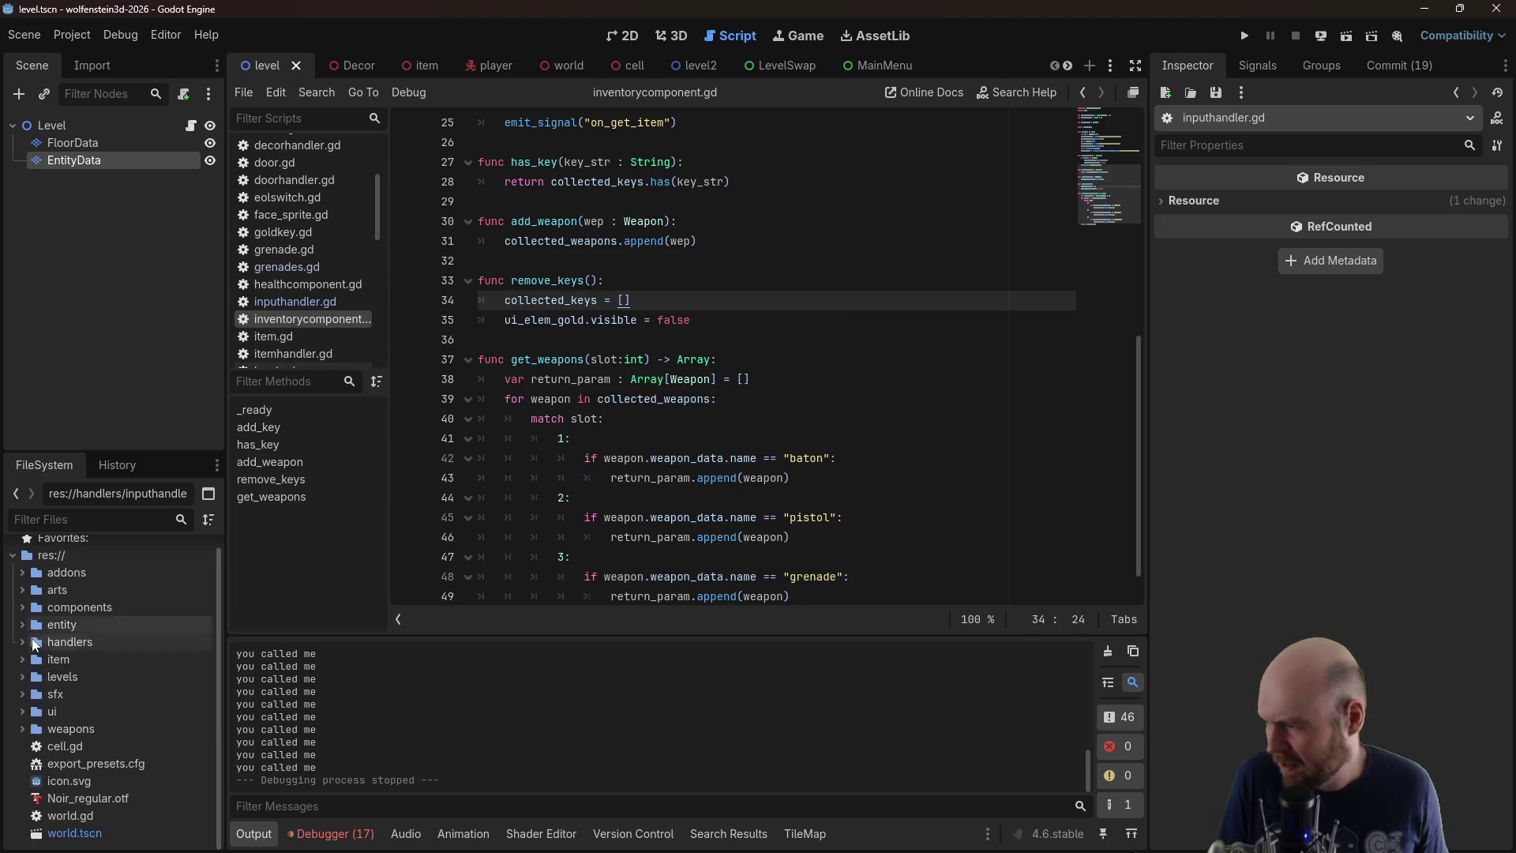
scroll(49, 745, down, 1)
Open grenade.gd, run the project and walk the player onto the grenade pickup
double_click(58, 748)
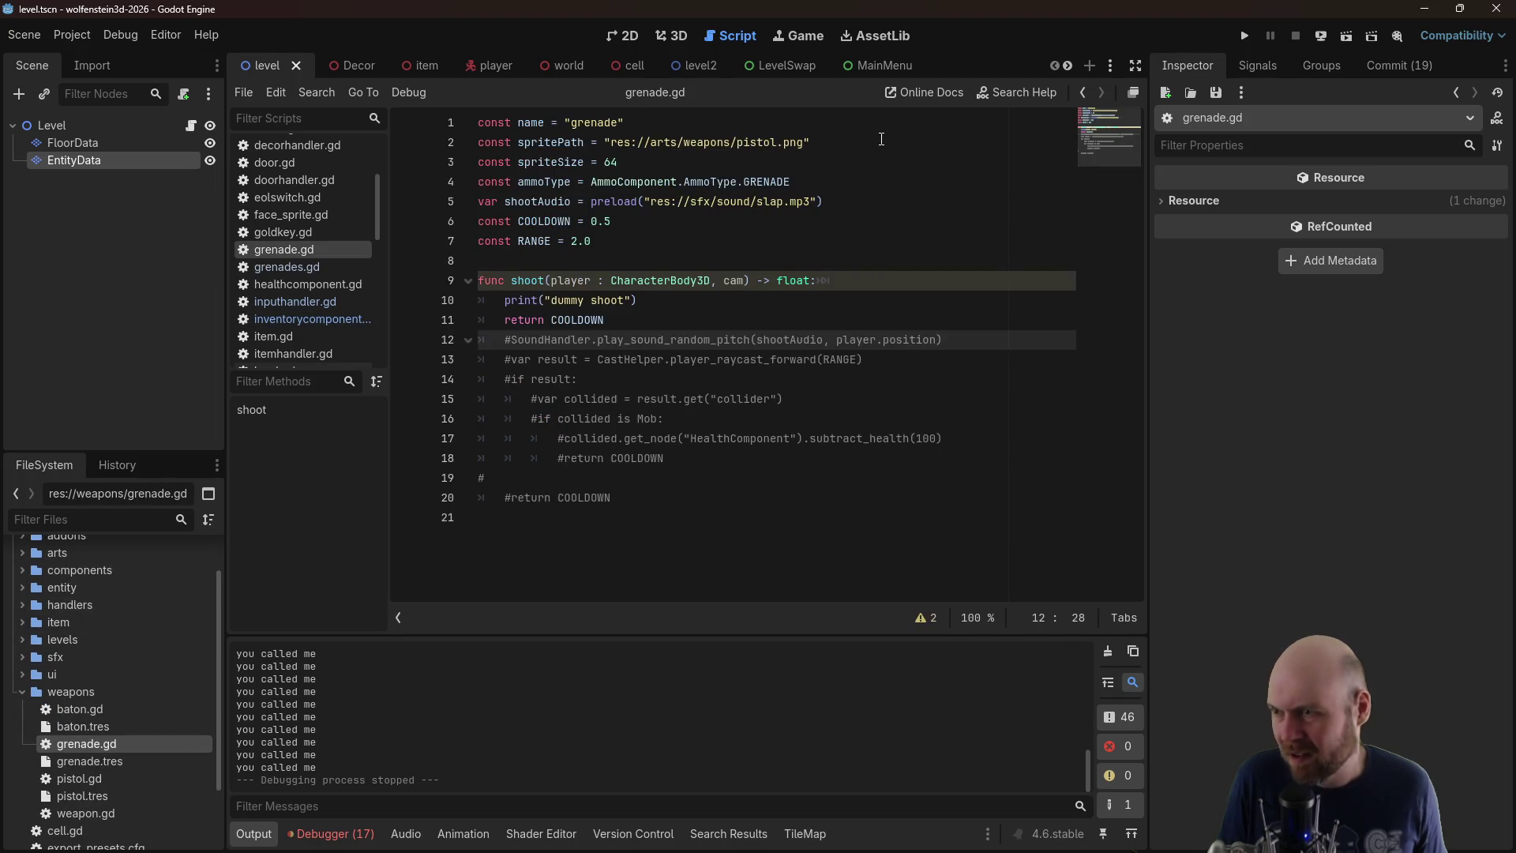
click(869, 142)
click(1244, 36)
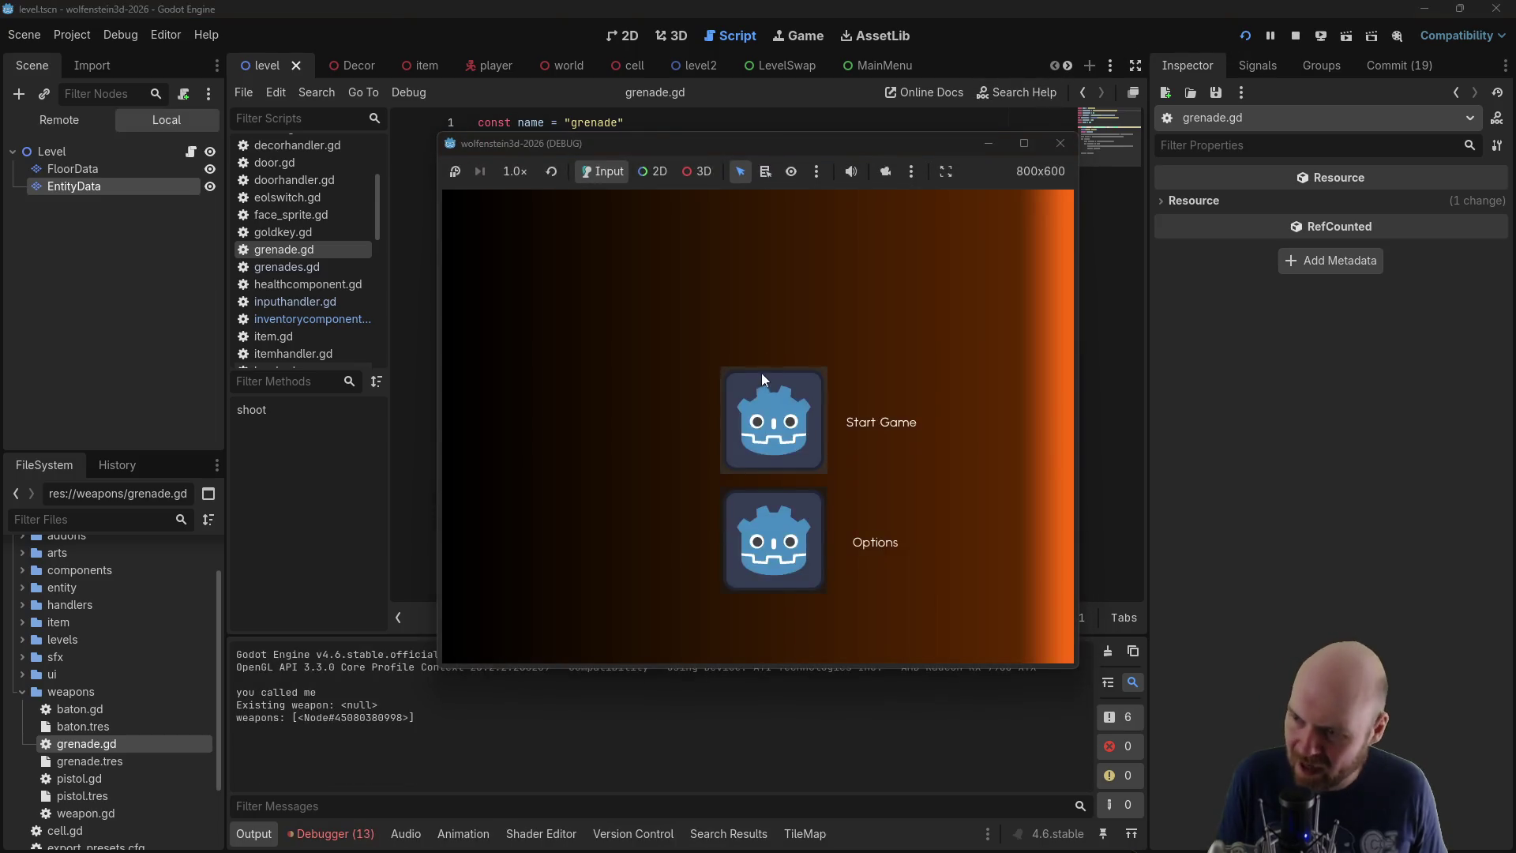
key(Left)
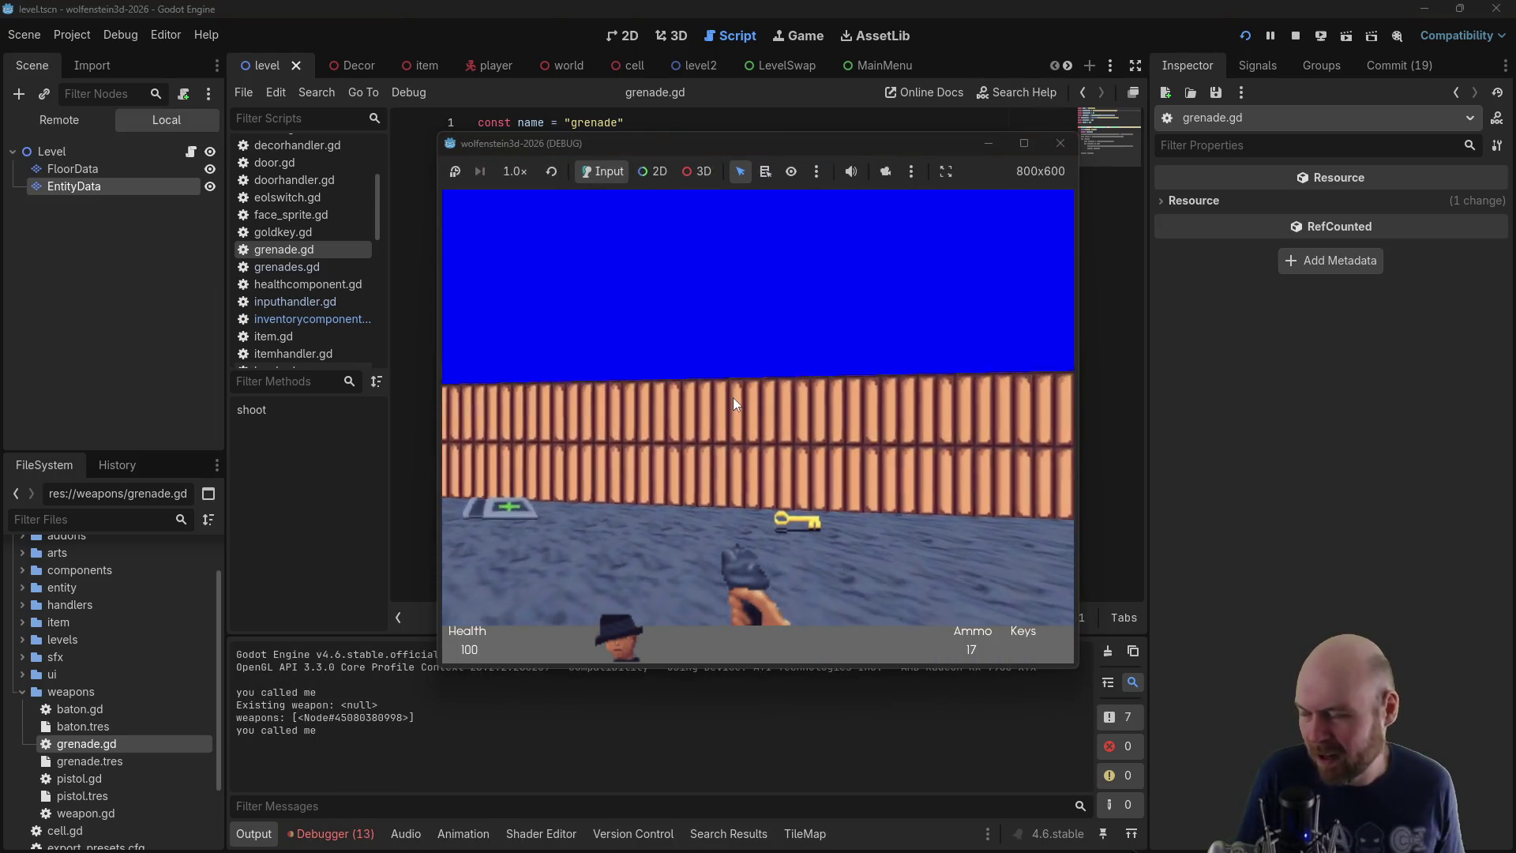
key(Right)
key(Up)
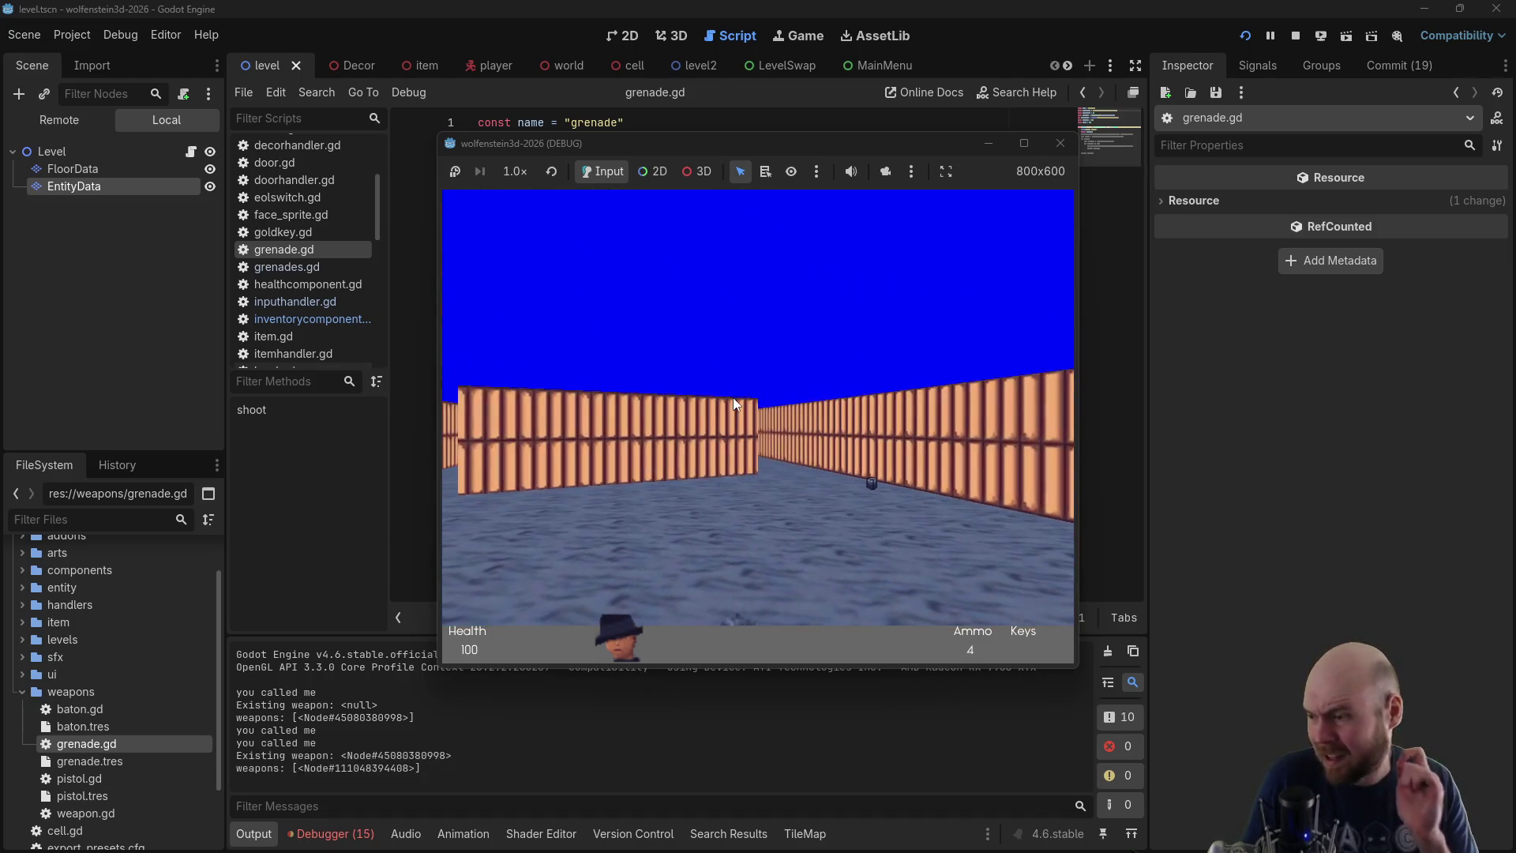
key(Left)
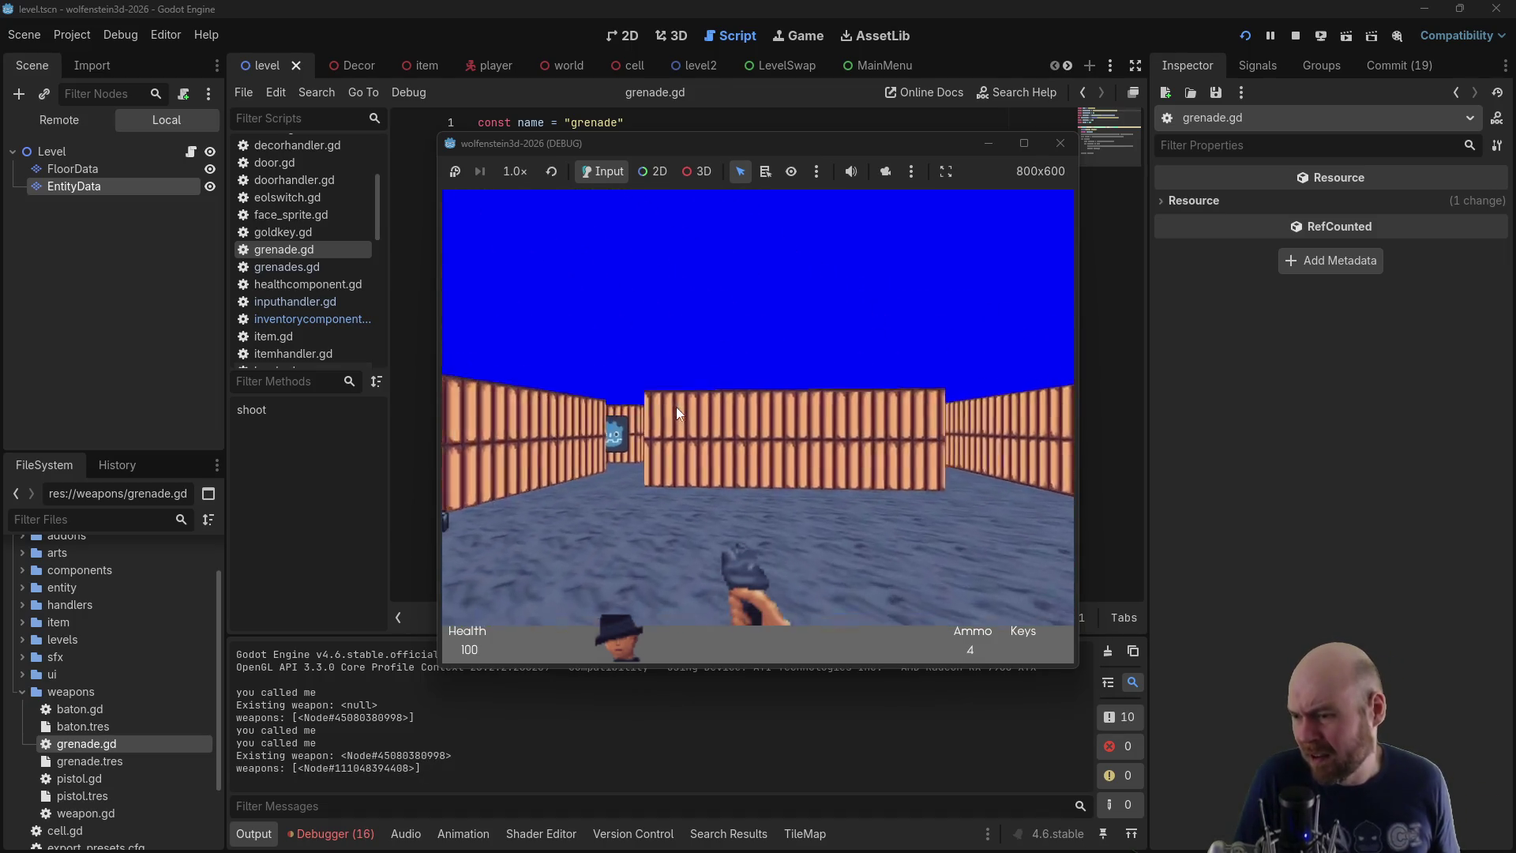
key(Up)
key(Left)
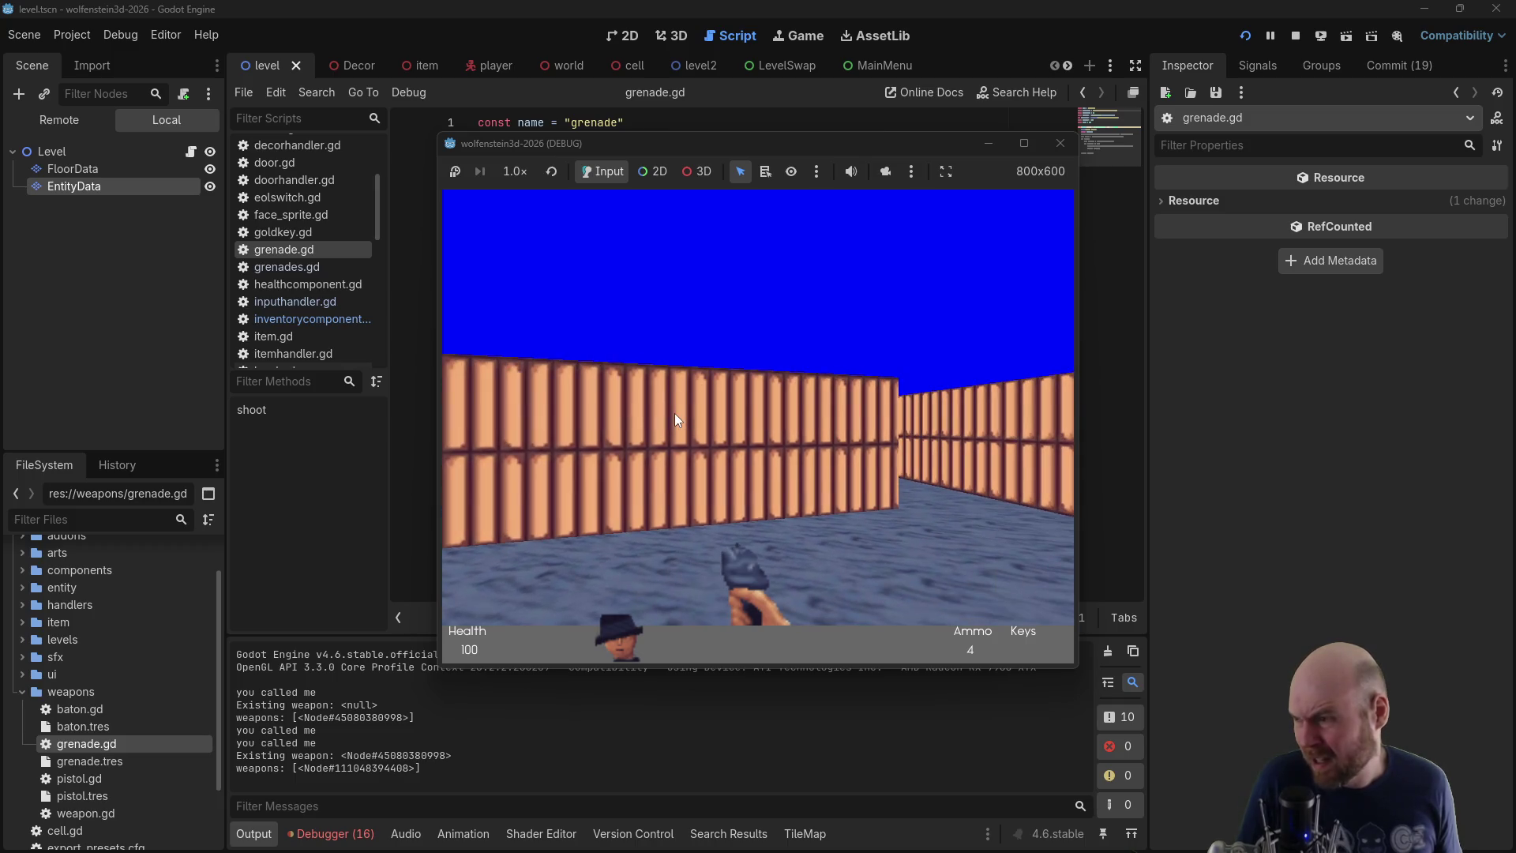
Fire the equipped grenade weapon four times to log "dummy shoot"
click(675, 414)
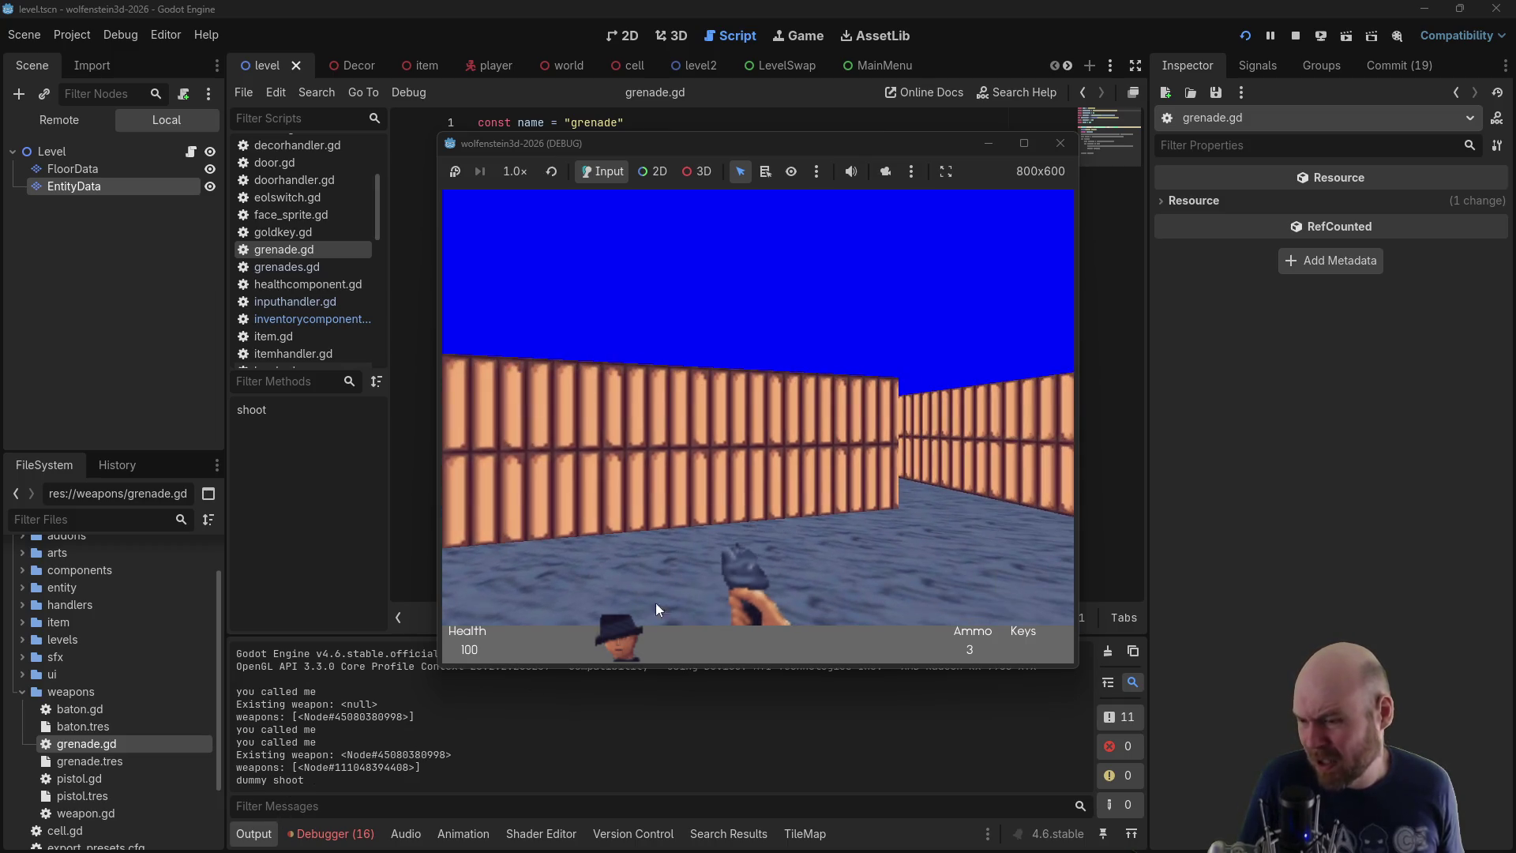
click(758, 475)
key(Right)
click(757, 476)
key(Left)
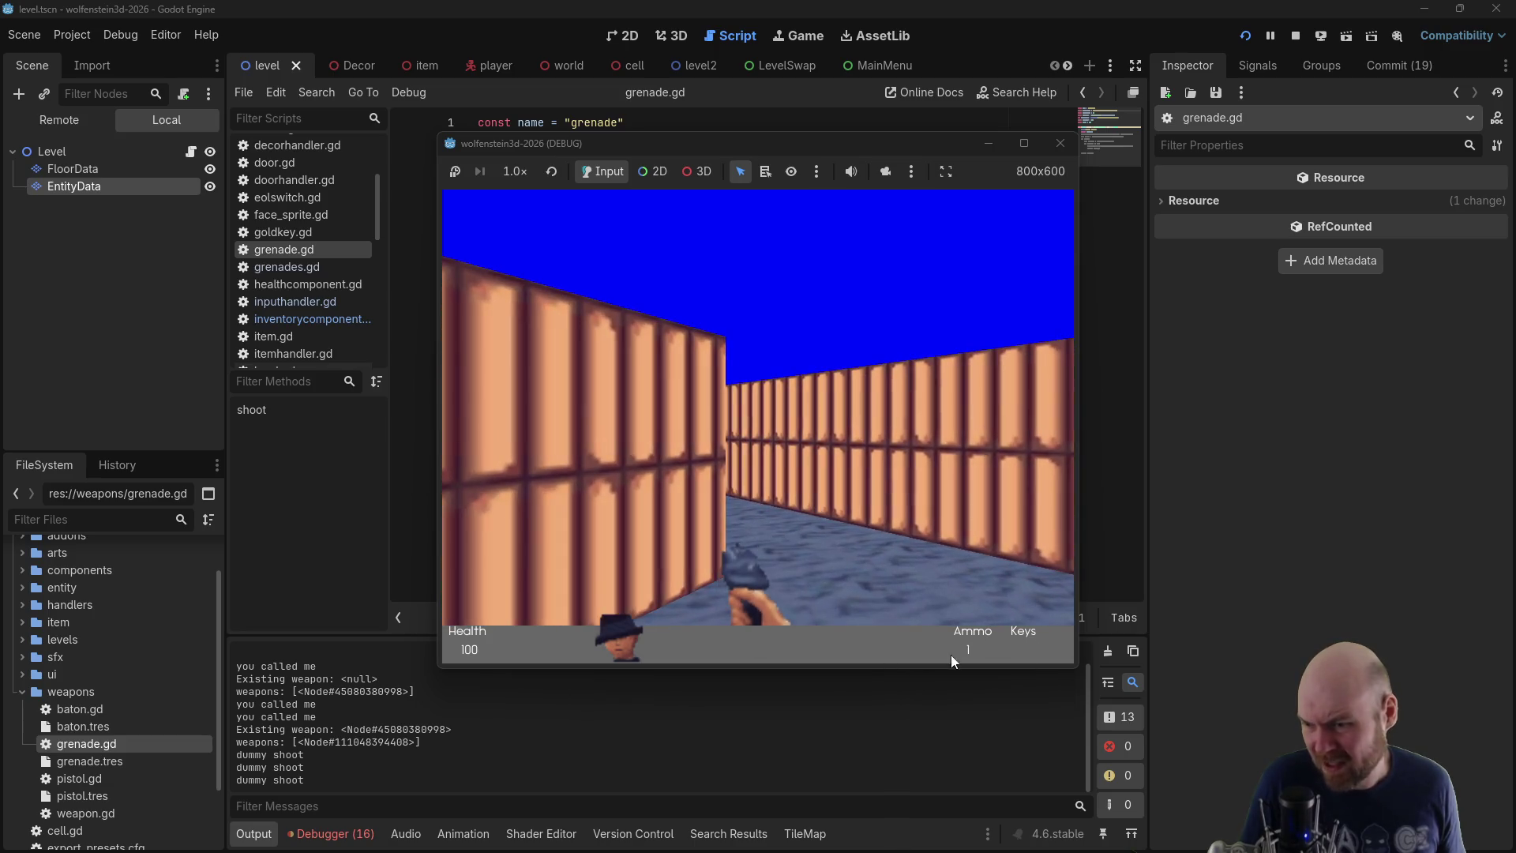
key(Right)
click(837, 476)
key(1)
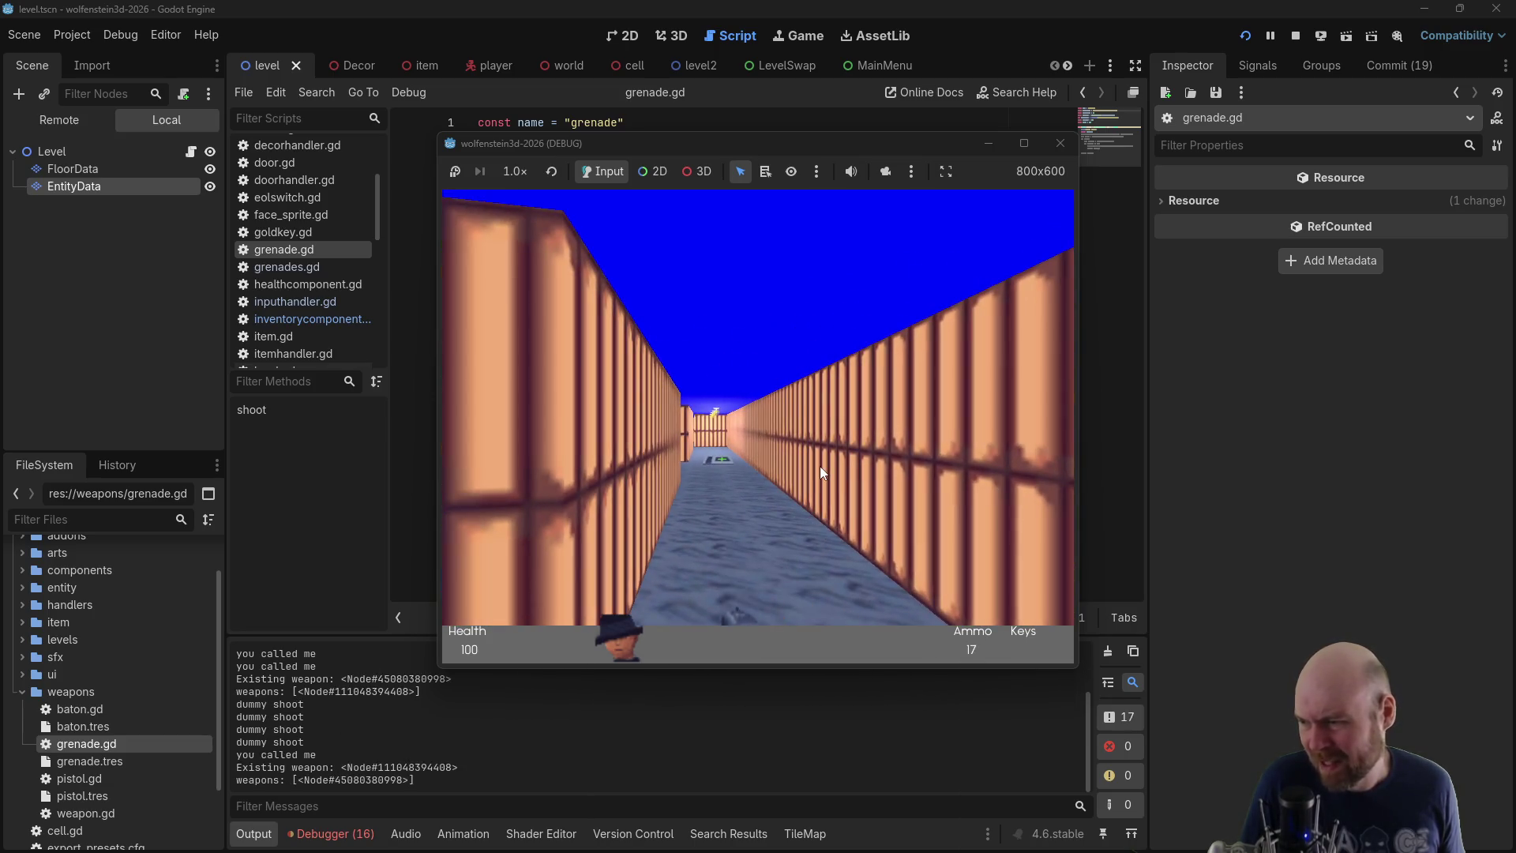
Walk the player down the corridor collecting ammo, then close the game window
key(Left)
key(Left)
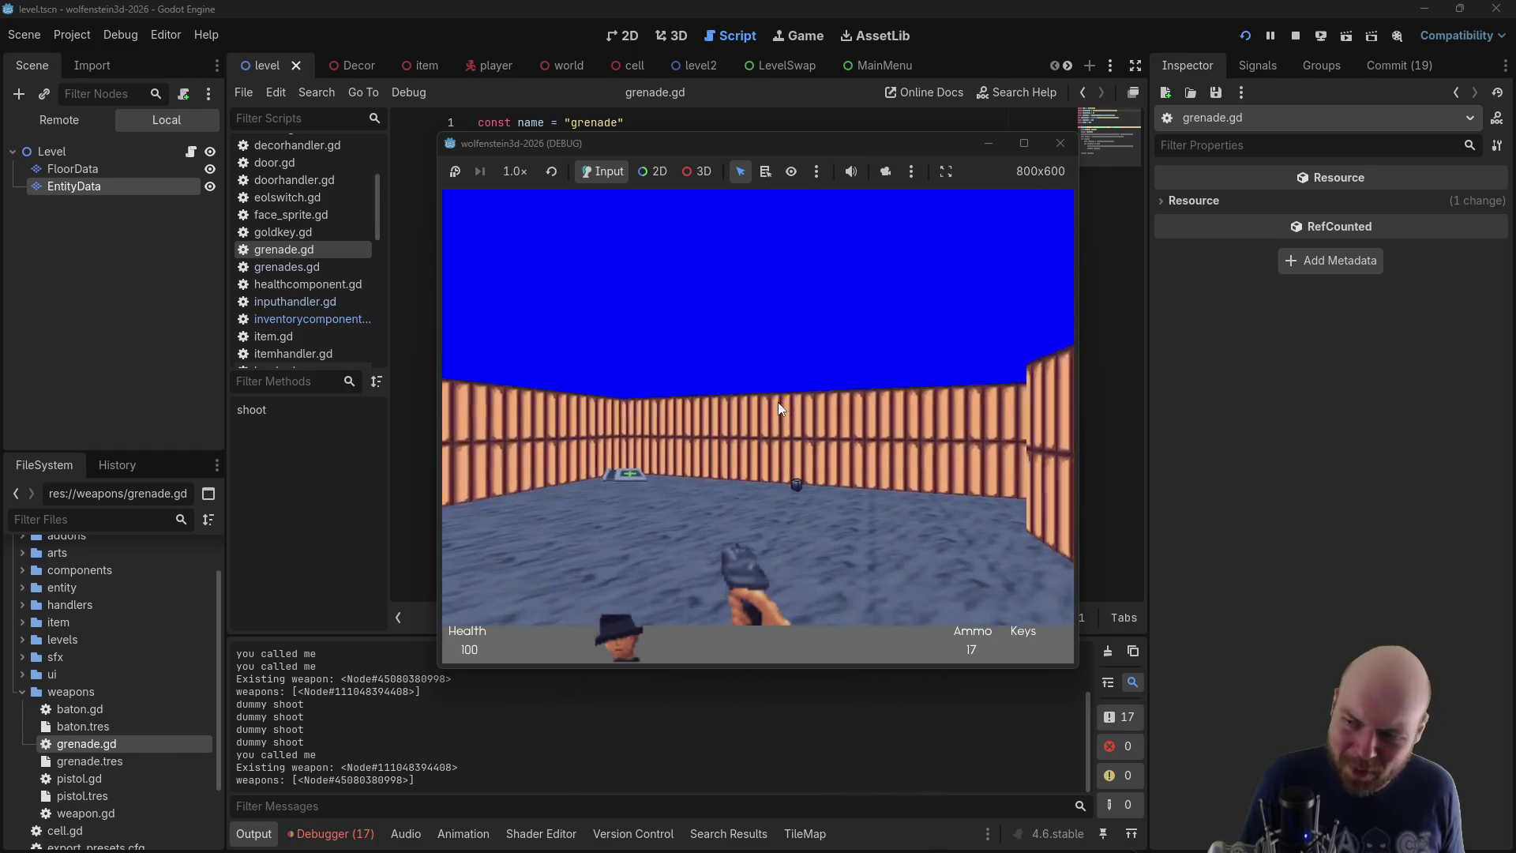
key(Up)
key(Left)
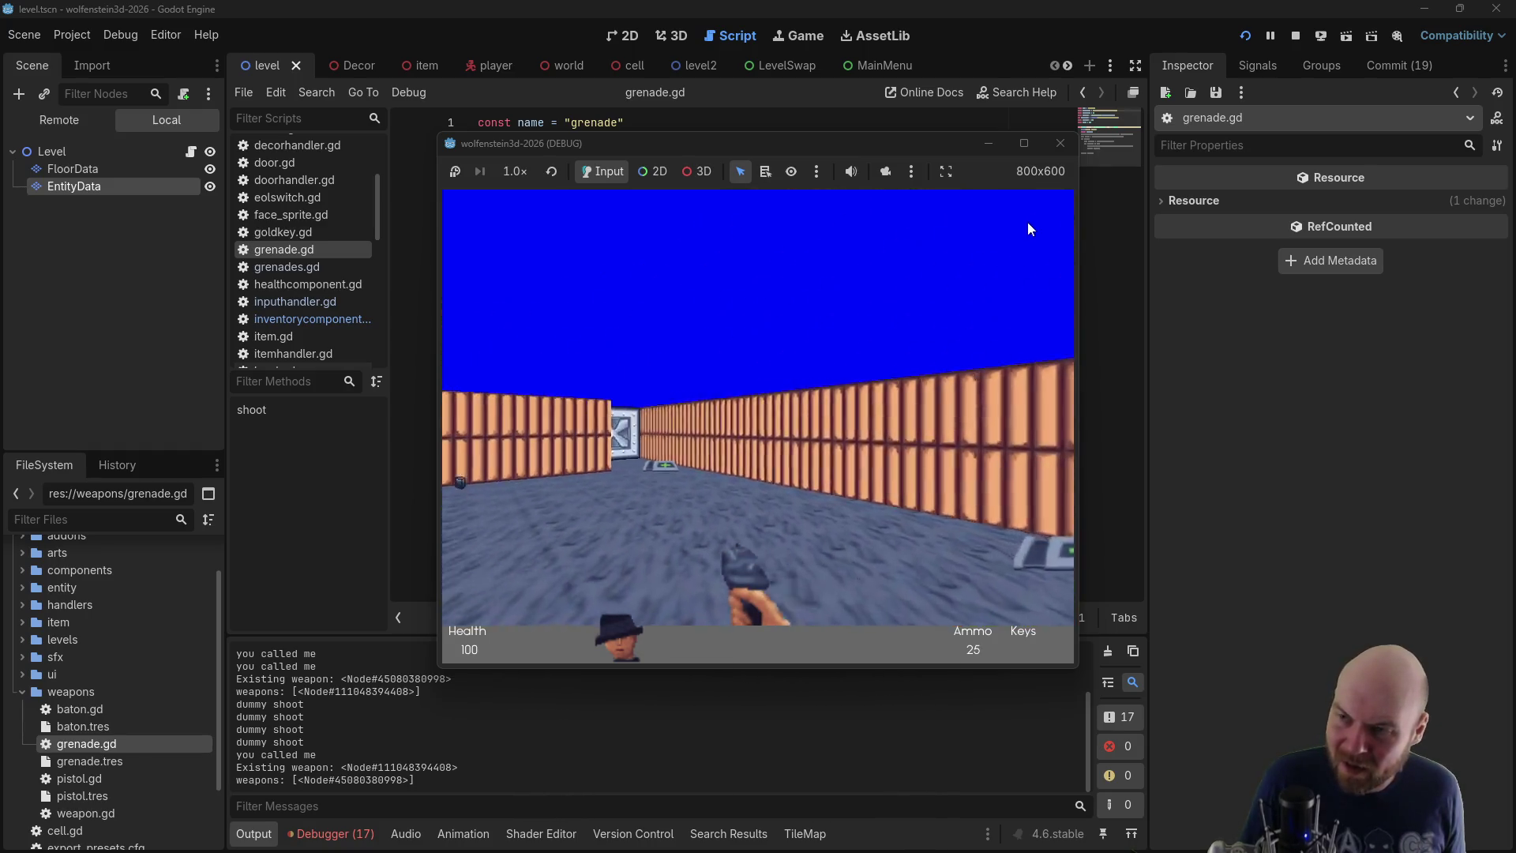
key(Up)
key(Right)
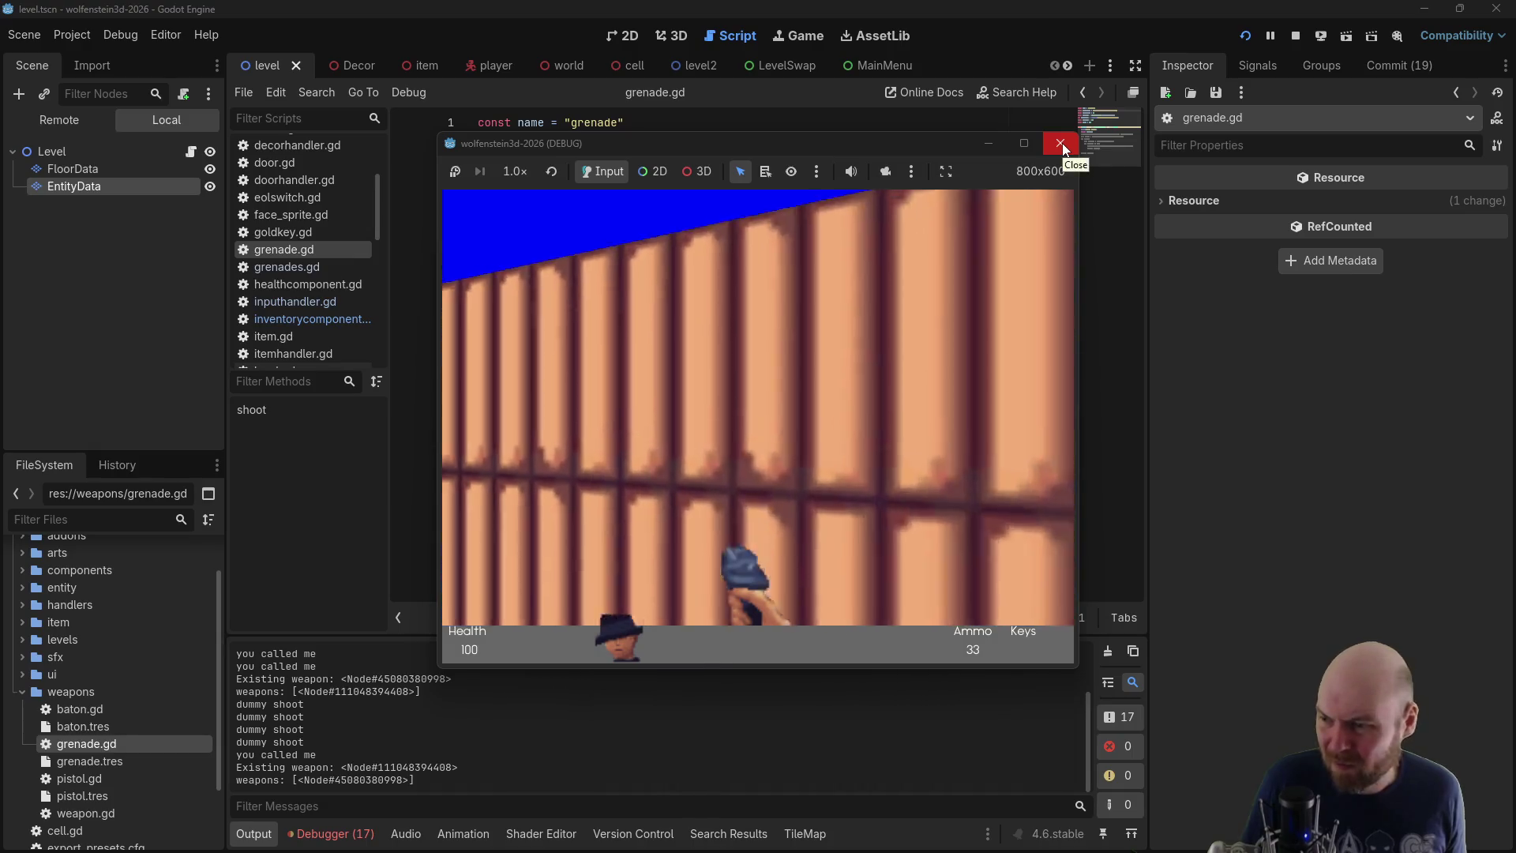
key(Left)
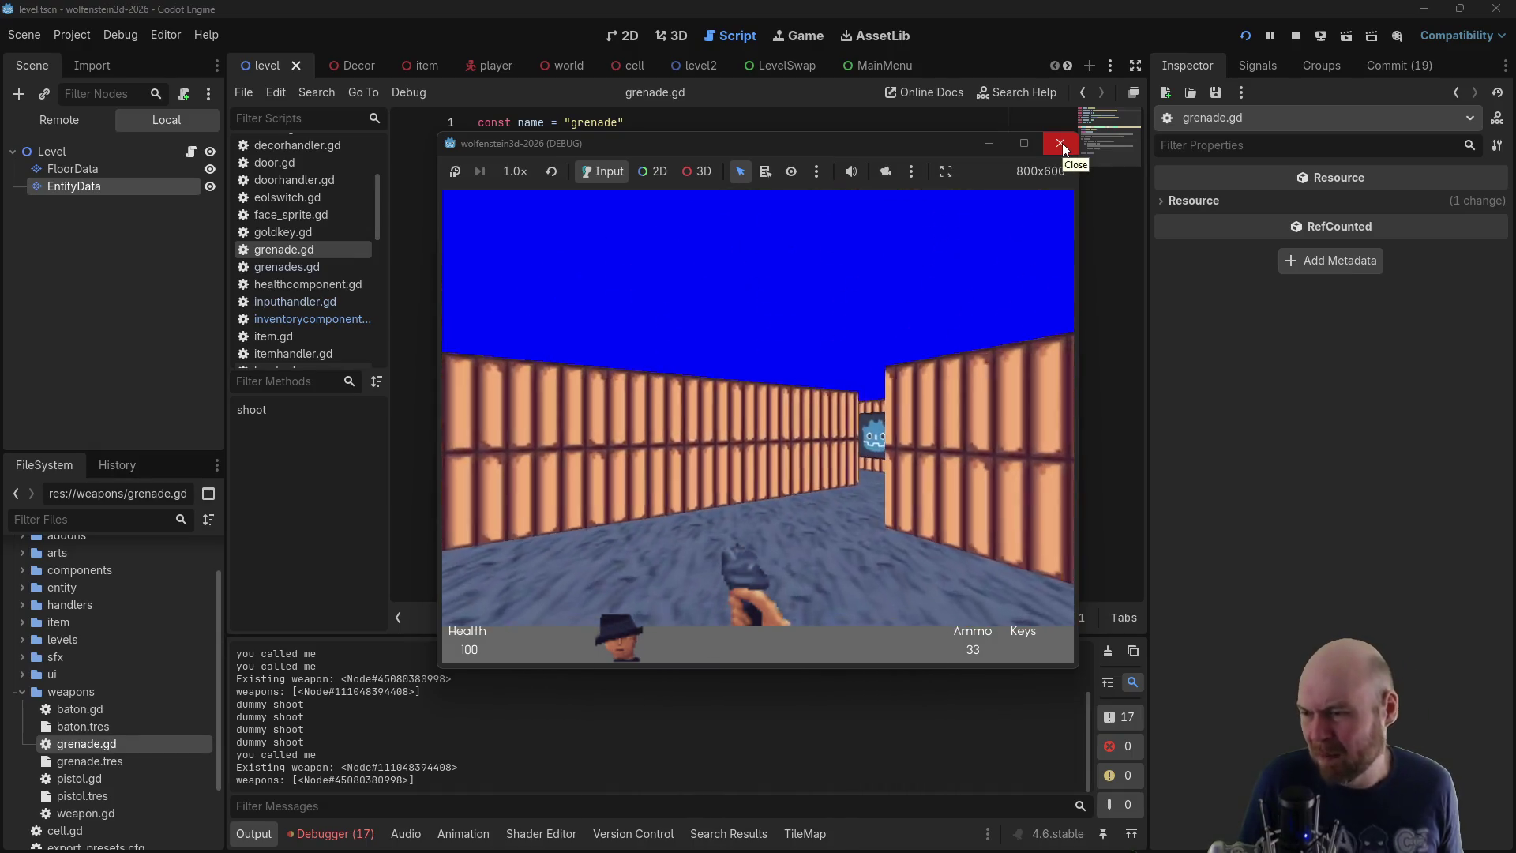
key(Right)
key(Up)
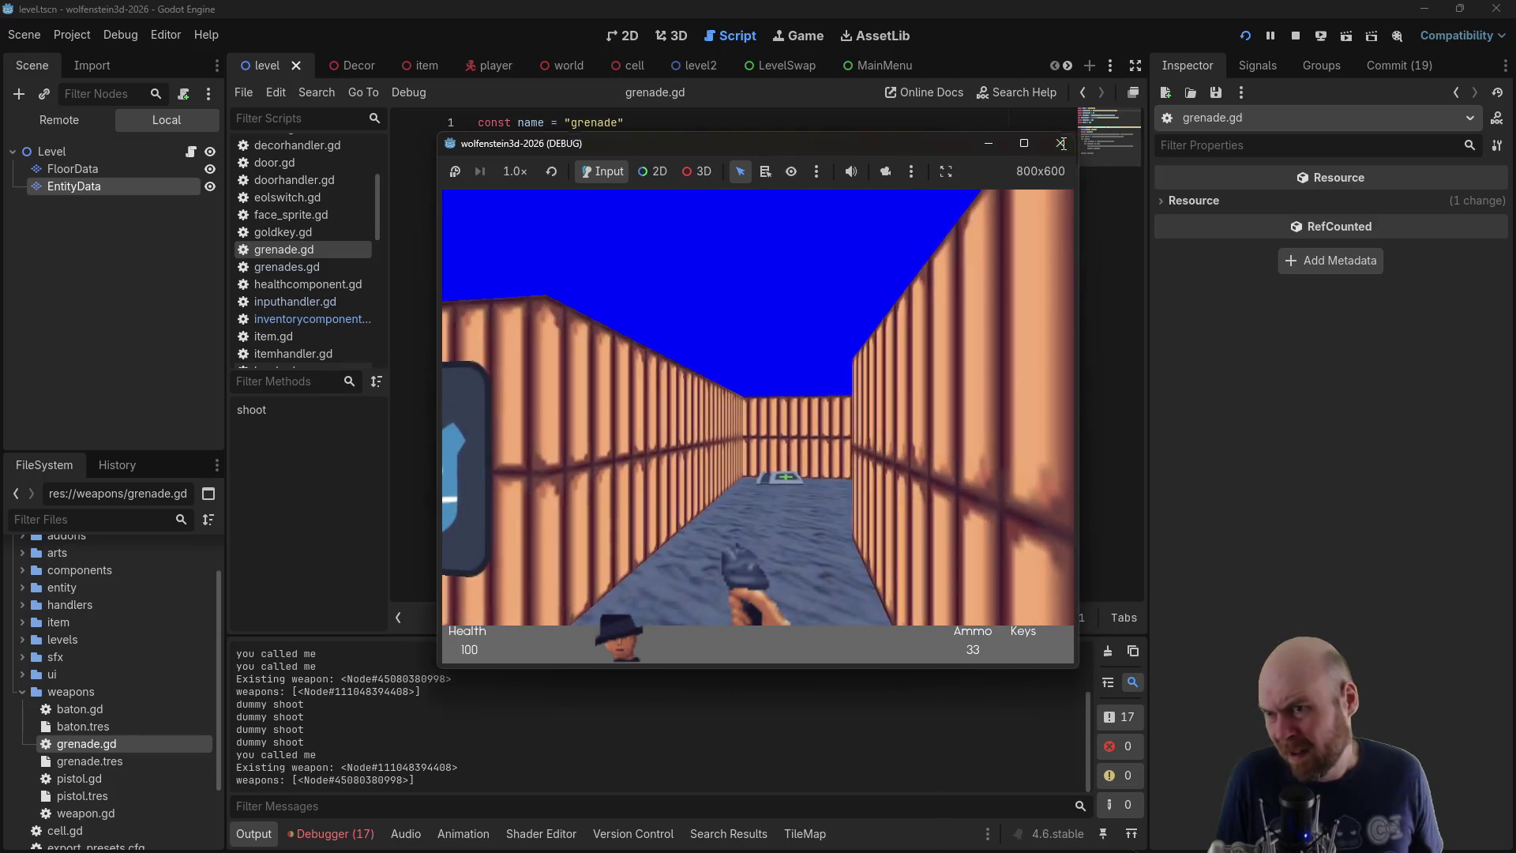
click(1061, 143)
click(857, 283)
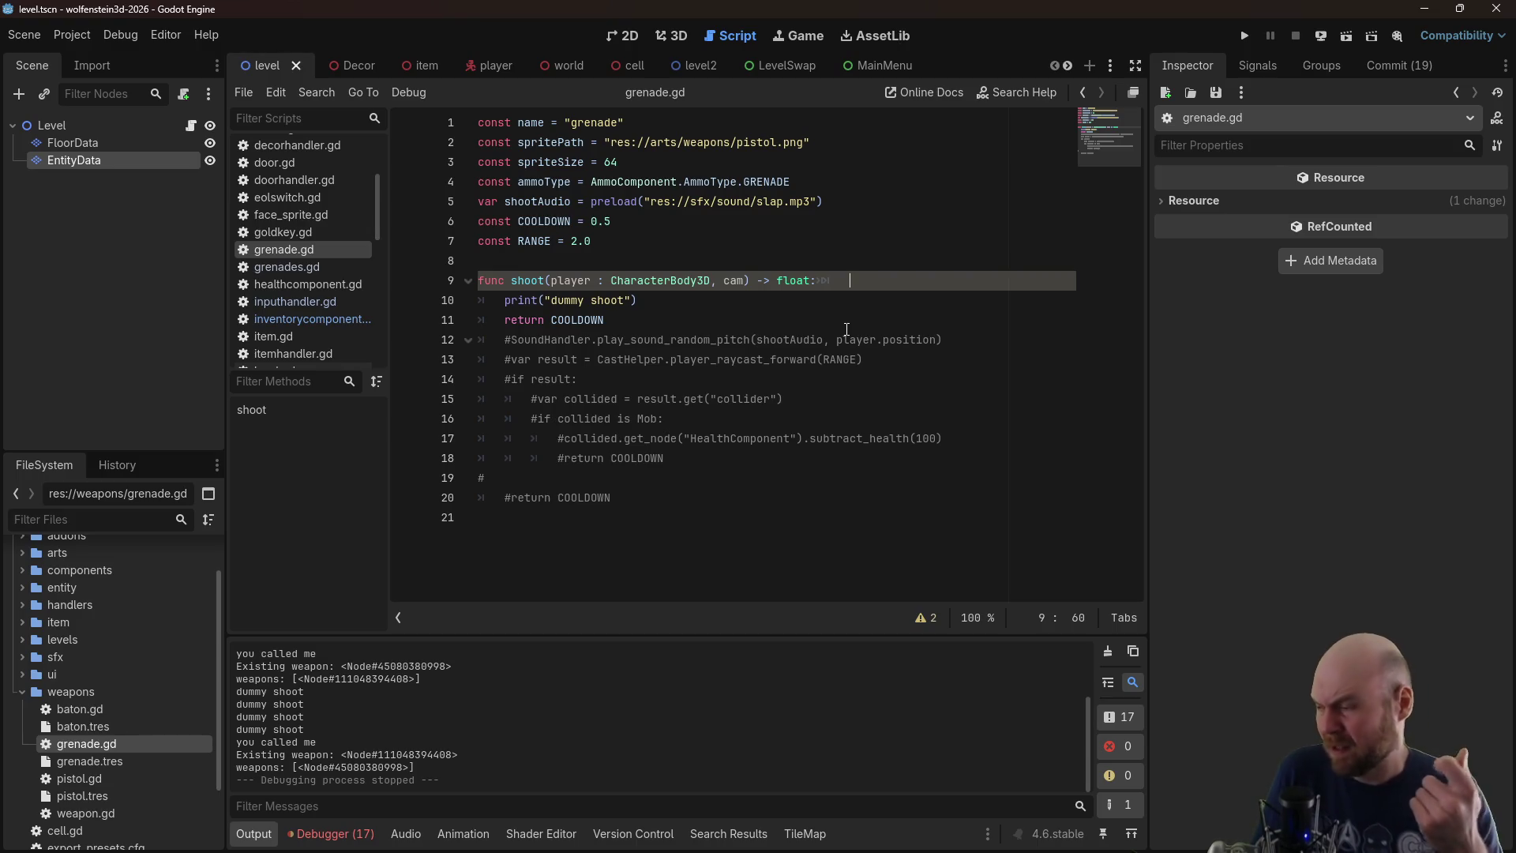
click(22, 692)
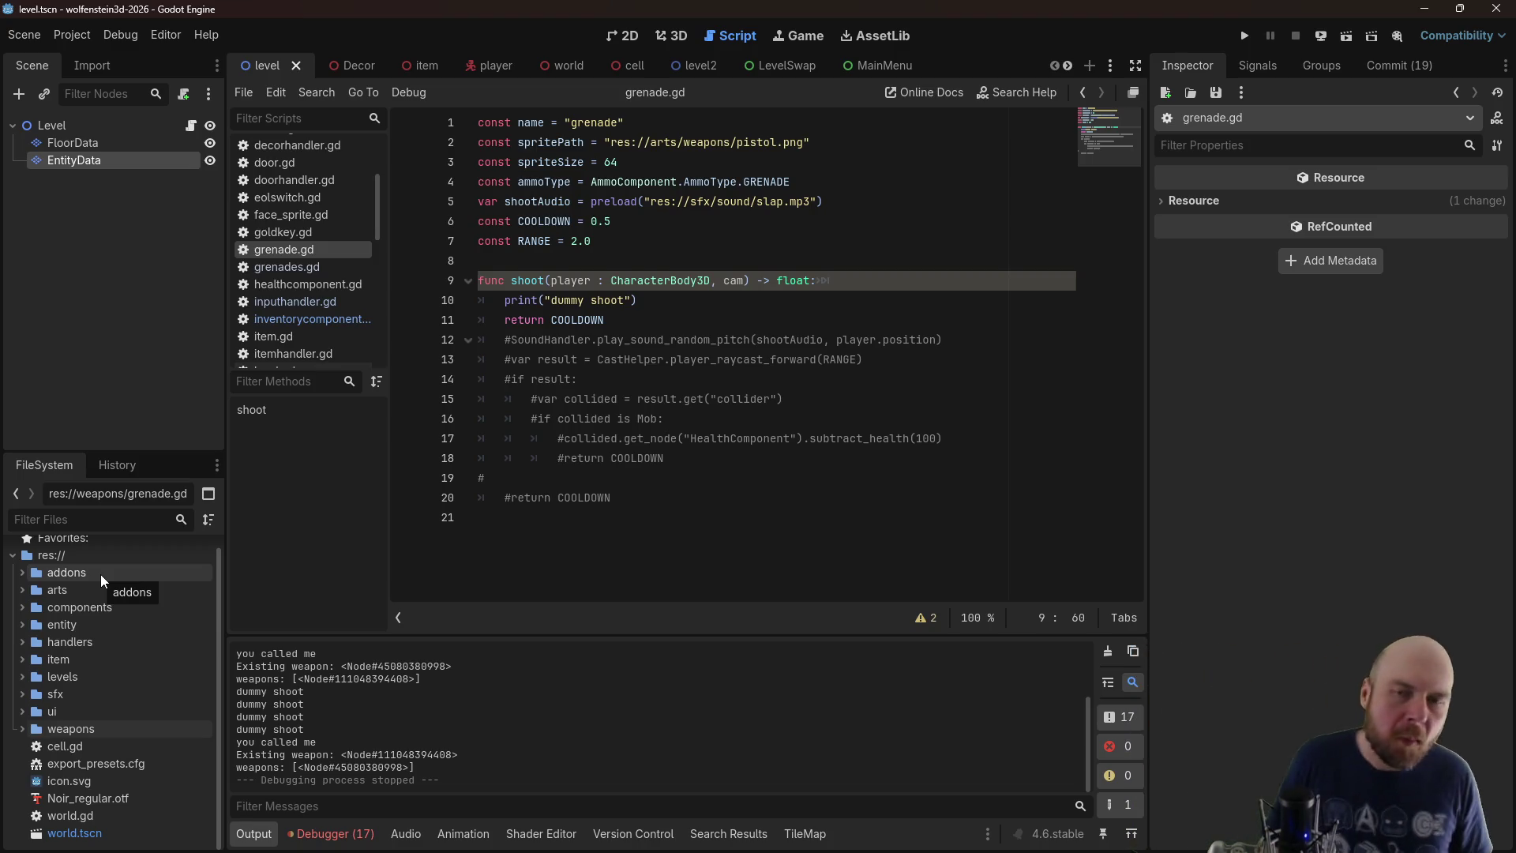
click(685, 395)
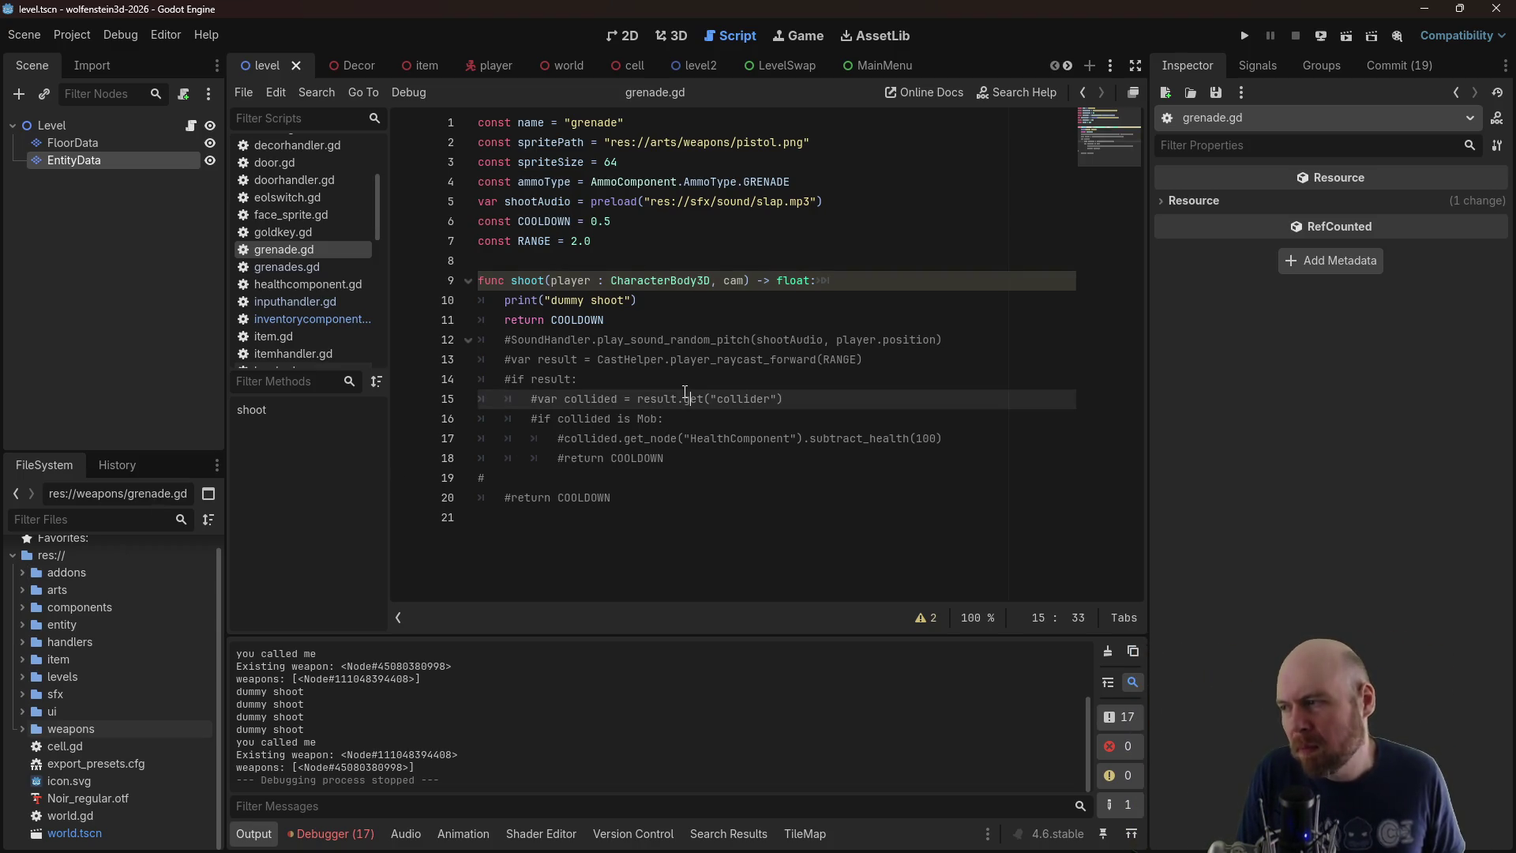
click(319, 267)
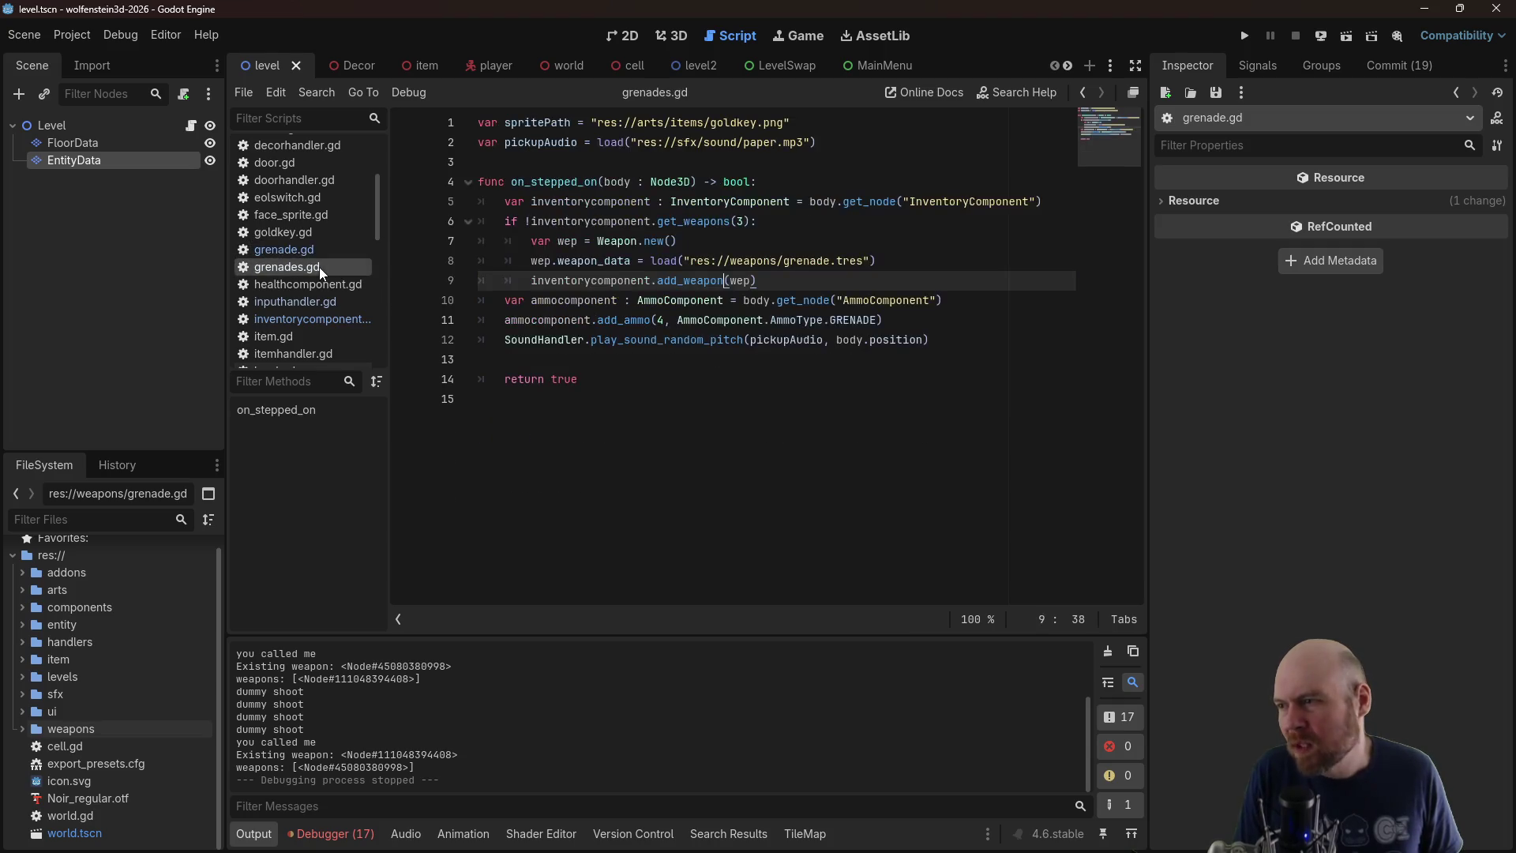
click(322, 253)
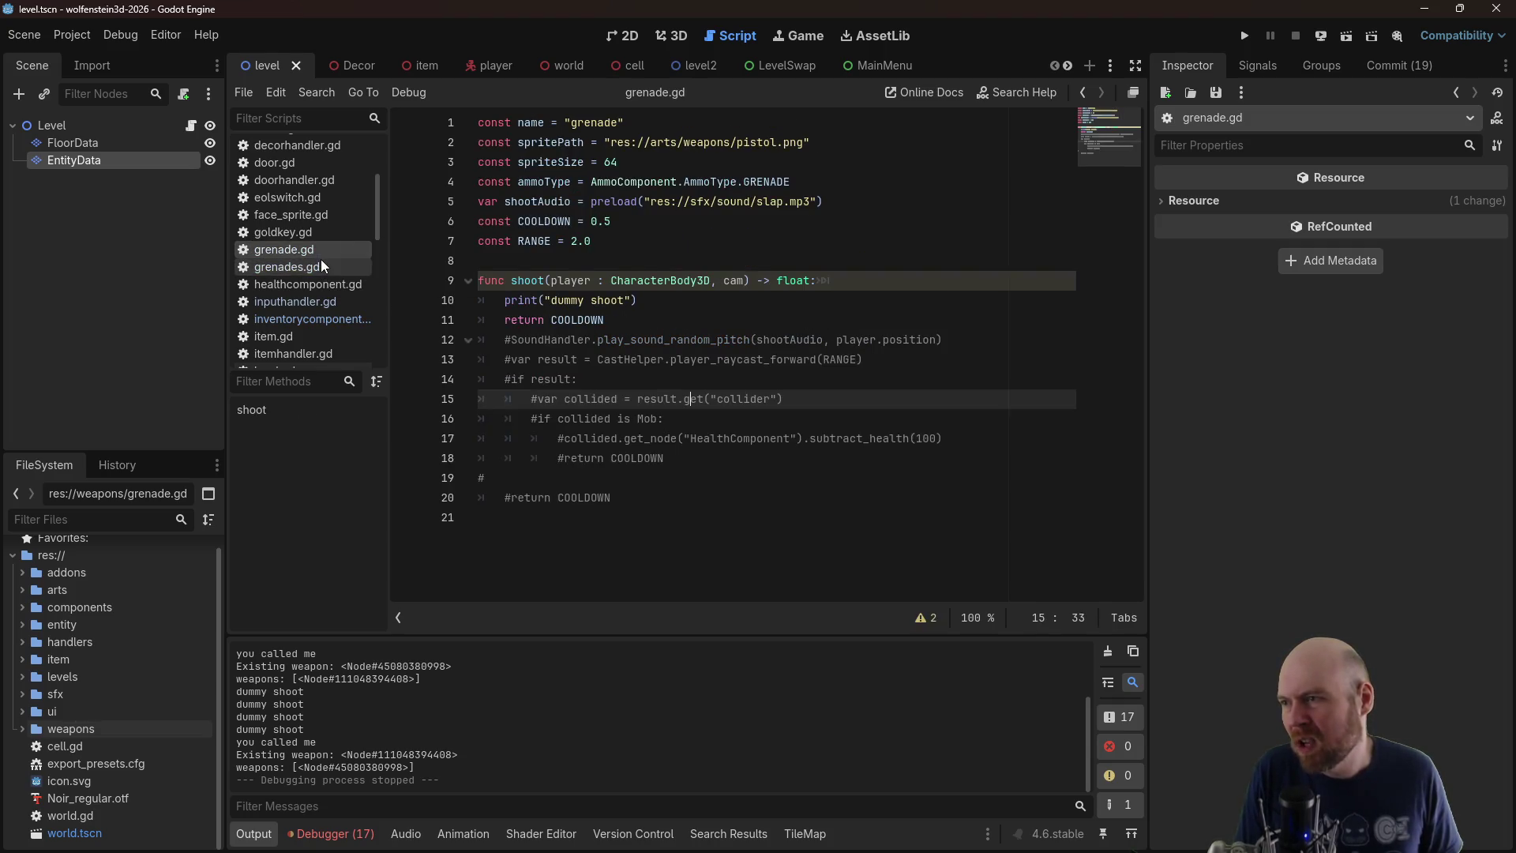
click(320, 259)
click(321, 248)
click(316, 264)
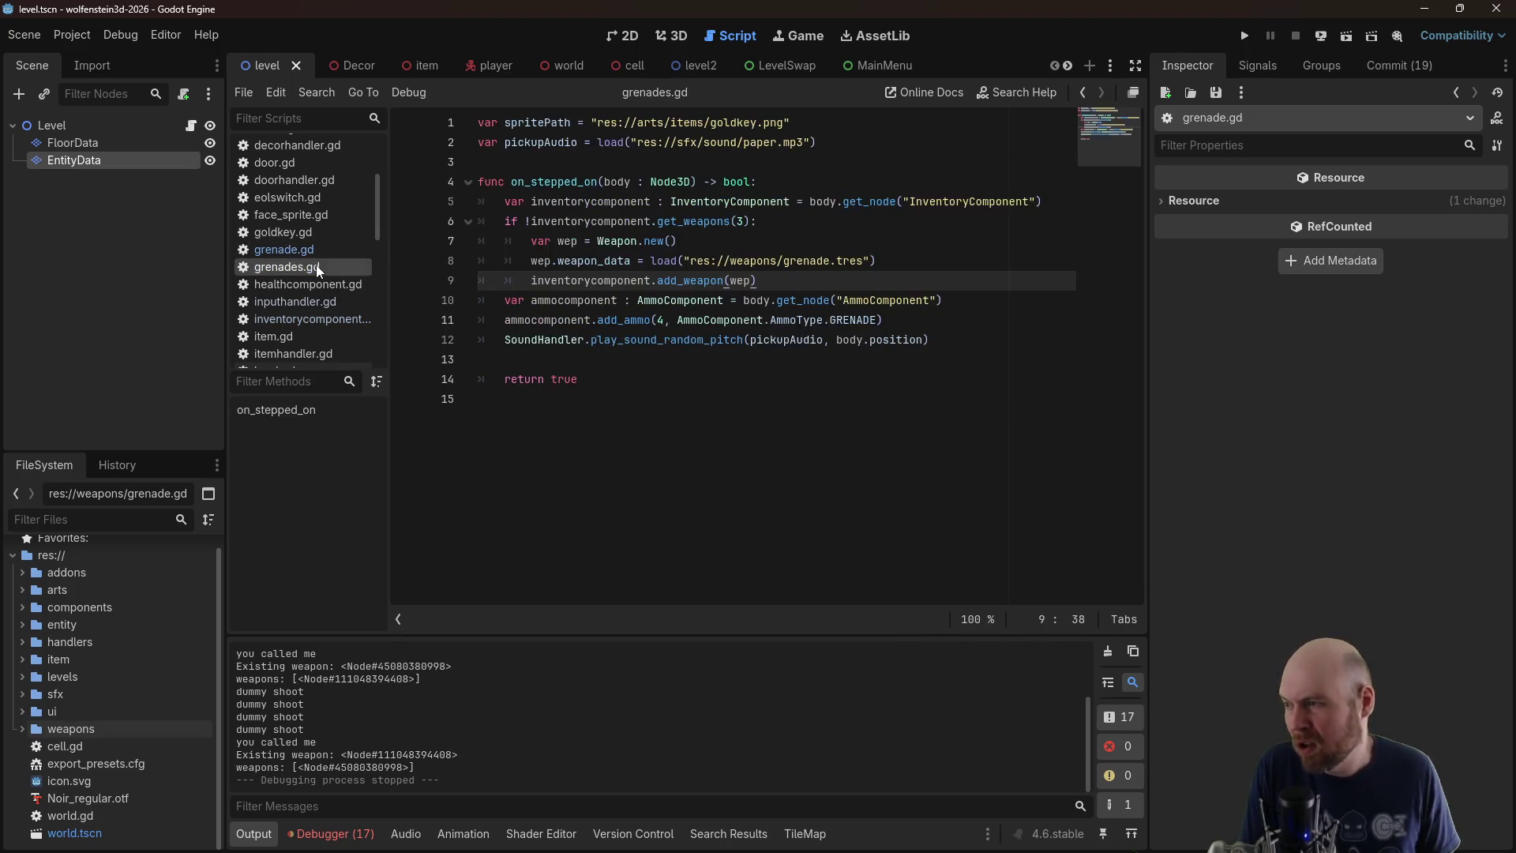
click(313, 253)
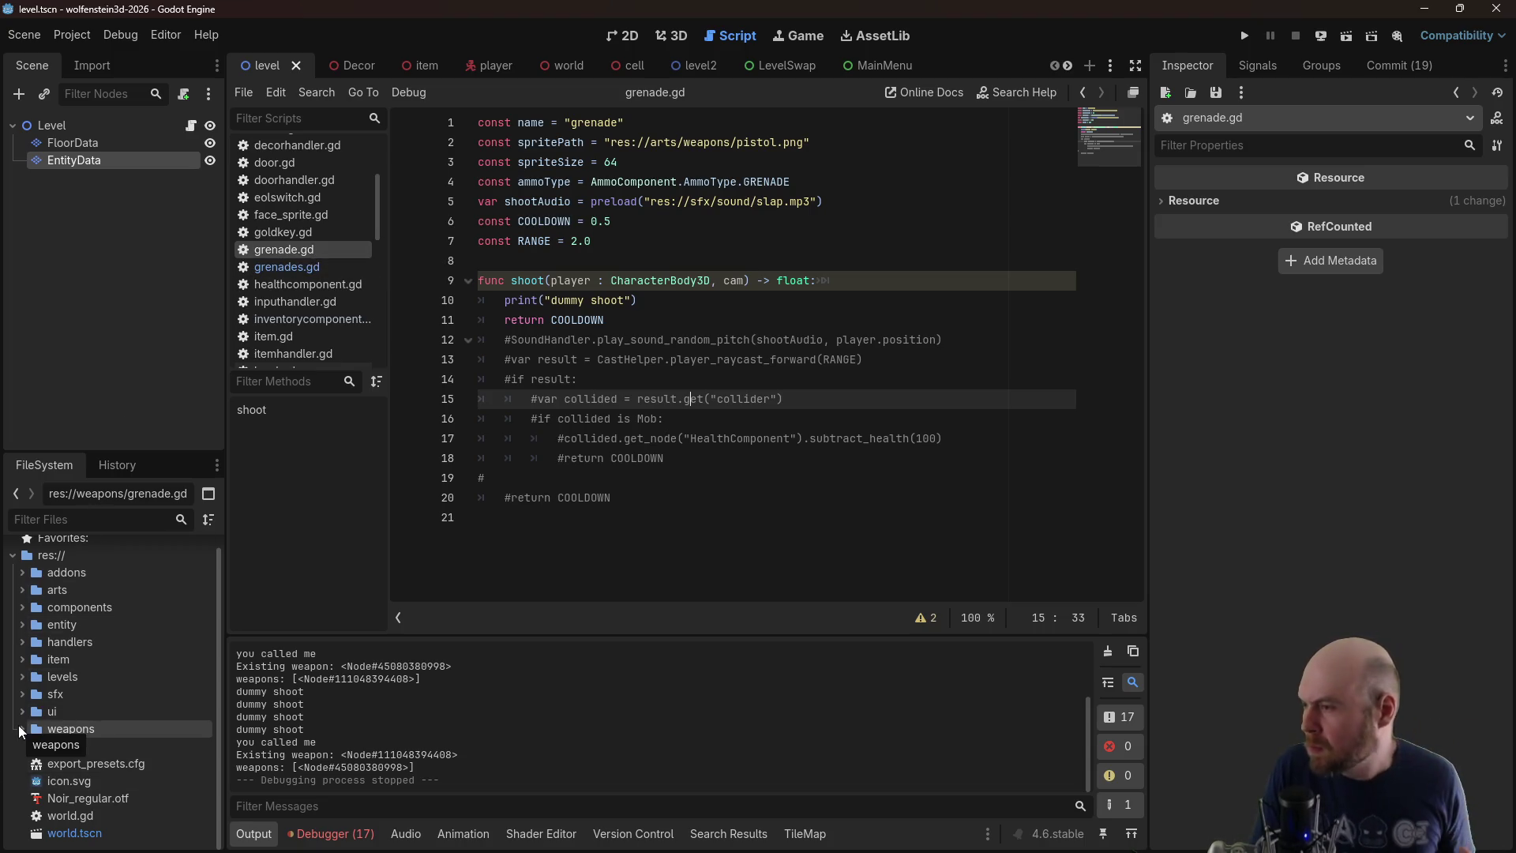
click(20, 662)
click(20, 661)
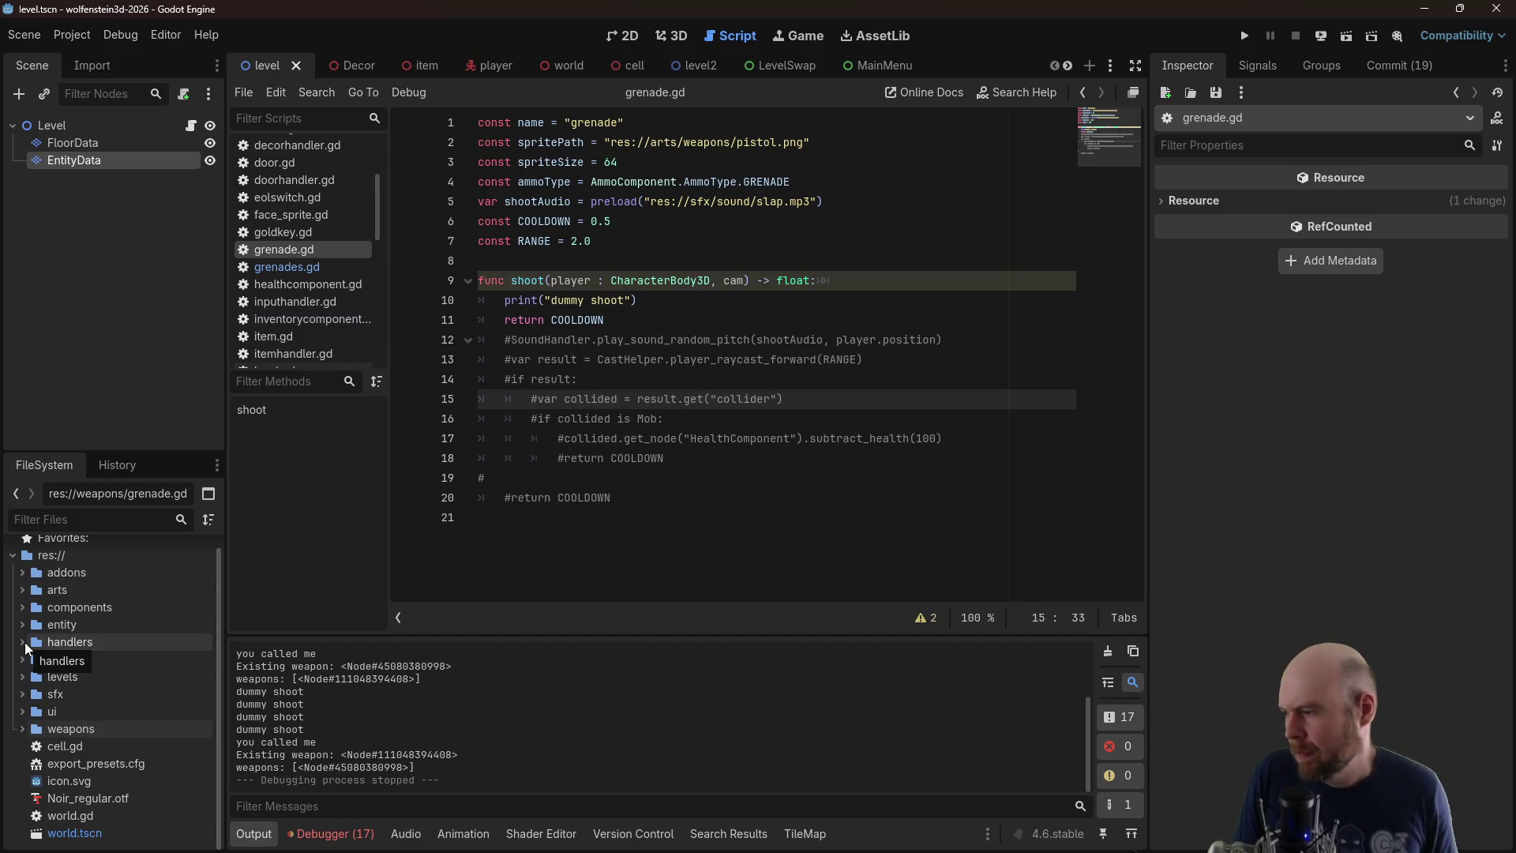
Create a new script grenadehandler.gd in the handlers folder
click(25, 642)
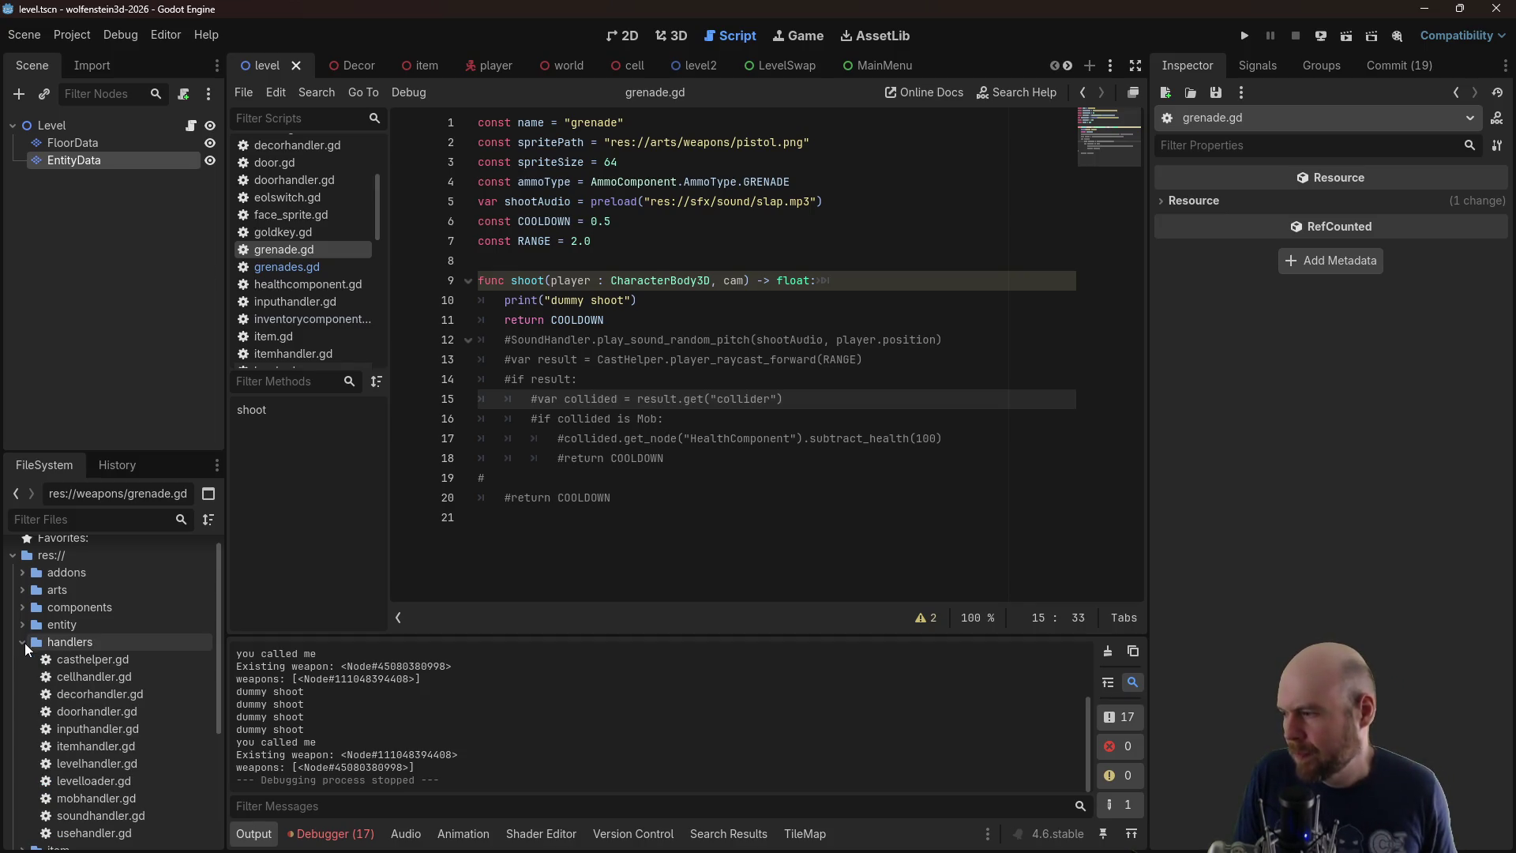
right_click(87, 638)
mouse_move(159, 580)
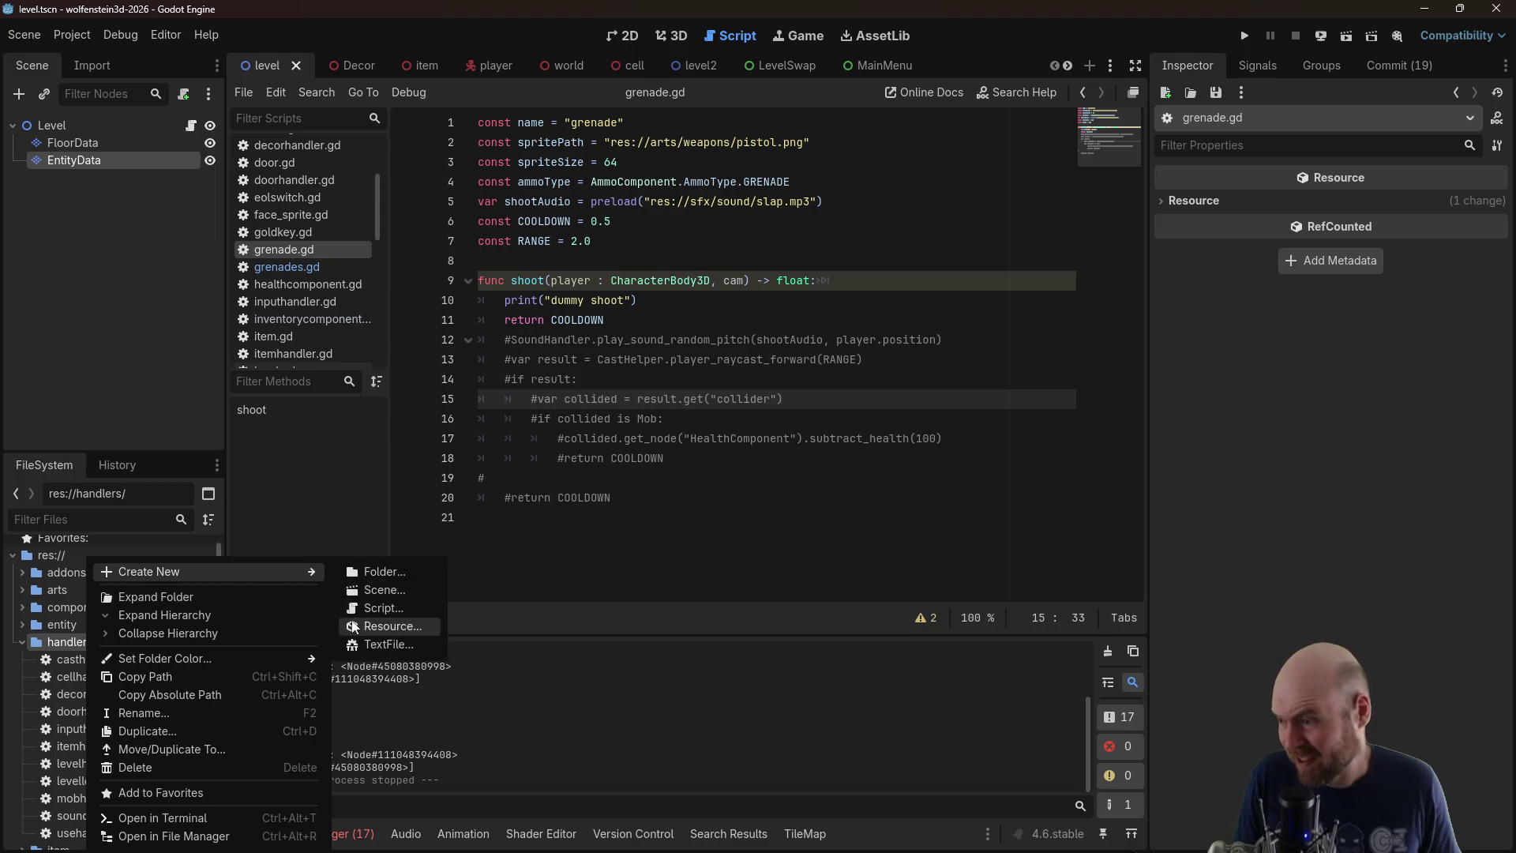
click(383, 608)
text(grenadehandler.gd)
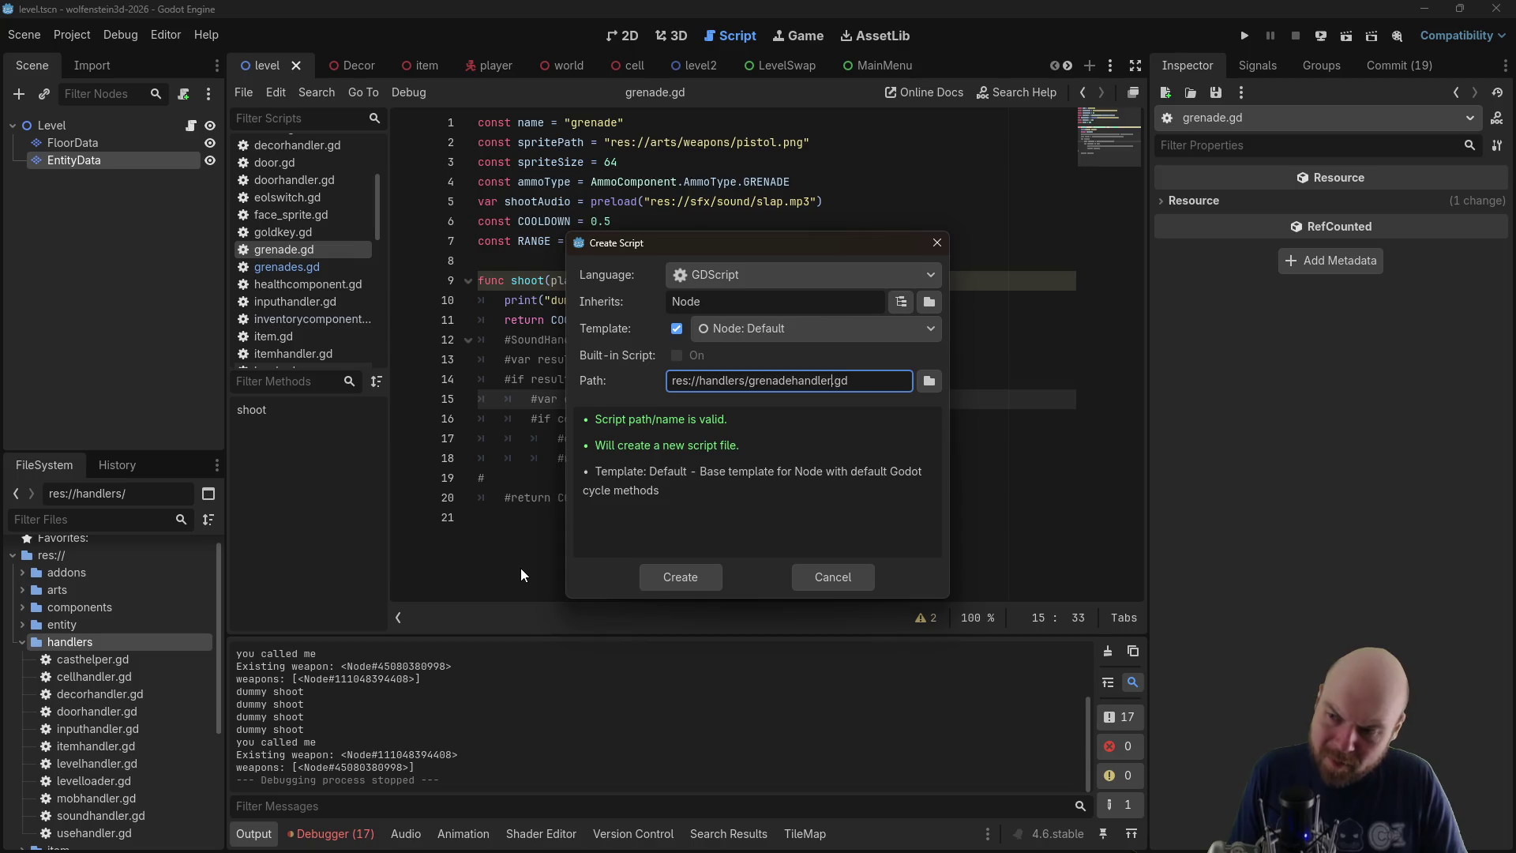
key(Return)
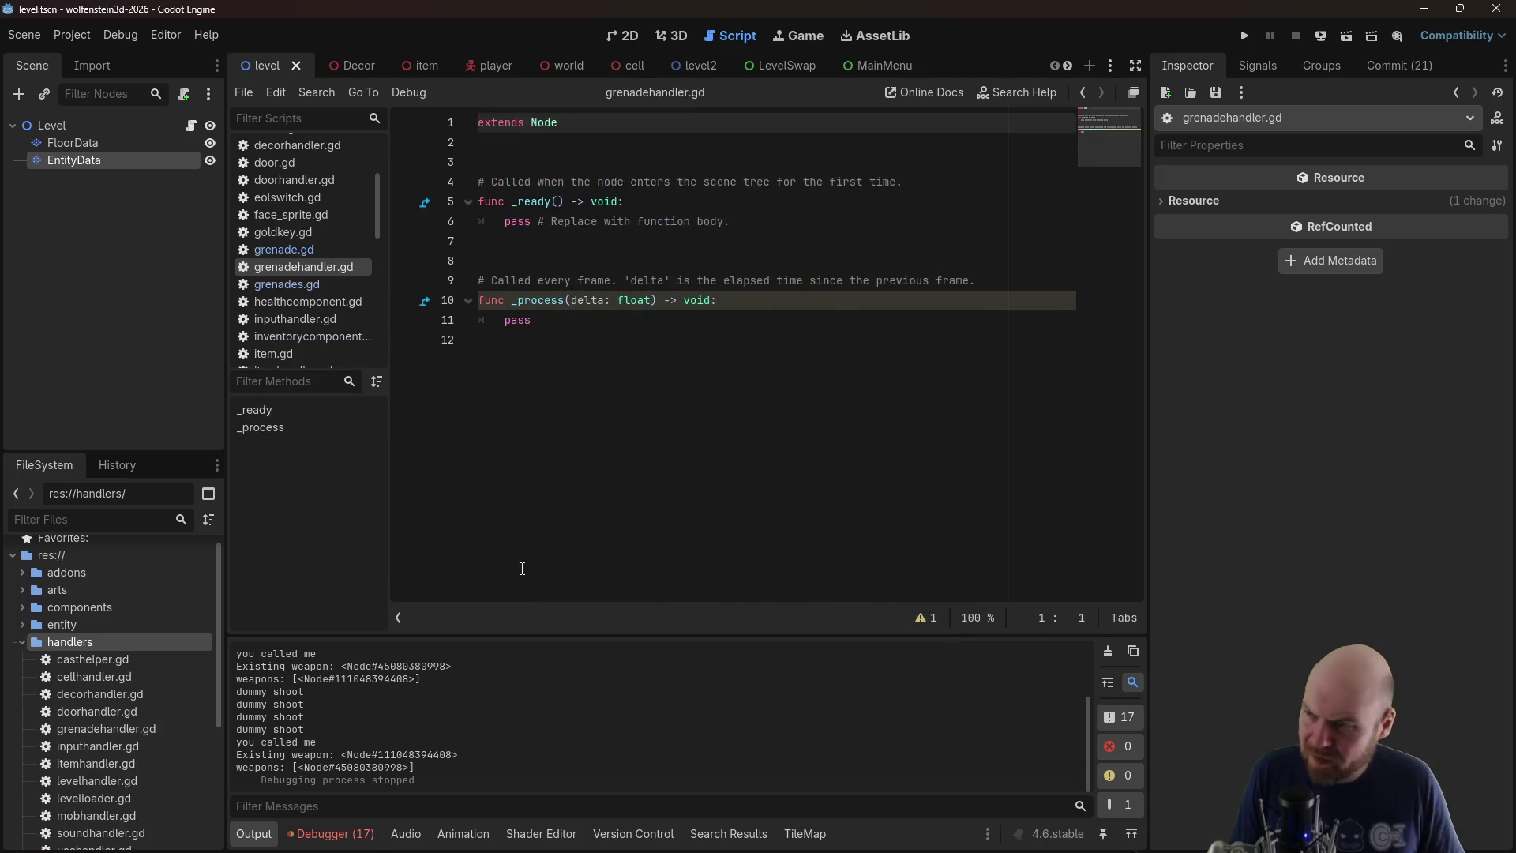
Pick grenadehandler.gd as a GrenadeHandler autoload, then clear the name and close Project Settings without adding it
click(64, 40)
click(229, 60)
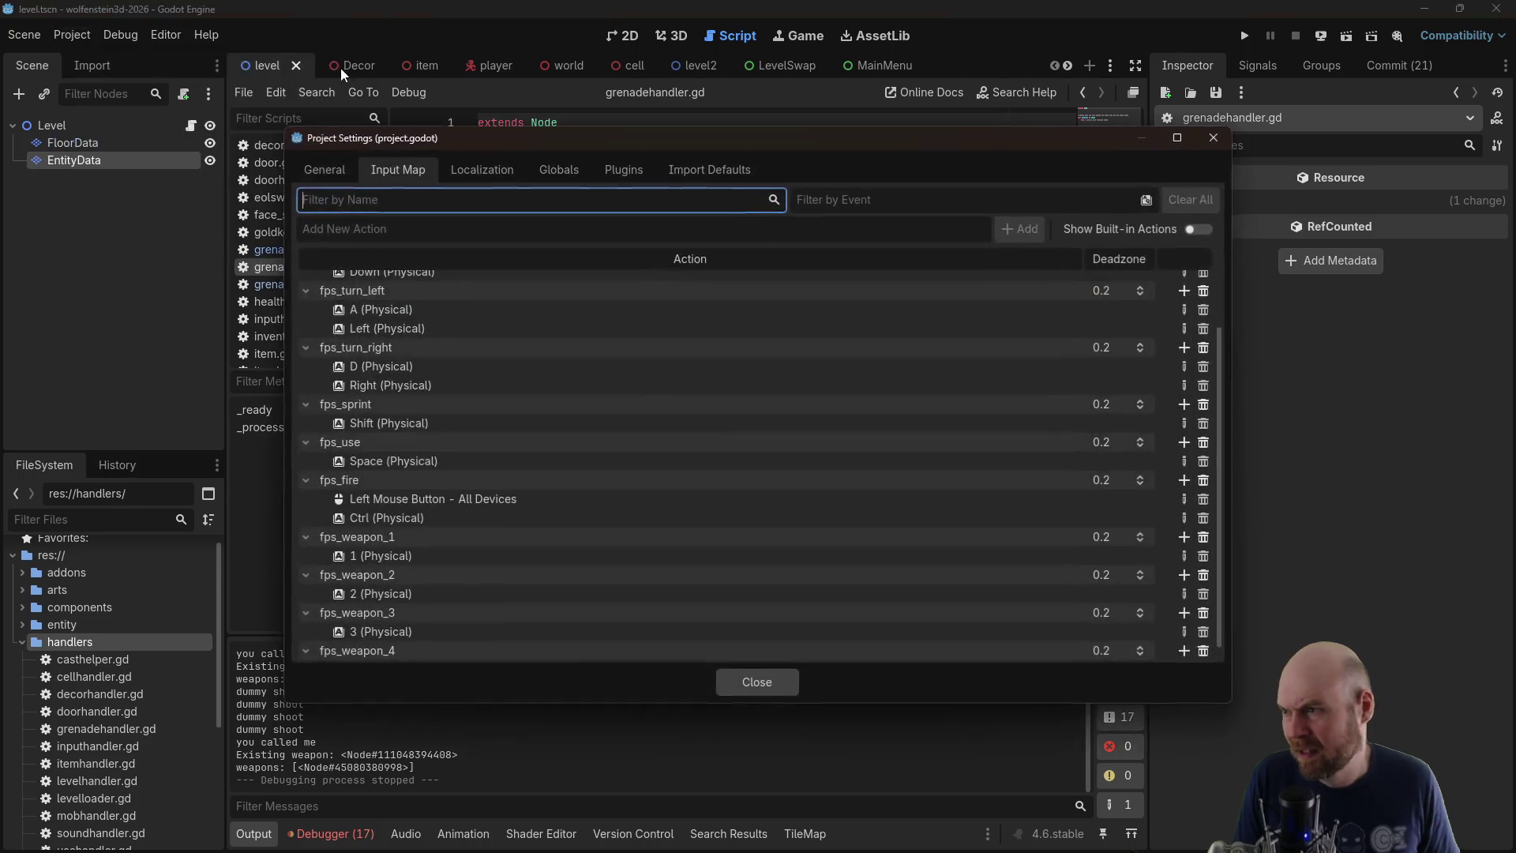
click(560, 175)
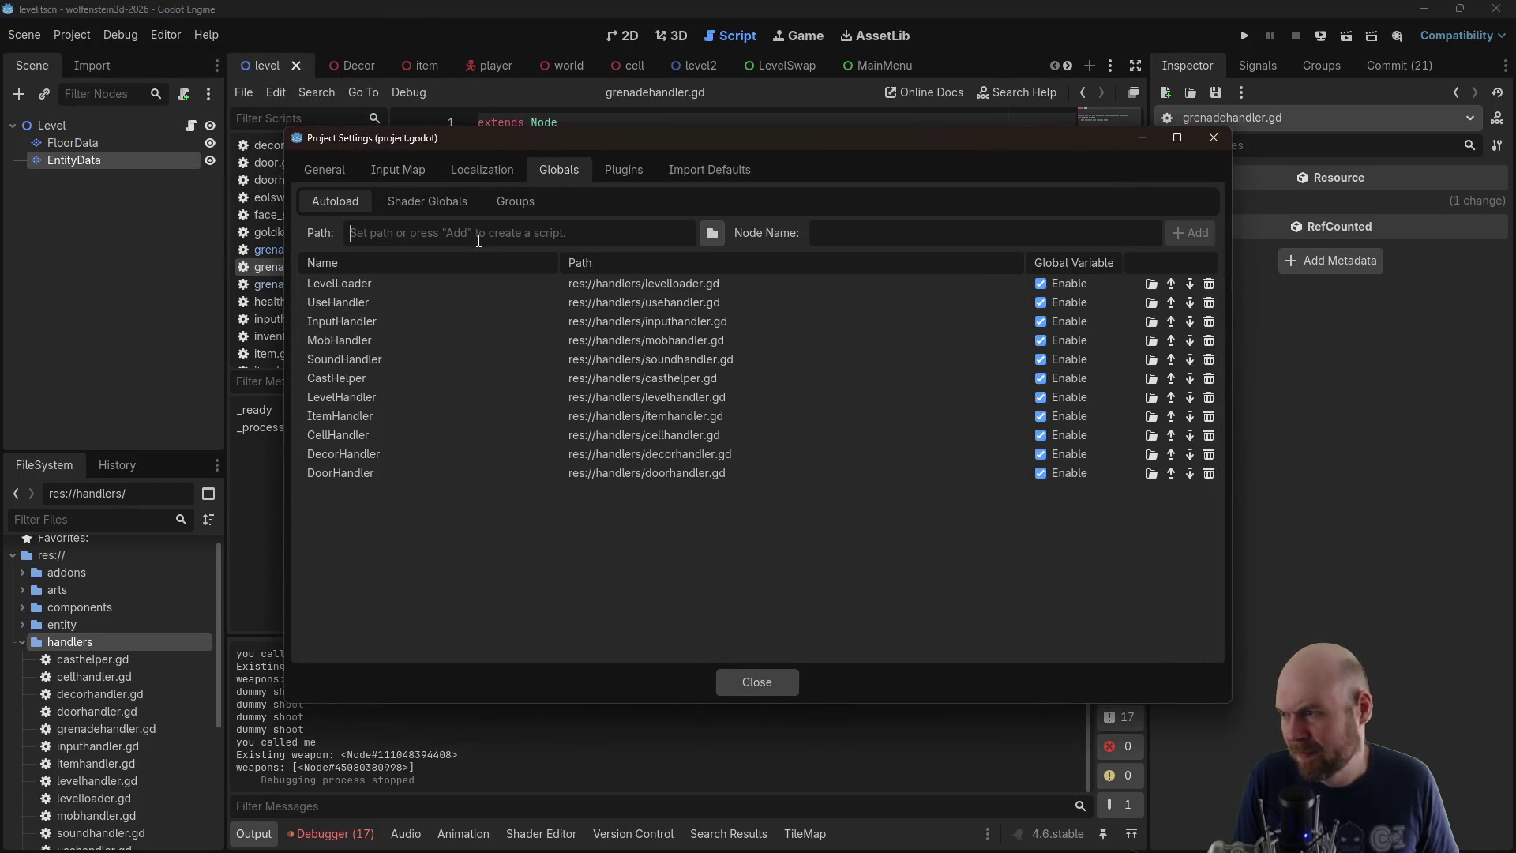
click(711, 231)
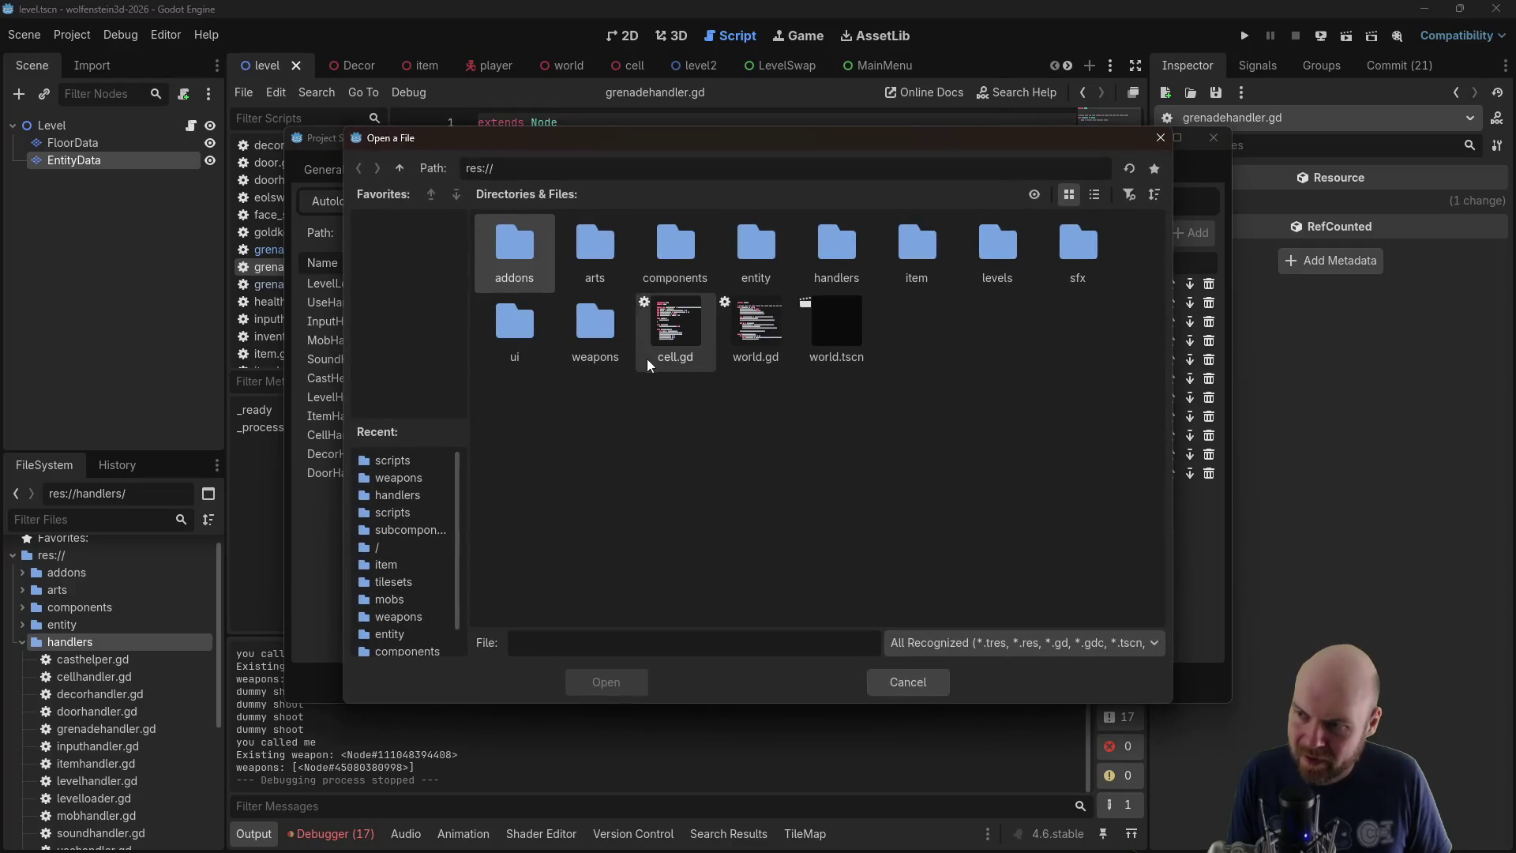
double_click(837, 262)
double_click(851, 243)
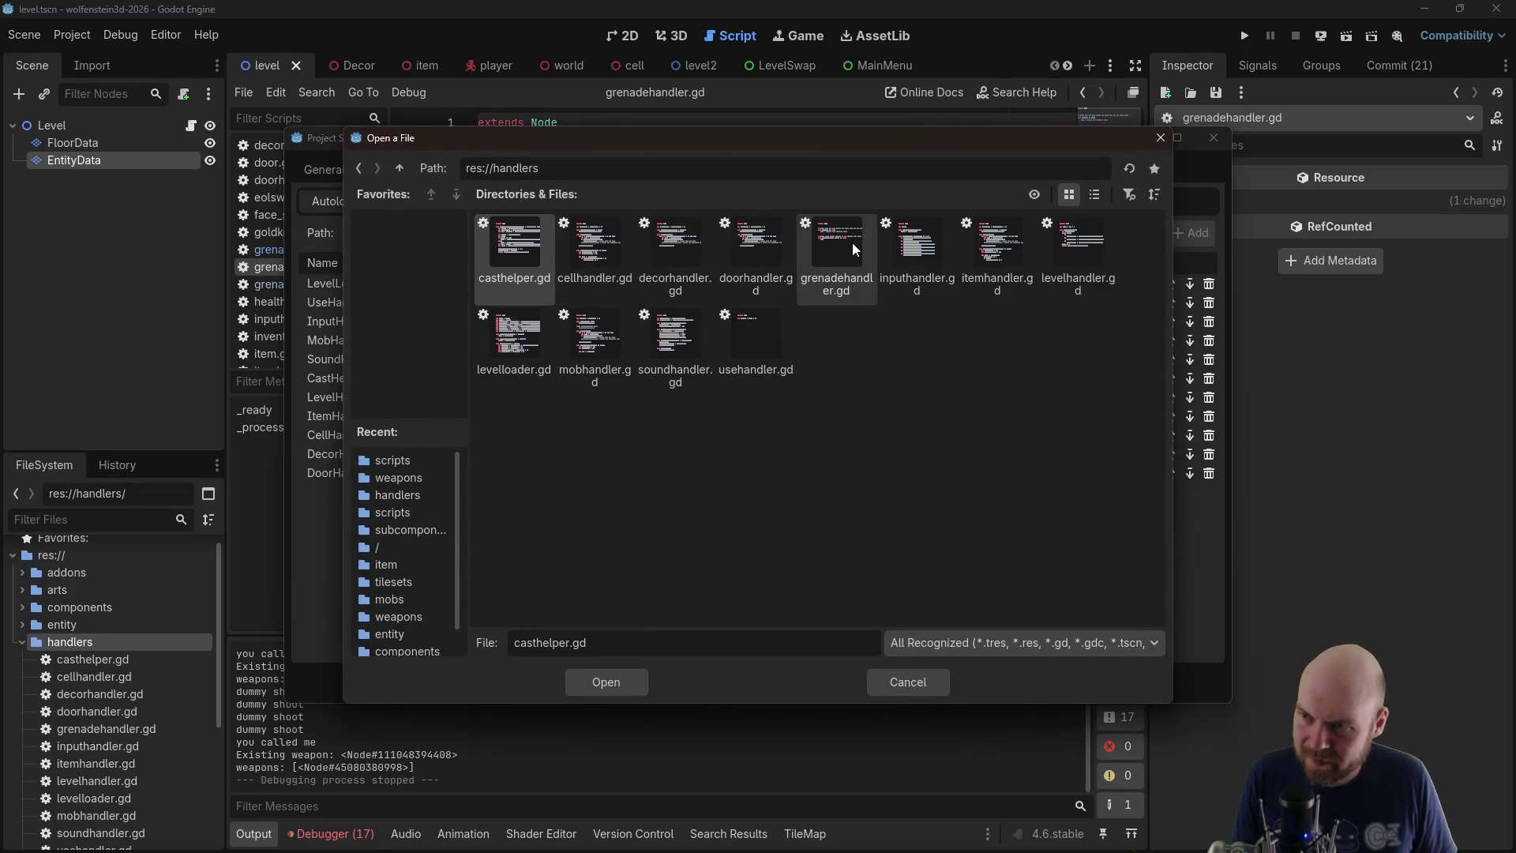
double_click(923, 233)
text(GrenadeHandl)
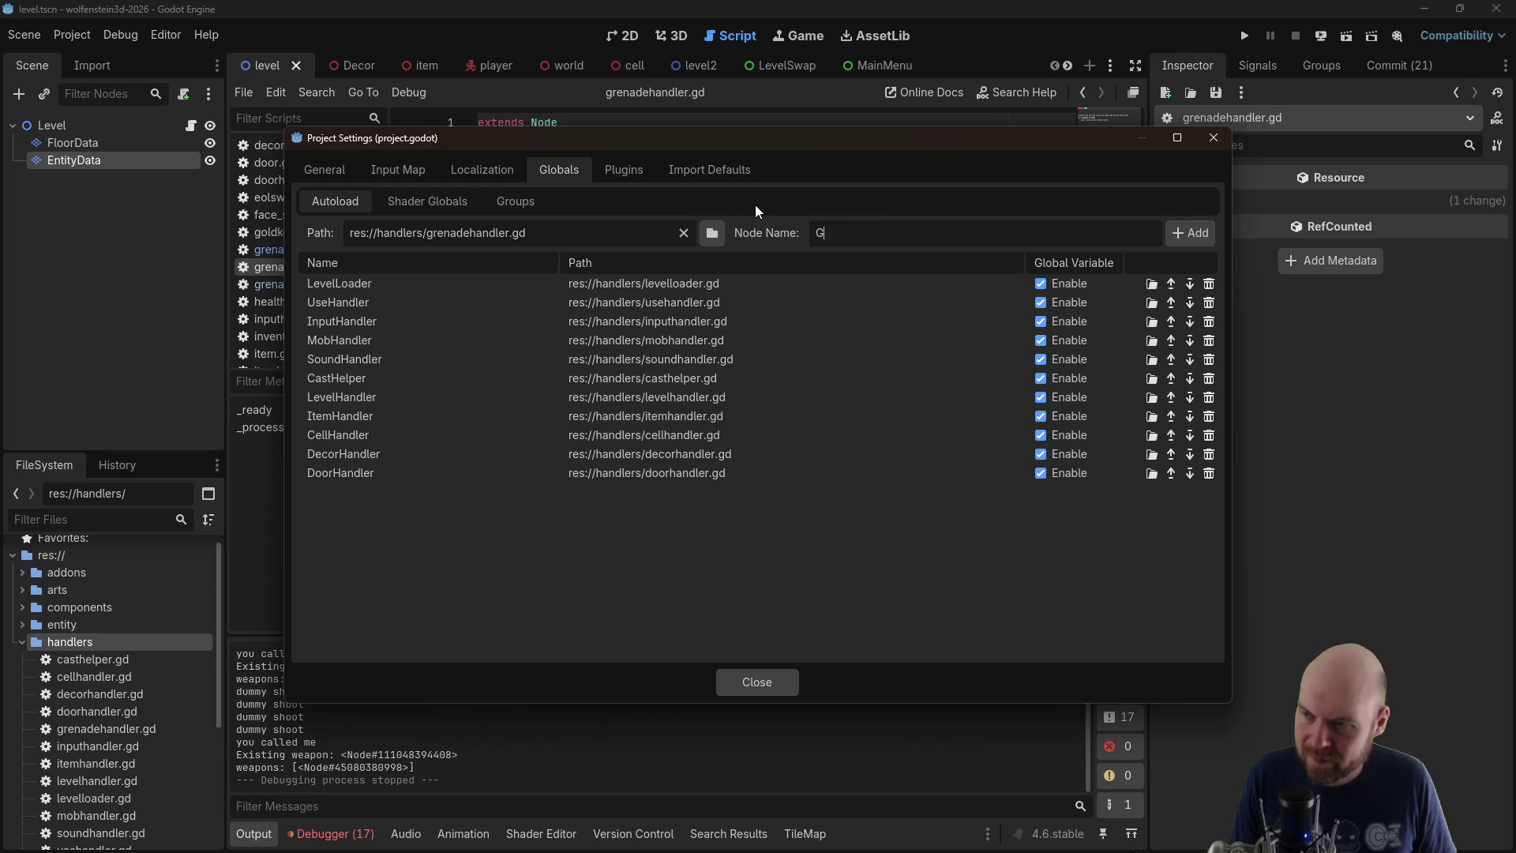
text(er)
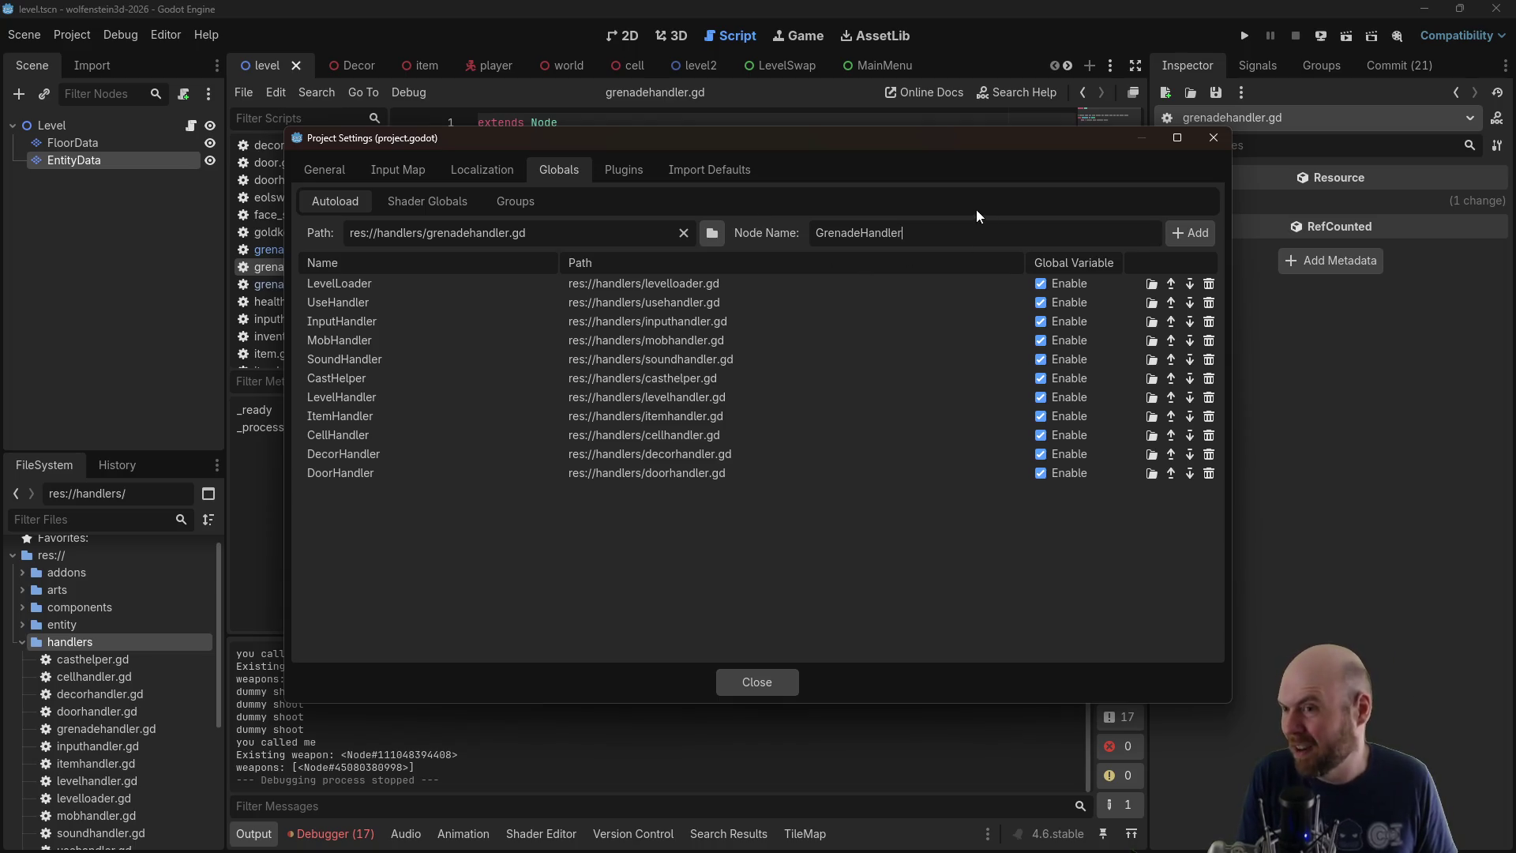
double_click(868, 233)
key(BackSpace)
click(1214, 138)
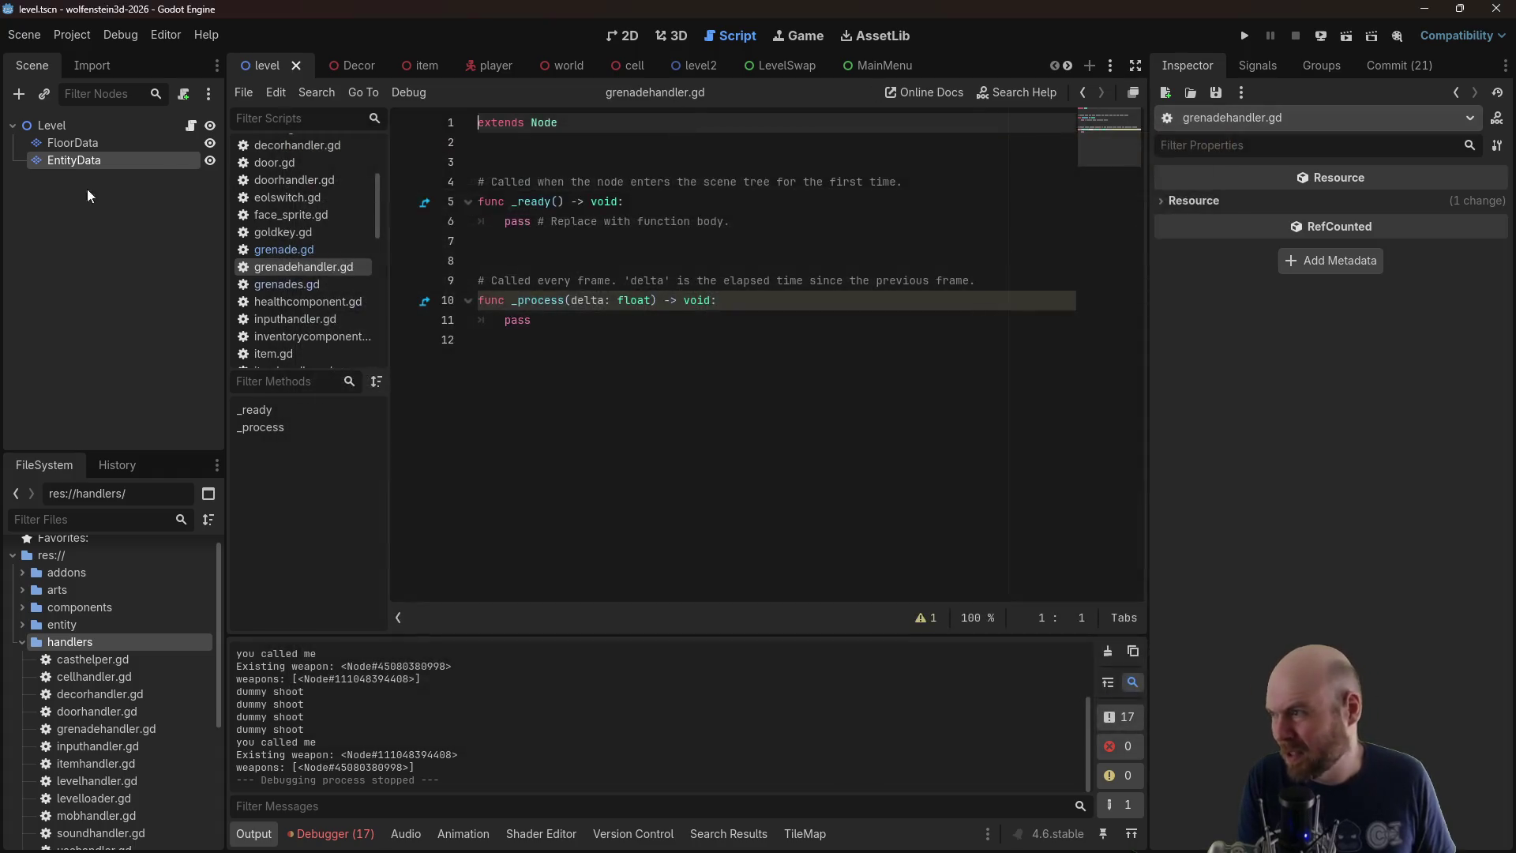
Delete grenadehandler.gd from the handlers folder
right_click(106, 729)
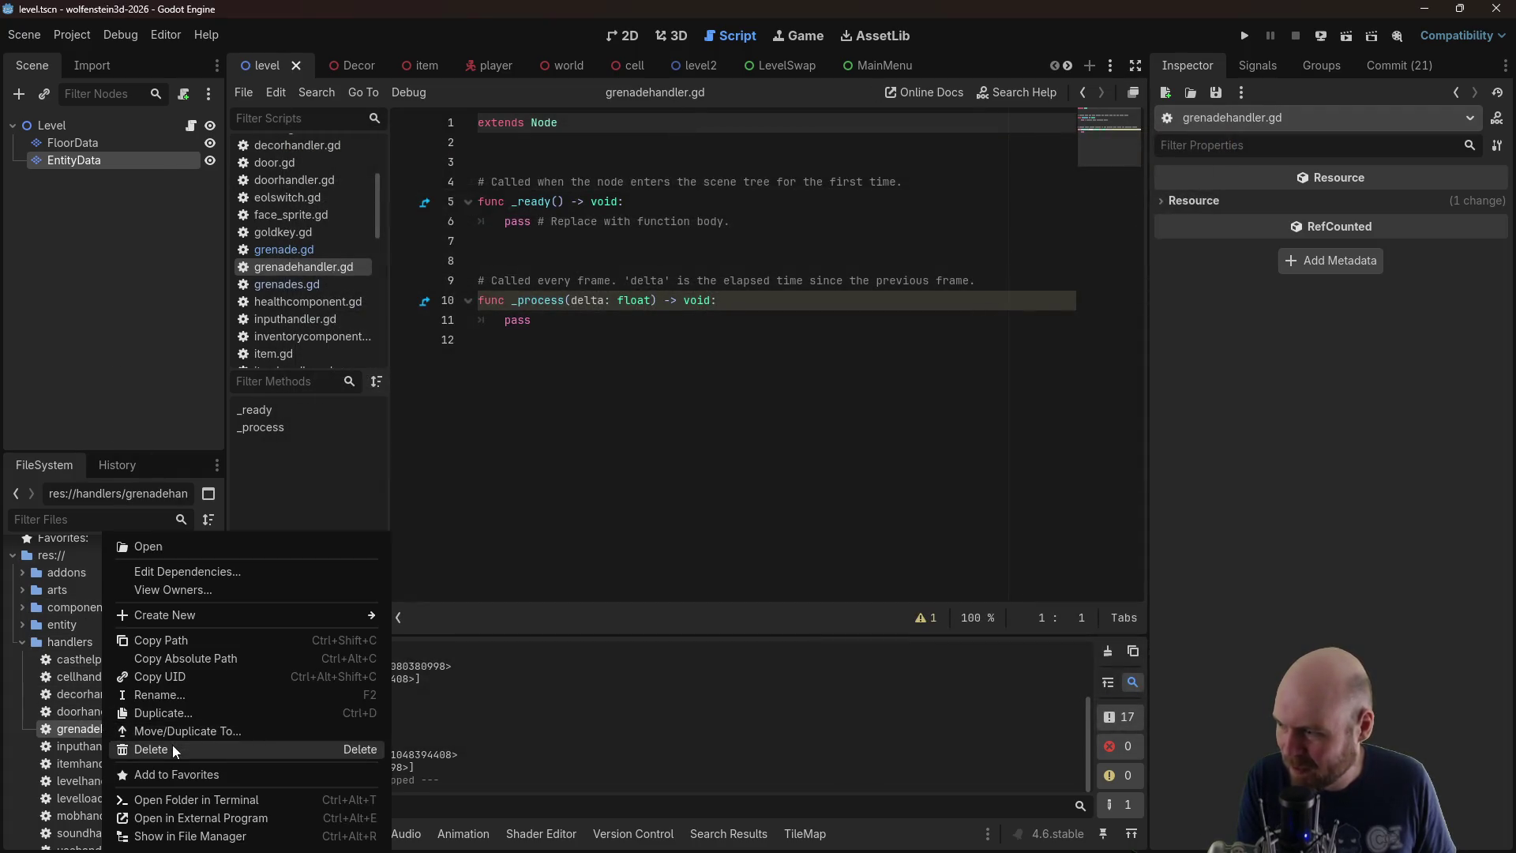
click(172, 749)
click(630, 500)
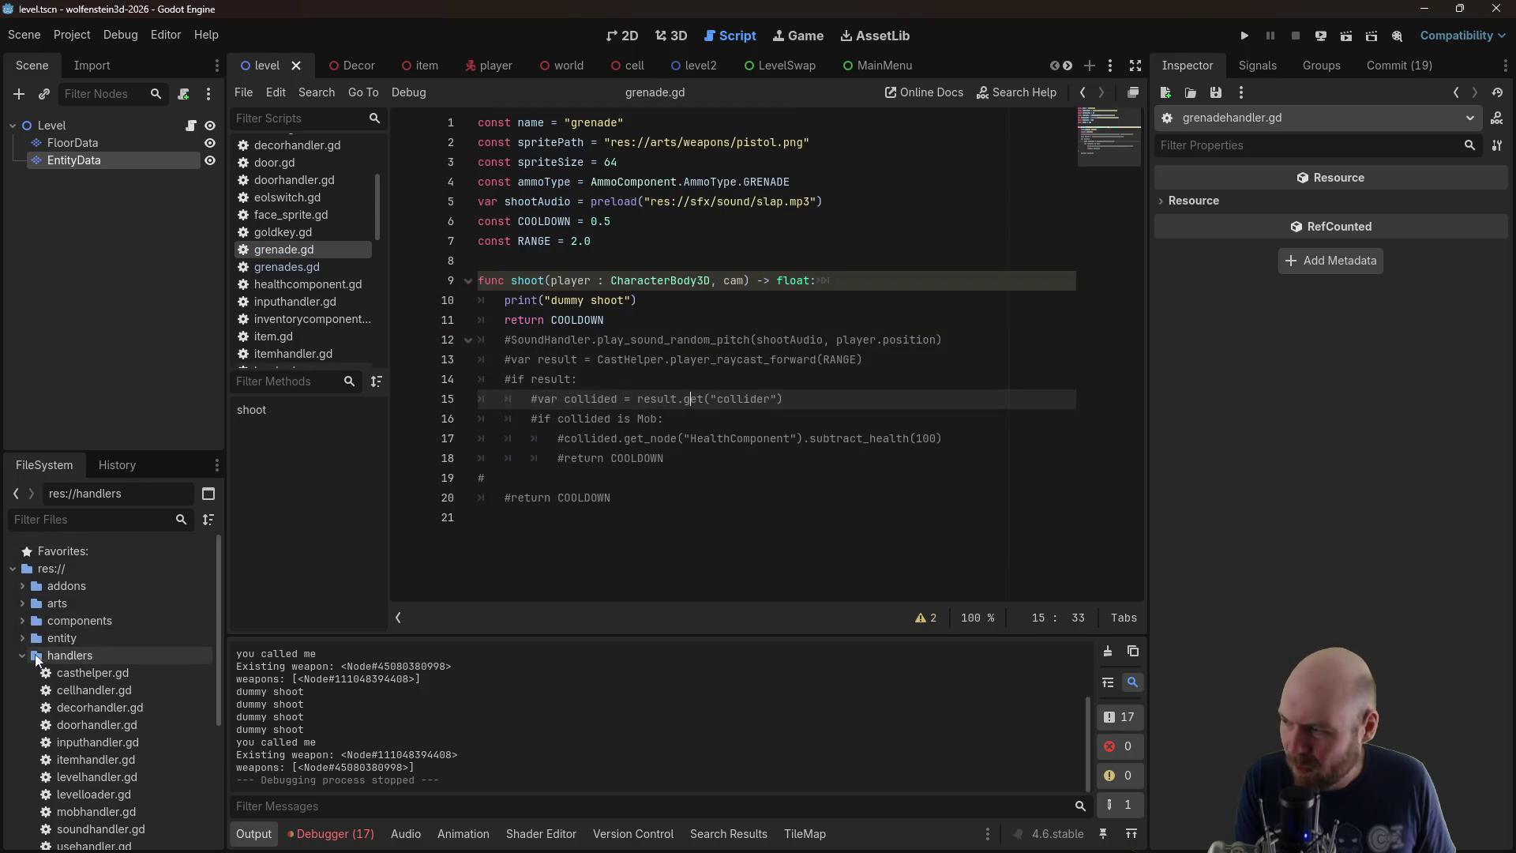
Open ammocomponent.tscn from the components folder and dismiss the documentation popup
click(23, 656)
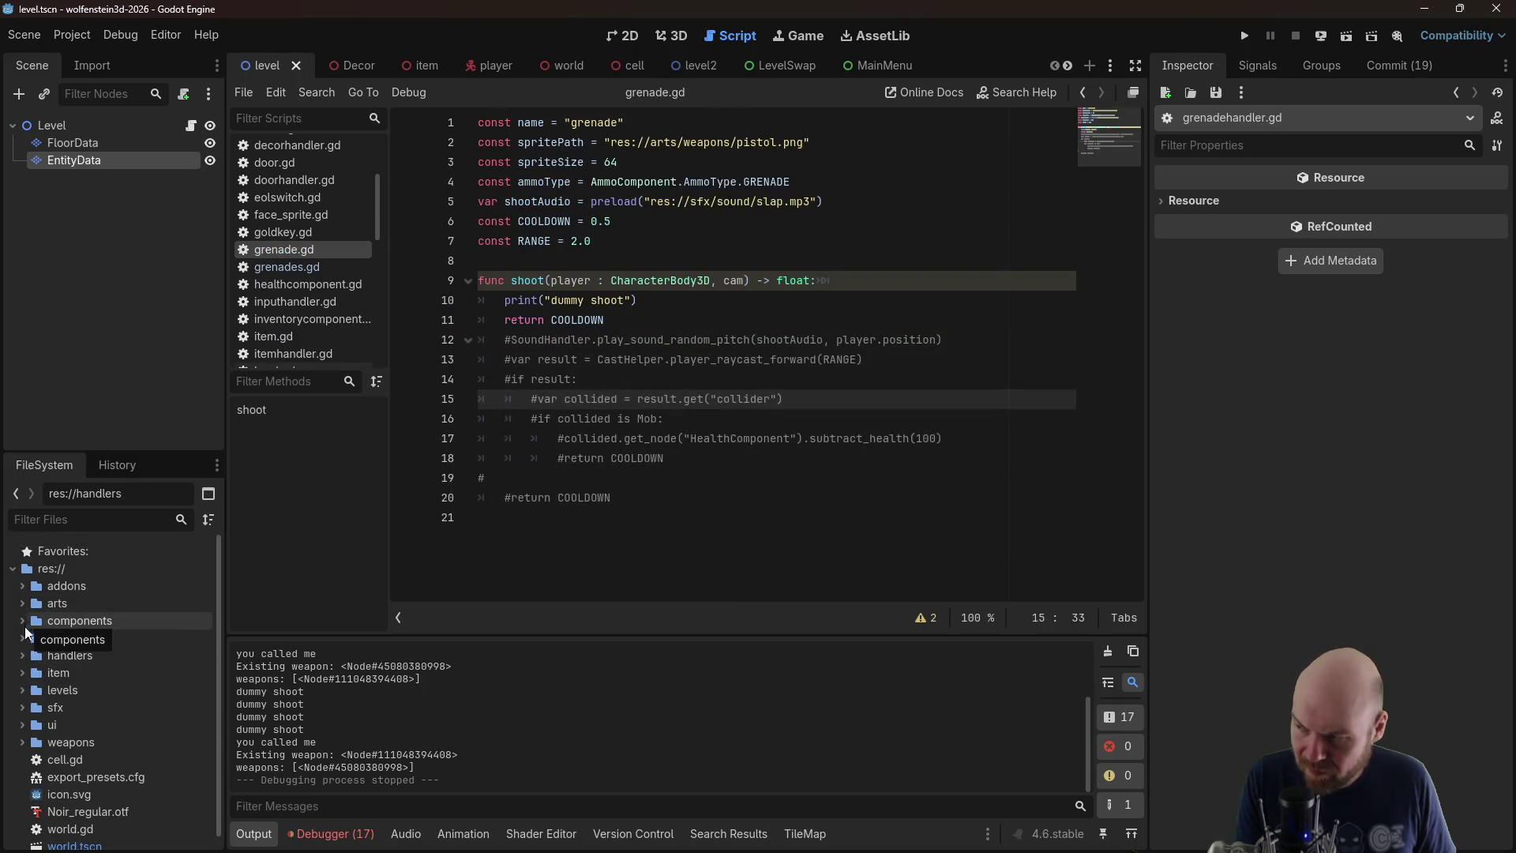
click(24, 621)
double_click(87, 672)
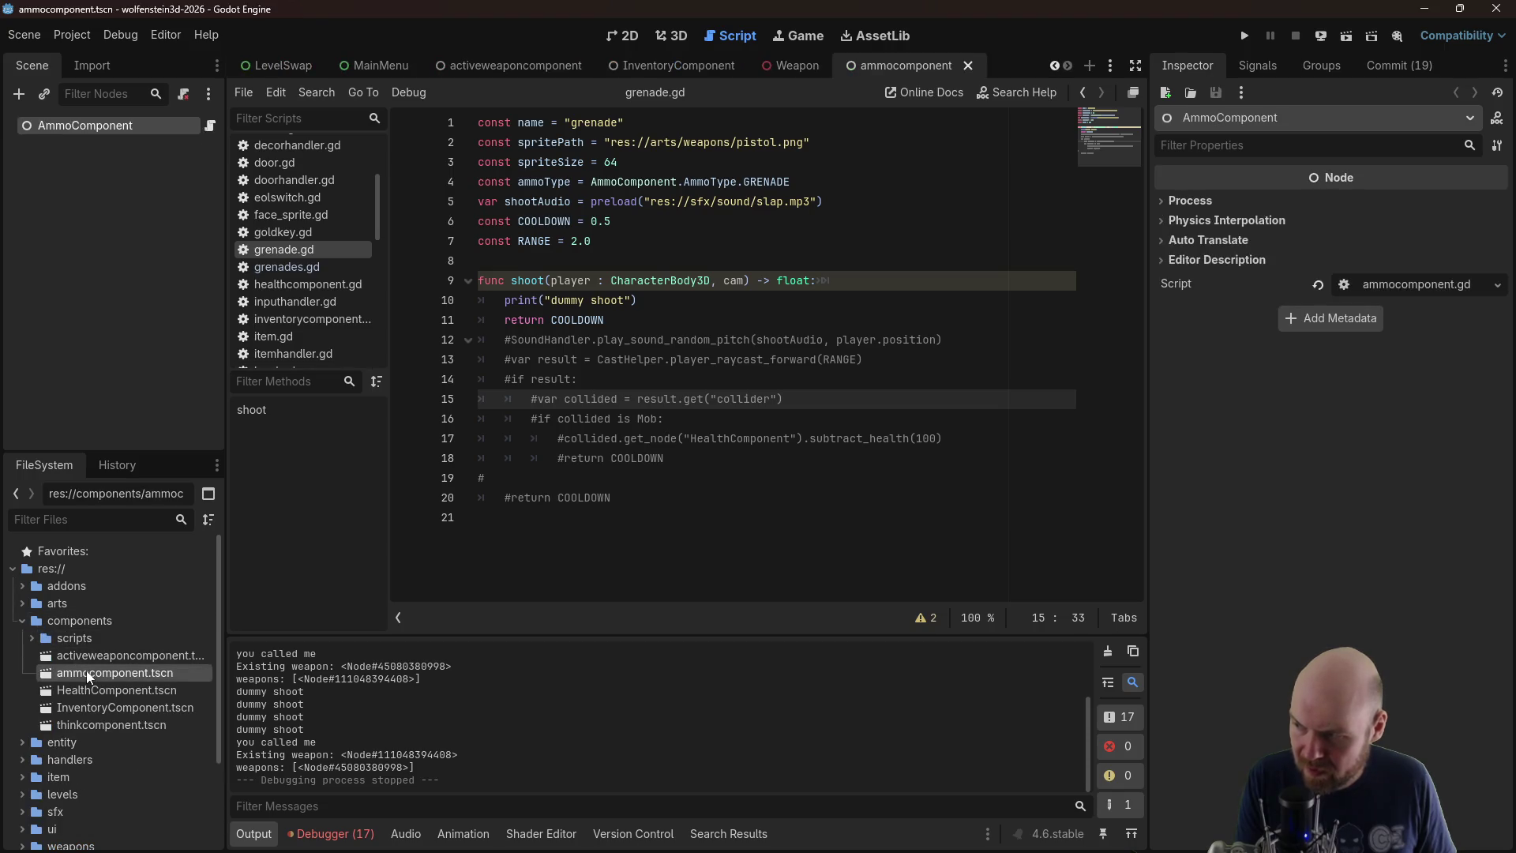
mouse_move(672, 288)
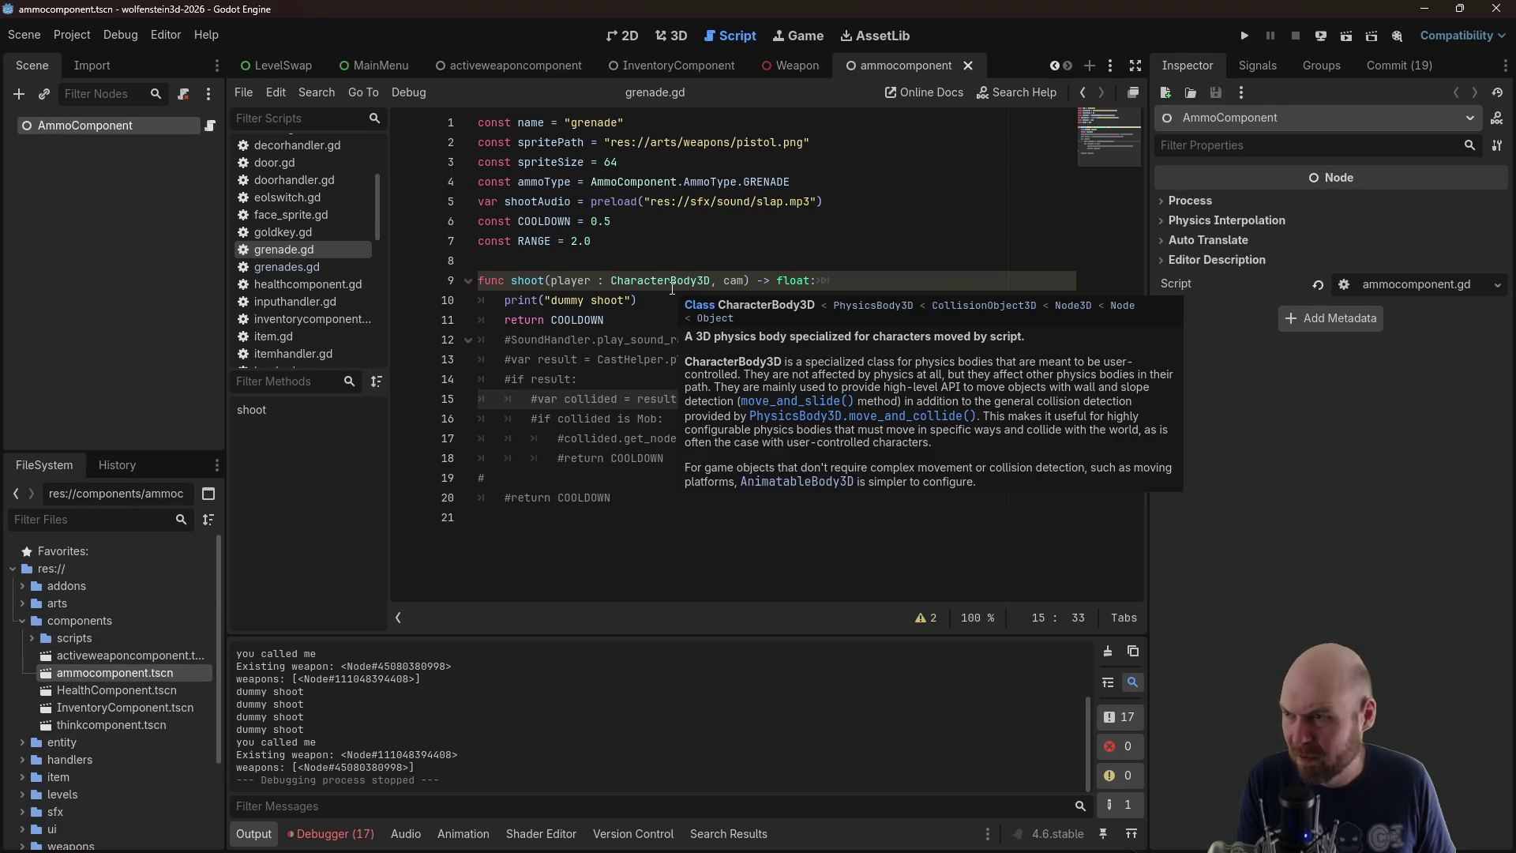
click(881, 187)
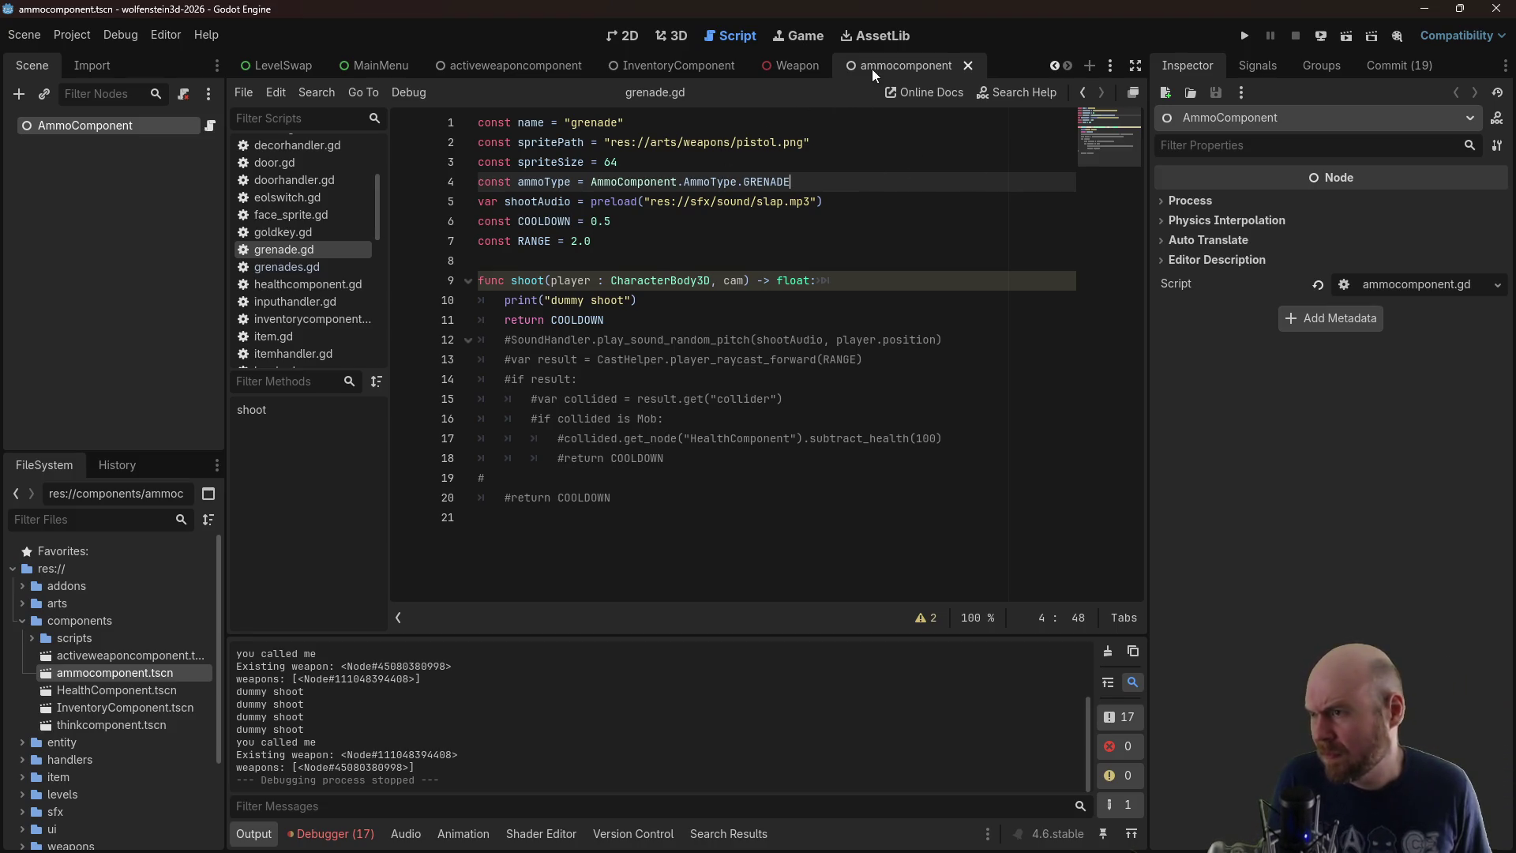
Review ammocomponent.gd and its AmmoType enum, then switch to inventorycomponent.gd
scroll(300, 256, up, 5)
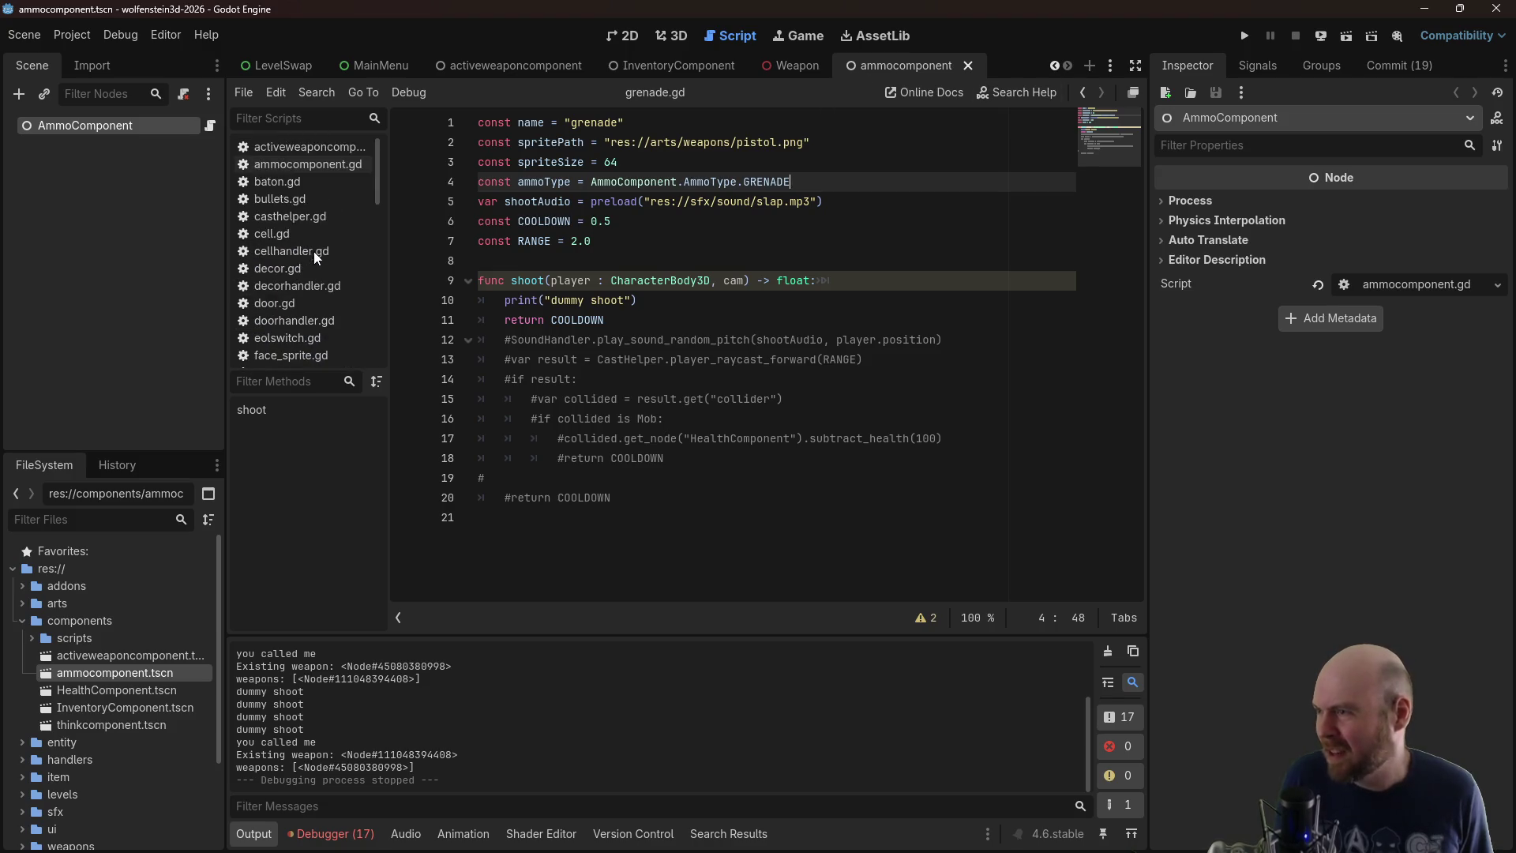
click(310, 162)
click(671, 241)
scroll(674, 355, down, 1)
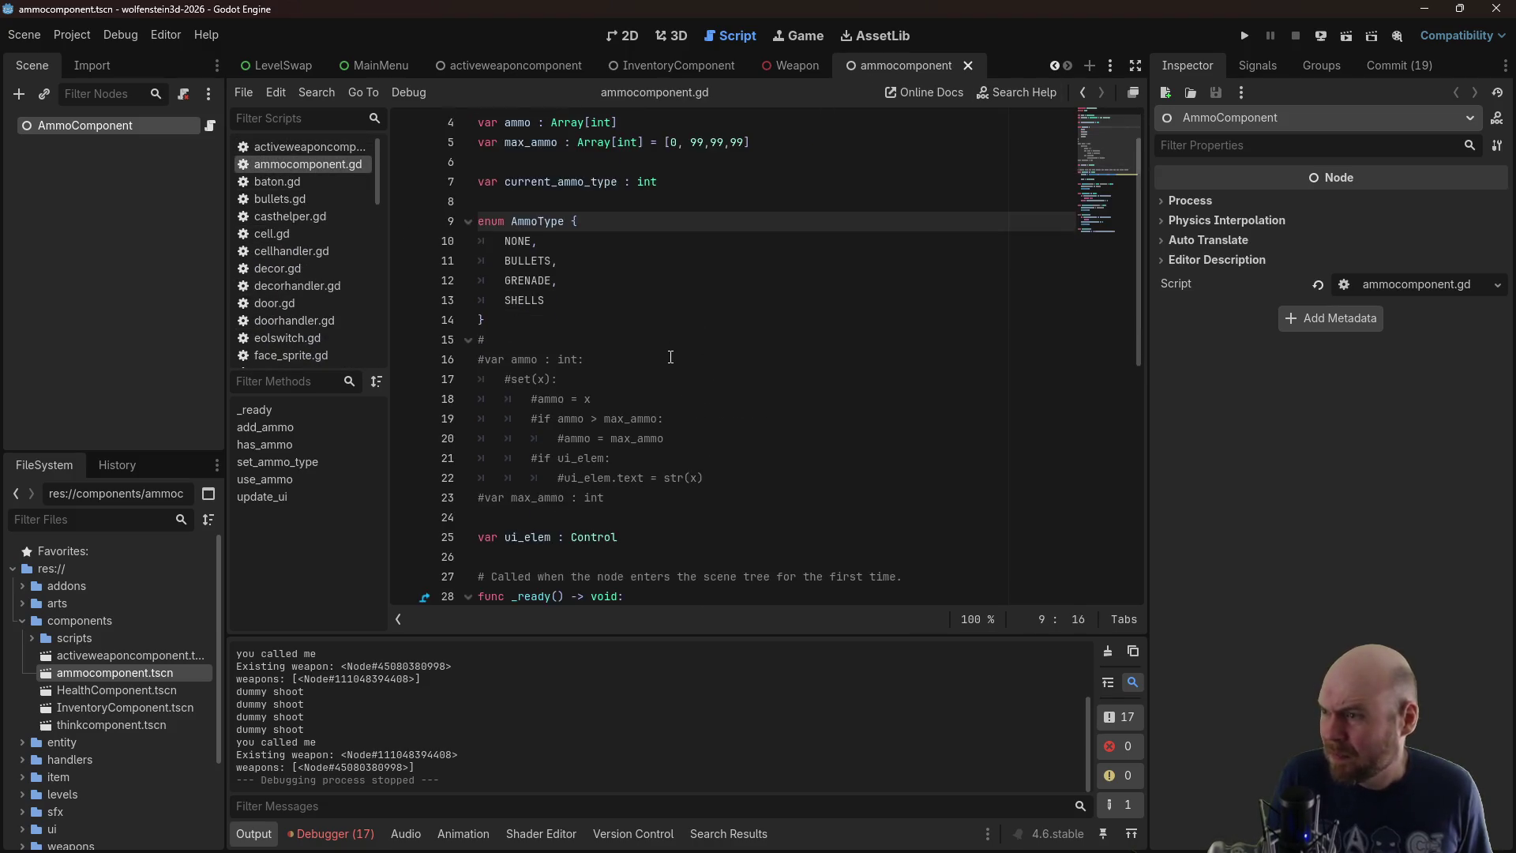
scroll(675, 355, down, 3)
scroll(668, 340, up, 2)
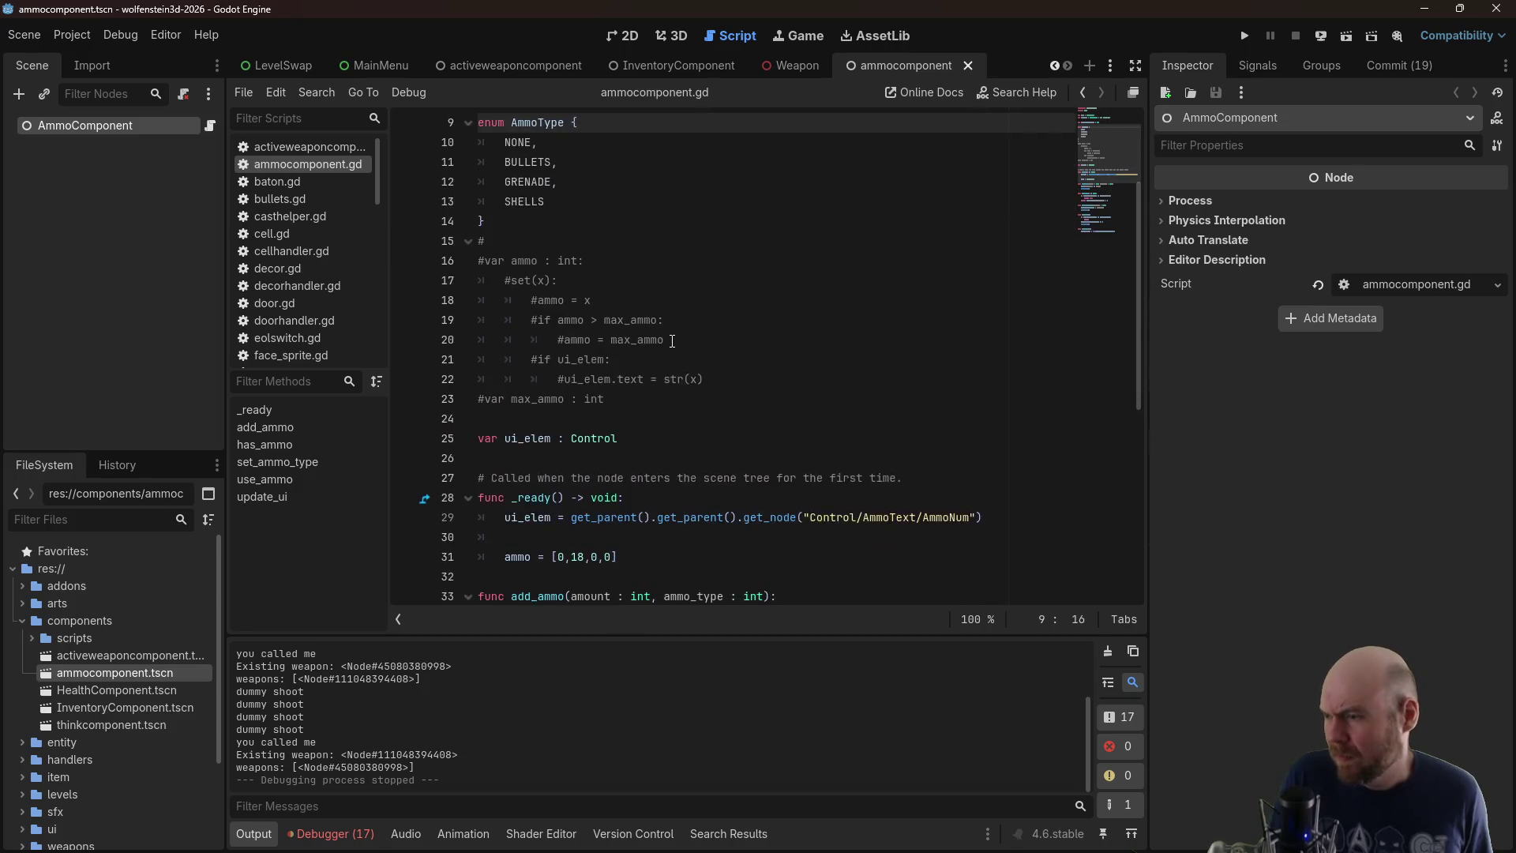
scroll(658, 319, down, 6)
scroll(658, 317, down, 2)
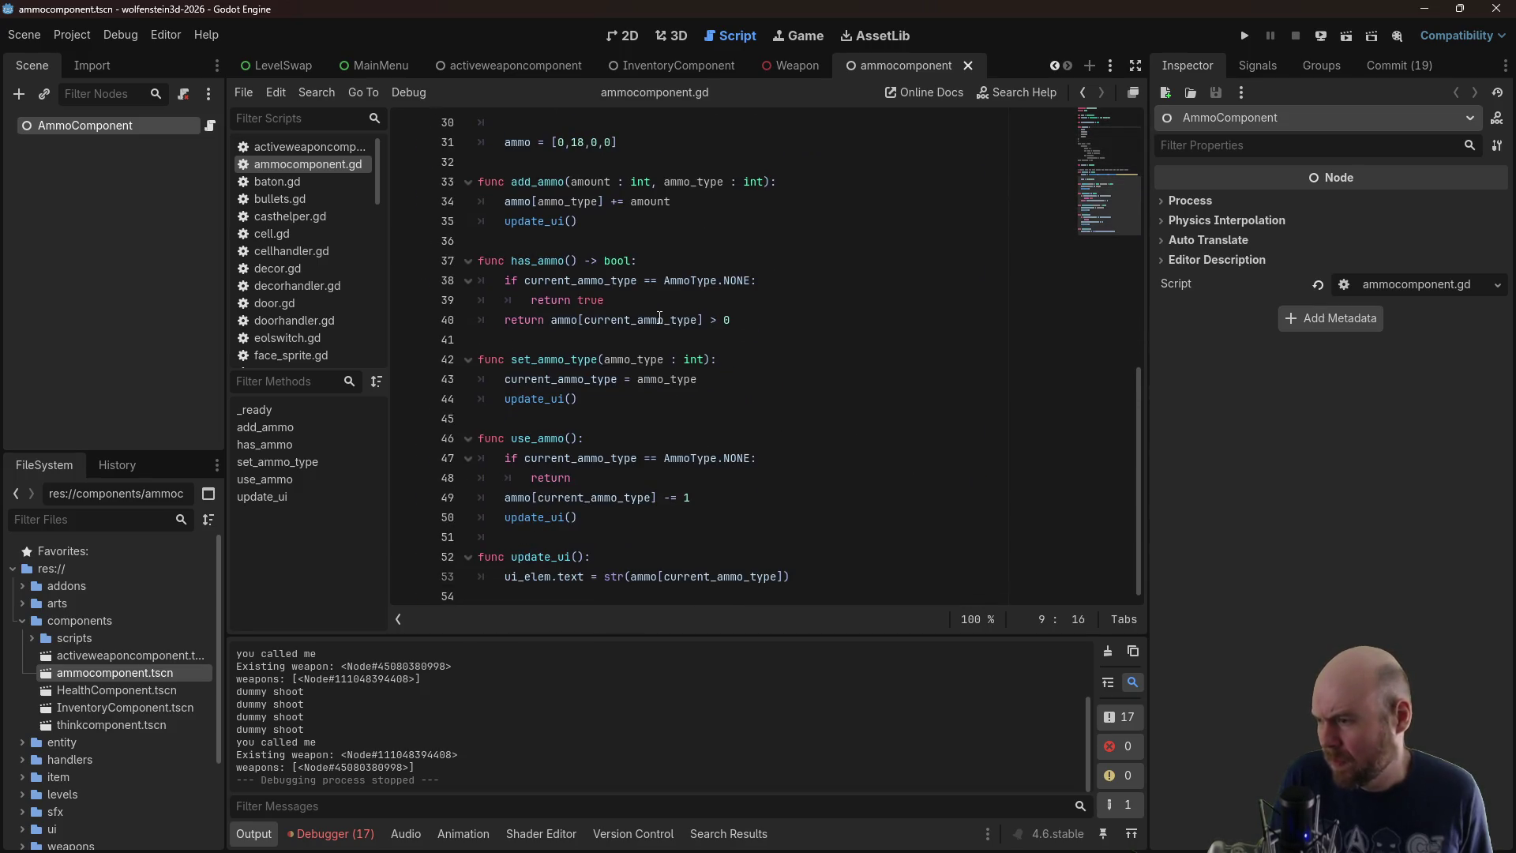
scroll(616, 248, up, 1)
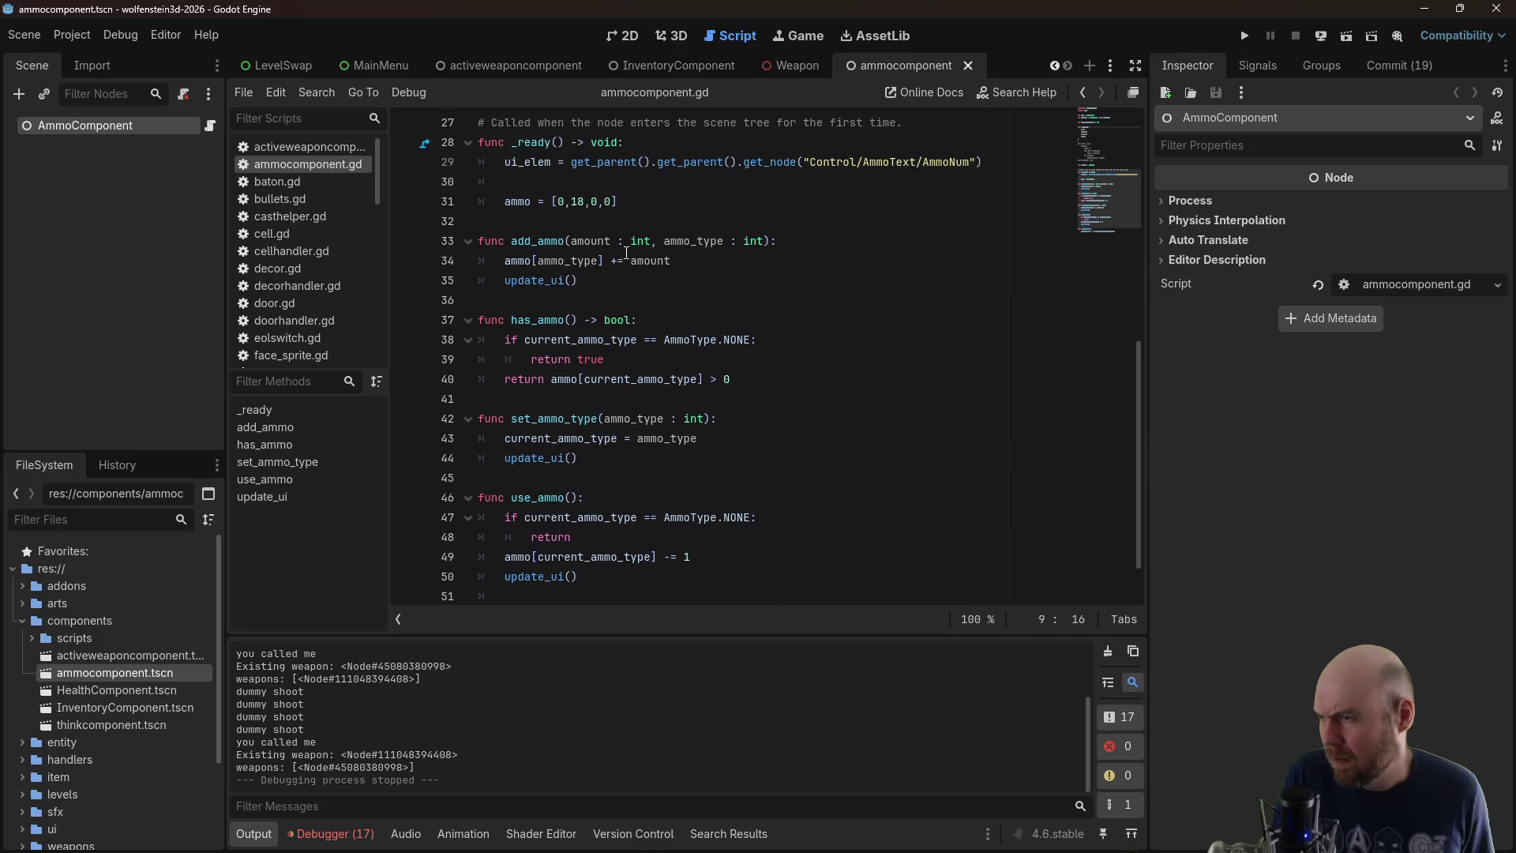
mouse_move(633, 263)
scroll(672, 236, up, 1)
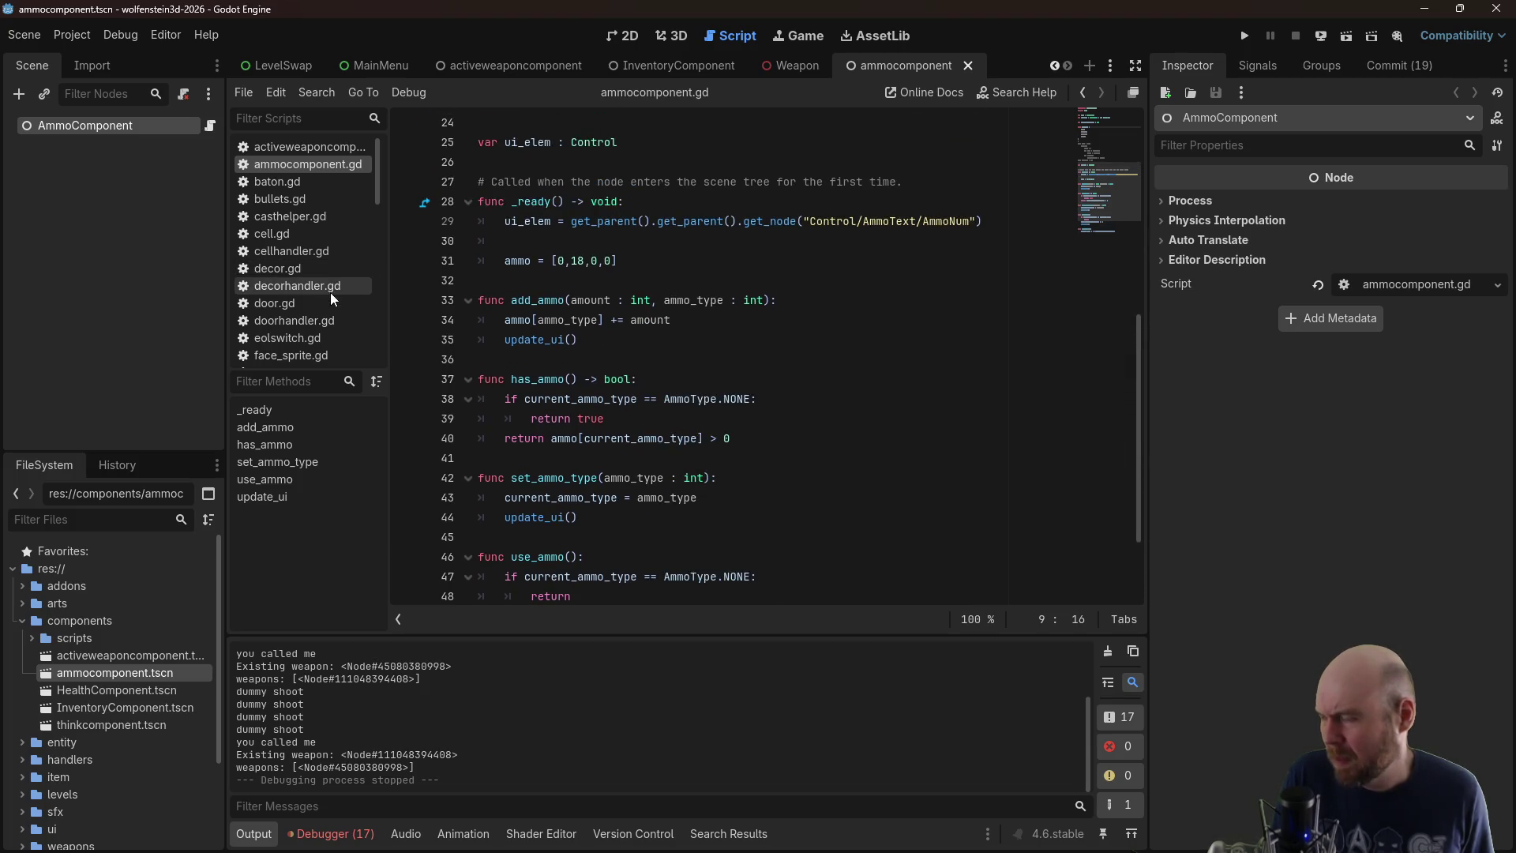
scroll(334, 305, down, 1)
scroll(334, 305, down, 2)
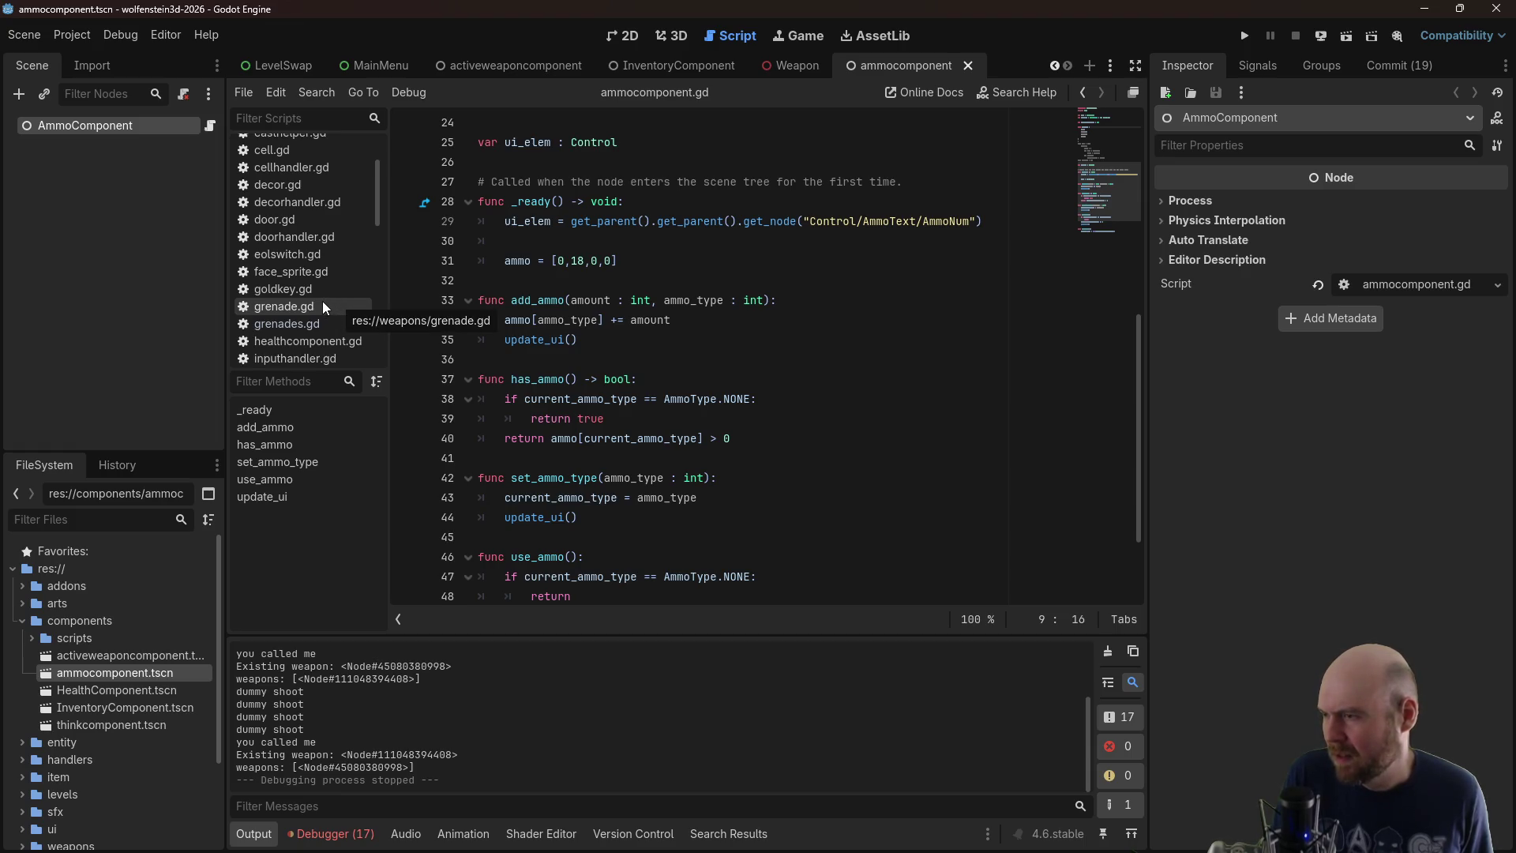
scroll(324, 300, down, 2)
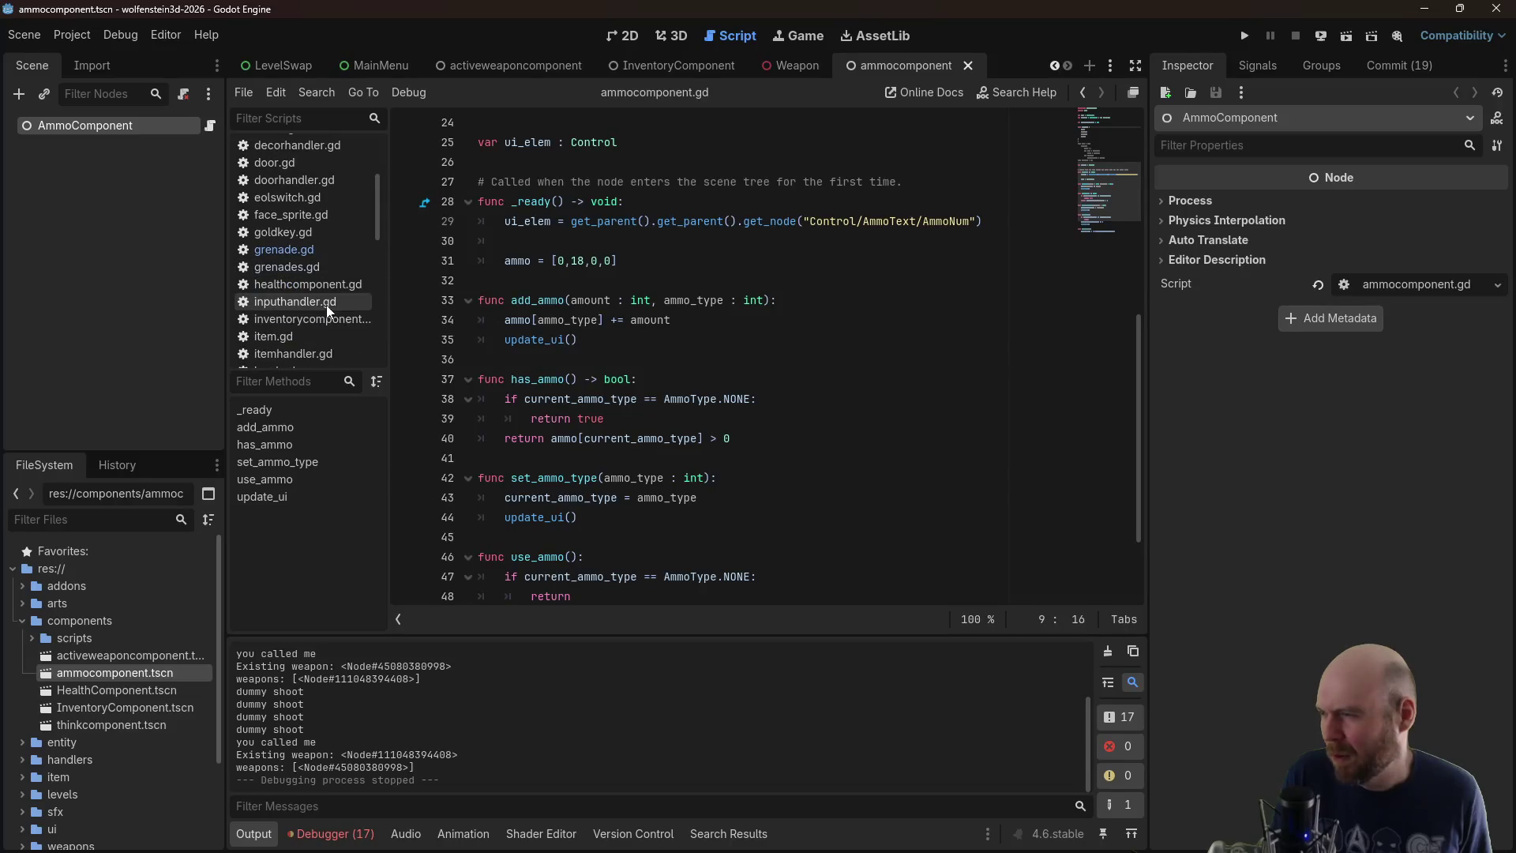
click(317, 320)
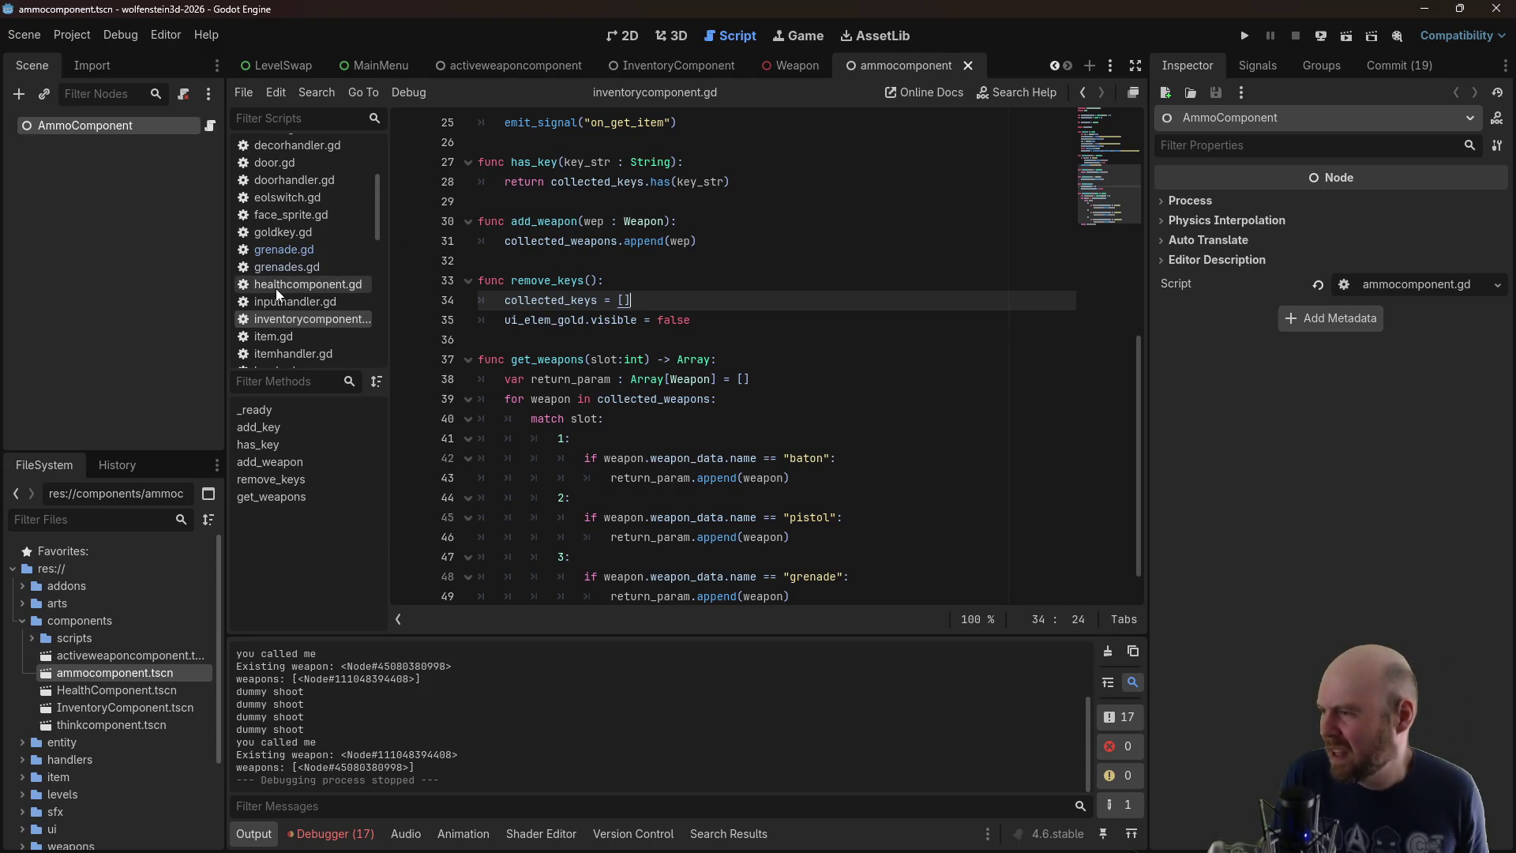
Open grenade.gd from the weapons folder
scroll(276, 287, down, 4)
scroll(99, 667, down, 3)
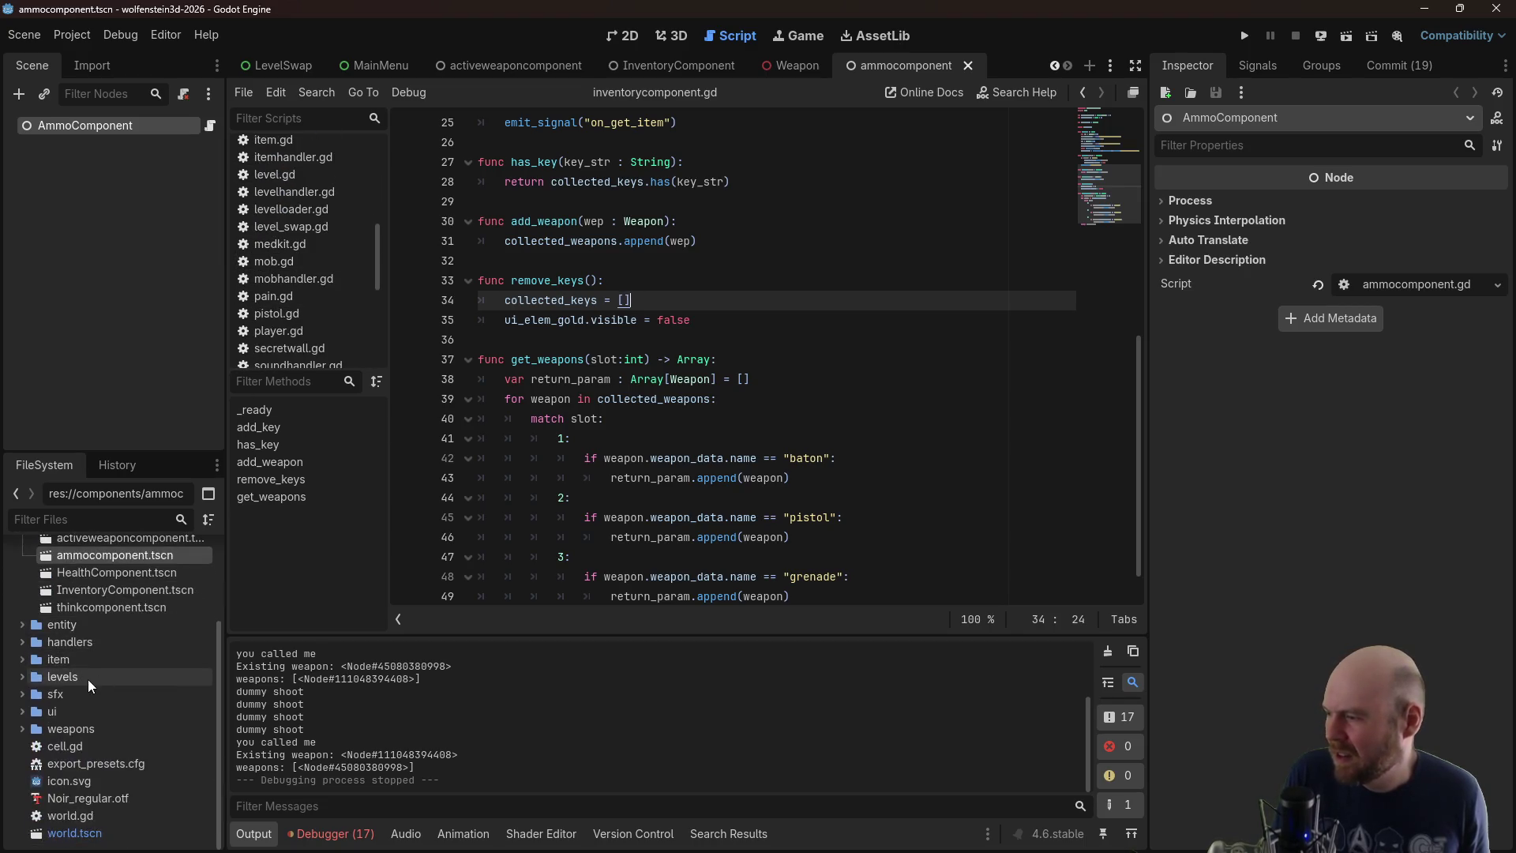
click(18, 730)
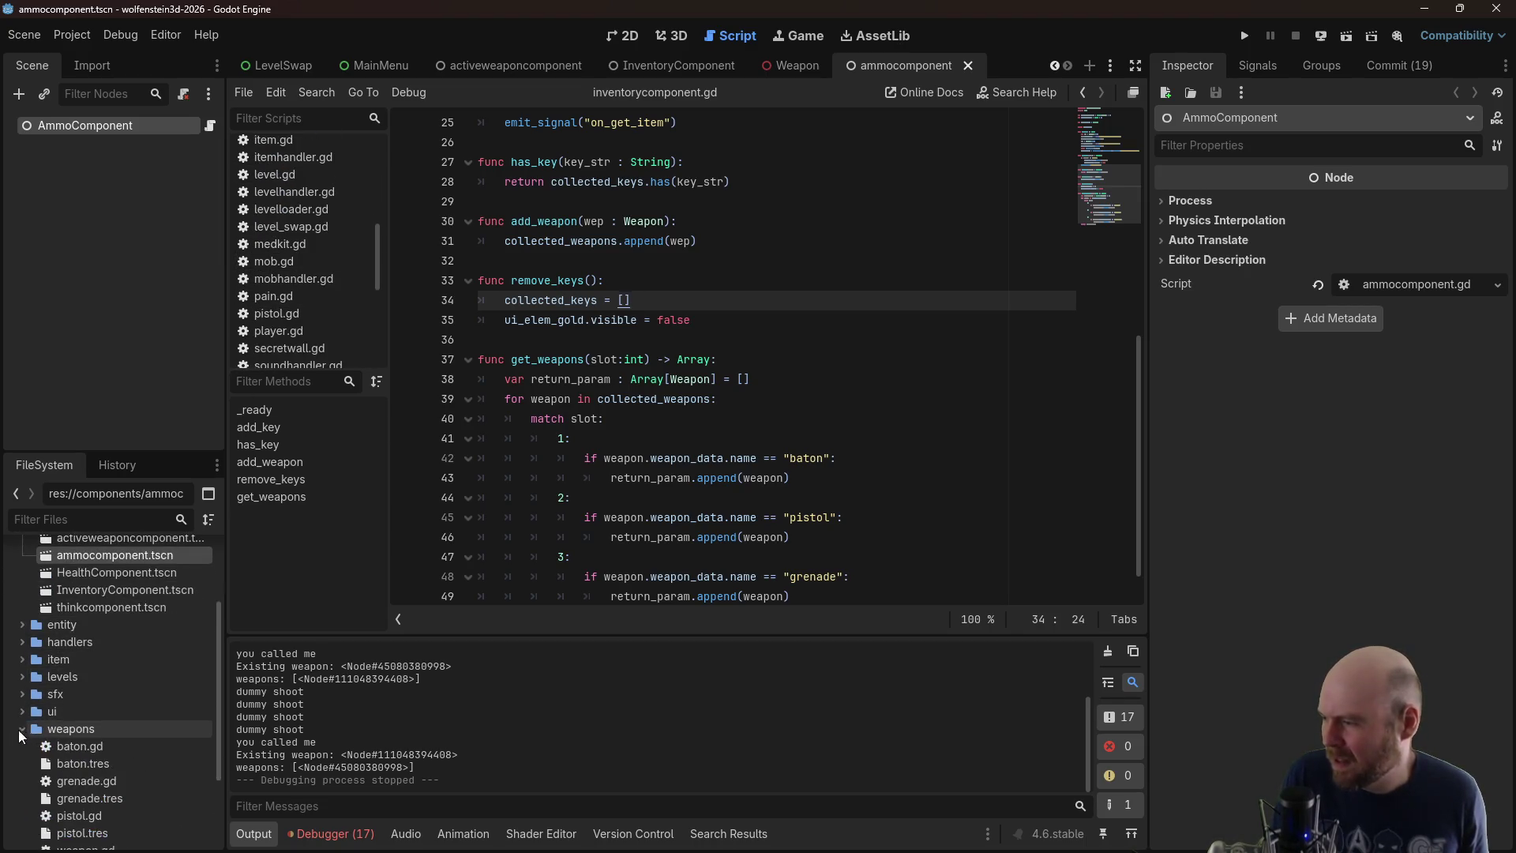
double_click(72, 785)
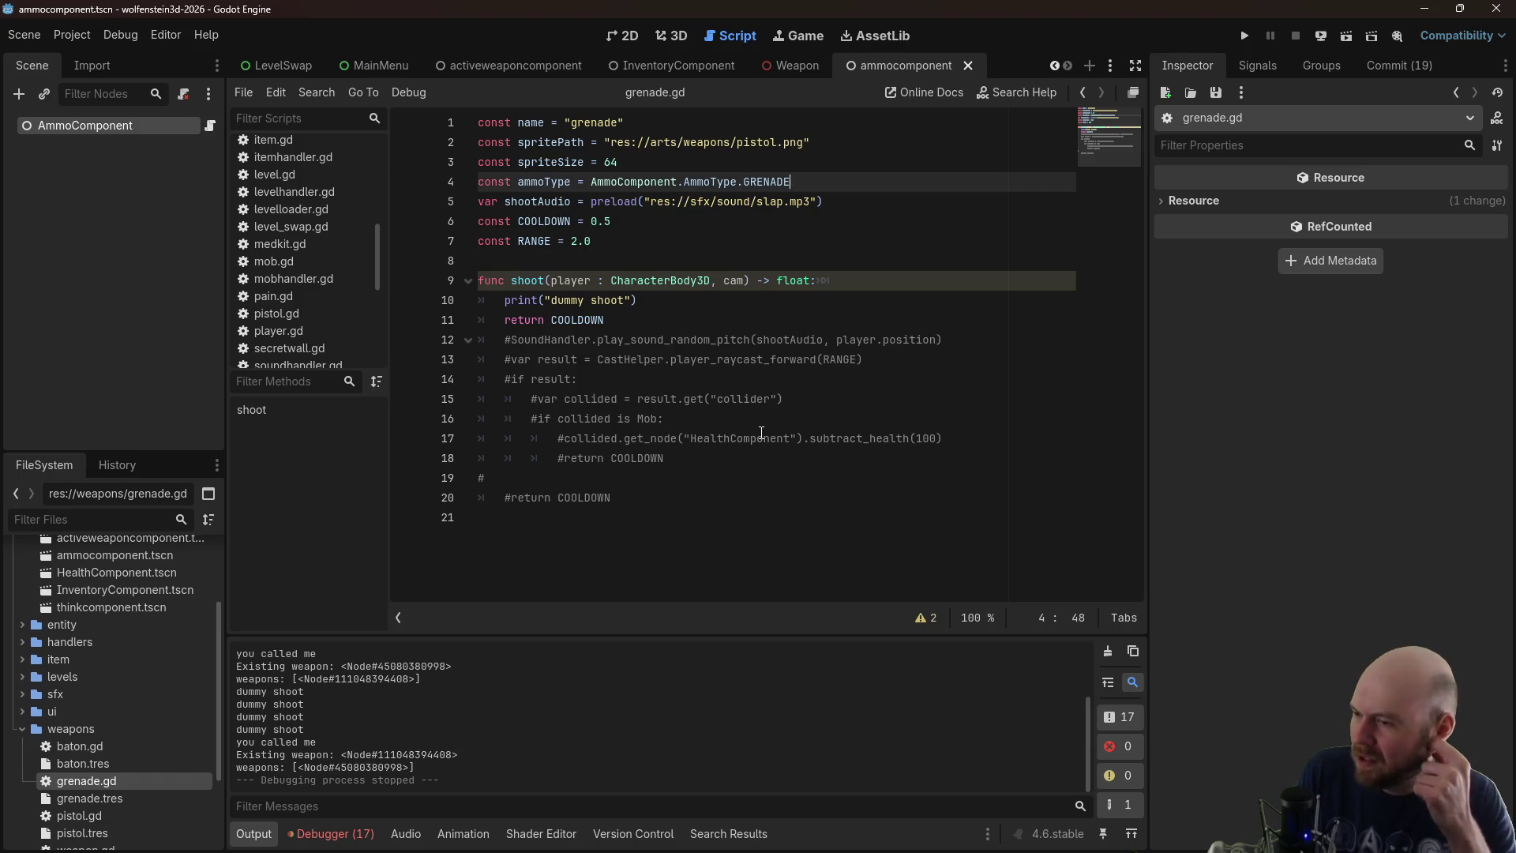
Open the InventoryComponent scene and show inventorycomponent.gd's add_weapon and get_weapons code
double_click(150, 591)
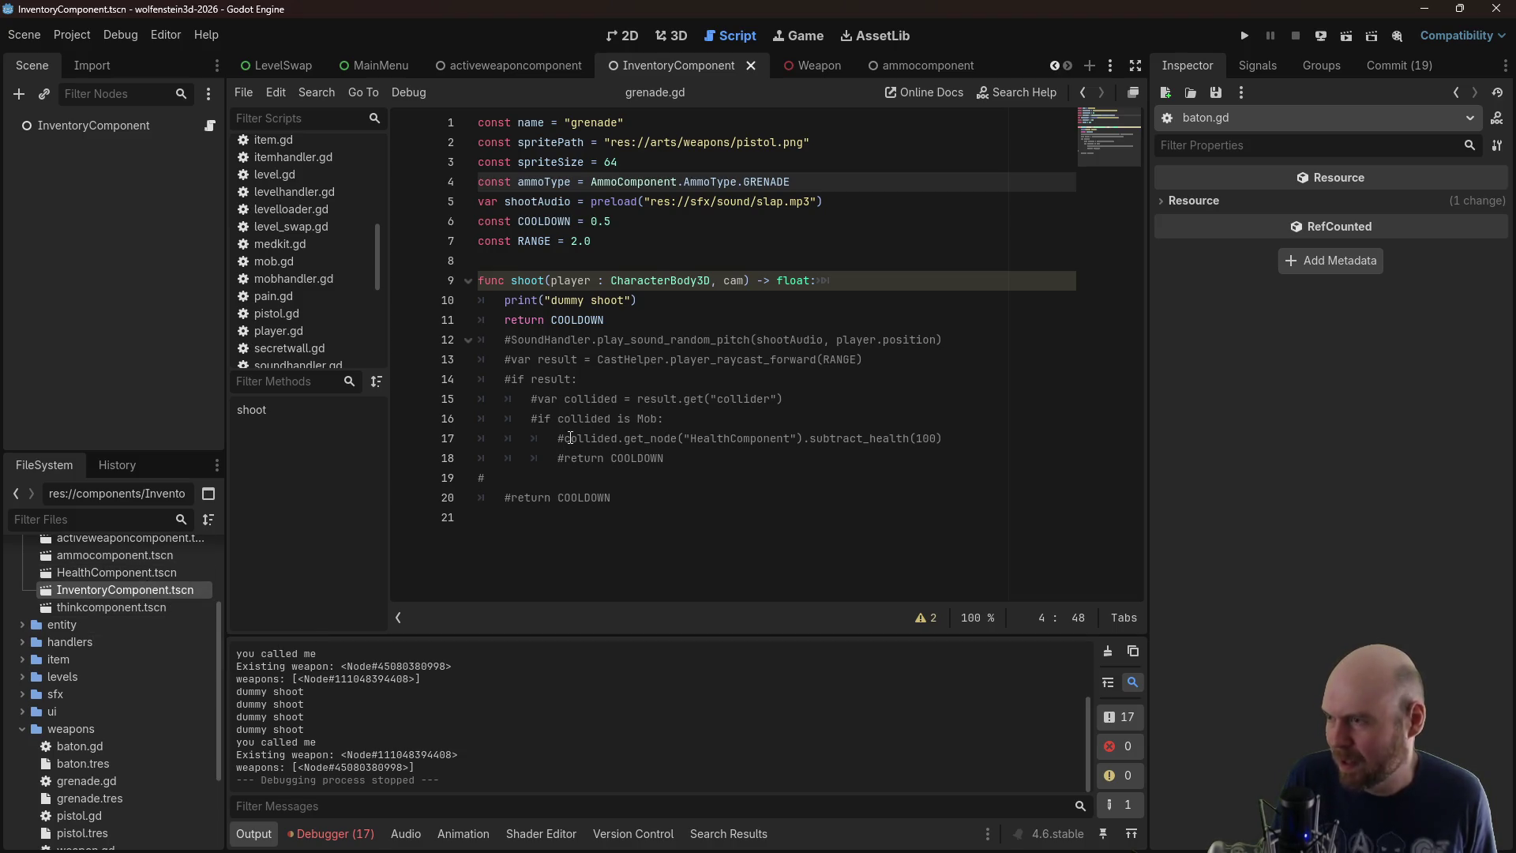
scroll(330, 268, down, 3)
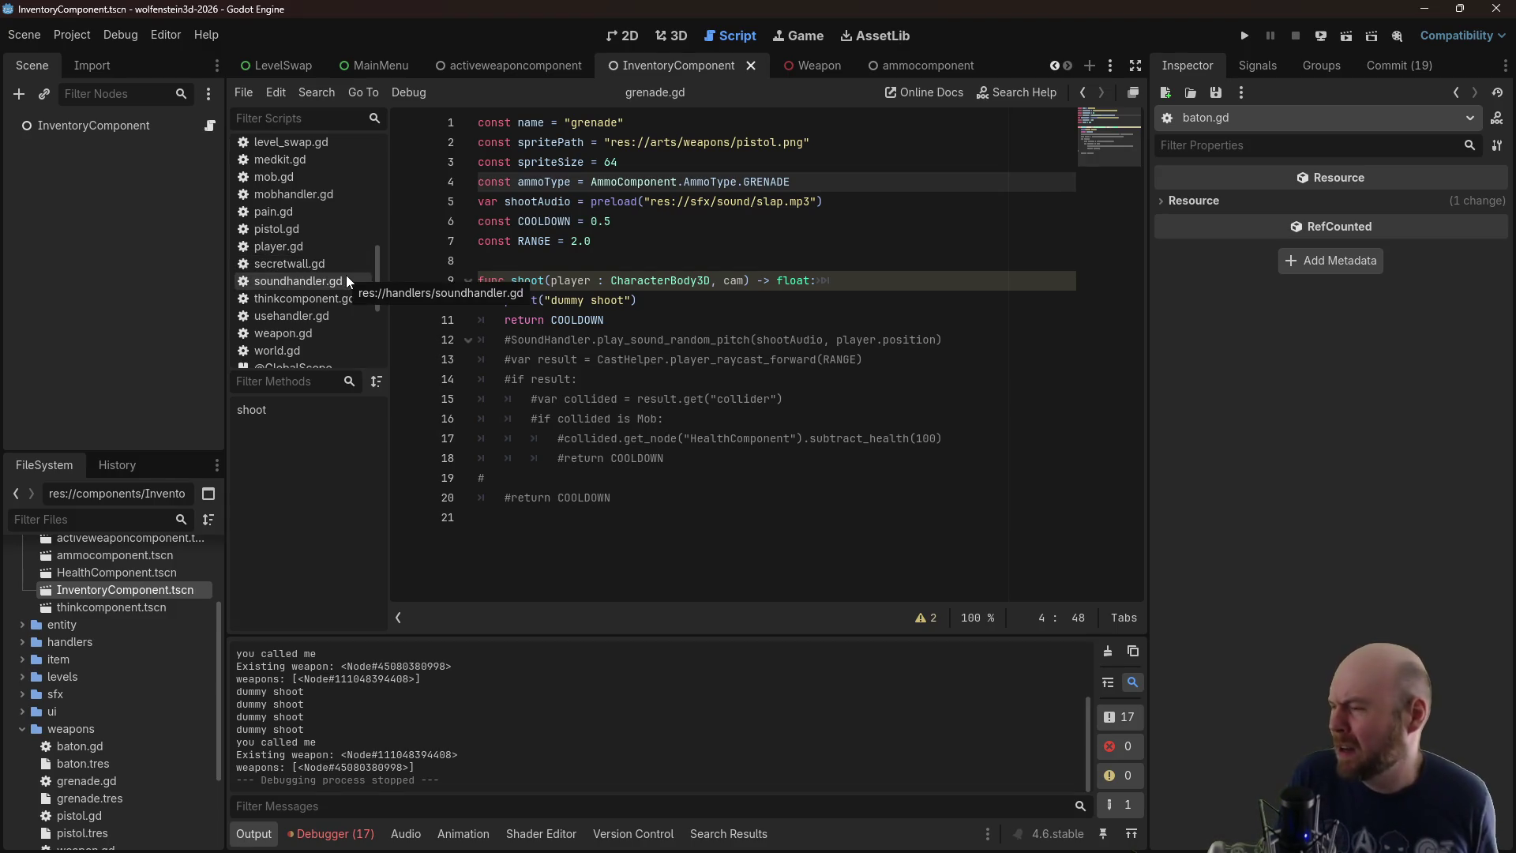
scroll(319, 292, up, 5)
click(301, 177)
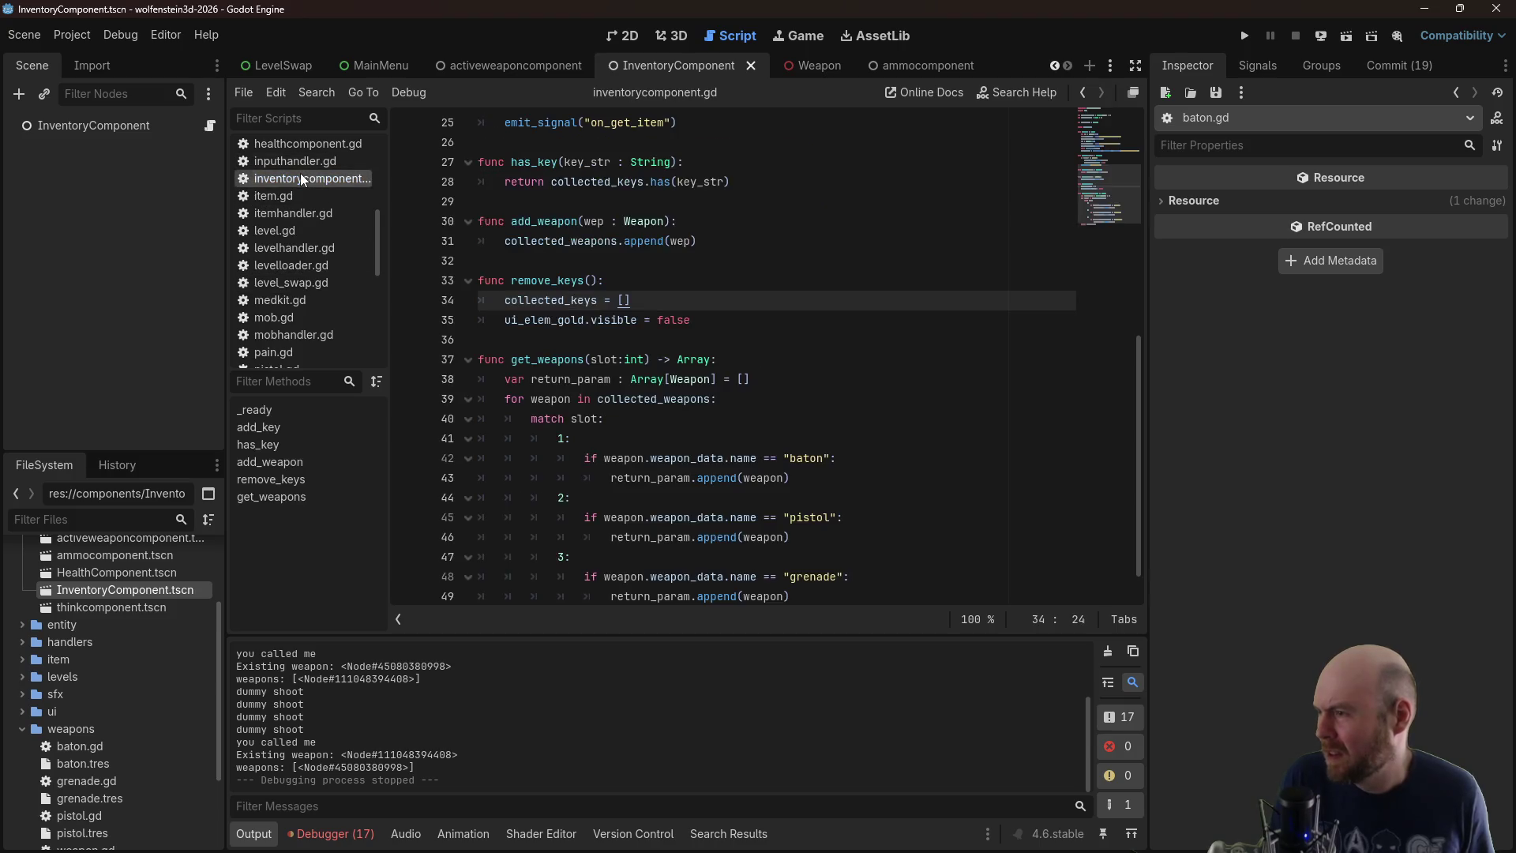
scroll(615, 347, up, 1)
scroll(617, 355, down, 2)
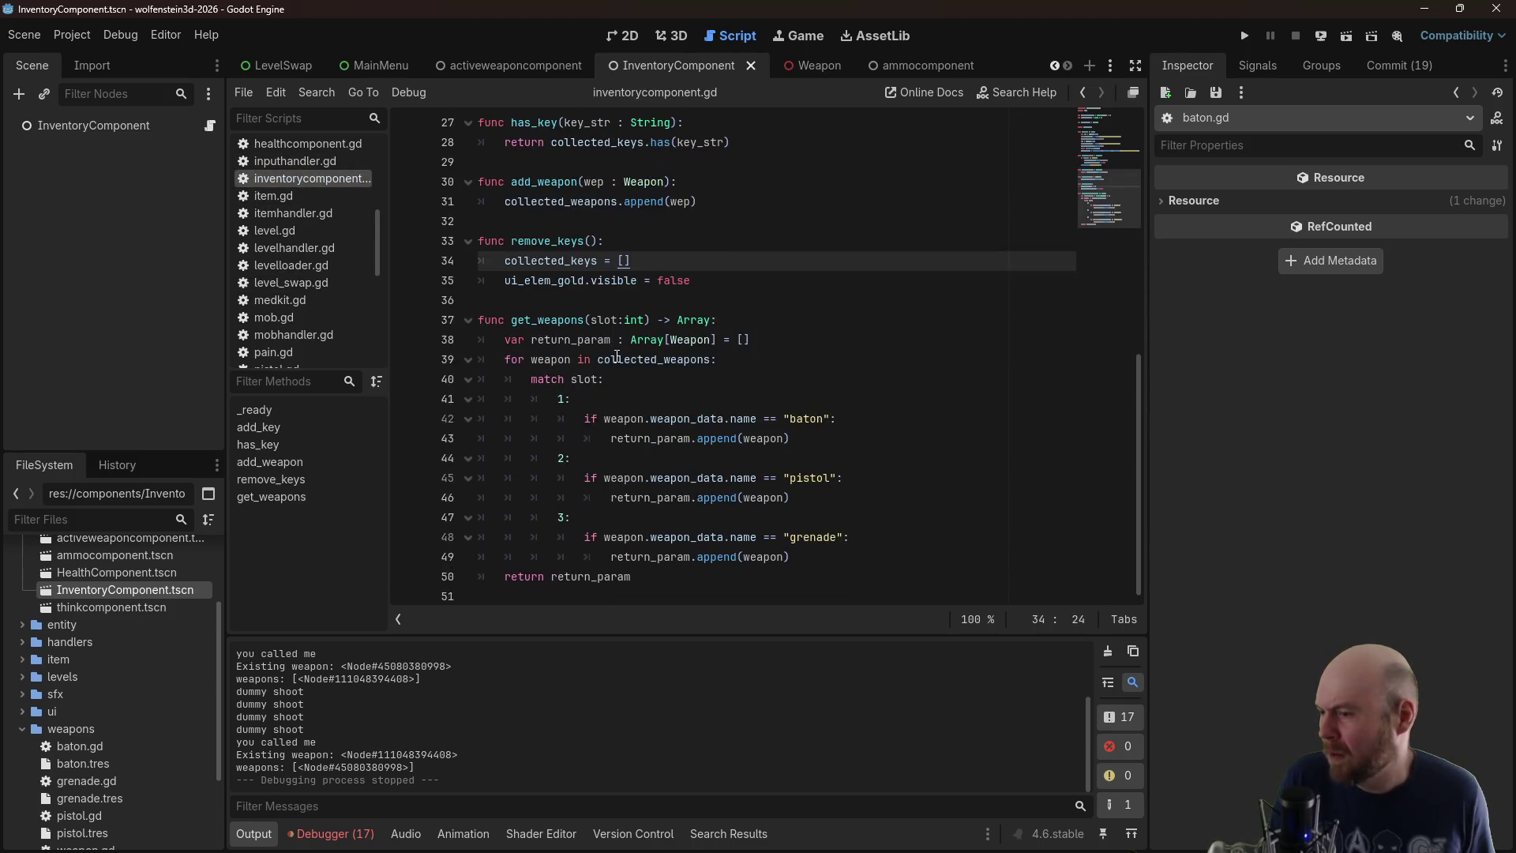
scroll(787, 433, up, 3)
Add an if wep.name == "grenade": check after the append line in add_weapon
click(764, 375)
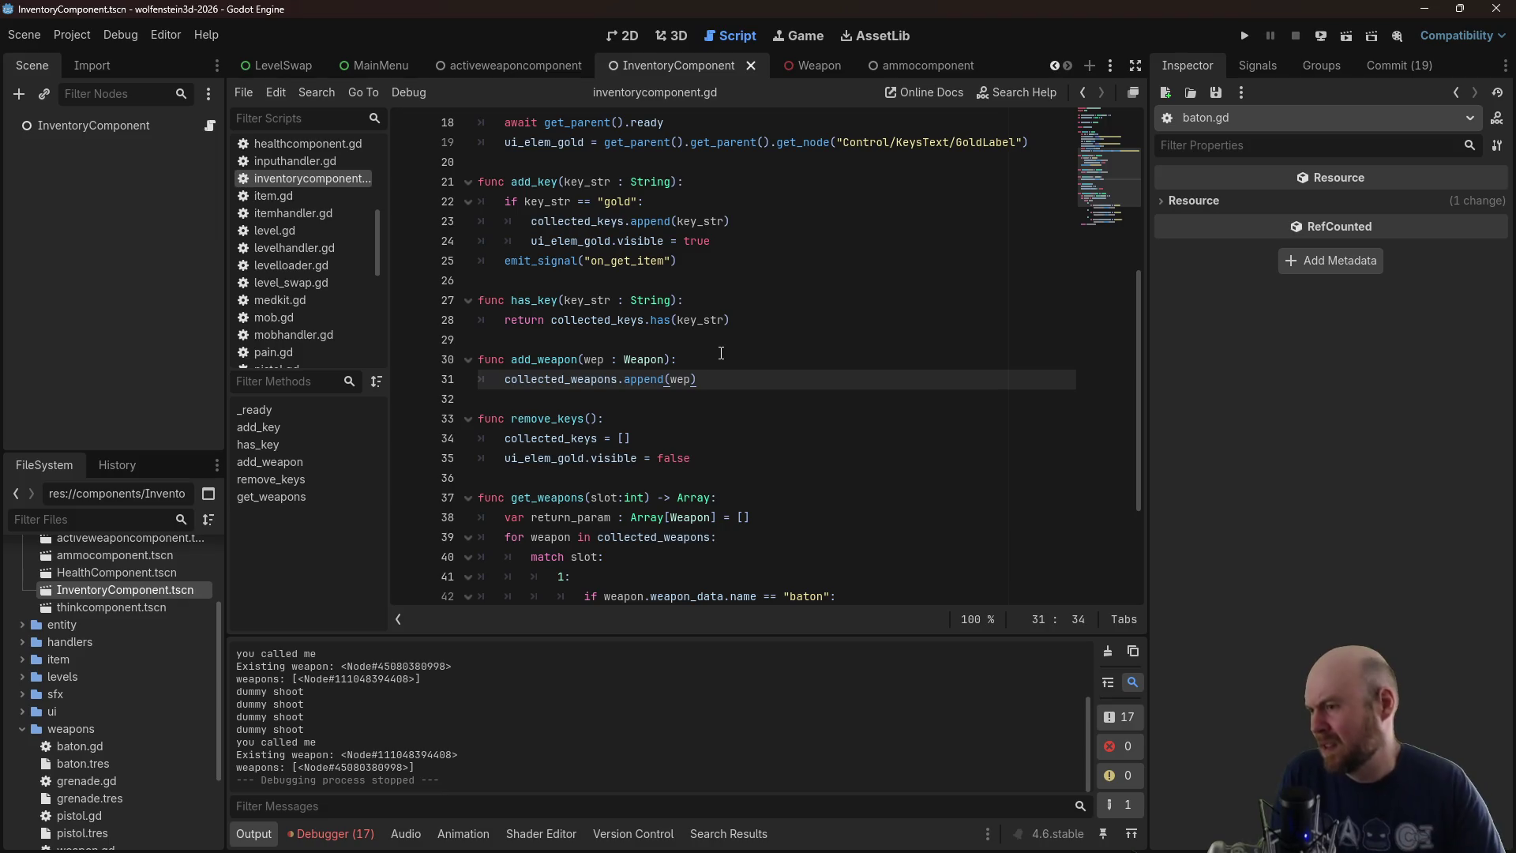
key(Return)
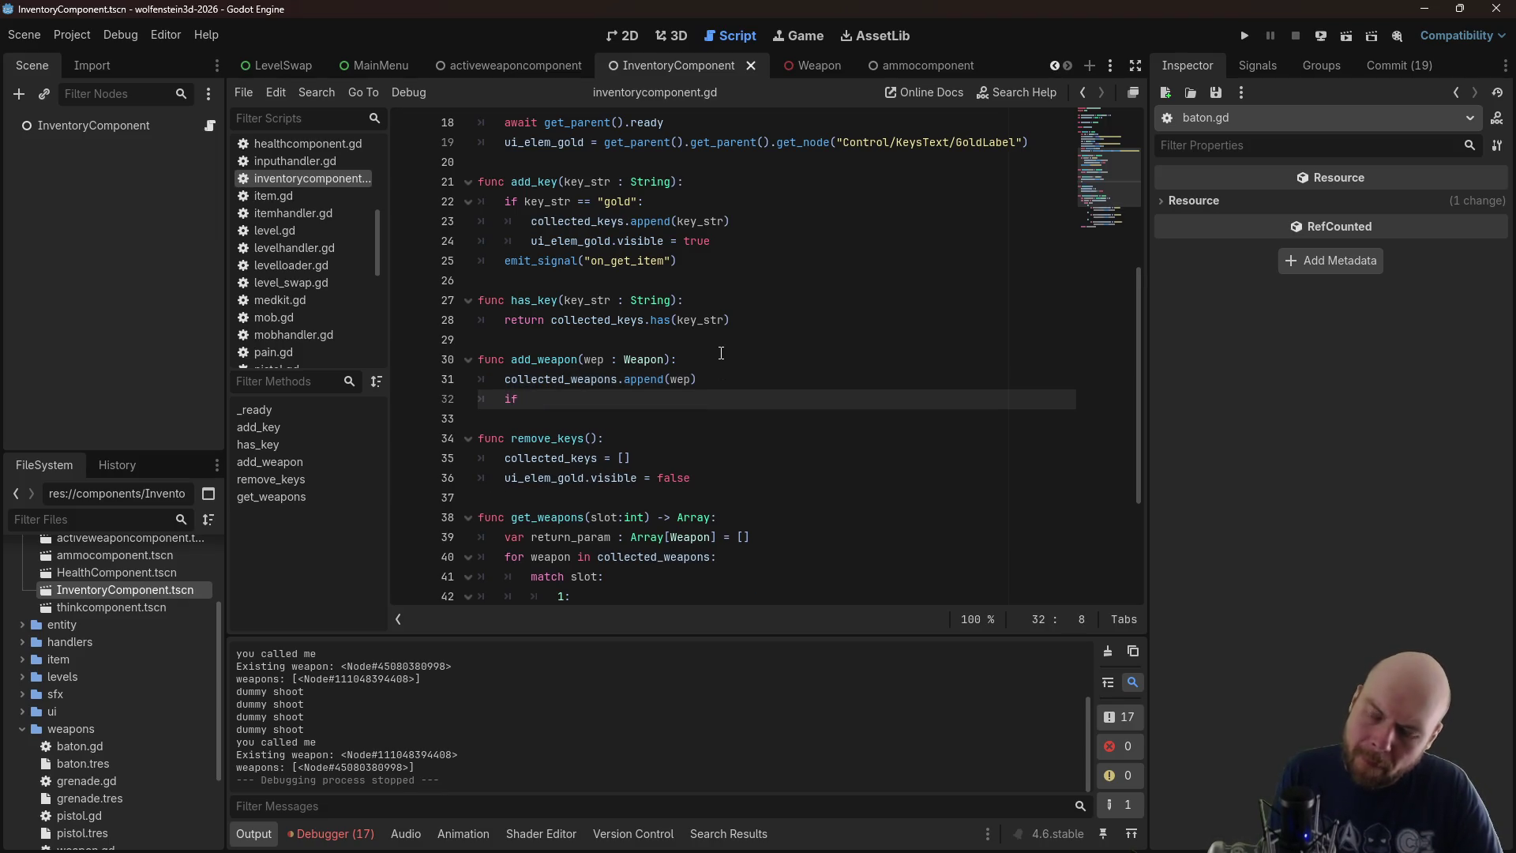
text(wep ==)
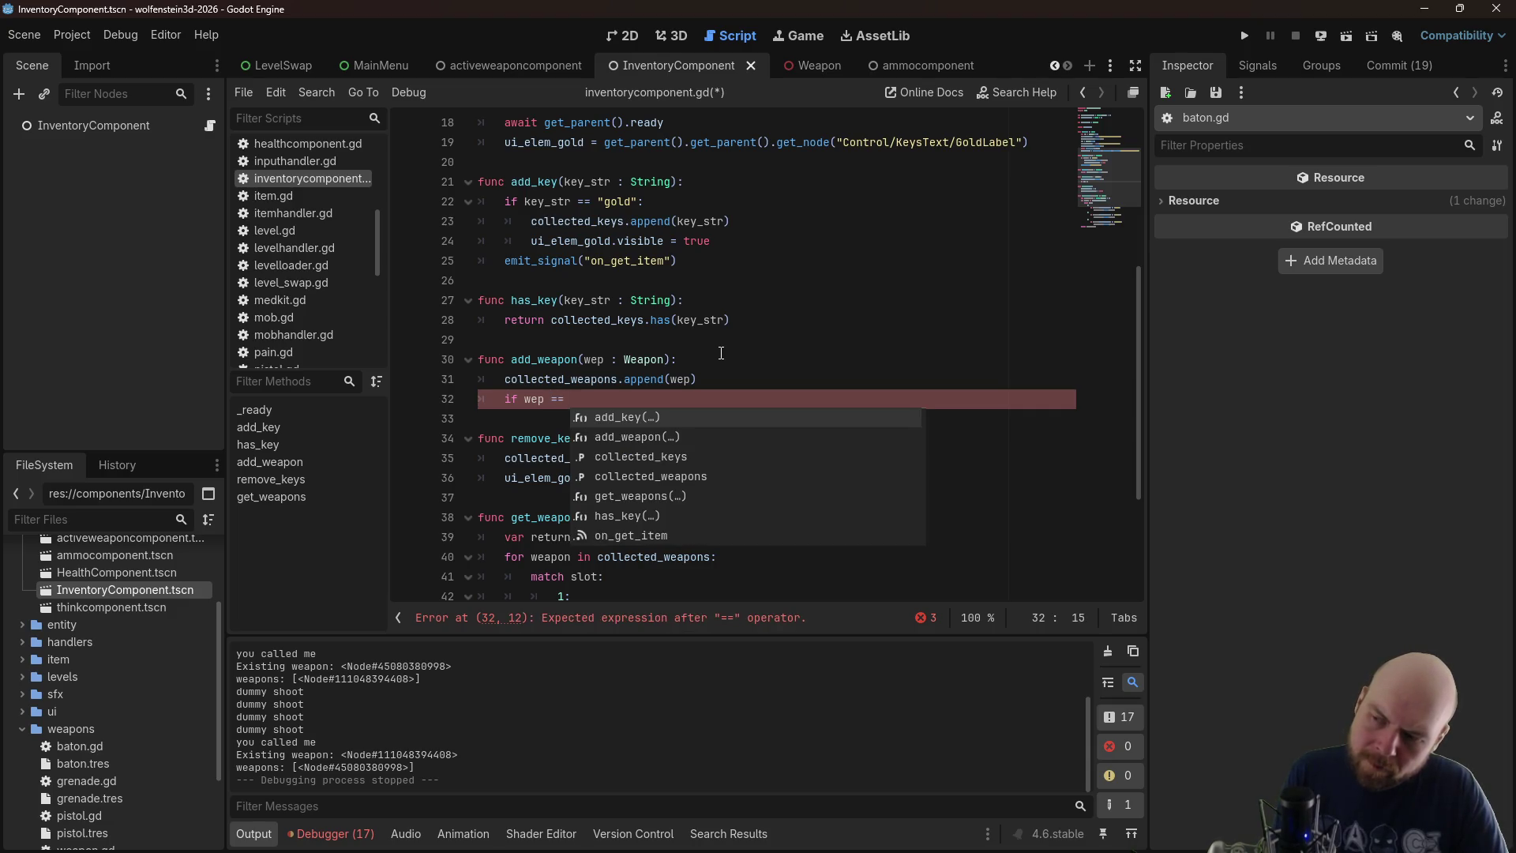
key(BackSpace)
key(BackSpace)
key(BackSpace)
text(.name )
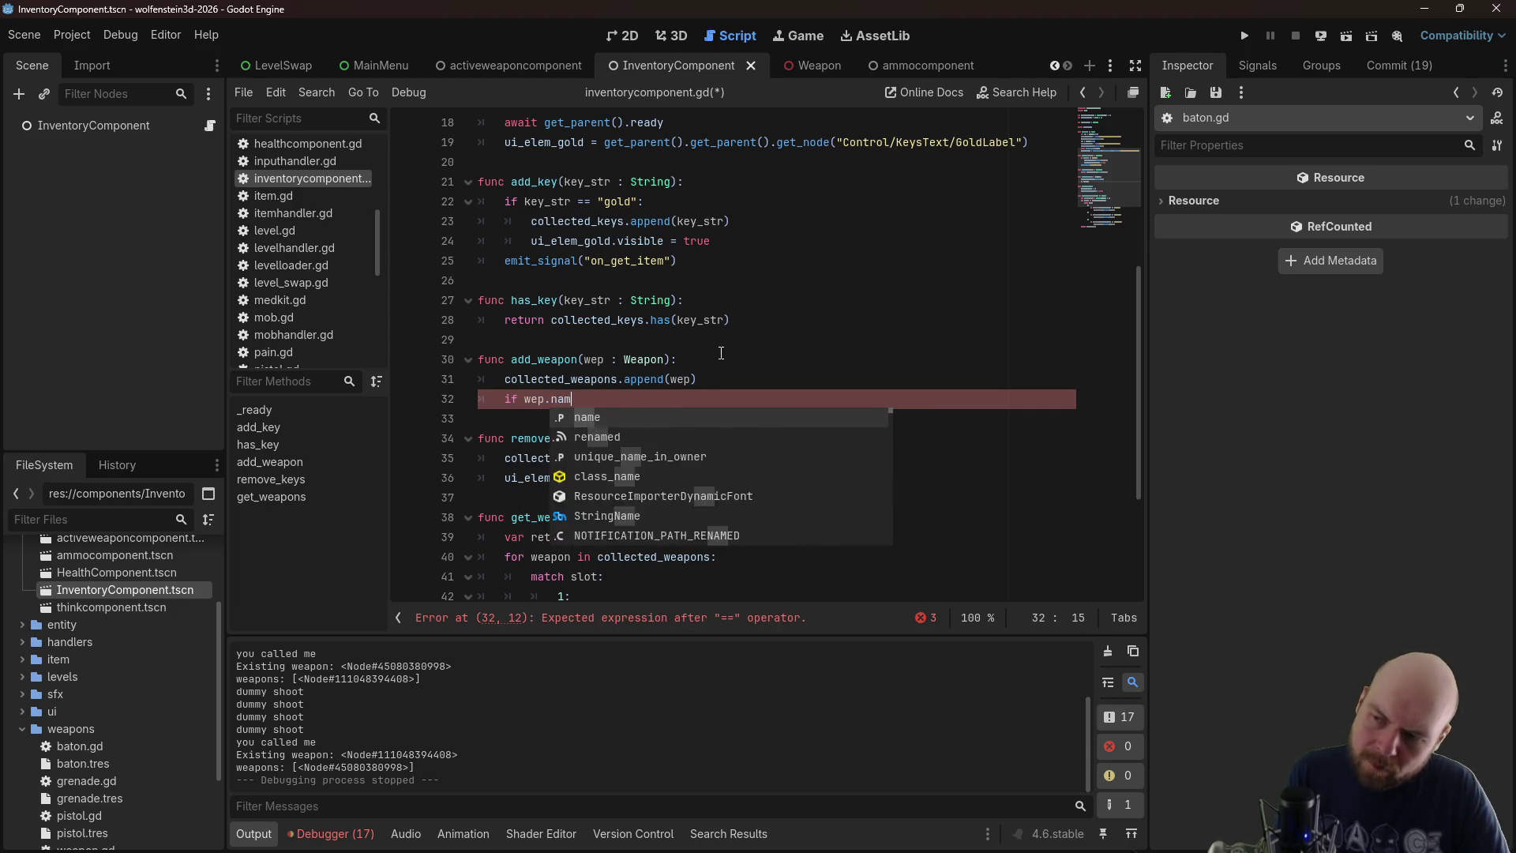
text(== )
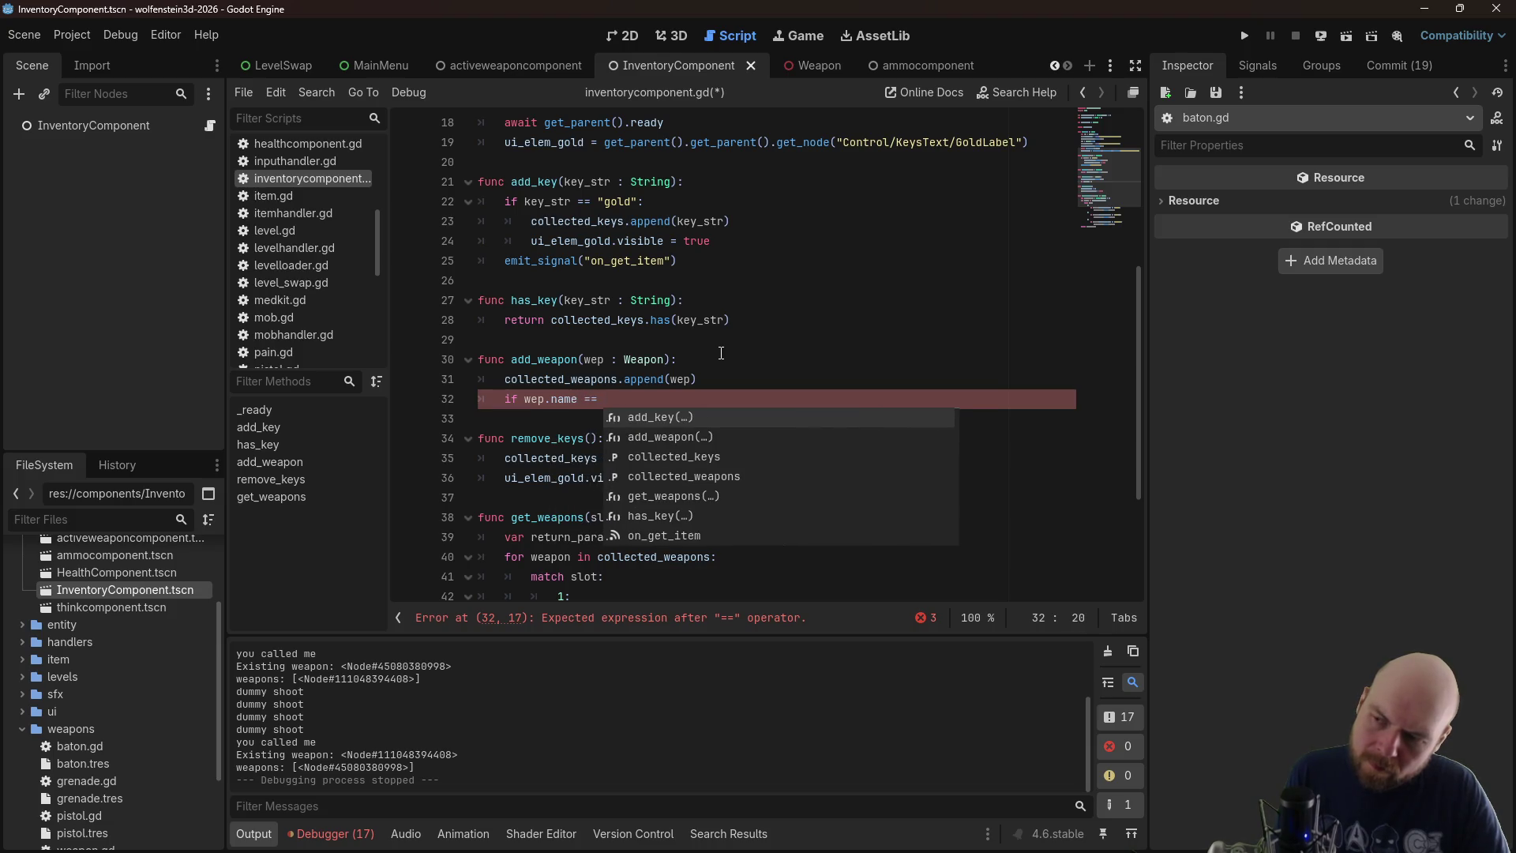
text("grenade":)
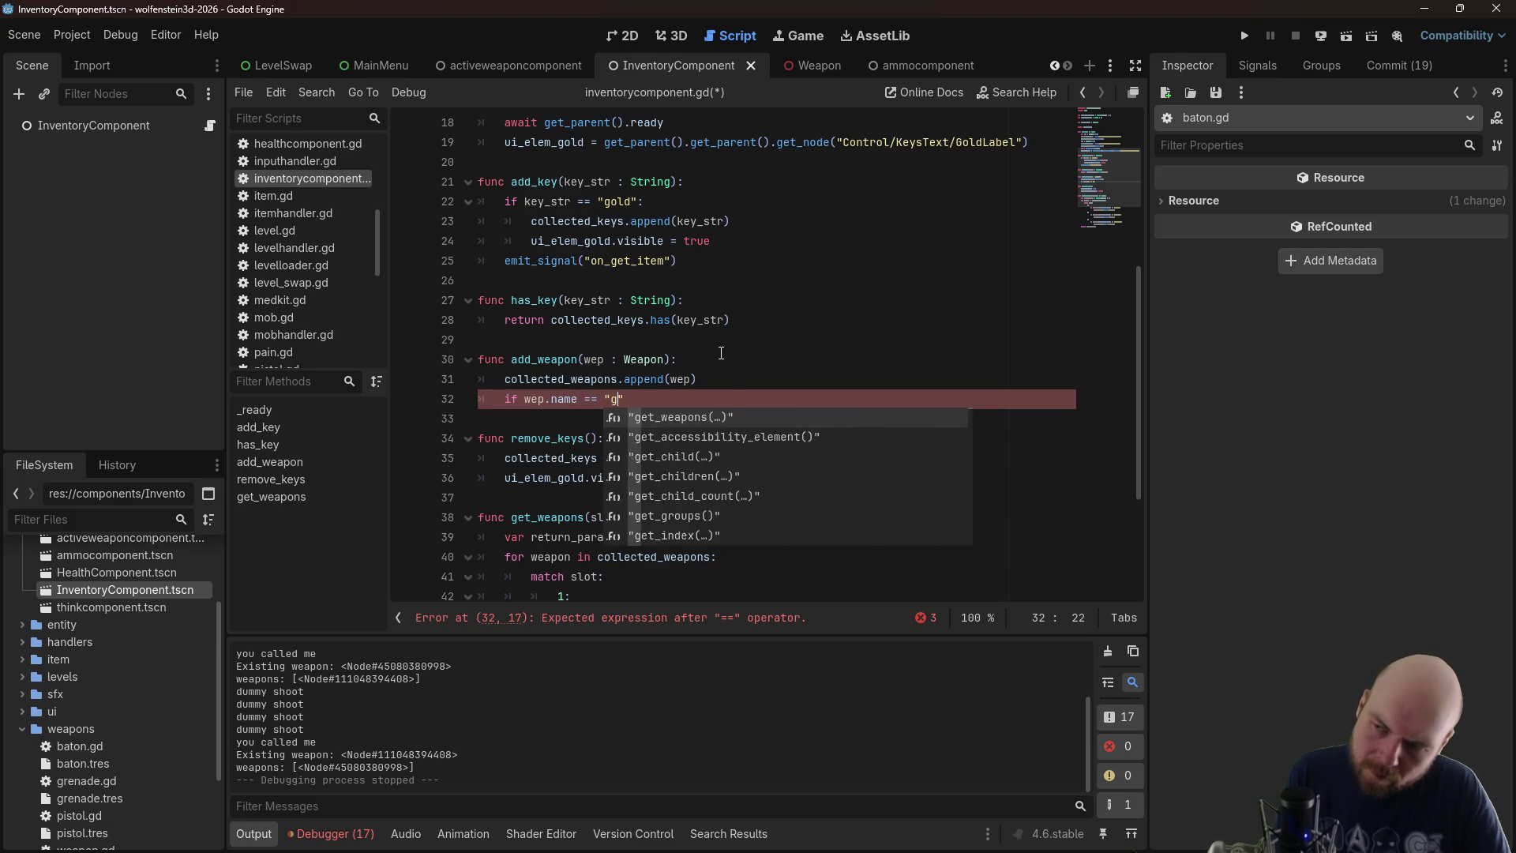
key(Return)
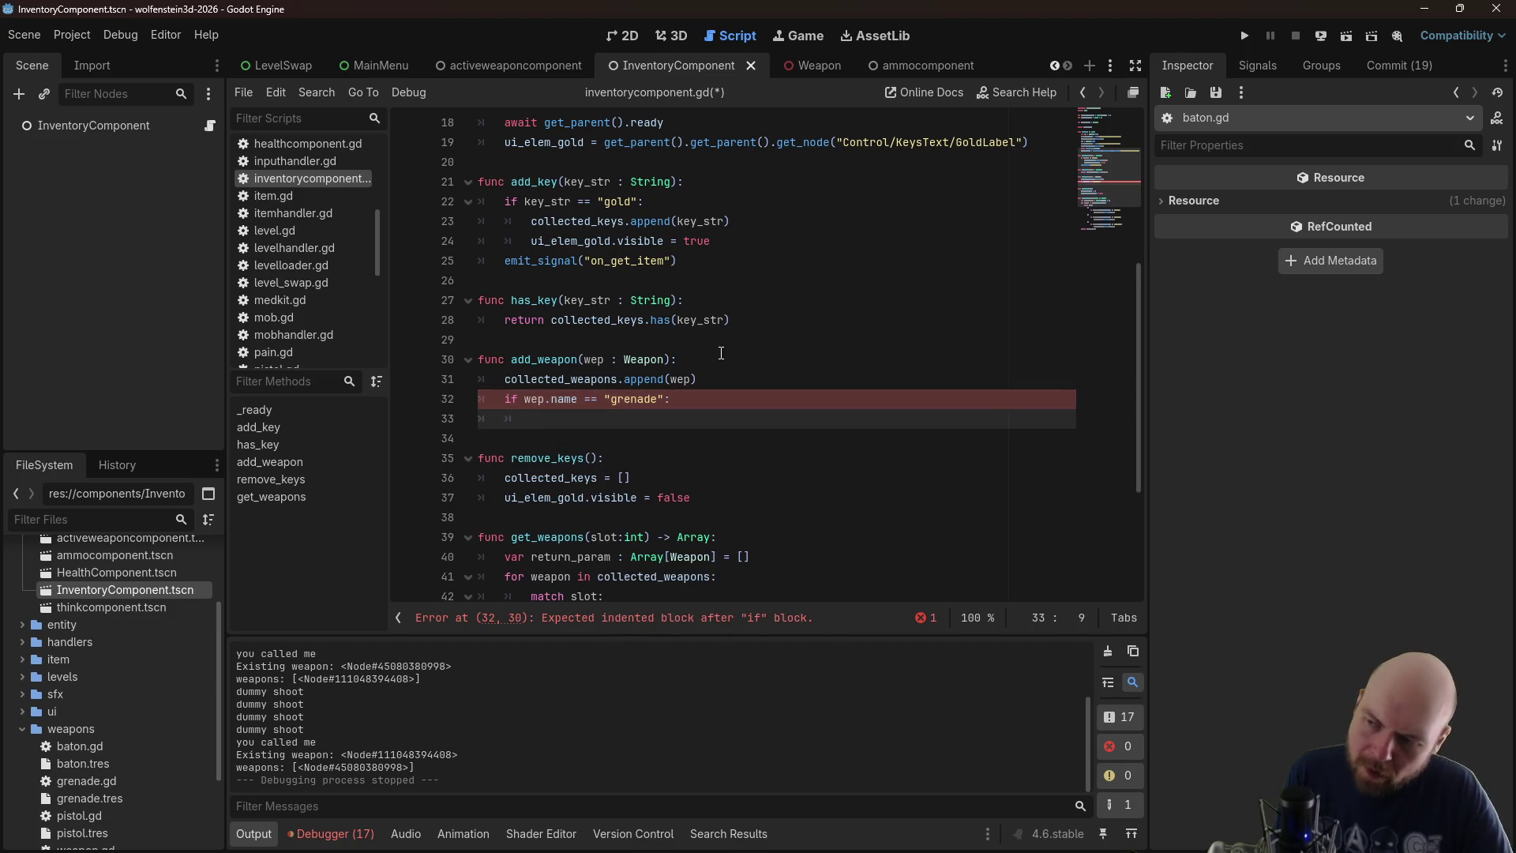
Declare var grenade_array = [] below the variable declarations, then return to the grenade block
scroll(721, 353, up, 4)
scroll(721, 353, up, 2)
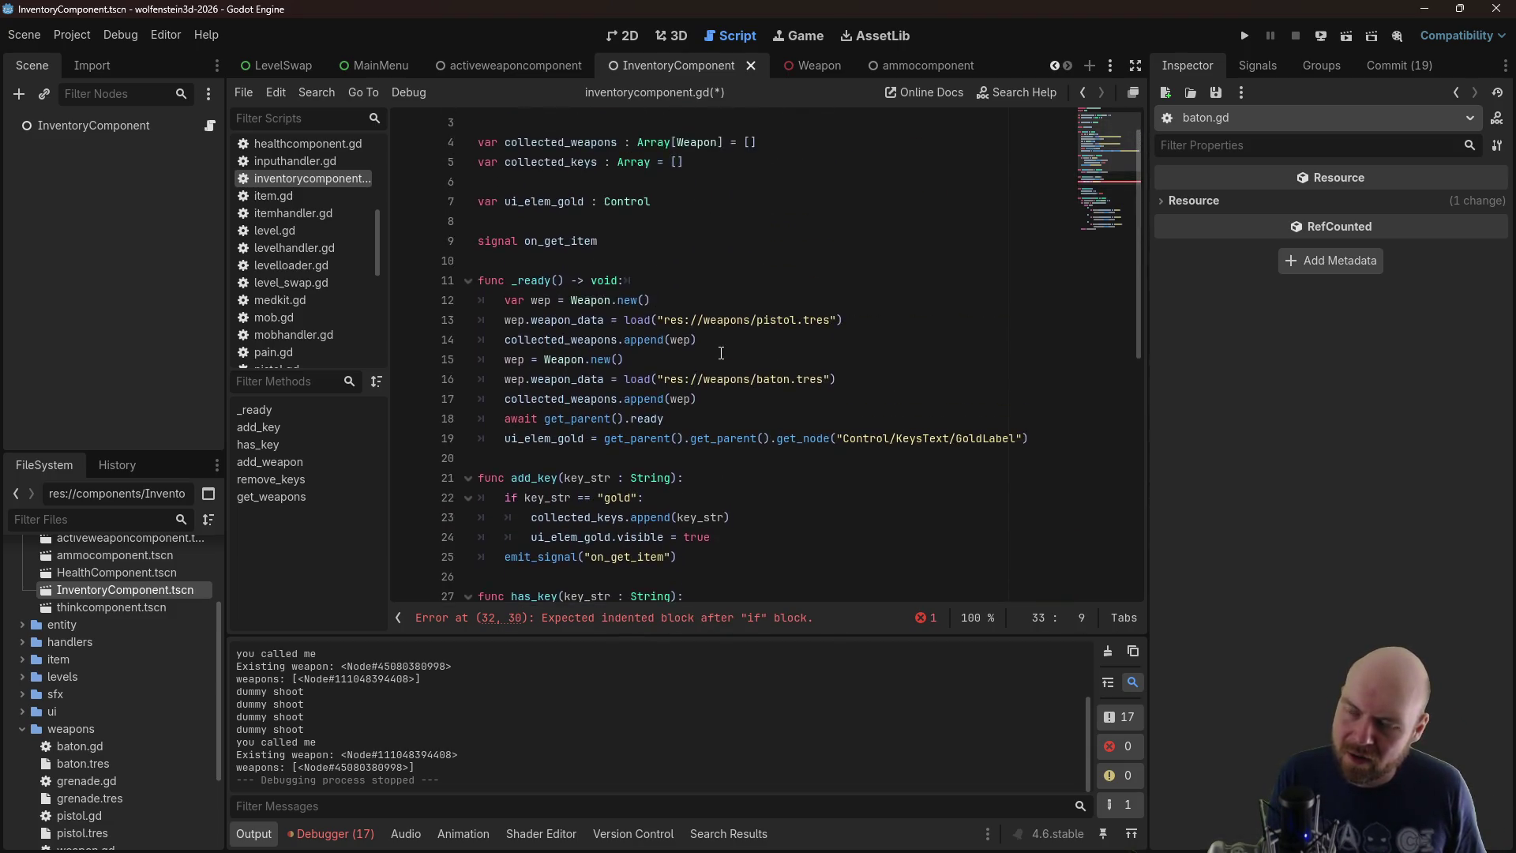
click(654, 204)
click(654, 221)
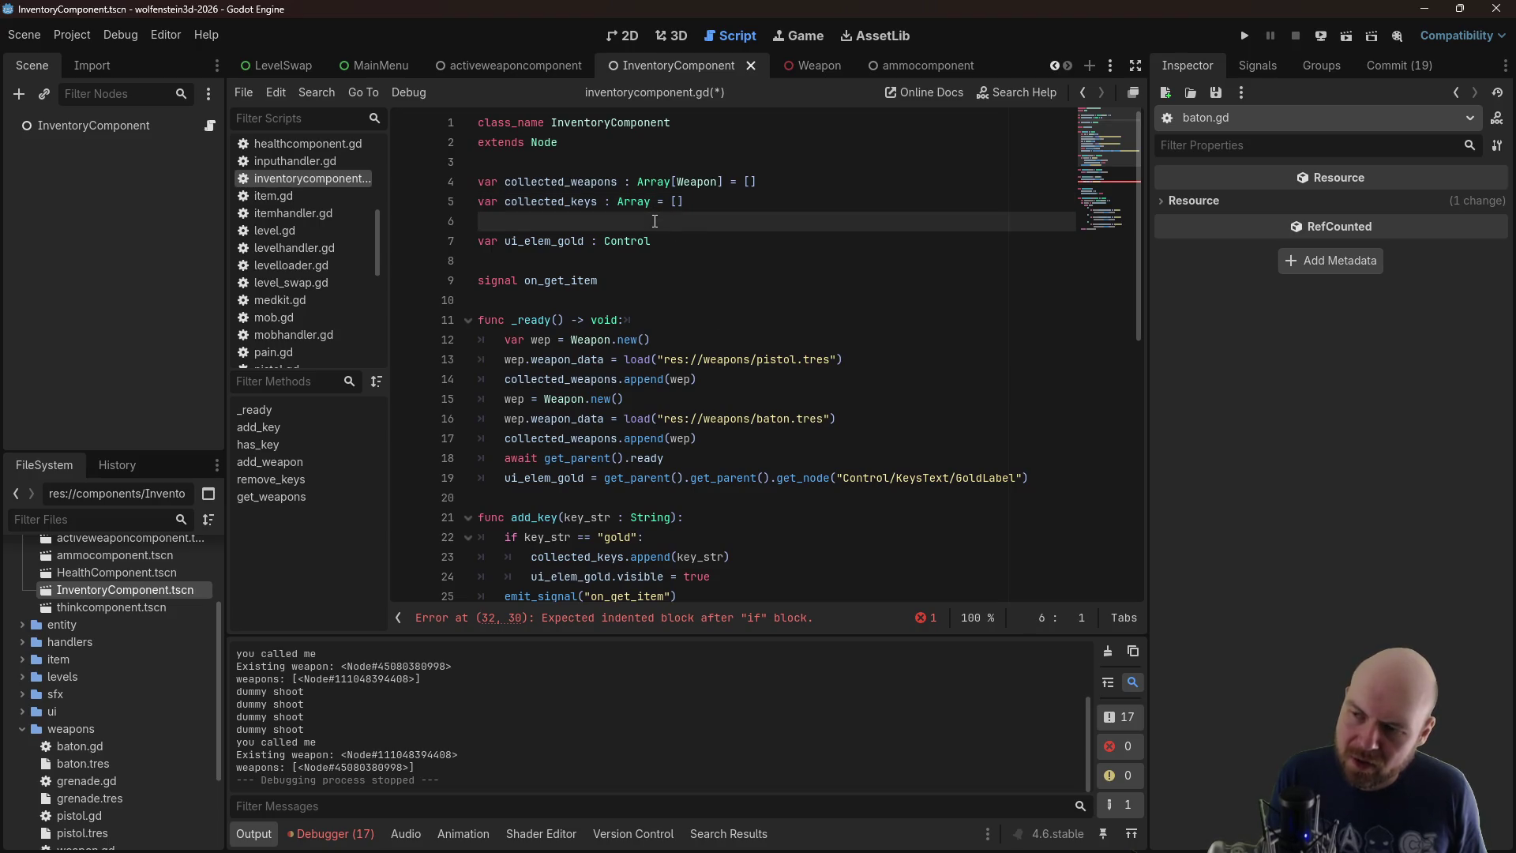
key(Return)
key(Return)
key(Up)
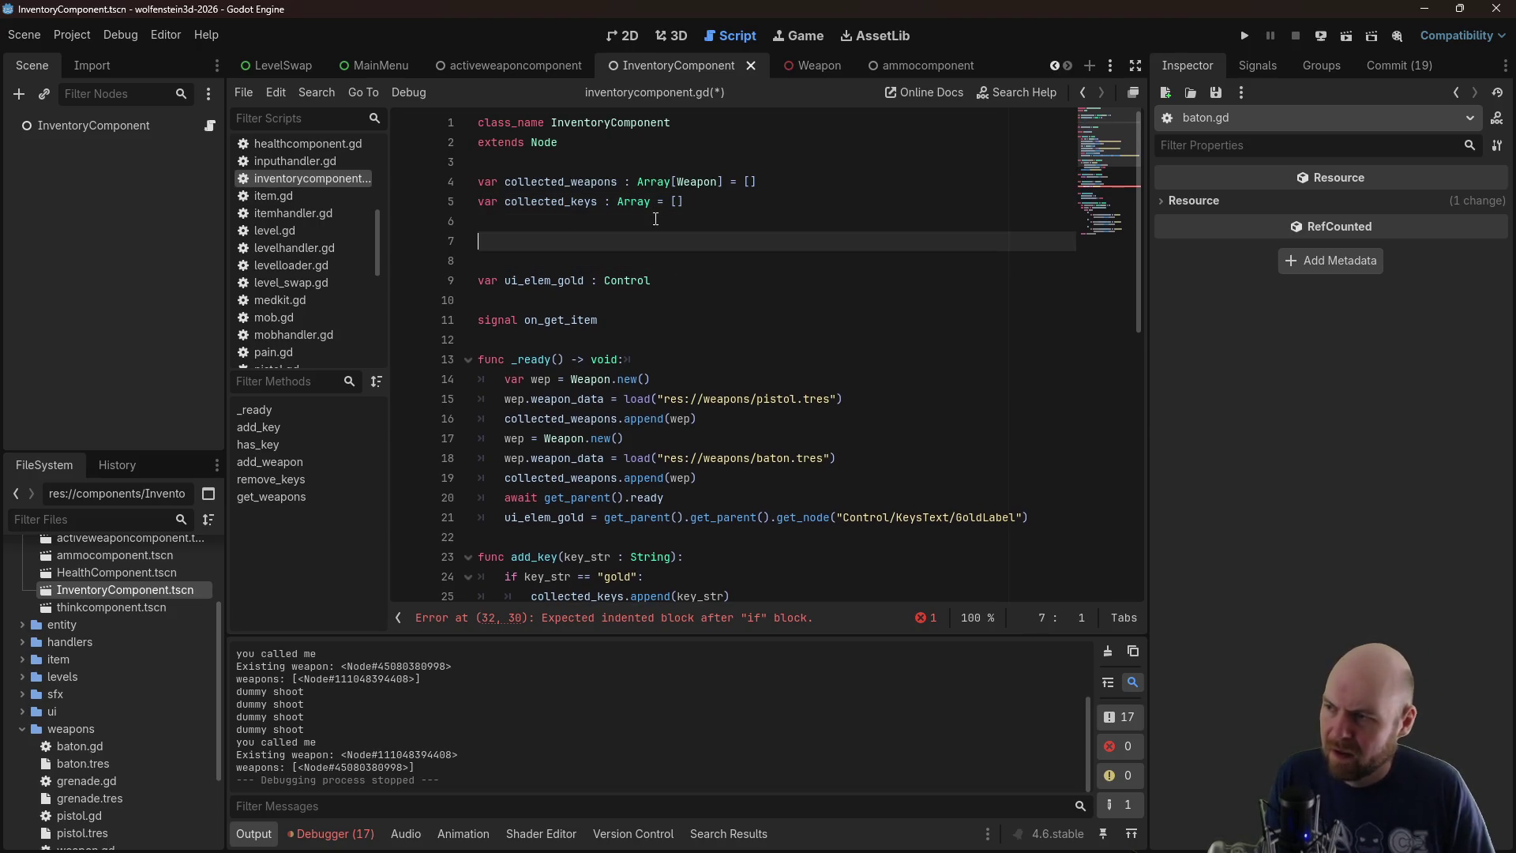
text(var grenade_a)
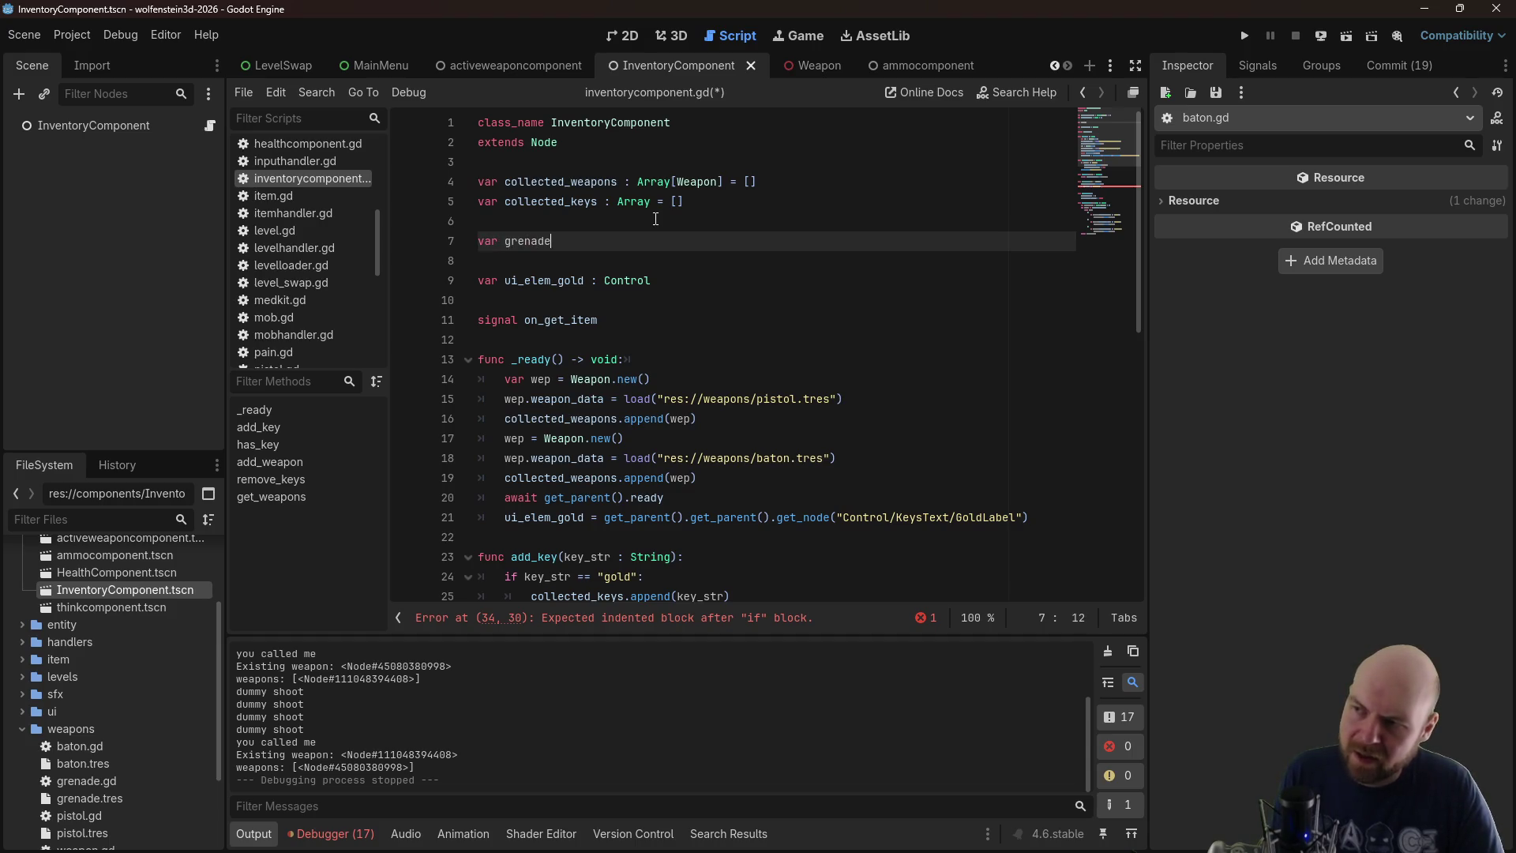
text(rray )
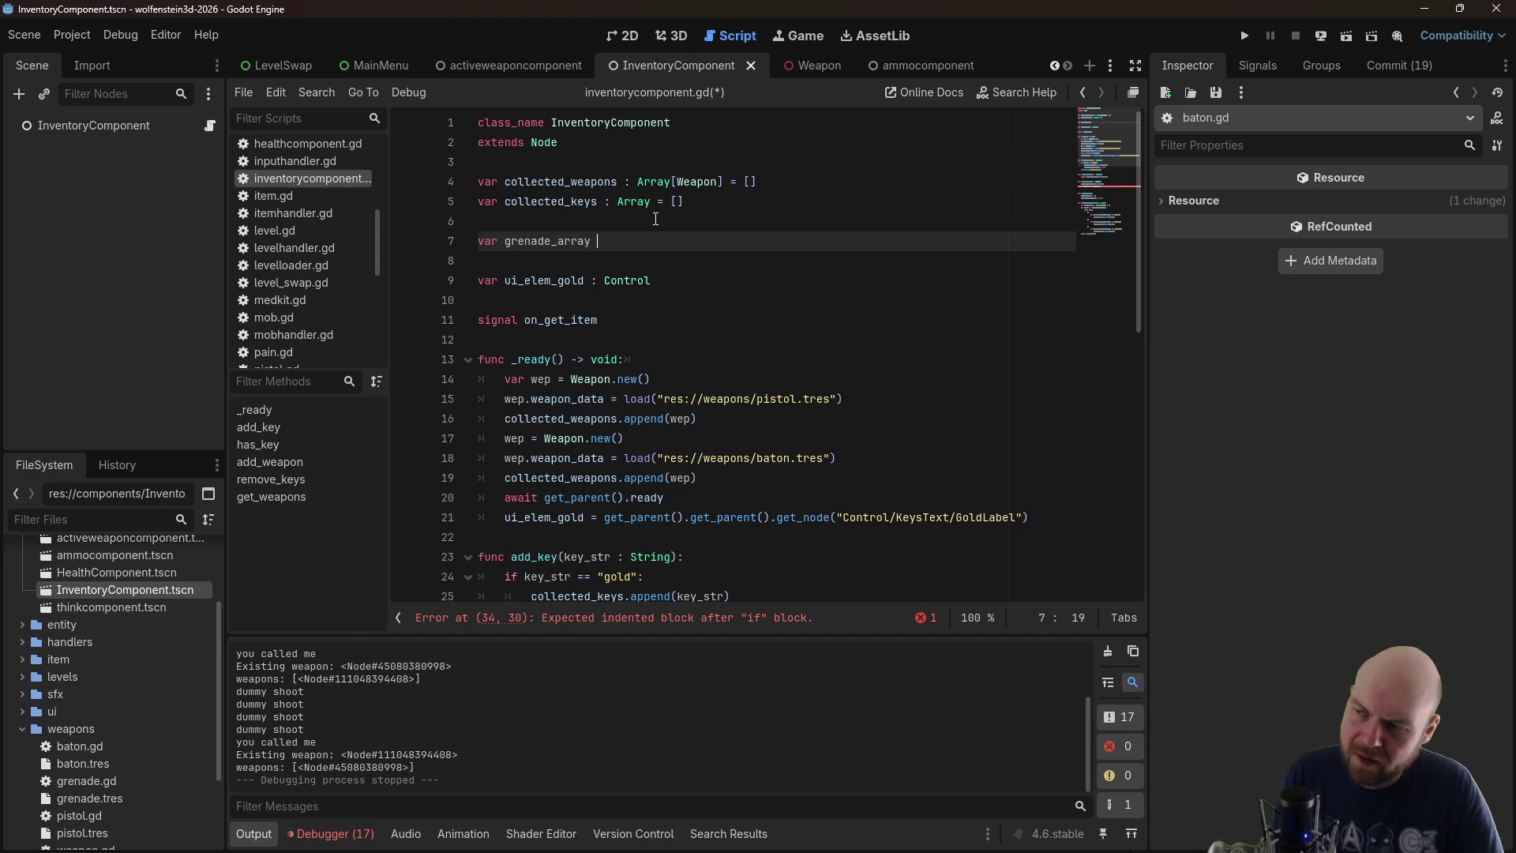
text(= [])
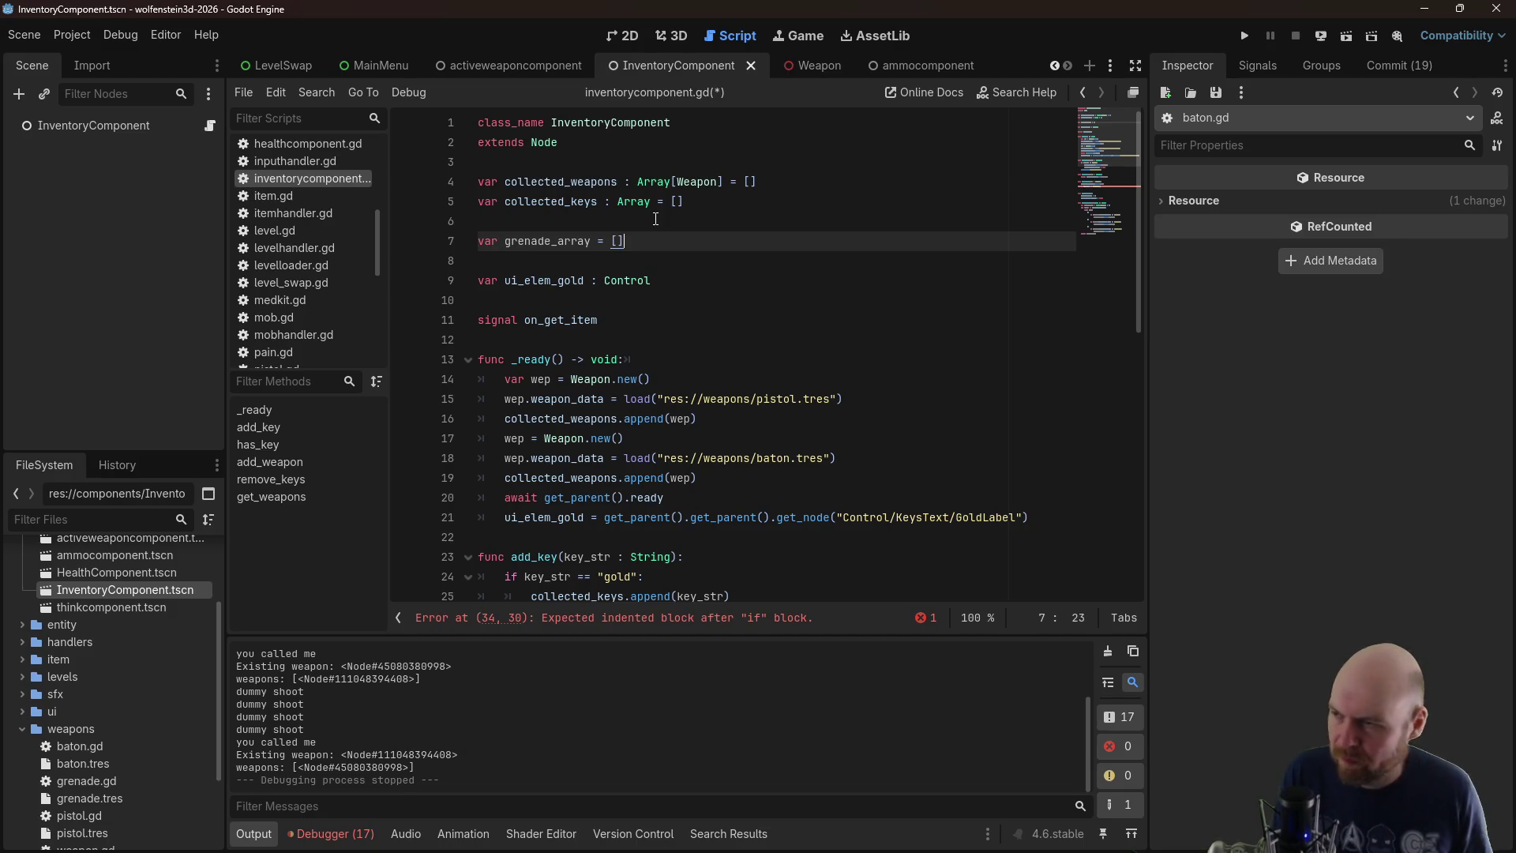
scroll(670, 227, down, 6)
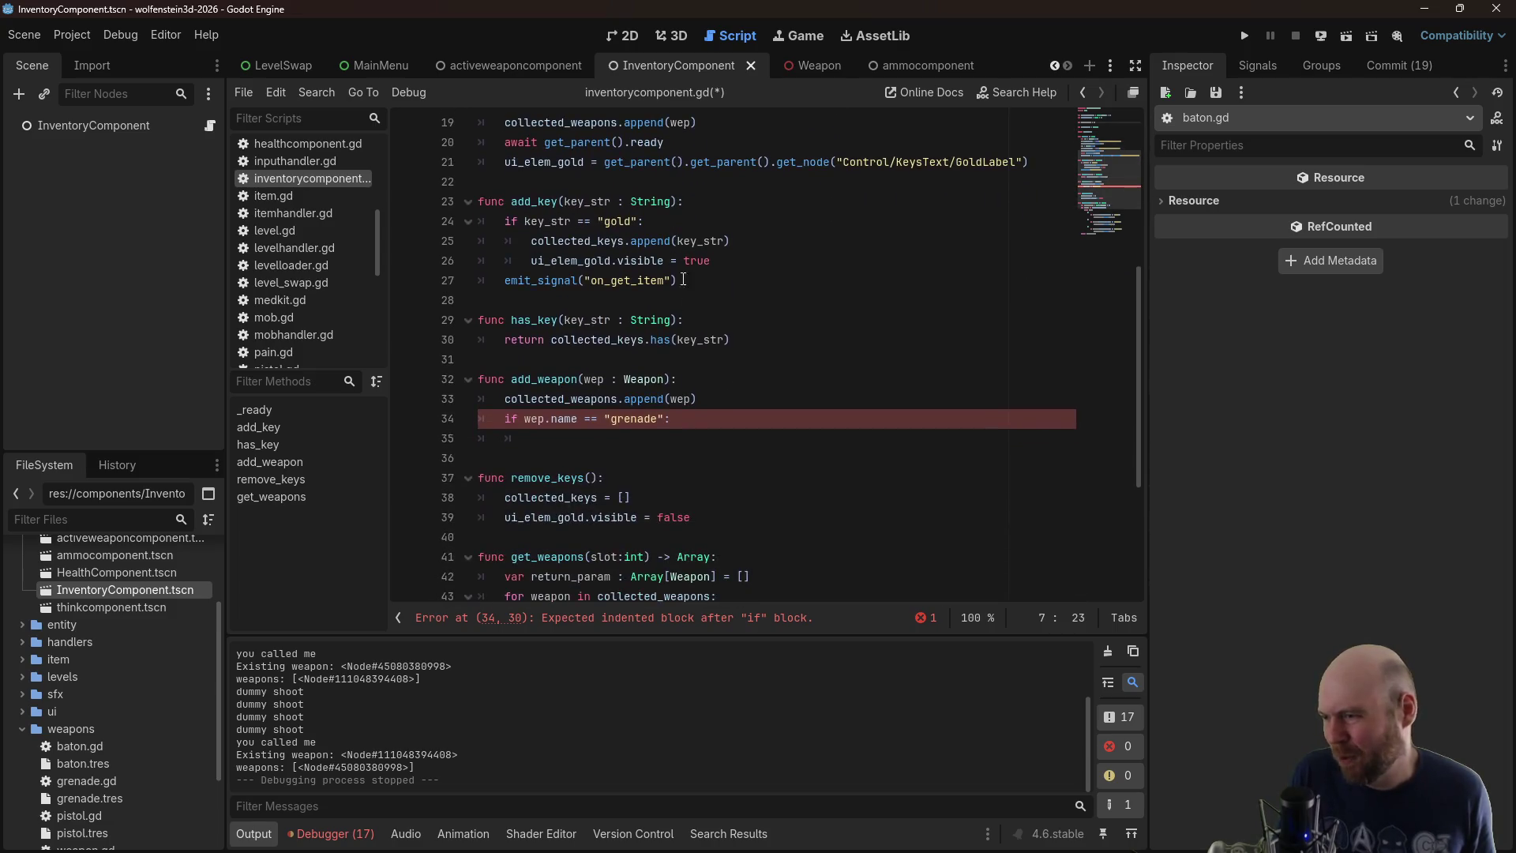
click(689, 442)
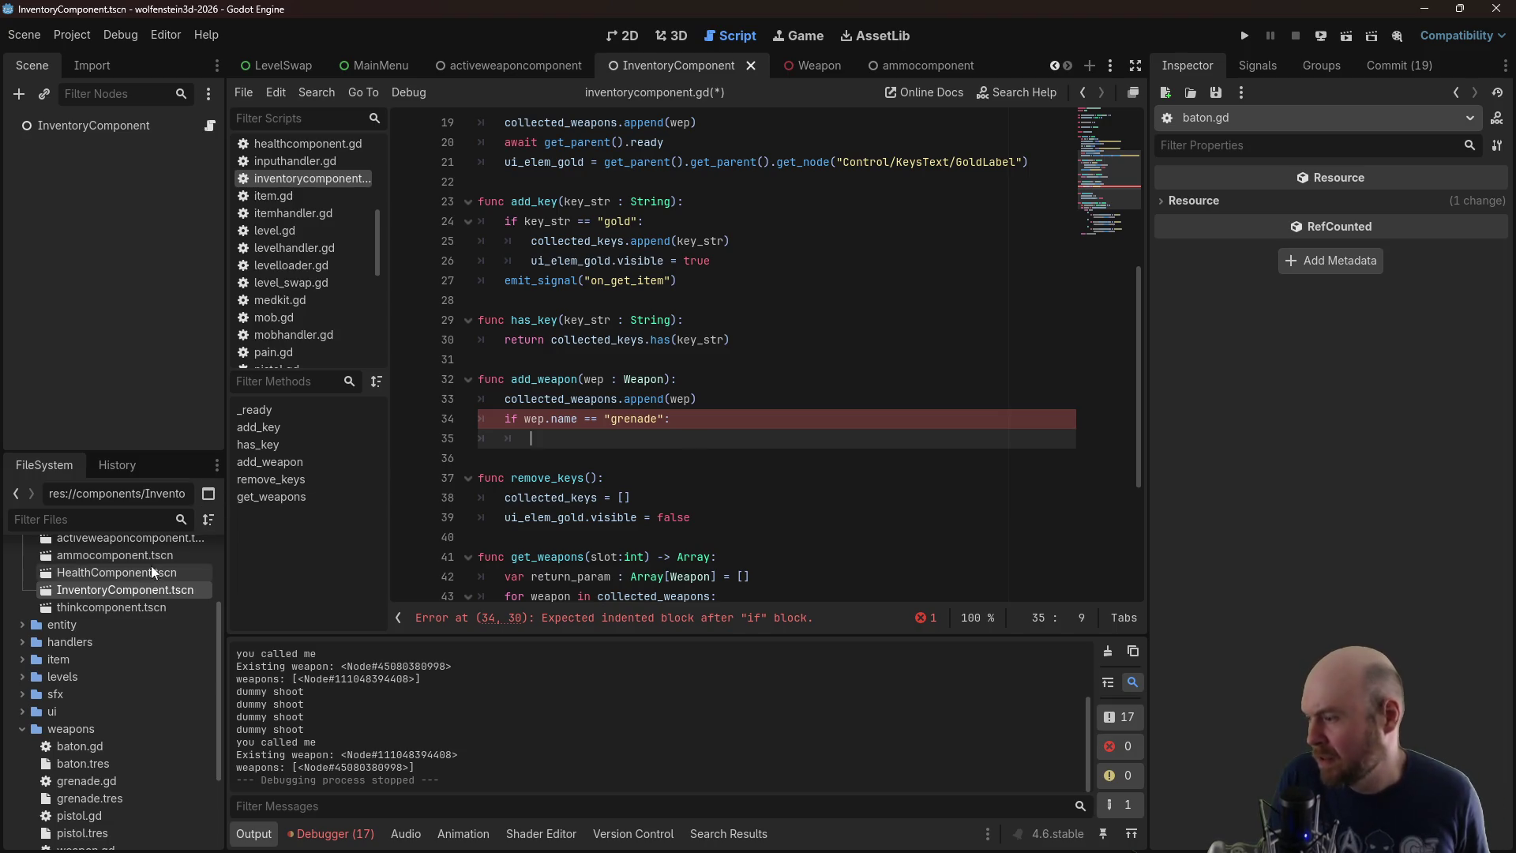
scroll(148, 569, up, 5)
Create a 3D scene named grenade in the entity folder, with a Grenade root node
click(21, 578)
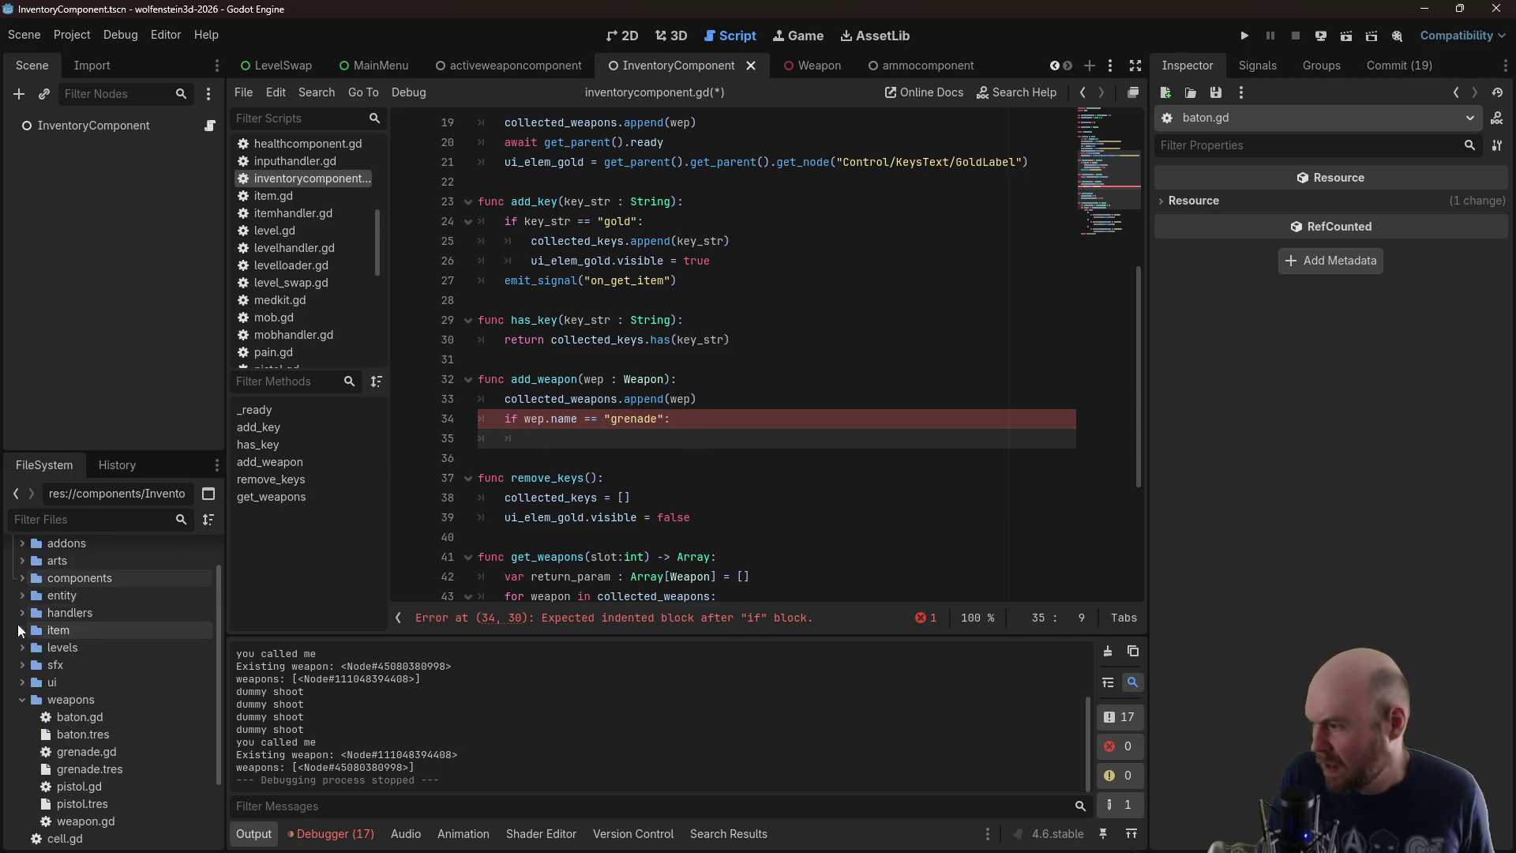
click(22, 631)
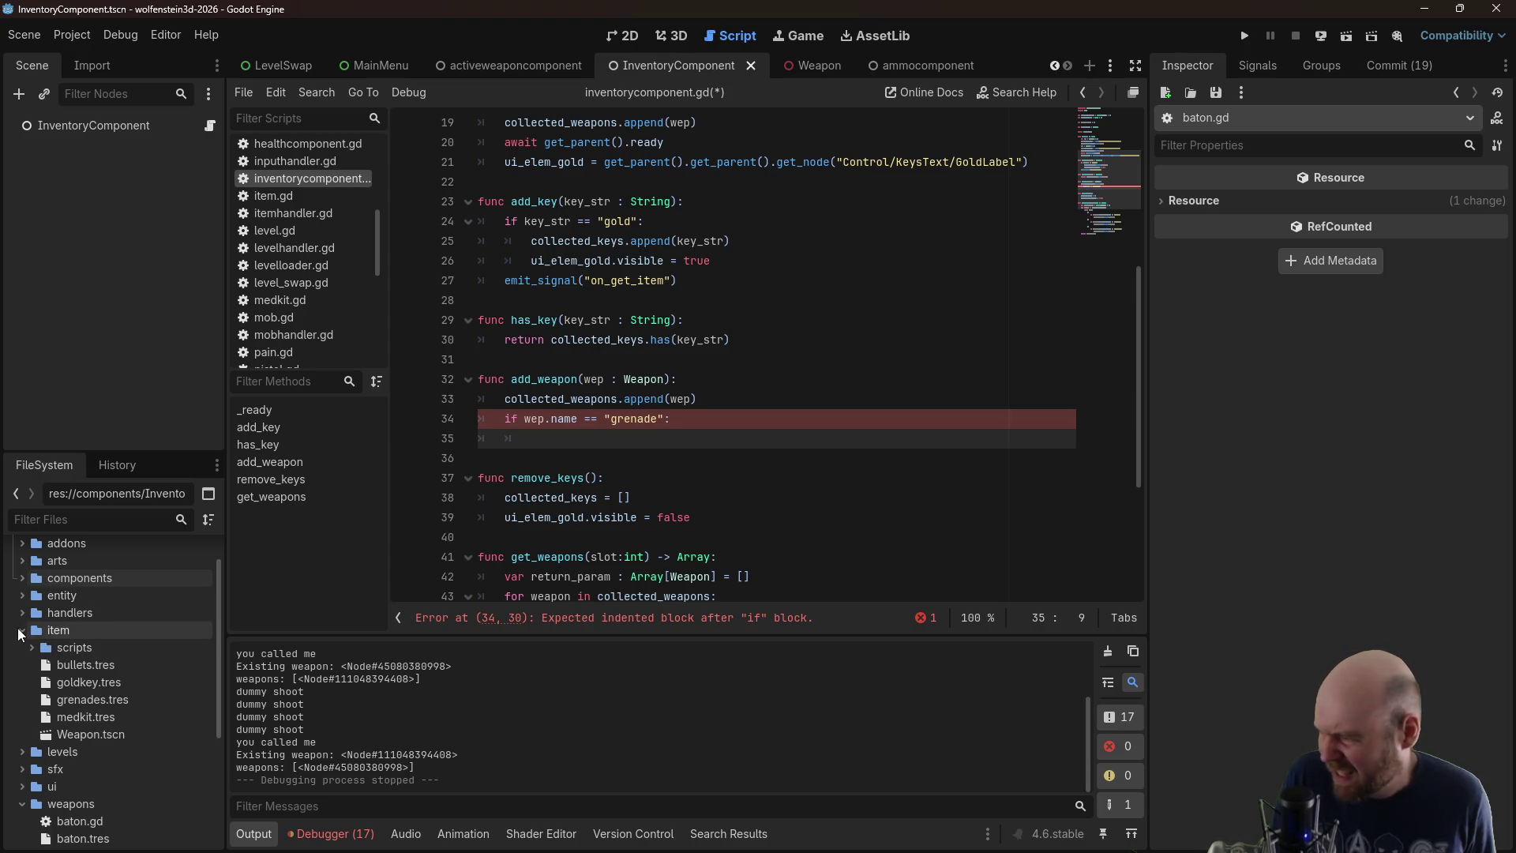
click(21, 630)
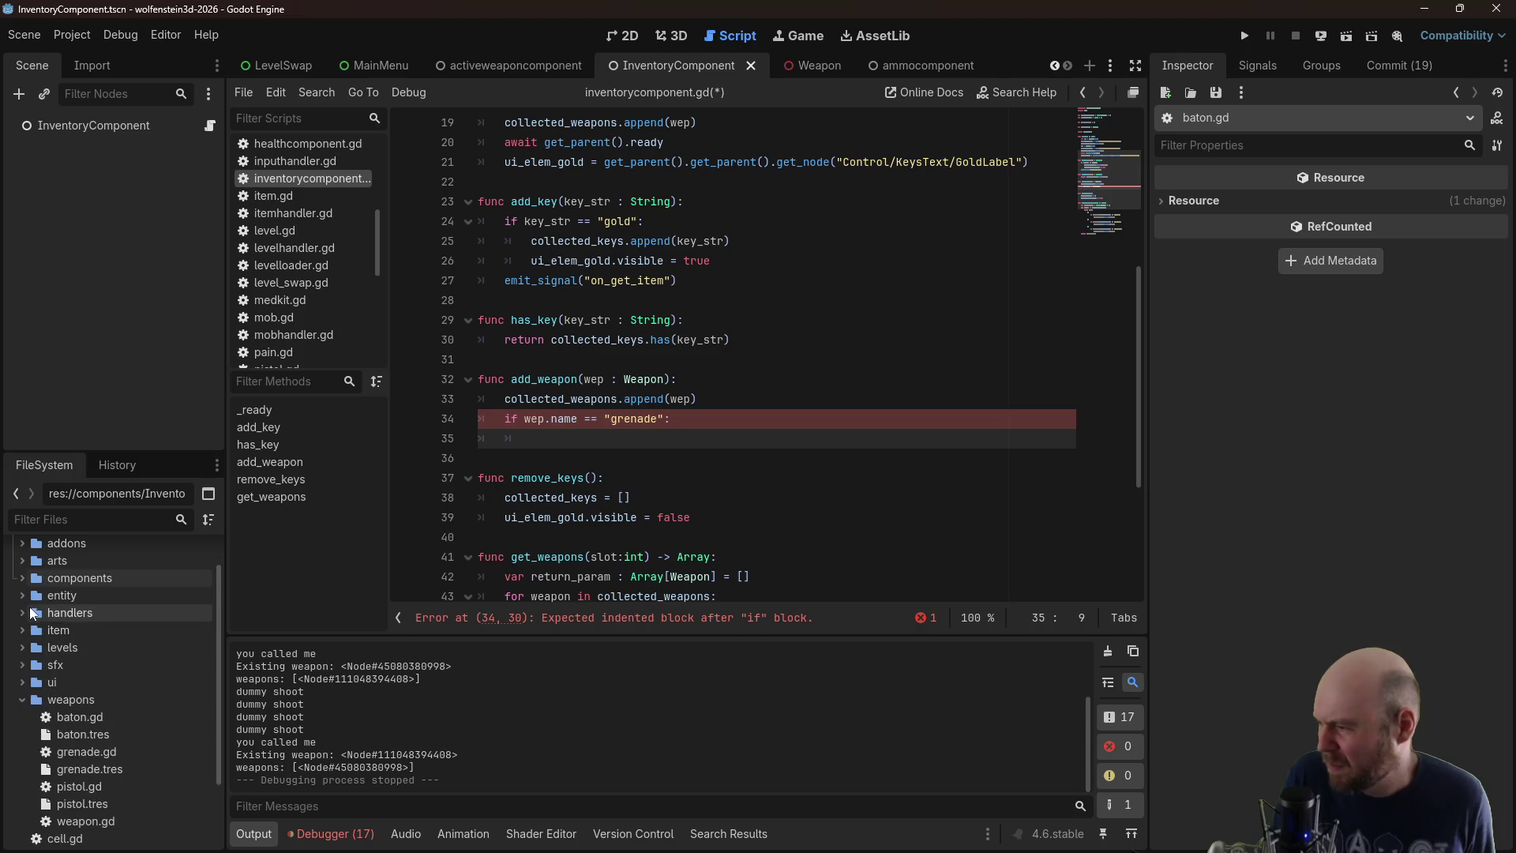
click(21, 596)
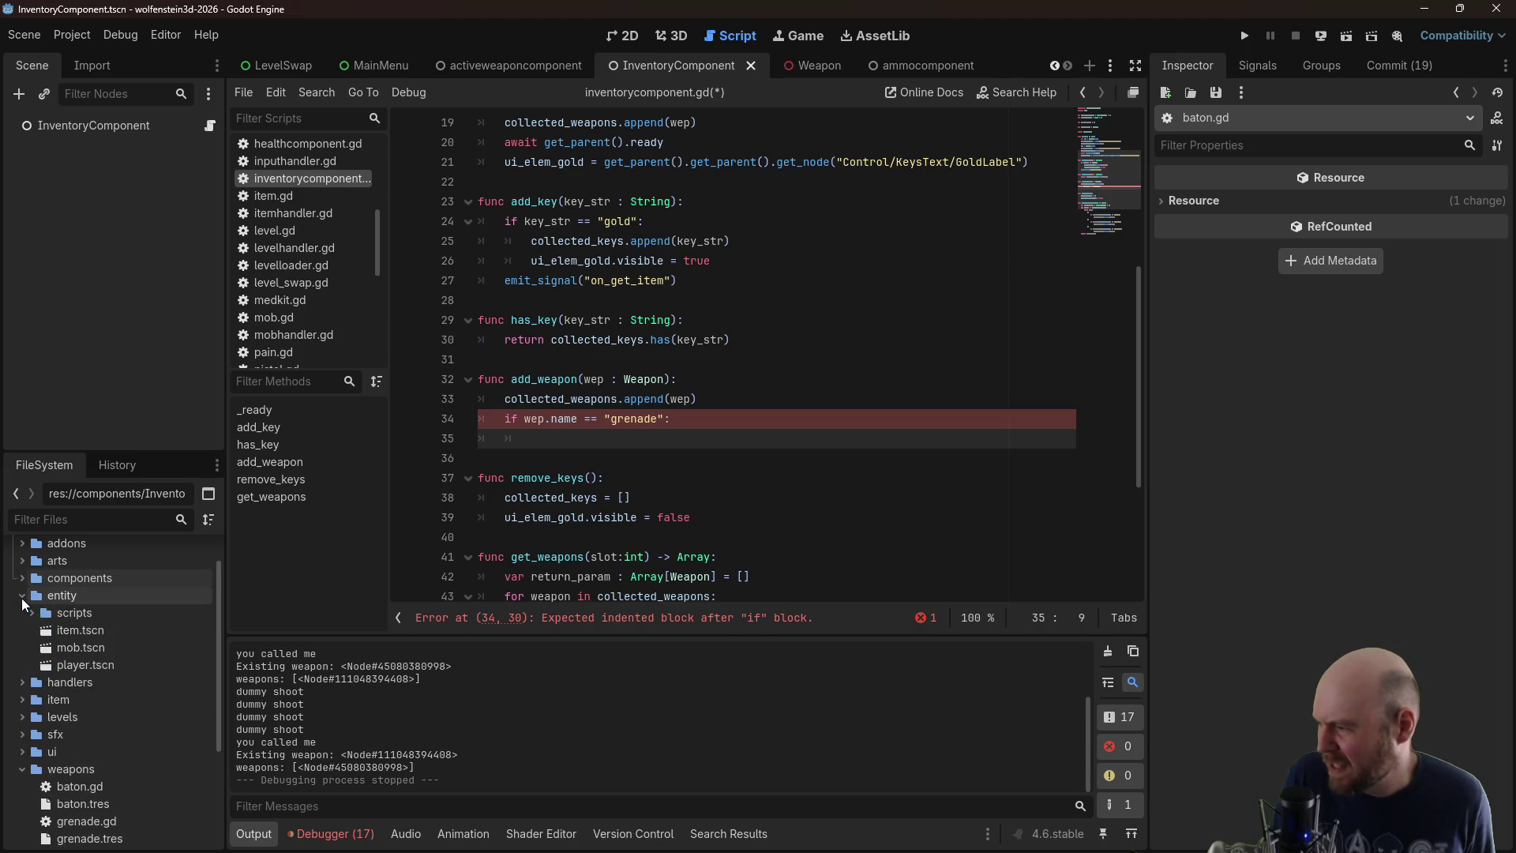
right_click(61, 597)
mouse_move(248, 569)
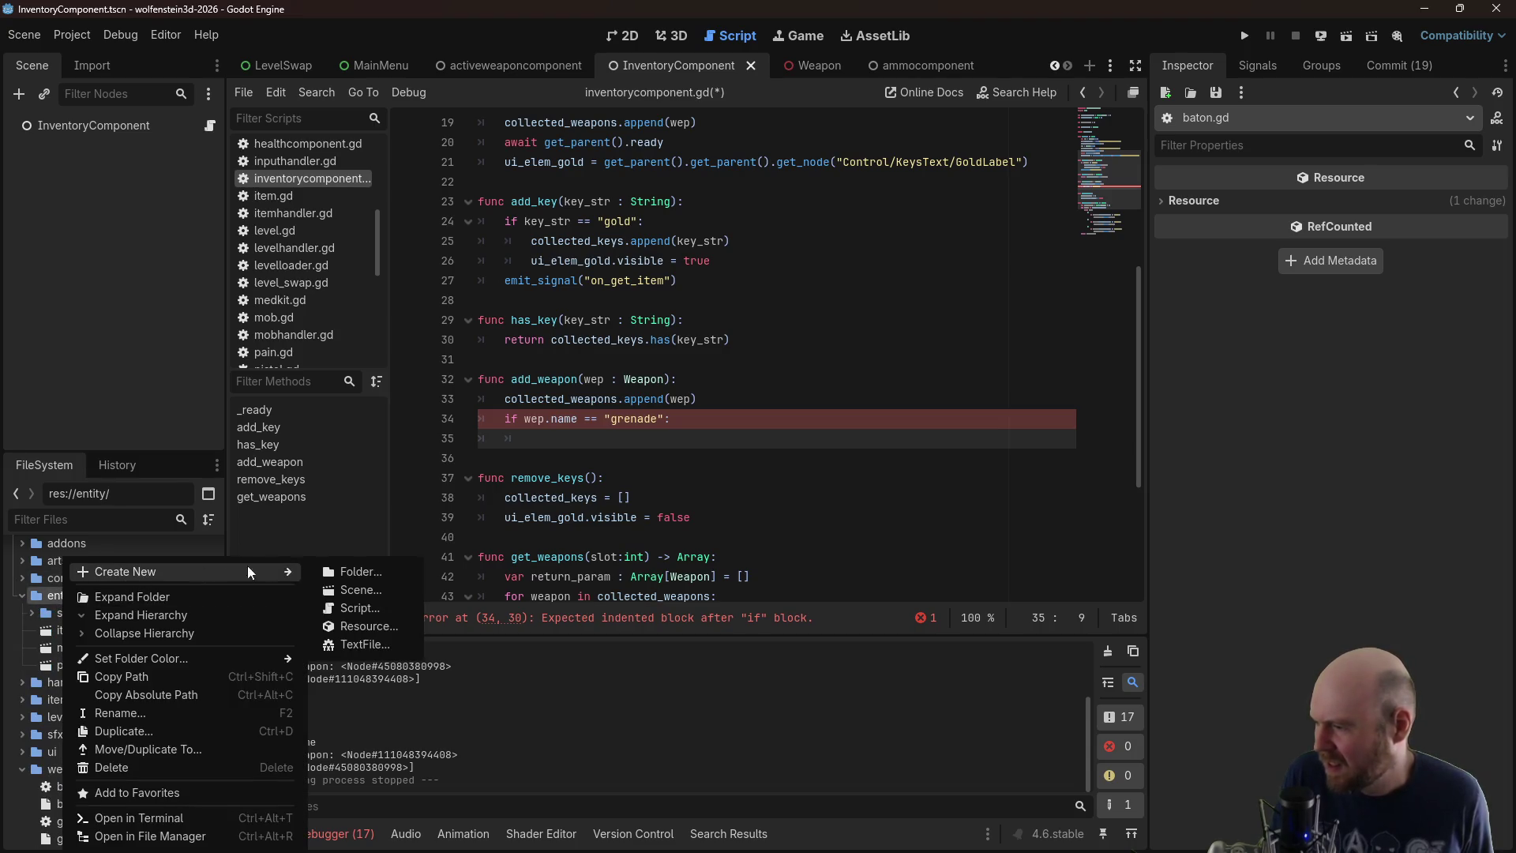
click(362, 591)
text(g)
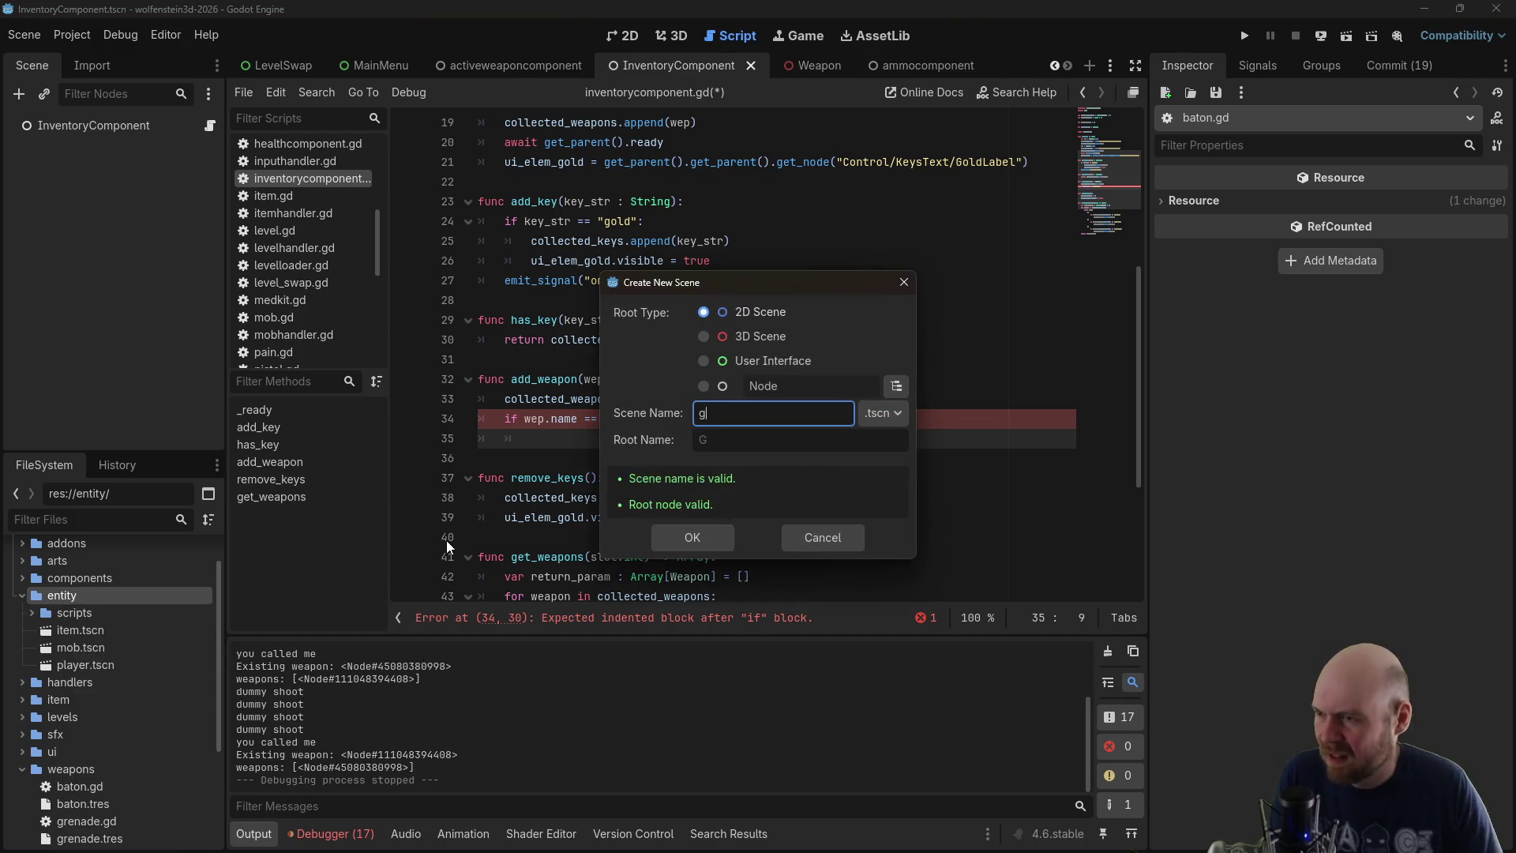
text(renade)
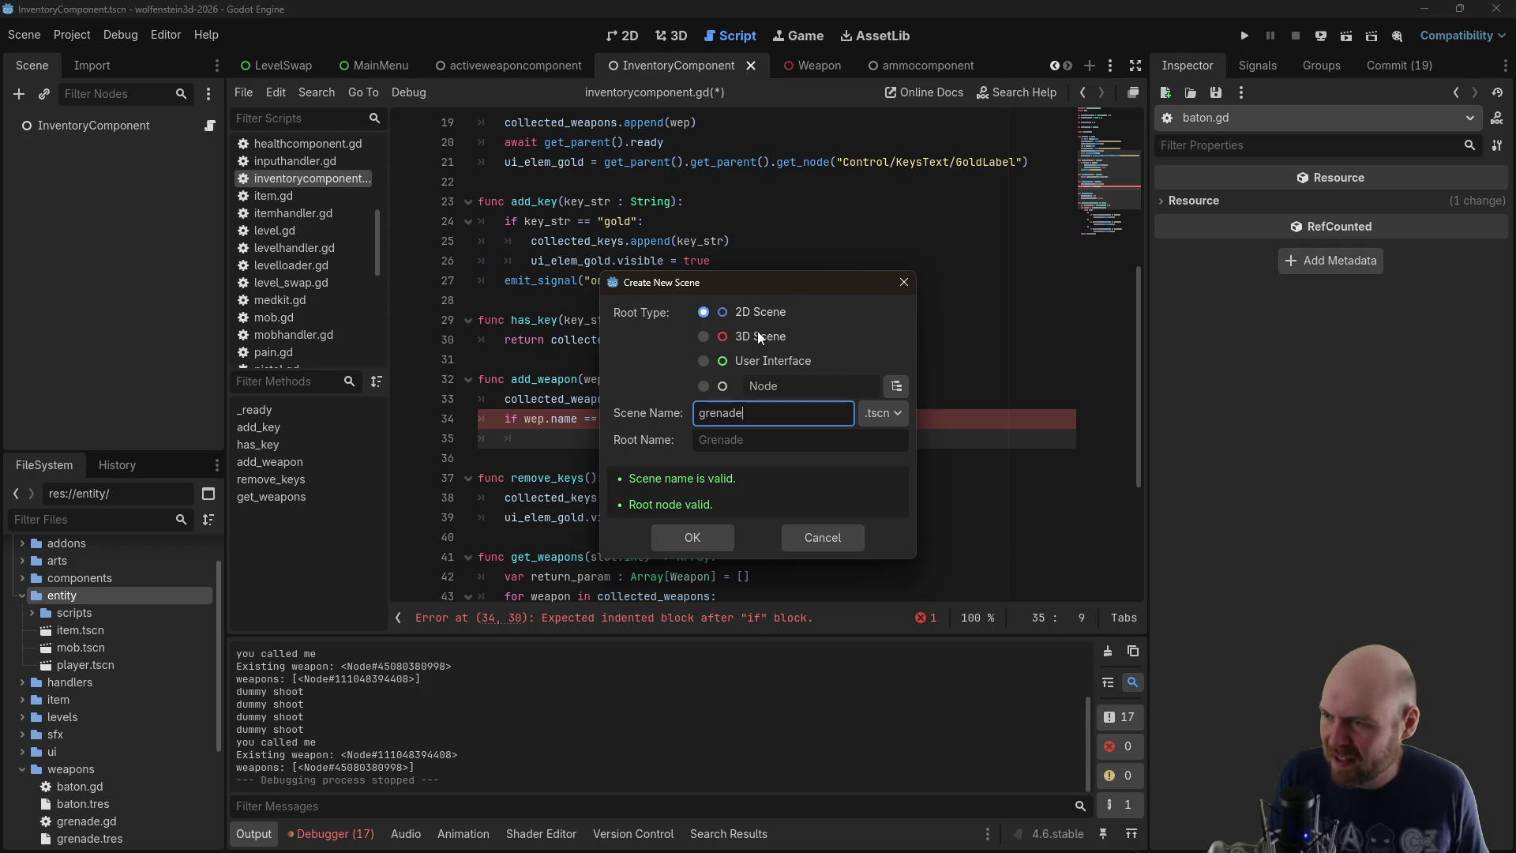
click(688, 536)
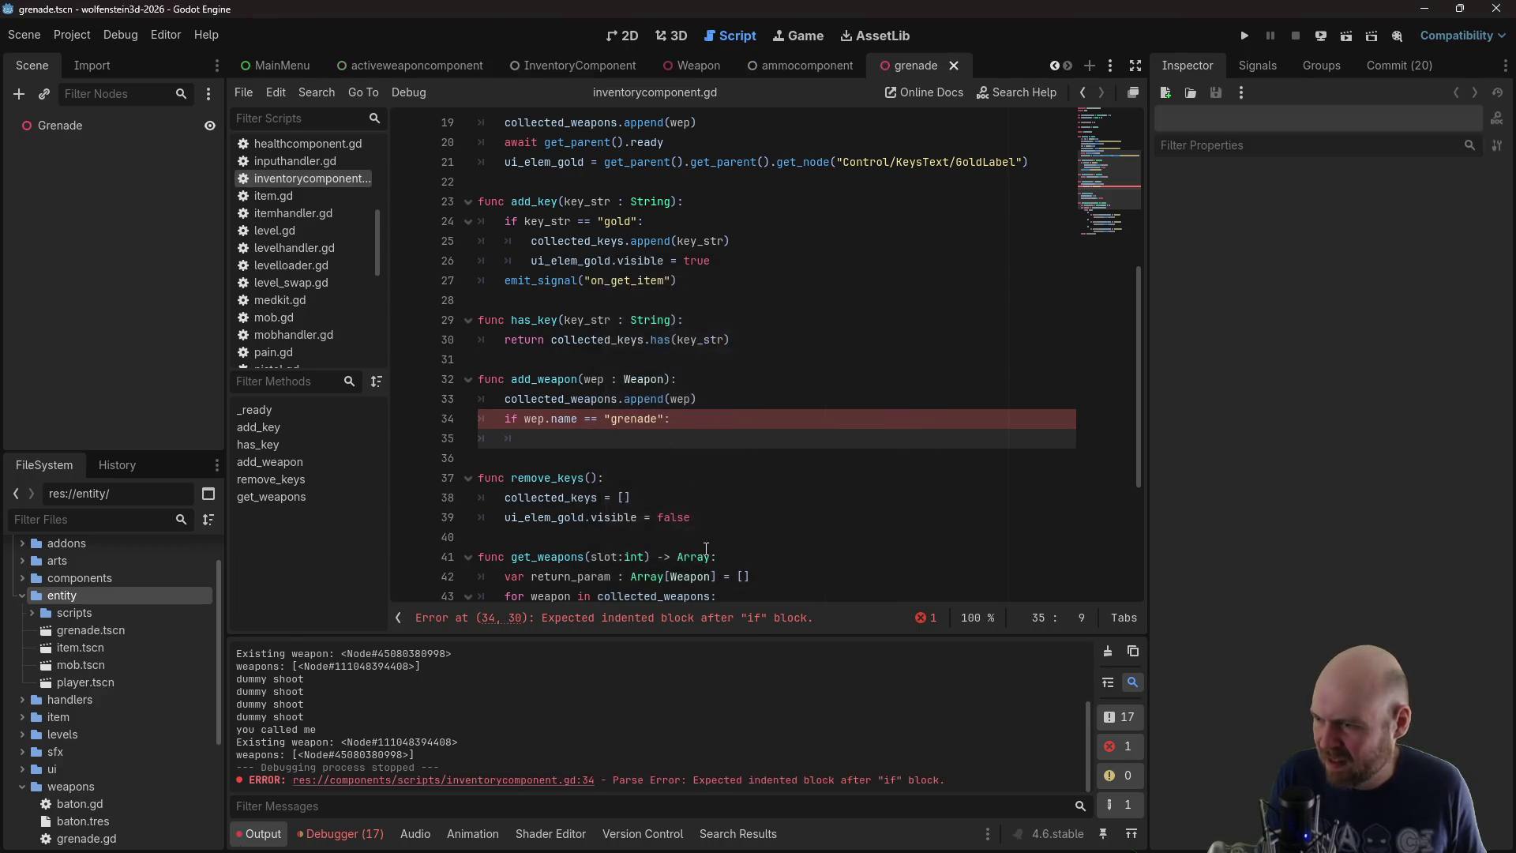
Add a child node to Grenade: search 'static', then clear the search and browse the Node3D types
right_click(77, 129)
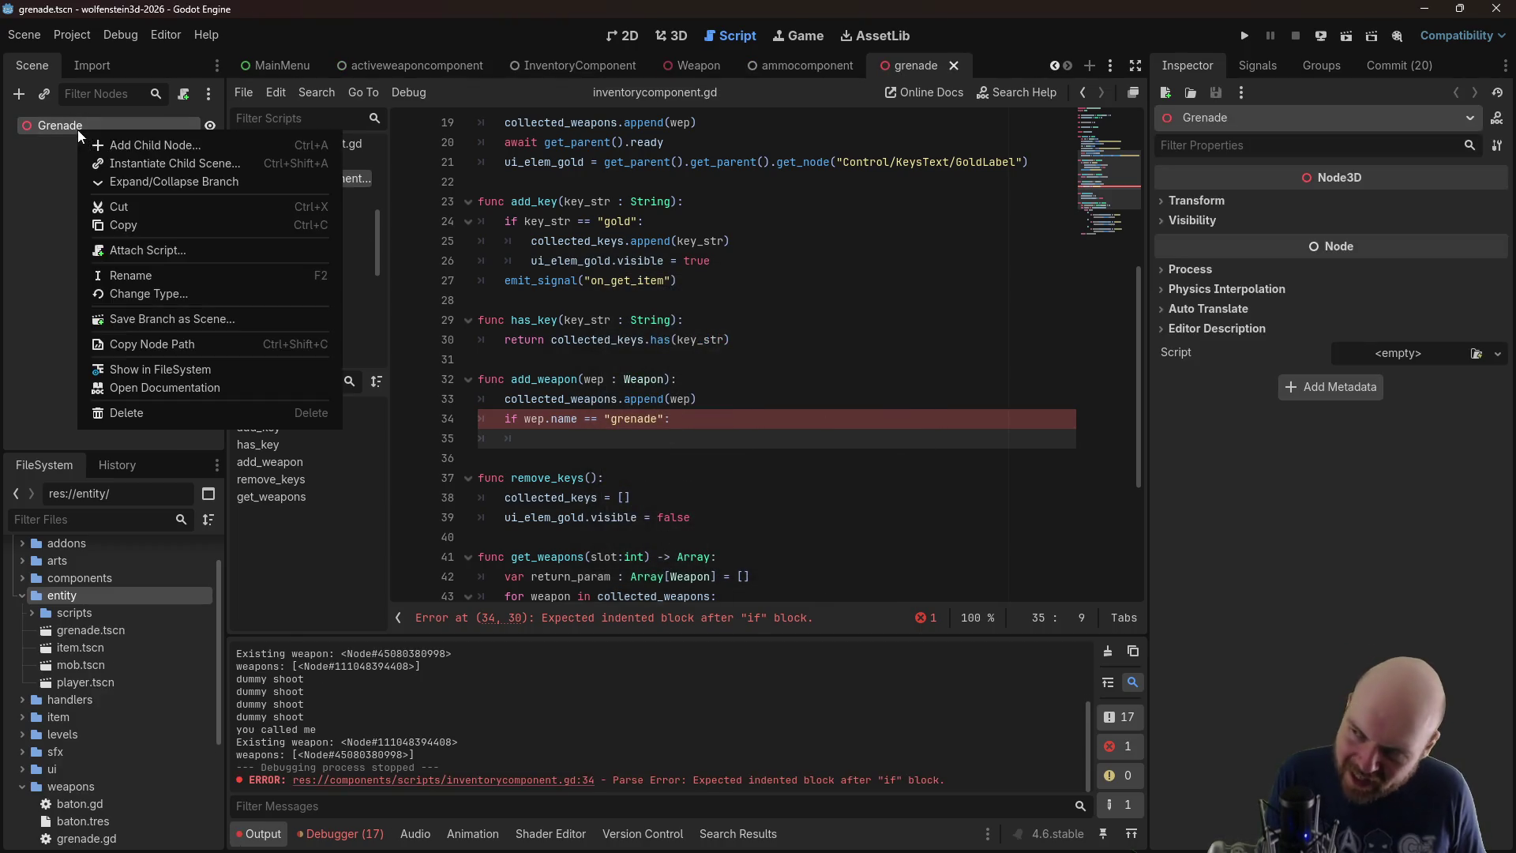
click(126, 143)
text(s)
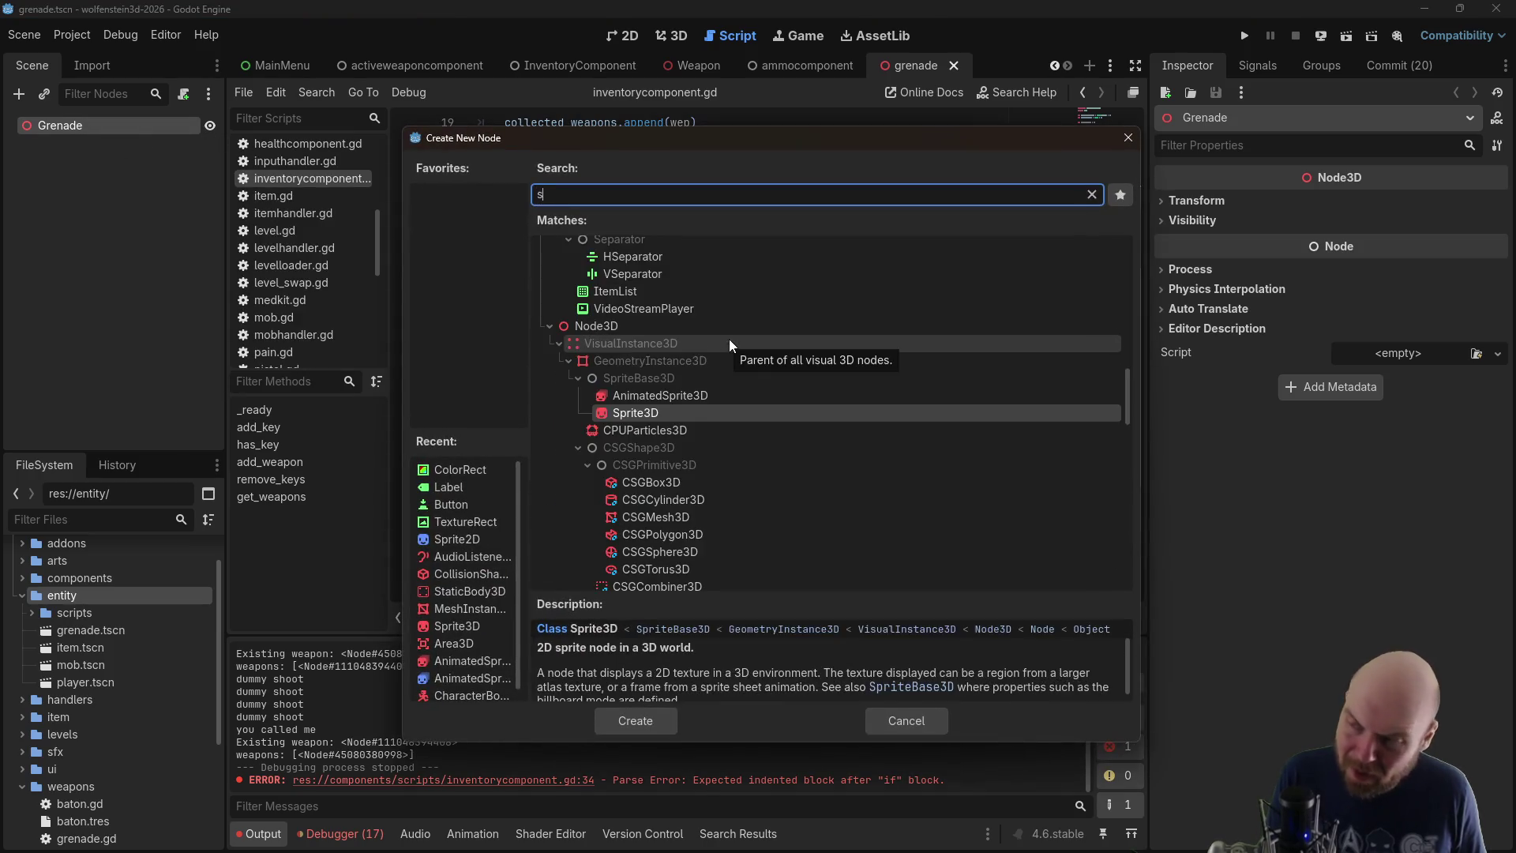
text(tatic)
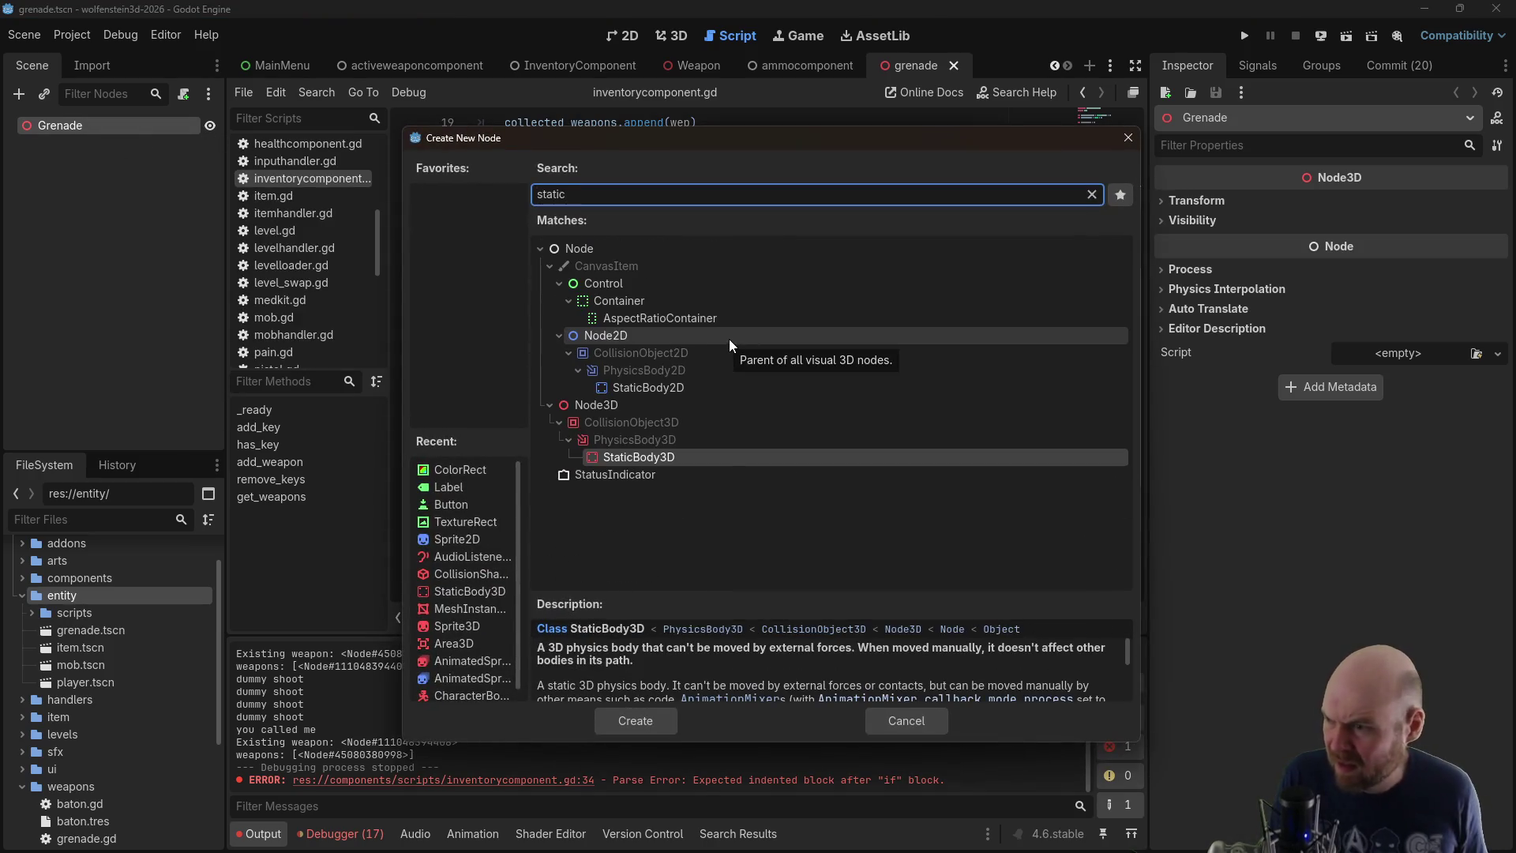
click(704, 461)
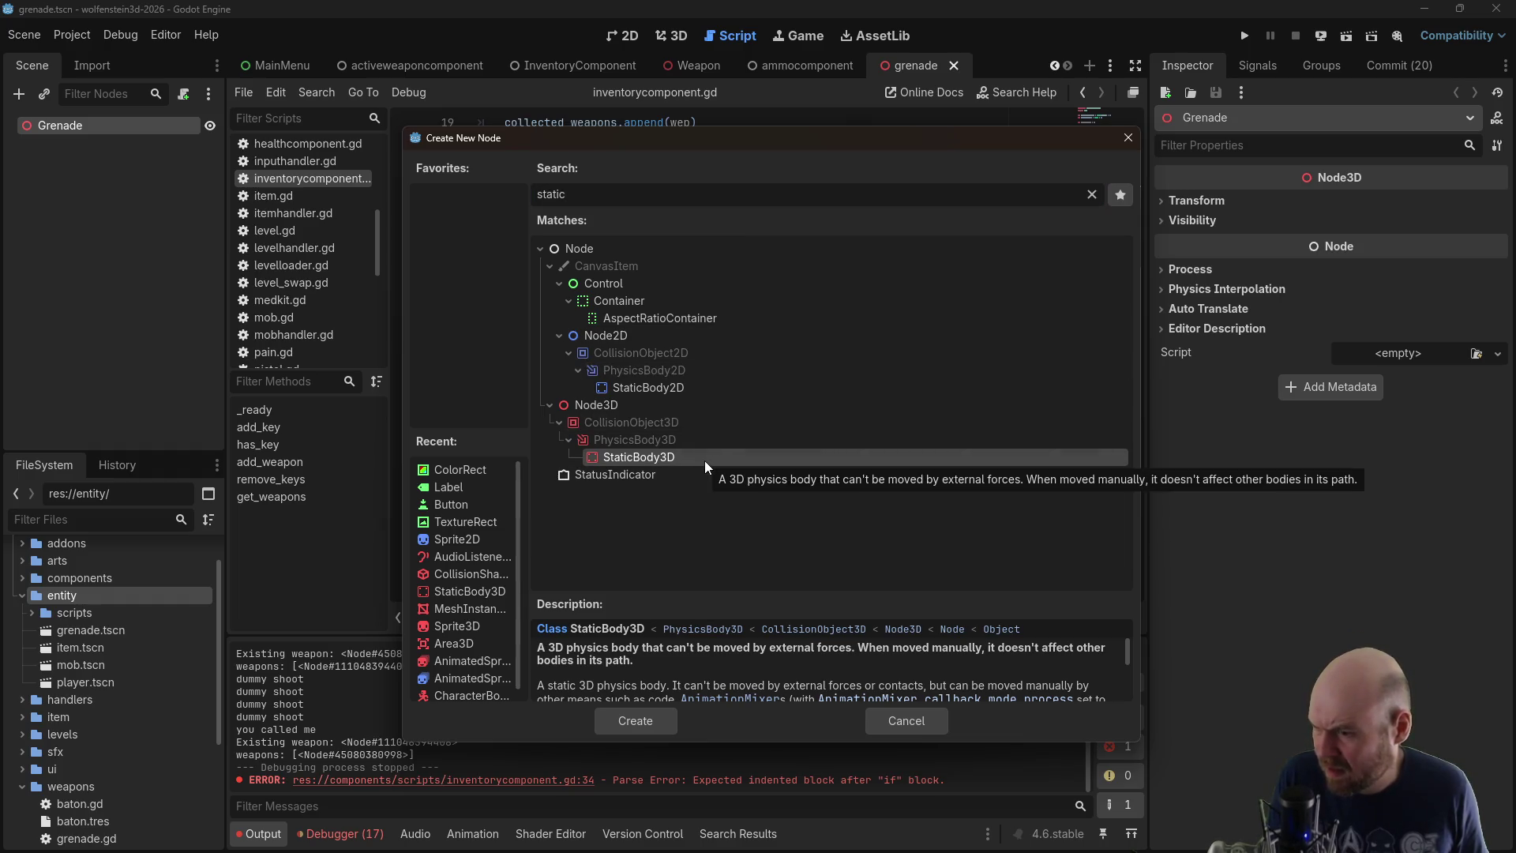
scroll(803, 664, down, 3)
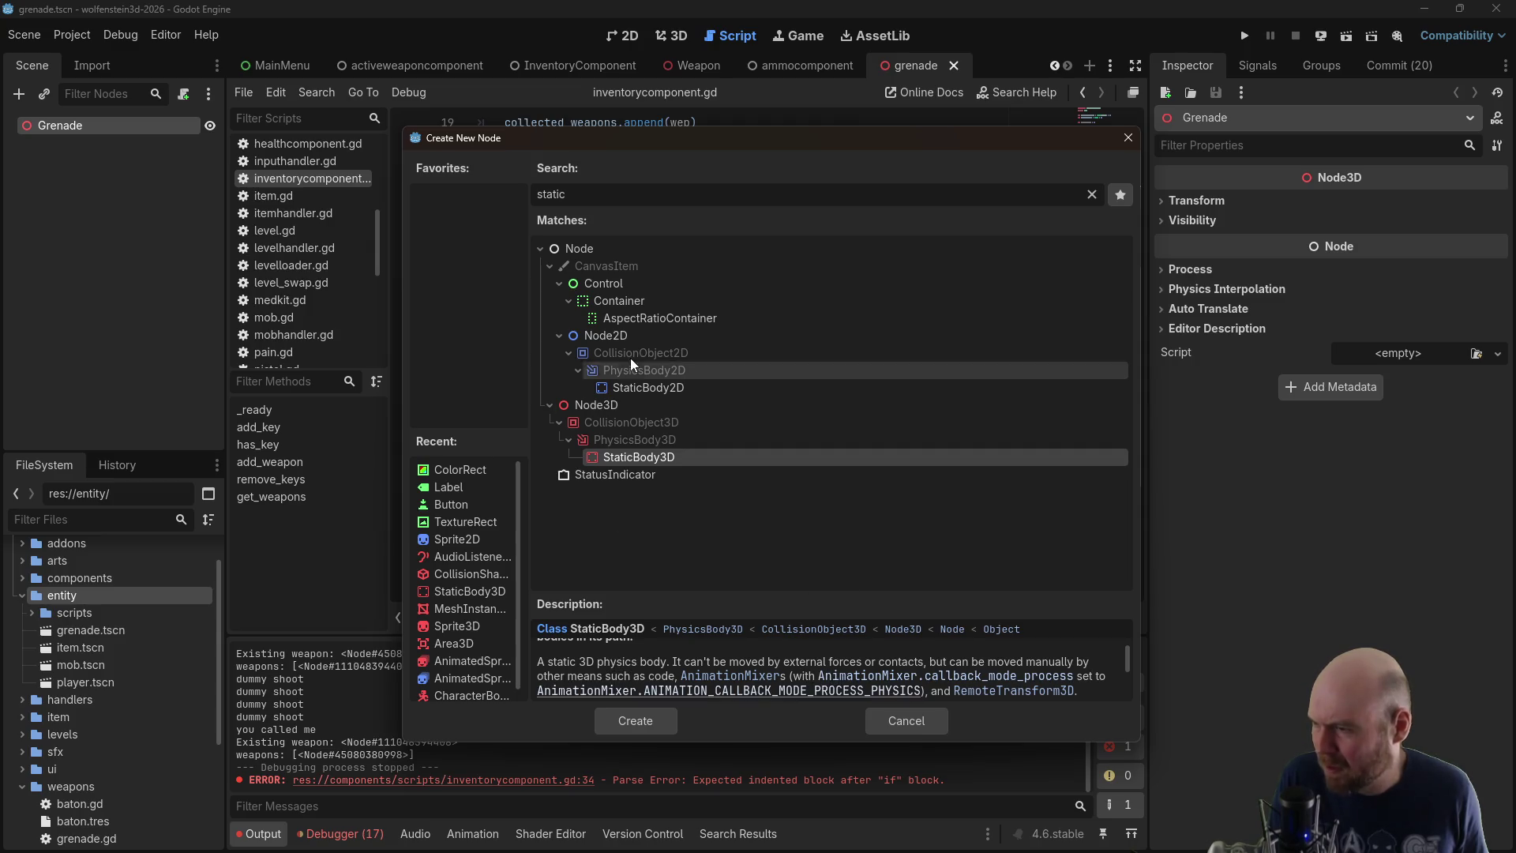
drag(572, 187, 425, 169)
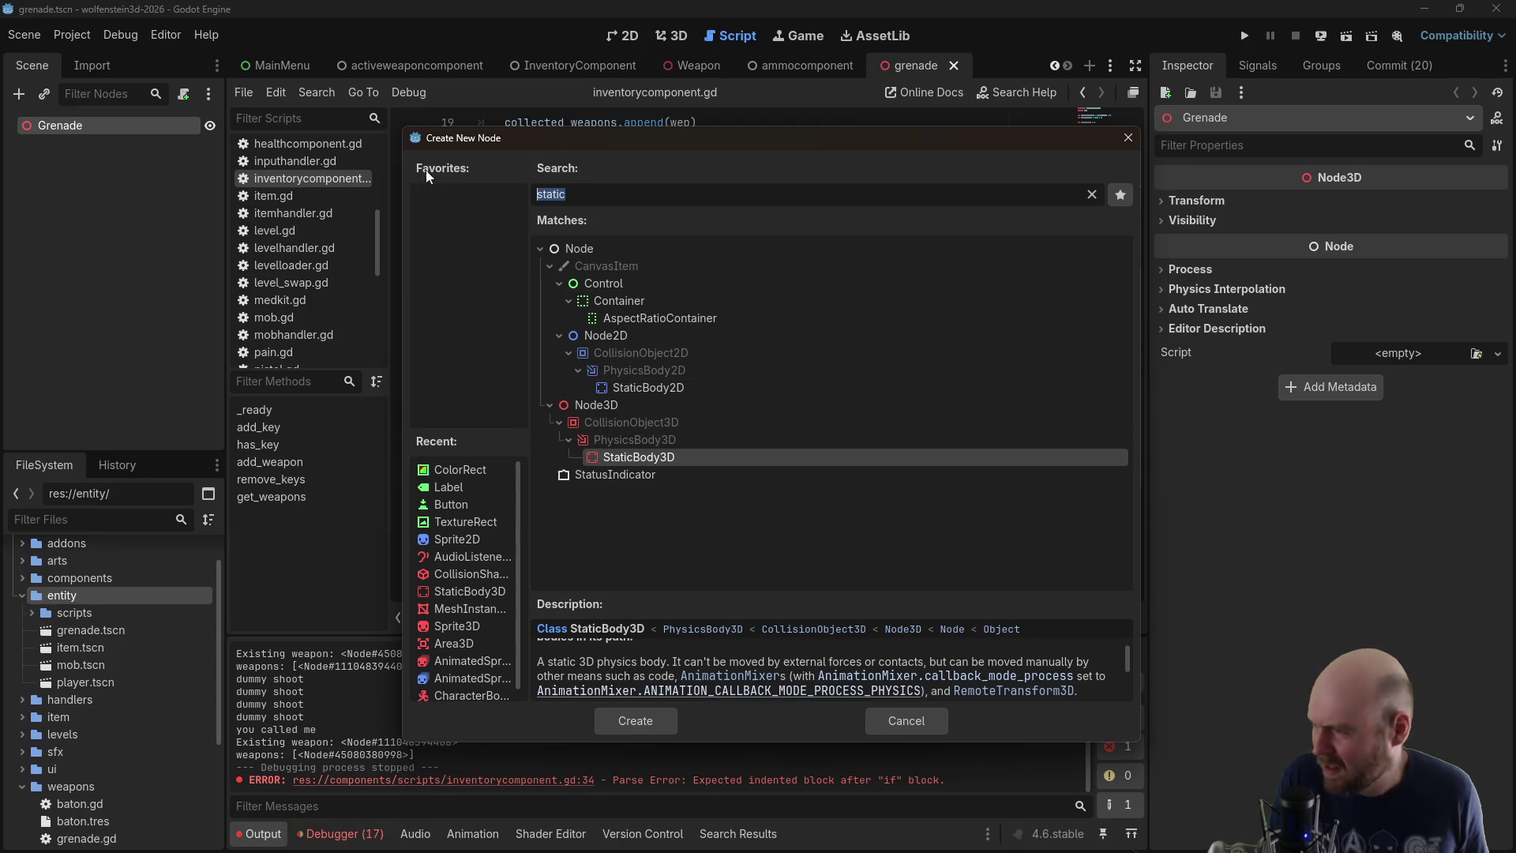
key(BackSpace)
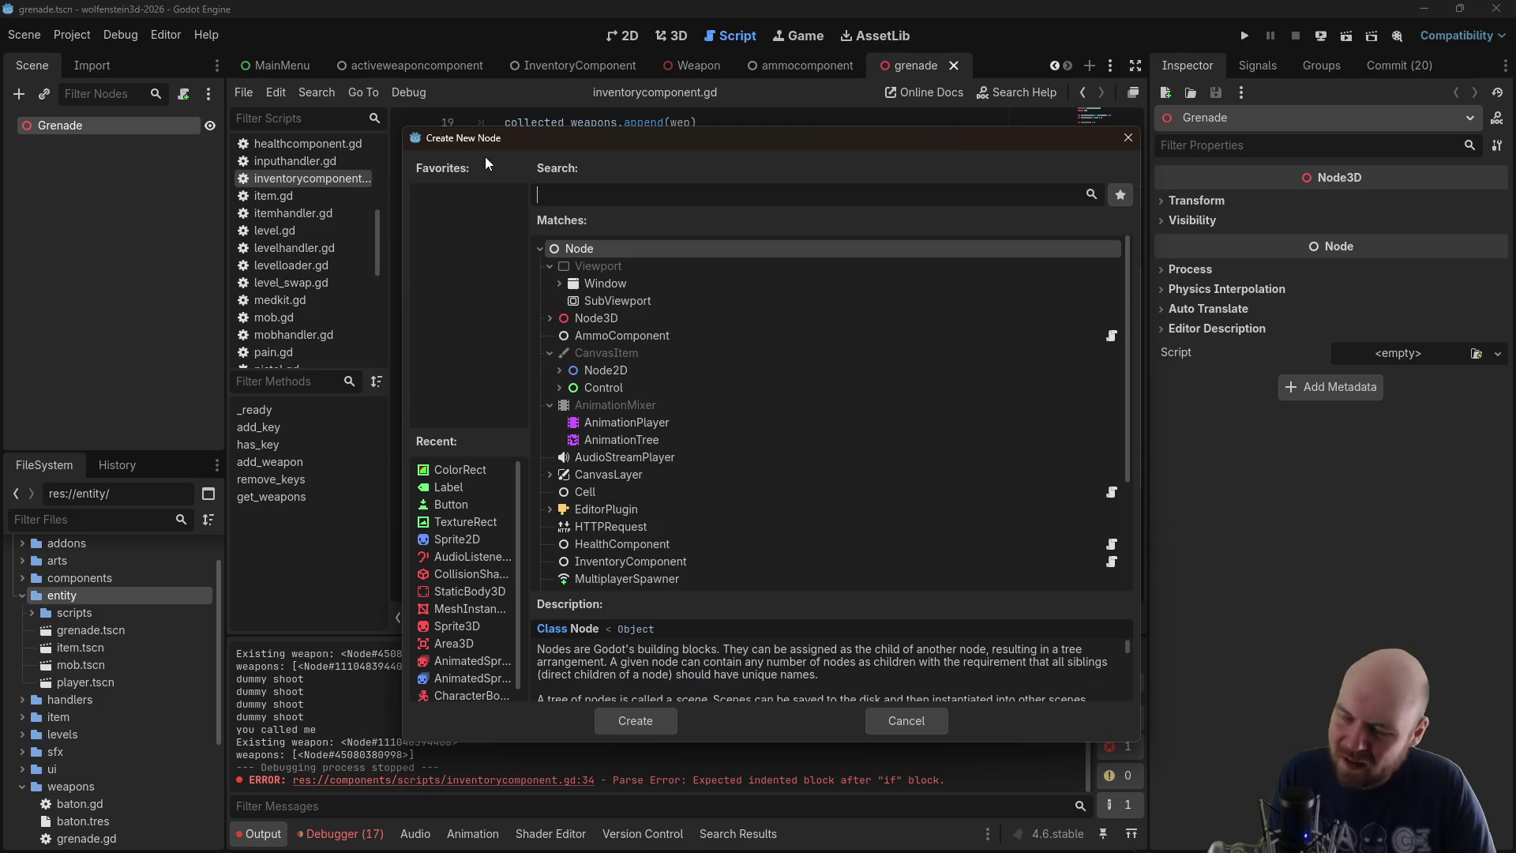
click(548, 317)
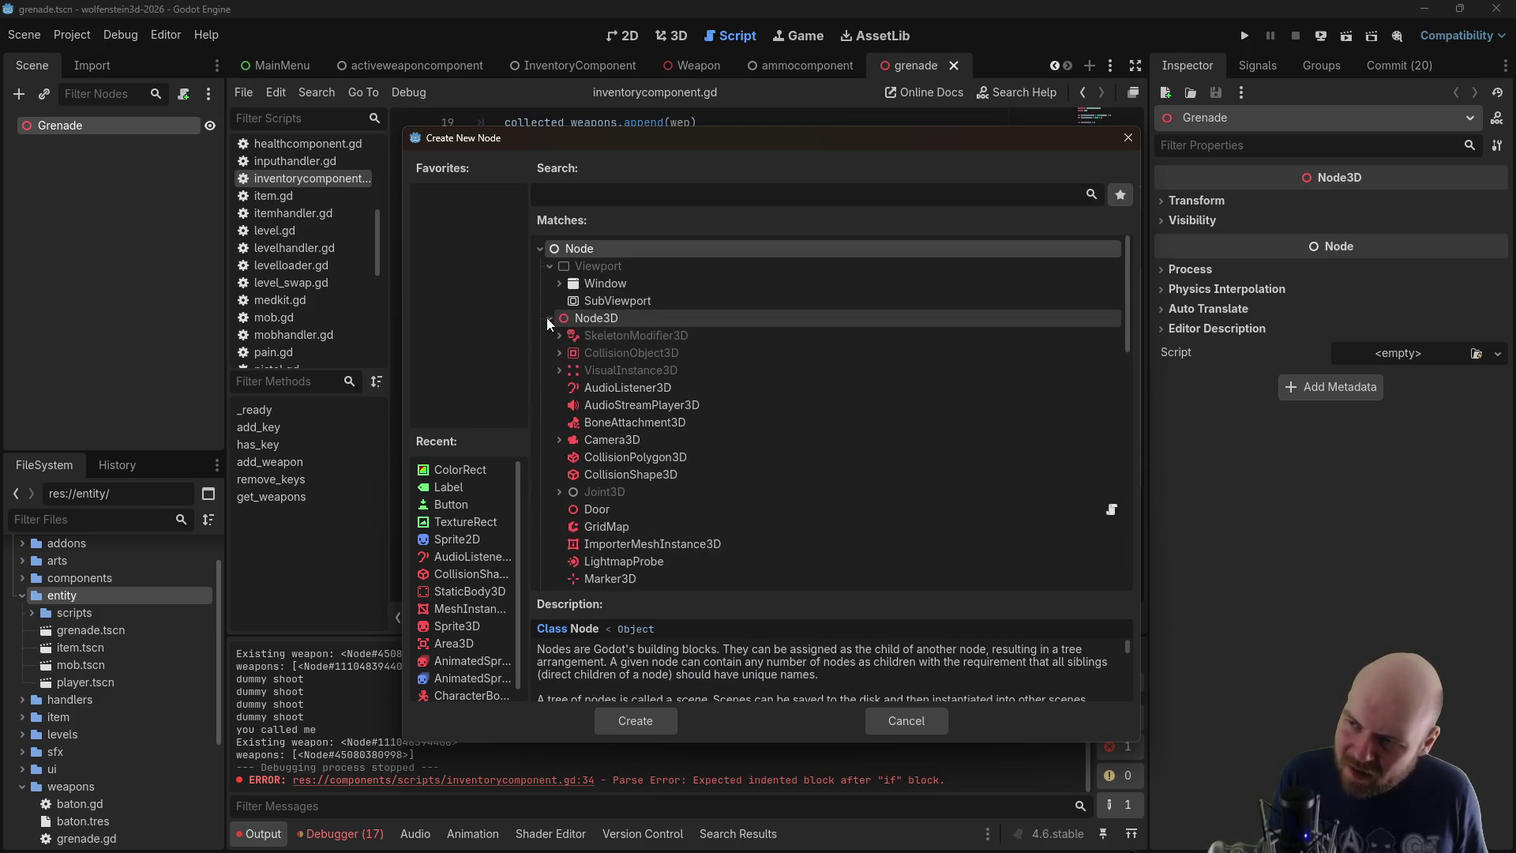
scroll(608, 438, down, 5)
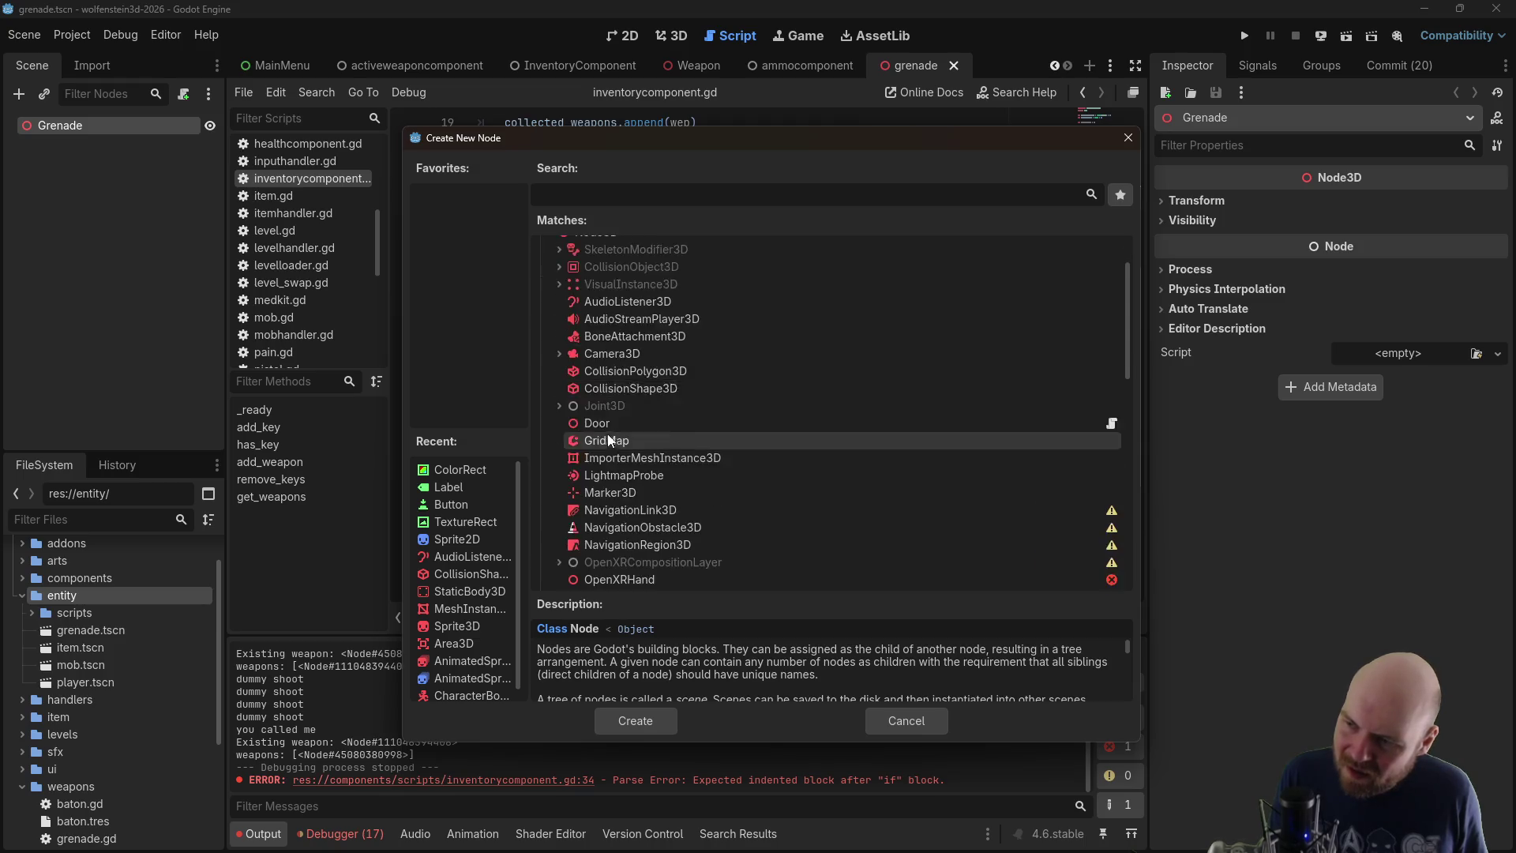
click(605, 445)
scroll(554, 447, down, 3)
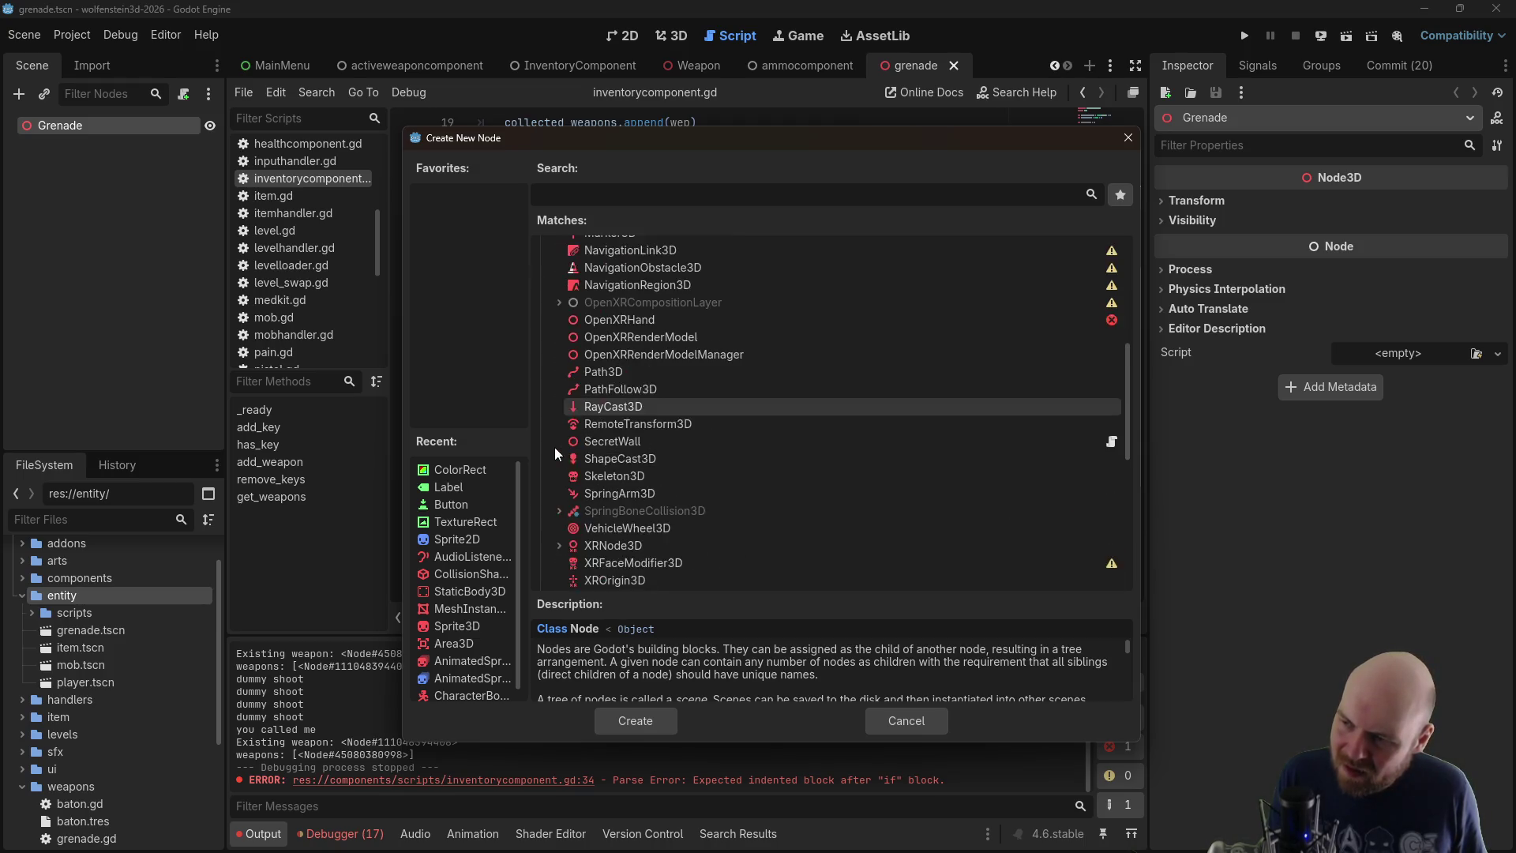
scroll(554, 447, up, 4)
scroll(554, 447, up, 3)
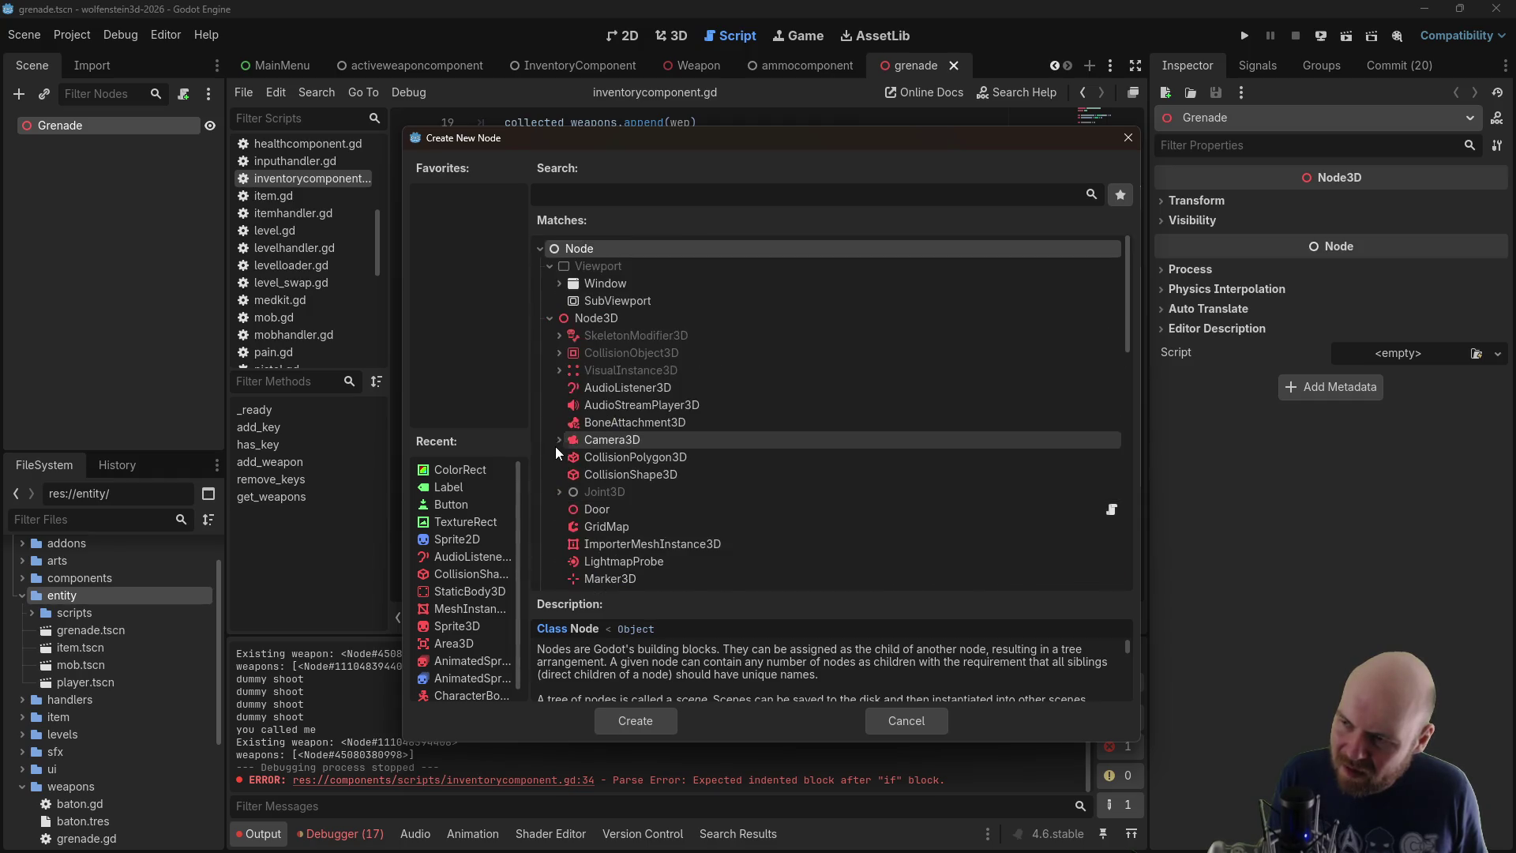
scroll(555, 450, down, 1)
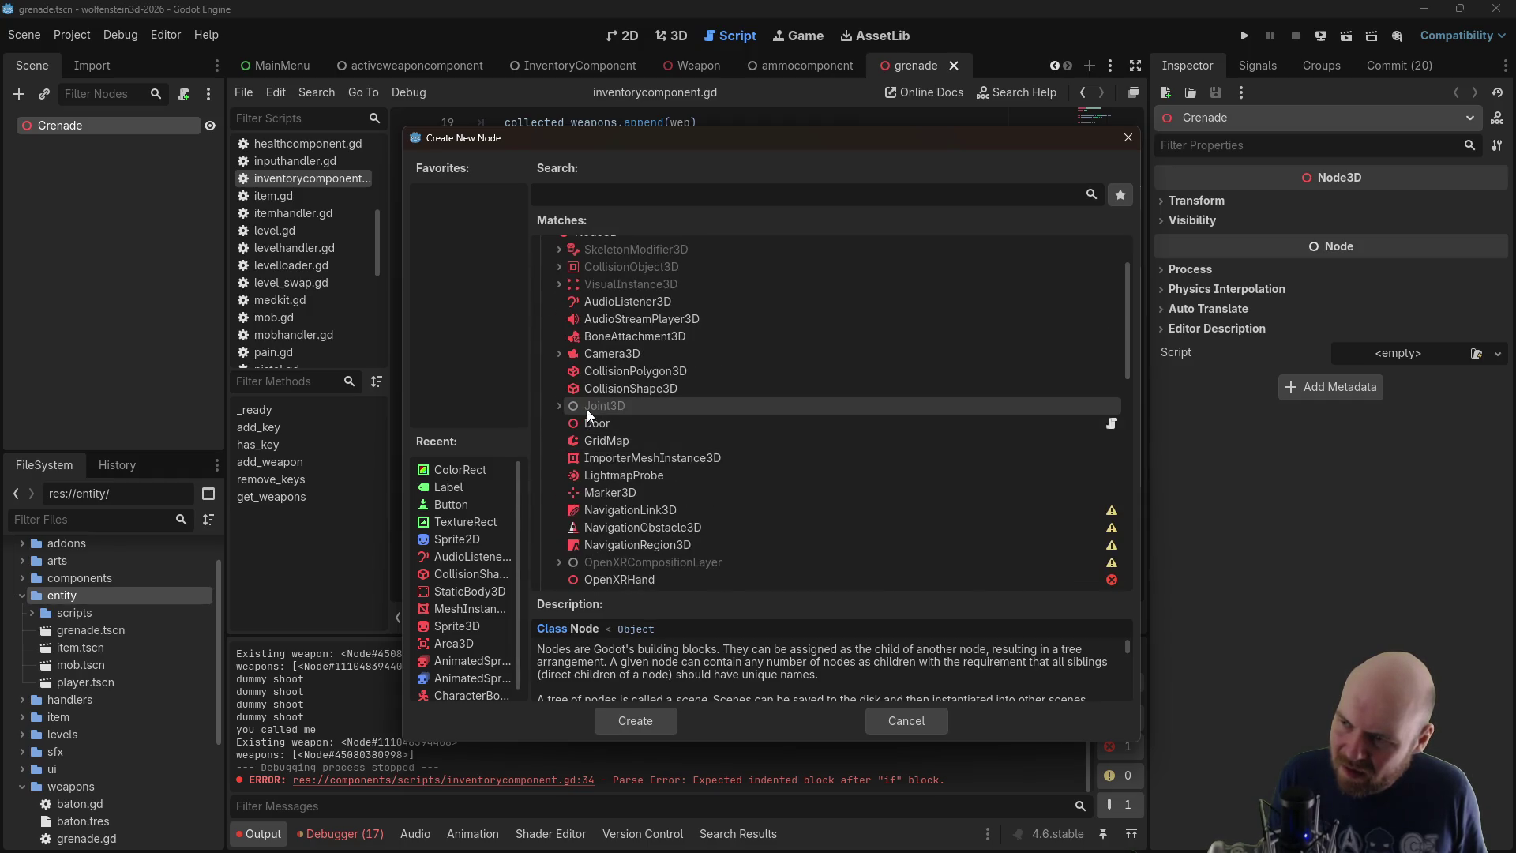
mouse_move(1129, 334)
mouse_down()
mouse_move(1130, 442)
mouse_move(1130, 295)
mouse_move(1102, 433)
mouse_up()
scroll(1102, 433, down, 15)
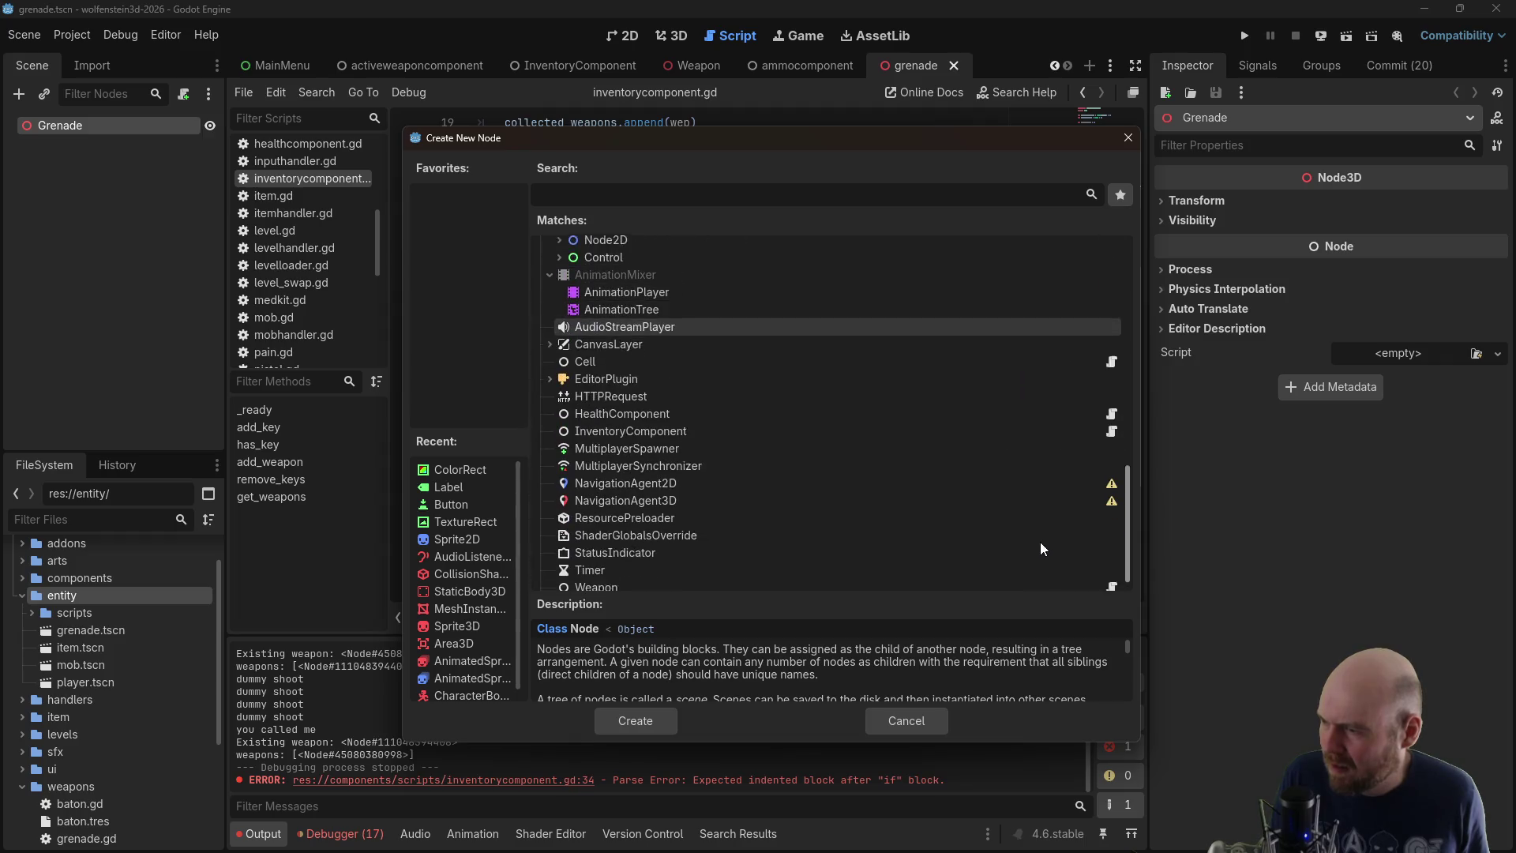
scroll(1059, 294, up, 20)
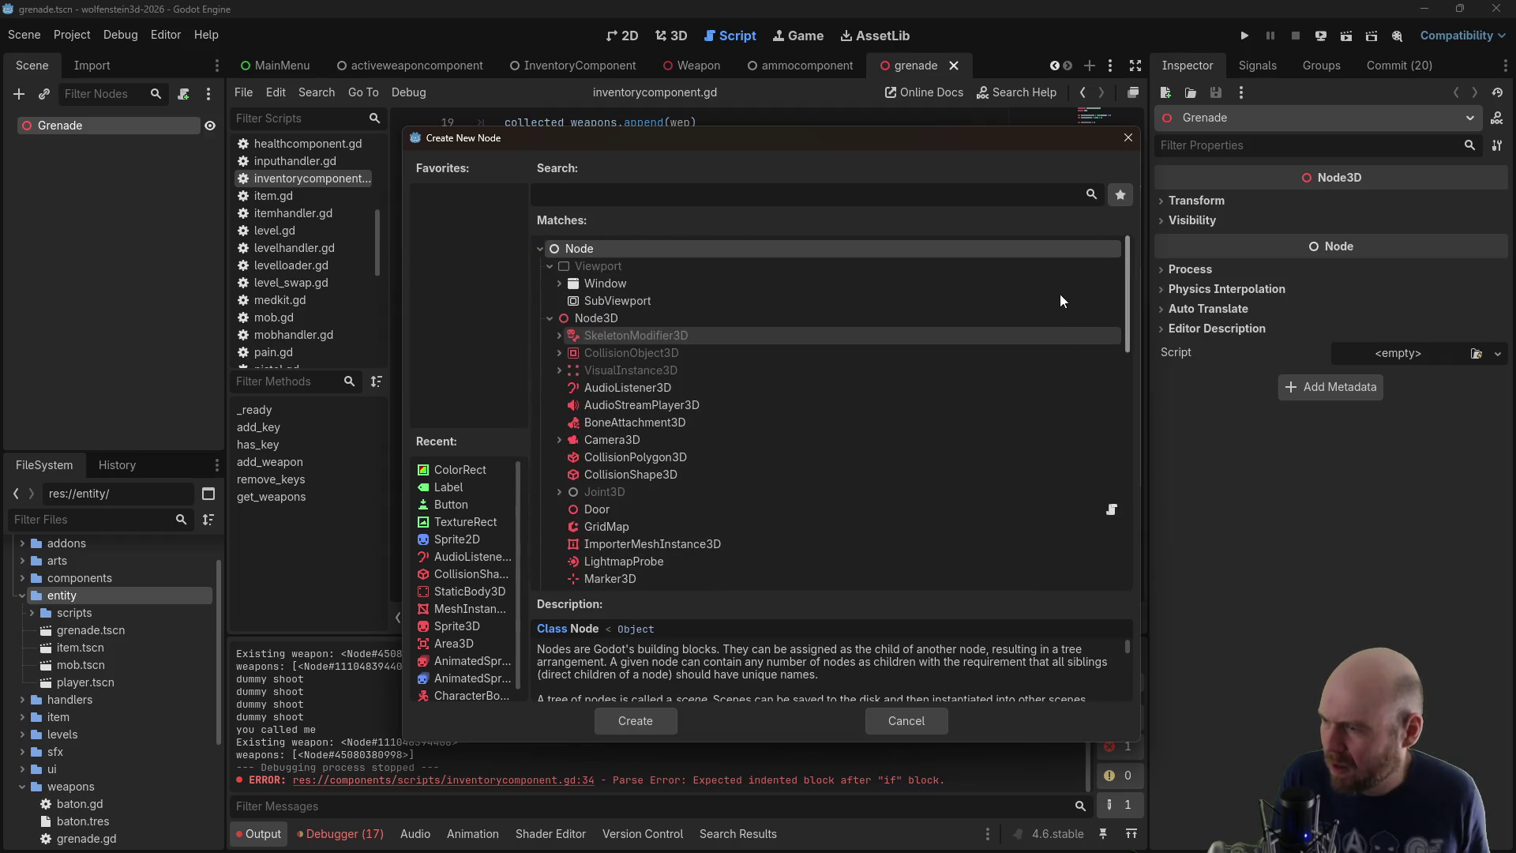
Pick RigidBody3D under CollisionObject3D > PhysicsBody3D and create it under Grenade
click(558, 337)
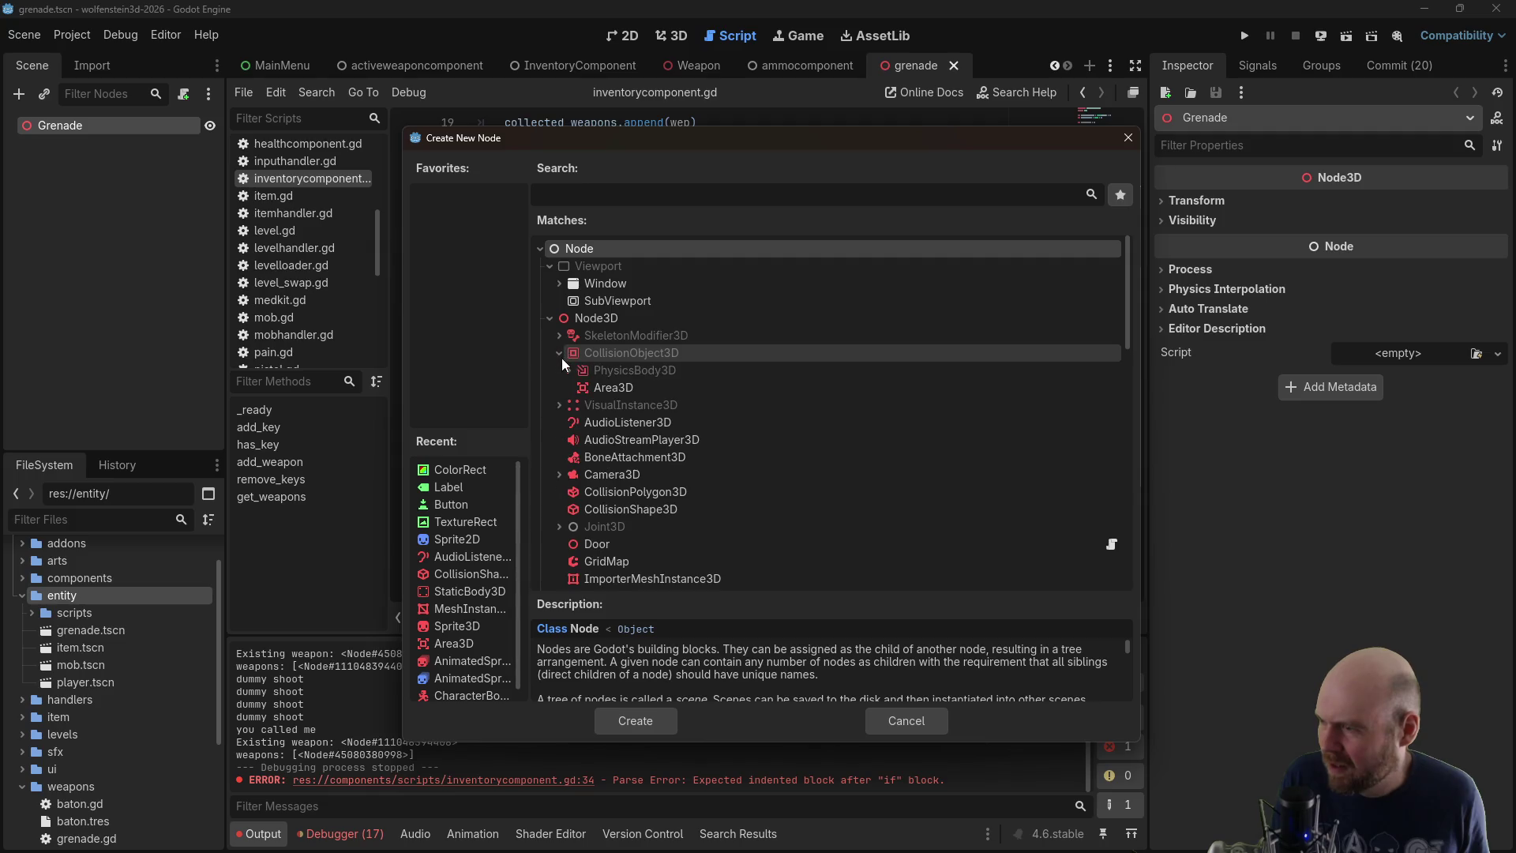
click(557, 353)
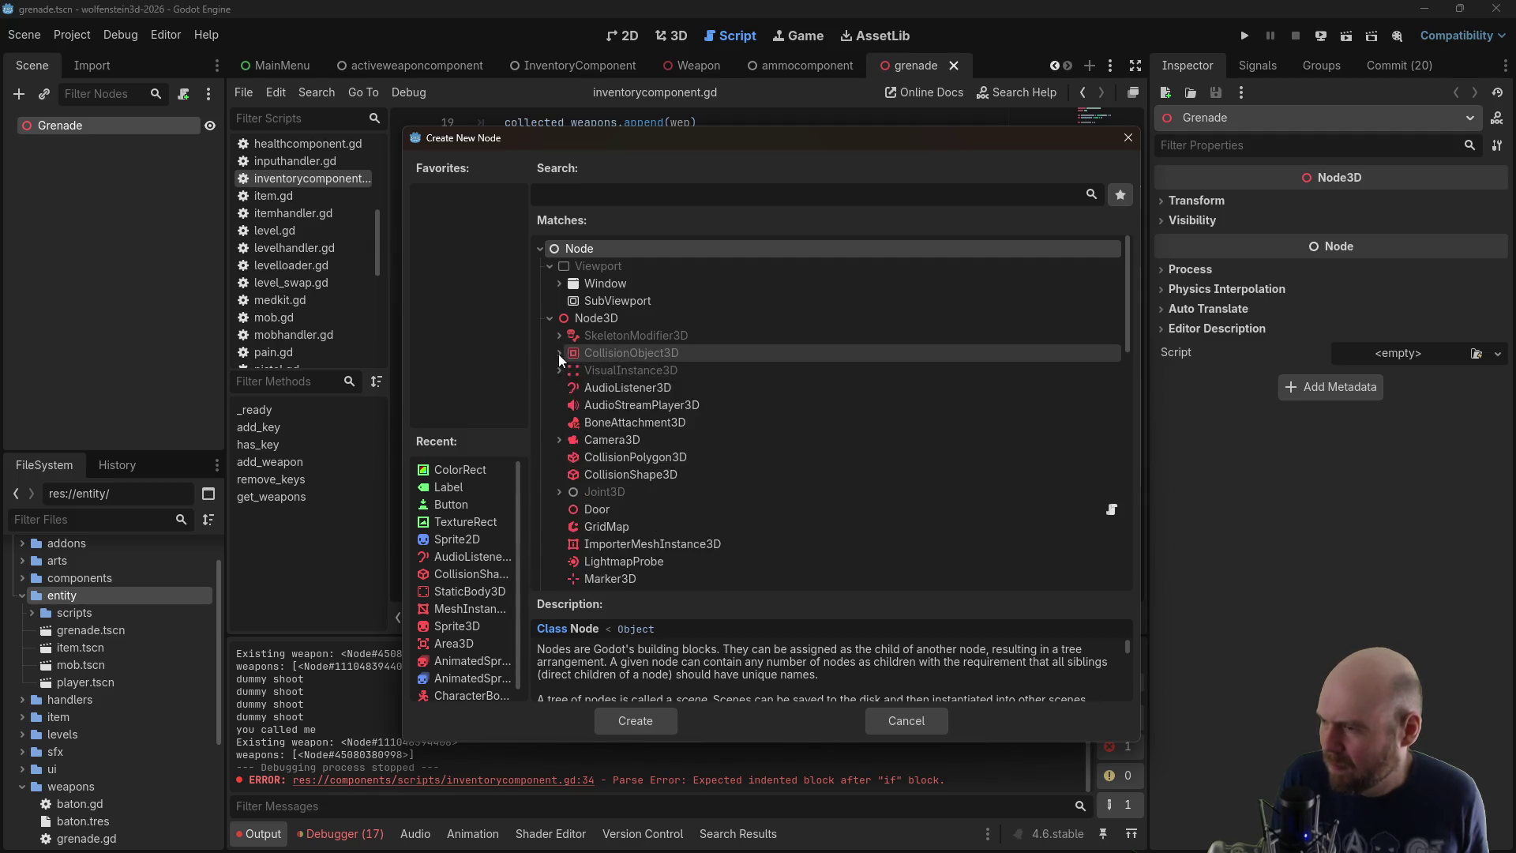
click(565, 371)
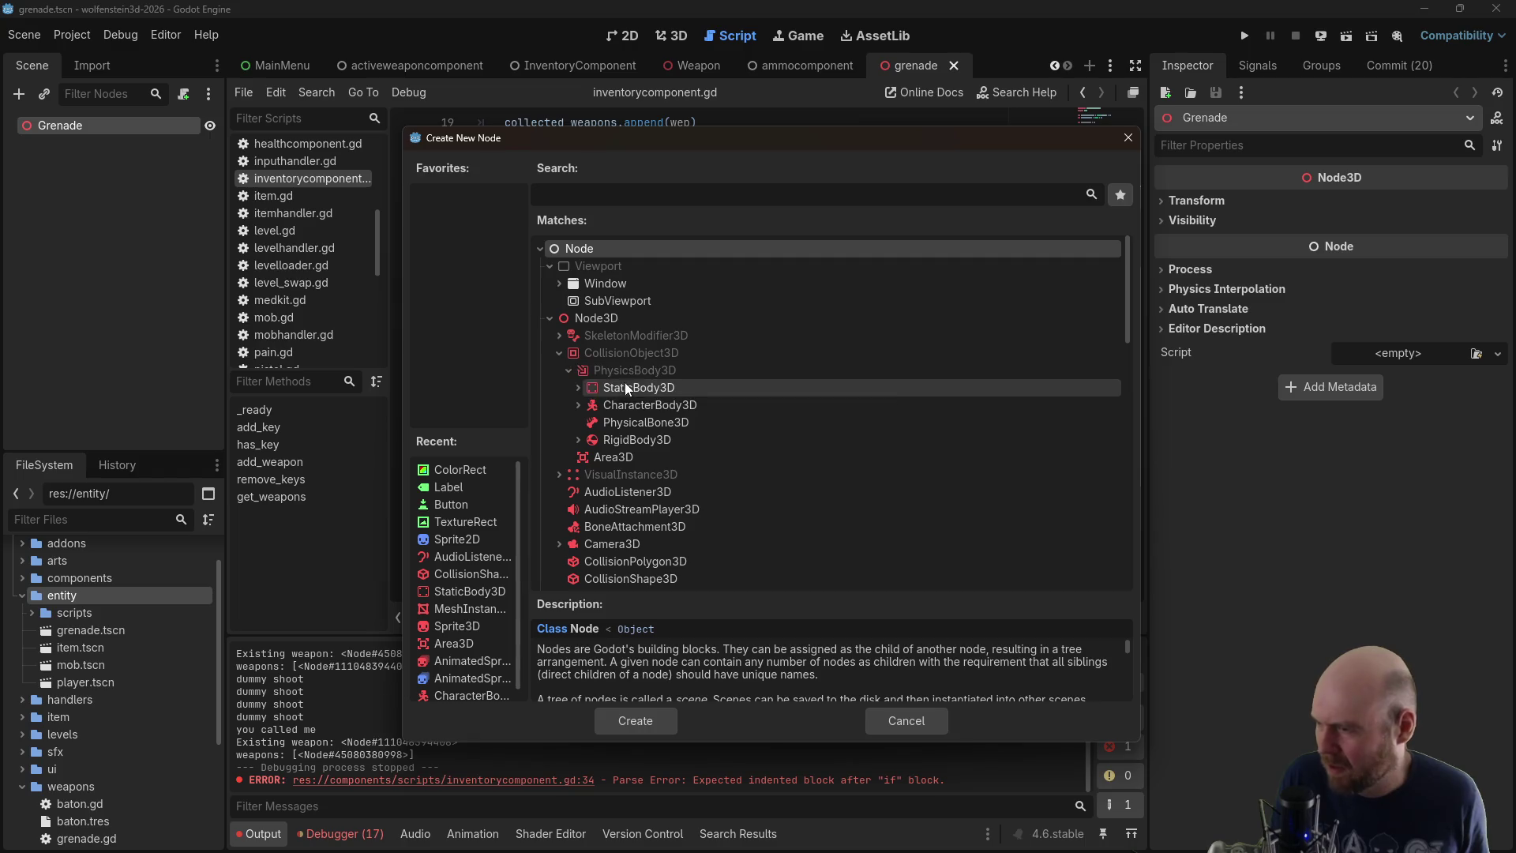
mouse_move(637, 387)
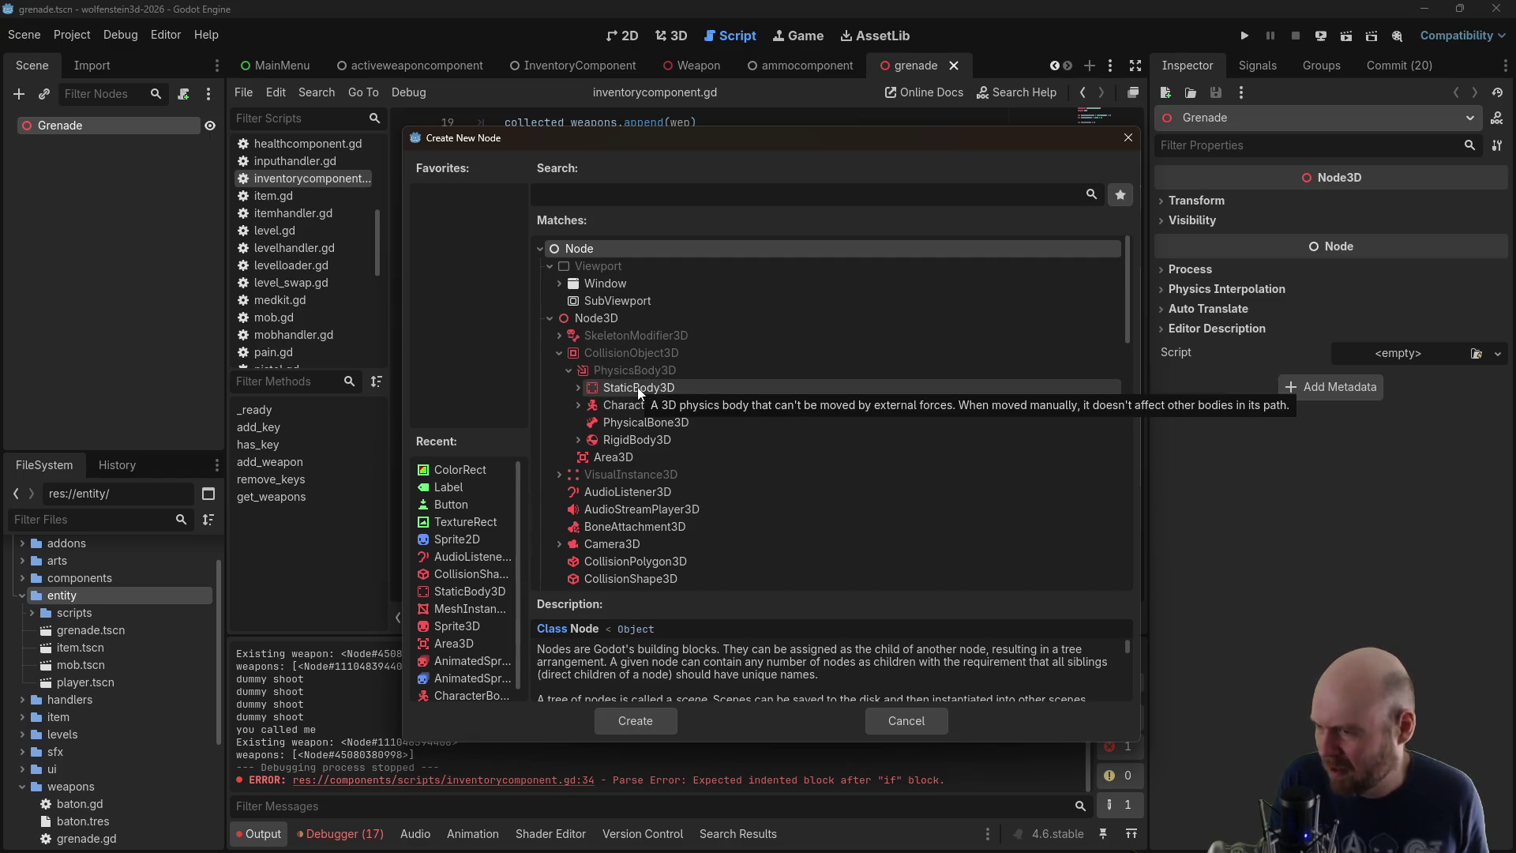
click(617, 443)
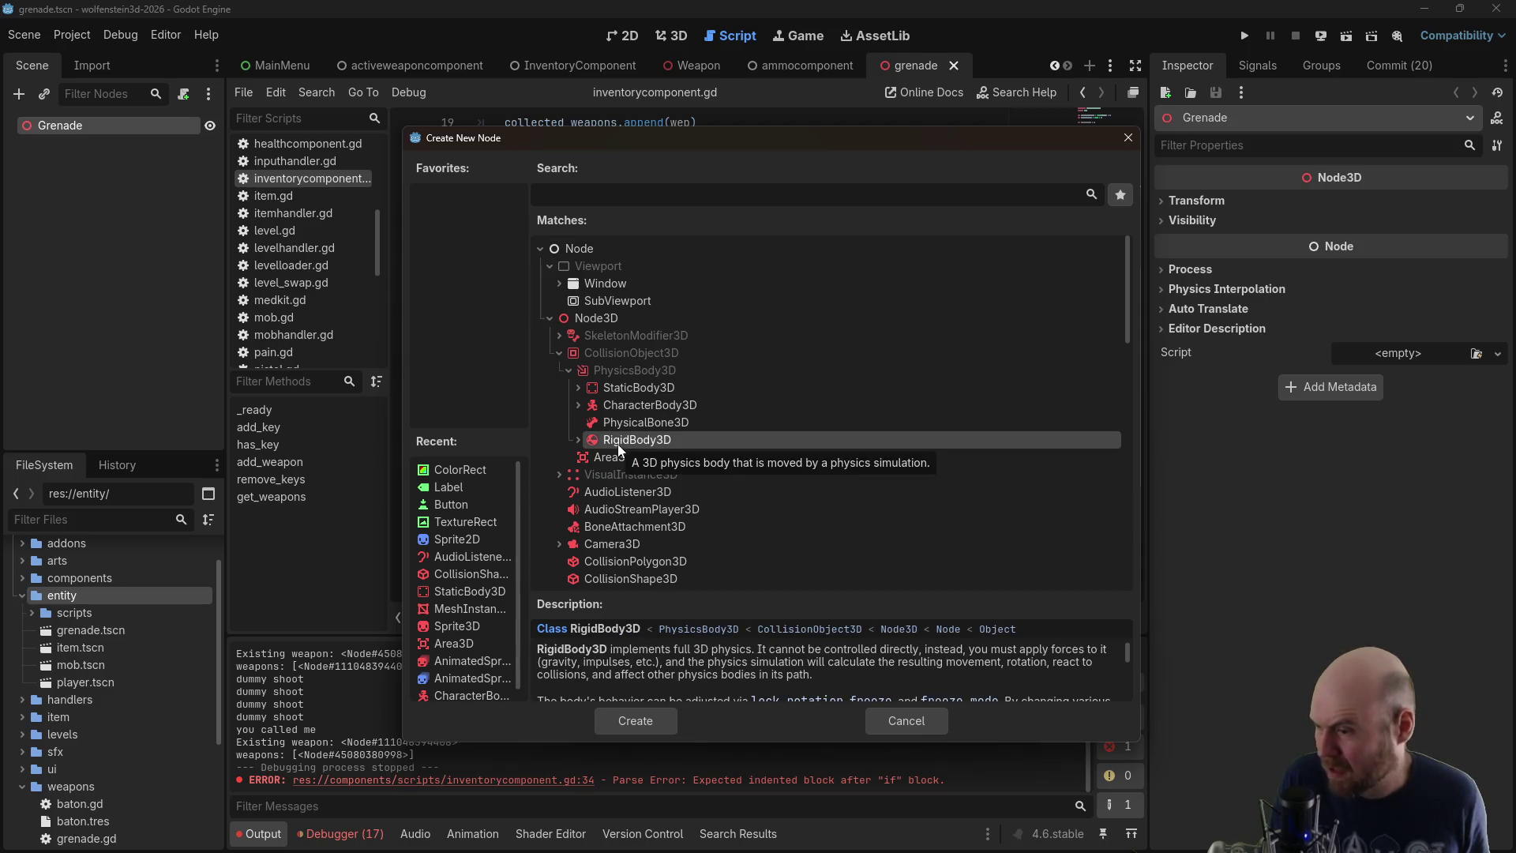
click(613, 395)
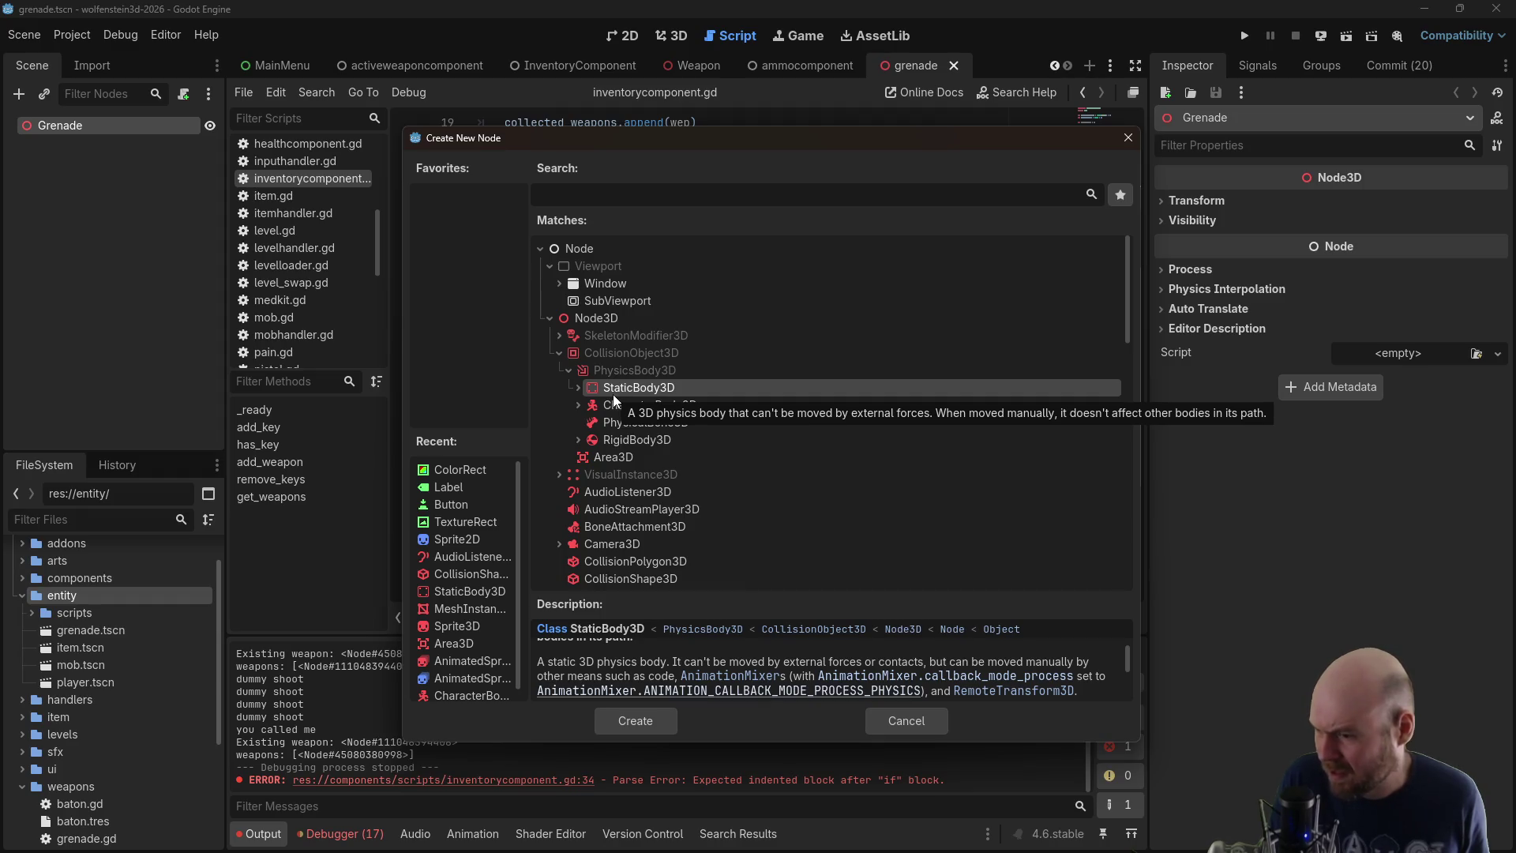
click(618, 440)
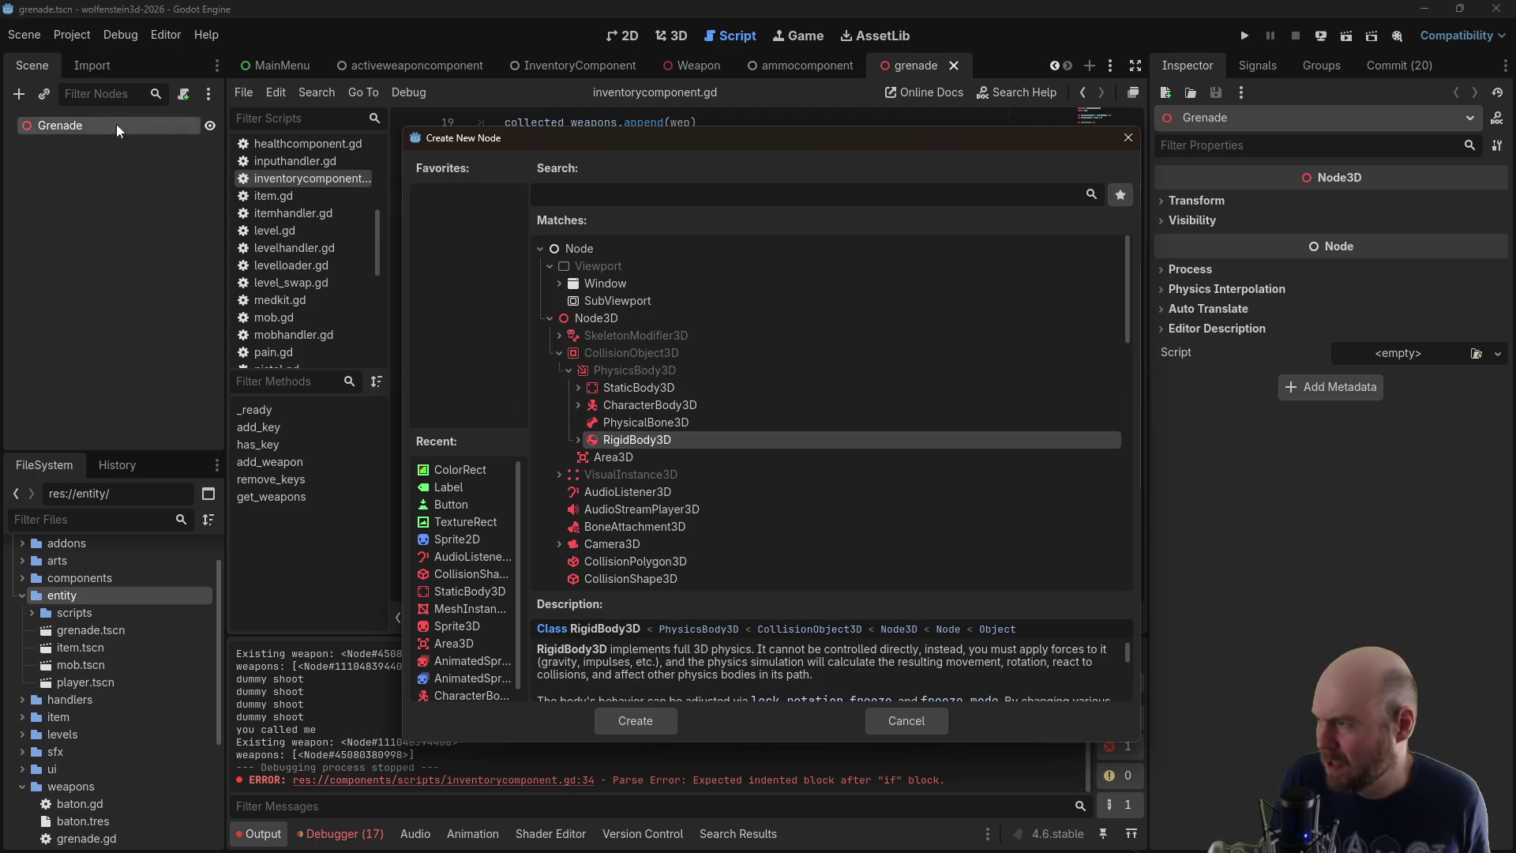
click(609, 730)
Add a CollisionShape3D child to the RigidBody3D
right_click(164, 145)
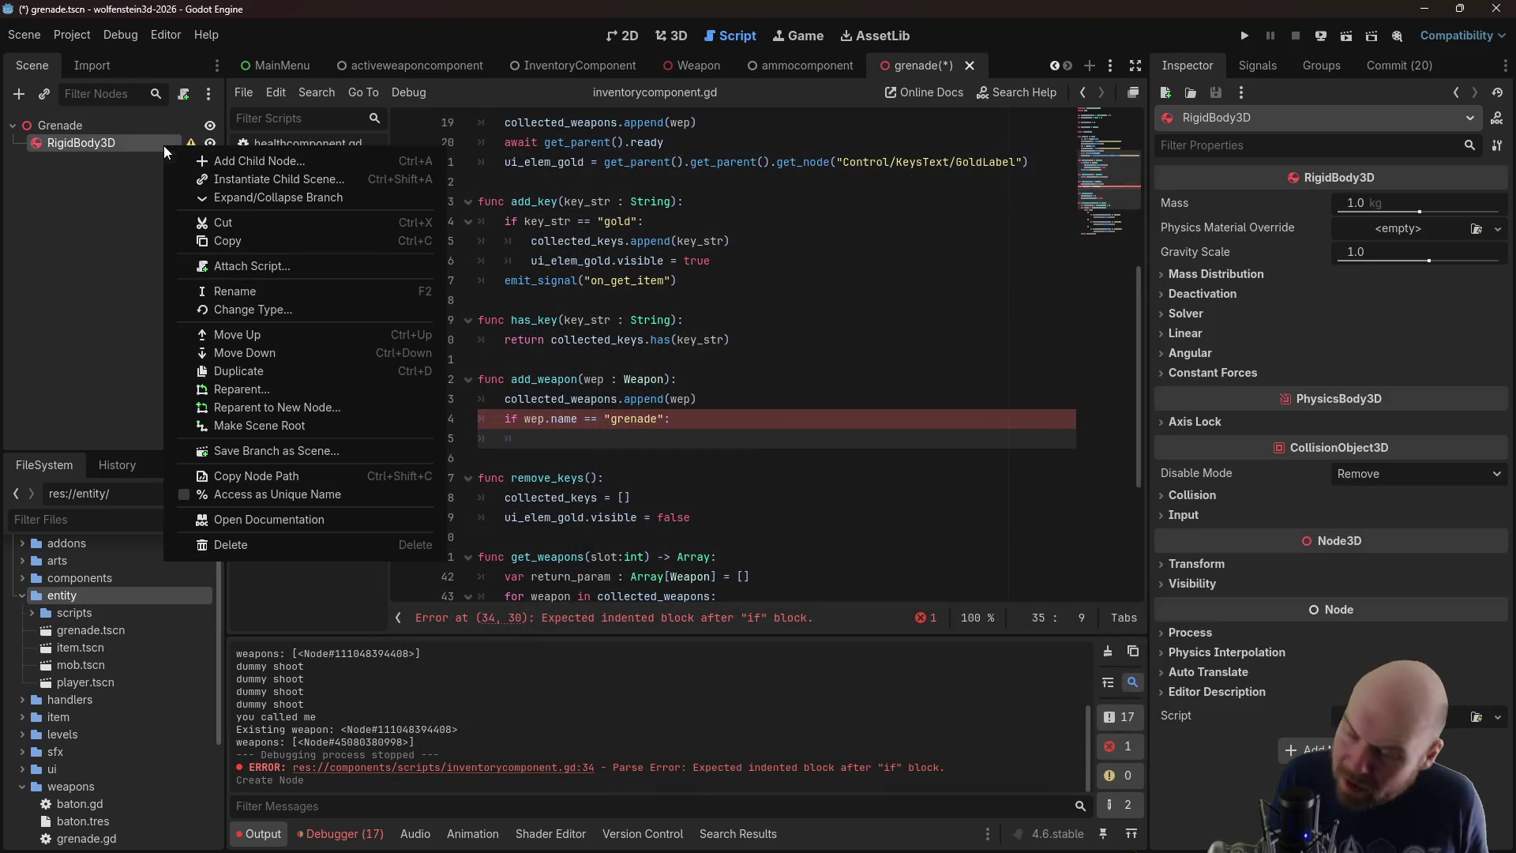
click(221, 161)
text(collision)
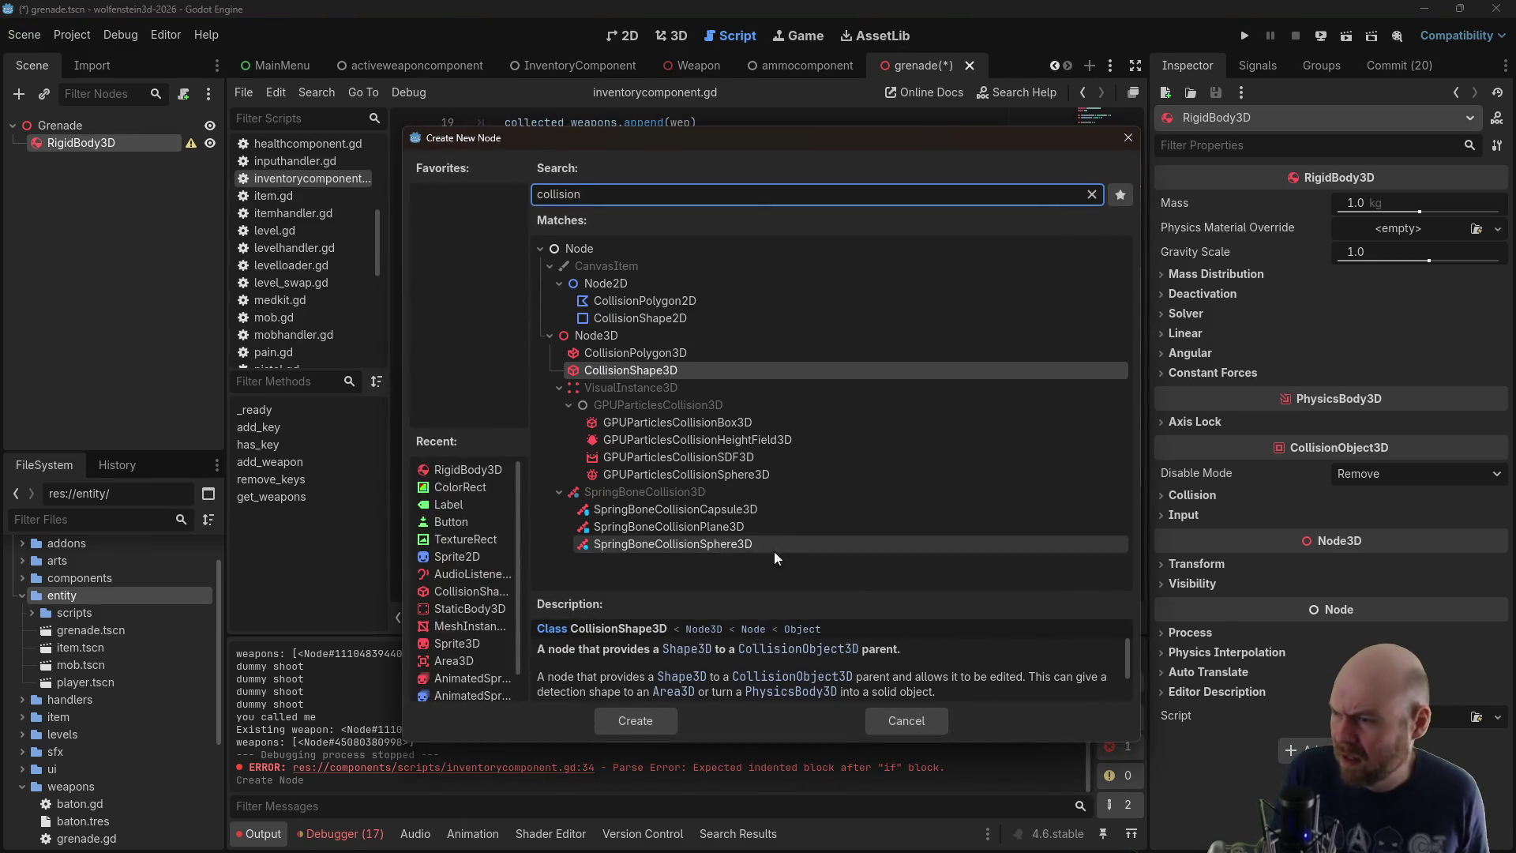
click(635, 718)
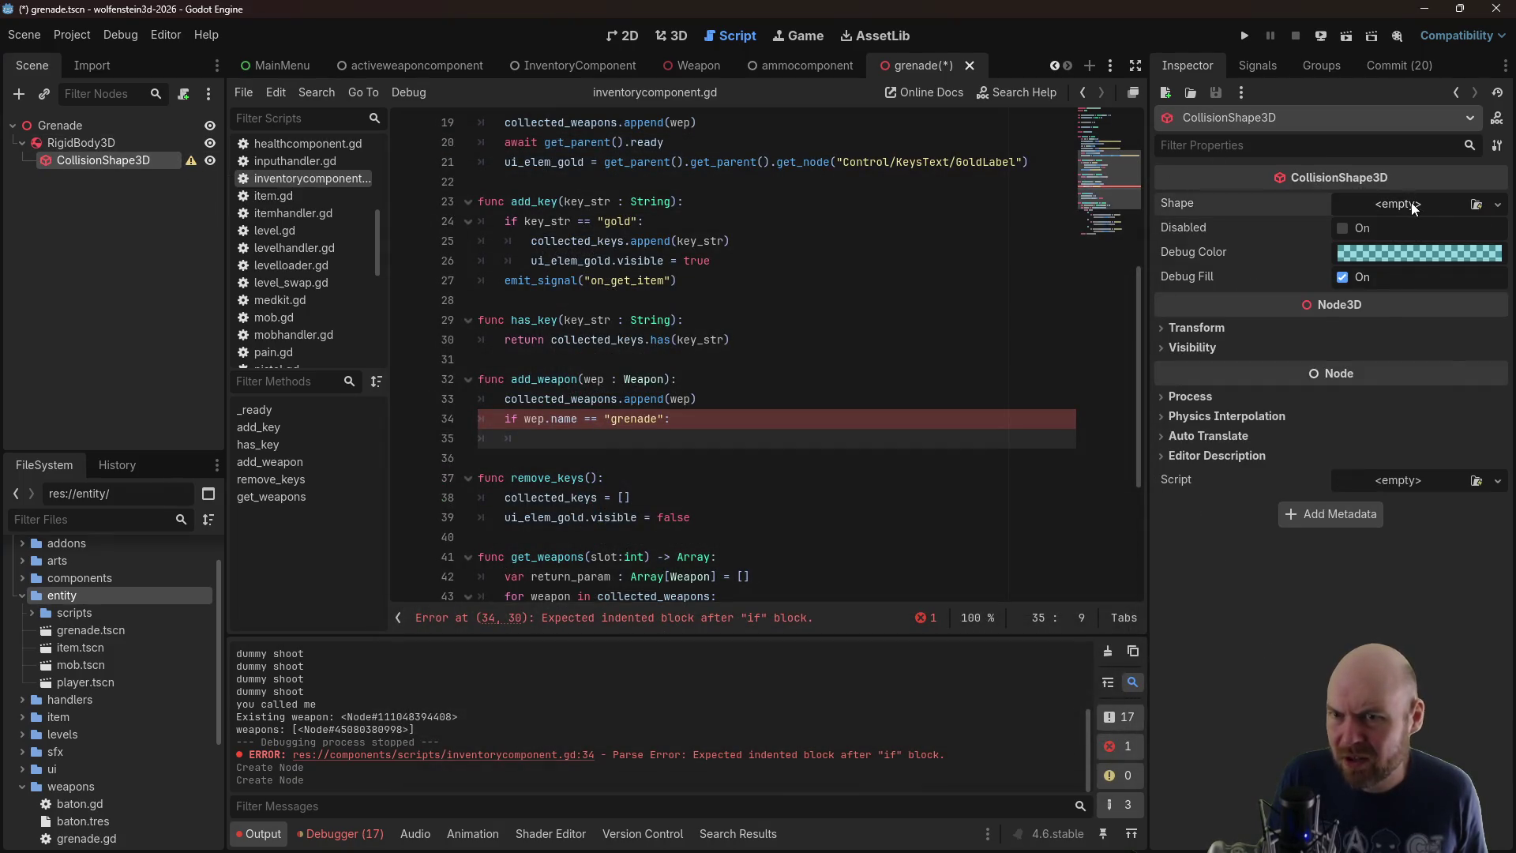
Give the collision shape a SphereShape3D and switch to the 3D view
click(1375, 204)
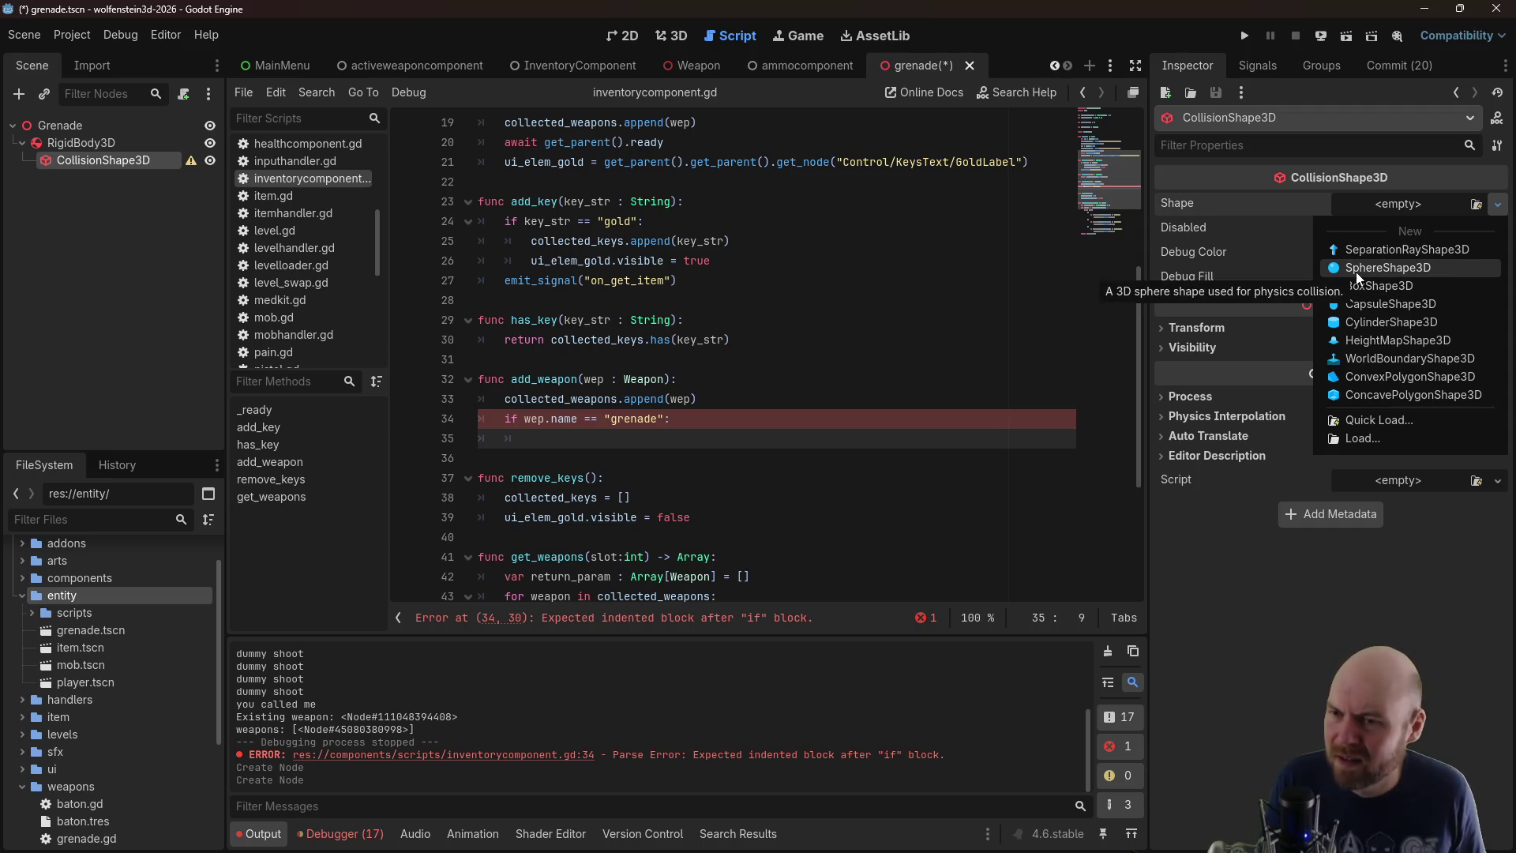
click(1387, 268)
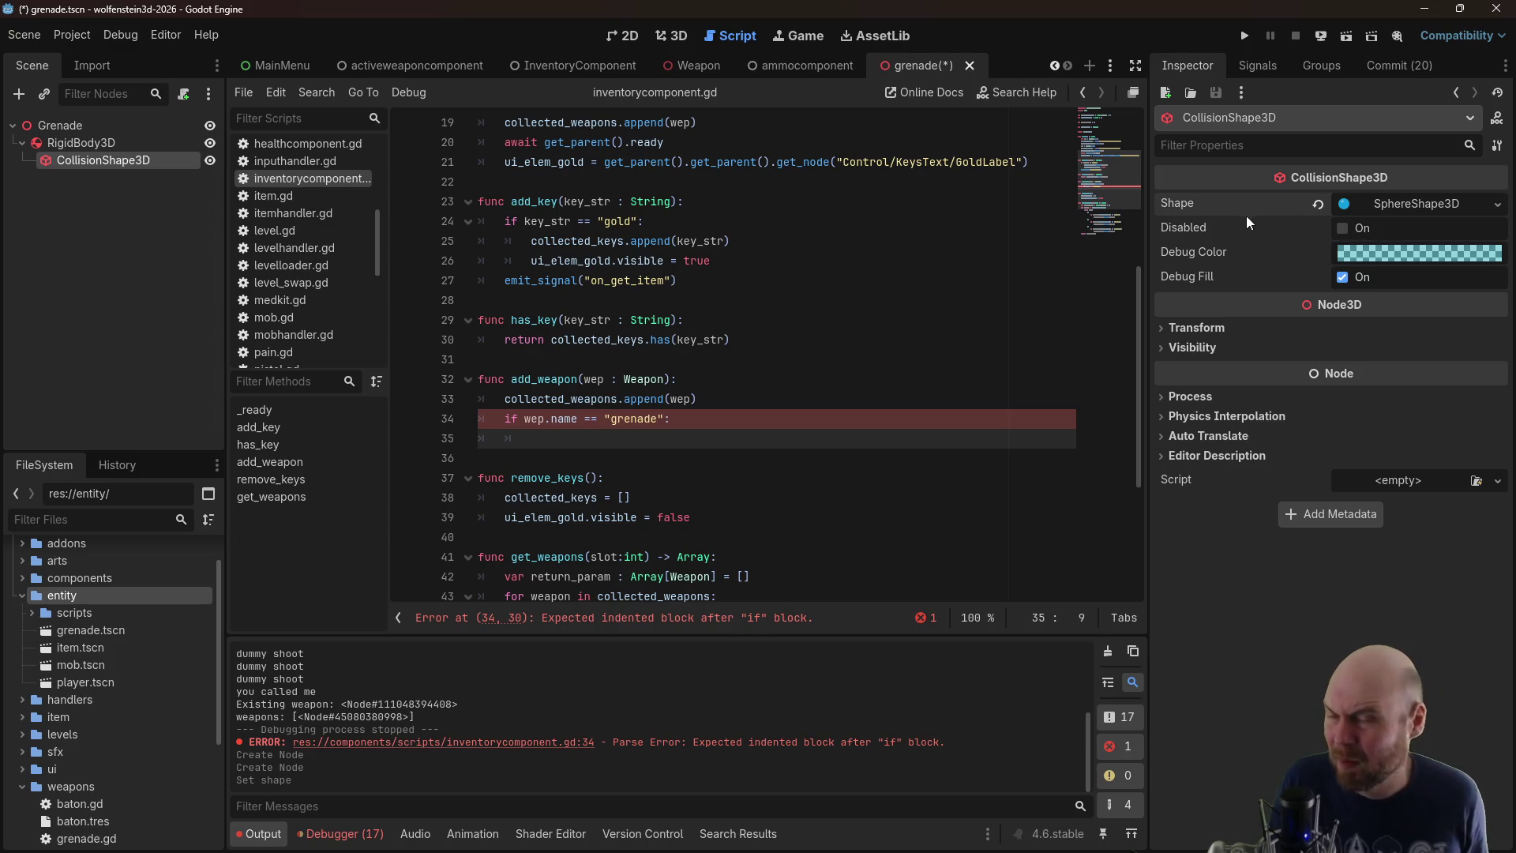
click(1188, 329)
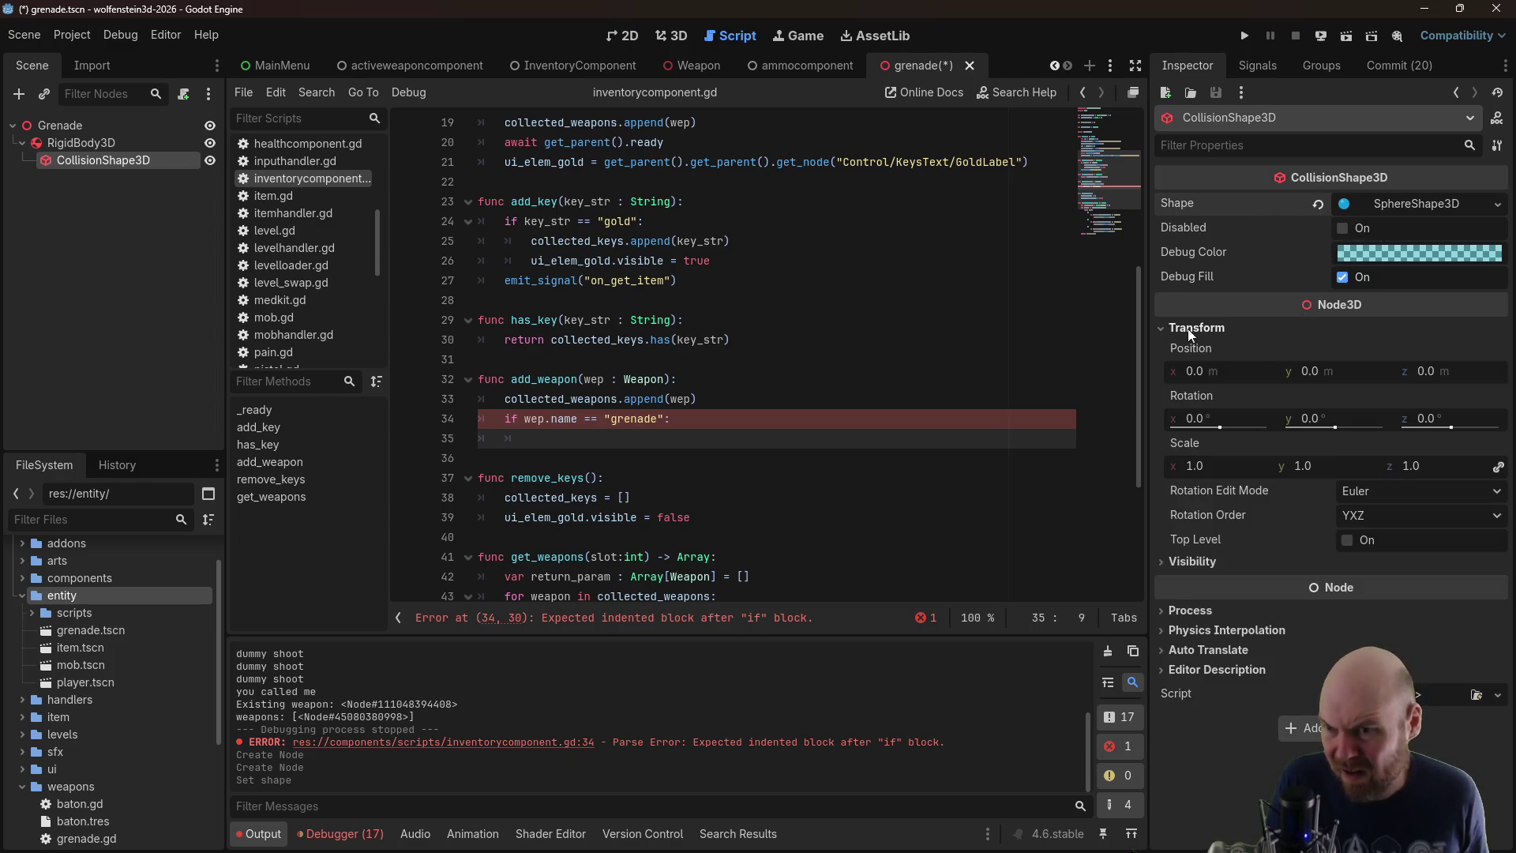
click(1188, 329)
click(671, 35)
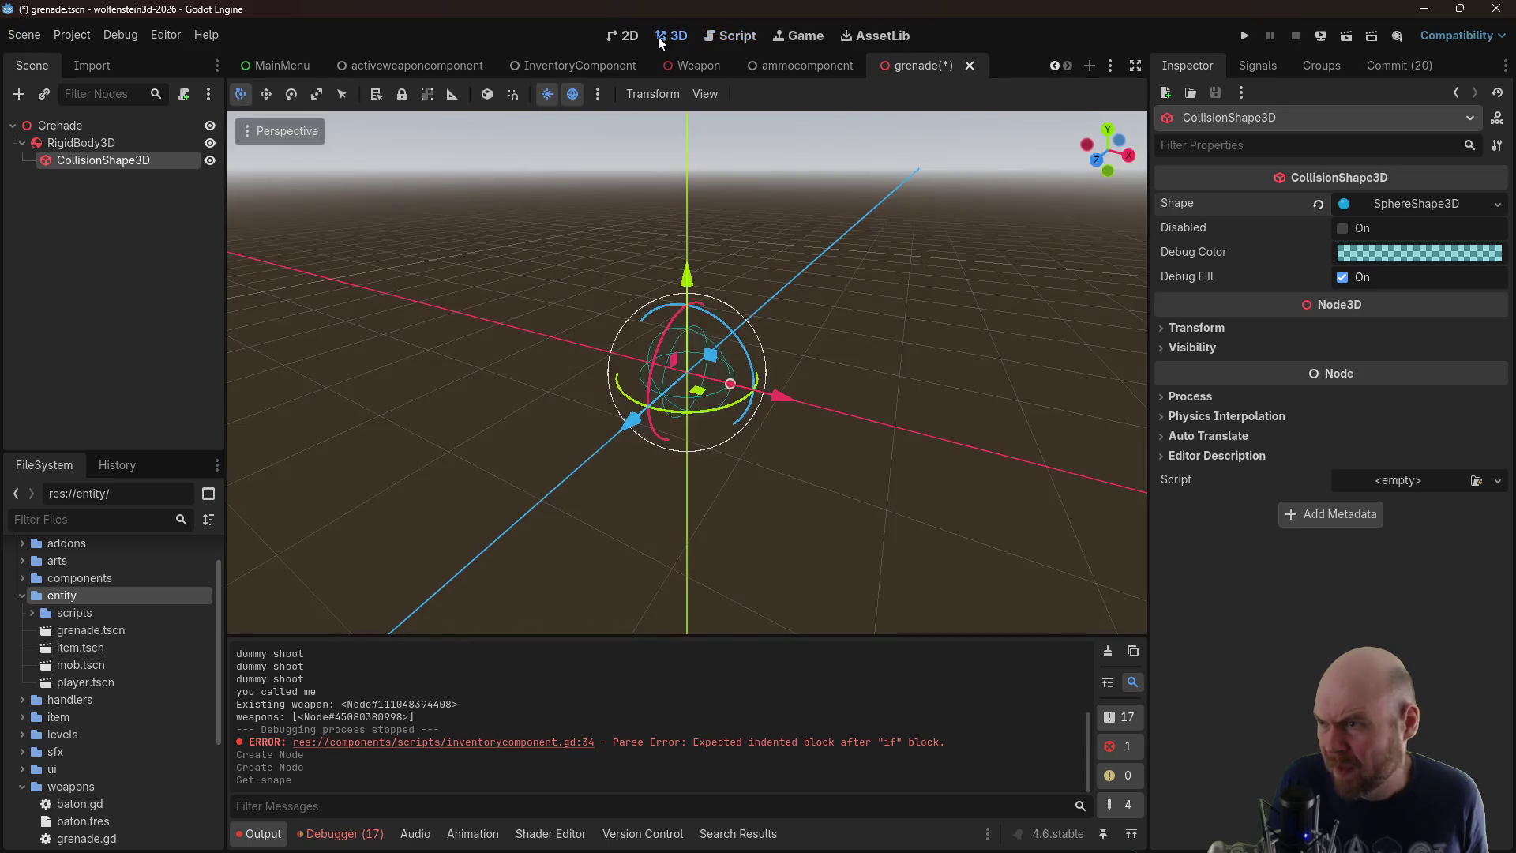
Add a Sprite3D child to the Grenade root node
click(170, 128)
key(ctrl+a)
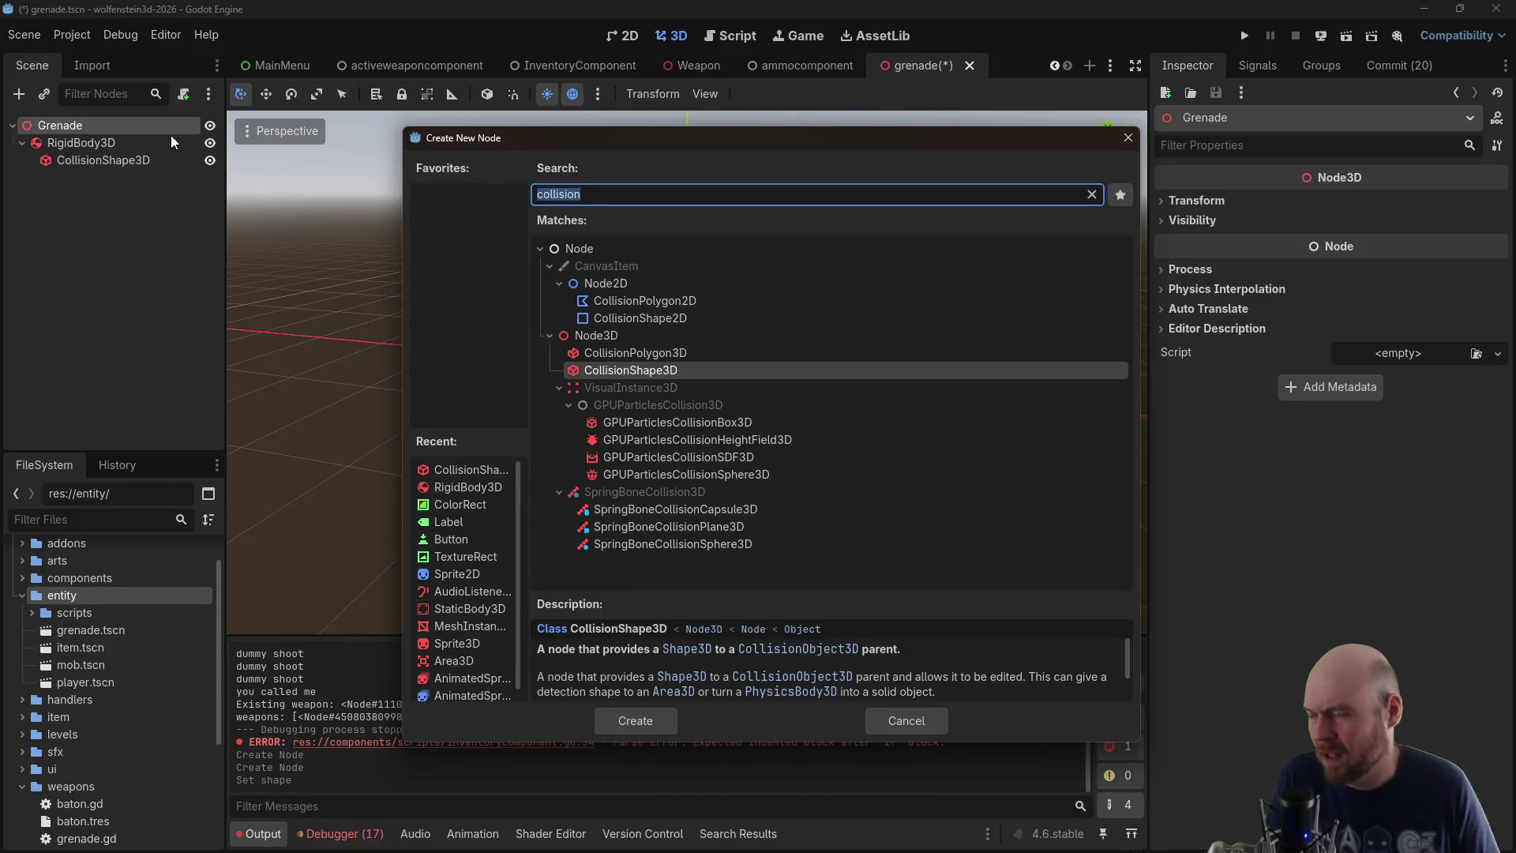
text(Sprite3D)
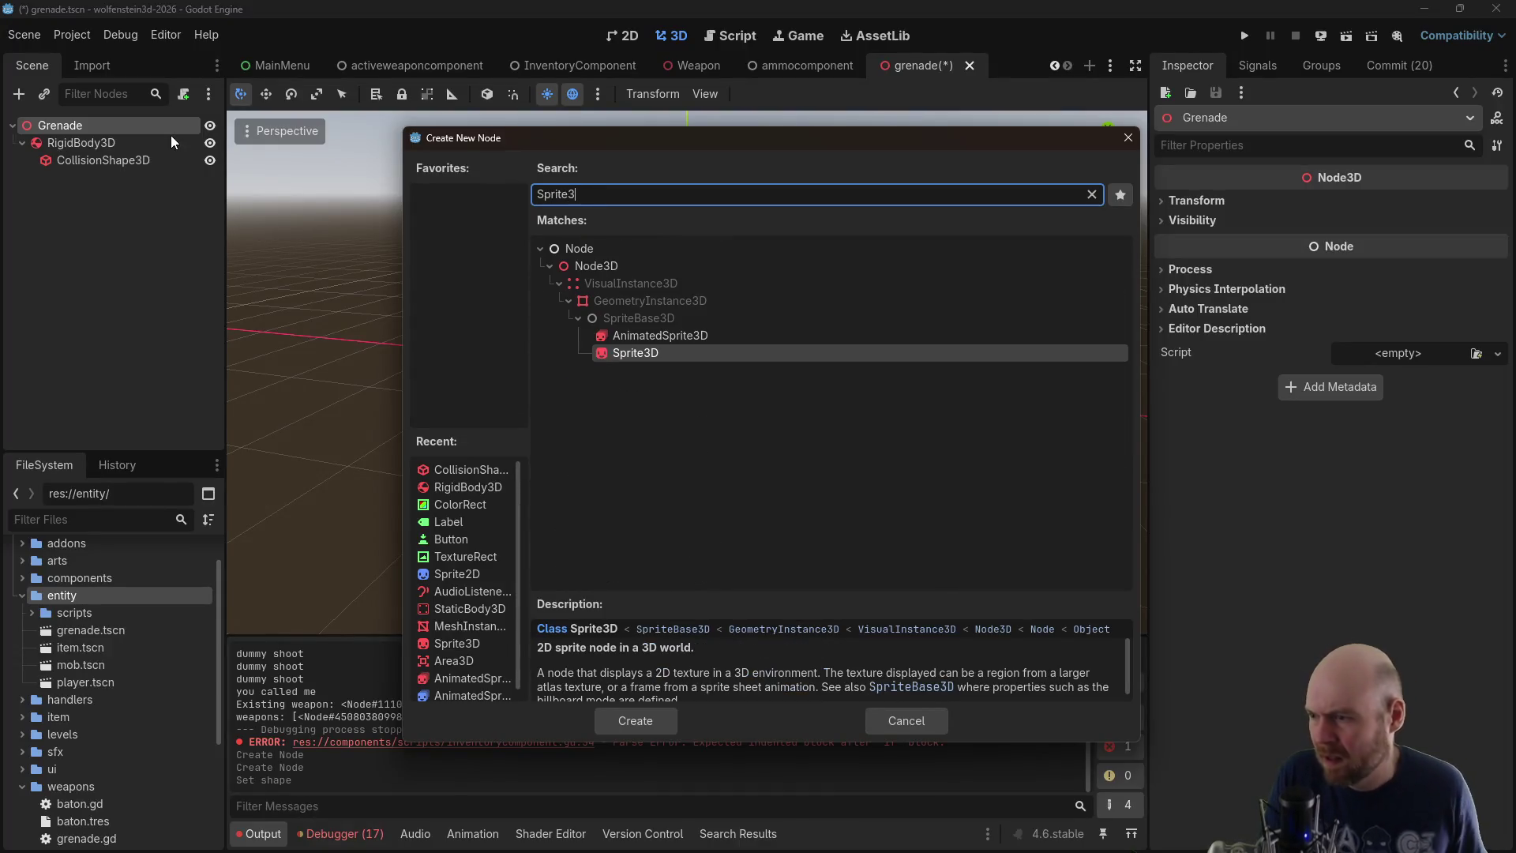
click(629, 717)
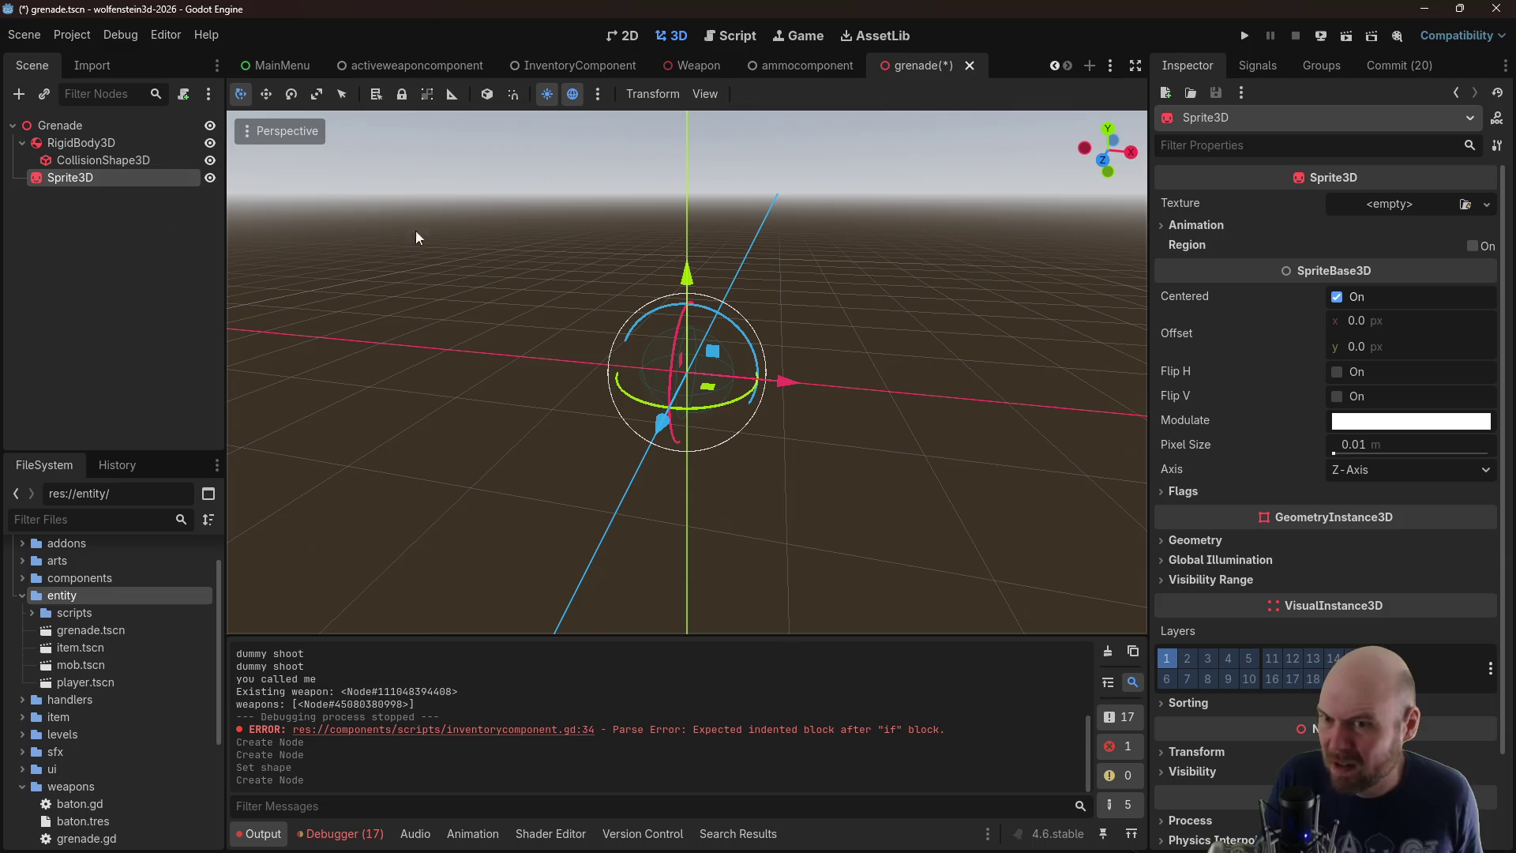
Set the Sprite3D texture to icon.svg from the project root
click(21, 596)
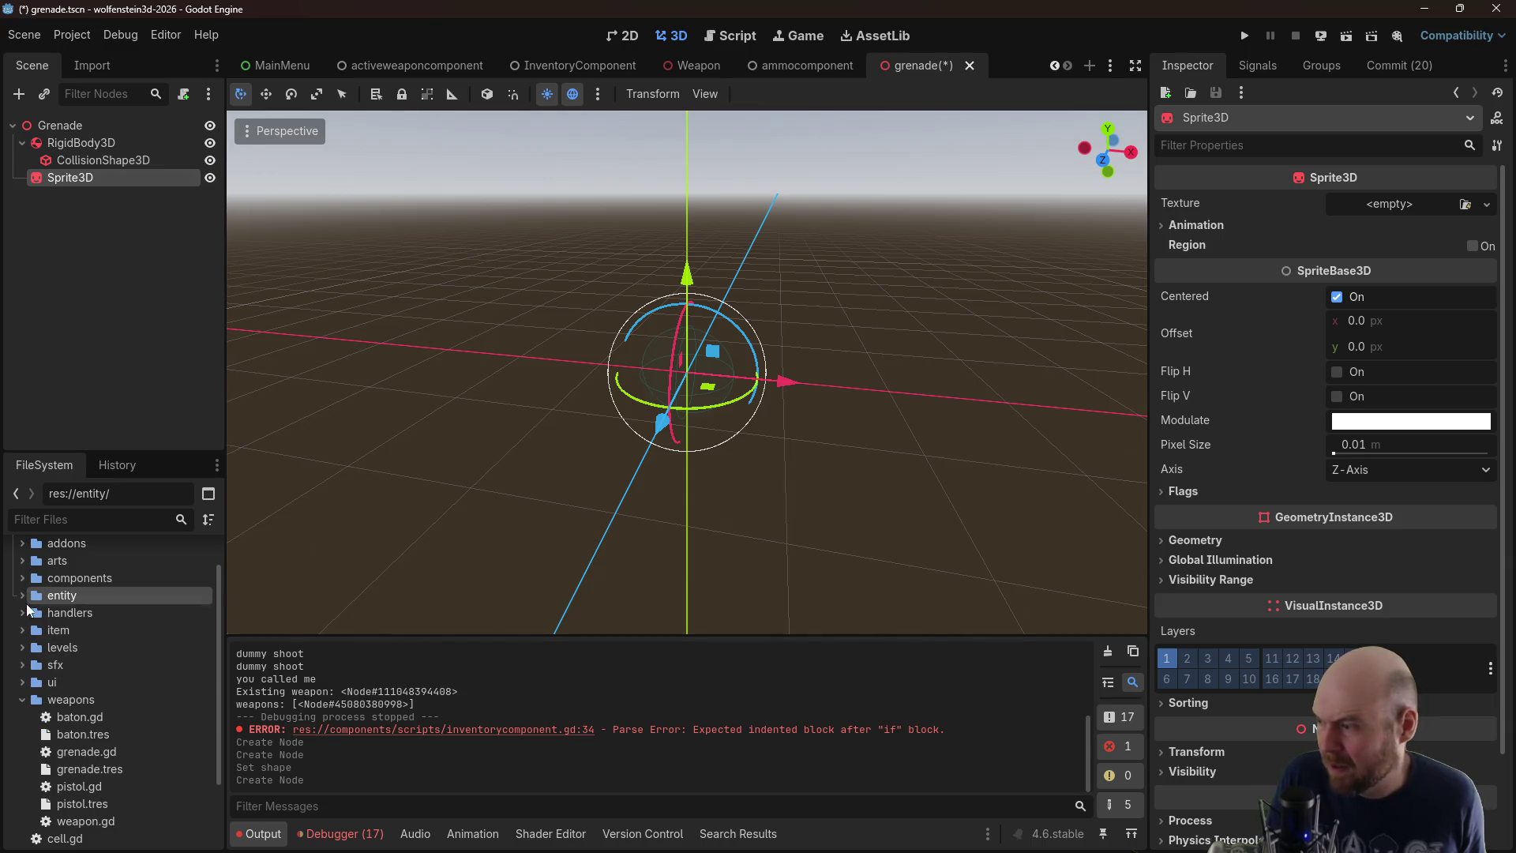
click(23, 701)
mouse_move(47, 781)
mouse_down()
mouse_move(119, 782)
mouse_move(964, 348)
mouse_move(1339, 211)
mouse_up()
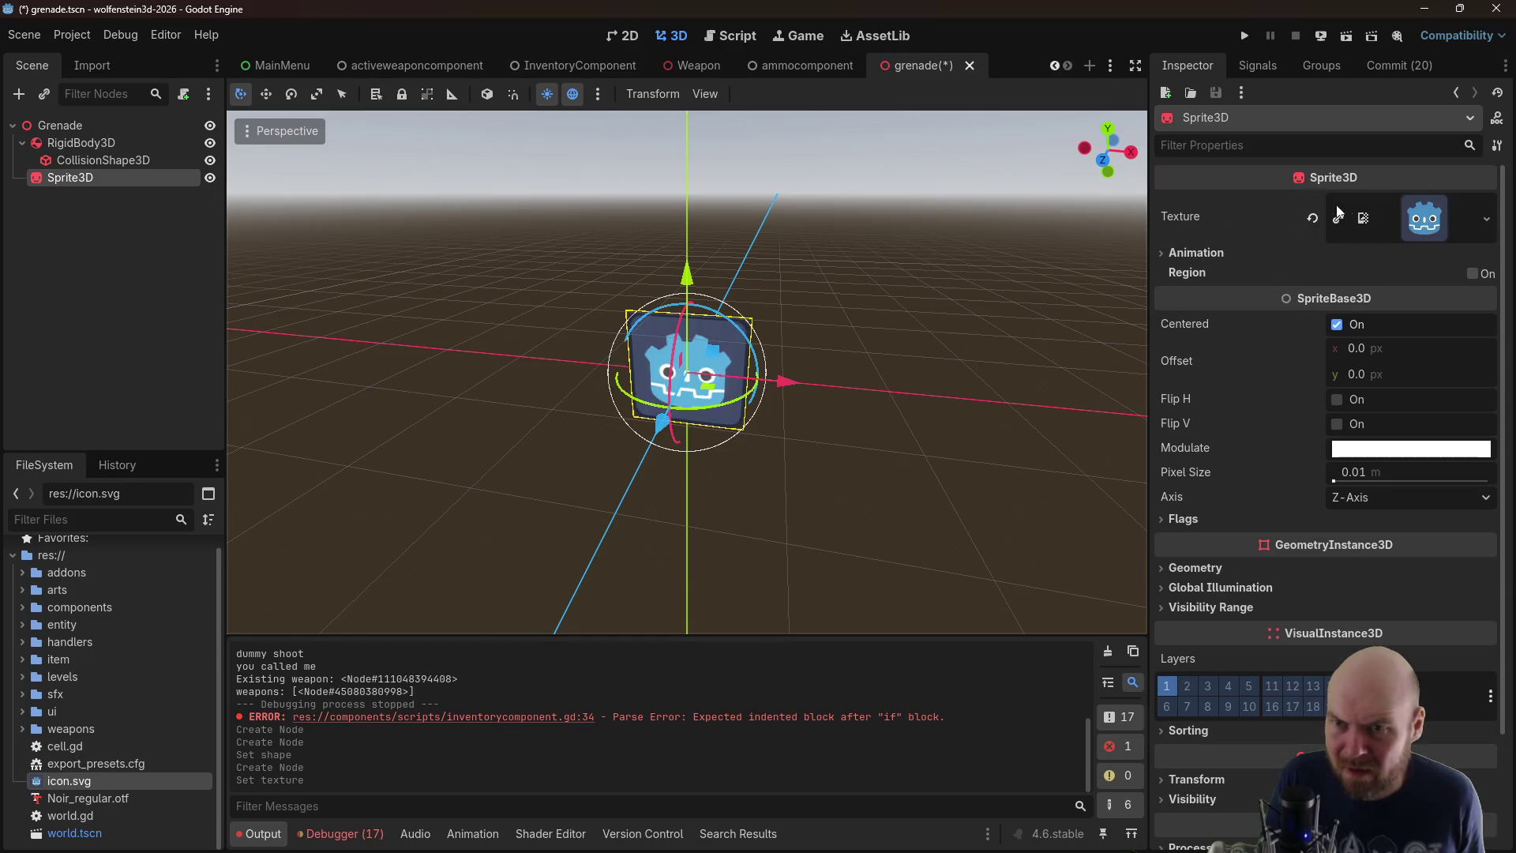
Set the sprite's Billboard flag to Enabled
click(1177, 521)
click(1366, 543)
click(1360, 585)
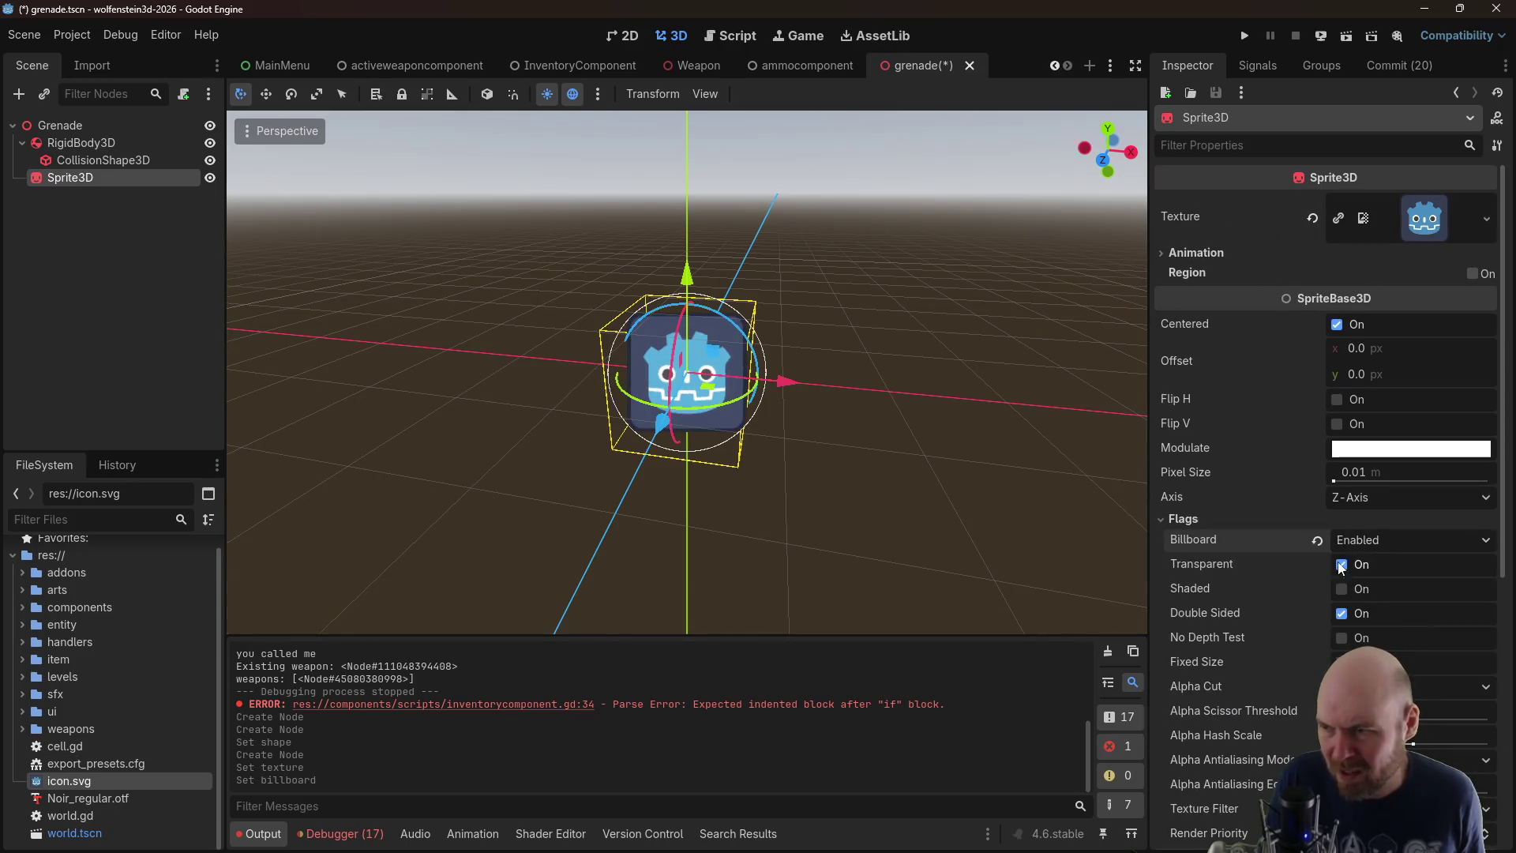
click(1173, 520)
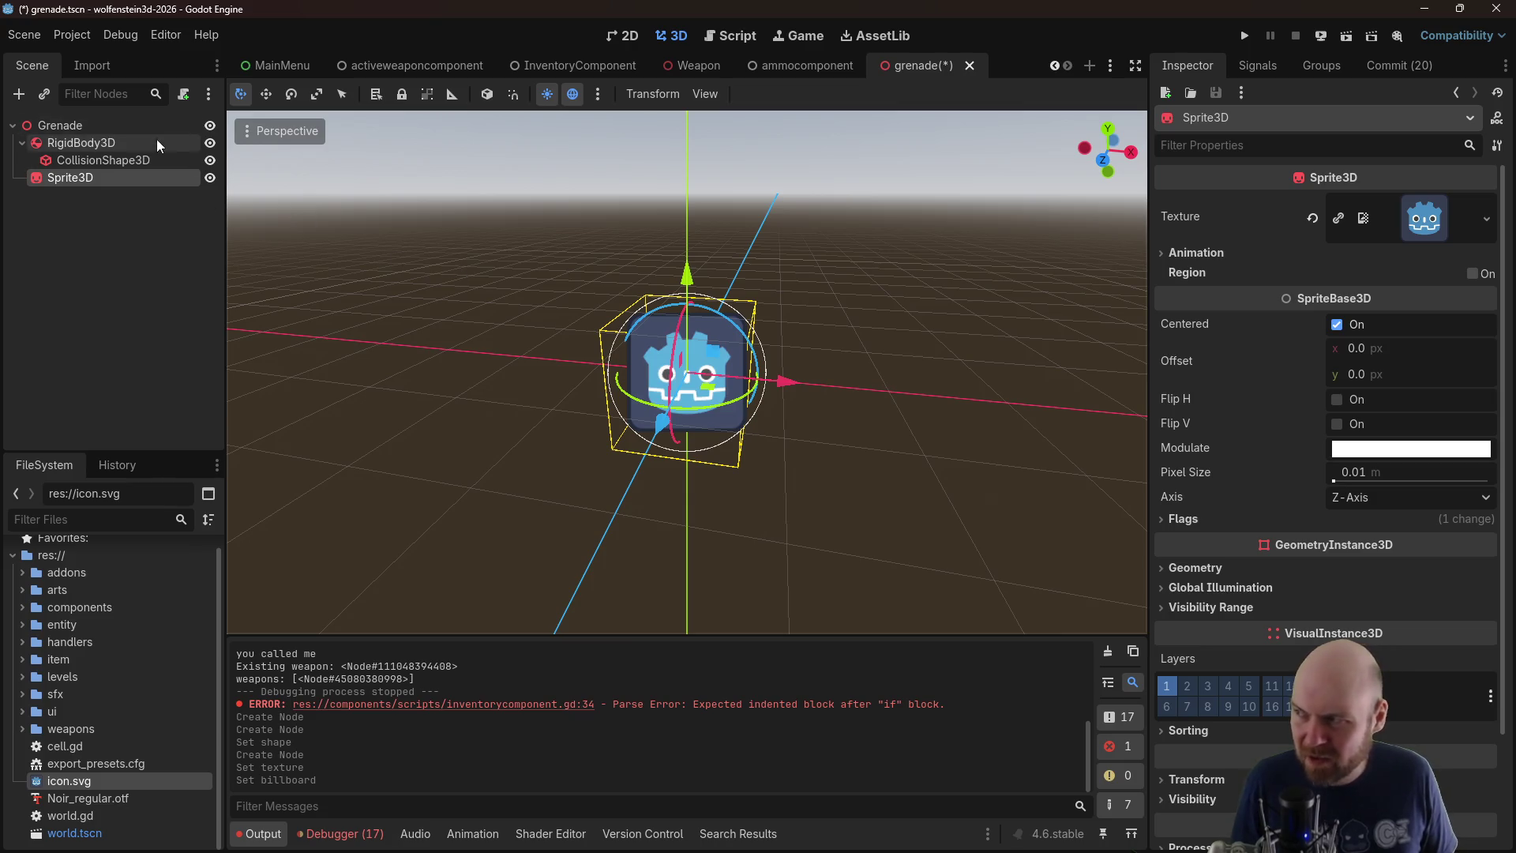
Save the grenade scene and open the InventoryComponent script
click(847, 226)
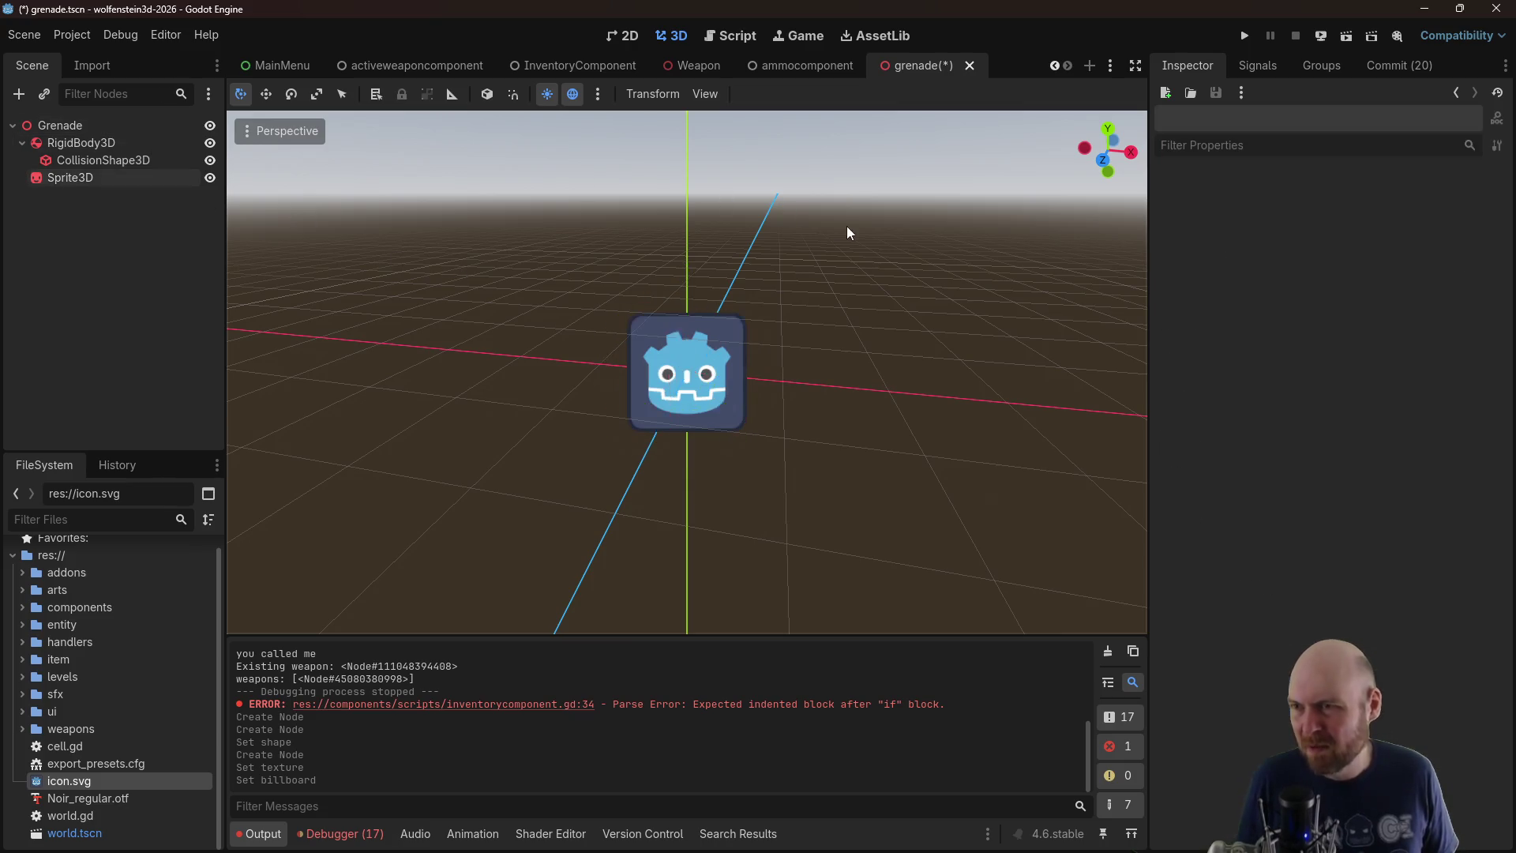
key(ctrl+s)
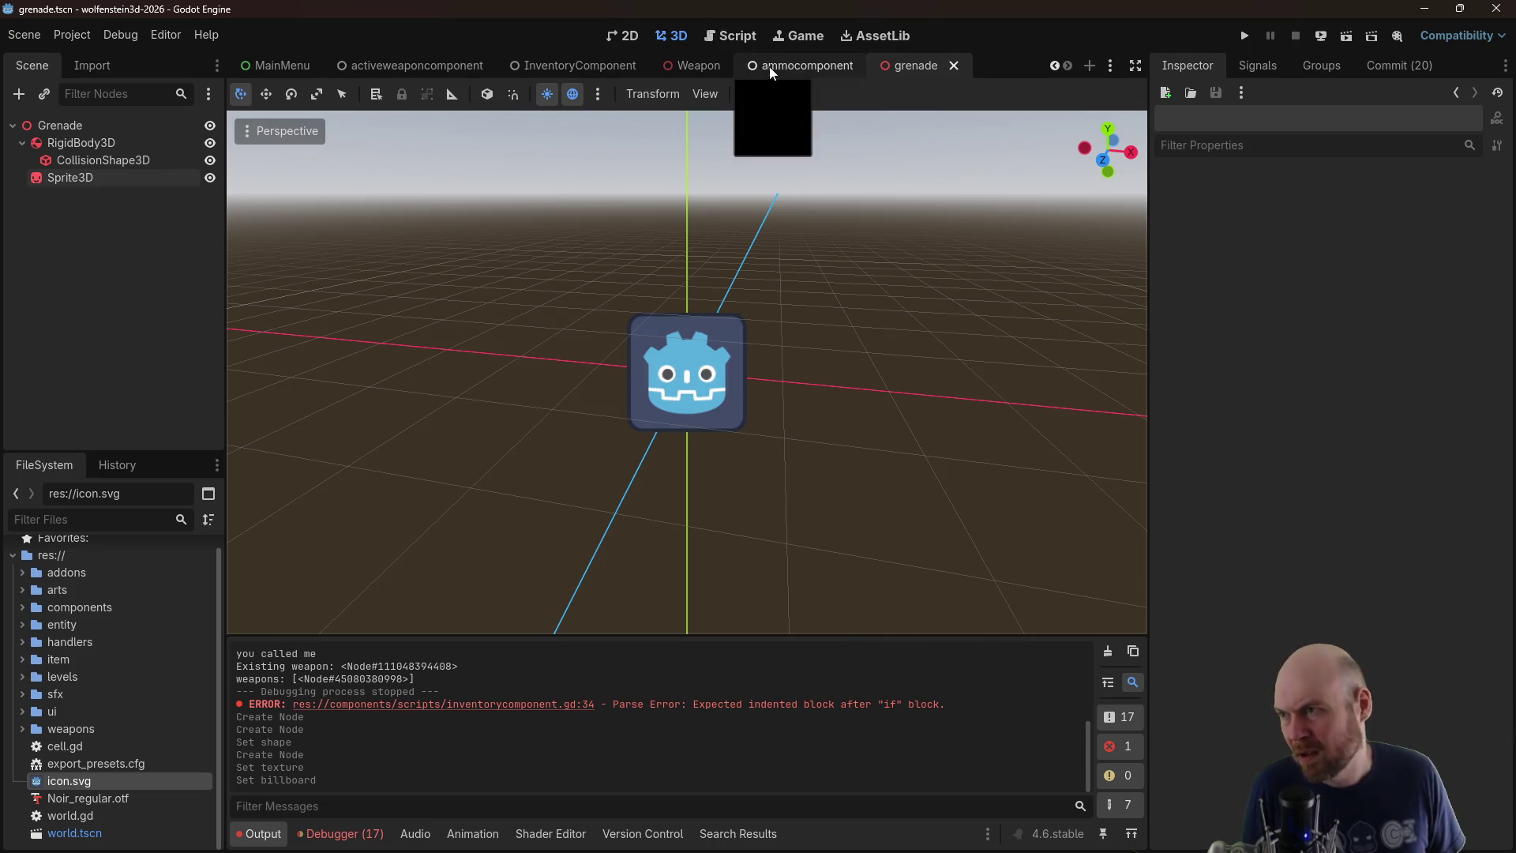
click(601, 65)
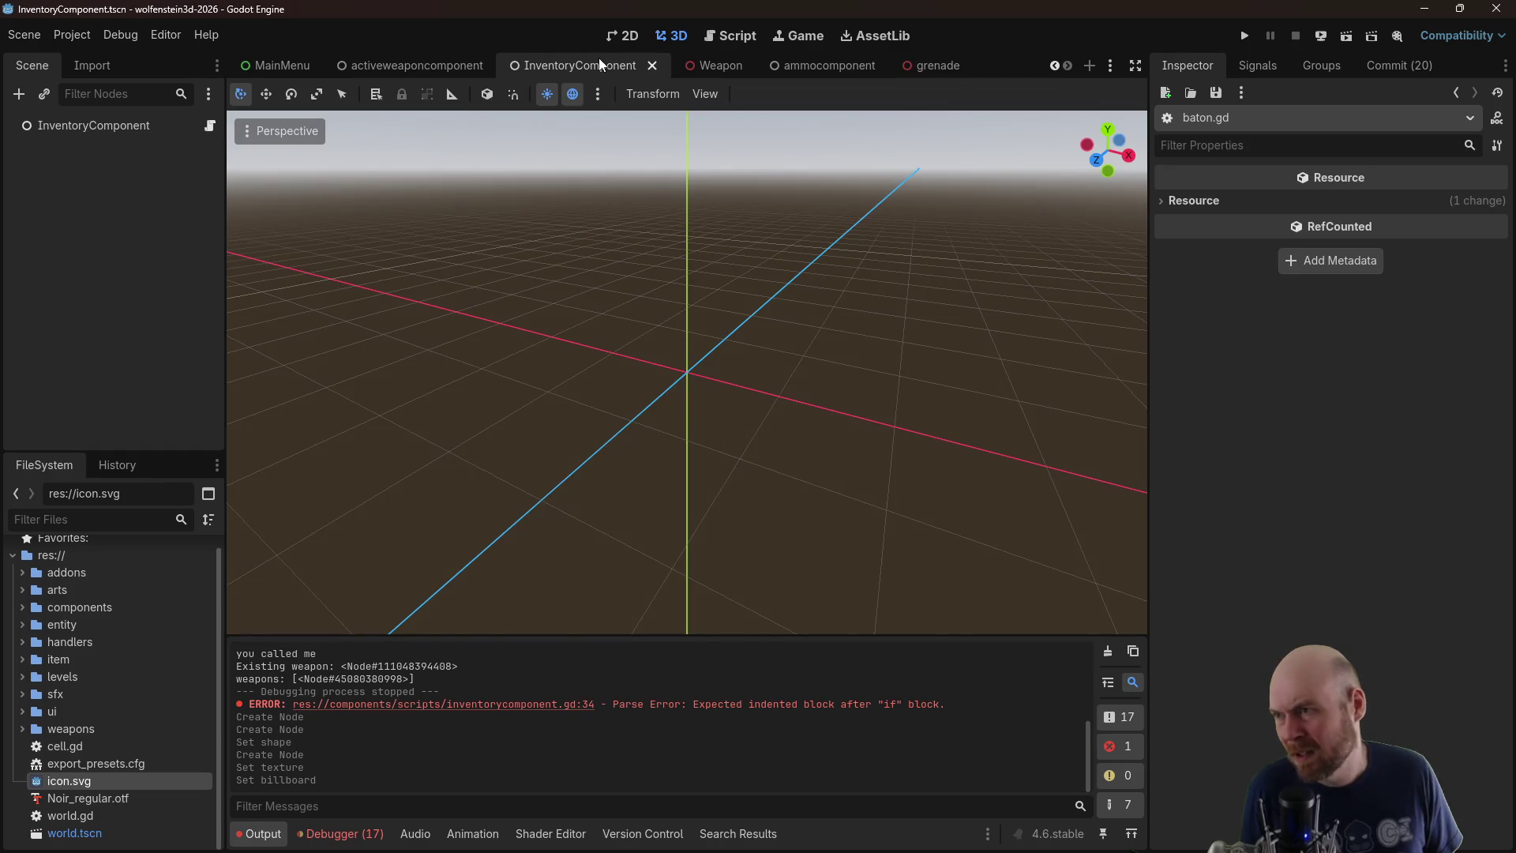
click(734, 37)
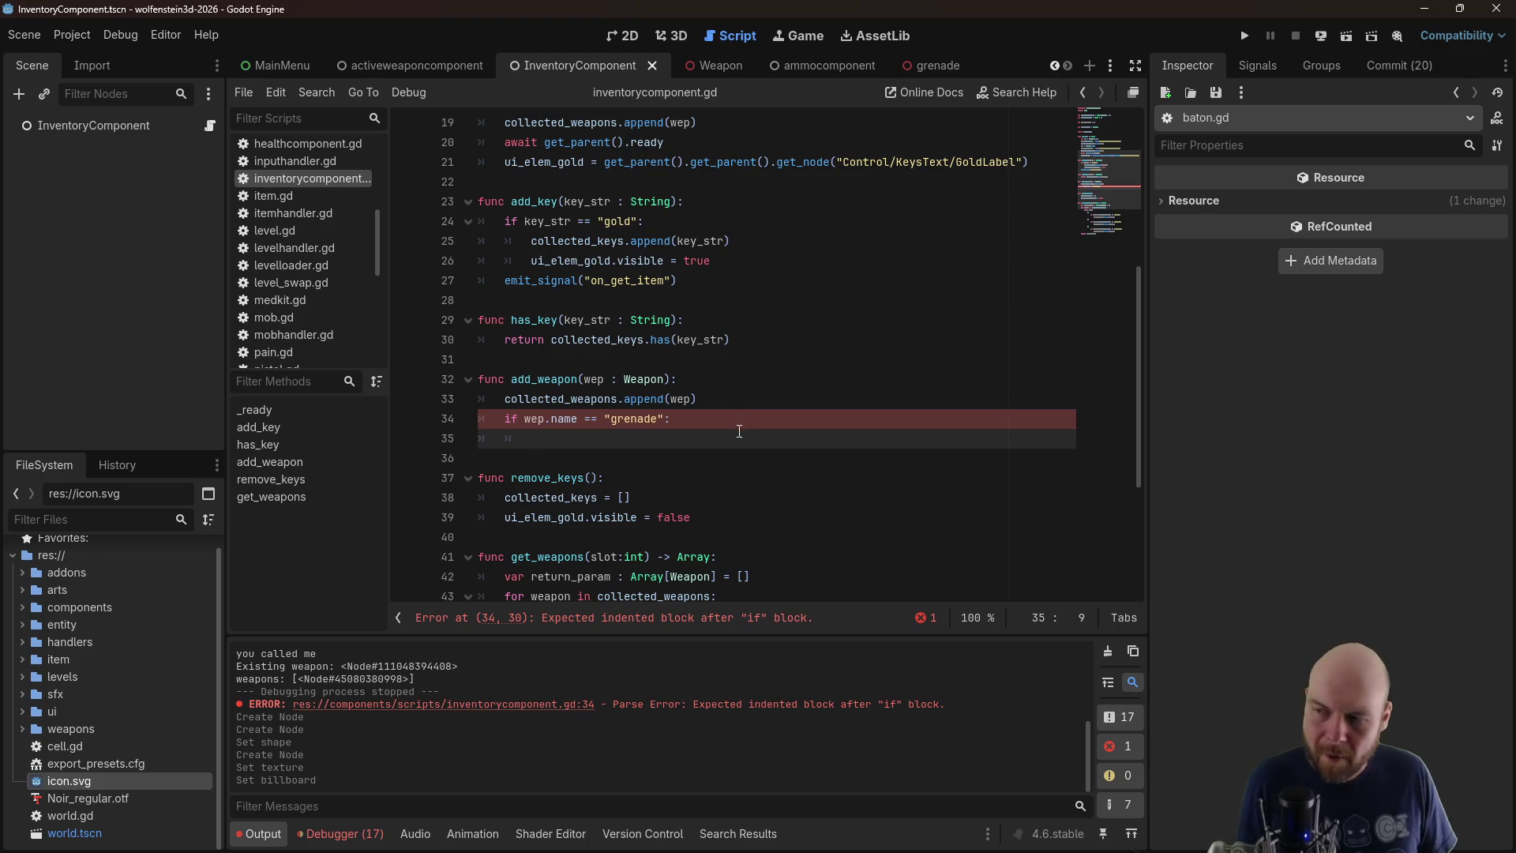
Type var grenade_scene = load( under the grenade check in add_weapon
scroll(739, 431, up, 6)
scroll(743, 434, down, 4)
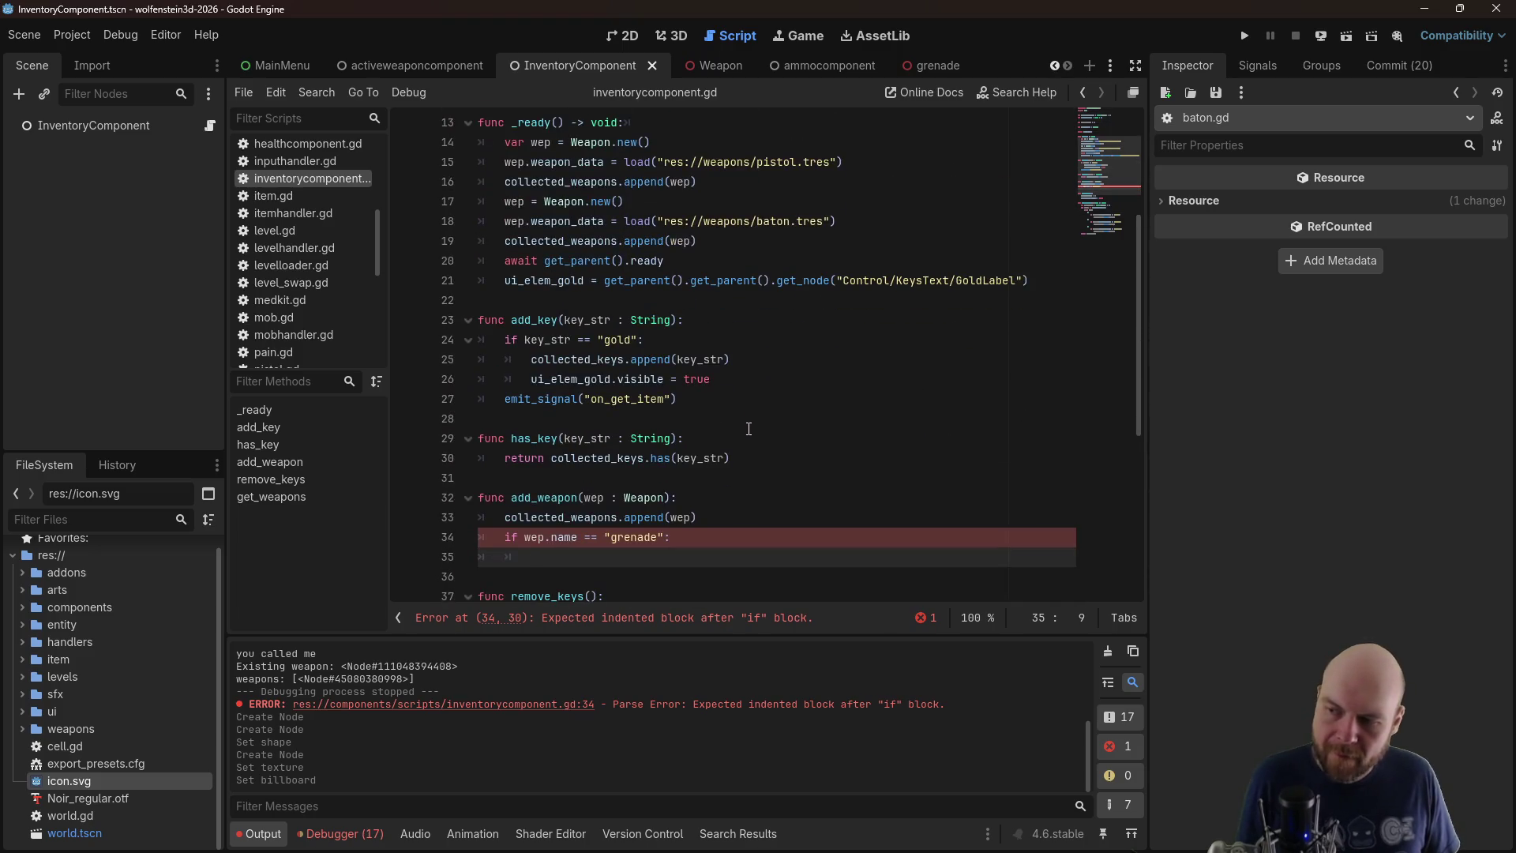
scroll(748, 429, up, 4)
scroll(751, 424, down, 5)
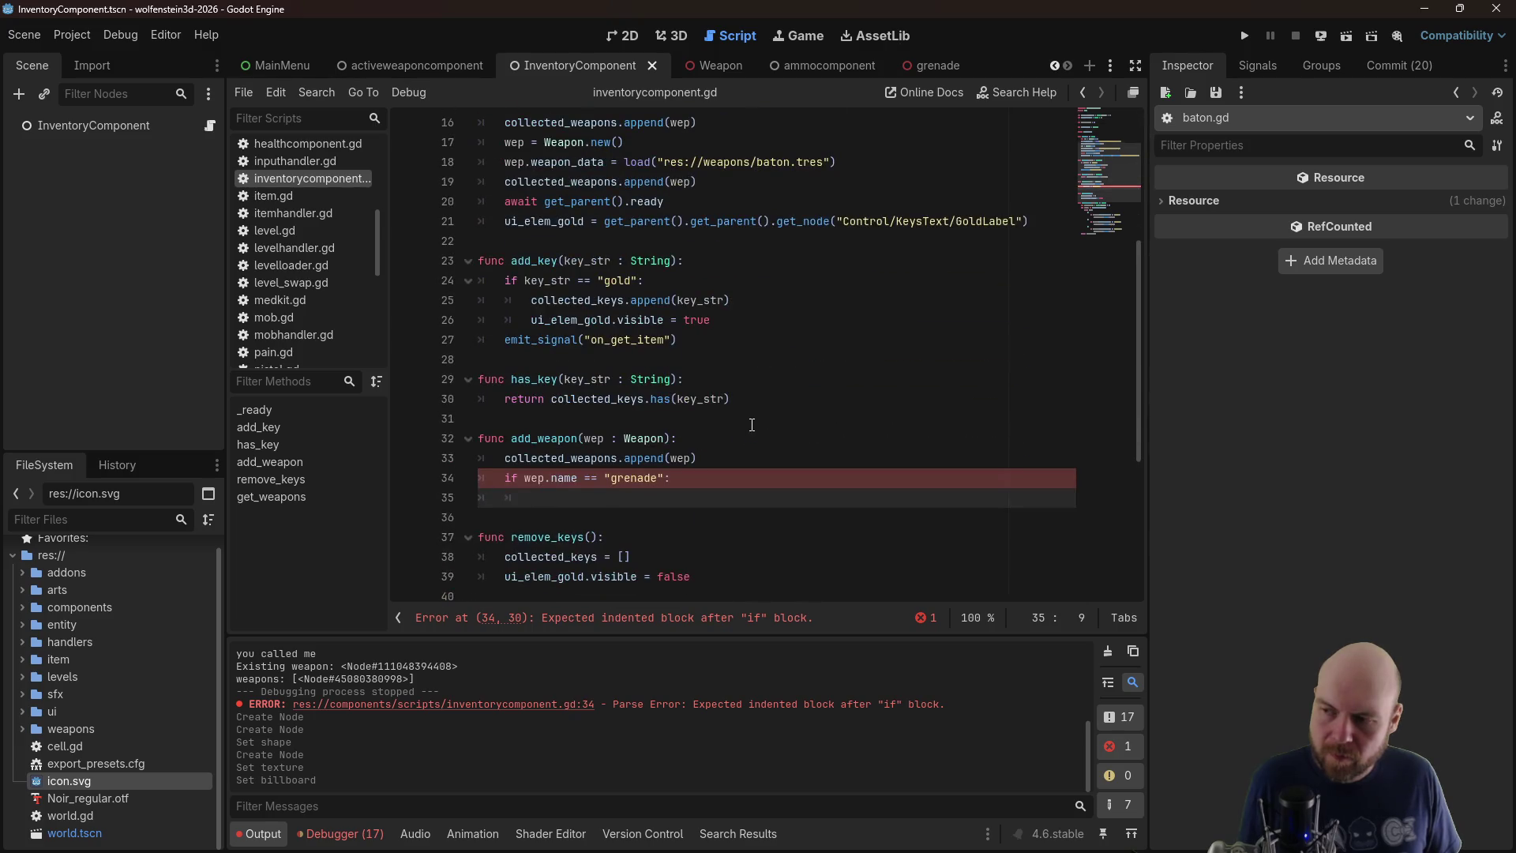
text(var)
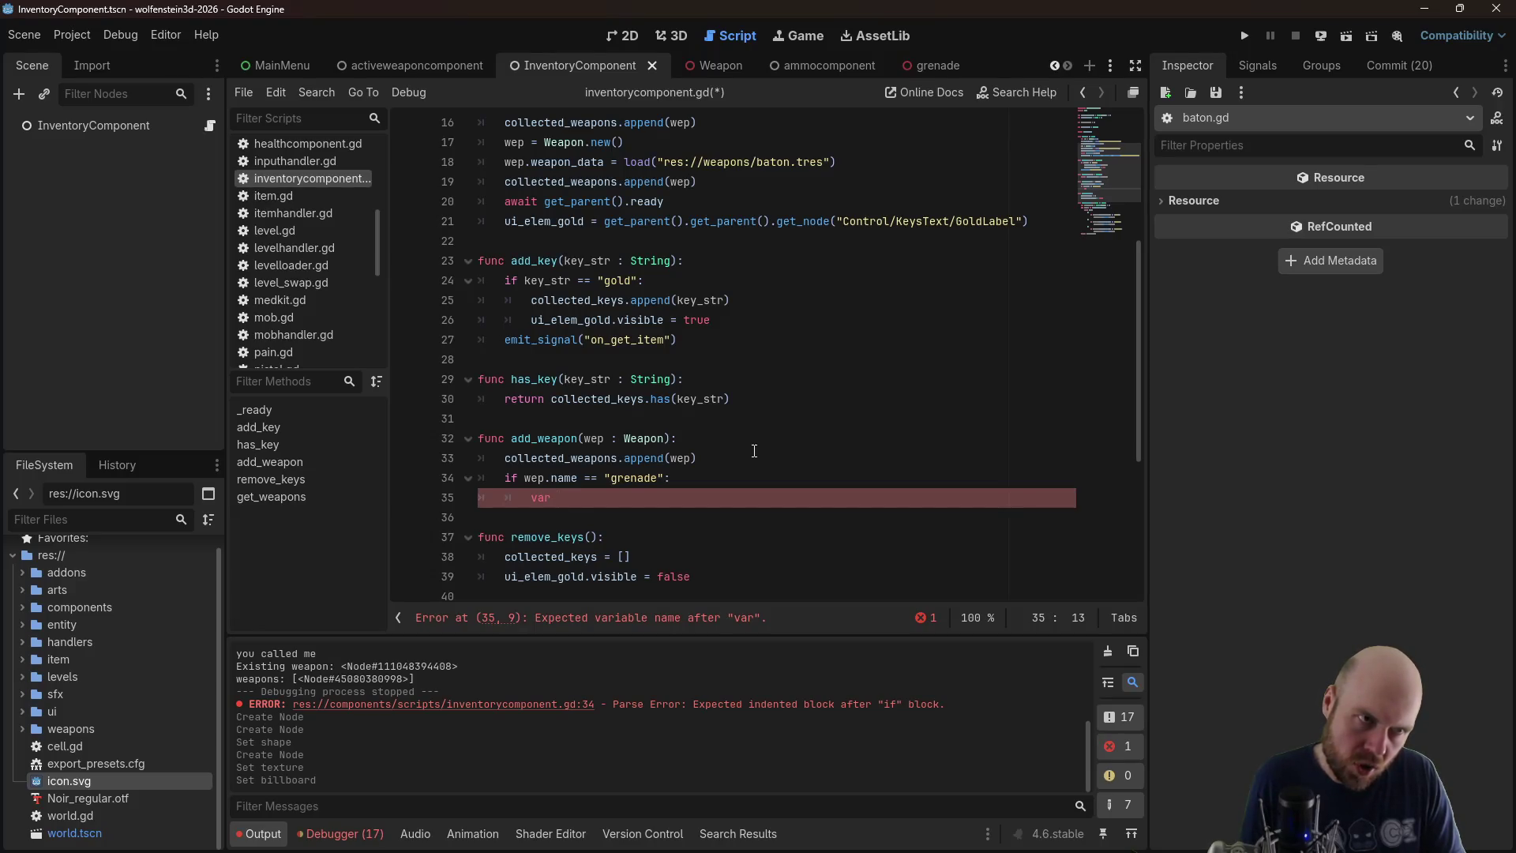
text(g)
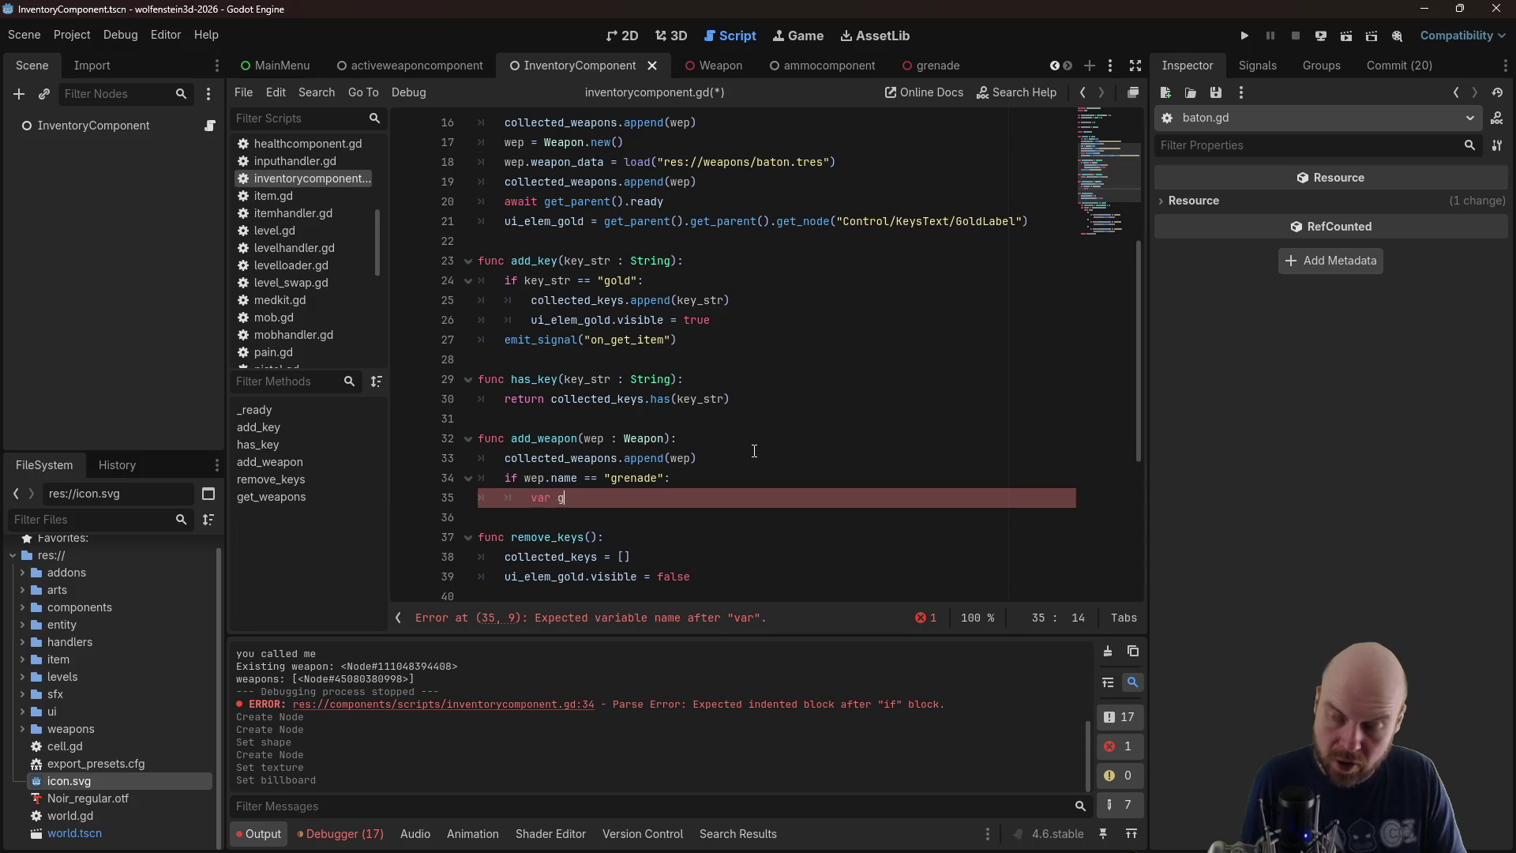
text(nade_scene)
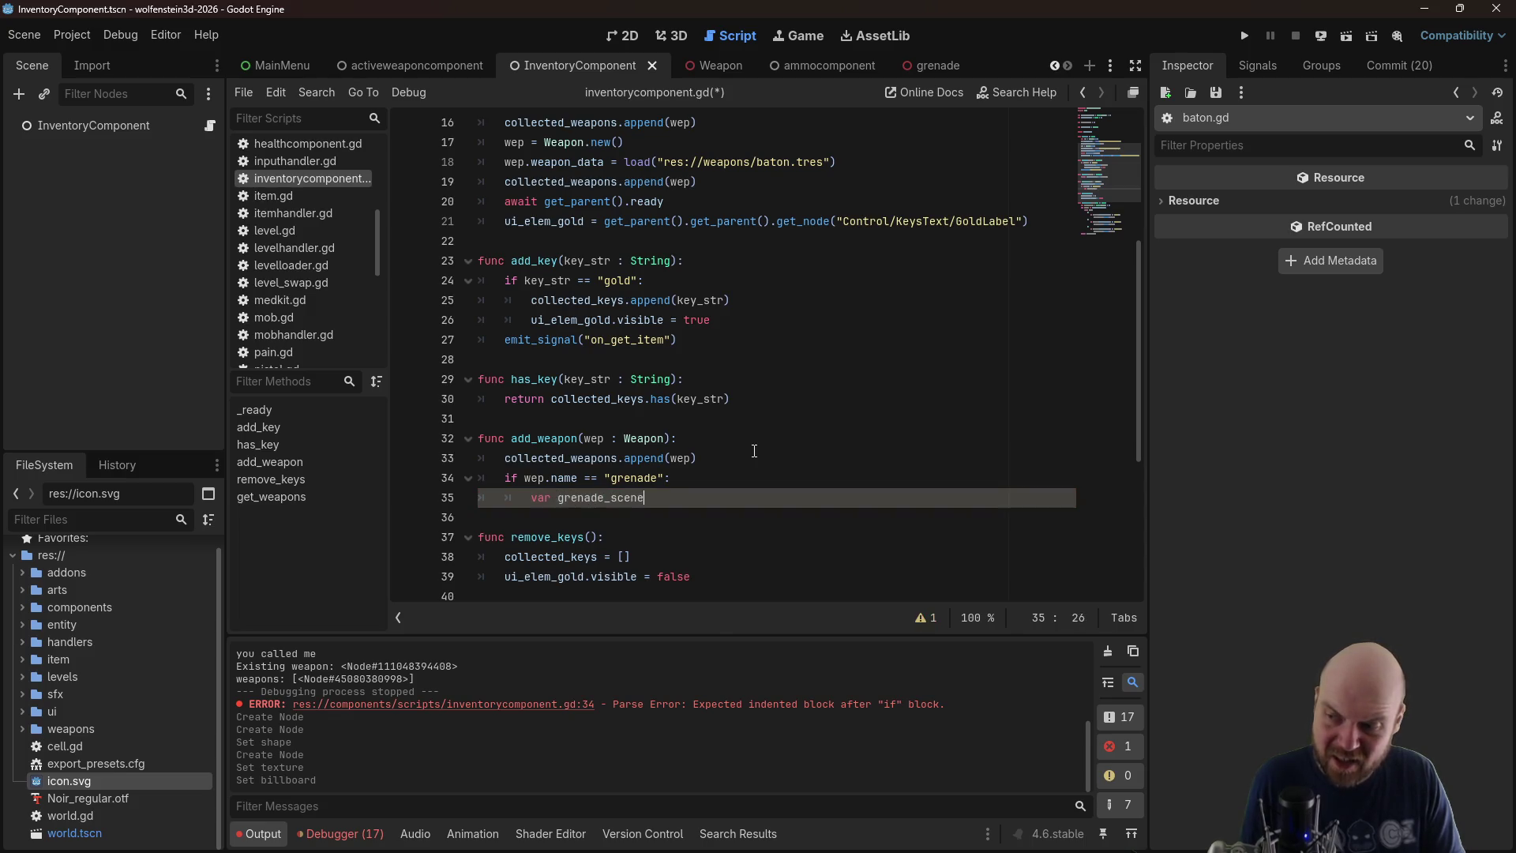
text(preload)
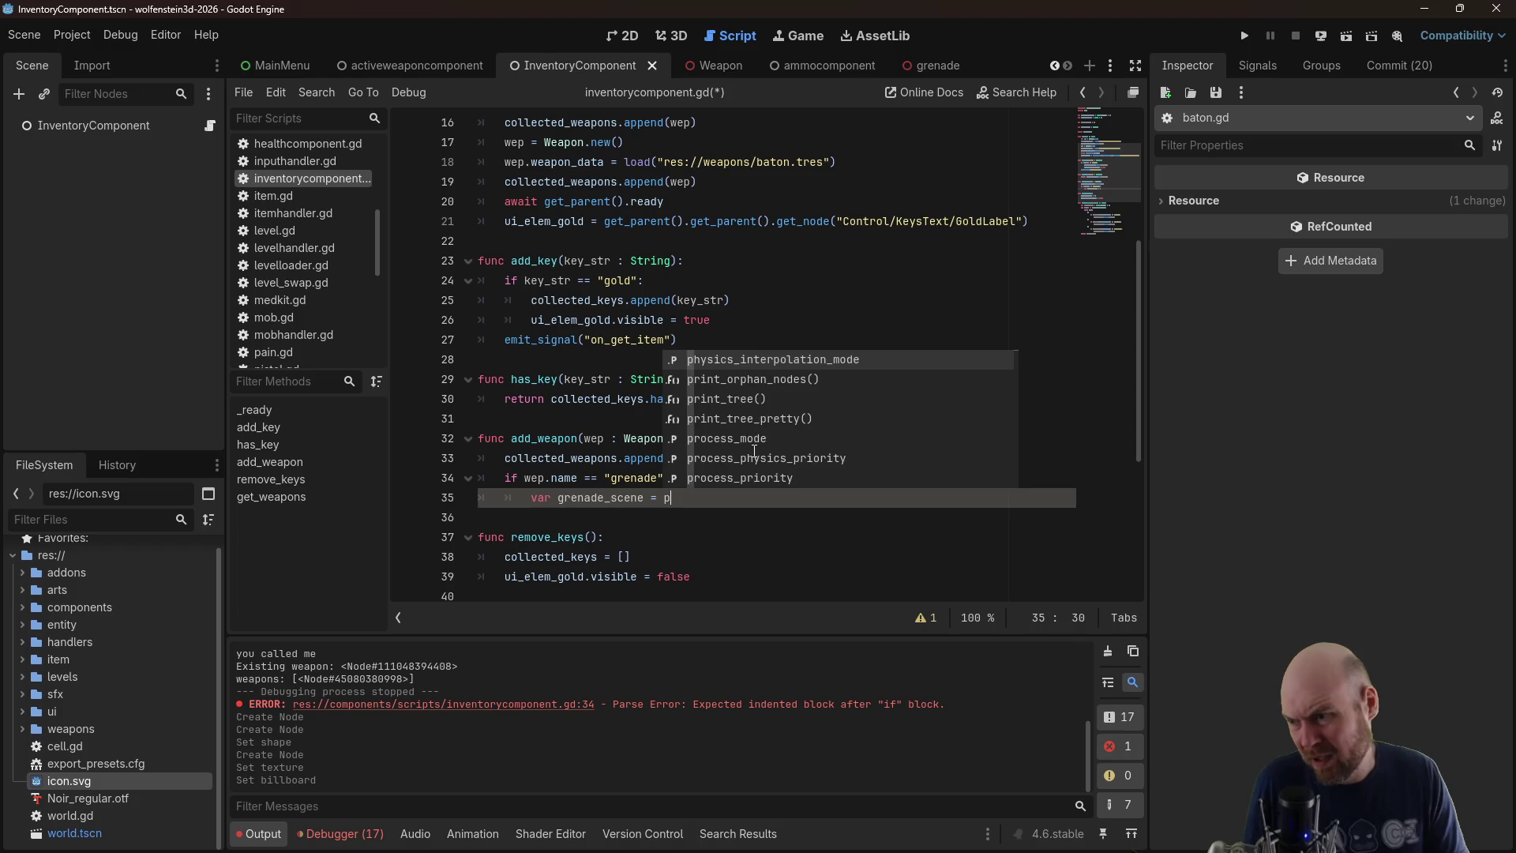
text(()
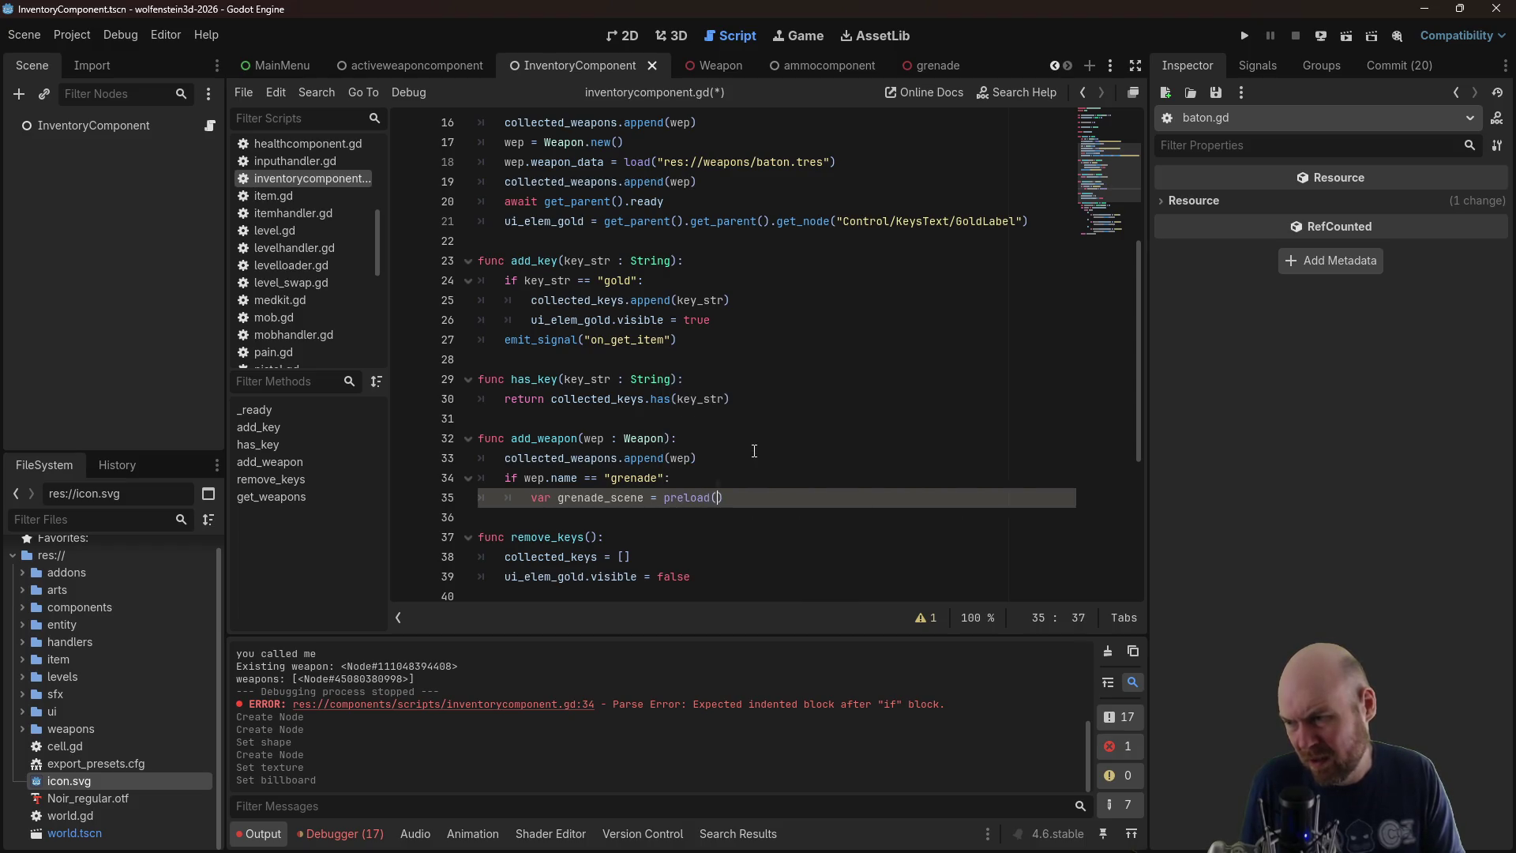
key(BackSpace)
key(BackSpace)
key(BackSpace)
key(BackSpace)
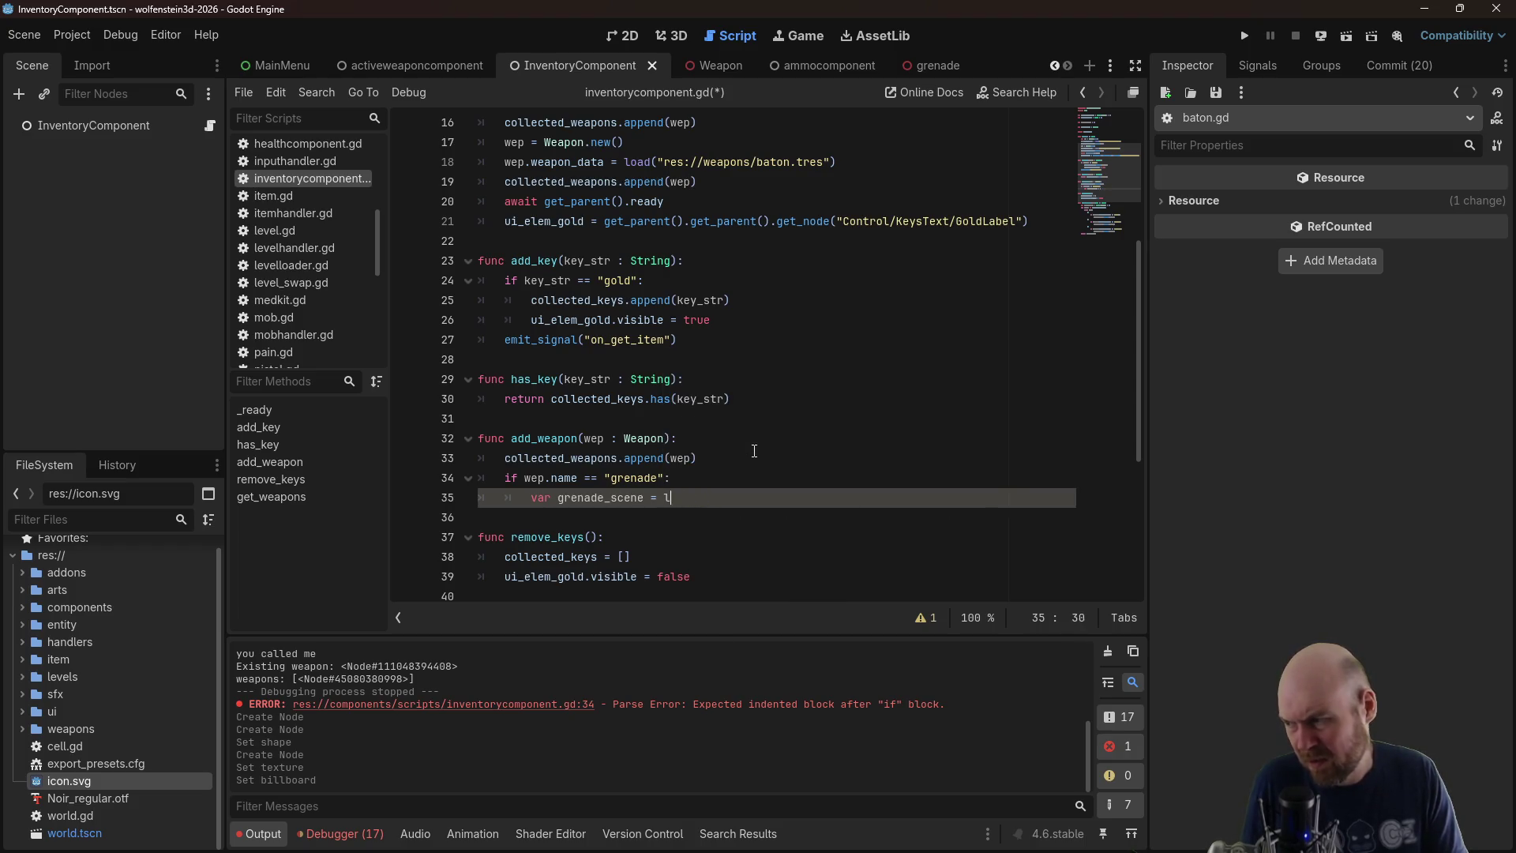
text(load()
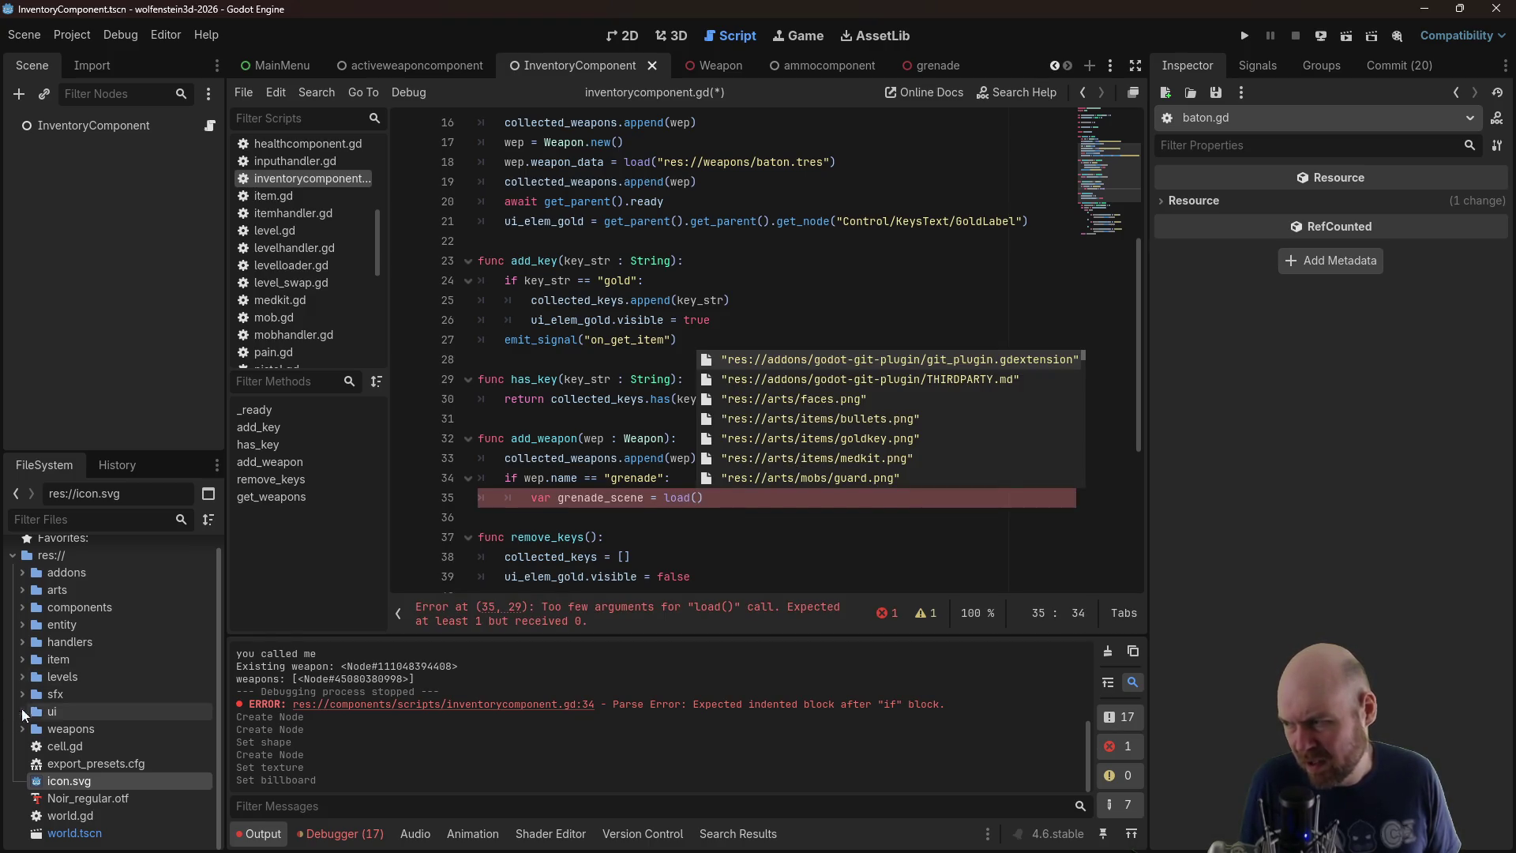
Drag grenade.tscn from the entity folder into the load() call
scroll(796, 458, down, 2)
scroll(798, 457, down, 4)
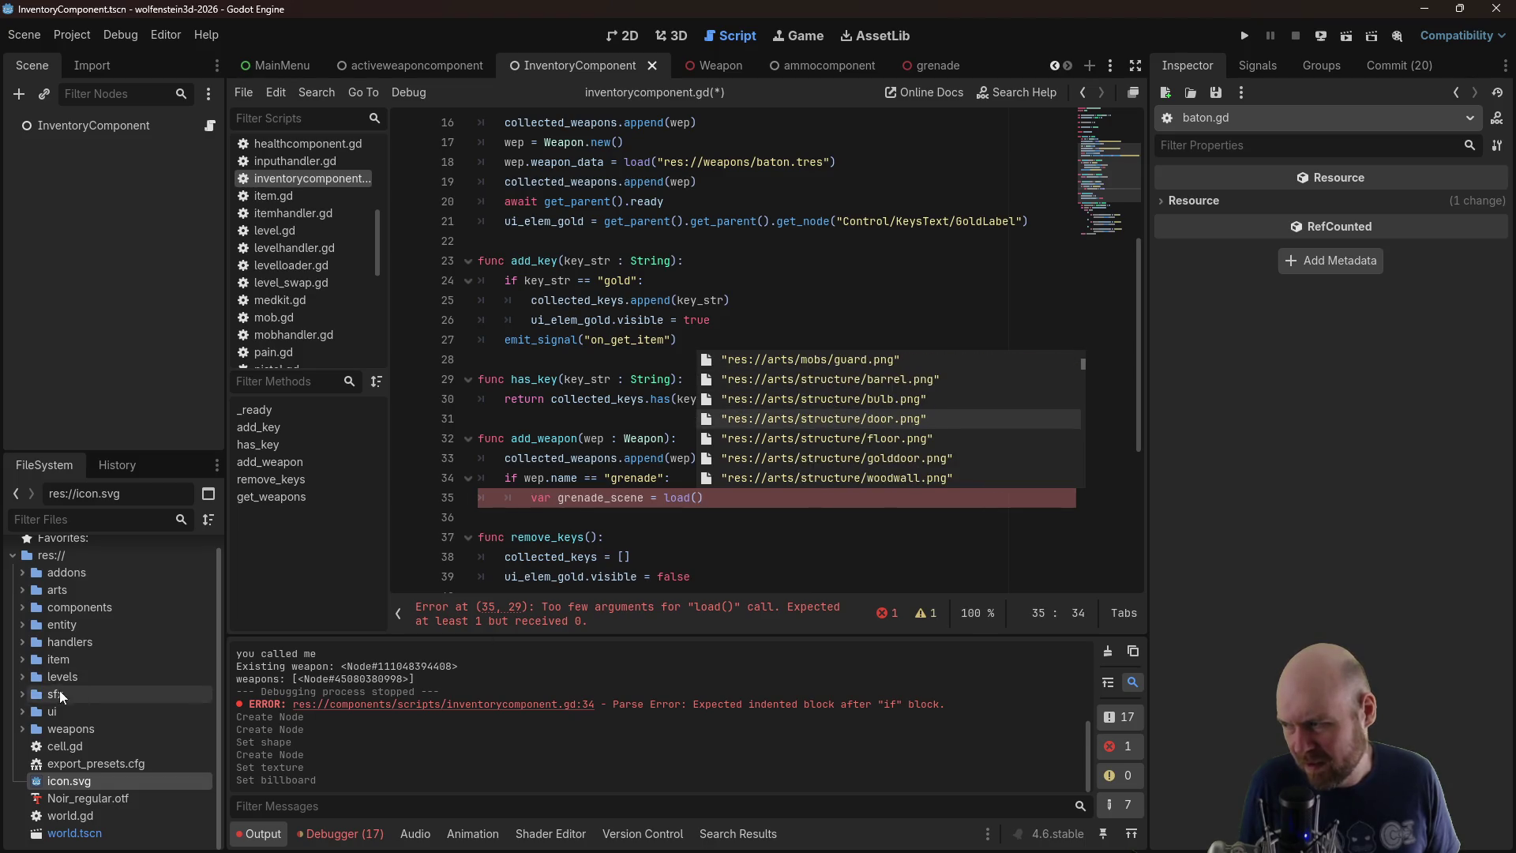
click(22, 660)
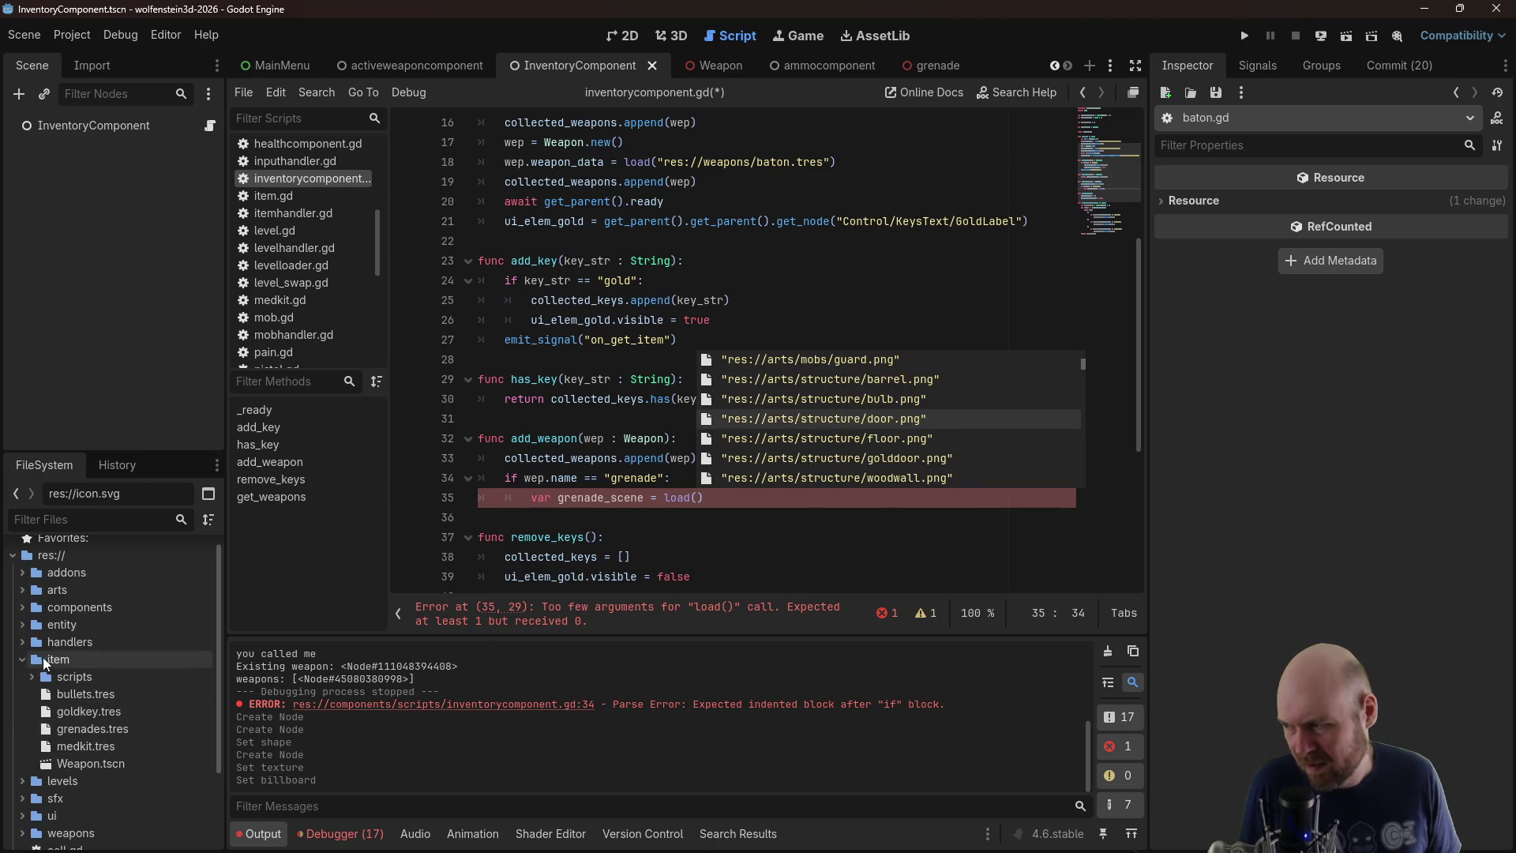
click(22, 660)
click(25, 624)
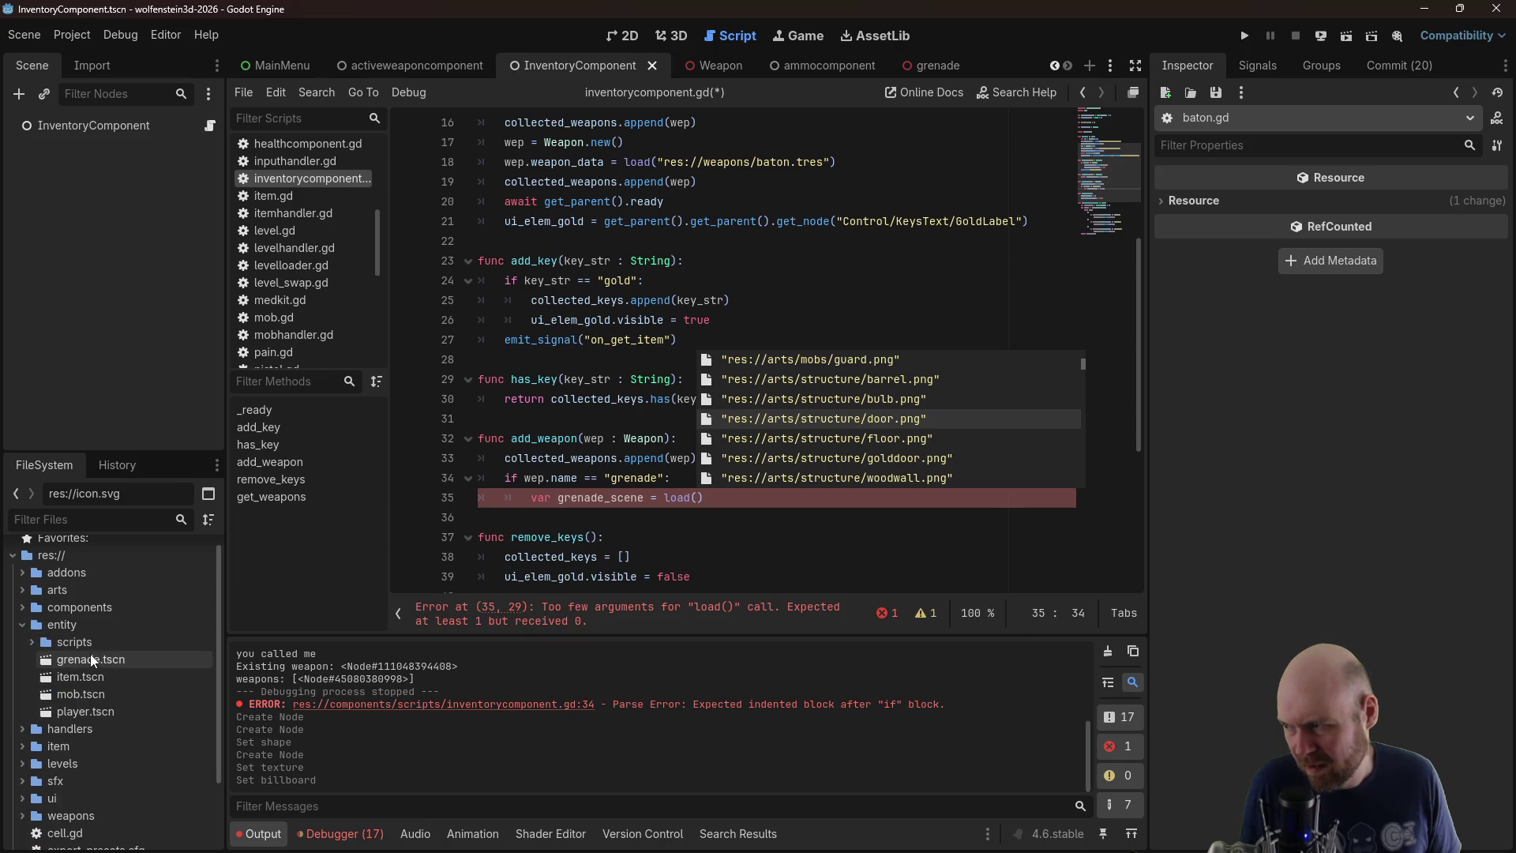
mouse_move(90, 655)
mouse_down()
mouse_move(623, 514)
mouse_move(702, 514)
mouse_move(698, 499)
mouse_up()
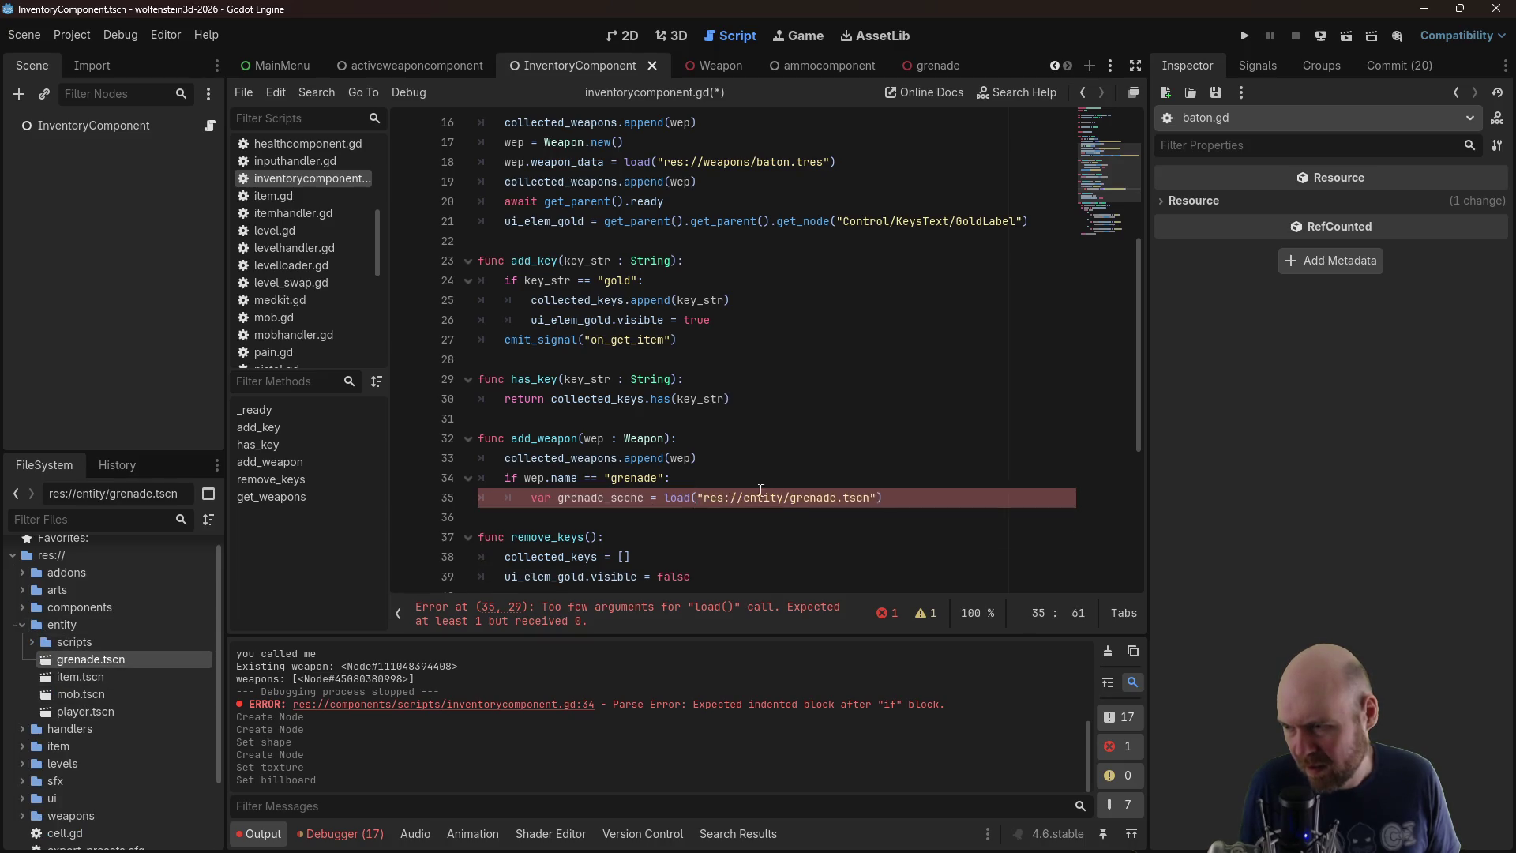
Rename the grenade_scene variable to packed_grenade
click(925, 496)
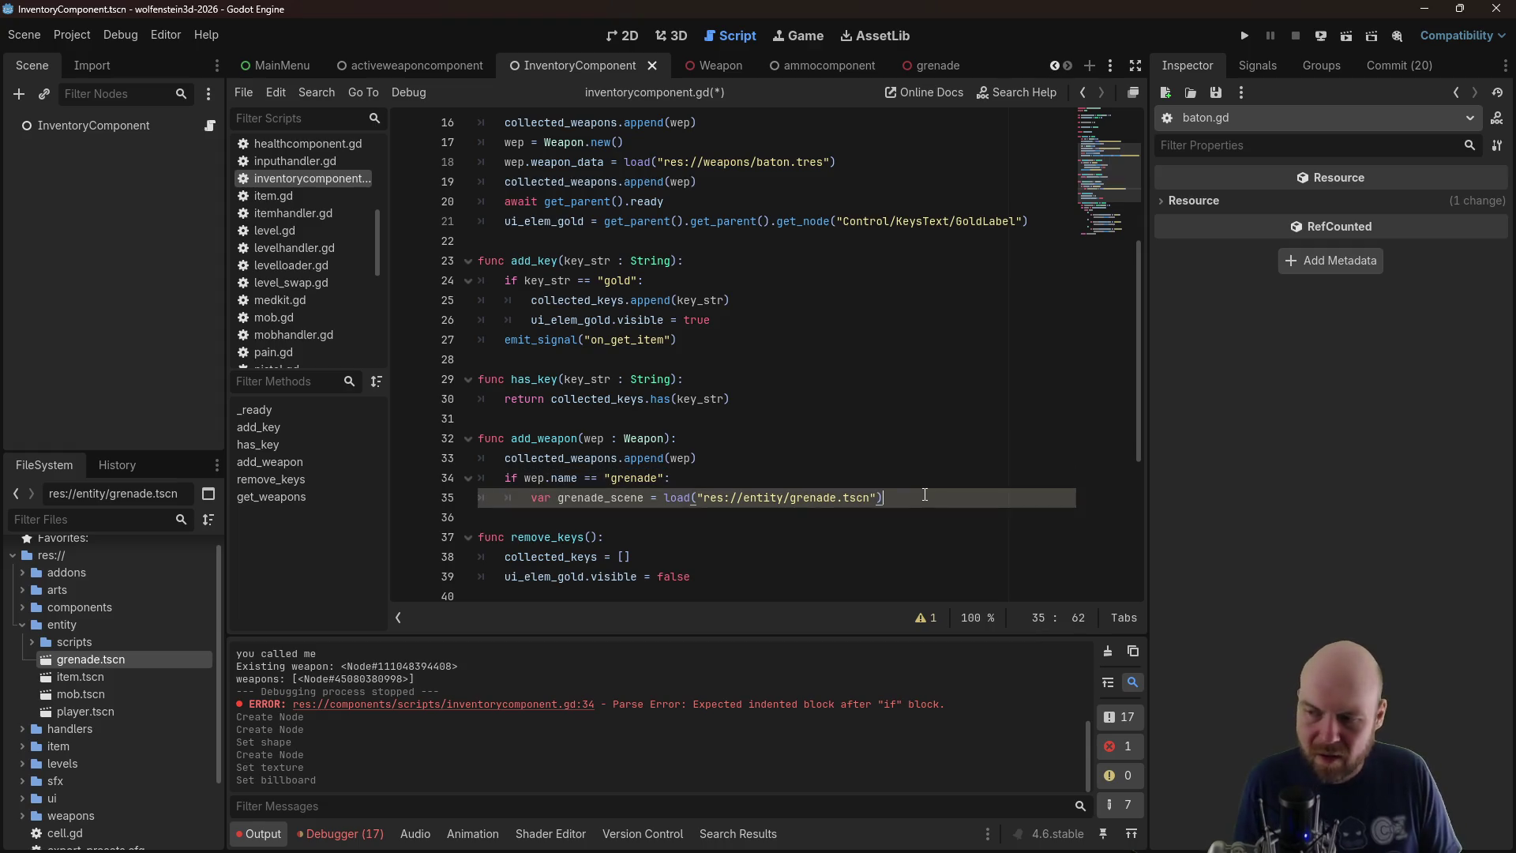
key(ctrl+Left)
key(ctrl+Left)
key(ctrl+Left)
key(BackSpace)
key(BackSpace)
key(BackSpace)
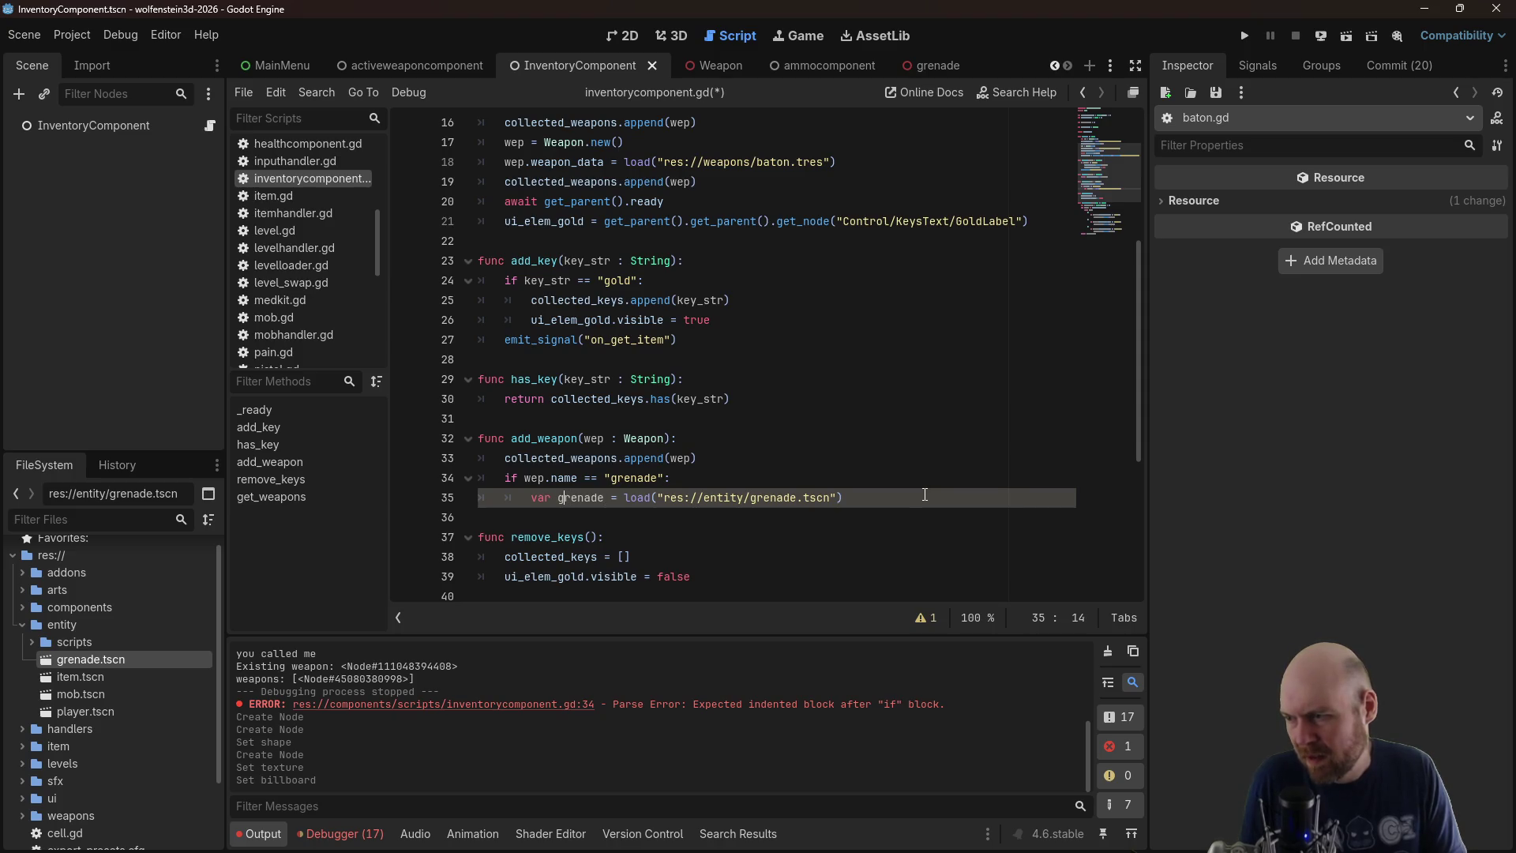
text(packed_)
Add an indented line below the load starting with grenade_array
key(Down)
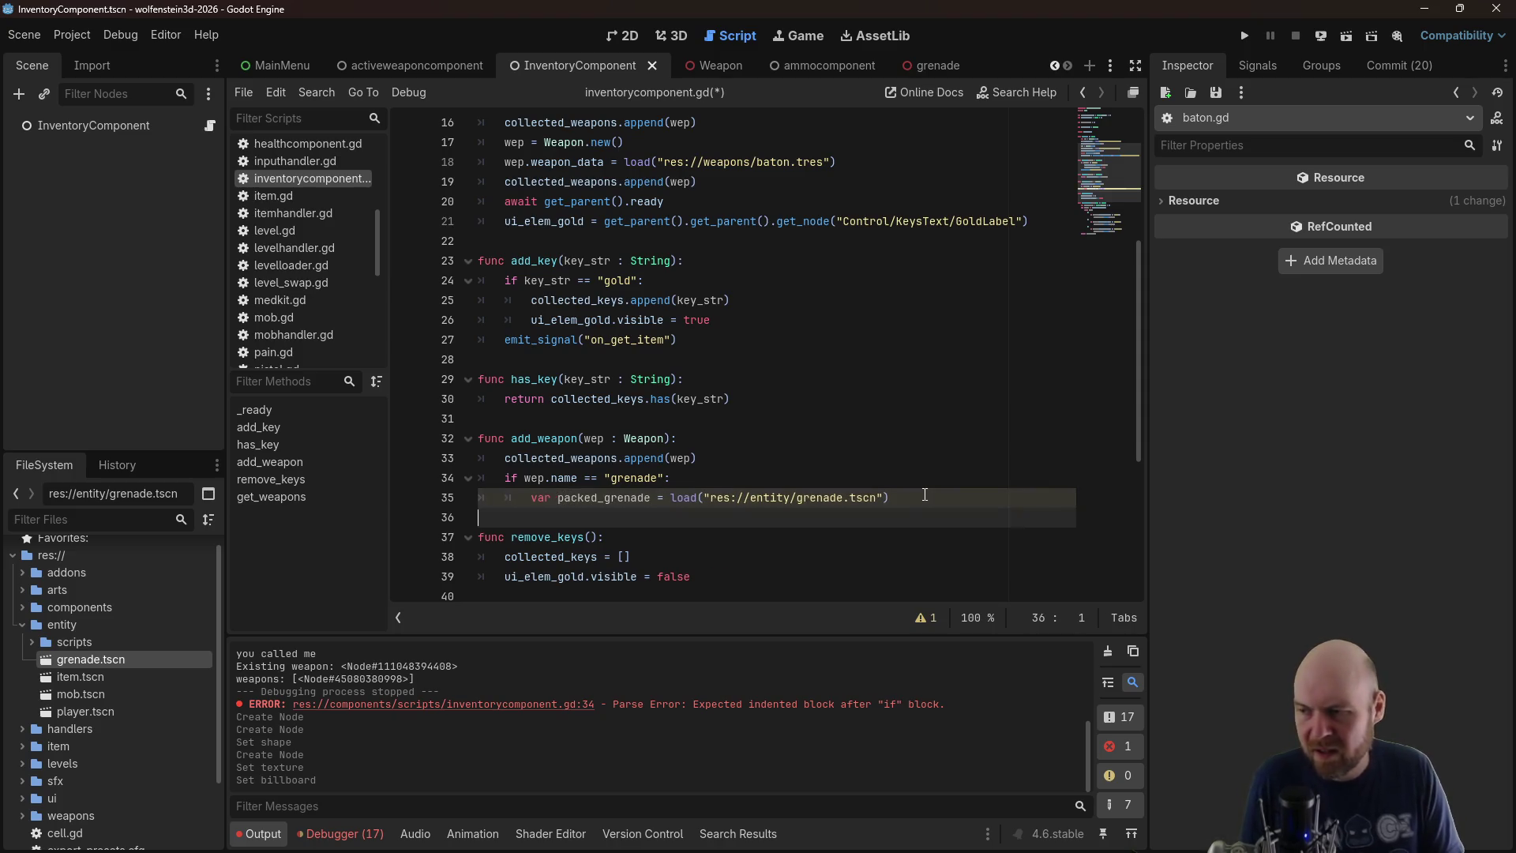
key(Return)
key(Up)
key(Tab)
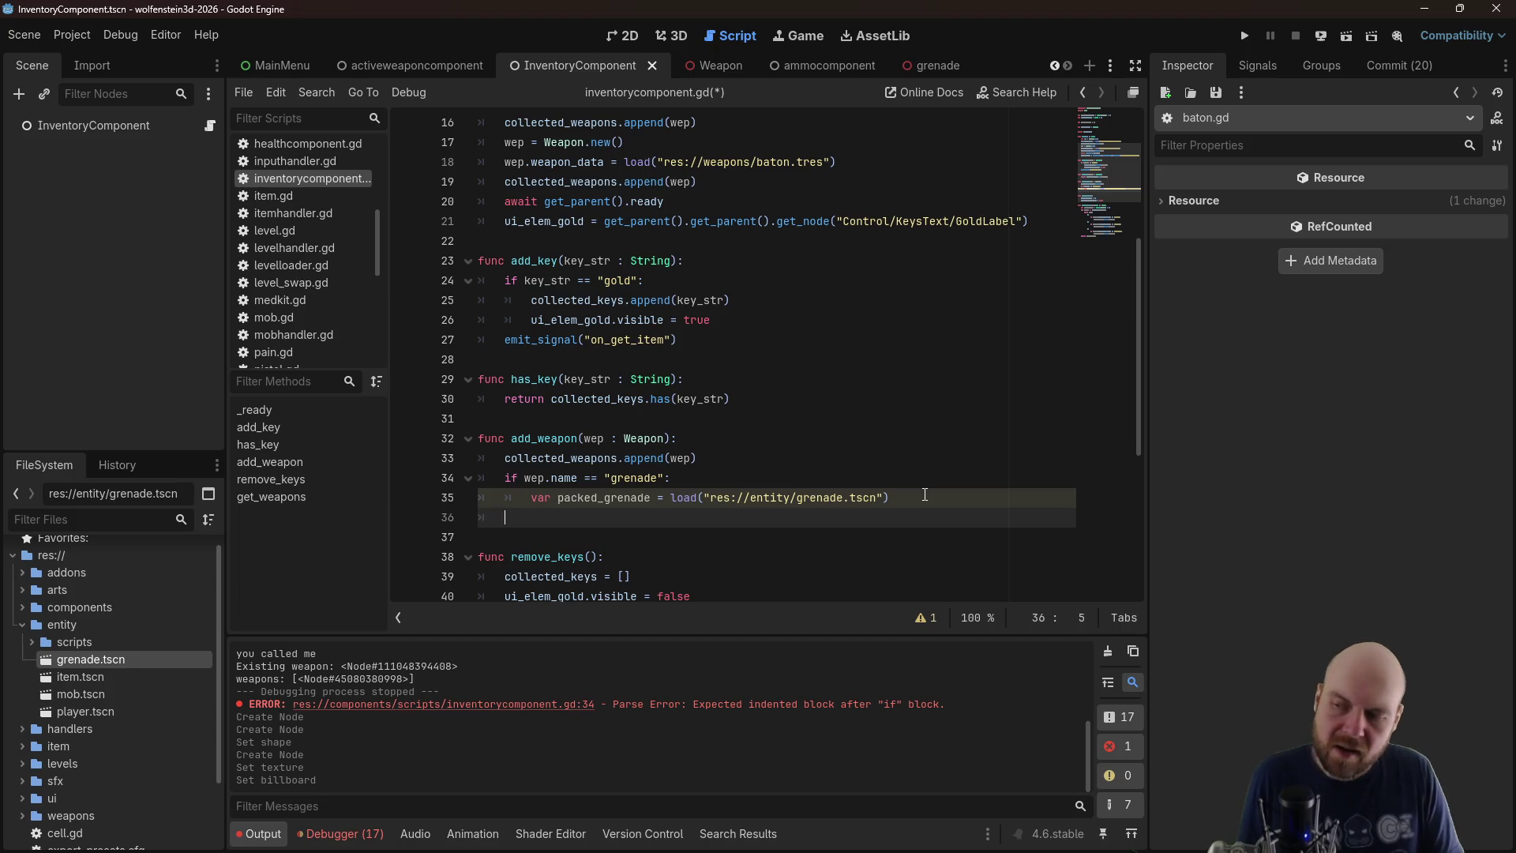
key(Tab)
scroll(906, 469, up, 4)
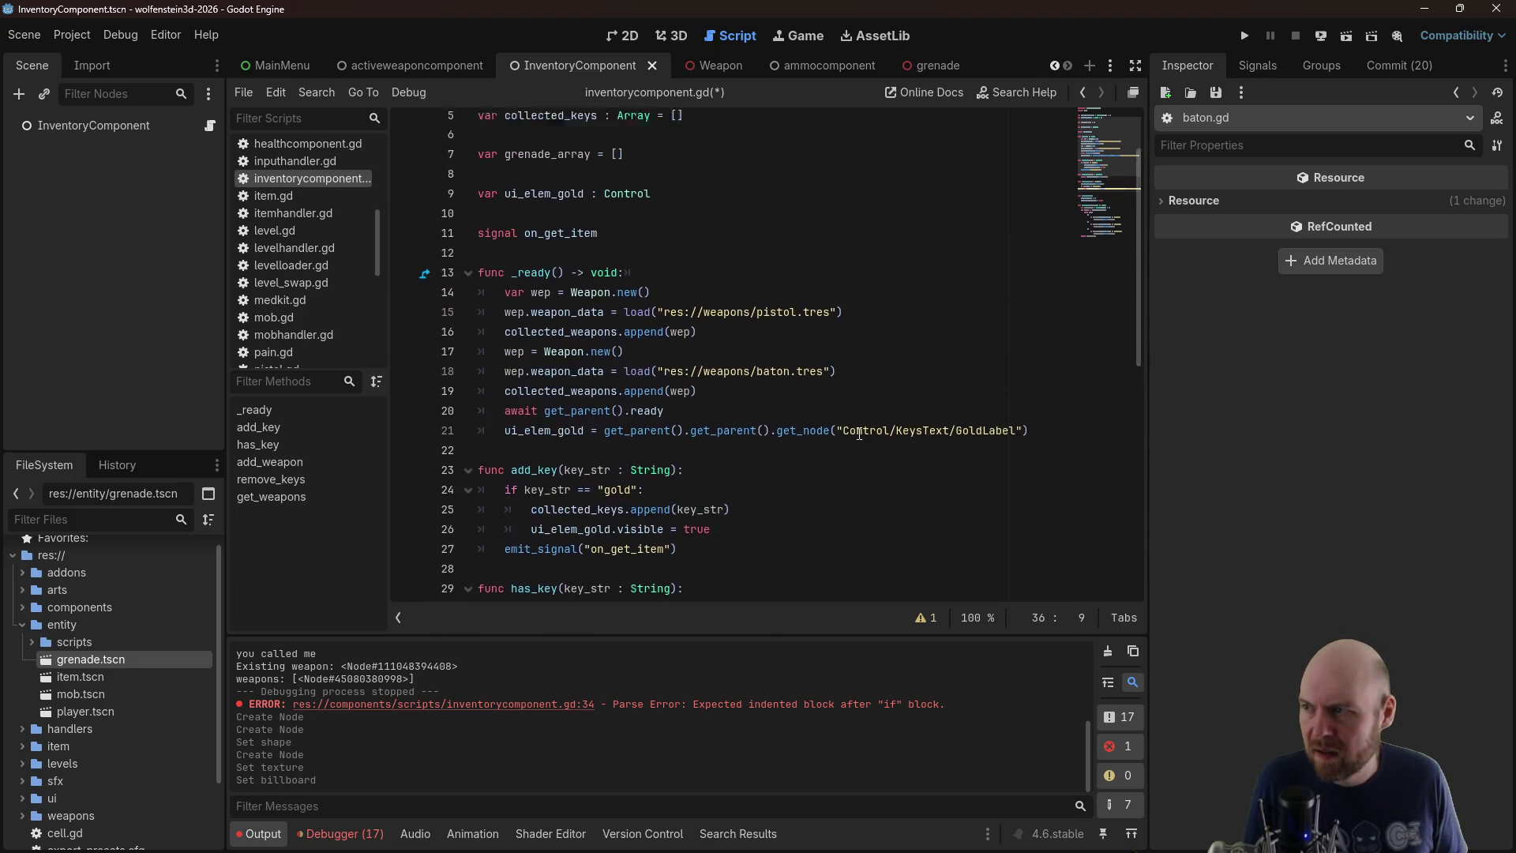
scroll(859, 434, down, 4)
text(grenad)
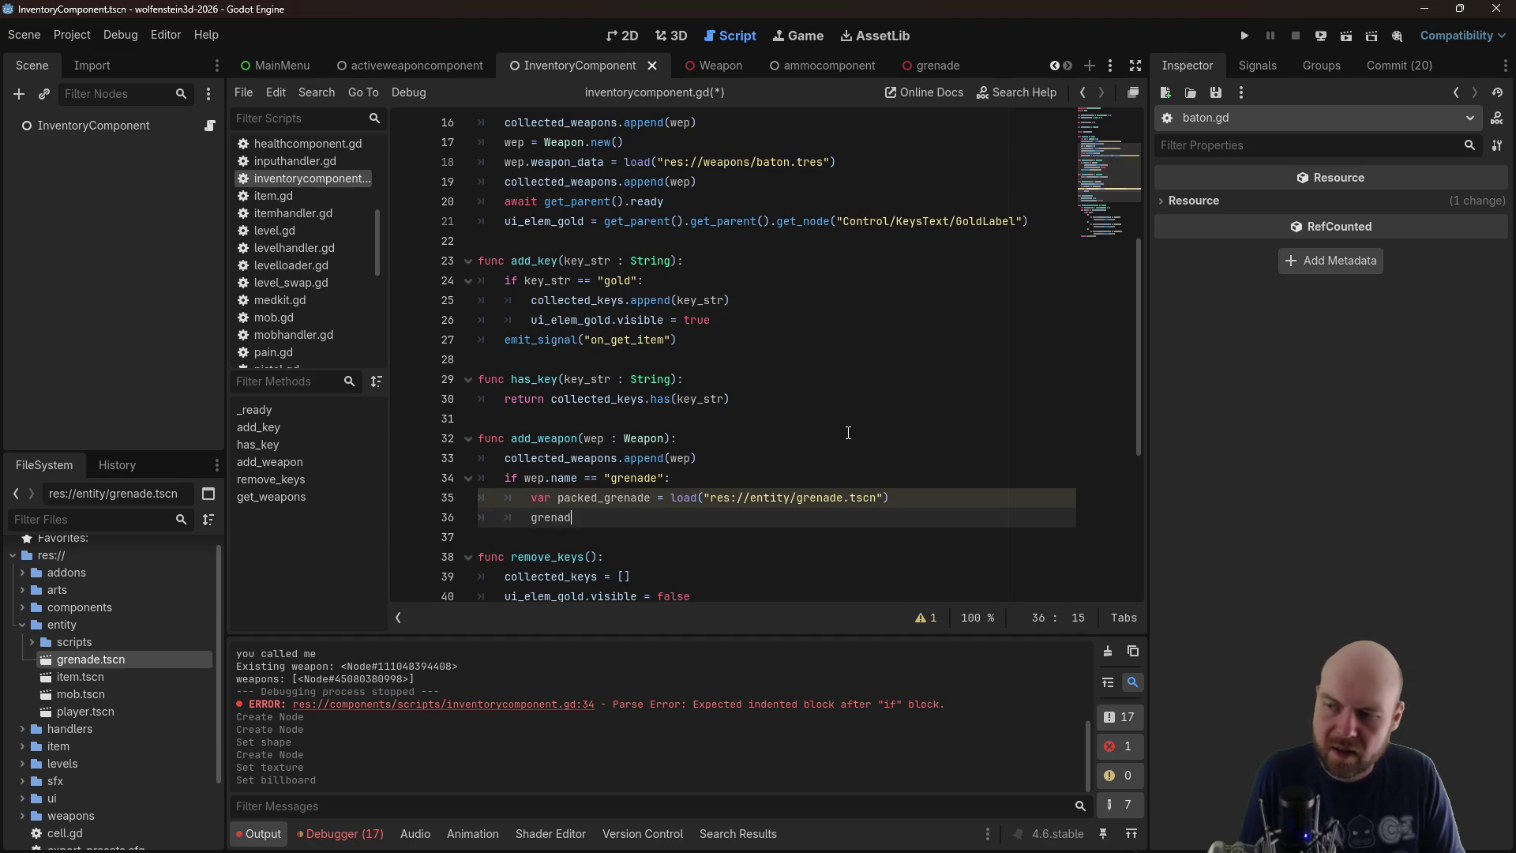
text(e_array =)
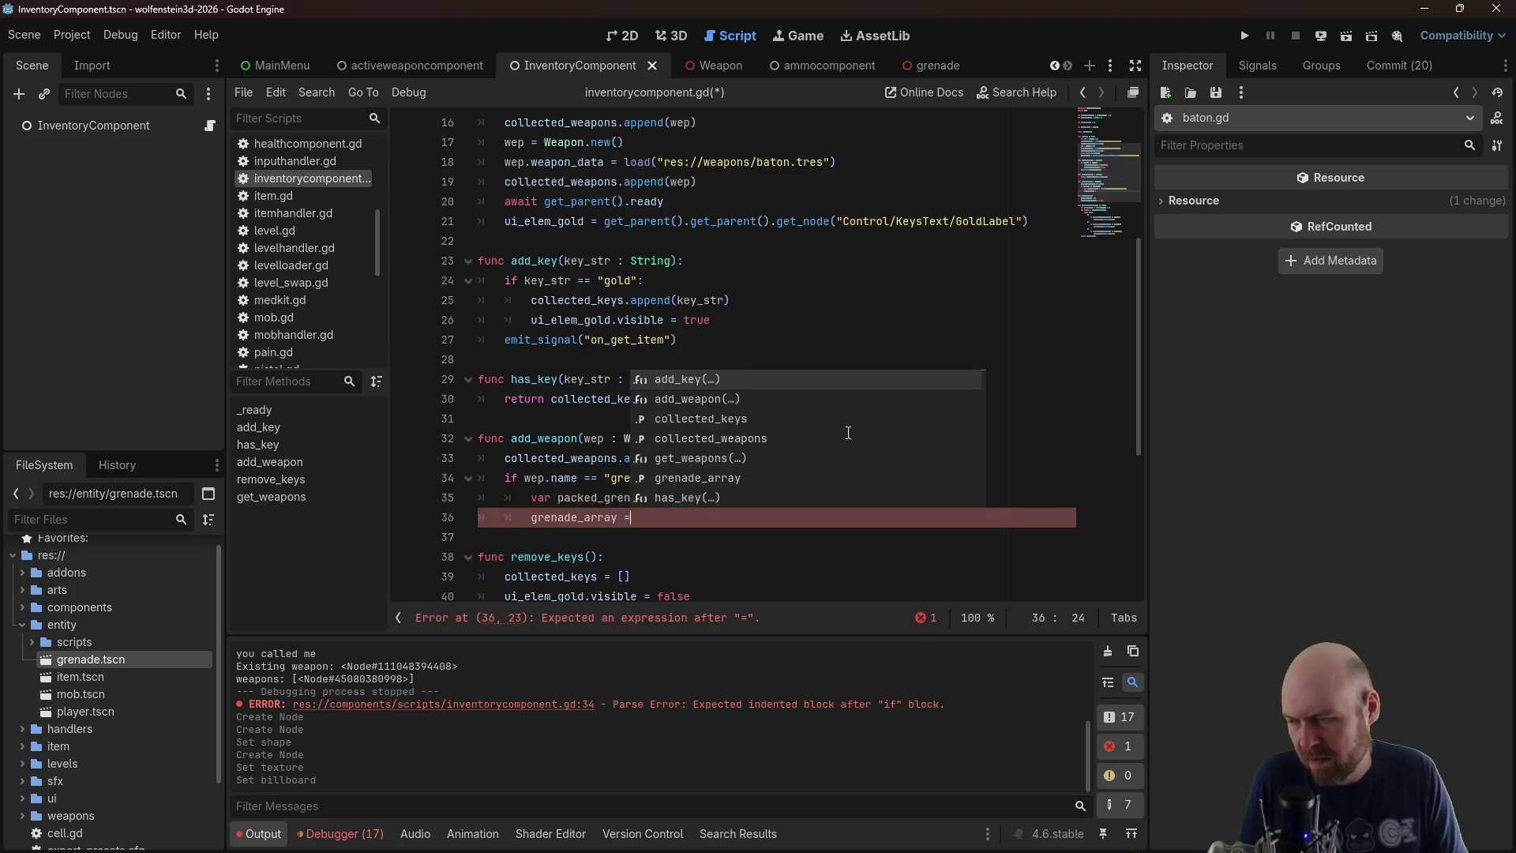
Wrap it in 'for i in range(4):' assigning packed_grenade.instantiate(), then save the script
key(Home)
text(for i)
text( in range(4))
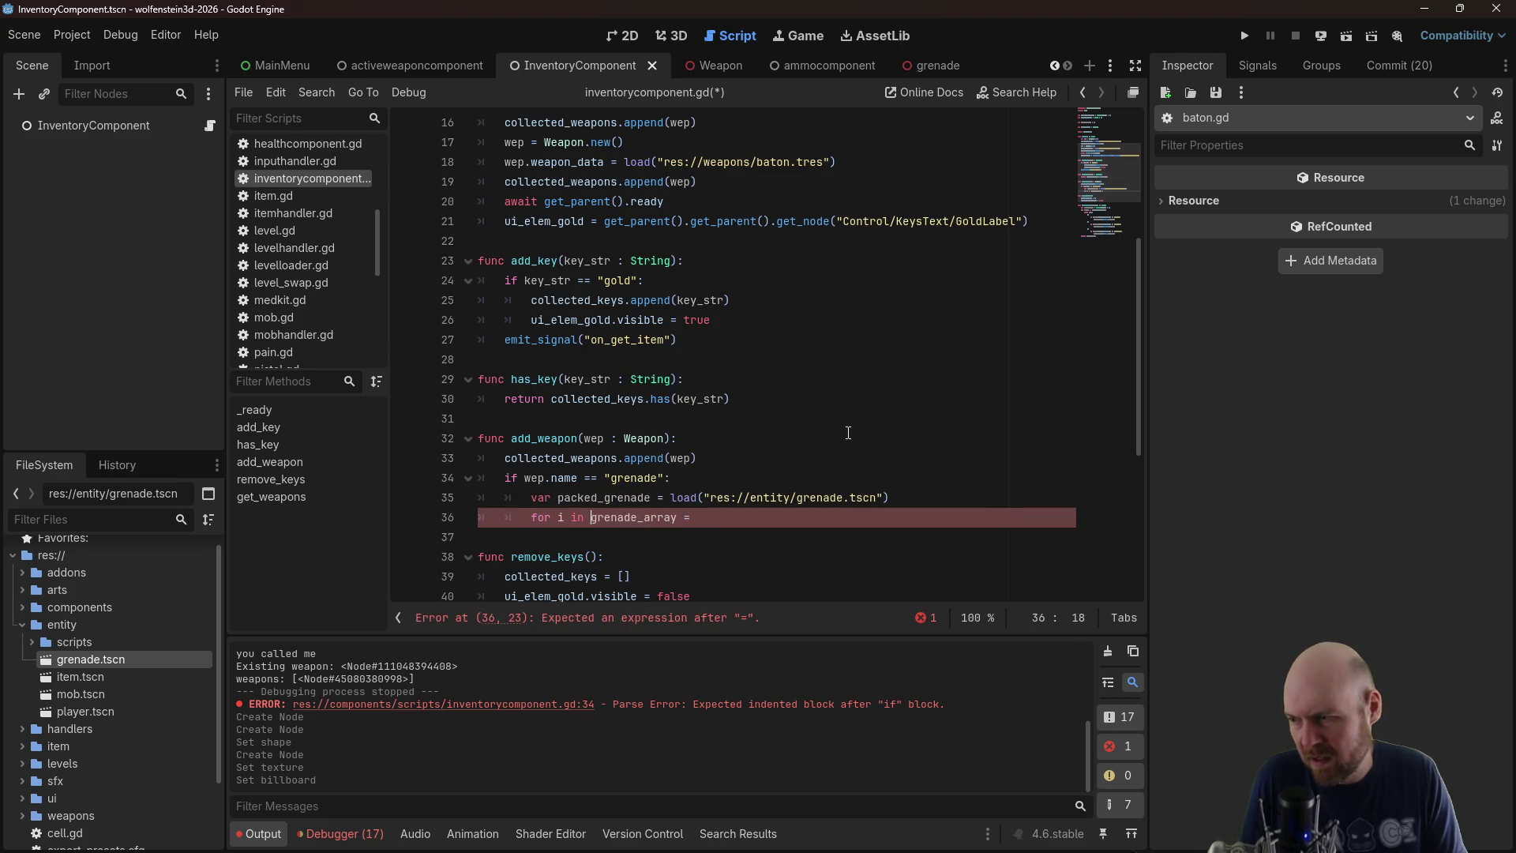
text(:)
key(Return)
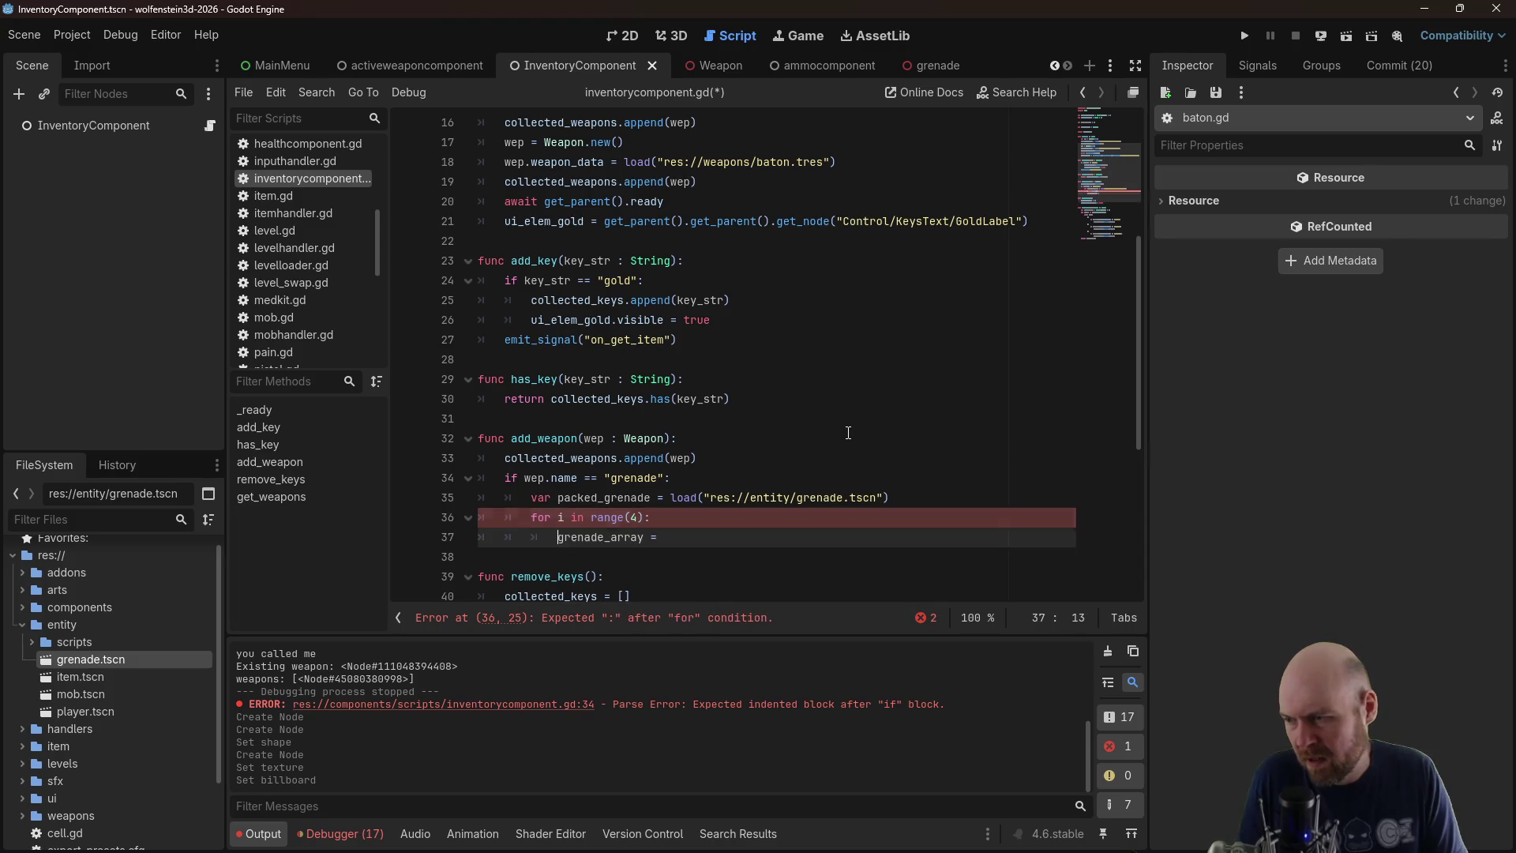
key(End)
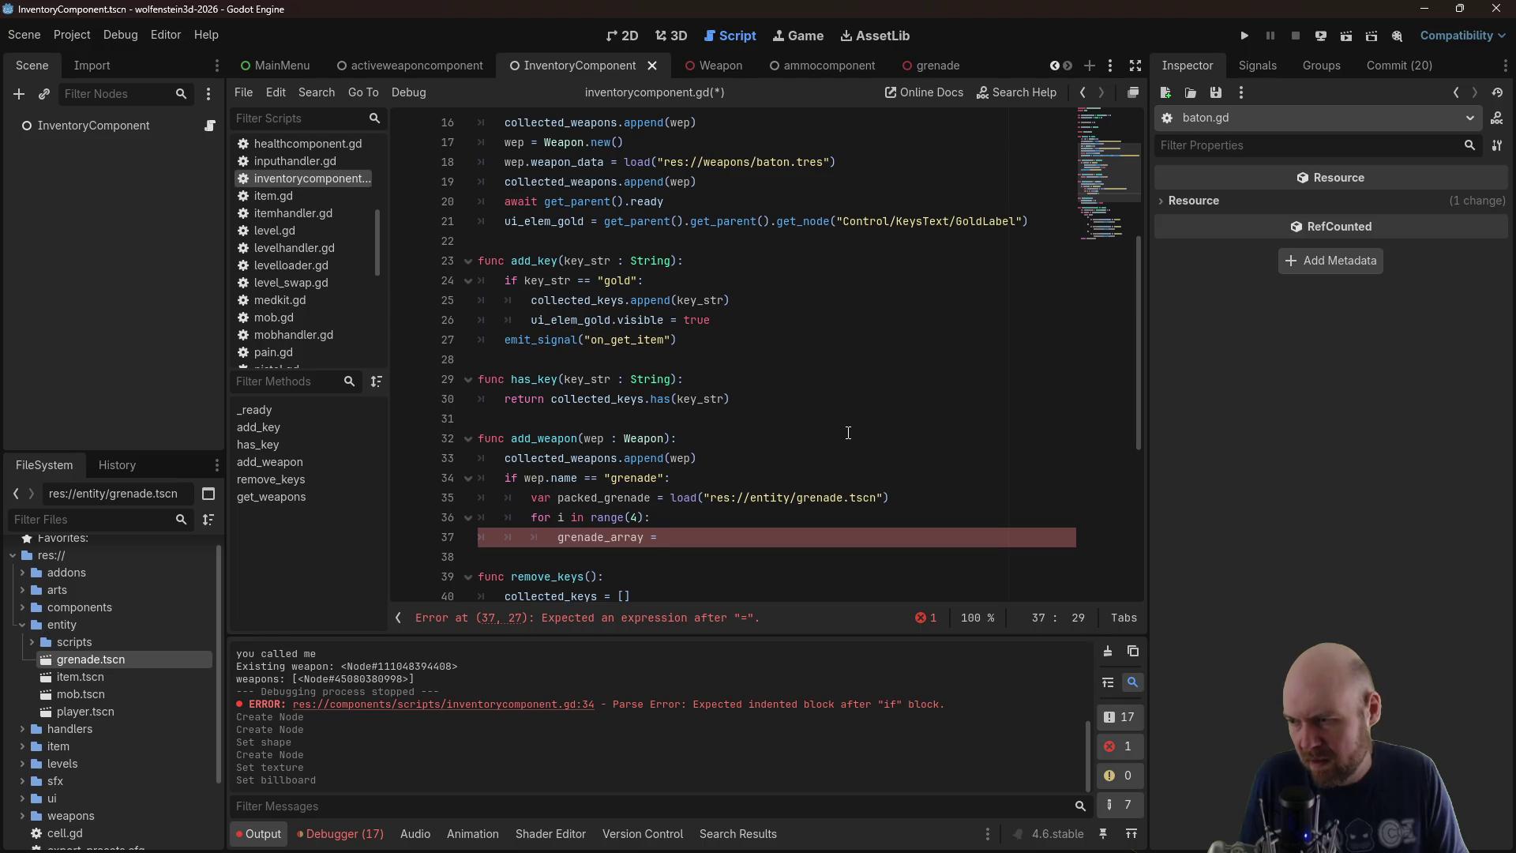
text(packed_grenade.)
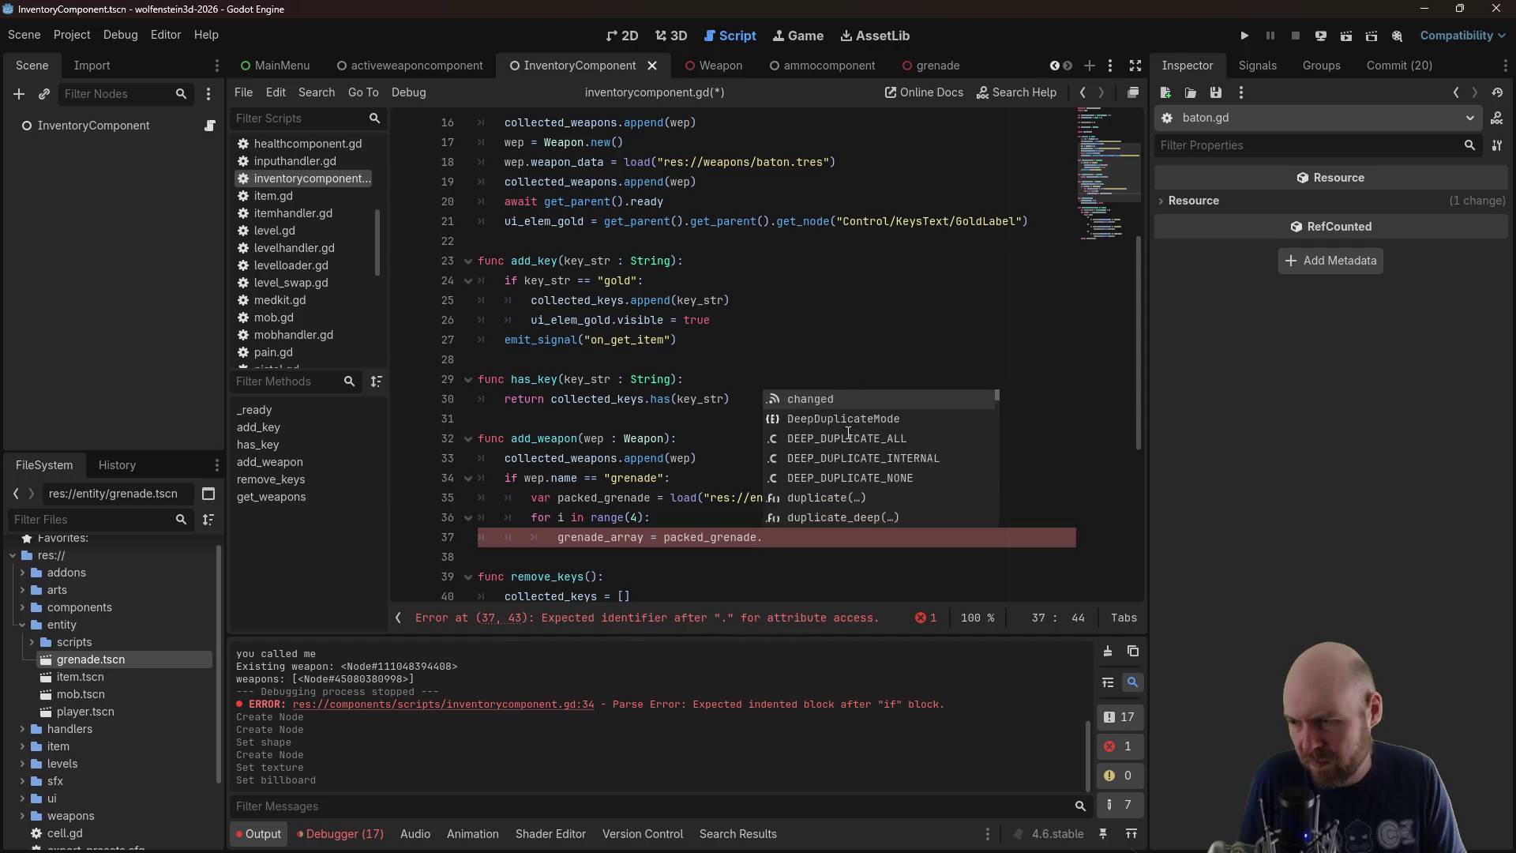
text(instantiate())
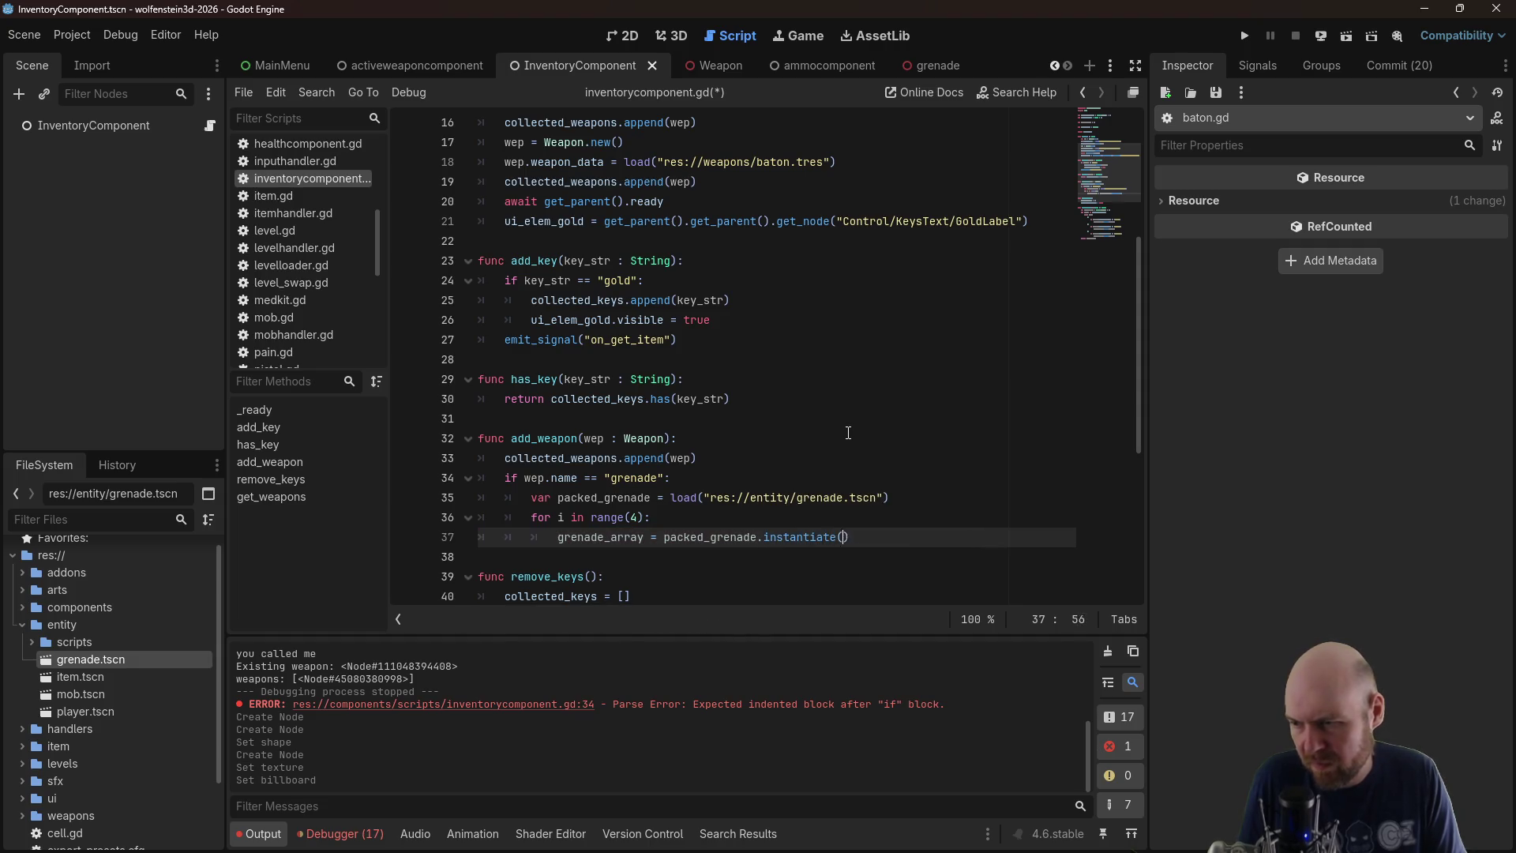
key(ctrl+s)
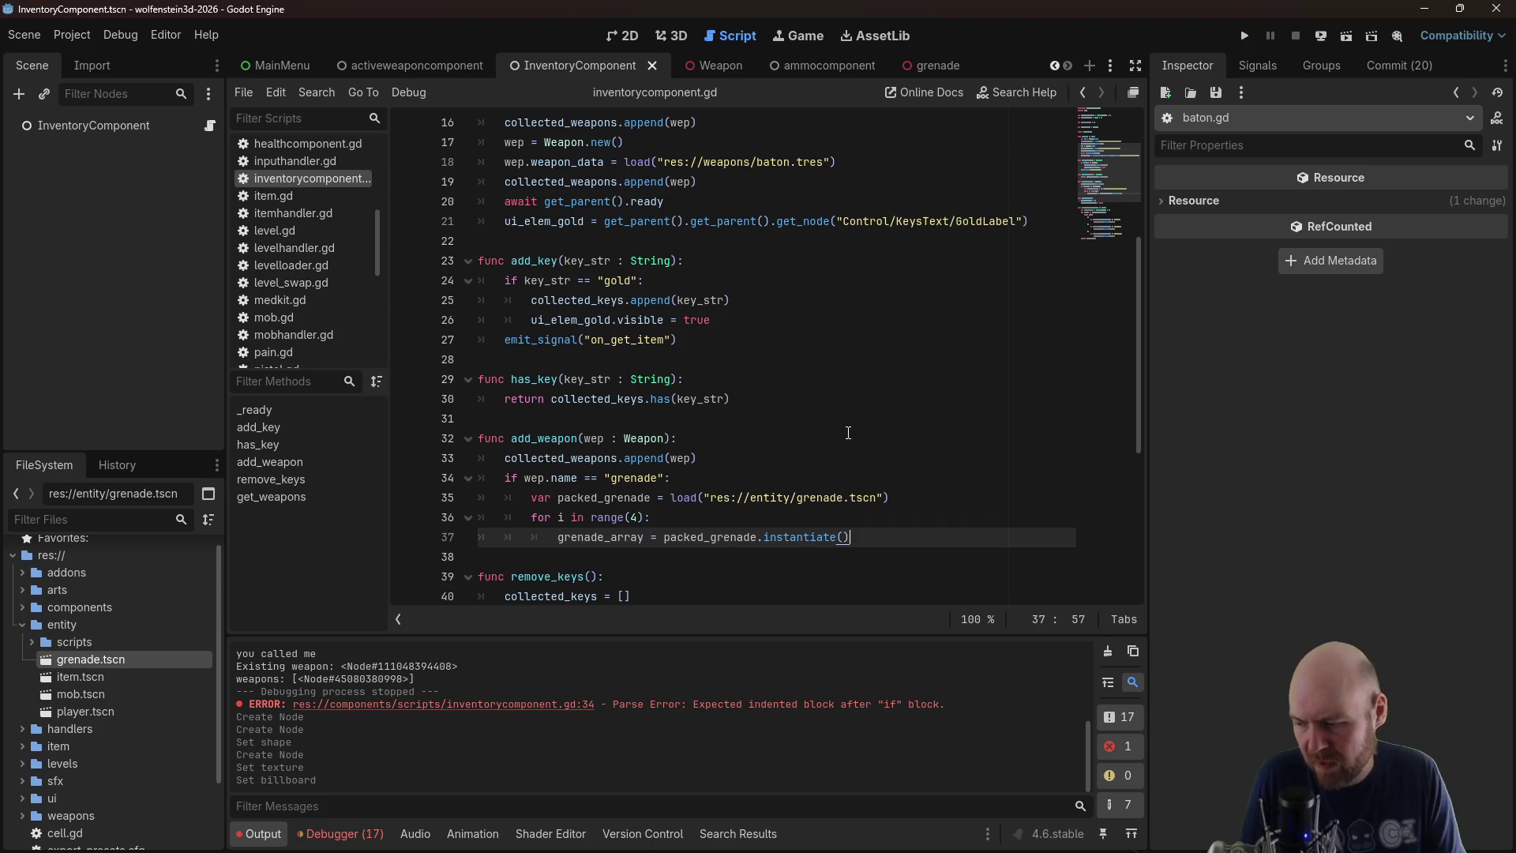
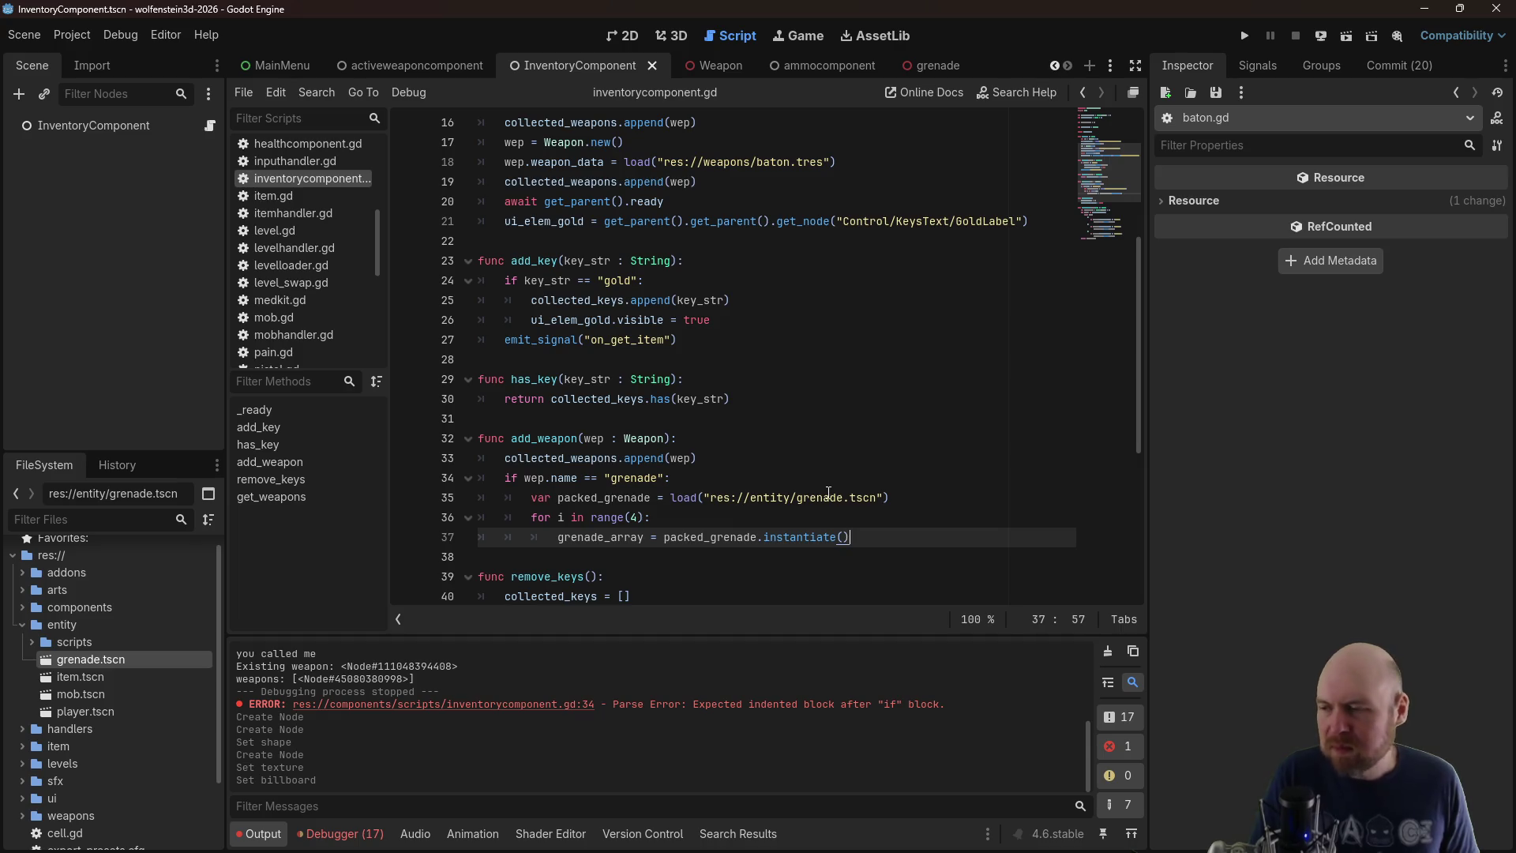
Close the grenade.tscn popup and begin a 'func' stub on a blank line below the grenade loop
mouse_move(830, 492)
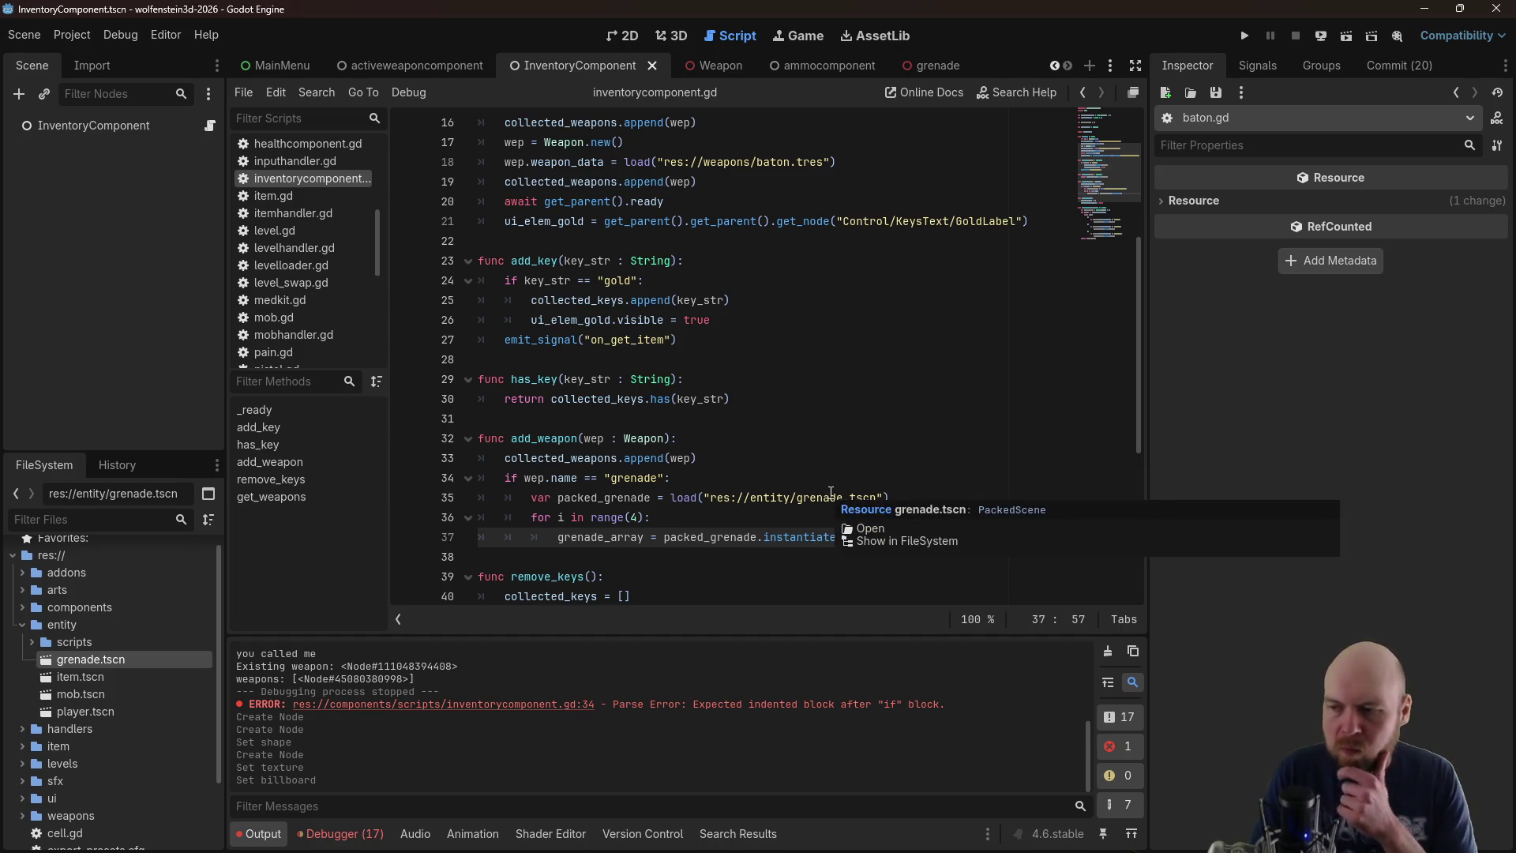
click(847, 477)
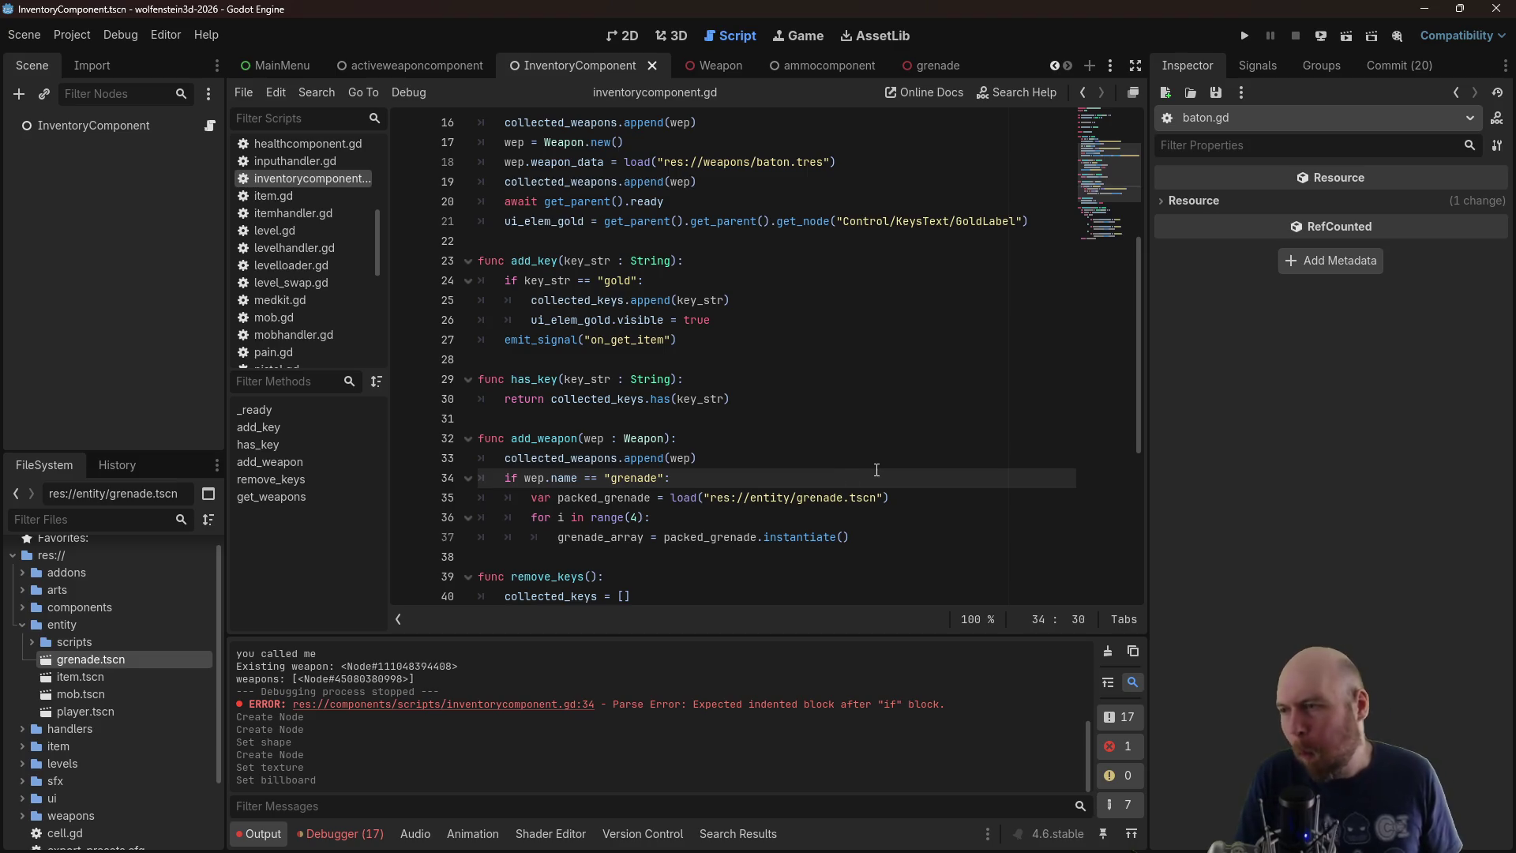
scroll(858, 503, down, 2)
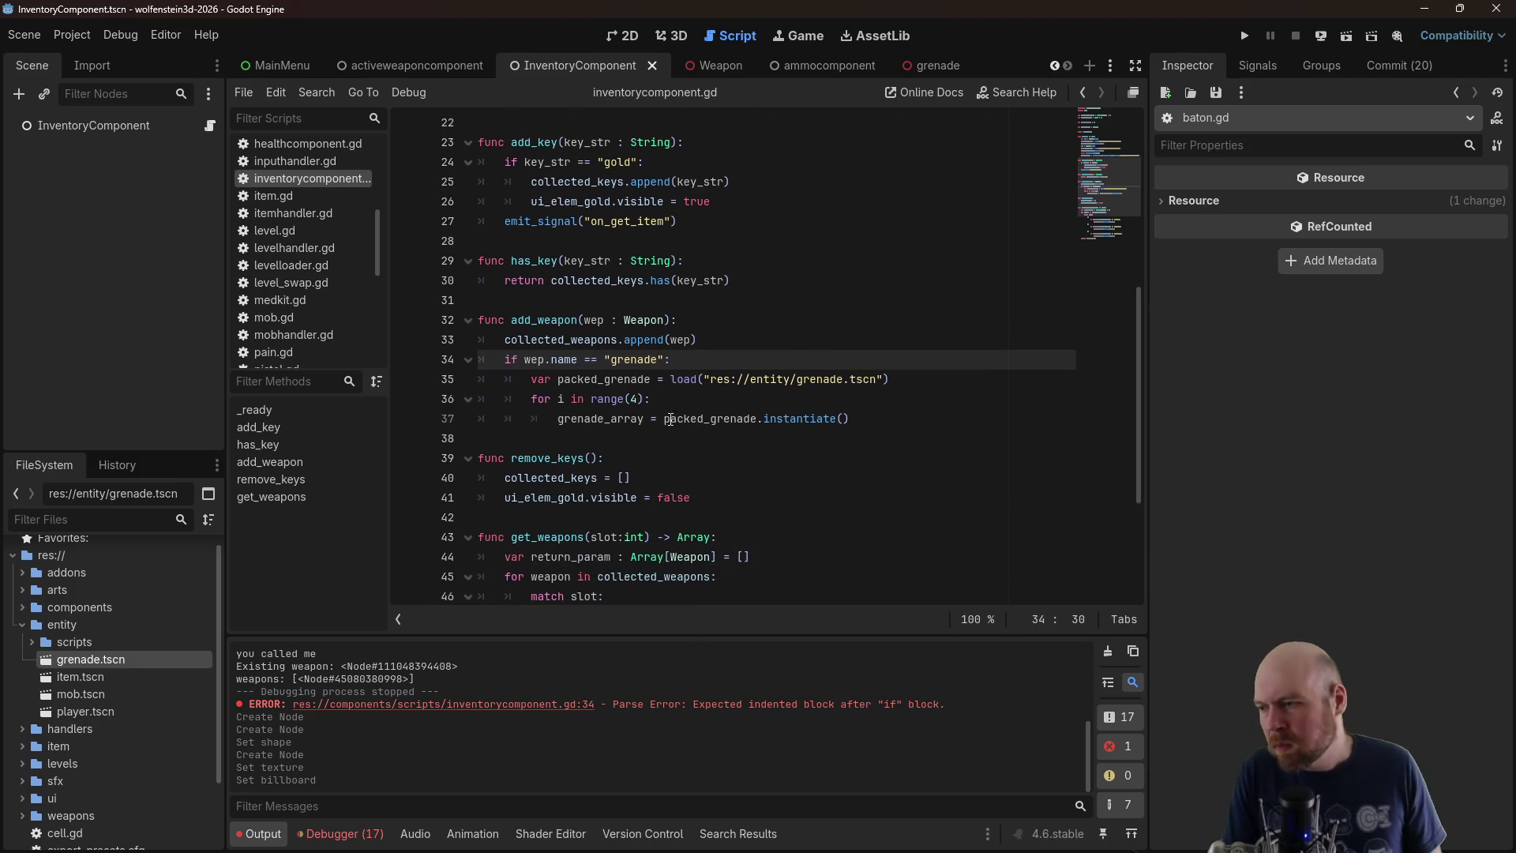
click(639, 436)
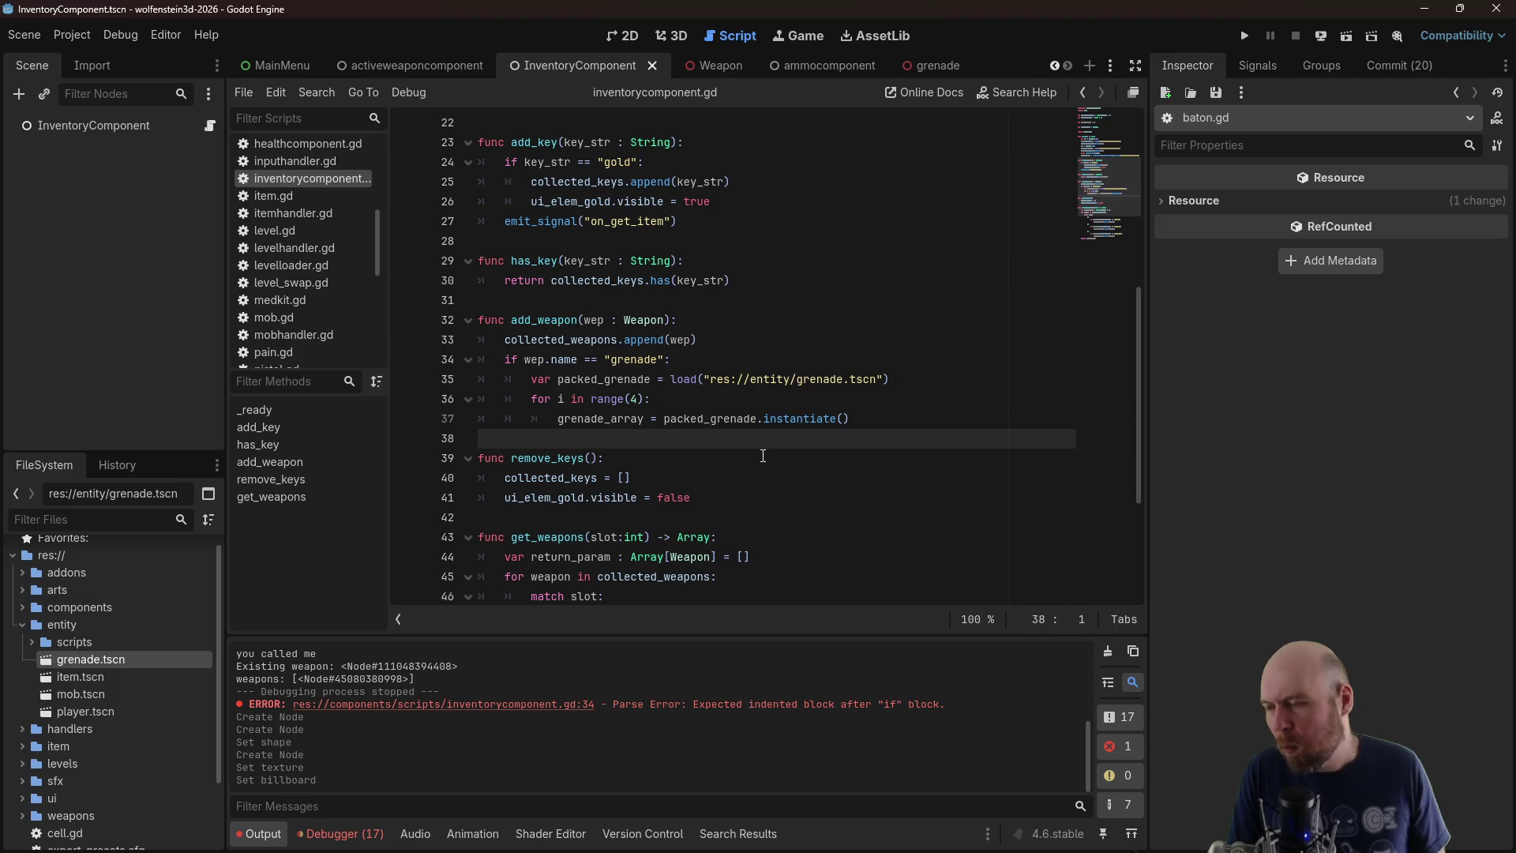
key(Return)
key(Return)
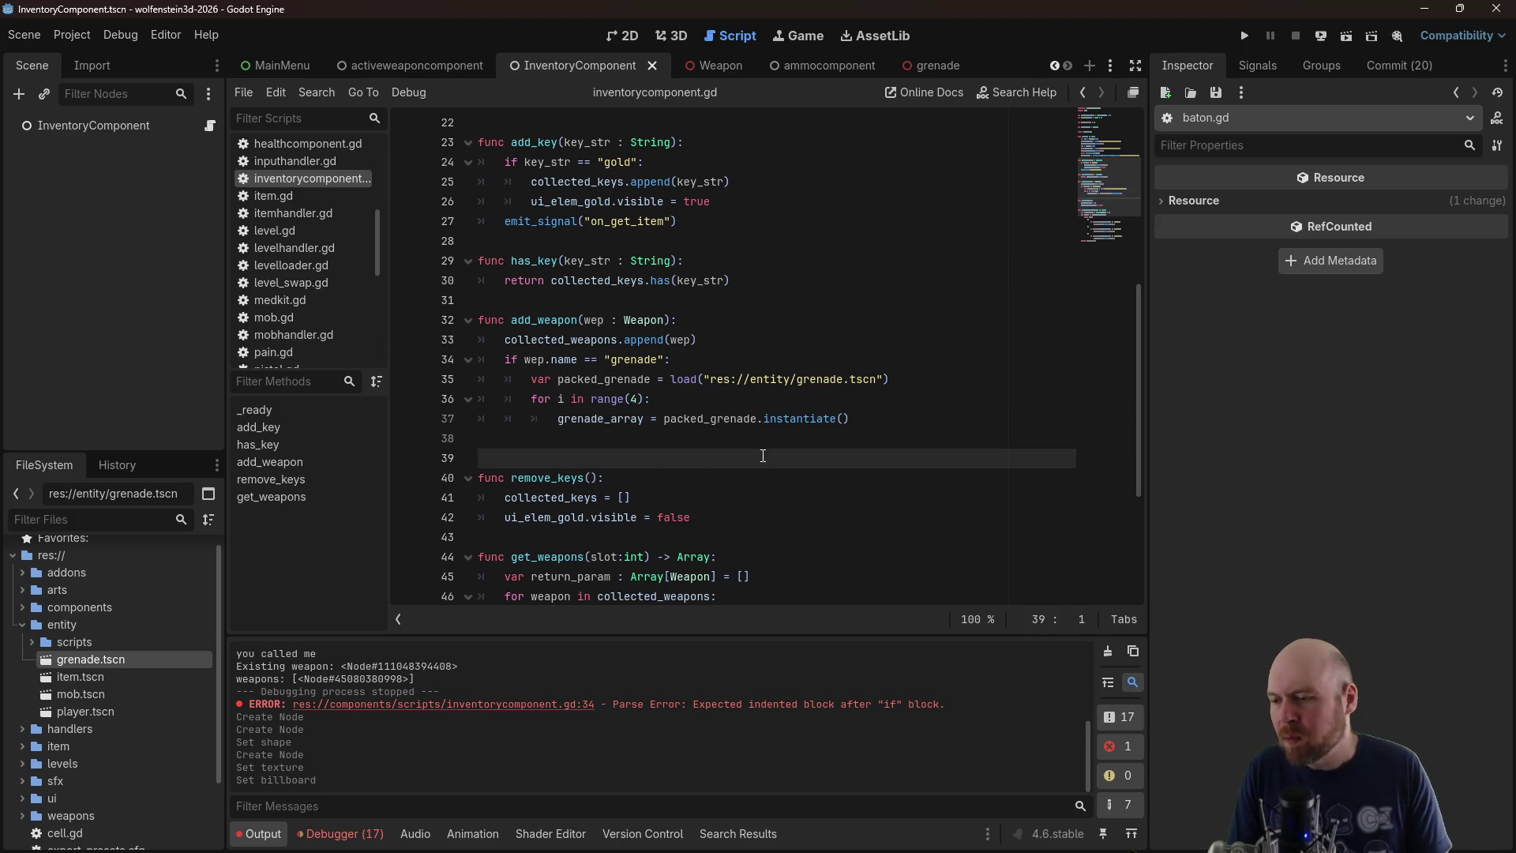
key(Up)
text(func)
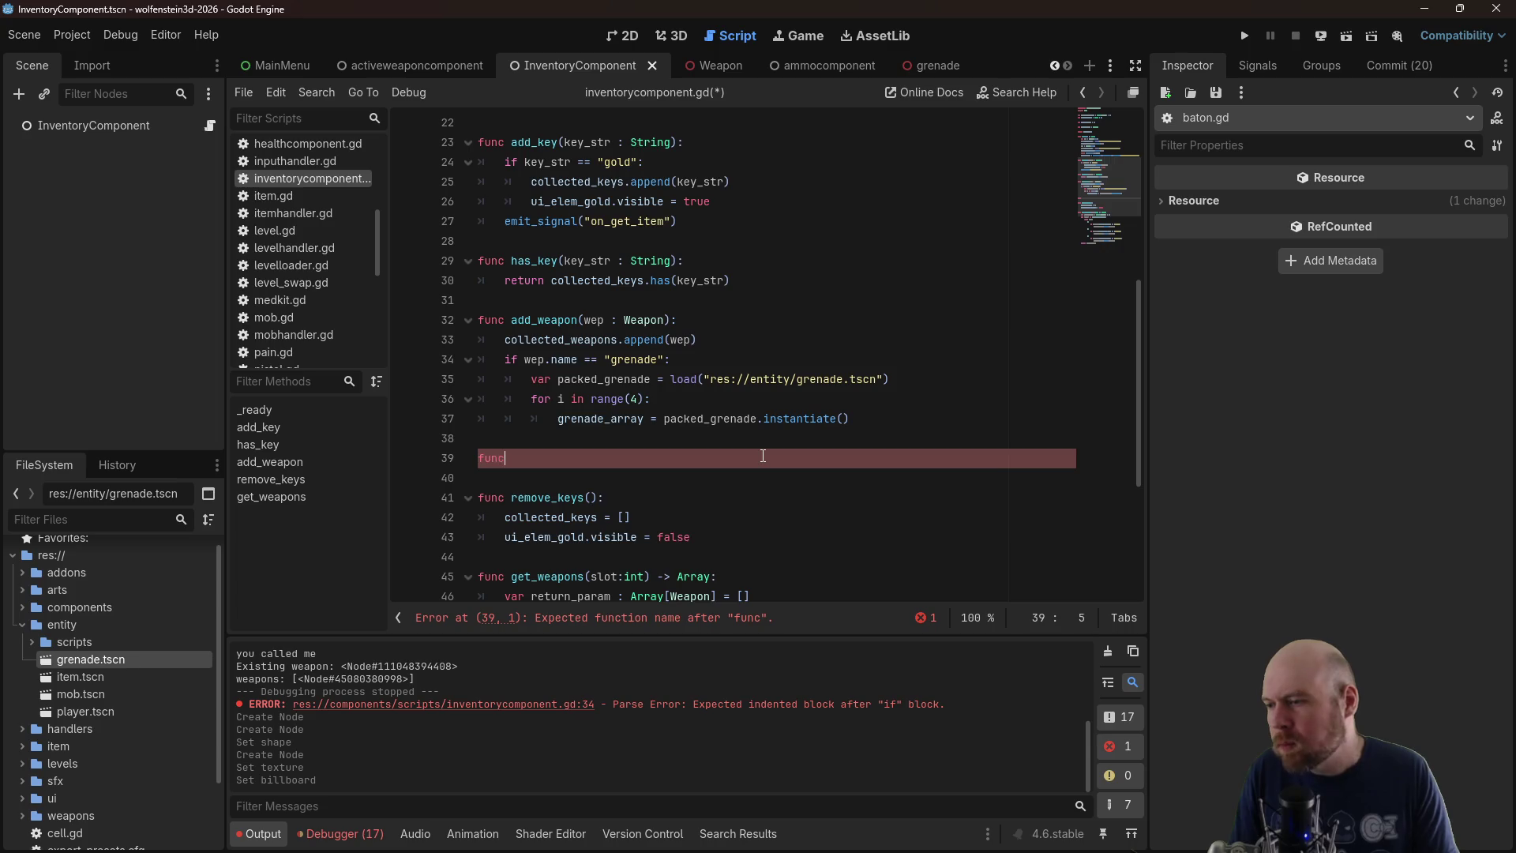
Add a 'var grenade =' line above the grenade_array line in the loop
key(Up)
key(Up)
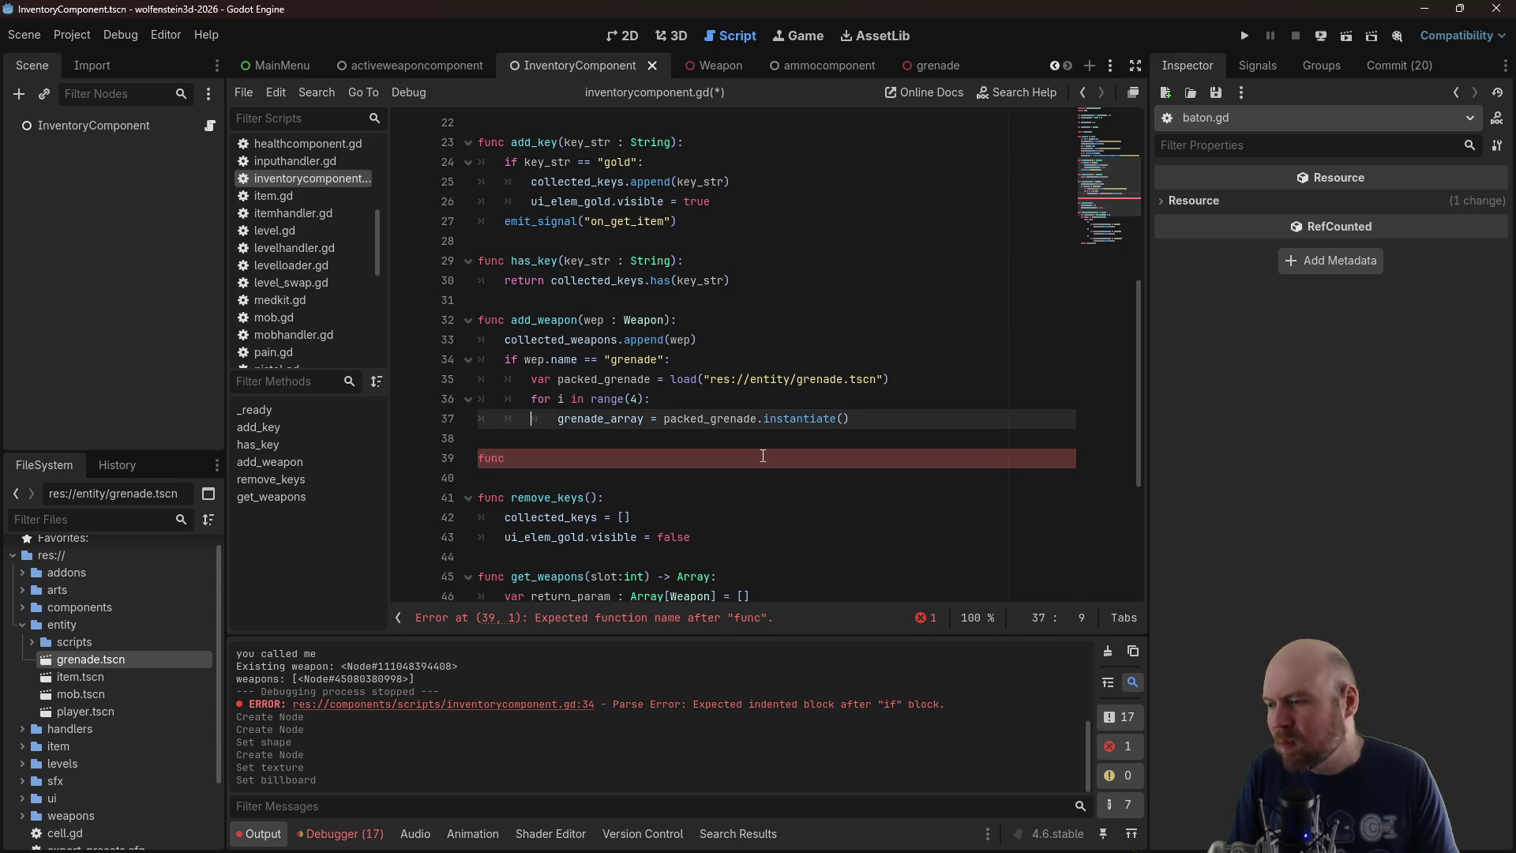
key(Right)
key(Right)
key(Return)
key(Up)
text(var gre)
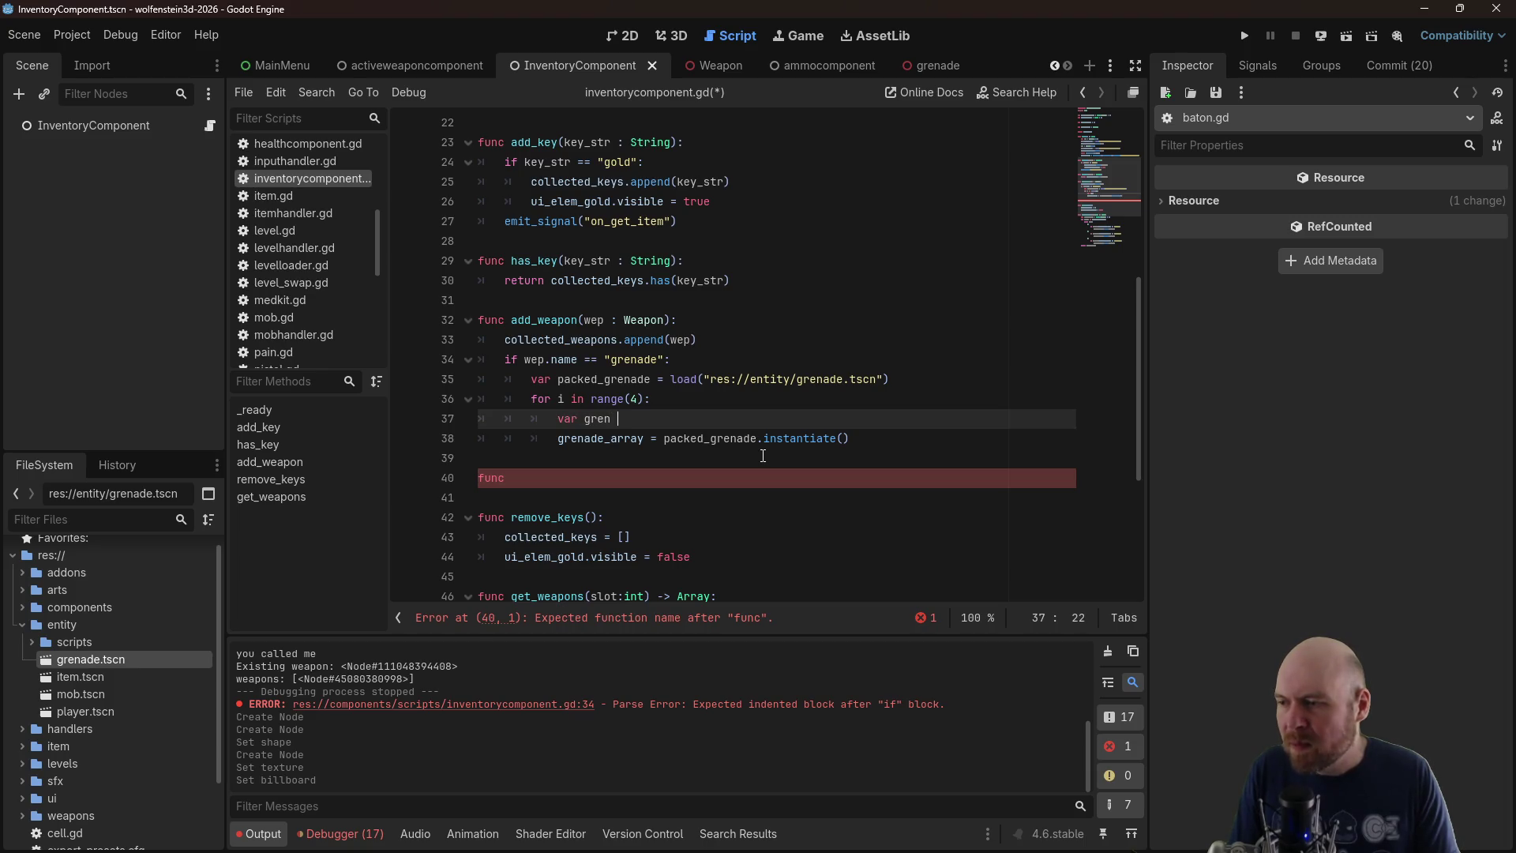
key(BackSpace)
text(ade =)
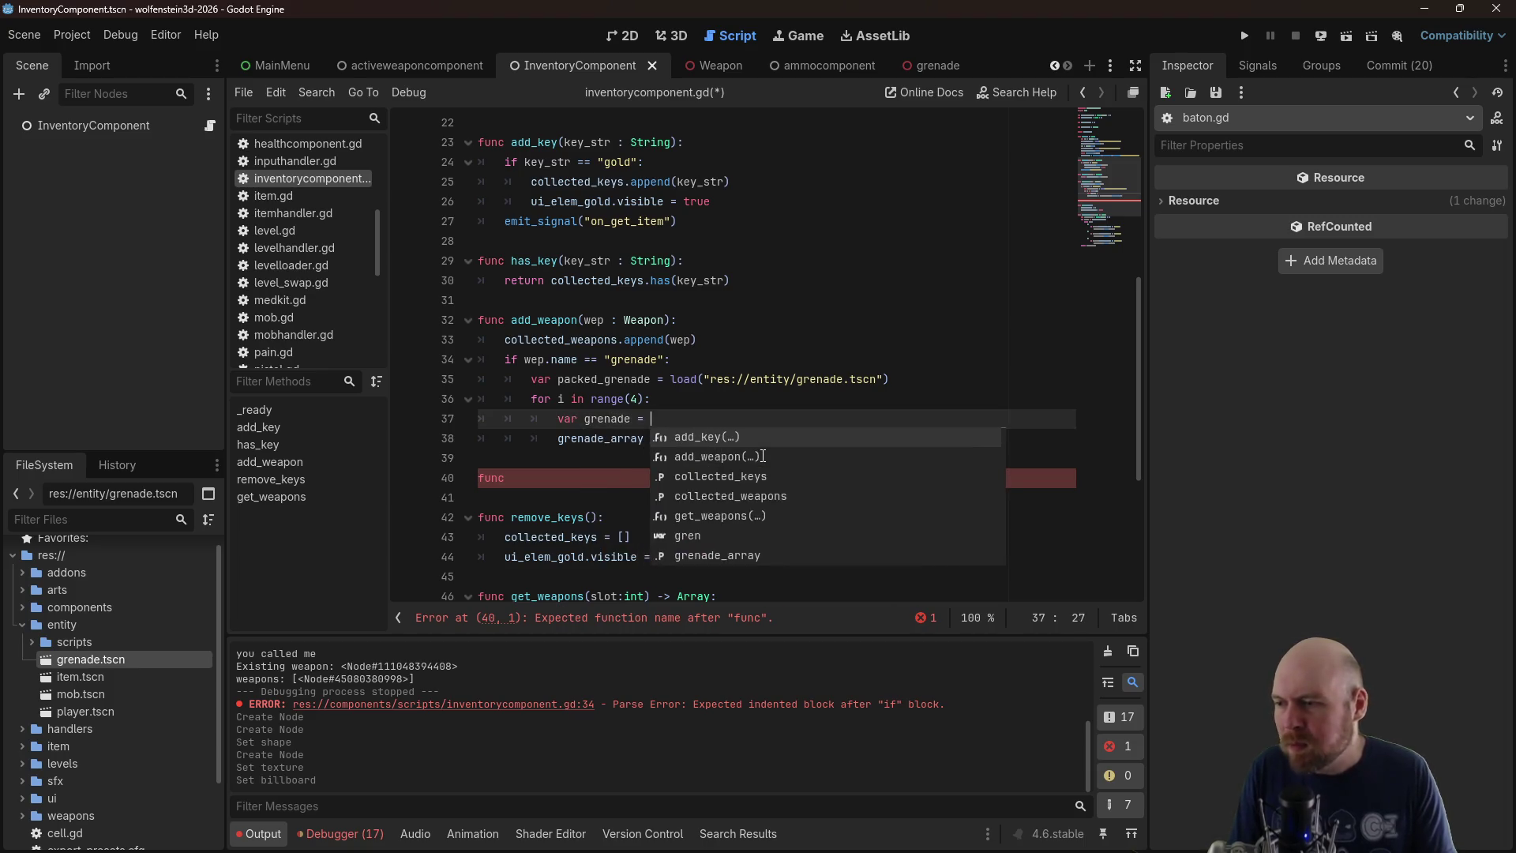
Move packed_grenade.instantiate() onto the grenade variable and set grenade_array = grenade
click(618, 267)
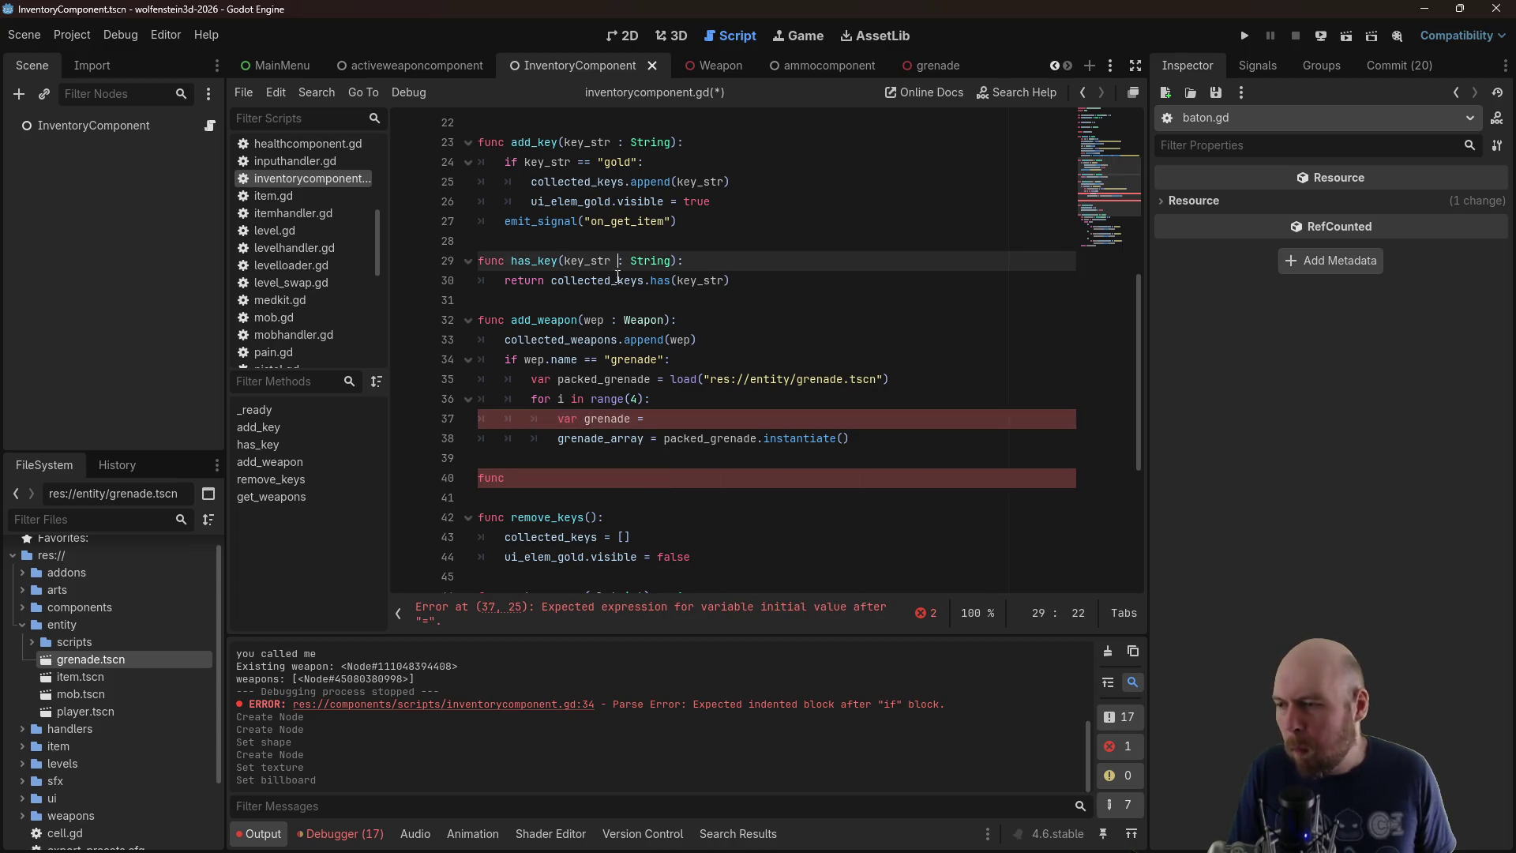
click(665, 444)
key(shift+End)
key(ctrl+x)
key(Up)
key(ctrl+v)
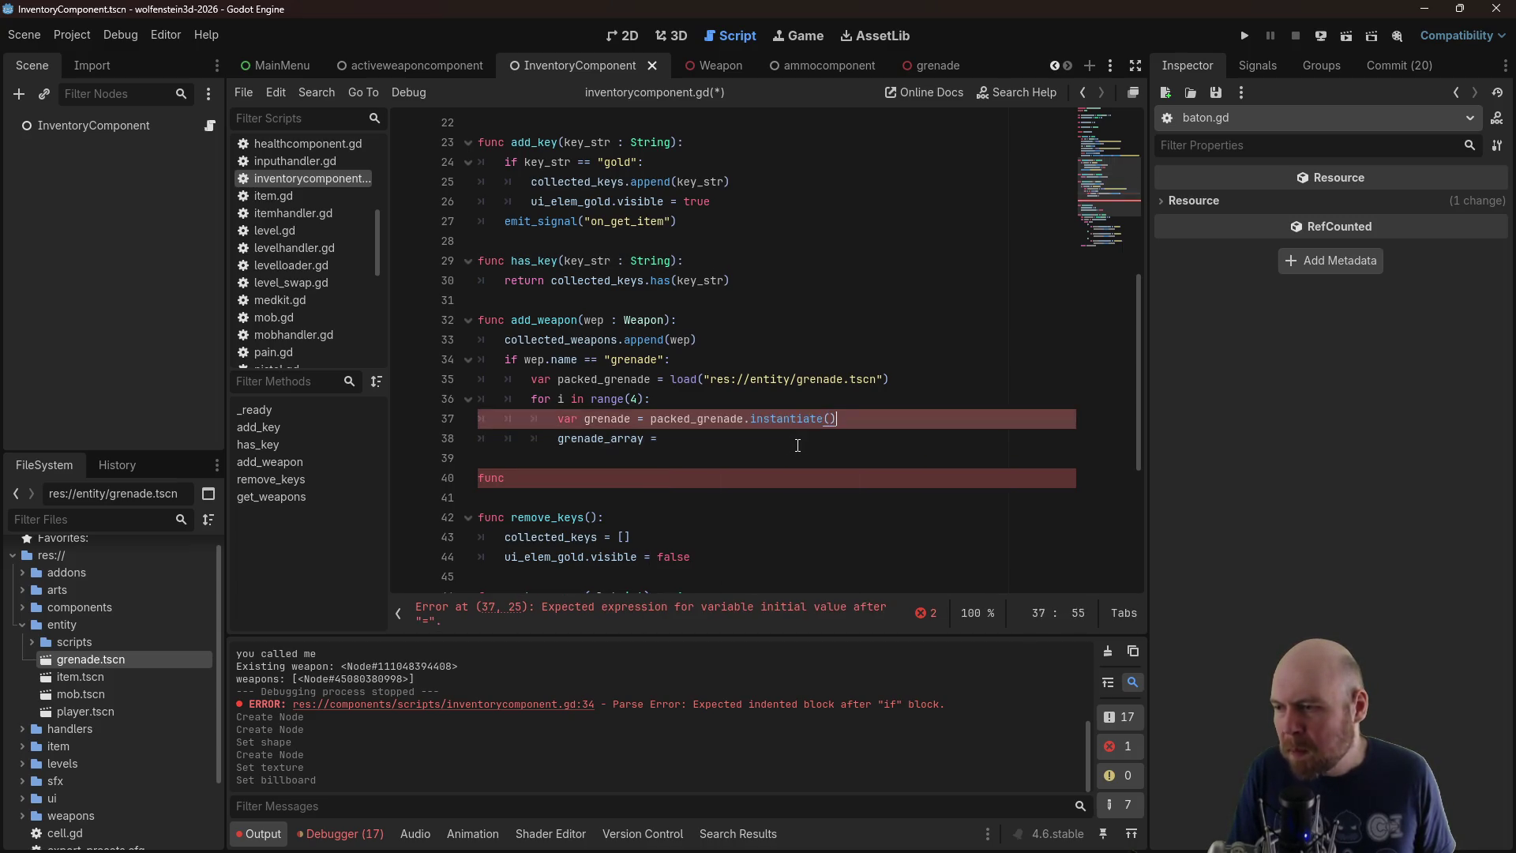
click(849, 451)
text(grenade)
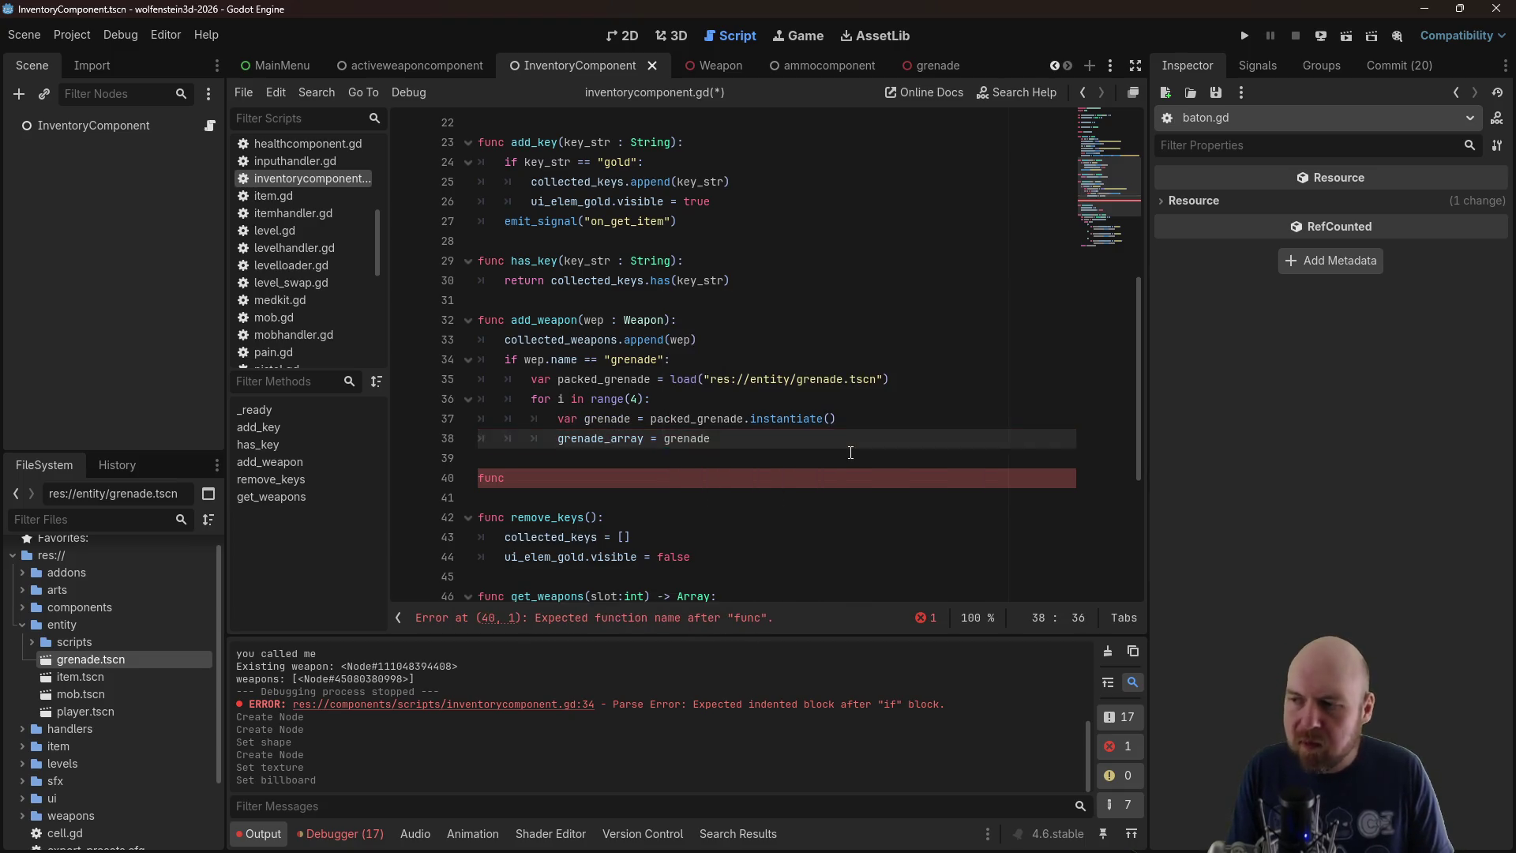
key(Down)
key(Down)
Name the new function stub 'func provide_grenade():' and start its body
key(Up)
text(g)
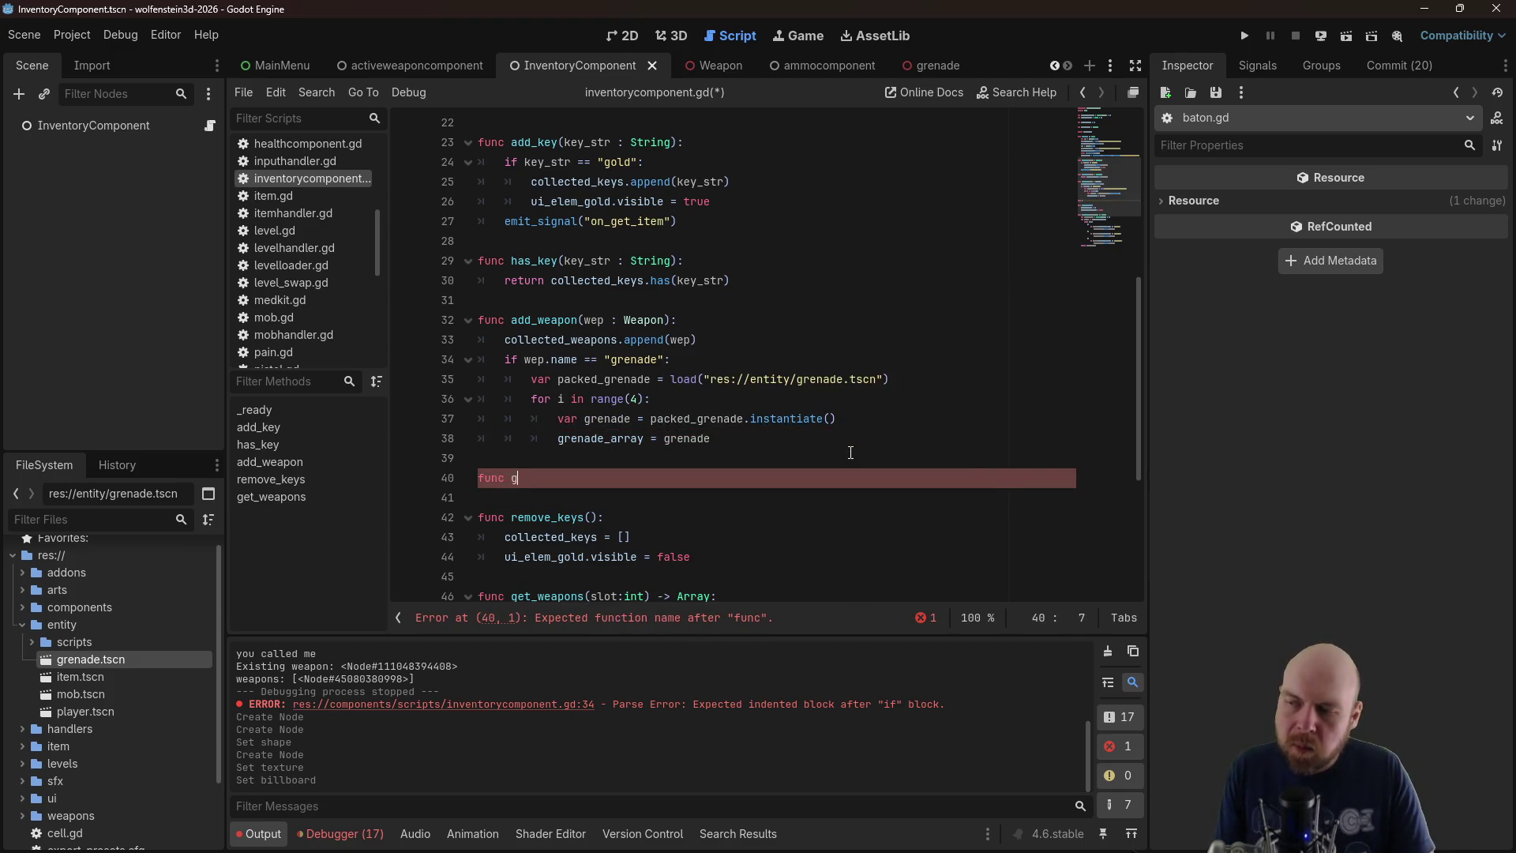
key(BackSpace)
text(provide_g)
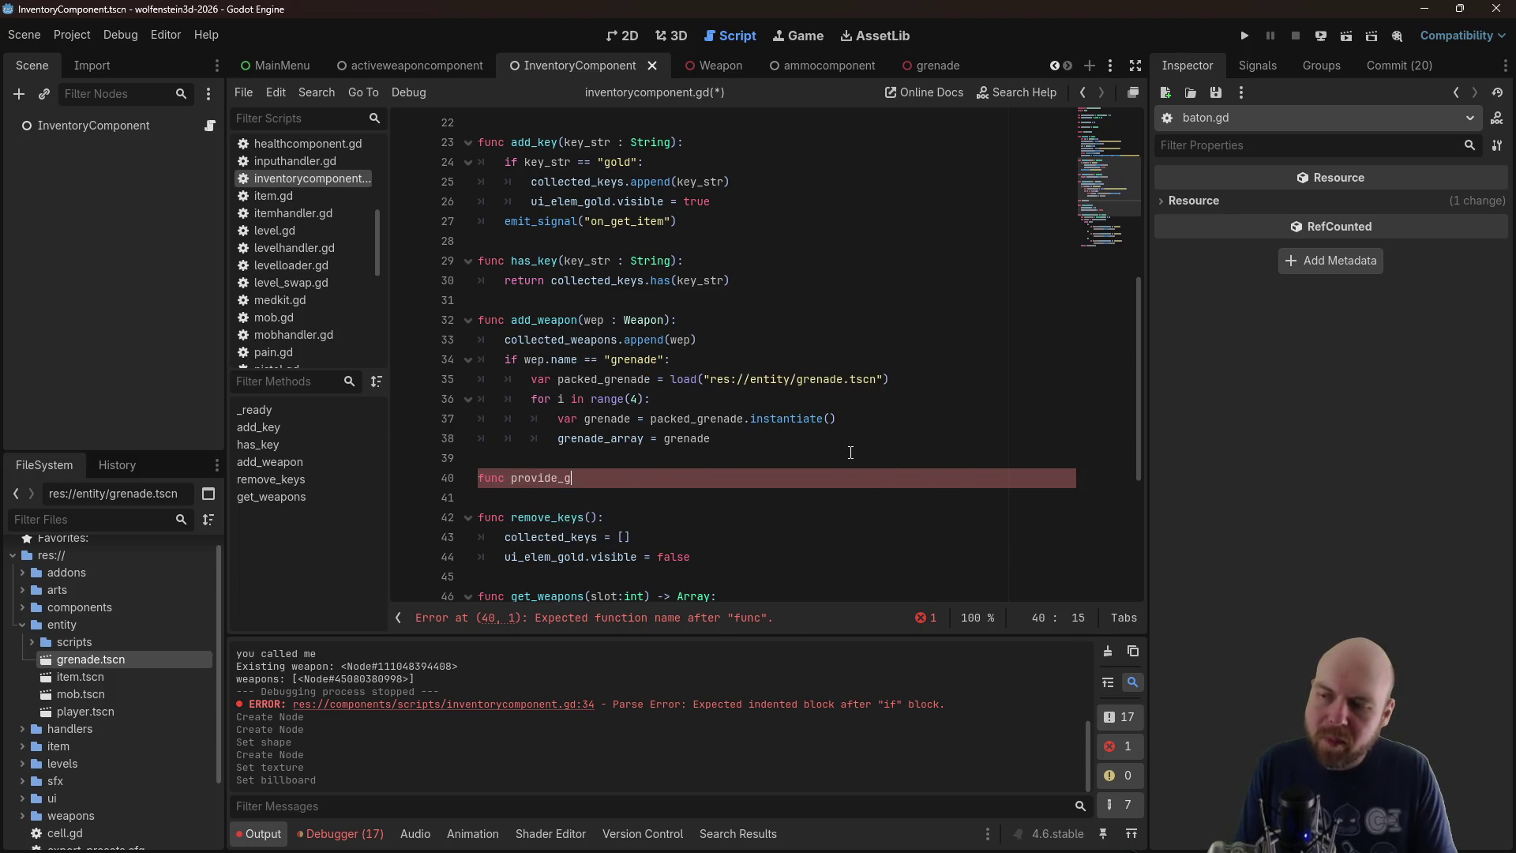
text(renade():)
key(Return)
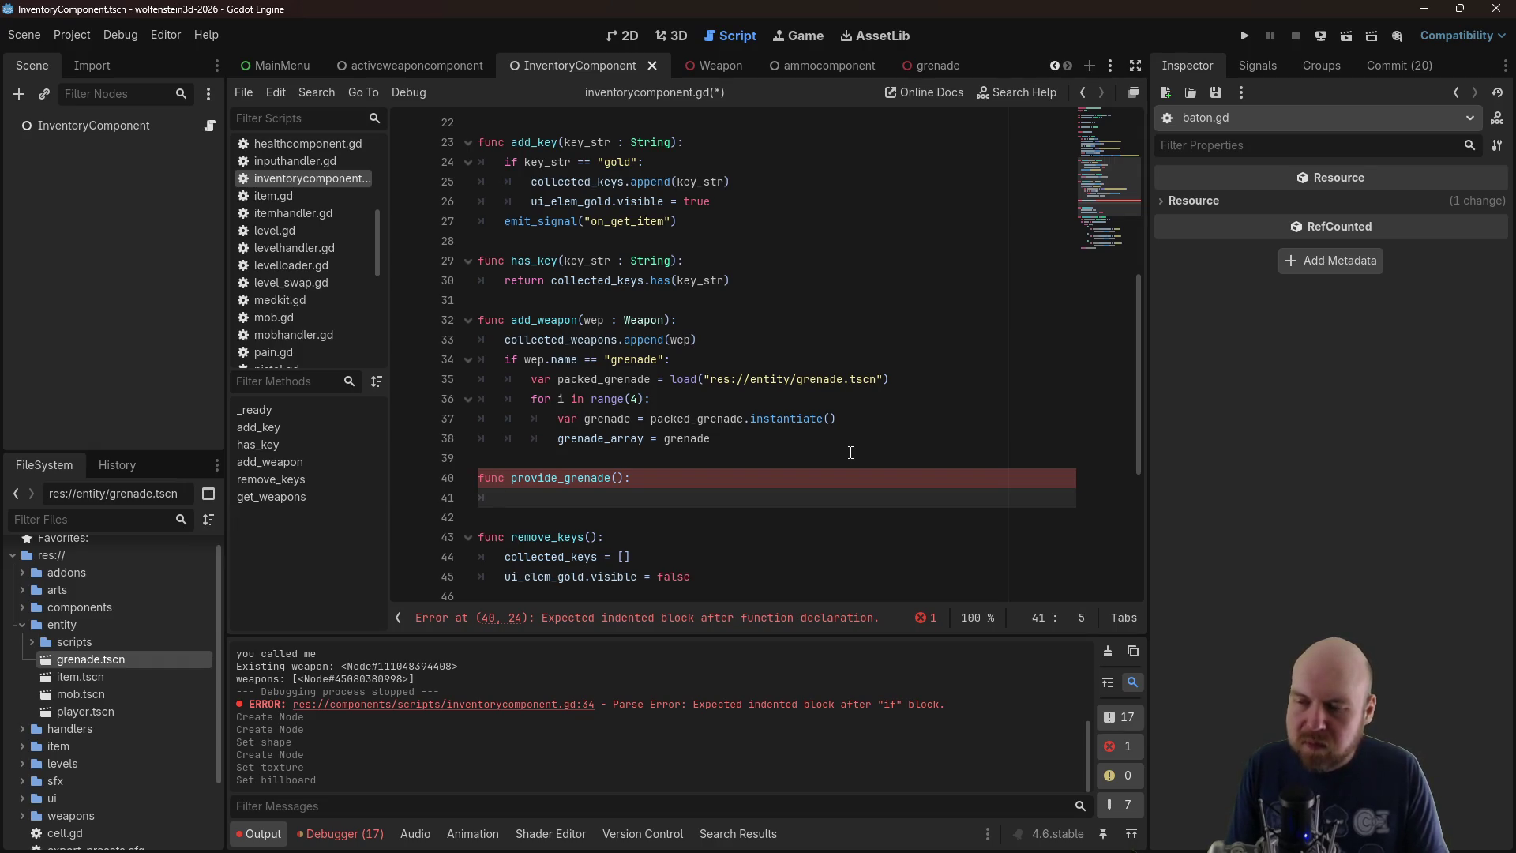
Write grenade_array.pop_back() in the body and prefix it with 'return'
scroll(849, 450, up, 7)
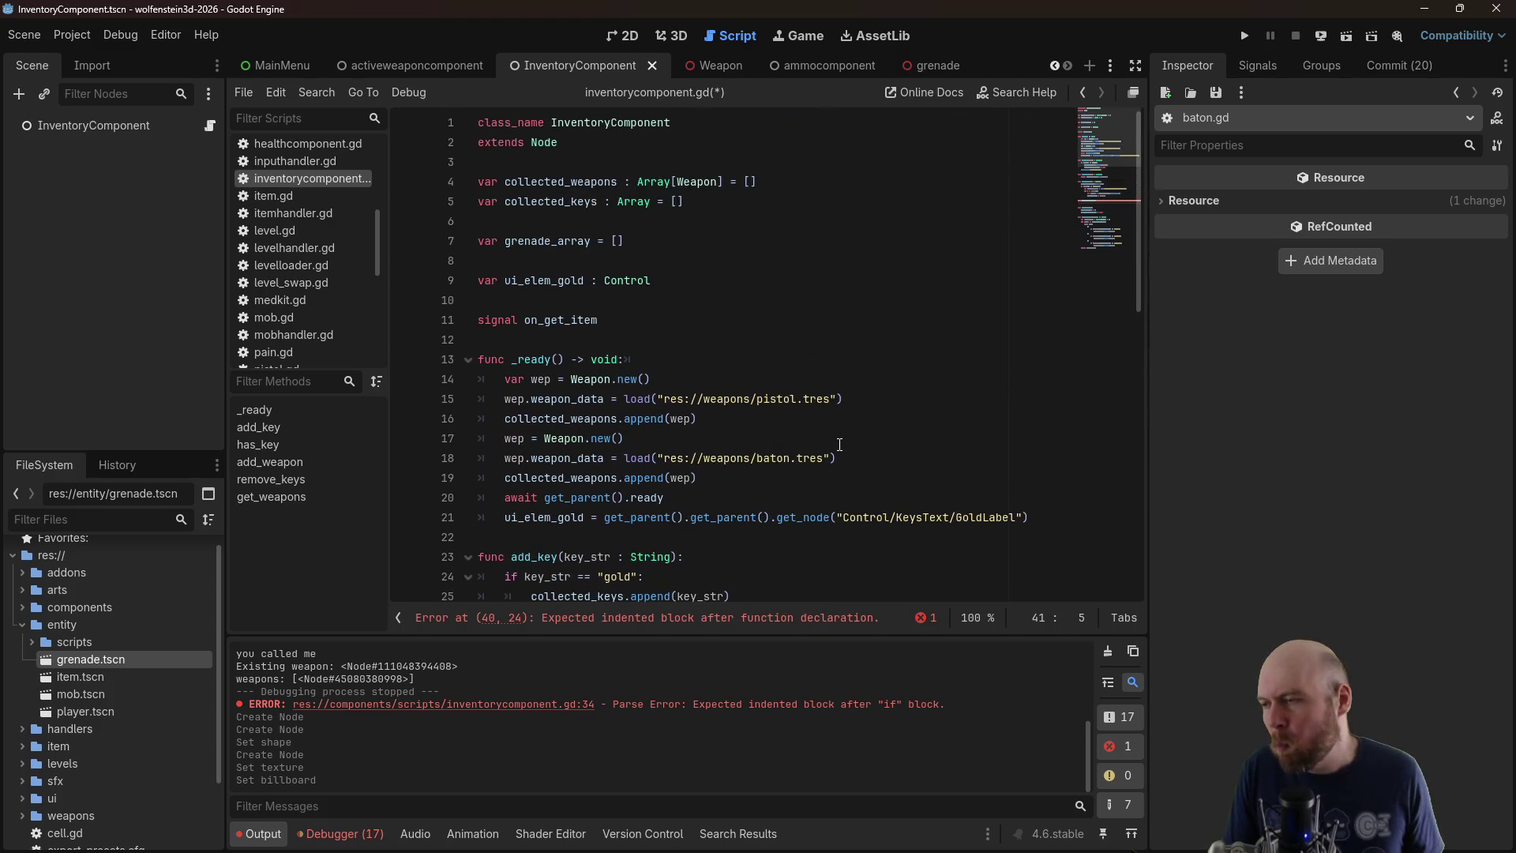
scroll(839, 444, down, 8)
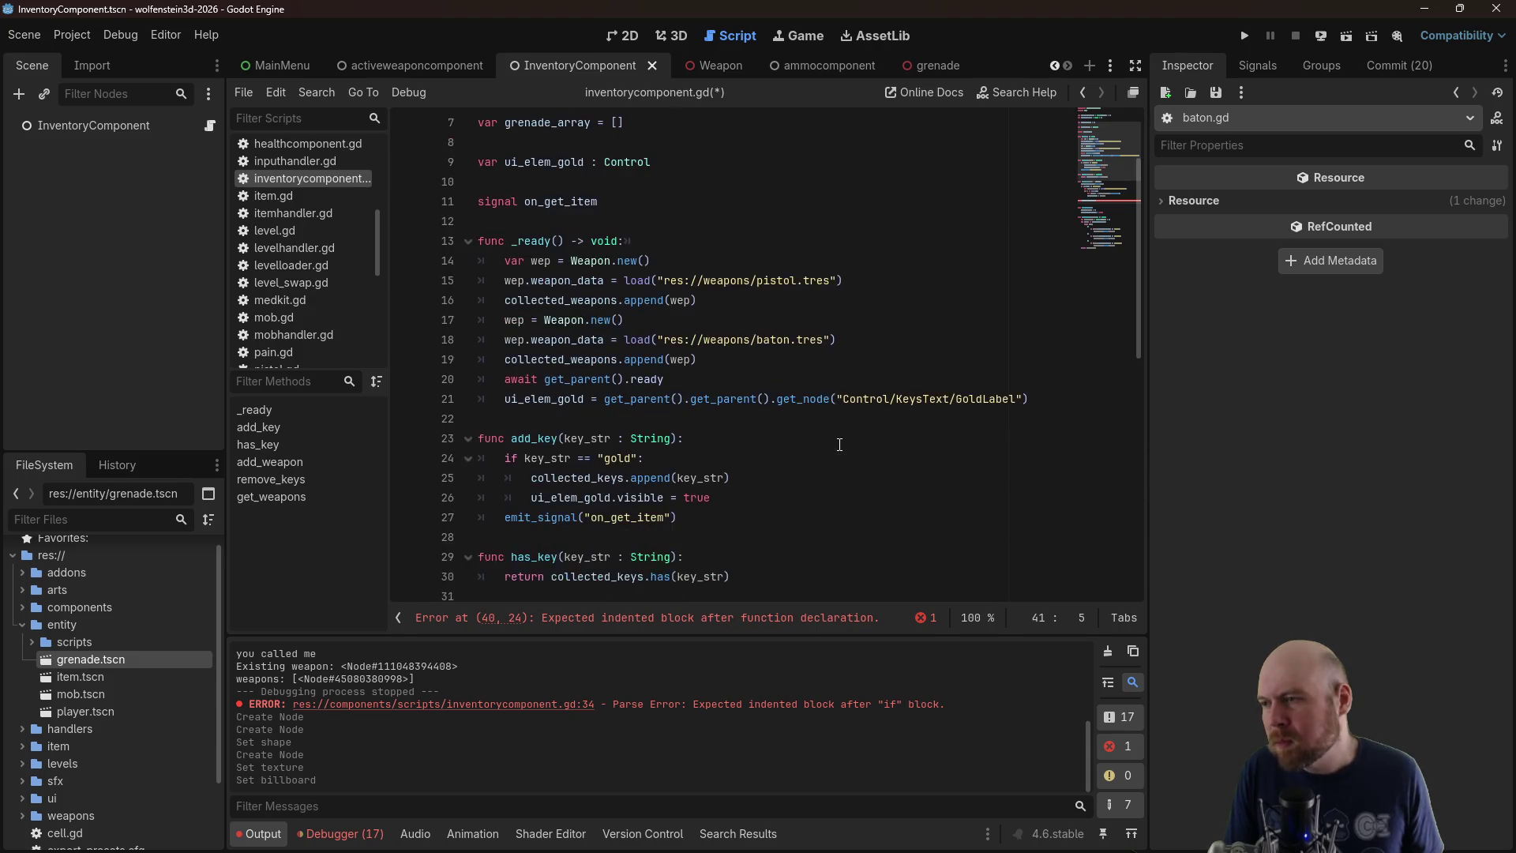
text(grenade_array.)
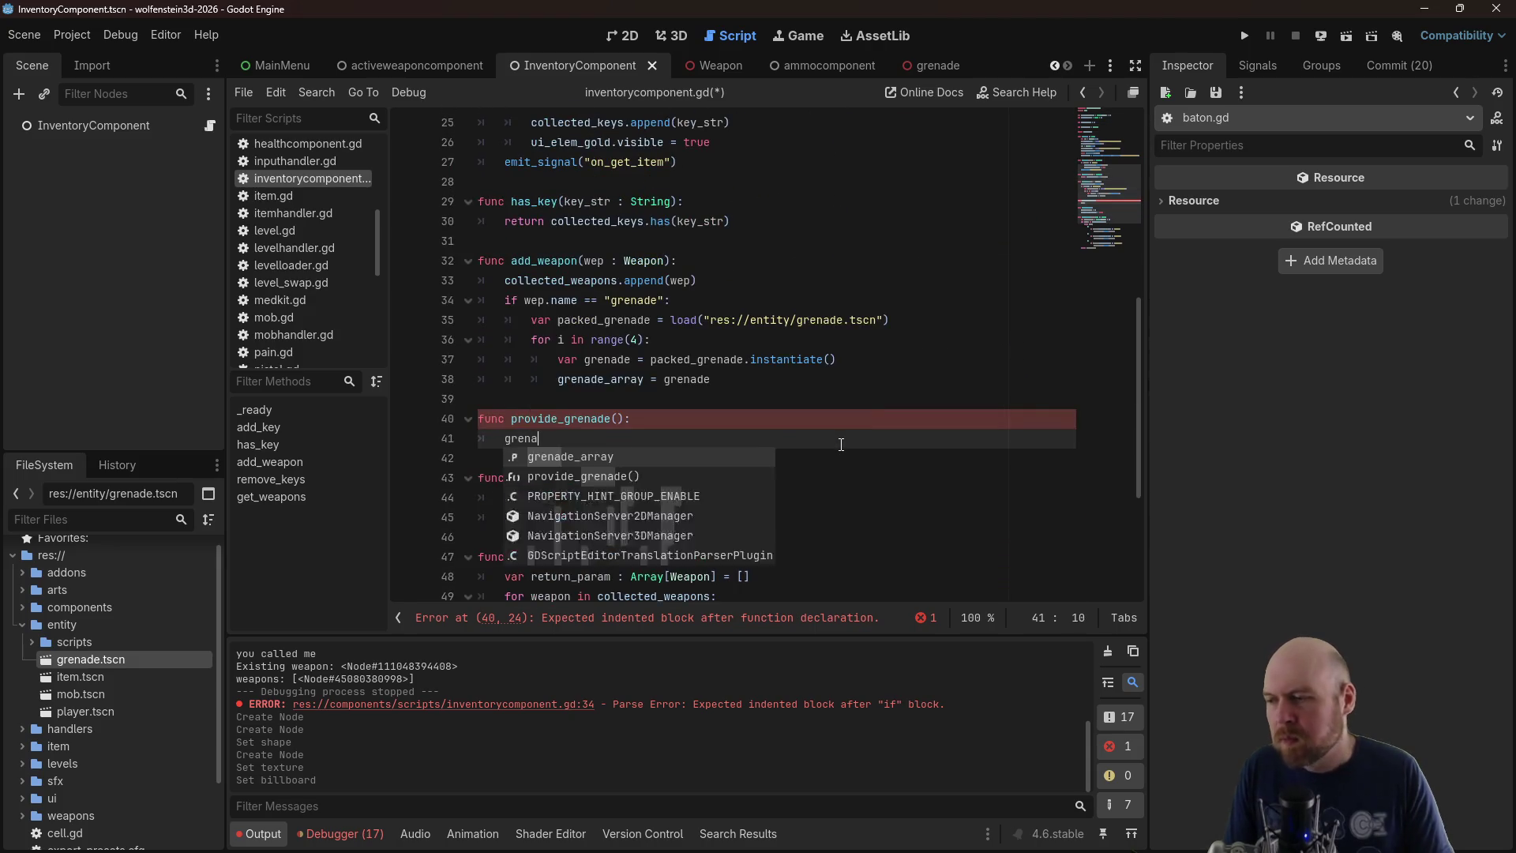
text(pop)
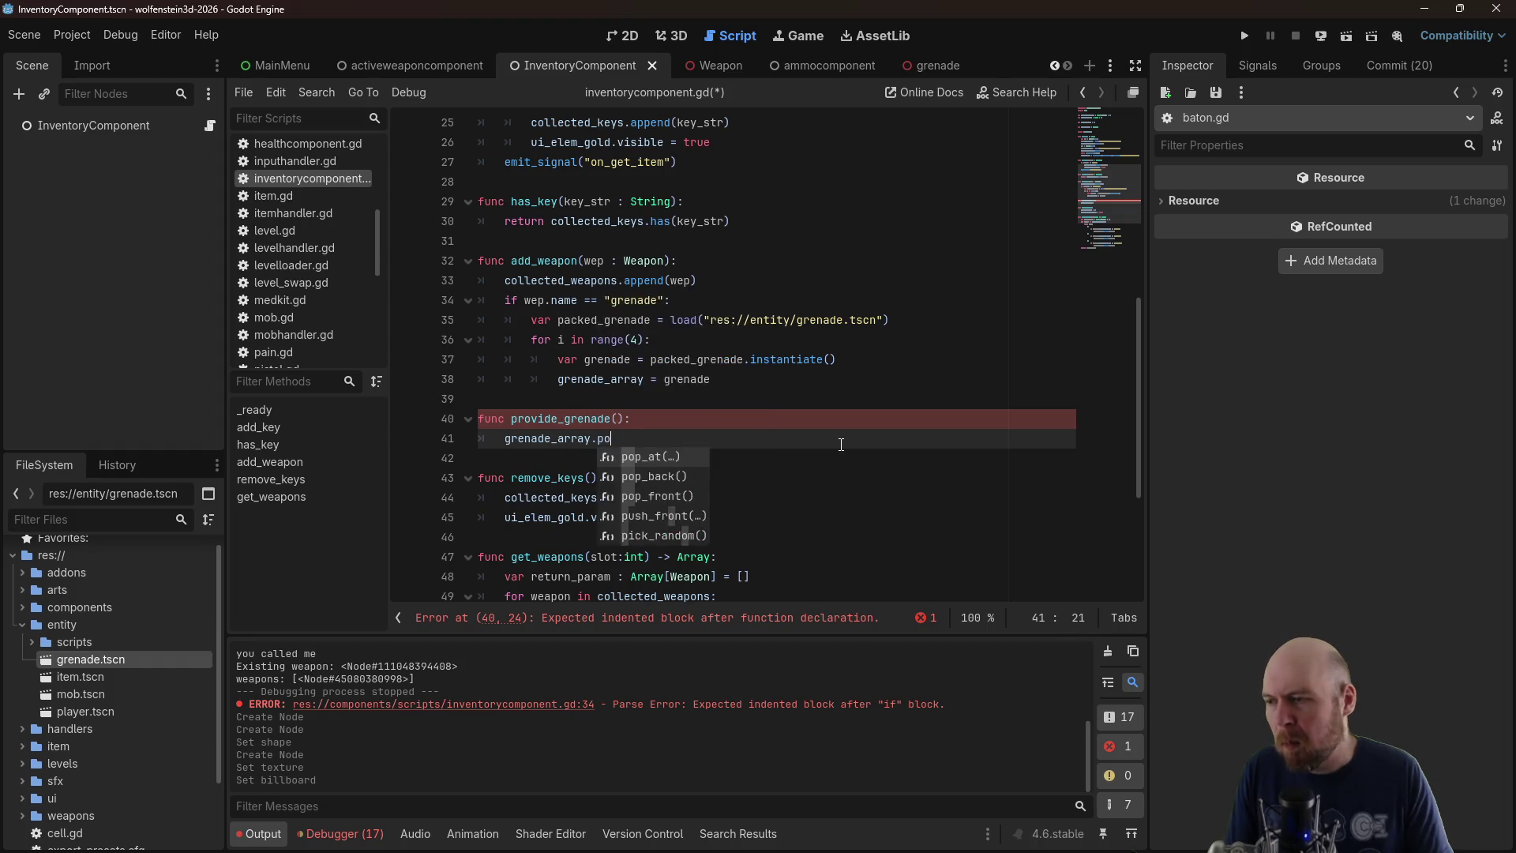
key(Down)
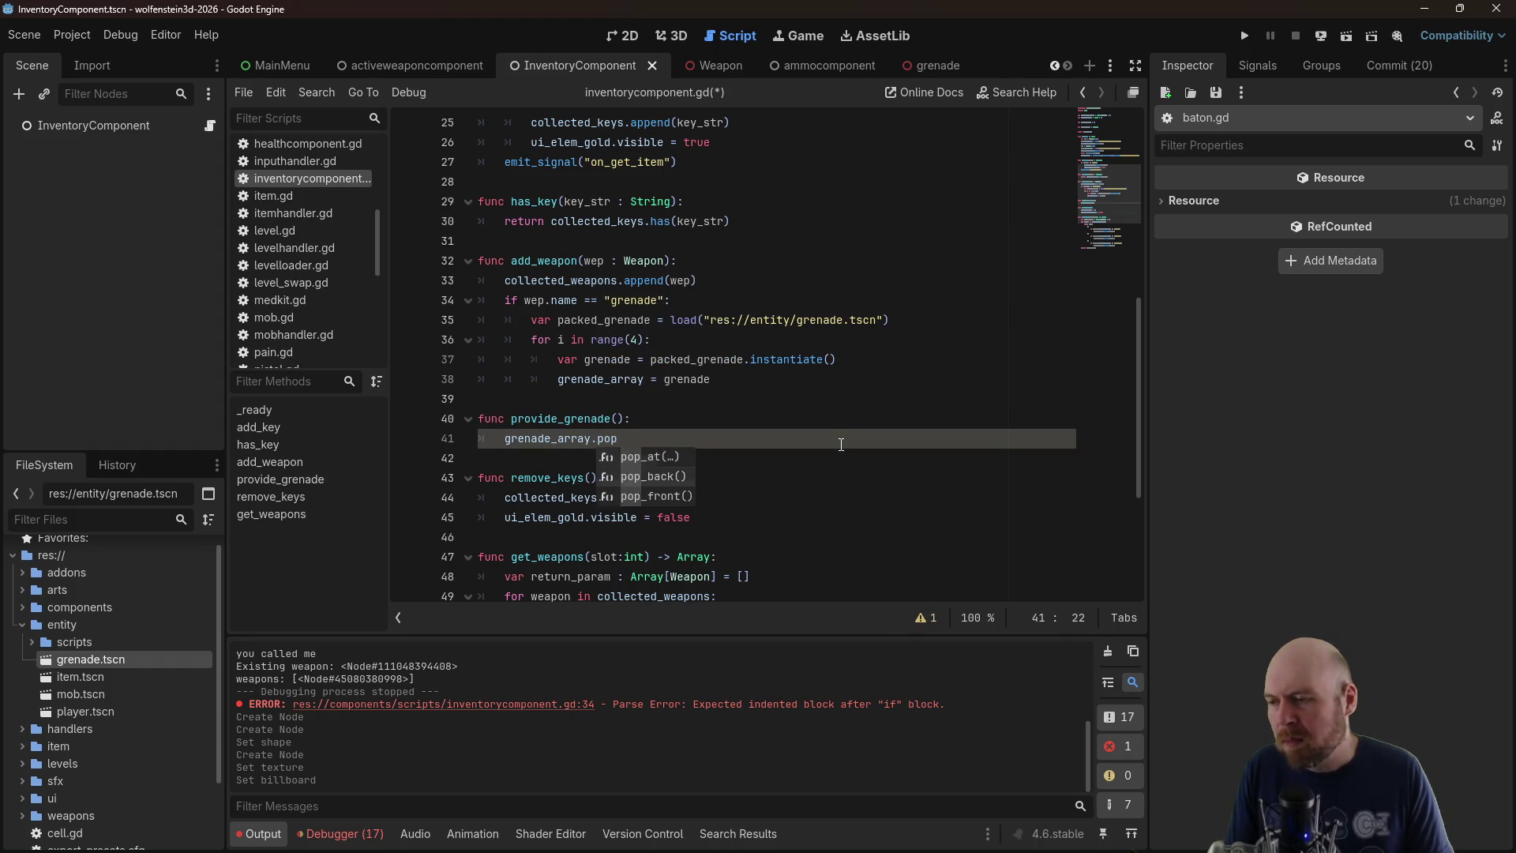
key(Return)
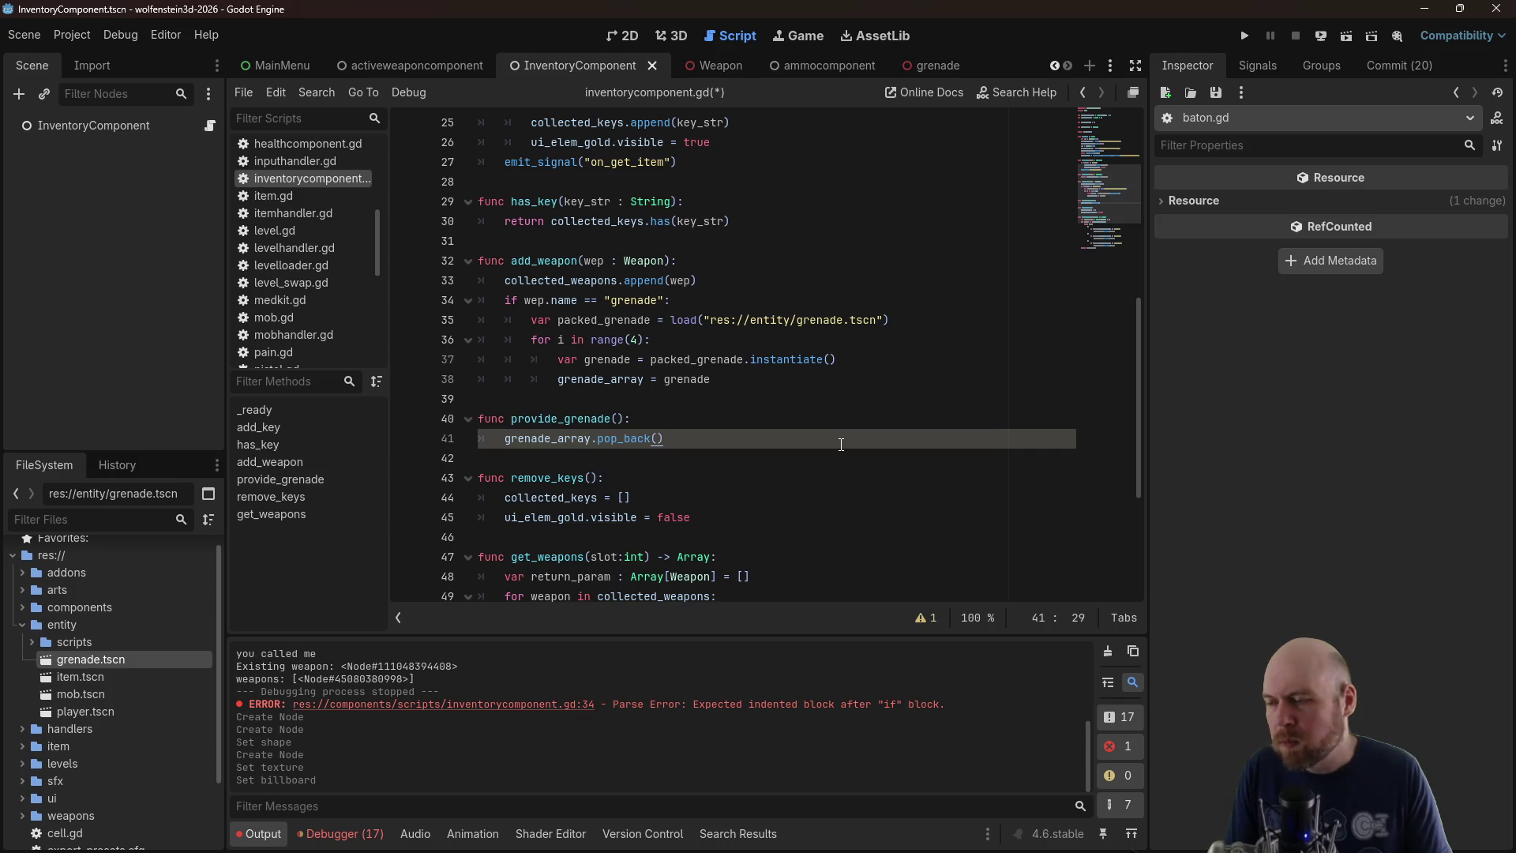
key(Left)
key(Left)
key(Left)
text(return)
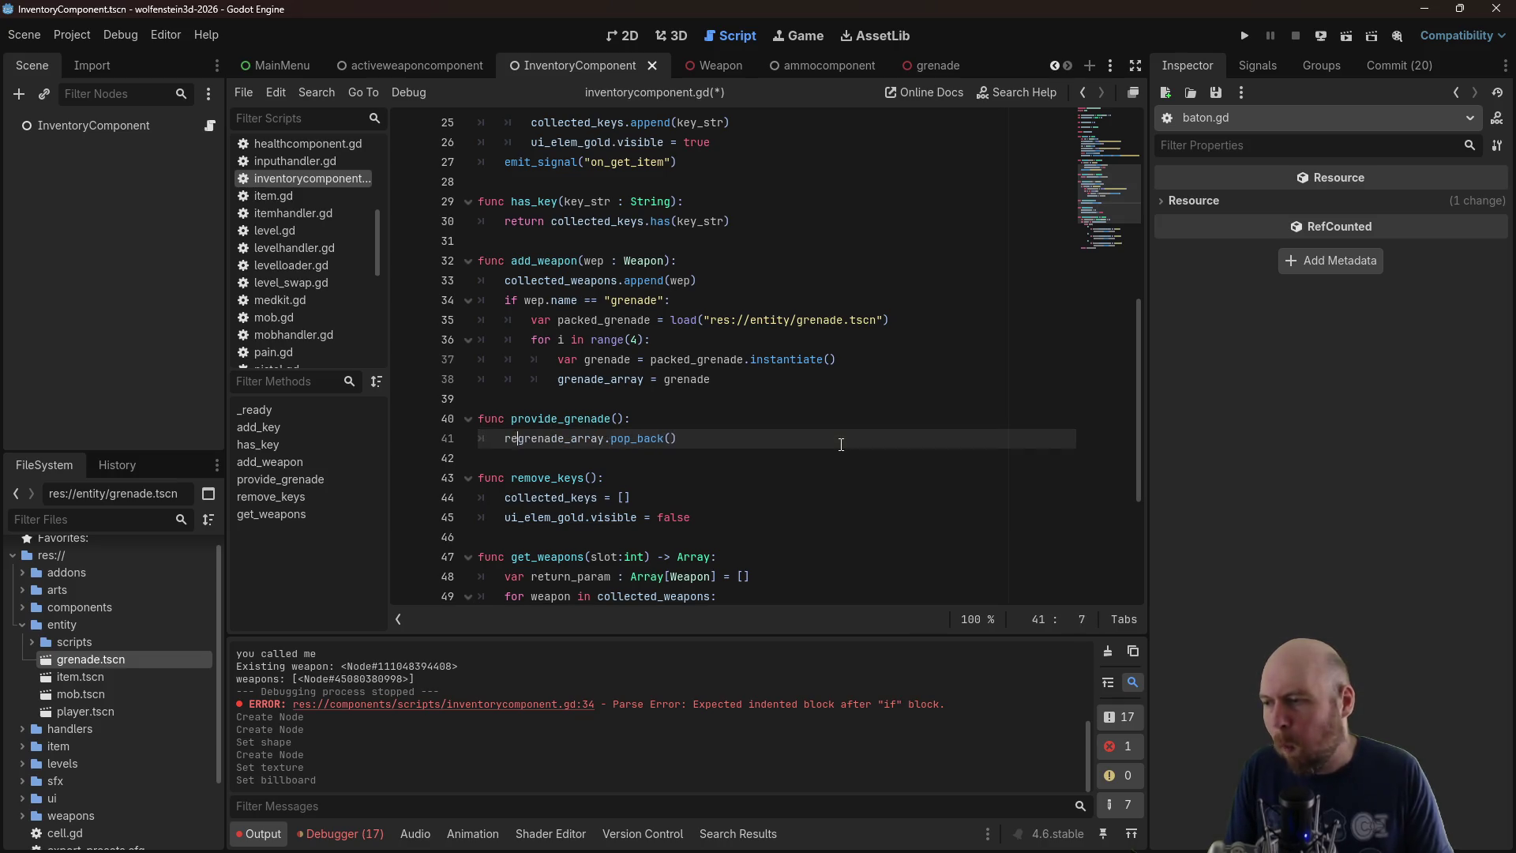
ctrl+click(684, 437)
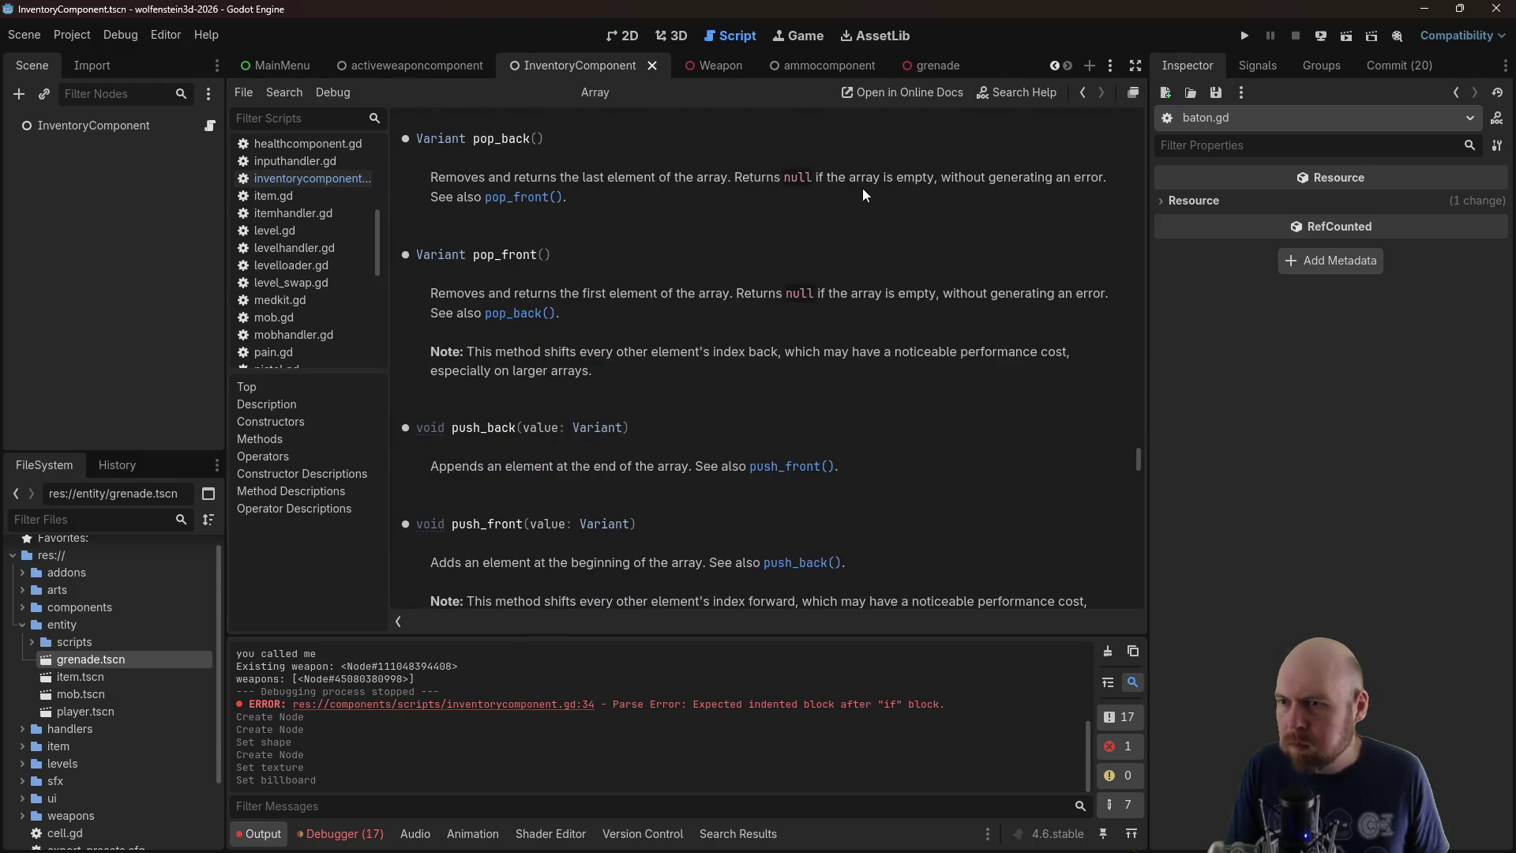
click(1086, 96)
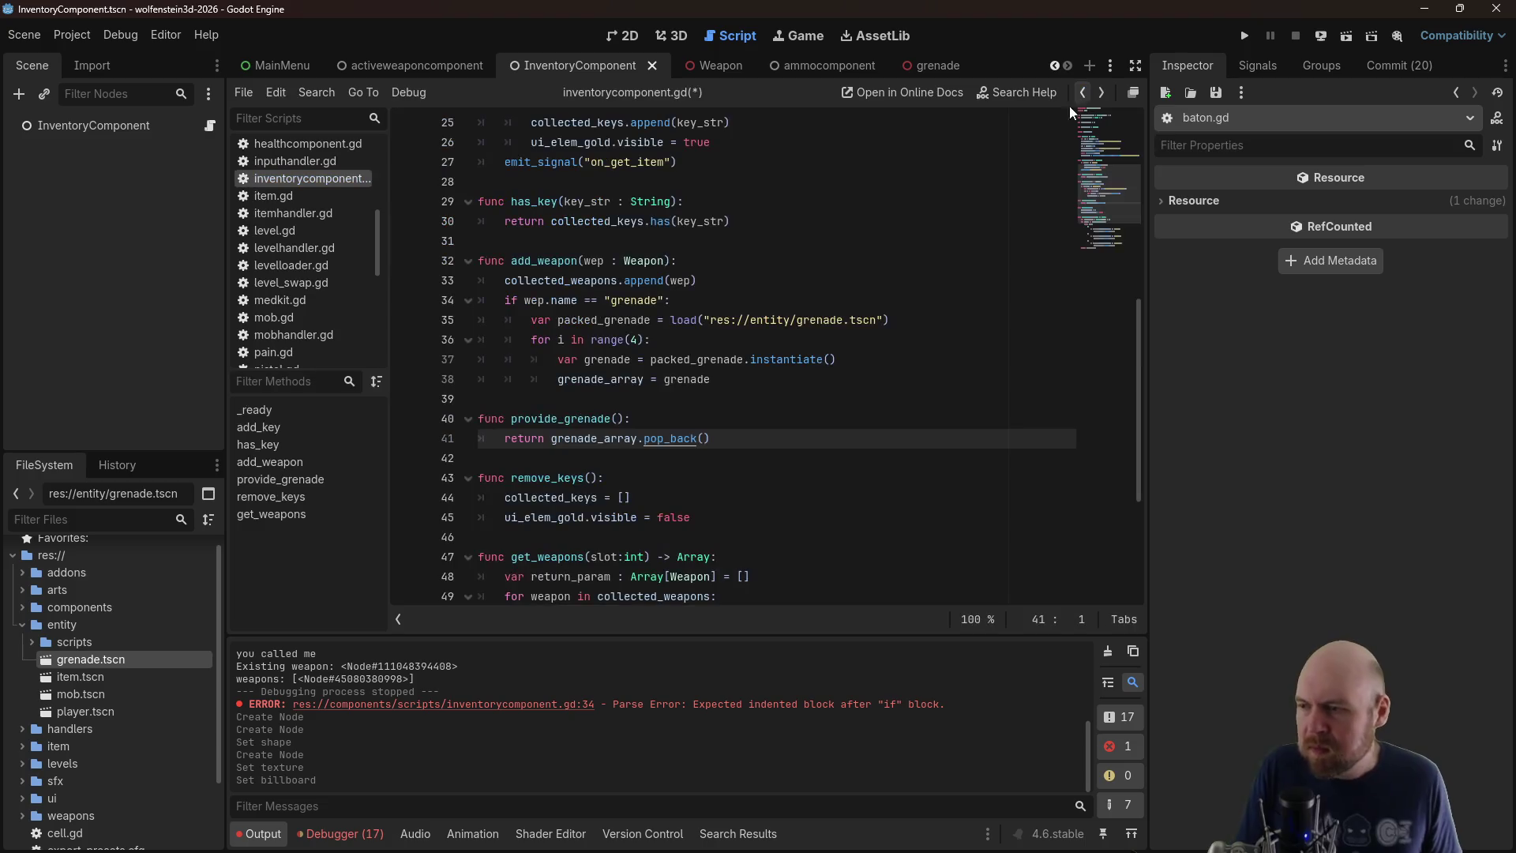
Wrap the pop_back return in an 'if grenade_array.size() > 0:' check
click(791, 420)
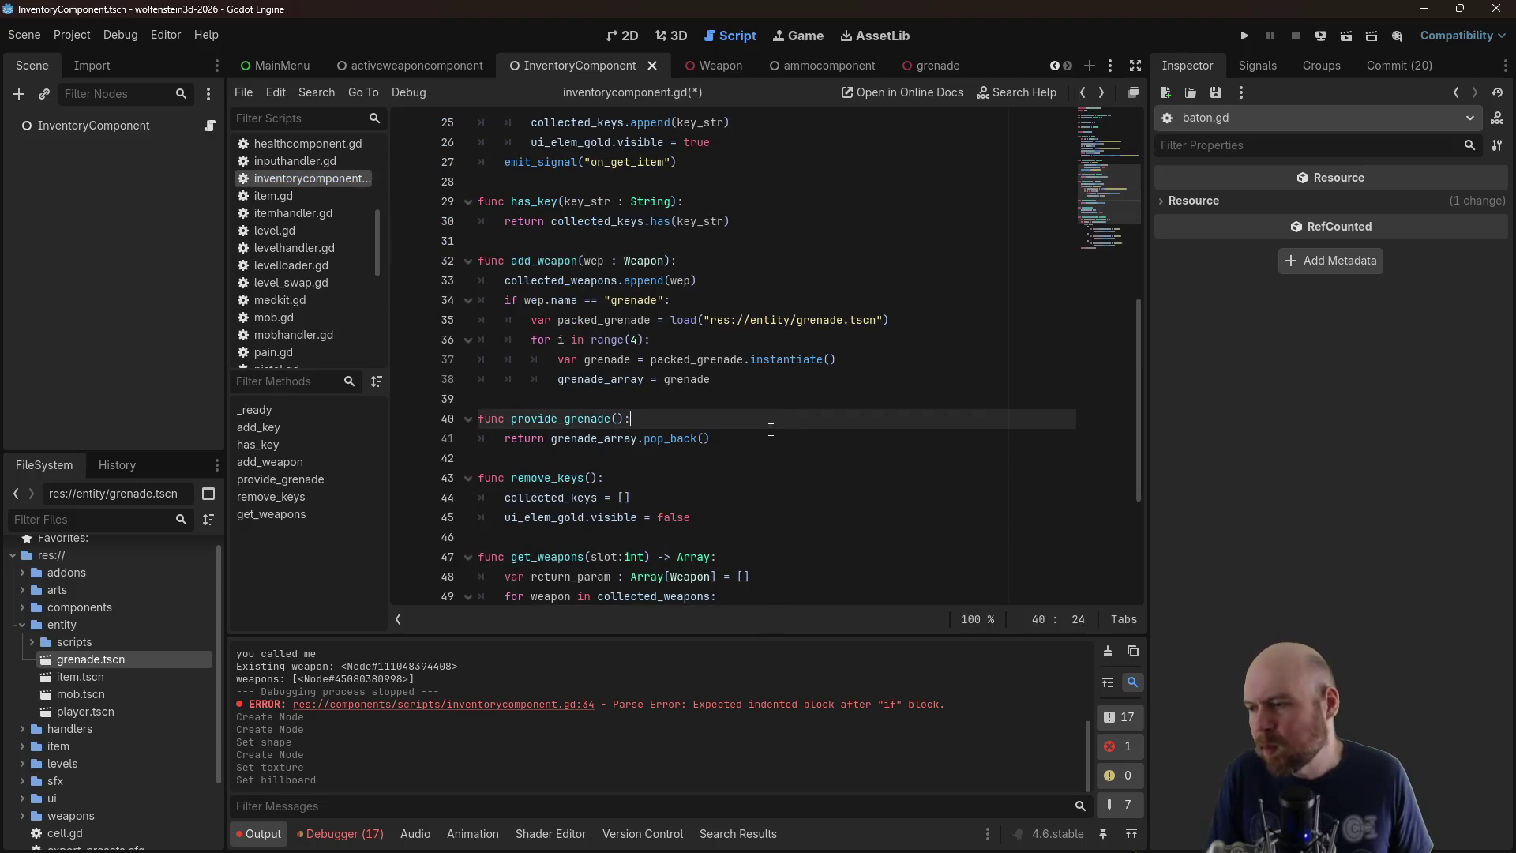
key(Return)
text(if array)
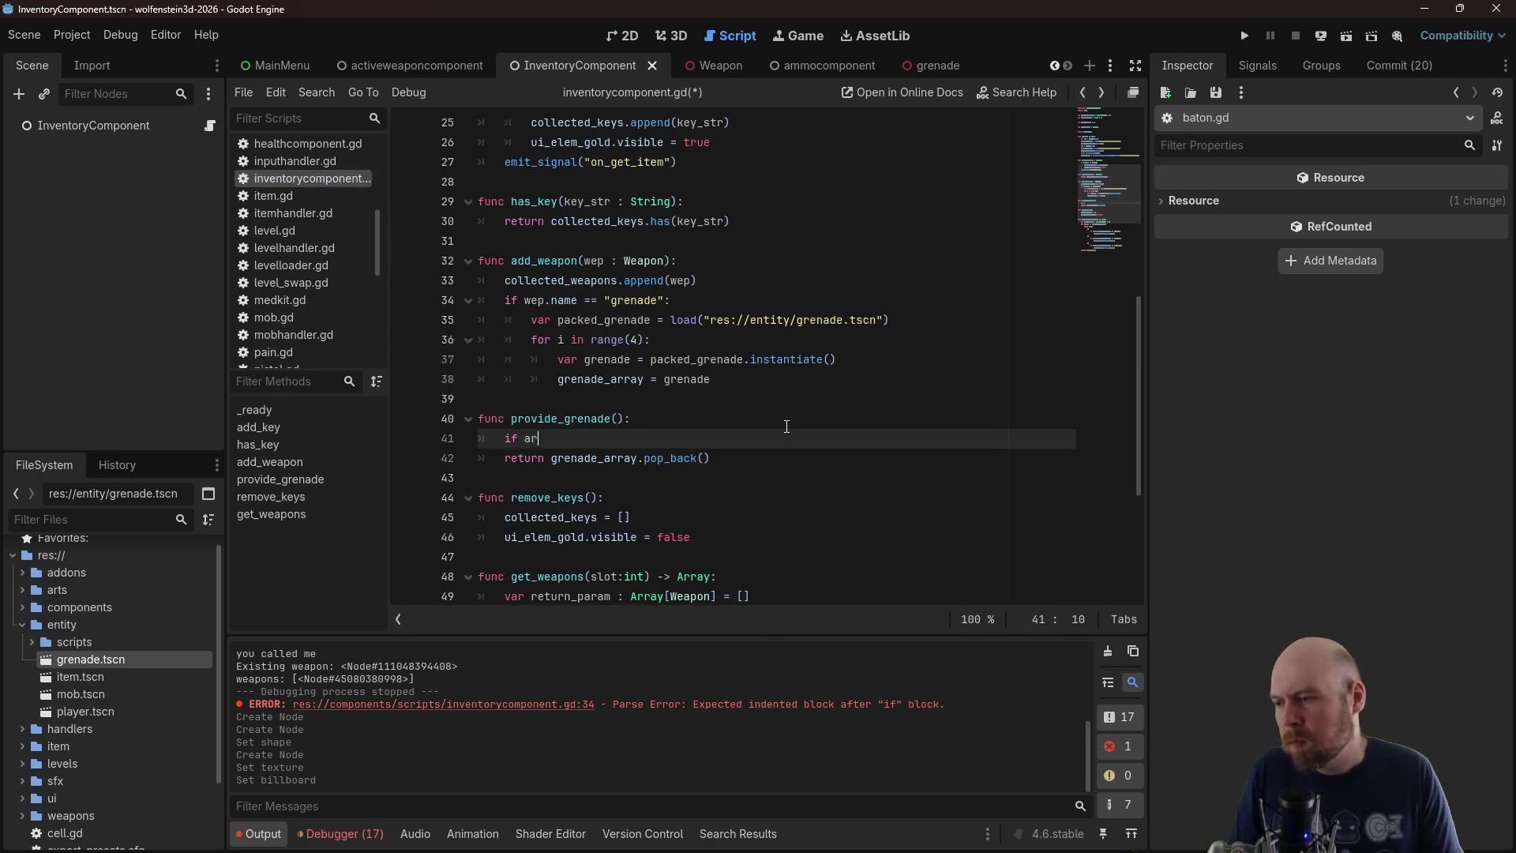
key(BackSpace)
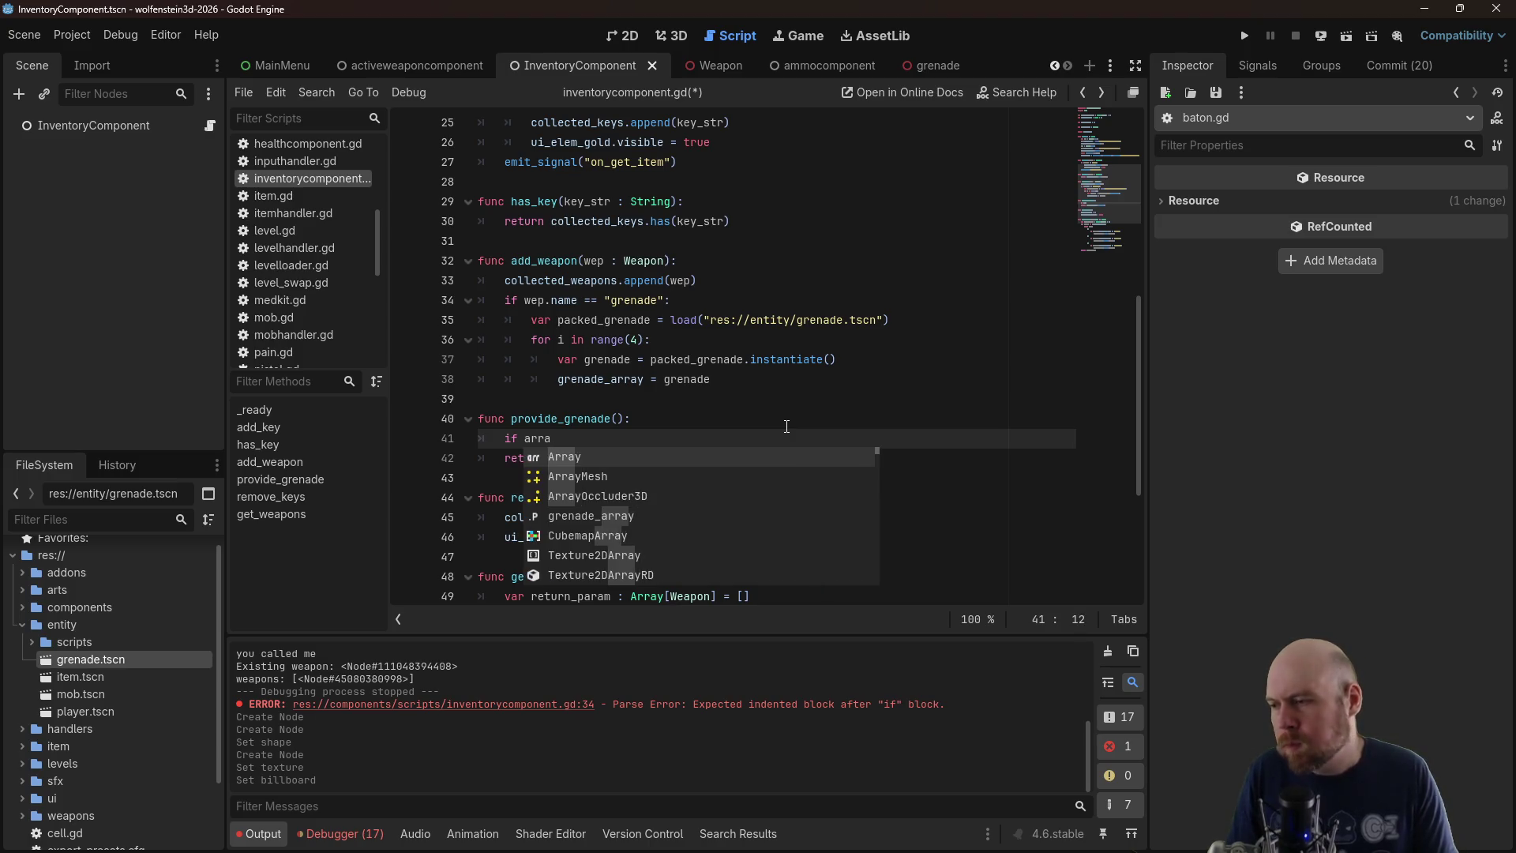
key(BackSpace)
key(BackSpace)
key(BackSpace)
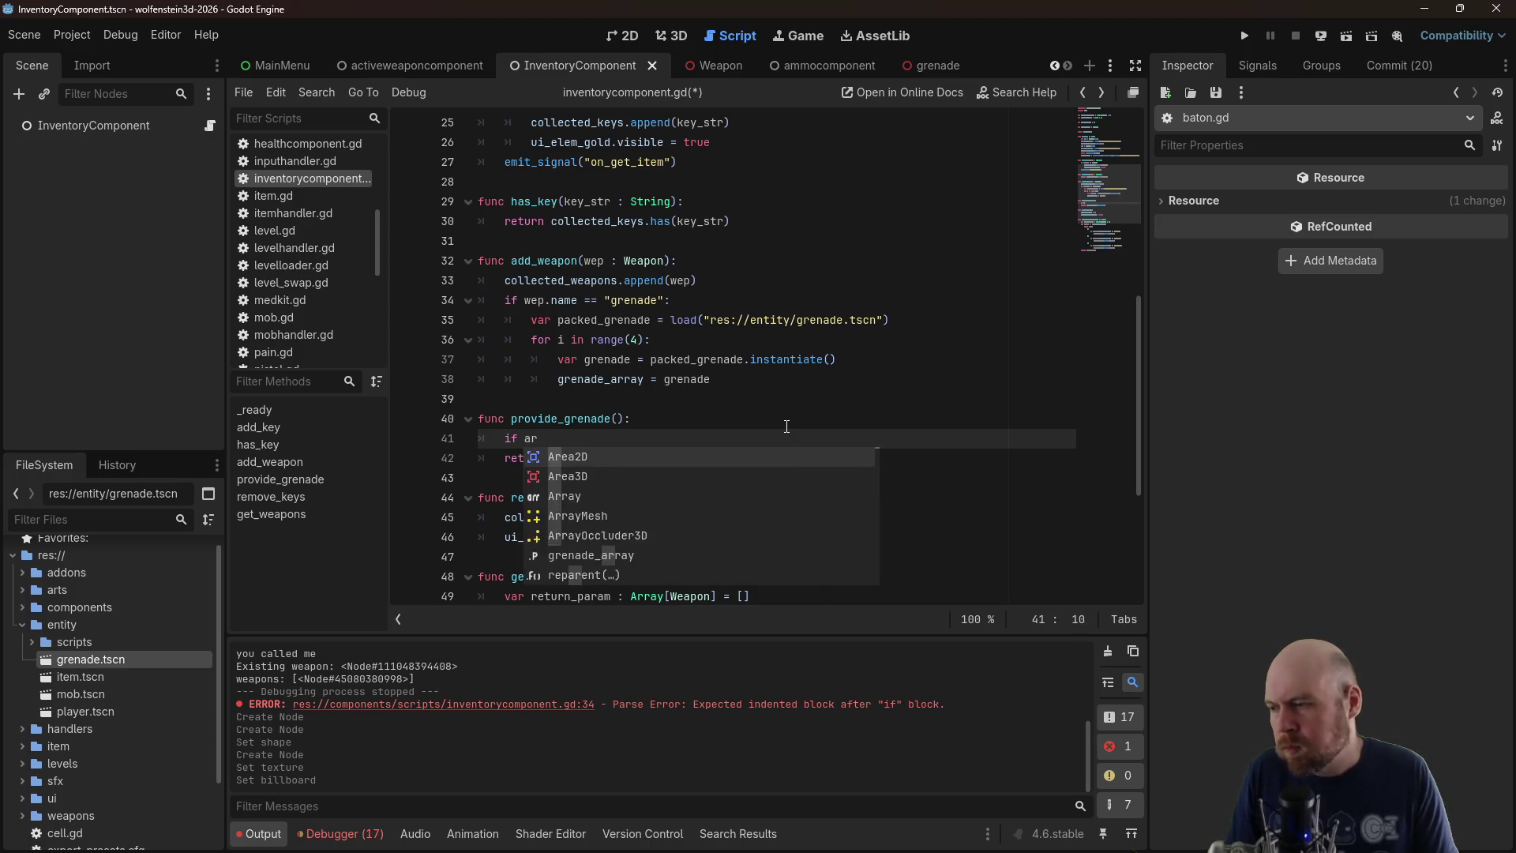
text(grenade_a)
key(Return)
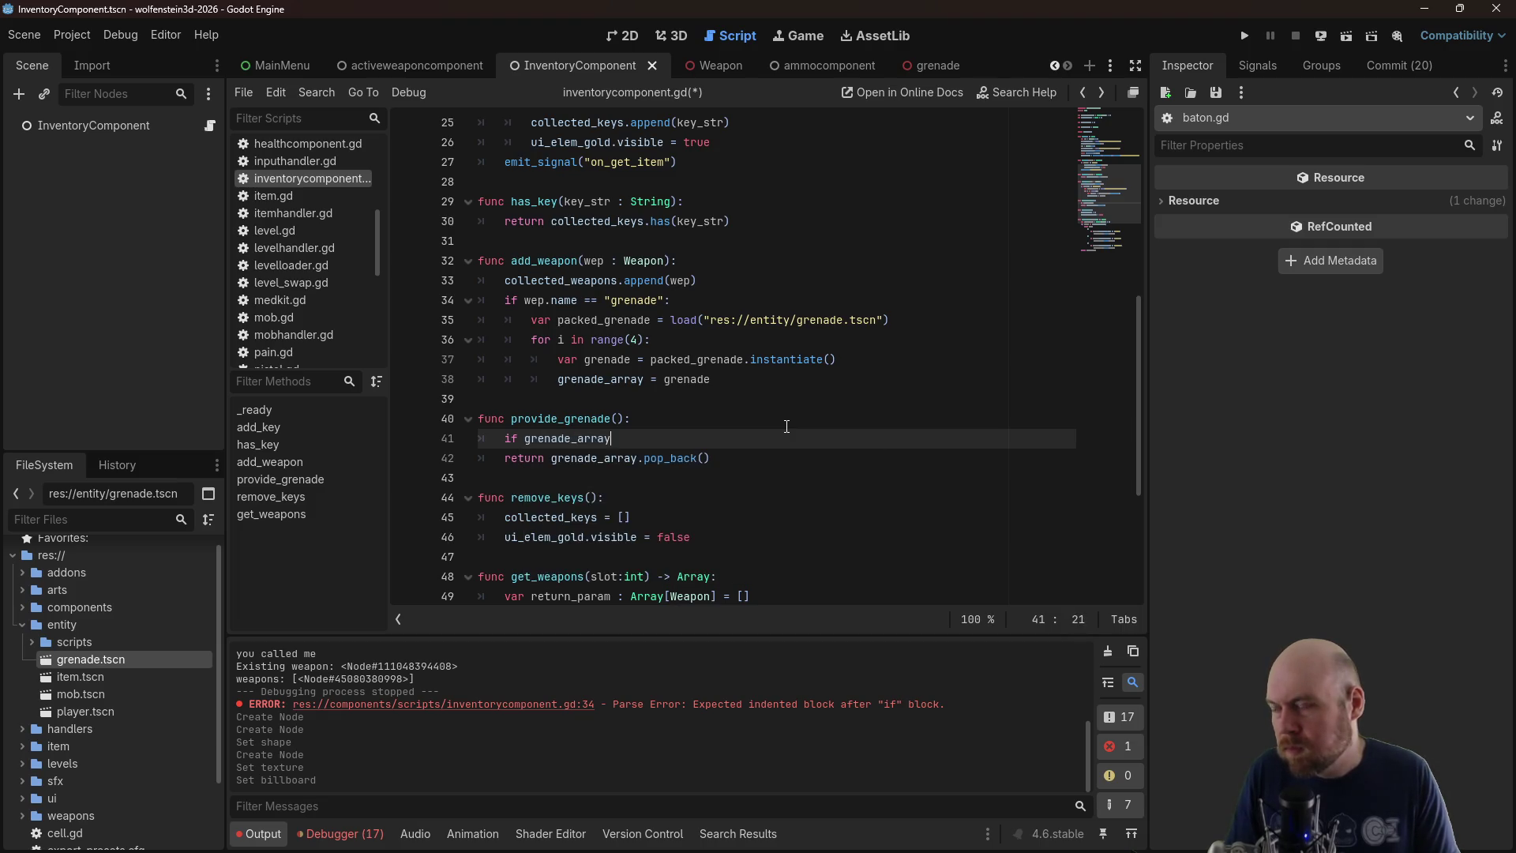
text(.size() > 0:)
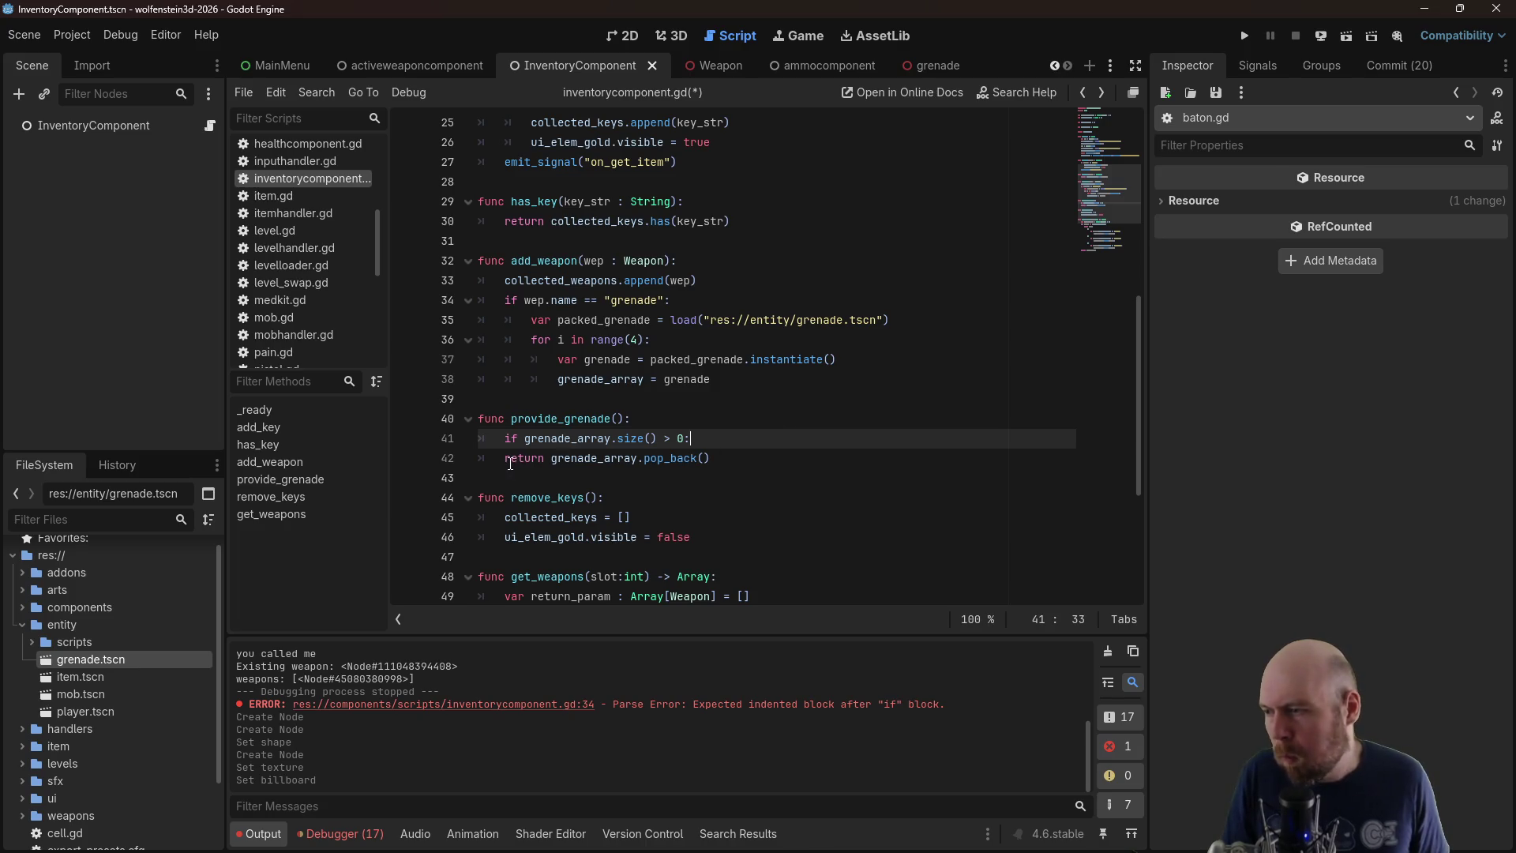
click(506, 458)
key(Tab)
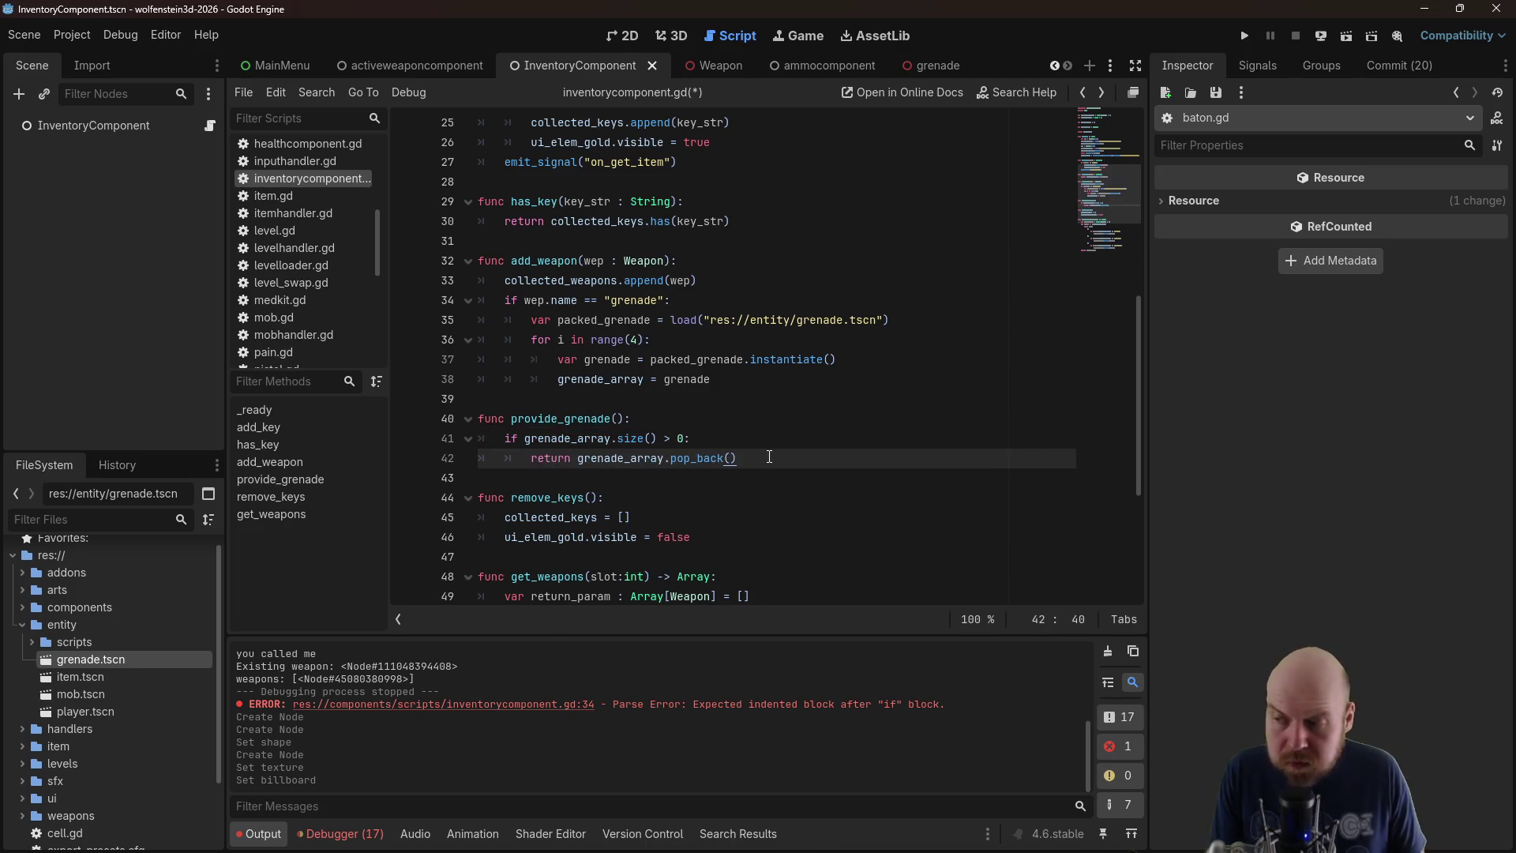
Add an 'else:' branch after the size-checked return
key(Return)
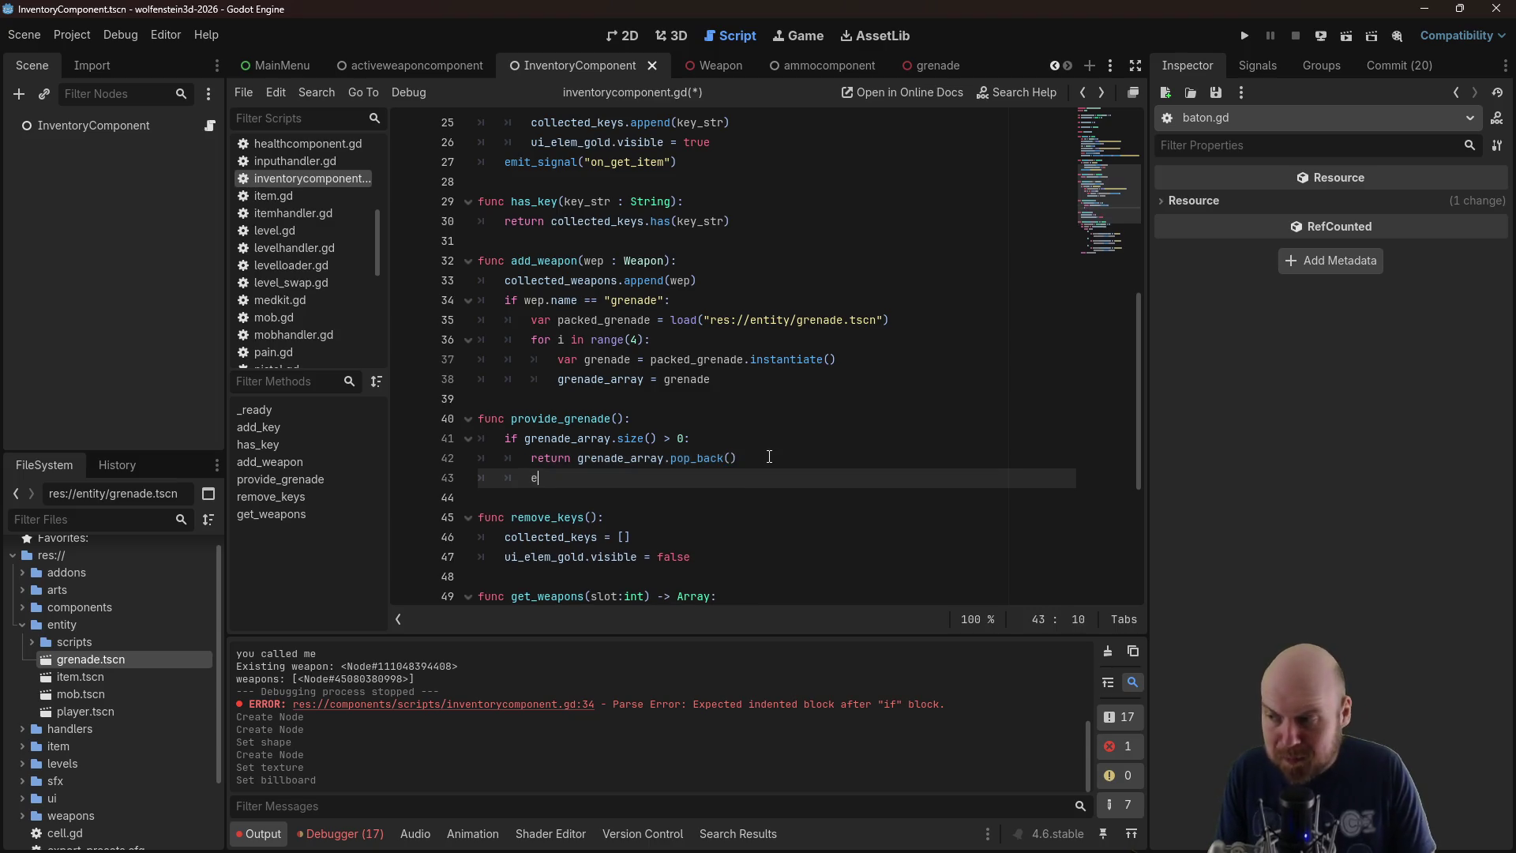
key(BackSpace)
text(e;)
key(BackSpace)
text(lse:)
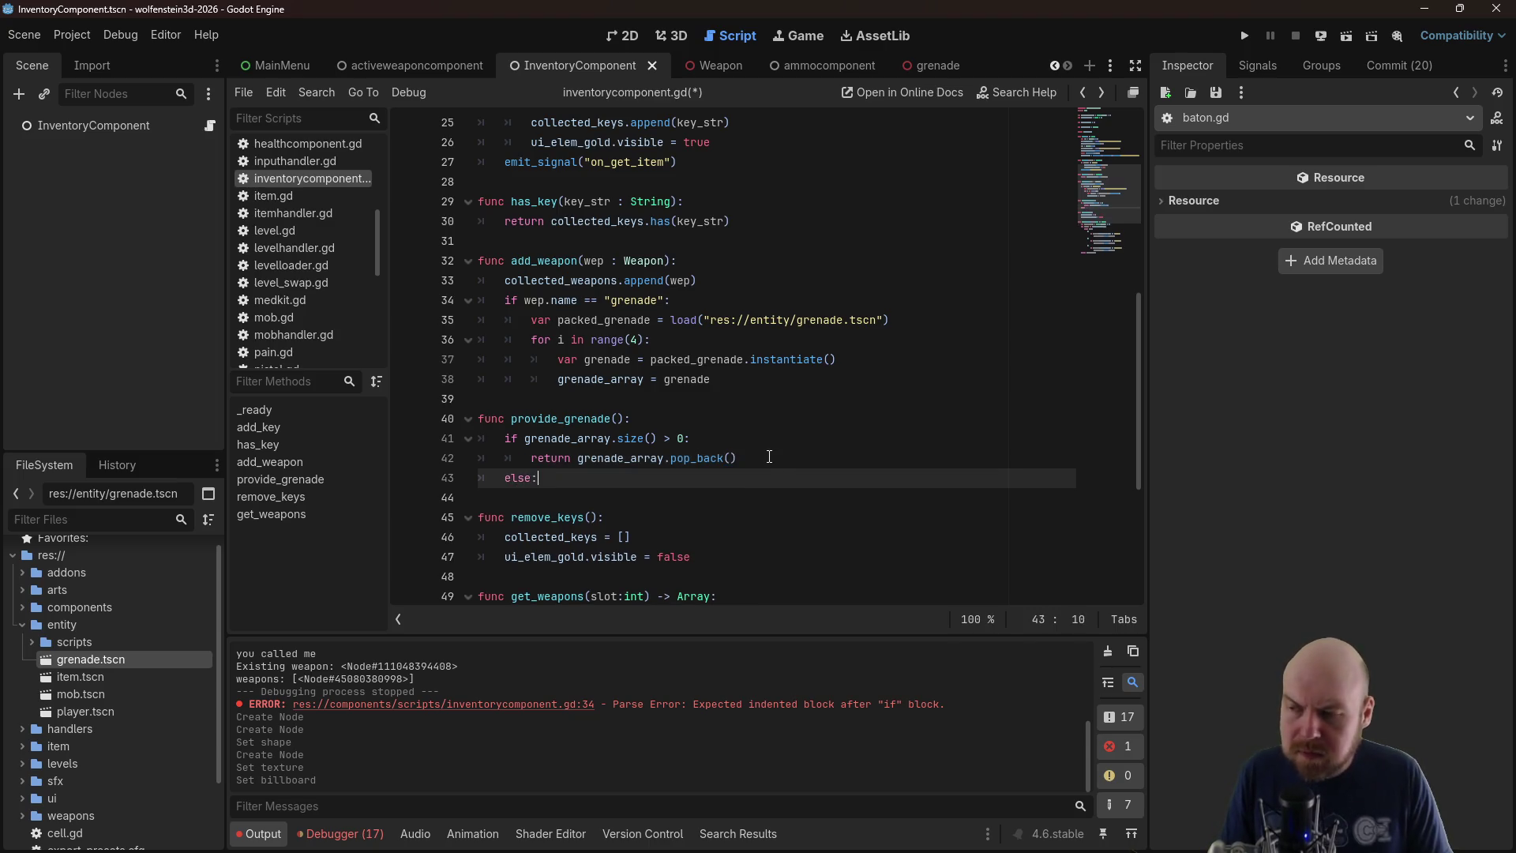
key(Return)
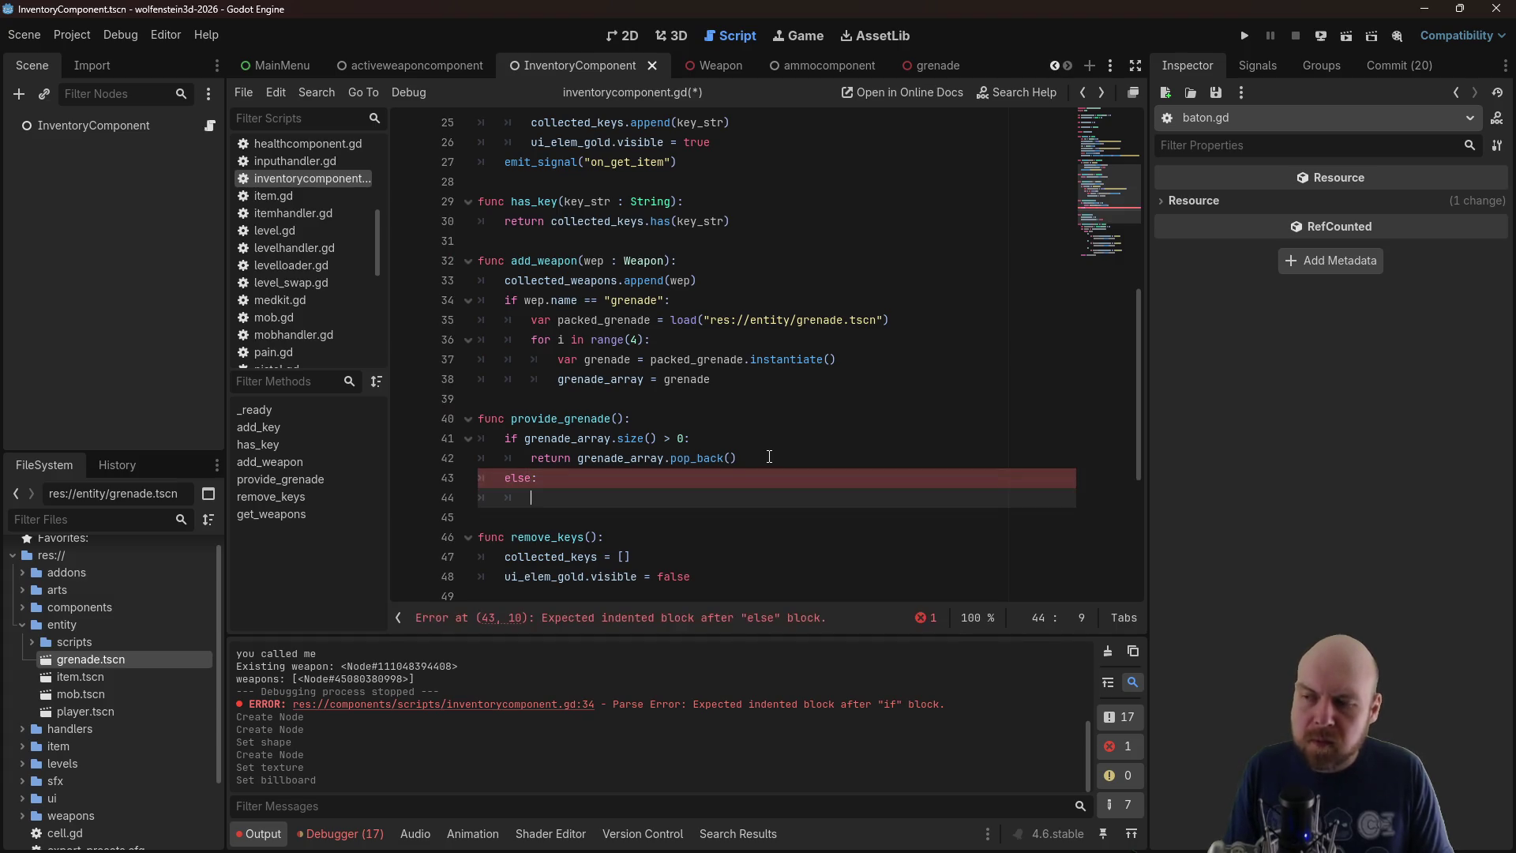
Copy the grenade instantiate statement into the else branch, add 'return grenade', and save
drag(836, 359, 560, 360)
click(738, 378)
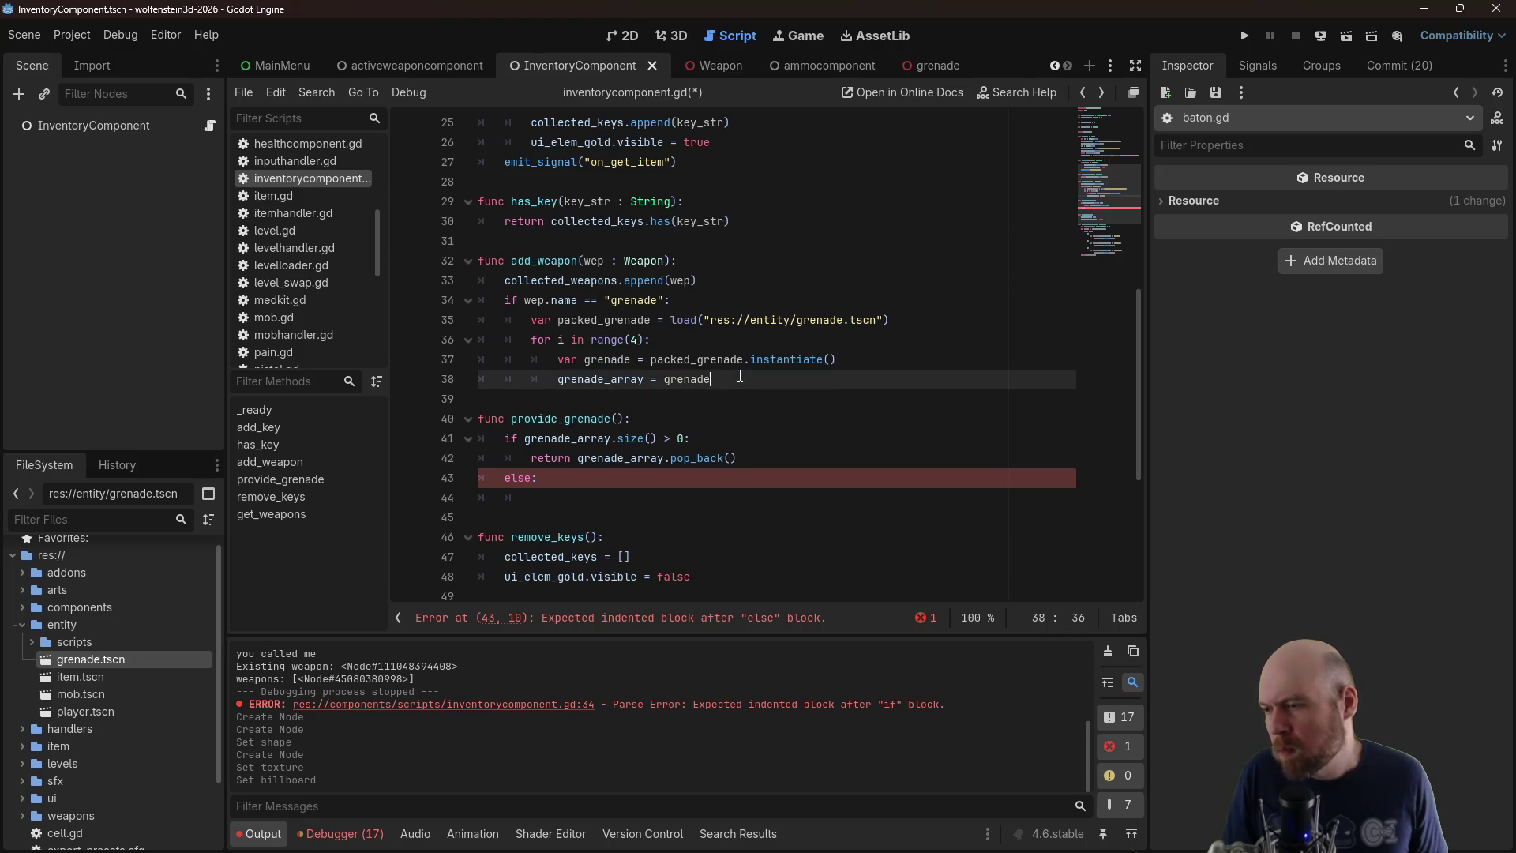
drag(837, 359, 558, 365)
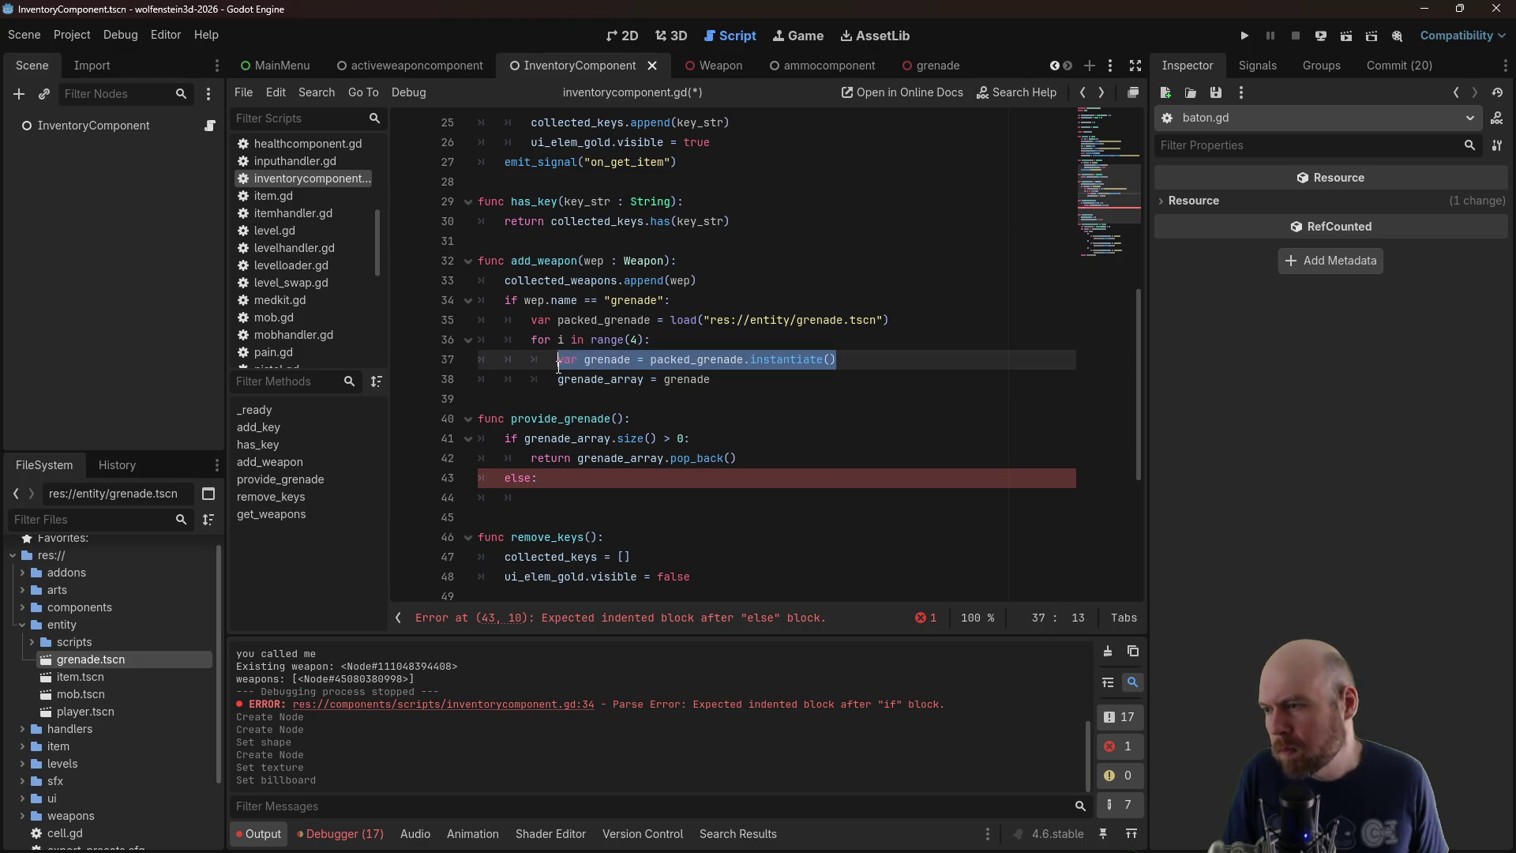
key(ctrl+c)
click(553, 498)
key(ctrl+v)
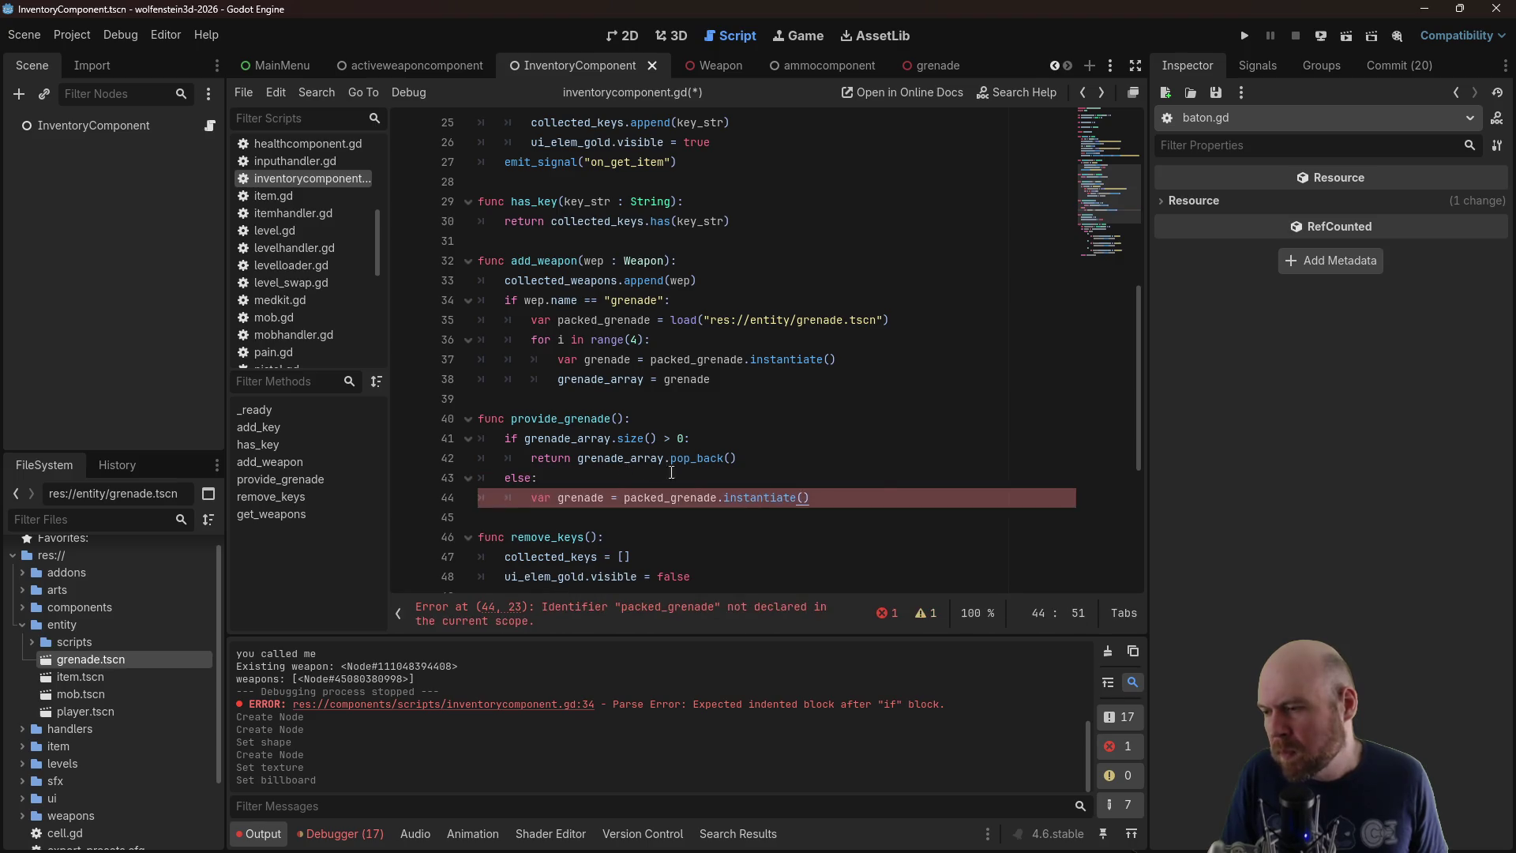
key(Return)
text(return grenad)
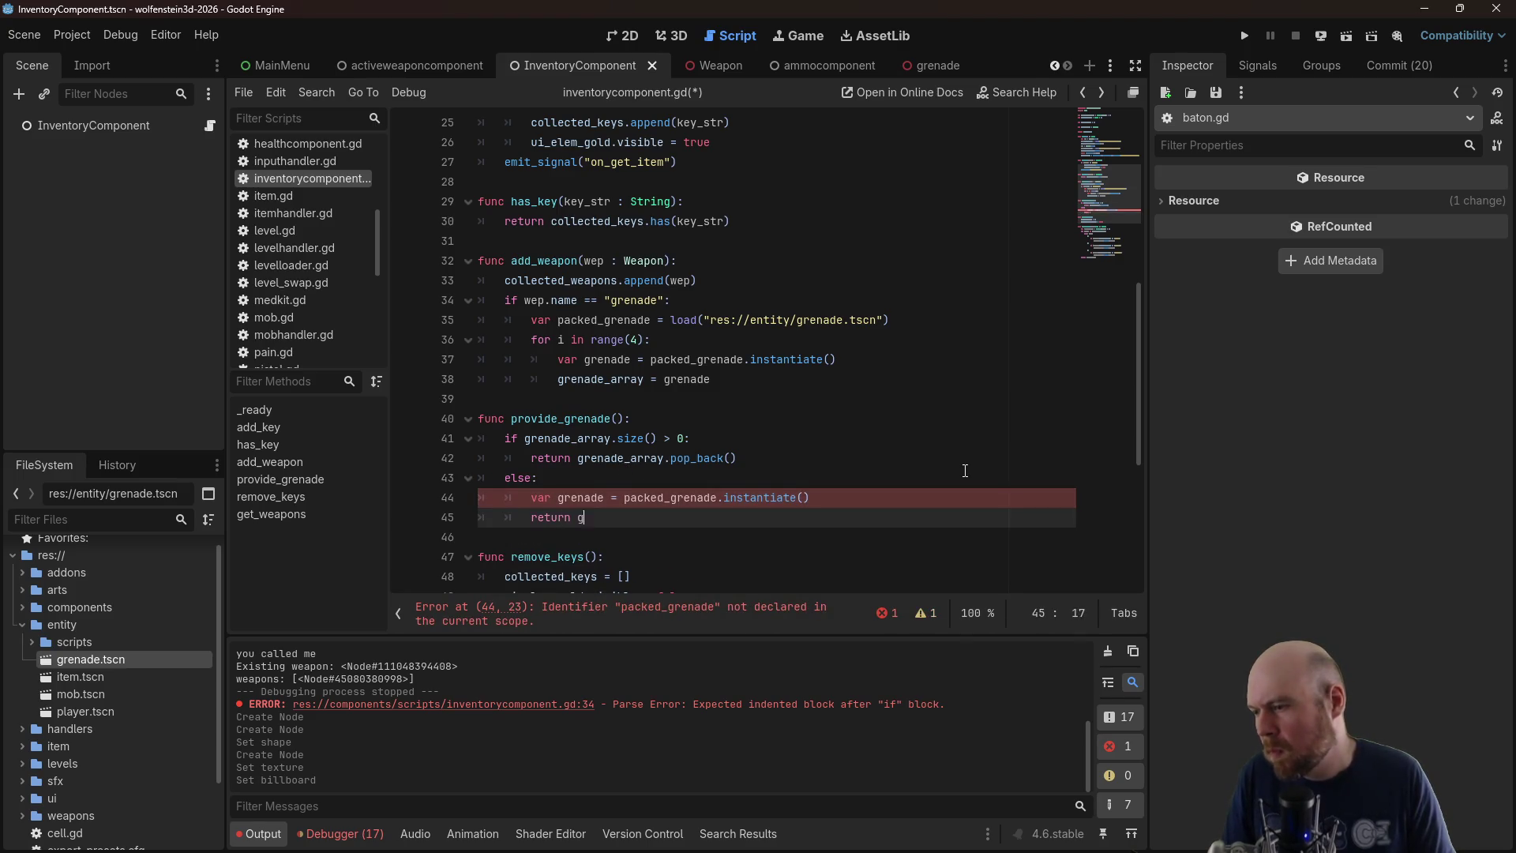
text(e)
key(ctrl+s)
Replace packed_grenade in the else branch with the load("res://entity/grenade.tscn") call and save
click(852, 311)
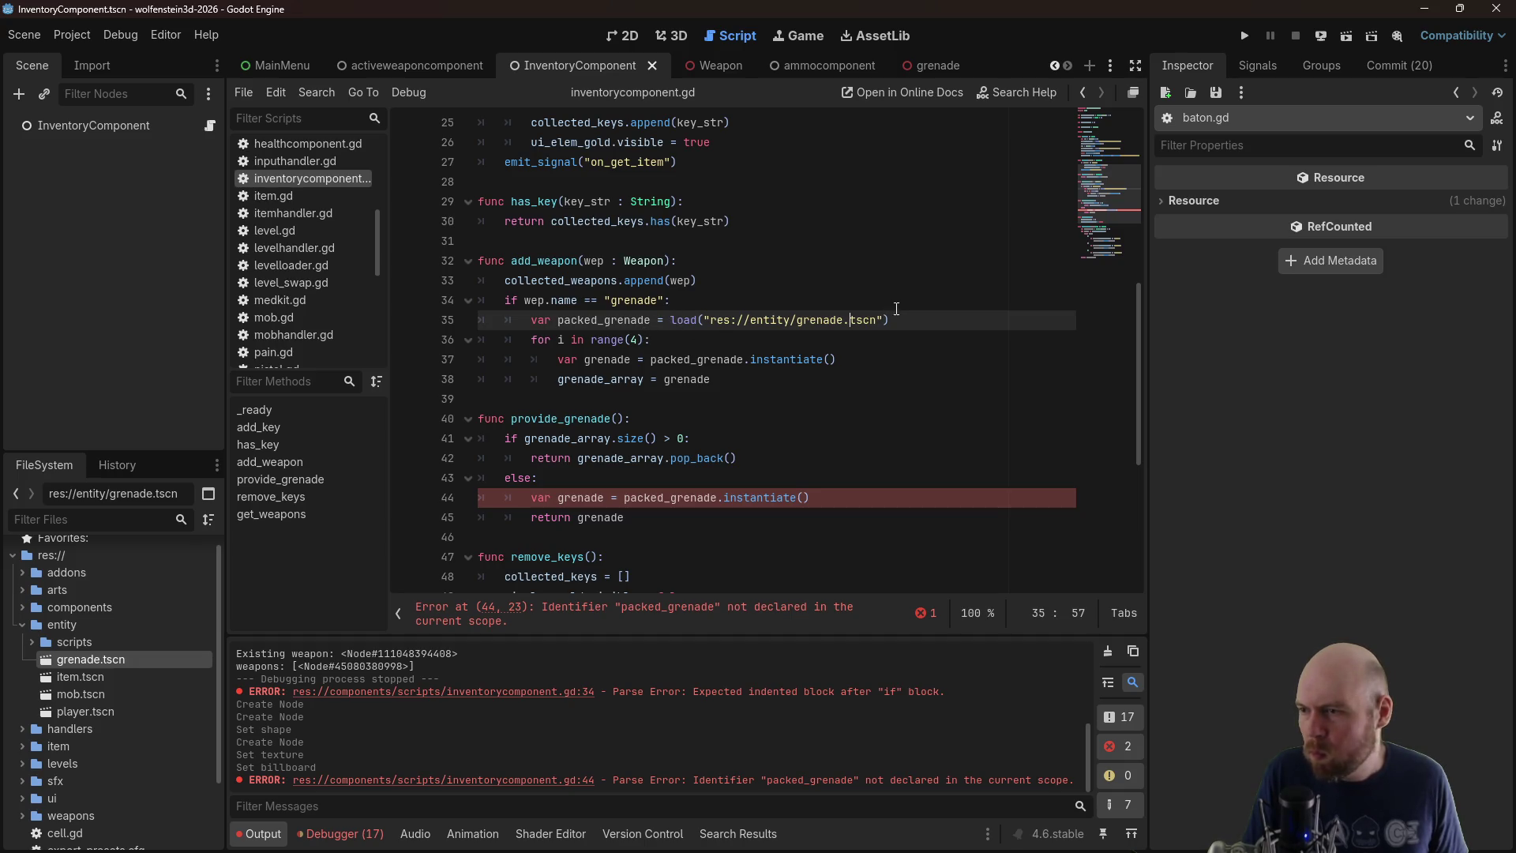
mouse_move(891, 320)
mouse_down()
mouse_move(506, 320)
mouse_move(523, 322)
mouse_up()
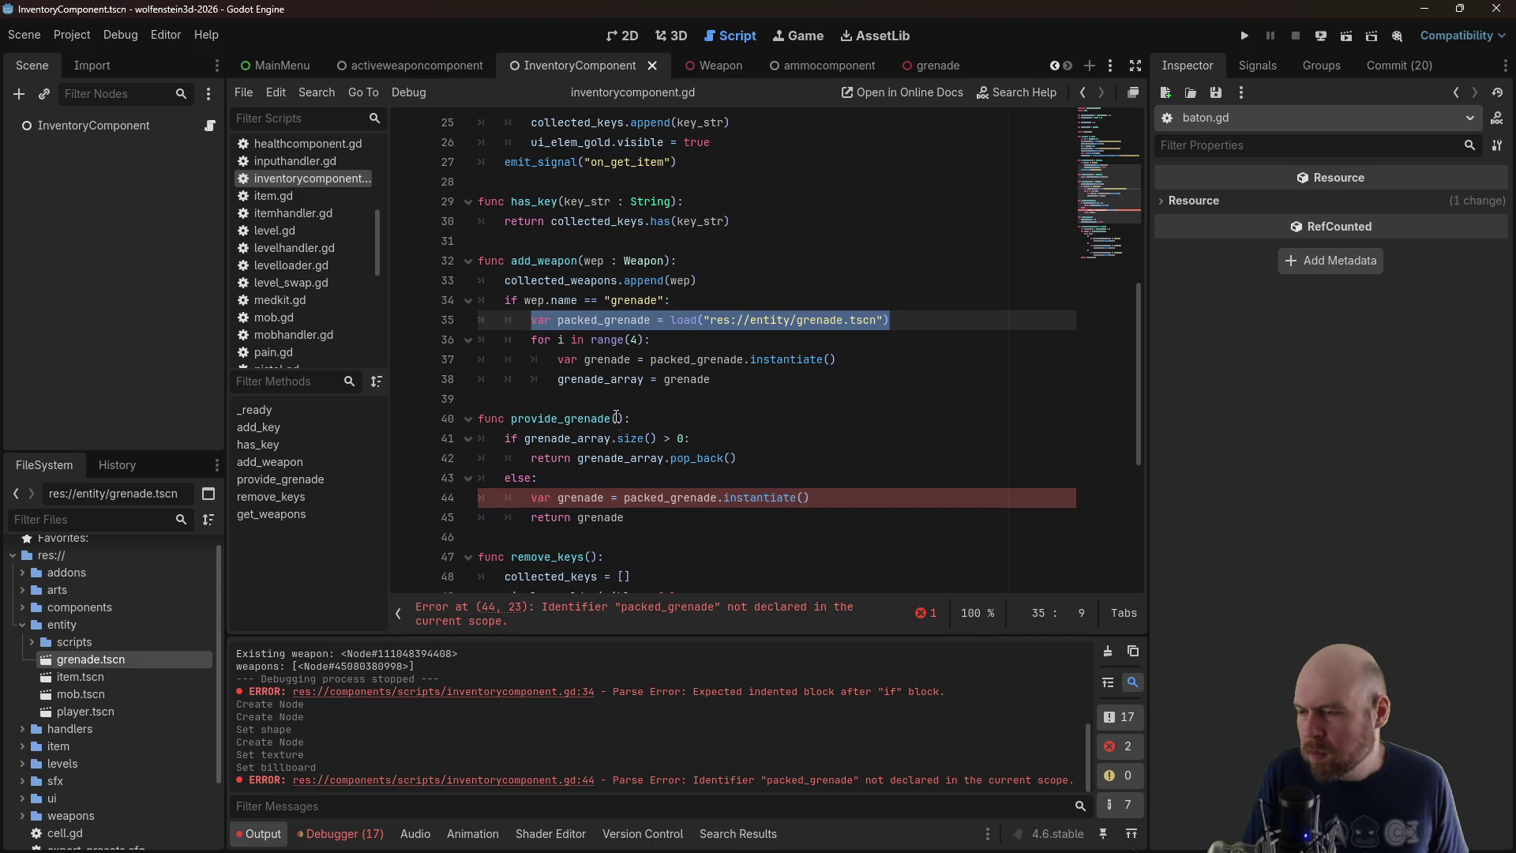
click(861, 498)
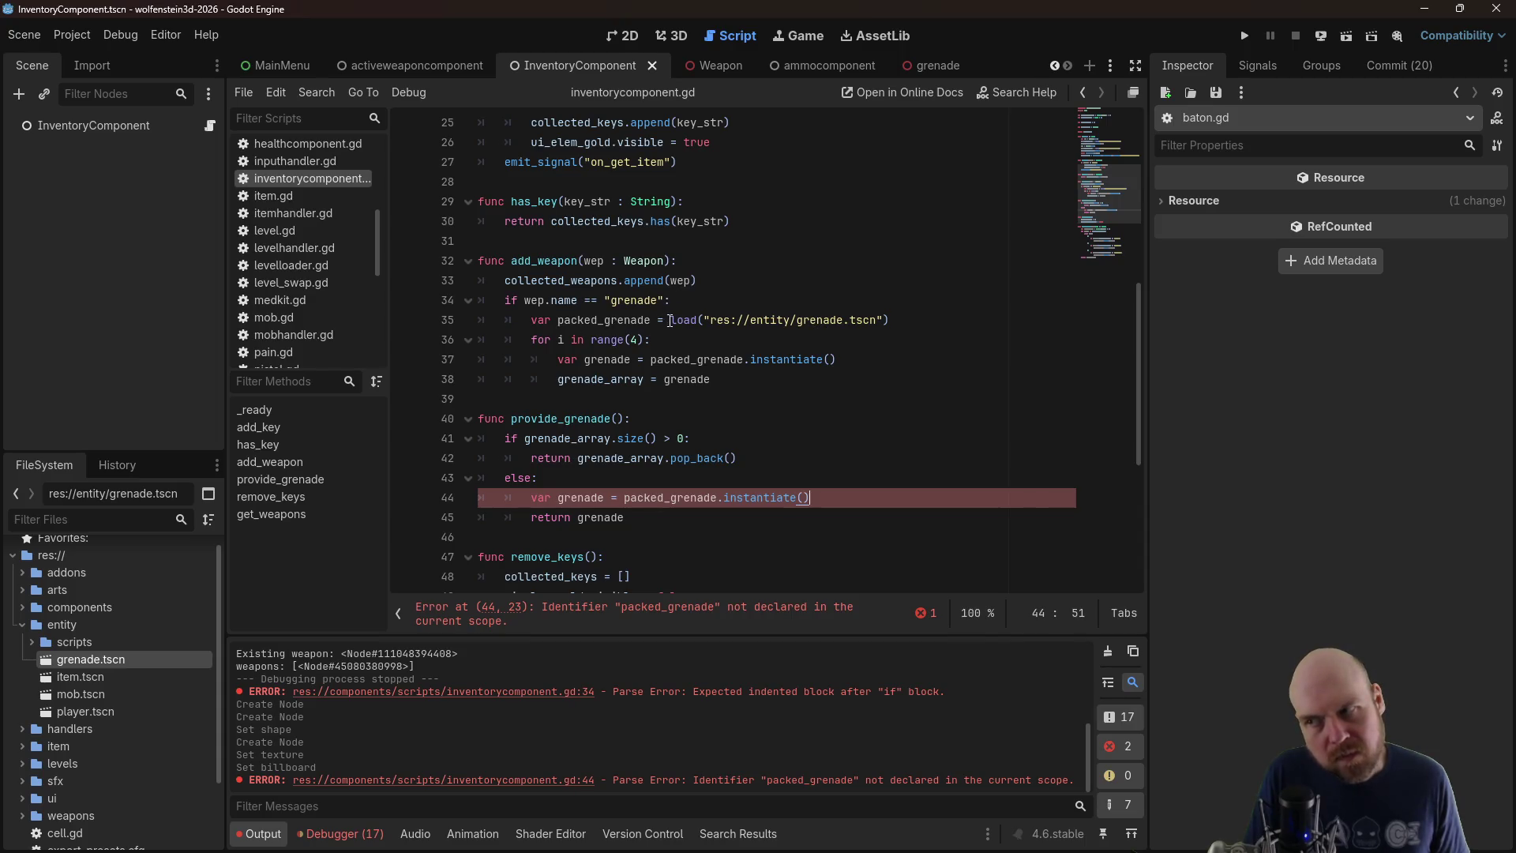
mouse_move(670, 320)
mouse_down()
mouse_move(960, 318)
mouse_move(535, 316)
mouse_up()
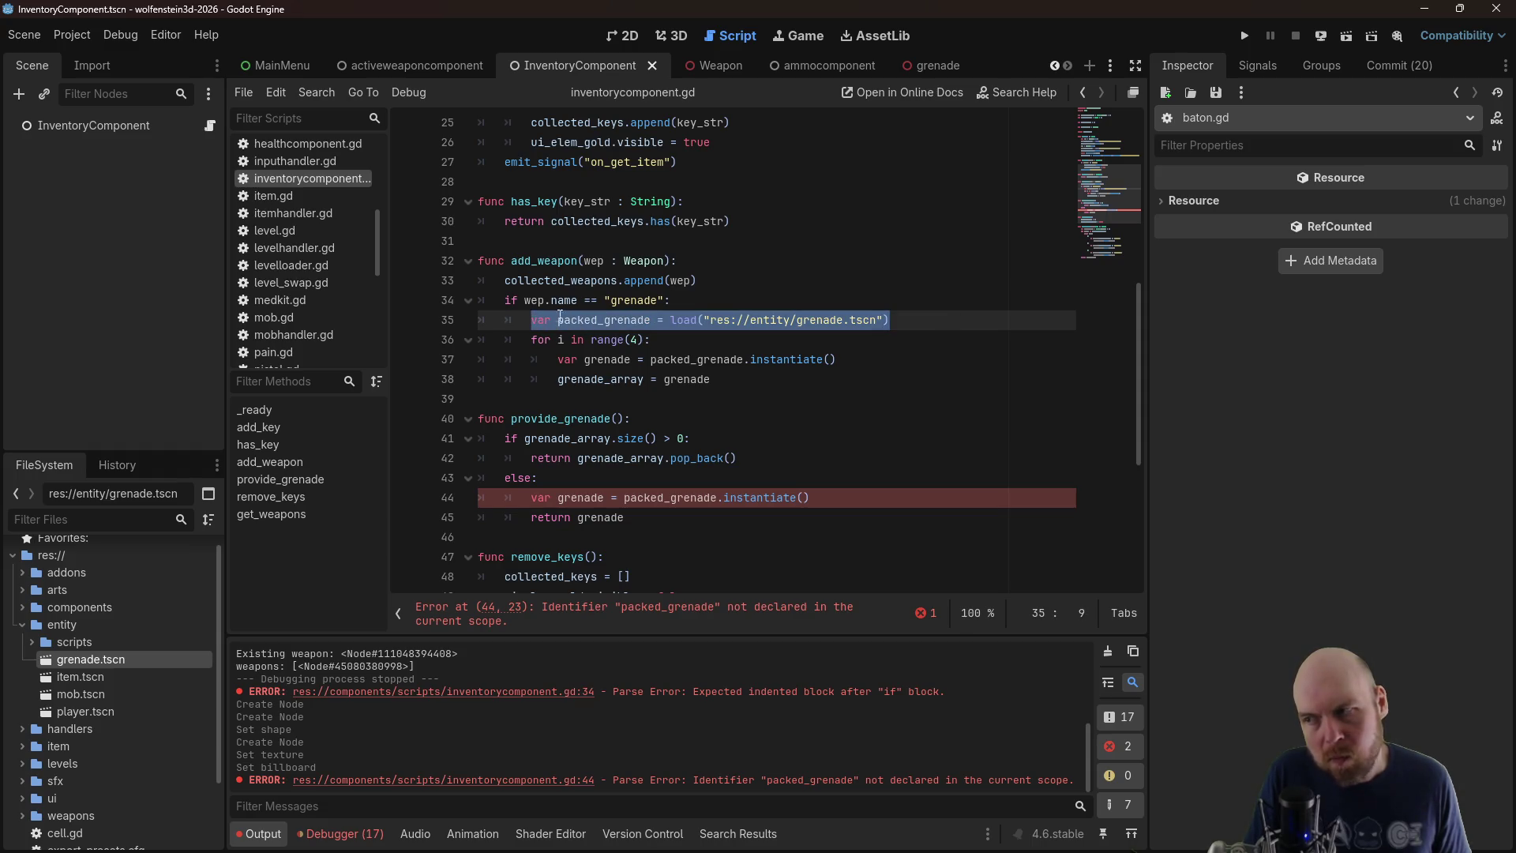
drag(670, 320, 895, 319)
double_click(627, 497)
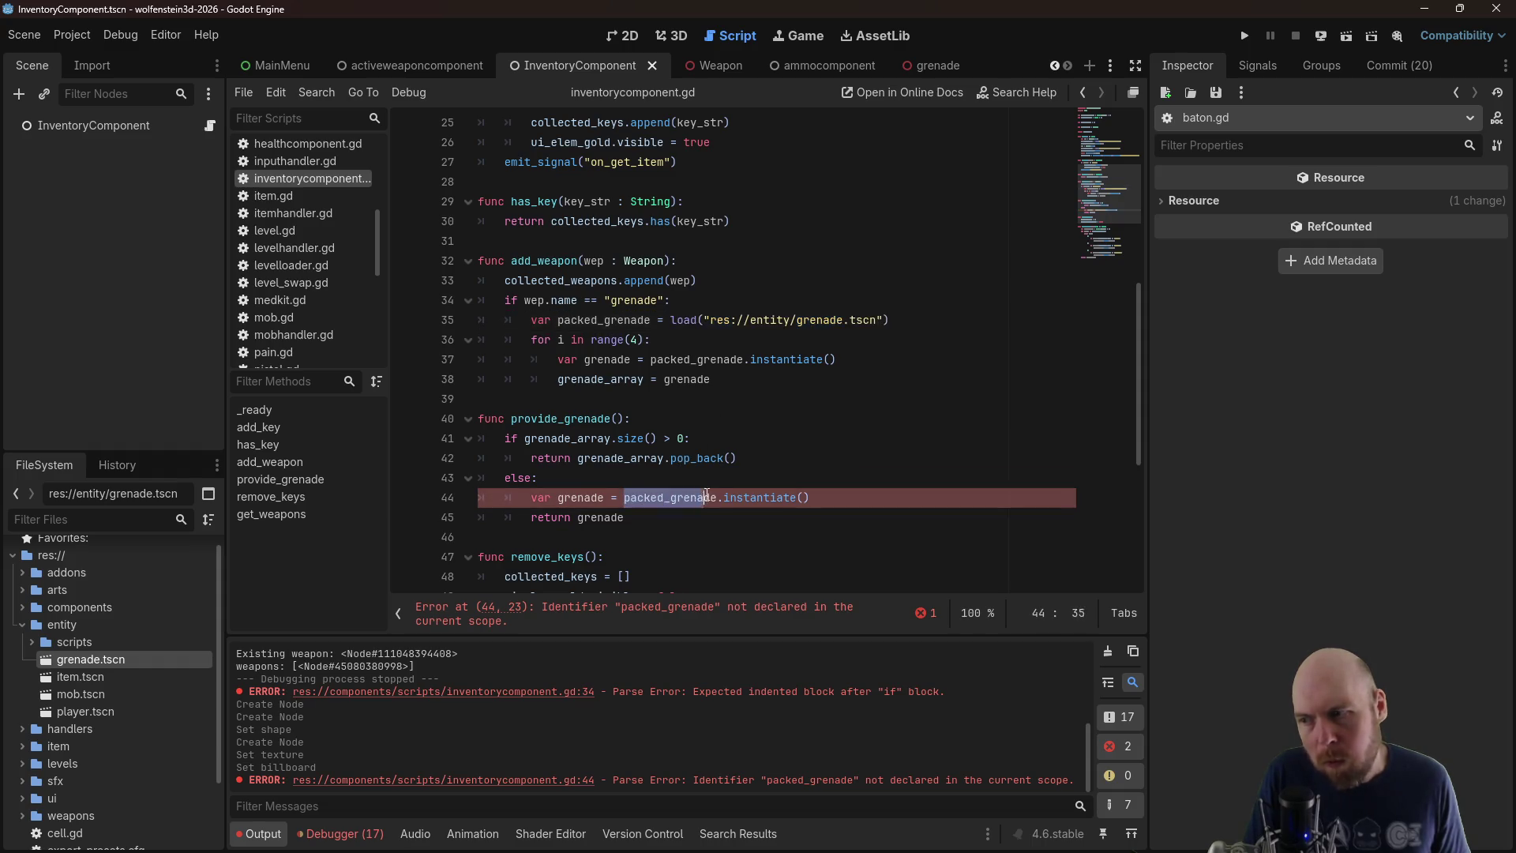
key(ctrl+v)
key(ctrl+s)
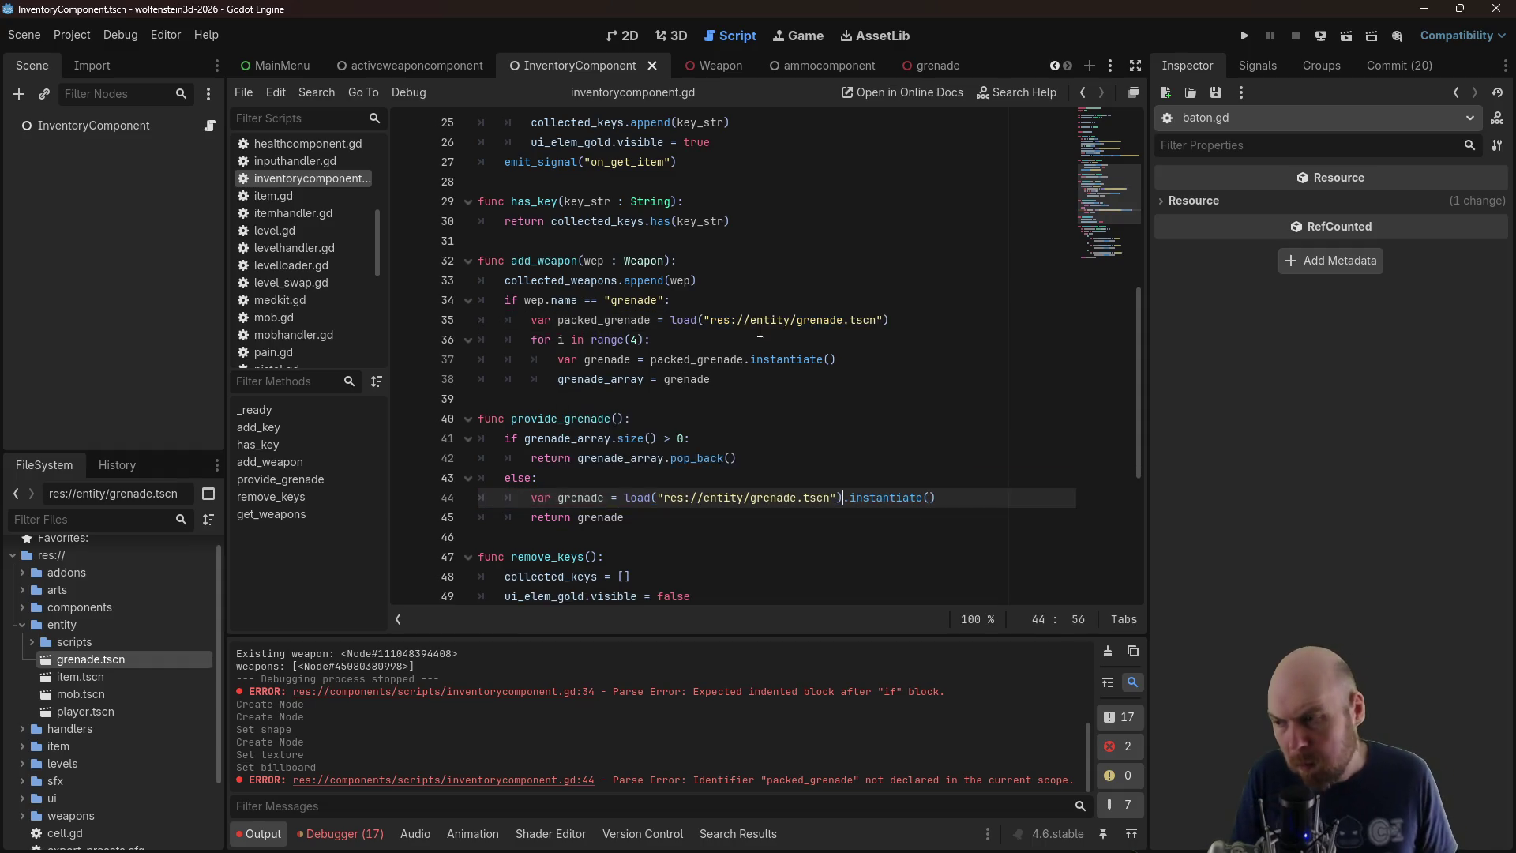
Check the grenade.tscn path on line 35, closing the resource preview and Array.has docs
click(749, 320)
mouse_move(749, 320)
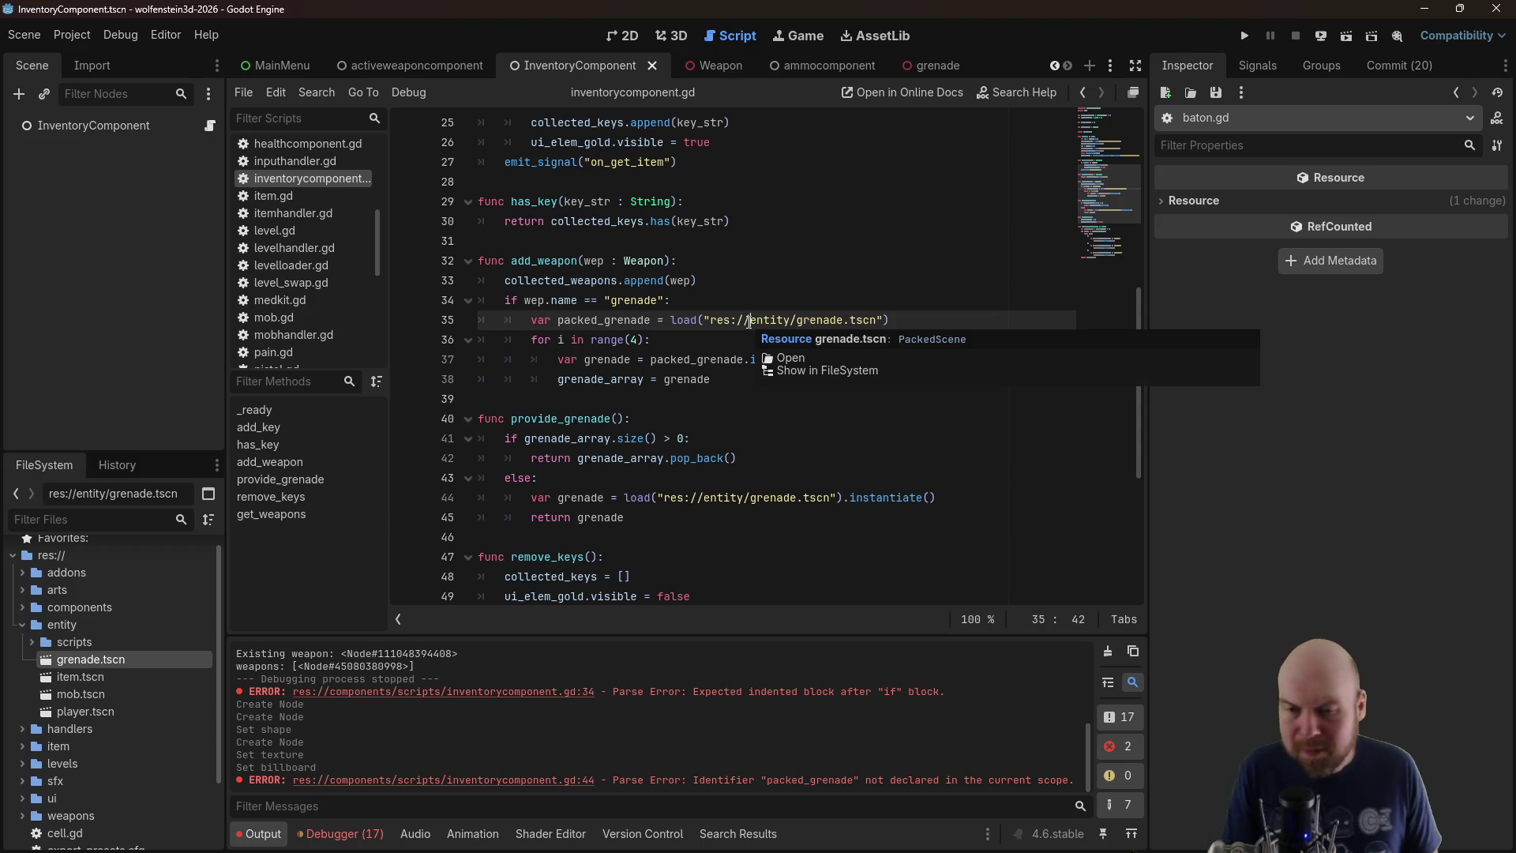
click(502, 340)
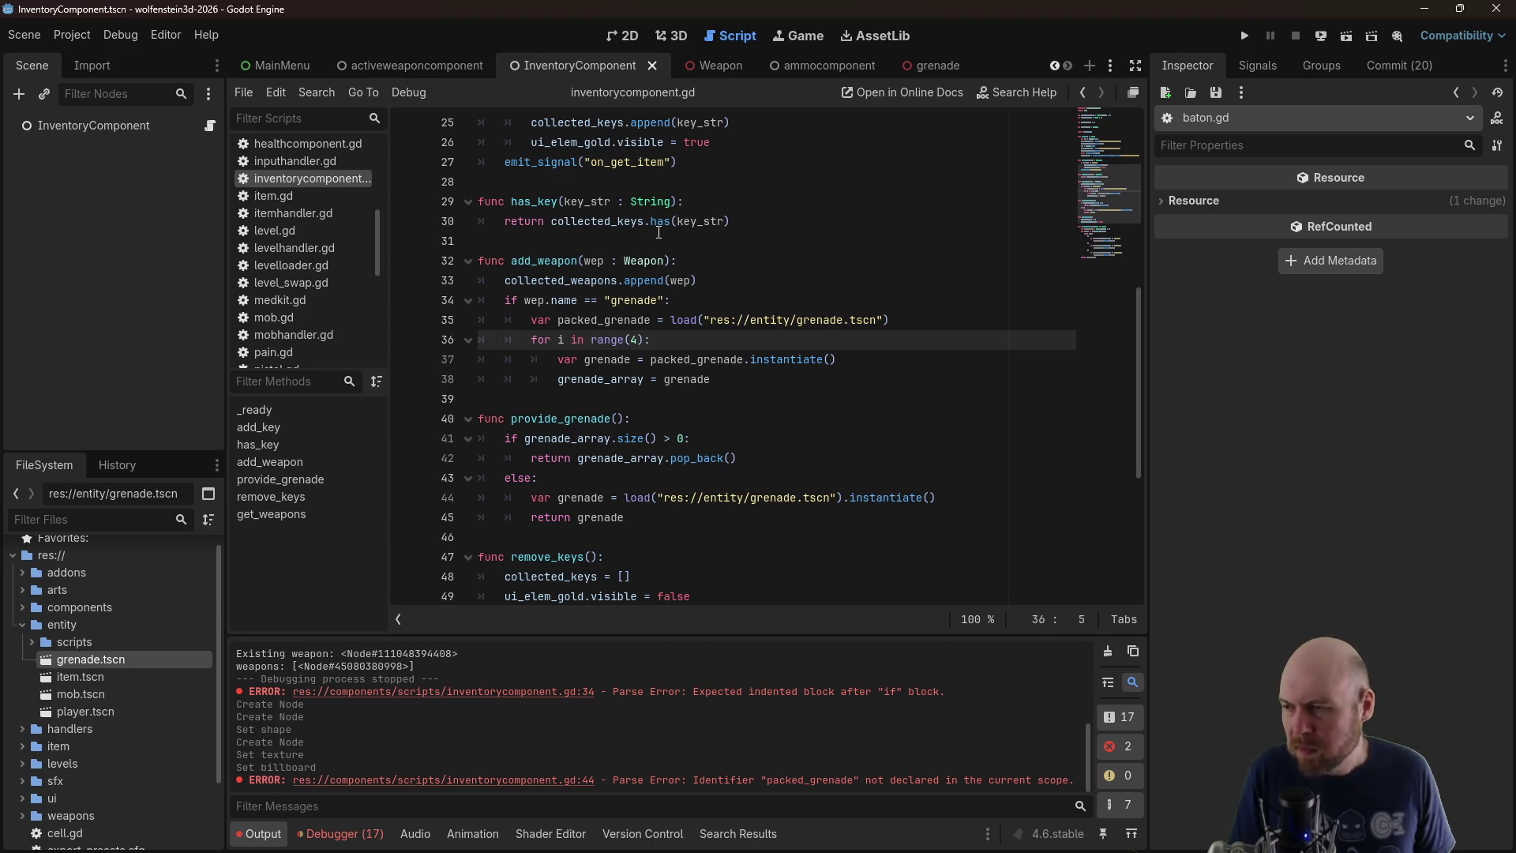
mouse_move(671, 231)
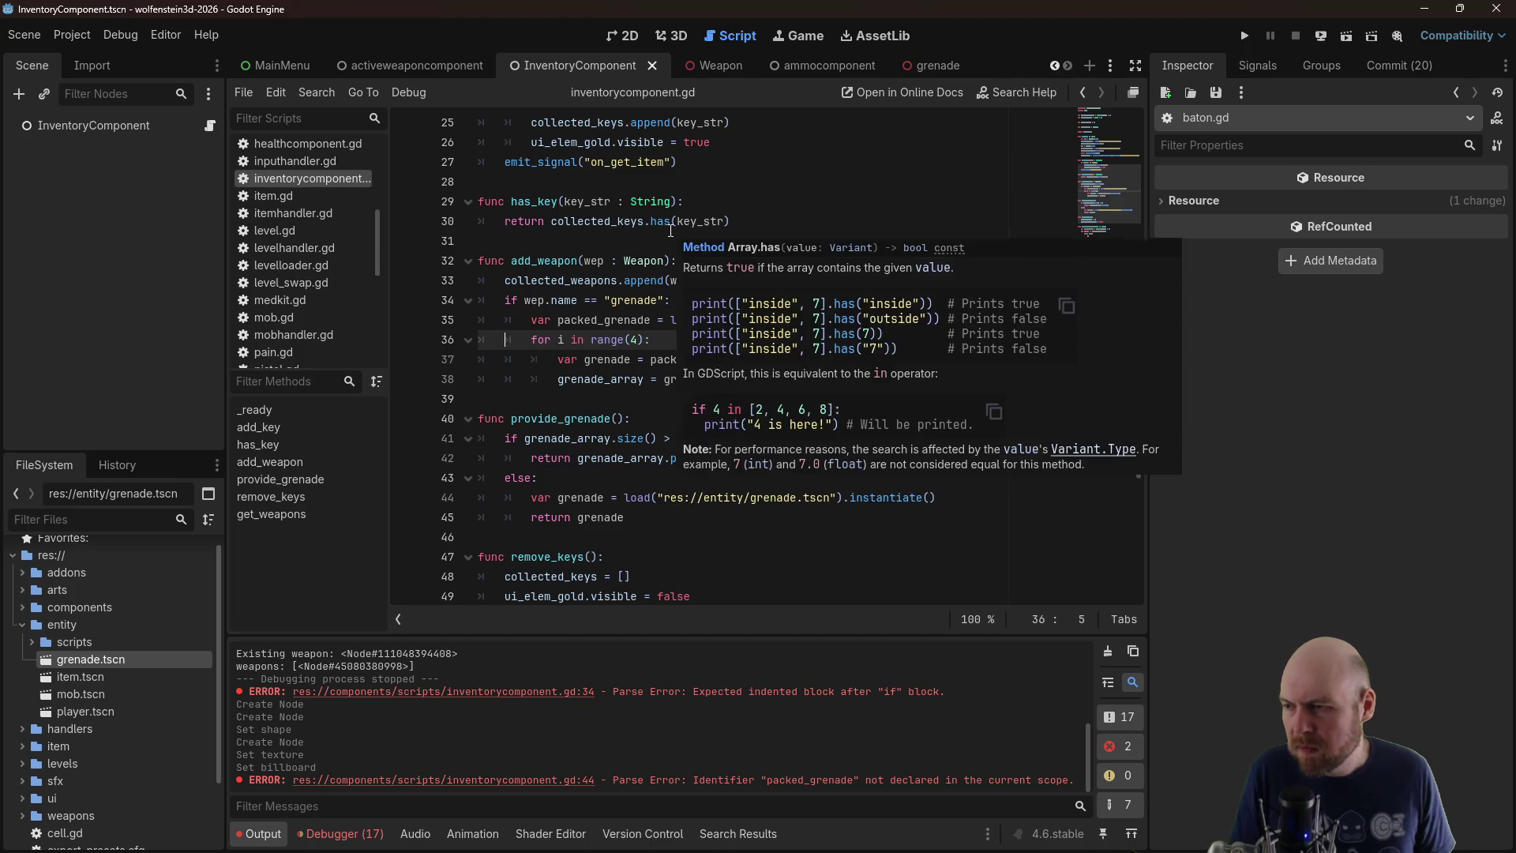
click(700, 164)
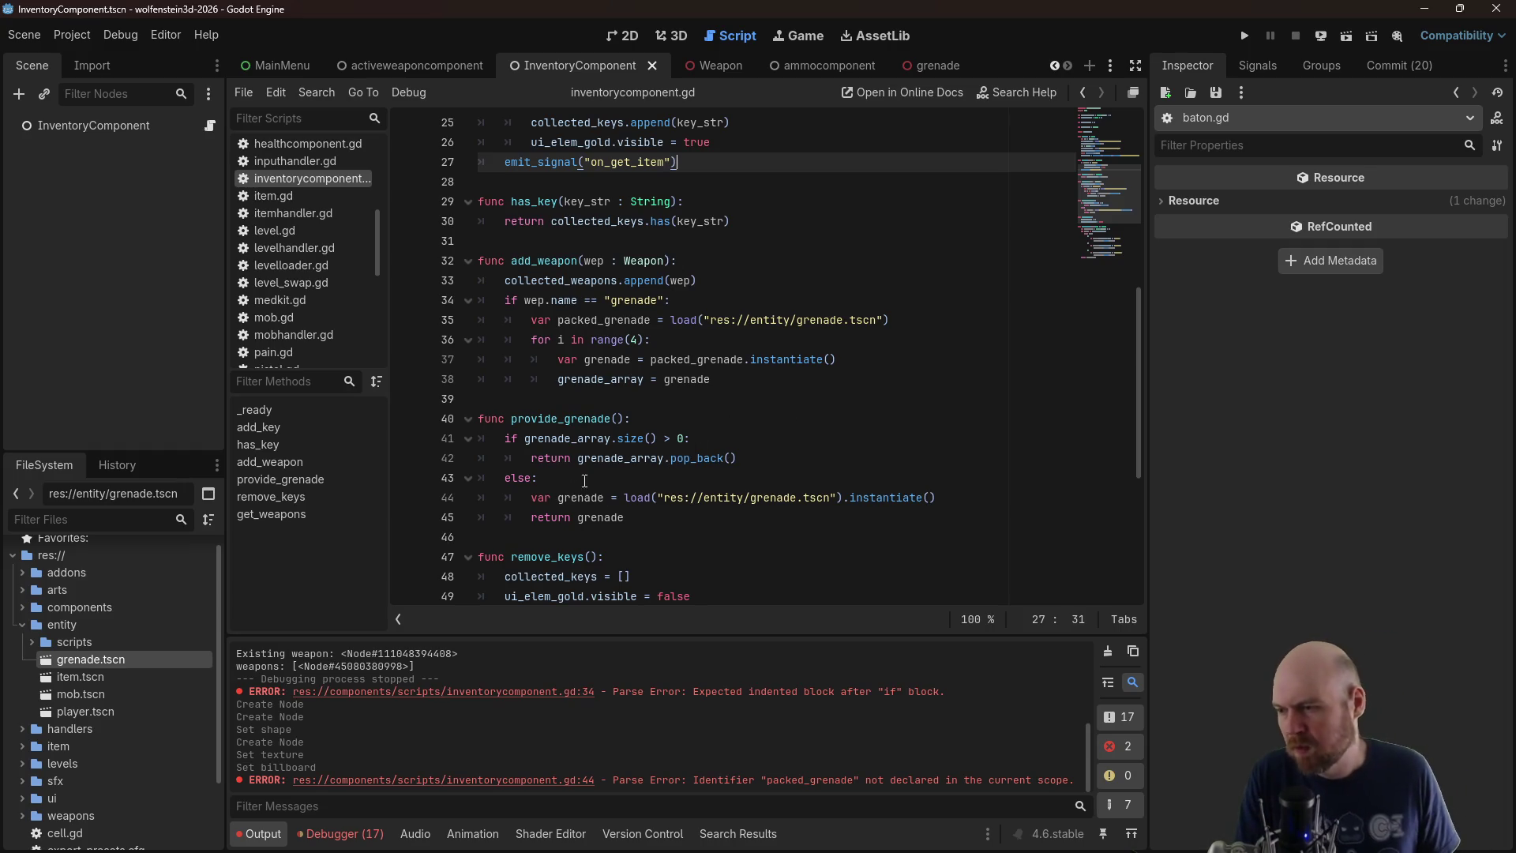
Give provide_grenade a '-> Grenade' return type, which flags Grenade as unknown
click(632, 420)
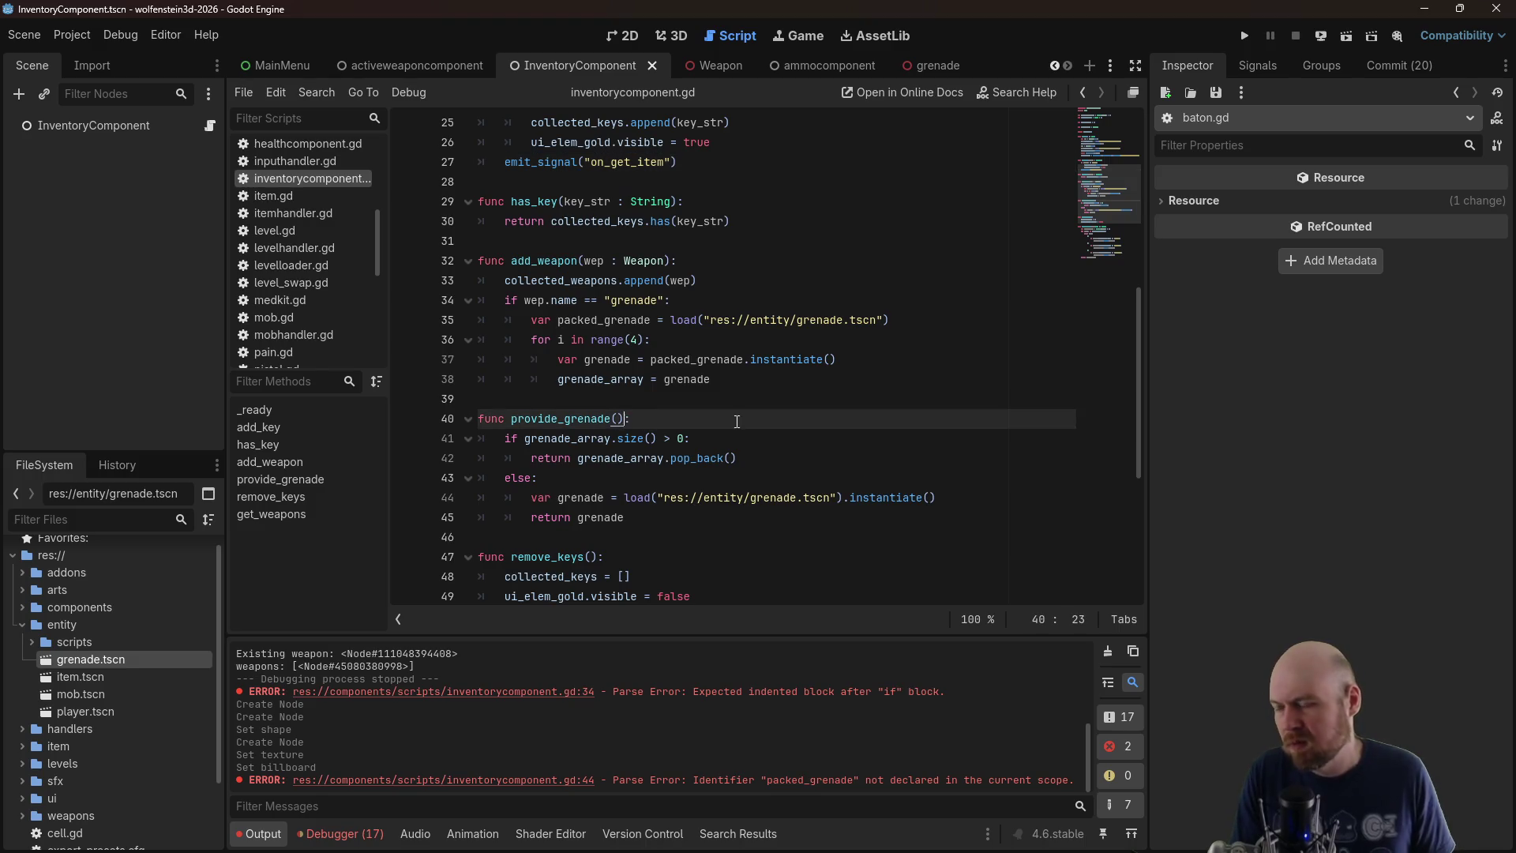
key(BackSpace)
text(-> Grenade)
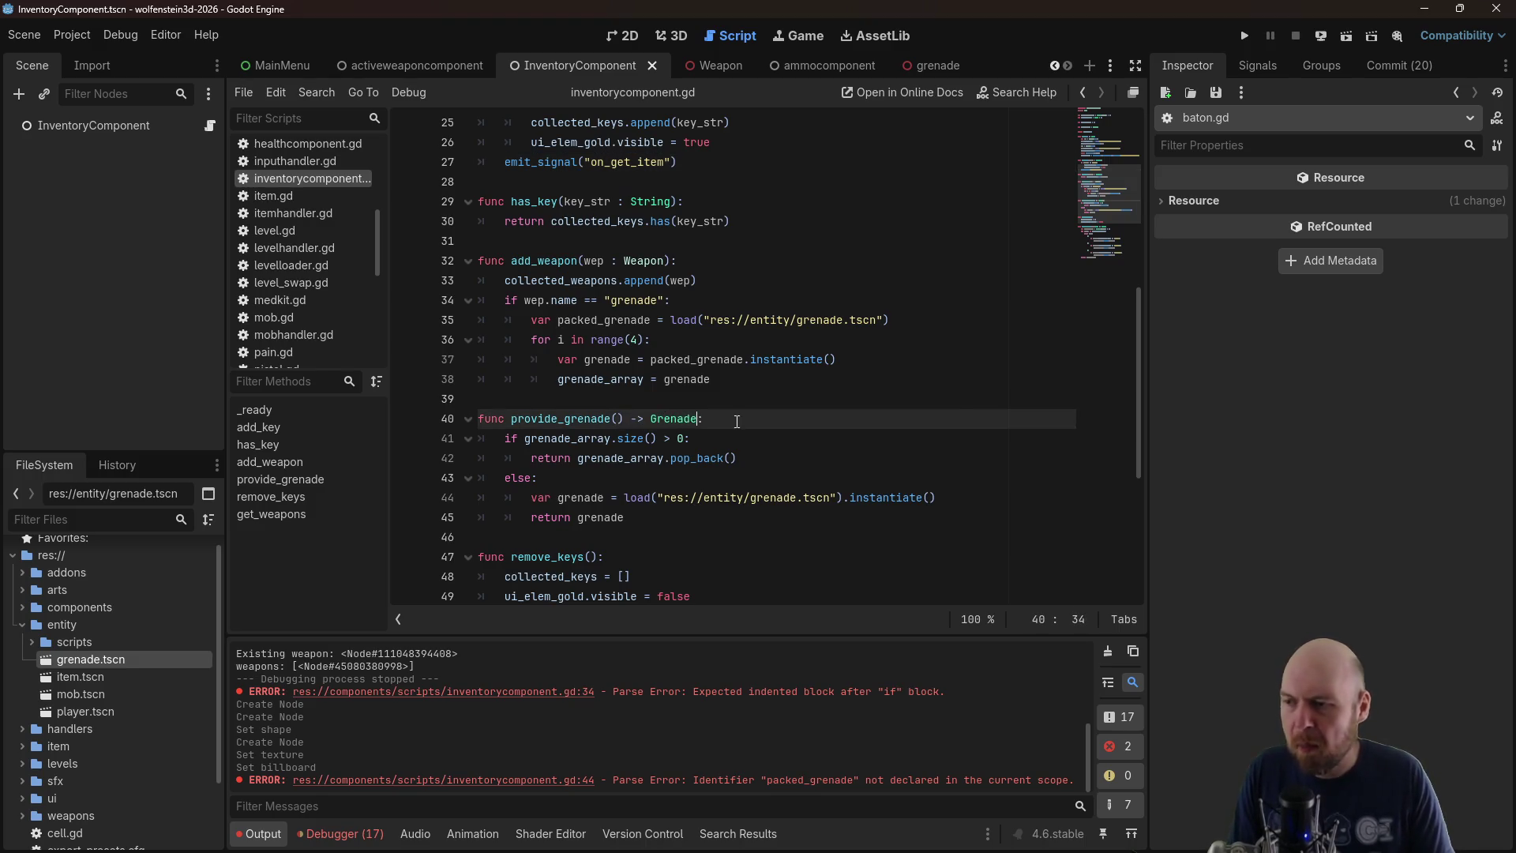
click(797, 379)
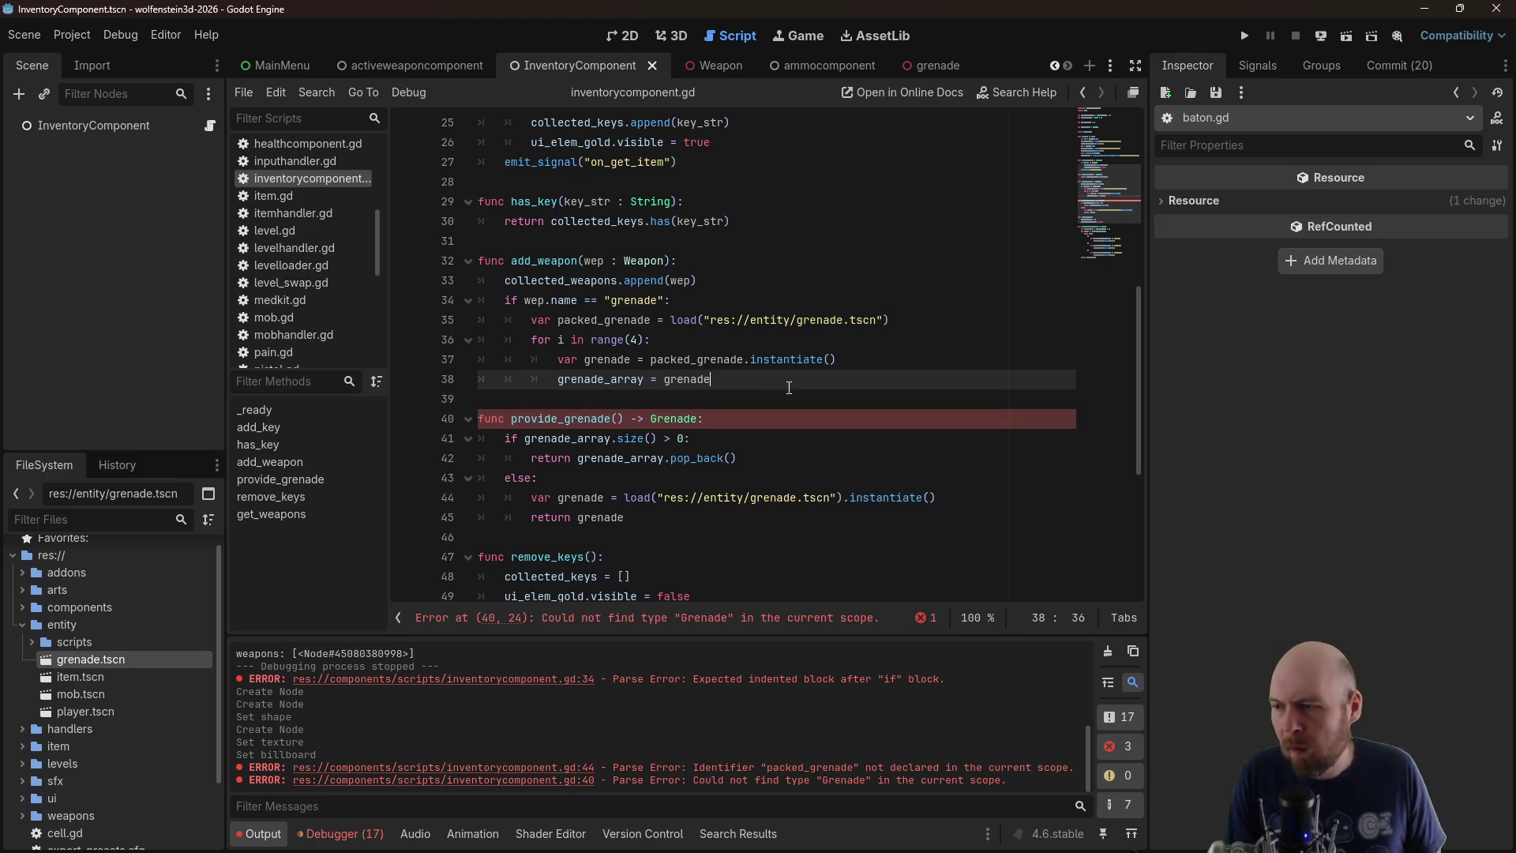
click(656, 419)
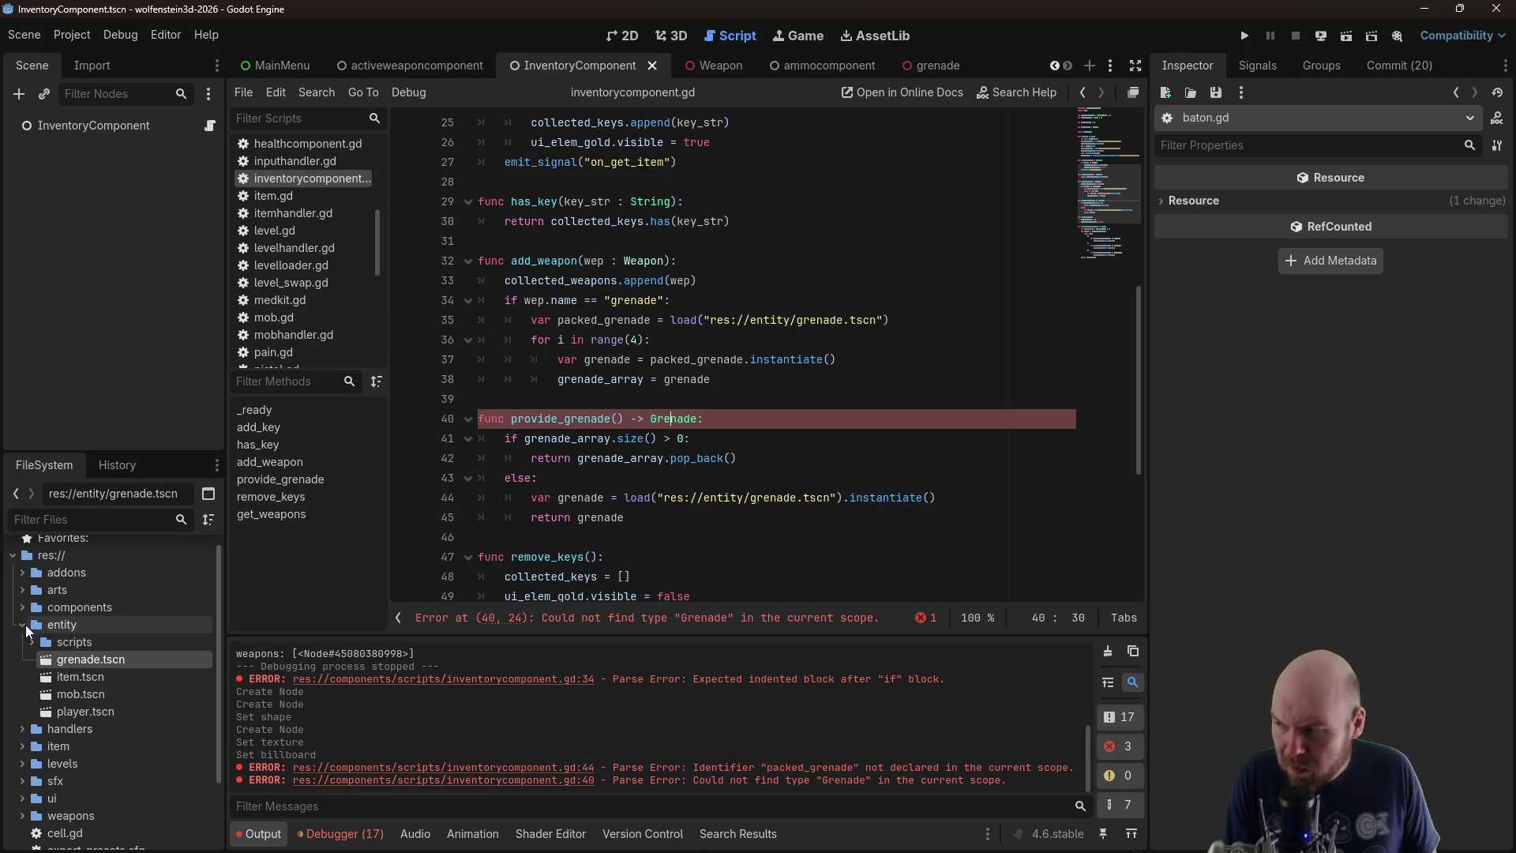
Attach a new grenade.gd script to grenade.tscn's Grenade node with 'class_name Grenade' and save
double_click(94, 665)
right_click(130, 126)
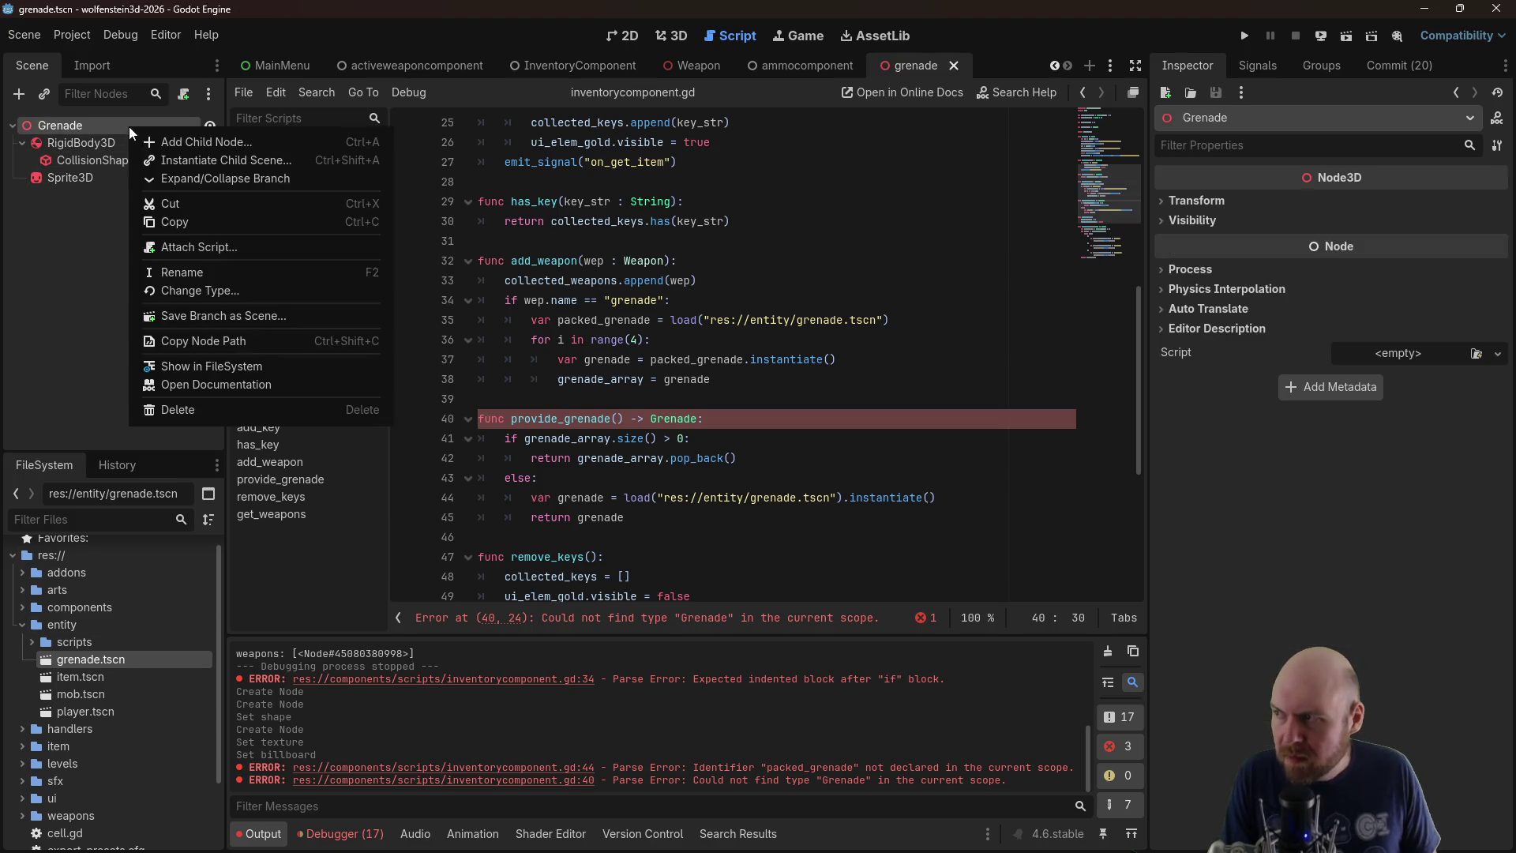
click(218, 242)
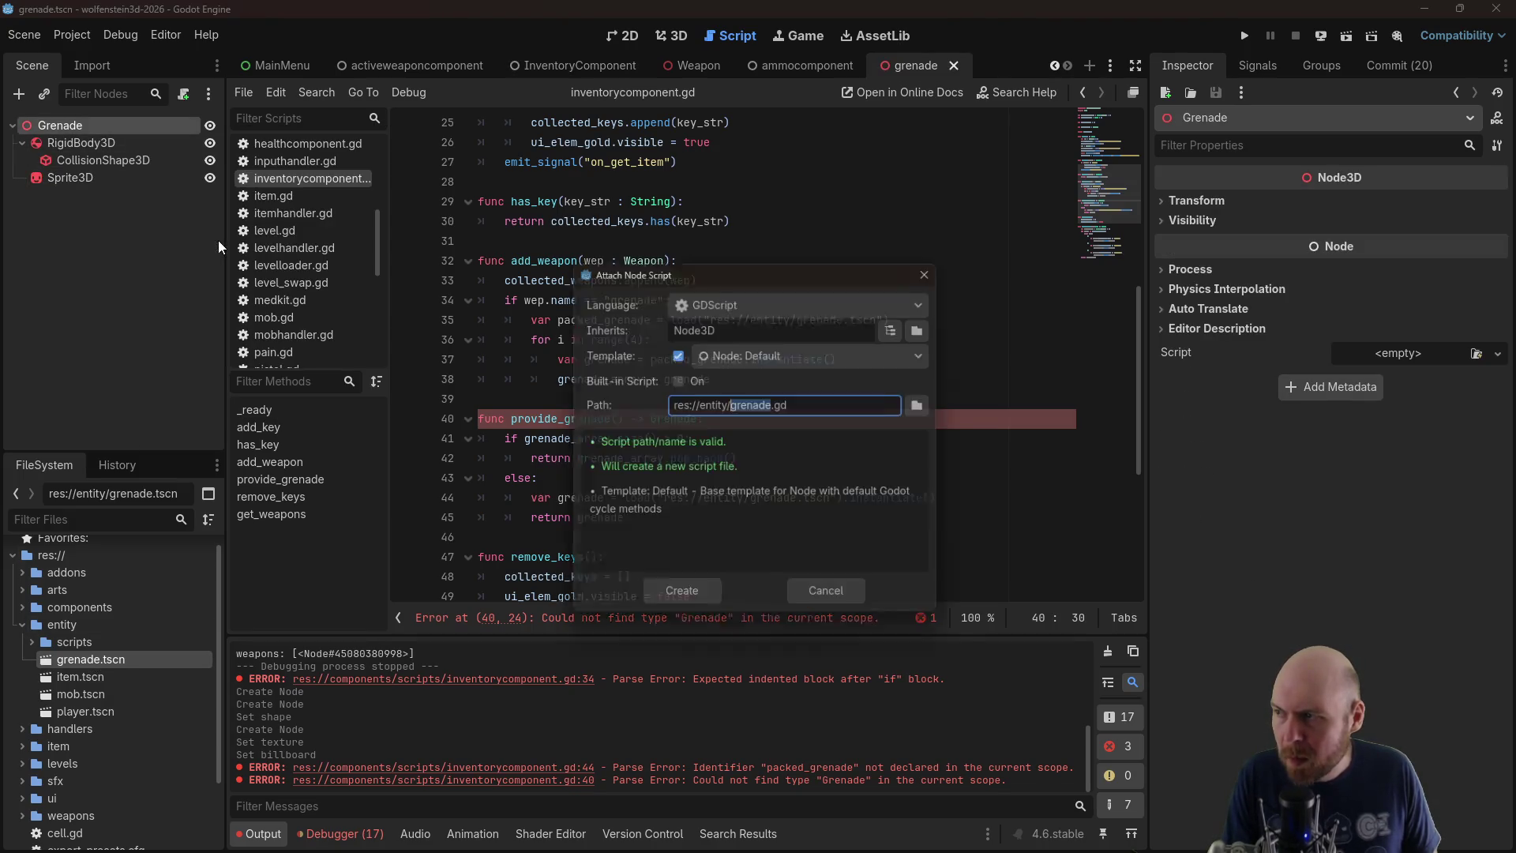
click(699, 604)
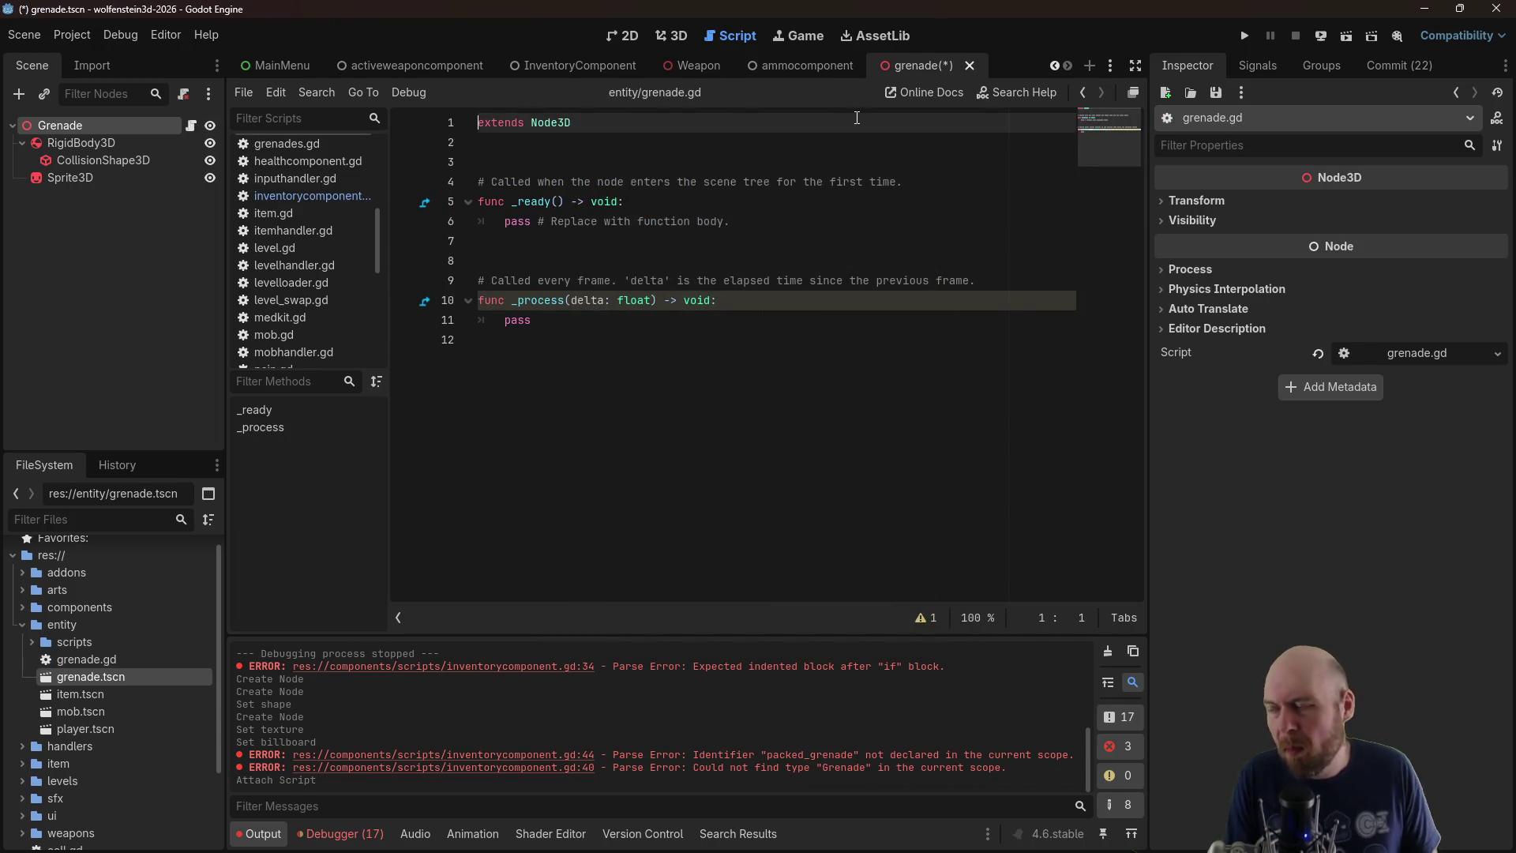
key(Return)
key(Up)
text(class_name )
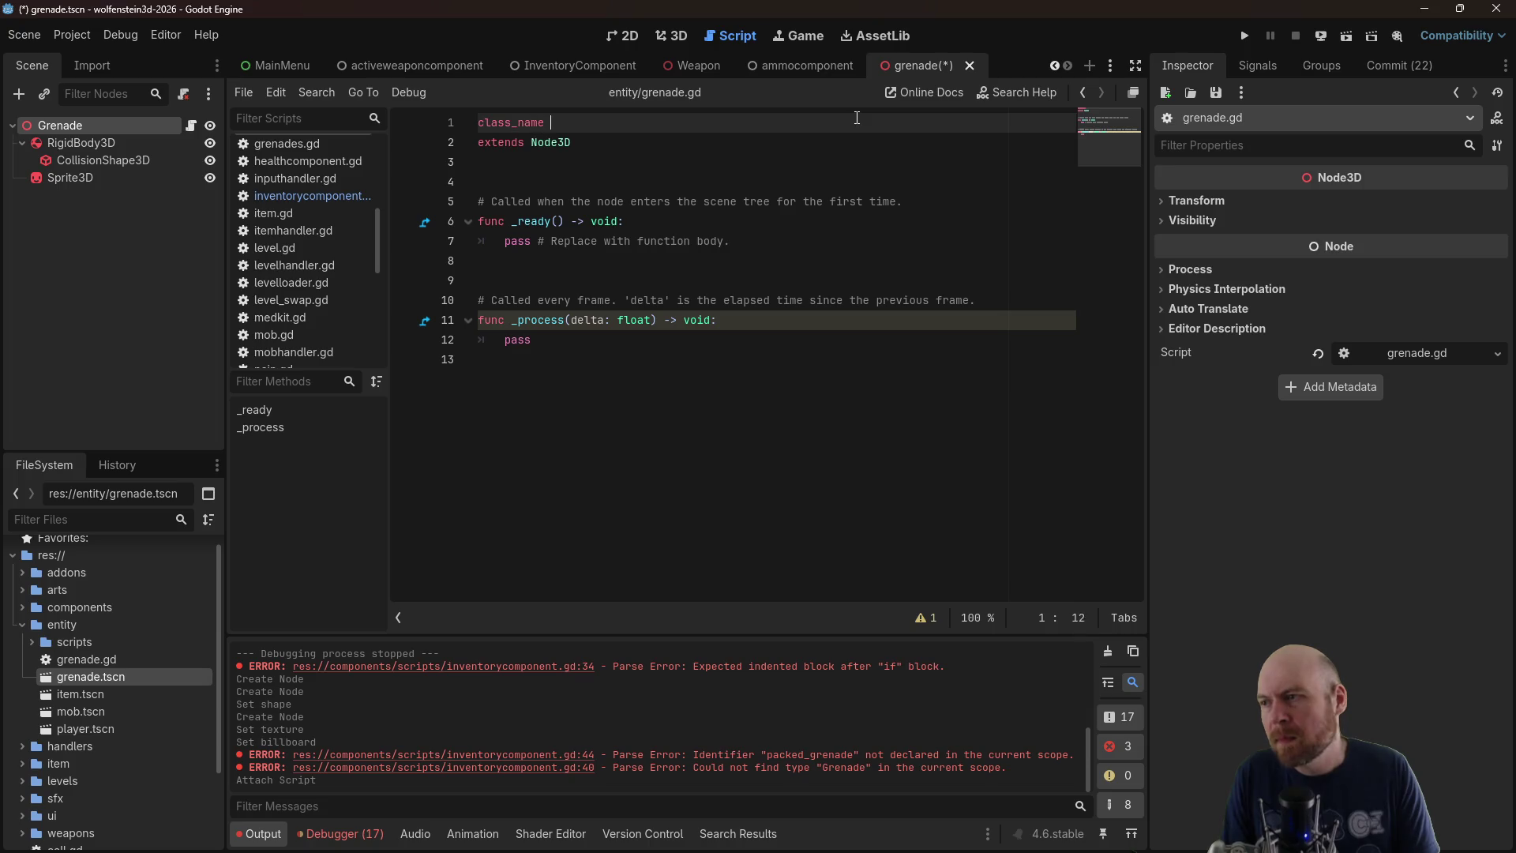
text(Grenade)
key(ctrl+s)
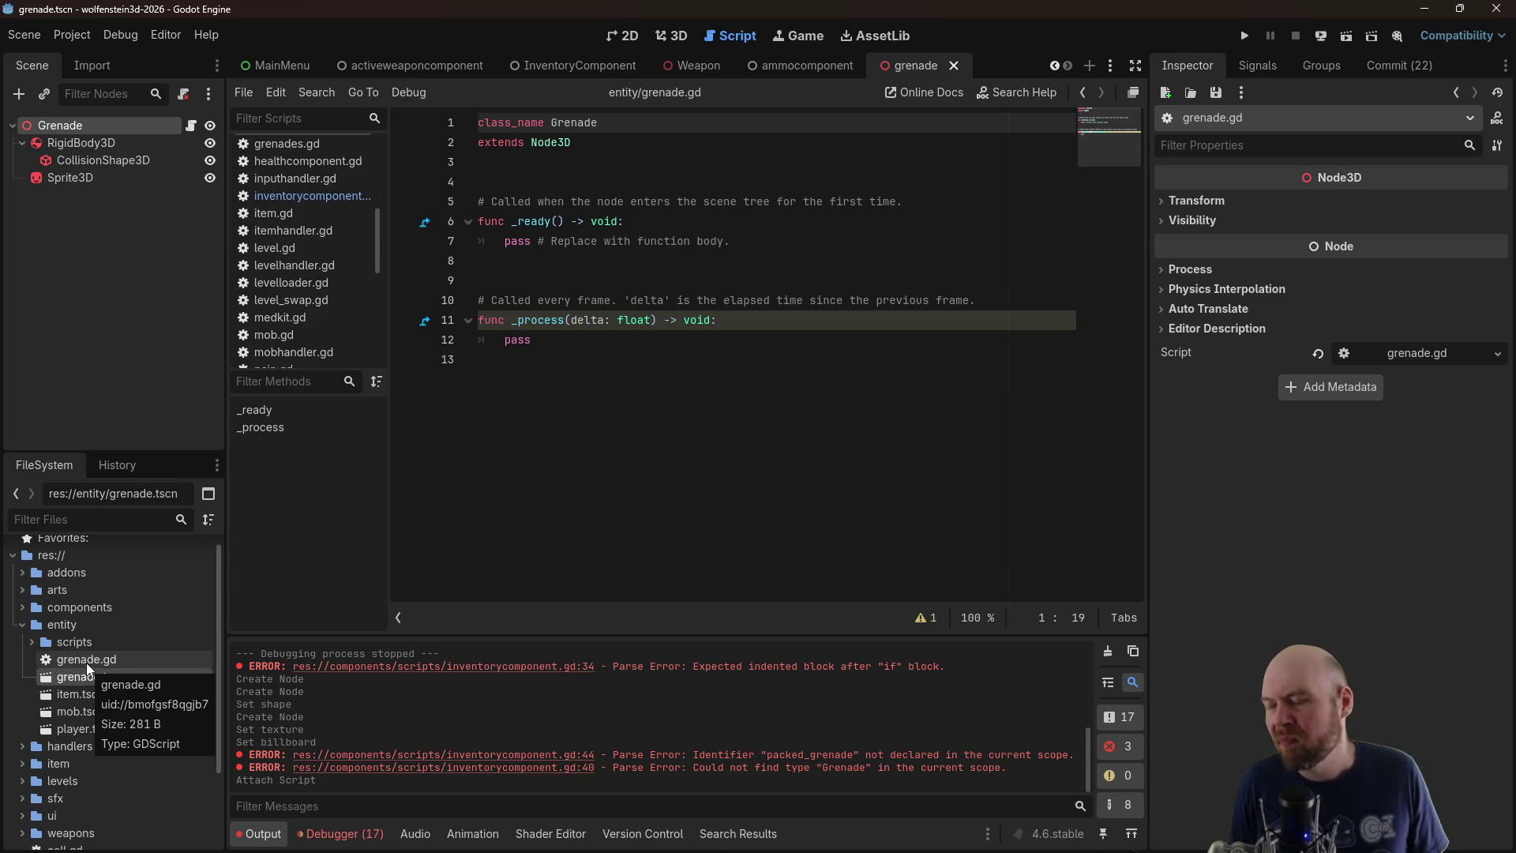
Collapse the entity folder and go back to inventorycomponent.gd inside provide_grenade
click(610, 390)
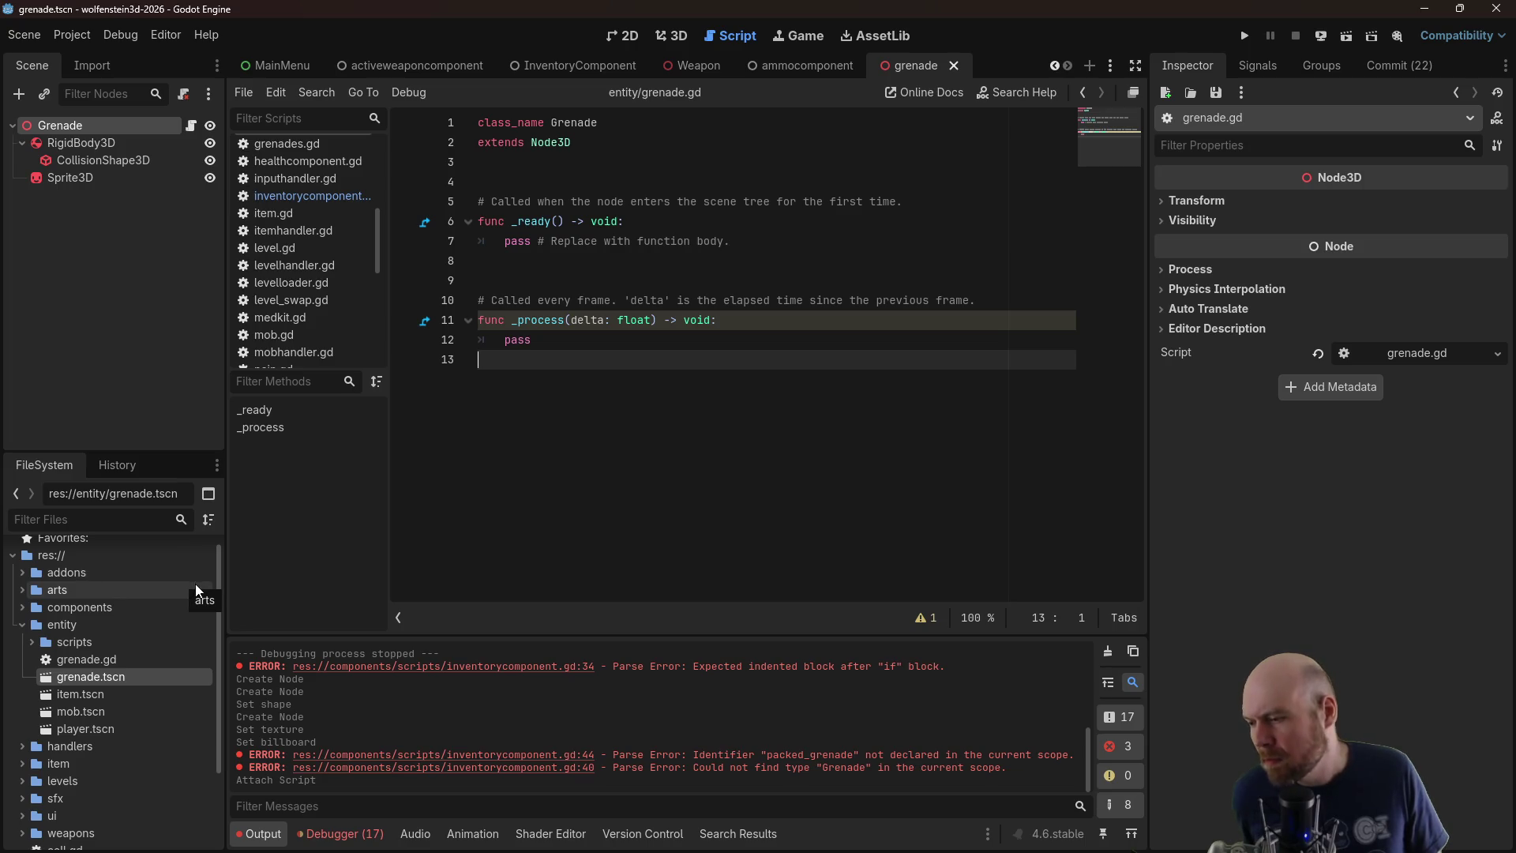
click(21, 628)
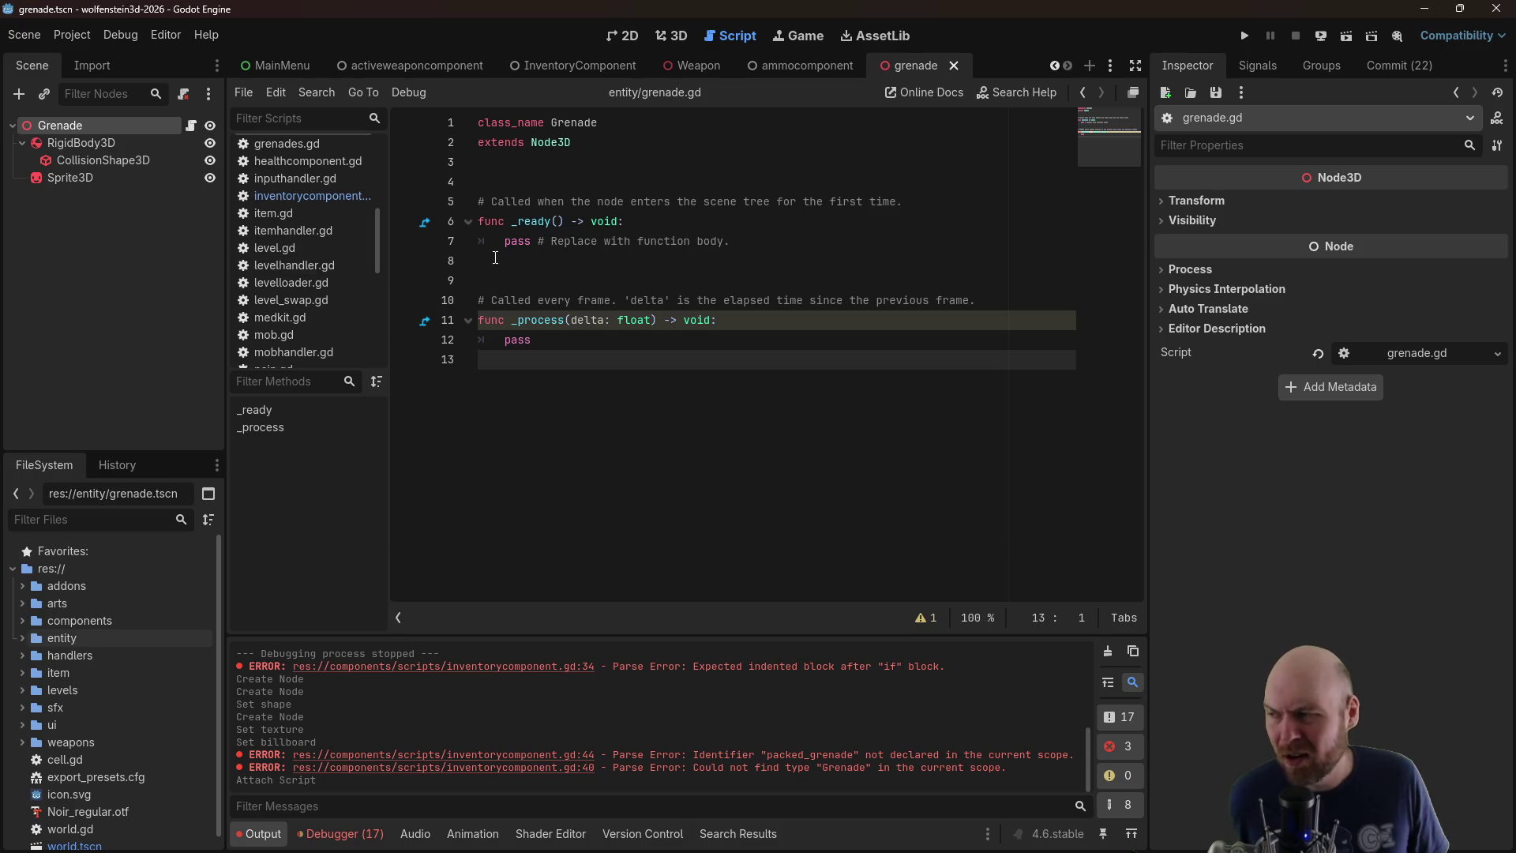
scroll(91, 698, down, 1)
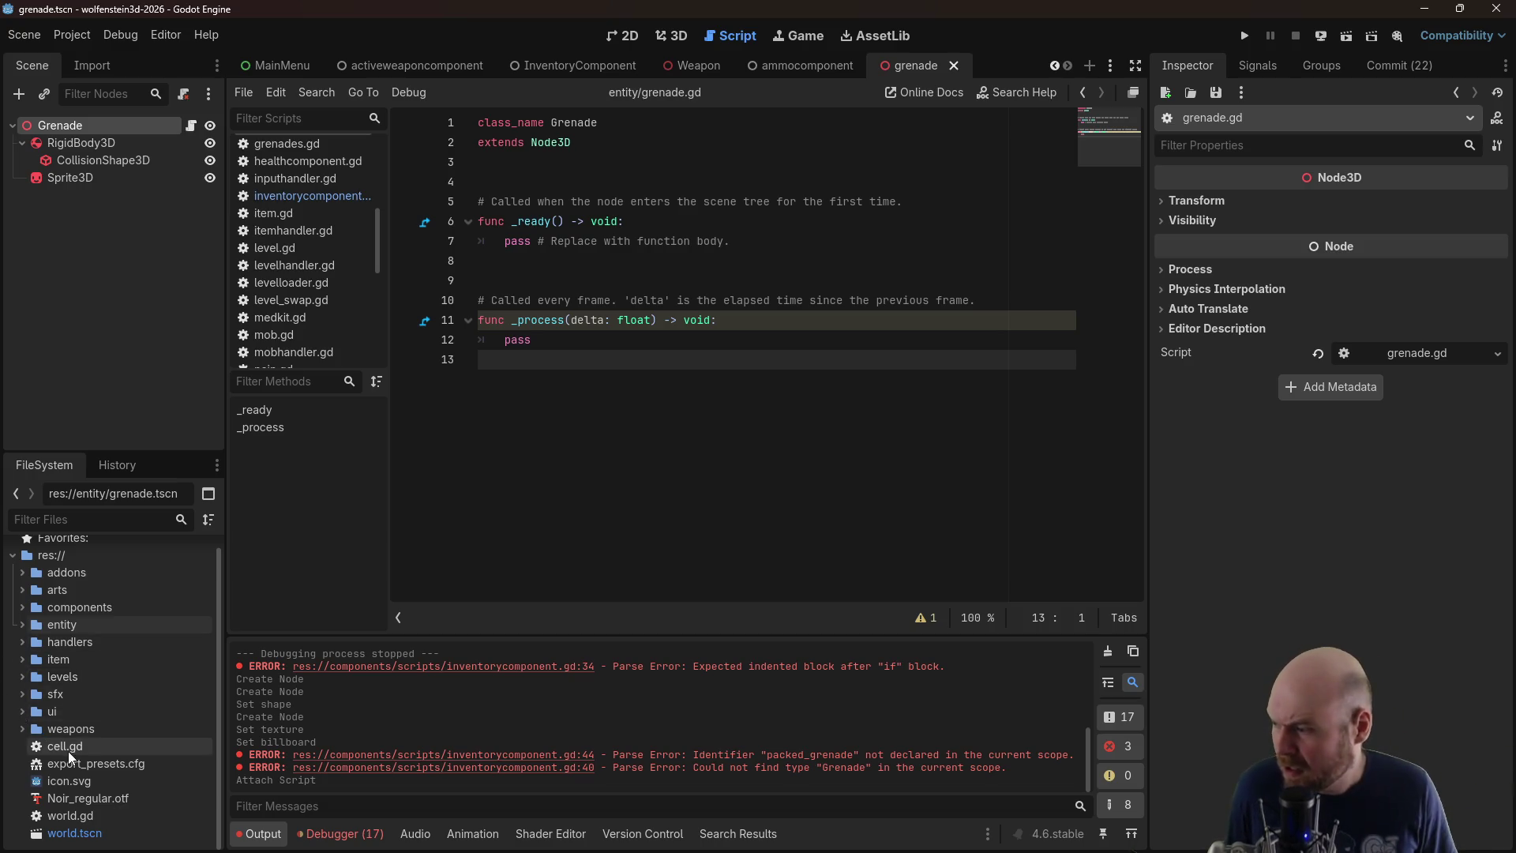
click(1083, 92)
click(568, 478)
click(581, 418)
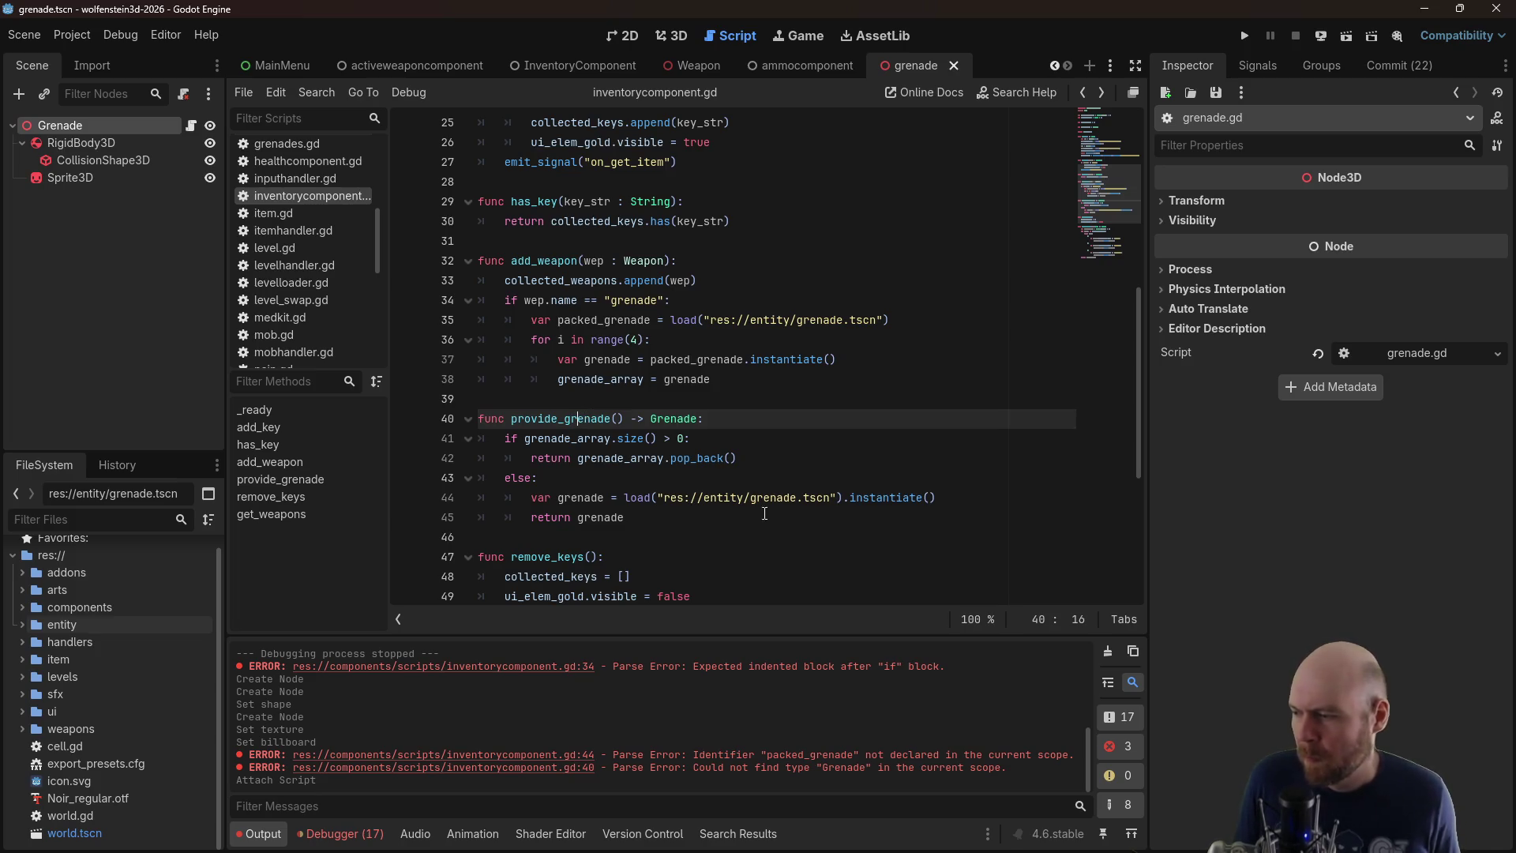
In the if block, assign grenade_array.pop_back() to a new 'var grenade' variable
click(736, 454)
click(748, 440)
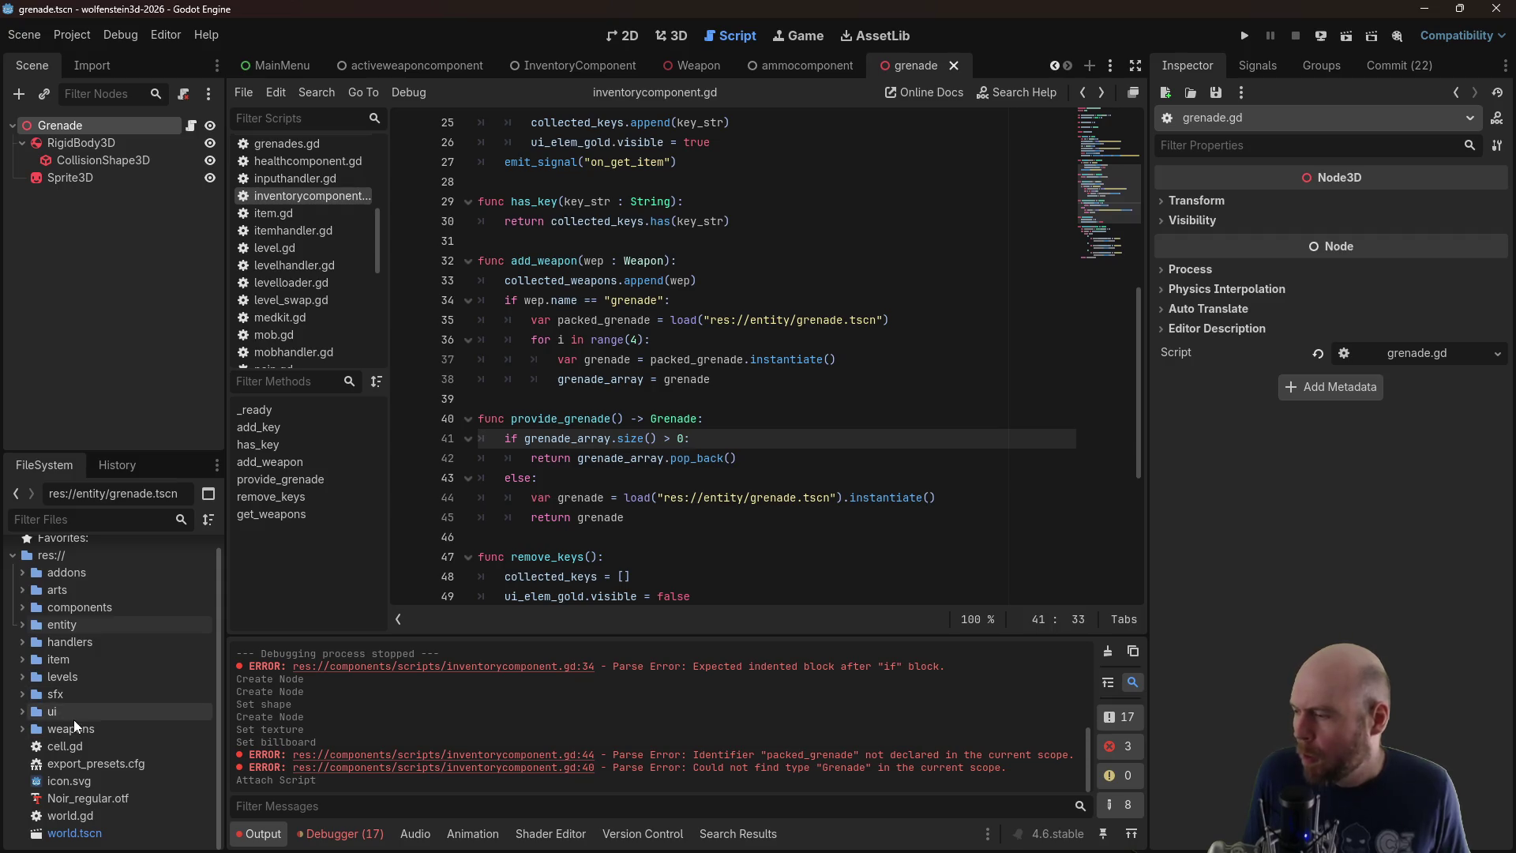
click(789, 456)
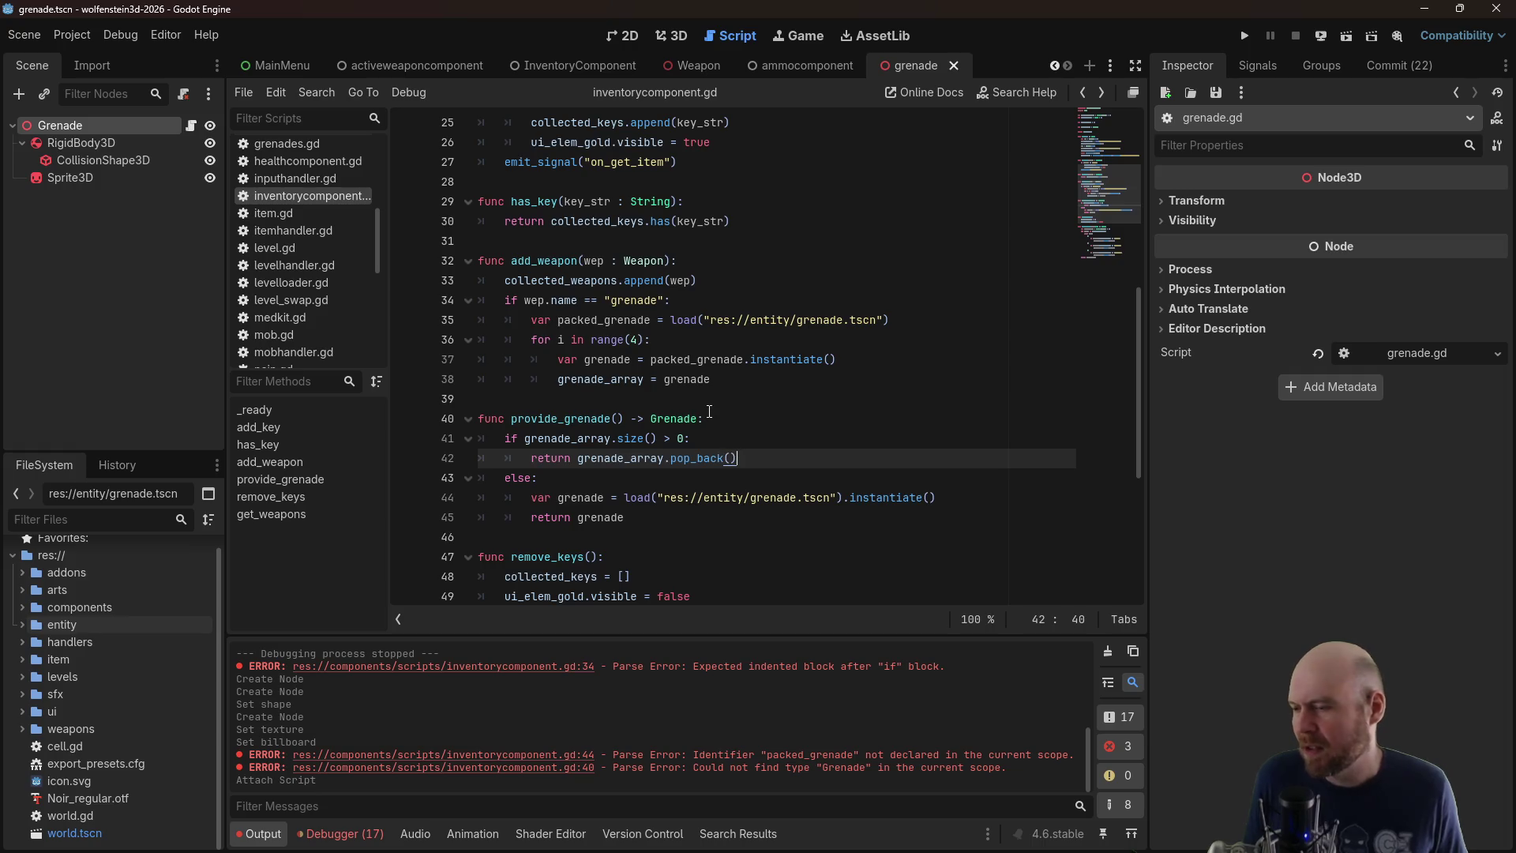
click(766, 438)
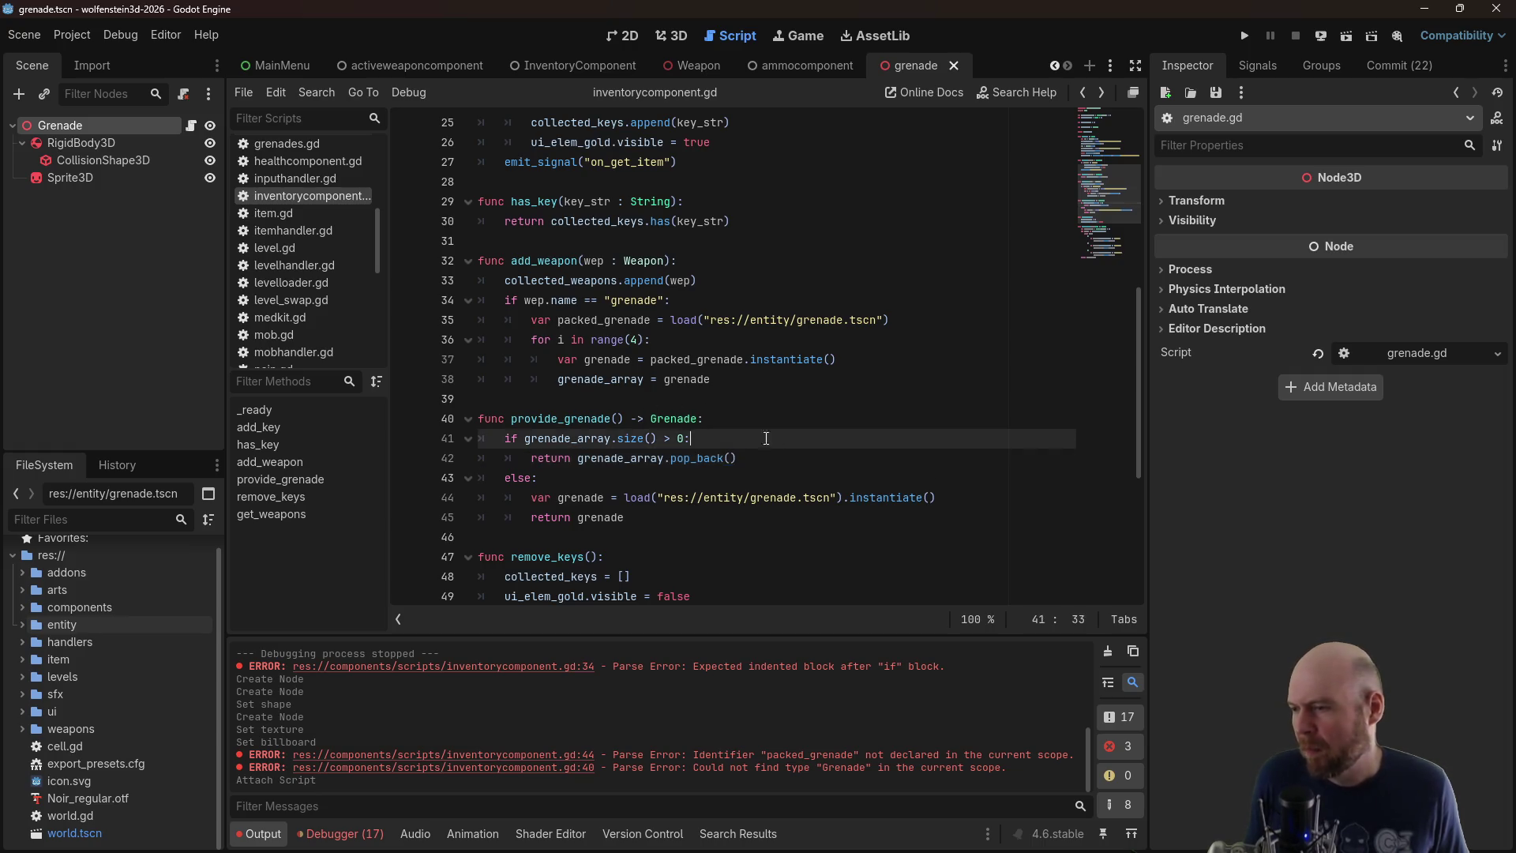
key(Return)
text(var grenade )
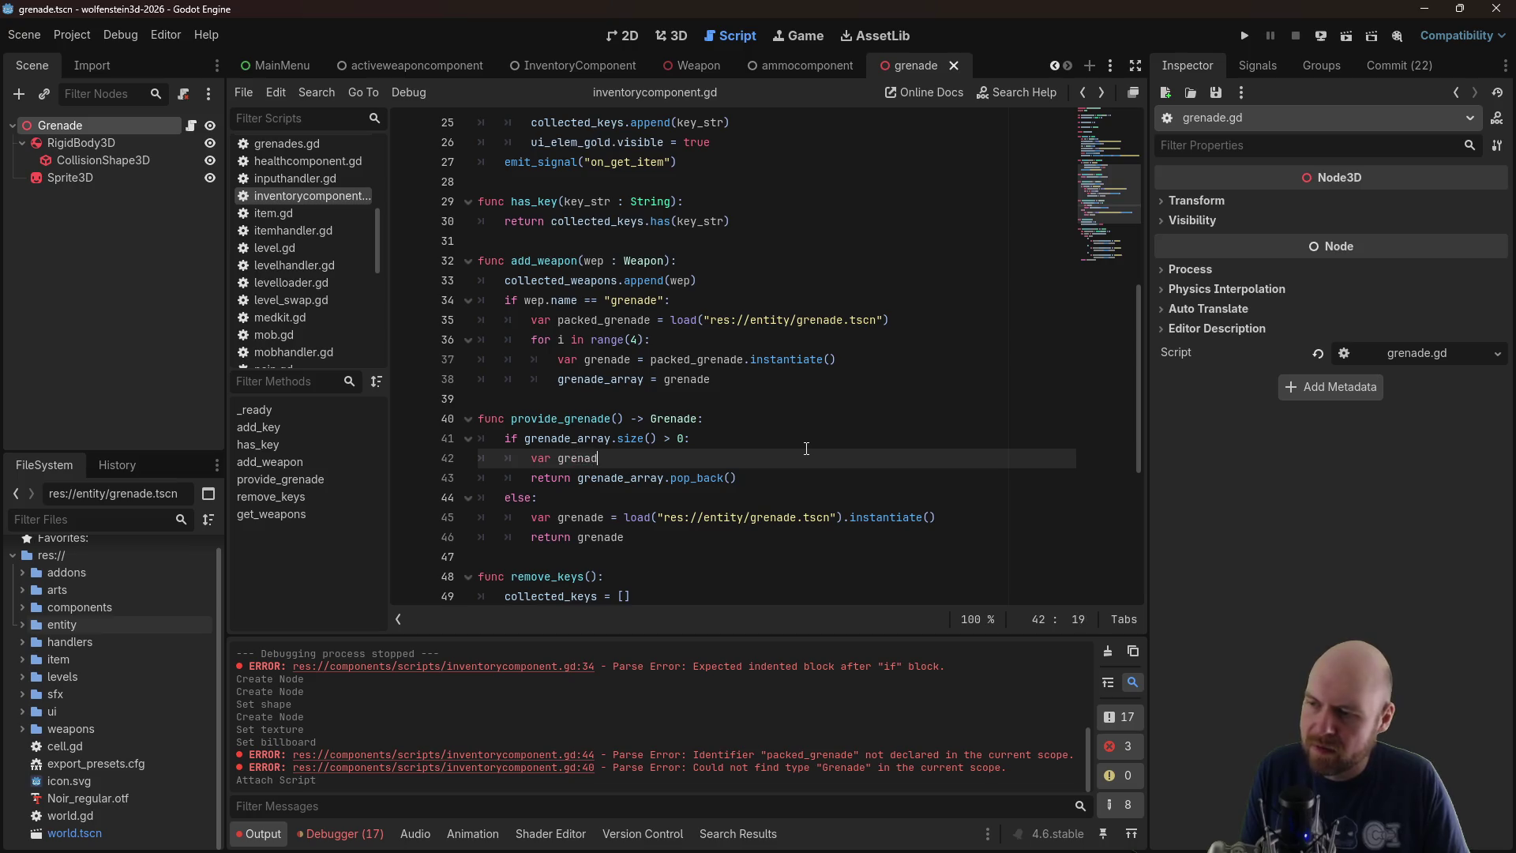
text(=)
drag(737, 477, 577, 479)
key(ctrl+x)
click(847, 455)
key(ctrl+v)
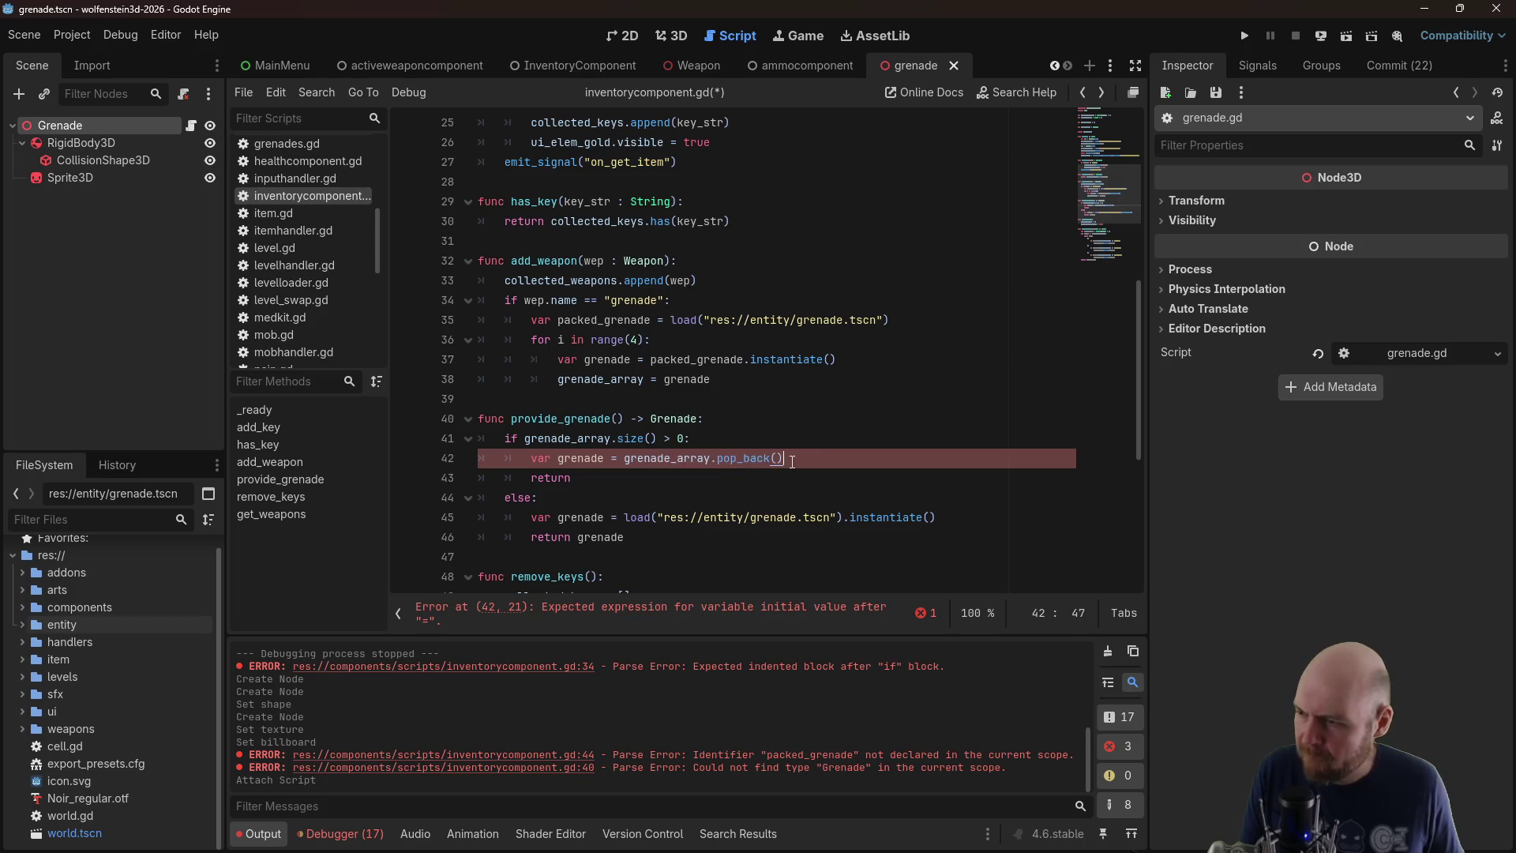
Add grenade.position(), change the return to 'return grenade', and save the script
key(Return)
text(grenade.positi)
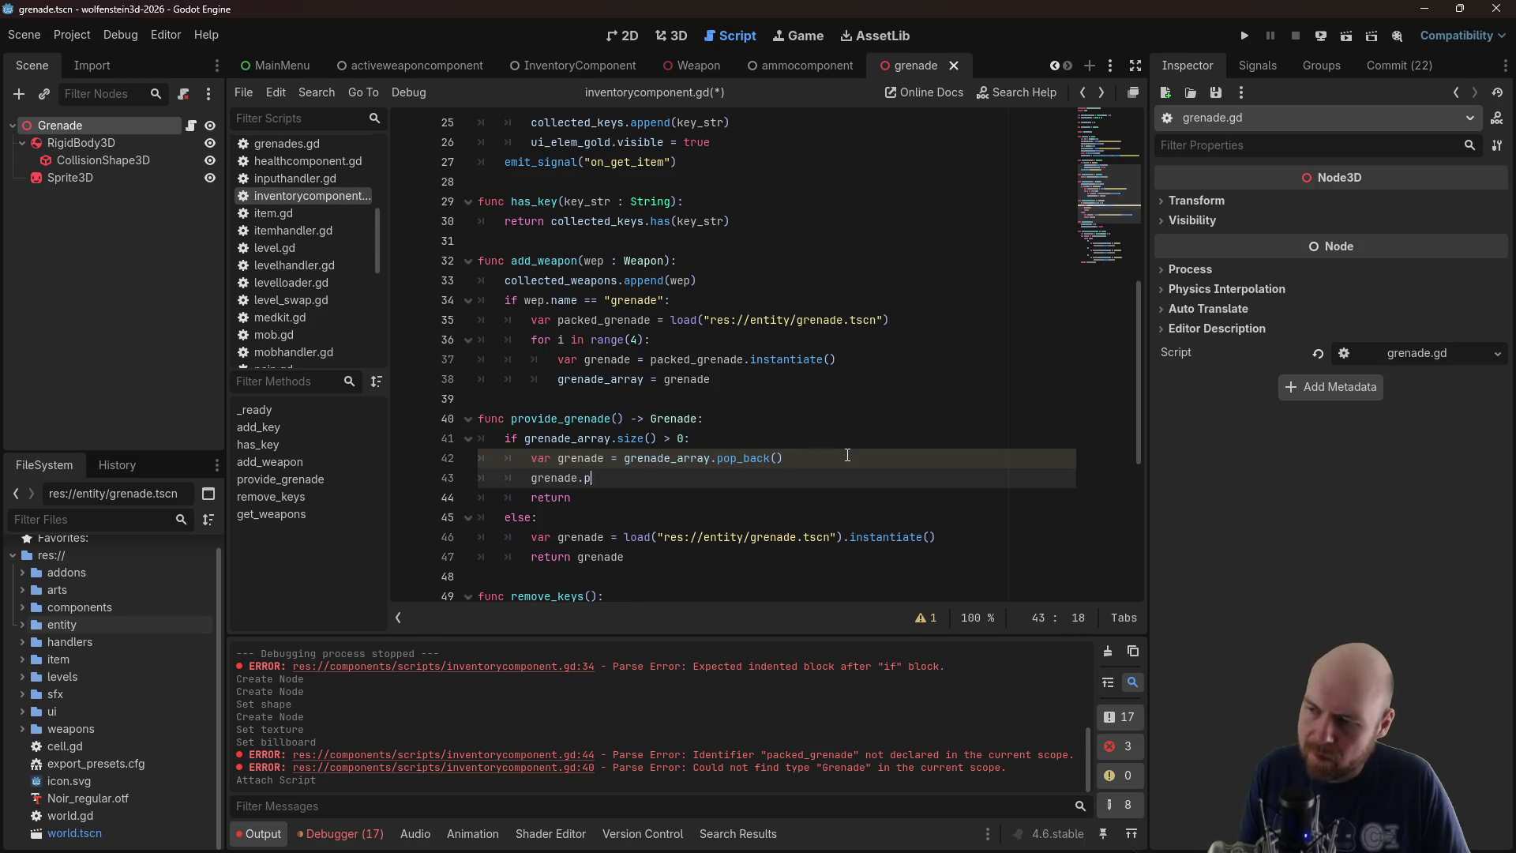
text(on())
key(Down)
text(grenad)
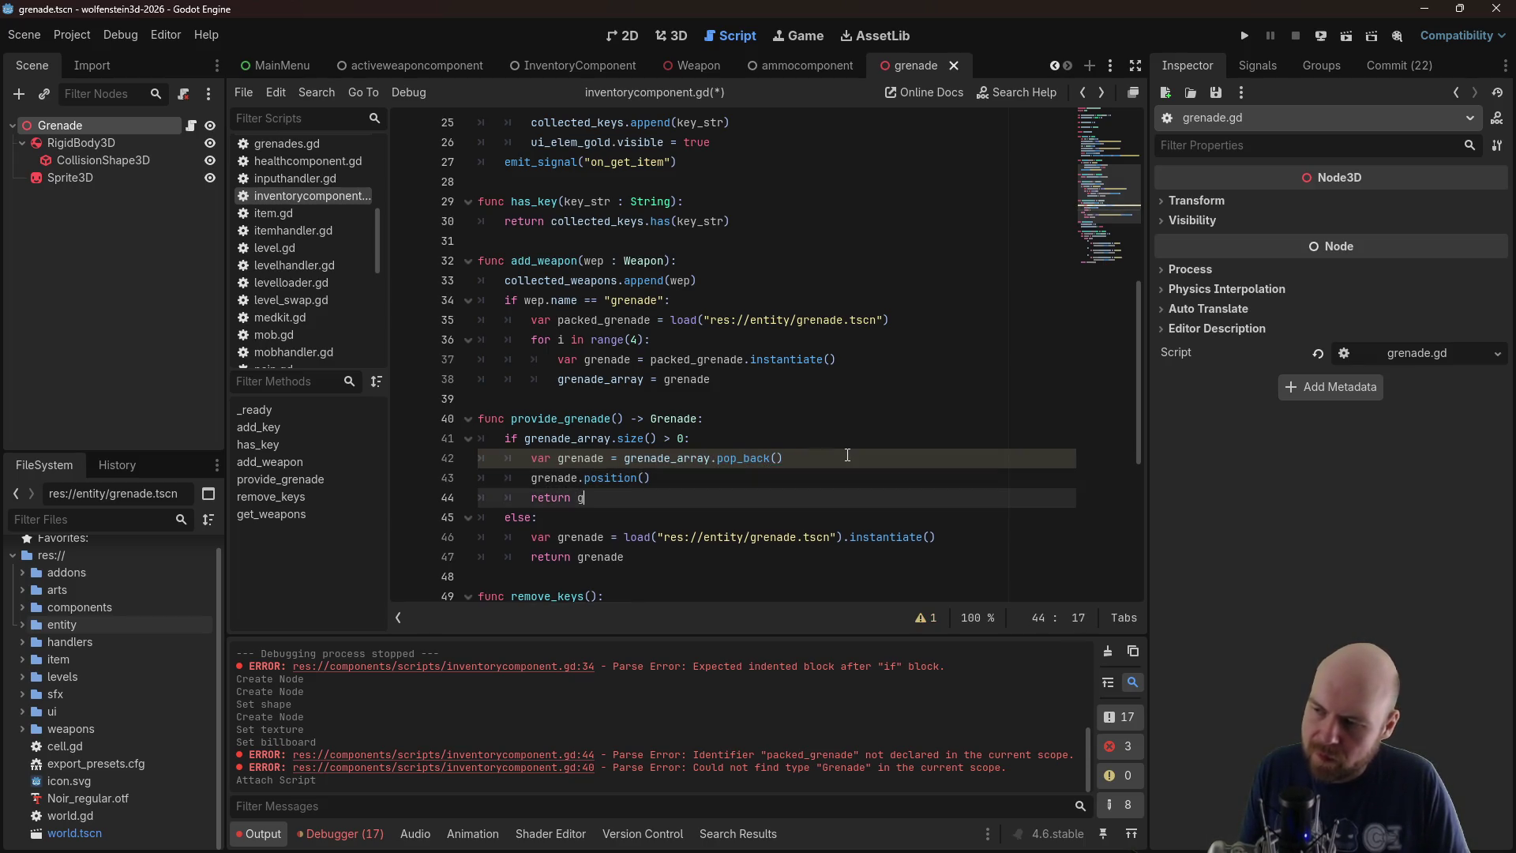
text(e)
key(ctrl+s)
click(653, 340)
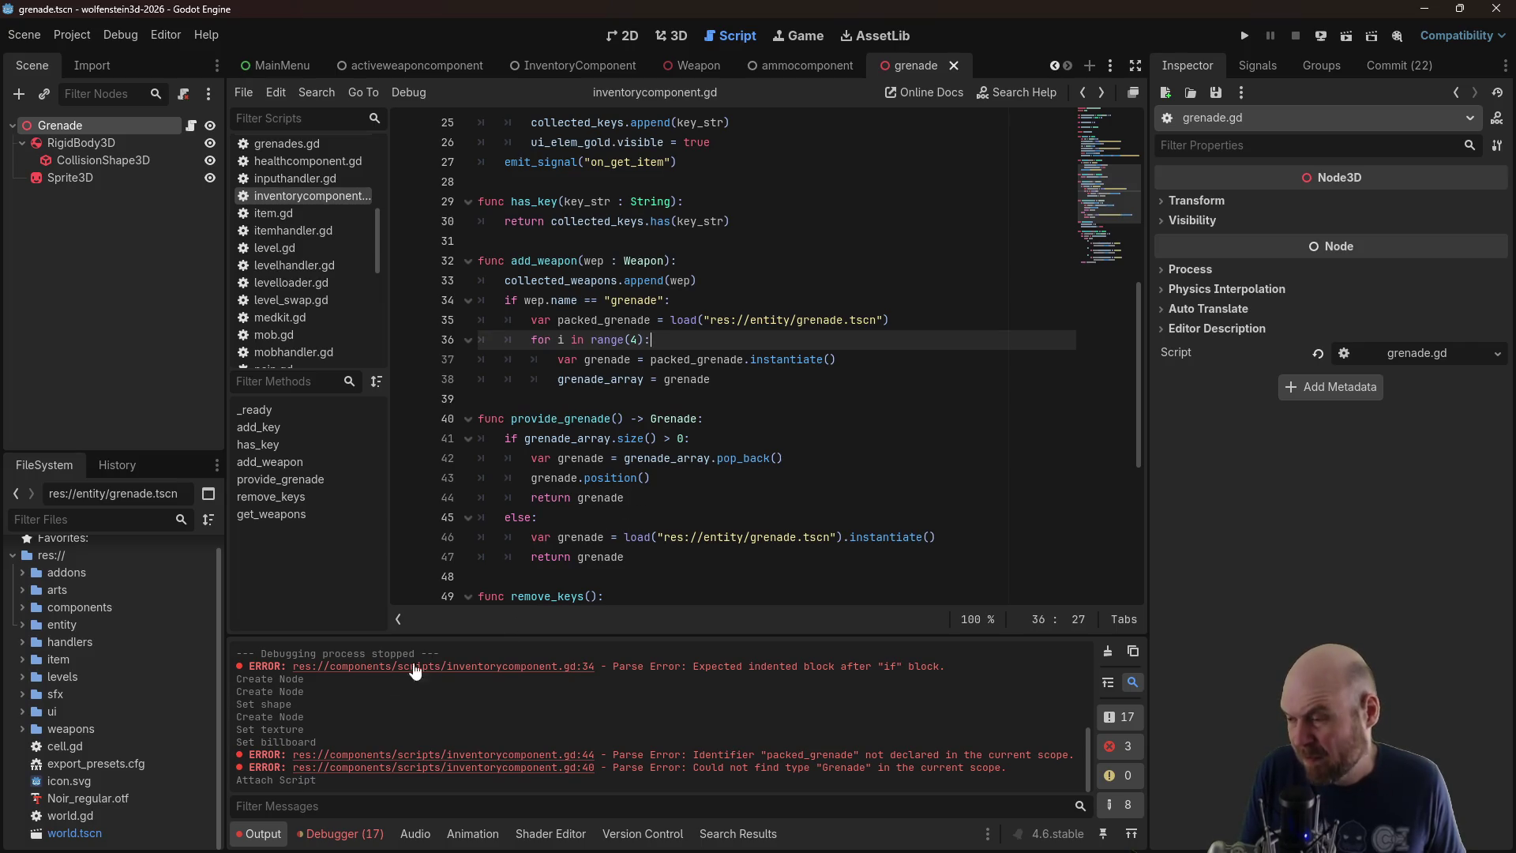
Open weapons/grenade.gd and add a 'var grenade' line above the dummy print in shoot()
click(19, 731)
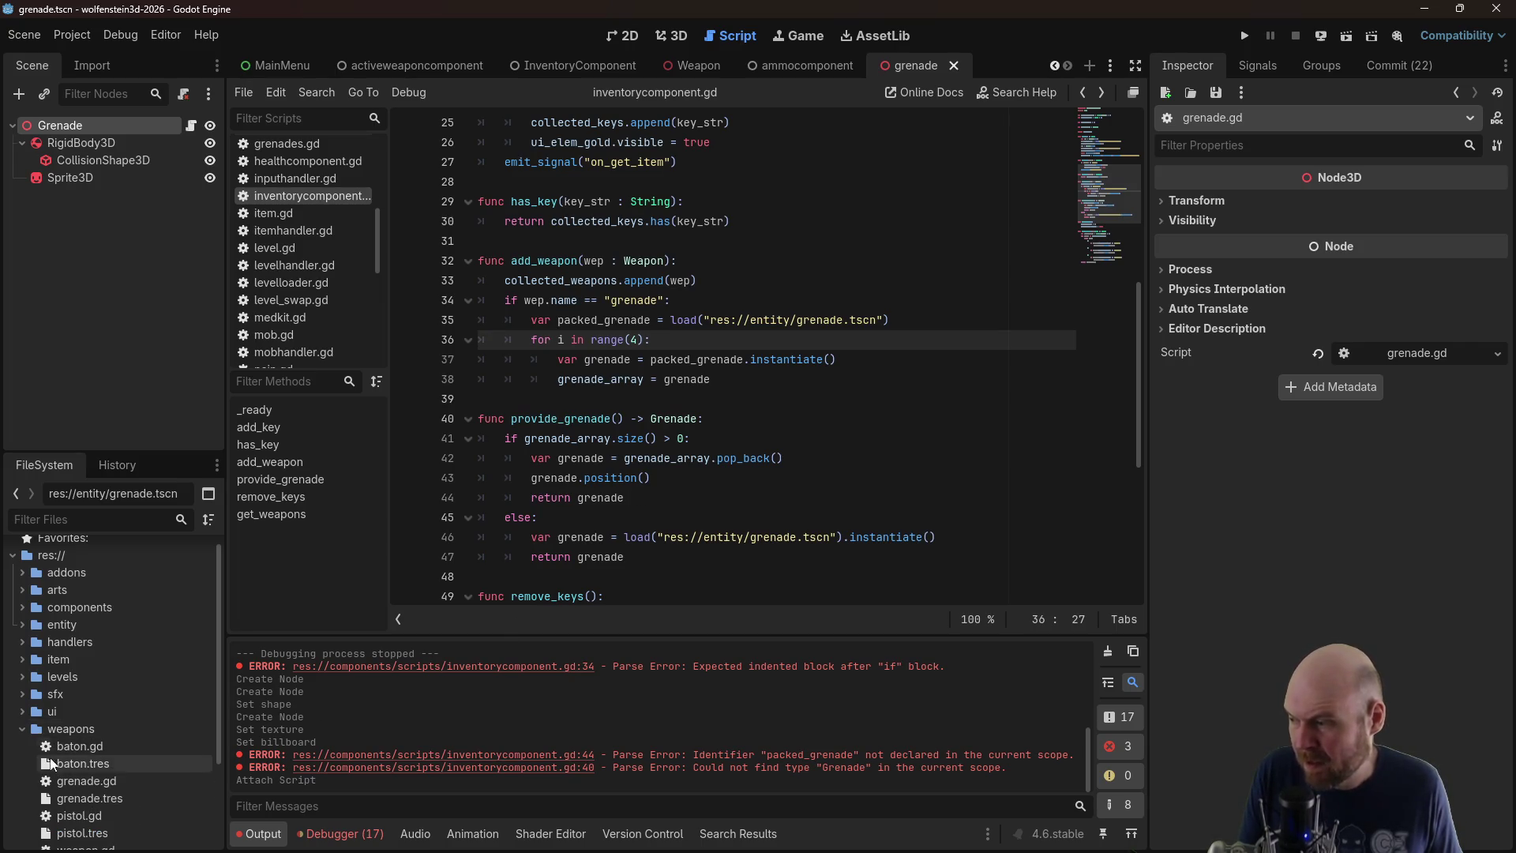
scroll(102, 773, down, 1)
click(97, 761)
double_click(96, 761)
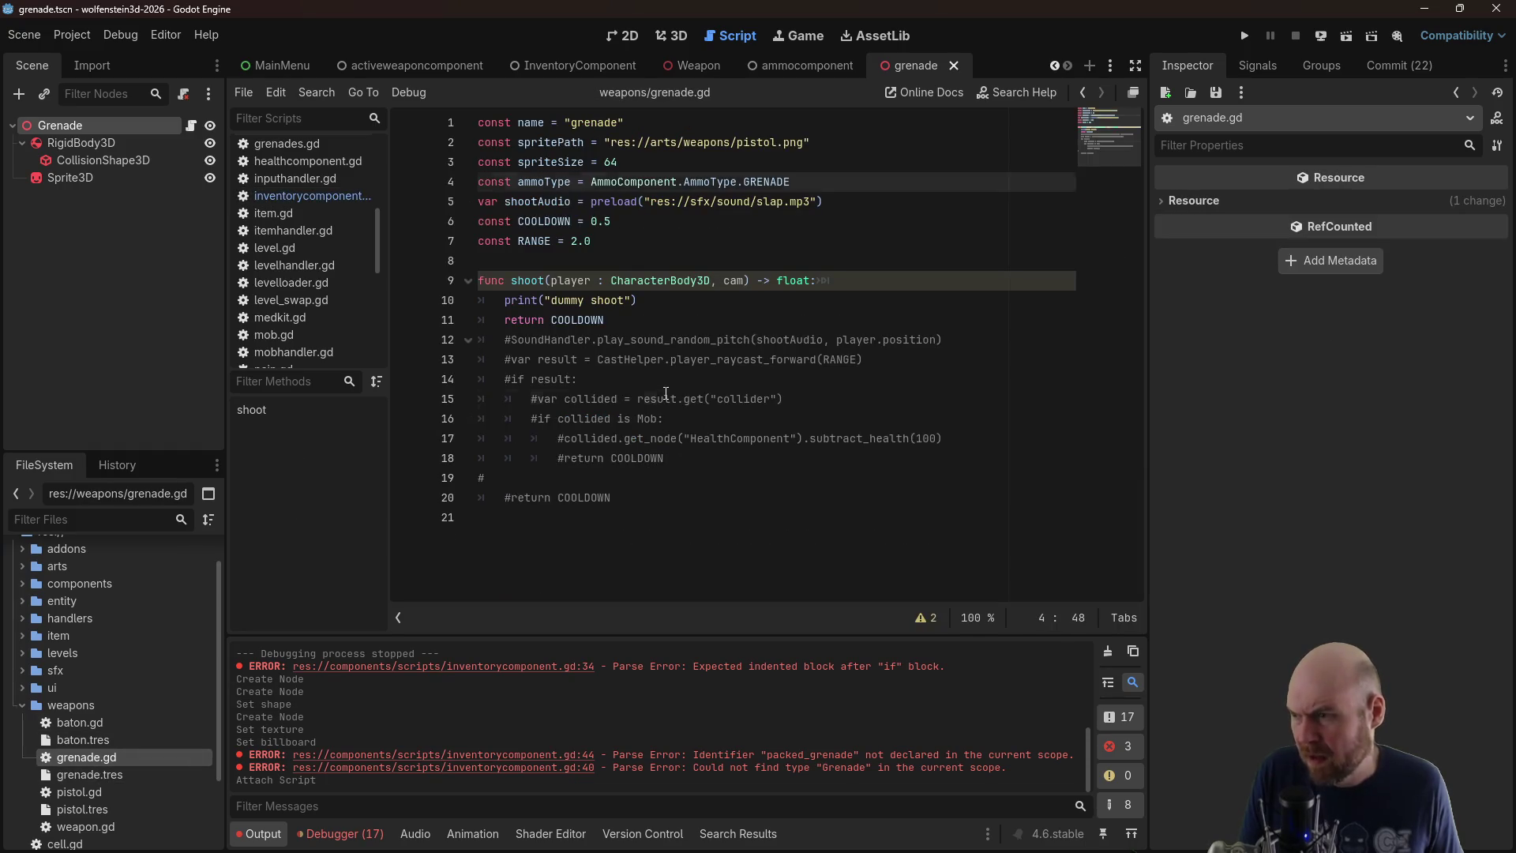
click(639, 300)
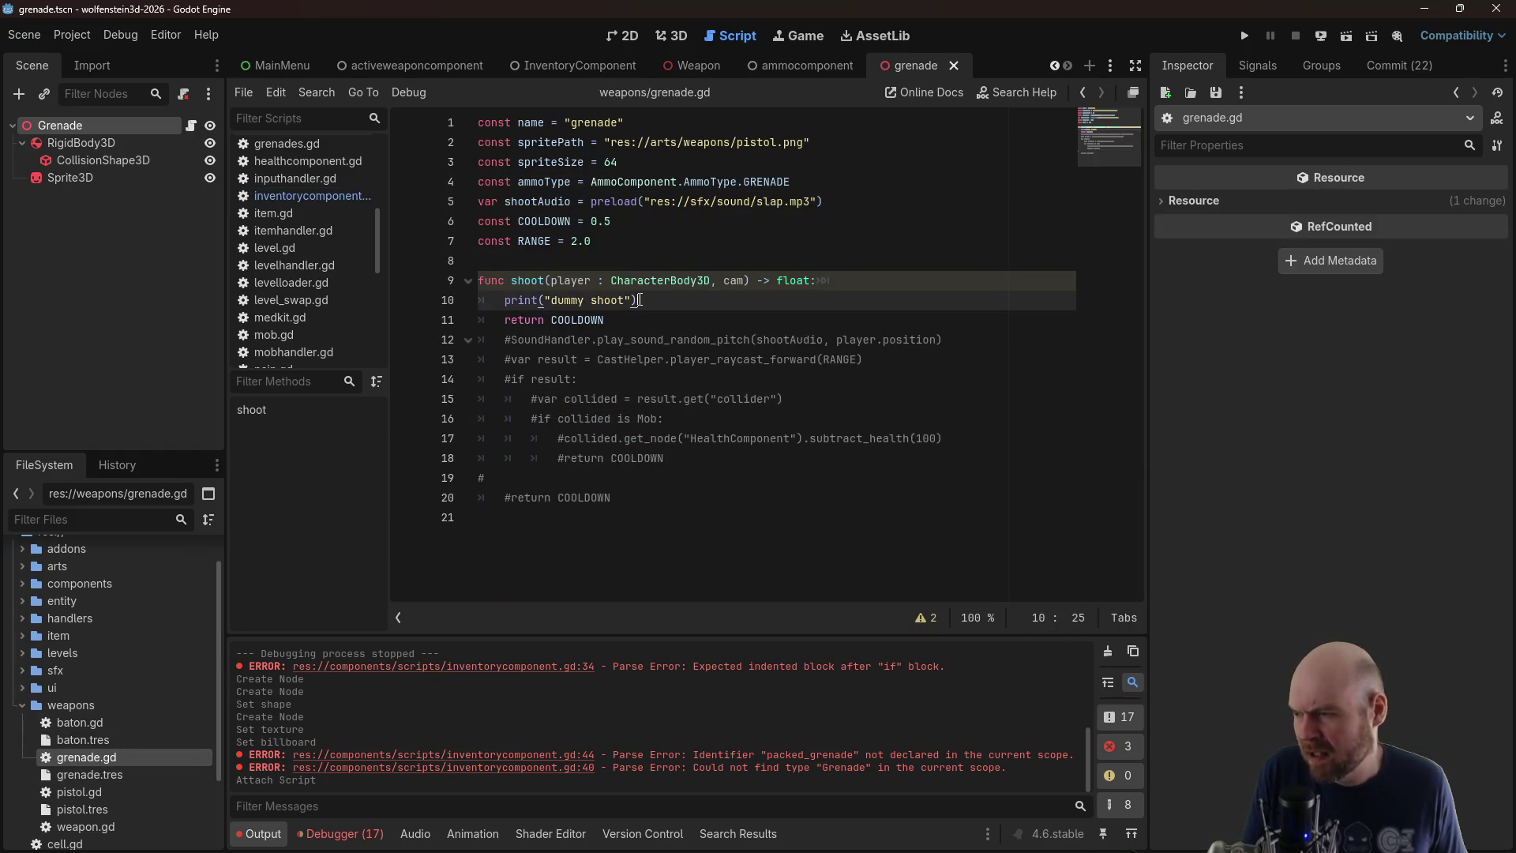
key(Home)
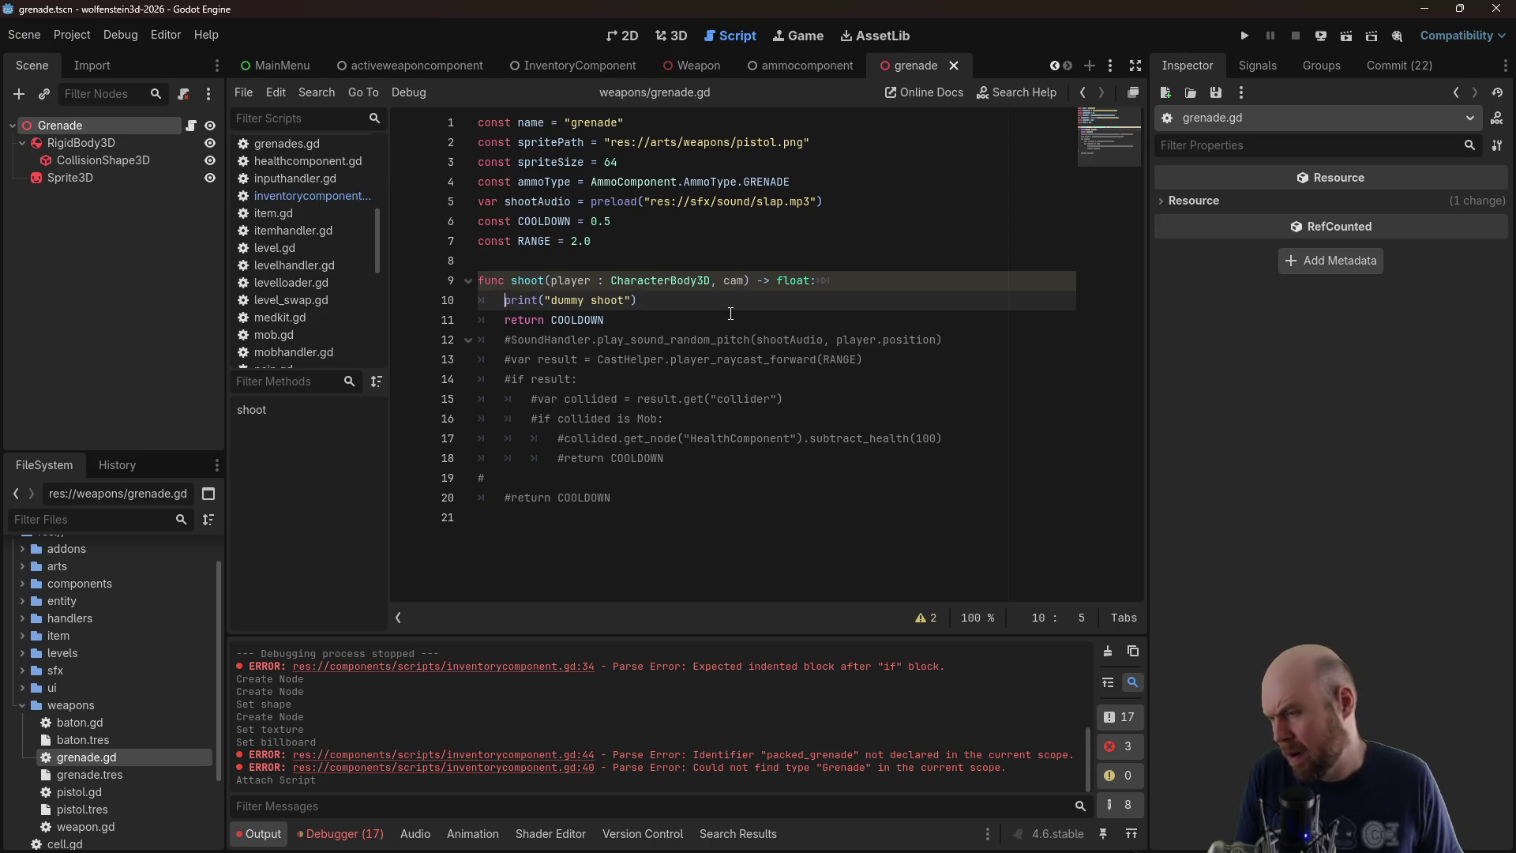
key(ctrl+shift+Return)
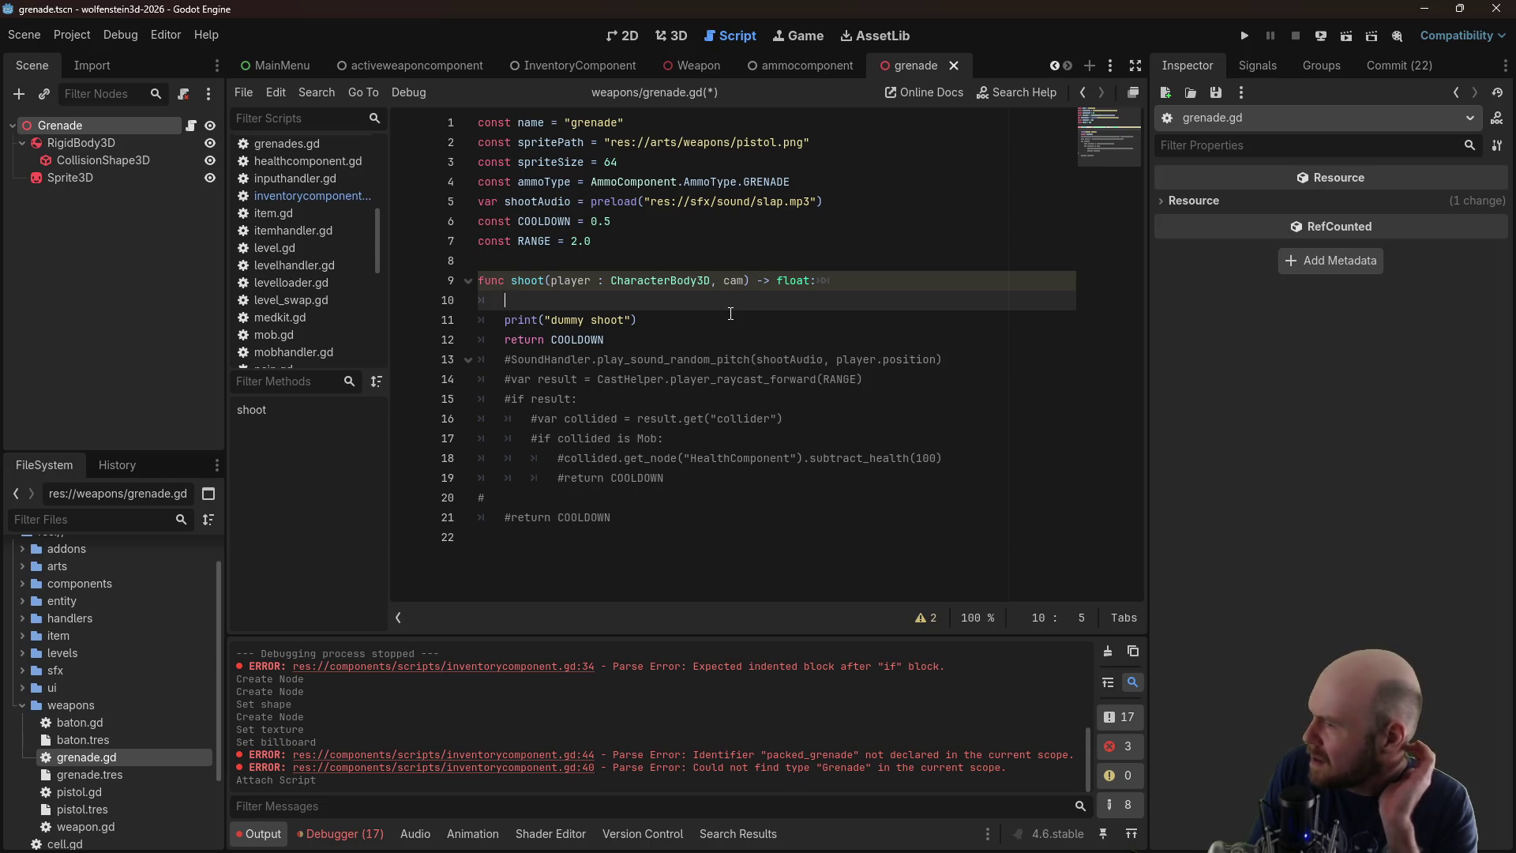
text(ar grenade =)
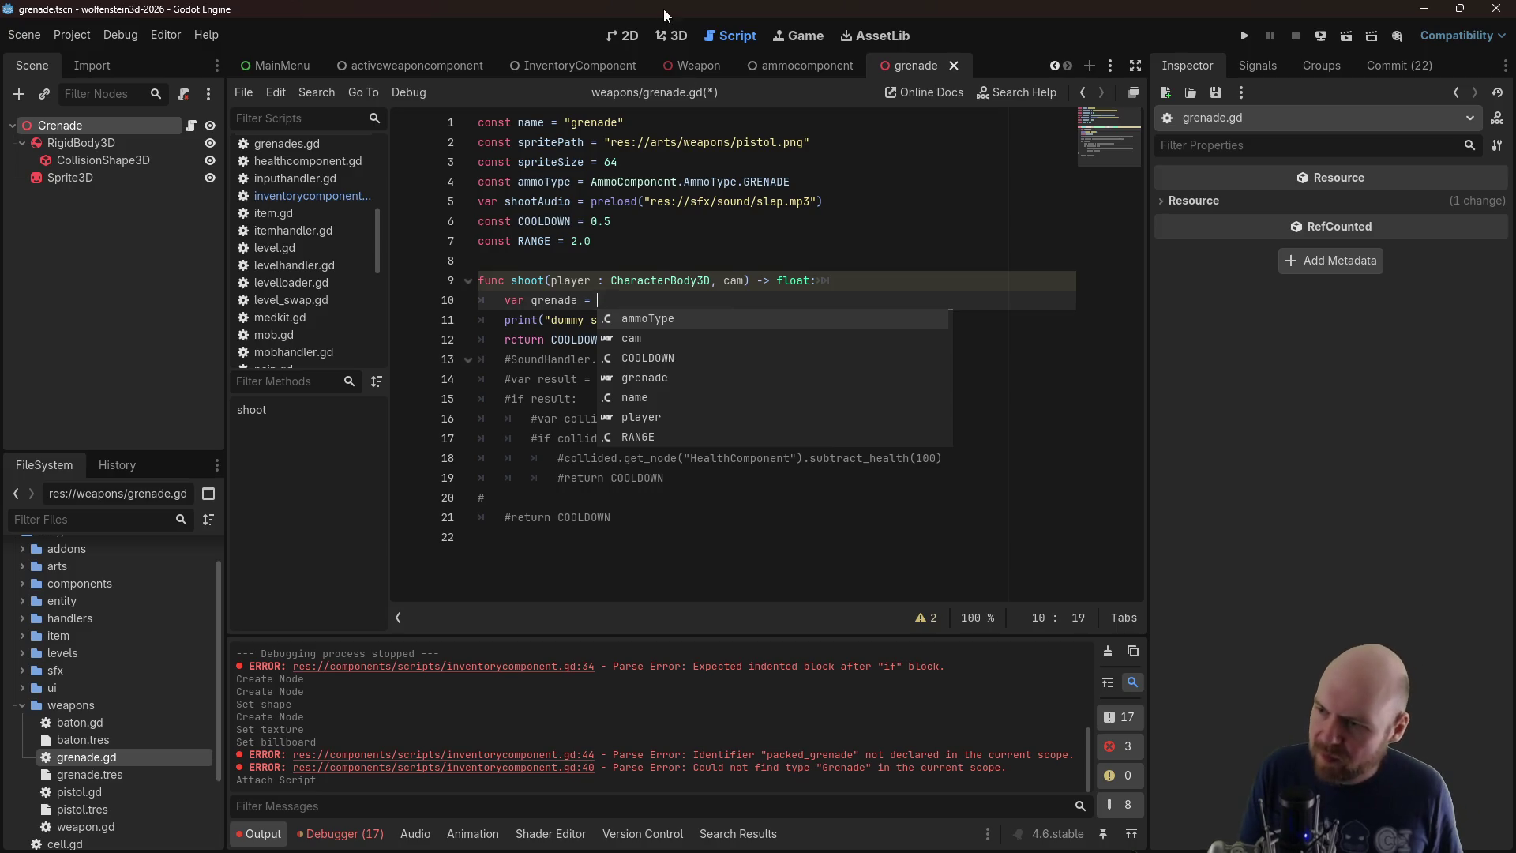
click(731, 143)
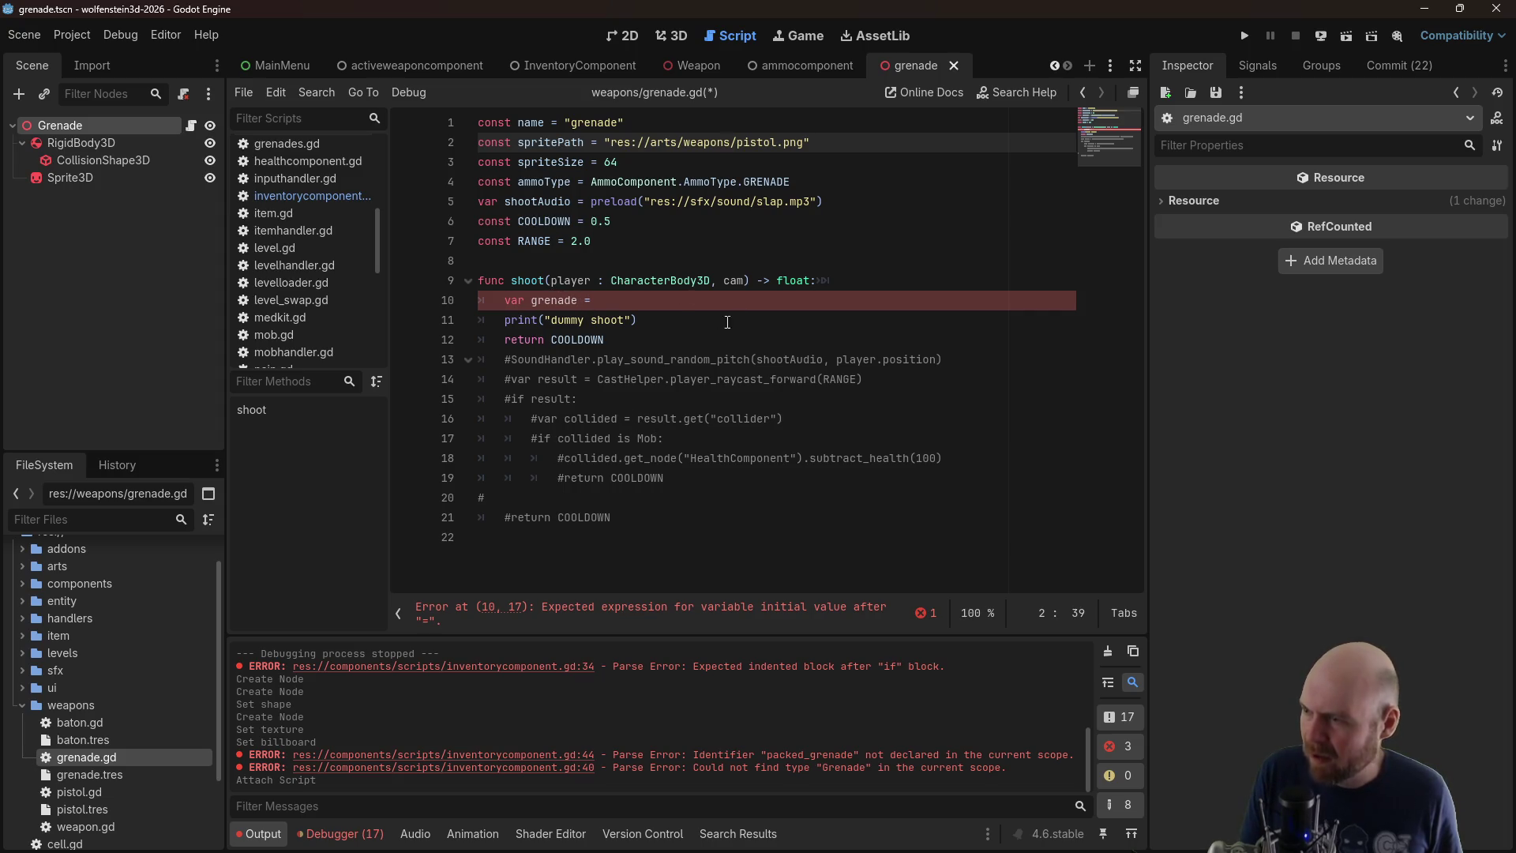
click(680, 306)
Assign it player.get_node("InventoryComponent").provide_grenade(), copying the method name from the inventory script
text(player.get_nod)
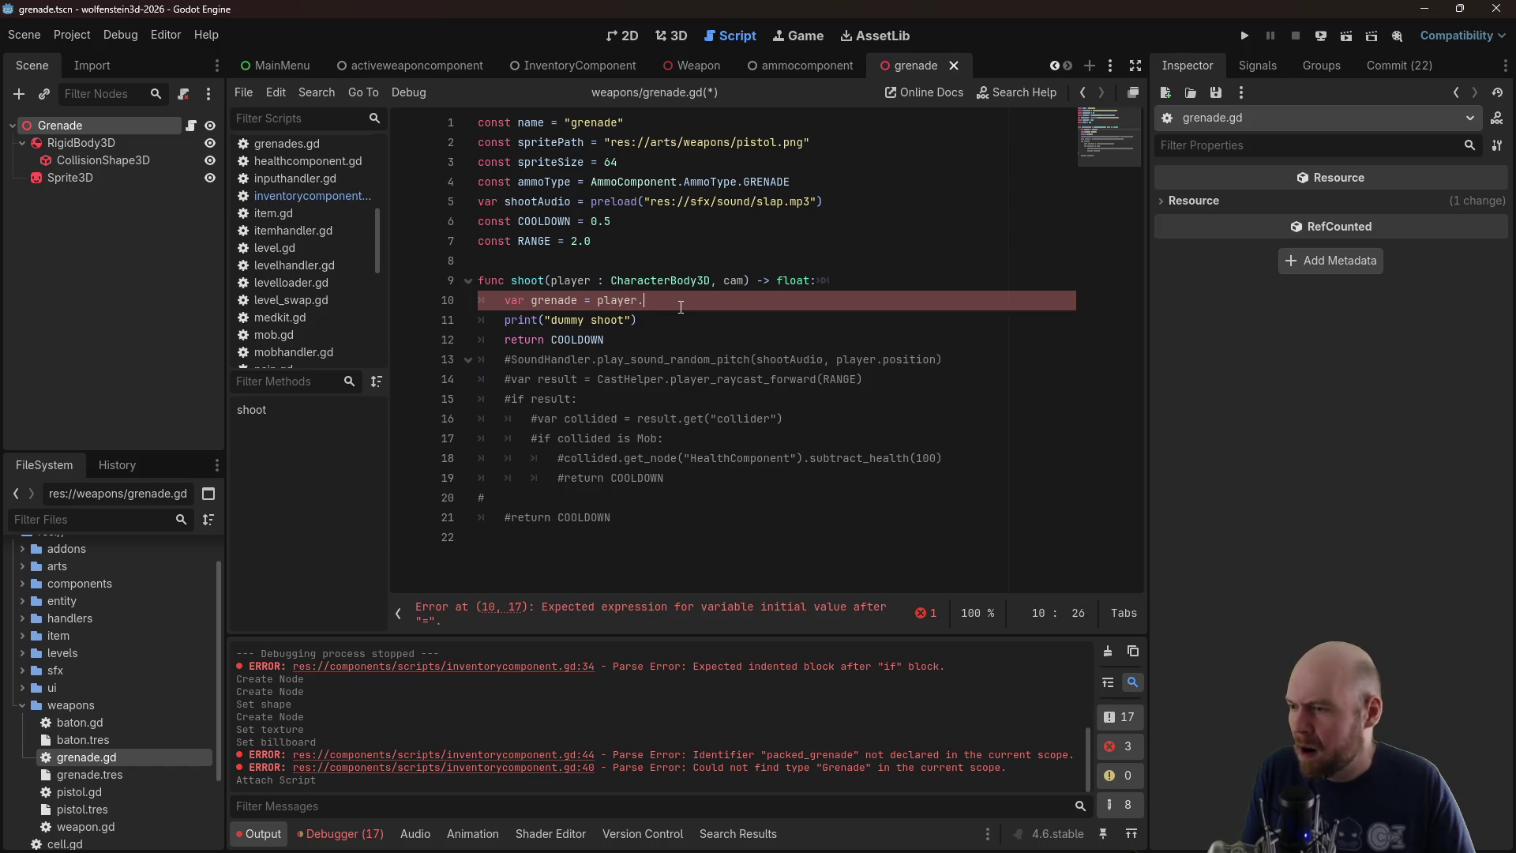
text(e()
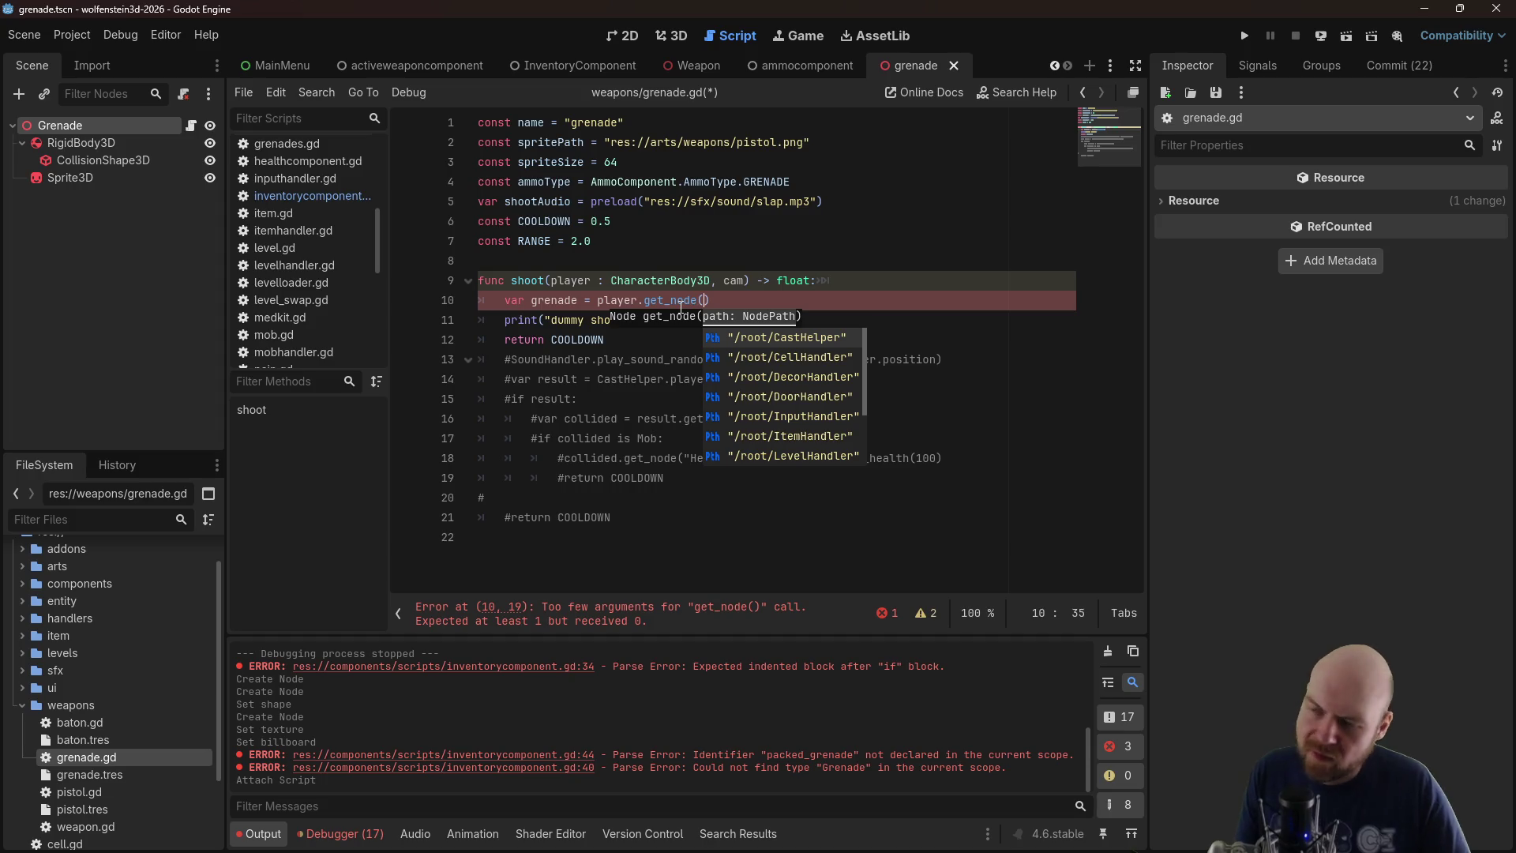
text("Inve)
text(ntoryComponent)
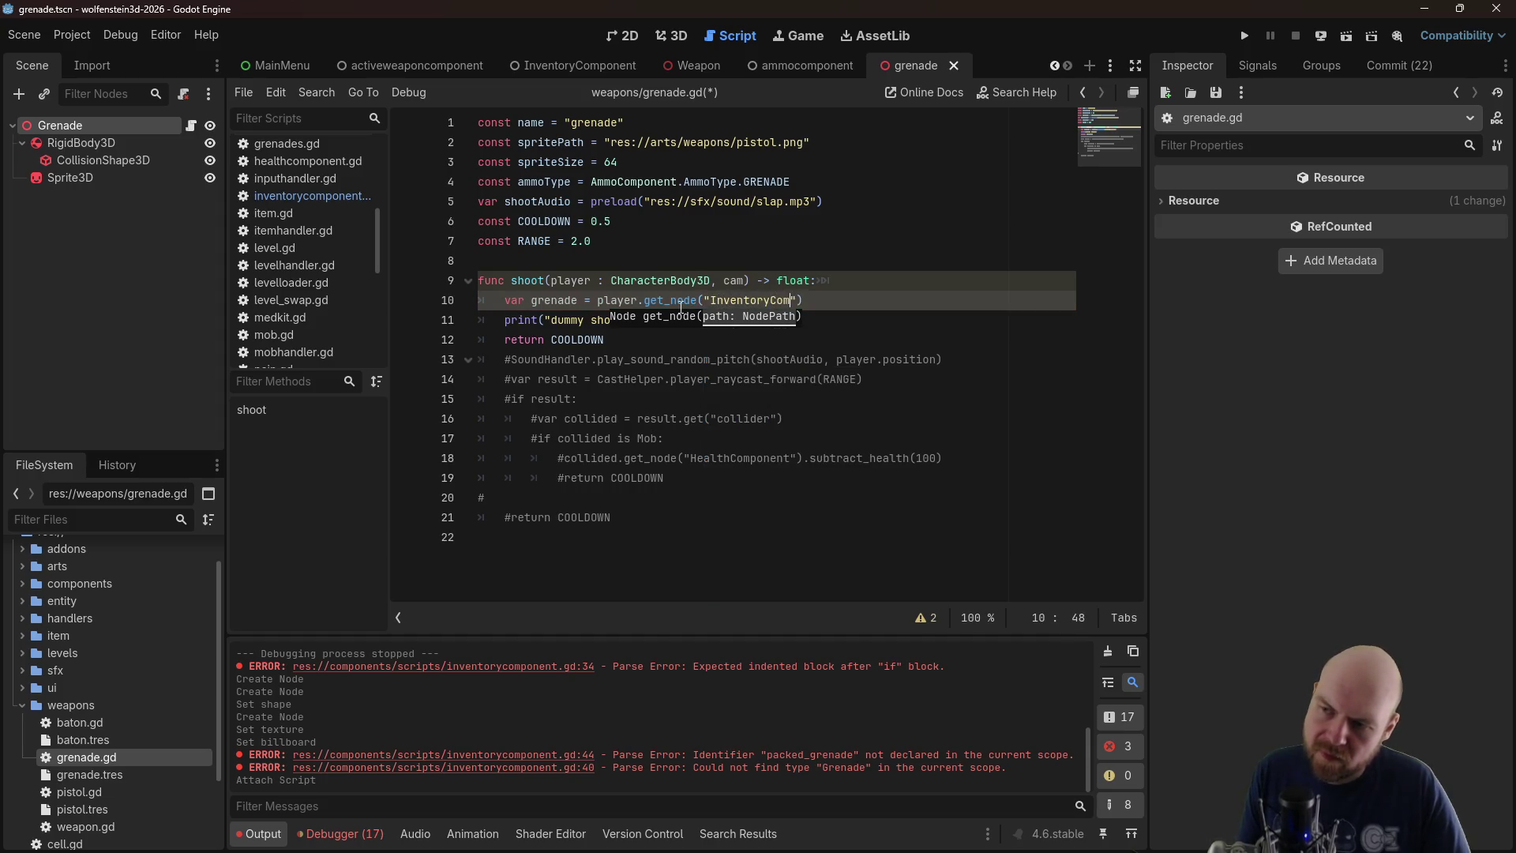
click(858, 292)
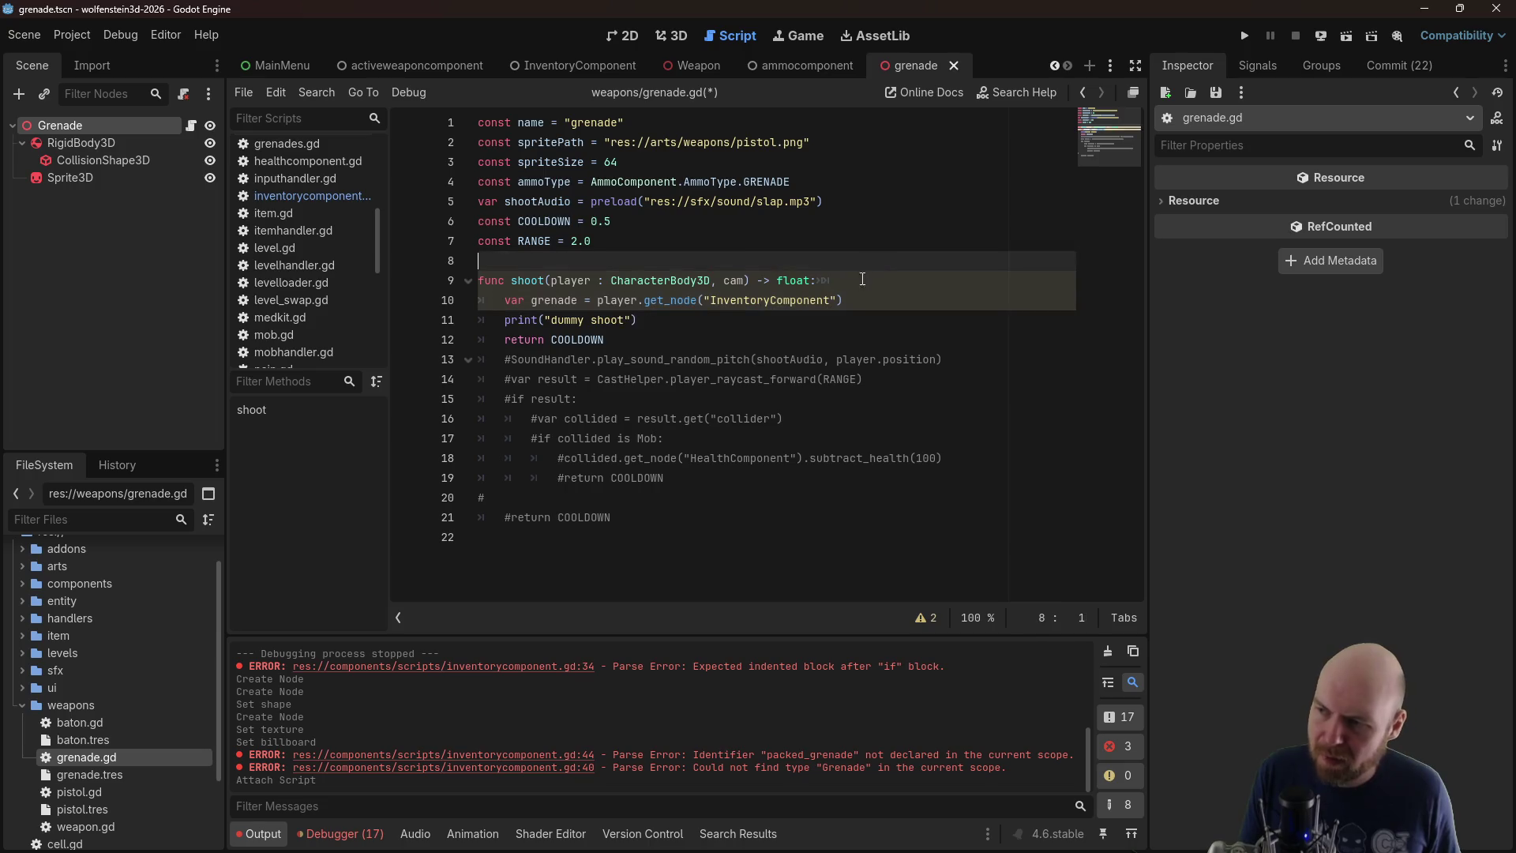
text(.)
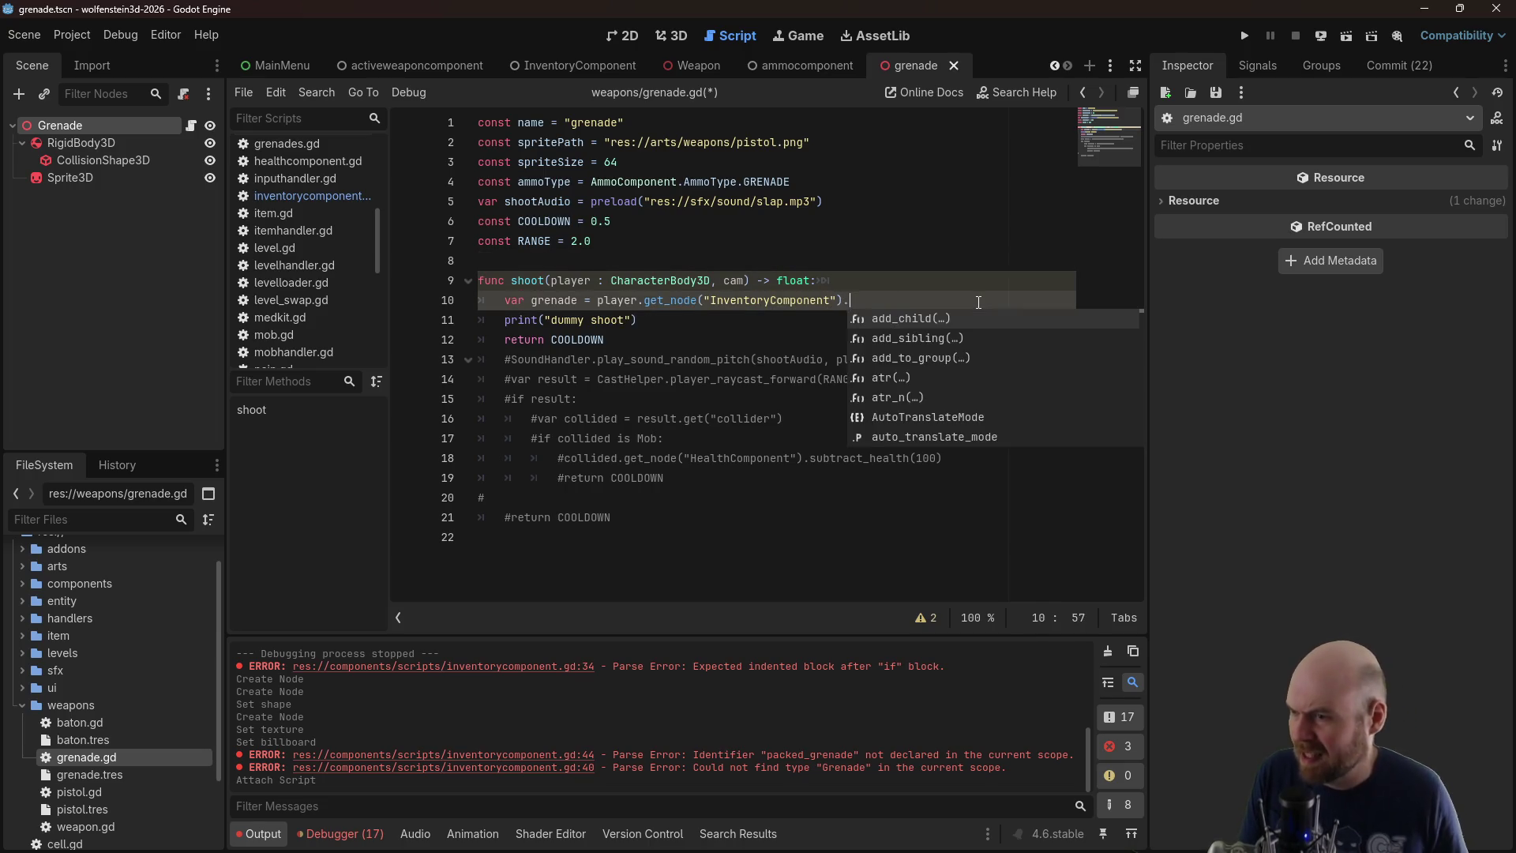
click(22, 583)
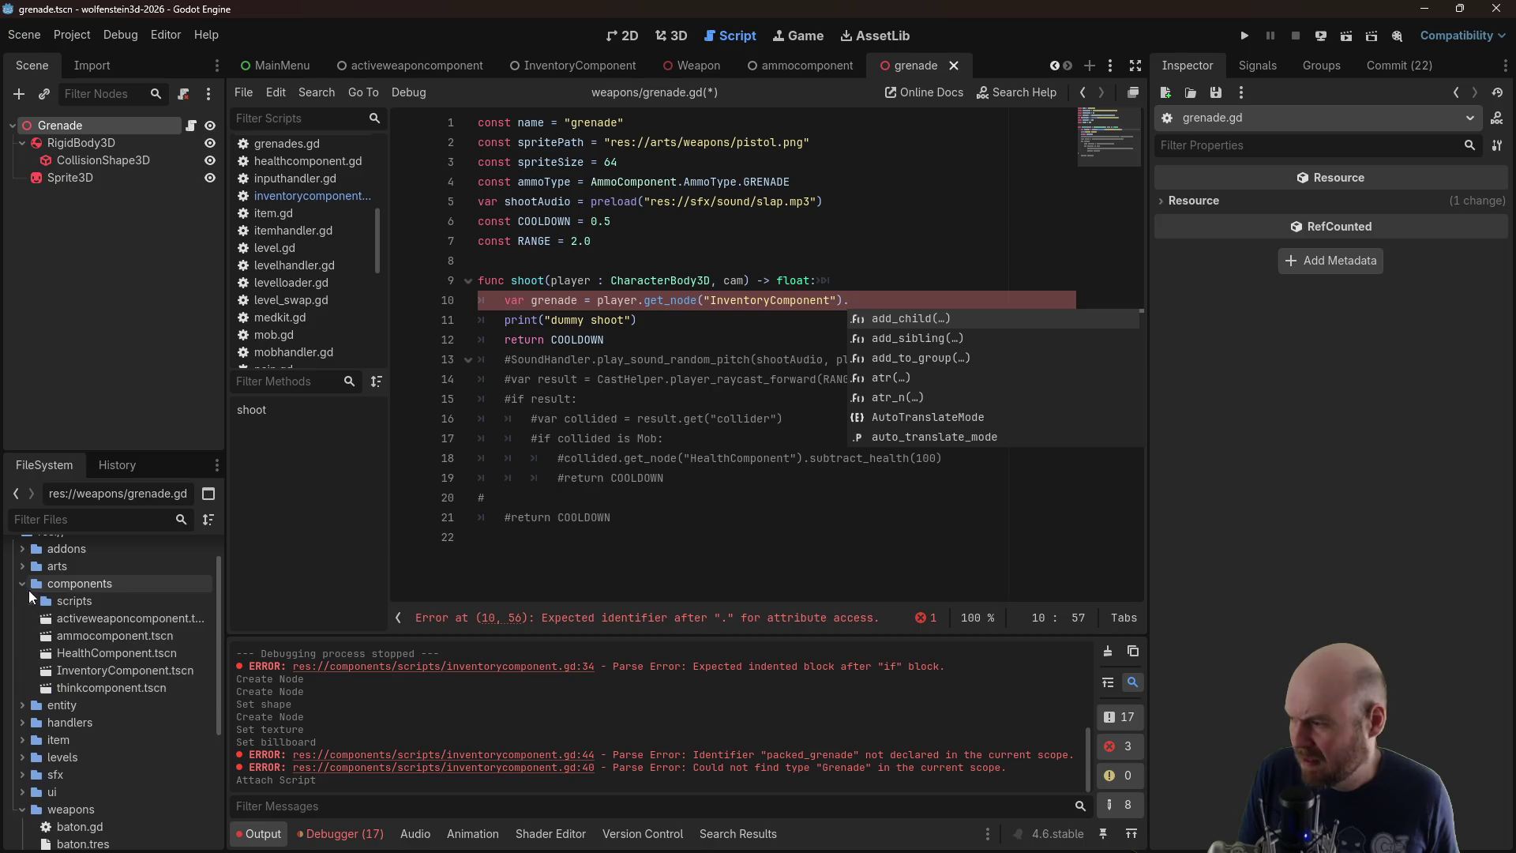
double_click(106, 665)
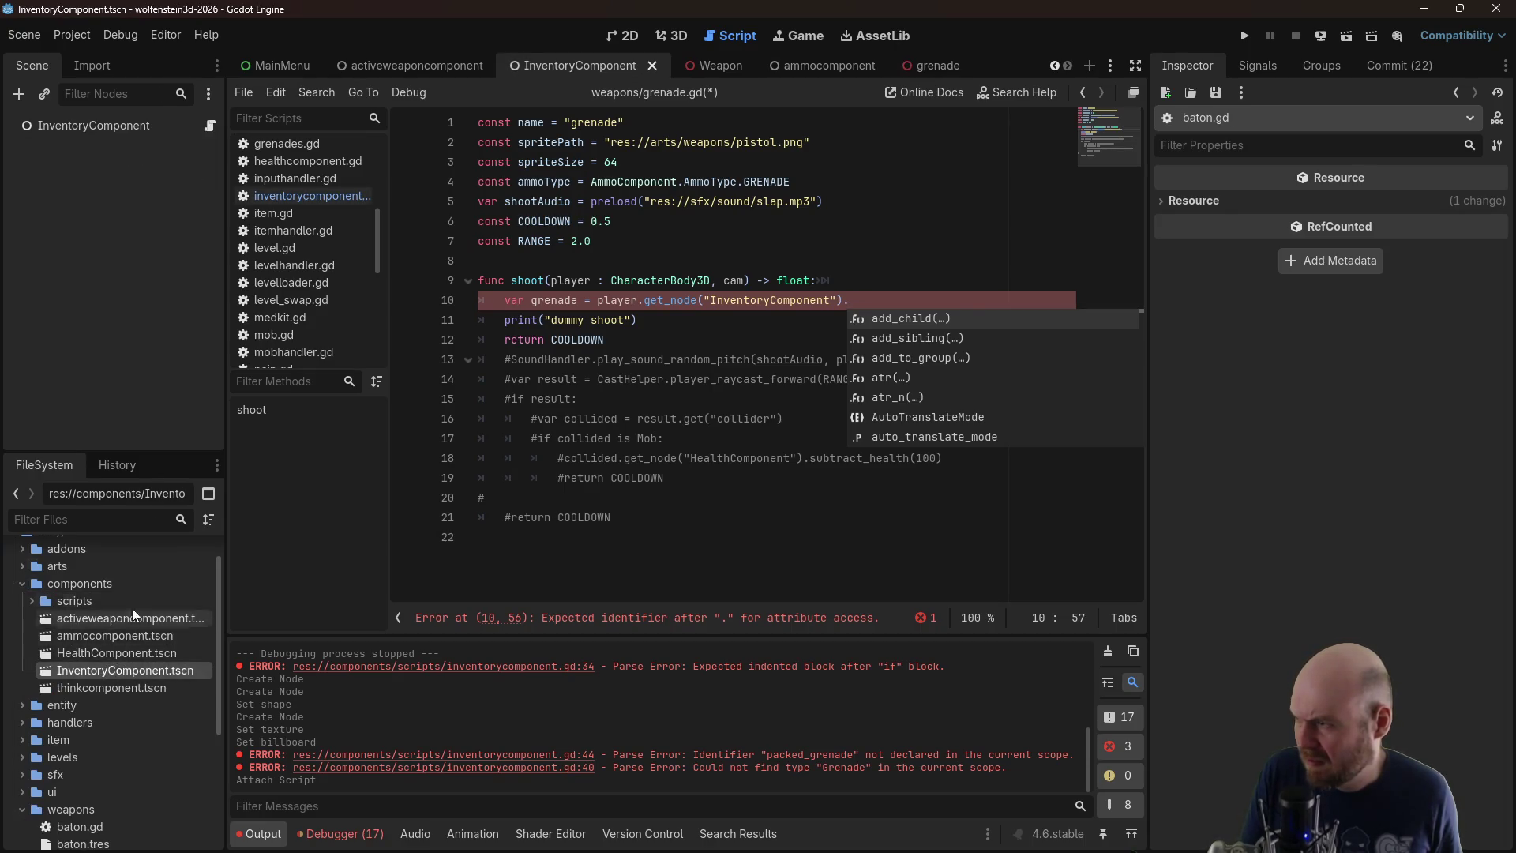
click(209, 125)
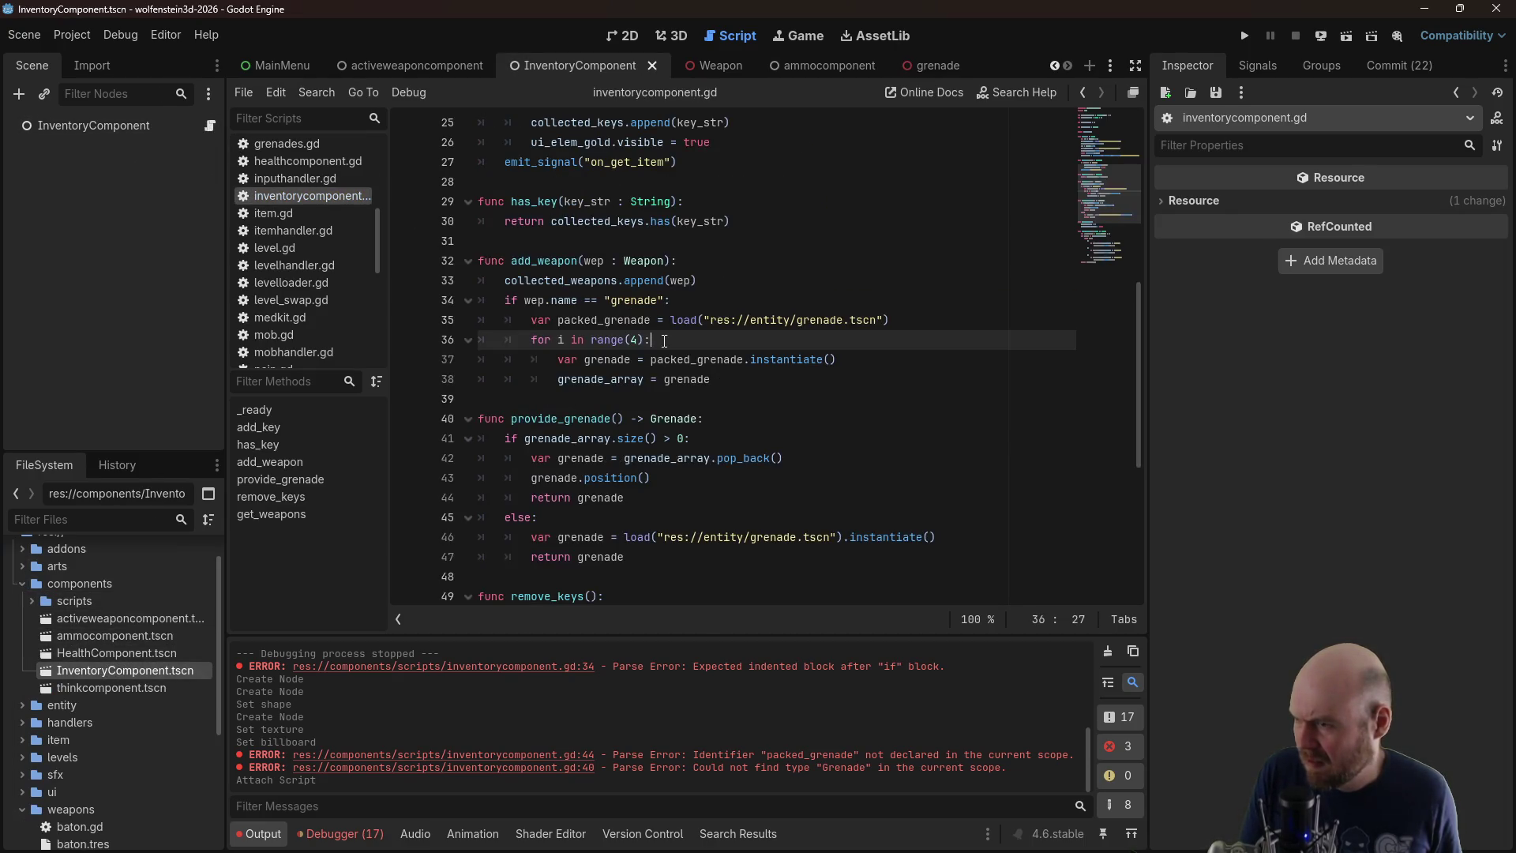
drag(512, 421, 624, 421)
key(ctrl+c)
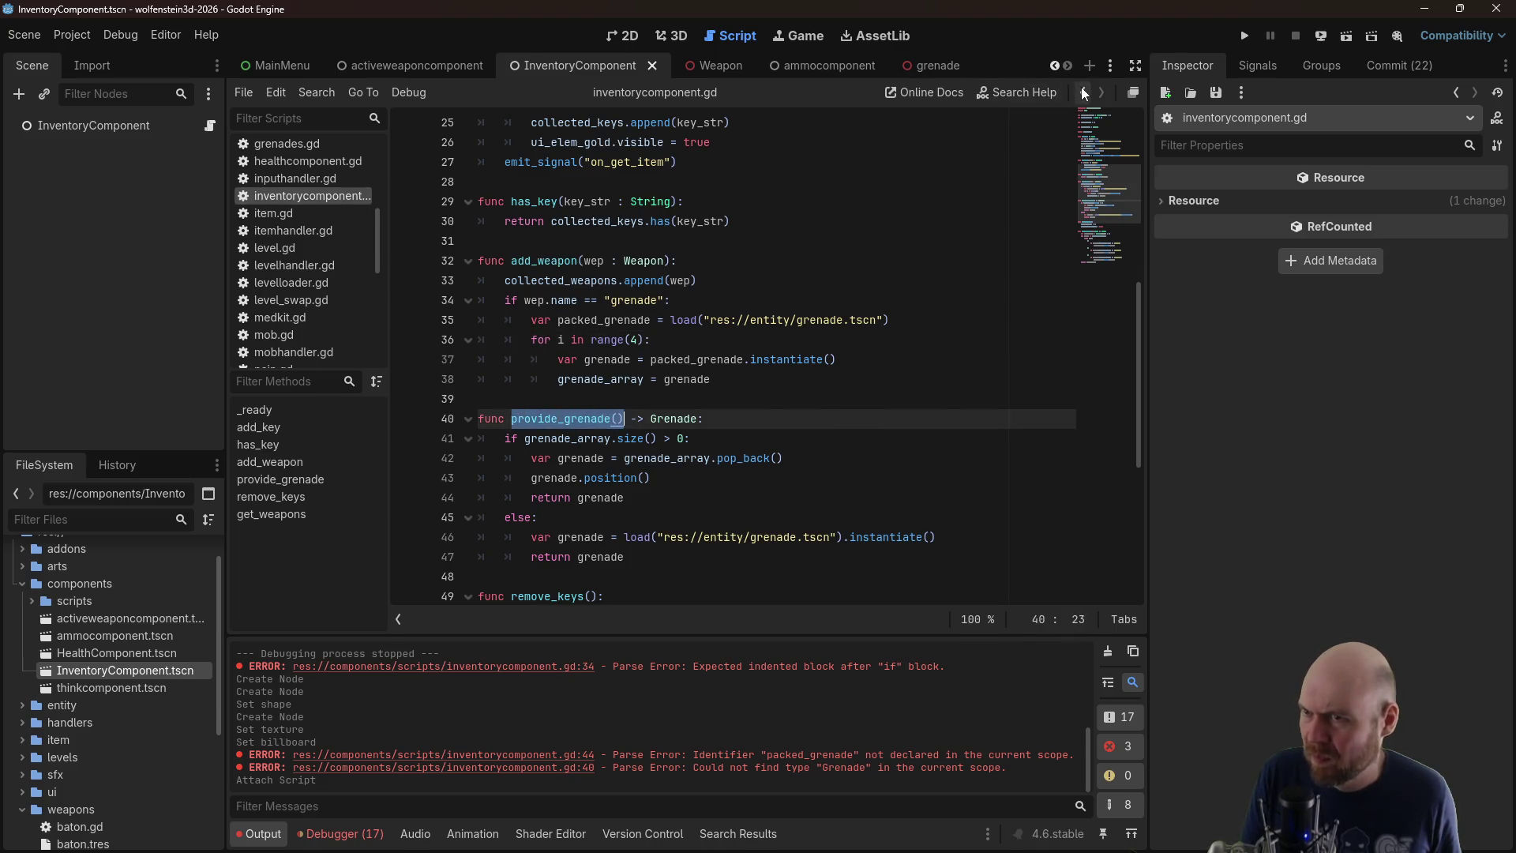
click(1082, 91)
click(879, 301)
key(ctrl+v)
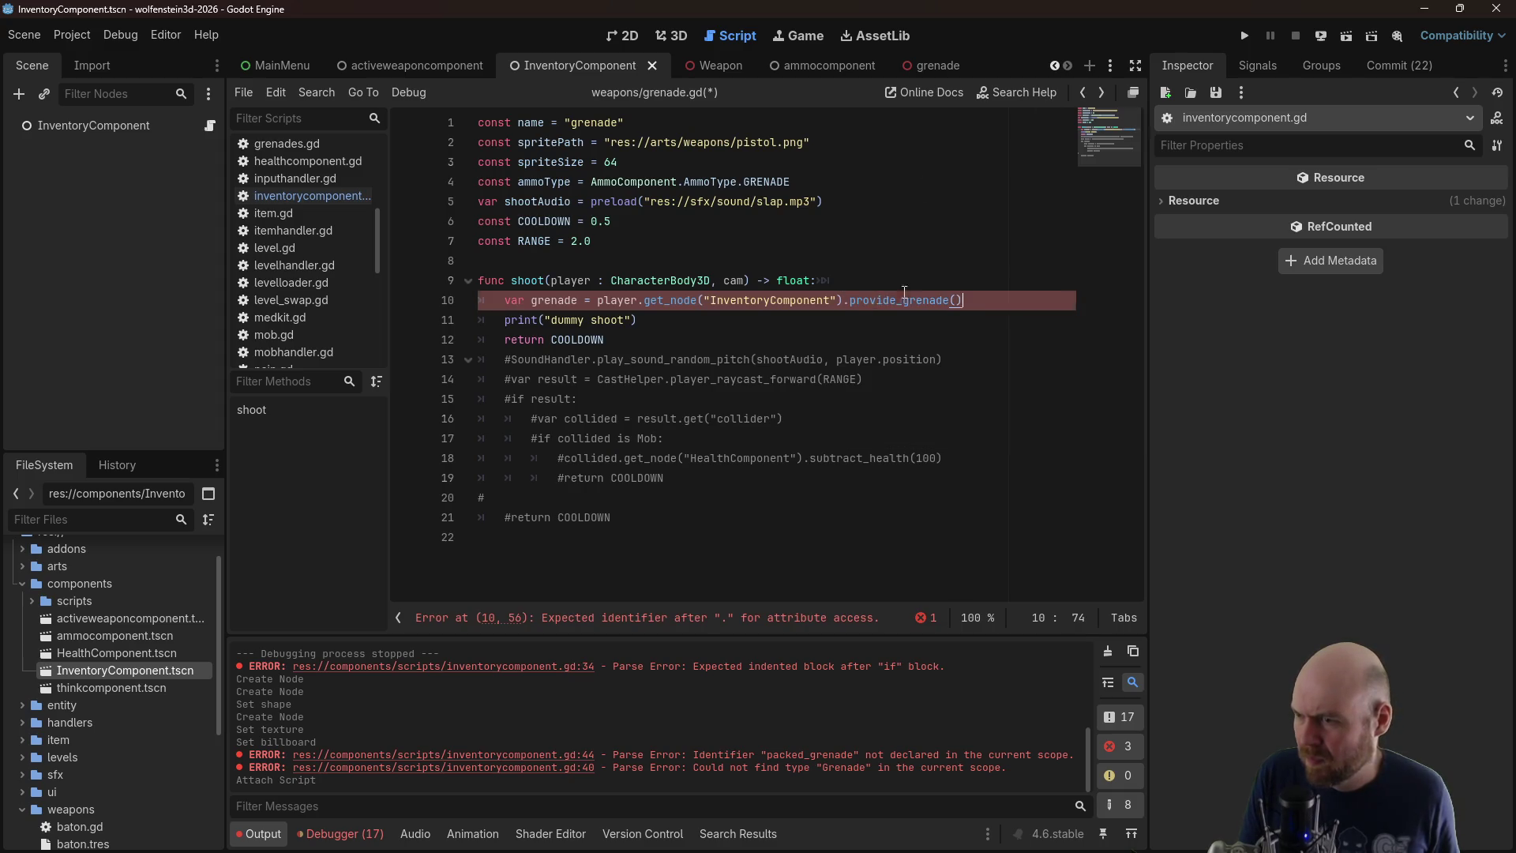
Type the variable as ': Grenade' and insert a blank line above the print
click(576, 300)
text(: Grenade)
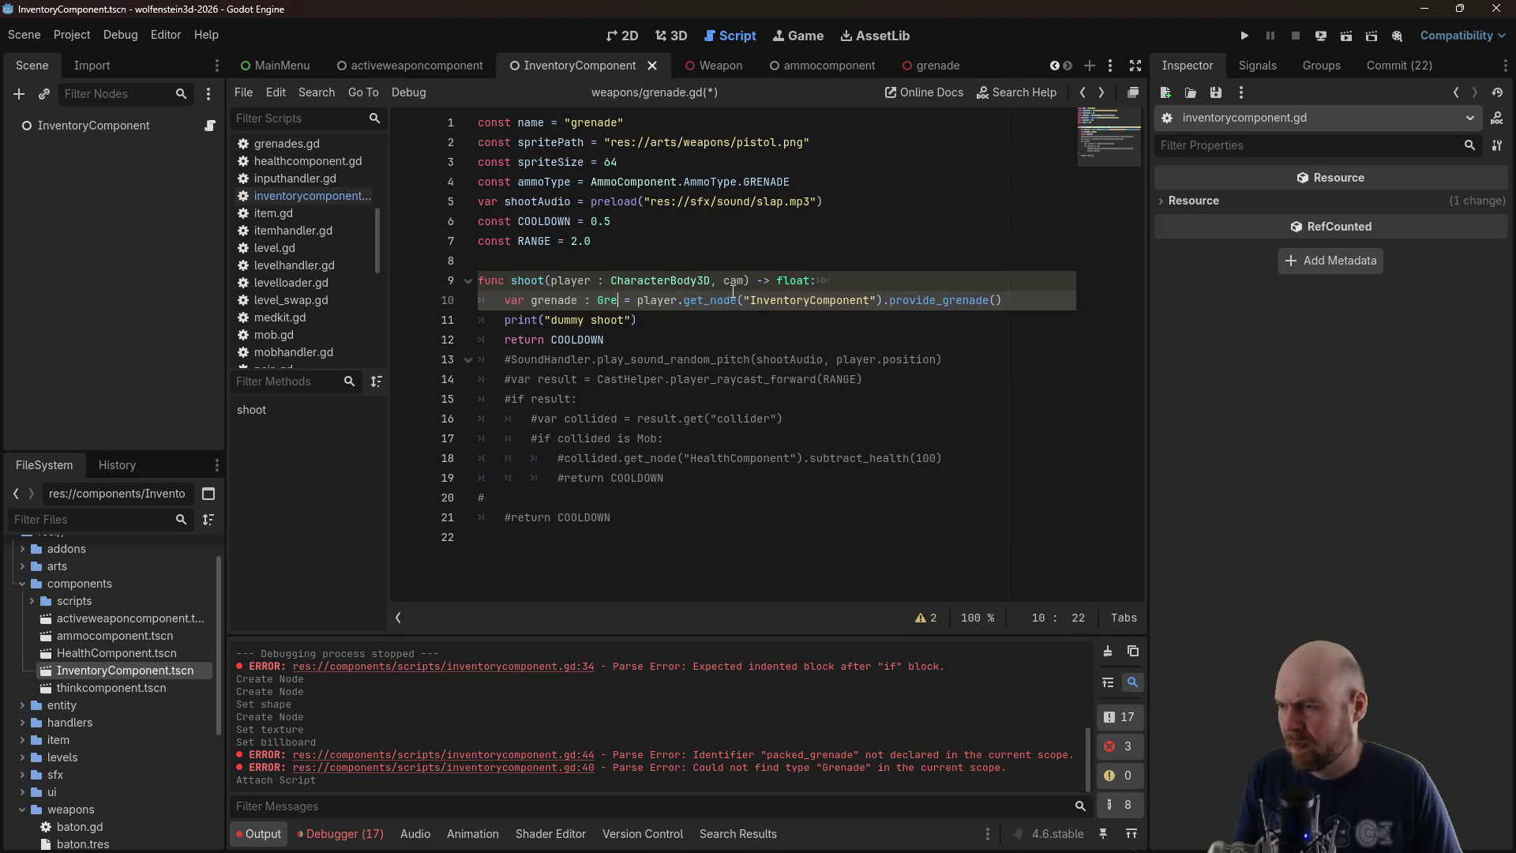
click(506, 317)
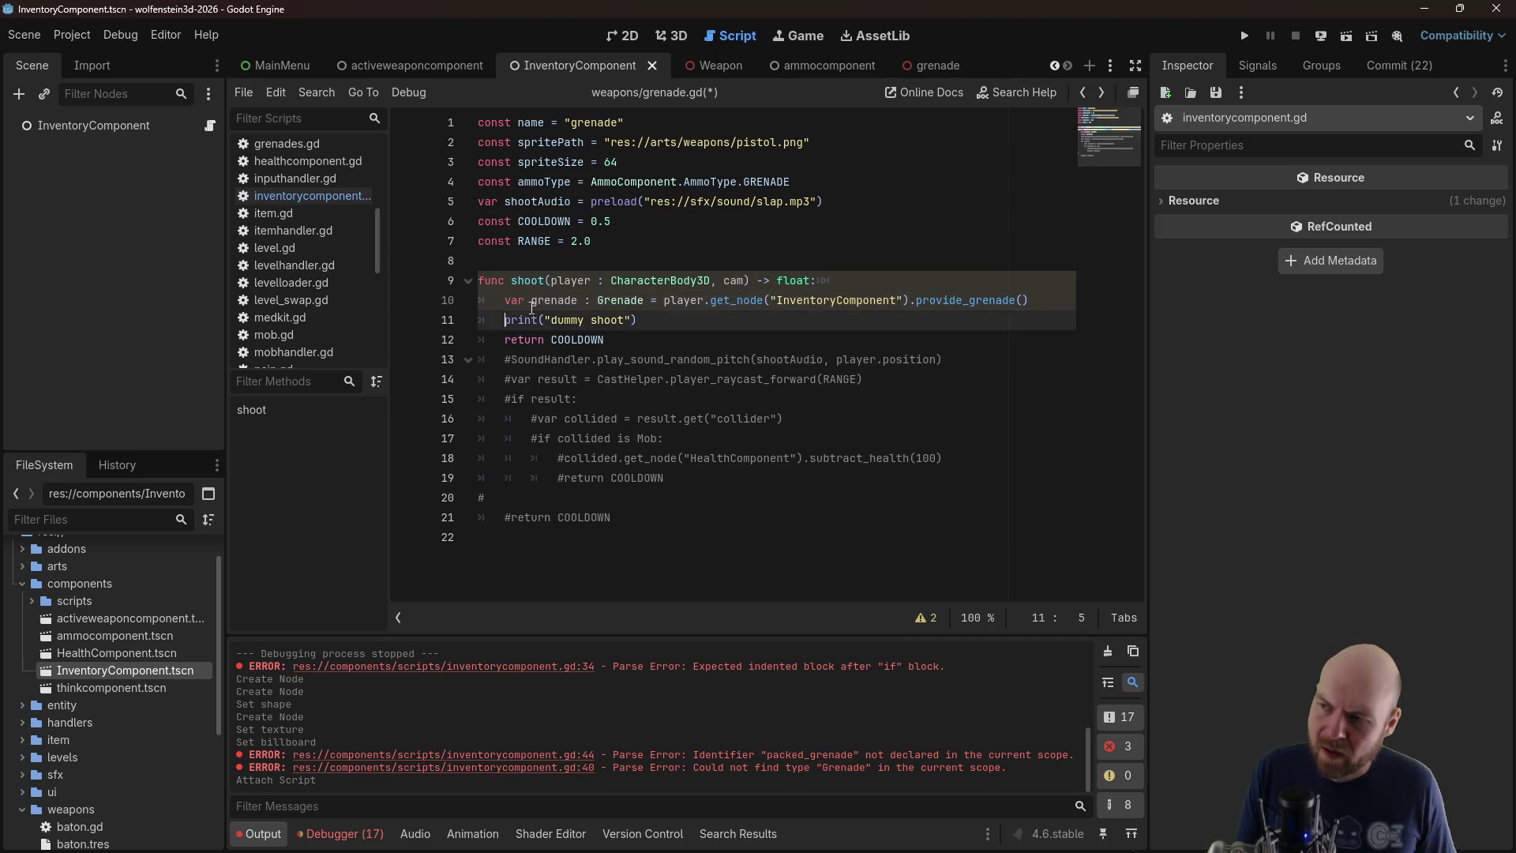
key(Return)
key(Up)
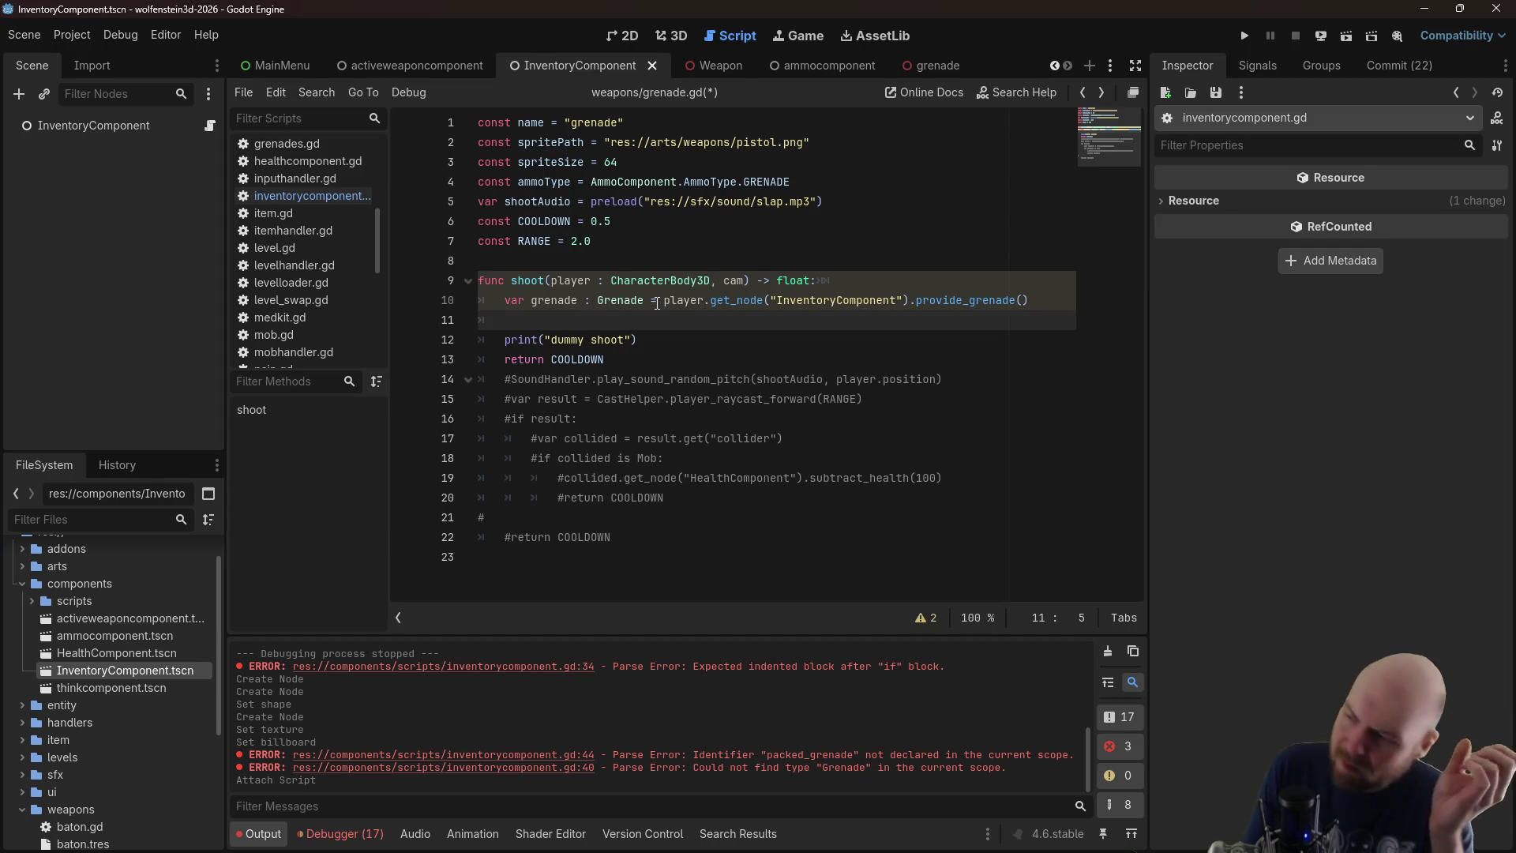
mouse_move(670, 302)
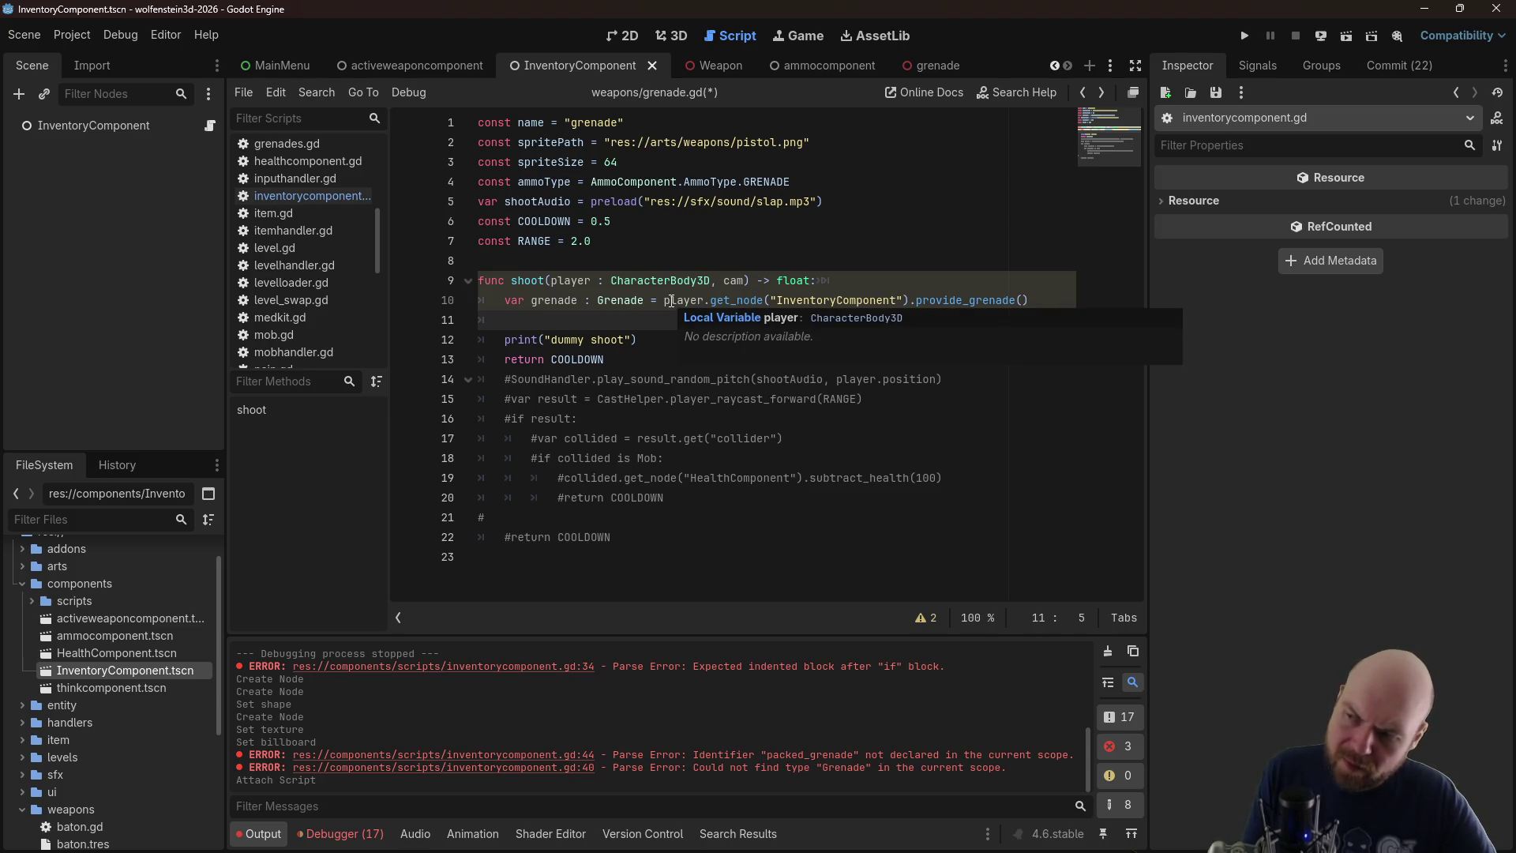
Complete player.get_parent().add_child(grenade) in shoot() and start a new line below it
text(player.get_p)
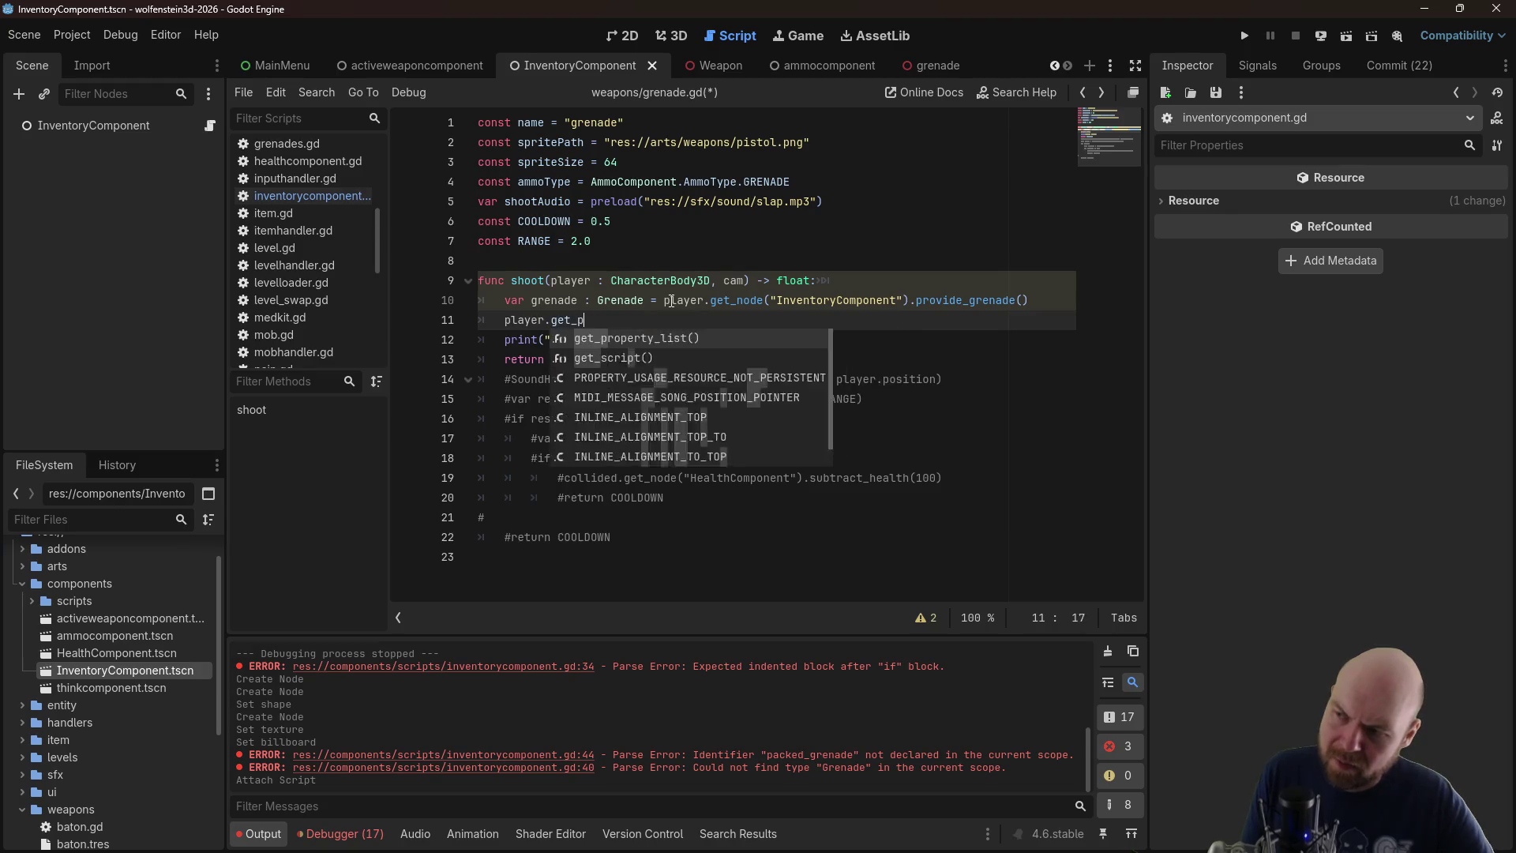
text(arent().)
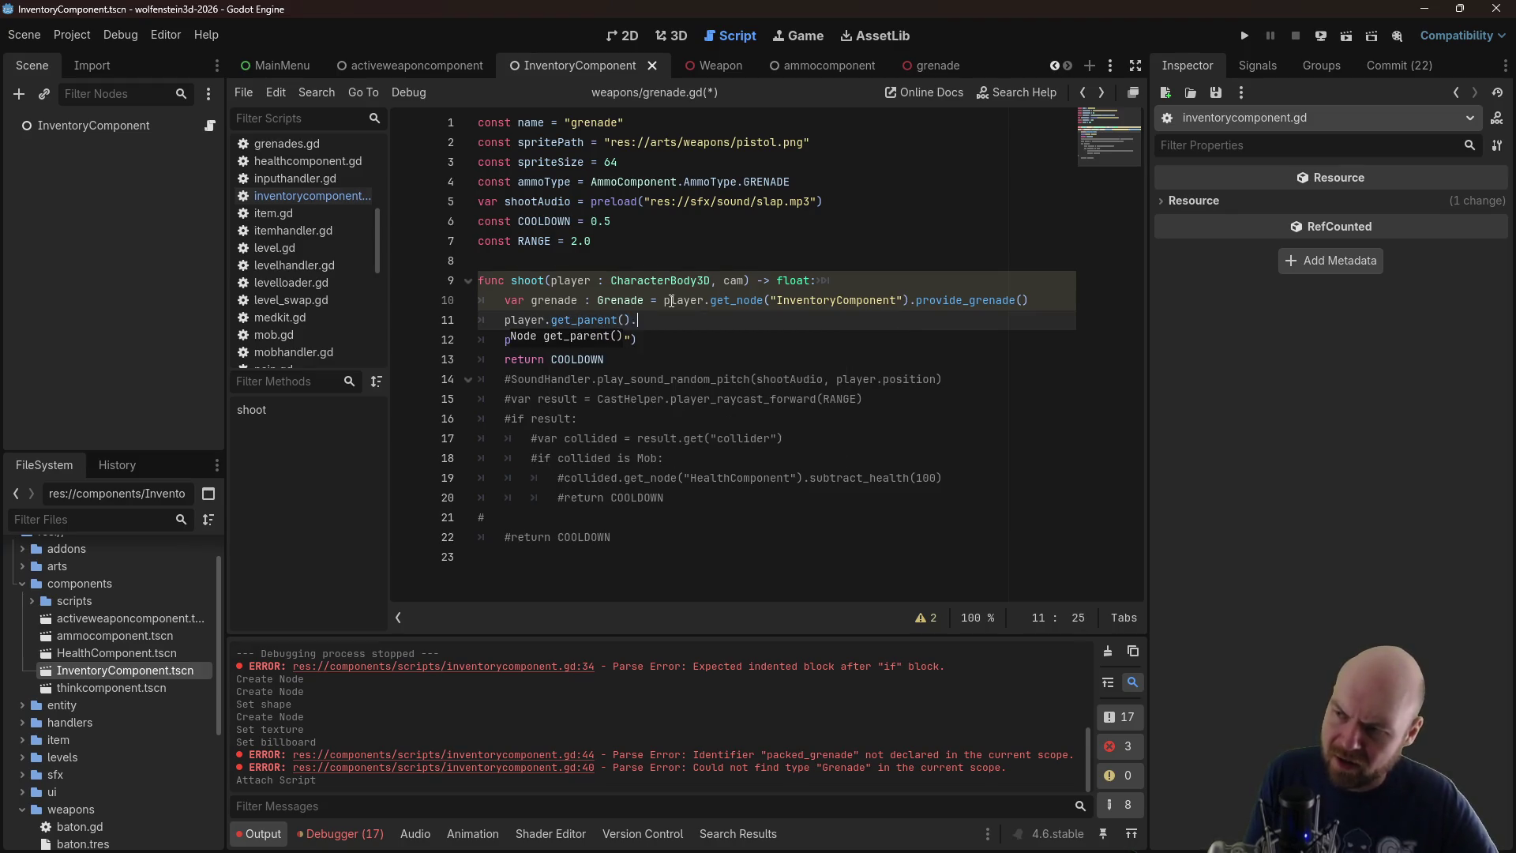
text(add_child(g)
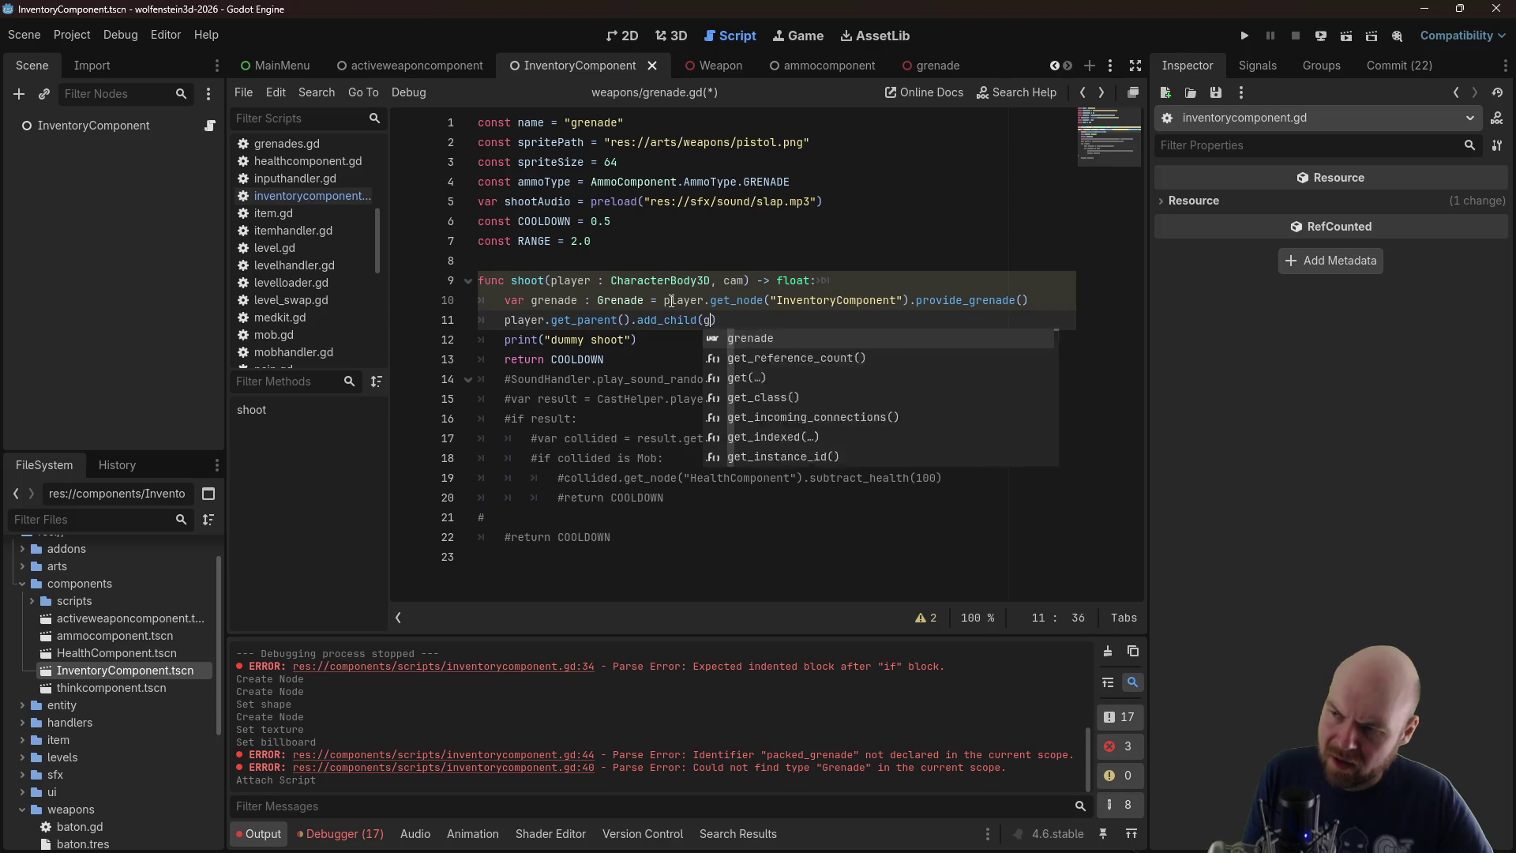
key(Return)
key(End)
key(Return)
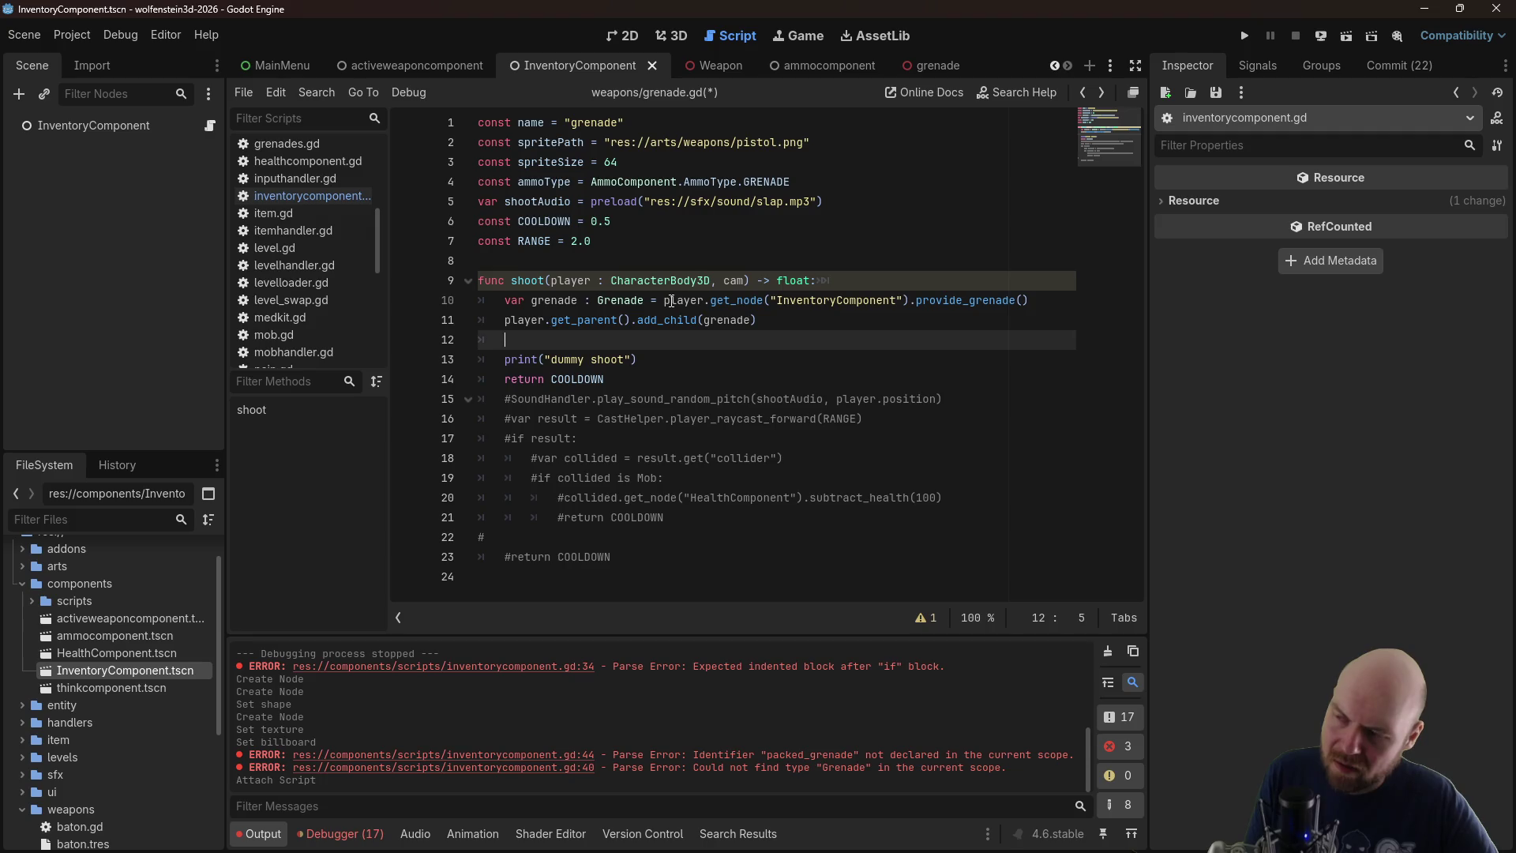
Begin line 12 with grenade.velocity, completed from autocomplete
text(grenade.)
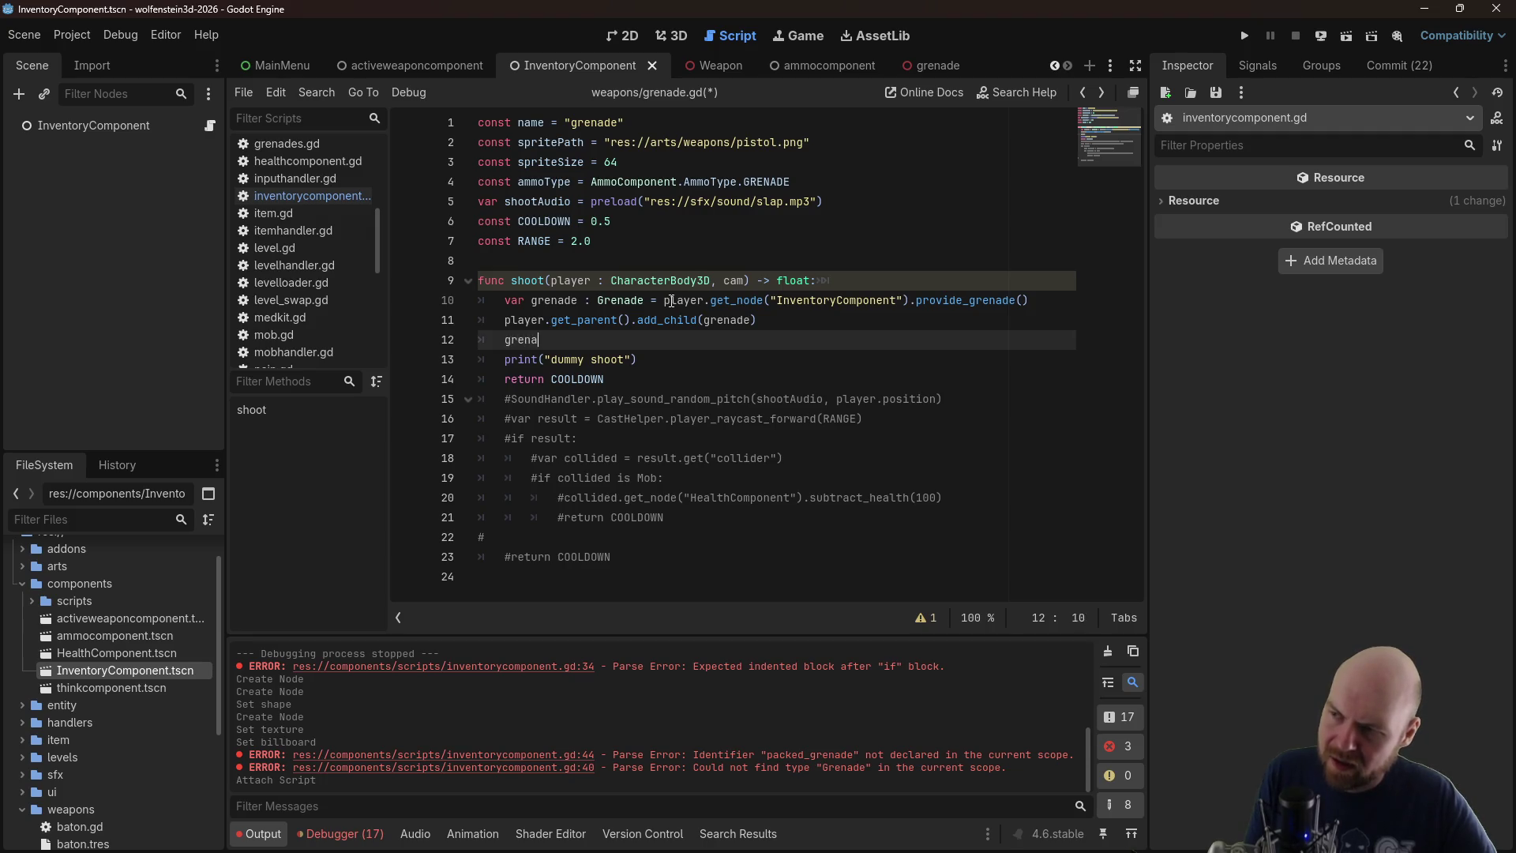
text(v)
key(Return)
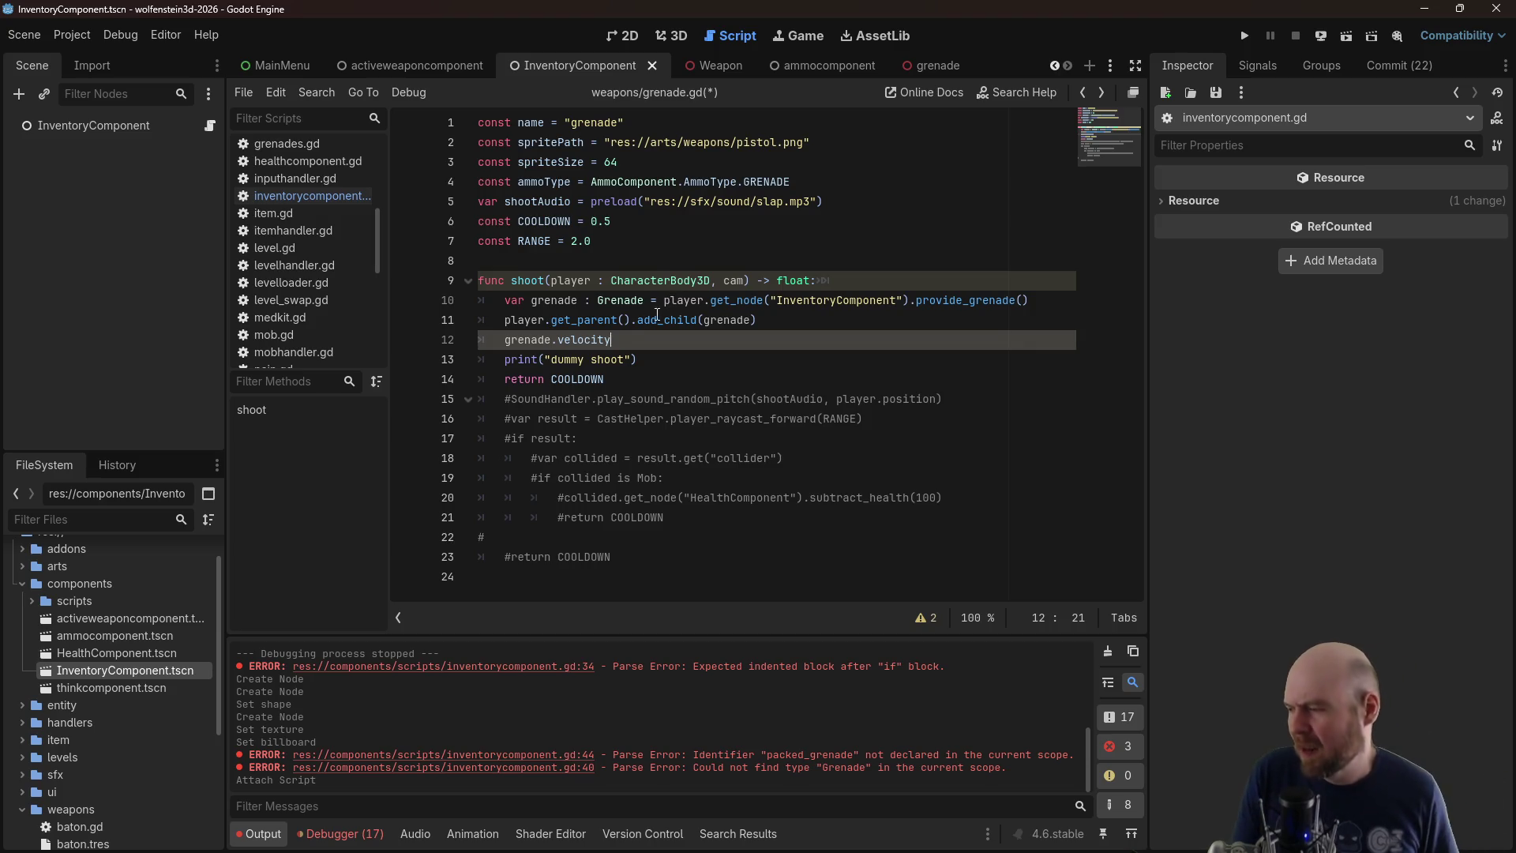
scroll(59, 758, down, 2)
Collapse the weapons folder and briefly expand the ui folder in FileSystem
scroll(69, 778, down, 6)
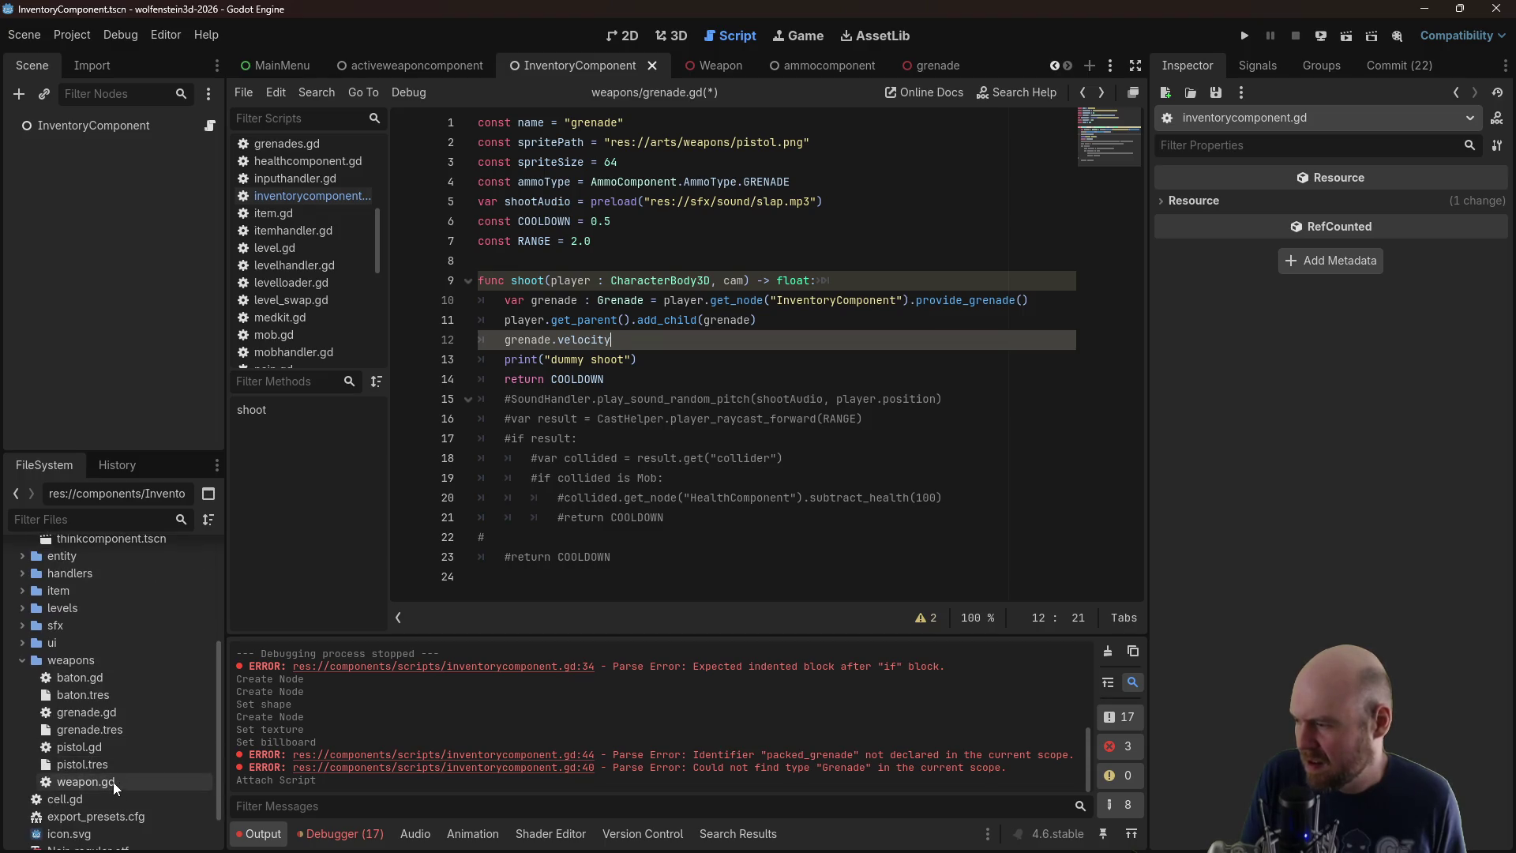
click(21, 660)
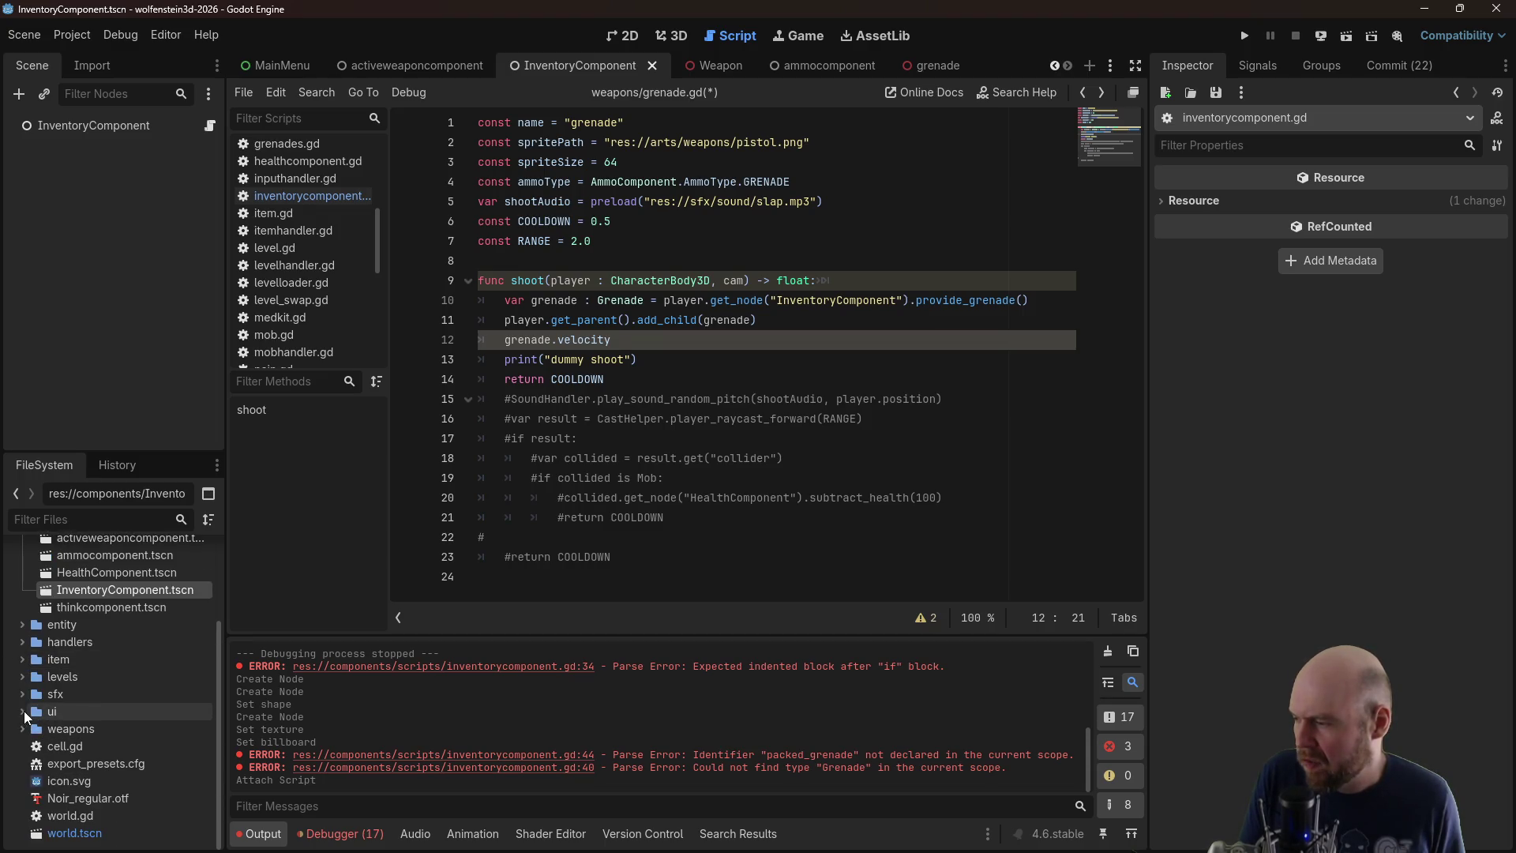
click(22, 711)
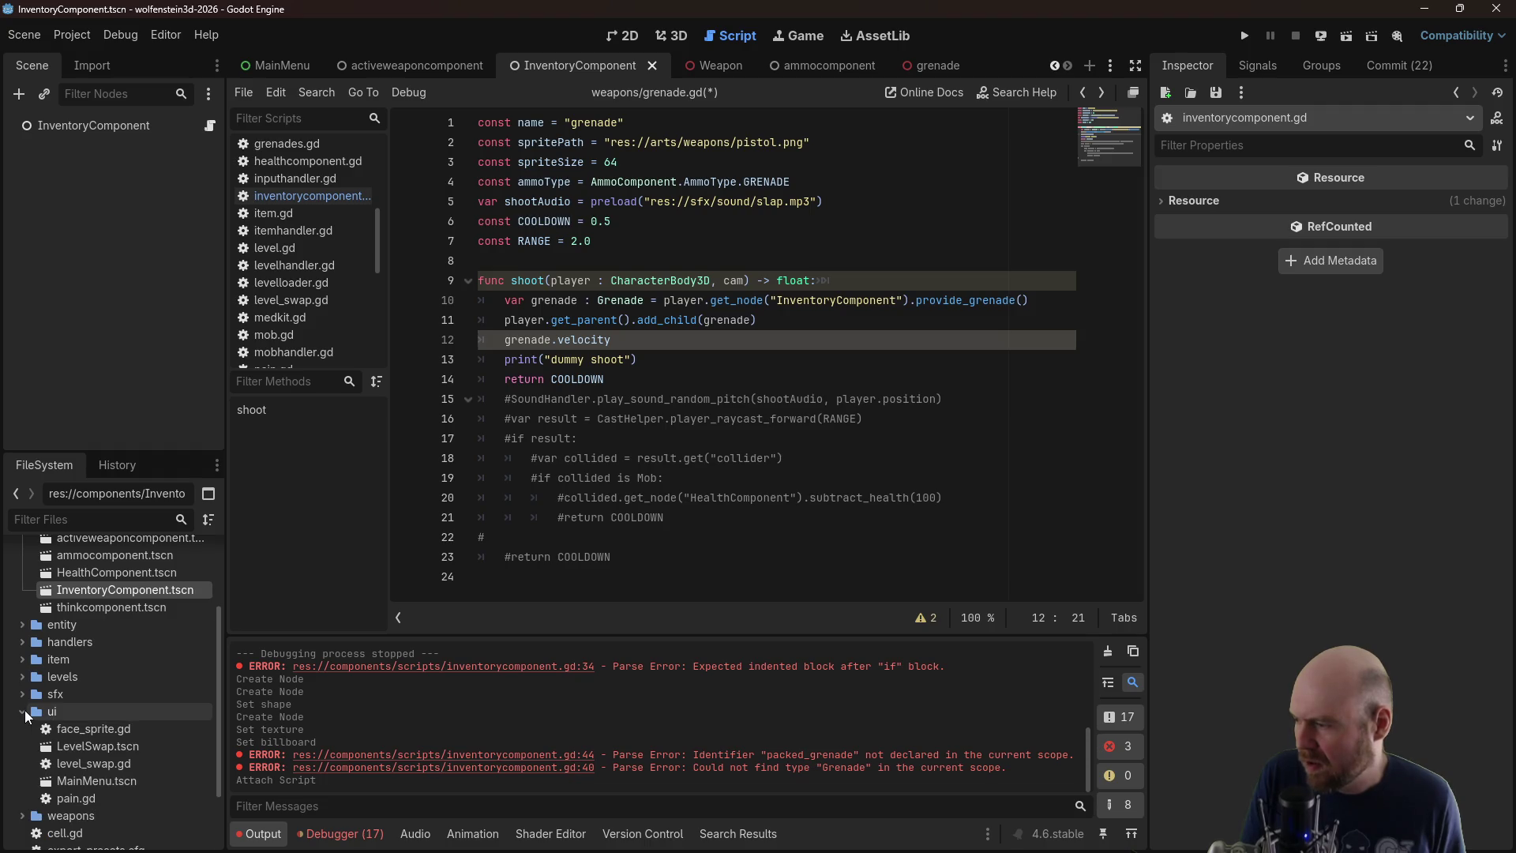
click(24, 711)
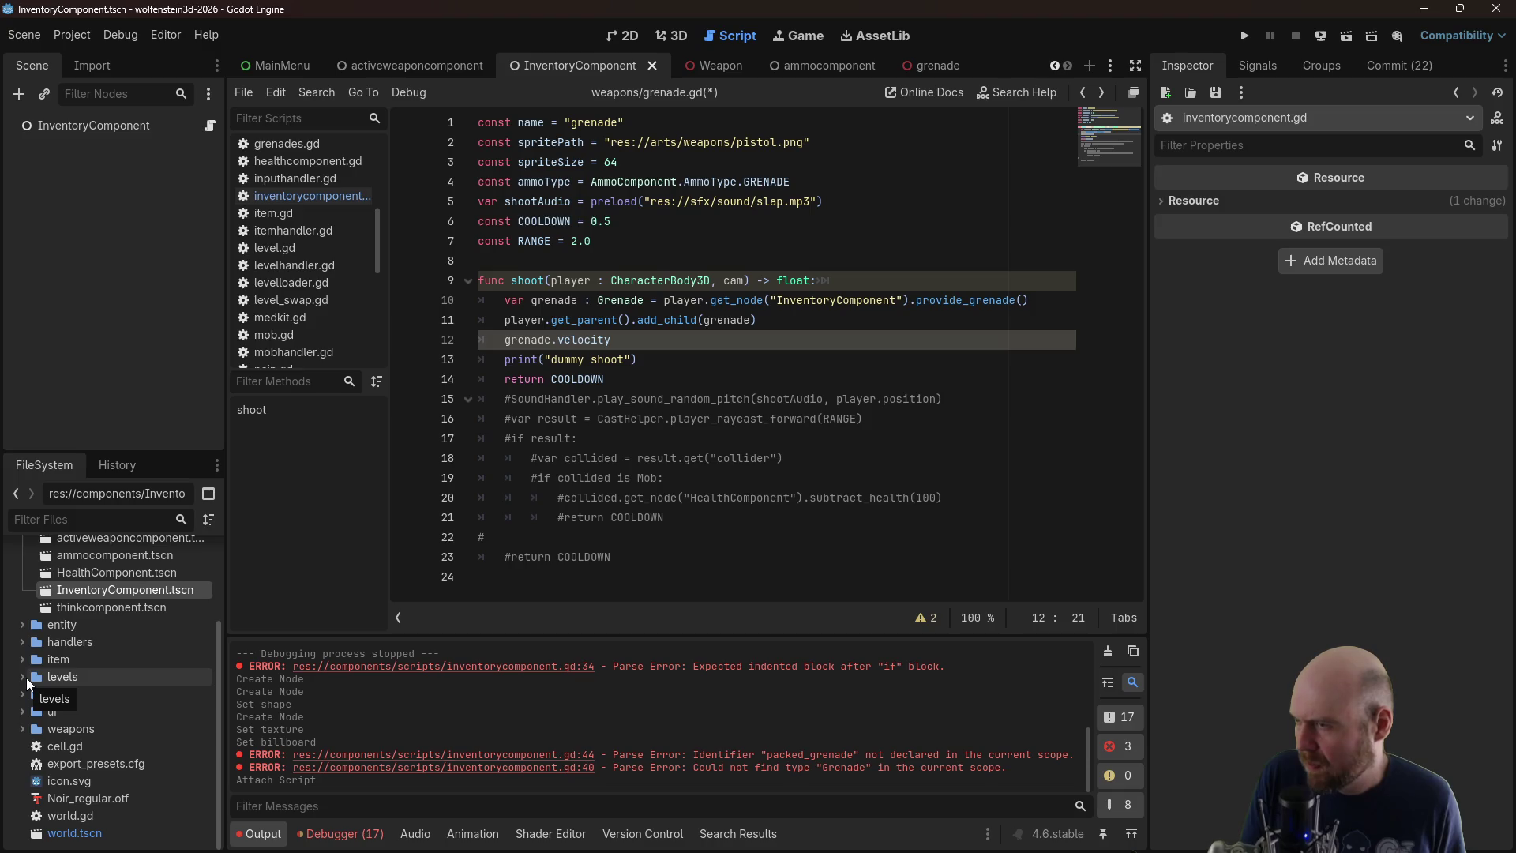
Add grenade.position = player.position after the add_child line and save grenade.gd
click(650, 360)
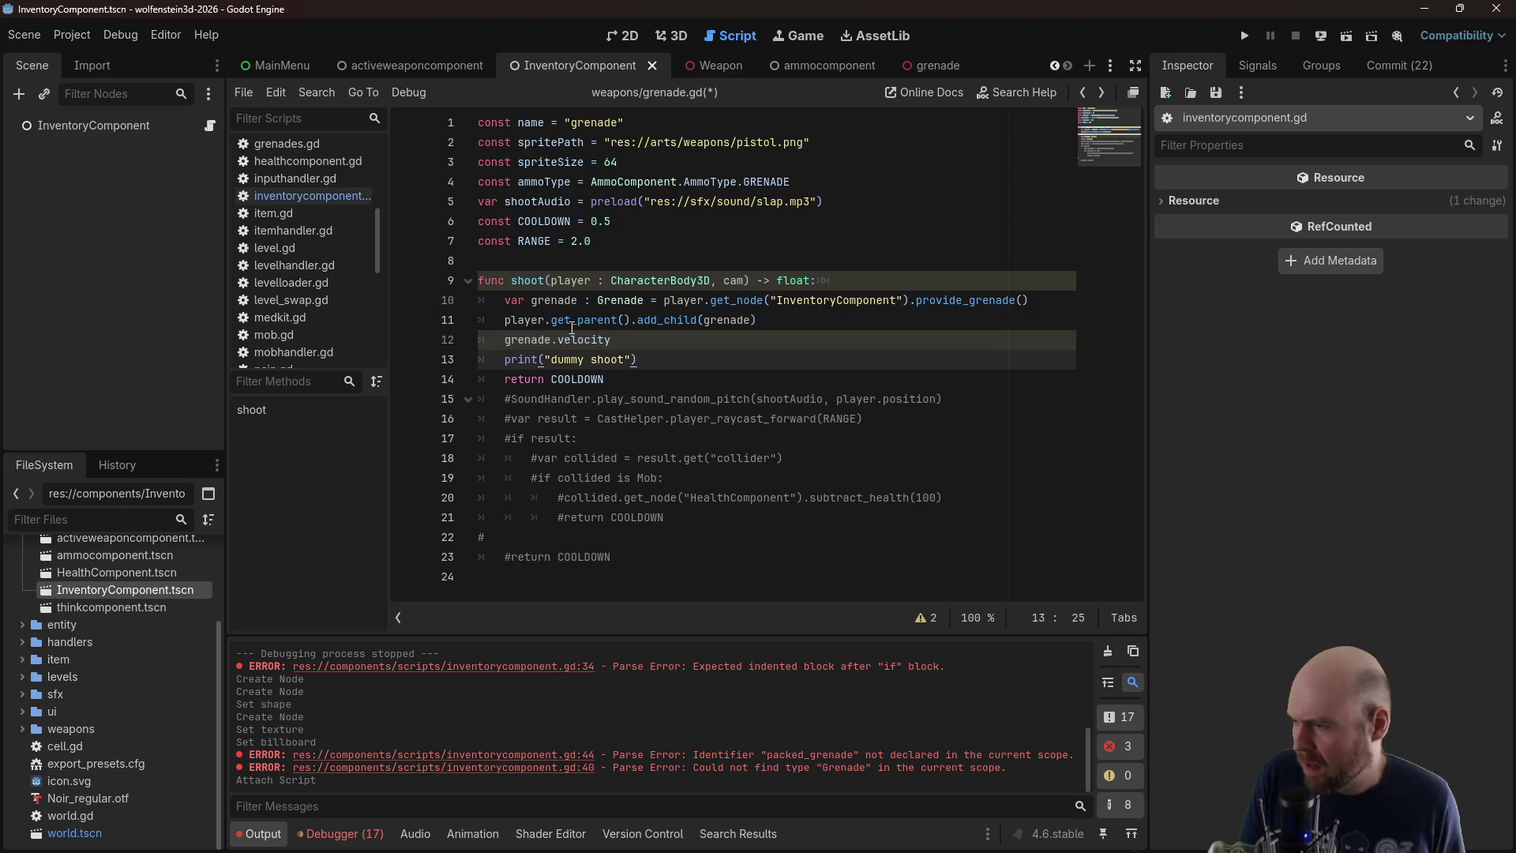
click(642, 322)
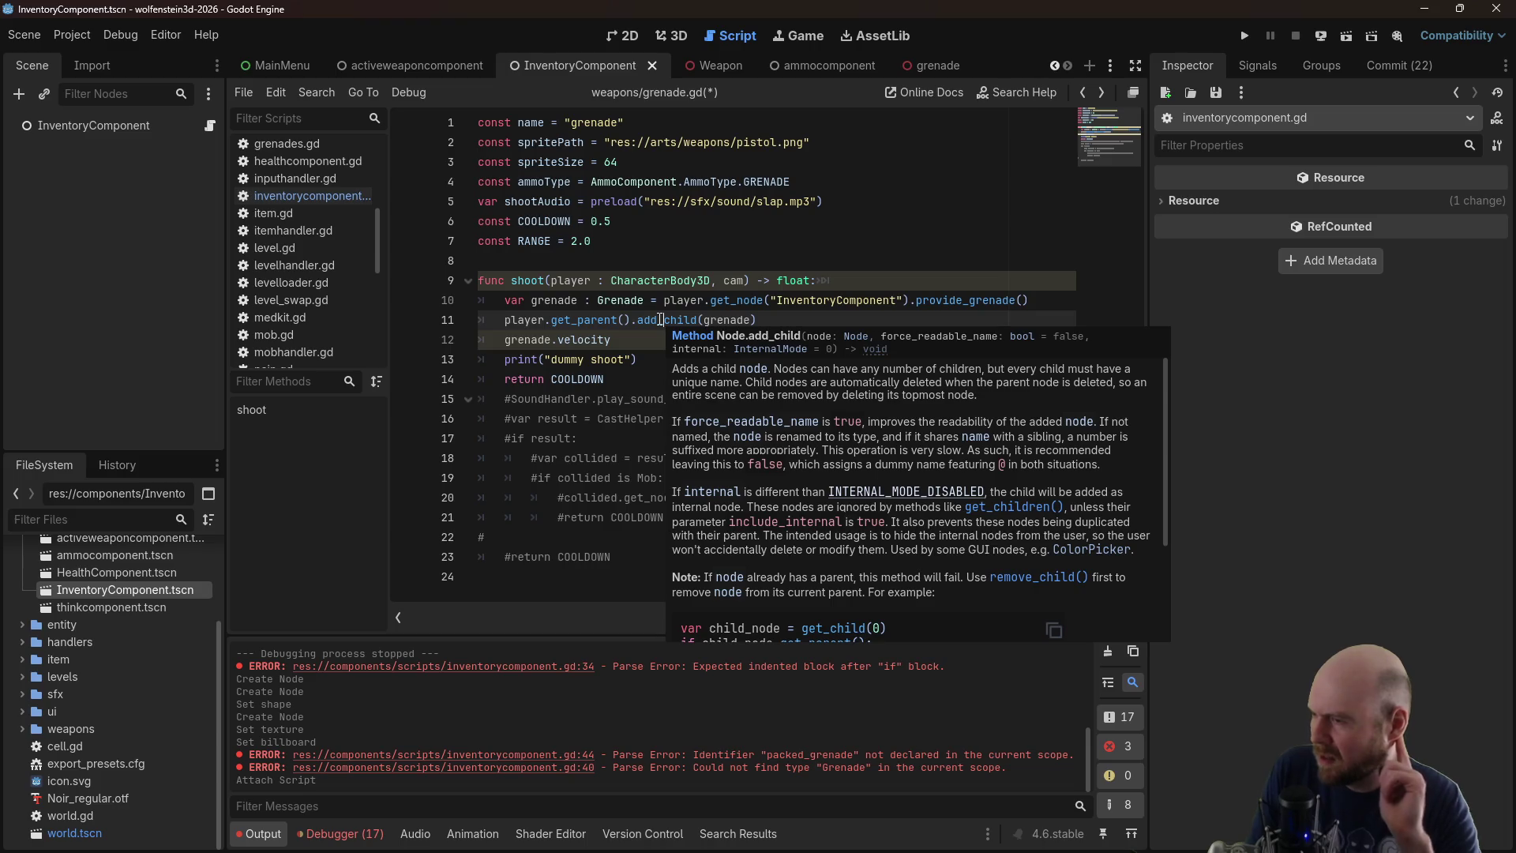
click(819, 321)
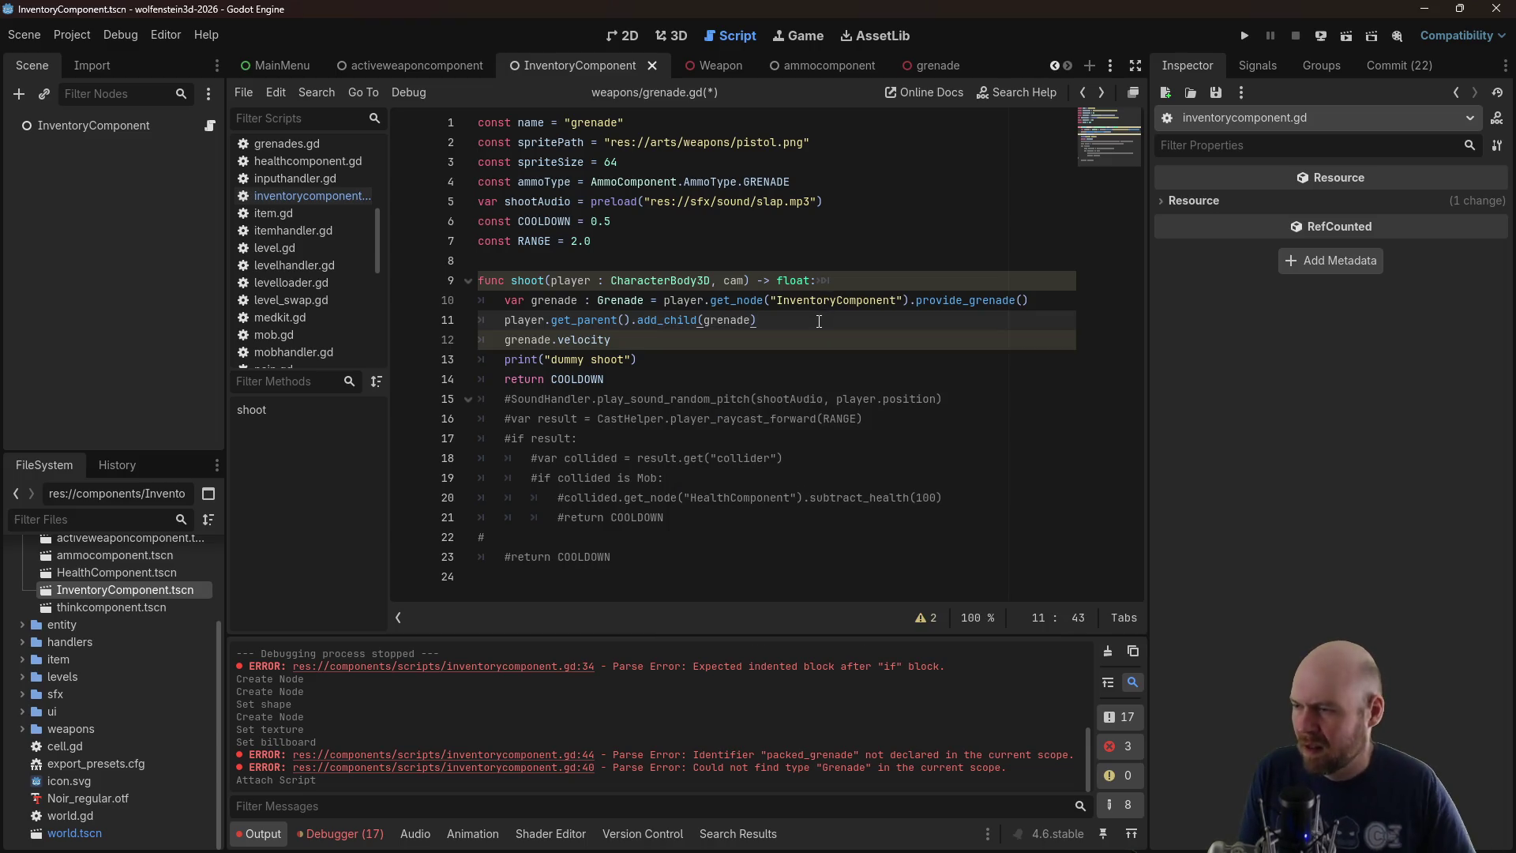
key(Return)
text(grenade.position = )
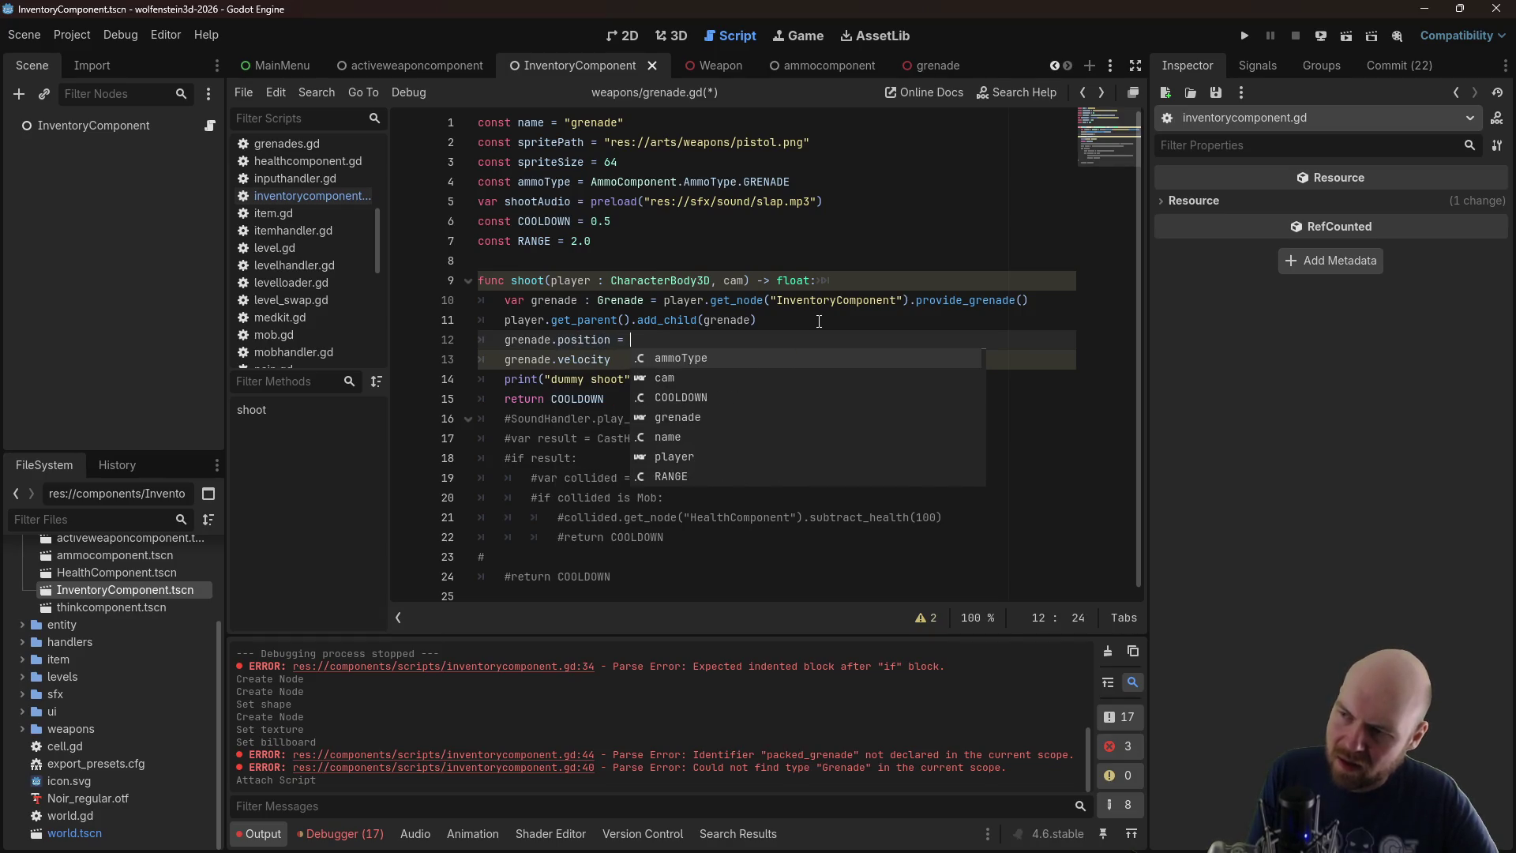
text(player.positio)
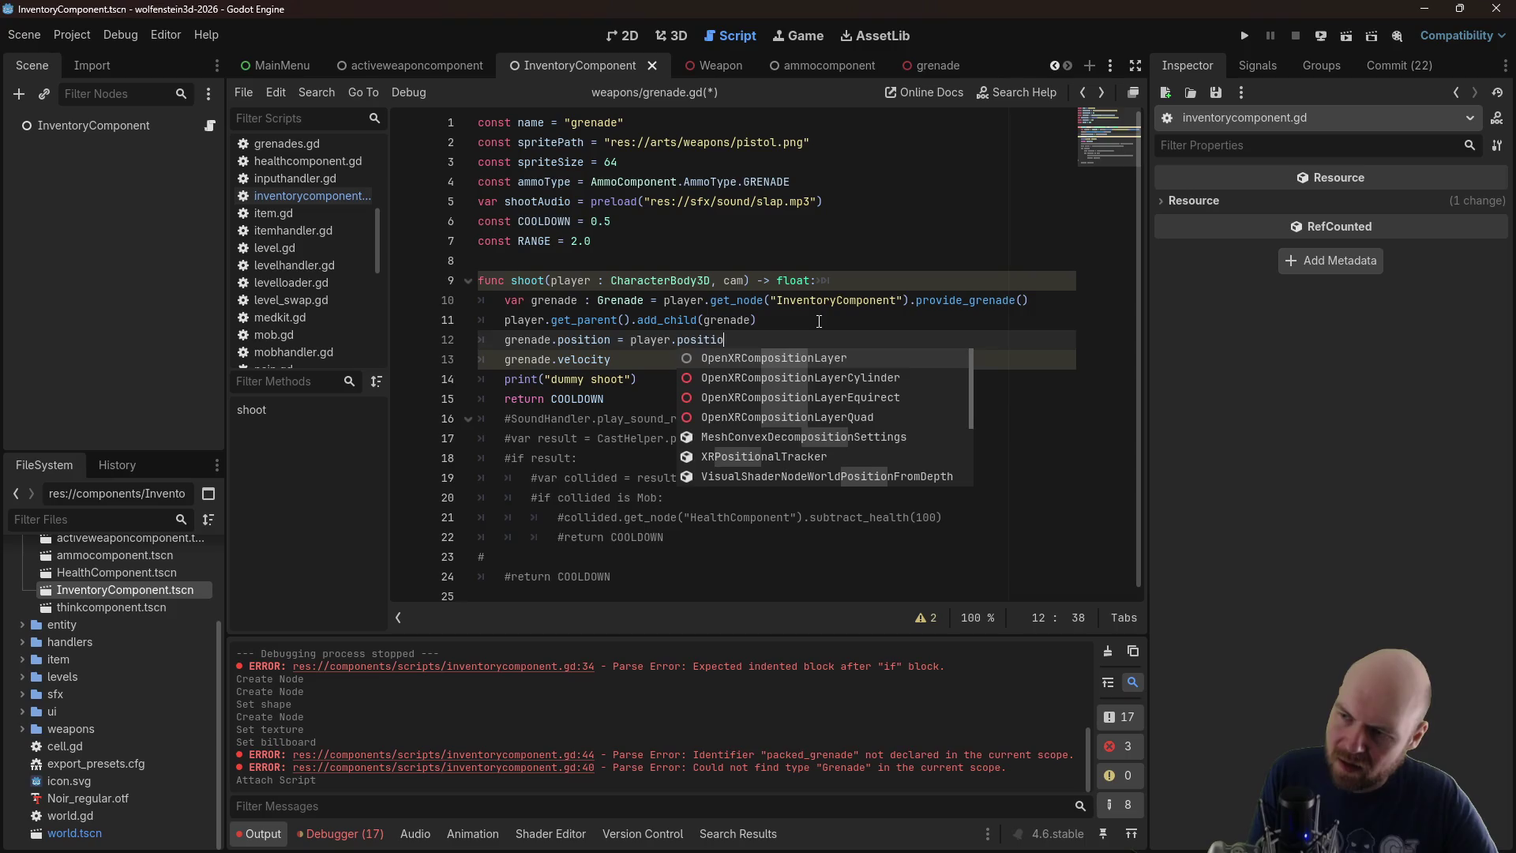
text(n)
key(ctrl+s)
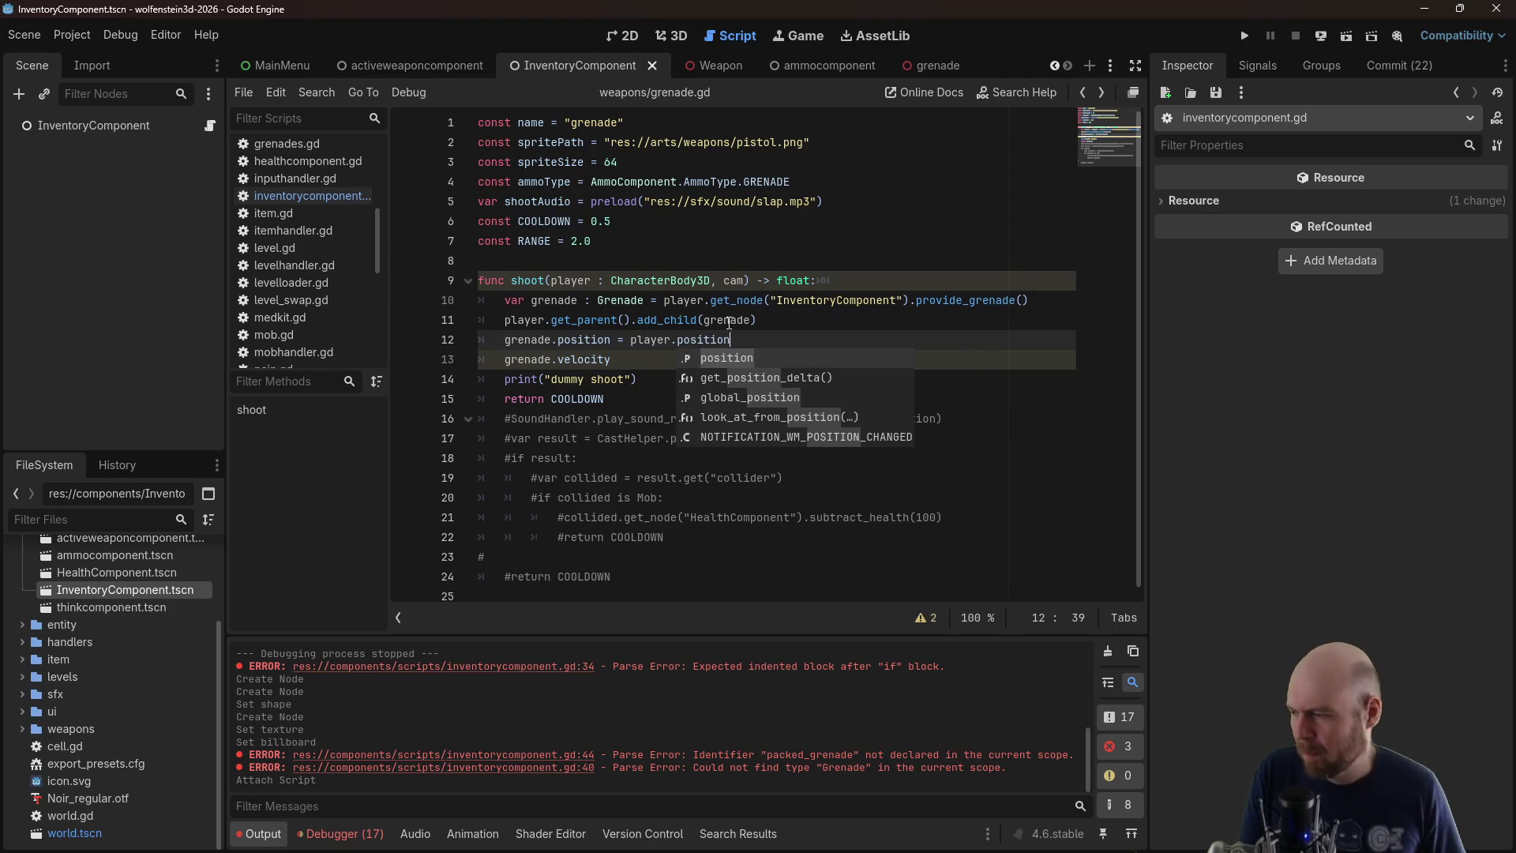
click(21, 641)
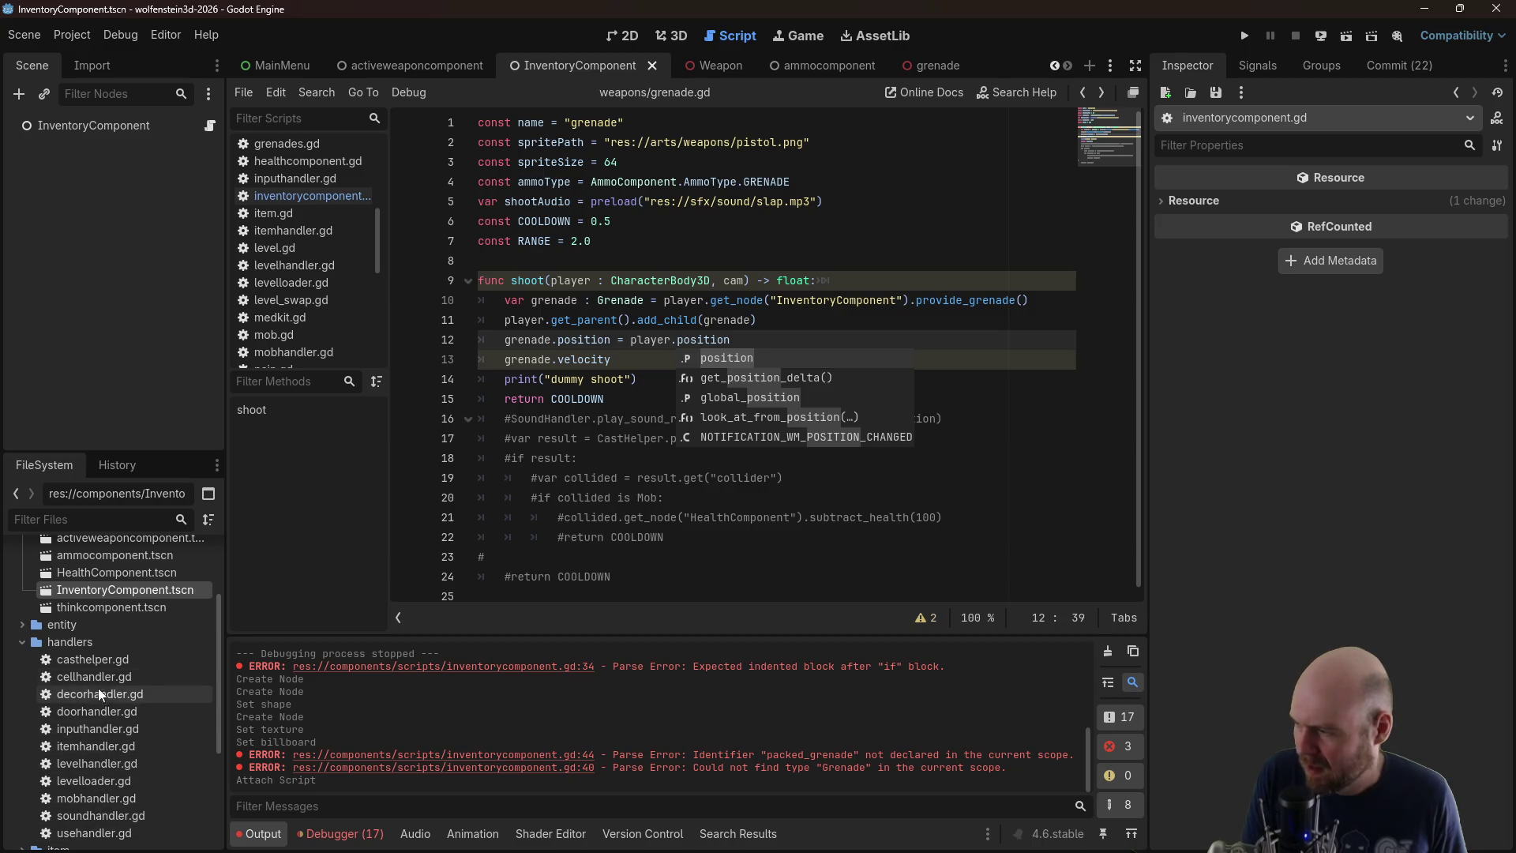
Copy the camera basis z expression from casthelper.gd
double_click(97, 662)
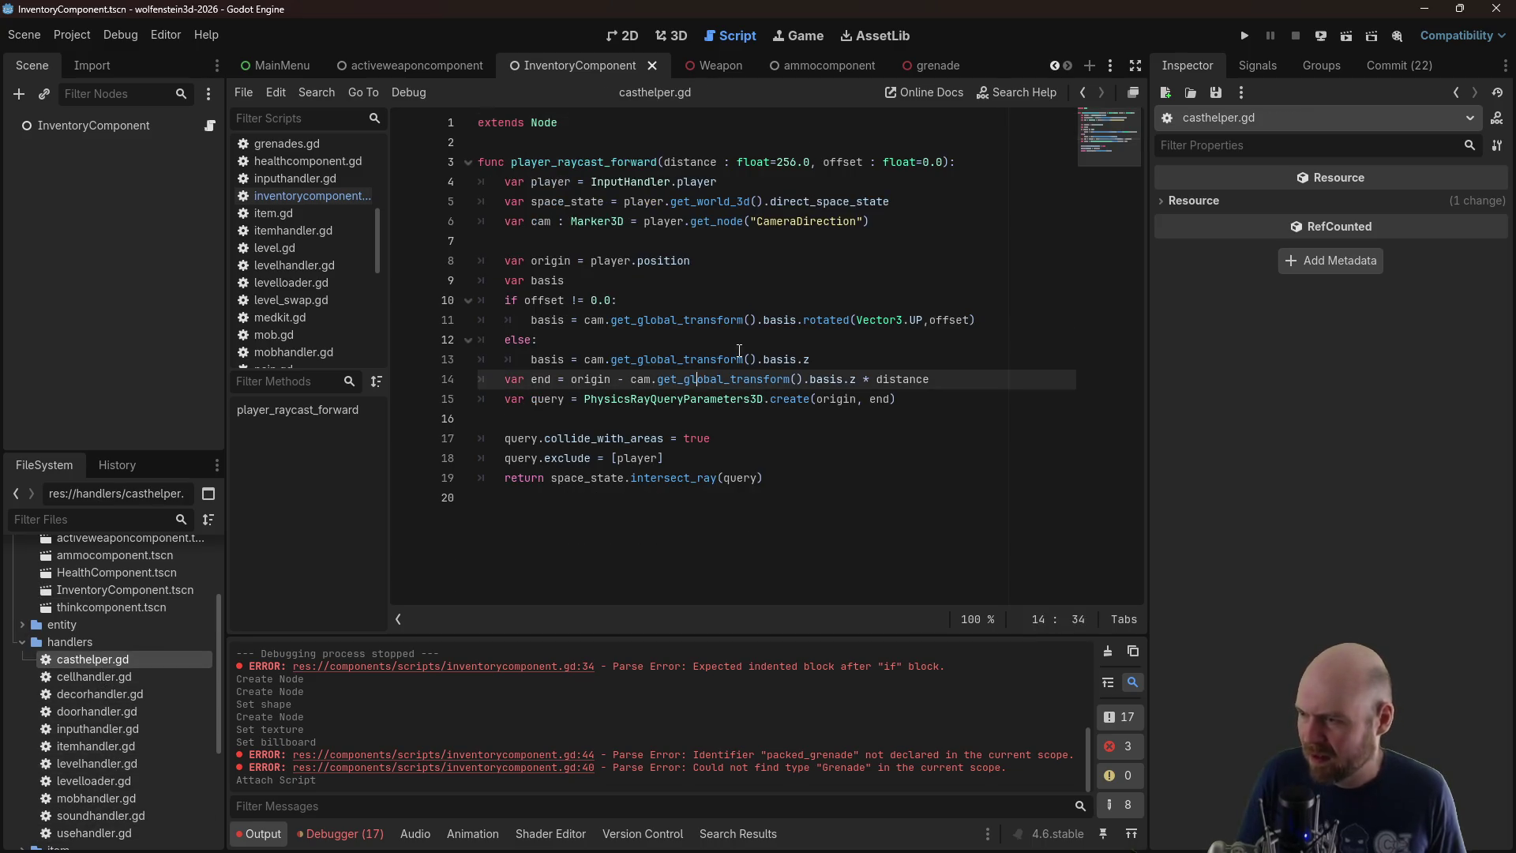
mouse_move(584, 320)
mouse_down()
mouse_move(632, 304)
mouse_move(985, 319)
mouse_up()
click(641, 308)
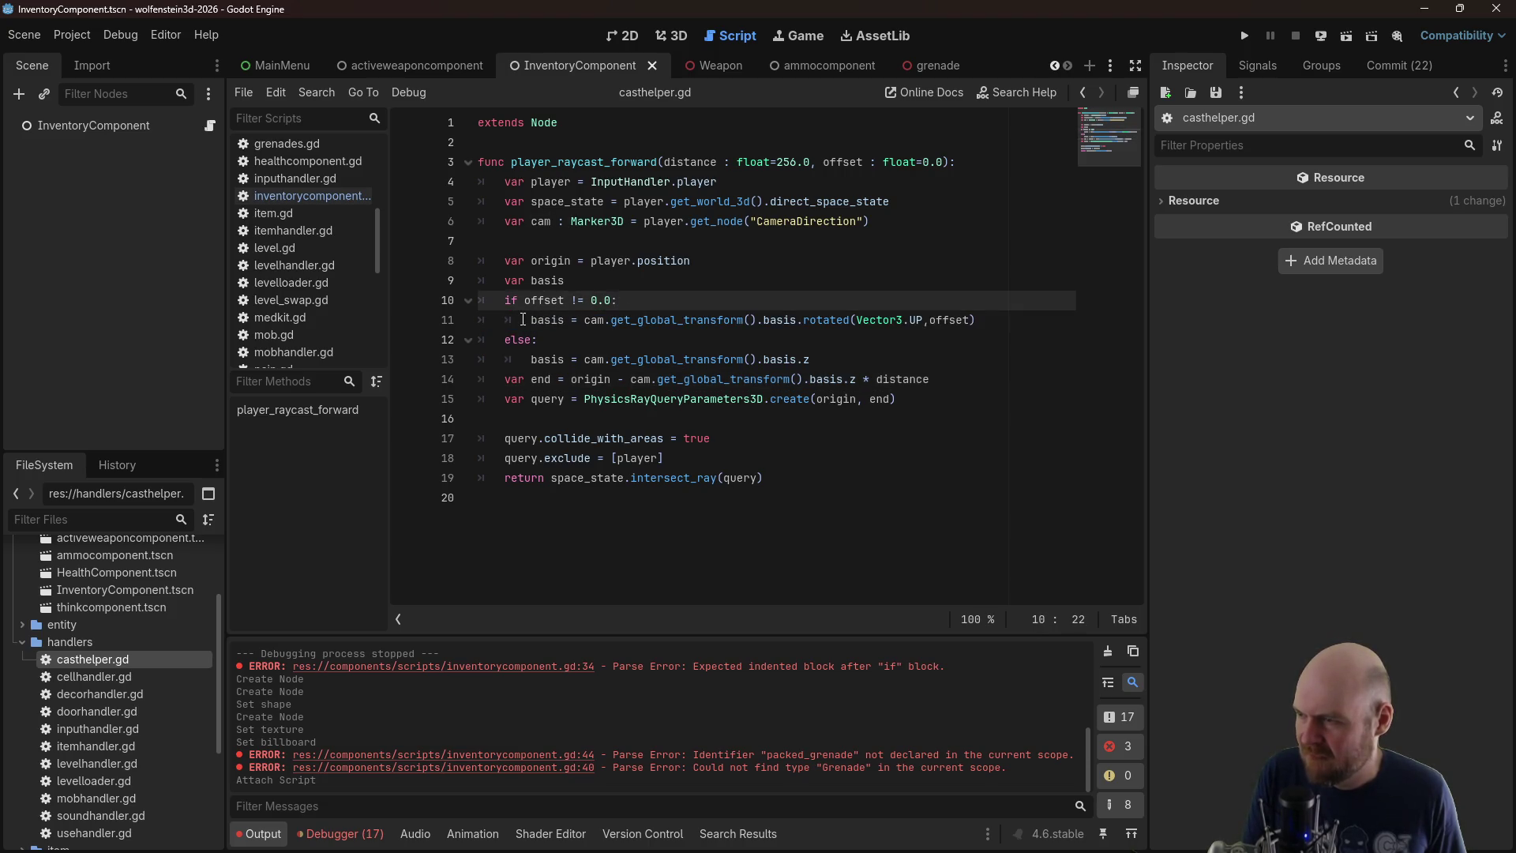
mouse_move(523, 320)
mouse_down()
mouse_move(801, 320)
mouse_move(530, 360)
mouse_up()
click(819, 360)
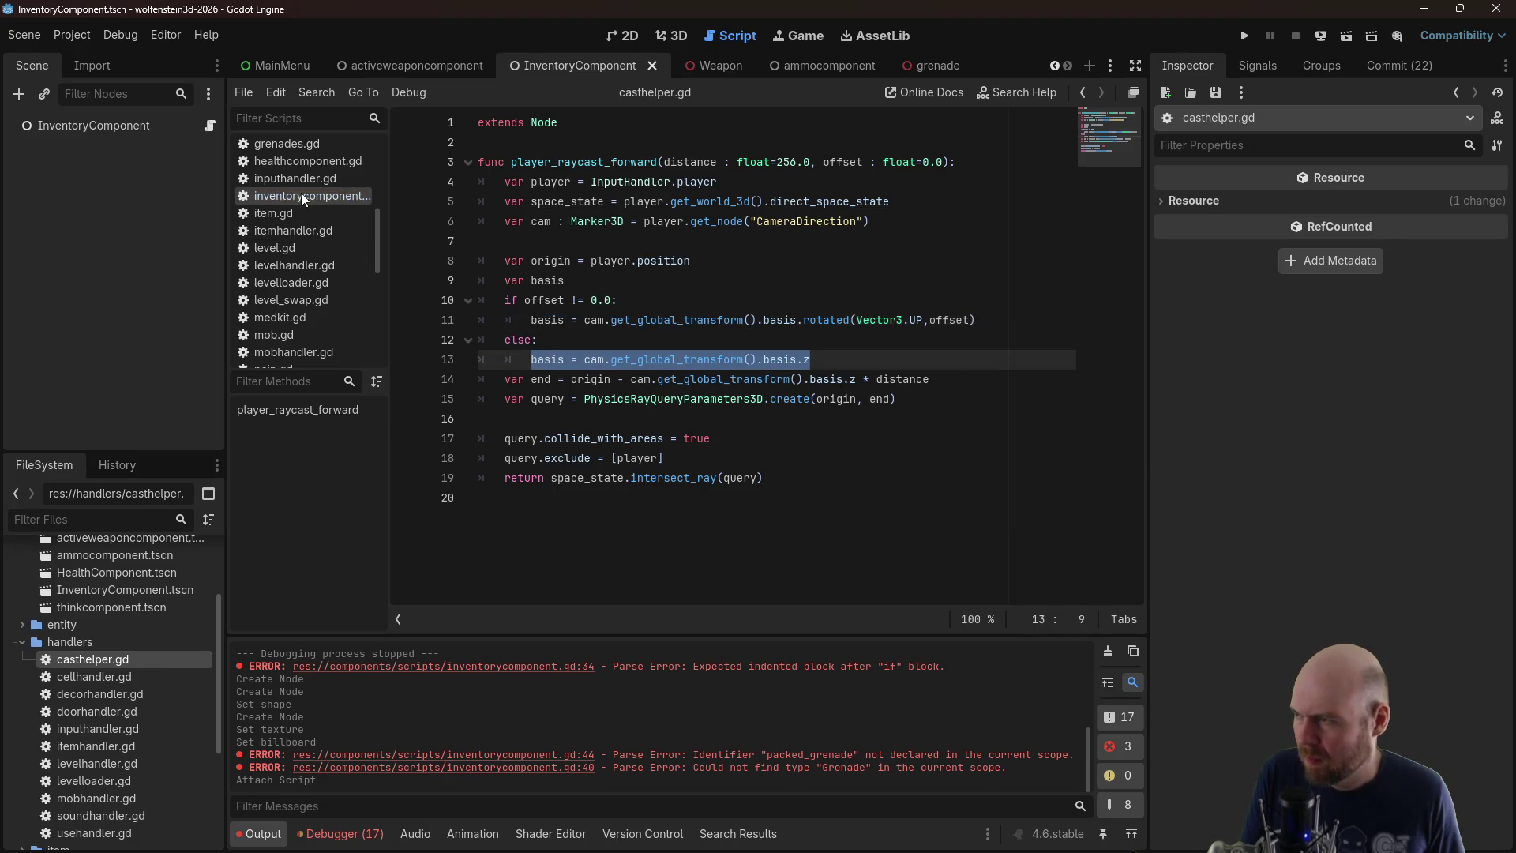
click(301, 192)
click(23, 641)
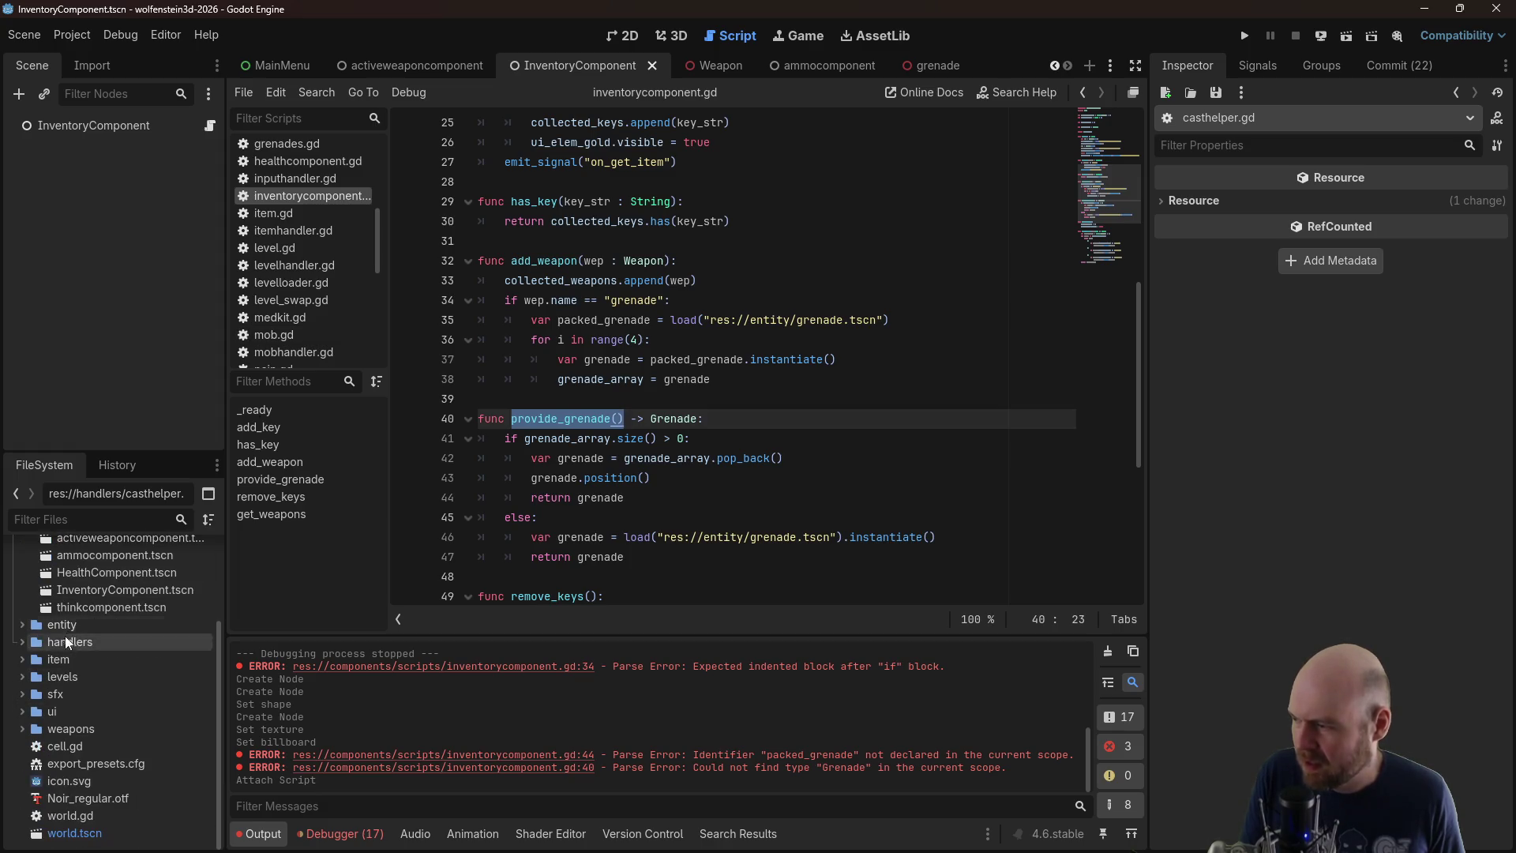
click(23, 728)
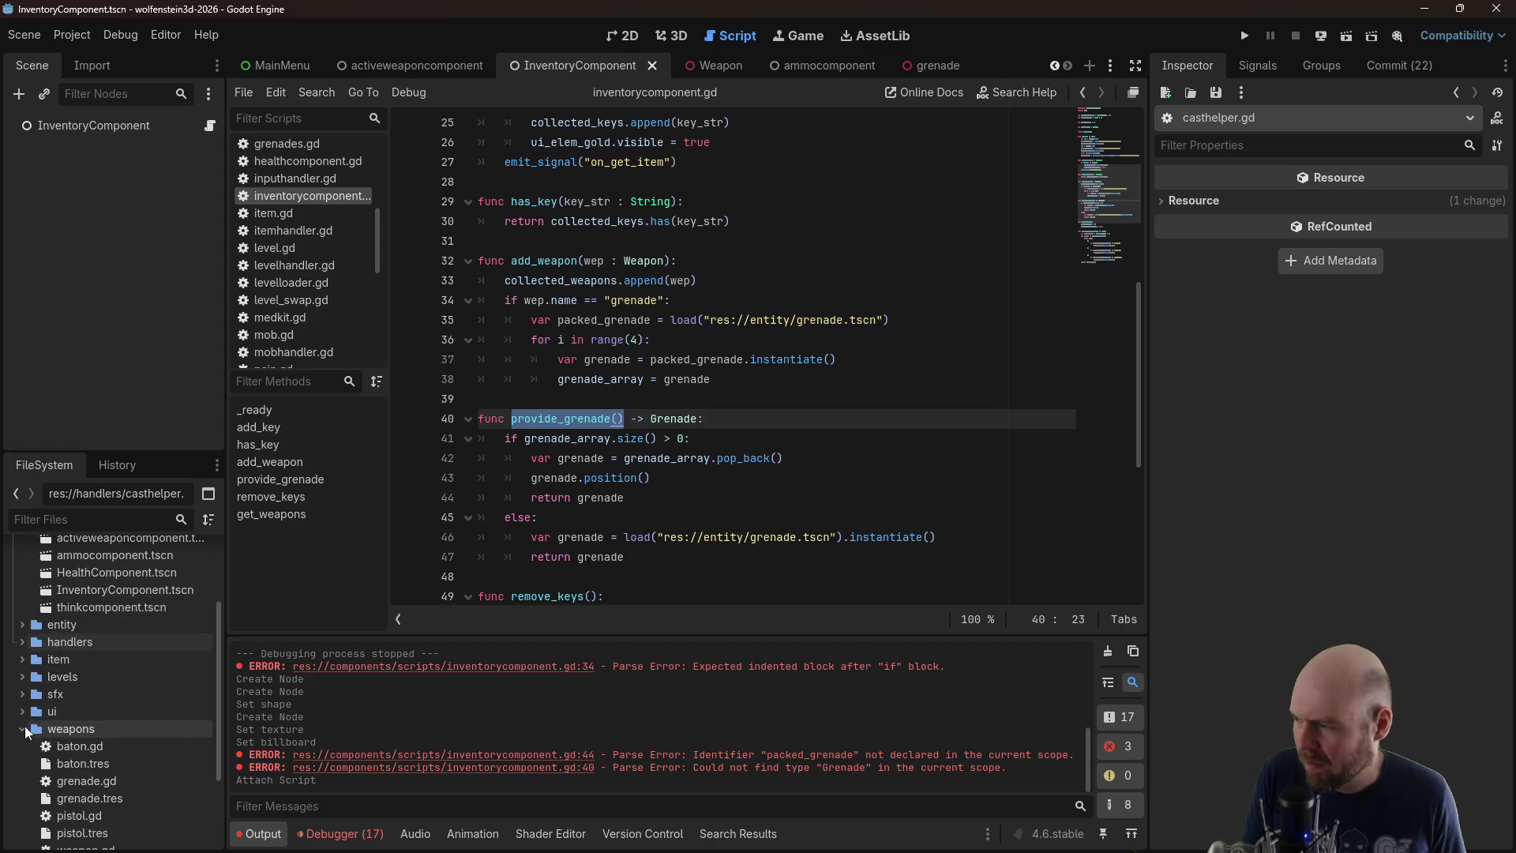
Finish the velocity line as '= basis = cam.get_global_transform().basis.z * 100.0' and save
double_click(82, 784)
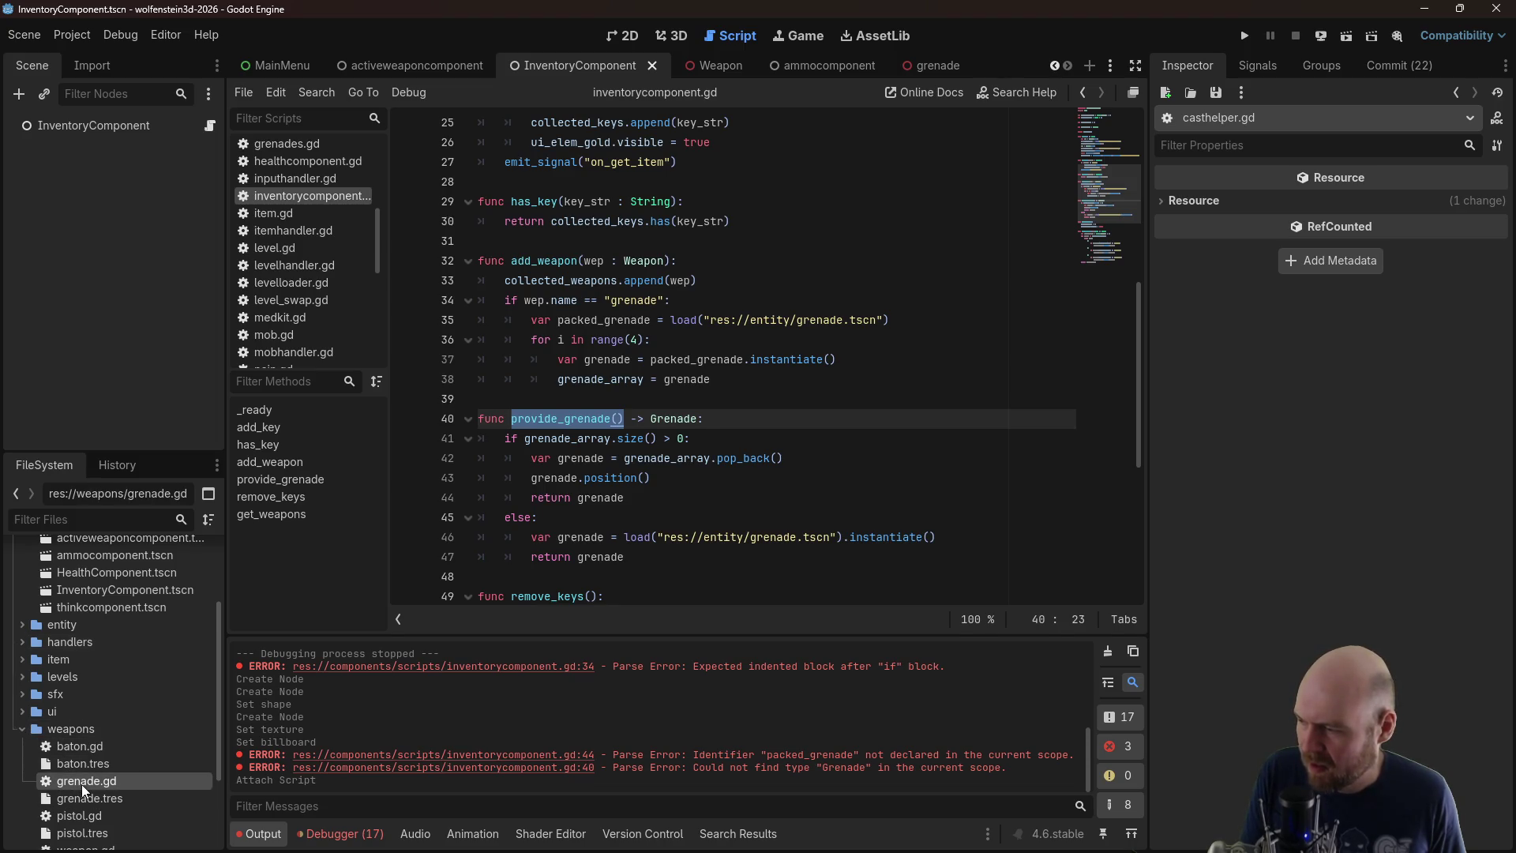
key(Escape)
key(Down)
text(= basis = cam.get_global_transform().basis.z )
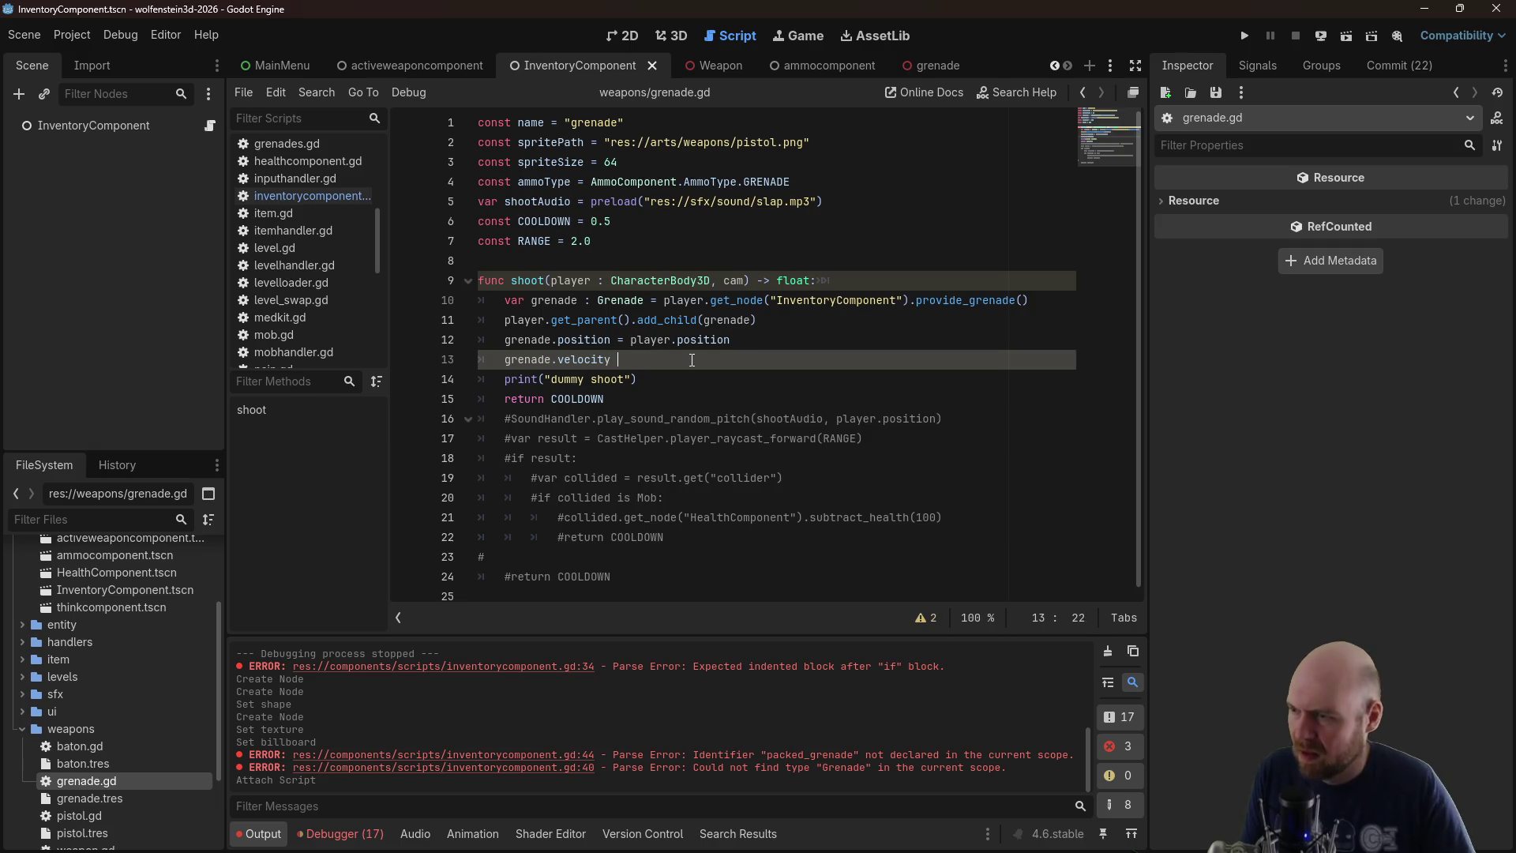
text(* 100.0)
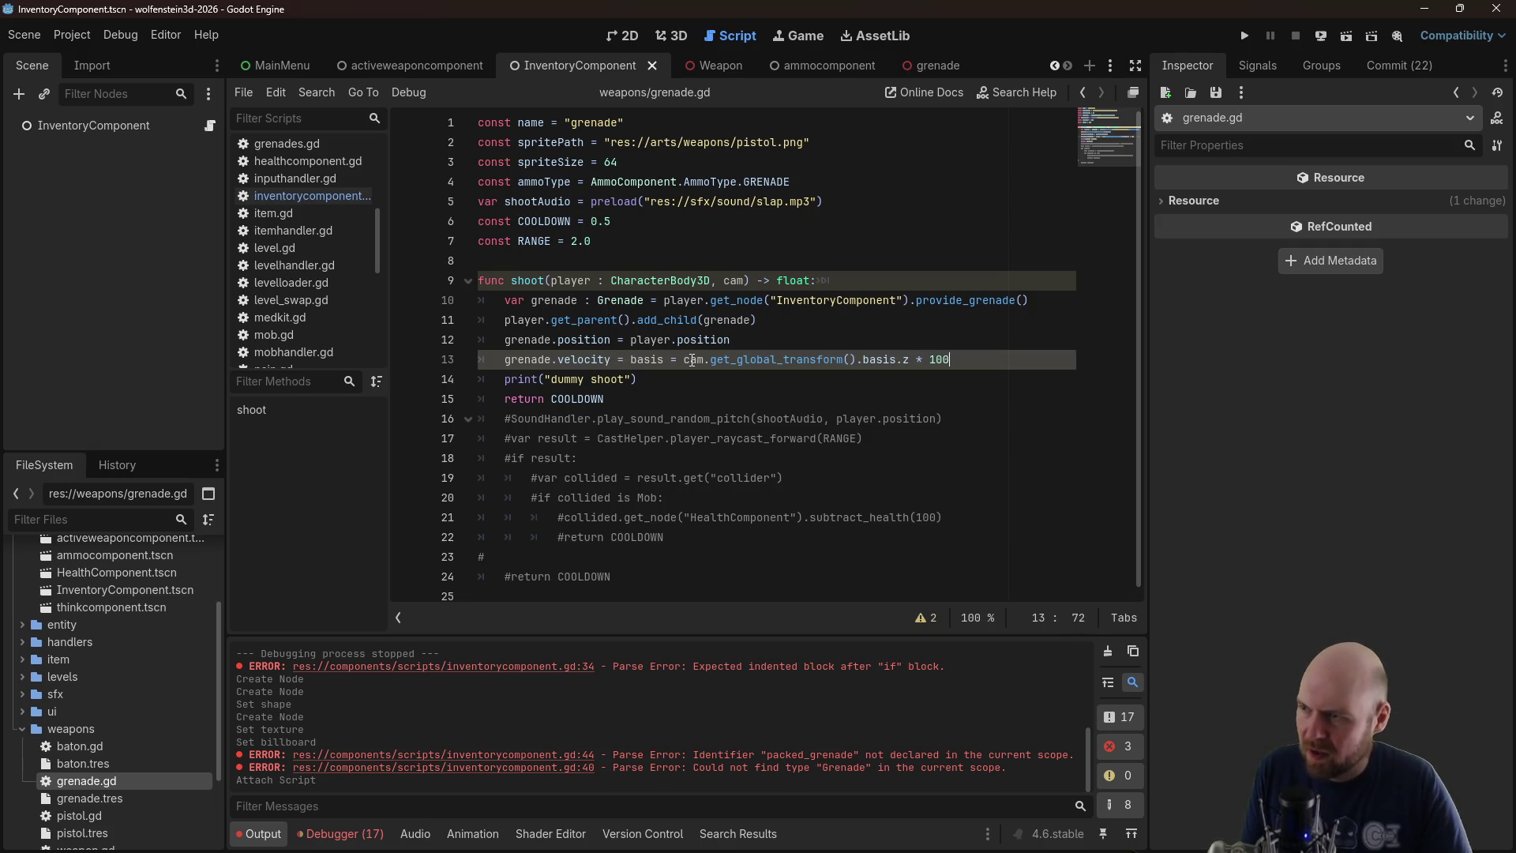
key(ctrl+s)
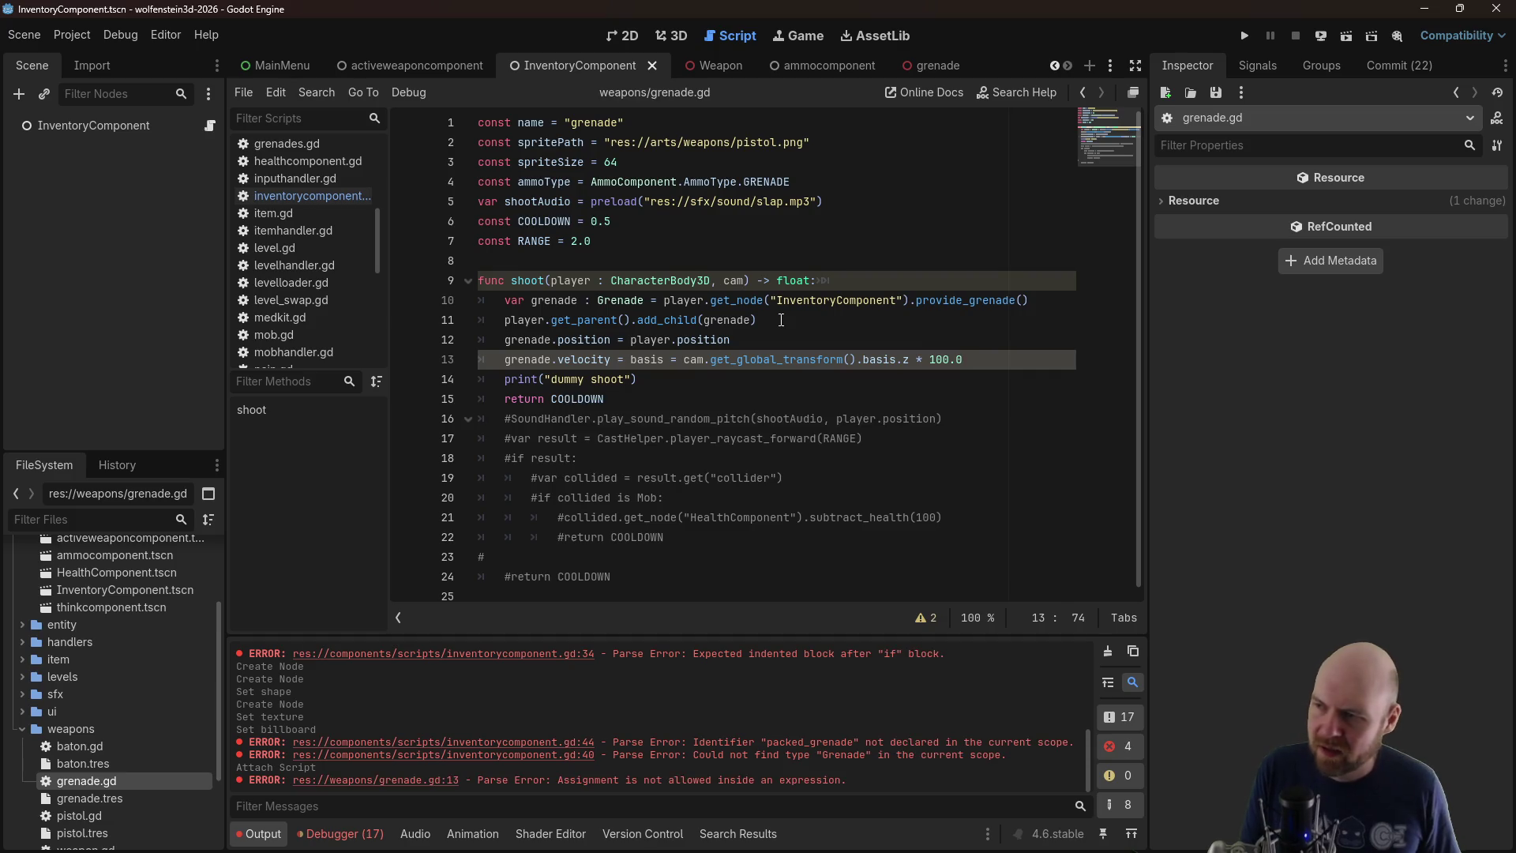
key(Up)
key(Up)
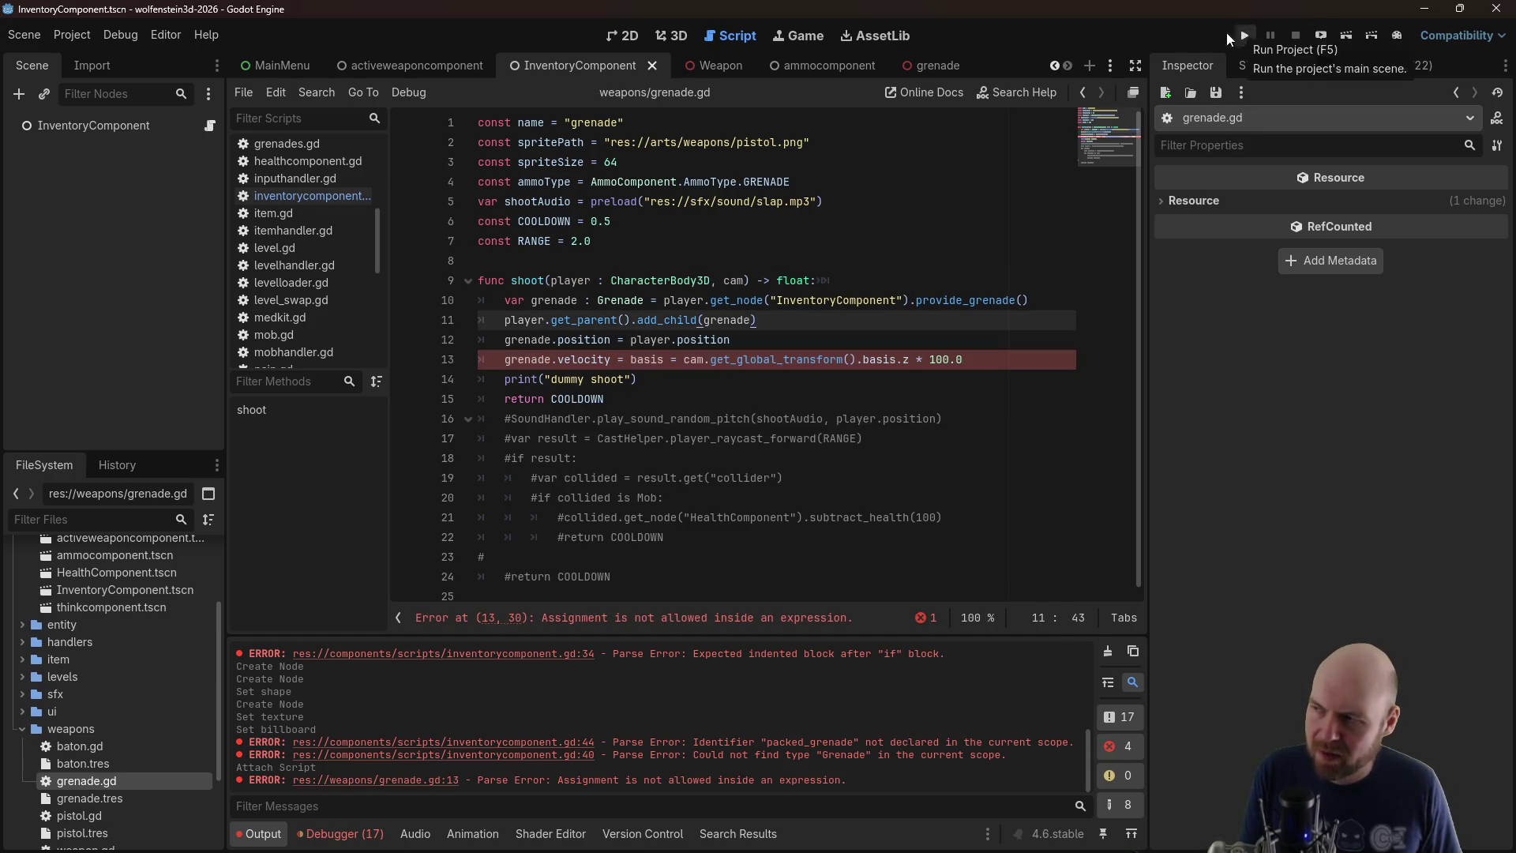
Launch the game from its main menu and attempt a grenade throw
click(1244, 36)
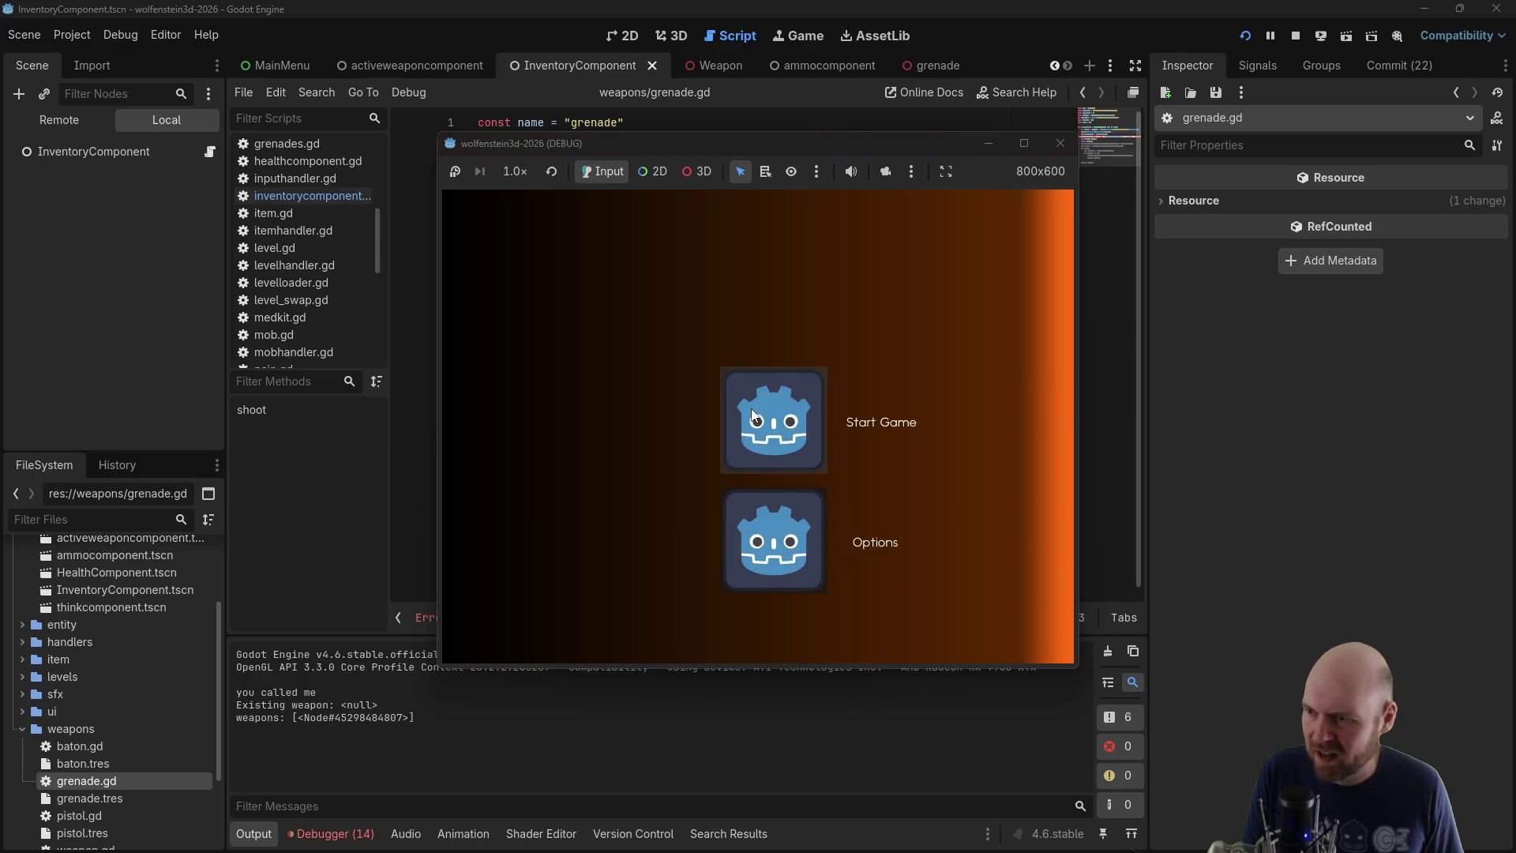
click(758, 415)
click(750, 420)
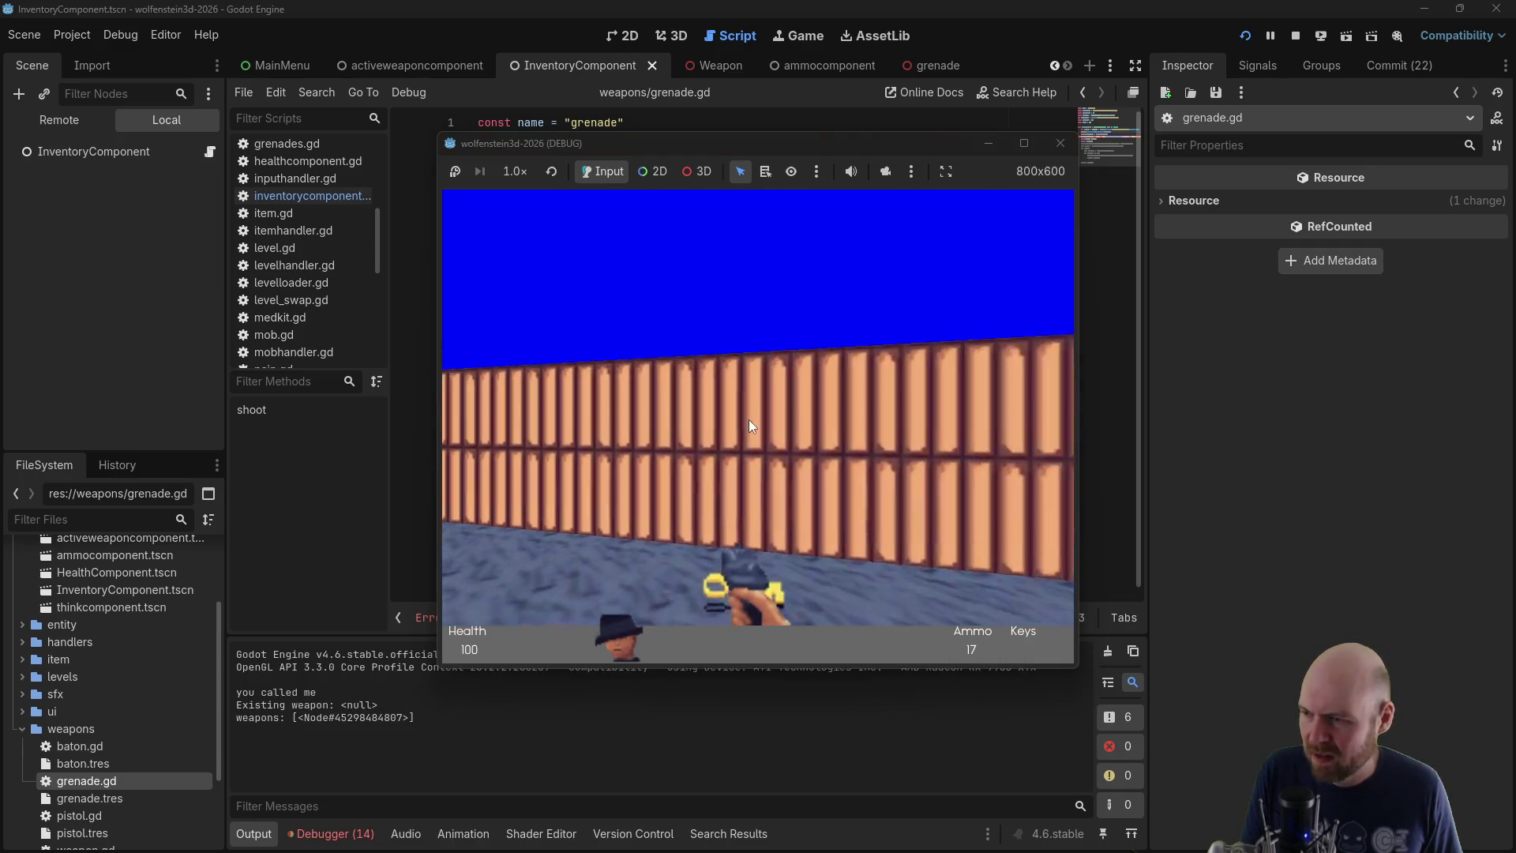
text(a)
key(ctrl+z)
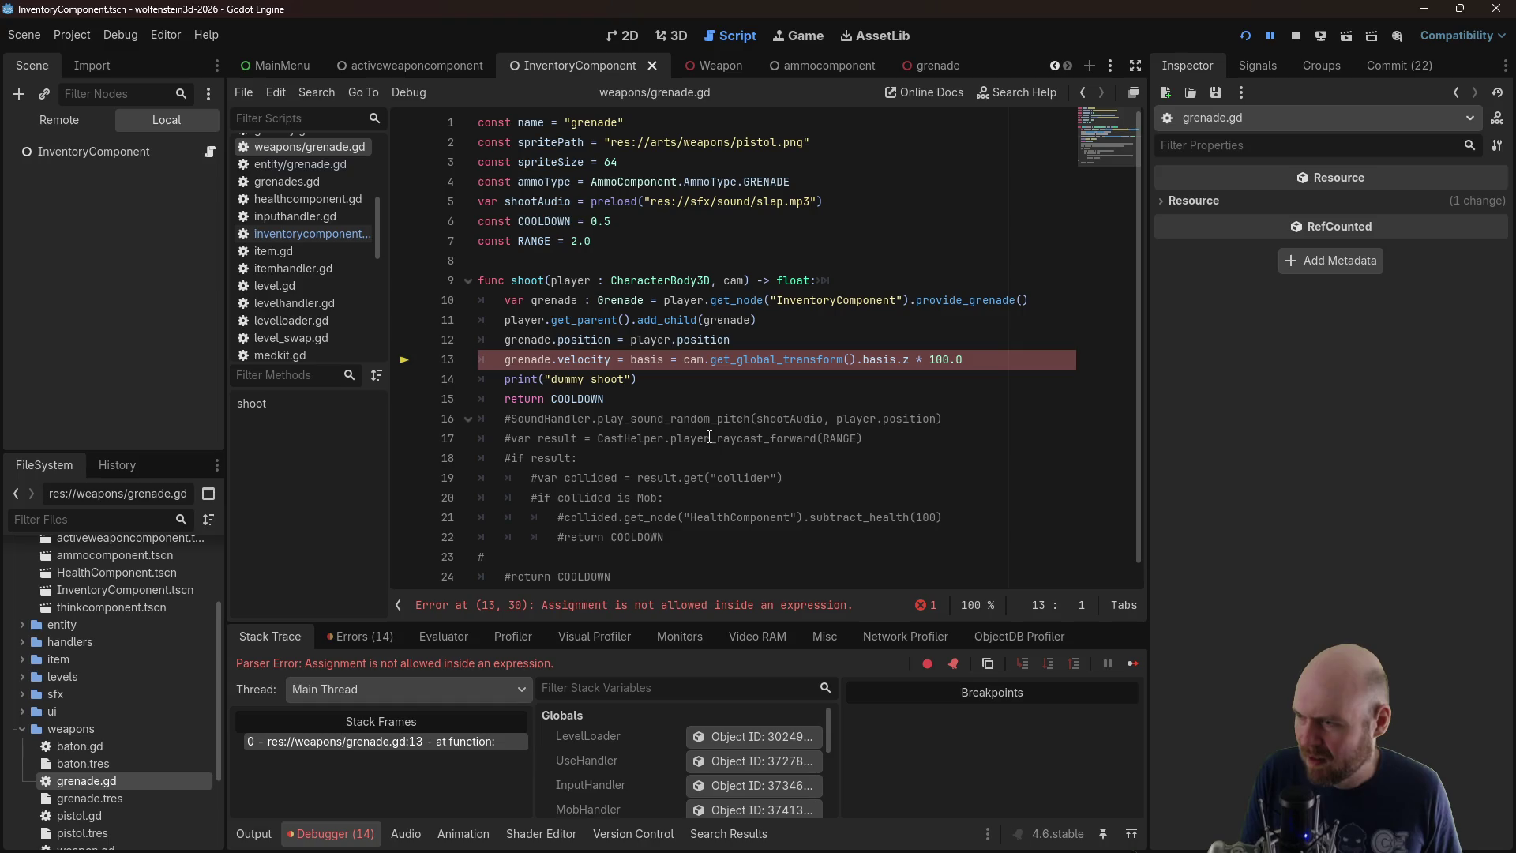
Delete the extra 'basis =' from line 13 and relaunch the game
drag(679, 360, 630, 360)
key(BackSpace)
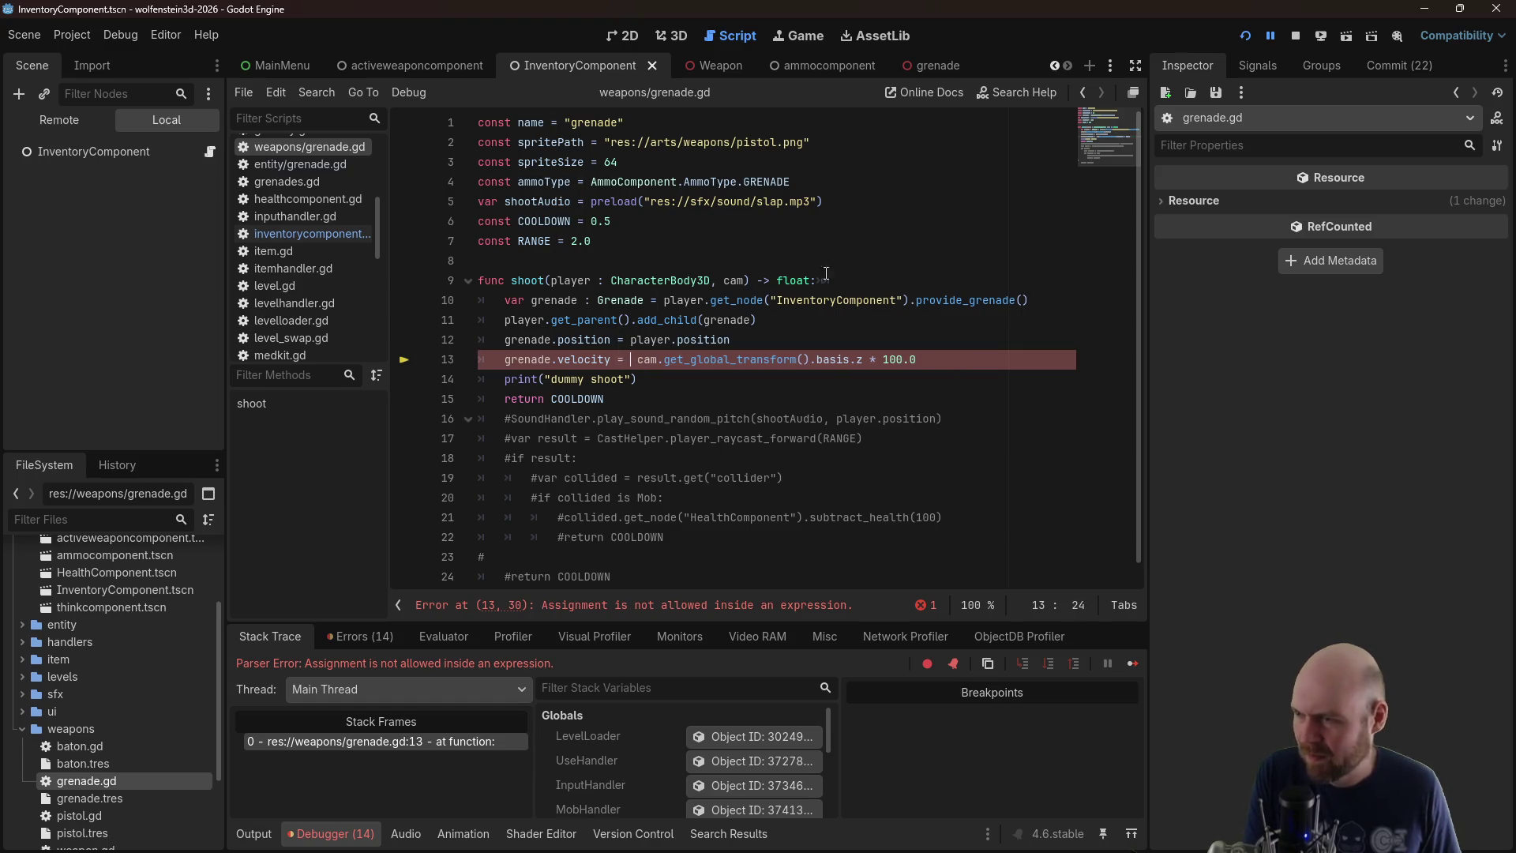
key(BackSpace)
click(1255, 39)
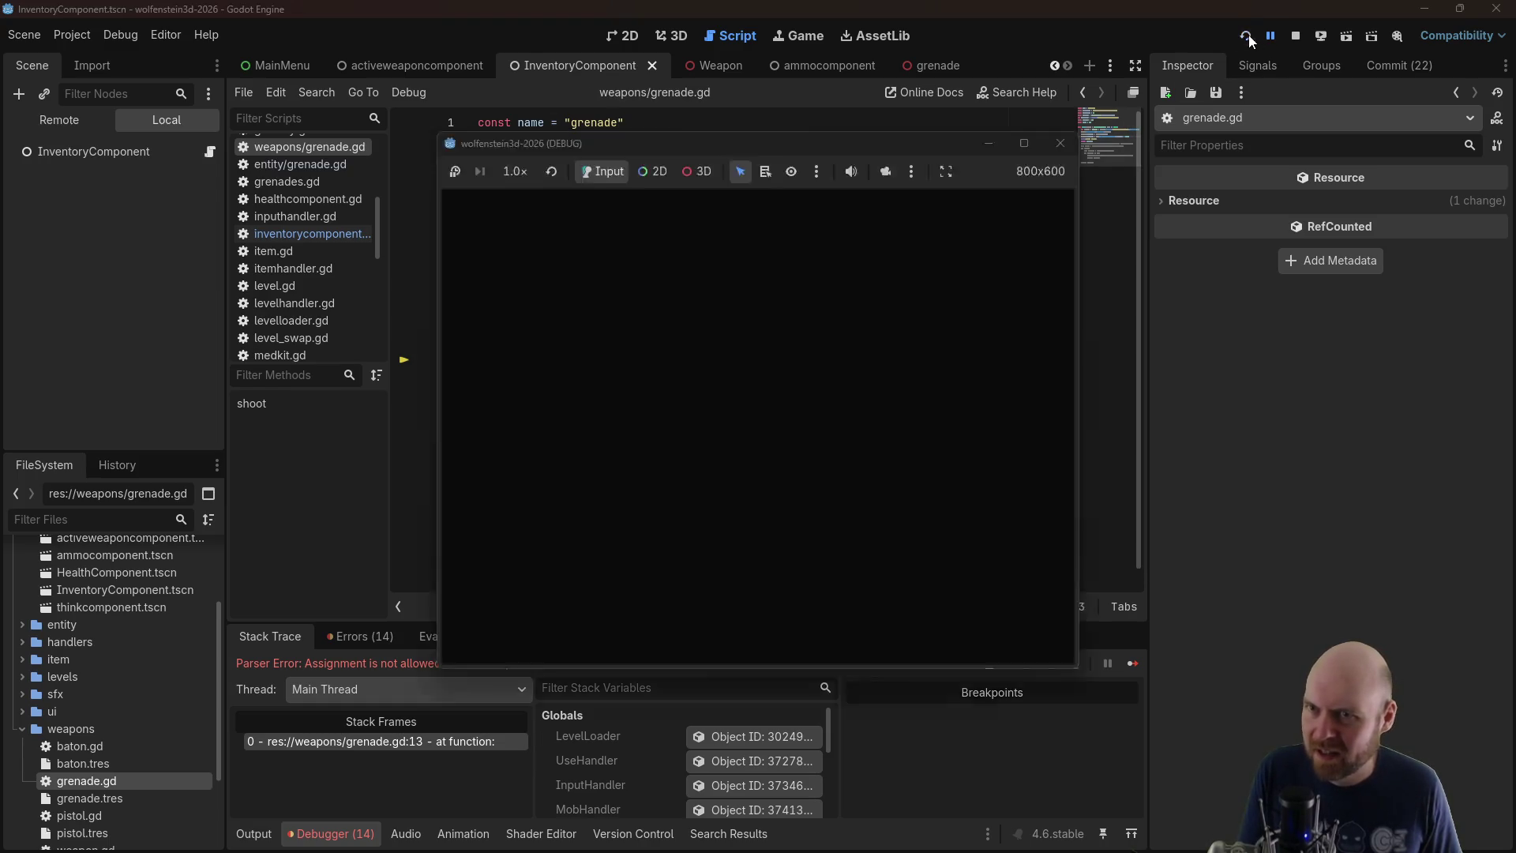
Walk through the level, switch to the grenade and throw it
key(Up)
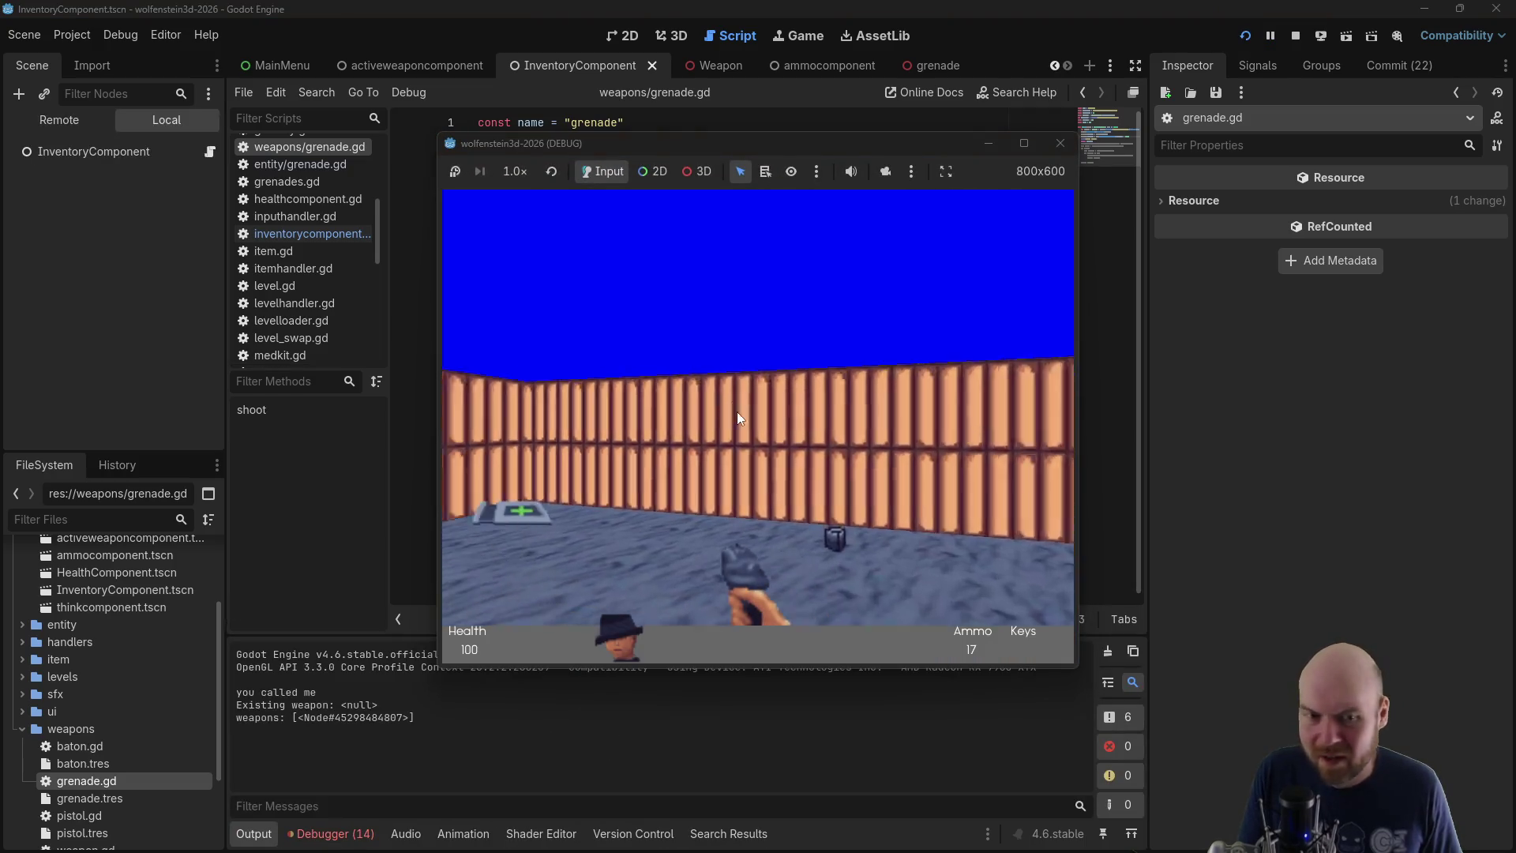
key(Left)
key(Right)
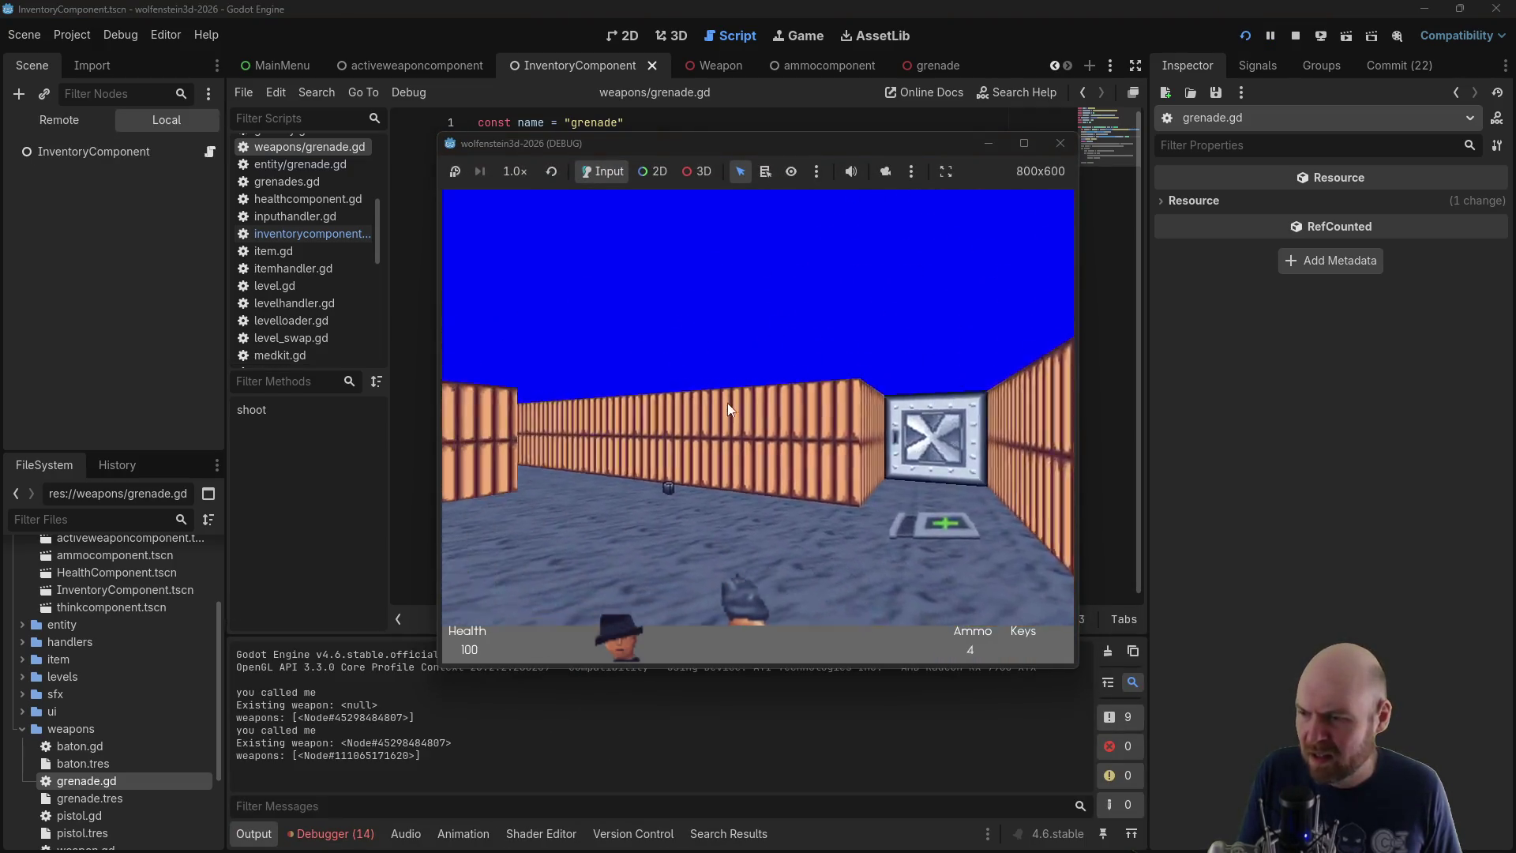
key(Up)
click(767, 371)
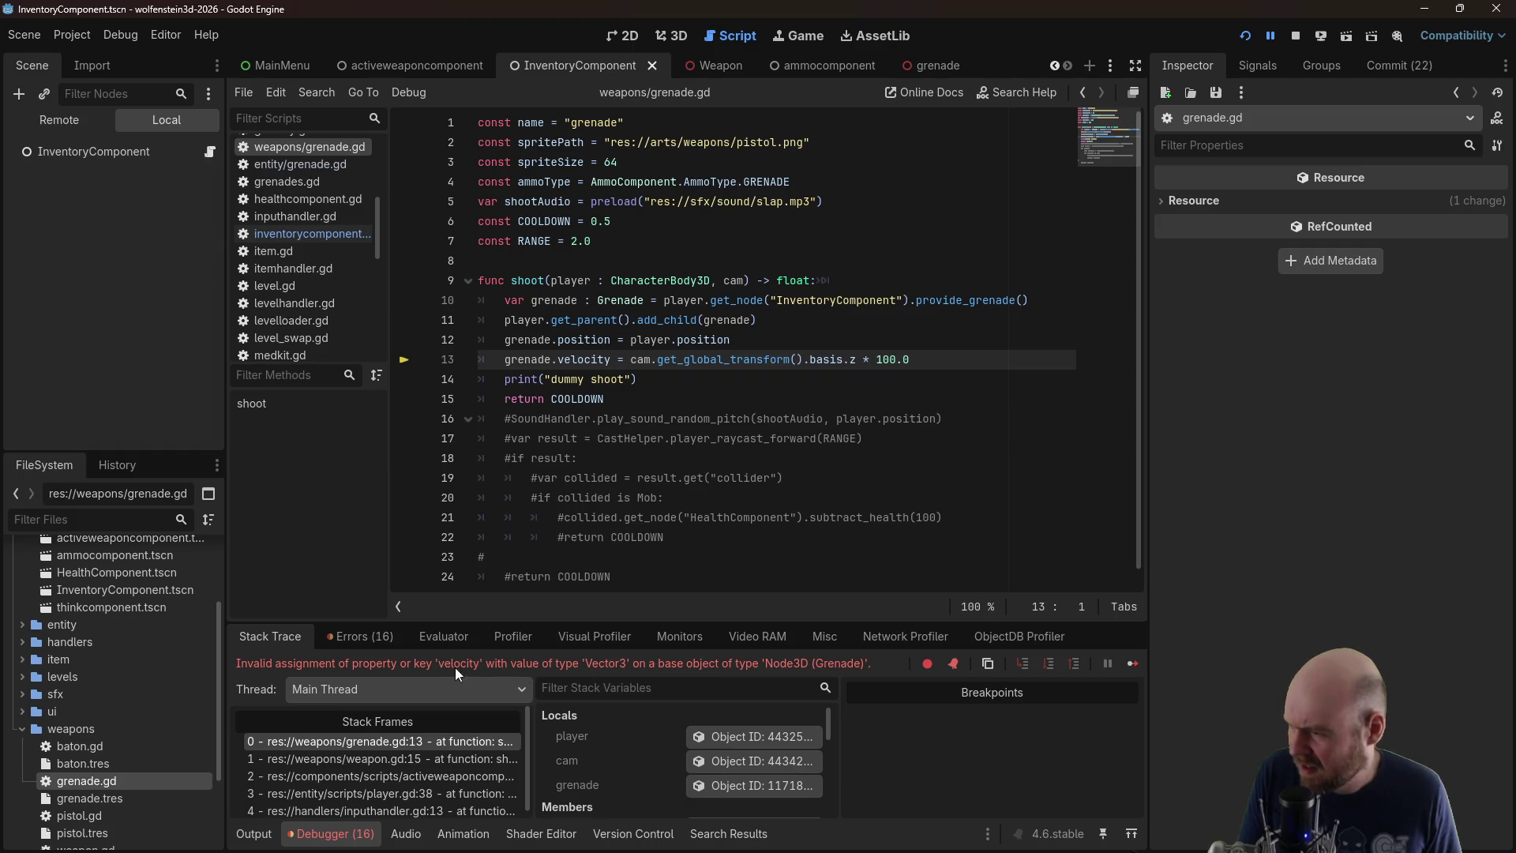
In the grenade scene, make the RigidBody3D node the scene root
click(924, 66)
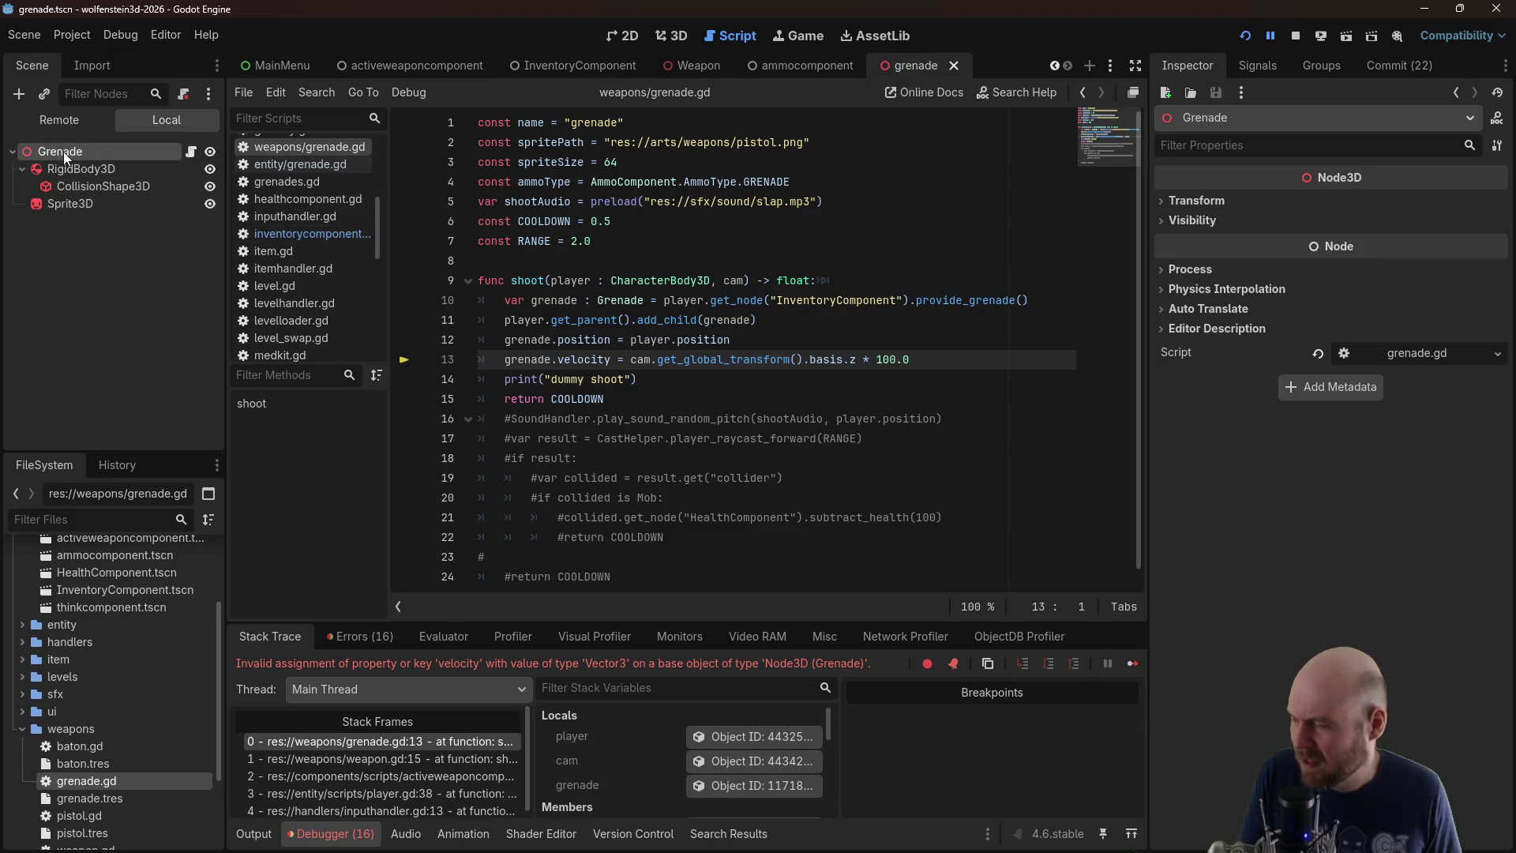
click(79, 168)
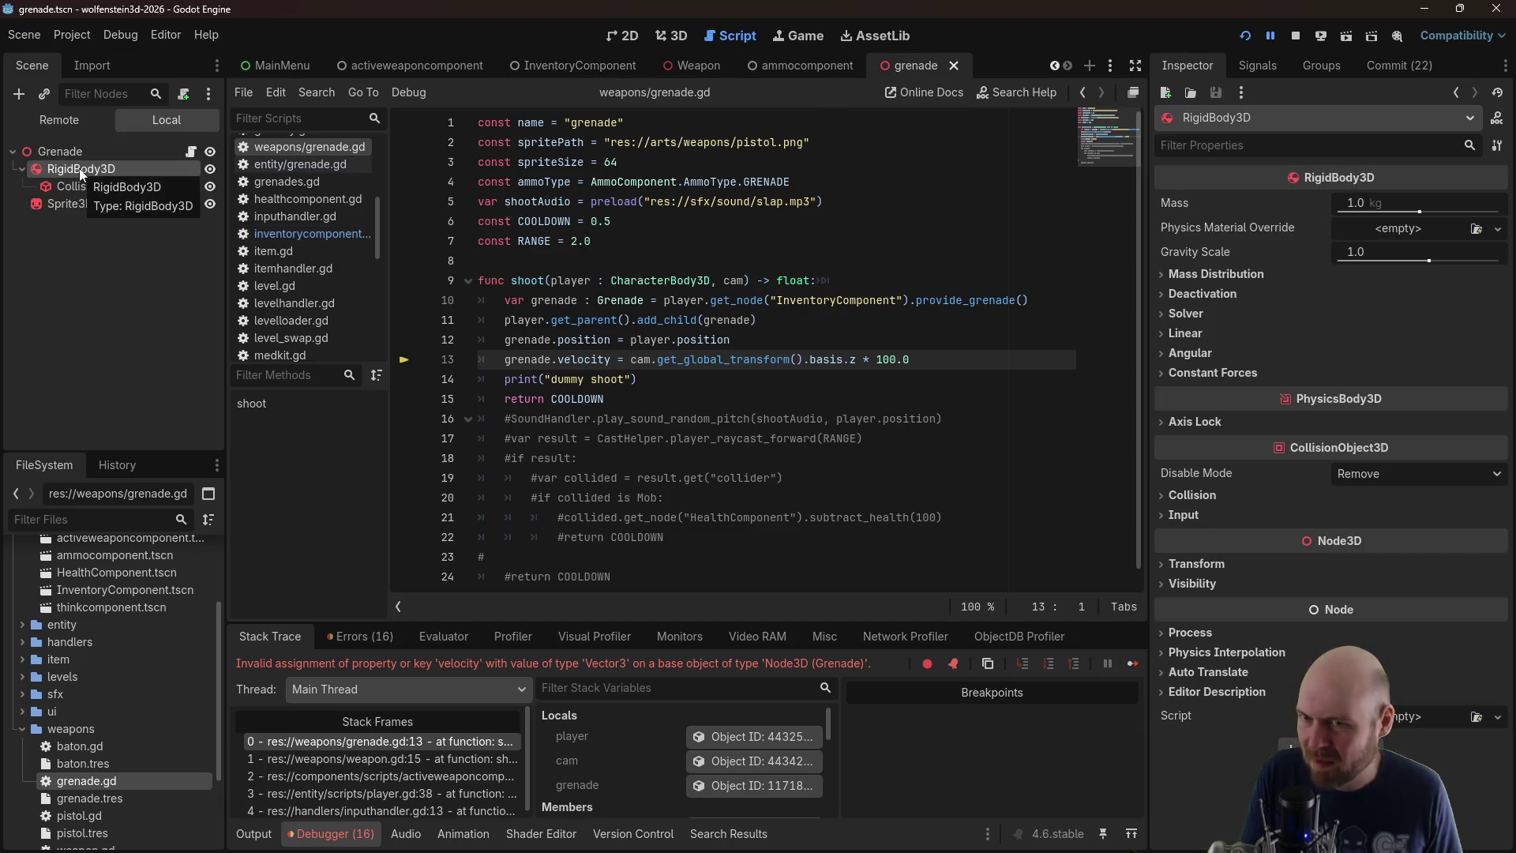
click(74, 157)
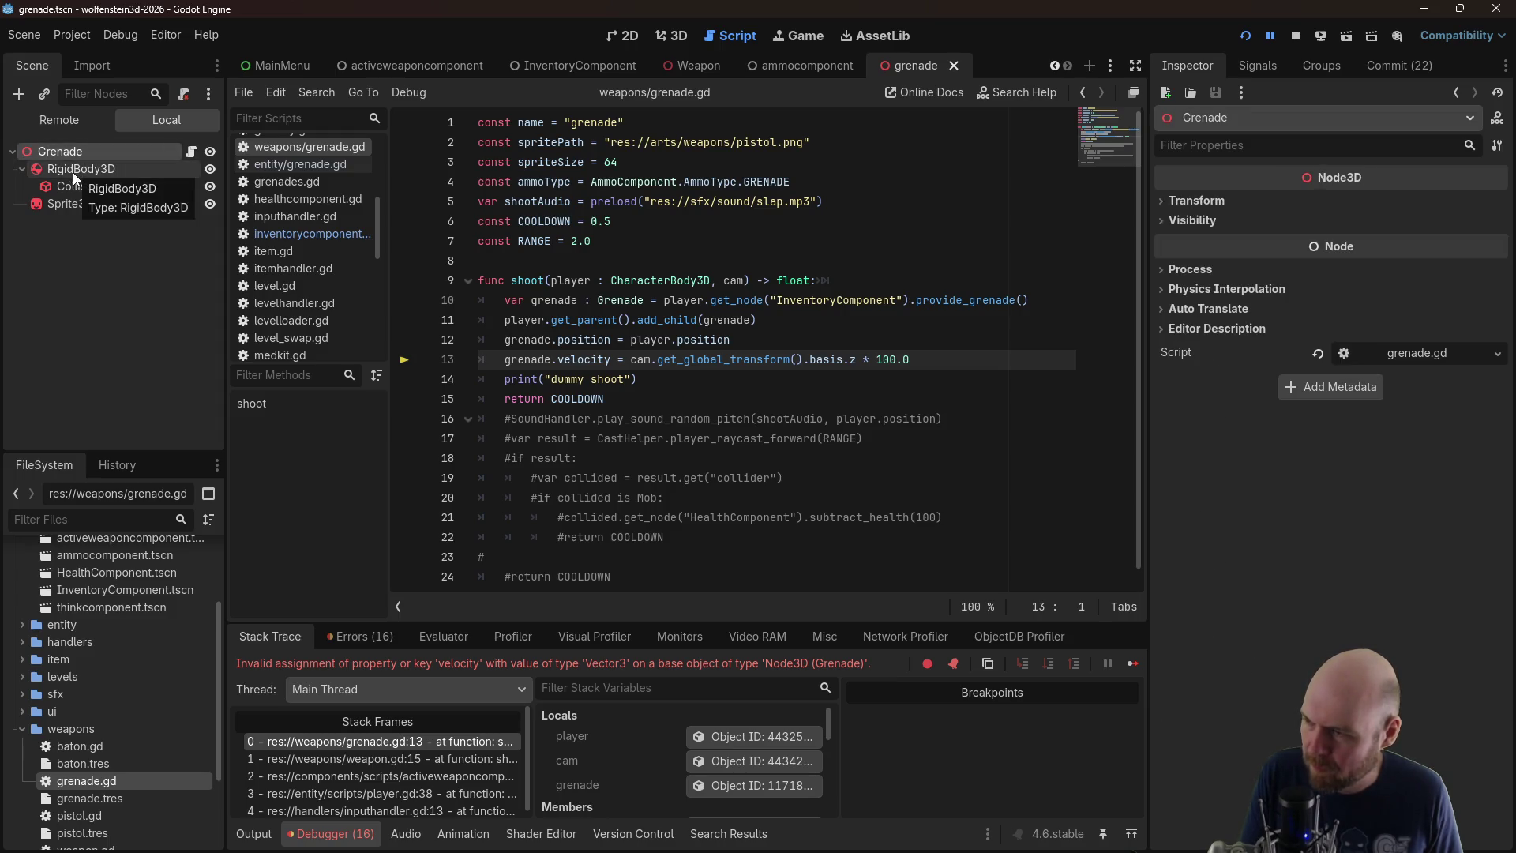
double_click(69, 154)
key(Escape)
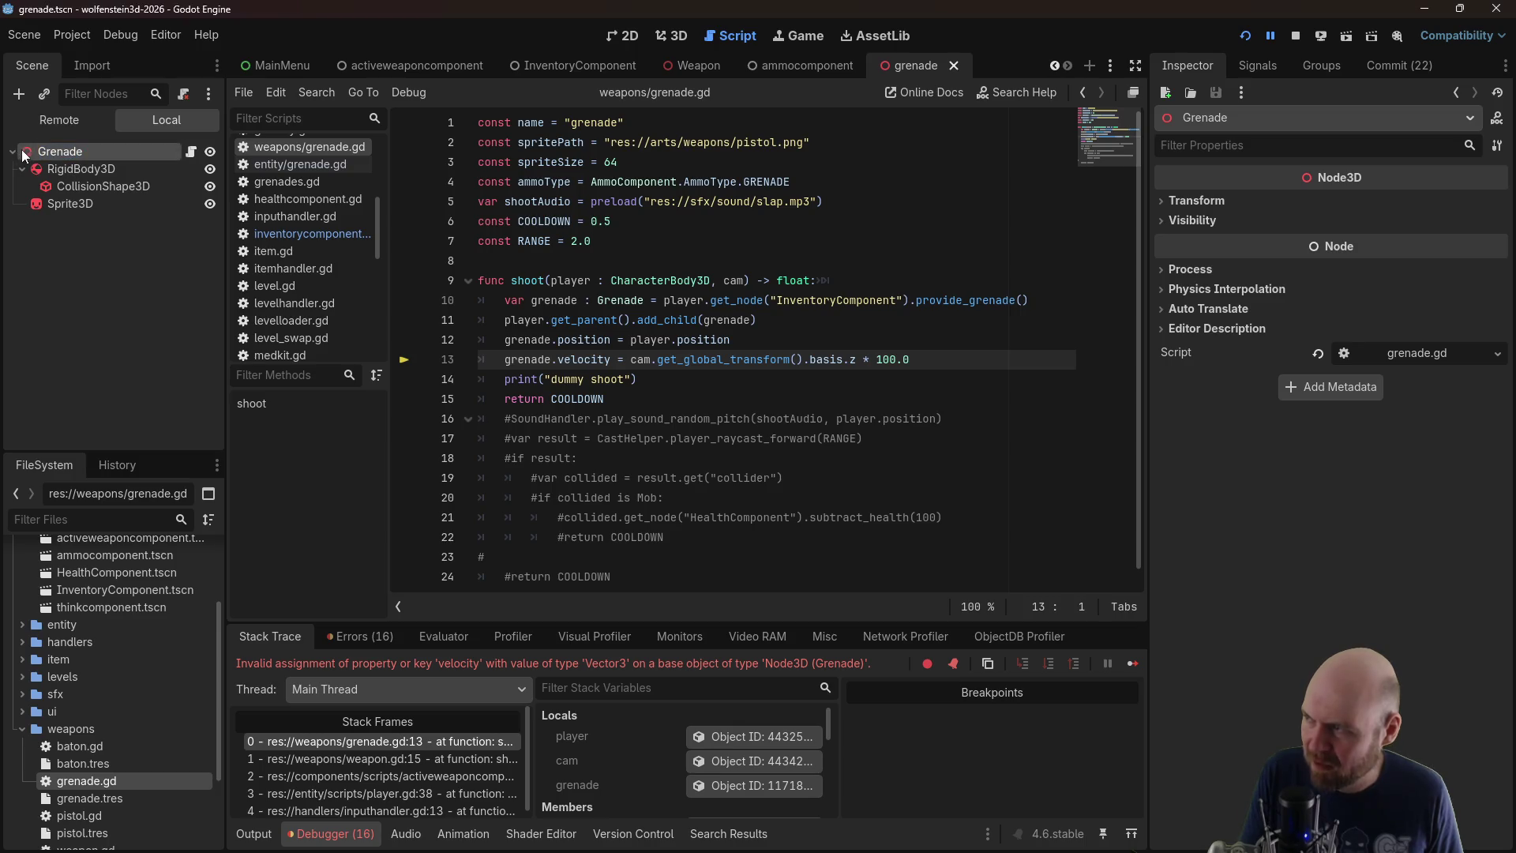
right_click(51, 152)
click(56, 153)
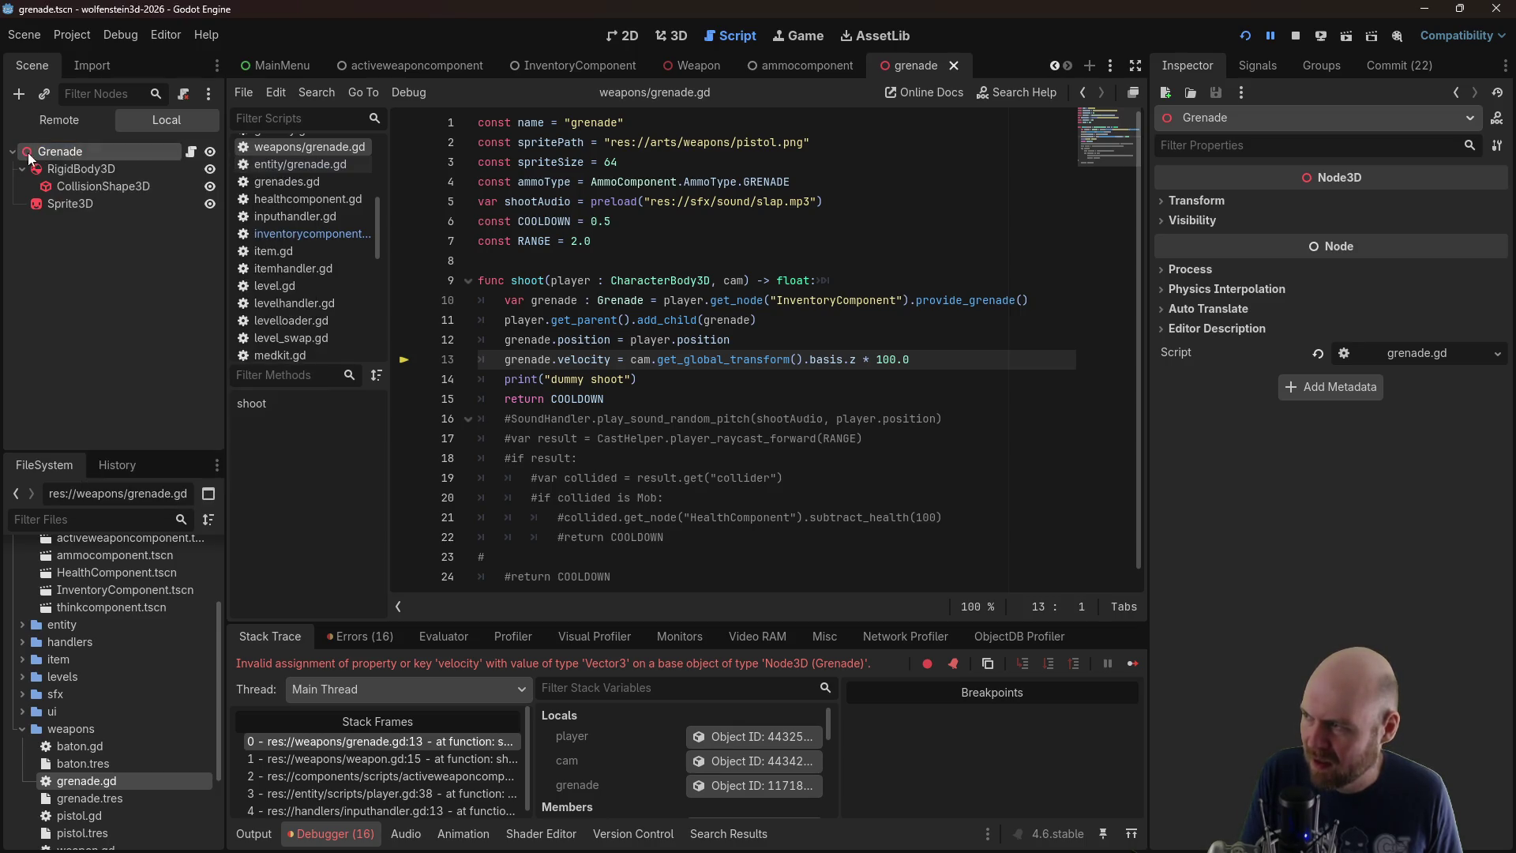
right_click(49, 164)
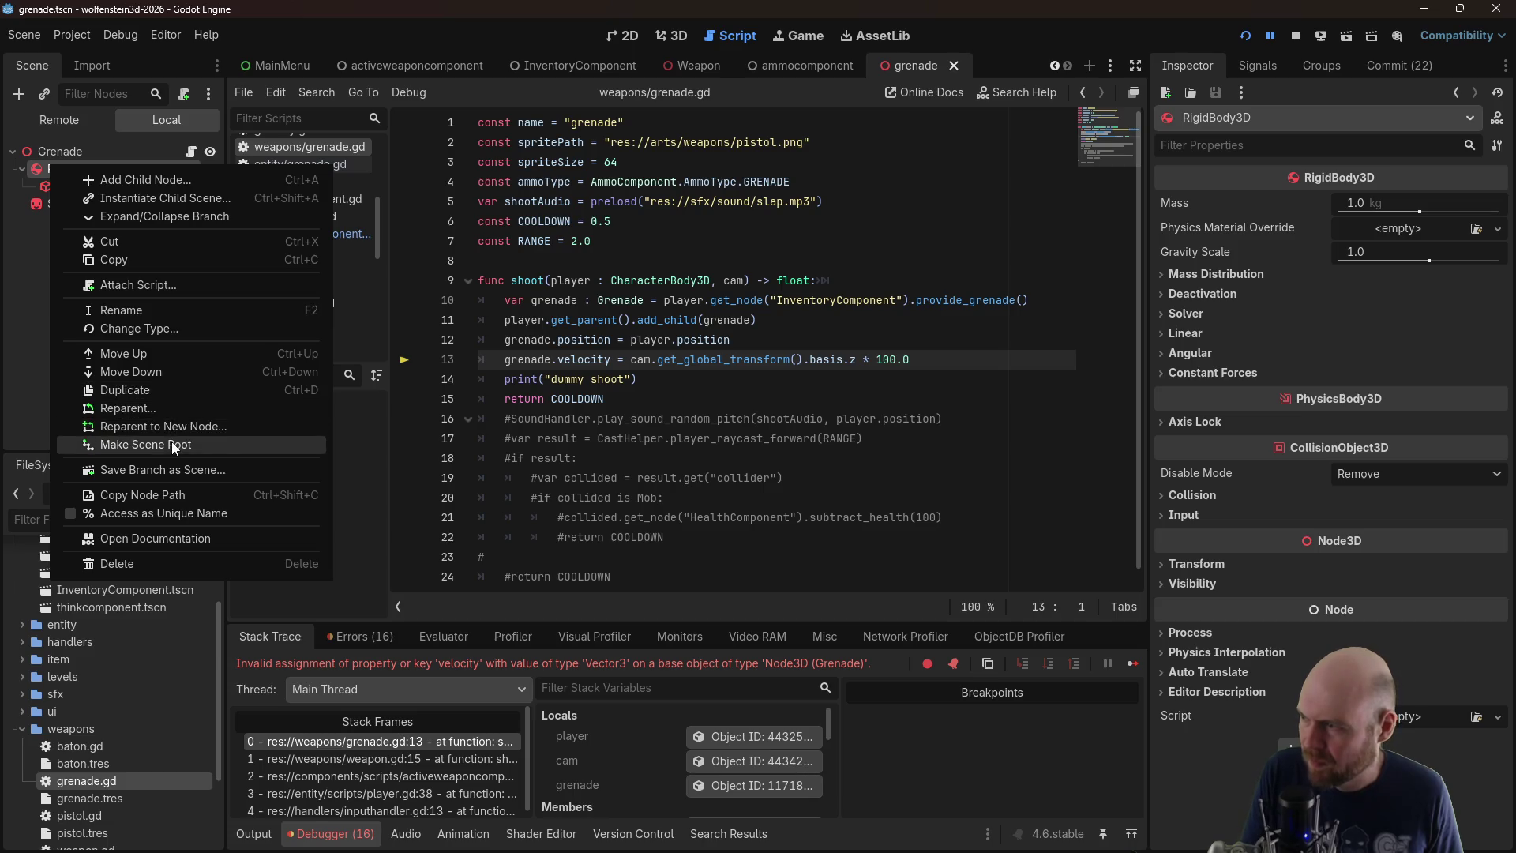
click(172, 444)
Move Sprite3D under the RigidBody3D and delete the old Grenade node
click(87, 204)
click(82, 170)
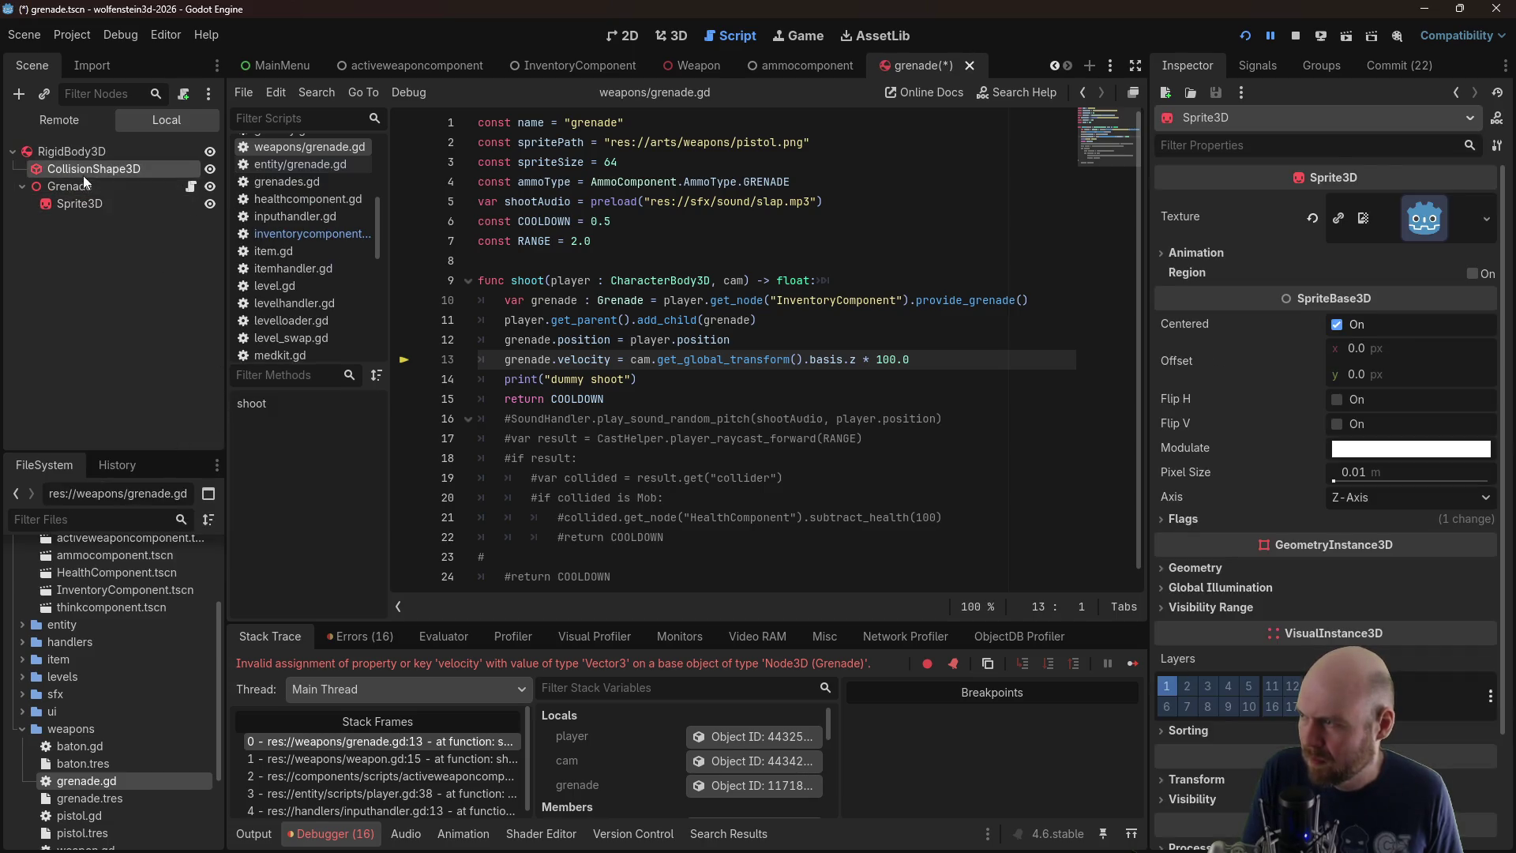
click(77, 186)
drag(56, 203, 55, 152)
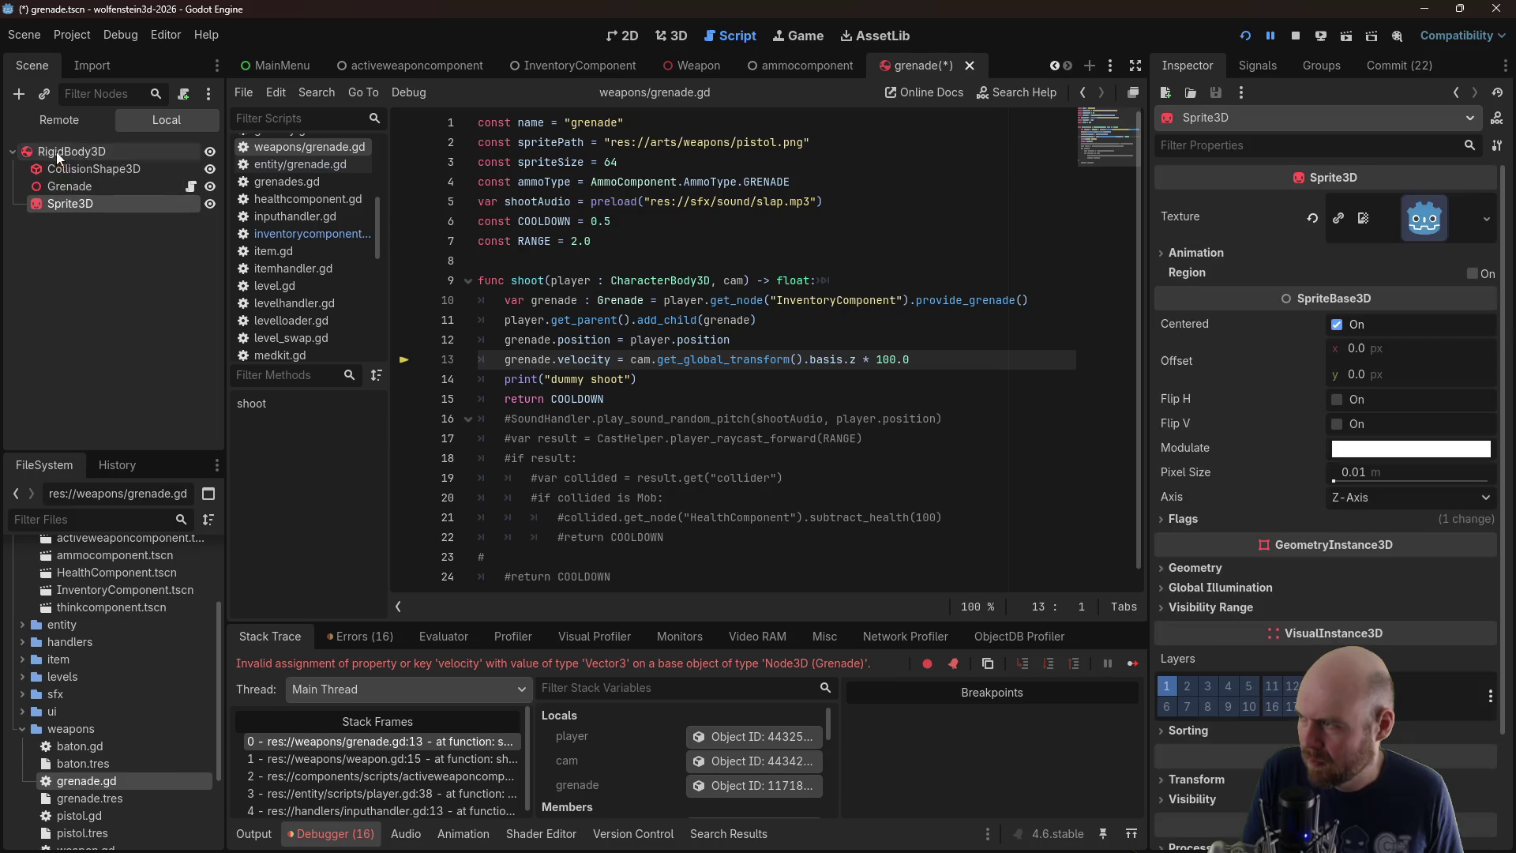
right_click(51, 186)
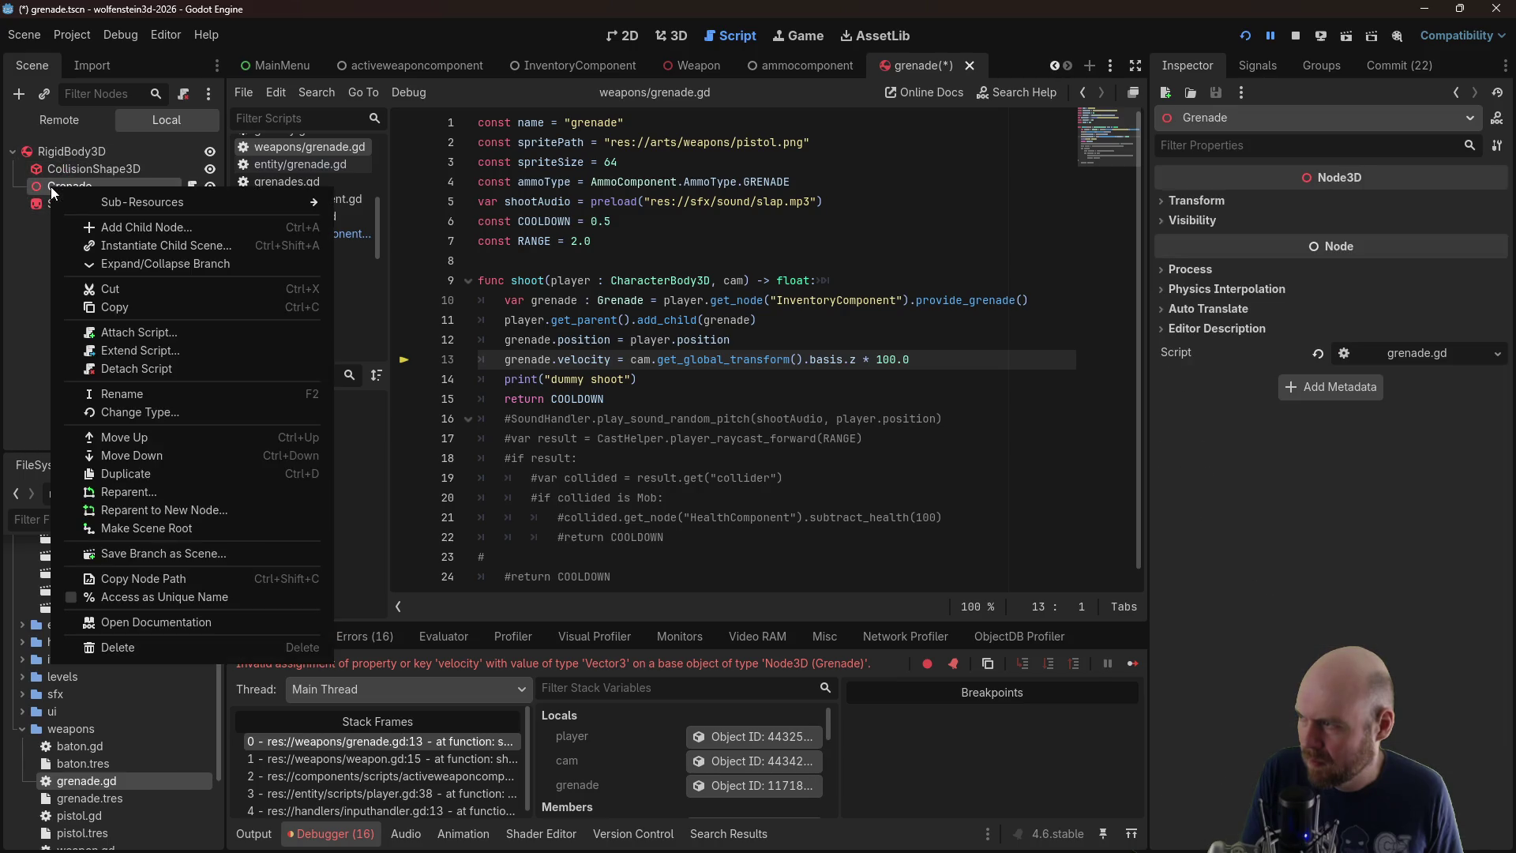
click(126, 646)
click(729, 442)
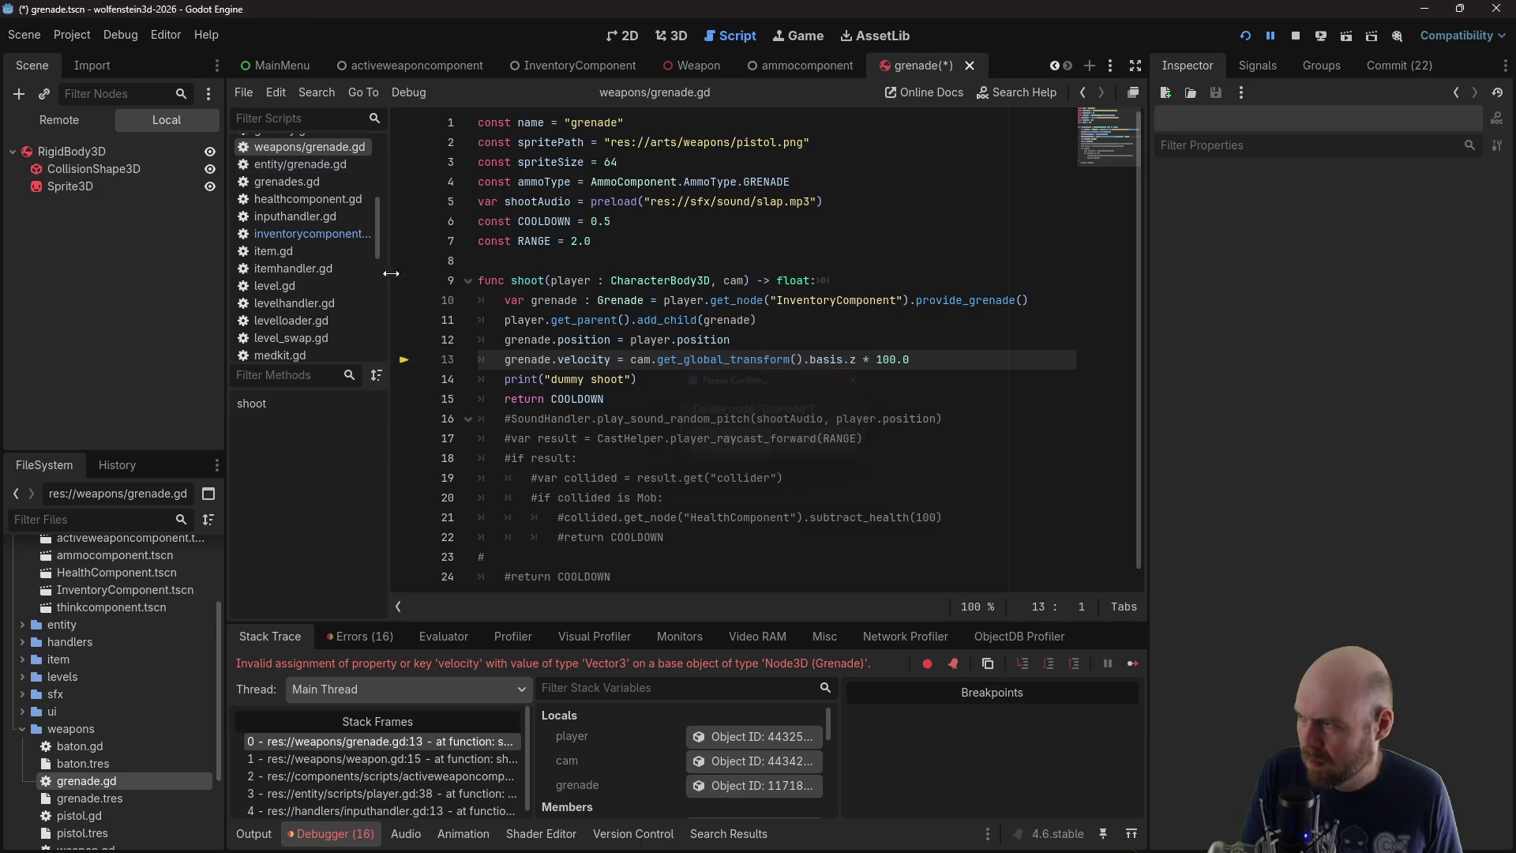
Rename the RigidBody3D to Grenade and attach the existing entity/grenade.gd script
click(111, 148)
double_click(111, 147)
text(Grenade)
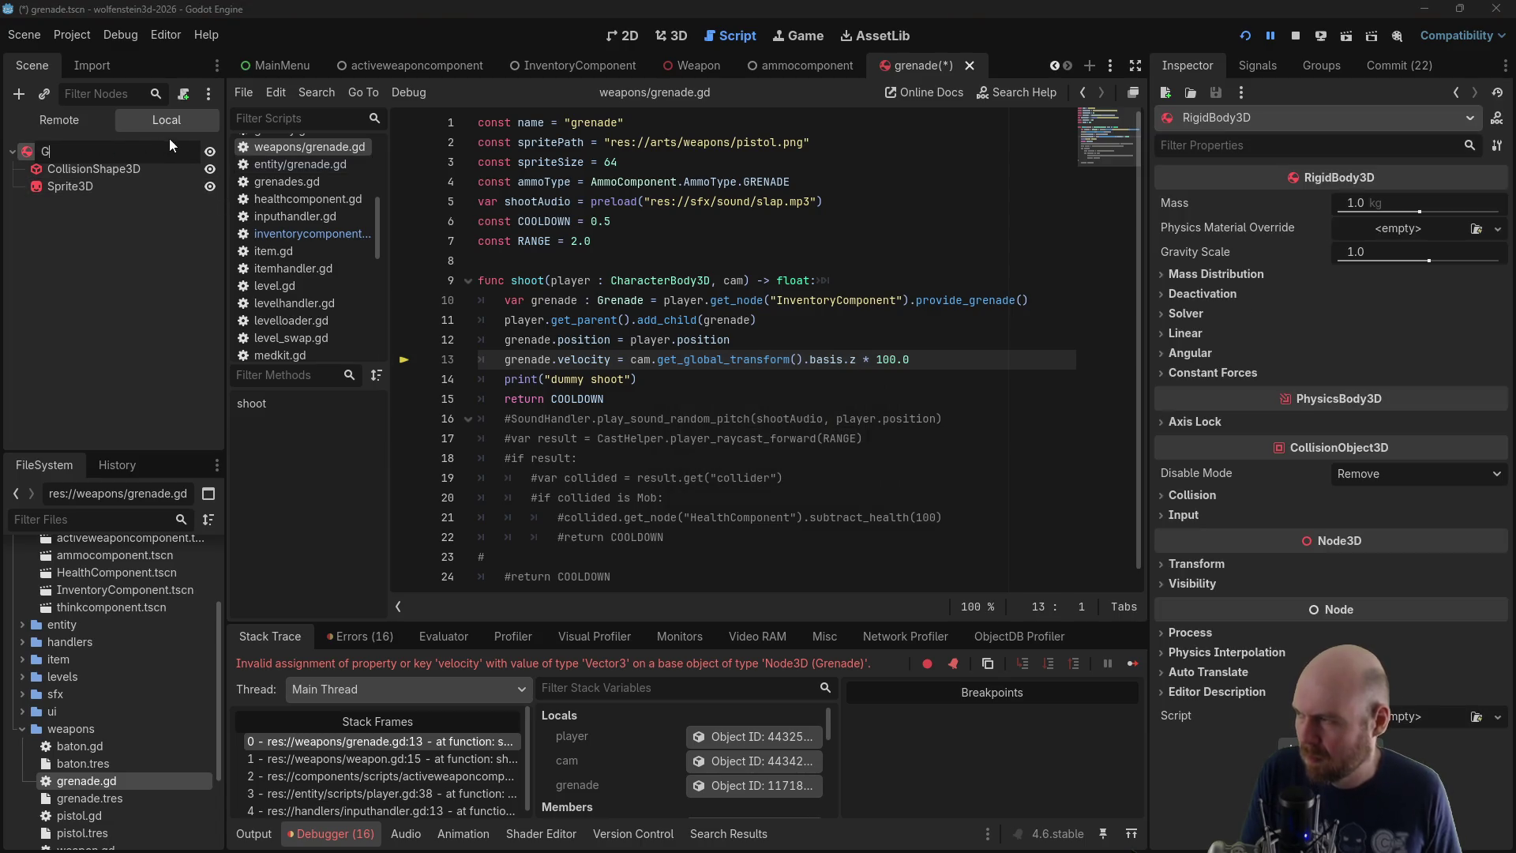
key(Return)
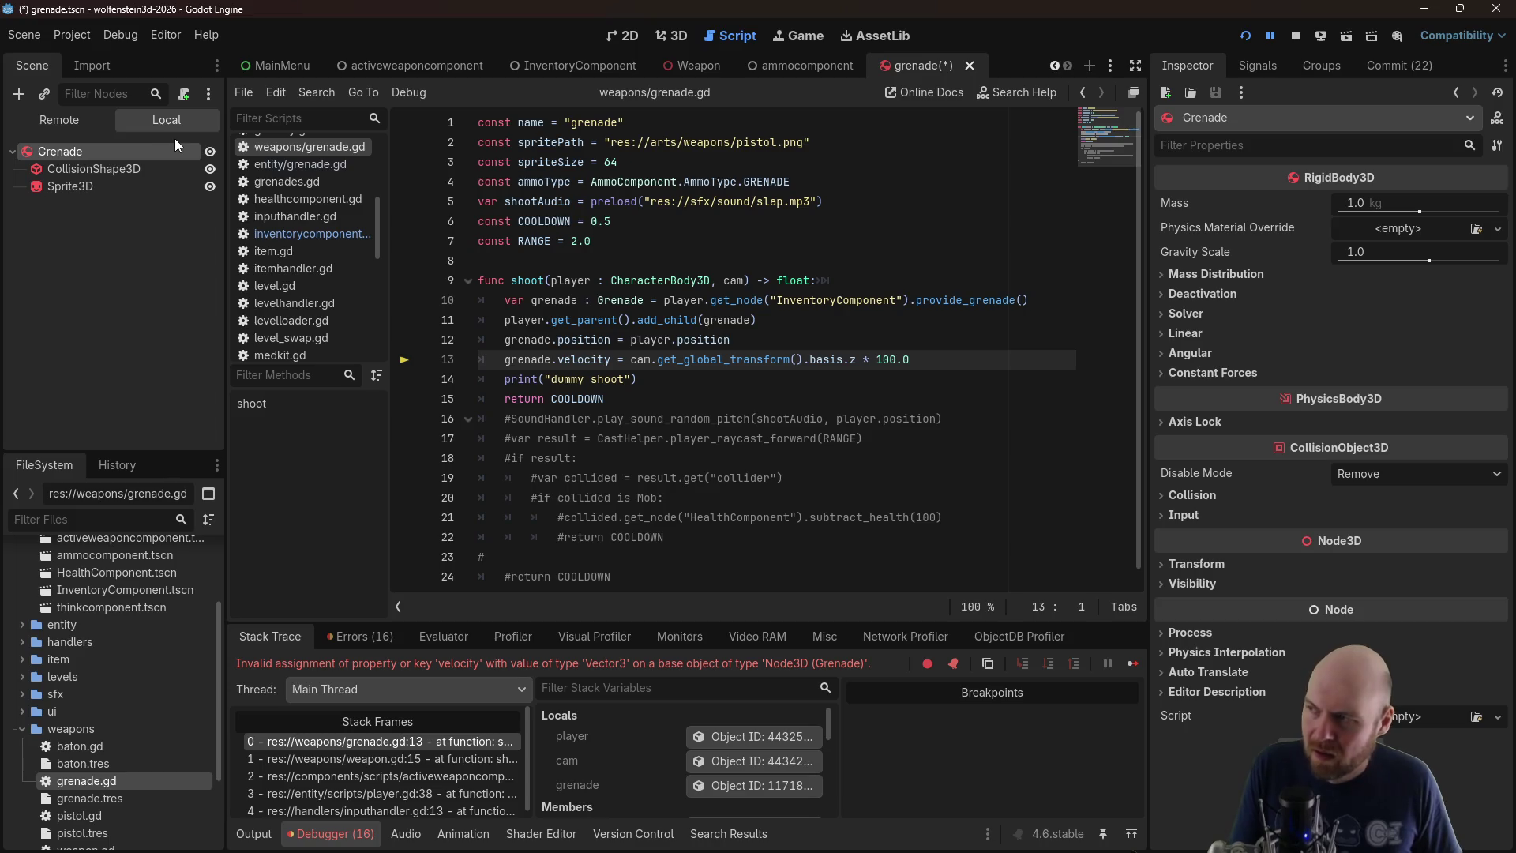
right_click(187, 152)
click(244, 276)
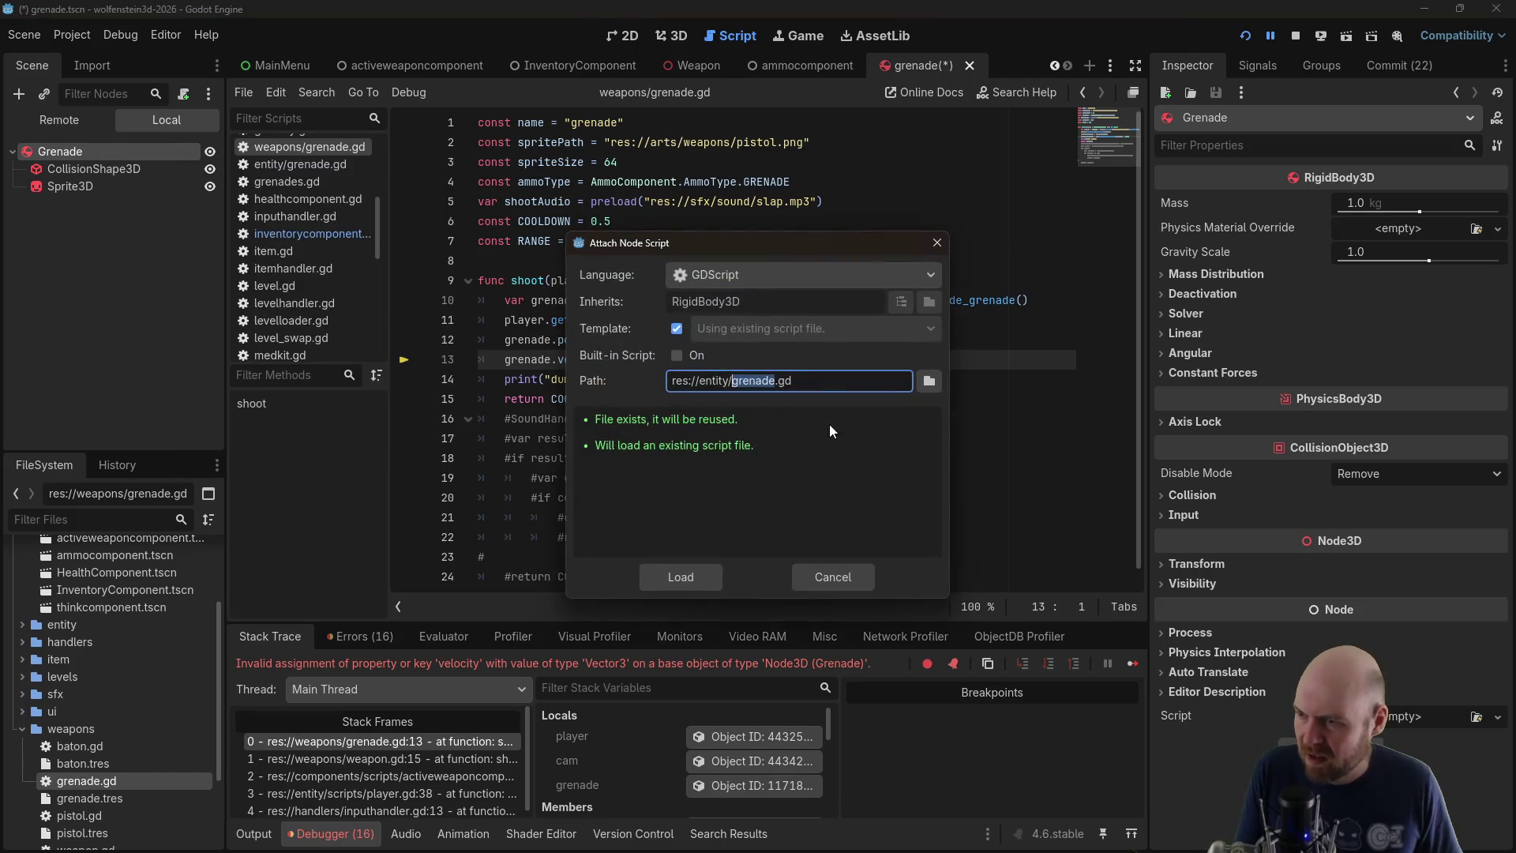
click(681, 577)
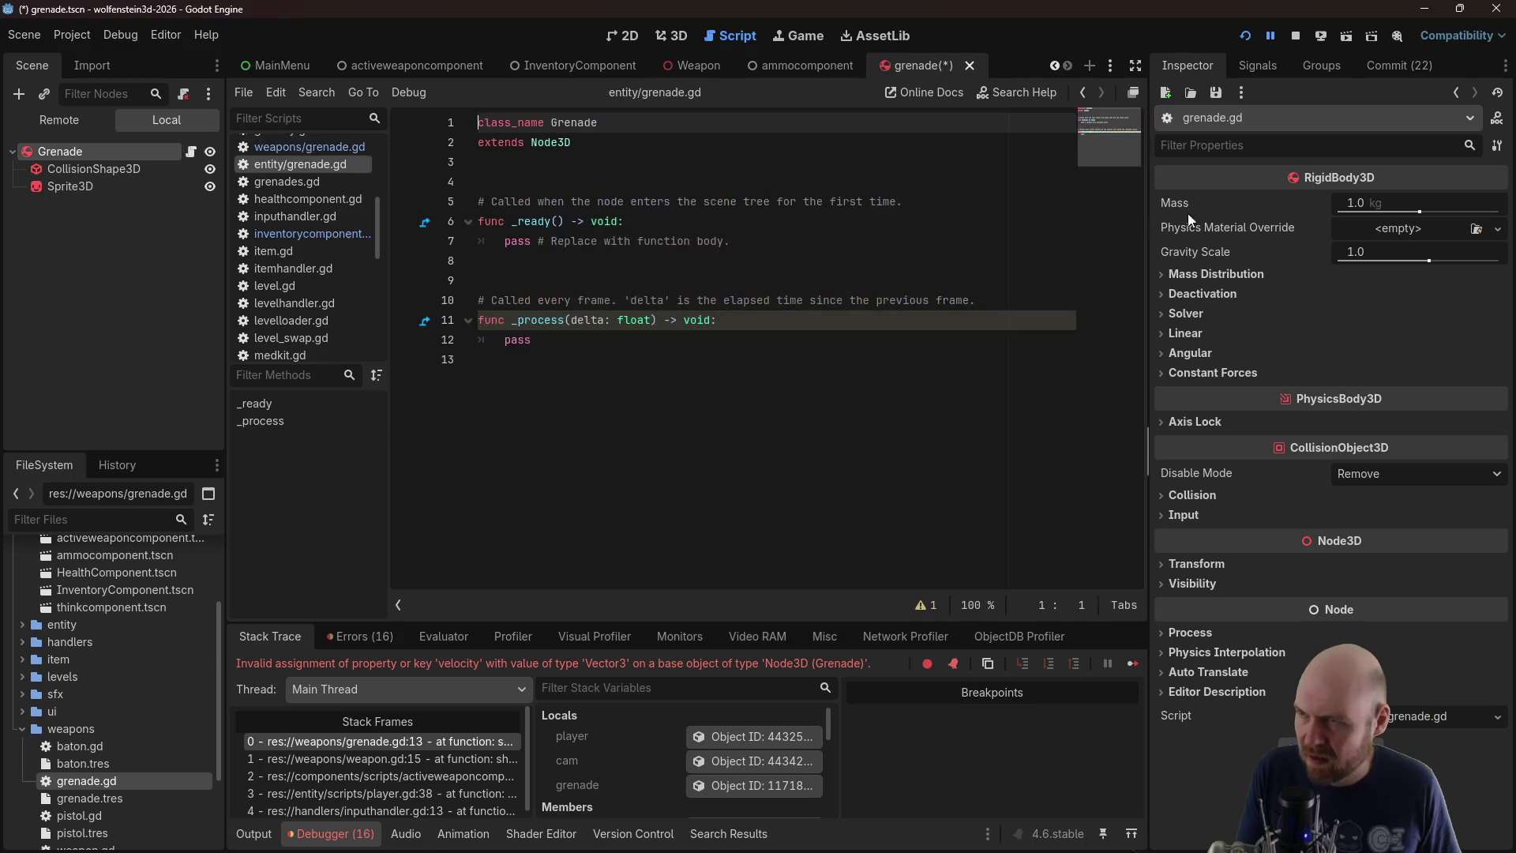
click(1296, 36)
Relaunch the game, switch to the grenade and throw it, hitting the line 13 error again
click(1245, 37)
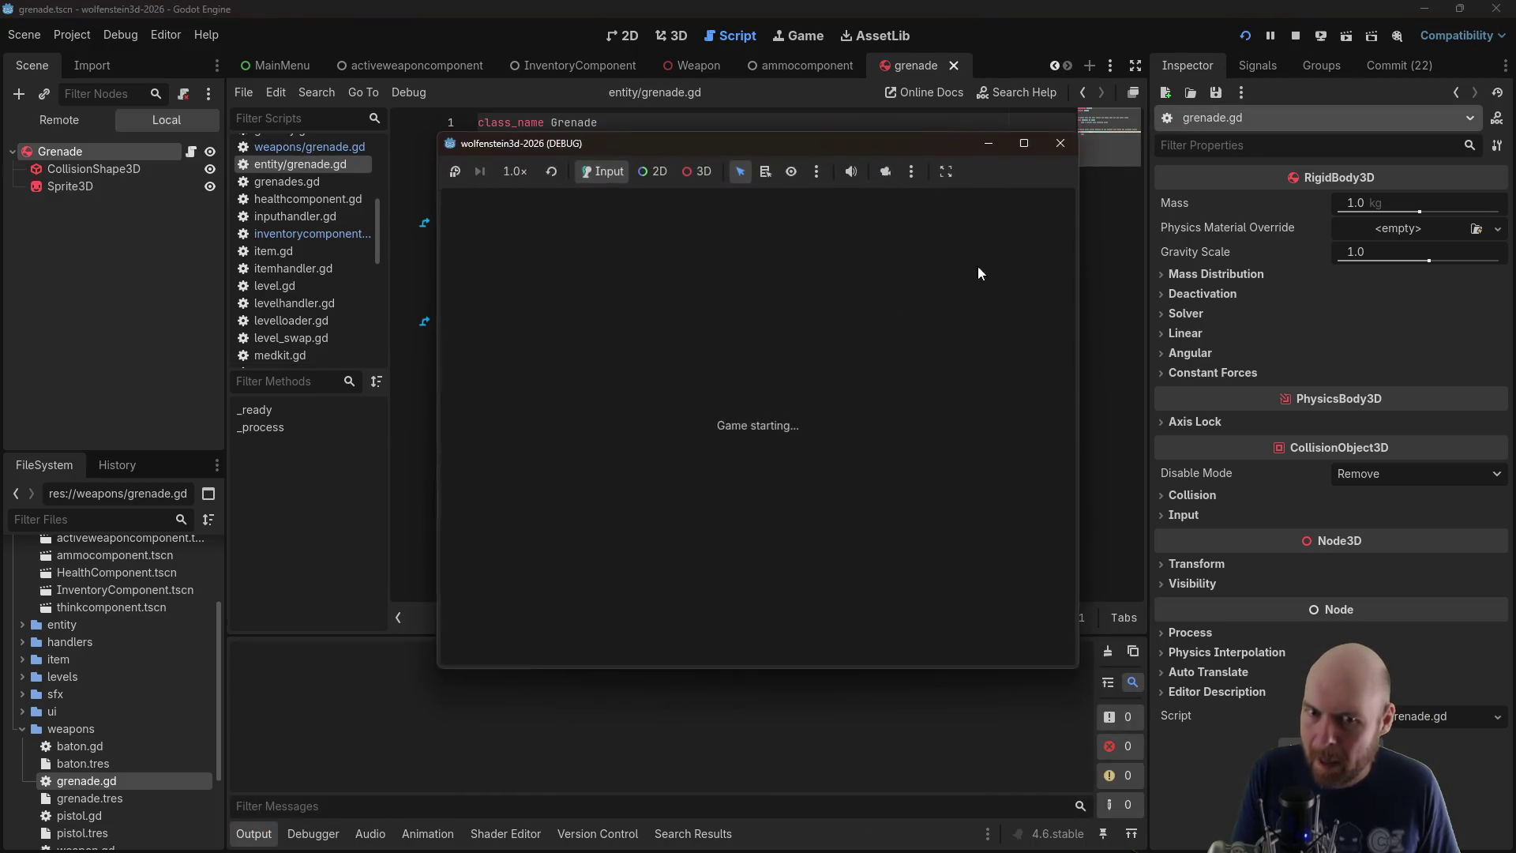
key(Up)
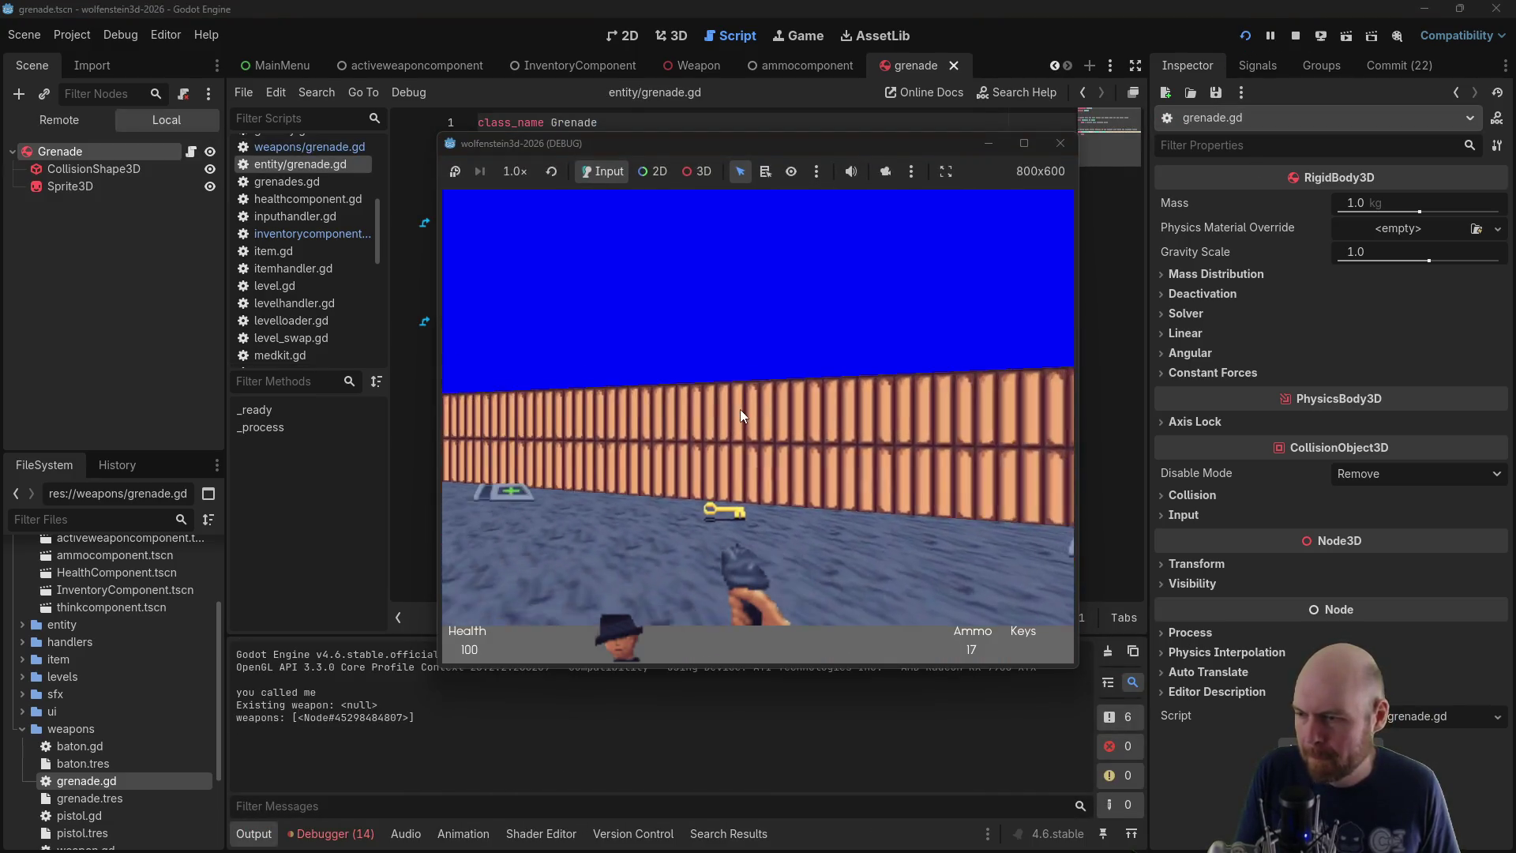
key(Left)
key(Right)
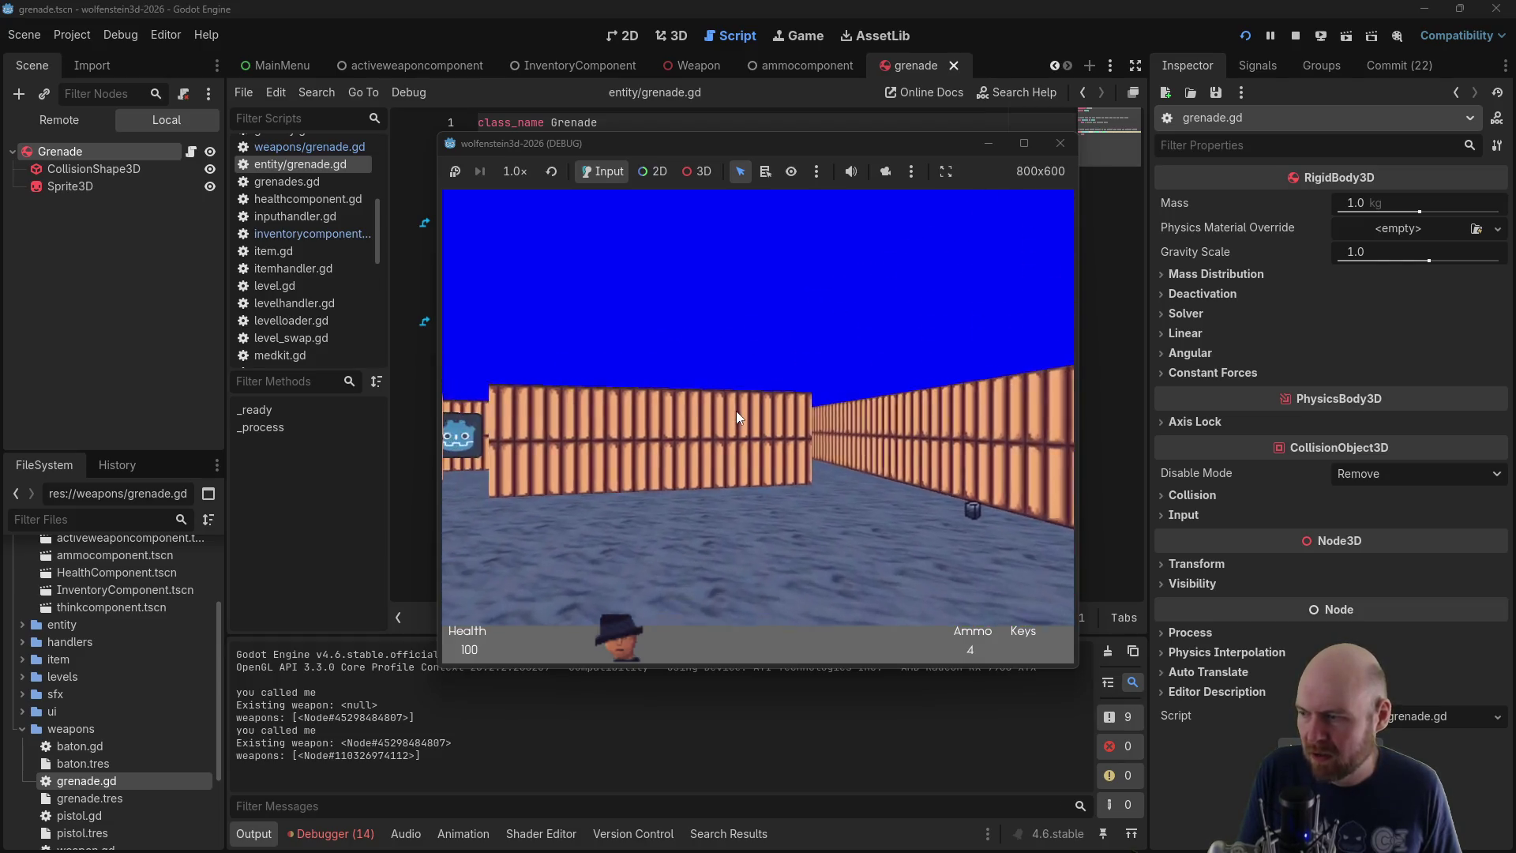
click(736, 410)
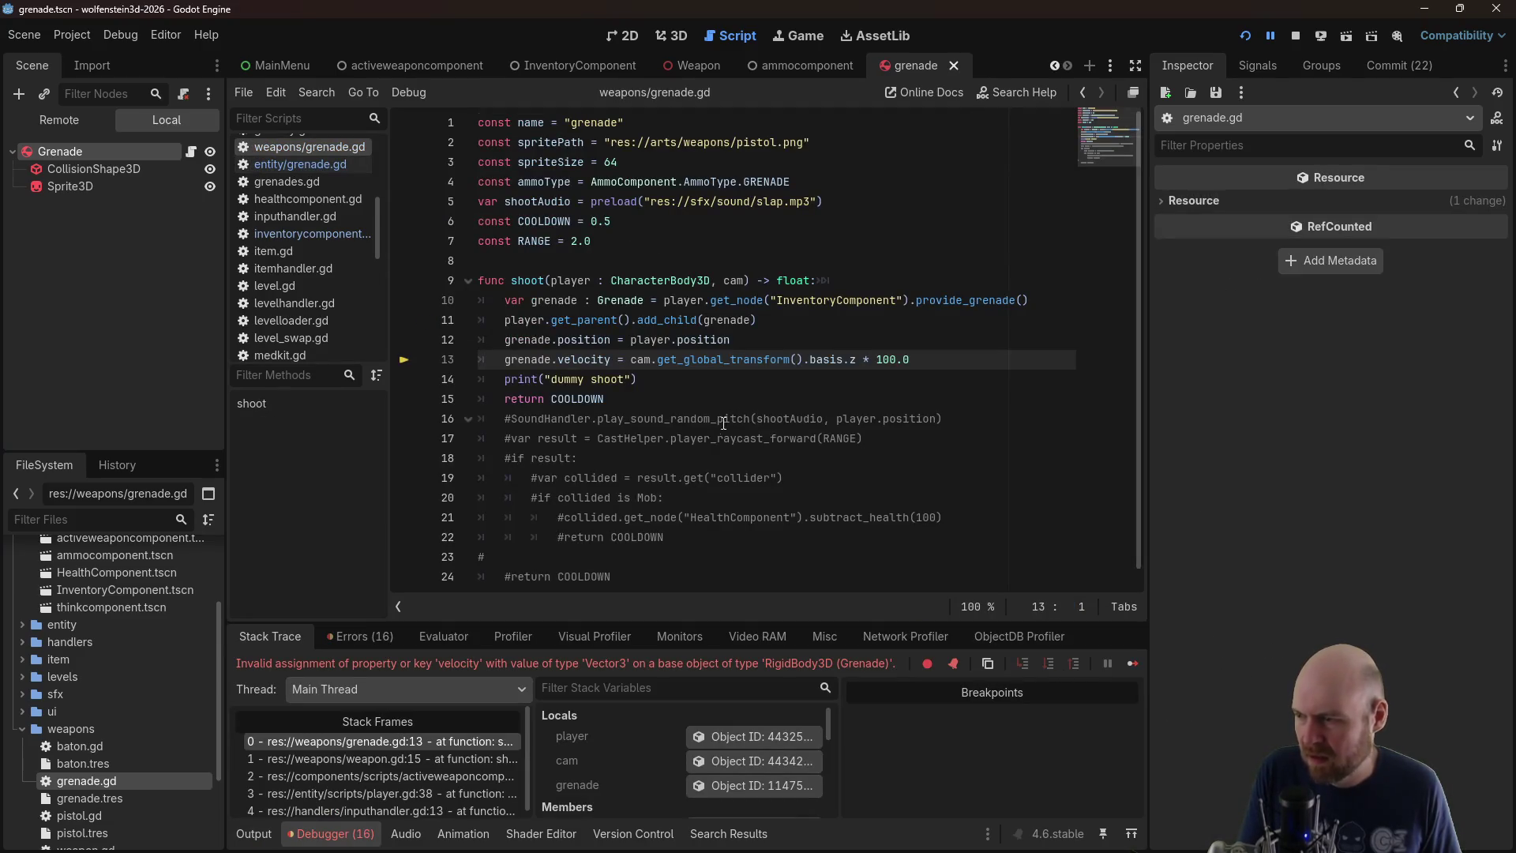
click(59, 150)
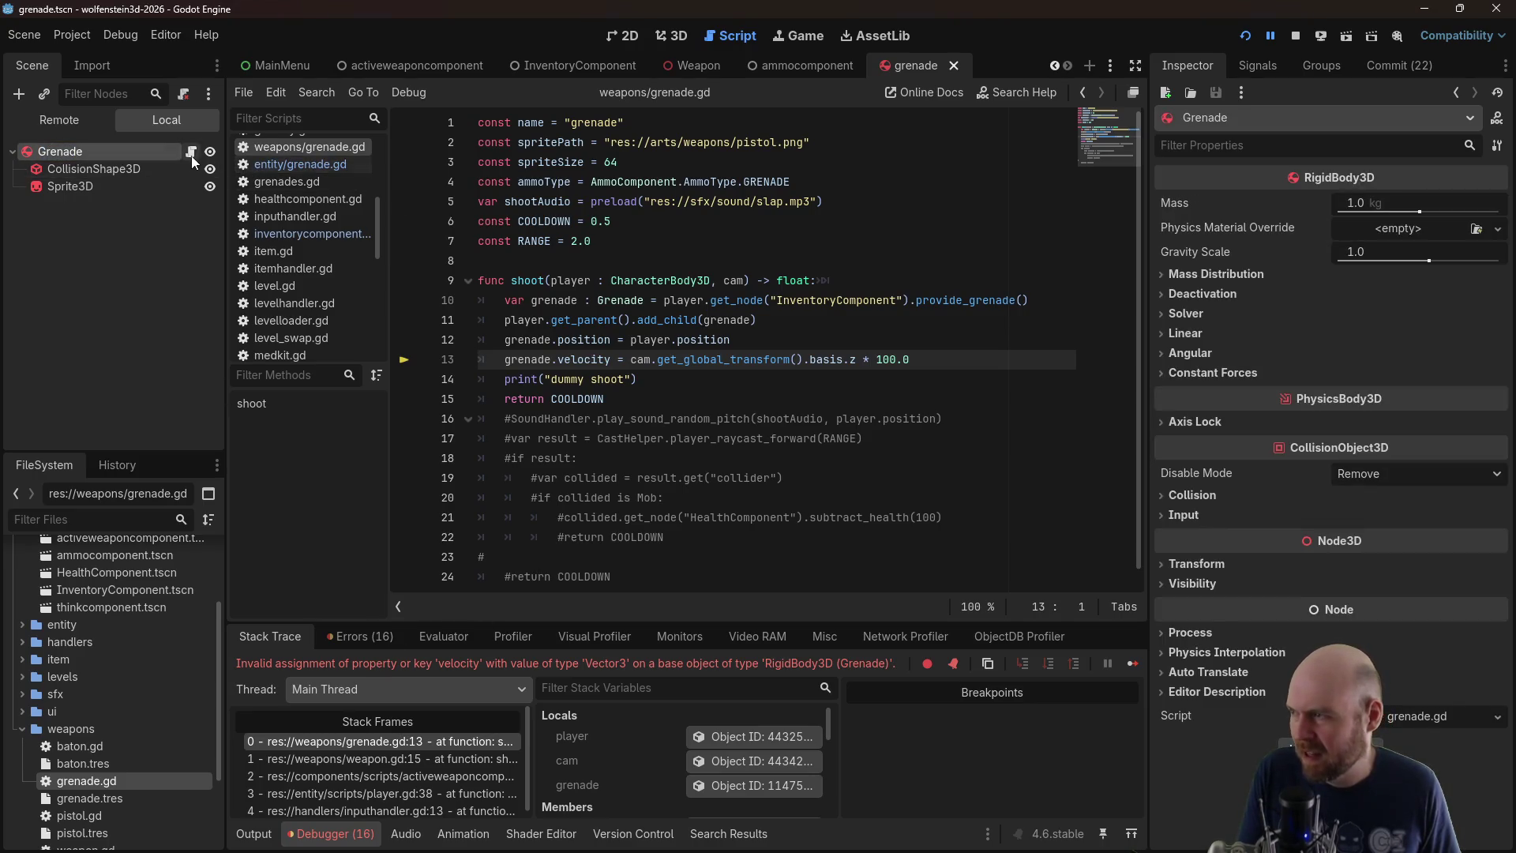
Change line 2 of entity/grenade.gd from extends Node3D to extends RigidBody3D
click(300, 164)
click(550, 182)
double_click(581, 142)
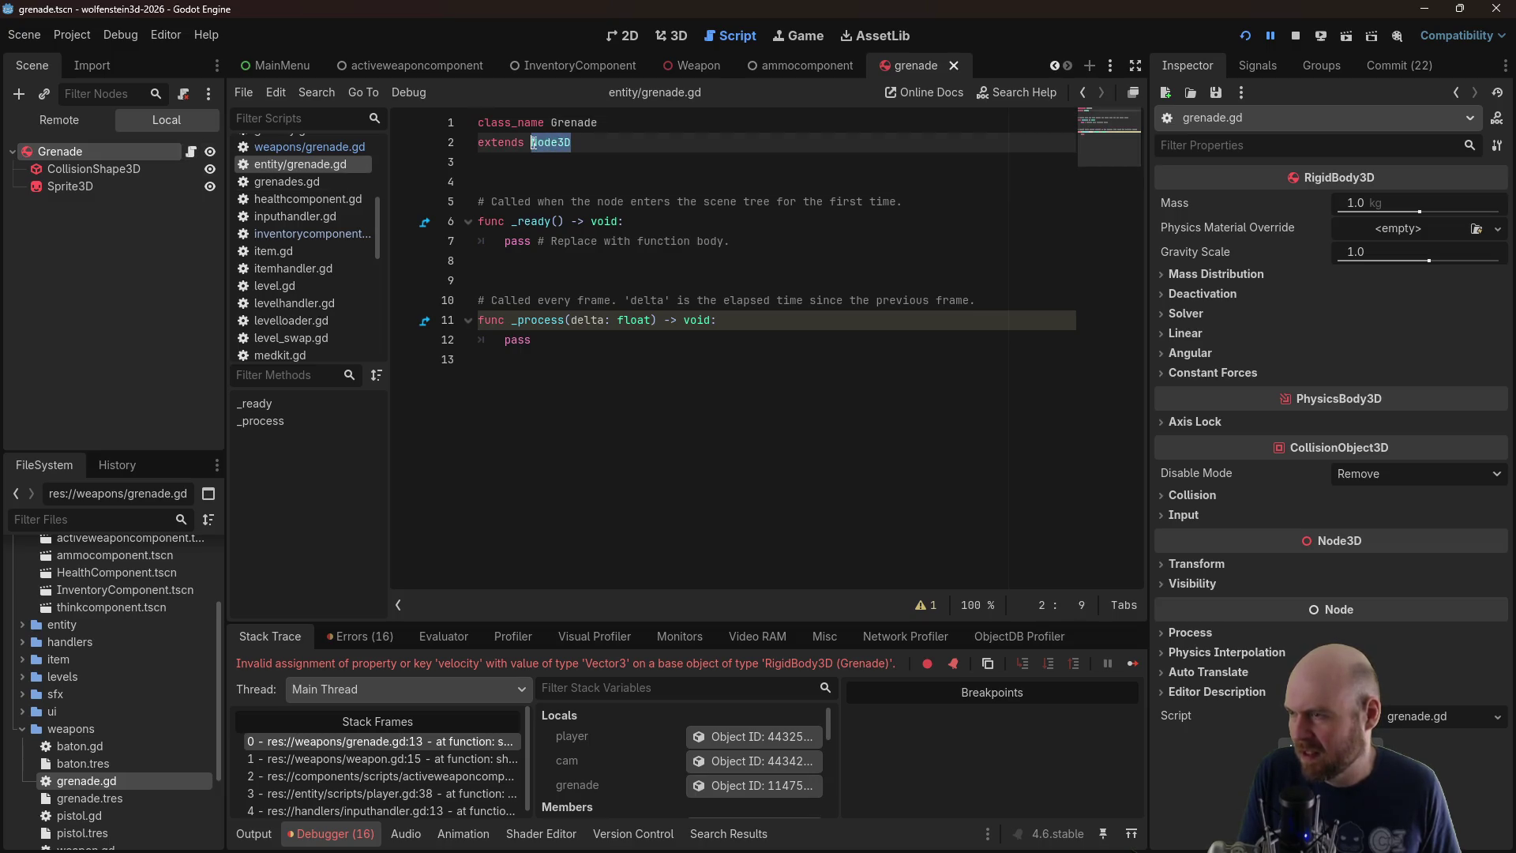
key(BackSpace)
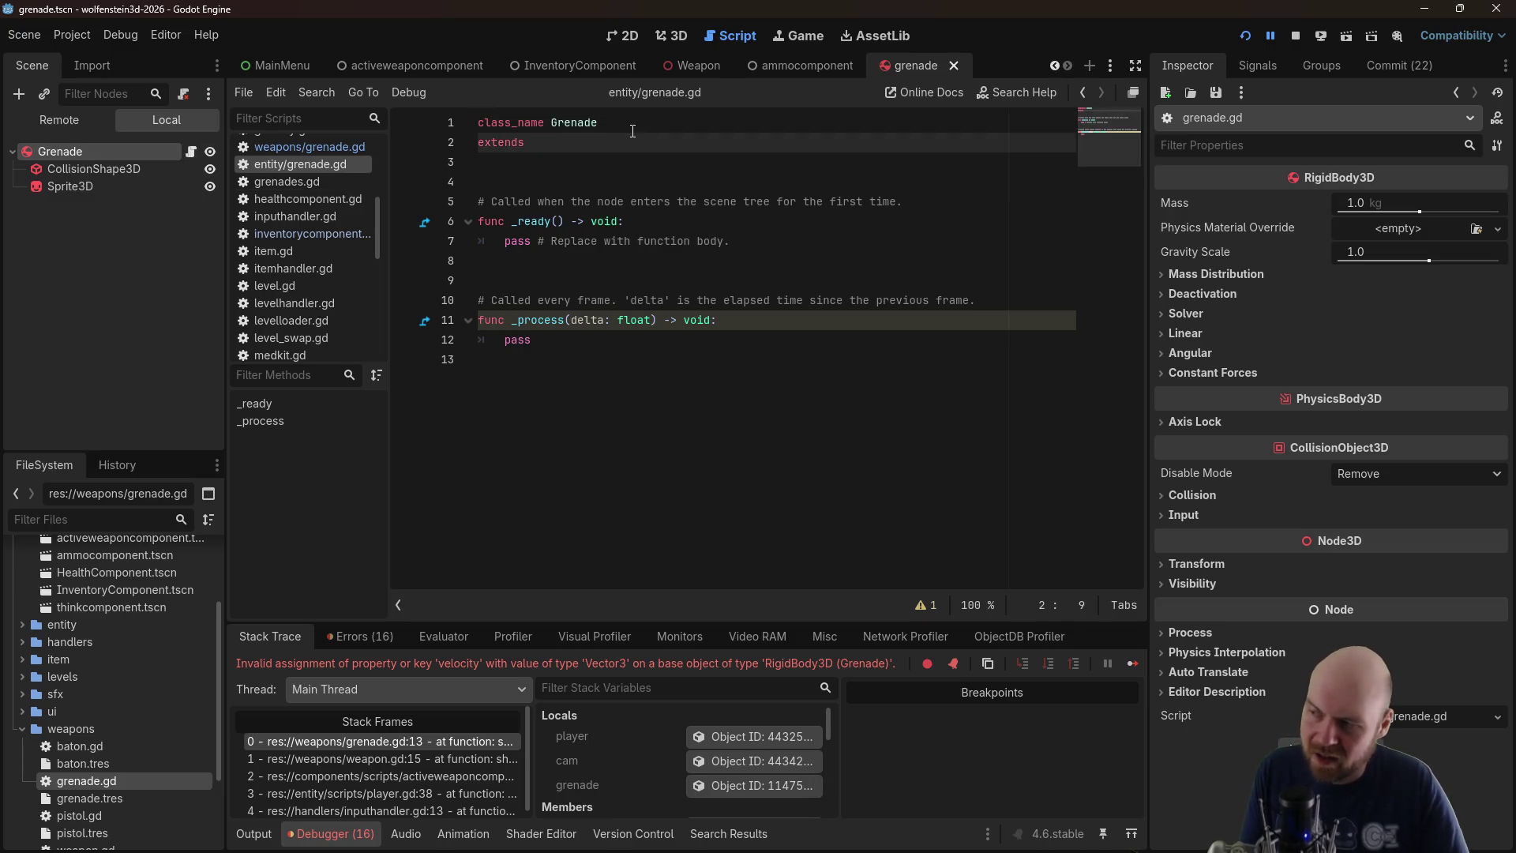
text(Rigid)
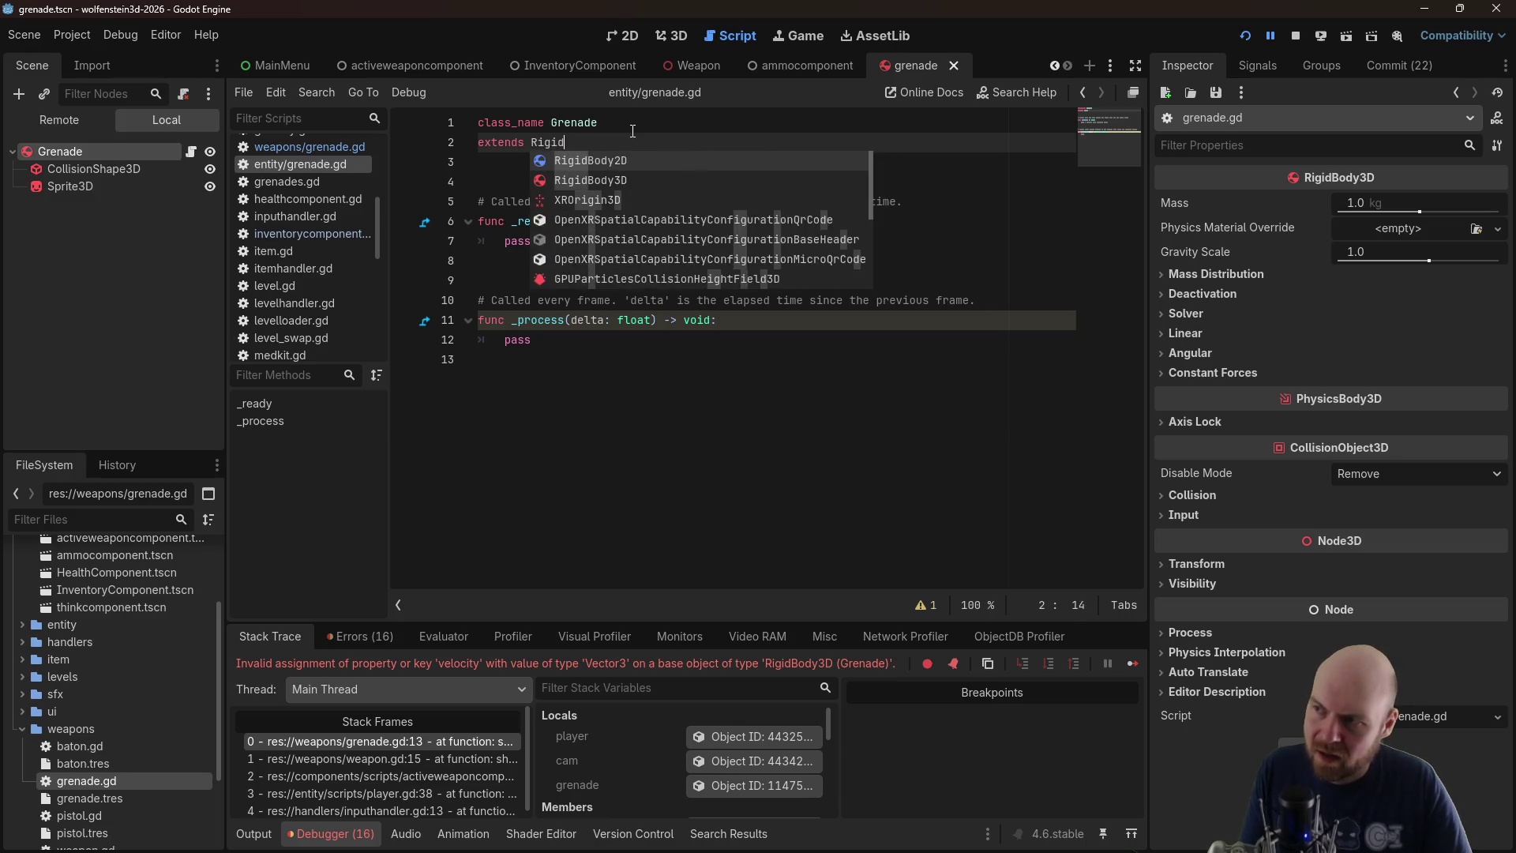
key(Down)
key(Return)
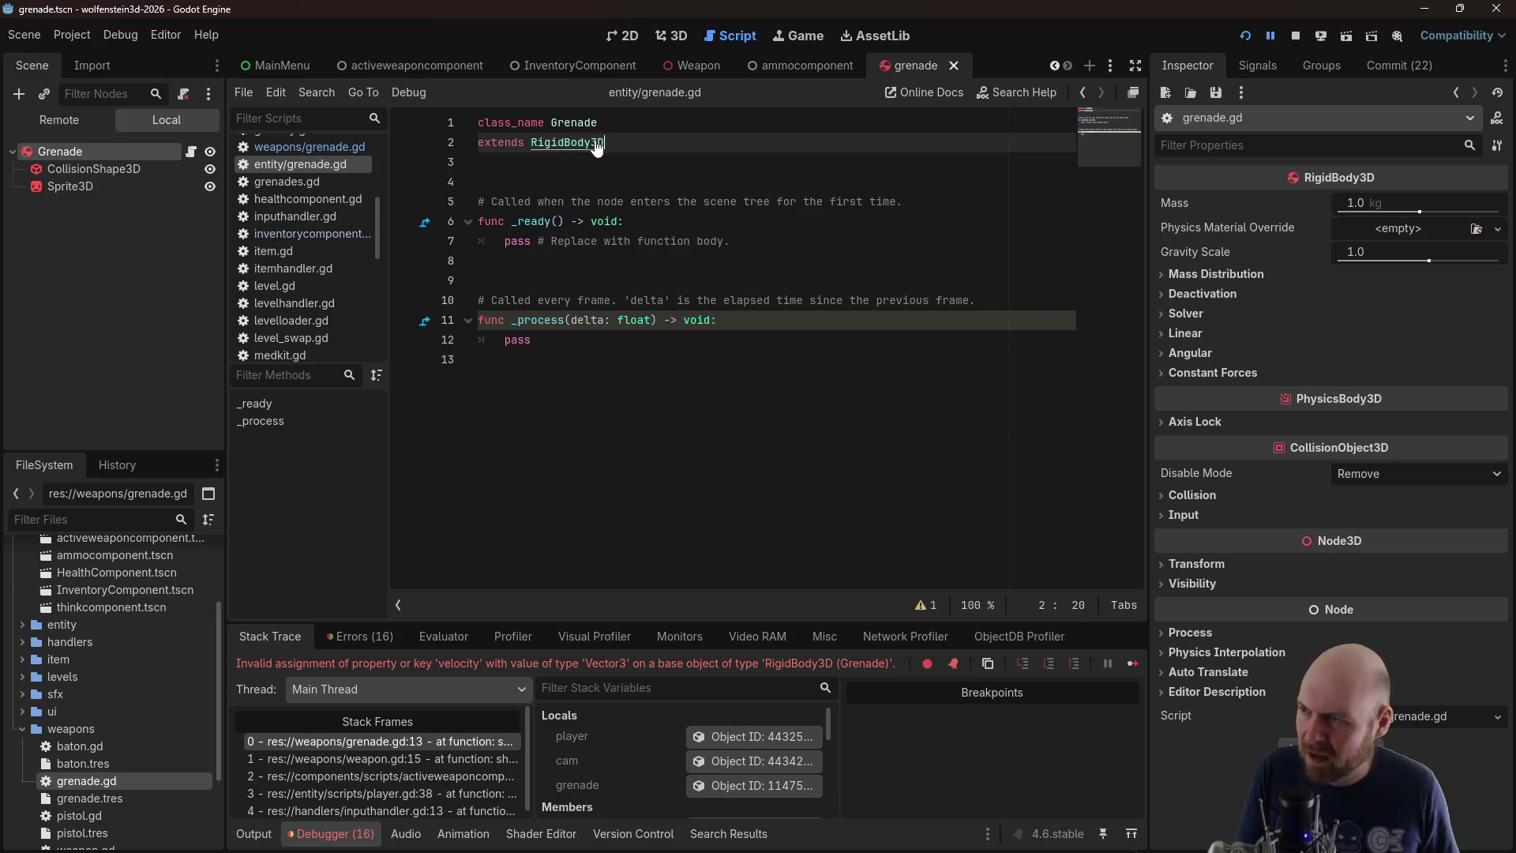
ctrl+click(595, 144)
Scroll through the RigidBody3D signals, then follow the Inherits link to CollisionObject3D
scroll(760, 303, down, 5)
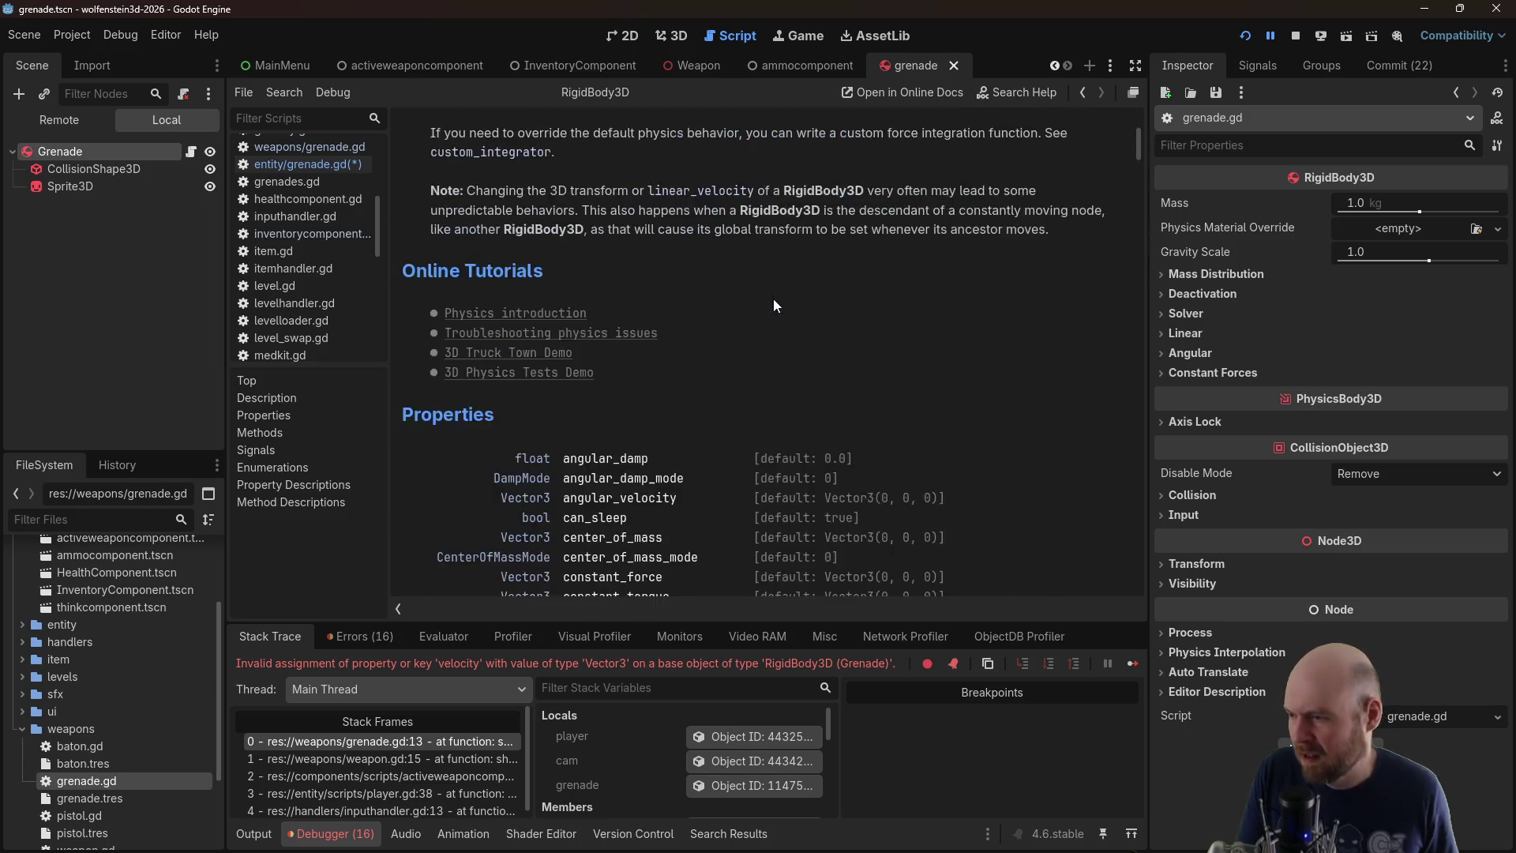
scroll(774, 299, up, 3)
scroll(753, 339, down, 7)
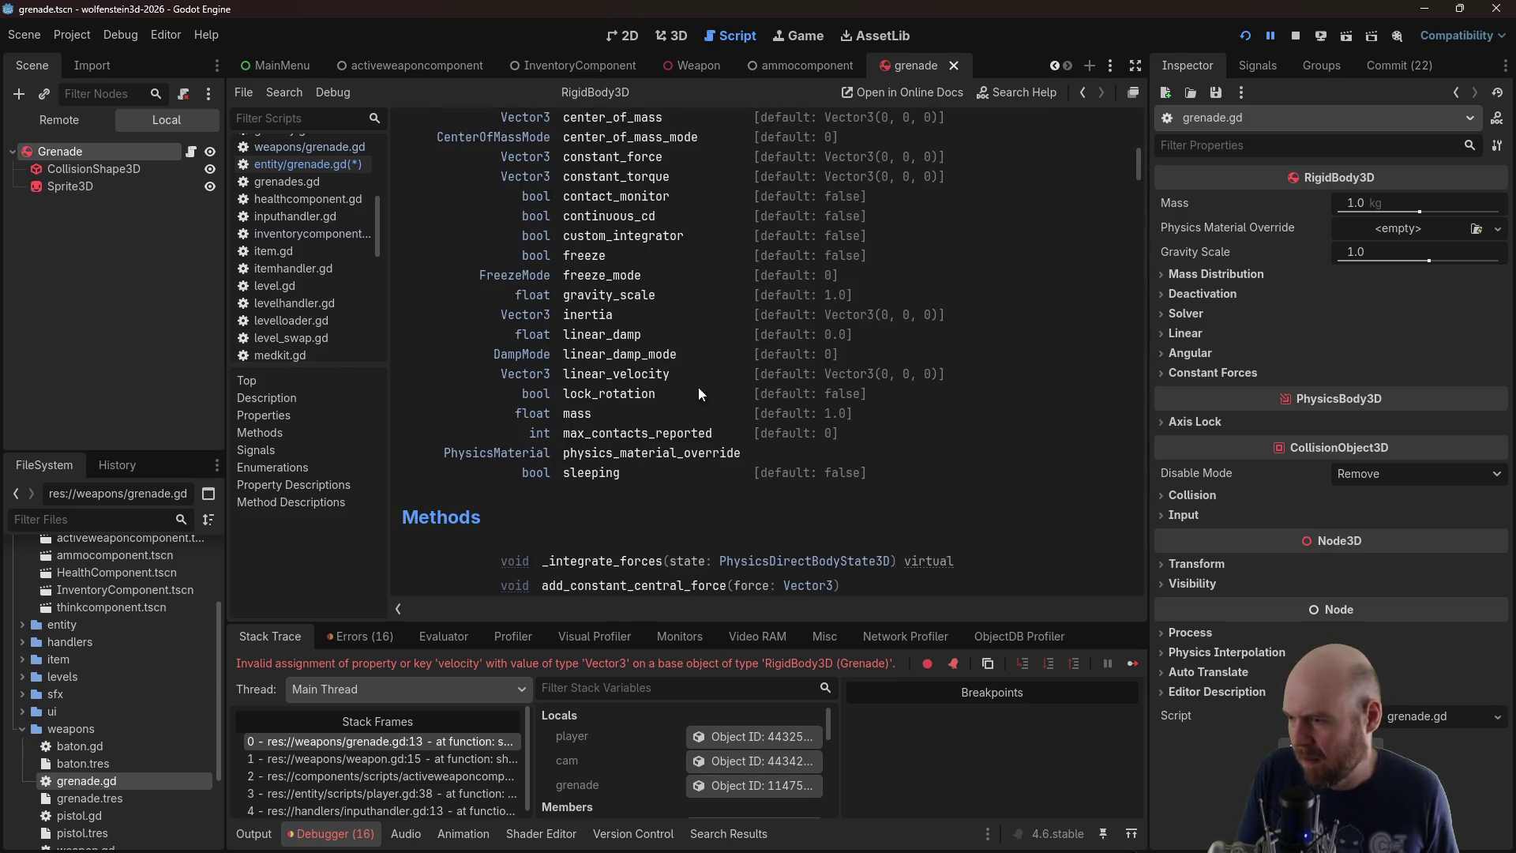
scroll(699, 414, down, 5)
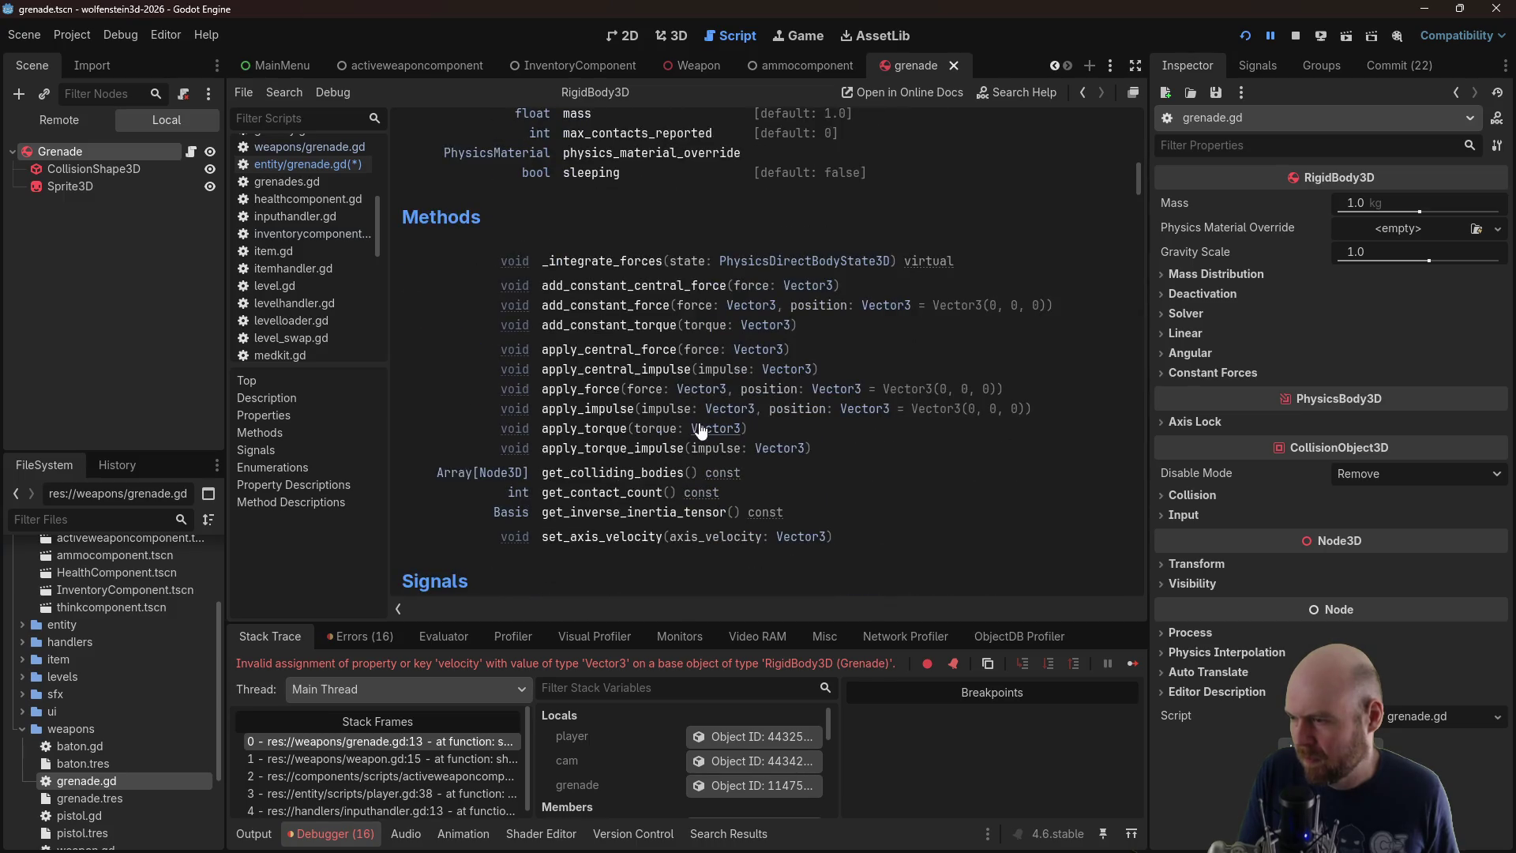
scroll(798, 421, up, 7)
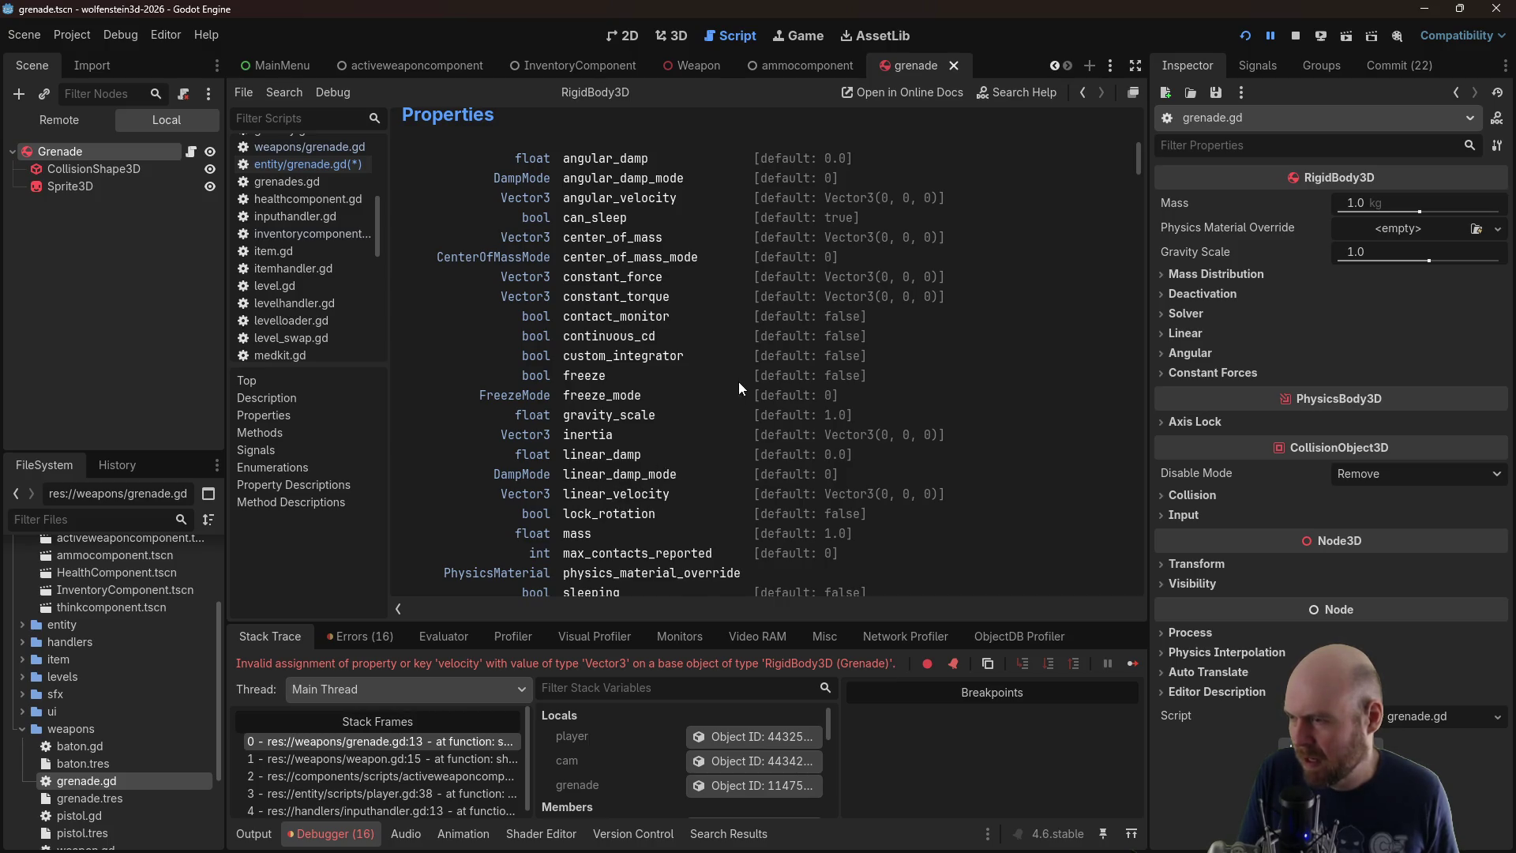
scroll(739, 381, down, 1)
scroll(758, 418, up, 5)
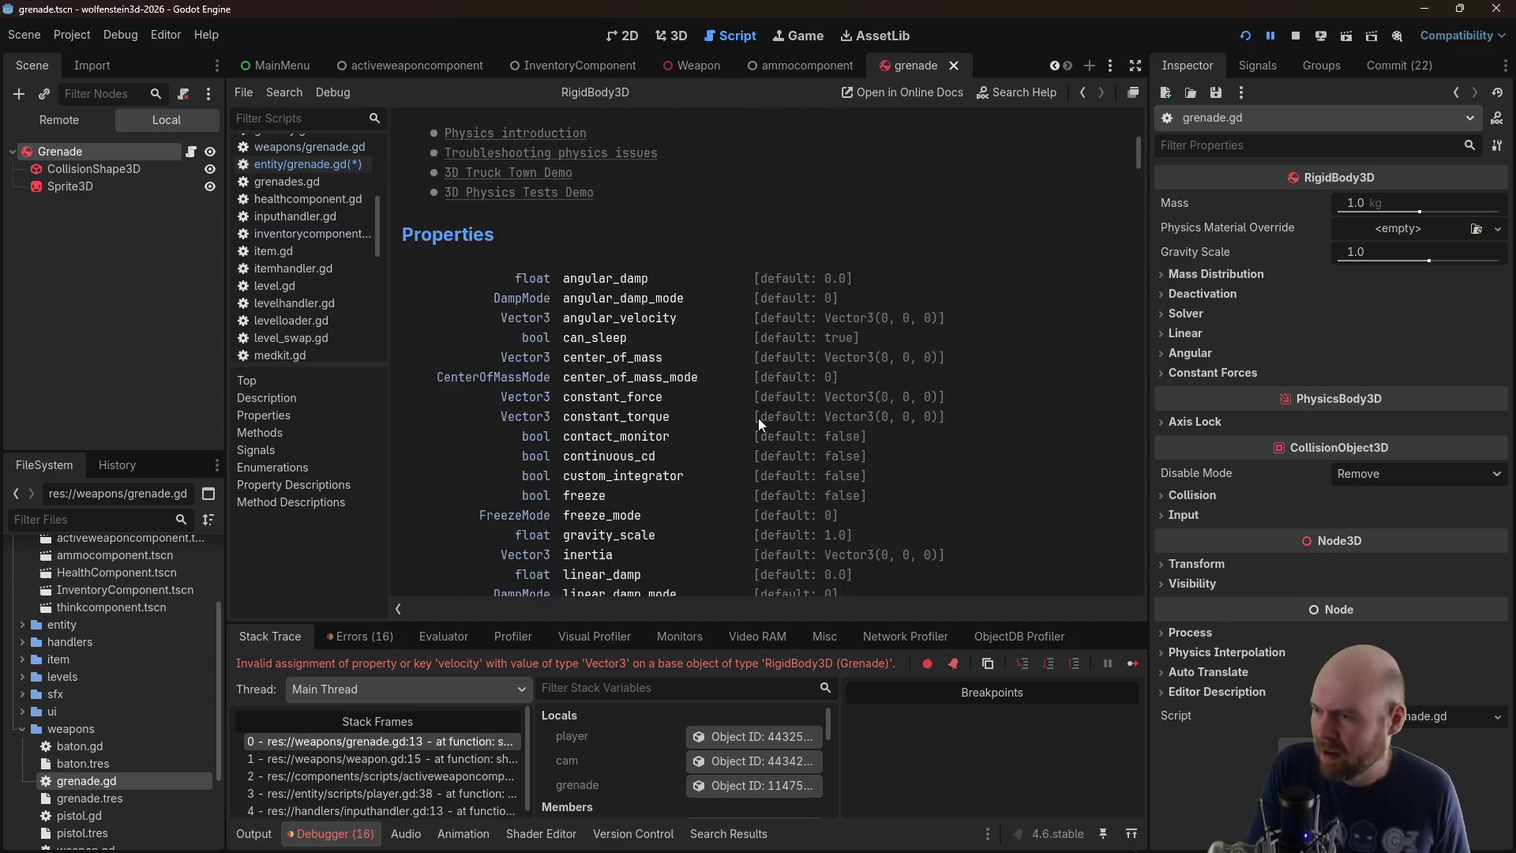
scroll(763, 419, down, 9)
scroll(807, 400, down, 10)
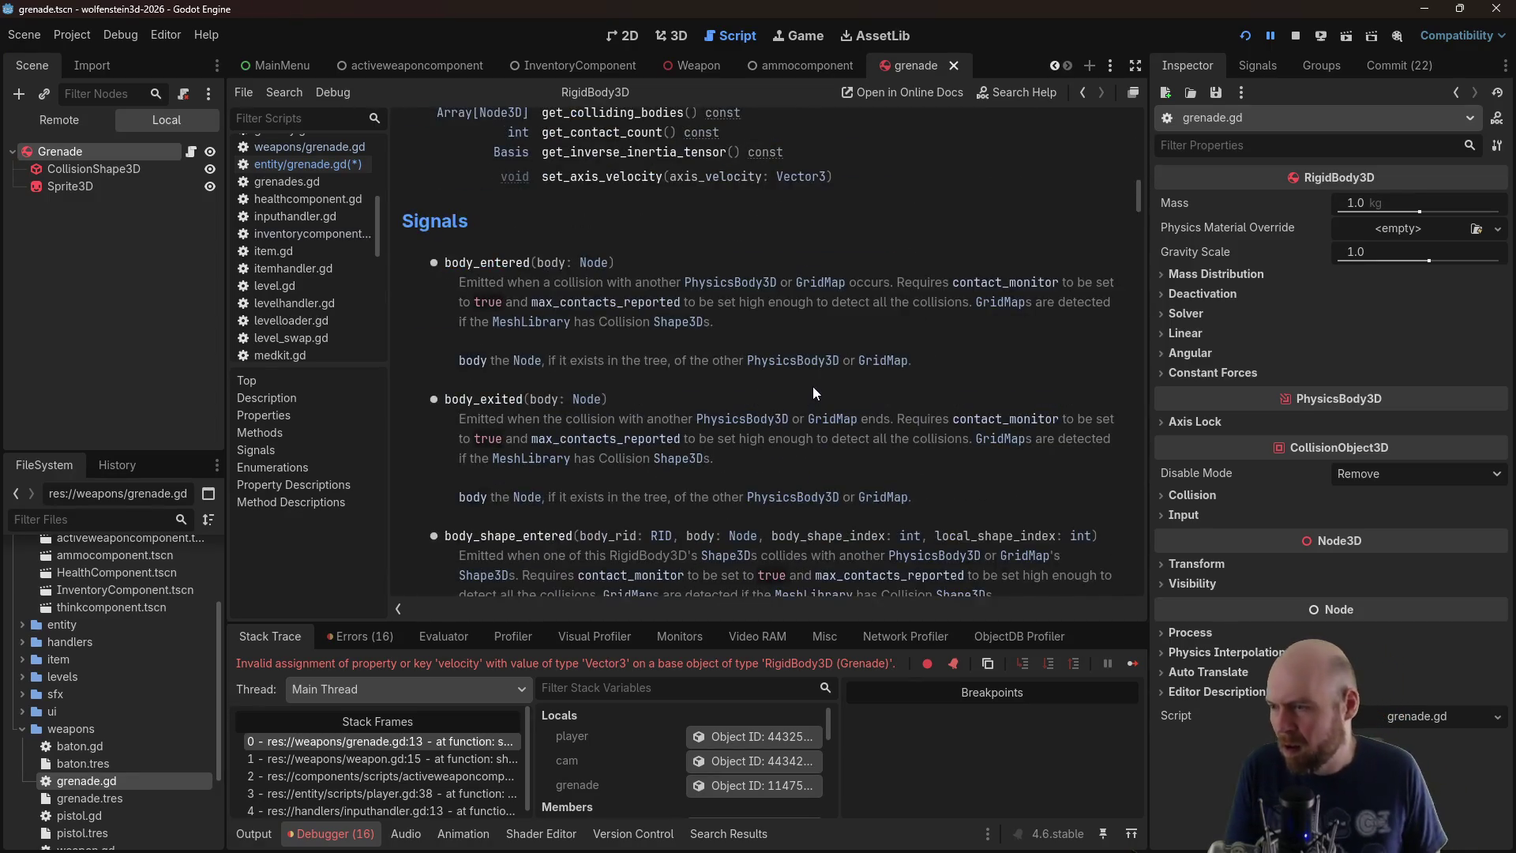
scroll(808, 390, down, 3)
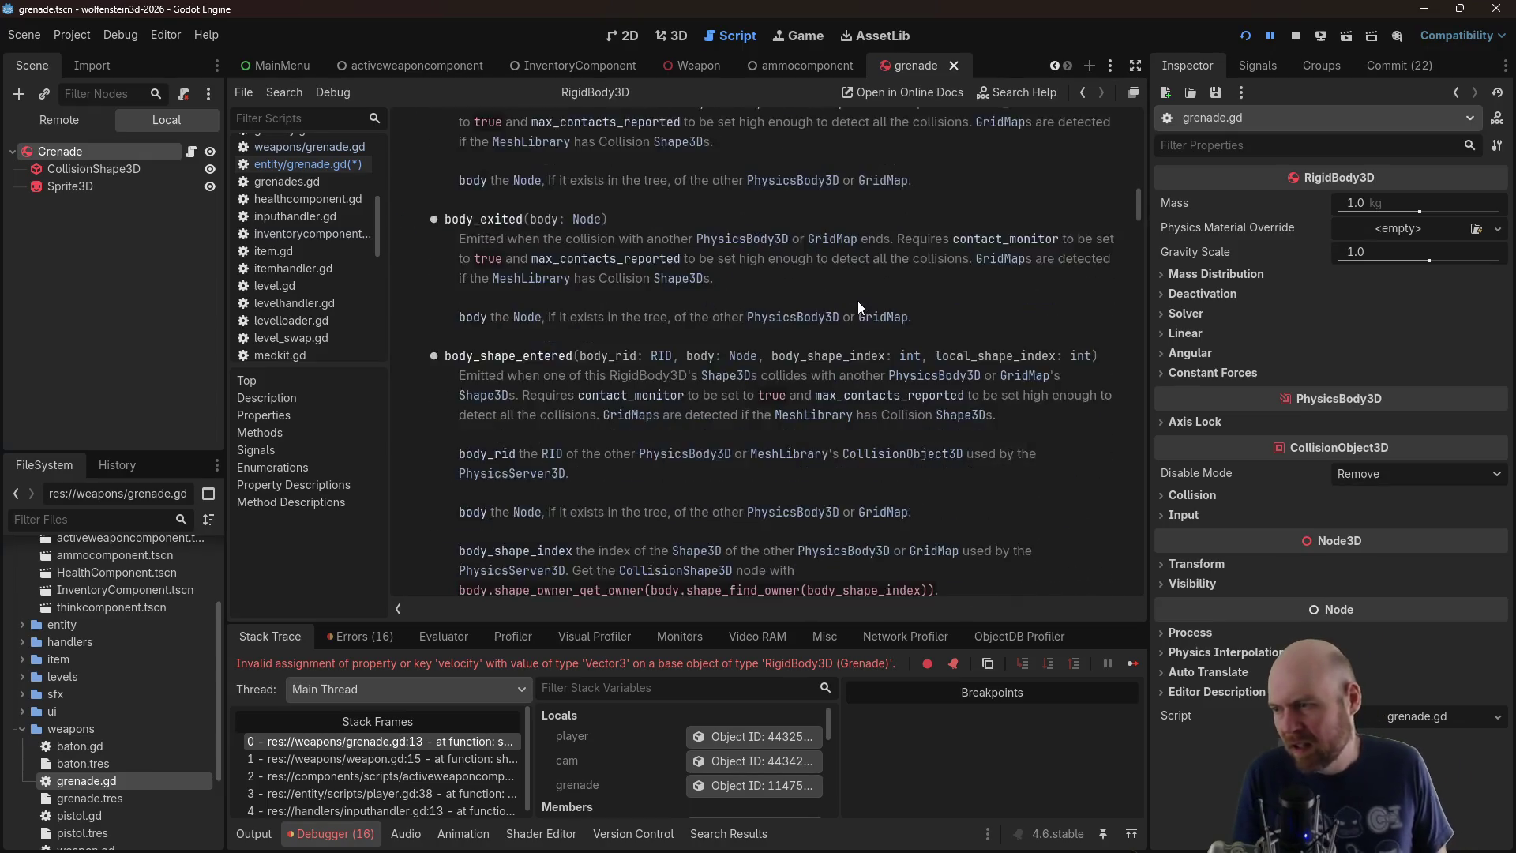
mouse_move(1139, 212)
mouse_down()
mouse_move(1126, 278)
mouse_move(1117, 116)
mouse_move(1138, 158)
mouse_move(1125, 243)
mouse_move(1134, 105)
mouse_up()
click(627, 148)
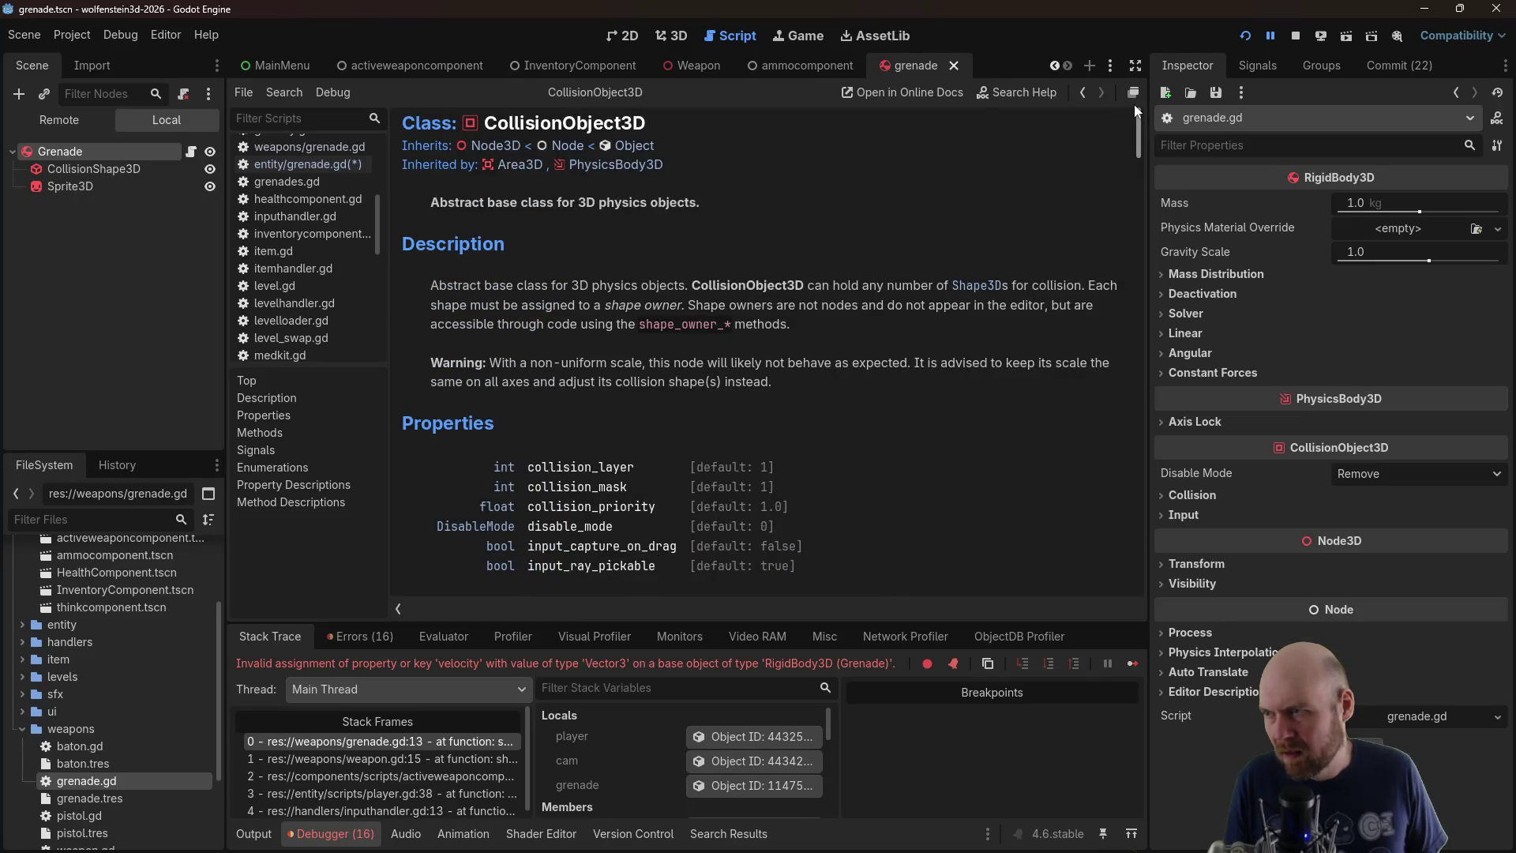
Browse the PhysicsBody3D and CharacterBody3D class references
click(628, 165)
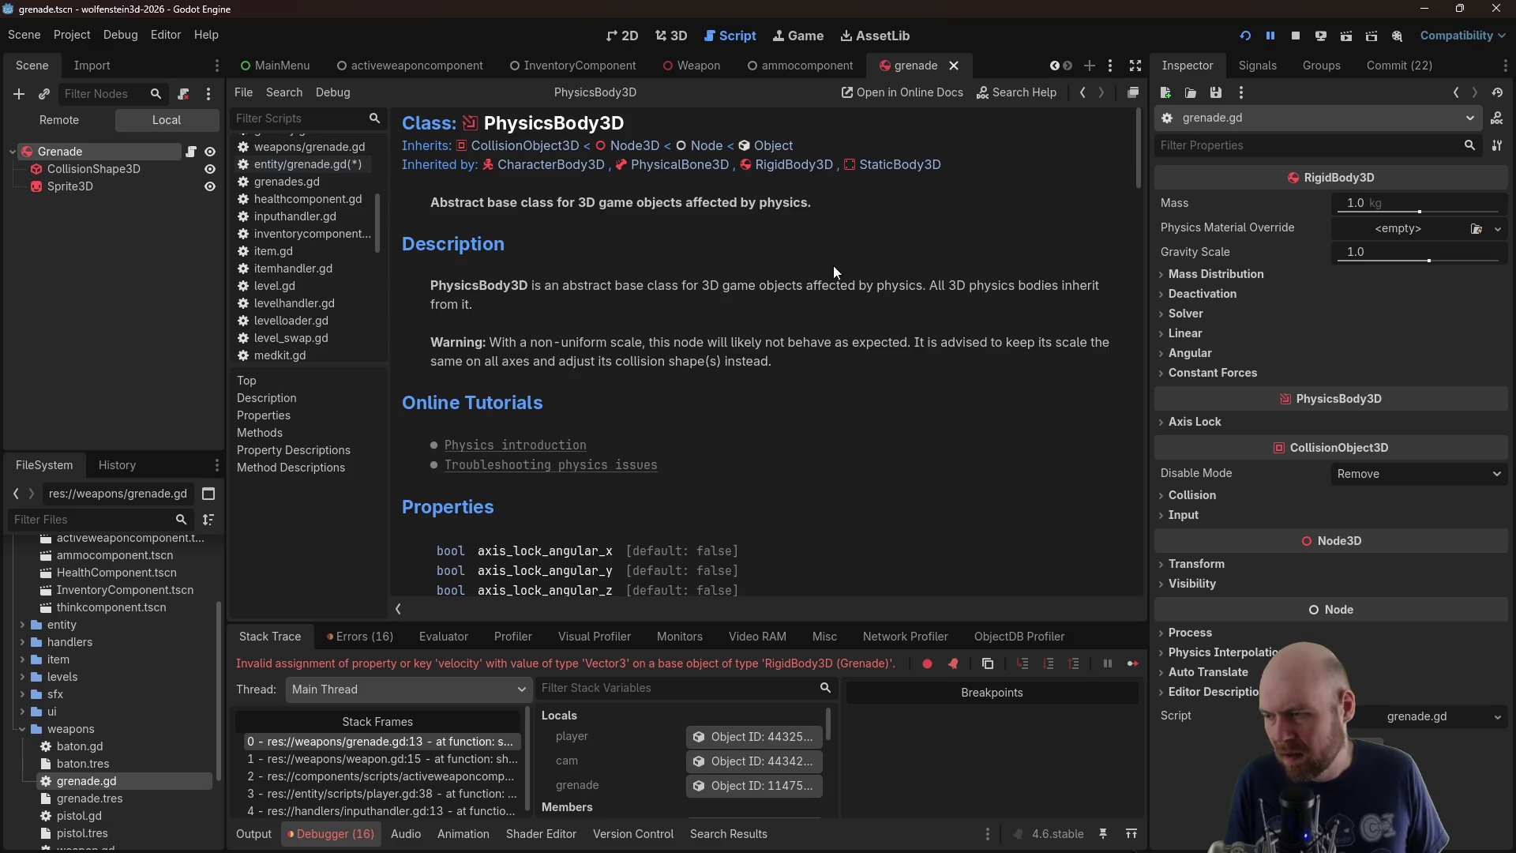
scroll(845, 307, down, 10)
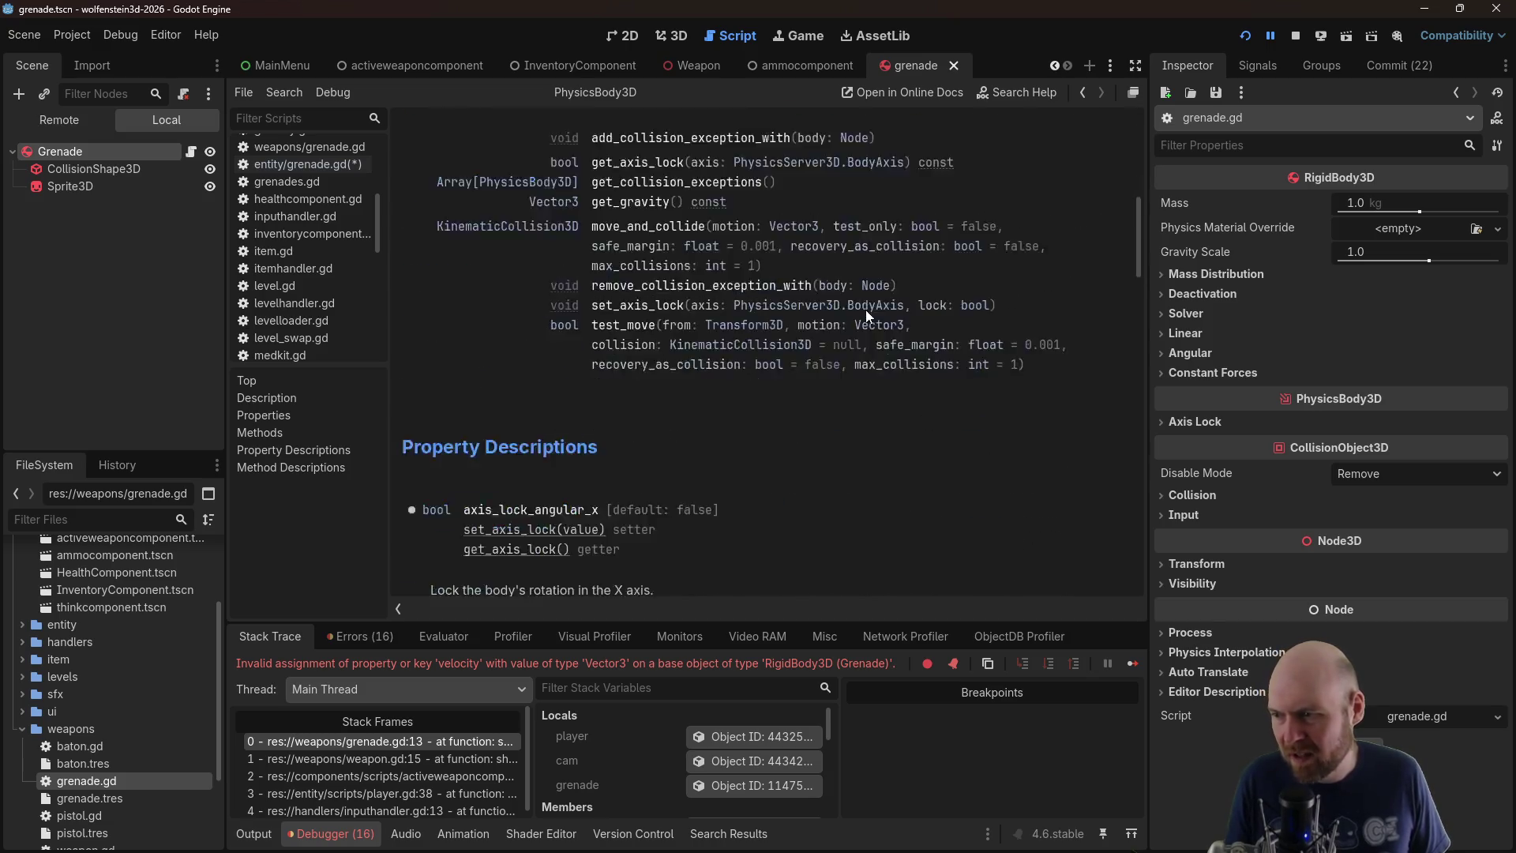
scroll(866, 309, down, 3)
mouse_move(1140, 239)
mouse_down()
mouse_move(1087, 558)
mouse_move(1026, 104)
mouse_up()
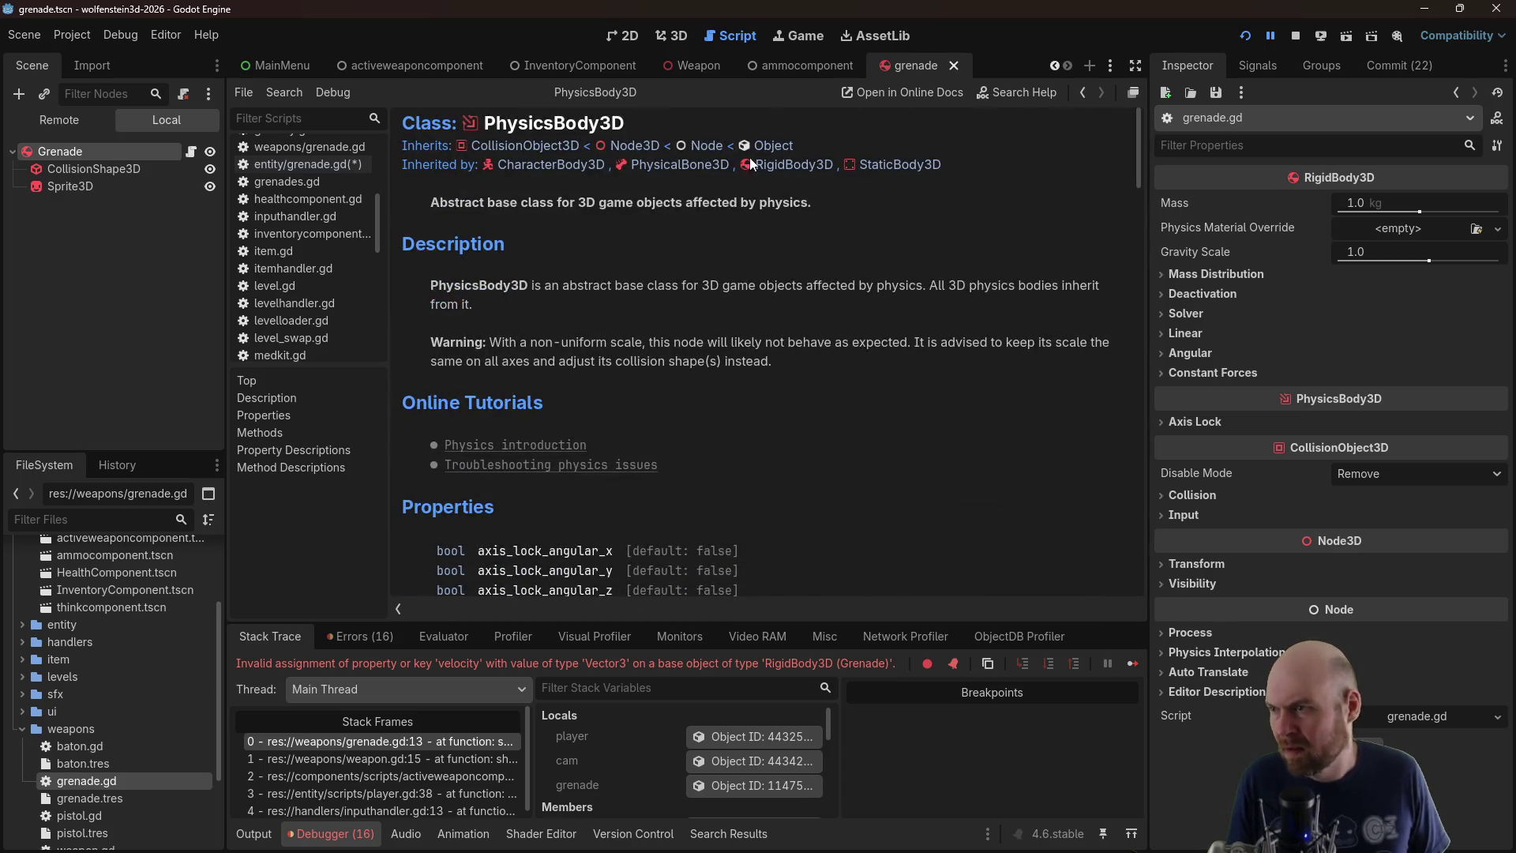
click(558, 165)
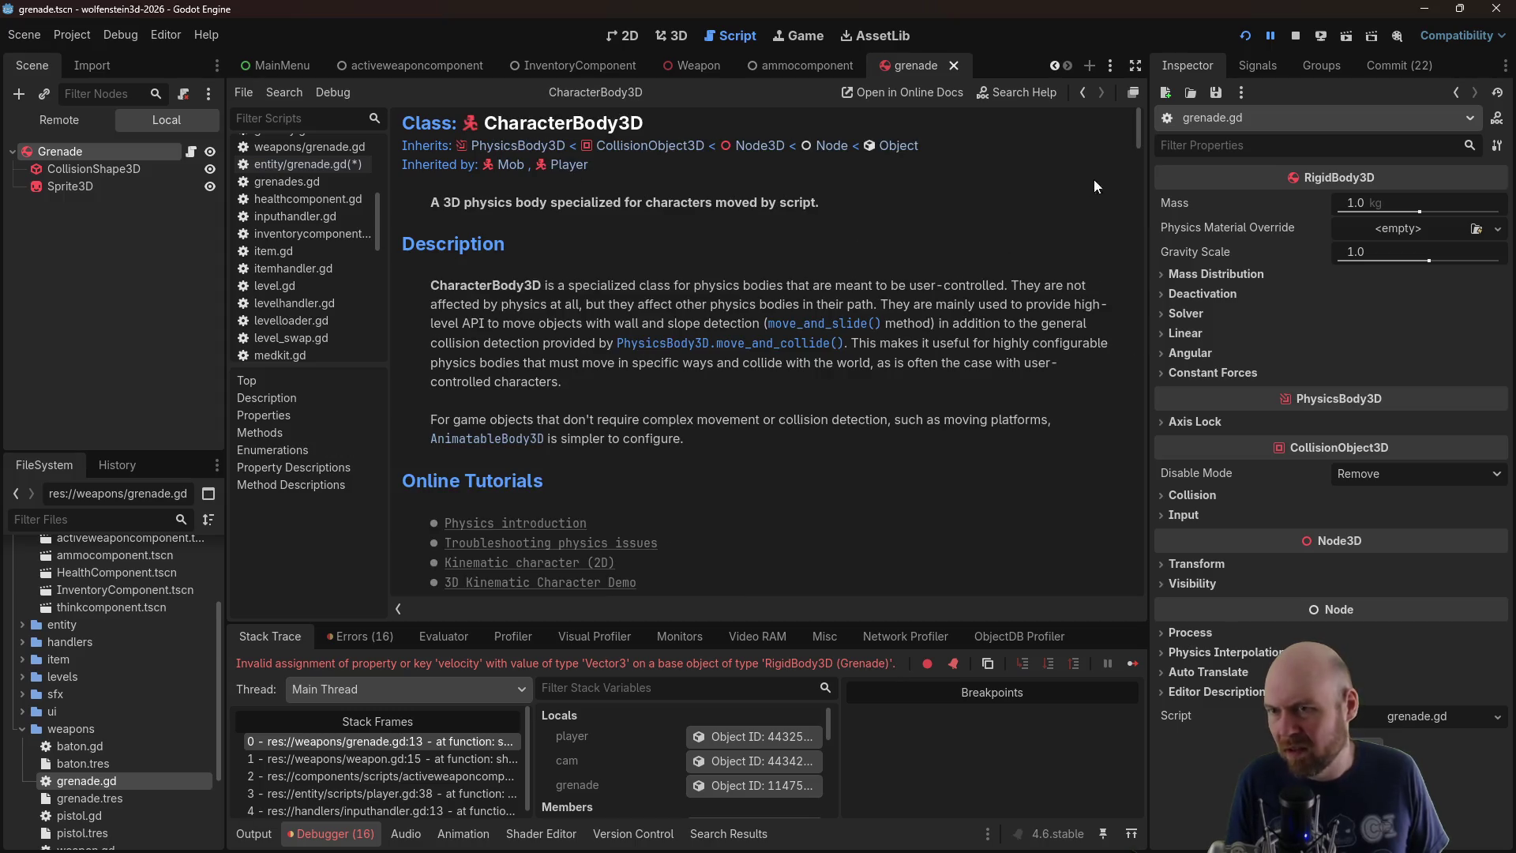
mouse_move(1138, 125)
mouse_down()
mouse_move(1137, 201)
mouse_move(1143, 188)
mouse_up()
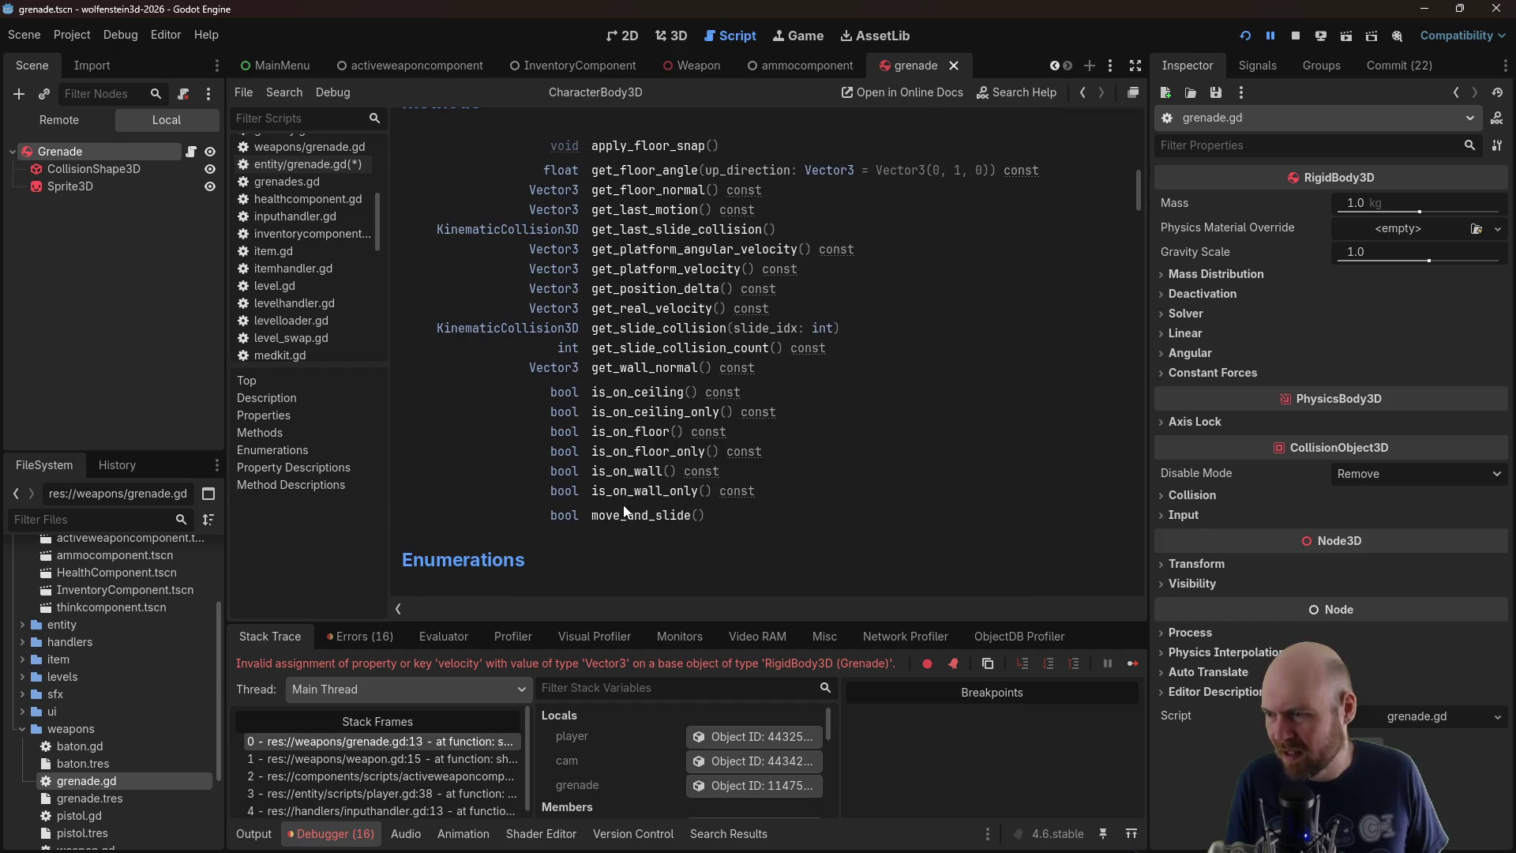
drag(1135, 181, 1133, 116)
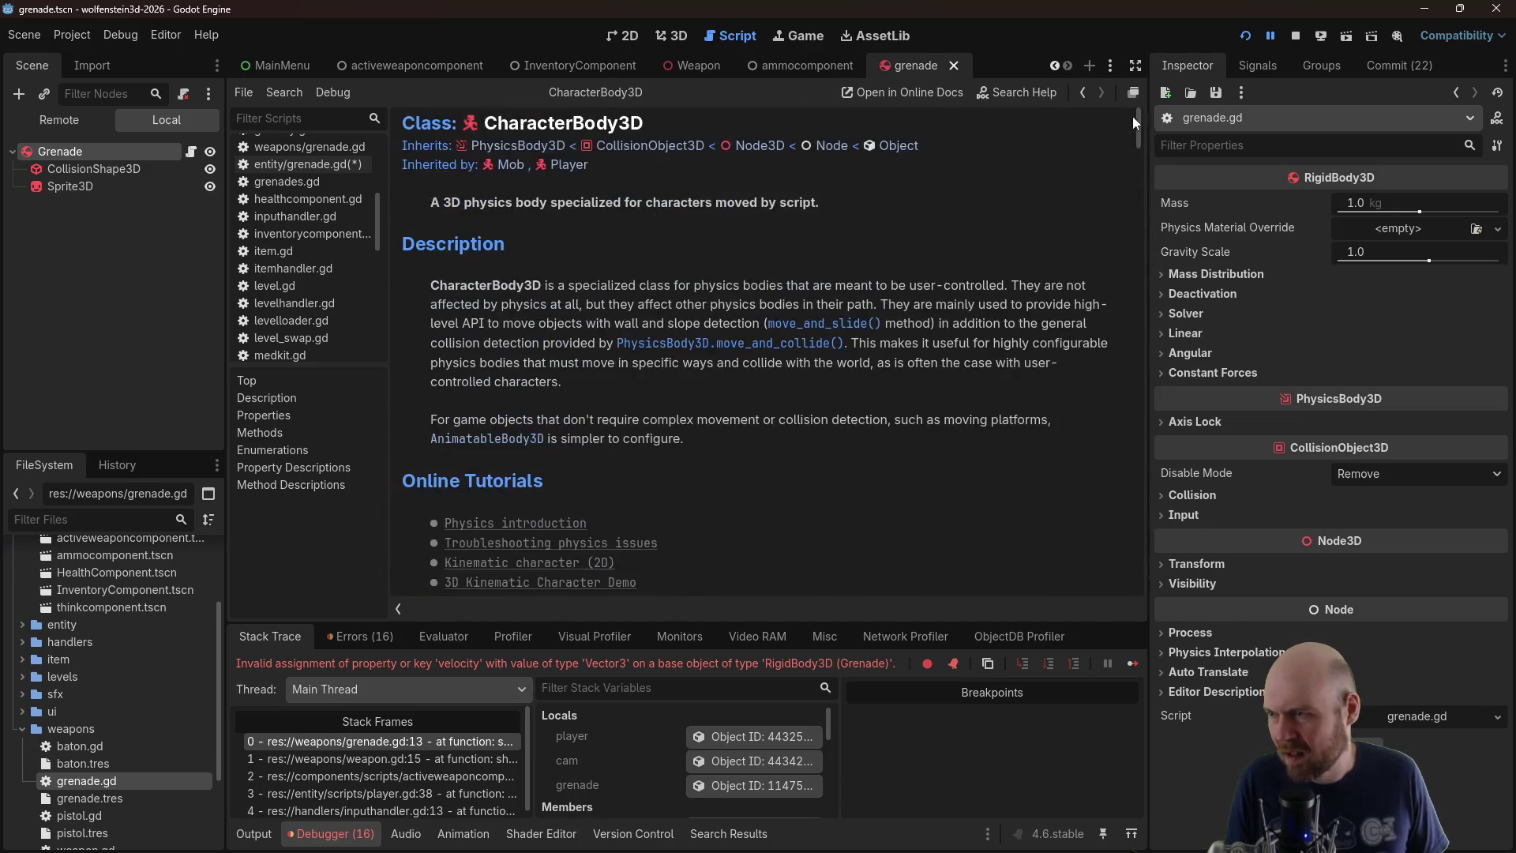
Return to RigidBody3D's reference and scroll its methods such as apply_impulse
click(1081, 96)
click(793, 165)
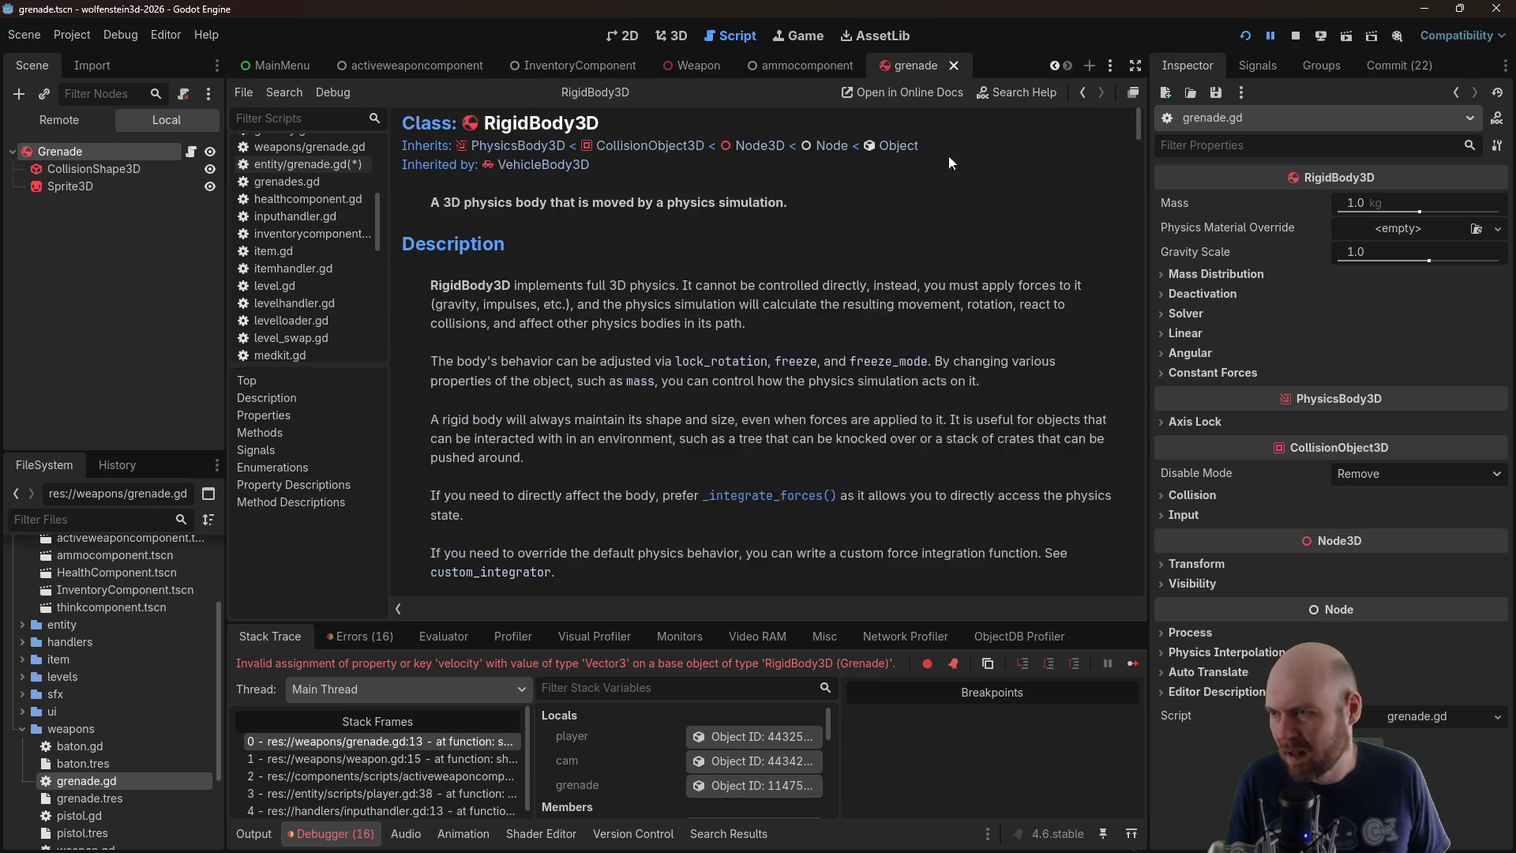
mouse_move(1135, 125)
mouse_down()
mouse_move(1129, 197)
mouse_move(1133, 183)
mouse_up()
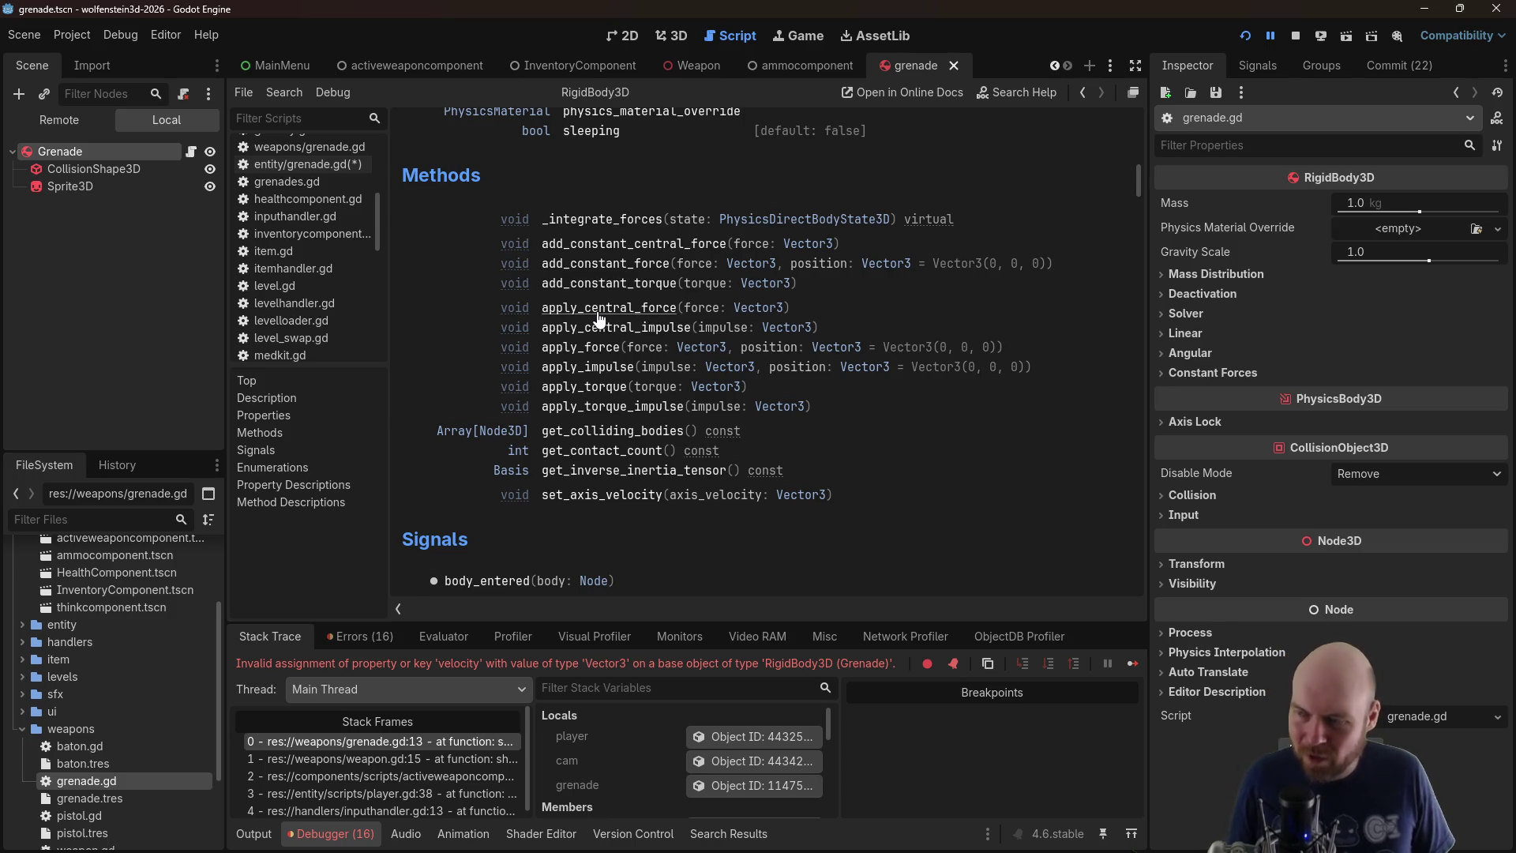
scroll(686, 437, down, 5)
scroll(692, 434, up, 5)
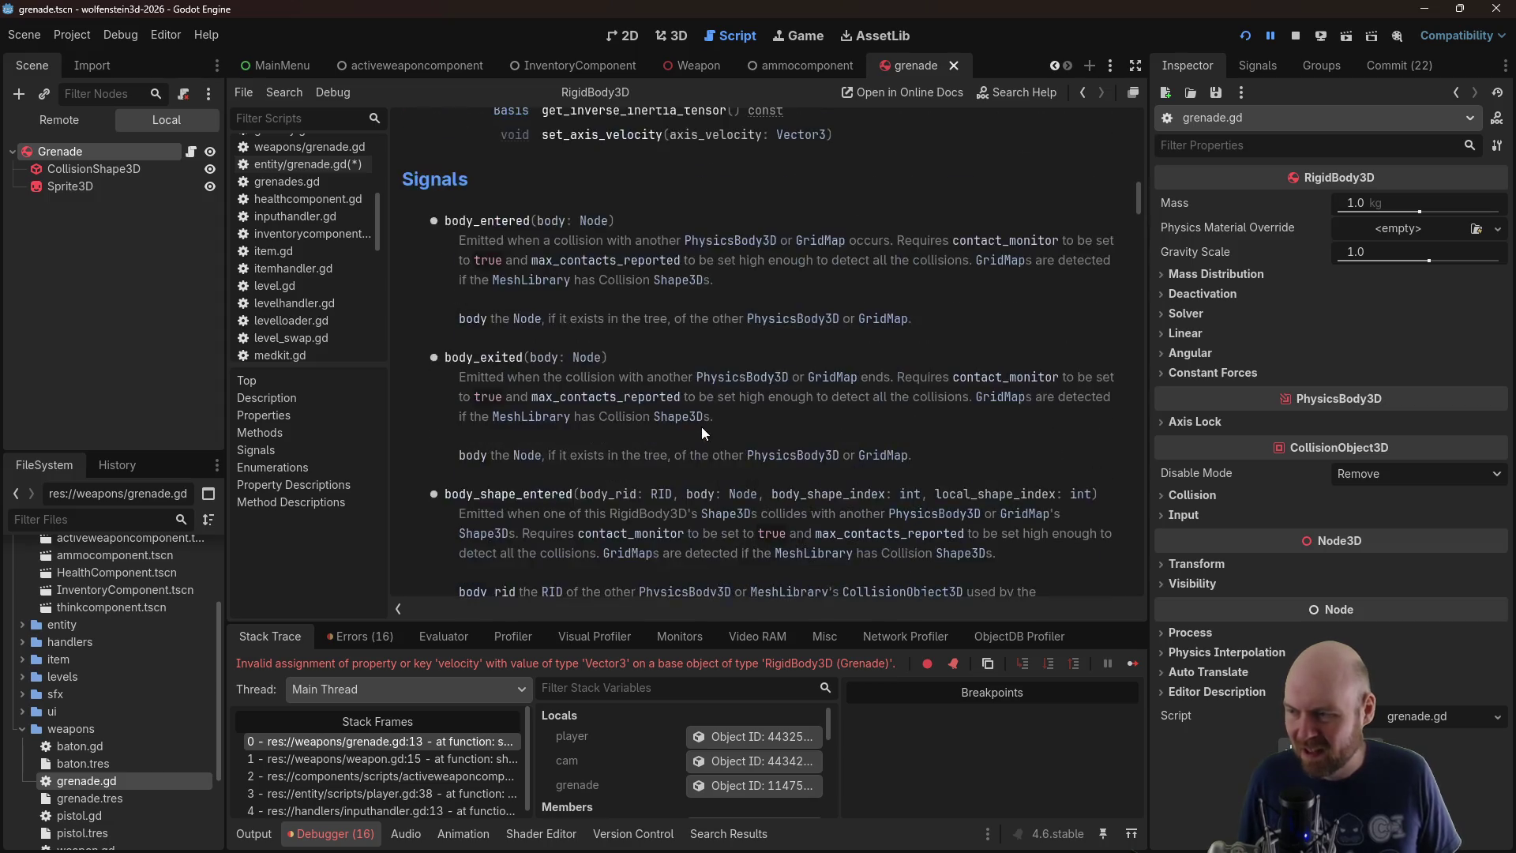
scroll(709, 427, up, 2)
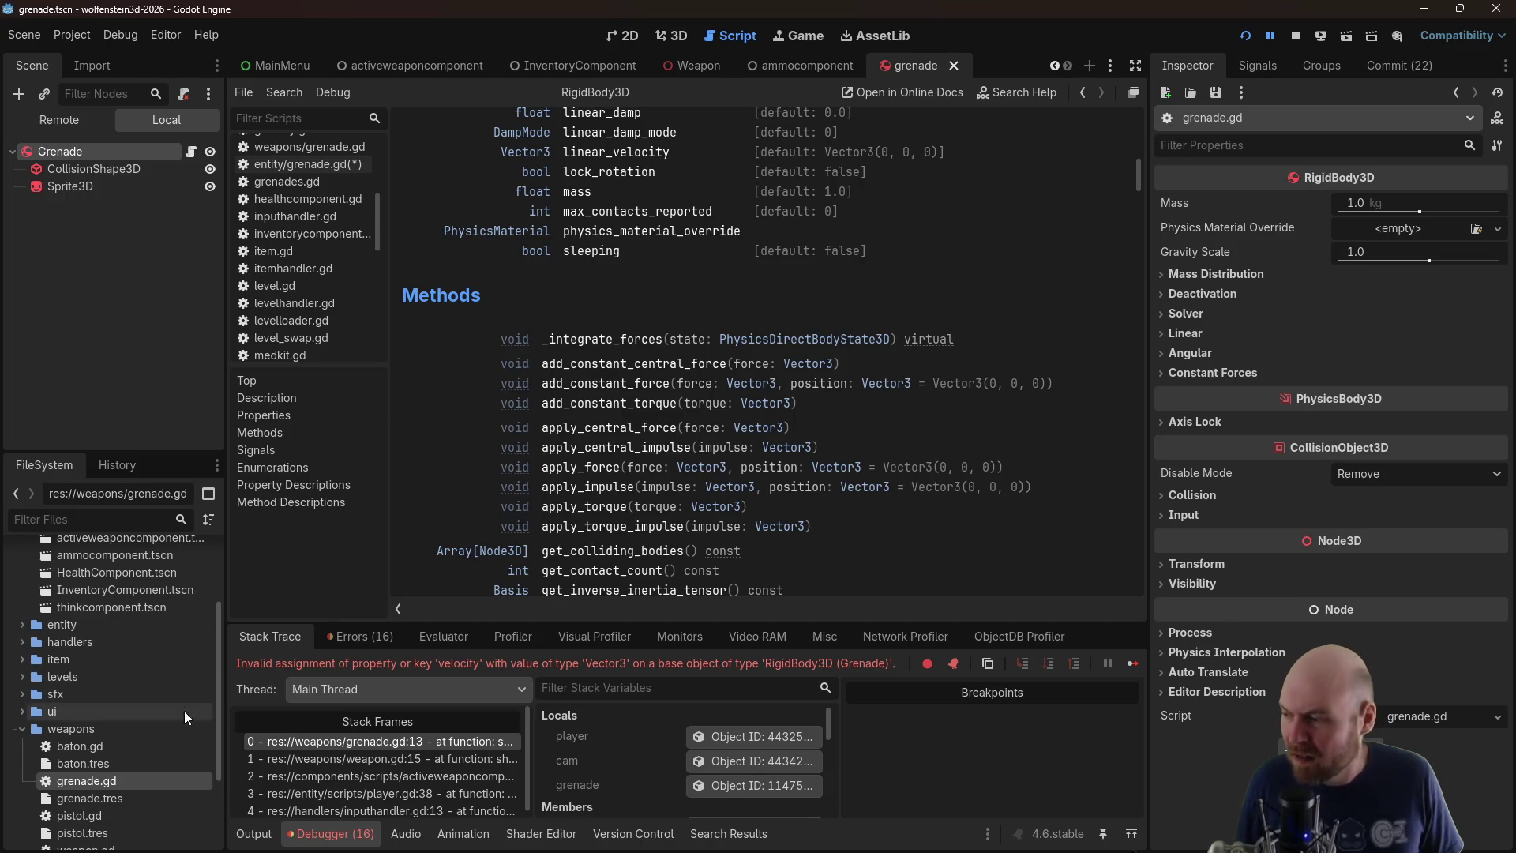
In weapons/grenade.gd, replace .velocity on line 13 with .apply
double_click(111, 780)
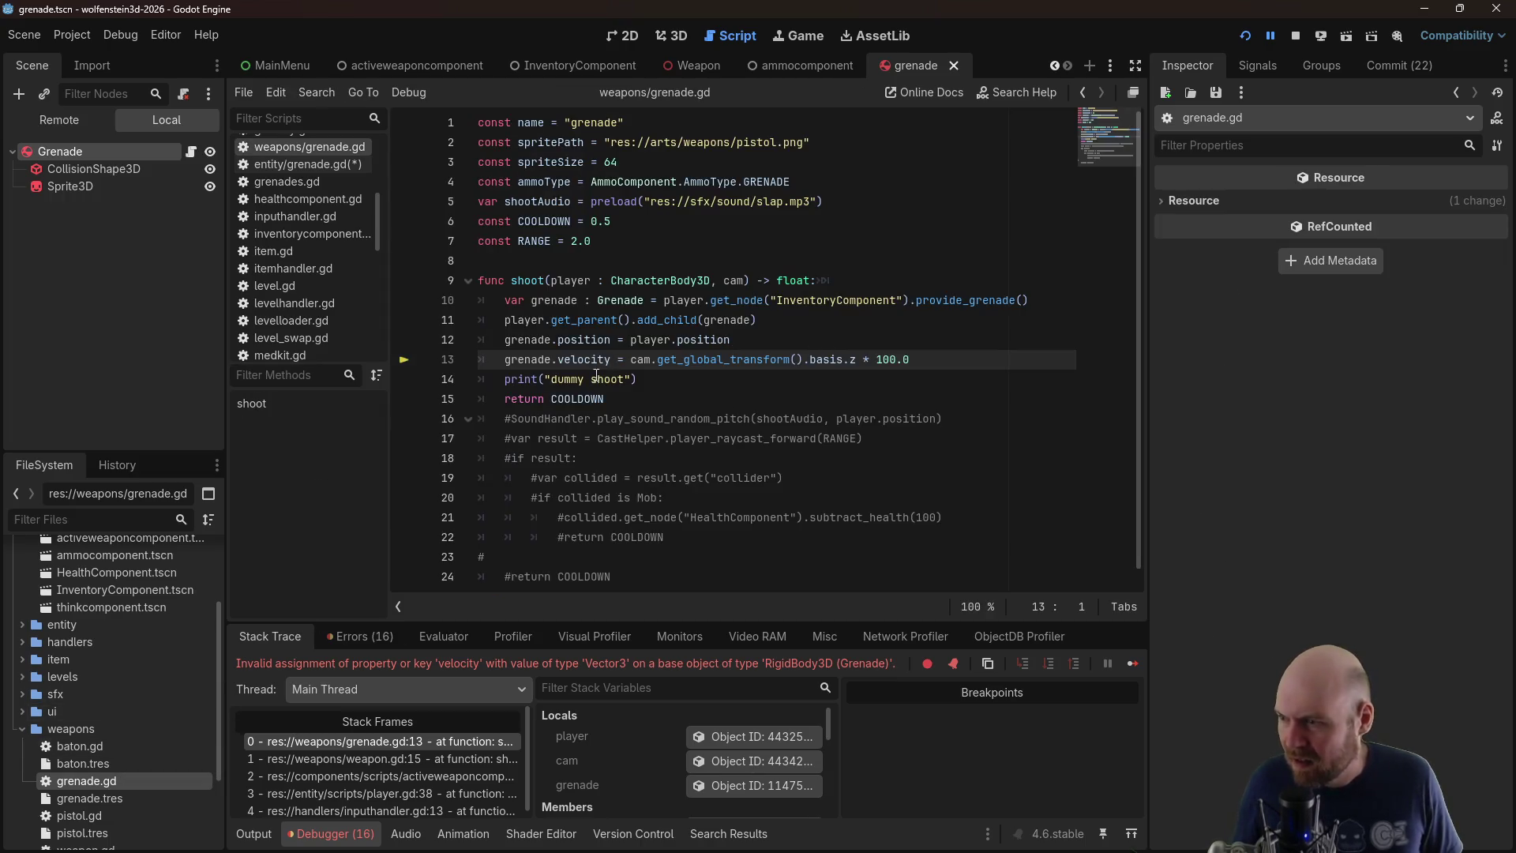
drag(608, 363, 556, 361)
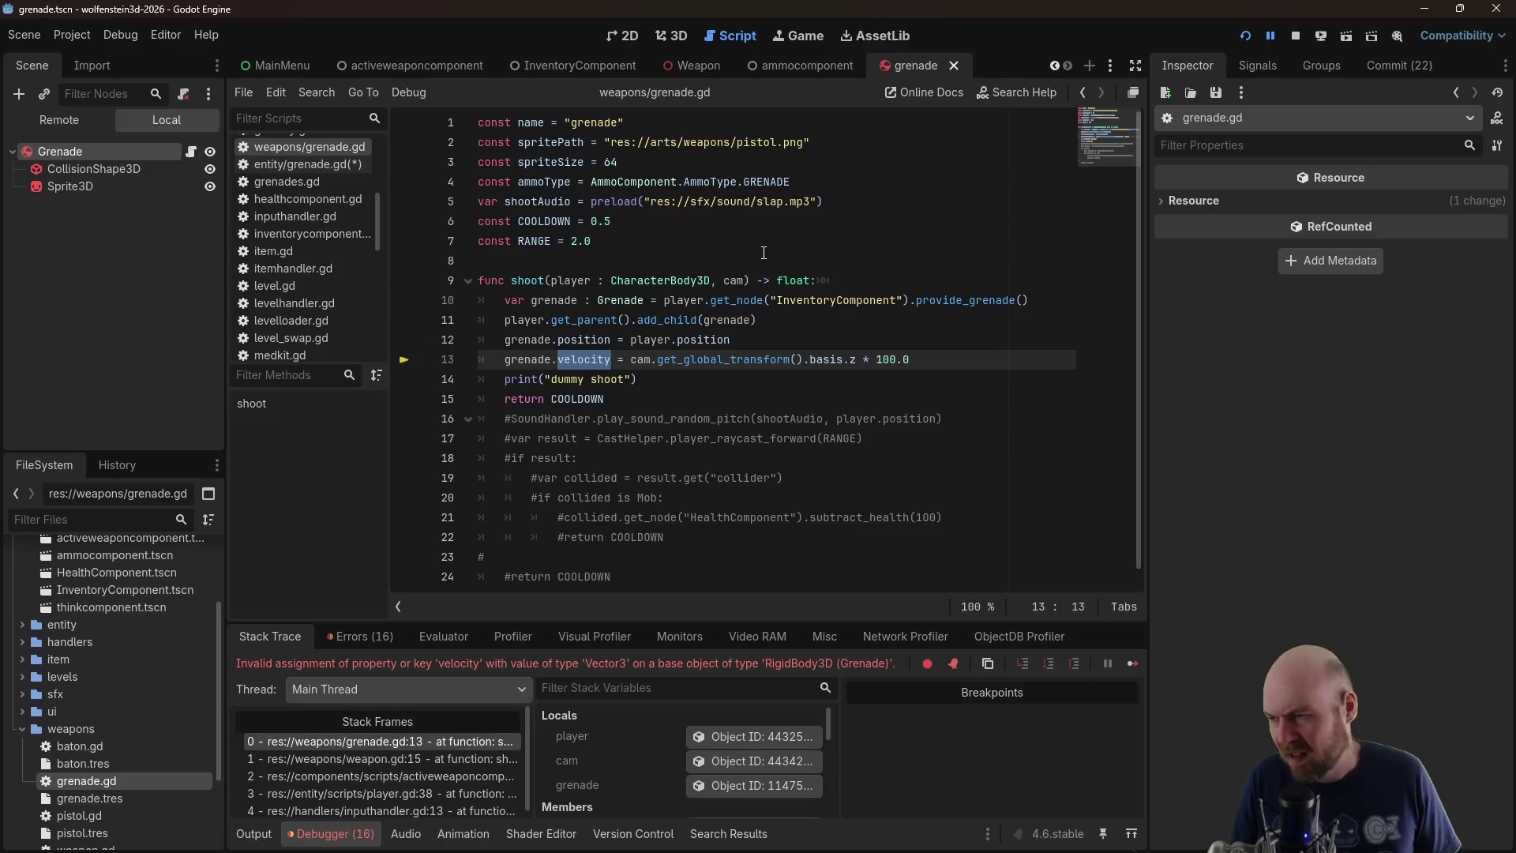
key(BackSpace)
key(BackSpace)
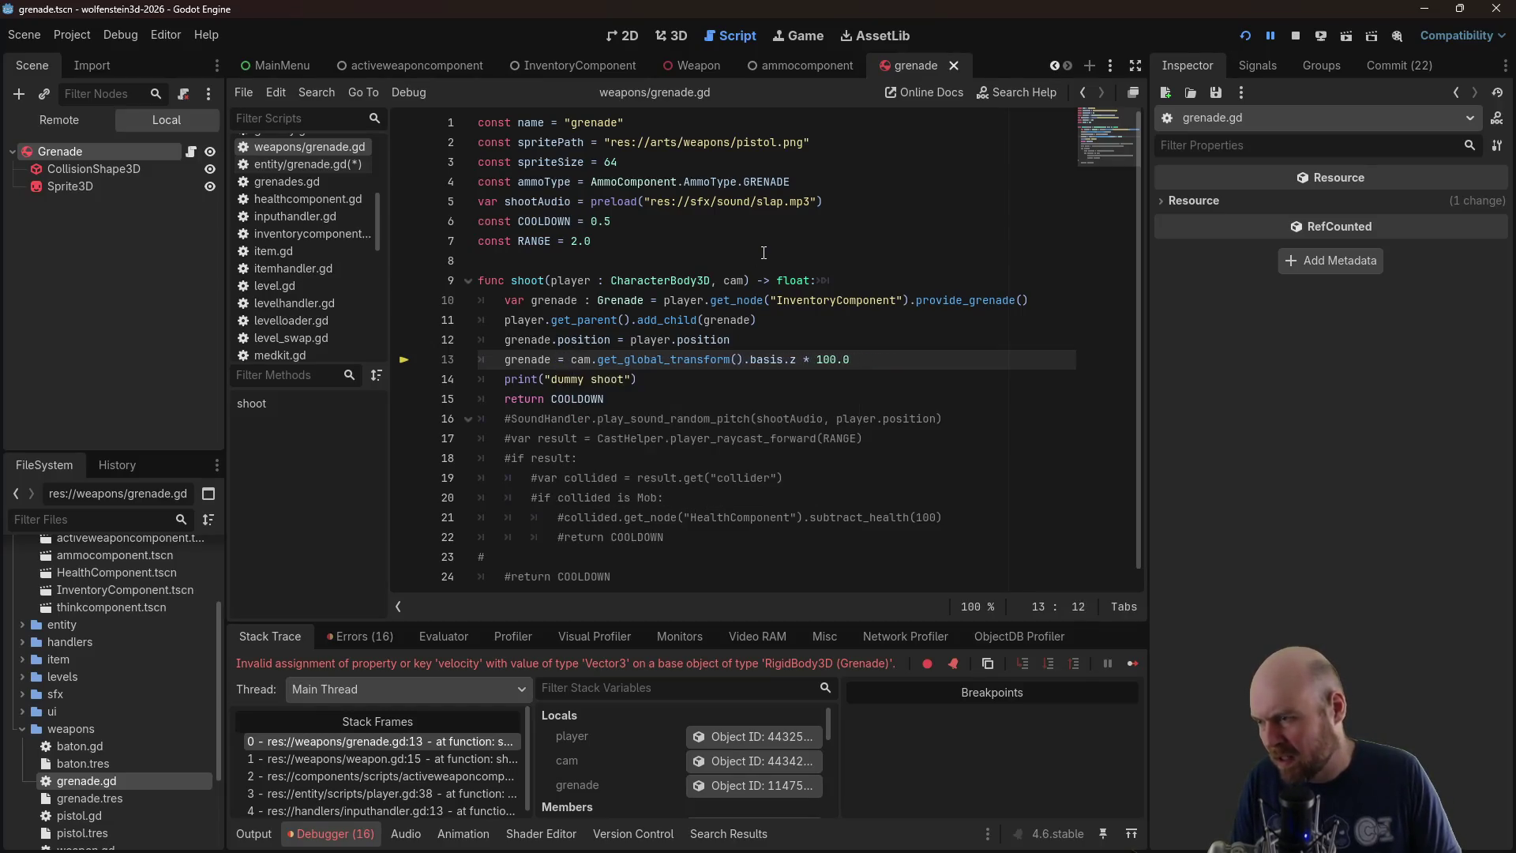
text(.apply)
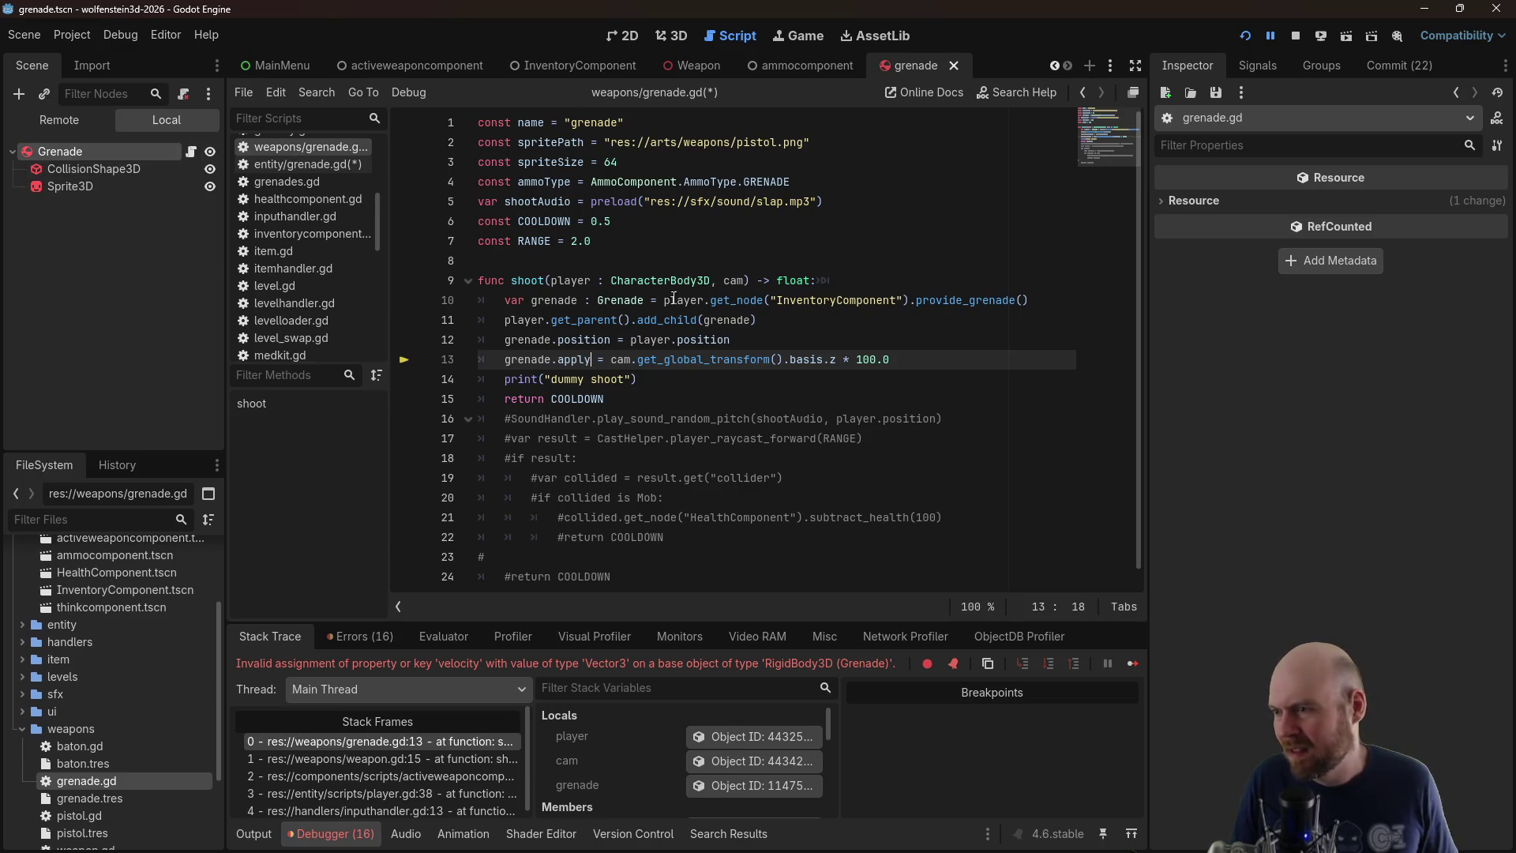
Check the RigidBody3D reference for its apply force methods
ctrl+click(623, 301)
ctrl+click(574, 148)
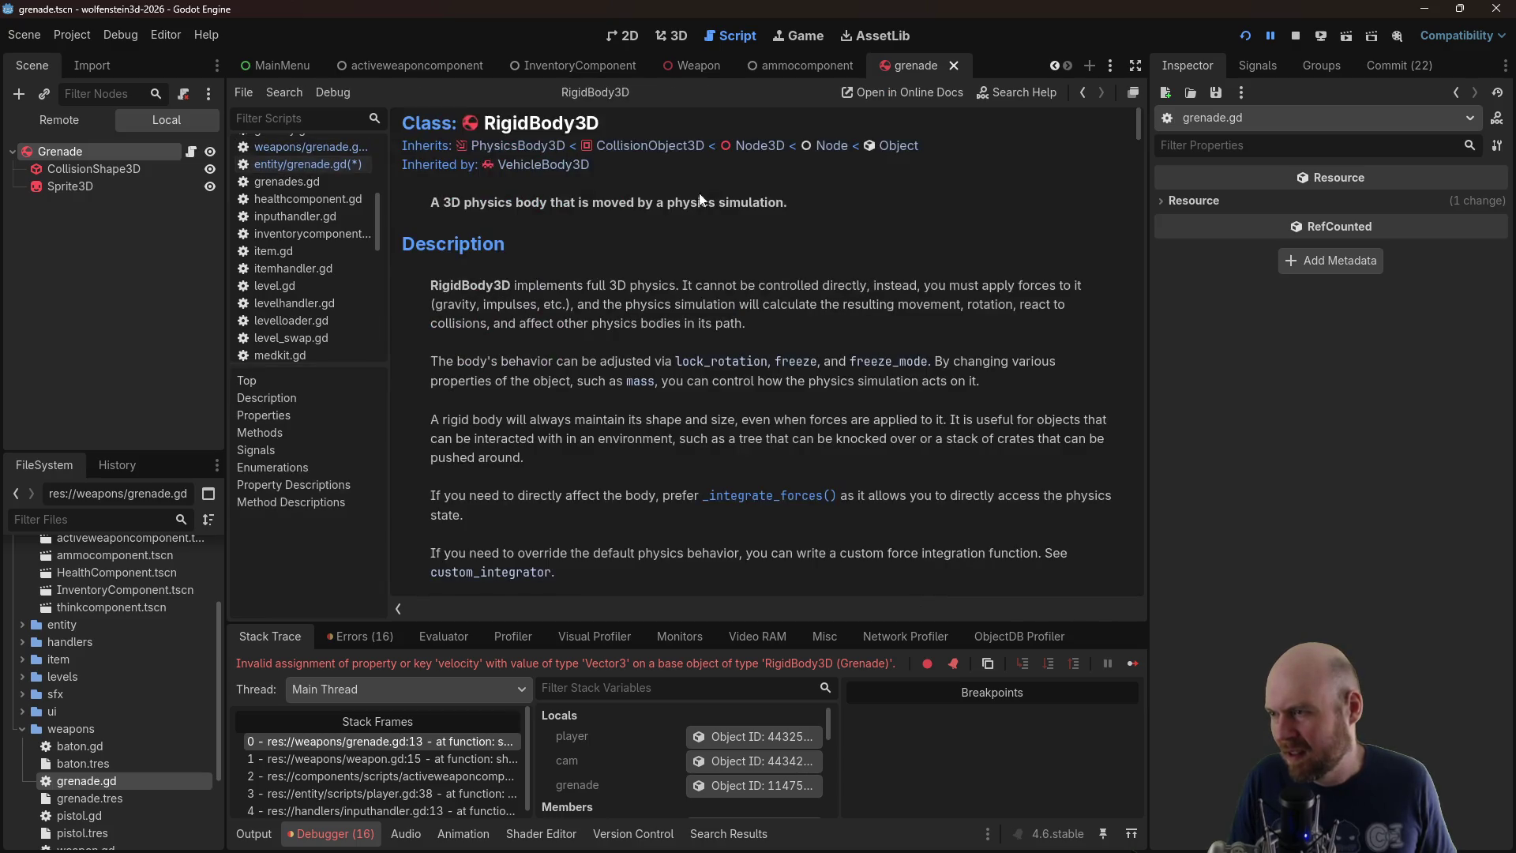
scroll(920, 354, down, 5)
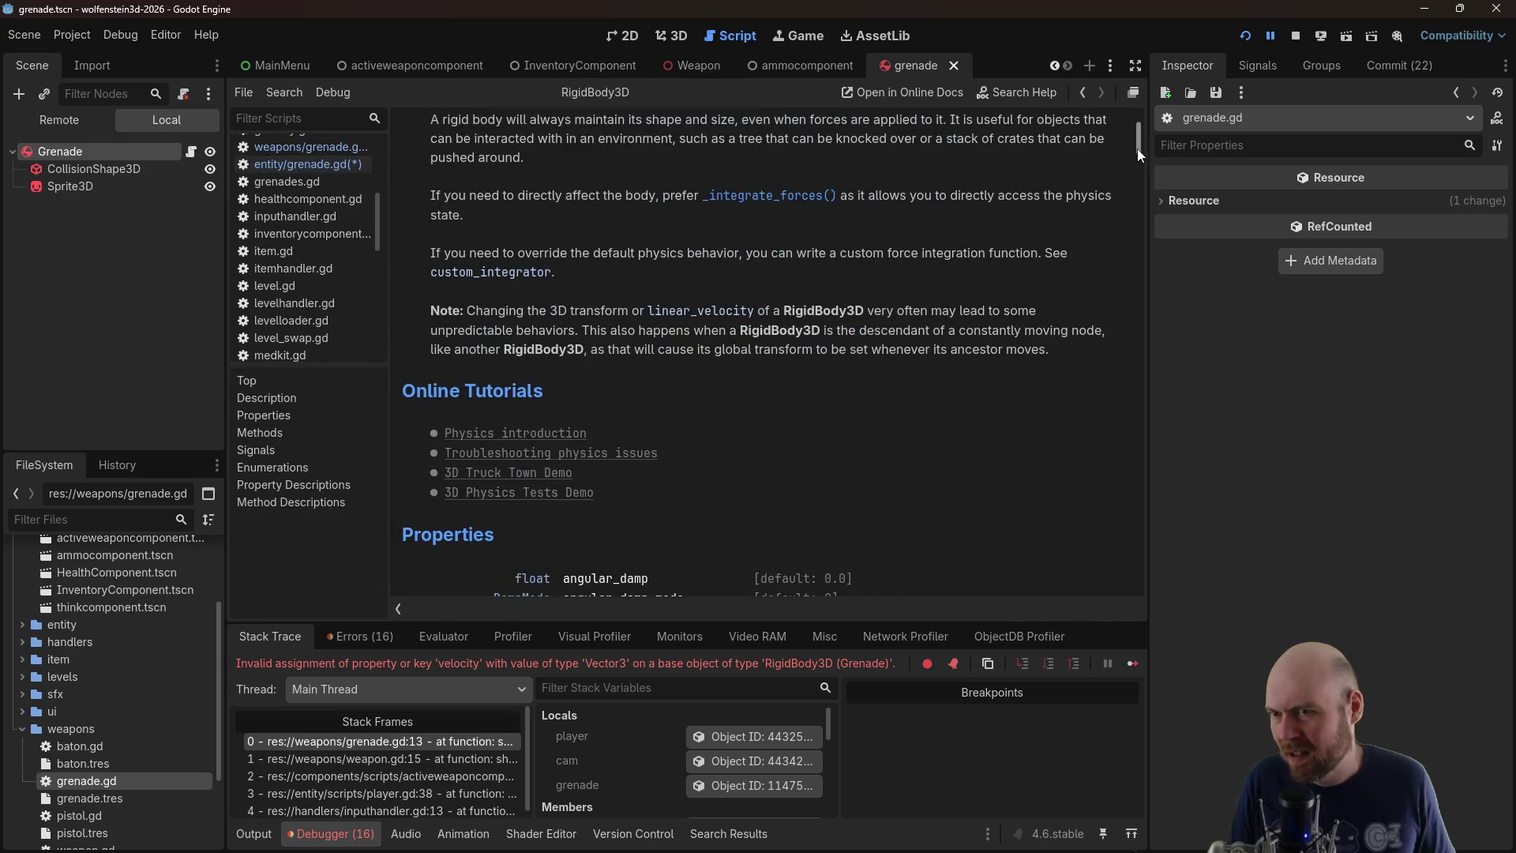
drag(1137, 148, 1135, 188)
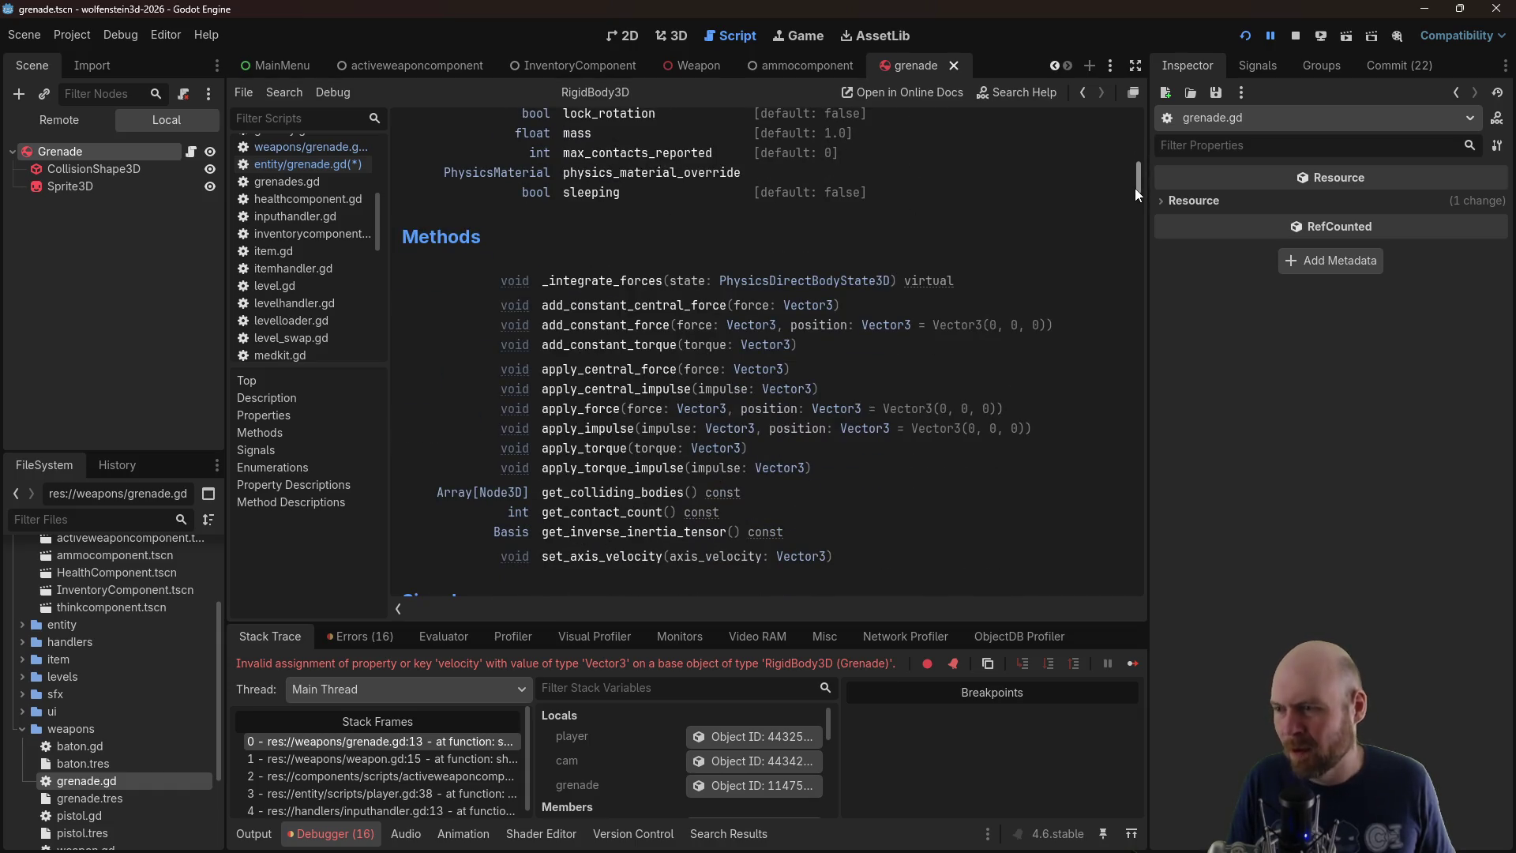
click(1081, 94)
click(1082, 93)
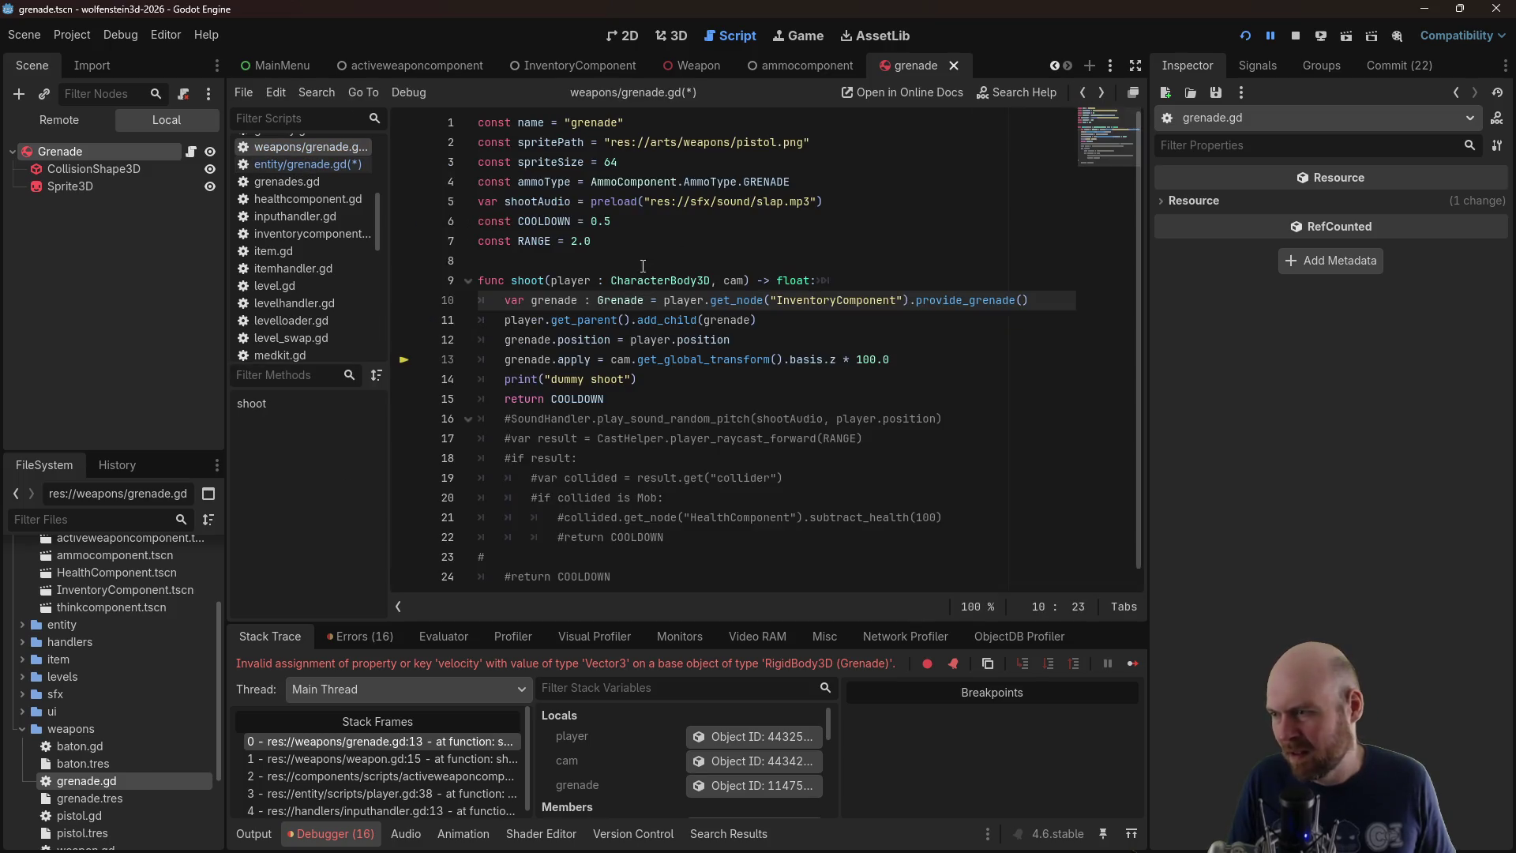
Complete line 13 as grenade.apply_central_force(cam.get_global_transform().basis.z * 100.0) and save
click(590, 359)
text(_central_force)
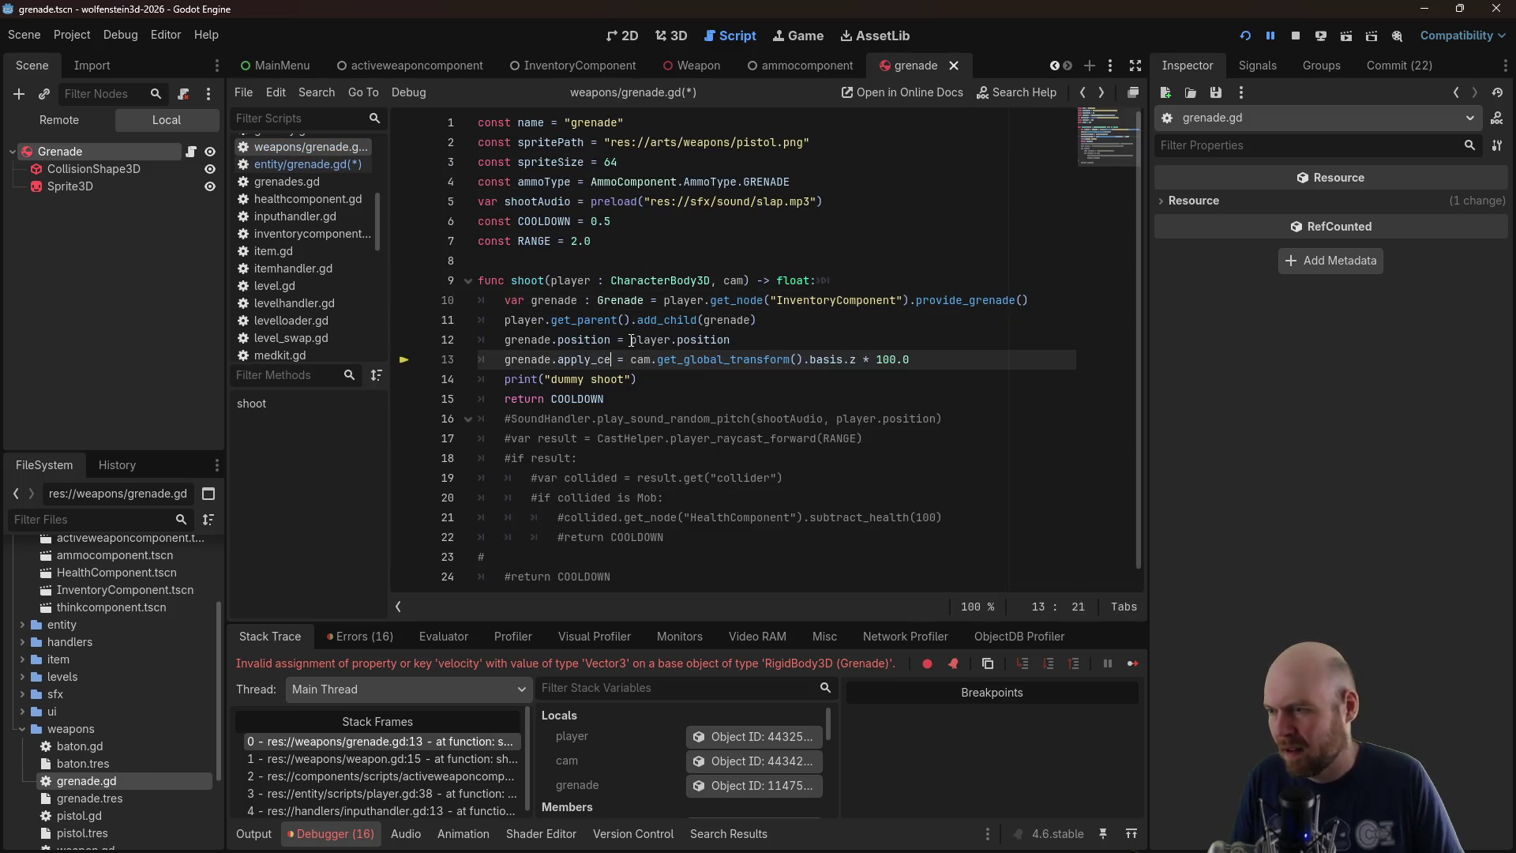
key(Delete)
key(Delete)
key(Delete)
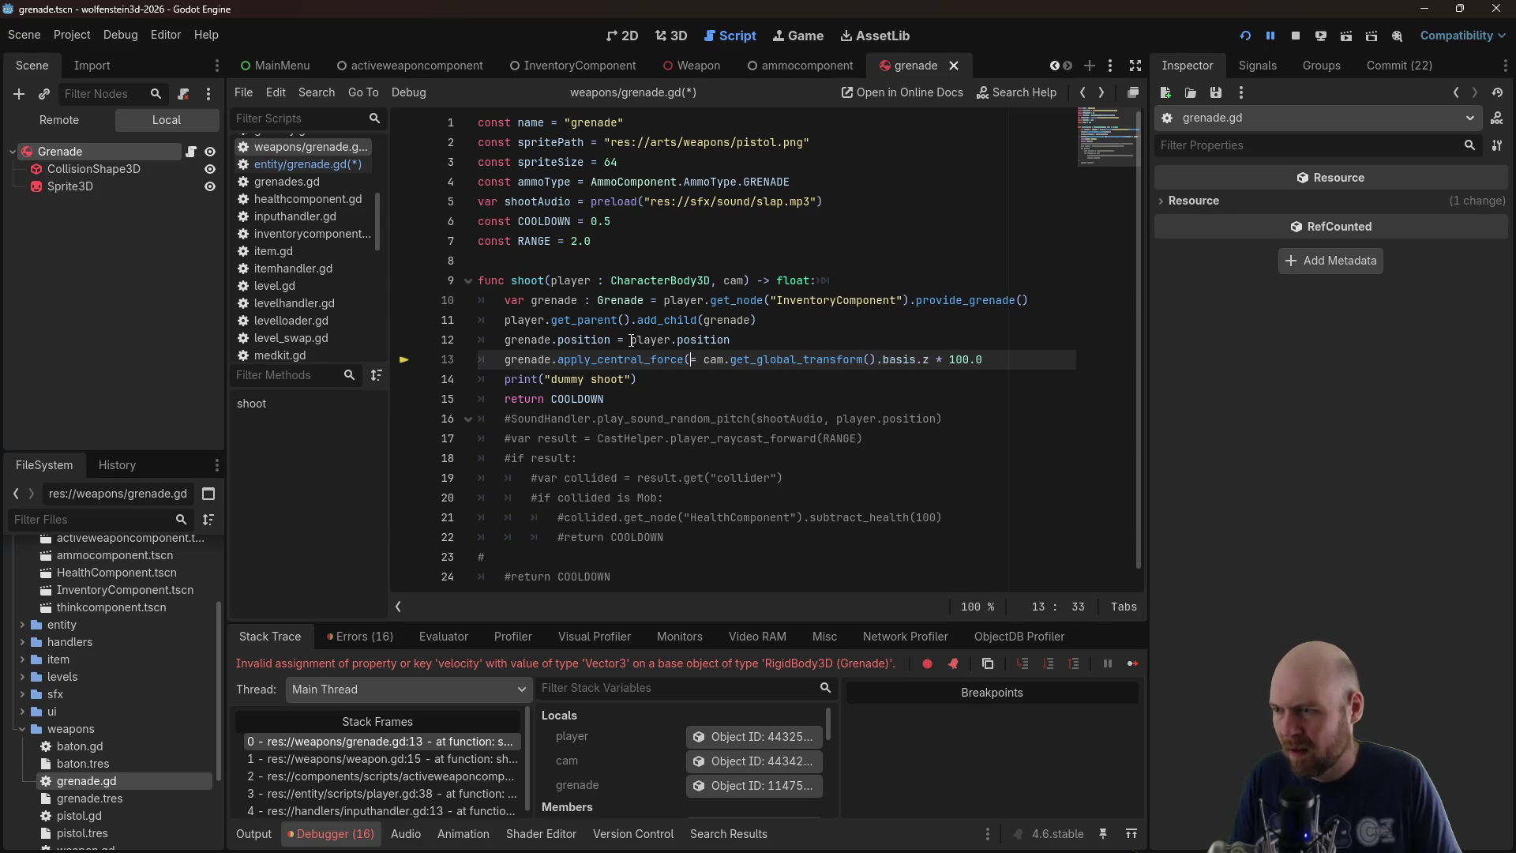
text(()
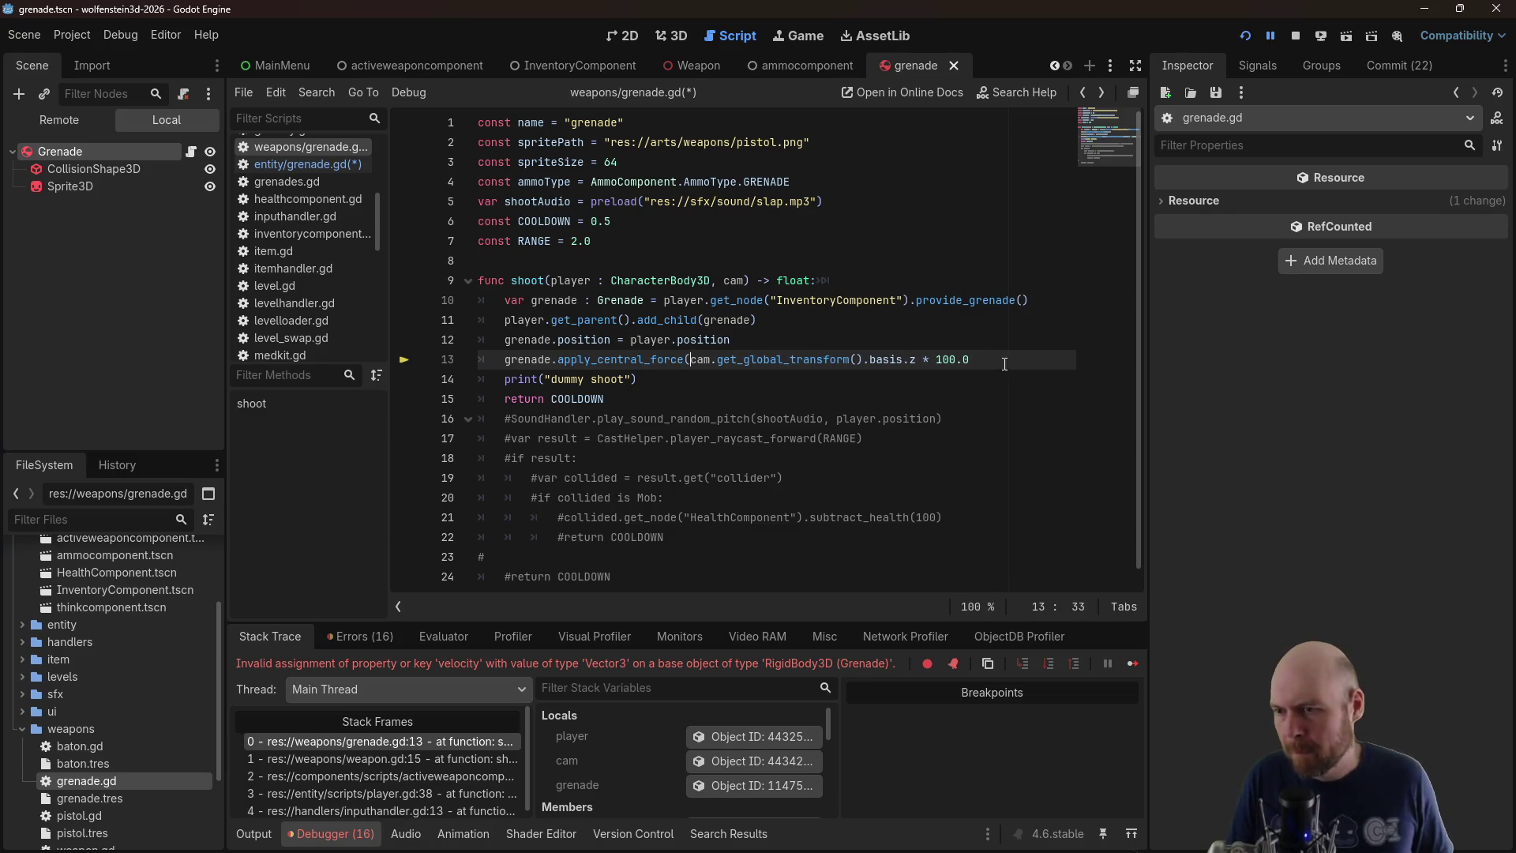
click(1004, 364)
text())
key(ctrl+s)
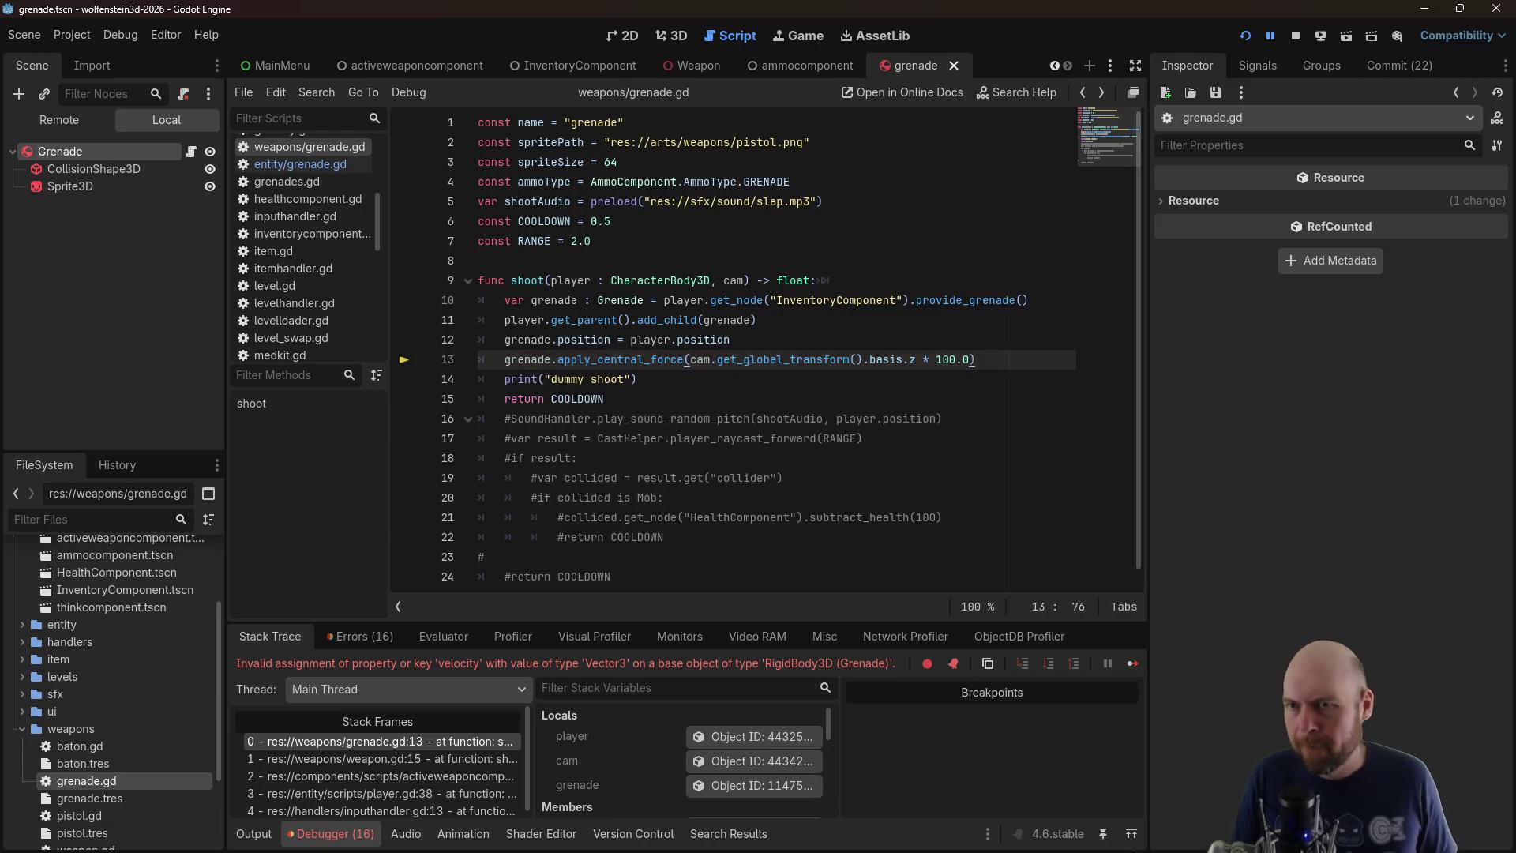
Run the project, start a new game, switch to grenades and throw the first one
click(1251, 36)
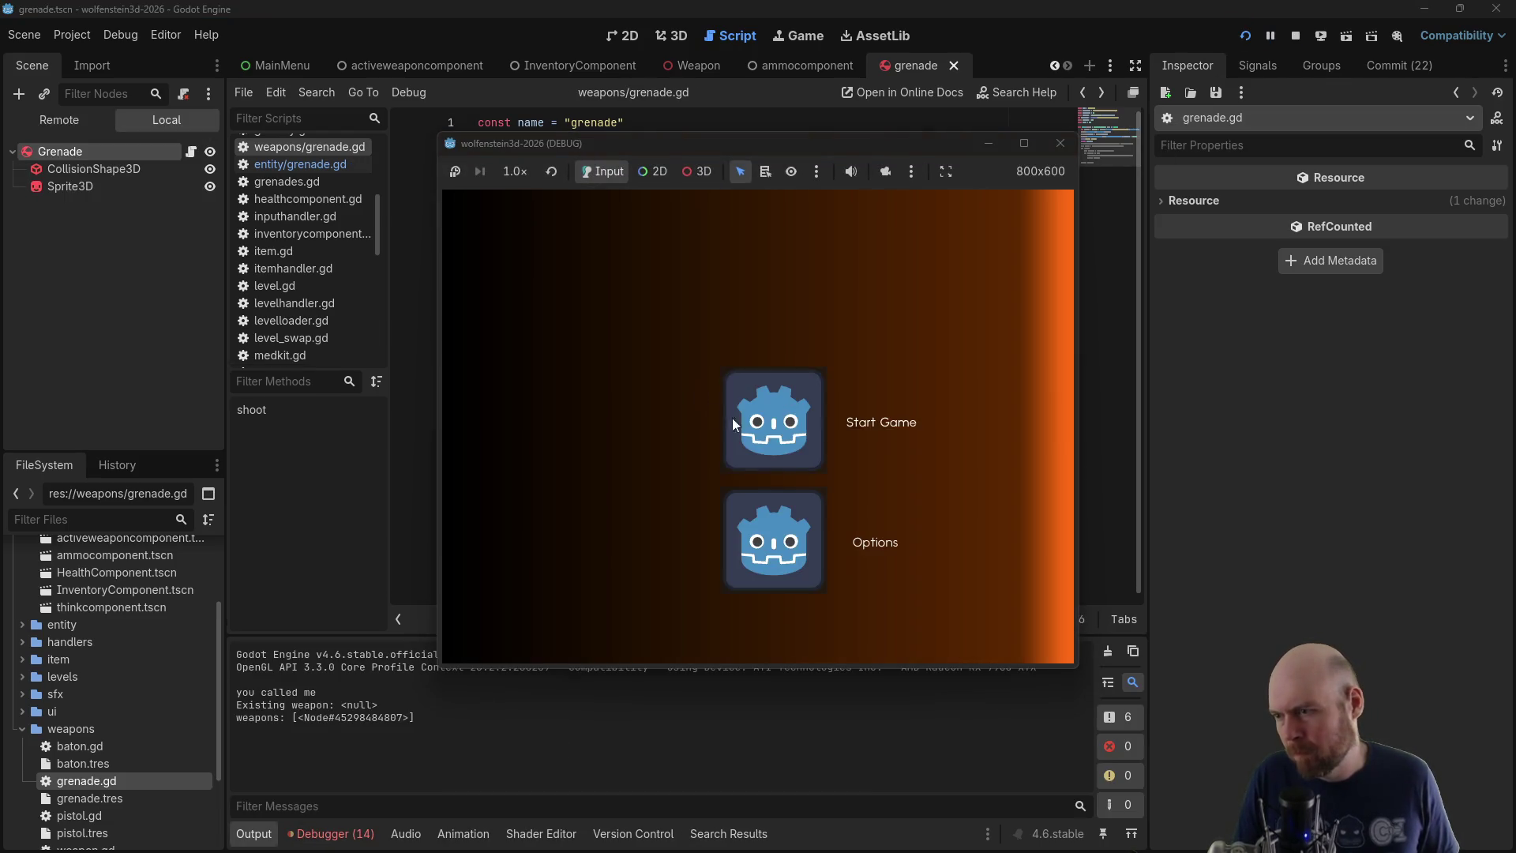
click(771, 430)
key(Left)
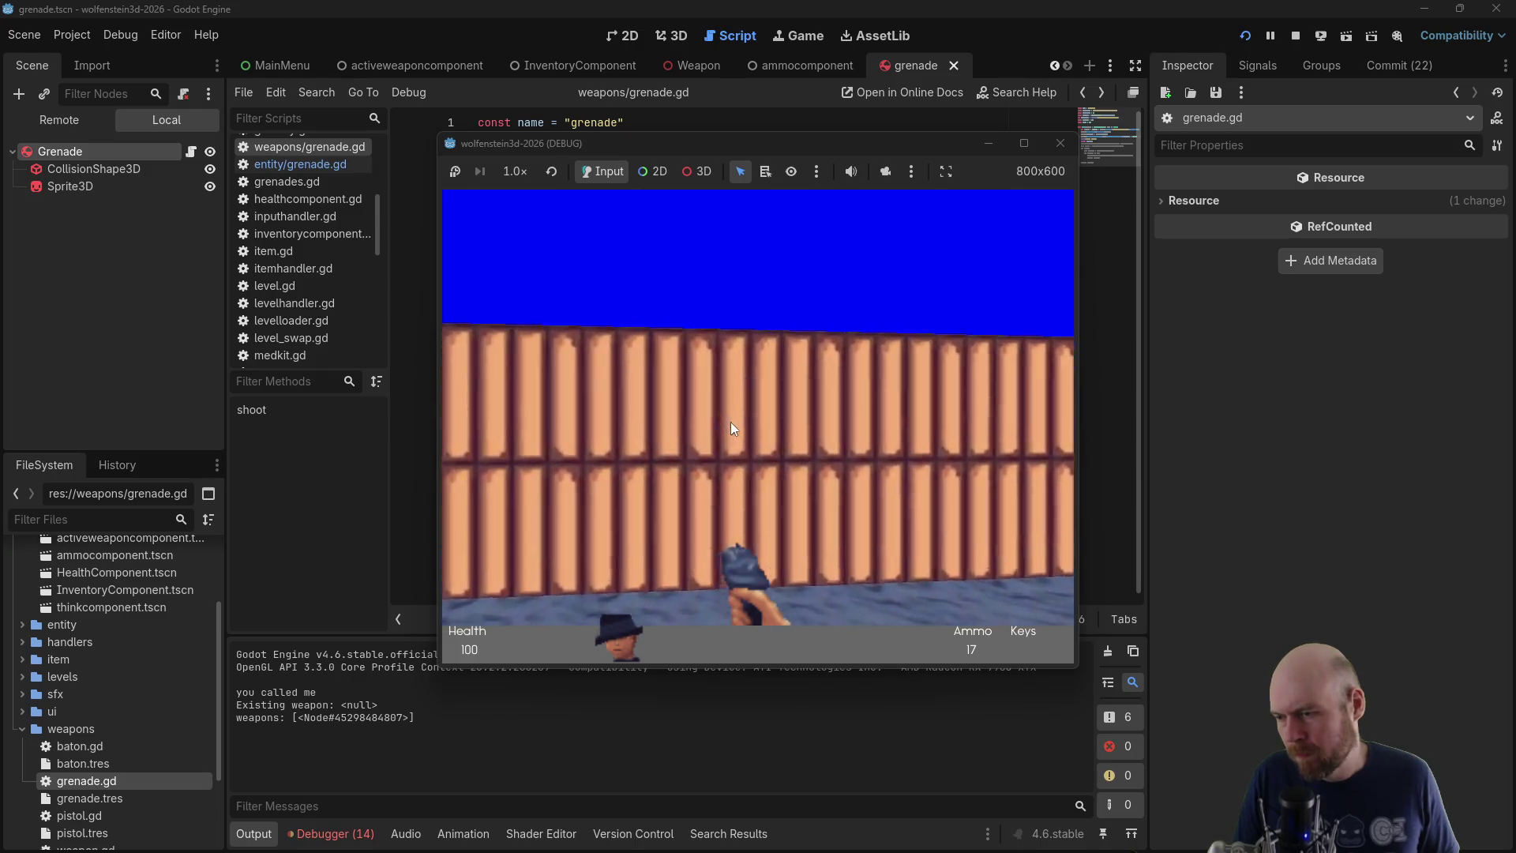
key(Left)
key(Up)
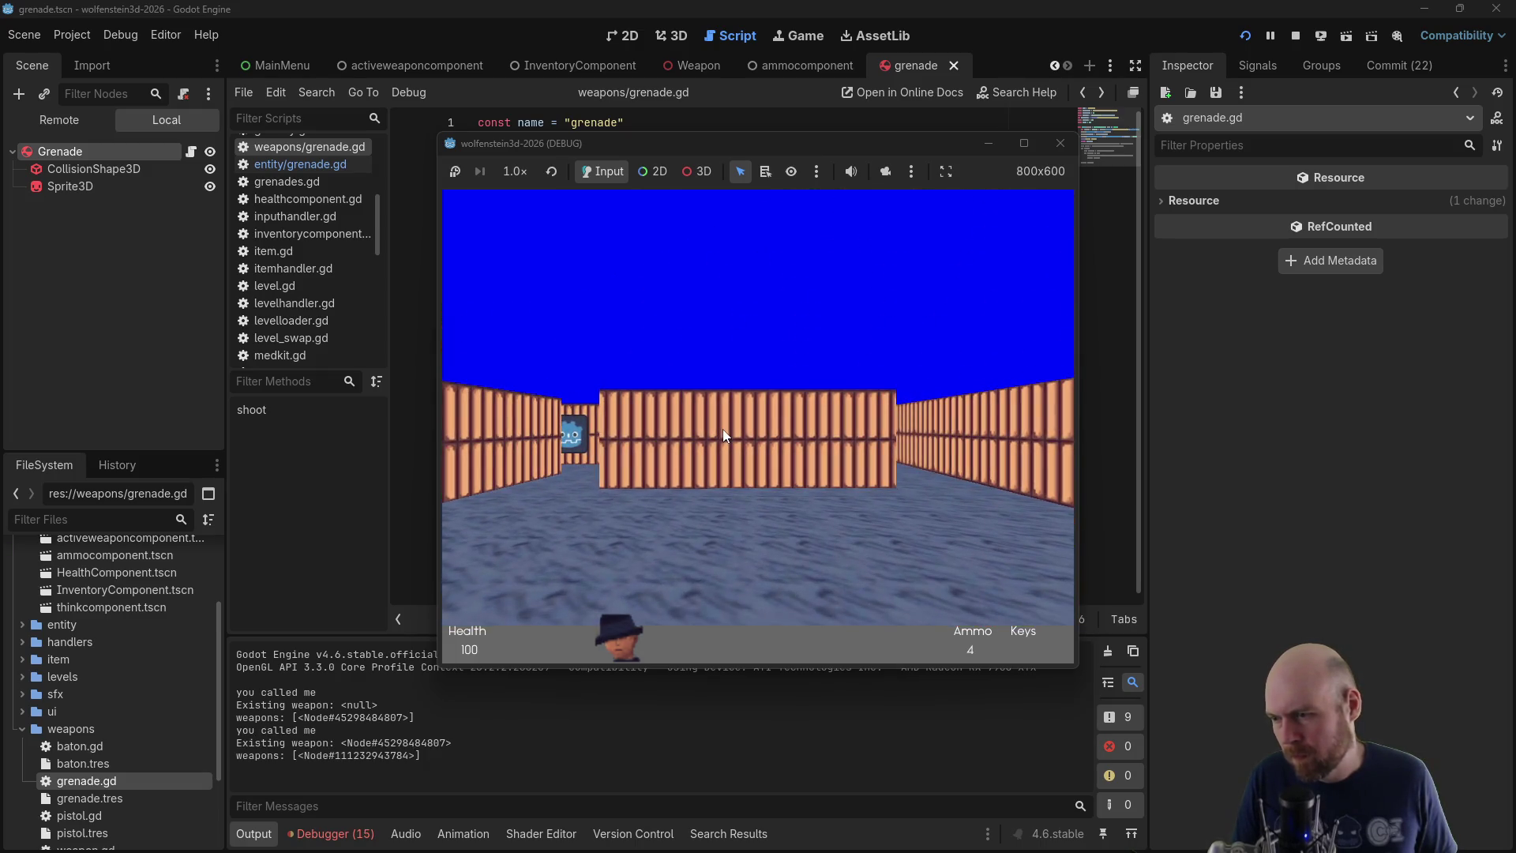
key(ctrl)
Throw a second grenade, close the game and return to line 12 of grenade.gd
key(Left)
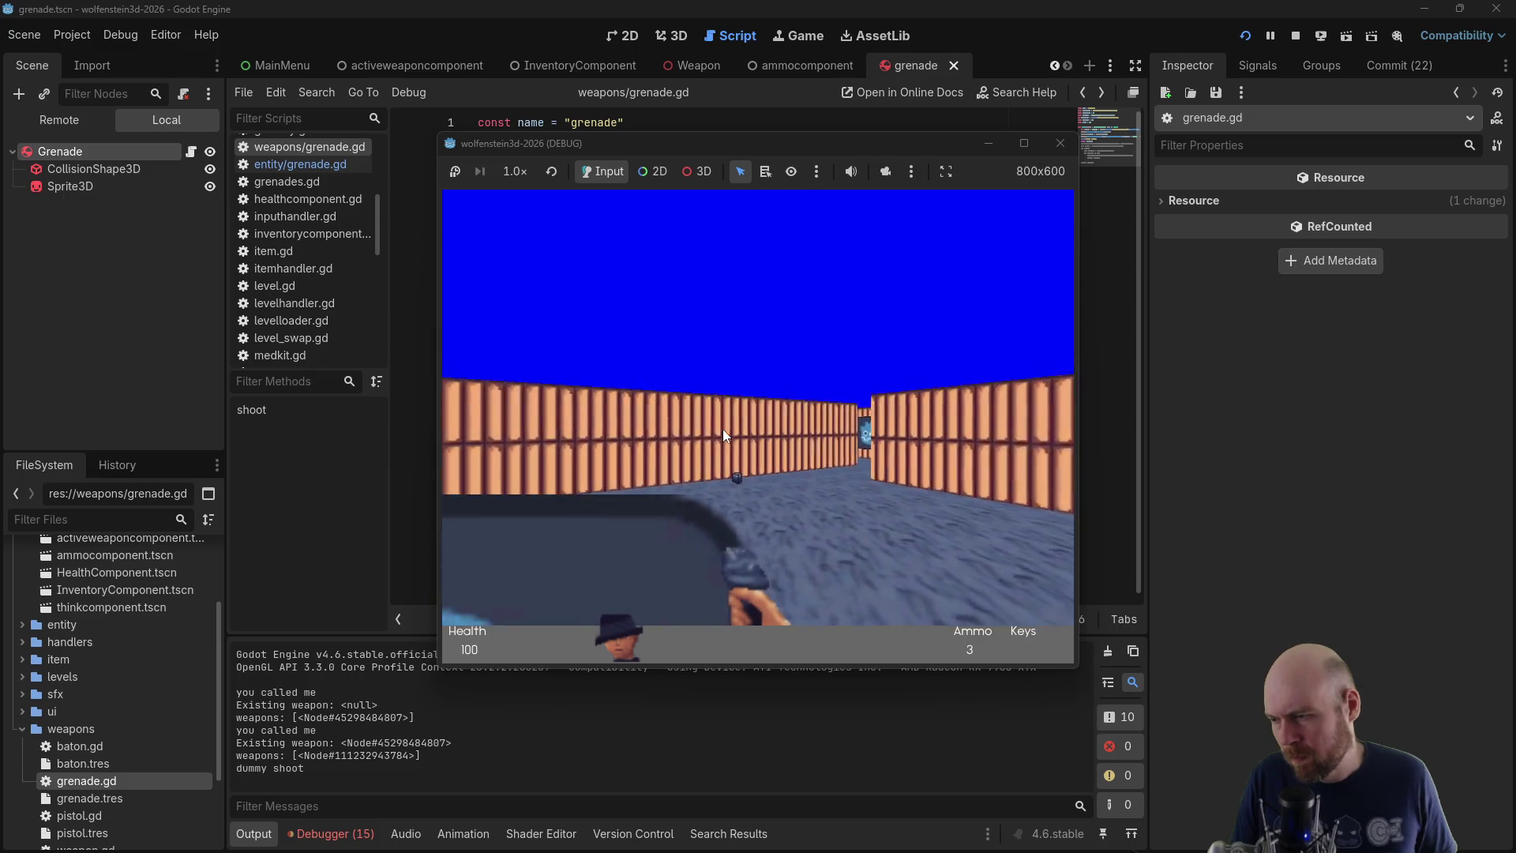
key(Left)
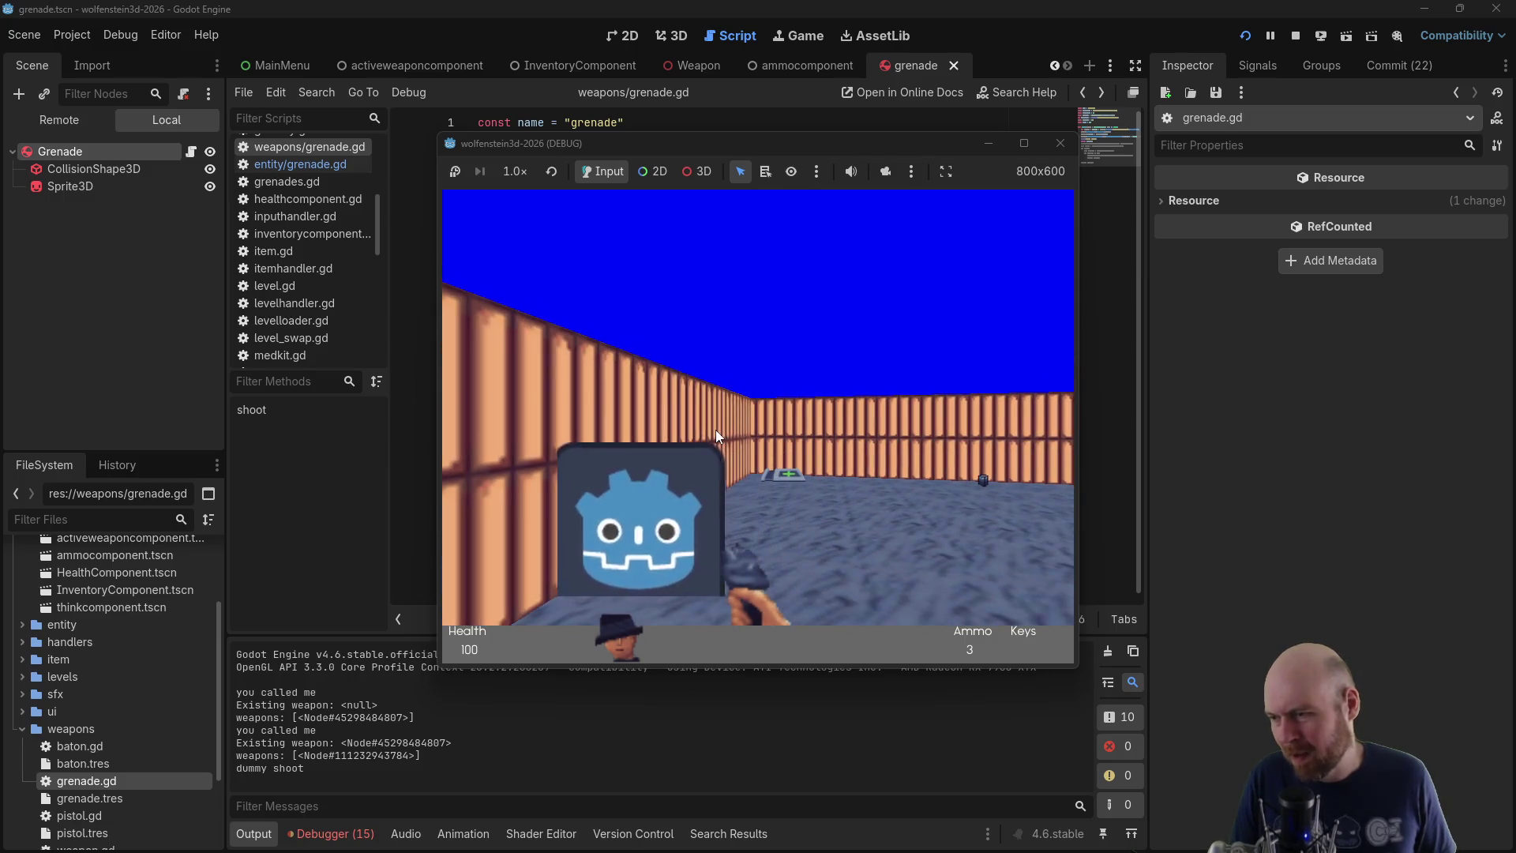
key(Right)
key(ctrl)
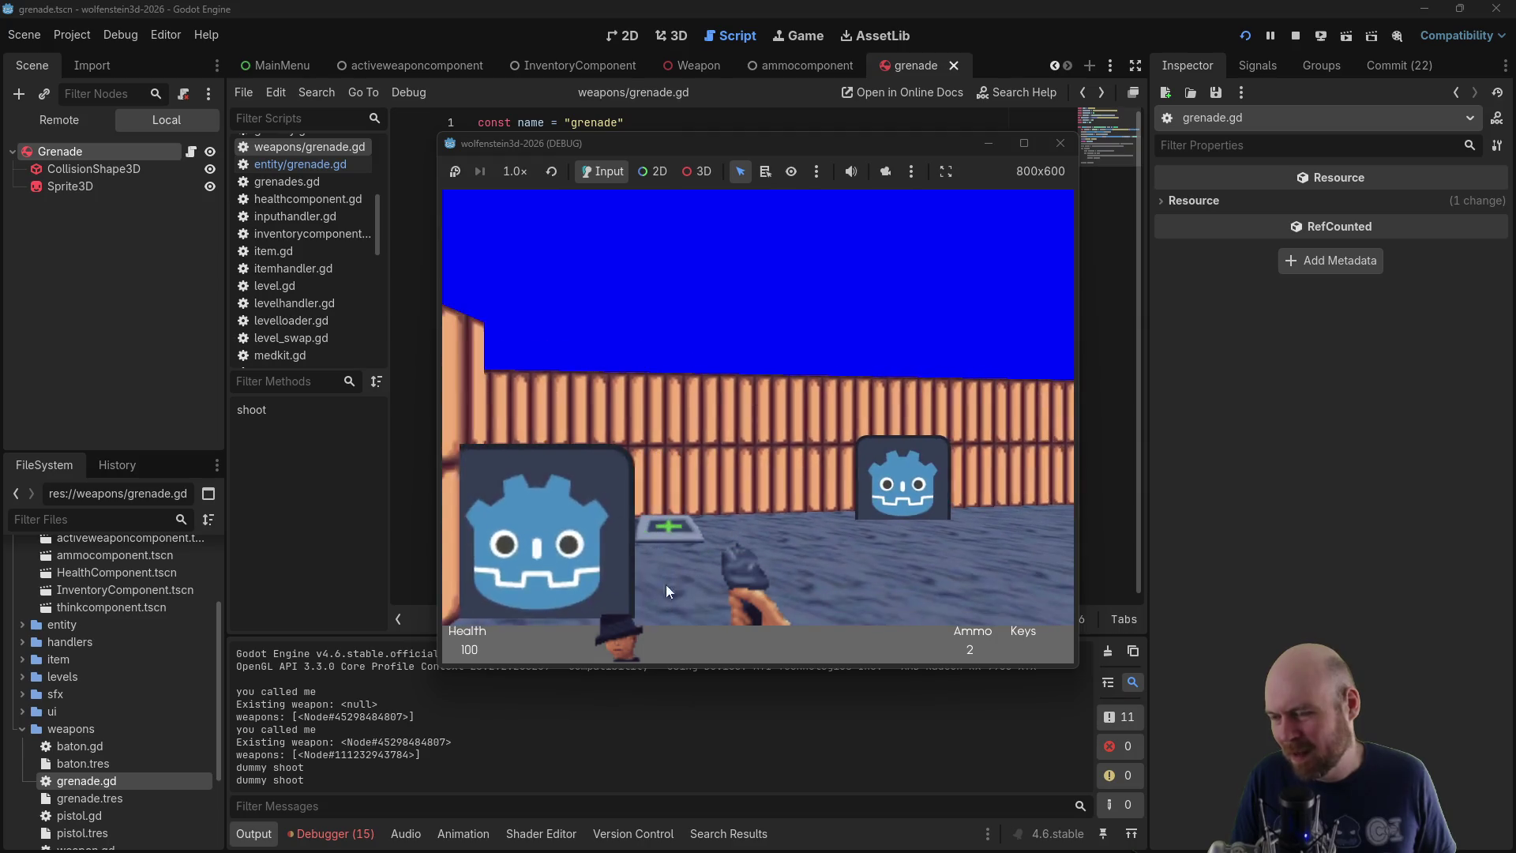
key(Left)
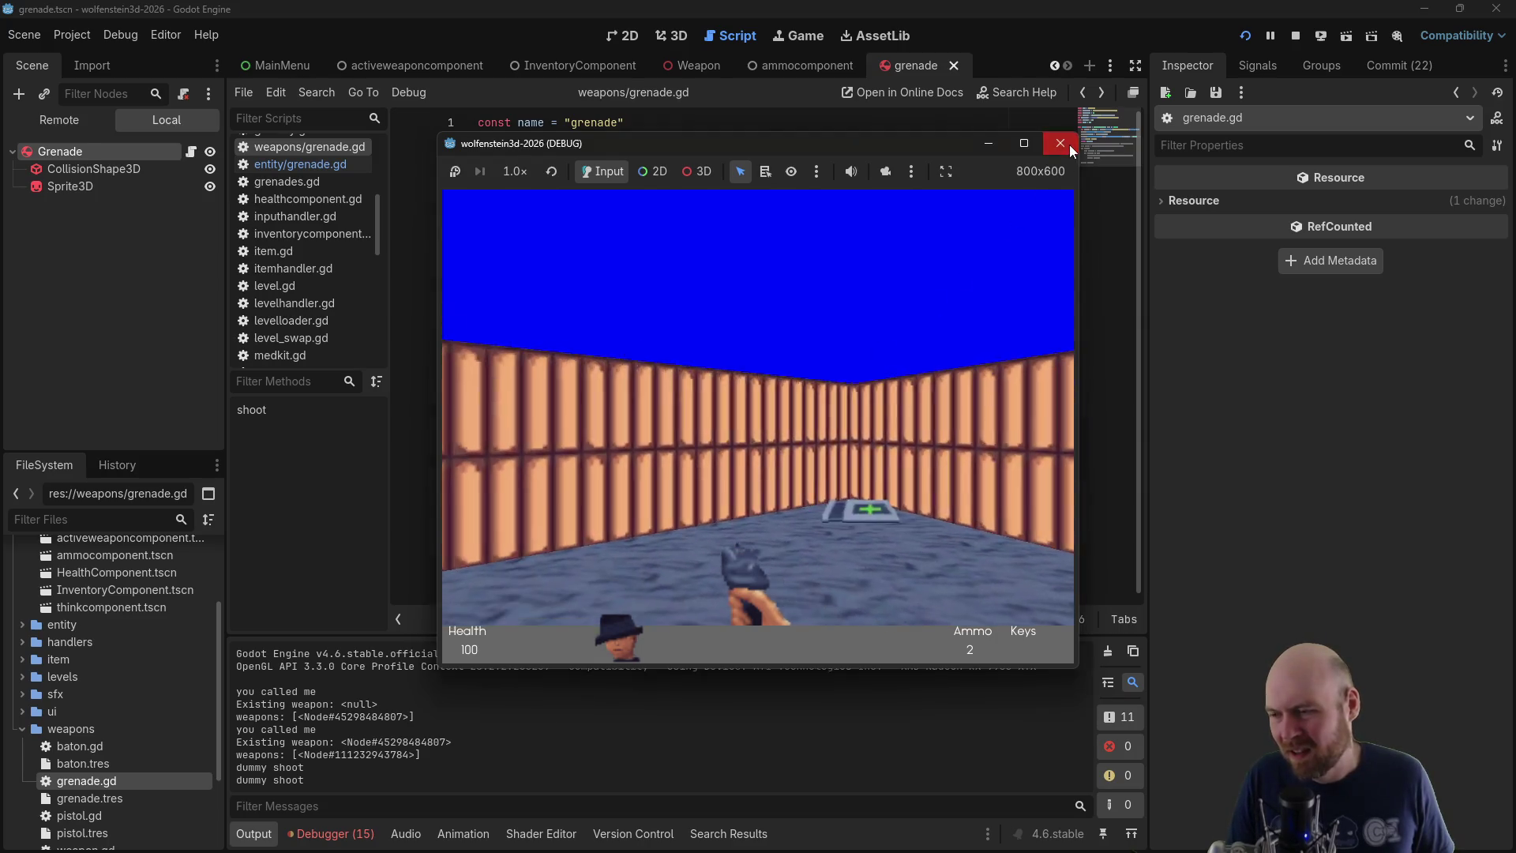
click(1060, 142)
click(770, 341)
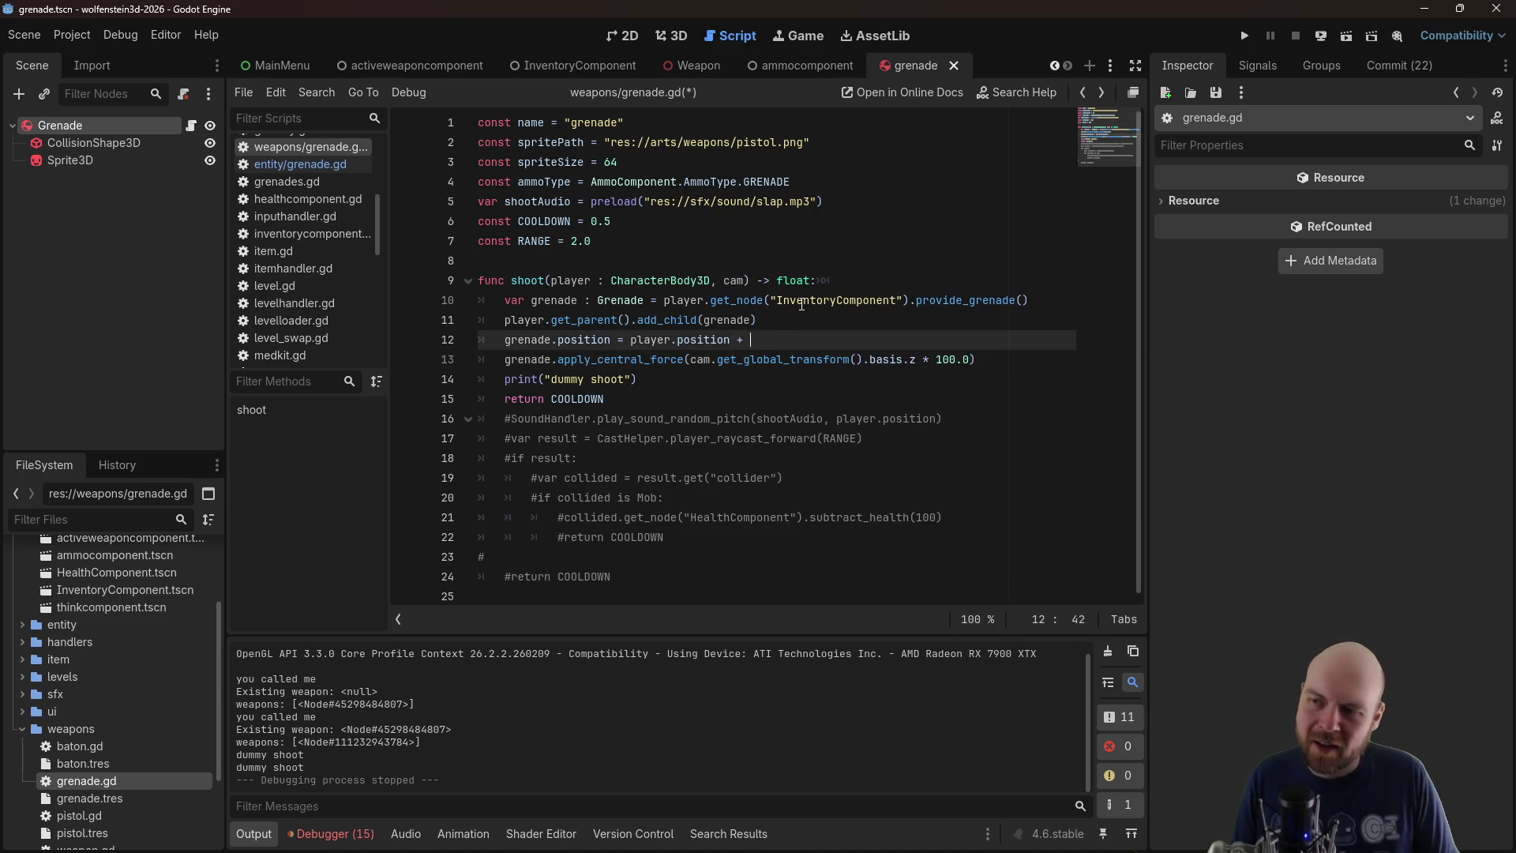
Copy cam.get_global_transform().basis.z to after the '+' on line 12, save, and drop the * 1.0 multiplier
drag(692, 362, 918, 353)
key(ctrl+c)
click(920, 339)
key(ctrl+v)
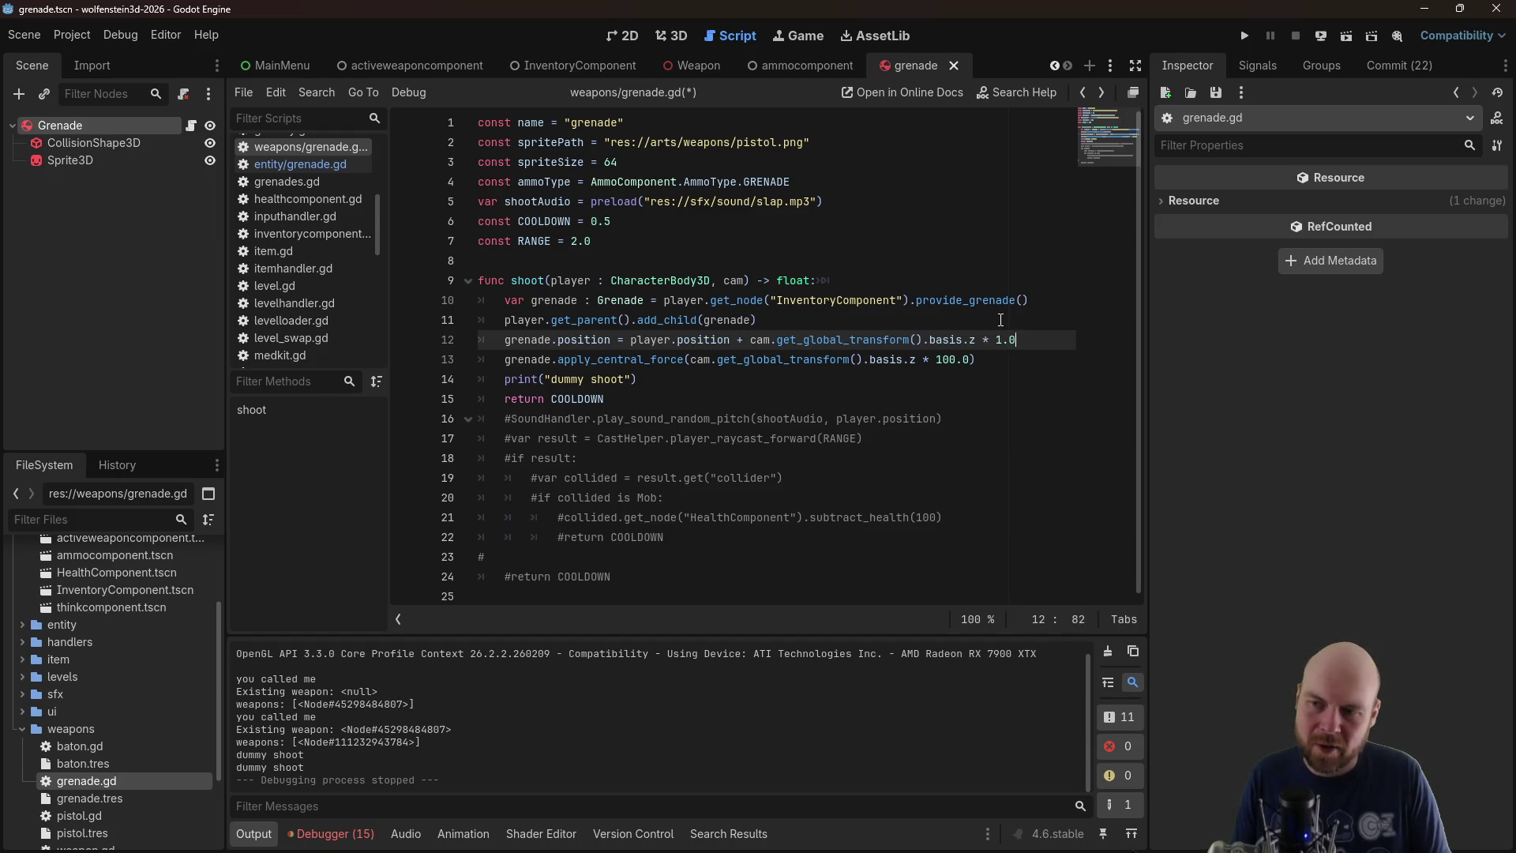
key(ctrl+s)
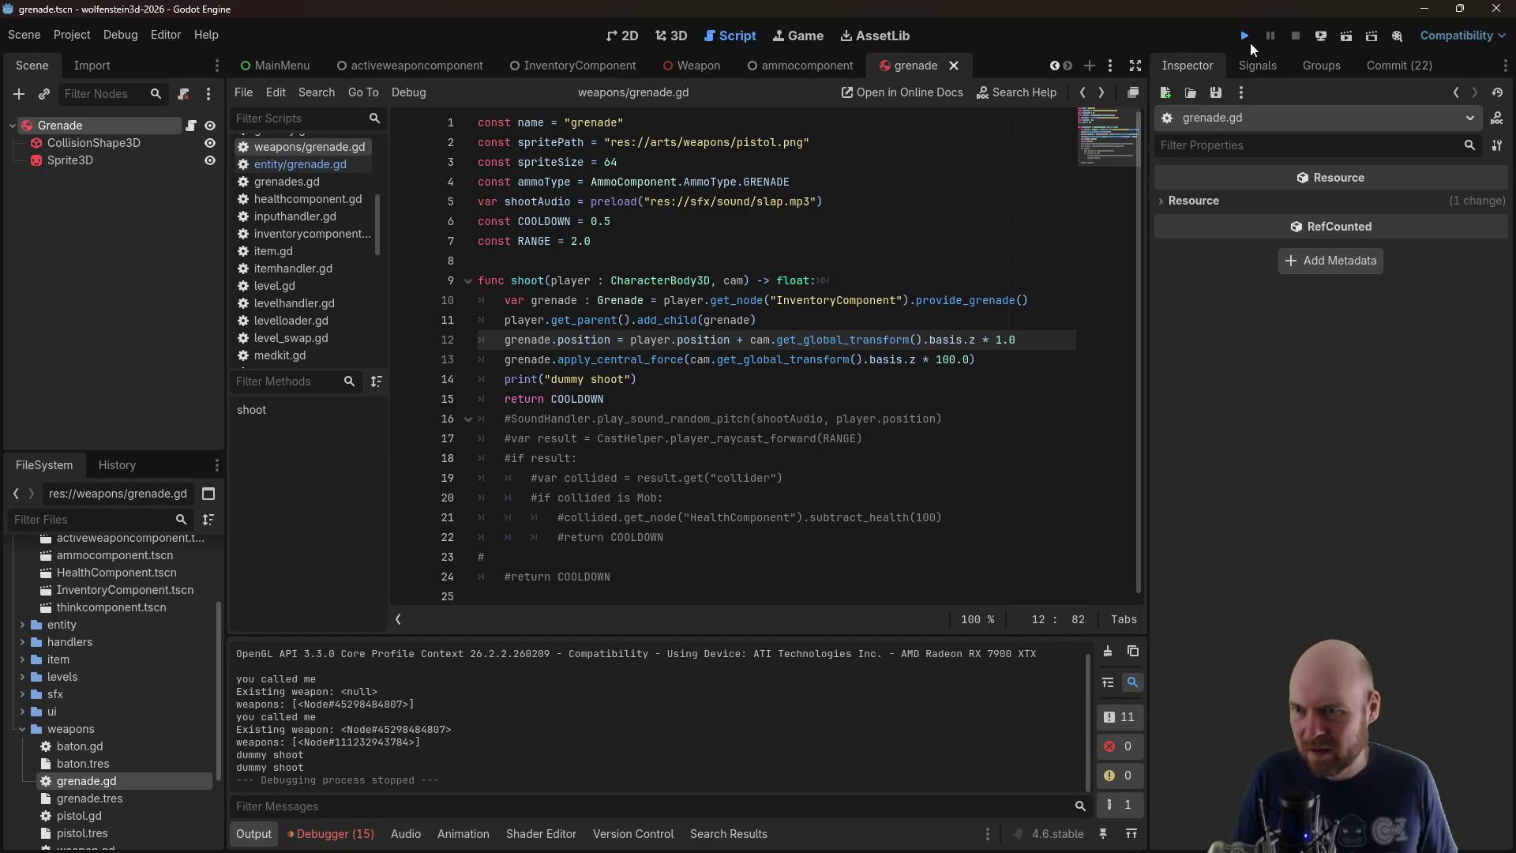
key(BackSpace)
key(BackSpace)
key(BackSpace)
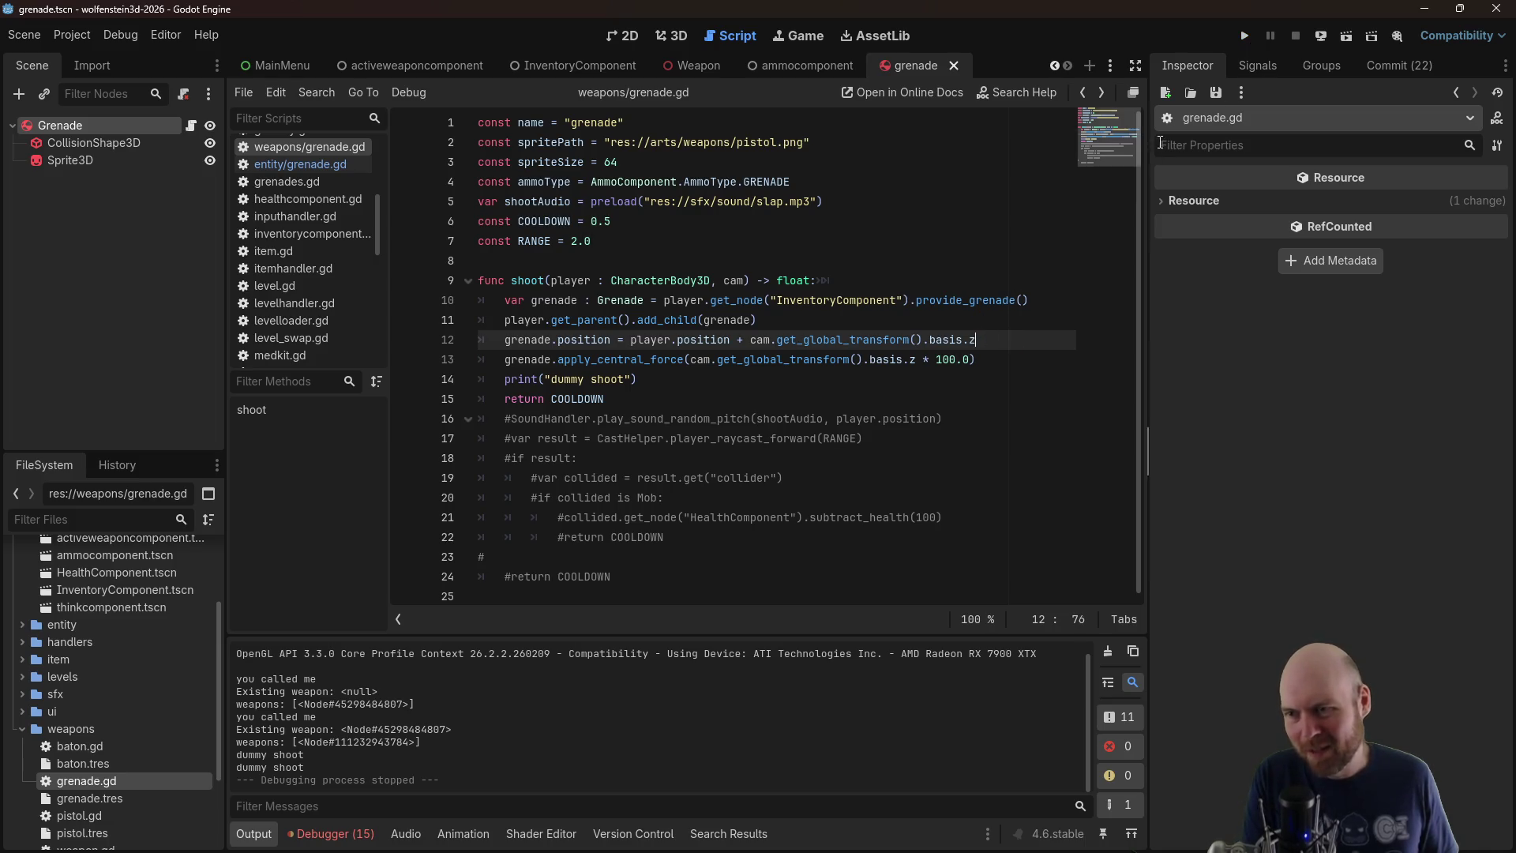
Run the game, switch to grenades, throw one at the wall, then stop the game
click(1245, 35)
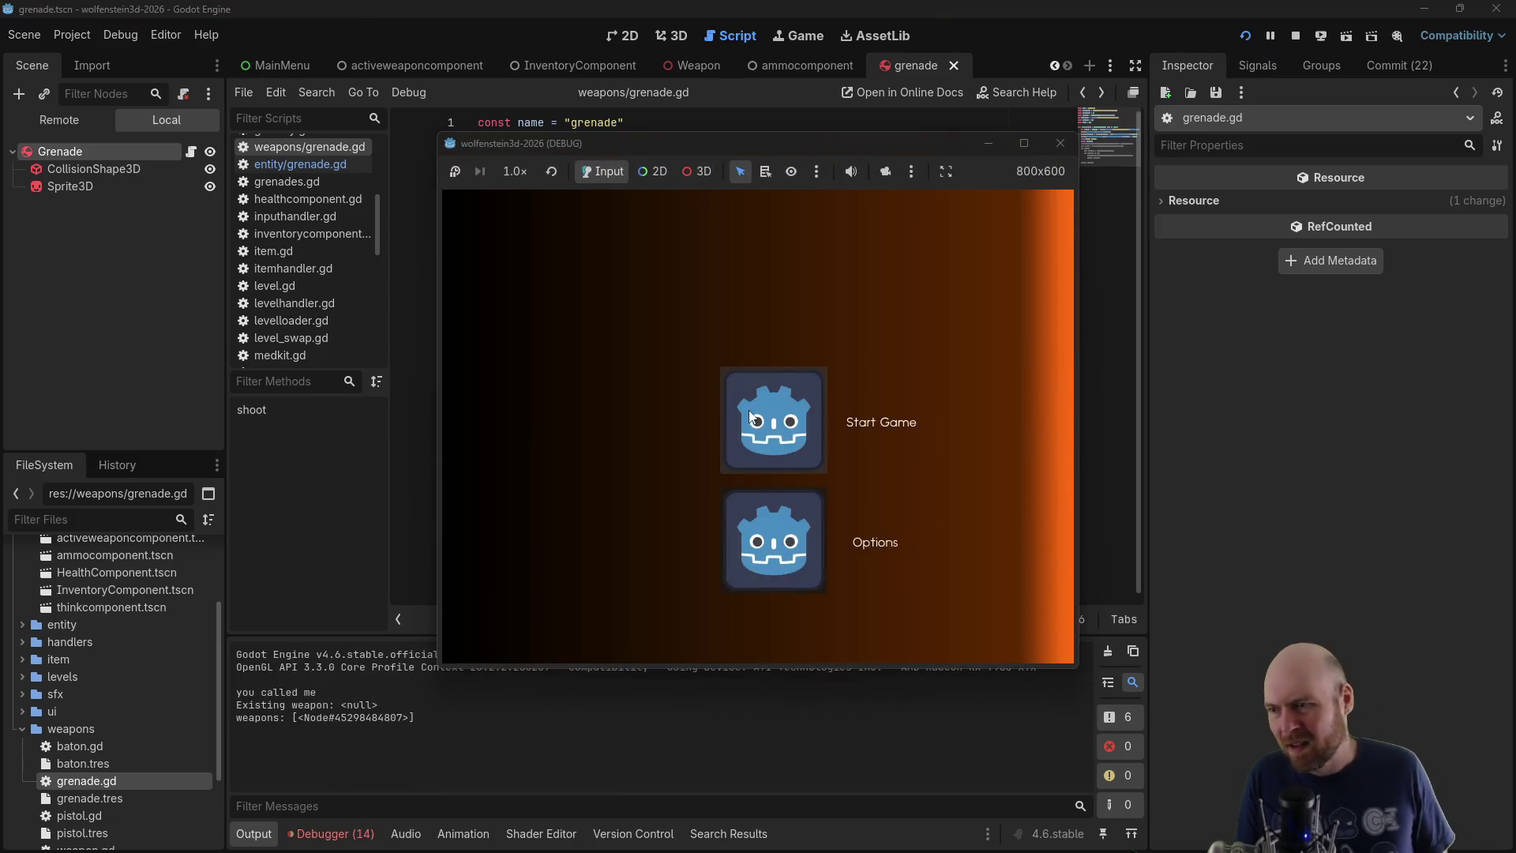
key(Up)
key(Right)
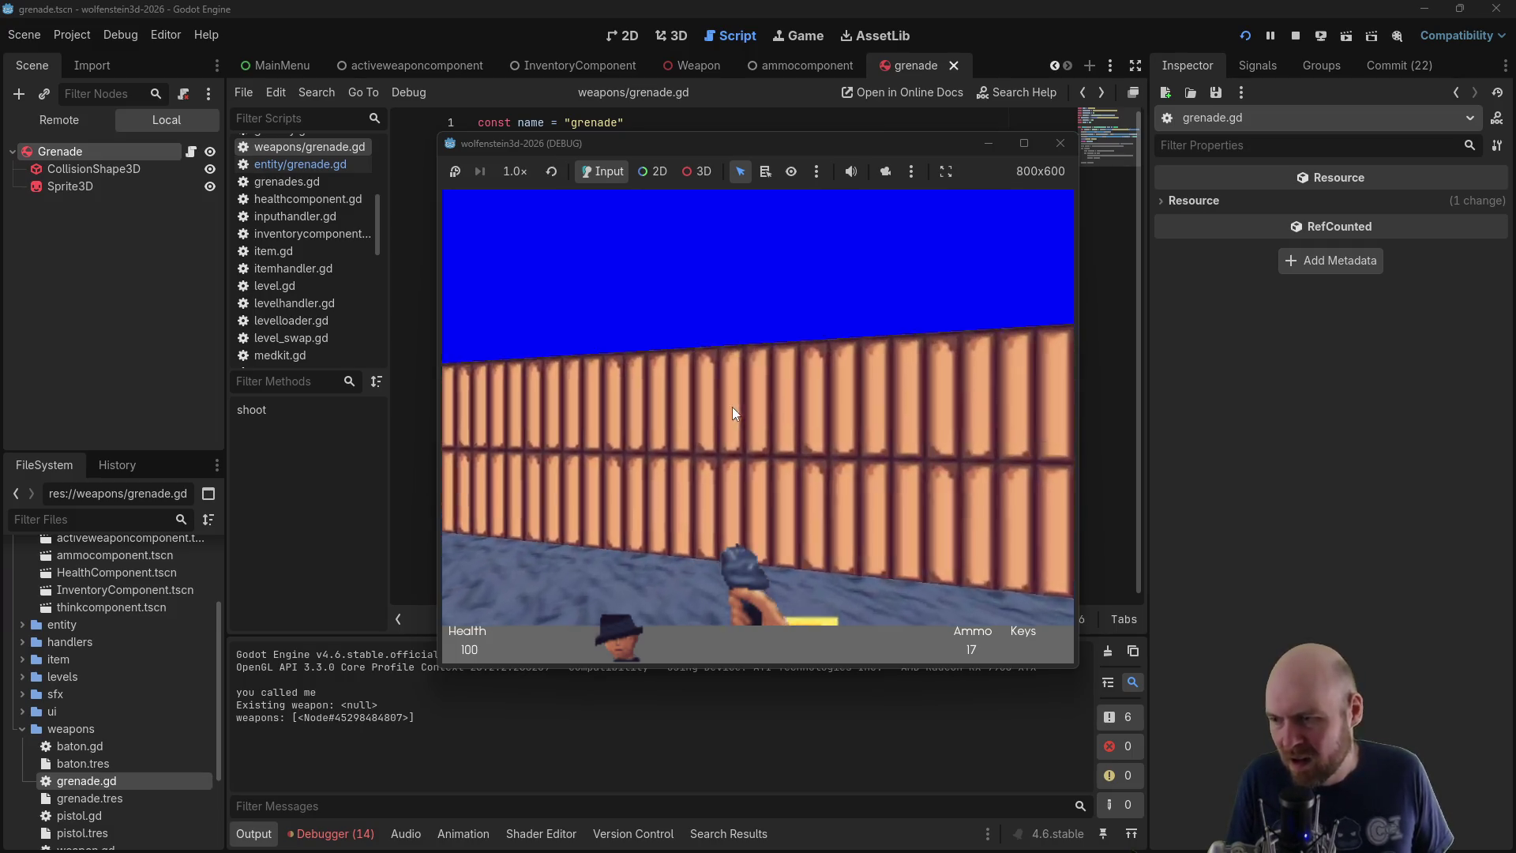
key(Left)
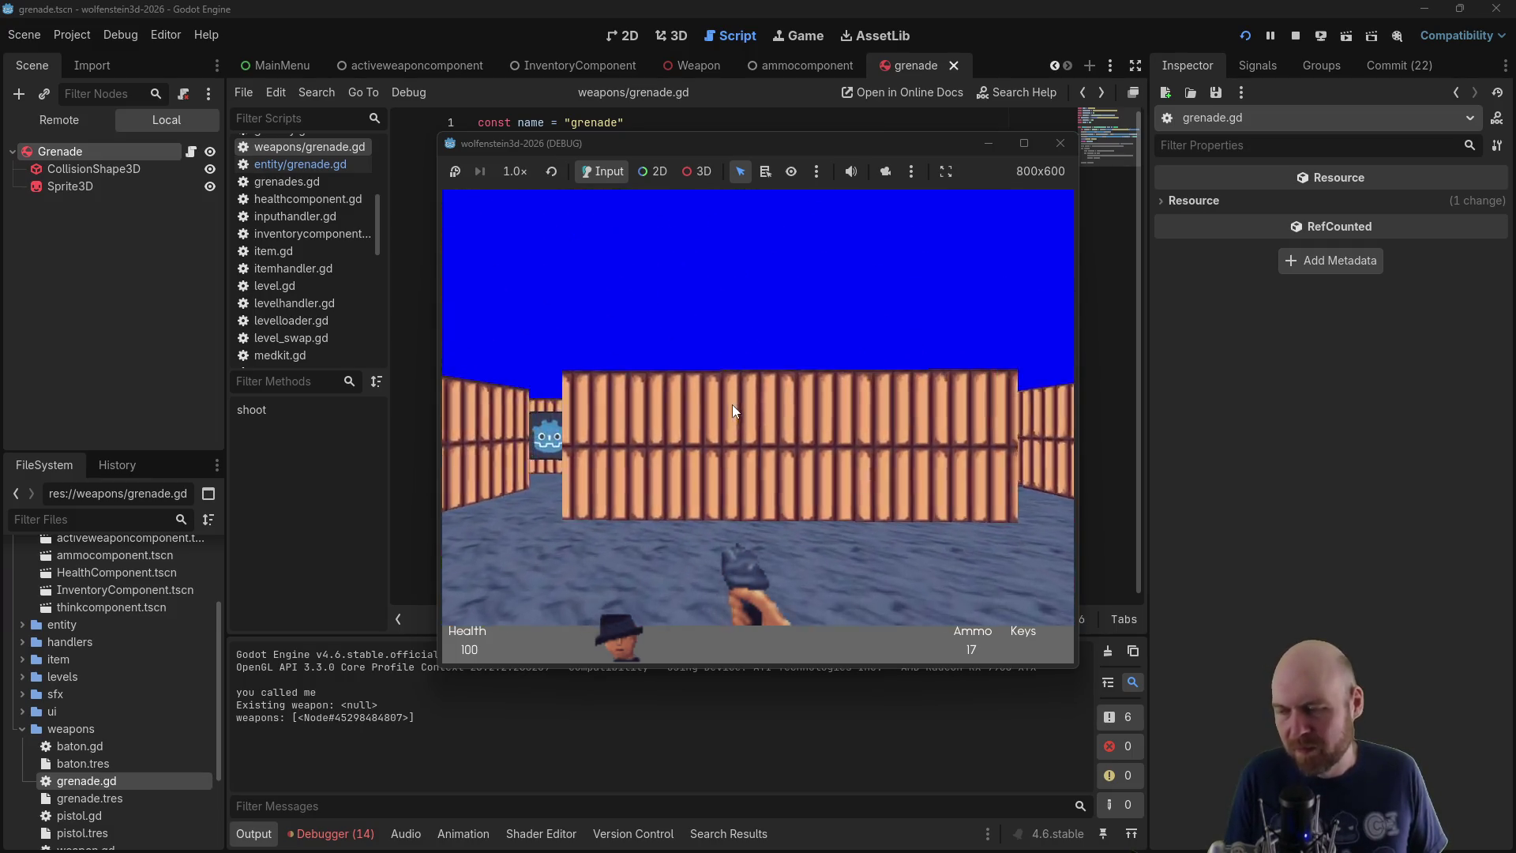
key(3)
key(Down)
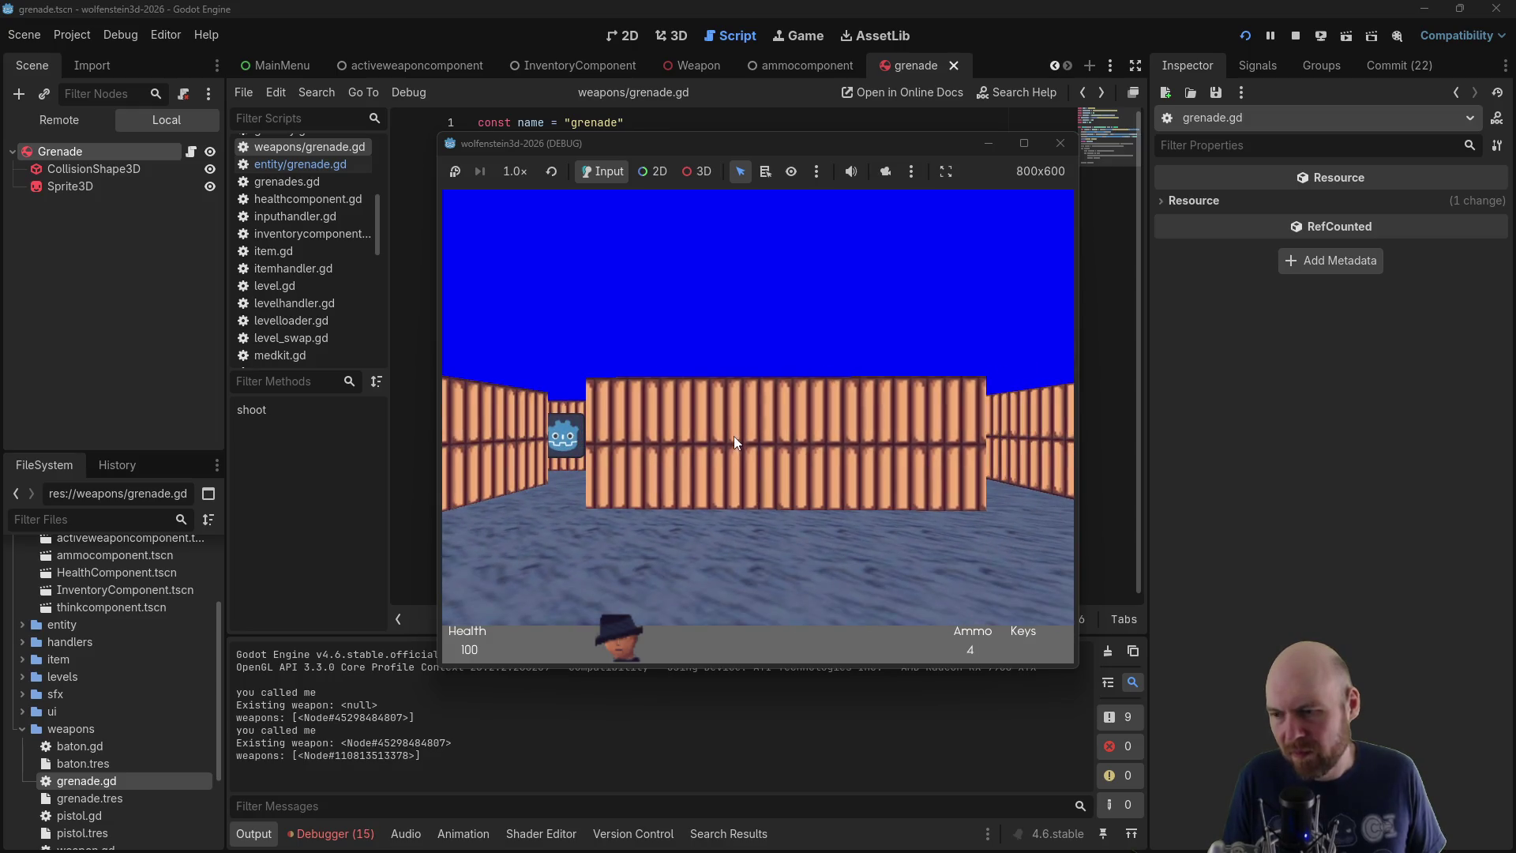
key(ctrl)
key(Left)
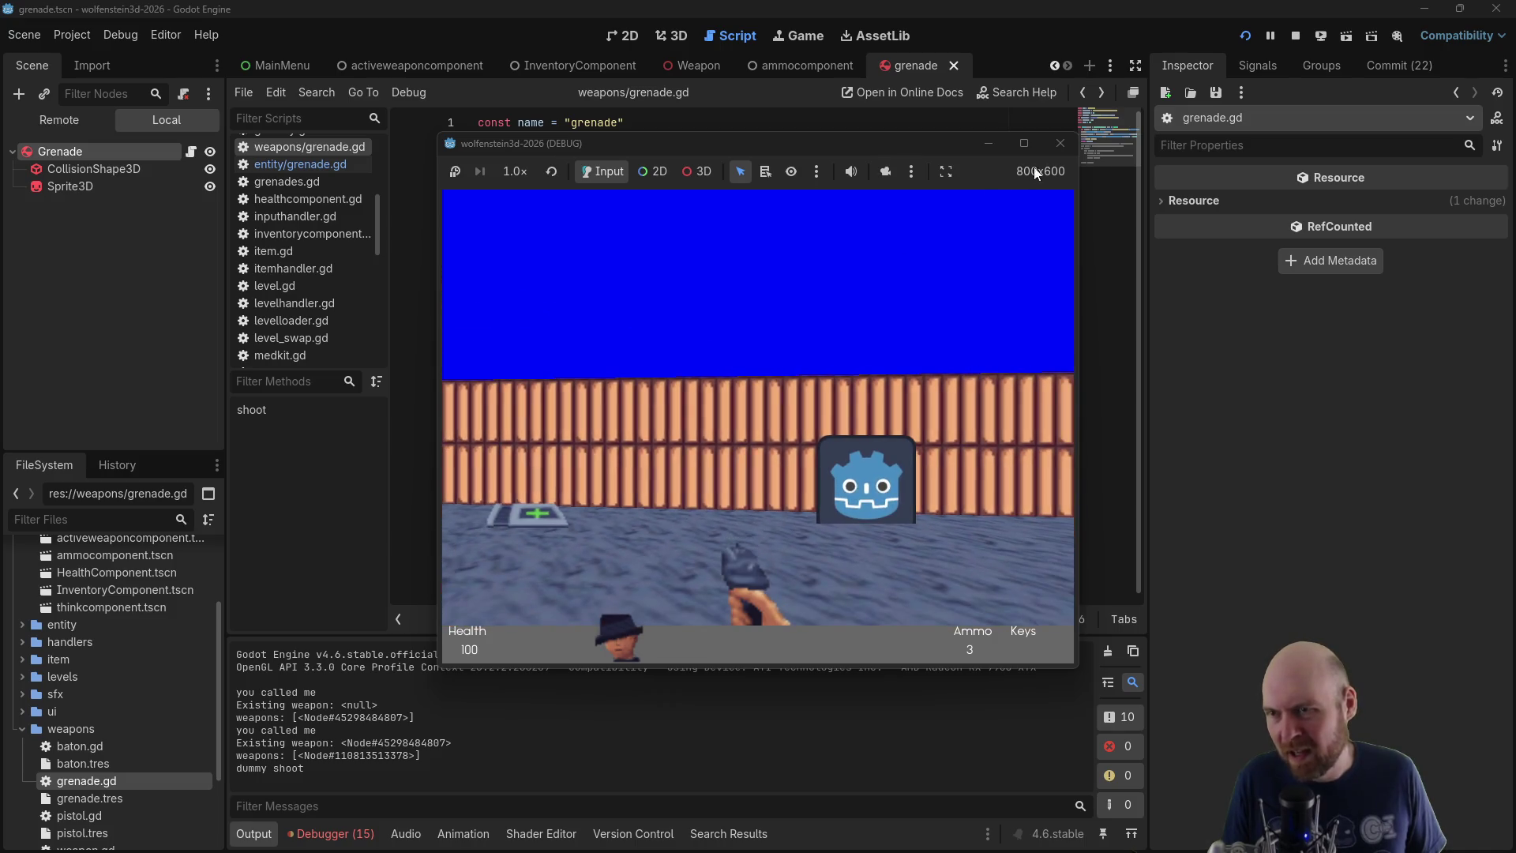
click(1060, 143)
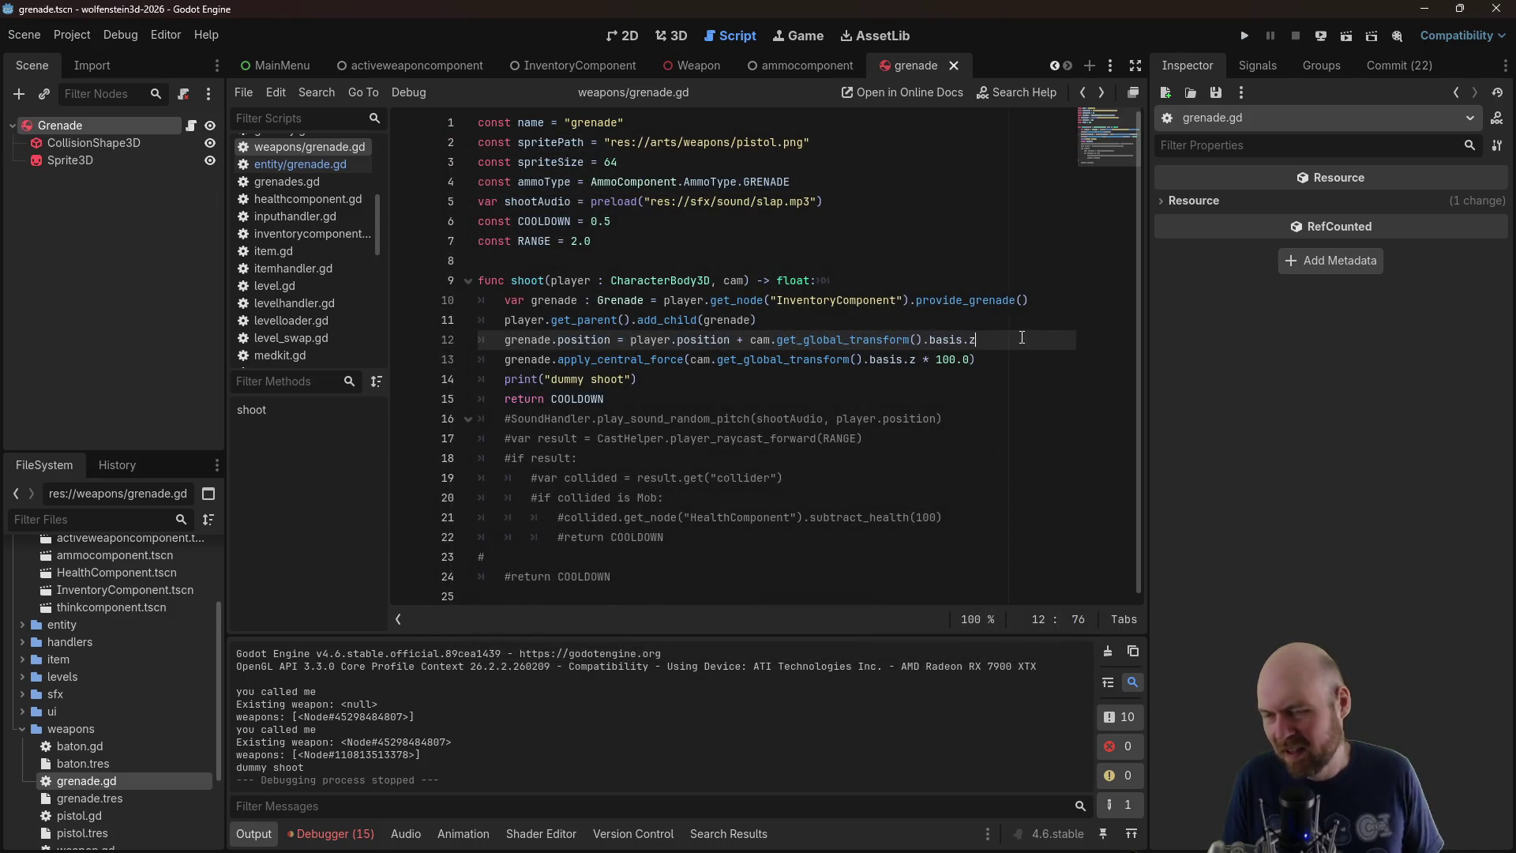
Append * -1.0 to the spawn offset on line 12 and test-throw one grenade
text(*)
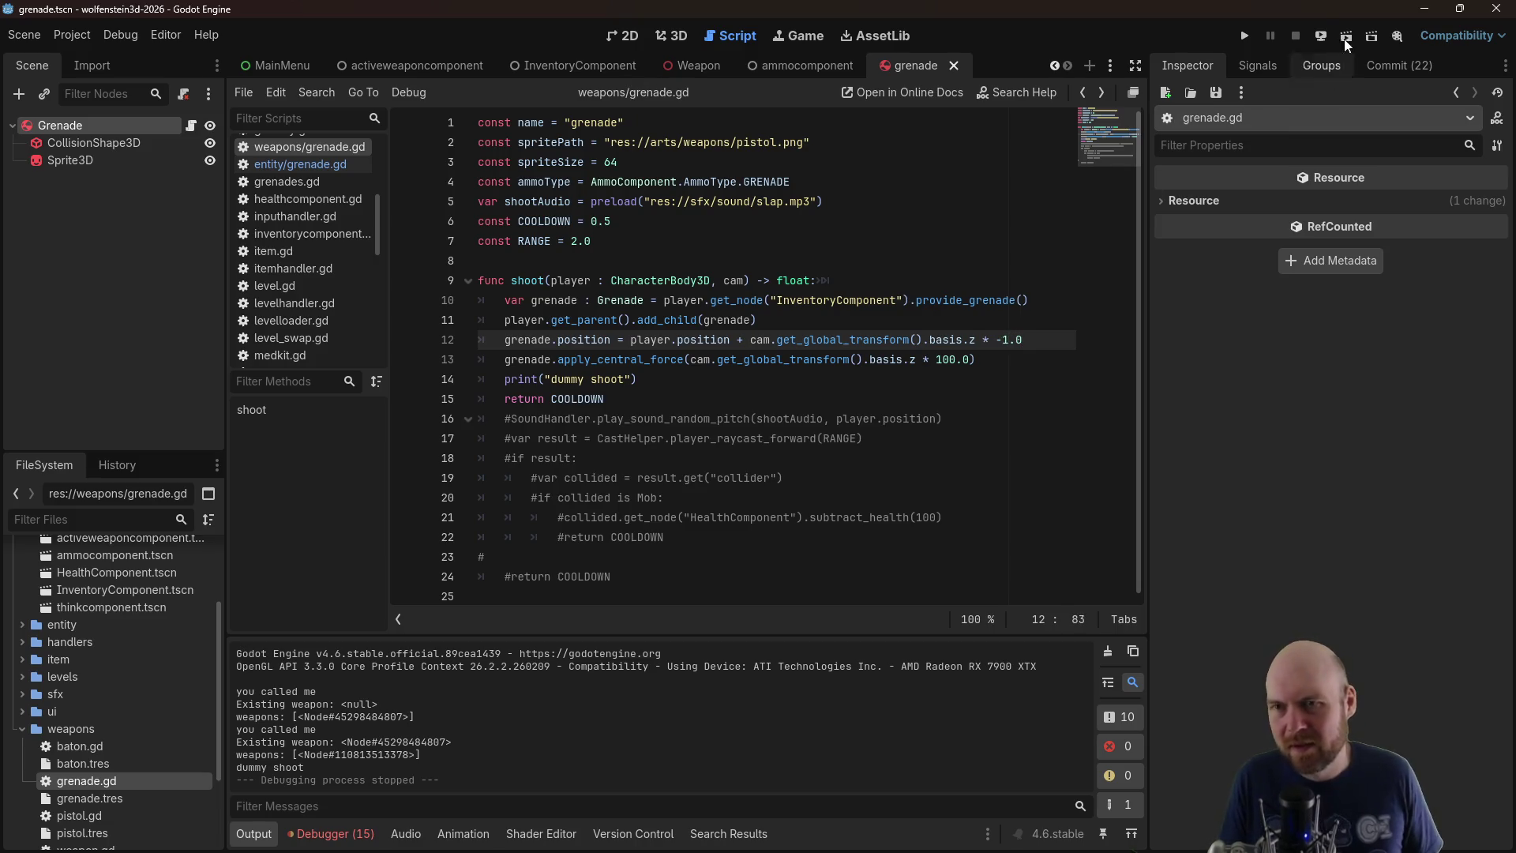
click(1245, 36)
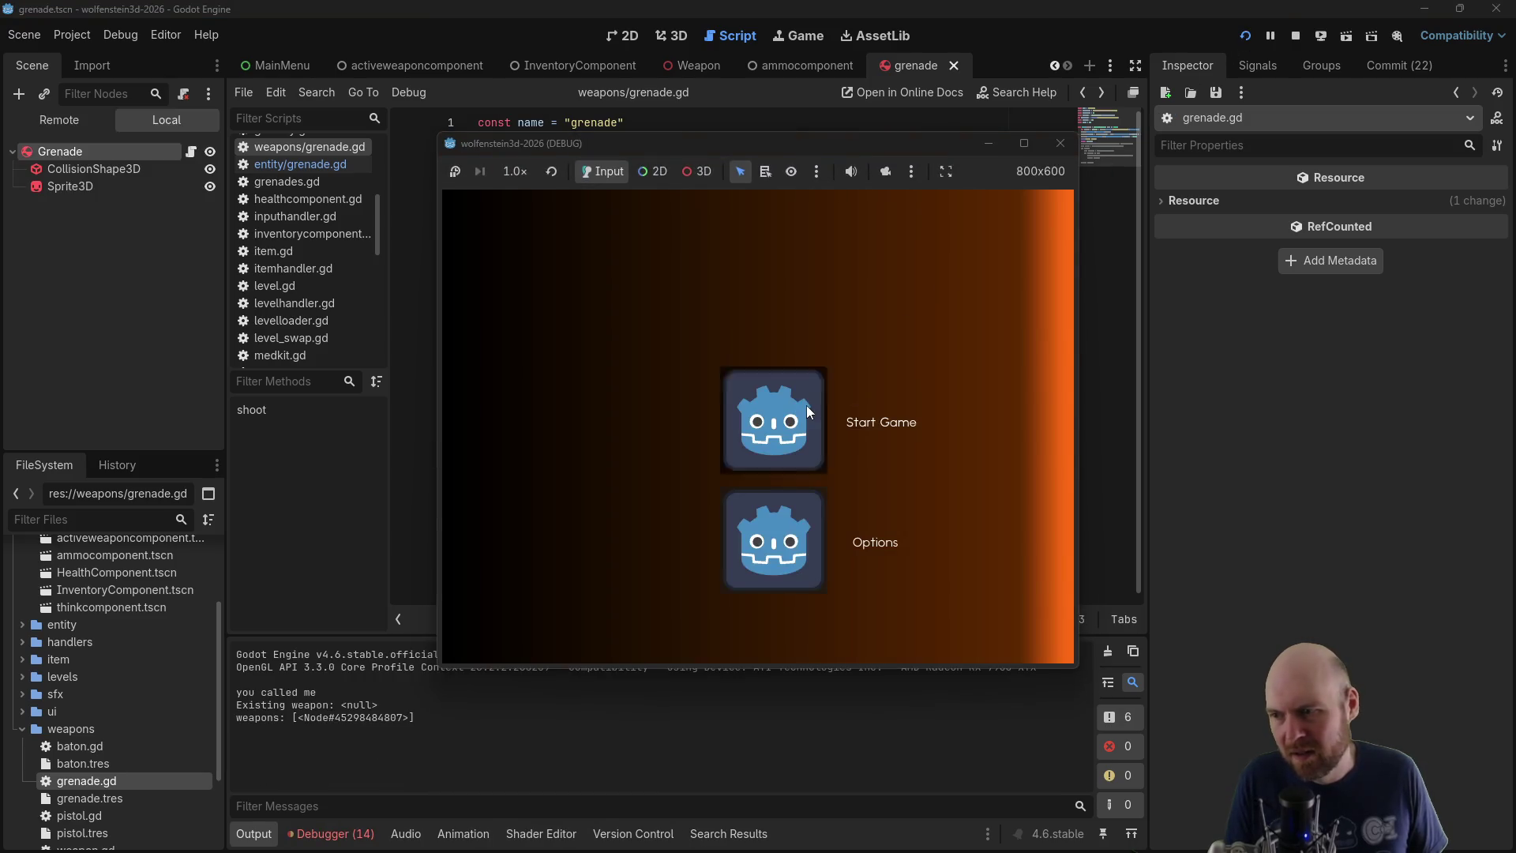
key(w)
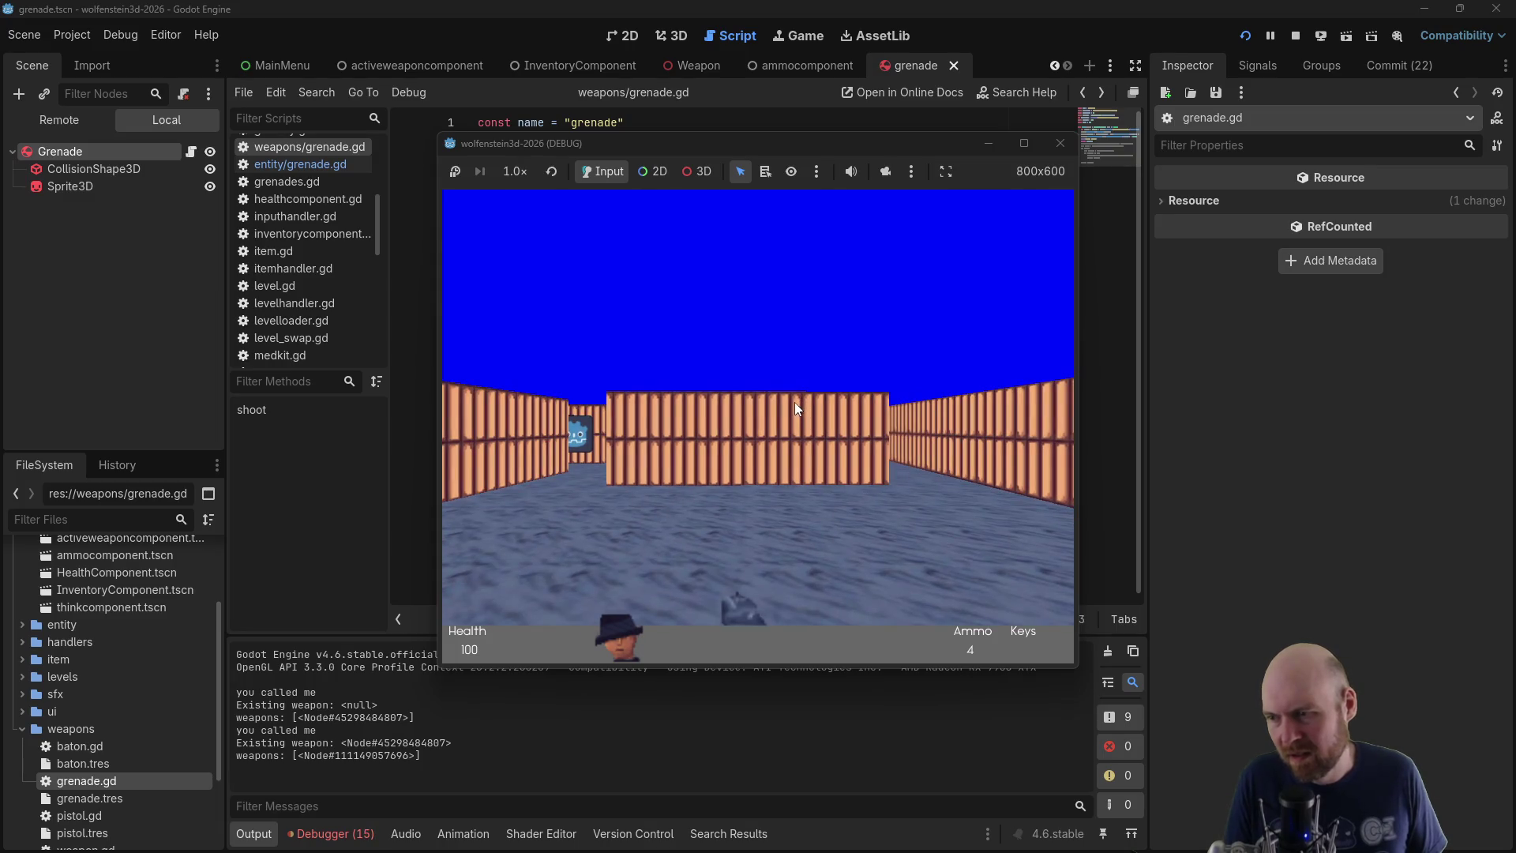
click(793, 401)
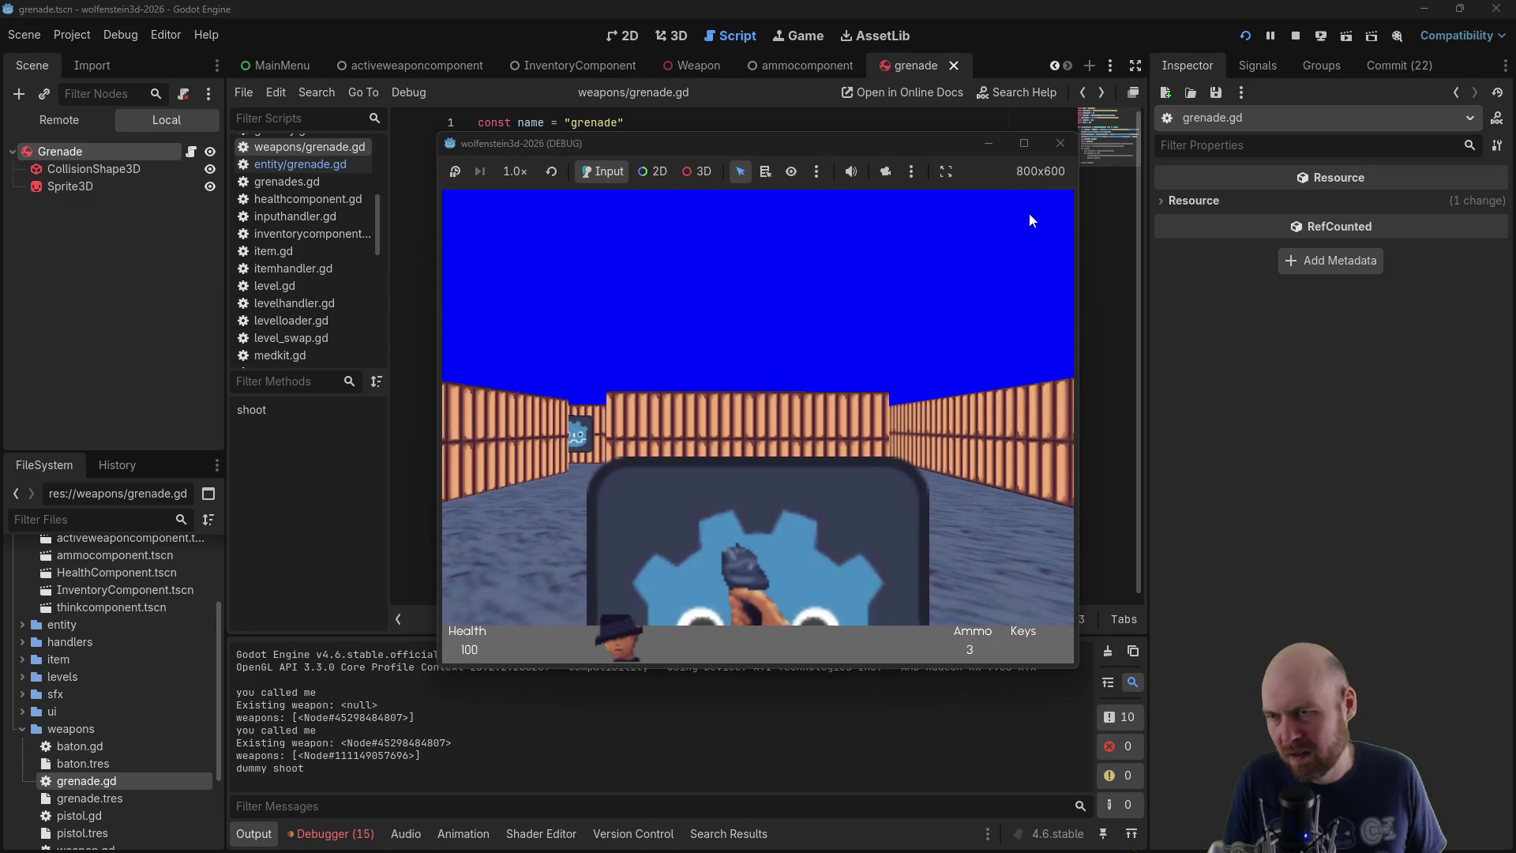
click(1061, 143)
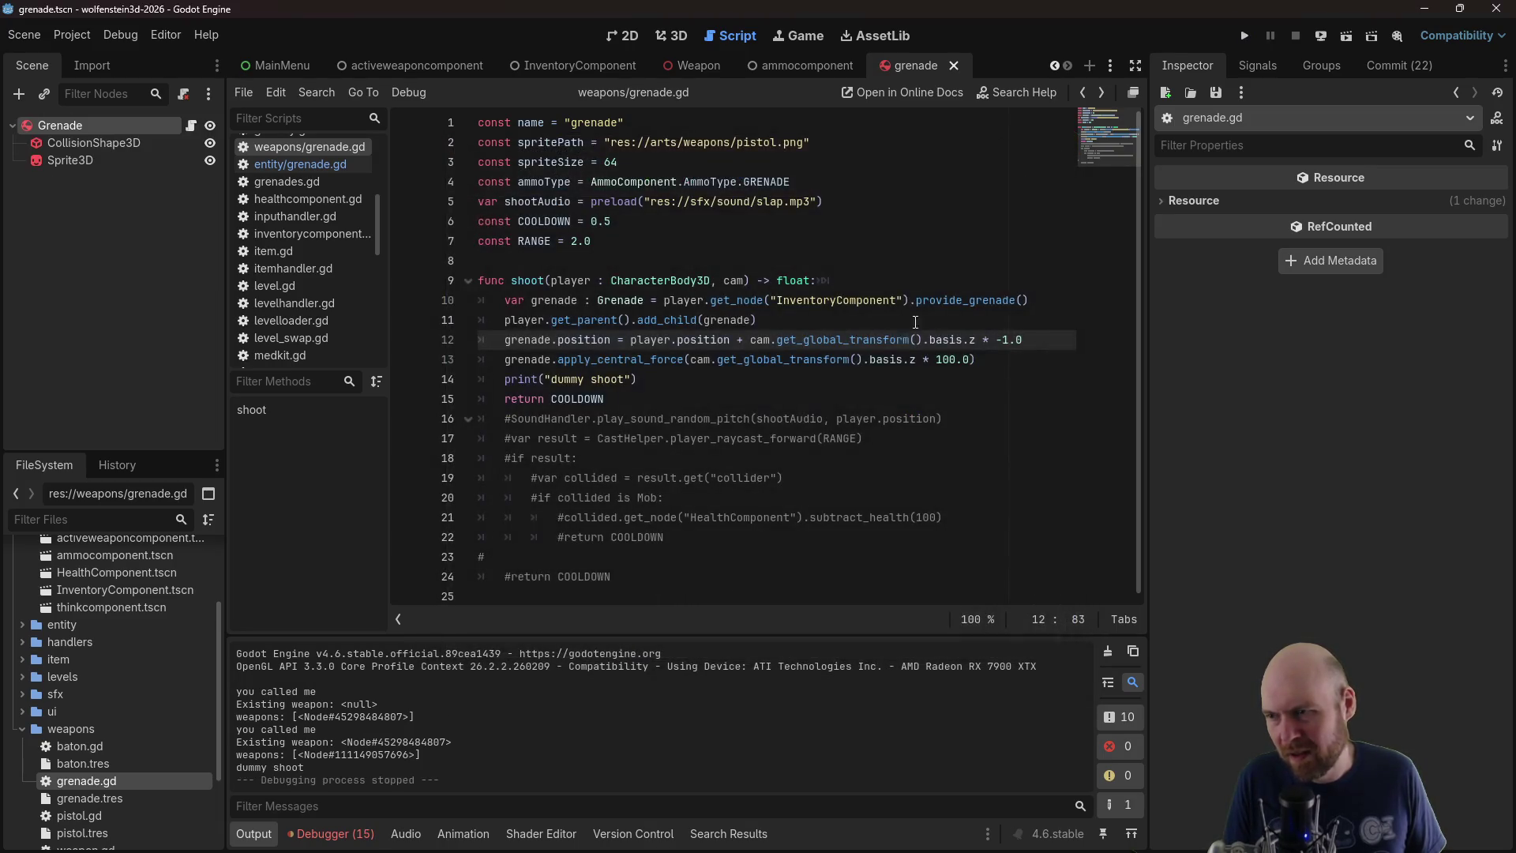
Change the throw force on line 13 to basis.z * -1 * 700.0
click(935, 361)
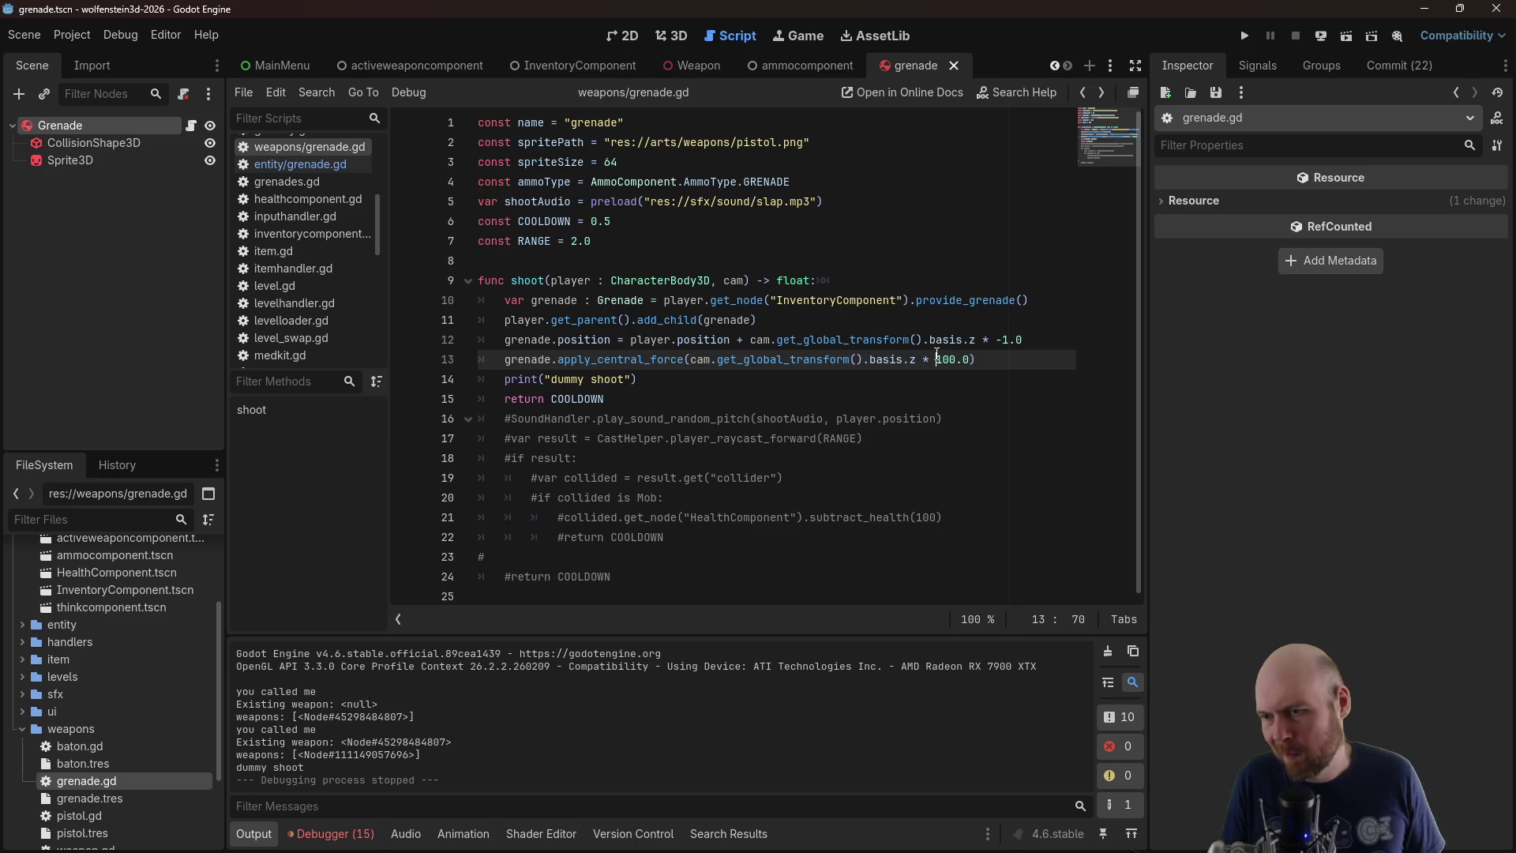
text(-1 *)
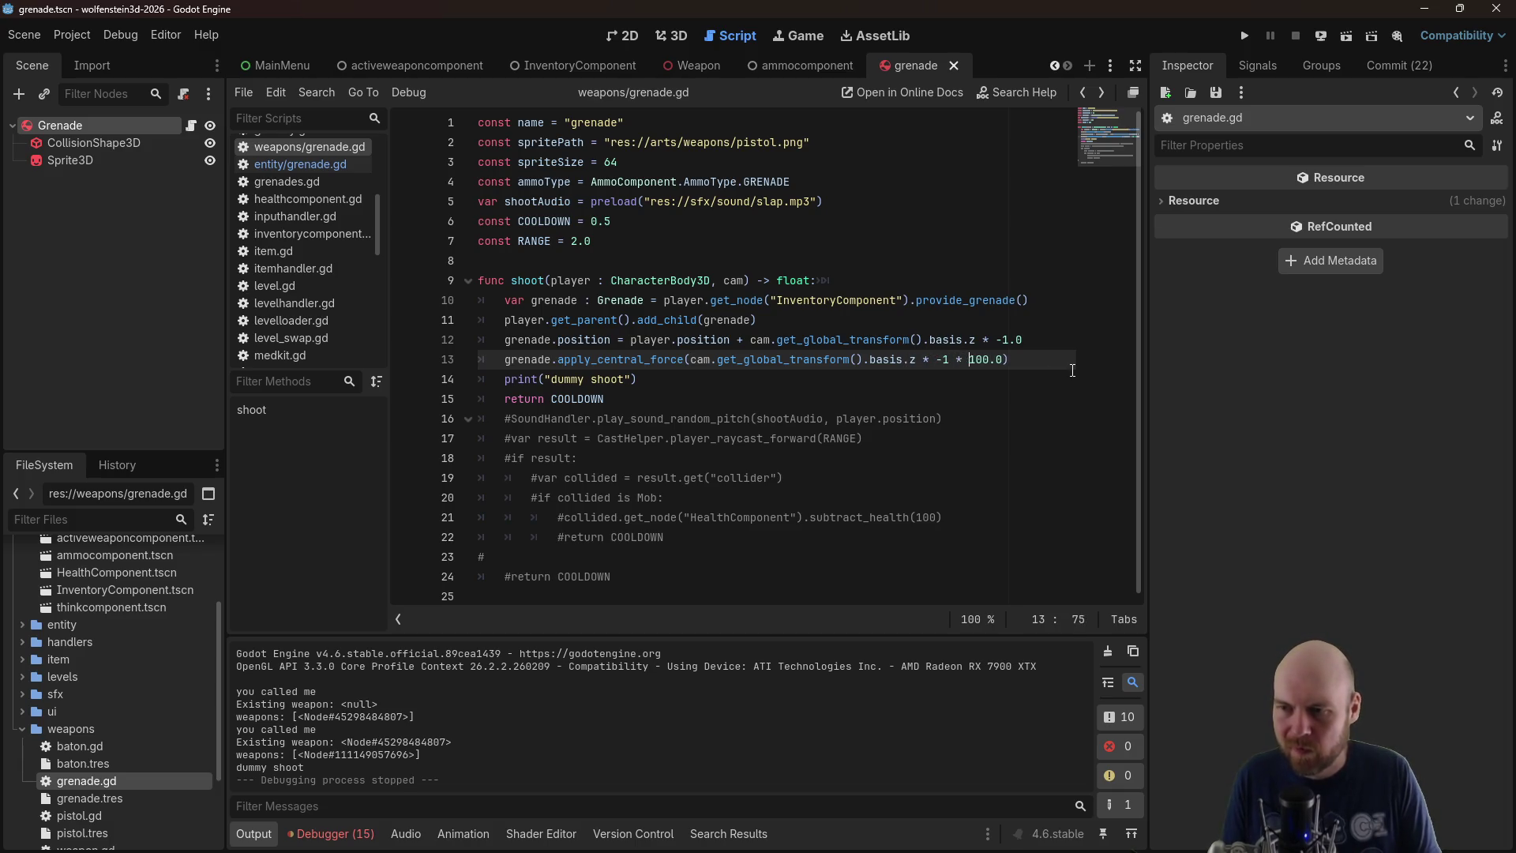
key(BackSpace)
text(7)
Save and run with F5, throw two grenades, then close the game
key(F5)
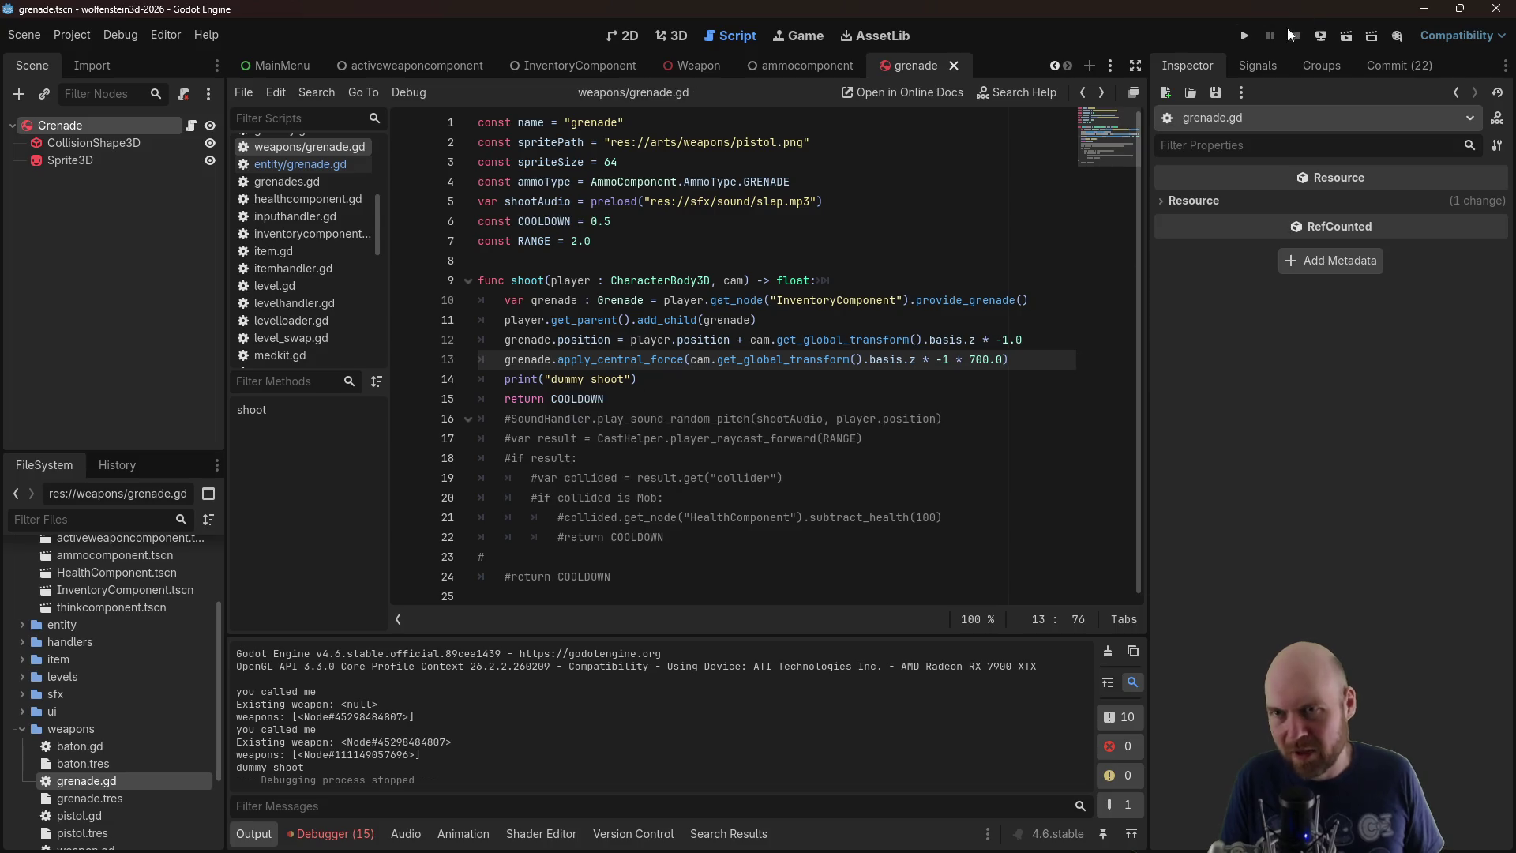
click(802, 428)
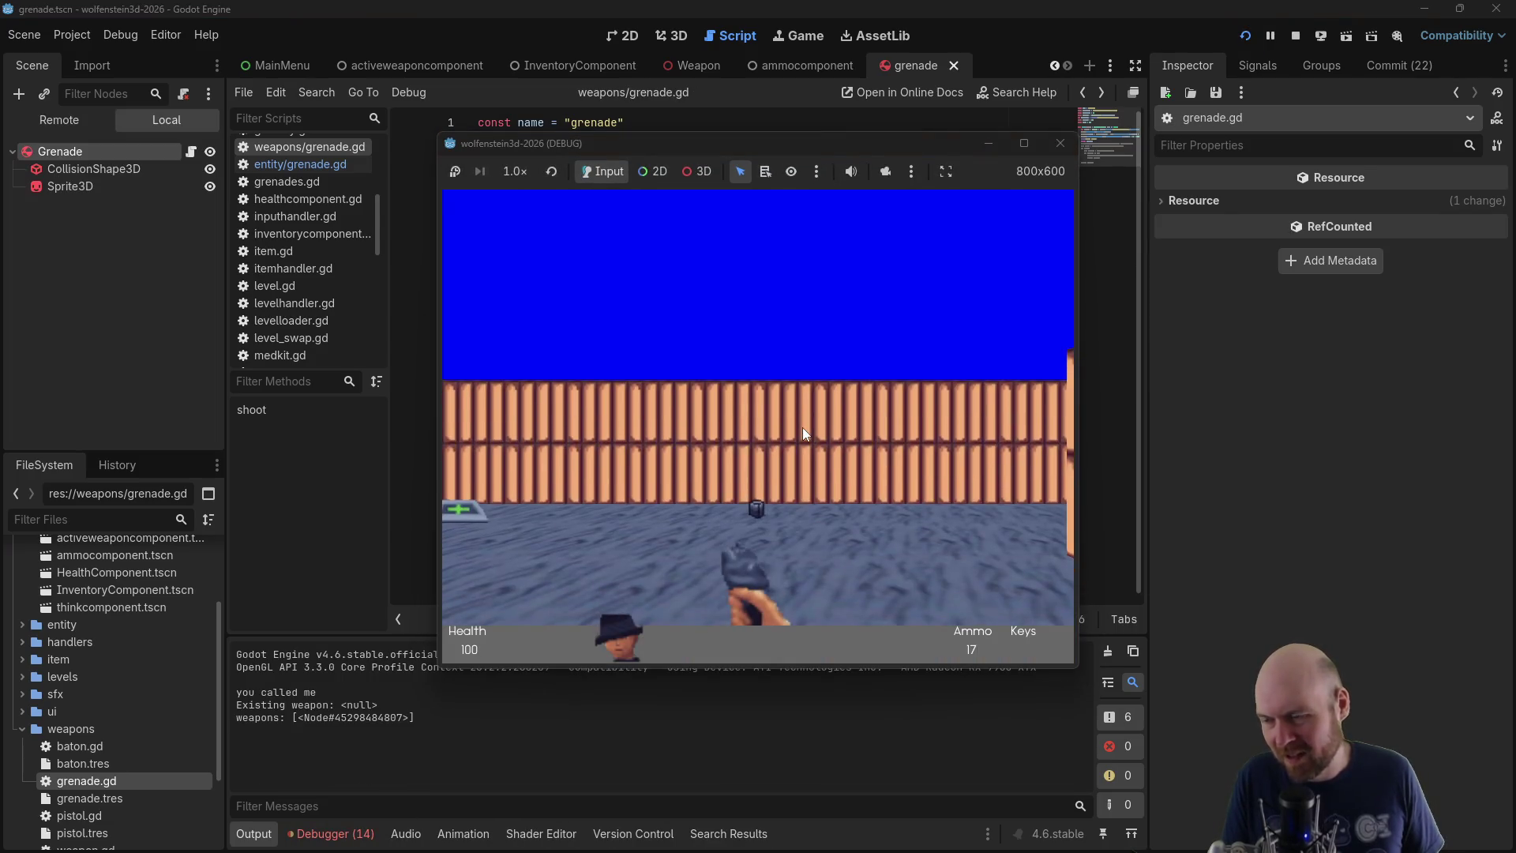
key(Up)
key(Left)
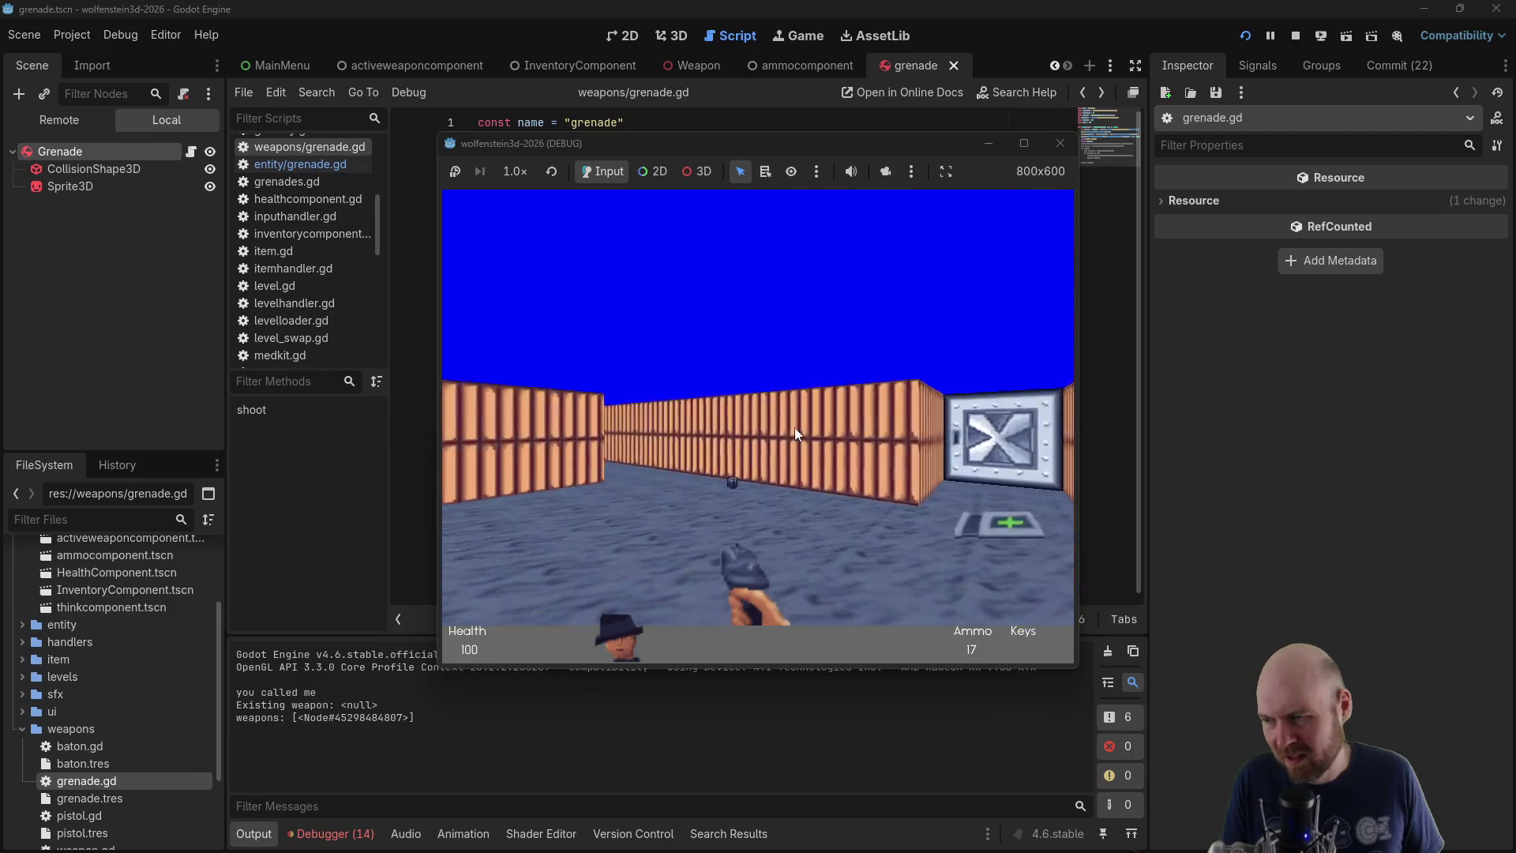
click(759, 431)
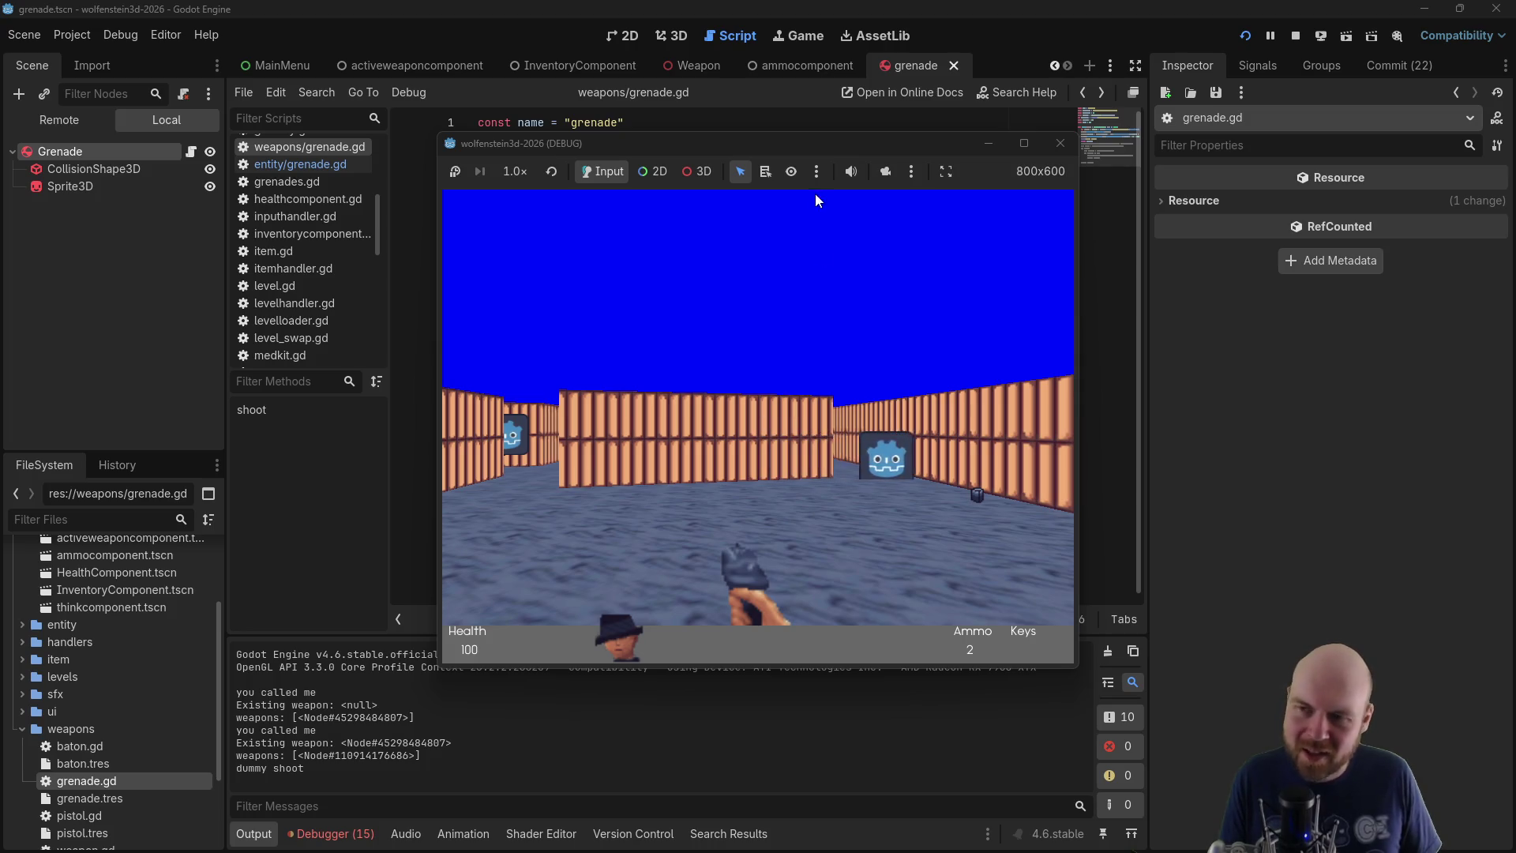
click(760, 461)
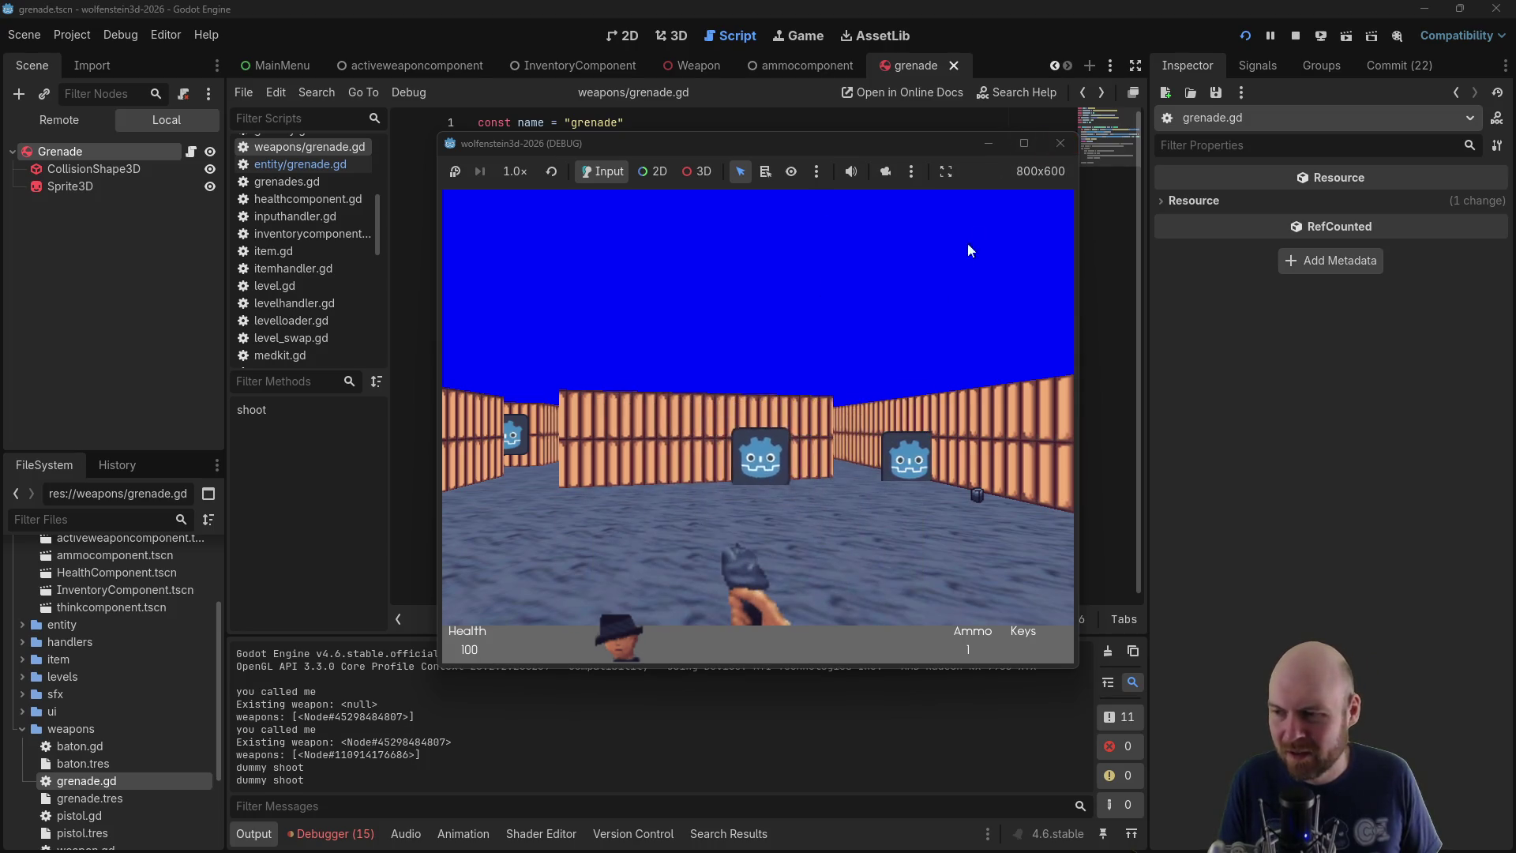
click(1058, 145)
click(692, 341)
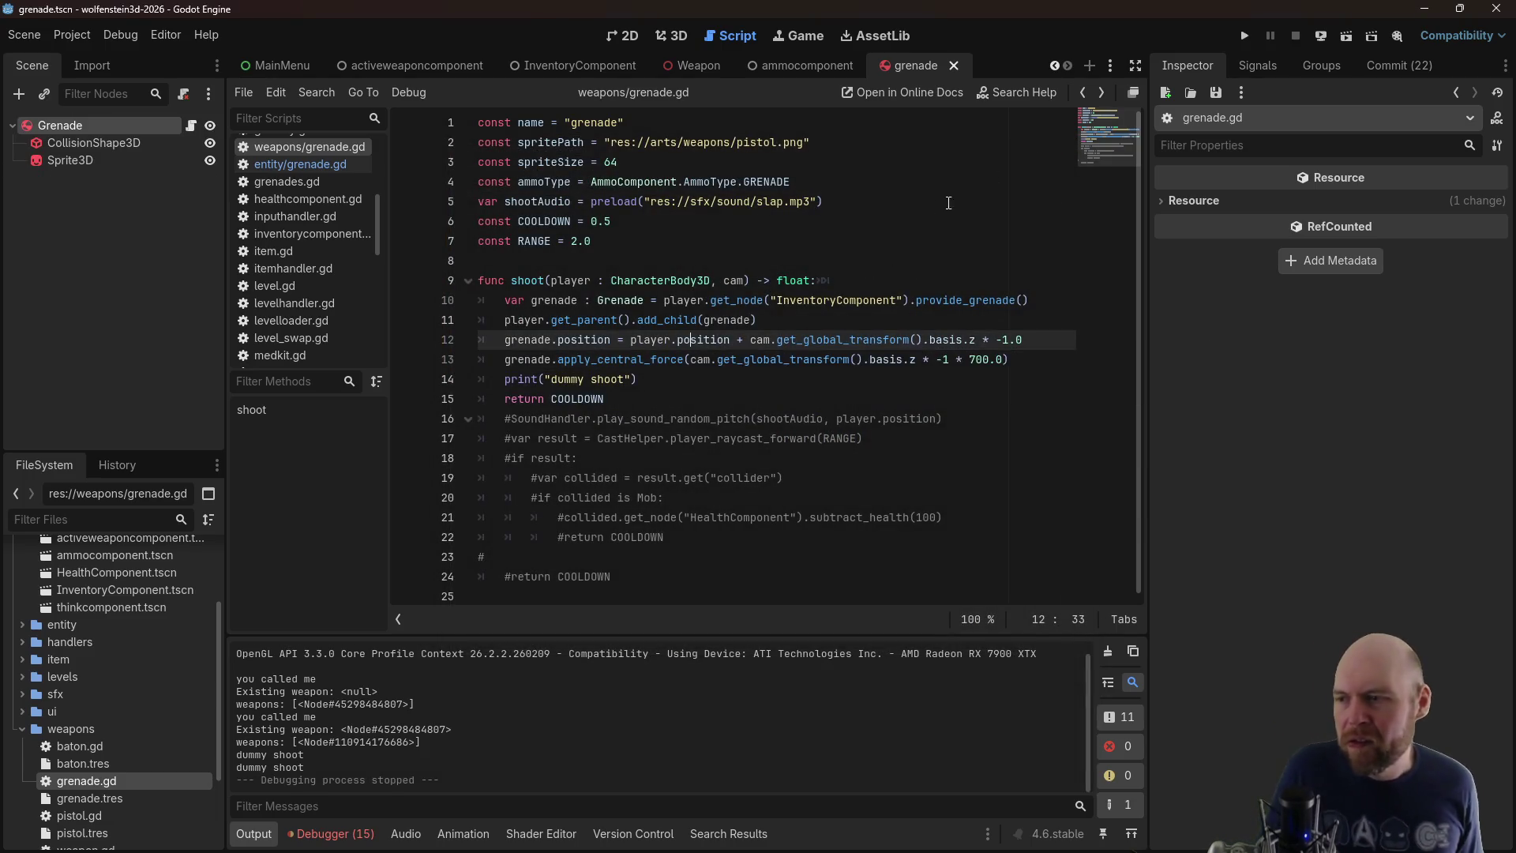
Add a FORCE = 700.0 constant below RANGE and use FORCE in the throw force
click(1005, 359)
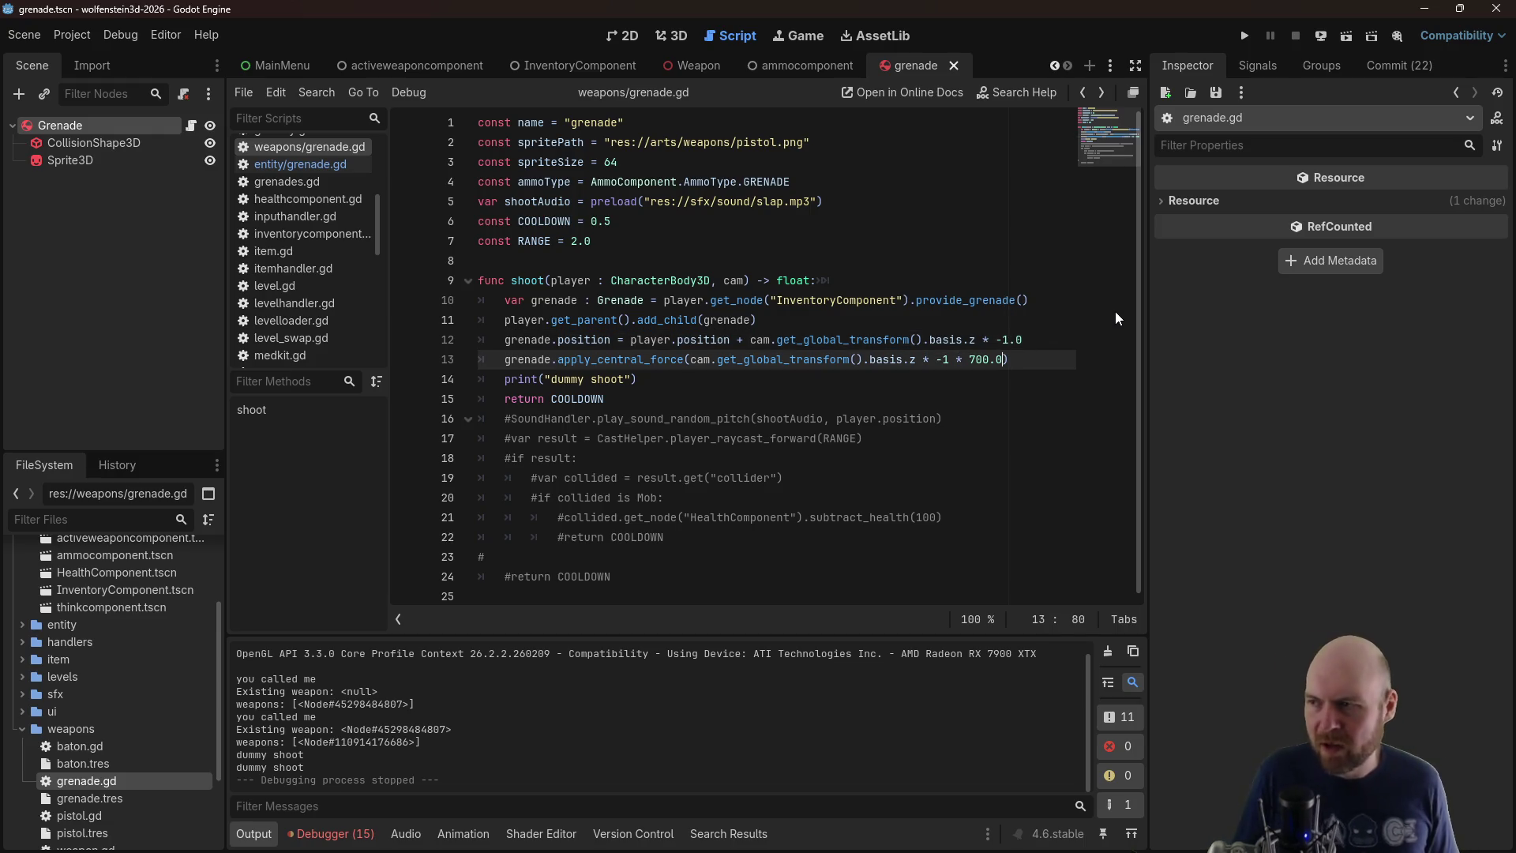
click(667, 251)
key(Return)
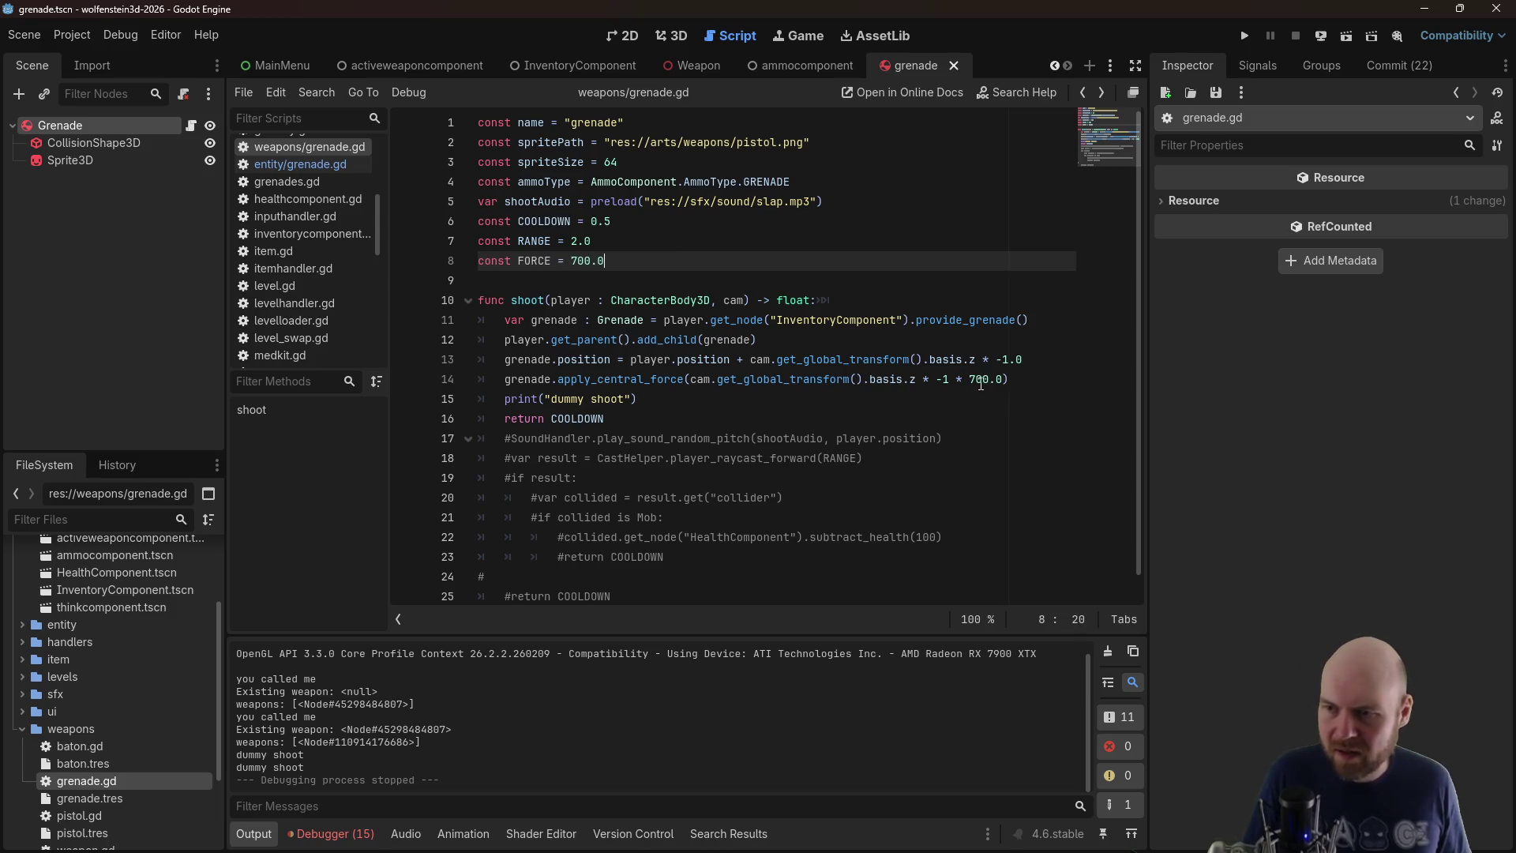
drag(970, 379, 1003, 379)
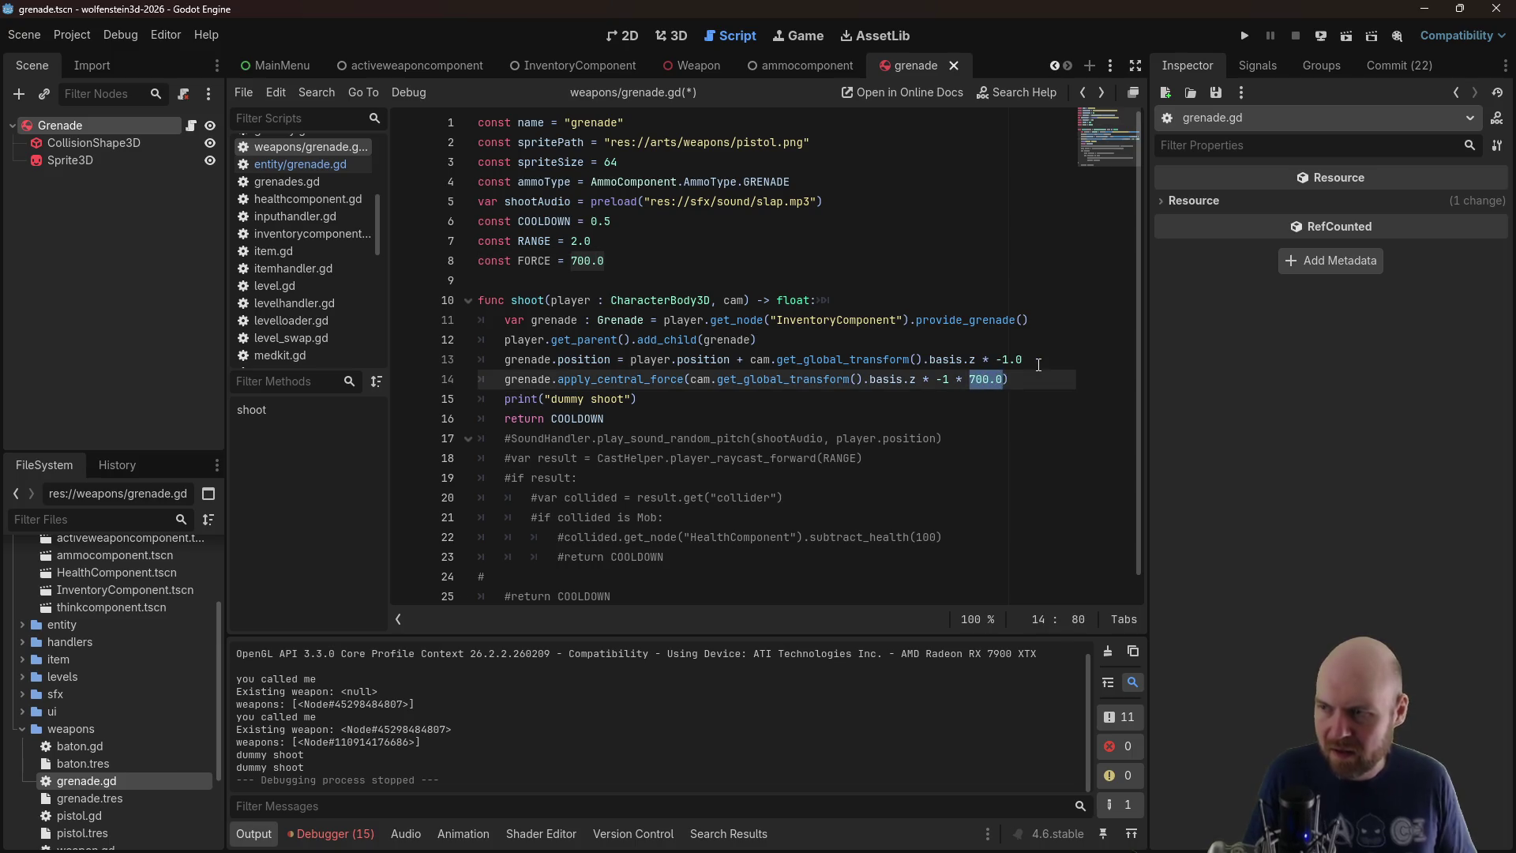
text(FORCE)
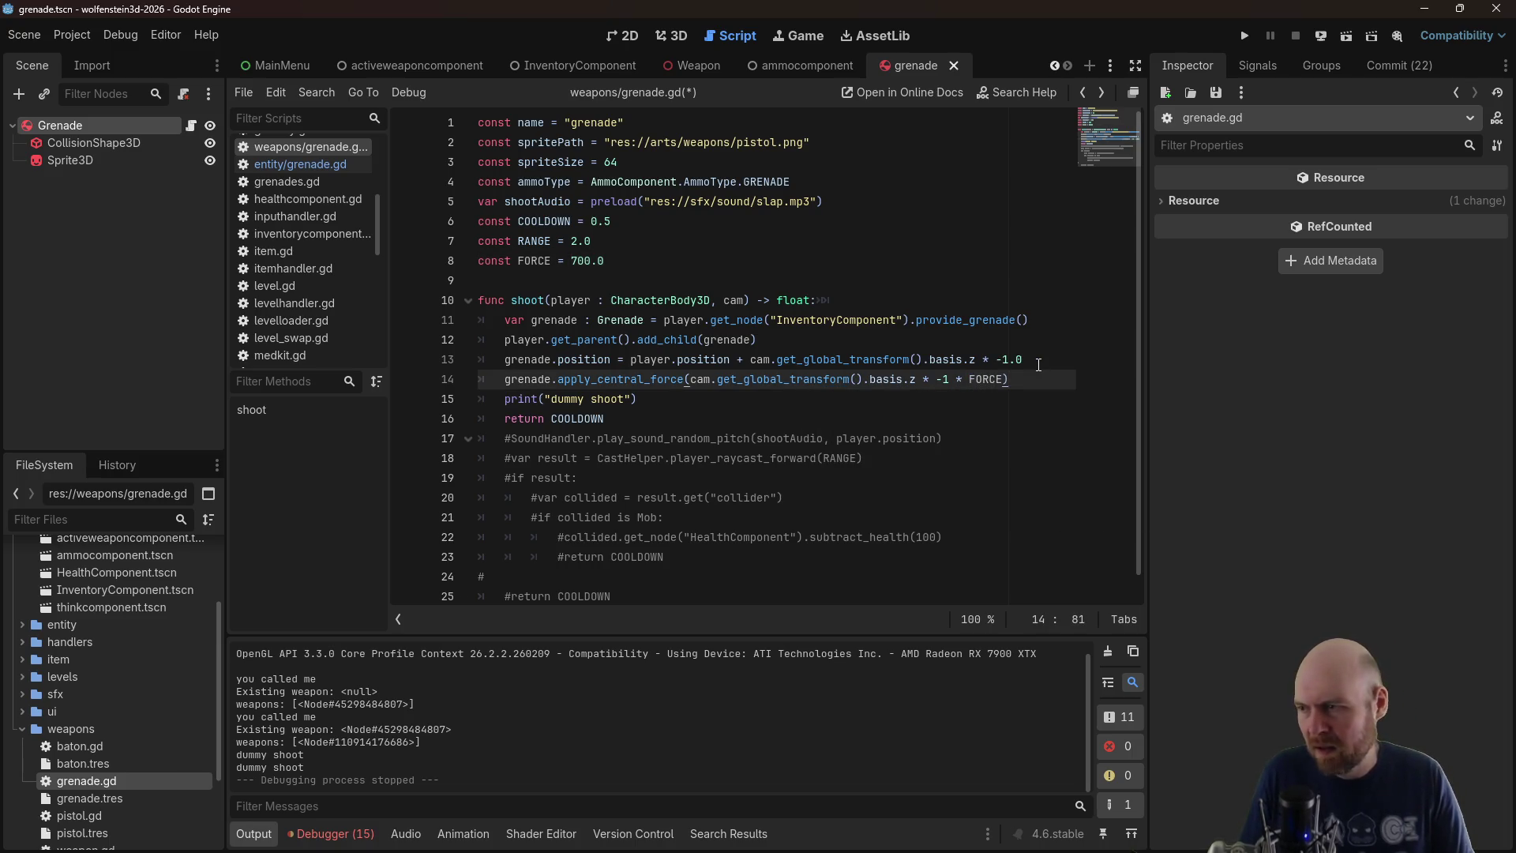
Declare UPWARD_FORCE = Vector3(0,50.0,0), save, and add 'UPWARD_FORCE +' to the spawn position
click(695, 264)
key(Return)
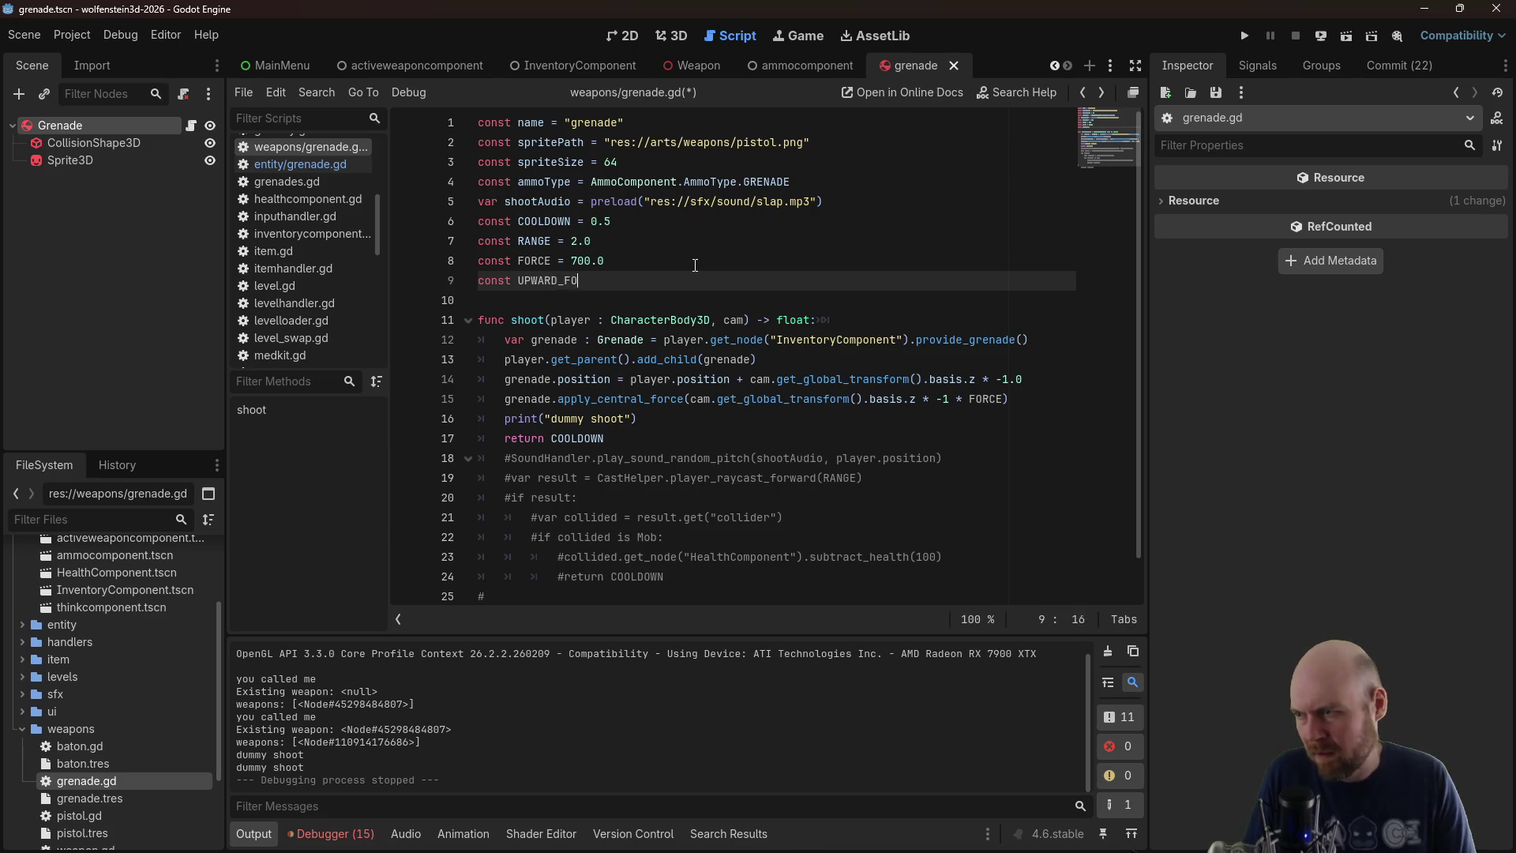
text(Vect)
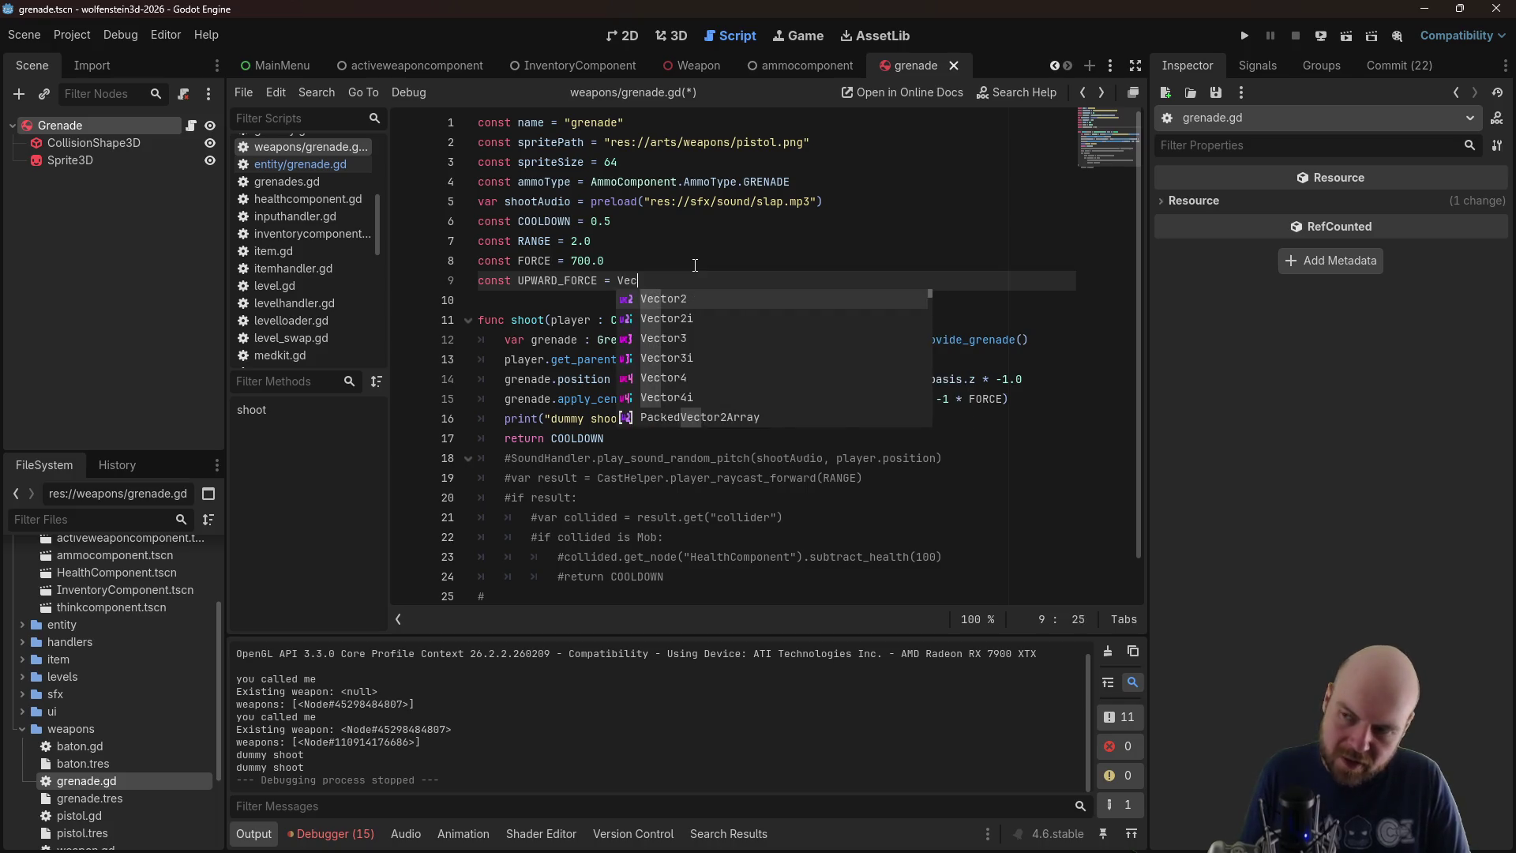
text(or3)
key(Return)
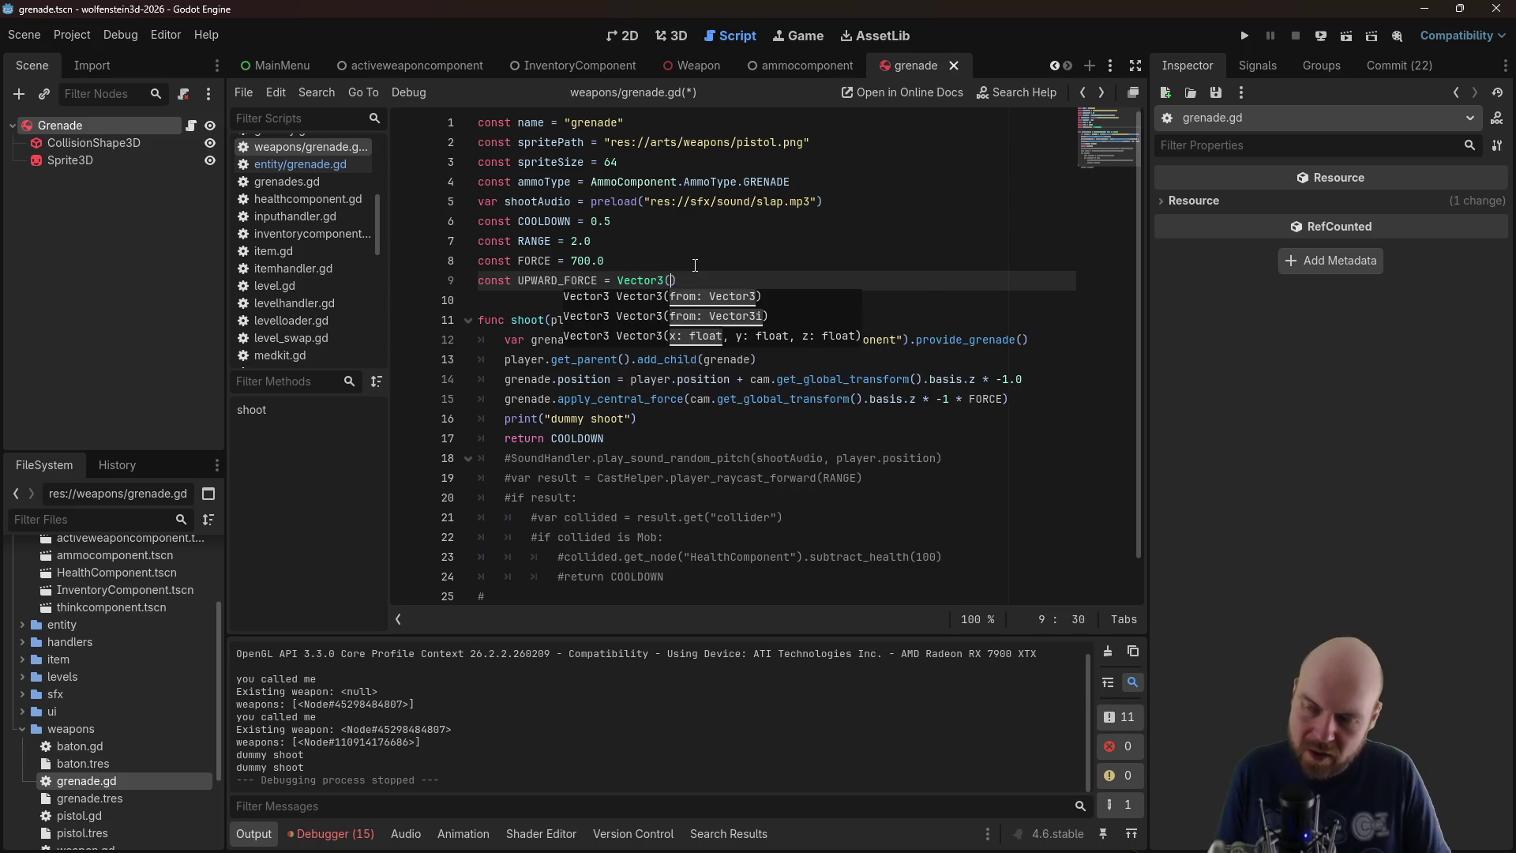
text(,0)
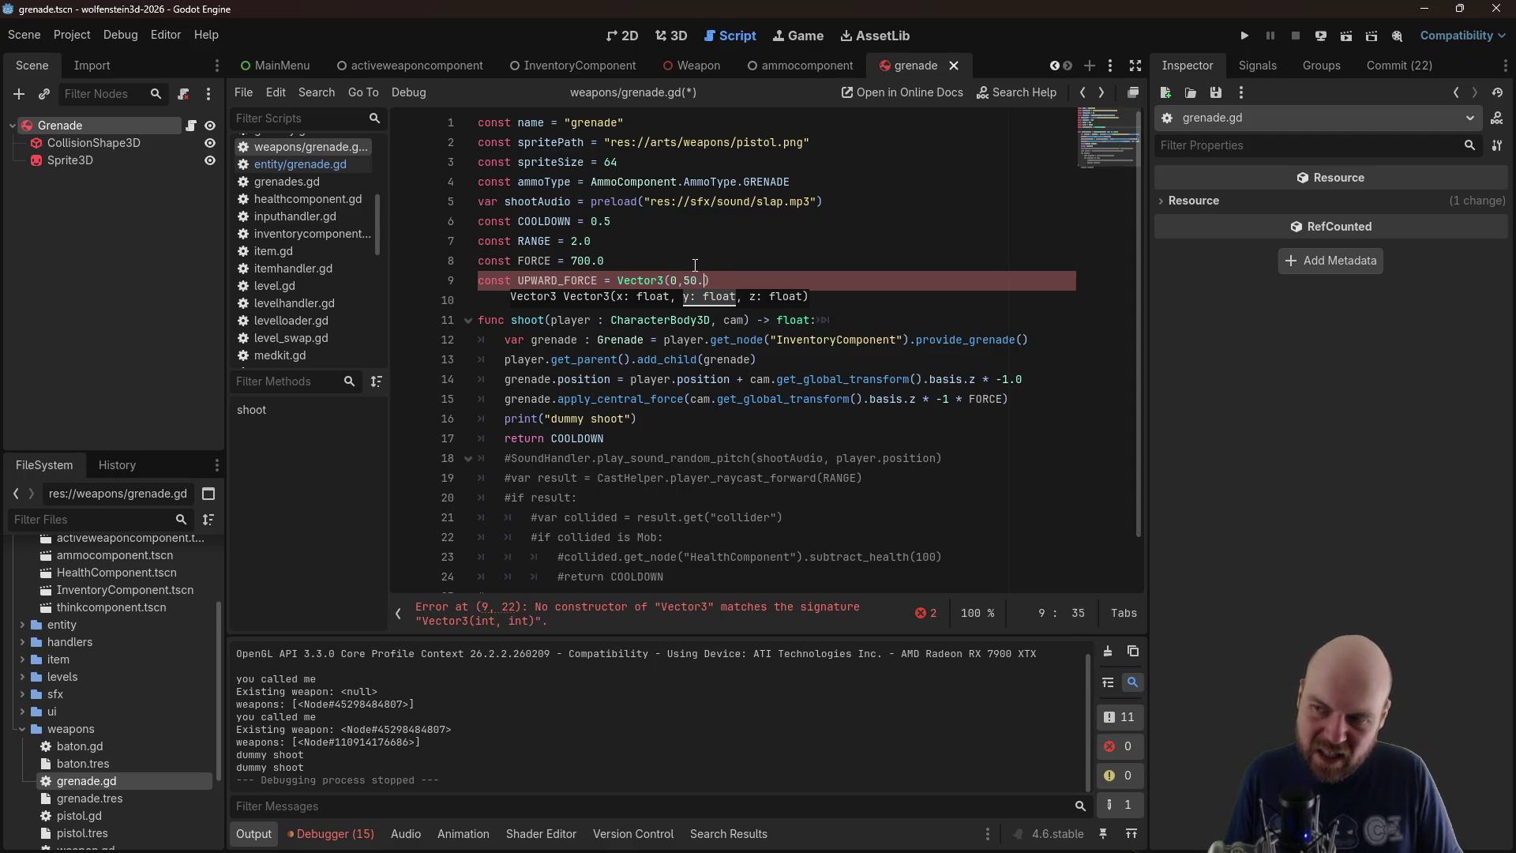
key(ctrl+s)
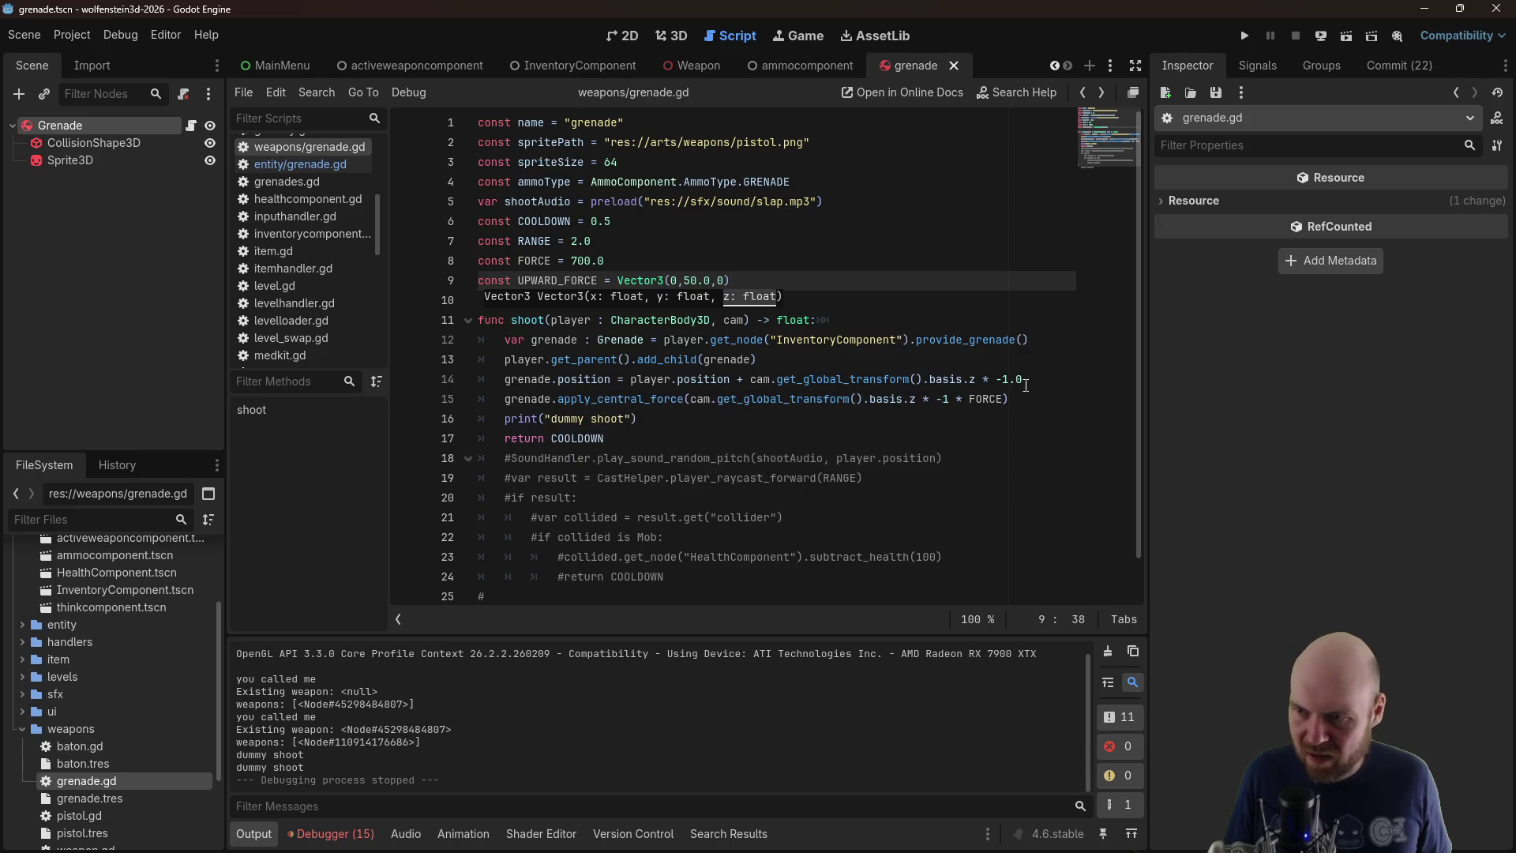
click(742, 376)
text(UPWARD_FORCE )
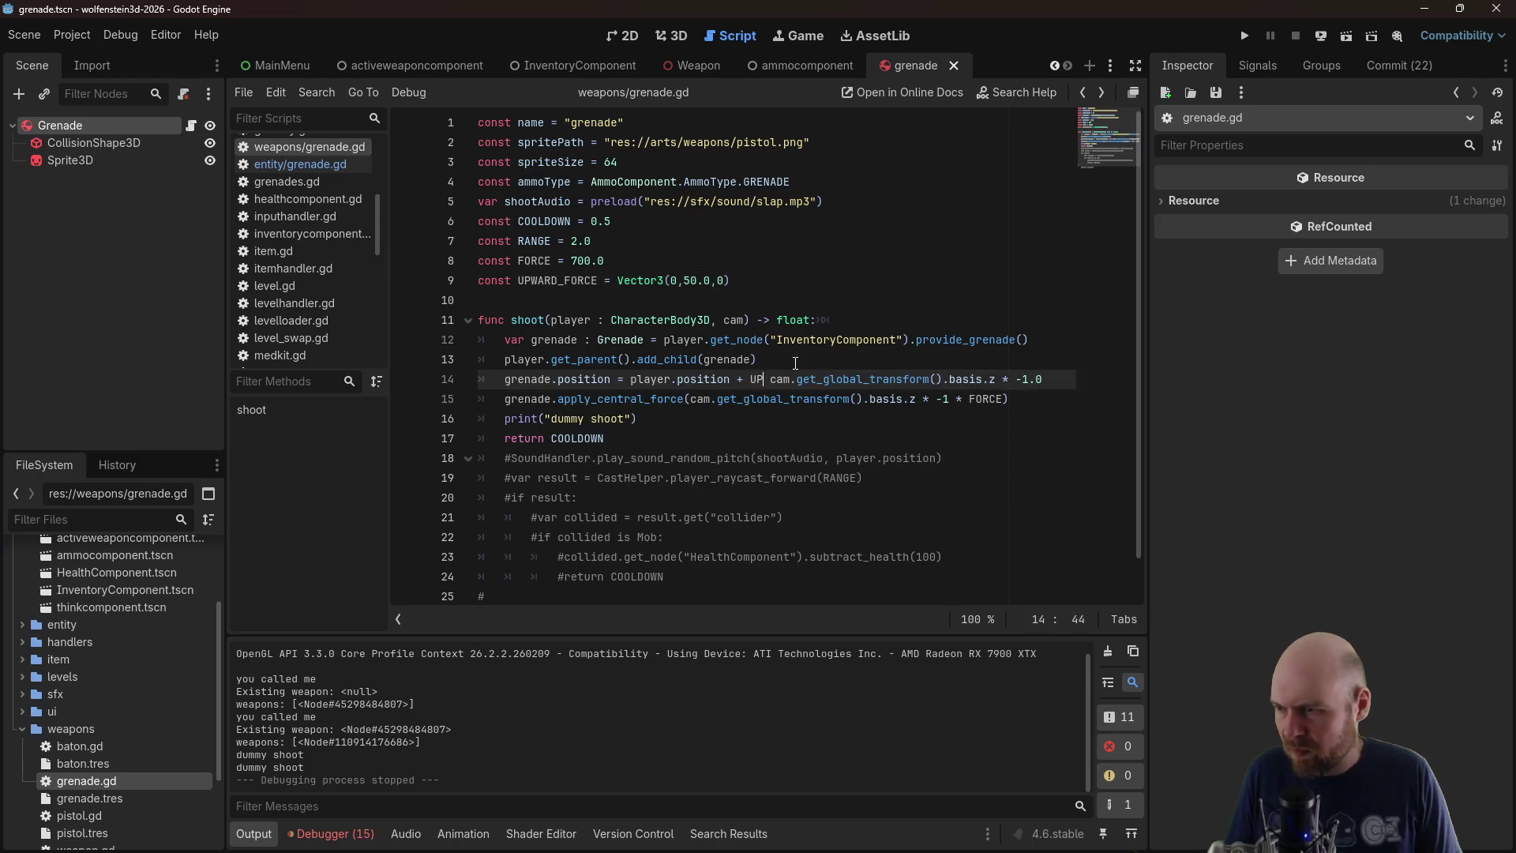
text(+)
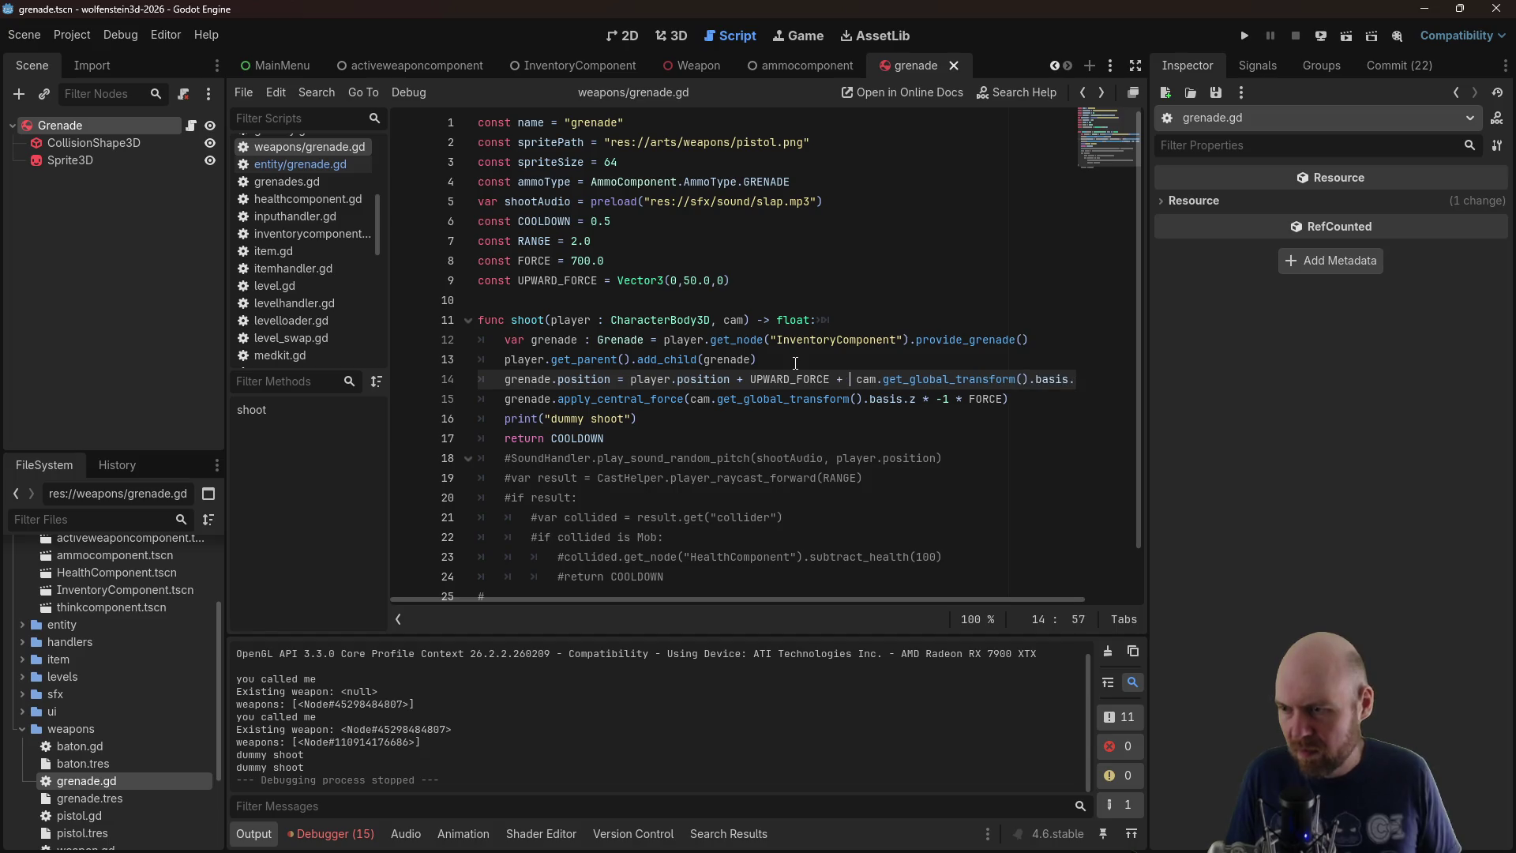
Start the game, walk to the corridor and throw the first grenade
click(1244, 36)
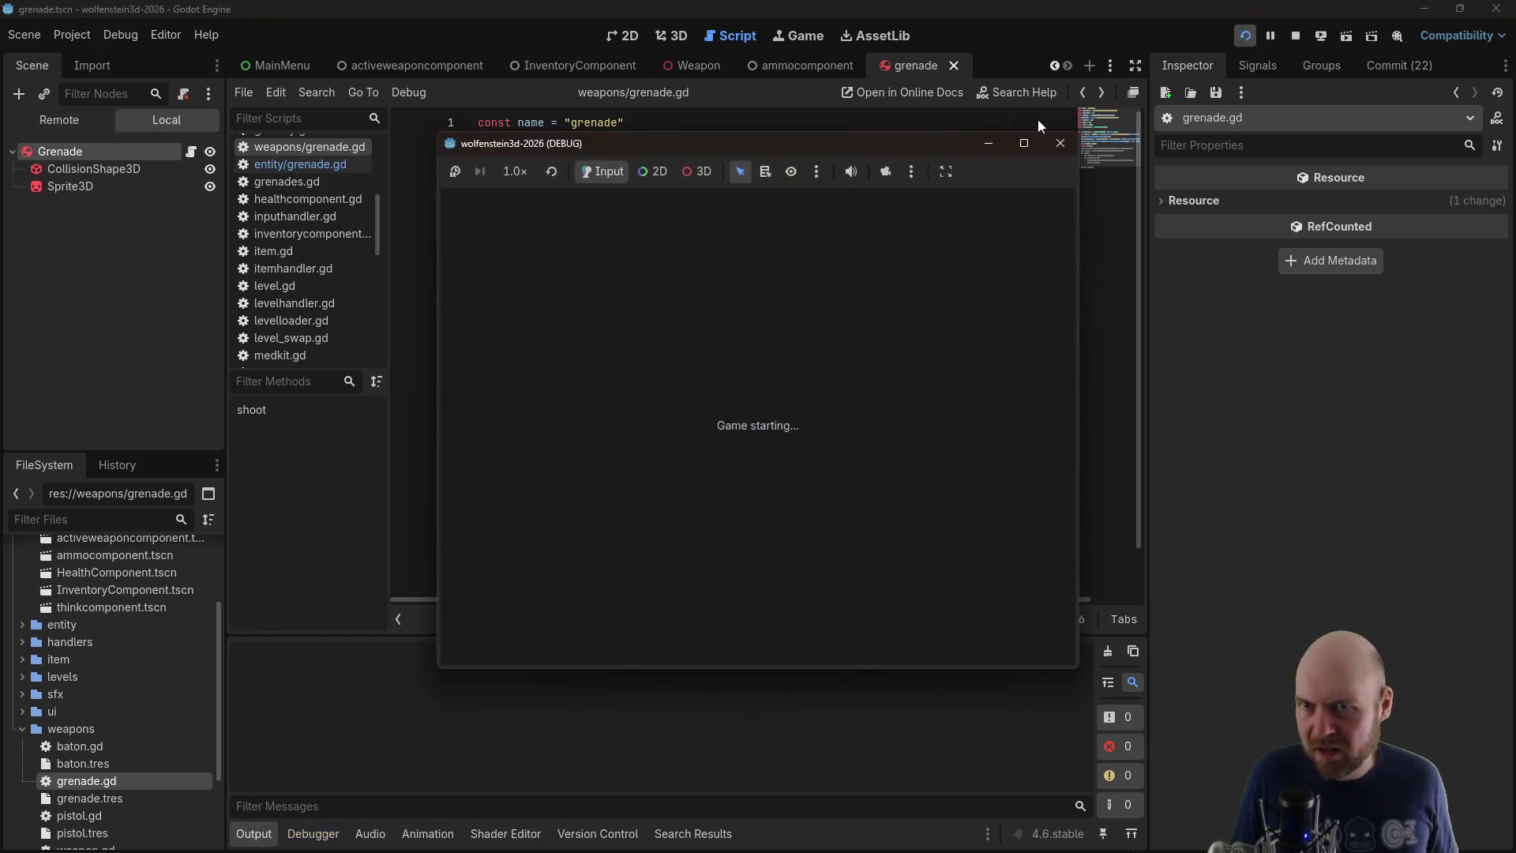
click(775, 392)
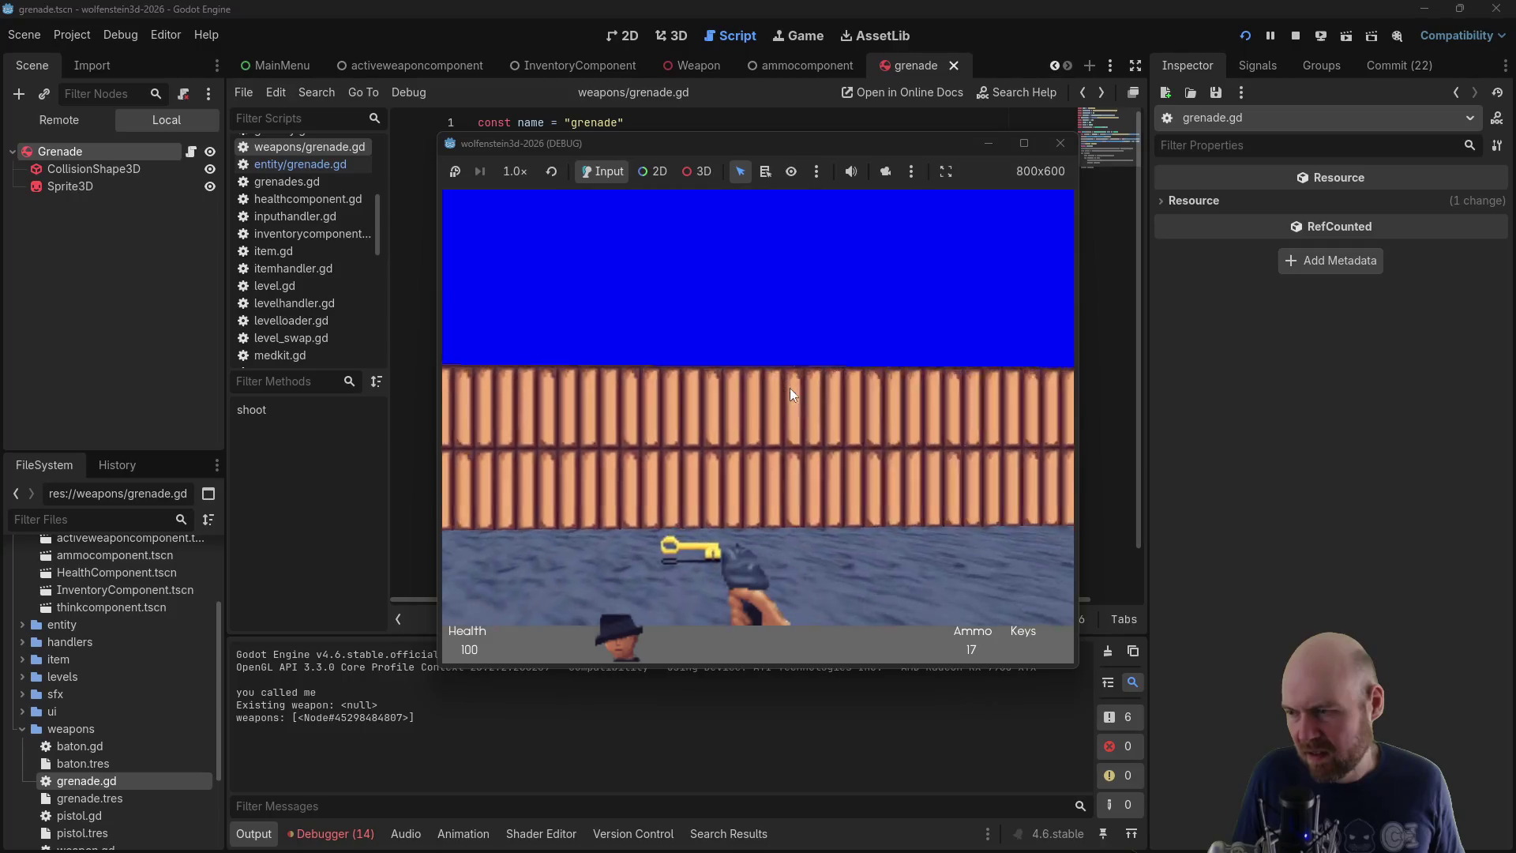
key(Left)
key(Up)
key(Left)
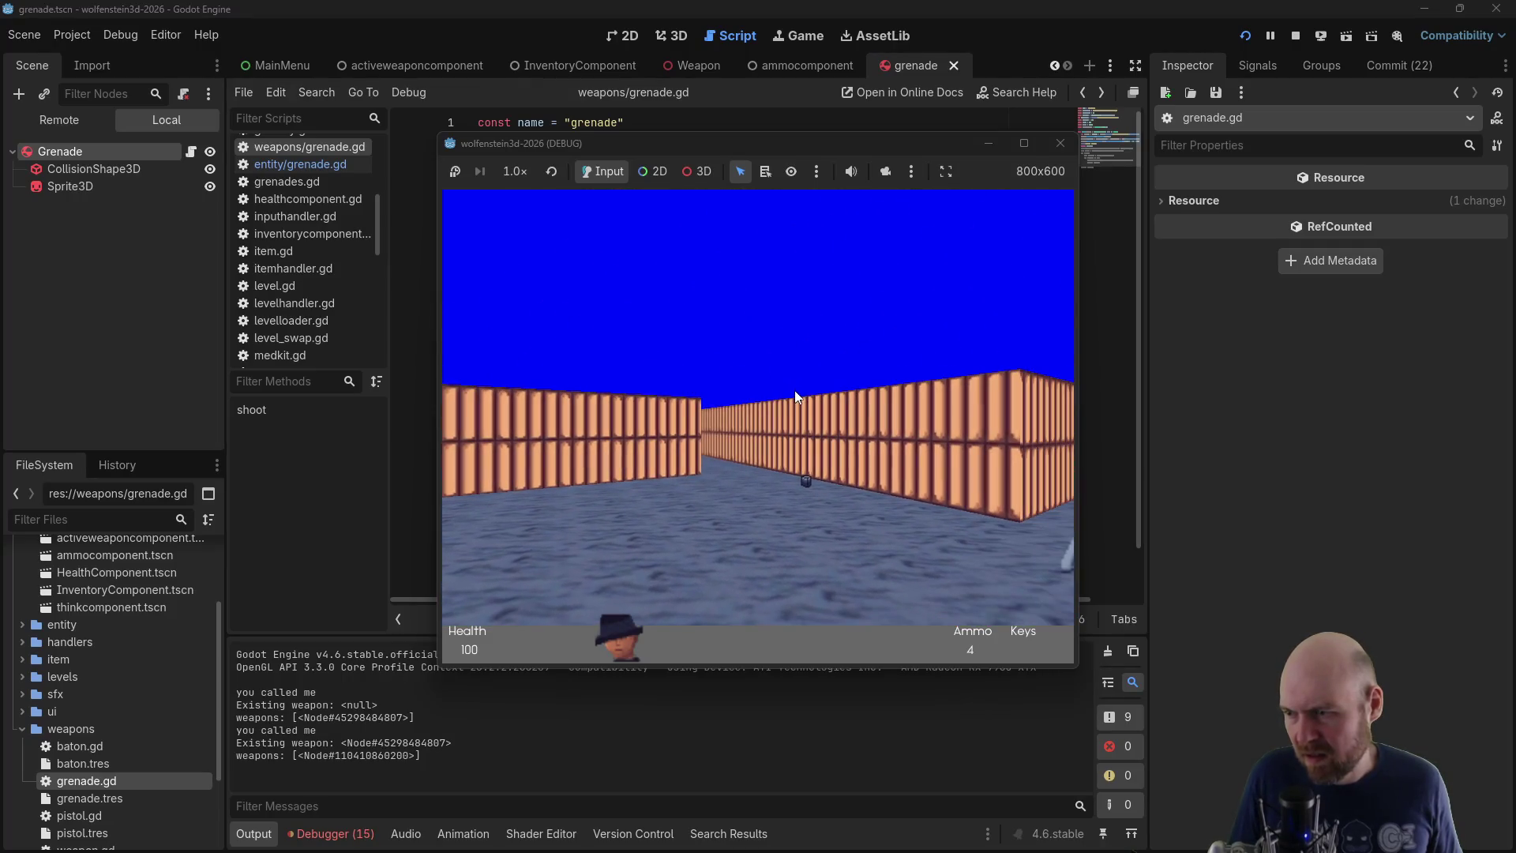
key(ctrl)
Throw the remaining two grenades until ammo is 0, then close the game
key(Up)
key(Left)
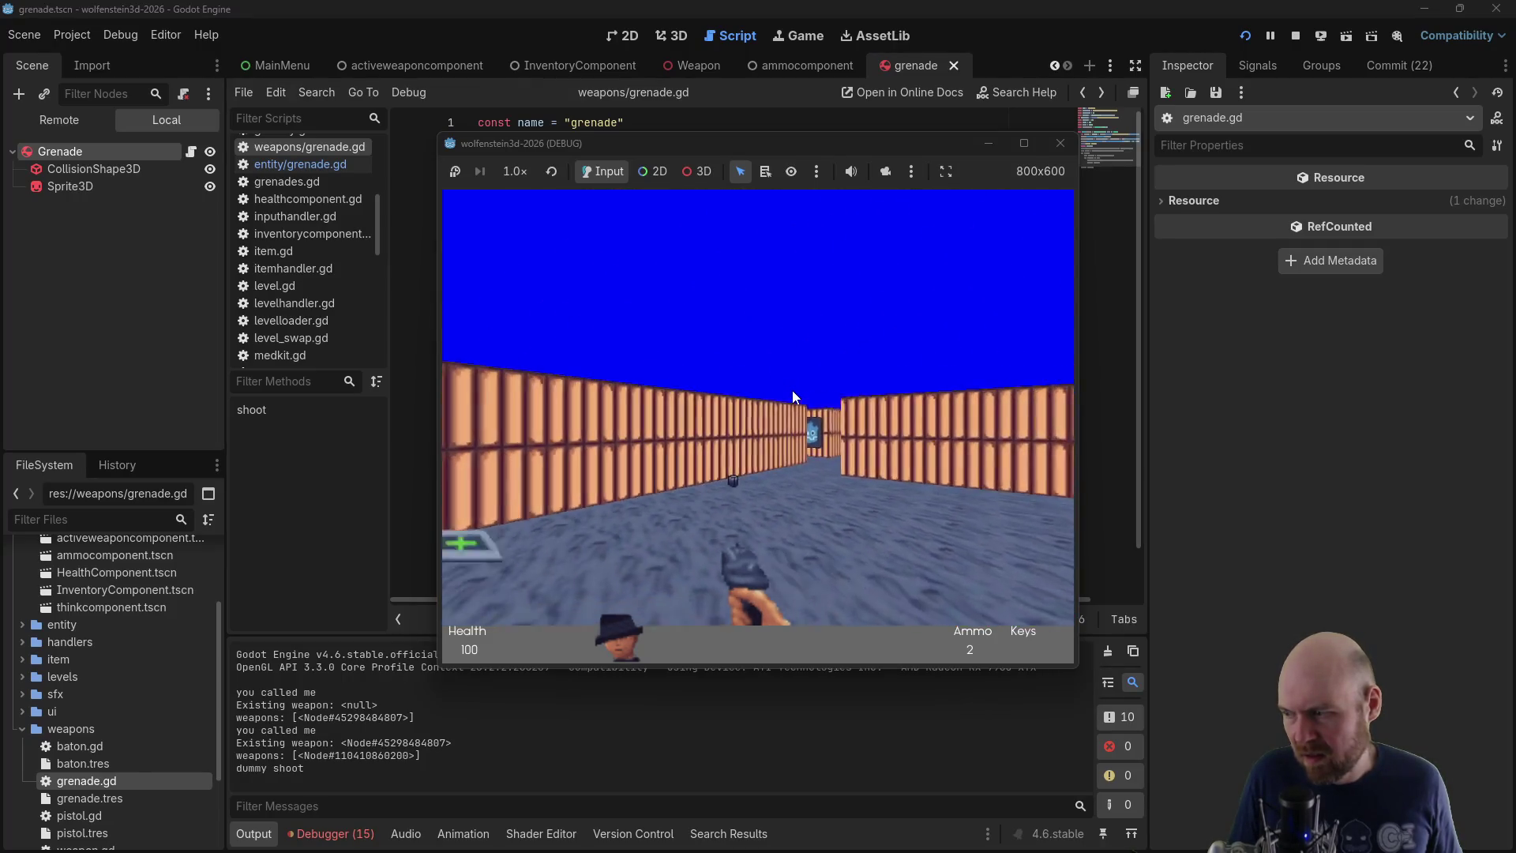
key(ctrl)
key(Left)
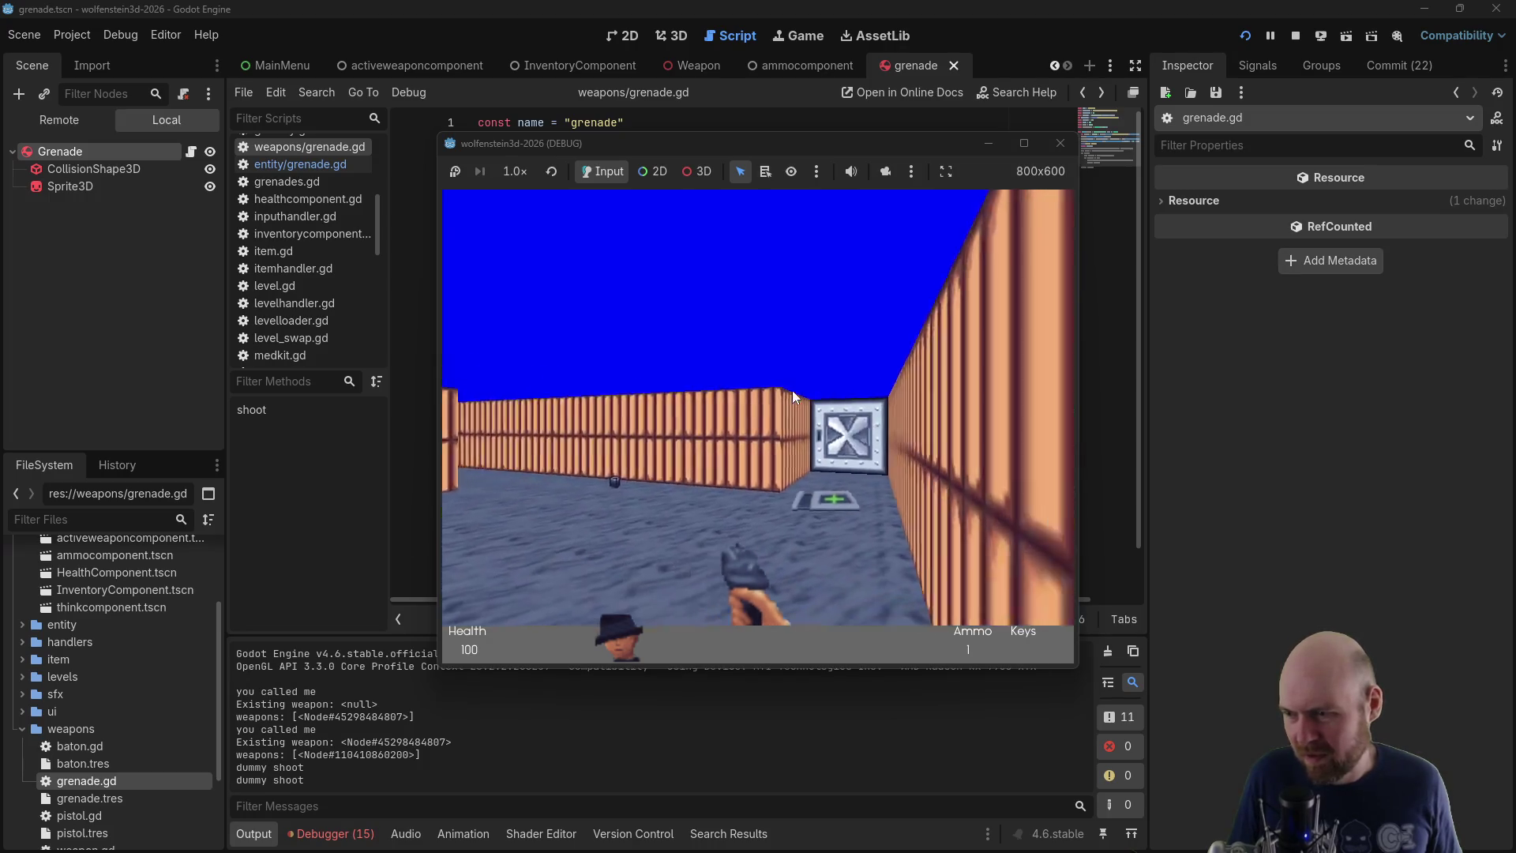
key(Right)
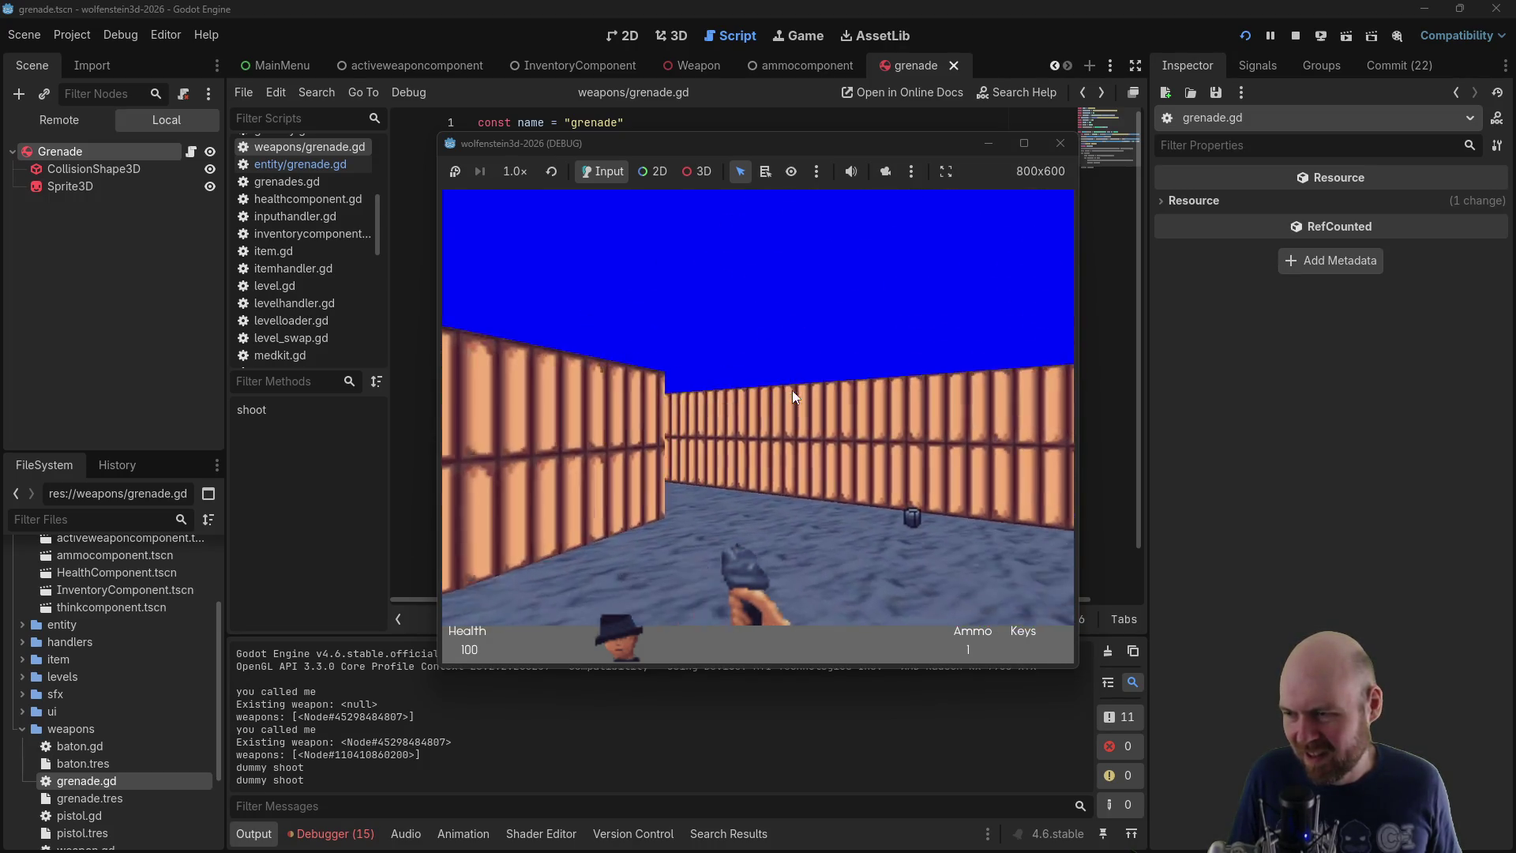
key(ctrl)
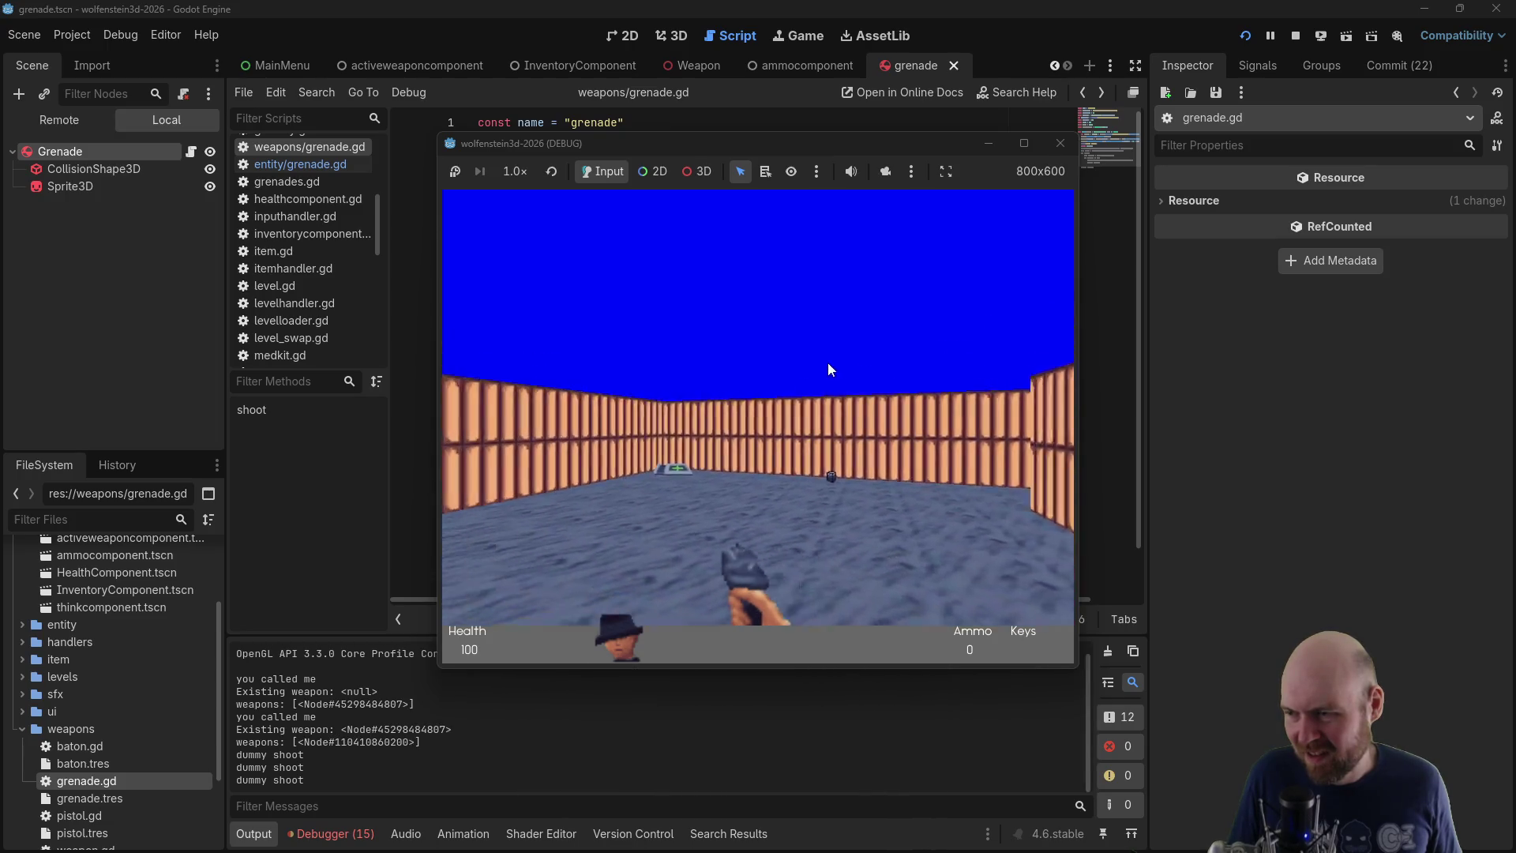
click(1059, 143)
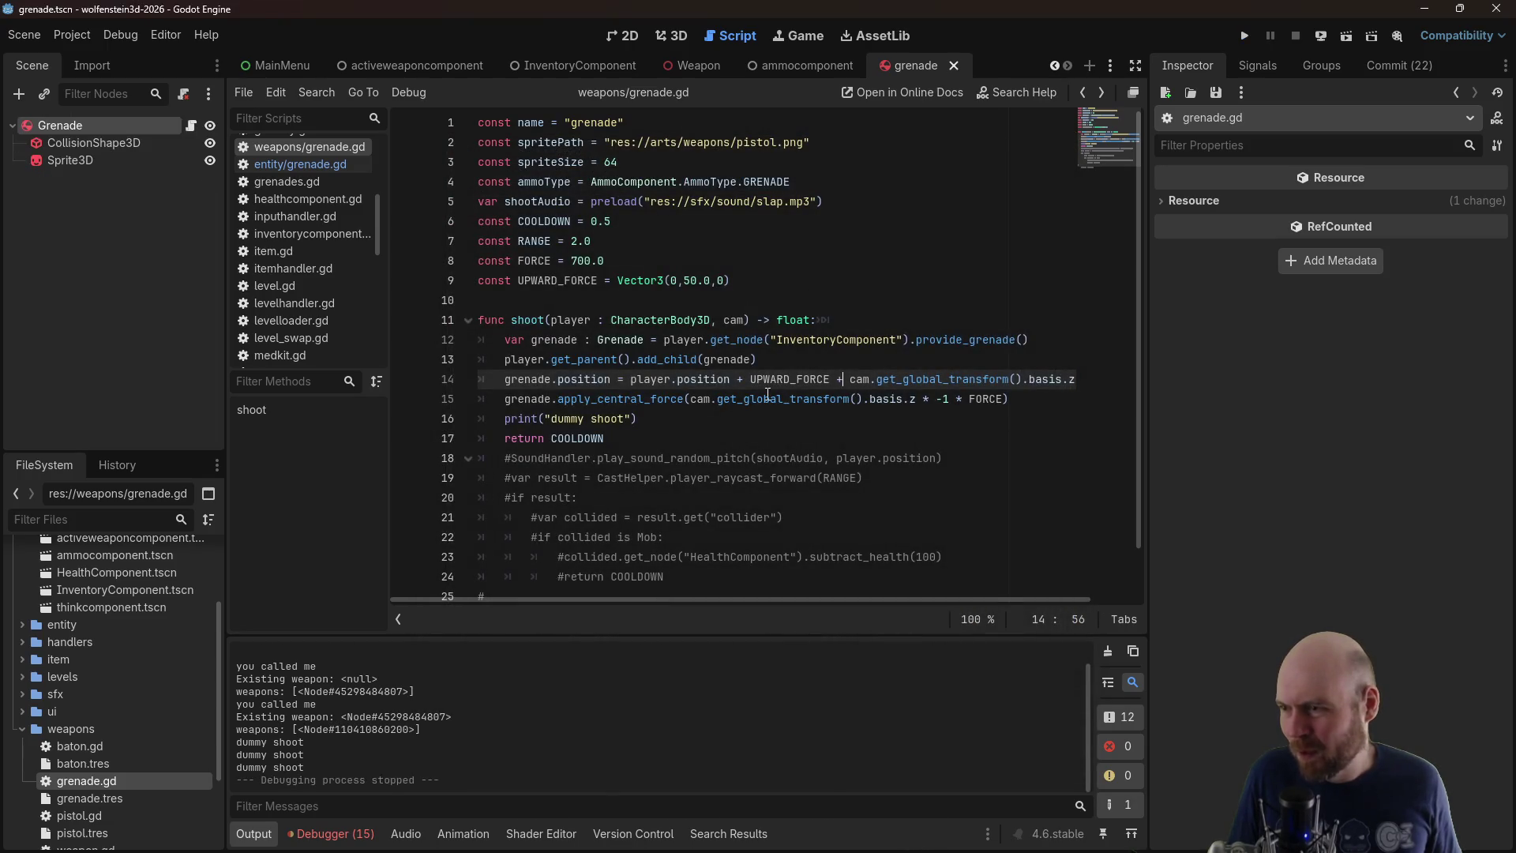
Move UPWARD_FORCE from the spawn position to '+ UPWARD_FORCE' in apply_central_force, then save
key(BackSpace)
key(BackSpace)
key(BackSpace)
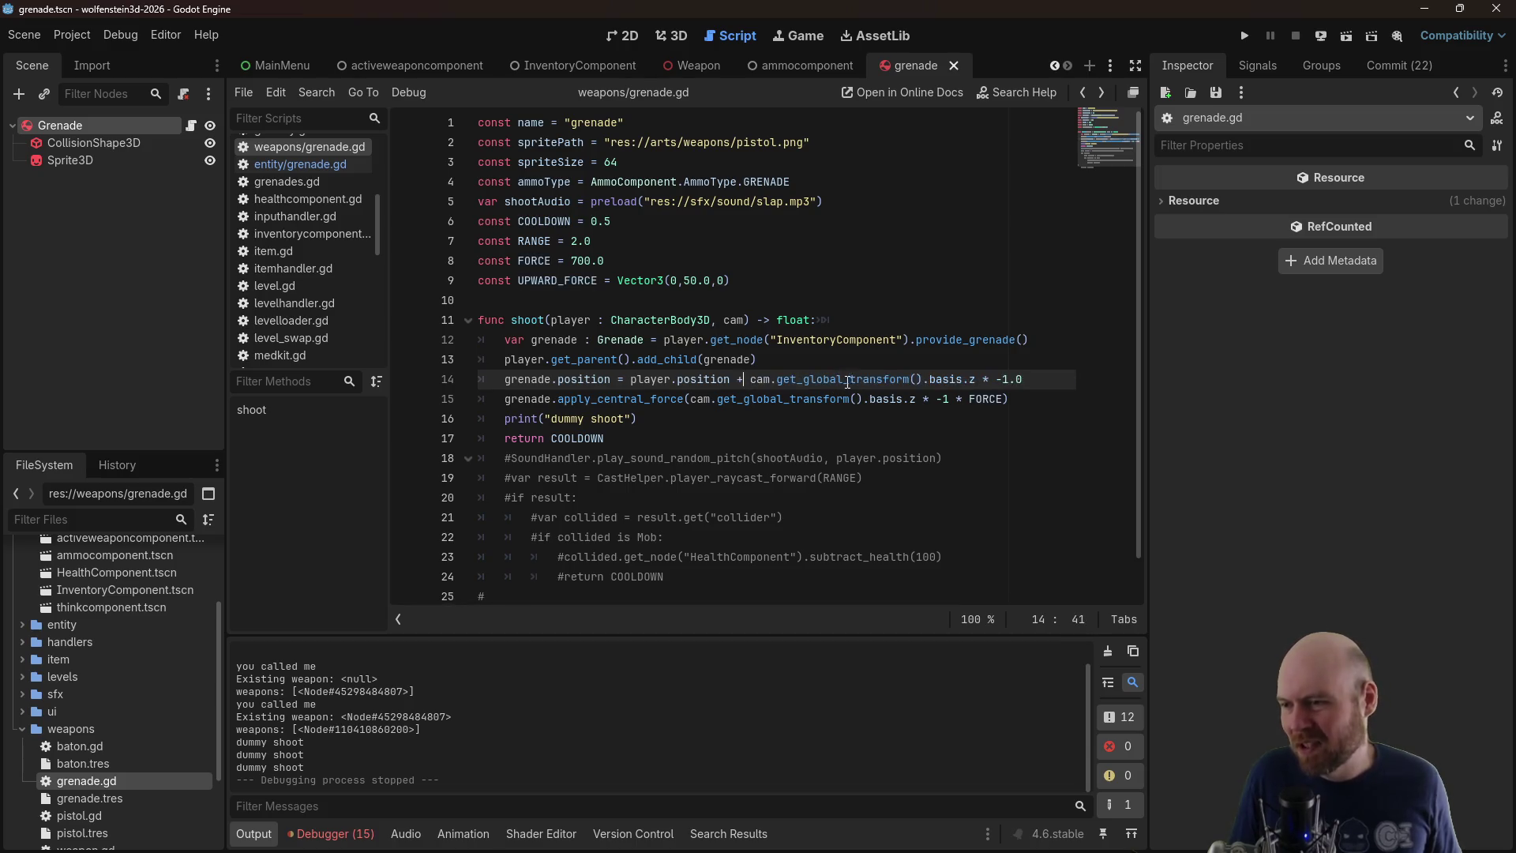
click(1001, 399)
text(+ UP)
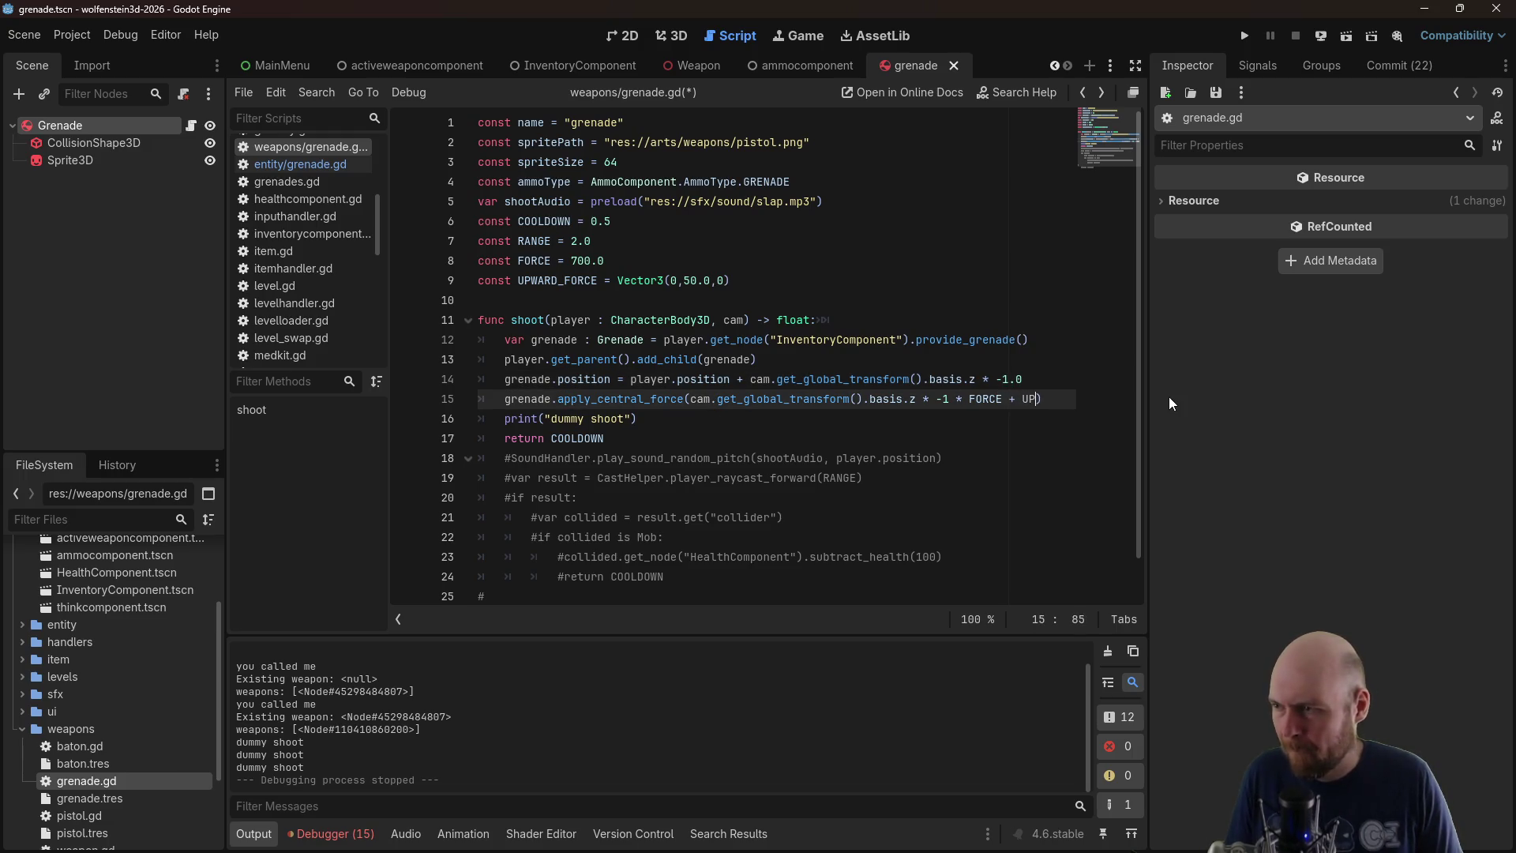
text(WARD_FORCE)
key(ctrl+s)
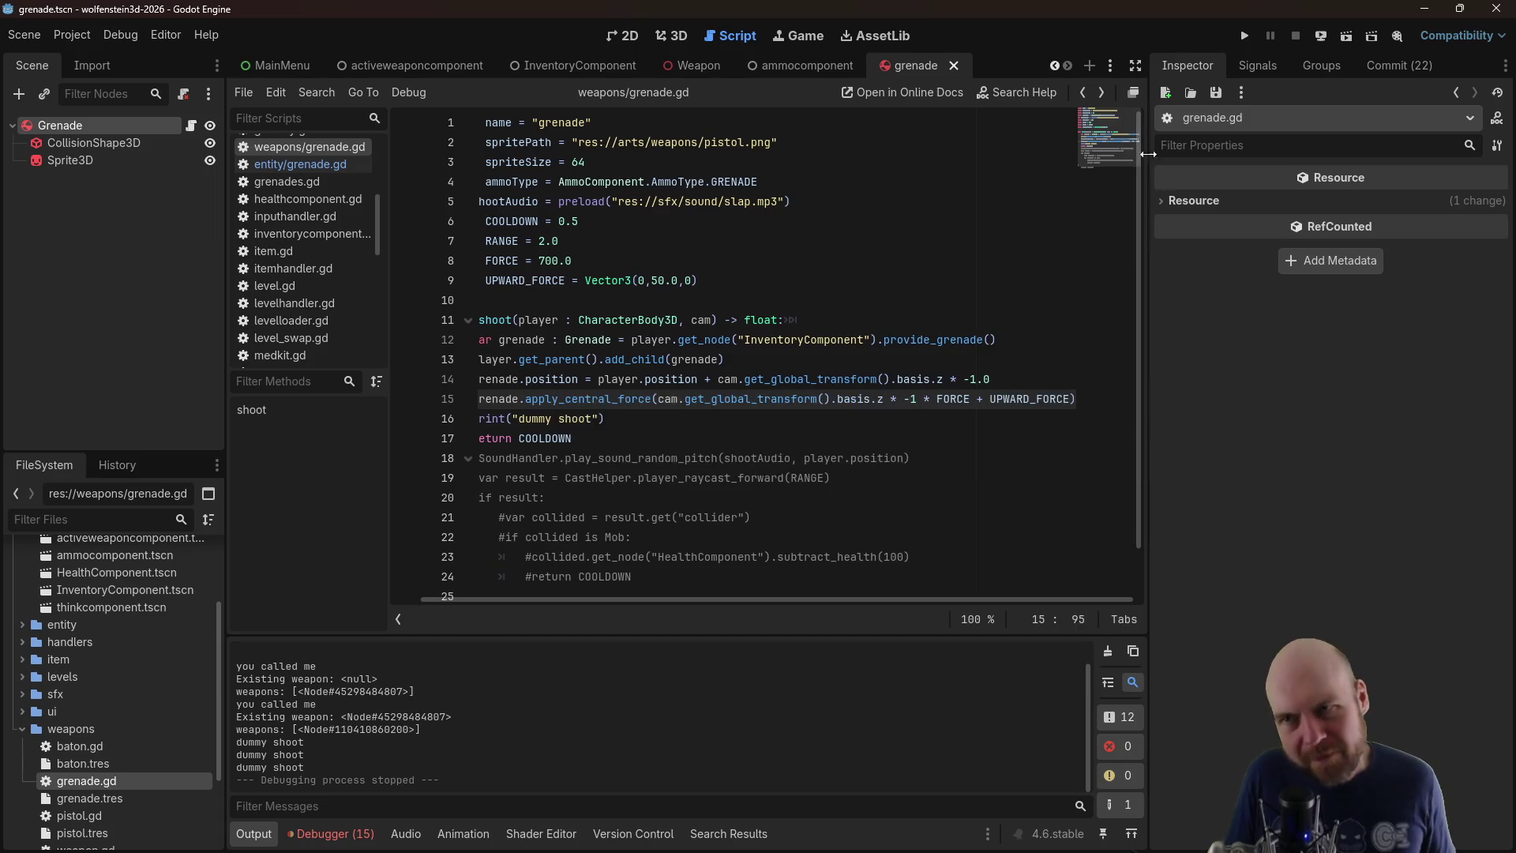
Run the game, throw two grenades down the long corridor, then close it
click(1244, 36)
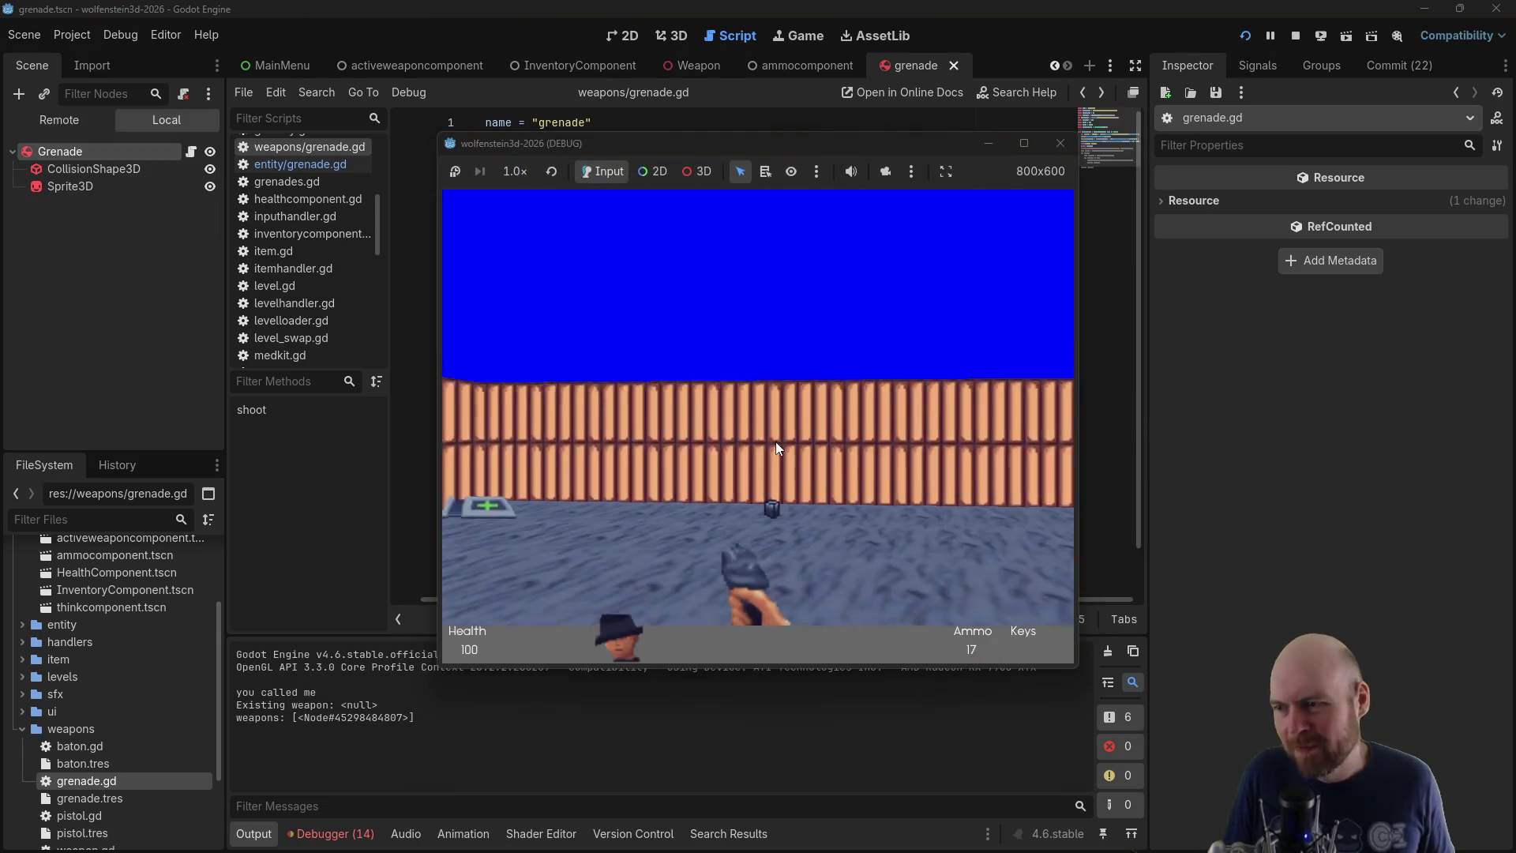
key(Up)
key(Right)
key(Left)
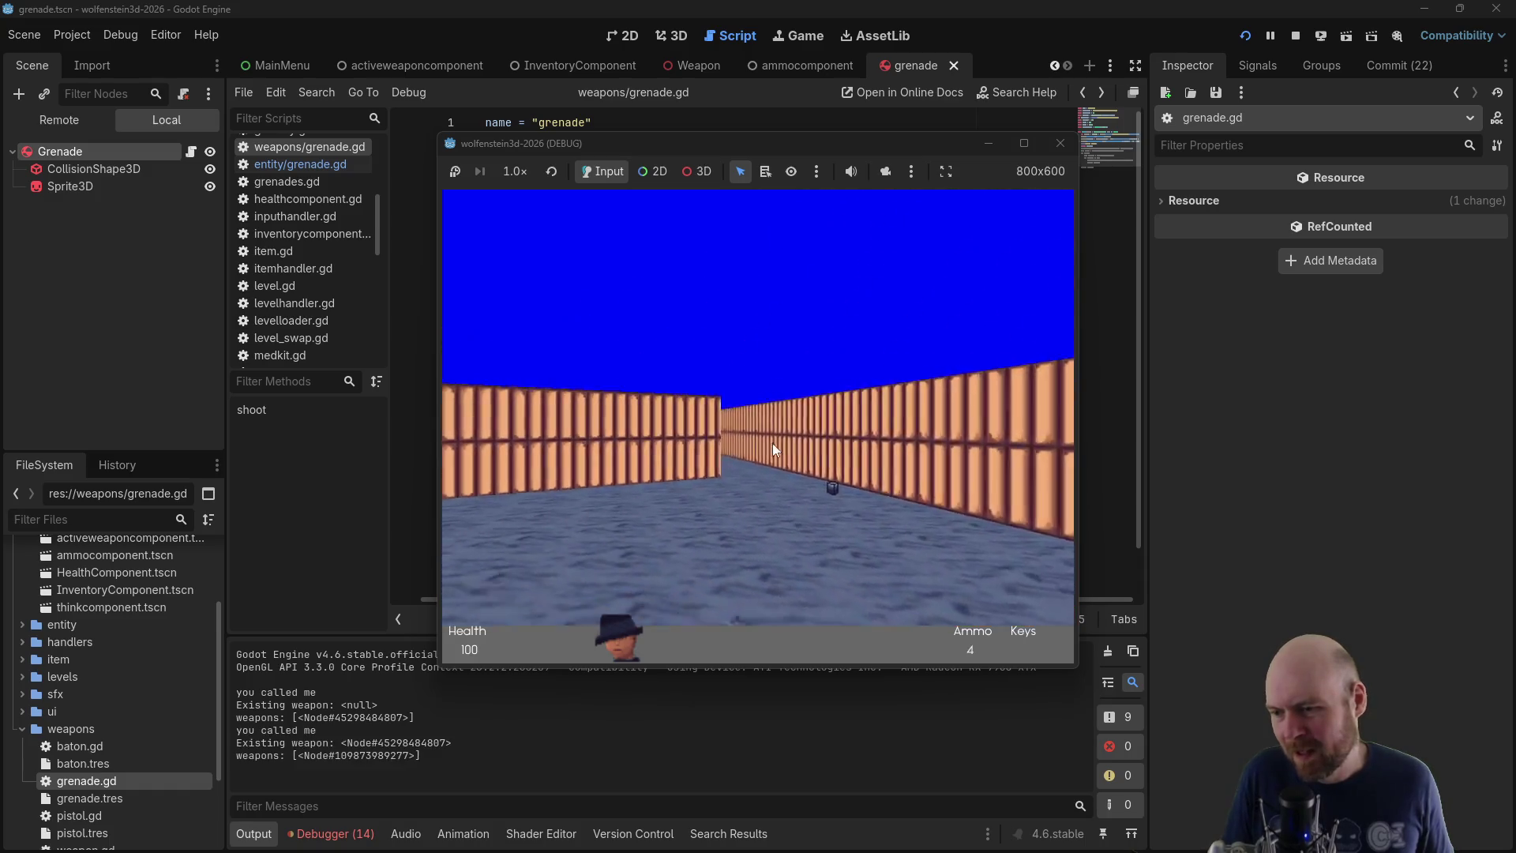
key(Left)
key(Up)
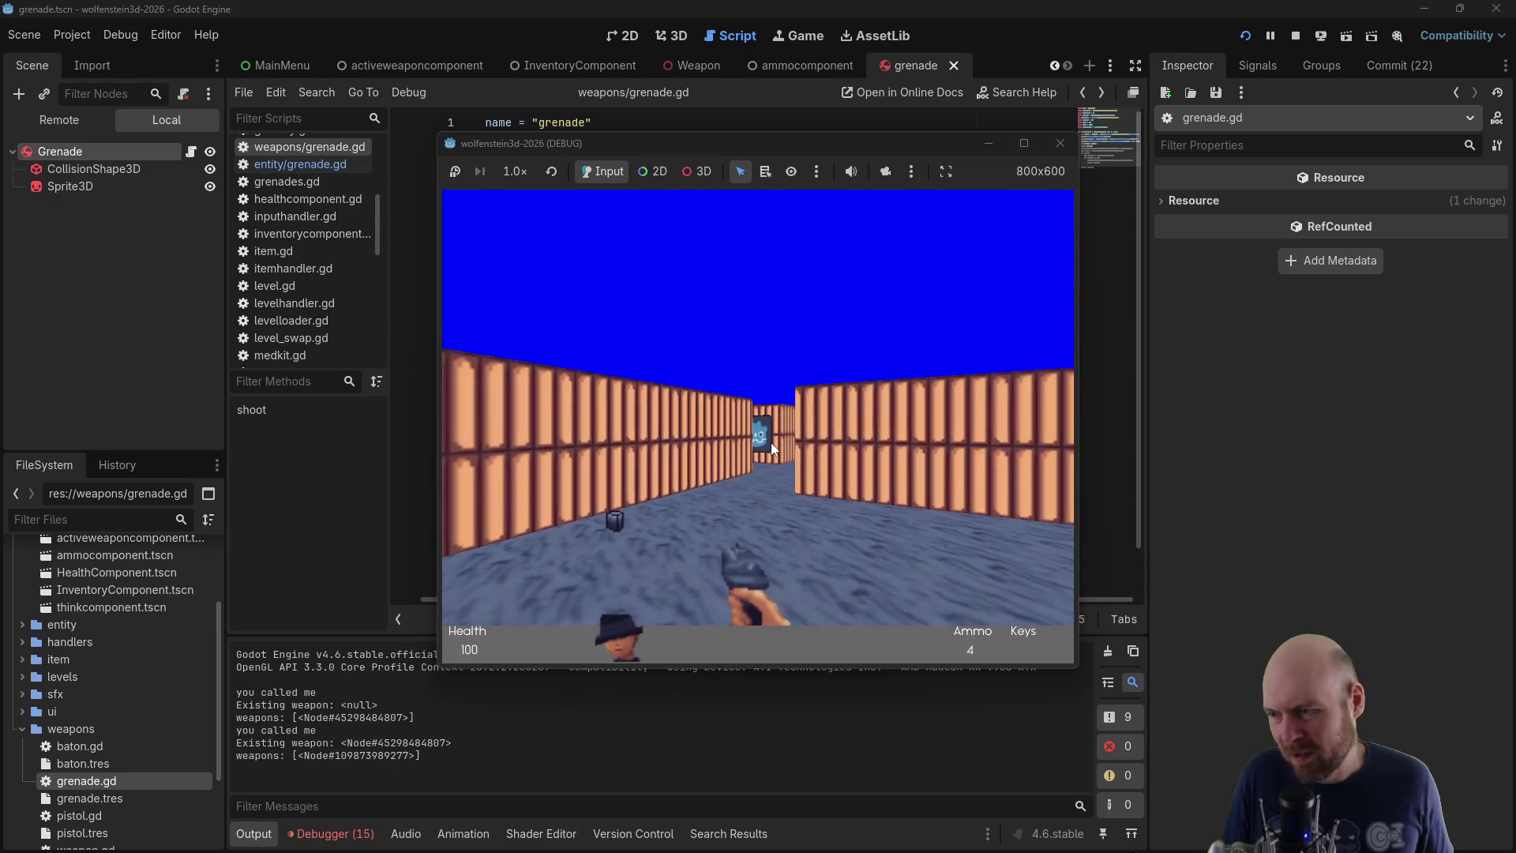
click(771, 442)
key(Left)
click(771, 442)
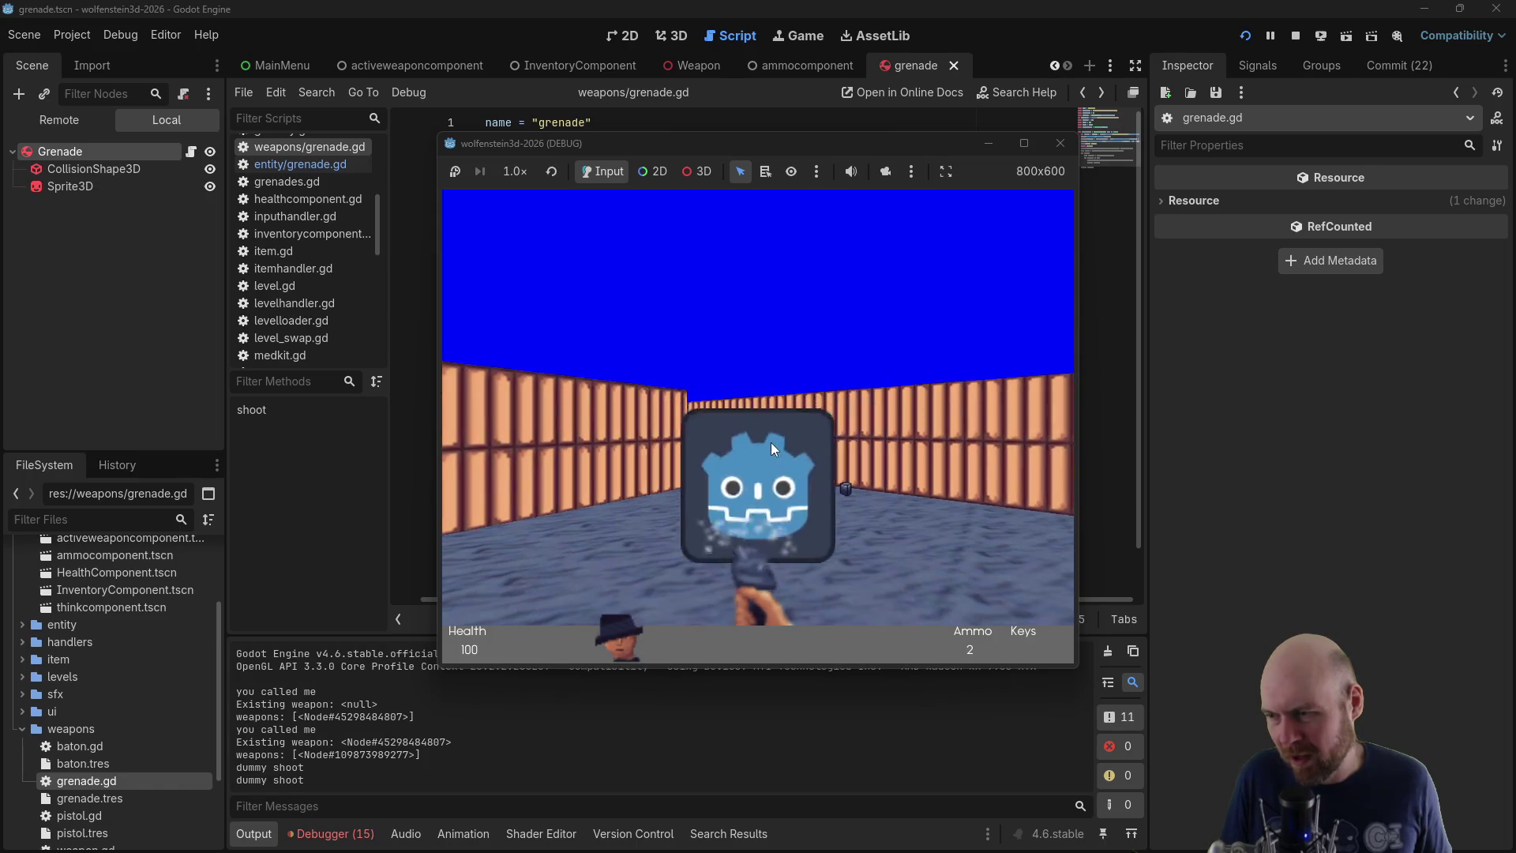
click(1060, 143)
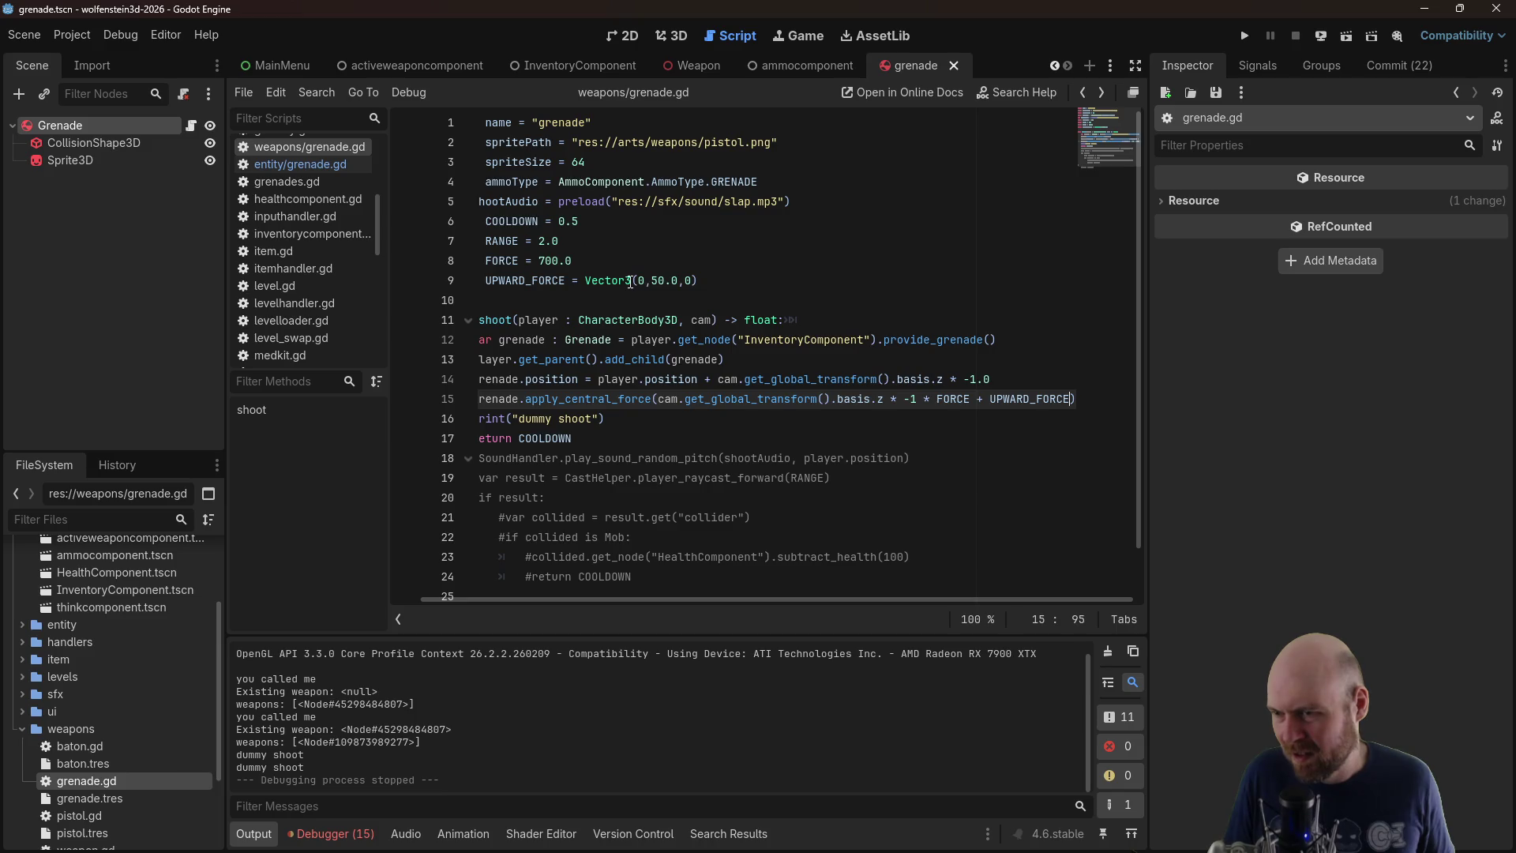
Change UPWARD_FORCE's y value on line 9 from 50.0 to 300.0, then run the project
click(782, 266)
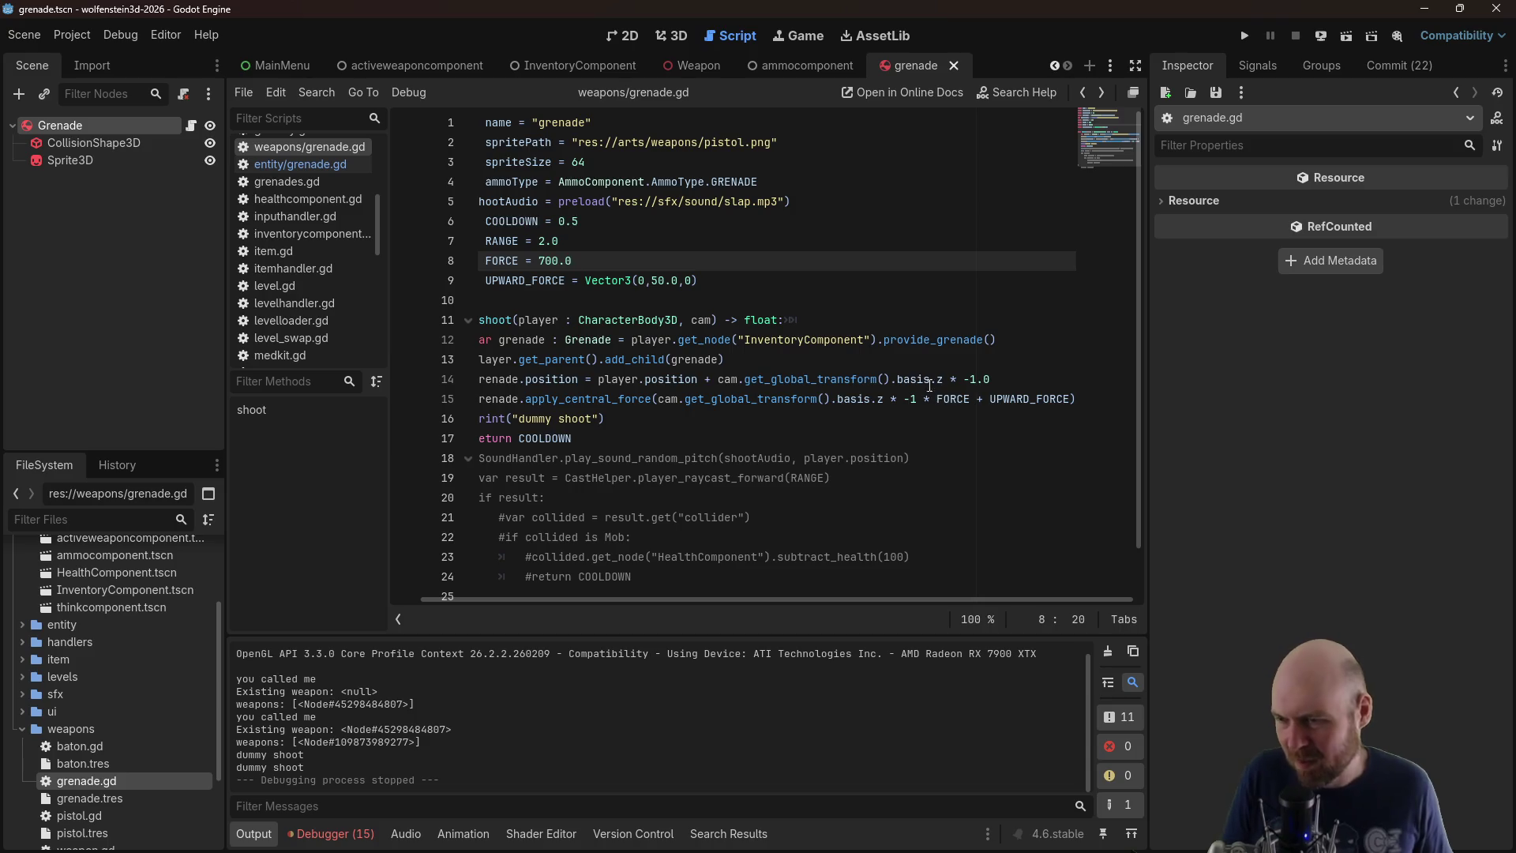
click(658, 281)
key(BackSpace)
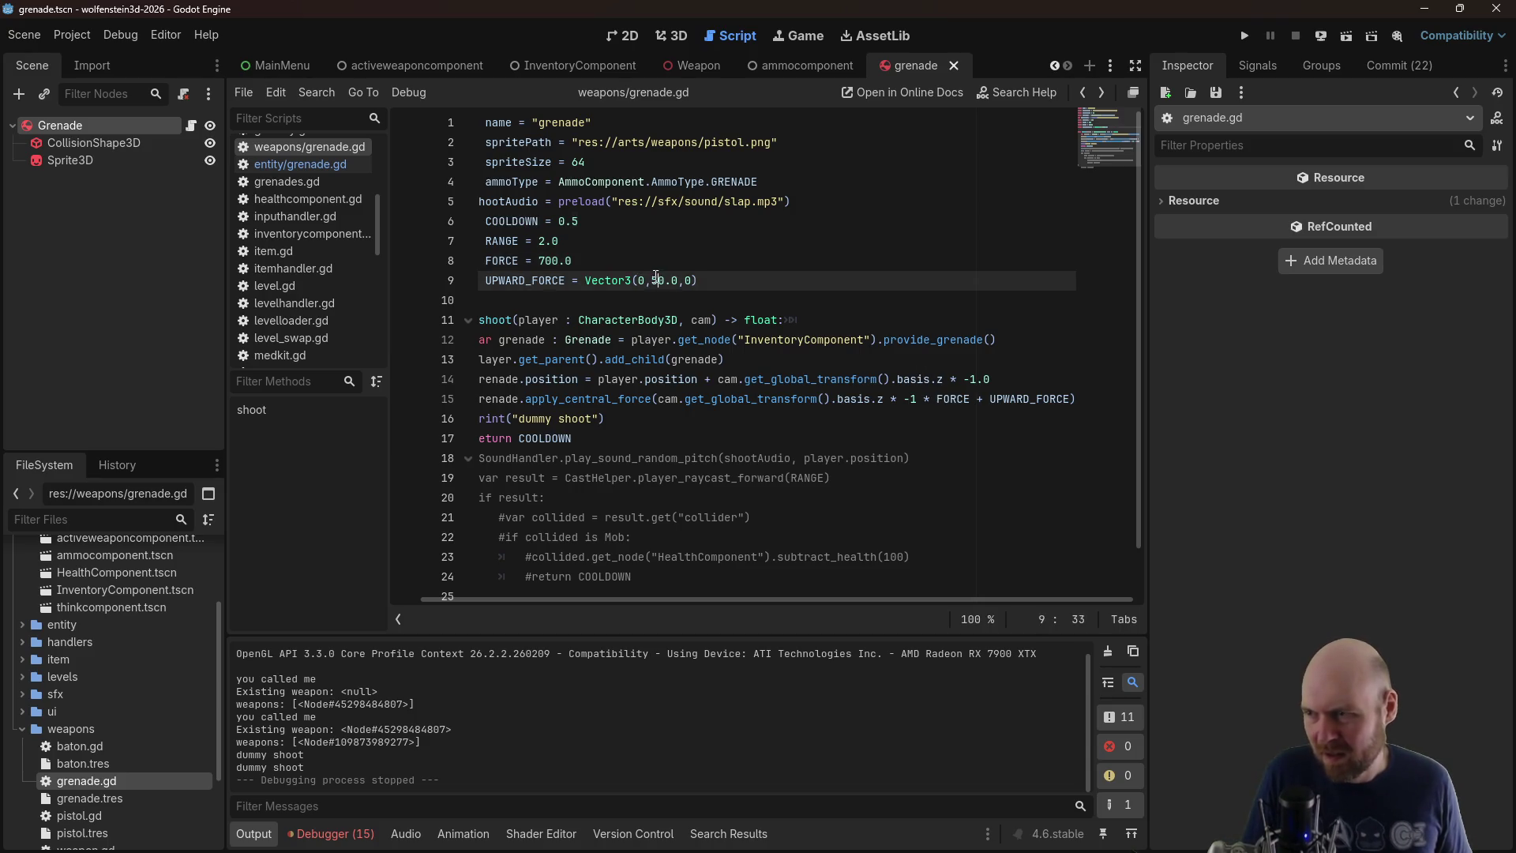
text(30)
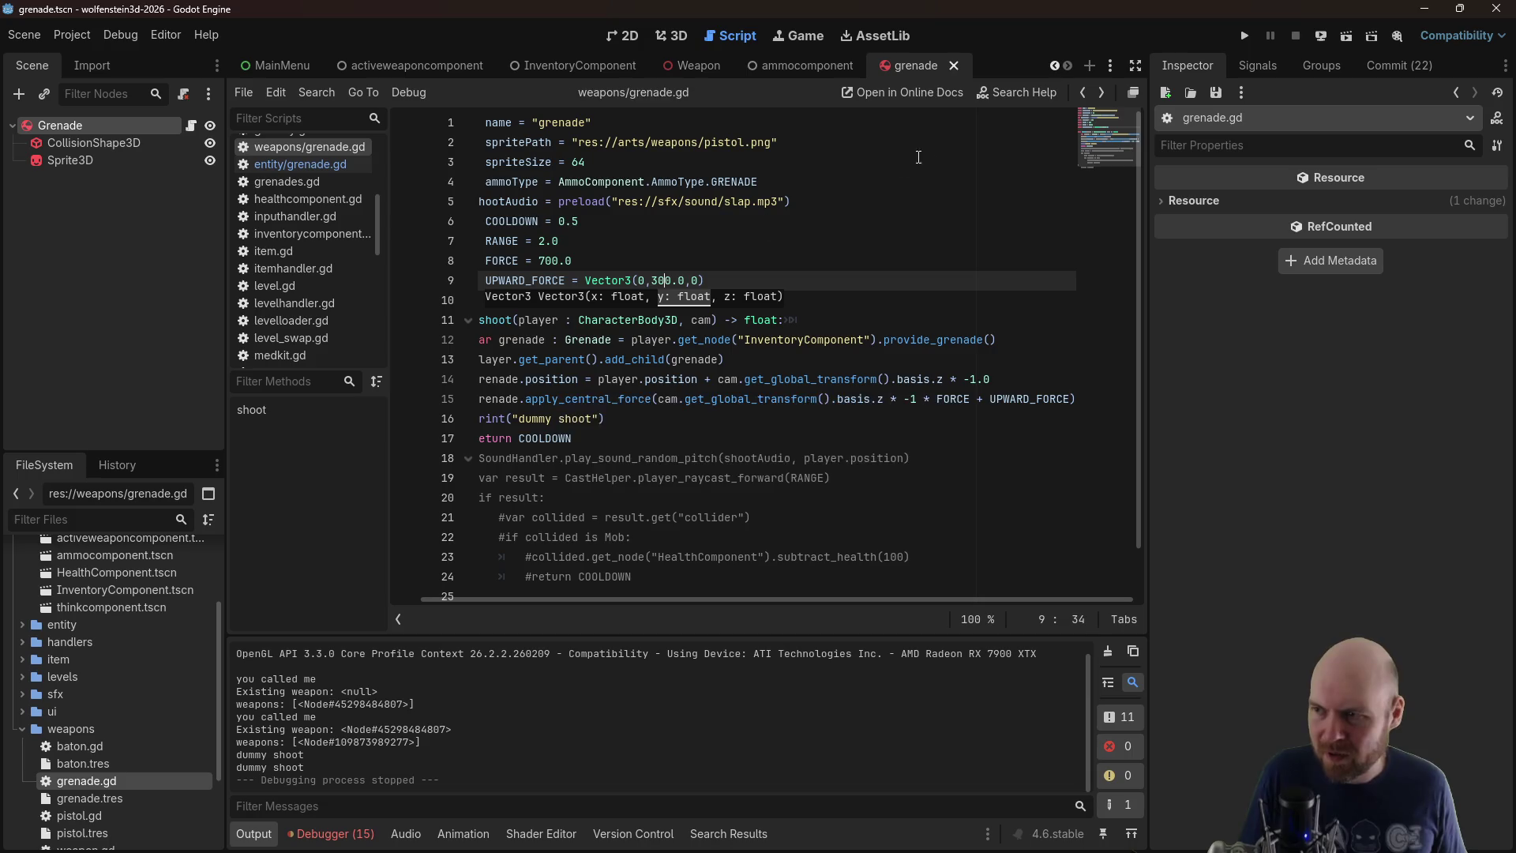
click(542, 261)
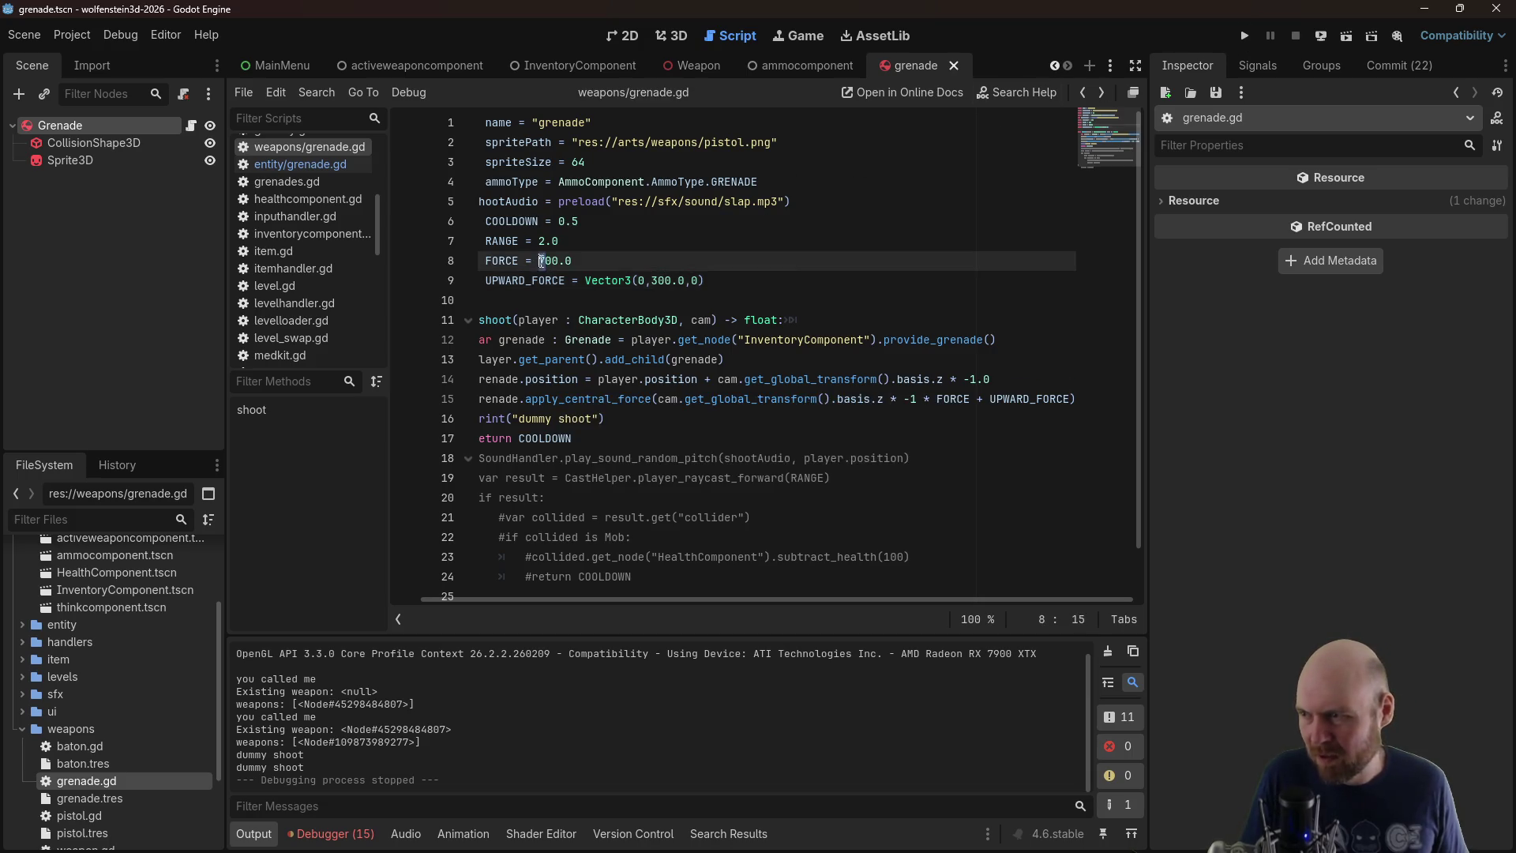
click(1244, 35)
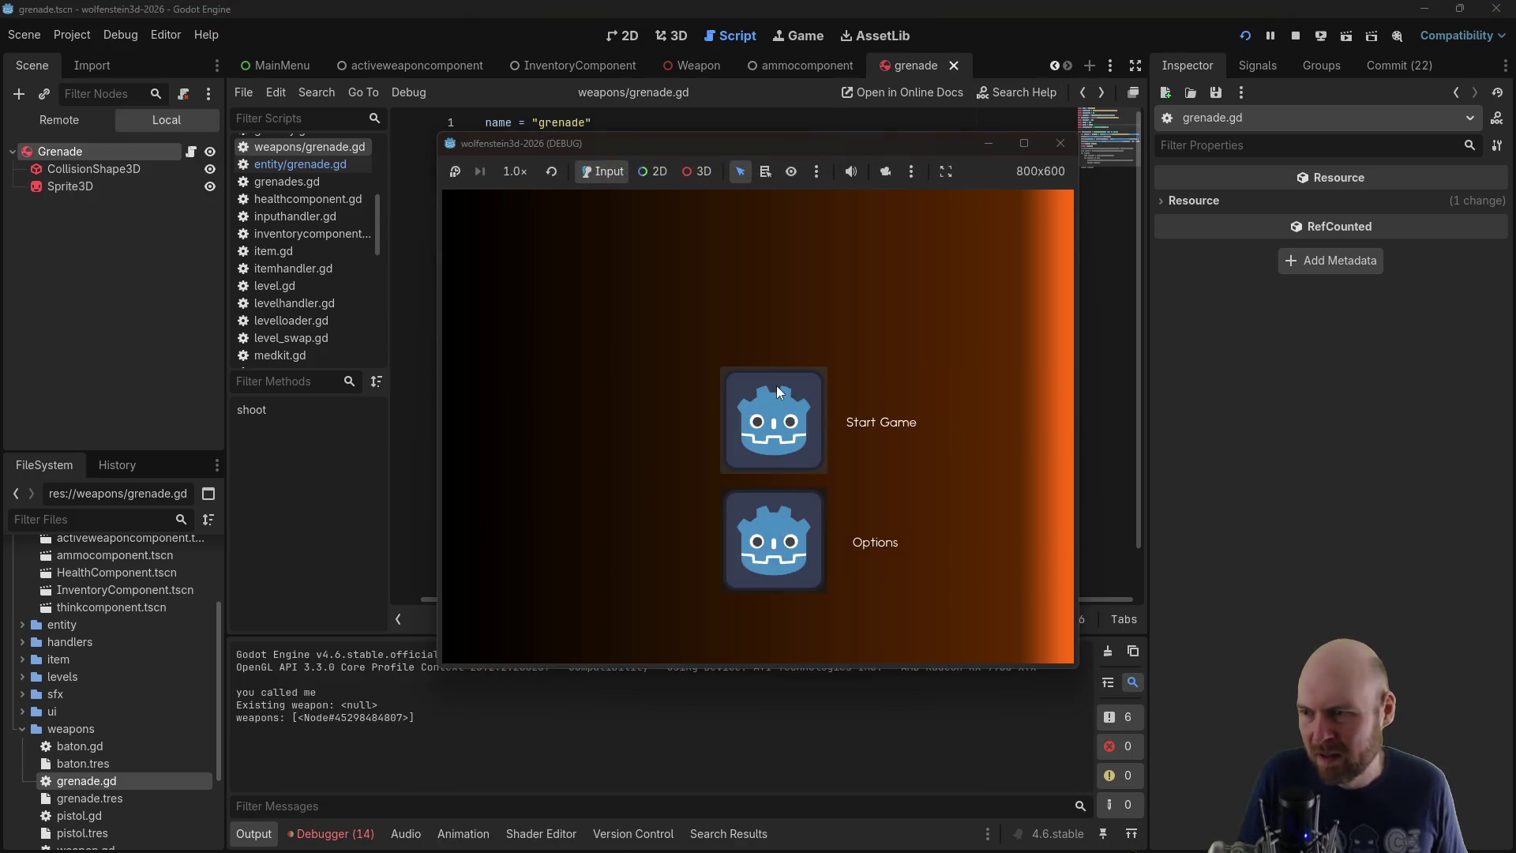